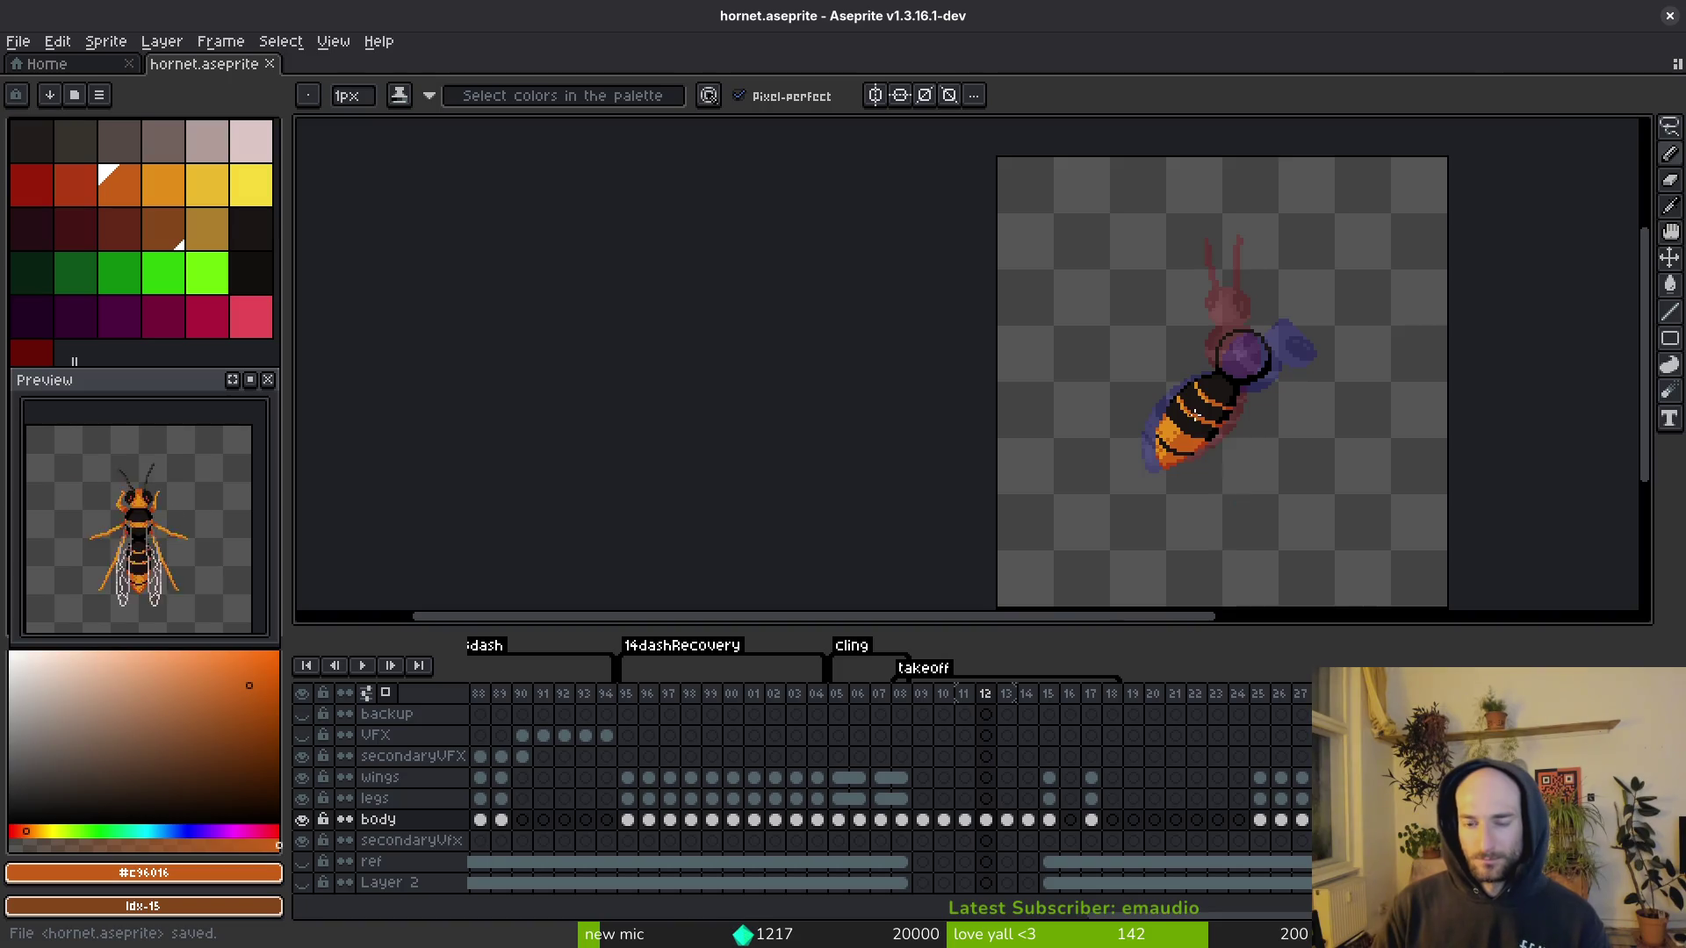
Step: Save hornet.aseprite in Aseprite, then switch to the Godot editor
left_click_drag(1185, 481, 1126, 427)
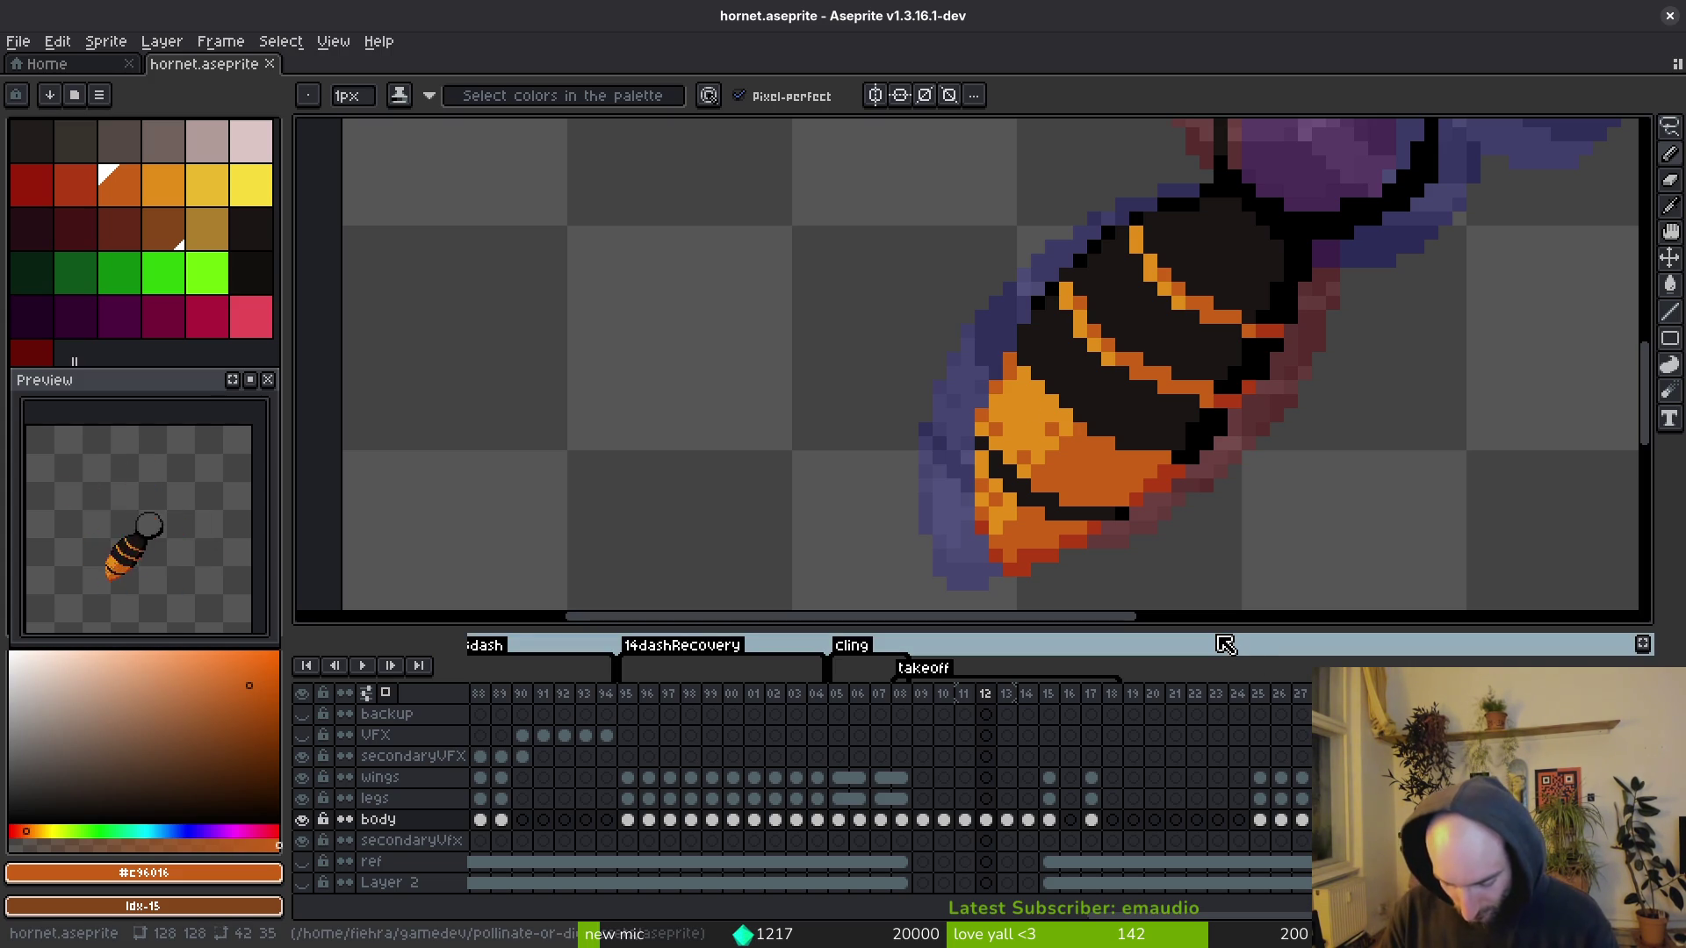
key("ctrl+s")
scroll(1196, 463, "down", 3)
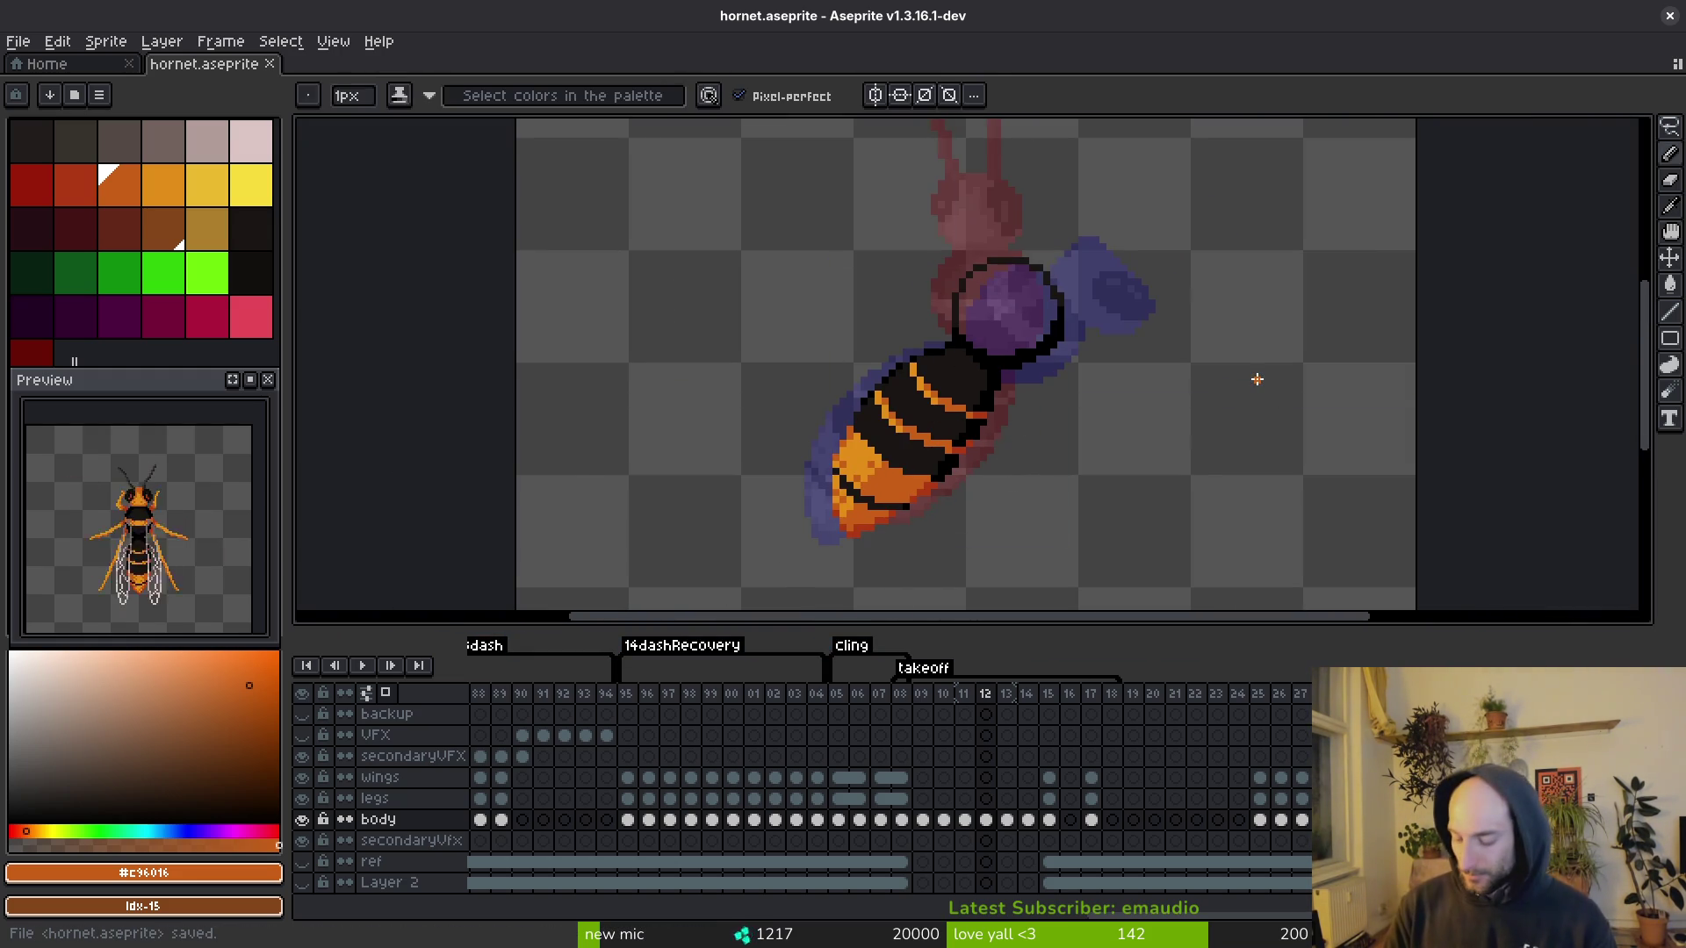
key("alt+Tab")
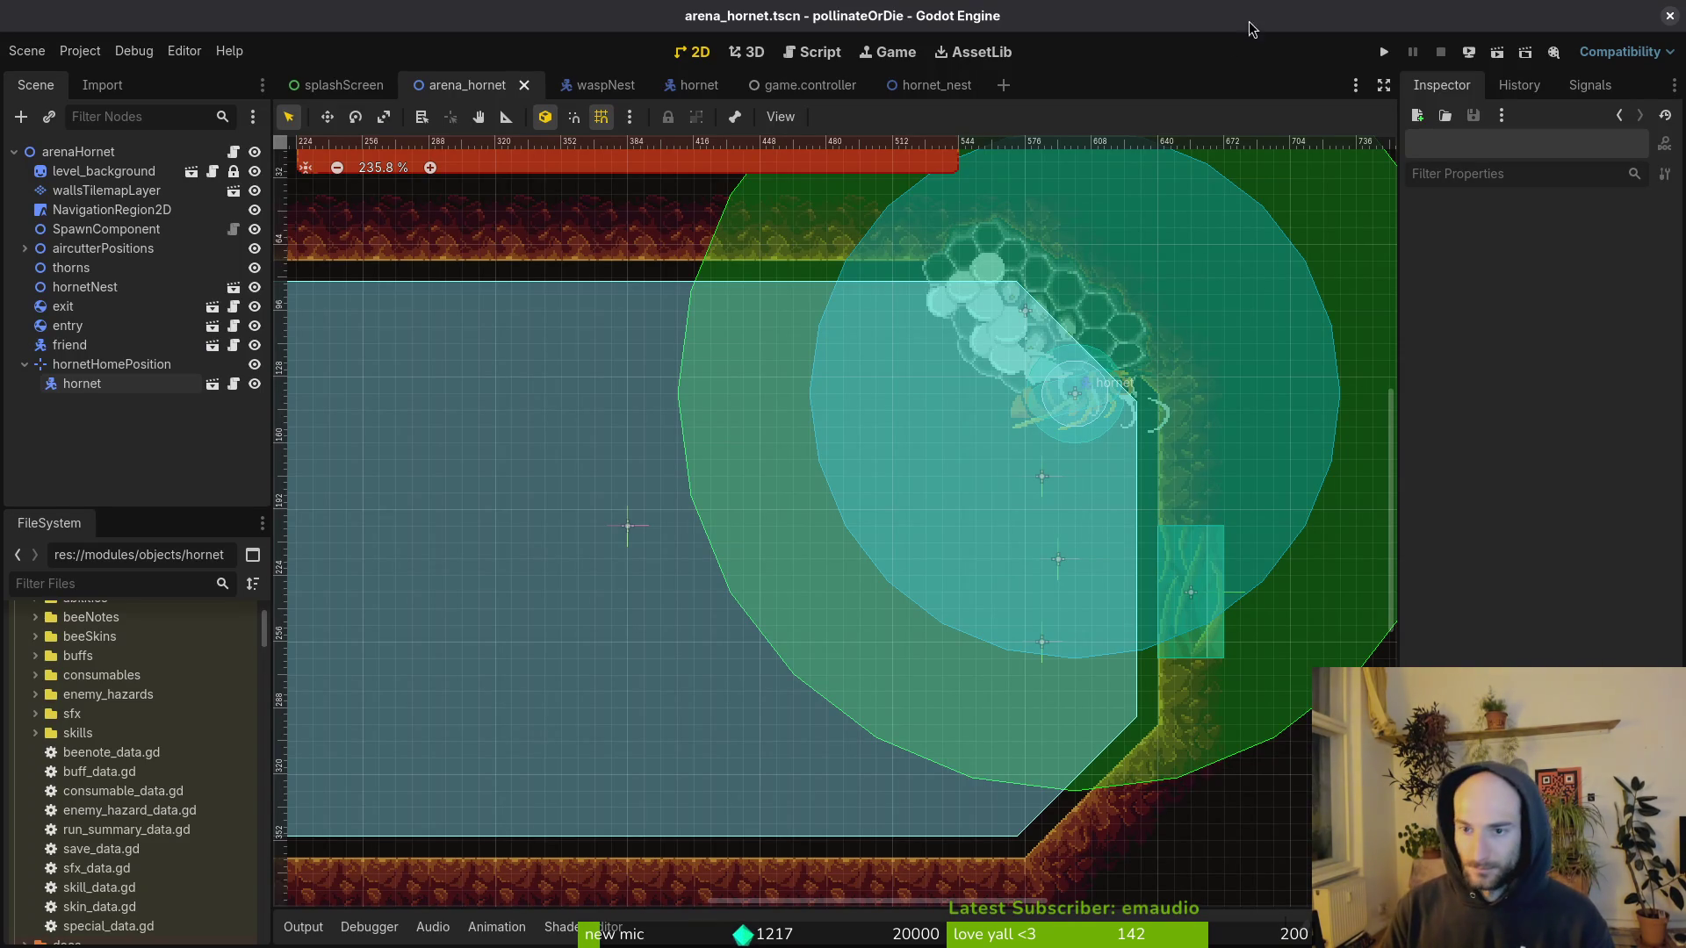
Step: Launch Discord from the app search, leaving the hornet sprite's canvas size unchanged
key("alt+Tab")
key("ctrl+alt+c")
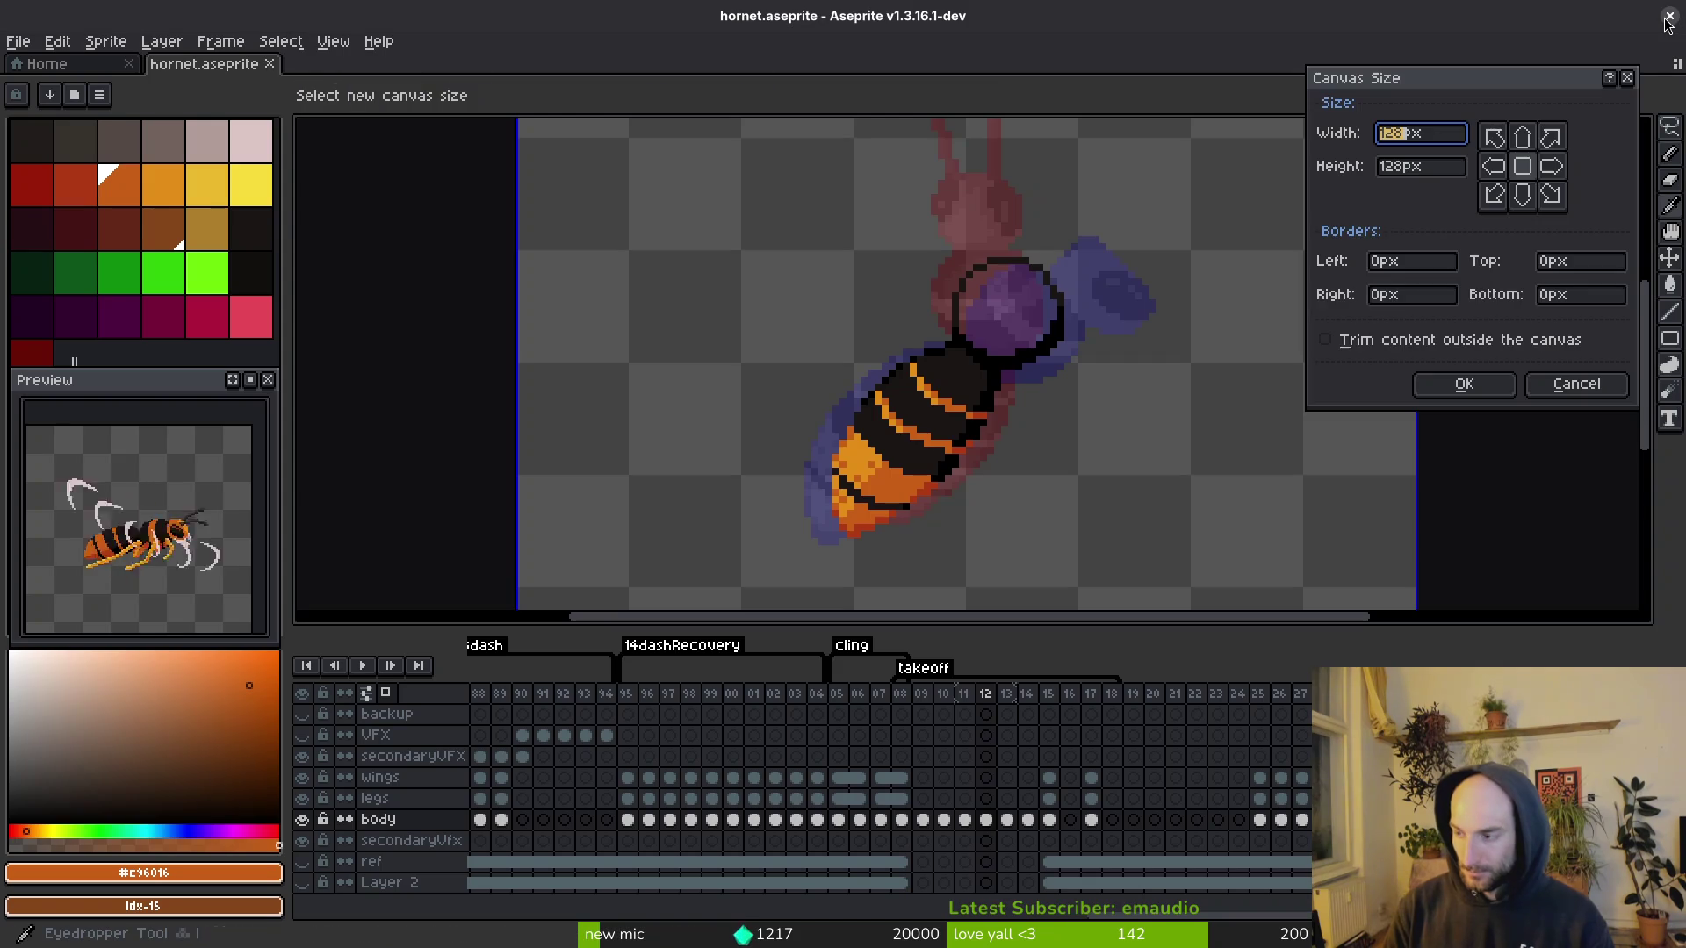
key("super")
type("discord")
key("Return")
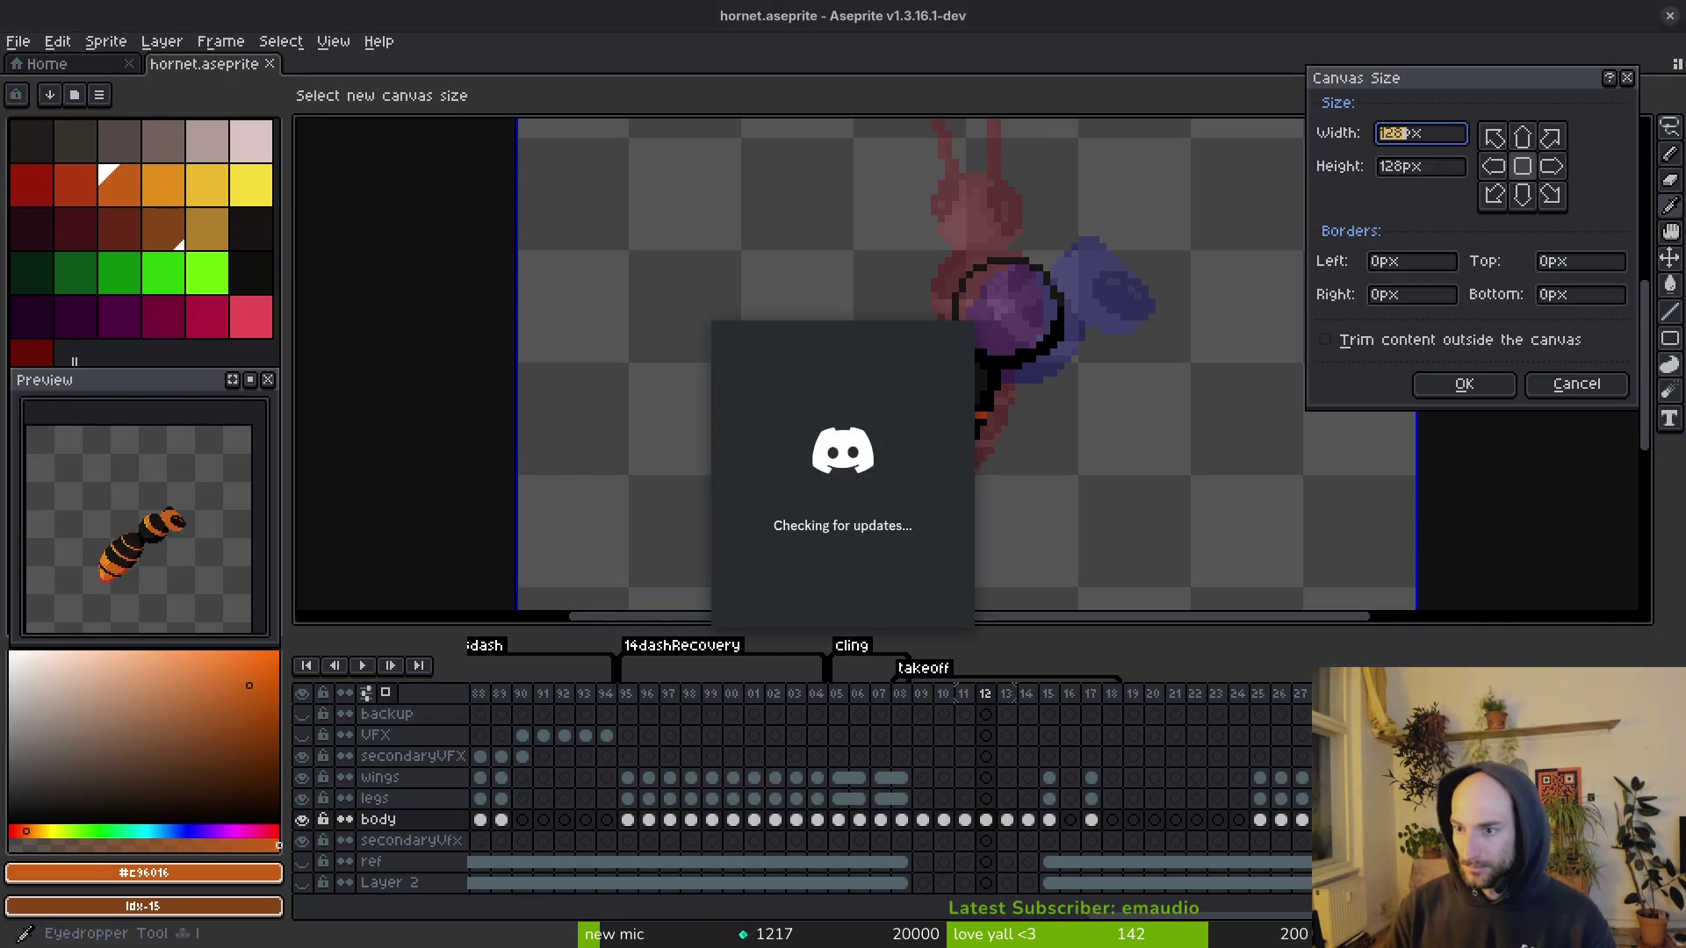
key("Escape")
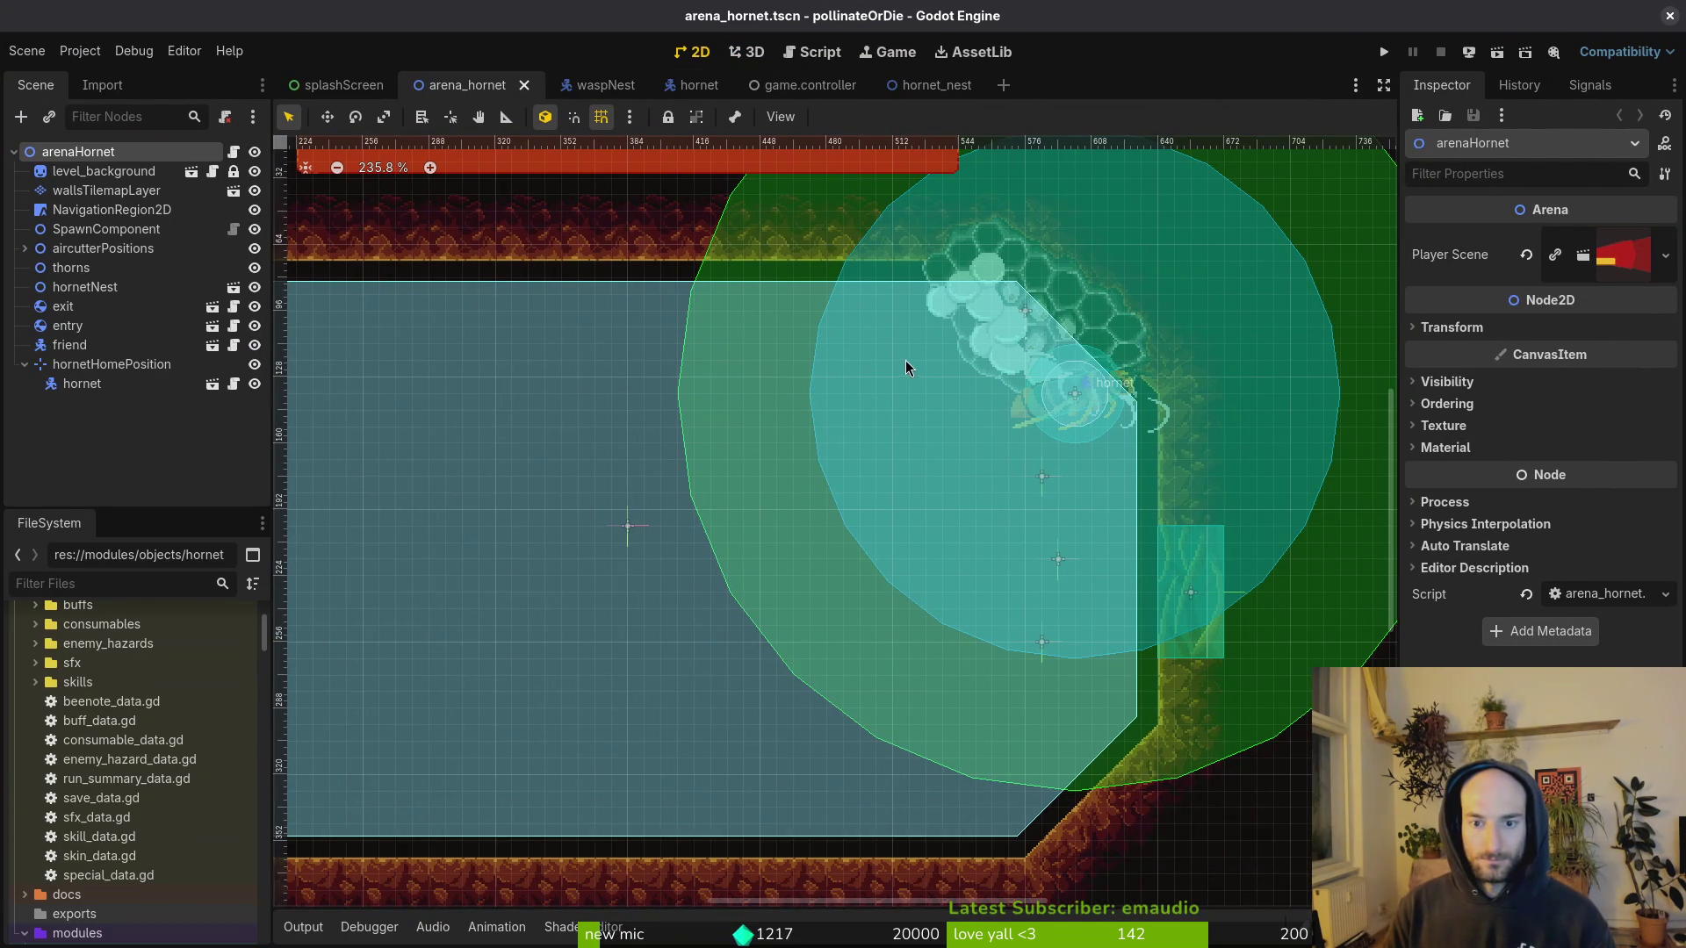
Step: Run the pollinateOrDie project and frame a region screenshot around its game window
scroll(901, 368, "down", 6)
left_click(1383, 53)
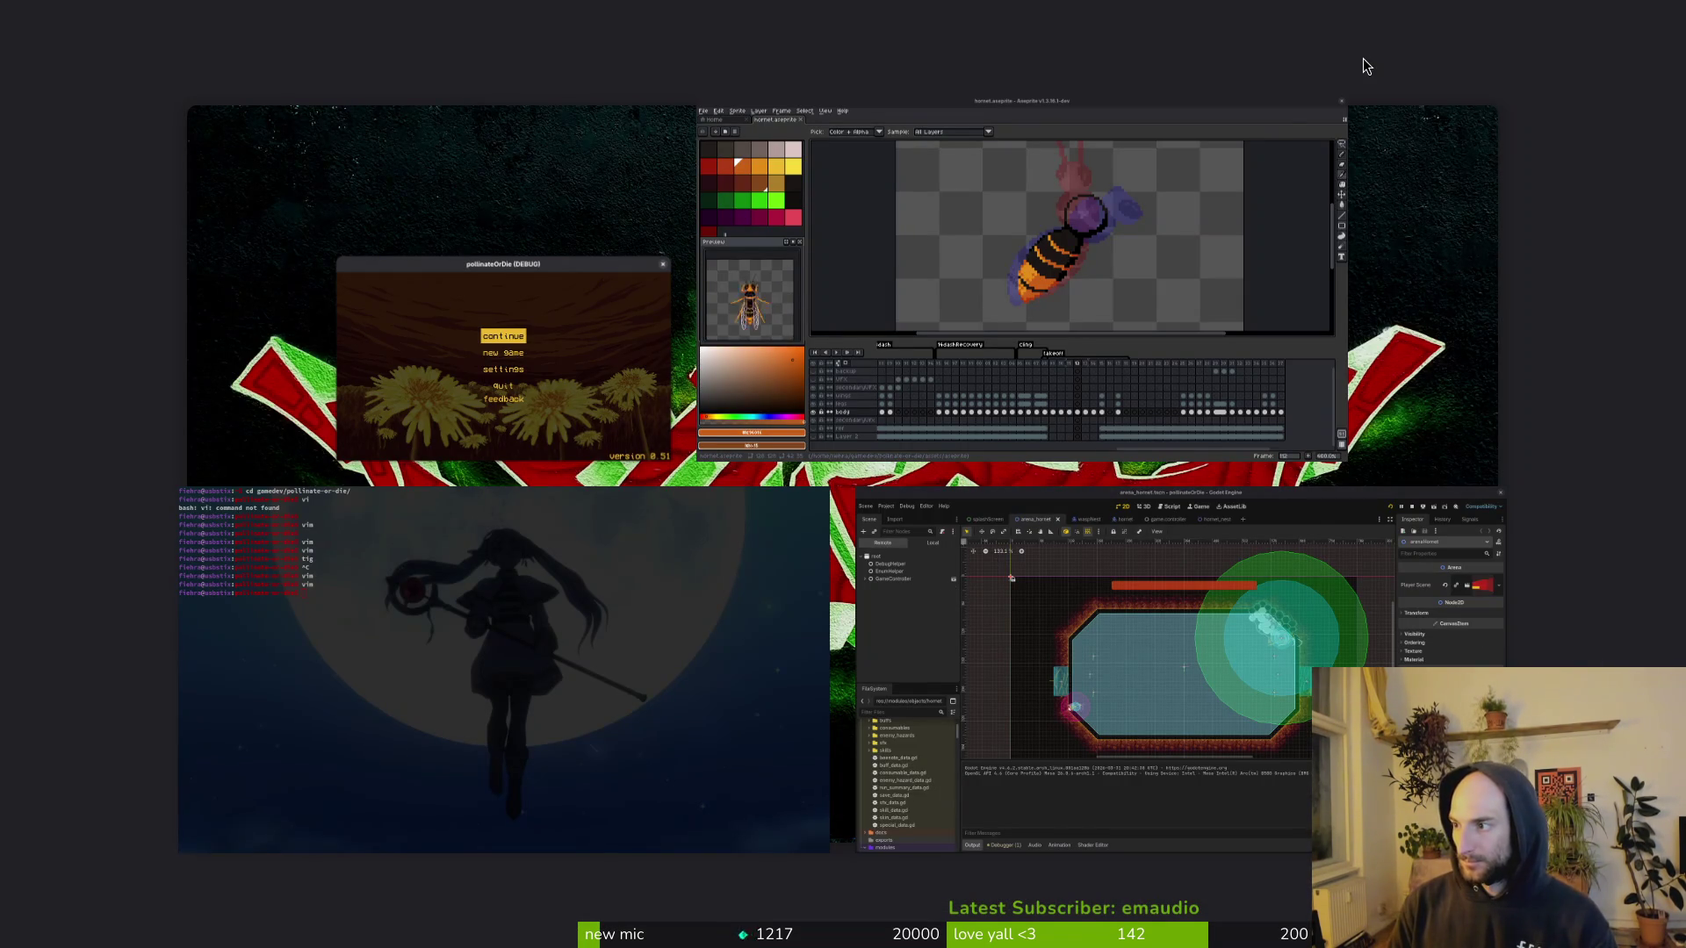
key("Print")
left_click_drag(512, 256, 523, 268)
mouse_move(1361, 863)
left_mouse_down()
mouse_move(978, 620)
mouse_move(846, 411)
left_mouse_up()
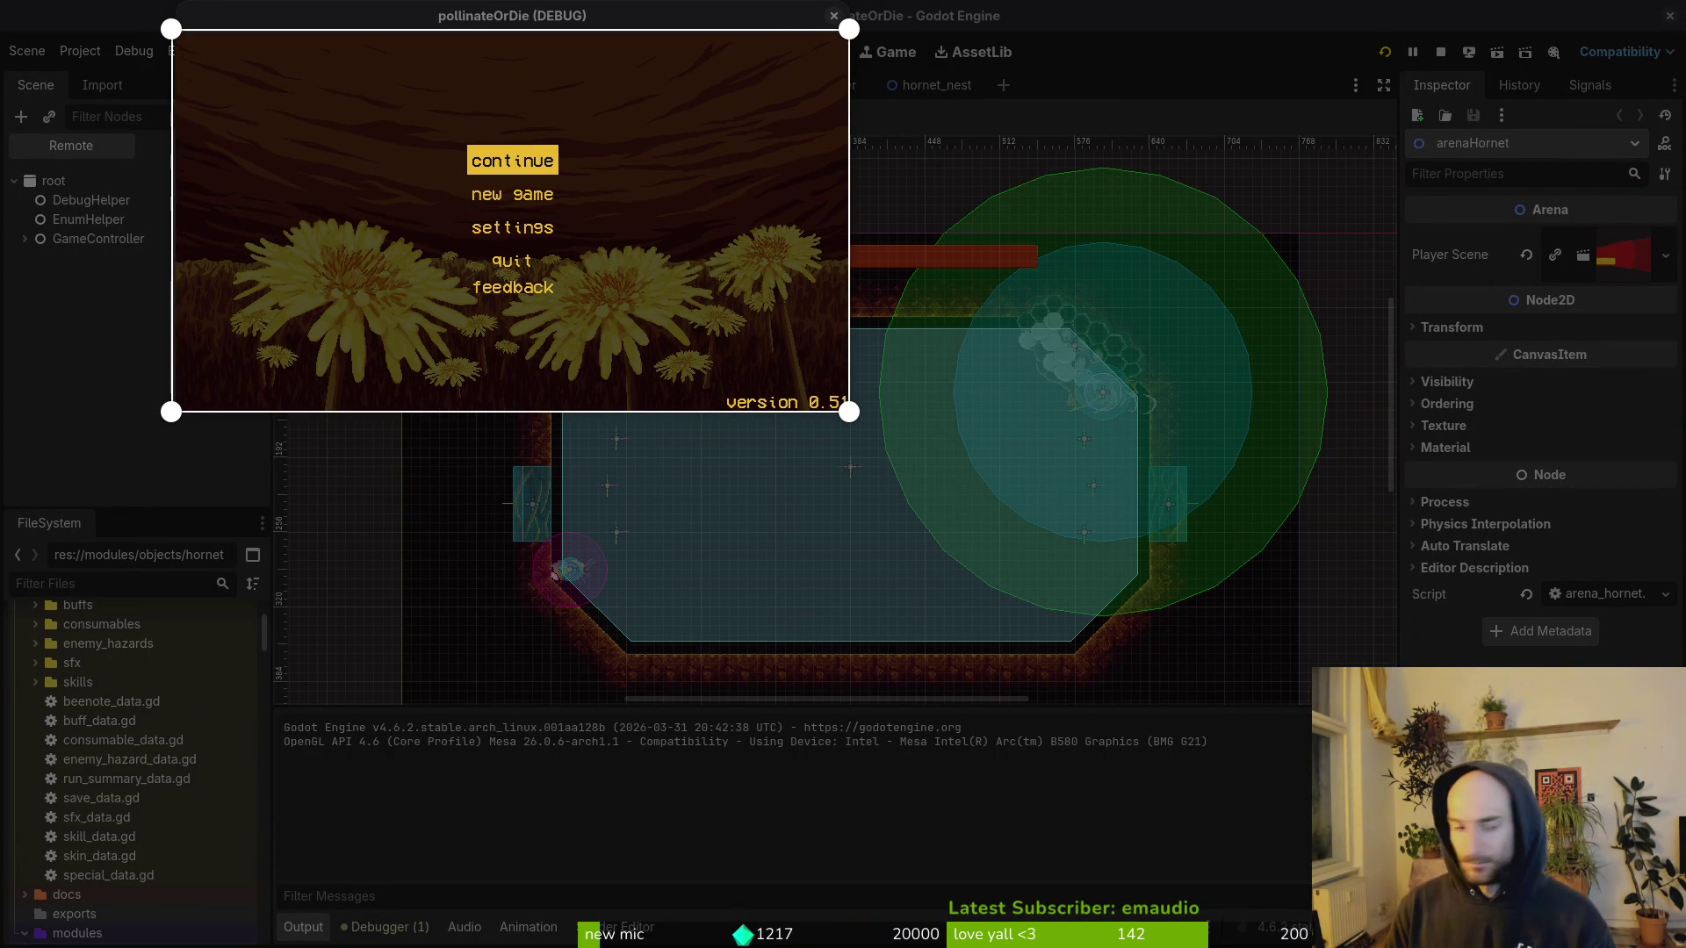
Step: Confirm the screenshot, load and play the hornet level, then rebirth and reopen level select
key("Return")
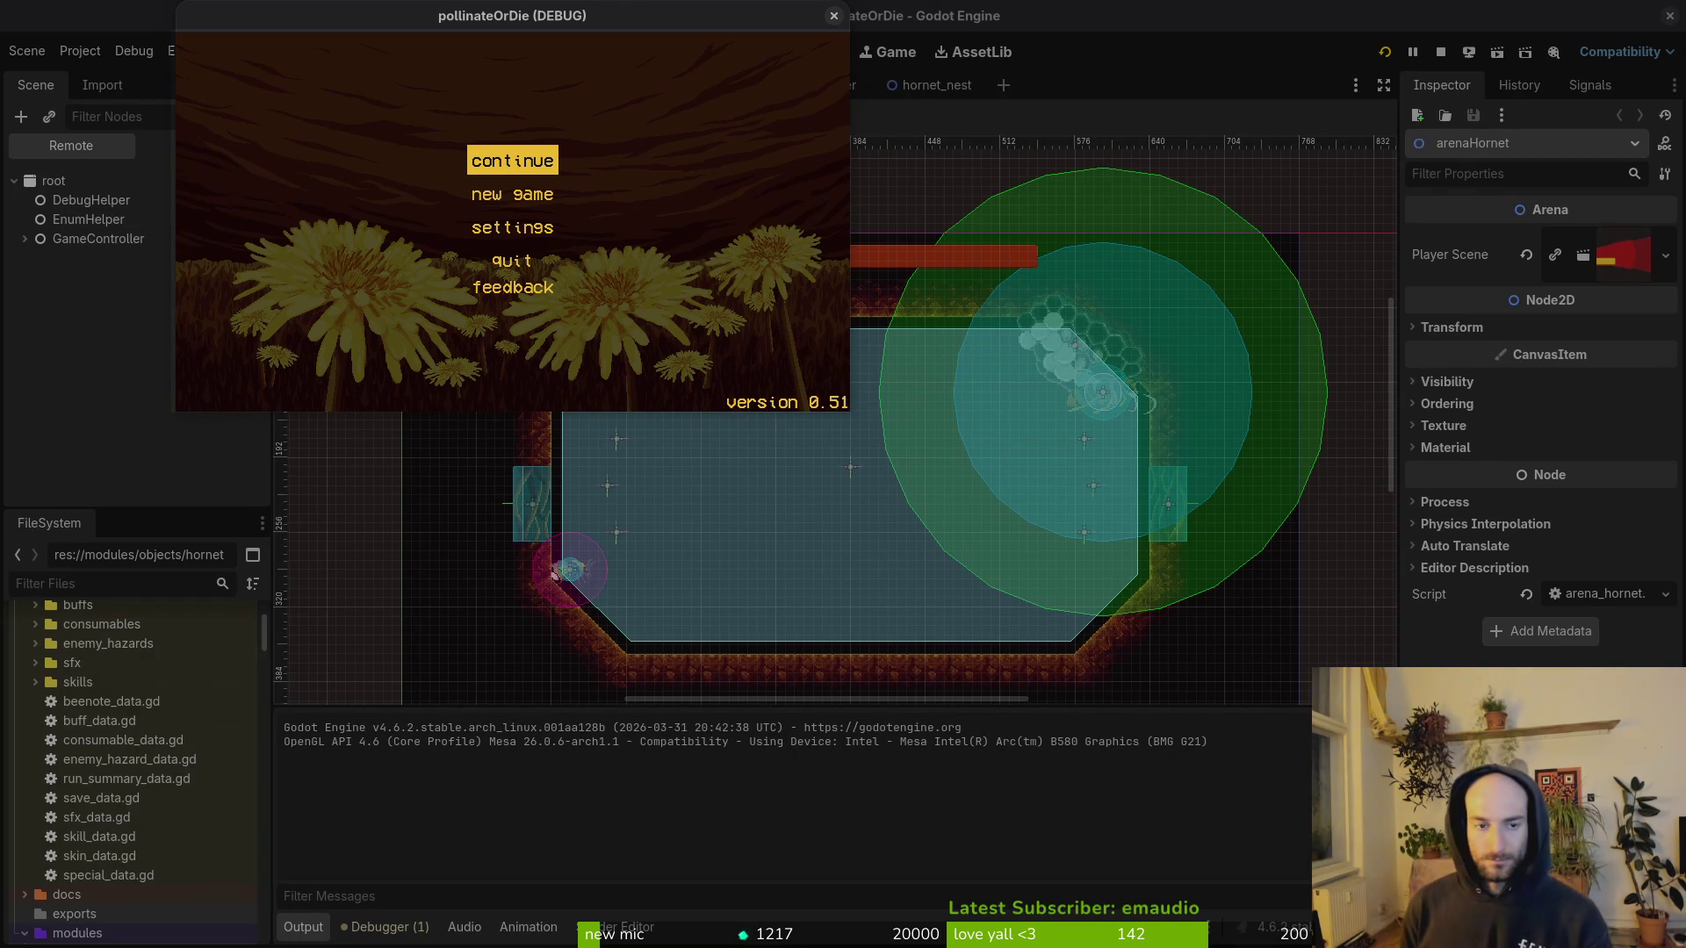
key("Return")
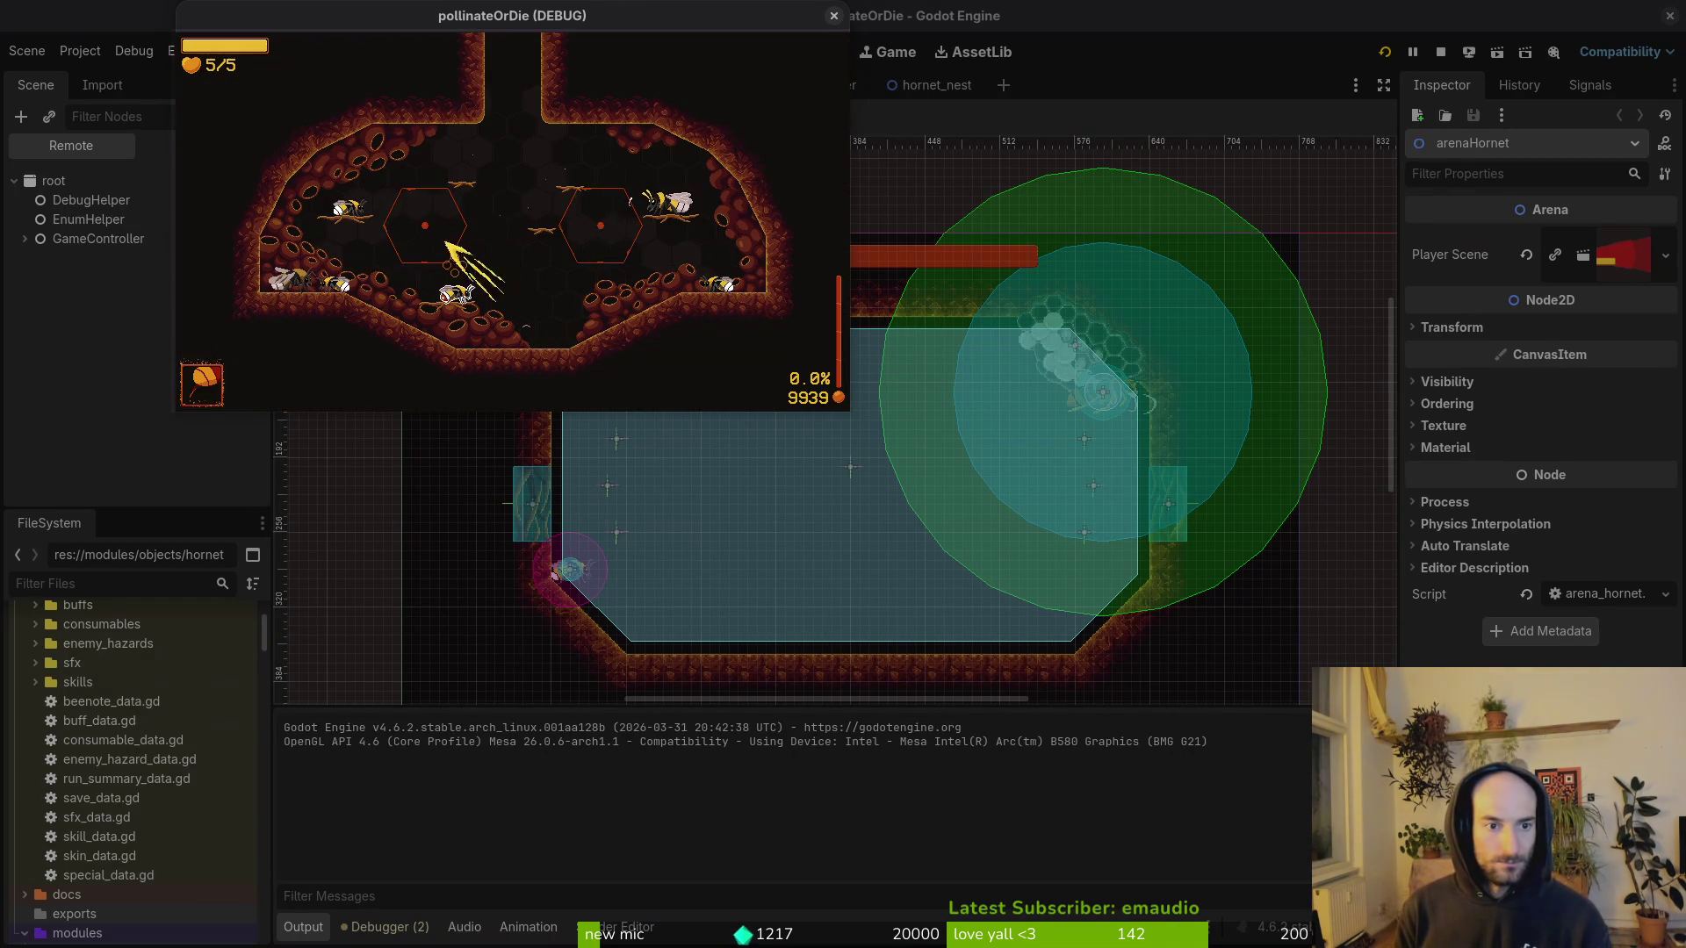
key("Up")
key("Return")
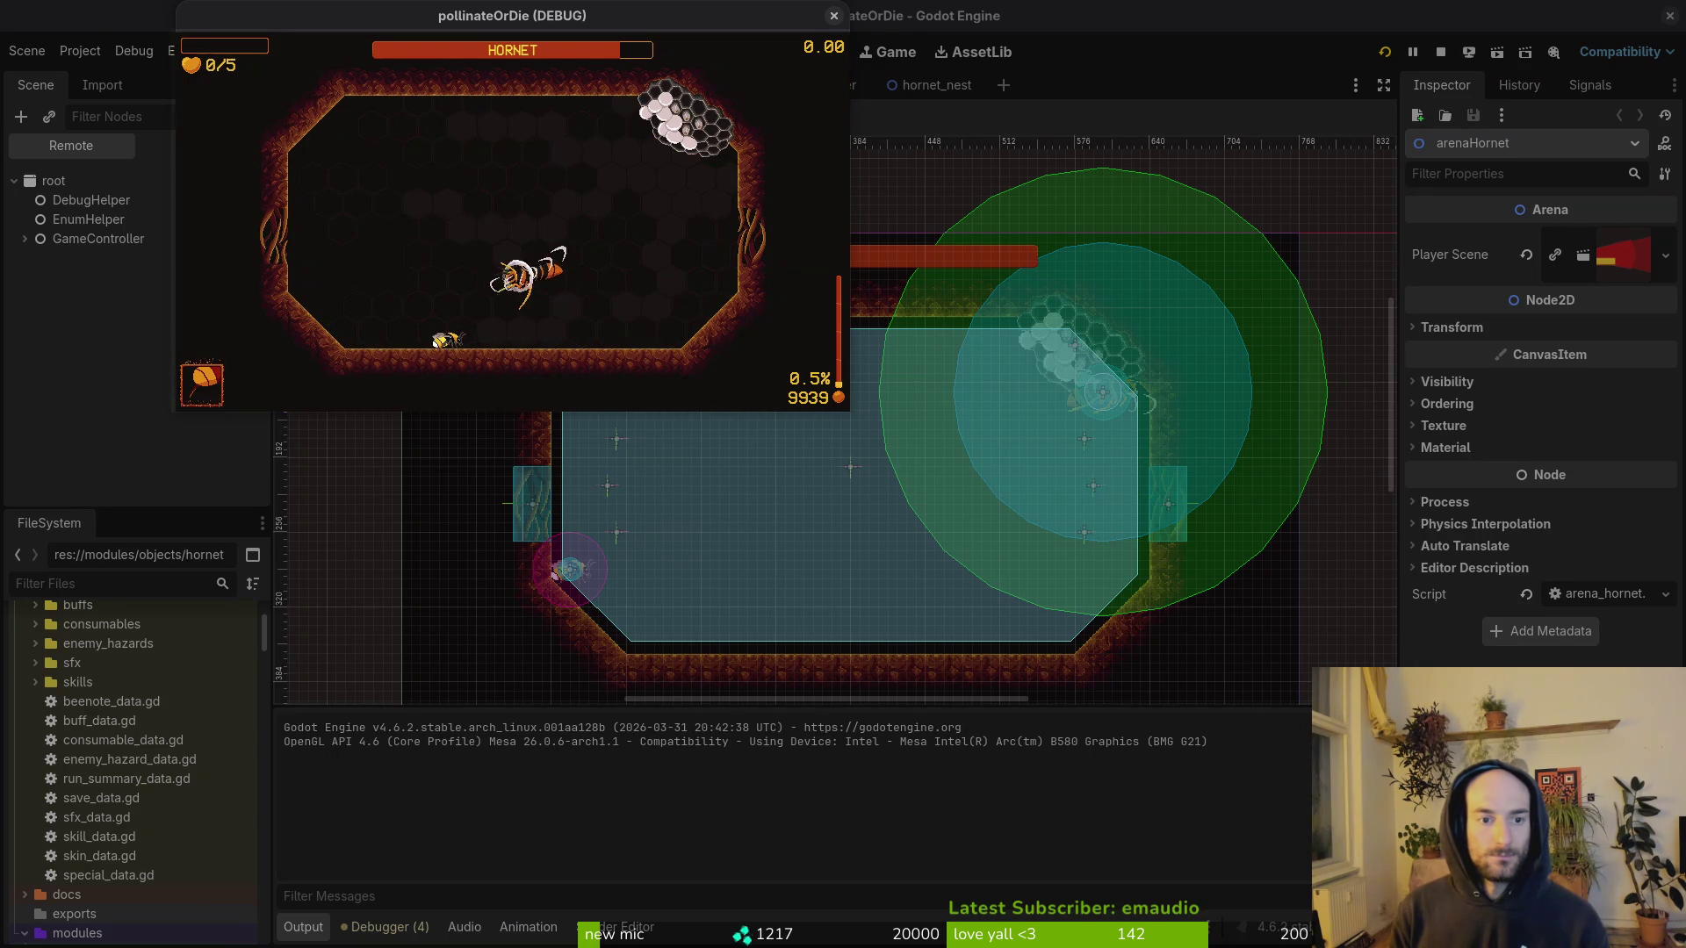
left_click(528, 330)
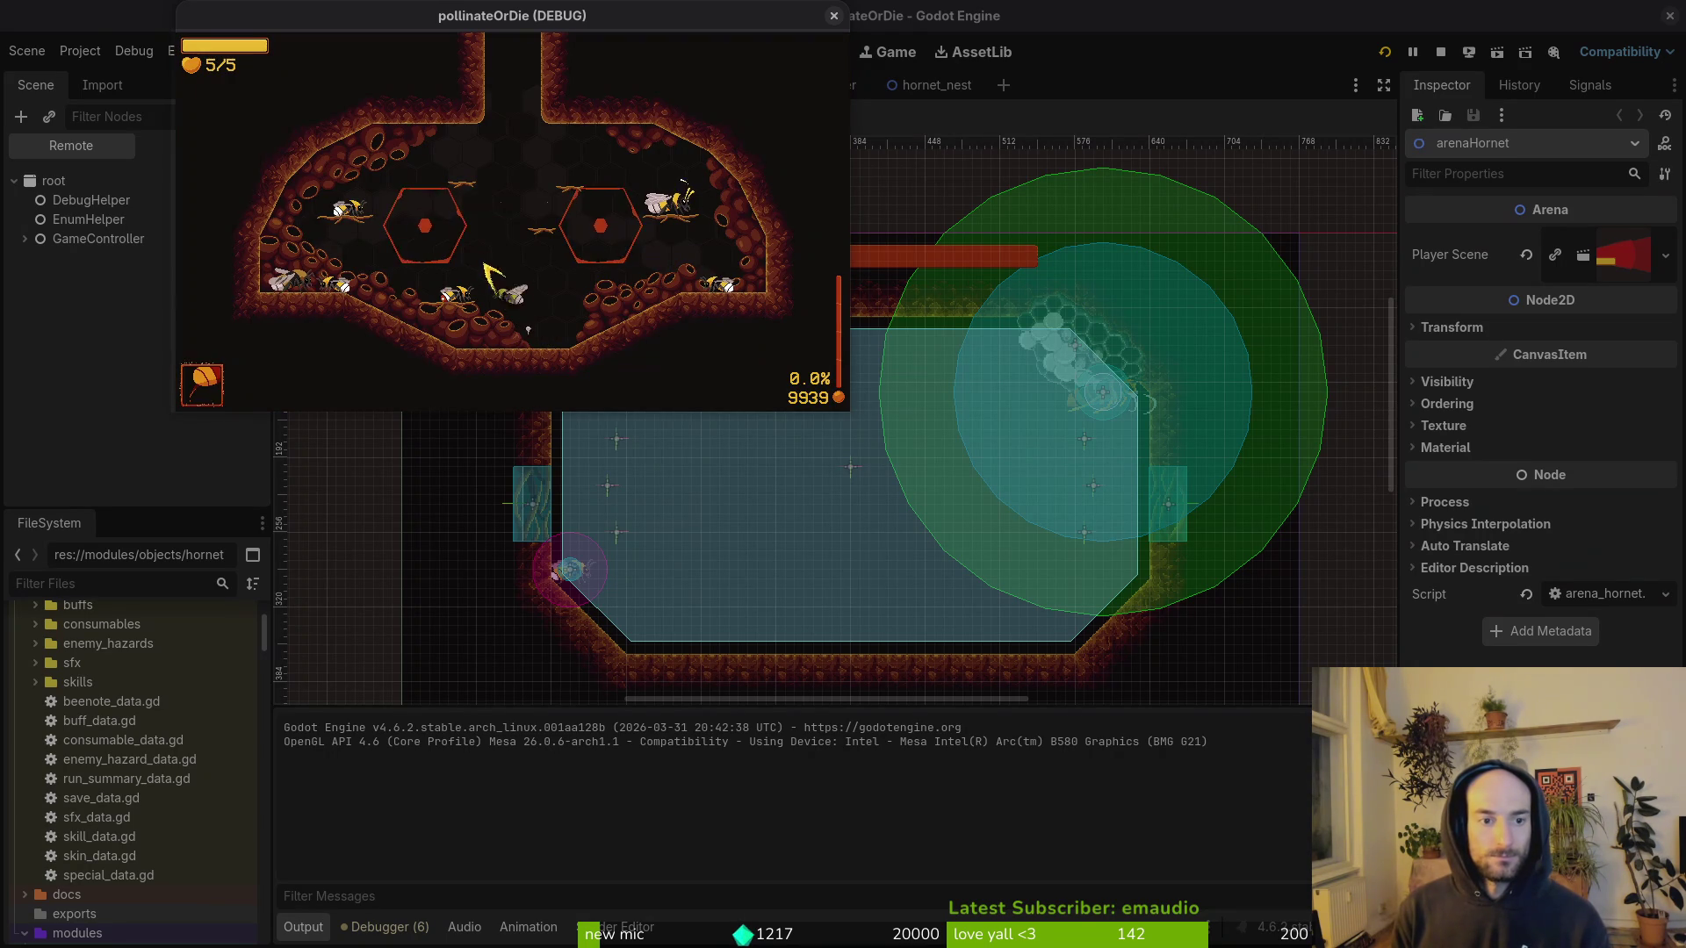
key("Escape")
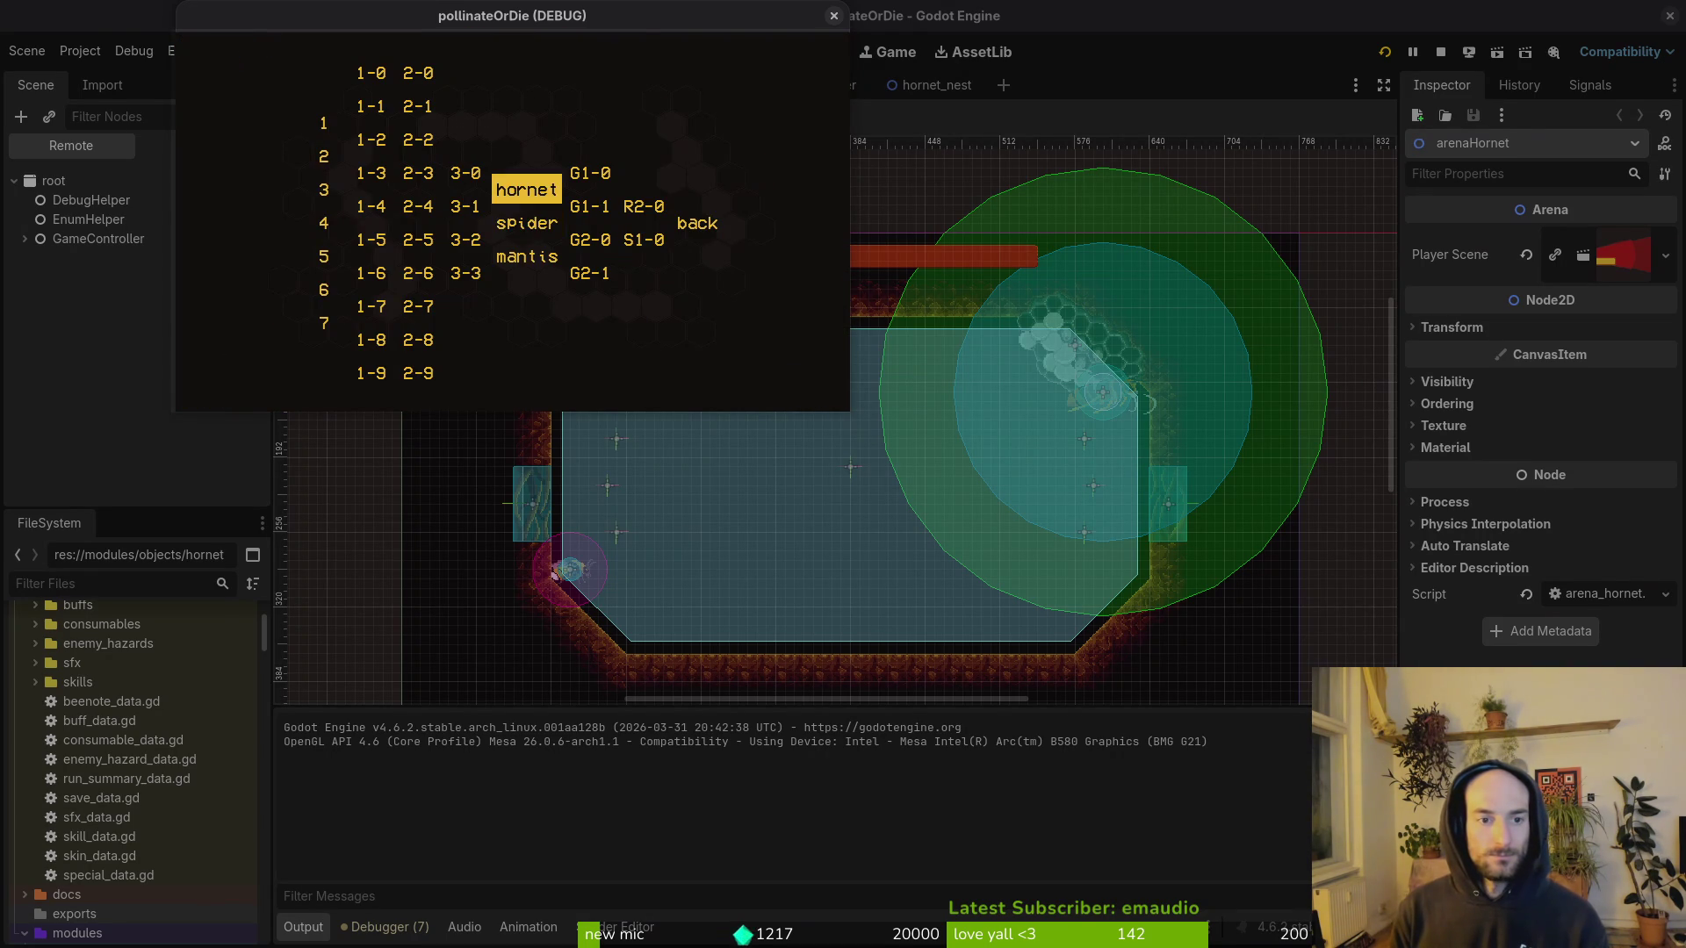
Step: Reload the Hornet arena, fight until the attempt 13 death, then stop the game
key("Return")
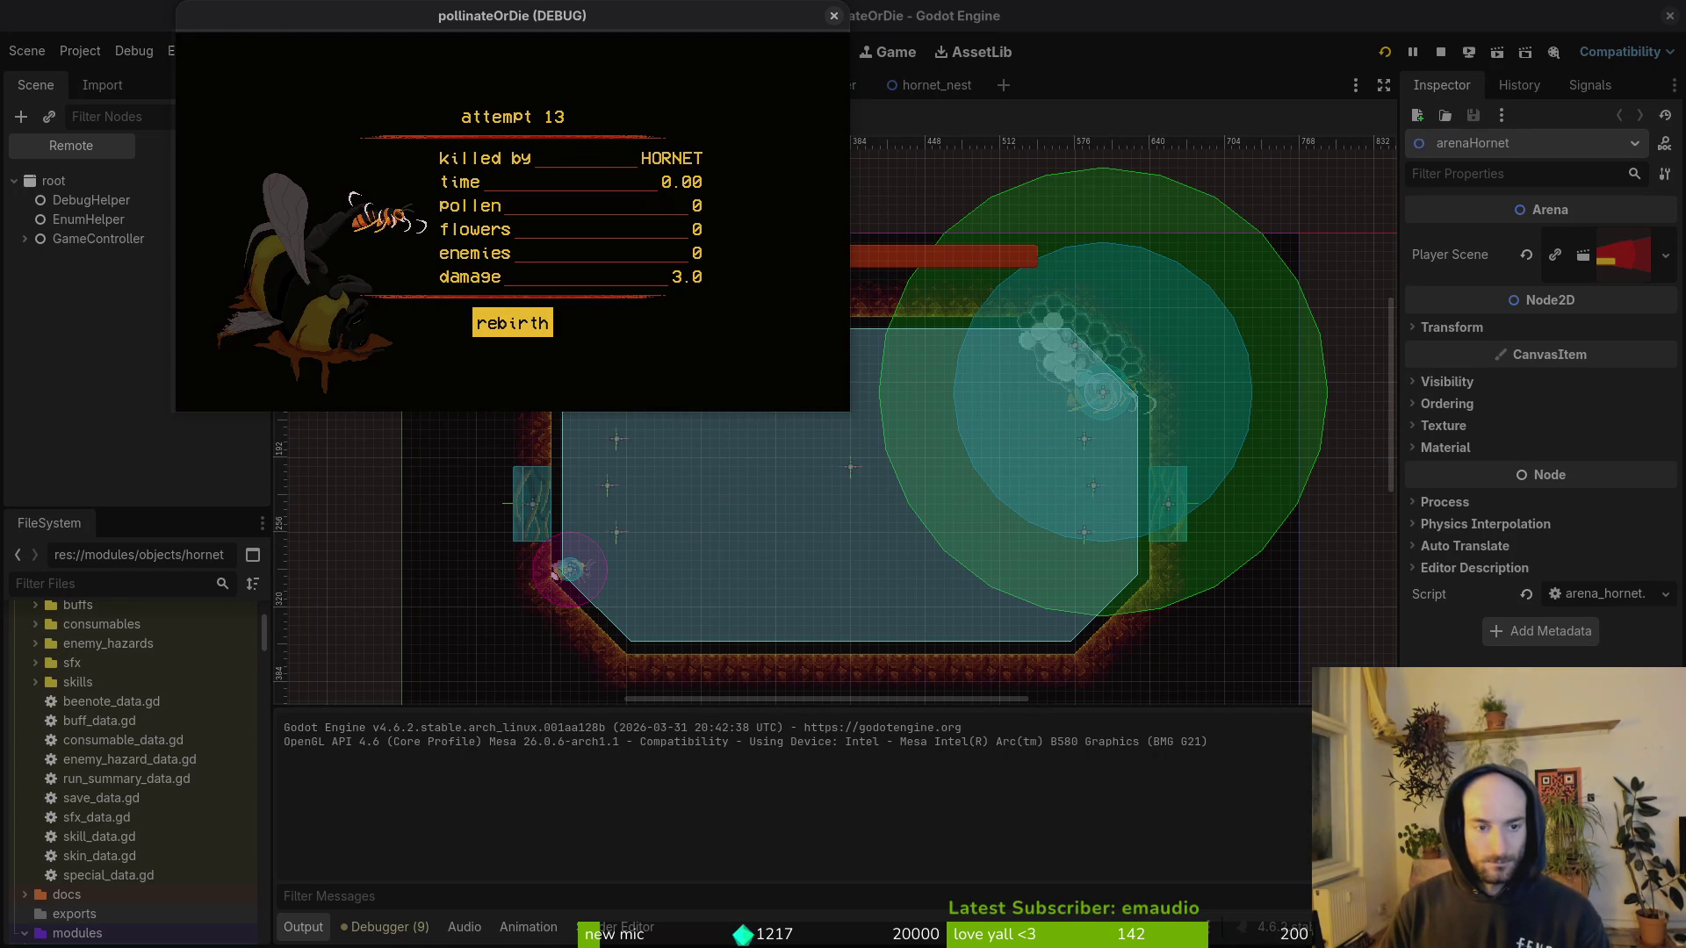
key("super")
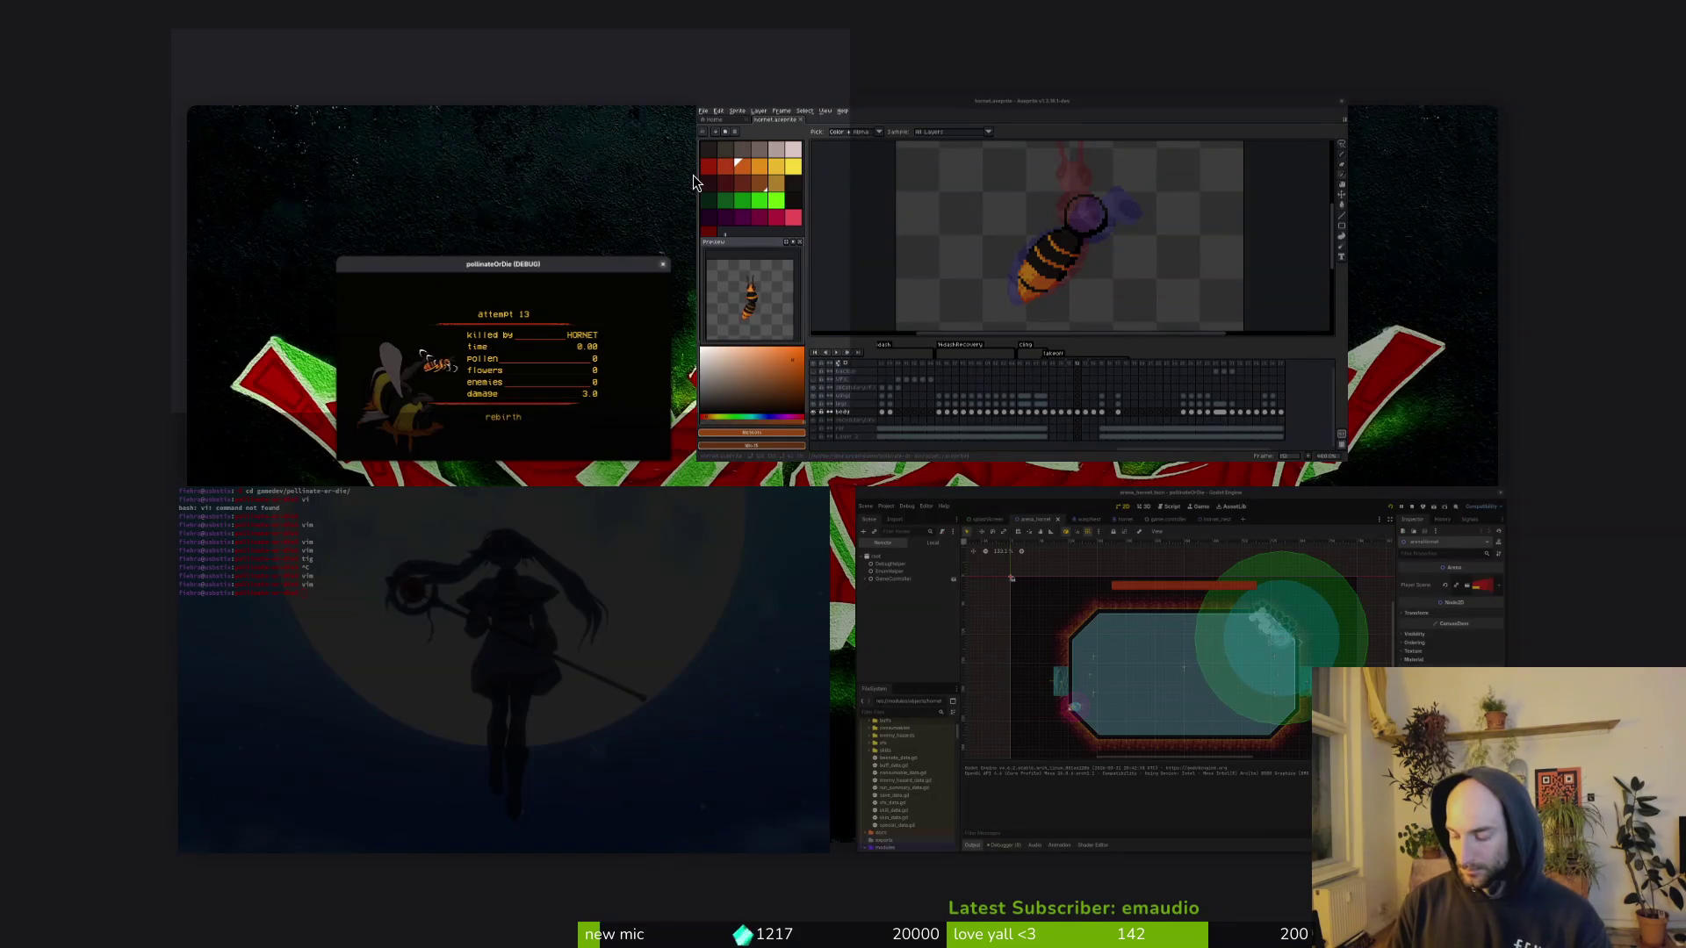
key("super")
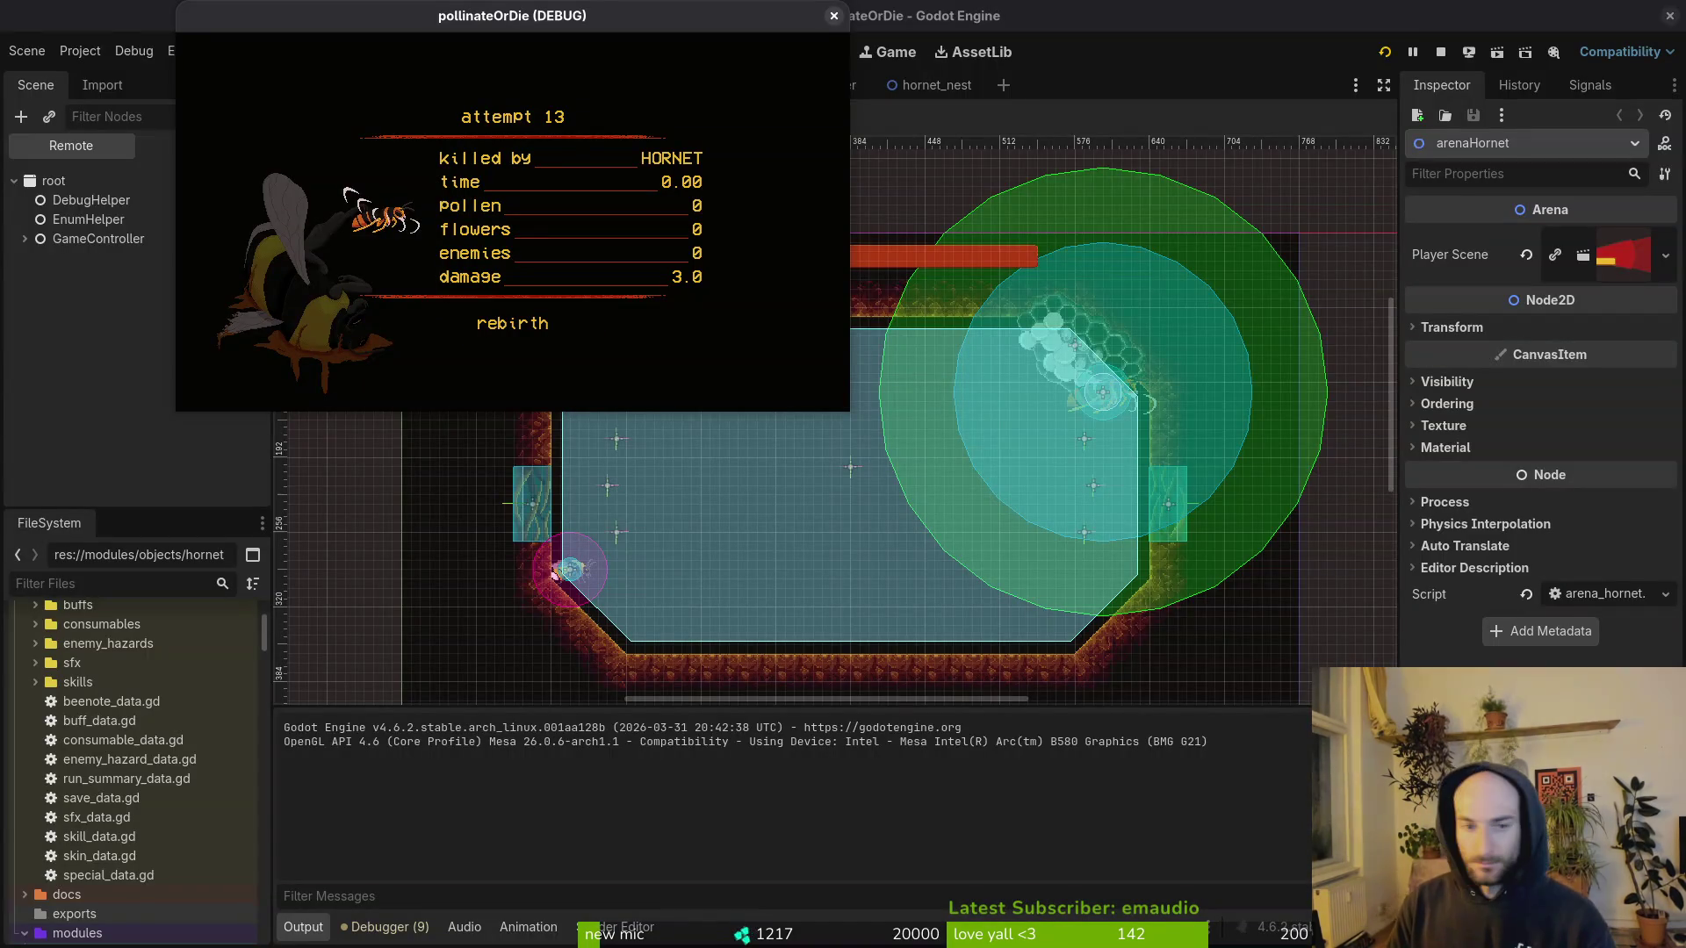
left_click(926, 181)
key("super")
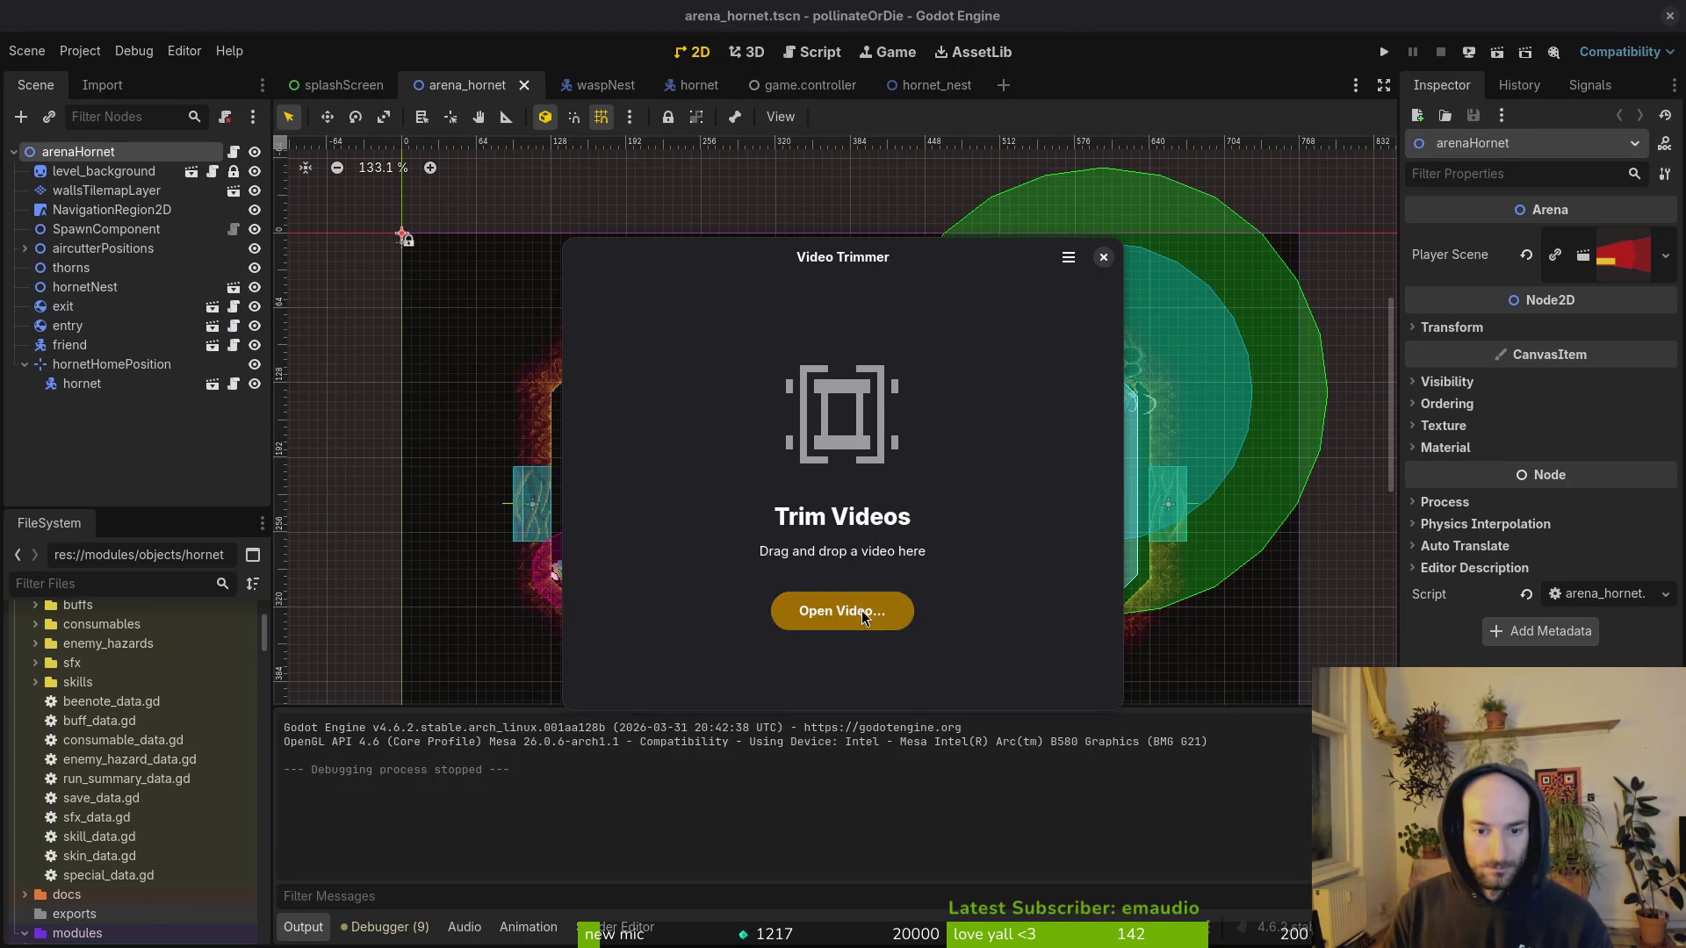
left_click(841, 610)
left_click(527, 297)
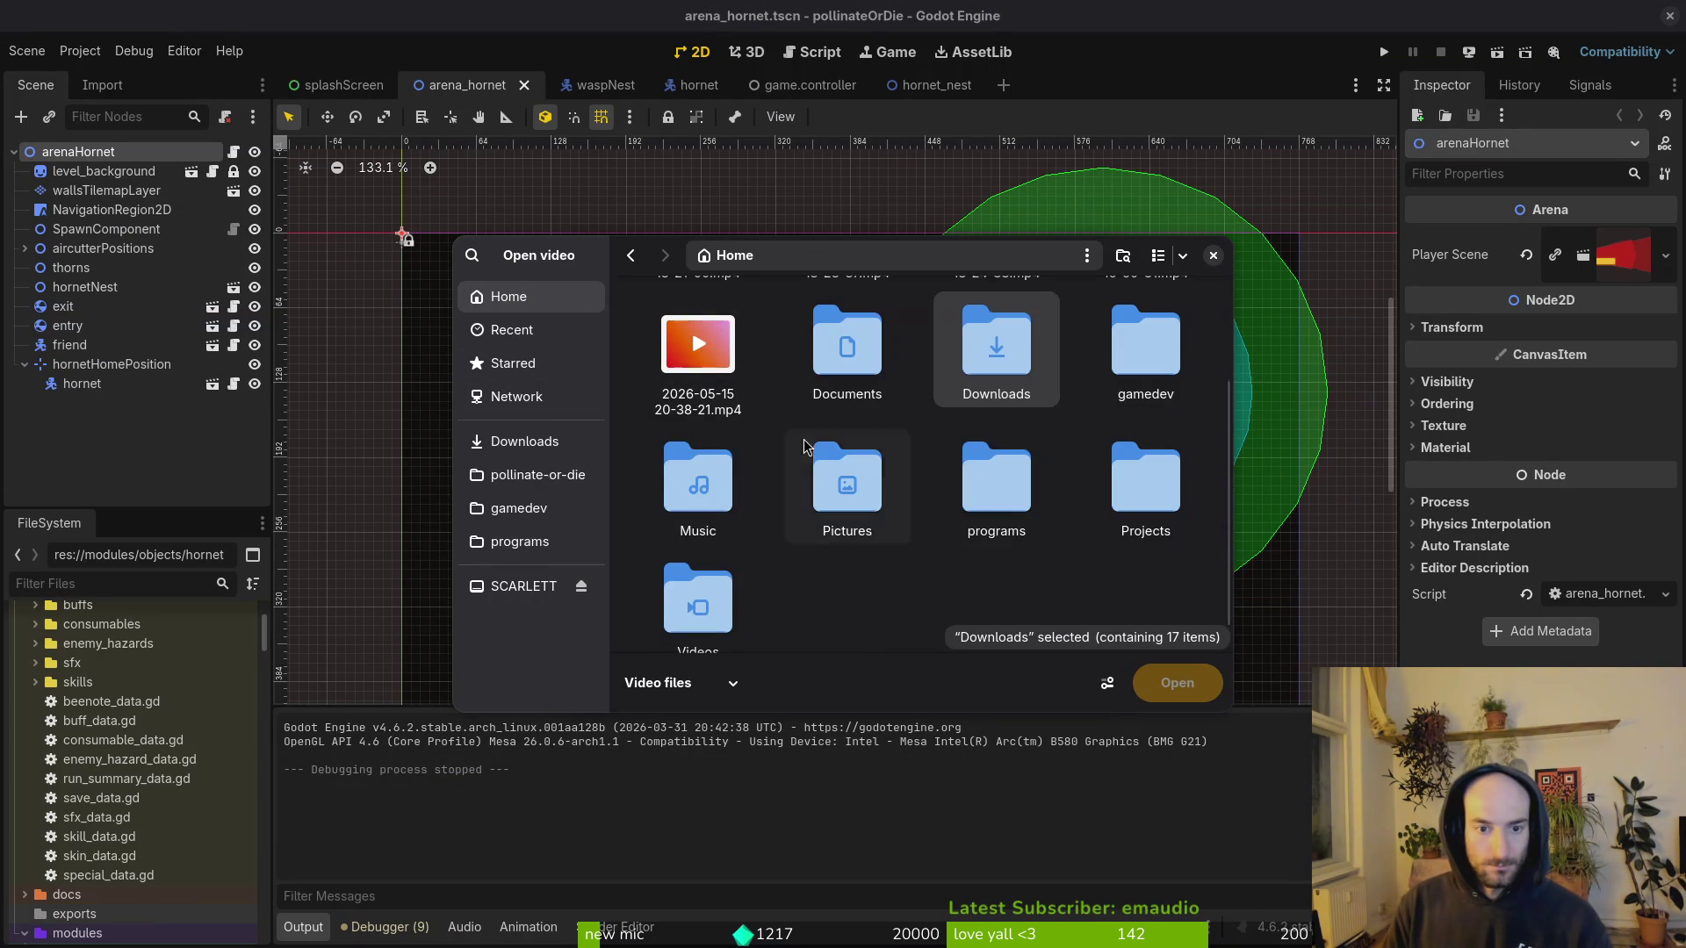
scroll(746, 412, "up", 2)
left_click(708, 399)
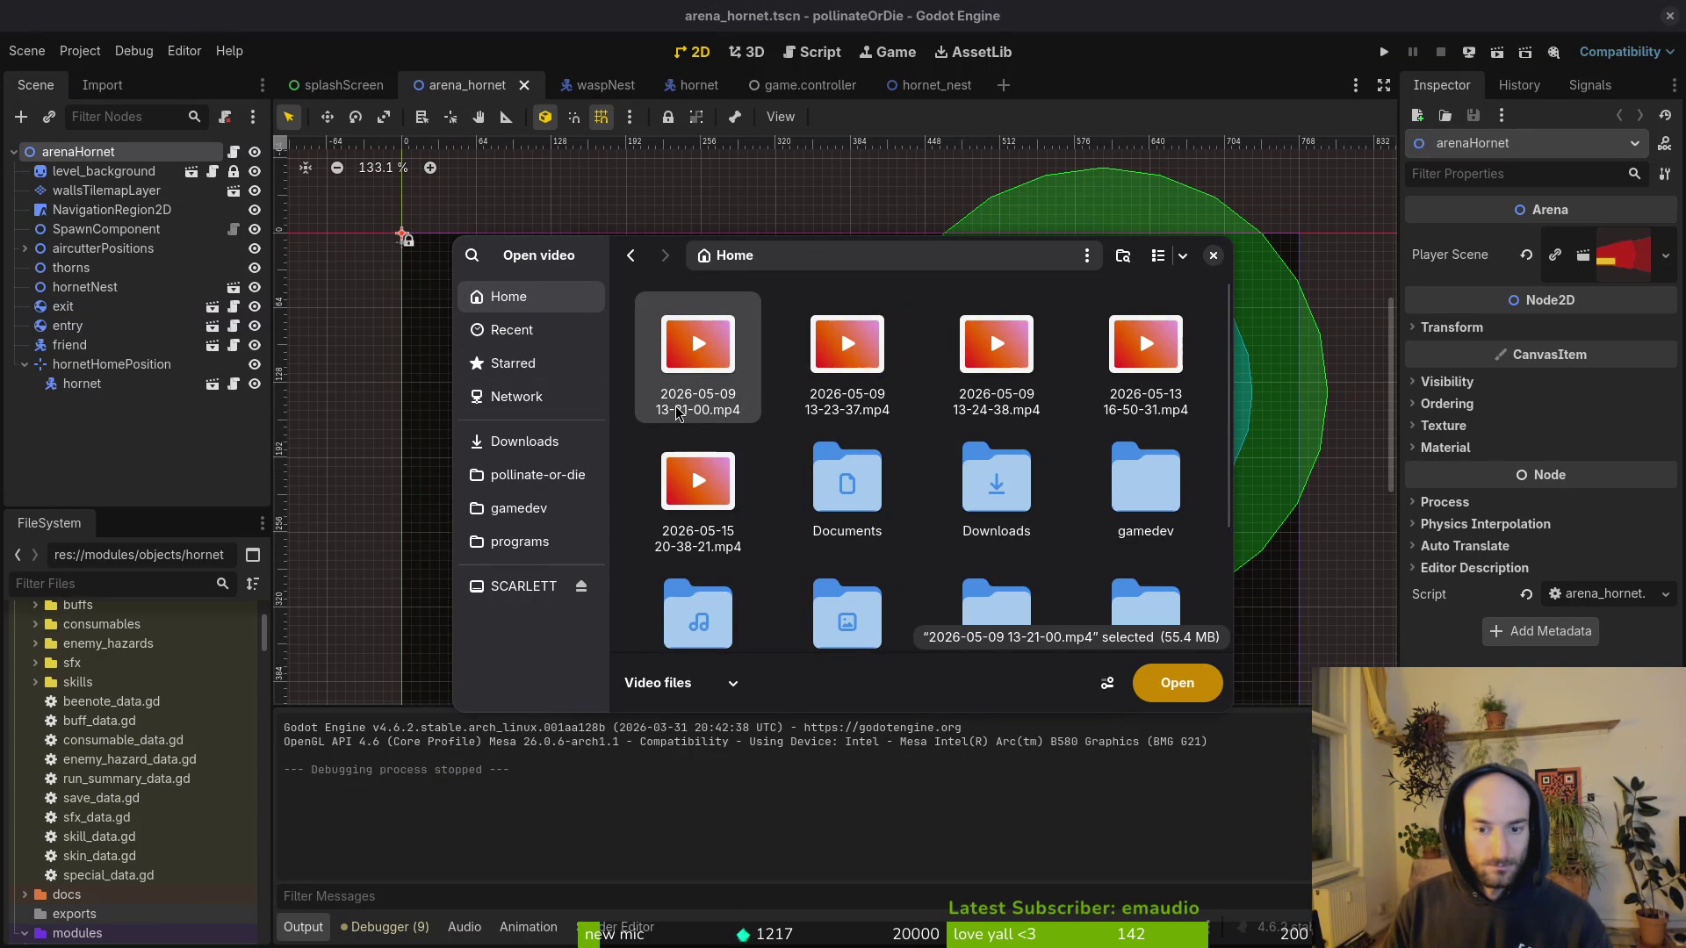
left_click(684, 523)
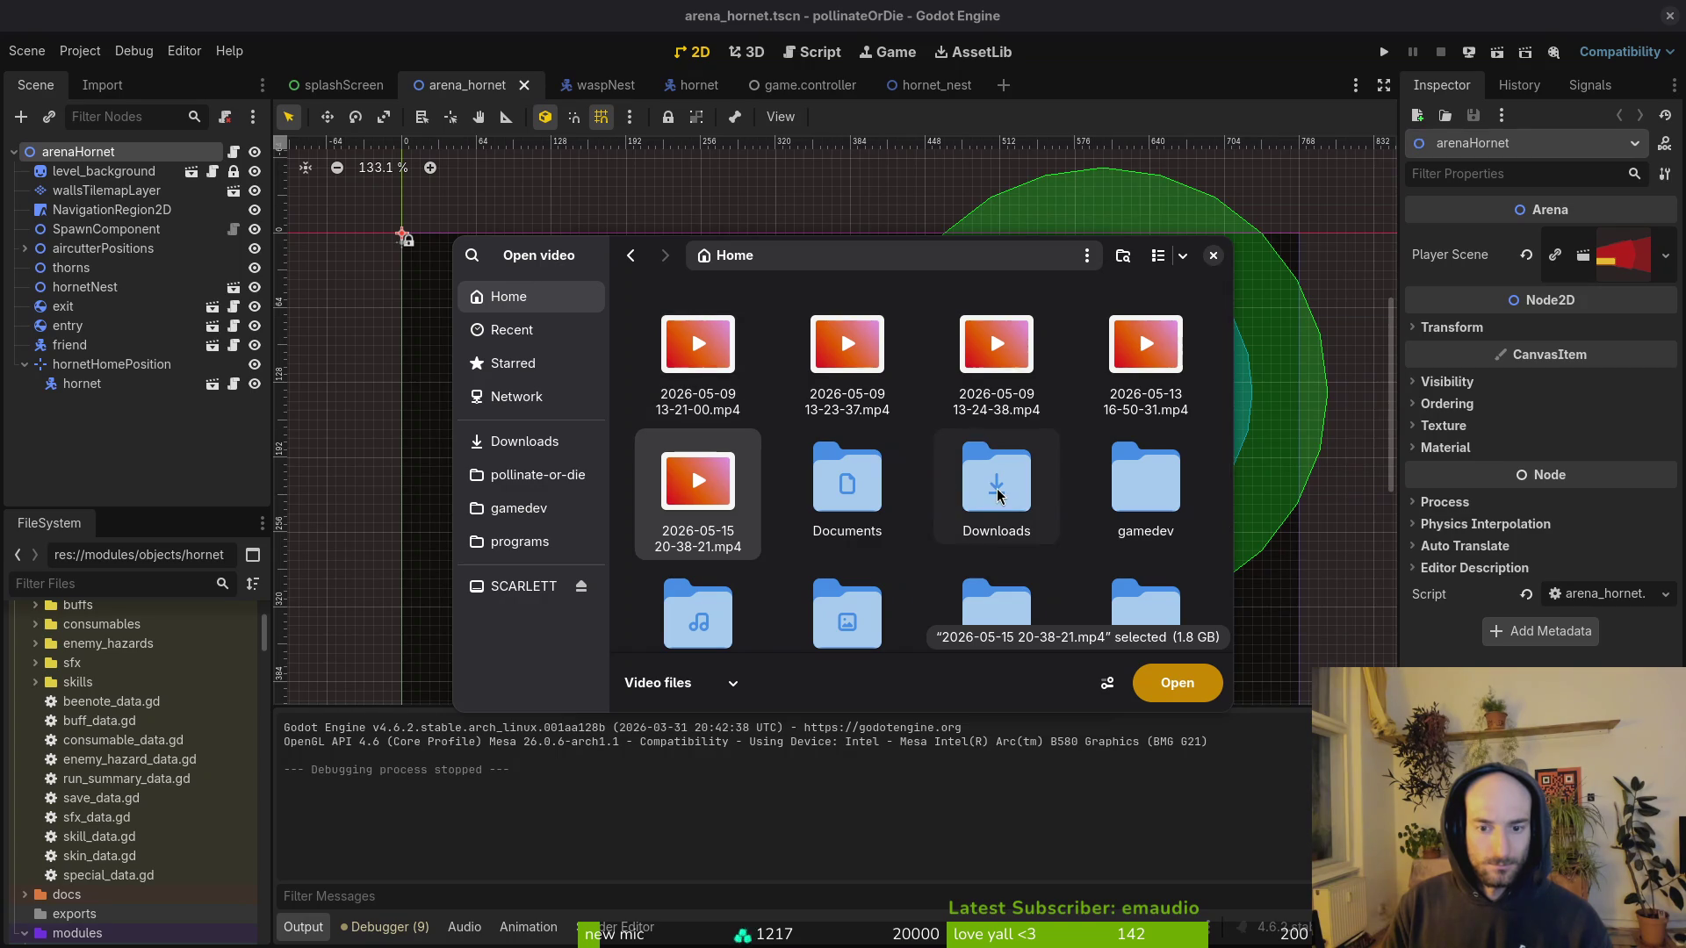
scroll(854, 521, "down", 3)
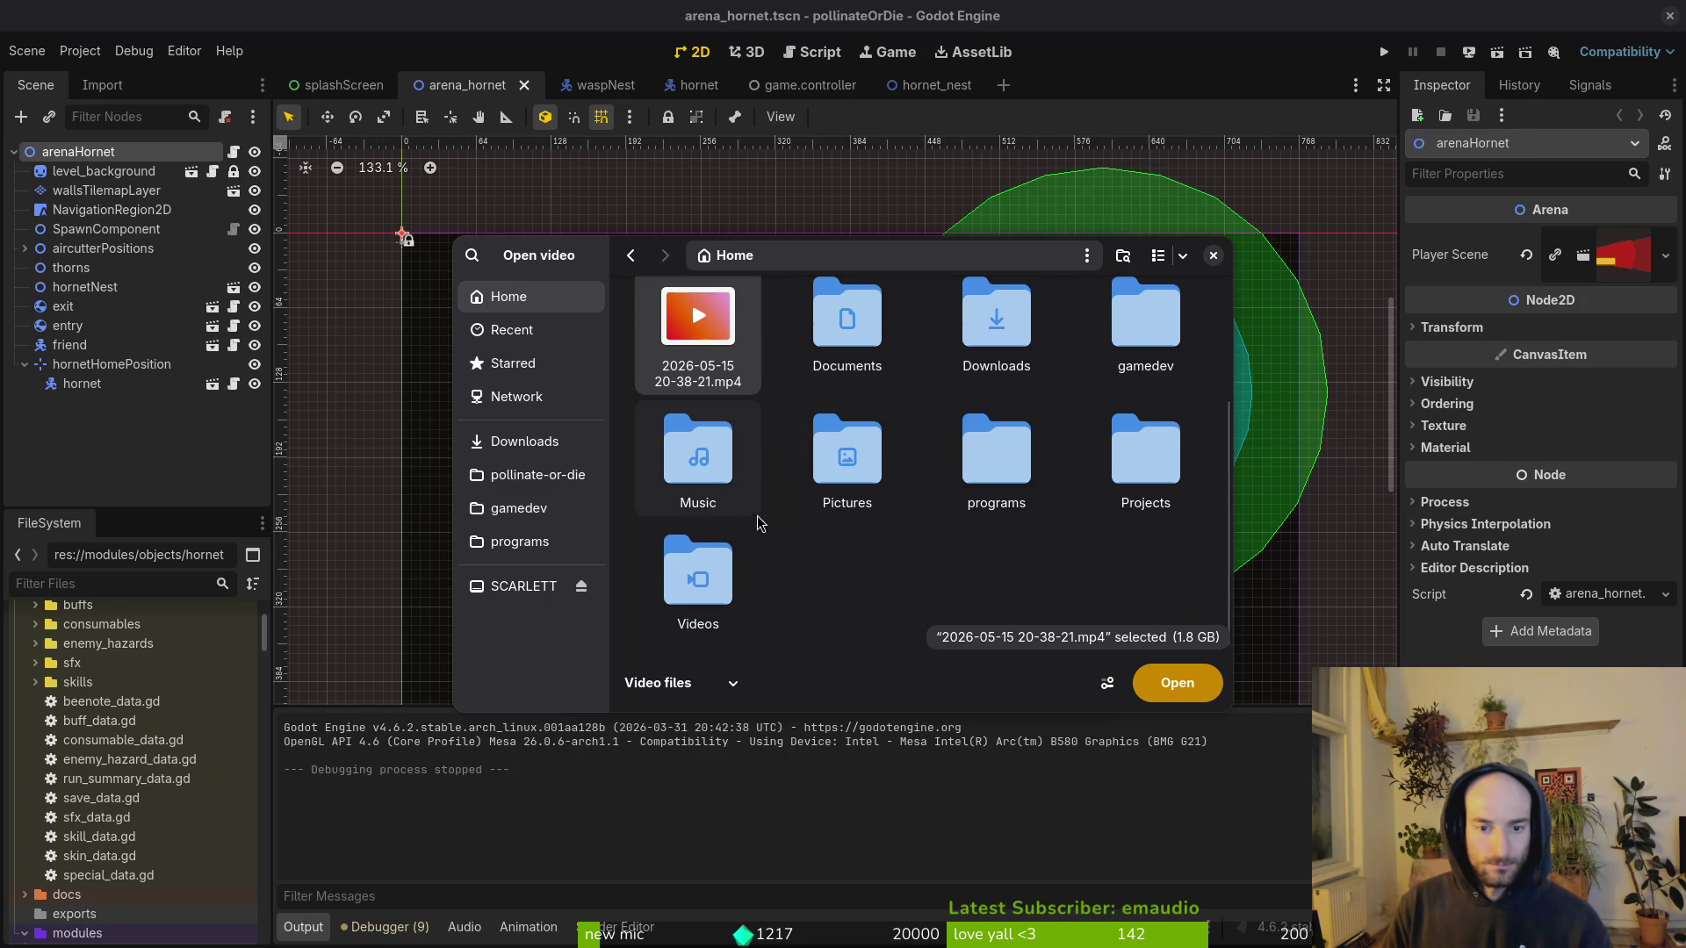
double_click(761, 579)
double_click(844, 325)
scroll(1223, 608, "down", 5)
left_click(1170, 592)
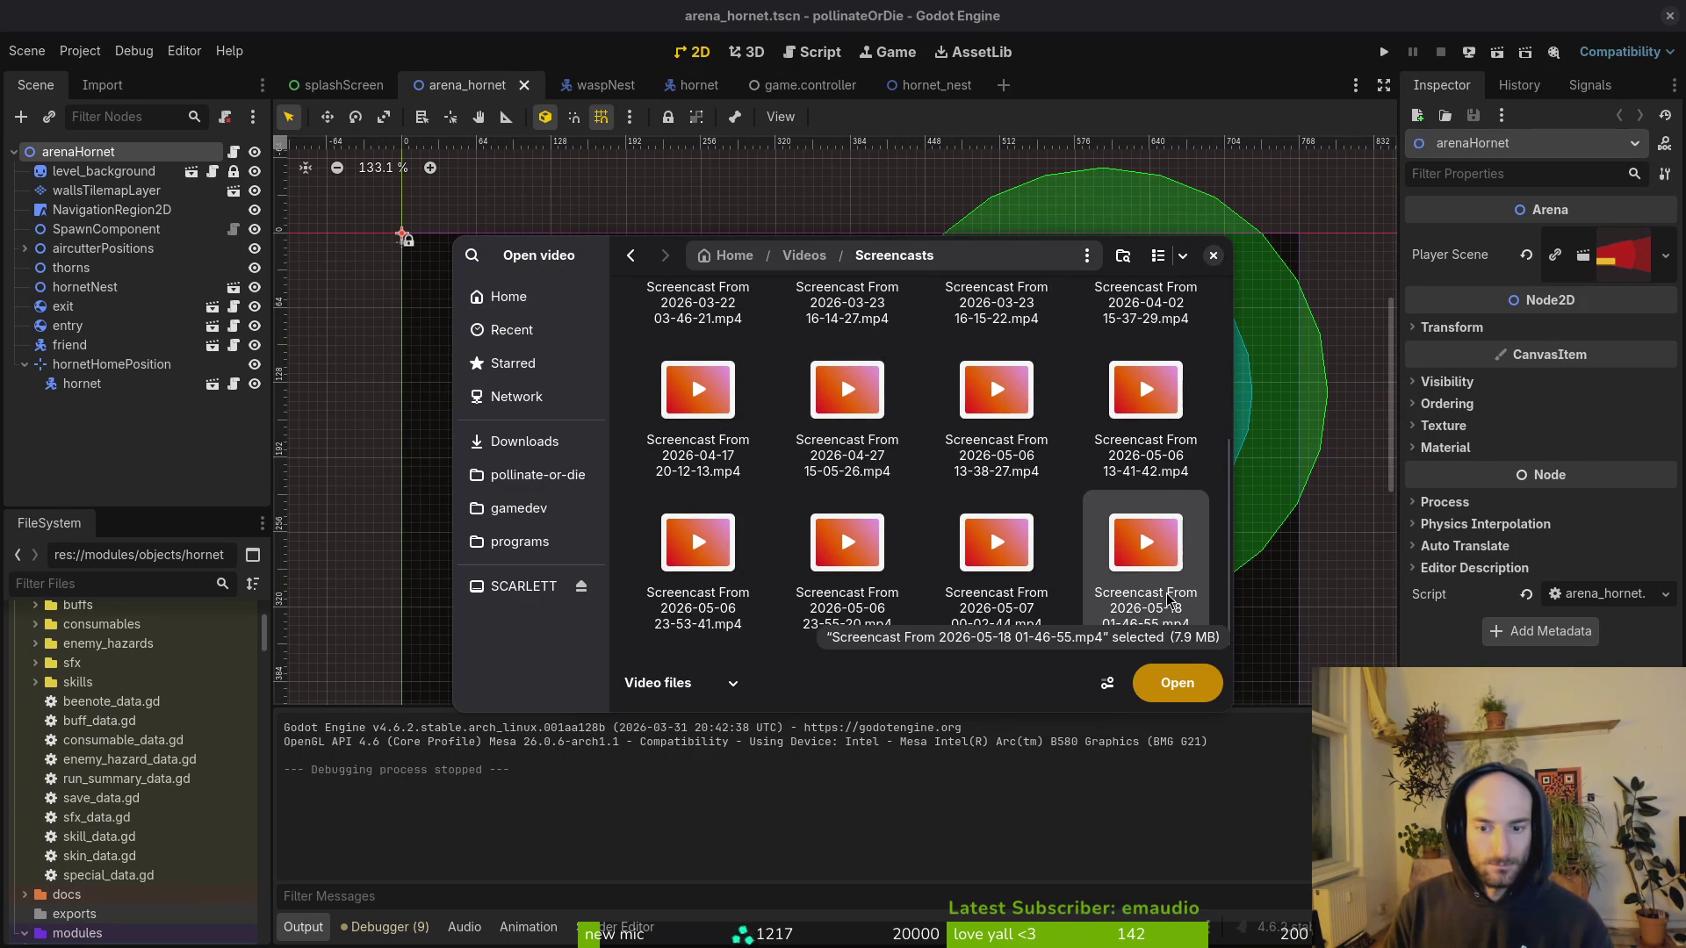
double_click(1138, 606)
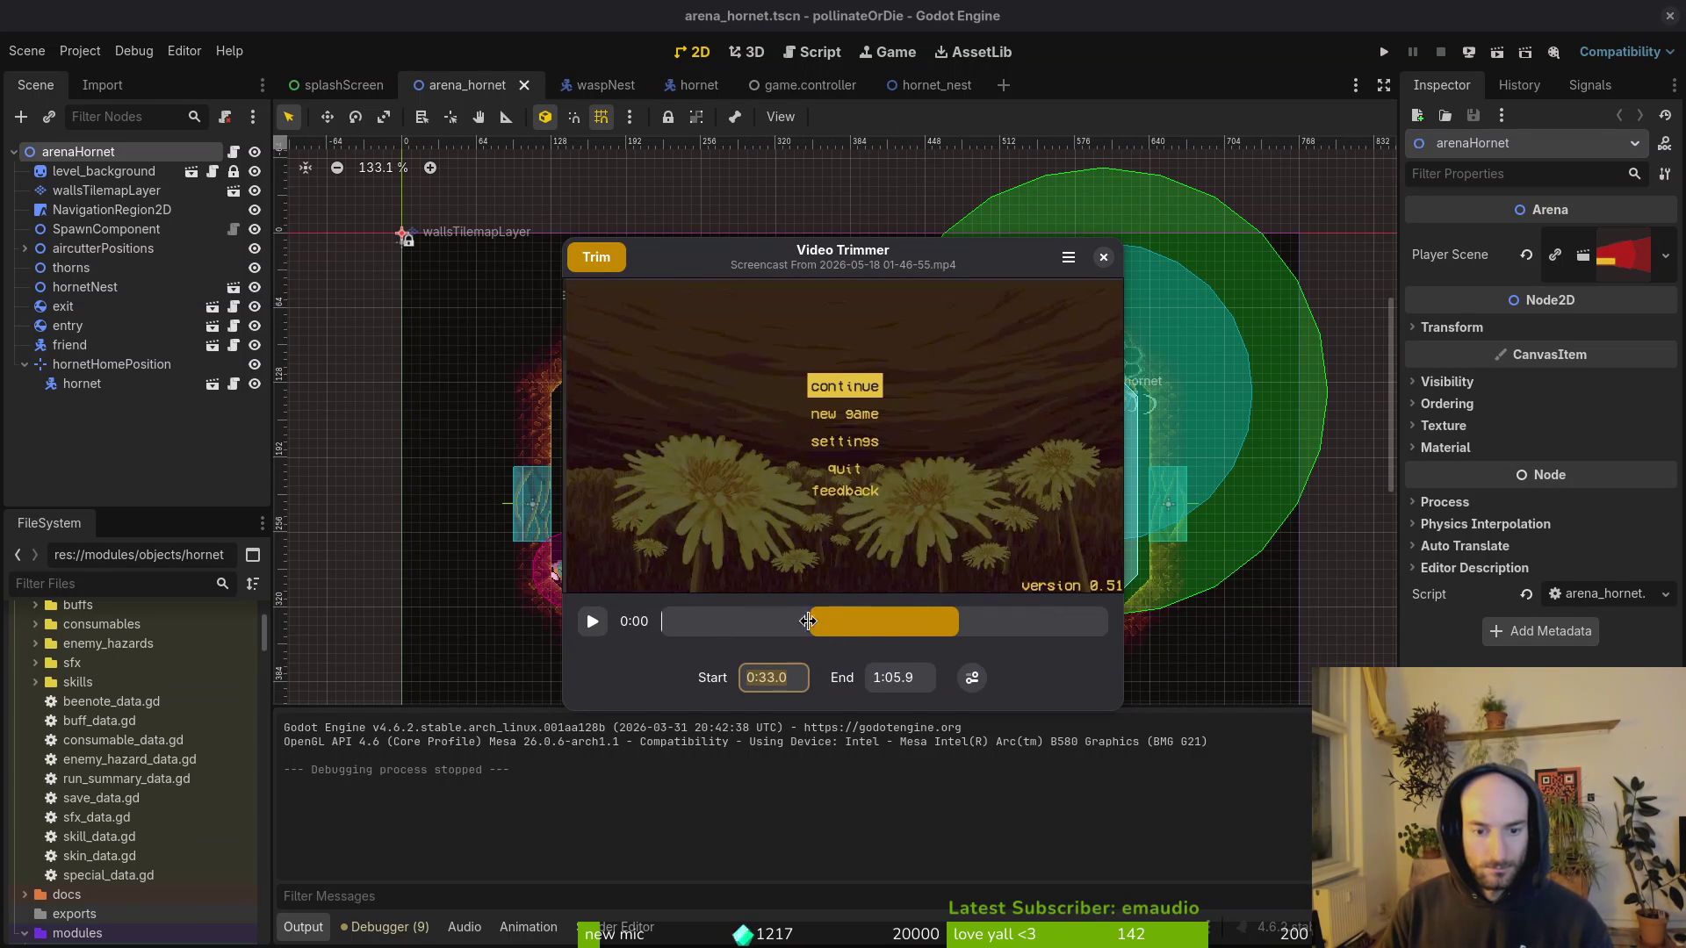
Step: Maximize the trimmer window and set the trim range to 0:06.8–0:11.0
double_click(800, 262)
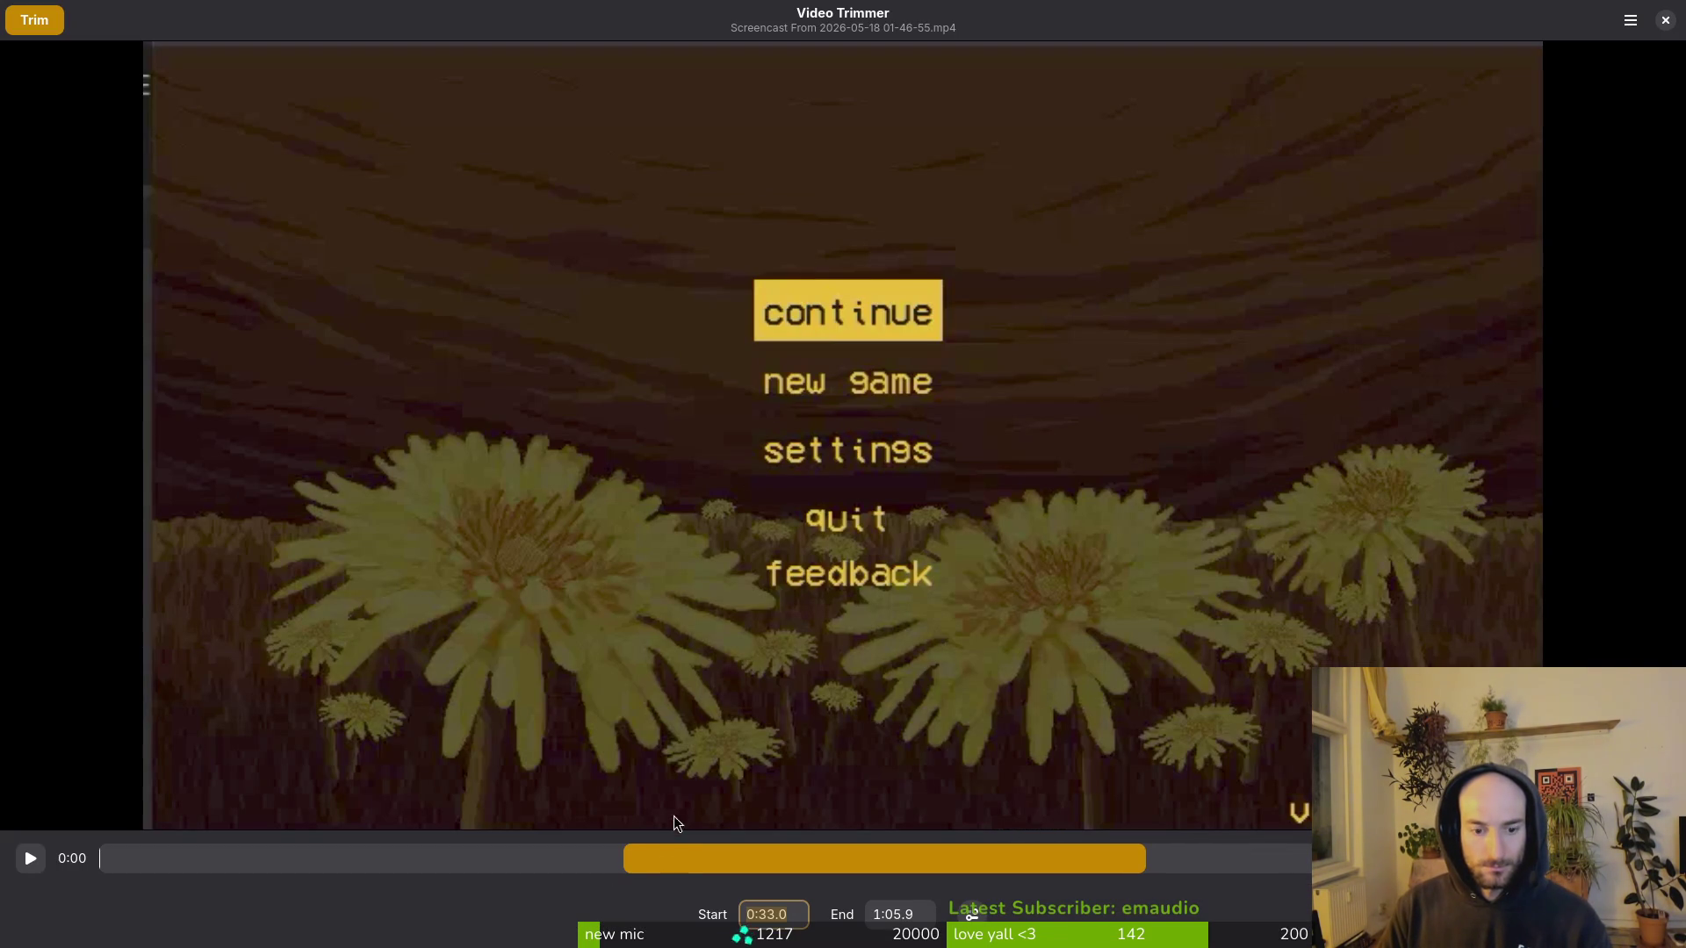
left_click_drag(625, 856, 82, 847)
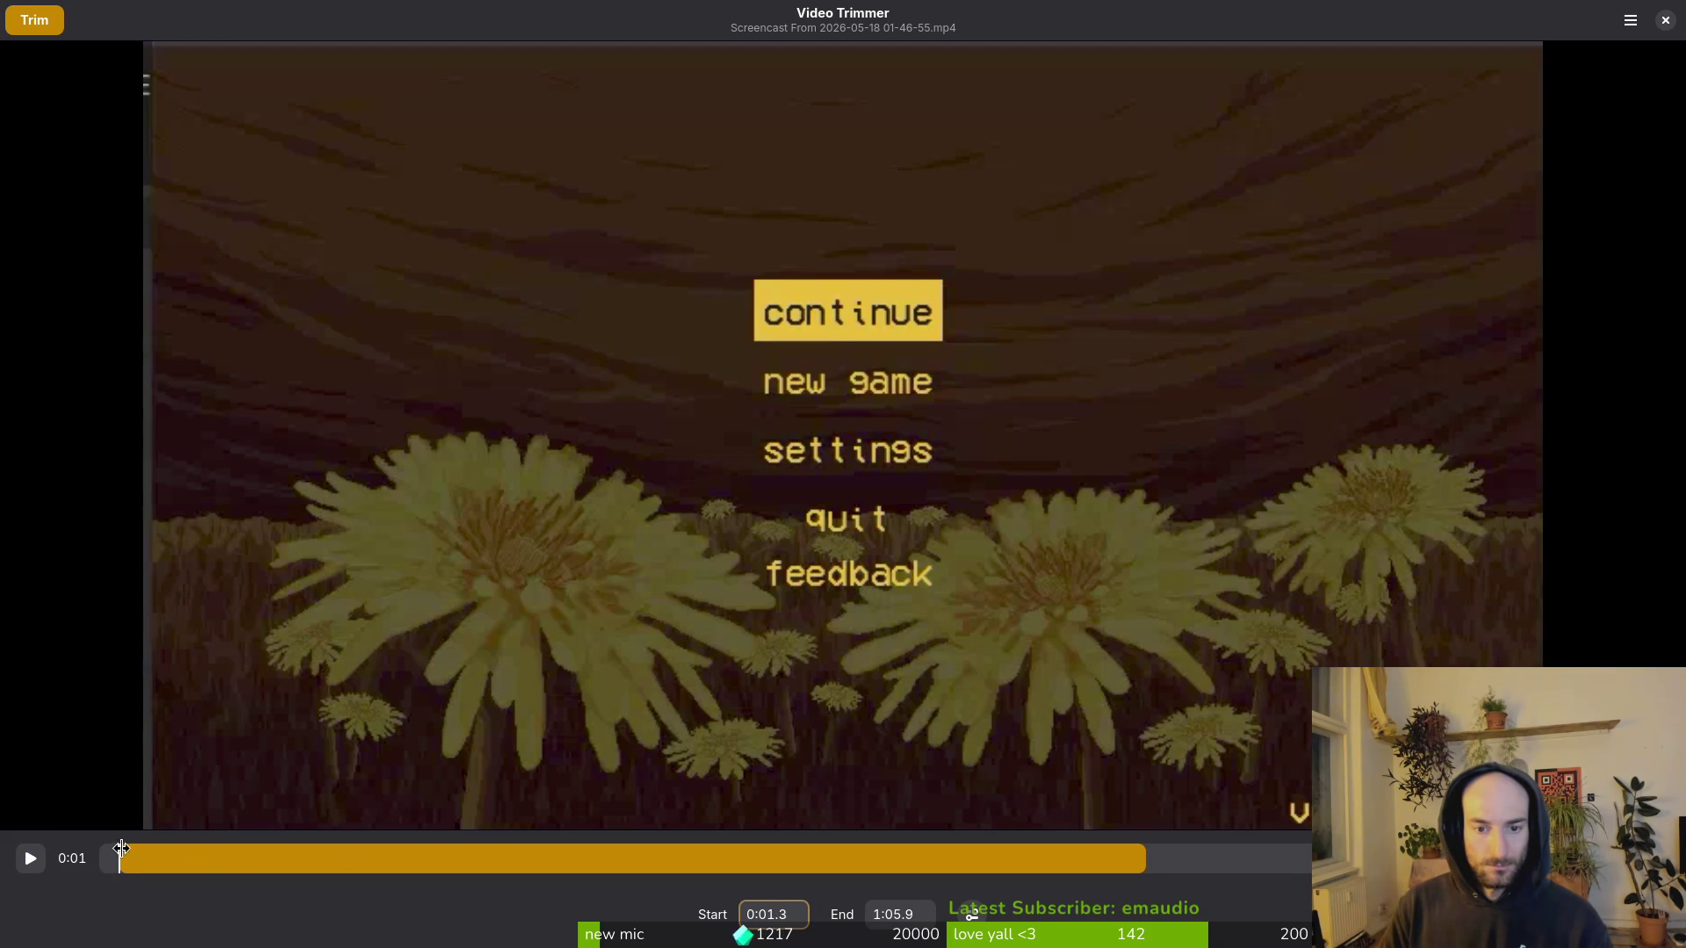
key("ctrl+Return")
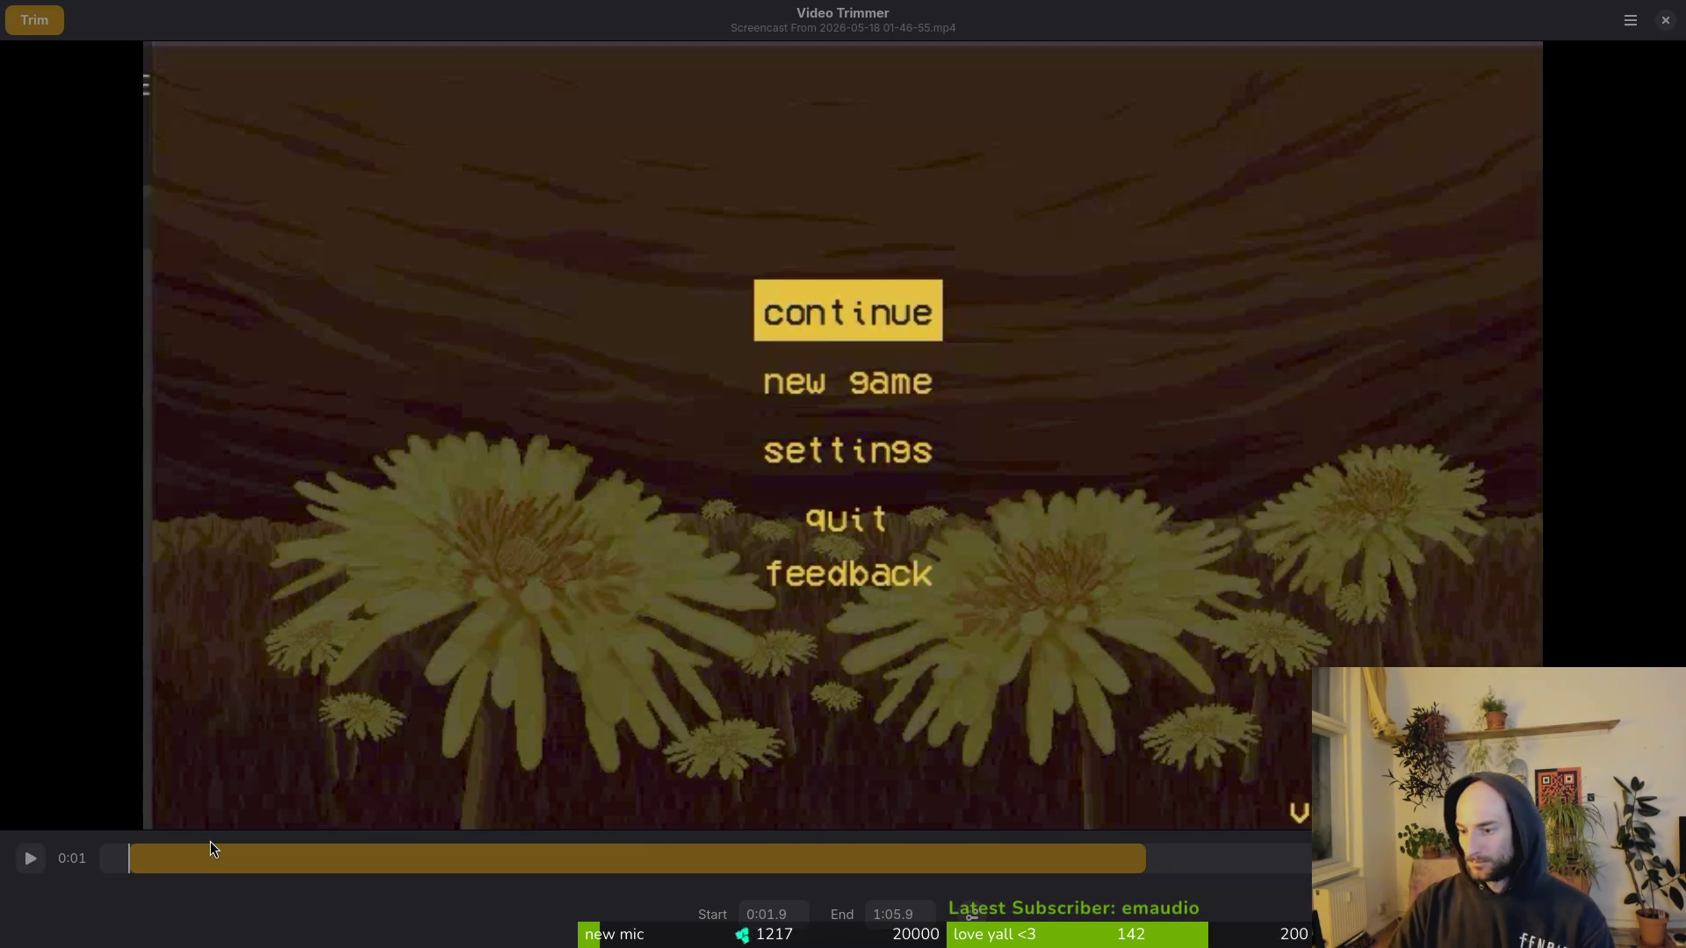
mouse_move(129, 862)
left_mouse_down()
mouse_move(222, 856)
mouse_move(208, 865)
left_mouse_up()
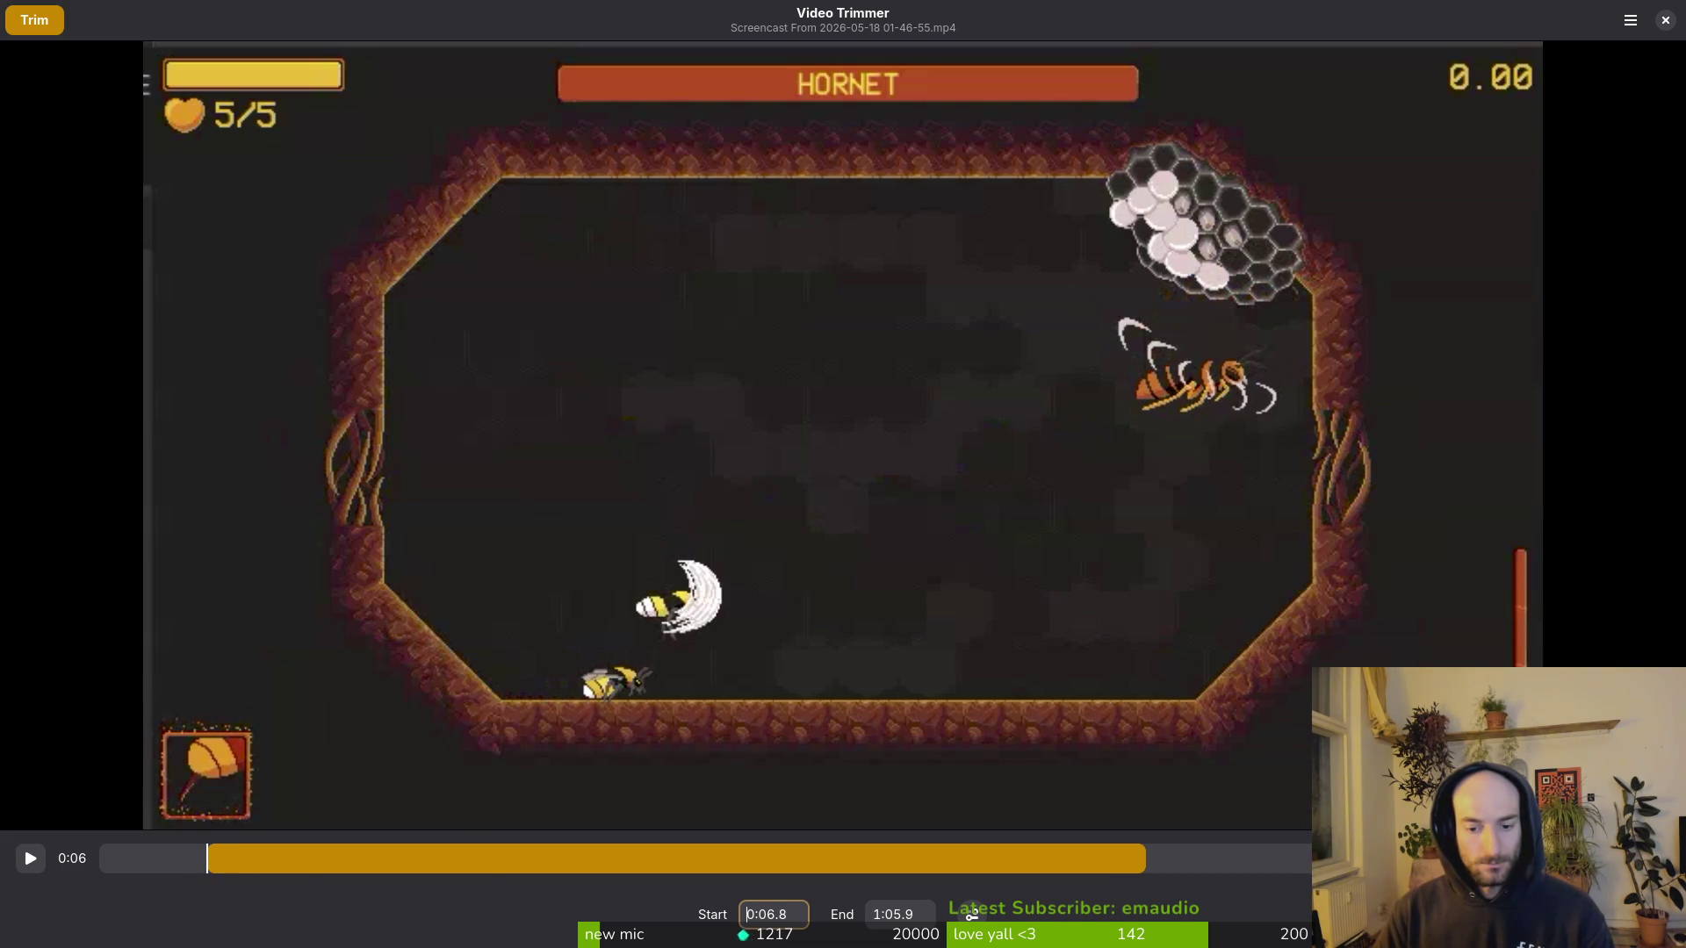
mouse_move(1131, 871)
left_mouse_down()
mouse_move(221, 876)
mouse_move(272, 877)
left_mouse_up()
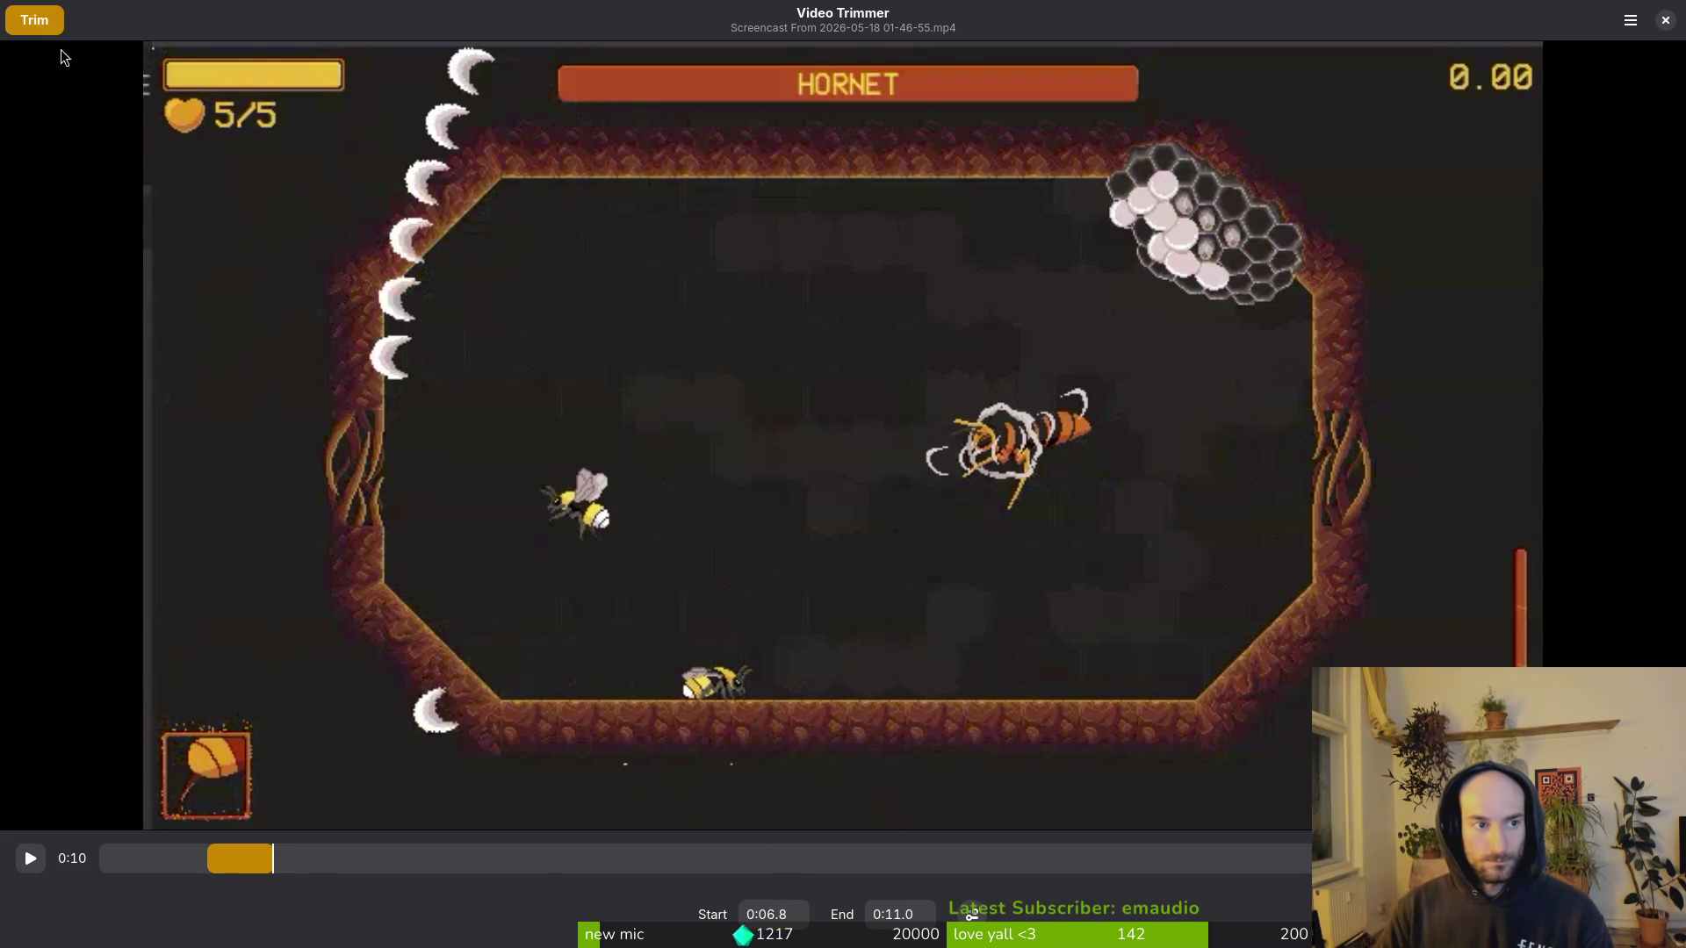
Step: Begin exporting the clip and create a hornetSfxClips folder in Downloads
left_click(42, 30)
left_click(525, 441)
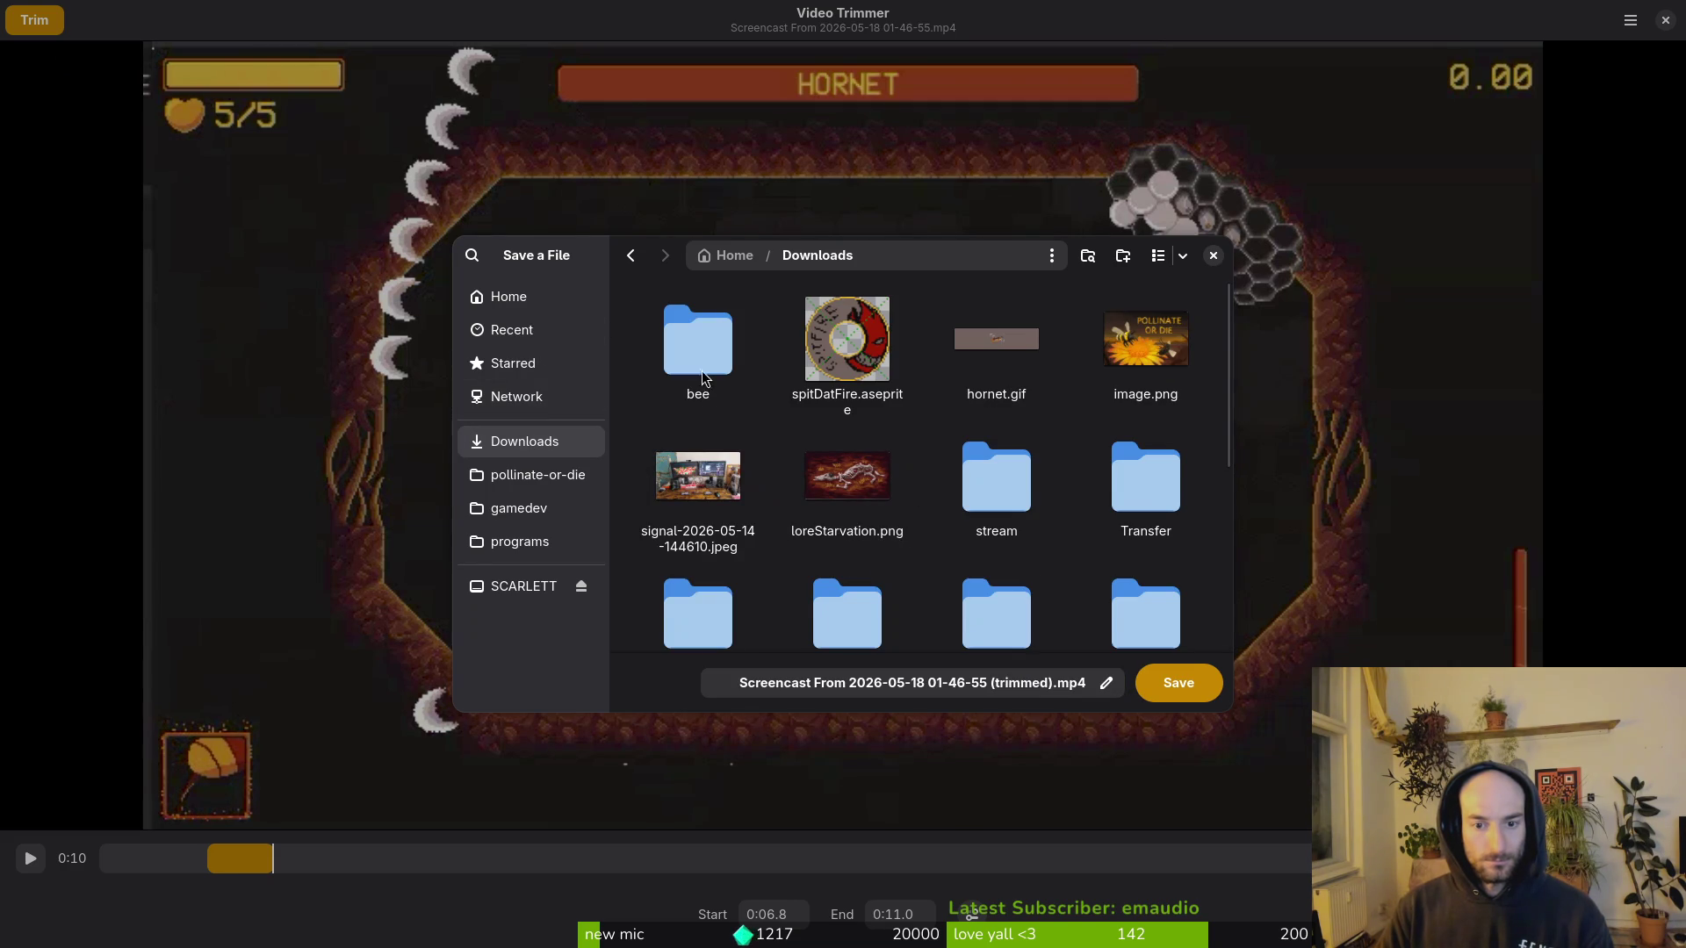
scroll(911, 474, "down", 5)
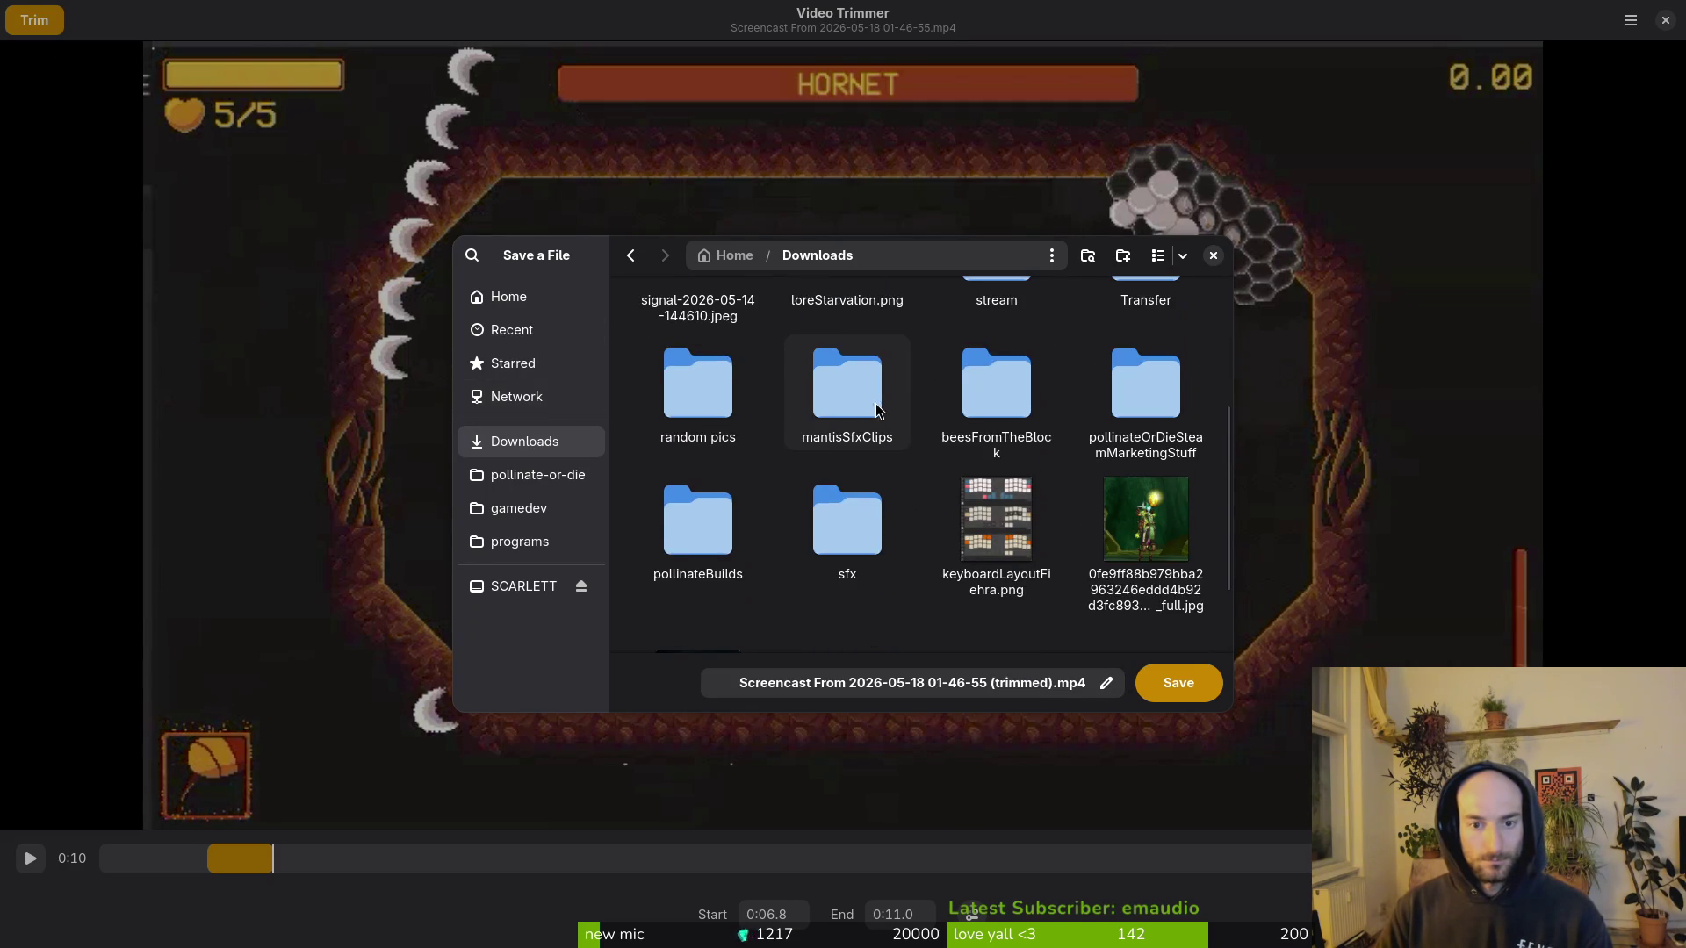
right_click(821, 618)
left_click(863, 629)
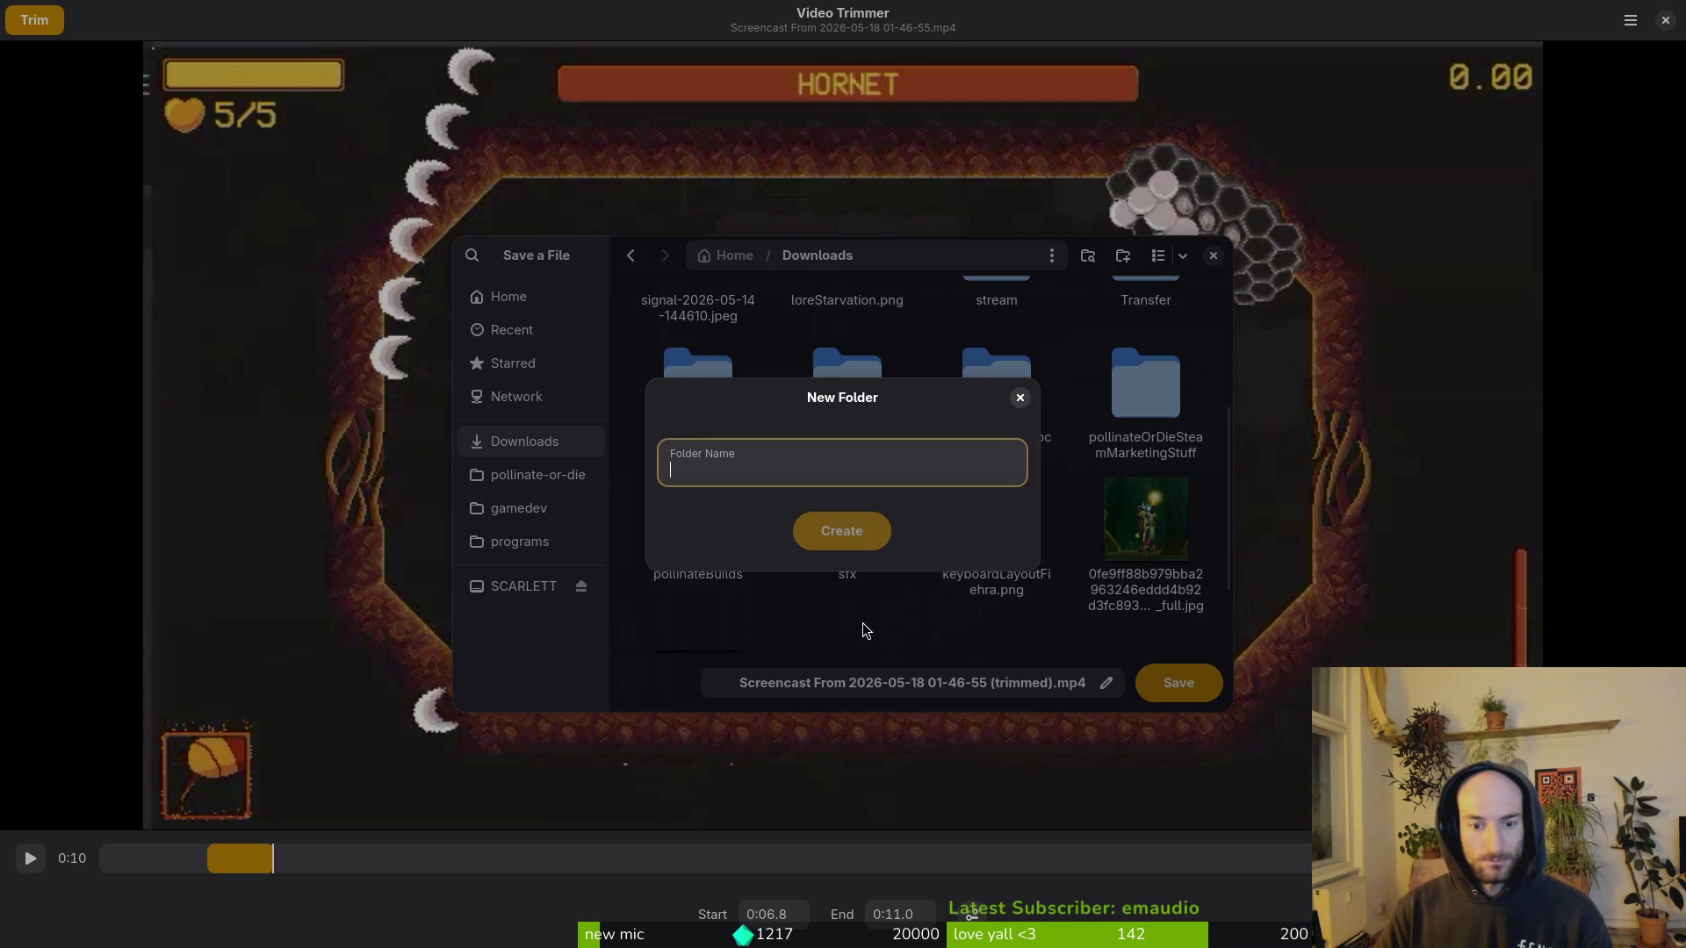
type("hornetSfx")
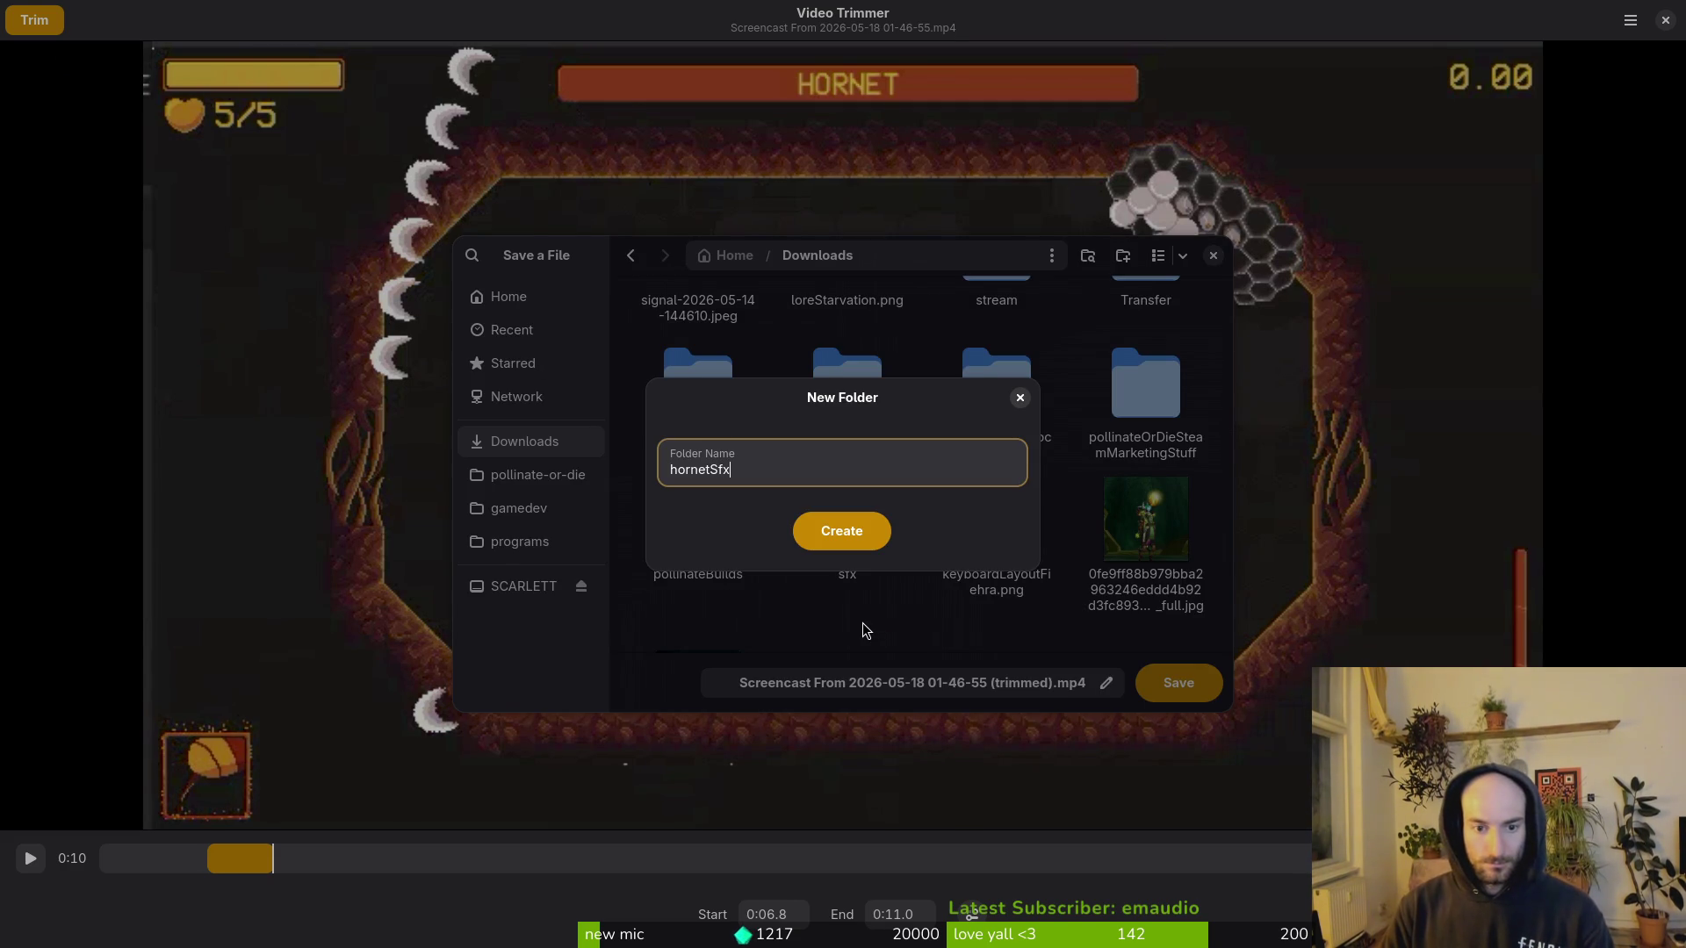
type("Clips")
key("Return")
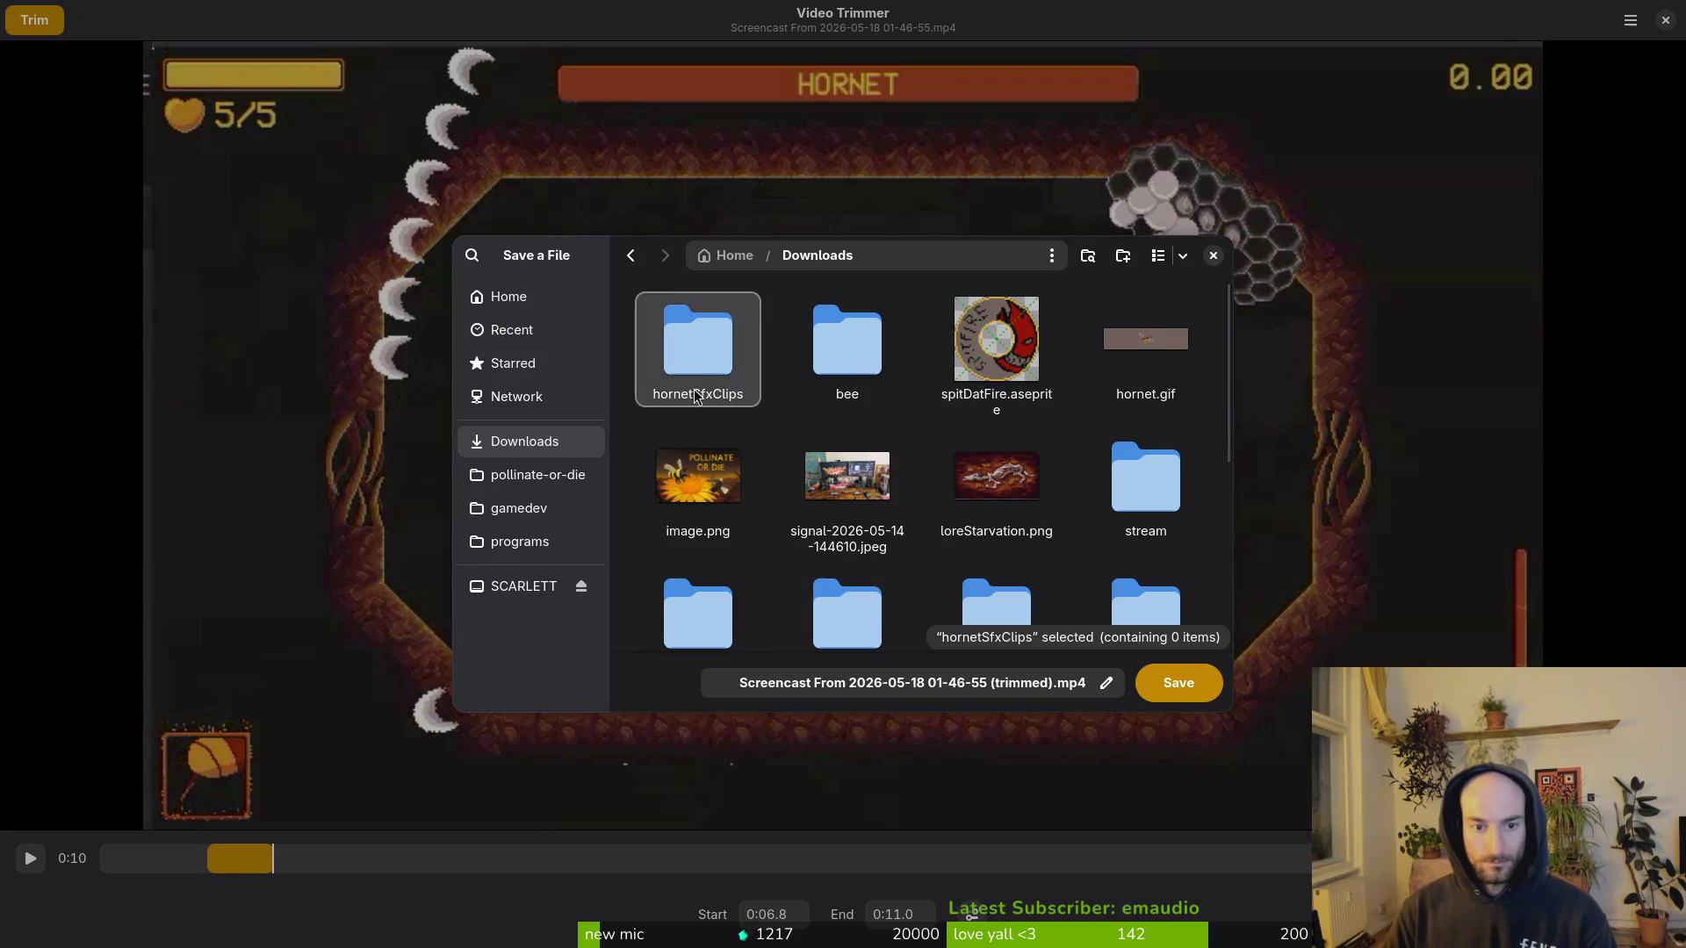
Step: Save the clip as aircut.mp4 inside the hornetSfxClips folder
double_click(711, 358)
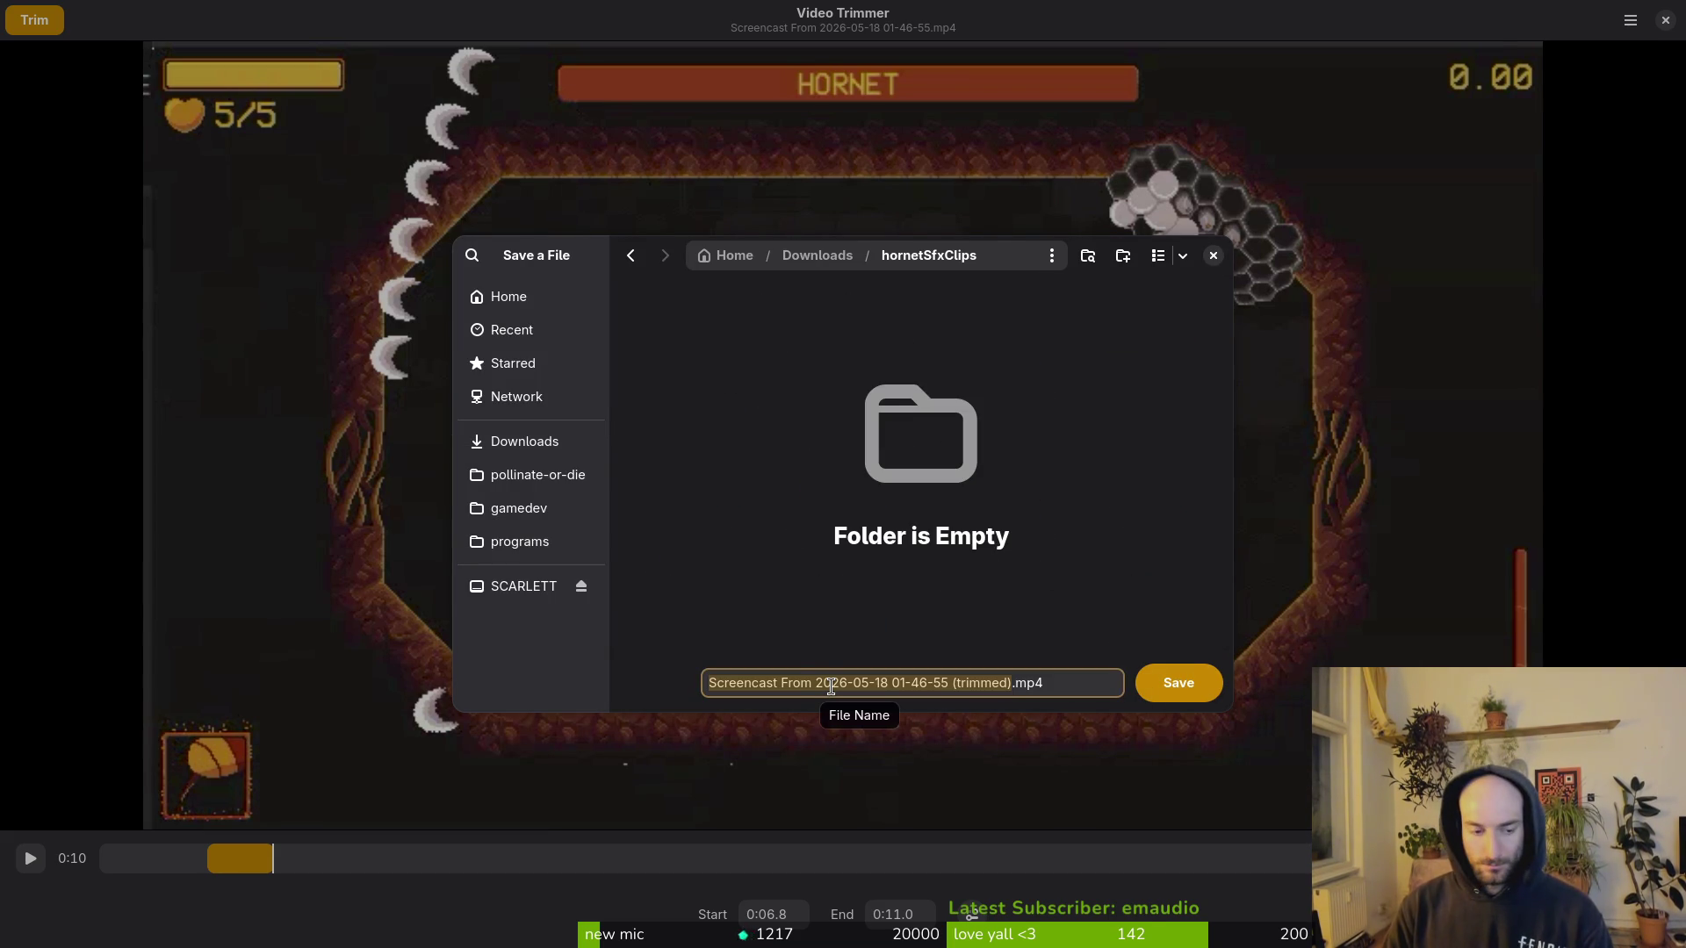
type("aircut")
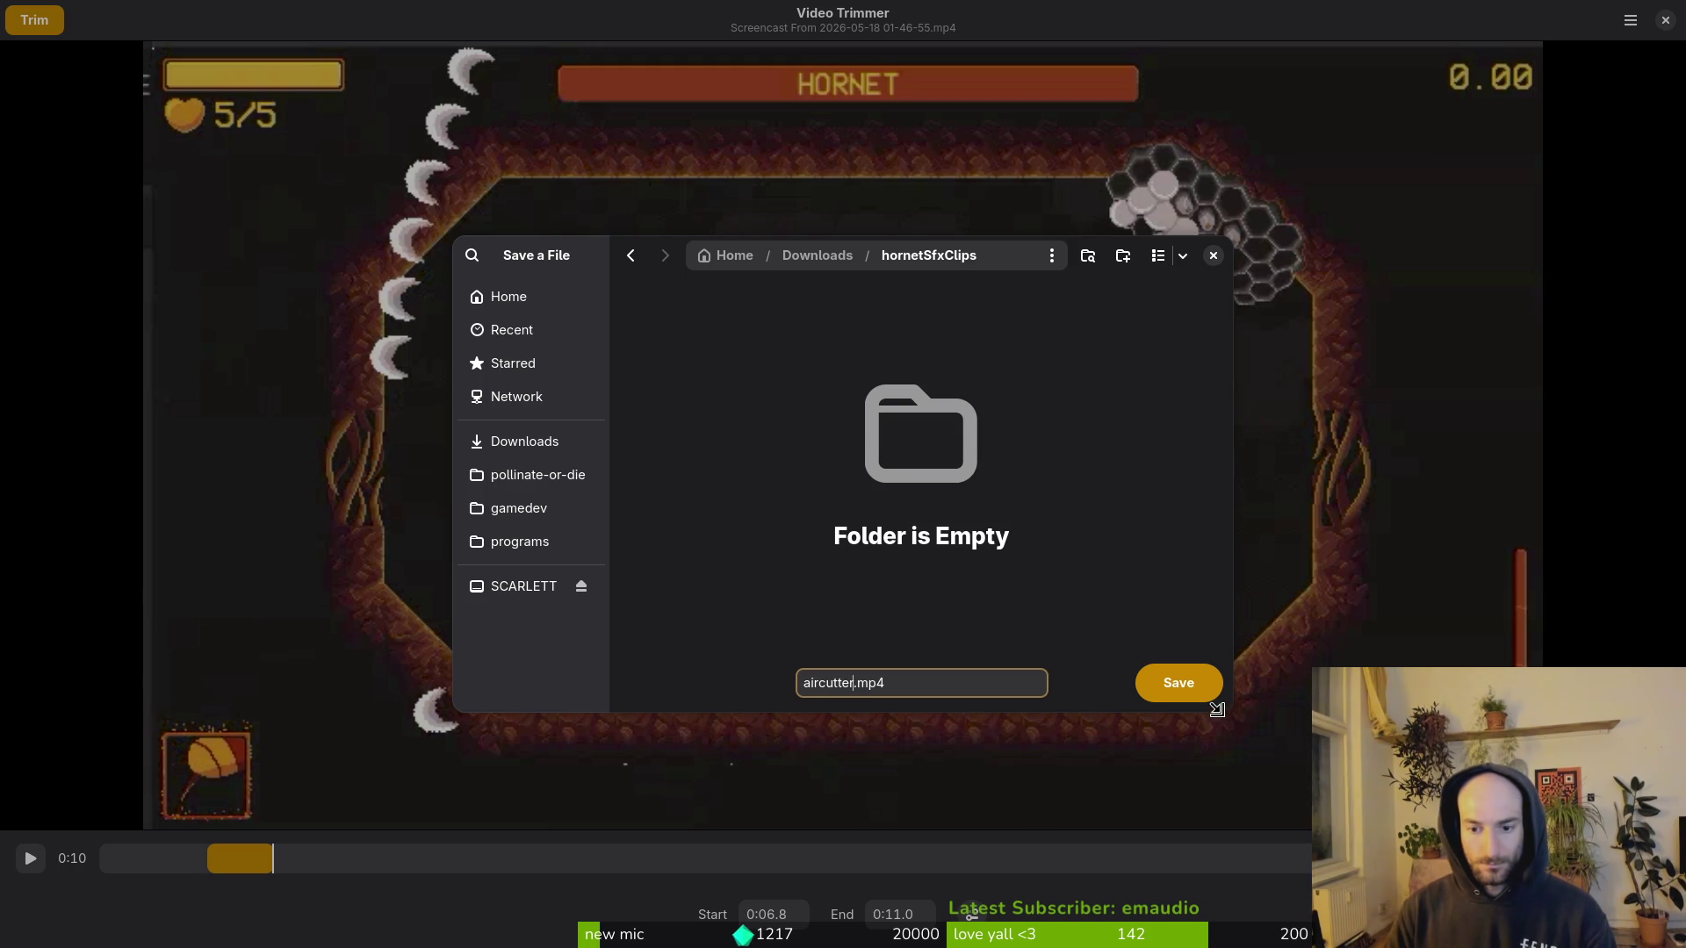
left_click(1164, 682)
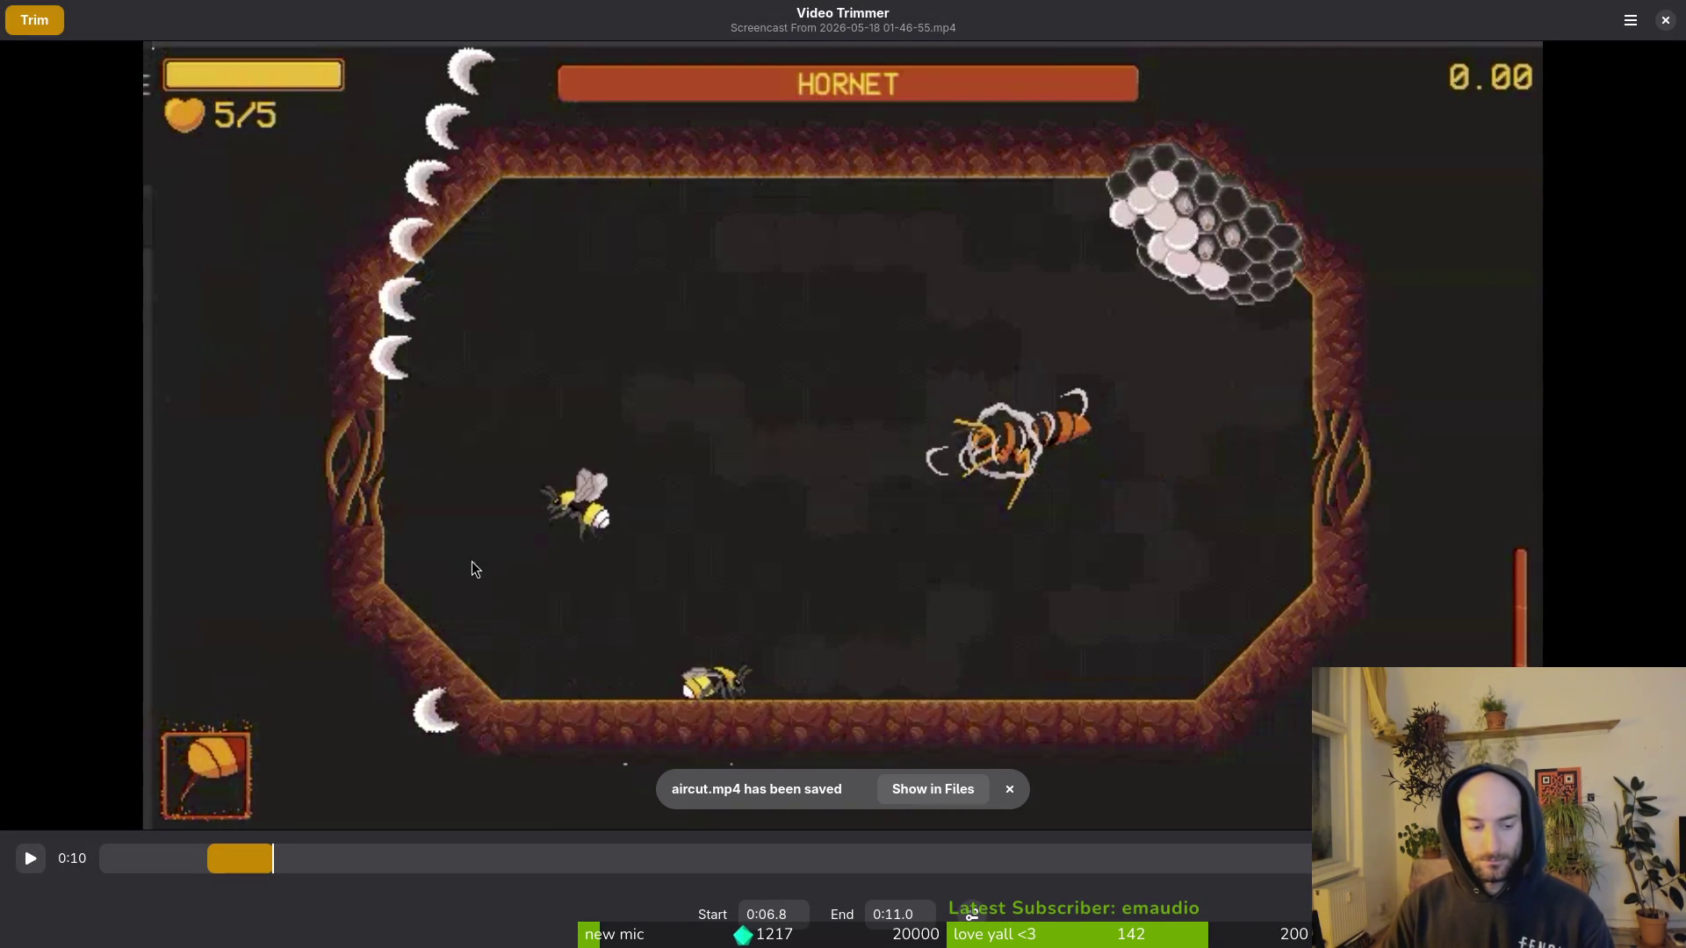
Step: Move the trim start to 1:14.6 and fine-tune the end handle toward 1:17.0
mouse_move(302, 869)
left_mouse_down()
mouse_move(267, 861)
mouse_move(346, 858)
left_mouse_up()
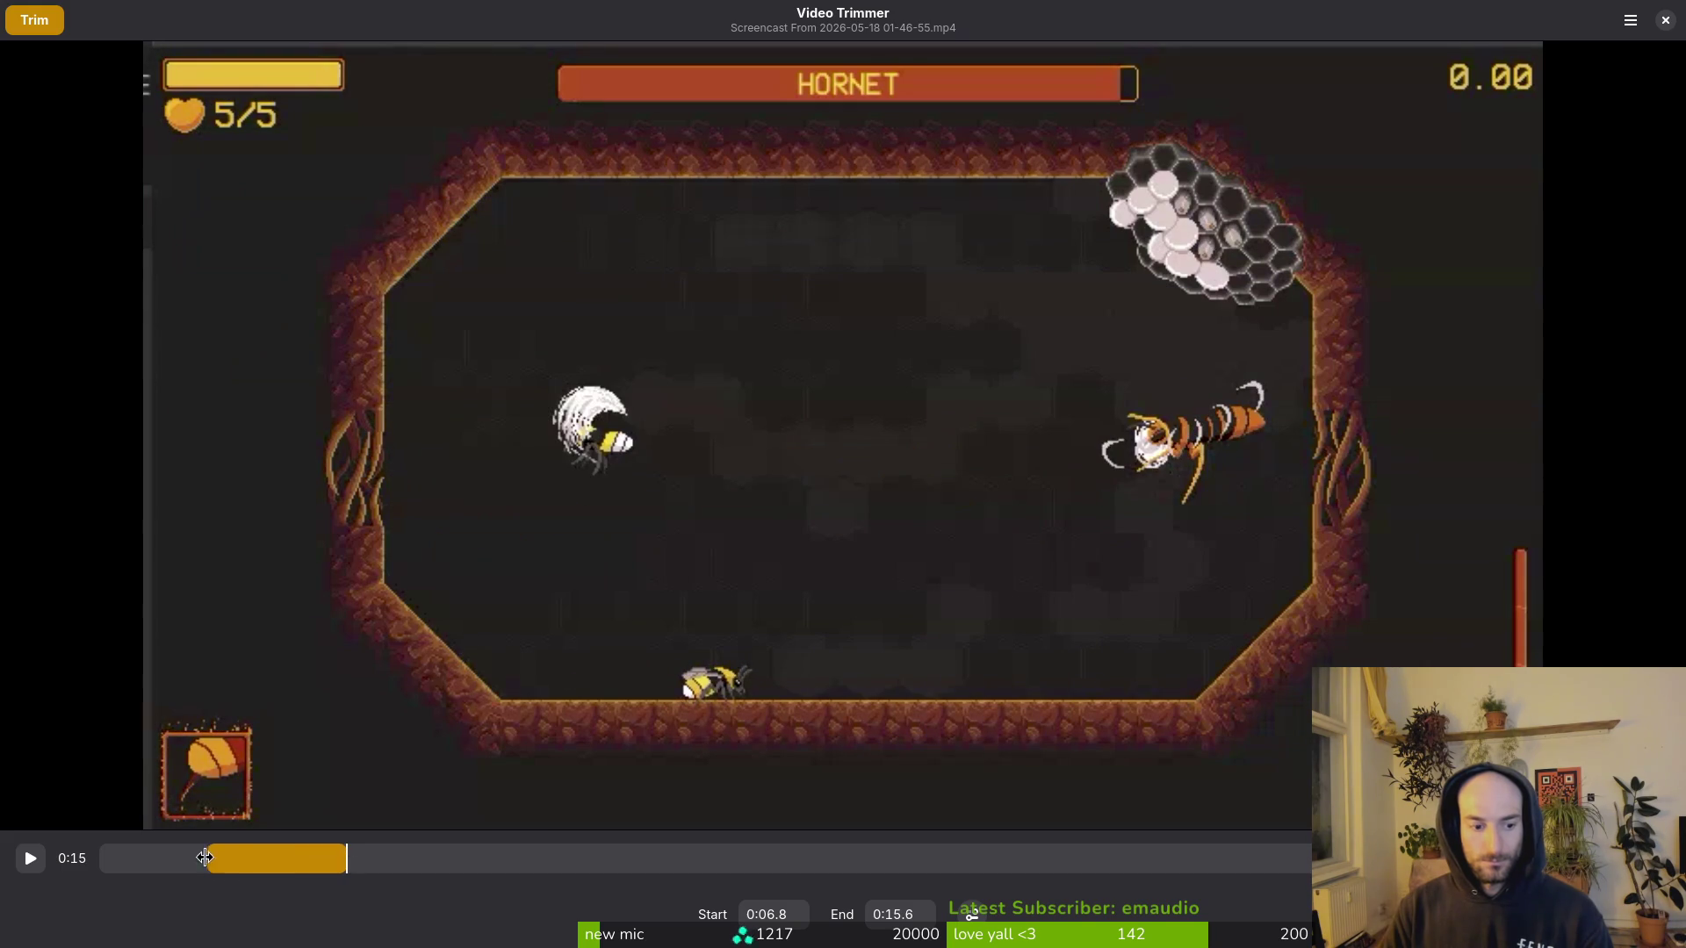
mouse_move(203, 856)
left_mouse_down()
mouse_move(423, 838)
mouse_move(737, 773)
mouse_move(626, 777)
mouse_move(692, 773)
mouse_move(846, 878)
mouse_move(1303, 881)
mouse_move(1279, 885)
left_mouse_up()
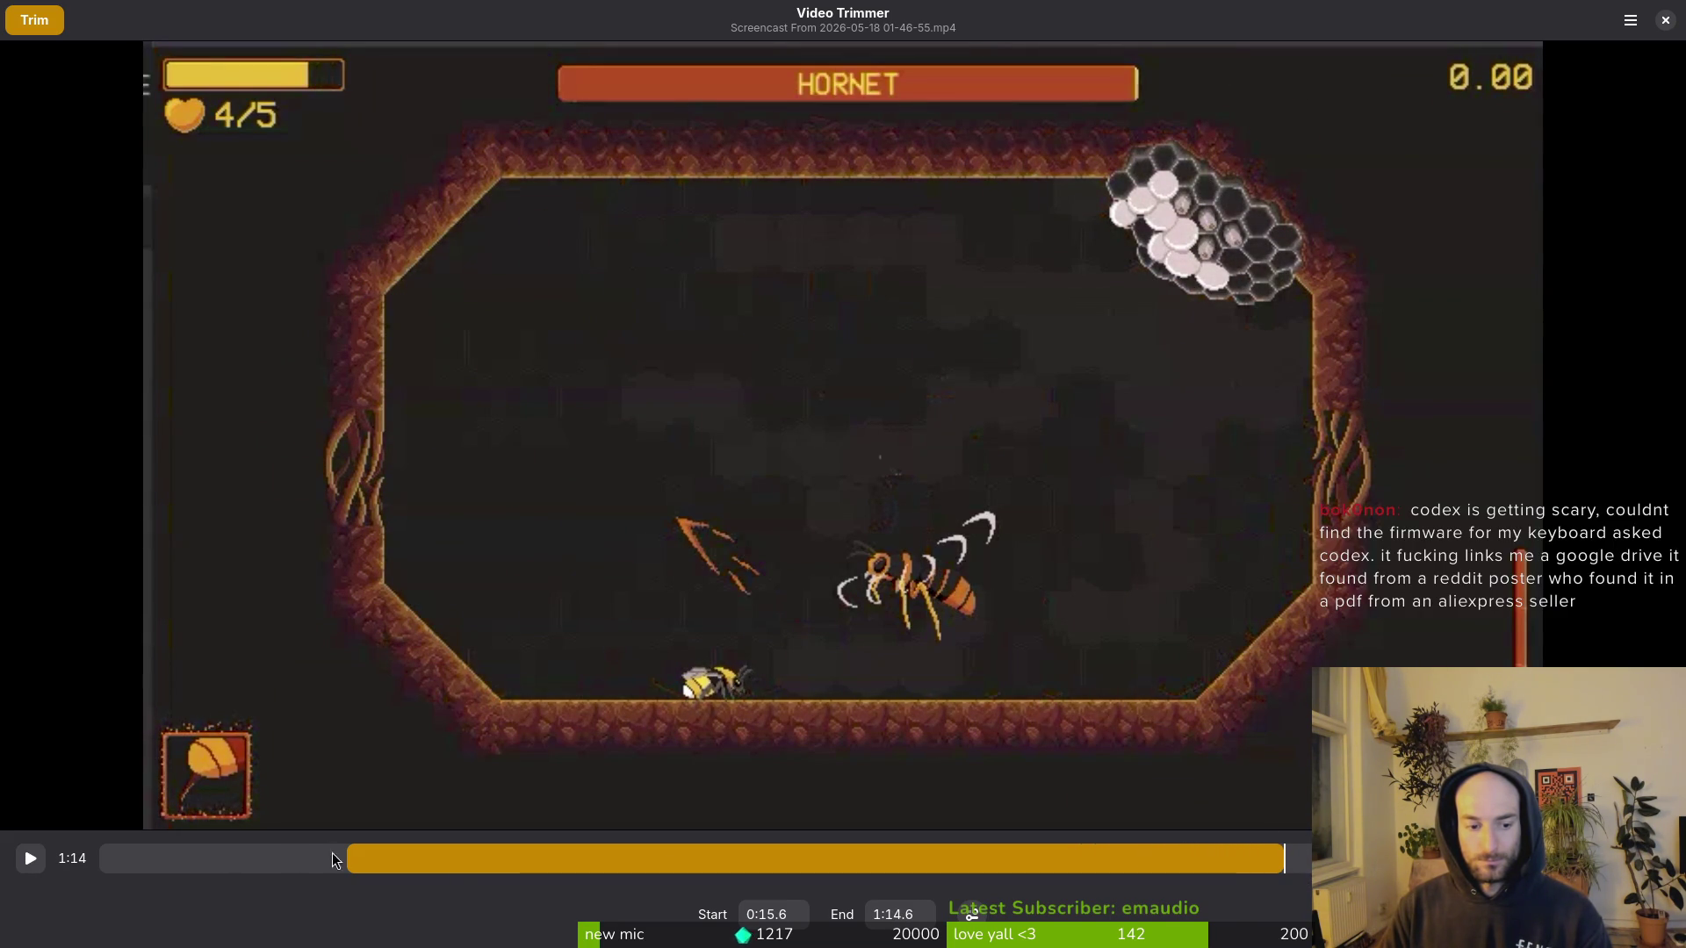
left_click_drag(346, 857, 1292, 866)
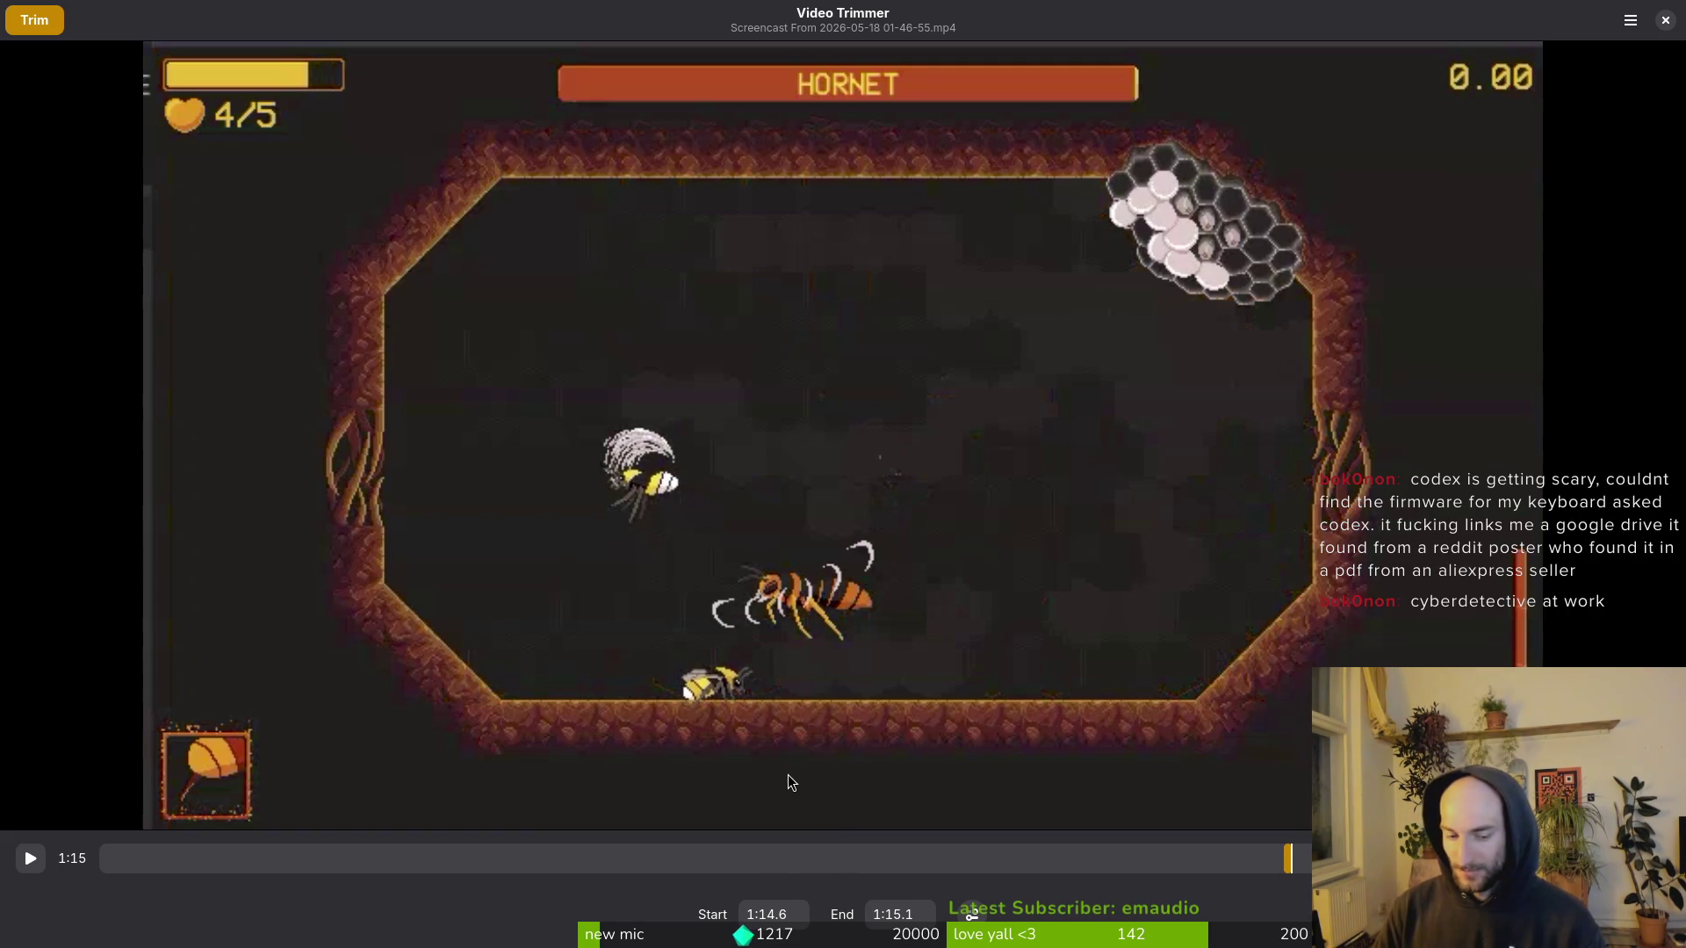
mouse_move(1289, 860)
left_mouse_down()
mouse_move(1306, 868)
mouse_move(1288, 864)
left_mouse_up()
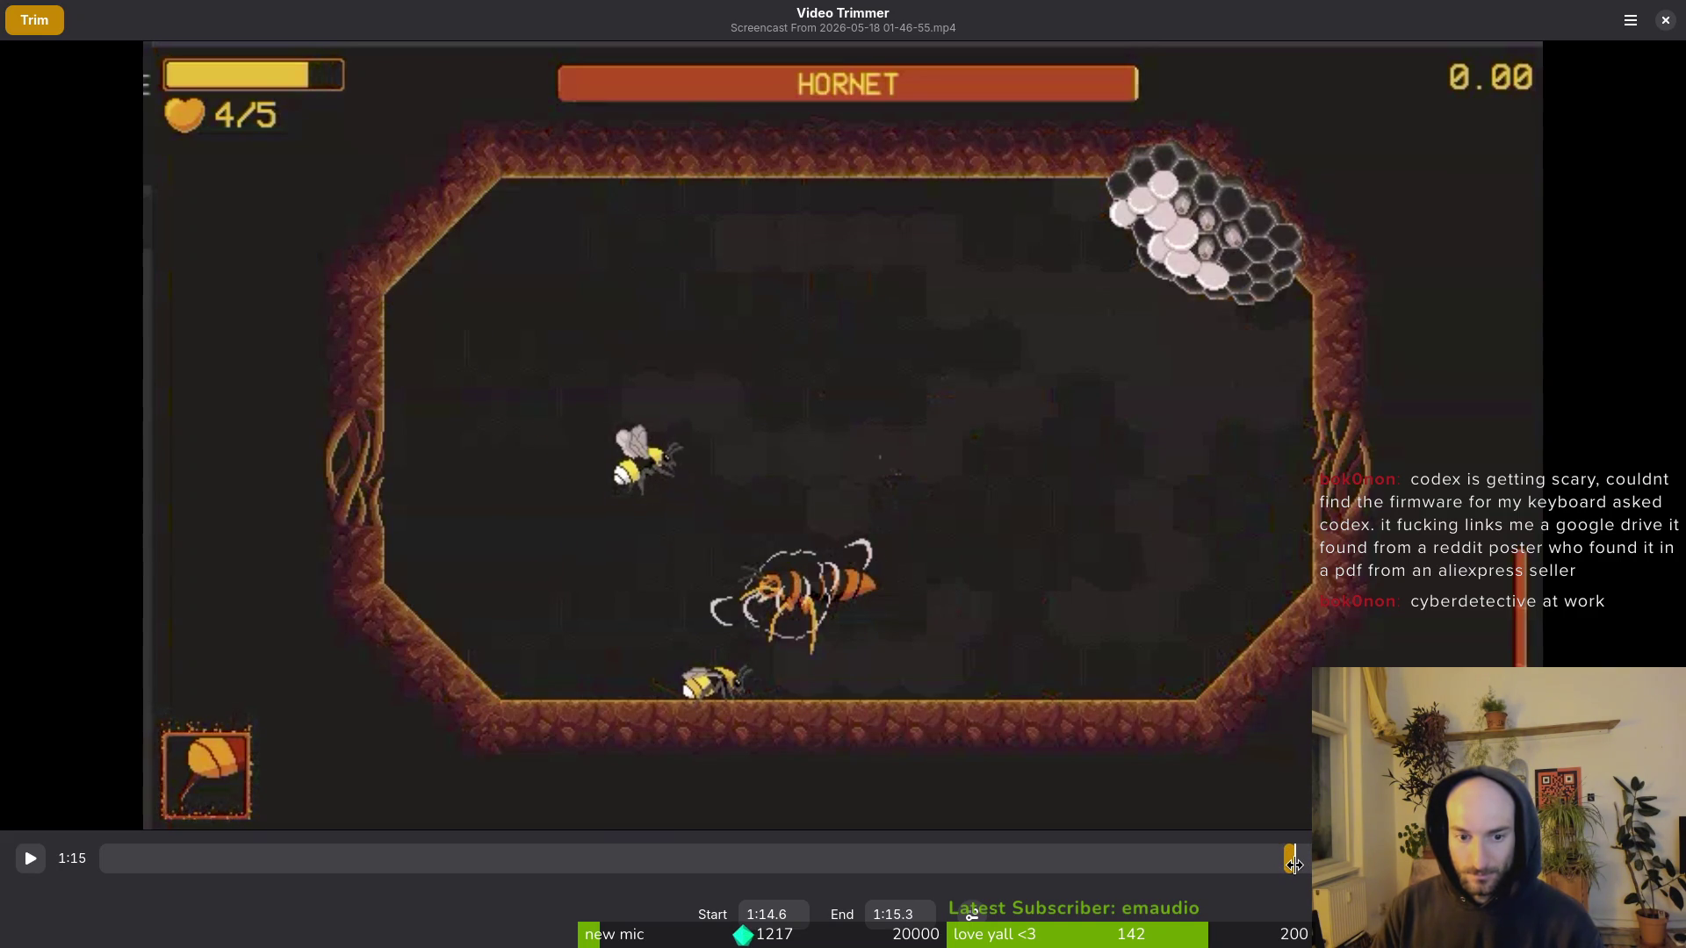
left_click_drag(1301, 865, 1303, 863)
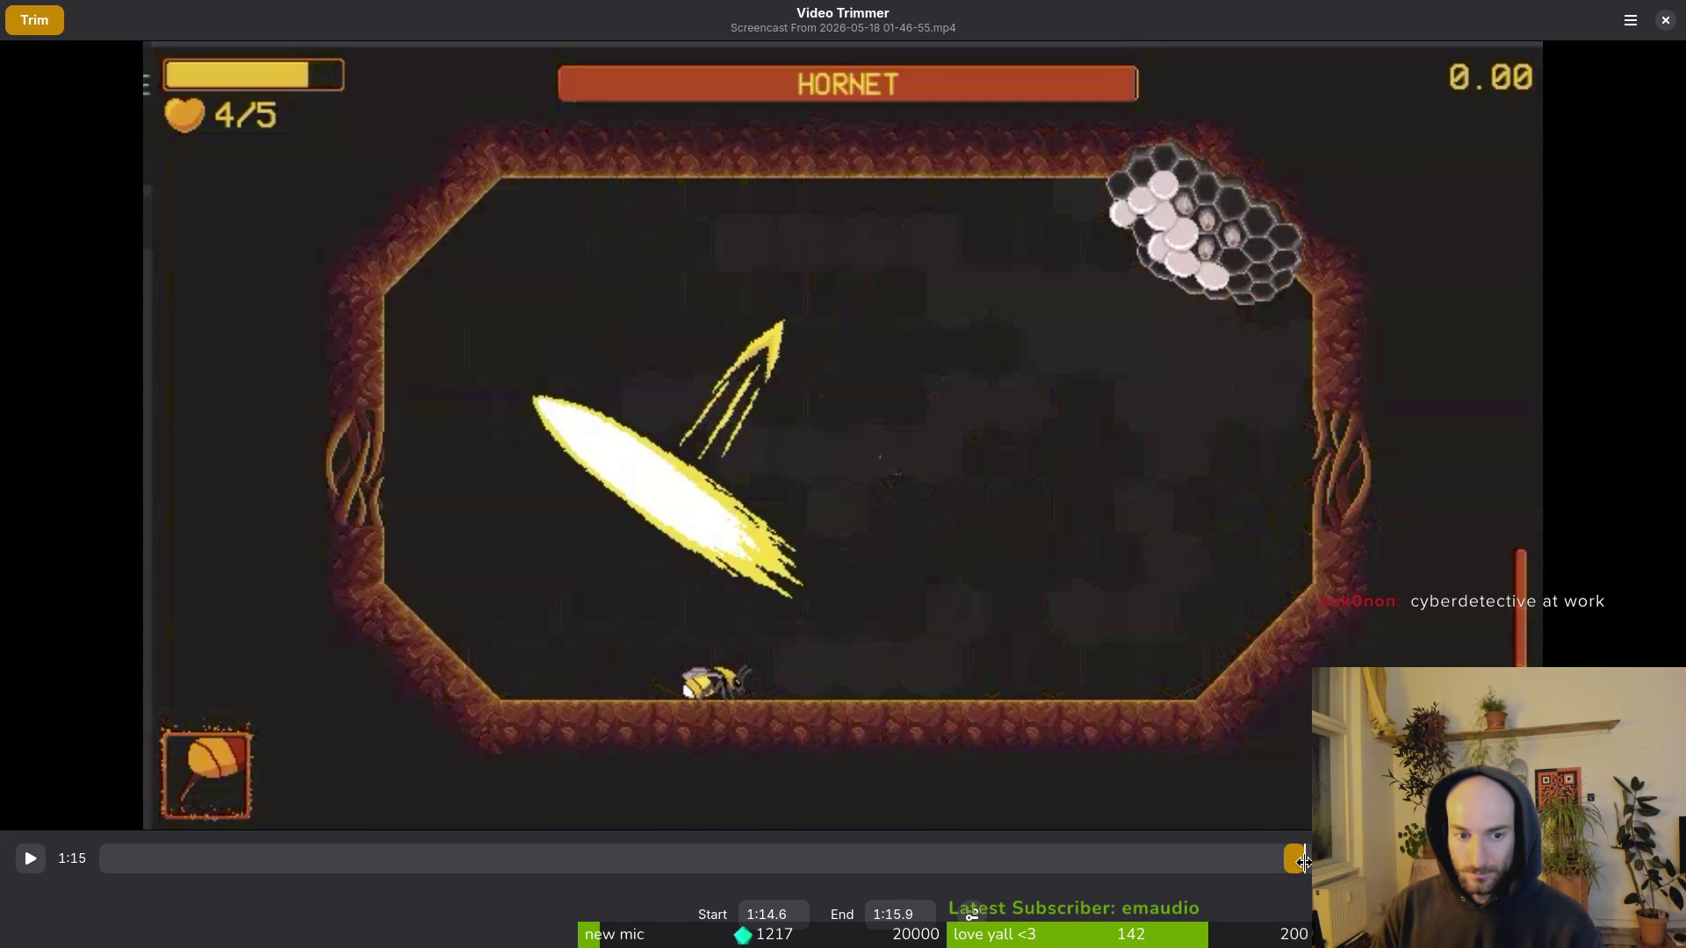
left_click_drag(1304, 861, 1313, 861)
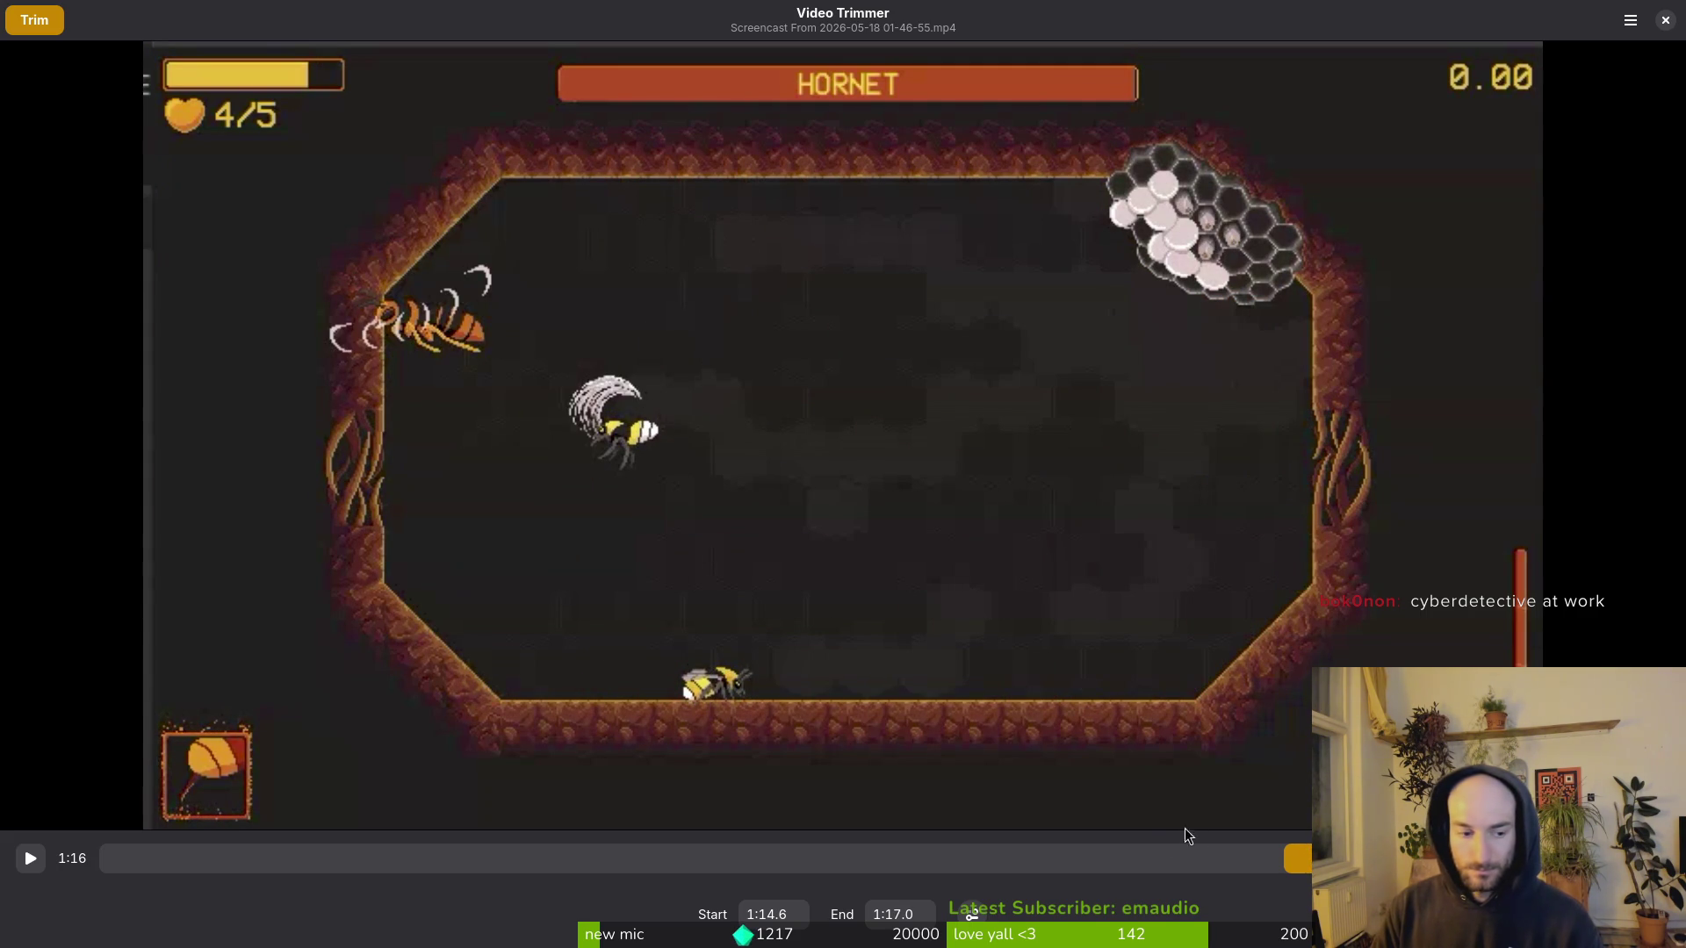
Step: Export the trimmed clip as dash.mp4 into Downloads/hornetSfxClips
left_click(35, 20)
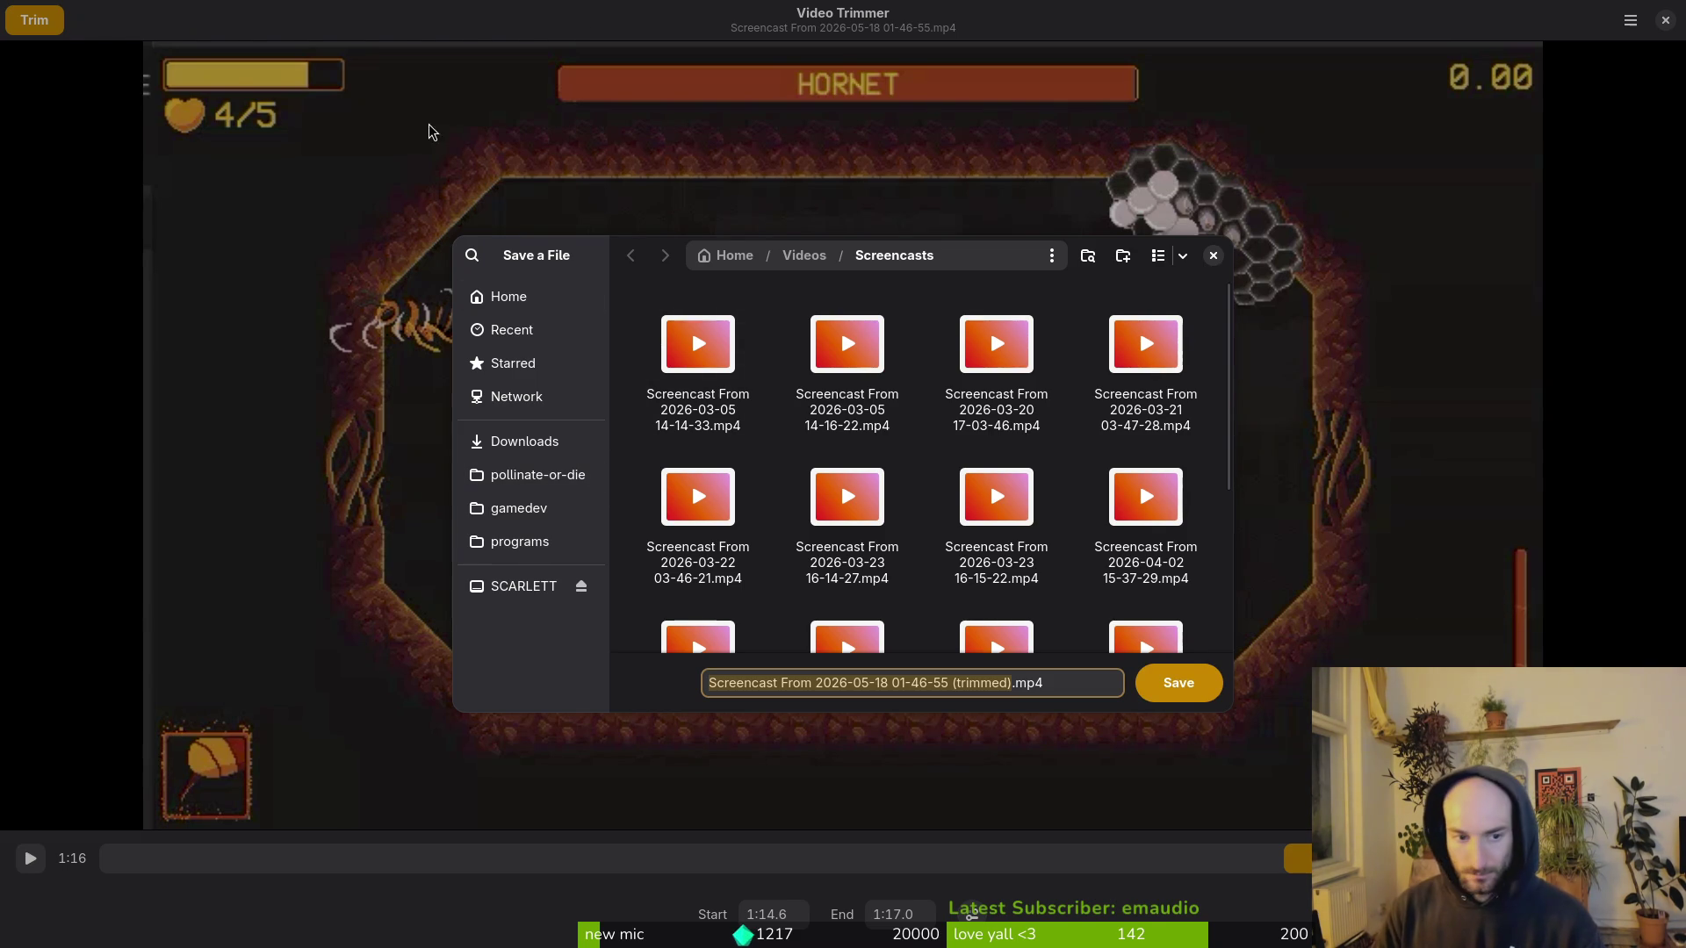
left_click(531, 442)
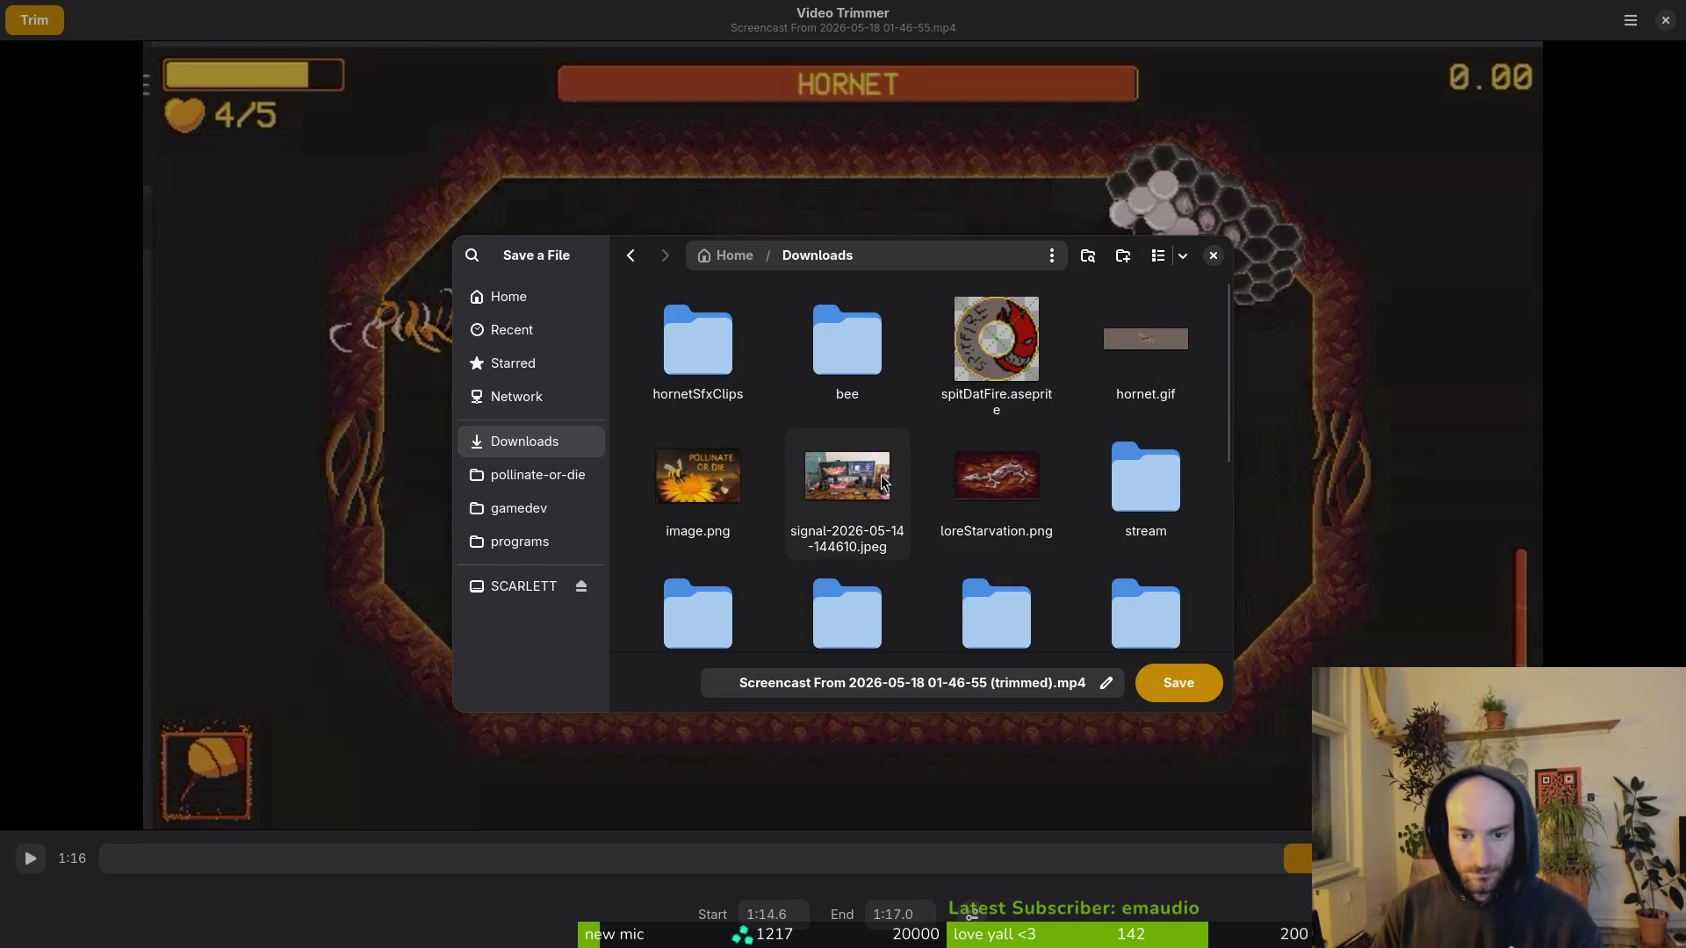
left_click(653, 309)
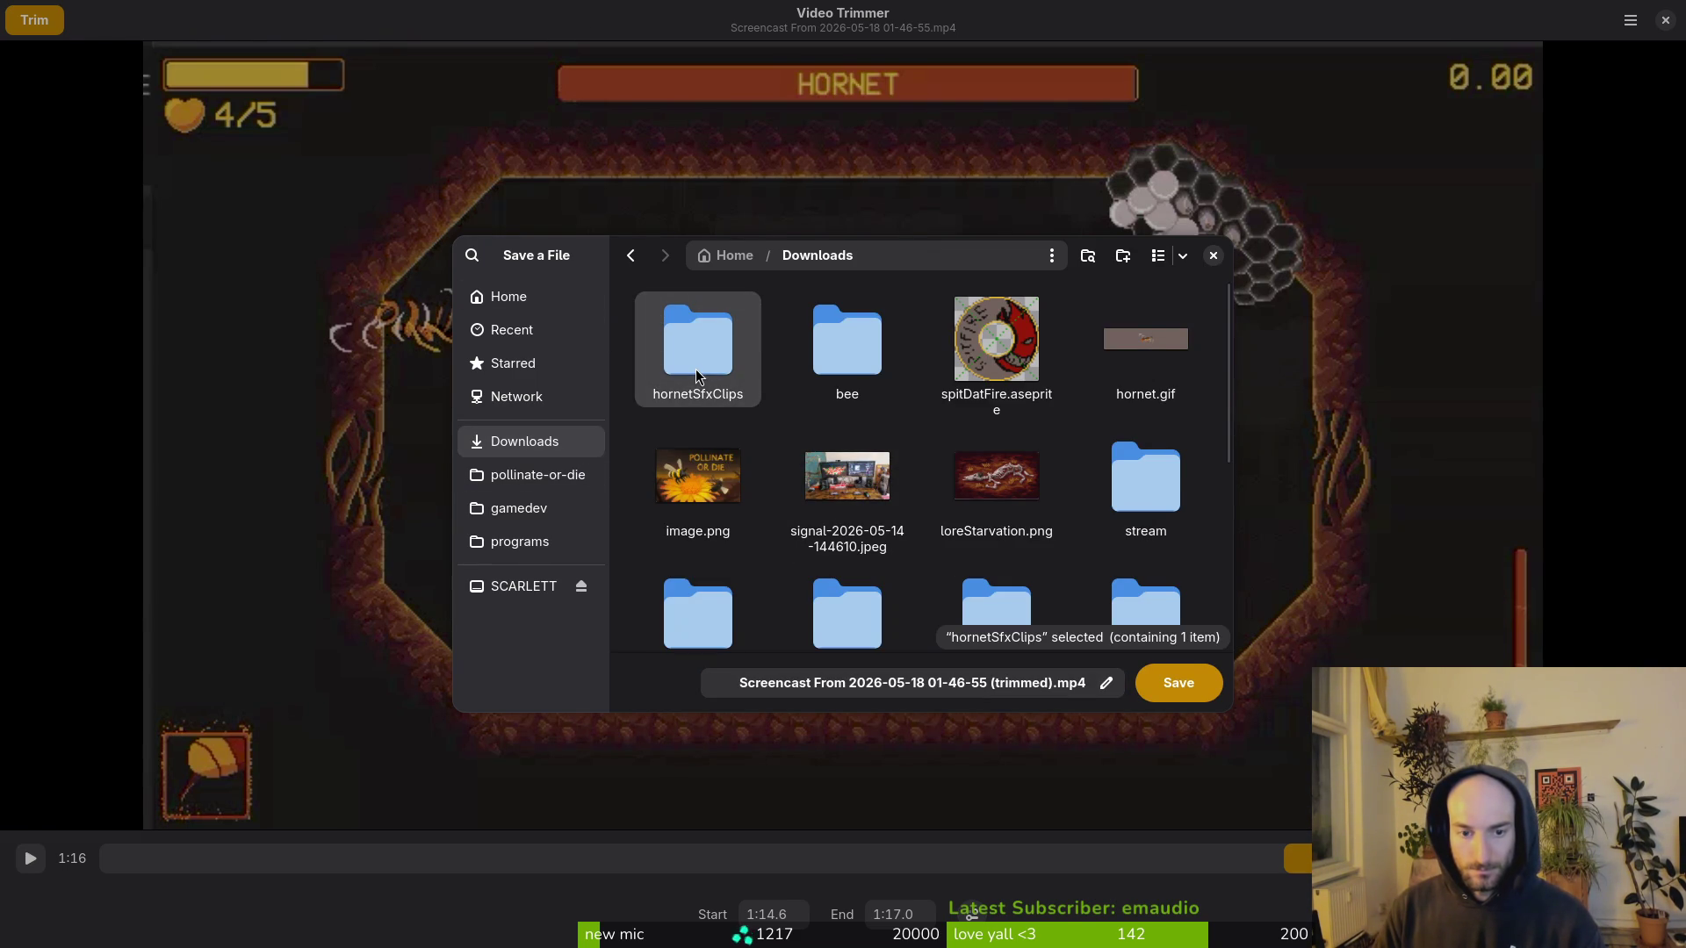
double_click(692, 328)
type("dash")
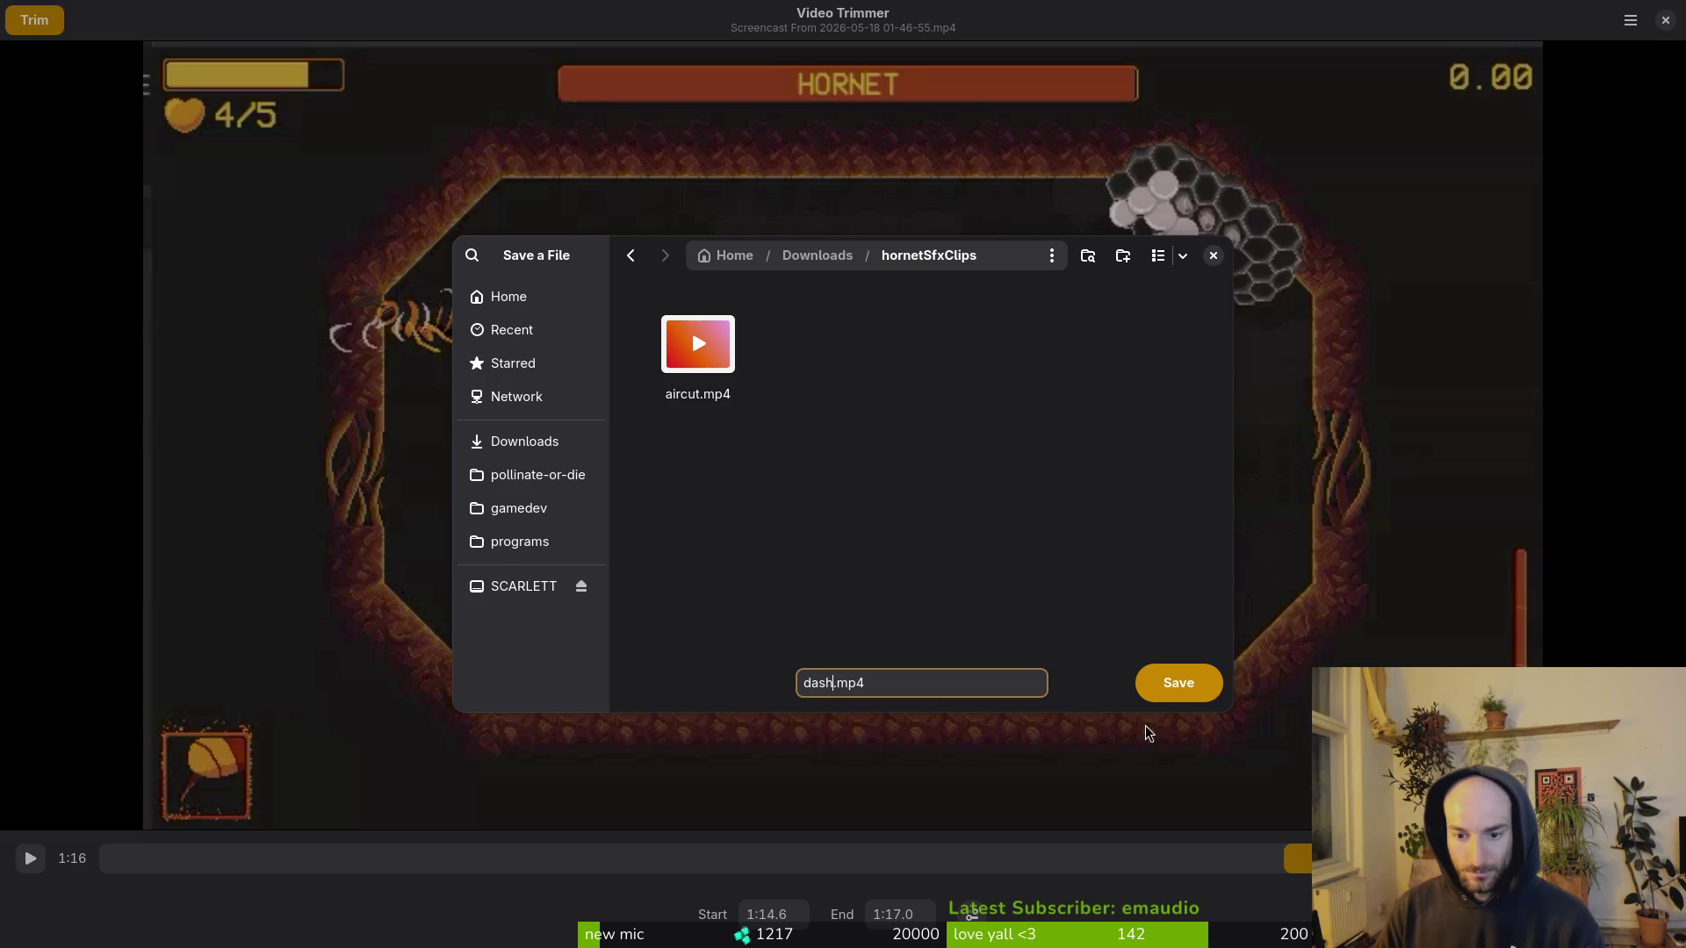
left_click(1172, 678)
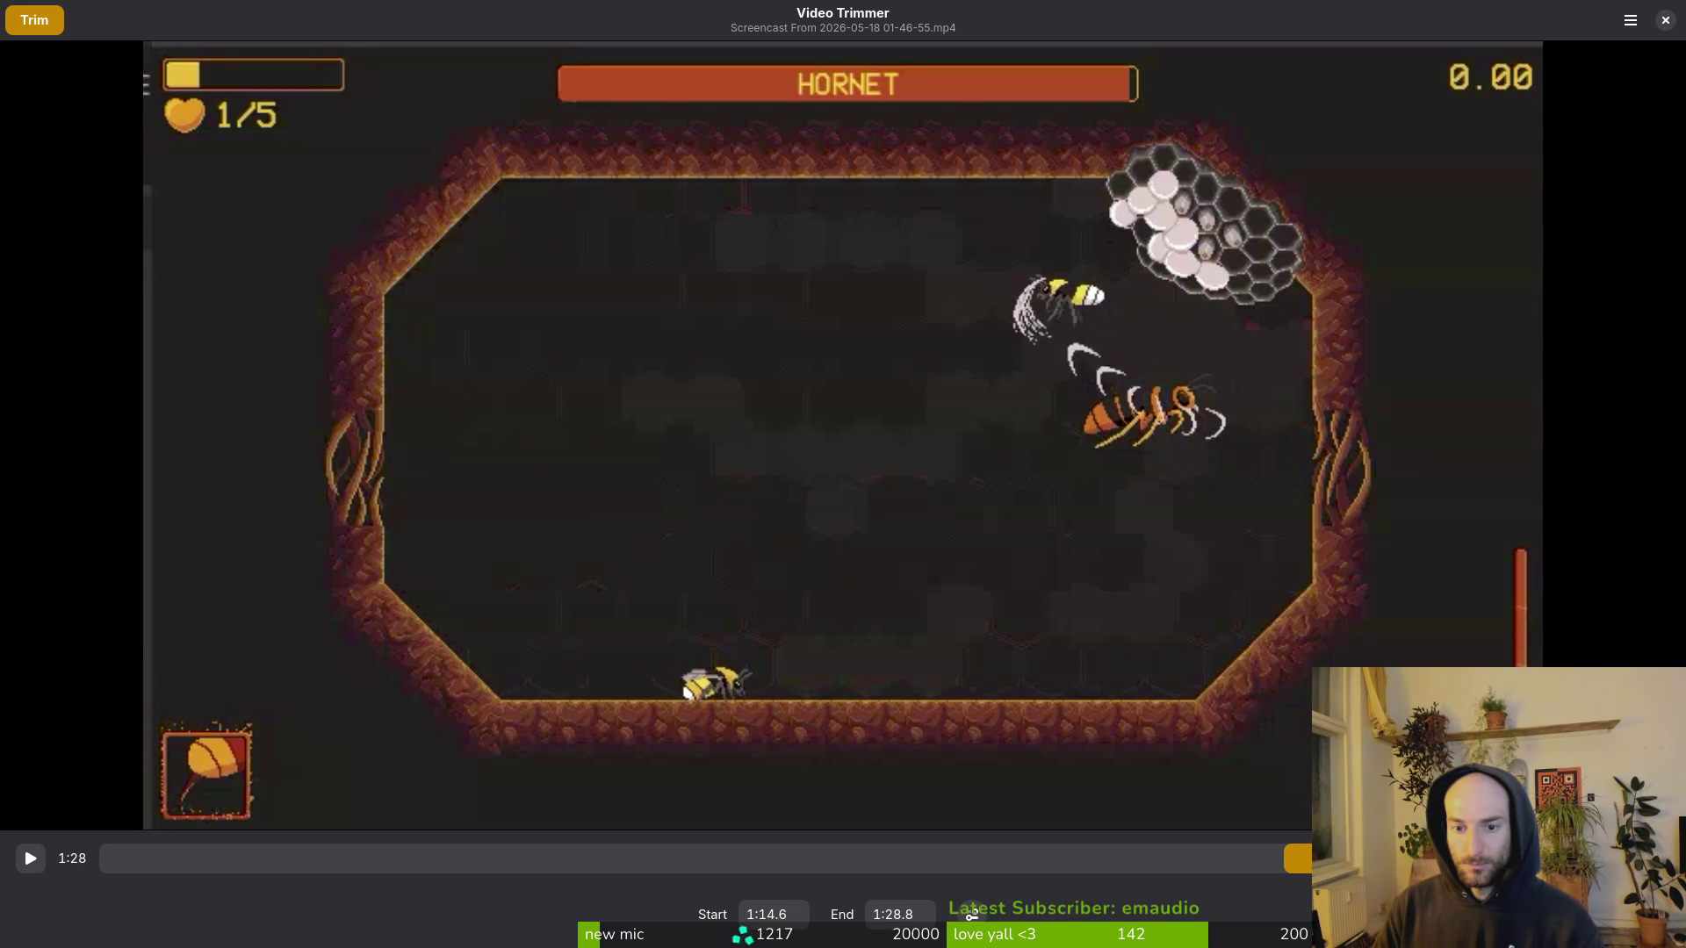
Step: Move the trim start to 1:28.7 and nudge the end to about 1:29.7
left_click_drag(1284, 858, 1326, 858)
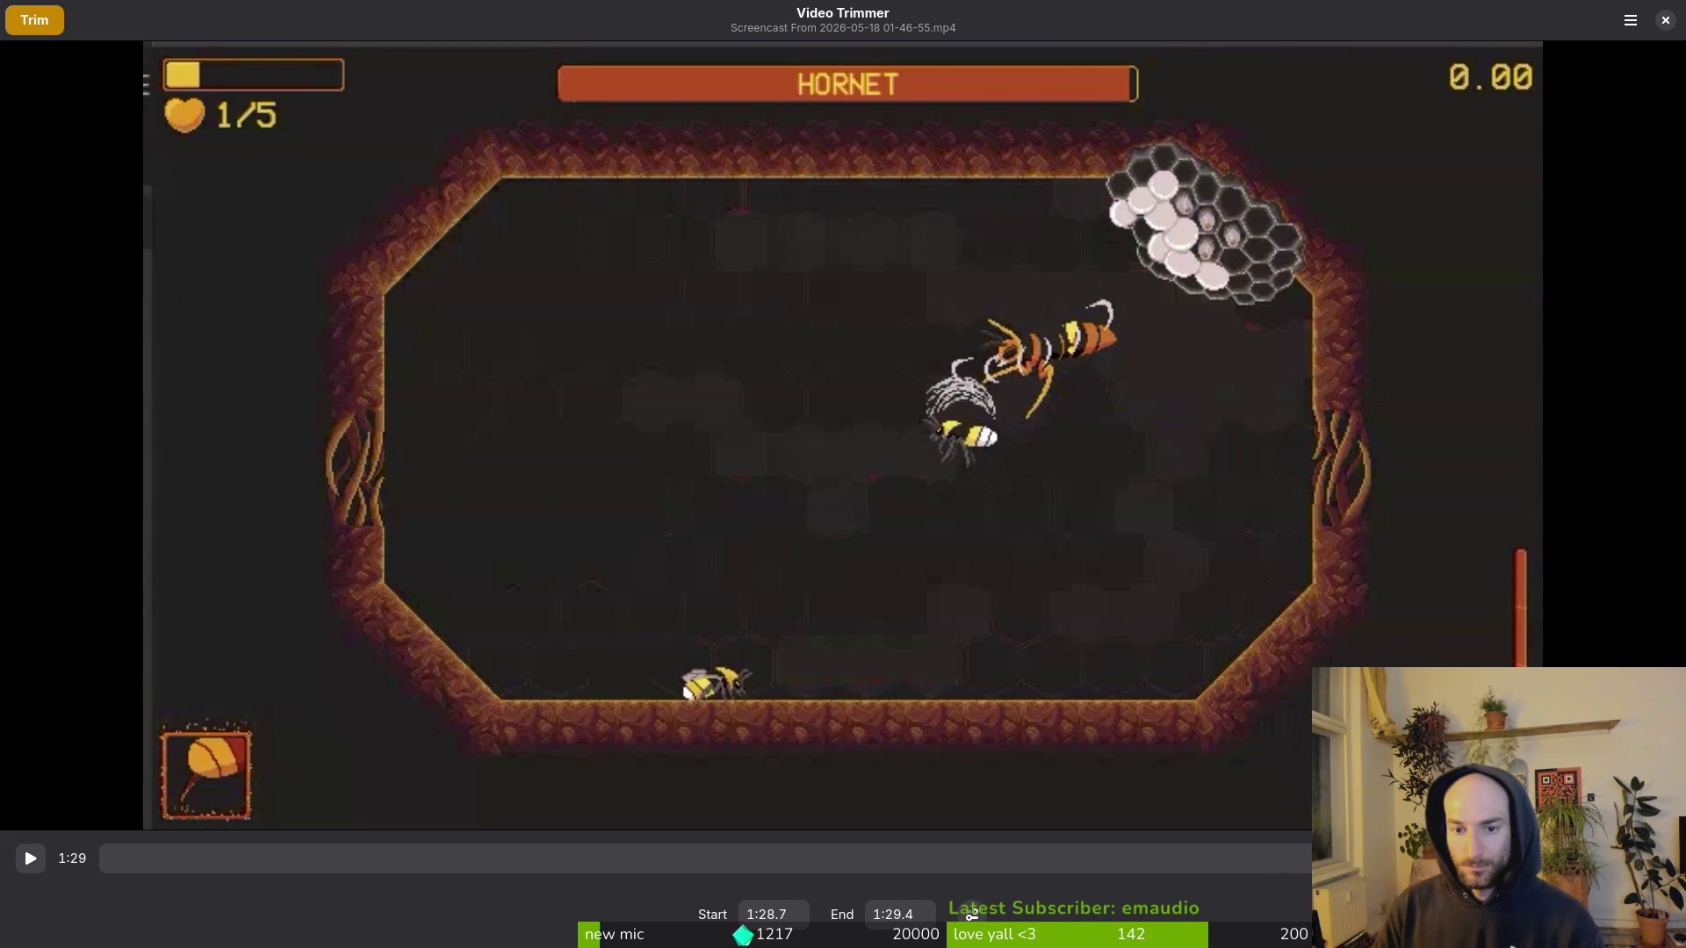
key("Up")
key("Up")
key("Up")
key("Up")
key("Up")
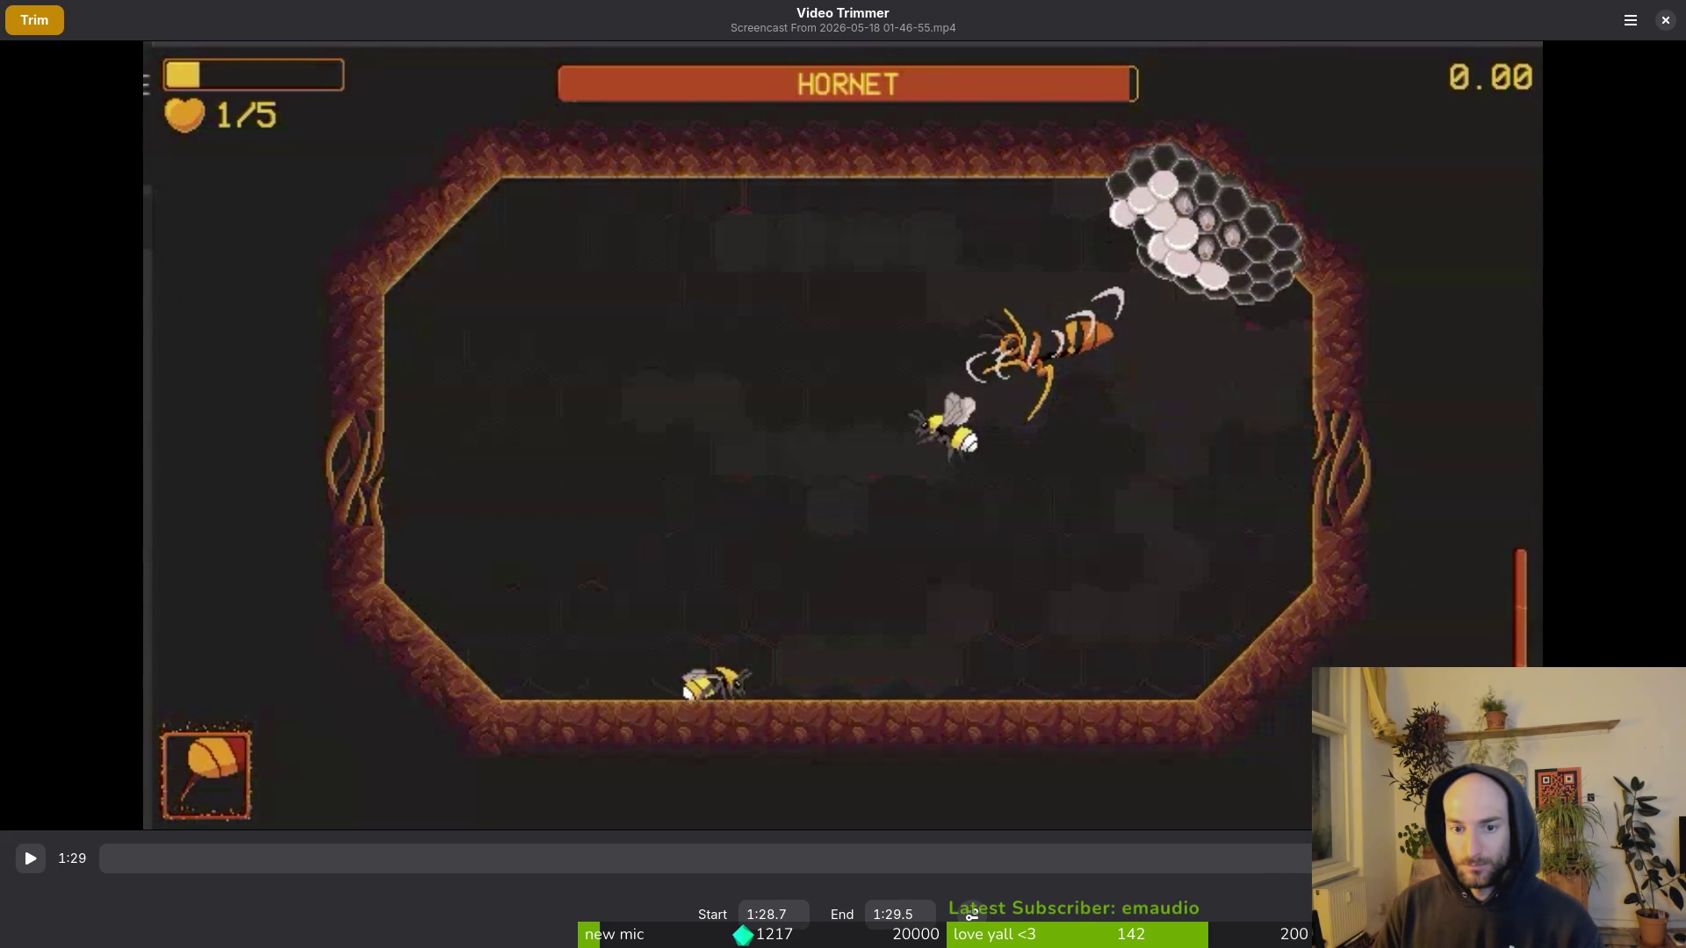
key("Up")
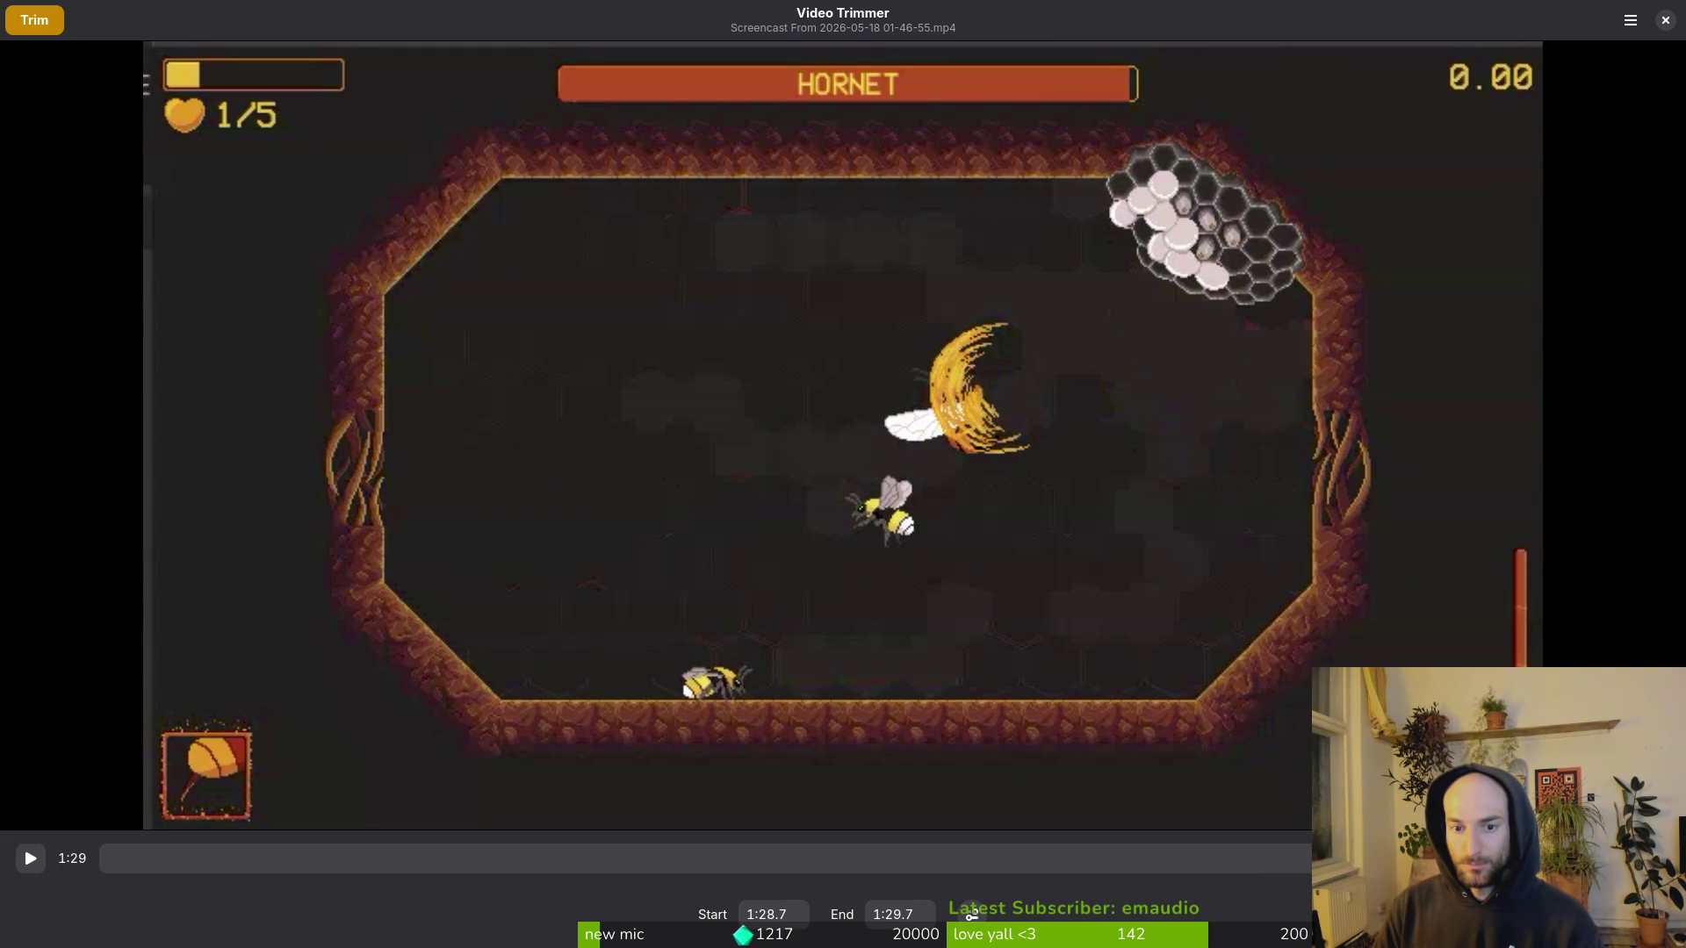
key("Up")
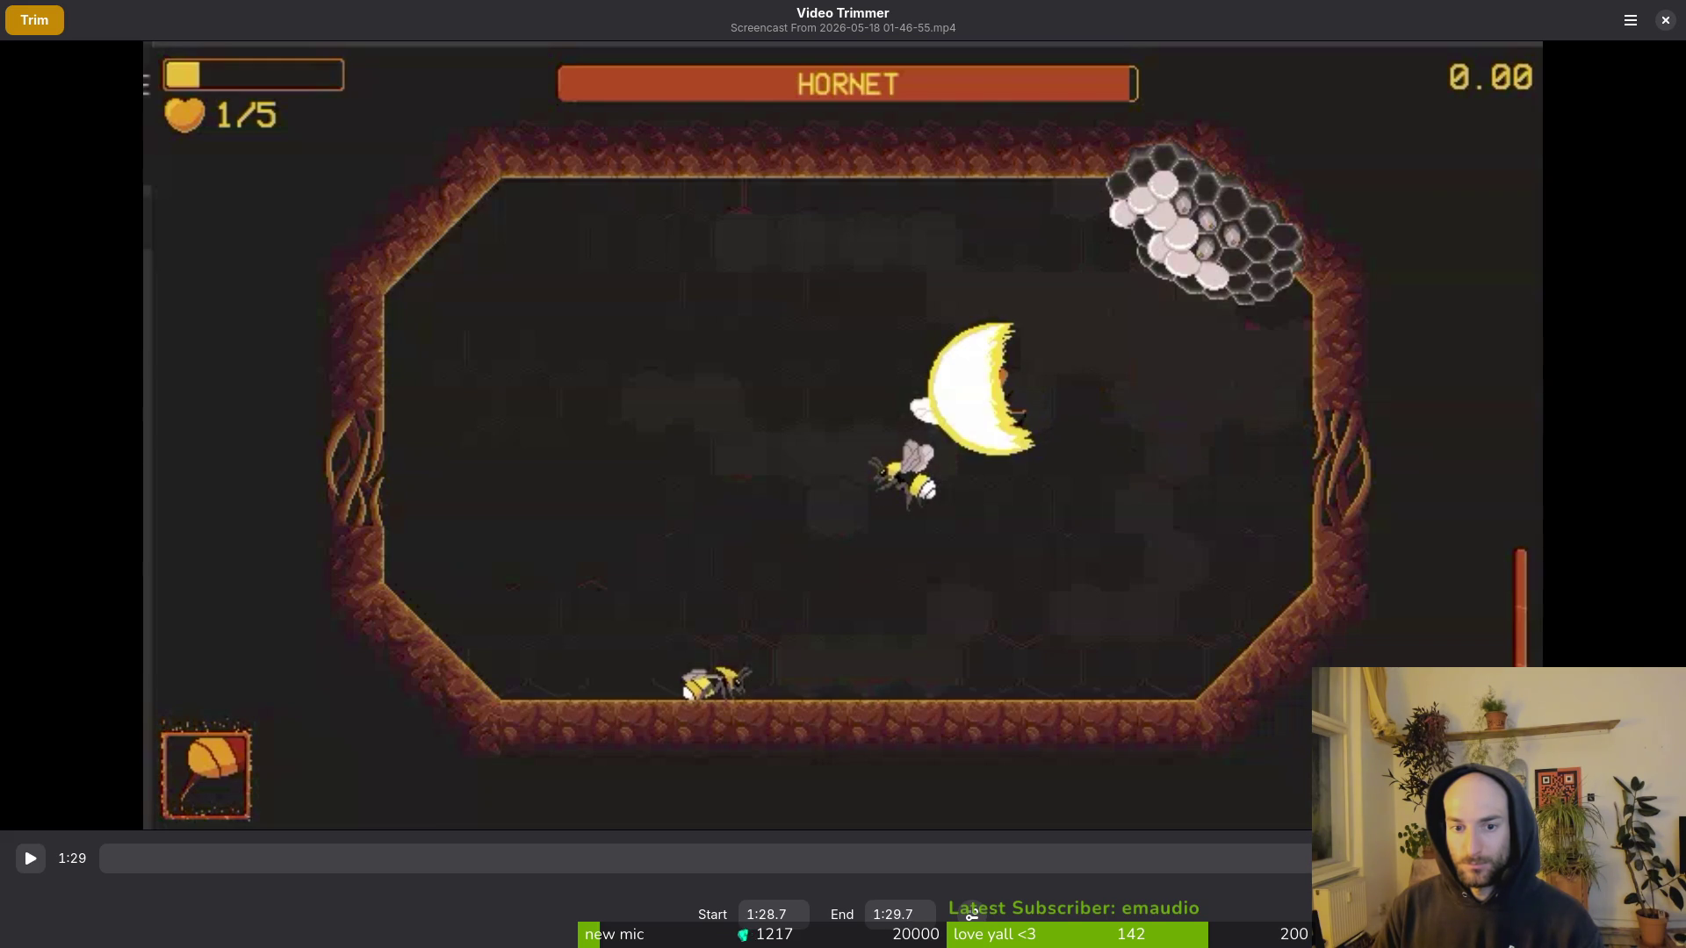
key("Down")
key("Up")
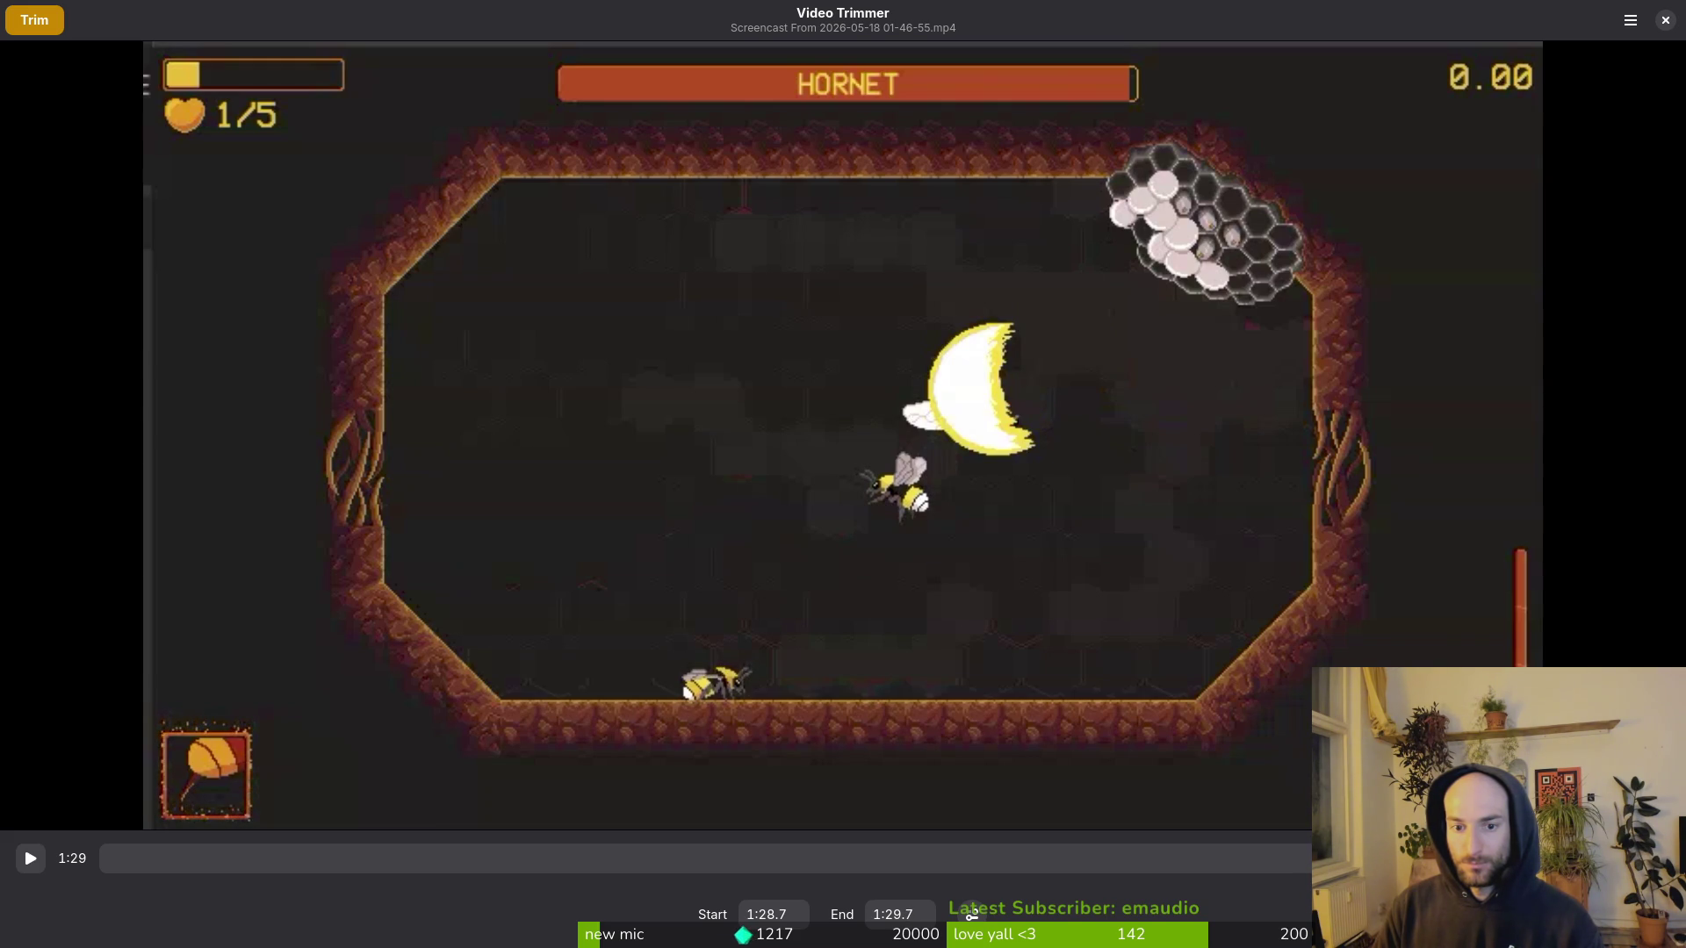
Step: Fine-tune the trim end to about 1:30.5 and trim the clip for saving
key("Up")
key("Up")
key("Up")
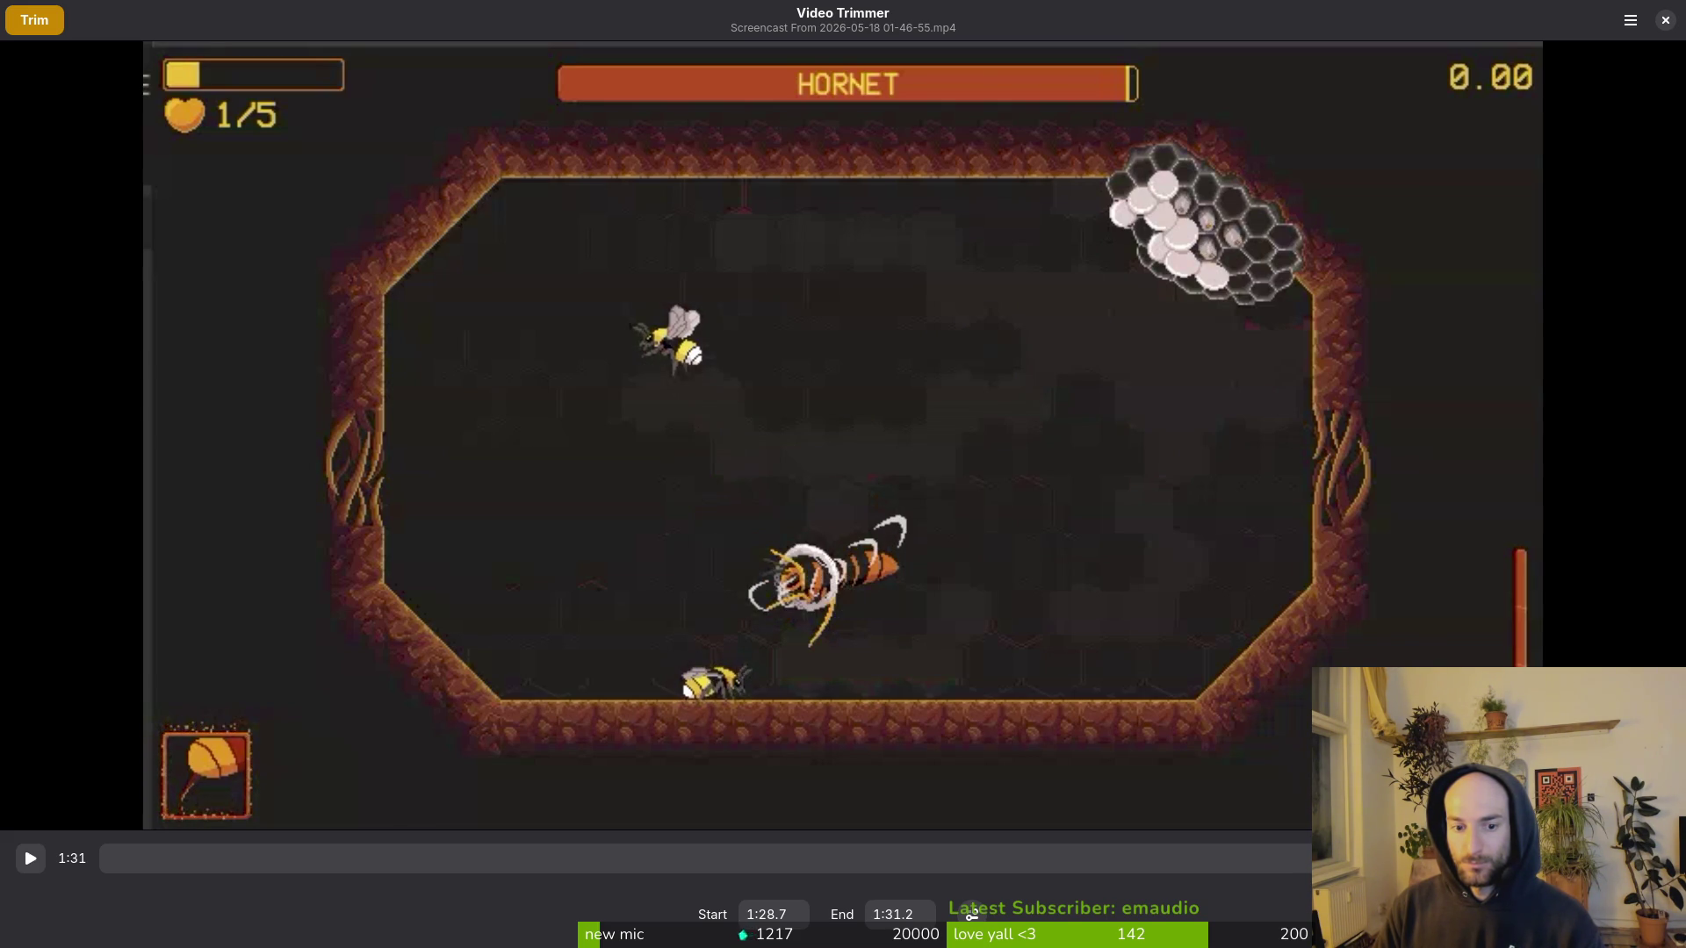
key("Down")
key("Down")
key("Down")
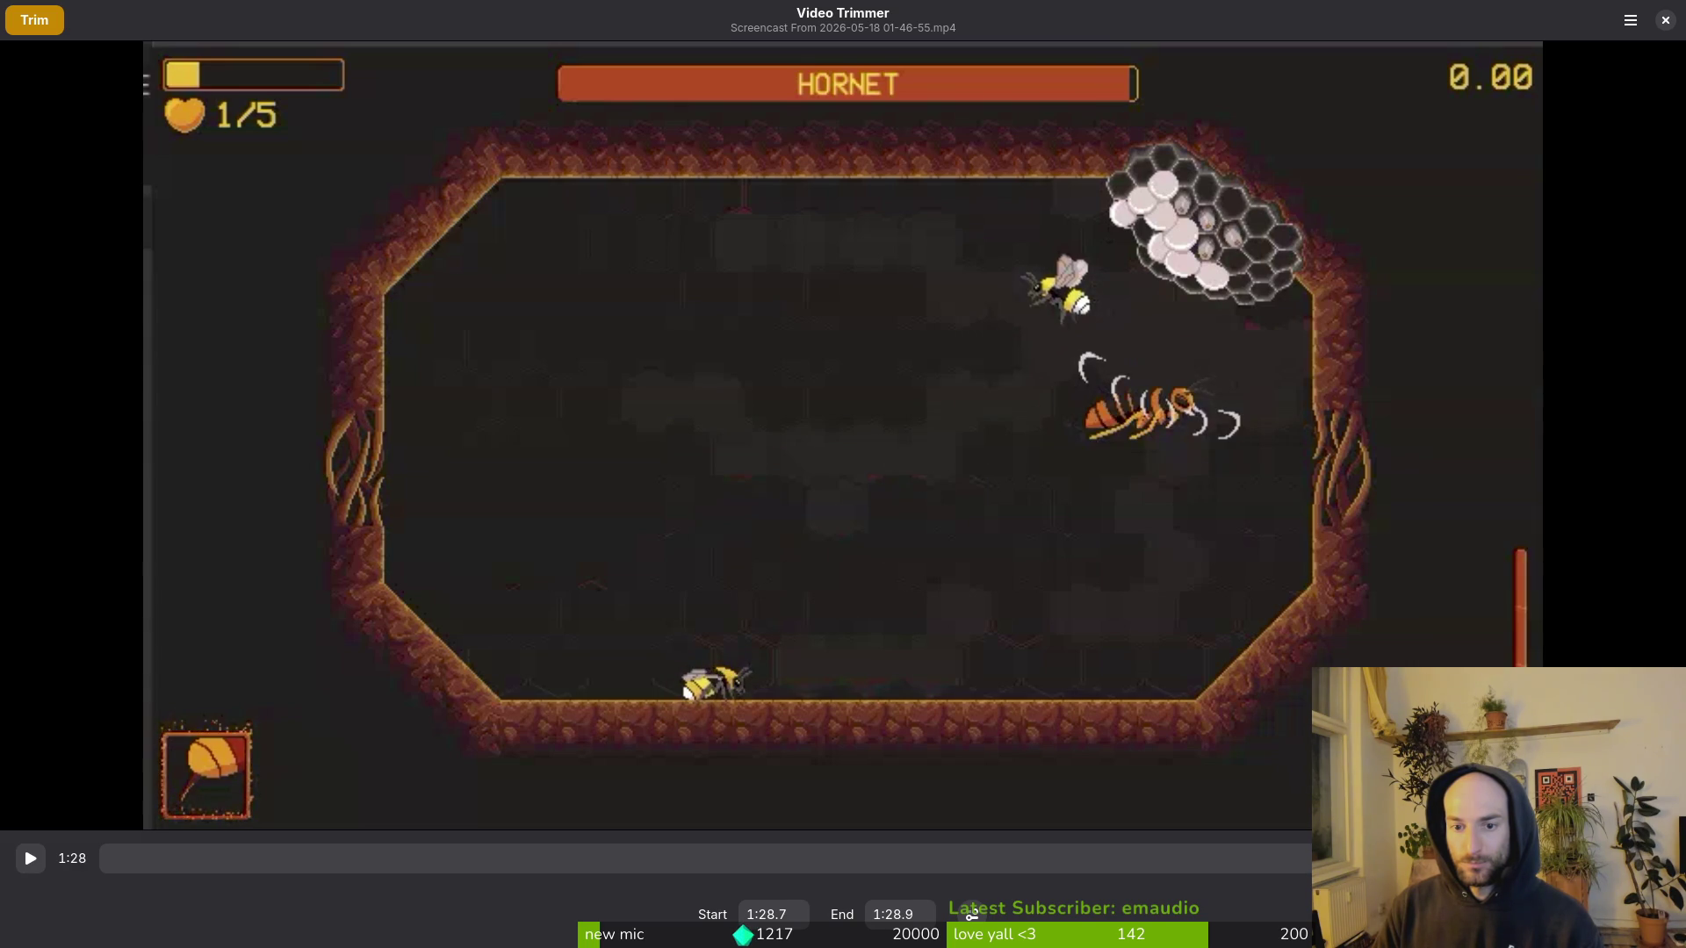
key("Up")
key("Up")
key("Up")
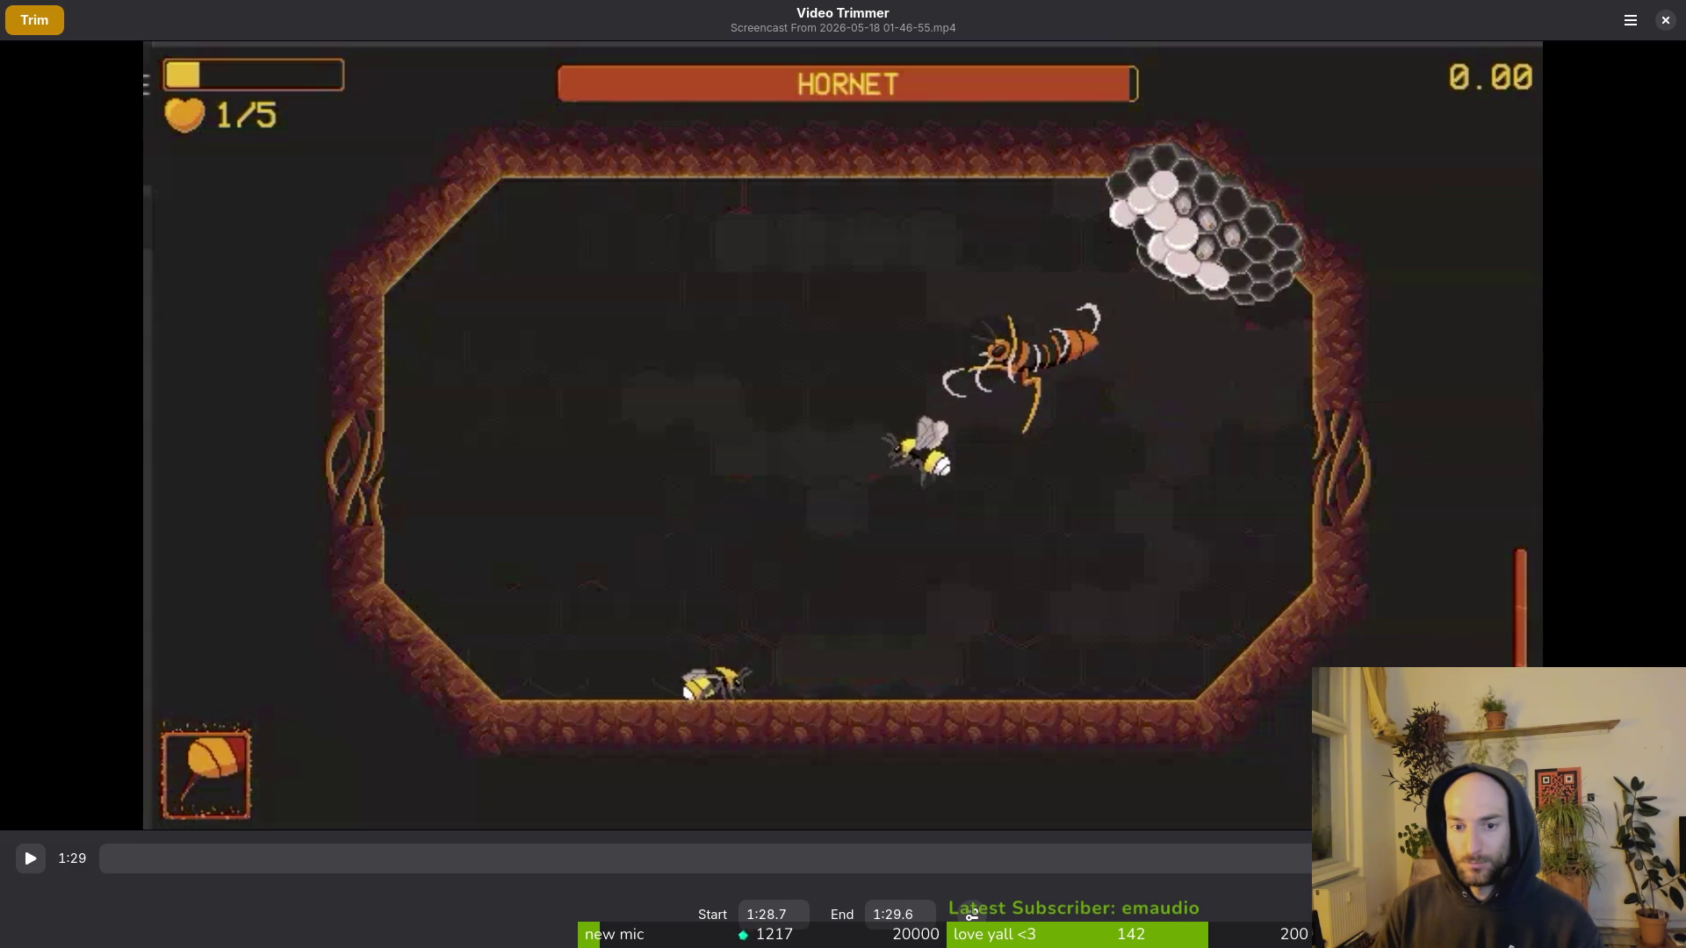
key("Down")
key("Down")
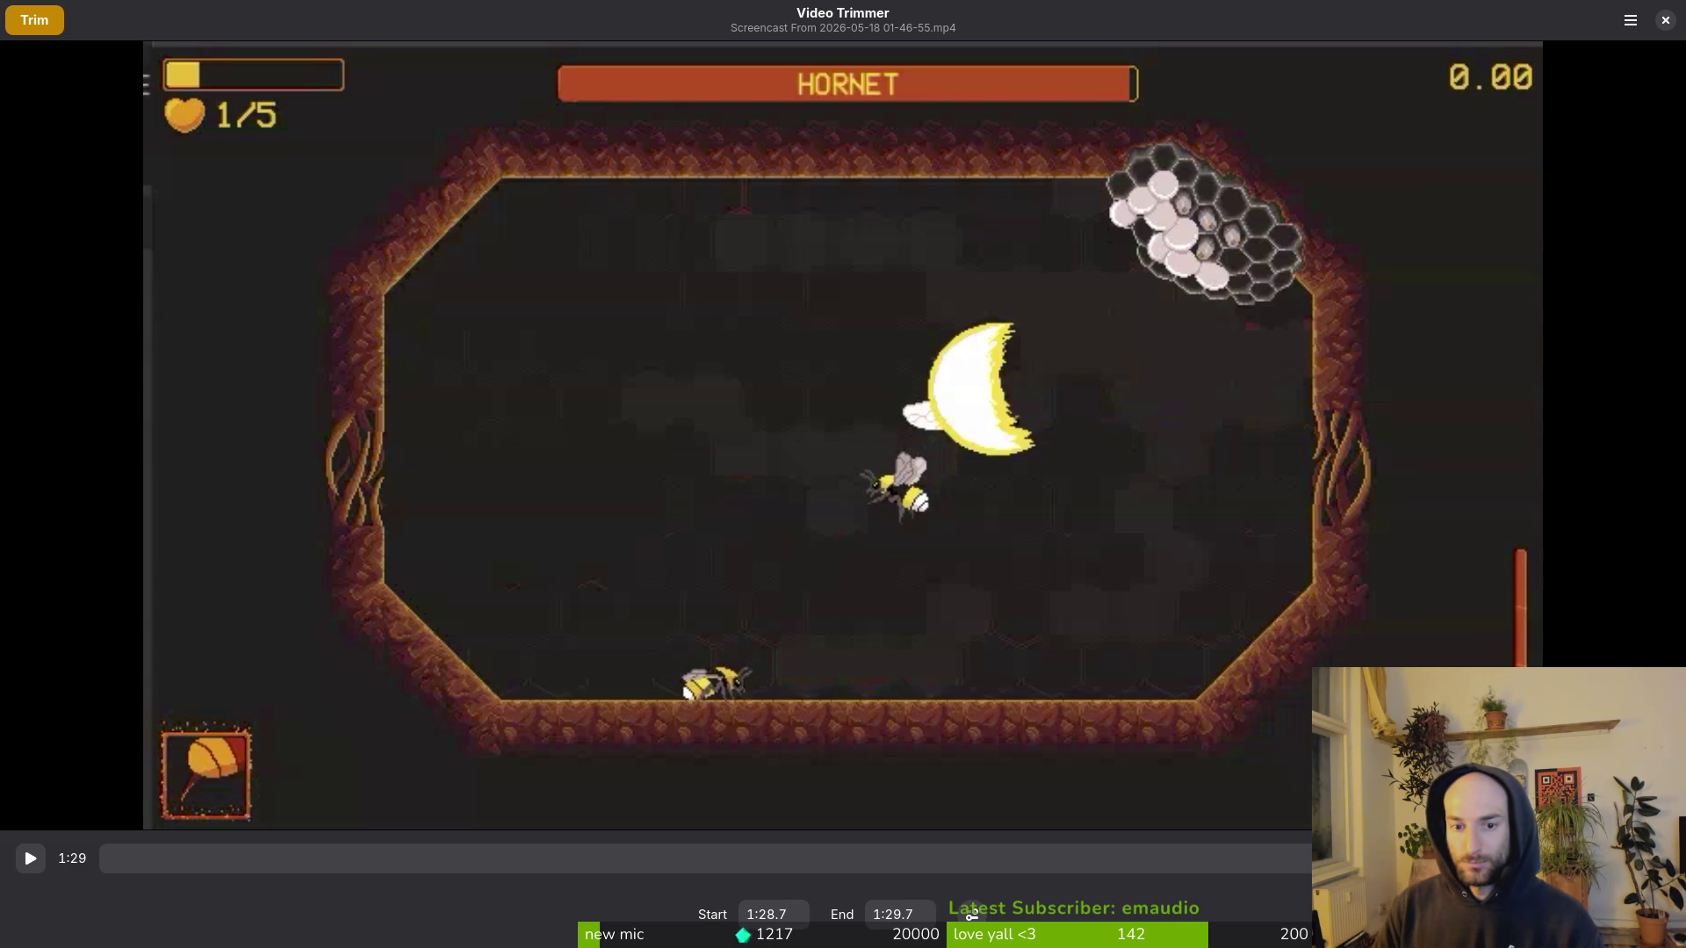
key("Up")
key("Up")
key("Up")
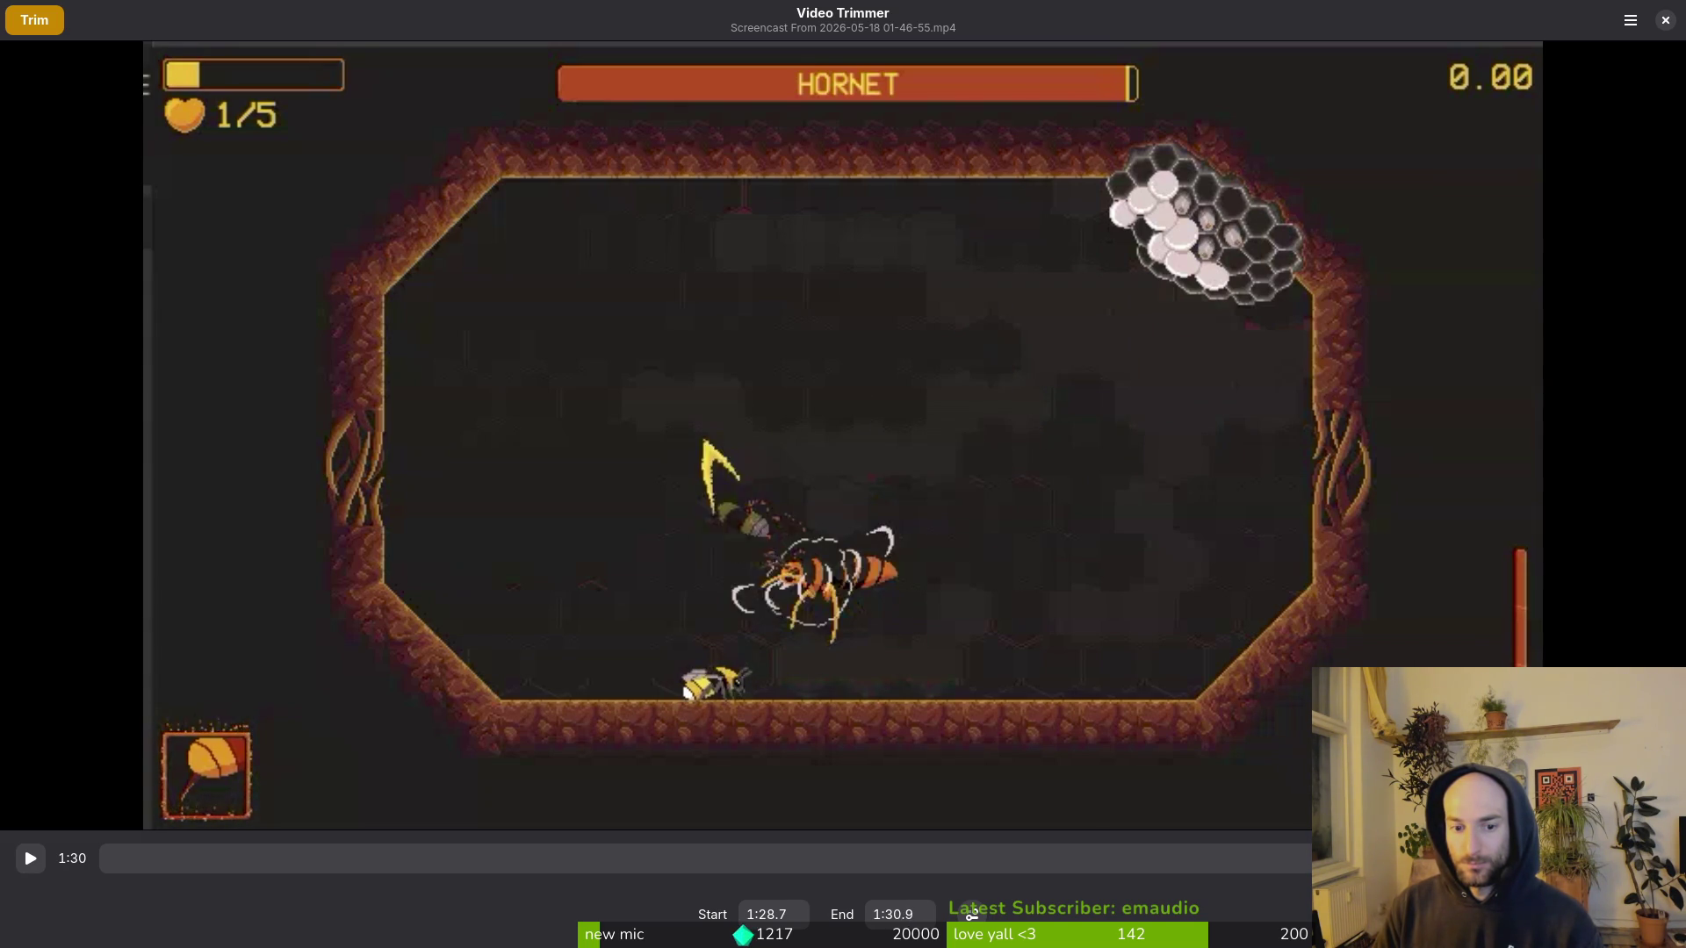
key("Up")
key("Up")
key("Up")
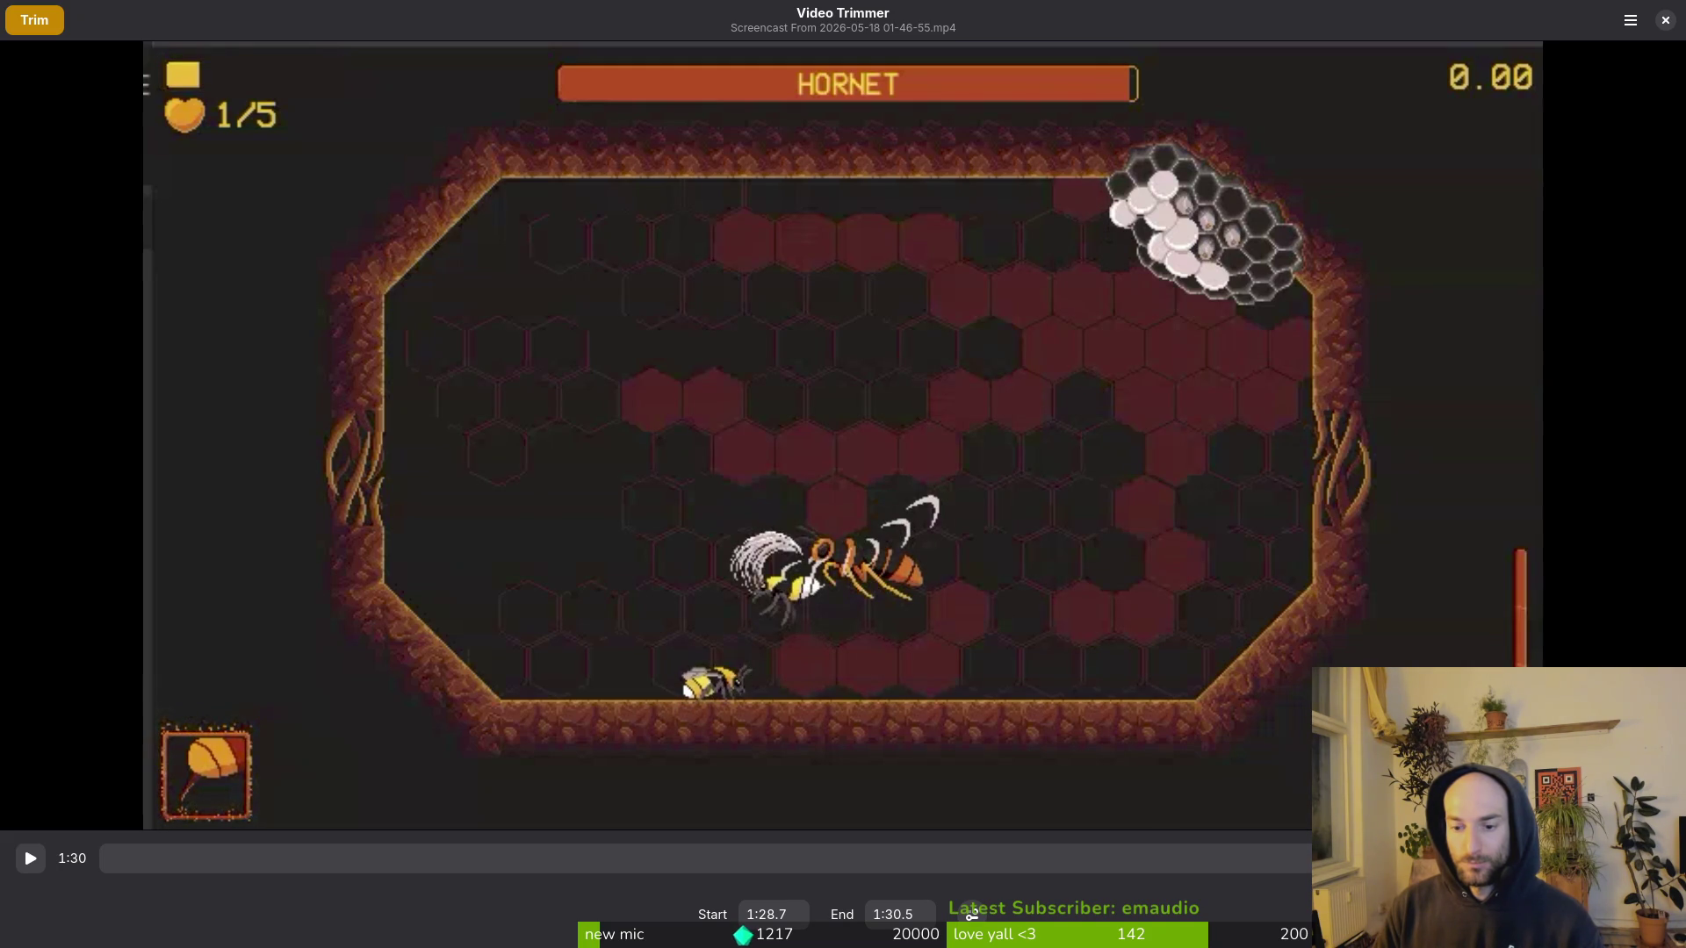
left_click(33, 26)
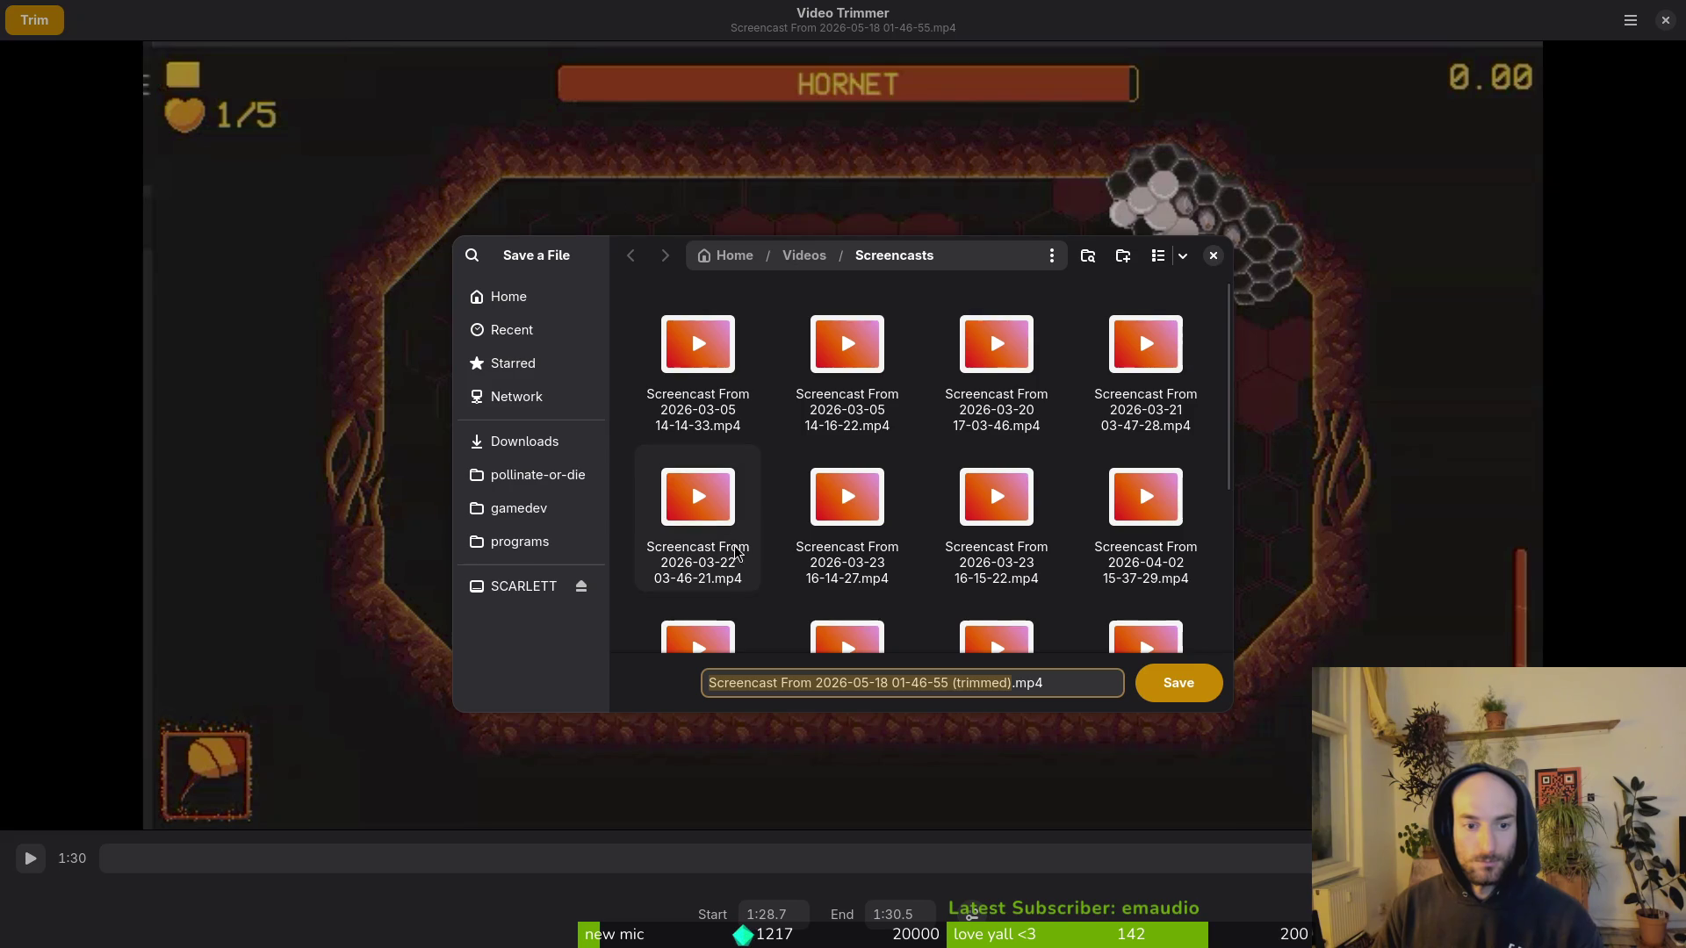
Step: Save the clip as claws.mp4 in Downloads/hornetSfxClips, then drag the trim start back to about 0:18.6
left_click(524, 441)
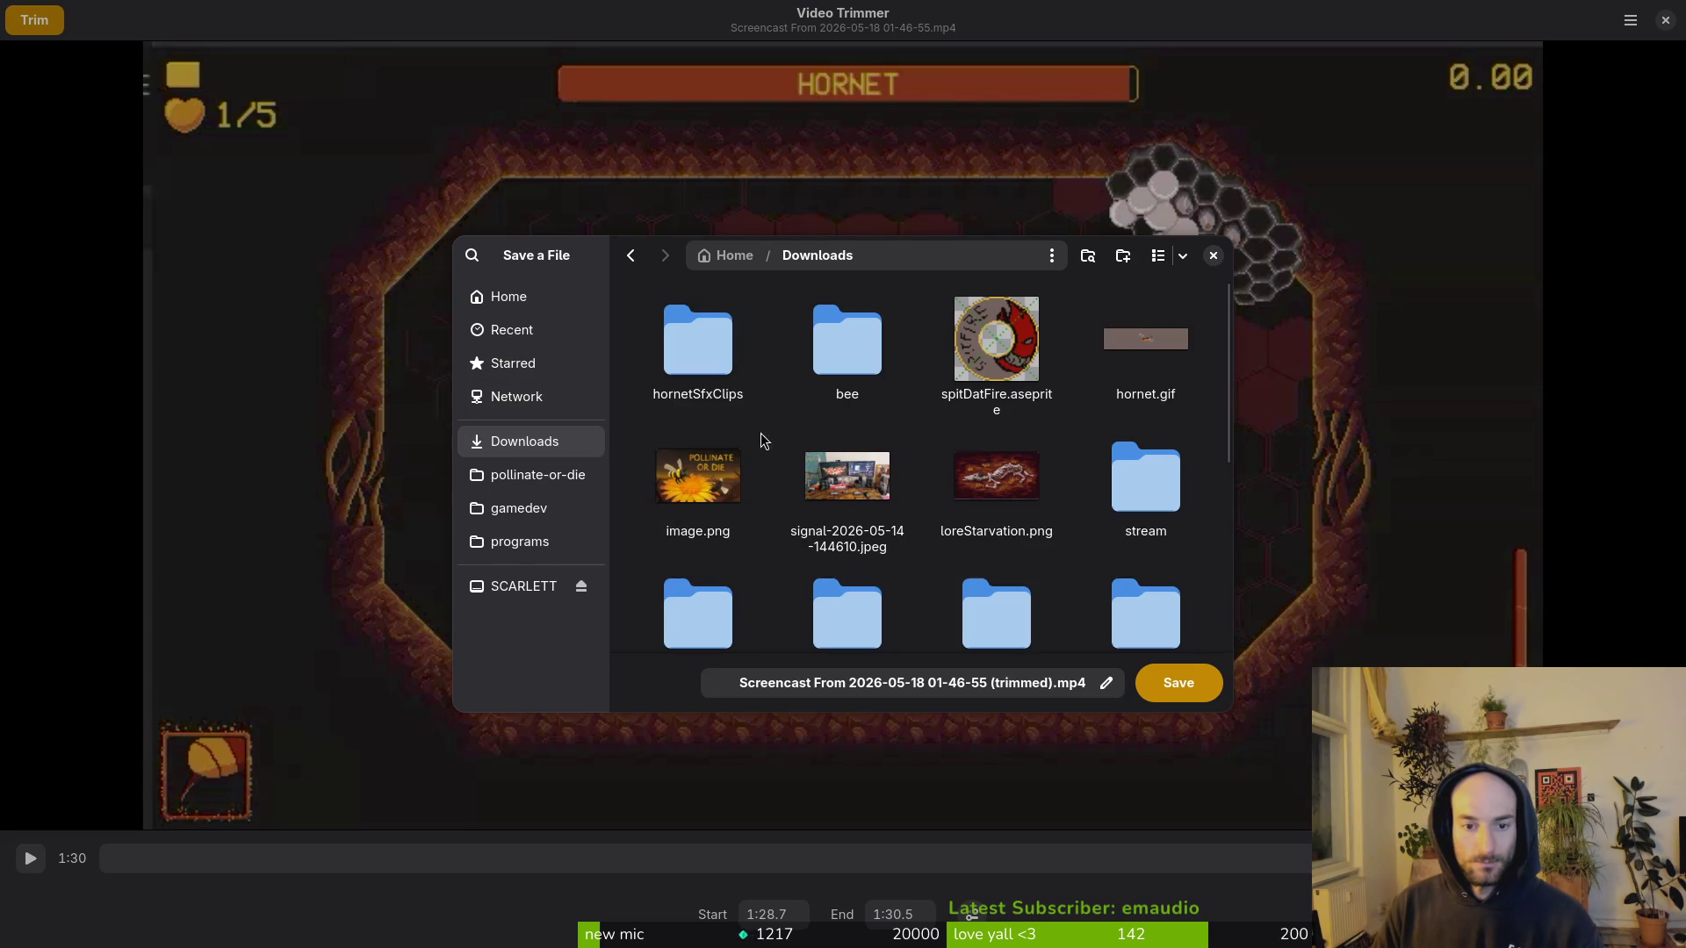
double_click(696, 334)
left_click(865, 685)
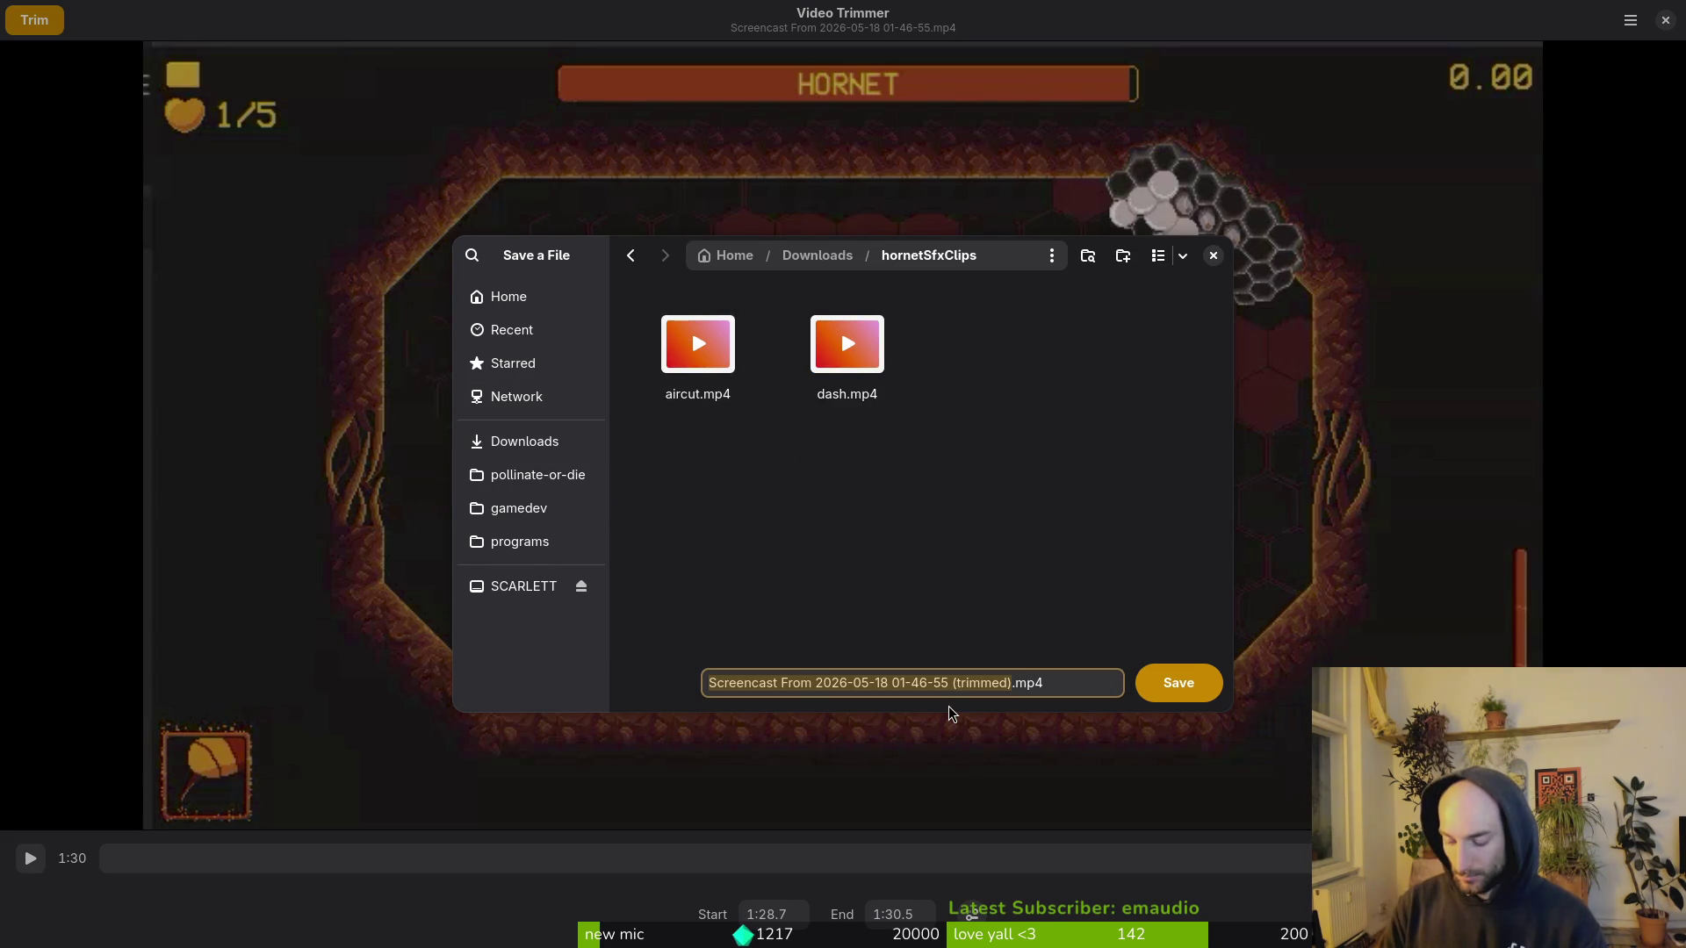
type("claws")
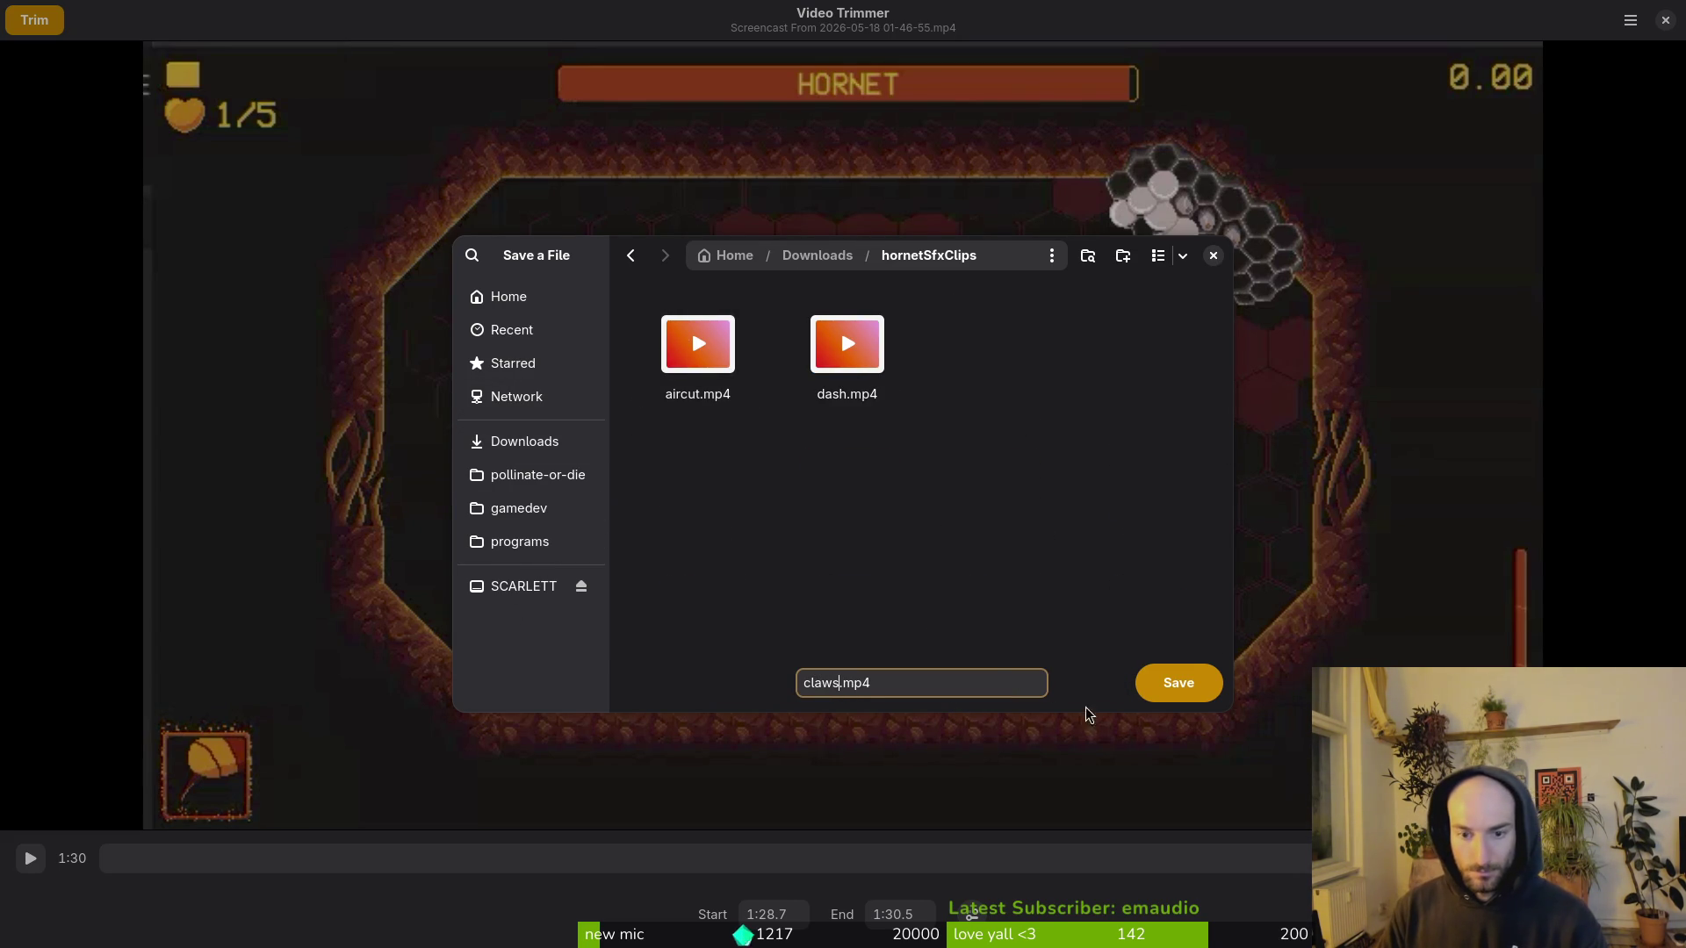
left_click(1178, 689)
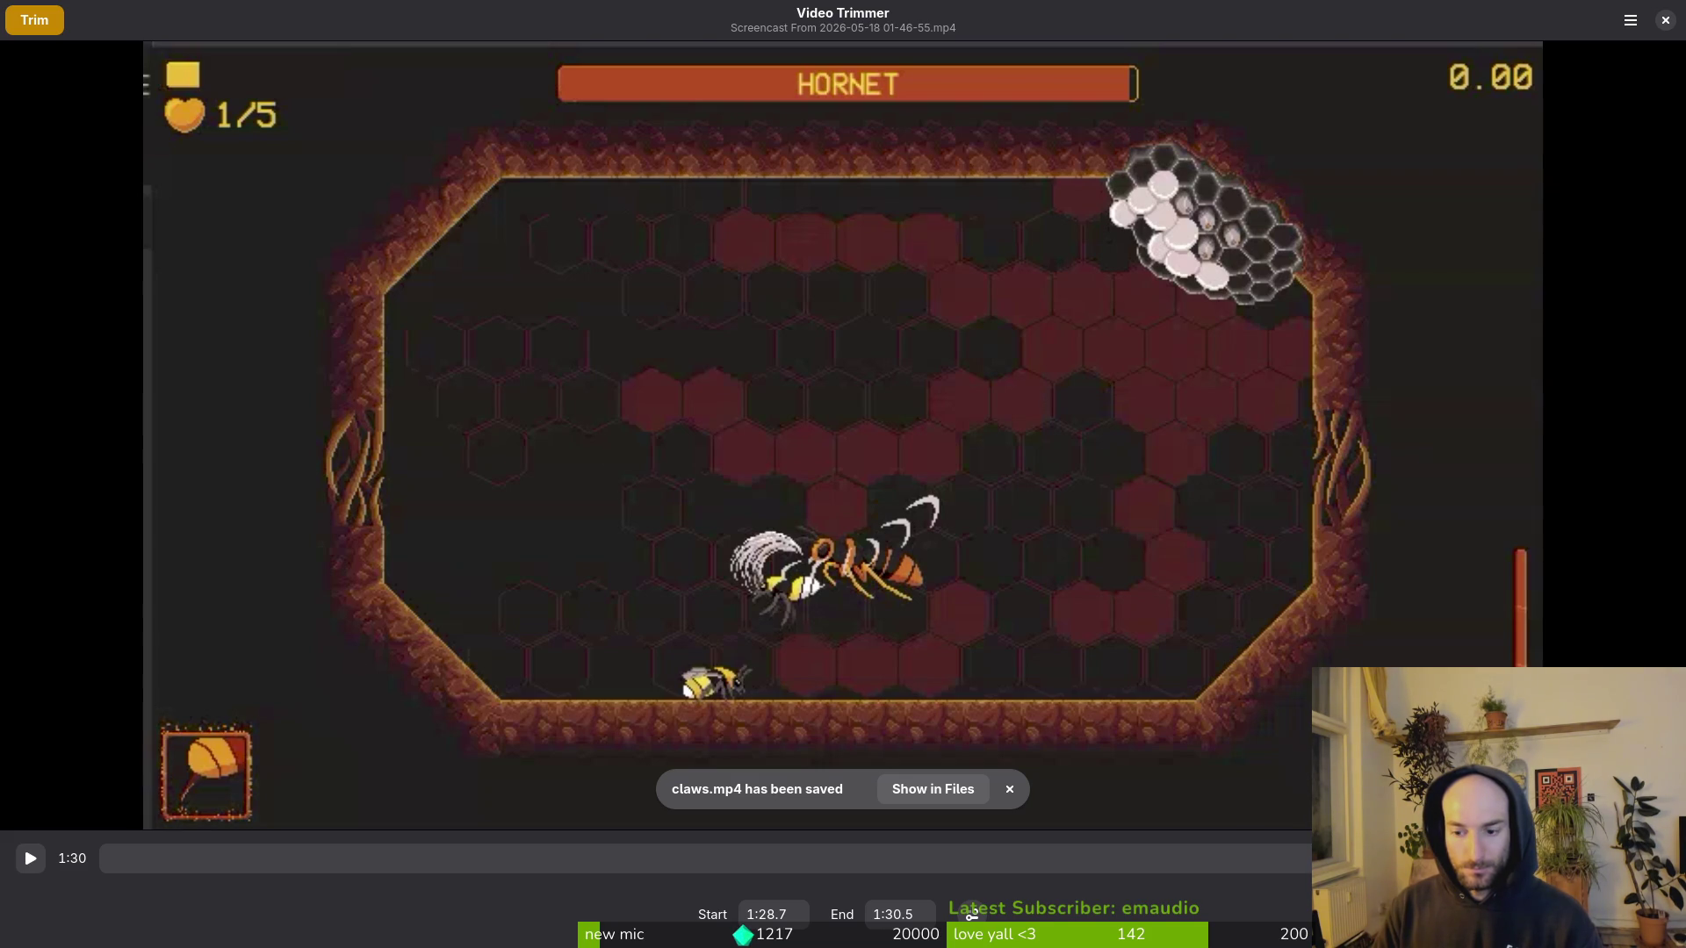
mouse_move(1628, 858)
left_mouse_down()
mouse_move(157, 854)
mouse_move(398, 870)
left_mouse_up()
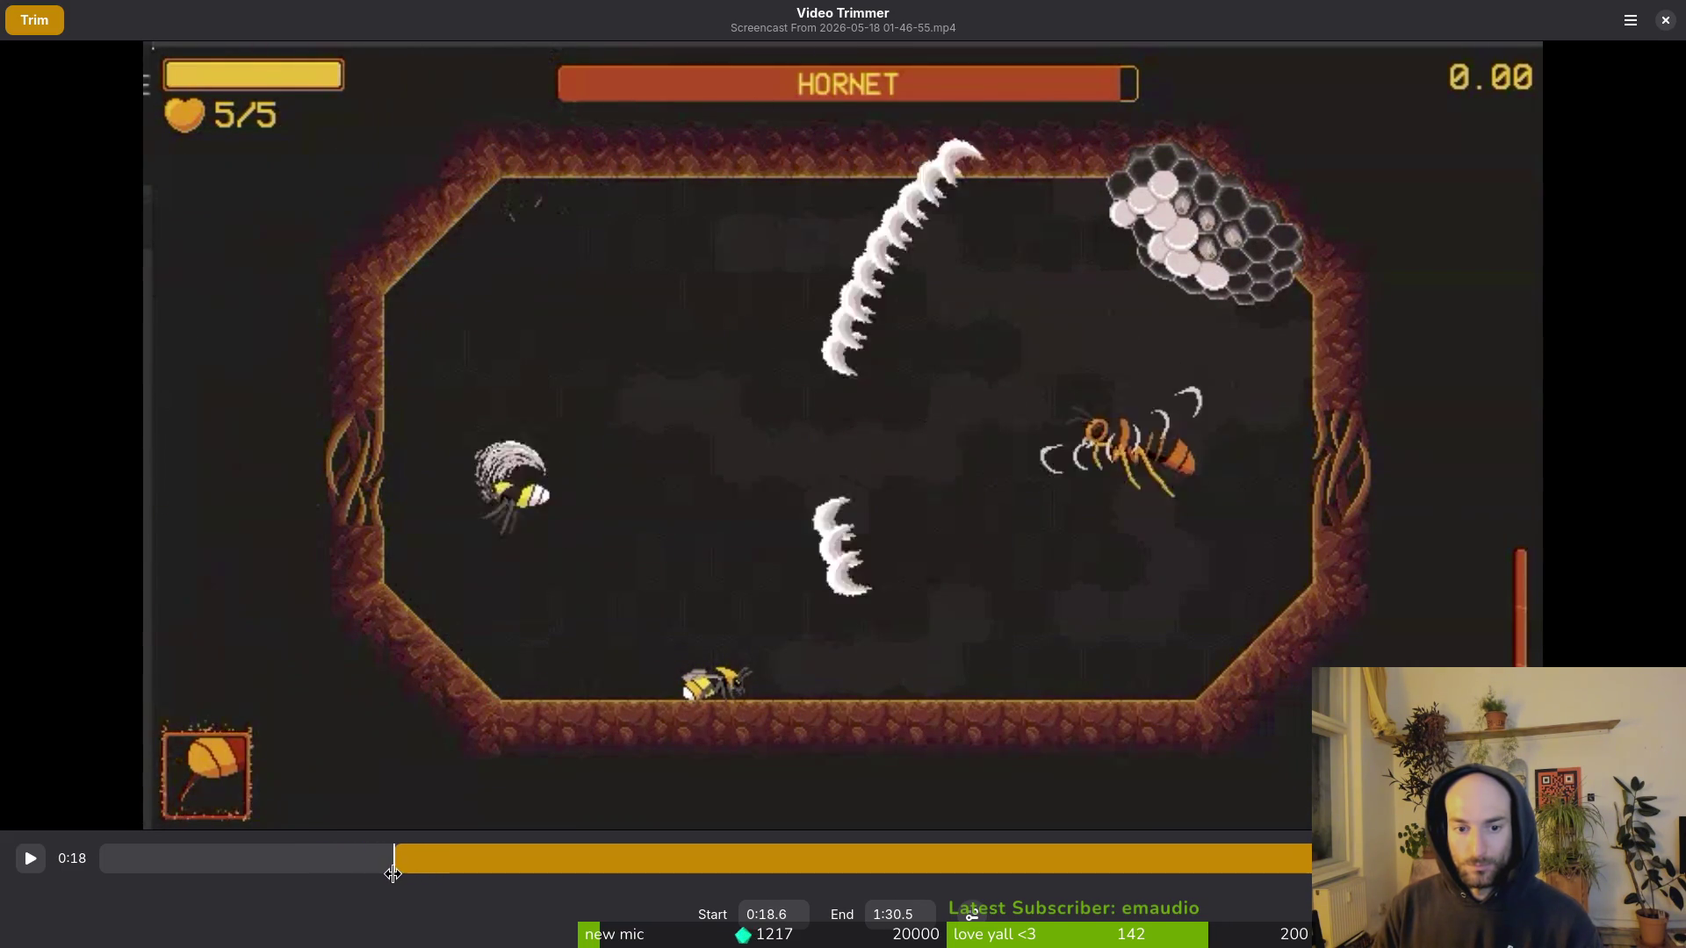
Step: Adjust the trim start to 0:18.9 with the end at 0:22.5, then trim the clip for saving
mouse_move(395, 874)
left_mouse_down()
mouse_move(489, 858)
mouse_move(413, 862)
mouse_move(455, 867)
left_mouse_up()
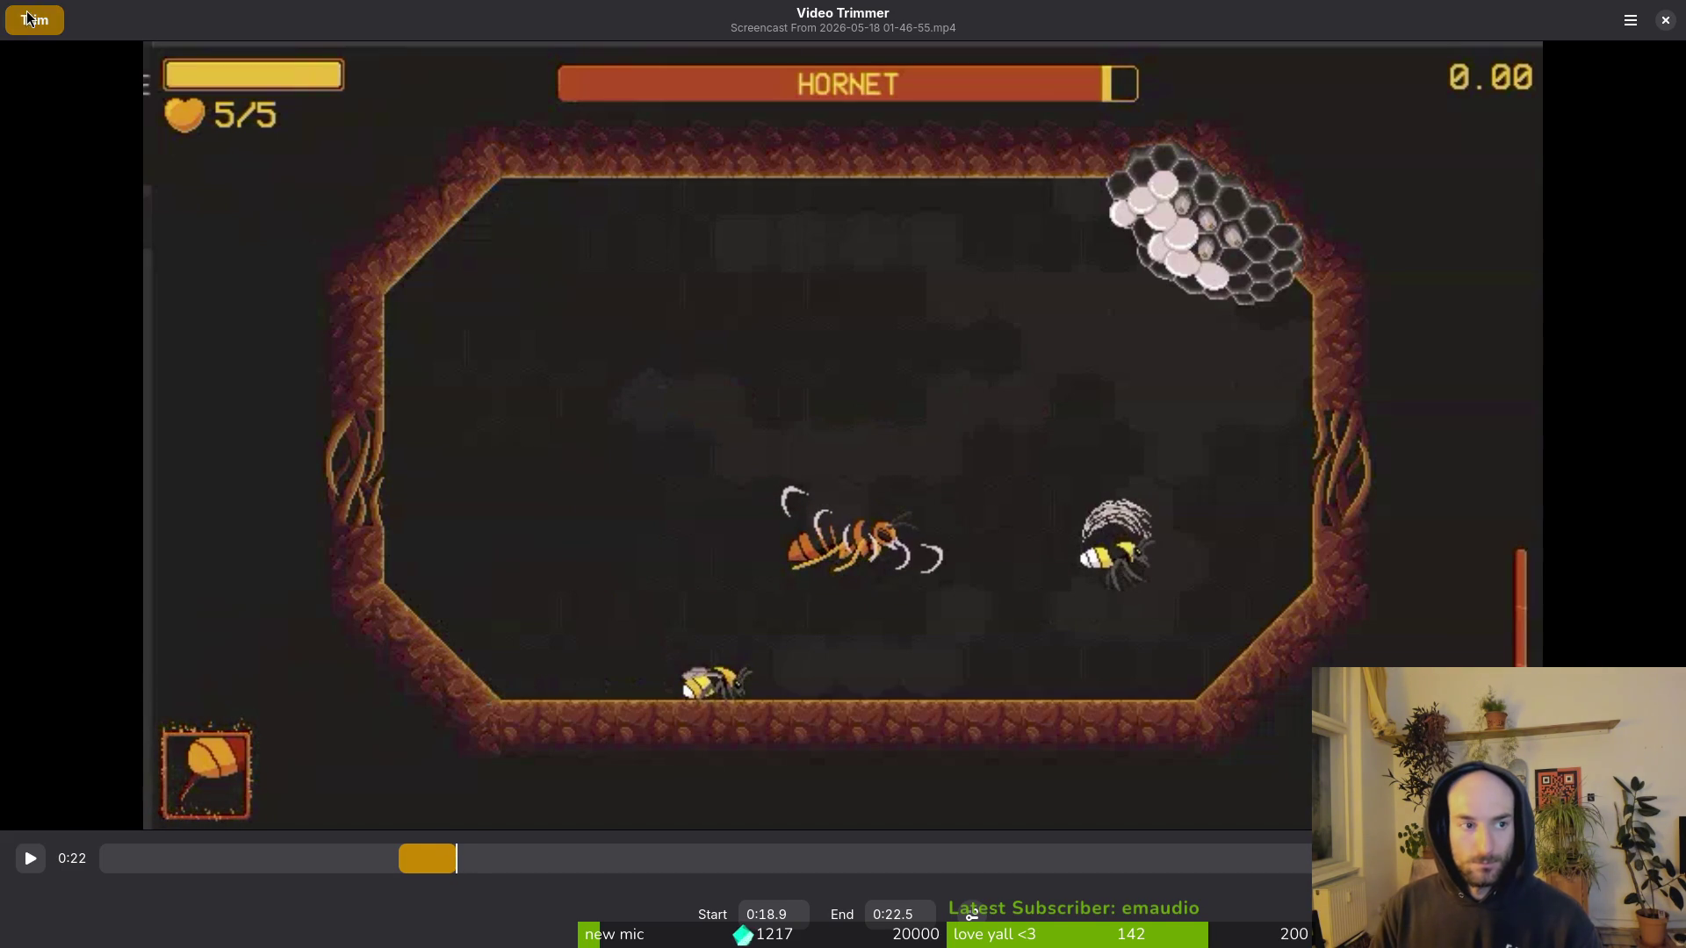
left_click(29, 18)
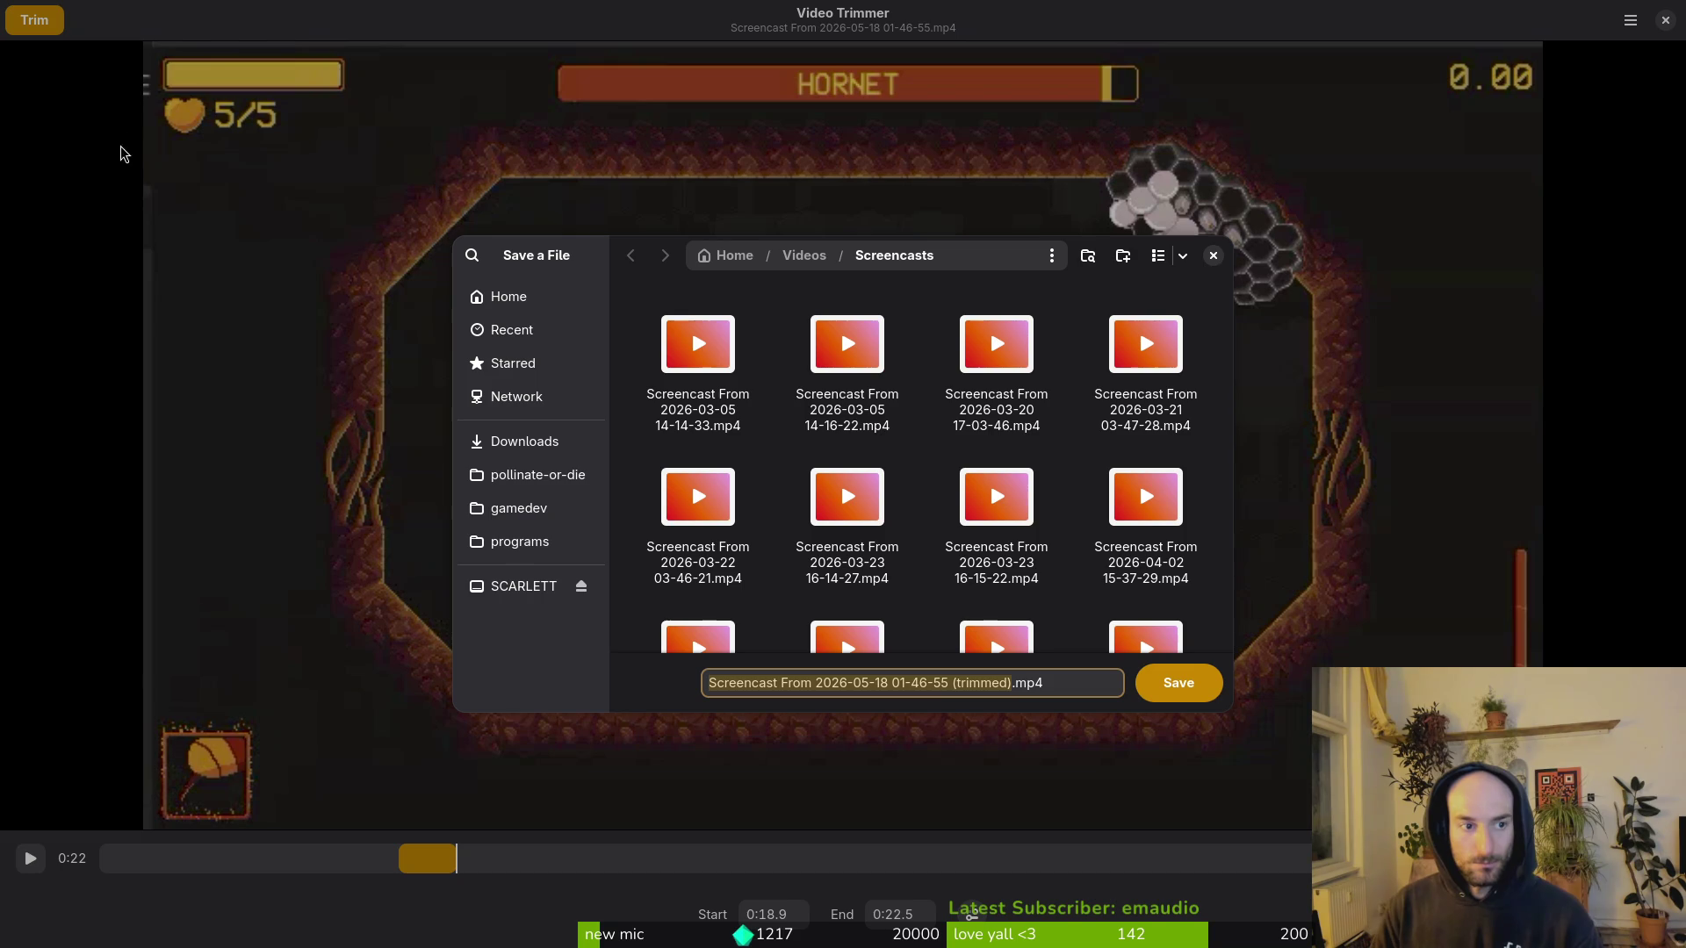
Step: Save the clip as stinger.mp4 in Downloads/hornetSfxClips and review the footage around 0:23
left_click(529, 442)
left_click(651, 314)
double_click(651, 313)
left_click(889, 692)
type("stinger")
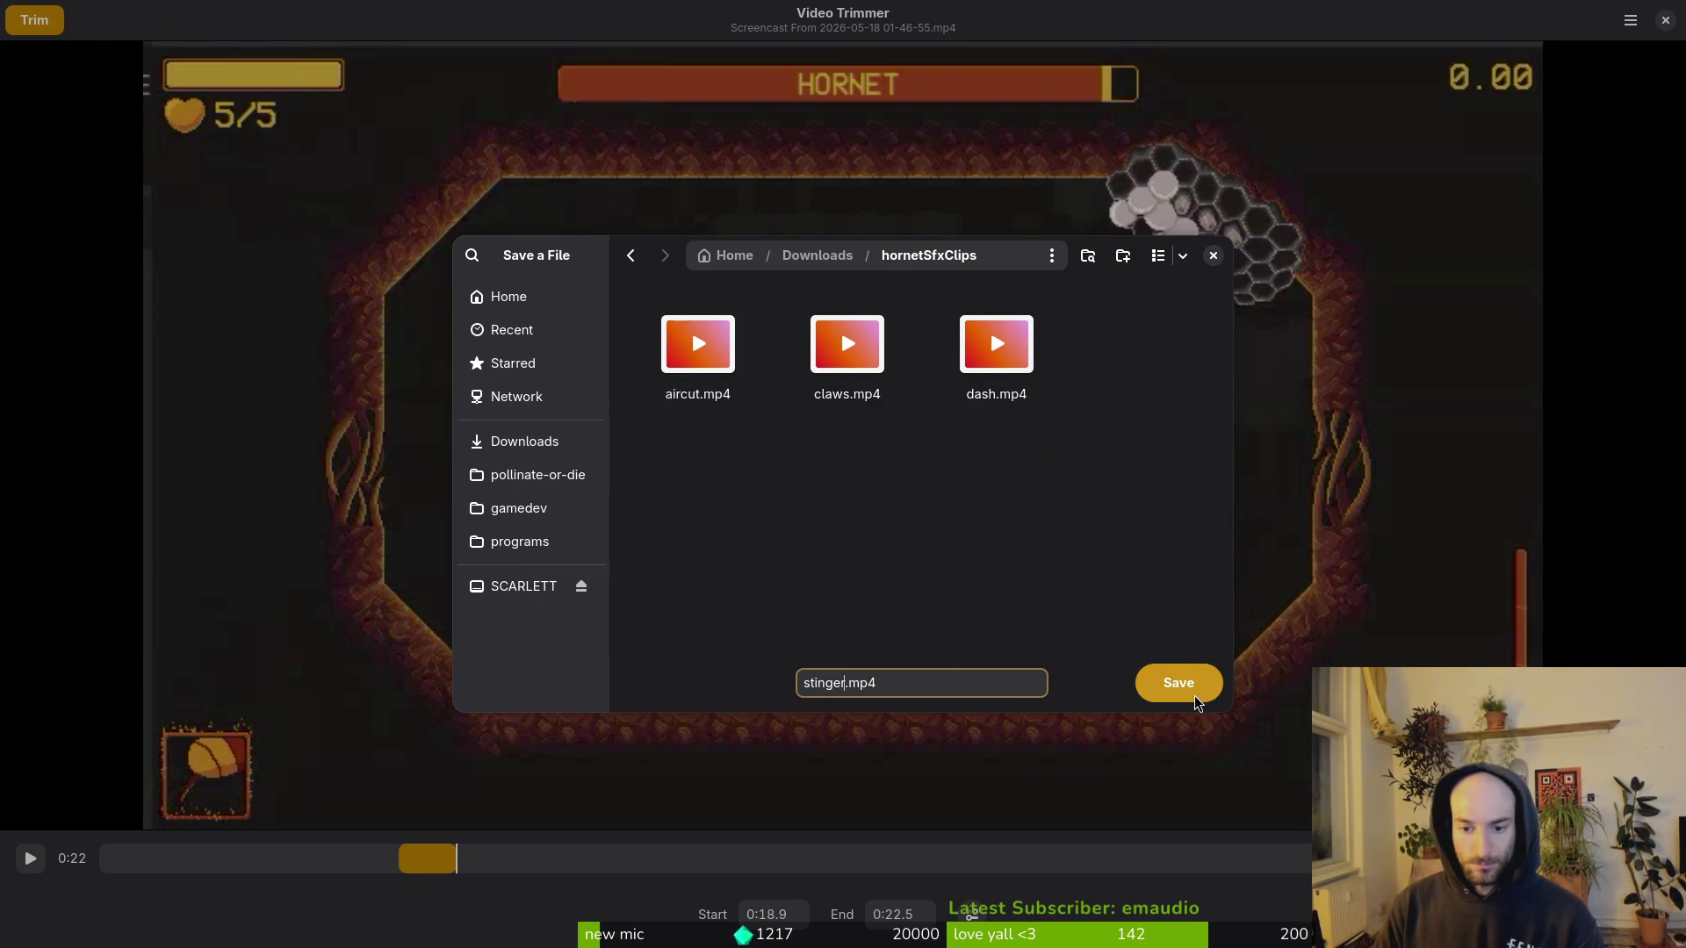
left_click(1194, 694)
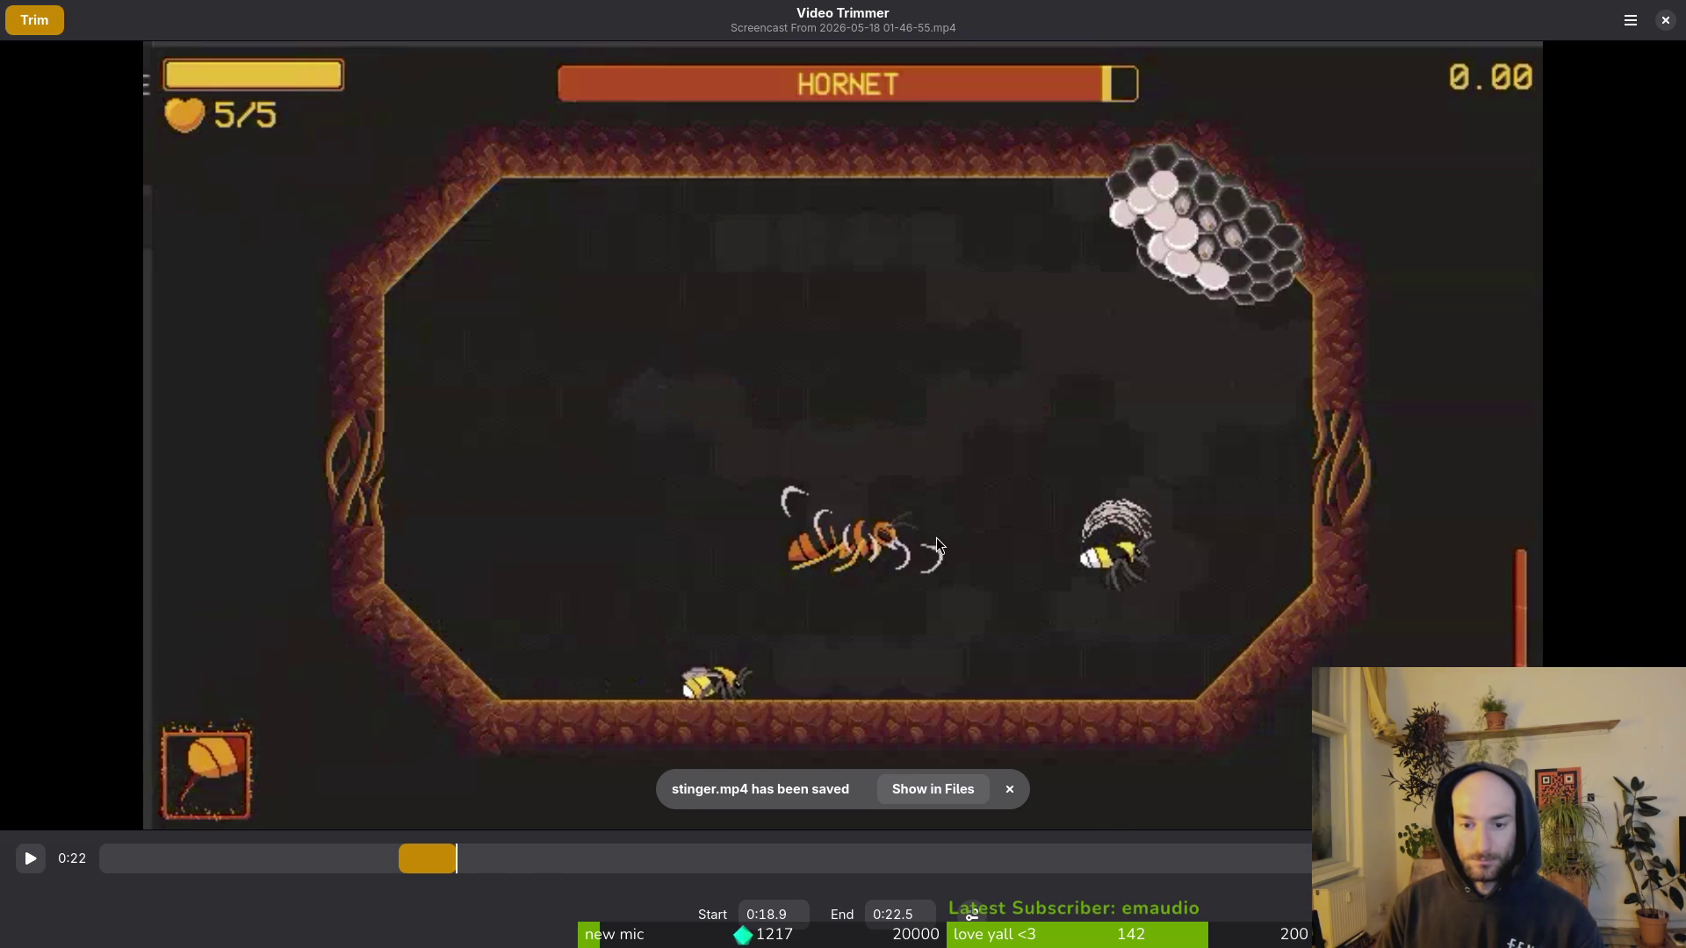
mouse_move(487, 869)
left_mouse_down()
mouse_move(450, 862)
mouse_move(553, 896)
mouse_move(660, 899)
mouse_move(611, 897)
mouse_move(657, 907)
mouse_move(611, 922)
left_mouse_up()
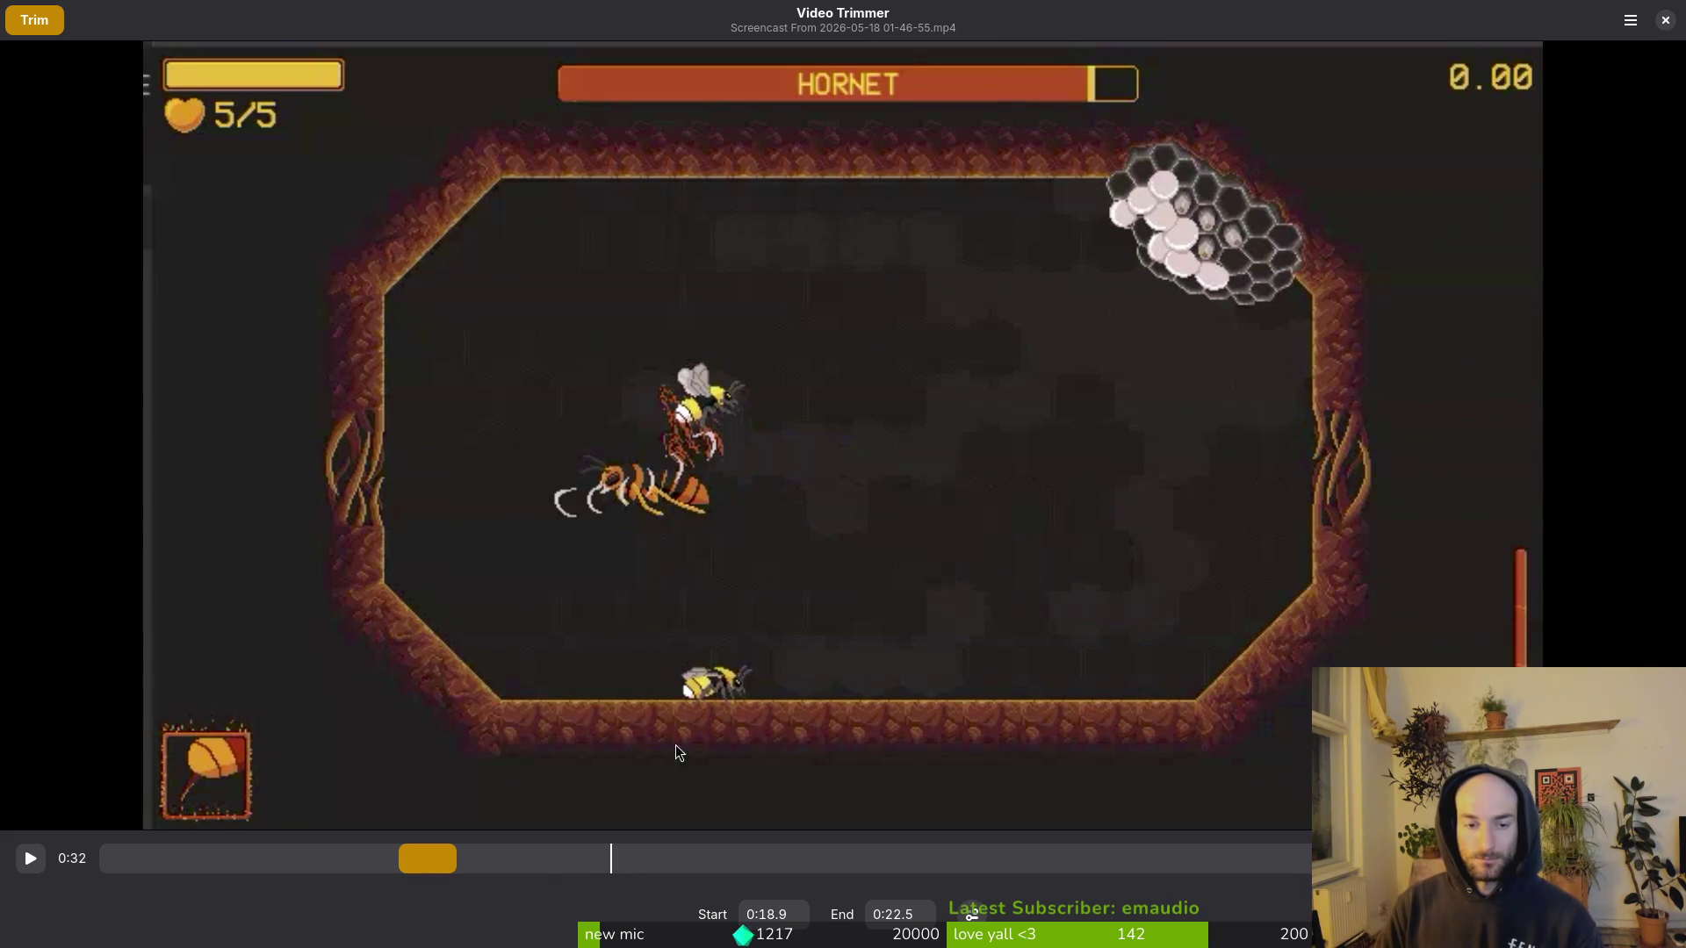
key("alt+Tab")
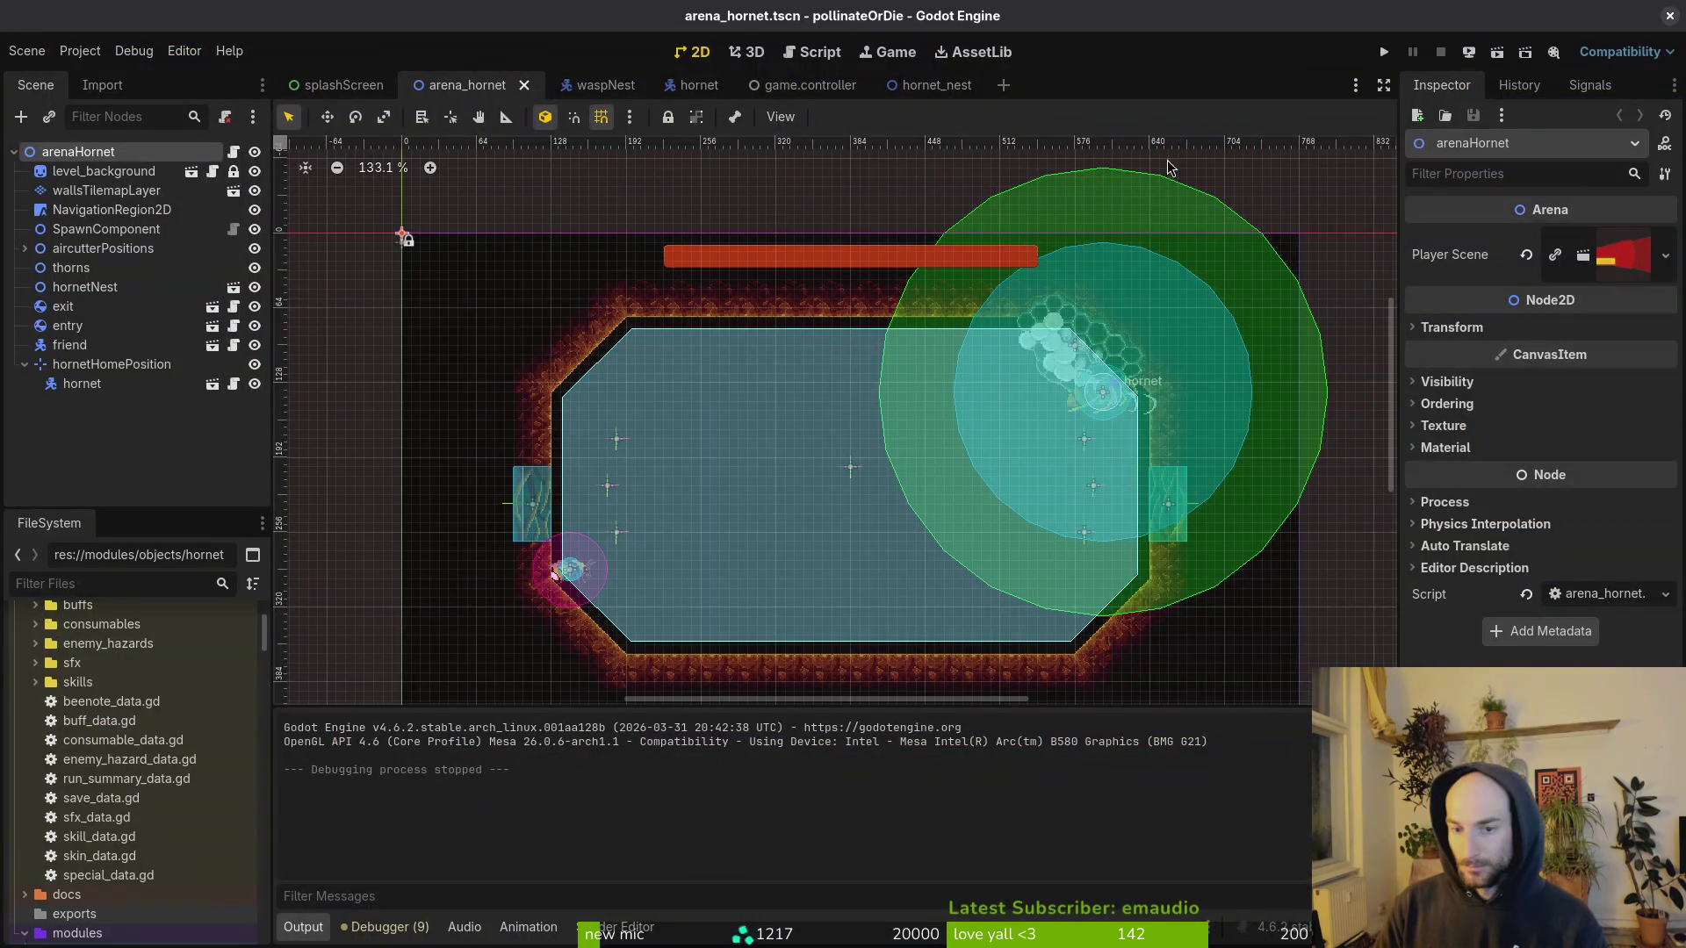
Step: Run the pollinateOrDie project and load the Hornet arena through the F1 level-select menu
left_click(1380, 52)
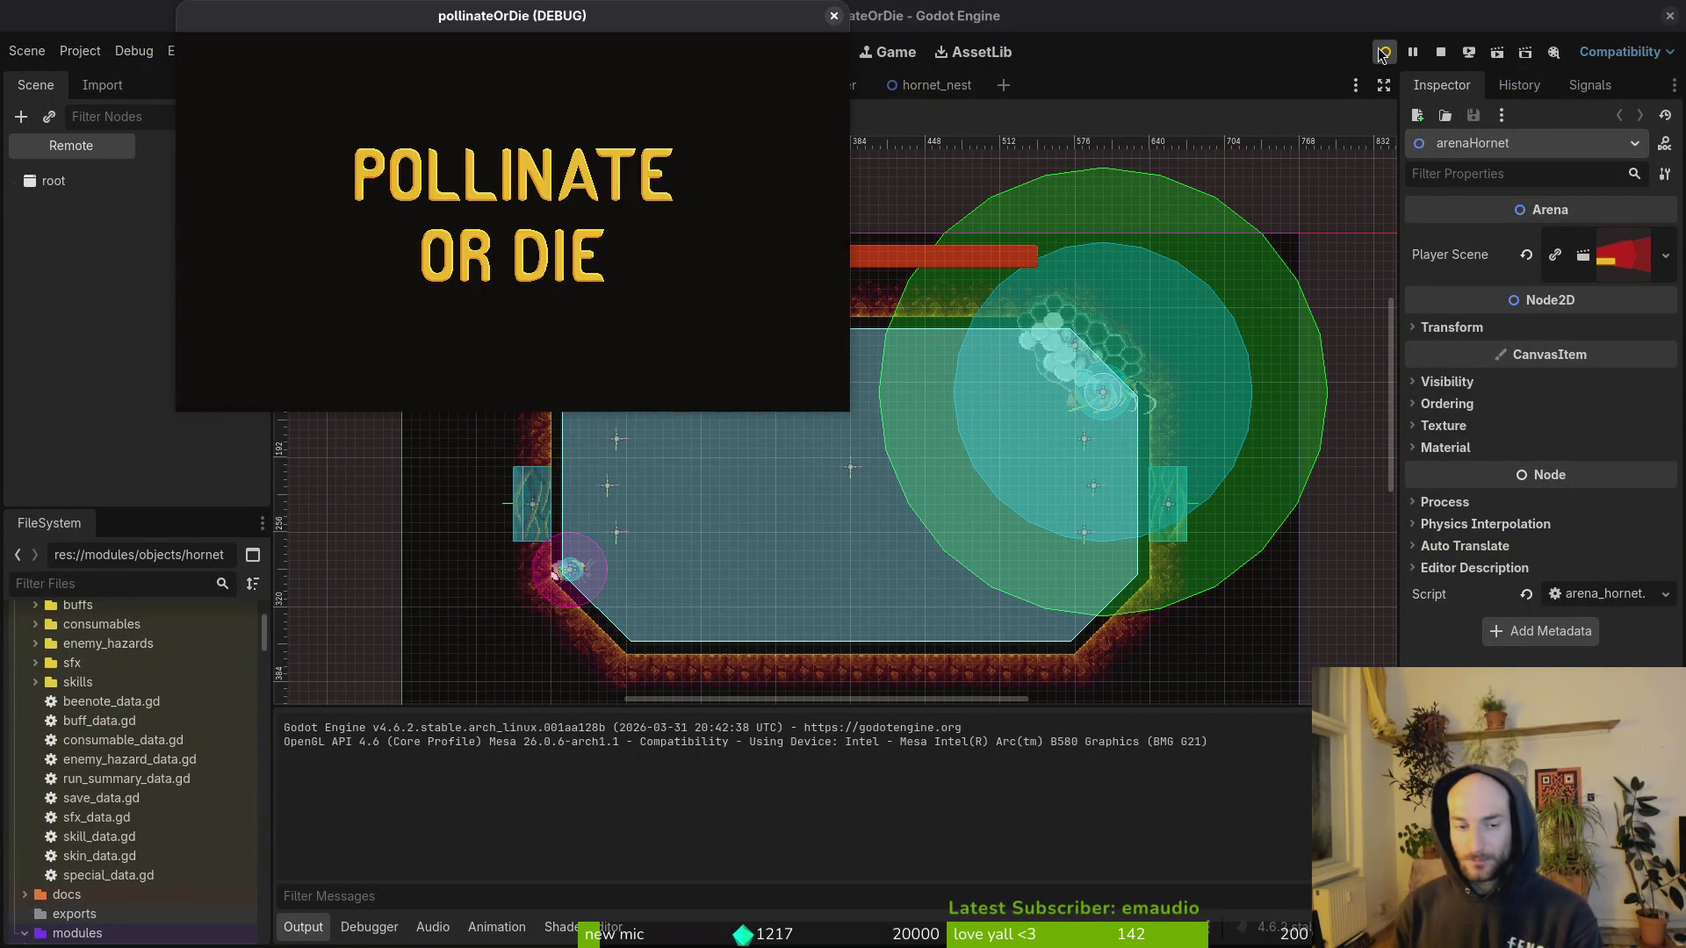
key("Return")
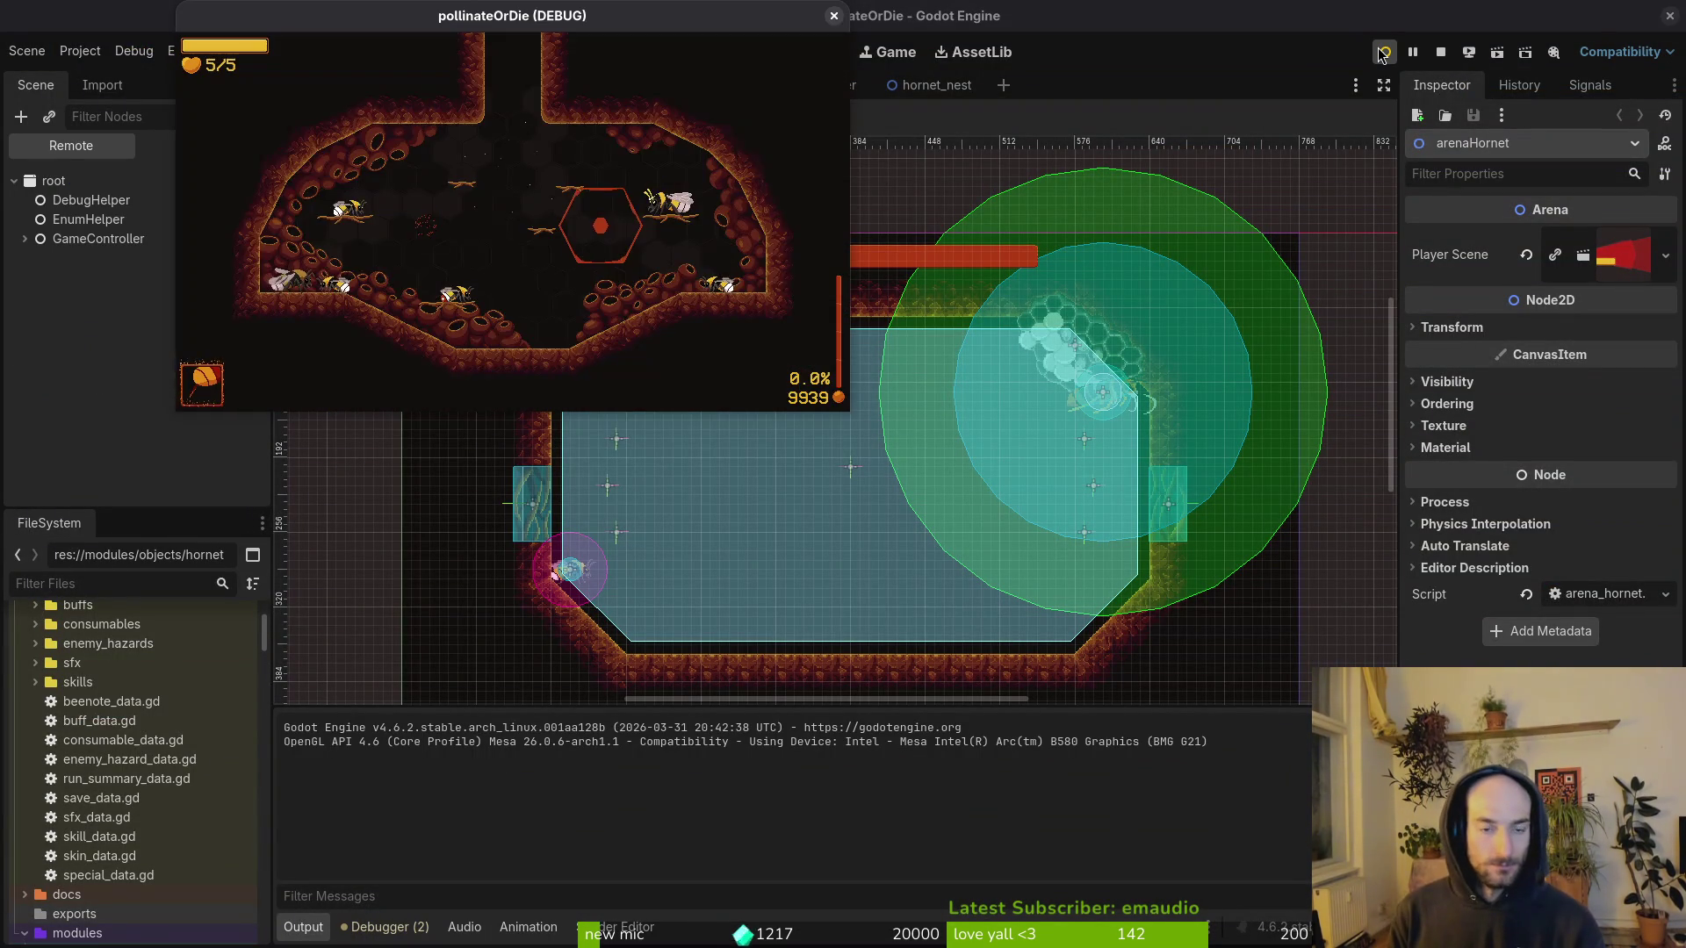
key("F1")
key("Return")
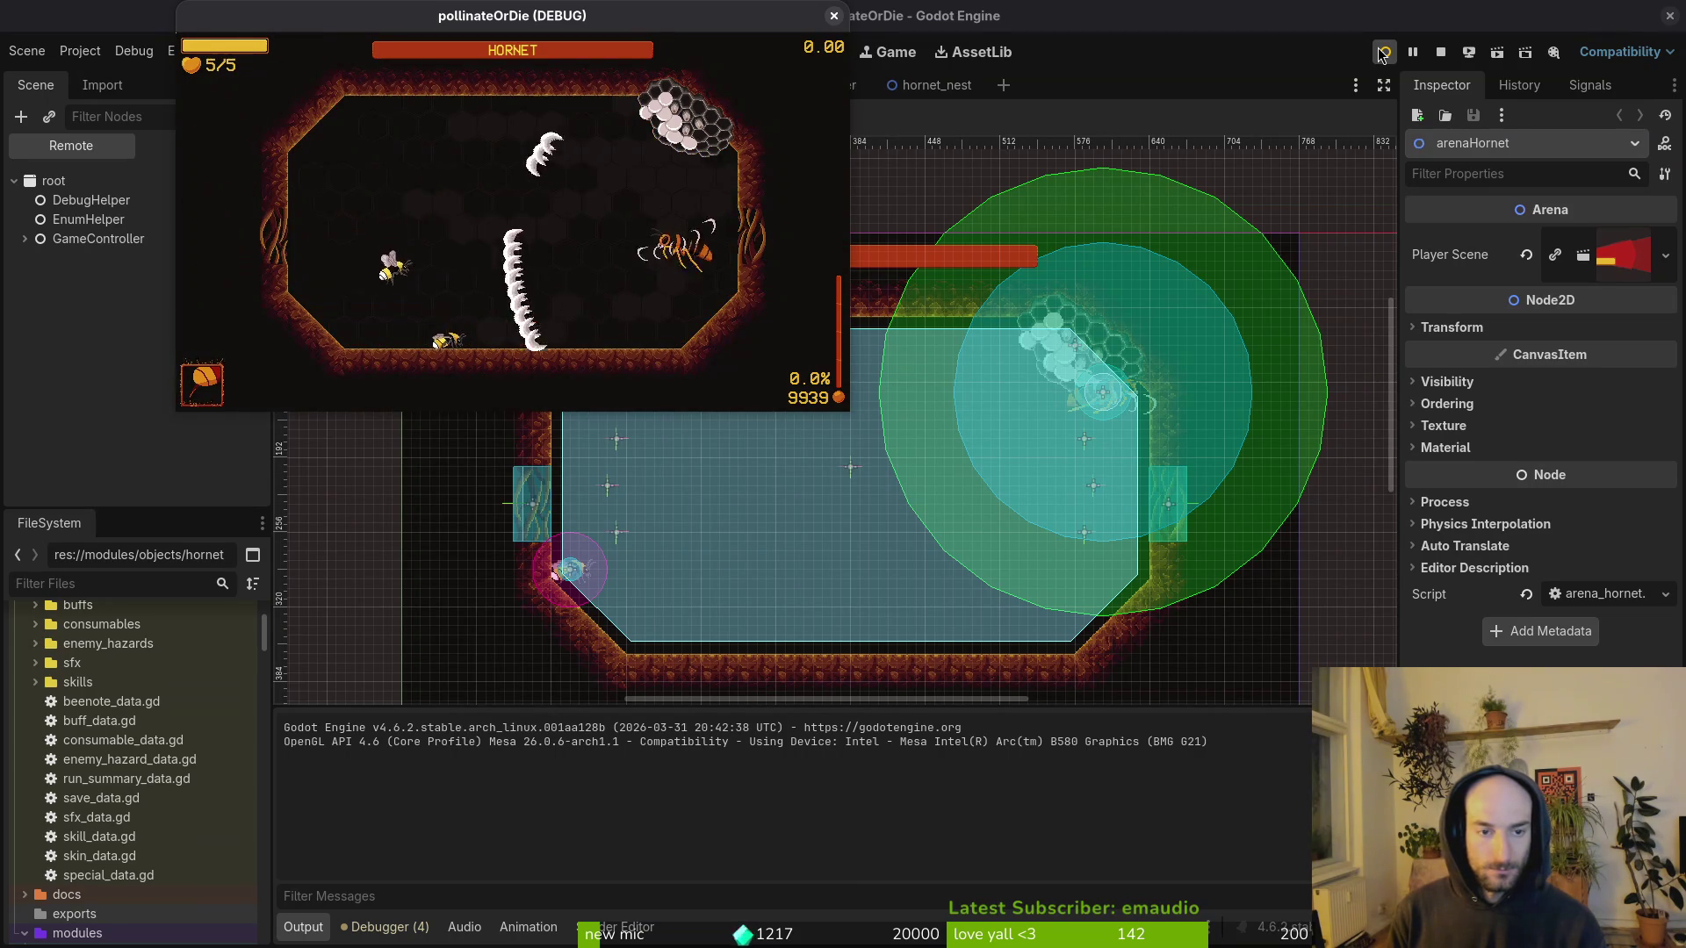
key("F1")
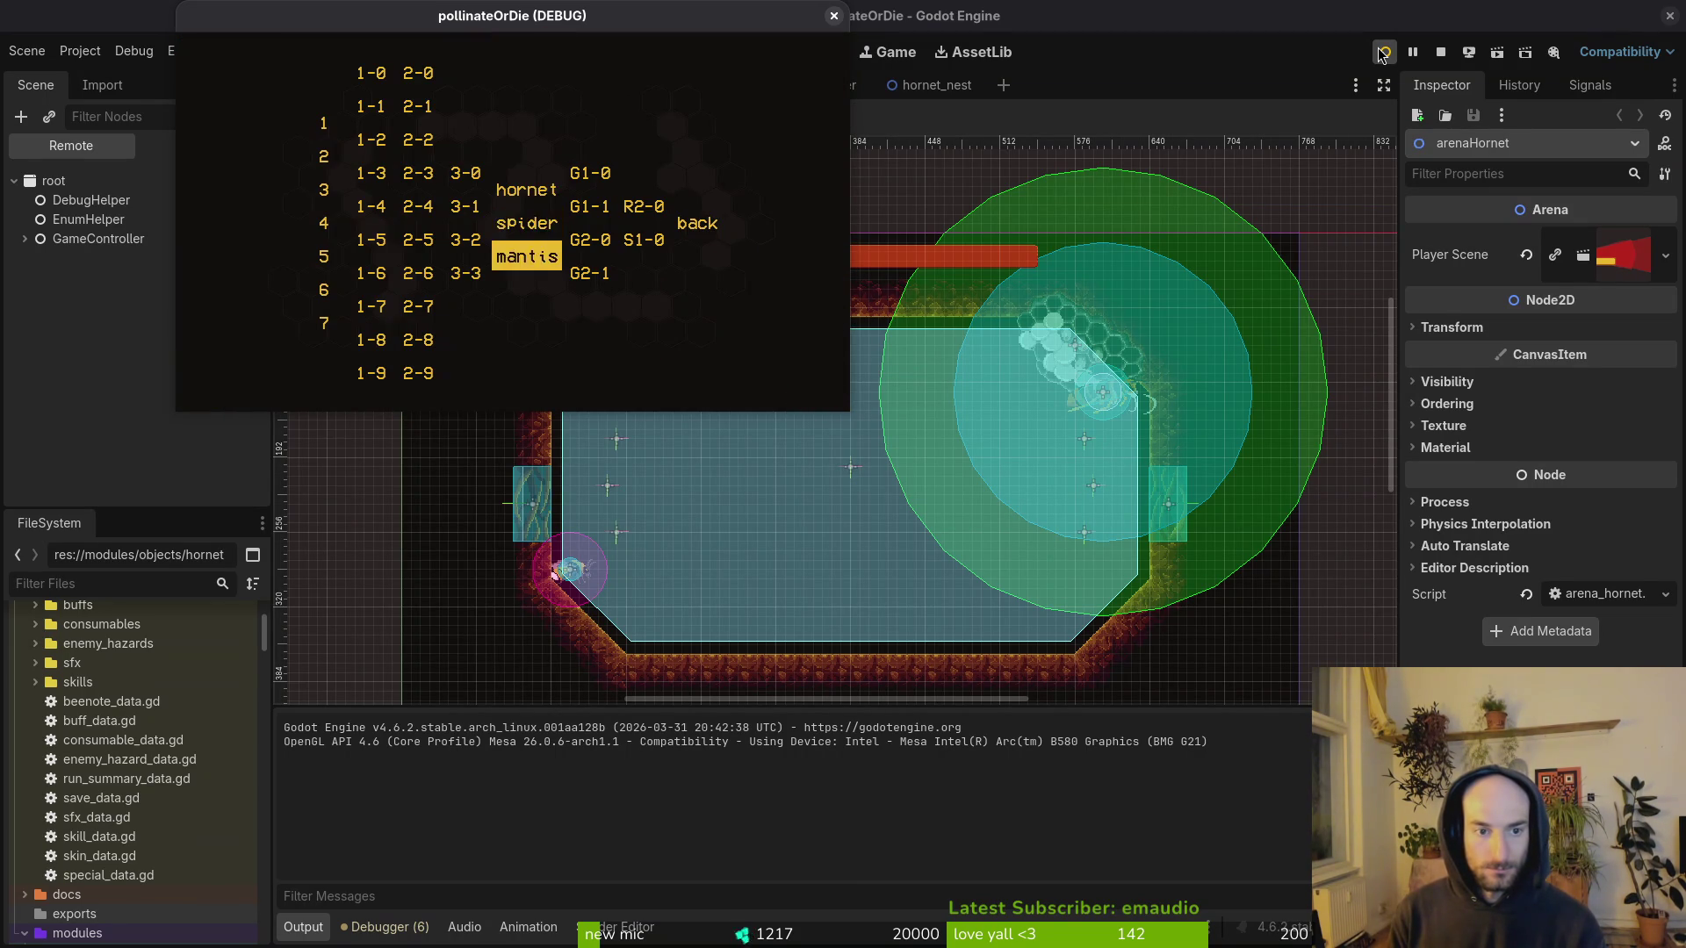
key("Return")
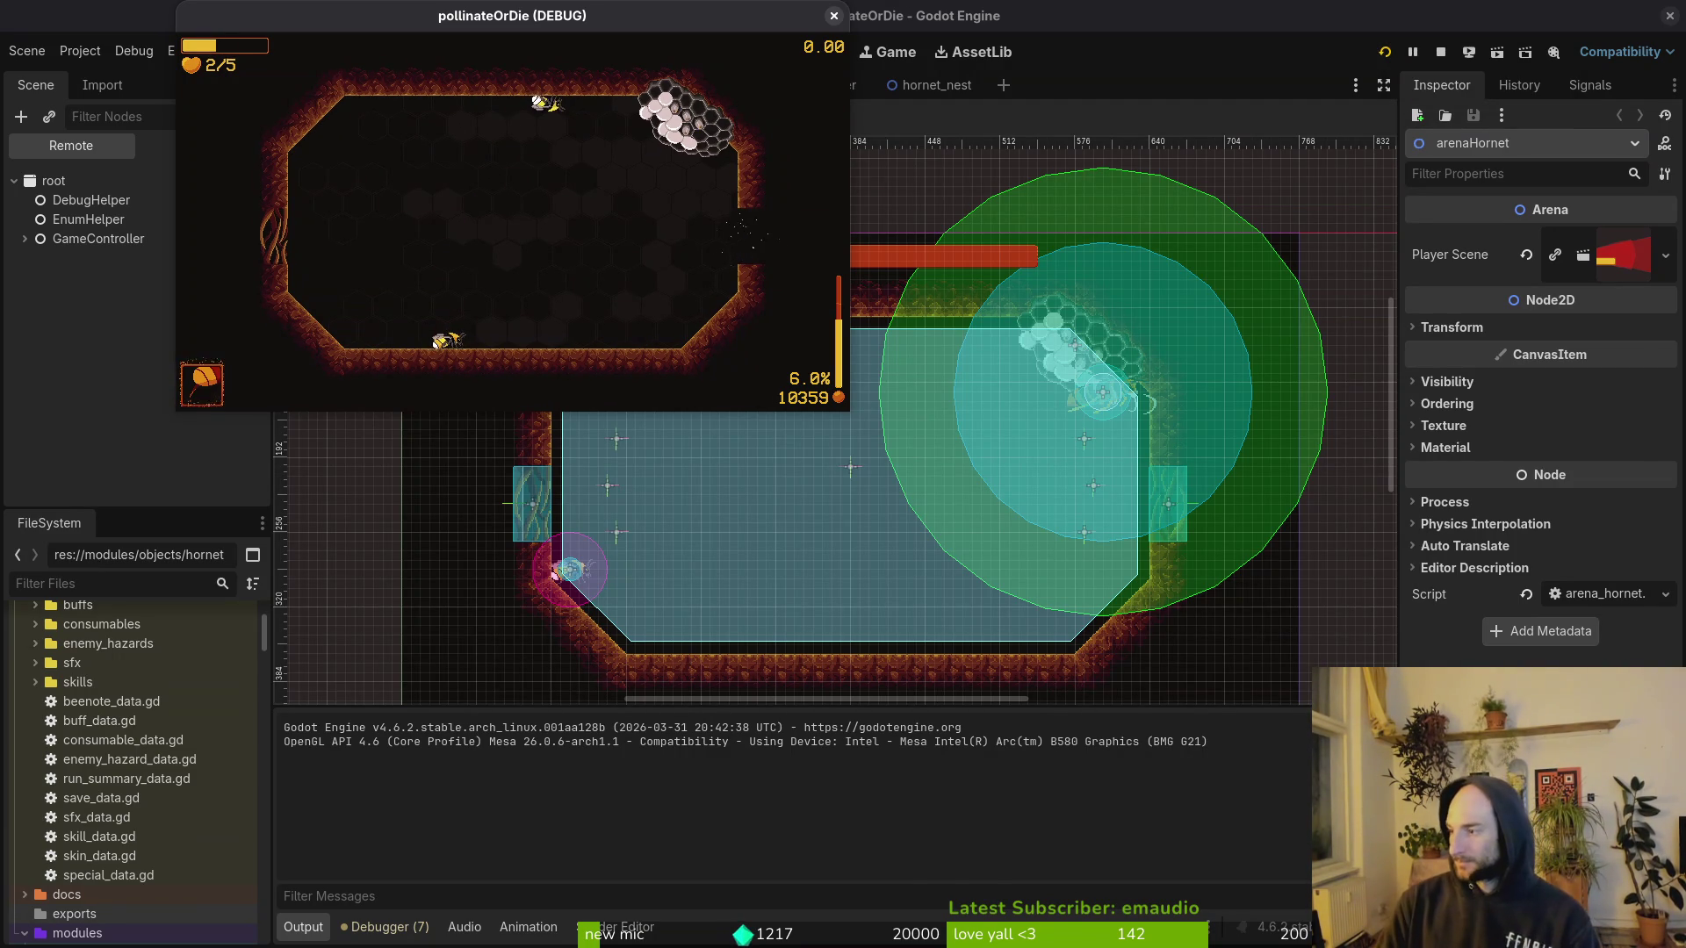
Step: Switch from the running game to the hornet sprite in Aseprite
key("alt+Tab")
Step: Fill the hornet's purple head solid black with the Paint Bucket and save hornet.aseprite
left_click_drag(811, 795, 1142, 795)
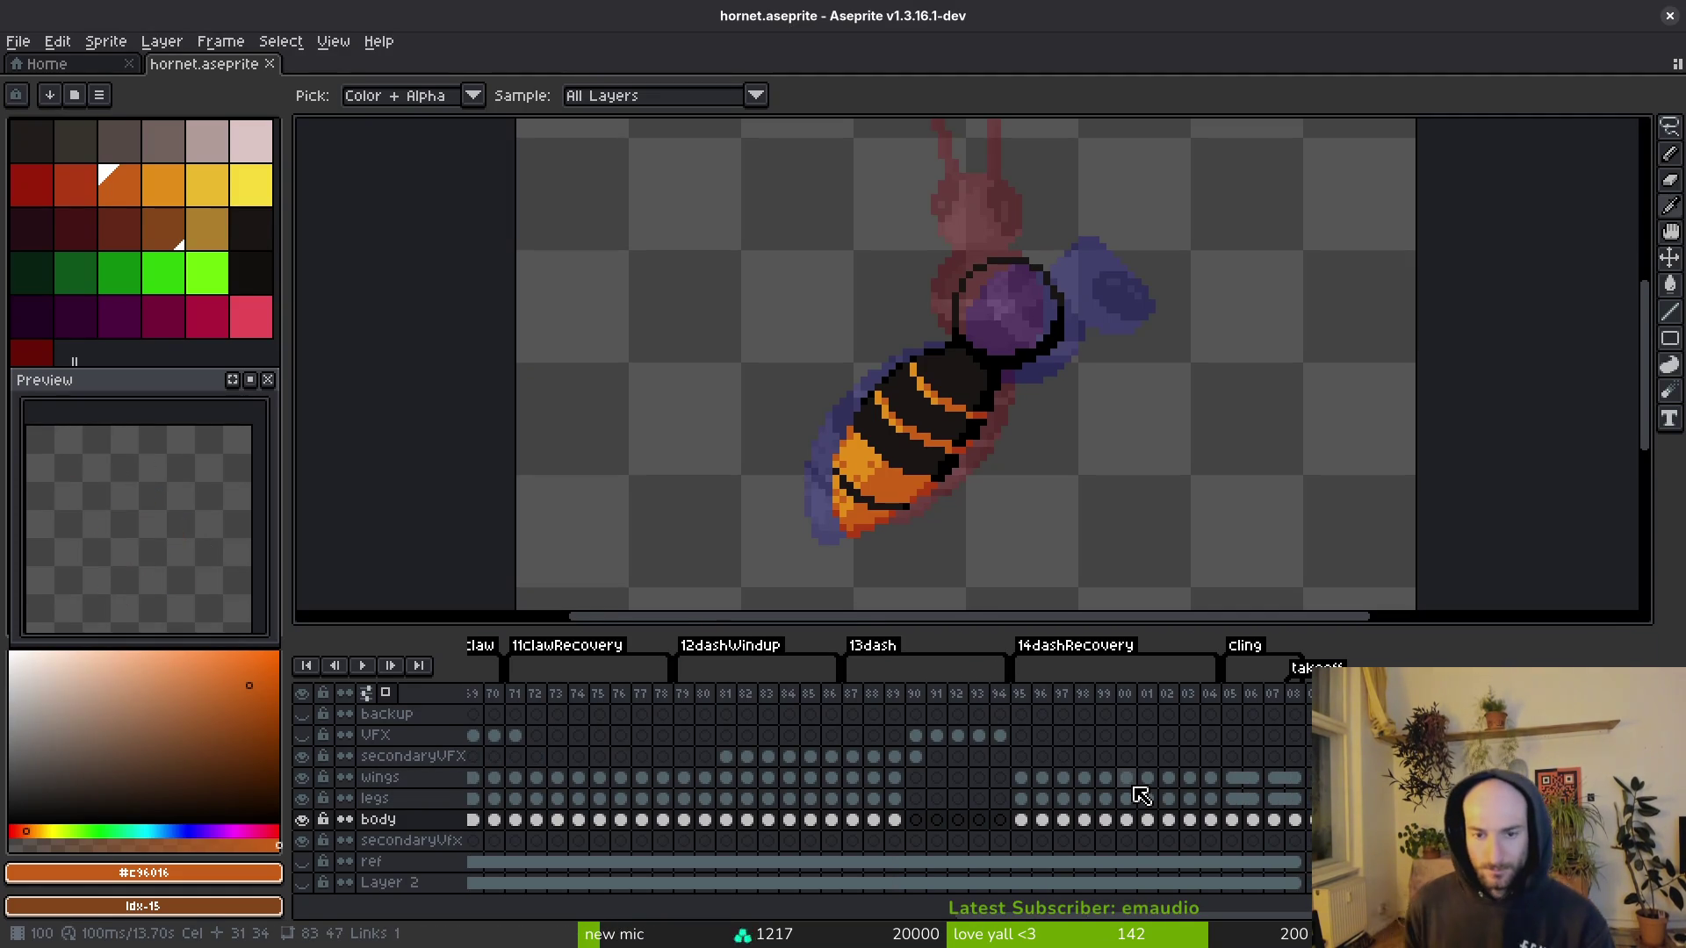
scroll(1010, 457, "up", 5)
left_click(999, 413)
key("g")
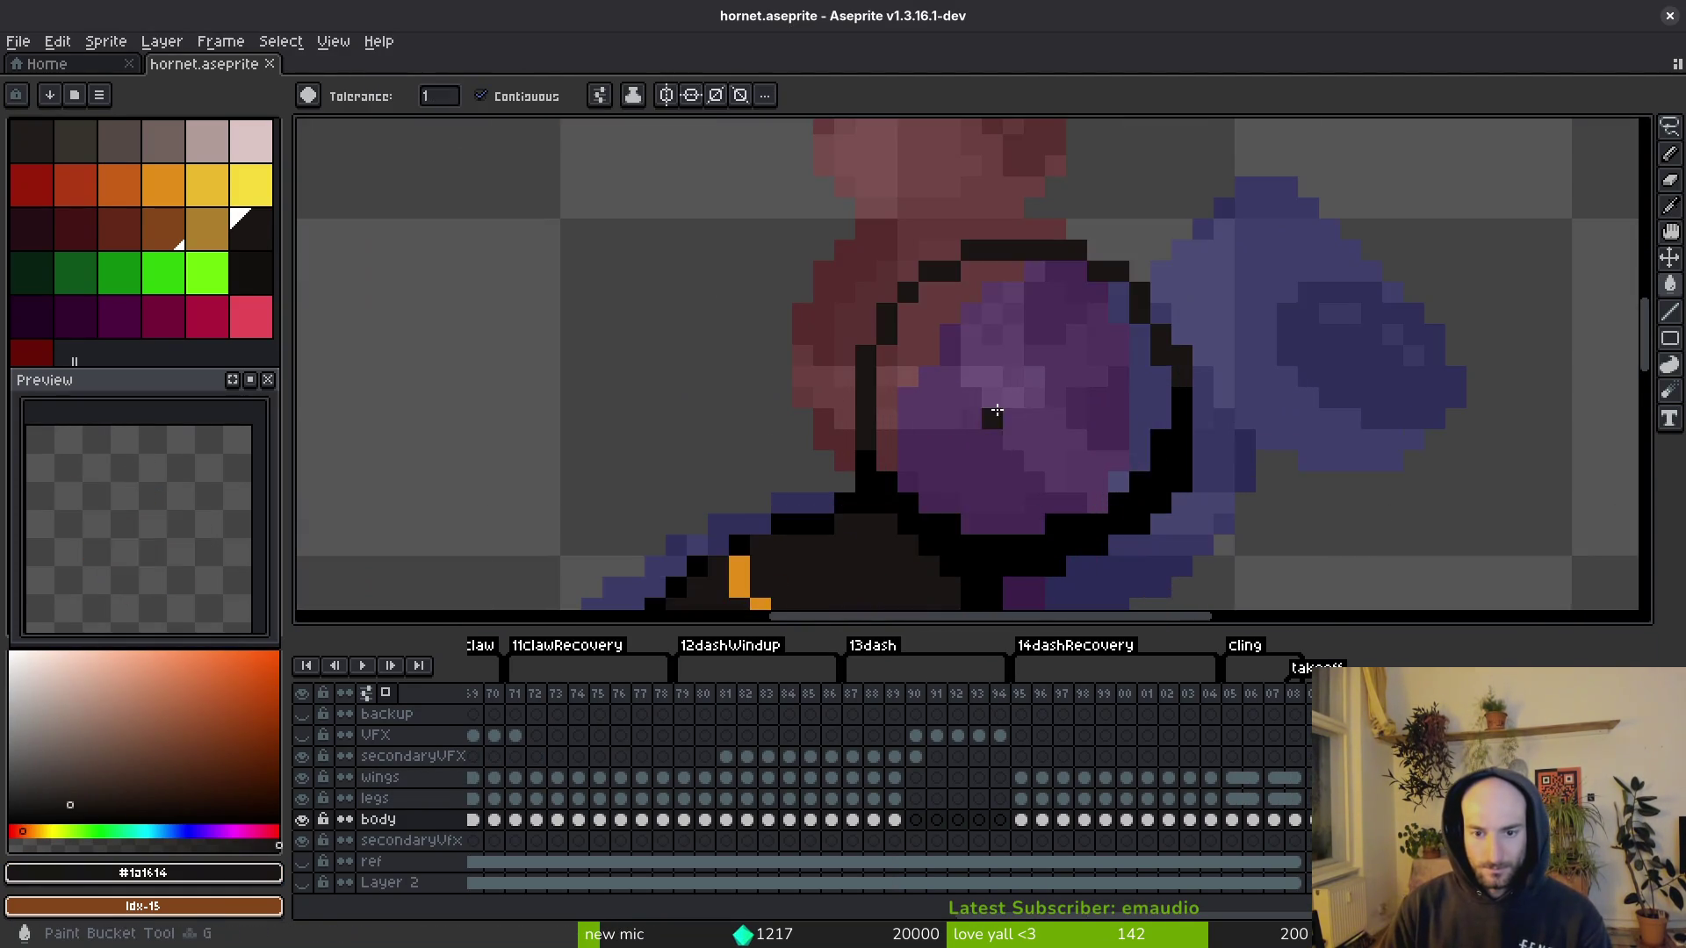
left_click(999, 413)
scroll(999, 413, "down", 3)
key("i")
key("ctrl+s")
Step: Step through the sting windup frames, then insert a new frame at frame 33
key("Right")
key("Left")
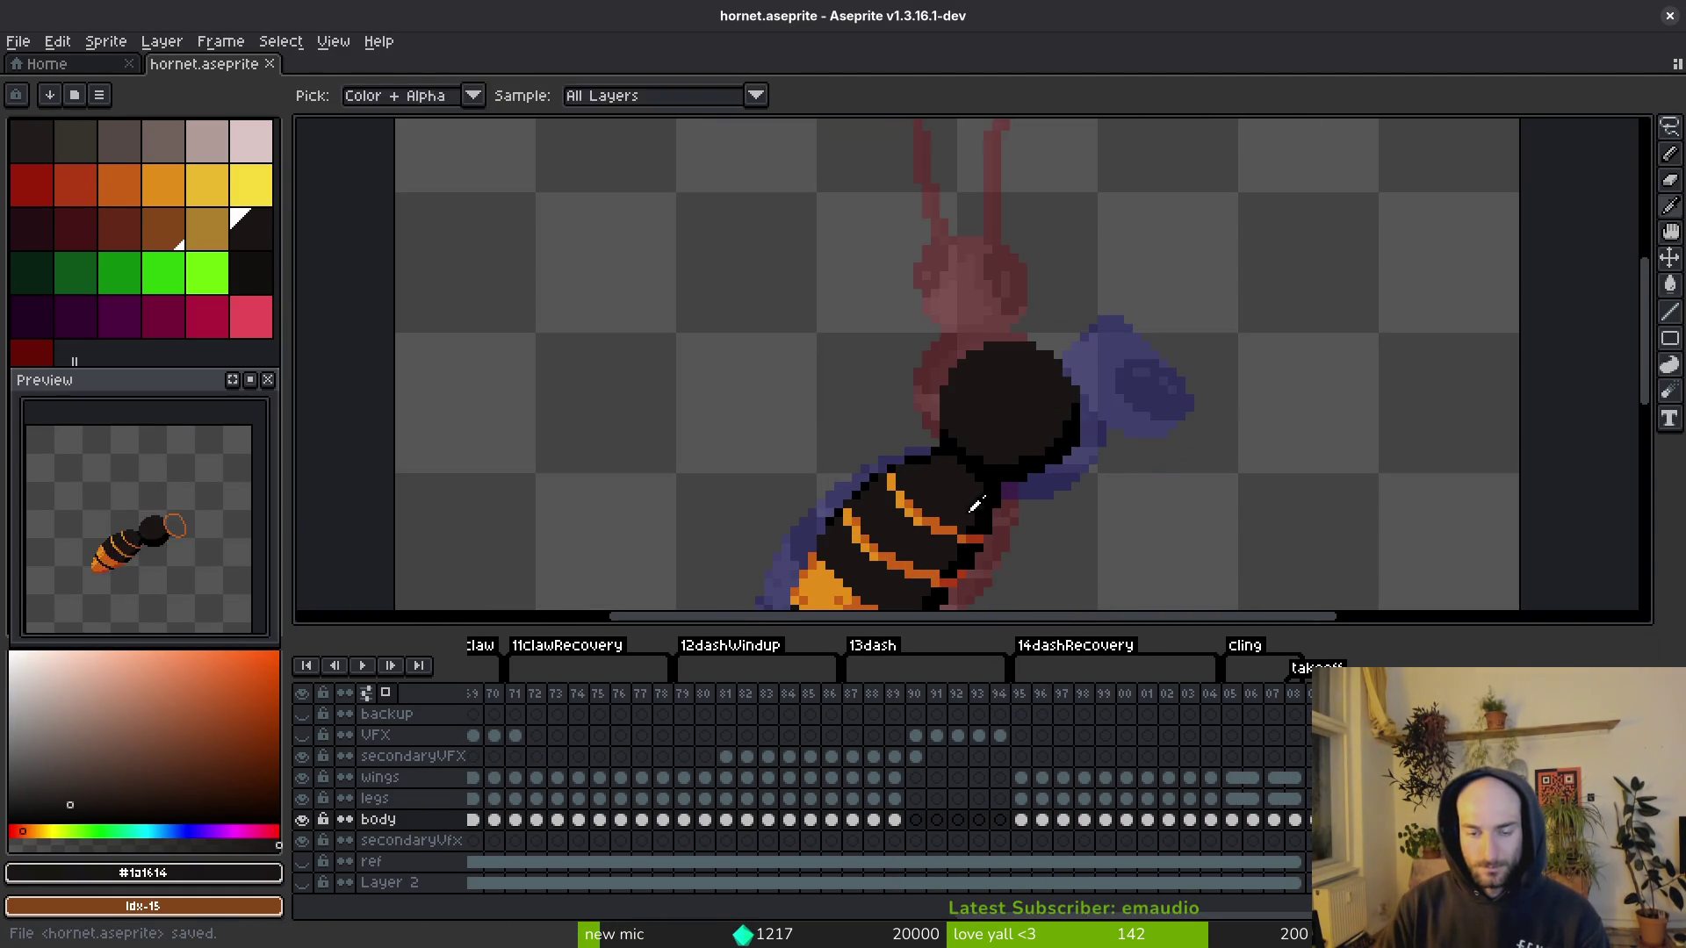
key("Left")
key("Left")
scroll(1123, 813, "left", 5)
scroll(1123, 813, "left", 10)
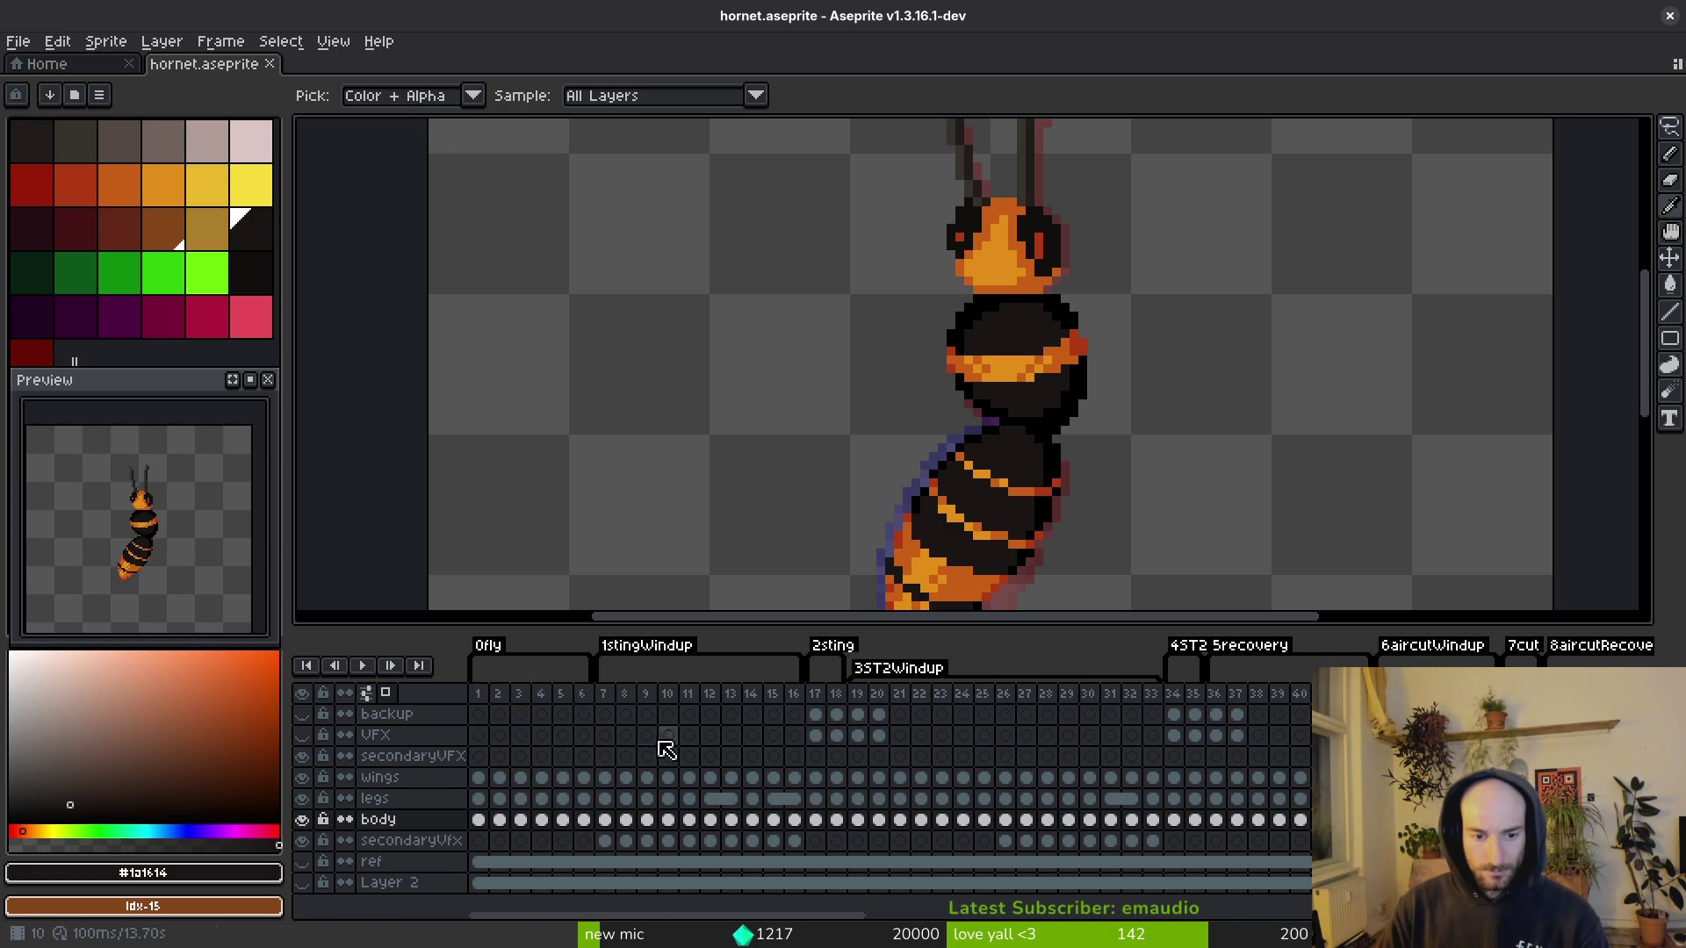
key("Right")
key("Right")
key("Right")
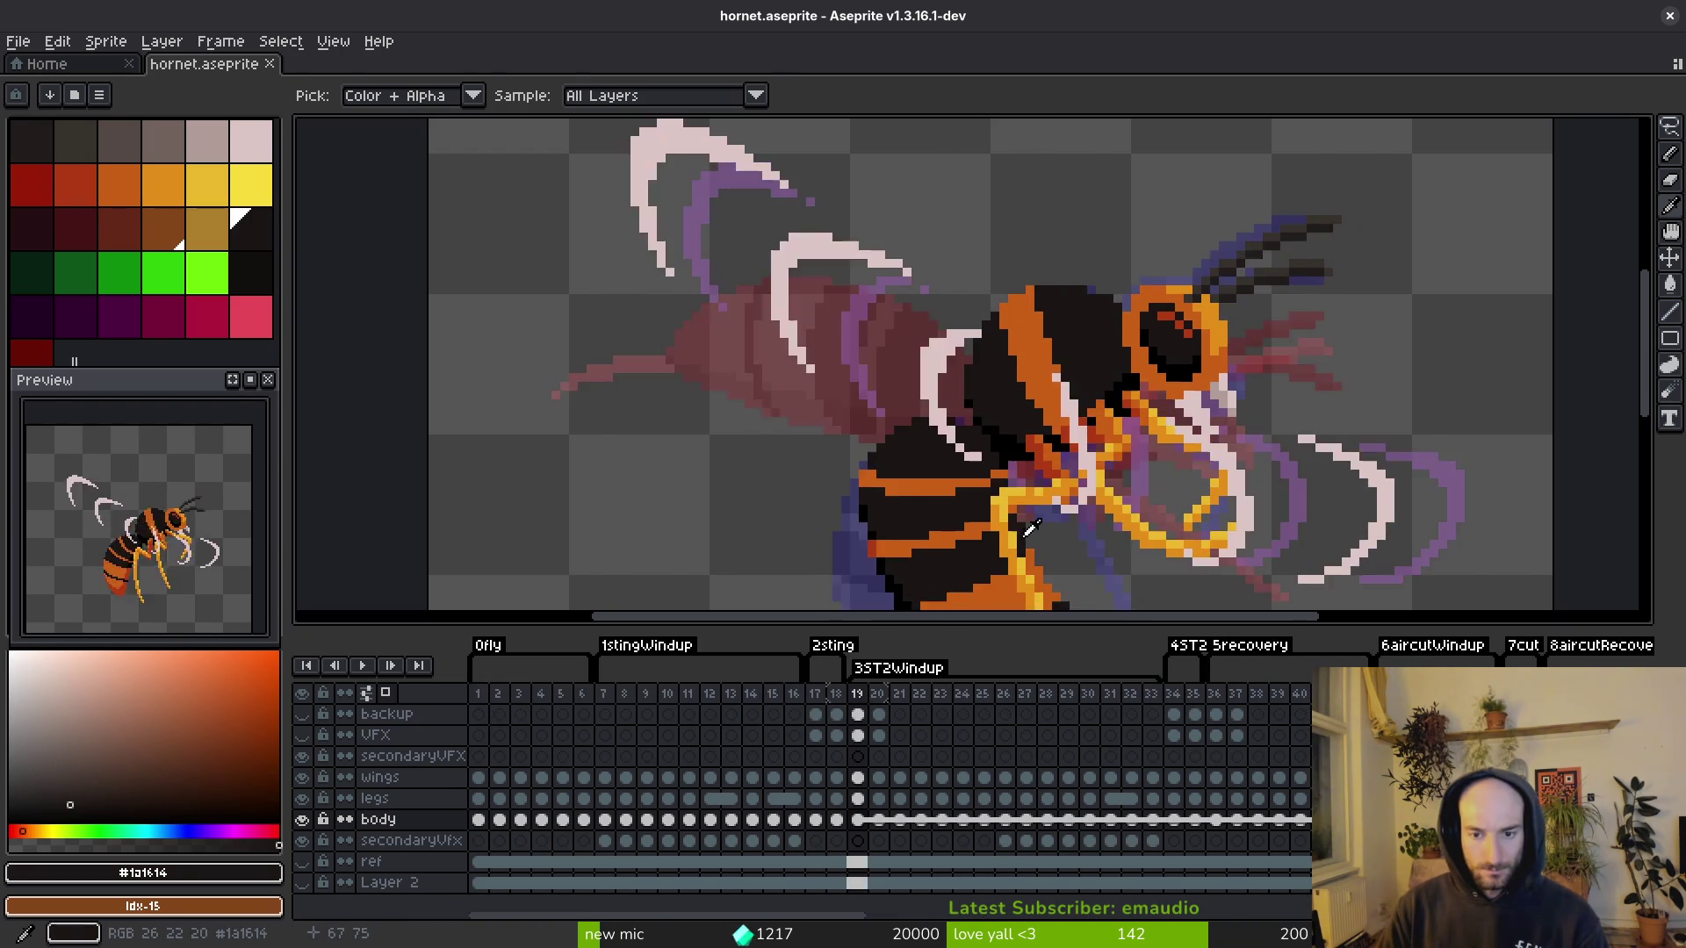
key("Right")
scroll(1028, 535, "down", 1)
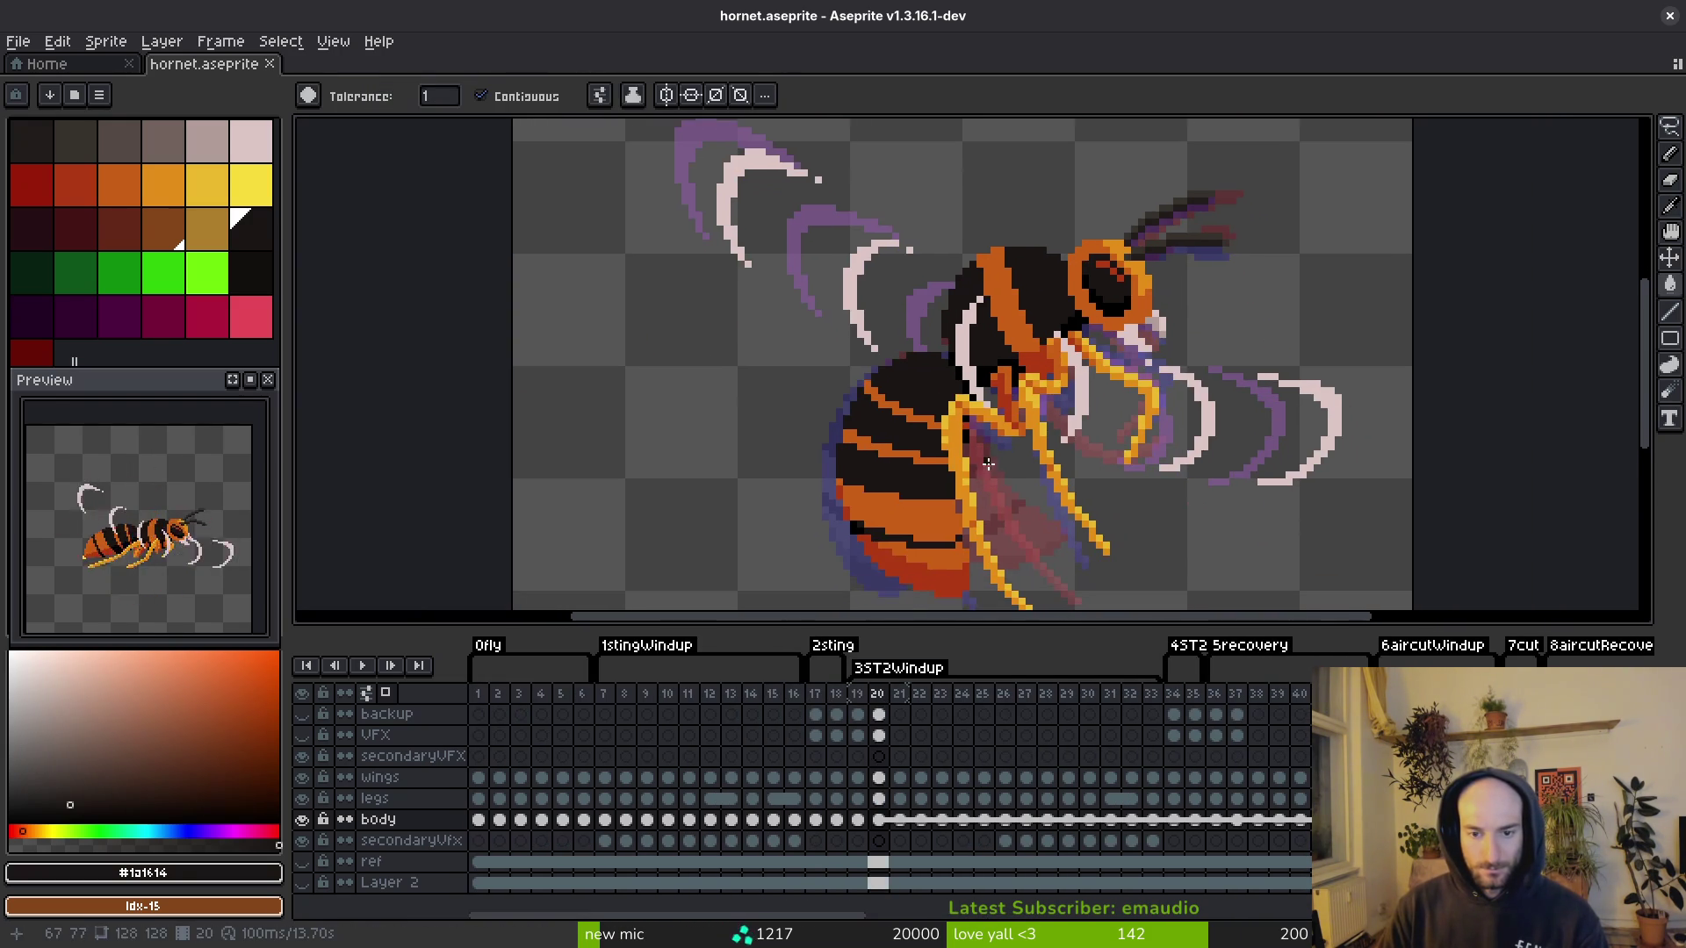
key("g")
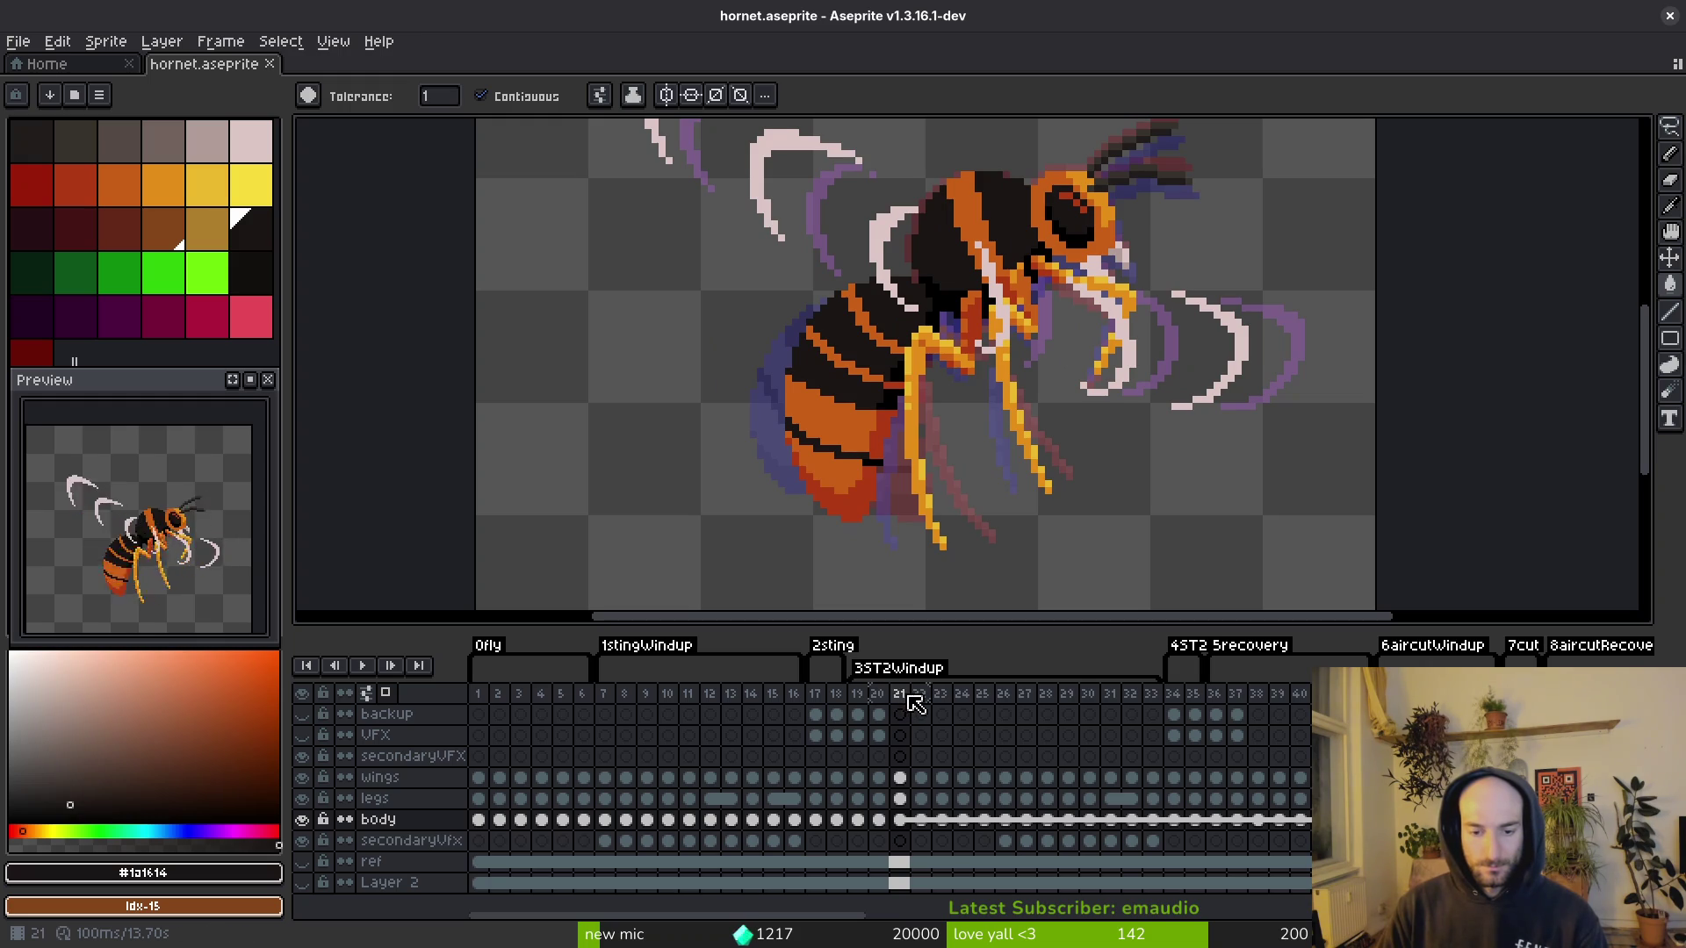
left_click(1157, 696)
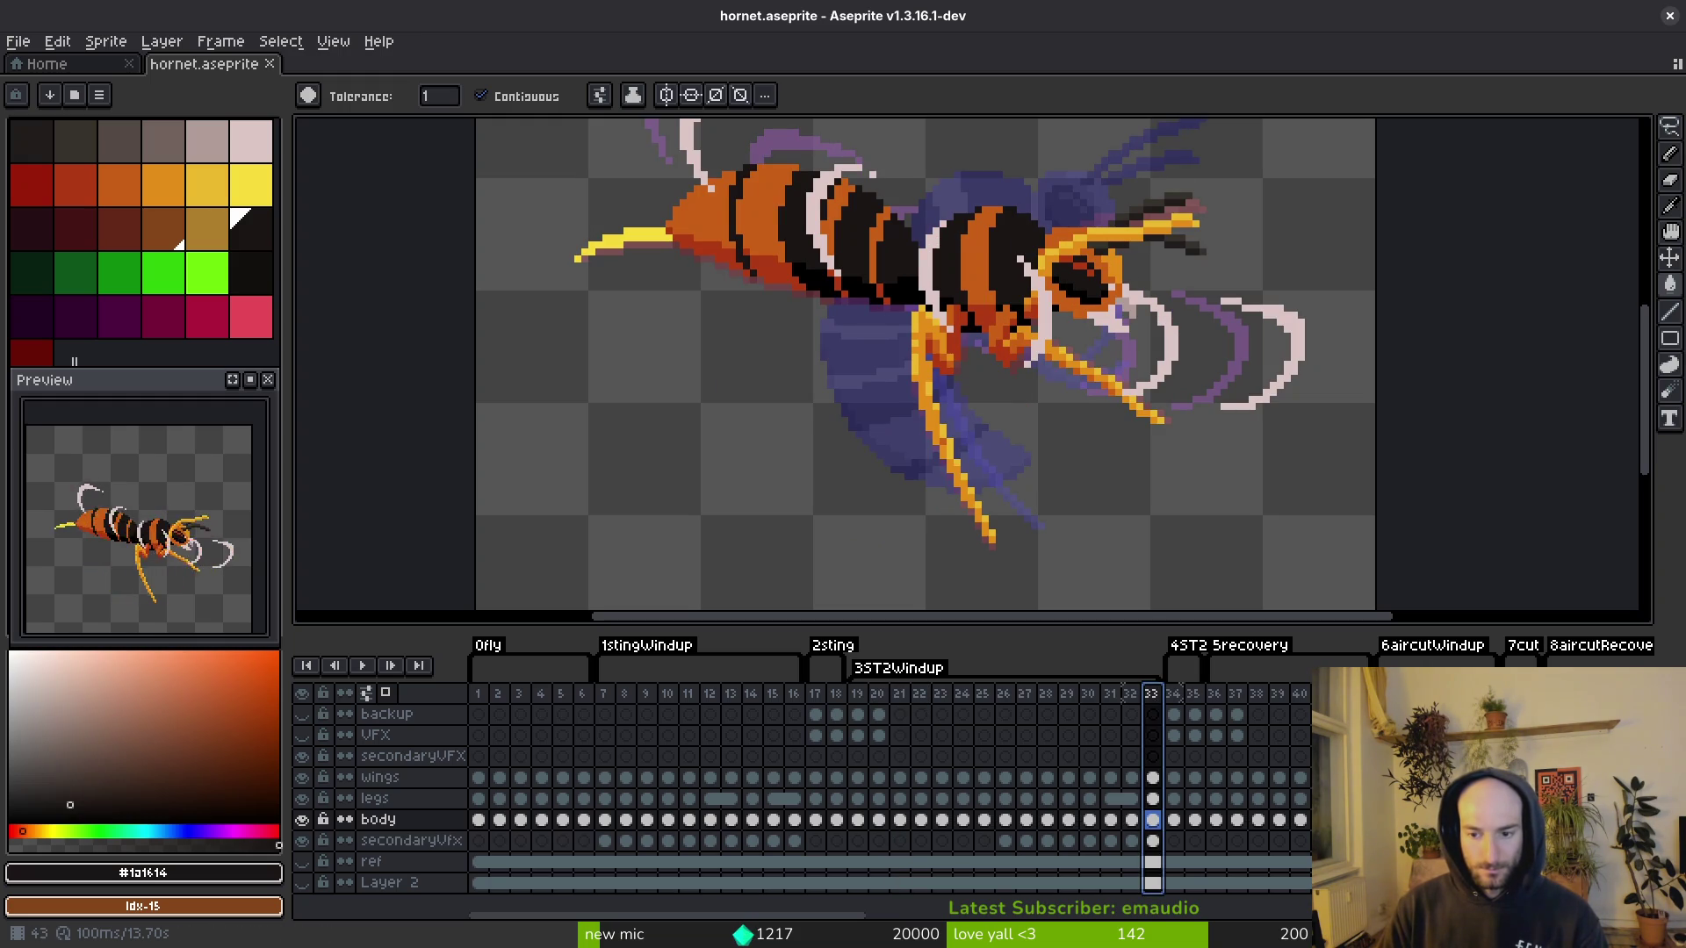
key("alt+n")
key("alt+n")
key("alt+n")
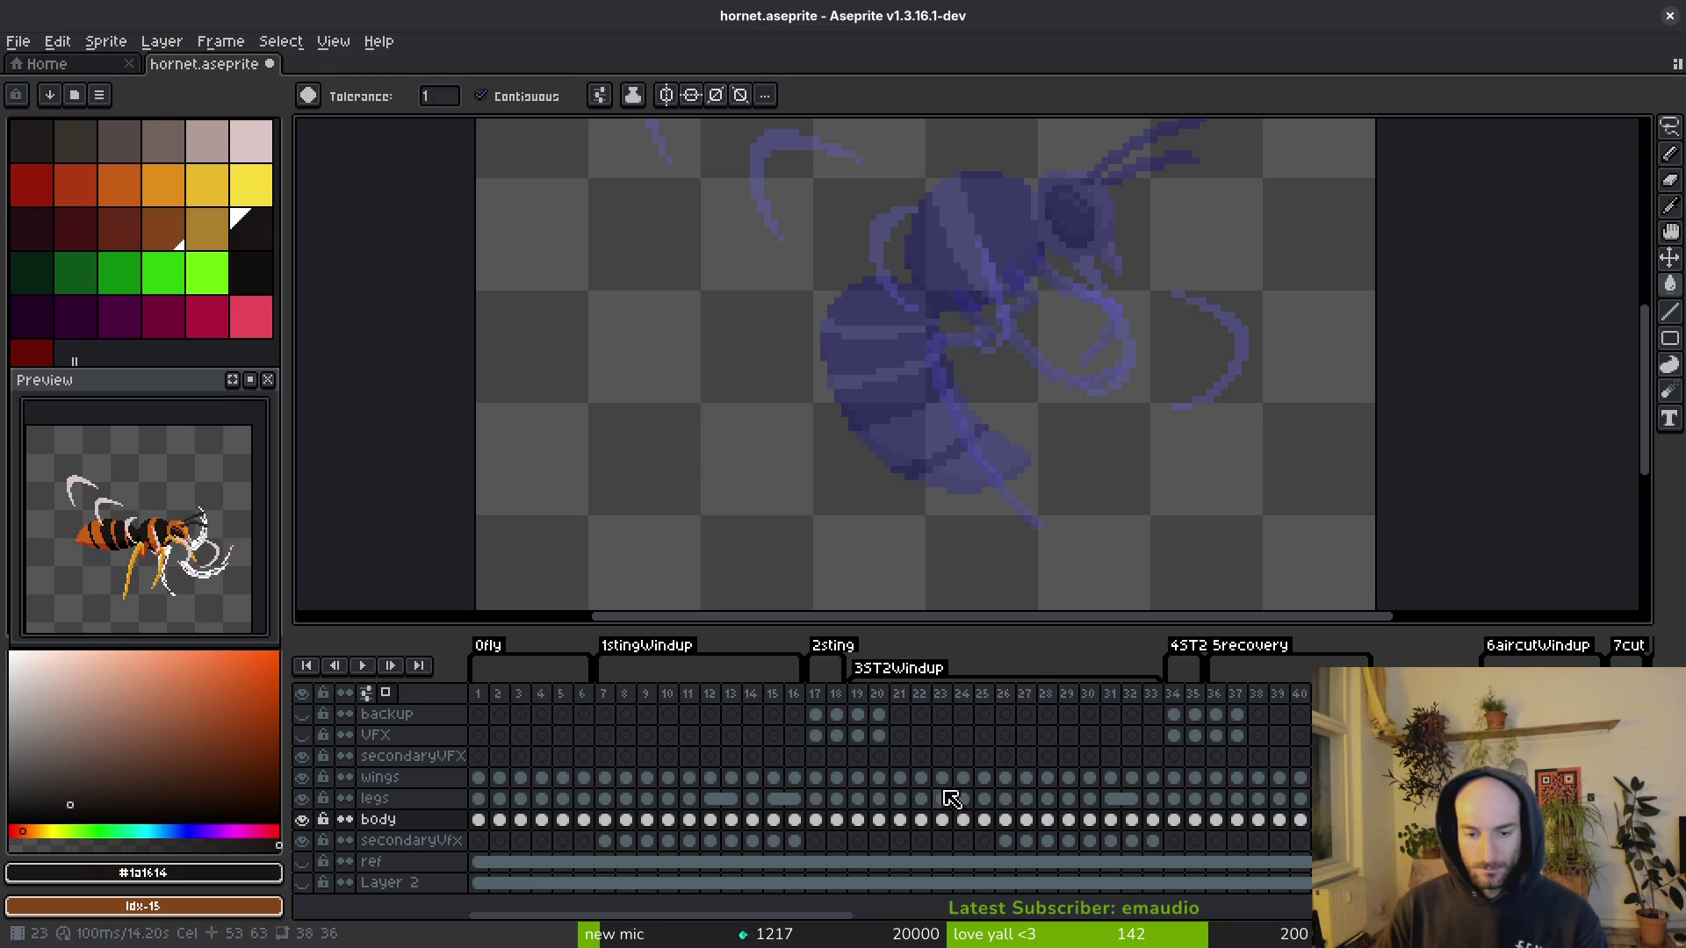
Step: Compare the poses across frames 21–27 and select the wings cel on frame 21
left_click(899, 778)
key("Left")
key("Right")
key("Left")
key("Right")
key("Right")
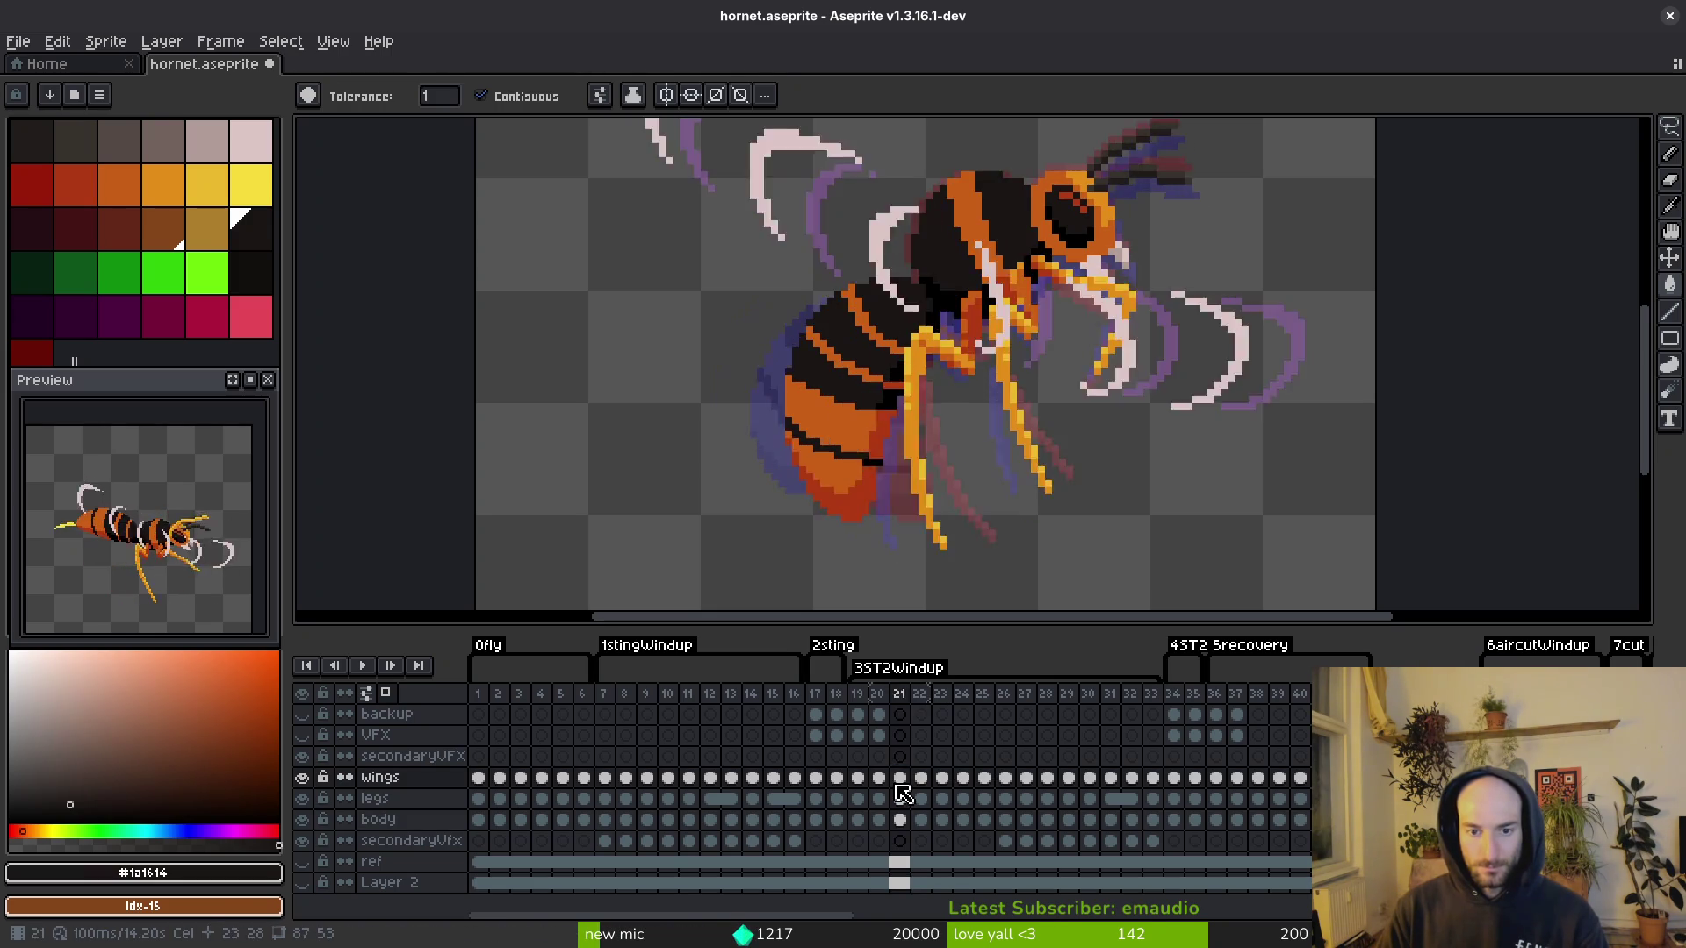
key("Right")
key("Right")
key("Right")
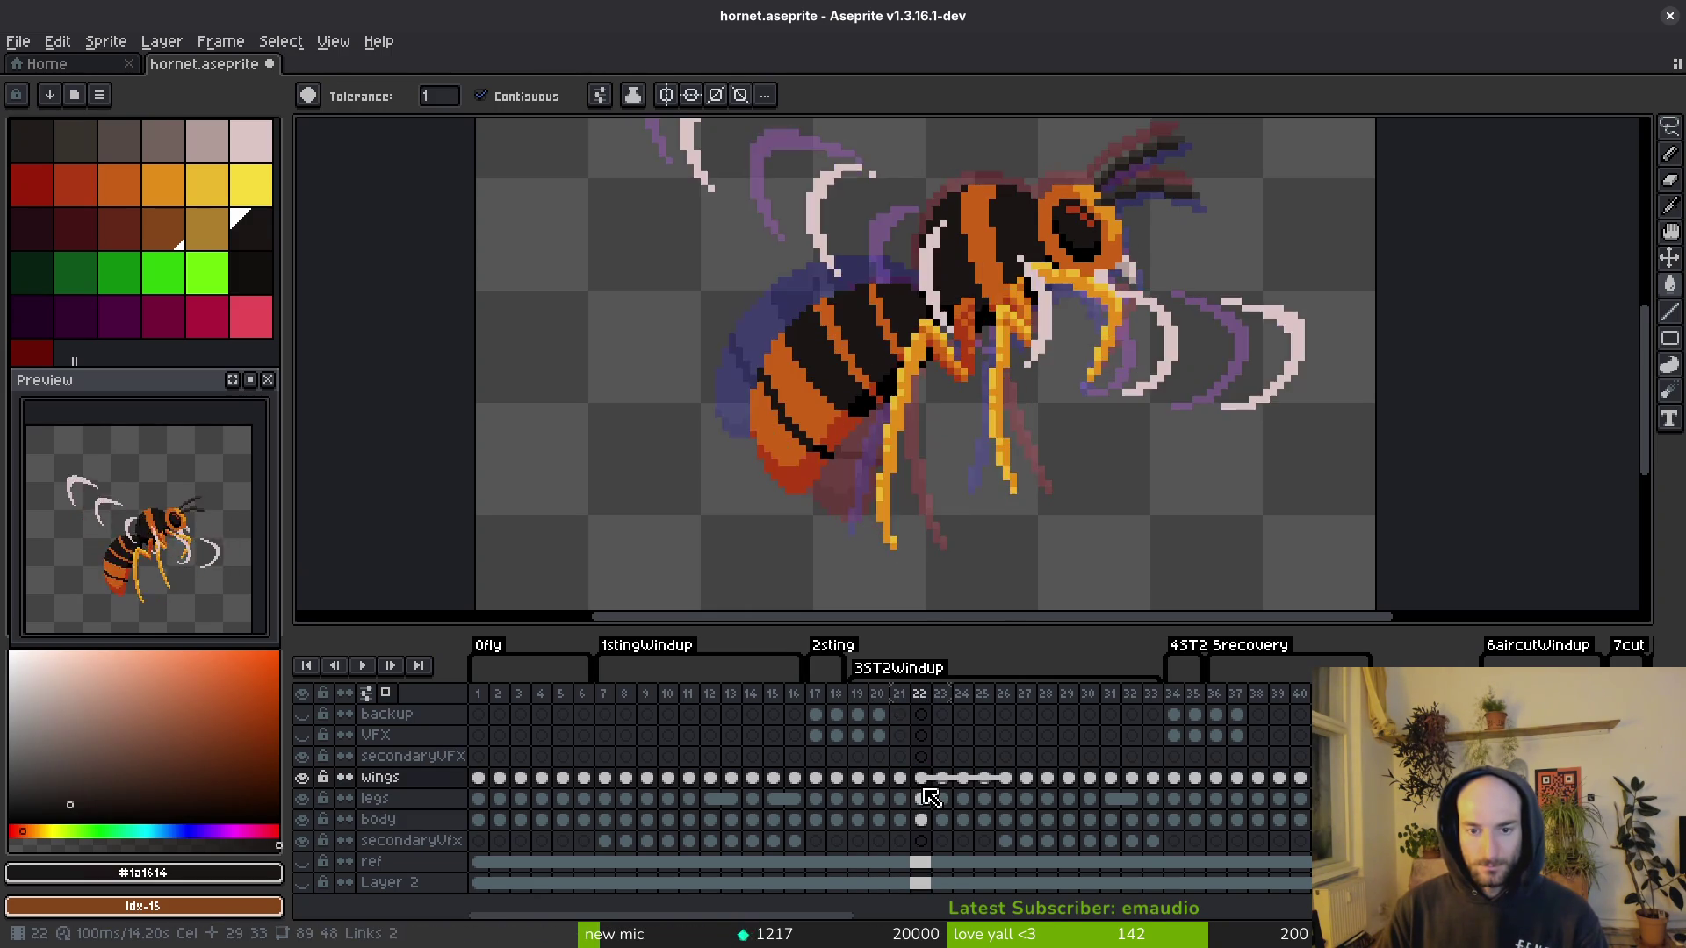
key("Right")
key("Right")
key("Left")
key("Left")
key("Left")
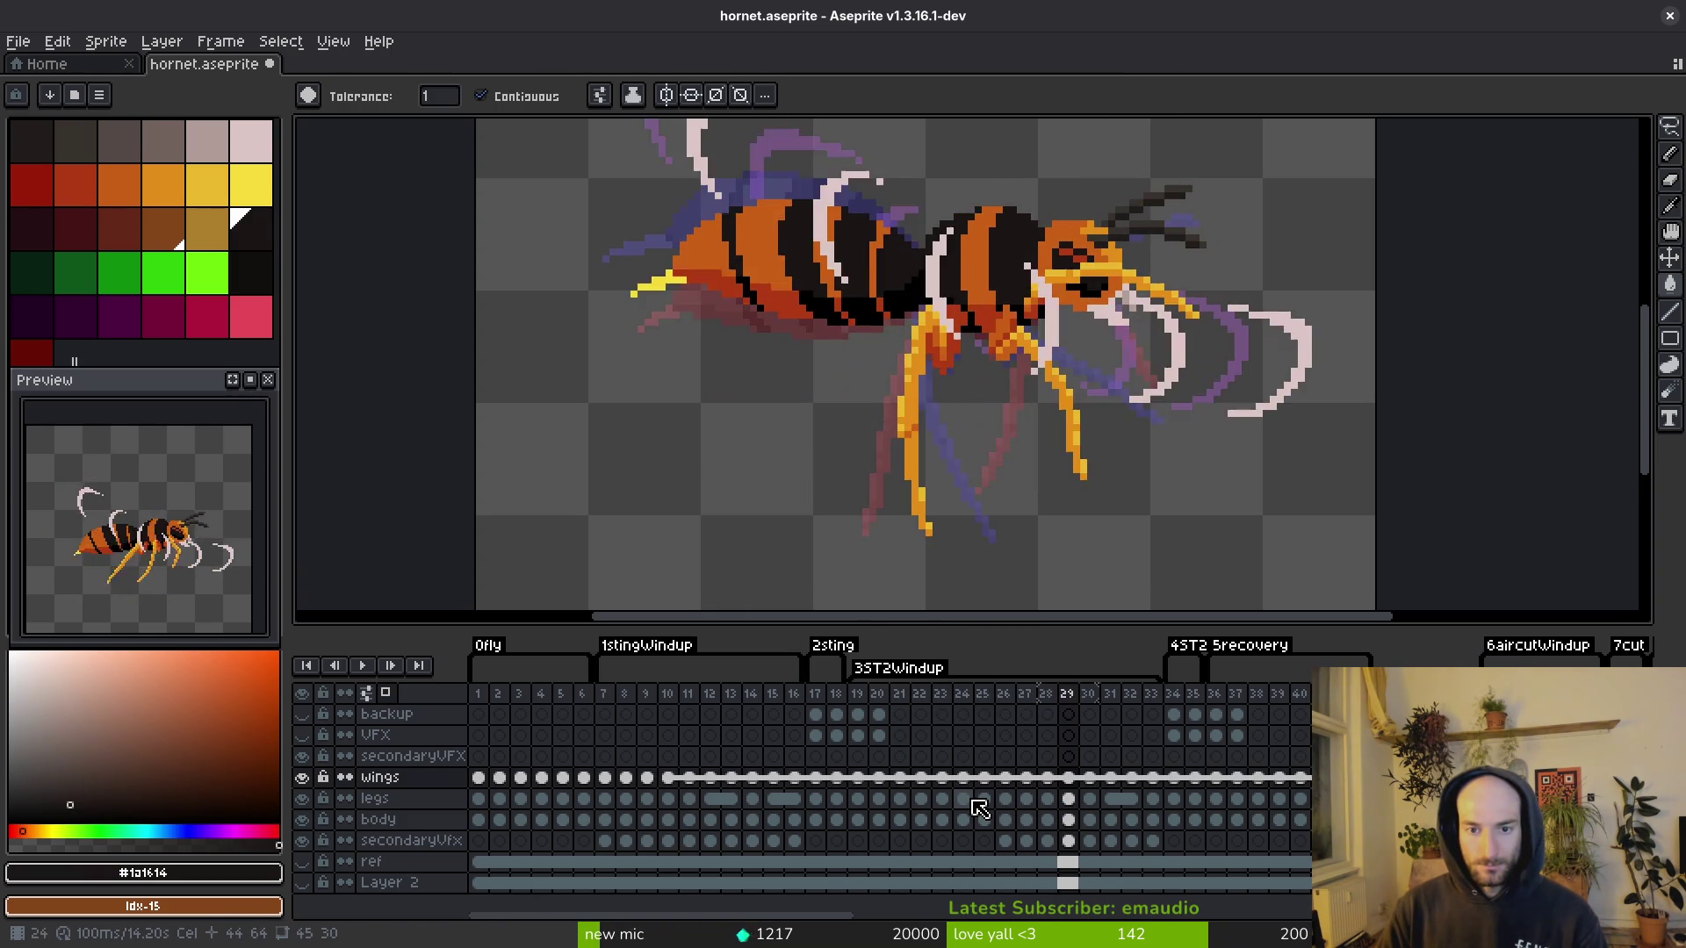
key("Right")
key("Right")
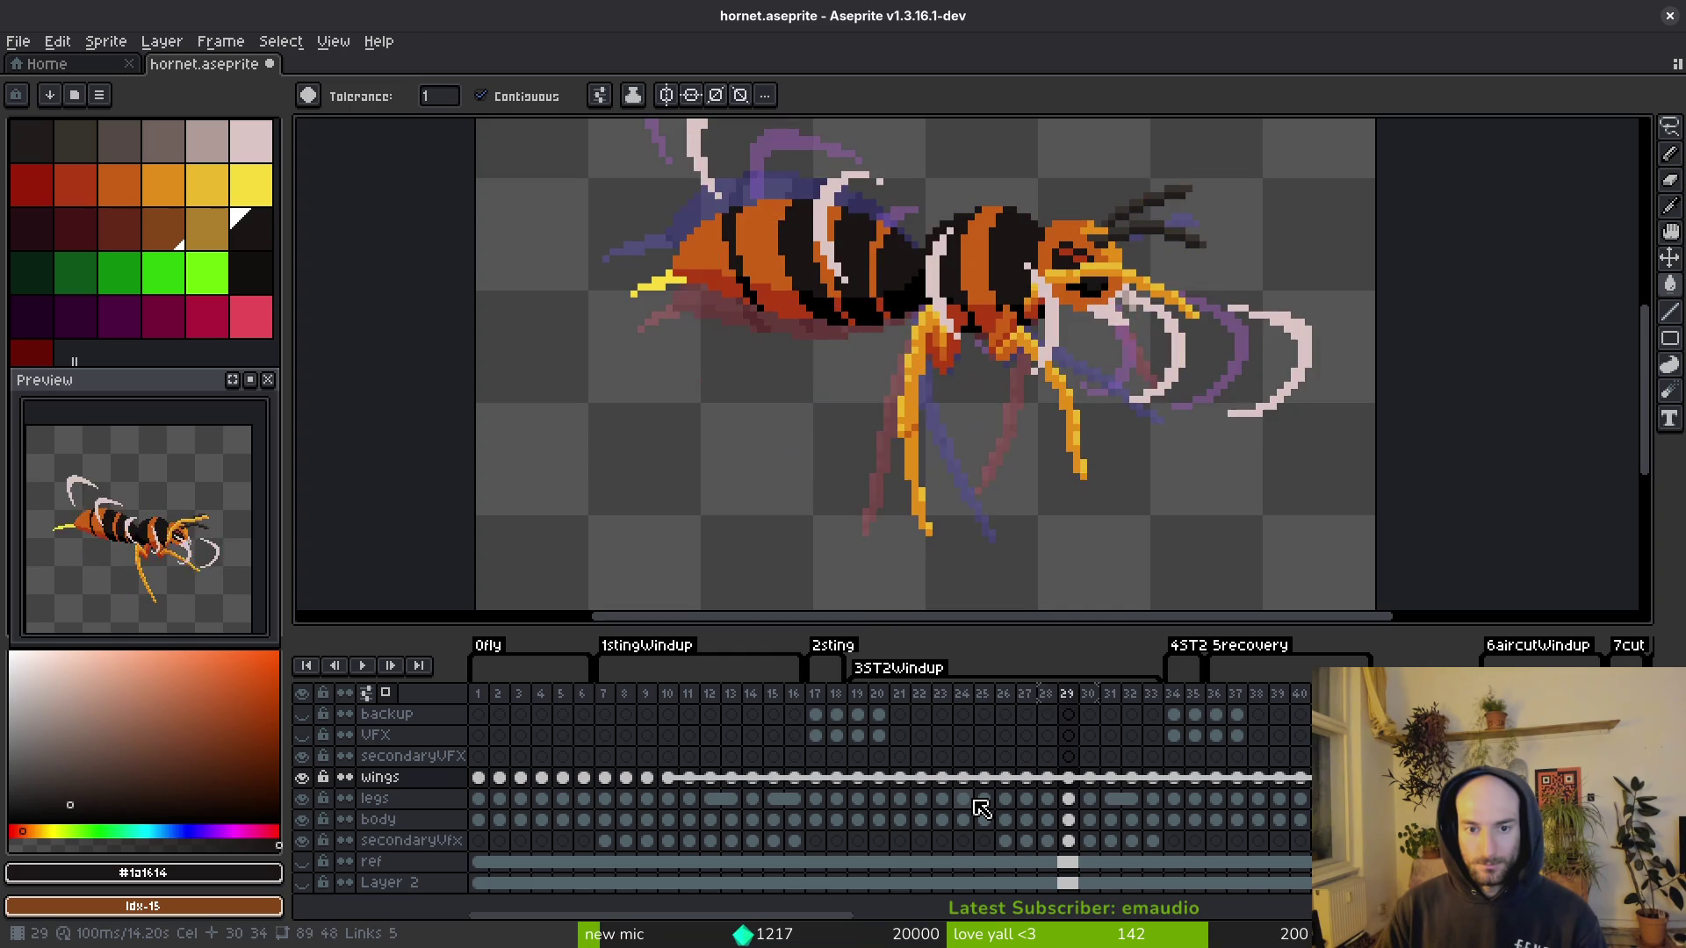
left_click(903, 781)
Step: Select frames 21–27 on all layers, move them to frames 38–44, then select the VFX cel on frame 11
left_click_drag(905, 784, 1016, 843)
left_click_drag(900, 695, 1043, 702)
mouse_move(939, 697)
left_mouse_down()
mouse_move(1321, 697)
mouse_move(1196, 731)
left_mouse_up()
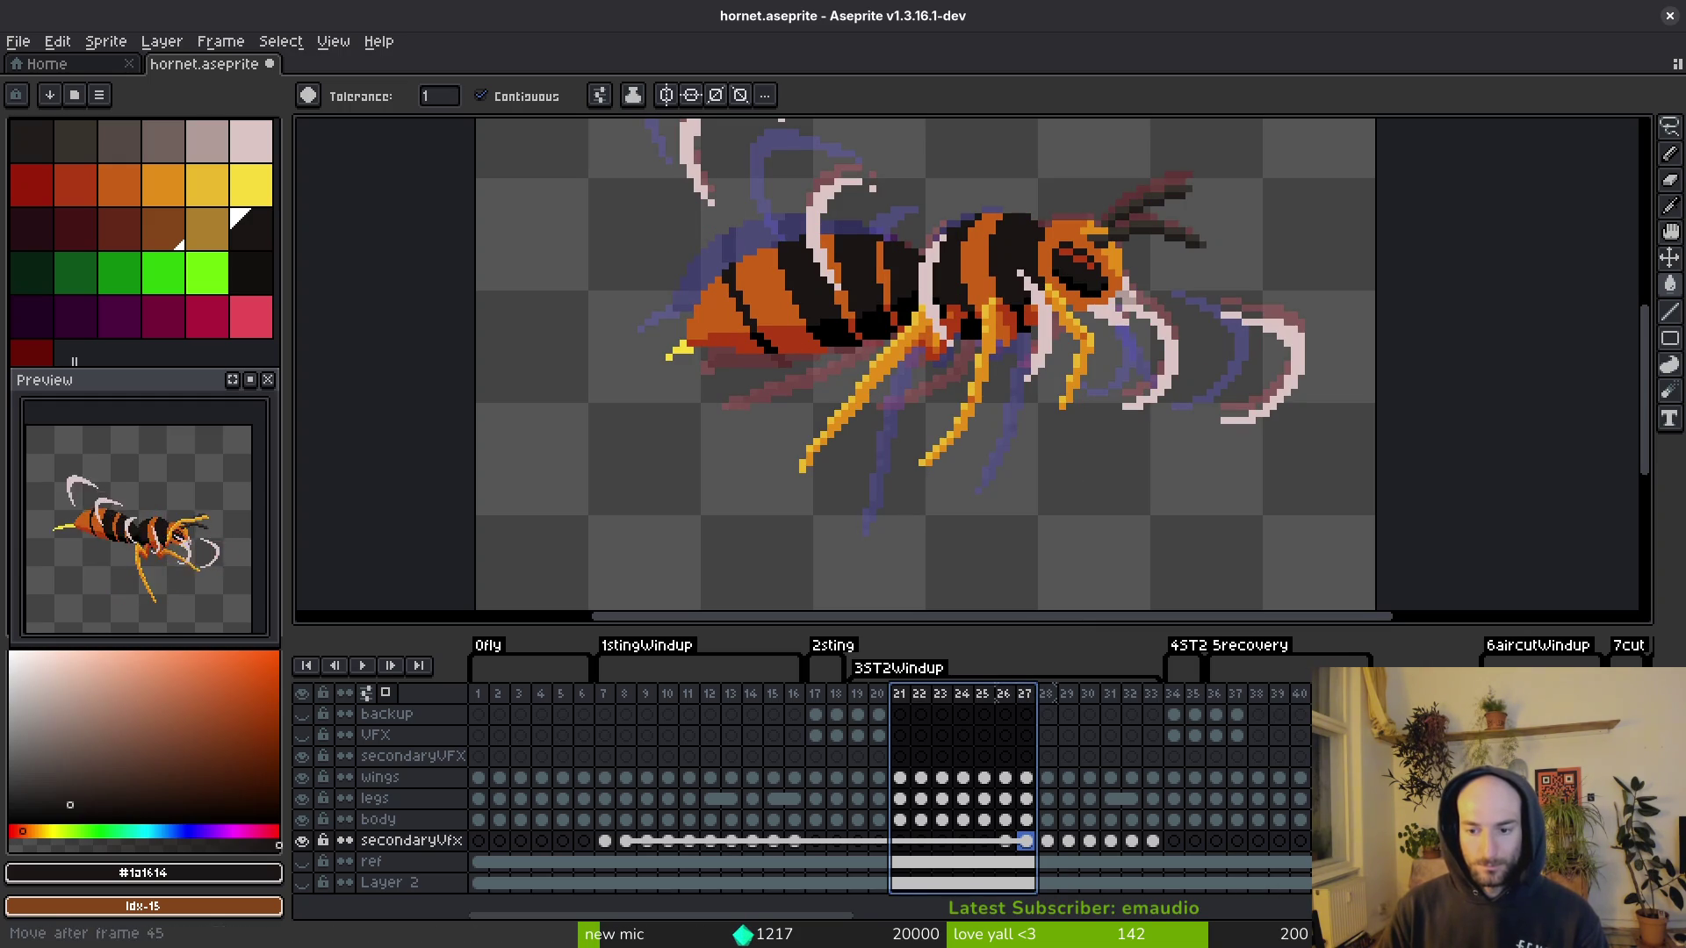
left_click_drag(1396, 698, 1400, 698)
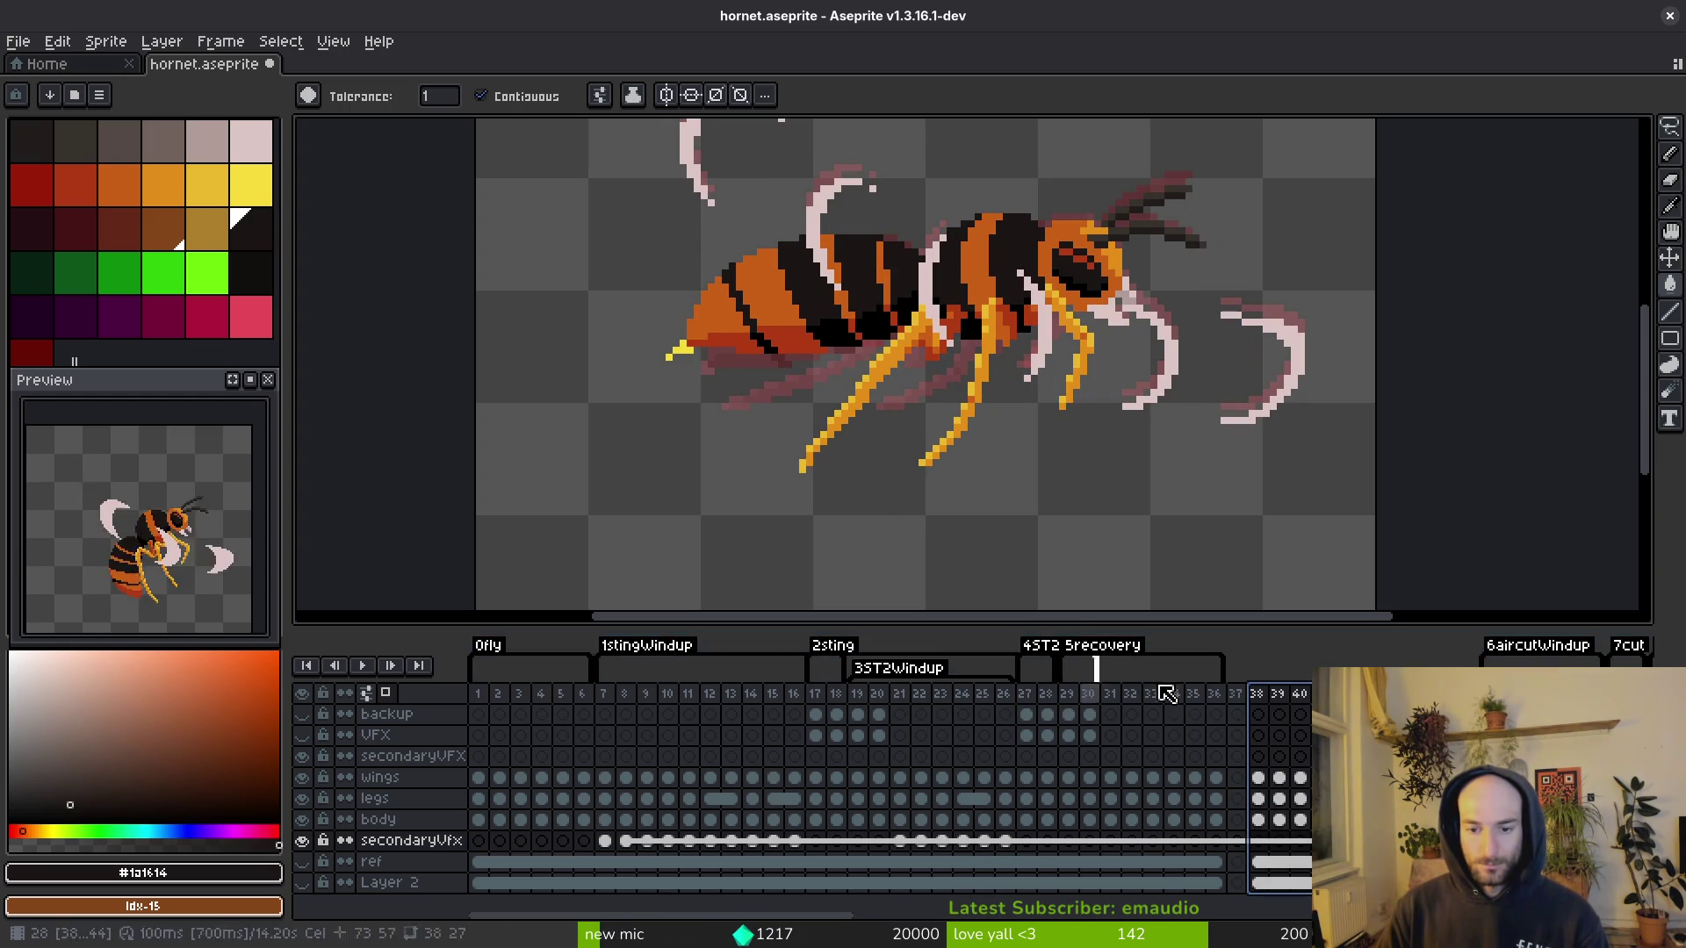
left_click(690, 758)
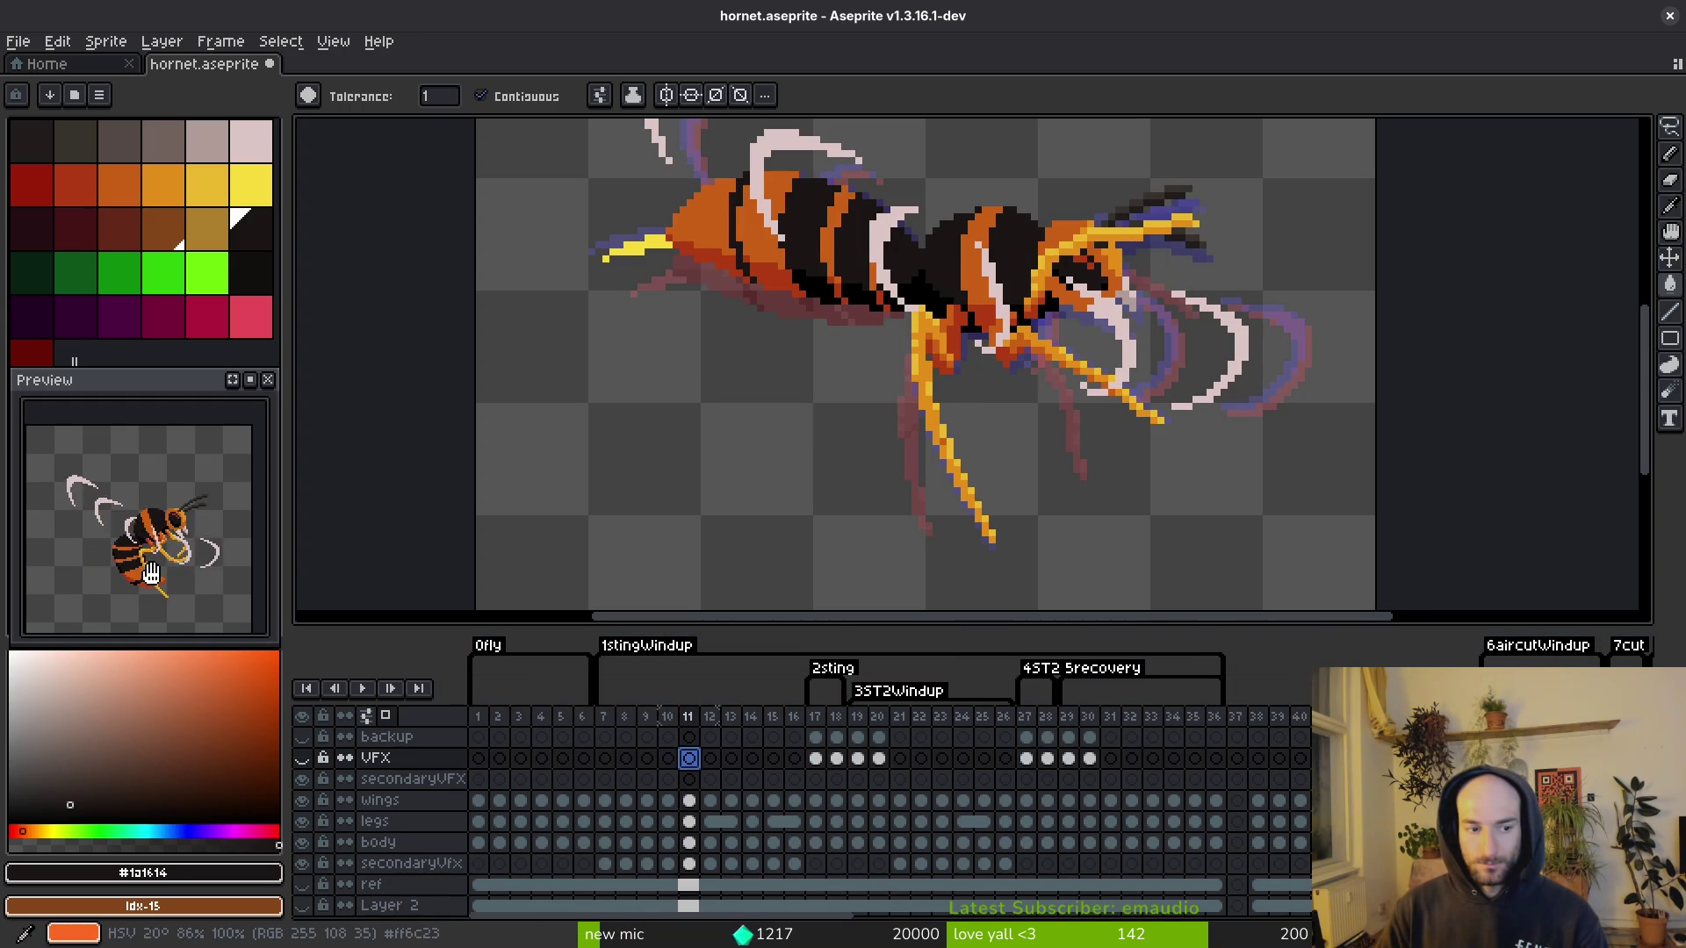
Step: Review the hornet poses frame by frame from frame 13 through frame 20
key("i")
key("Right")
key("Right")
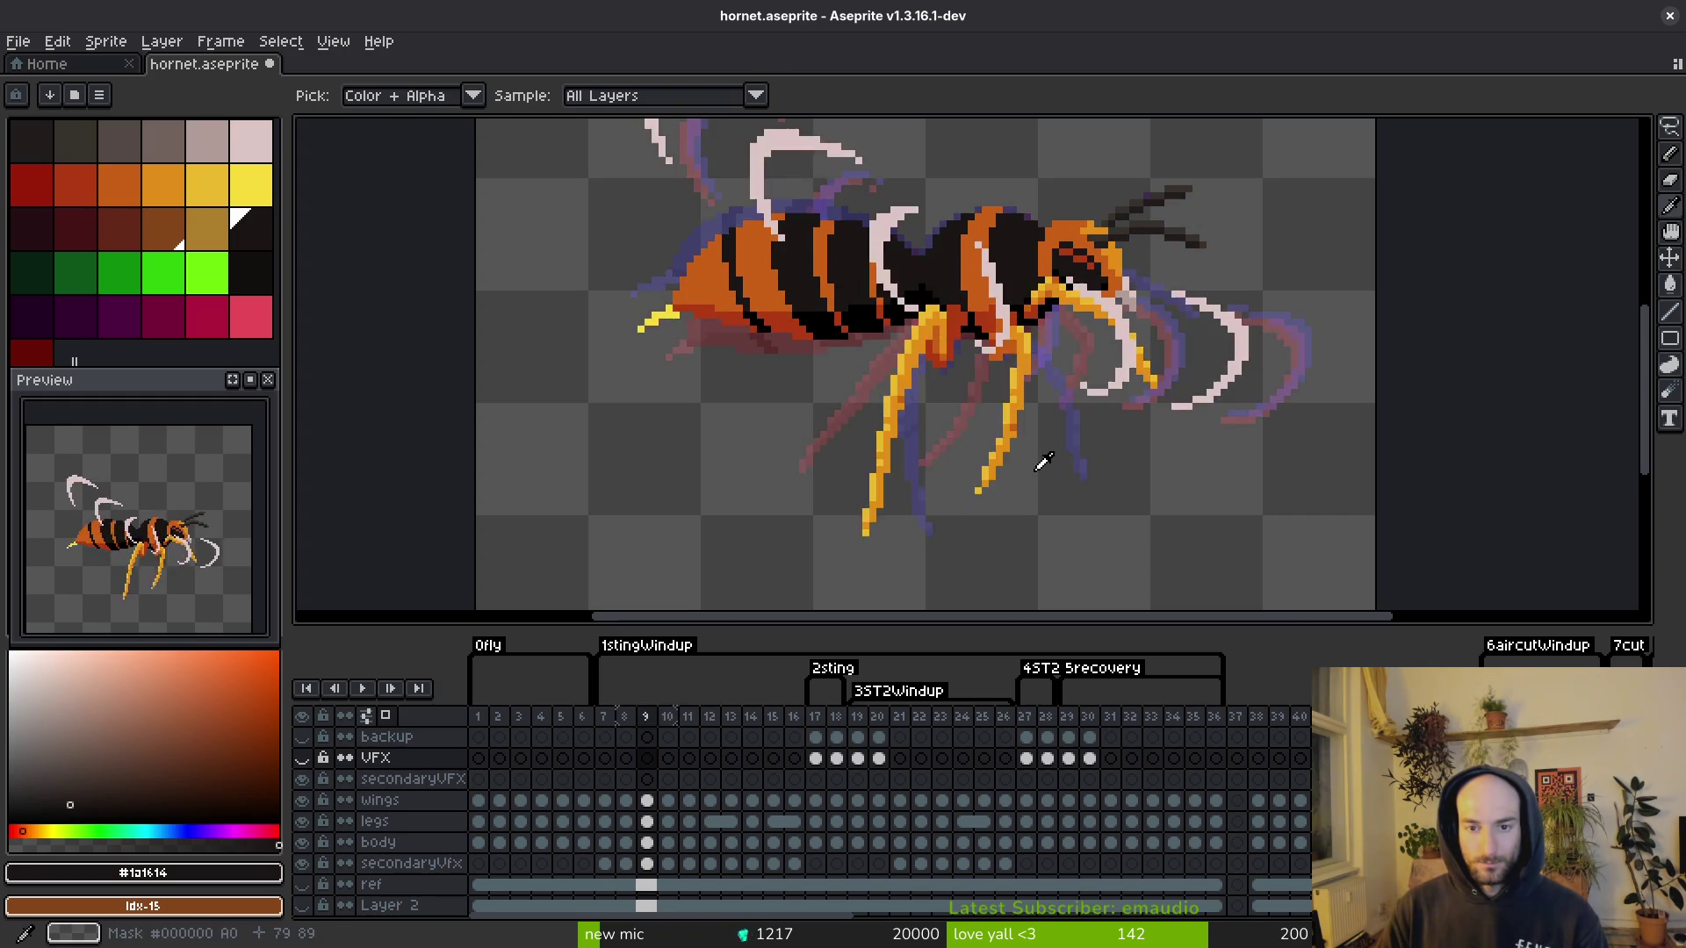
key("Right")
key("Right")
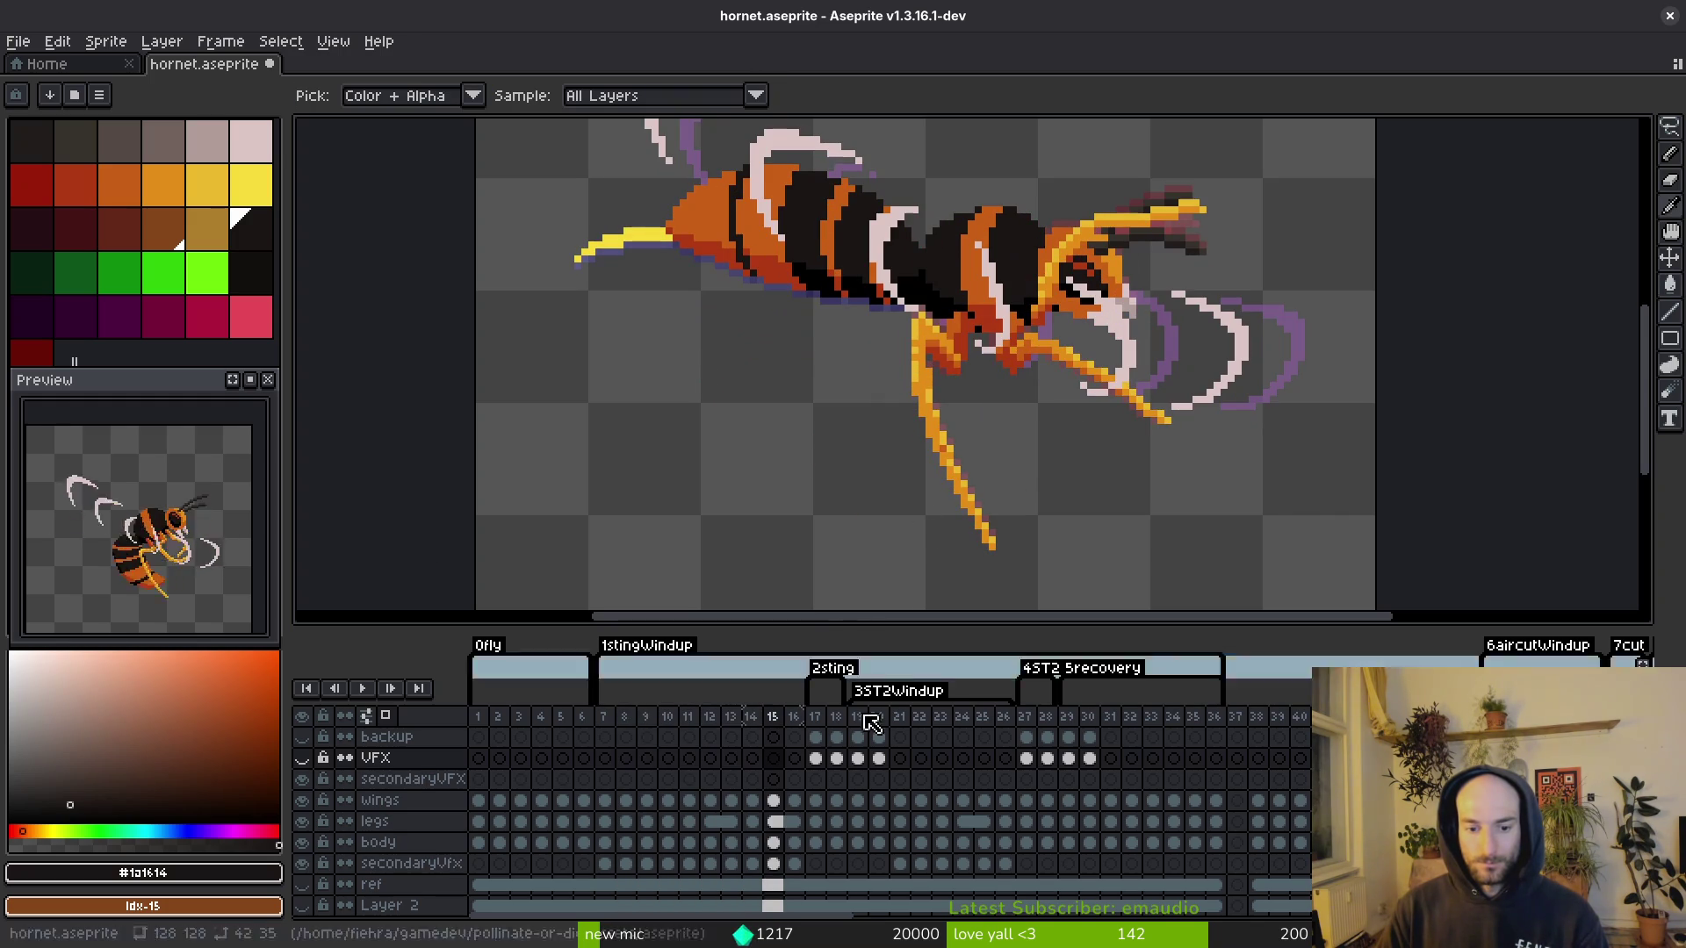
left_click(794, 842)
key("Right")
key("Right")
key("Right")
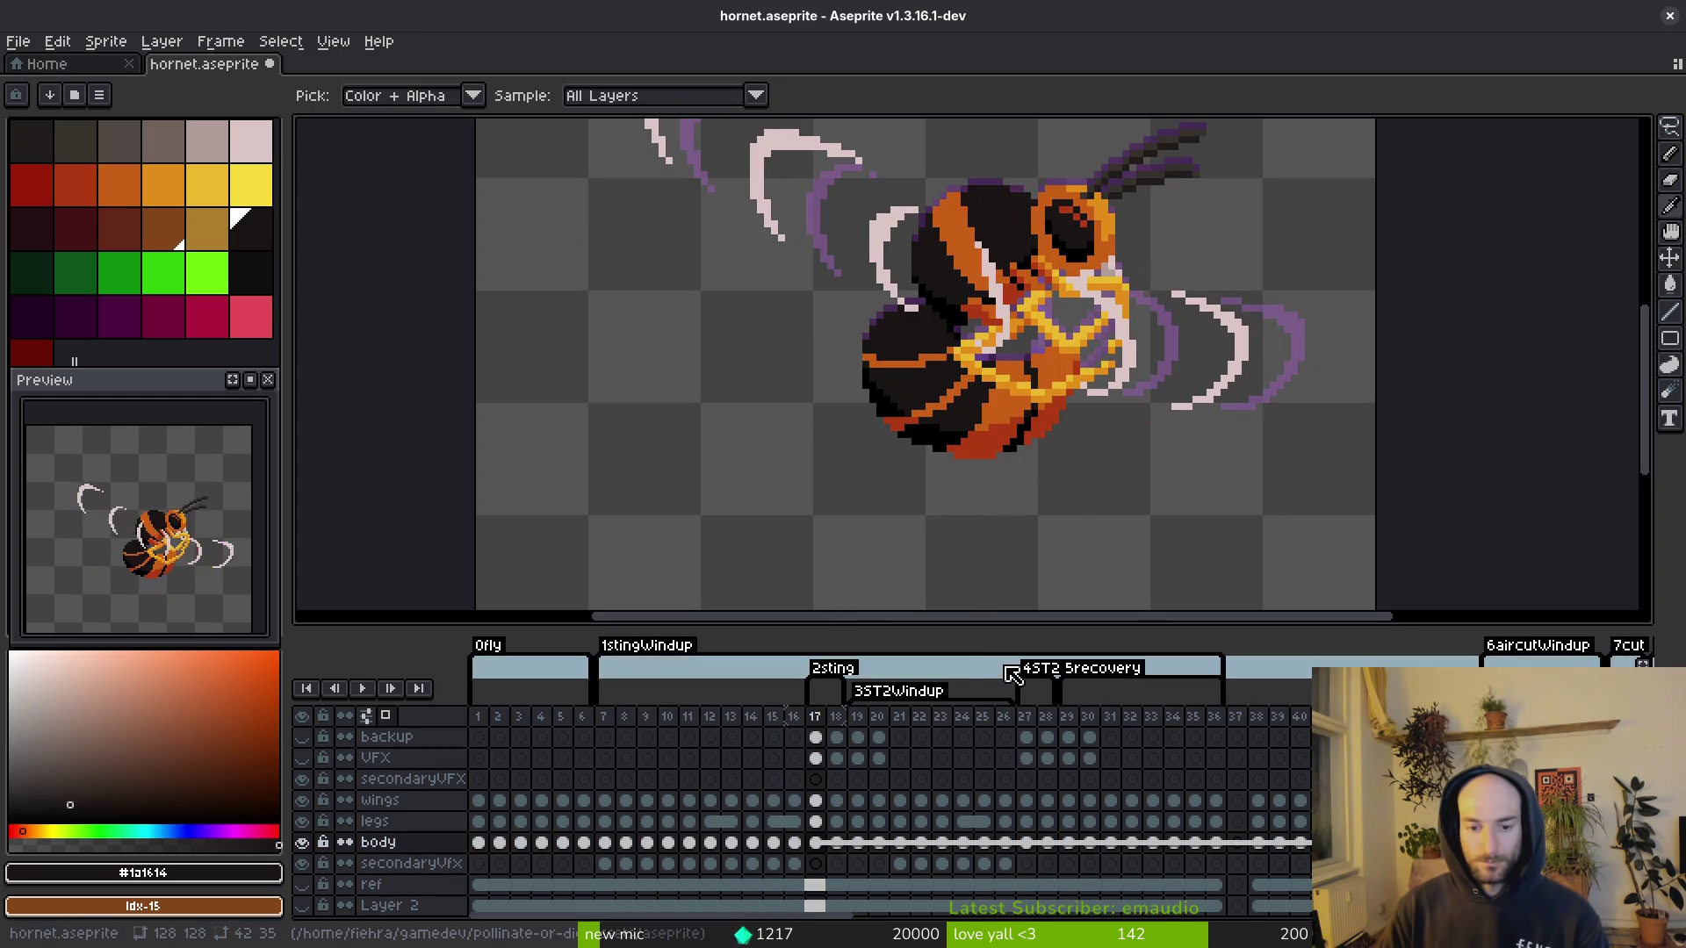
key("Right")
key("Right")
key("Left")
key("Left")
key("Right")
key("Left")
key("Right")
key("Left")
Step: Compare poses up to frame 30, then insert seven new frames at 21–27 via the VFX cel on frame 11
key("Right")
key("Right")
key("Right")
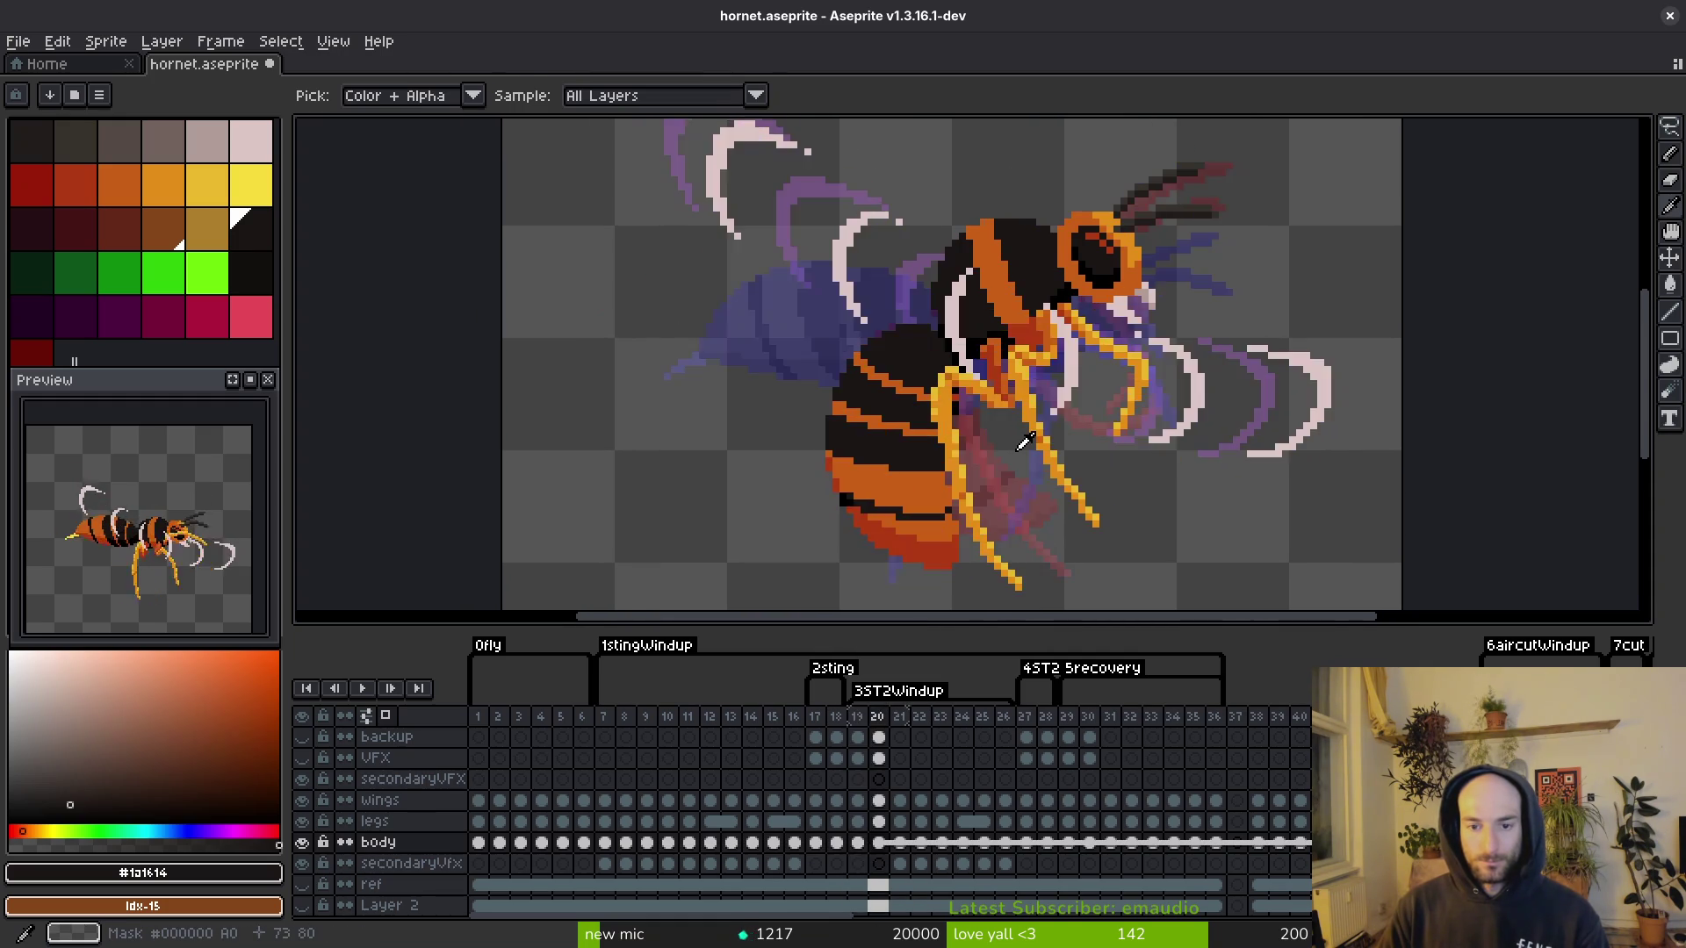
key("Right")
key("Right")
key("Right")
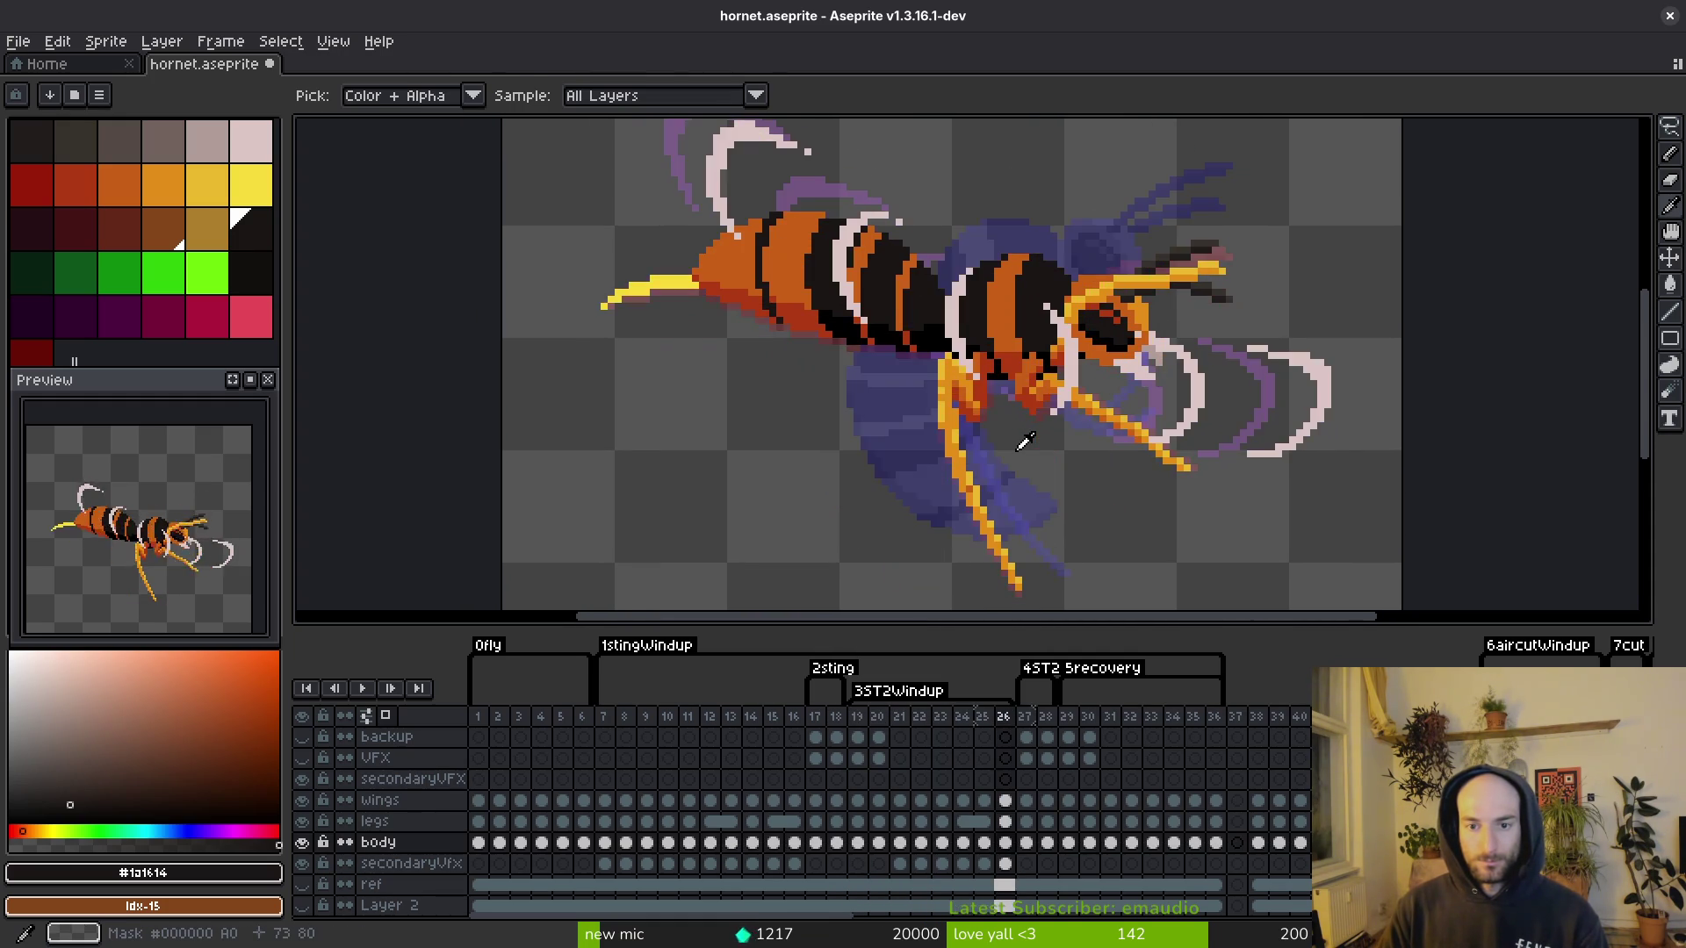
key("Left")
key("Left")
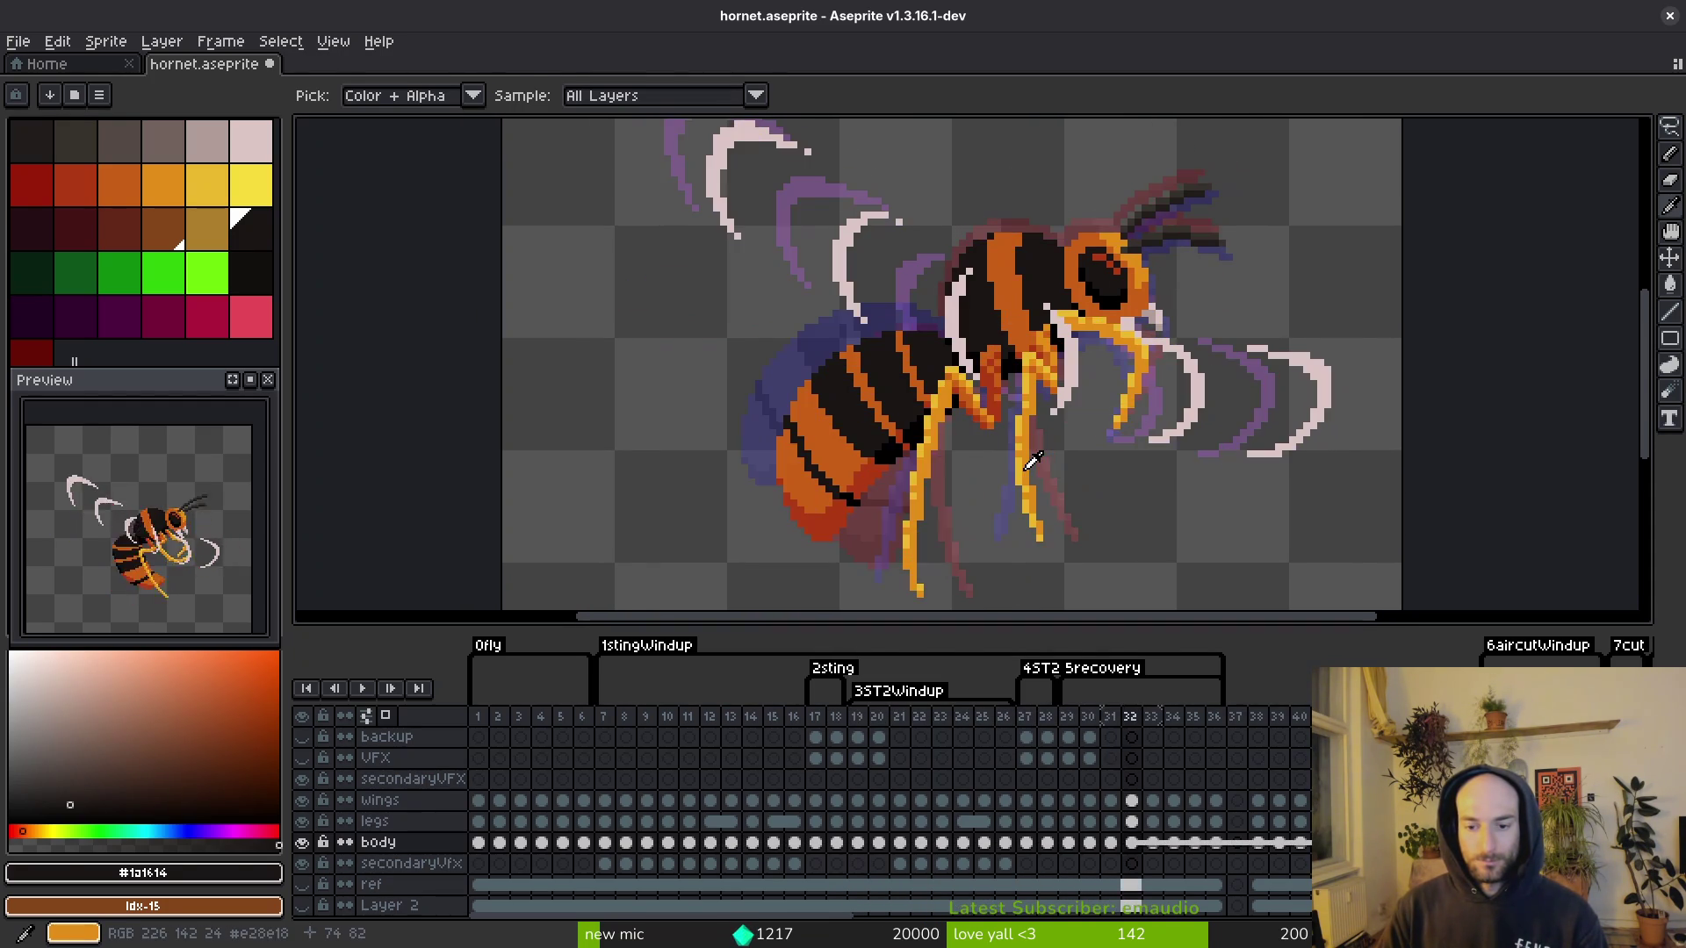
key("Right")
key("Right")
key("g")
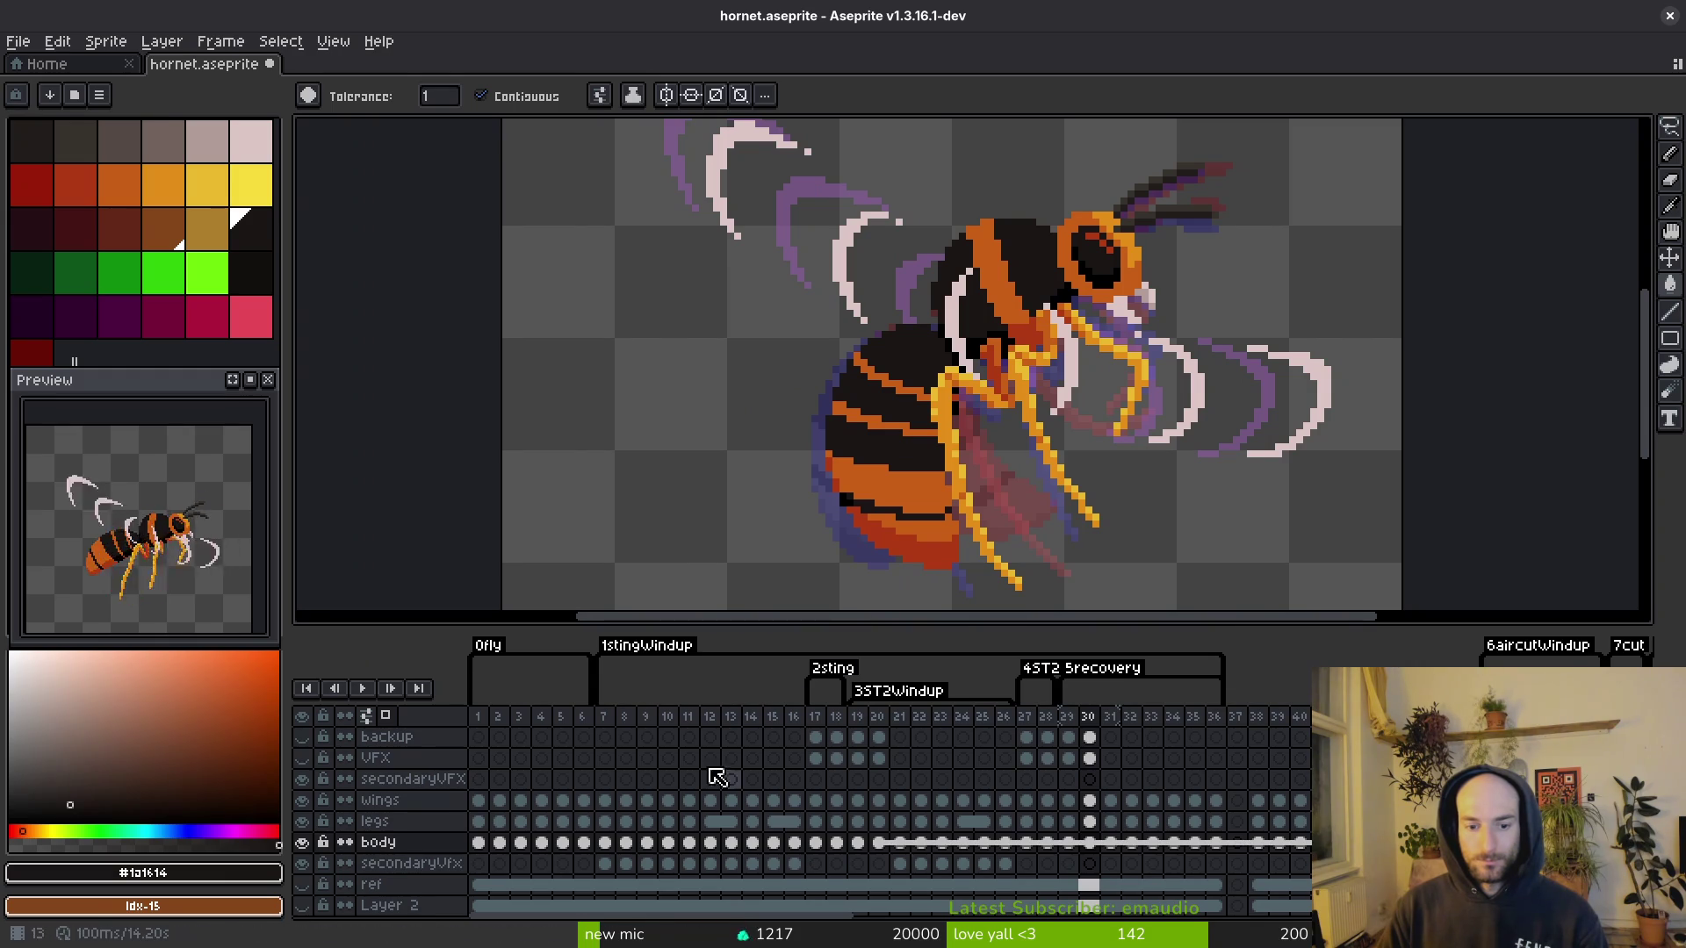
left_click(690, 758)
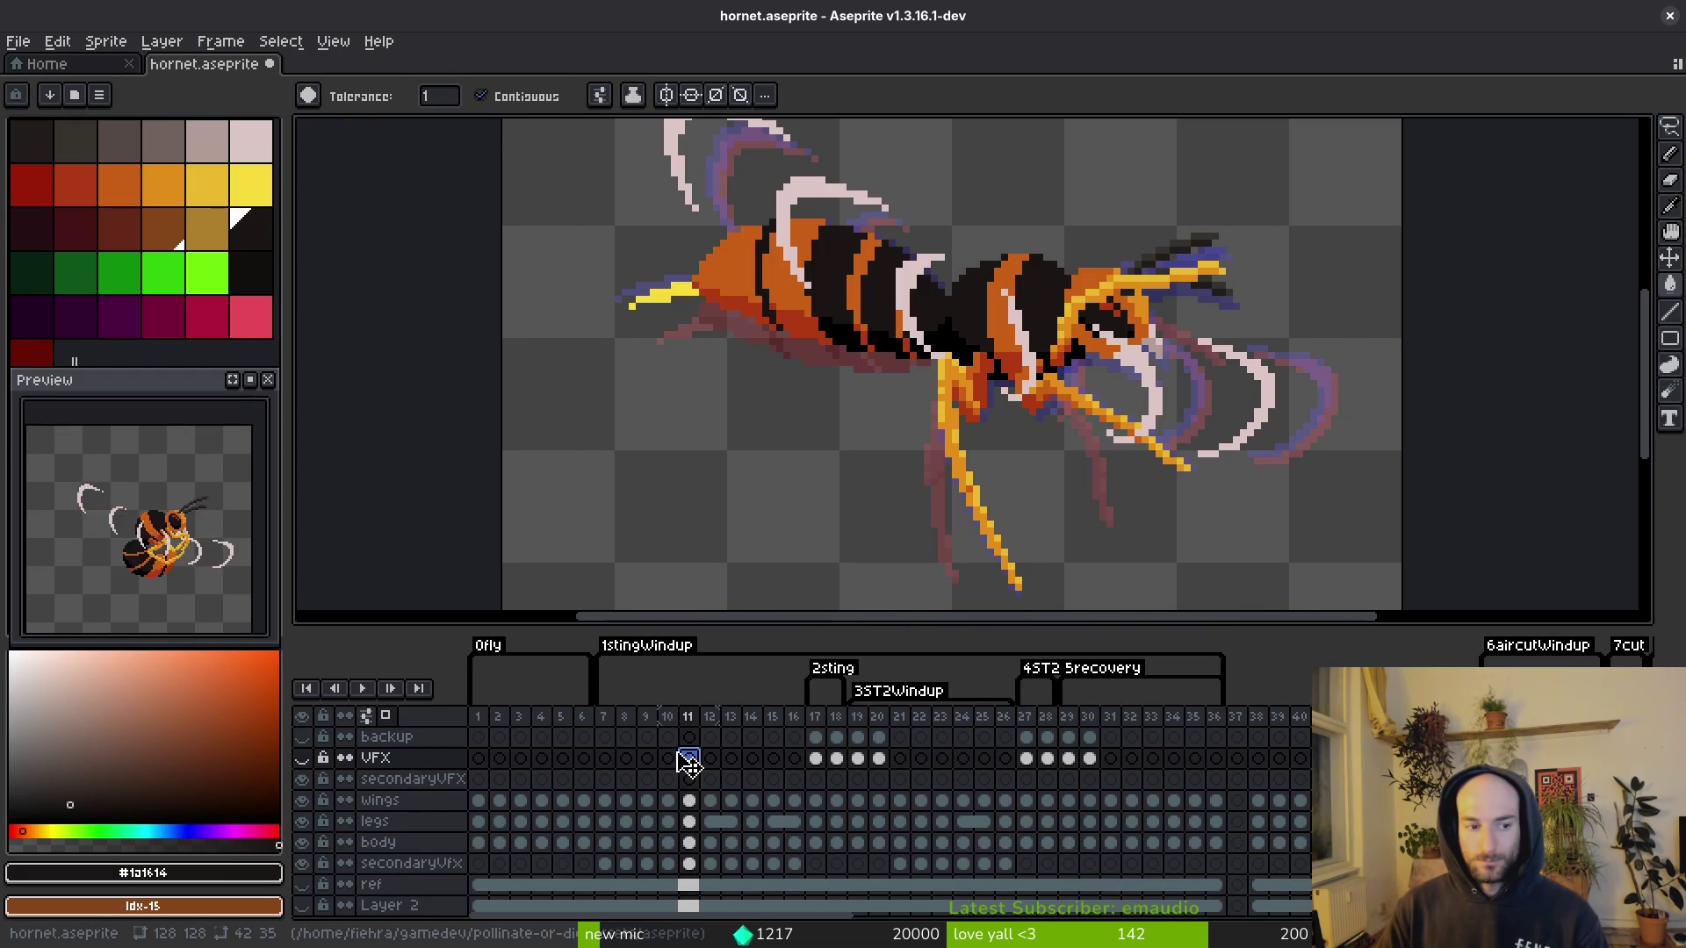
key("ctrl+v")
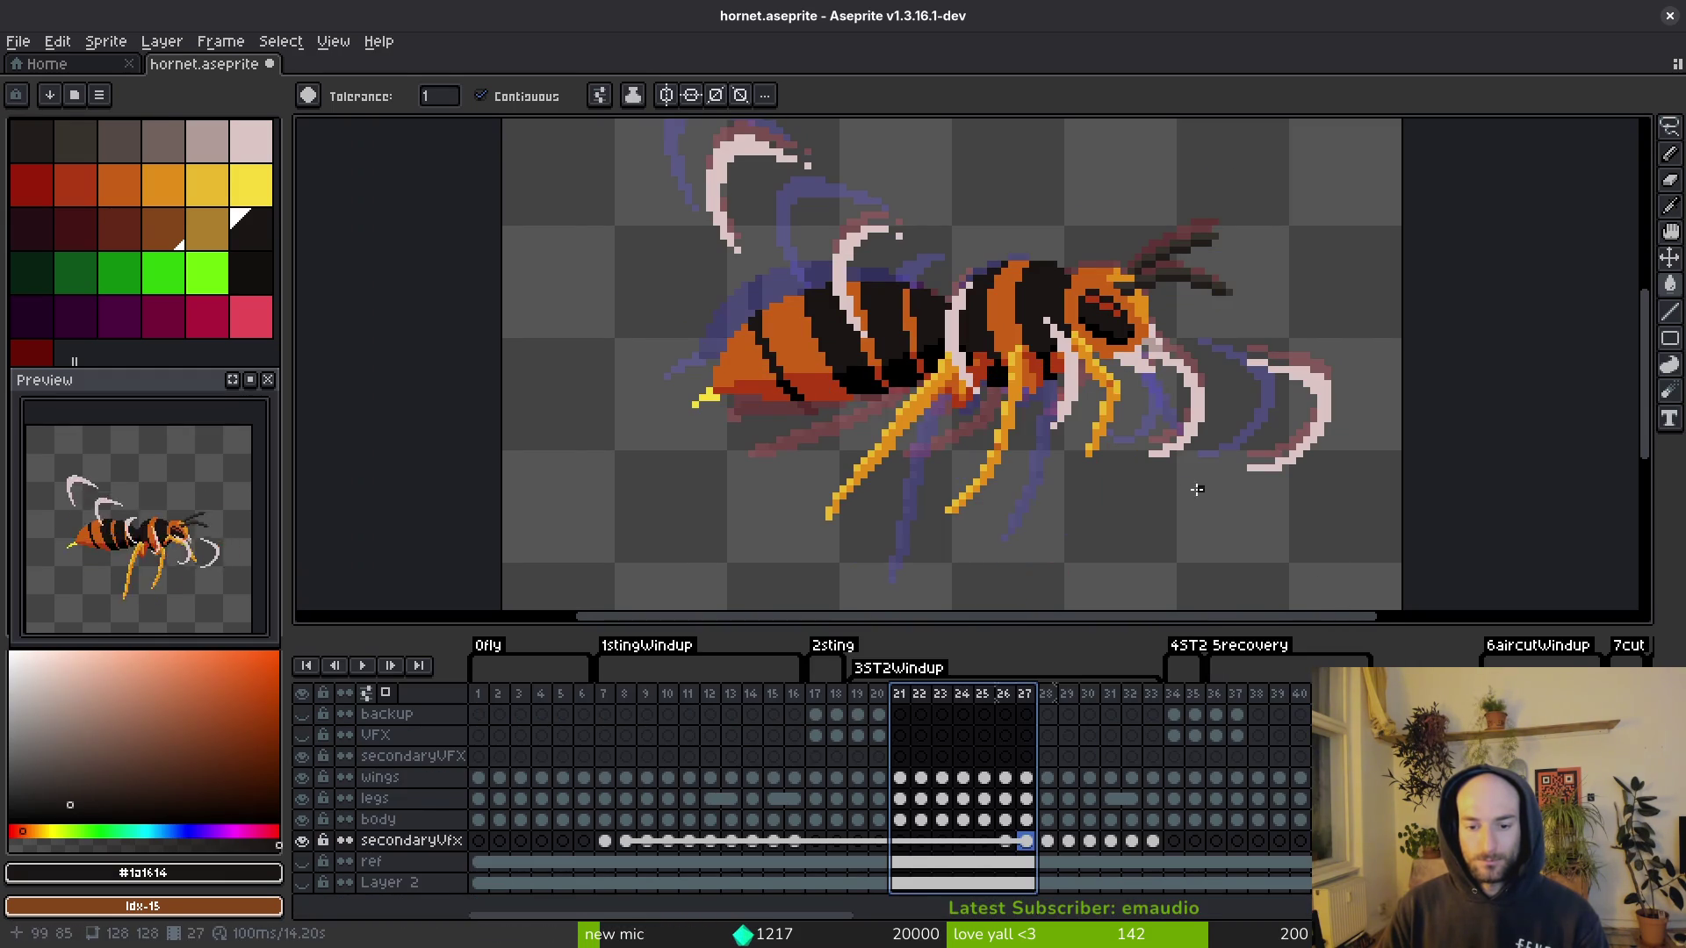
Step: Delete frames 23–26 from the 3ST2Windup section, then select frame 10 on the backup layer
left_click(904, 700)
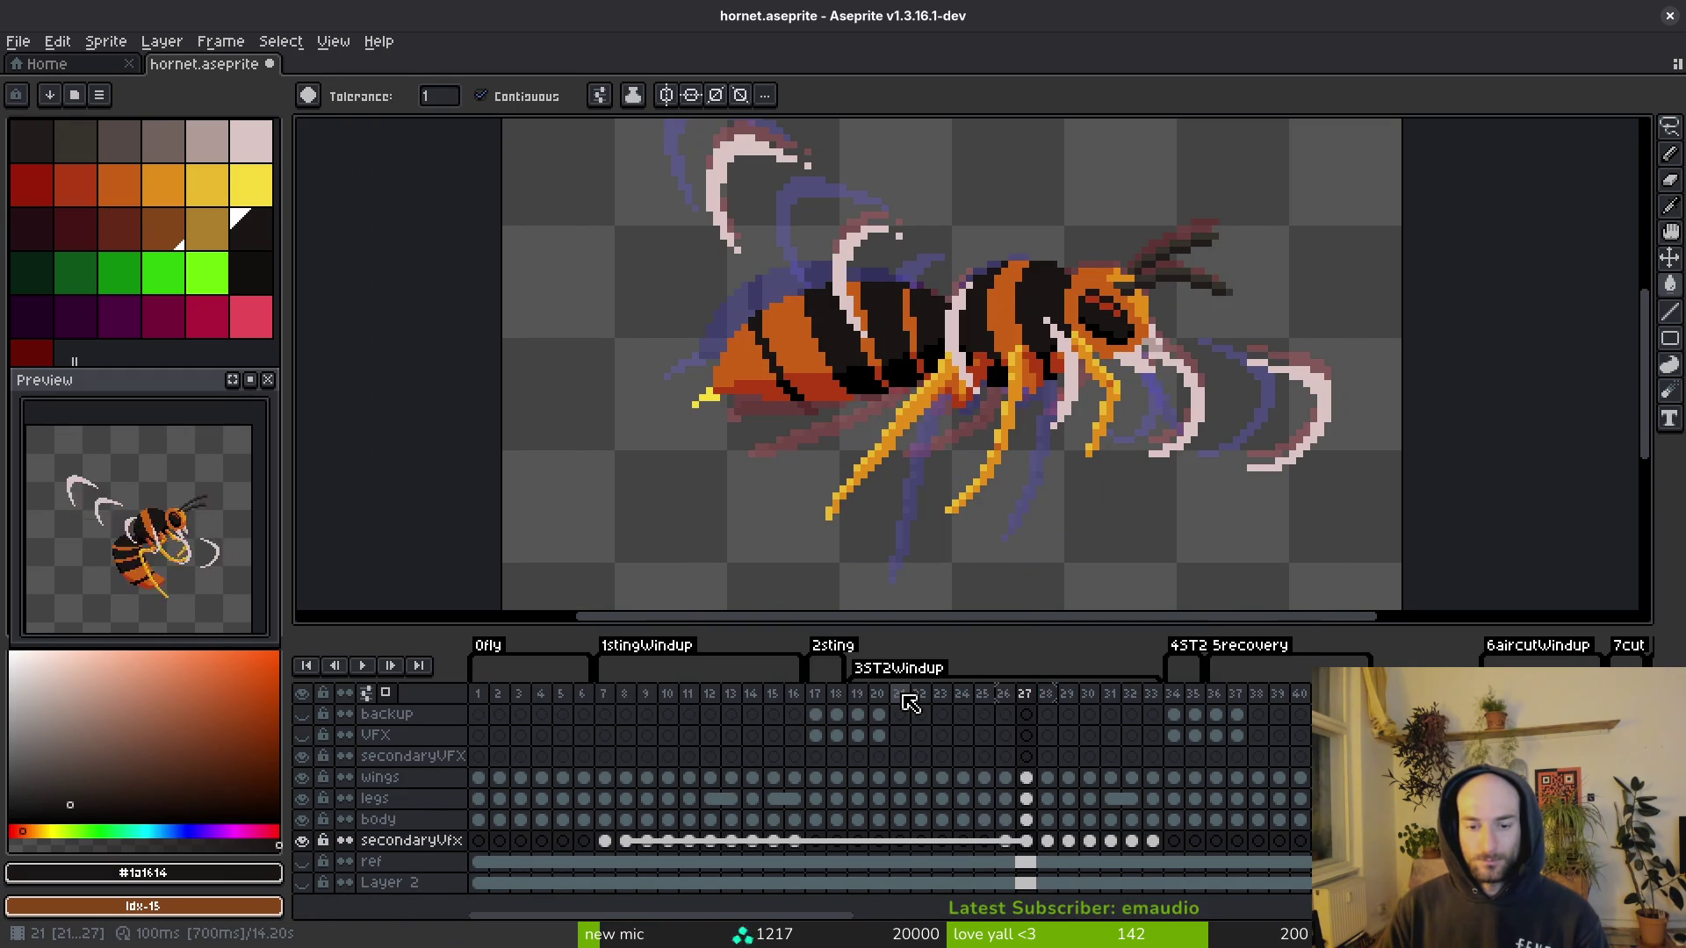
mouse_move(914, 699)
left_mouse_down()
mouse_move(1030, 705)
mouse_move(1016, 708)
left_mouse_up()
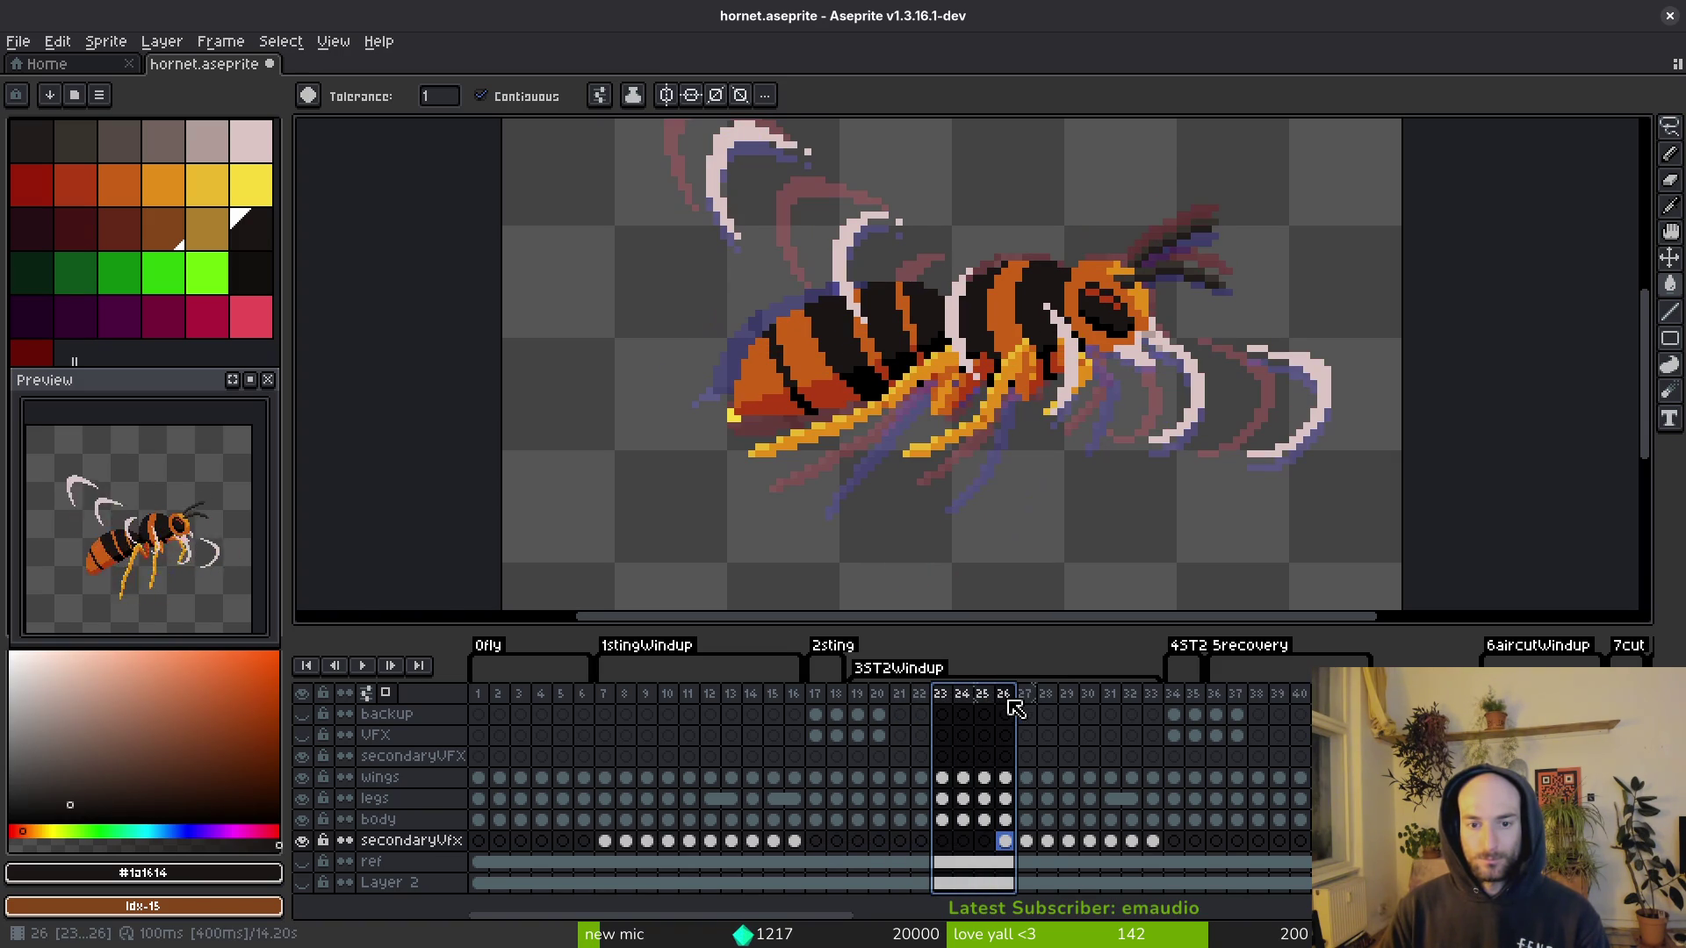
key("alt+c")
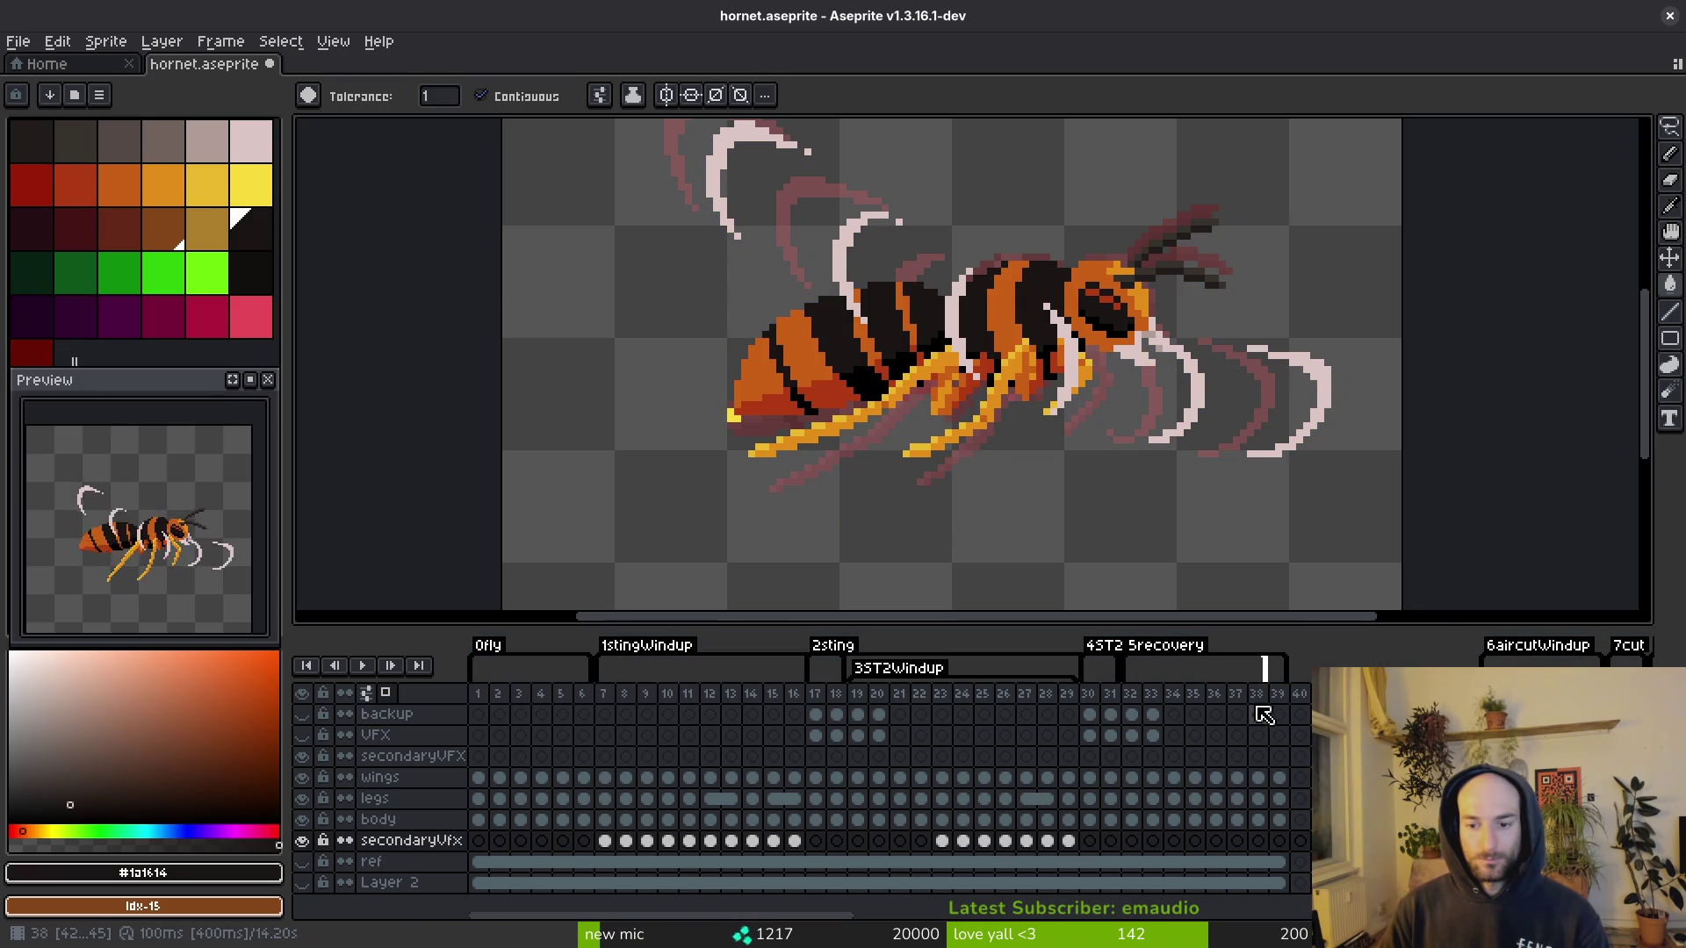
left_click(667, 742)
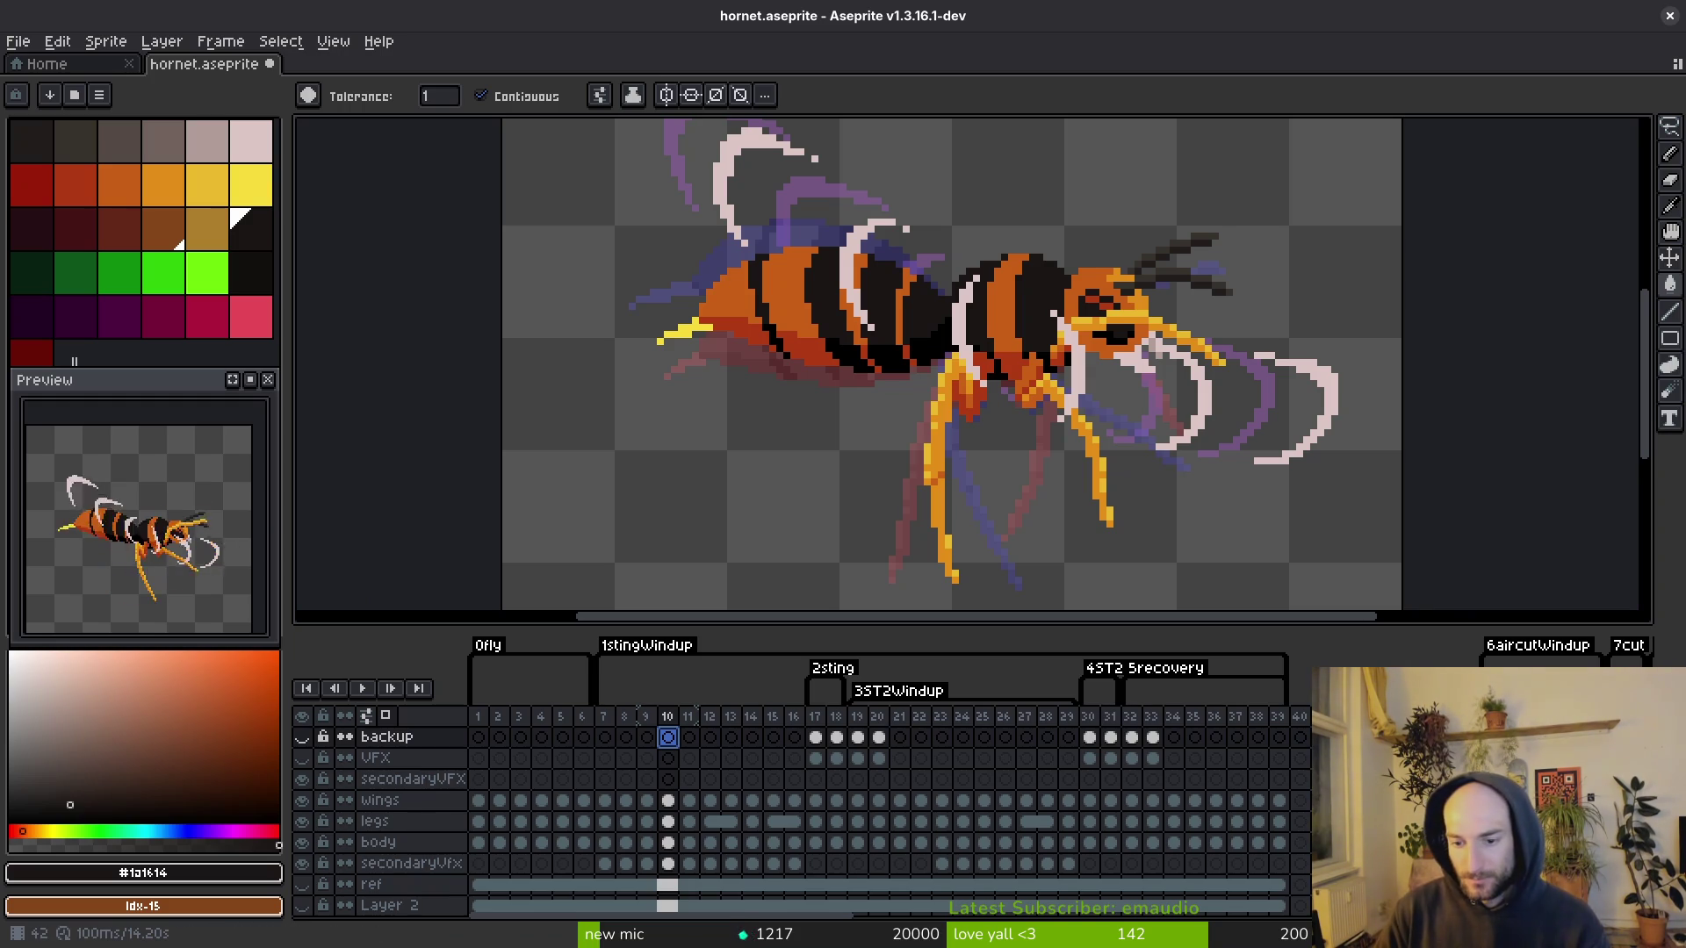
Step: Play the hornet animation, stop it at frame 17, and save hornet.aseprite
key("Return")
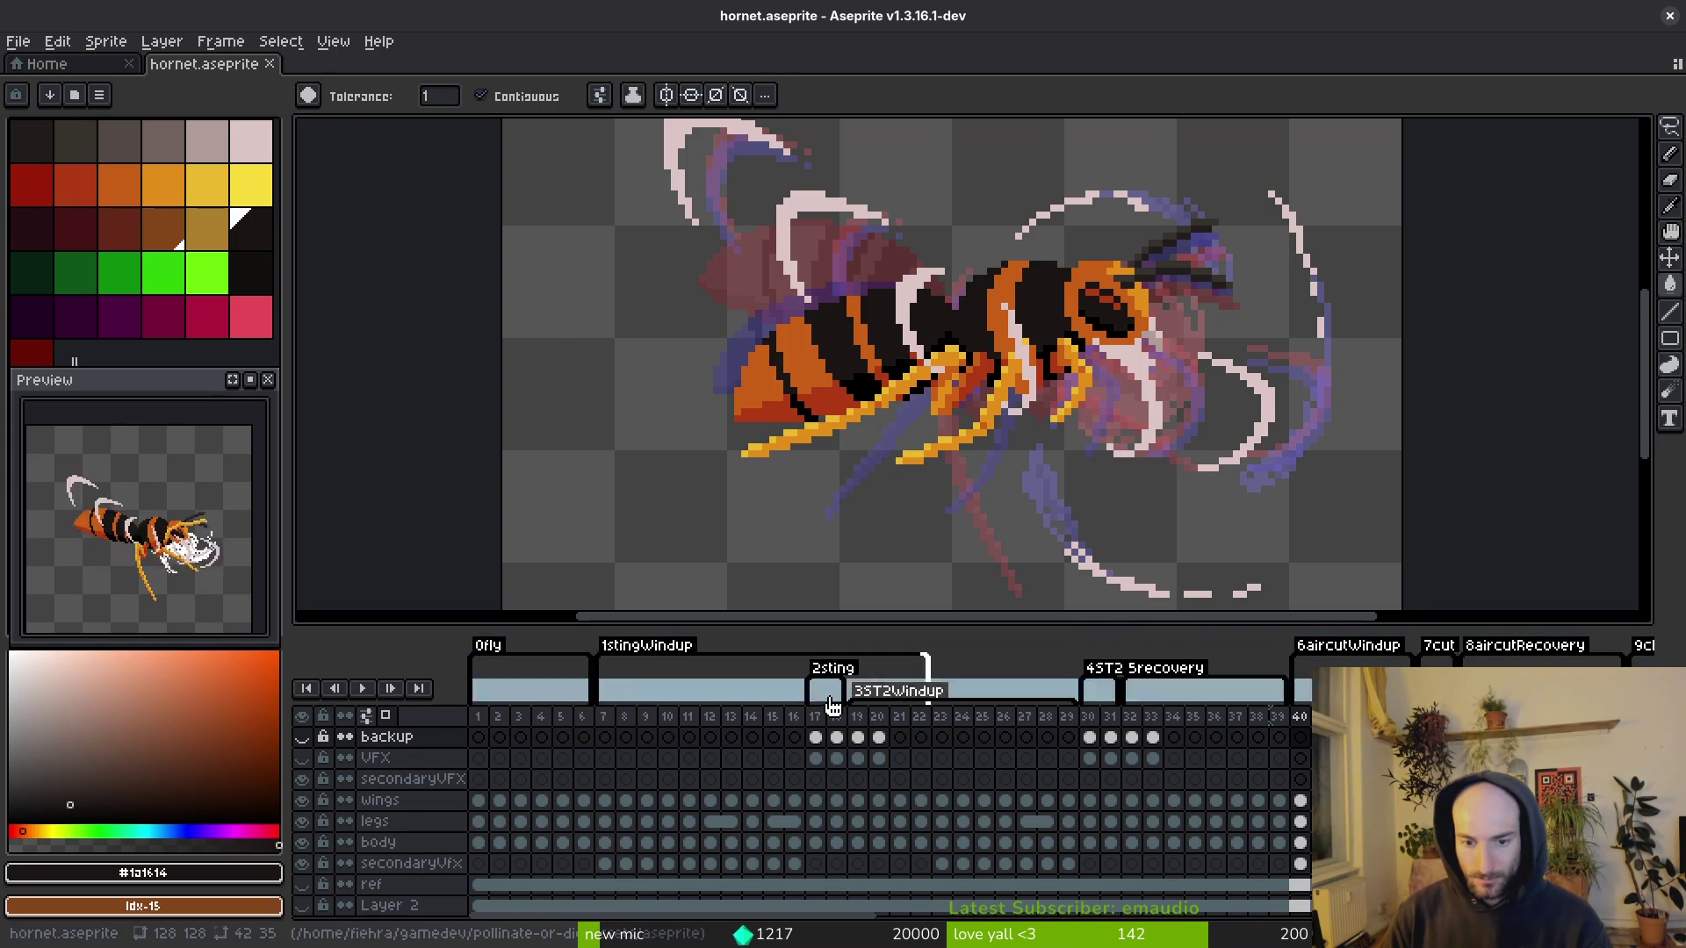
left_click(832, 753)
key("ctrl+s")
Step: Inspect frames 19–29 and then 19–22 across all layers of the hornet timeline
left_click_drag(856, 694, 1068, 702)
key("Escape")
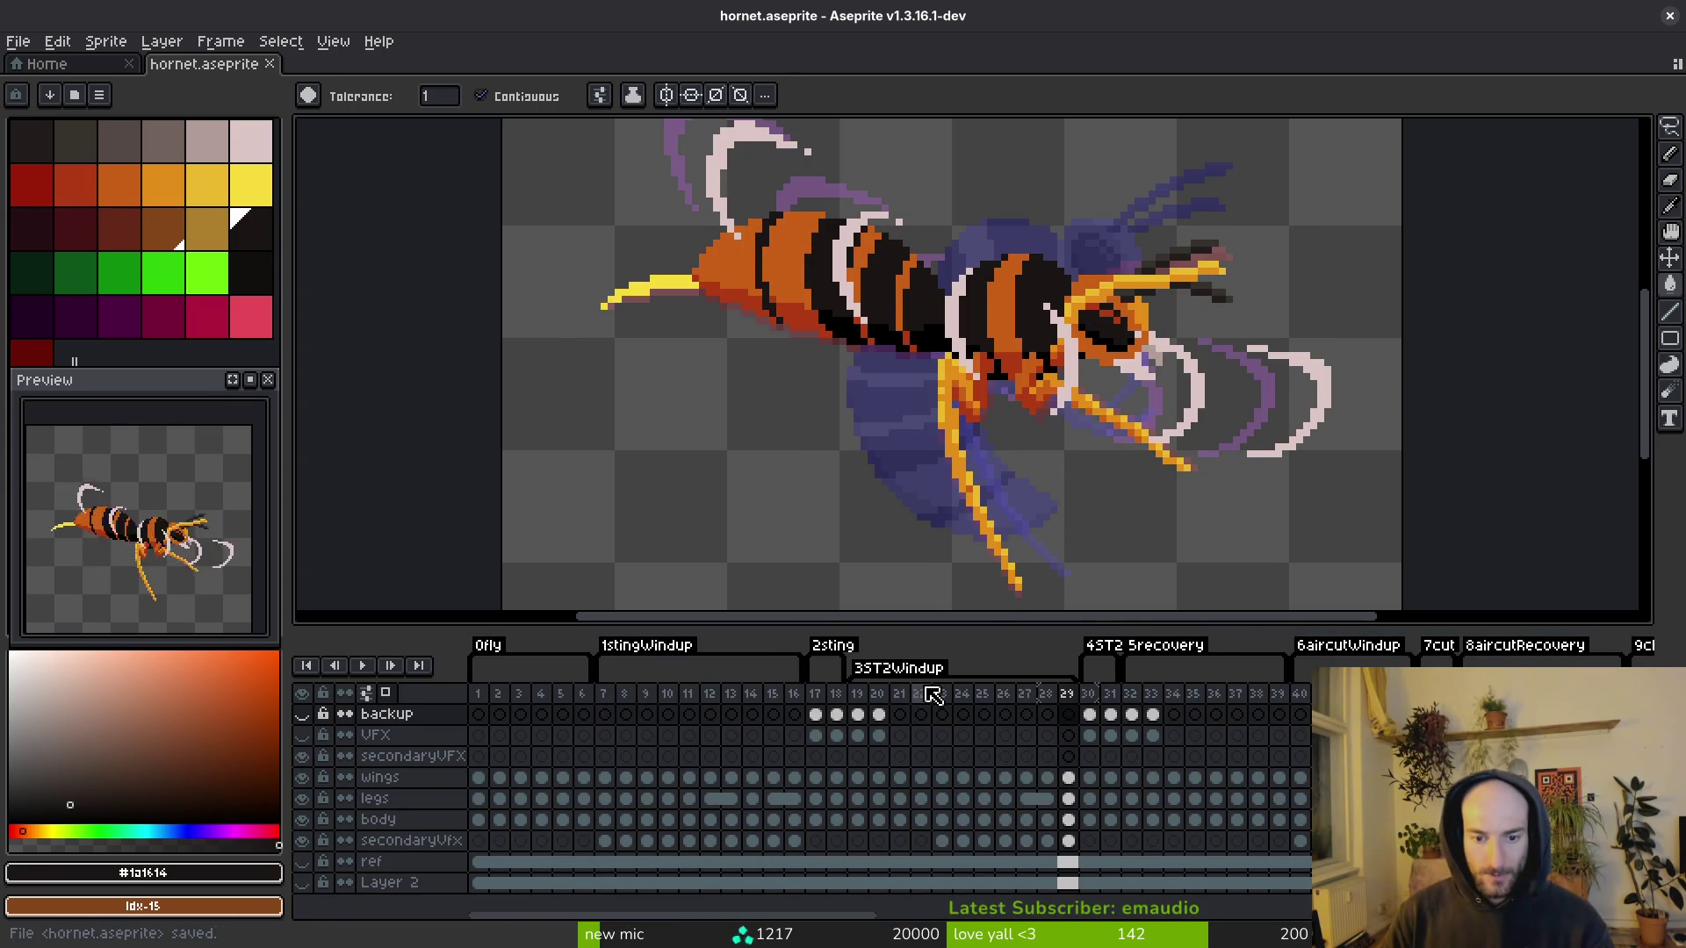
left_click_drag(856, 698, 1019, 713)
key("Escape")
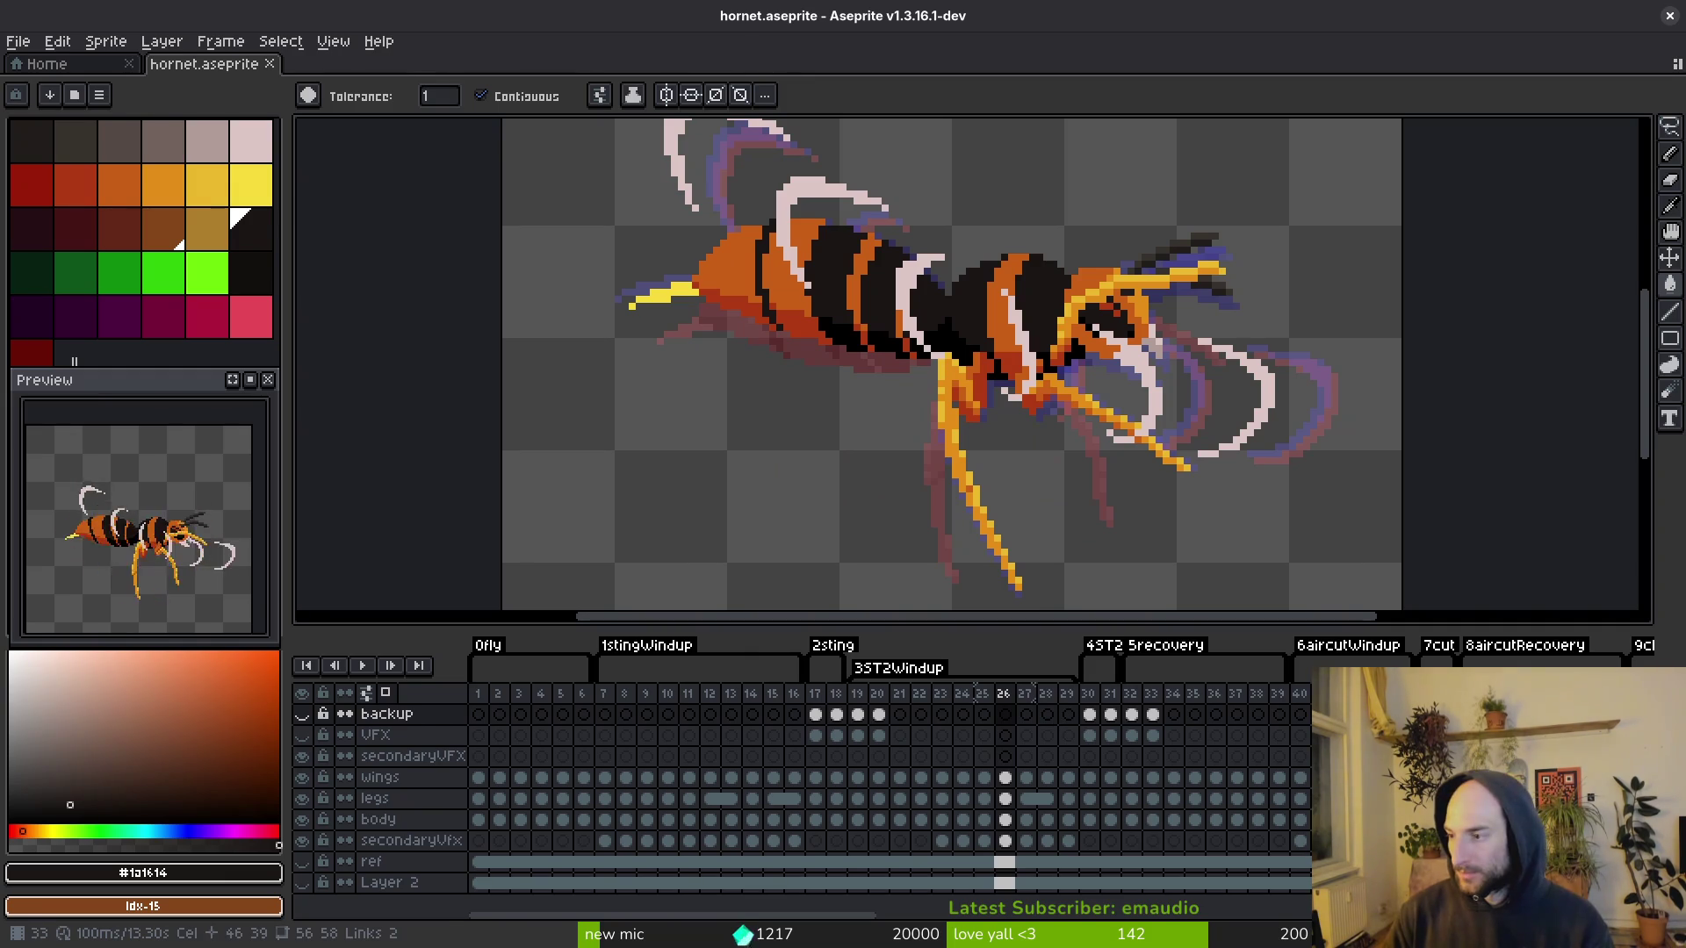
key("alt+Tab")
Step: In the hornet scene, load the sting2Windup animation on the sprite's AnimationPlayer
left_click(684, 88)
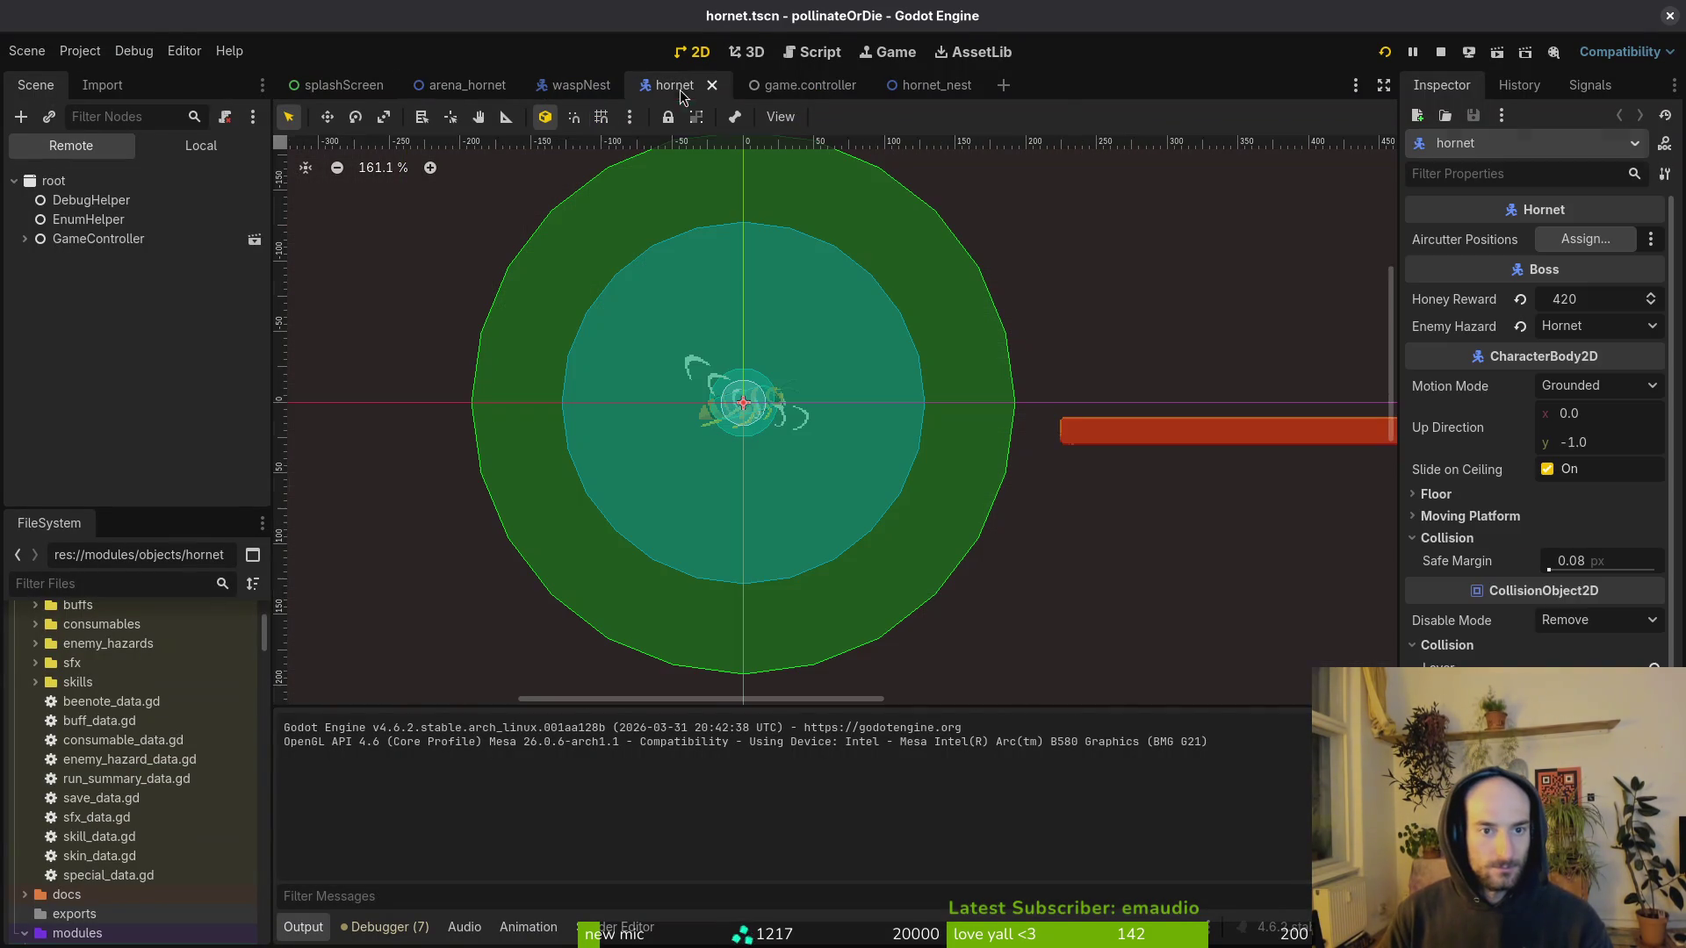
left_click(25, 316)
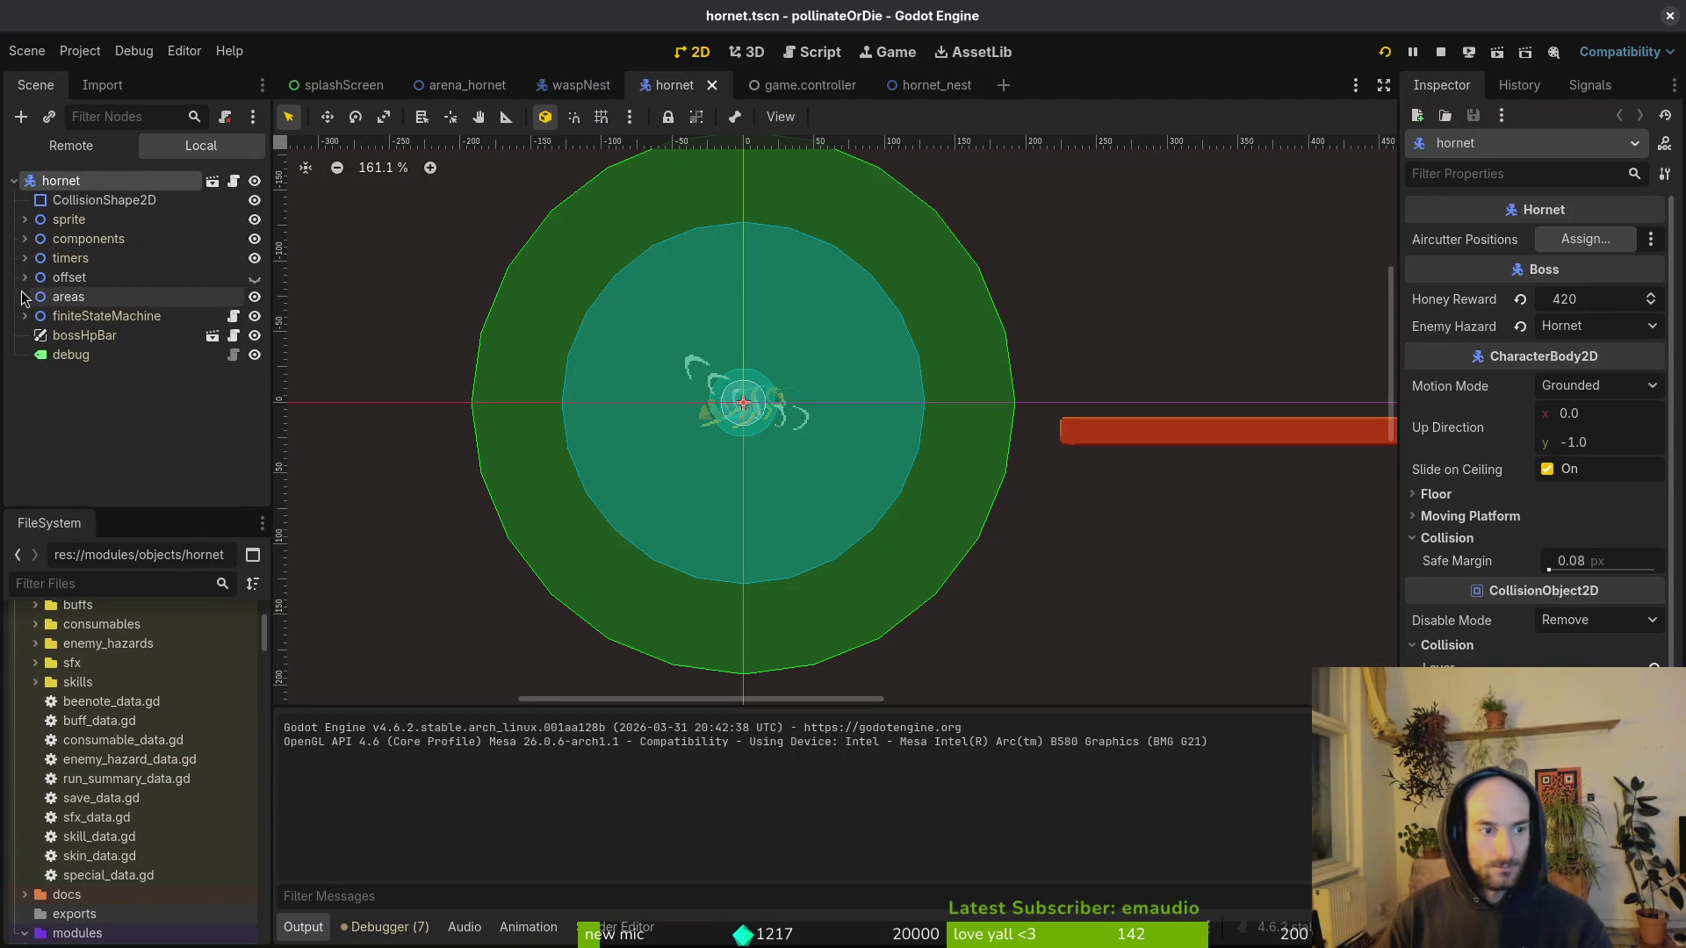
left_click(25, 219)
left_click(110, 258)
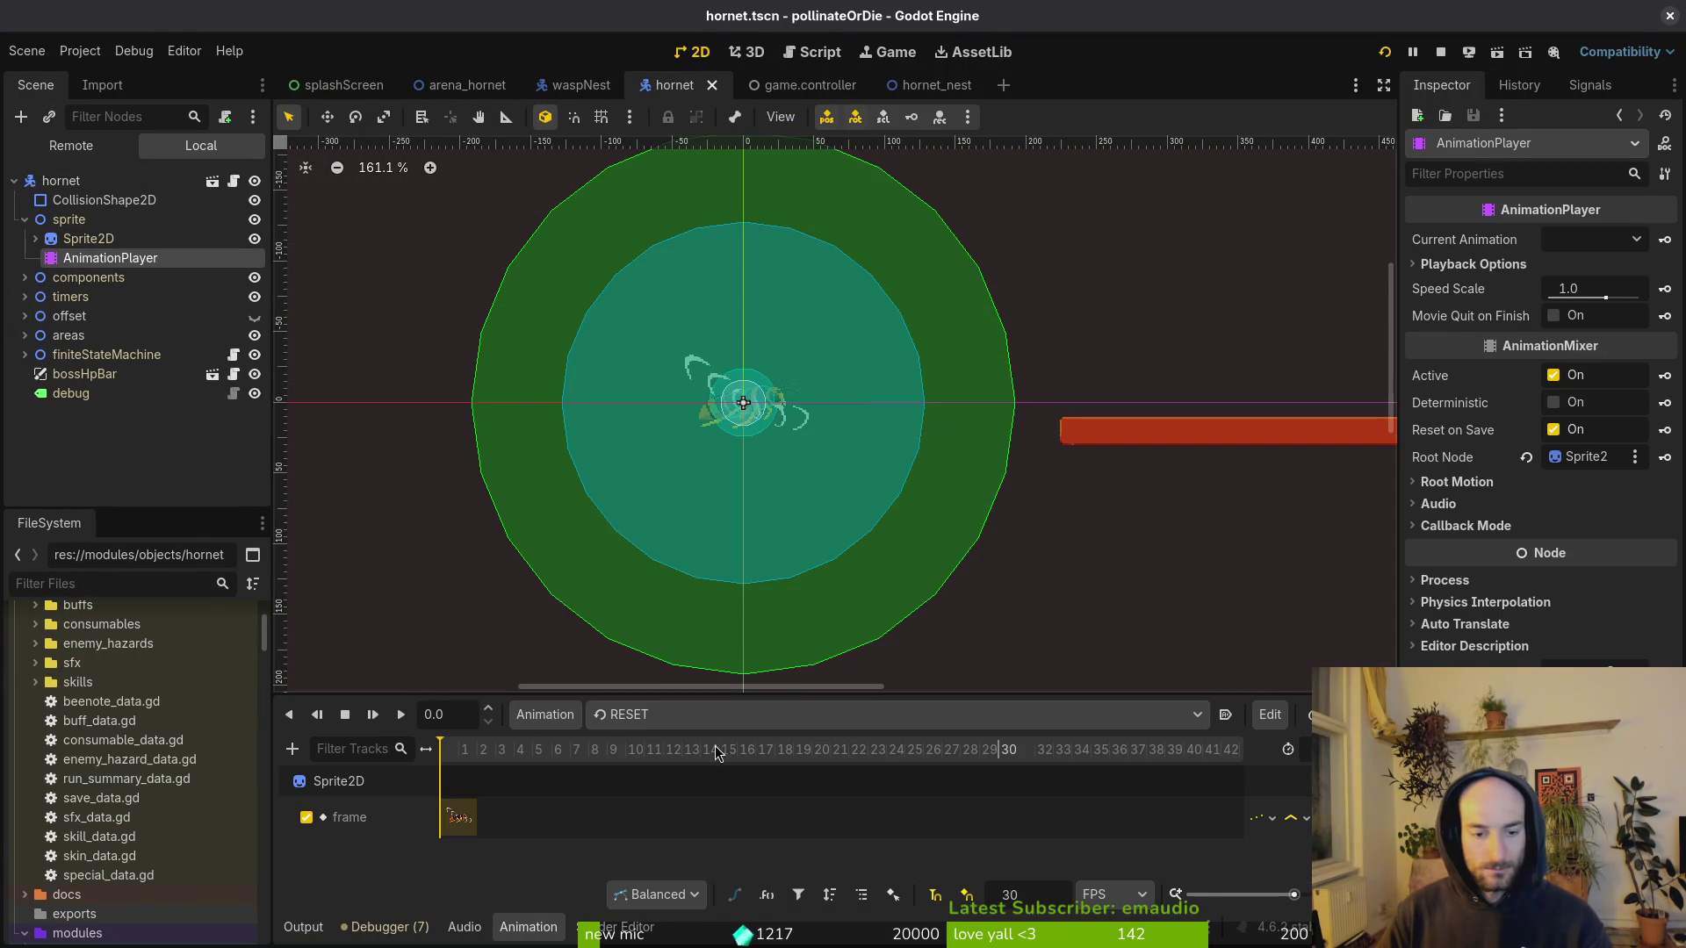
left_click(619, 715)
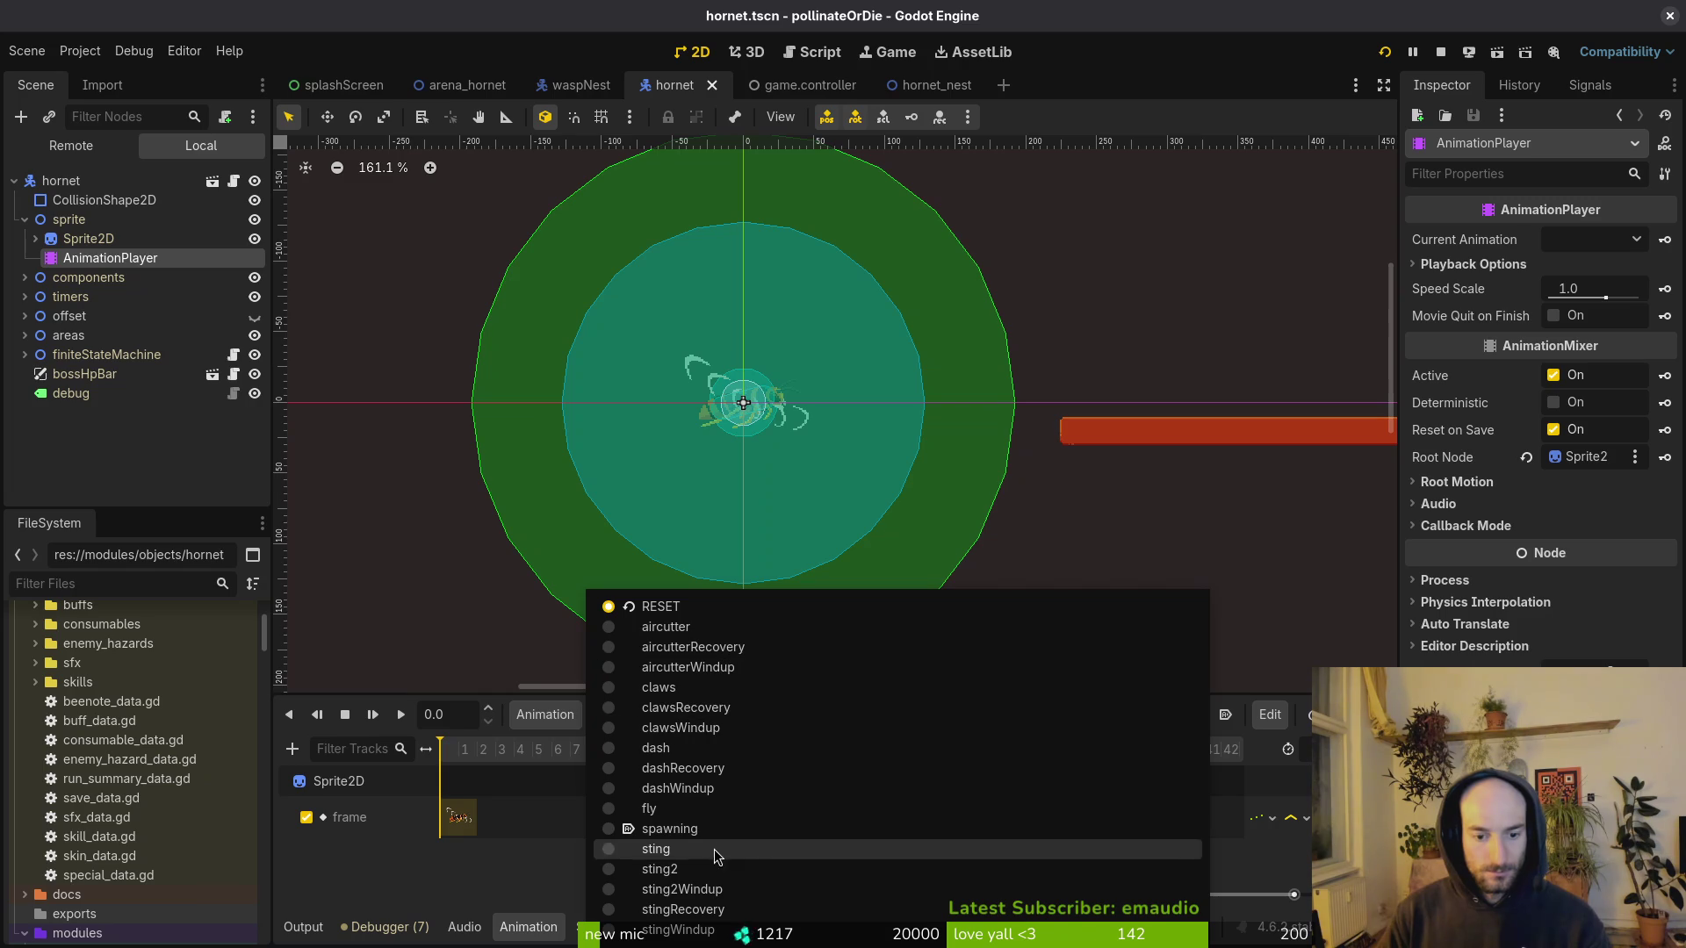
left_click(703, 889)
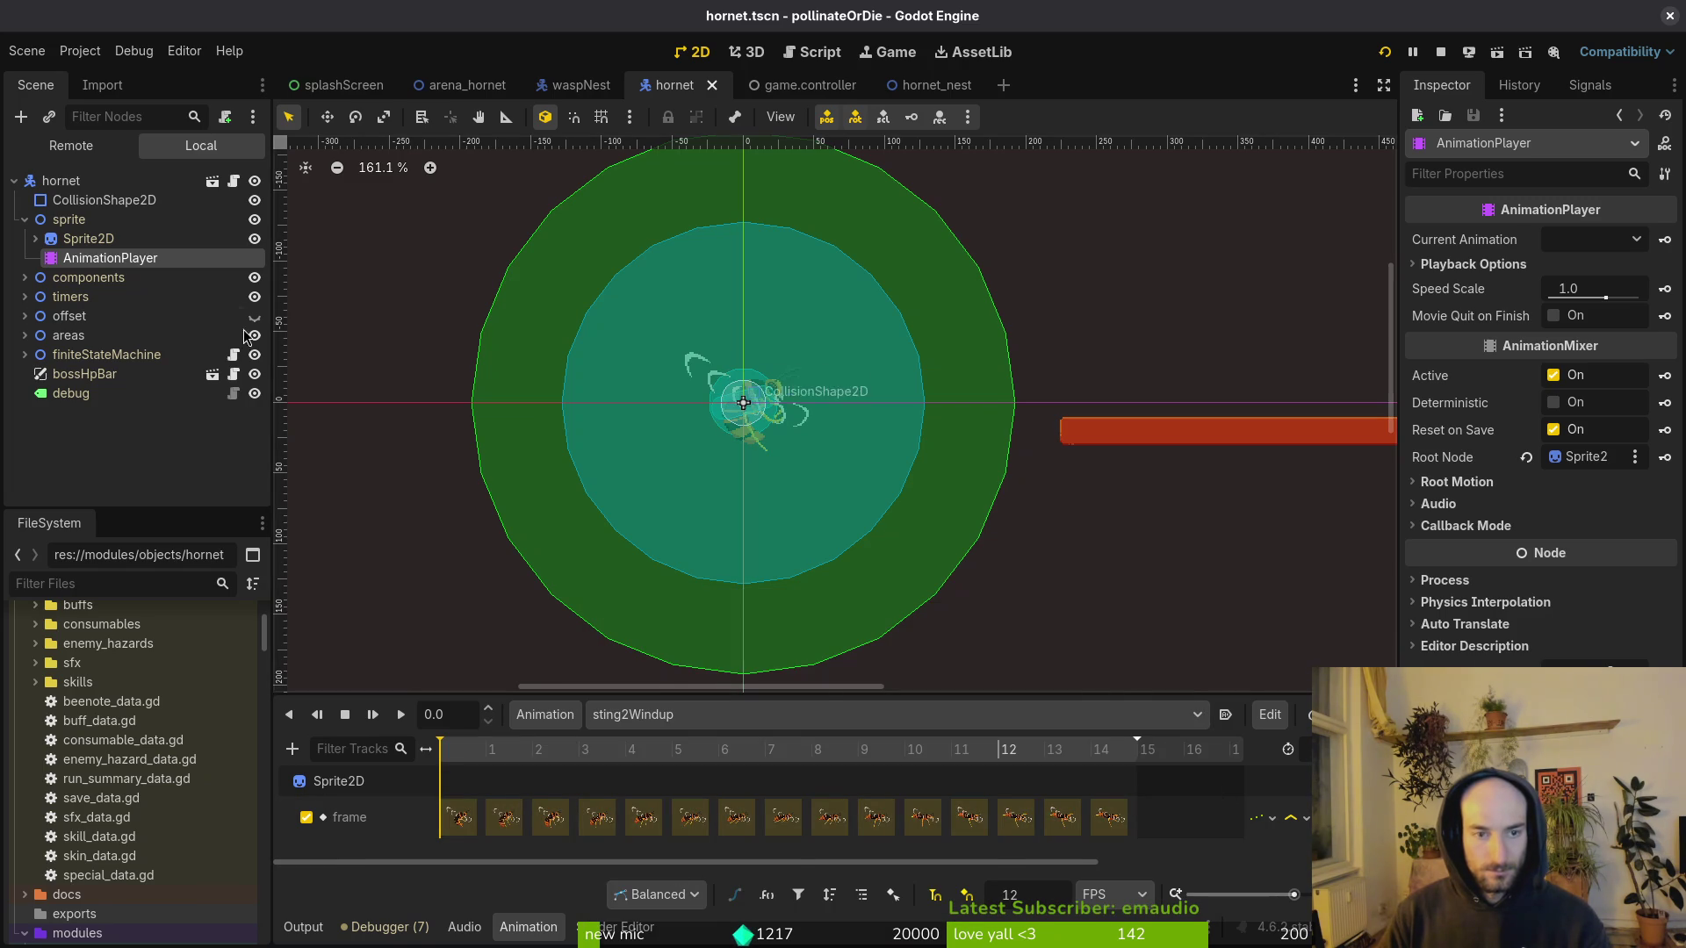
Step: Back in Aseprite, bring up the Export Sprite Sheet dialog for the hornet
key("alt+Tab")
scroll(984, 491, "down", 2)
key("ctrl+e")
scroll(983, 488, "down", 3)
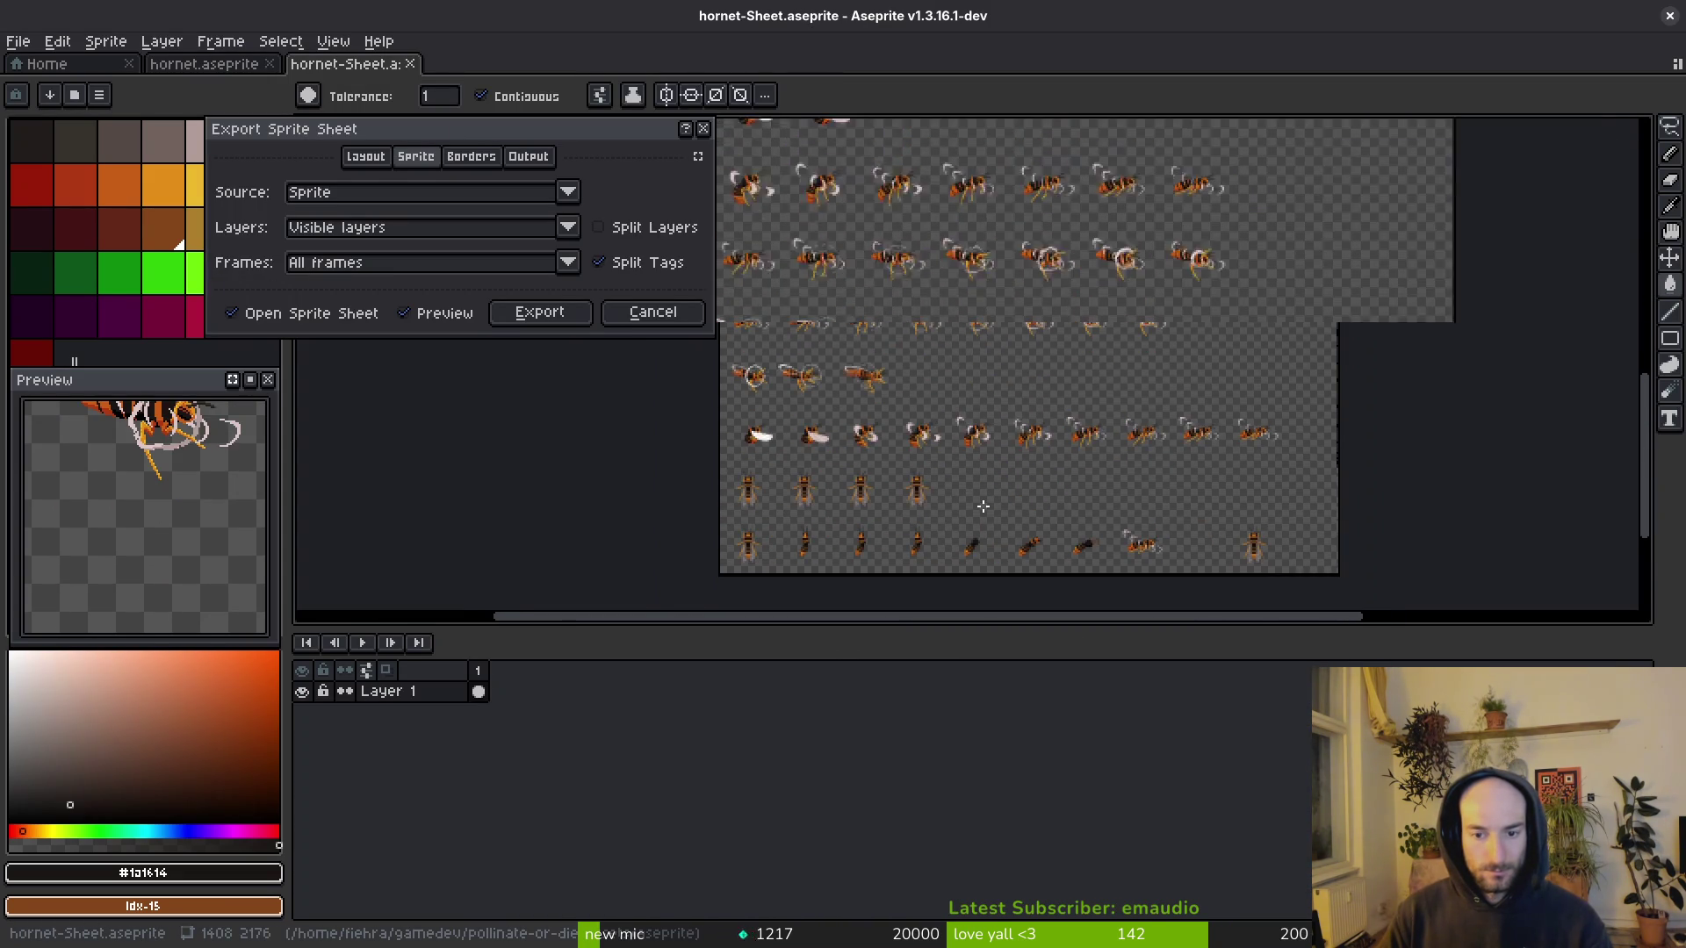
Step: Export the sprite sheet to art/enemies/hornet-Sheet.png, overwriting the existing file
scroll(988, 504, "up", 2)
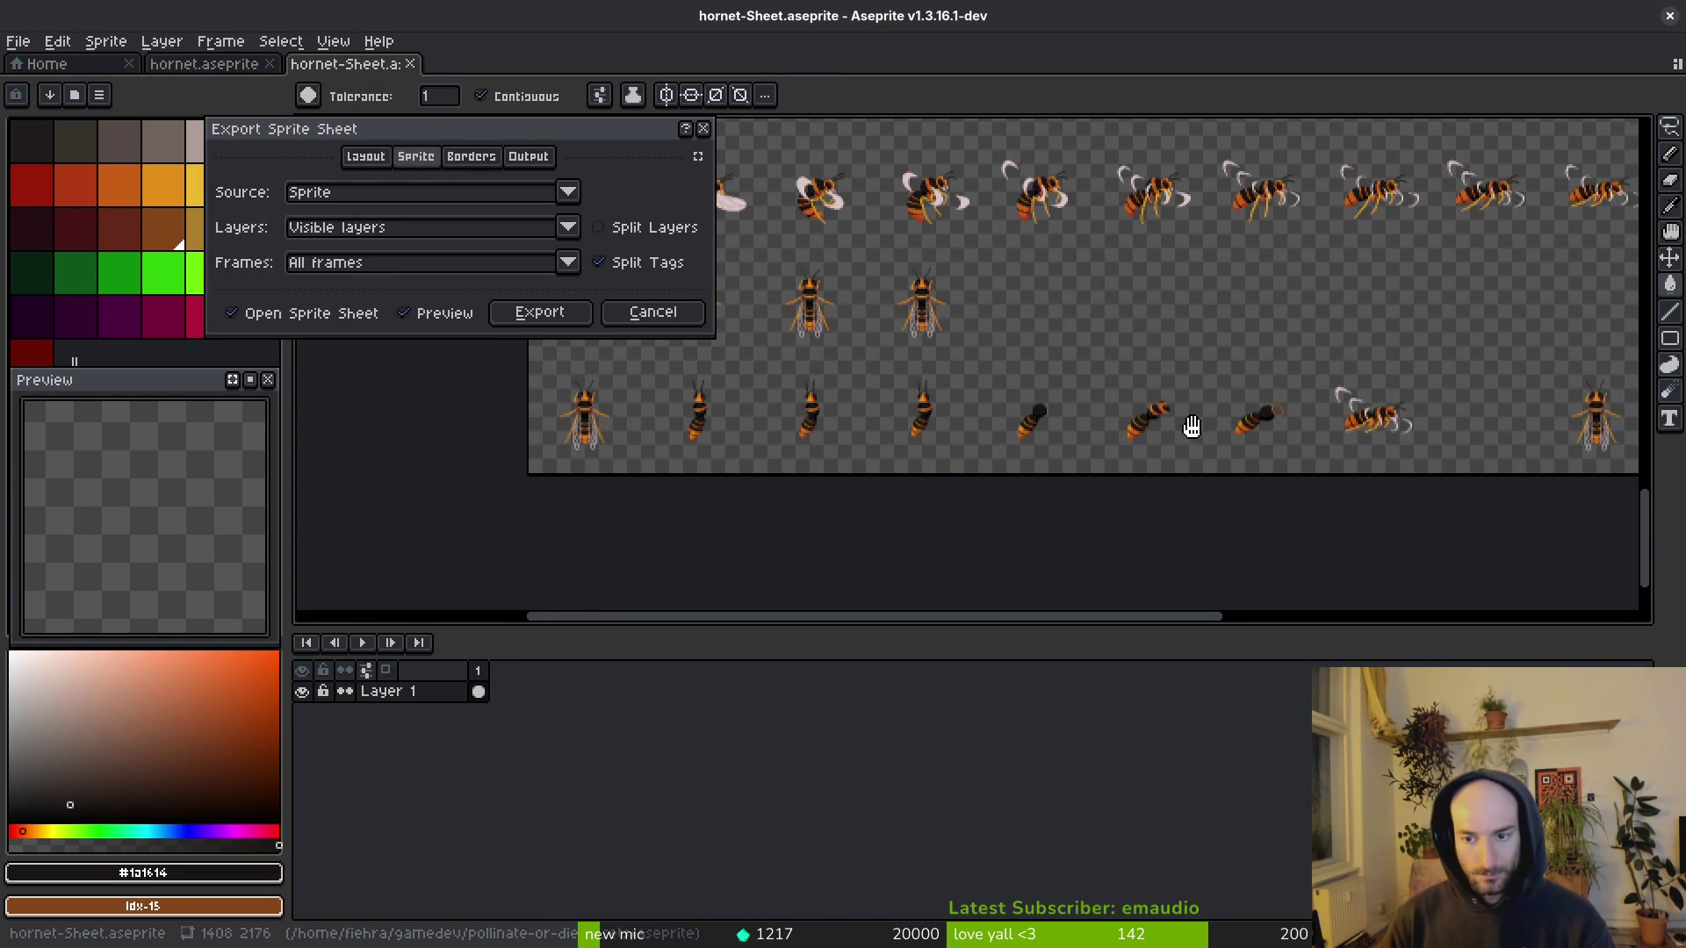
left_click_drag(1193, 424, 1043, 488)
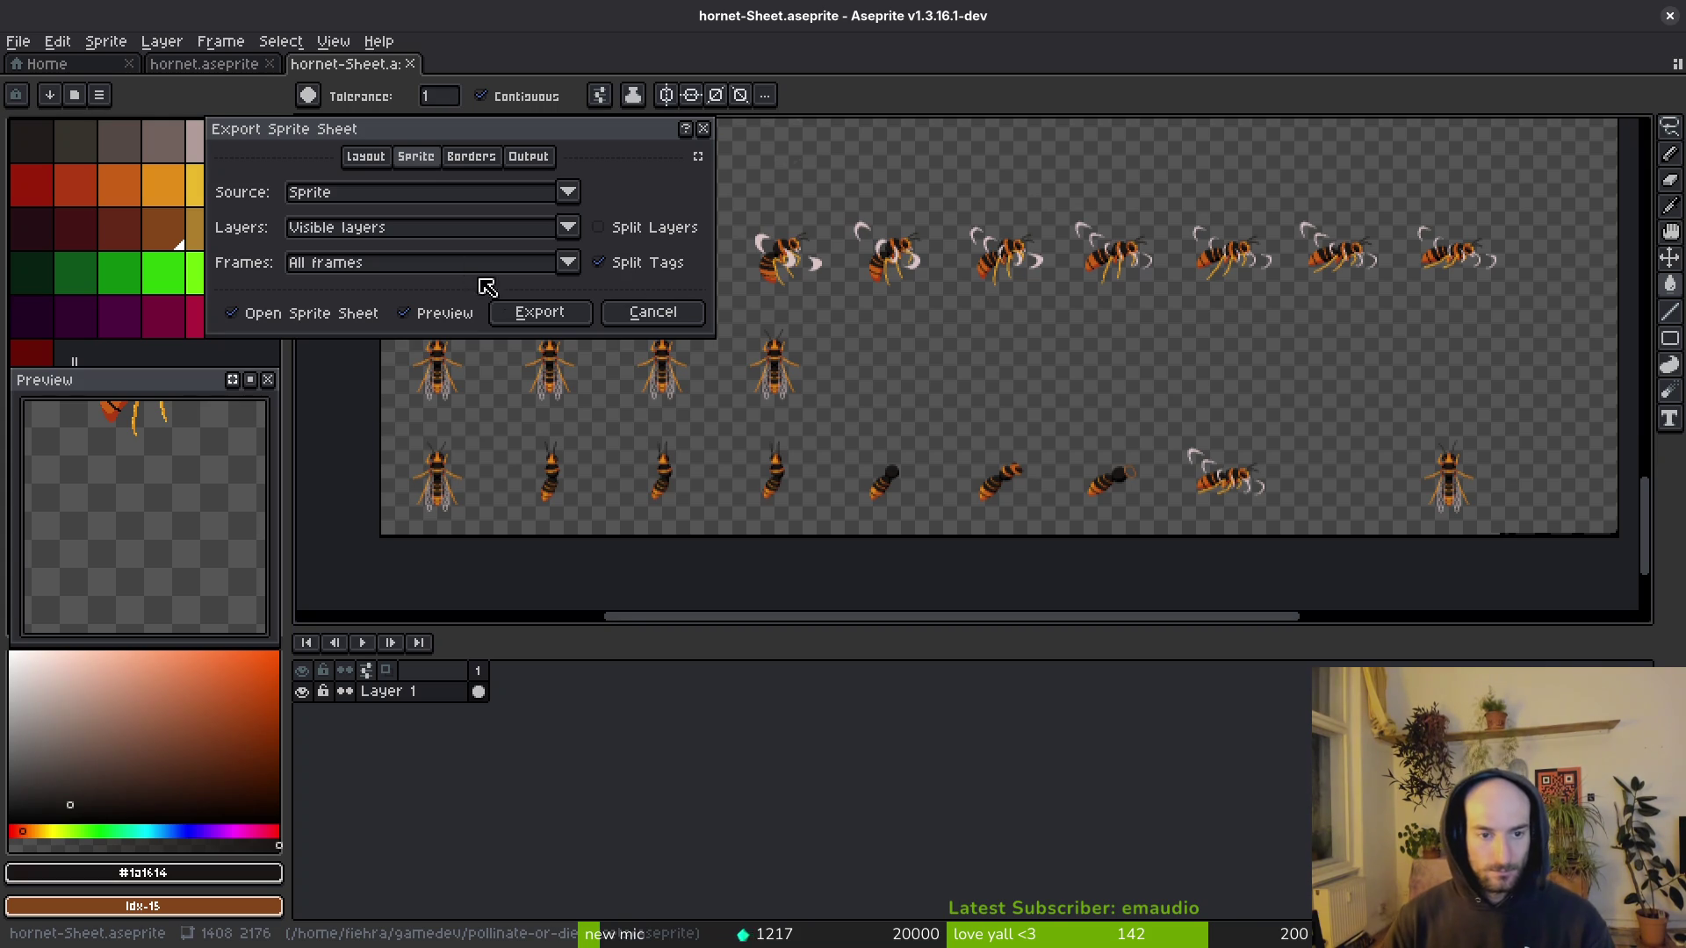
left_click(539, 312)
key("ctrl+alt+shift+s")
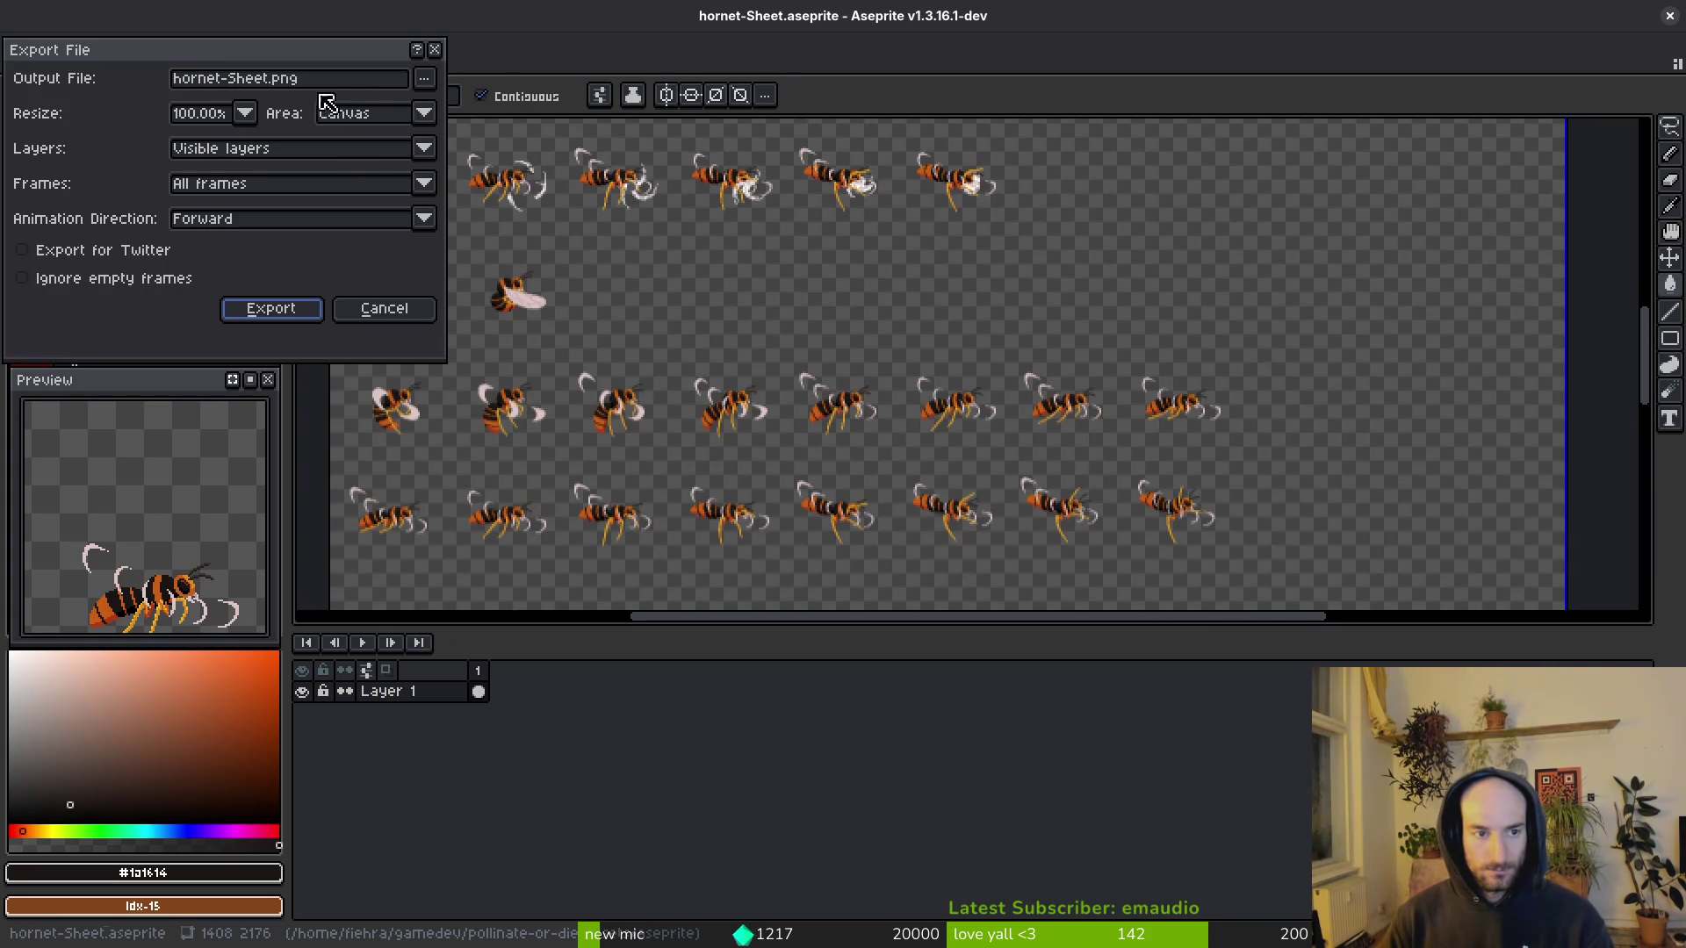
left_click(423, 84)
left_click(474, 110)
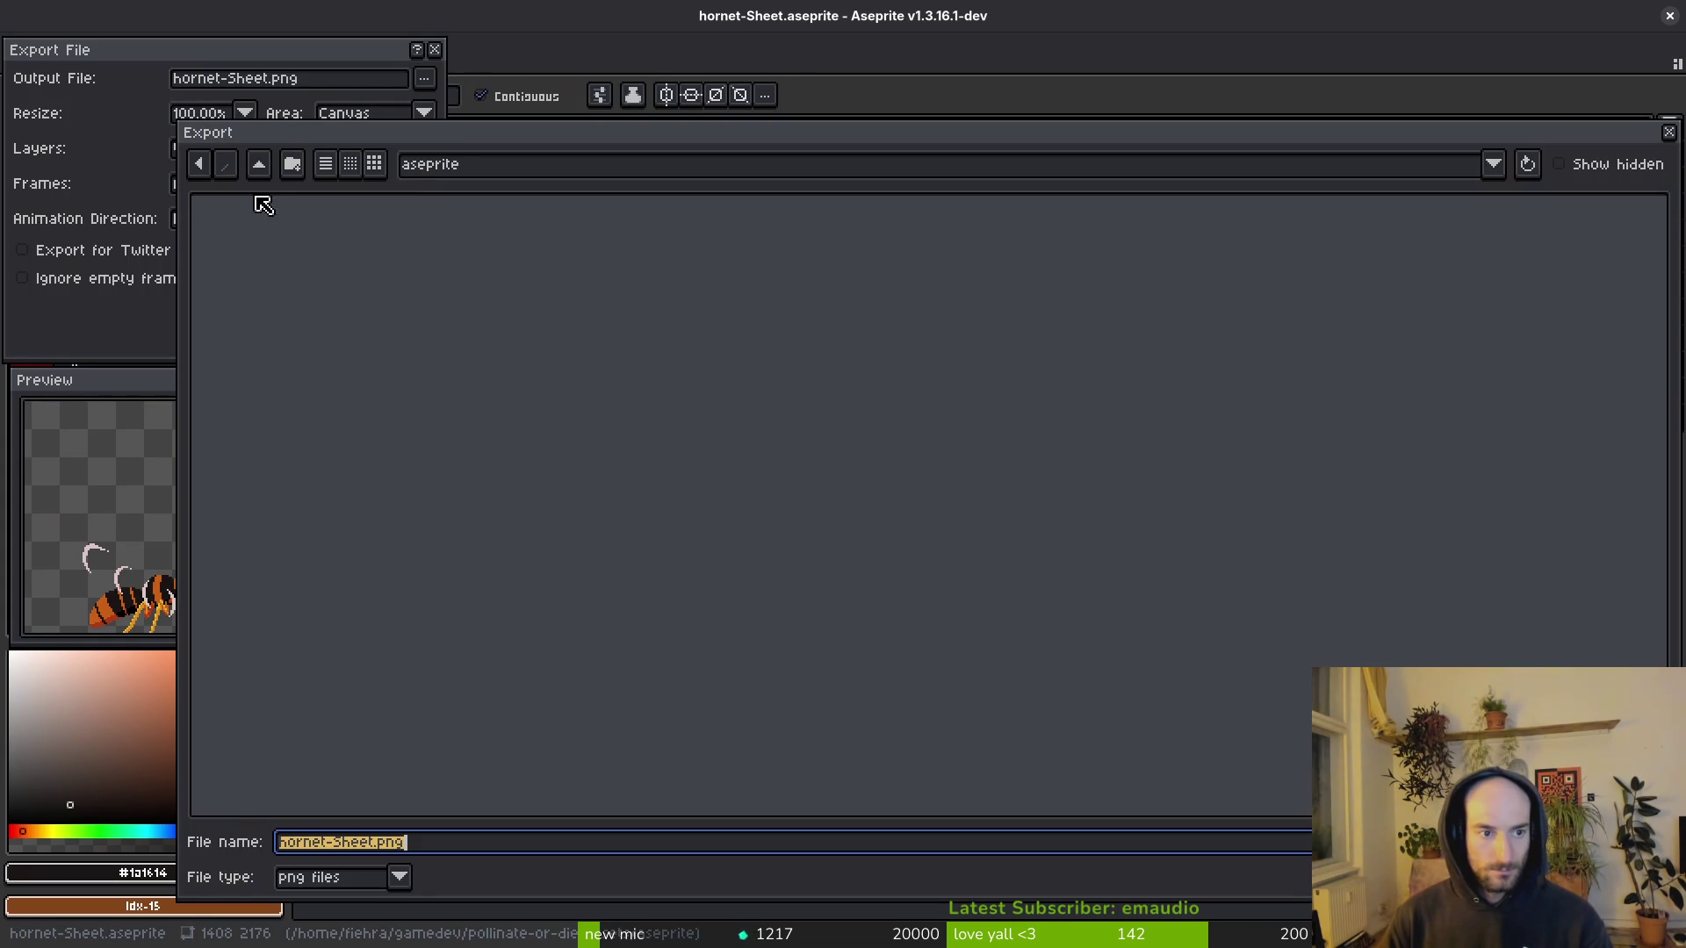
double_click(269, 237)
double_click(707, 279)
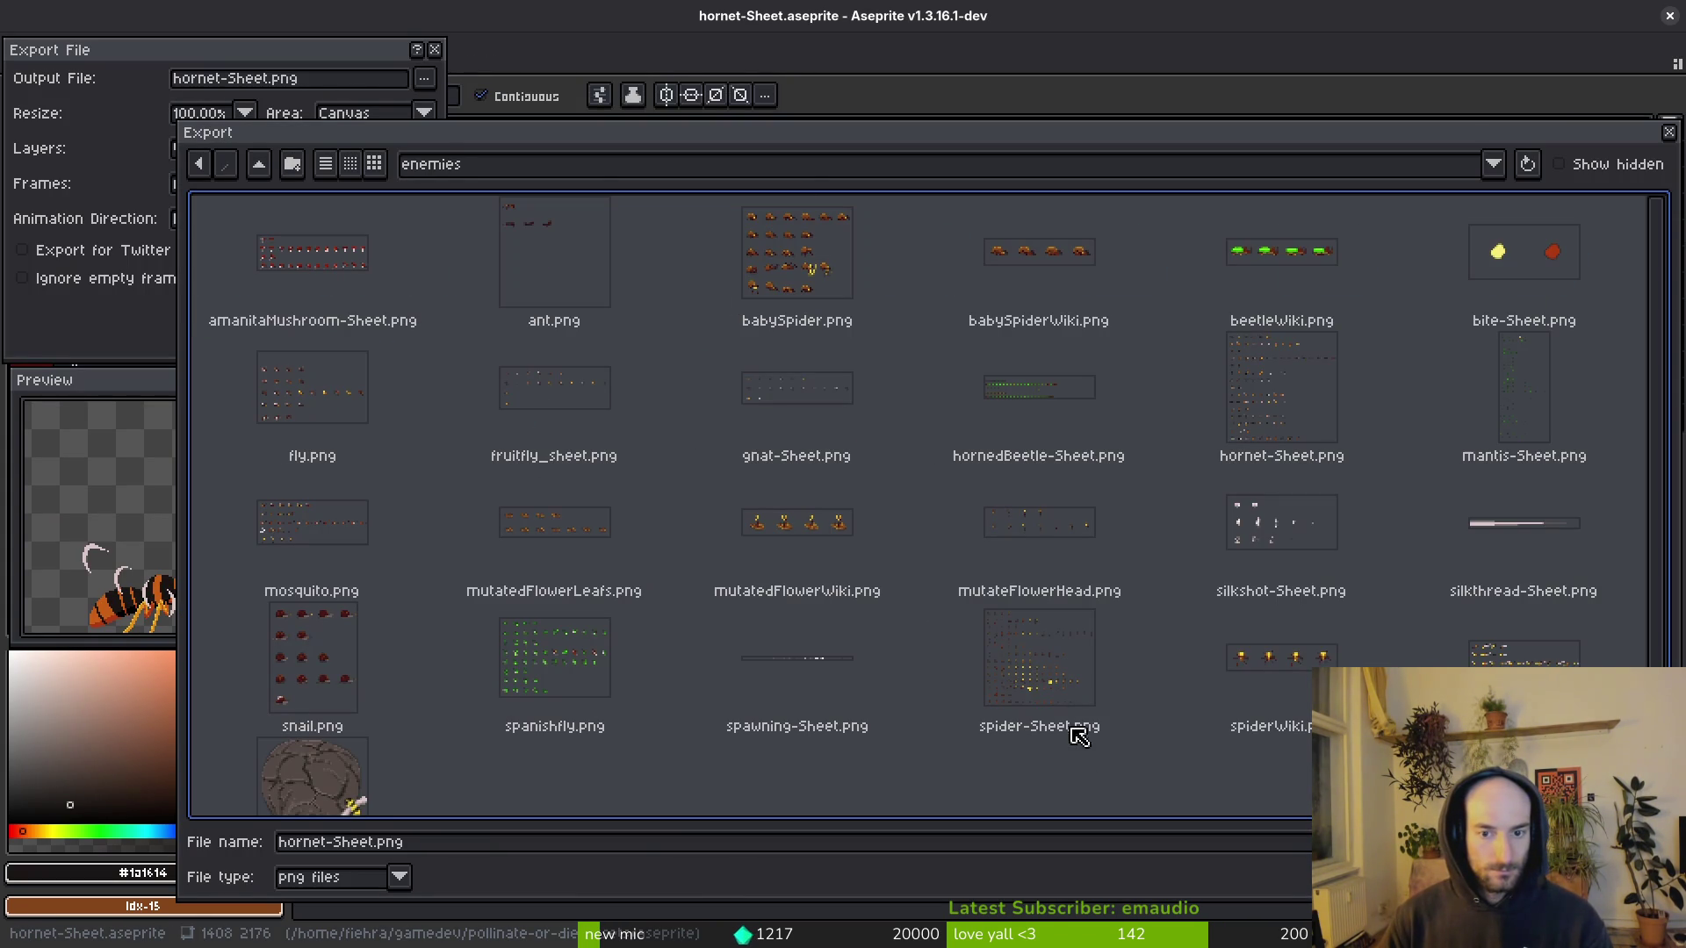
left_click(1308, 410)
key("Return")
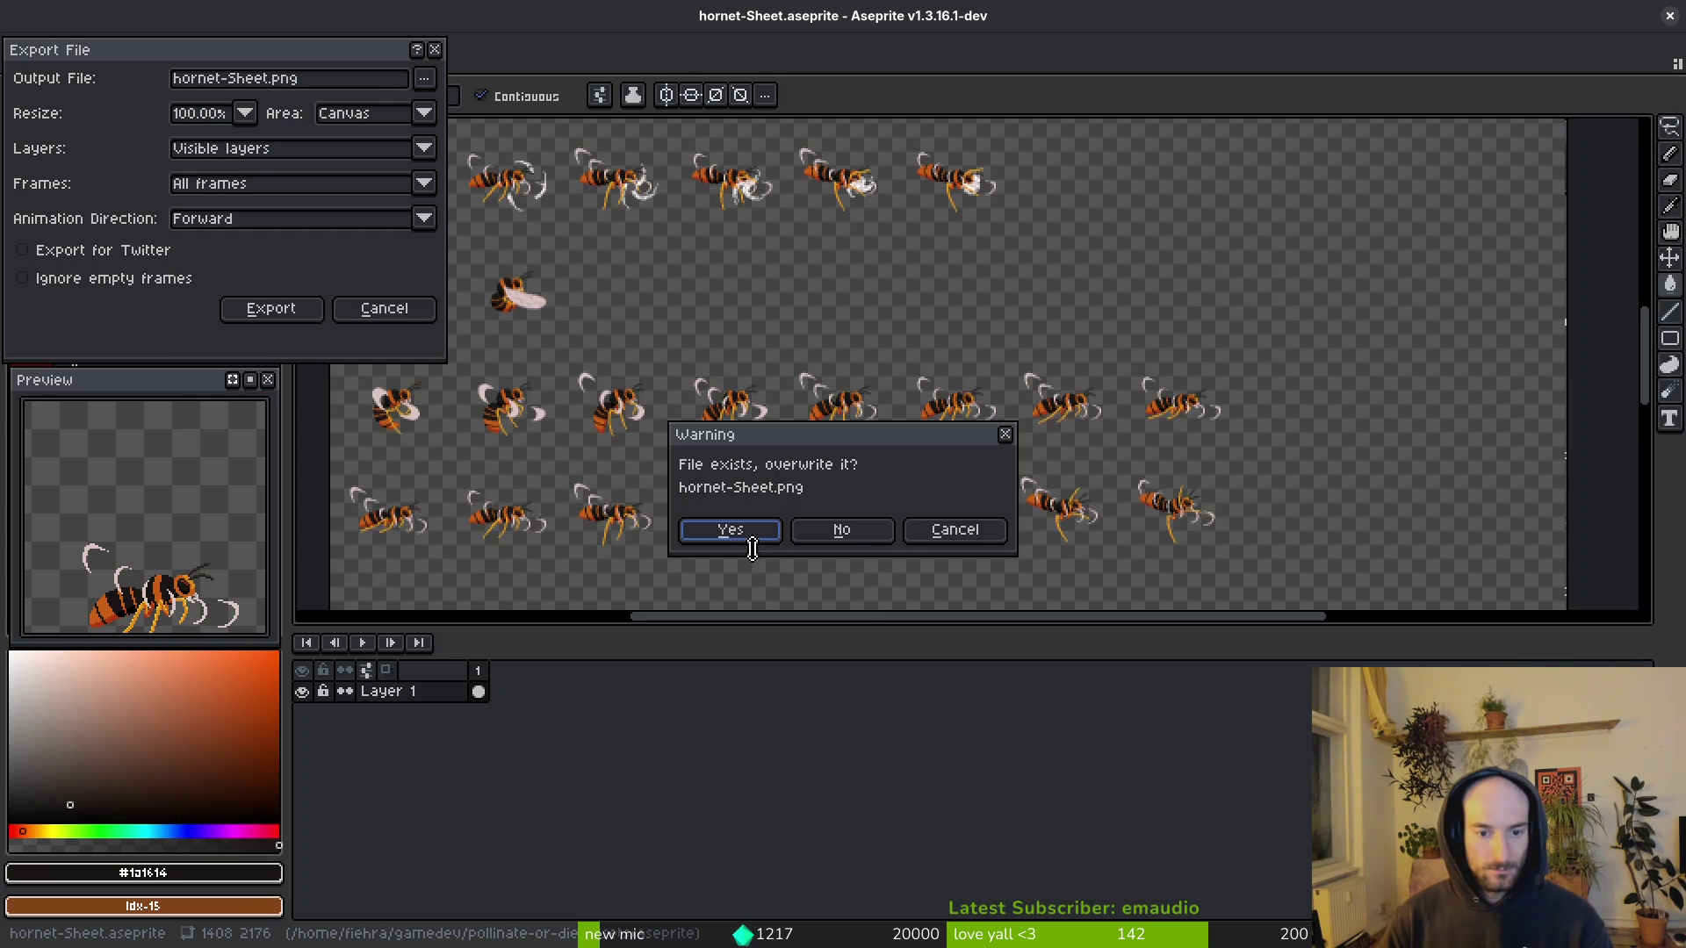
left_click(748, 535)
left_click(275, 308)
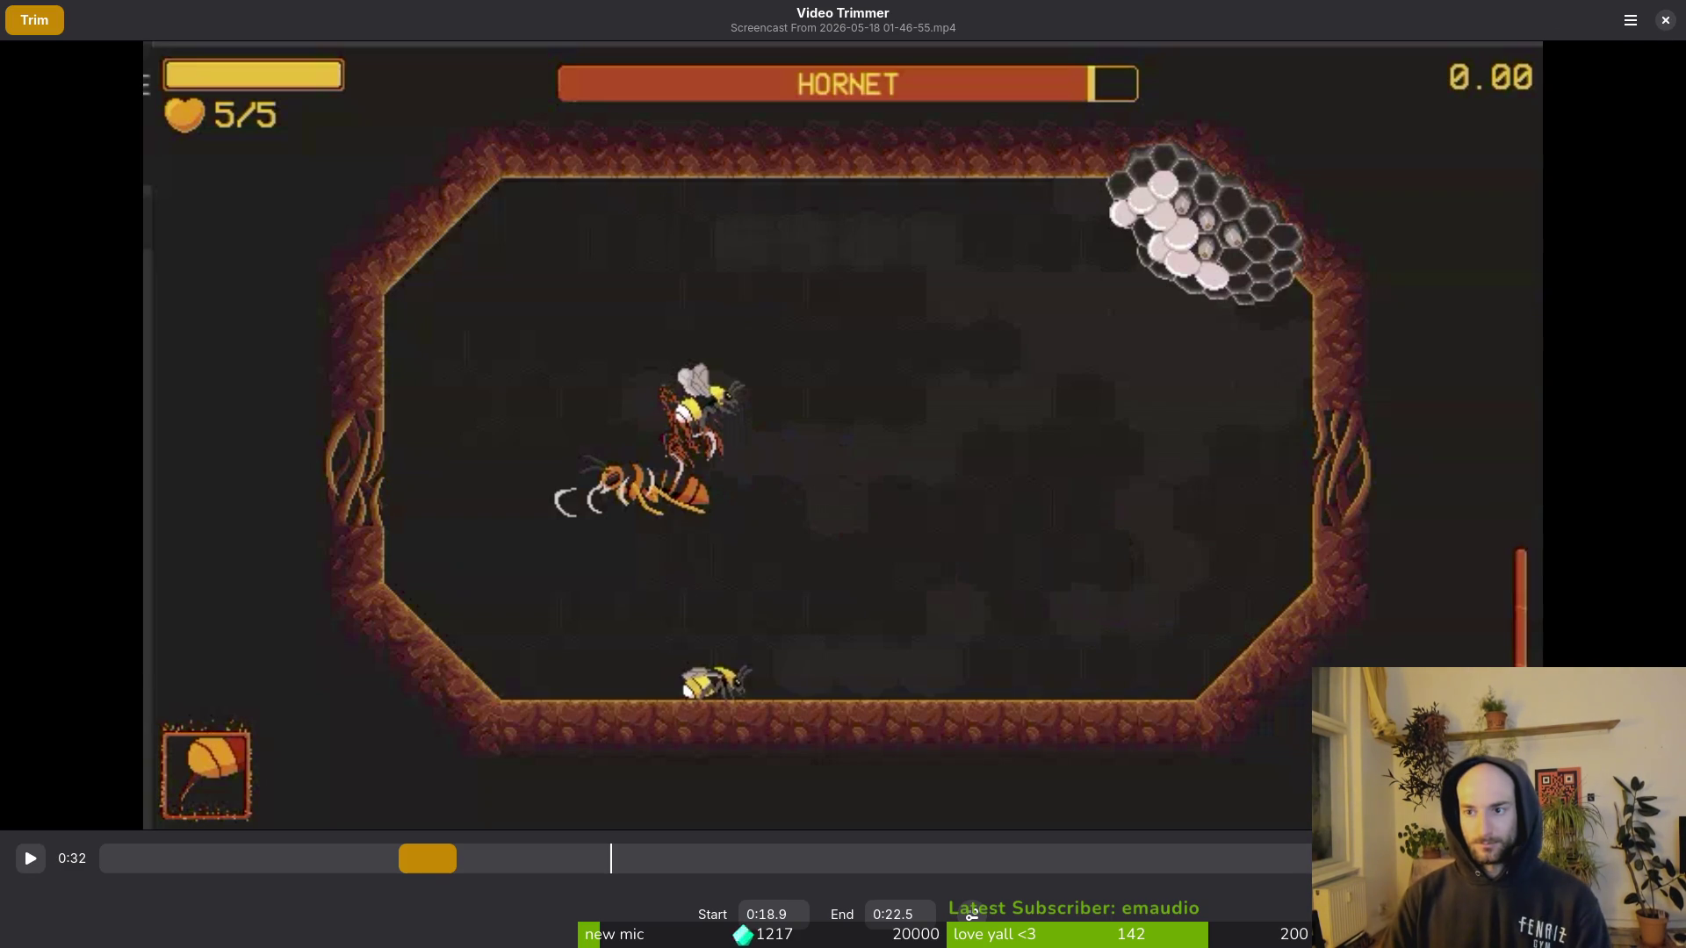
Step: Close Video Trimmer and pan up to view the re-exported hornet sprite sheet
left_click(1664, 21)
left_click_drag(983, 399, 985, 347)
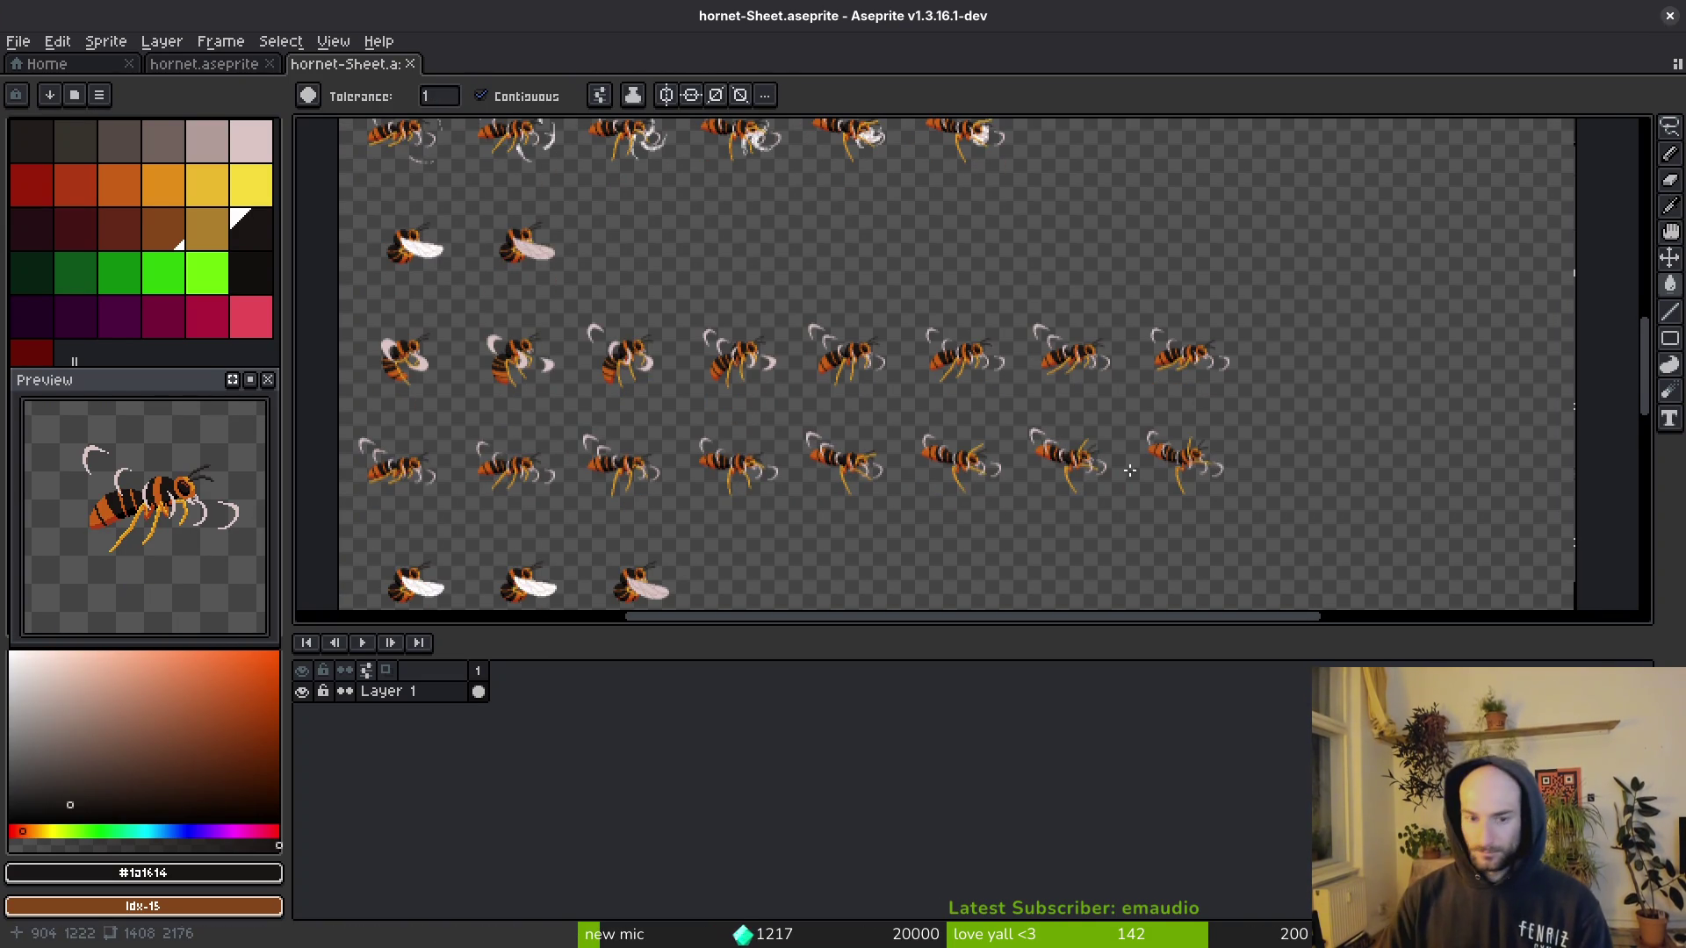
Step: Zoom out, cancel saving the hornet-Sheet document, and return to Godot
scroll(1133, 475, "down", 5)
key("ctrl+s")
left_click(917, 458)
left_click(1669, 132)
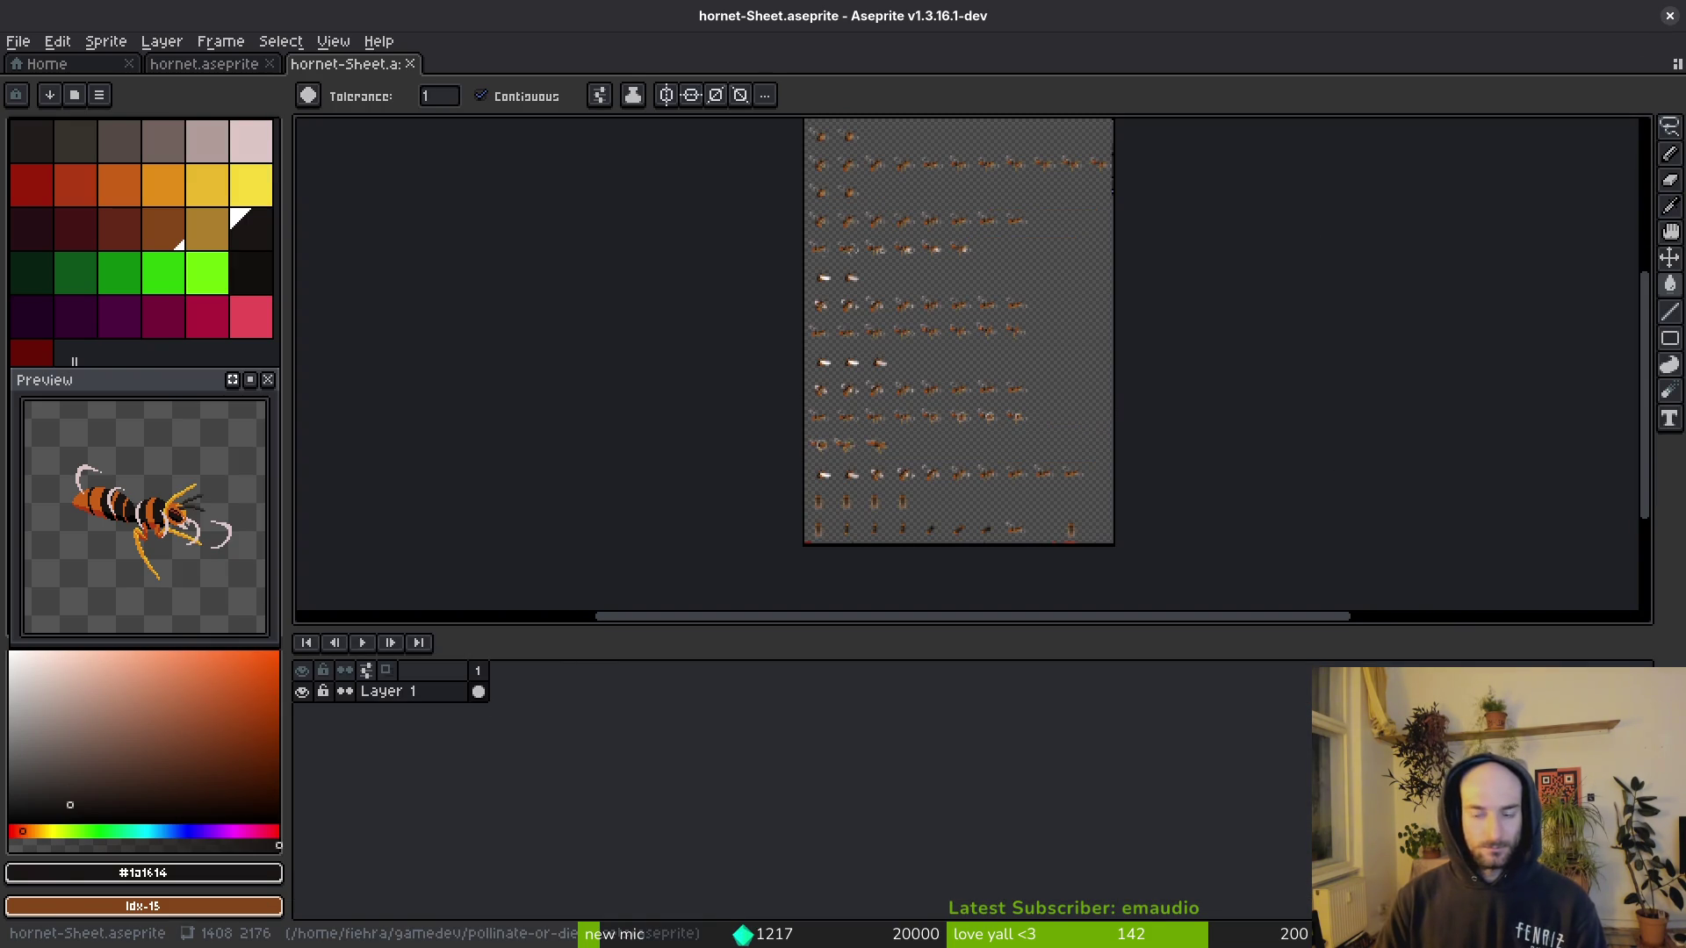
key("alt+Tab")
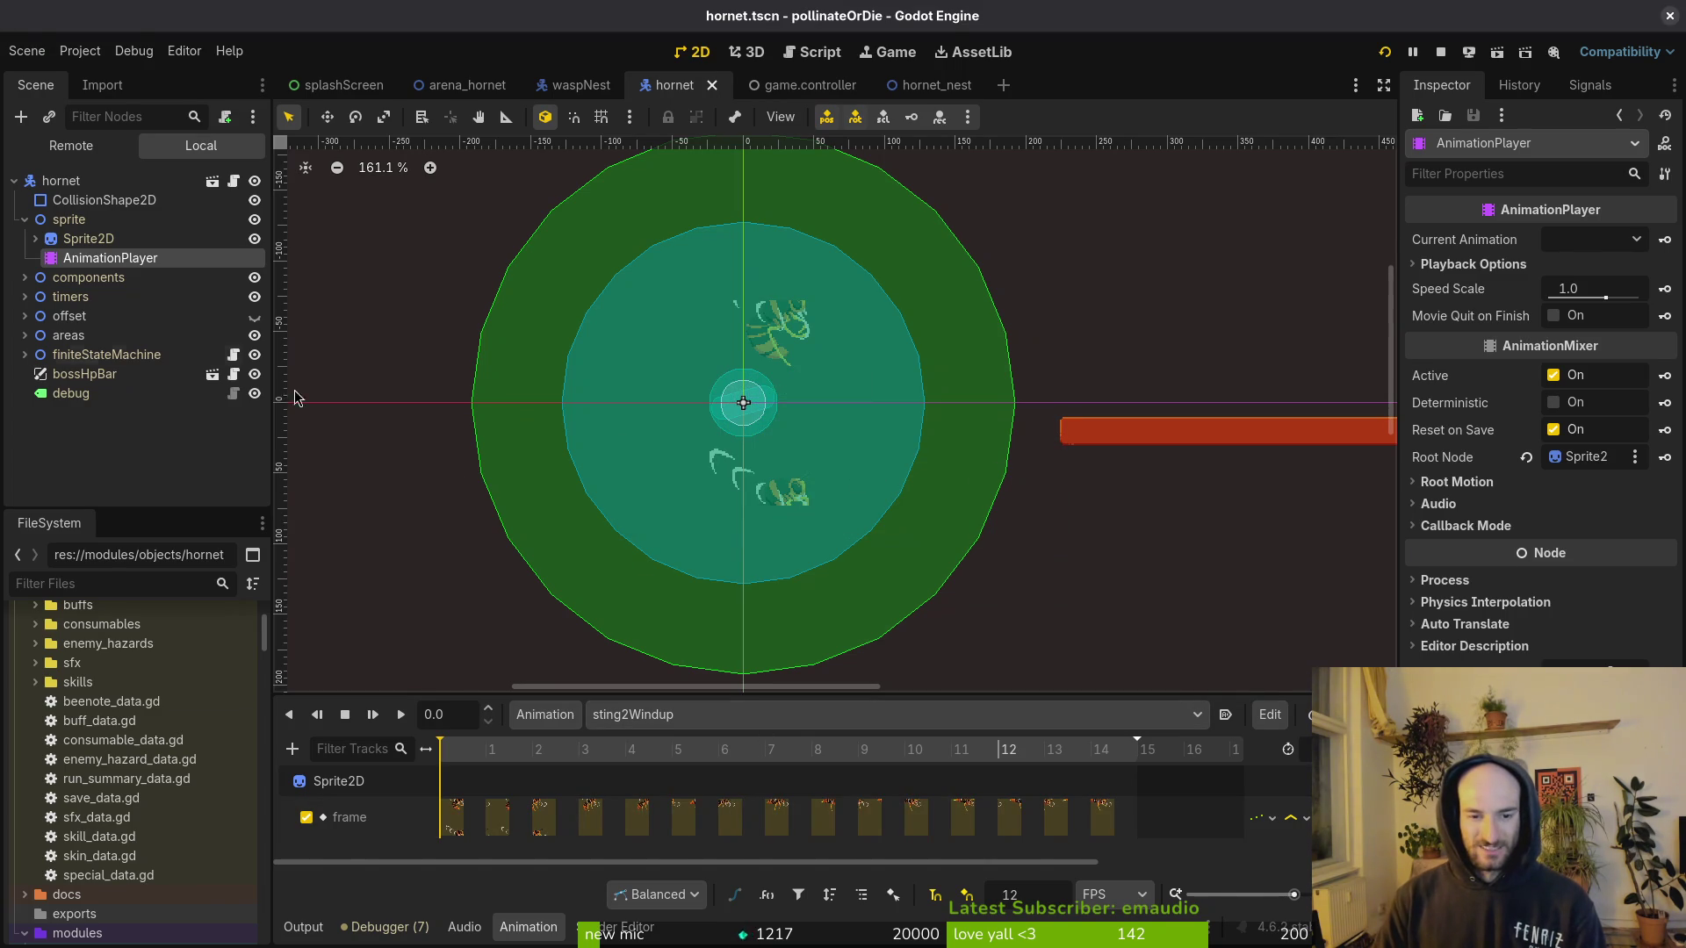
Step: Set the hornet Sprite2D to 17 vertical and 12 horizontal frames, then save
left_click(80, 241)
left_click(1602, 366)
type("17")
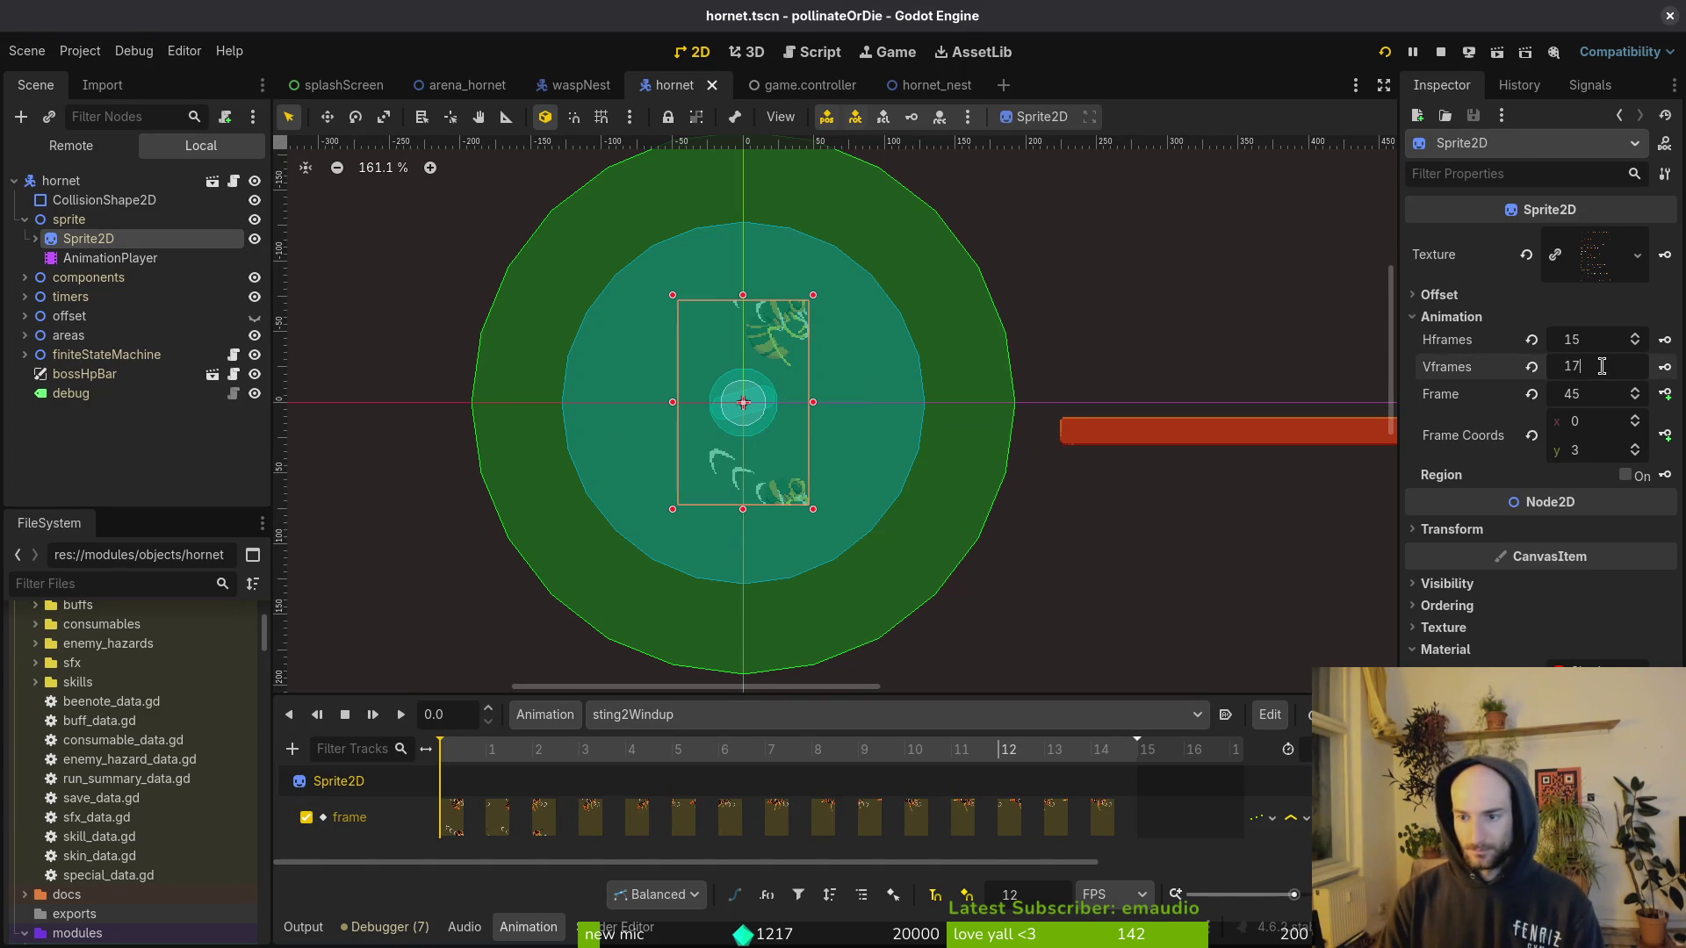
key("Return")
left_click(1604, 338)
key("Return")
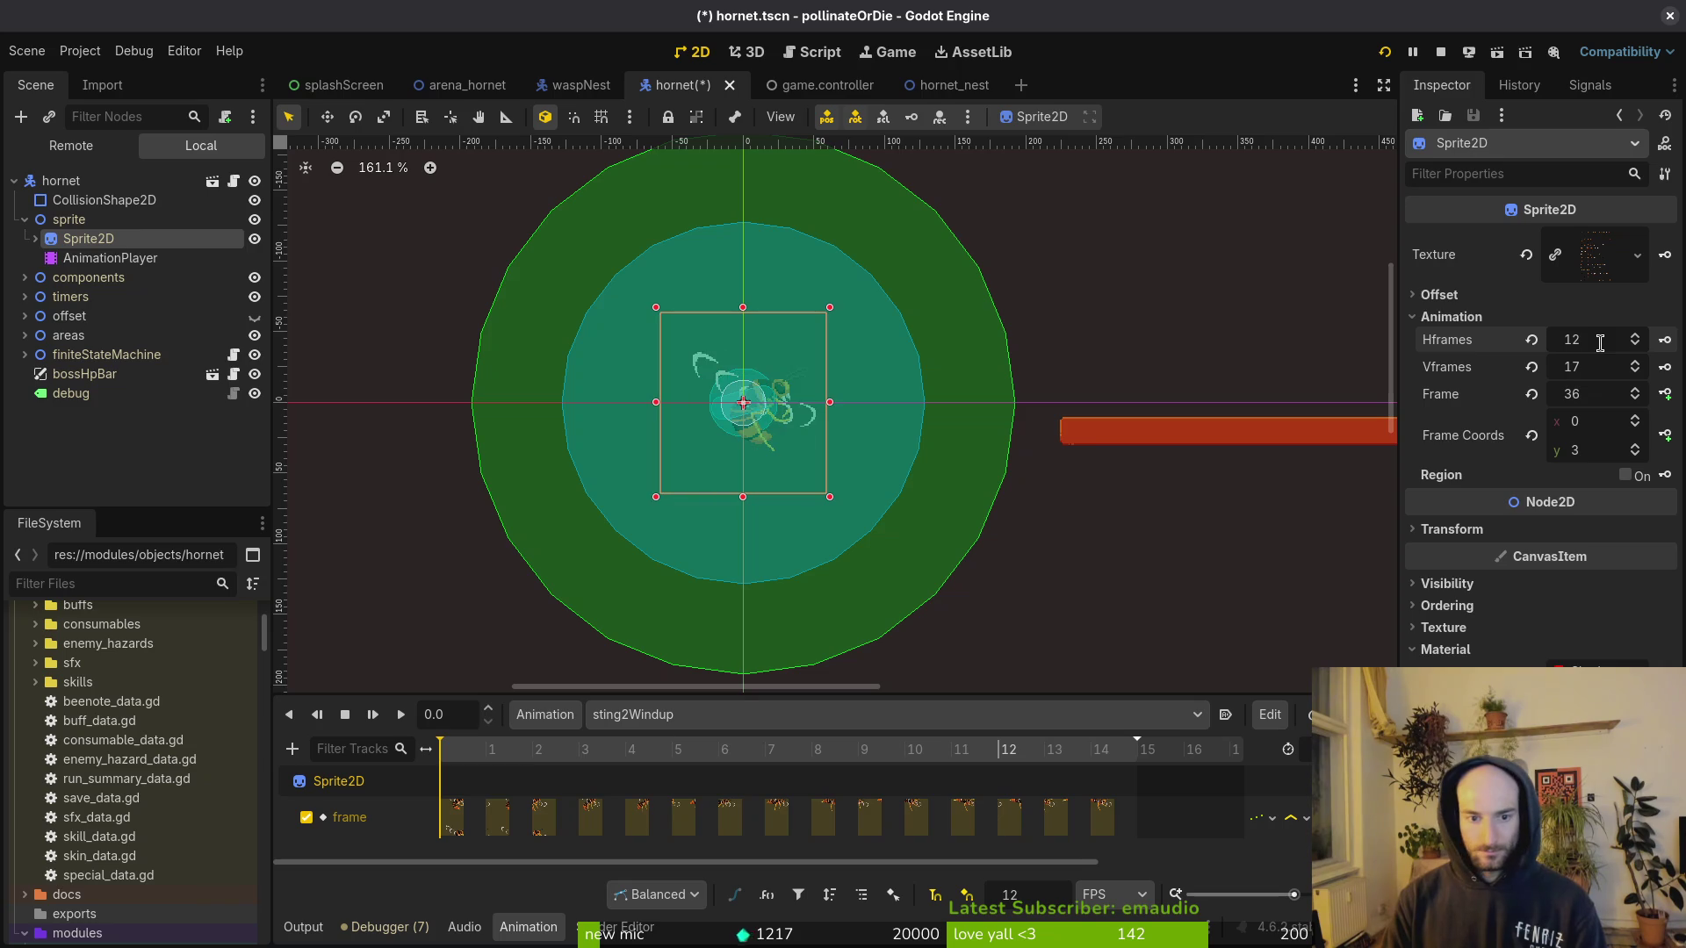
scroll(803, 448, "up", 5)
key("ctrl+s")
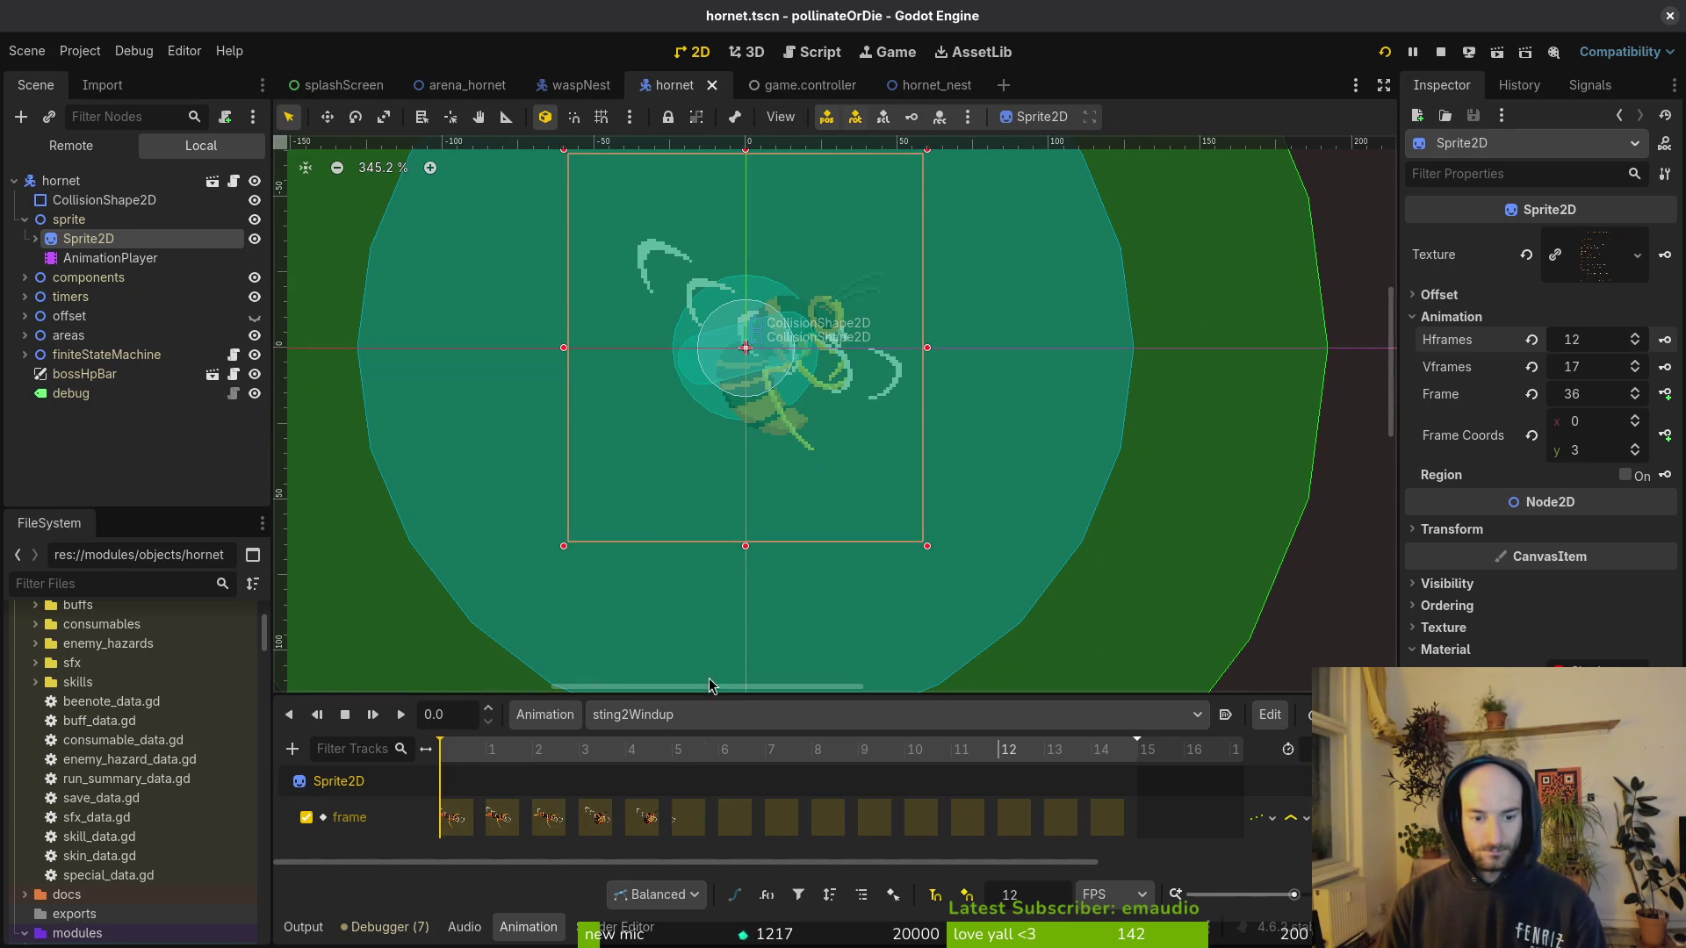
Step: Try 11, 13, then 10 horizontal frames, saving the hornet scene along the way
left_click(1576, 341)
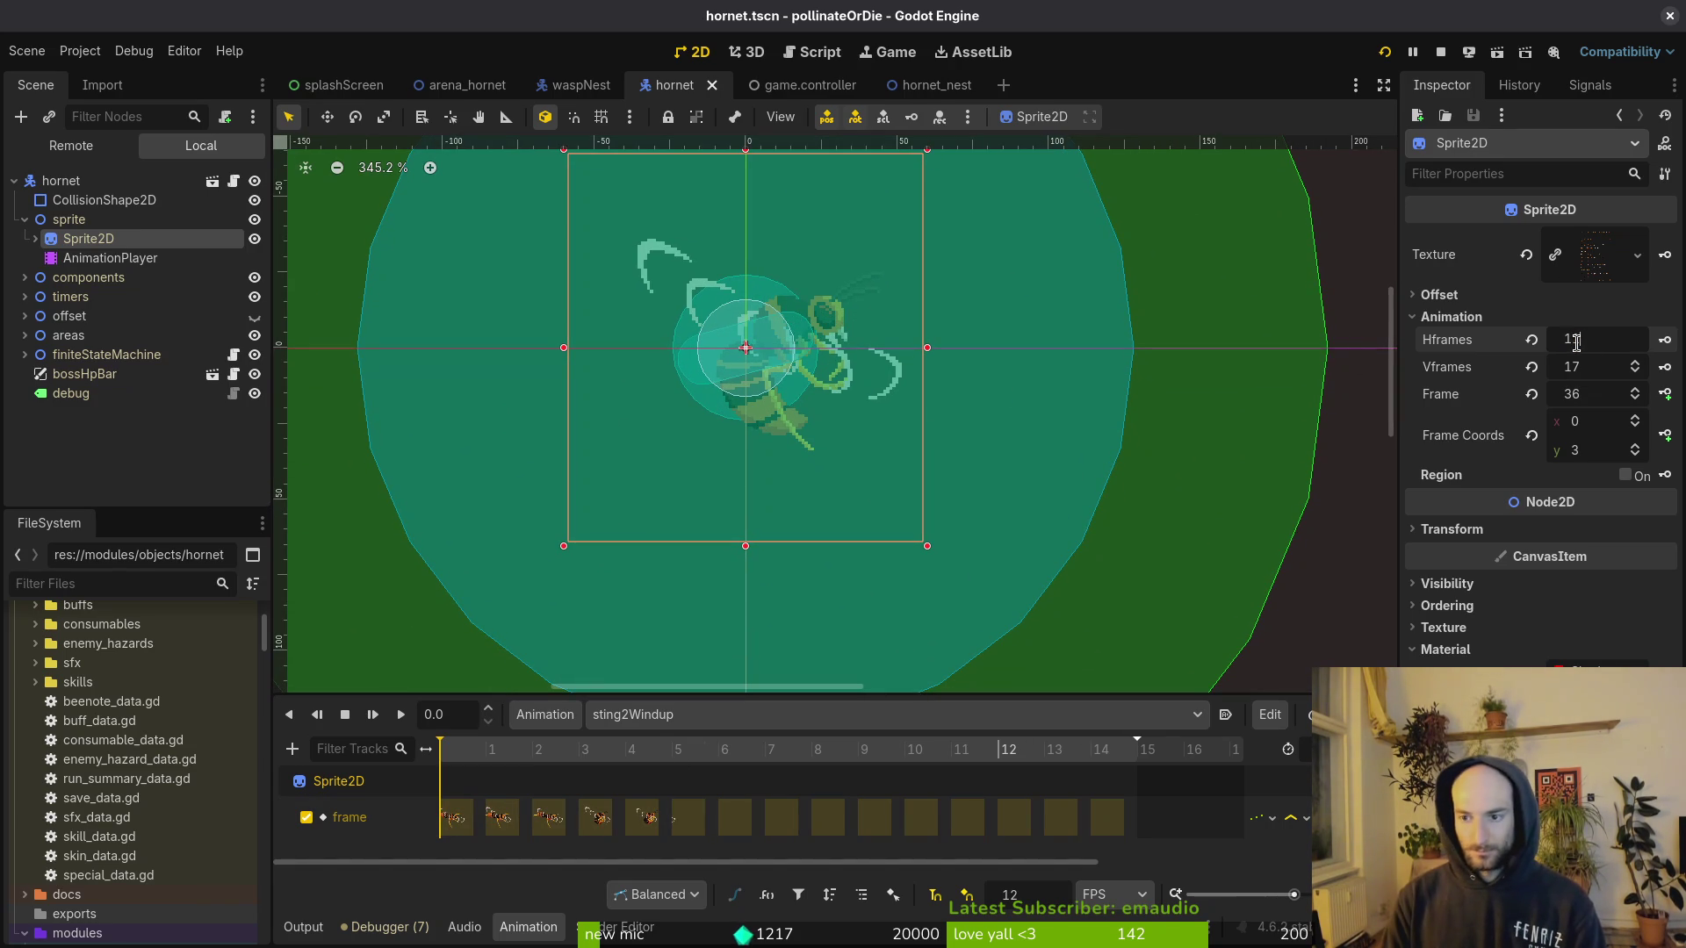
key("Return")
key("ctrl+s")
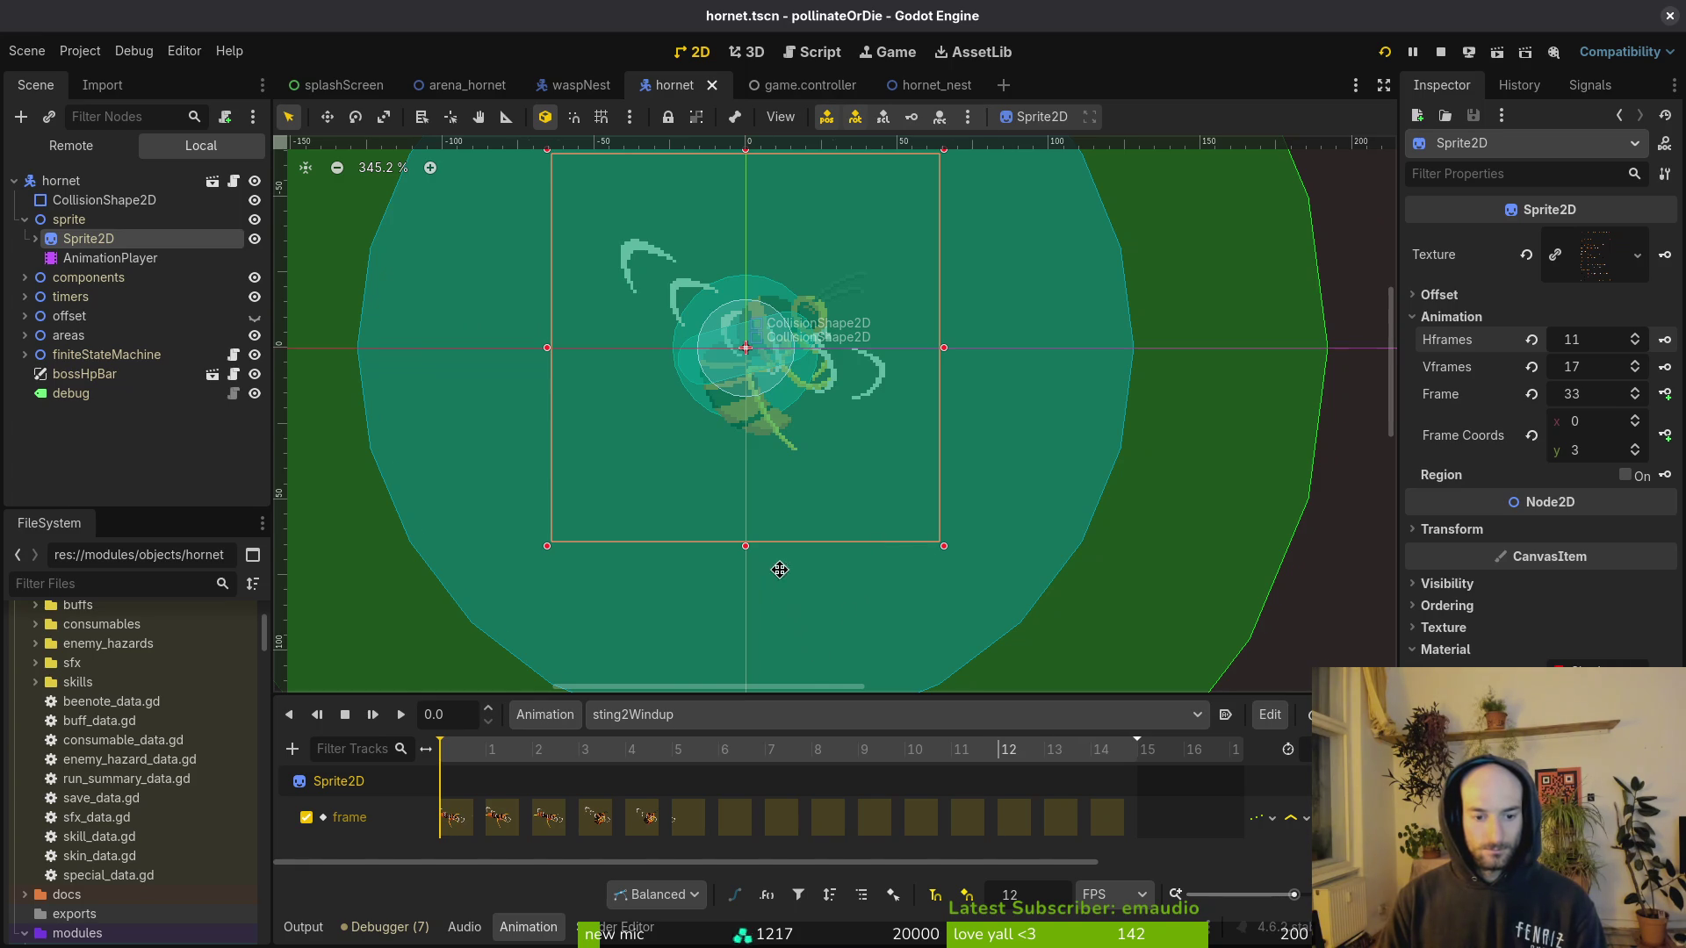
scroll(776, 572, "left", 4)
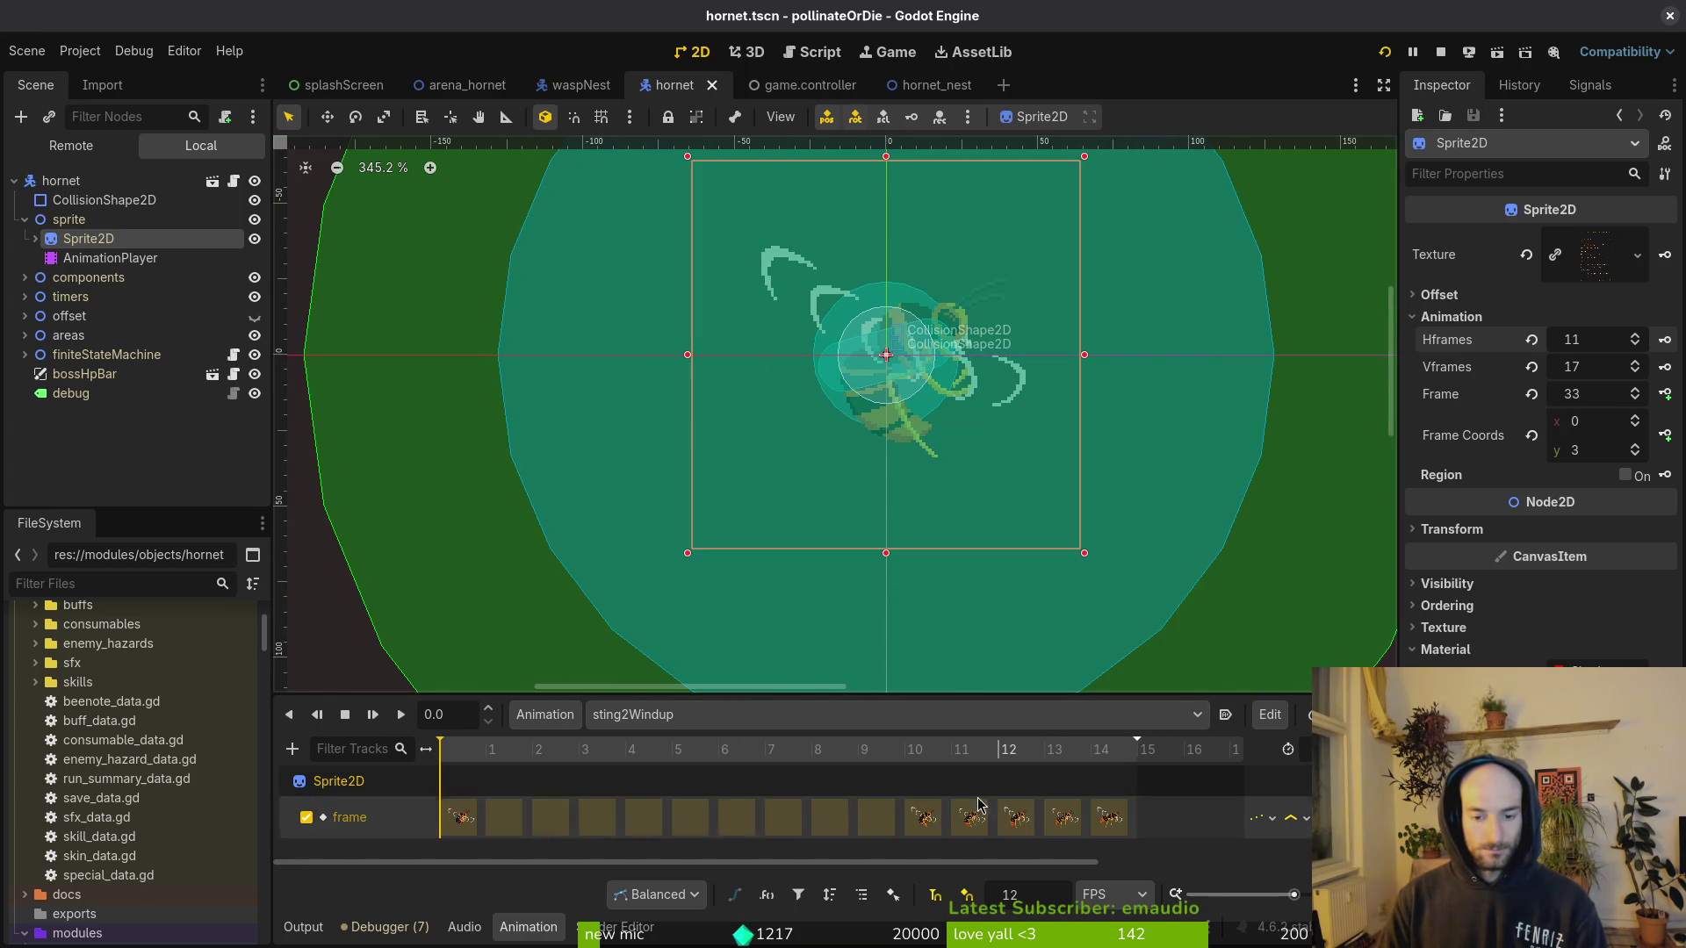
left_click(1611, 338)
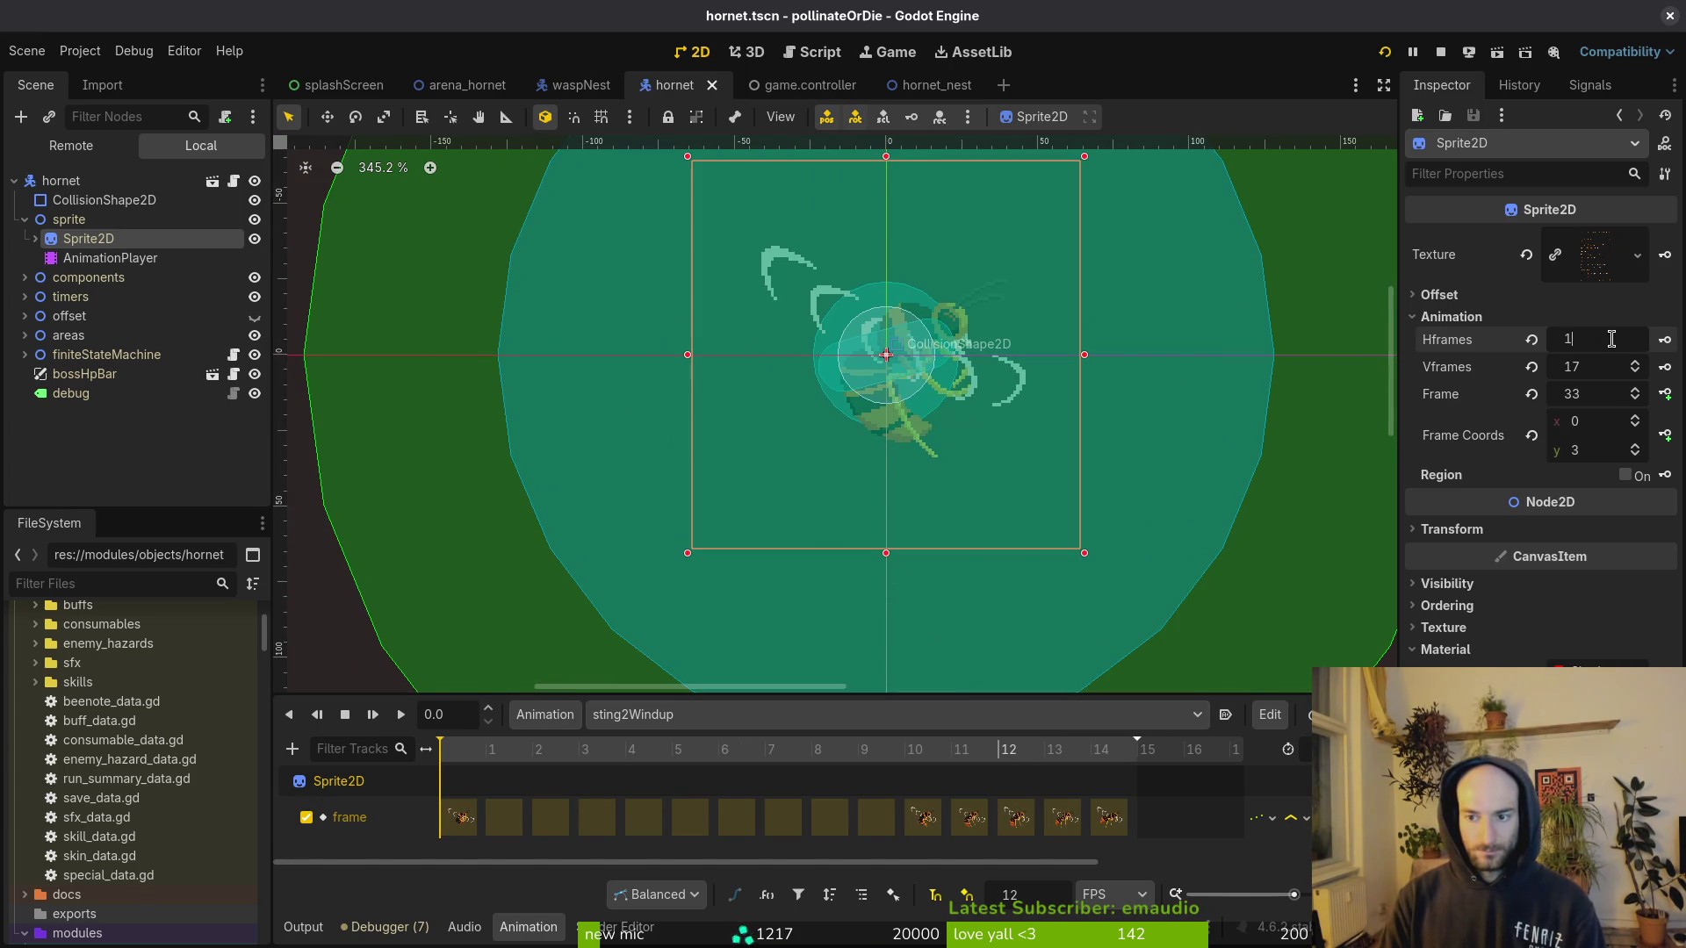
type("3")
key("Return")
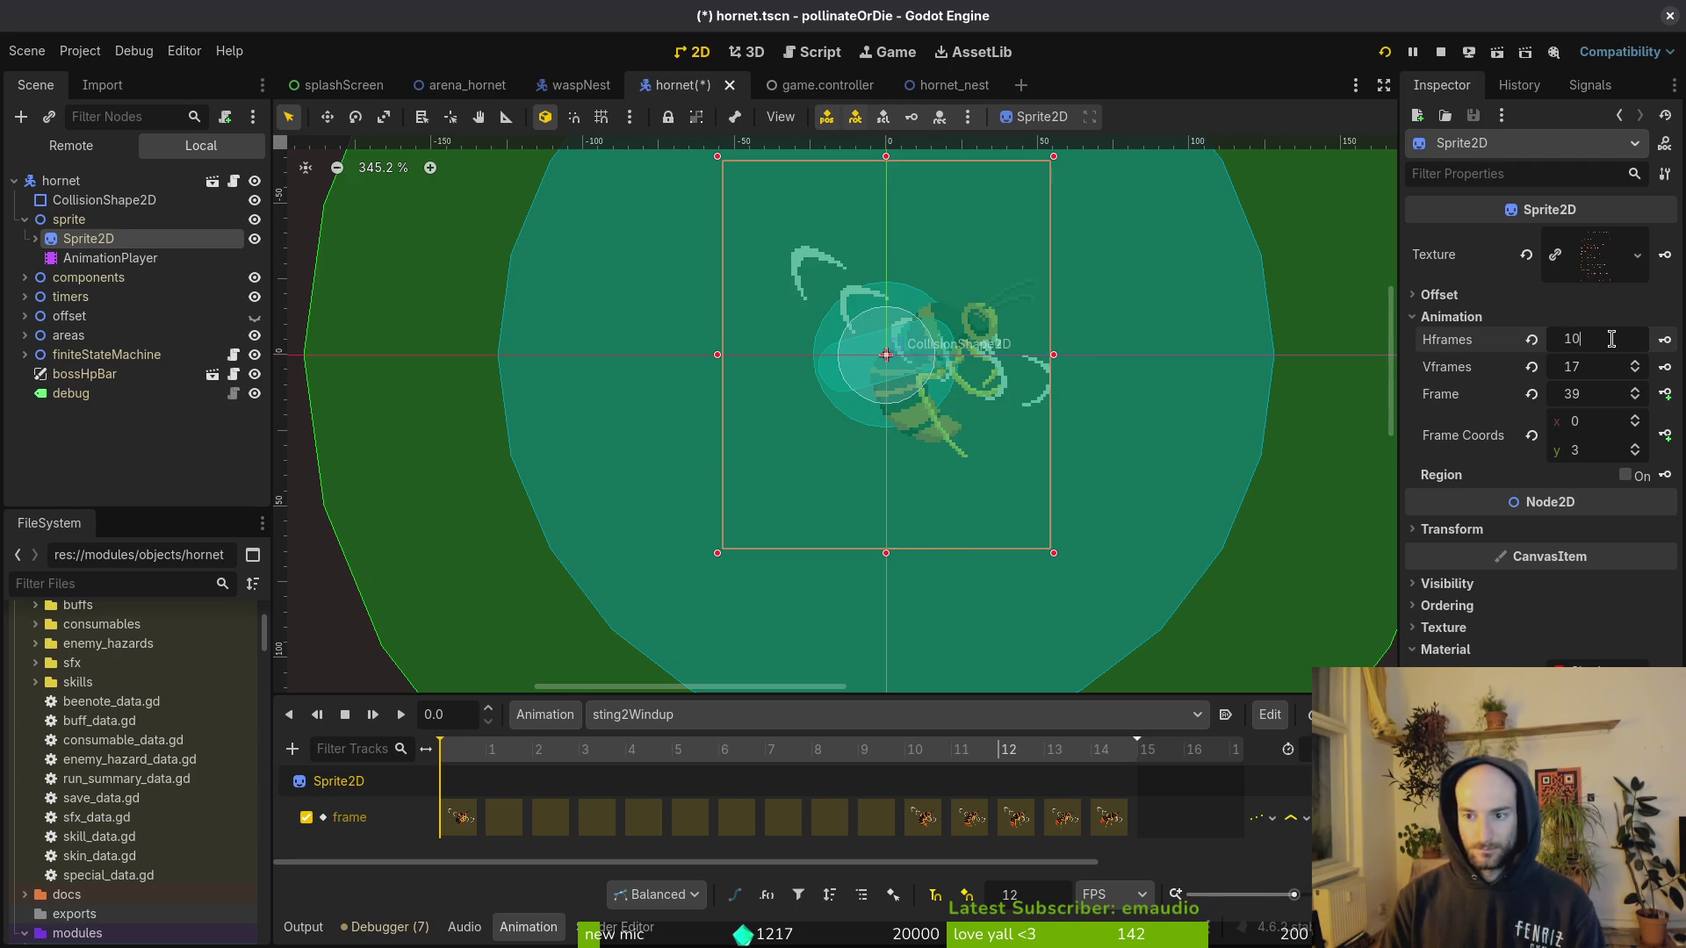
key("Return")
key("ctrl+s")
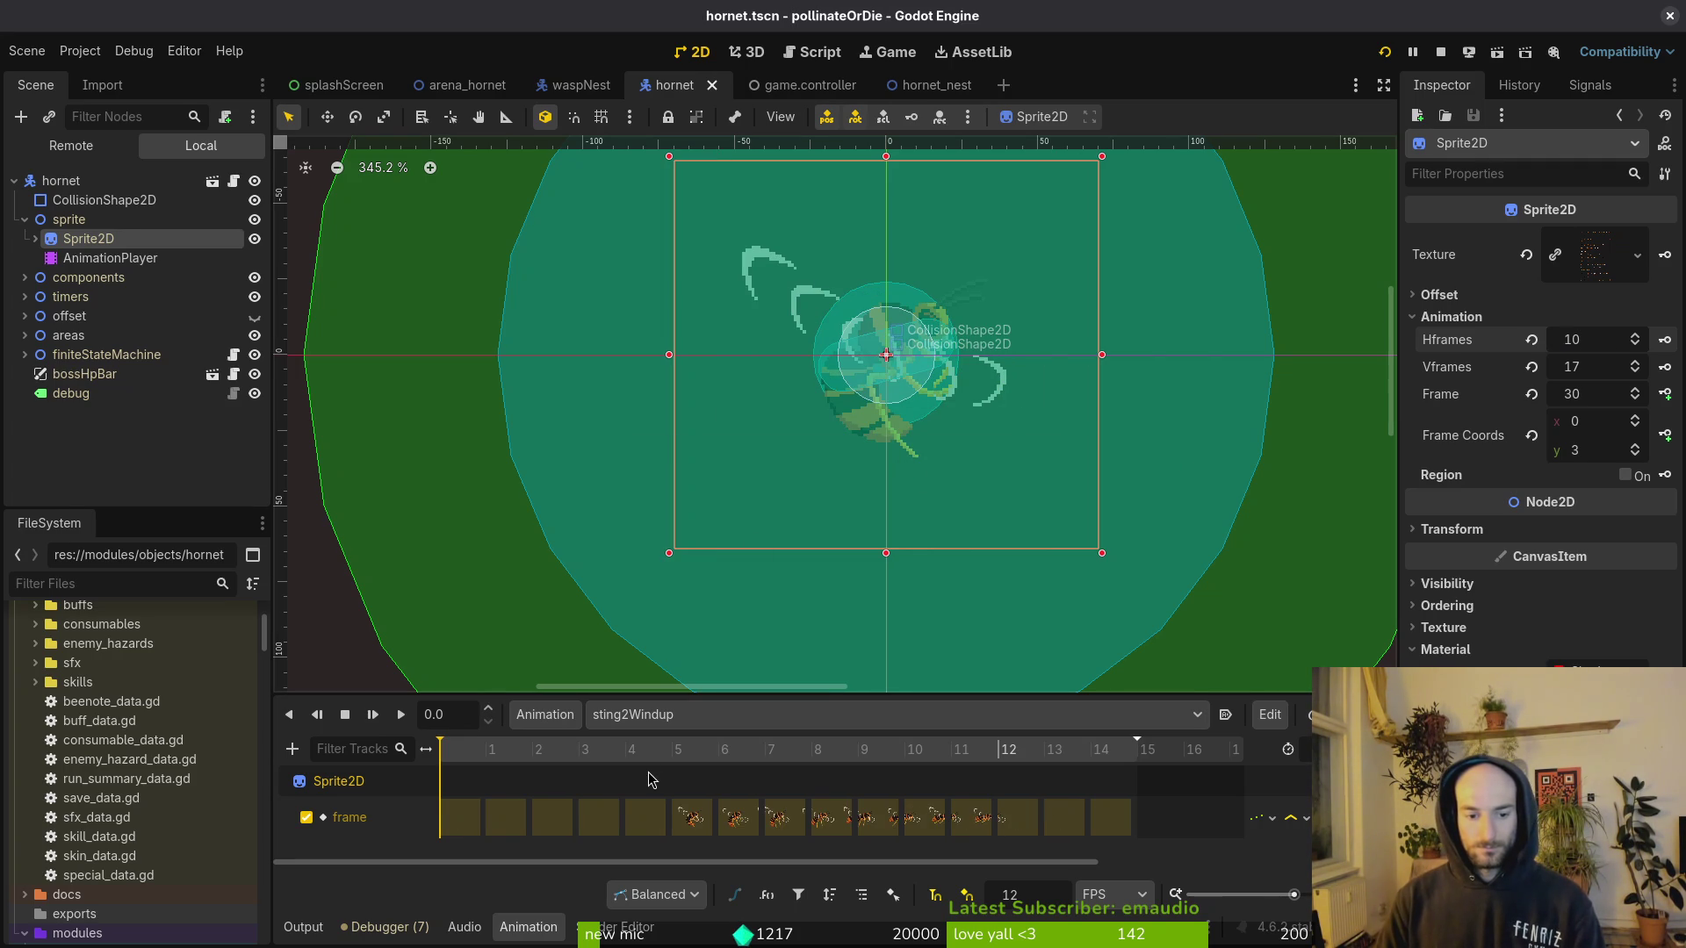
Step: Settle on 11 horizontal frames, save, and scrub the preview to 0.5 seconds
scroll(1002, 391, "down", 2)
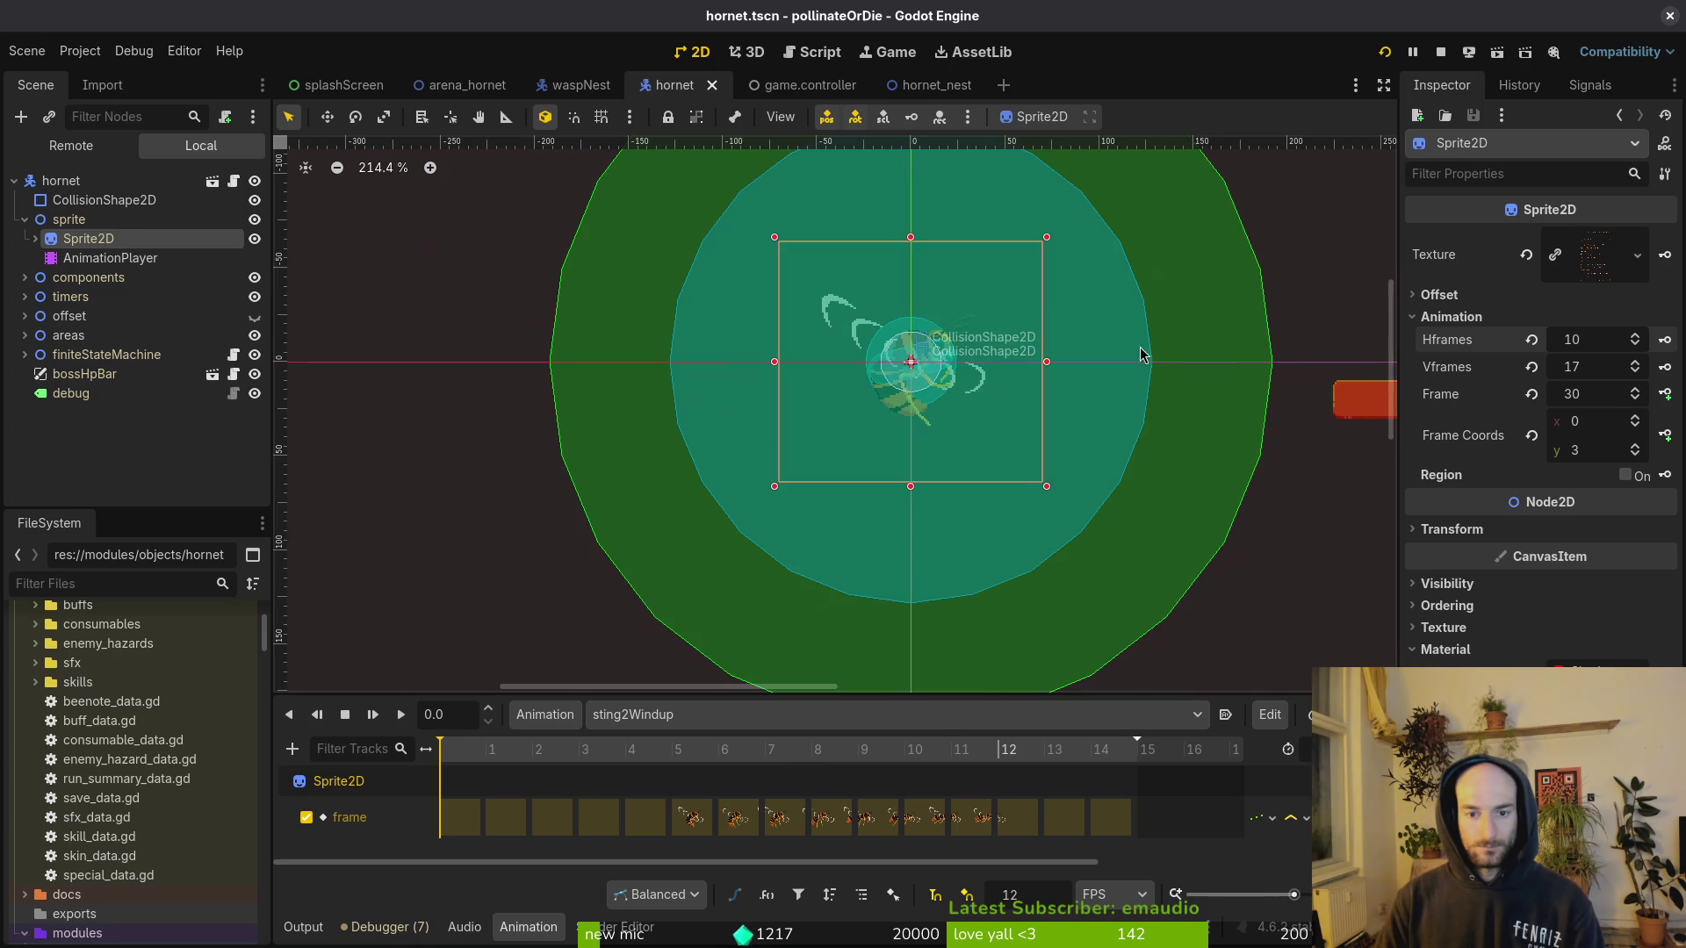
left_click(1599, 340)
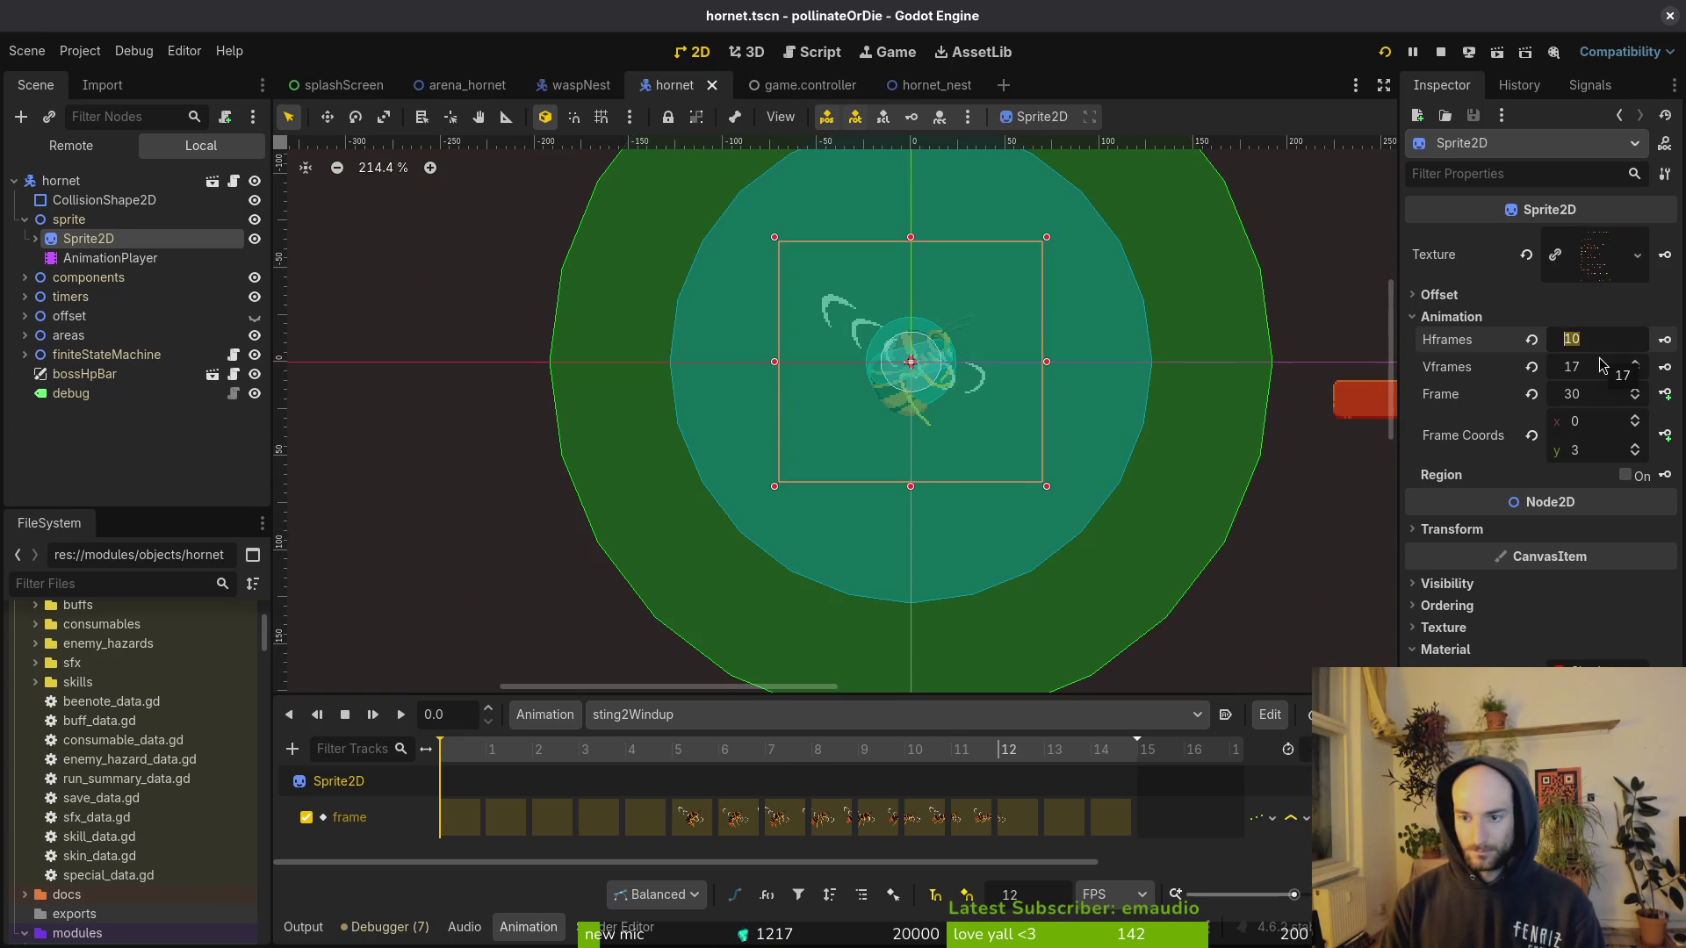
type("11")
key("Return")
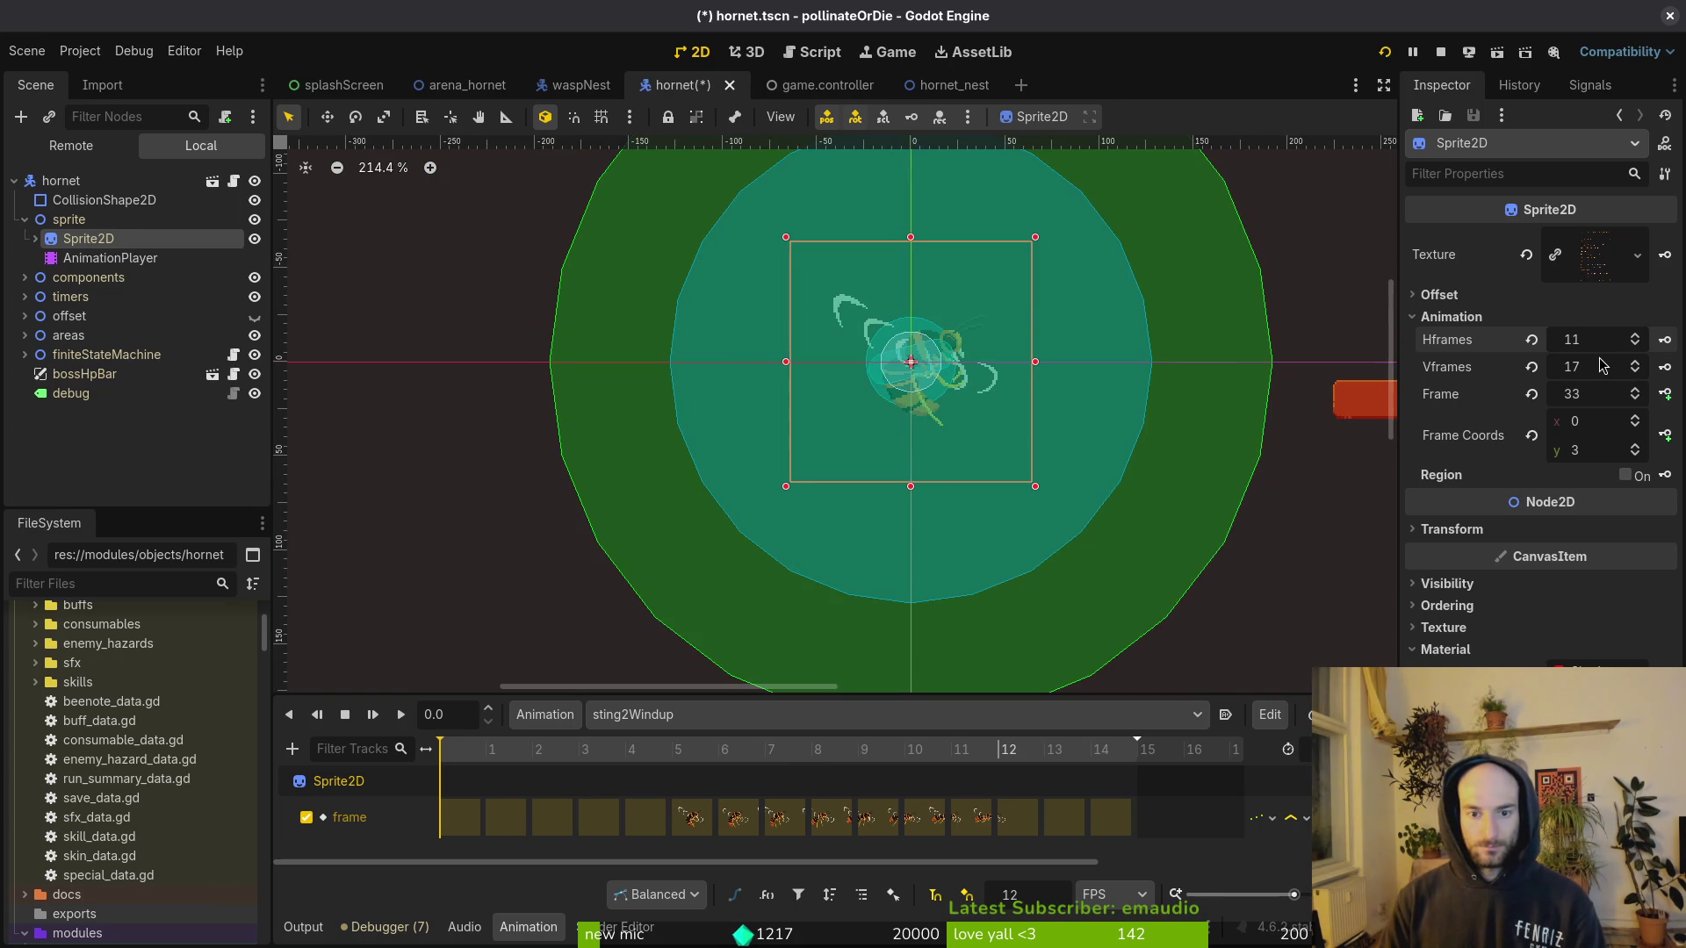
key("ctrl+s")
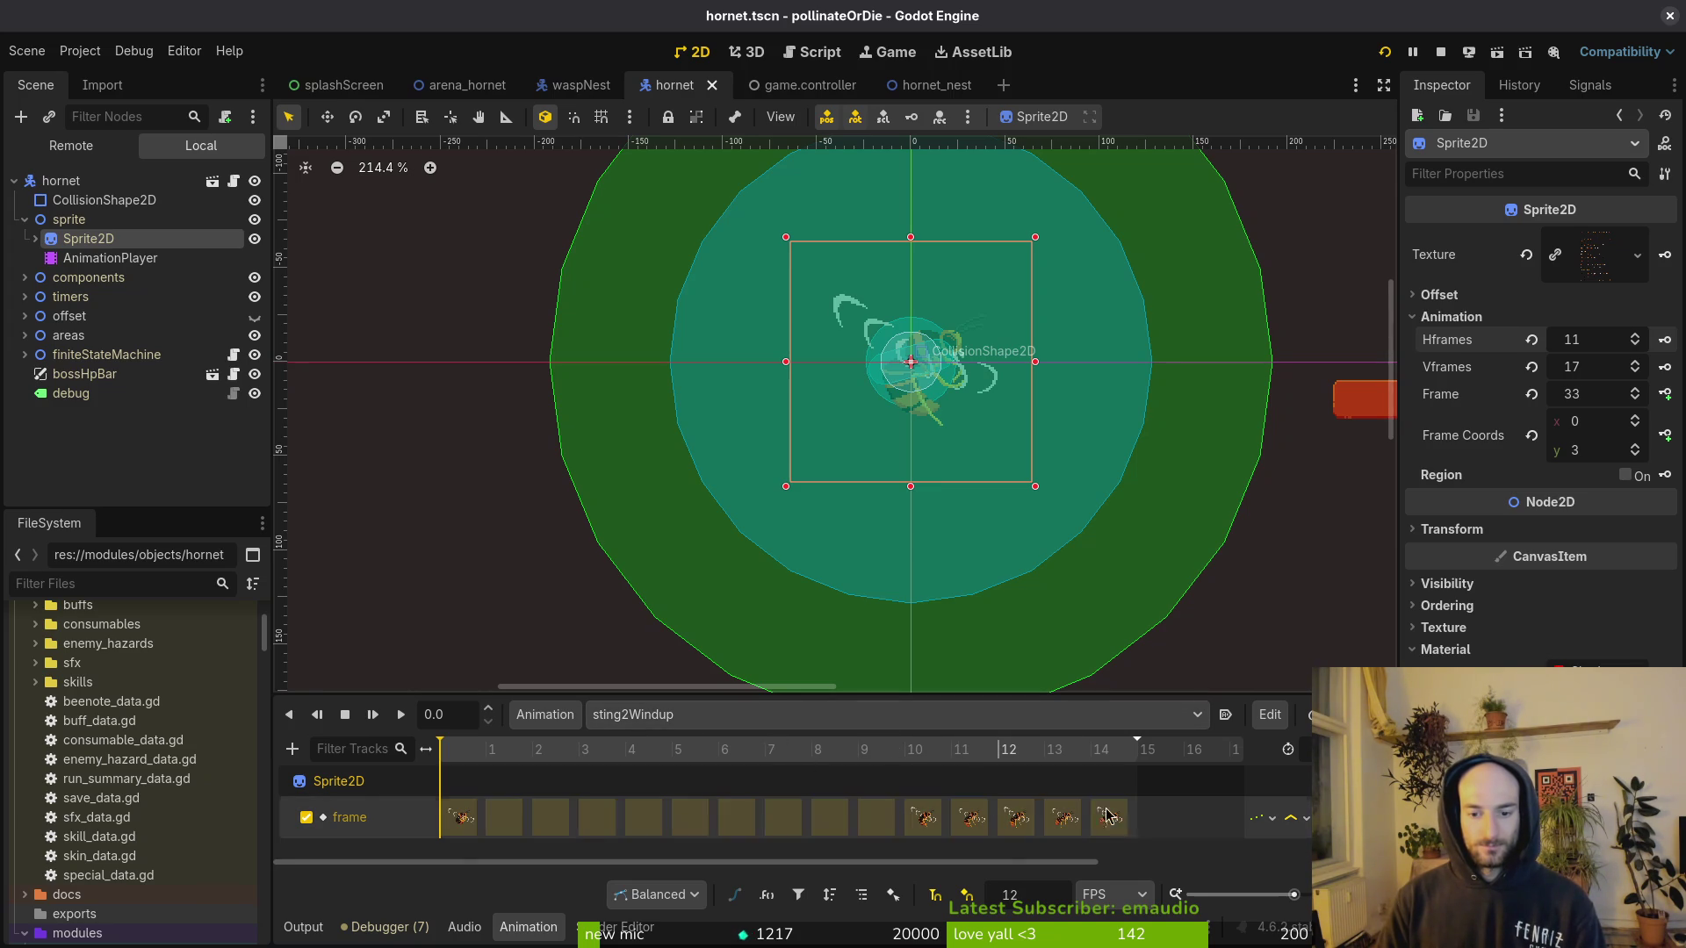
left_click_drag(1001, 749, 718, 749)
Step: Switch the AnimationPlayer to aircutter, then aircutterRecovery, and play its preview
left_click(676, 715)
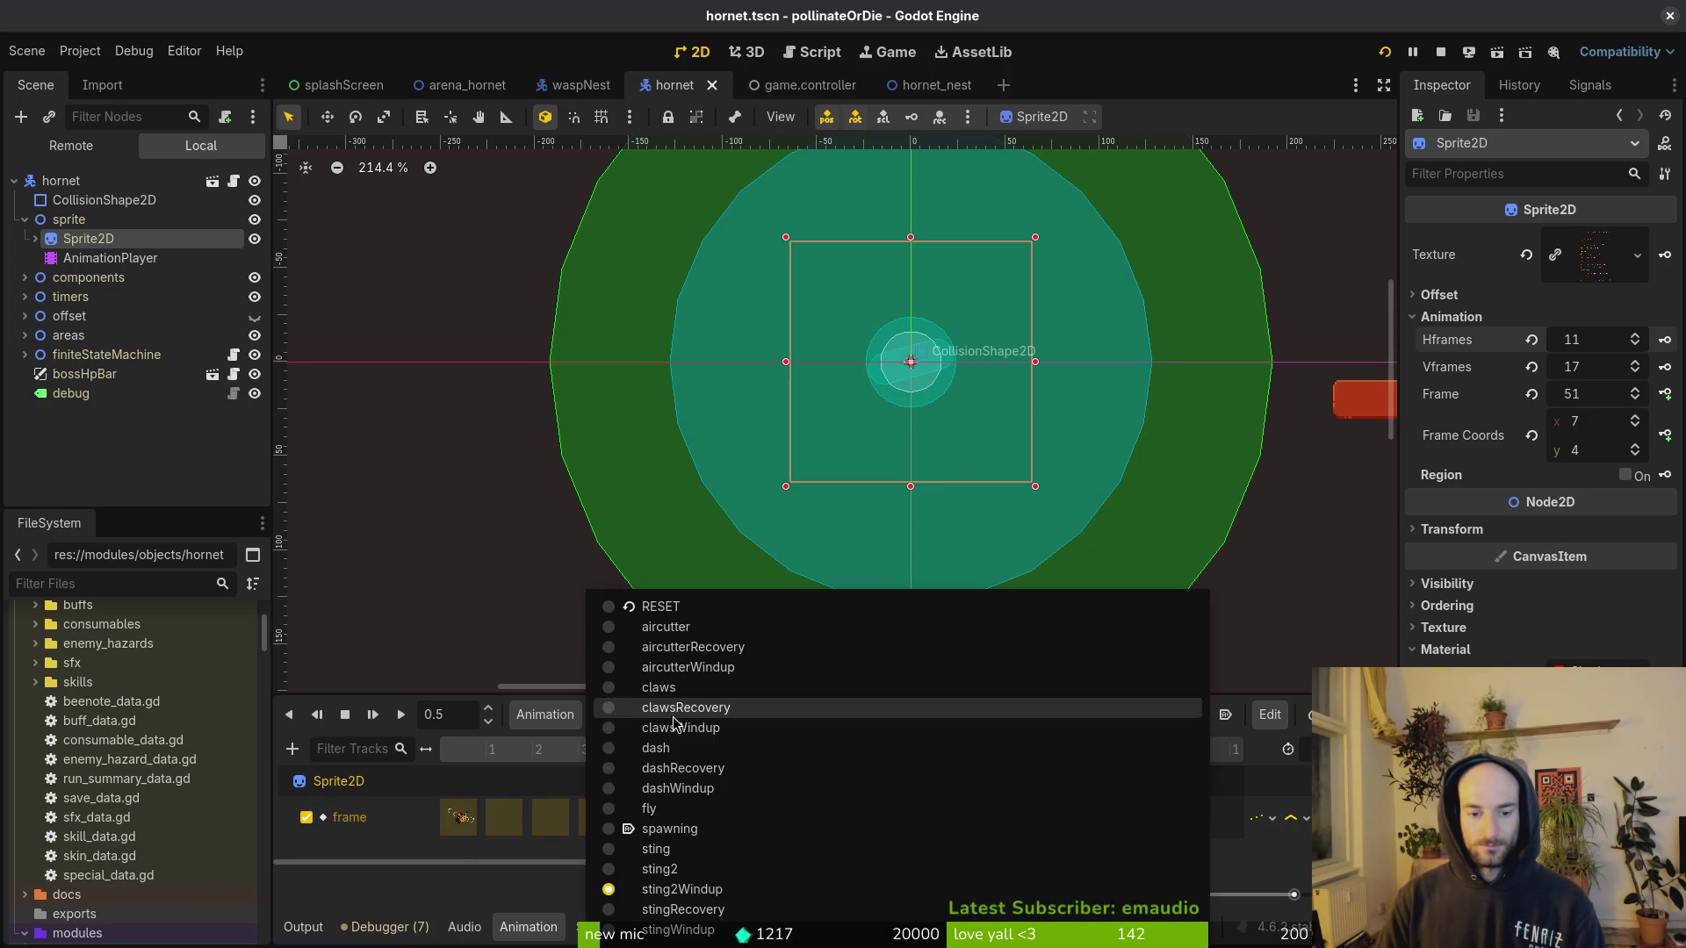
left_click(707, 627)
left_click(650, 717)
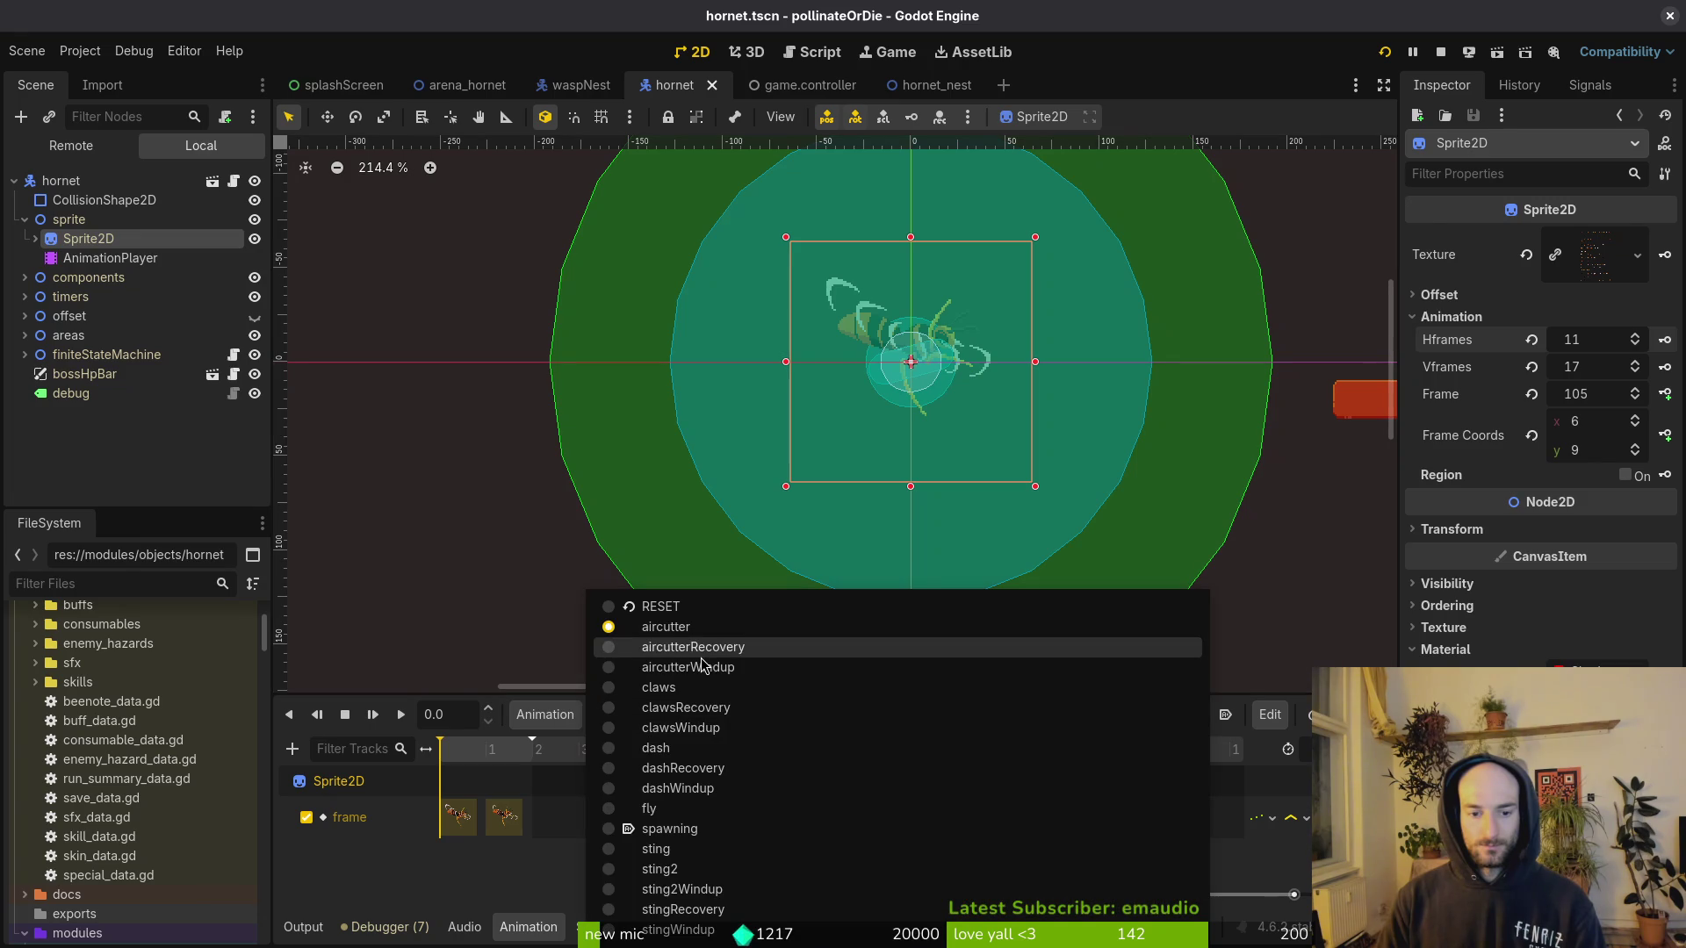
left_click(703, 647)
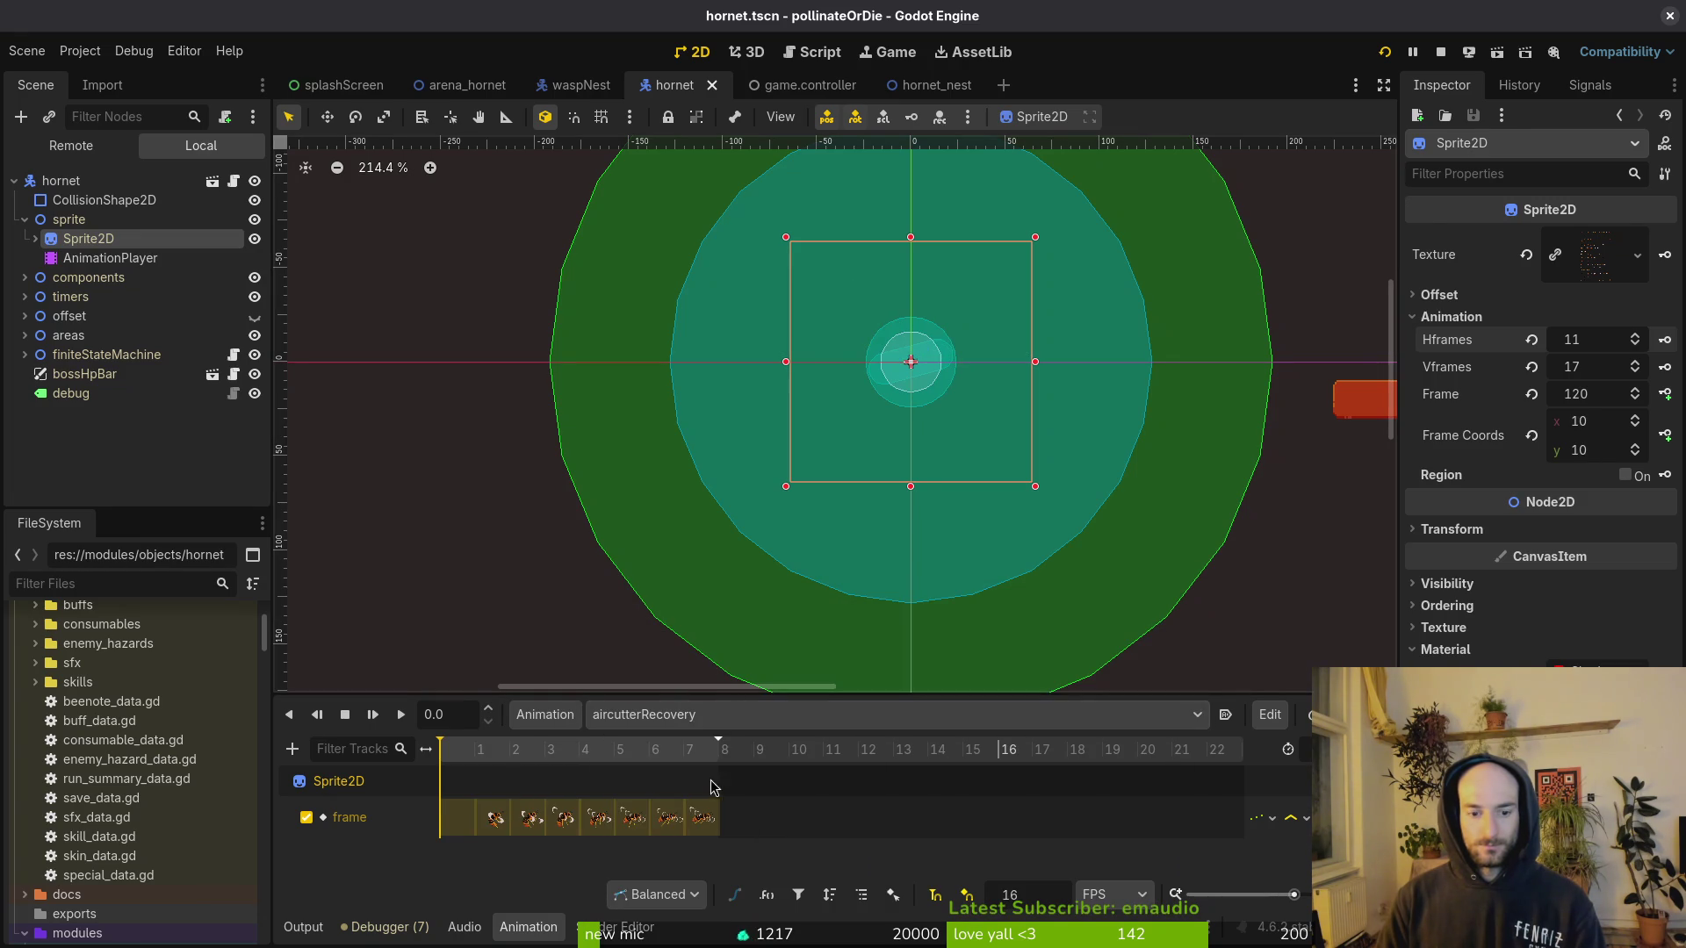
key("shift+d")
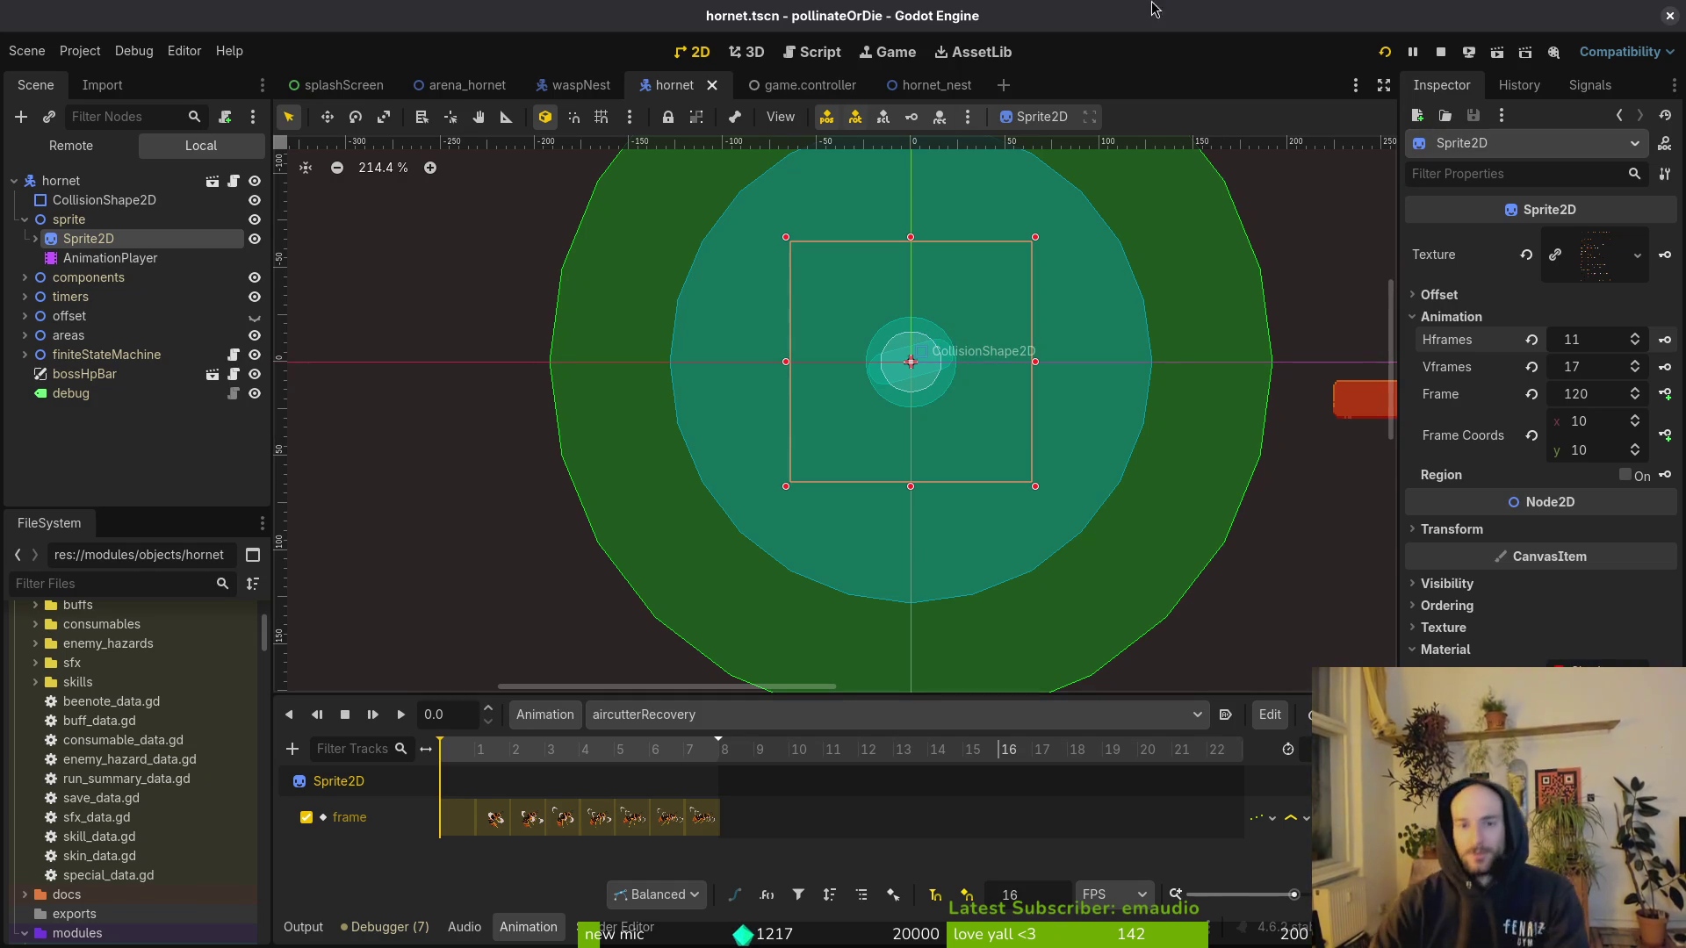
key("super")
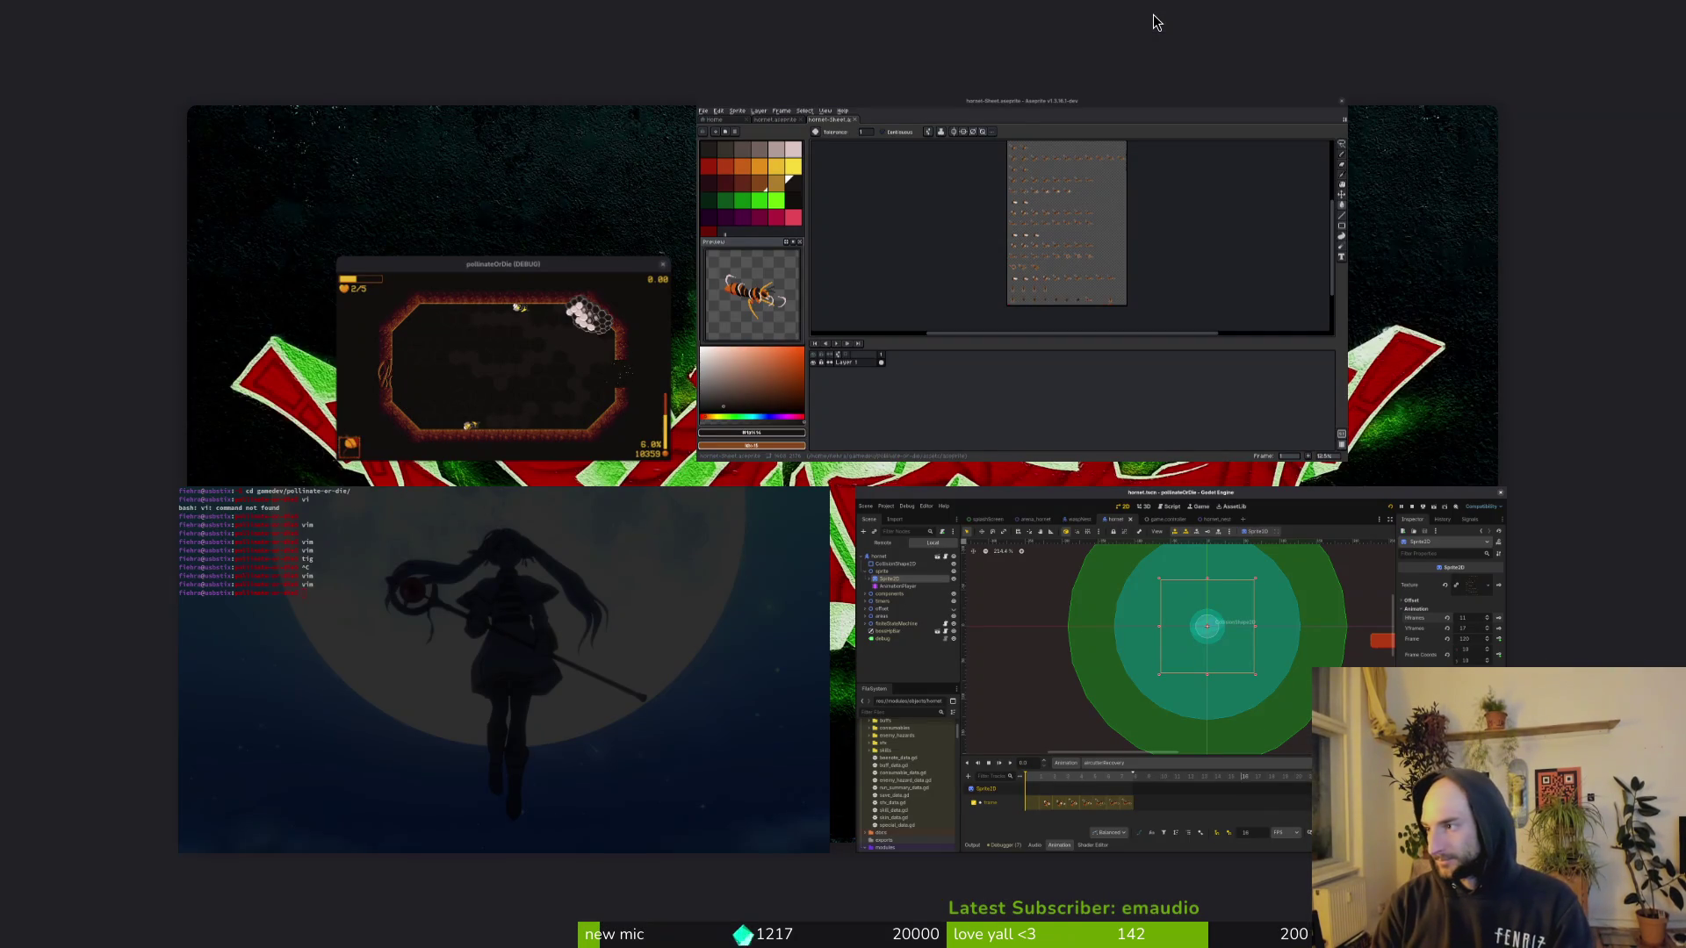
Step: Dismiss the screenshot selection and quick-open the devlevel scene
key("super+shift+Print")
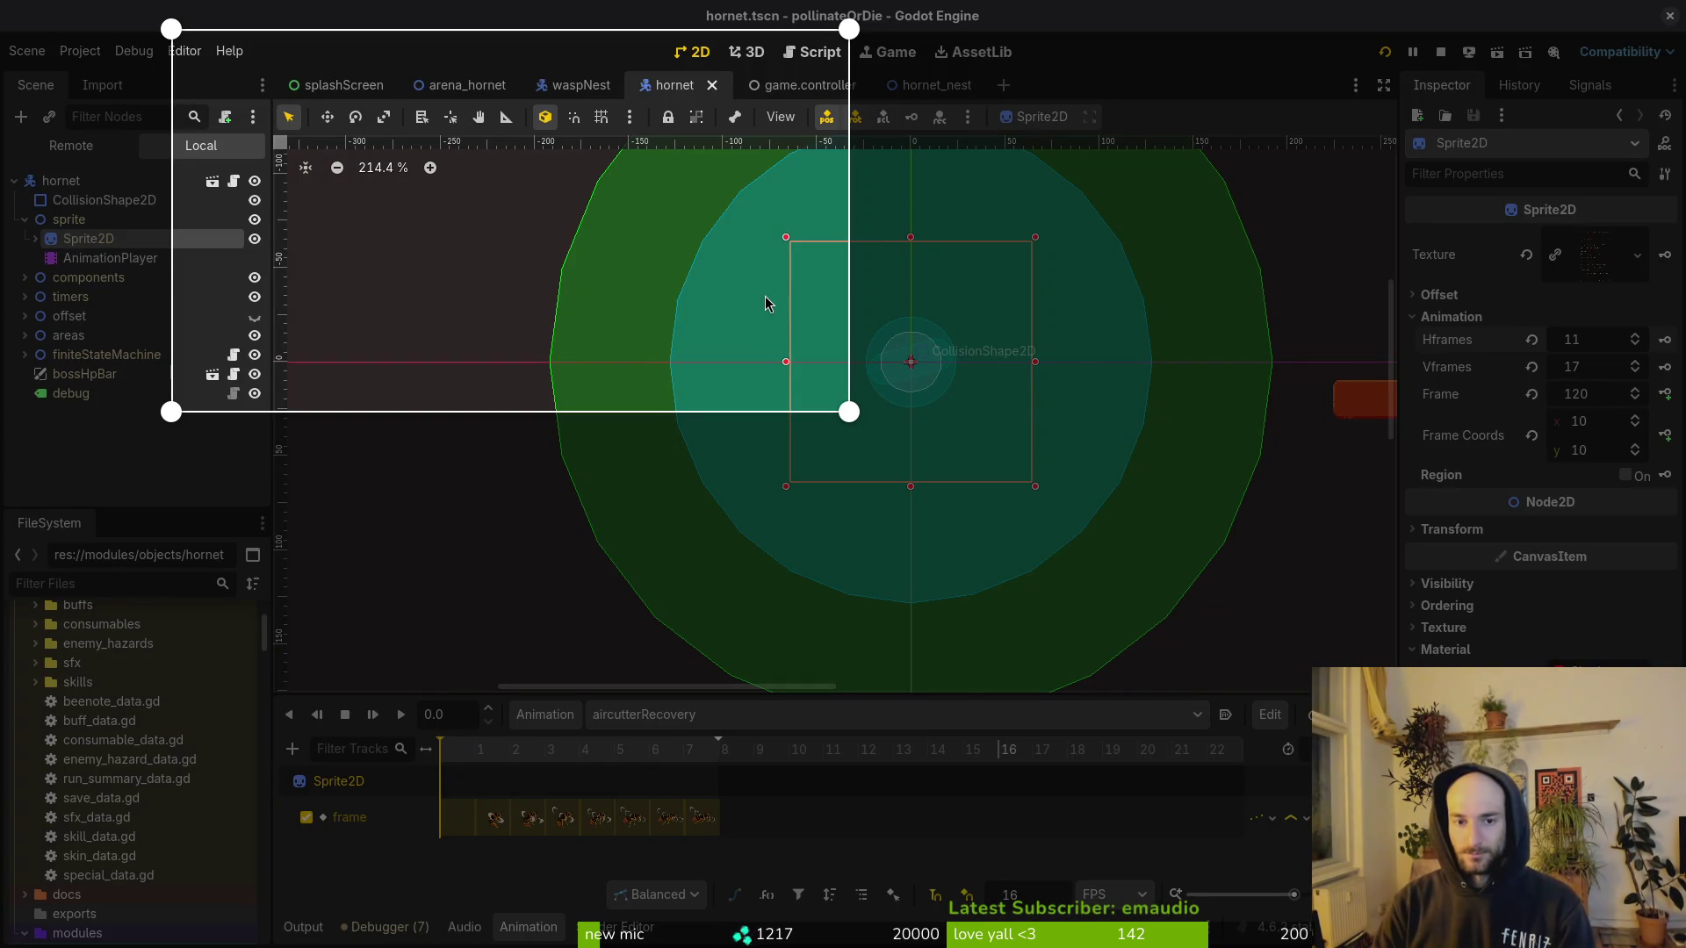
key("Escape")
key("shift+alt+o")
type("devlevel")
key("Return")
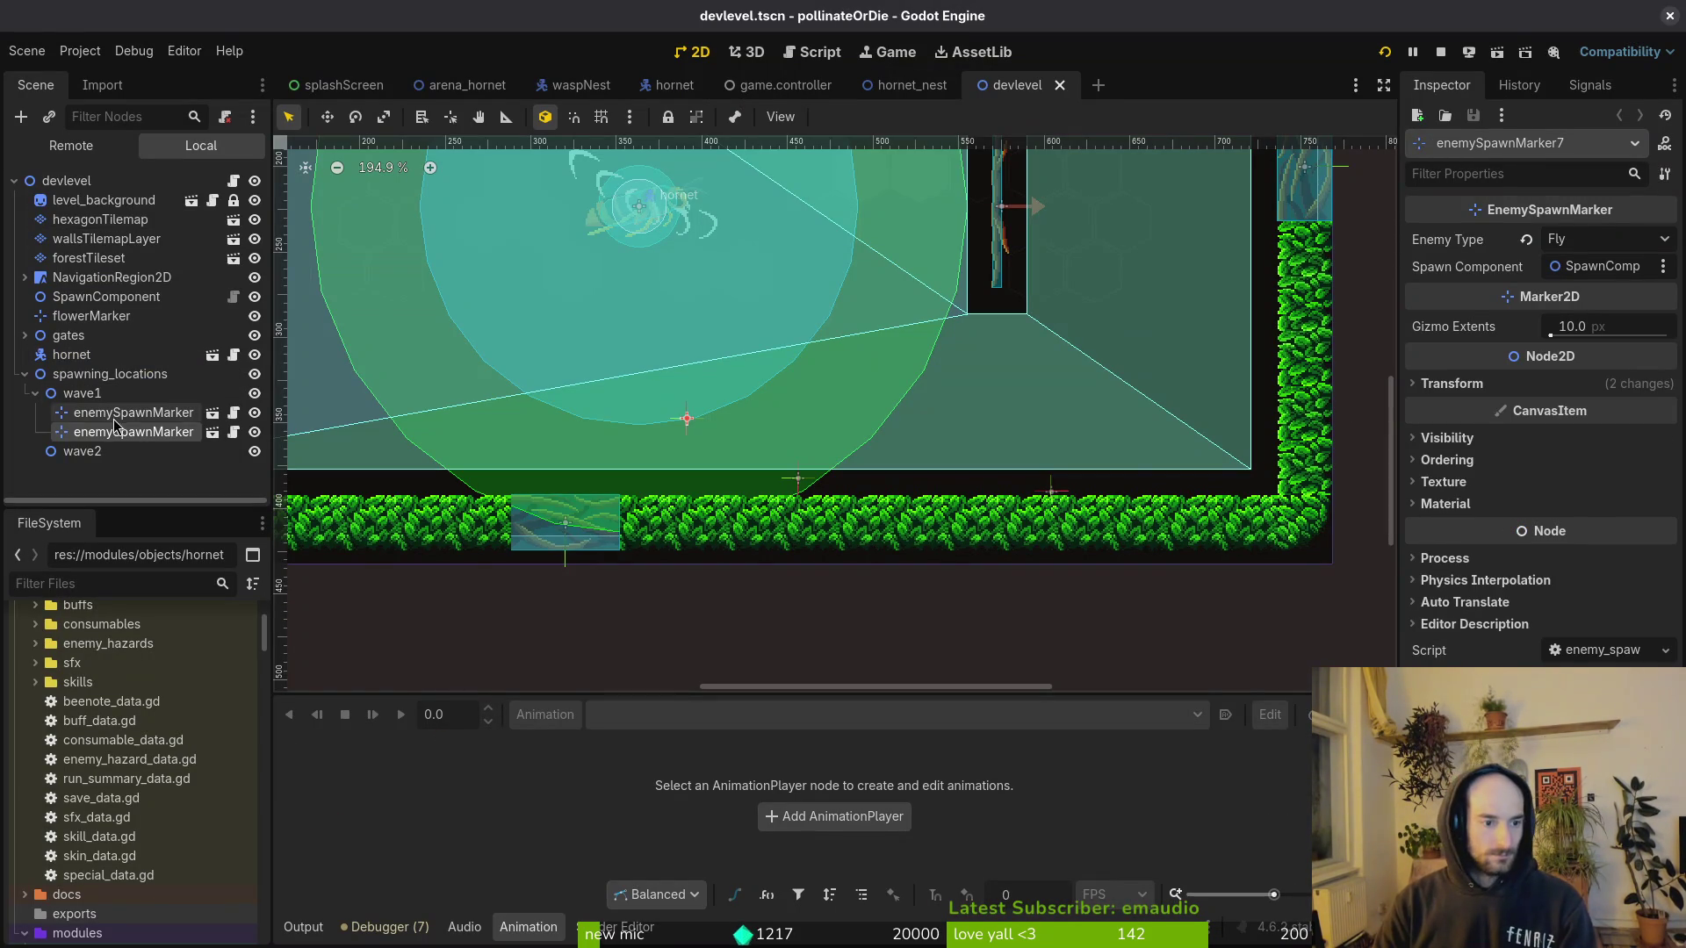
Step: Make wave1's second spawn marker spawn a Spanishfly, save, and run the game
left_click(115, 419)
key("Down")
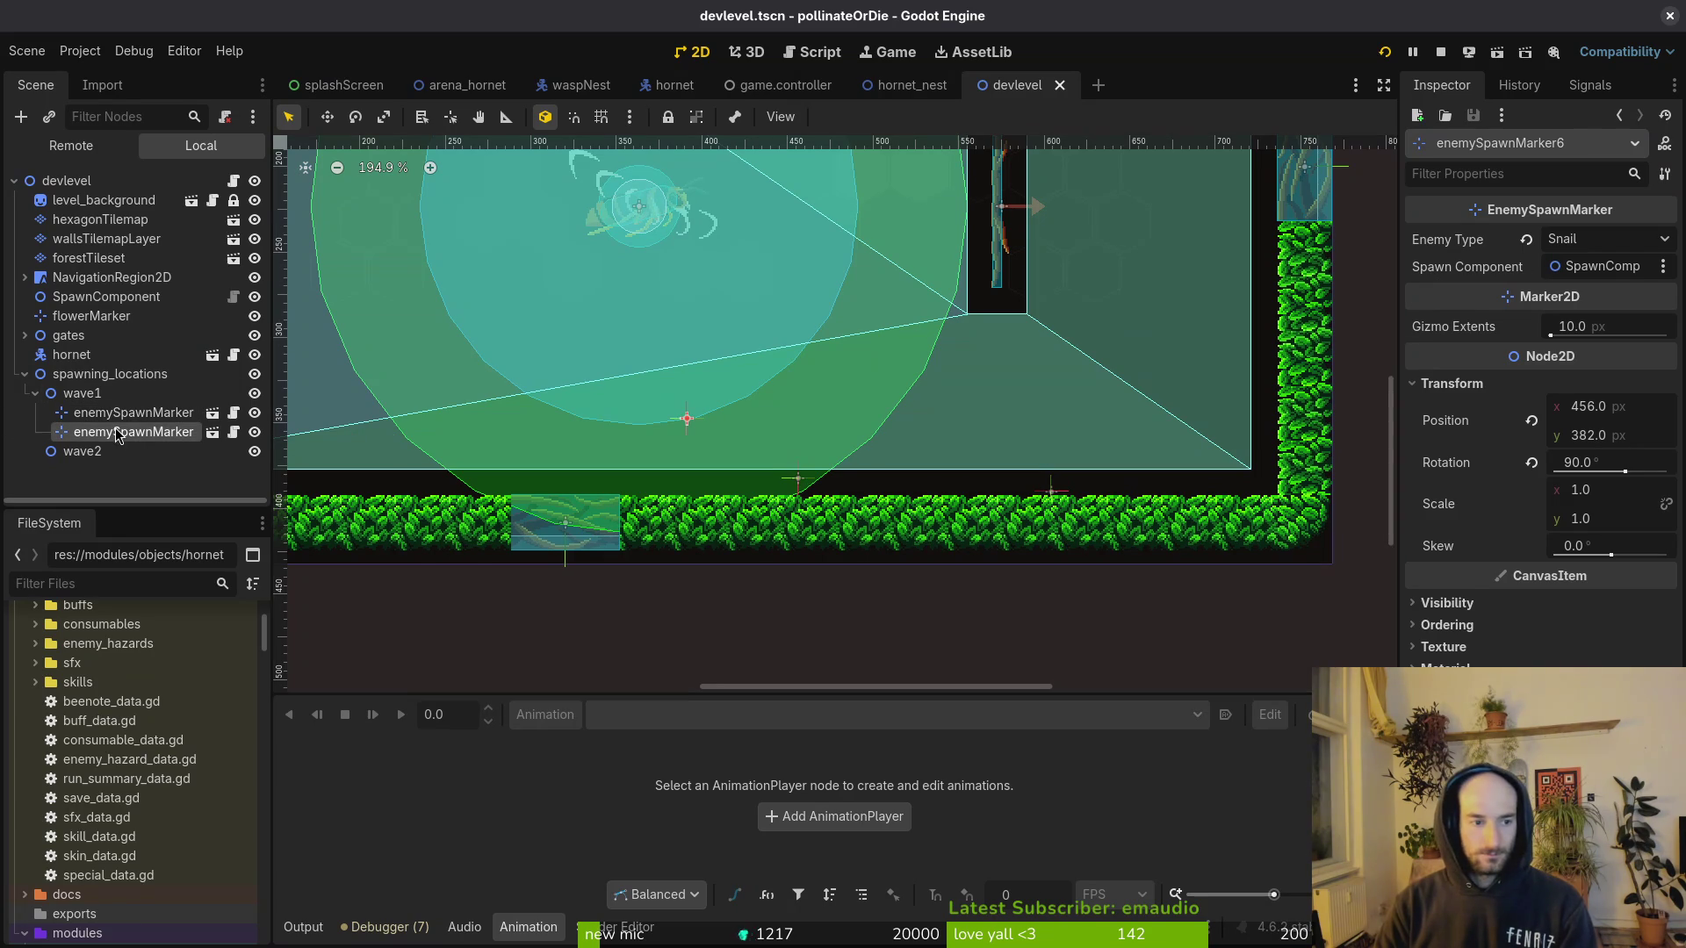
left_click(1580, 246)
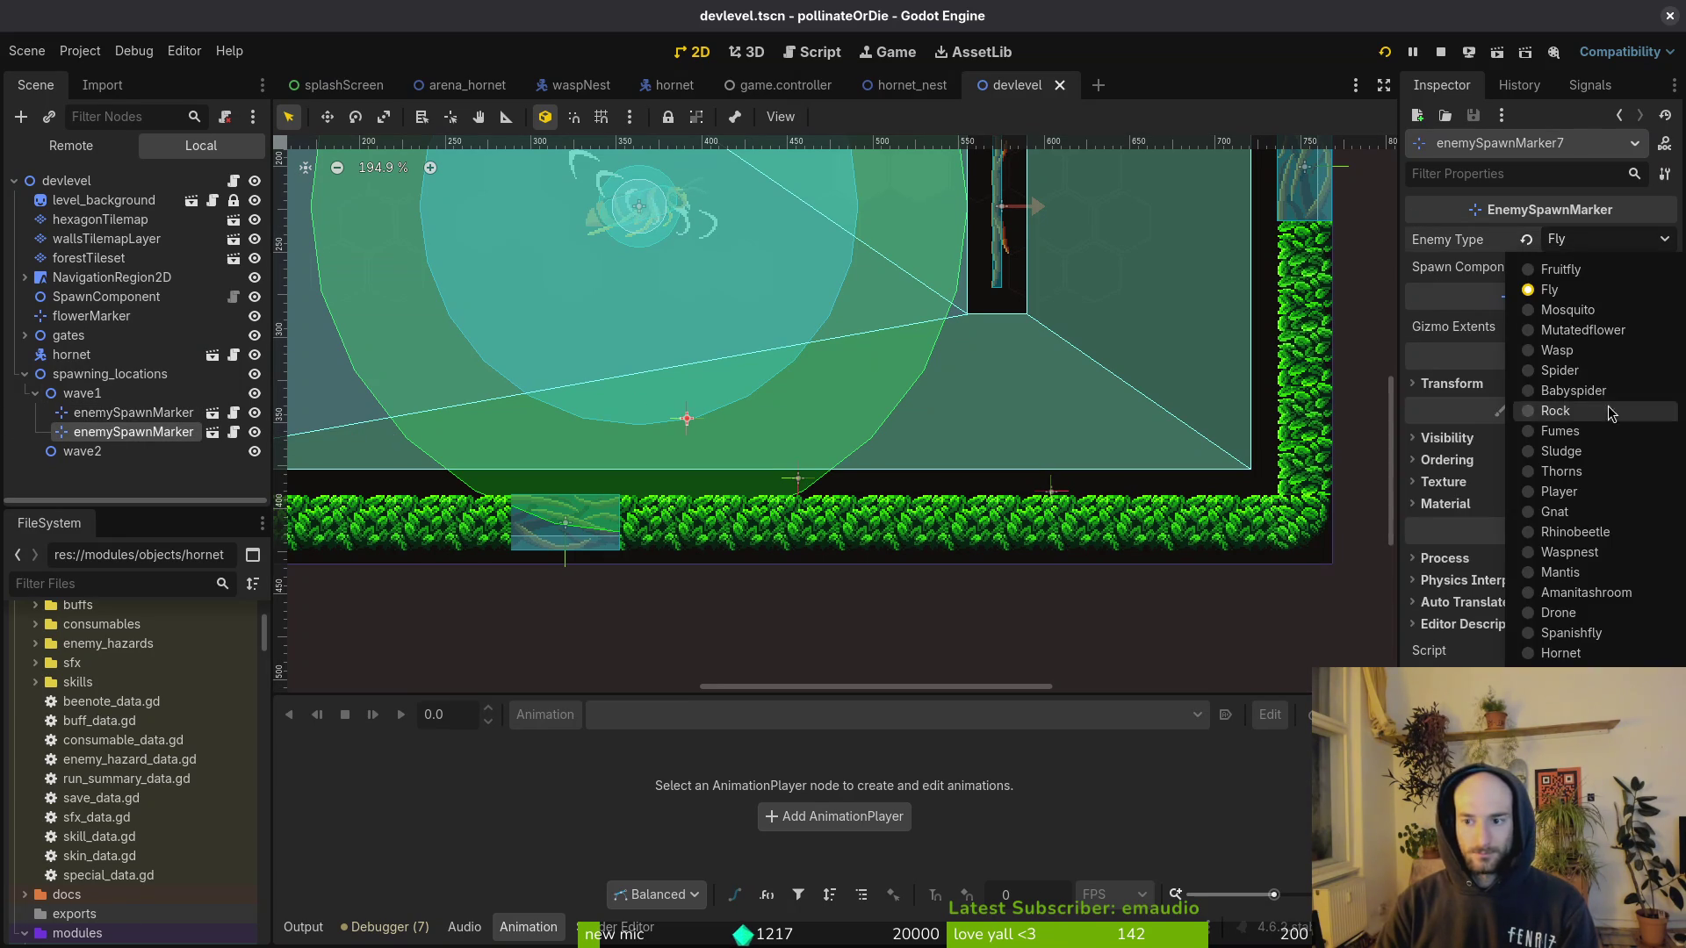
left_click(1615, 639)
key("ctrl+s")
left_click(1385, 51)
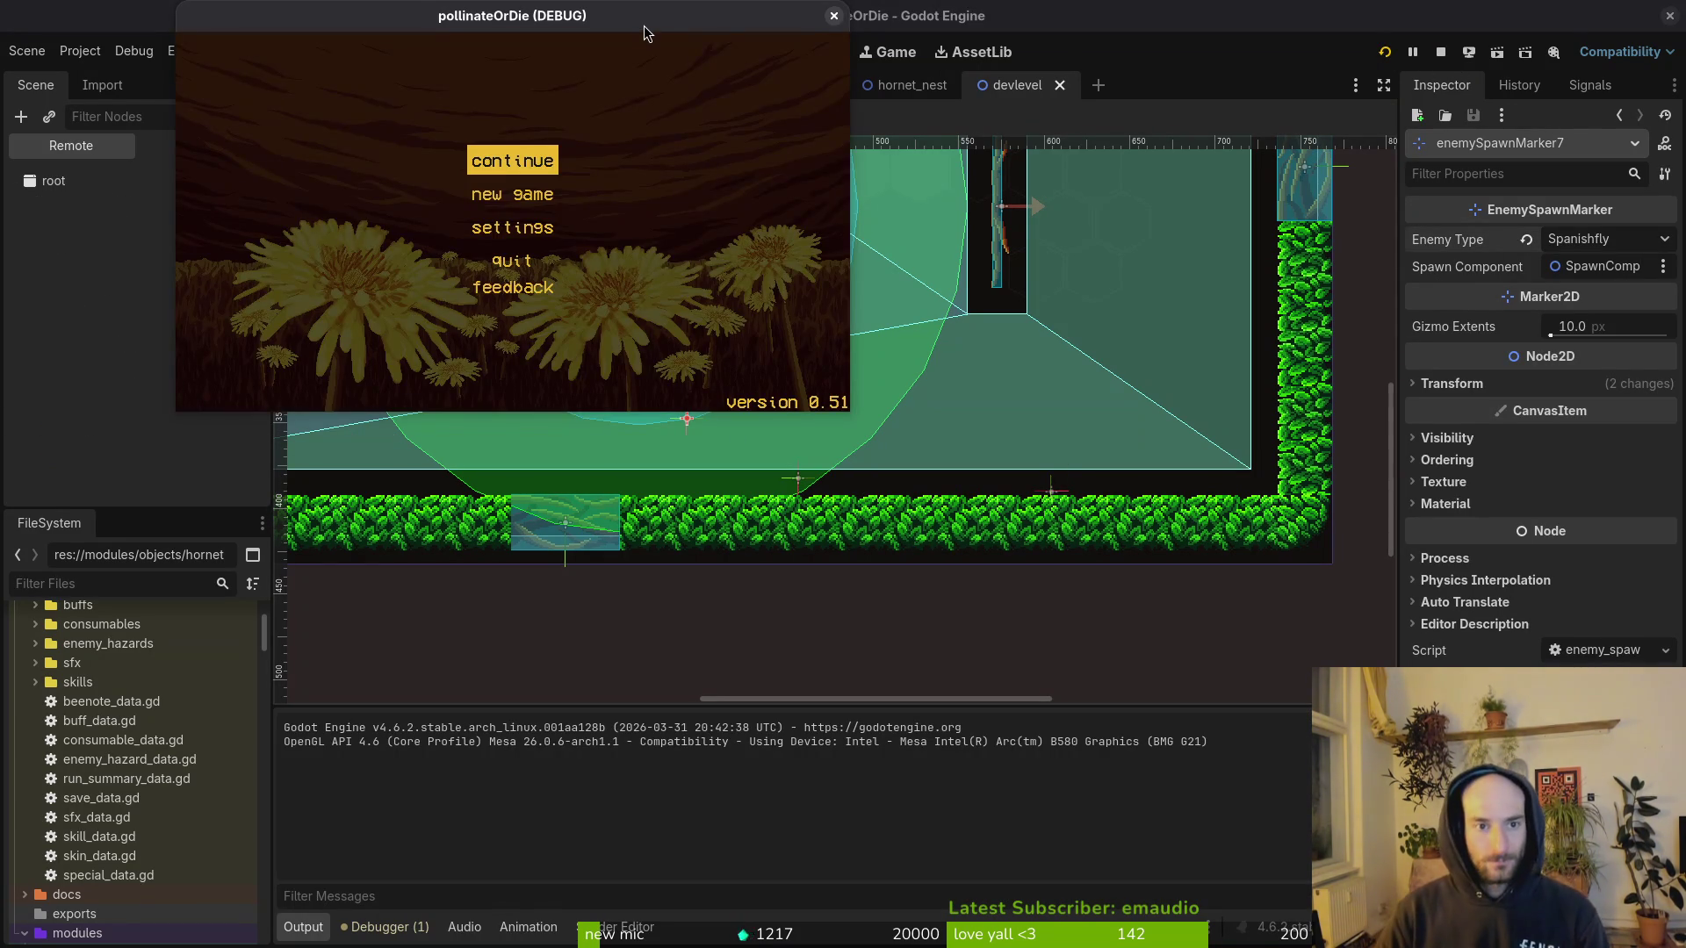
Step: In the running game, choose Continue to enter the hive level
left_click_drag(644, 25, 661, 46)
key("Up")
key("Up")
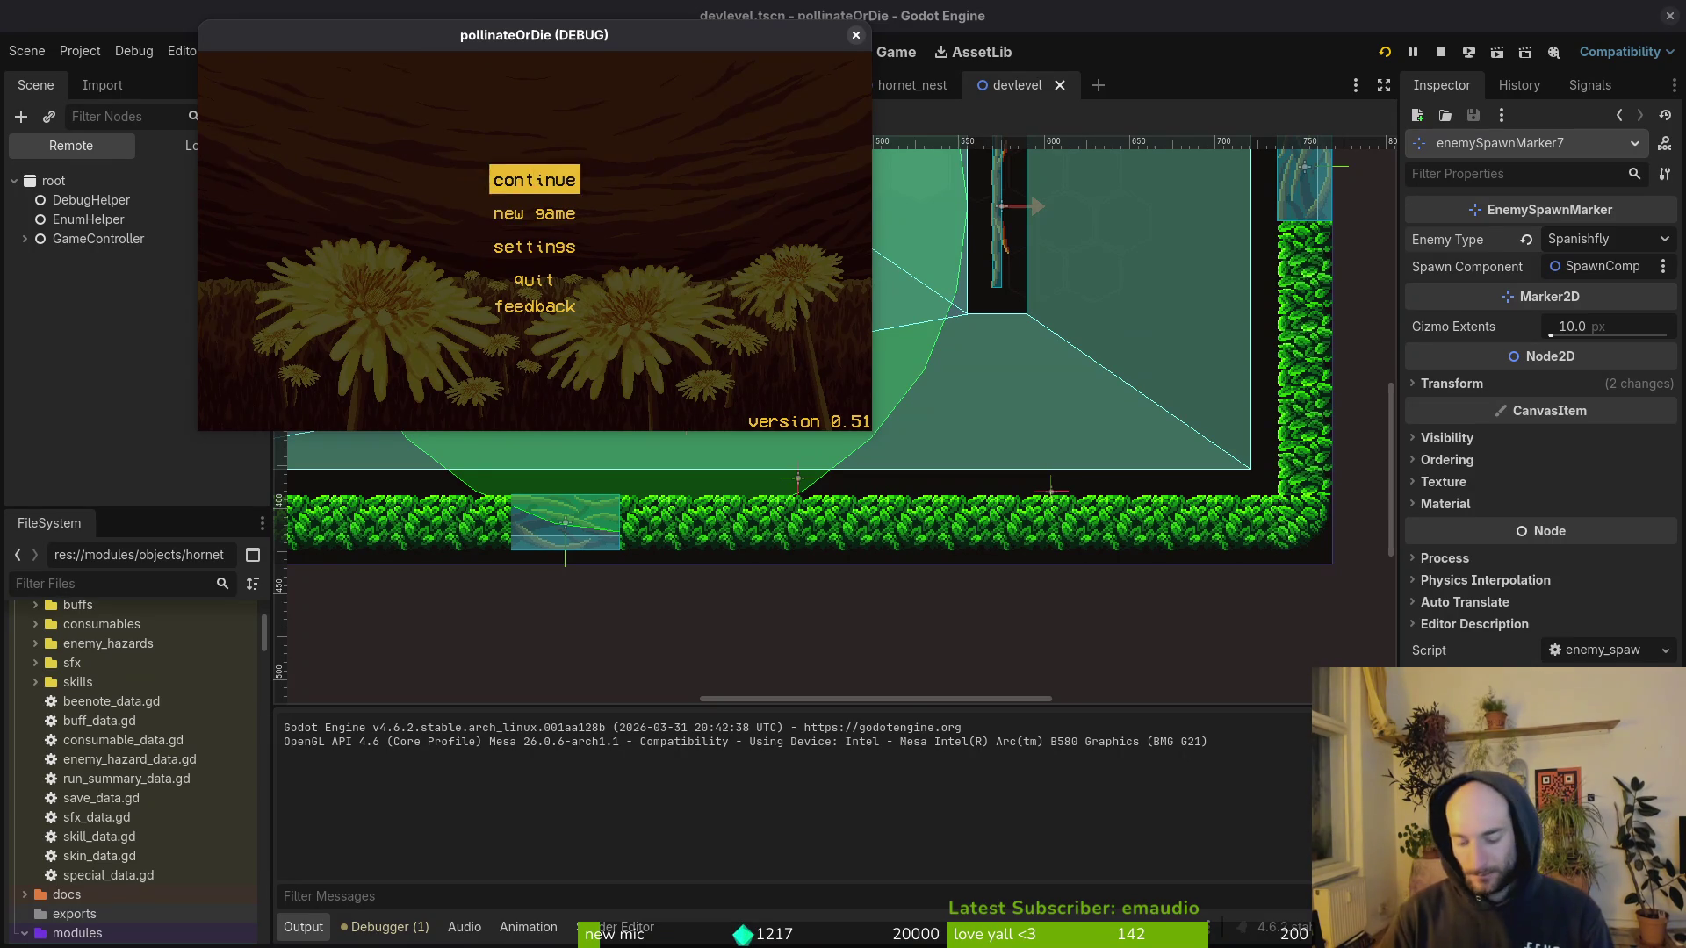
key("Return")
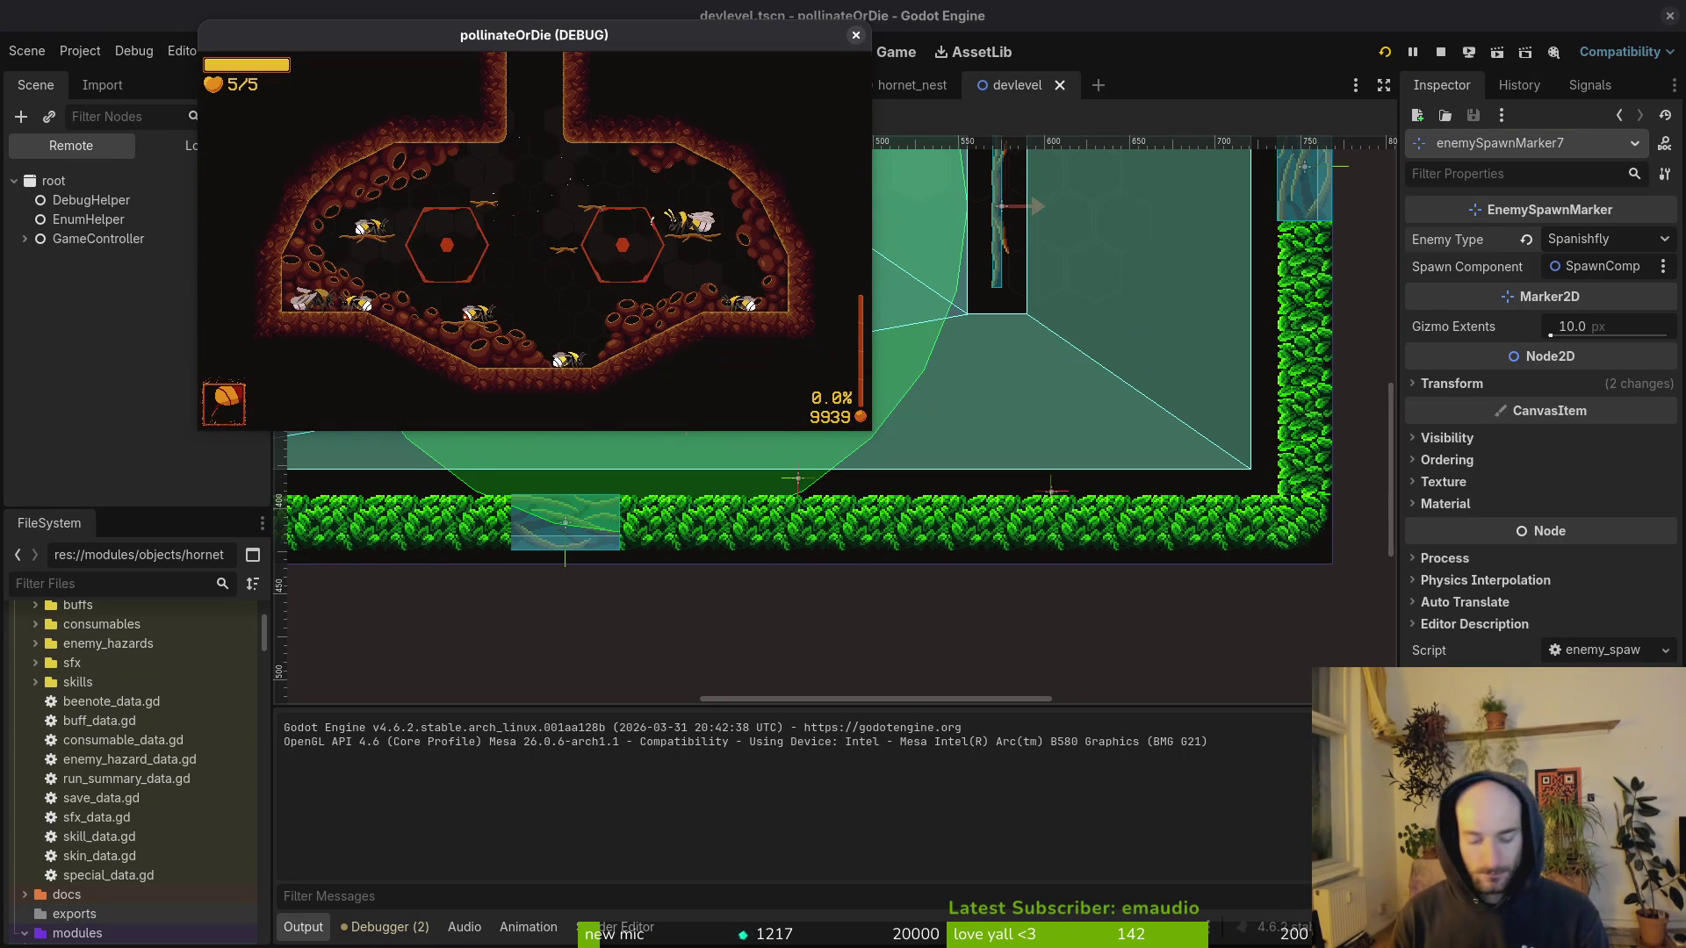
key("super")
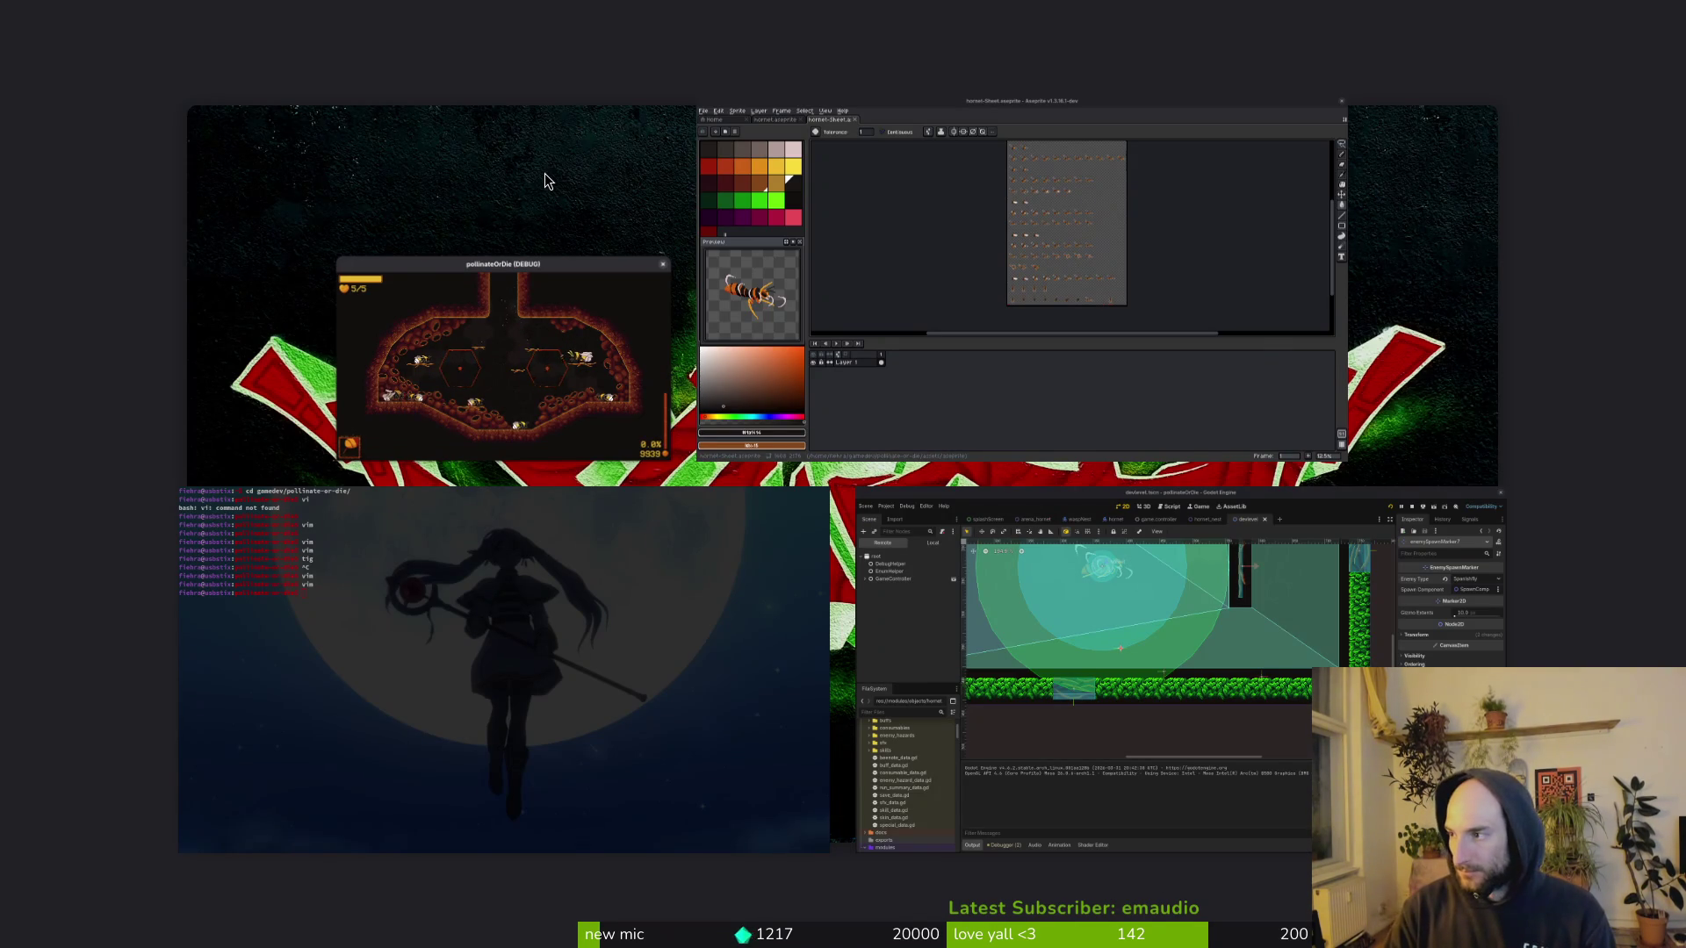
key("super")
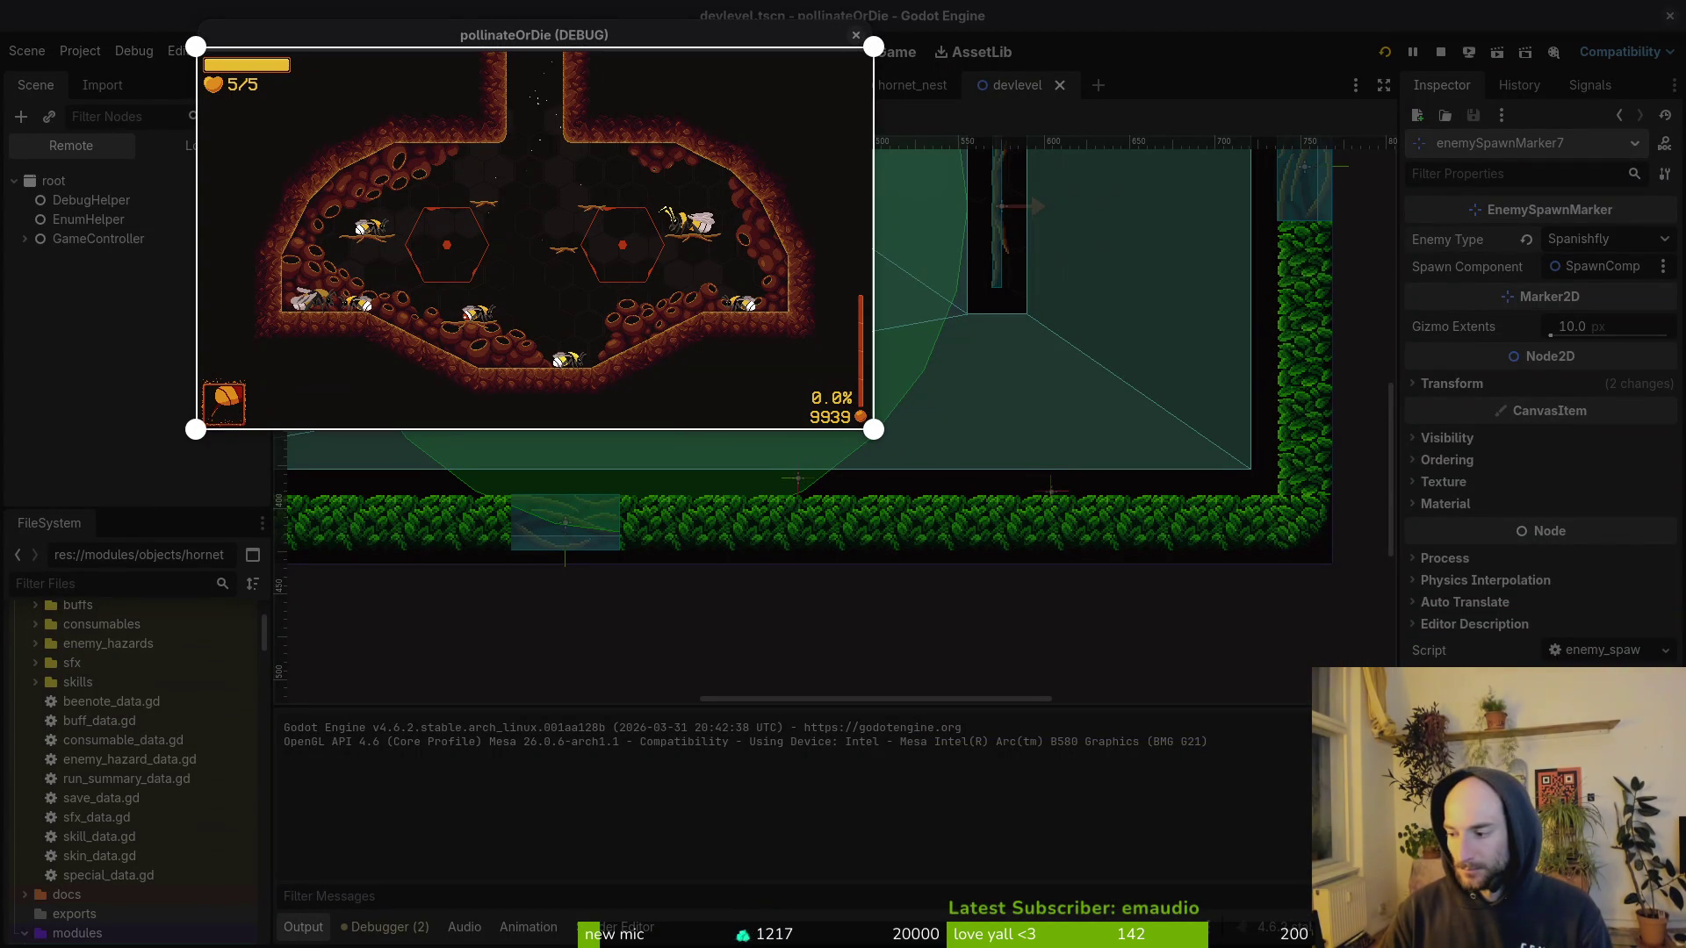
key("Return")
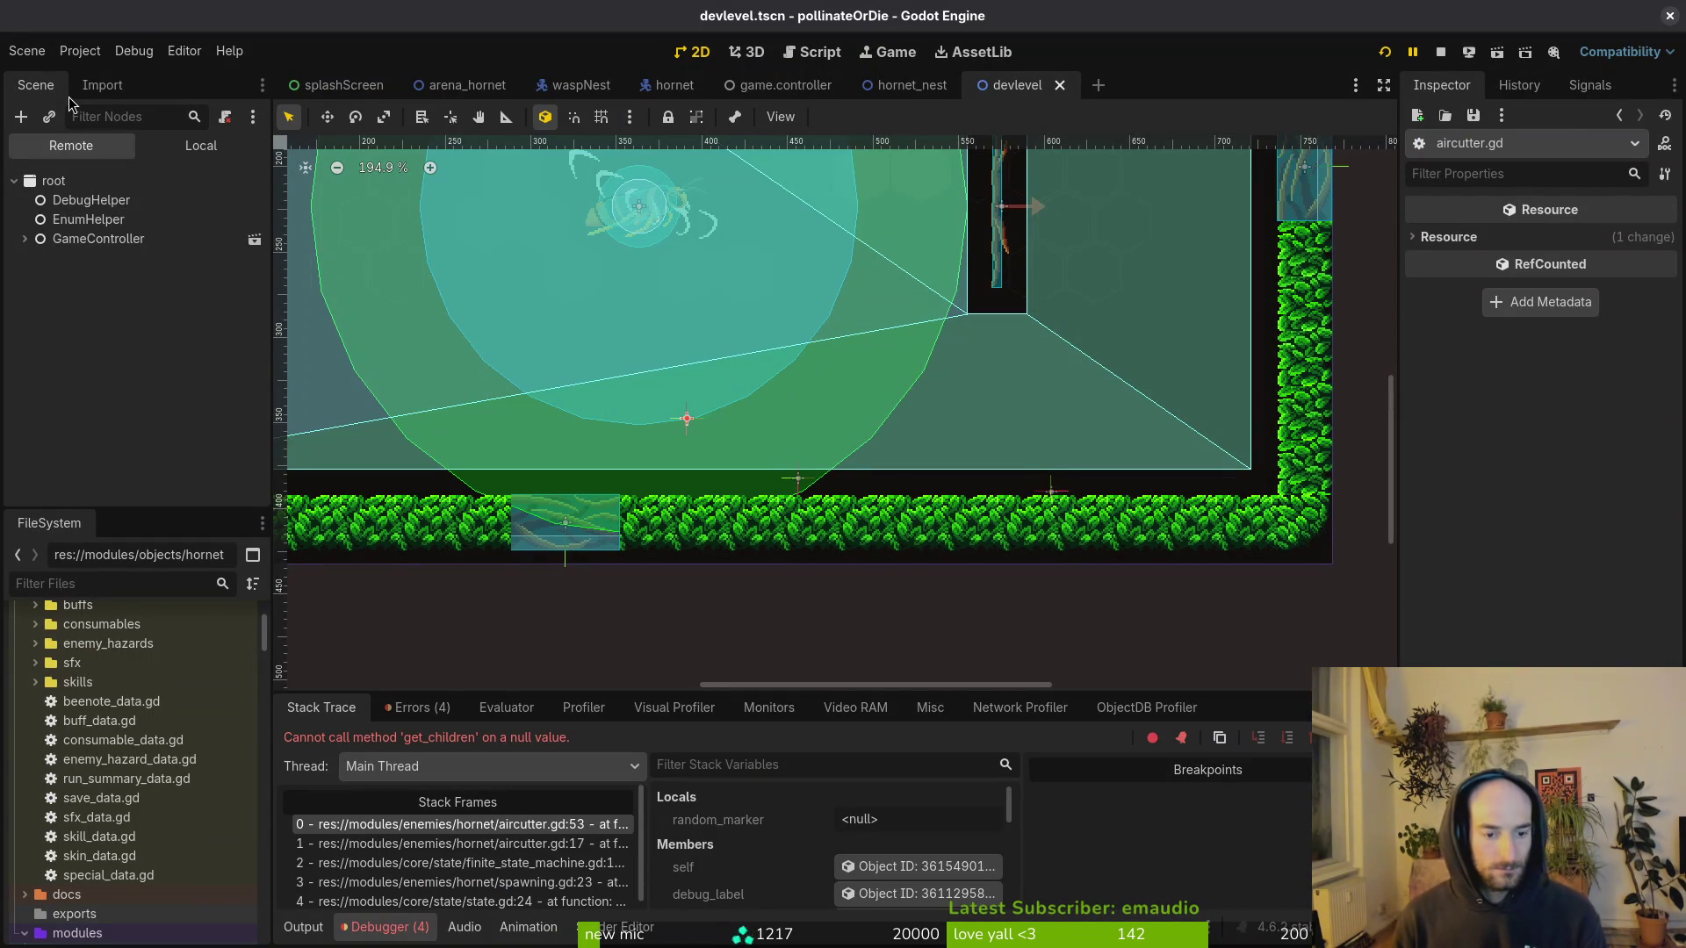
Step: Delete the hornet node from devlevel and relaunch the game
left_click(661, 87)
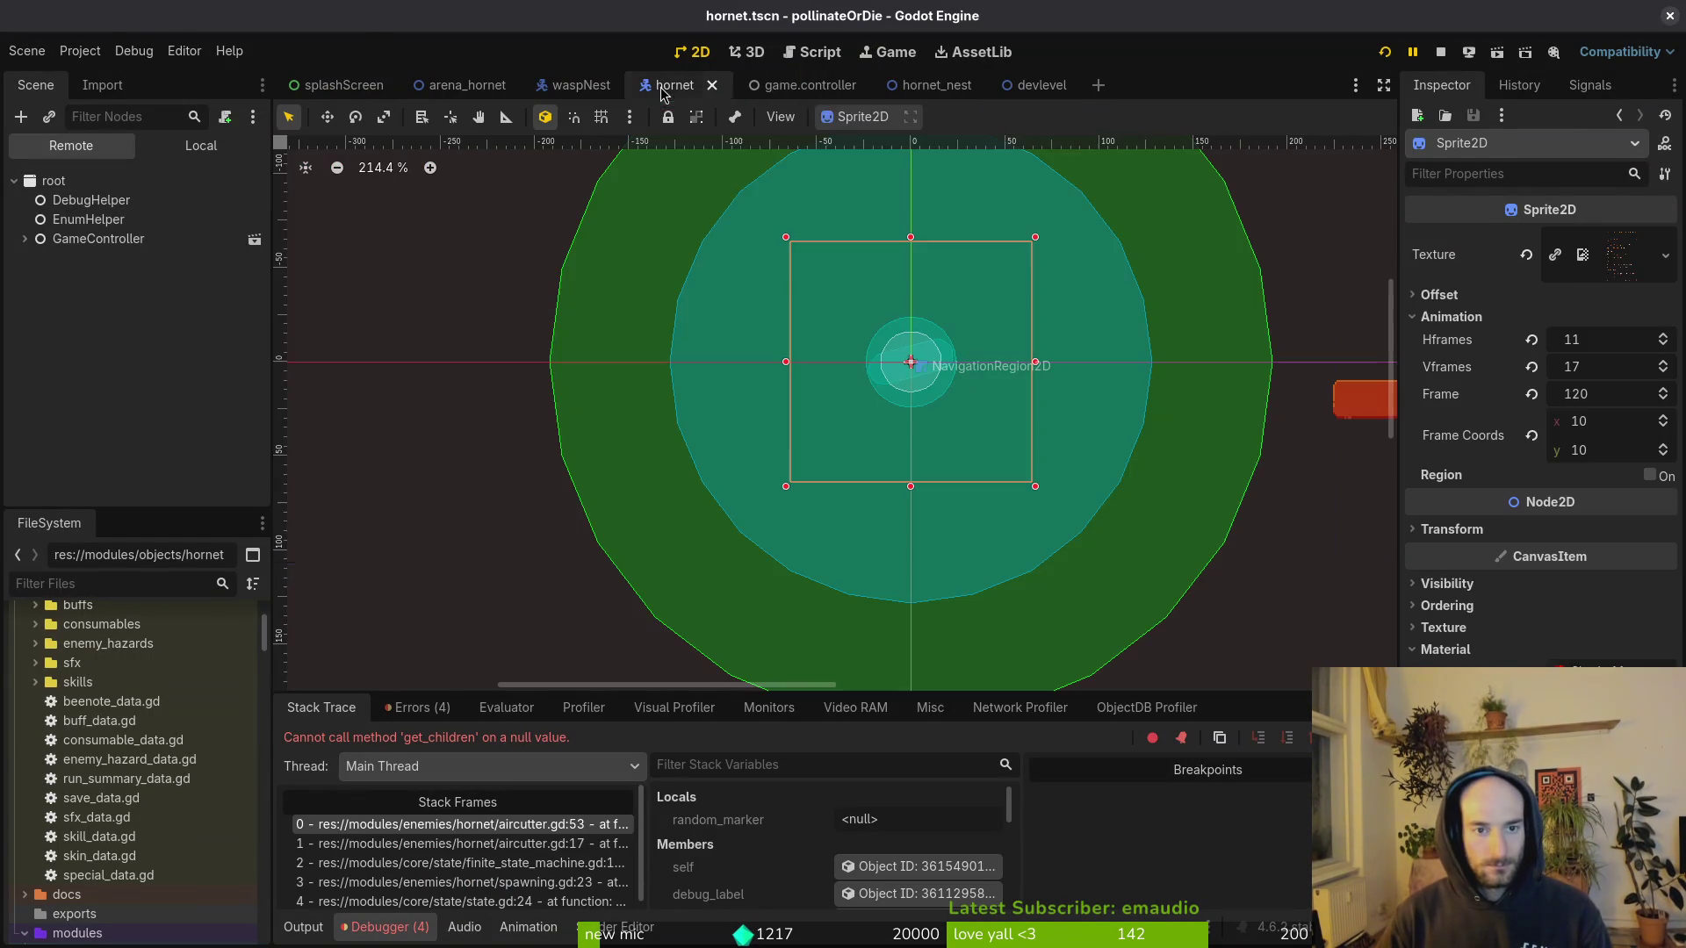
left_click(1016, 84)
scroll(686, 324, "down", 3)
left_click(672, 265)
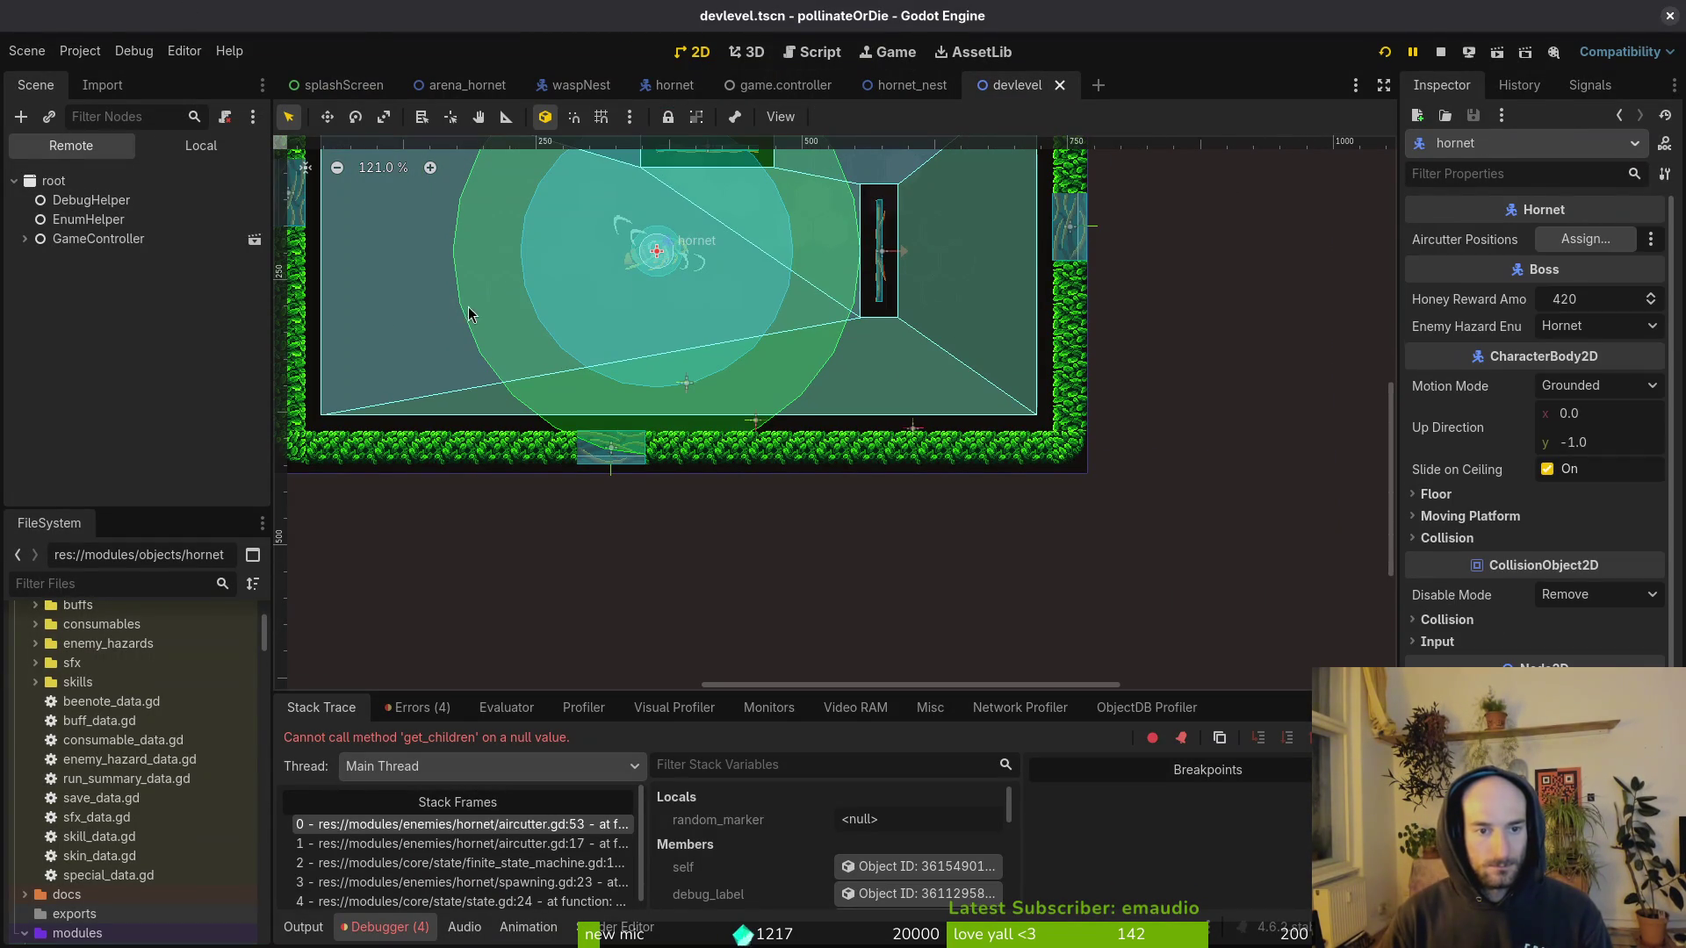
key("Delete")
left_click(914, 489)
left_click(1384, 52)
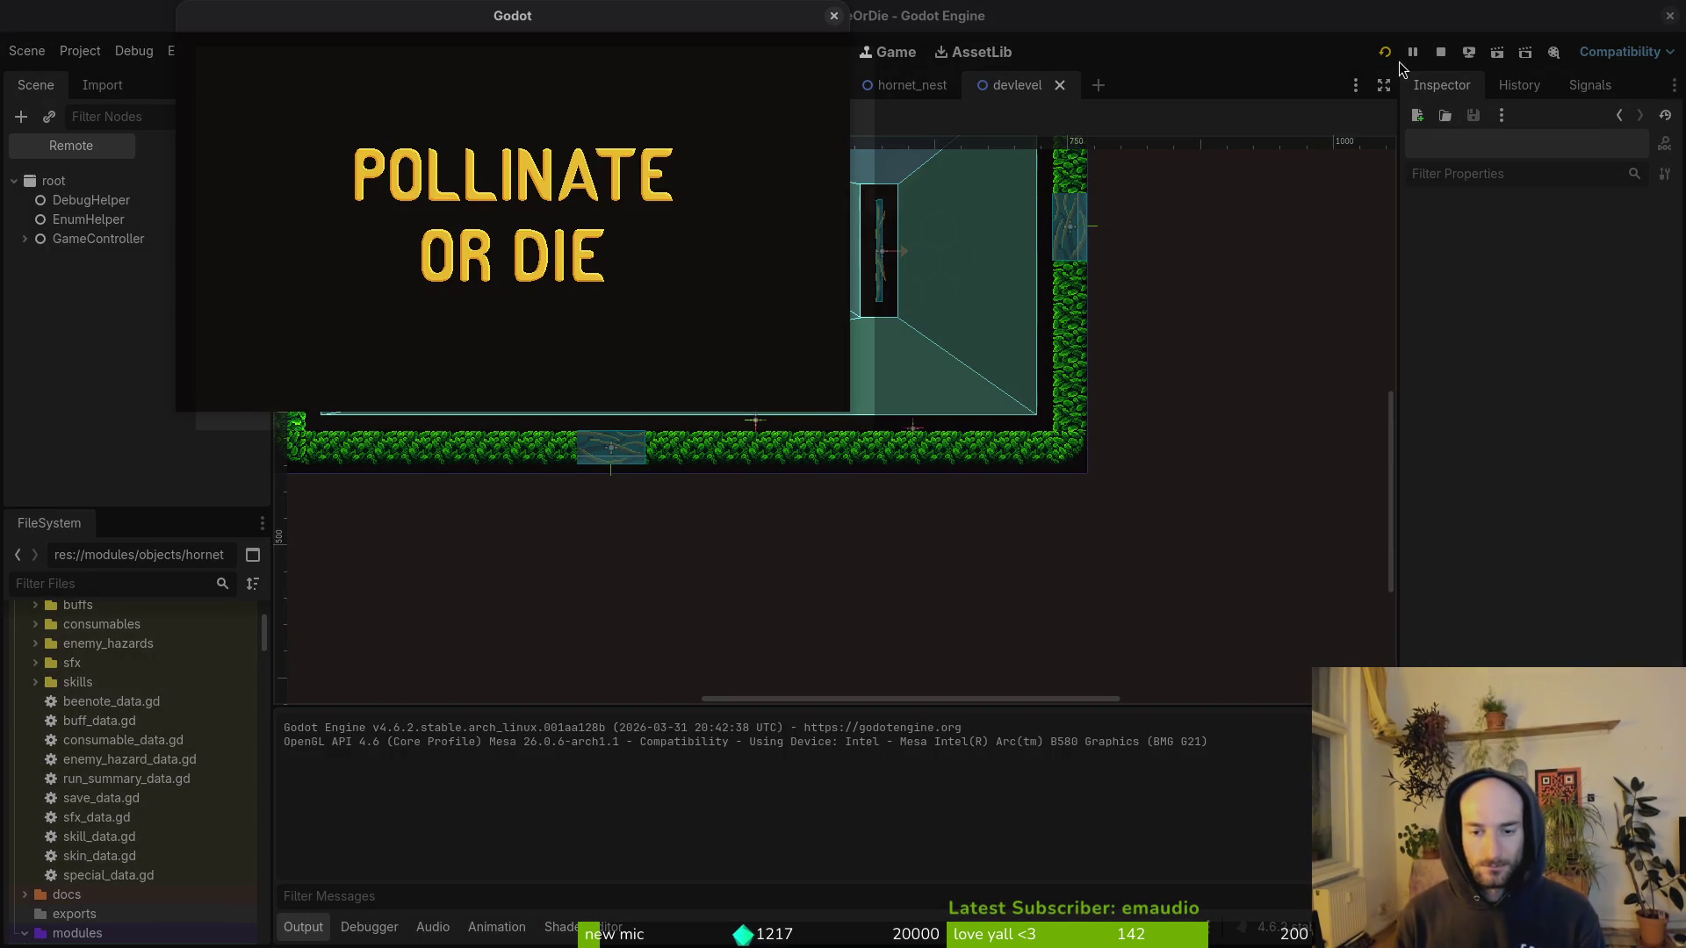
Step: Continue into the hive level, play until the attempt 13 death, then close the game
key("Return")
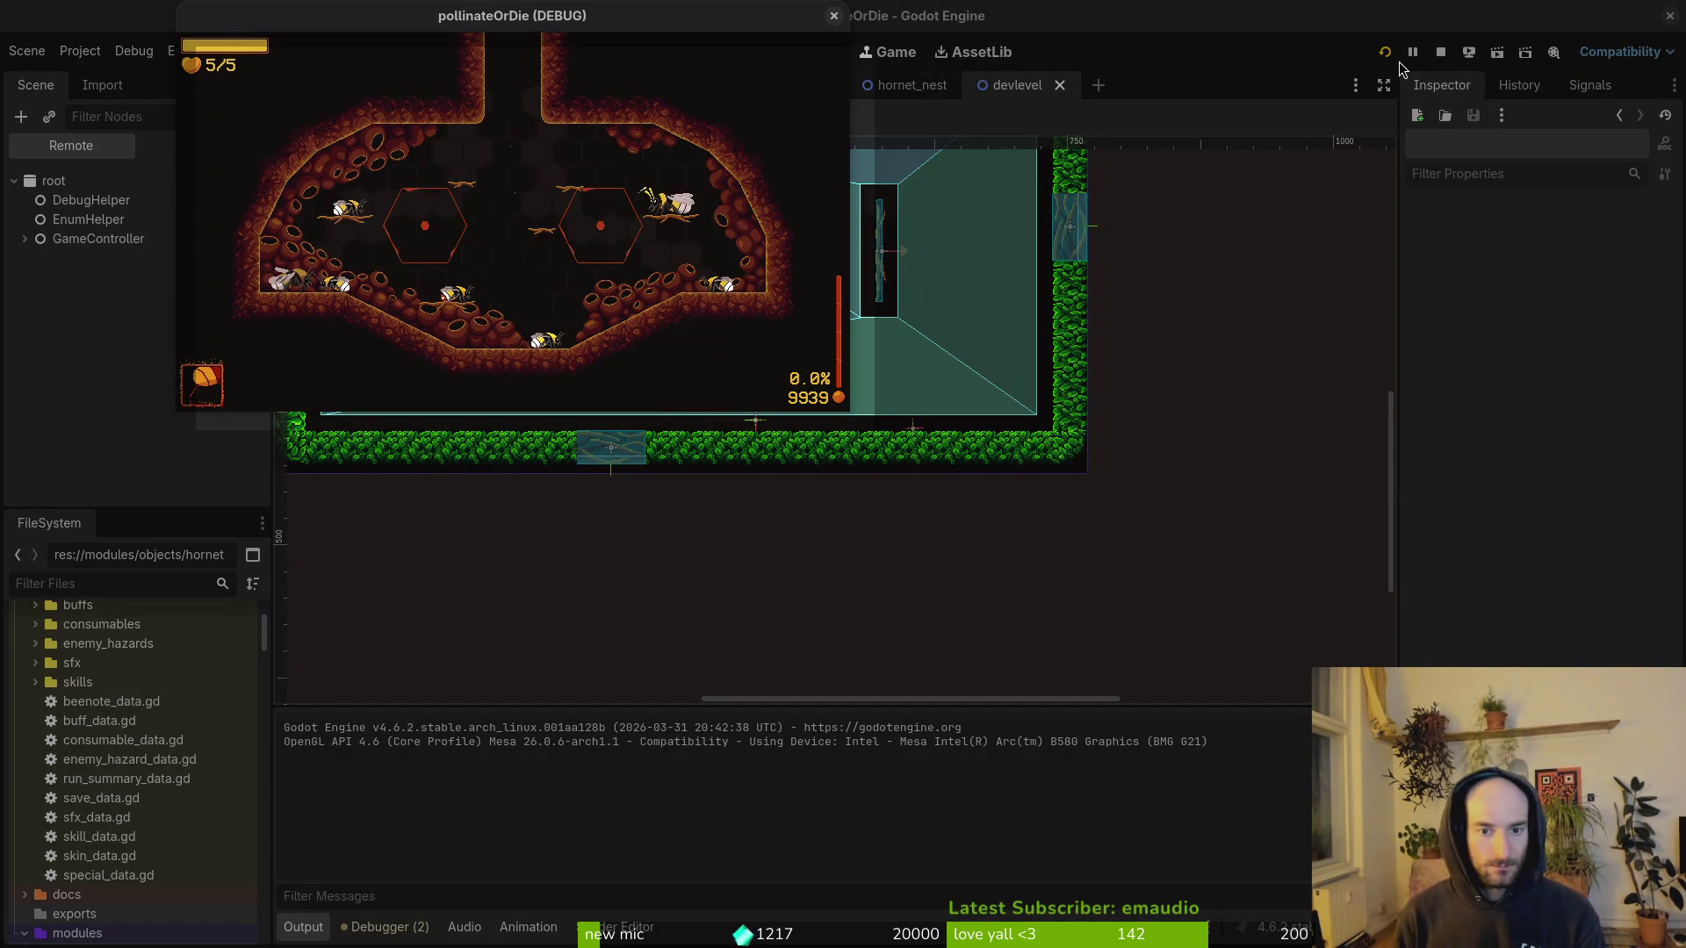
left_click_drag(682, 15, 710, 35)
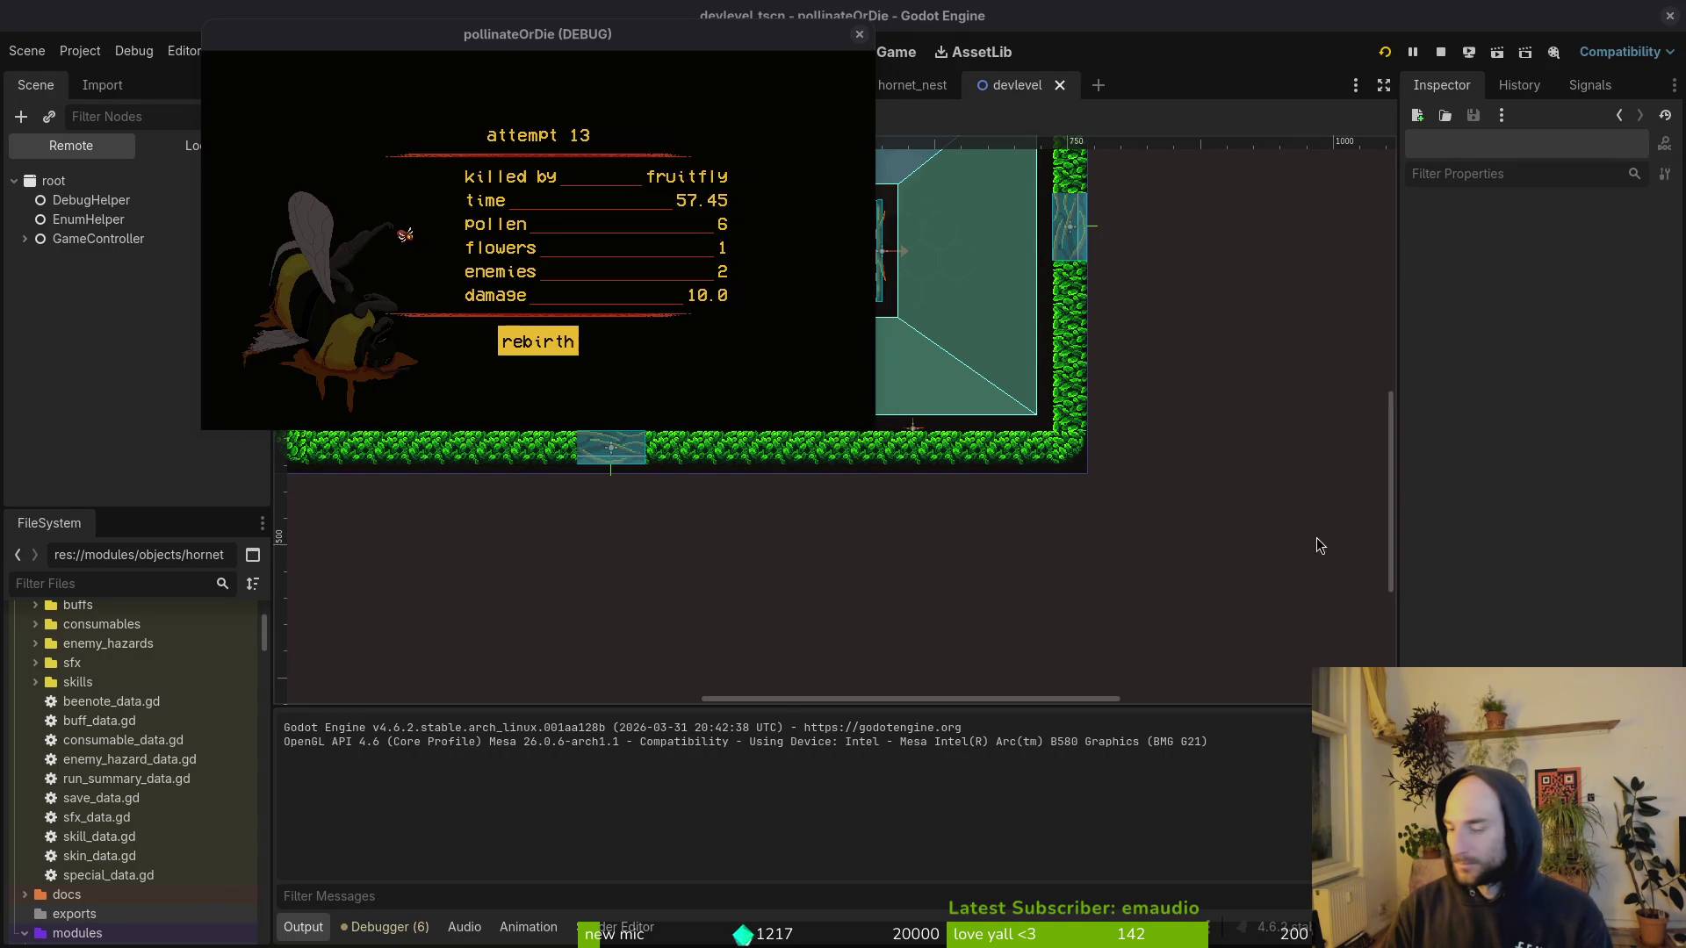
left_click(858, 34)
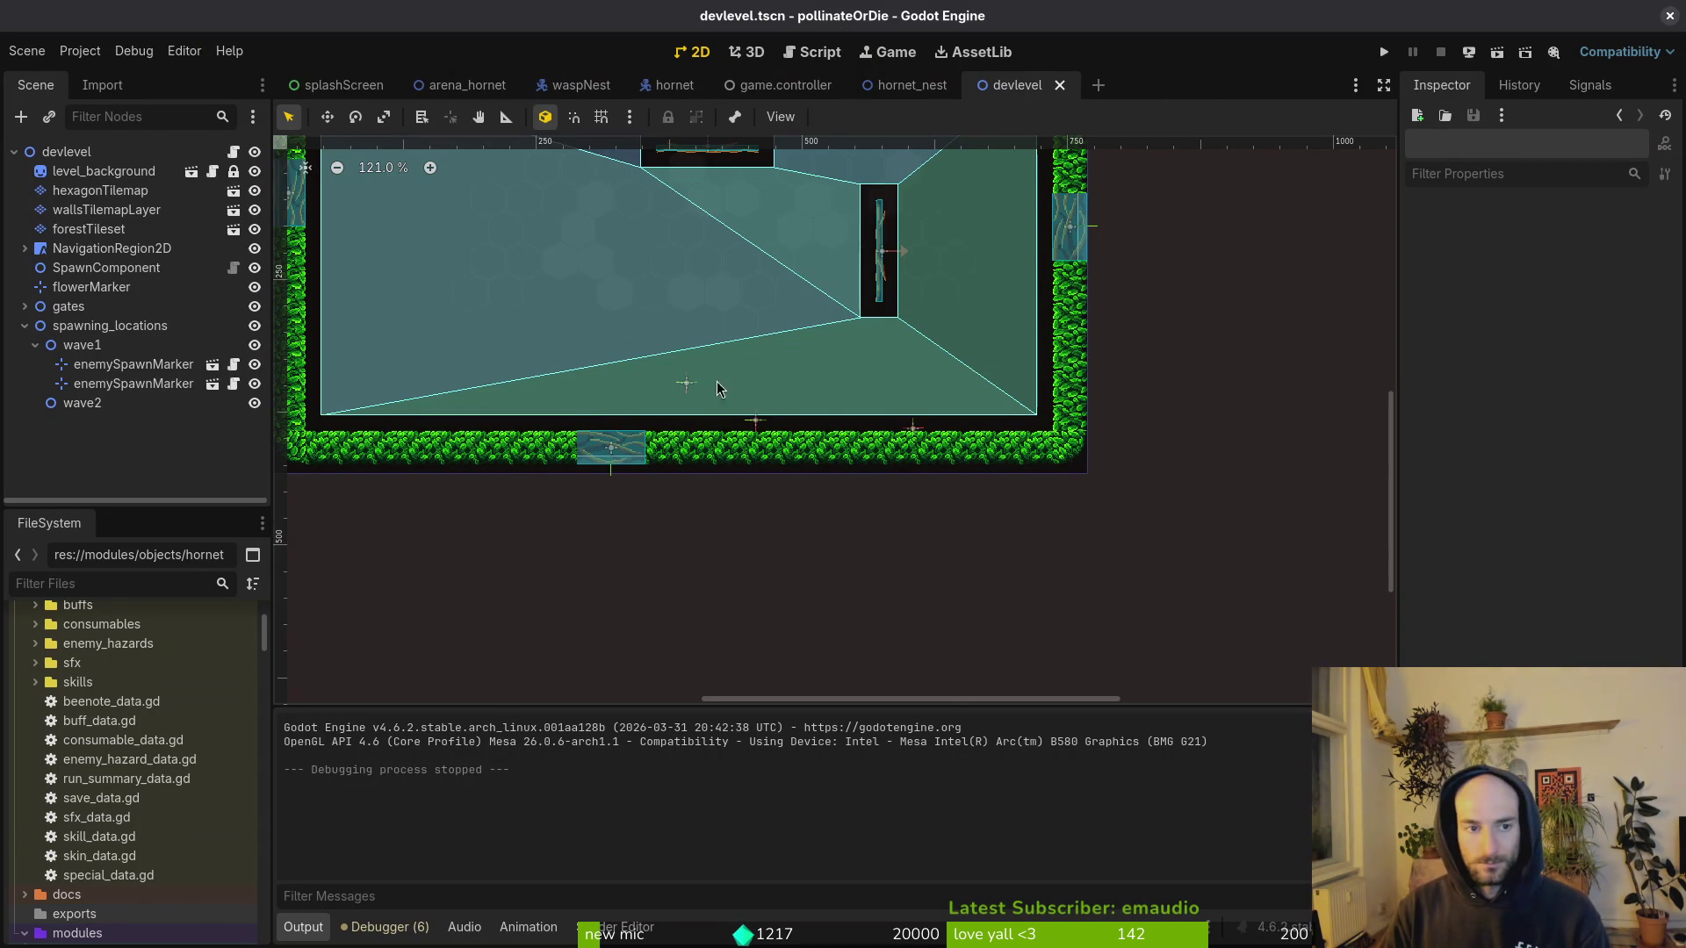
Step: Collapse the spawning locations branch in the scene tree and save the devlevel scene
scroll(627, 347, "up", 5)
scroll(627, 347, "left", 4)
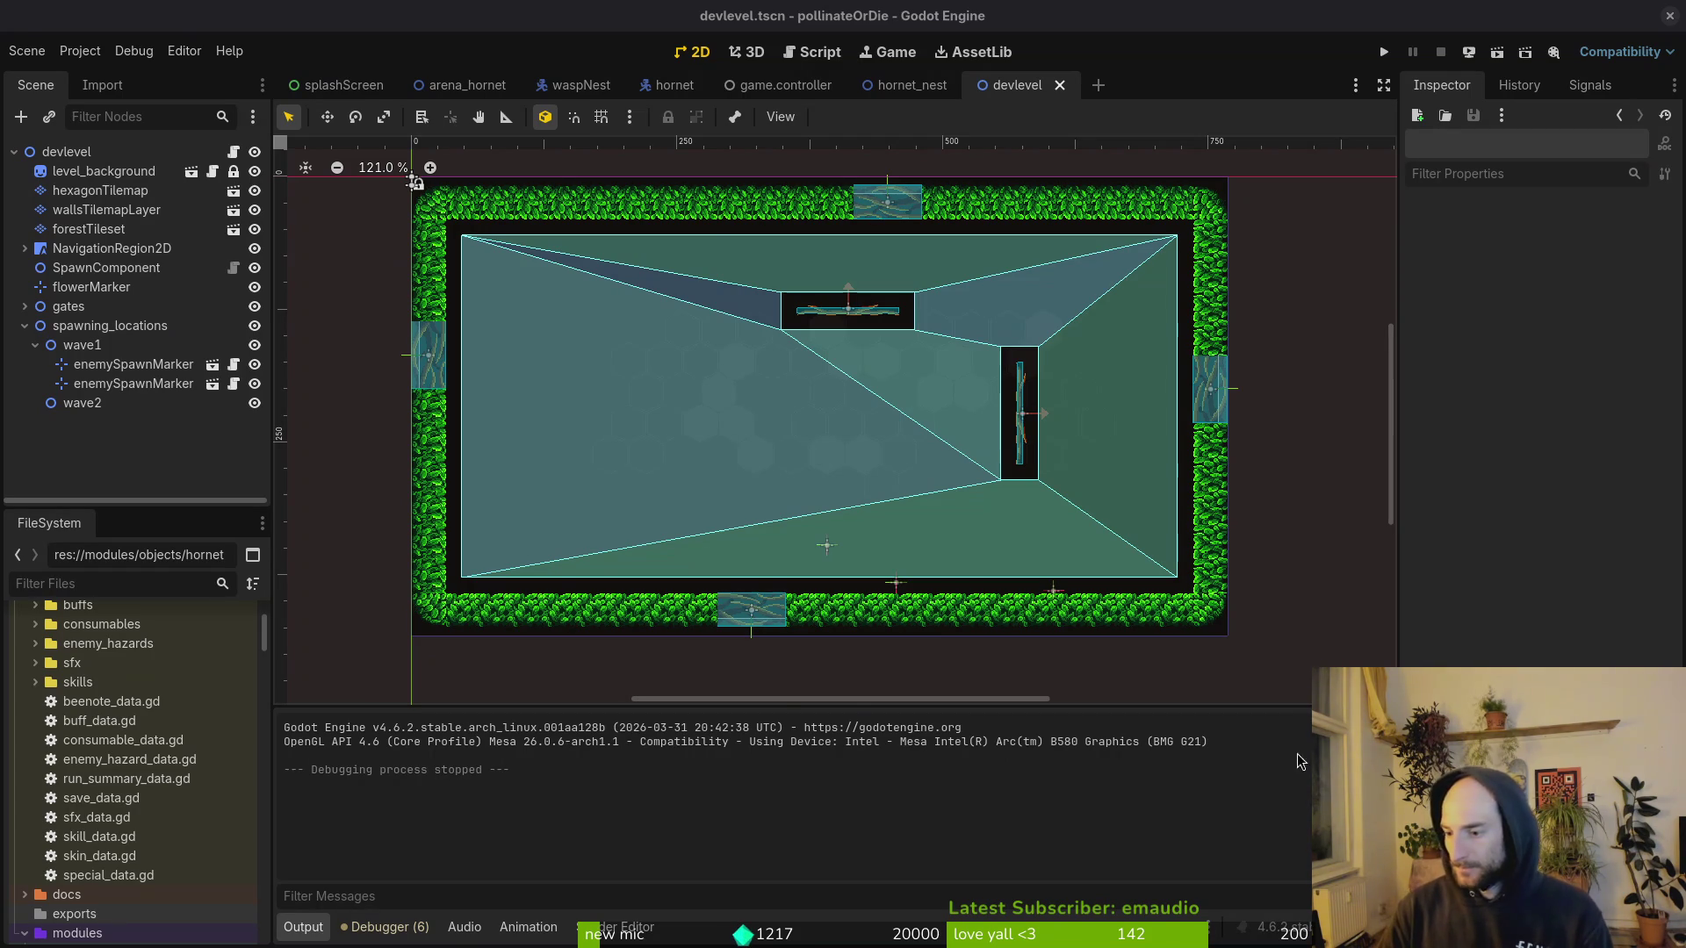
scroll(956, 594, "up", 1)
left_click(25, 326)
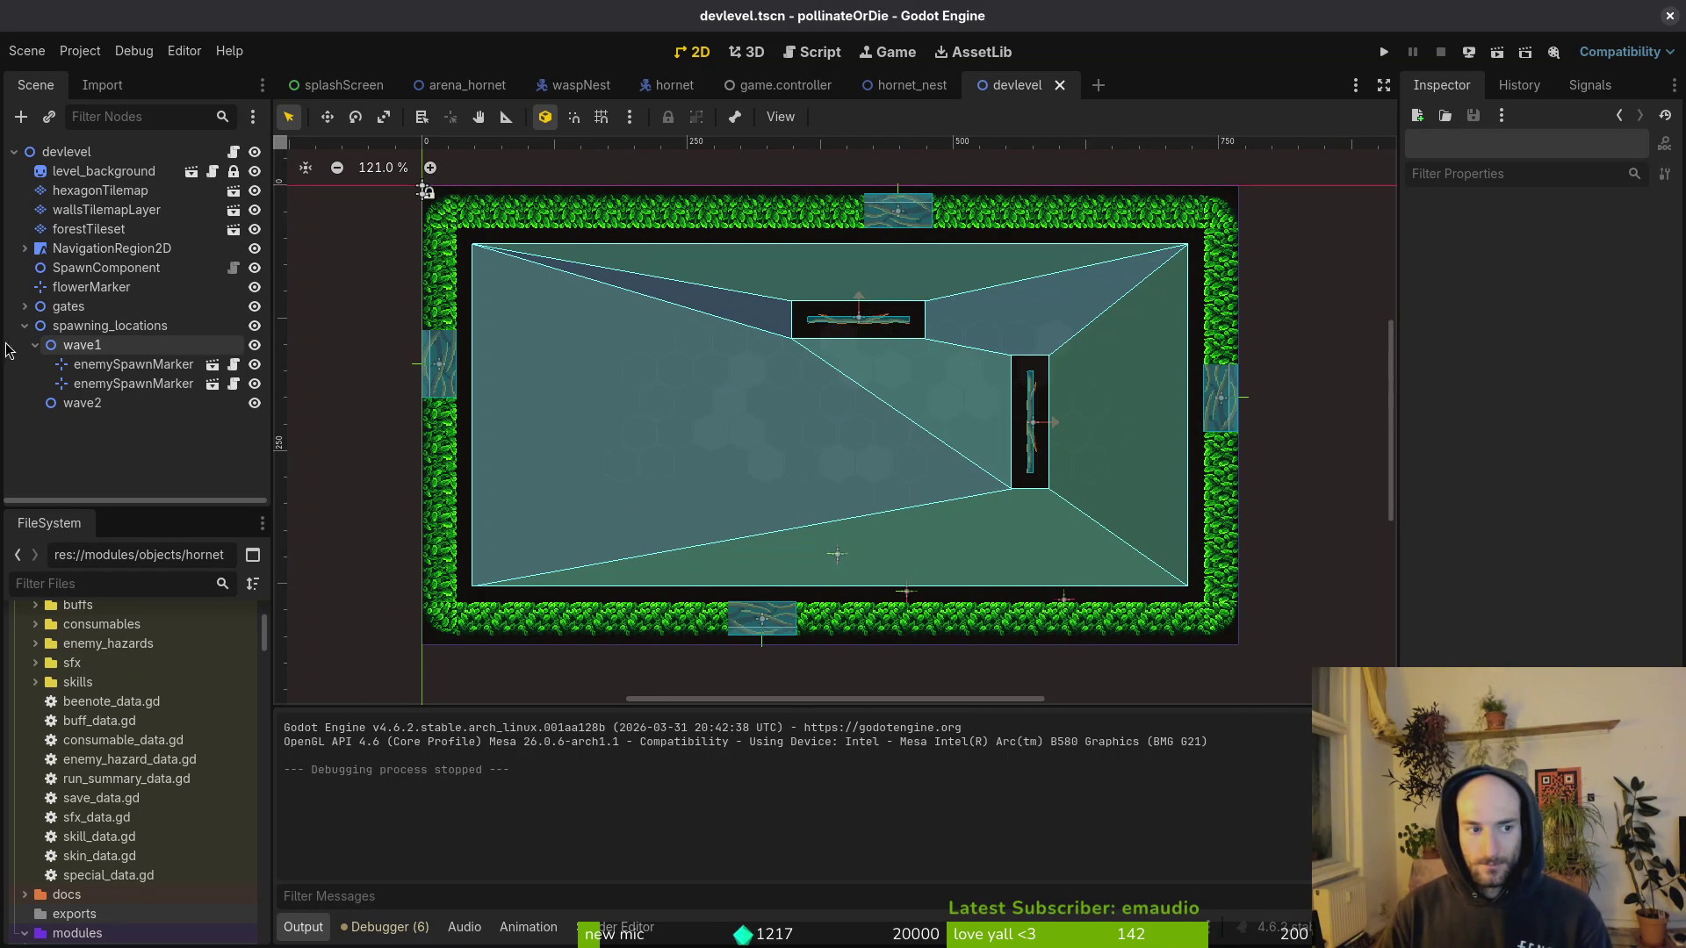
key("ctrl+s")
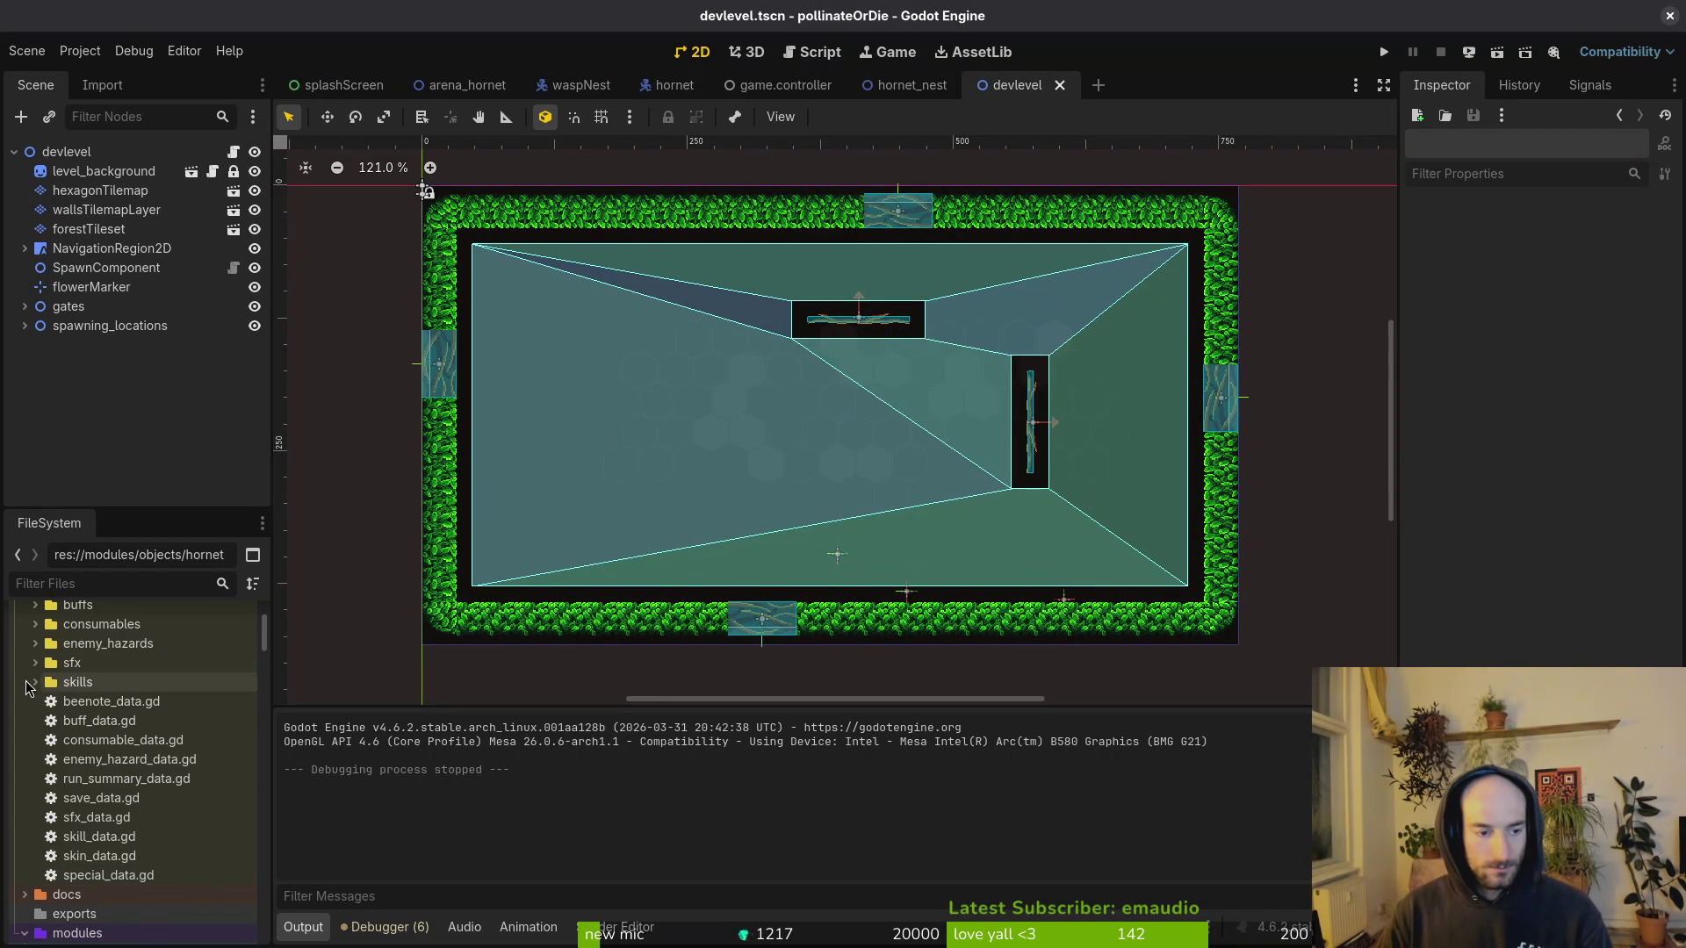
Step: Move enemySpawnMarker7 to the arena's lower left, set its Enemy Type to Amanitashroom, and save
scroll(122, 747, "up", 3)
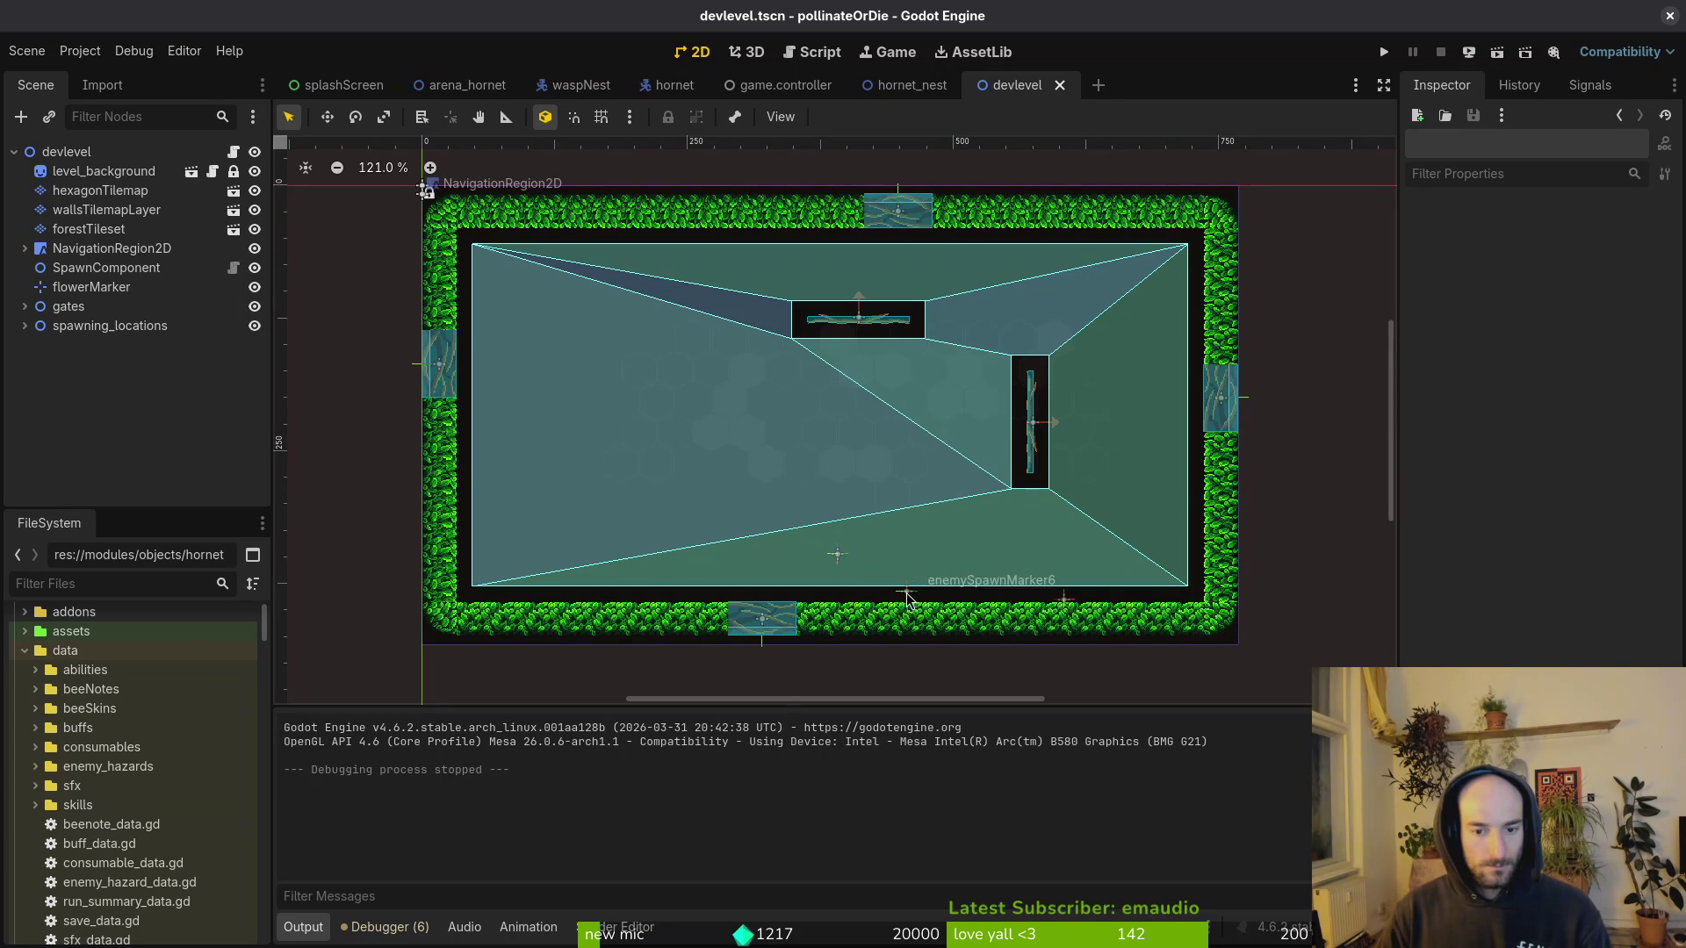
left_click_drag(835, 564, 622, 599)
left_click(1606, 239)
left_click(1572, 493)
key("ctrl+s")
left_click(1607, 239)
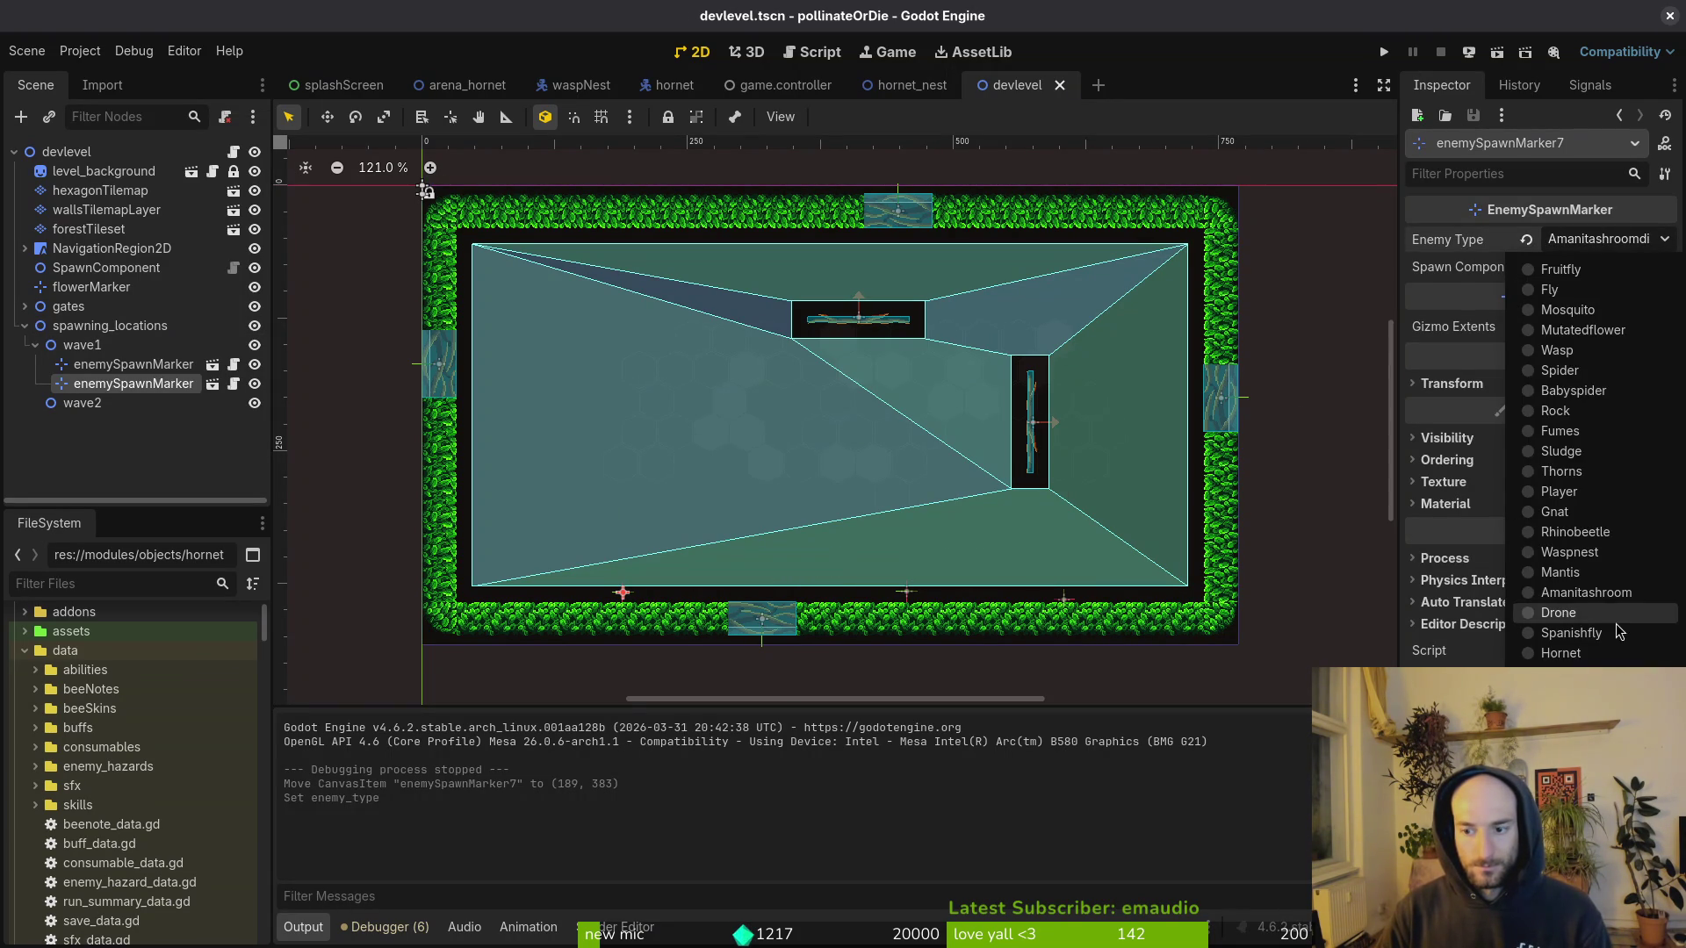
left_click(1591, 615)
Step: Launch the game with F5 and capture a screenshot of the game window
key("F5")
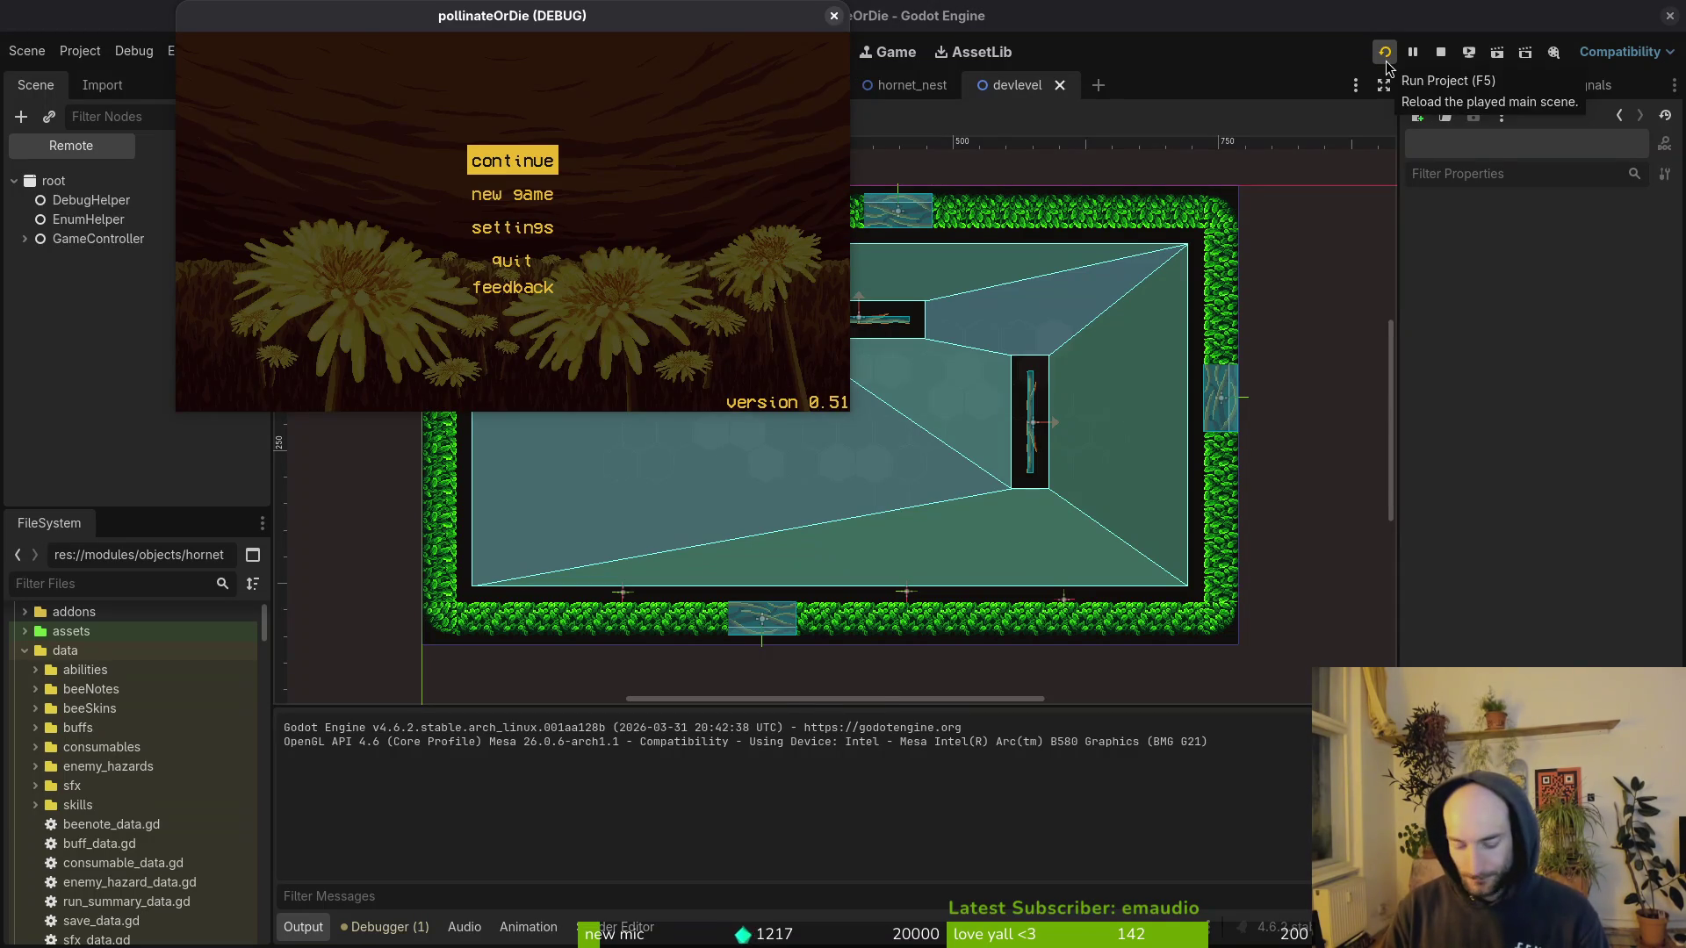
key("super")
key("Print")
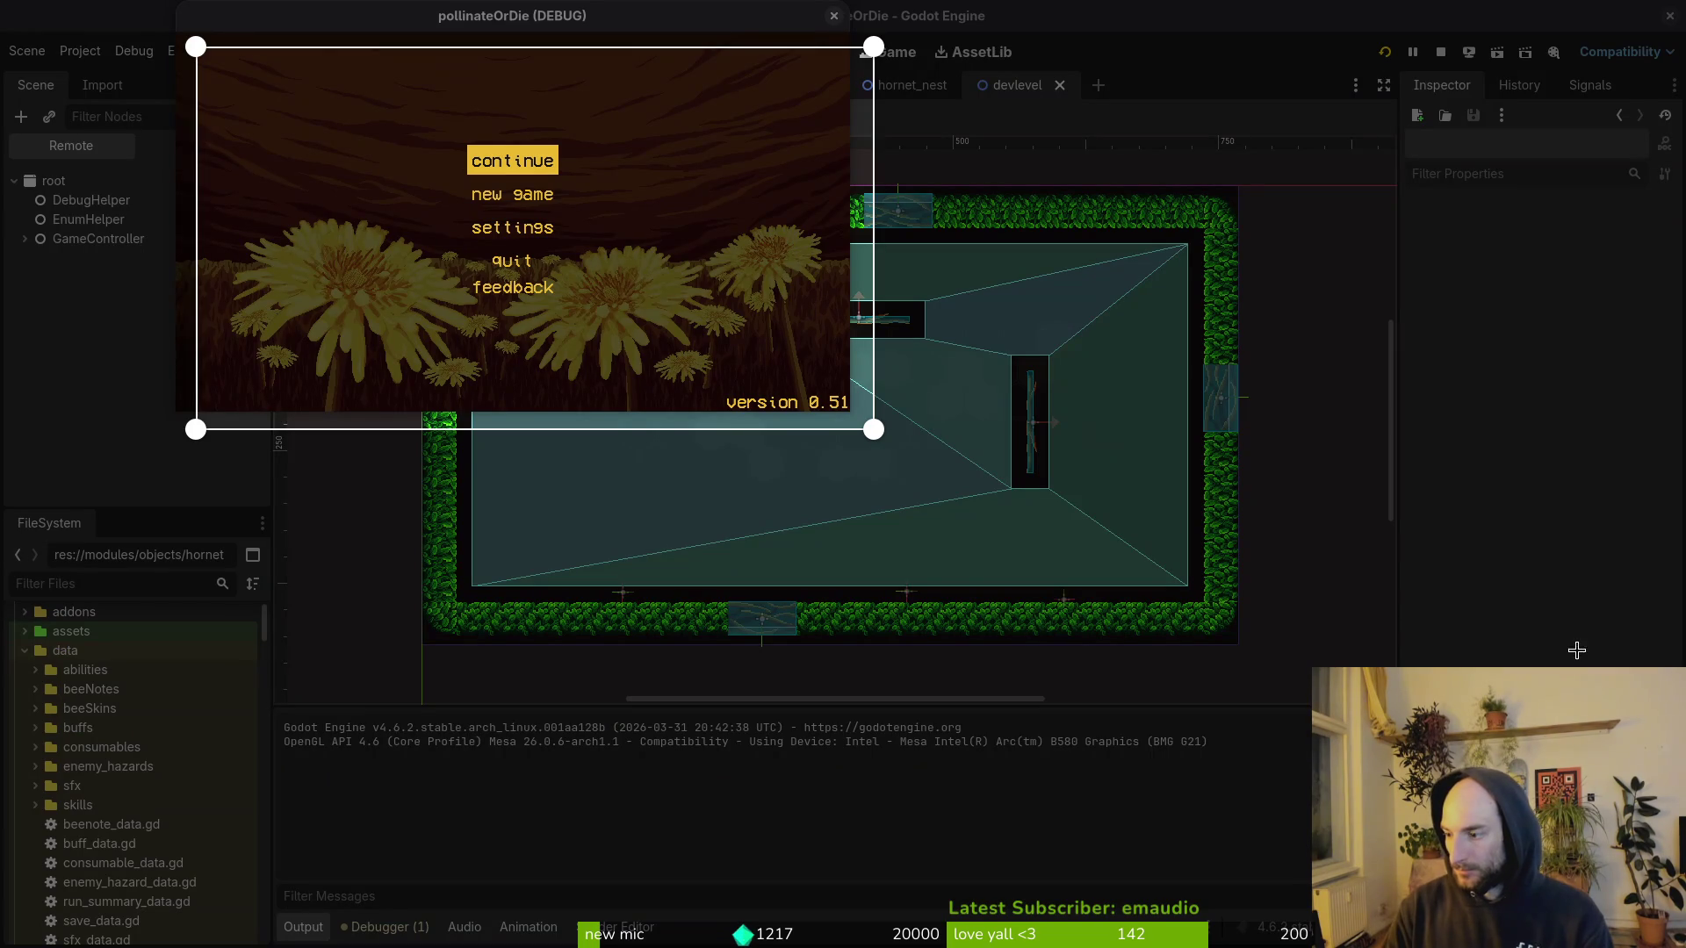
left_click_drag(689, 318, 667, 304)
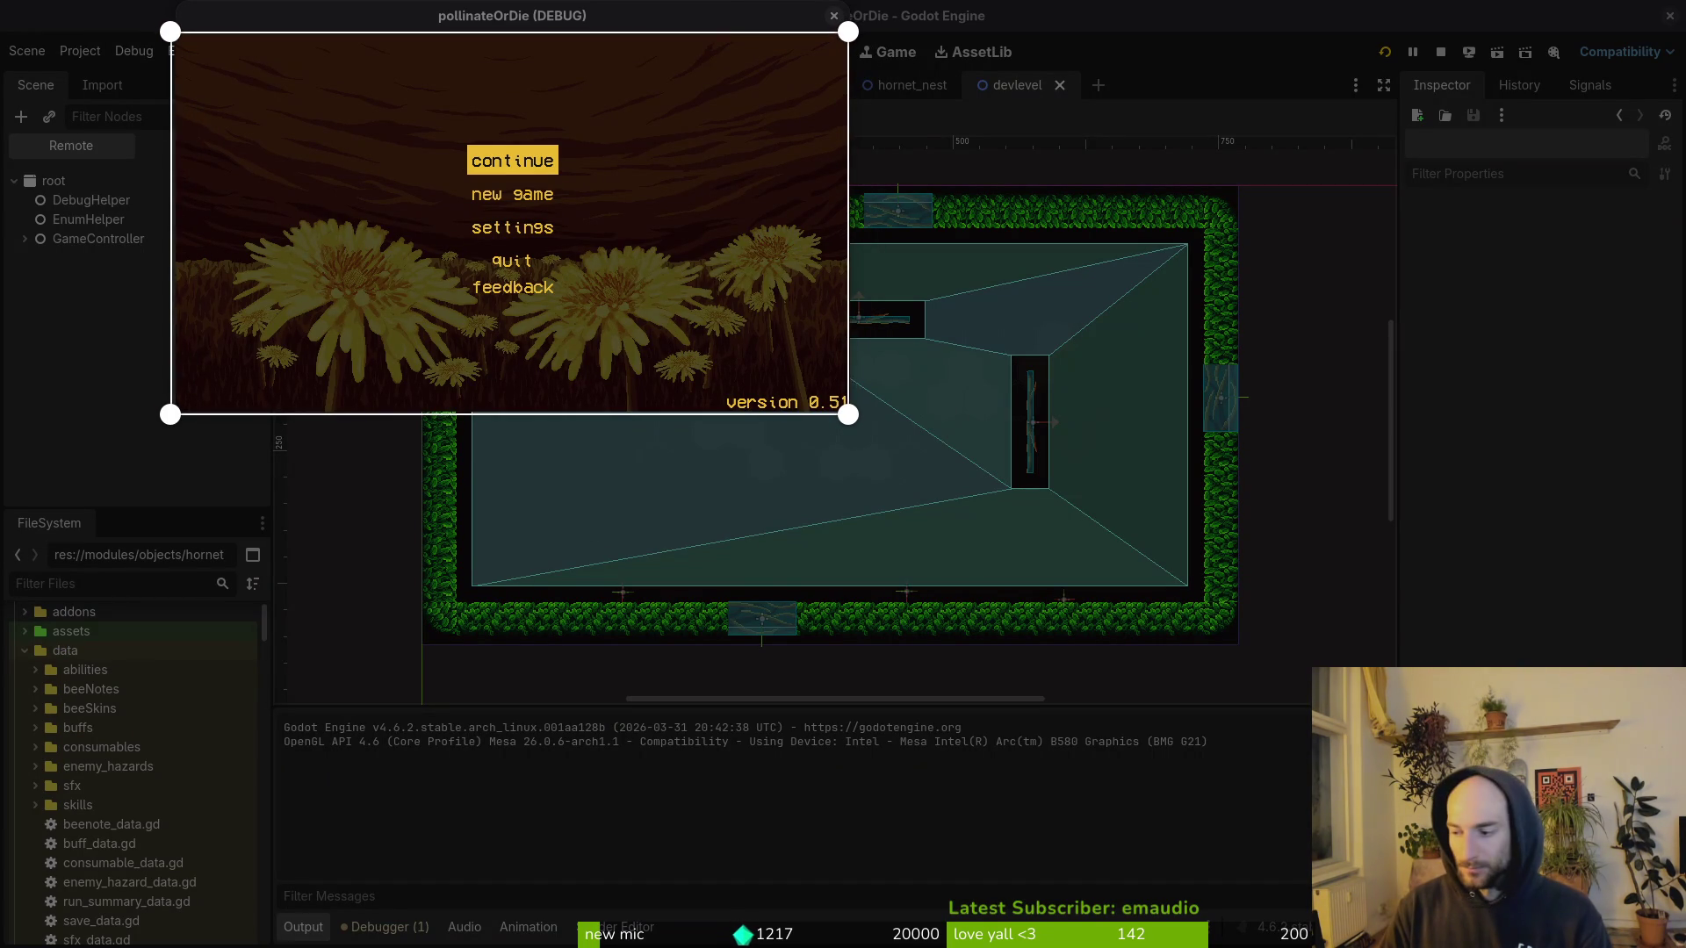
key("Return")
Step: Play briefly, close the game, and expand the moved marker's Transform properties
left_click(553, 157)
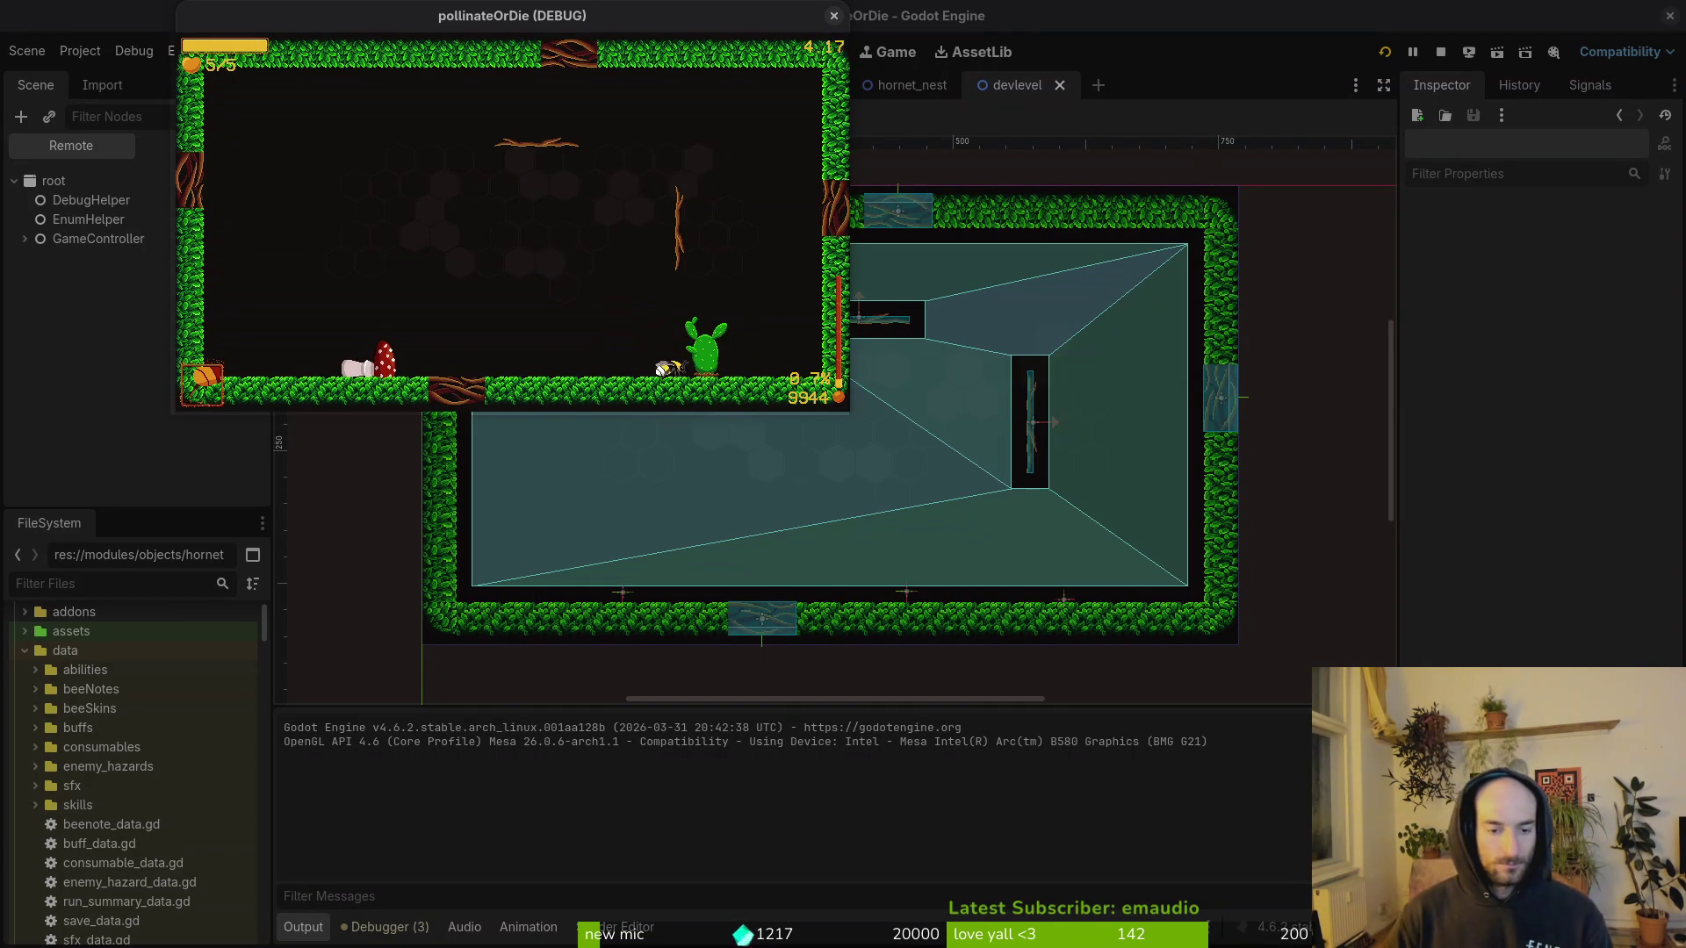
left_click(644, 587)
left_click(620, 599)
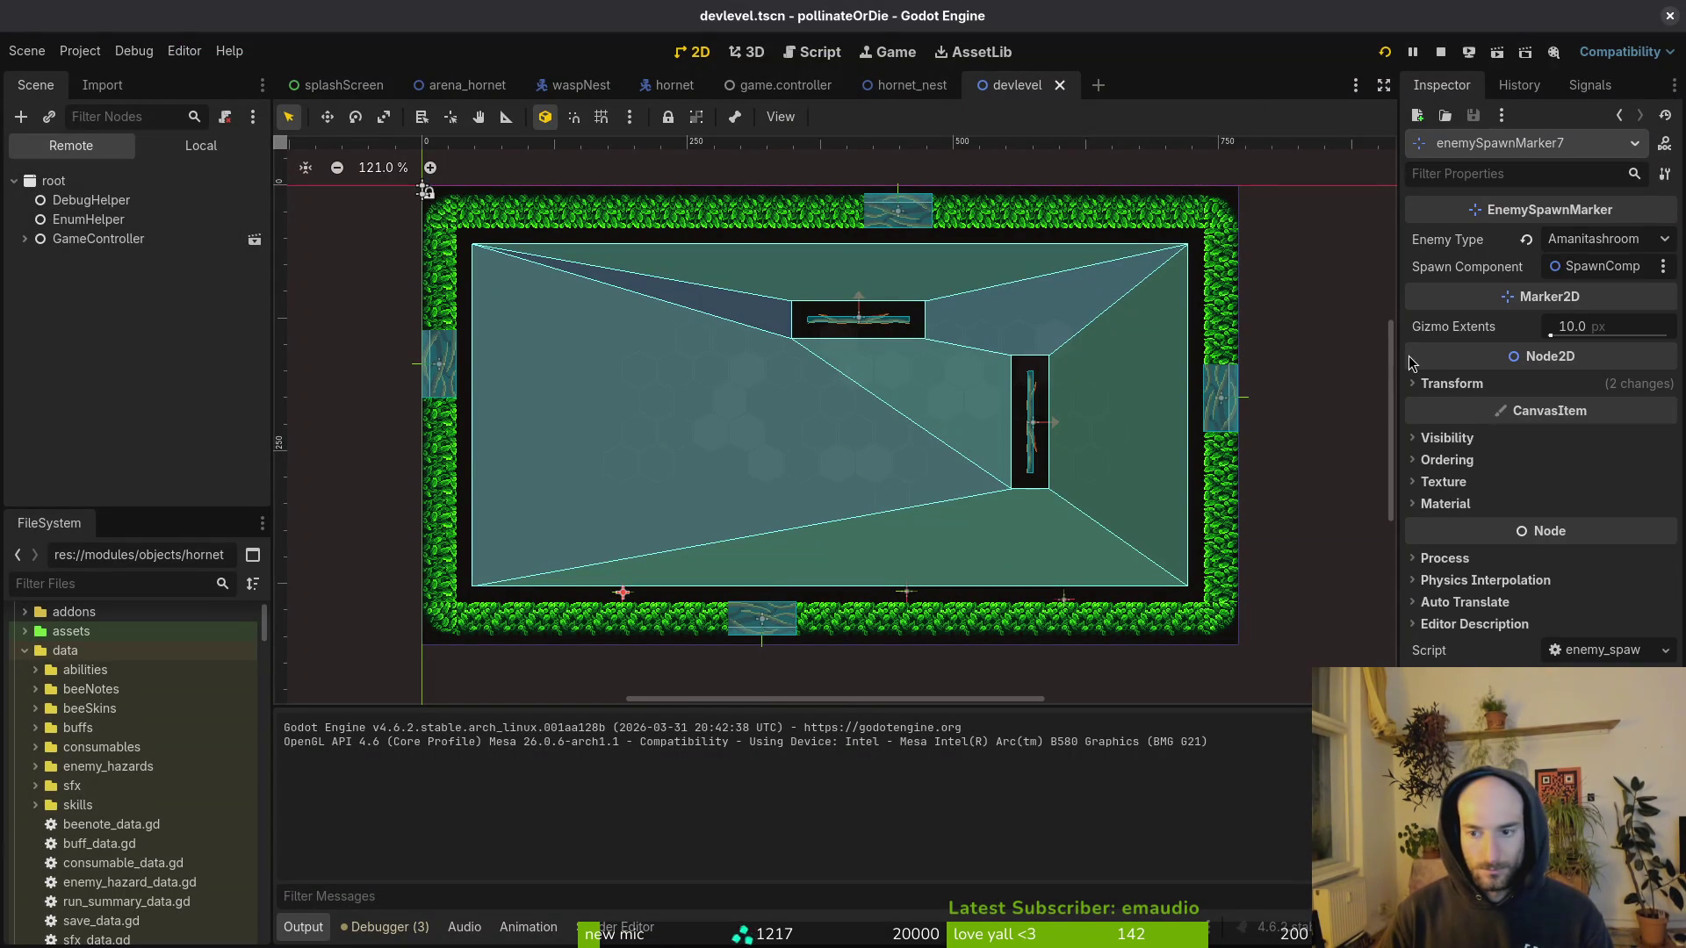
left_click(1445, 382)
Step: Revert the marker's Rotation to 0, replay the level with F5, then stop it and save
left_click(1531, 461)
key("F5")
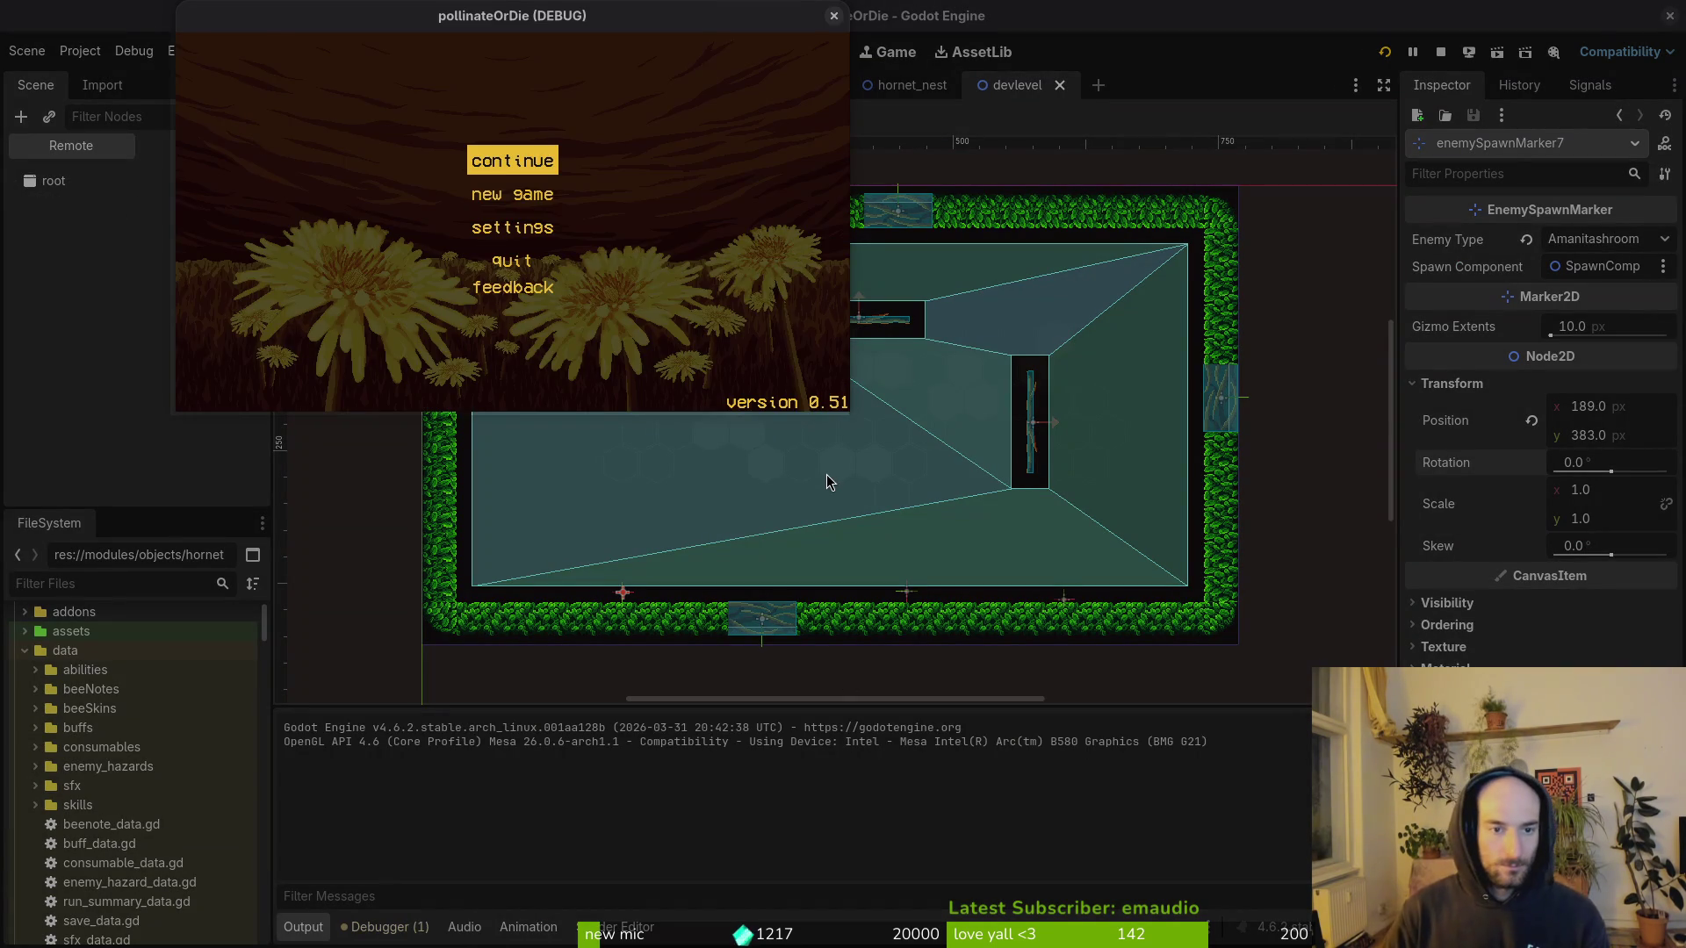
key("Return")
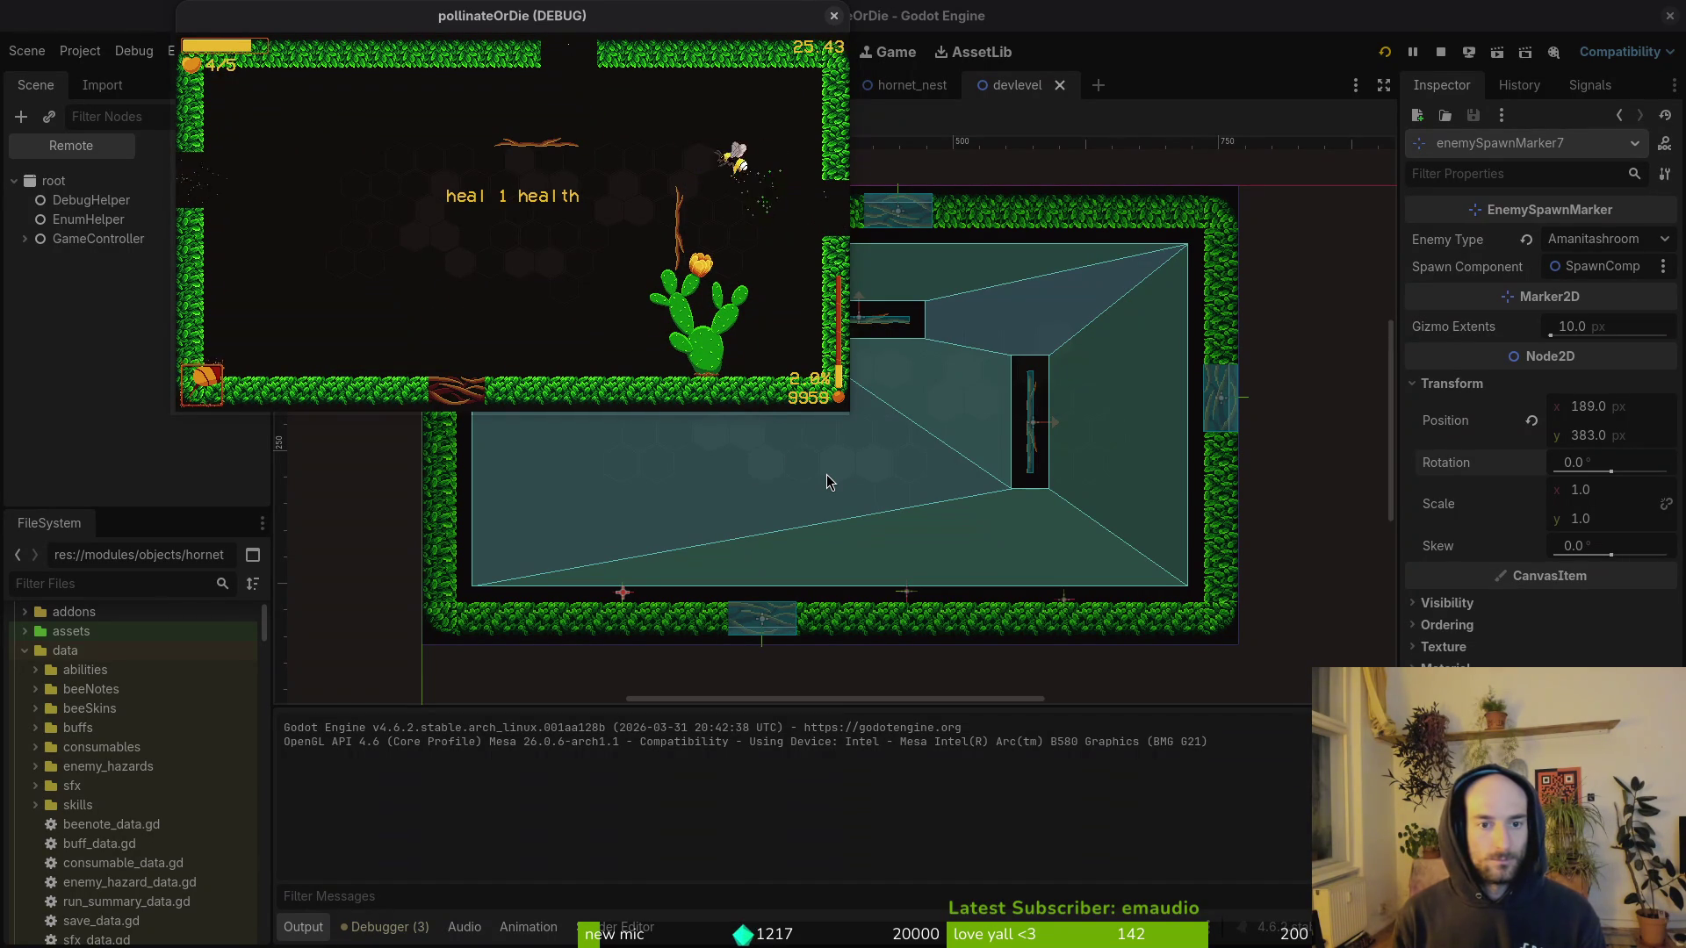
left_click(833, 16)
key("ctrl+s")
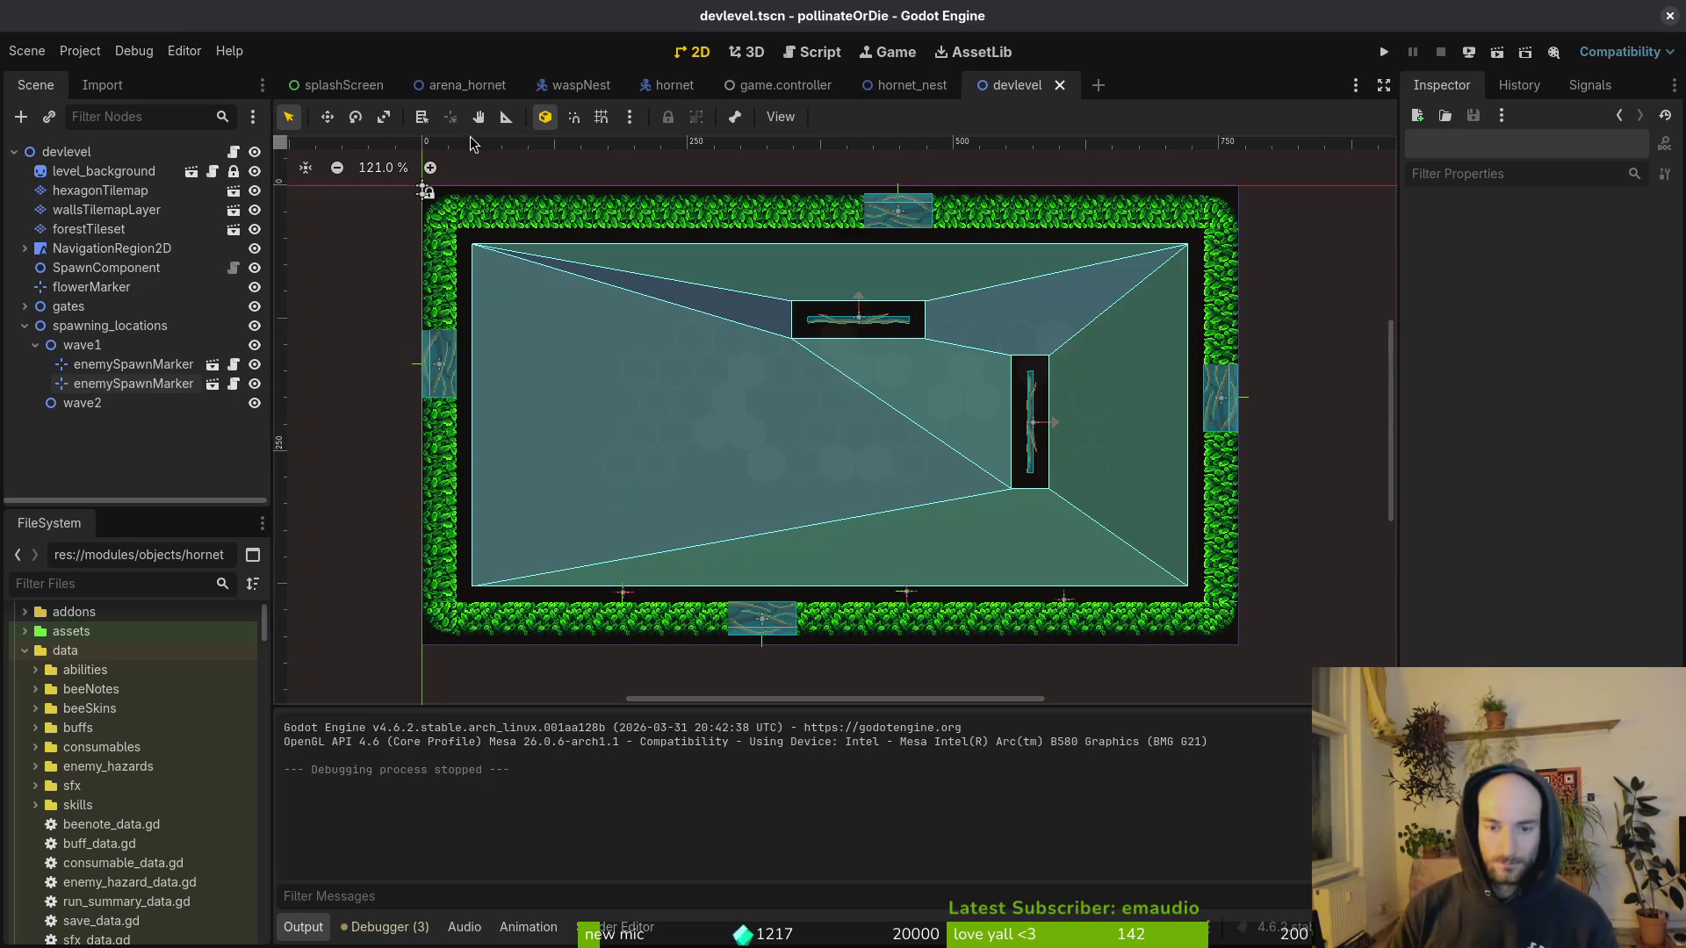
Step: Bring Video Trimmer to the front and start choosing a video file
key("super")
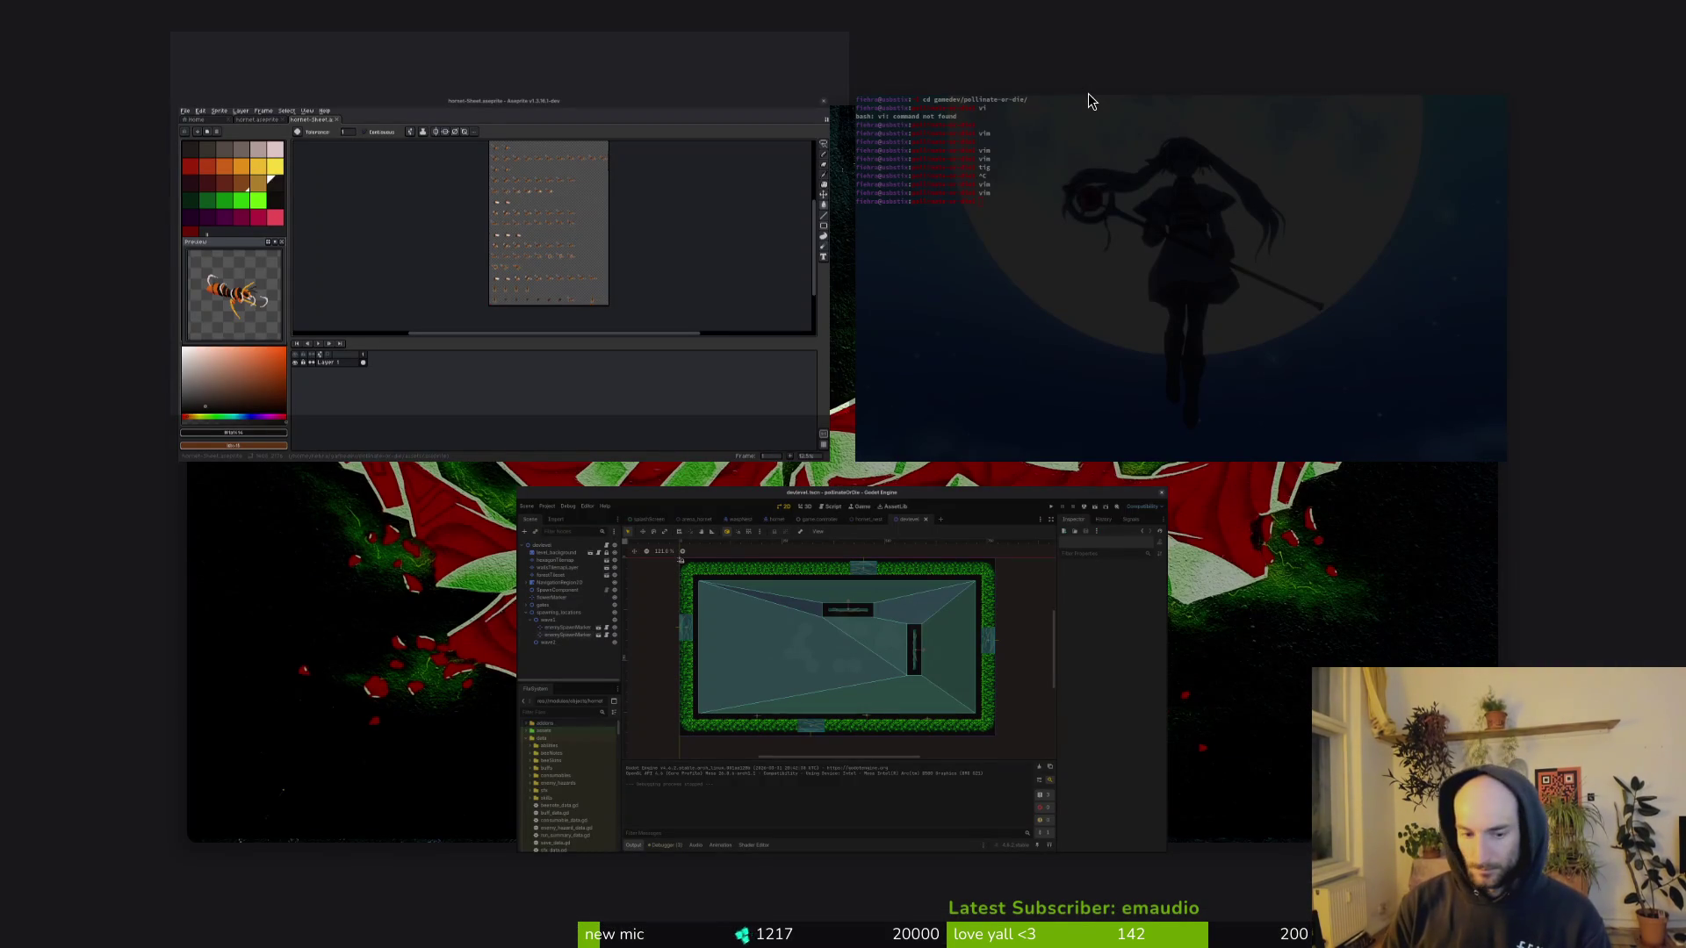
key("super")
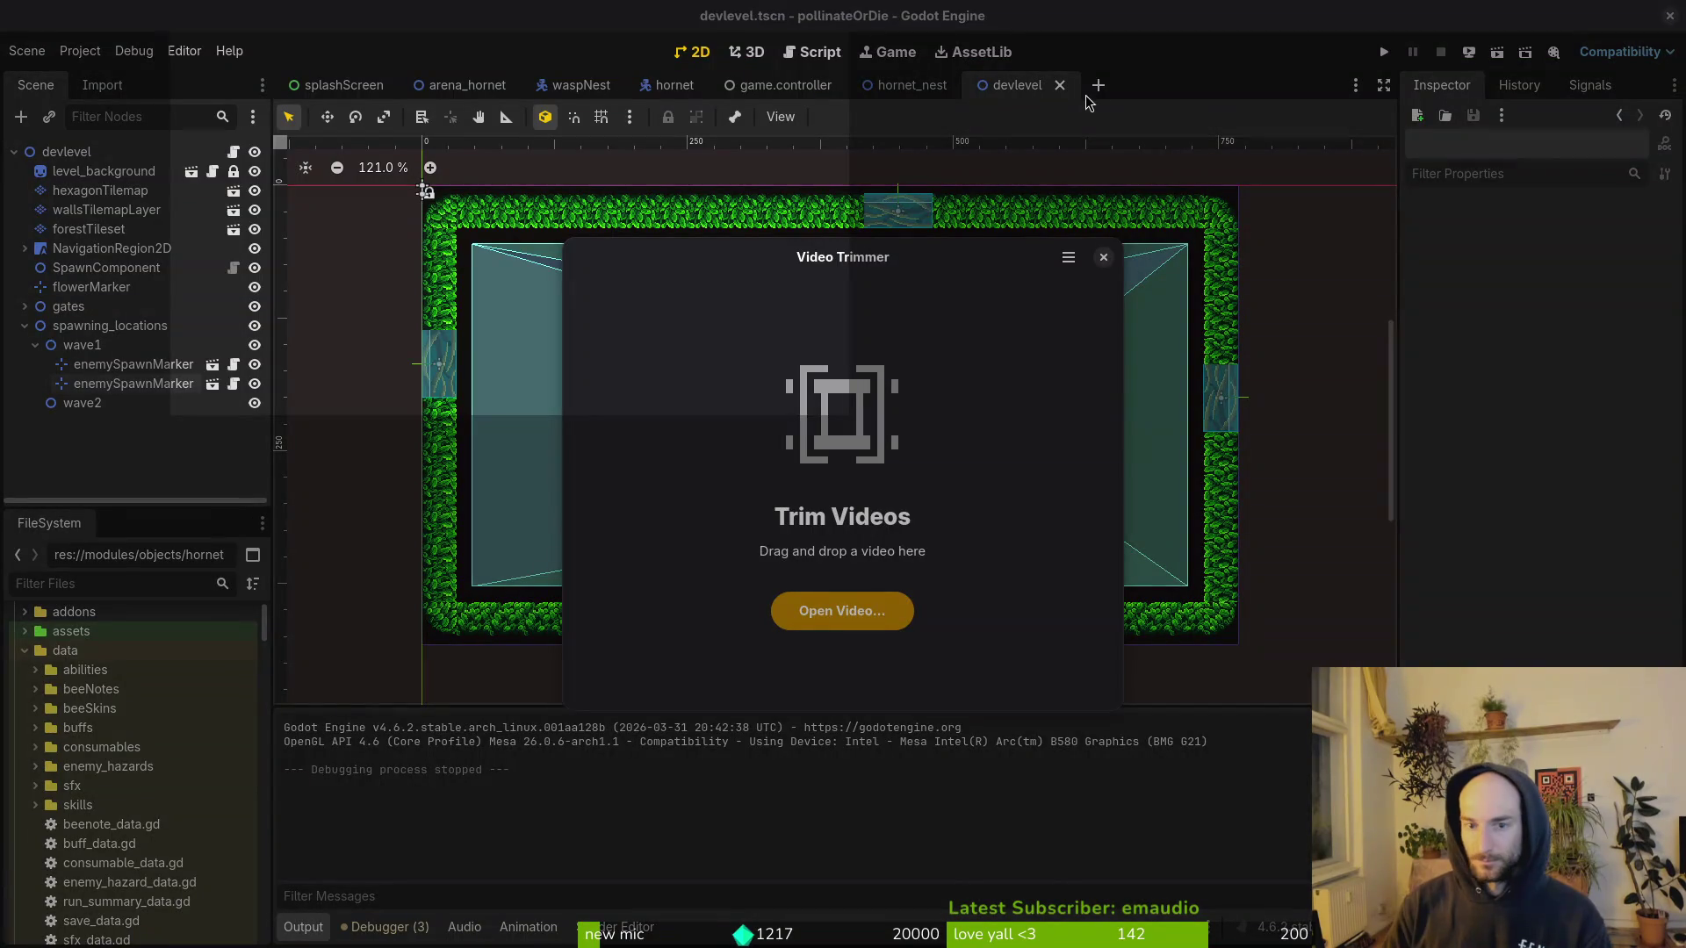
key("super")
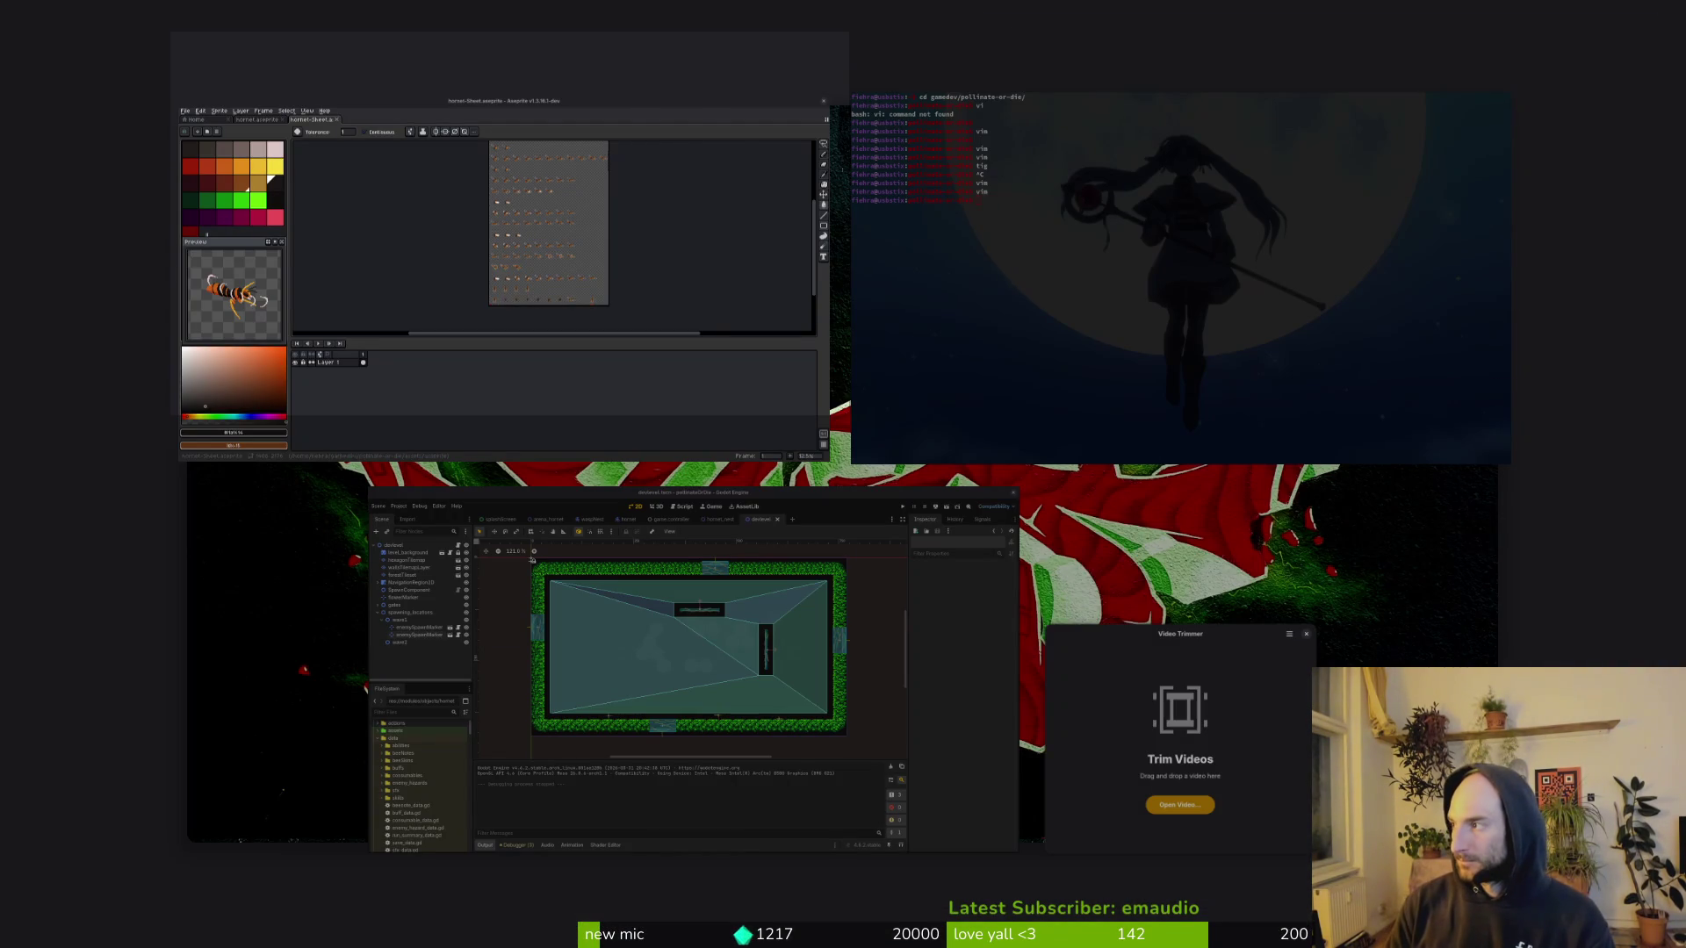
key("super")
left_click(842, 610)
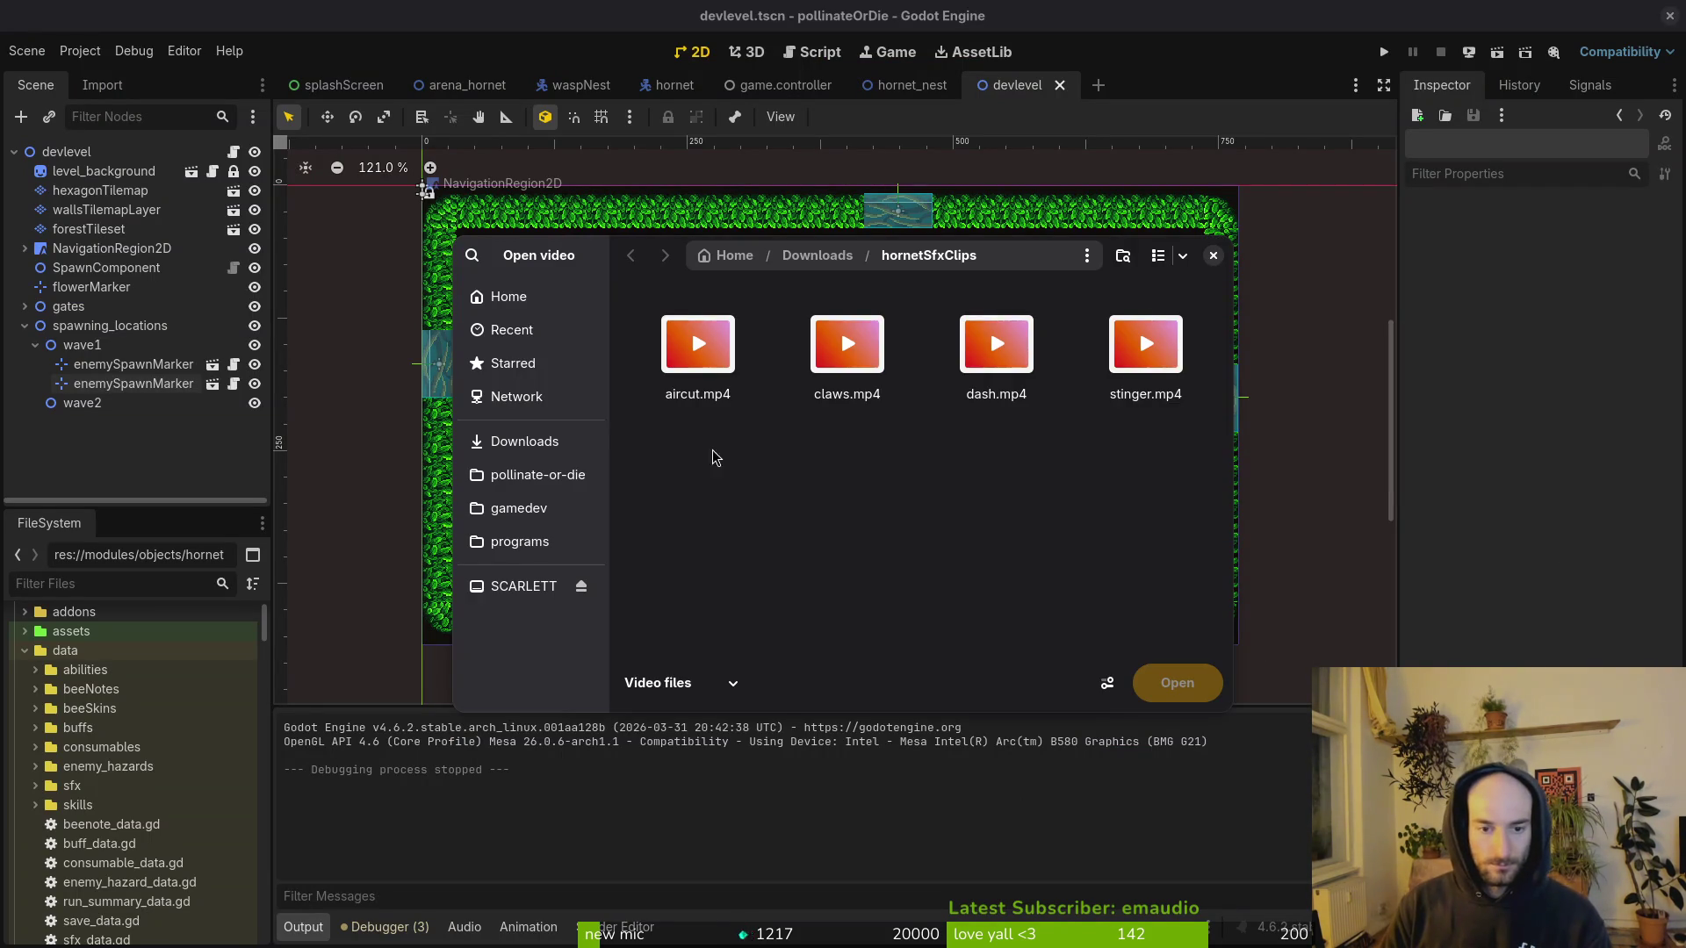
left_click(524, 441)
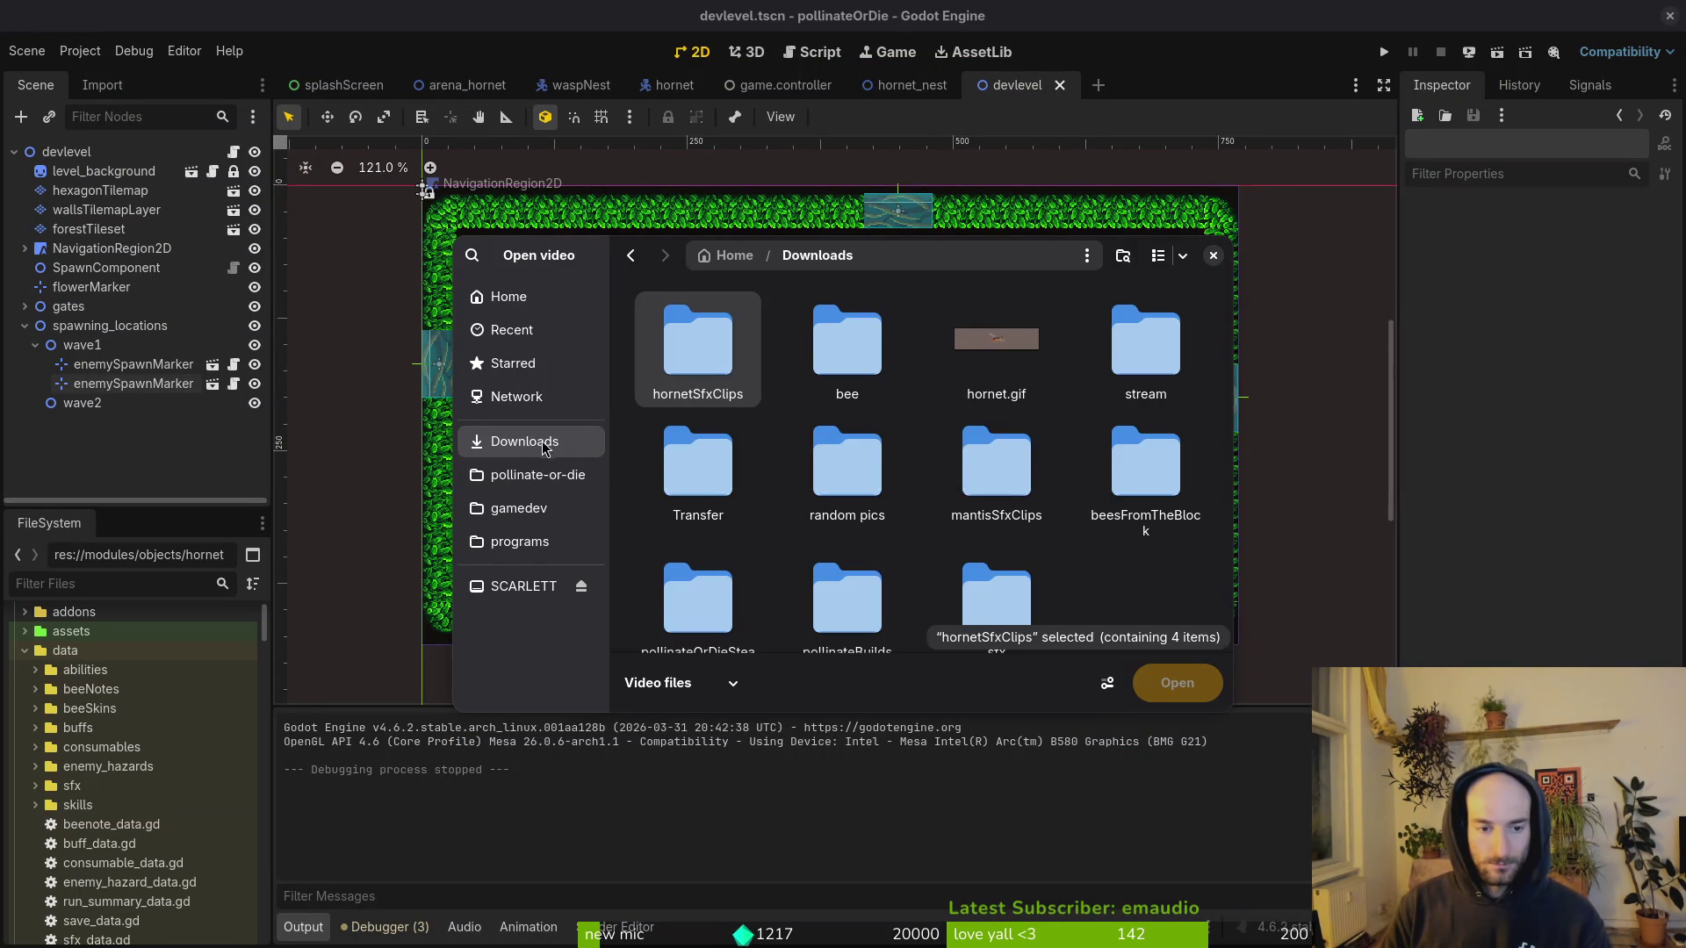
key("alt+Up")
scroll(876, 553, "down", 1)
left_click(714, 562)
double_click(714, 563)
double_click(847, 347)
scroll(1023, 544, "down", 1)
scroll(1025, 544, "down", 3)
left_click(847, 553)
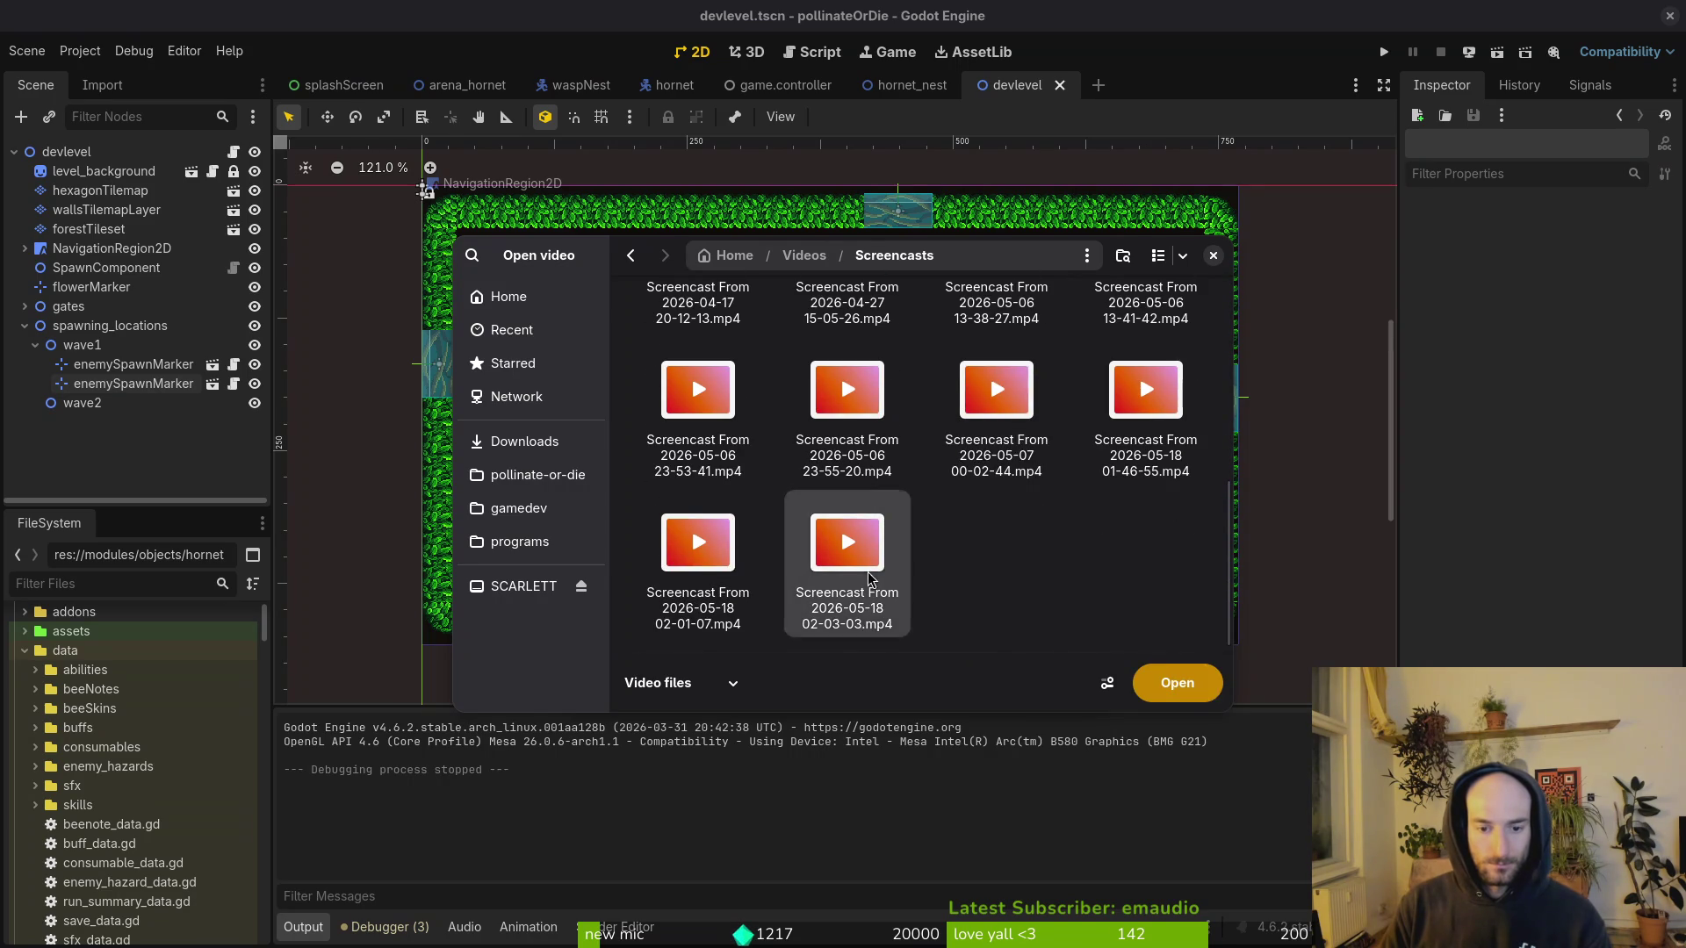
left_click(1178, 685)
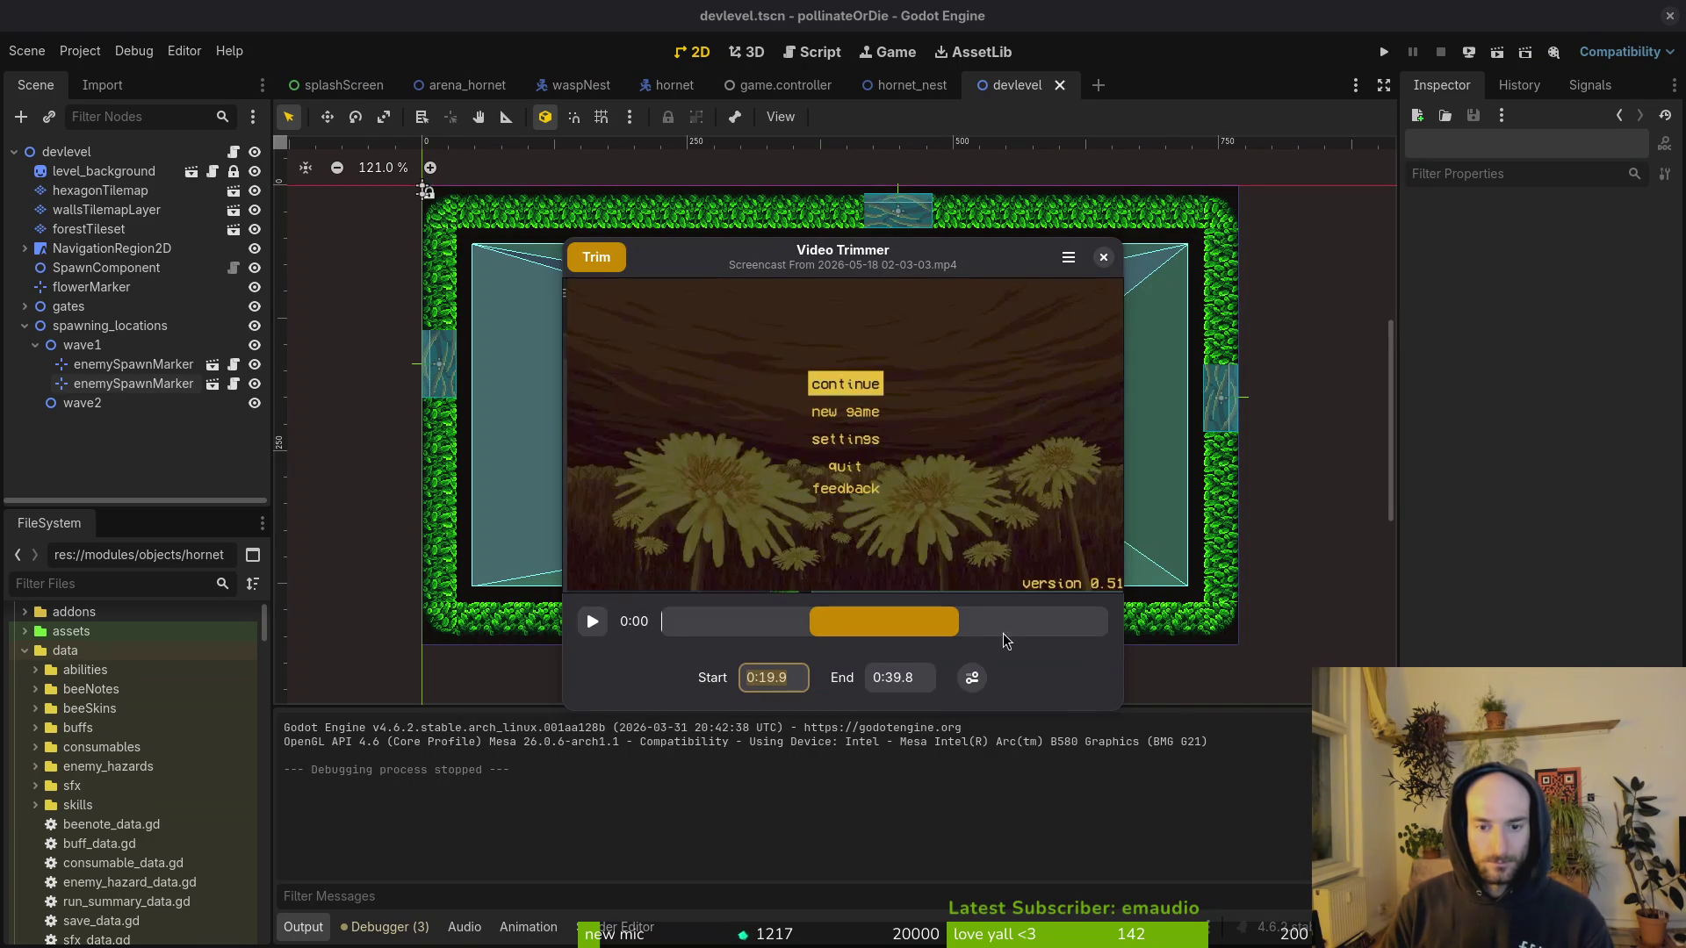
Step: Maximize Video Trimmer, scrub the footage, and drag the handles to keep 0:20.5–0:22.6
double_click(907, 270)
mouse_move(124, 860)
left_mouse_down()
mouse_move(507, 856)
mouse_move(565, 851)
mouse_move(183, 846)
mouse_move(630, 821)
mouse_move(509, 865)
mouse_move(659, 865)
mouse_move(597, 870)
mouse_move(653, 868)
mouse_move(639, 870)
left_mouse_up()
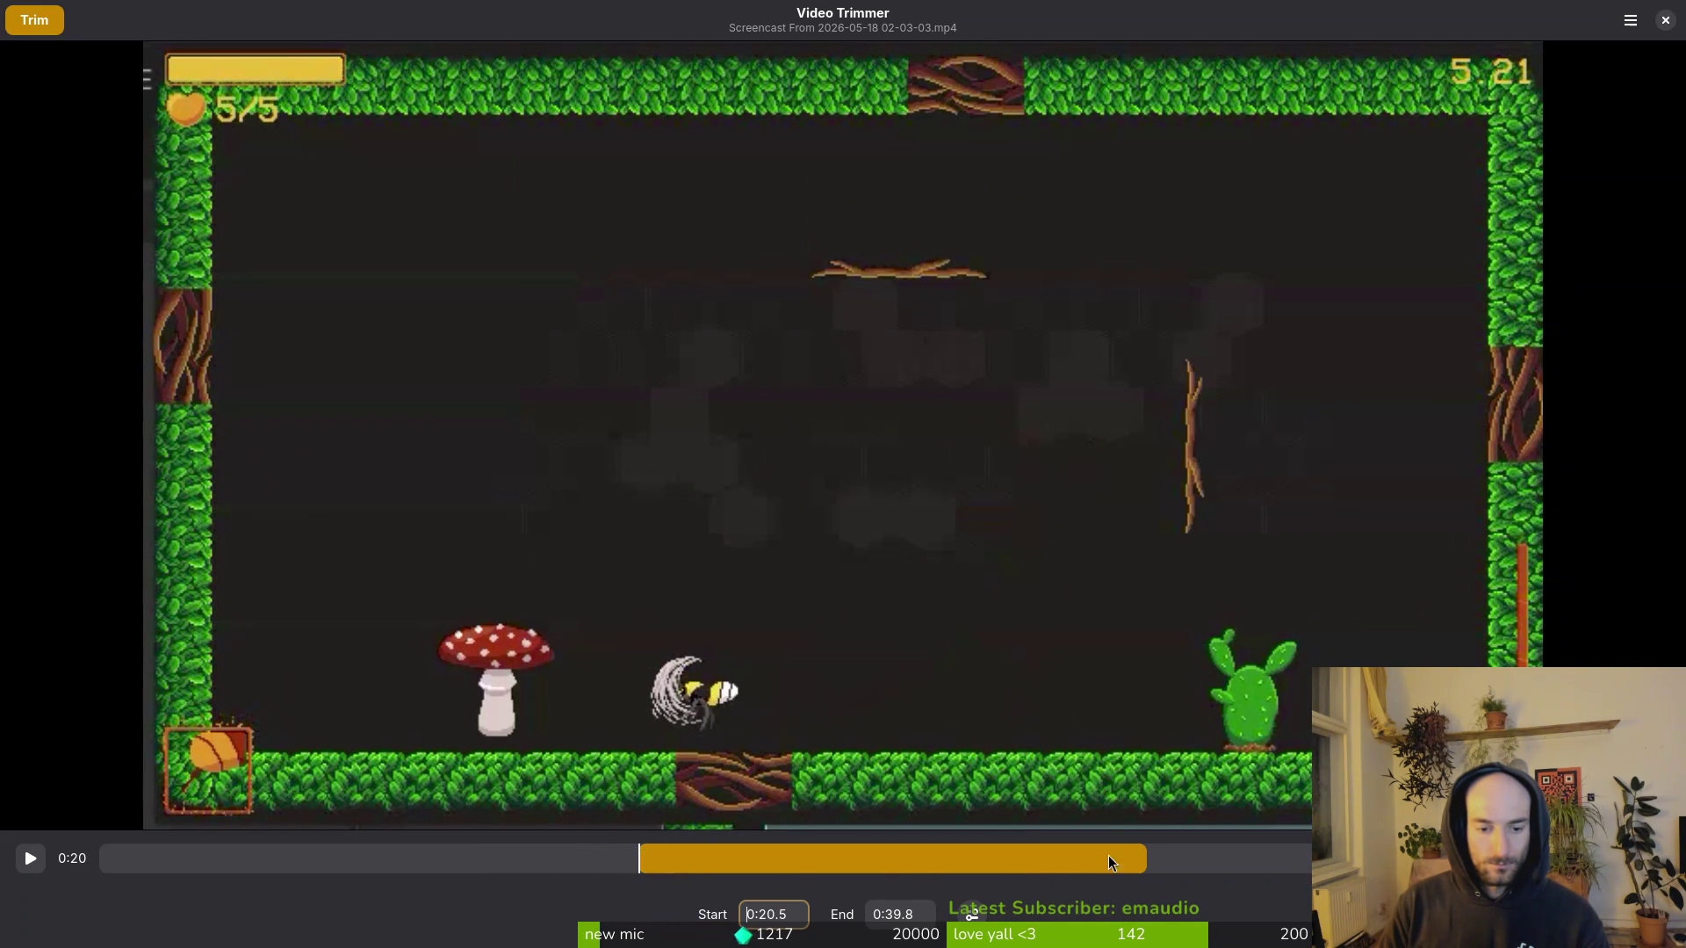
mouse_move(1142, 858)
left_mouse_down()
mouse_move(646, 865)
mouse_move(693, 864)
left_mouse_up()
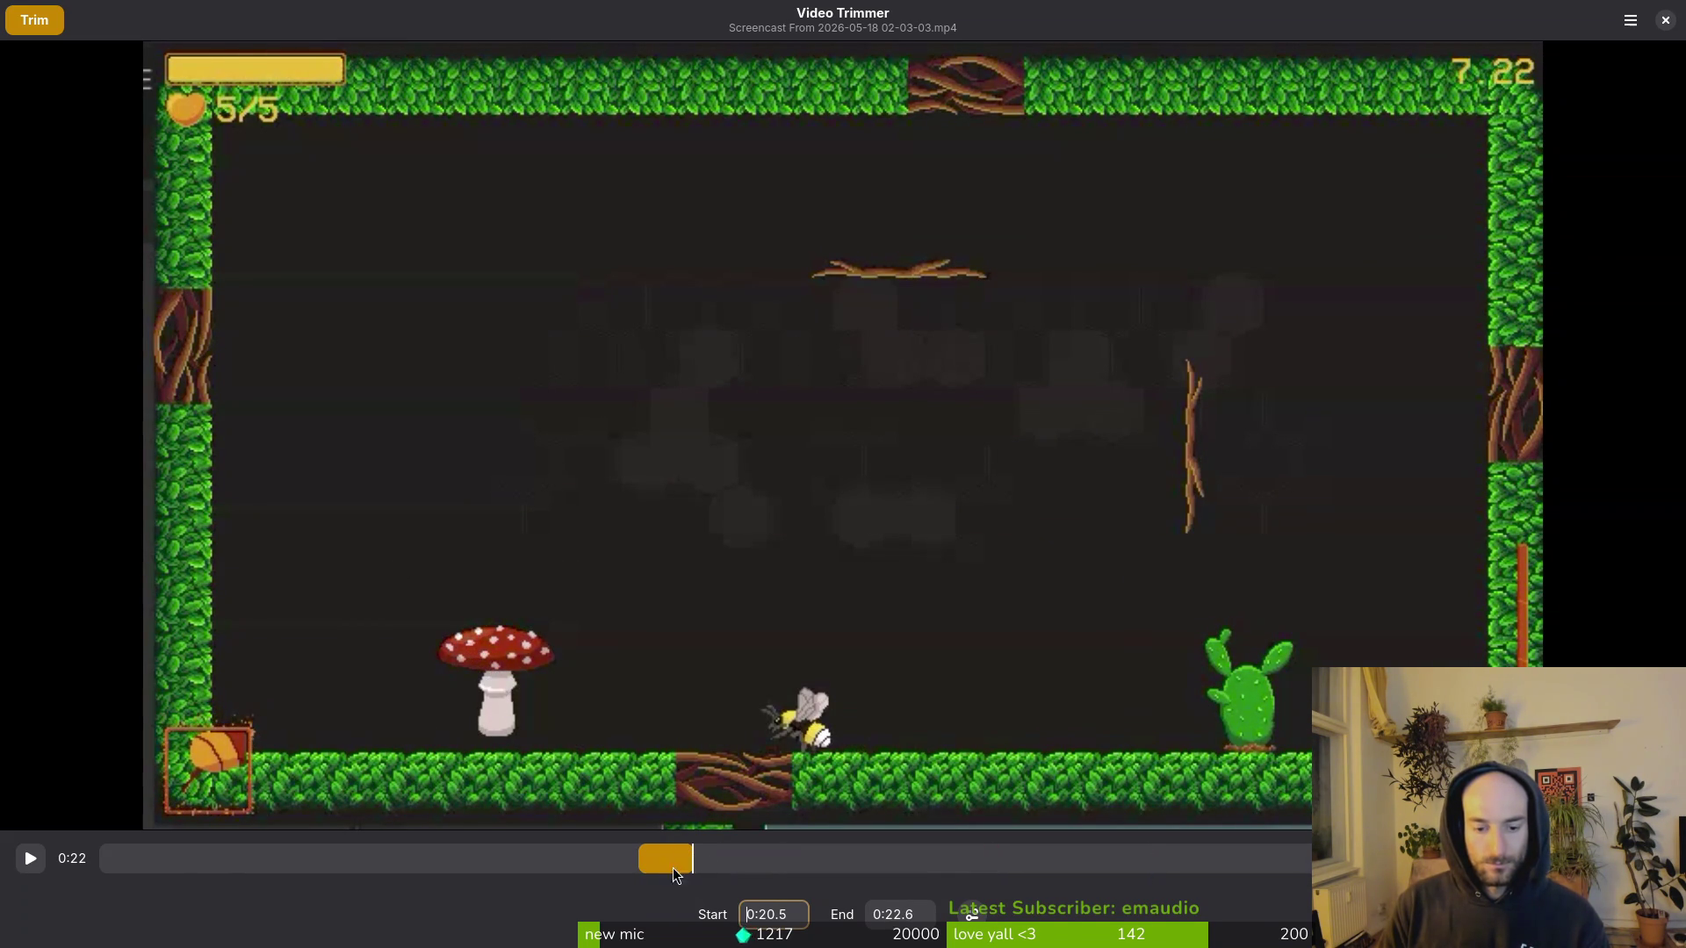
Step: Trim the clip and create a new folder named sfxclips in Downloads
left_click(44, 22)
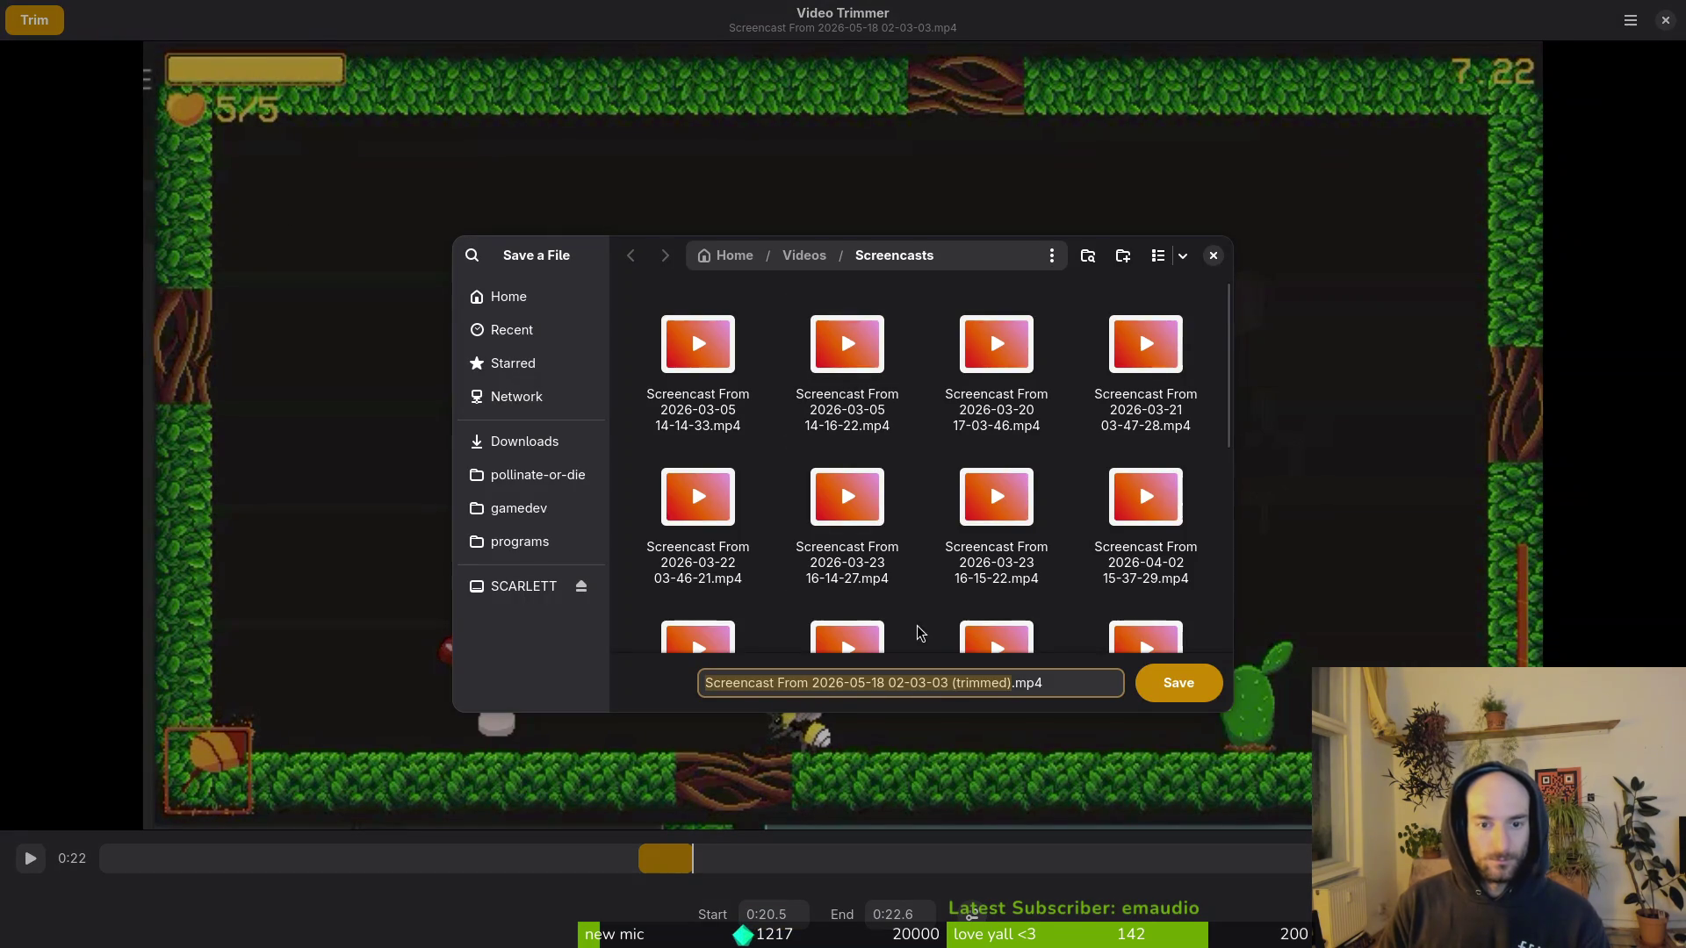
left_click(536, 439)
scroll(878, 562, "down", 3)
scroll(735, 363, "up", 3)
right_click(764, 418)
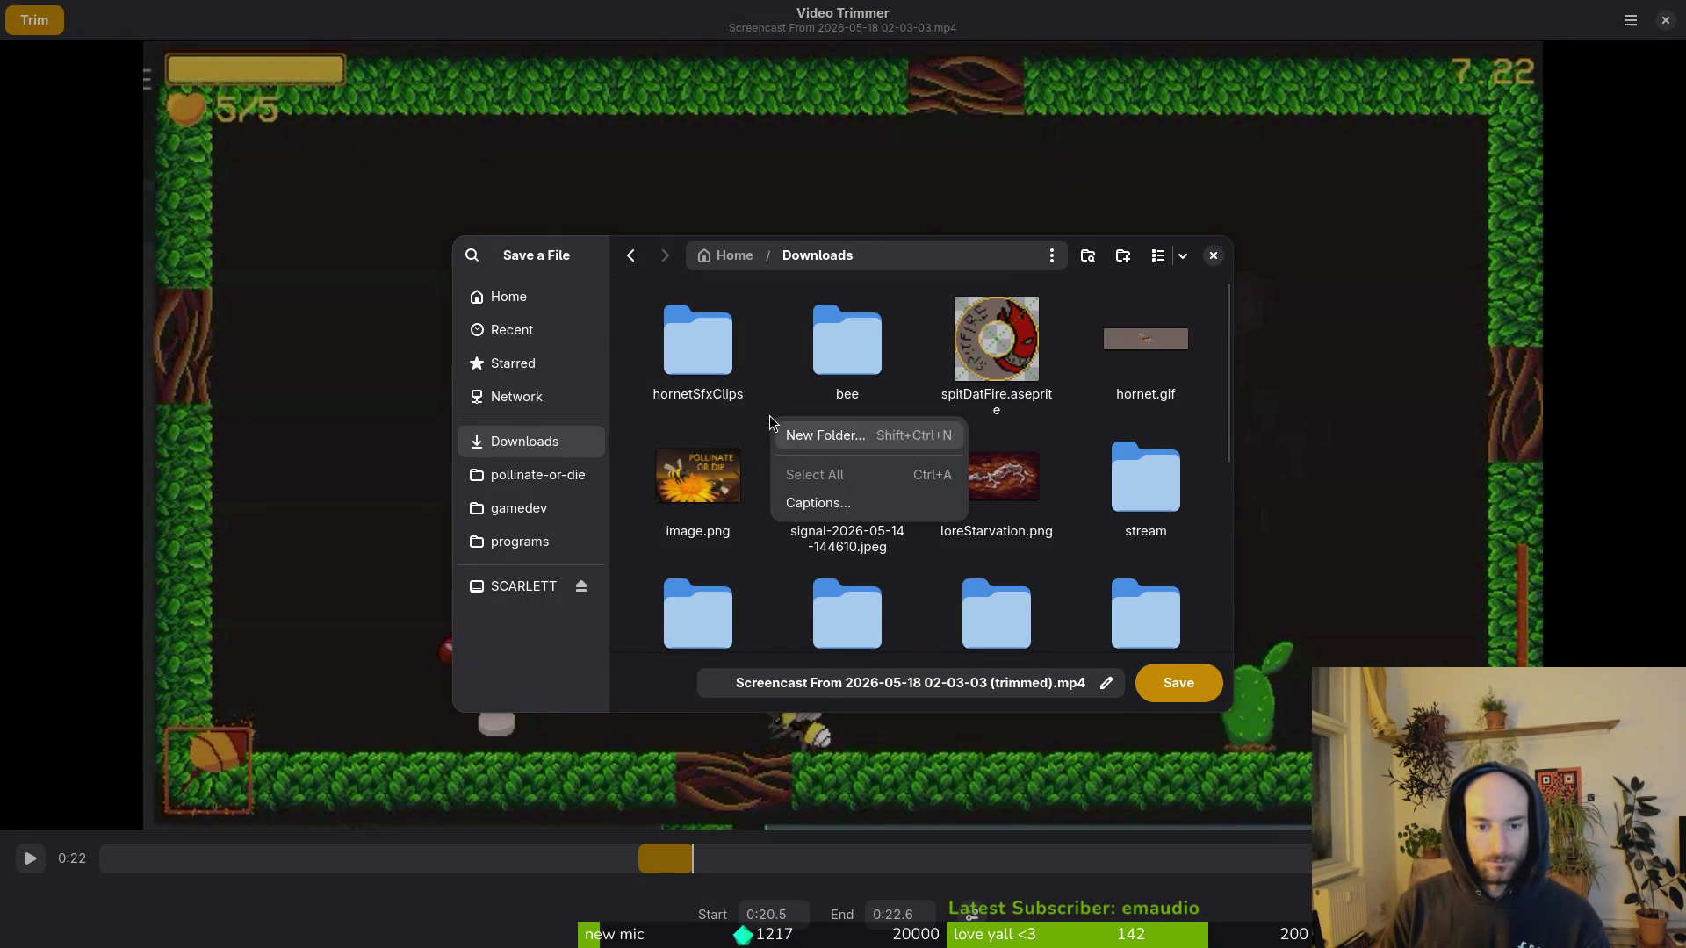
left_click(818, 437)
type("sfxclips")
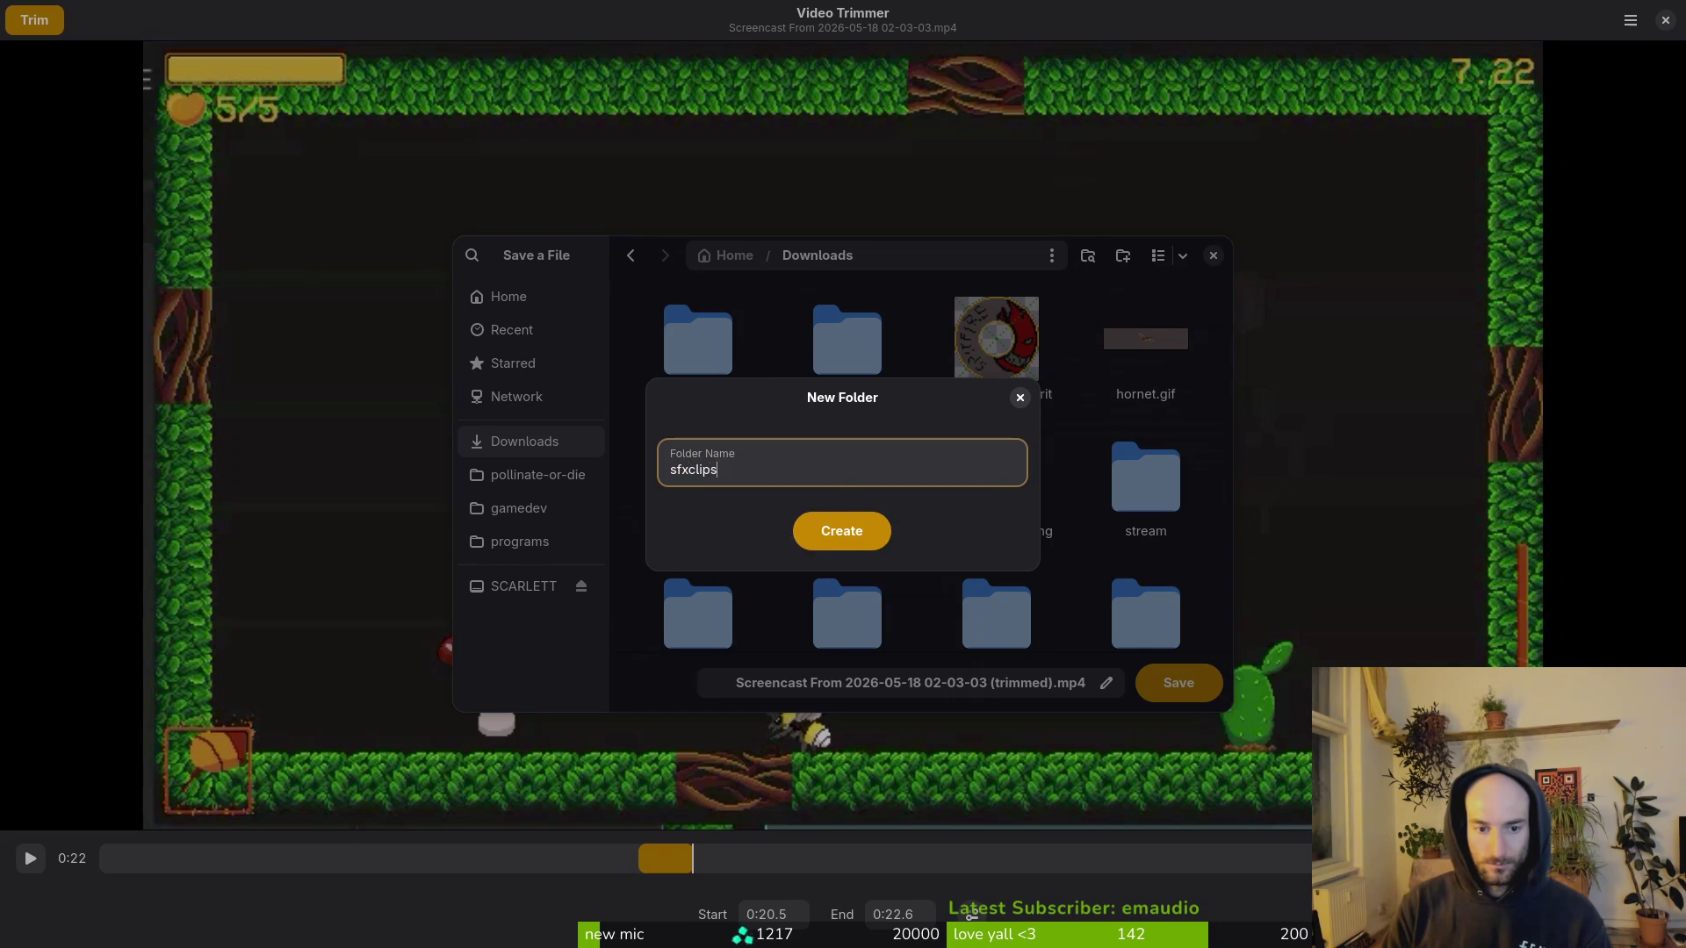
key("Return")
Step: Save the trimmed clip as mushroomSpores.mp4 in hornetSfxClips, then shift the trim range later
left_click(820, 381)
double_click(820, 381)
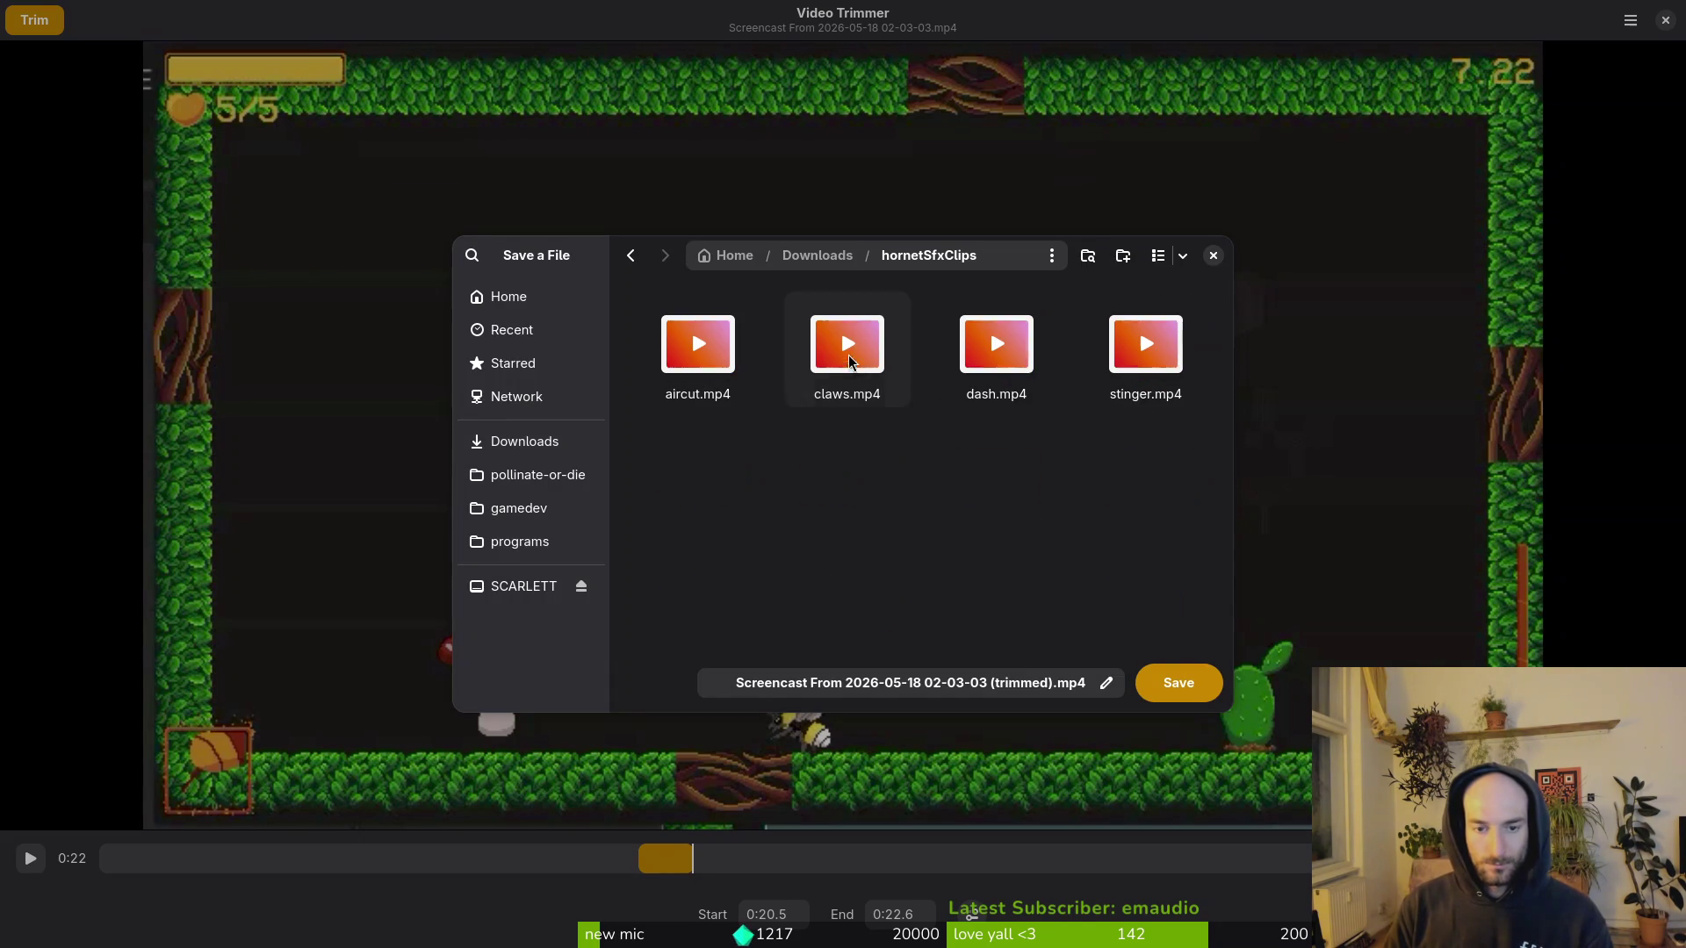
left_click(922, 680)
type("mushroomSpores")
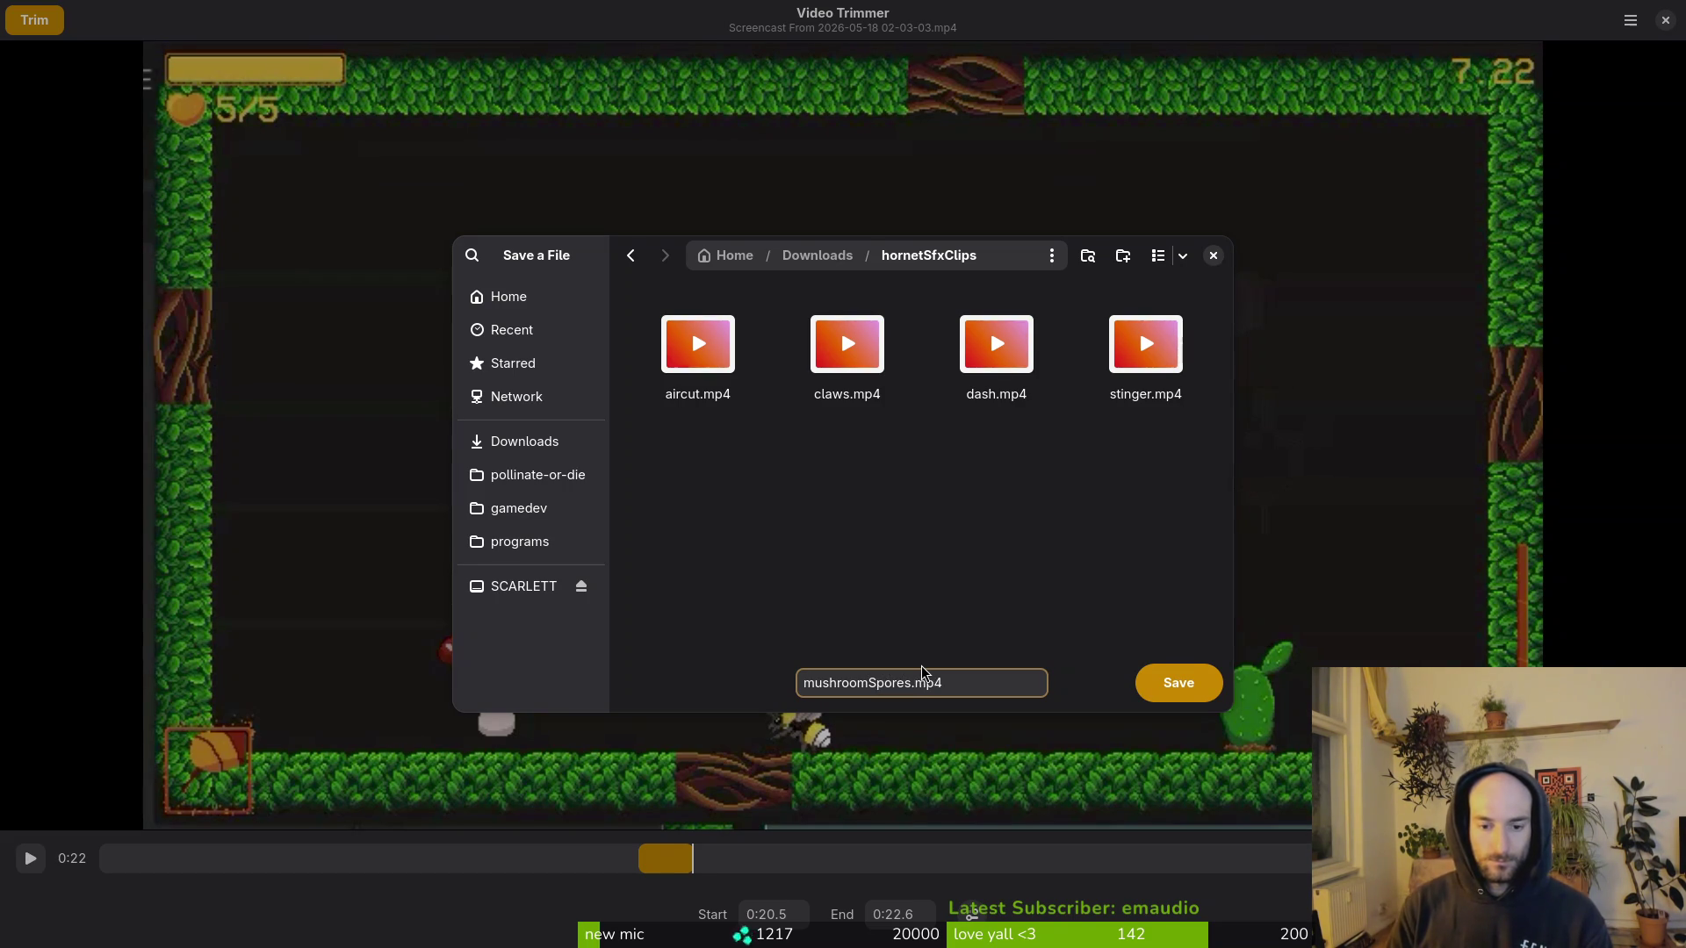
left_click(1181, 689)
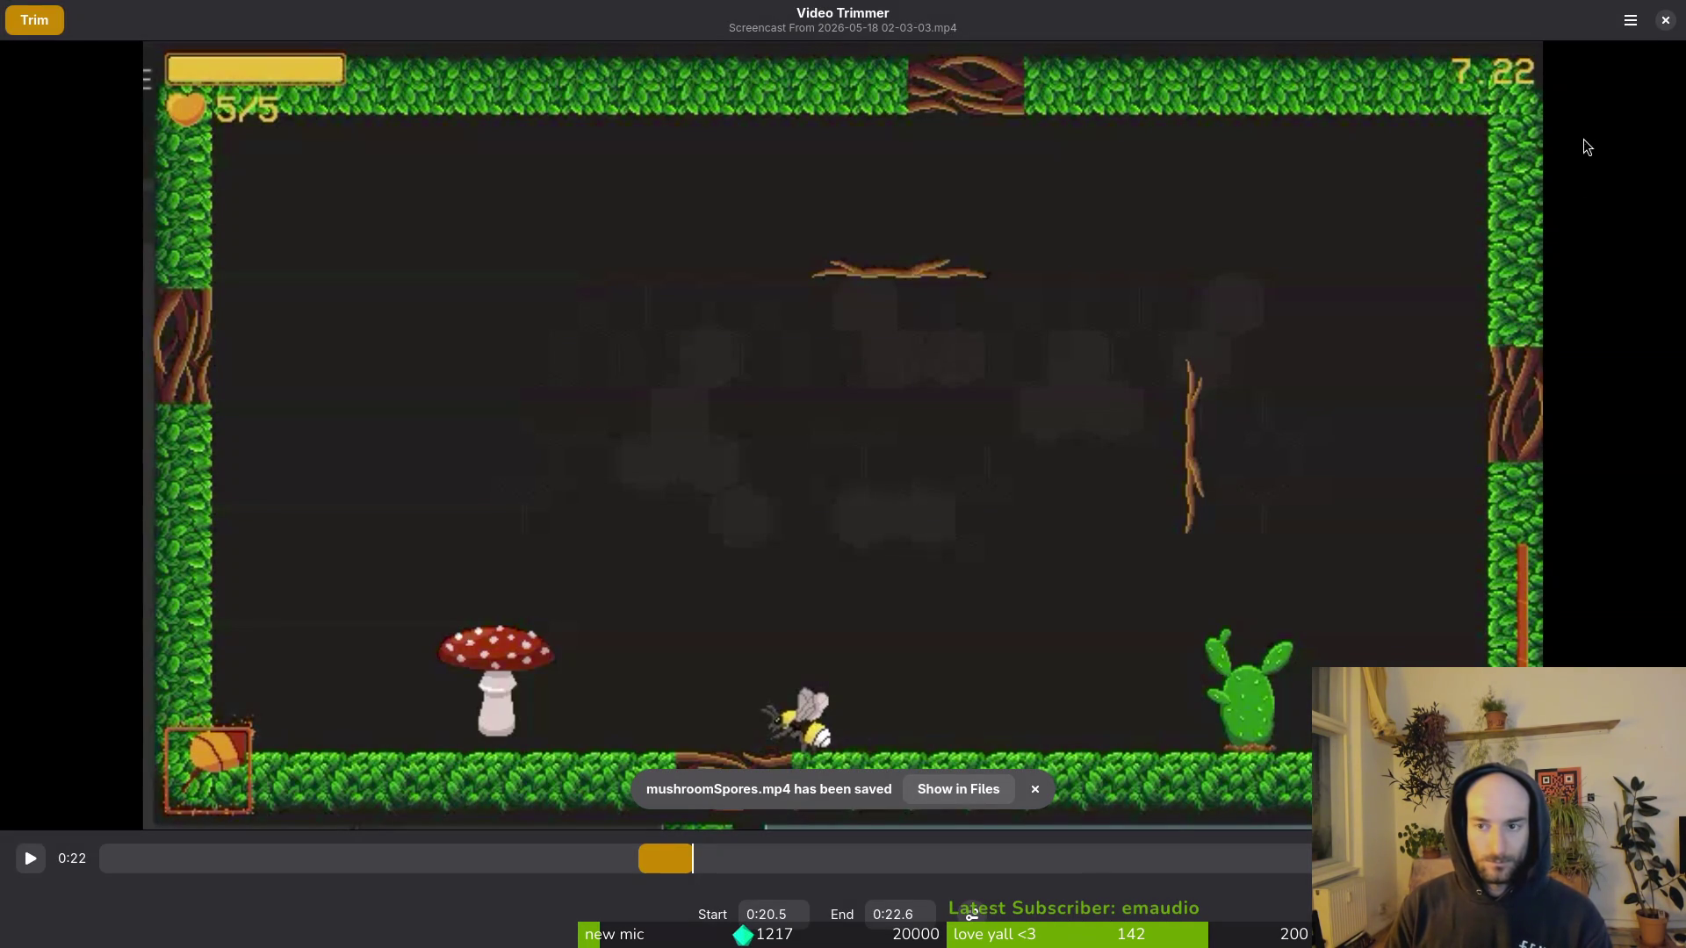
mouse_move(636, 858)
left_mouse_down()
mouse_move(1412, 849)
mouse_move(1556, 197)
left_mouse_up()
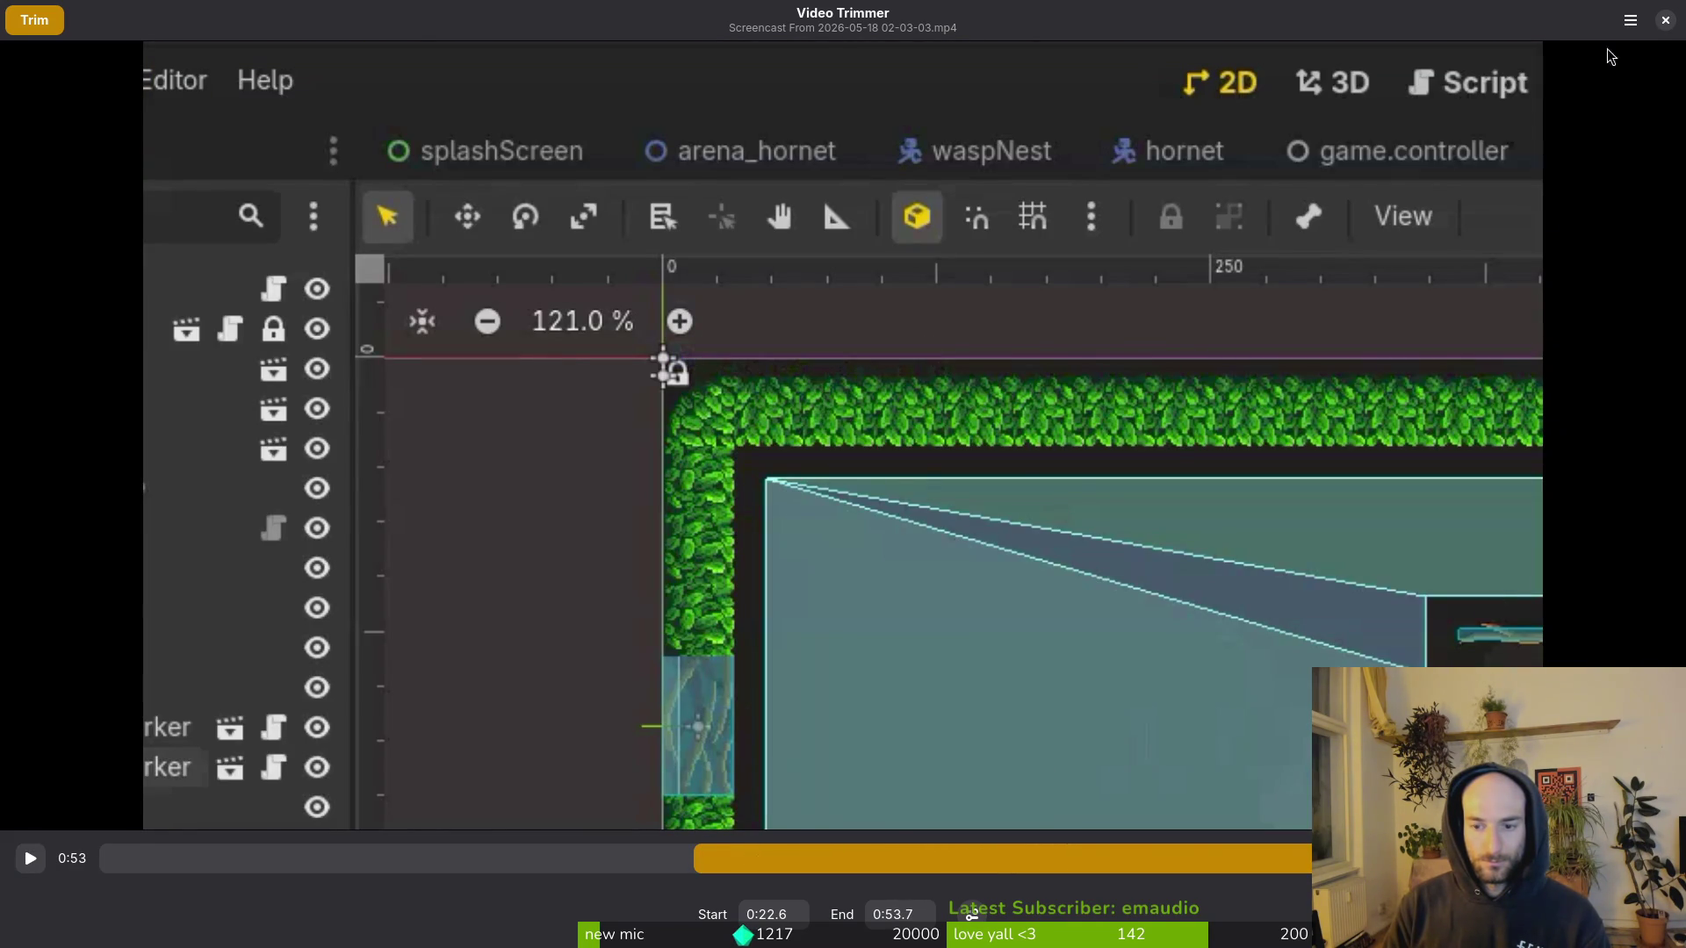
left_click(1664, 21)
key("super+f")
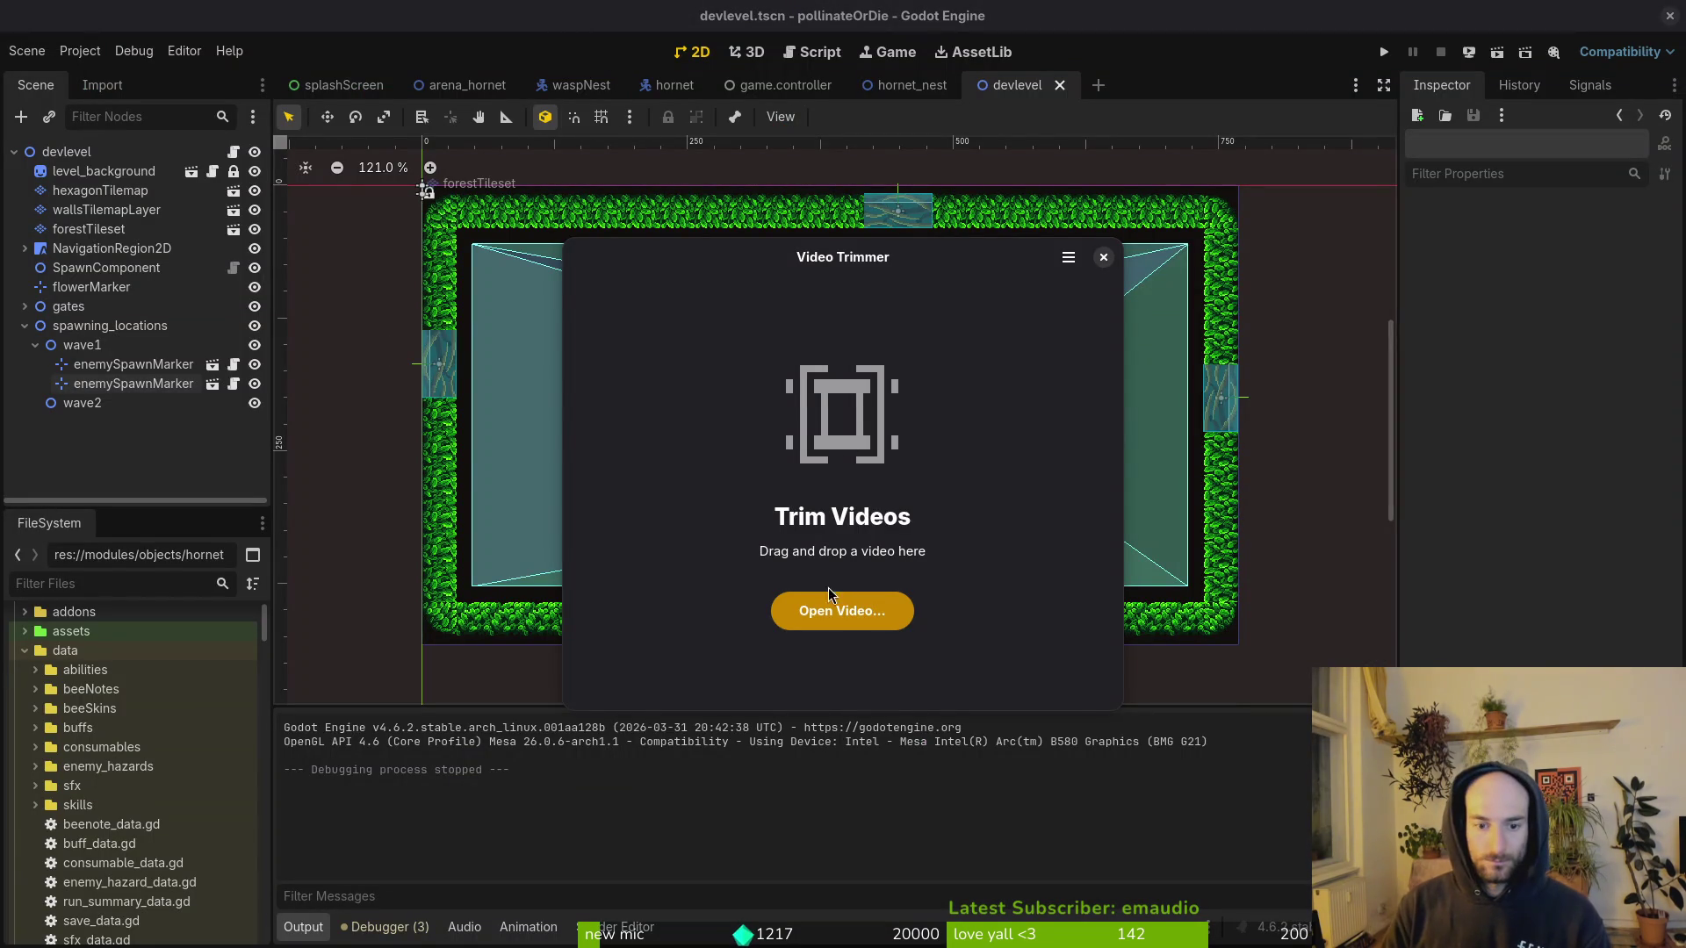
left_click(841, 609)
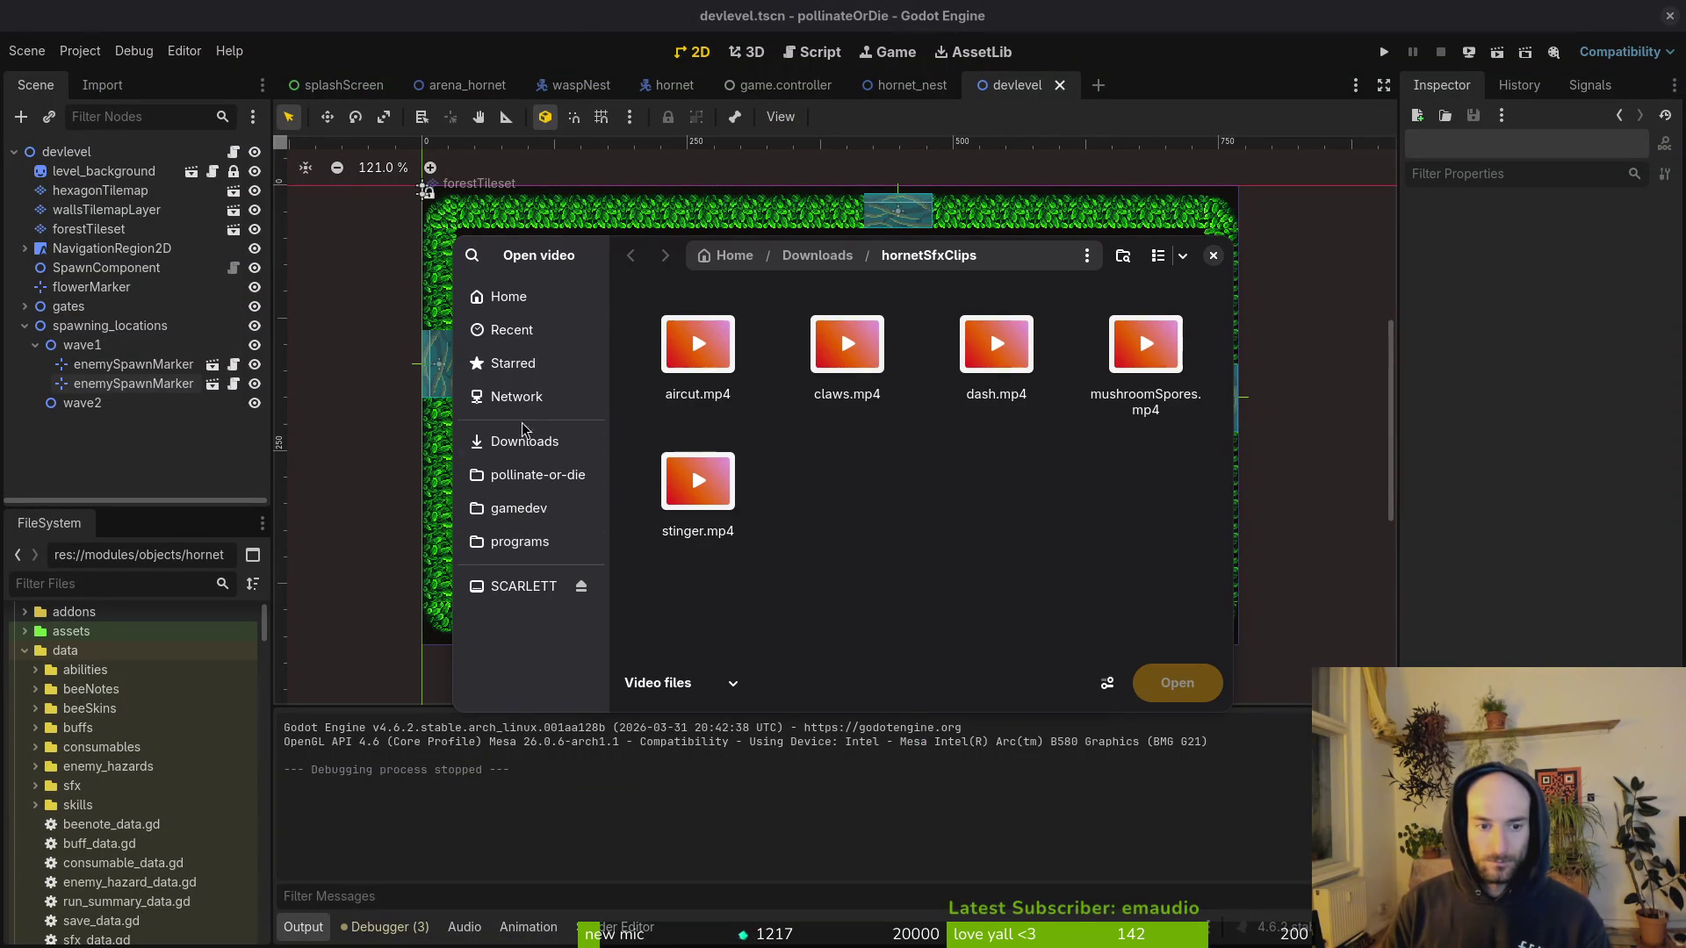
left_click(508, 297)
double_click(698, 558)
double_click(847, 339)
scroll(1032, 584, "down", 2)
scroll(1031, 584, "down", 3)
left_click(699, 535)
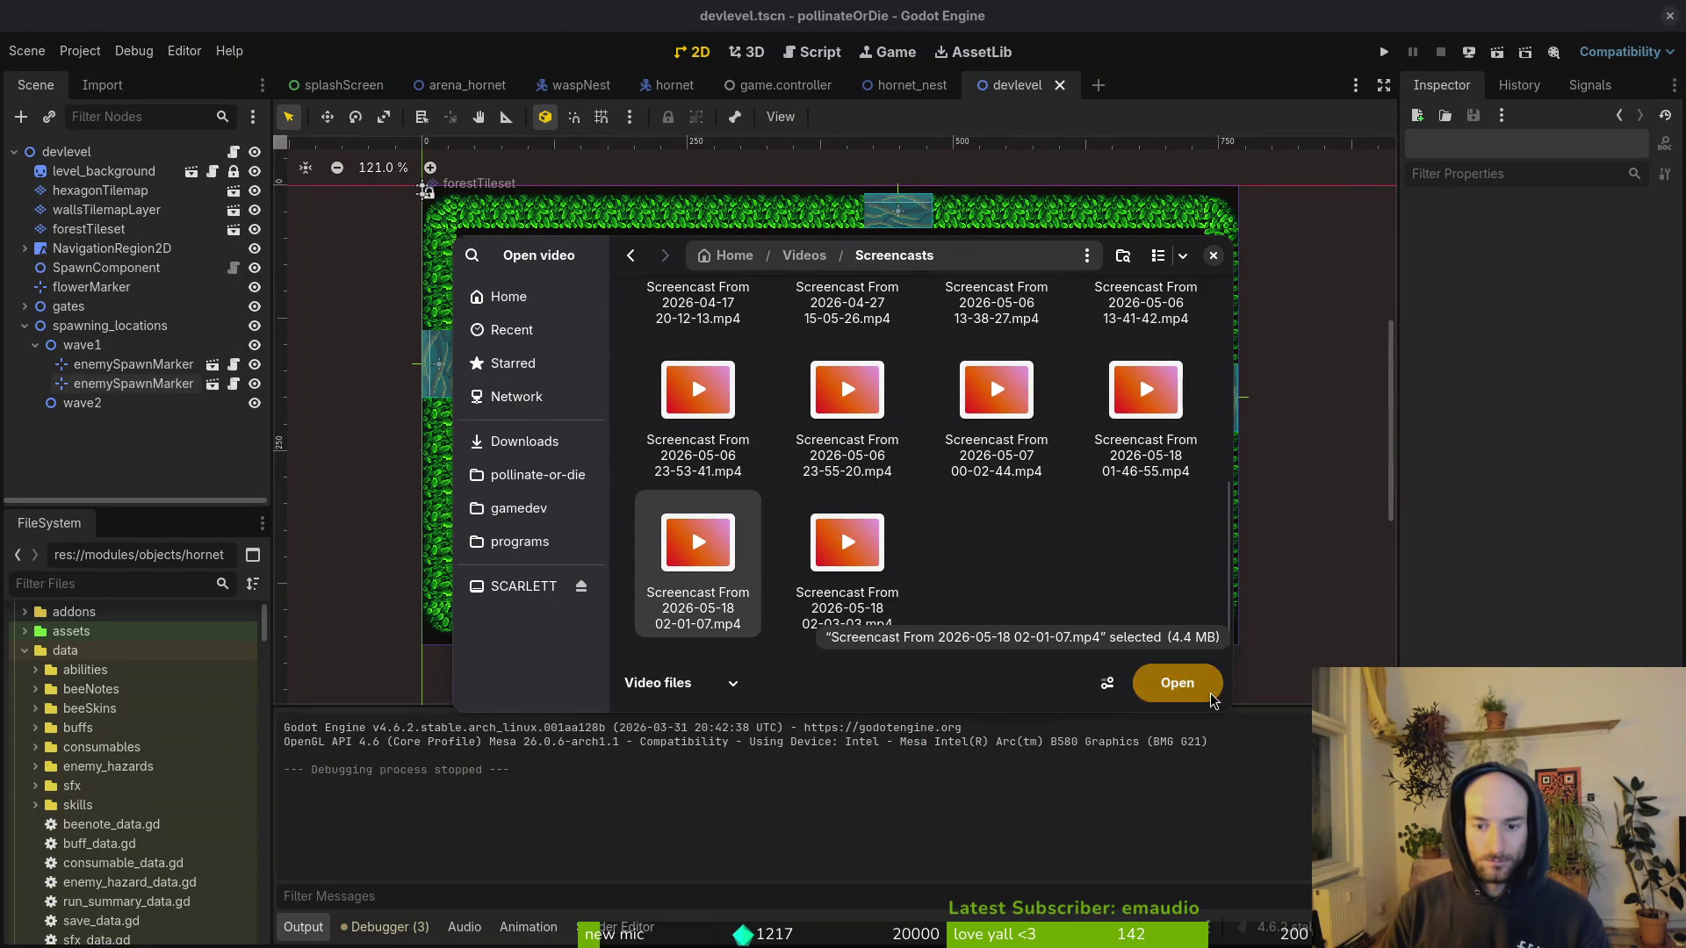
left_click(1177, 683)
double_click(868, 260)
Step: Adjust the start and end trim handles until the range reads 0:34.9 to 0:39.1
mouse_move(625, 845)
left_mouse_down()
mouse_move(350, 852)
mouse_move(773, 863)
mouse_move(757, 865)
left_mouse_up()
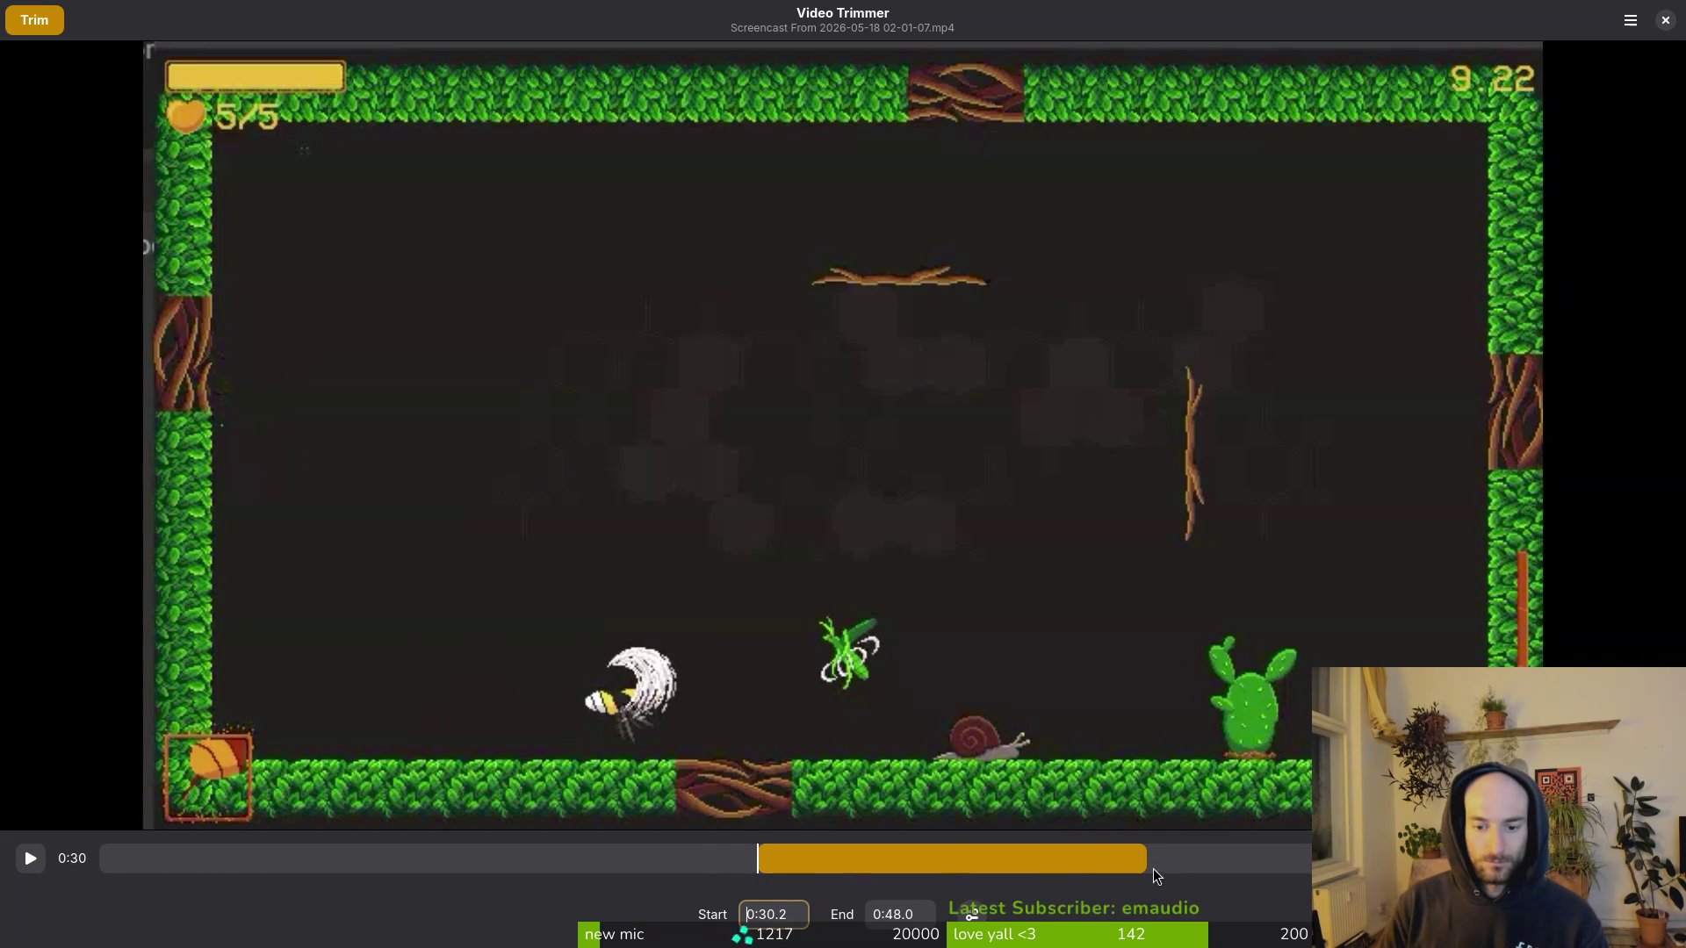
mouse_move(1143, 858)
left_mouse_down()
mouse_move(770, 859)
mouse_move(929, 856)
left_mouse_up()
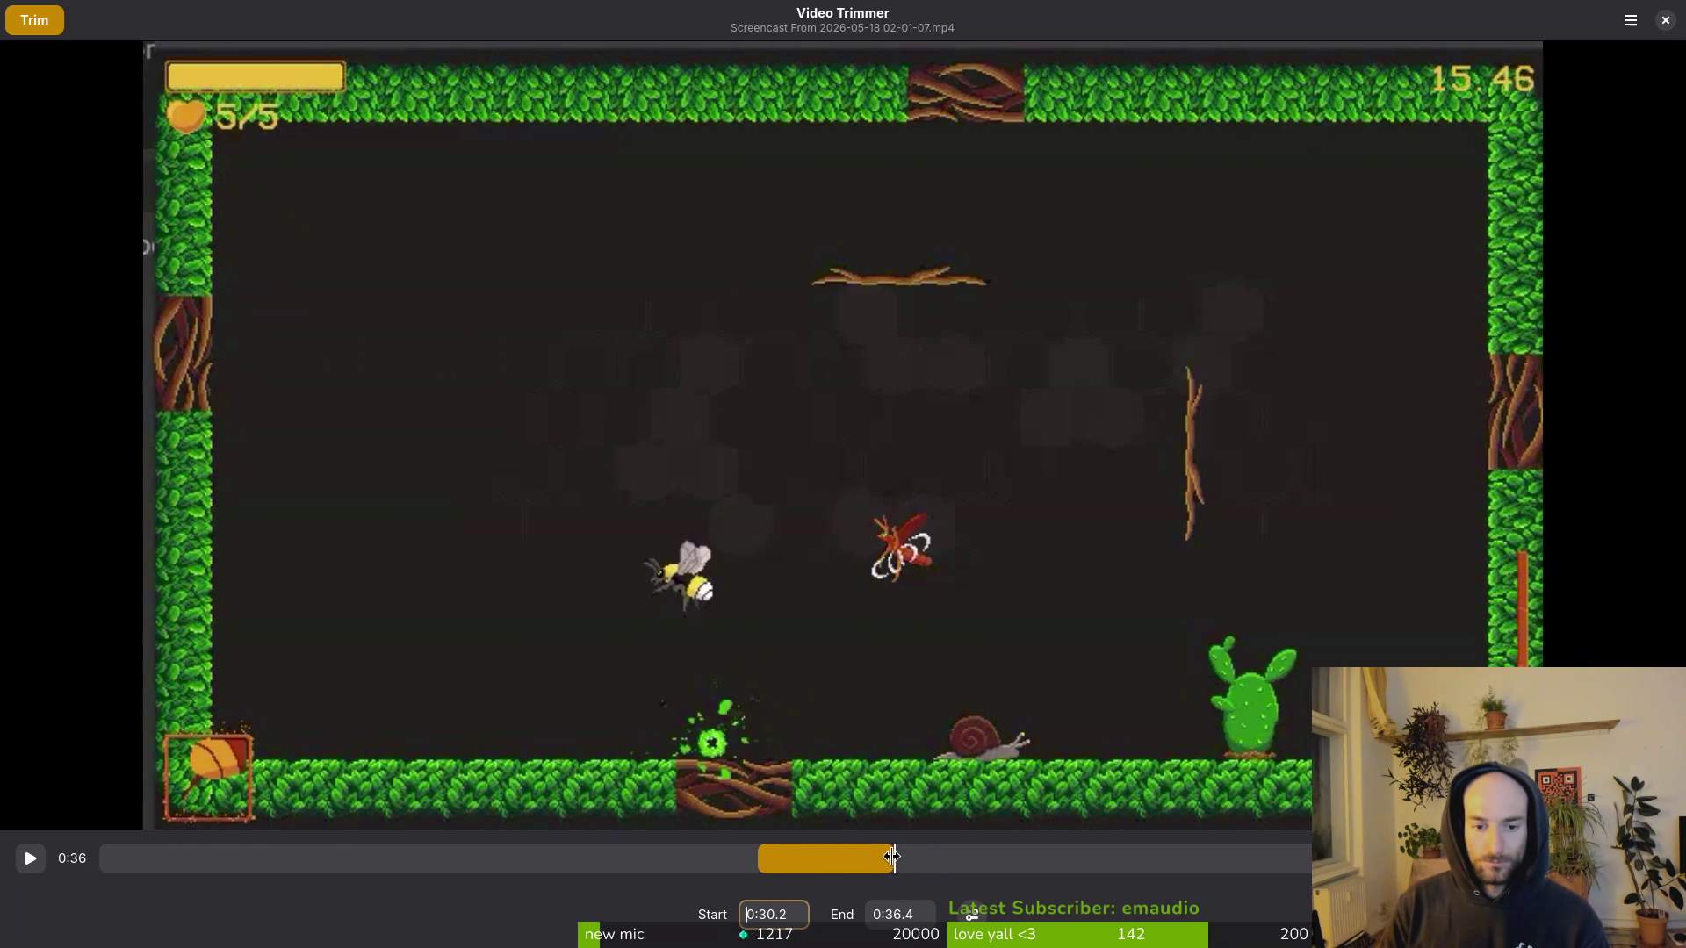
mouse_move(906, 856)
left_mouse_down()
mouse_move(820, 855)
mouse_move(930, 854)
left_mouse_up()
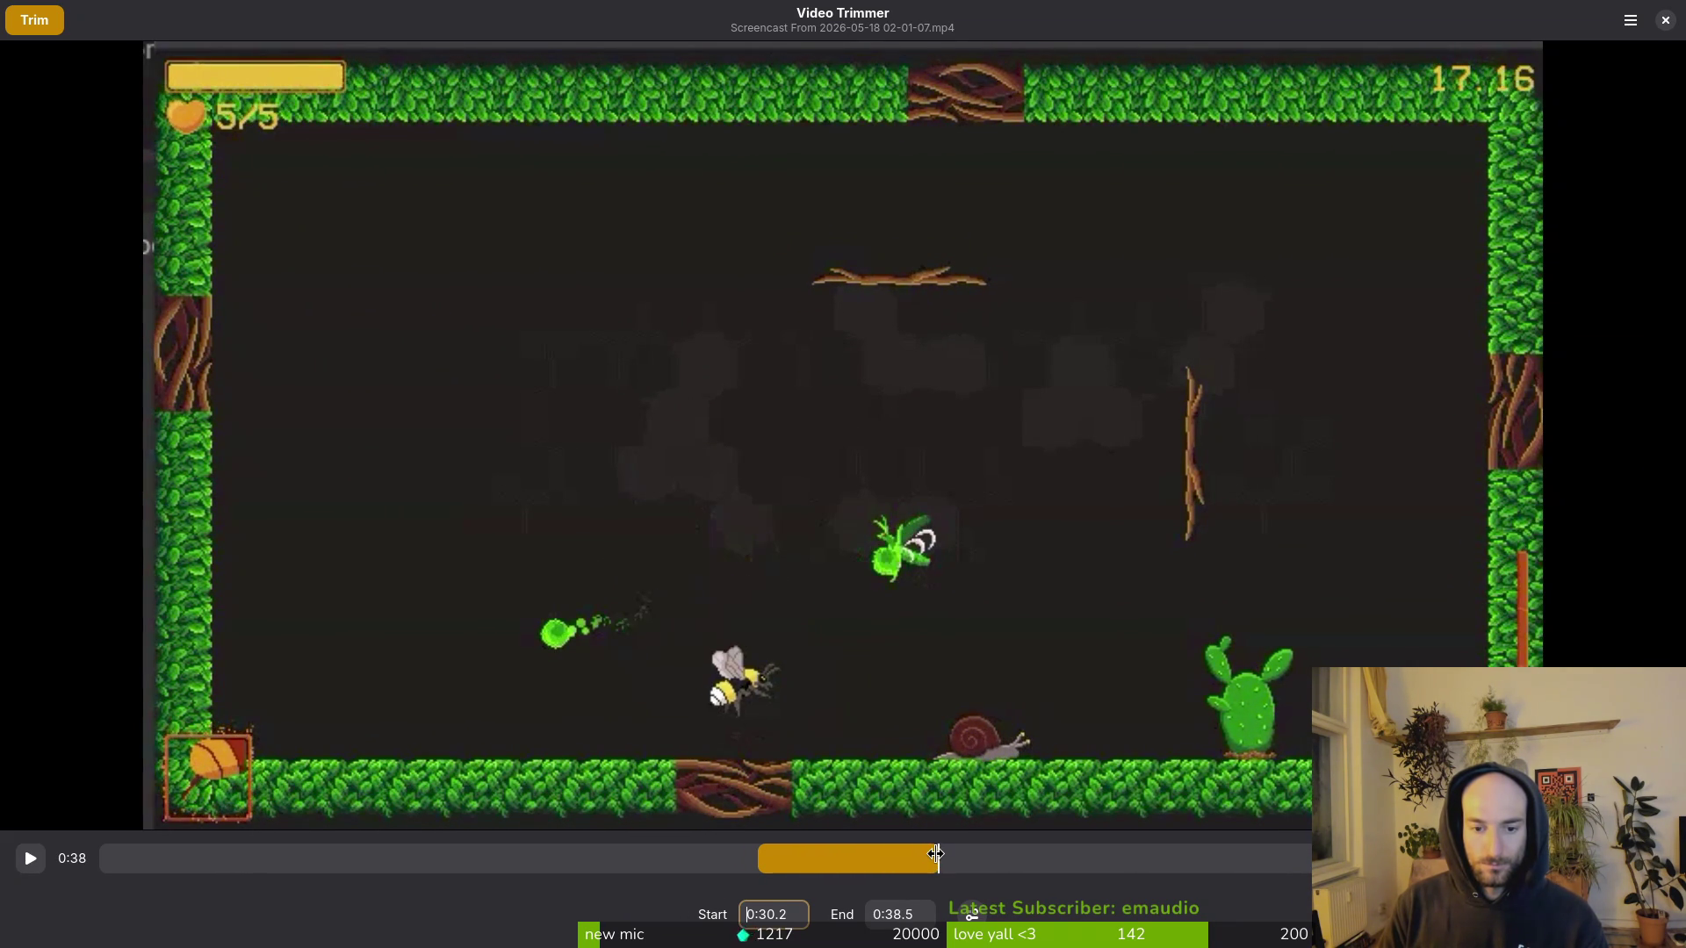
left_click_drag(944, 857, 975, 856)
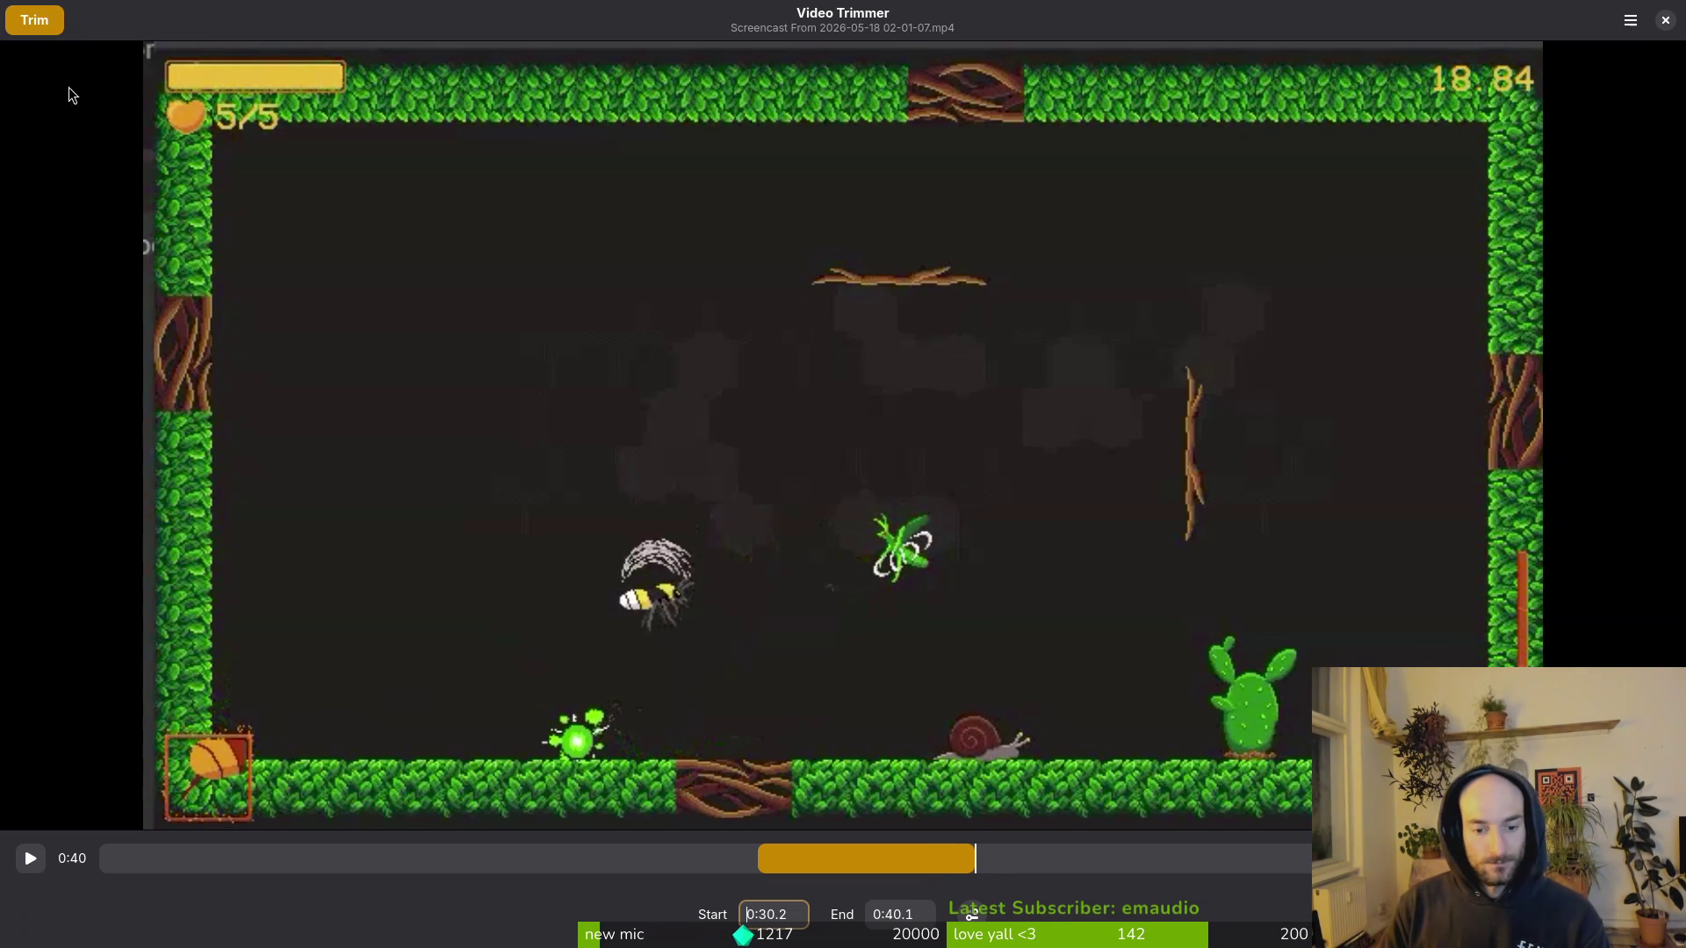
mouse_move(958, 864)
left_mouse_down()
mouse_move(760, 862)
mouse_move(777, 869)
left_mouse_up()
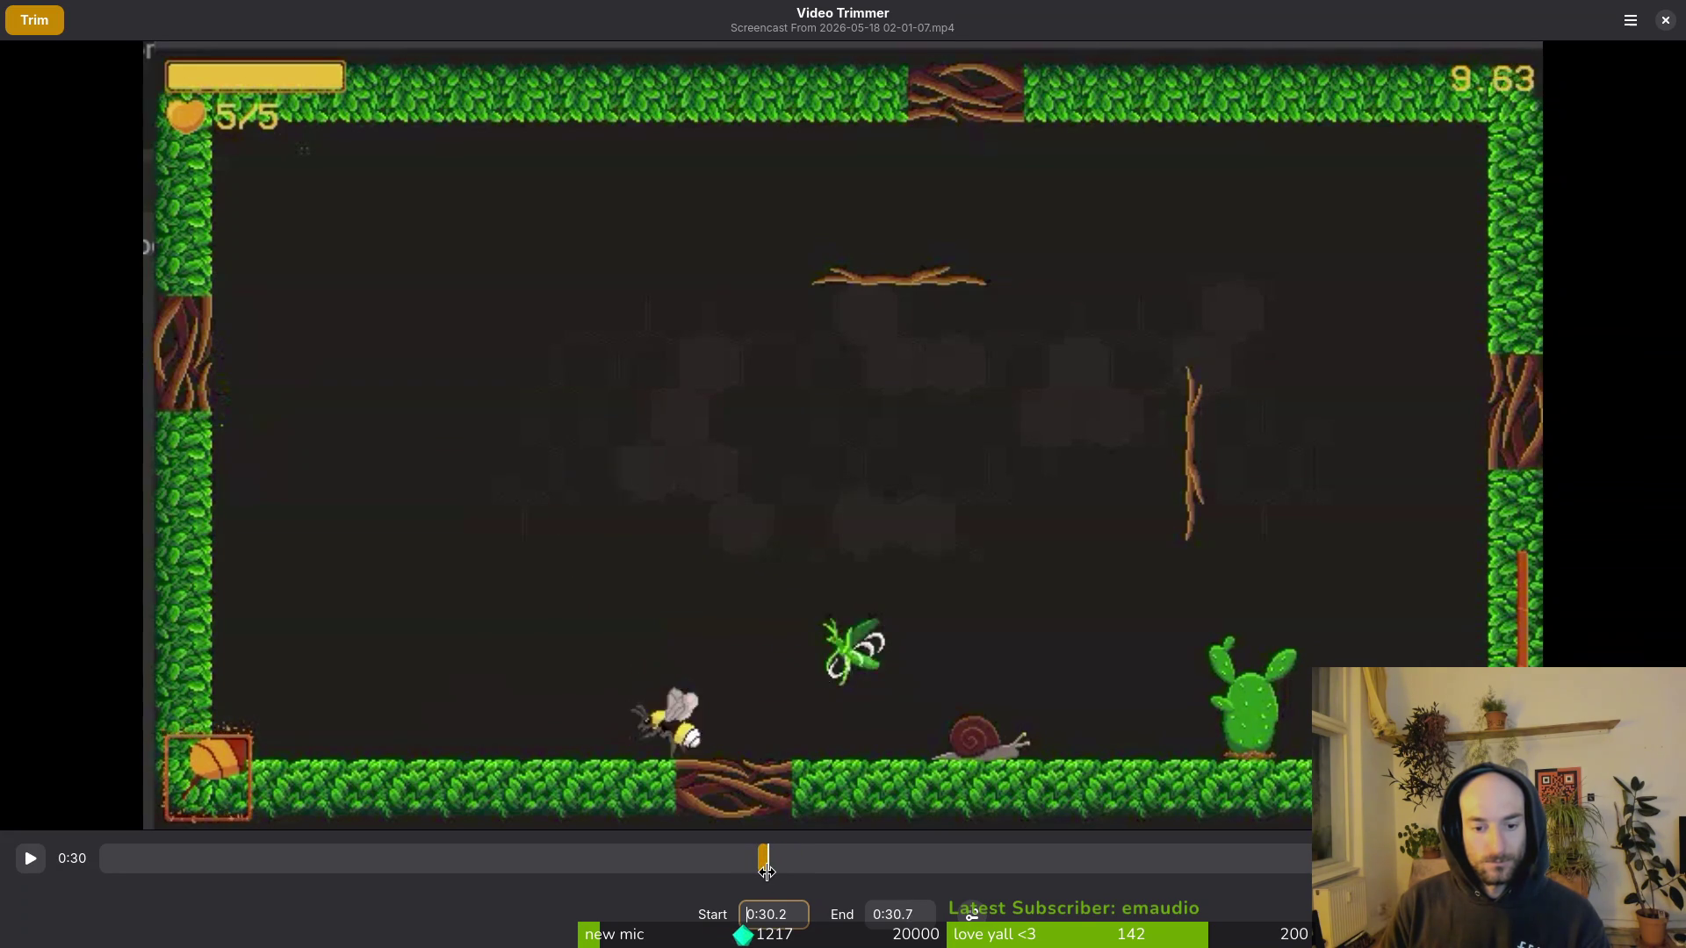
left_click_drag(779, 869, 927, 865)
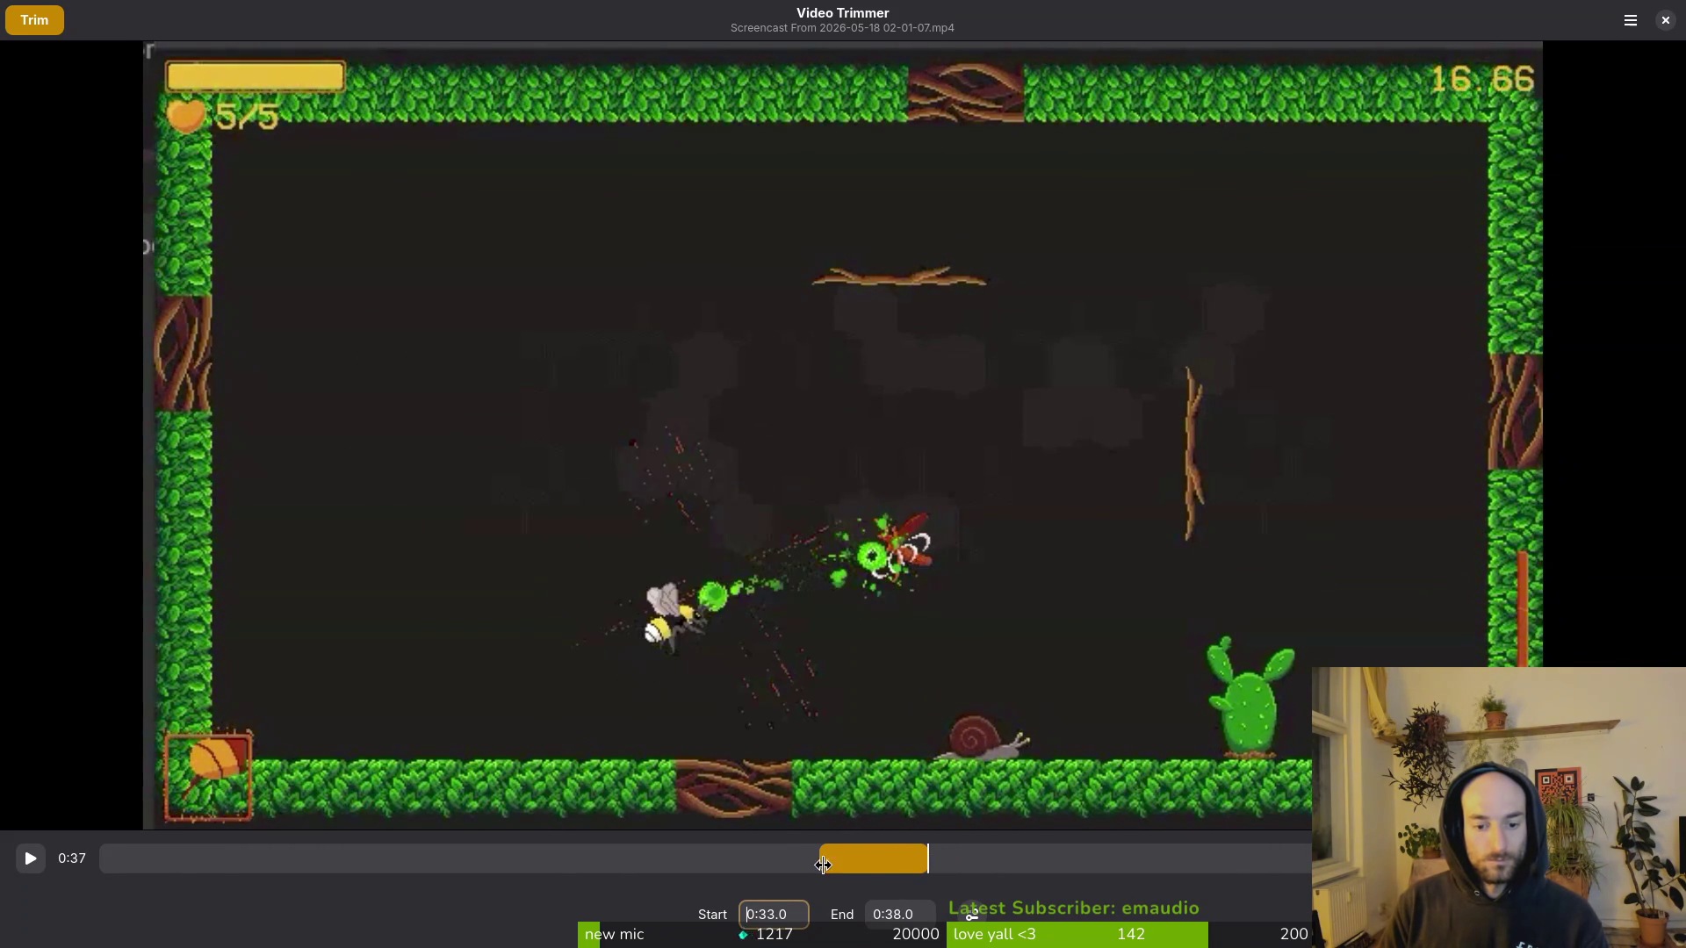
mouse_move(822, 859)
left_mouse_down()
mouse_move(767, 859)
mouse_move(952, 874)
left_mouse_up()
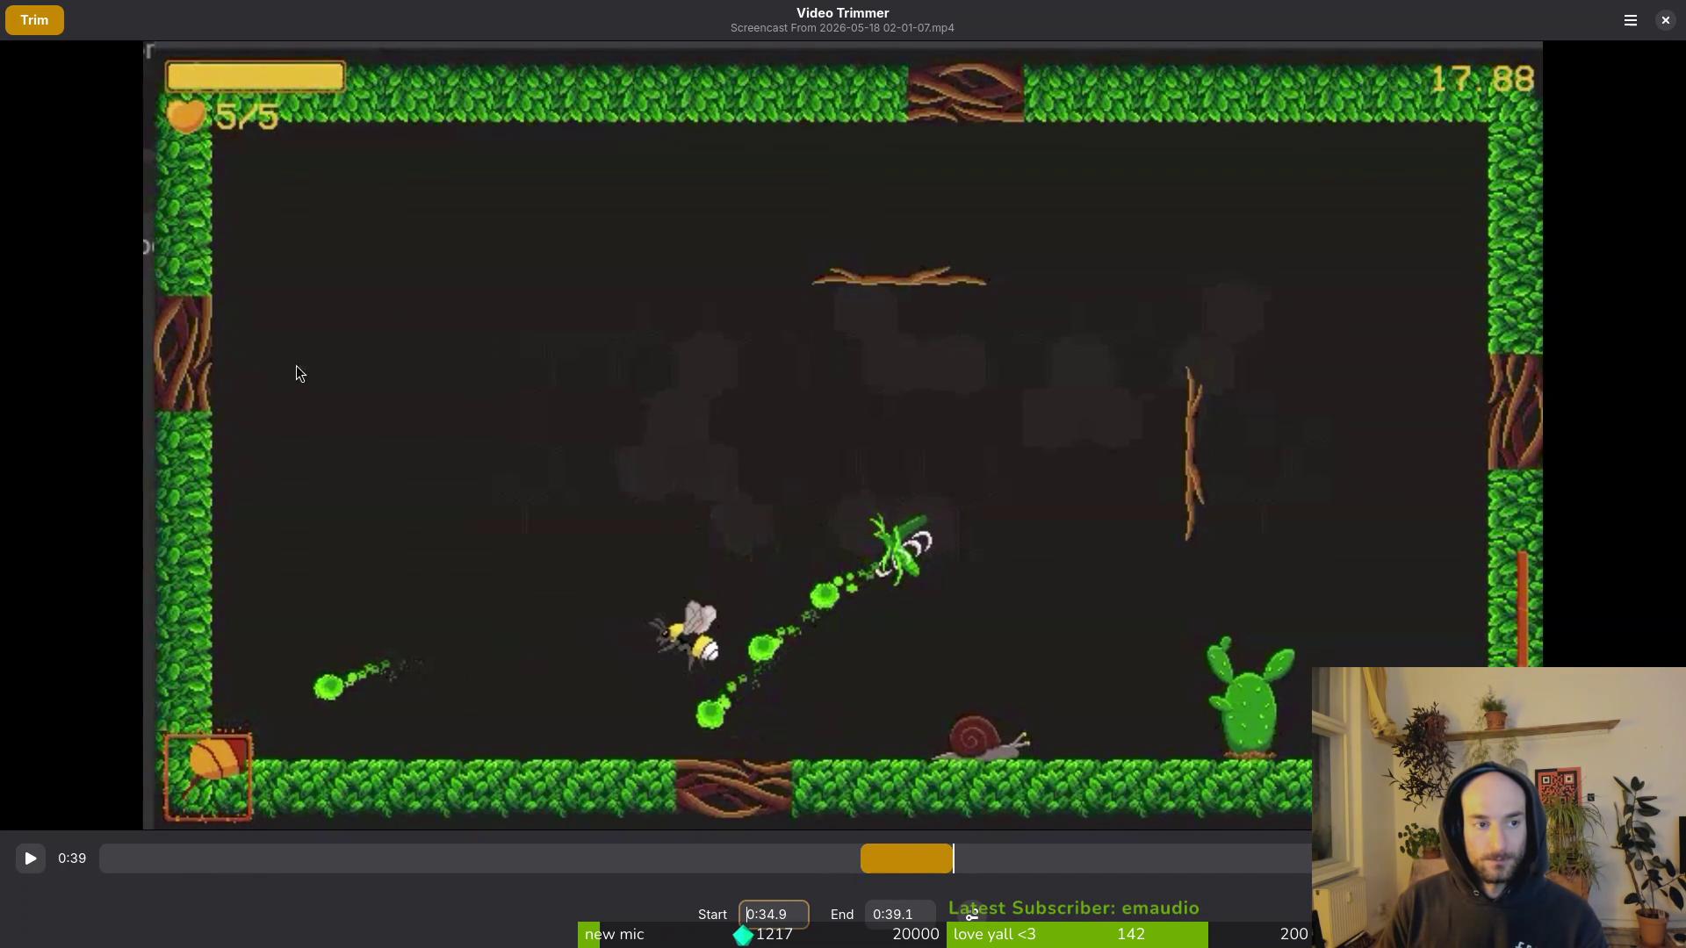
Step: Trim and save the clip as spanishFlyPoison.mp4 in Downloads > hornetSfxClips
left_click(30, 22)
left_click(524, 441)
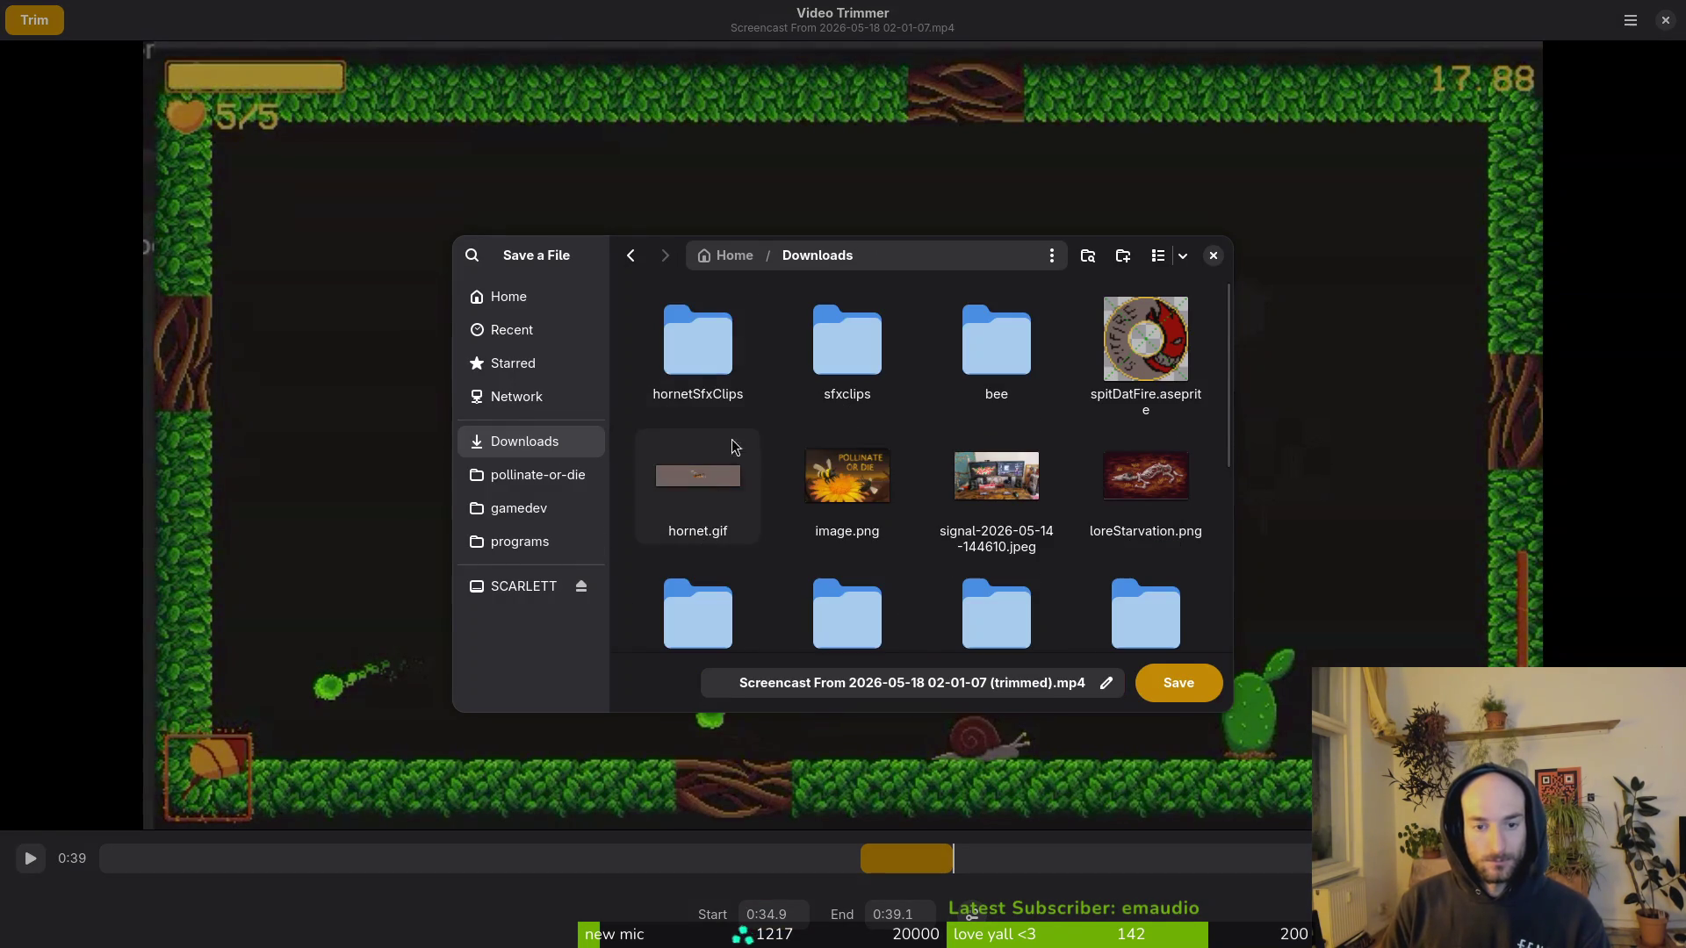
double_click(742, 352)
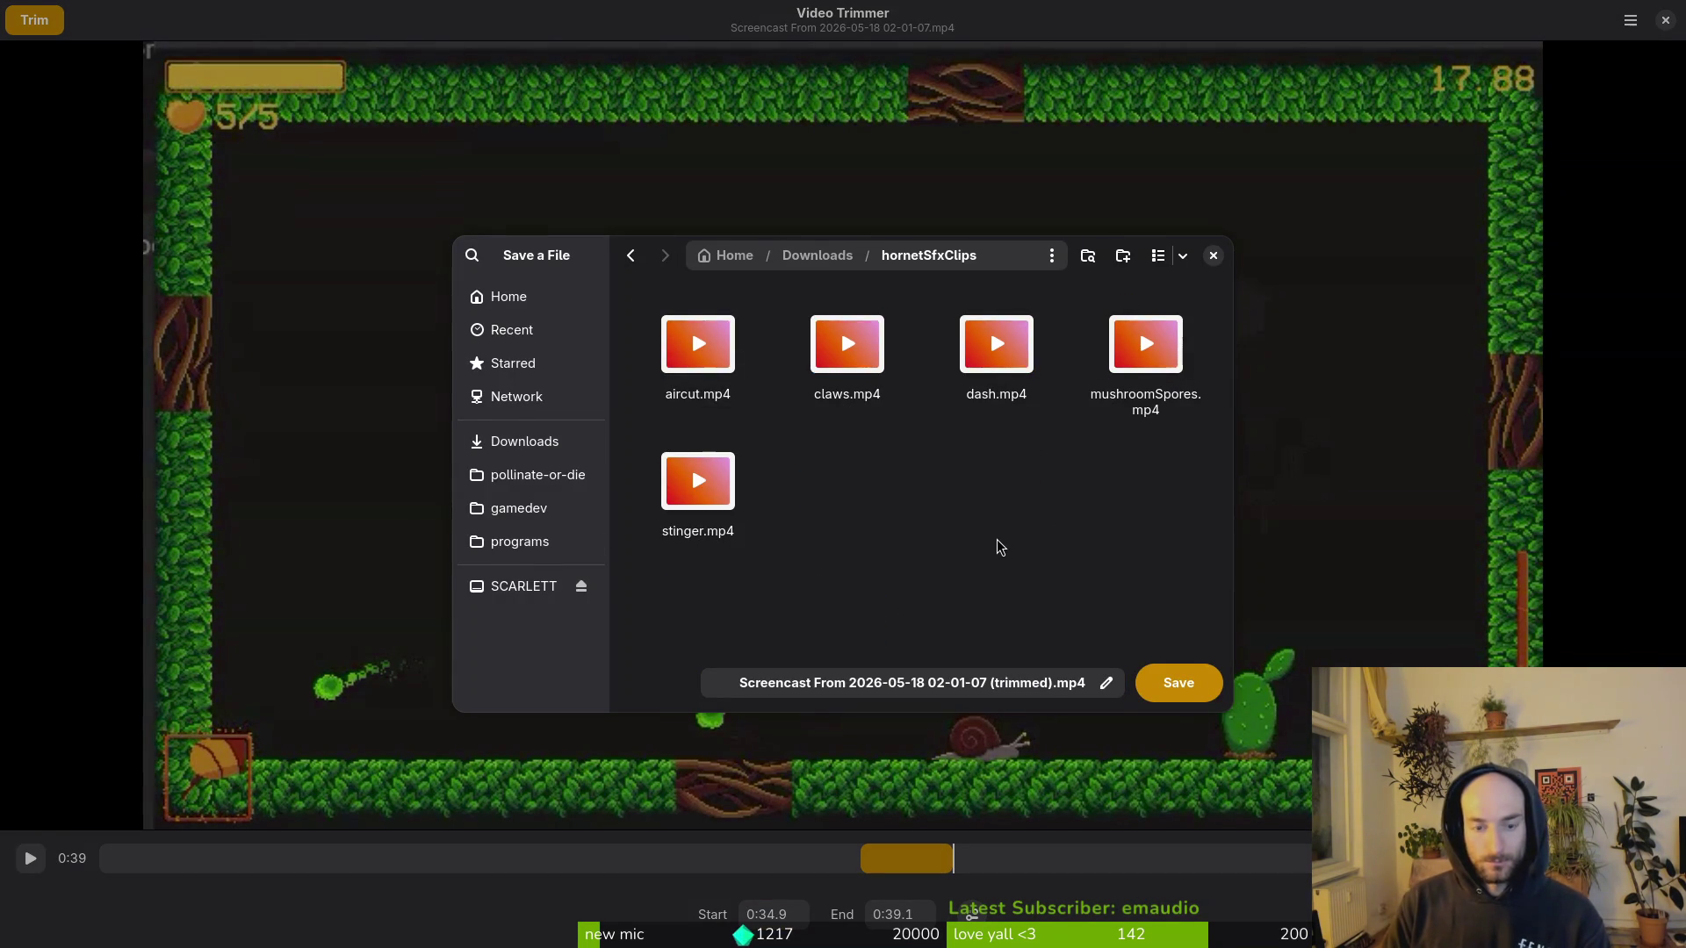
left_click(863, 692)
type("spanishFlyP")
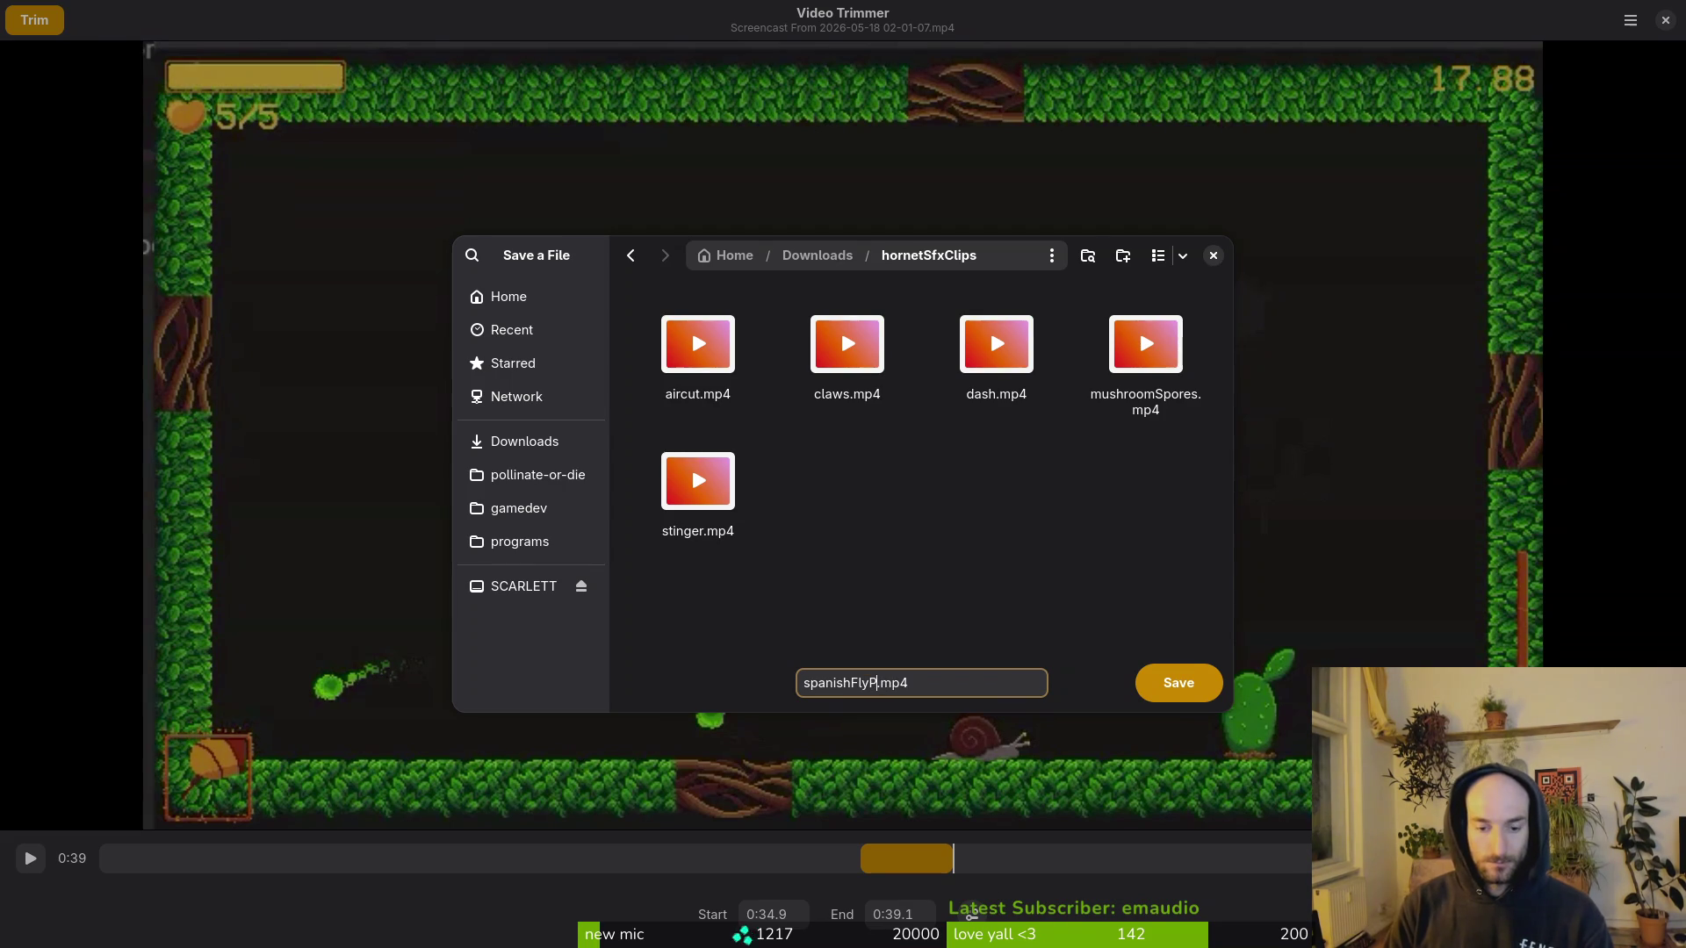
type("oison")
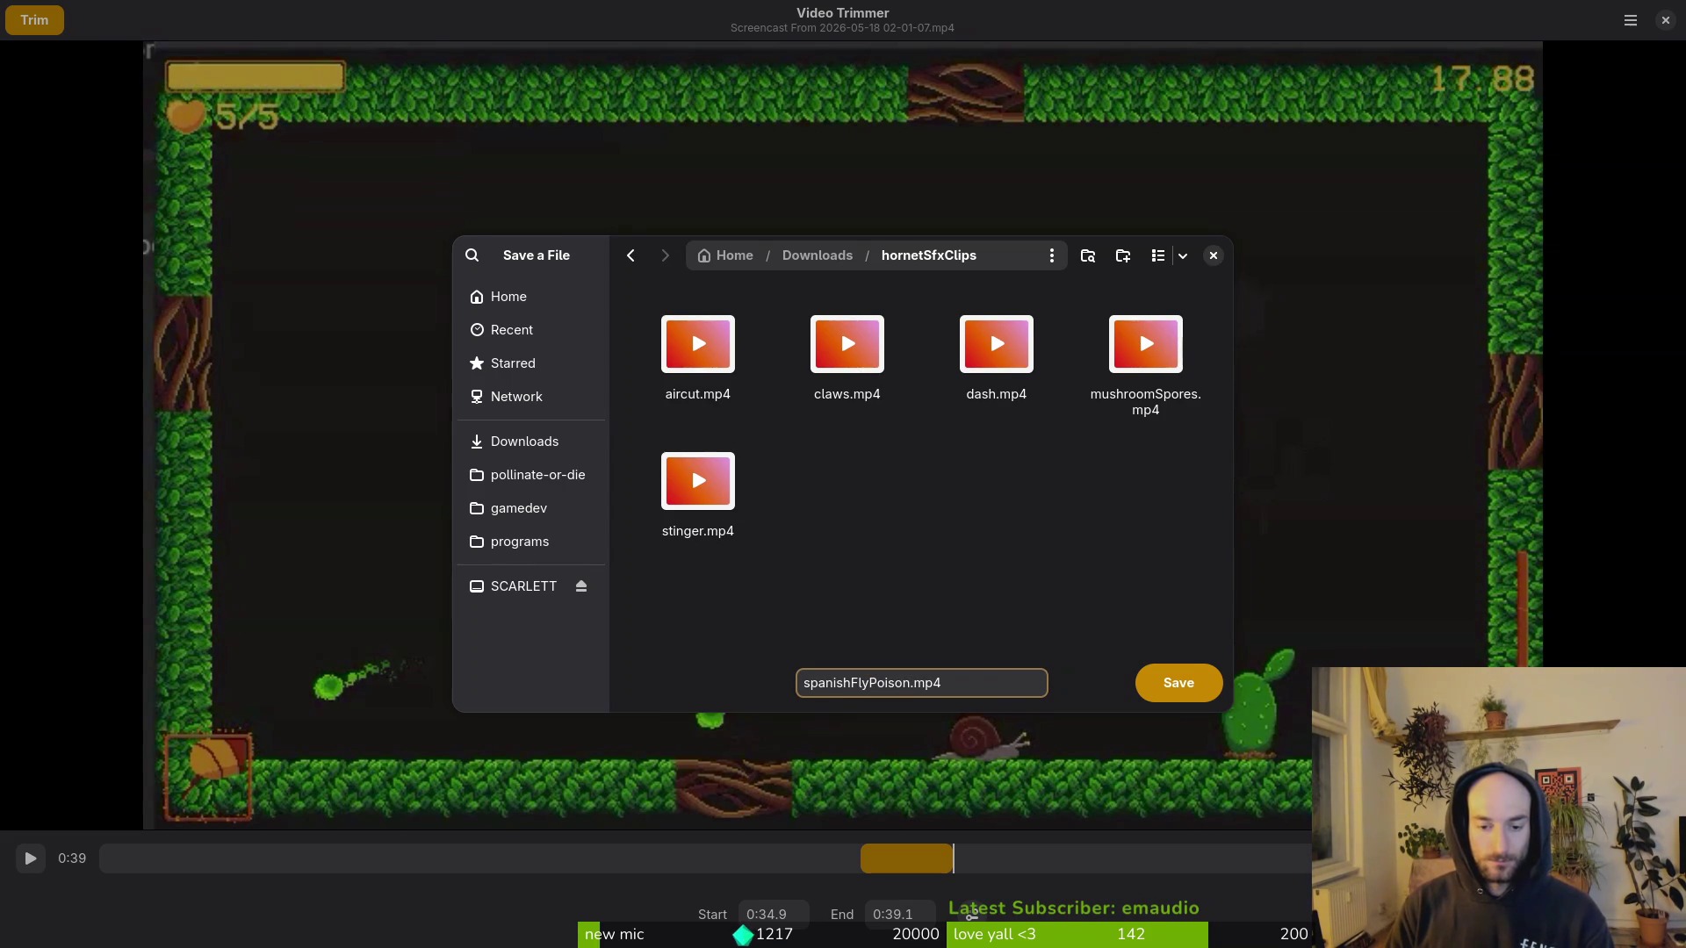
key("Return")
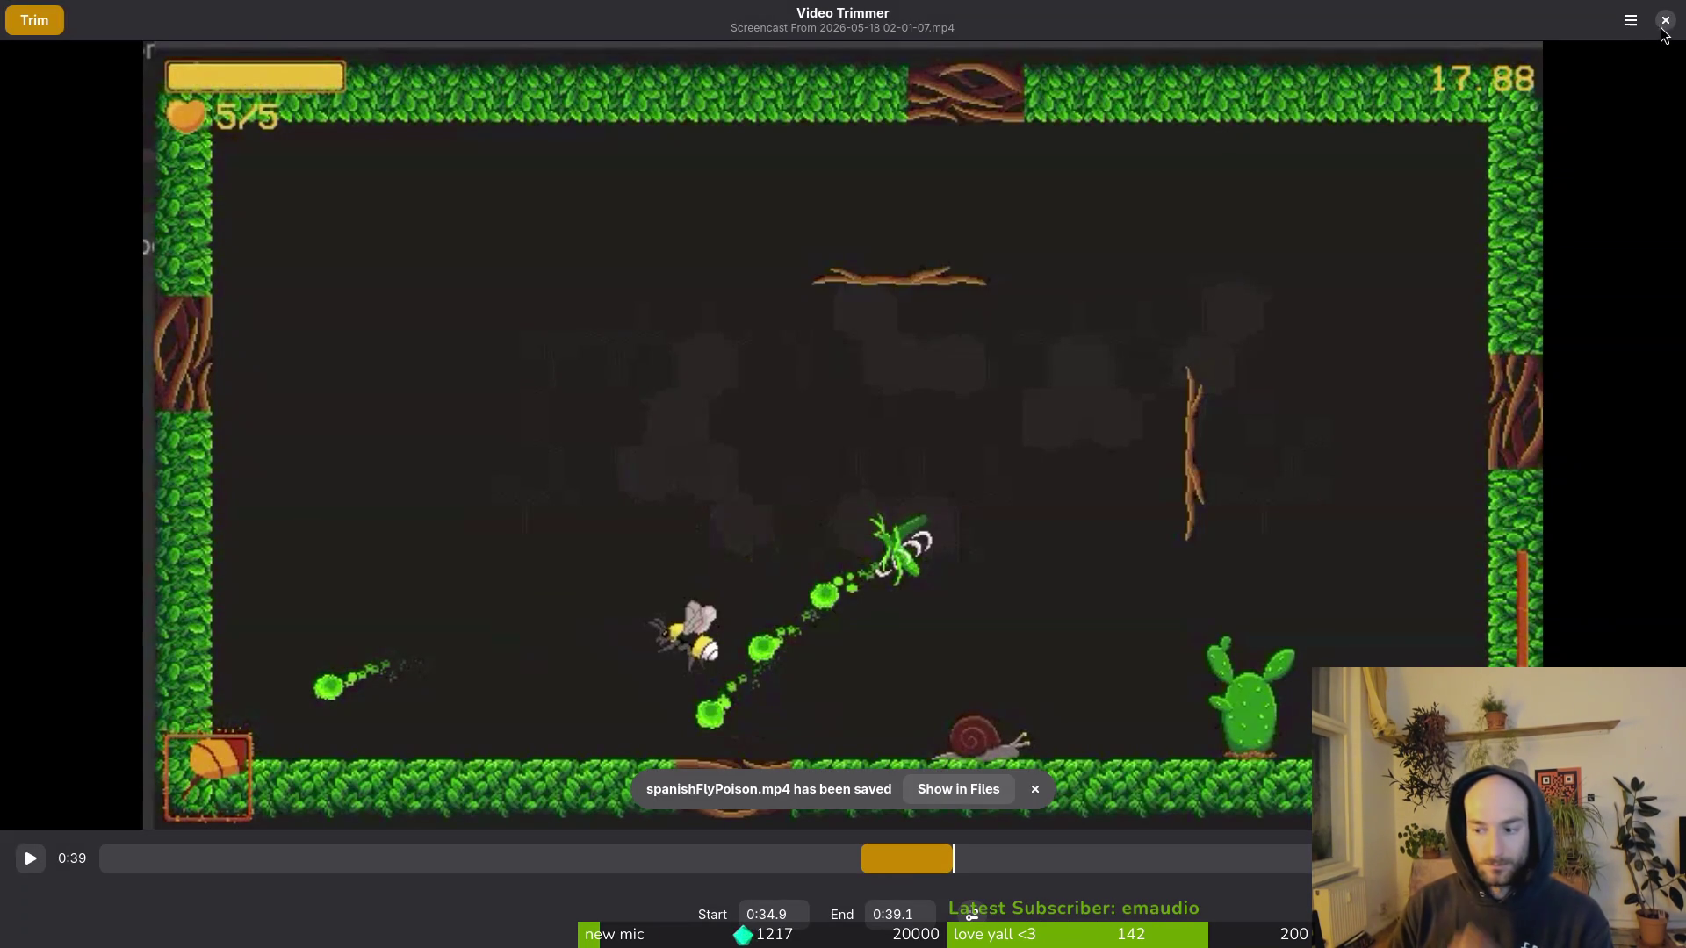
Step: Set the trim range to 0:51.8–0:58.0 and save it as snailShelter.mp4 in hornetSfxClips
mouse_move(952, 856)
left_mouse_down()
mouse_move(1299, 865)
mouse_move(1142, 885)
mouse_move(1227, 891)
left_mouse_up()
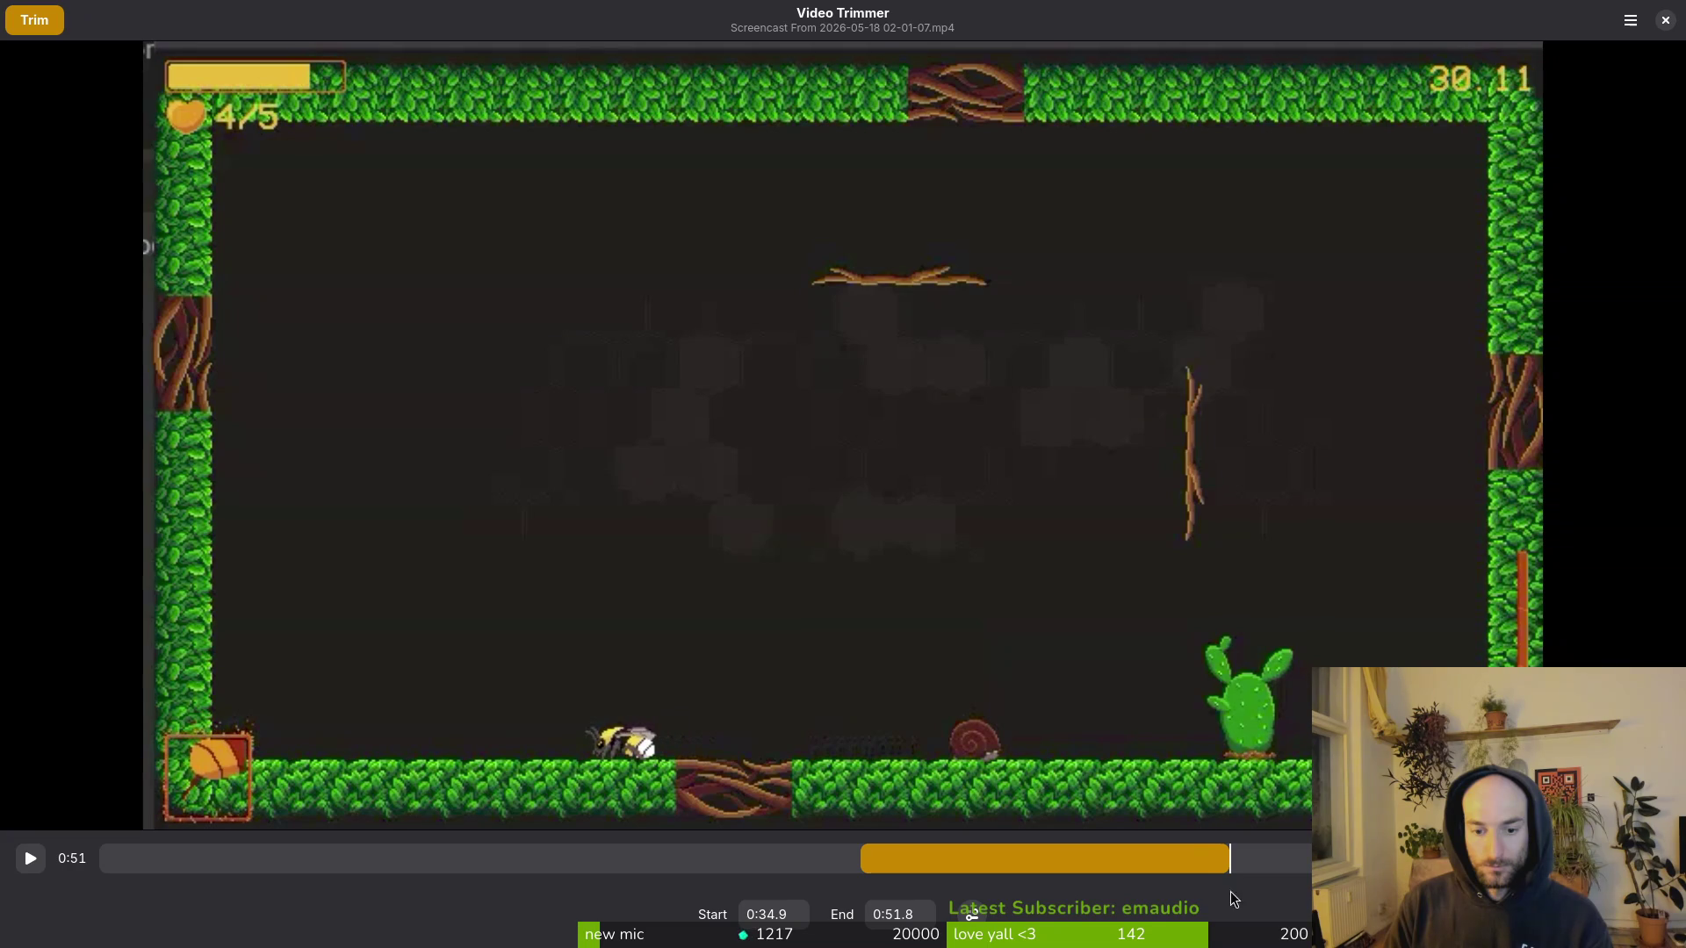
mouse_move(865, 859)
left_mouse_down()
mouse_move(1383, 872)
mouse_move(1358, 872)
left_mouse_up()
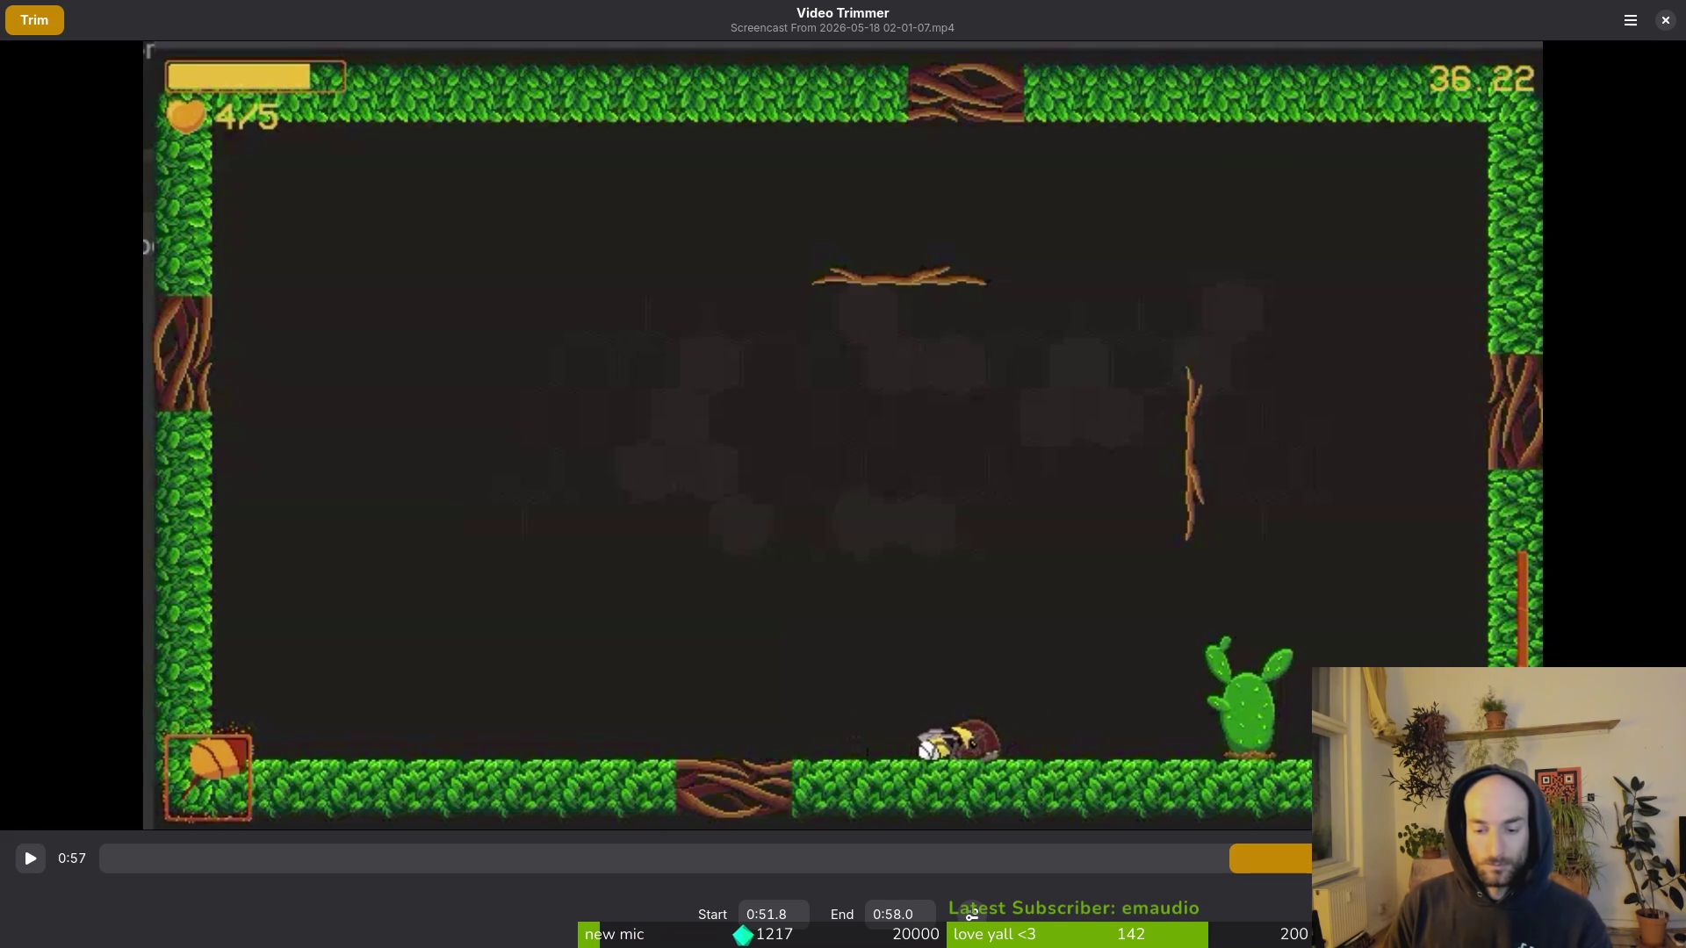
left_click(35, 22)
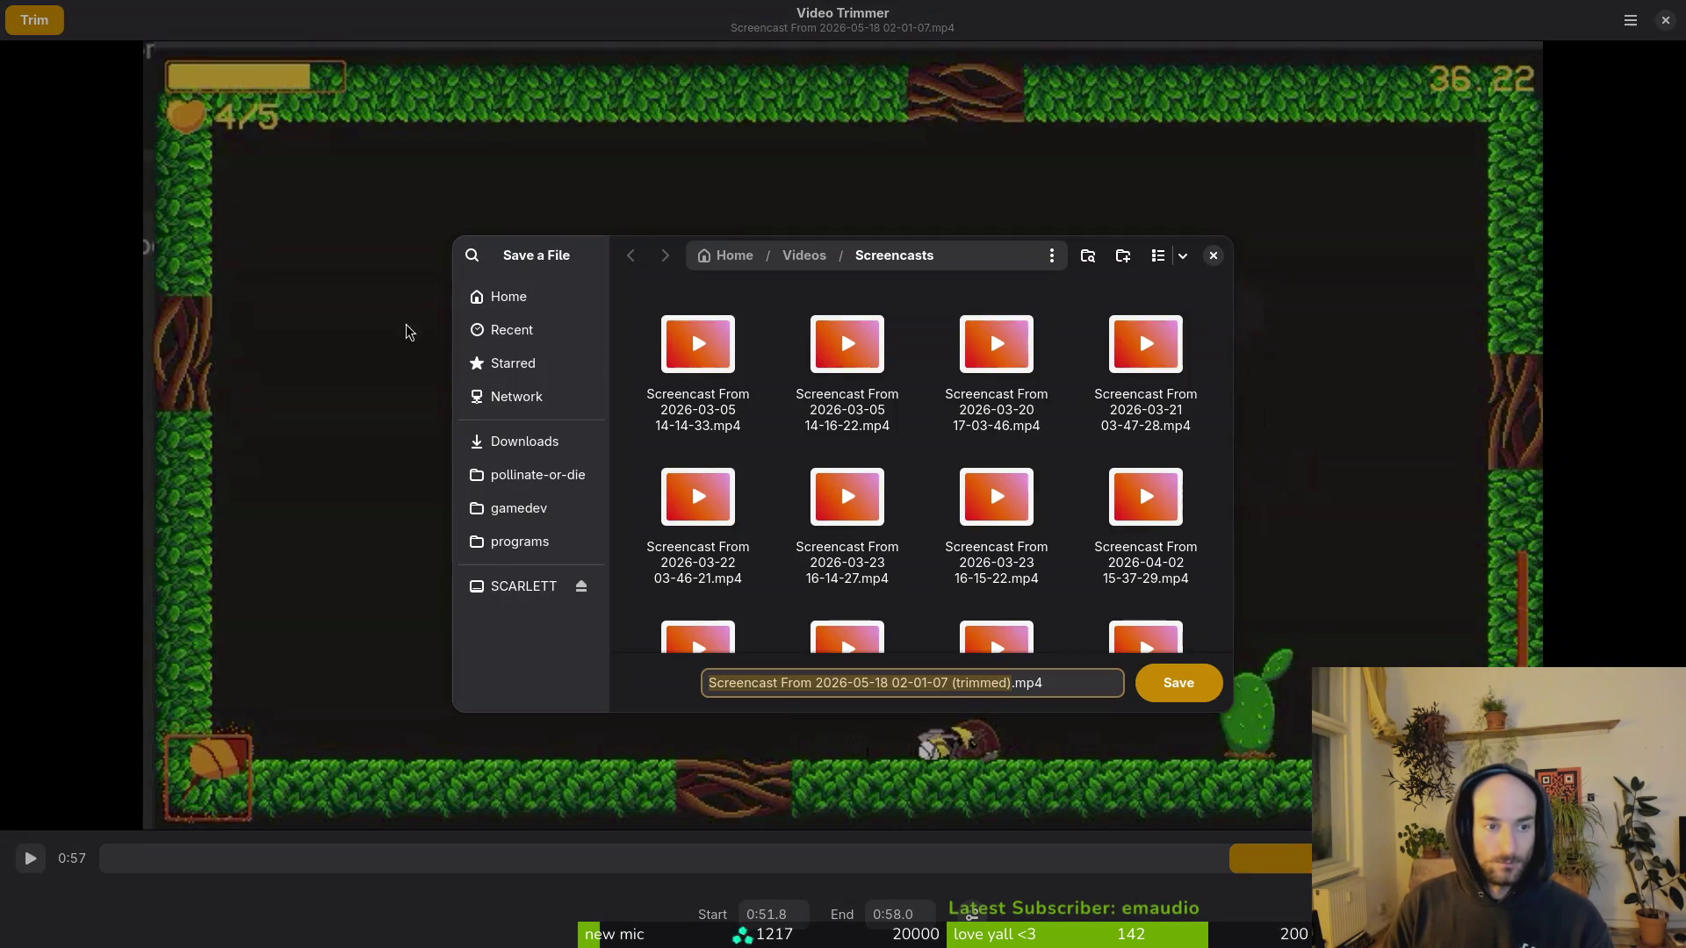
left_click(556, 439)
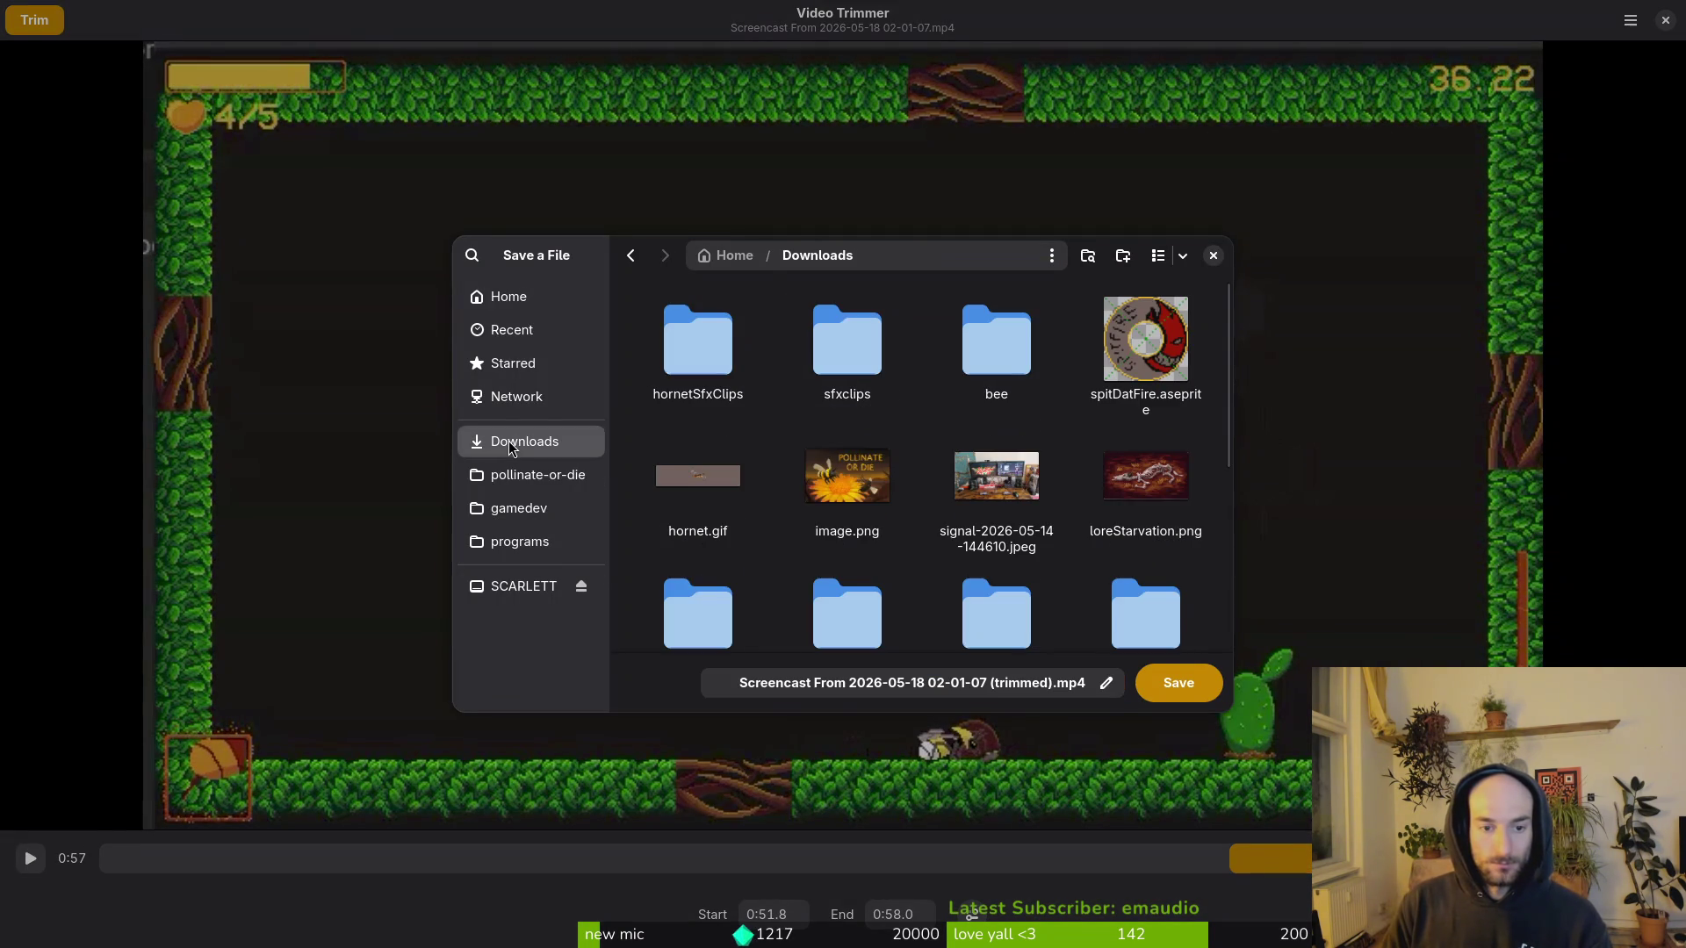
double_click(692, 338)
type("snailShel")
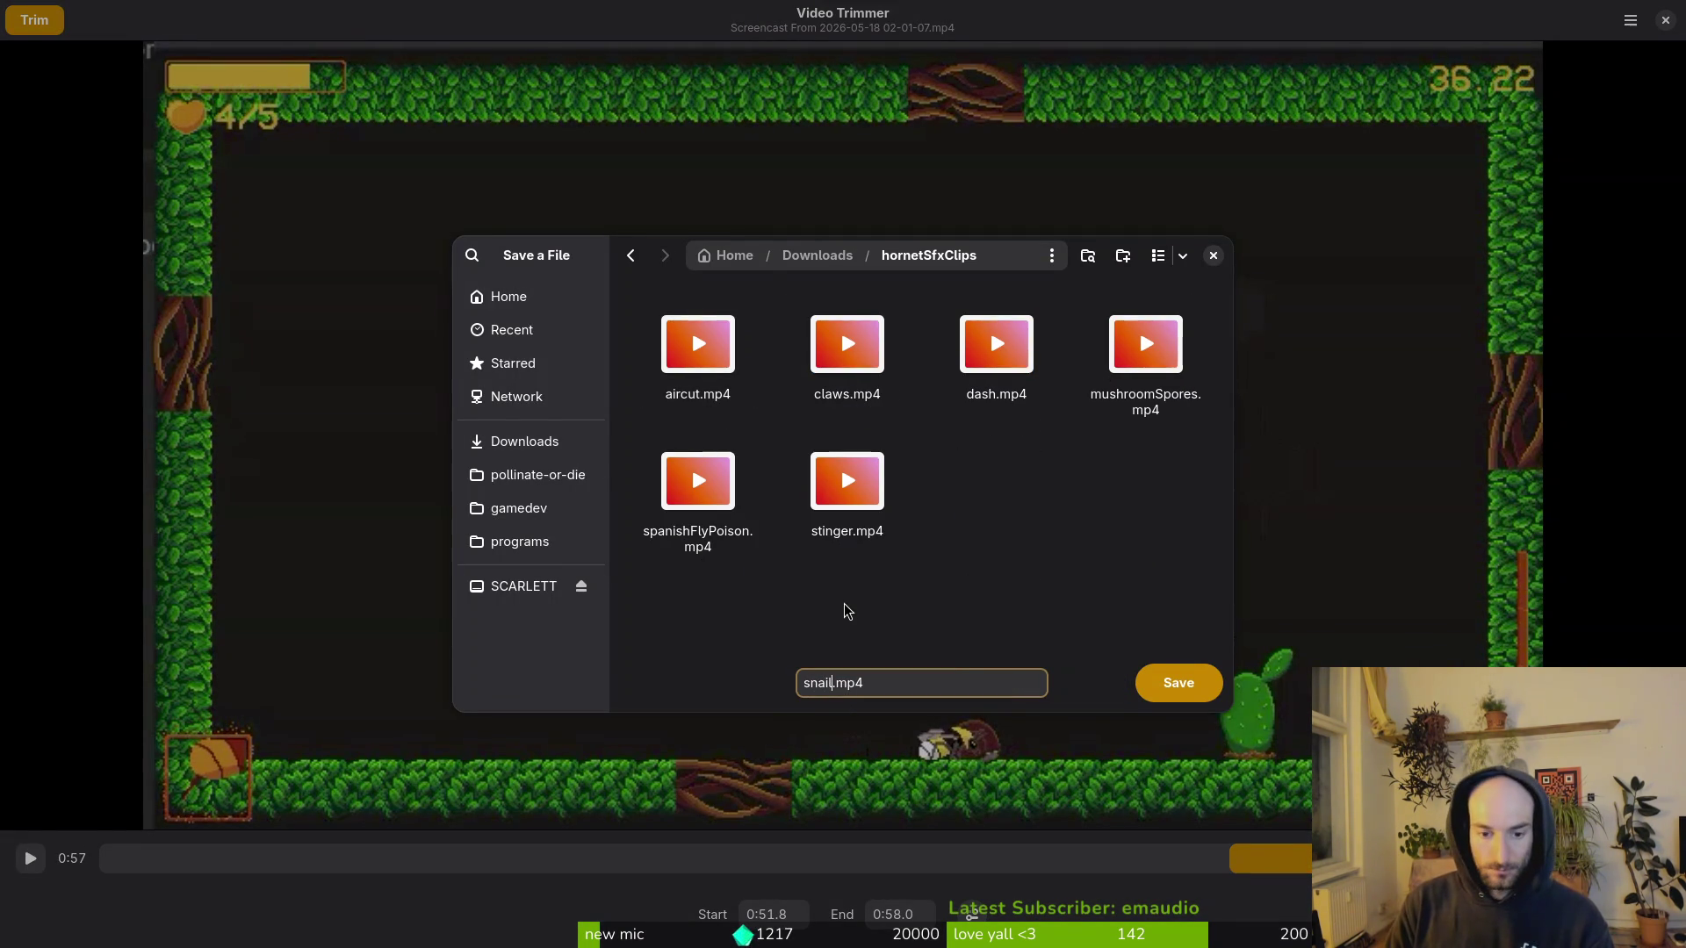
type("ter")
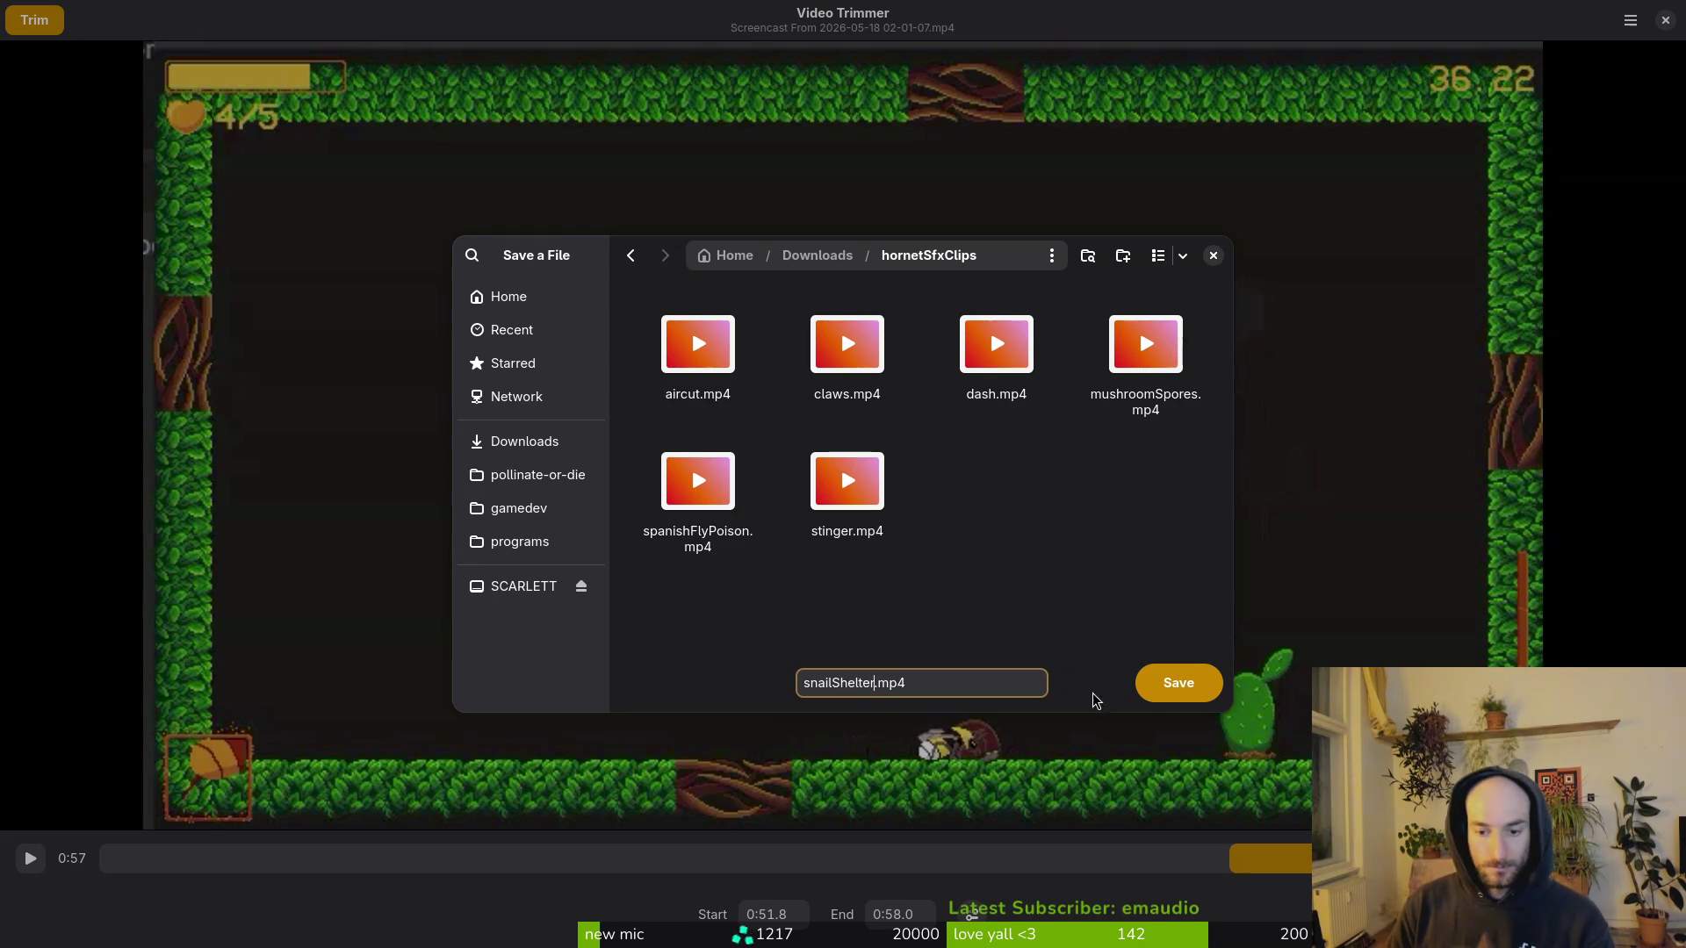
left_click(1170, 682)
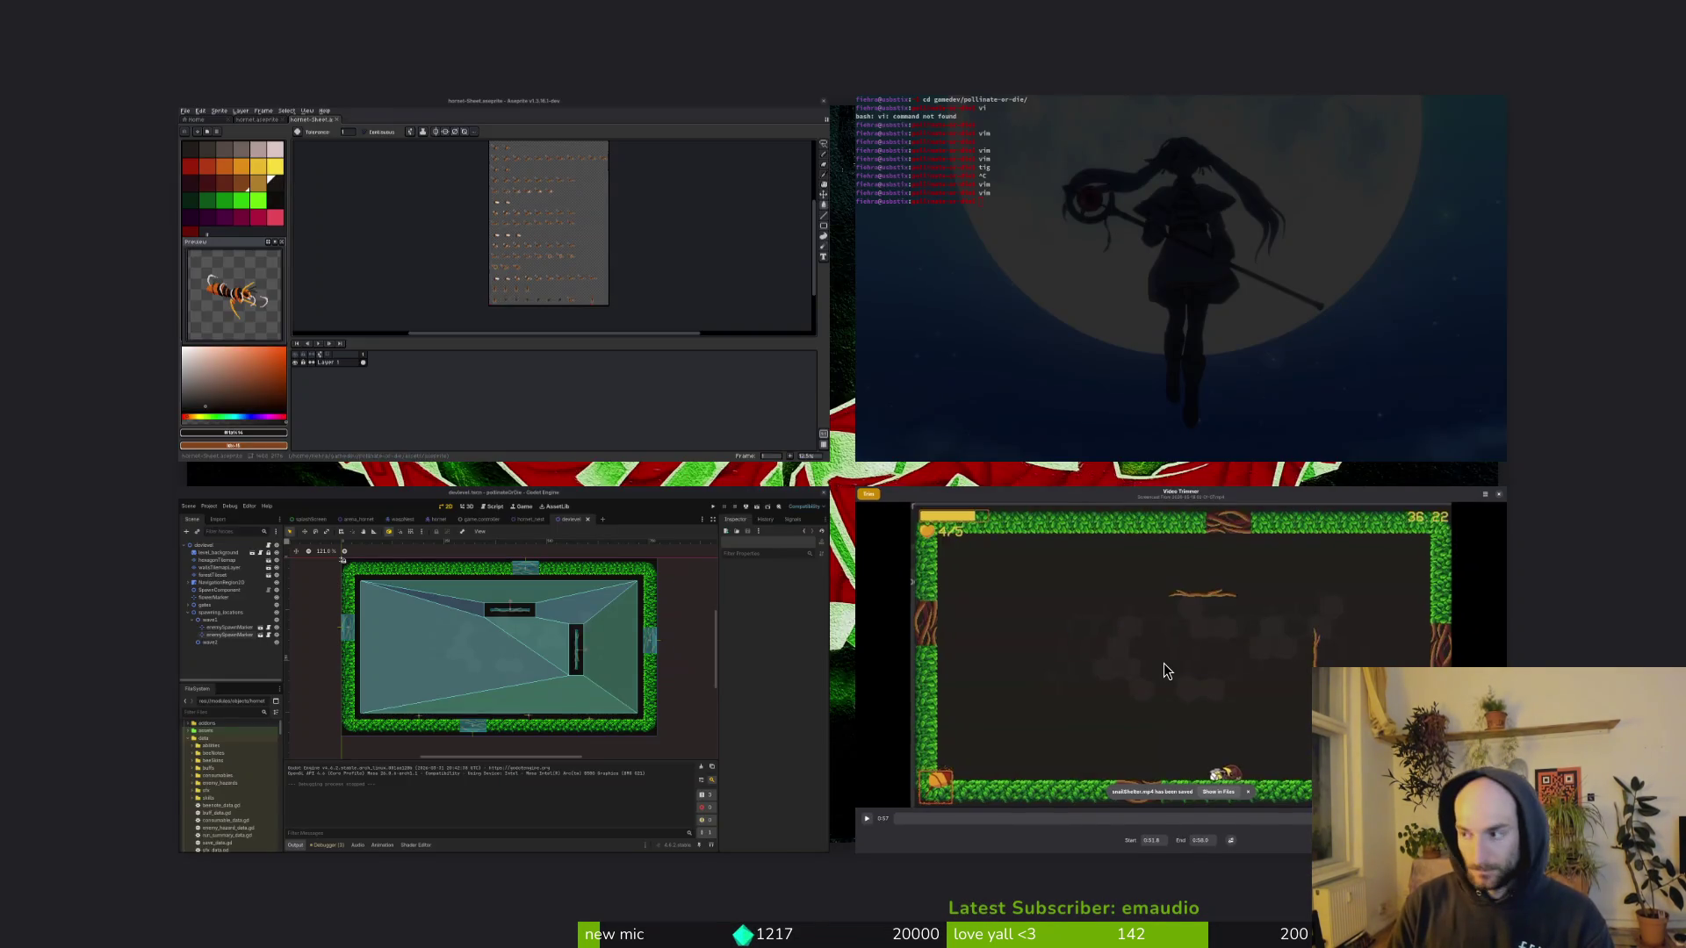
Step: In the file manager, check the contents of the Downloads > sfxclips folder
key("super+e")
left_click(367, 403)
double_click(734, 268)
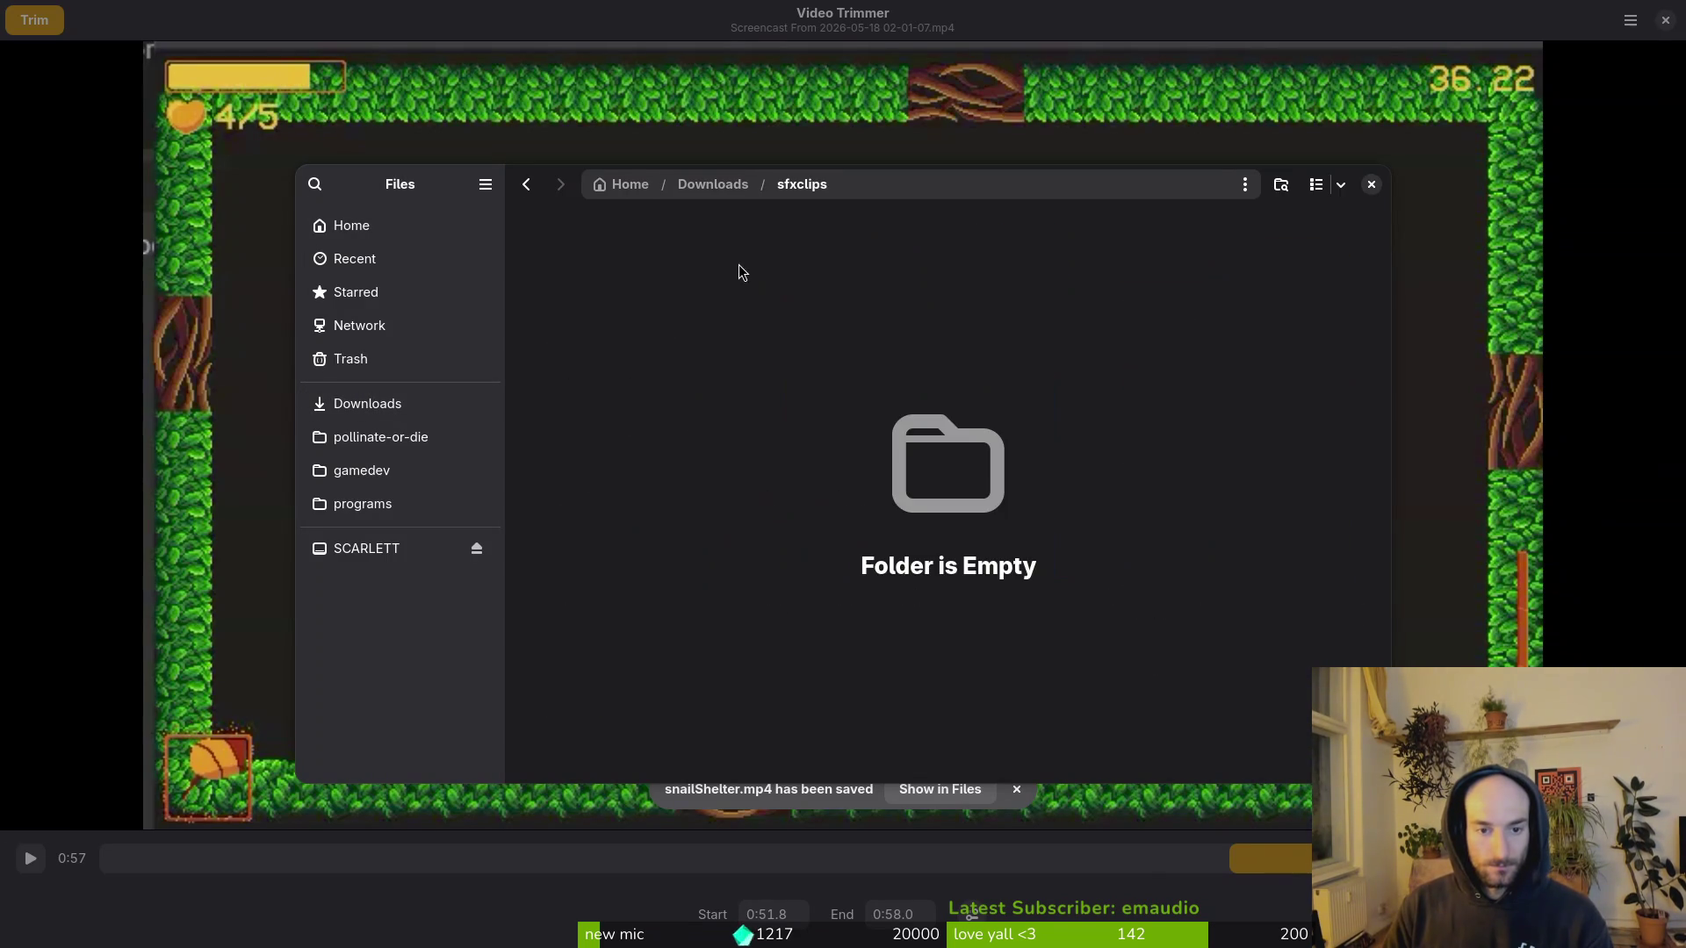
Step: Trash the empty sfxclips folder and rename hornetSfxClips to sfxClips
key("alt+Left")
key("Delete")
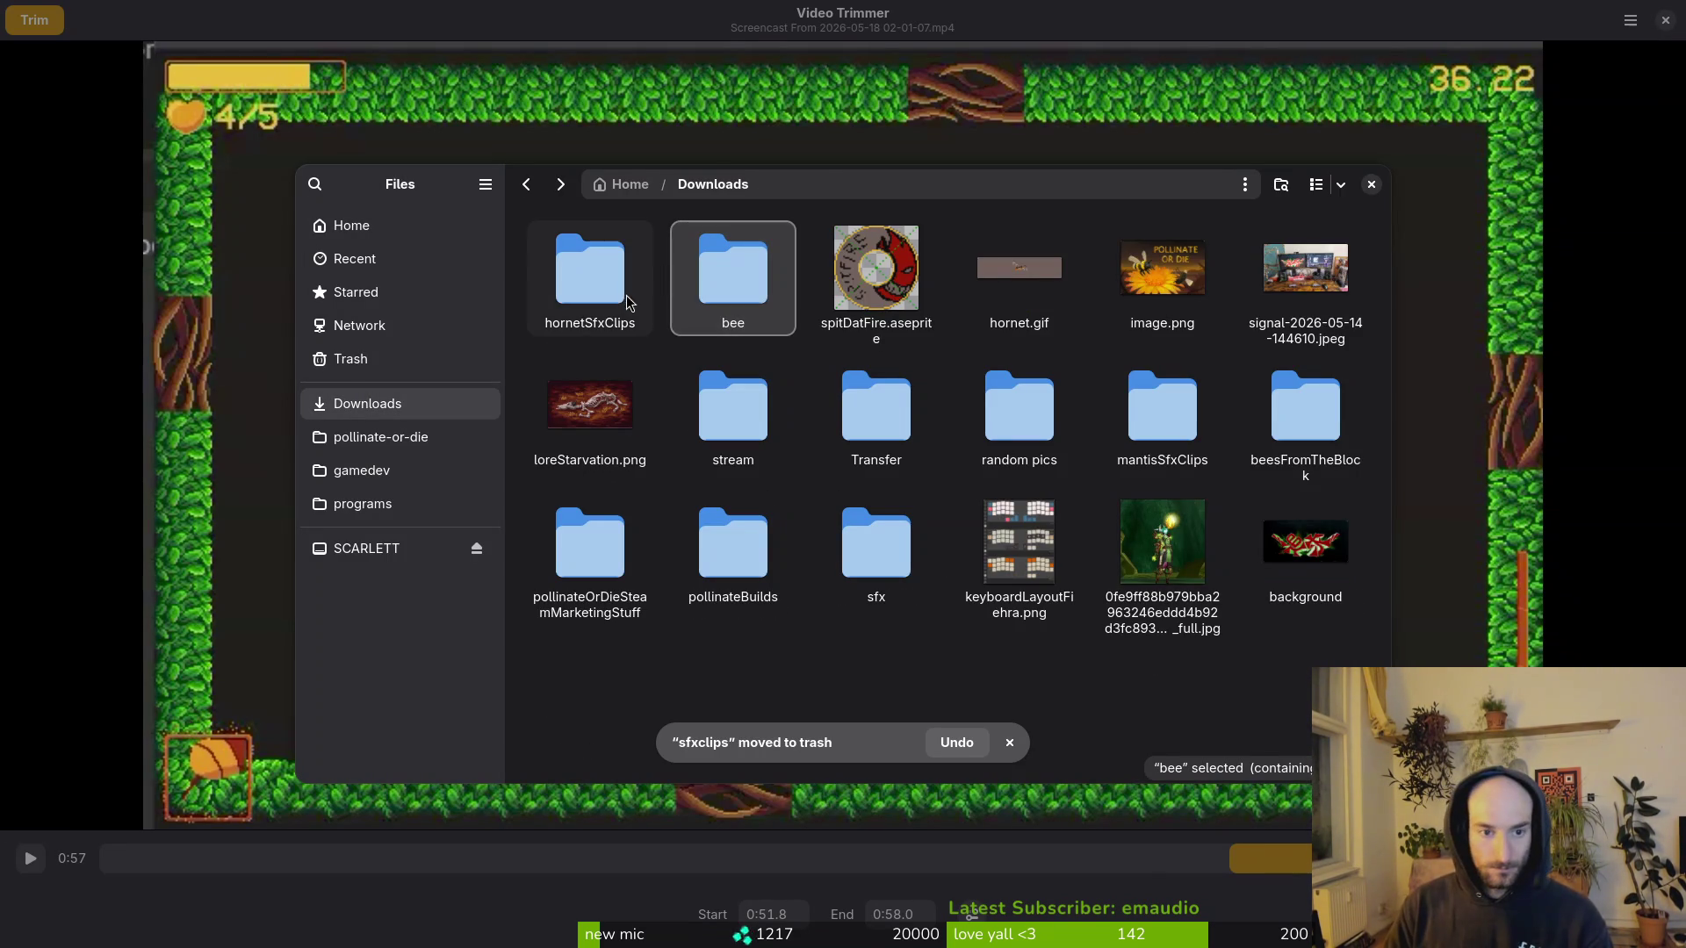
left_click(627, 298)
key("F2")
type("sfxCli")
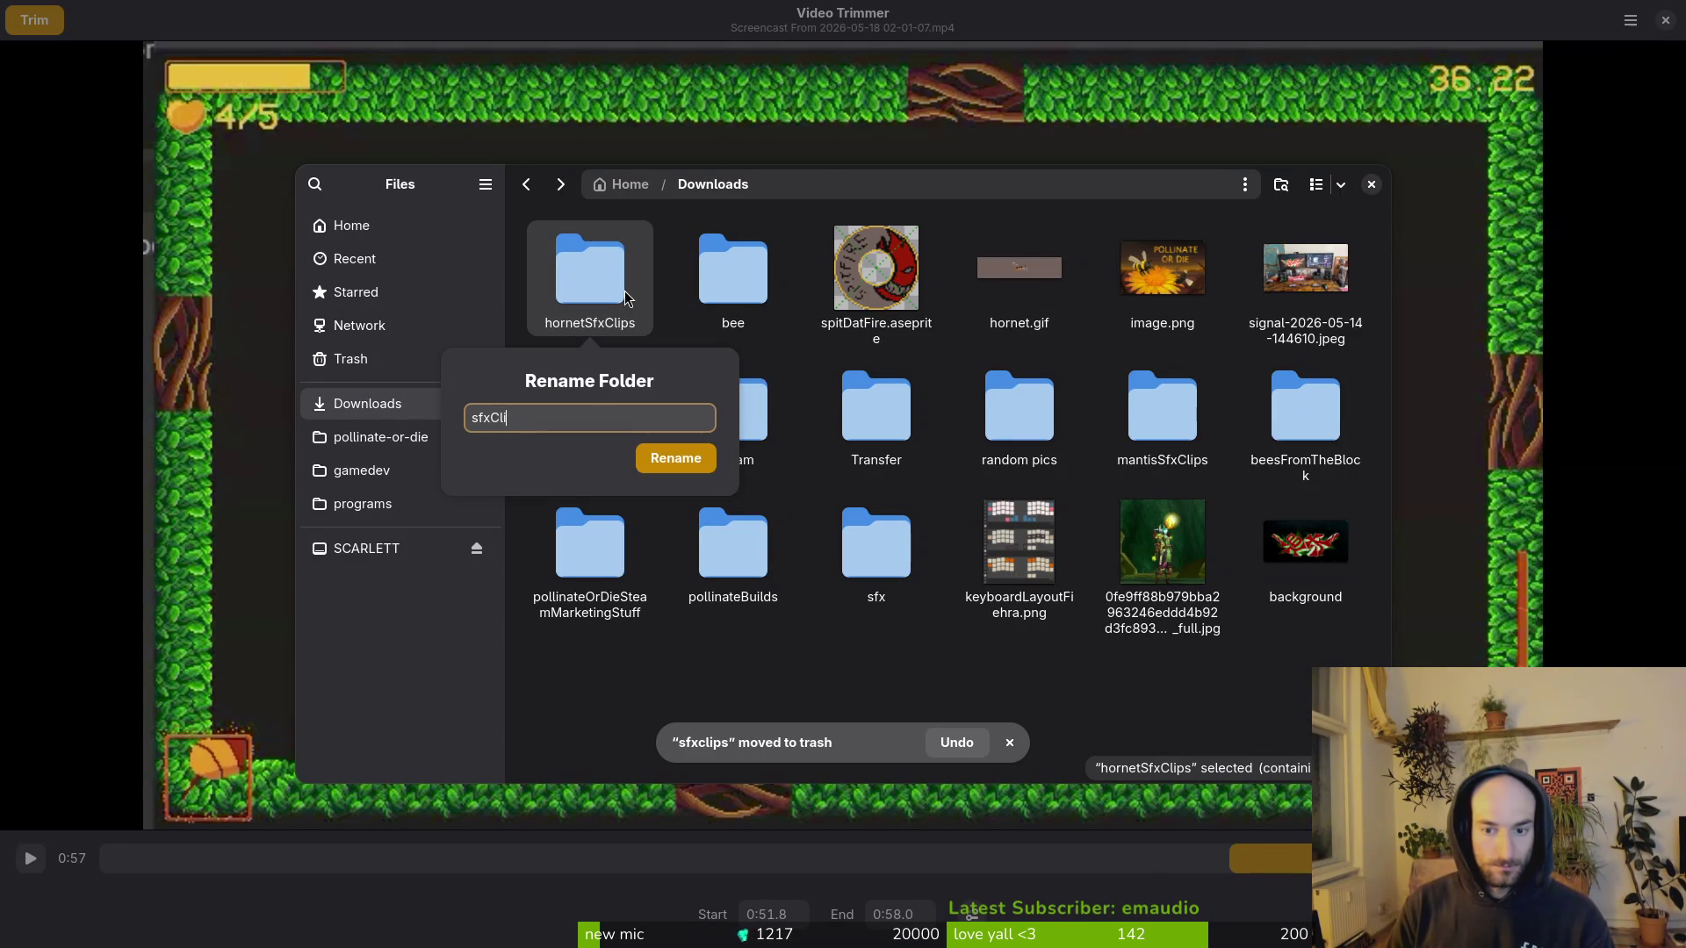
type("ps")
key("Return")
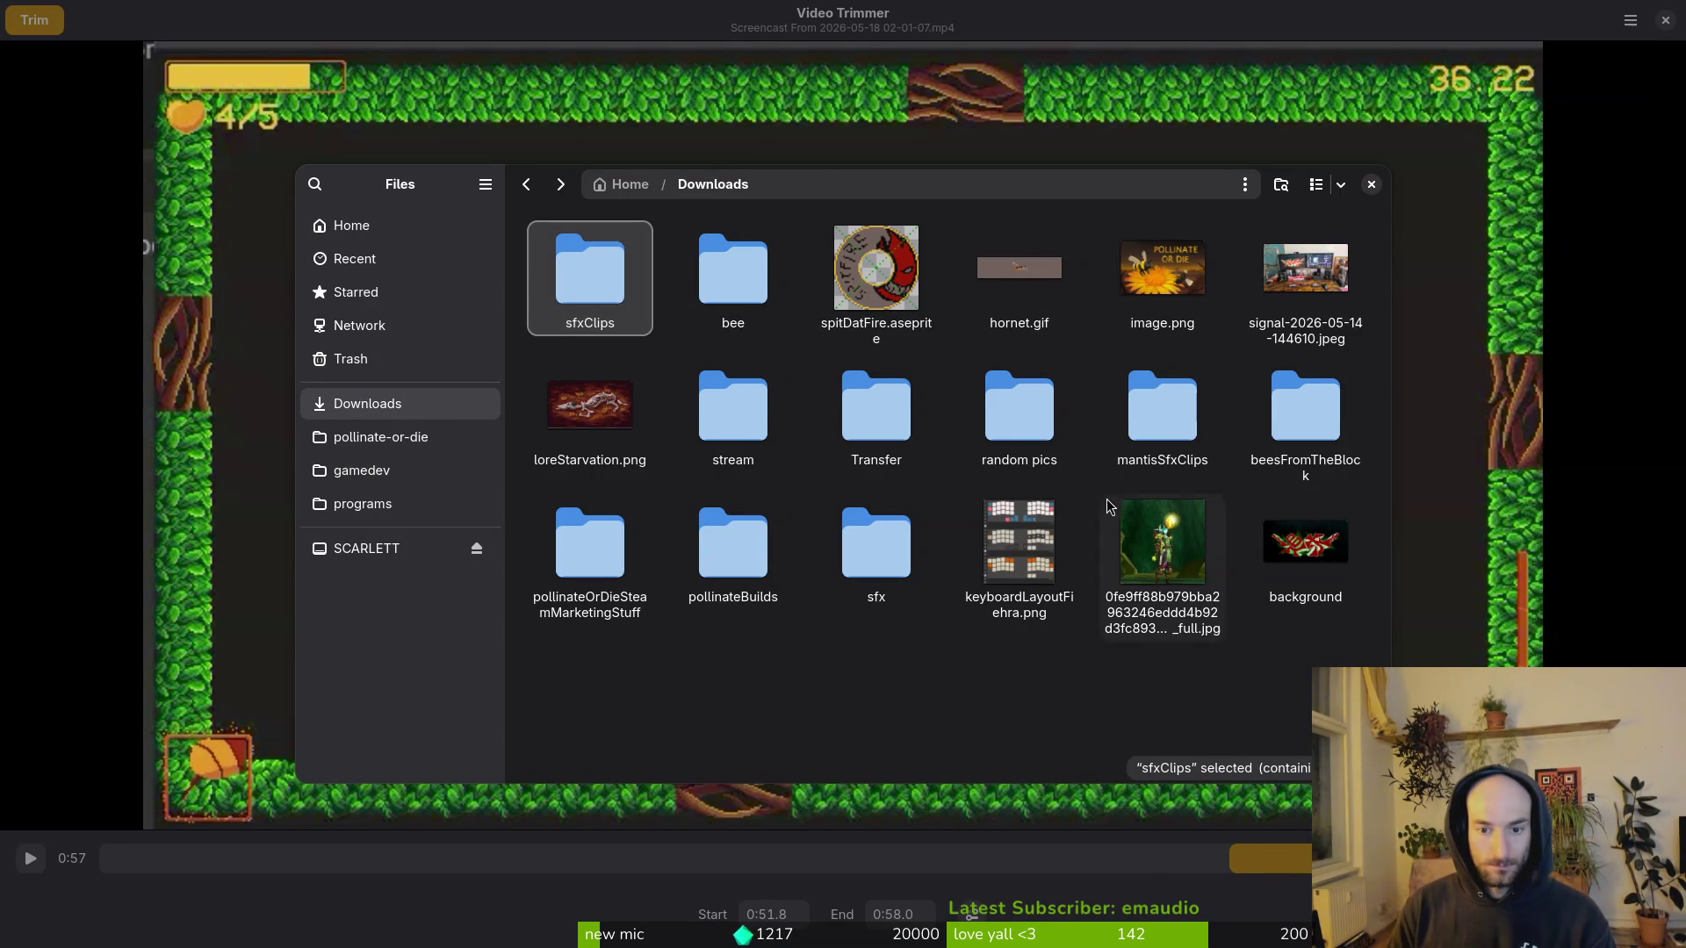
Step: Drag mantisSfxClips into pollinateOrDieSteamMarketingStuff and look through the sfx and beesFromTheBlock folders
double_click(1151, 409)
key("alt+Left")
mouse_move(1145, 443)
left_mouse_down()
mouse_move(778, 611)
mouse_move(740, 729)
mouse_move(617, 540)
mouse_move(831, 705)
mouse_move(1032, 667)
mouse_move(1083, 591)
left_mouse_up()
key("alt+Left")
double_click(885, 562)
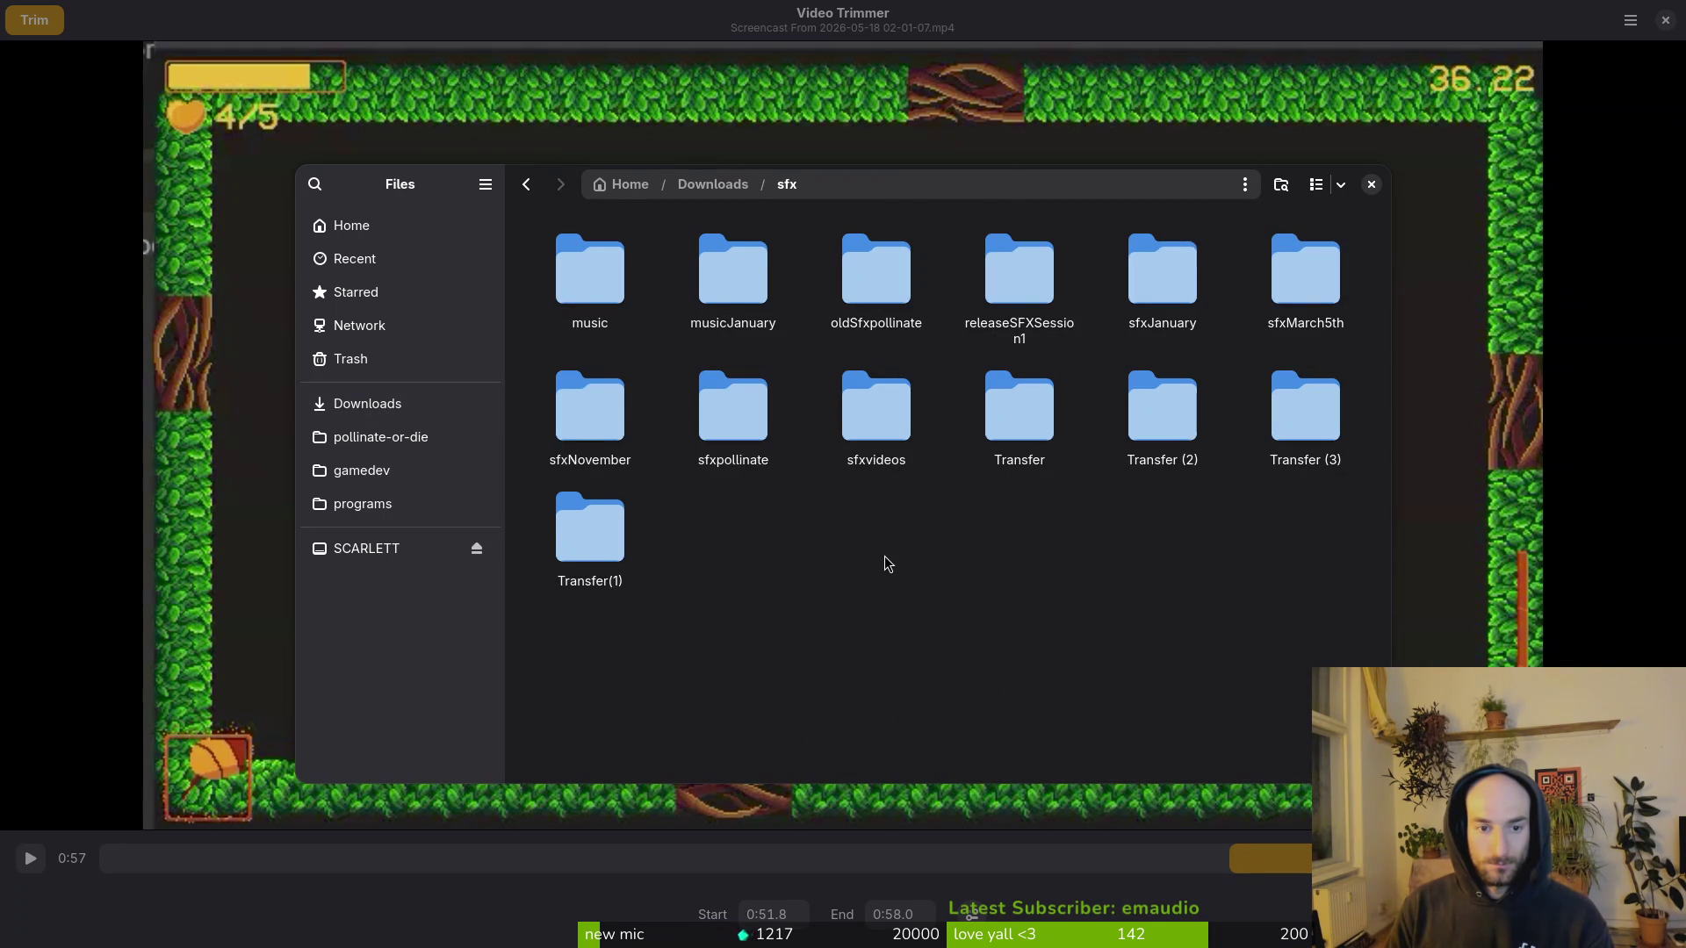
key("alt+Left")
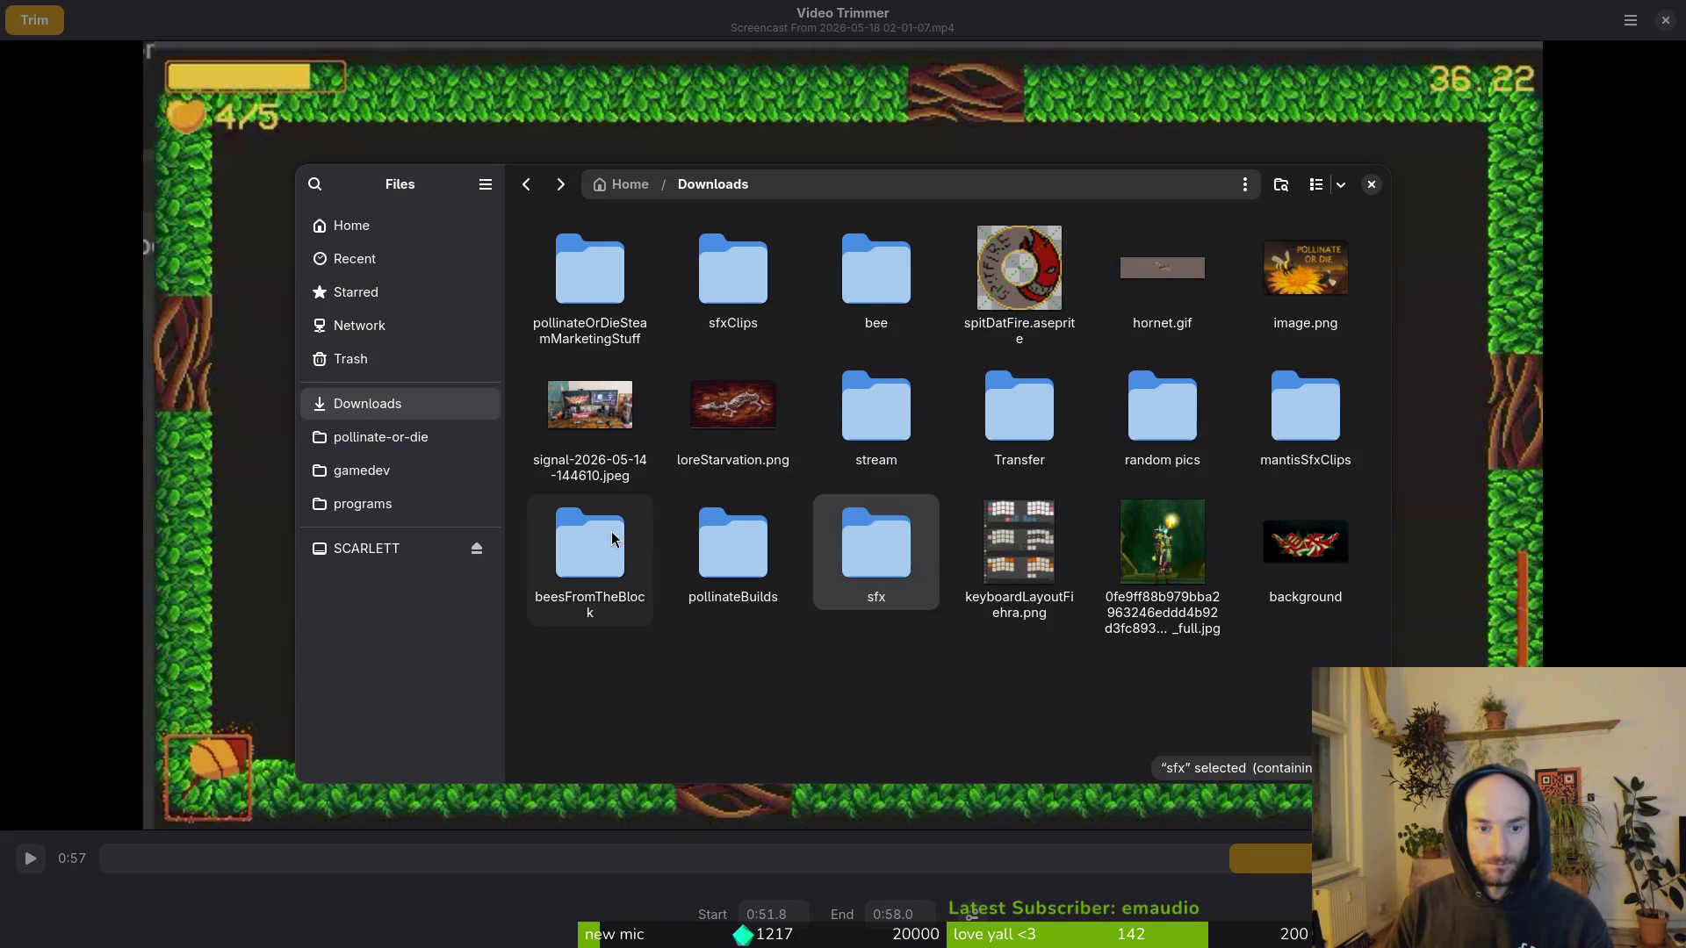
double_click(602, 543)
key("alt+Left")
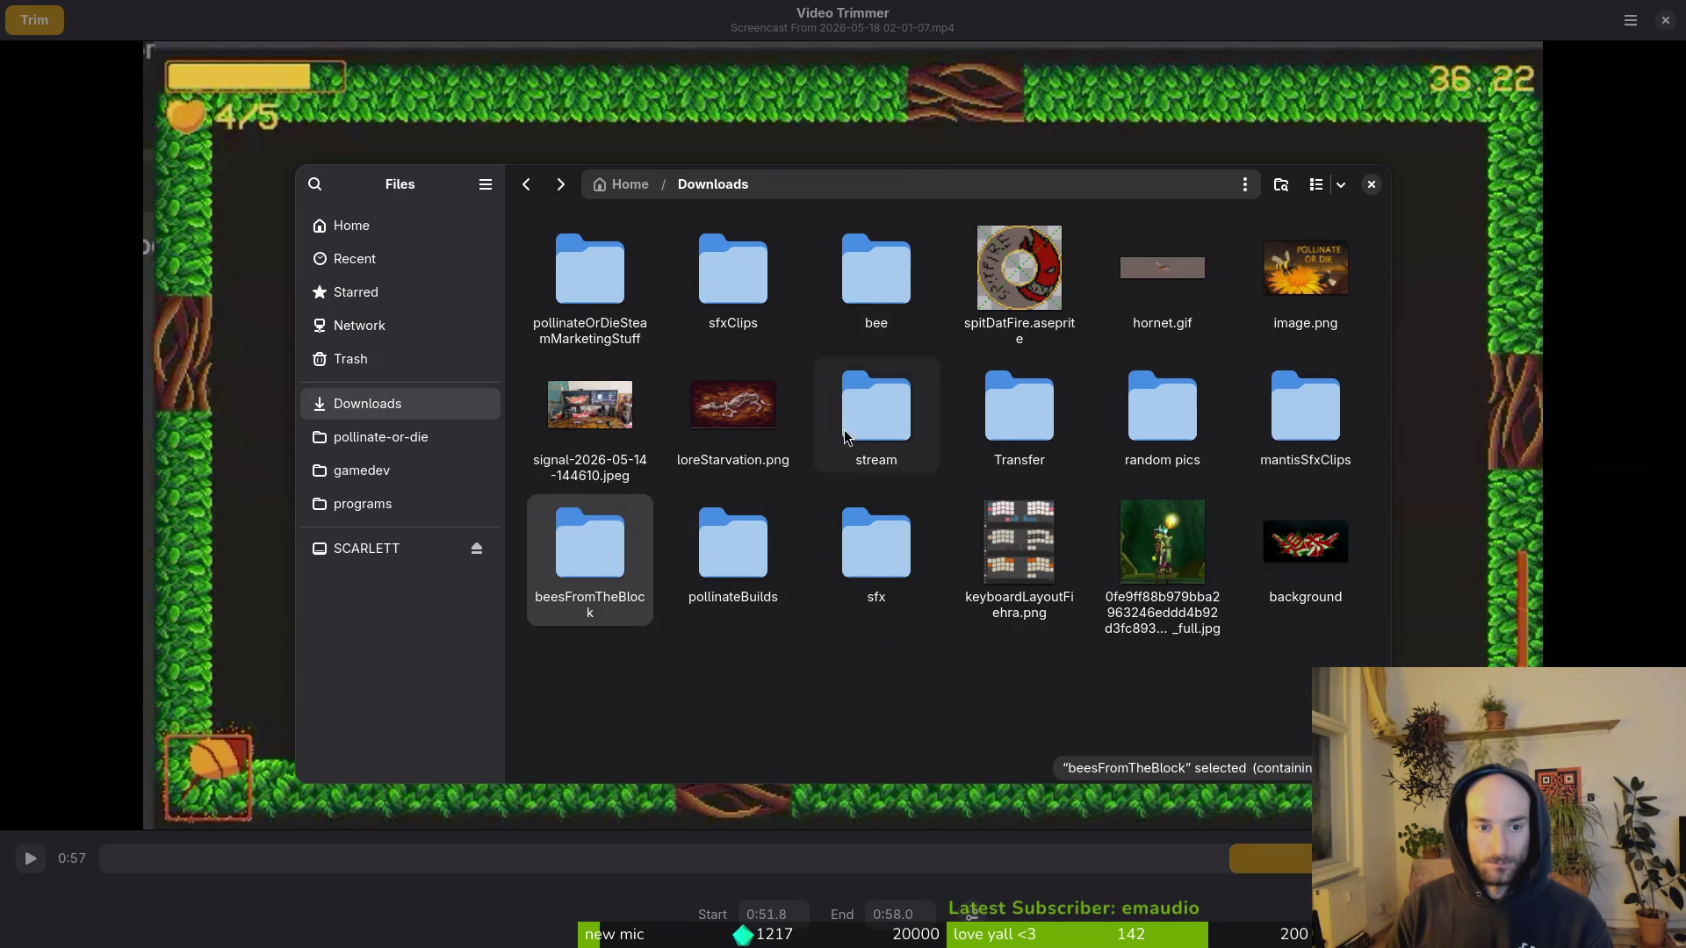
Step: Cut mantisSfxClips from pollinateOrDieSteamMarketingStuff and paste it into Downloads/sfx/sfxvideos
double_click(564, 301)
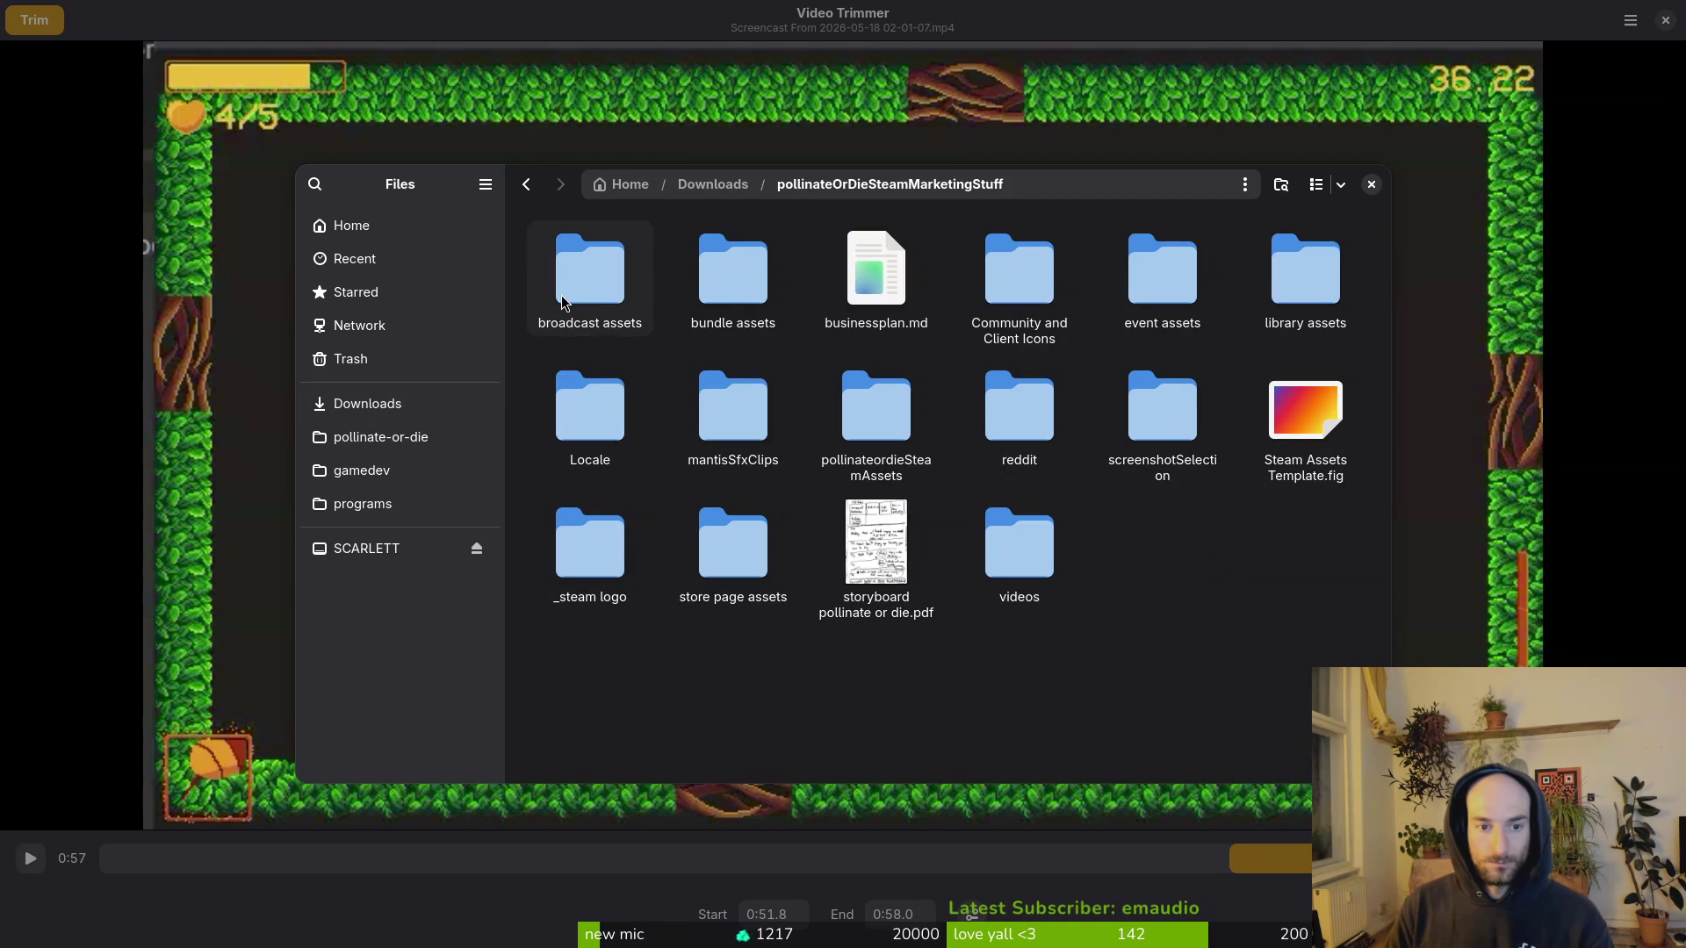
left_click(760, 414)
key("ctrl+x")
key("alt+Left")
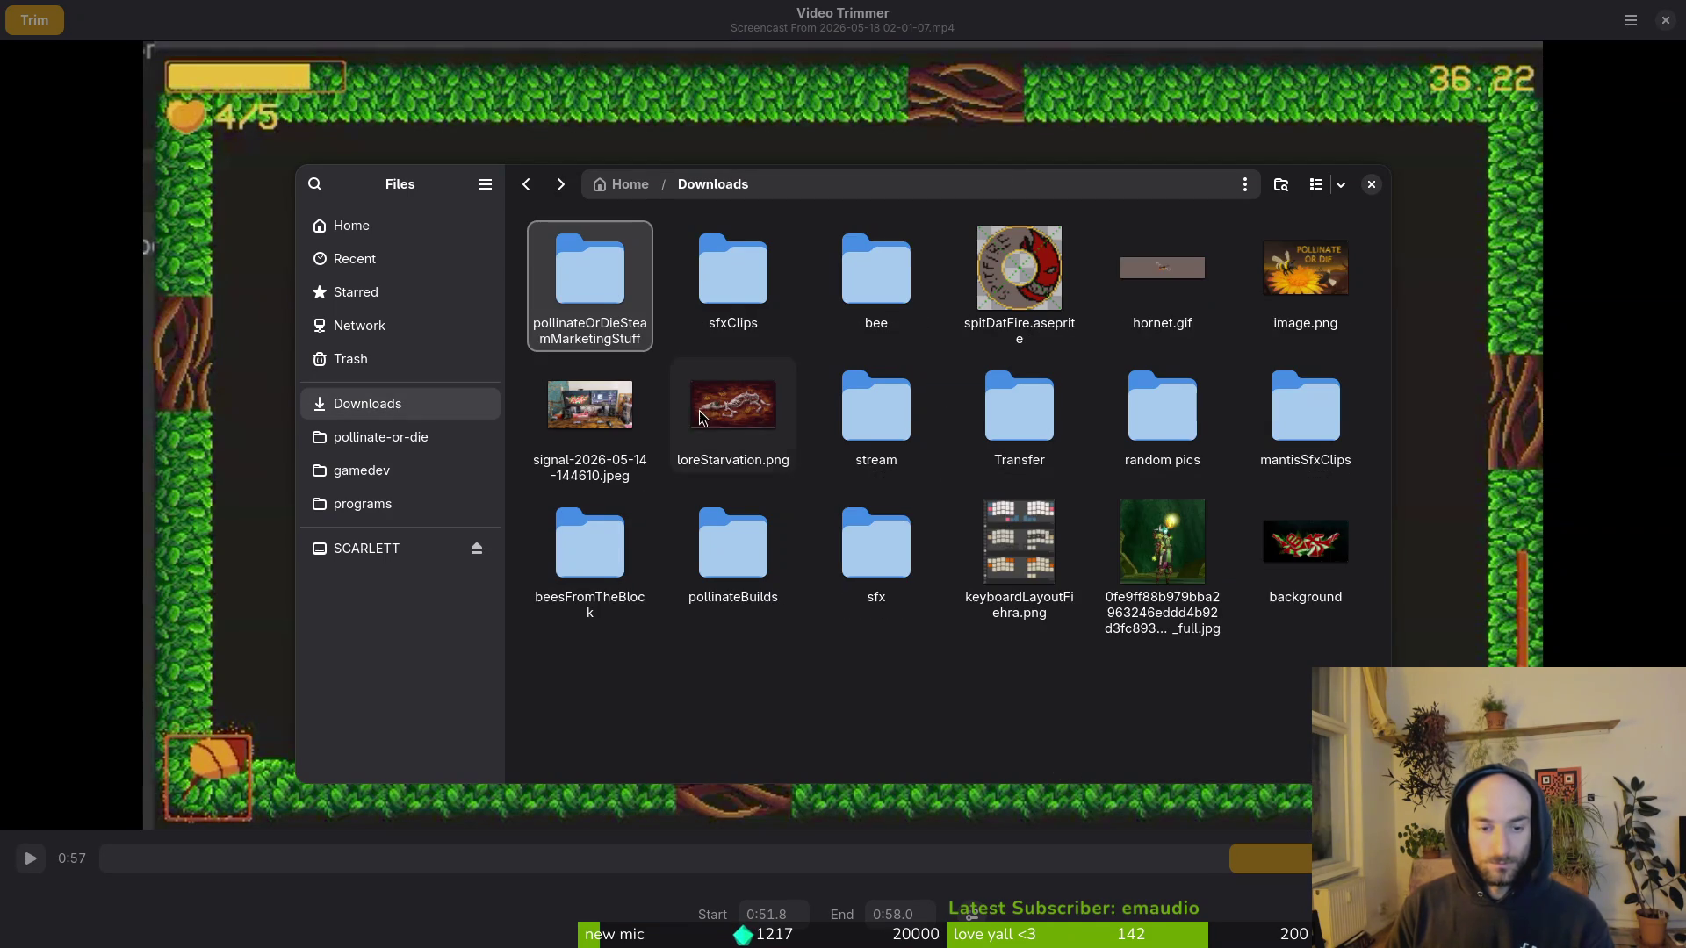
double_click(885, 563)
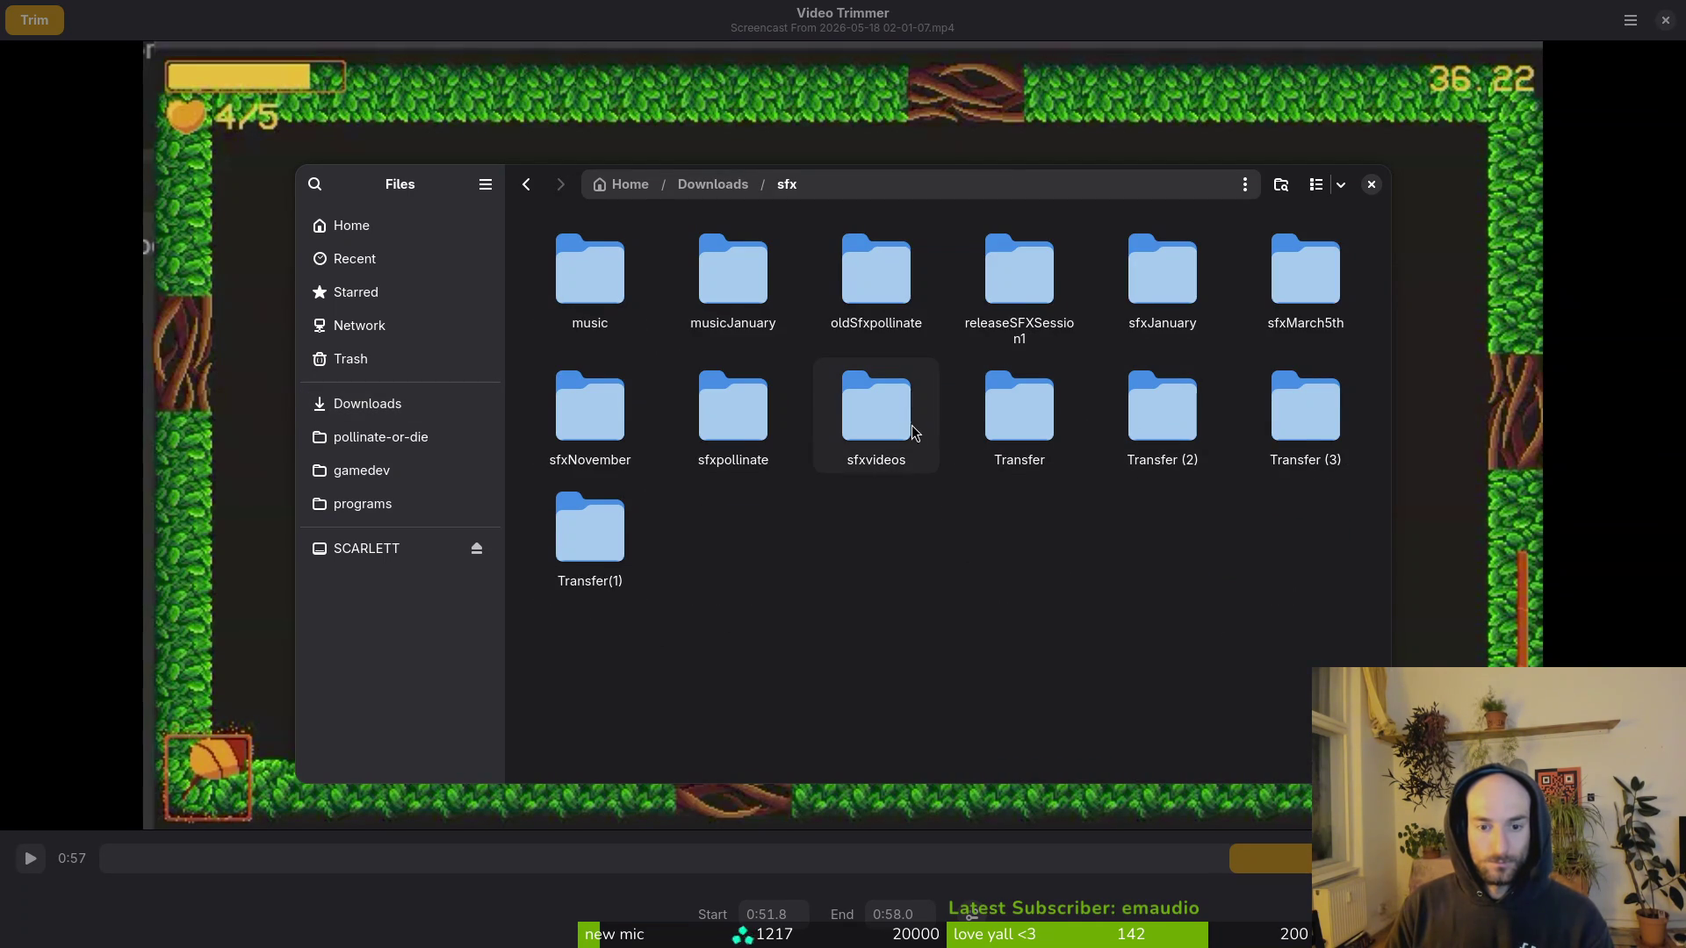
double_click(876, 417)
key("ctrl+v")
Step: Verify that mantisSfxClips now sits inside sfx/sfxvideos
key("alt+Left")
key("alt+Left")
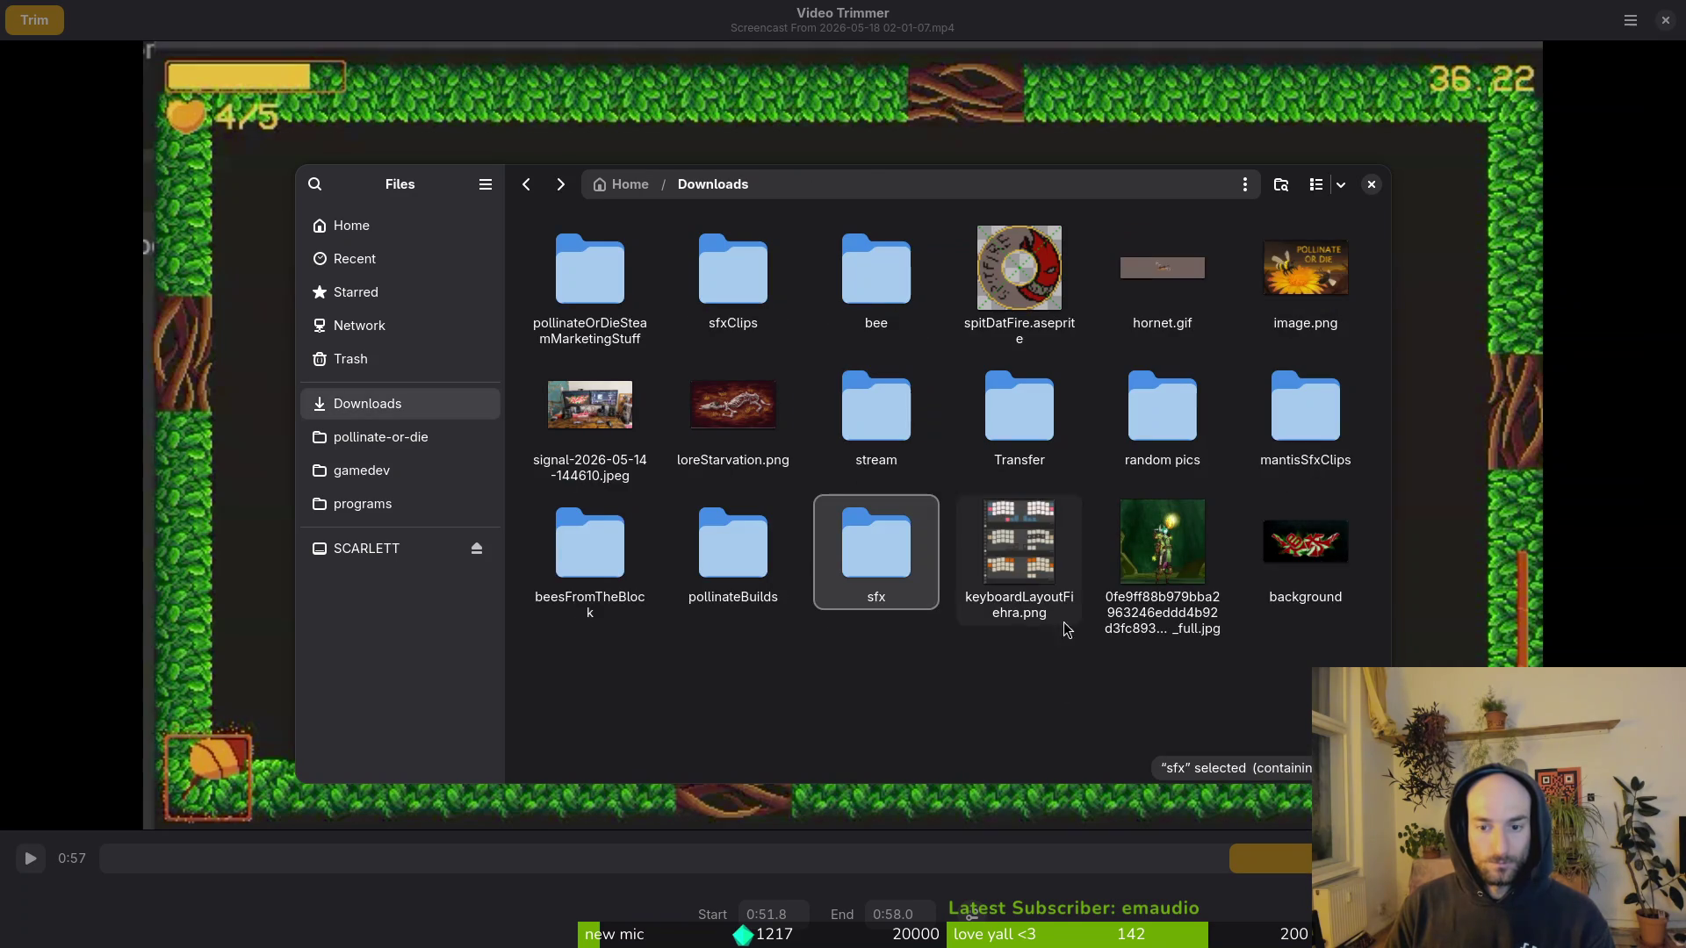
double_click(1333, 407)
key("alt+Left")
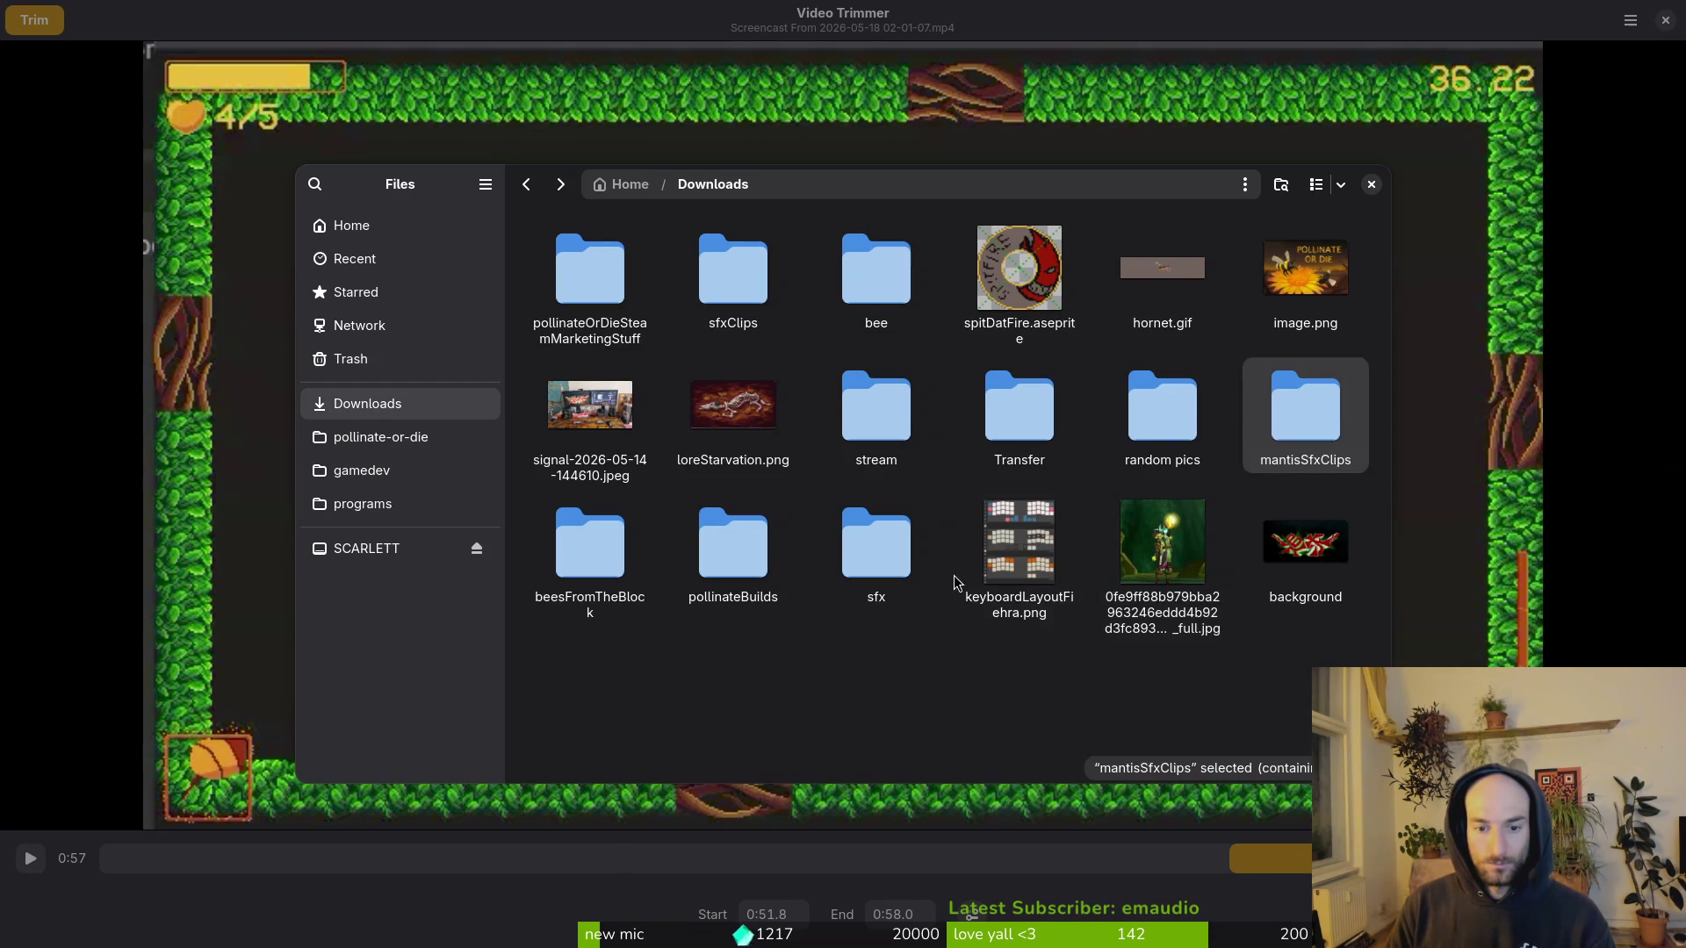
double_click(917, 551)
double_click(876, 409)
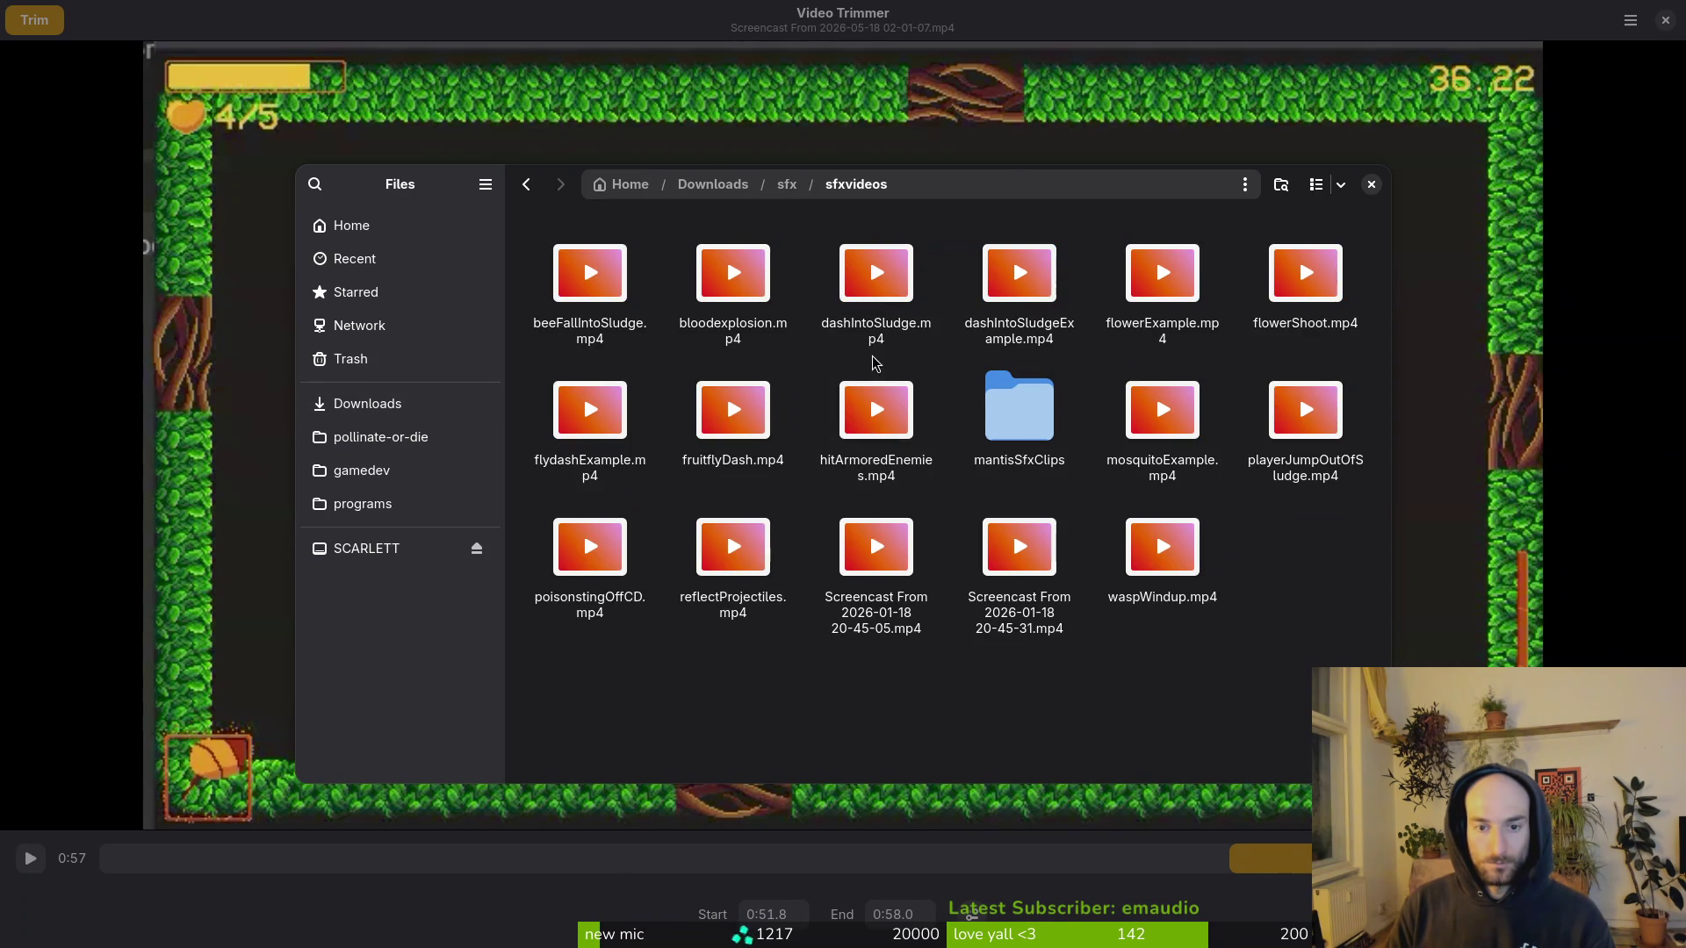
key("alt+Left")
key("alt+Left")
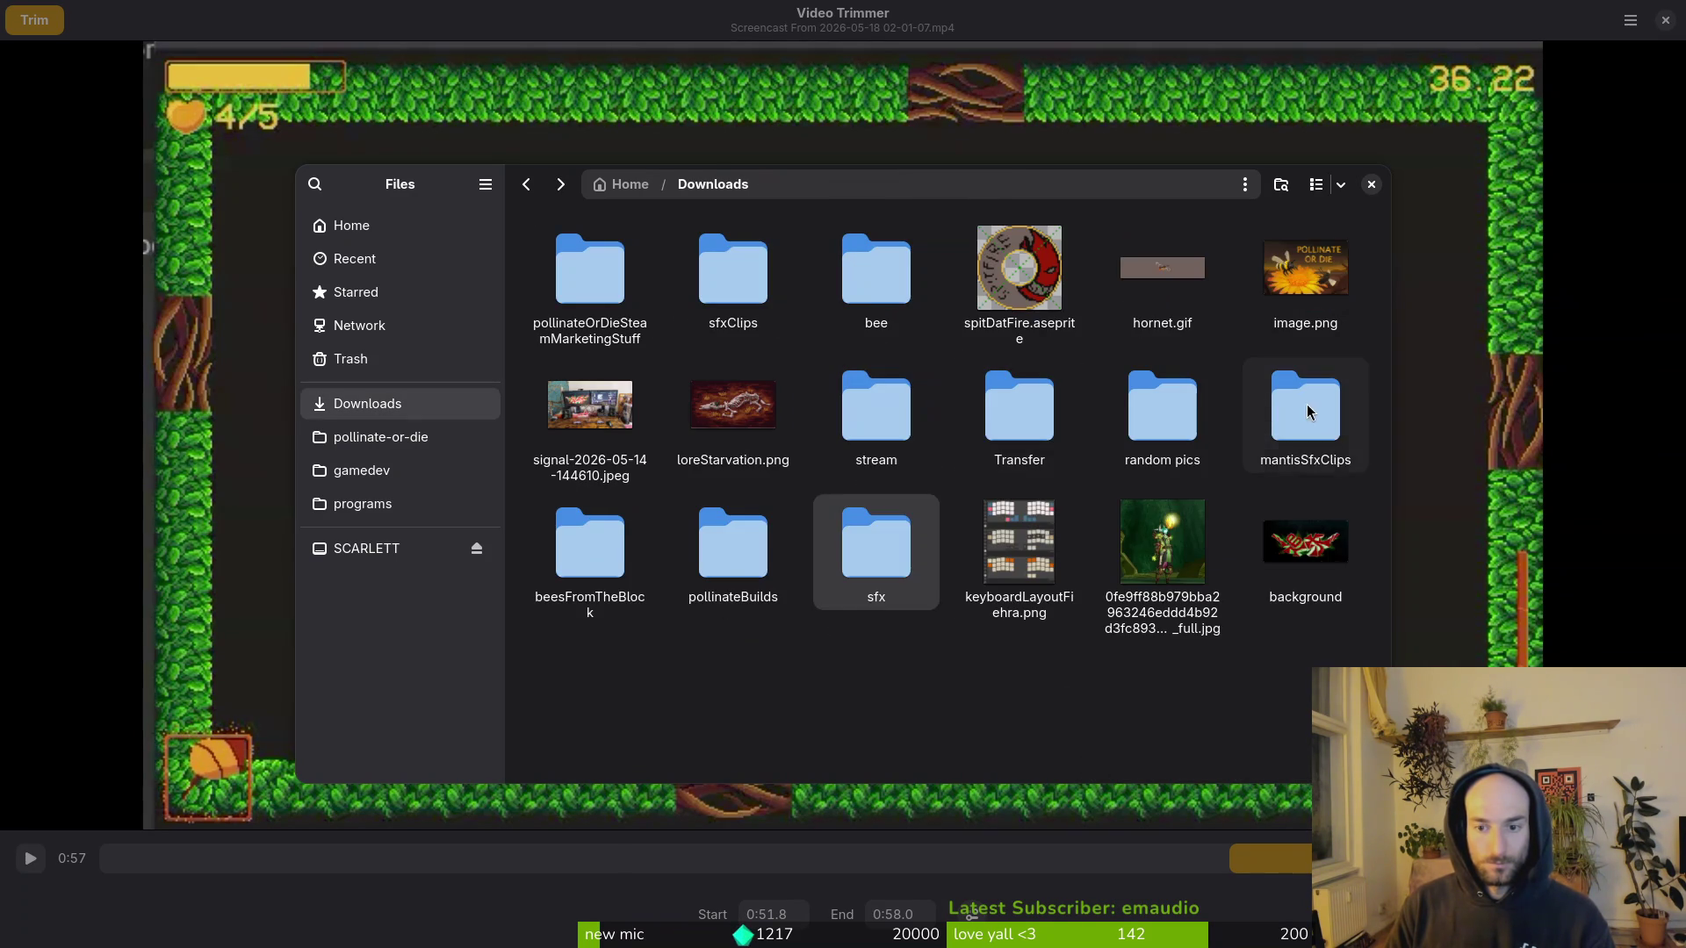
Step: Trash the original mantisSfxClips in Downloads and review the clips in sfxClips
left_click(1295, 416)
key("Delete")
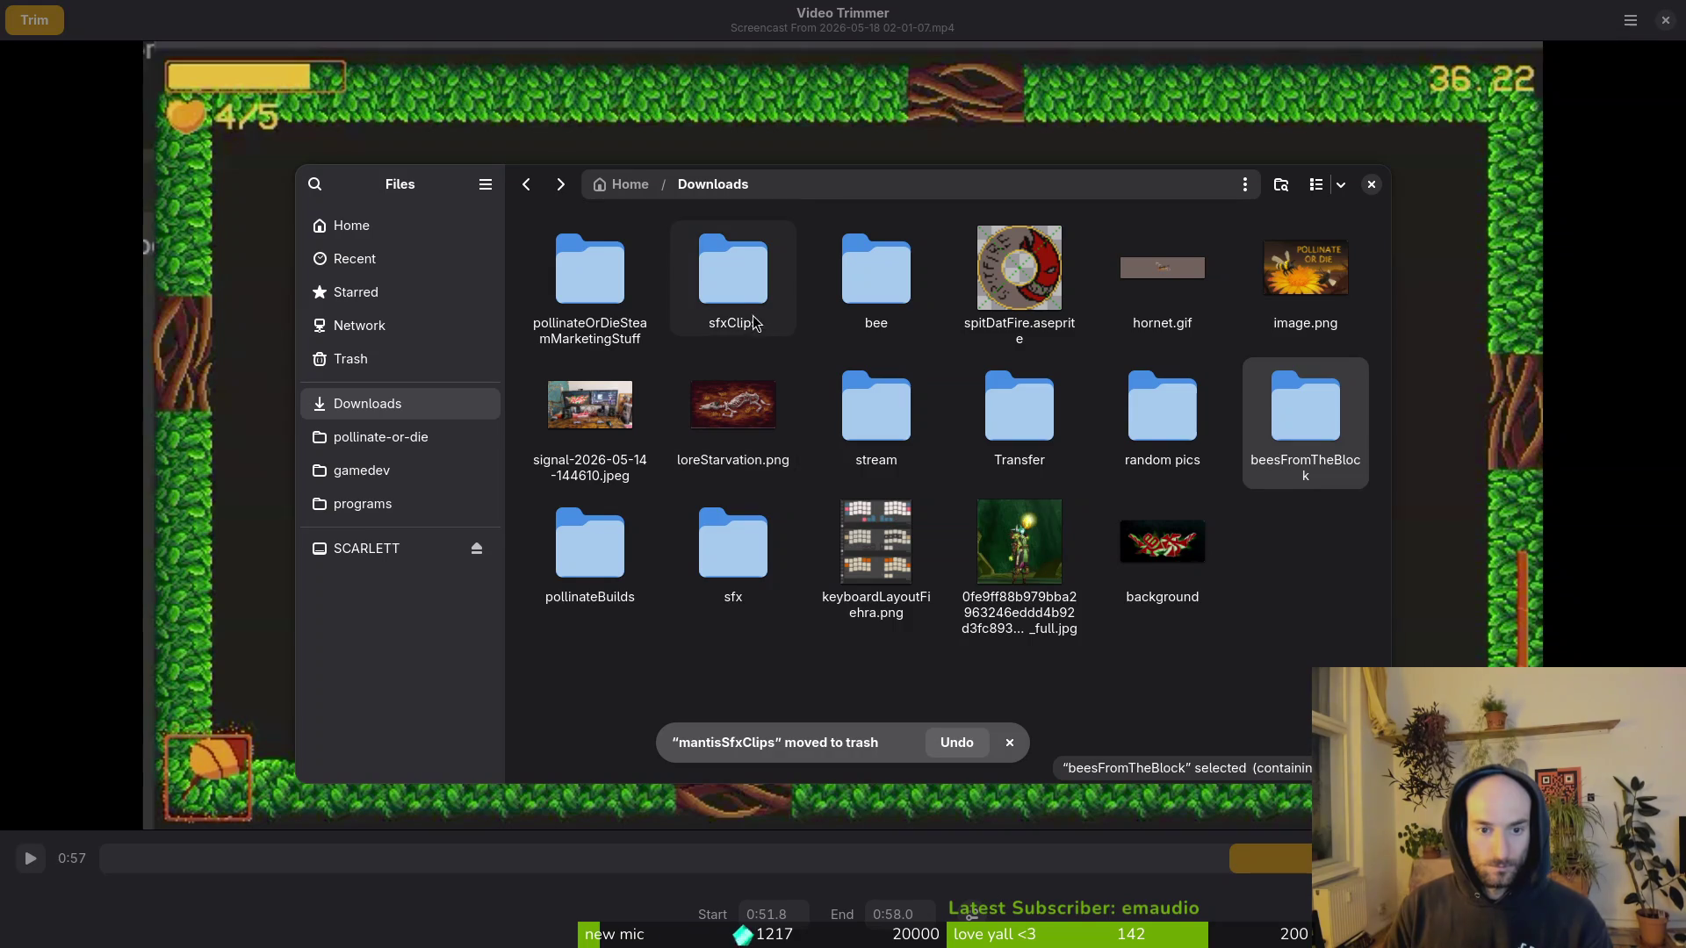
left_click(754, 307)
double_click(754, 305)
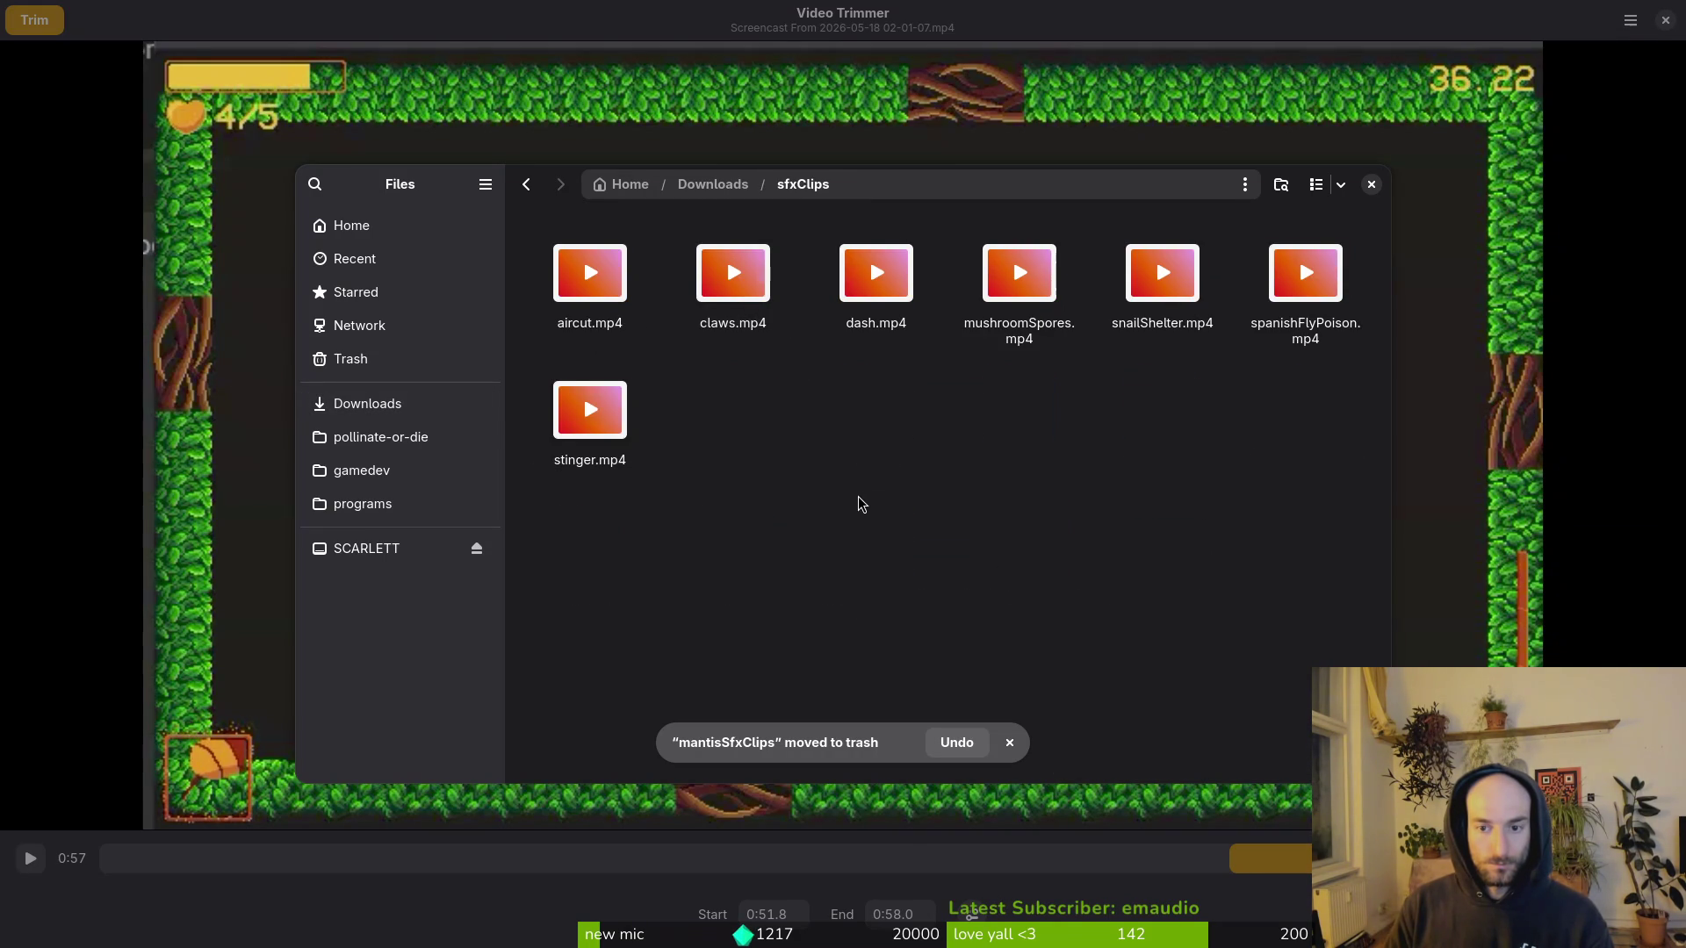
key("alt+Left")
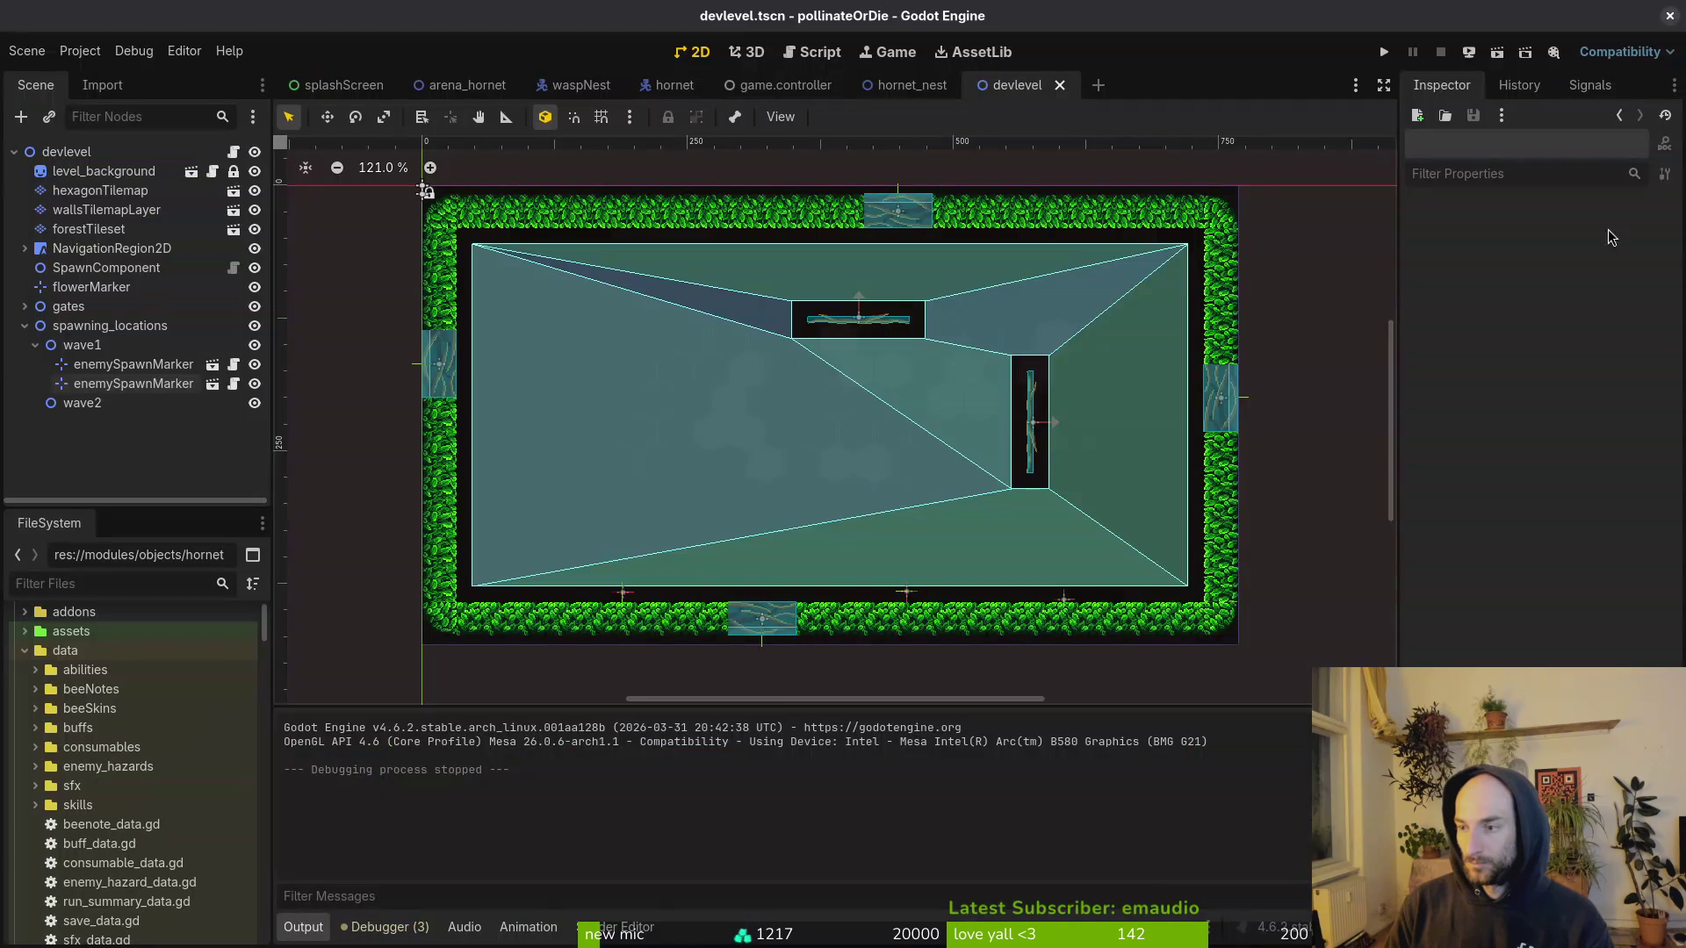
Step: Run the game briefly, close it, and bring the Video Trimmer window back to the front
left_click(1385, 55)
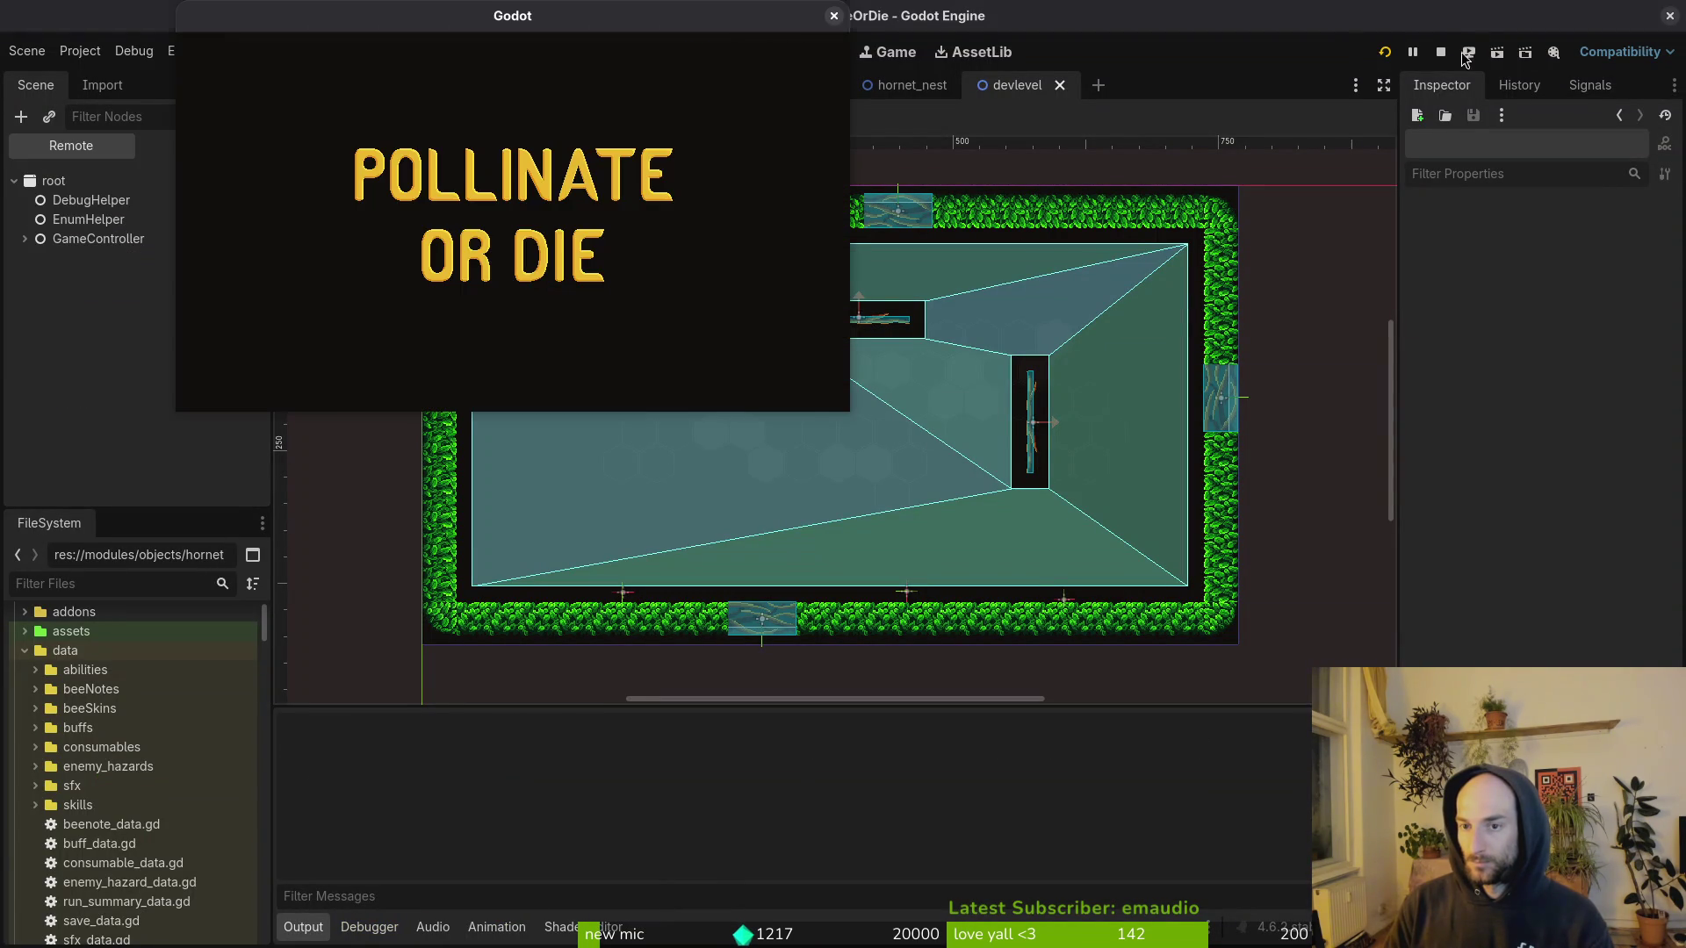
left_click(829, 19)
key("super")
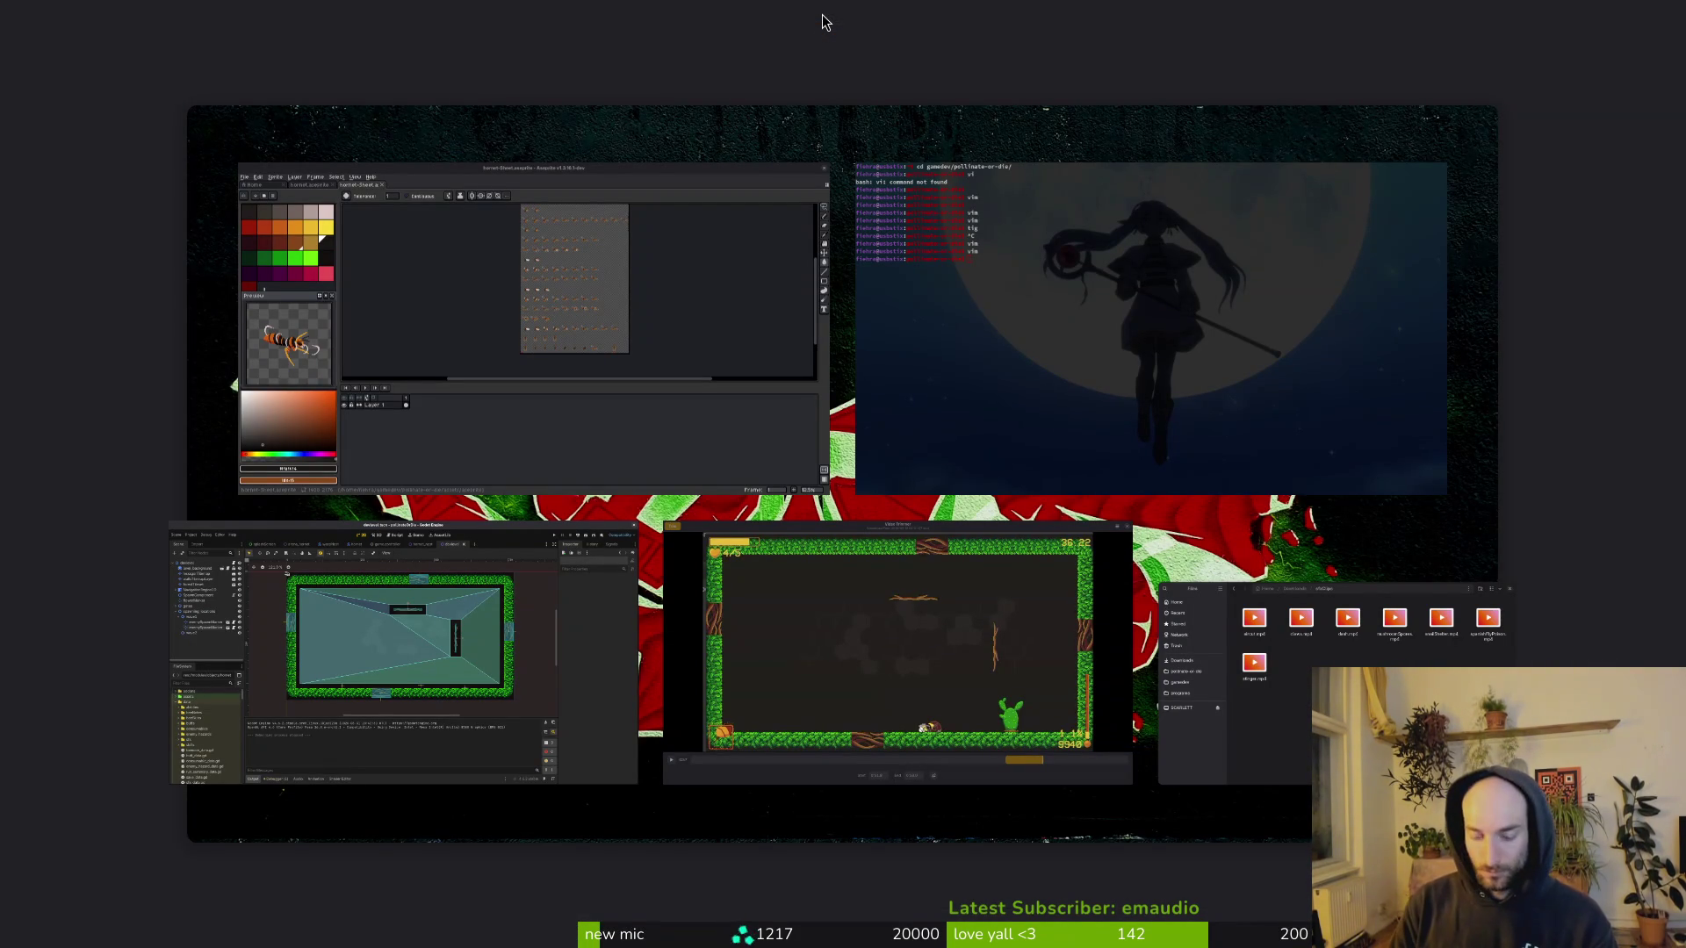
key("super")
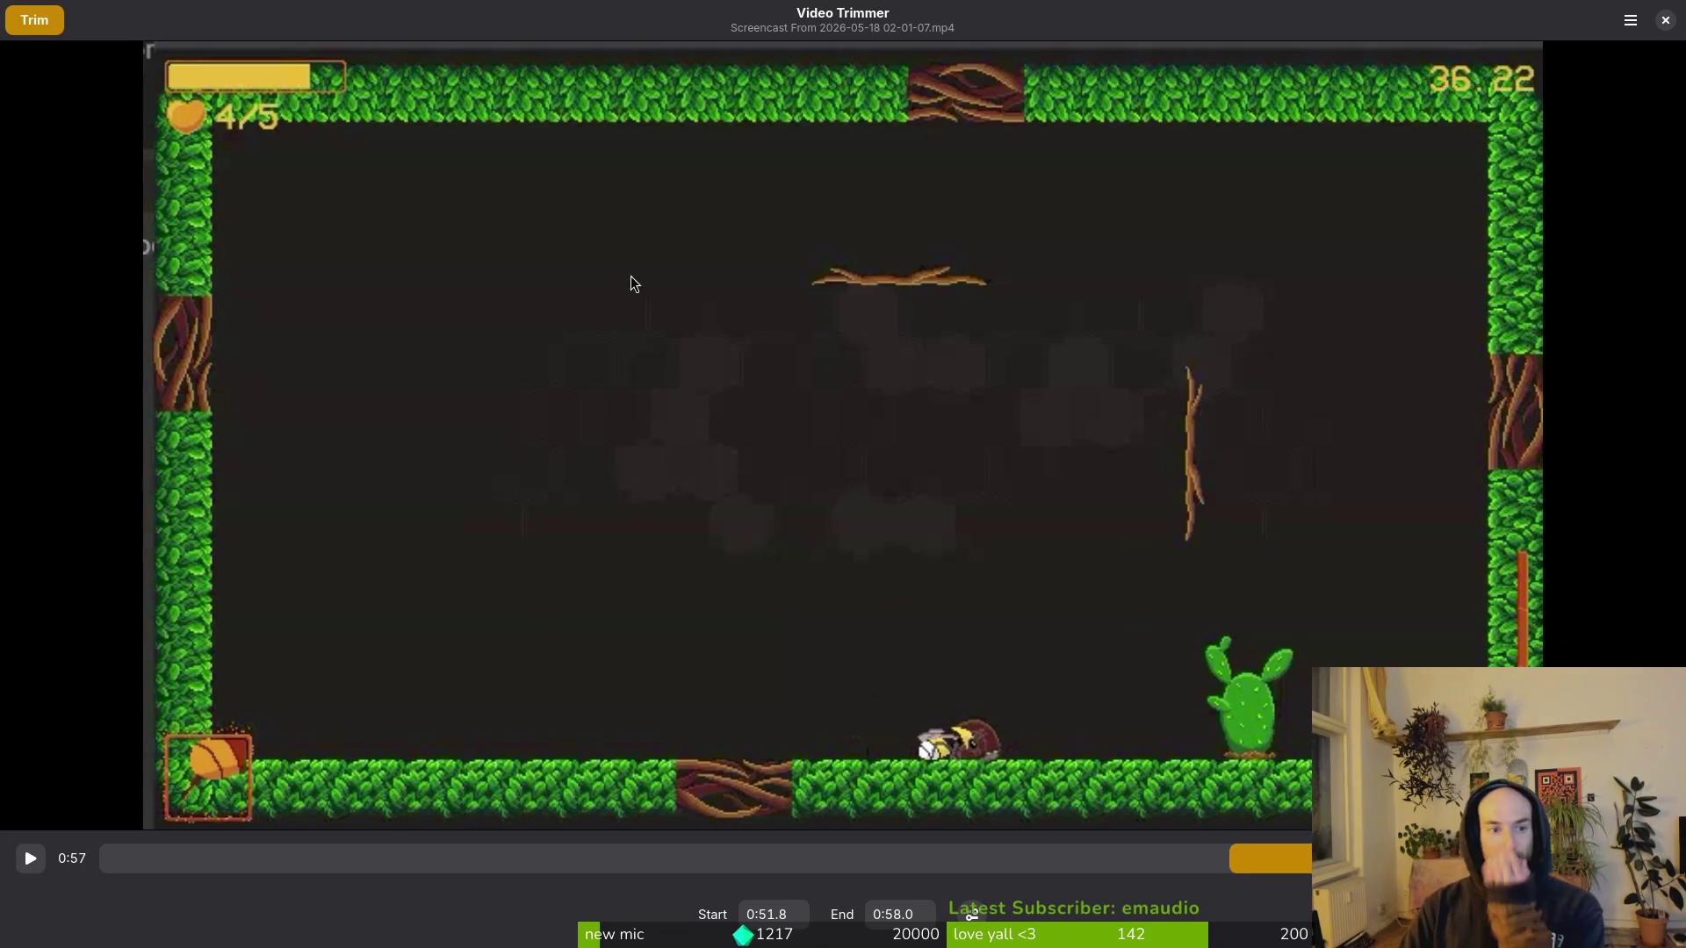
Step: Cancel the pending save of the 02-01-07 trim without writing a file
left_click(30, 26)
scroll(921, 447, "down", 5)
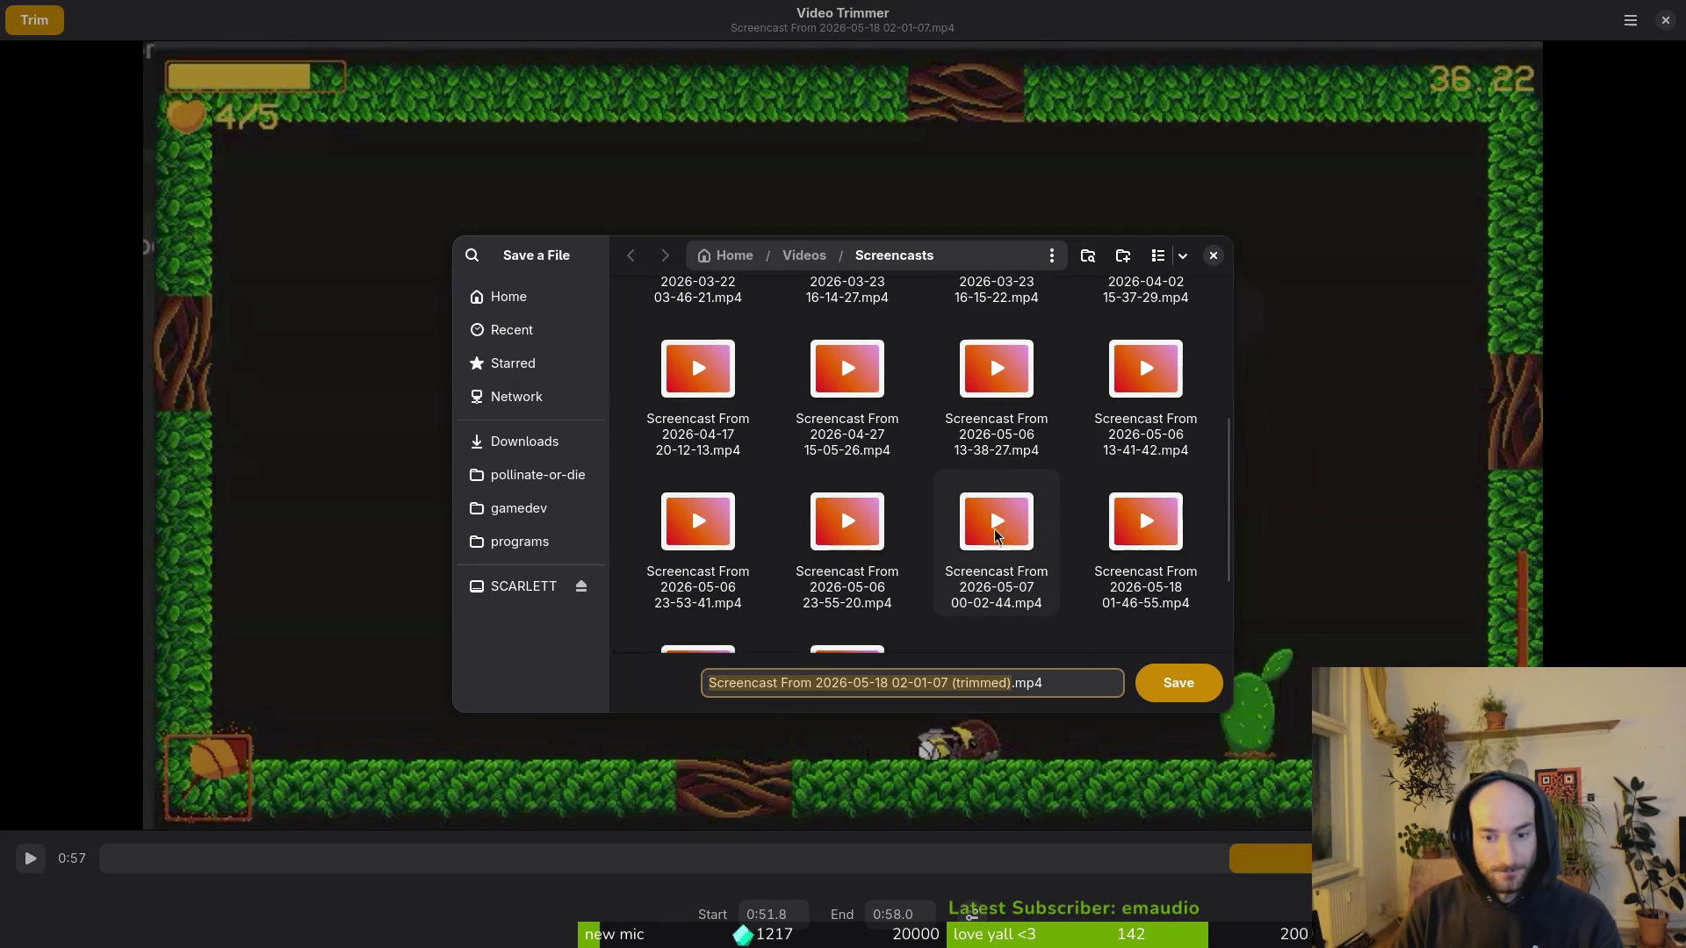
left_click(1146, 389)
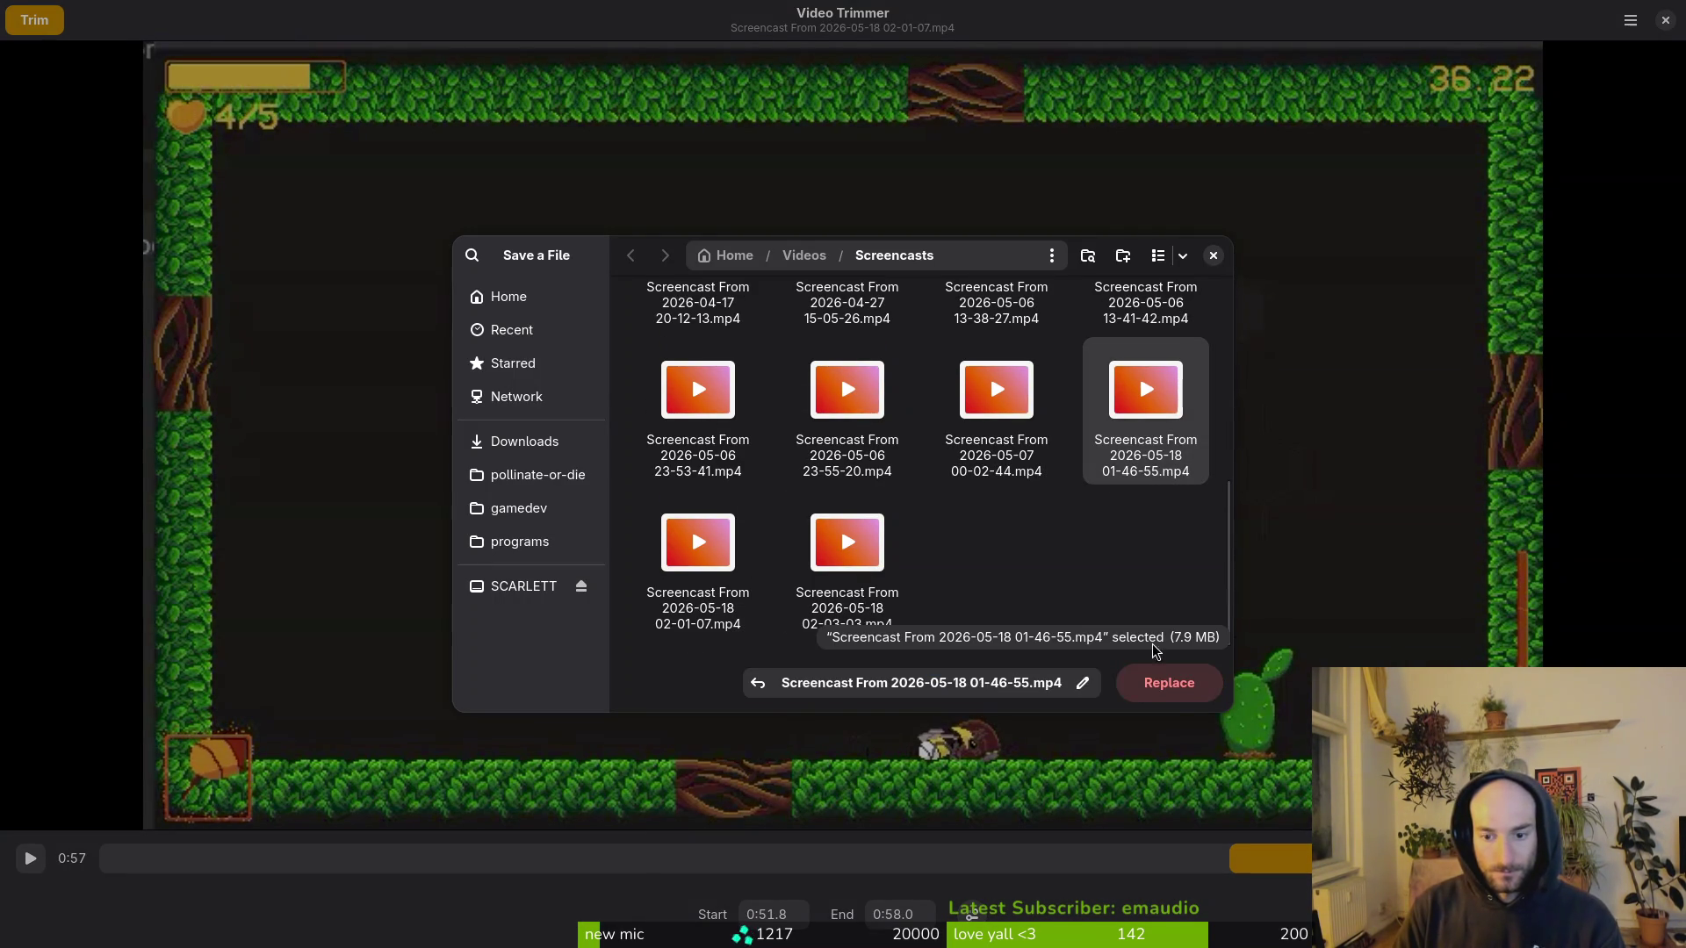
key("Escape")
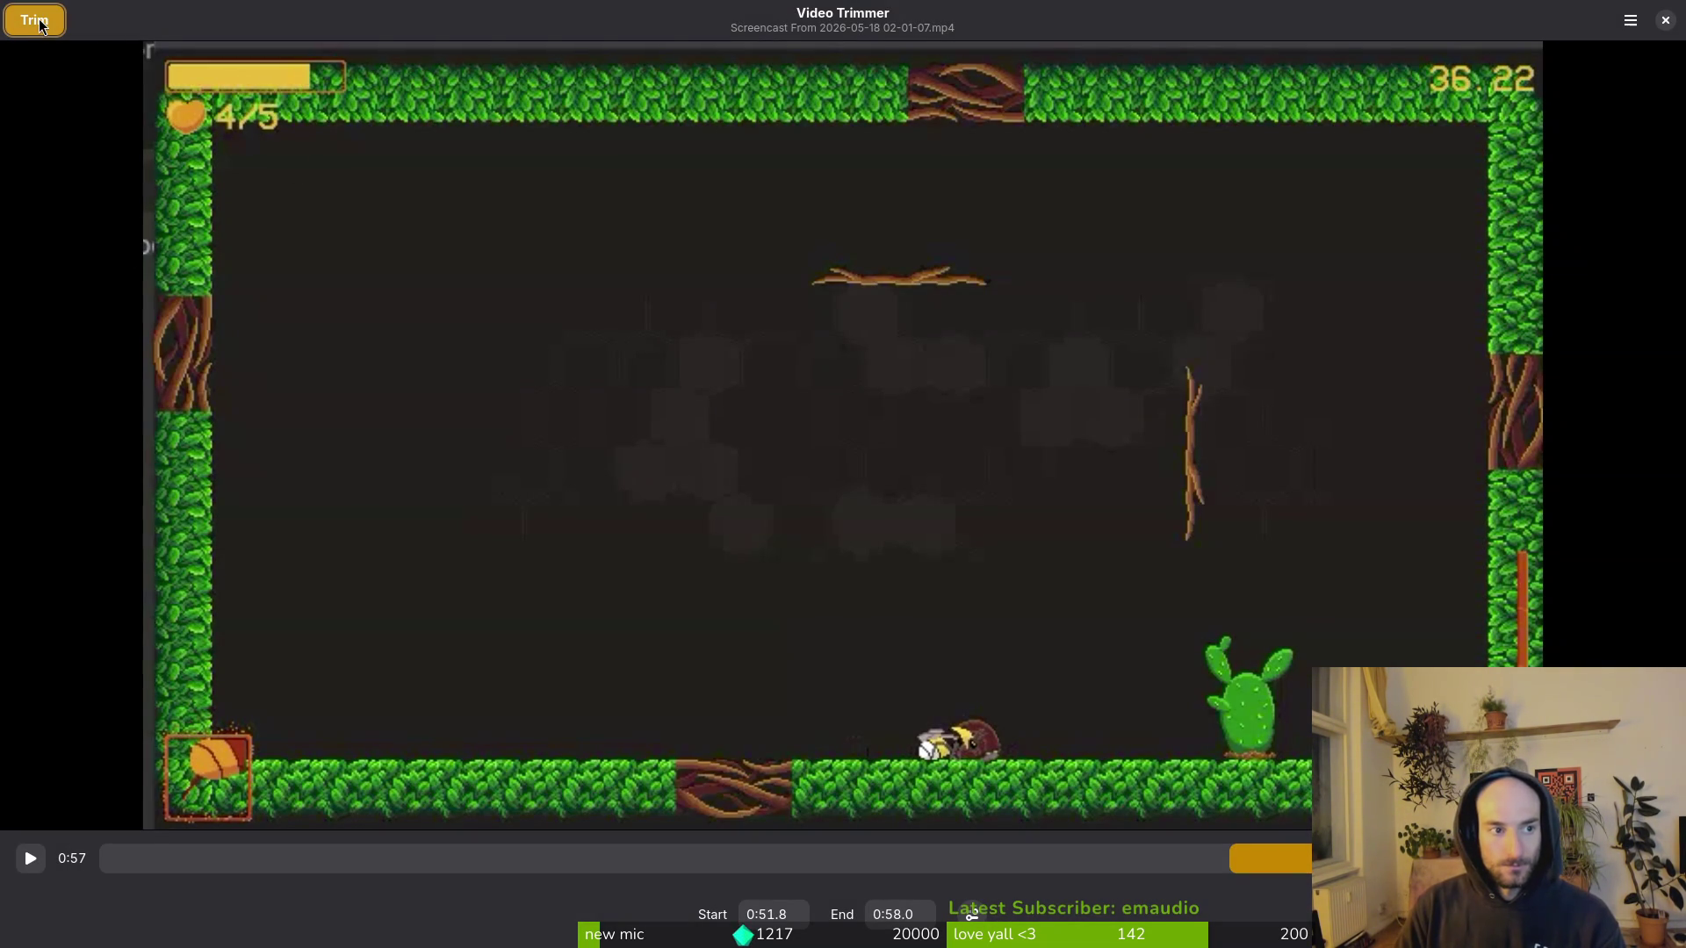
Step: Open a new Video Trimmer window and dismiss the missing-folder error from Open Video
left_click(1629, 21)
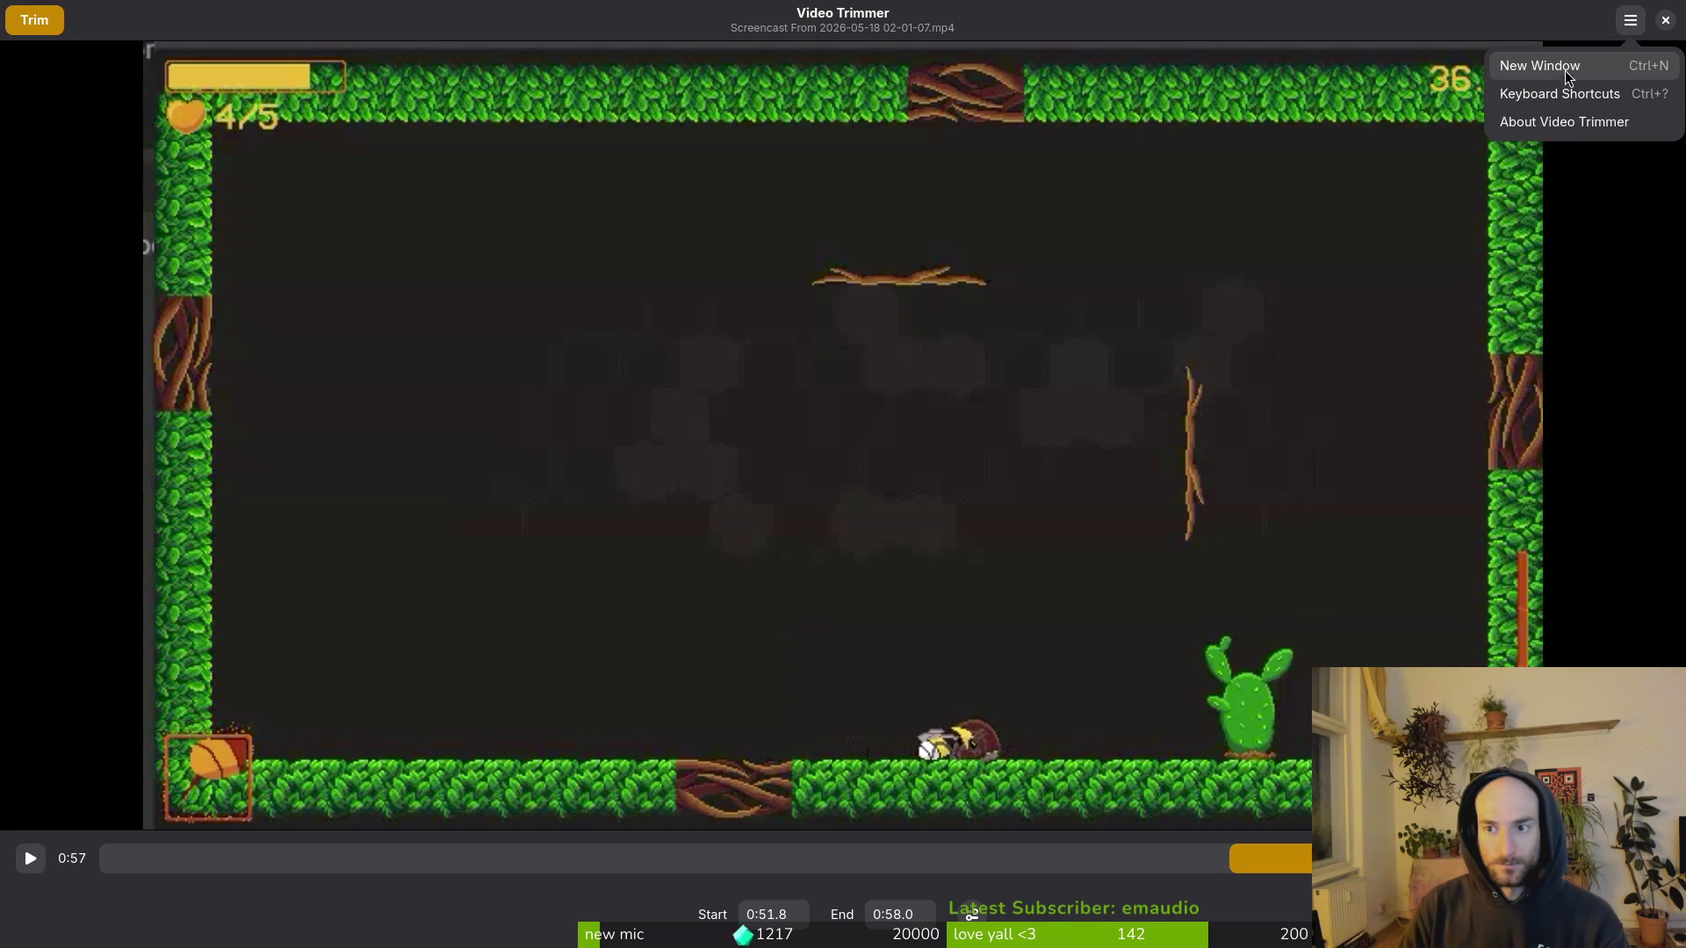
left_click(1554, 66)
left_click(885, 613)
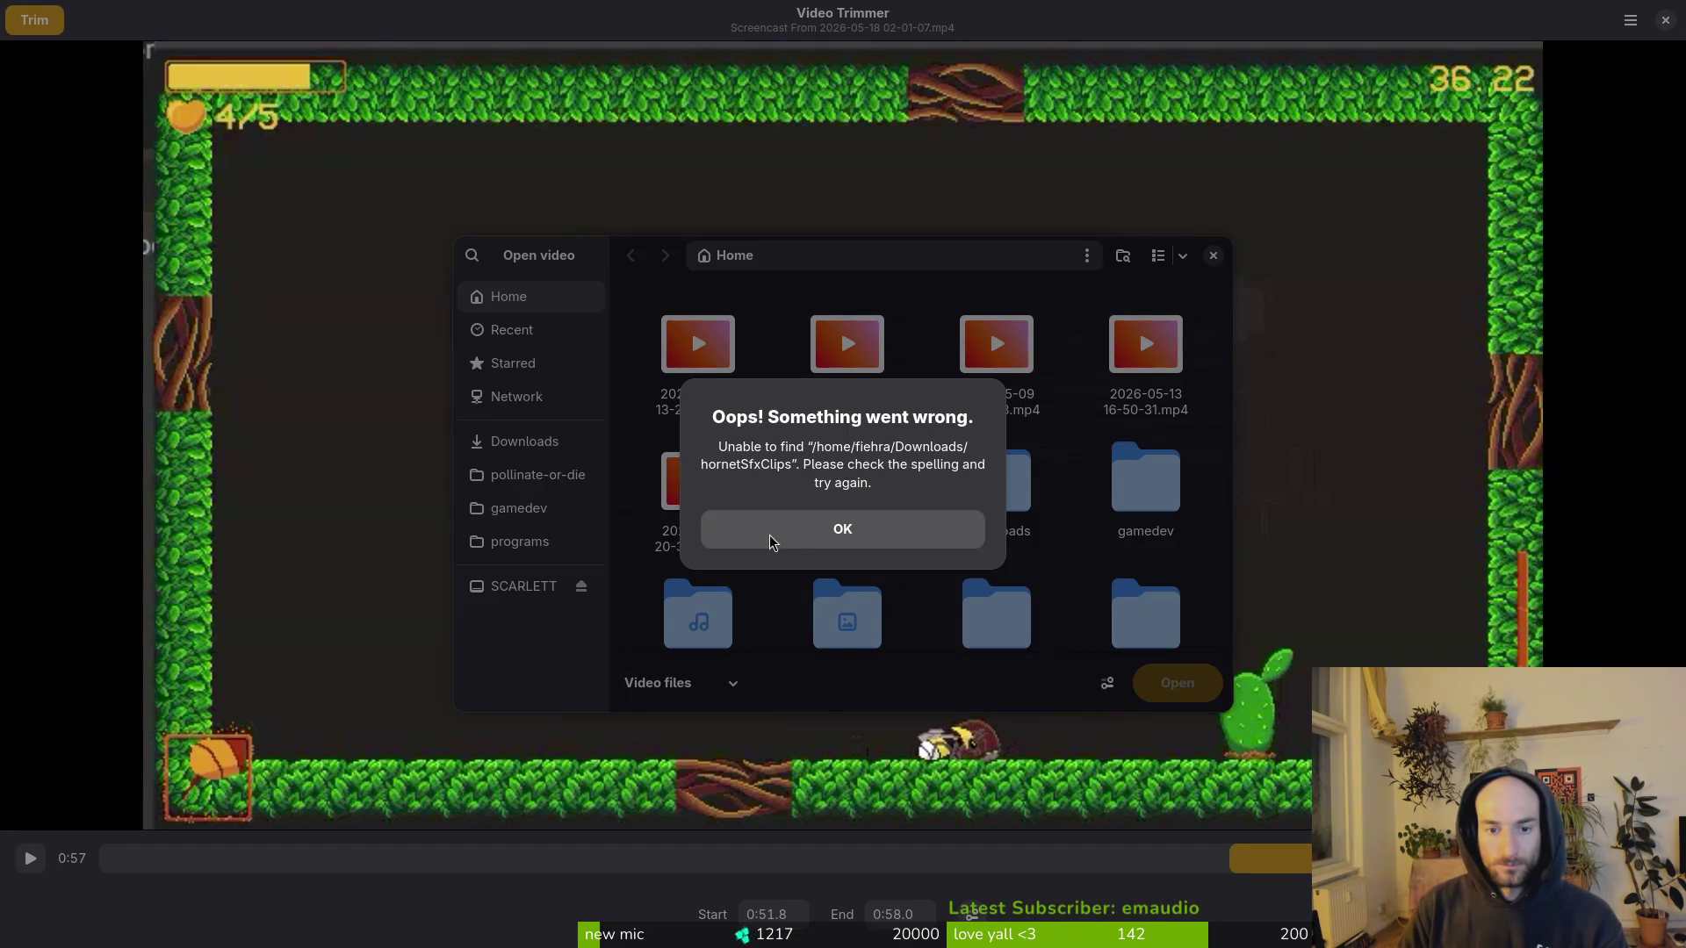
left_click(747, 526)
left_click(524, 440)
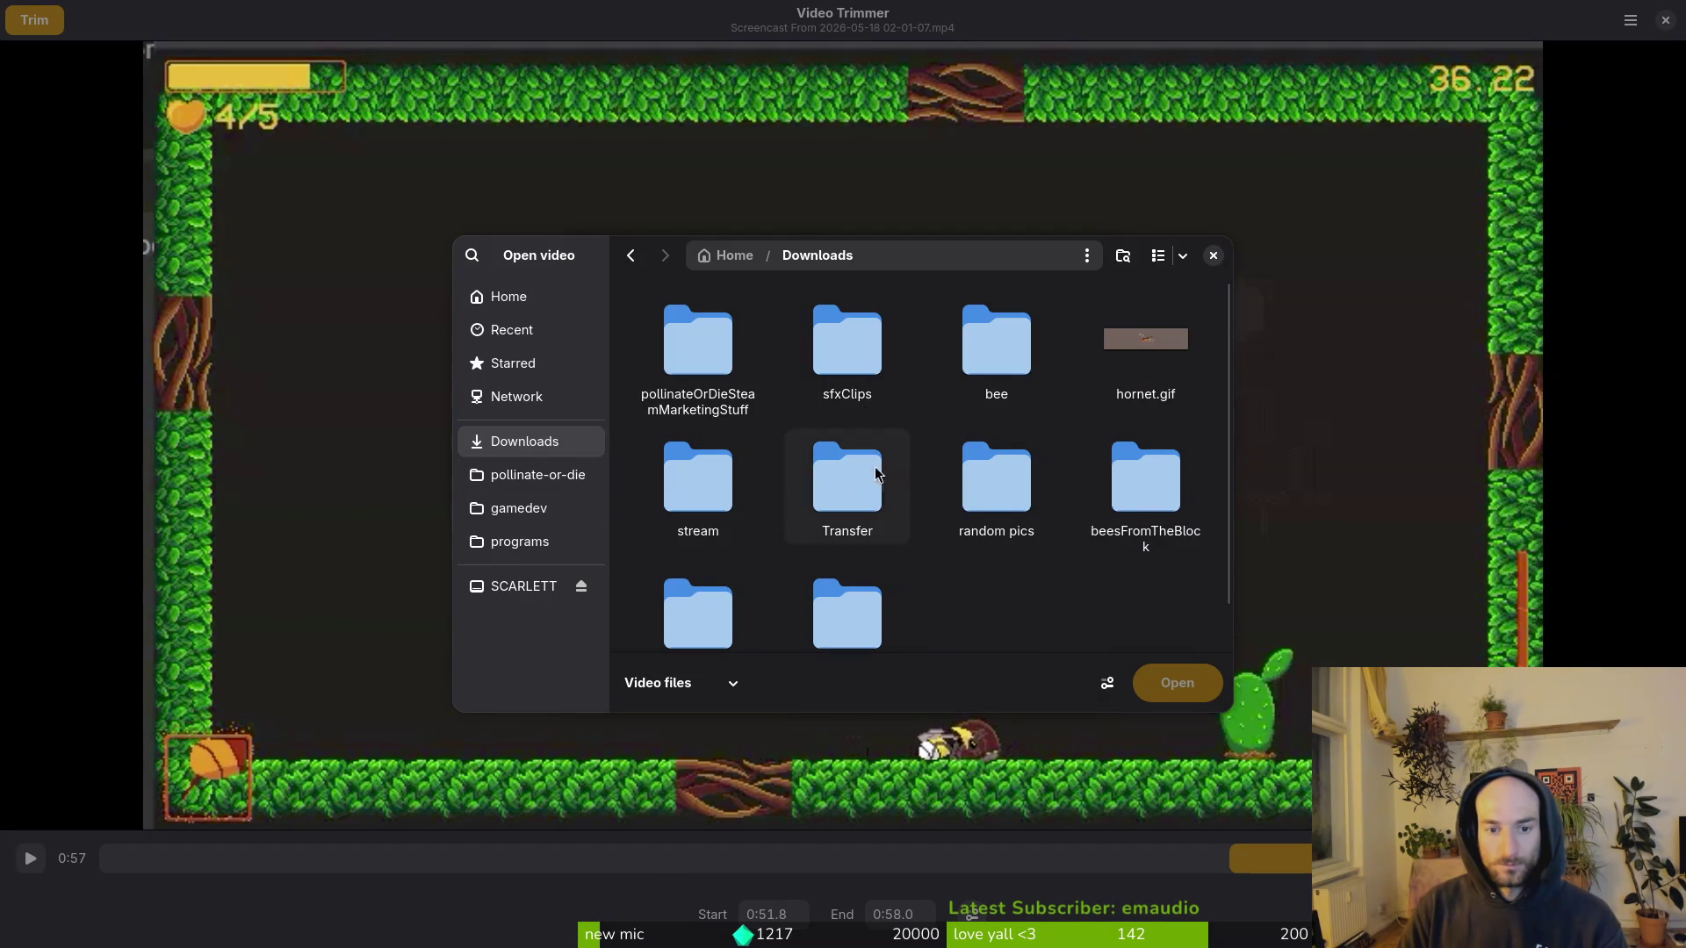
left_click(514, 297)
scroll(751, 562, "down", 1)
double_click(685, 549)
double_click(909, 321)
scroll(1092, 562, "down", 3)
left_click(1146, 382)
left_click(1177, 682)
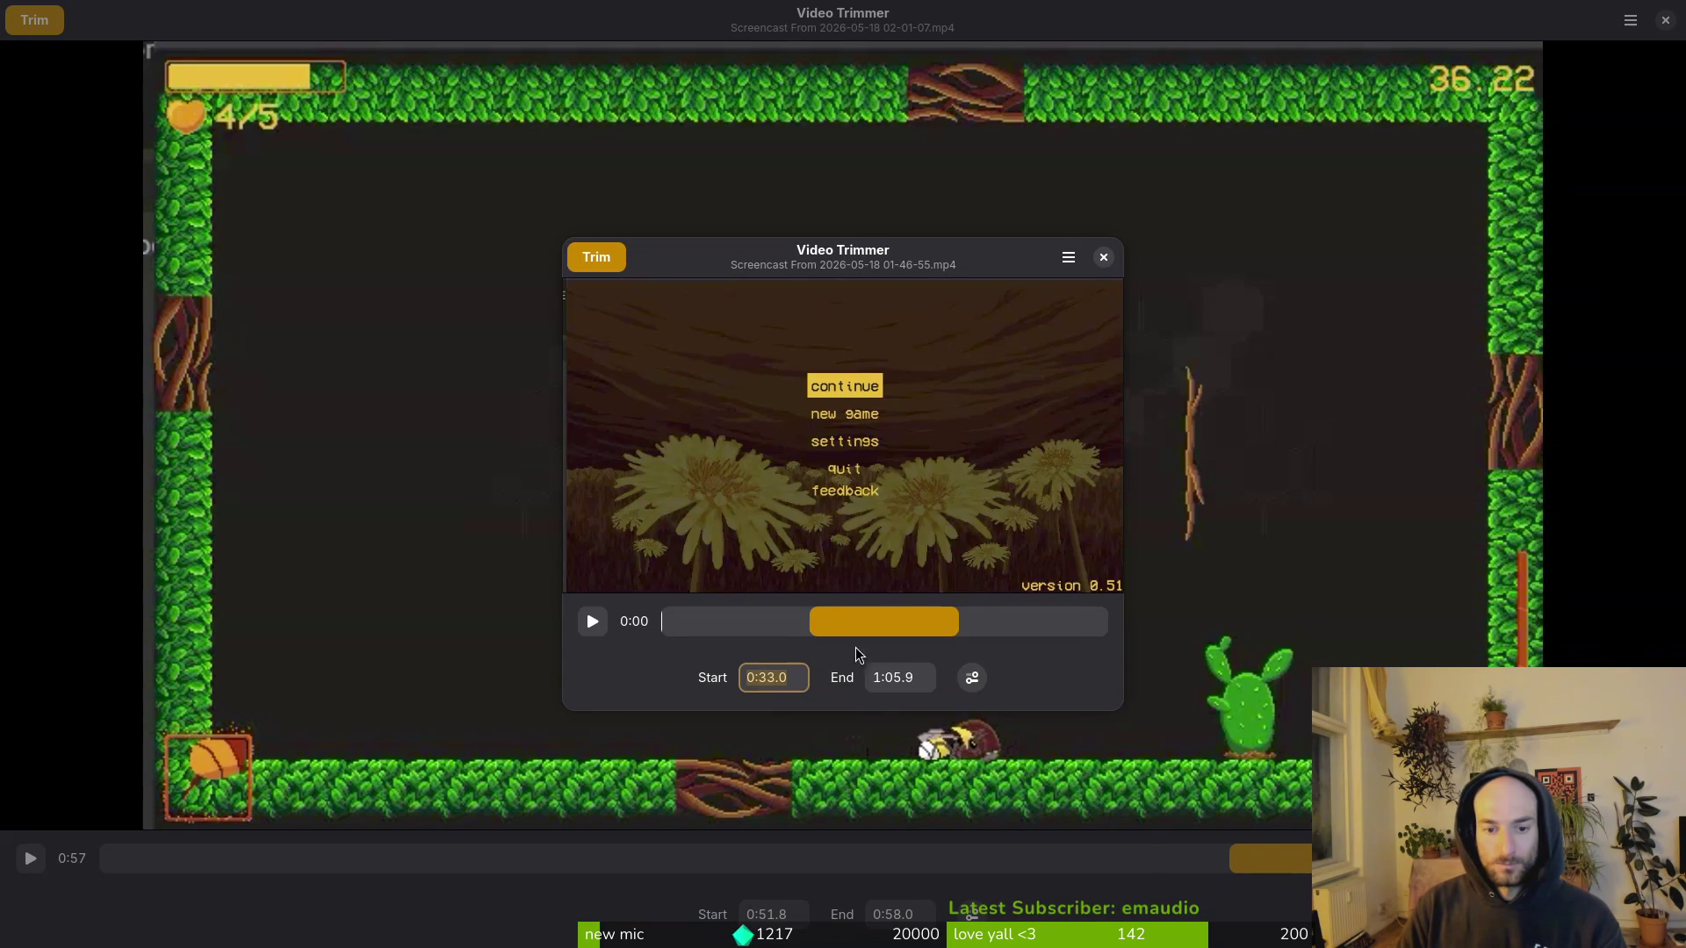
mouse_move(808, 622)
left_mouse_down()
mouse_move(676, 634)
mouse_move(772, 647)
mouse_move(956, 621)
mouse_move(1045, 630)
mouse_move(1026, 631)
left_mouse_up()
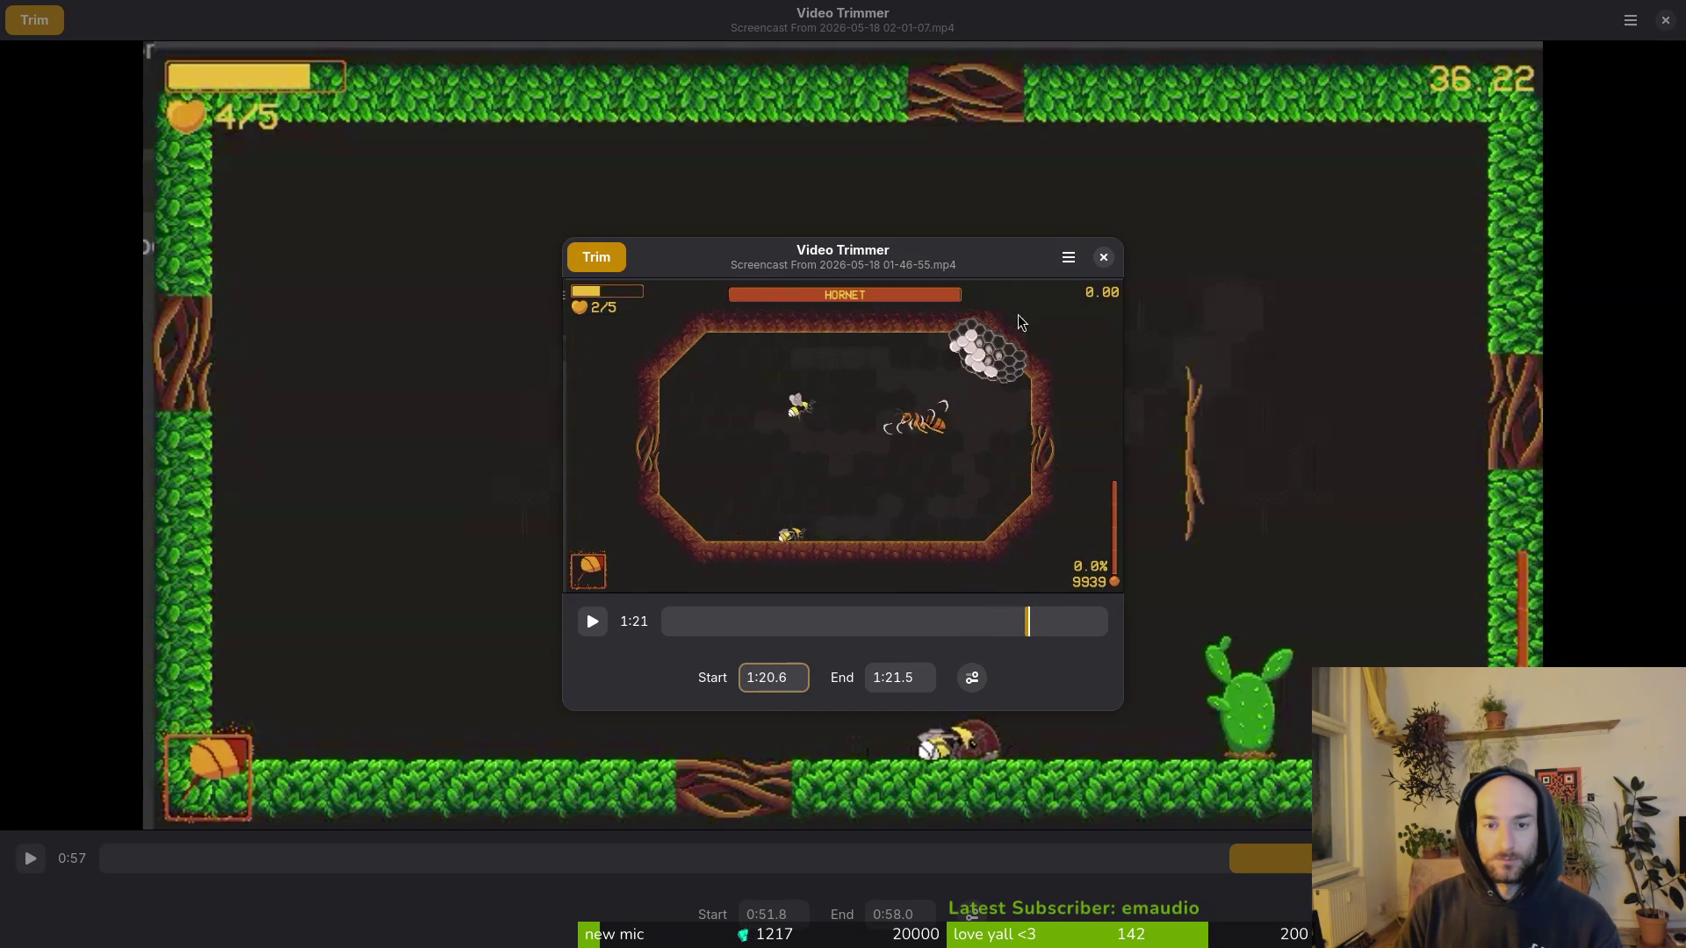
Step: Maximize the trimmer and set the clip range to 1:20.6–1:22.9
double_click(1005, 266)
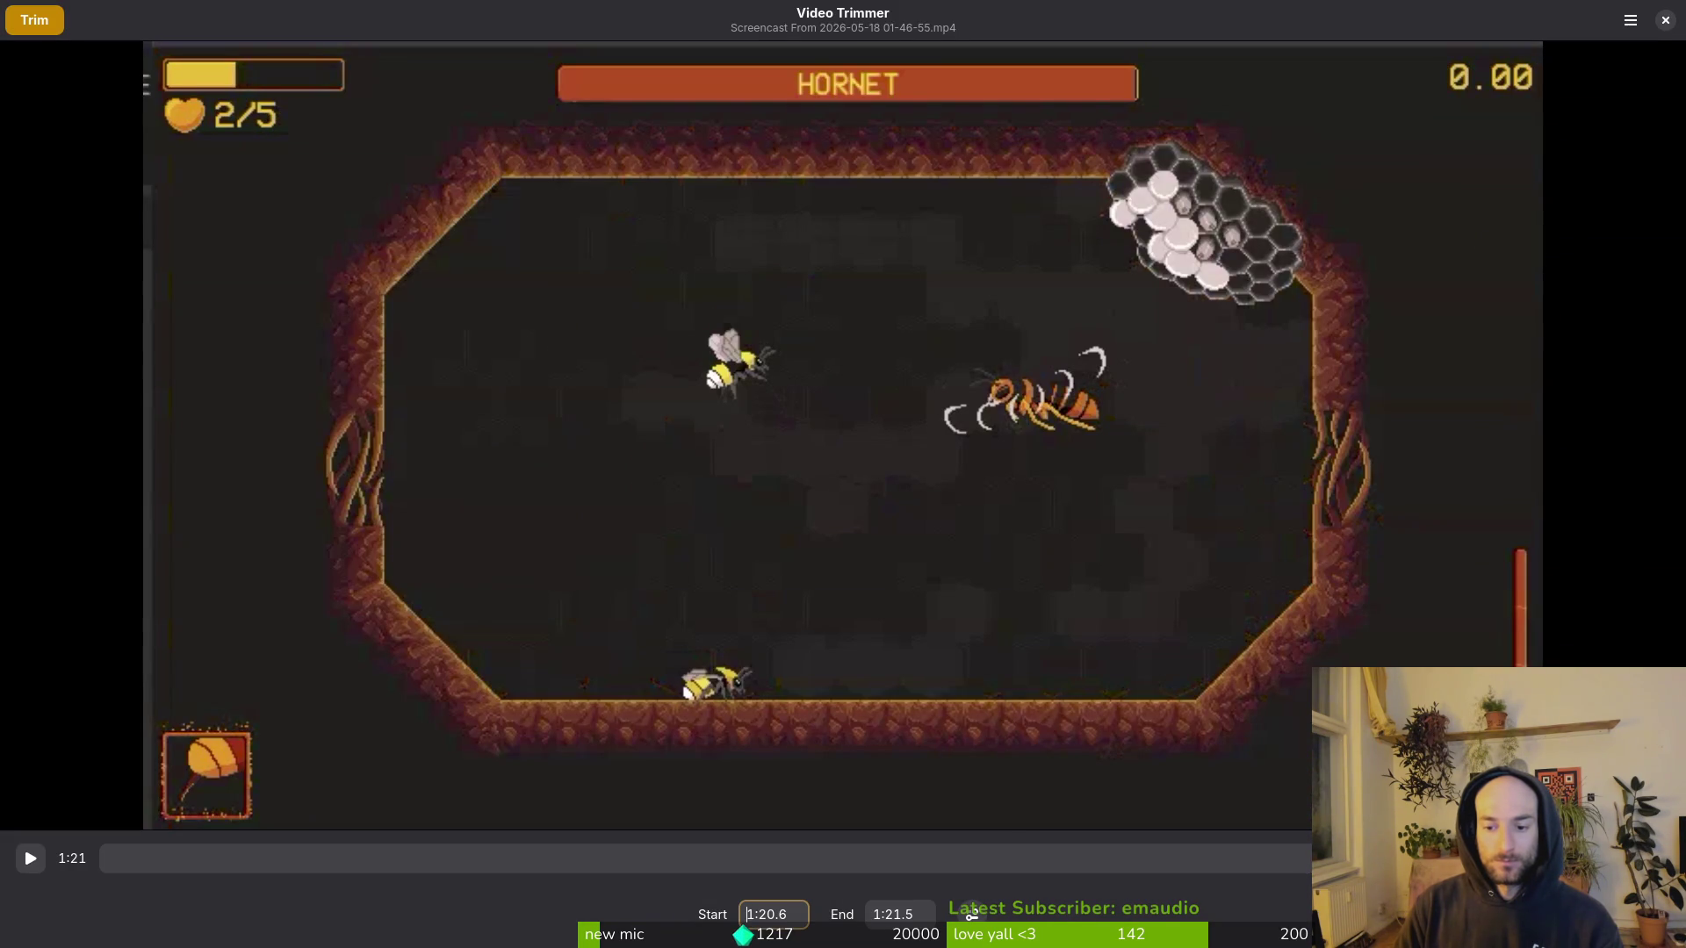
key("Right")
key("Right")
key("Right")
key("Left")
key("Left")
key("Left")
key("shift+Tab")
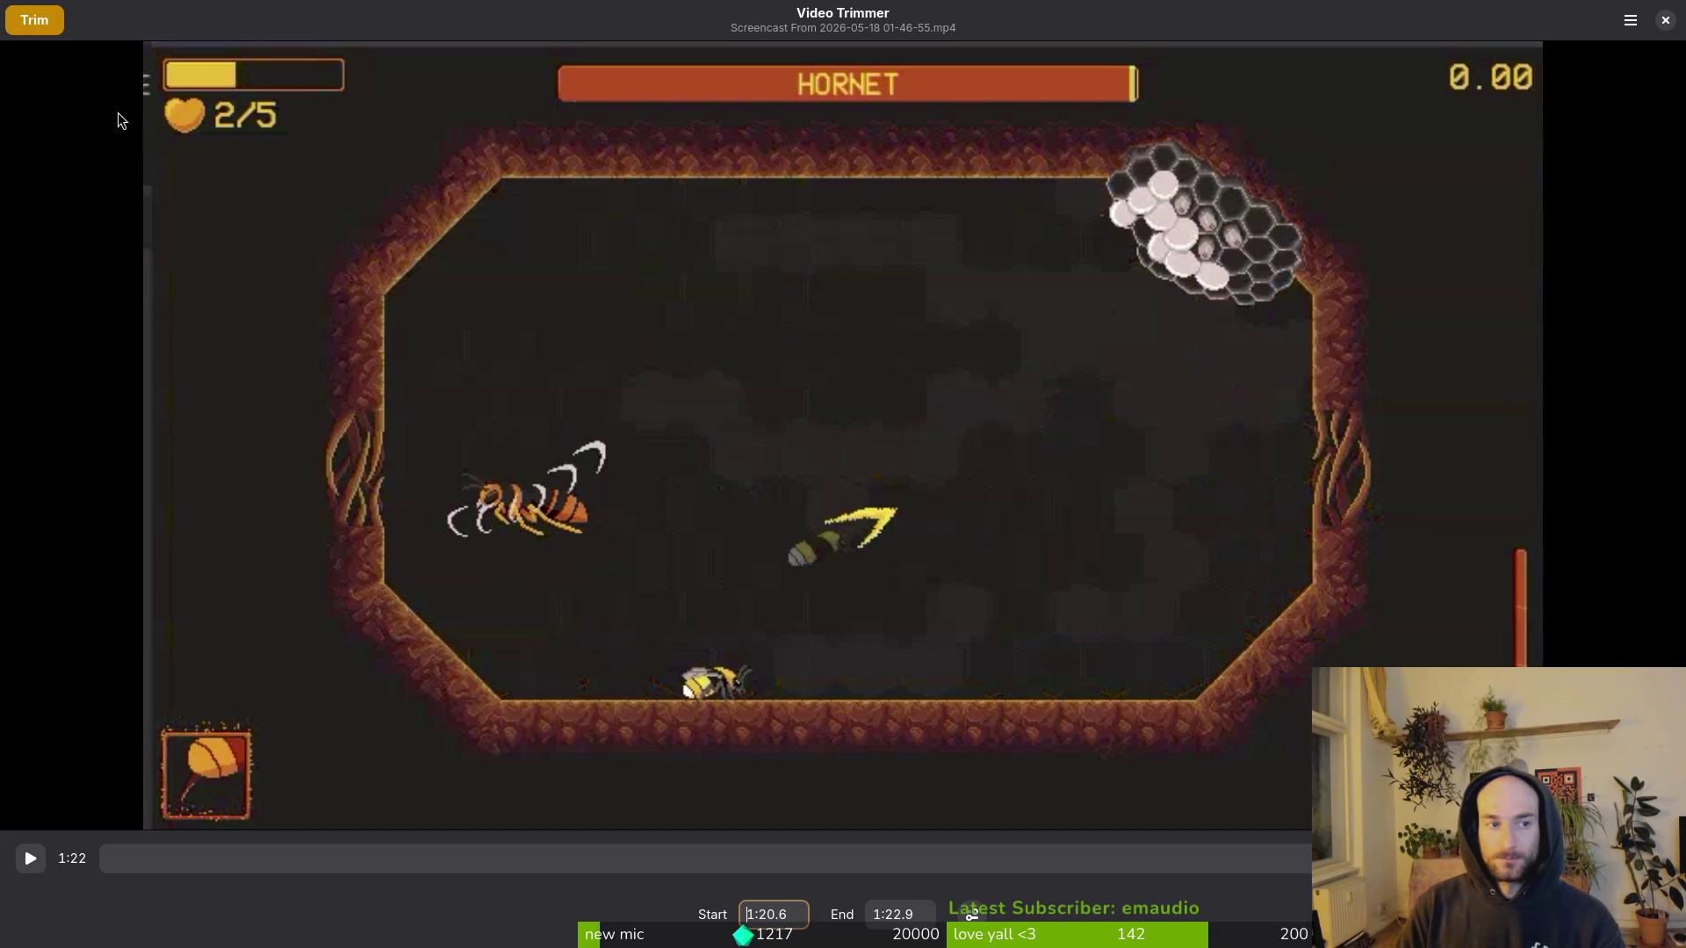
Step: Save the clip as hornetFlying.mp4 in Downloads/sfxClips and close the trimmer window
left_click(49, 26)
left_click(542, 435)
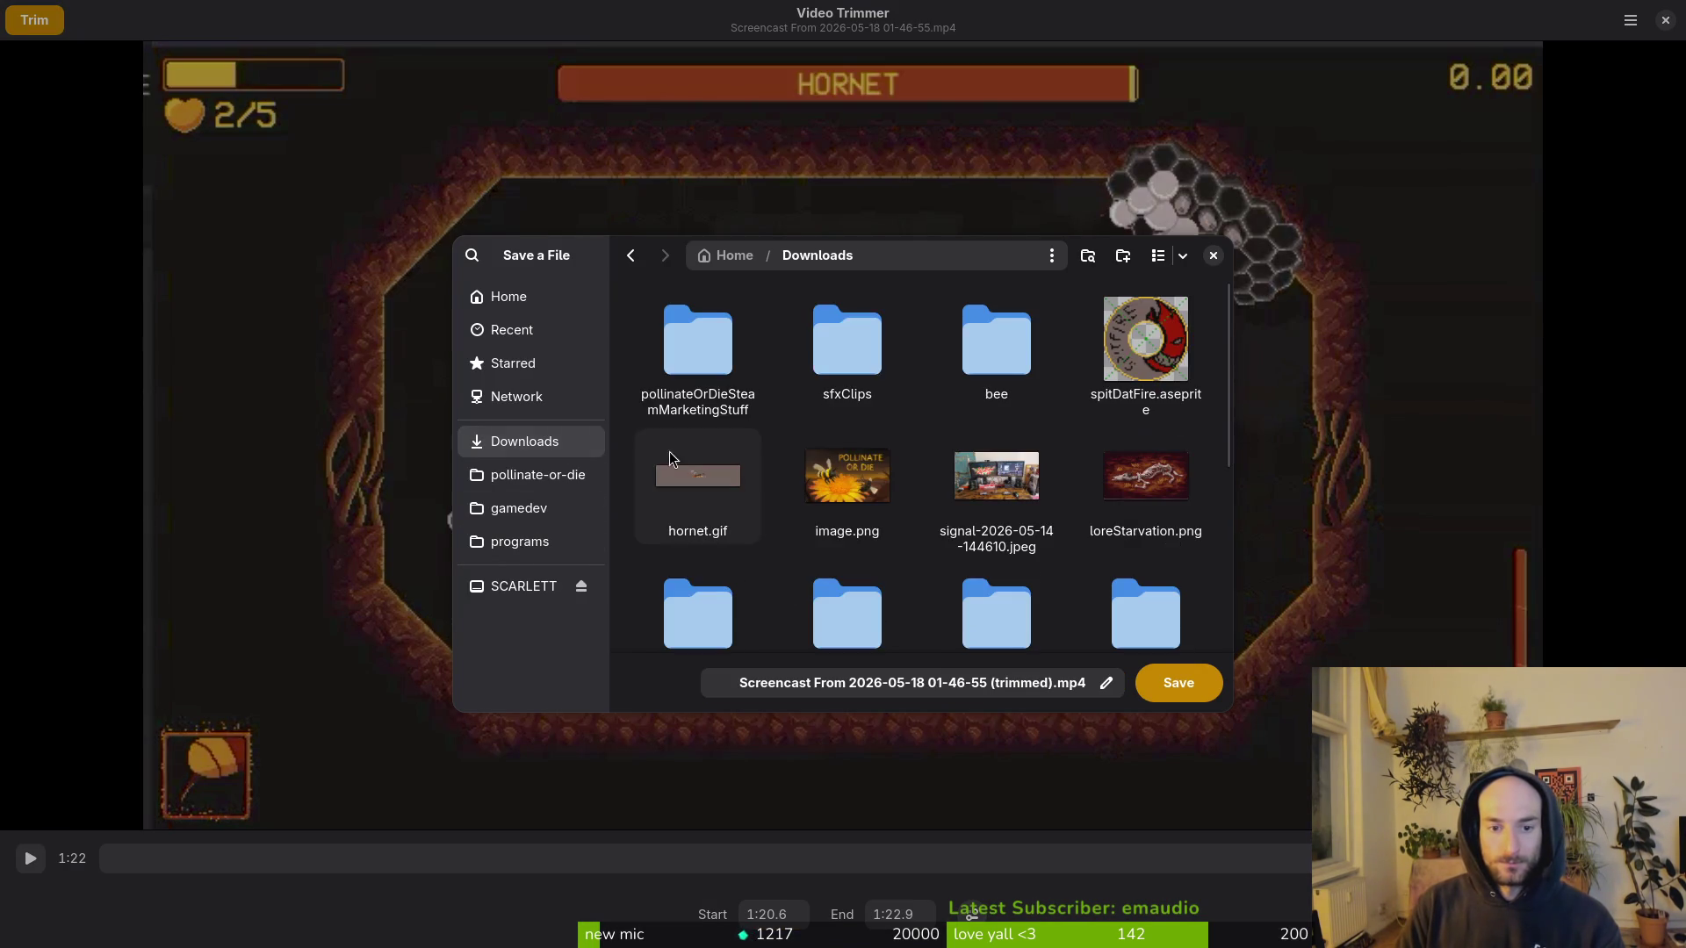
double_click(847, 344)
left_click(849, 691)
type("hornetFlying")
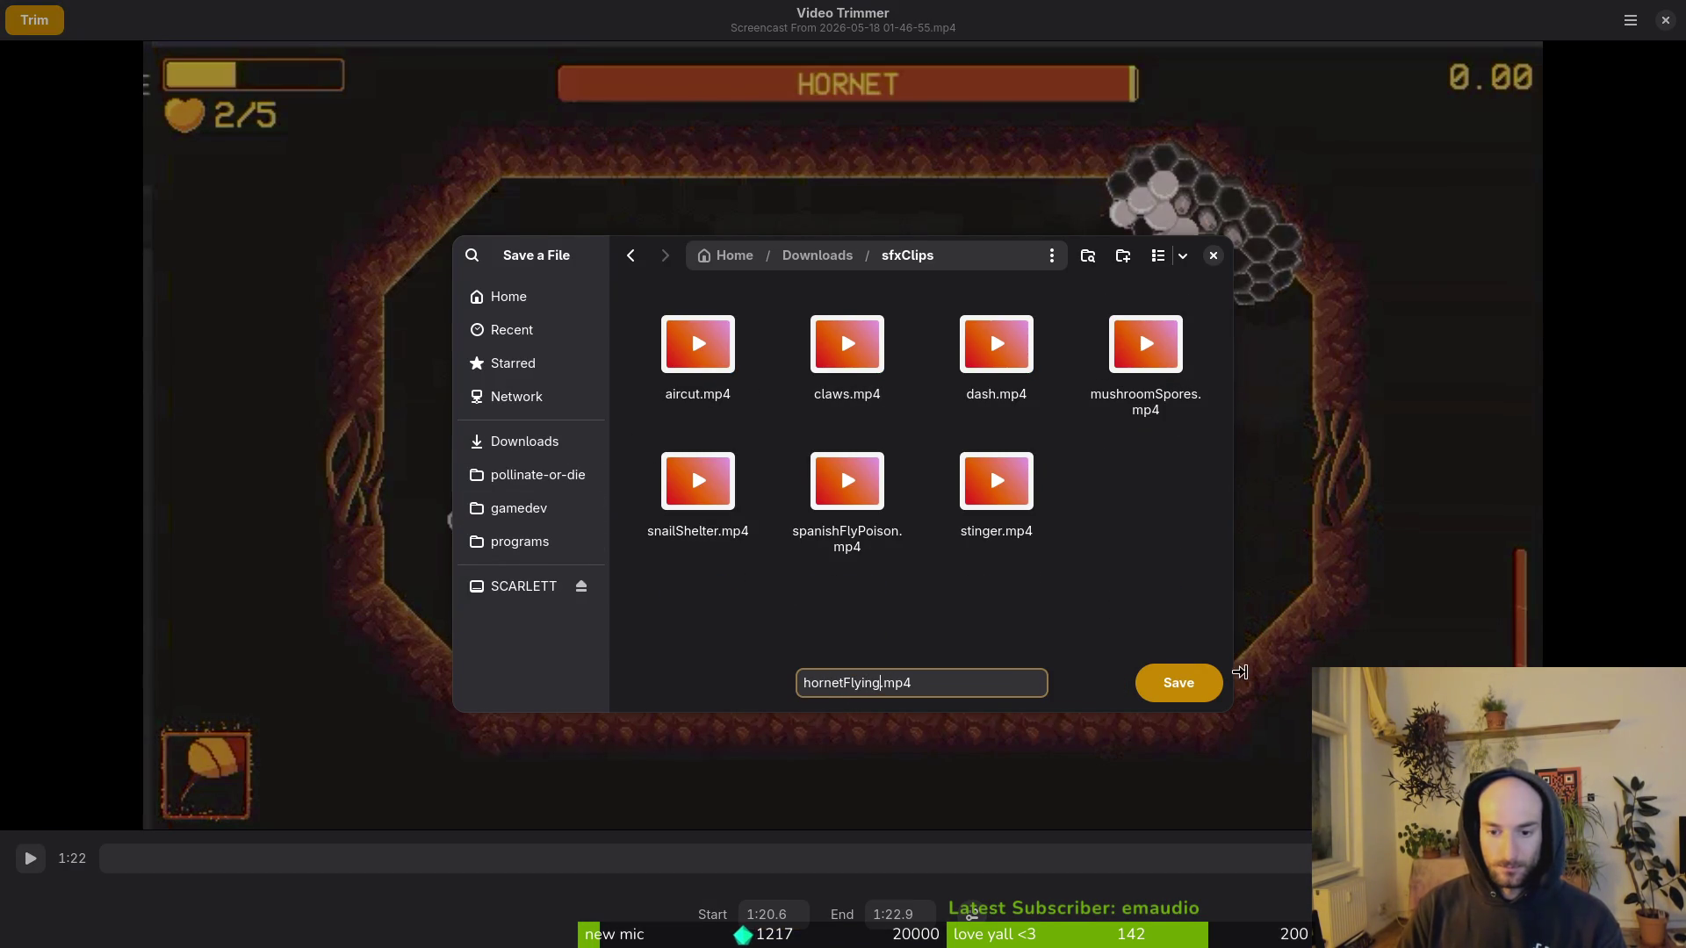
left_click(1212, 683)
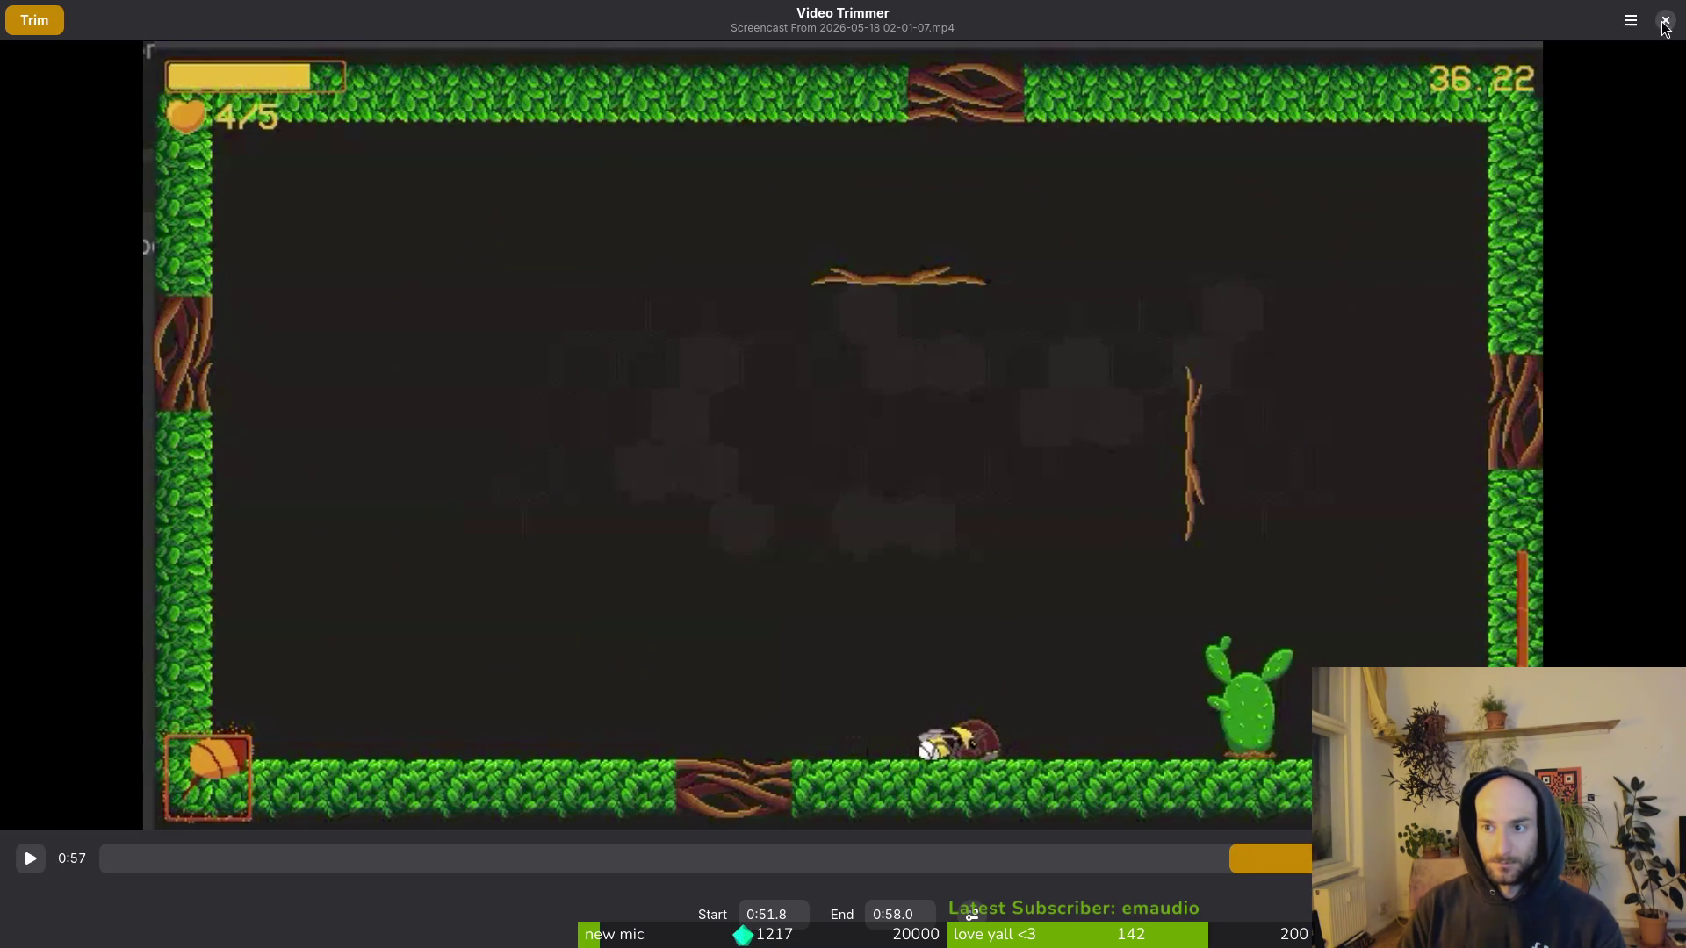
left_click(1665, 21)
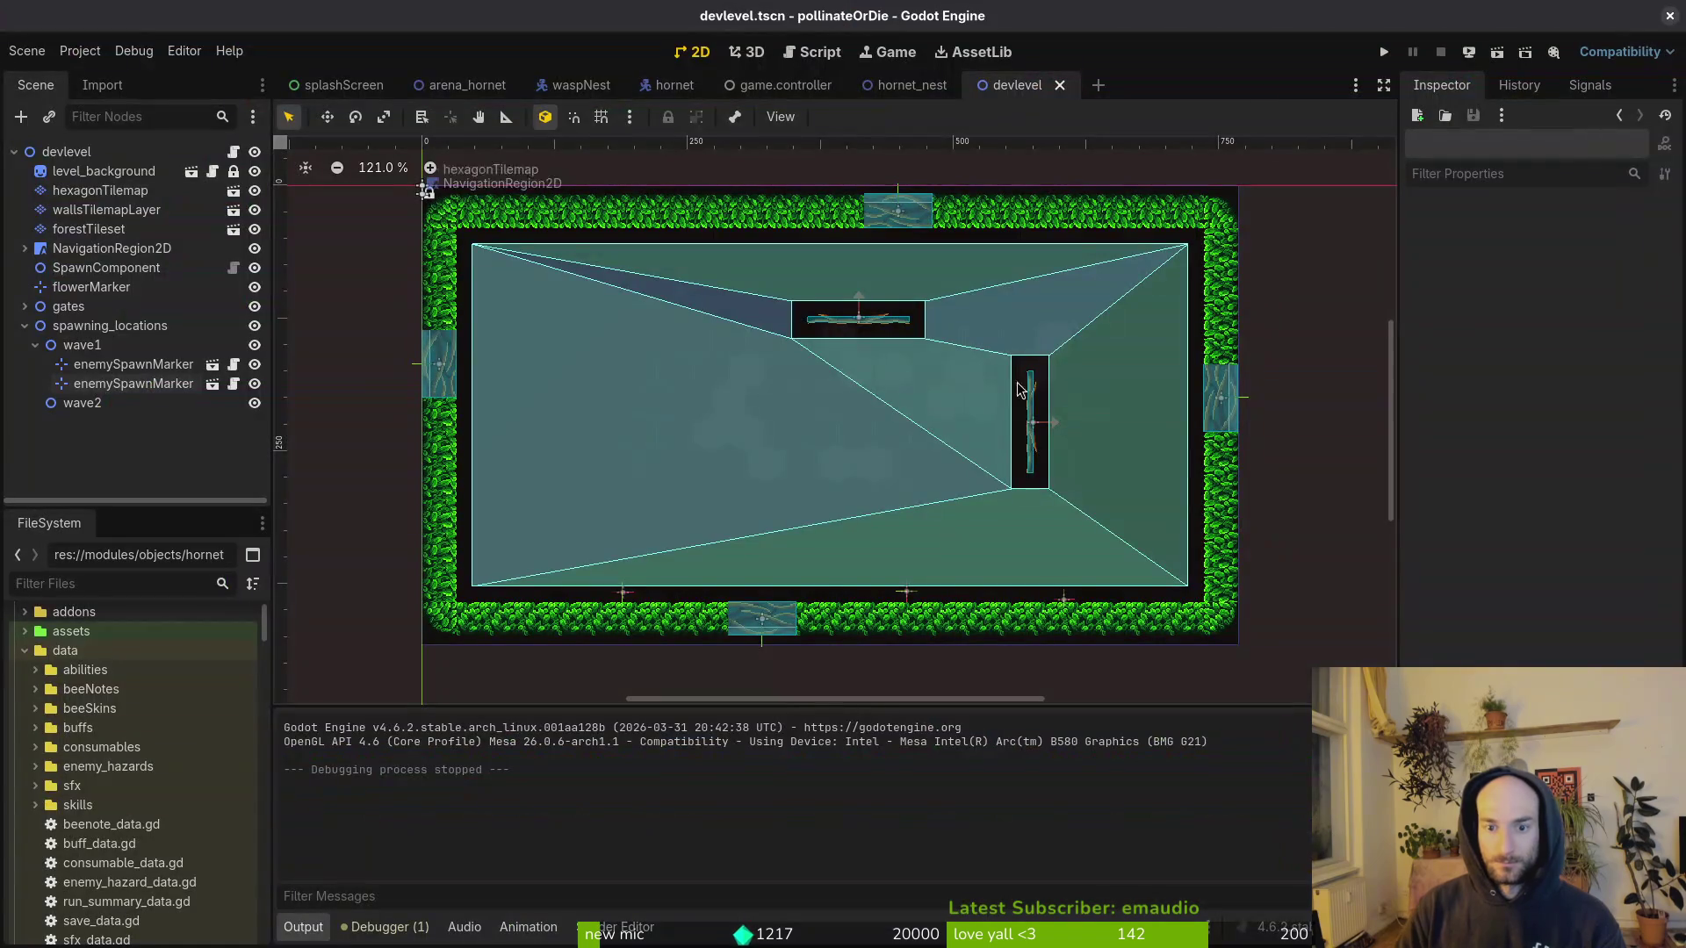
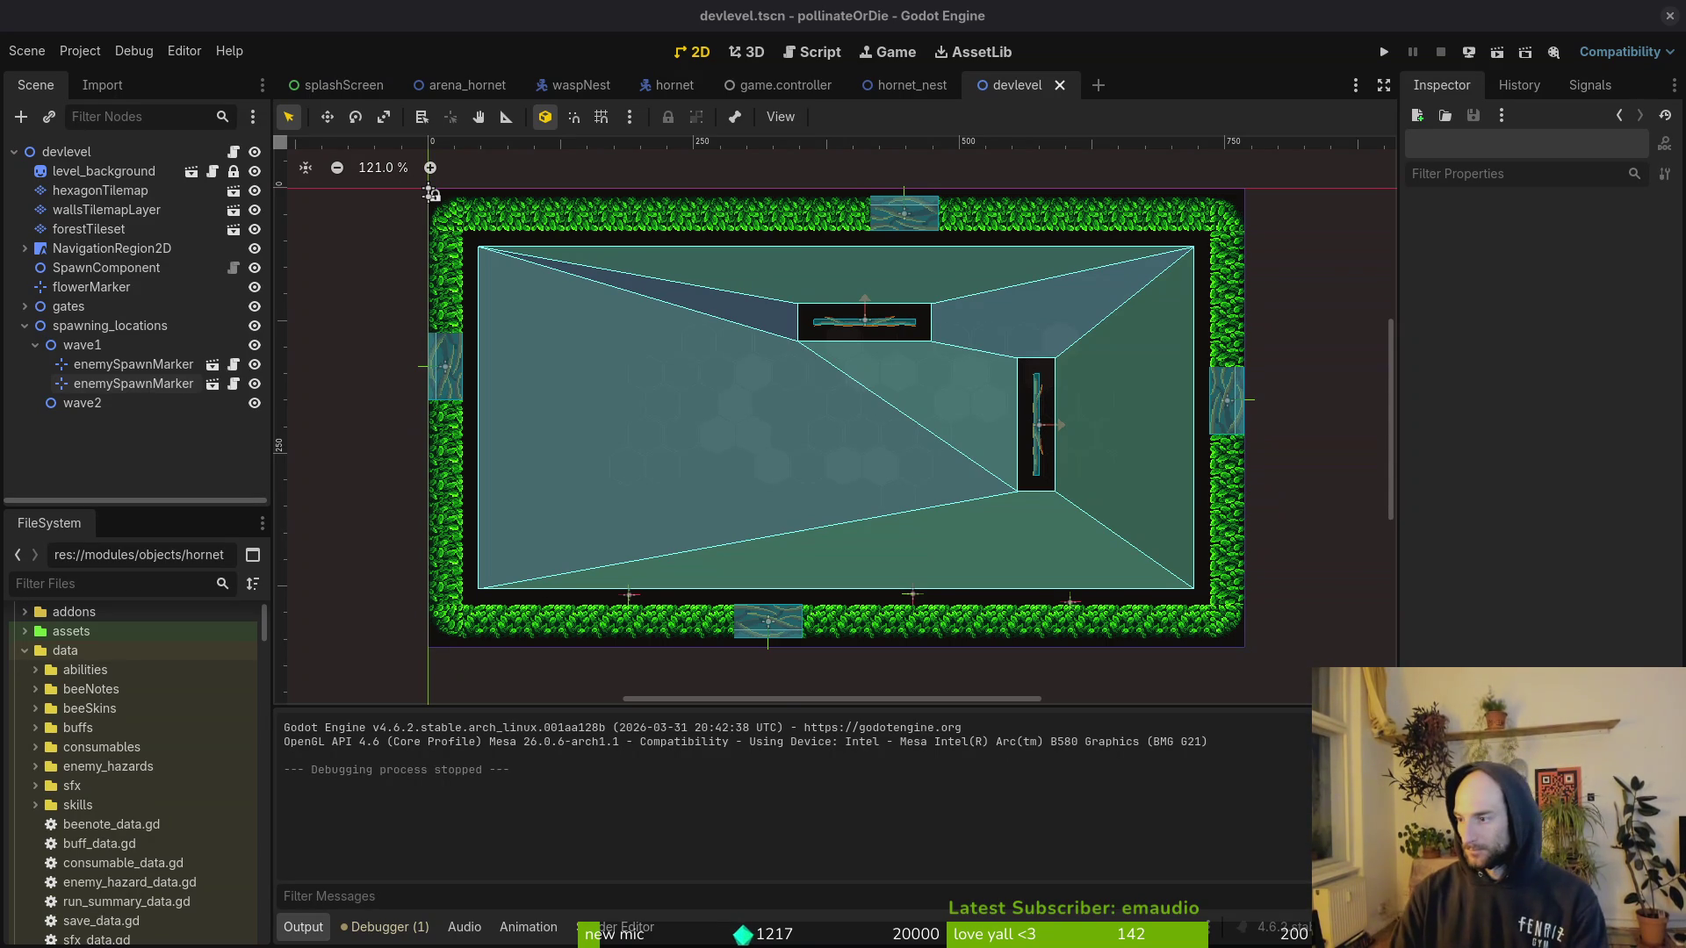
Step: Create a new folder named 'hornet' inside the sfxClips folder
key("alt+Tab")
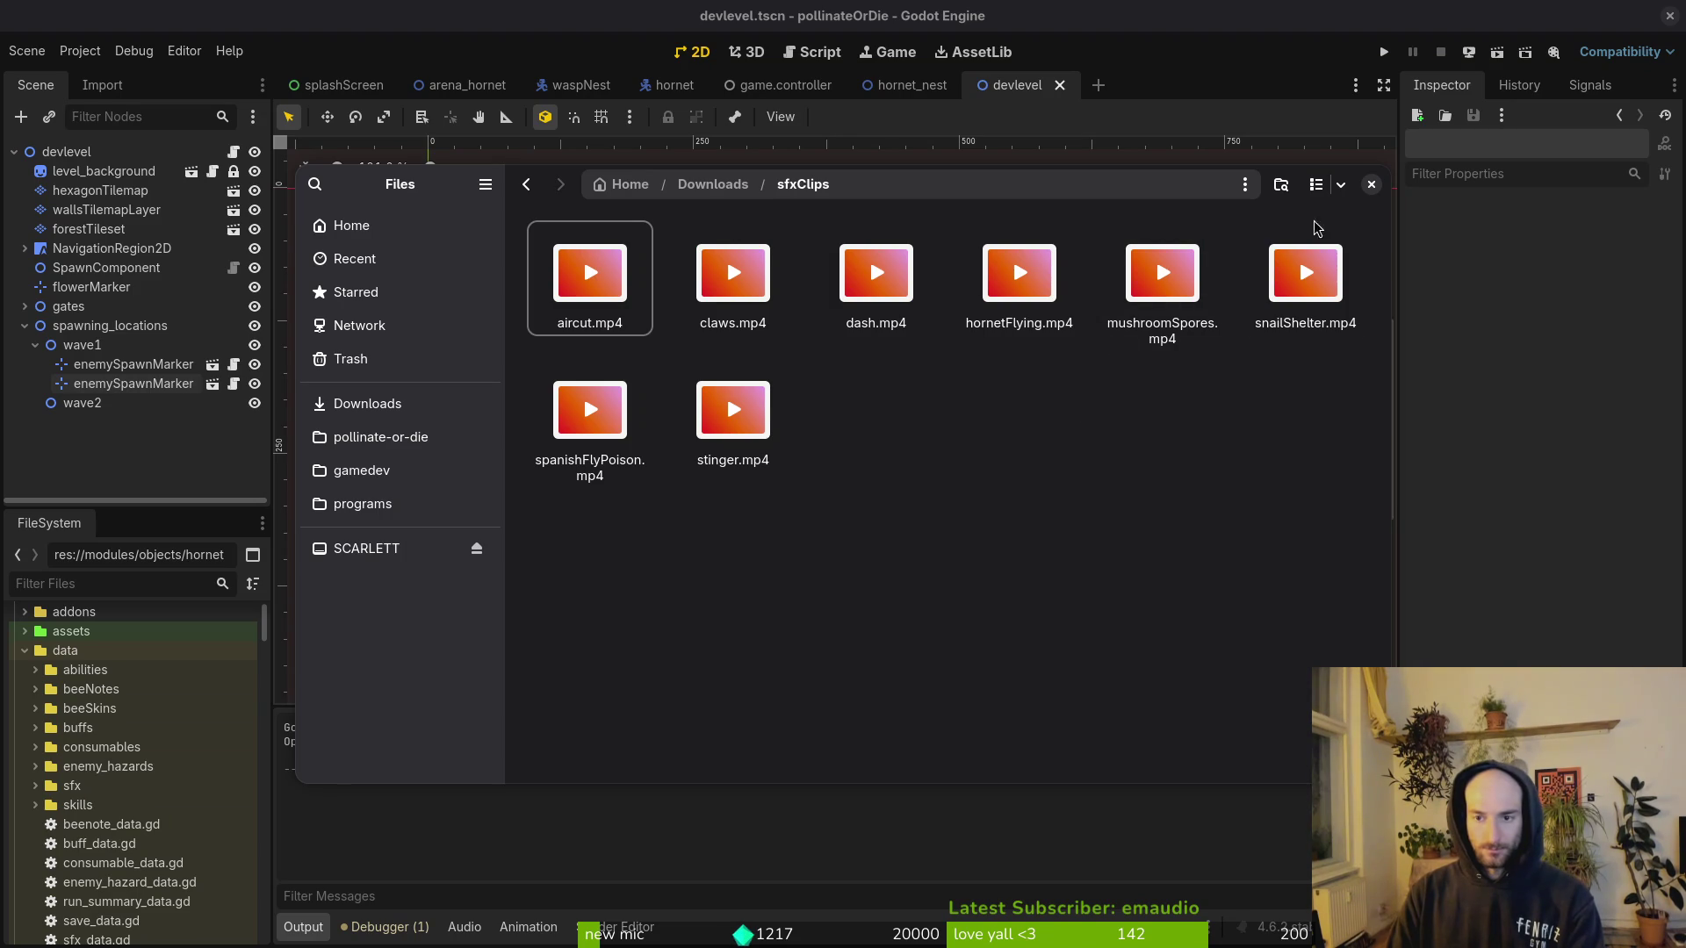
key("alt+Left")
key("alt+Right")
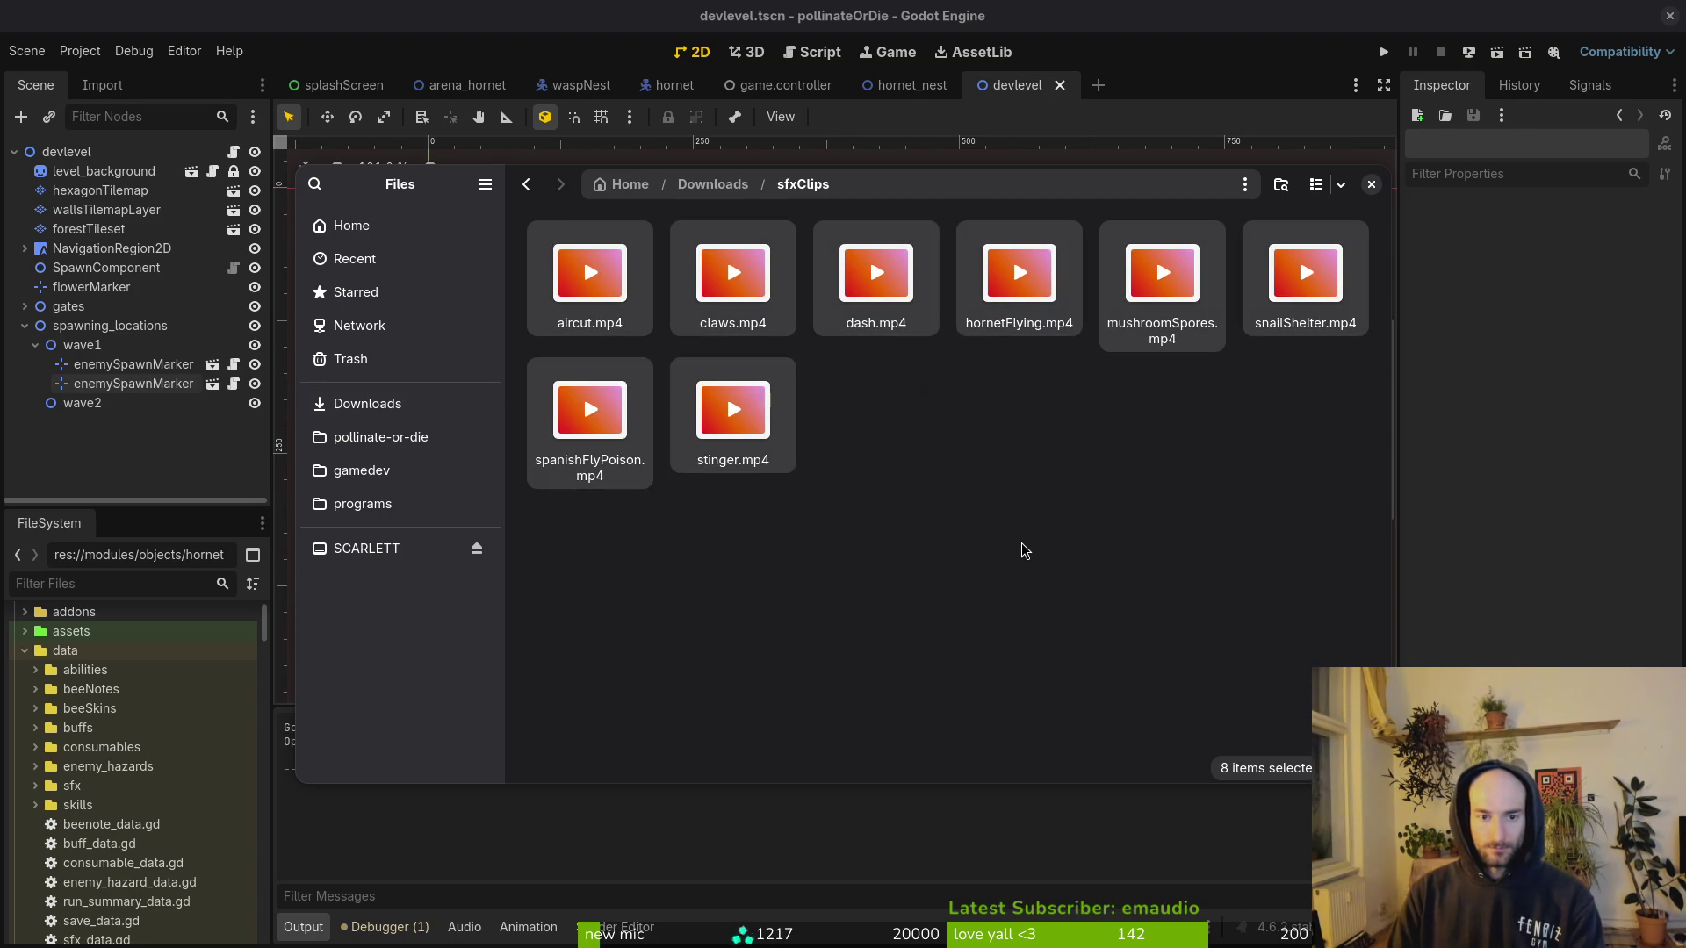
right_click(950, 472)
left_click(989, 478)
type("ho")
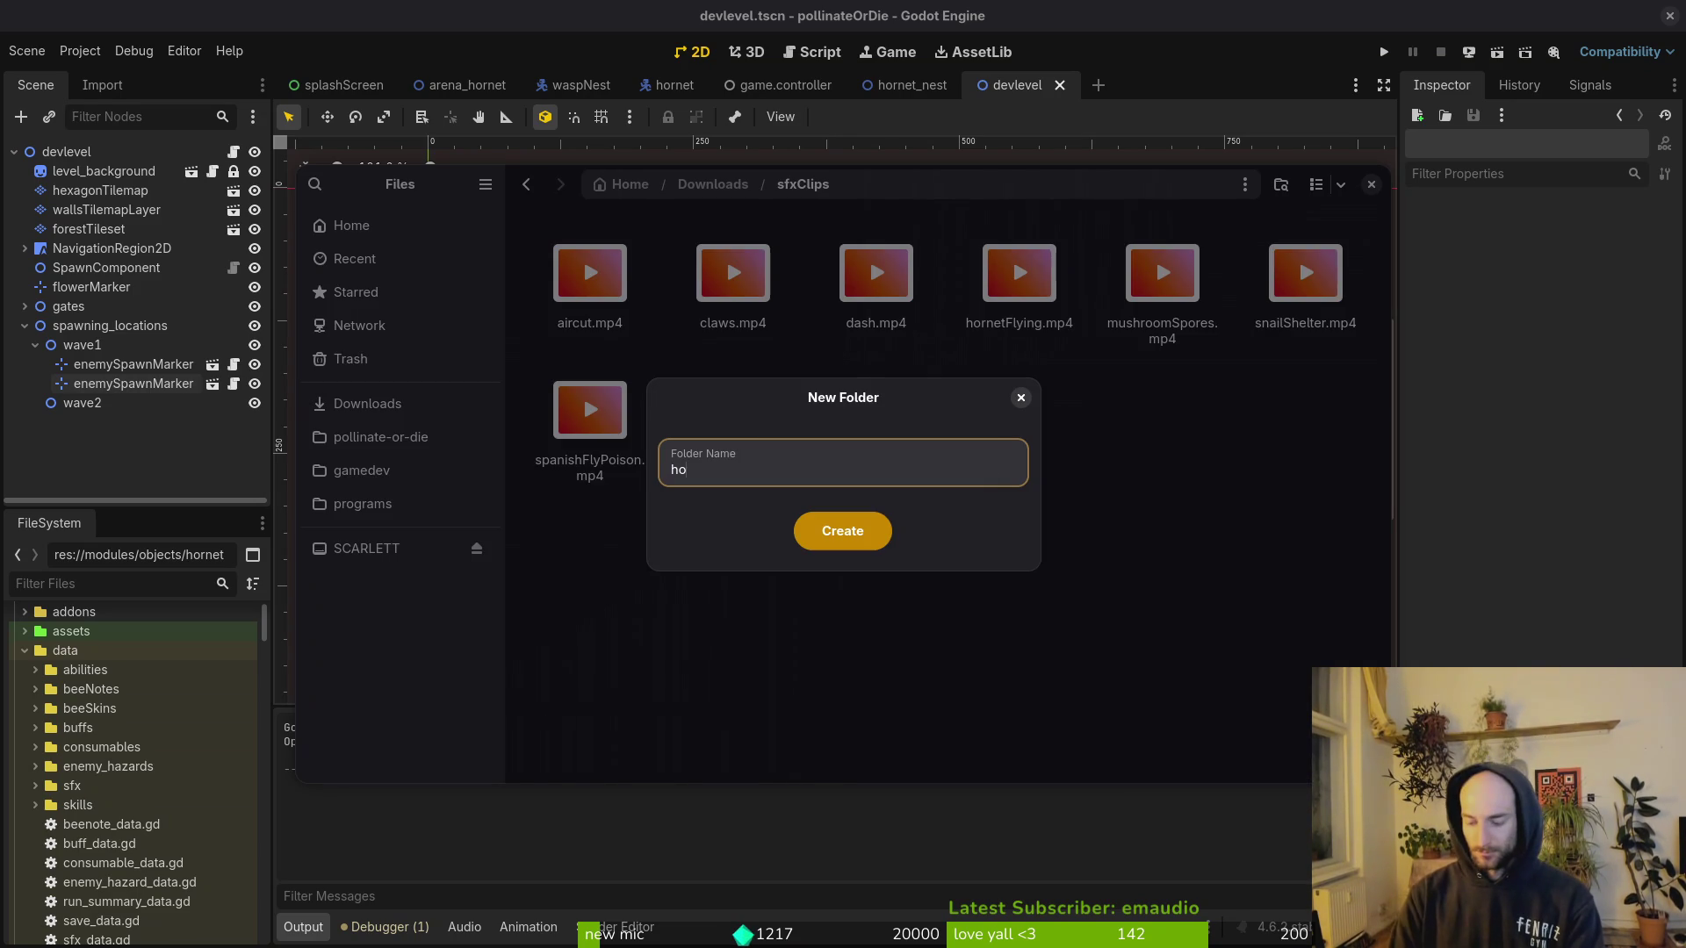
type("rnet")
key("Return")
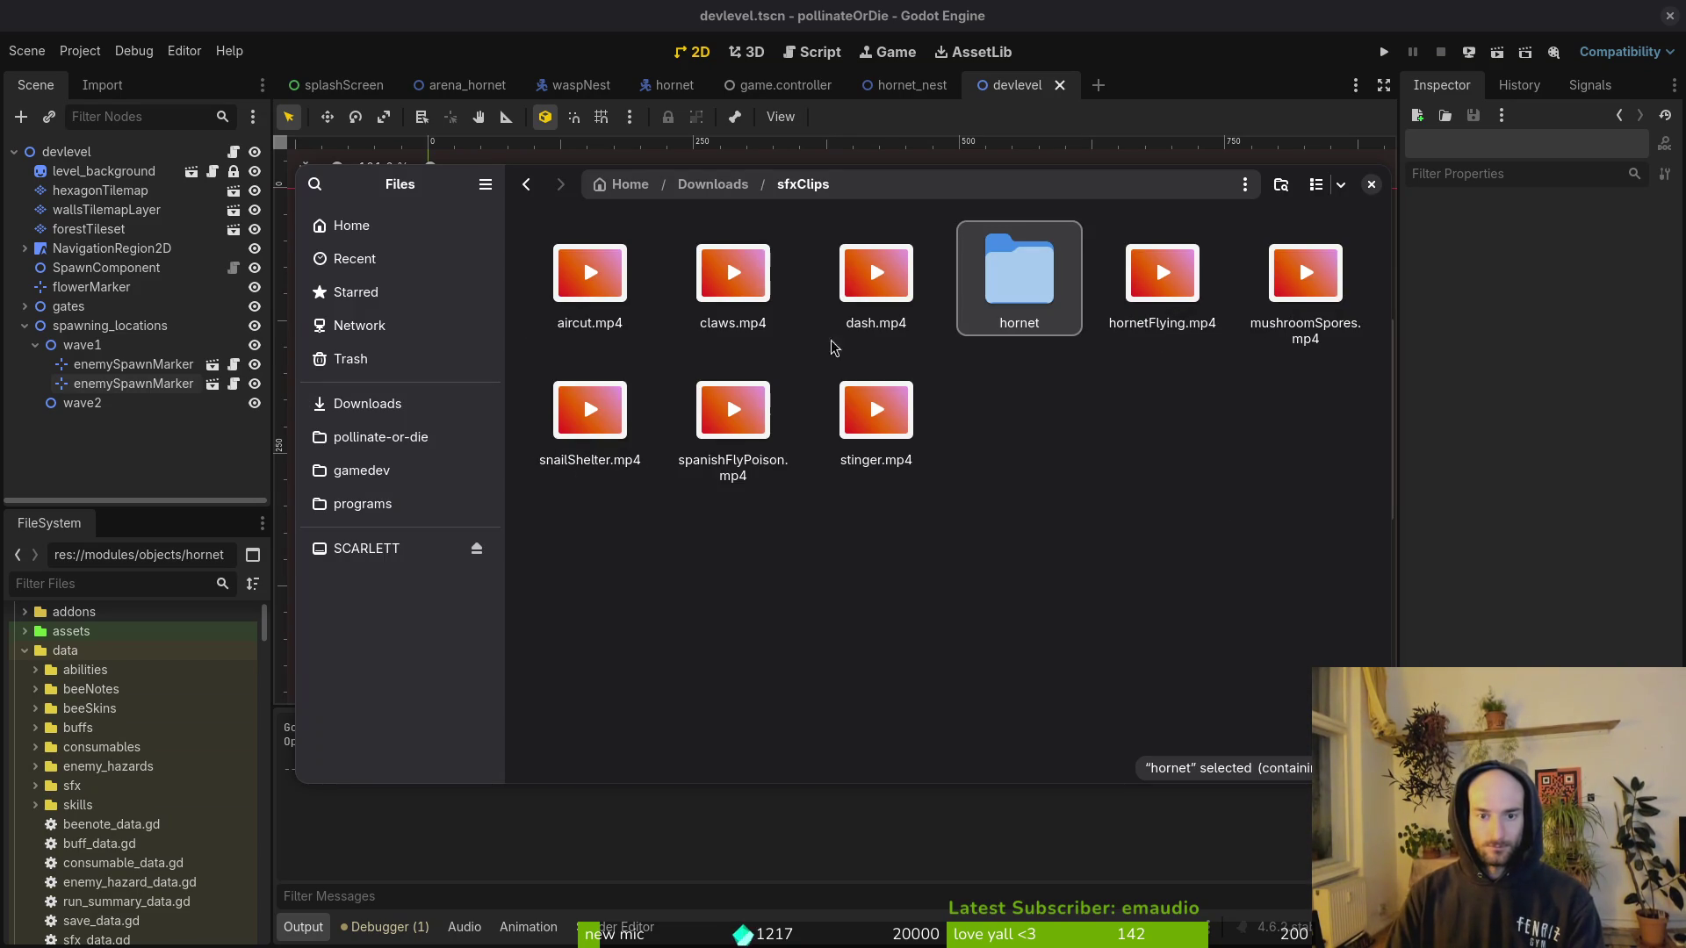
Step: Move the aircut, claws, dash and stinger clips into the hornet folder
left_click(590, 277)
left_click(875, 276, "shift")
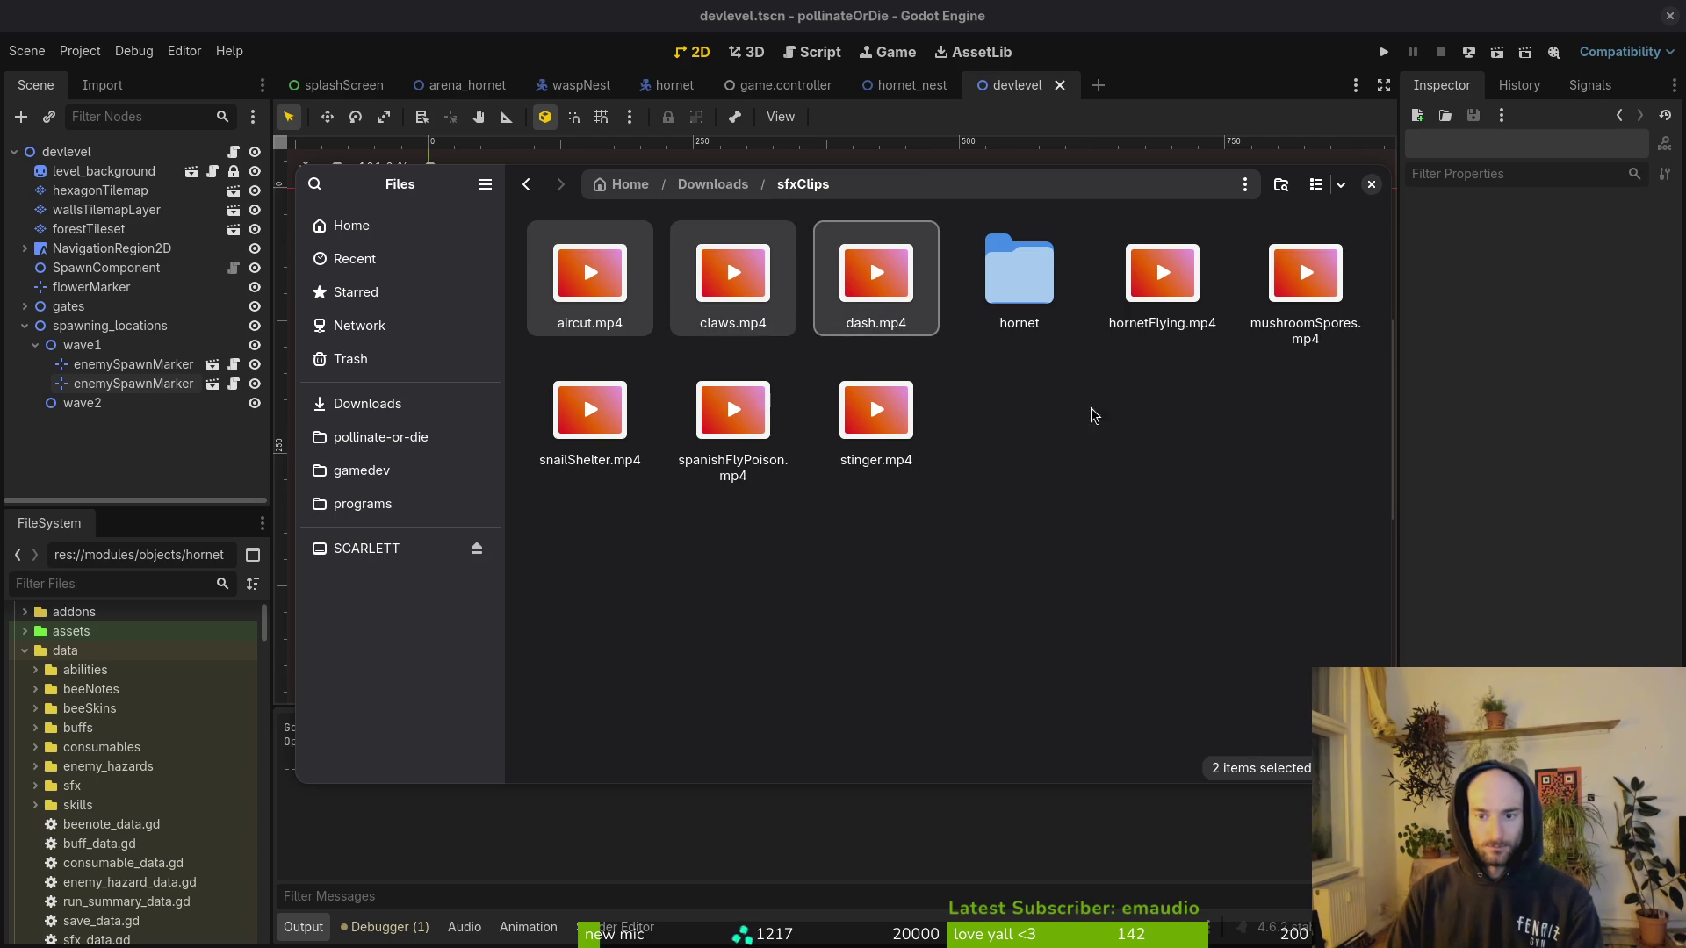
left_click(875, 413, "ctrl")
mouse_move(876, 413)
left_mouse_down()
mouse_move(1020, 303)
mouse_move(1019, 281)
left_mouse_up()
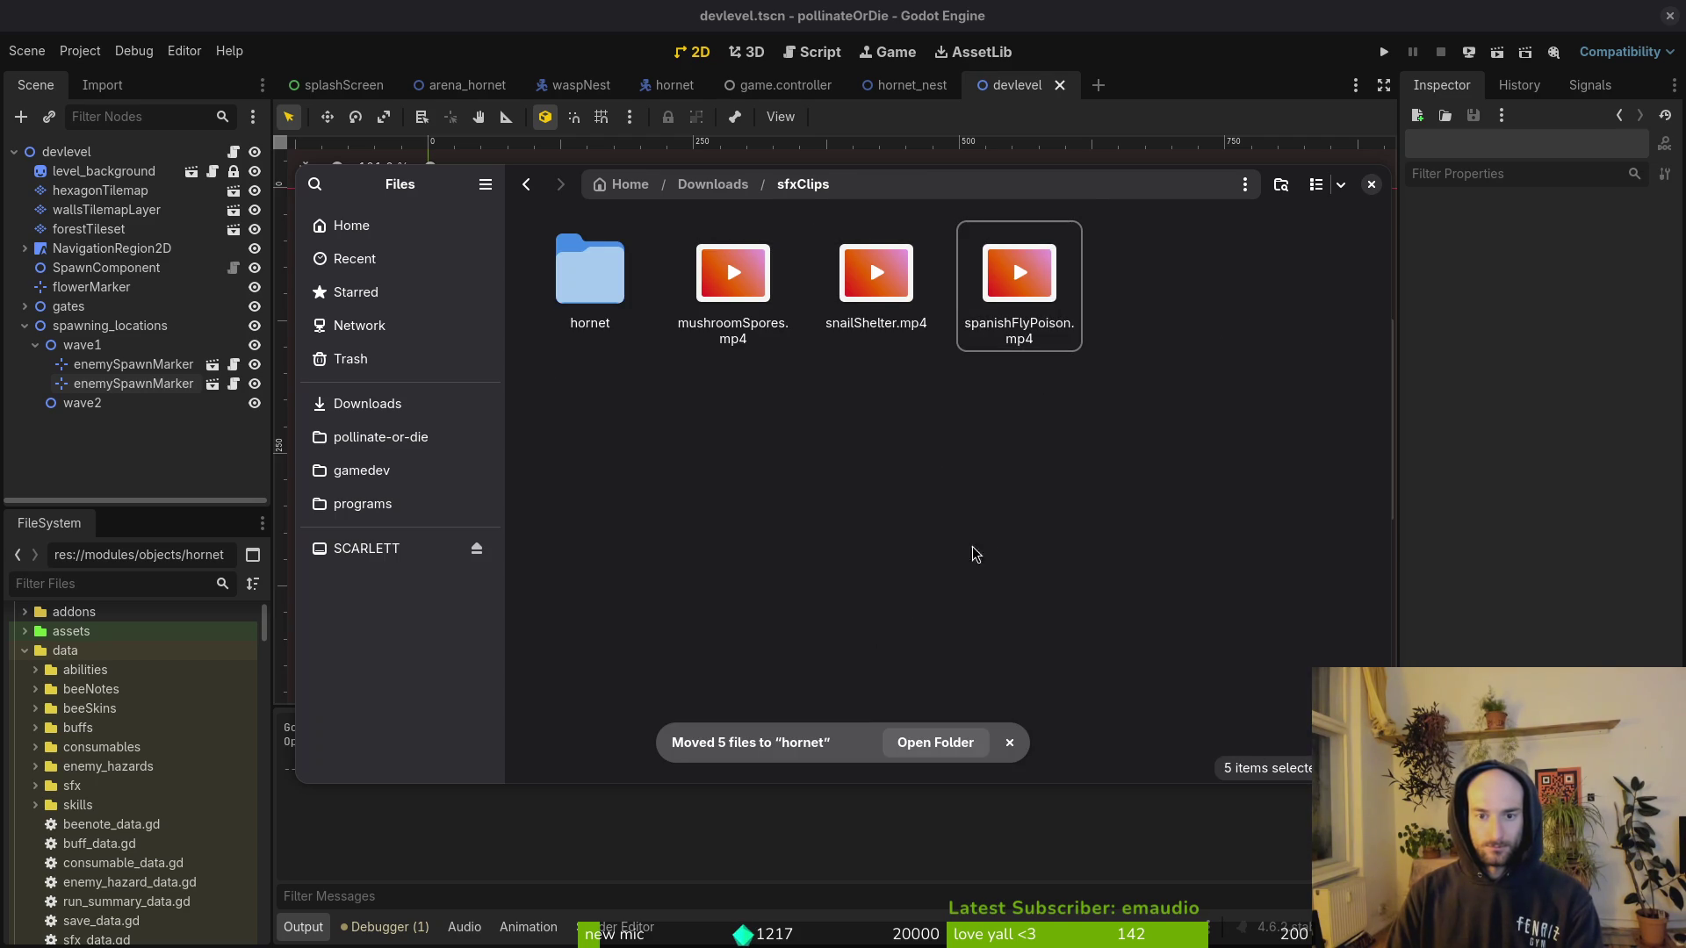
left_click_drag(601, 404, 1110, 286)
Step: Check the sfx and sfxvideos folders, then trash the sfxClips folder from Downloads
key("alt+Left")
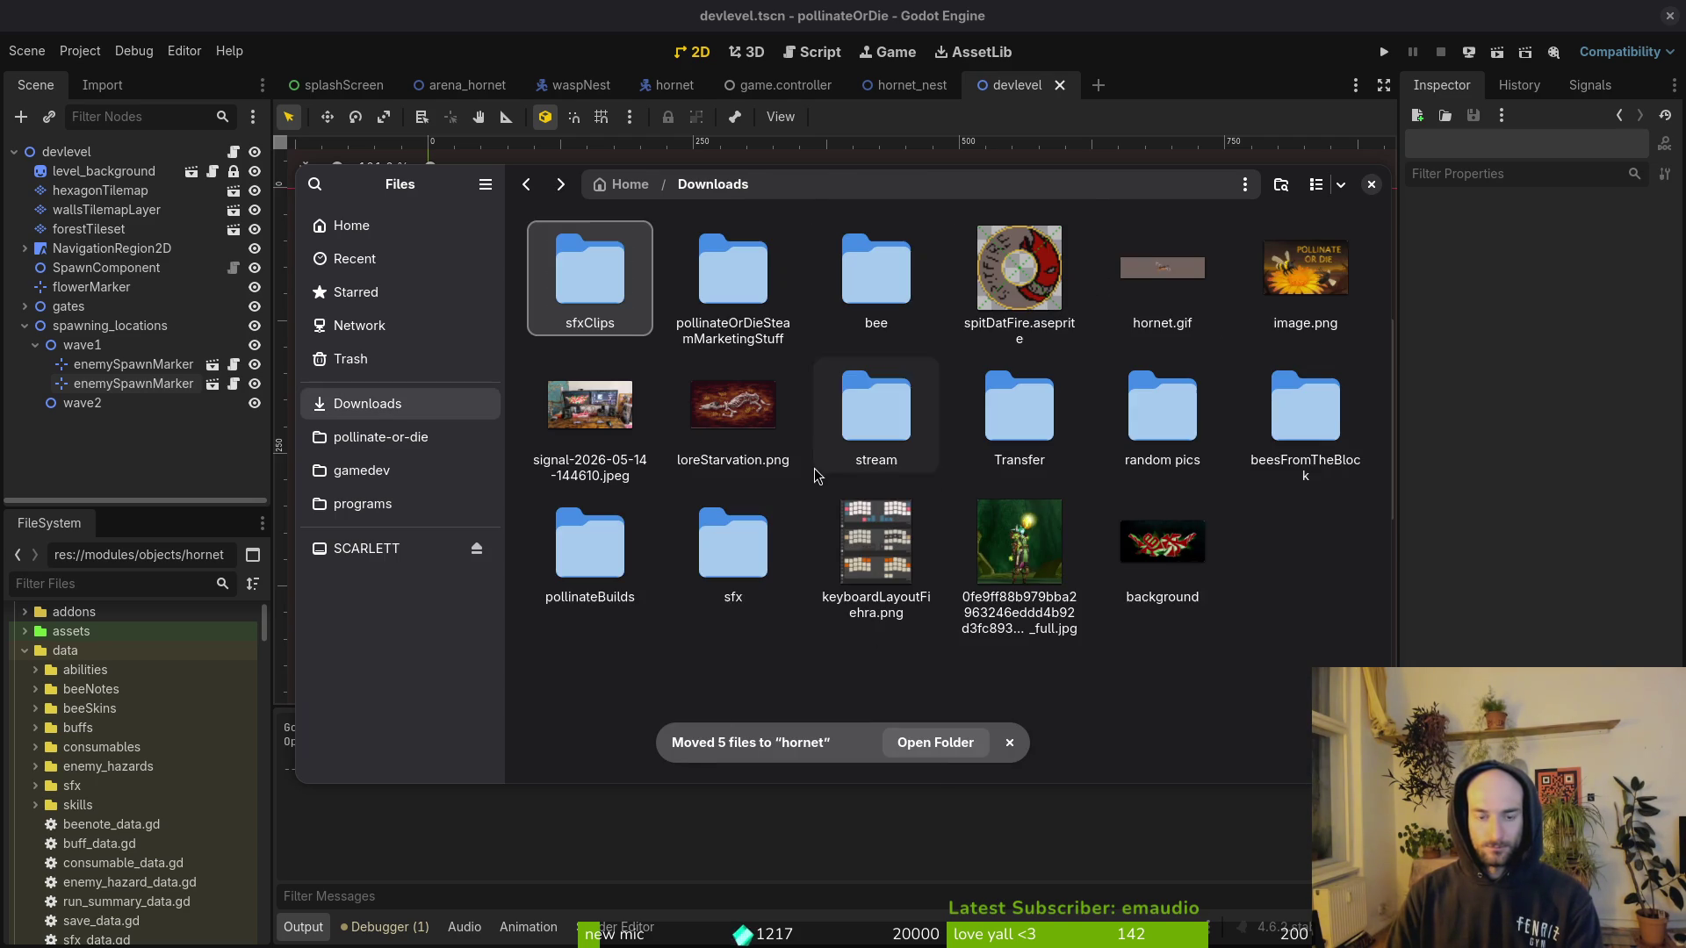
double_click(733, 548)
double_click(876, 408)
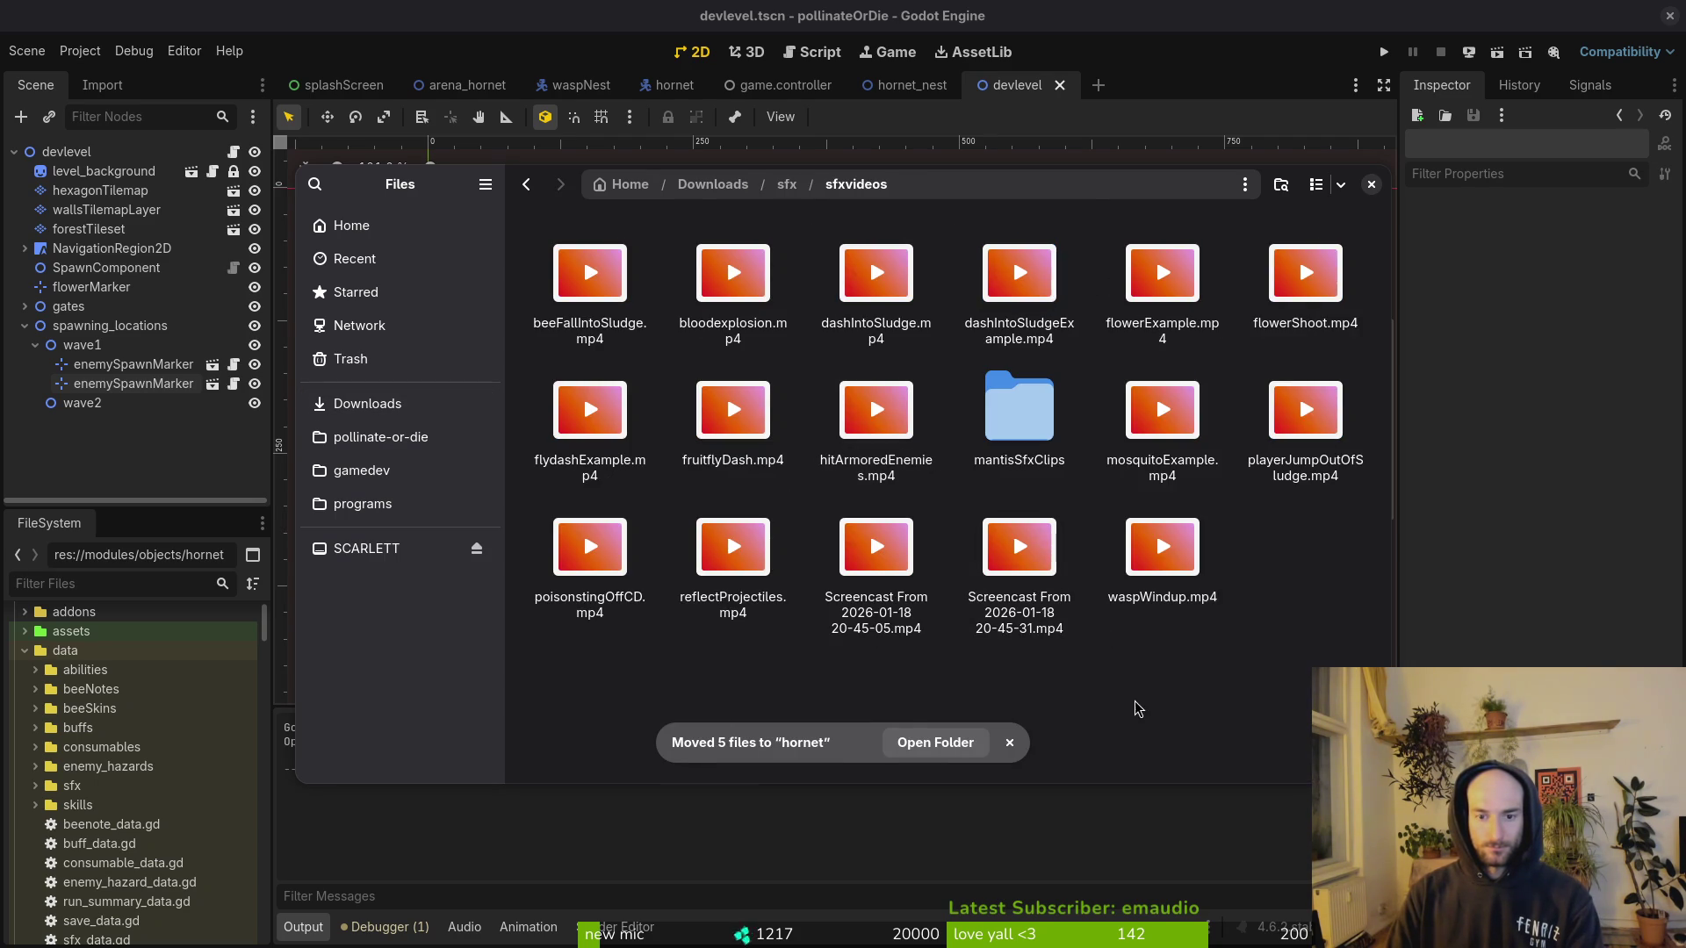
key("ctrl+s")
key("Escape")
key("alt+Left")
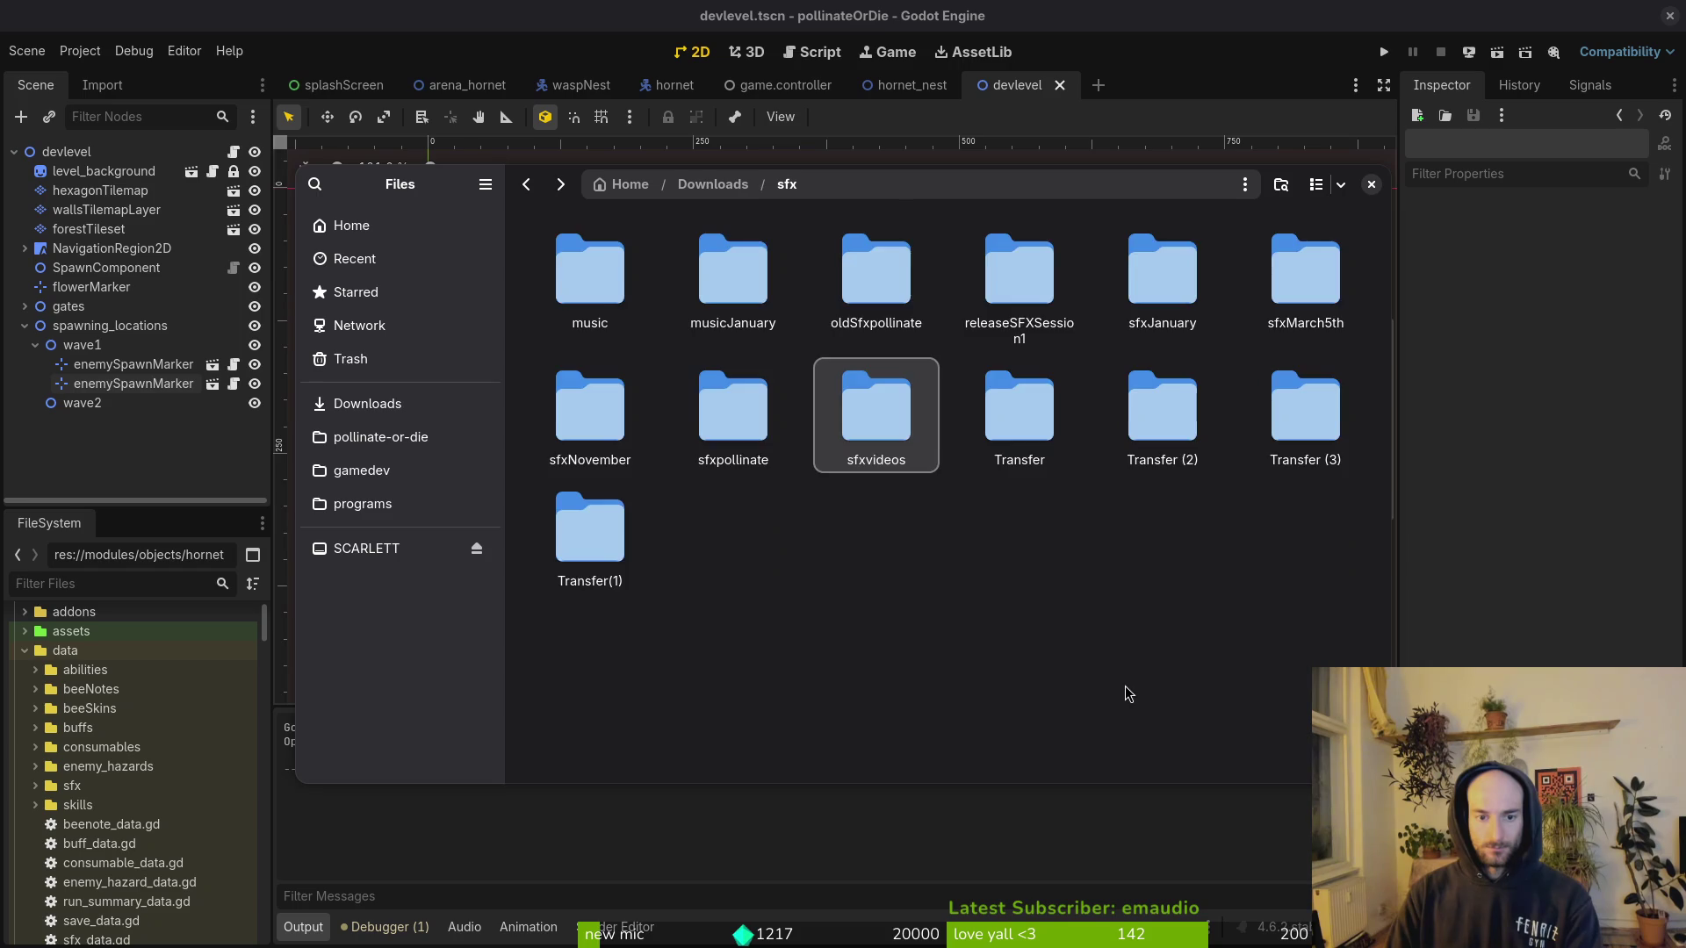
key("alt+Left")
left_click(576, 277)
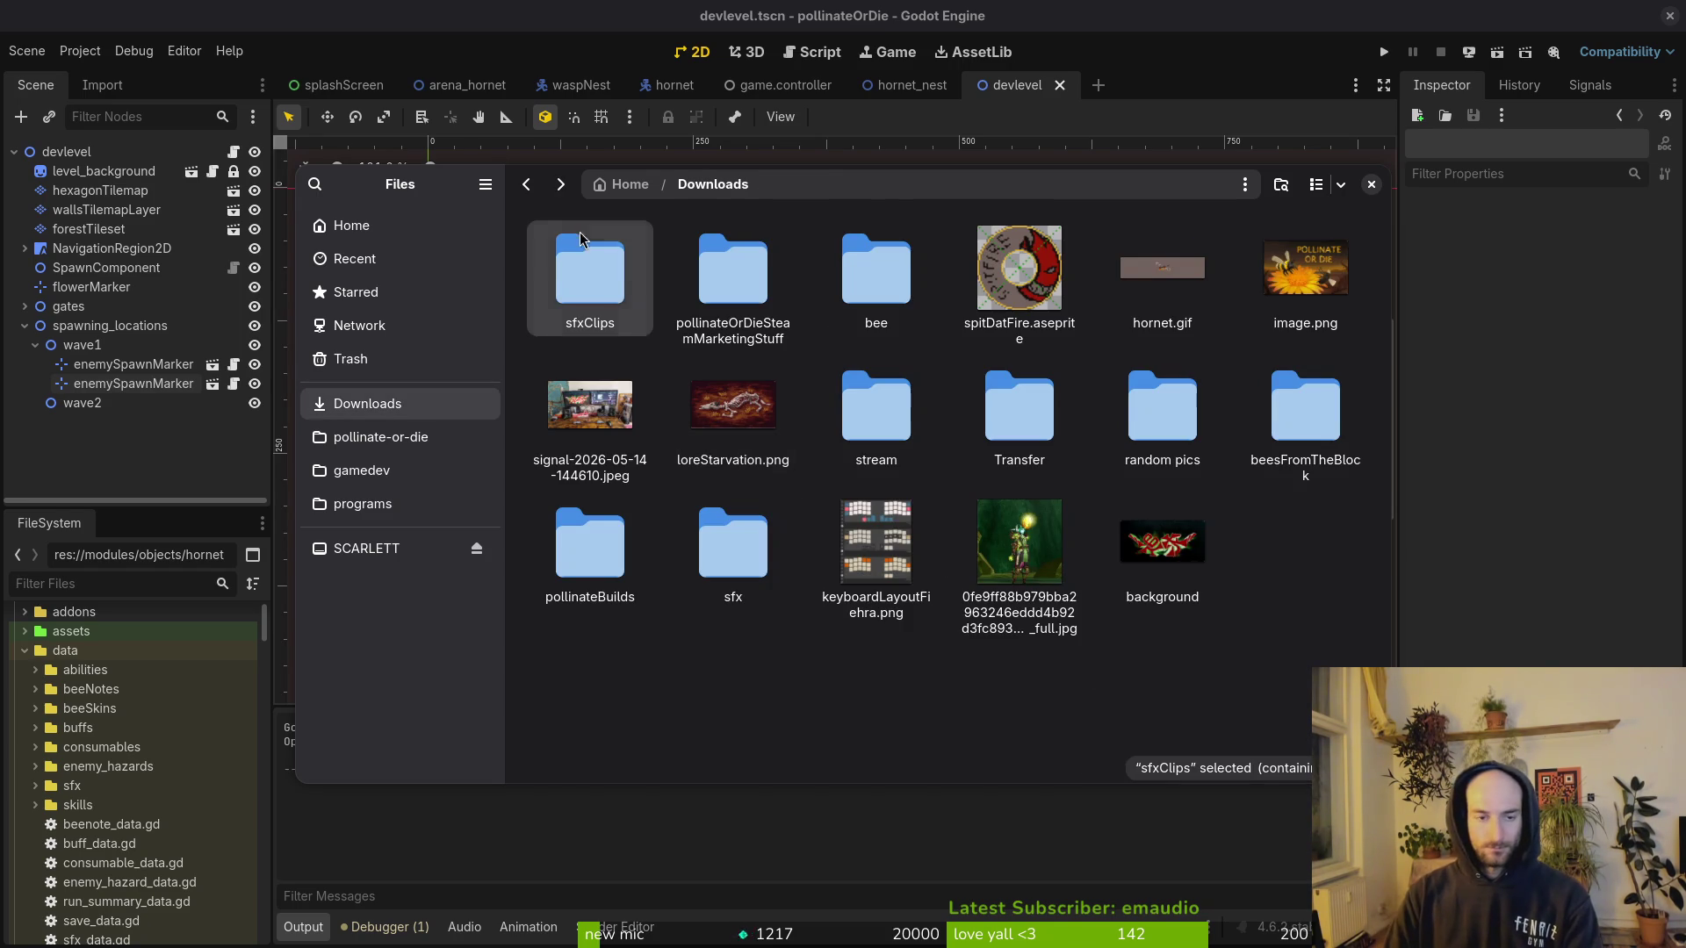
key("Delete")
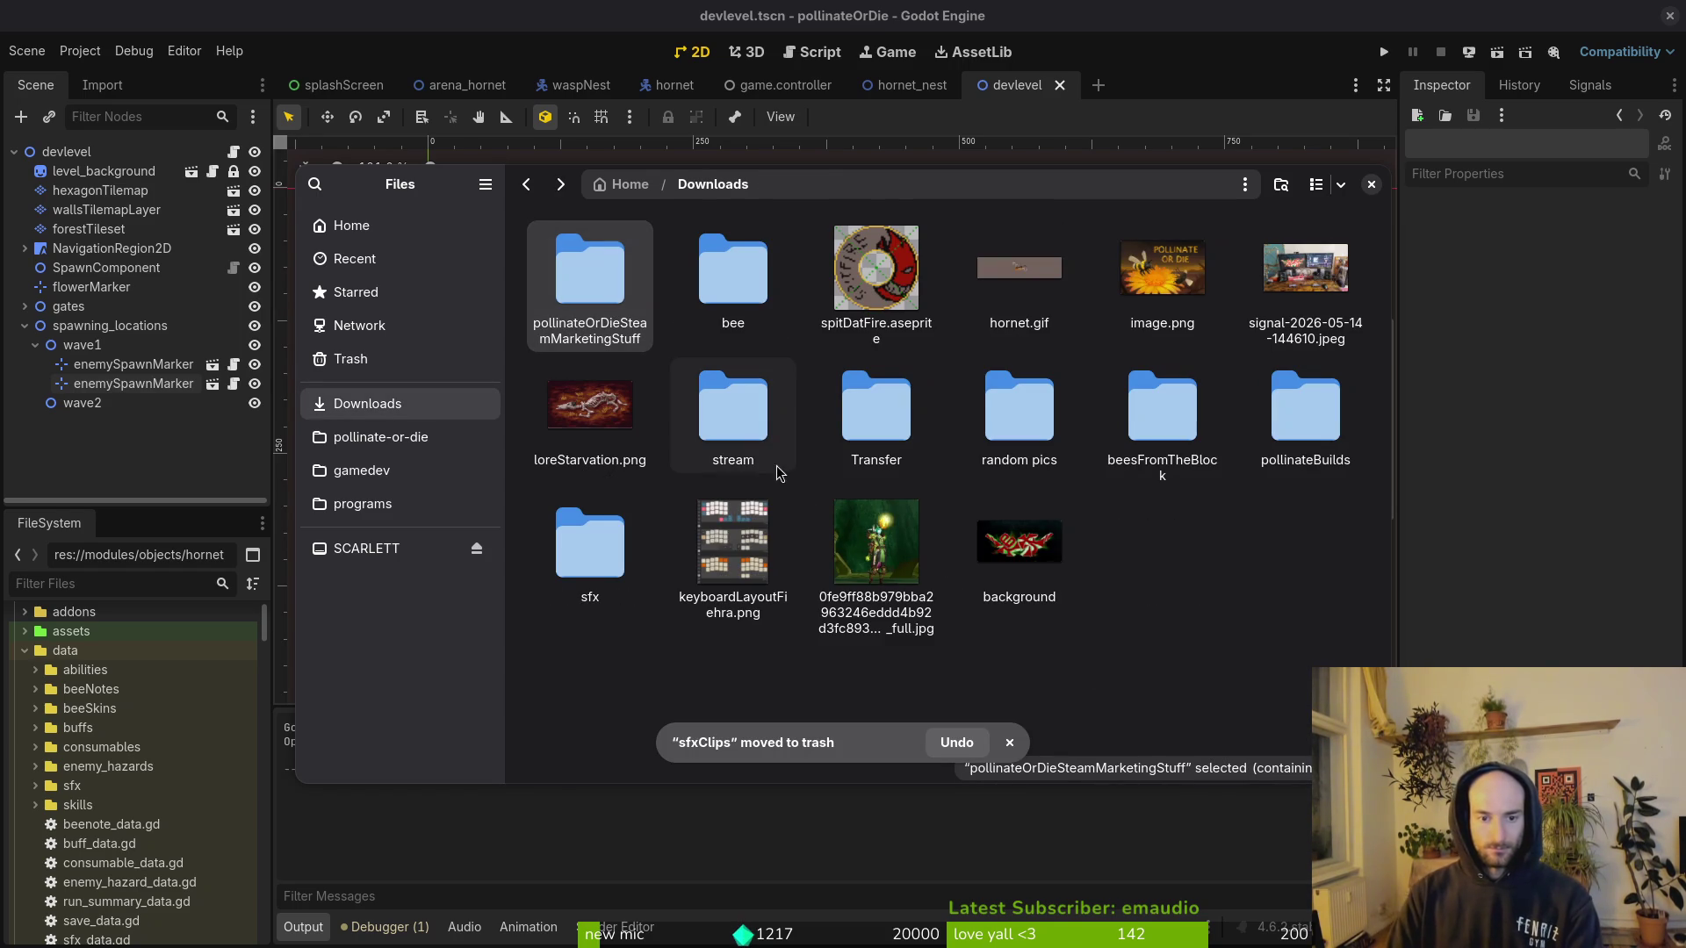
Step: Look through the Transfer, bee and beesFromTheBlock folders in Downloads
double_click(894, 405)
key("alt+Left")
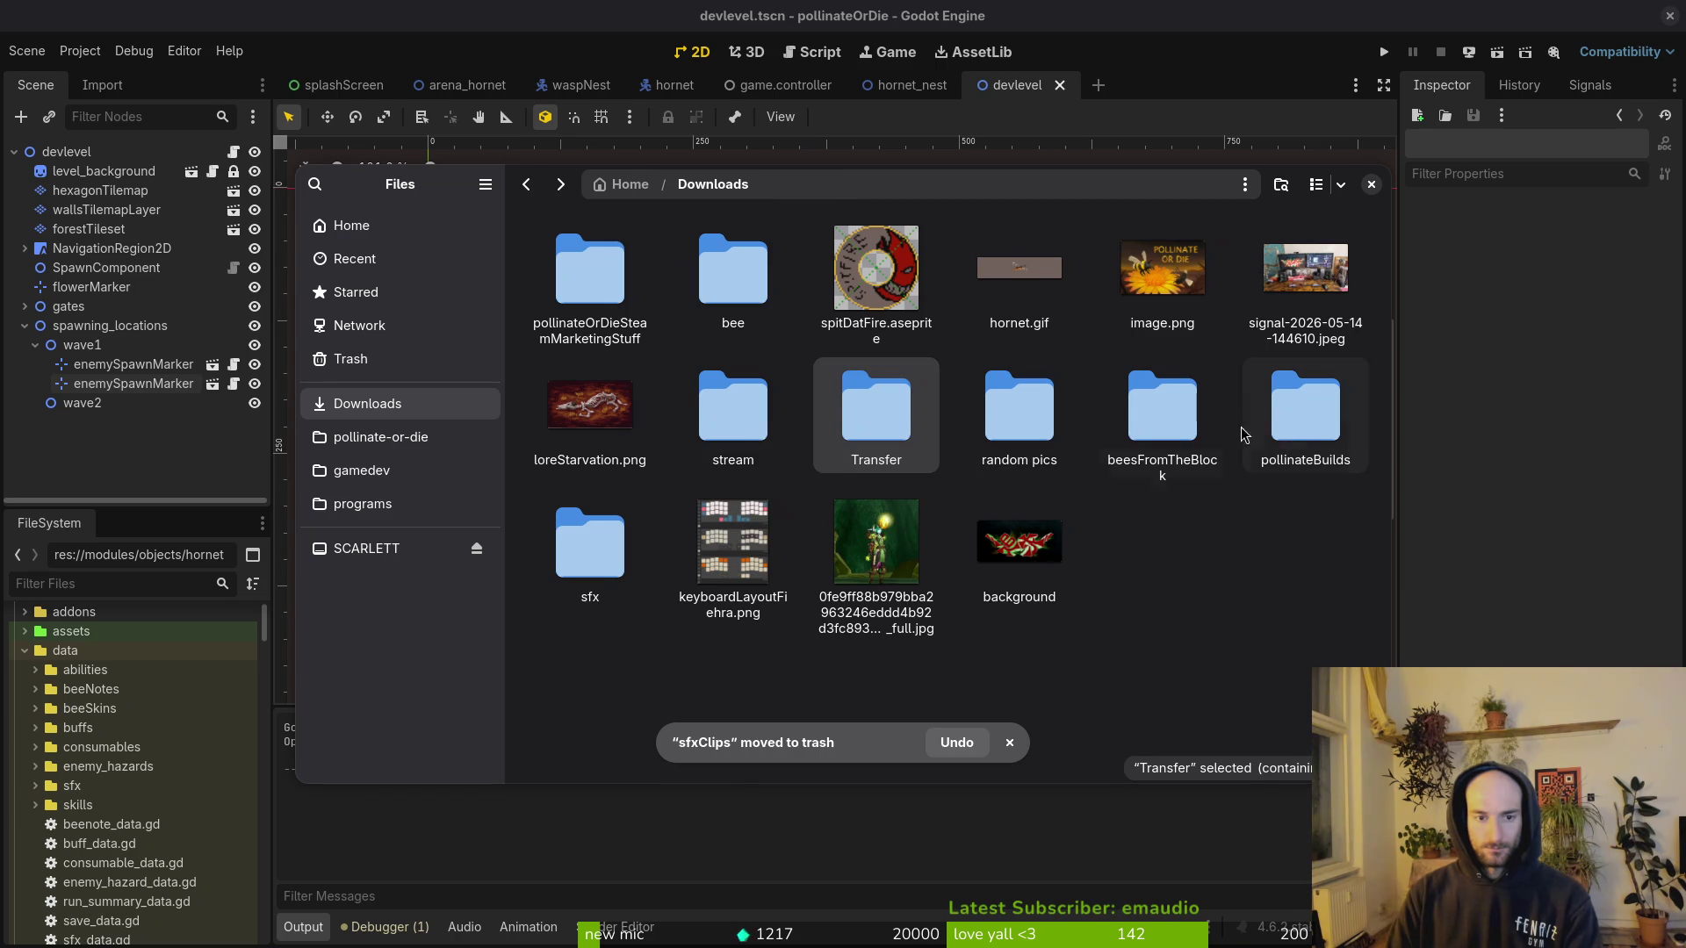
type("bee")
key("Return")
key("alt+Left")
double_click(1175, 422)
key("alt+Left")
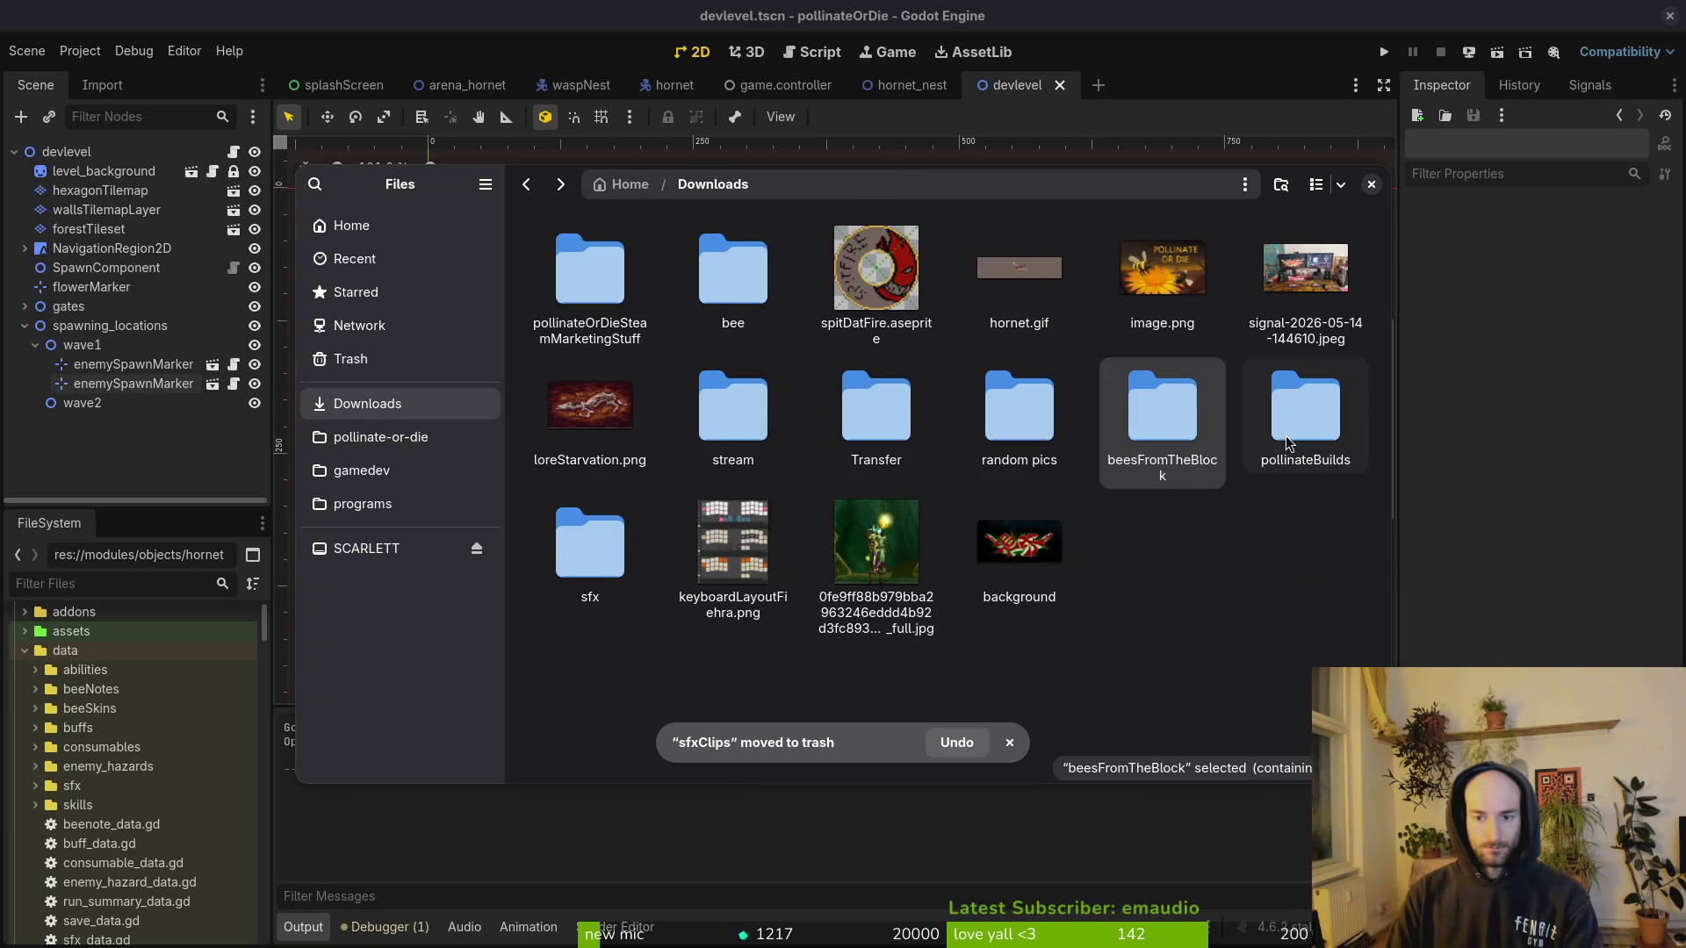
Step: Trash hornet.gif and close the file browser
key("h")
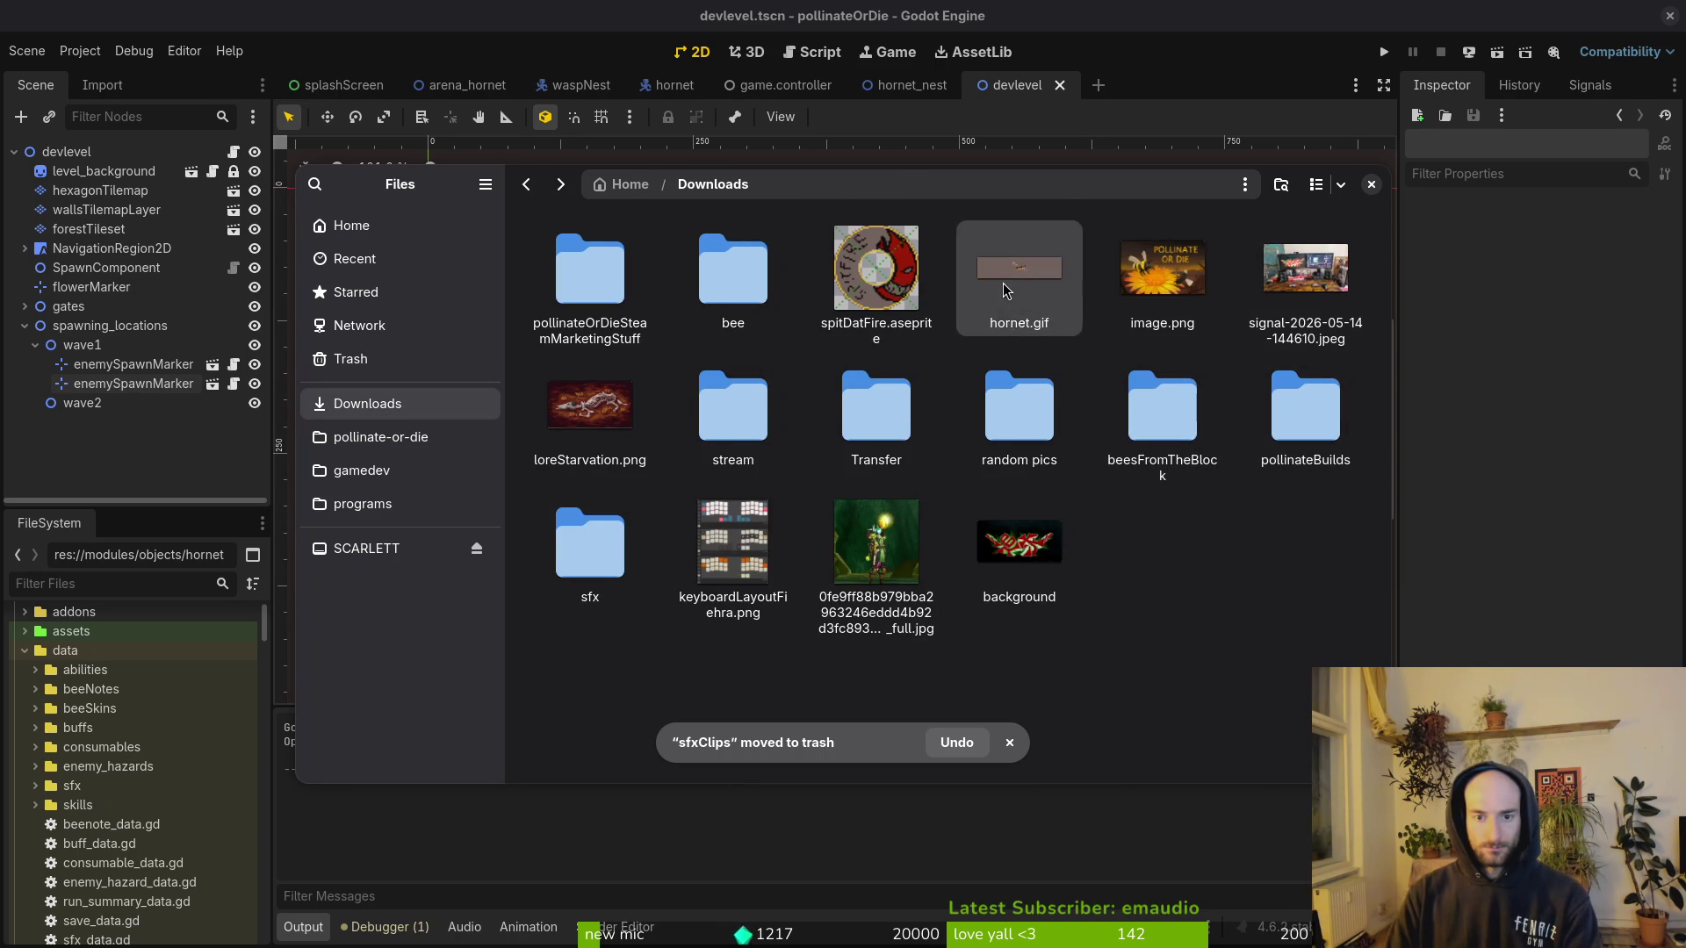
key("Delete")
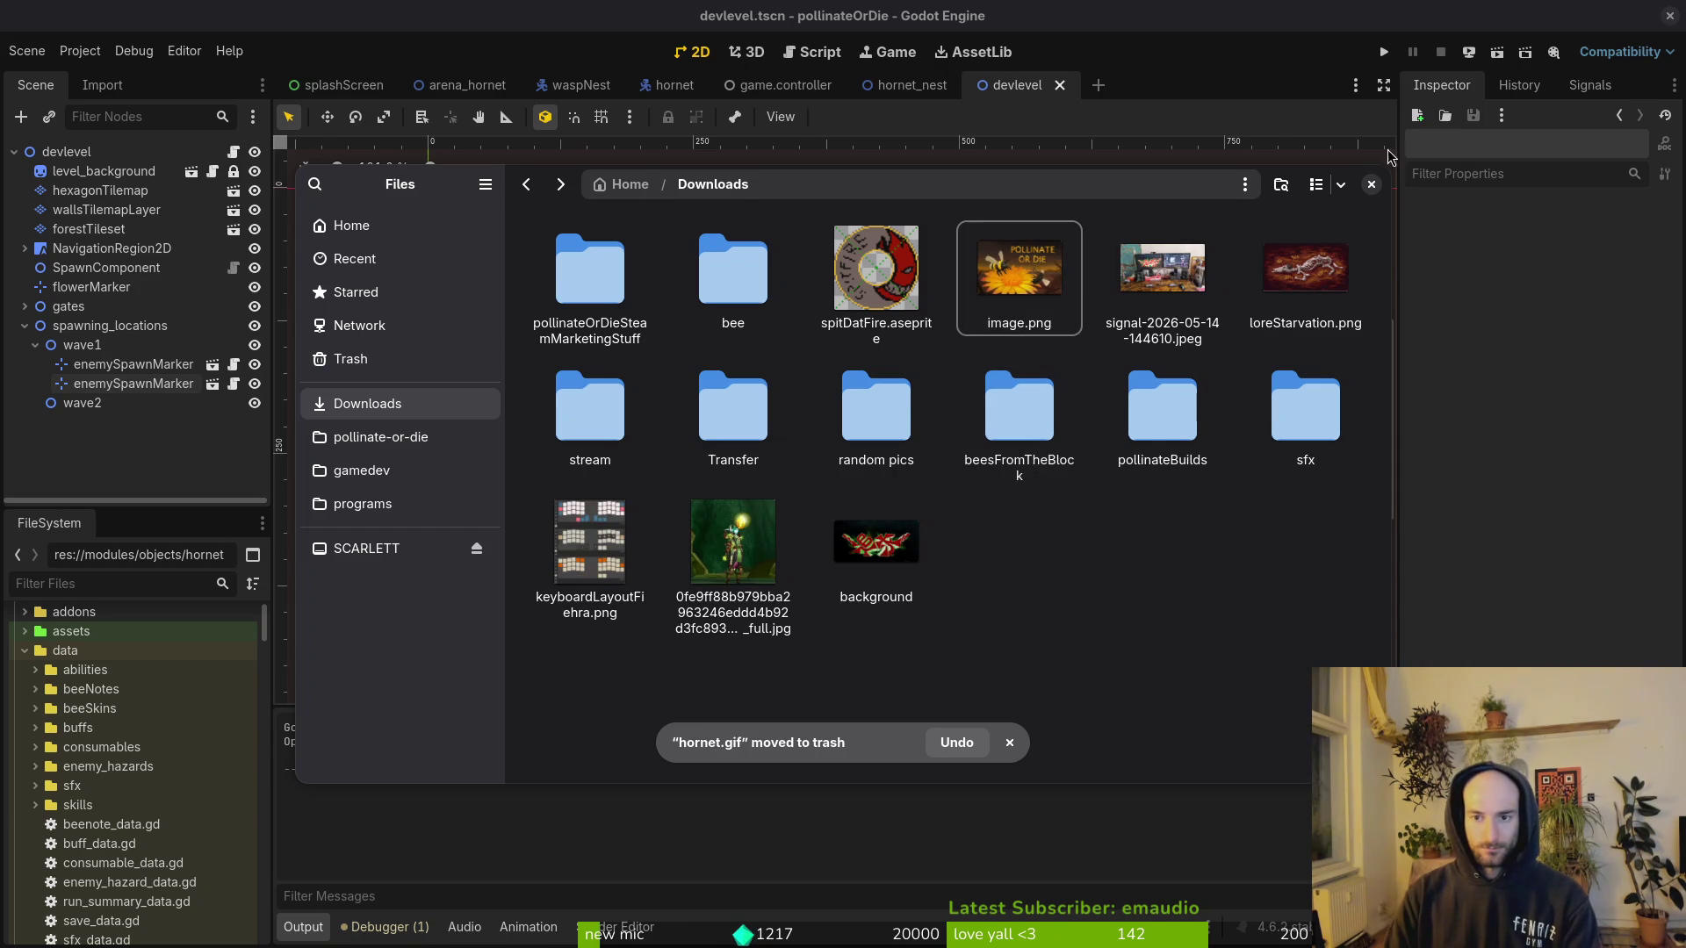
left_click(1370, 183)
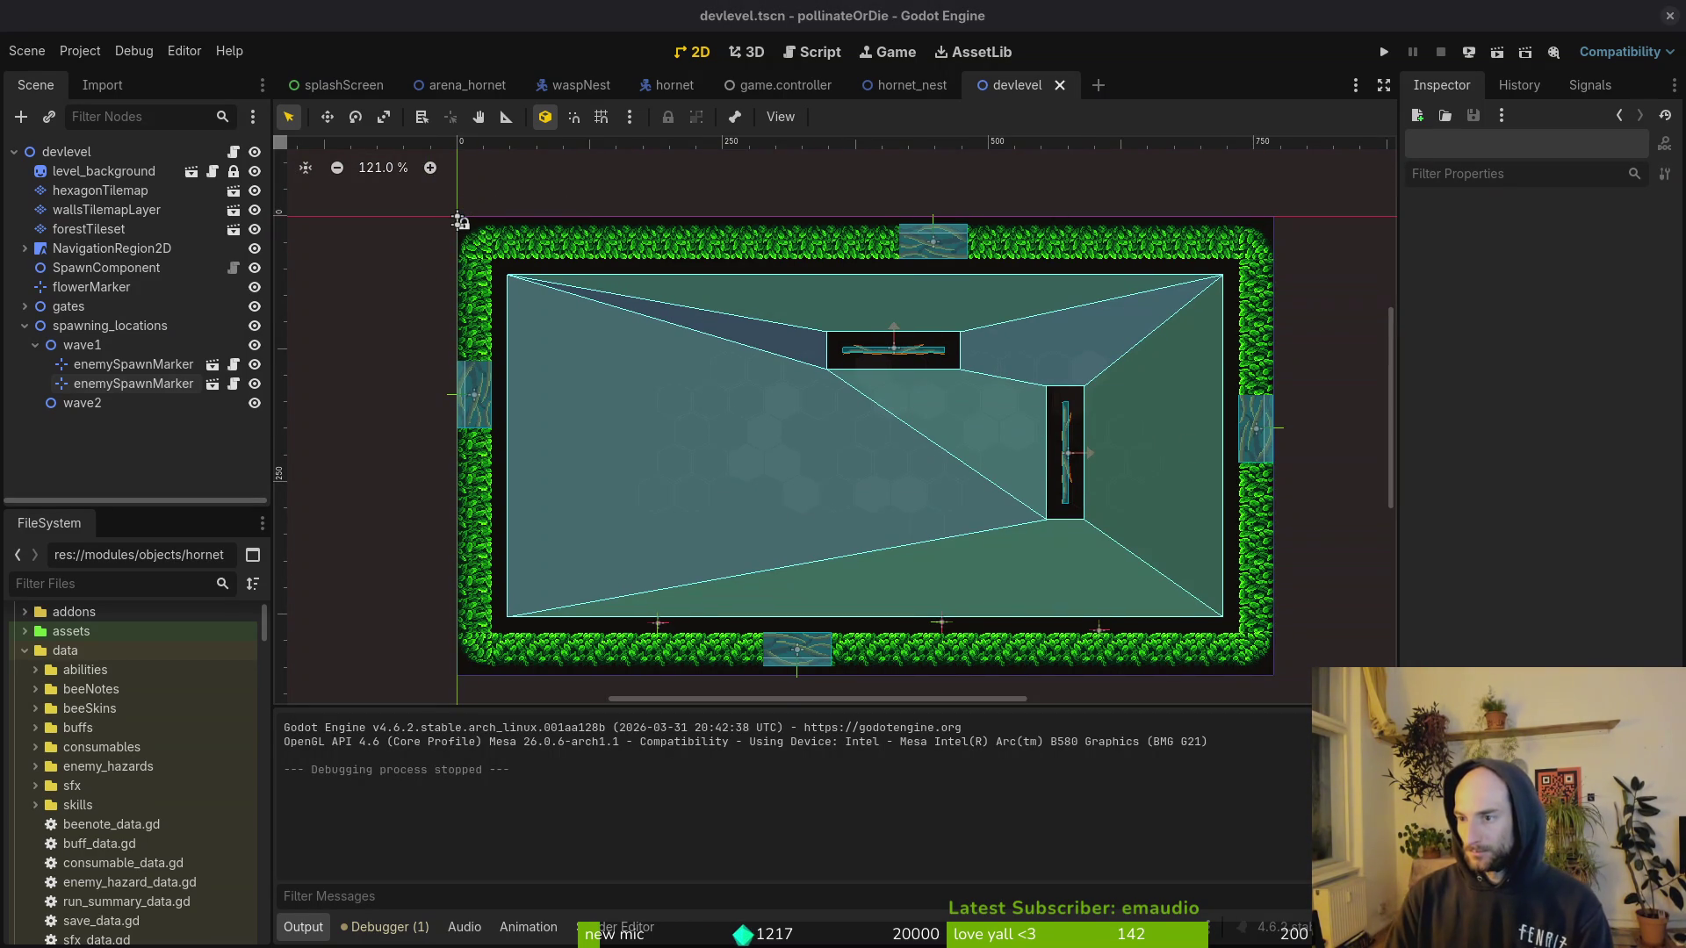
Step: Launch tig in the terminal and review the list of changed files
key("alt+Tab")
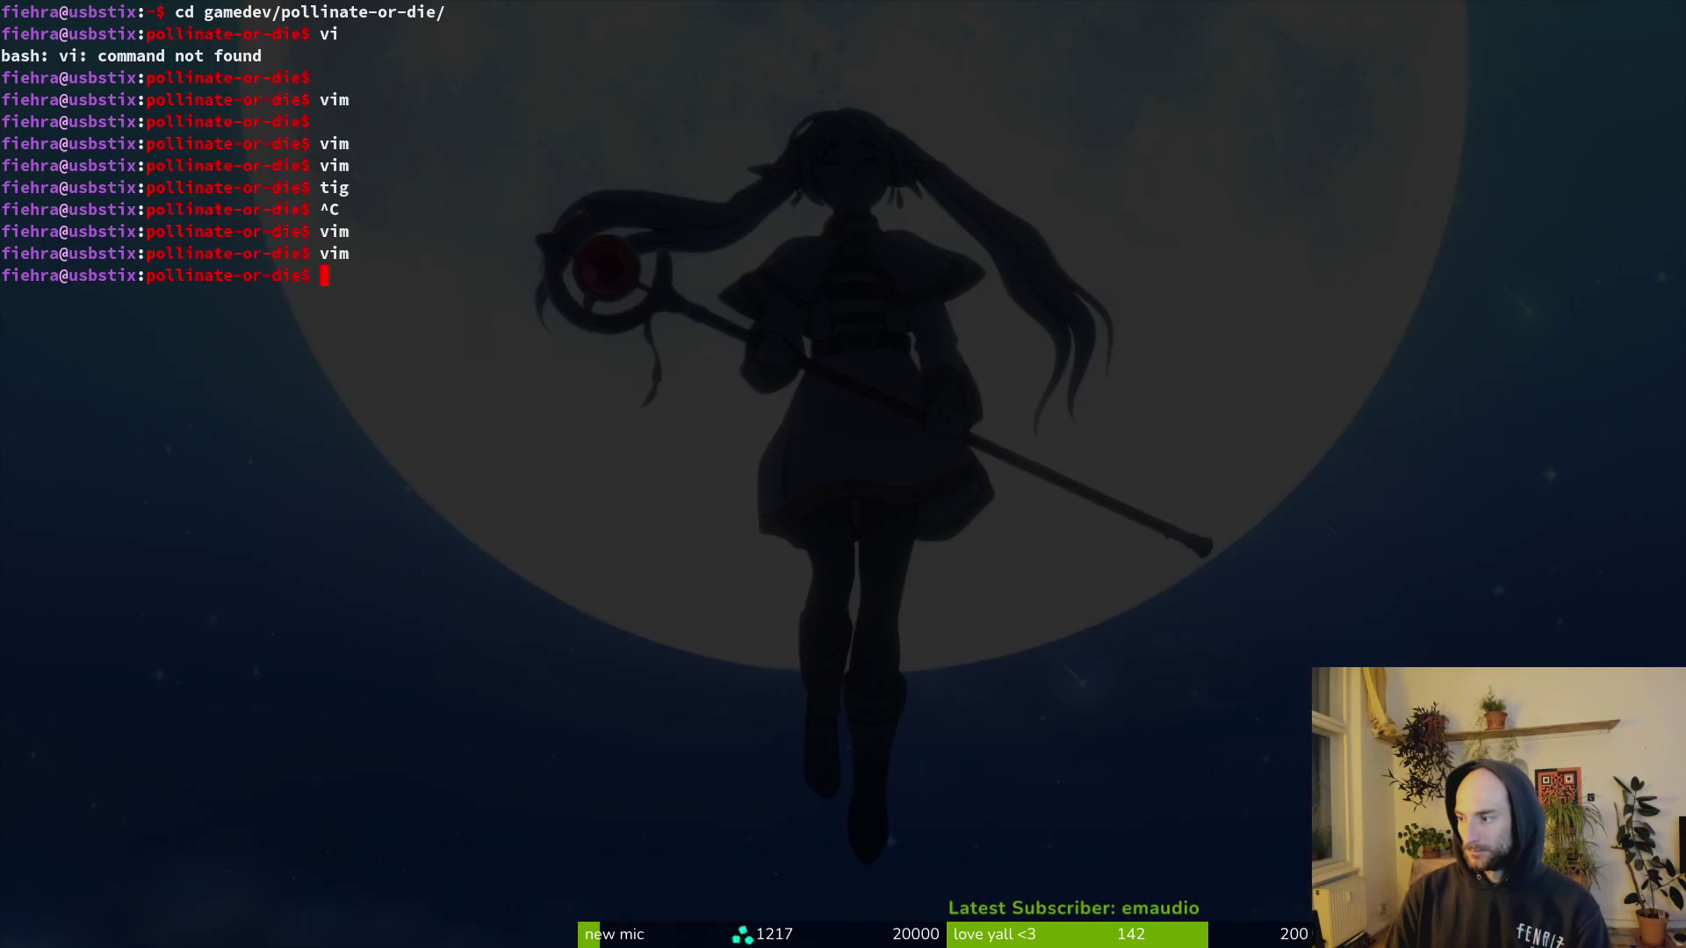
type("tig")
key("Return")
key("Down")
key("Down")
key("Down")
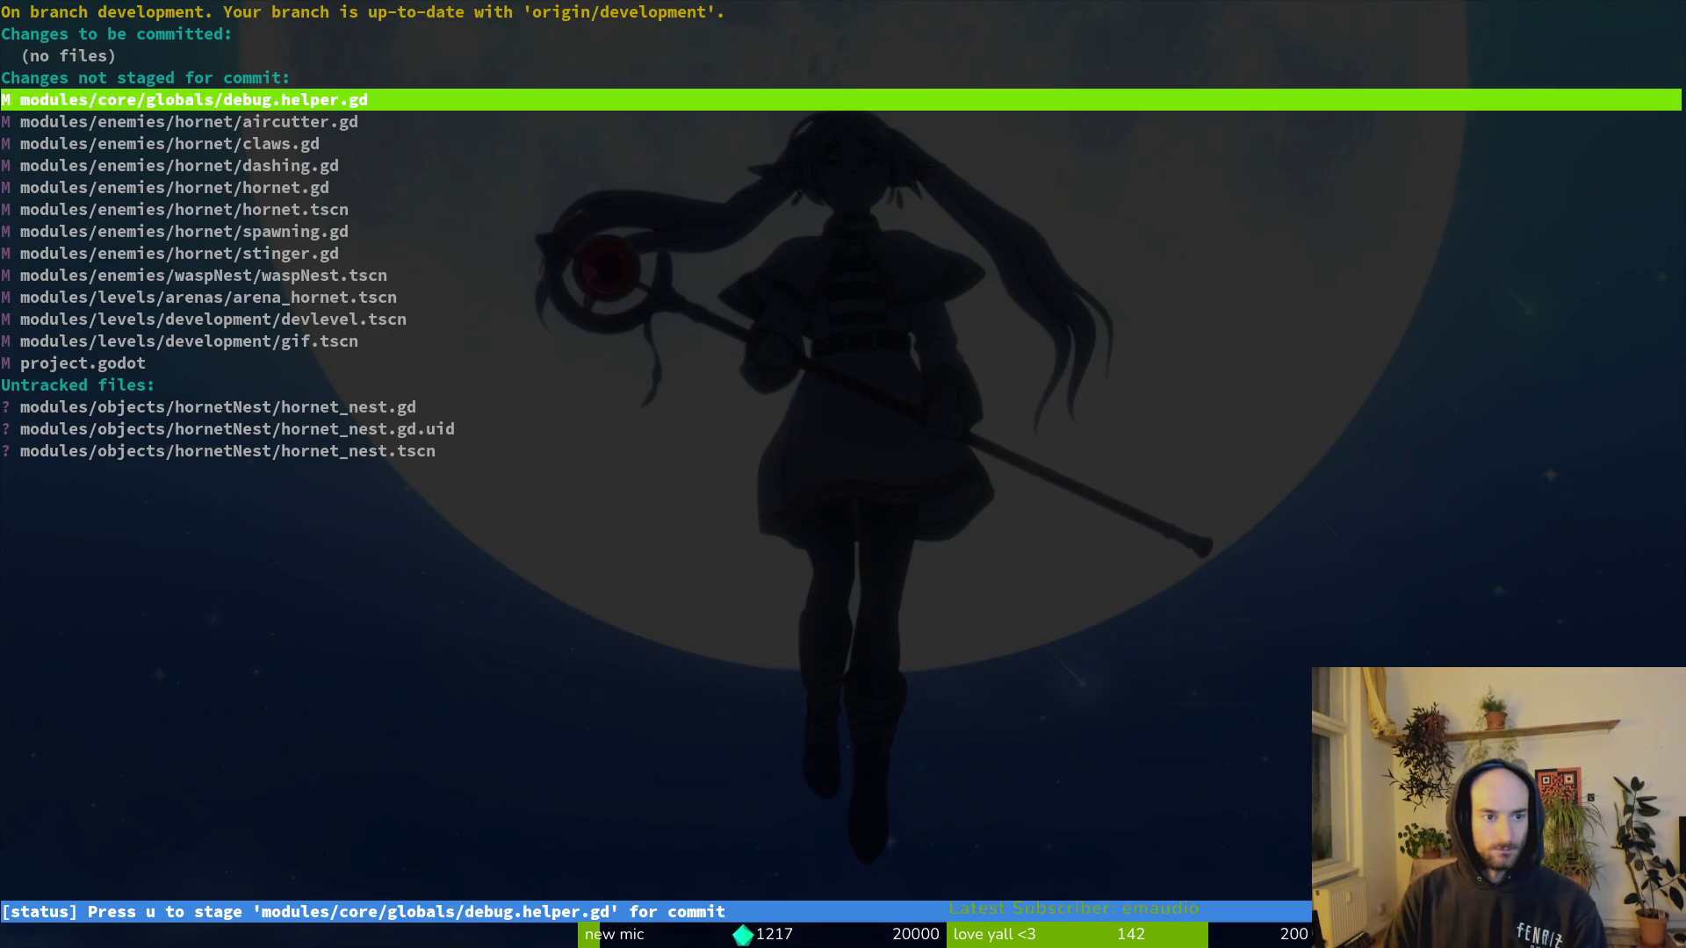
key("Up")
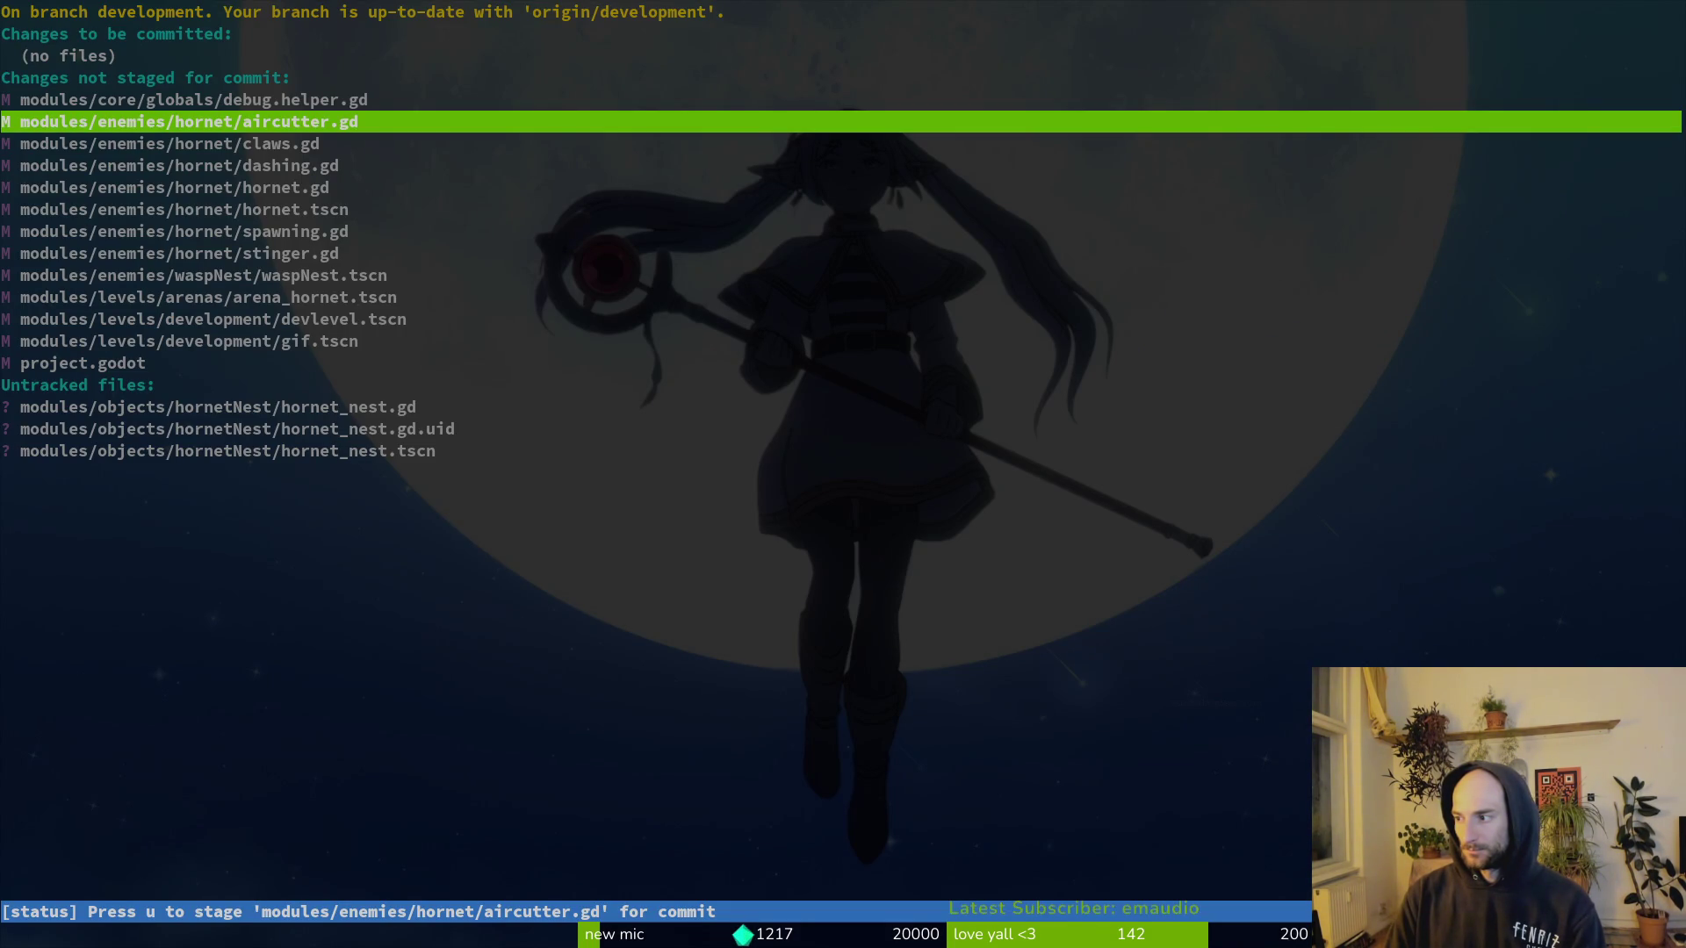
left_click(315, 126)
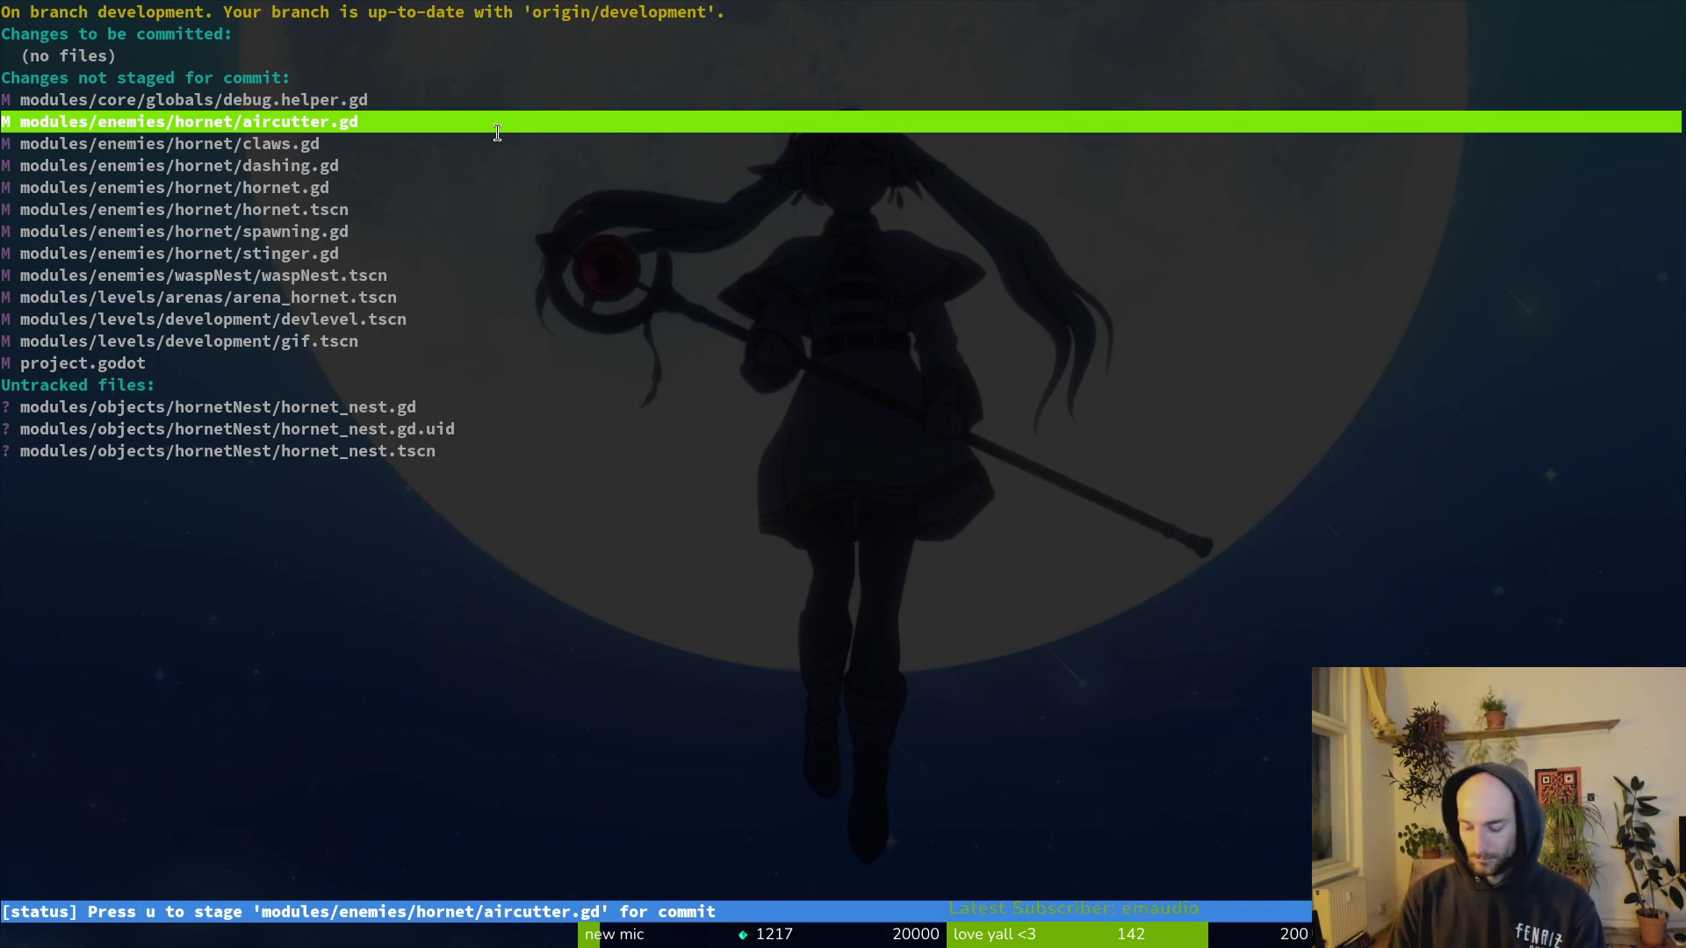
key("Escape")
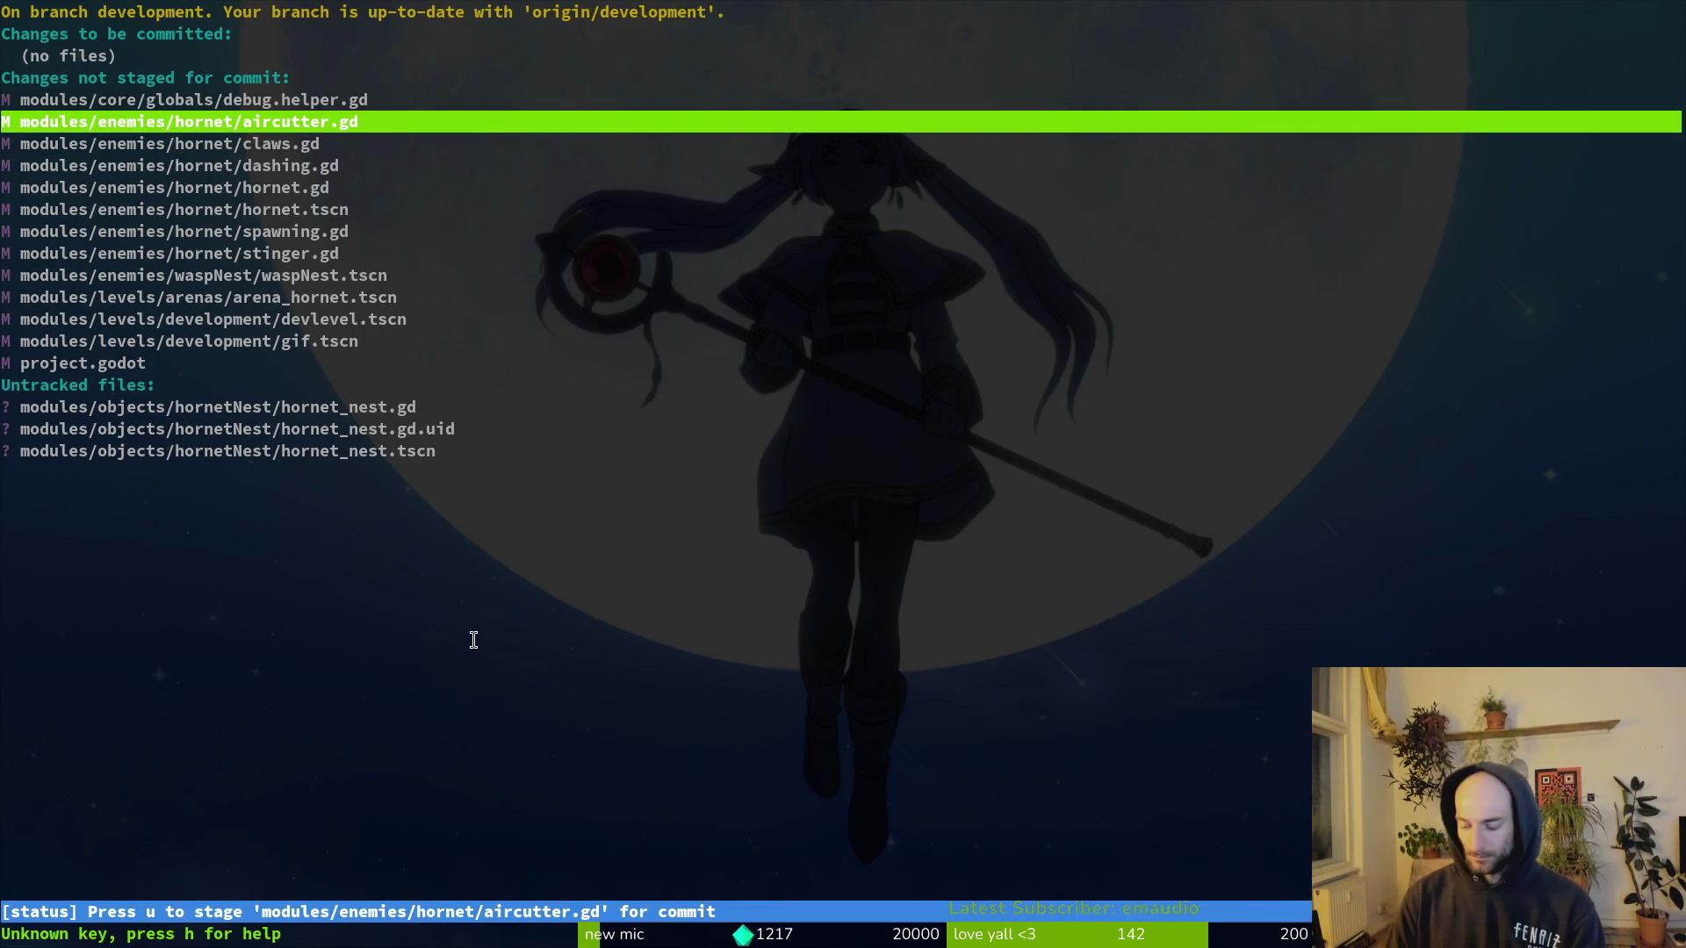
Step: Stage aircutter.gd, claws.gd, dashing.gd, hornet.gd, hornet.tscn, spawning.gd, stinger.gd and arena_hornet.tscn
key("u")
key("Return")
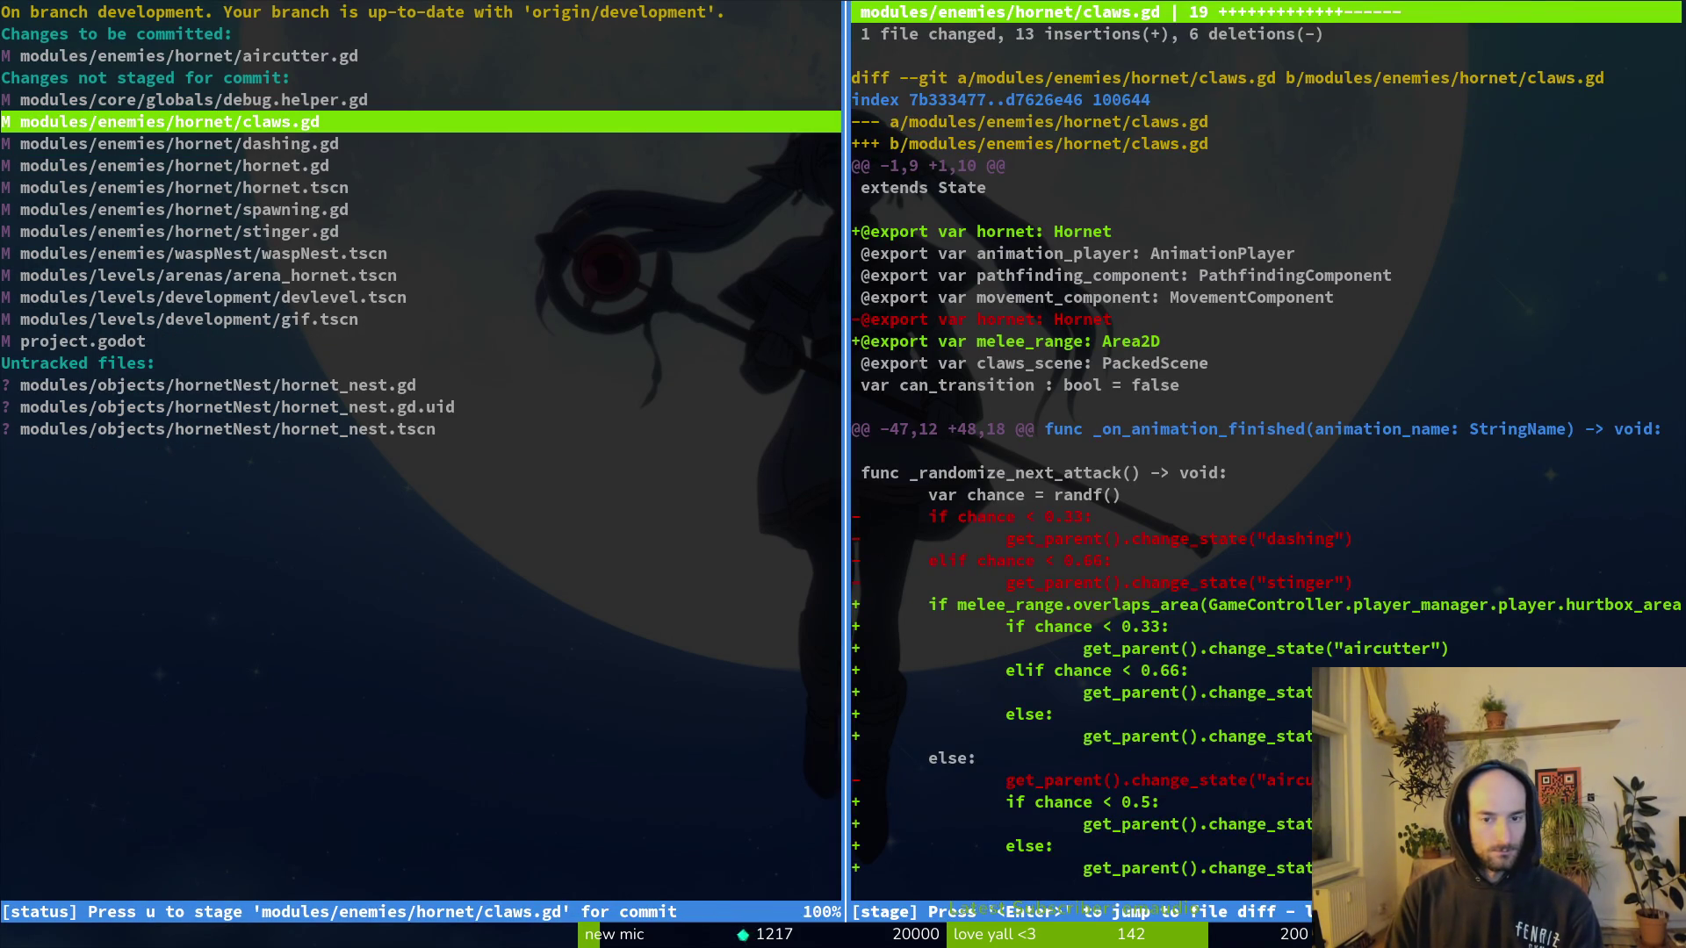
key("u")
key("u")
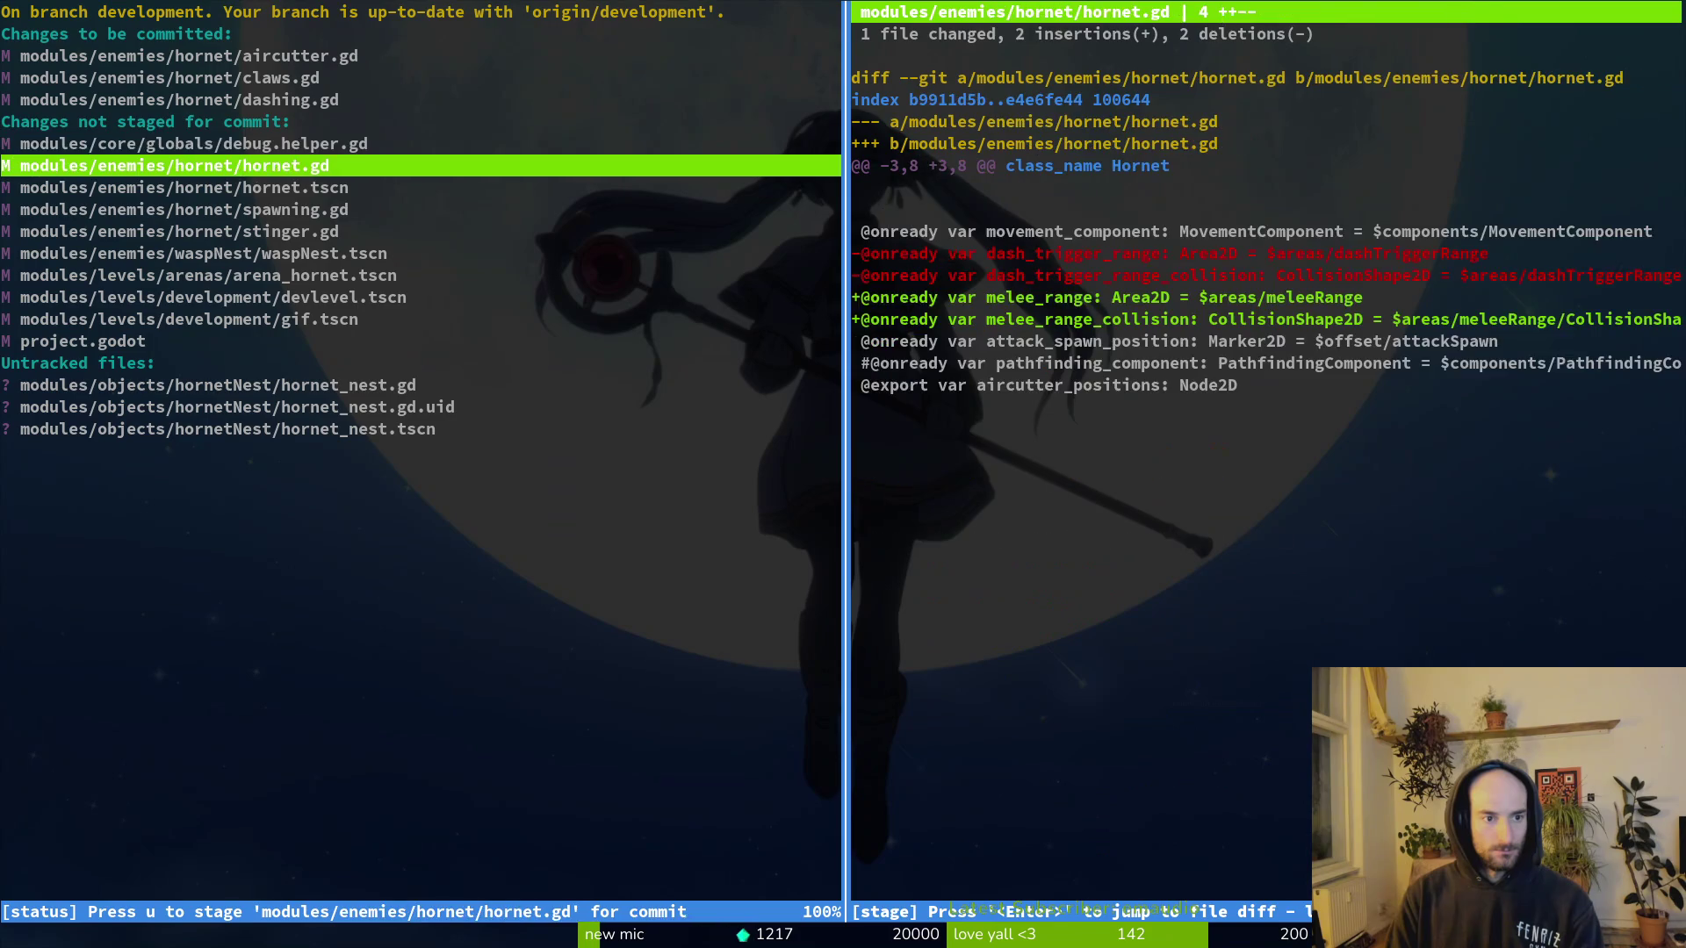
key("u")
key("Down")
key("u")
key("Down")
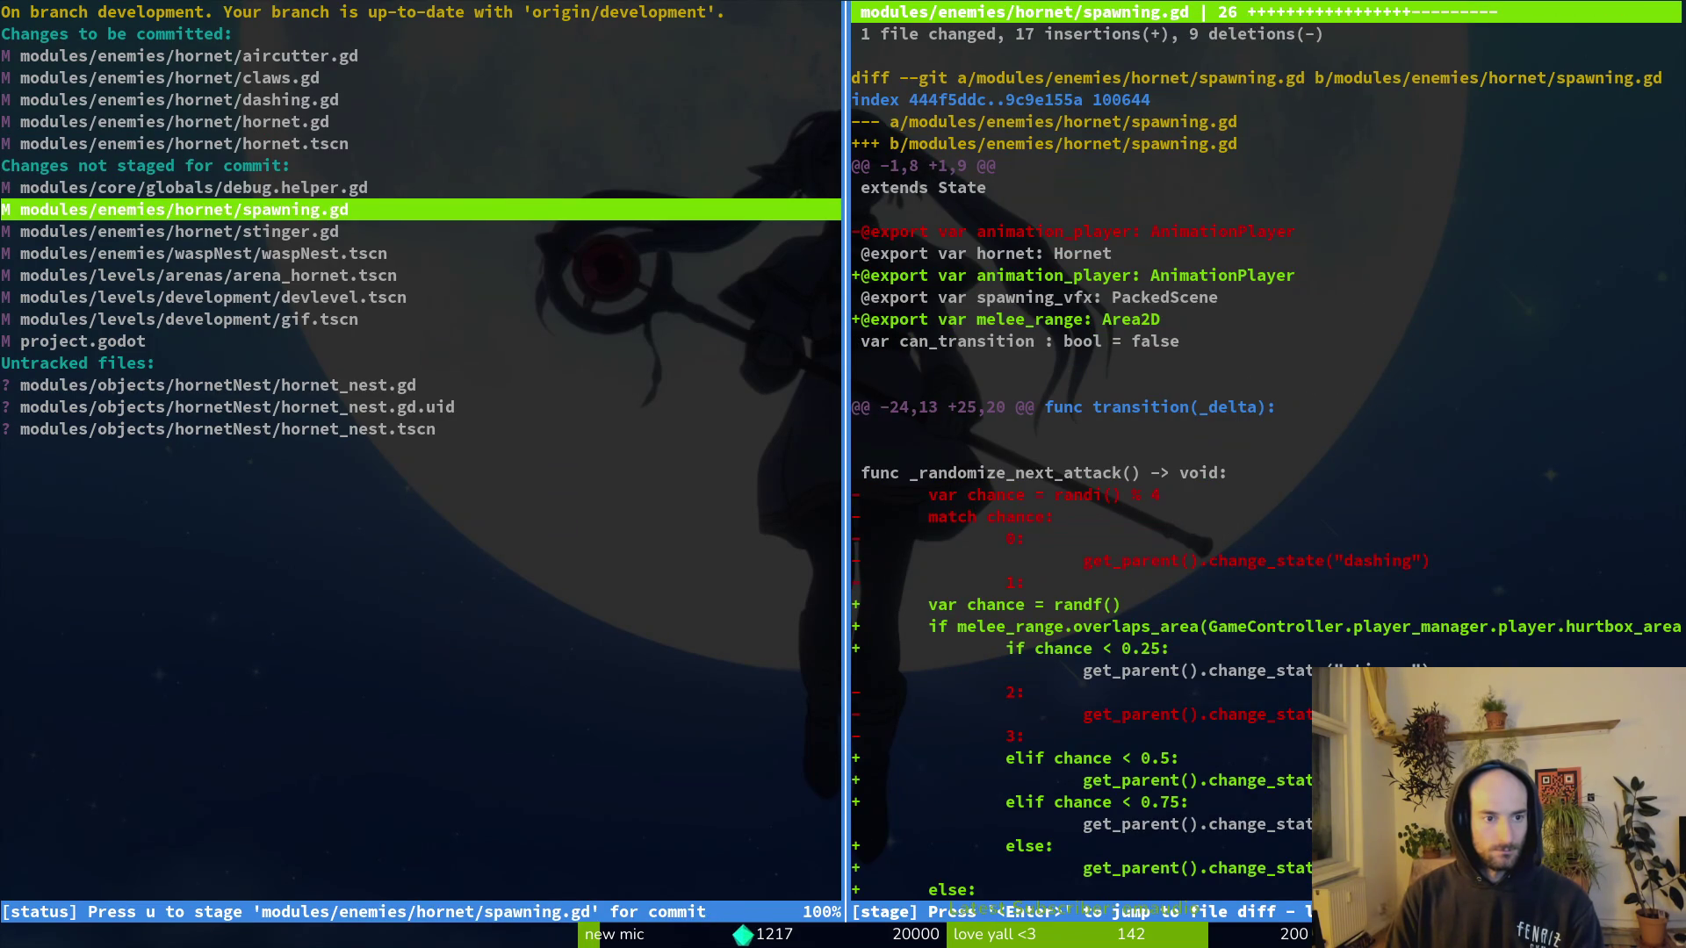
key("u")
key("u")
key("Down")
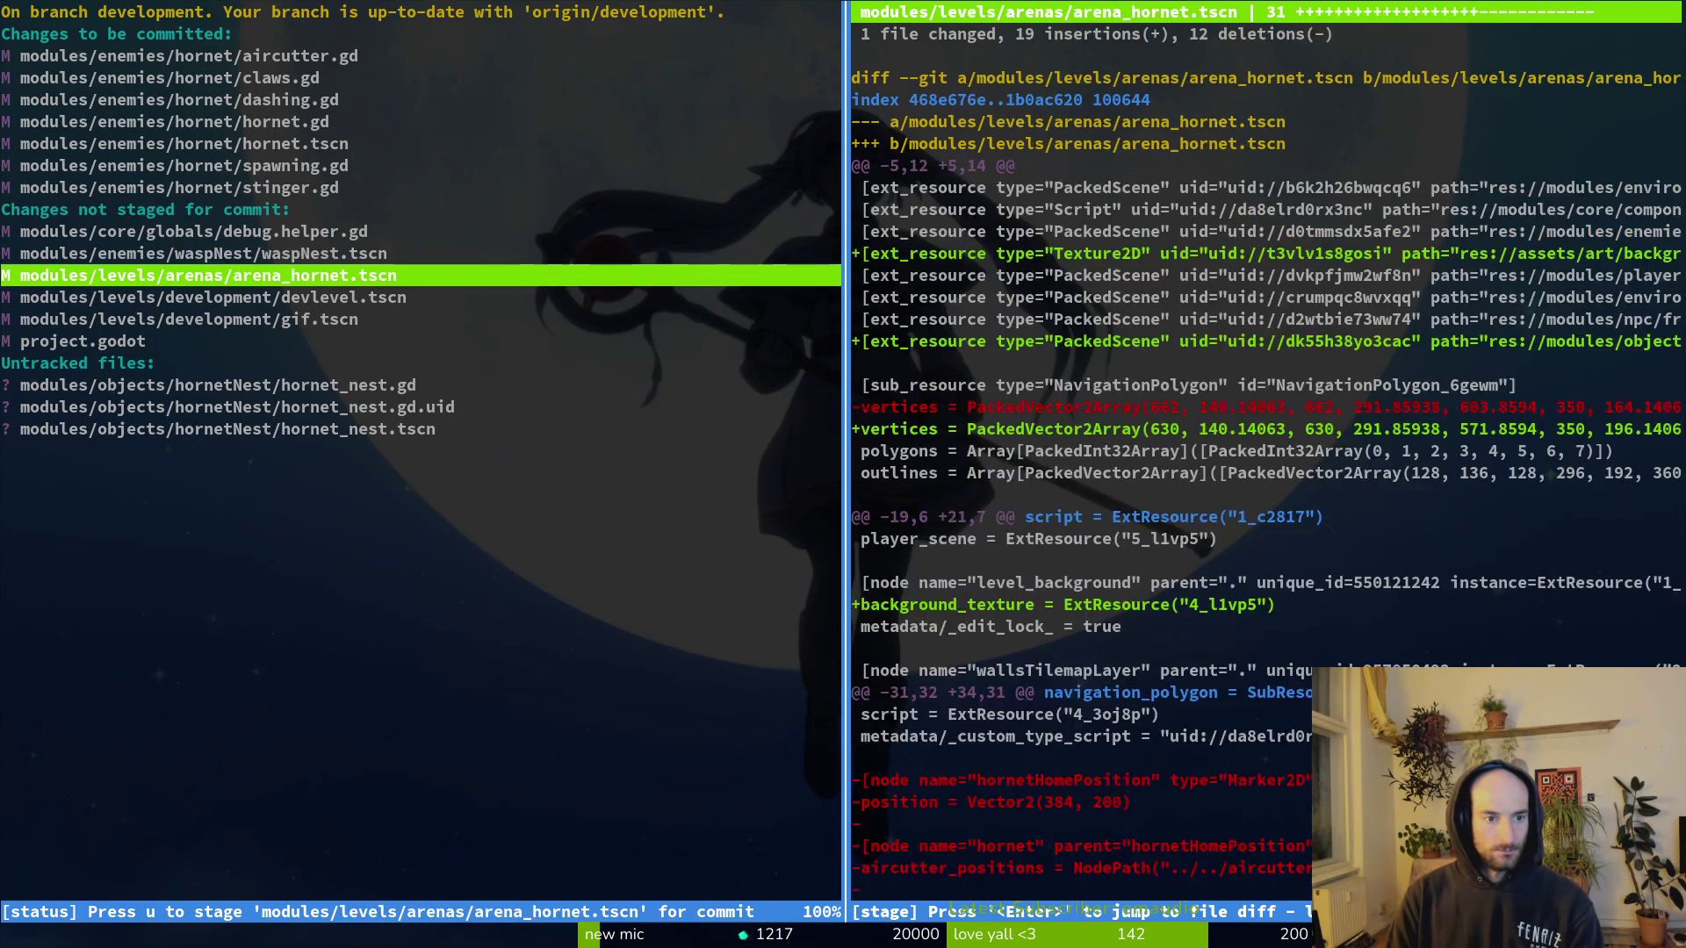
key("u")
key("Up")
key("Down")
key("Down")
key("Down")
key("Down")
key("Down")
key("u")
key("u")
key("u")
Step: Commit with message 'added melee range and hornet nest to the arena. improved mechanics and timing'
type("qgit commi")
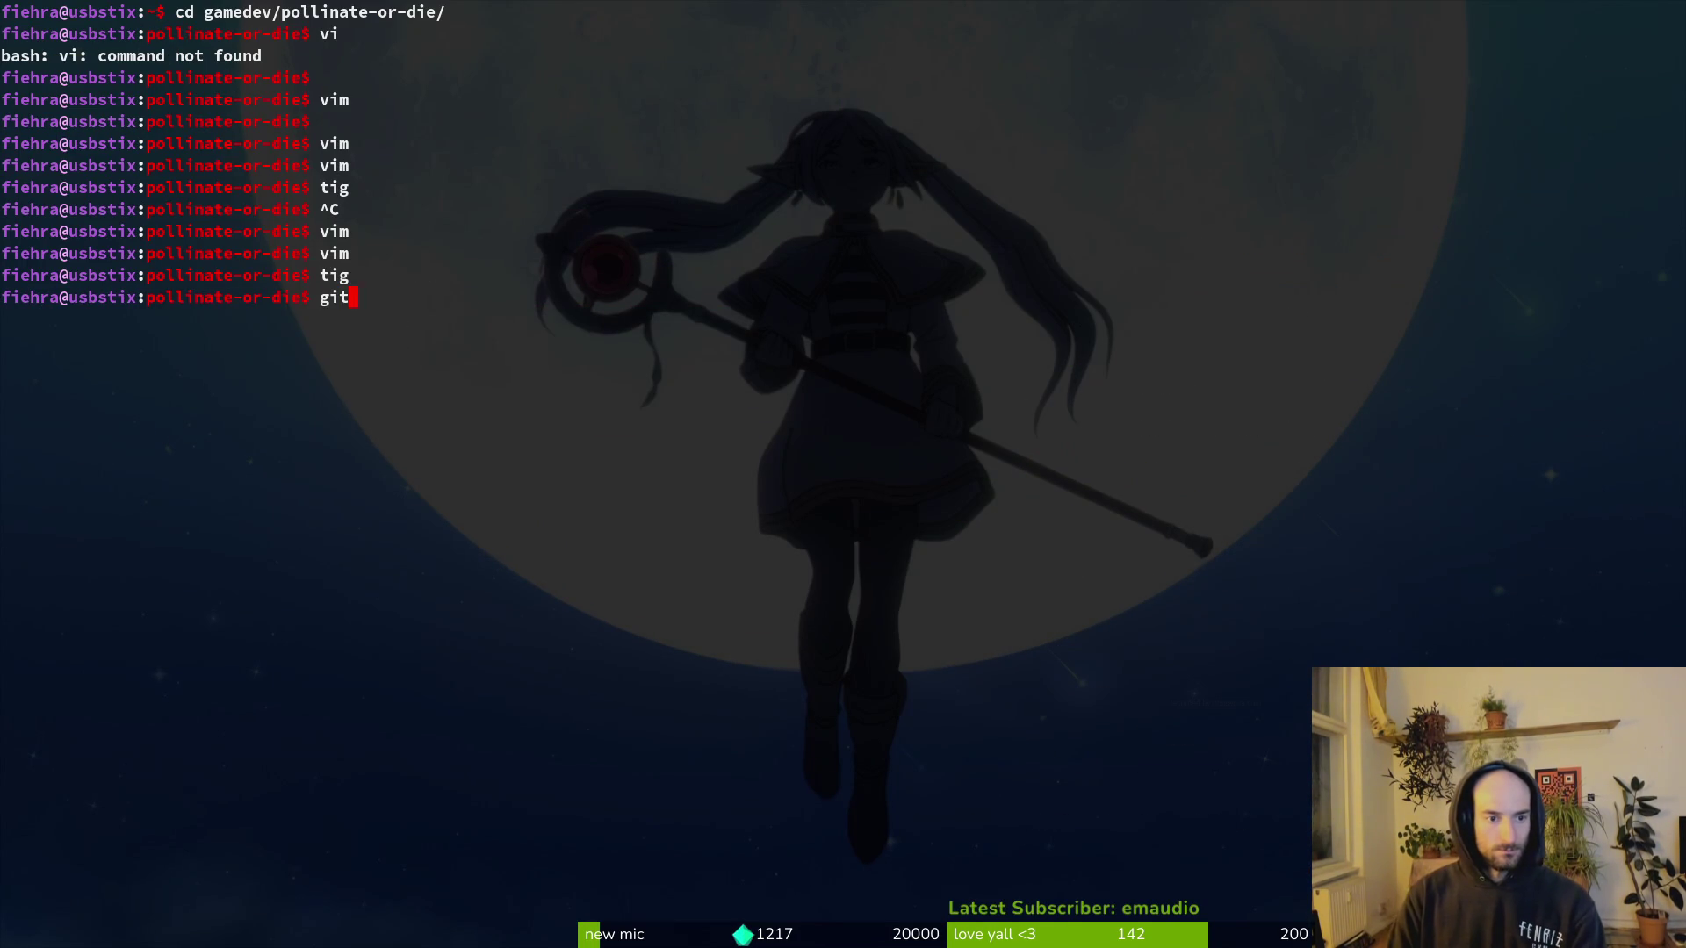
type("\"added")
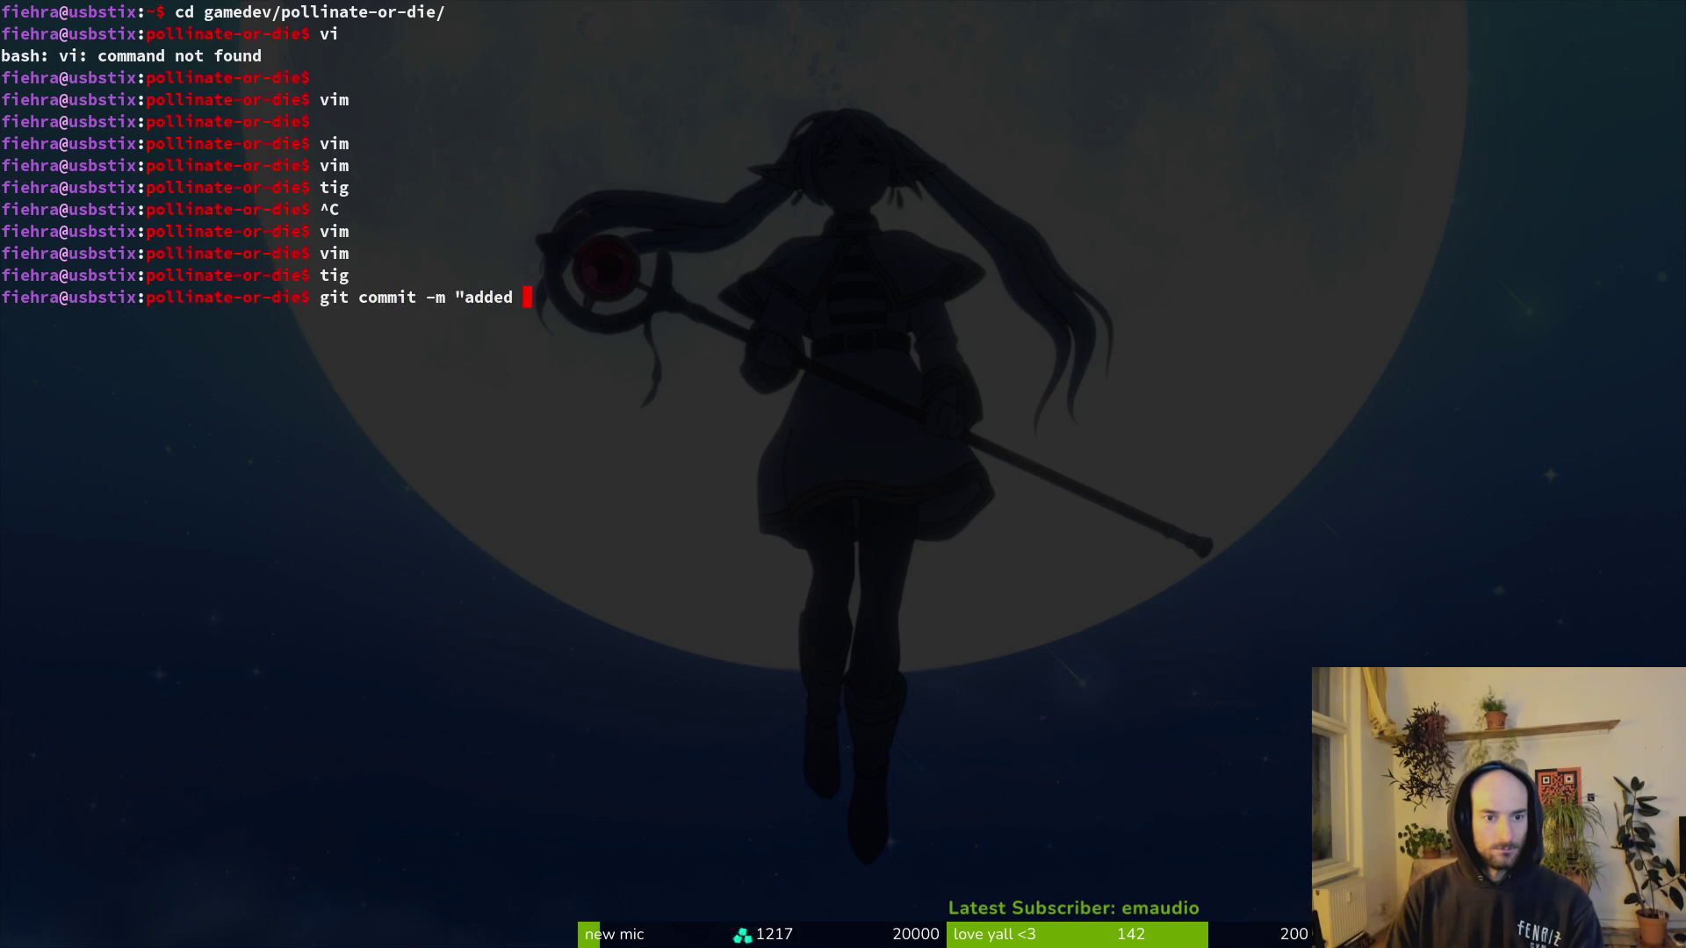
key("BackSpace")
key("BackSpace")
key("BackSpace")
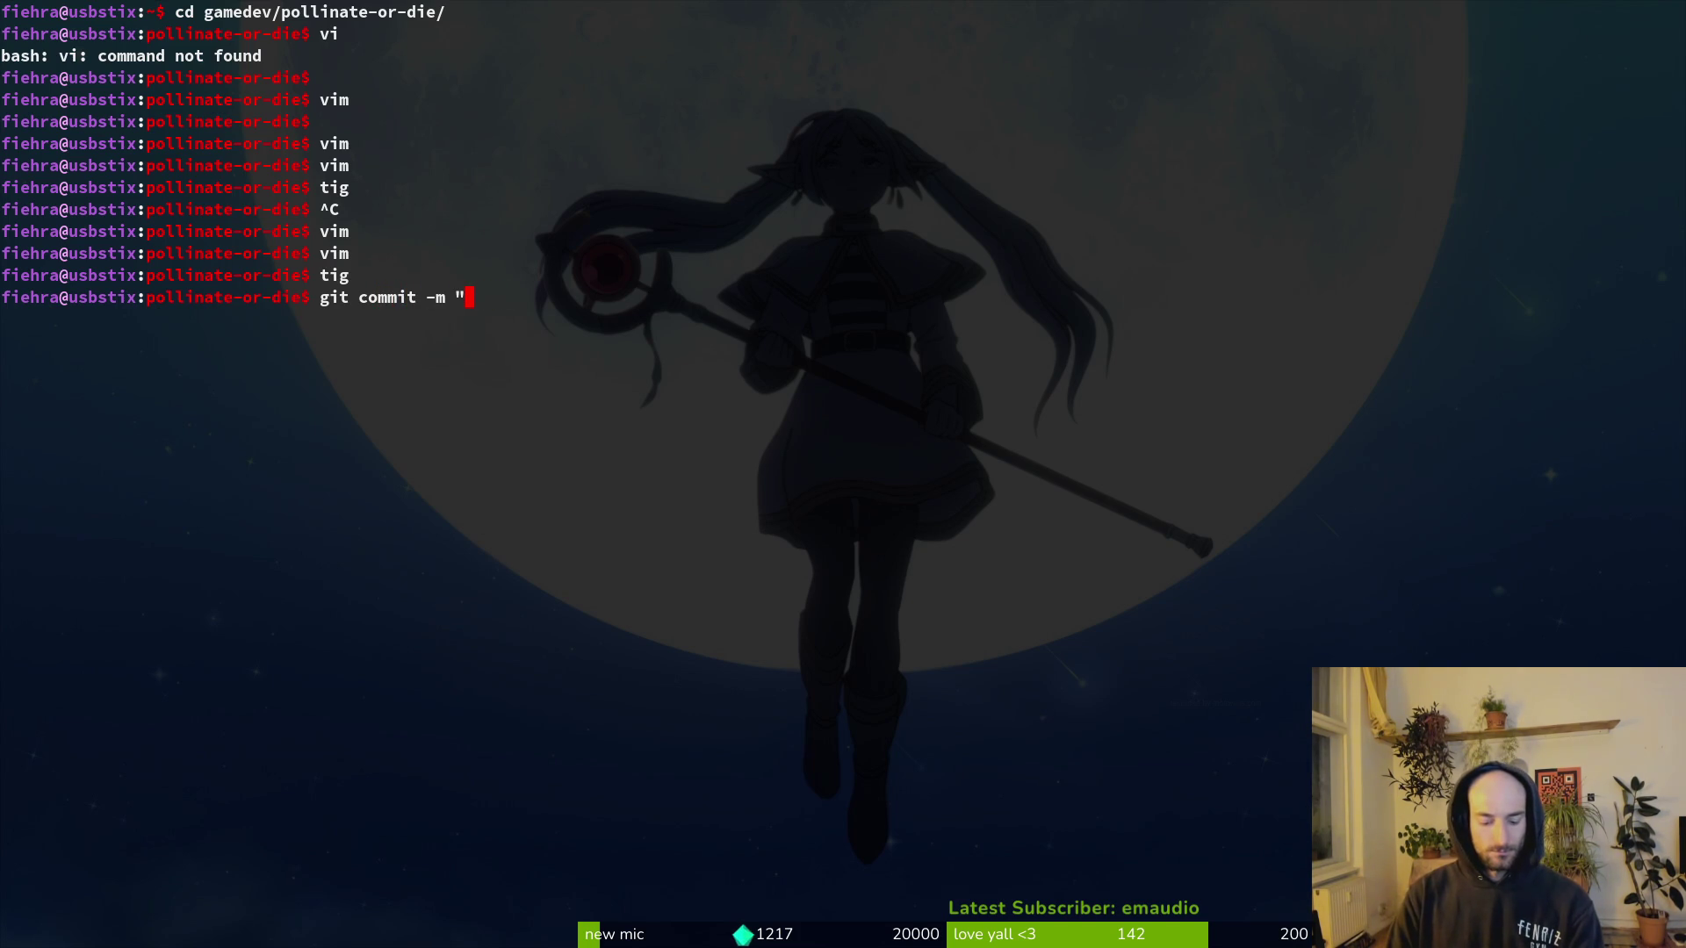
type("added melee re")
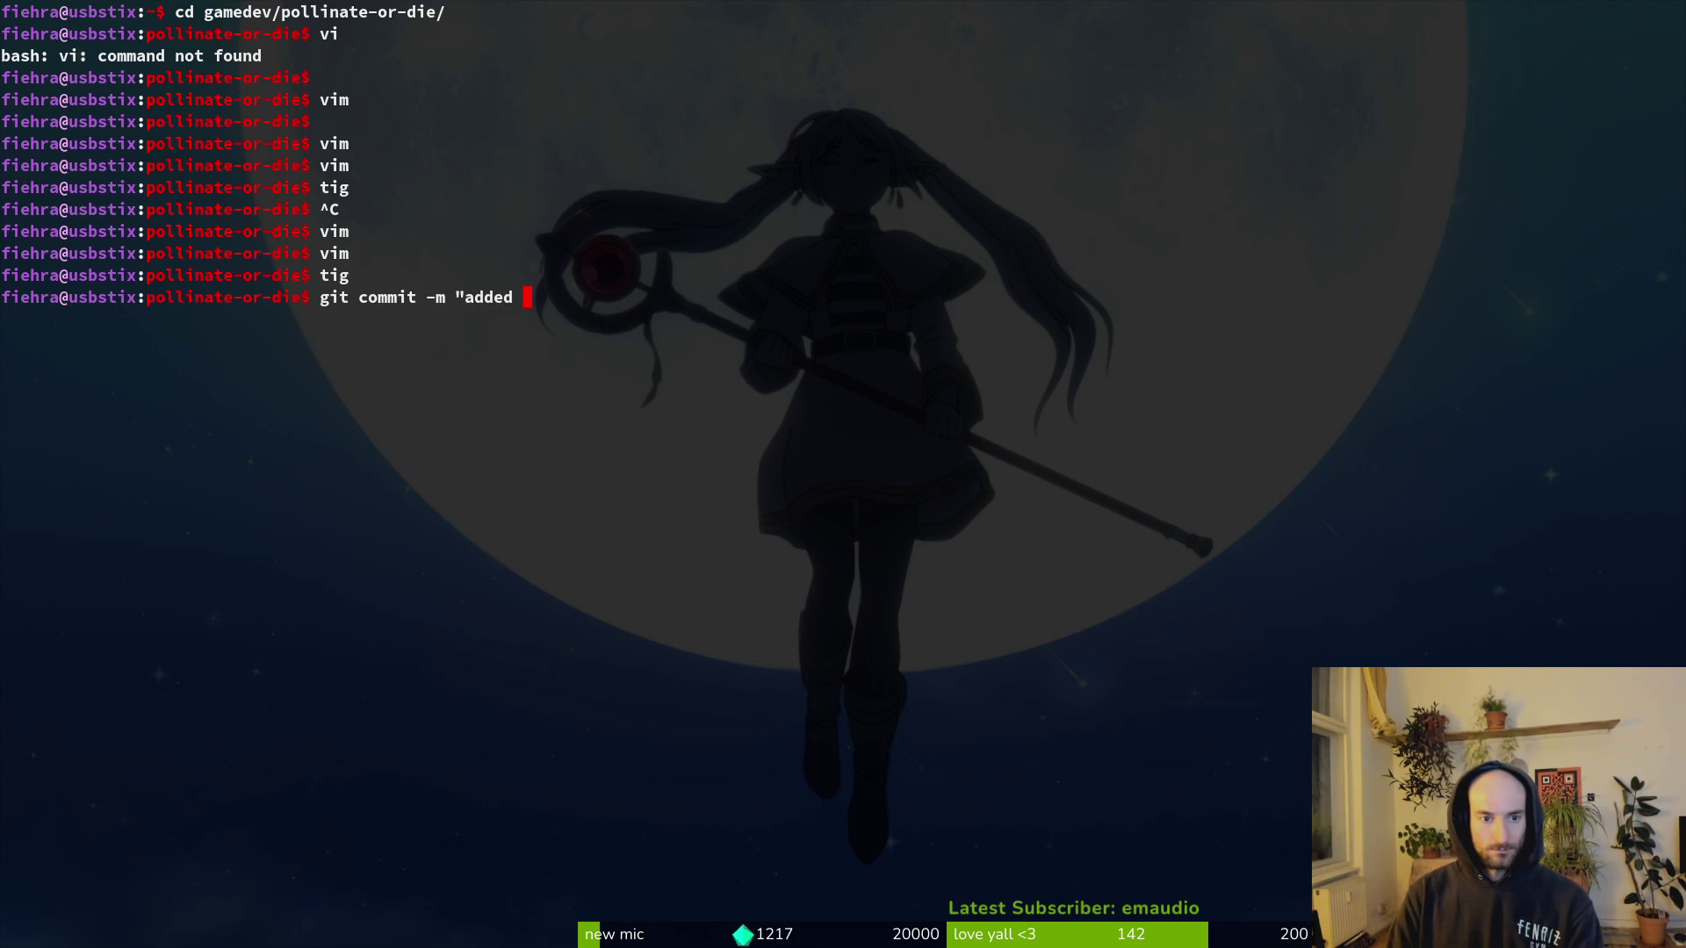
type("nge and ")
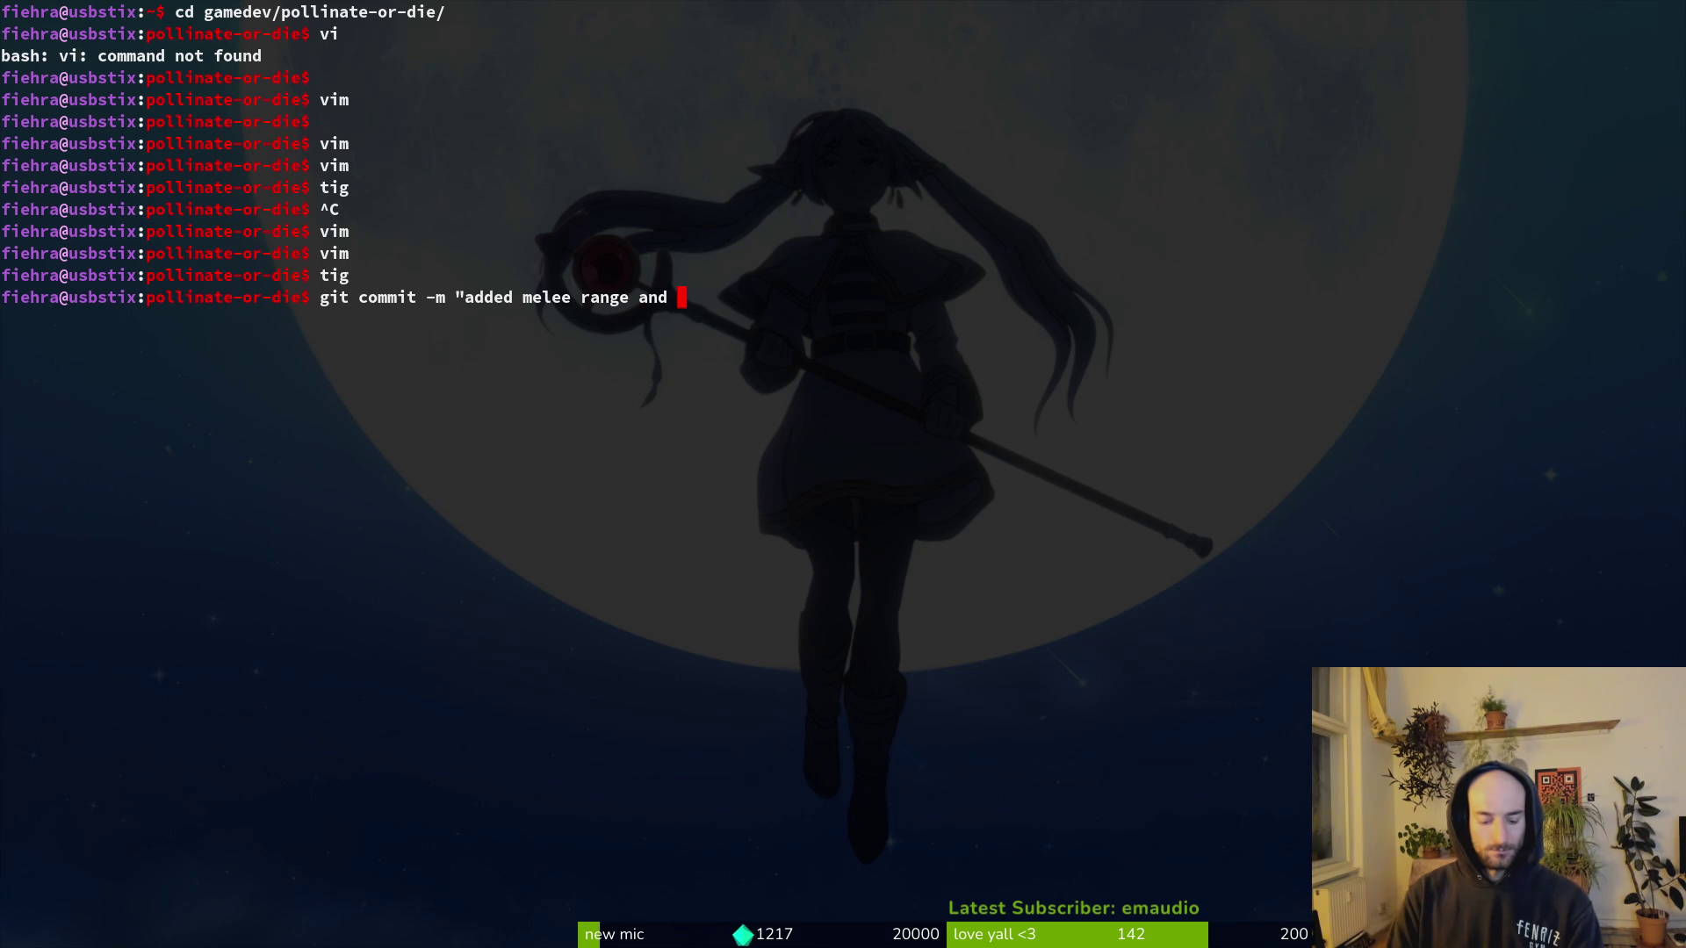
type("hornet nest t")
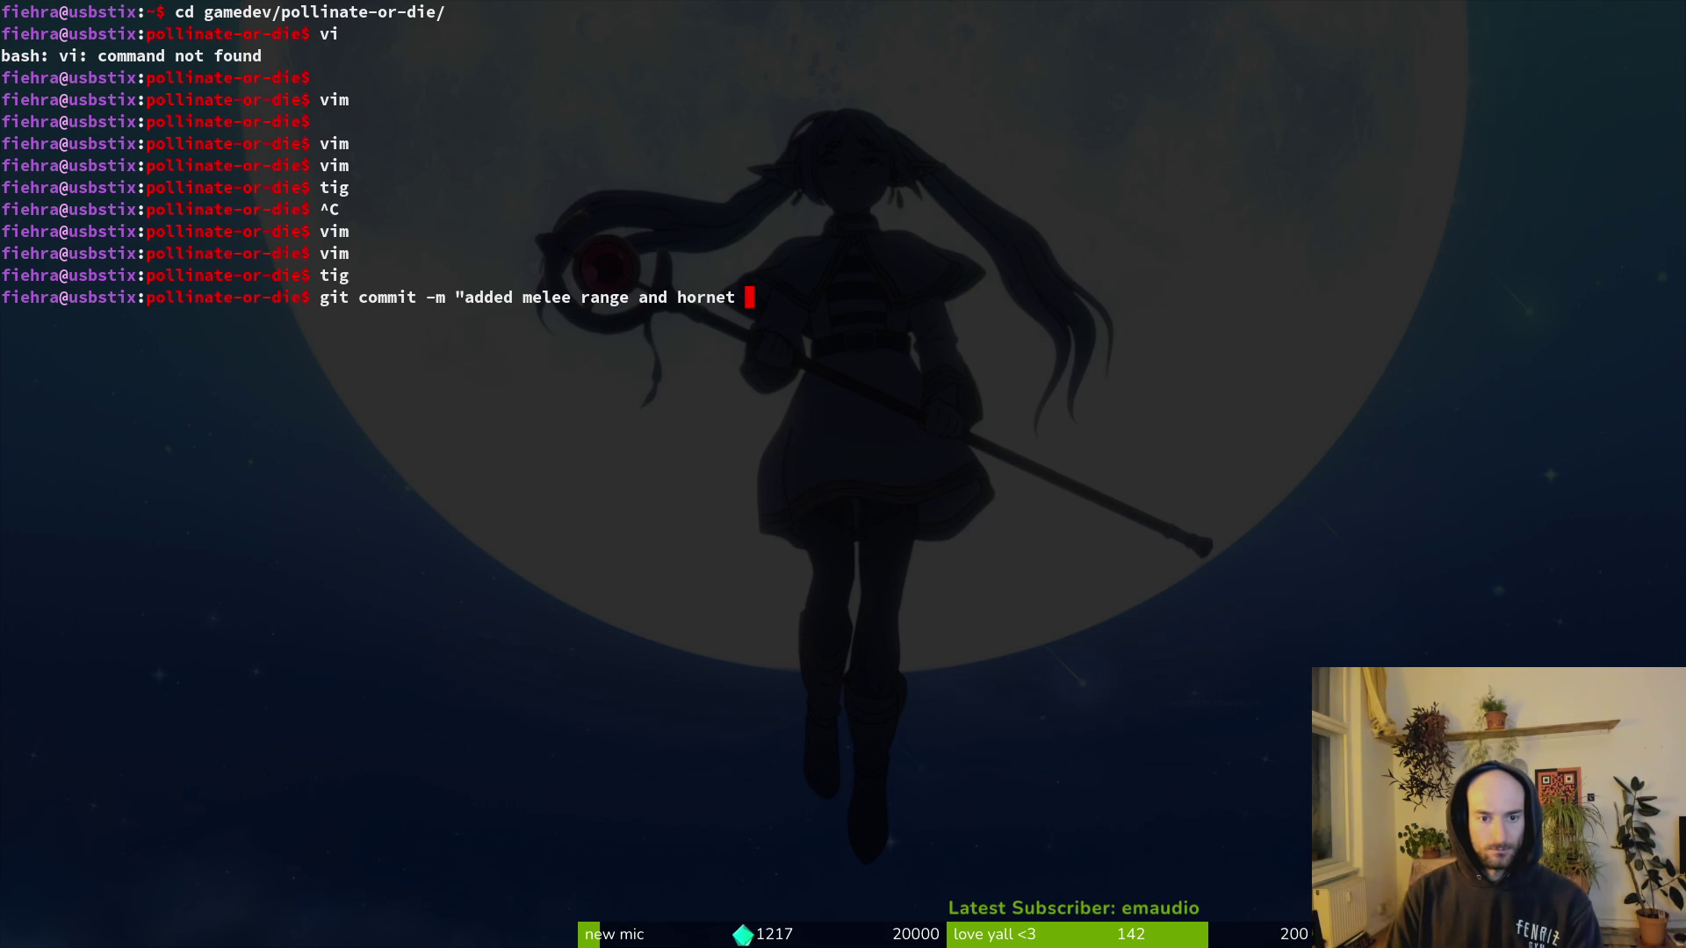
key("BackSpace")
type("o the arena. ")
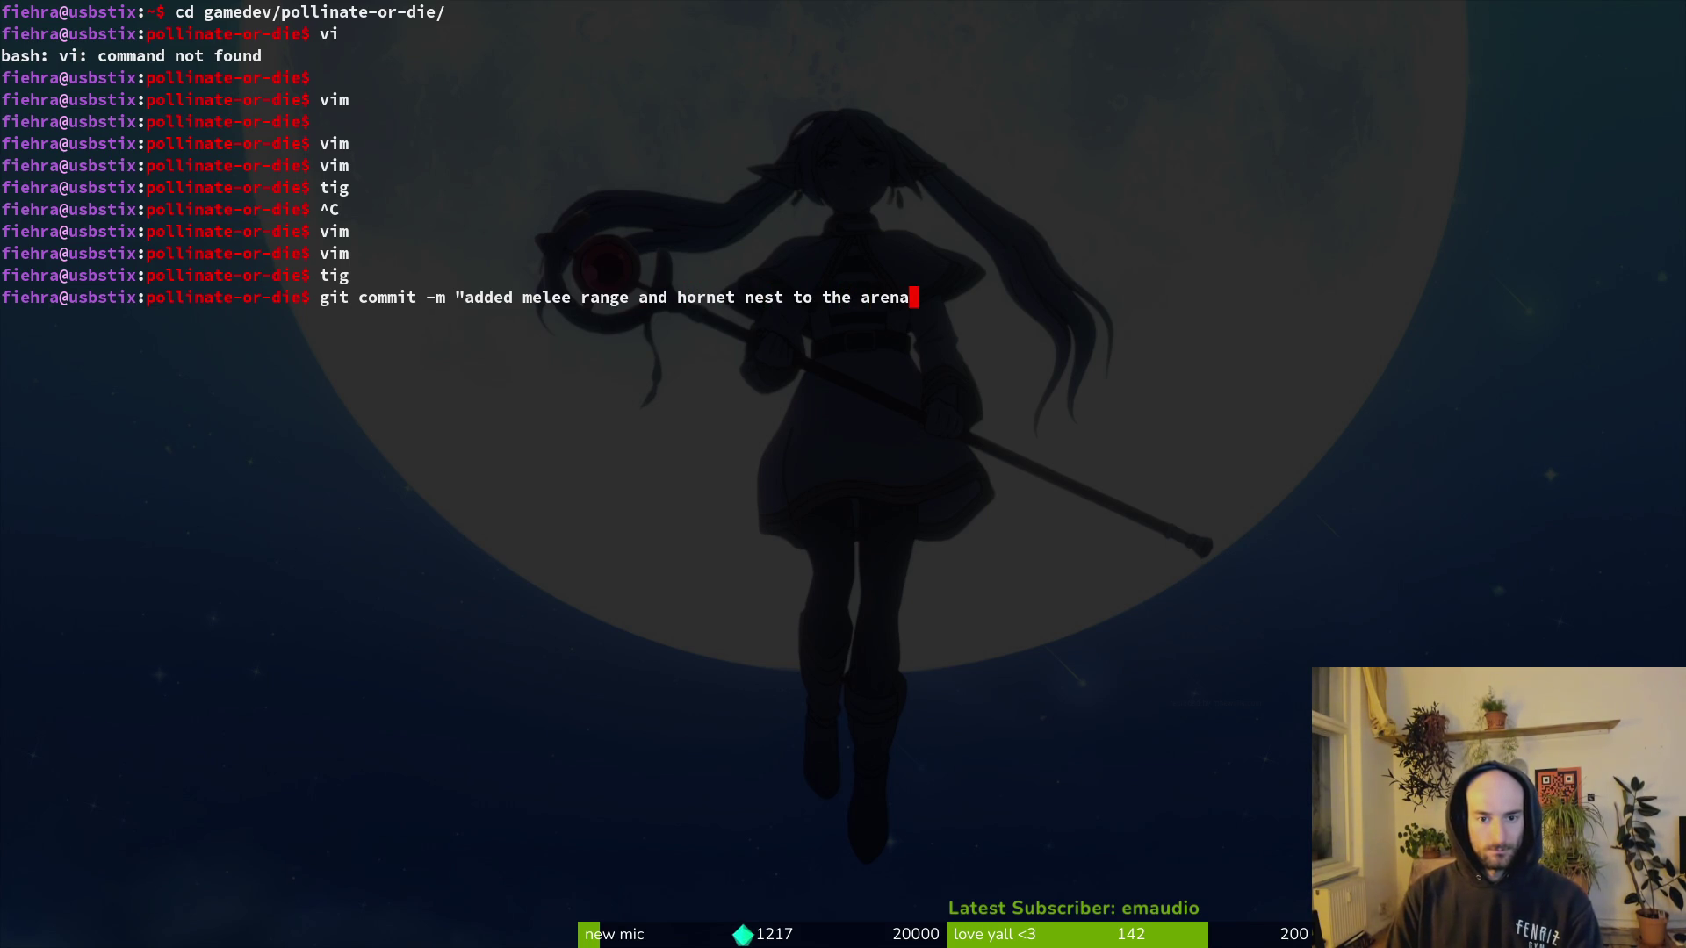
type("improved m")
type("echanics and tmings")
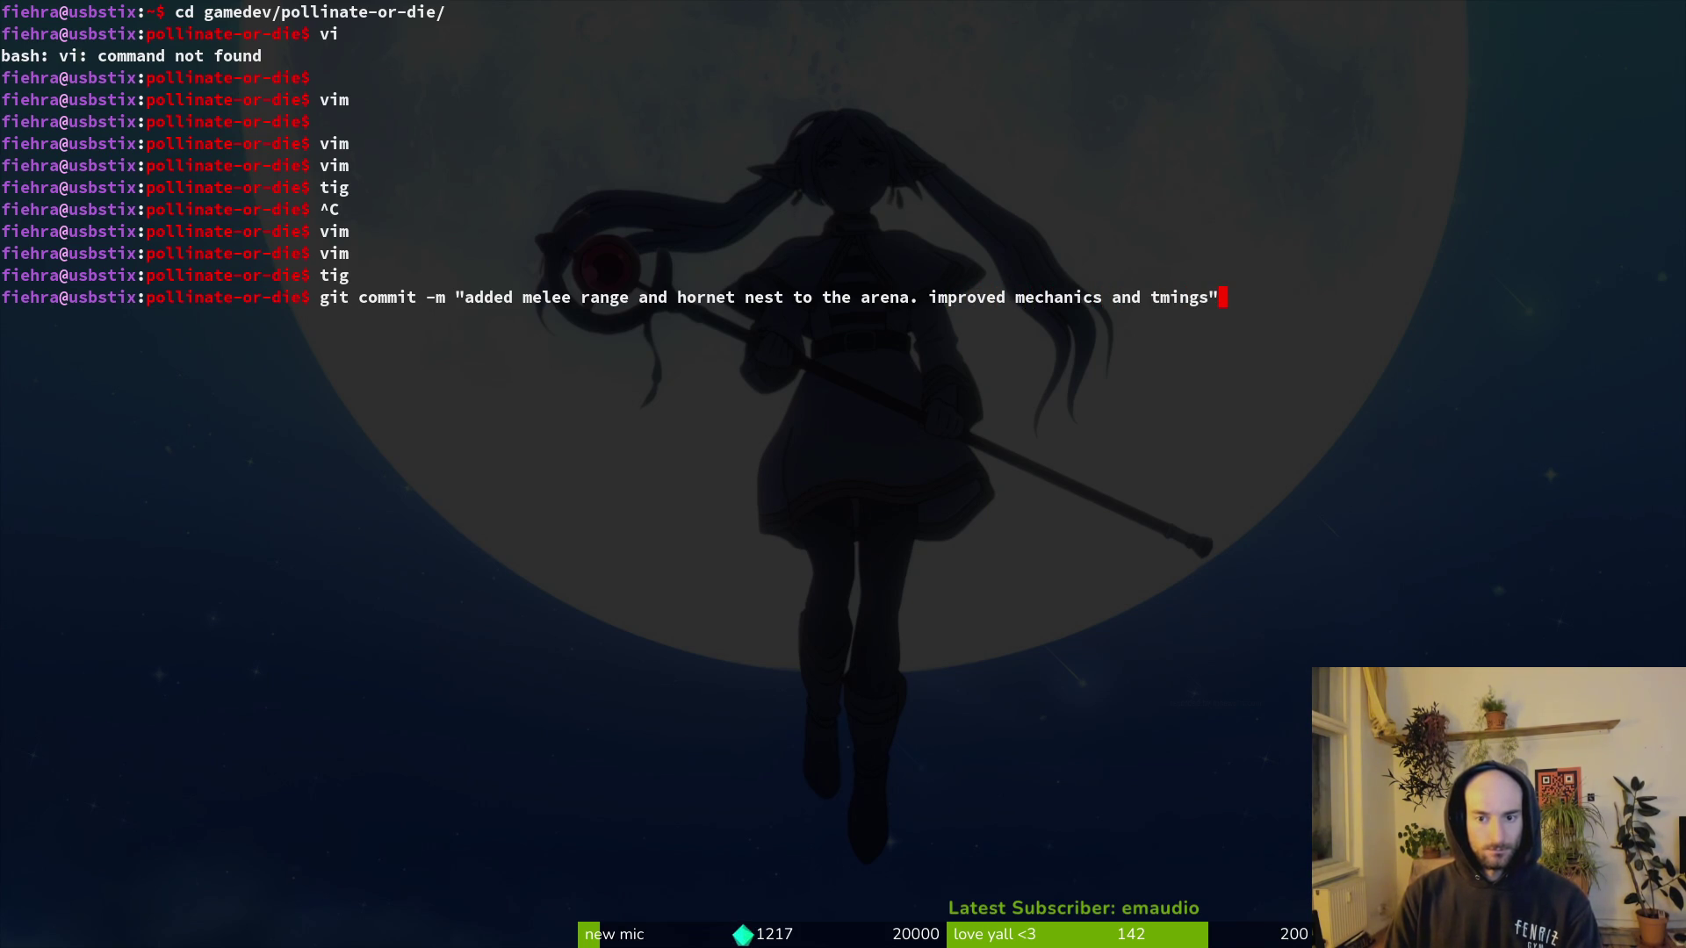
key("Return")
Step: Push the new commit to the development branch with git push
type("git push")
key("Return")
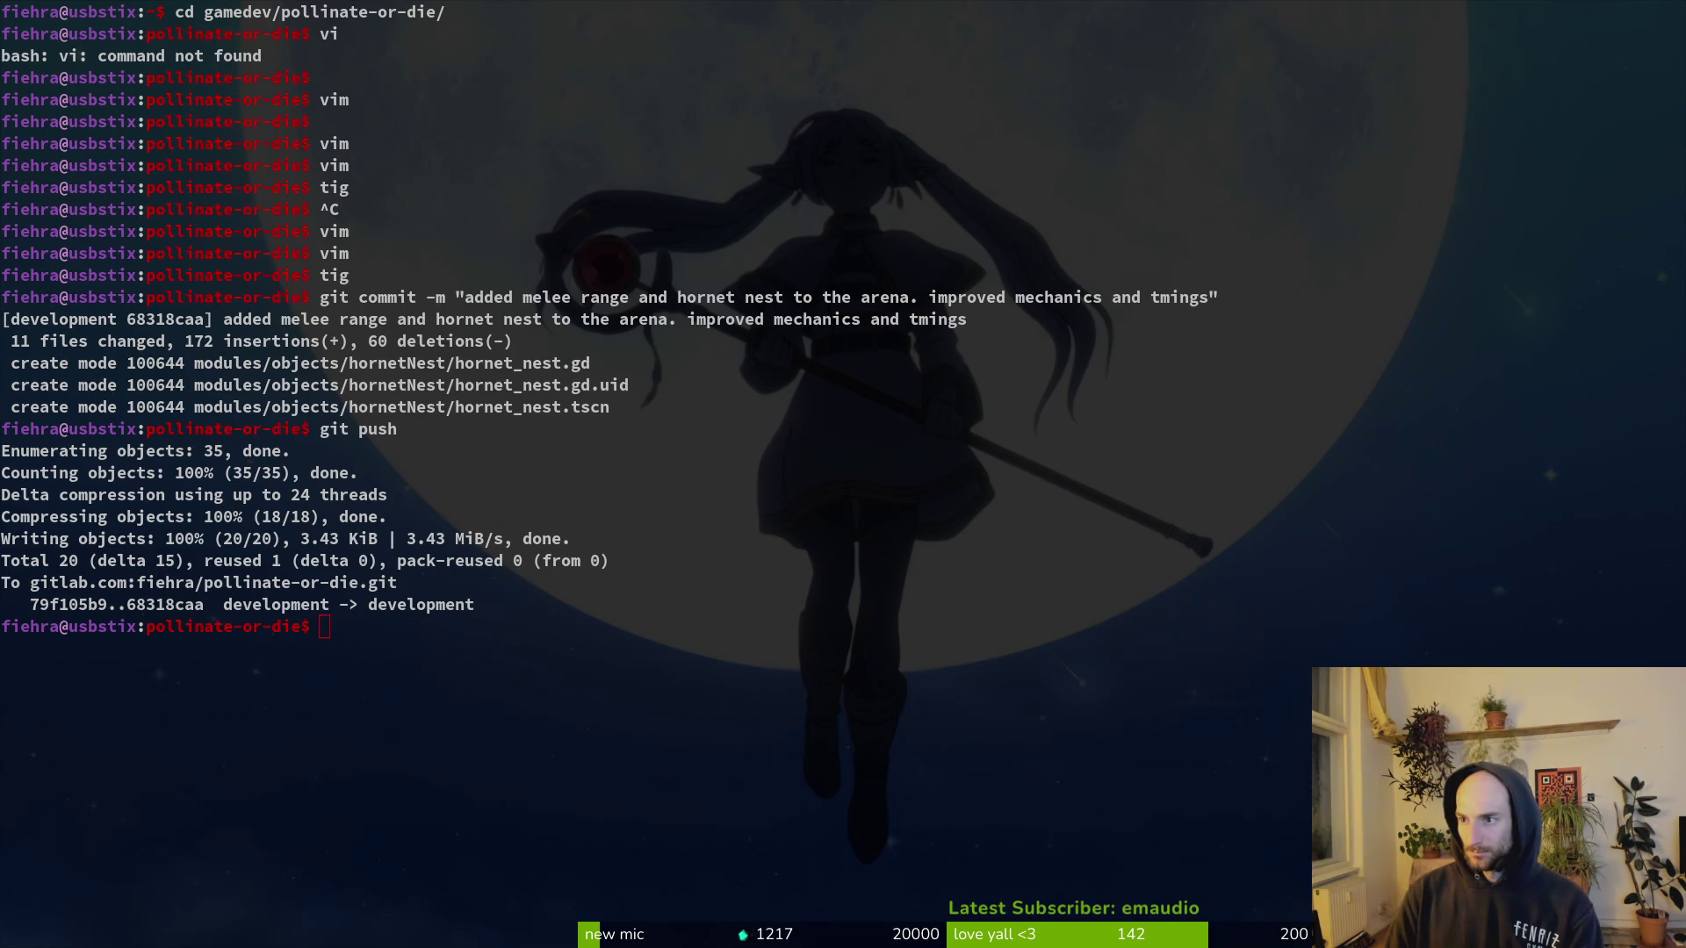
key("alt+Tab")
Step: Open the steam nextfest demo (forest area) milestone from the project's milestones
mouse_move(211, 340)
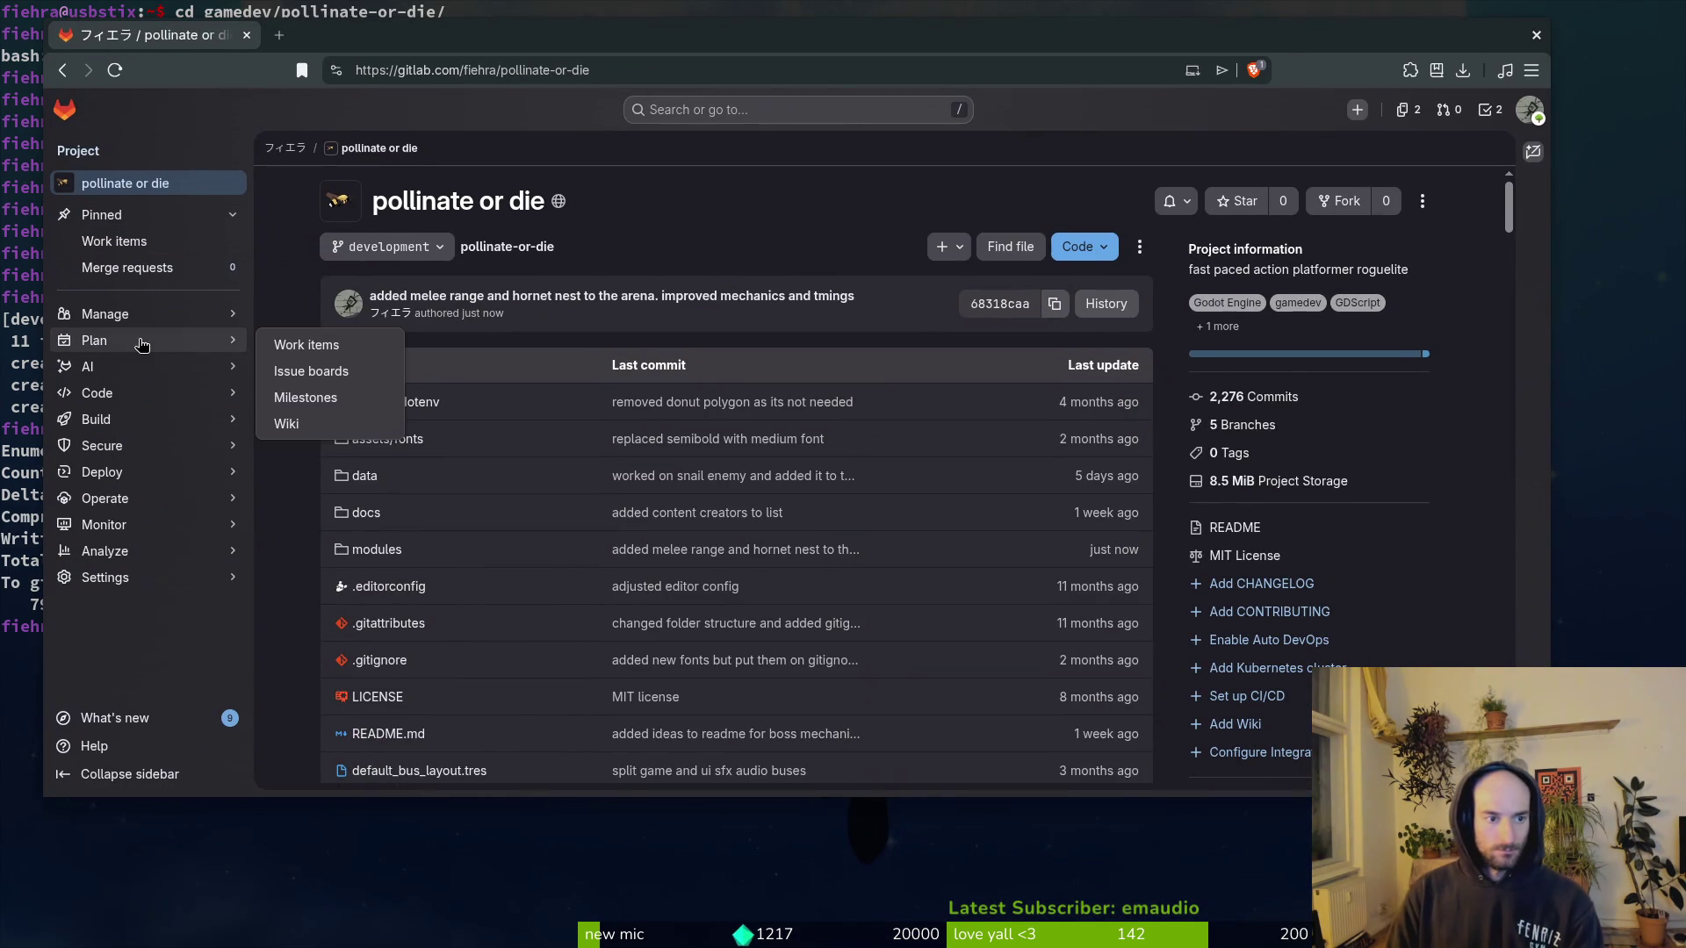
left_click(329, 396)
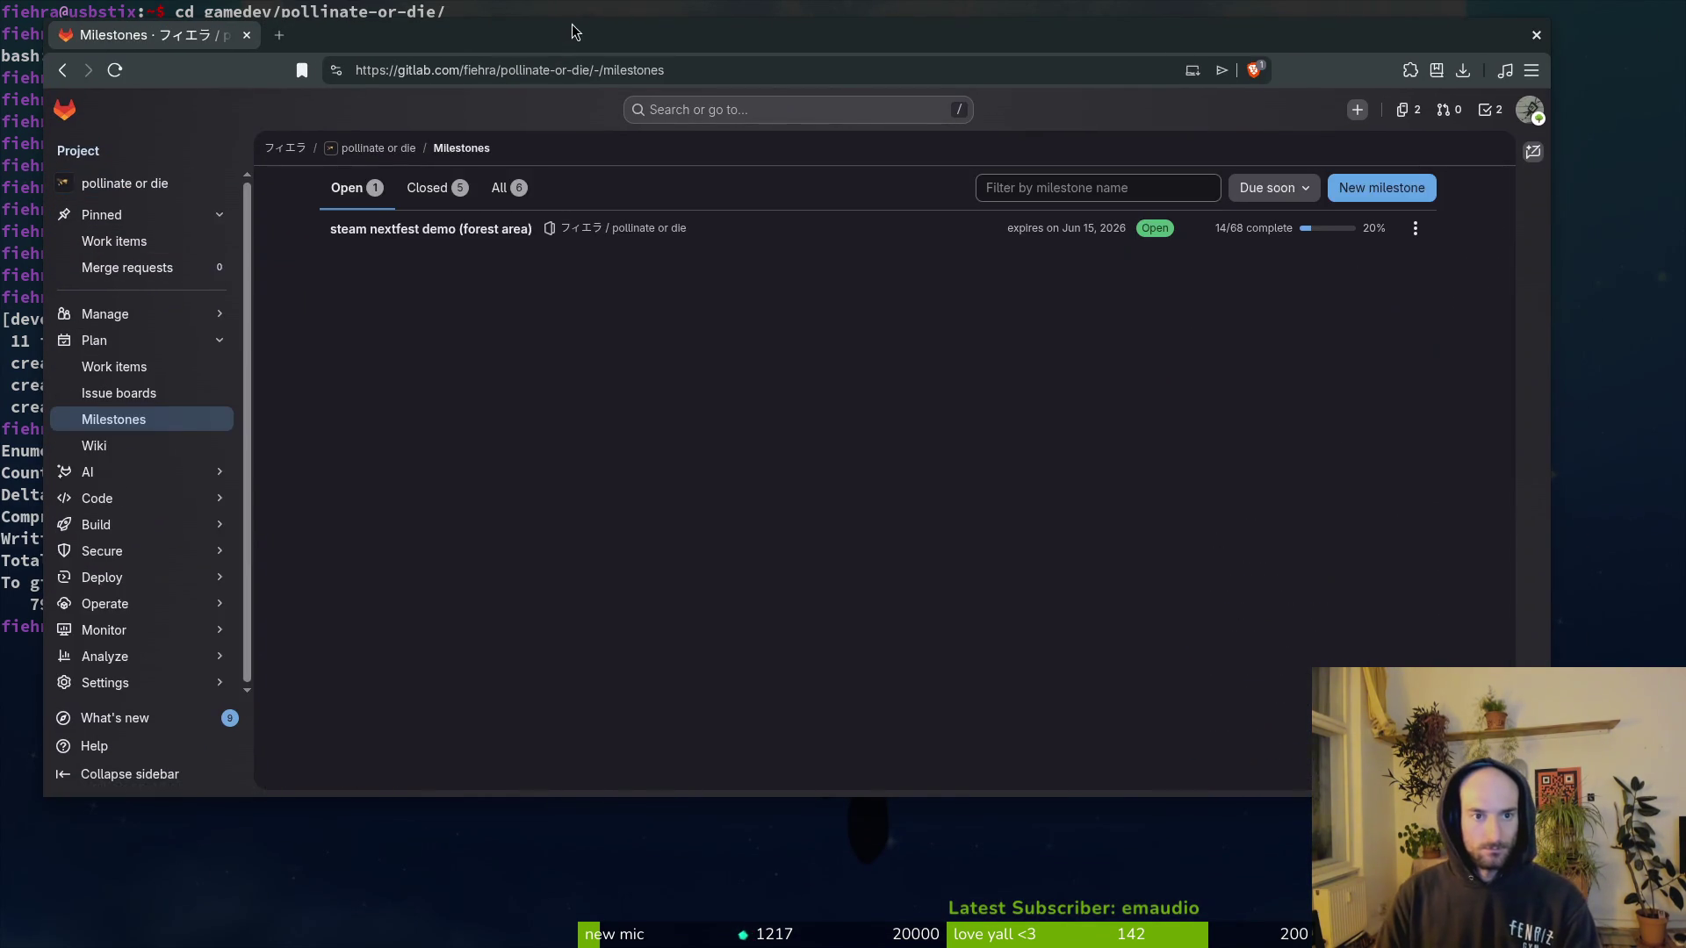
left_click_drag(555, 31, 607, 74)
left_click(527, 277)
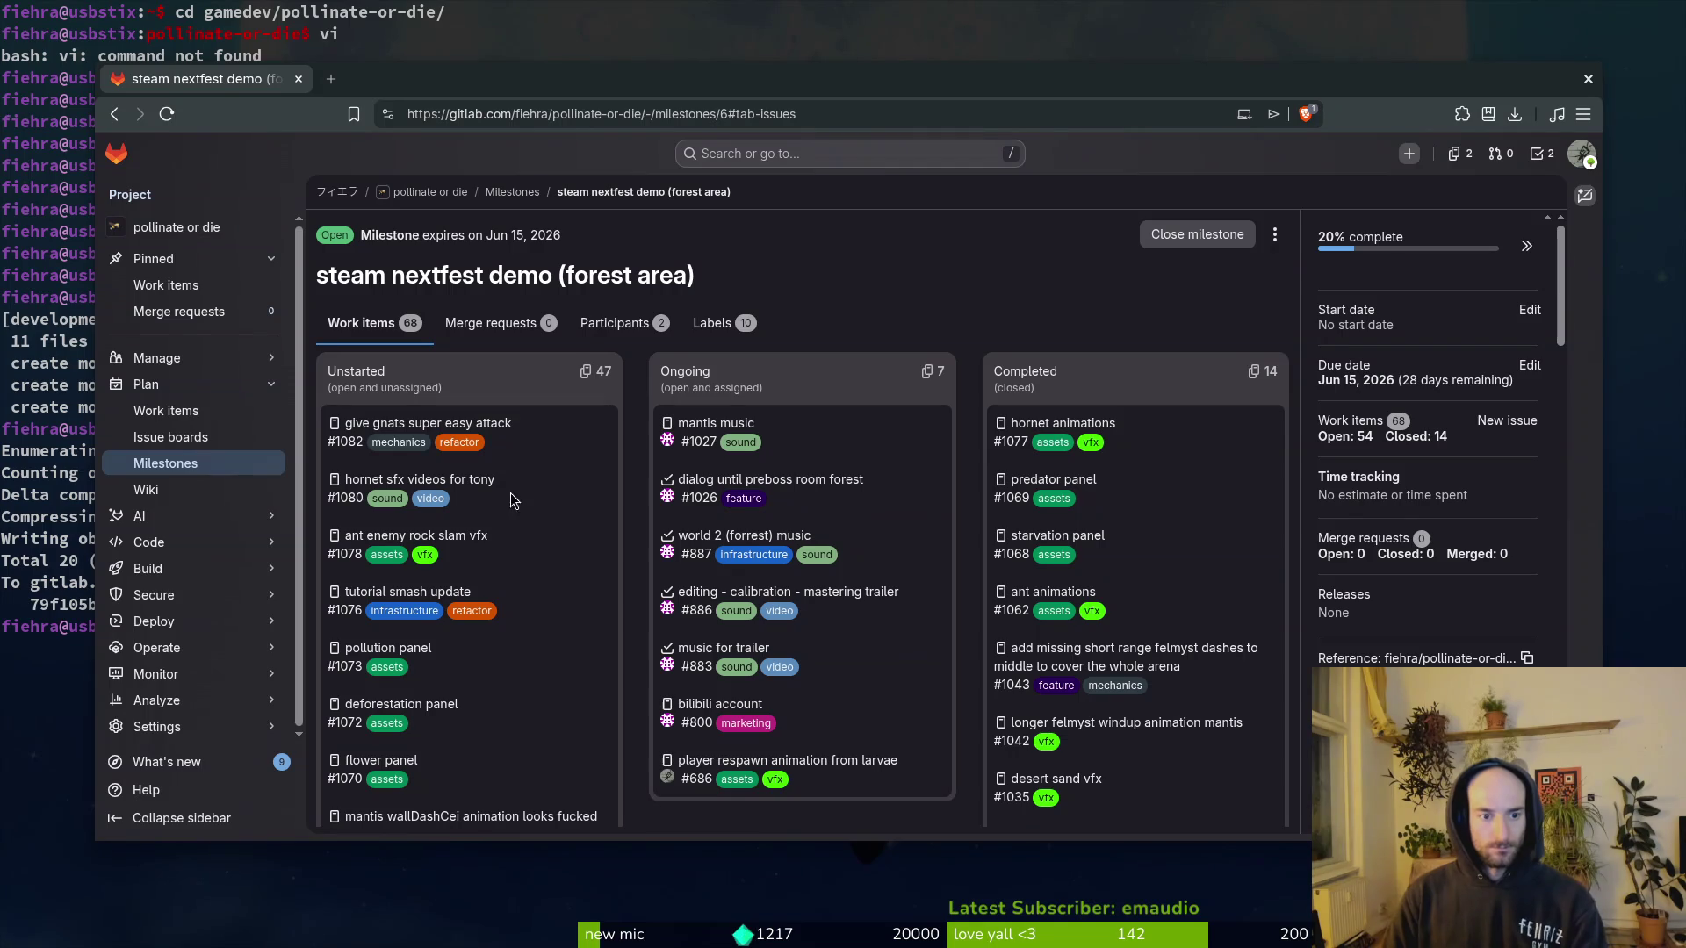
Step: Close the 'hornet sfx videos for tony' issue in its own tab, then return to the terminal
middle_click(457, 484)
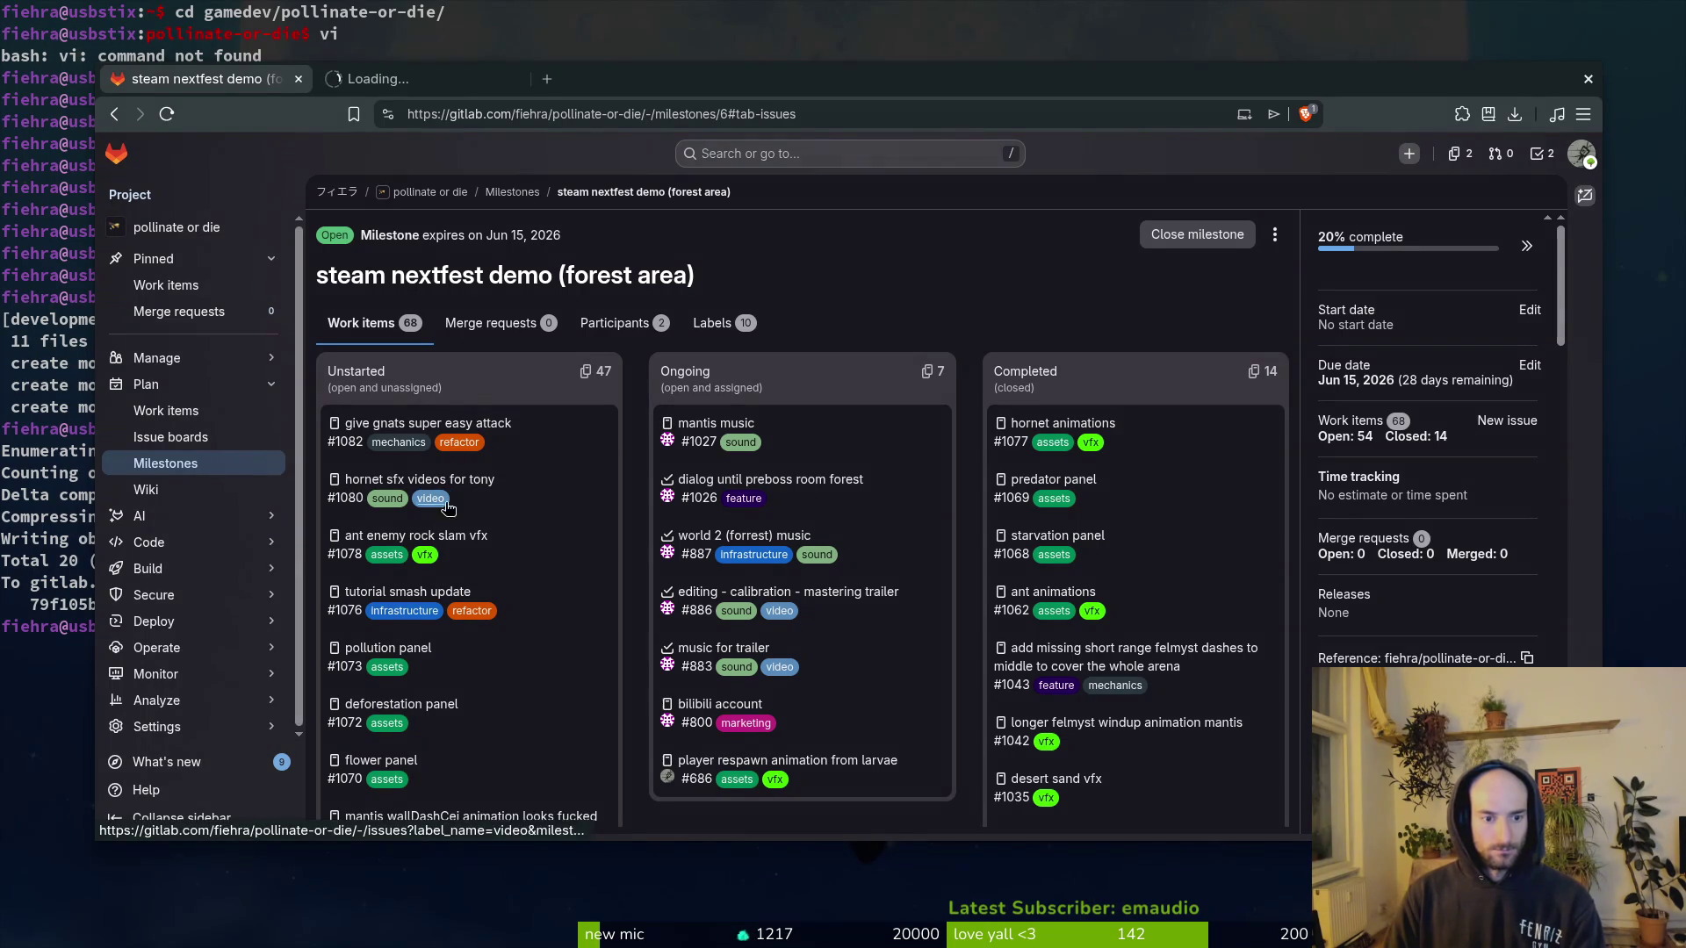
left_click(417, 78)
scroll(828, 500, "down", 3)
left_click(506, 791)
left_click(515, 80)
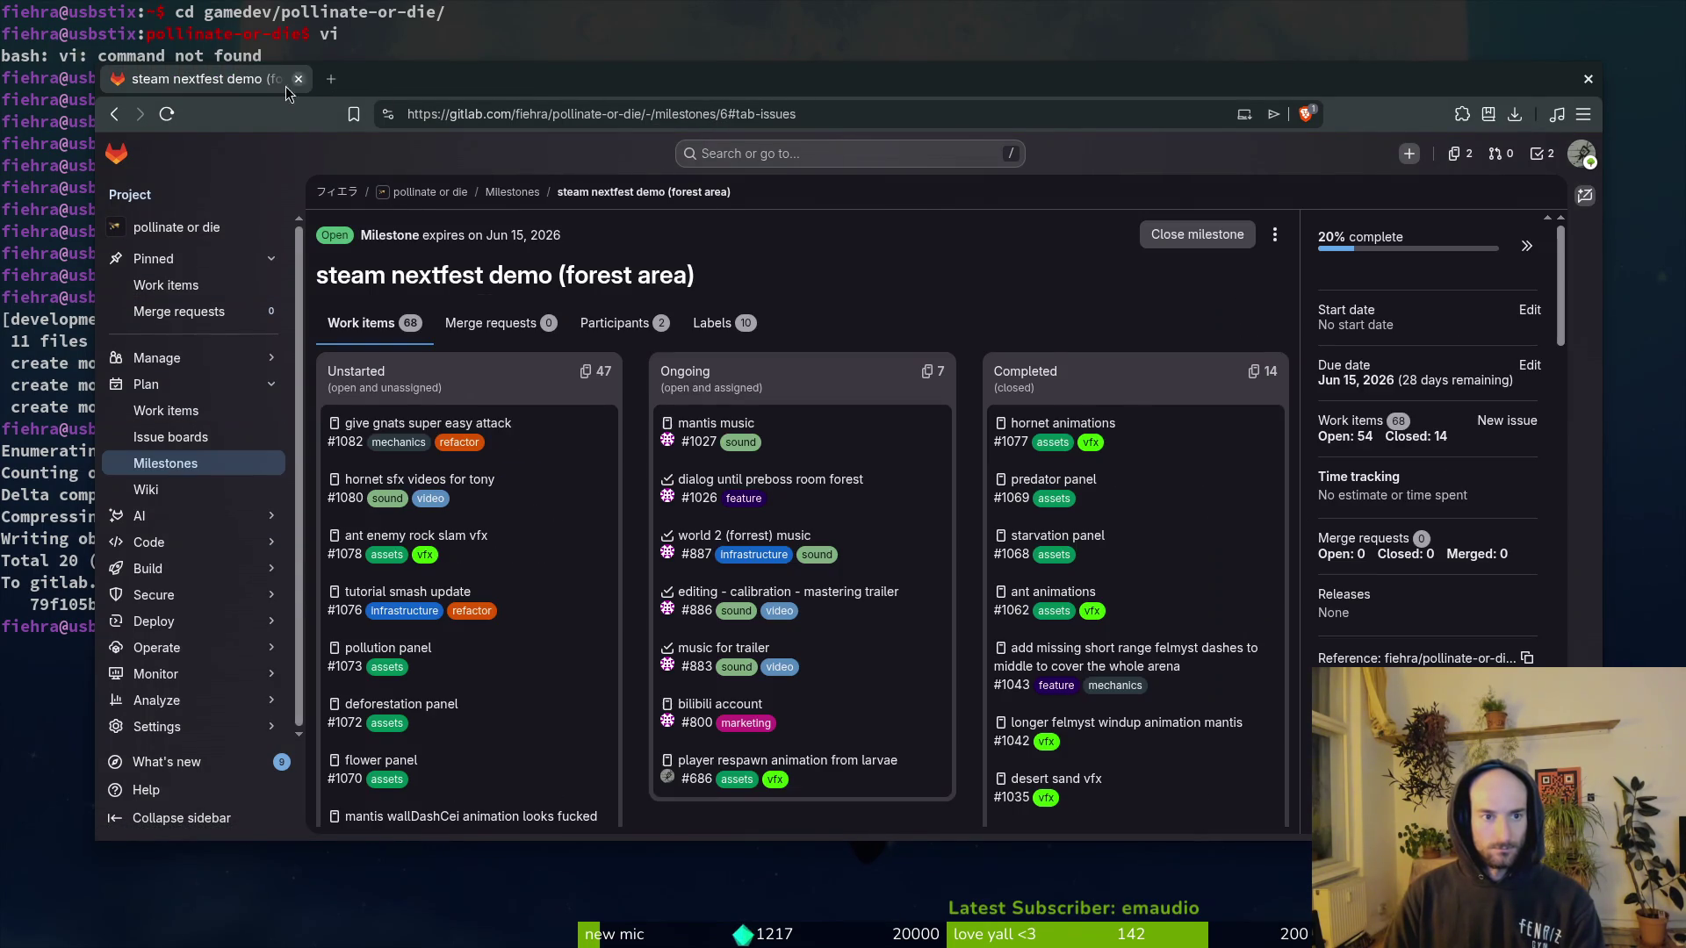
scroll(572, 675, "down", 2)
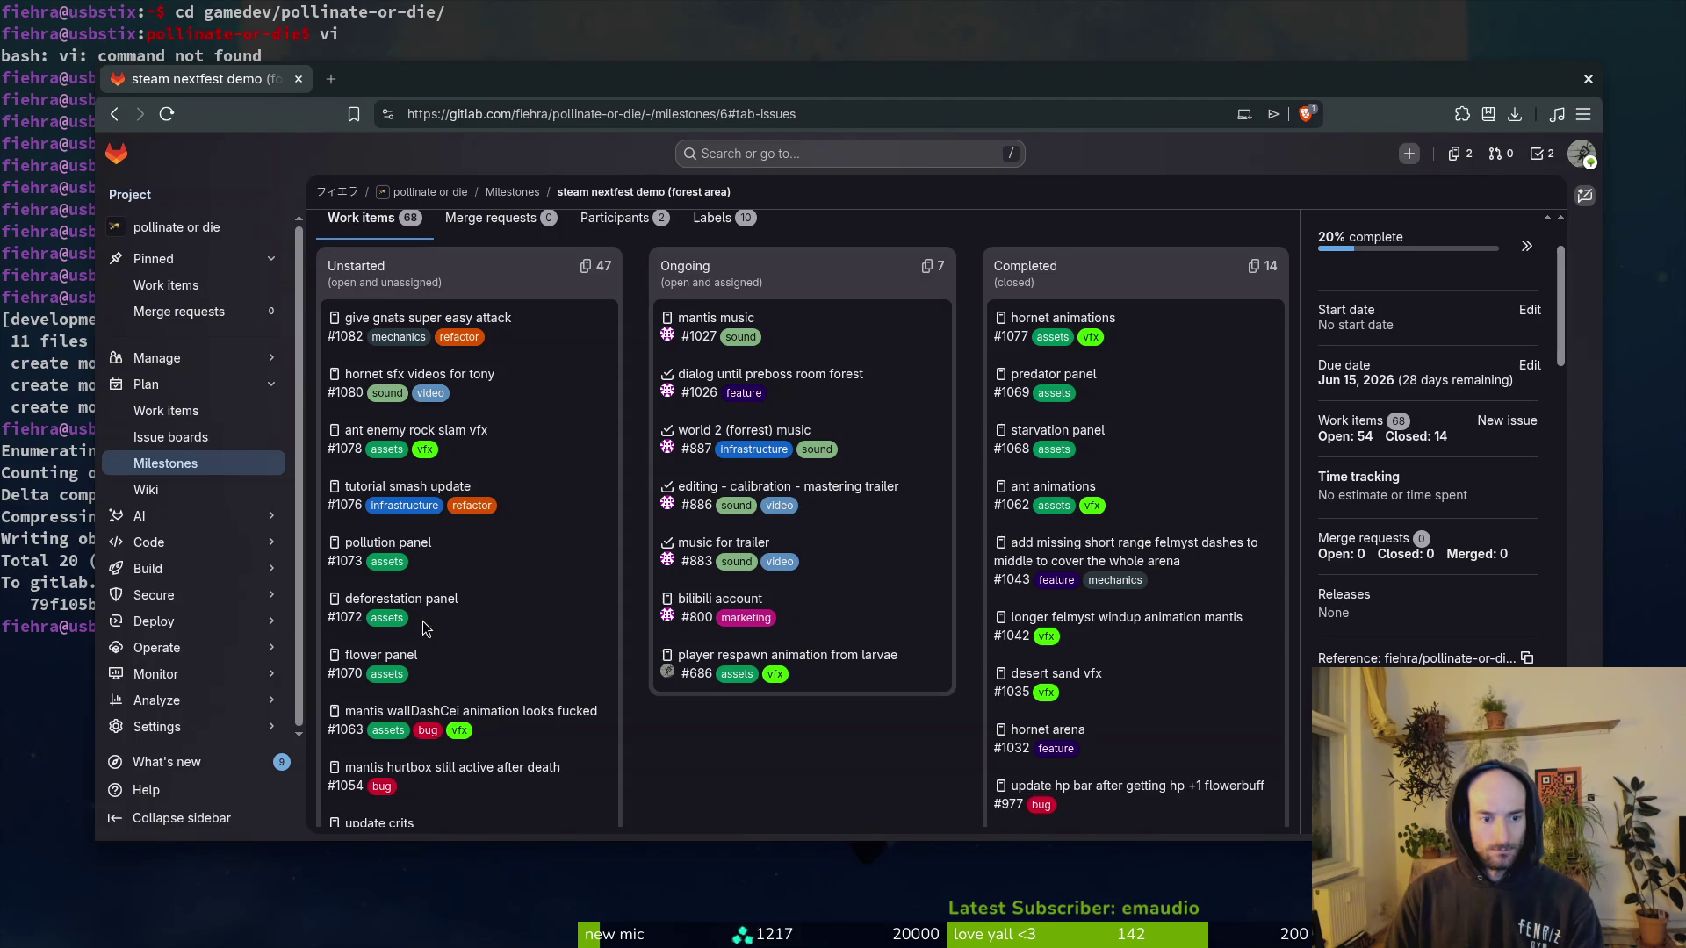
scroll(491, 612, "down", 2)
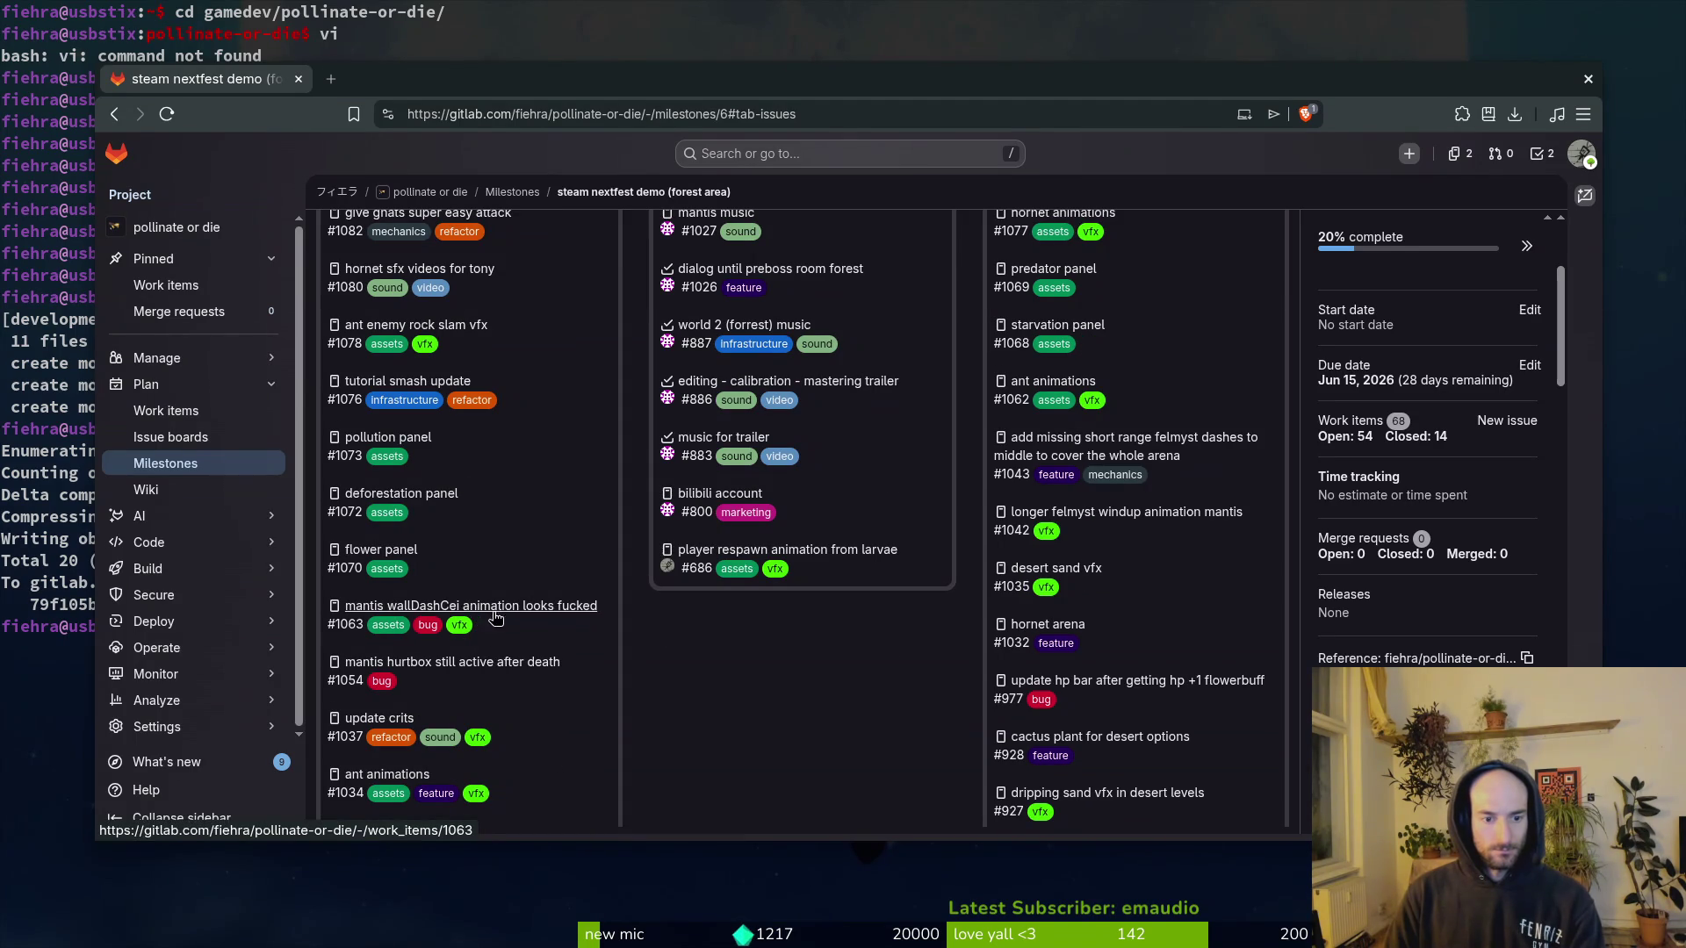
left_click(34, 693)
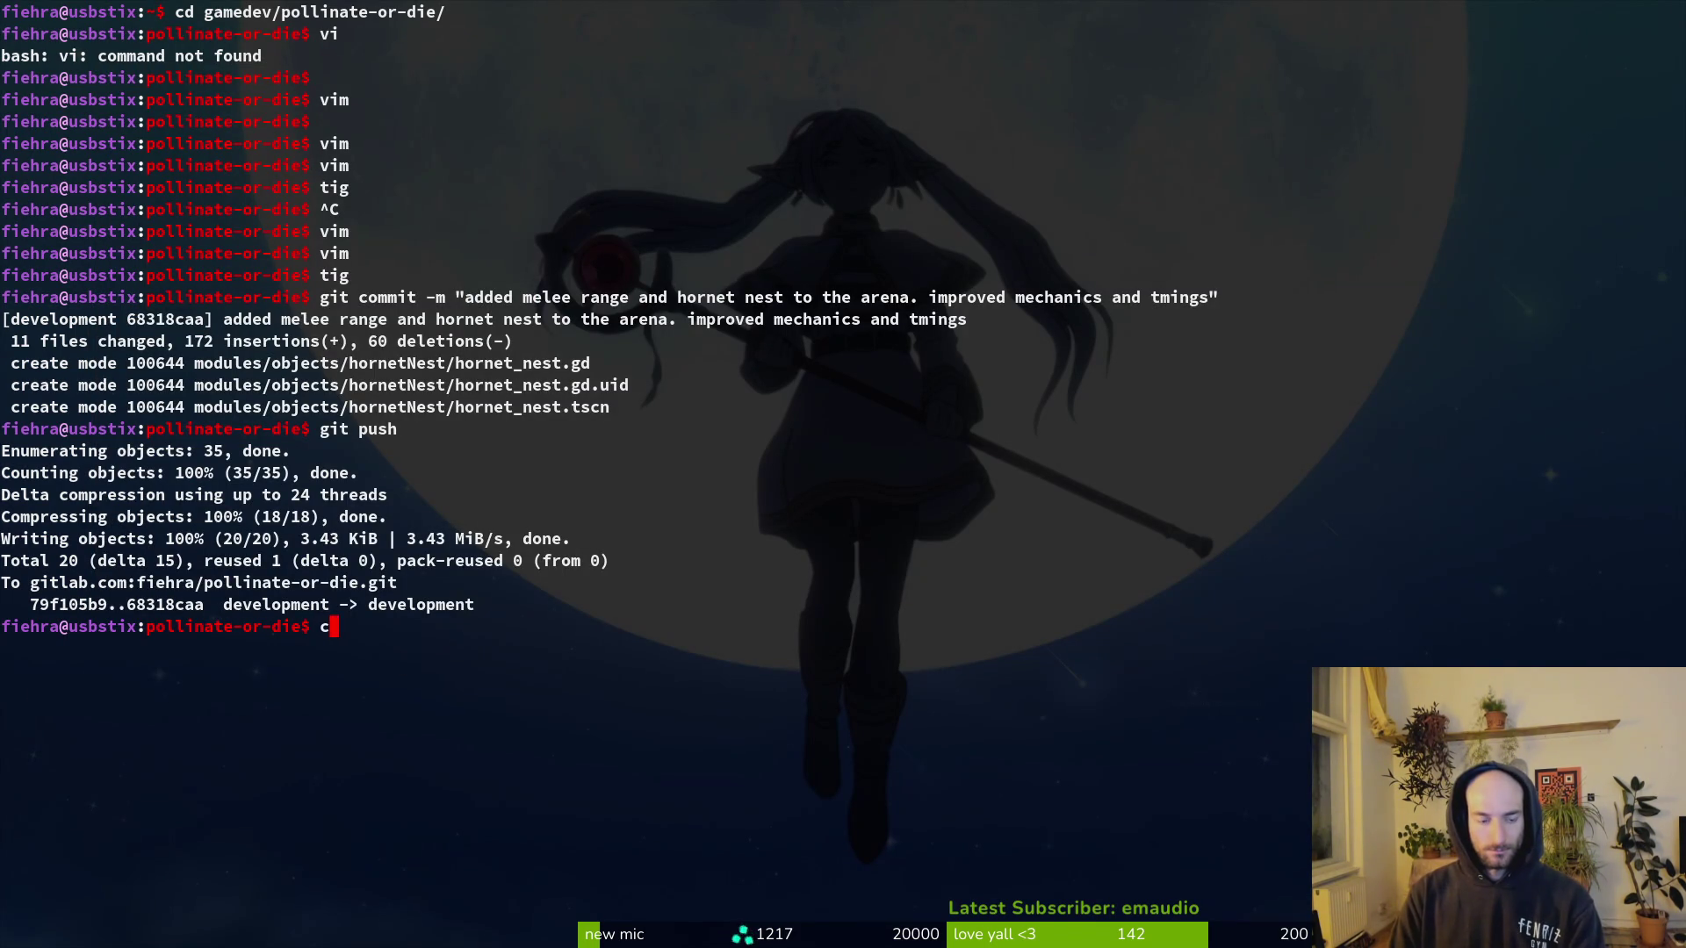
Step: Clear the terminal and discard the uncommitted waspNest.tscn changes in tig status
type("lear")
key("Return")
type("ig status")
key("Return")
key("Down")
key("Down")
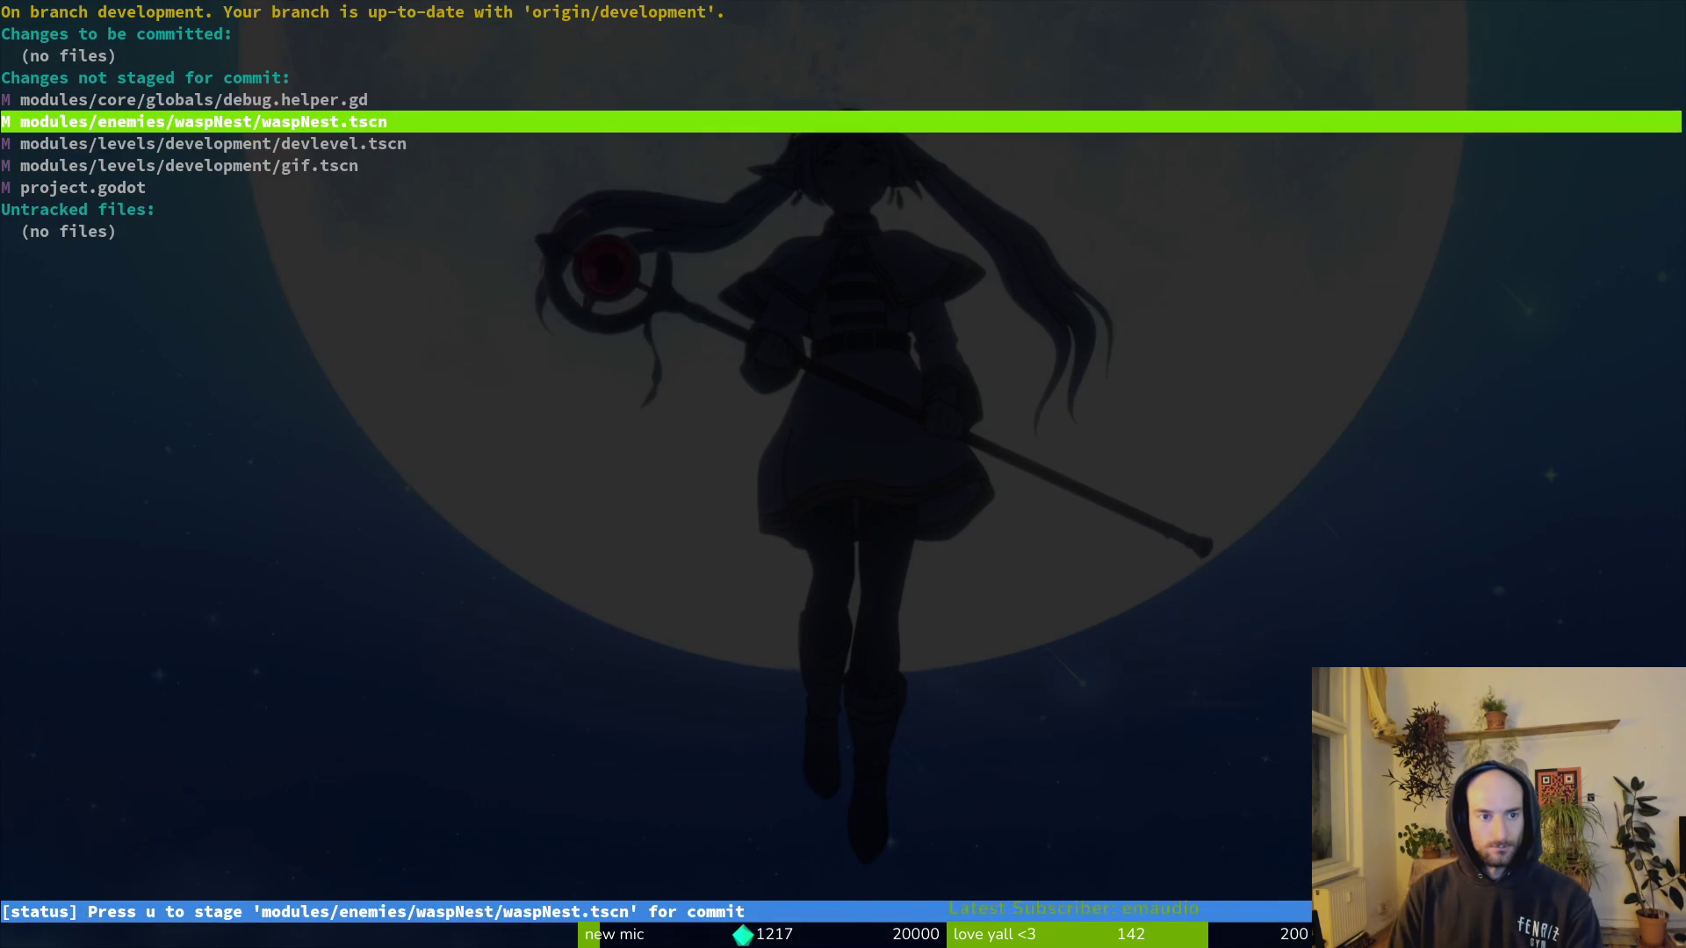
key("Down")
key("Return")
key("Up")
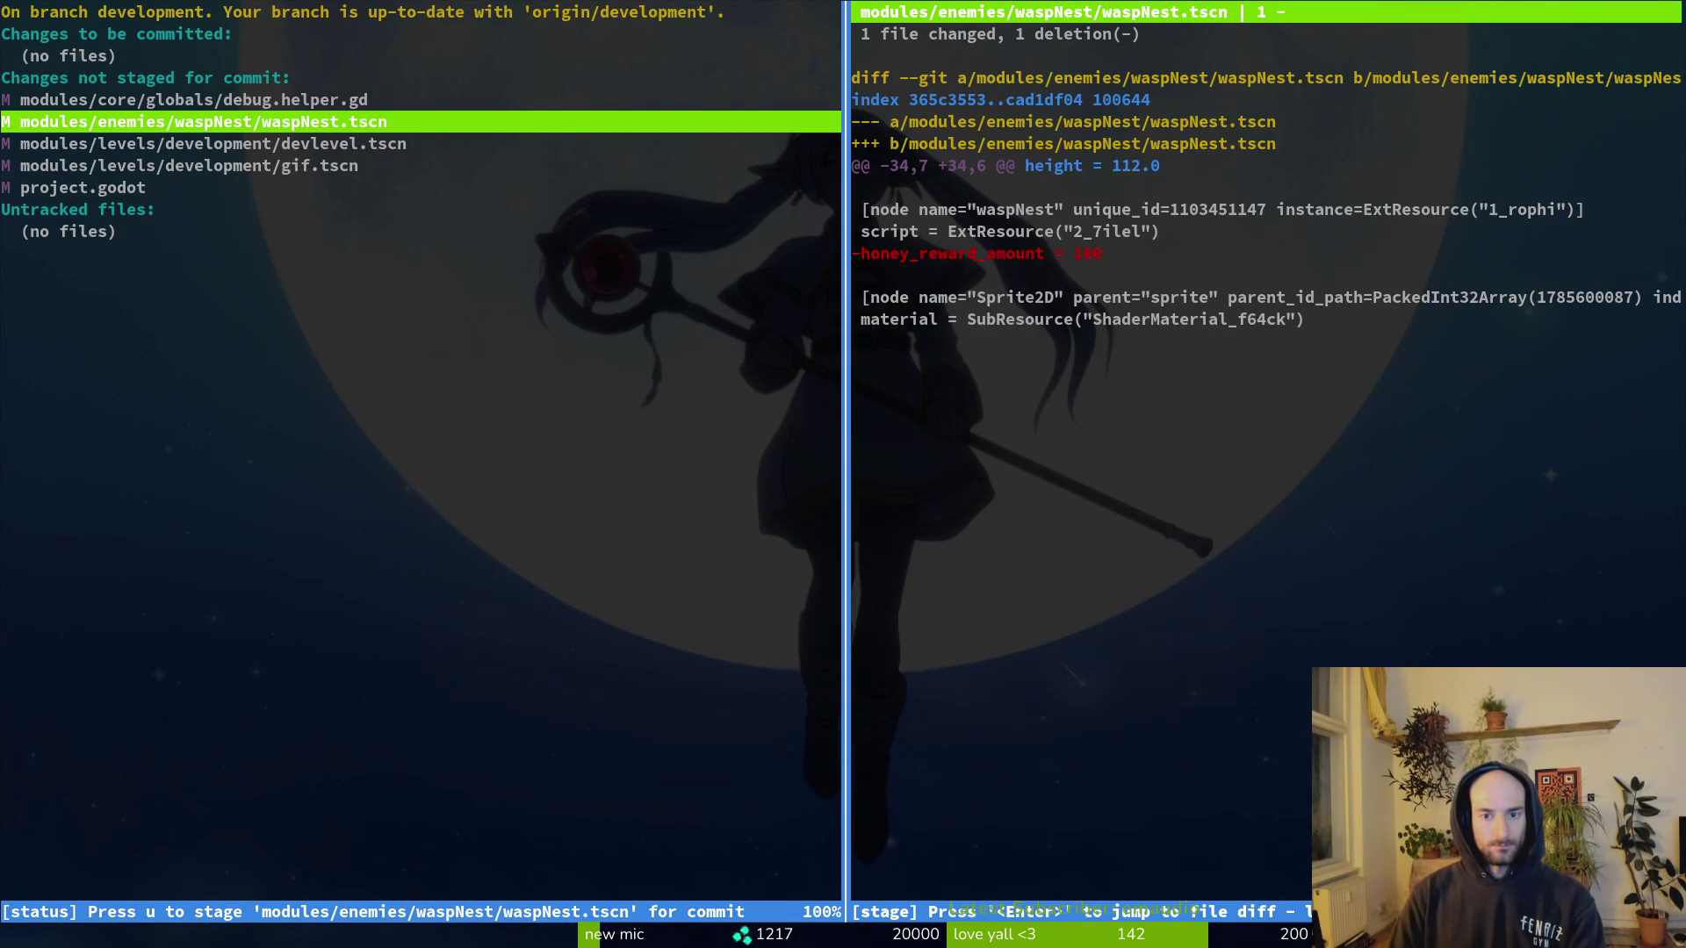
key("exclam")
key("y")
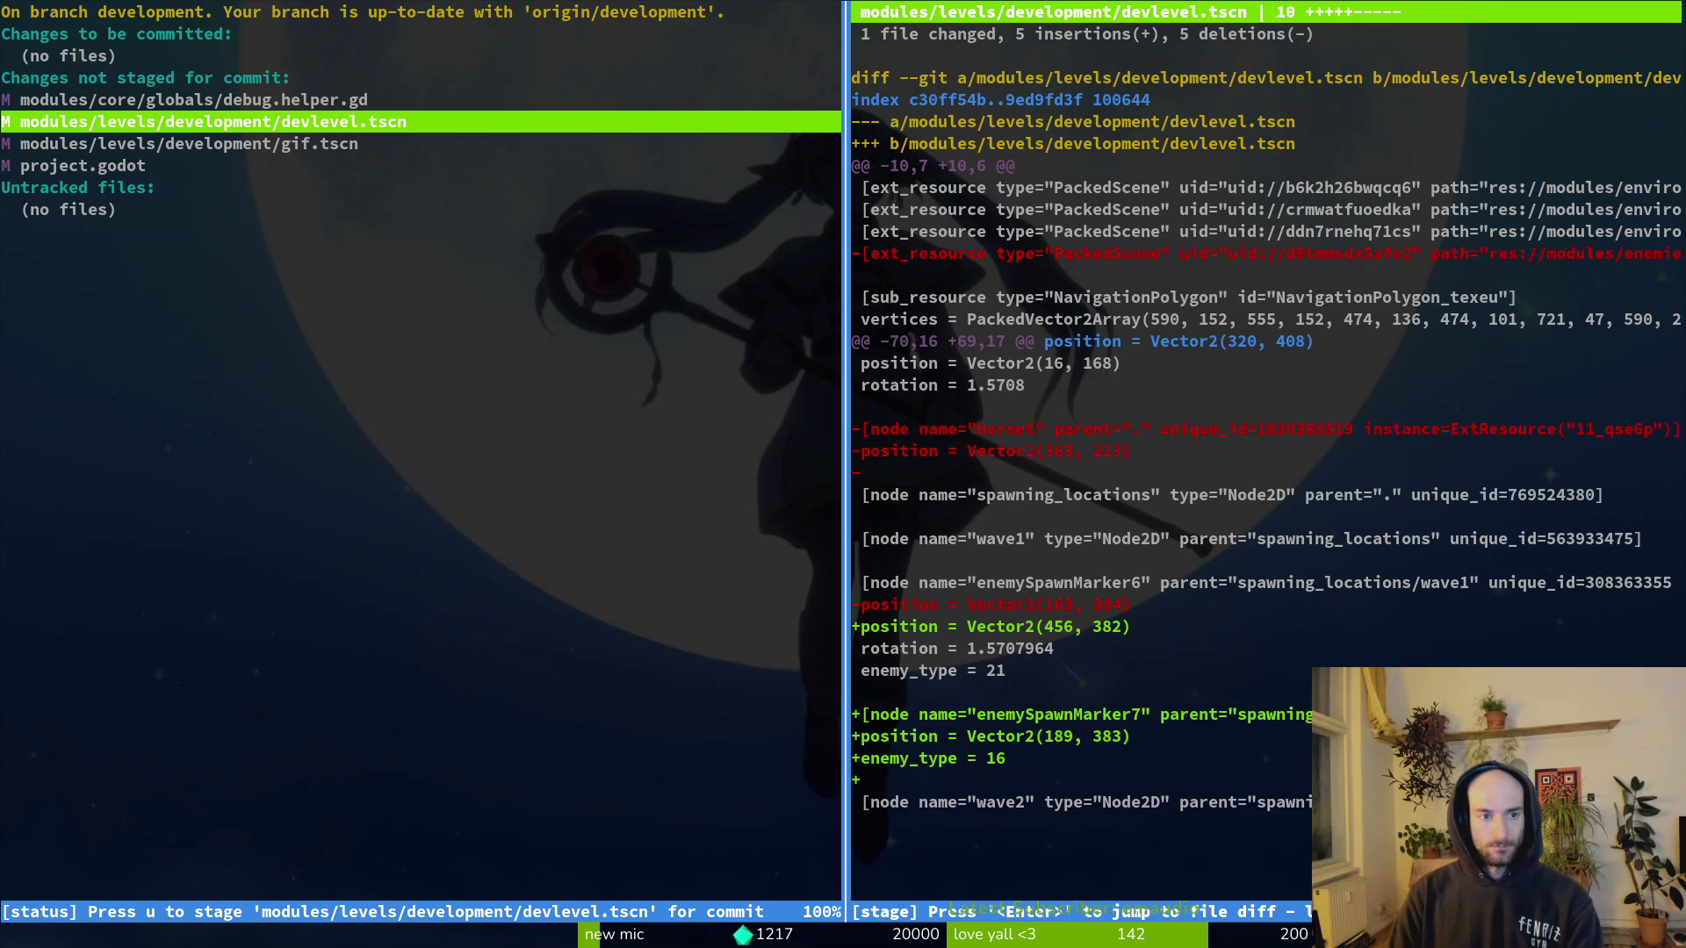
Step: Stage project.godot's changes using tig status in a split terminal pane
key("Down")
key("Down")
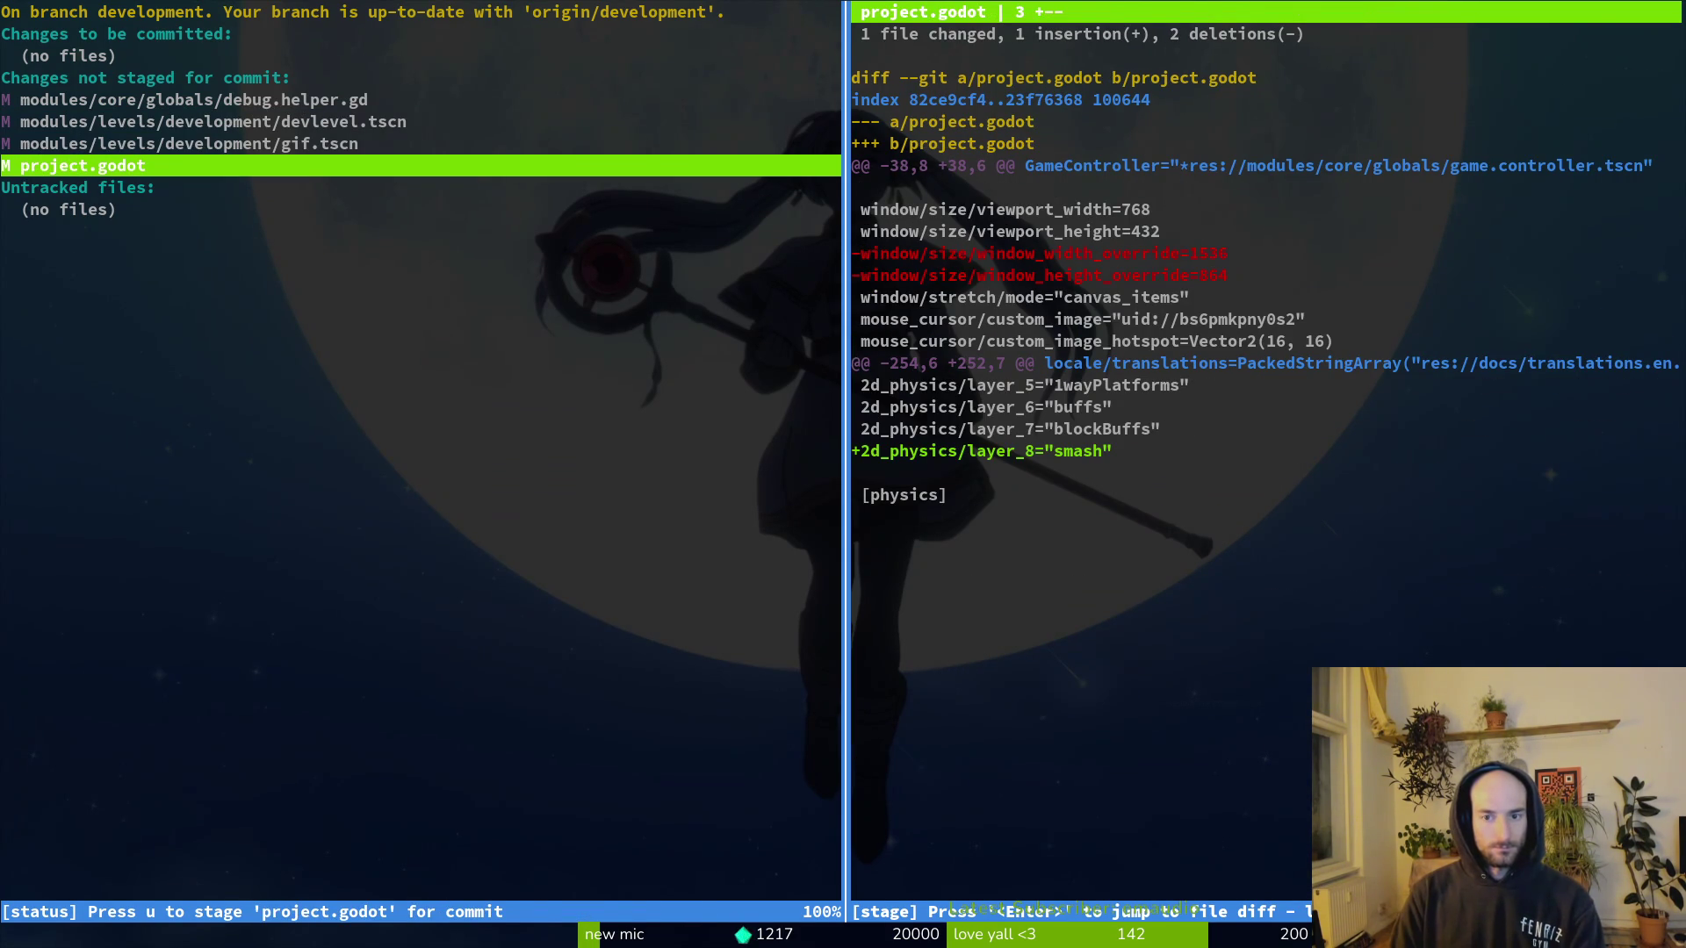
key("Up")
type("qi")
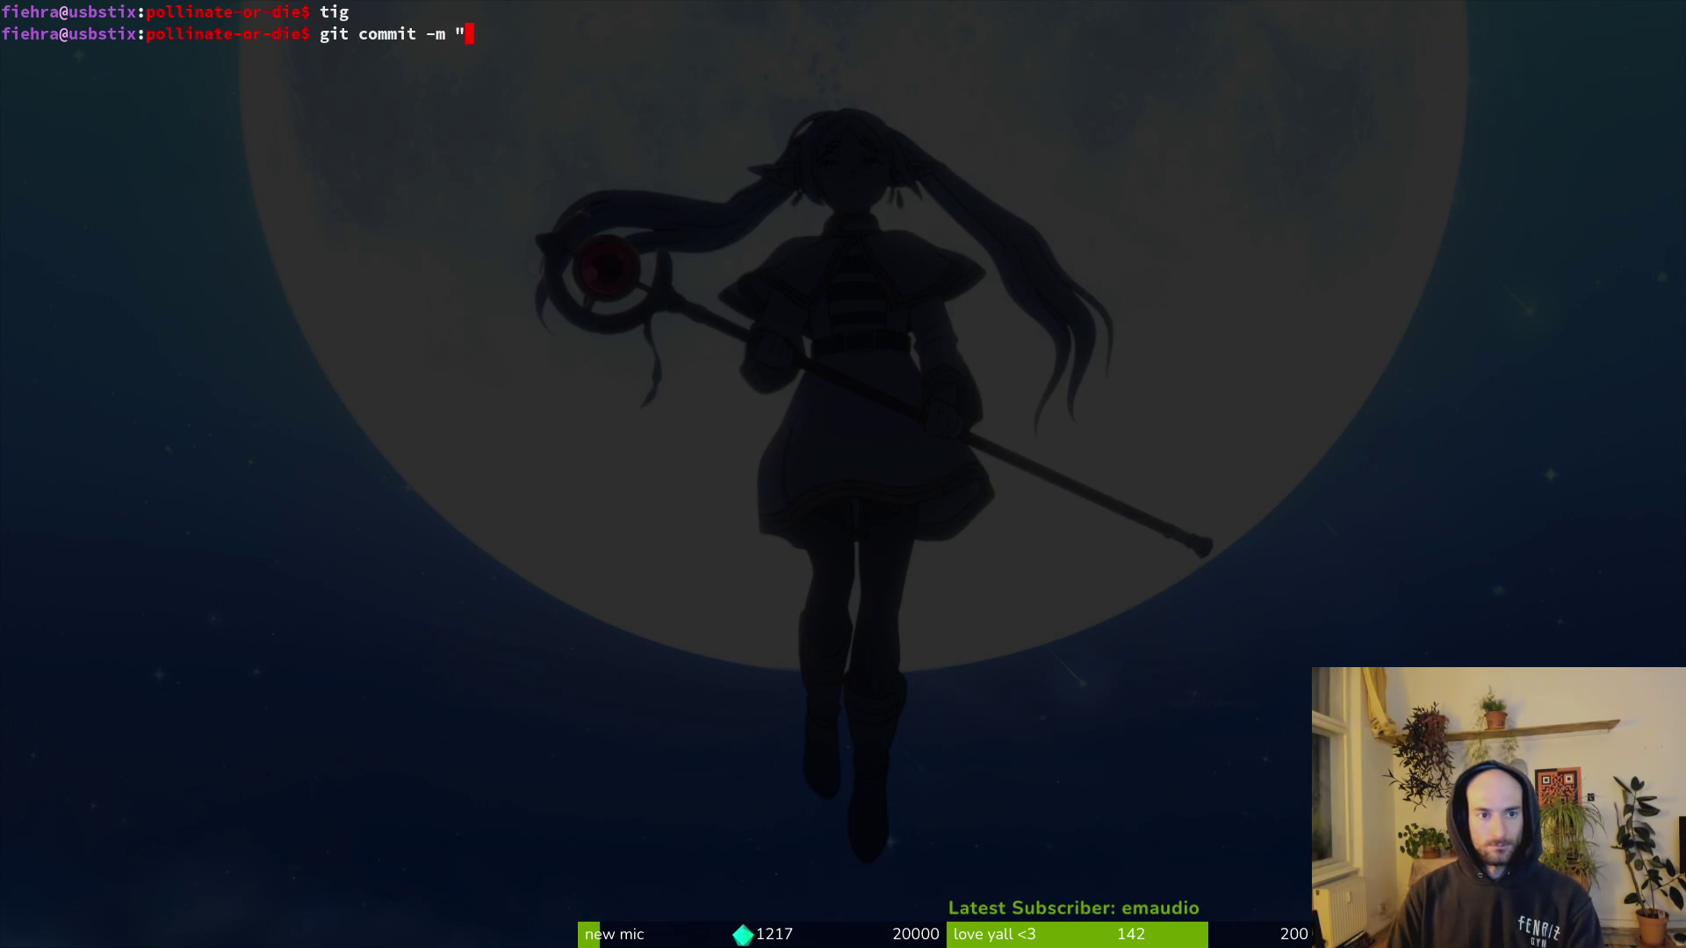
type("added")
key("super+Return")
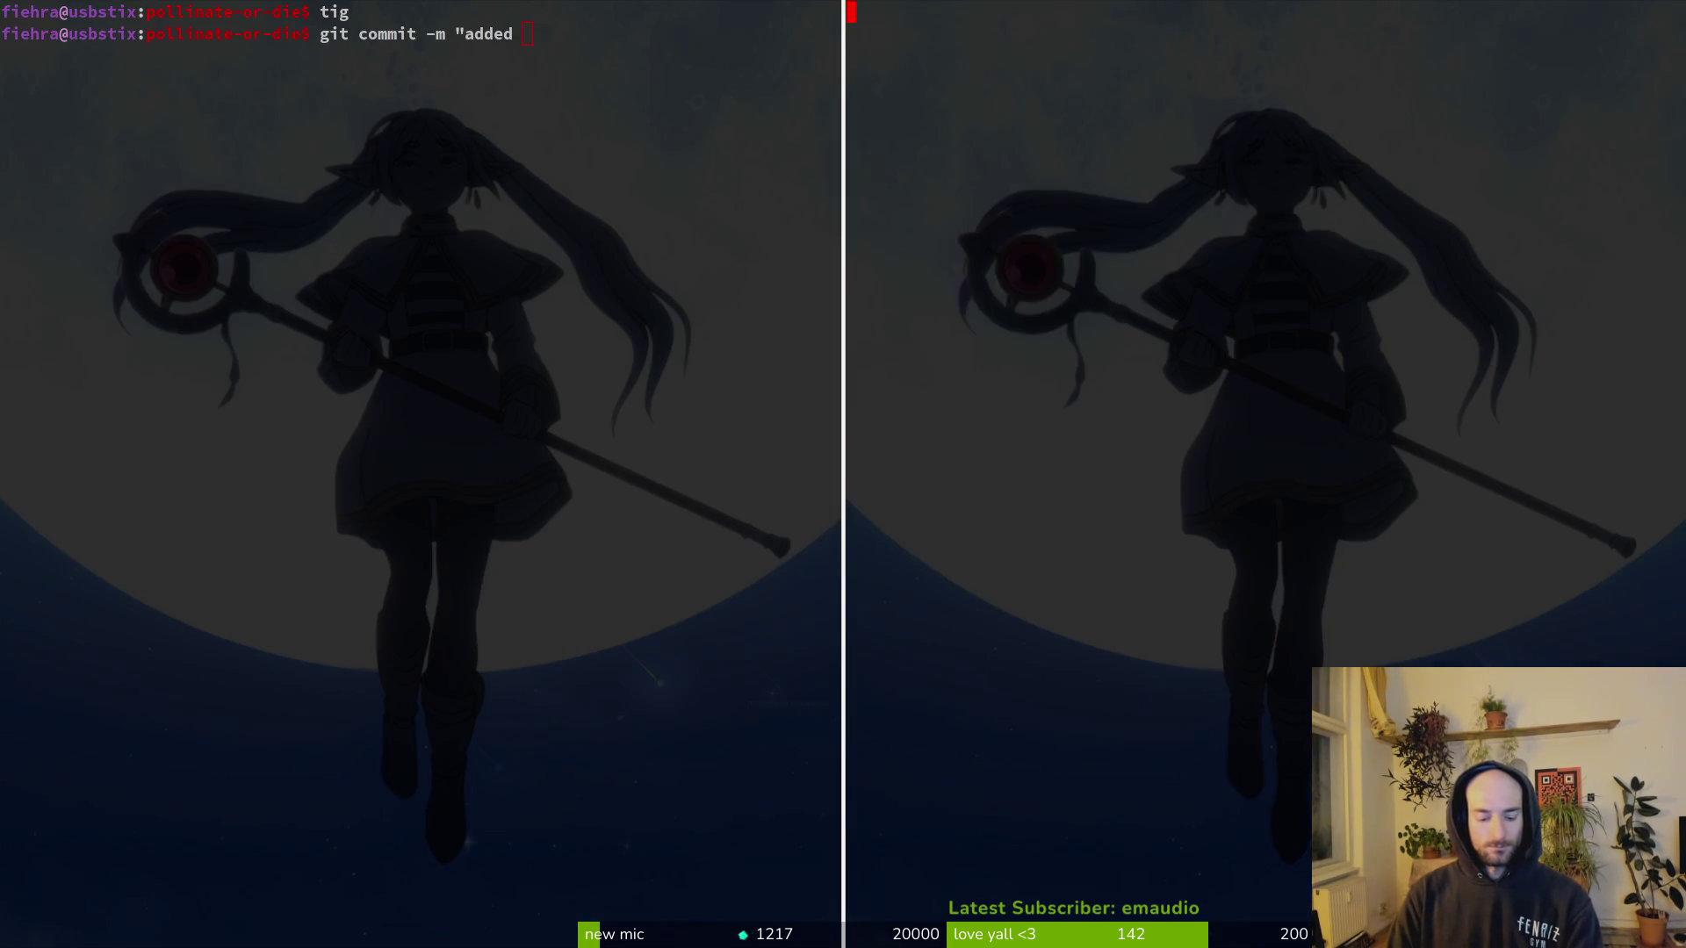
type("tig status")
key("Return")
key("Down")
key("Down")
key("Up")
key("Return")
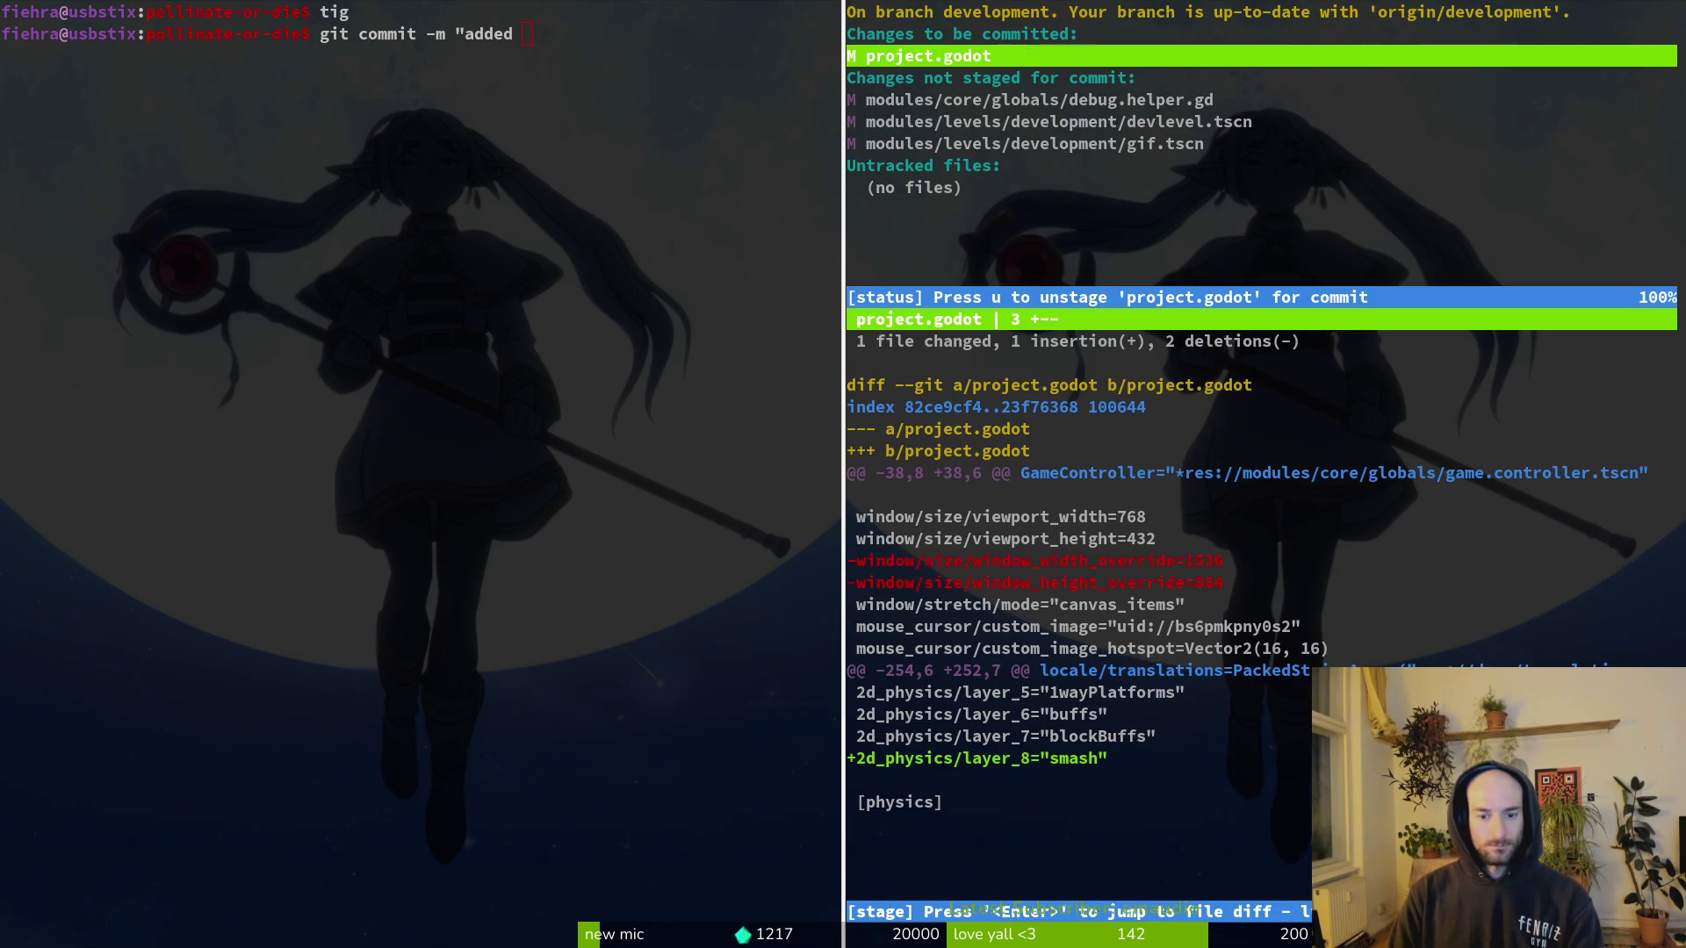
key("q")
key("ctrl+d")
type("smash layer")
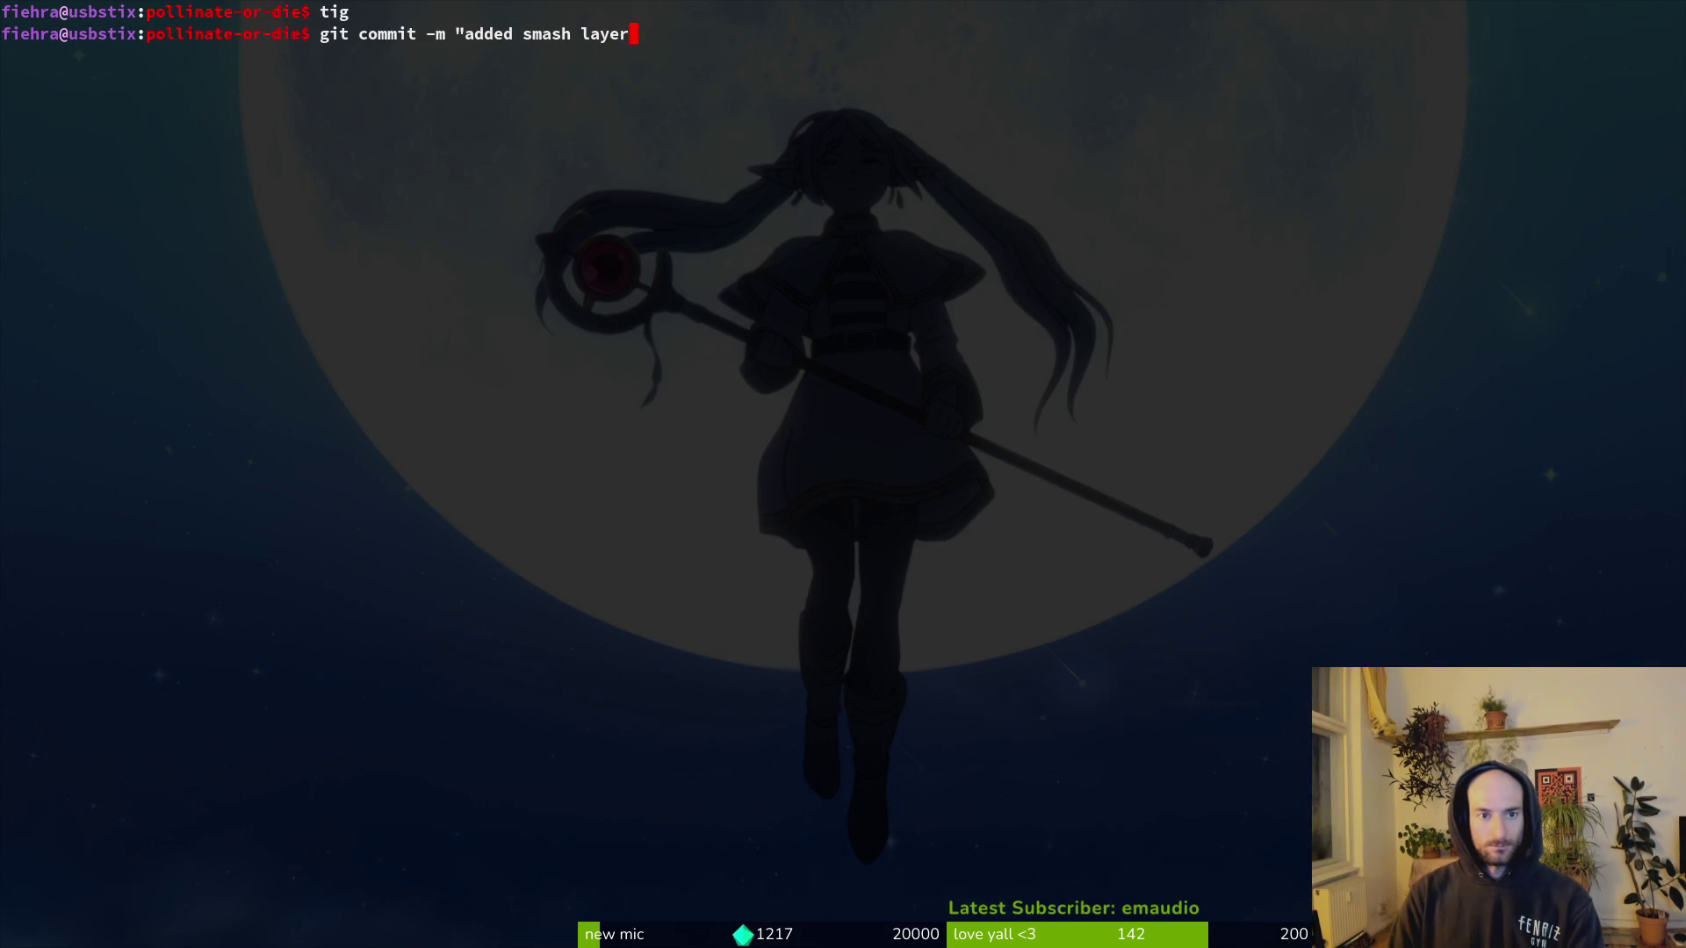
Step: Commit project.godot as 'added smash layer' and push it to development
type("\"")
key("Return")
type("git push")
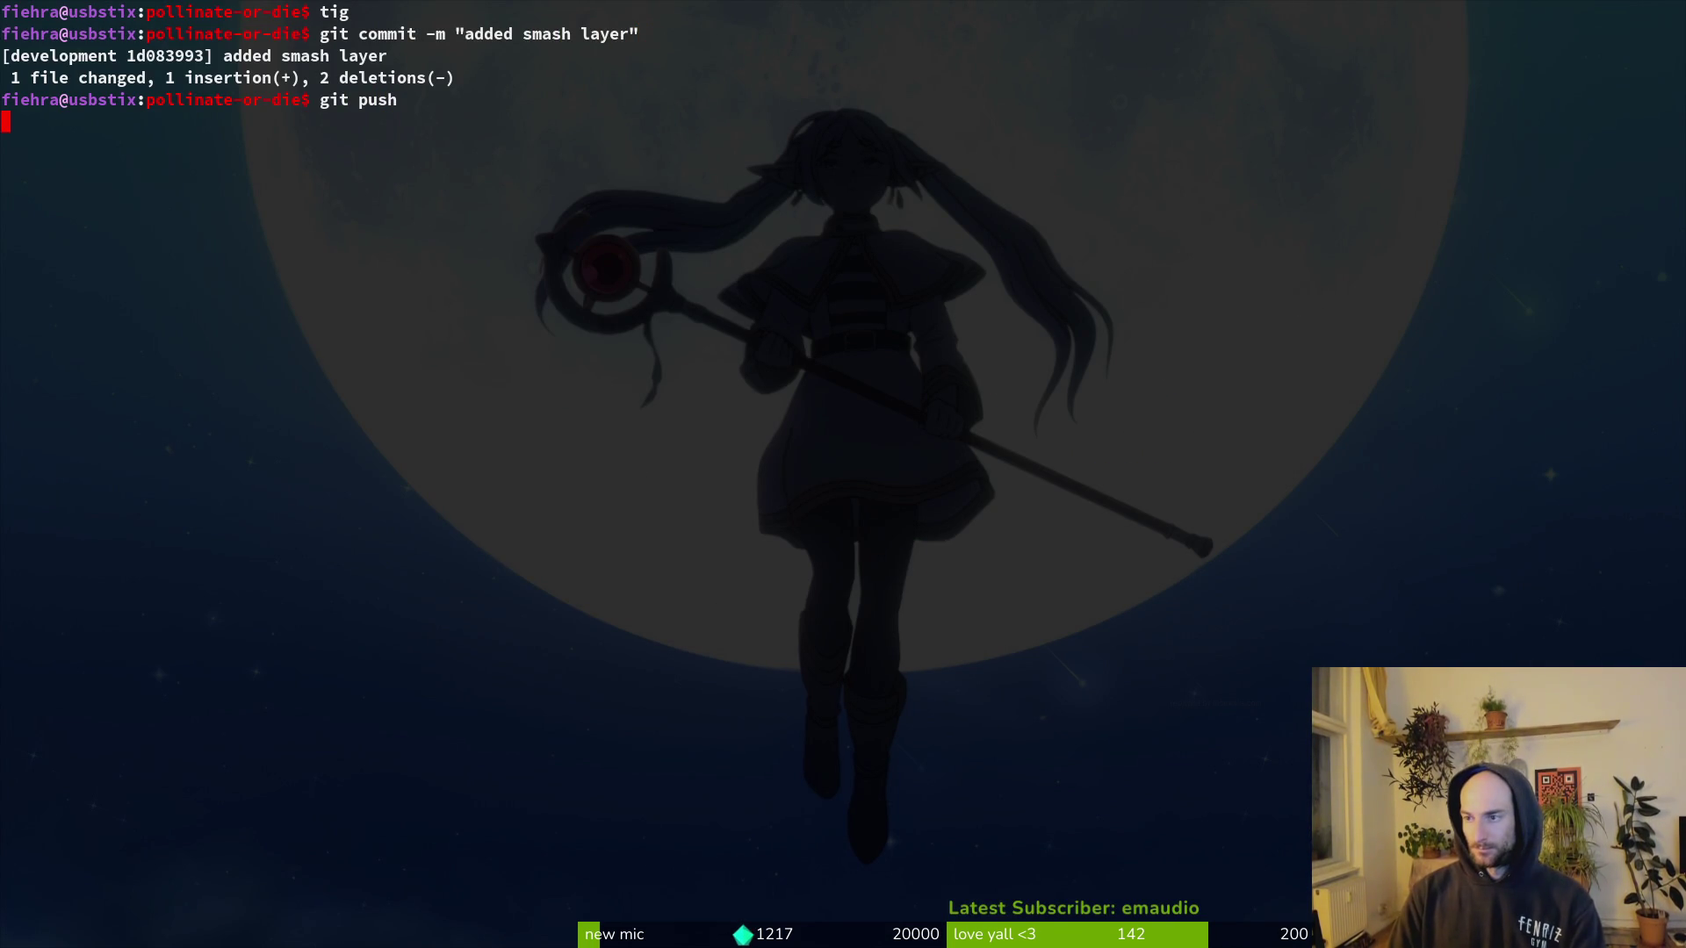
key("super+b")
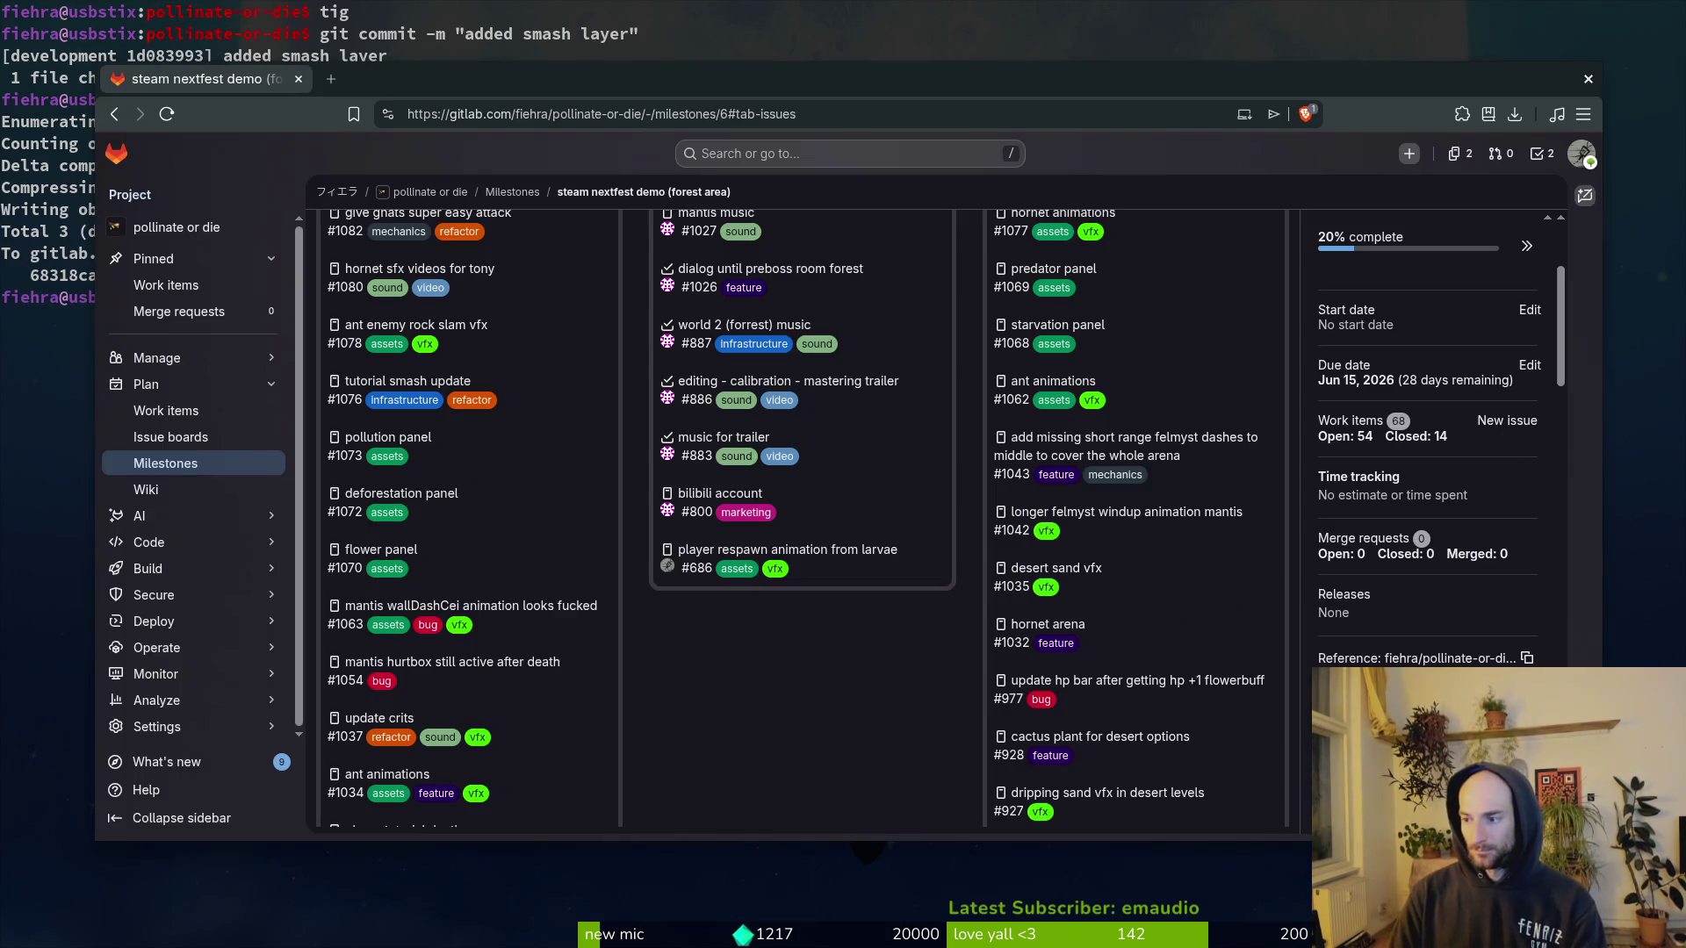
Step: Close the hornet Boss issue (#1030) in its own tab, then close that tab
scroll(552, 573, "down", 3)
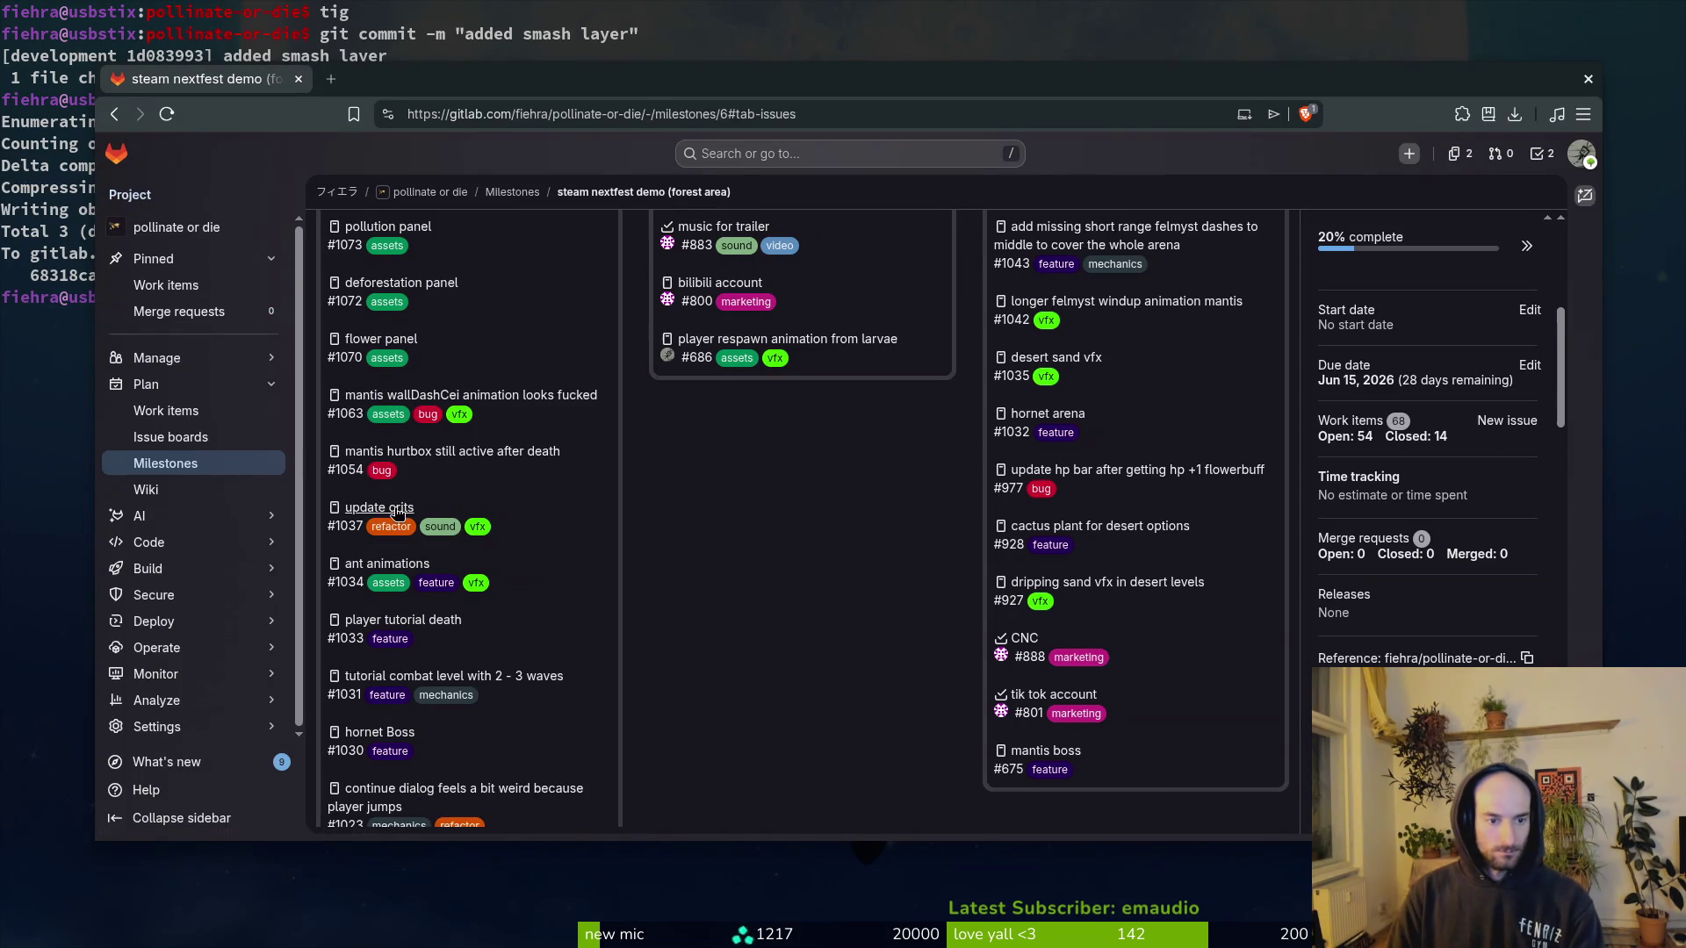
scroll(580, 605, "down", 2)
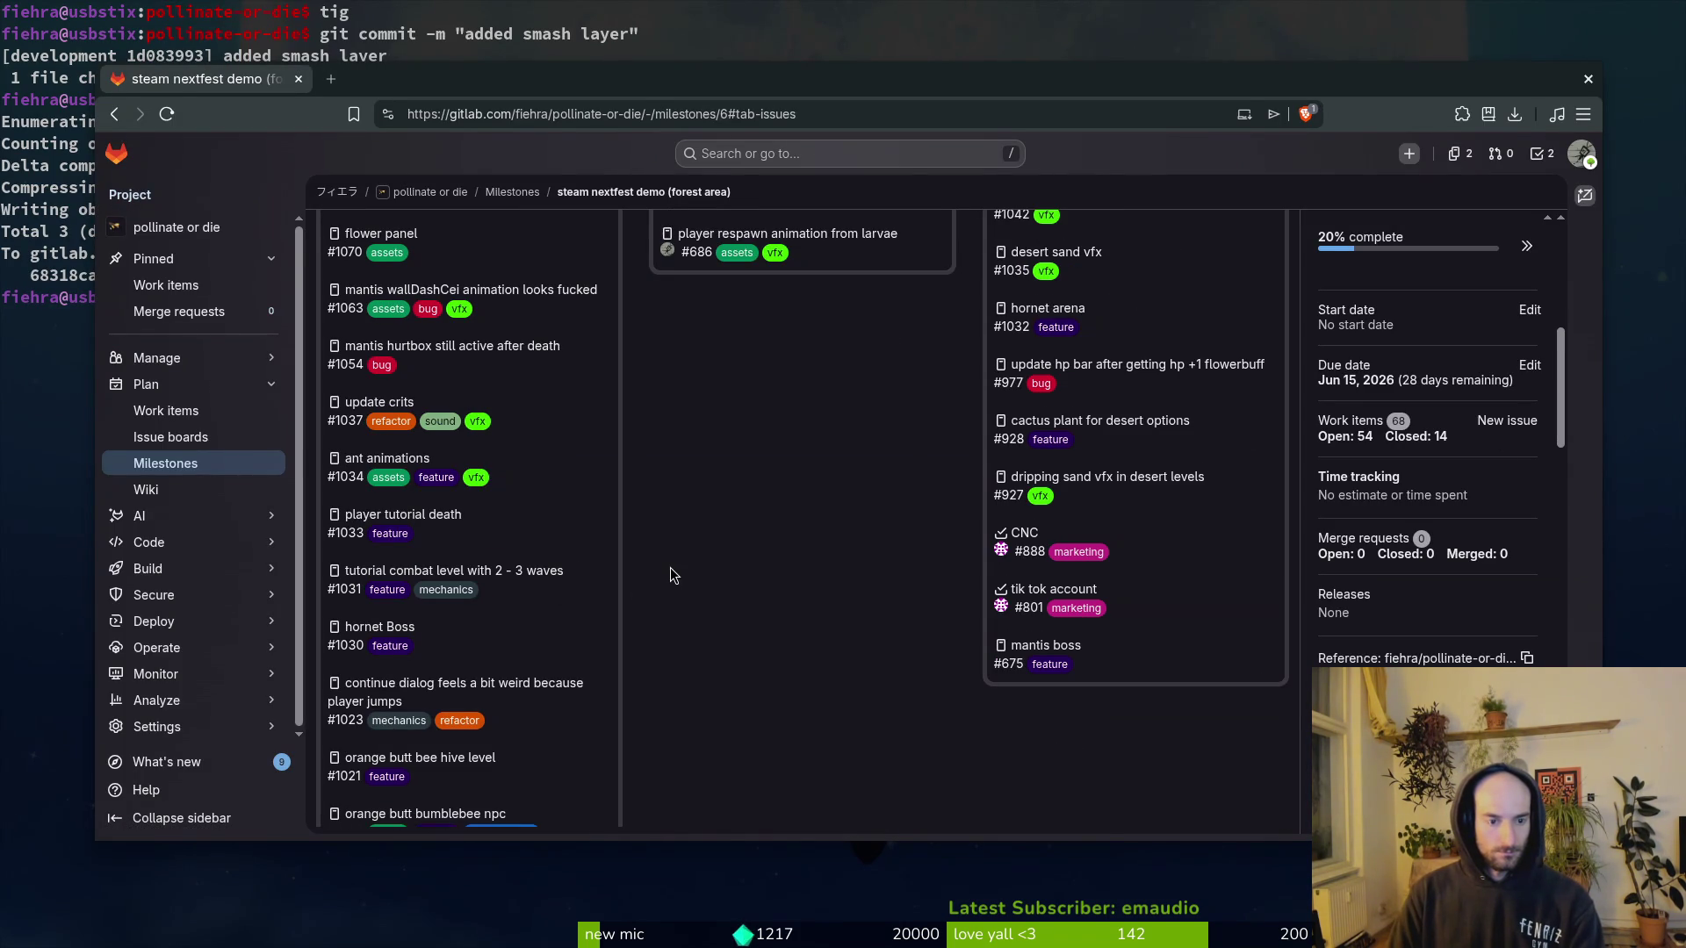
scroll(671, 567, "down", 2)
middle_click(413, 531)
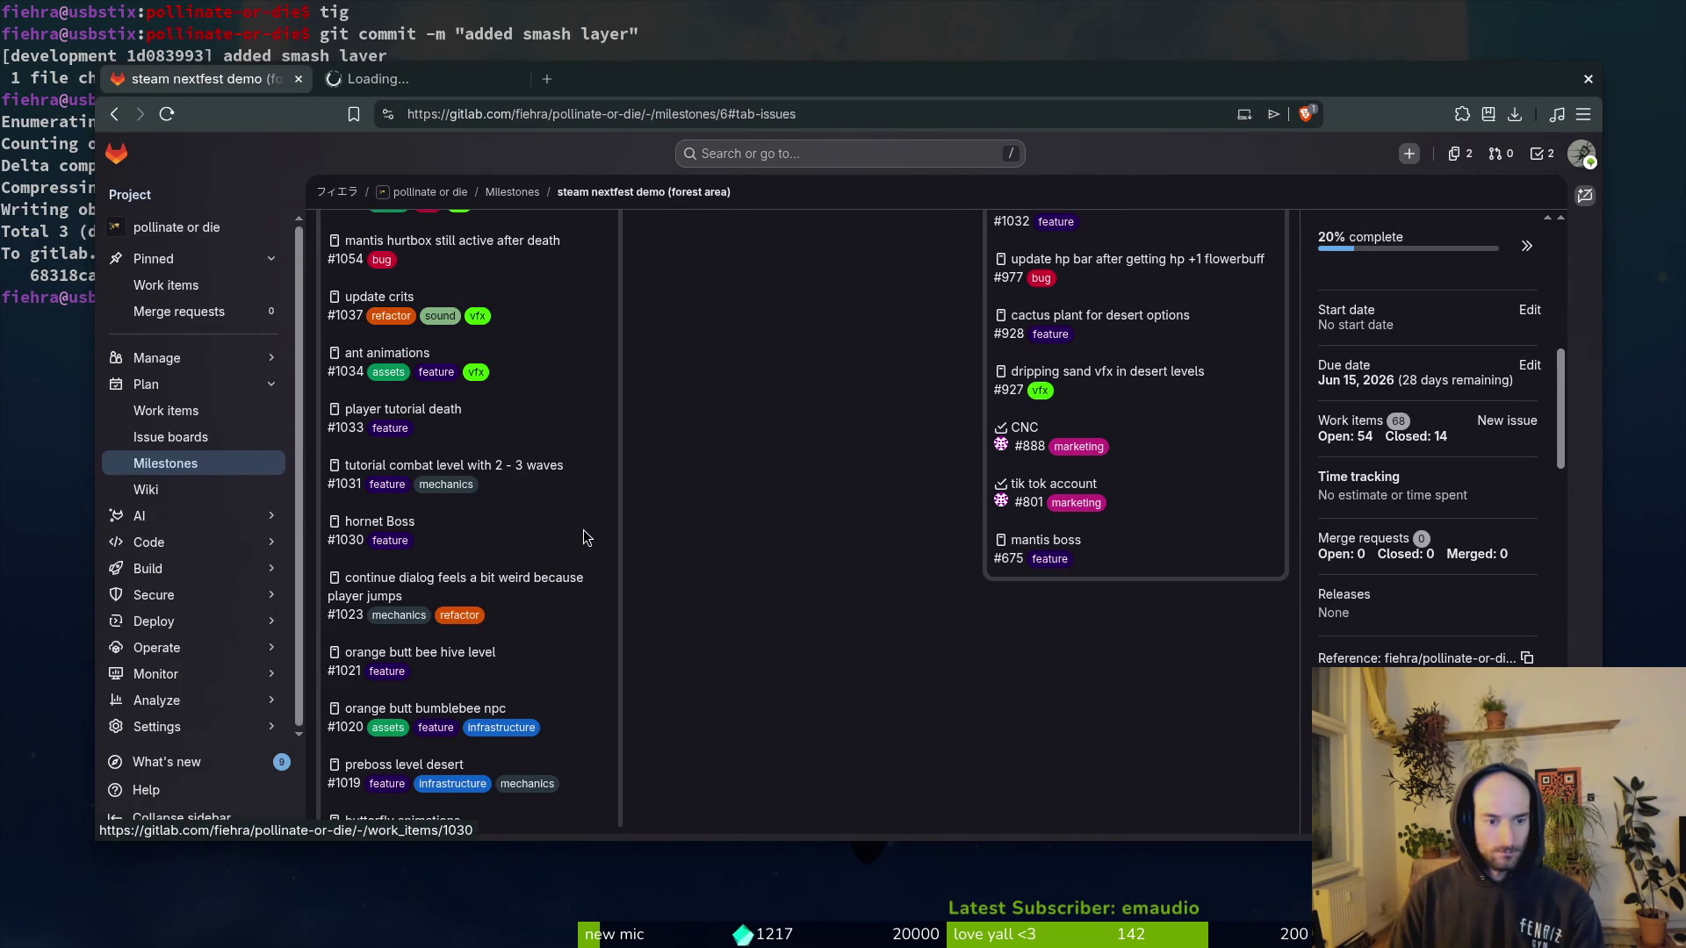
key("ctrl+Tab")
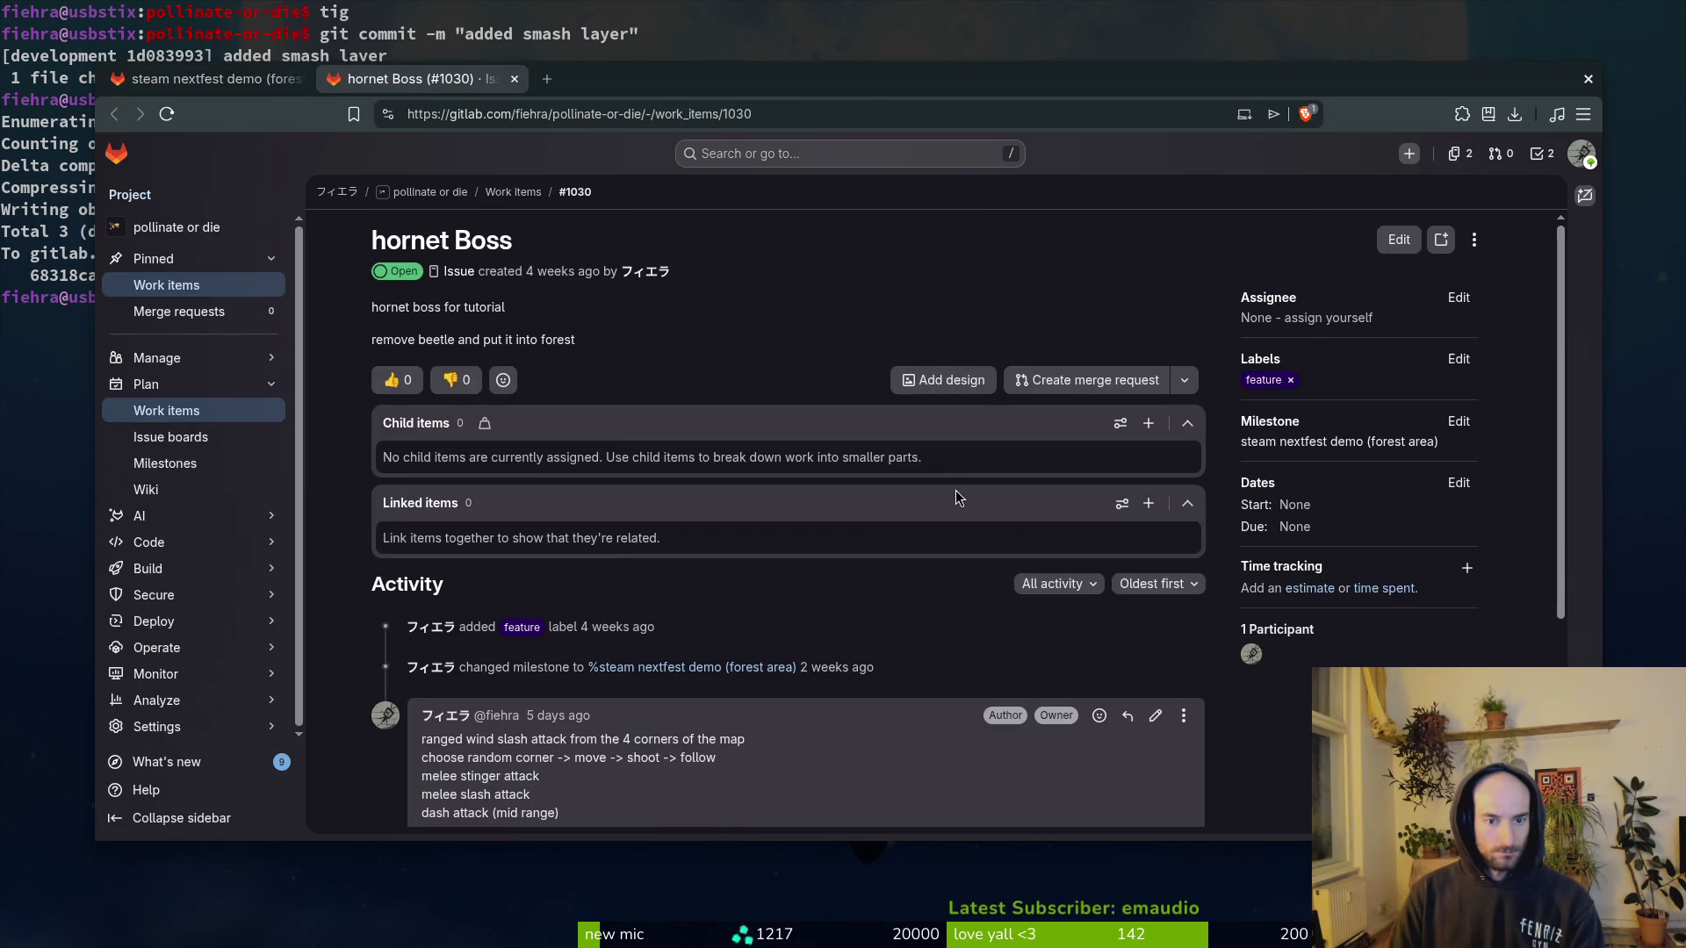
scroll(715, 698, "down", 3)
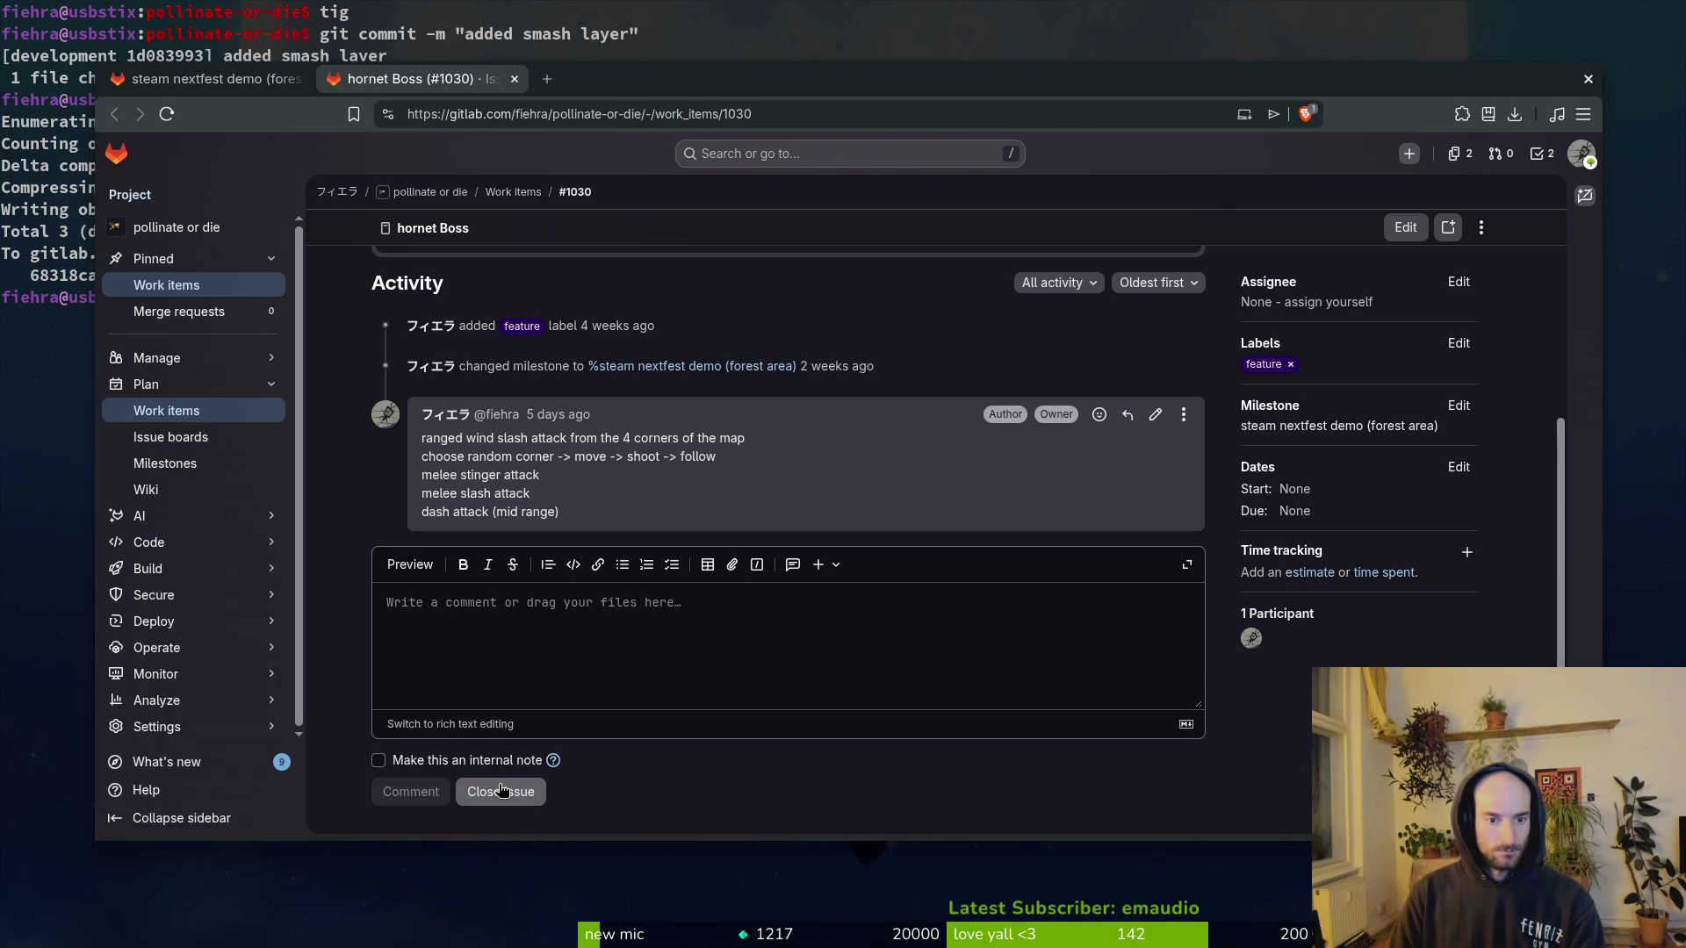
left_click(502, 791)
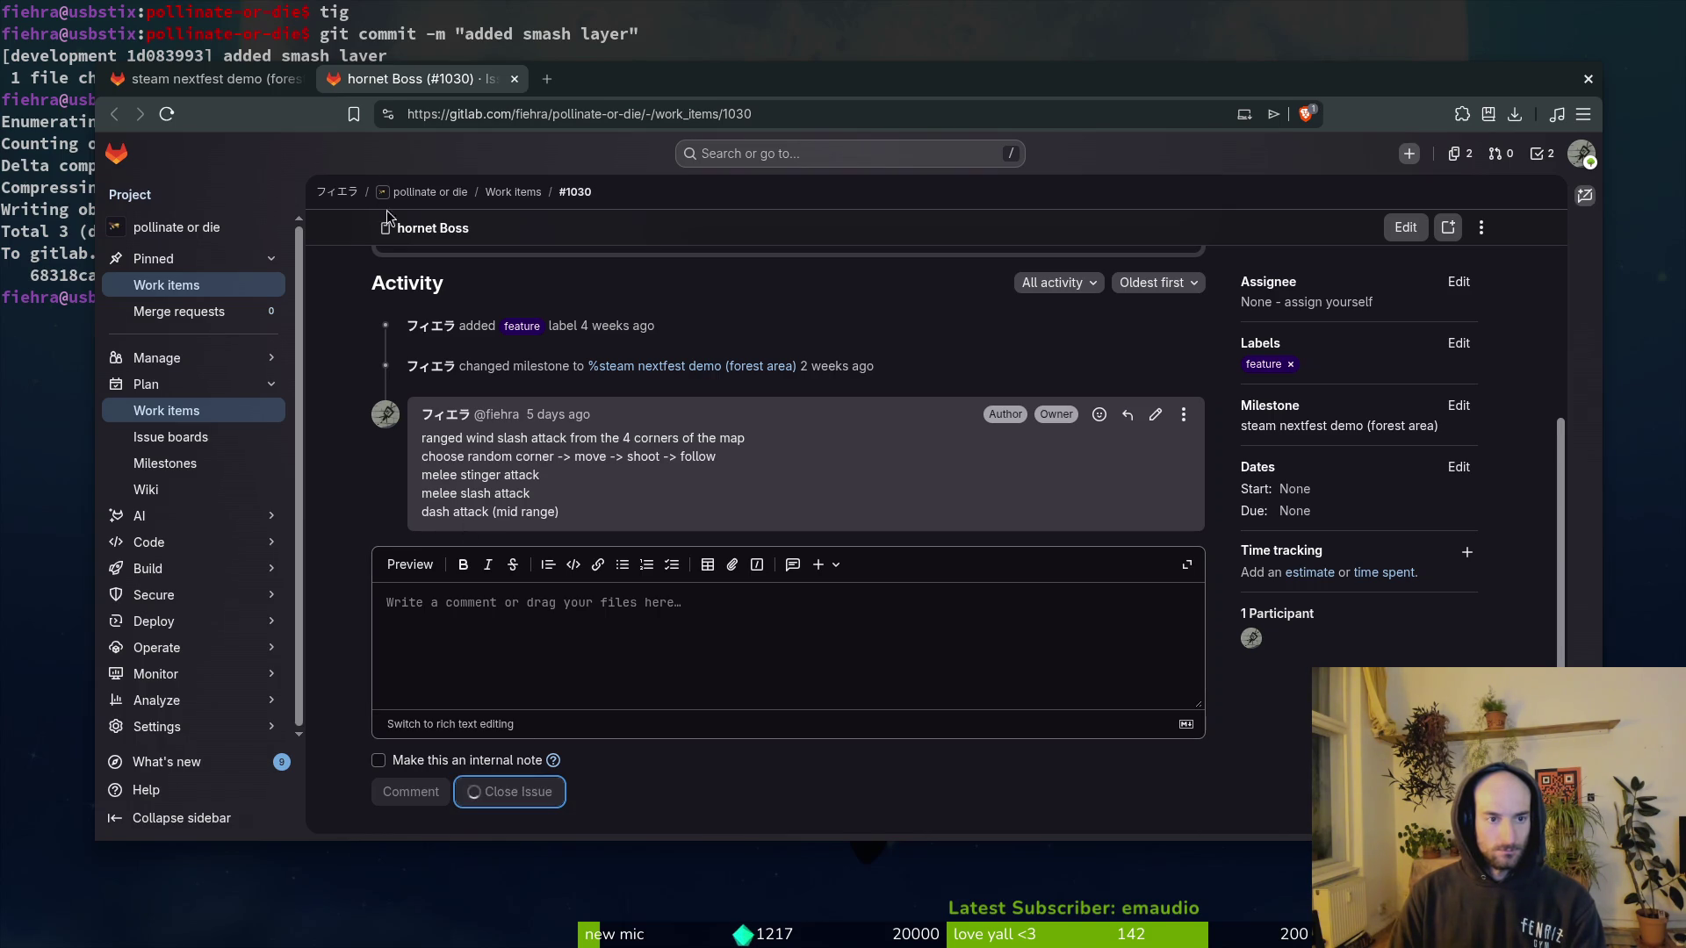
middle_click(394, 88)
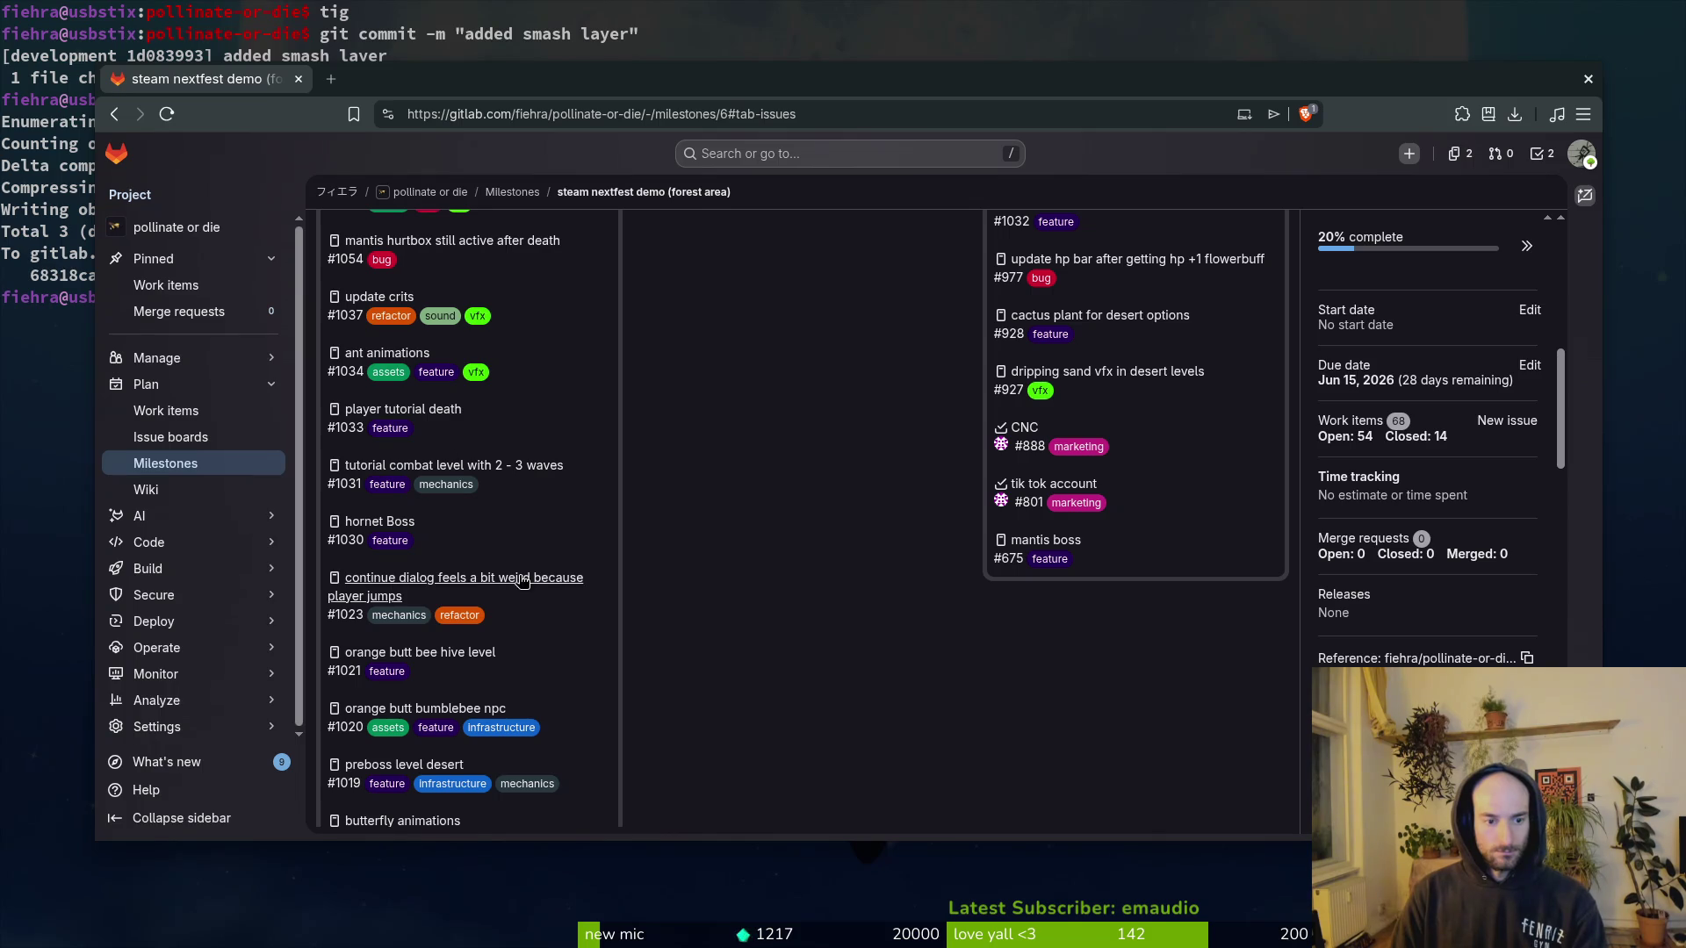
Step: Scroll through the milestone's Unstarted, Ongoing and Completed work items, then switch to Aseprite
scroll(545, 741, "down", 1)
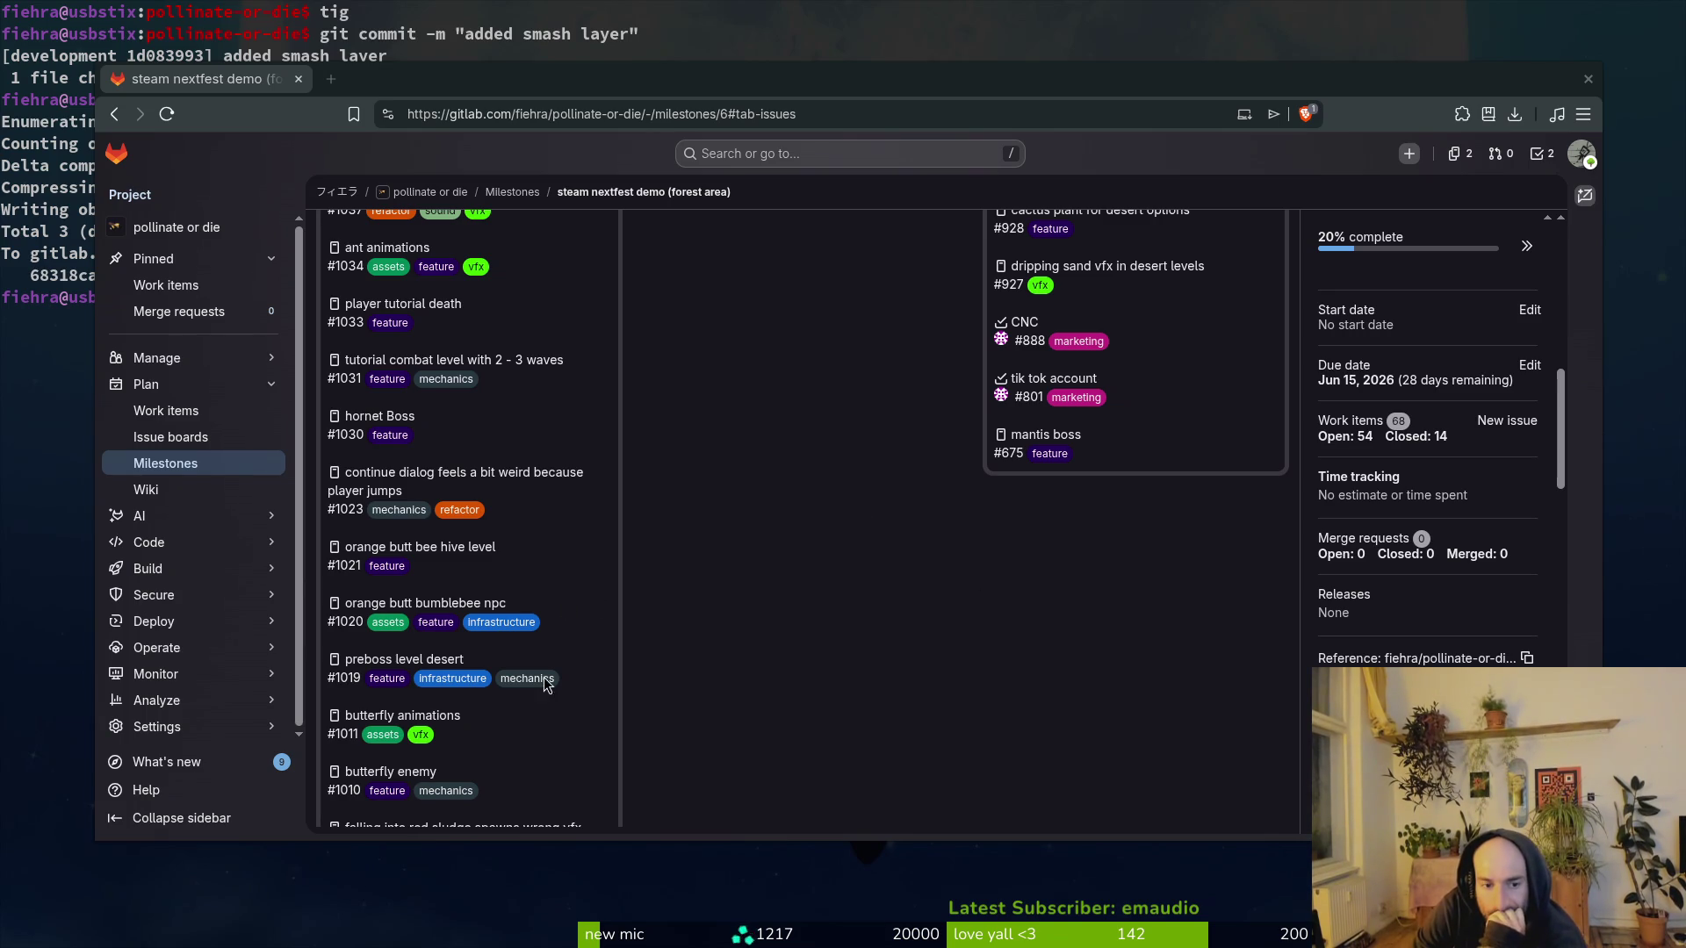
scroll(620, 730, "down", 3)
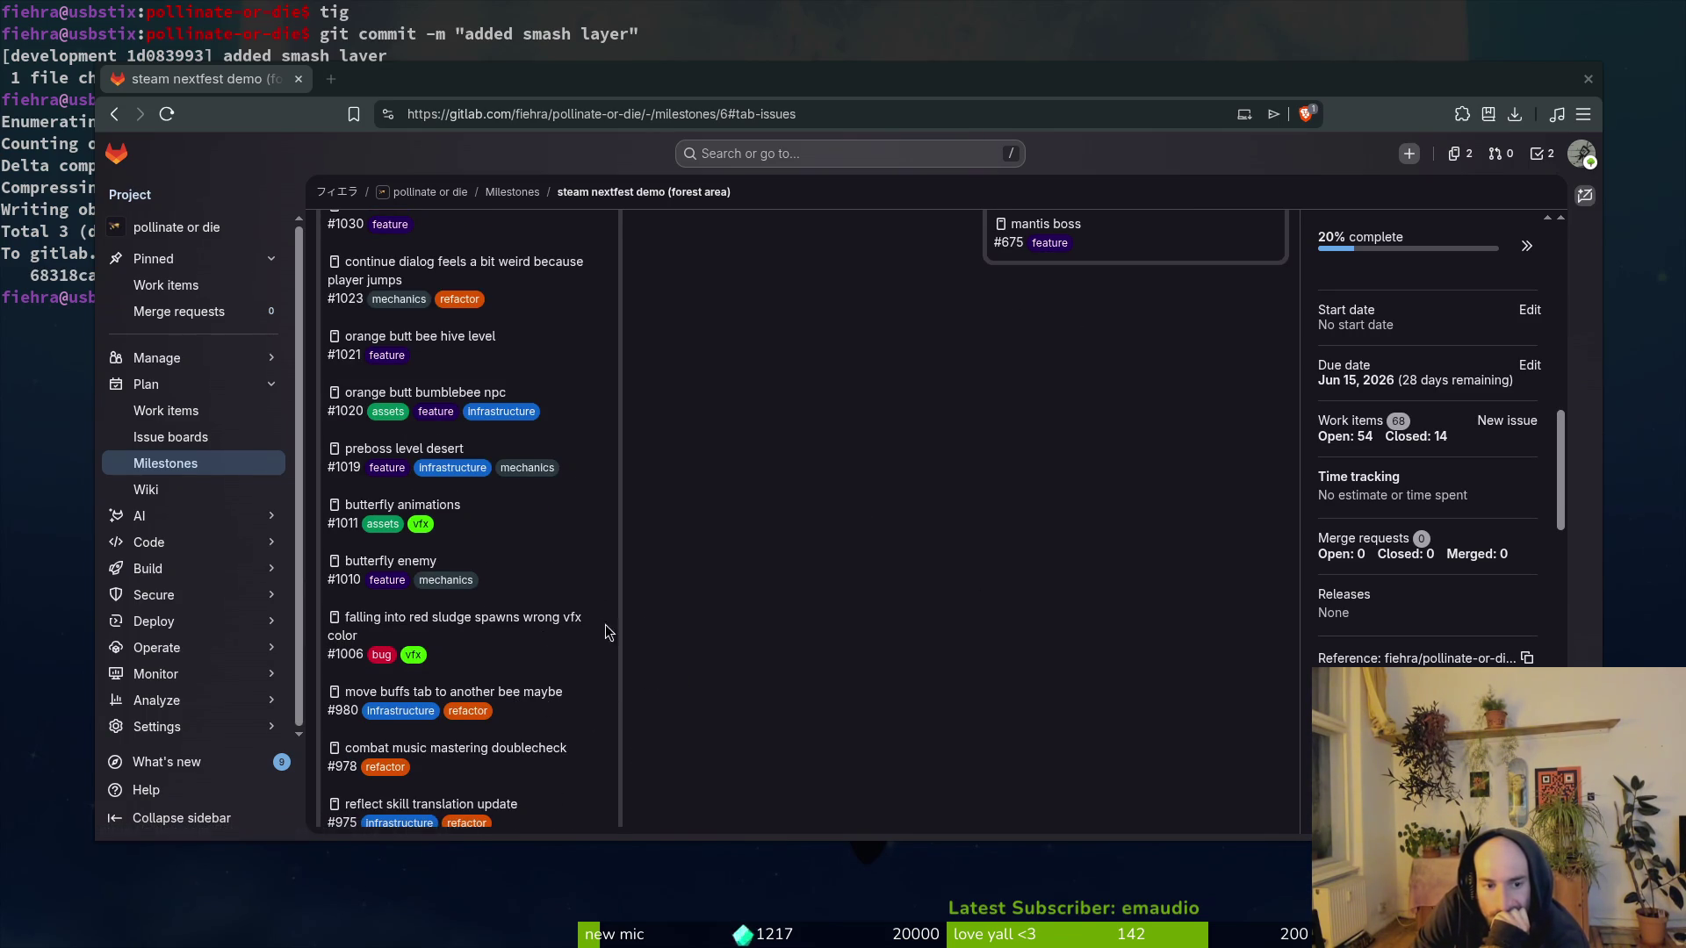
scroll(645, 628, "down", 2)
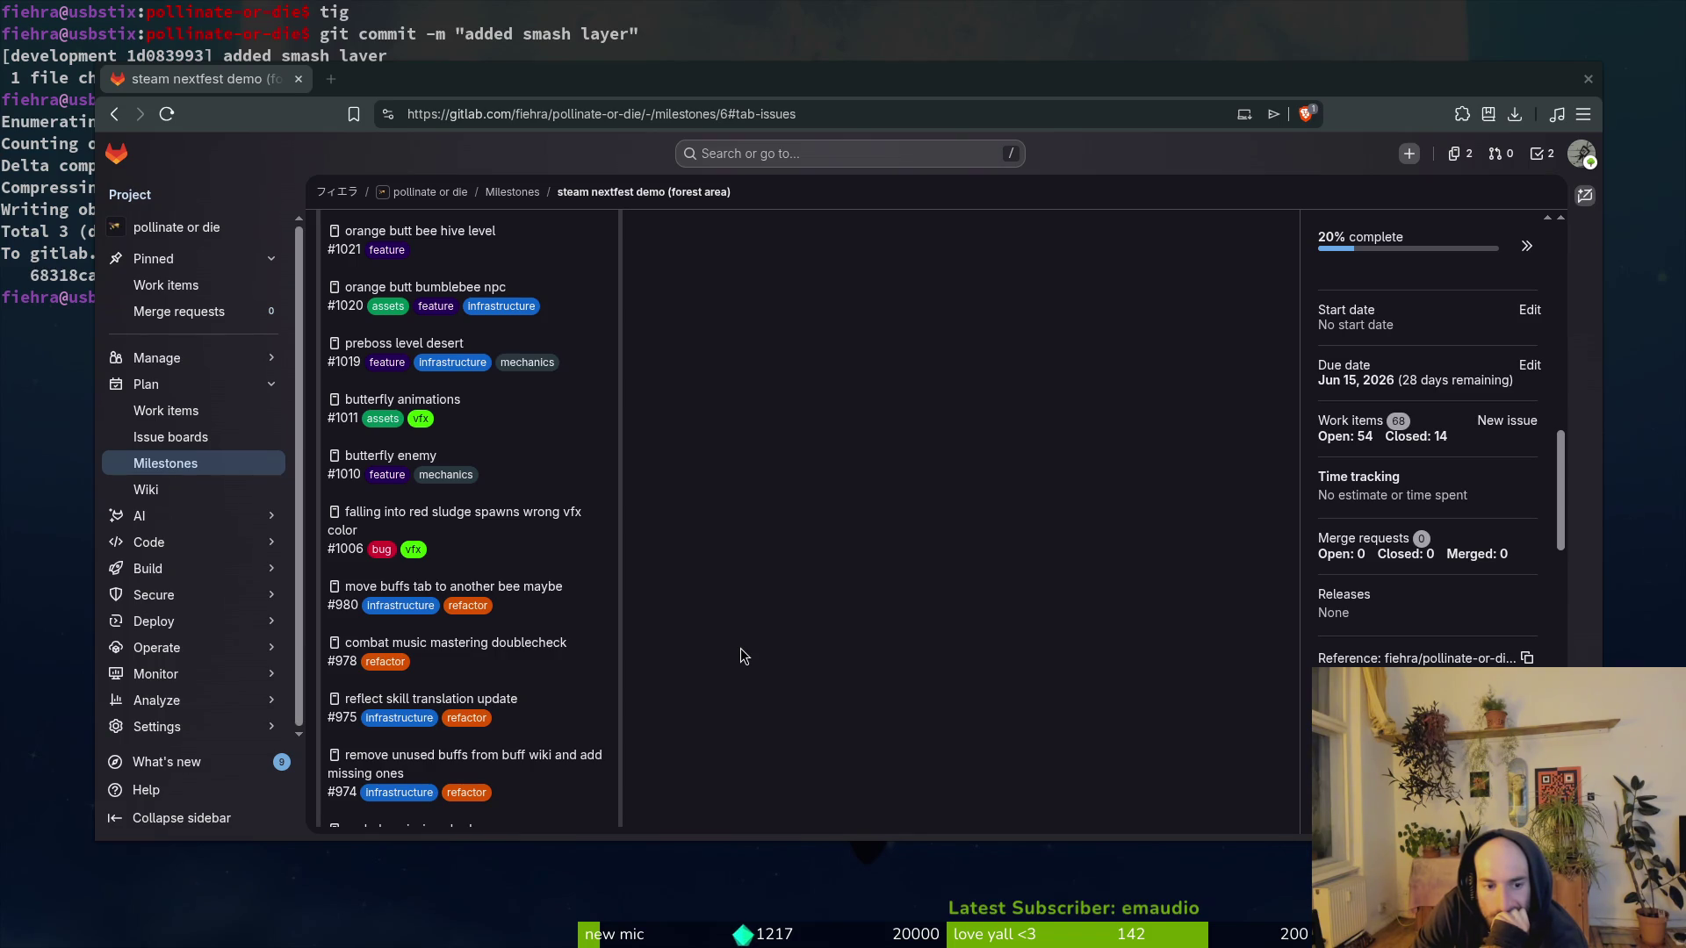
scroll(737, 654, "up", 10)
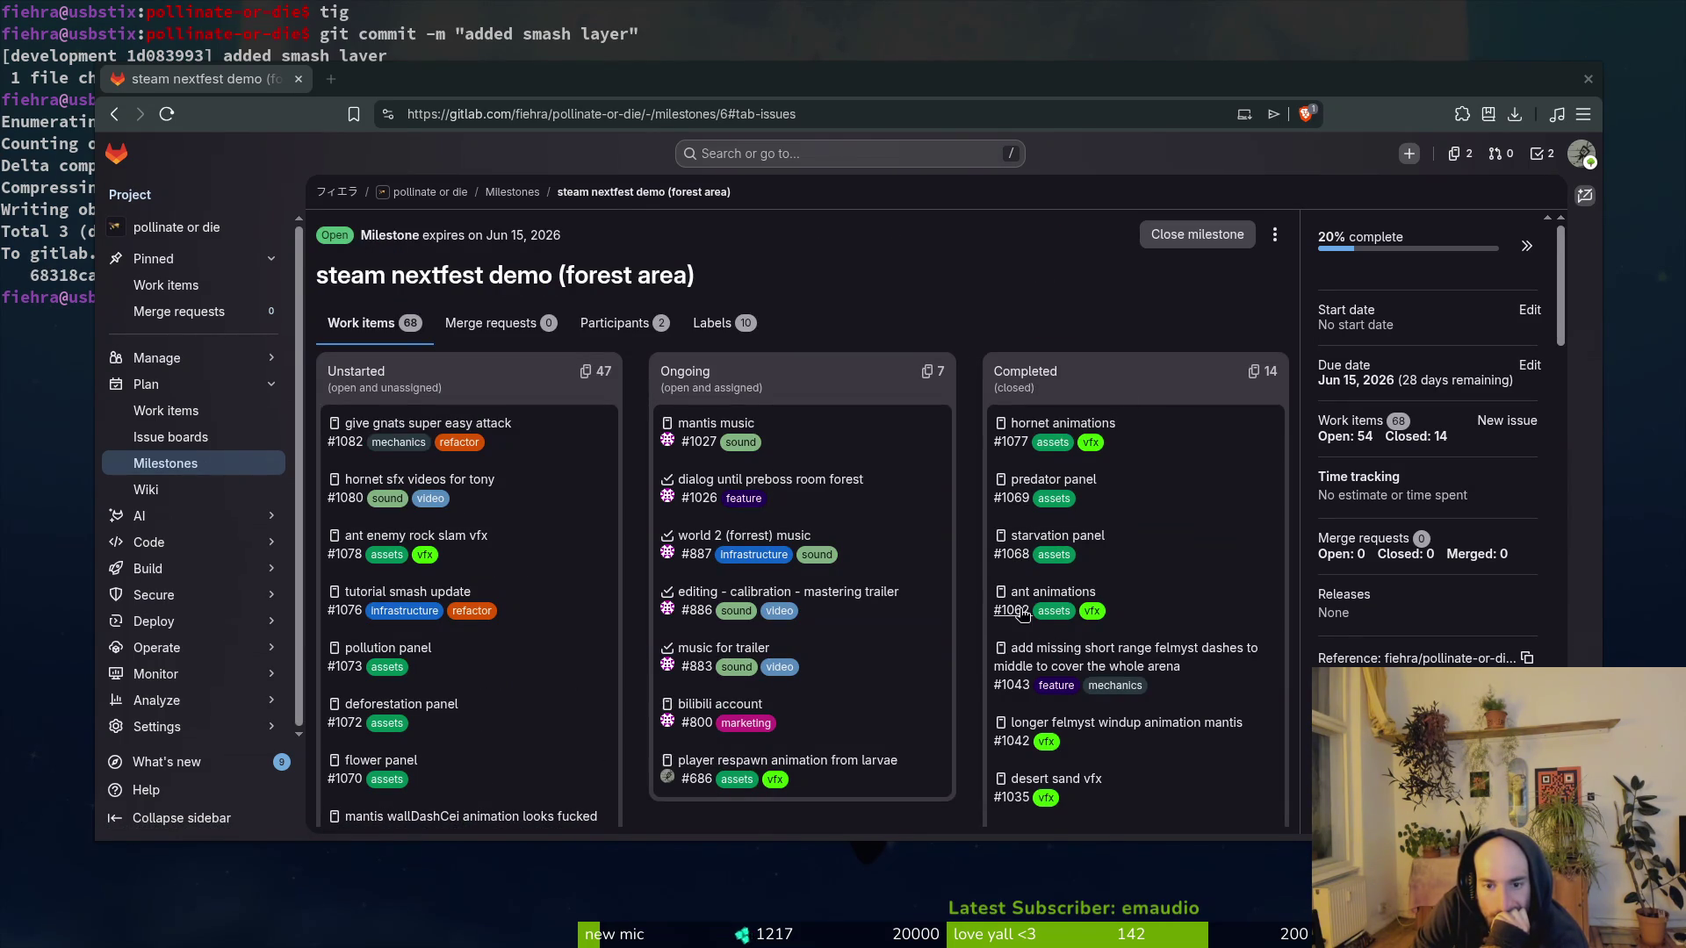
scroll(472, 727, "down", 5)
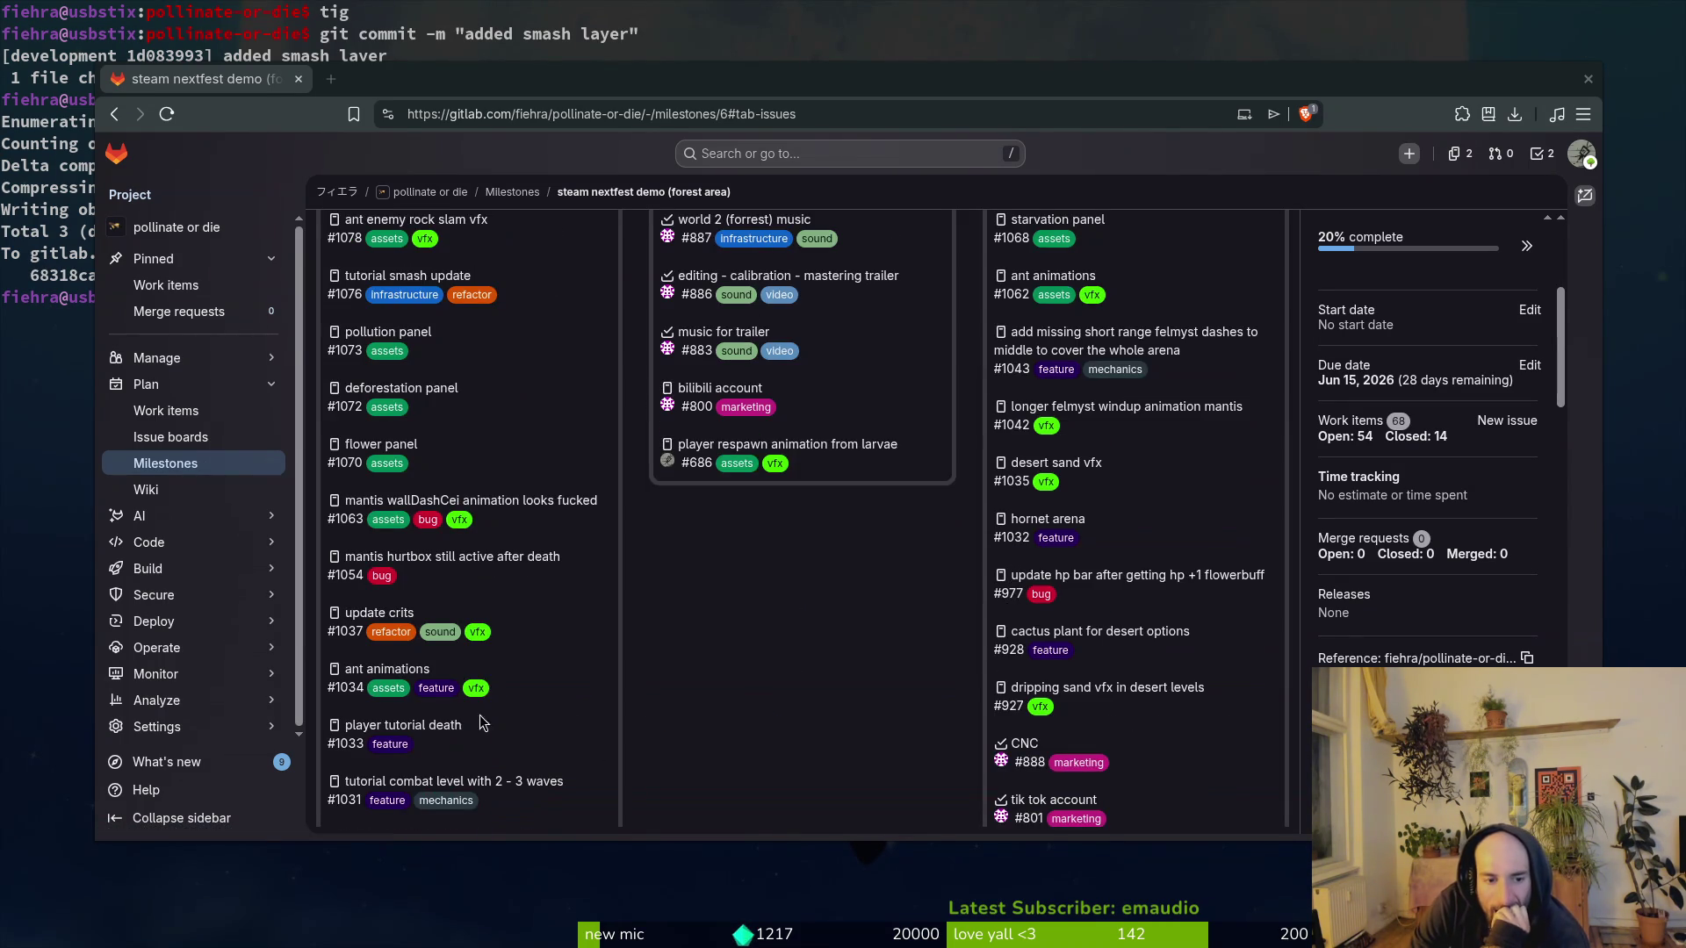
scroll(519, 672, "down", 2)
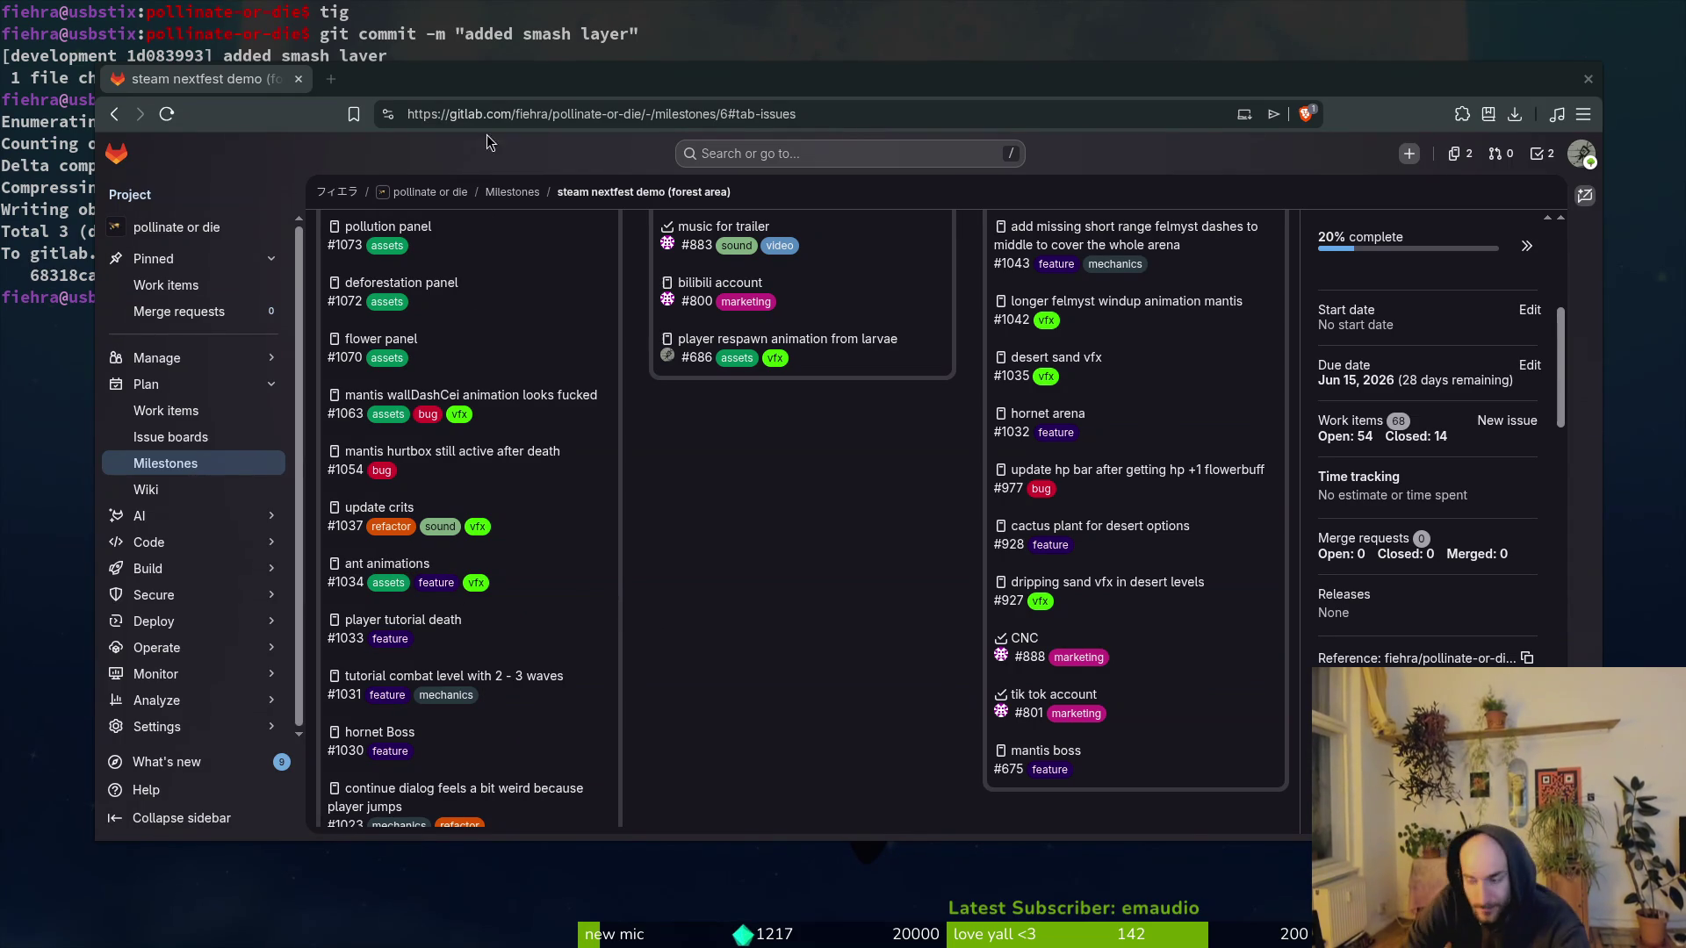
key("alt+Tab")
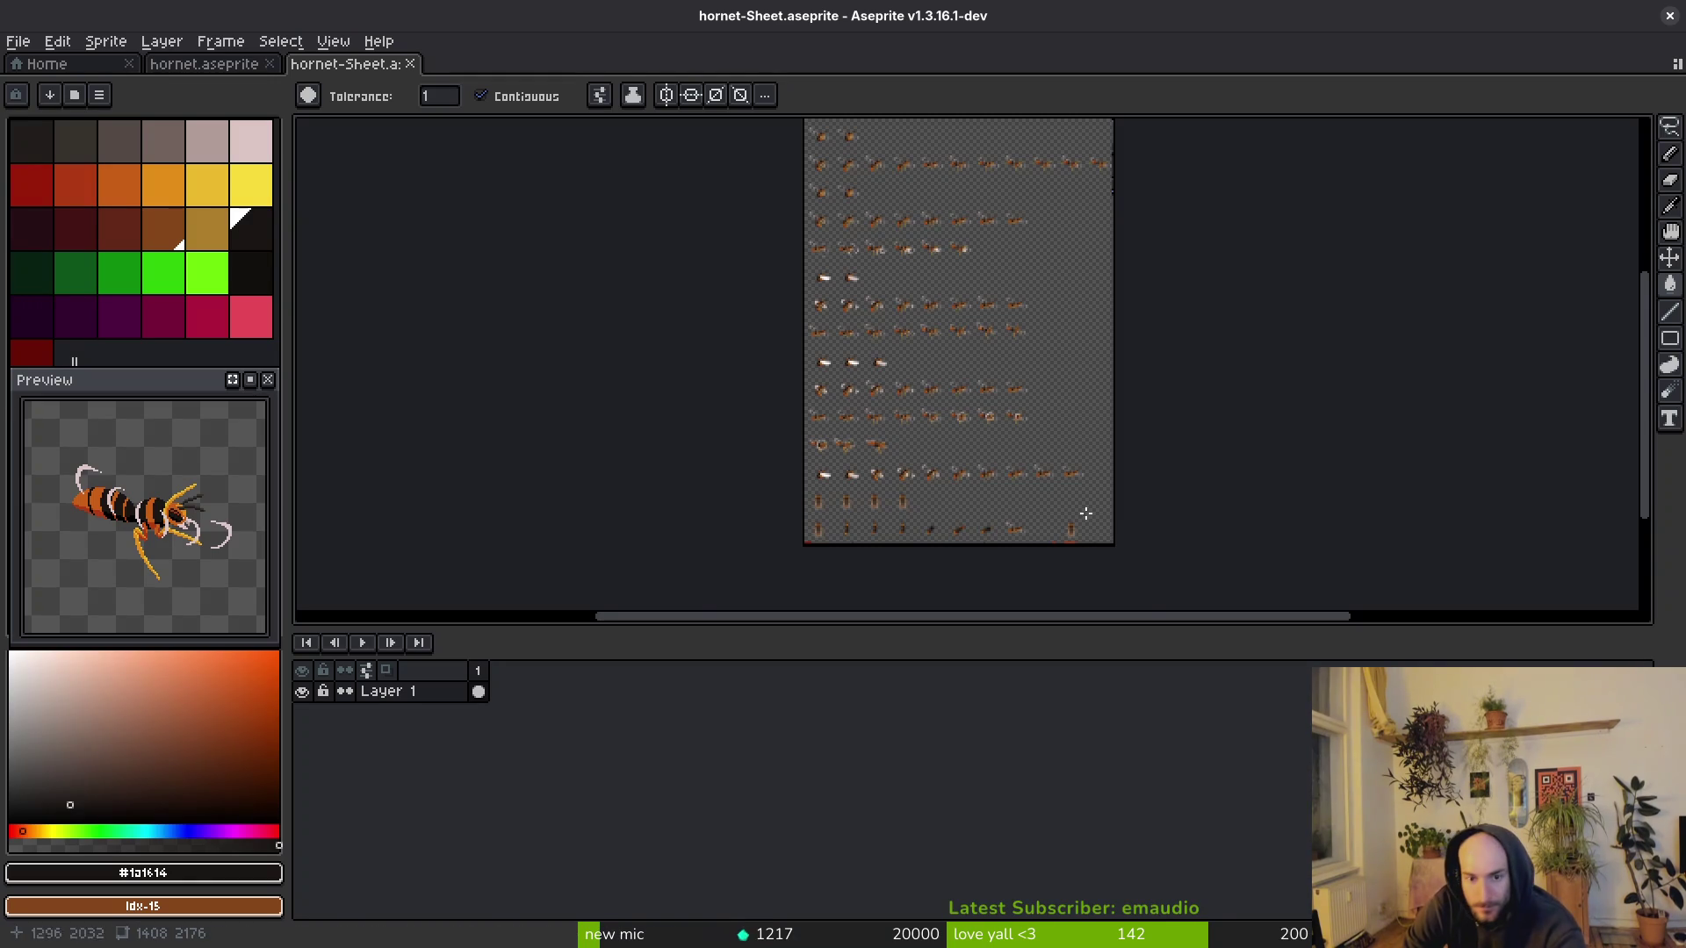
Step: Close hornet-Sheet and select the body layer in the hornet.aseprite timeline
key("ctrl+w")
scroll(762, 317, "right", 5)
key("i")
scroll(783, 801, "right", 10)
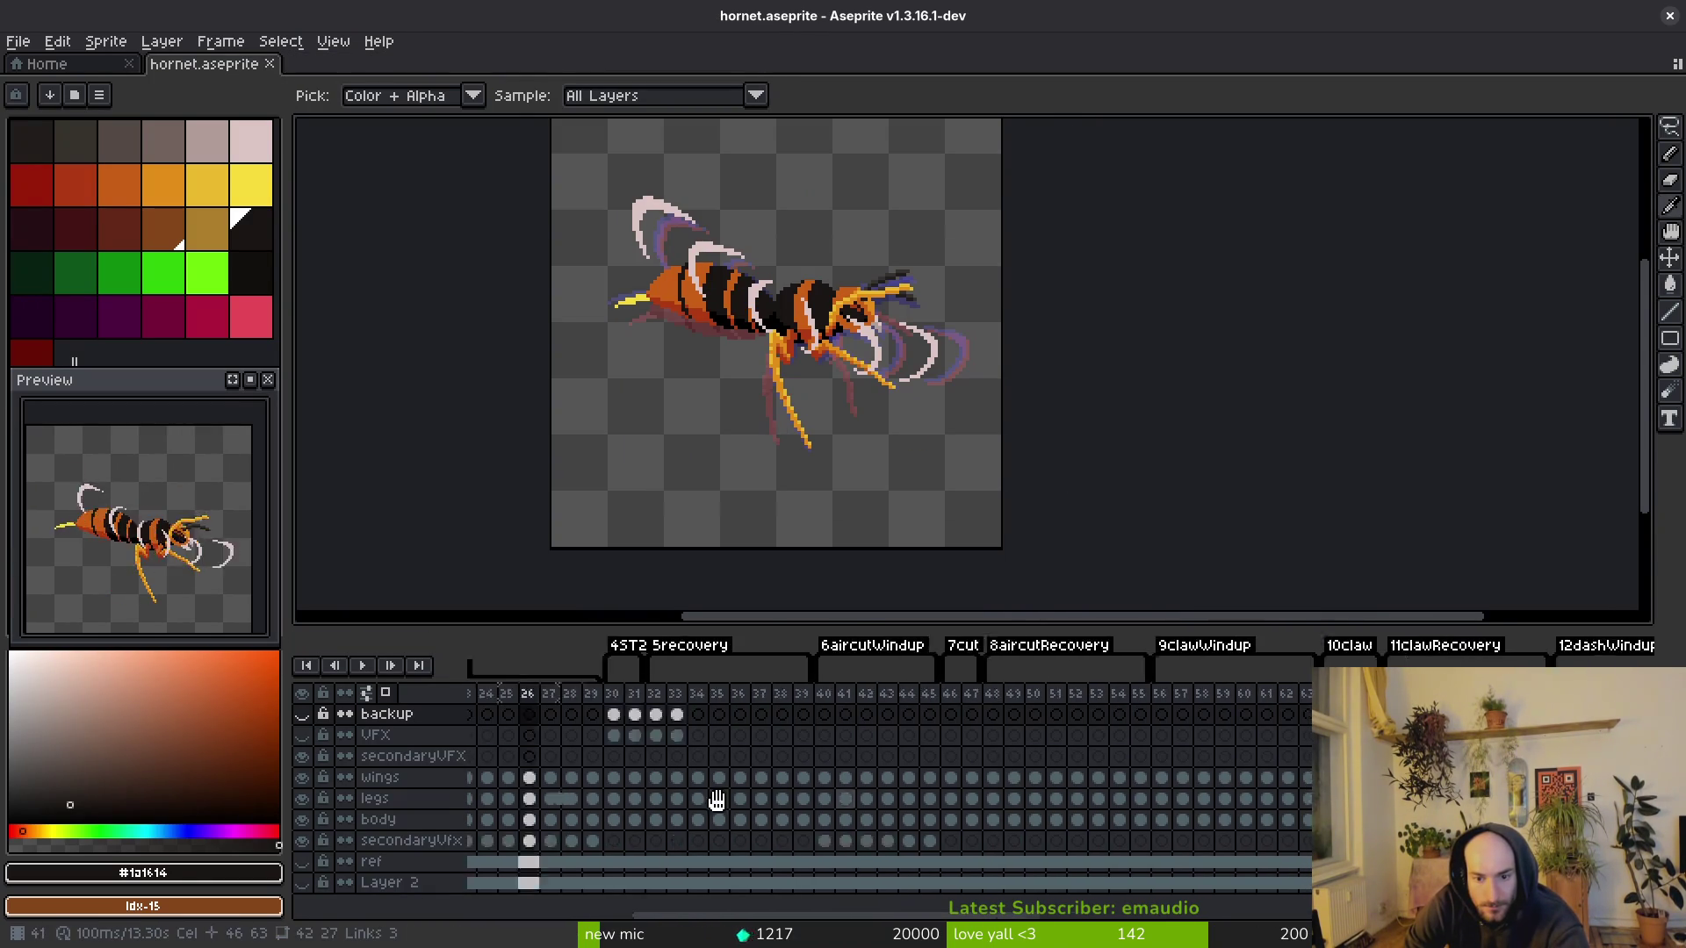
scroll(890, 790, "left", 5)
left_click(816, 798)
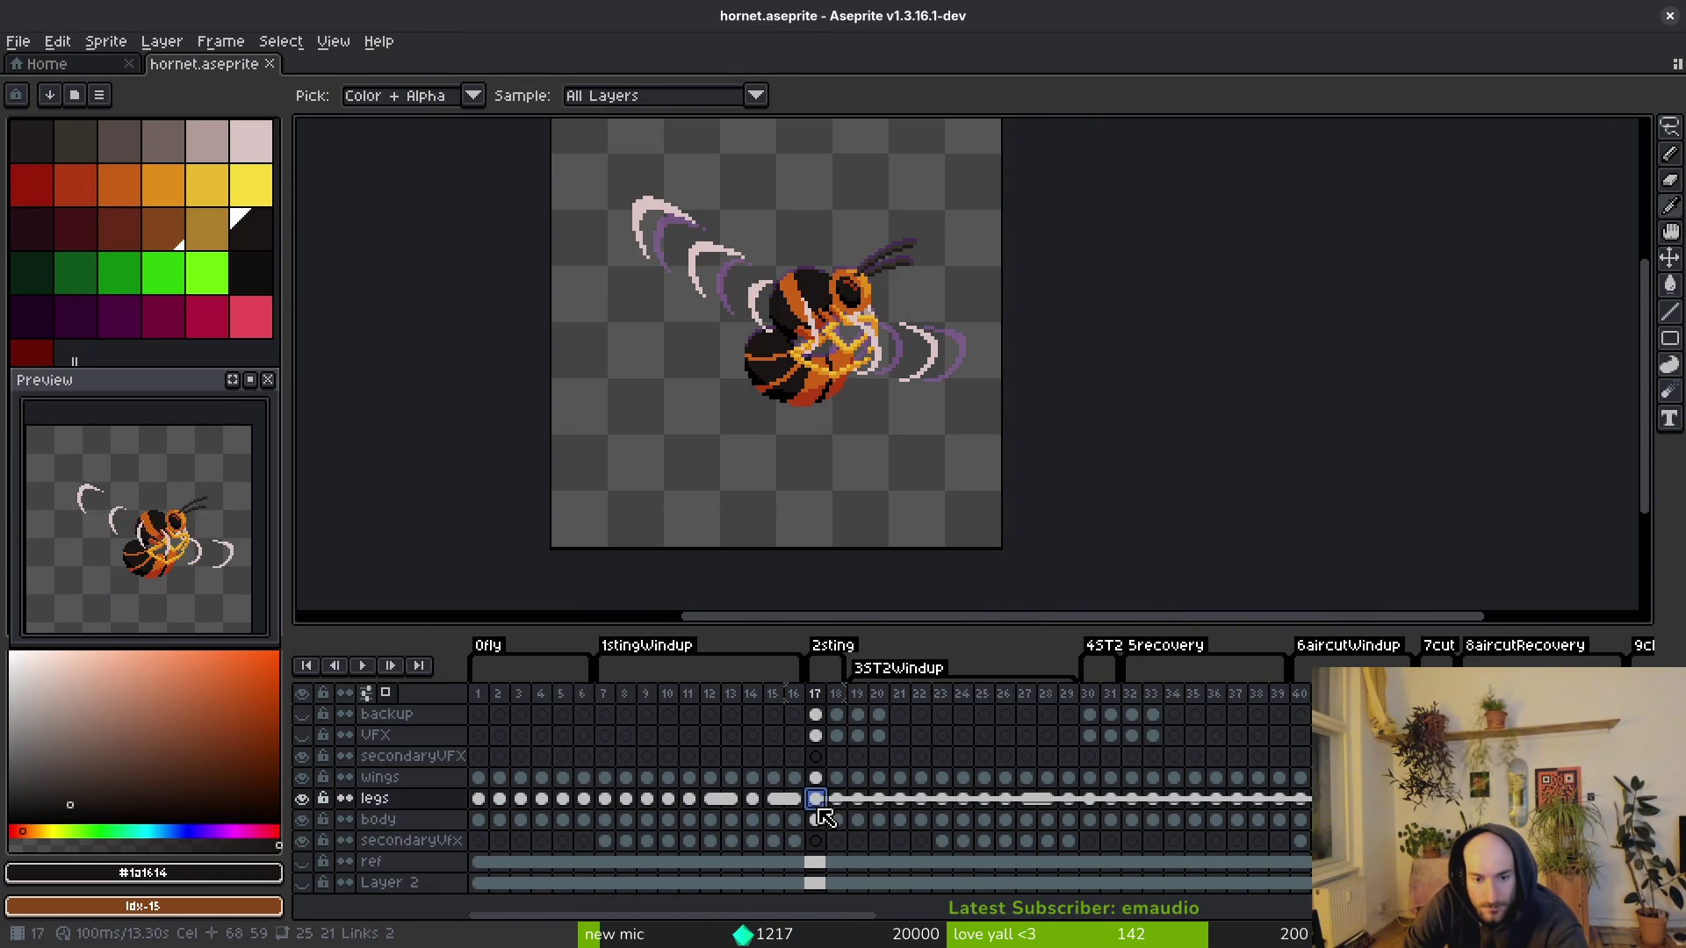
key("Up")
key("Down")
key("Down")
Step: Step through the cling and takeoff frames to the rotated takeoff frame 08
key("Right")
key("Right")
key("Right")
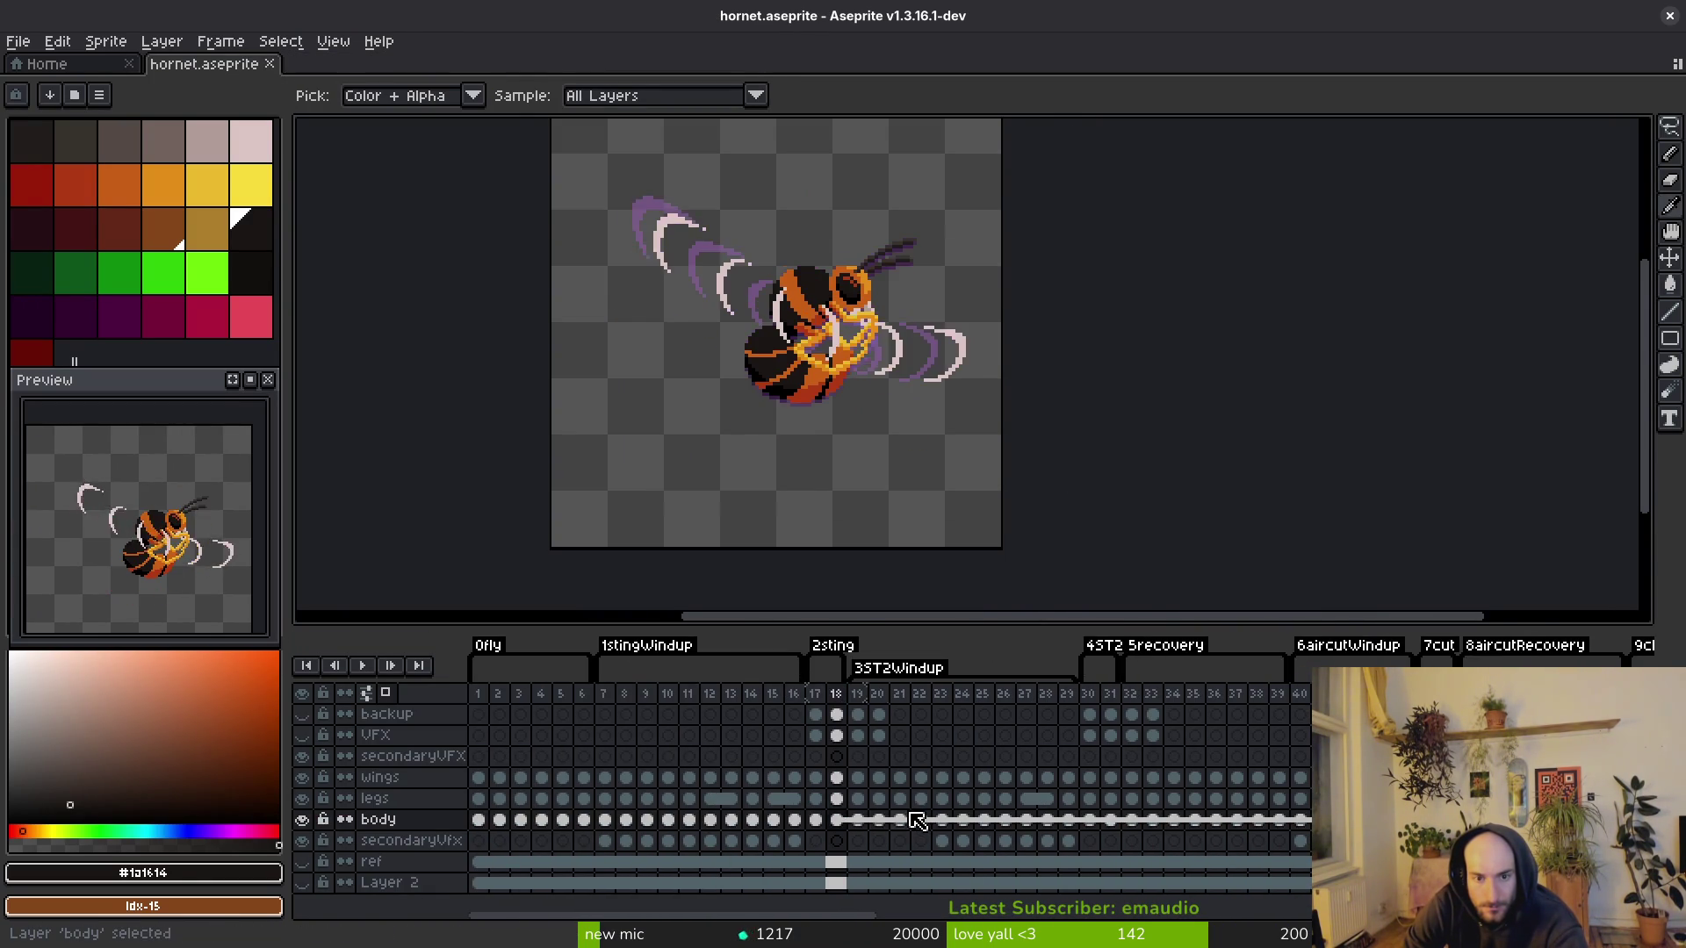
scroll(1181, 784, "right", 10)
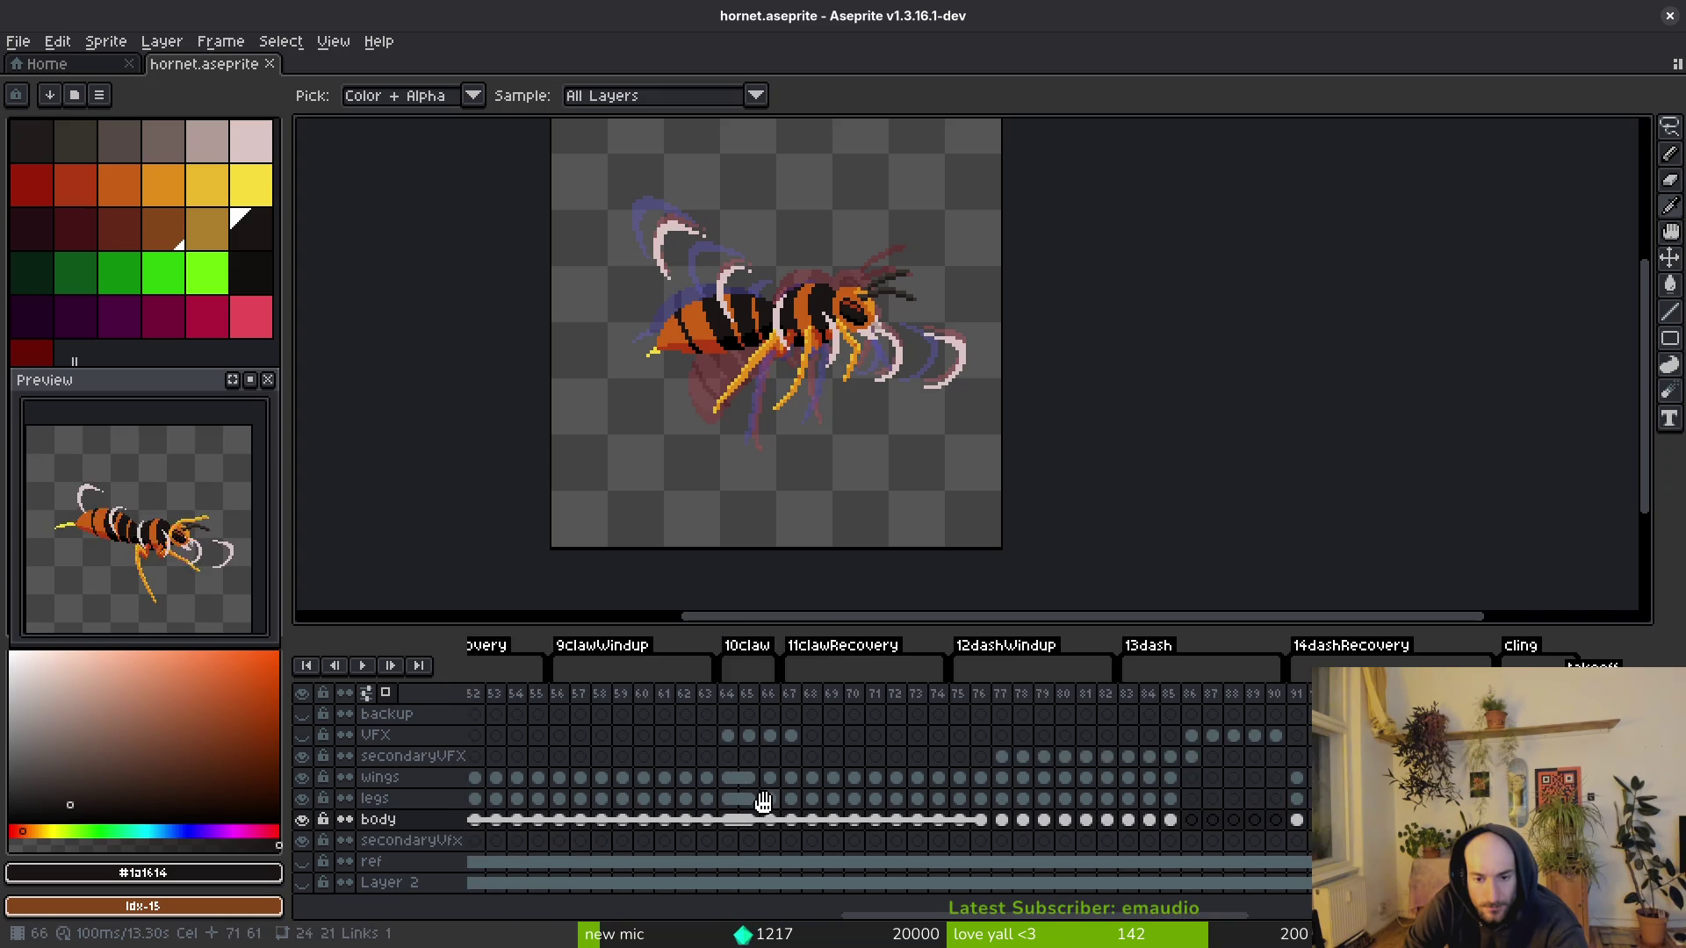
key("Right")
key("Right")
key("Right")
left_click(1014, 812)
scroll(907, 822, "right", 10)
left_click(907, 823)
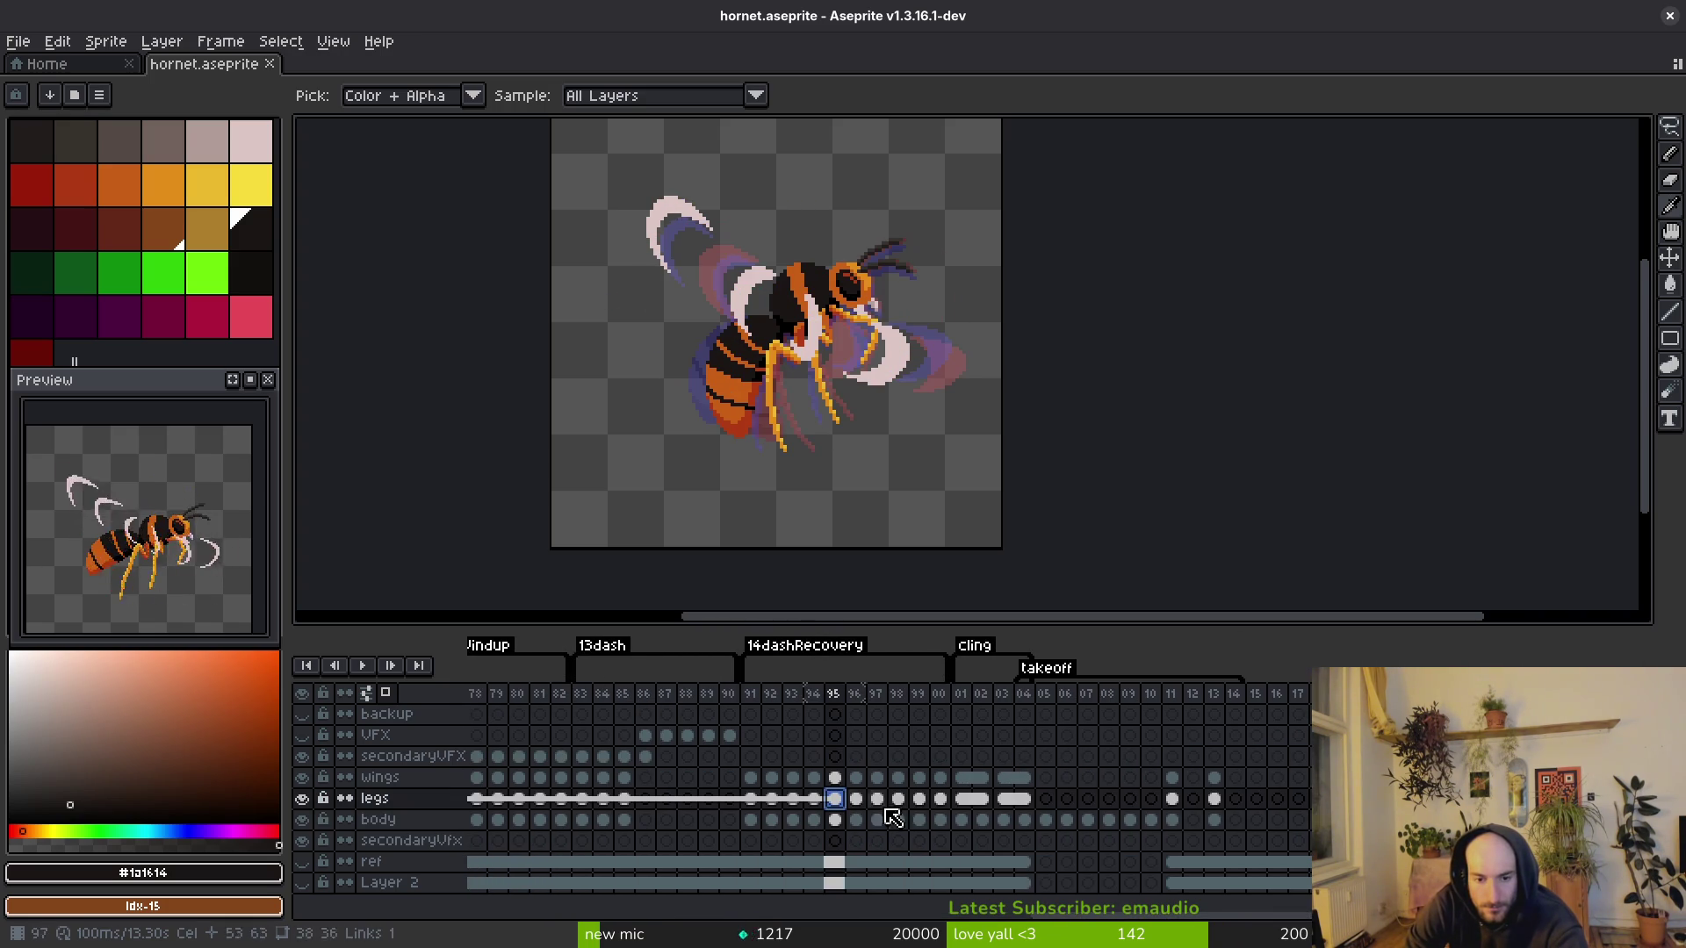
left_click(1036, 819)
key("Right")
key("Right")
key("Right")
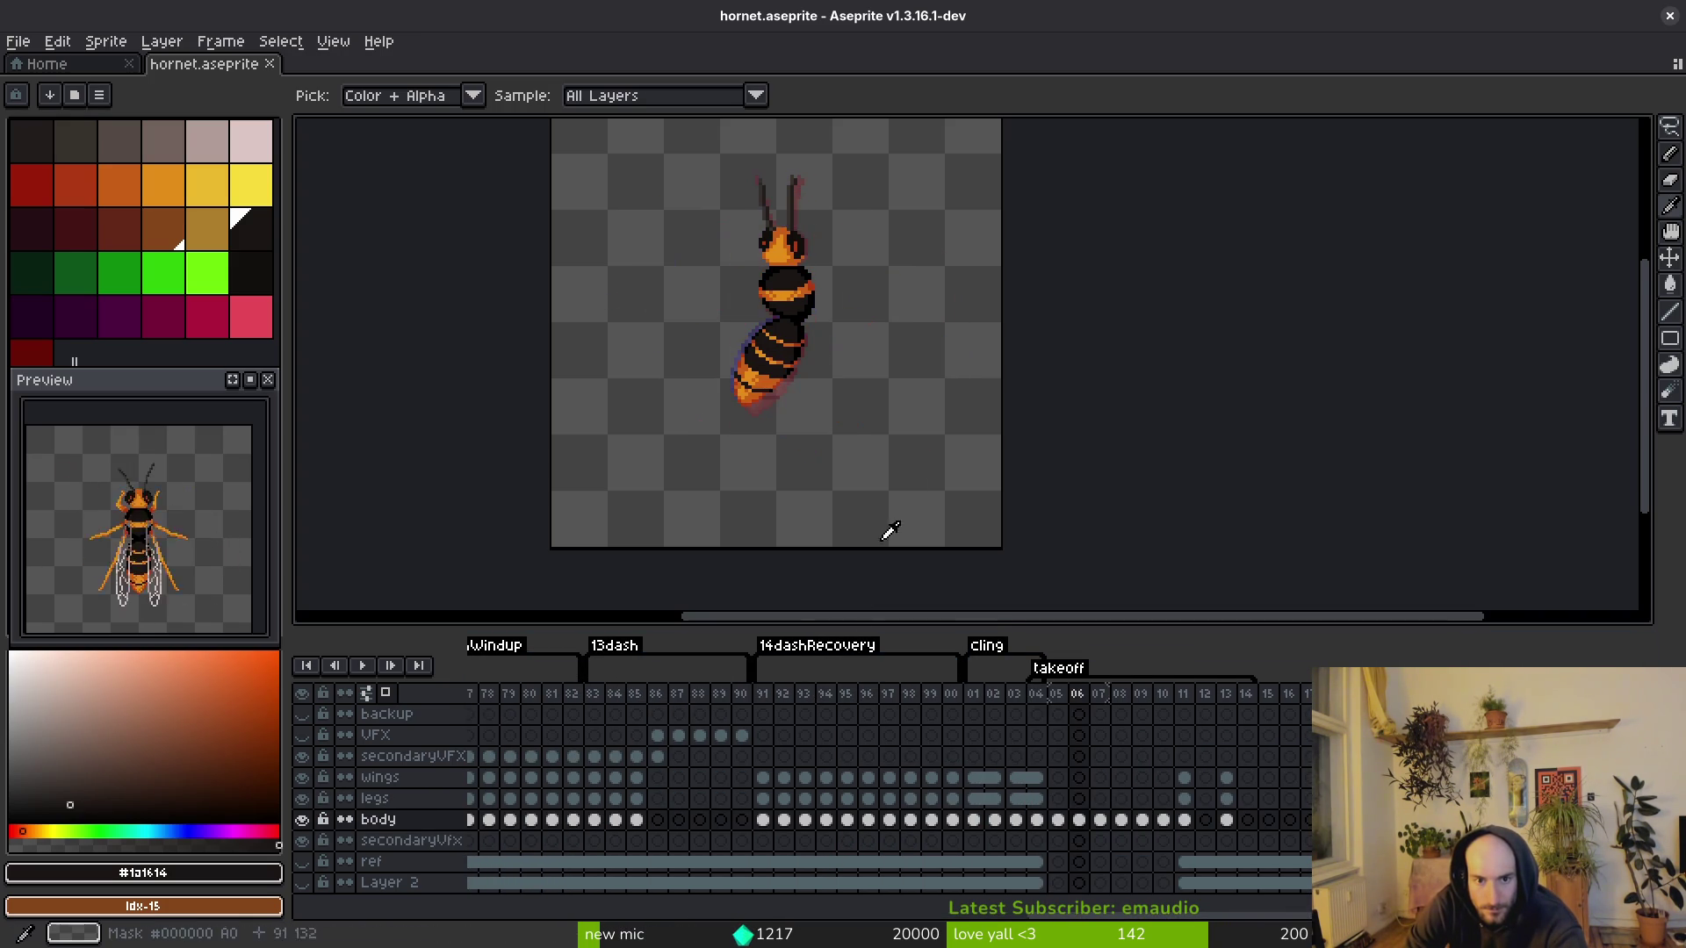
scroll(835, 328, "up", 3)
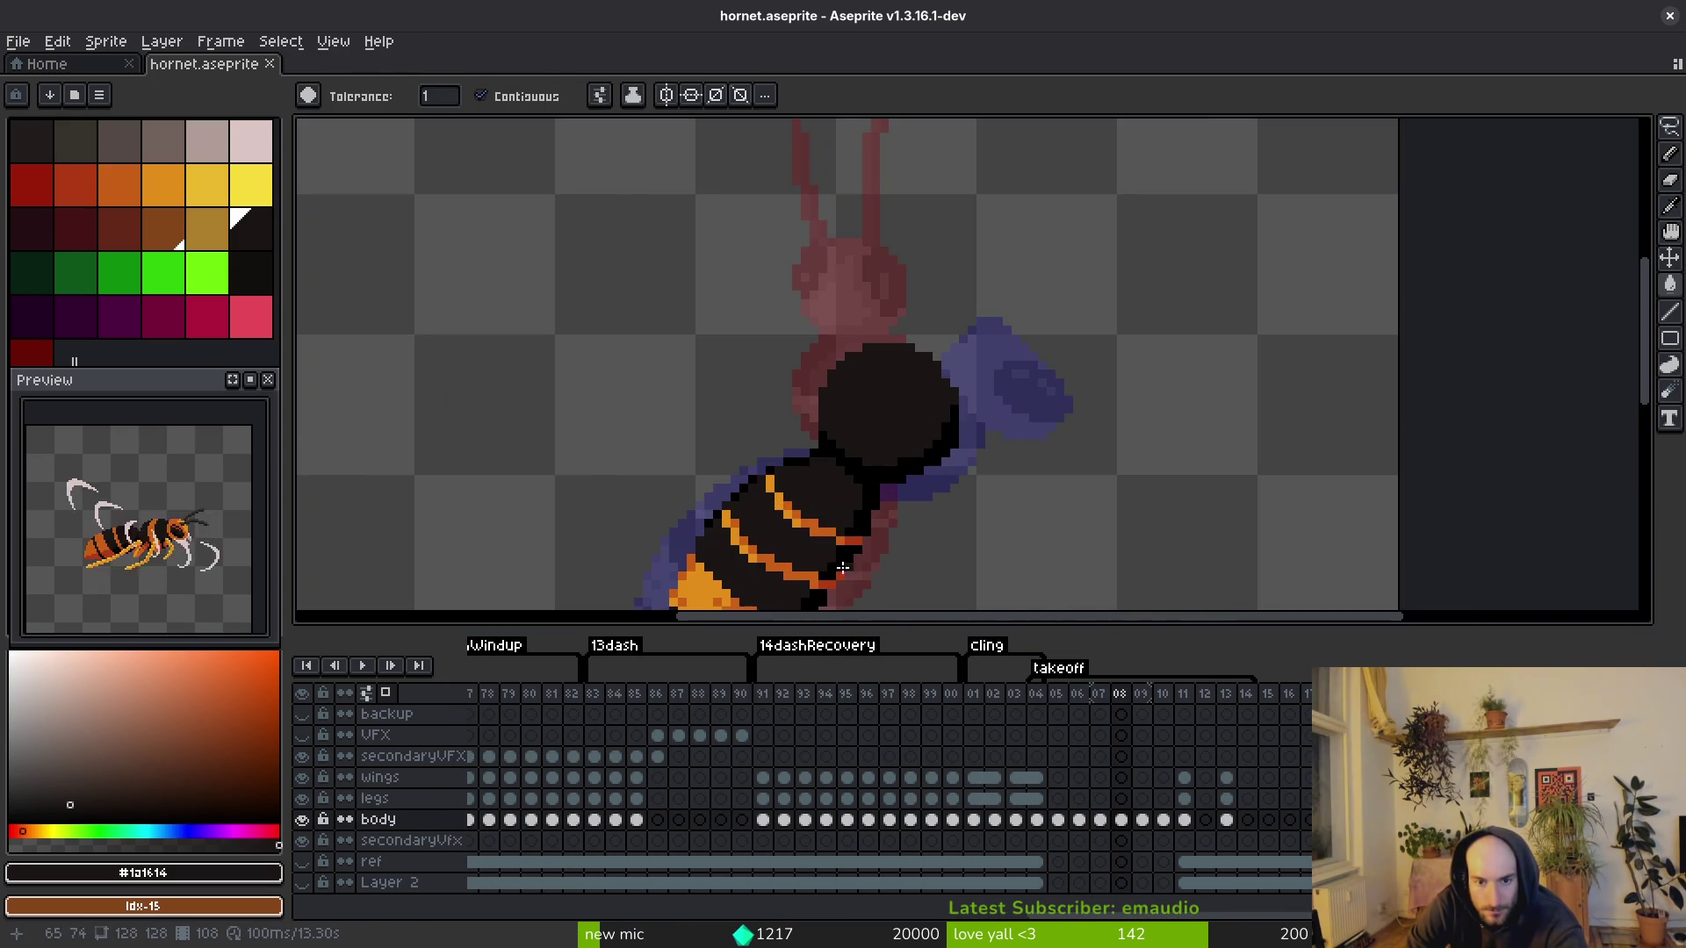
Step: Draw a diagonal #c96016 orange stripe across the dark head segment of frame 08
left_click(817, 517)
key("g")
scroll(904, 403, "up", 2)
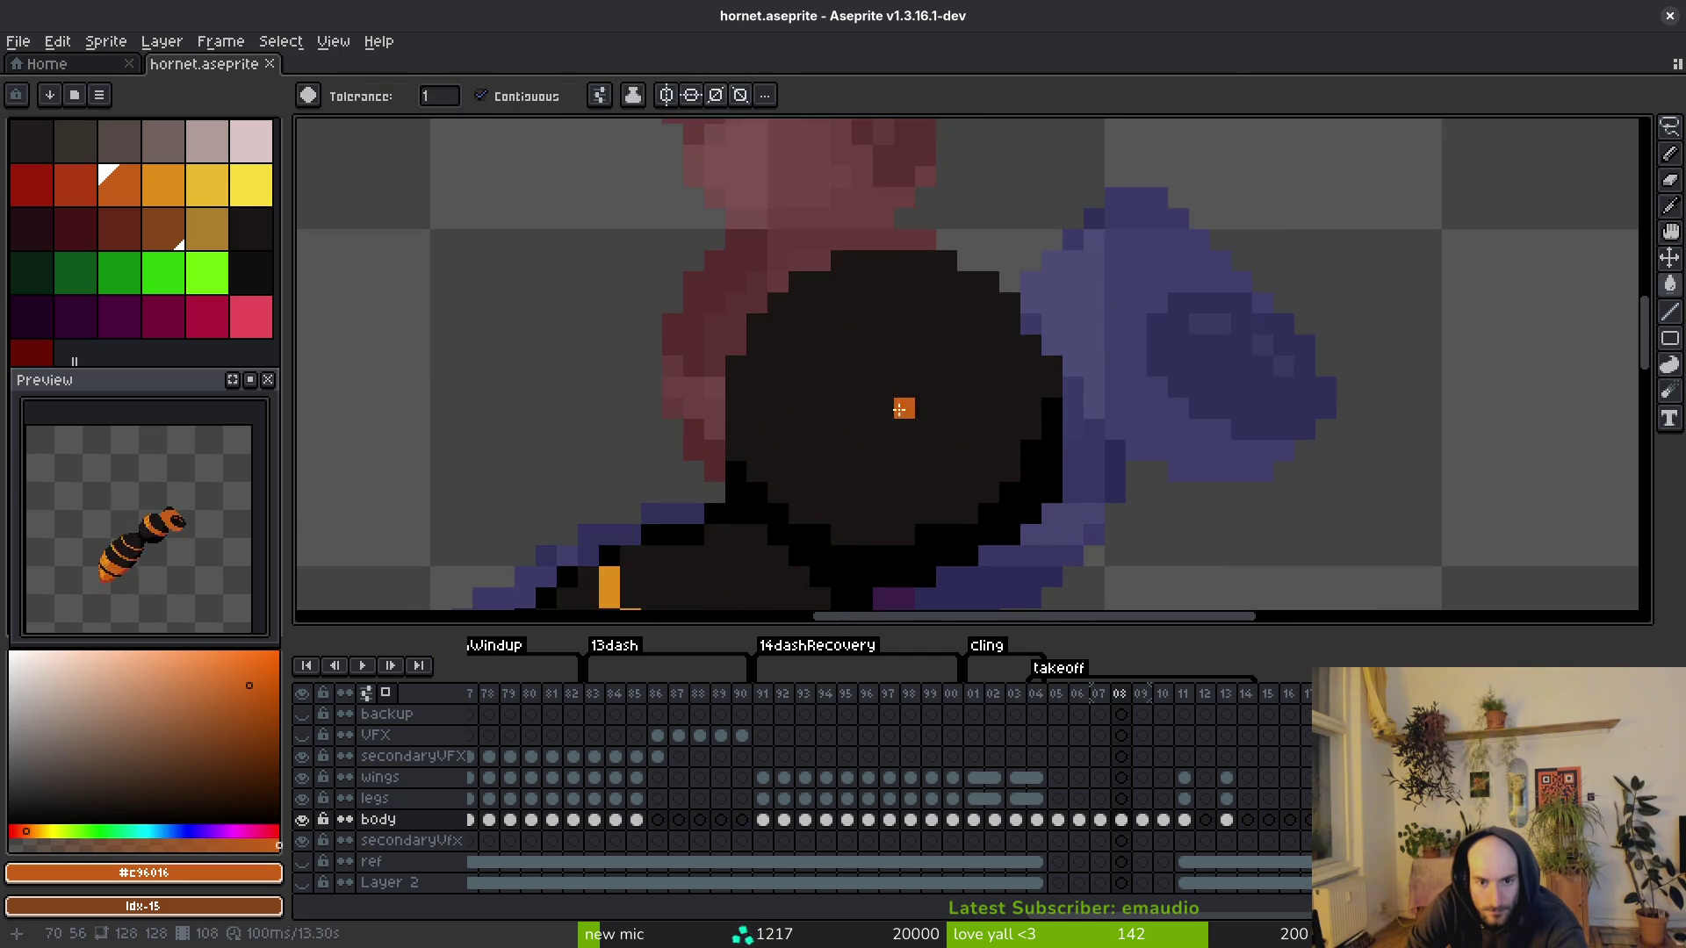
key("Left")
key("Right")
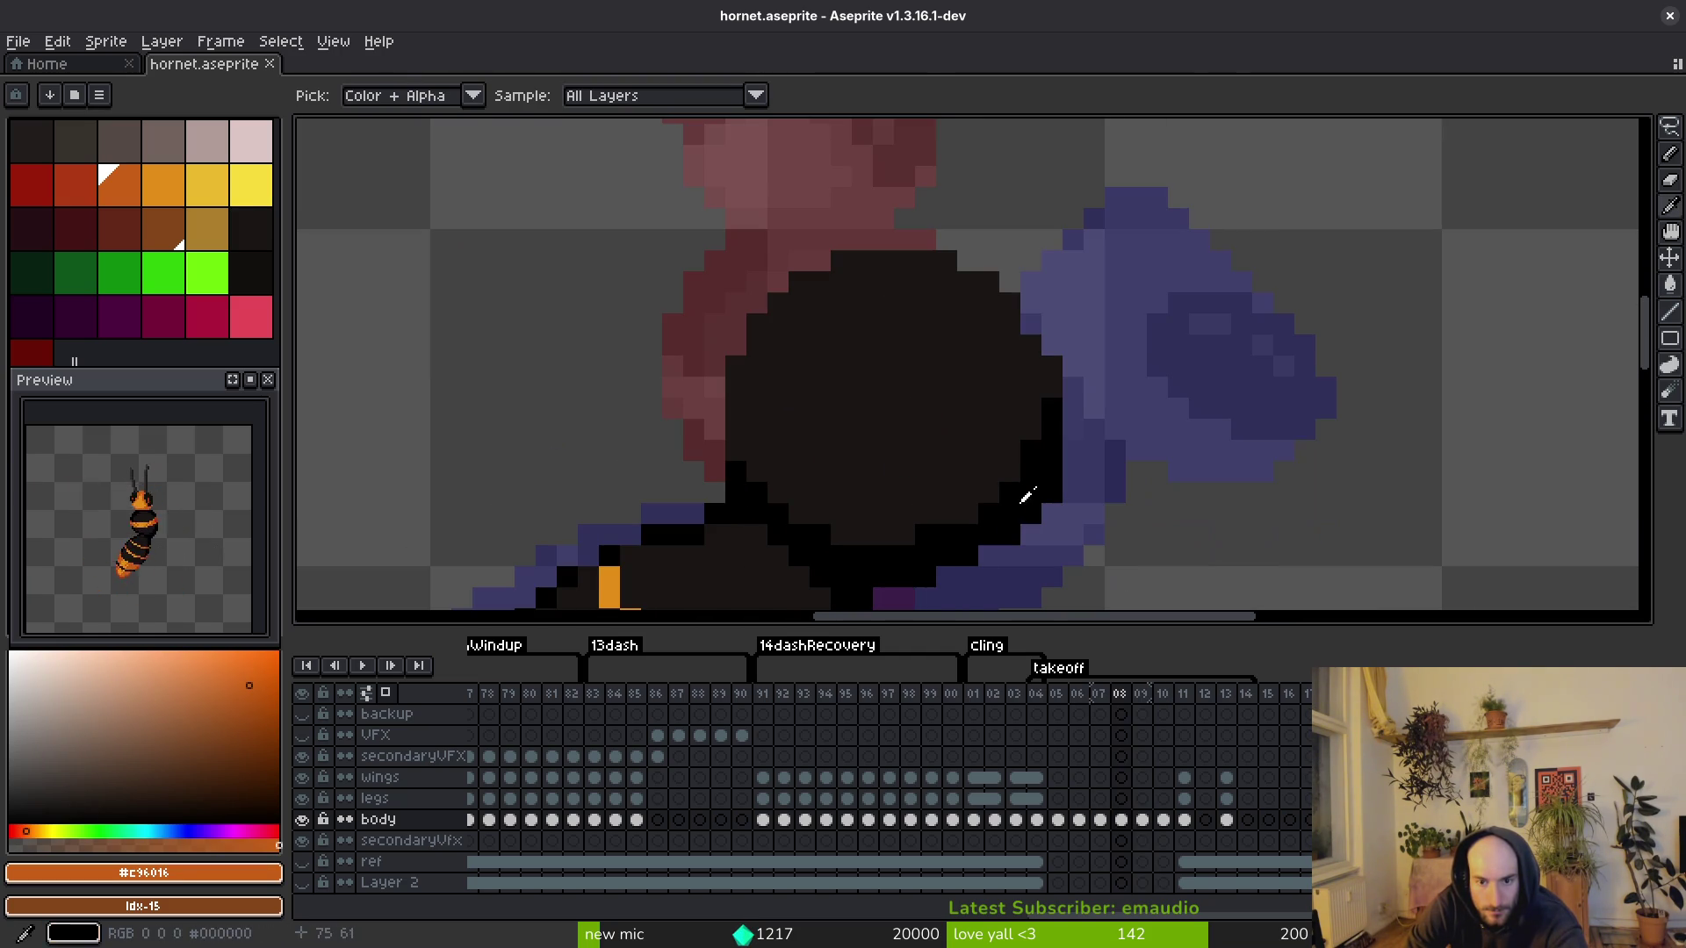
left_click(933, 460)
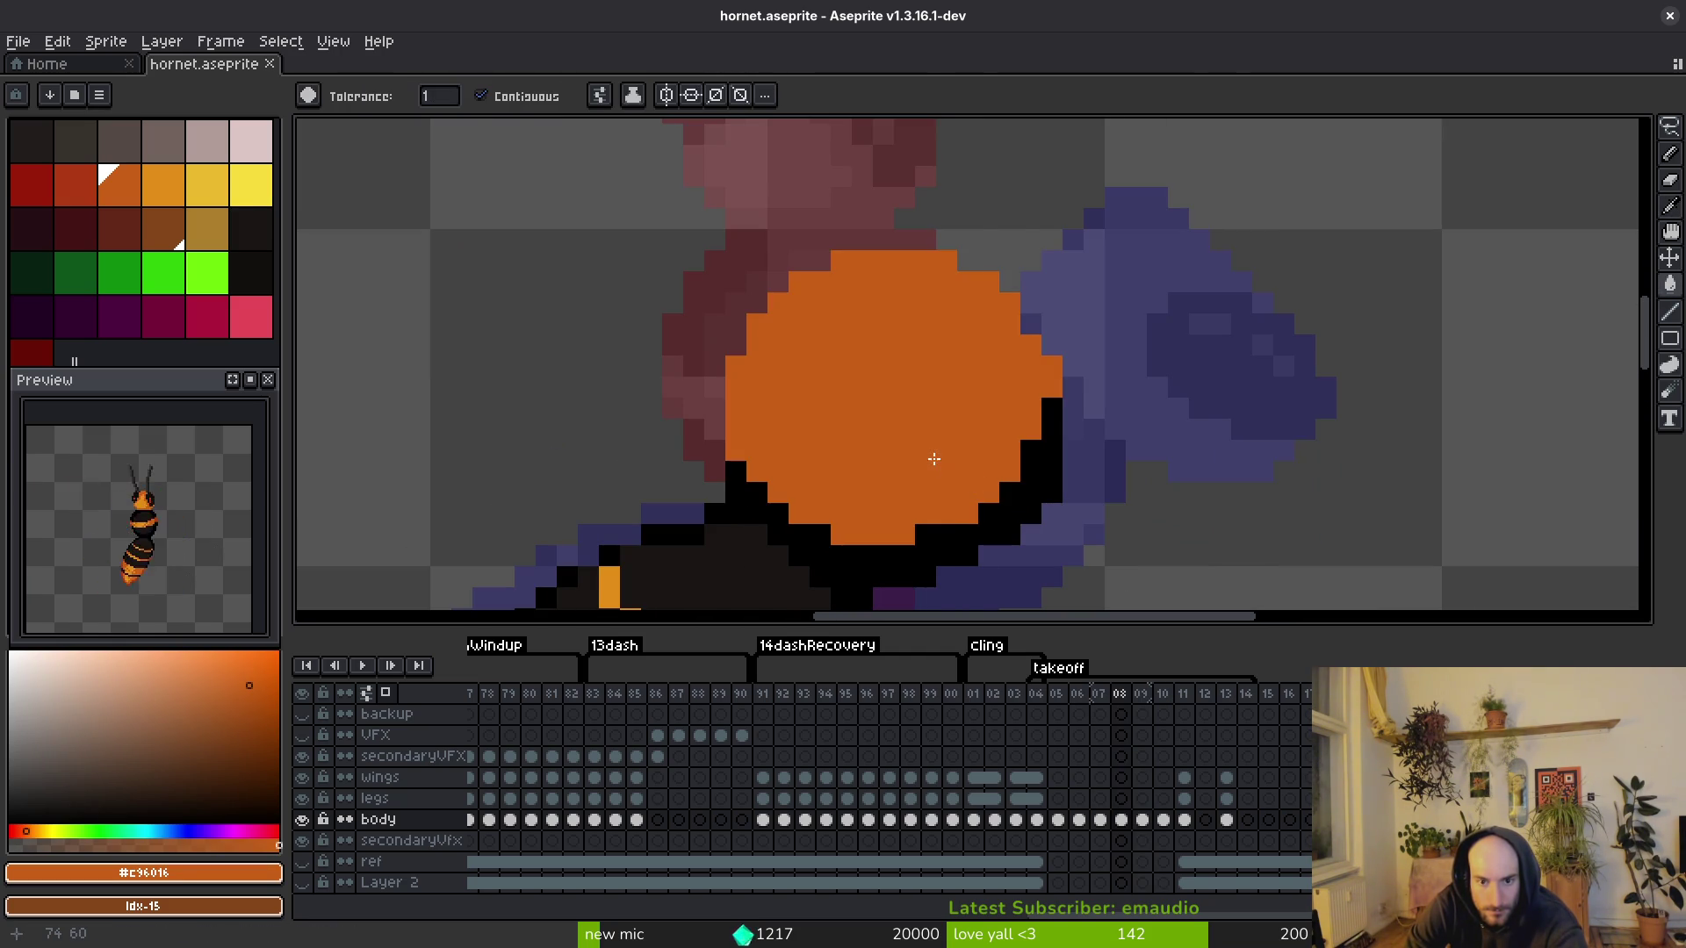
key("ctrl+z")
key("b")
mouse_move(967, 472)
left_mouse_down()
mouse_move(936, 470)
mouse_move(867, 380)
mouse_move(836, 296)
left_mouse_up()
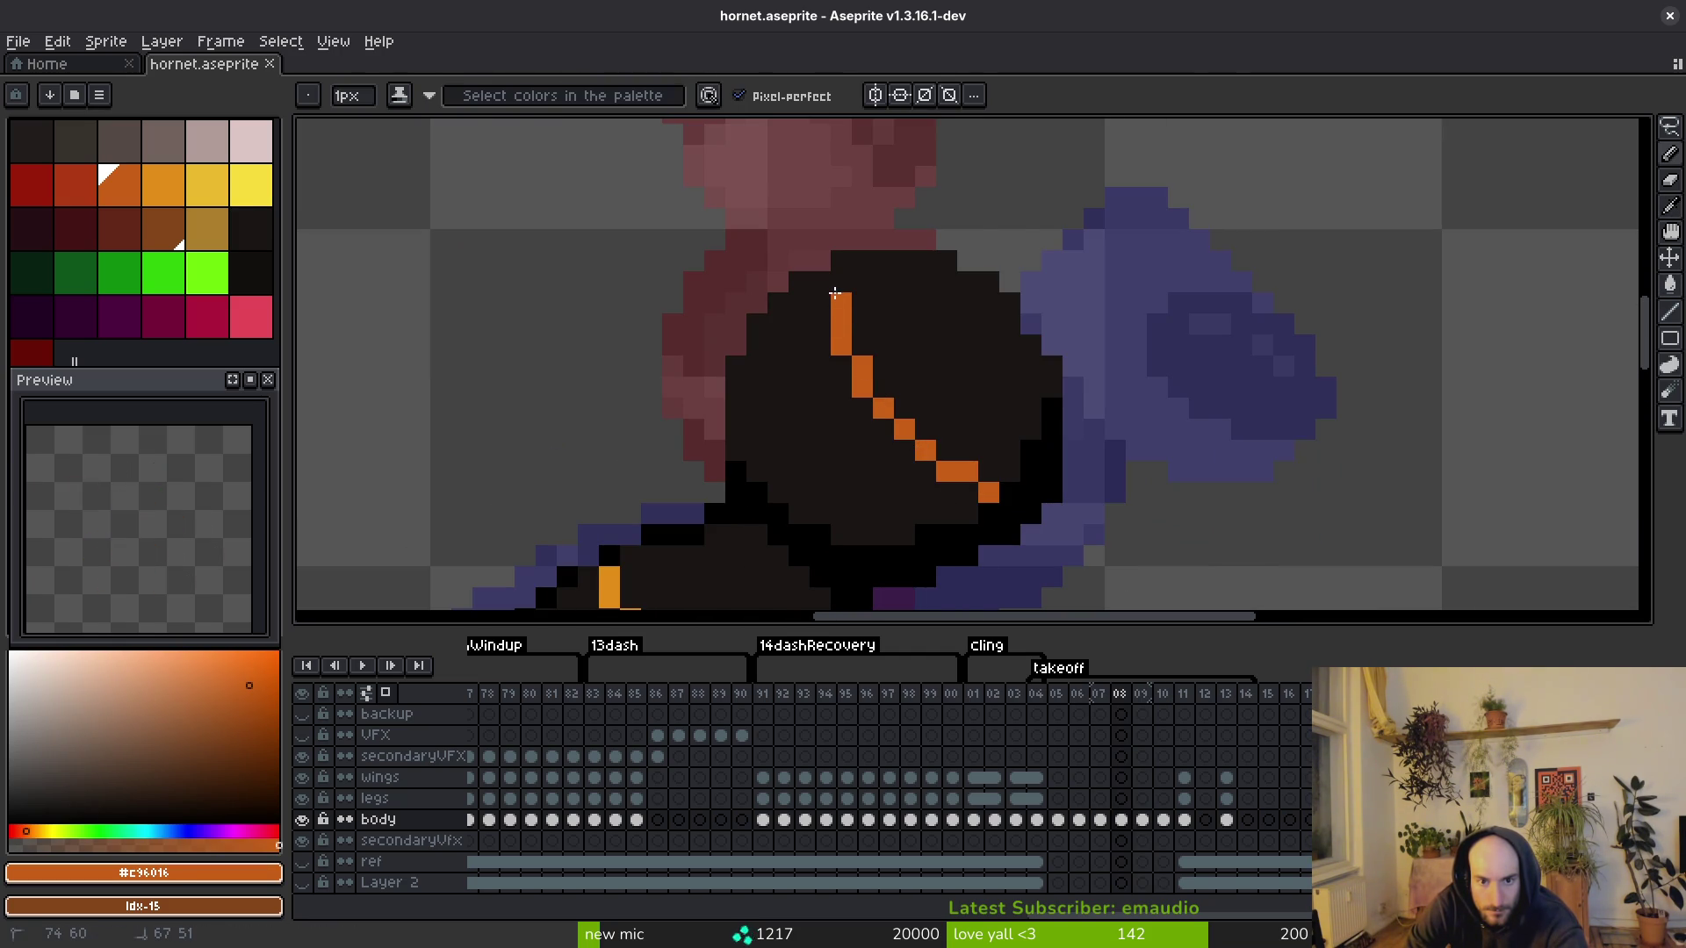
mouse_move(966, 513)
left_mouse_down()
mouse_move(862, 410)
mouse_move(809, 281)
mouse_move(842, 409)
mouse_move(895, 467)
left_mouse_up()
Step: Sample dark red #af3a13 from frame 07 and paint red pixels at the stripe's right end
key("i")
key("Left")
left_click(988, 338)
left_click(988, 338)
key("Left")
key("Left")
key("Right")
key("Right")
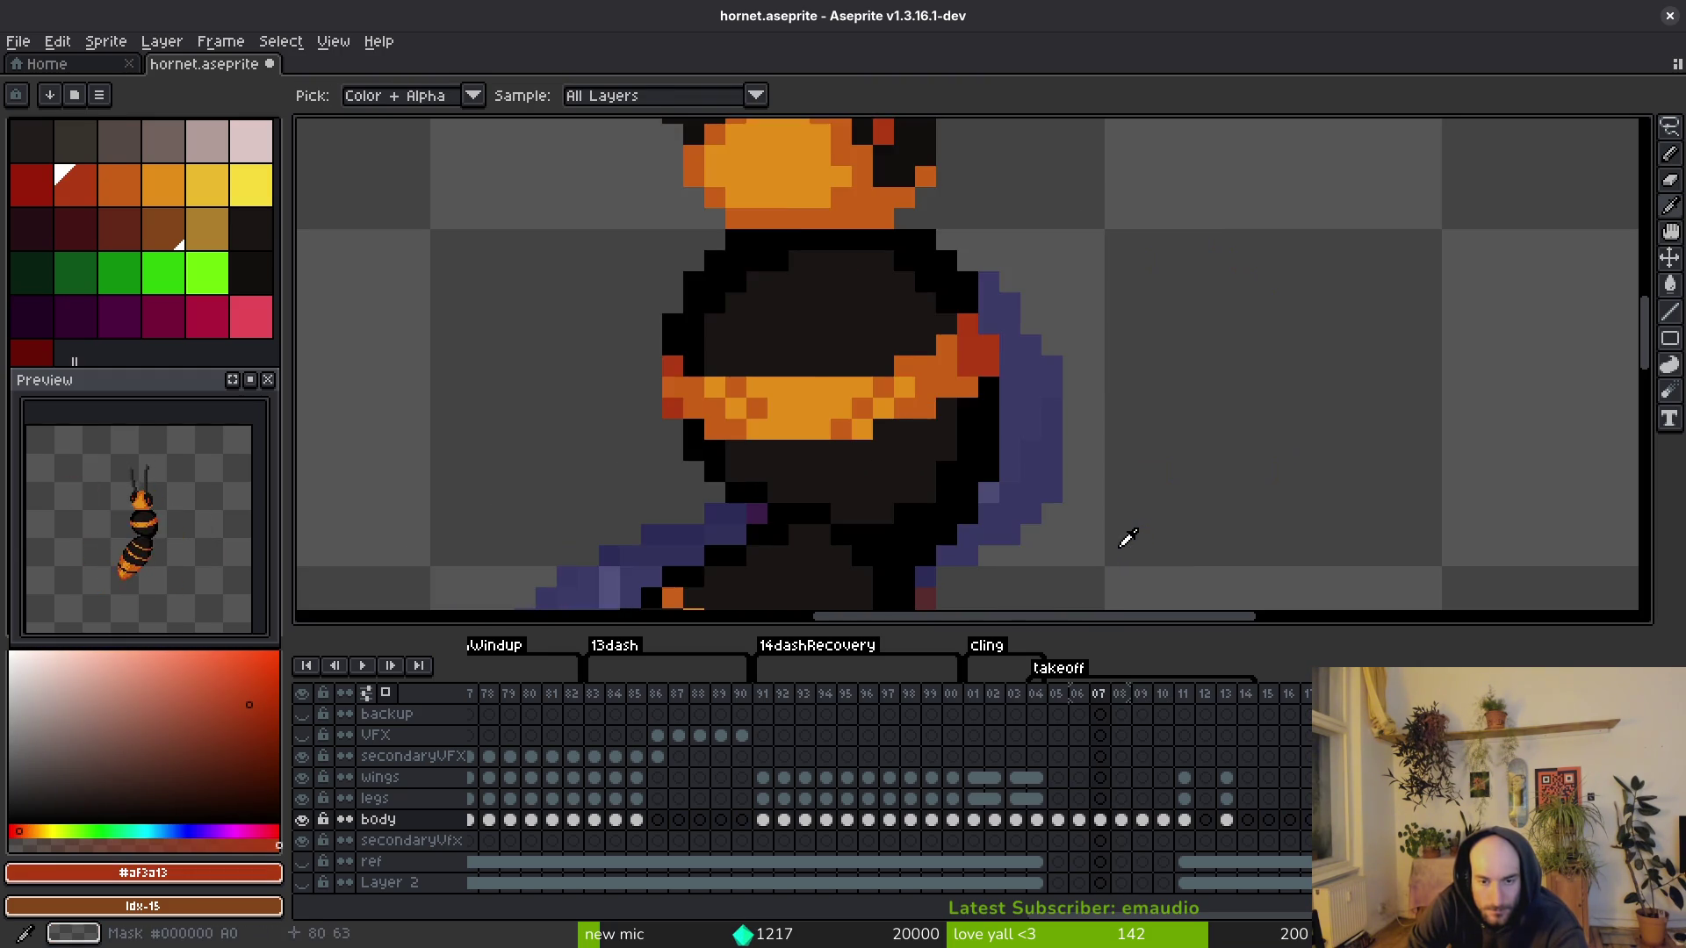
key("b")
scroll(1093, 492, "down", 2)
key("Right")
scroll(1093, 492, "up", 3)
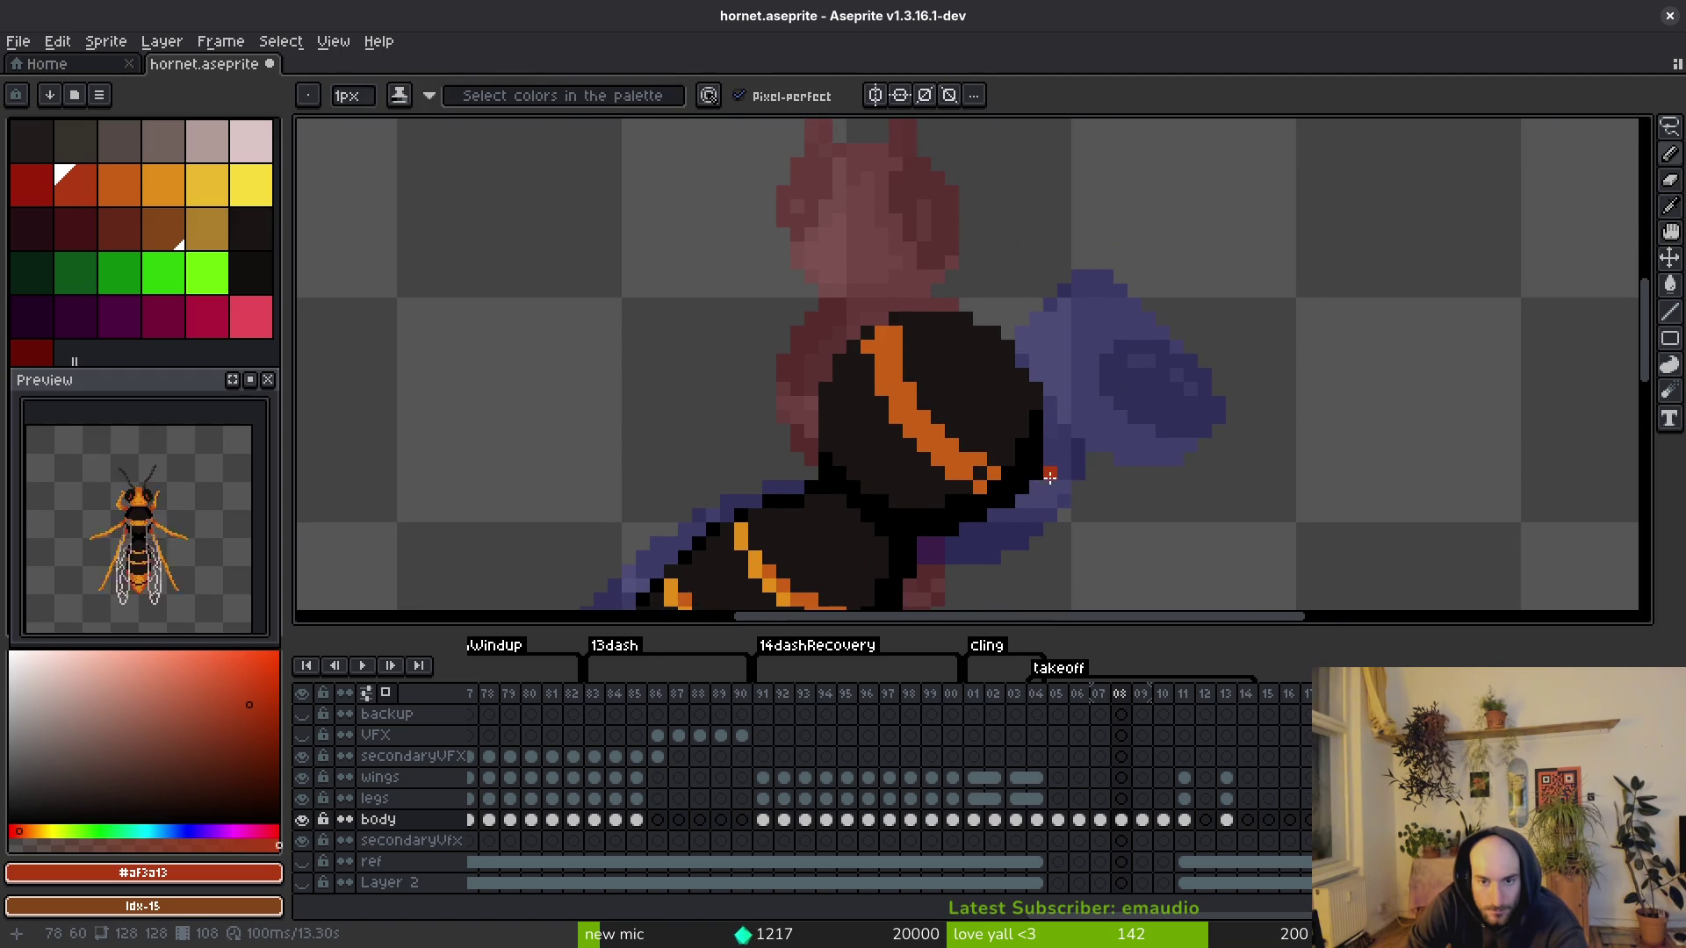
left_click(1045, 500)
left_click(1030, 499)
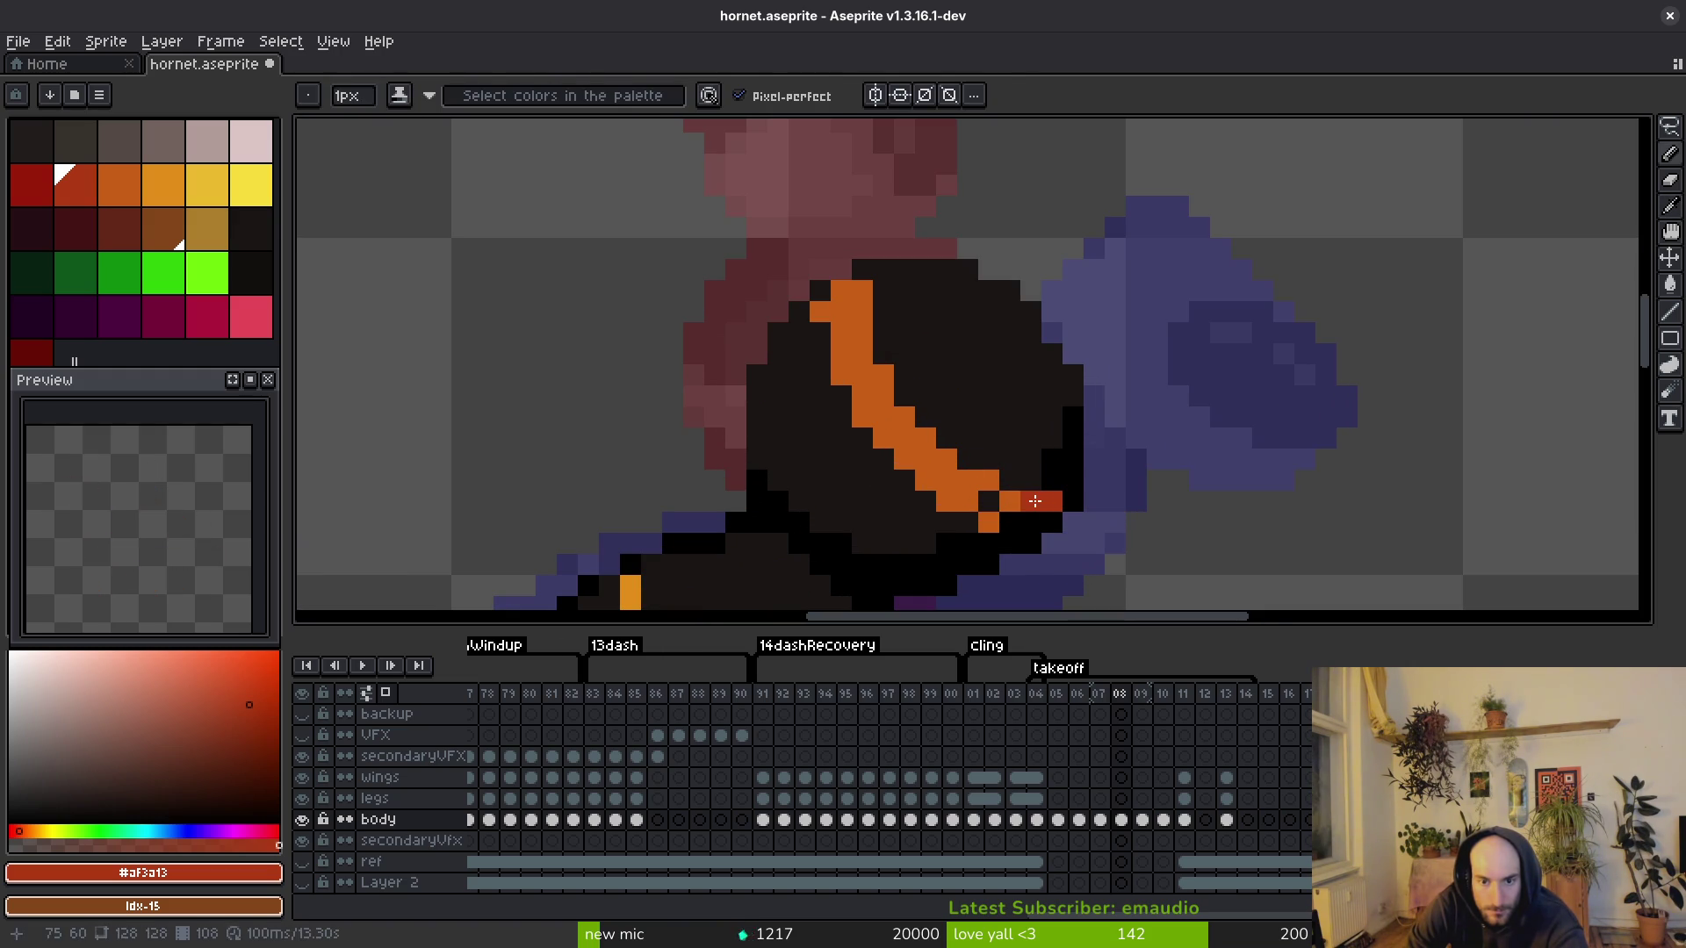
Step: Widen the orange stripe's right edge and add more #af3a13 red pixels at its end
left_click(982, 472, "alt")
mouse_move(999, 479)
left_mouse_down()
mouse_move(862, 377)
mouse_move(883, 443)
mouse_move(984, 527)
left_mouse_up()
left_click(857, 471, "alt")
left_click(1045, 500, "alt")
left_click(993, 518, "alt")
left_click(1047, 496, "alt")
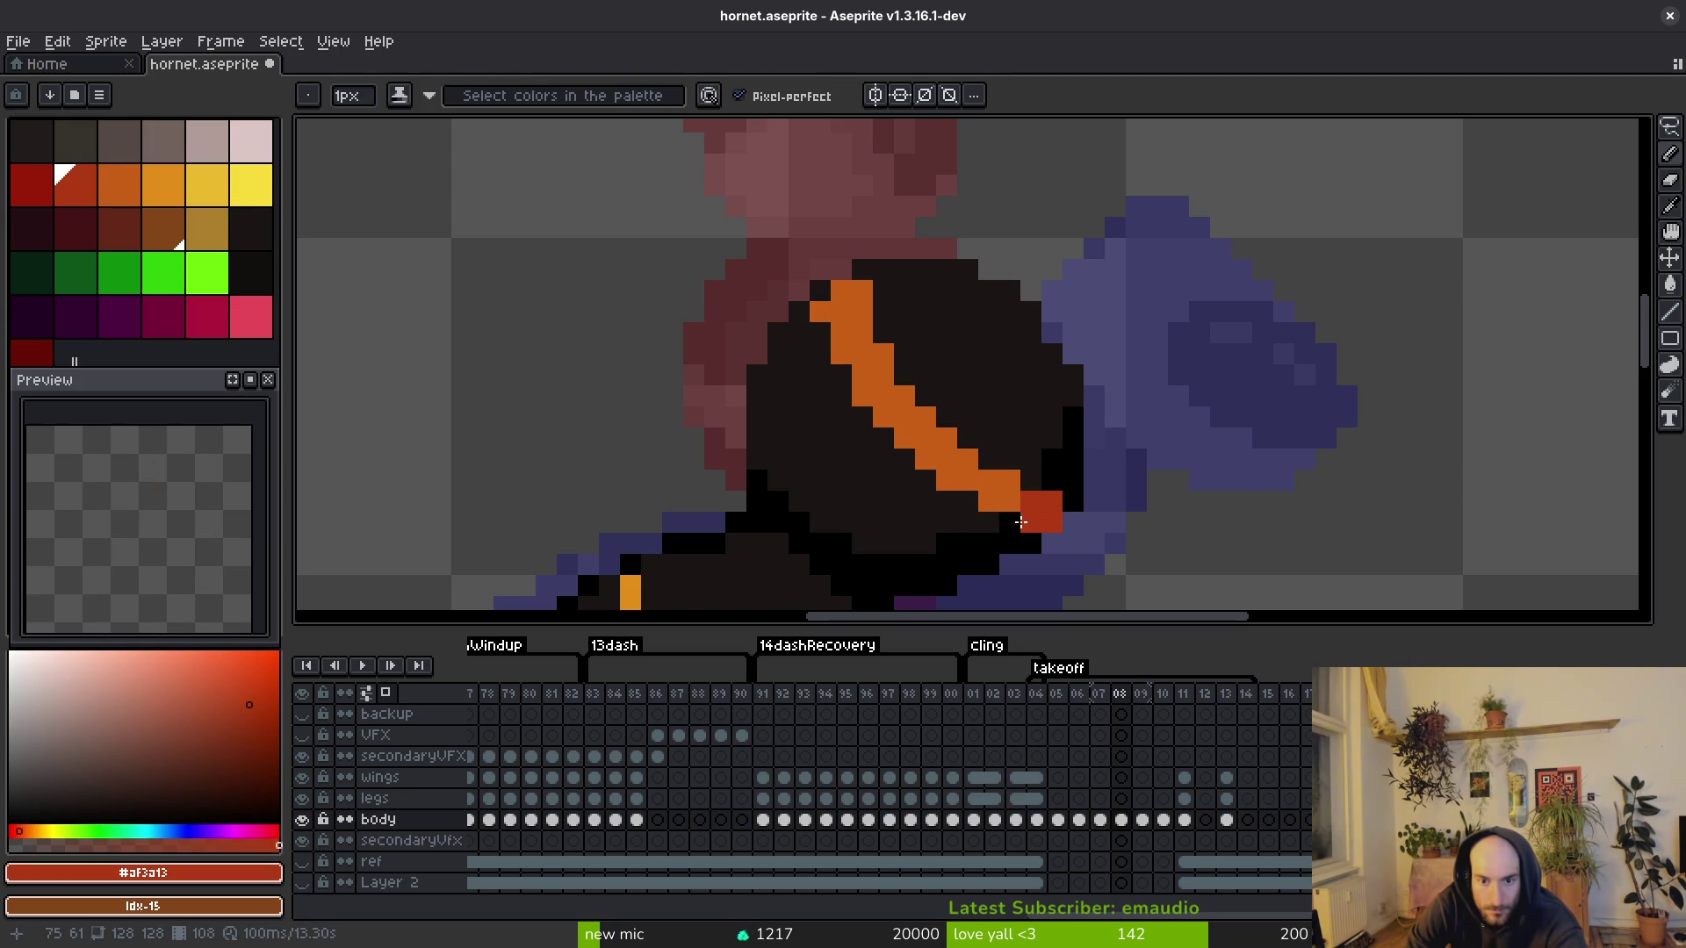
key("comma")
scroll(1160, 534, "down", 3)
key("period")
key("period")
key("comma")
key("period")
key("comma")
key("period")
key("comma")
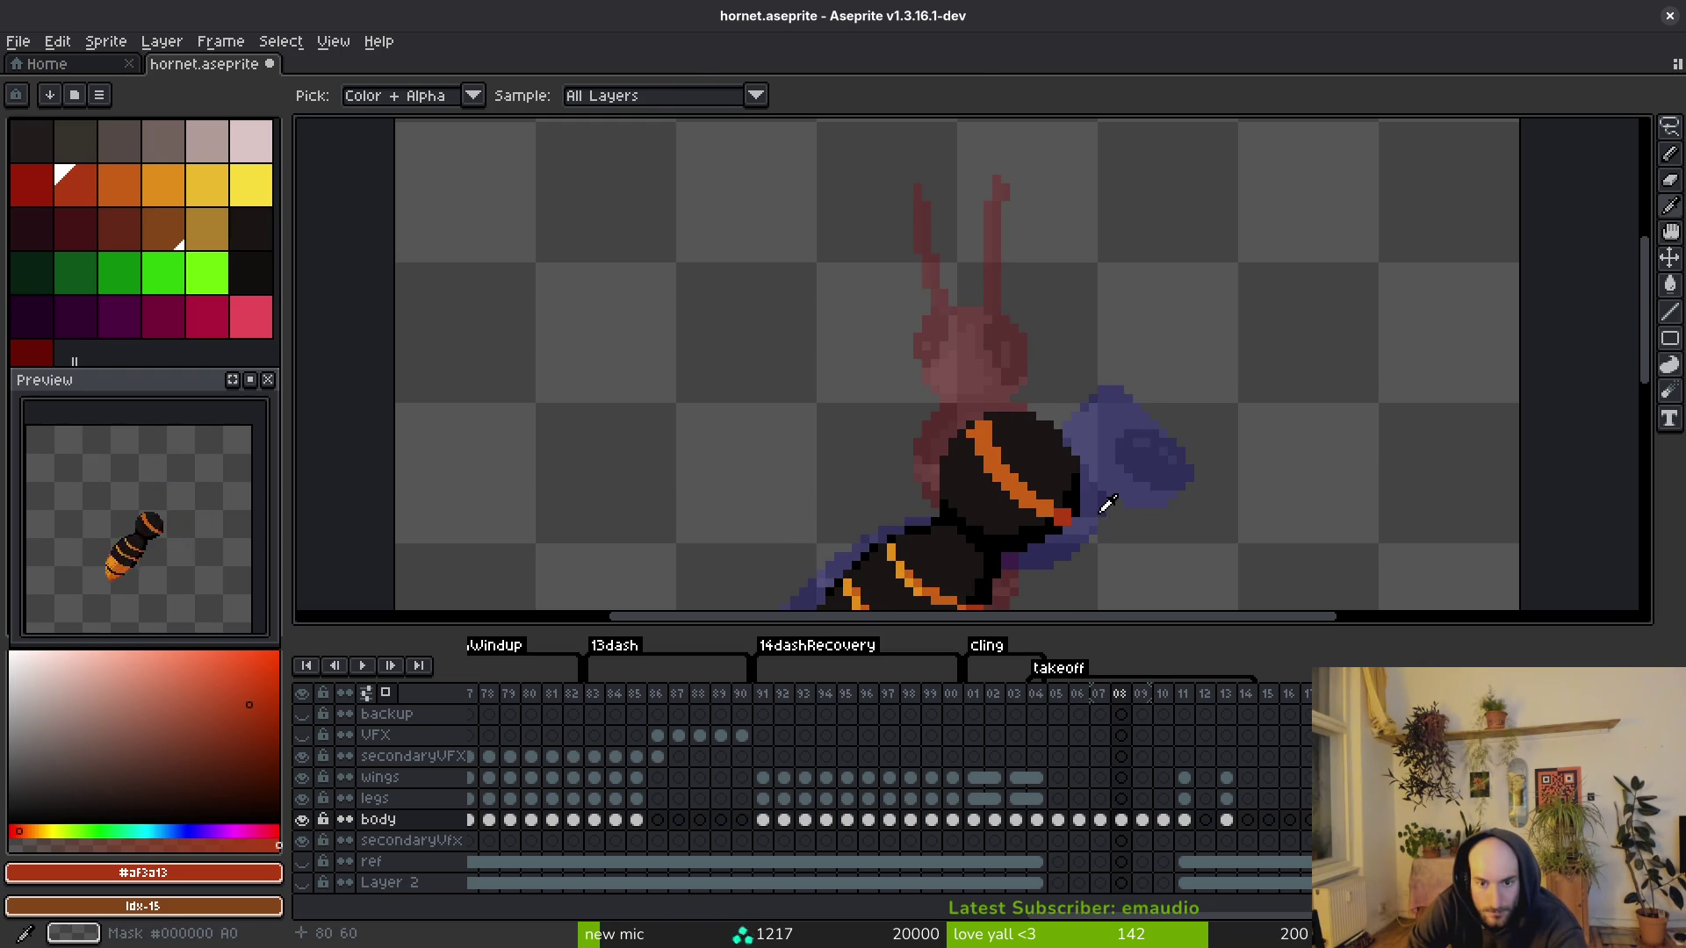
scroll(1080, 492, "up", 2)
left_click_drag(1070, 506, 1051, 509)
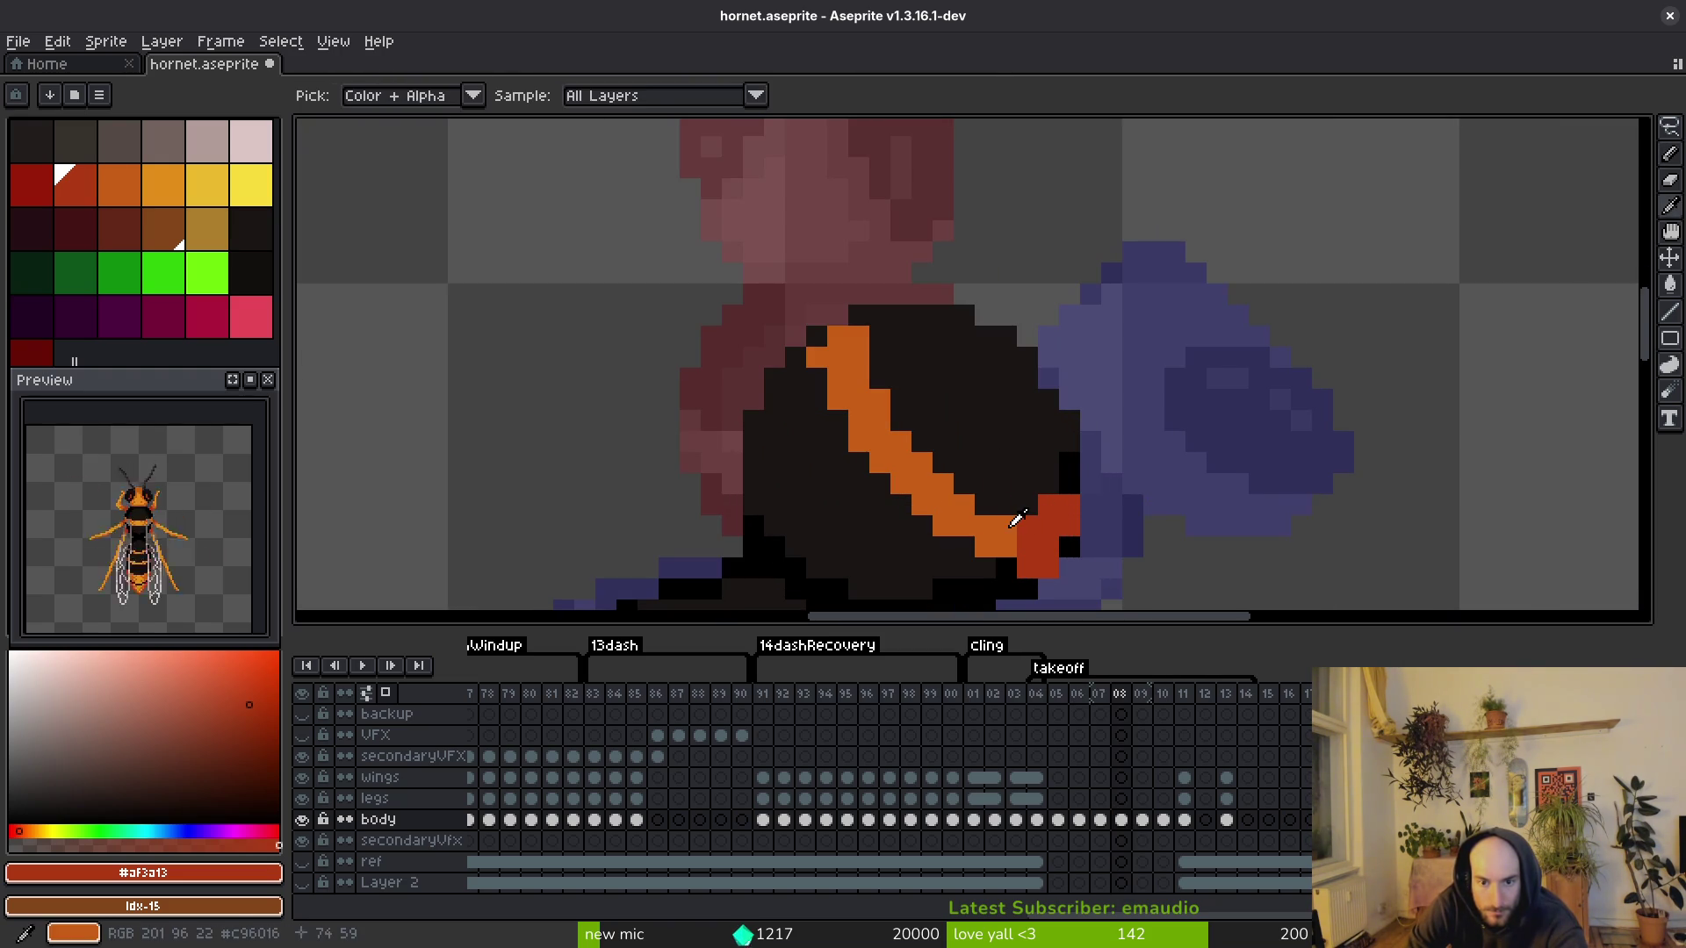
Step: Reshape the stripe by painting parts over in dark #1a1414 and adding #c96016 orange pixels
left_click(982, 501, "alt")
left_click(964, 478, "alt")
mouse_move(943, 483)
left_mouse_down()
mouse_move(813, 350)
mouse_move(862, 340)
mouse_move(901, 443)
mouse_move(795, 377)
mouse_move(879, 421)
mouse_move(861, 463)
left_mouse_up()
left_click(948, 500, "alt")
left_click(831, 400, "alt")
left_click(859, 337)
left_click(858, 442)
left_click(882, 463, "alt")
left_click(840, 461)
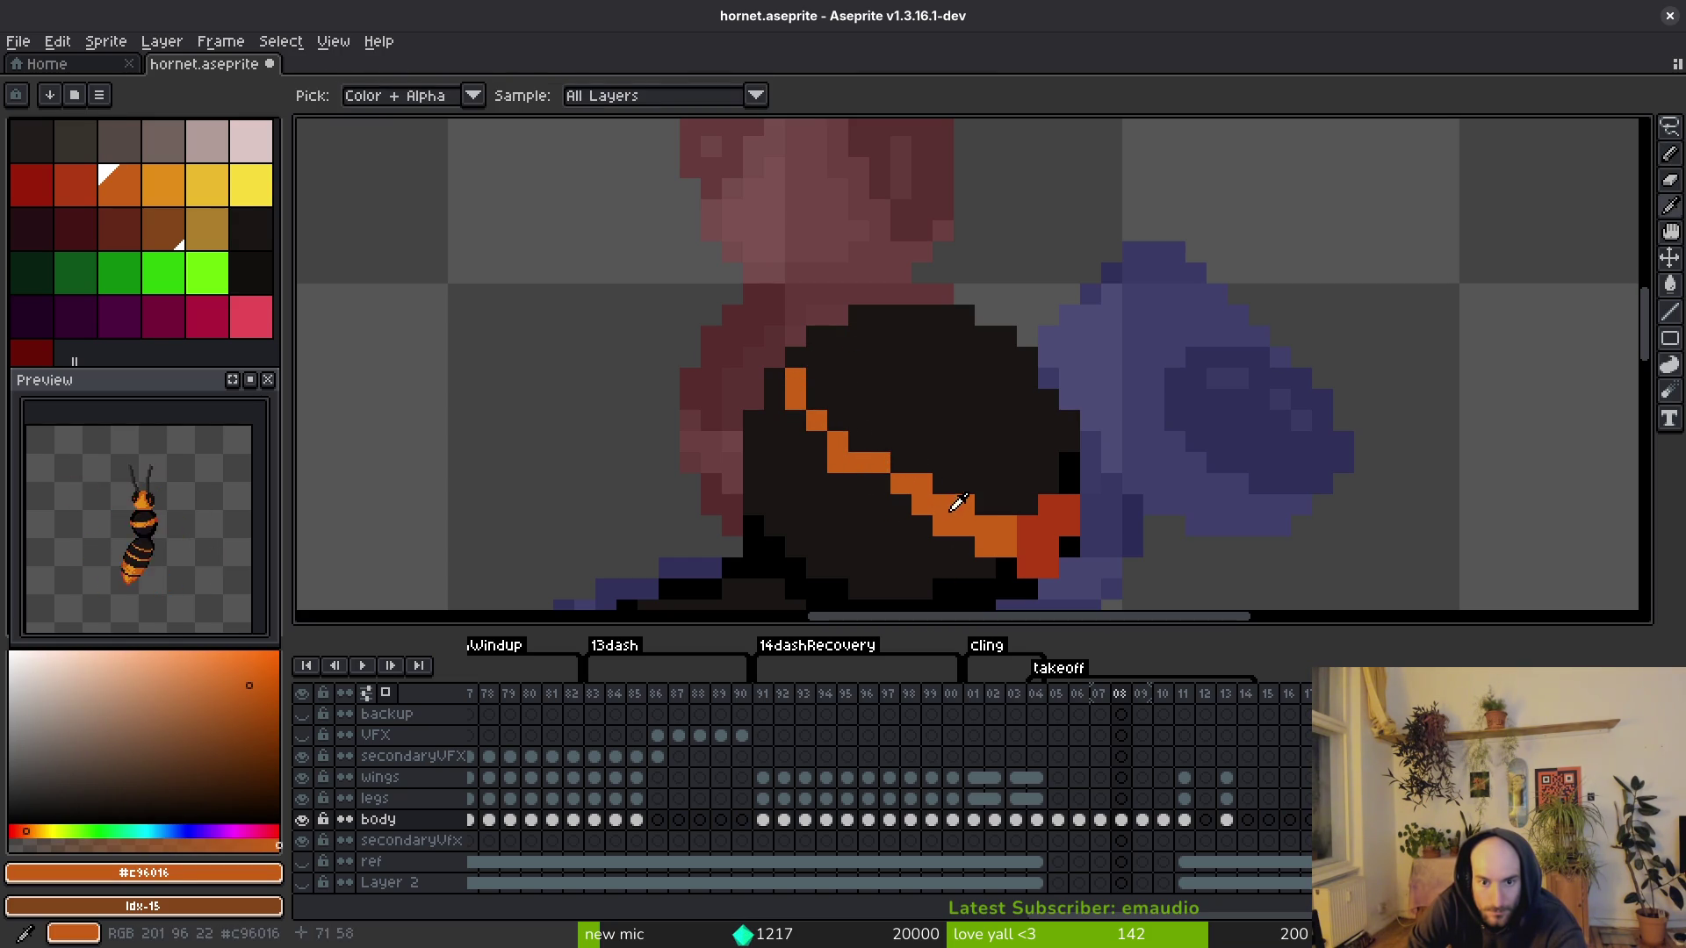
left_click(983, 502, "alt")
left_click_drag(964, 506, 869, 457)
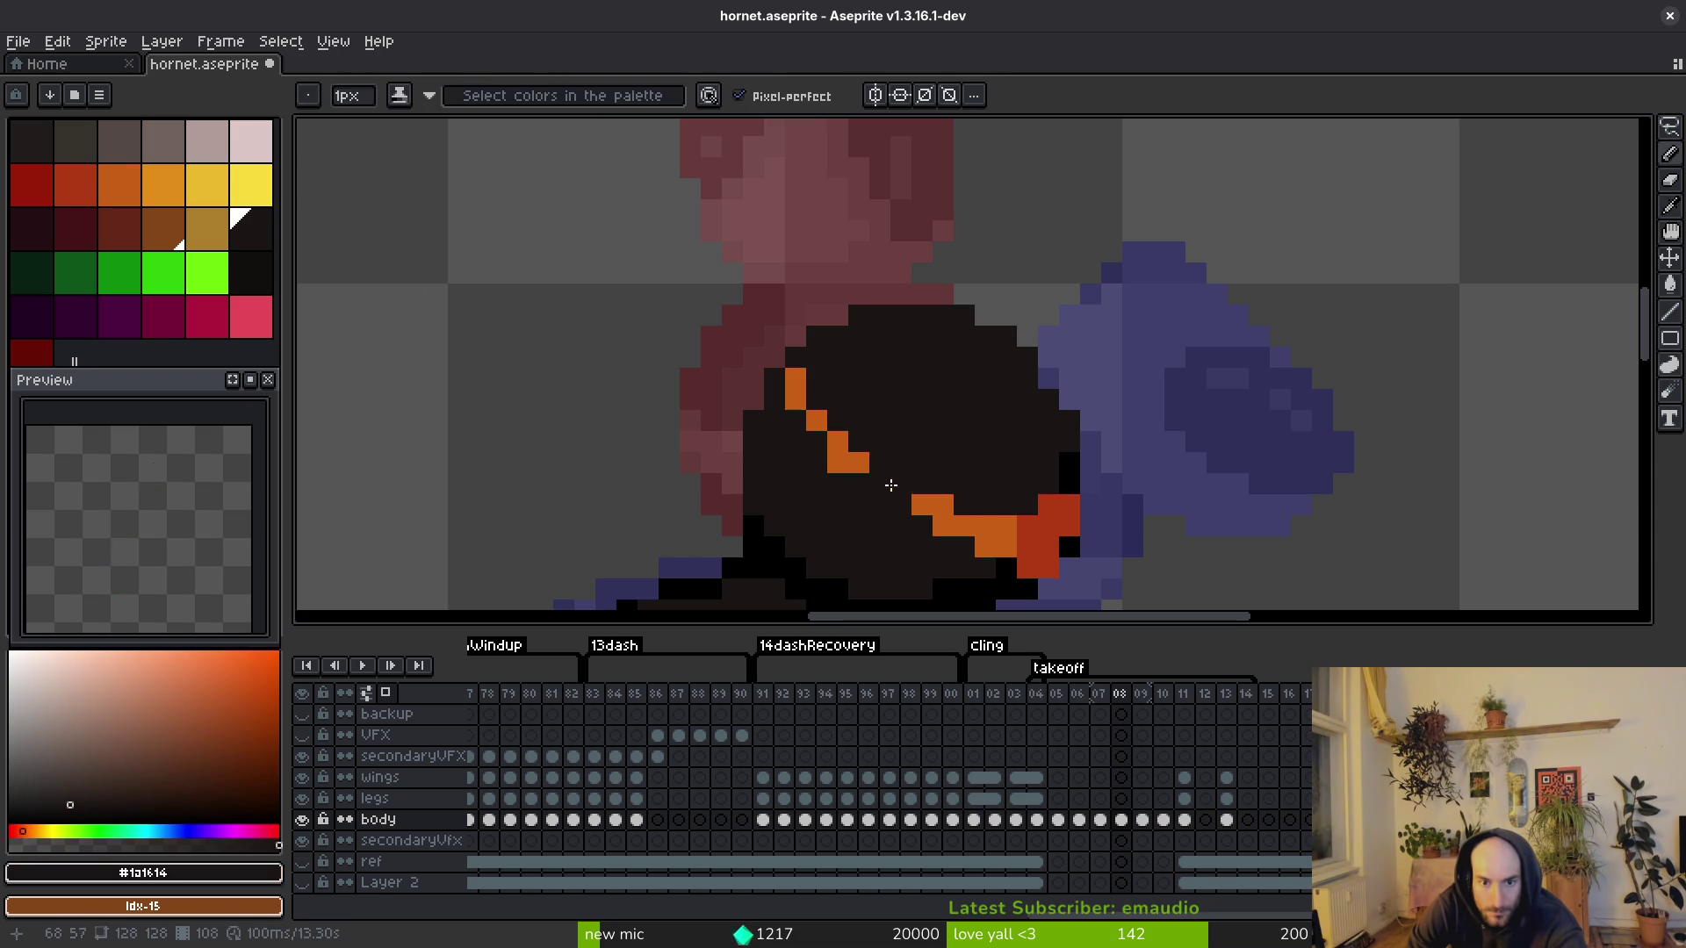
Step: Redraw the orange stripe diagonally and tidy its lower end
left_click(901, 485, "alt")
left_click(874, 482)
key("ctrl+z")
mouse_move(775, 377)
left_mouse_down()
mouse_move(785, 420)
mouse_move(880, 504)
mouse_move(936, 525)
mouse_move(880, 484)
left_mouse_up()
left_click_drag(969, 562, 802, 447)
scroll(802, 447, "down", 3)
key("Left")
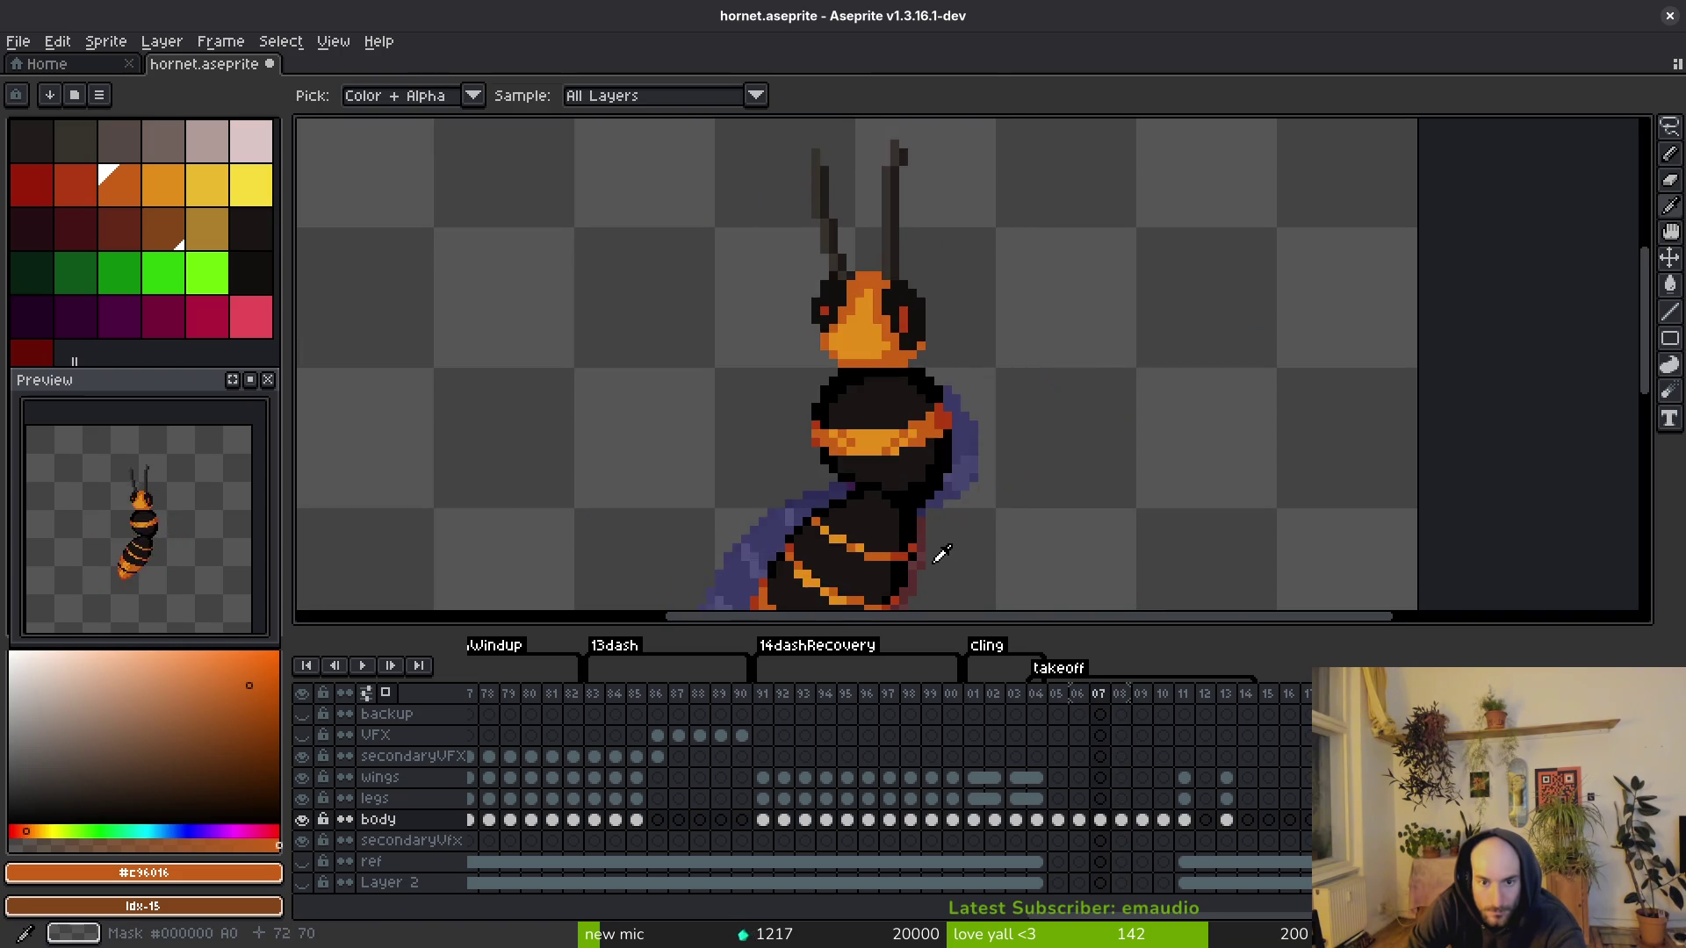
key("Right")
key("Right")
key("Left")
scroll(975, 558, "up", 5)
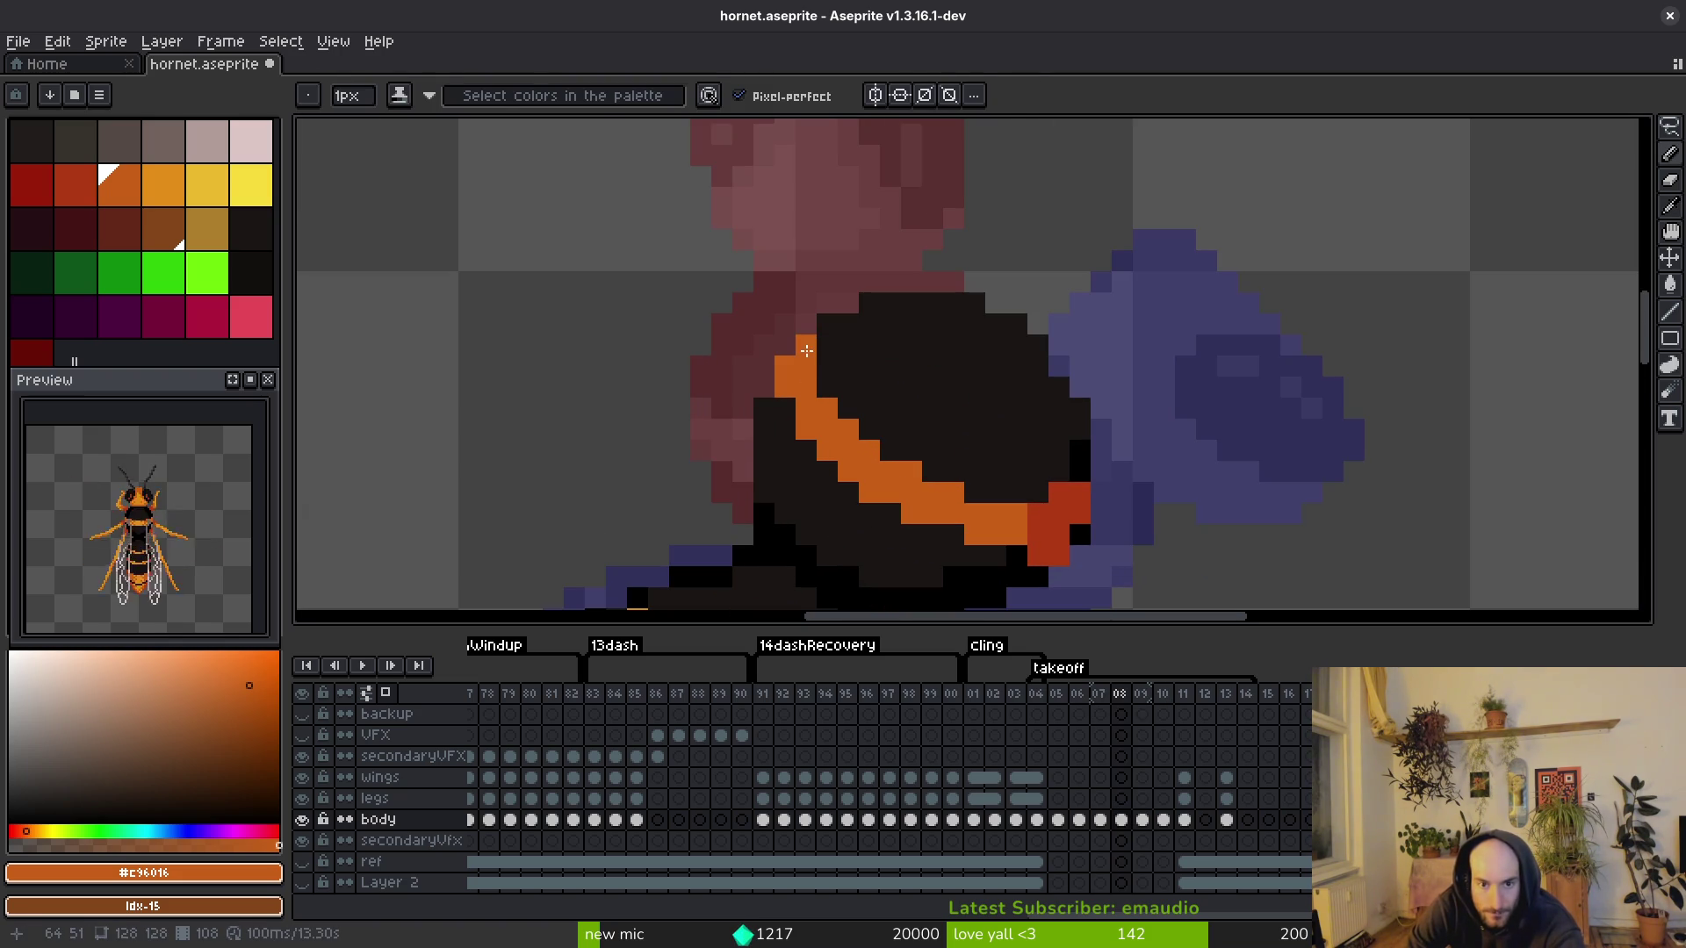
Step: Paint light orange highlight pixels diagonally along the stripe
left_click(1043, 556, "alt")
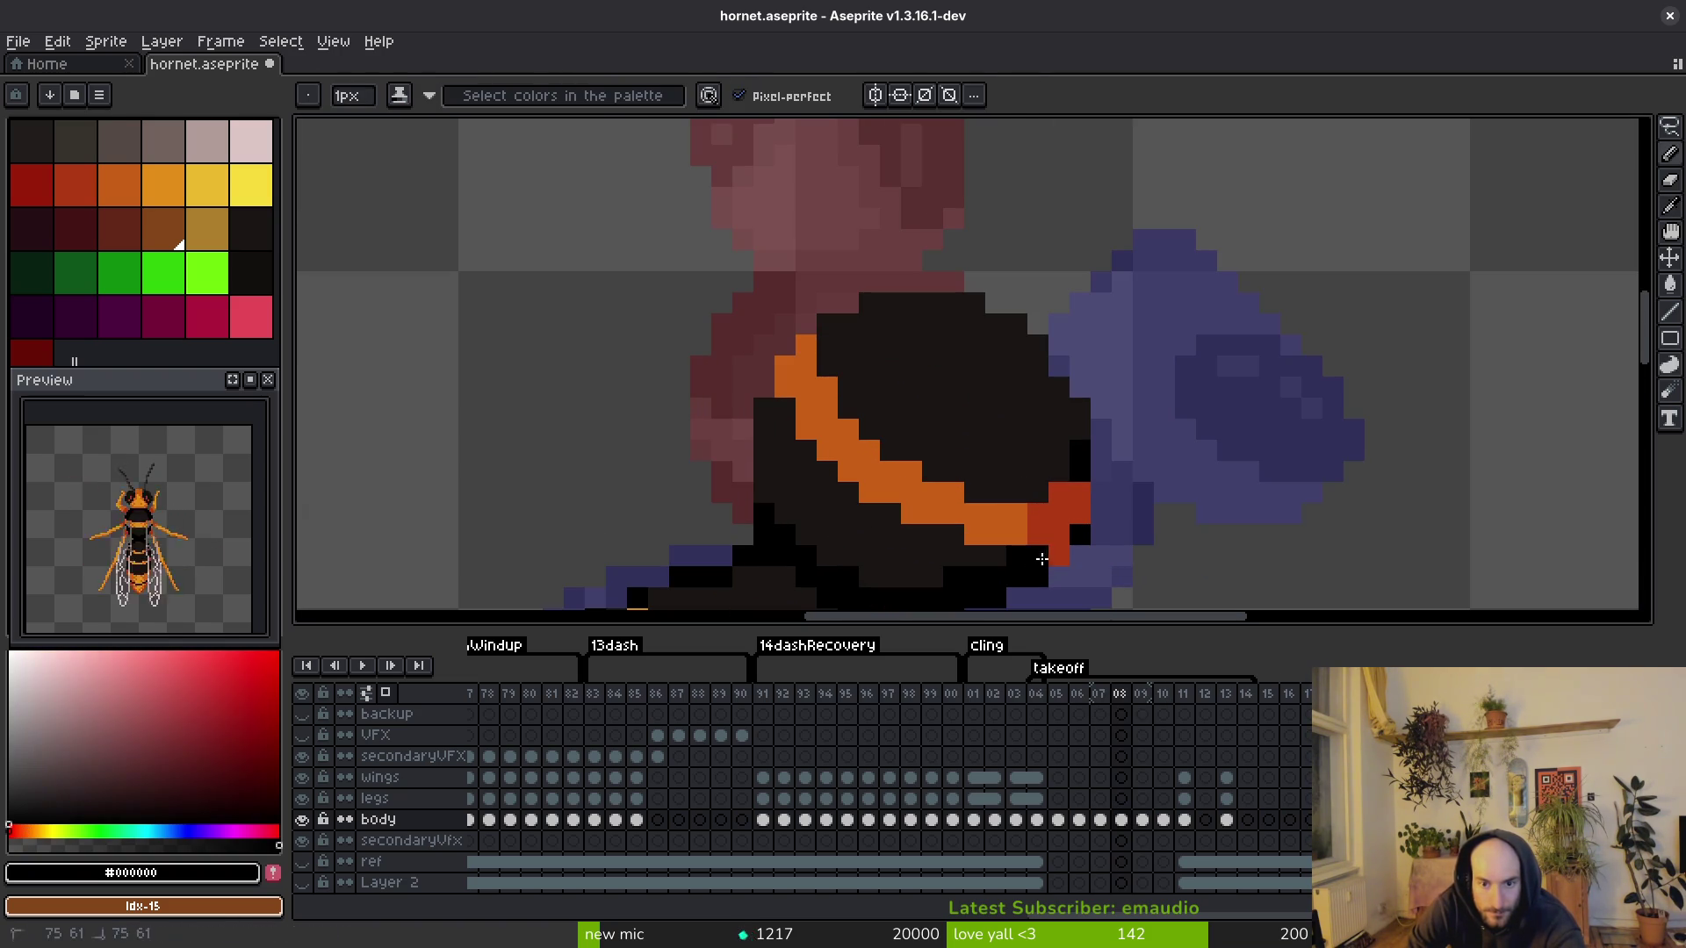
scroll(1142, 577, "down", 3)
key("Left")
key("Right")
key("Right")
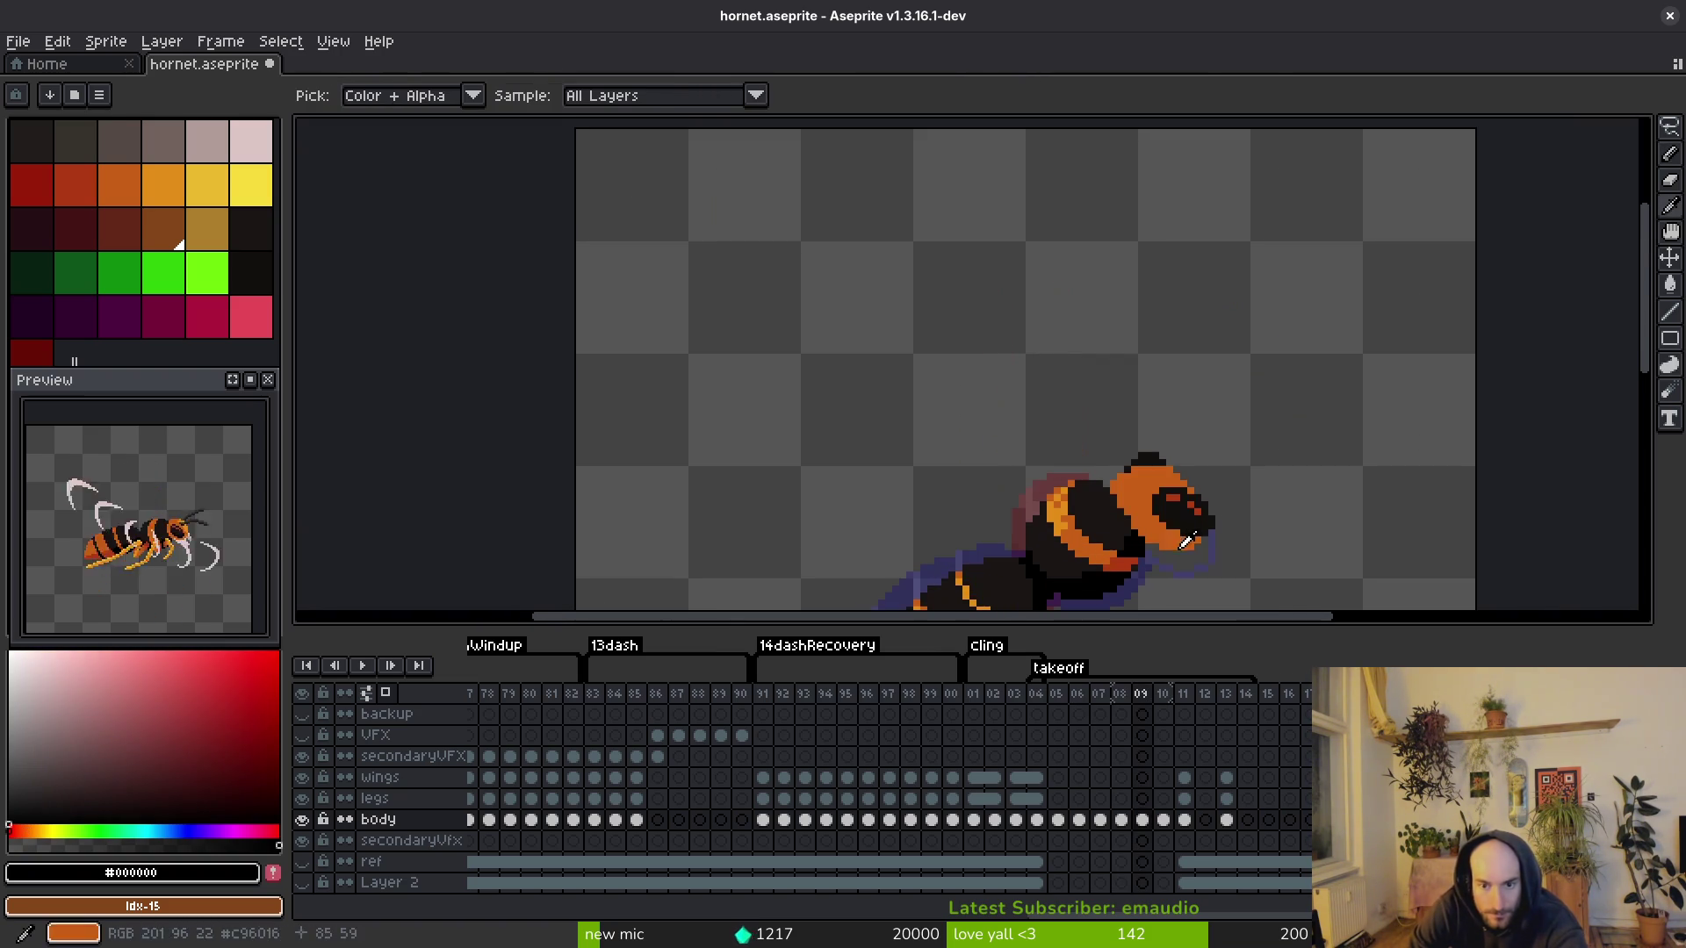
key("Left")
scroll(1177, 566, "up", 5)
key("period")
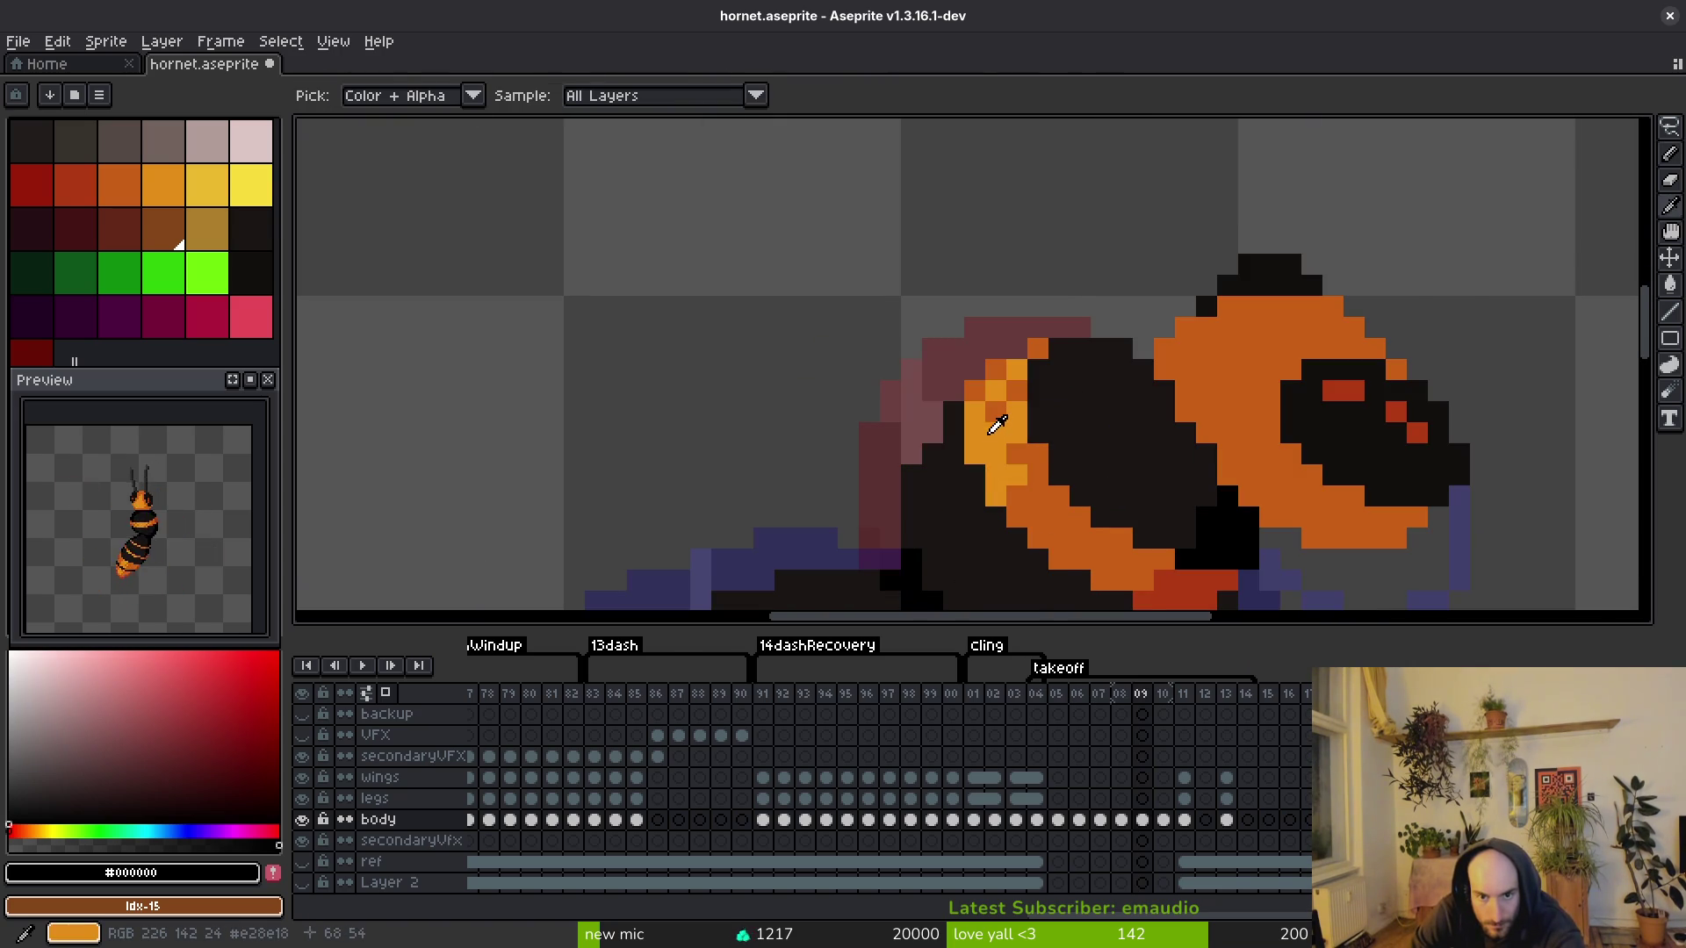
key("b")
left_click(911, 402)
left_click(933, 425)
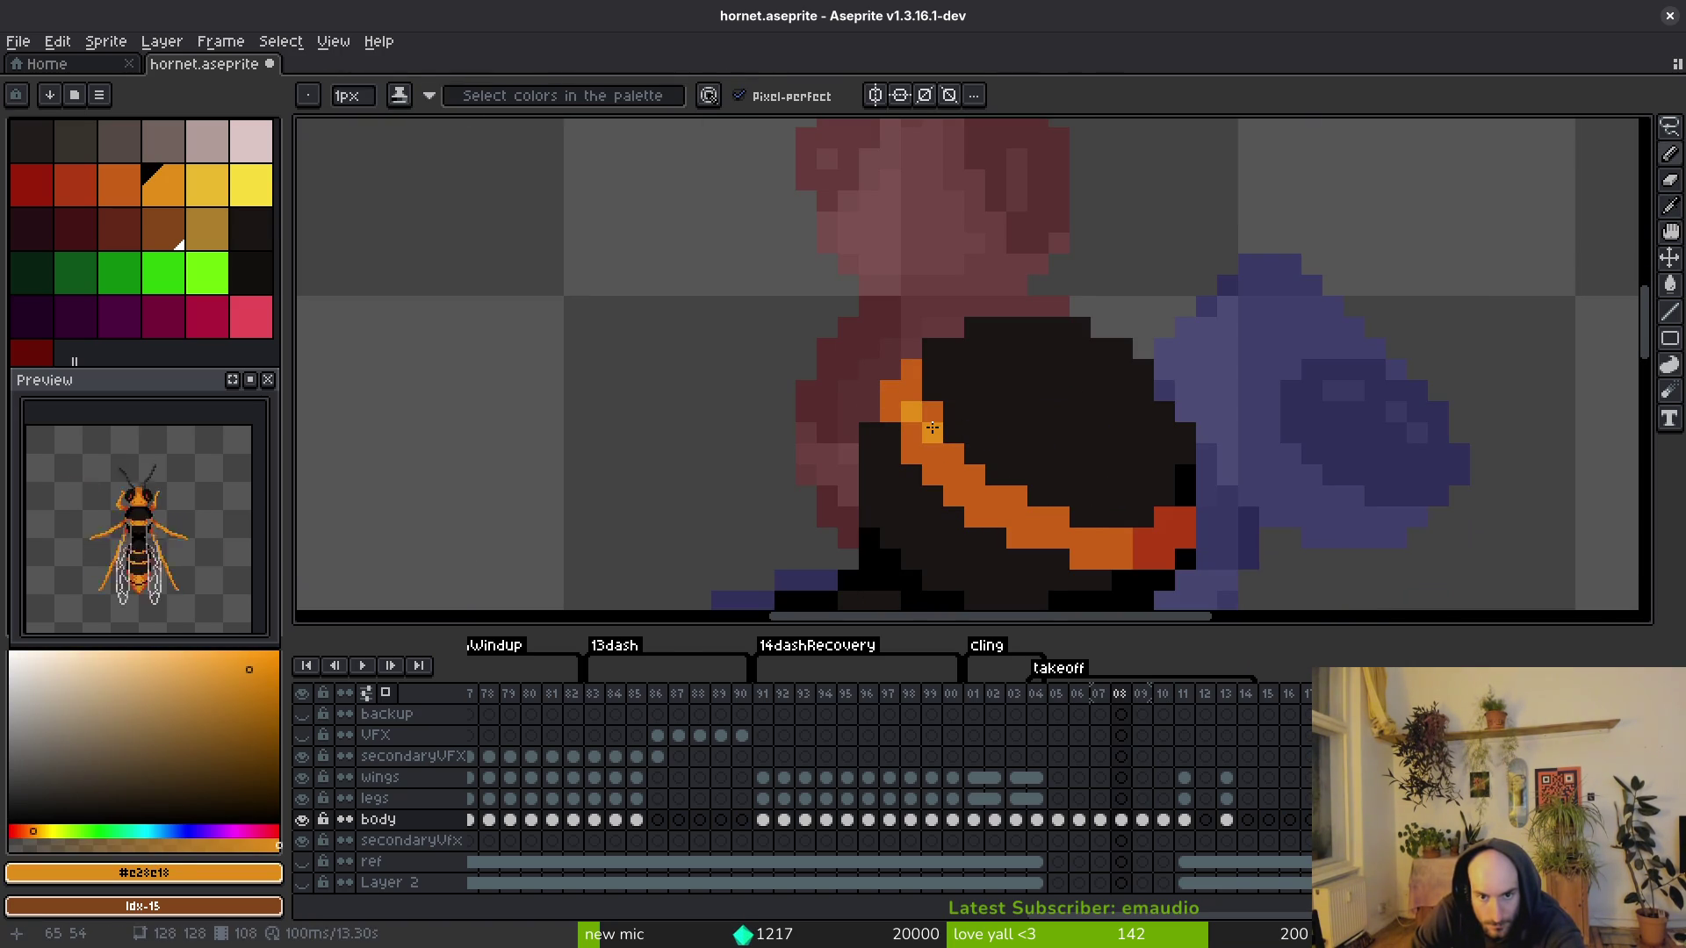
left_click(974, 516)
left_click(996, 495)
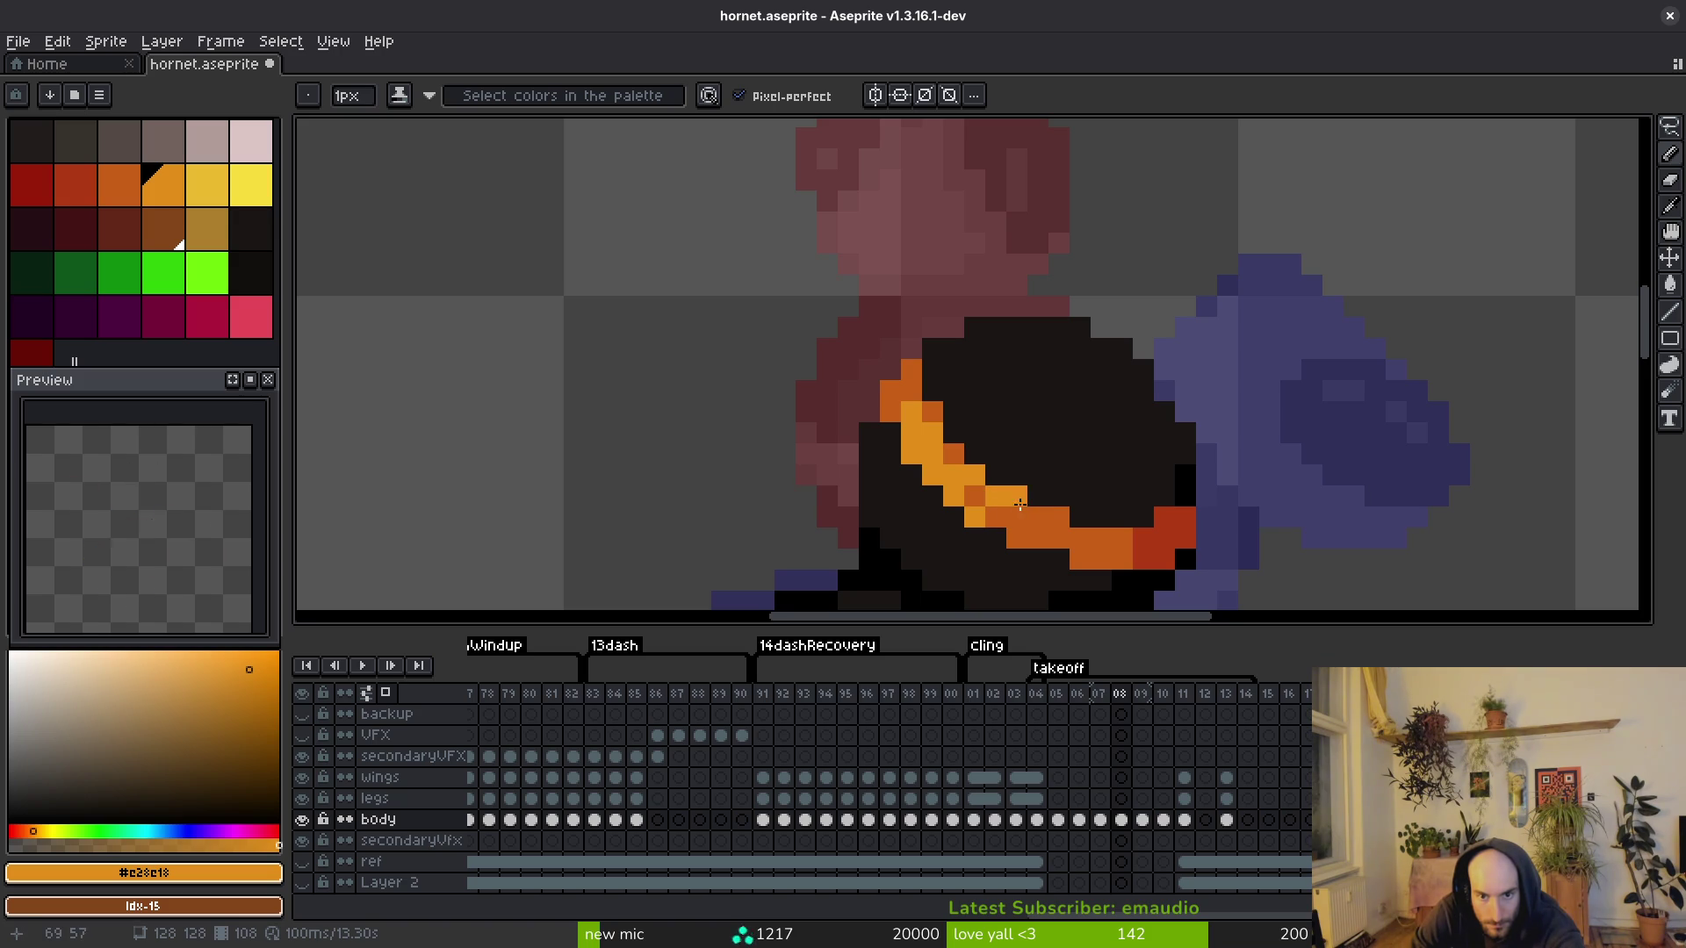
Step: Add alternating darker orange and light orange pixels along the stripe toward its end
scroll(1043, 479, "down", 4)
scroll(982, 446, "up", 2)
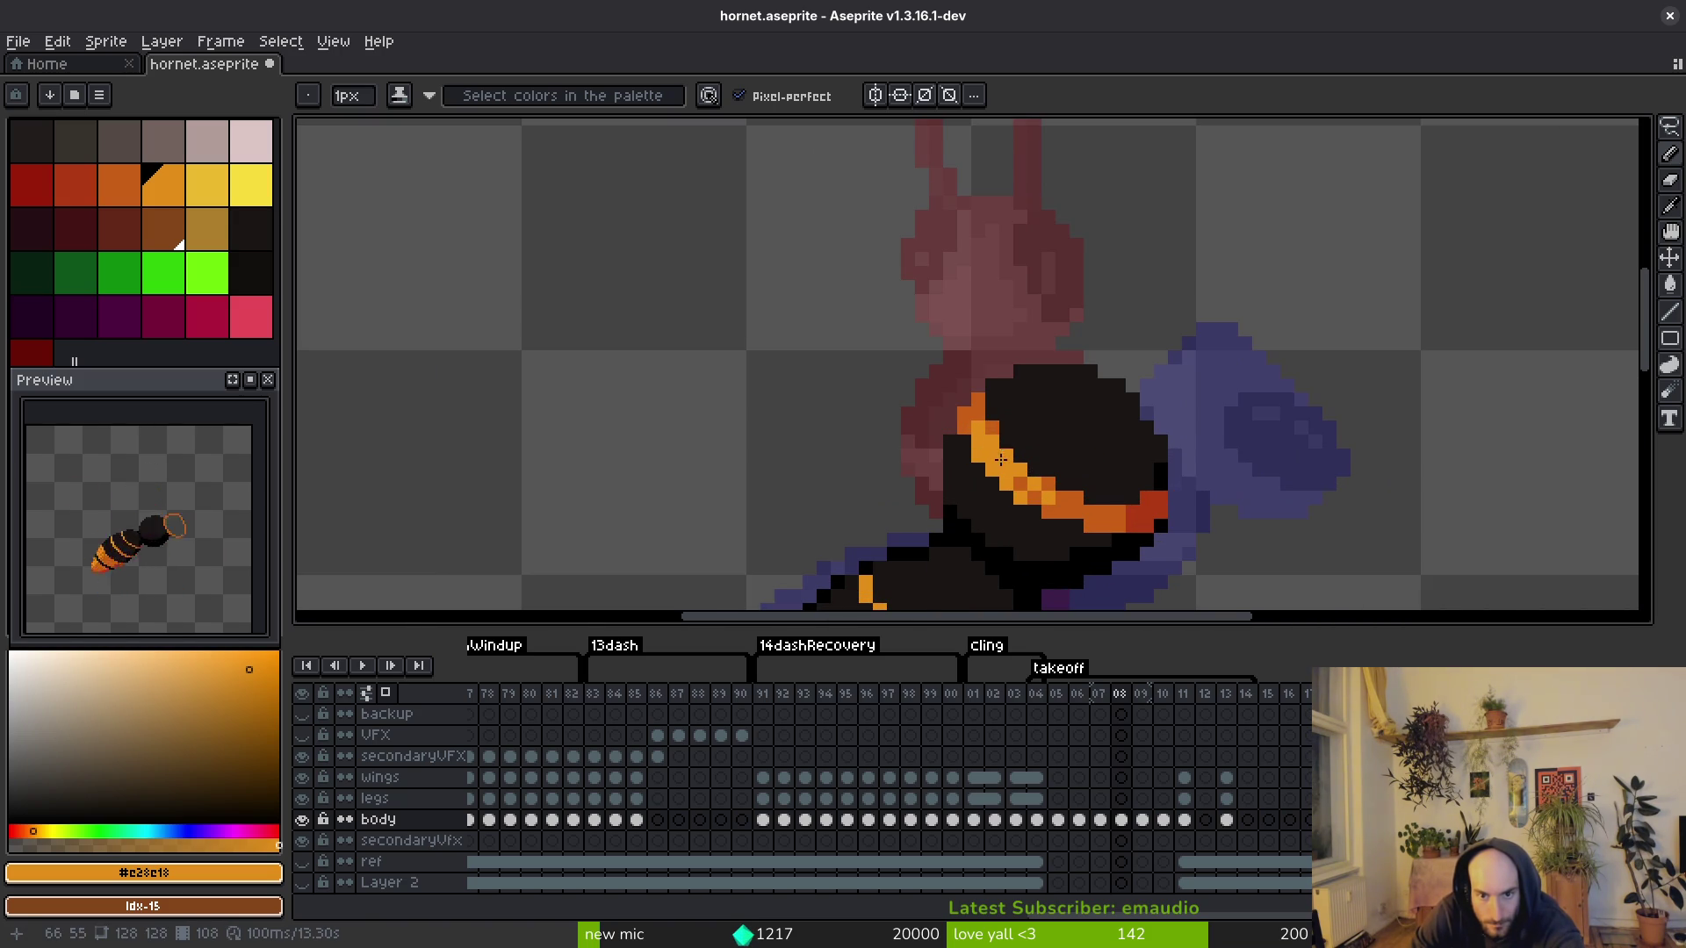
scroll(1039, 469, "down", 3)
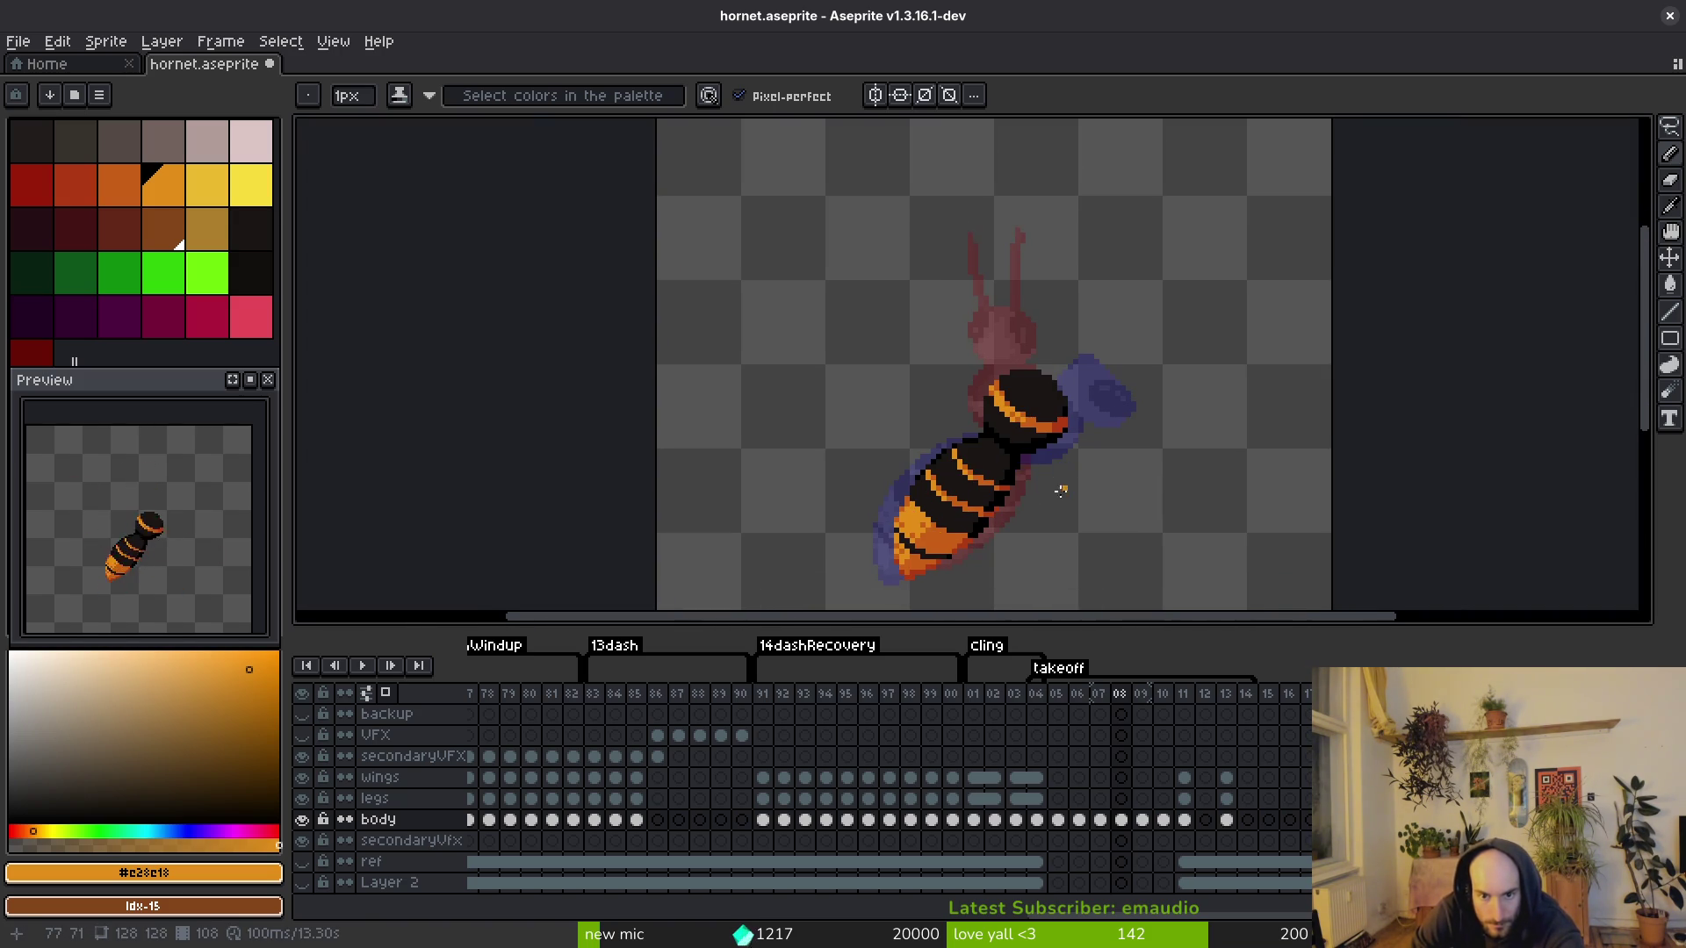
scroll(1053, 470, "up", 2)
key("alt")
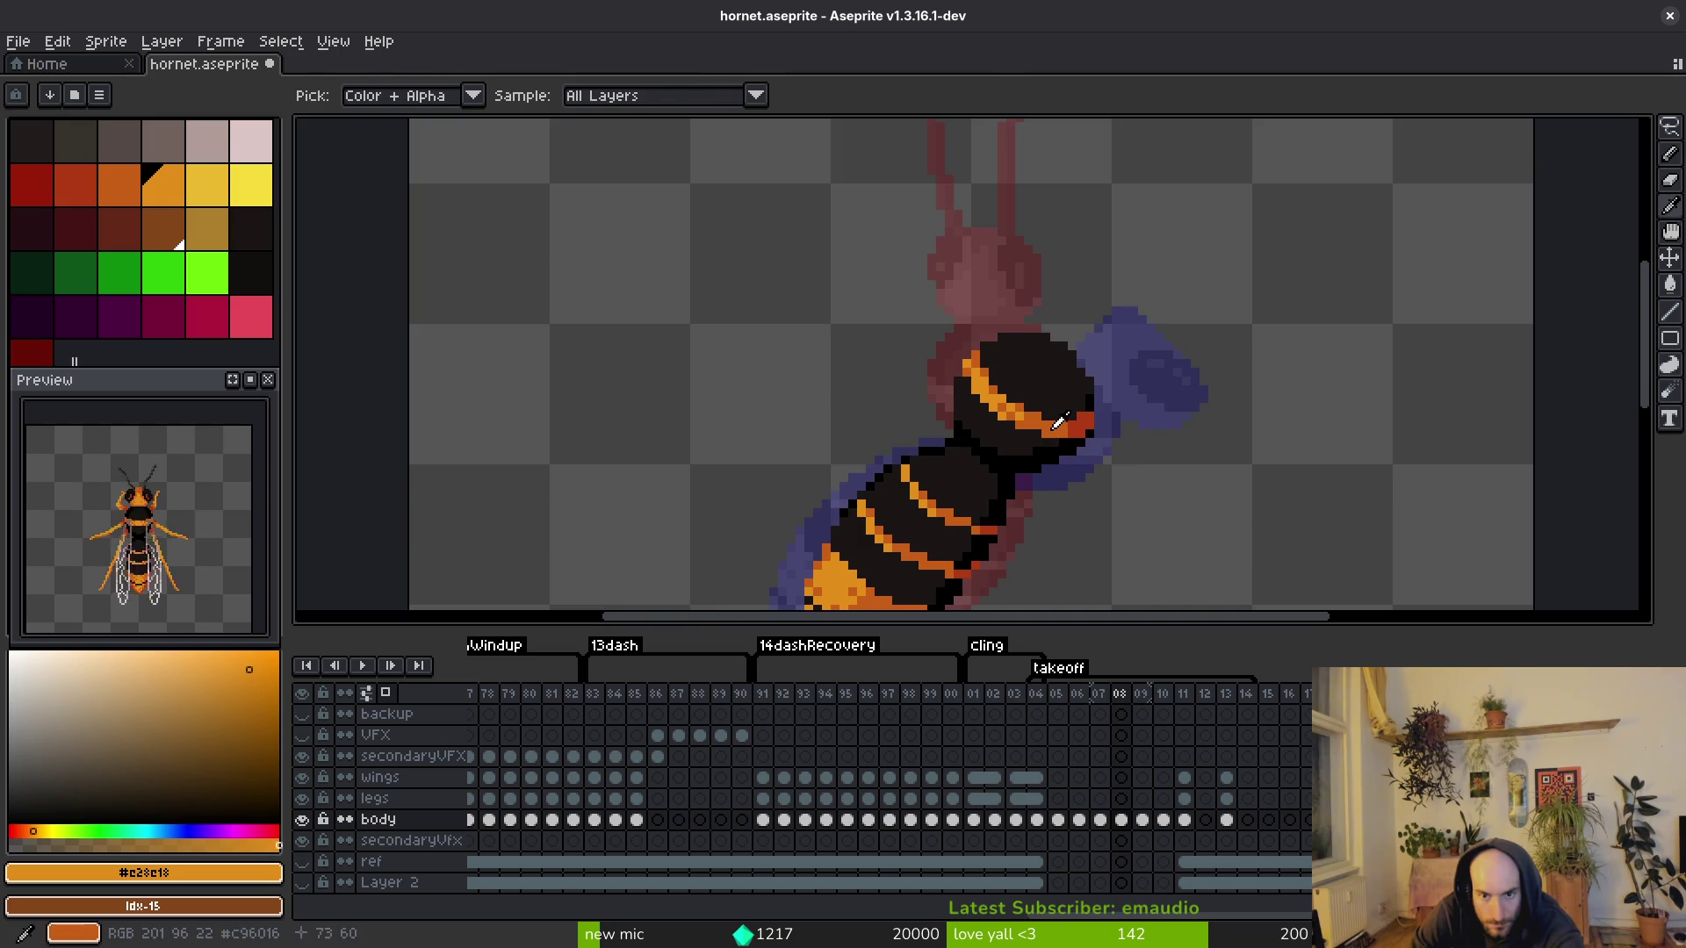
left_click(1046, 414, "alt")
scroll(1046, 413, "up", 3)
left_click(989, 380)
left_click(905, 352, "alt")
left_click(932, 352)
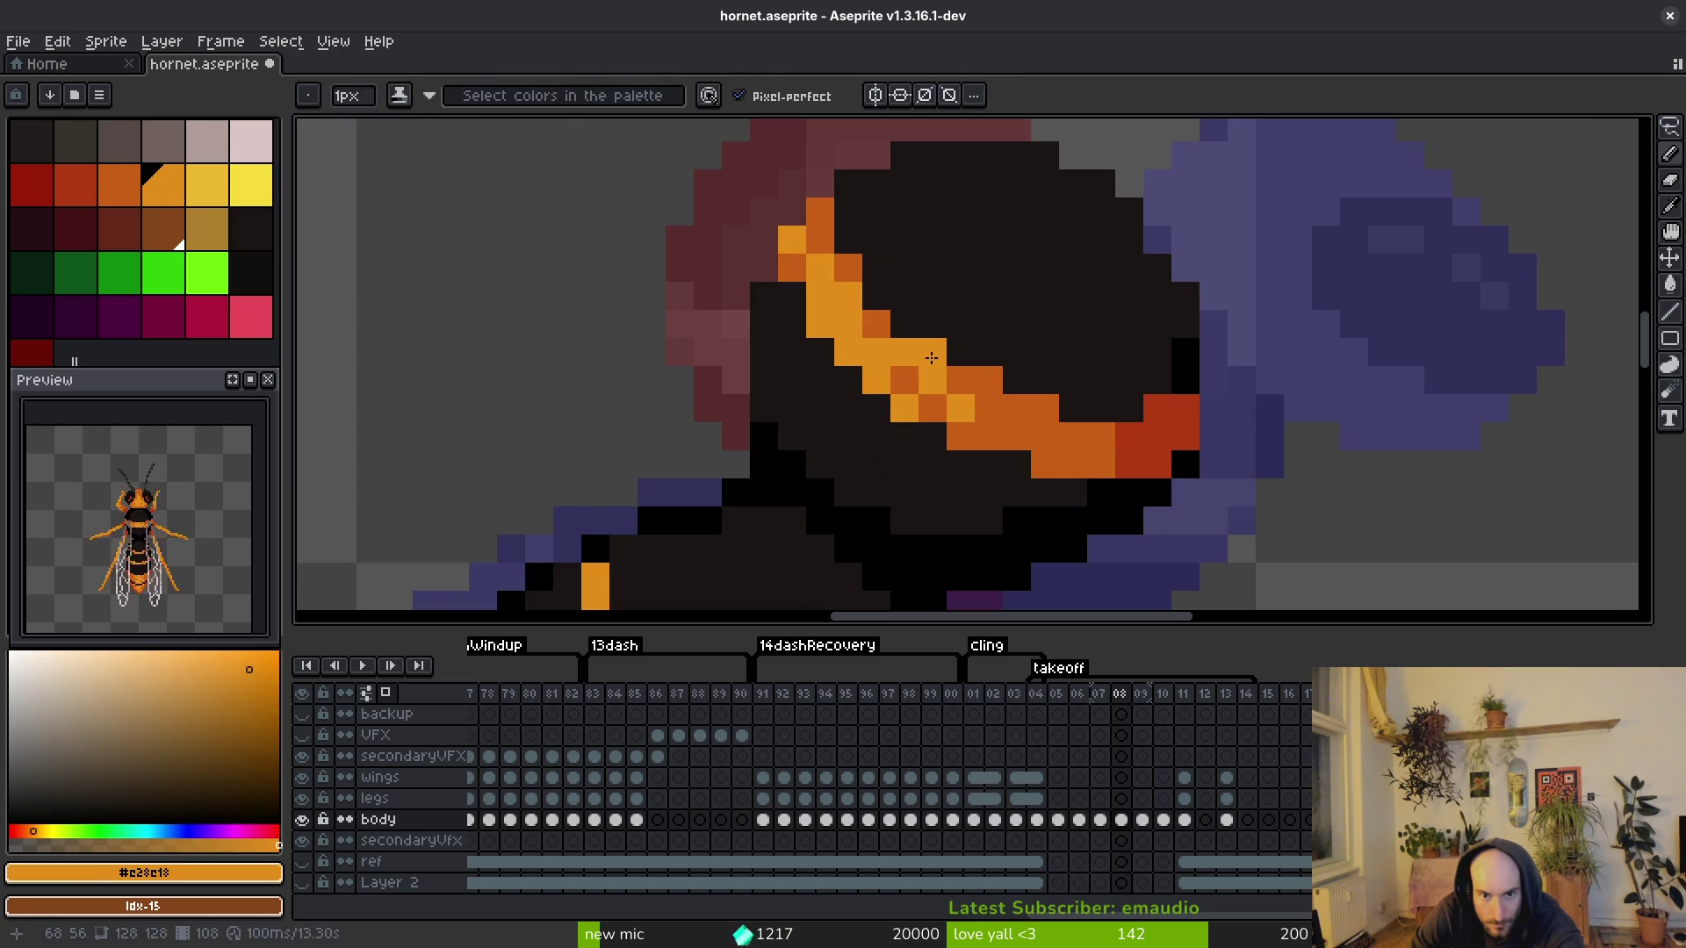
left_click(875, 296)
left_click(848, 268, "alt")
left_click(847, 240)
Step: Save hornet.aseprite, then sample the light orange from the stripe
scroll(968, 386, "down", 3)
key("ctrl+s")
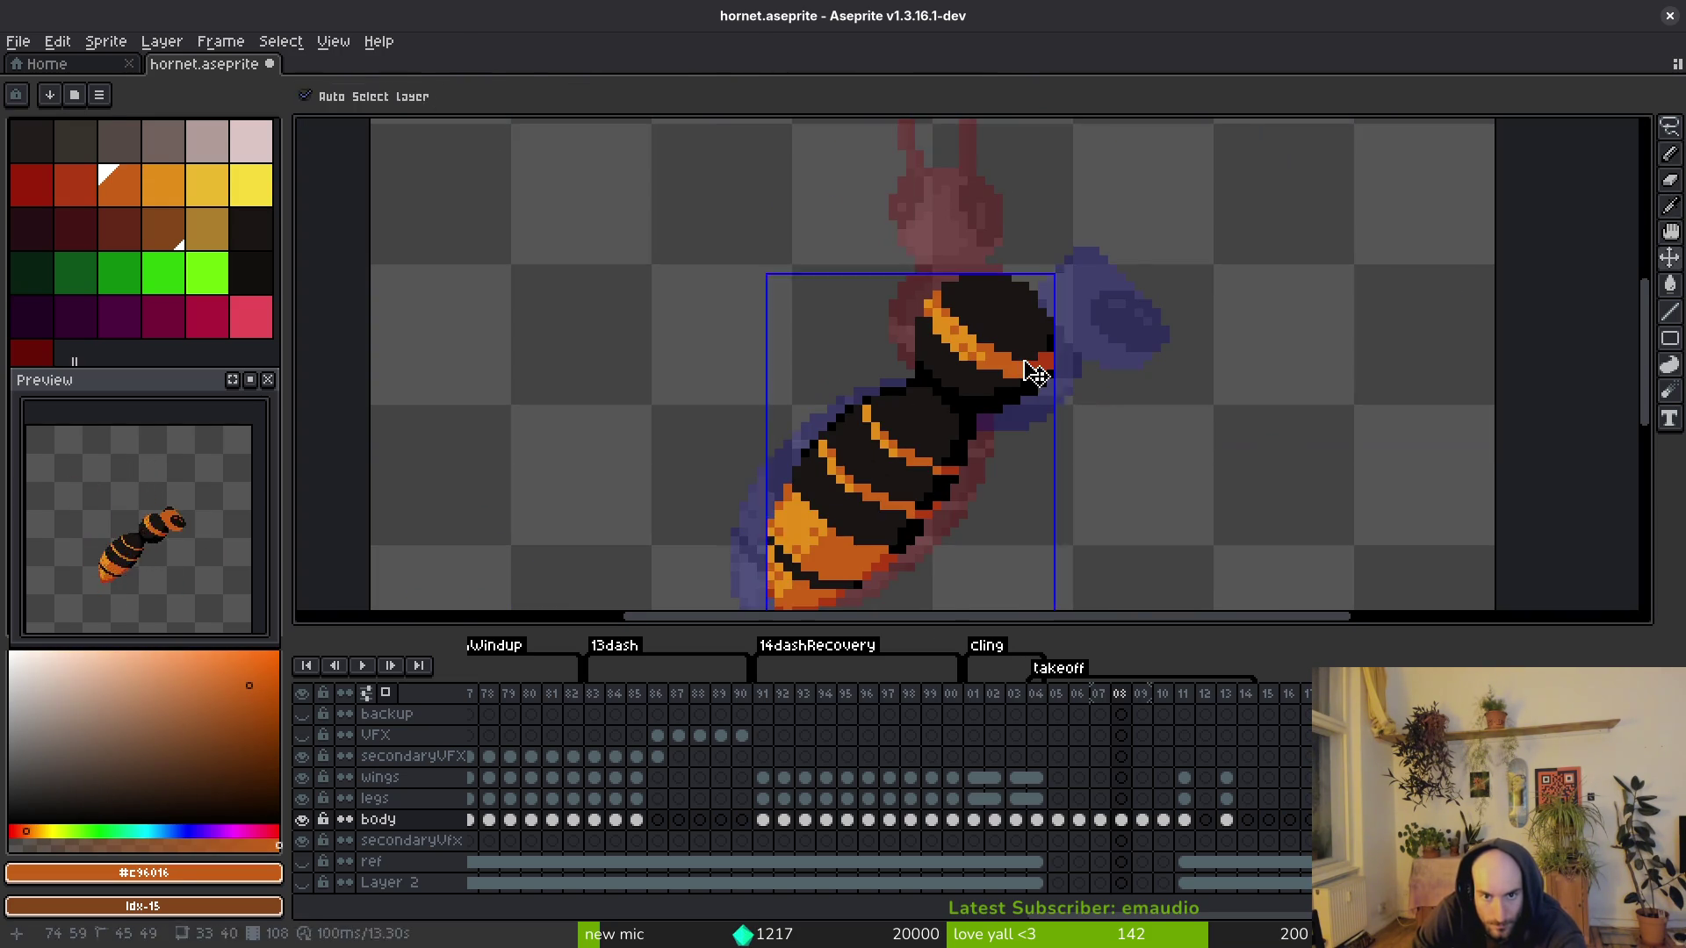
scroll(908, 366, "down", 2)
scroll(908, 365, "up", 5)
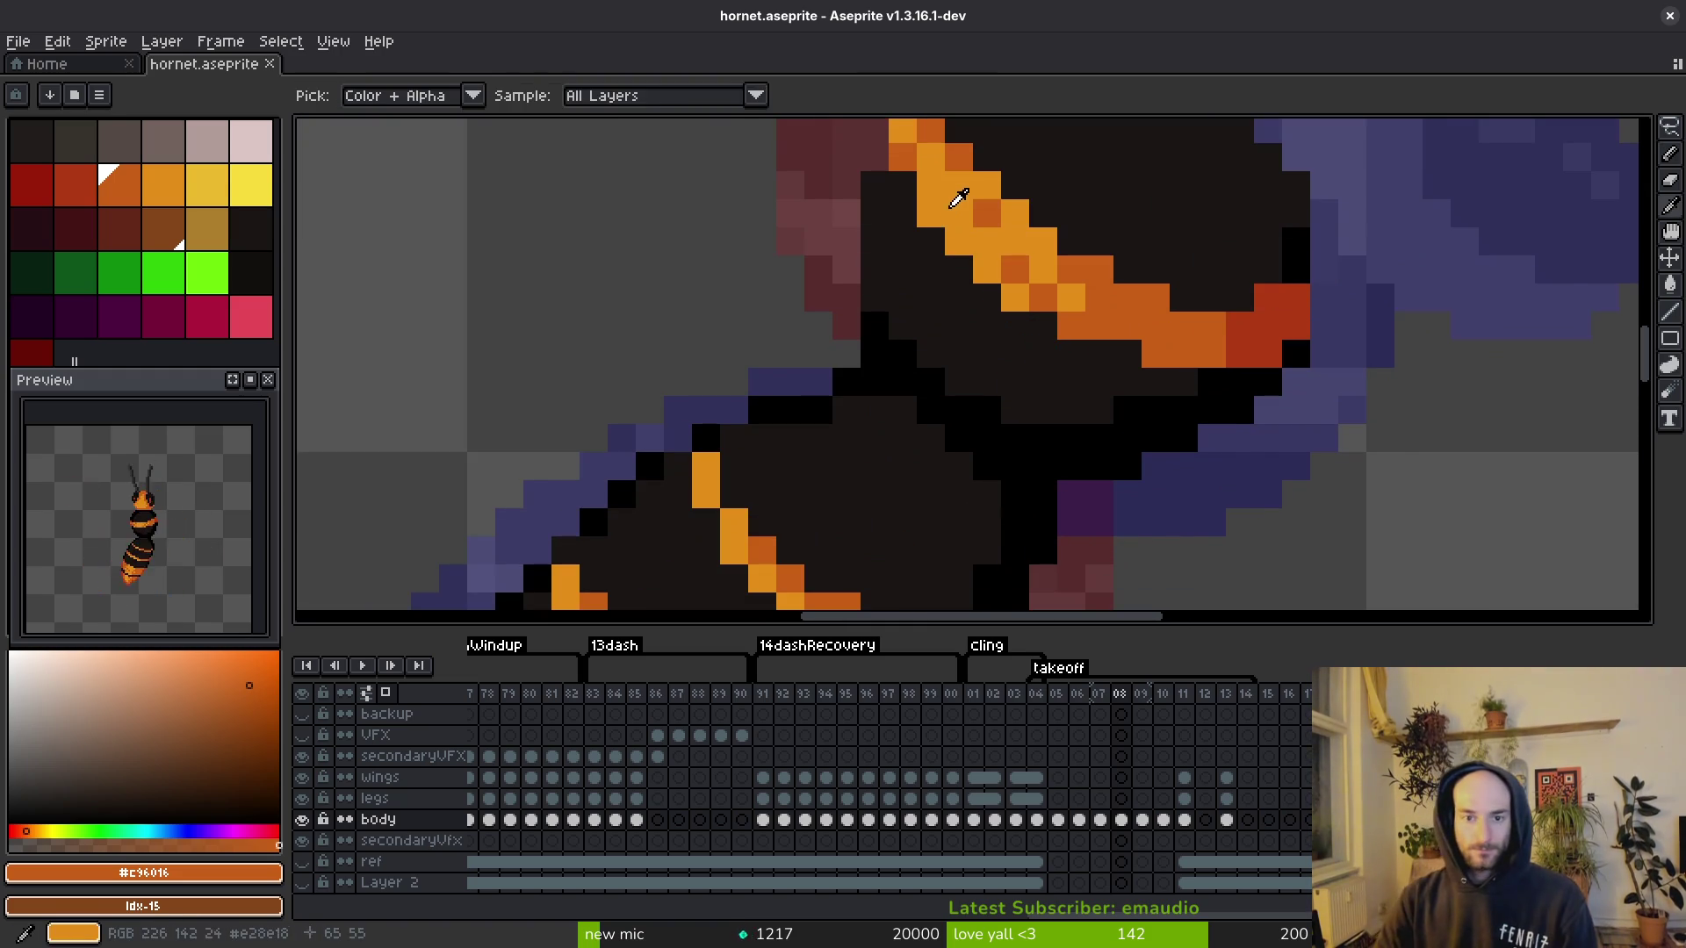
left_click(907, 183, "alt")
scroll(906, 183, "down", 3)
Step: Flip between frame 08 and its neighbours 07 and 09 to compare the hornet's poses
key("alt")
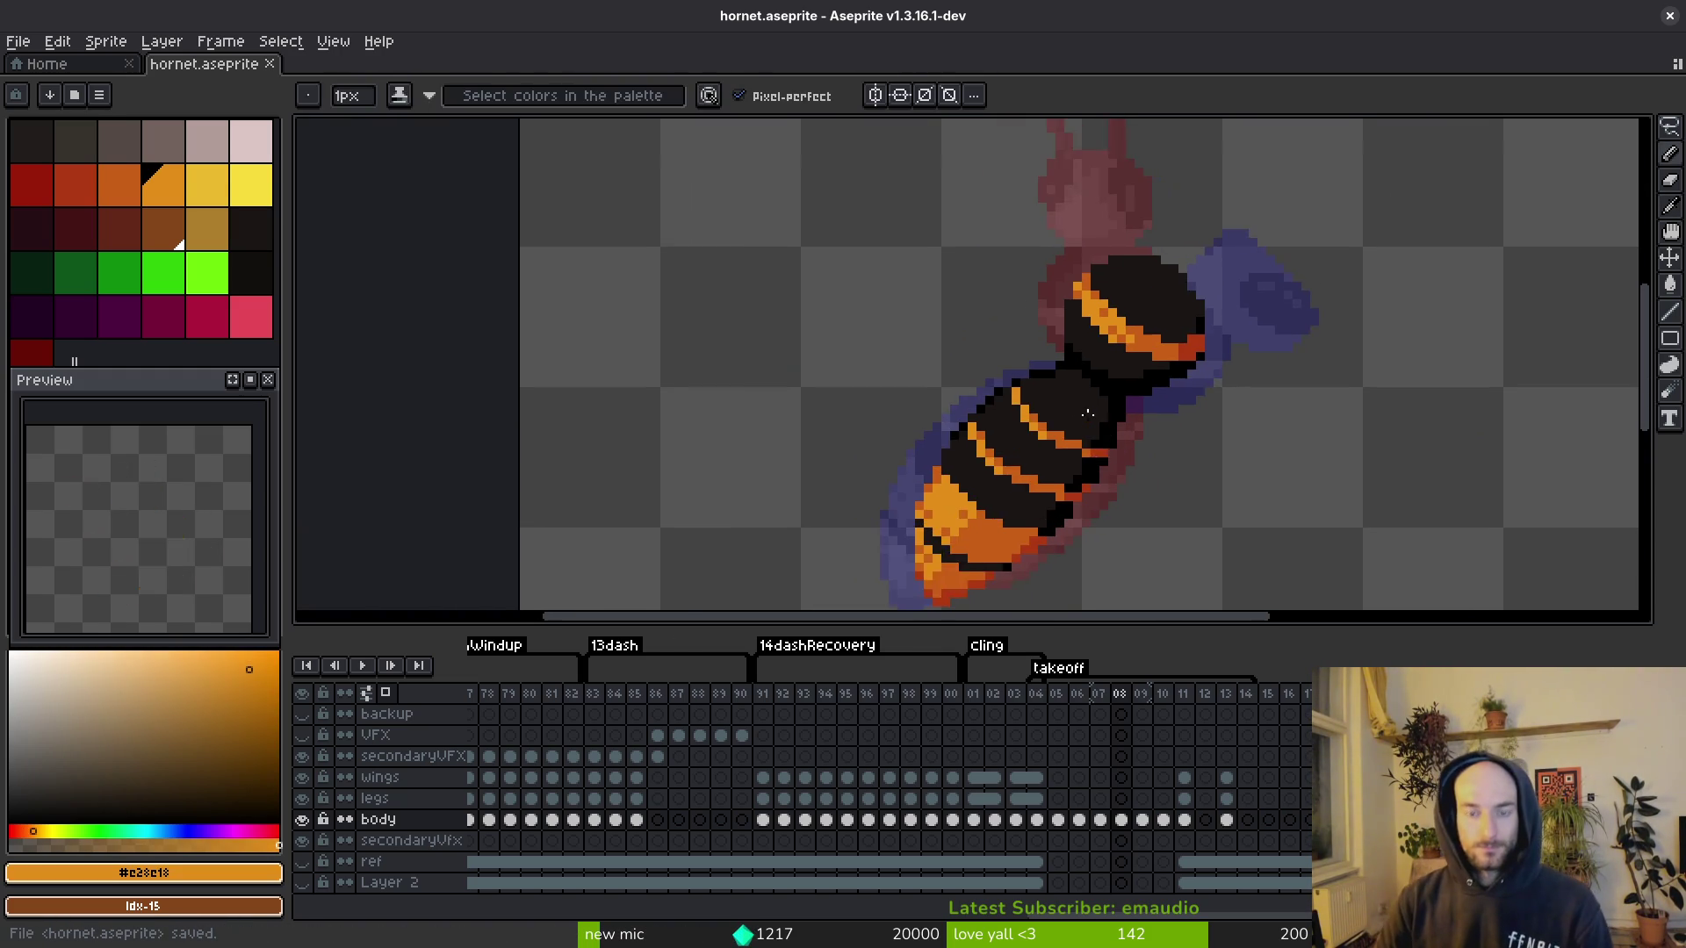
key("Left")
key("Right")
key("Left")
key("Right")
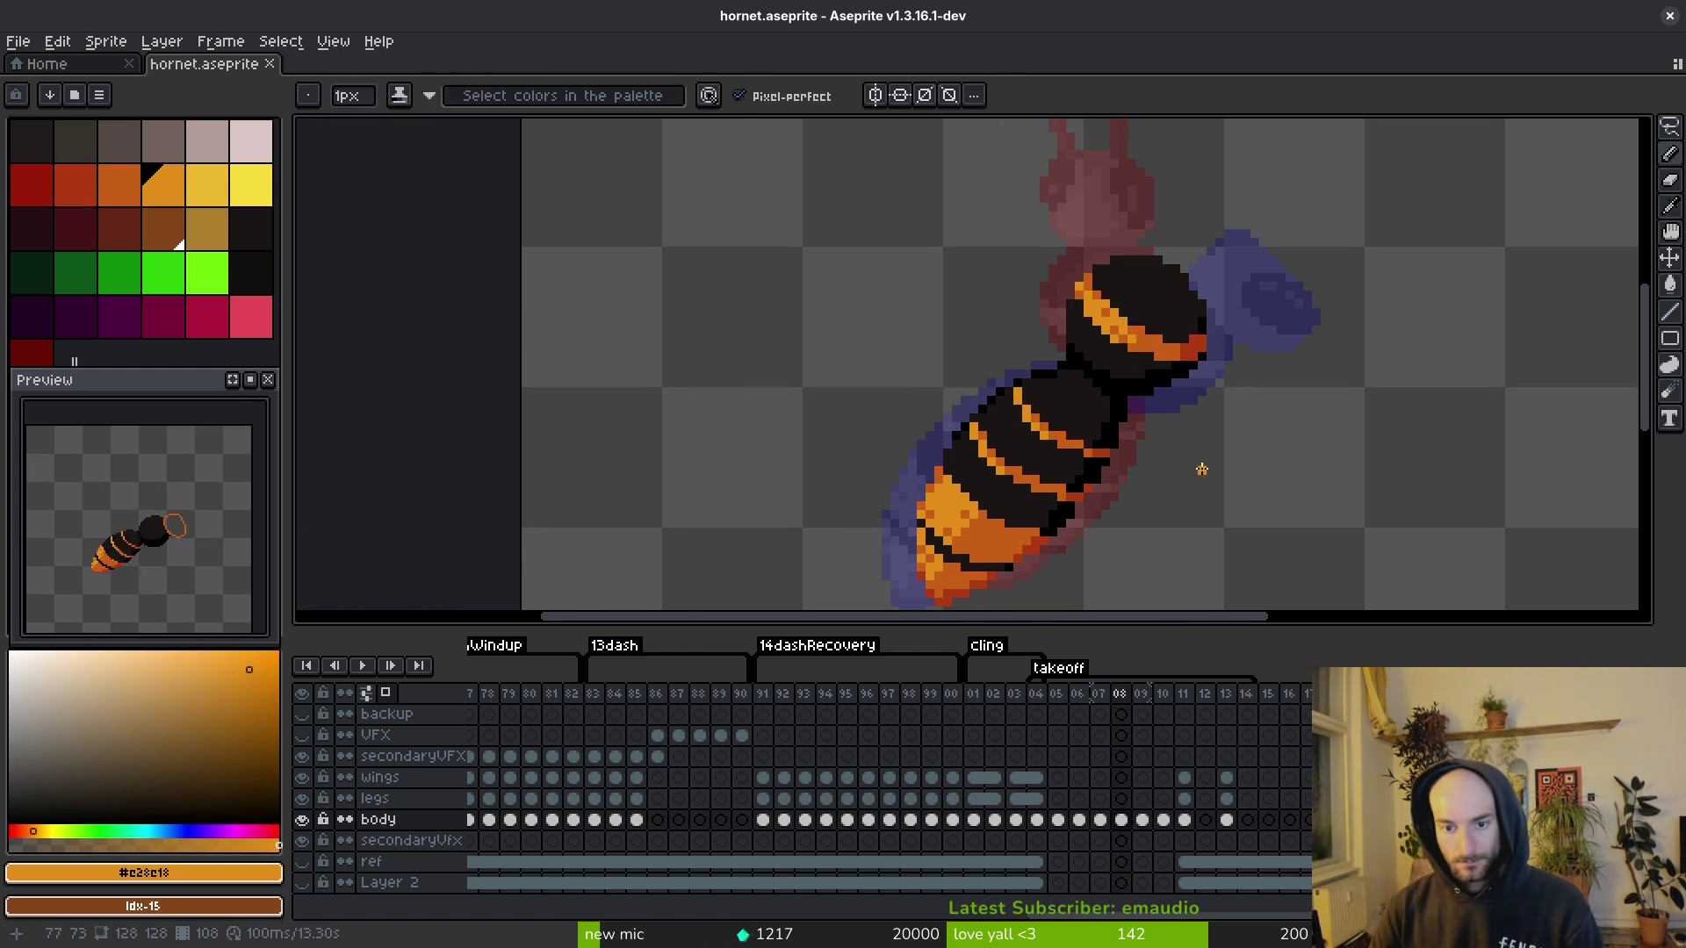
scroll(1111, 333, "up", 2)
scroll(1132, 386, "down", 3)
key("Left")
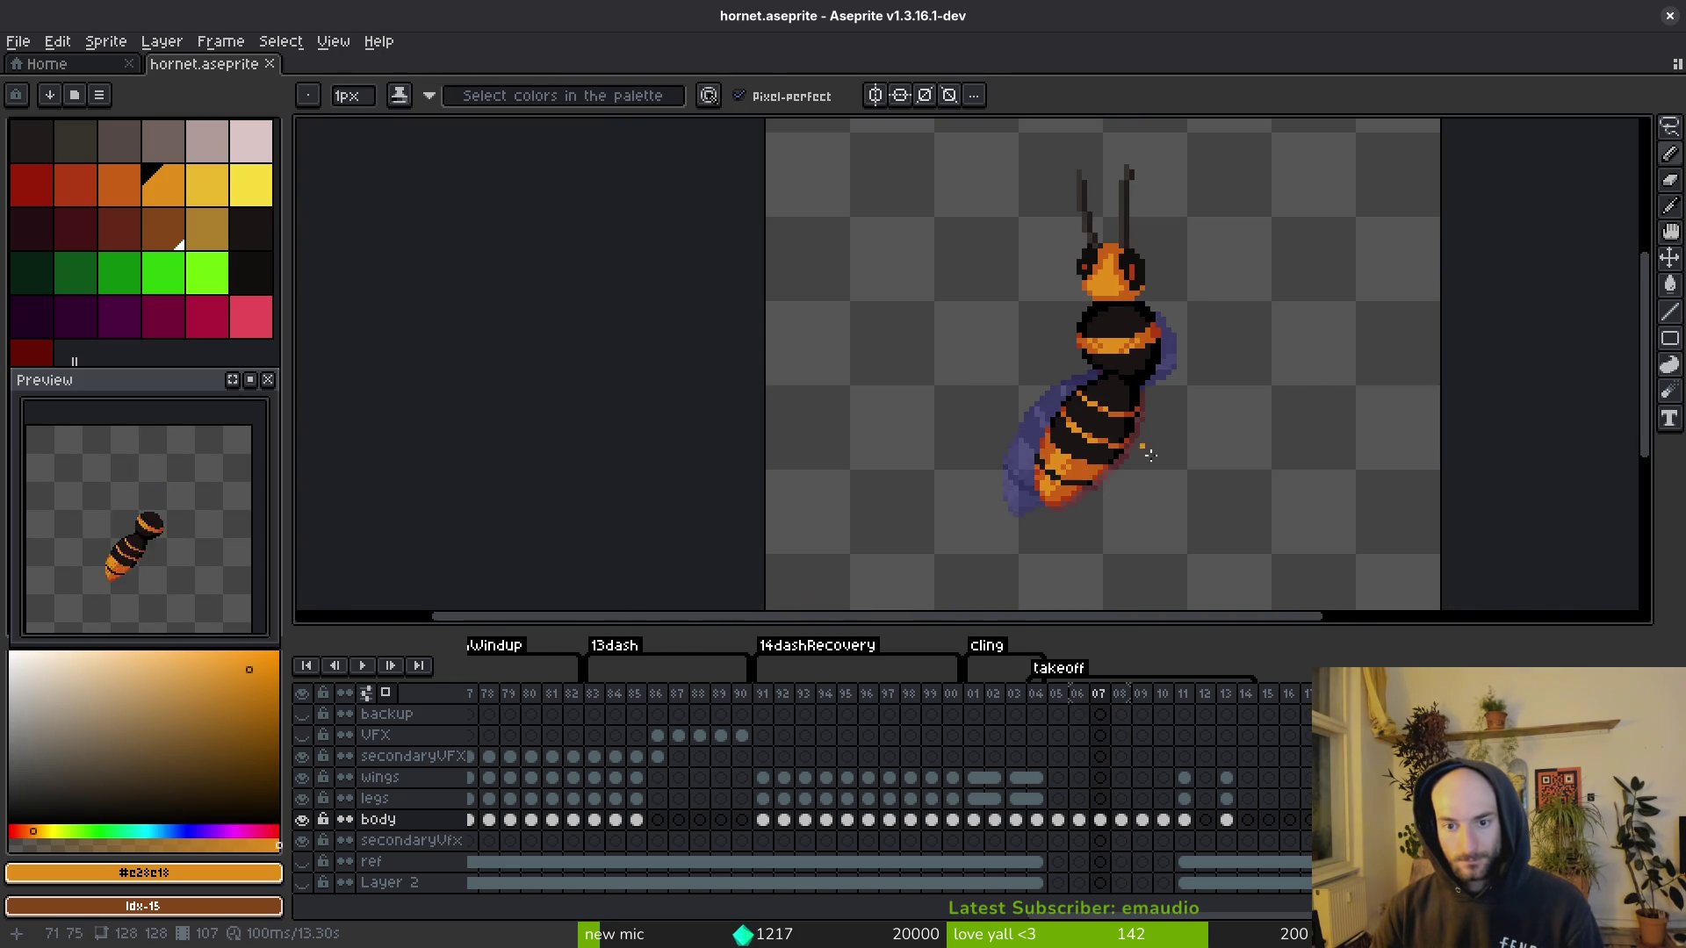
key("Right")
scroll(1142, 430, "down", 1)
key("Left")
key("Right")
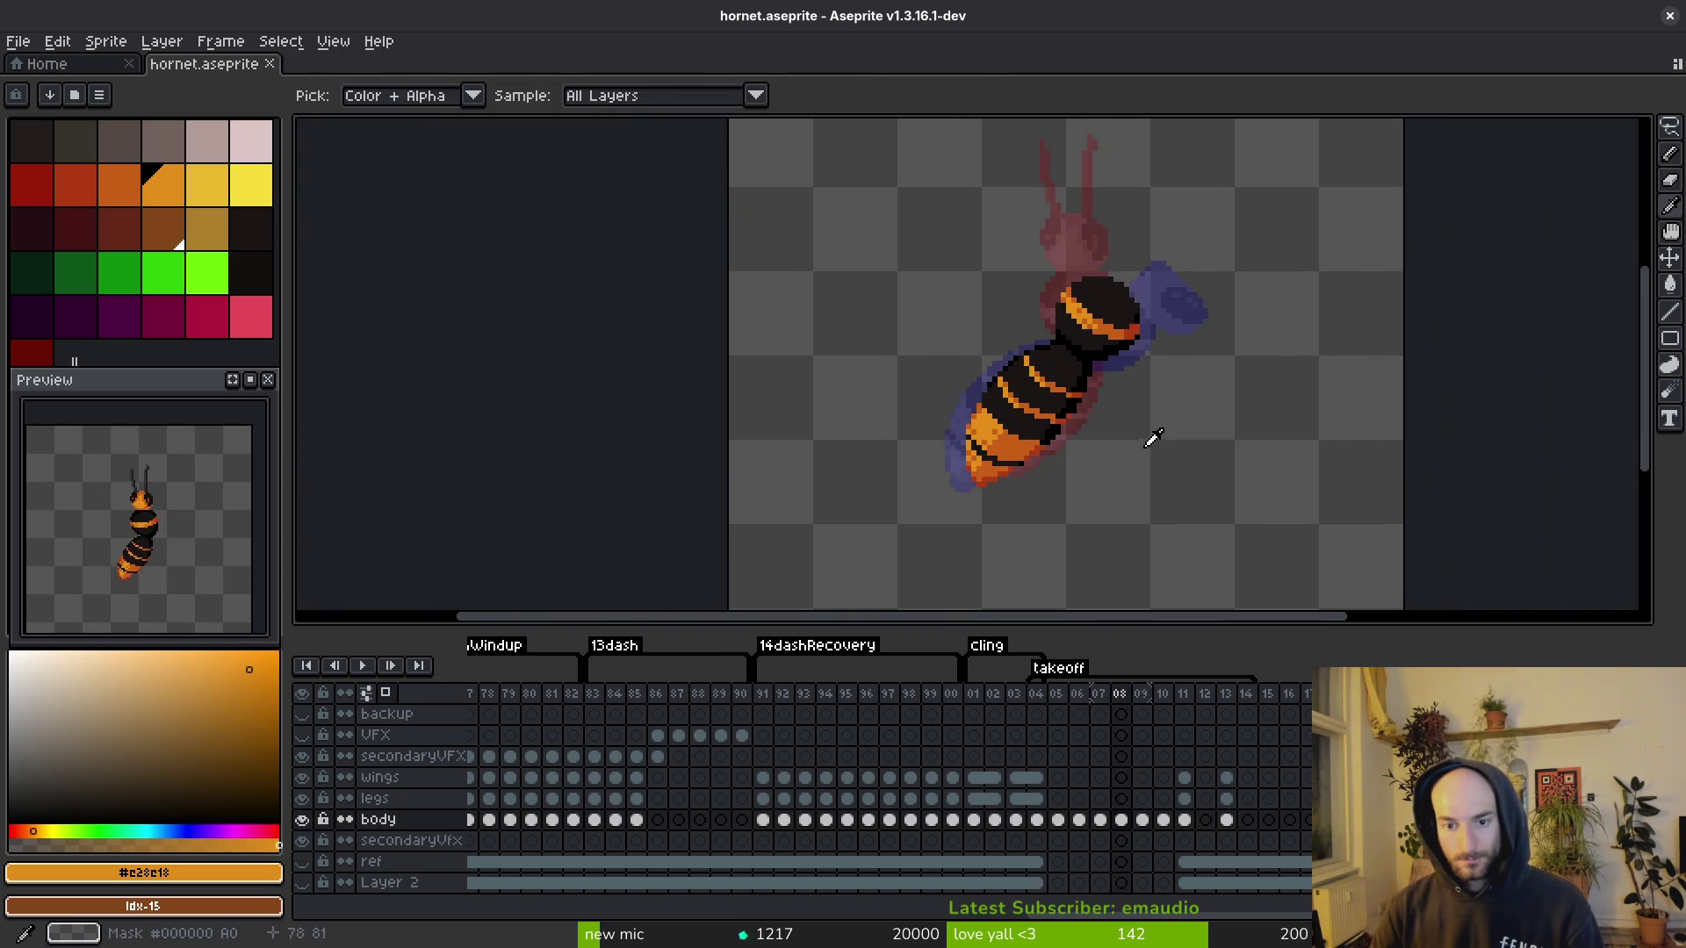
key("Right")
key("Left")
key("Right")
key("Left")
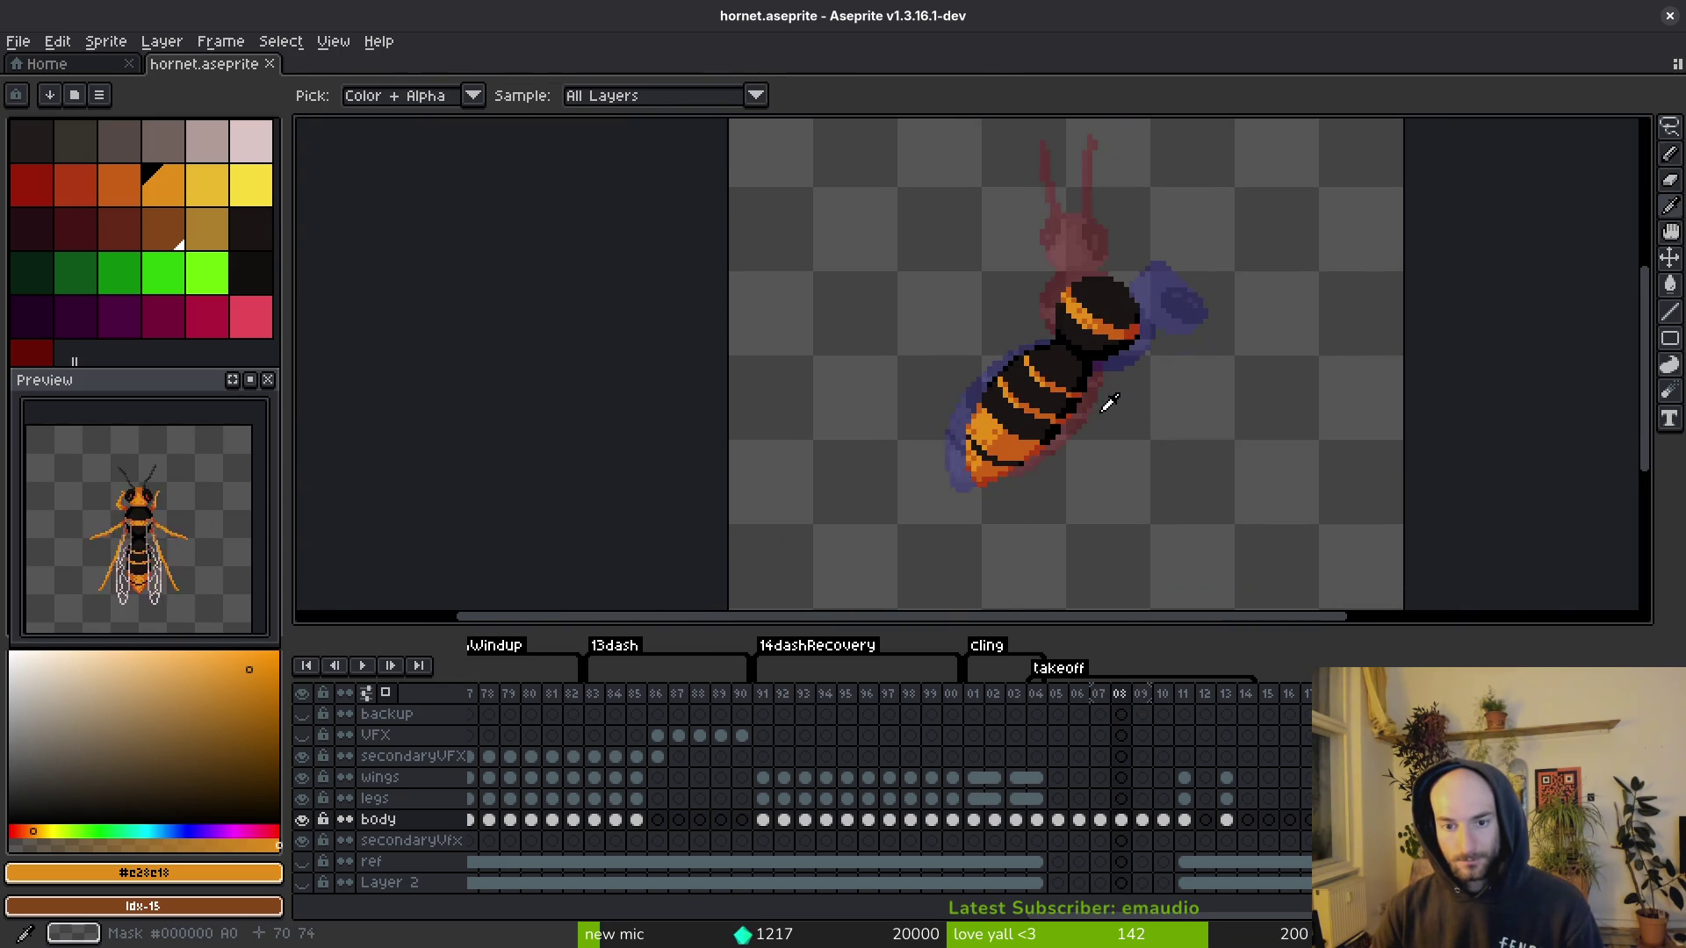
key("Left")
key("Right")
key("Right")
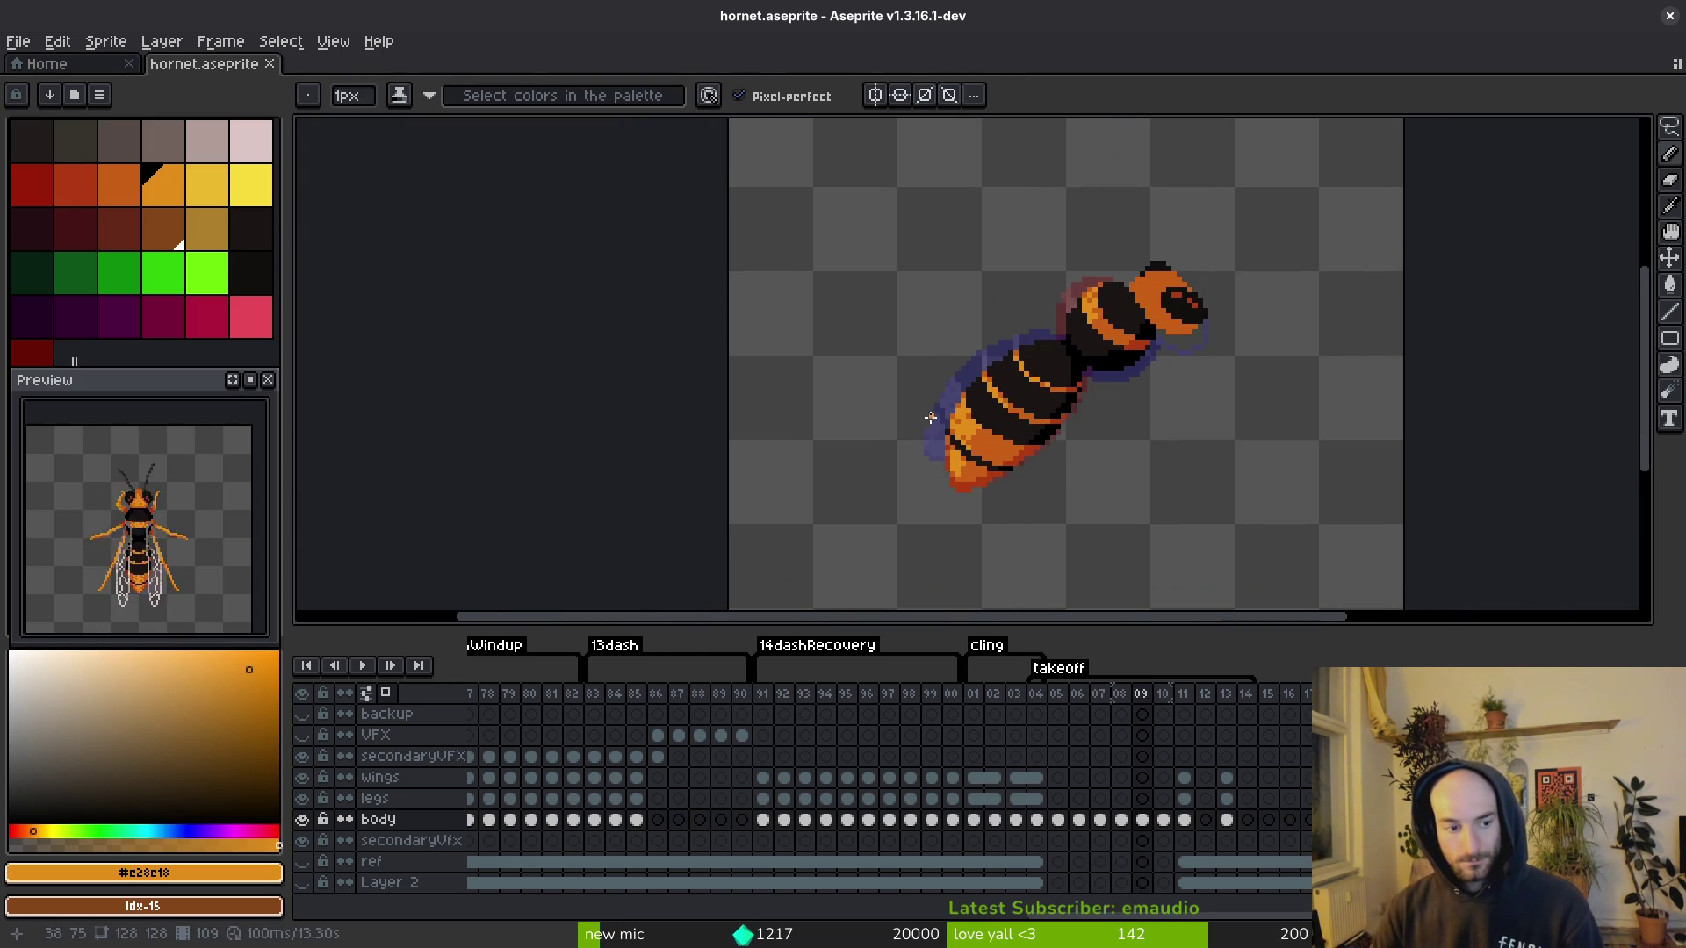
key("Left")
key("Right")
key("Left")
scroll(1124, 289, "up", 3)
Step: Recolour one pixel darker orange and draw a short orange line up-right from the body
key("Left")
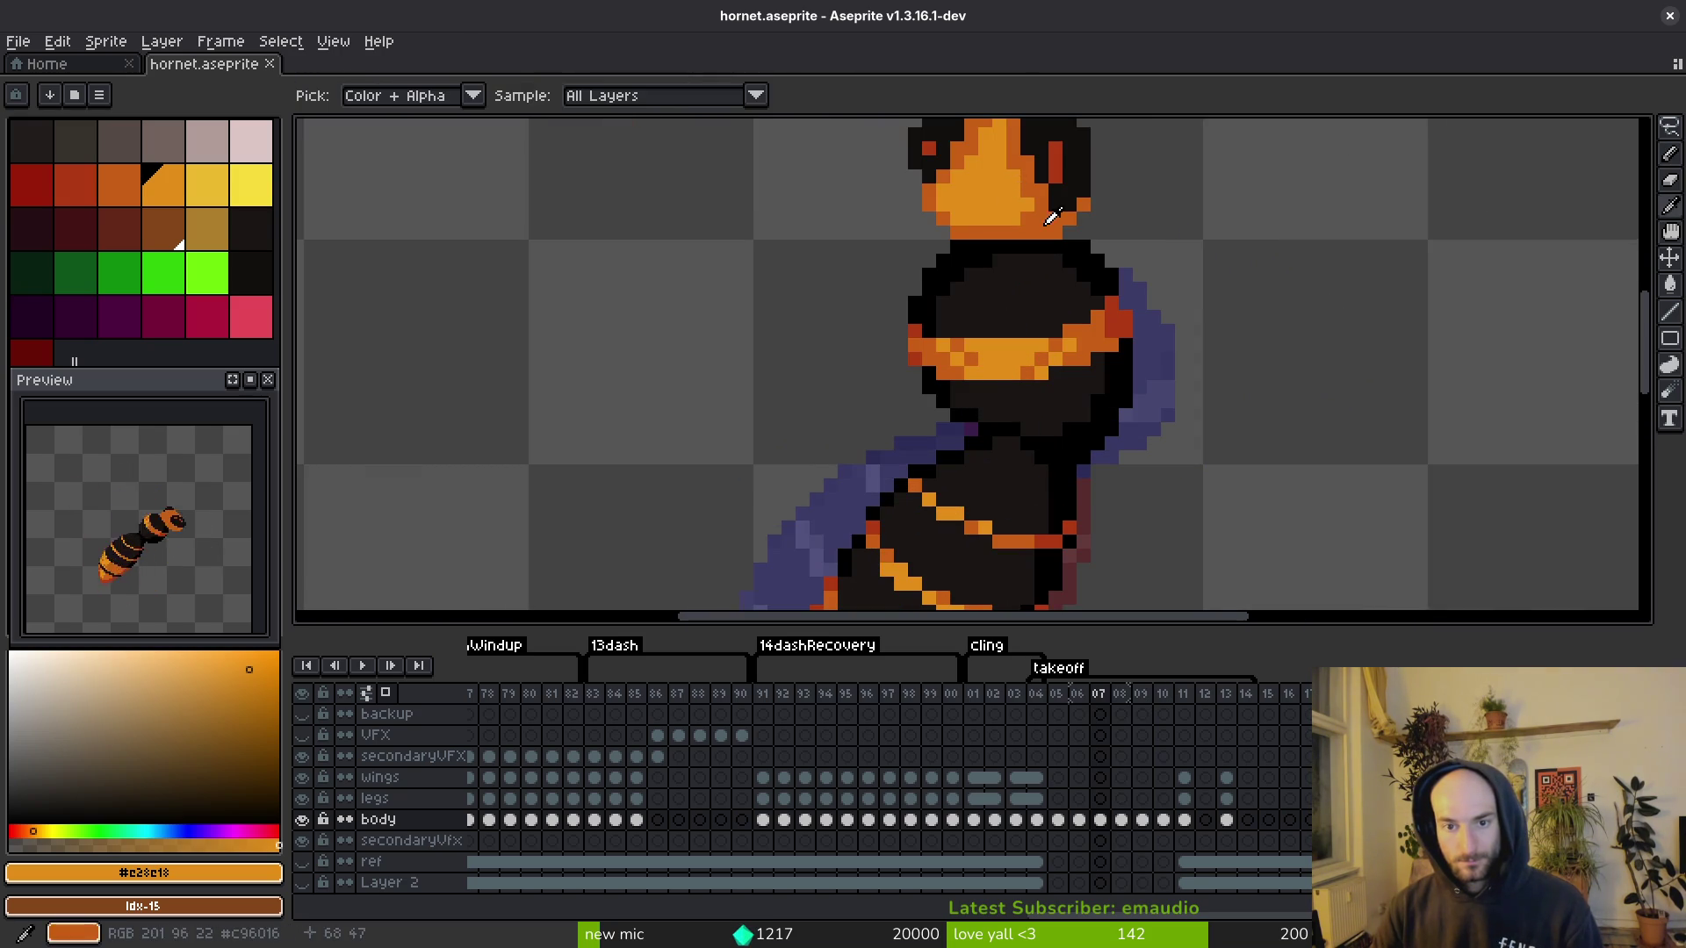
left_click(119, 184)
key("Right")
scroll(1122, 296, "up", 1)
left_click(1122, 297)
scroll(1122, 296, "down", 1)
scroll(1080, 325, "up", 2)
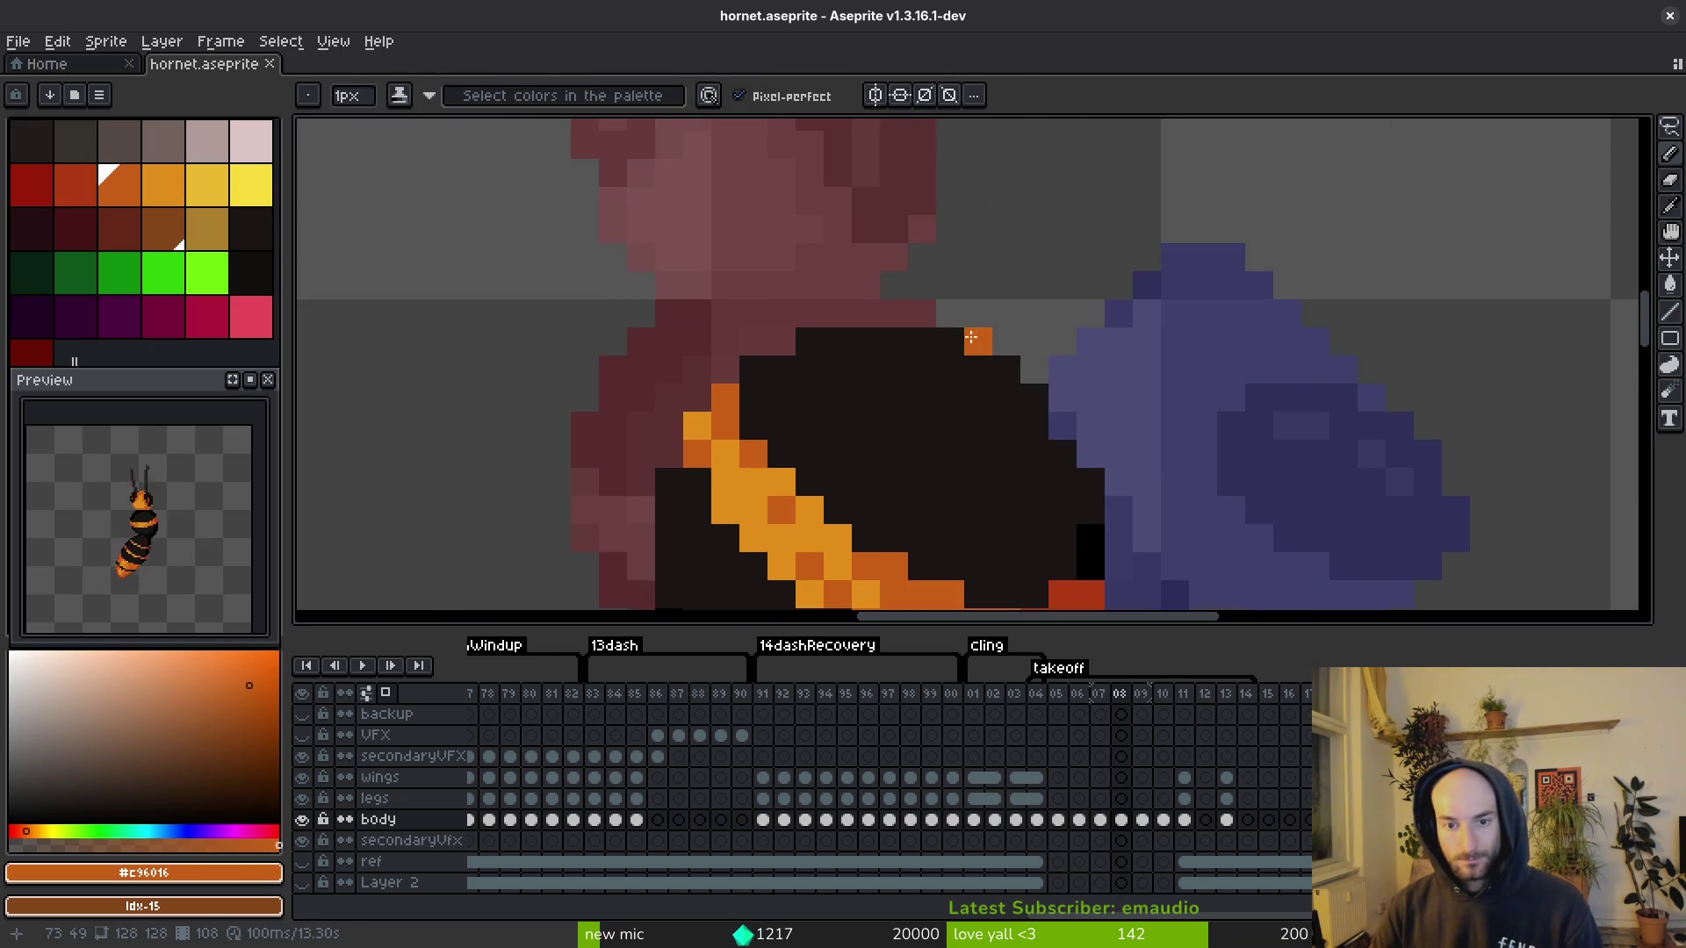
scroll(1017, 376, "down", 4)
scroll(968, 365, "up", 2)
left_click_drag(951, 370, 982, 342)
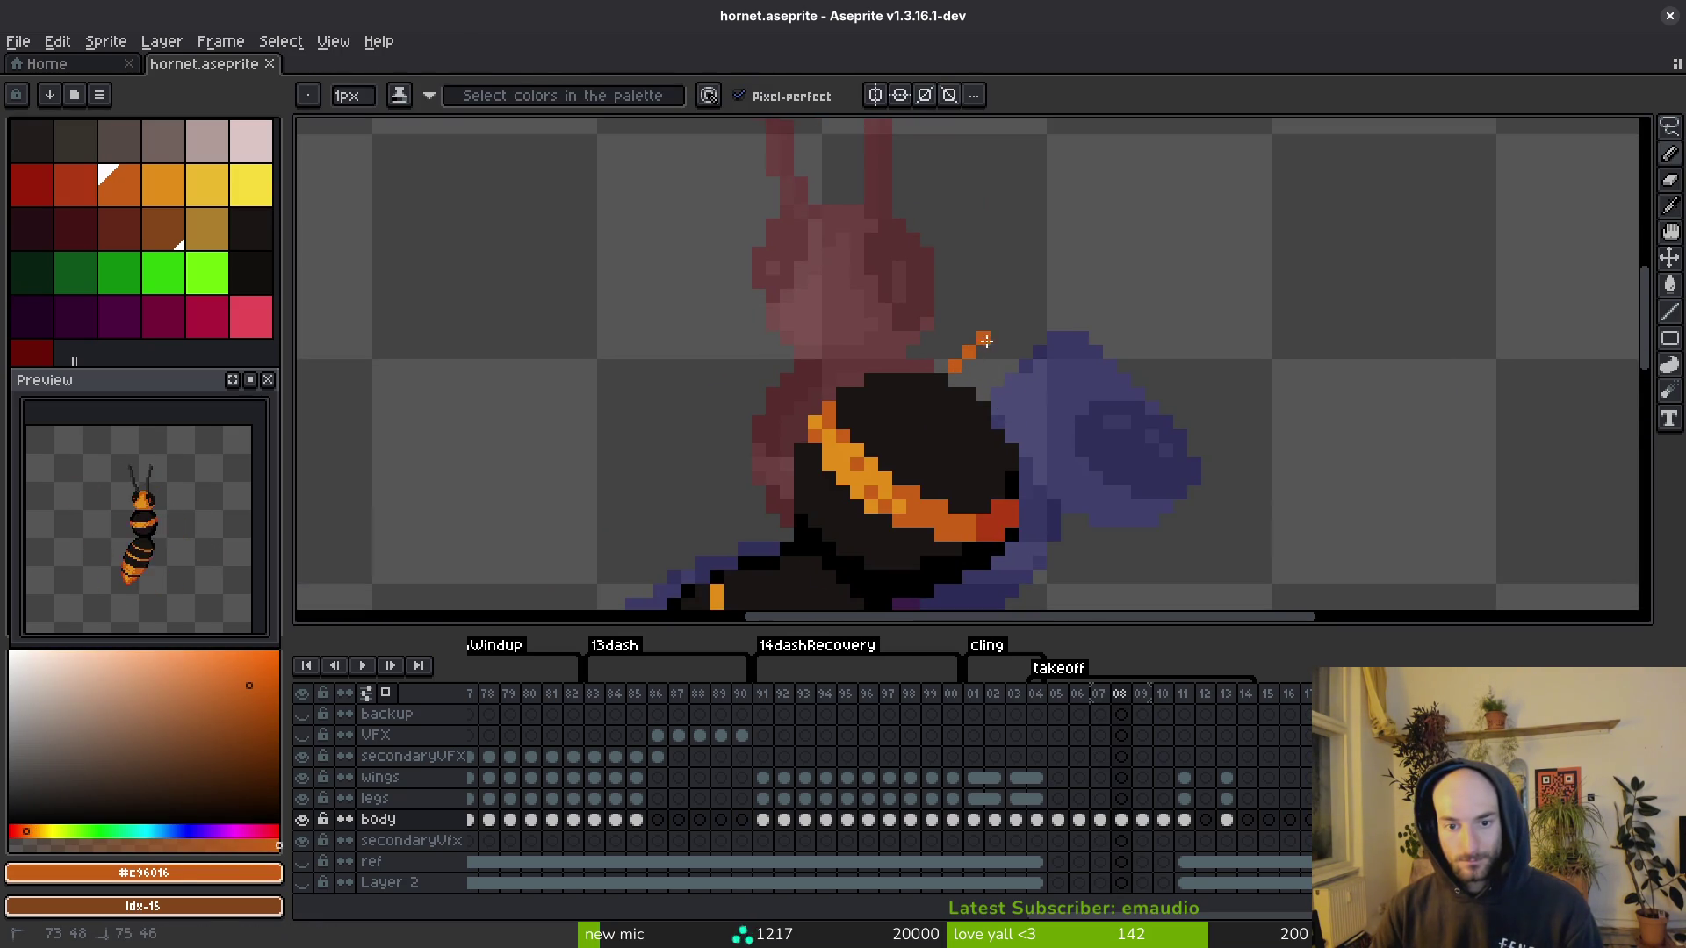
Step: Outline the head ring in orange on frame 08 and compare it with neighbouring frames
left_click_drag(1029, 459, 1046, 470)
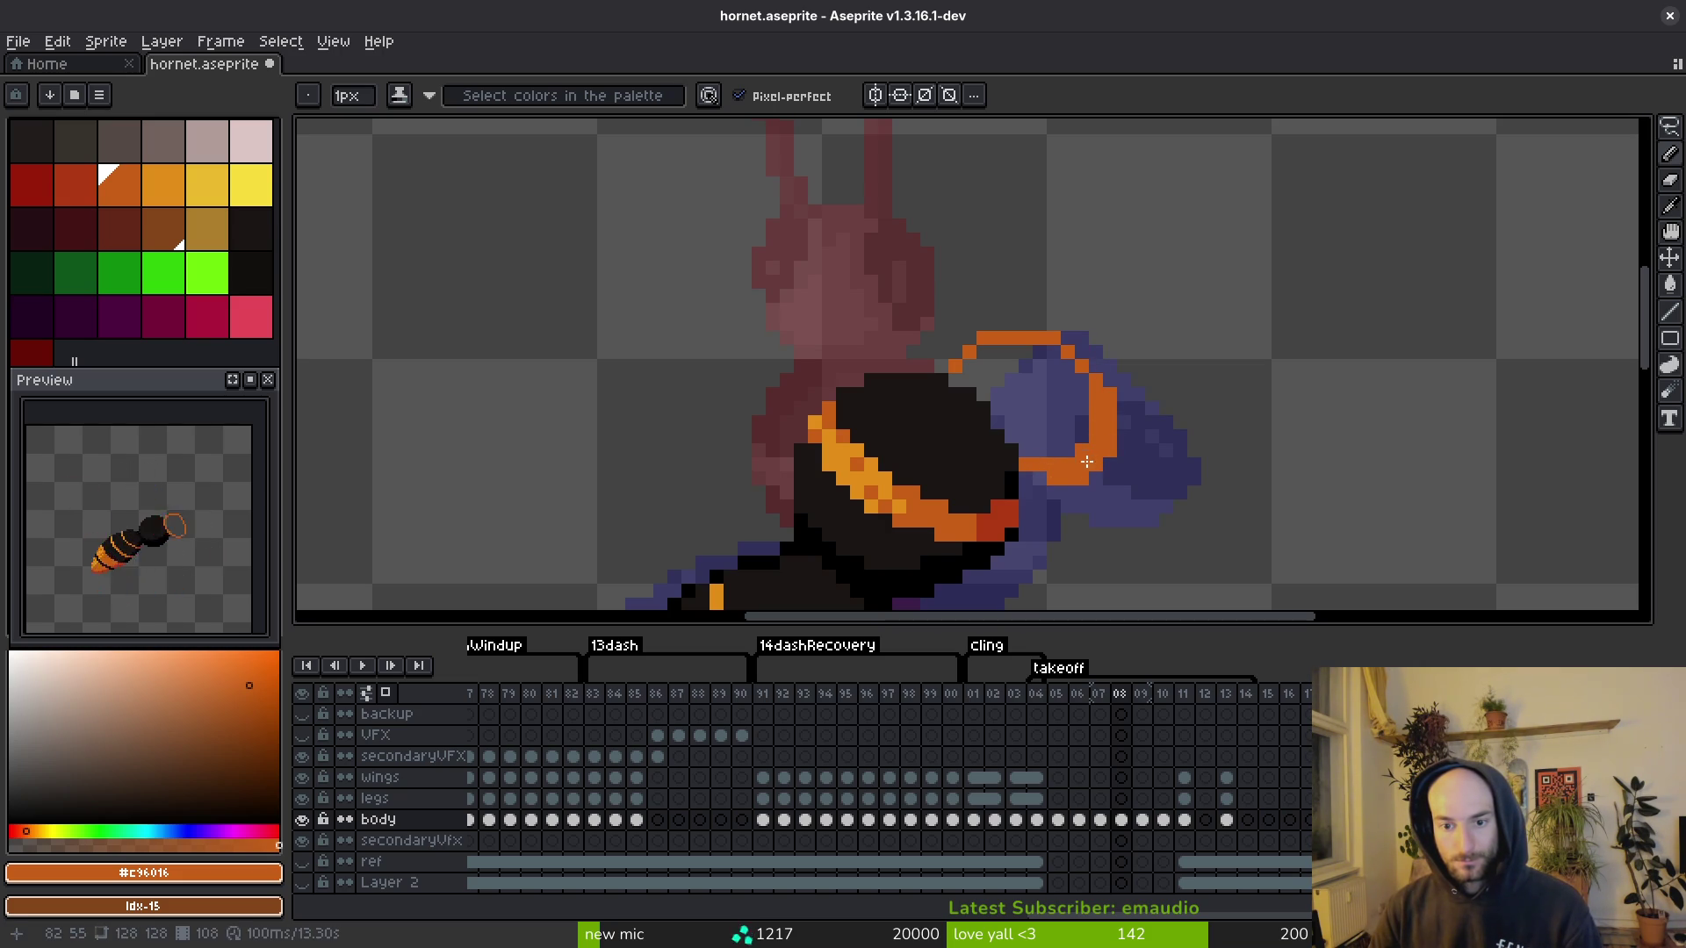
scroll(977, 371, "down", 3)
key("i")
key("Left")
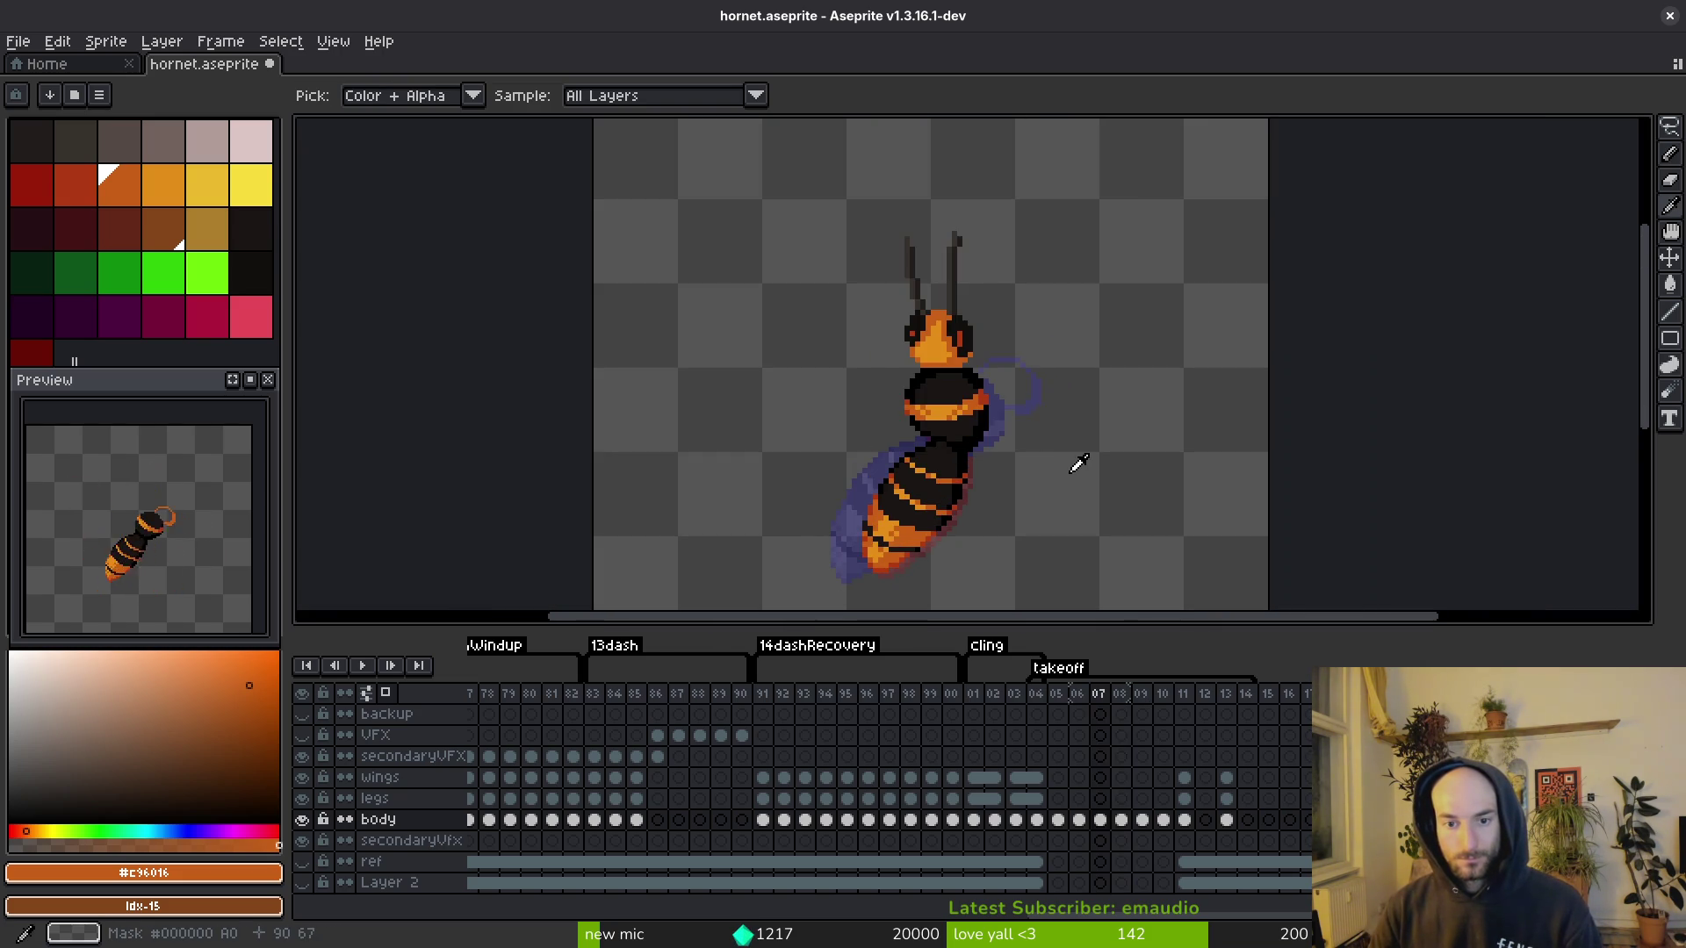
key("Right")
key("Right")
key("Left")
key("Left")
key("Right")
key("b")
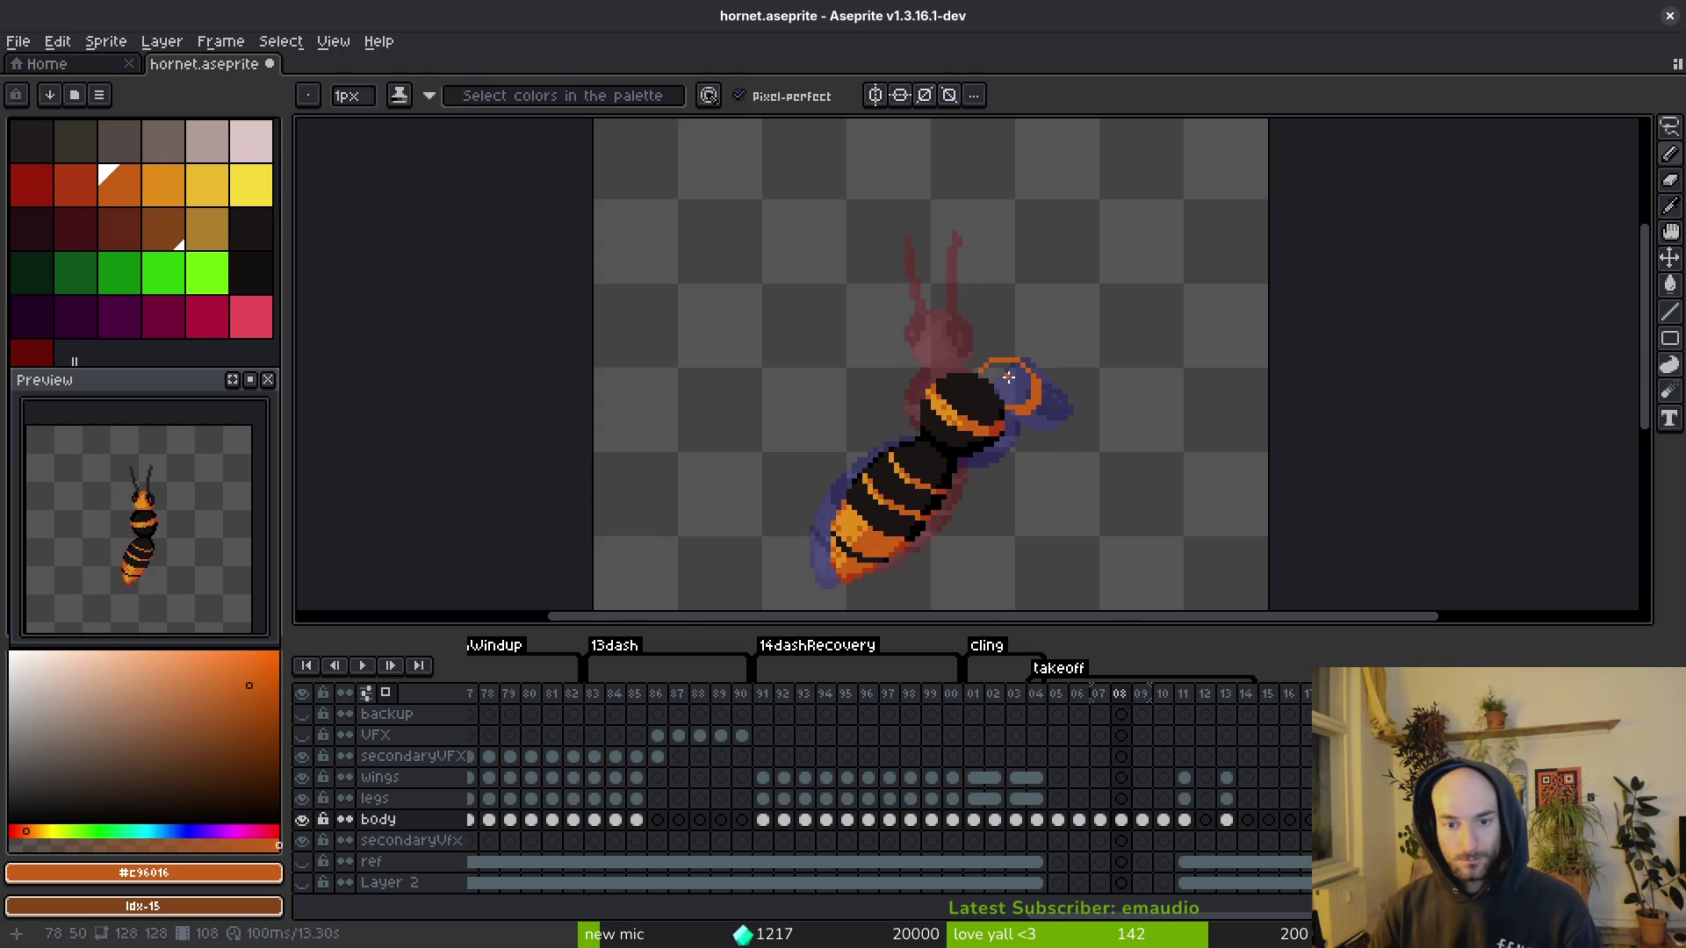
scroll(918, 351, "up", 3)
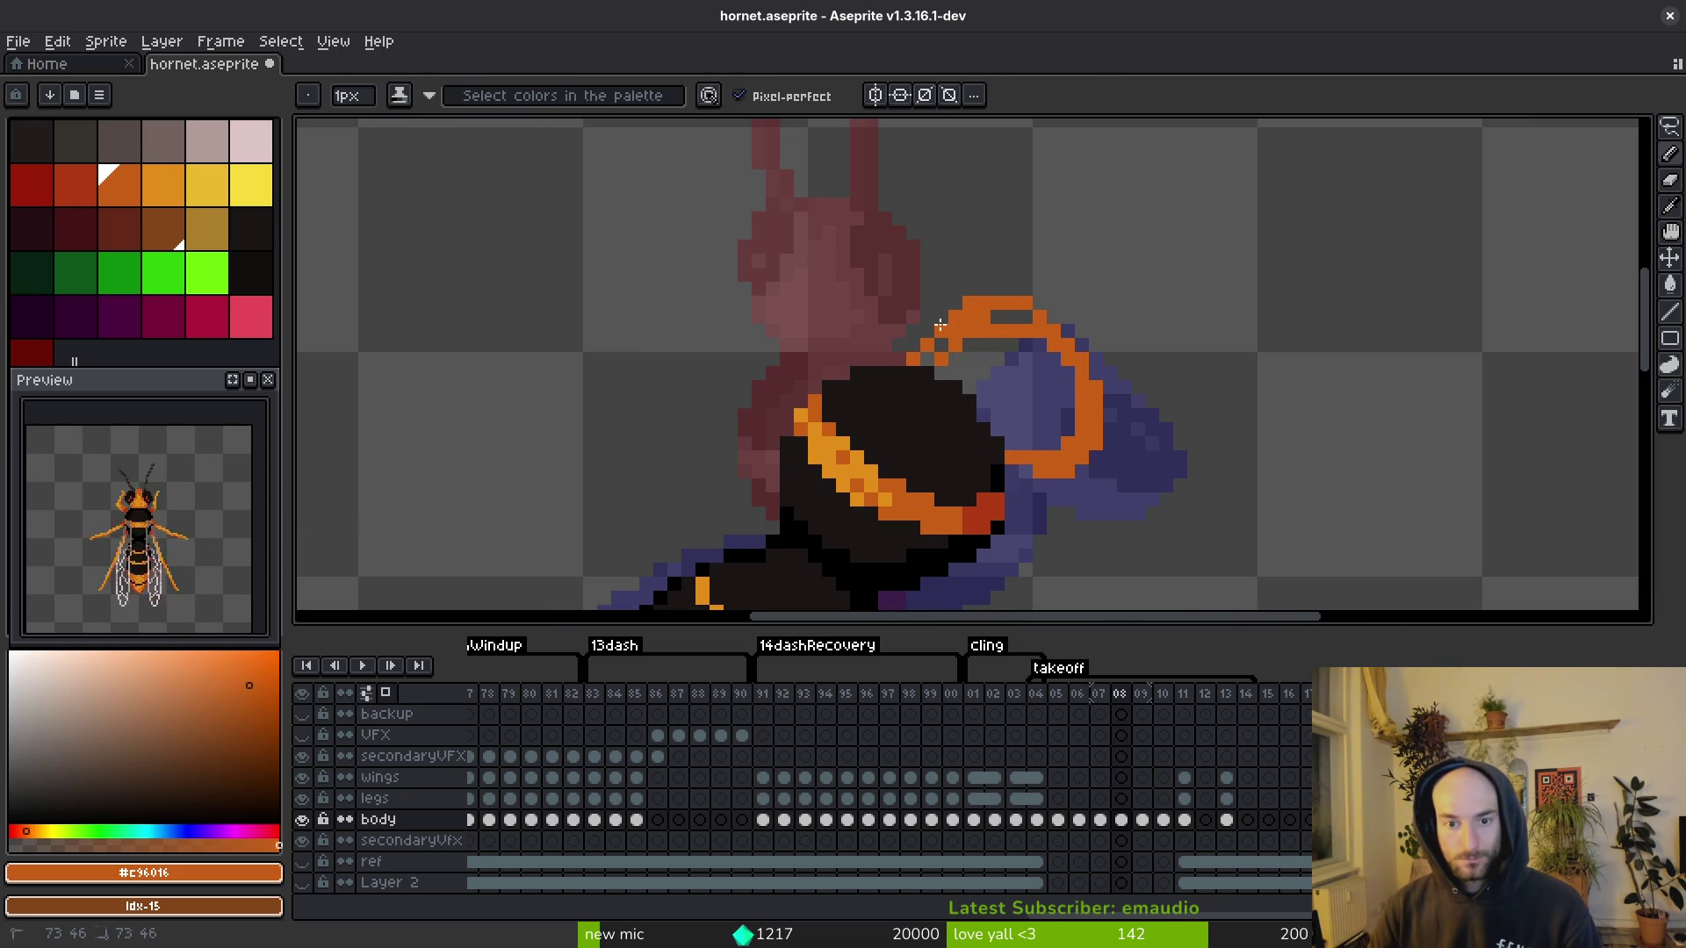
Step: Fill the head ring solid orange #c96016, cover the dark patch, and erase spill over the wing
key("g")
left_click(938, 348)
key("b")
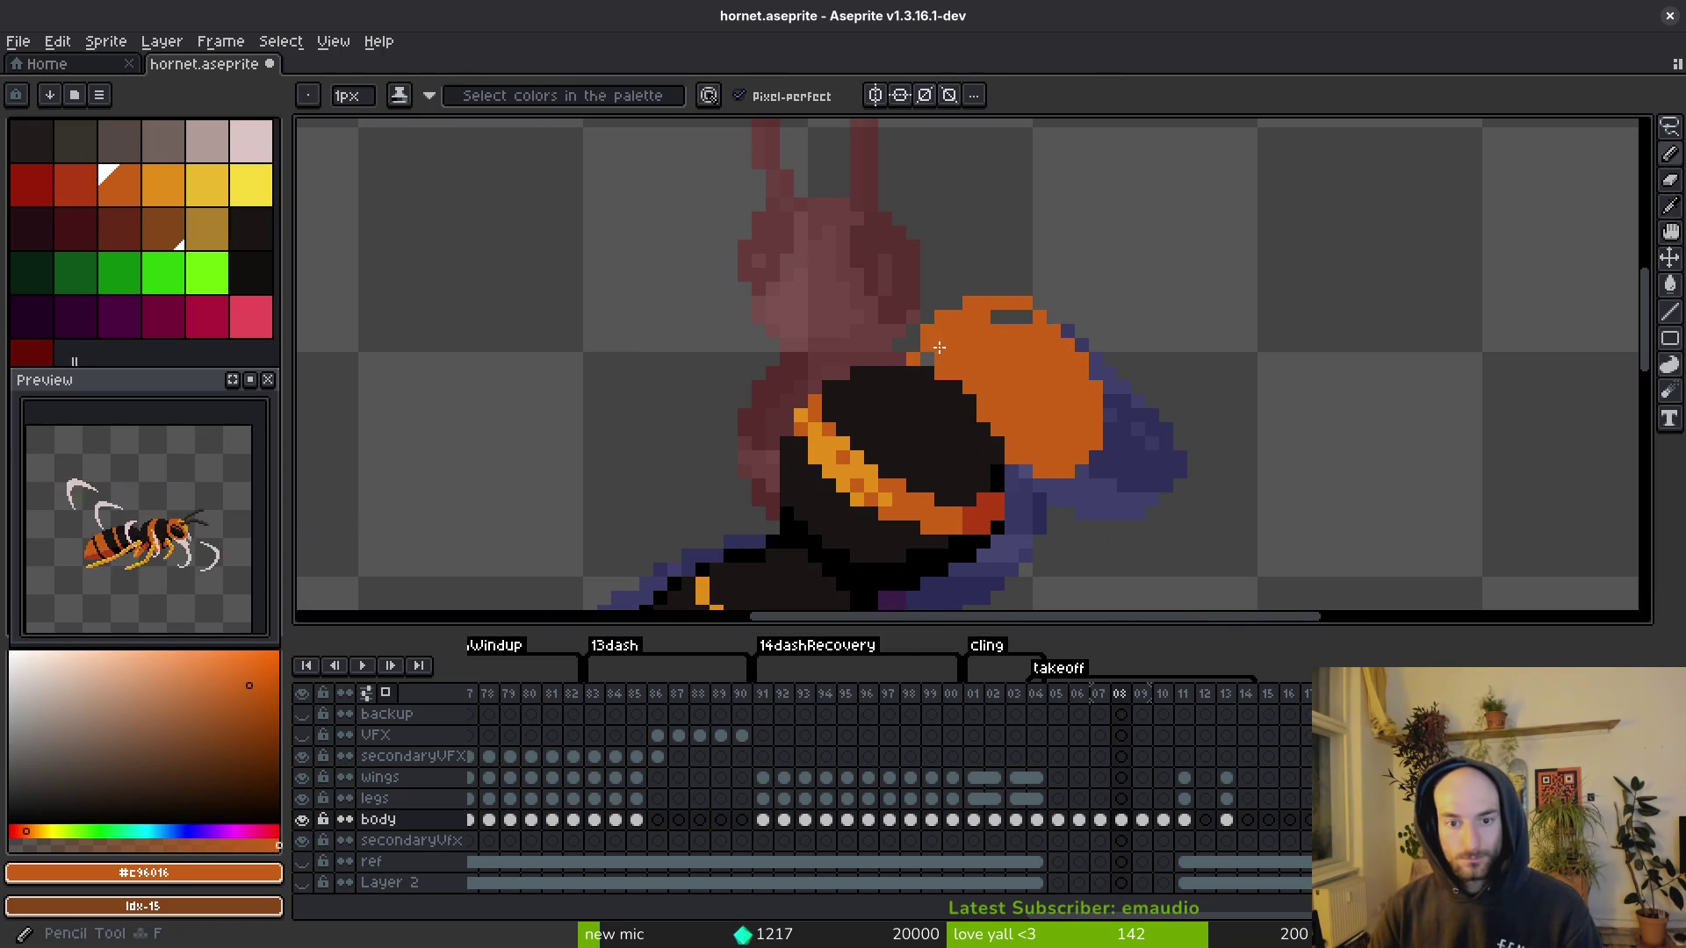
left_click_drag(996, 317, 1026, 317)
key("e")
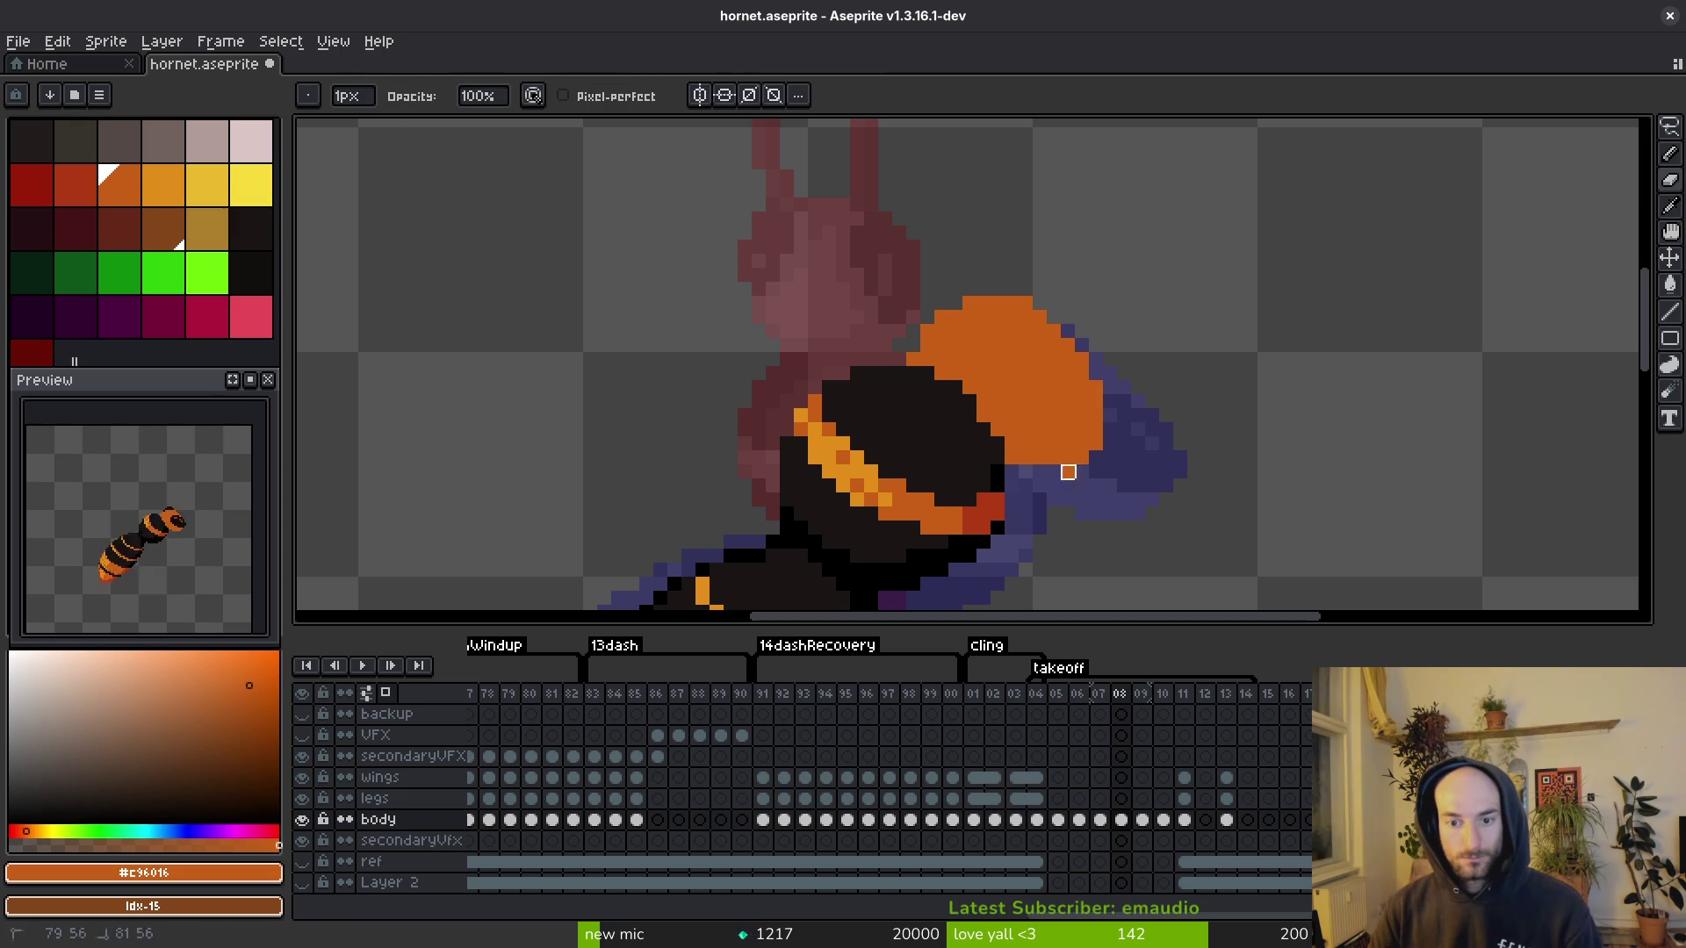
left_click_drag(1054, 473, 1110, 416)
Step: Sample the hornet's dark body colour and save hornet.aseprite
scroll(1124, 416, "down", 3)
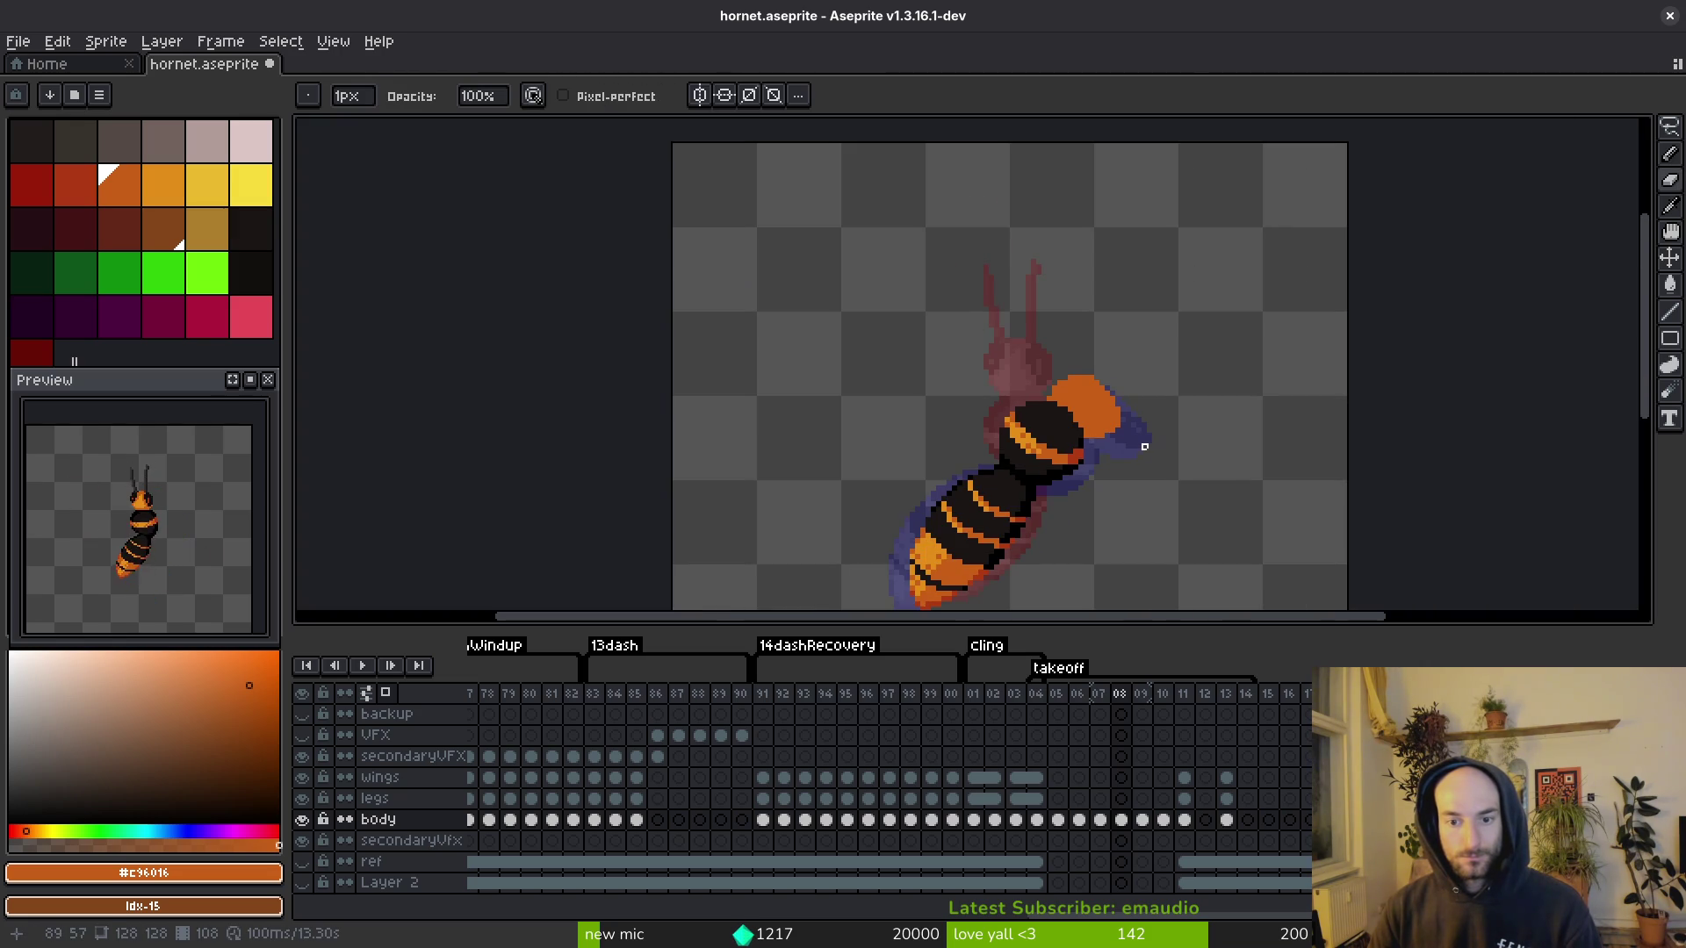
key("i")
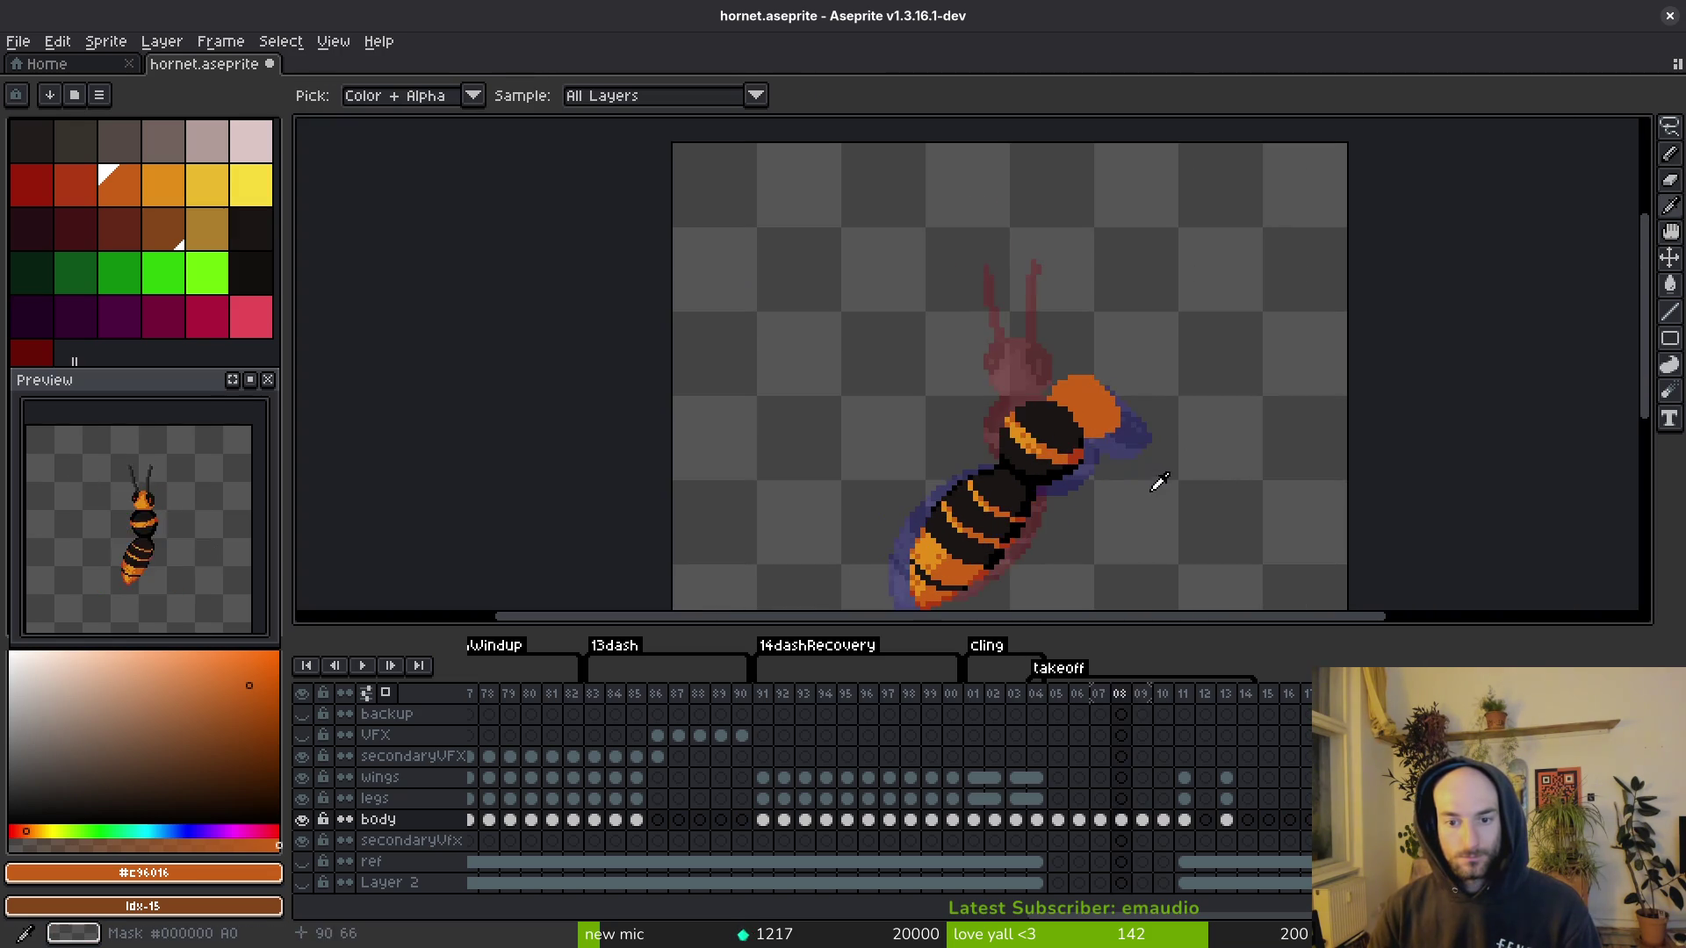
key("b")
scroll(1094, 373, "up", 2)
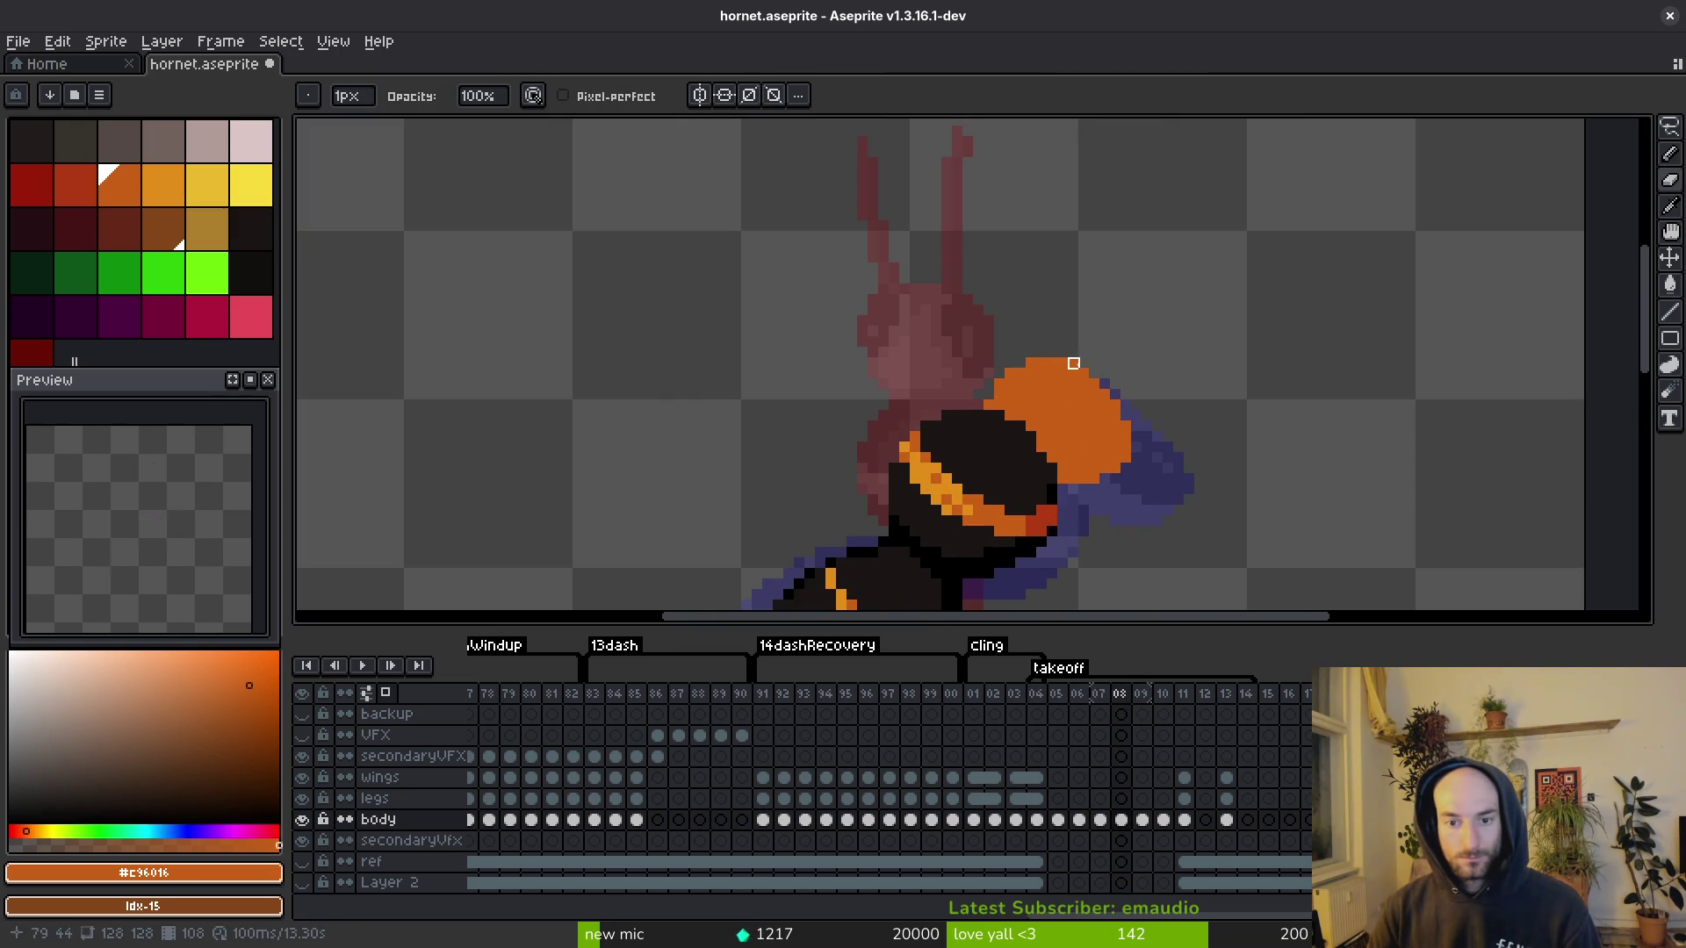
left_click(1041, 450, "alt")
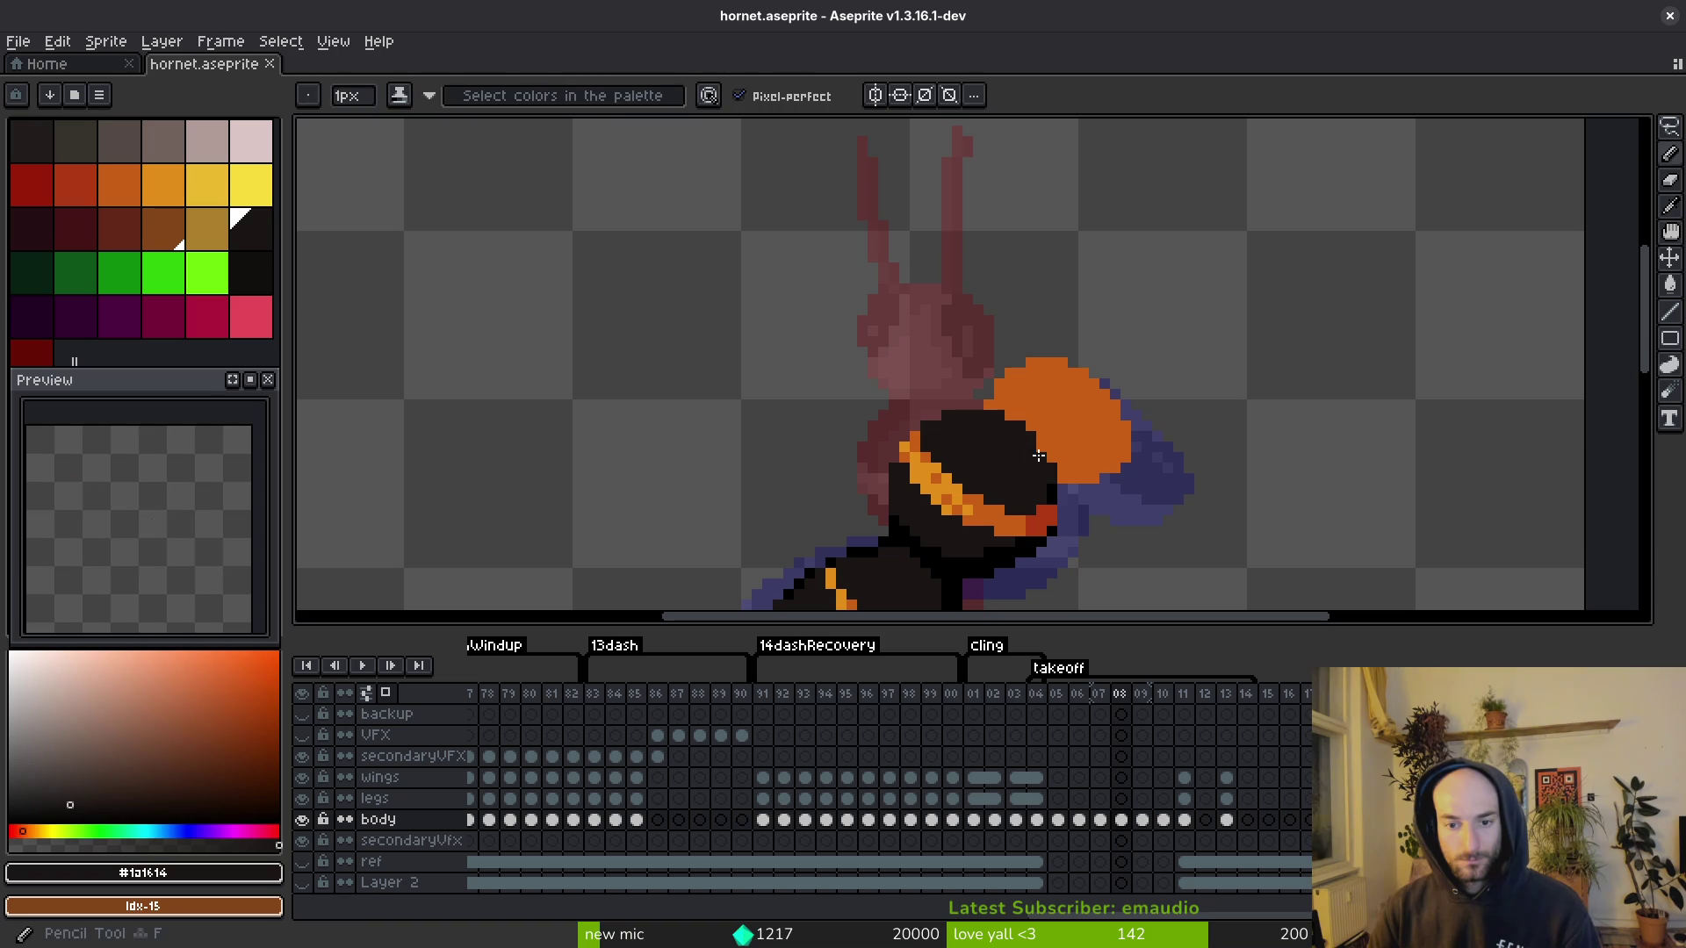
key("Left")
scroll(1045, 439, "down", 1)
key("ctrl+s")
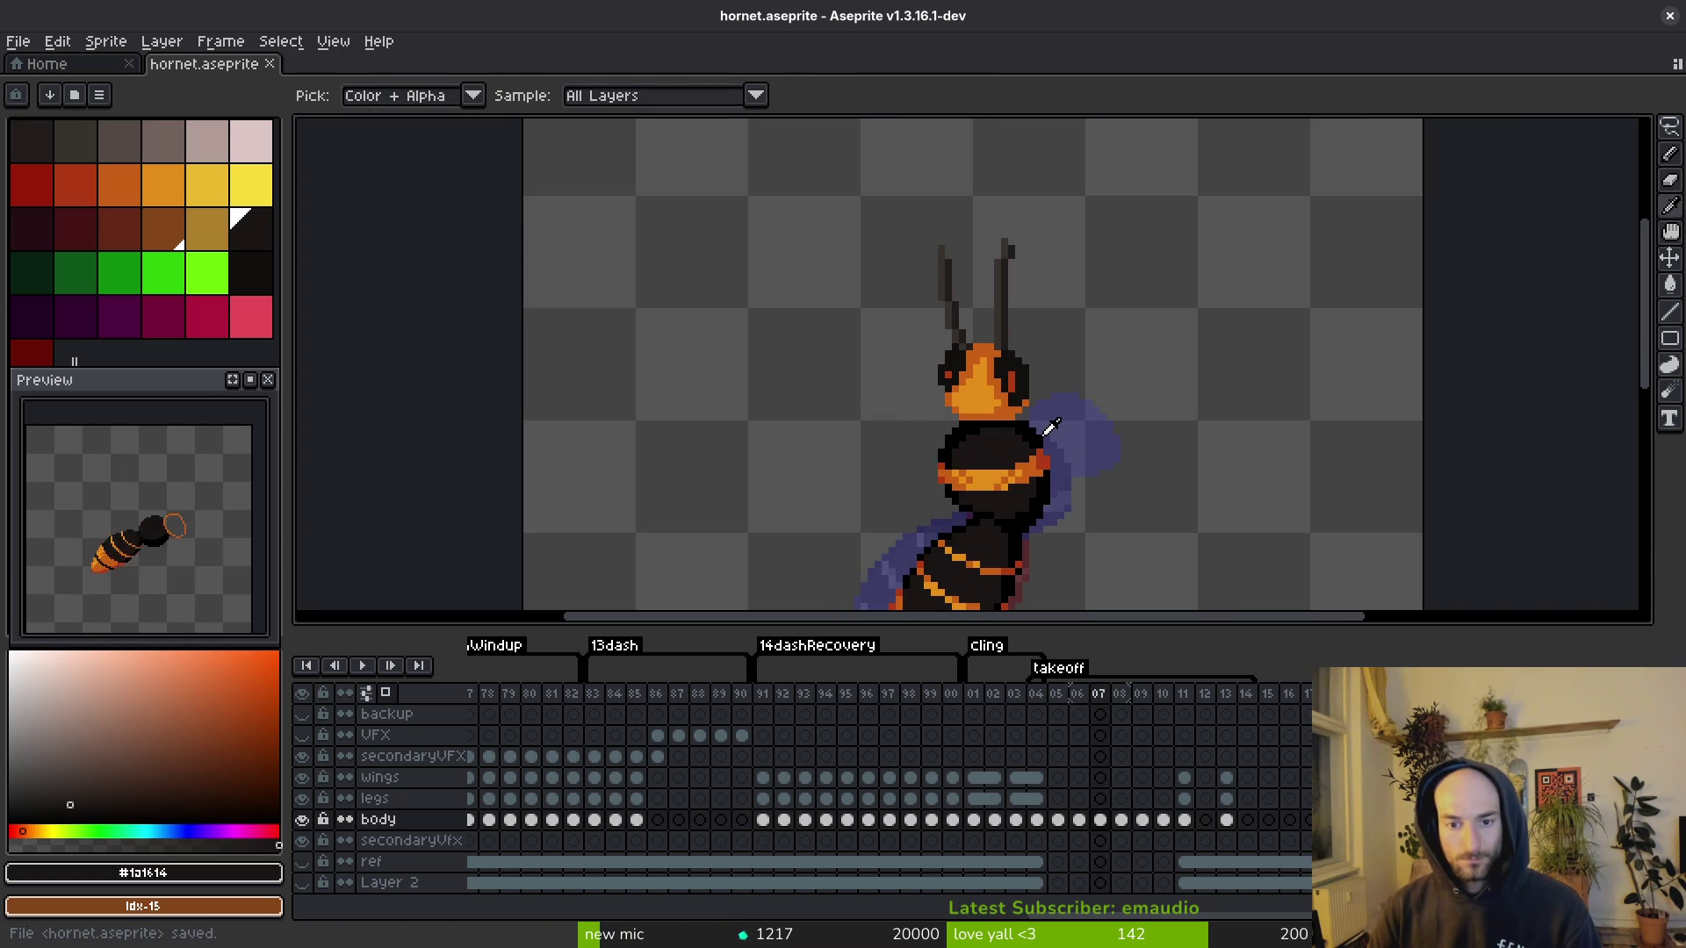
Step: Pick near-black #120f0c, paint the large dark eye on the head, and save
key("Right")
key("Left")
left_click(1040, 370, "alt")
key("Right")
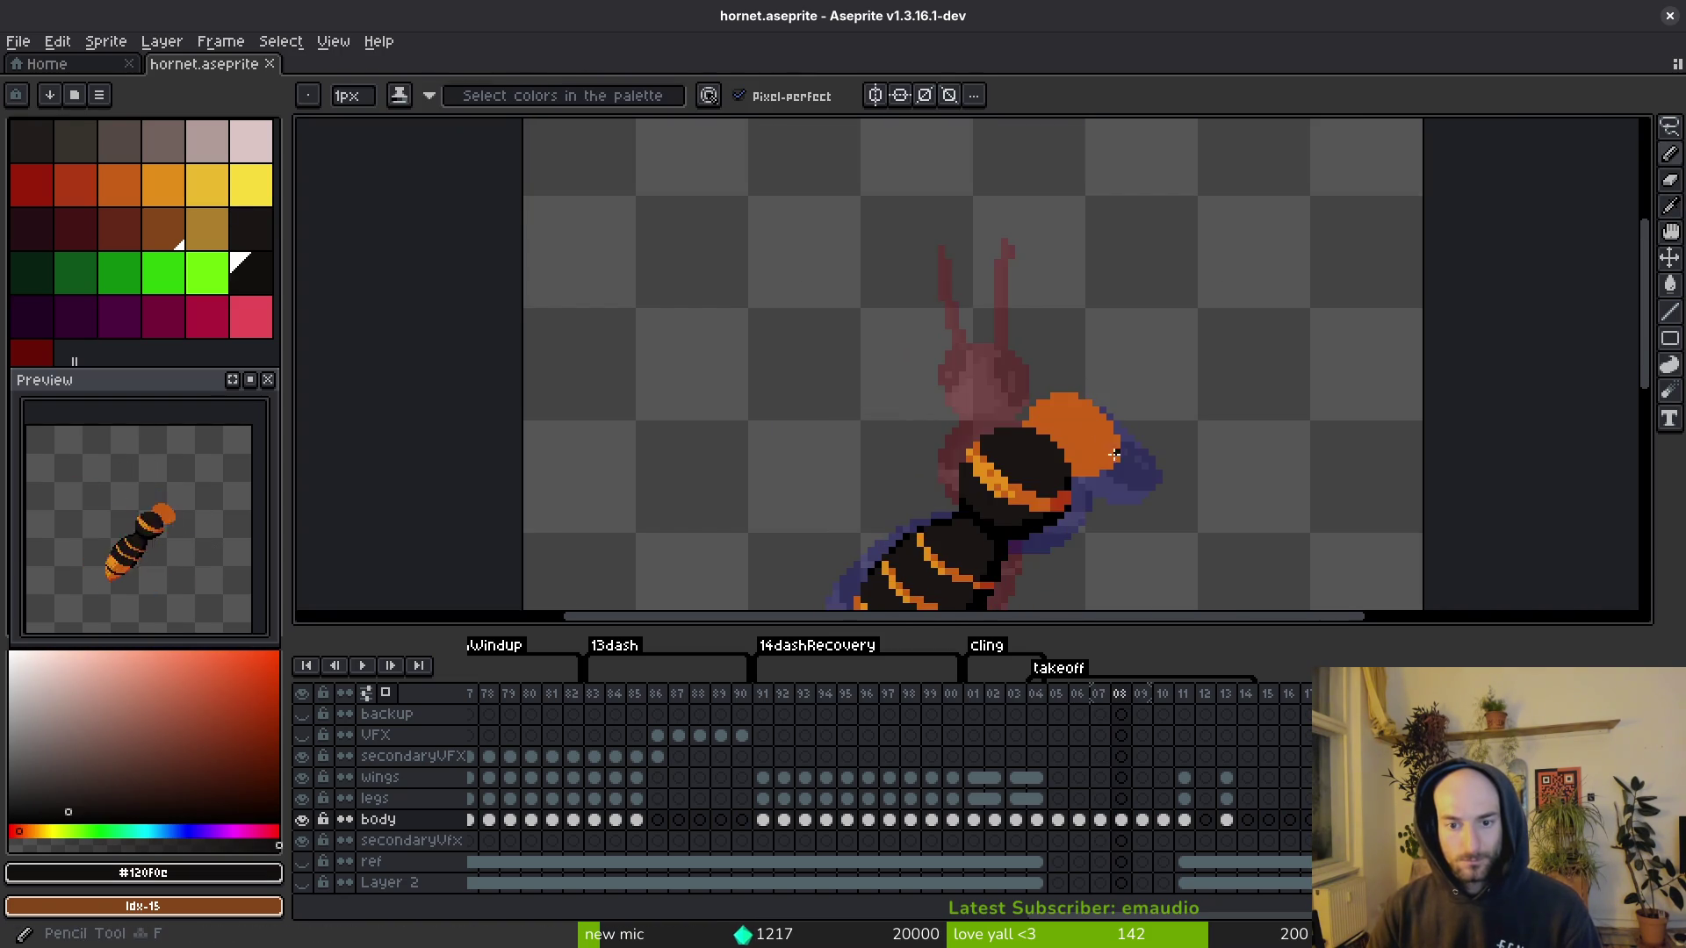
scroll(1094, 430, "up", 1)
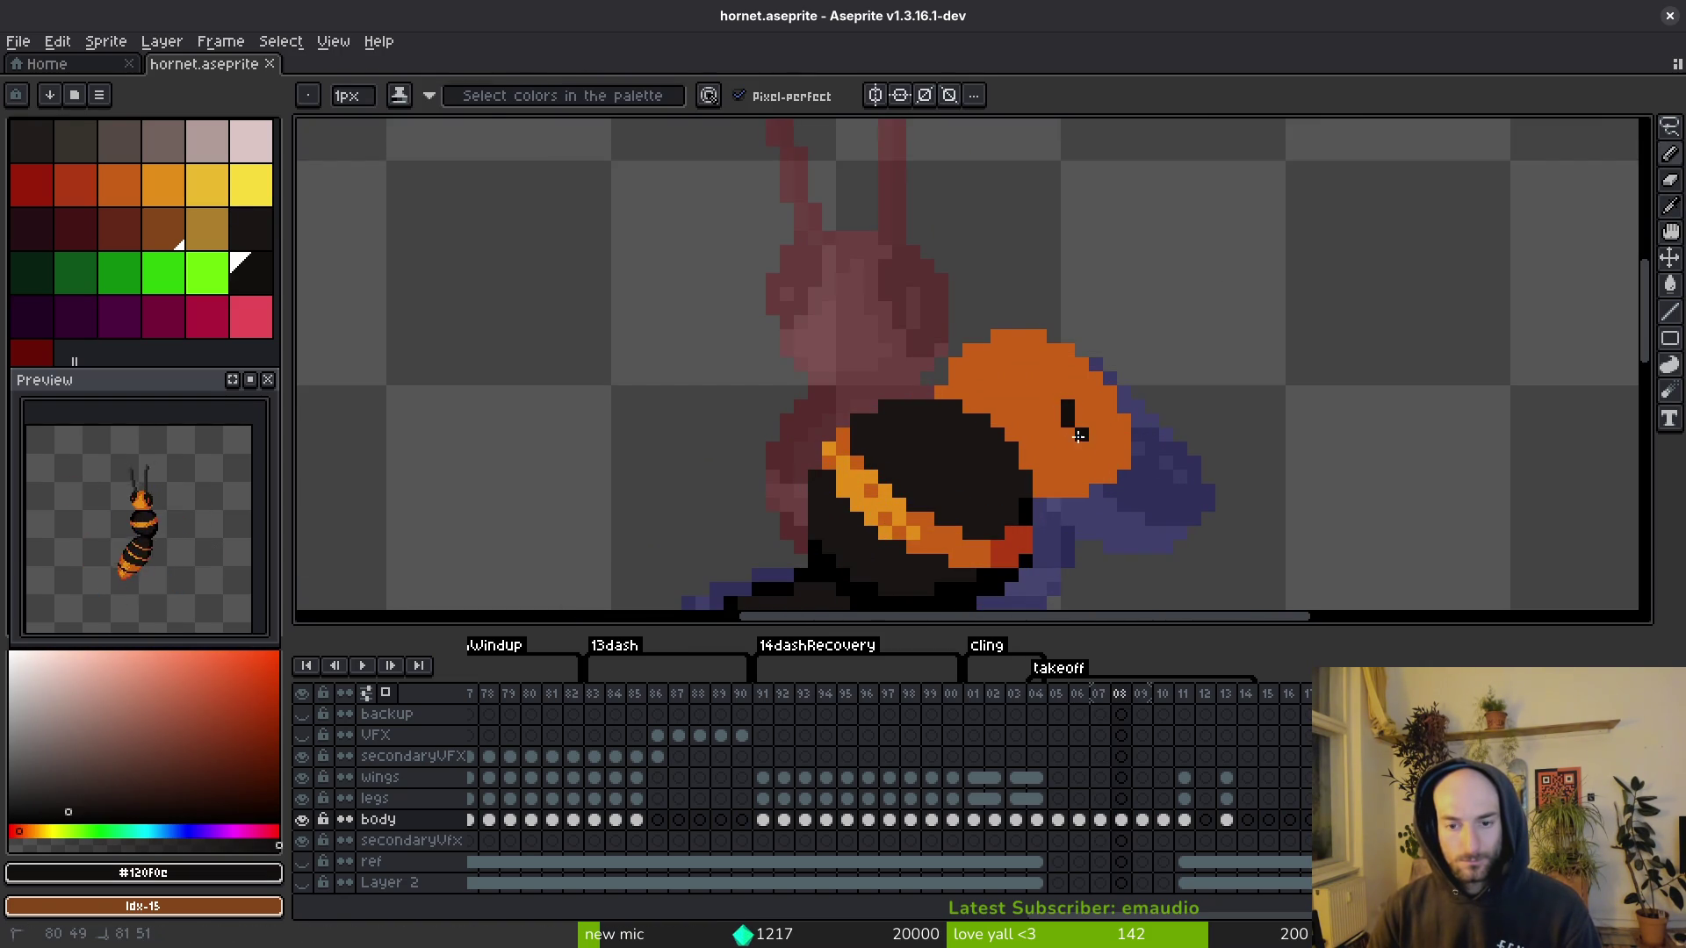
mouse_move(1108, 401)
left_mouse_down()
mouse_move(1134, 425)
mouse_move(1123, 401)
left_mouse_up()
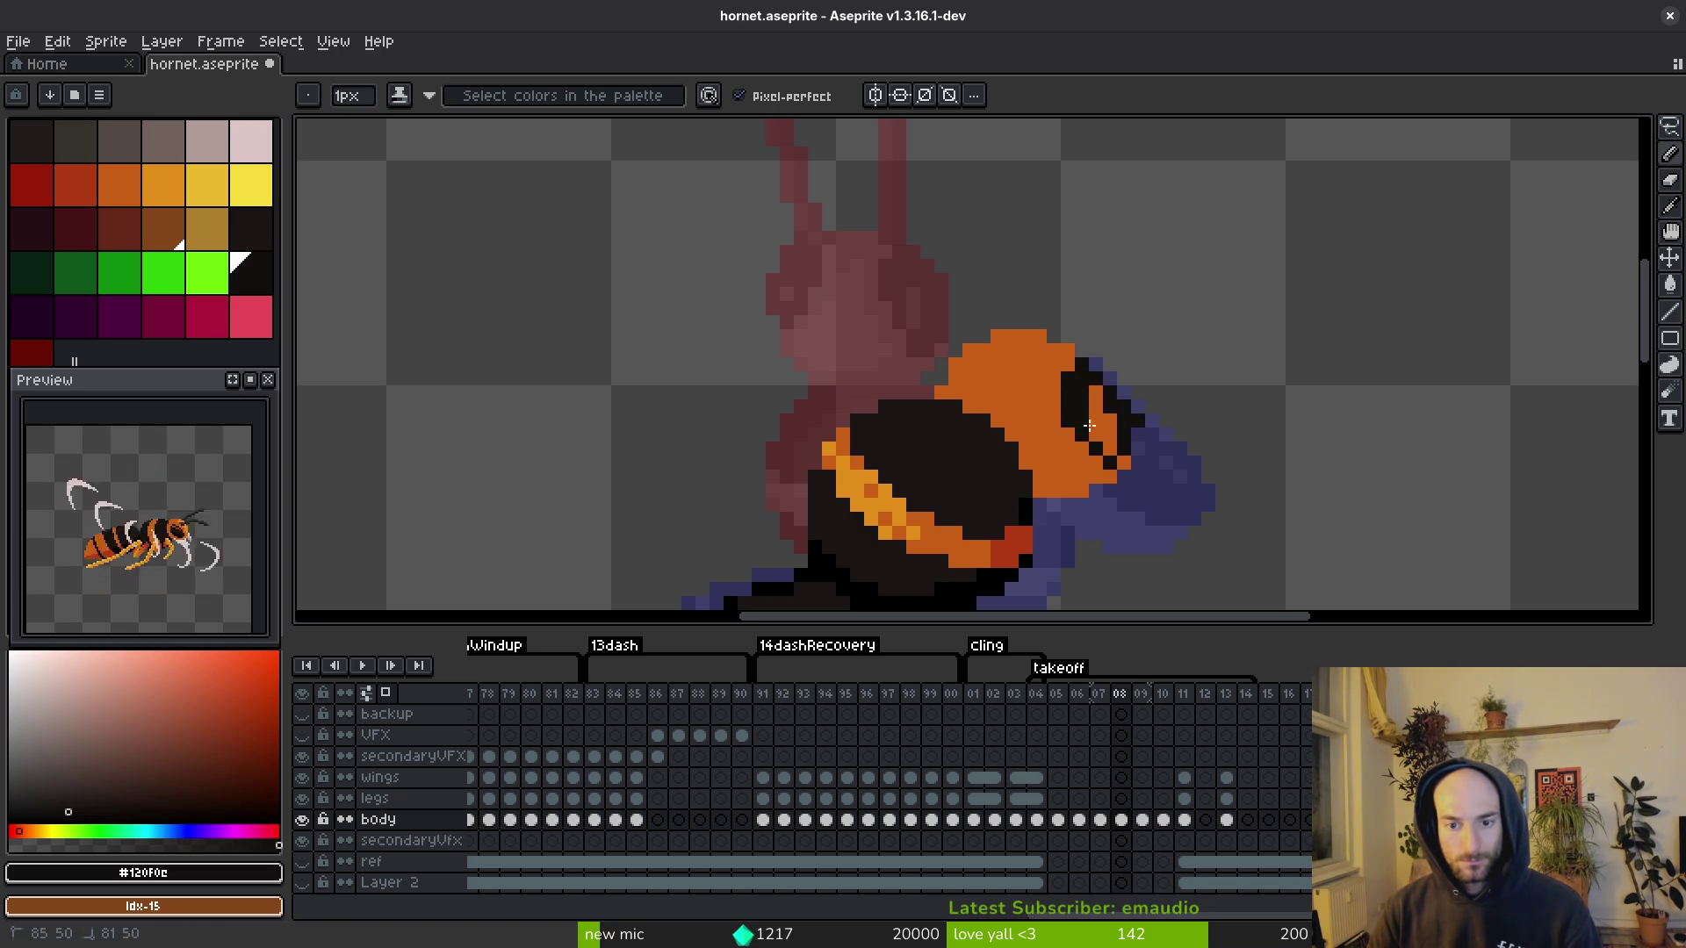
left_click_drag(1097, 390, 1092, 463)
key("ctrl+b")
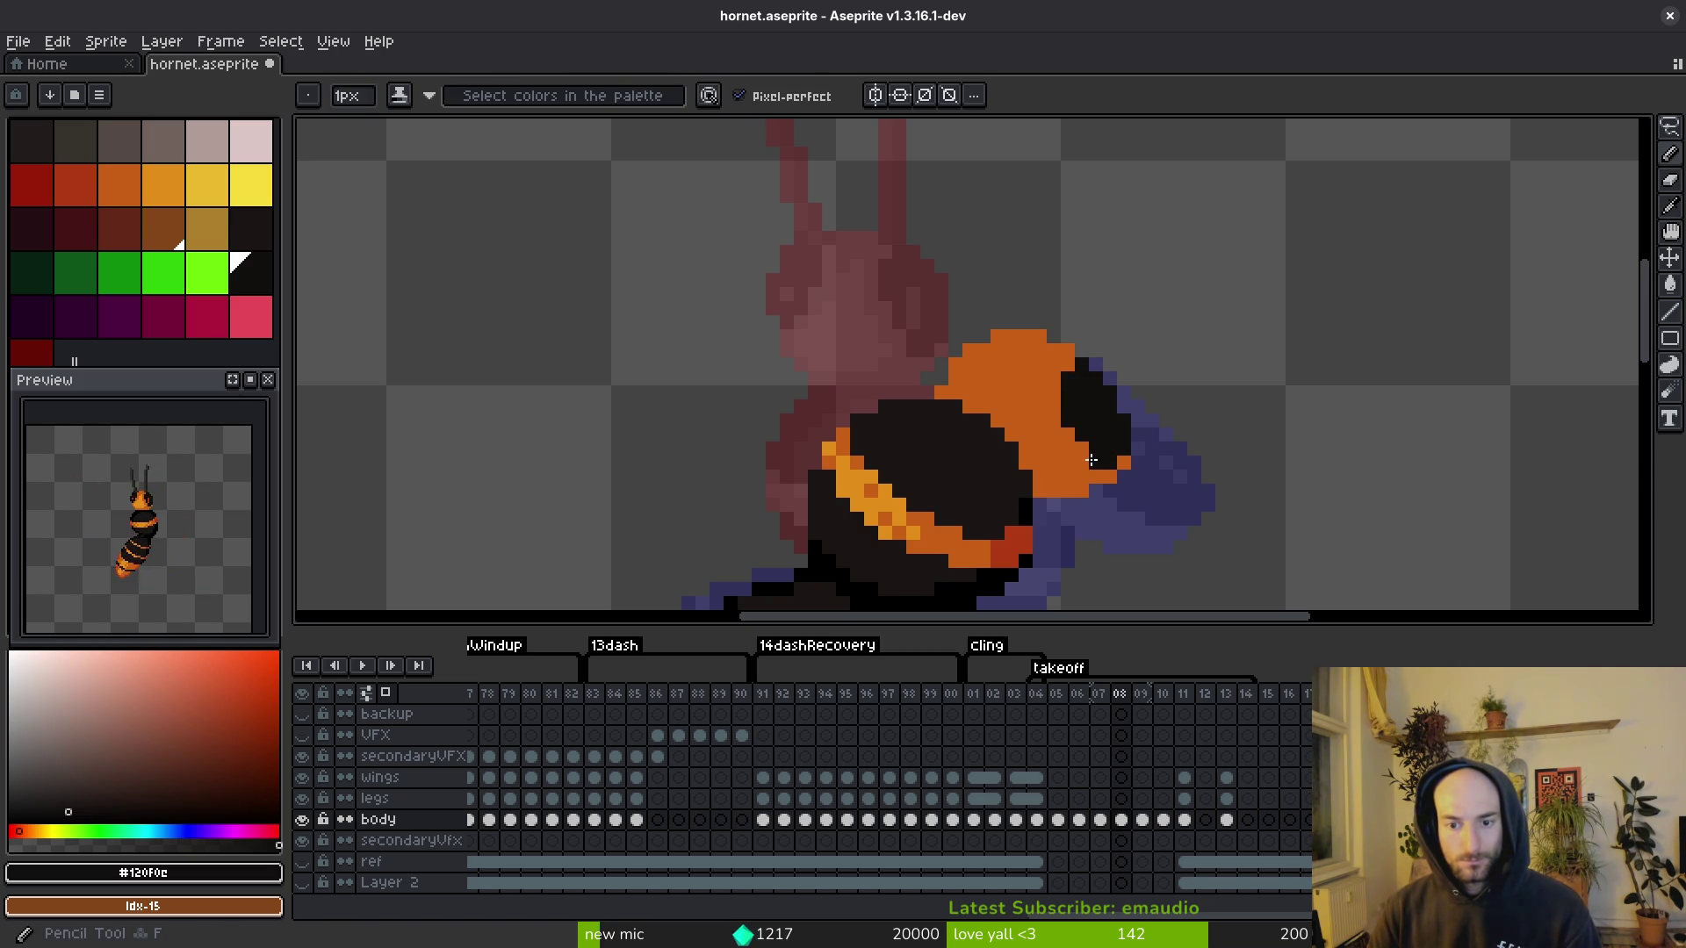
scroll(1079, 438, "down", 1)
key("ctrl+s")
scroll(1015, 356, "up", 1)
Step: Darken the top pixel of the head and compare poses across neighbouring takeoff frames
left_click_drag(1001, 355, 991, 359)
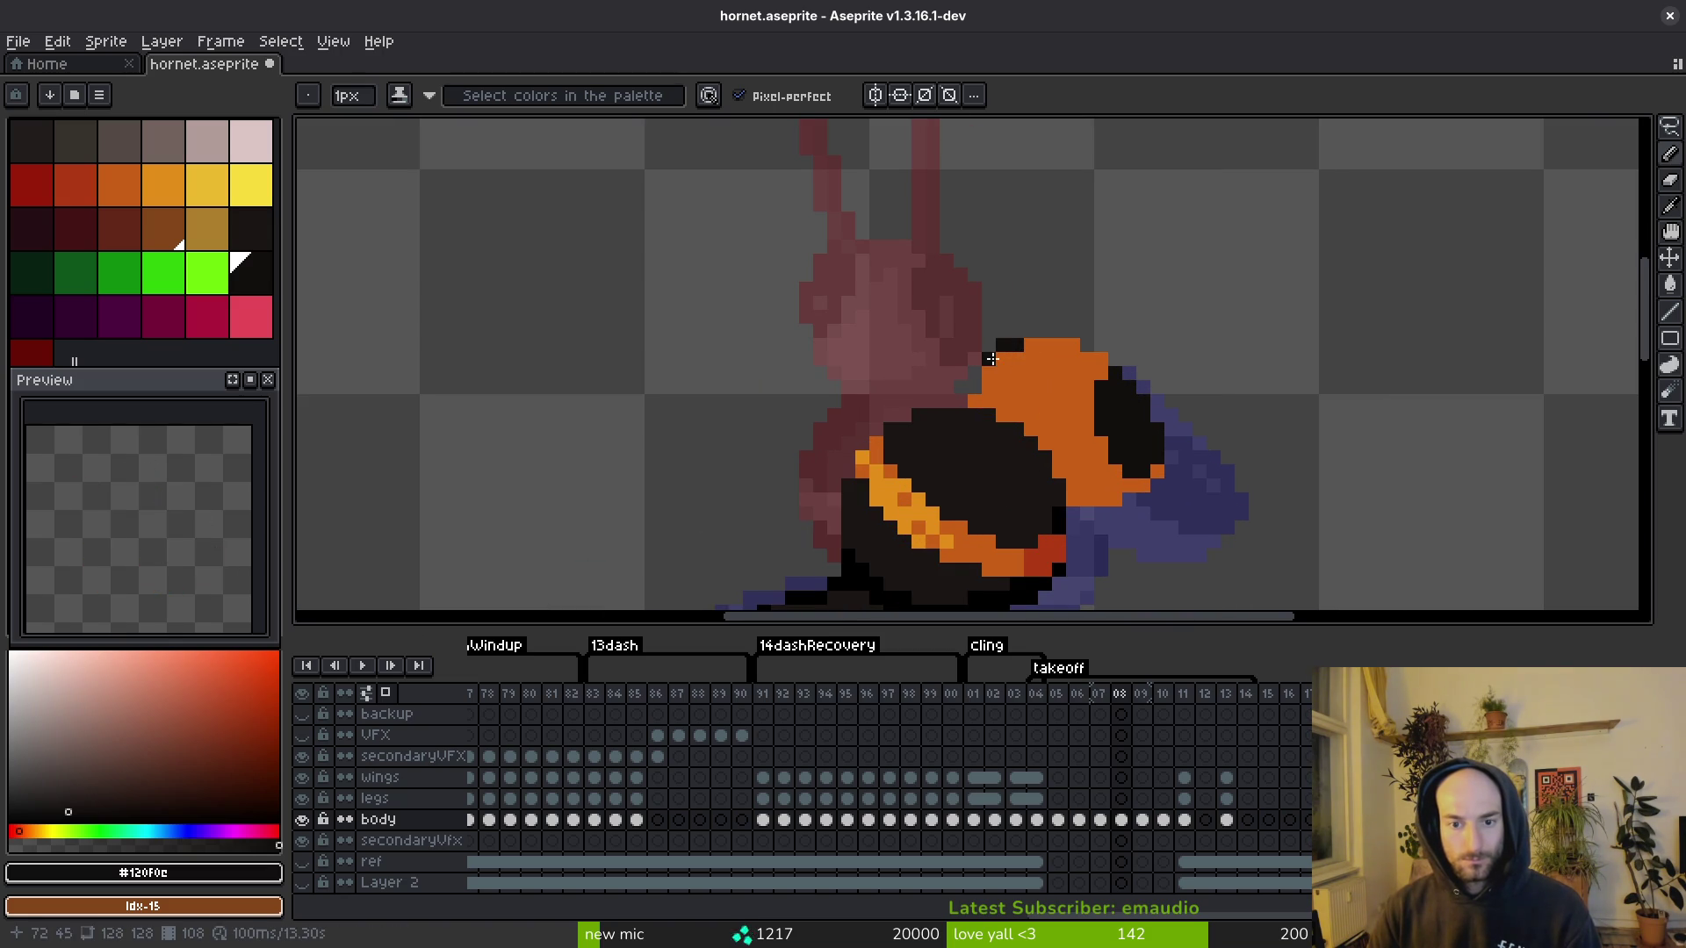
key("i")
scroll(1059, 402, "down", 1)
key("Left")
key("Right")
key("Right")
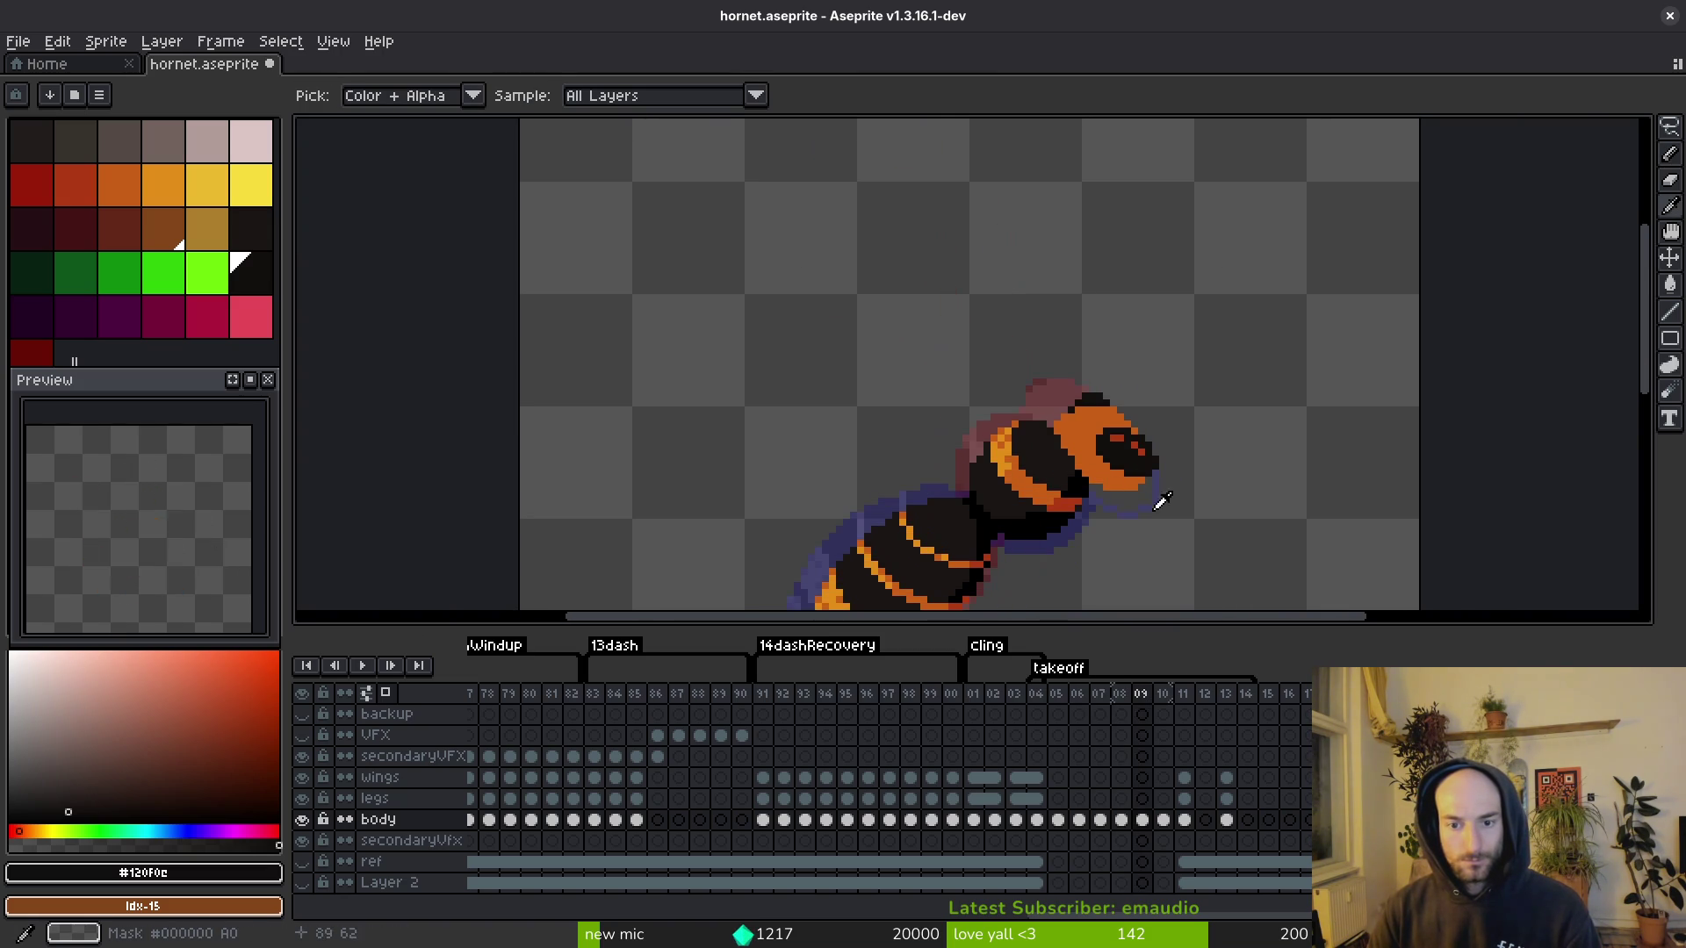
key("Right")
key("Left")
key("Left")
key("Right")
key("Right")
key("Right")
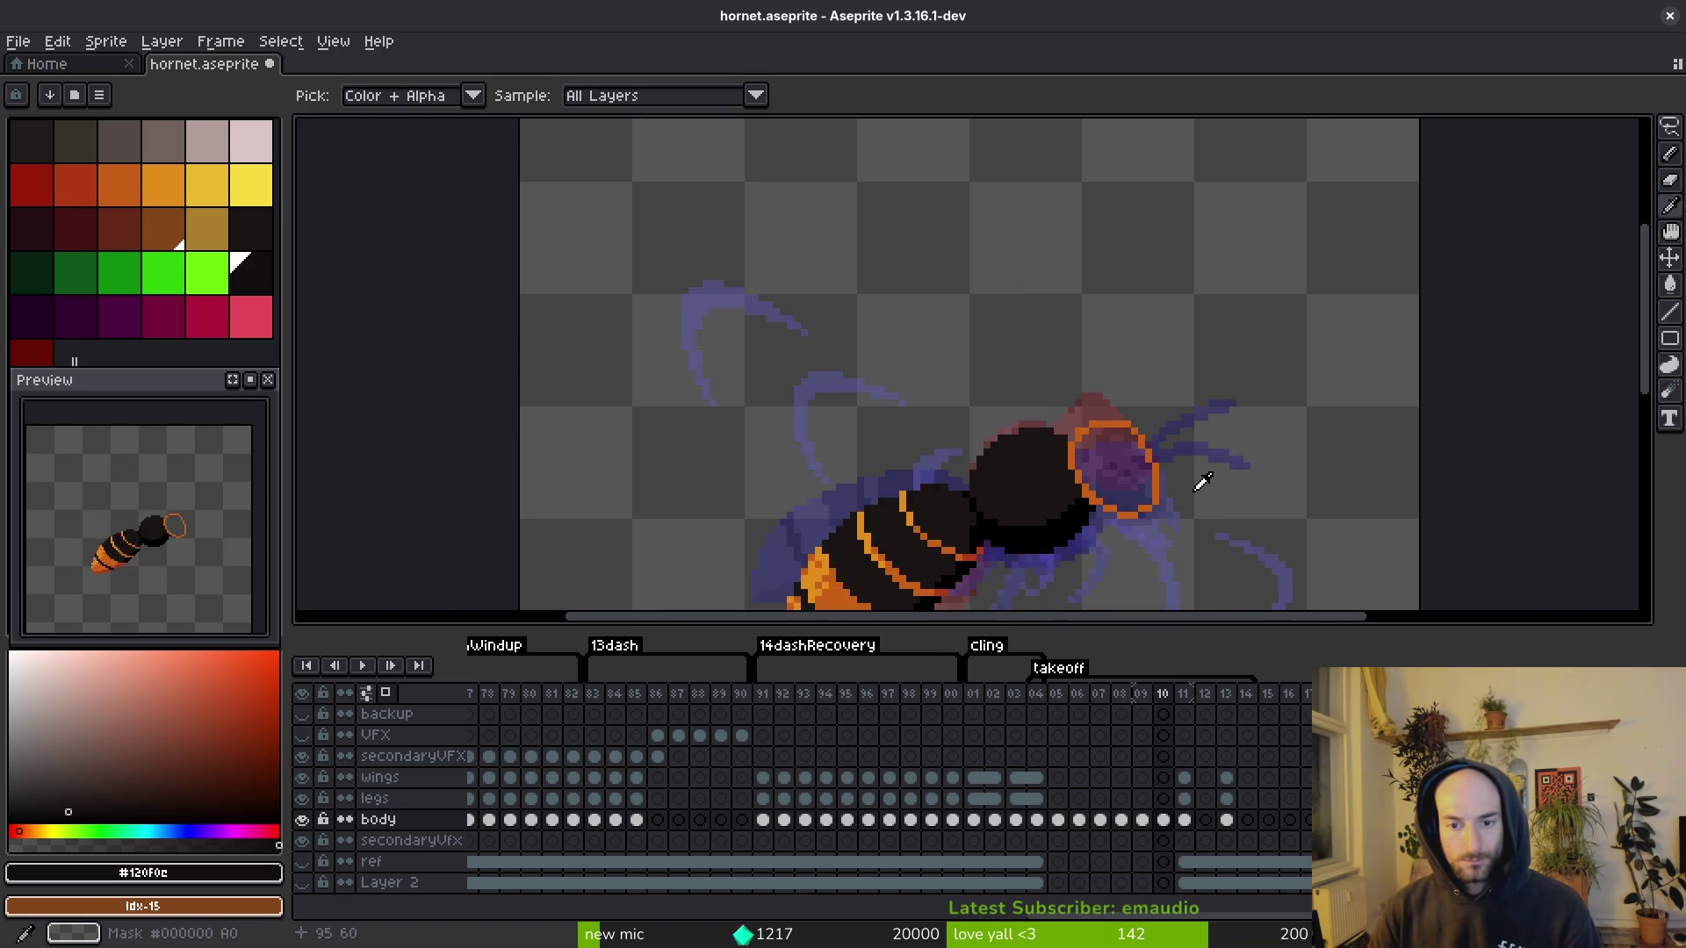
key("Left")
key("Left")
key("Left")
key("Right")
key("Left")
key("Left")
key("Right")
key("Right")
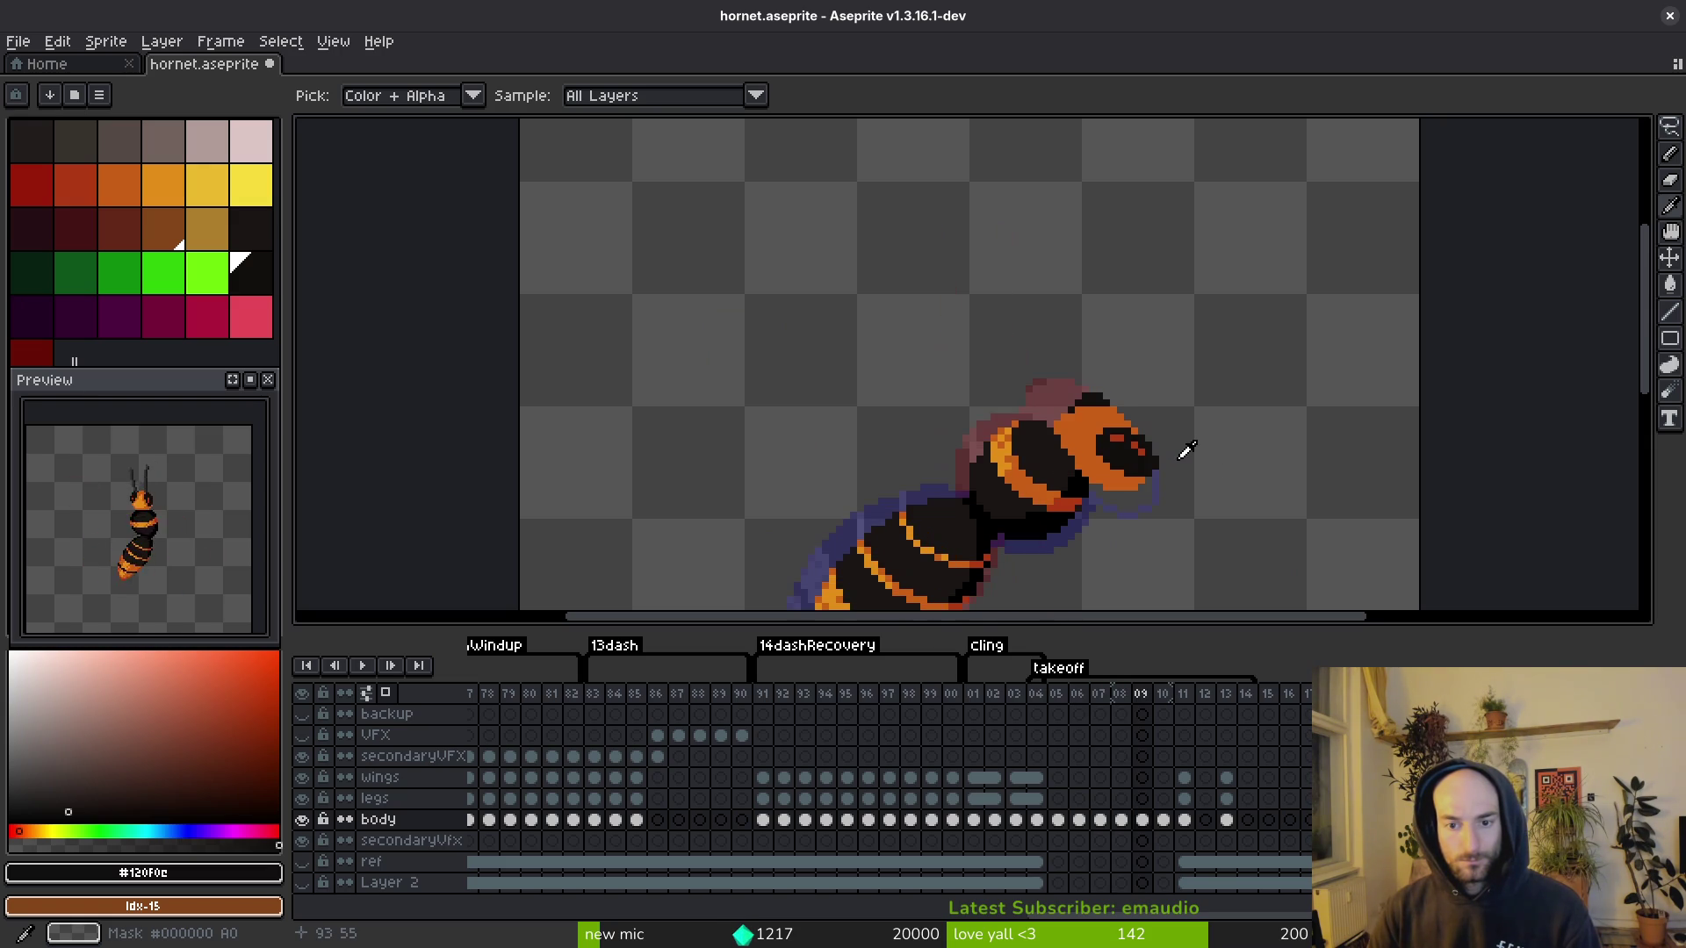
Step: Add black outline pixels along the head's upper-left edge and top-right corner
key("b")
scroll(1098, 400, "up", 1)
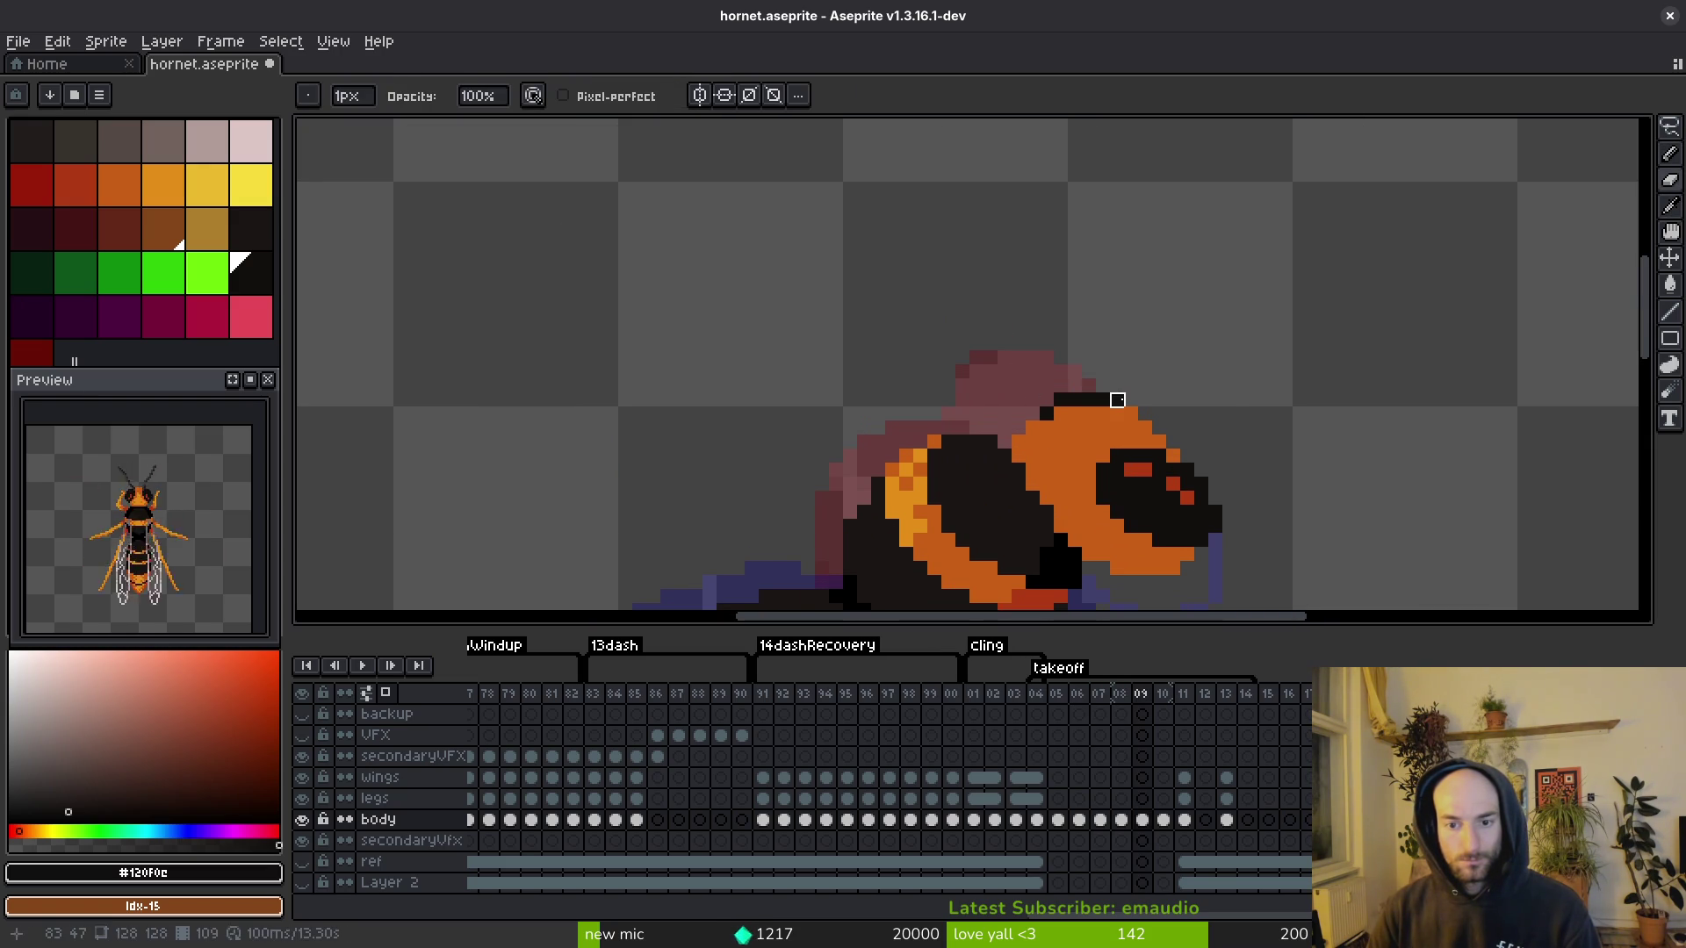
scroll(1202, 432, "down", 4)
key("i")
key("Right")
key("Left")
key("Left")
key("Left")
key("Right")
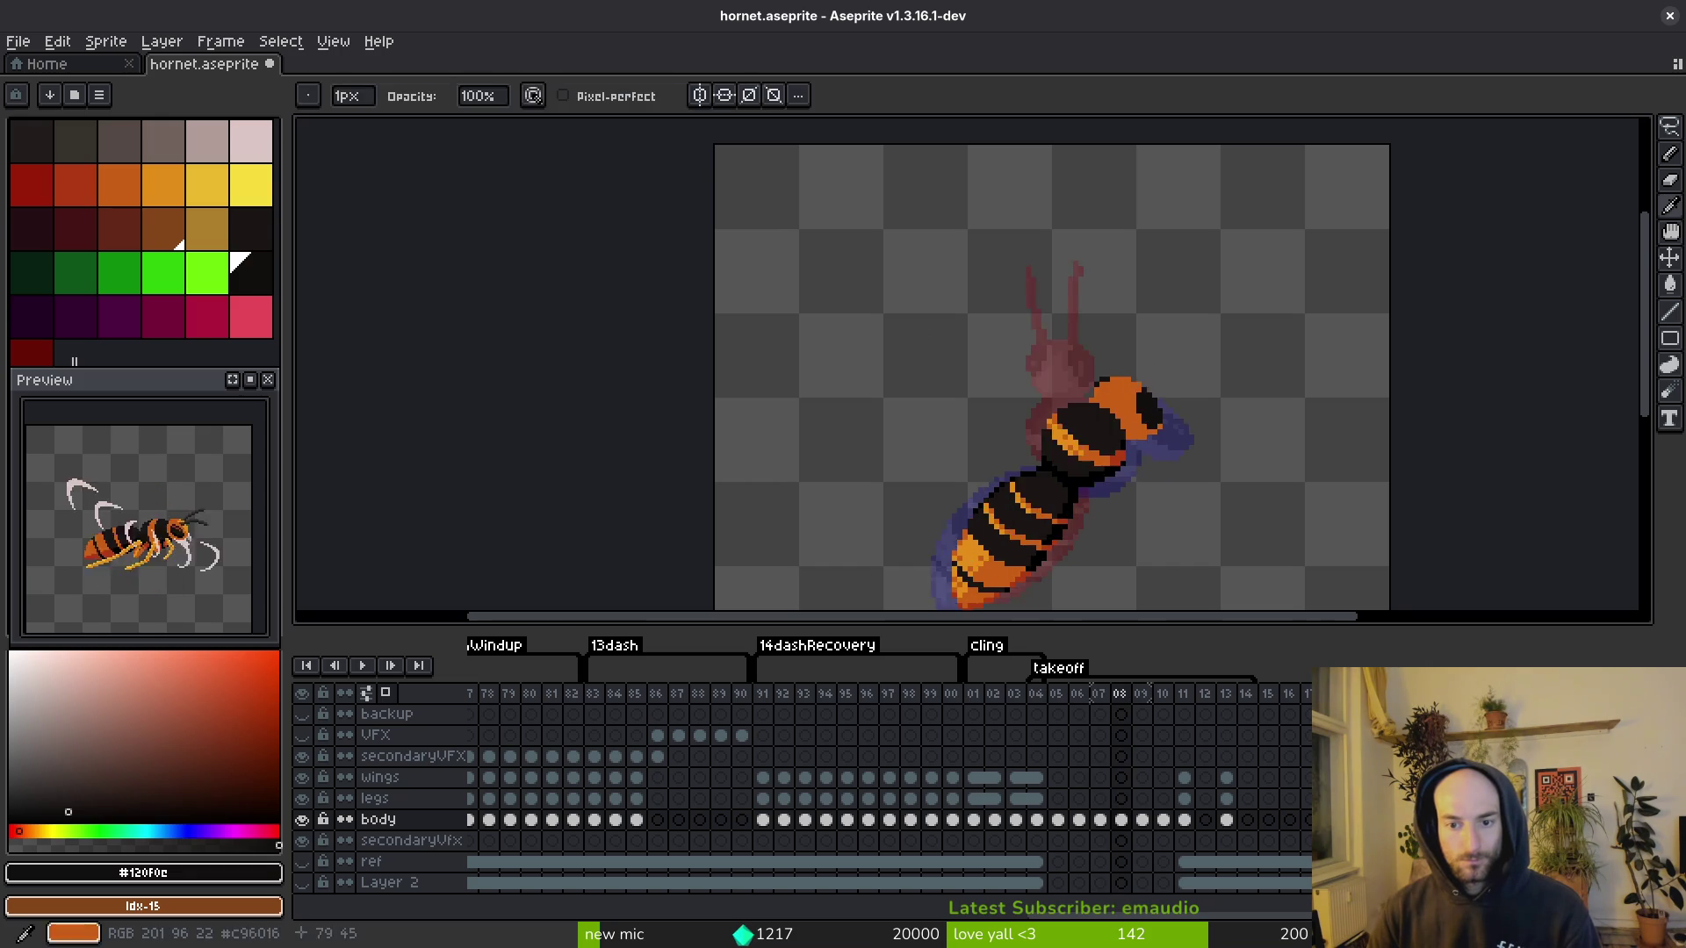
scroll(1008, 403, "up", 4)
key("b")
left_click(1017, 418)
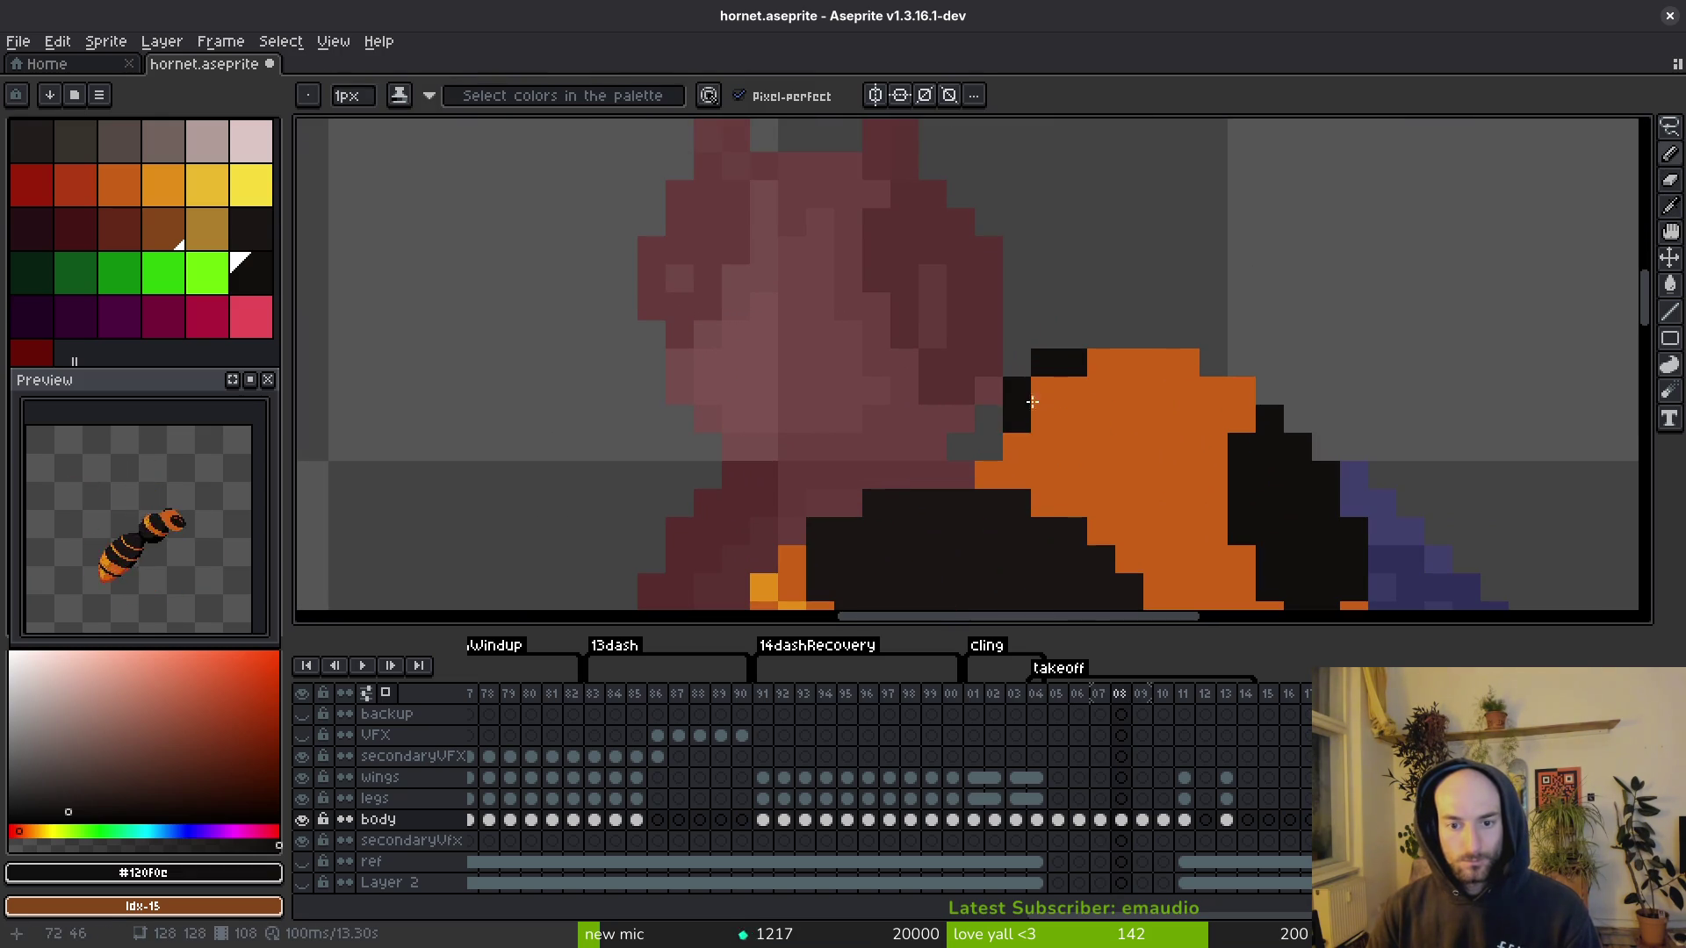
left_click(1044, 391)
left_click(1101, 363)
left_click(1218, 370)
Step: Extend the black outline along the head's top, then sample the orange head colour
scroll(1218, 371, "down", 5)
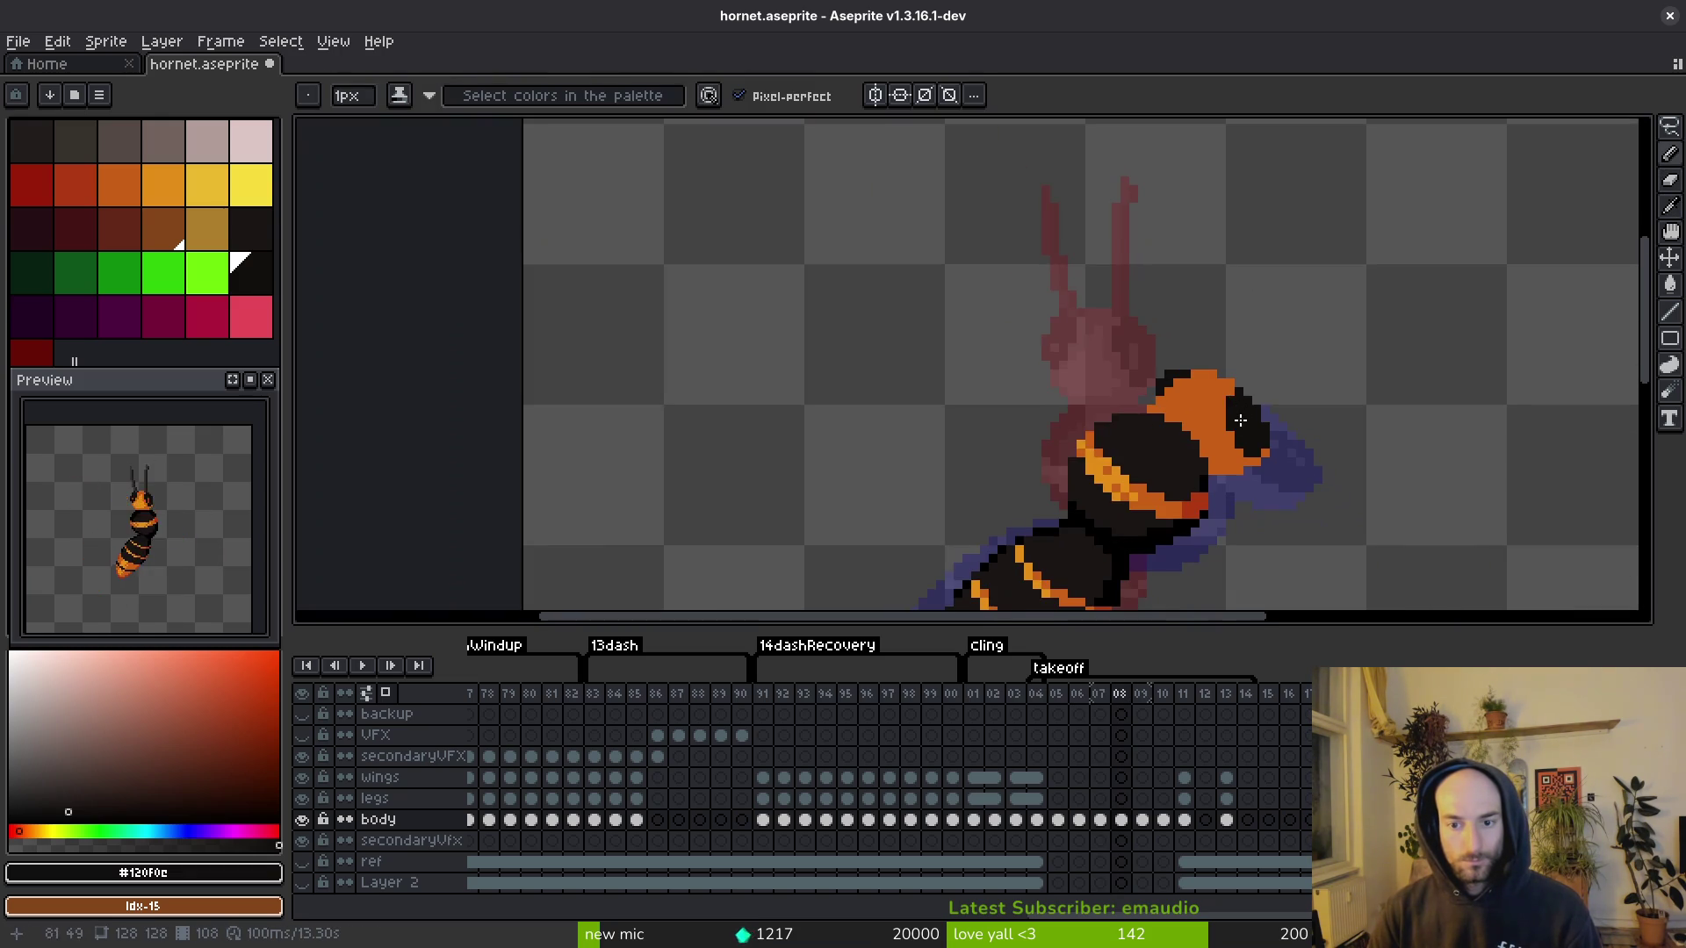
scroll(1185, 374, "up", 5)
left_click_drag(1155, 343, 1196, 343)
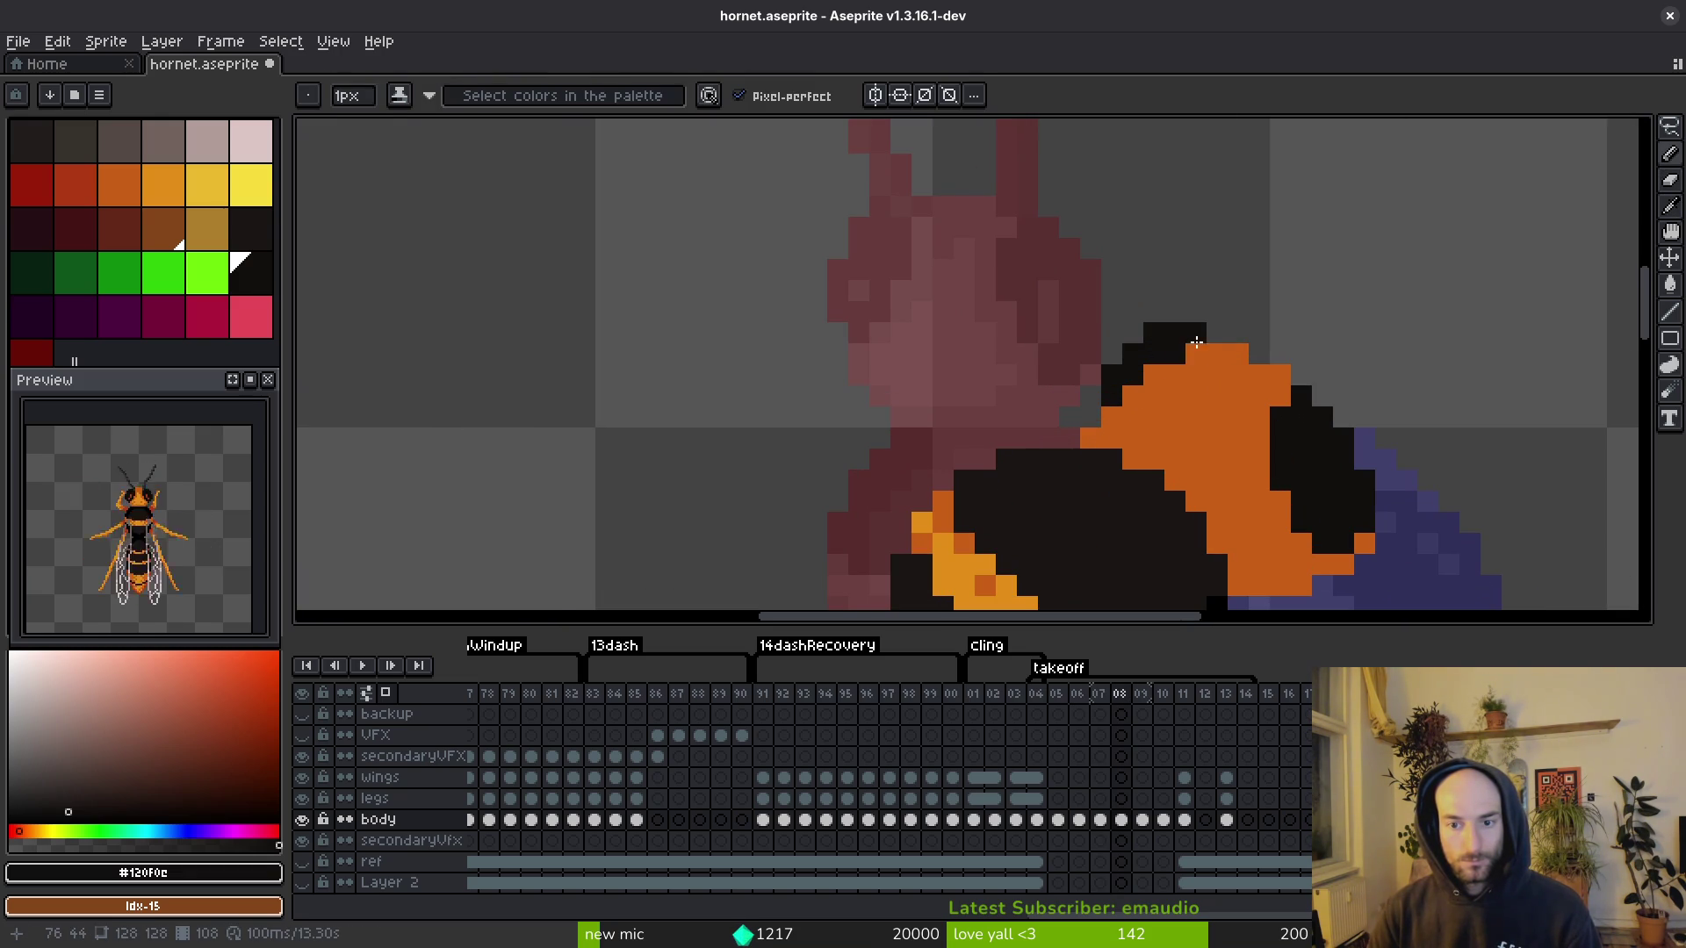
scroll(1217, 371, "down", 3)
scroll(1220, 377, "up", 1)
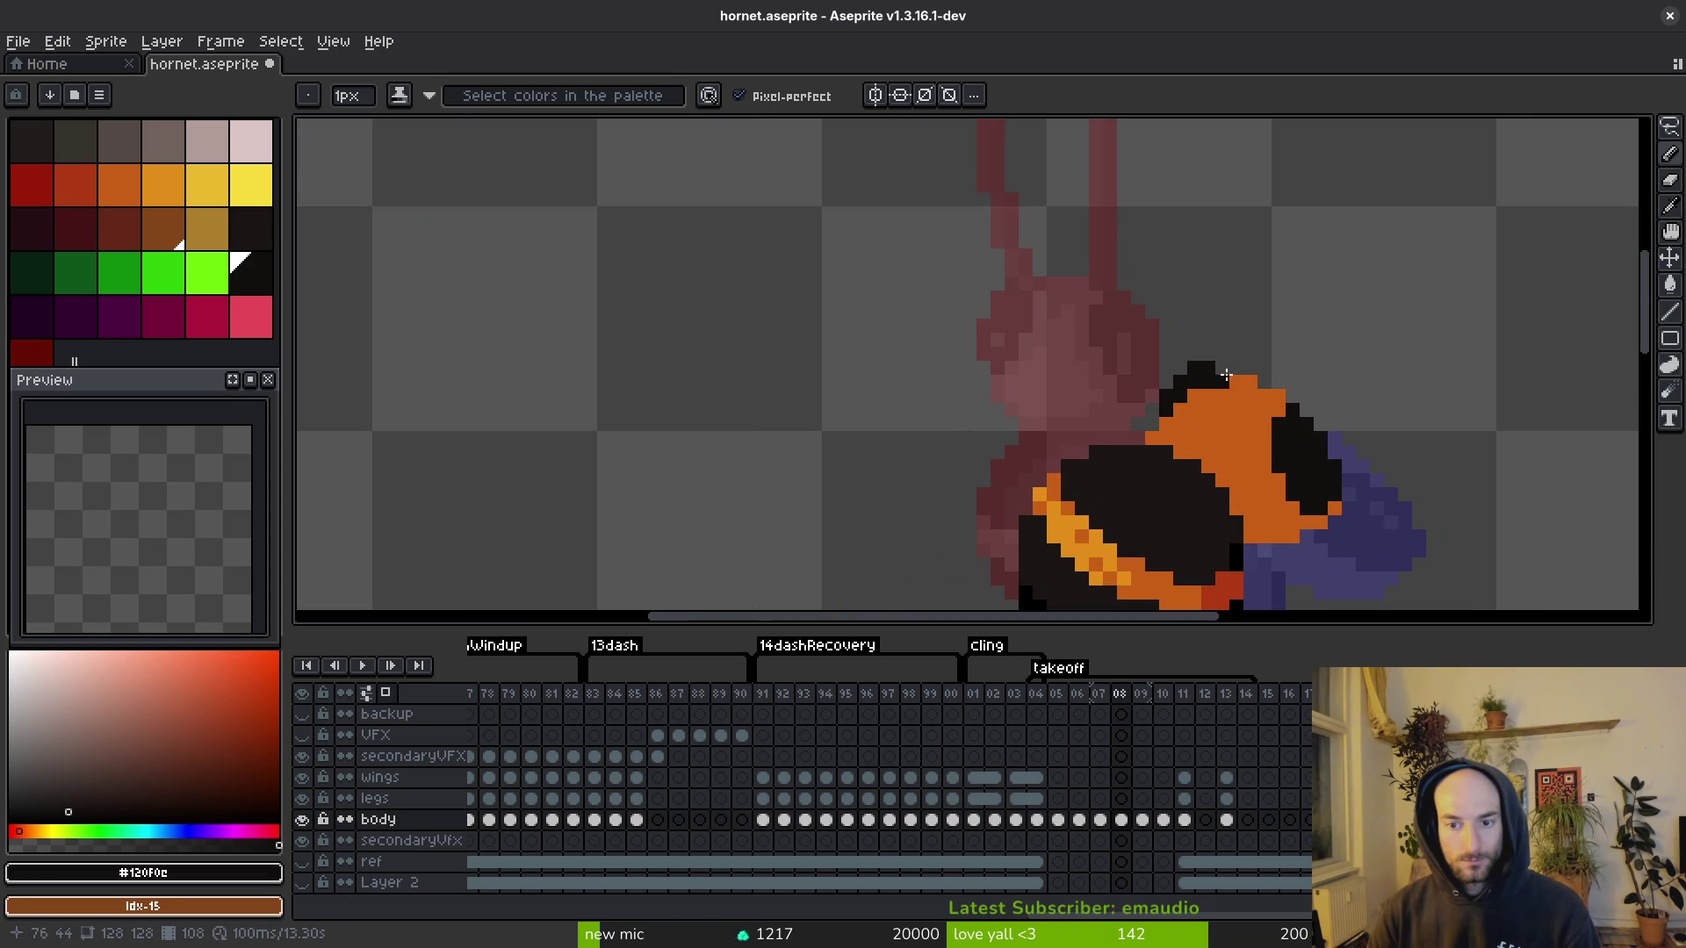
scroll(1233, 439, "down", 1)
scroll(1232, 455, "up", 2)
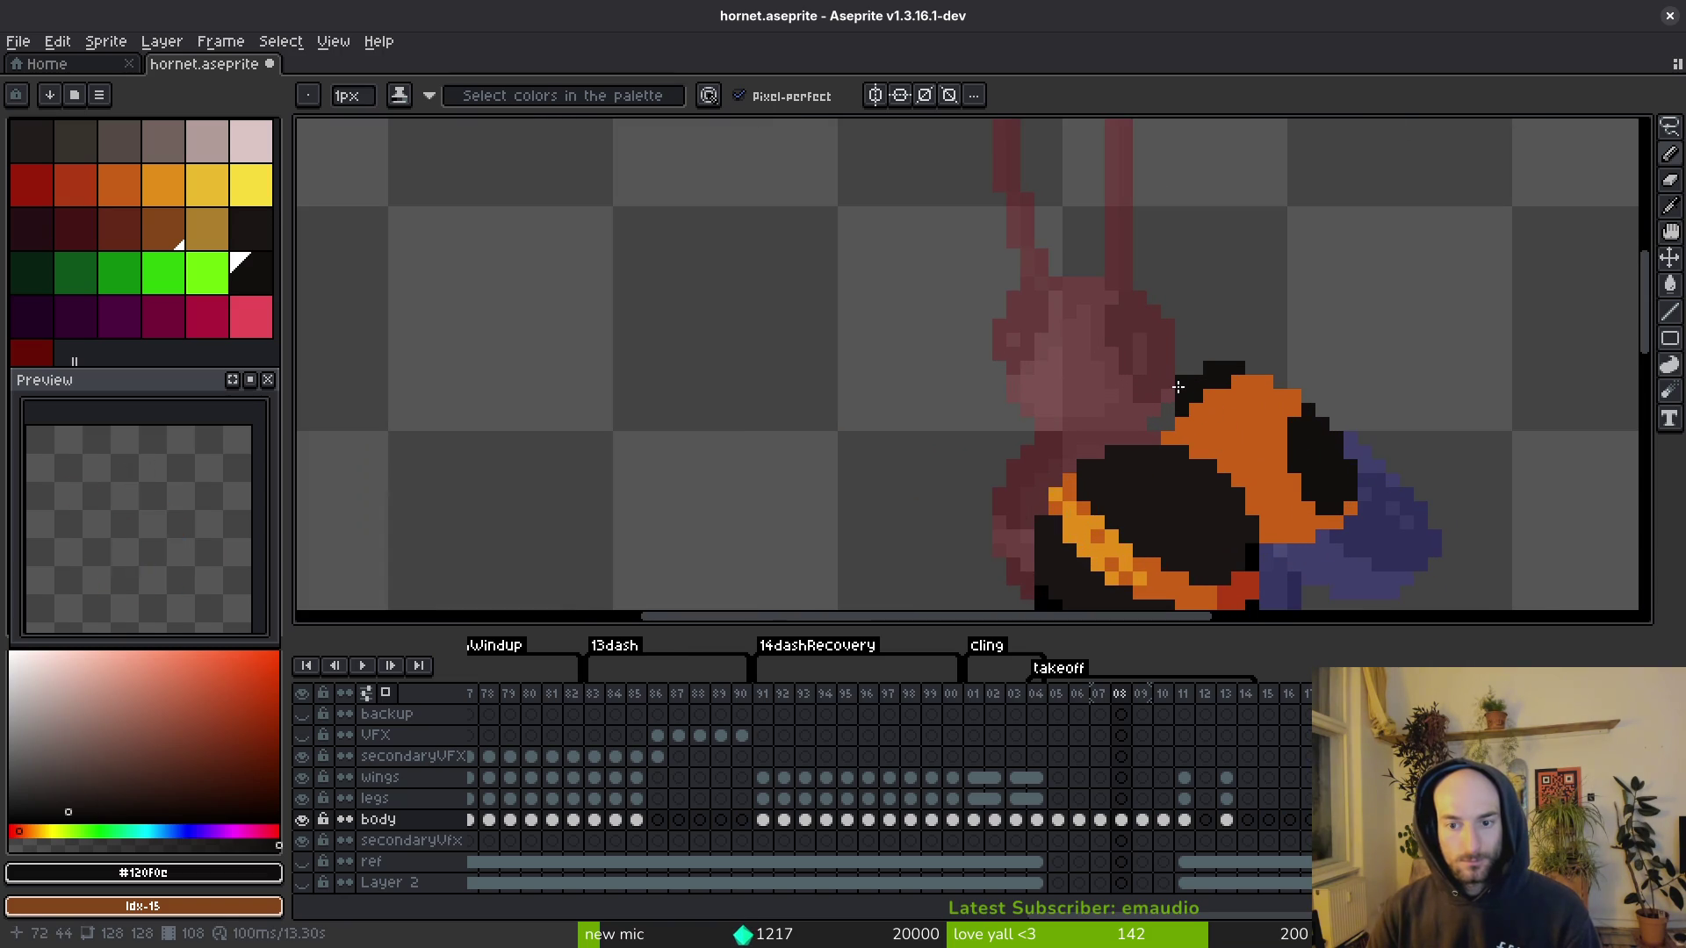
scroll(1204, 373, "down", 3)
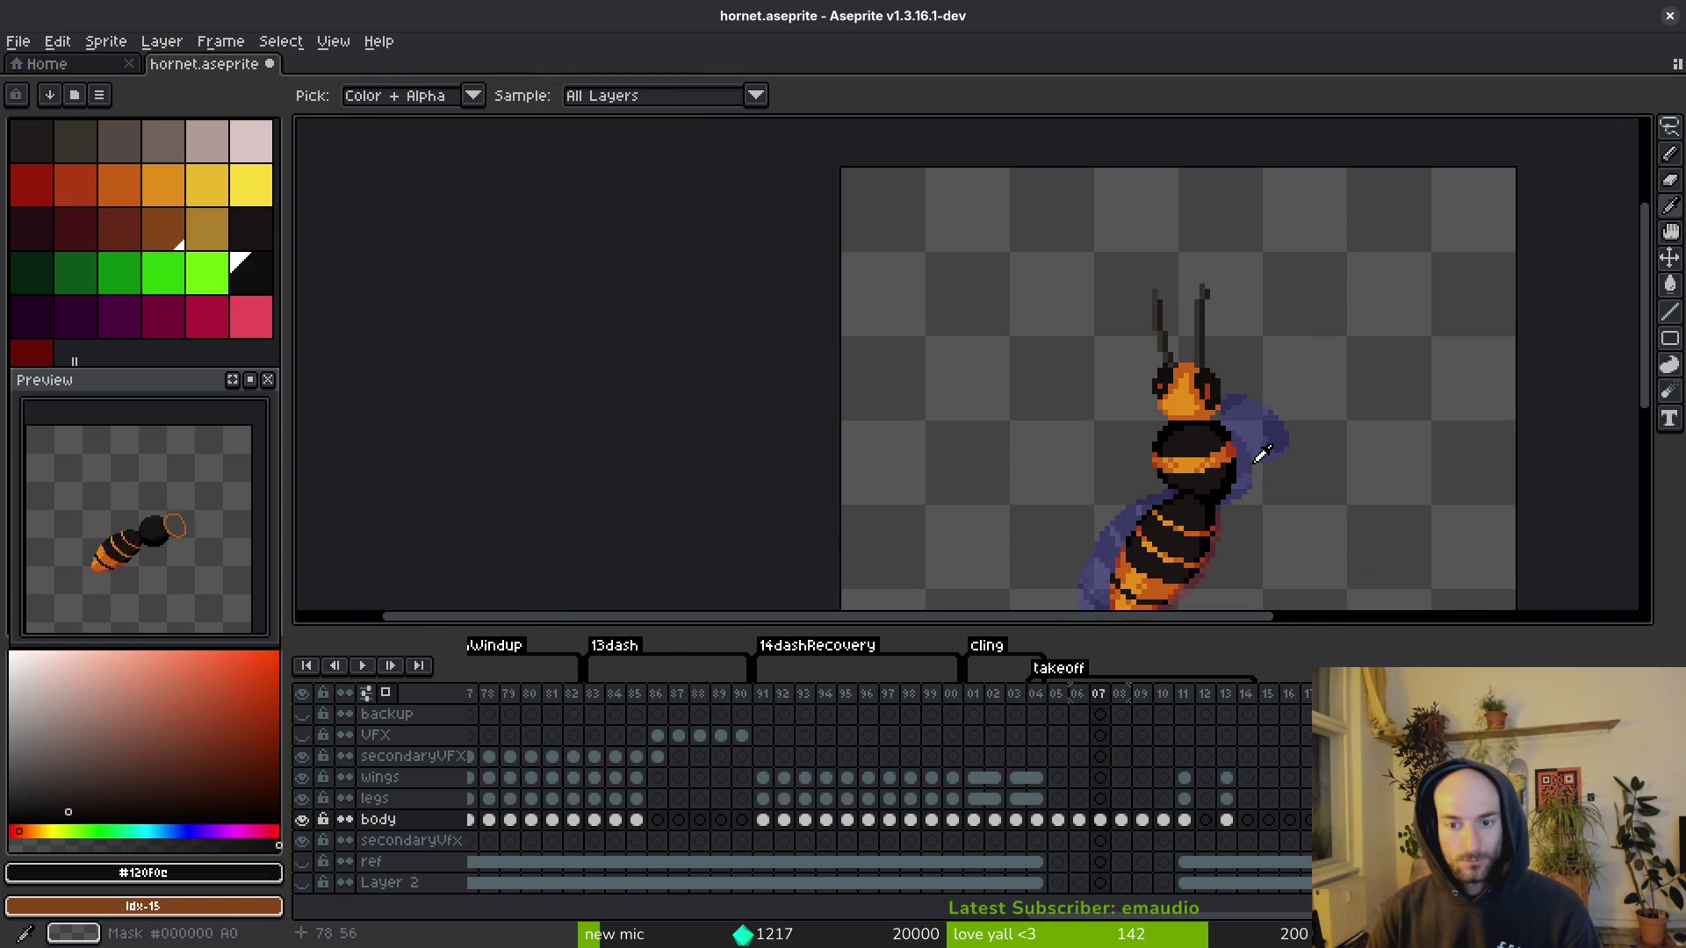
scroll(1251, 382, "up", 3)
left_click(1250, 383)
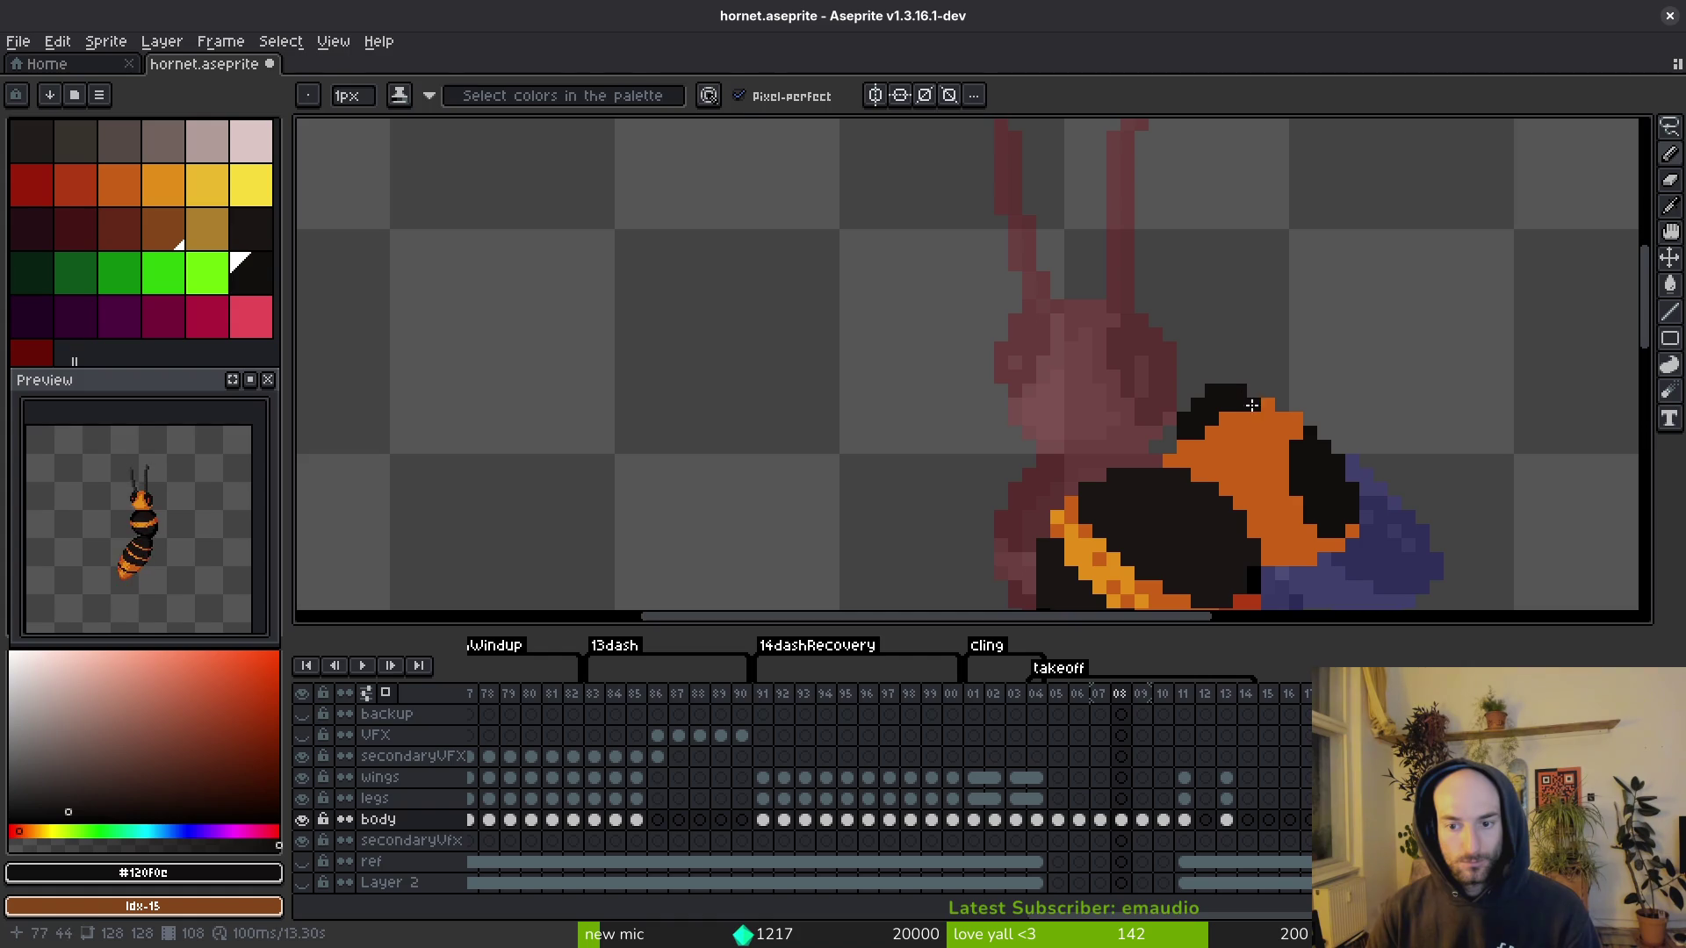
key("alt")
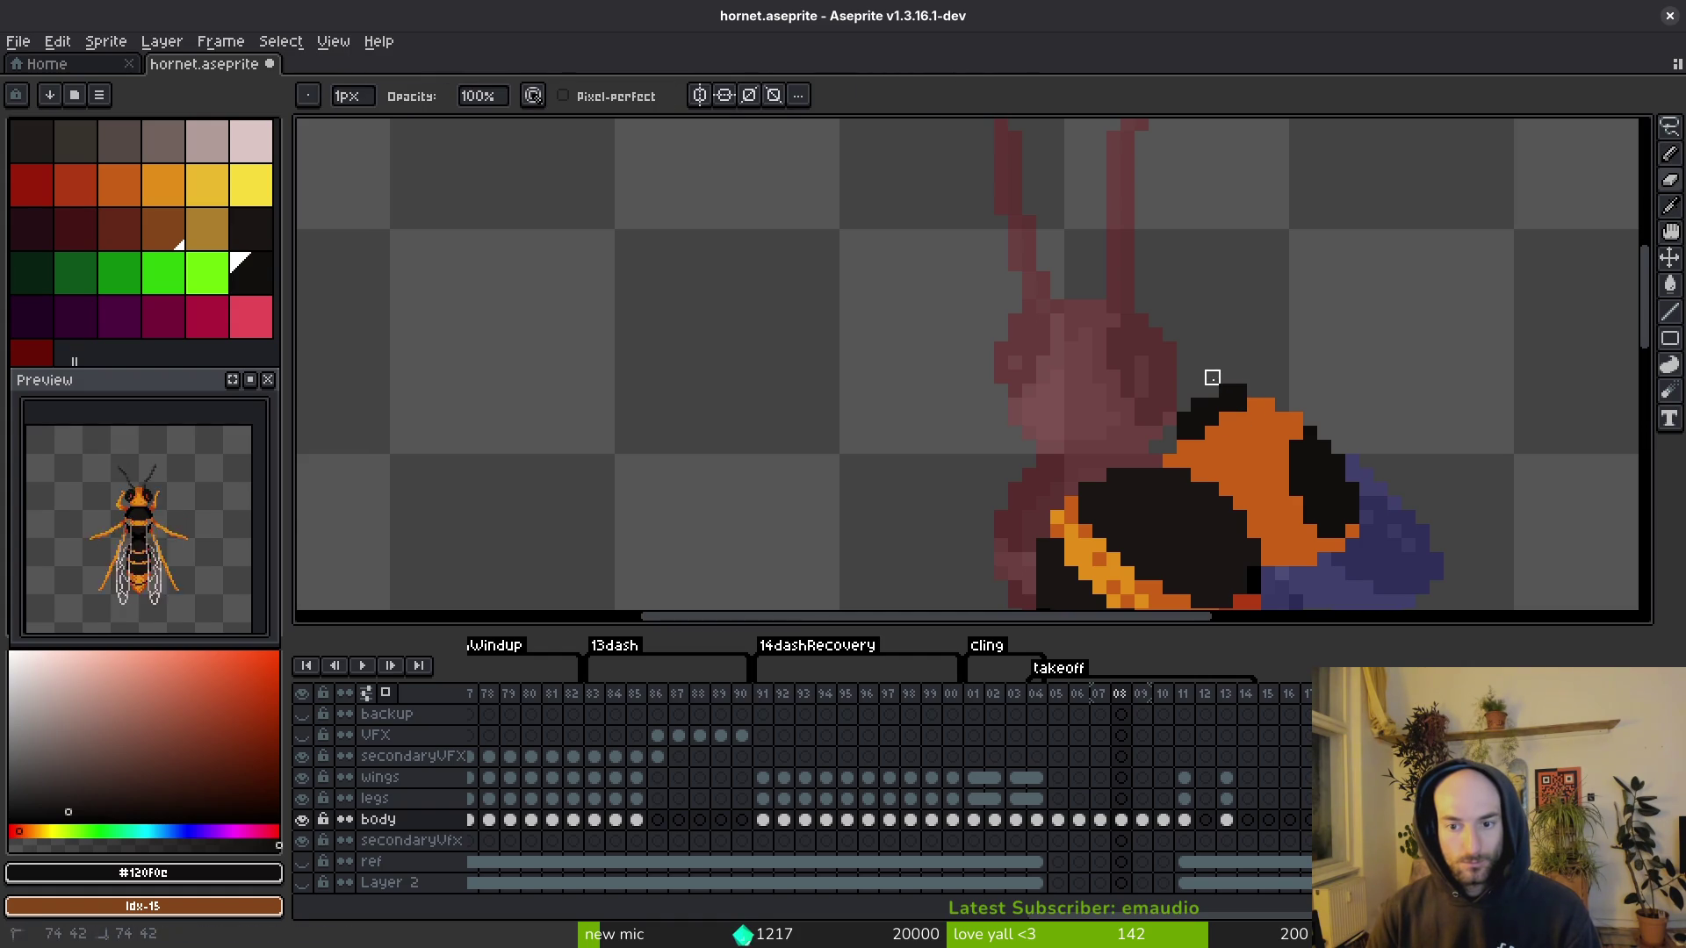
scroll(1257, 393, "up", 2)
left_click(1202, 422, "alt")
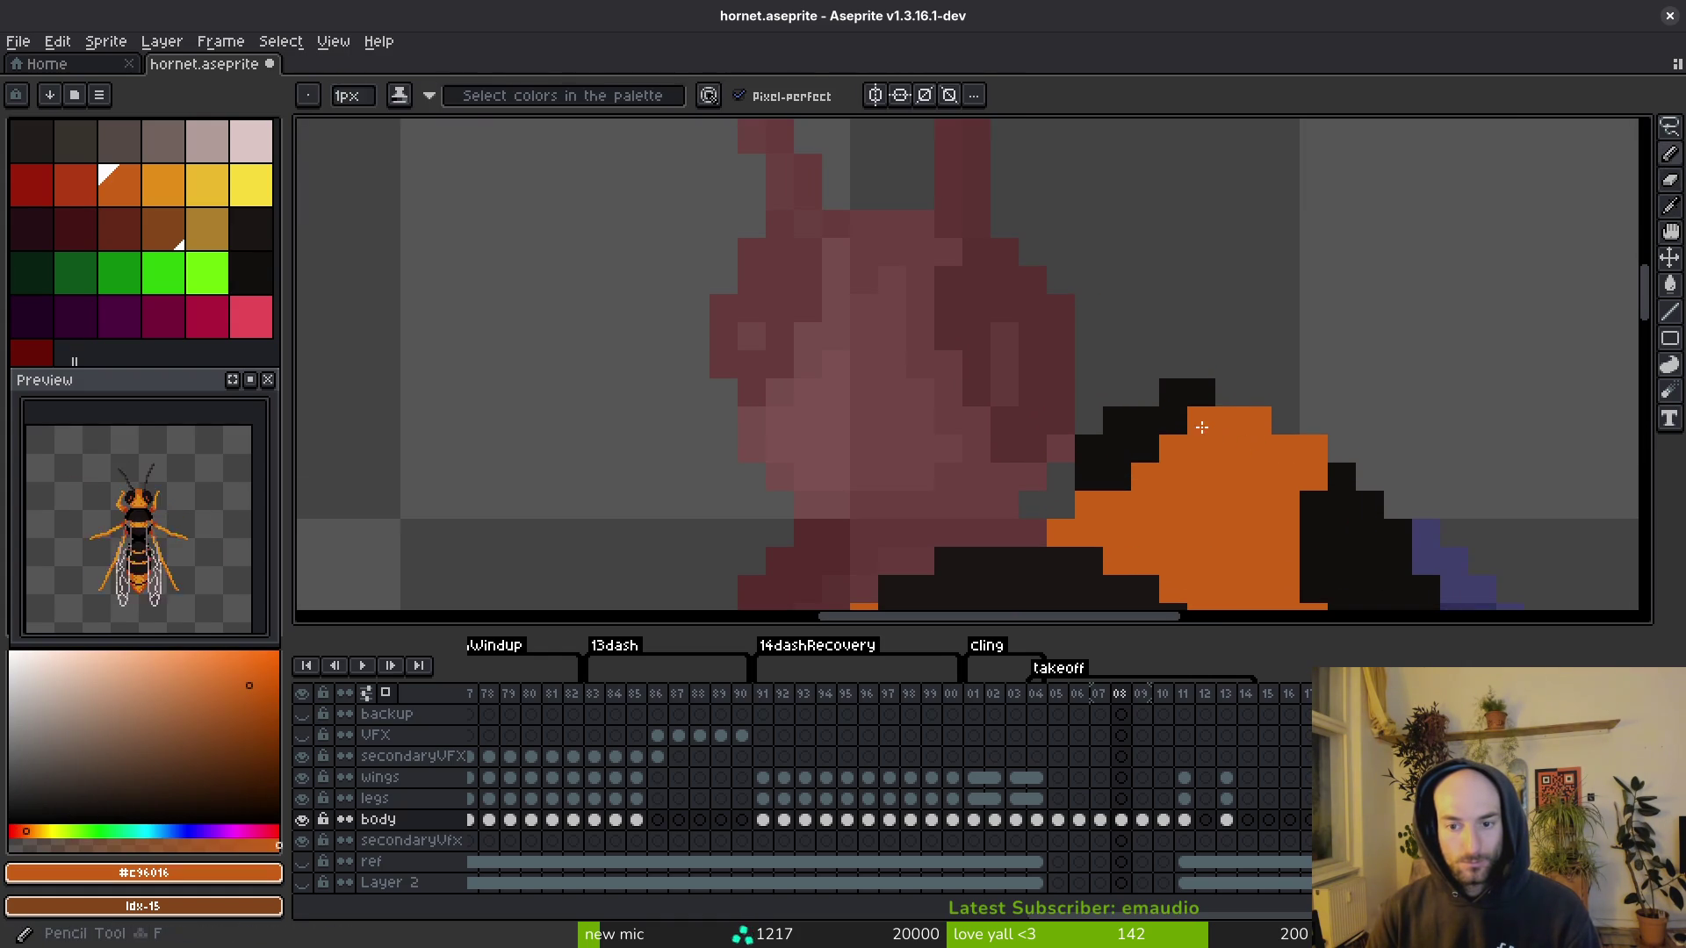
Step: Paint near-black over the orange at the head's top edge and save hornet.aseprite
scroll(1230, 456, "down", 5)
scroll(1232, 488, "up", 5)
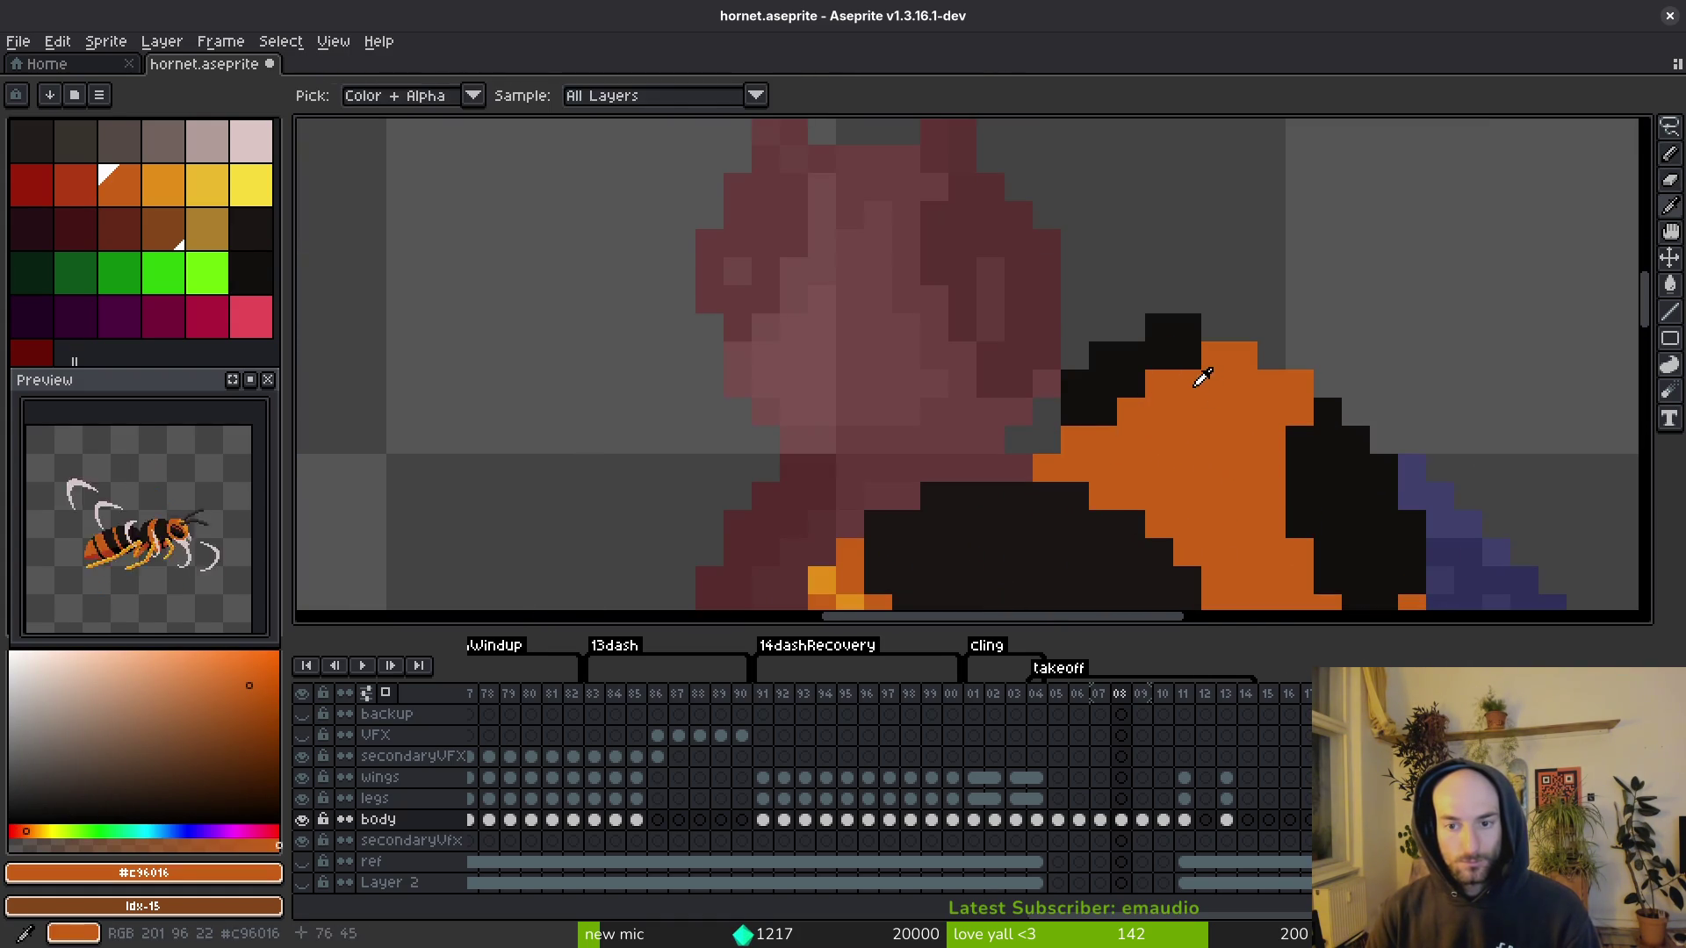
left_click(1199, 362, "alt")
left_click_drag(1159, 384, 1175, 416)
scroll(1175, 416, "down", 8)
key("ctrl+s")
scroll(1185, 417, "up", 6)
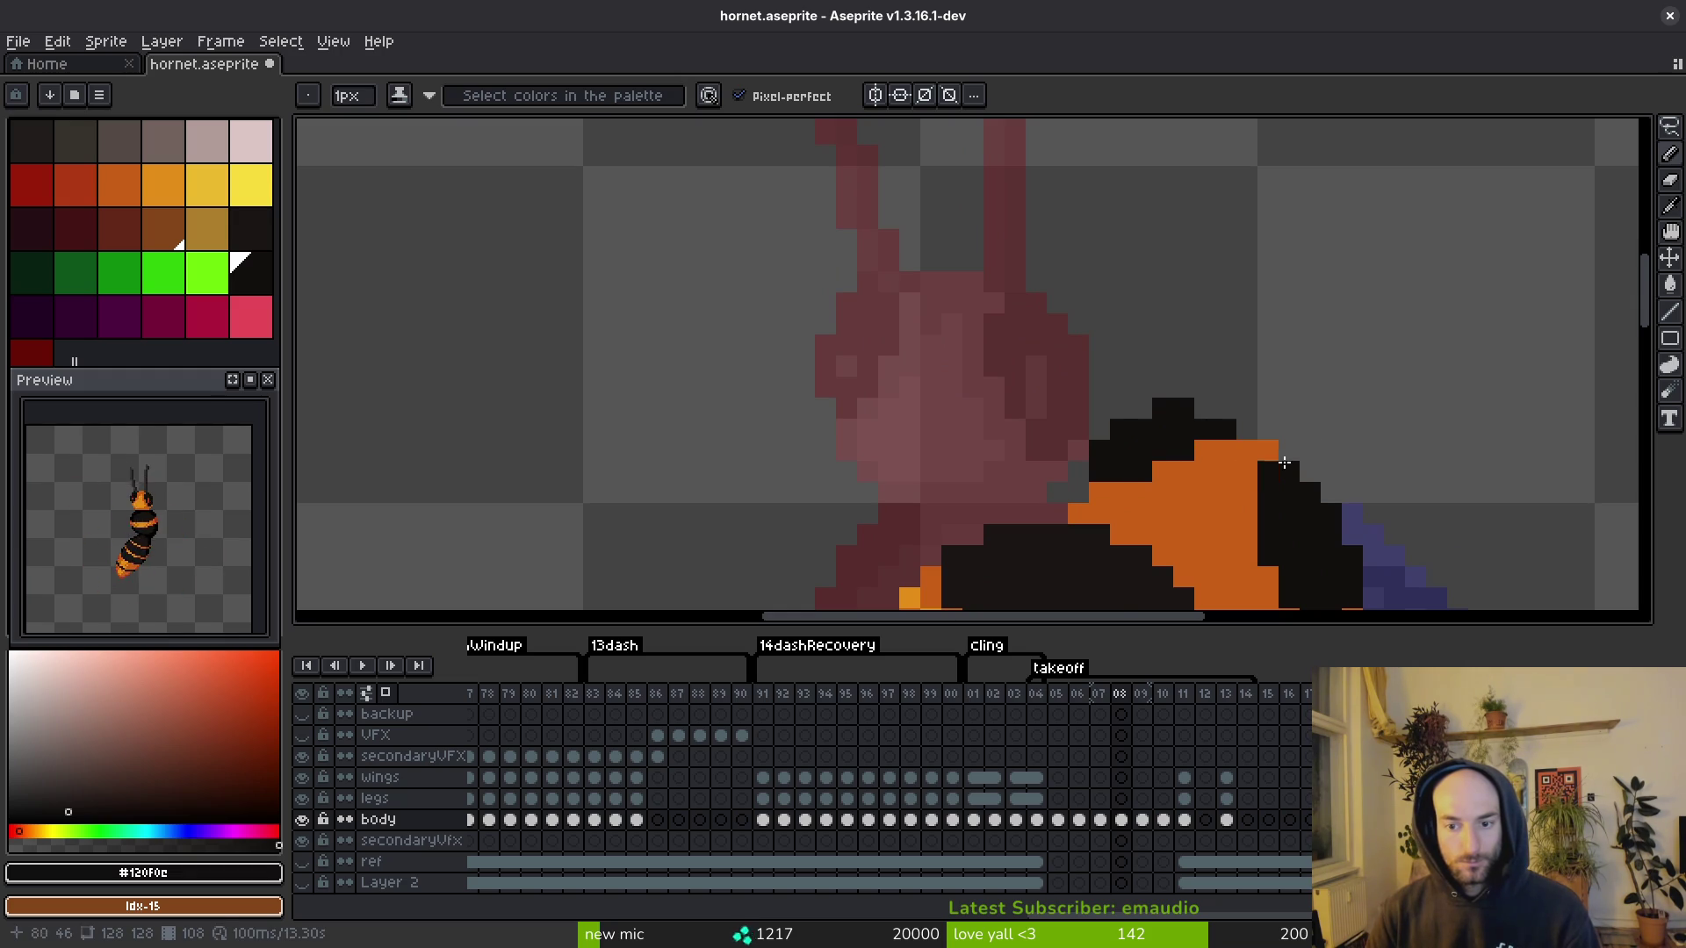
scroll(1264, 457, "down", 2)
scroll(1291, 443, "down", 1)
key("ctrl+s")
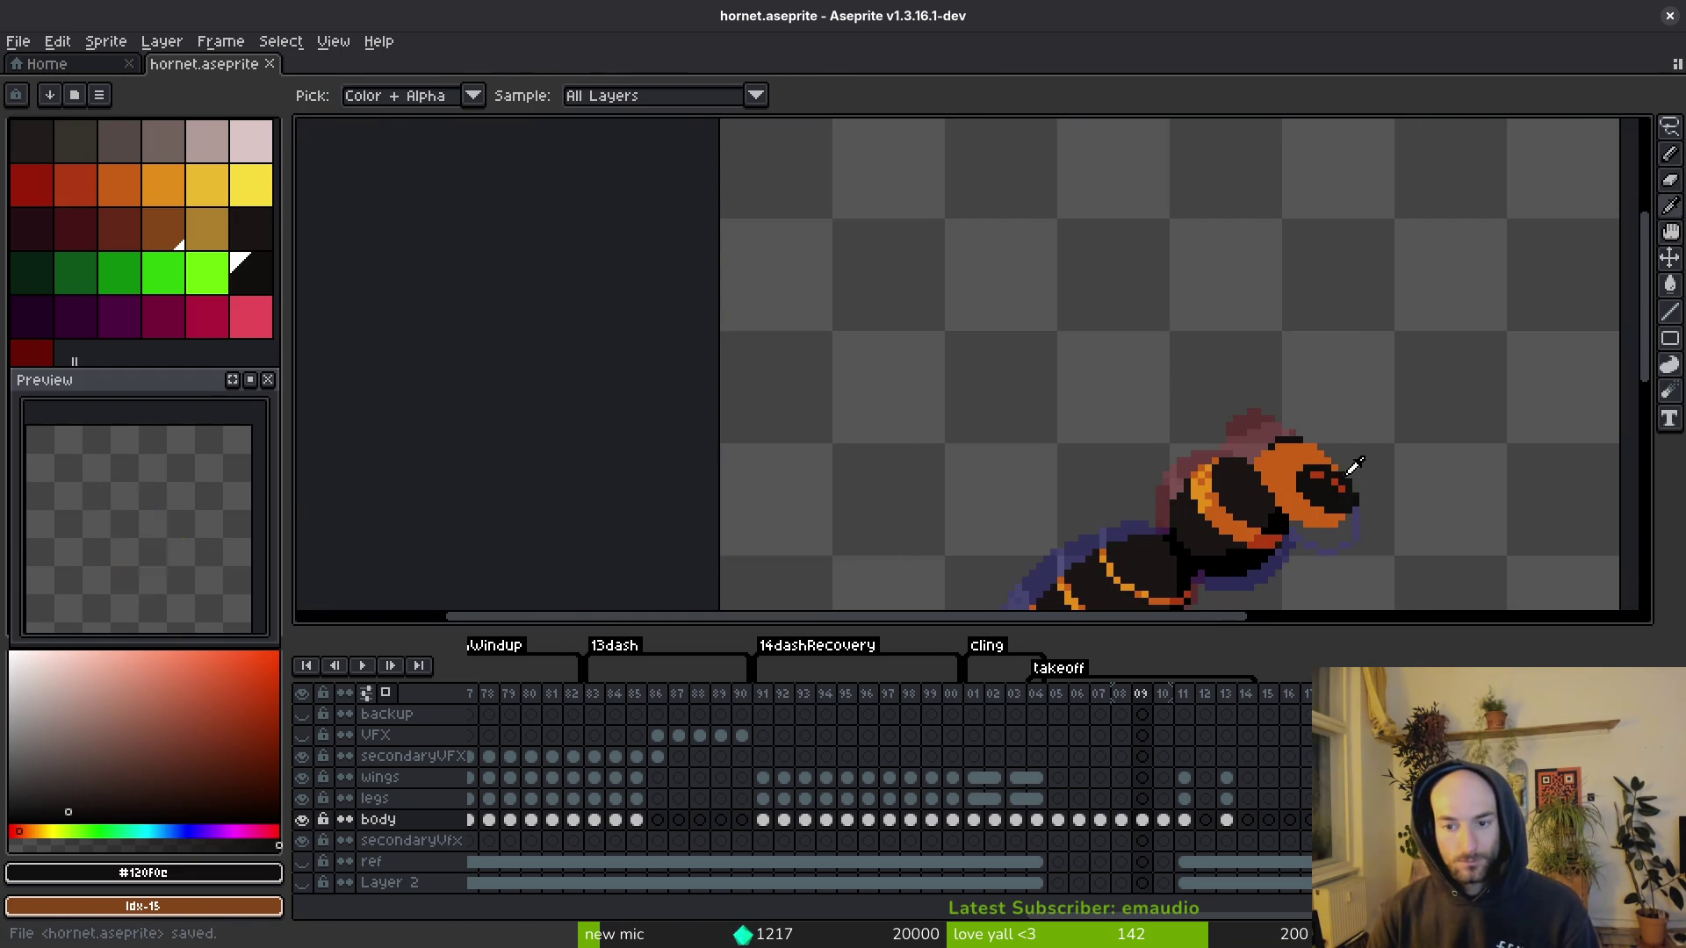
Step: Retouch orange pixels along the head's top edge, then undo the last stroke
scroll(1339, 457, "up", 1)
scroll(1325, 435, "down", 1)
scroll(1324, 430, "up", 3)
left_click(1208, 381, "alt")
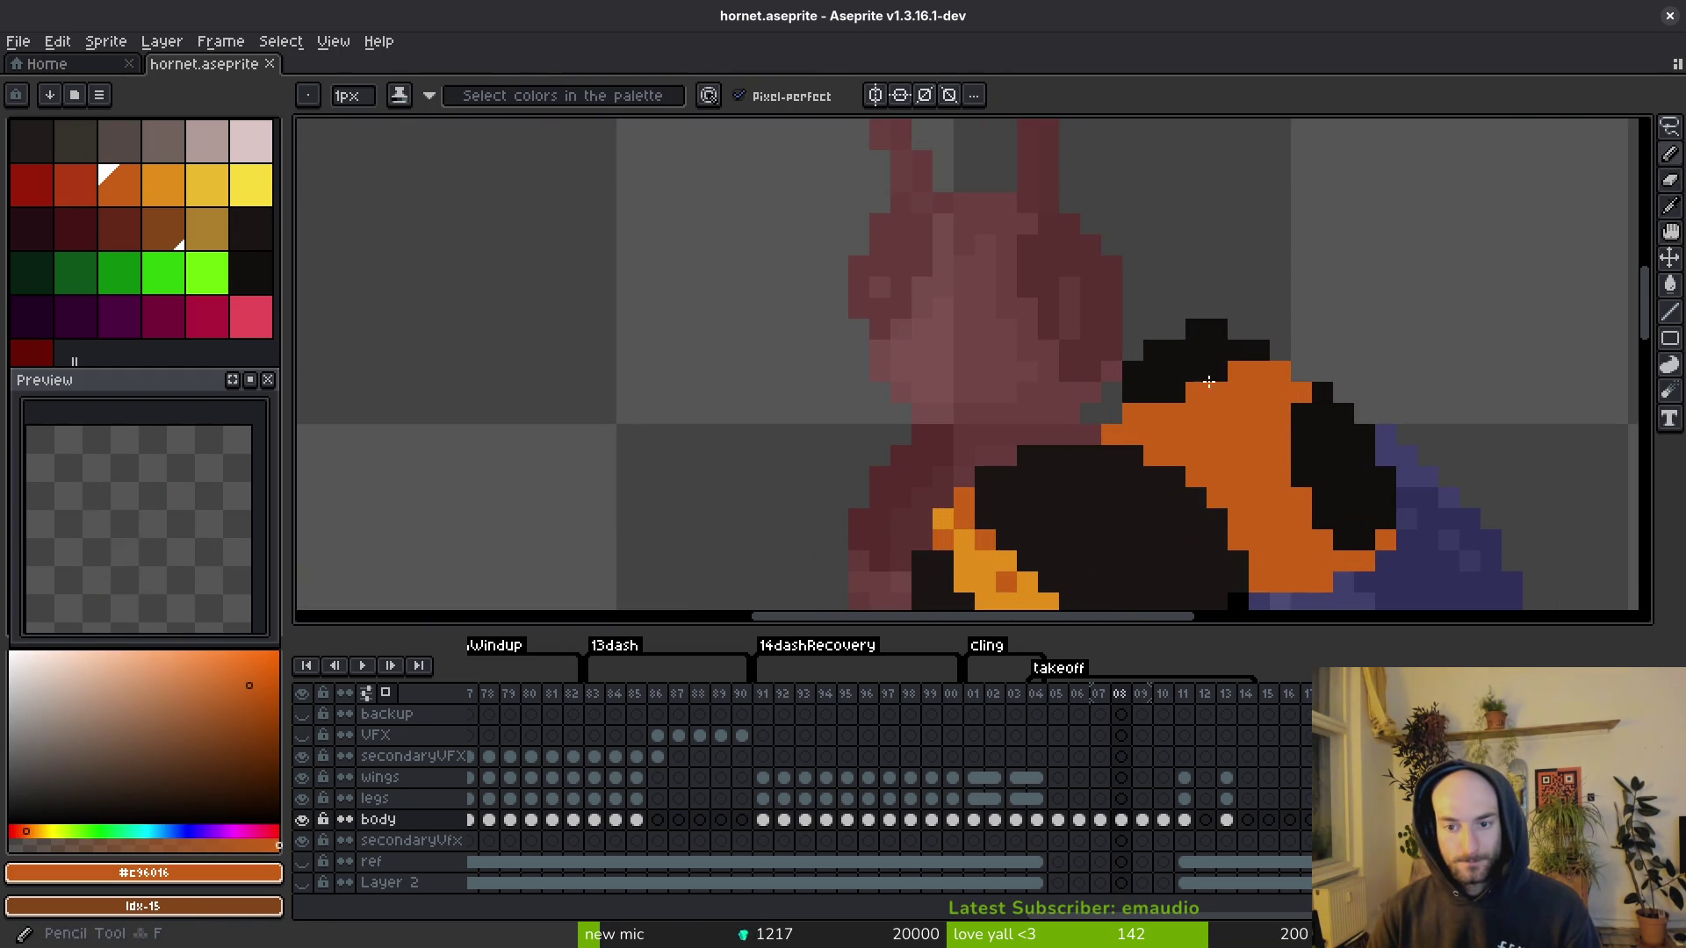
key("ctrl+s")
scroll(1150, 389, "down", 2)
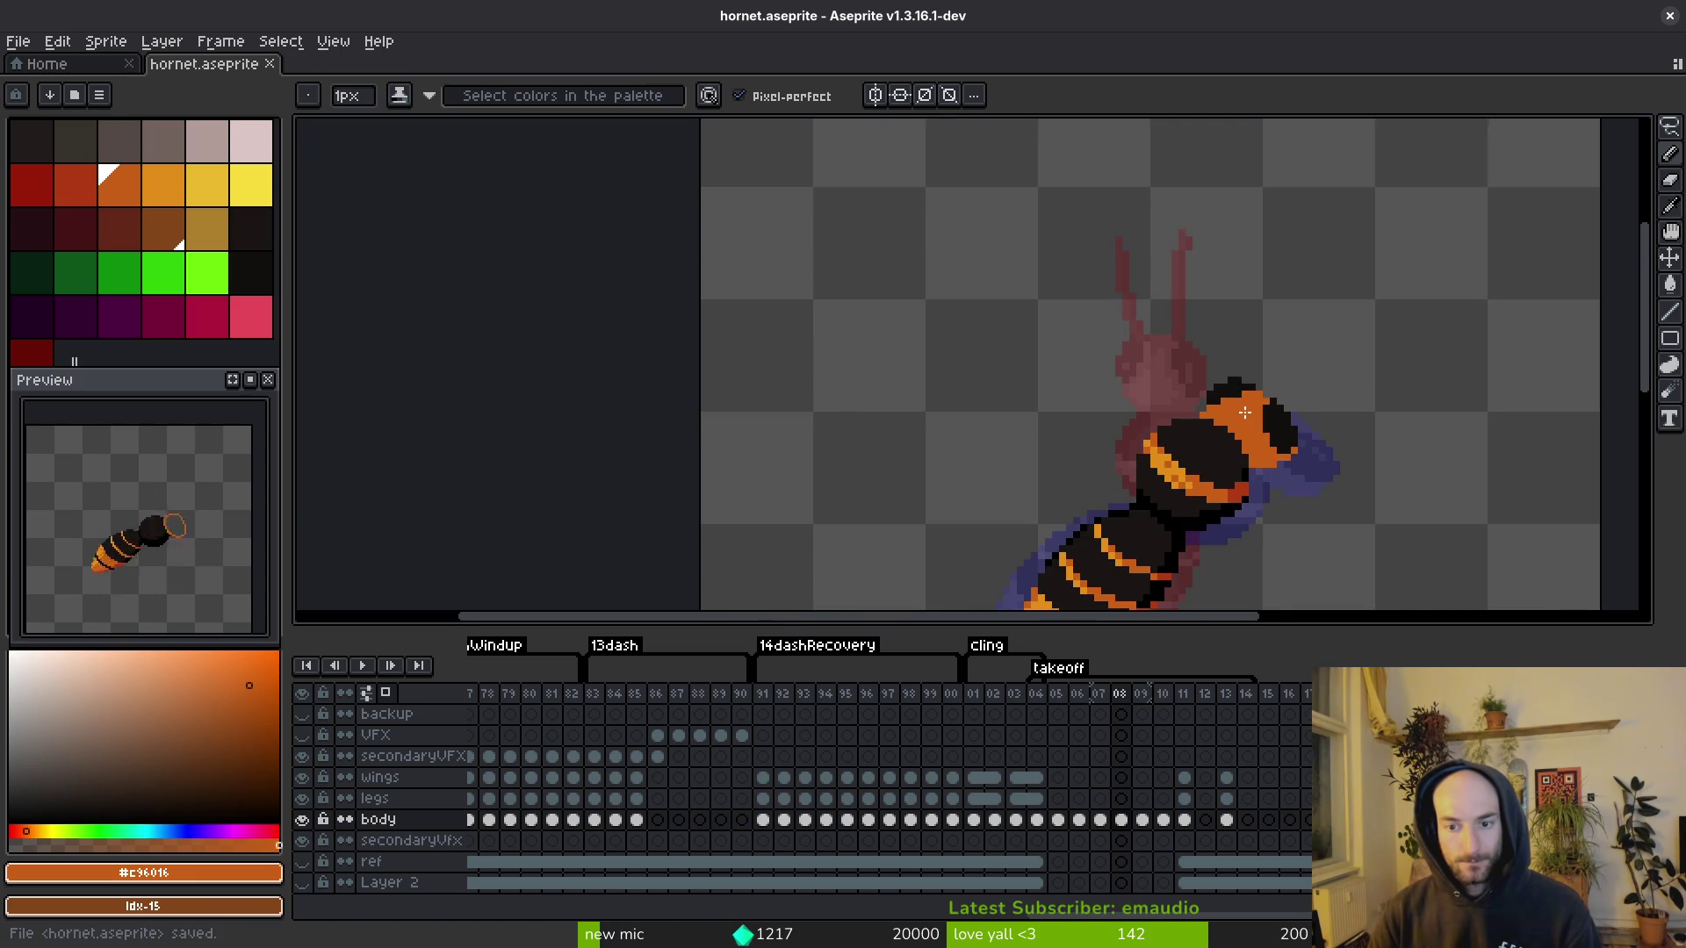
scroll(1233, 391, "up", 1)
scroll(1240, 413, "down", 3)
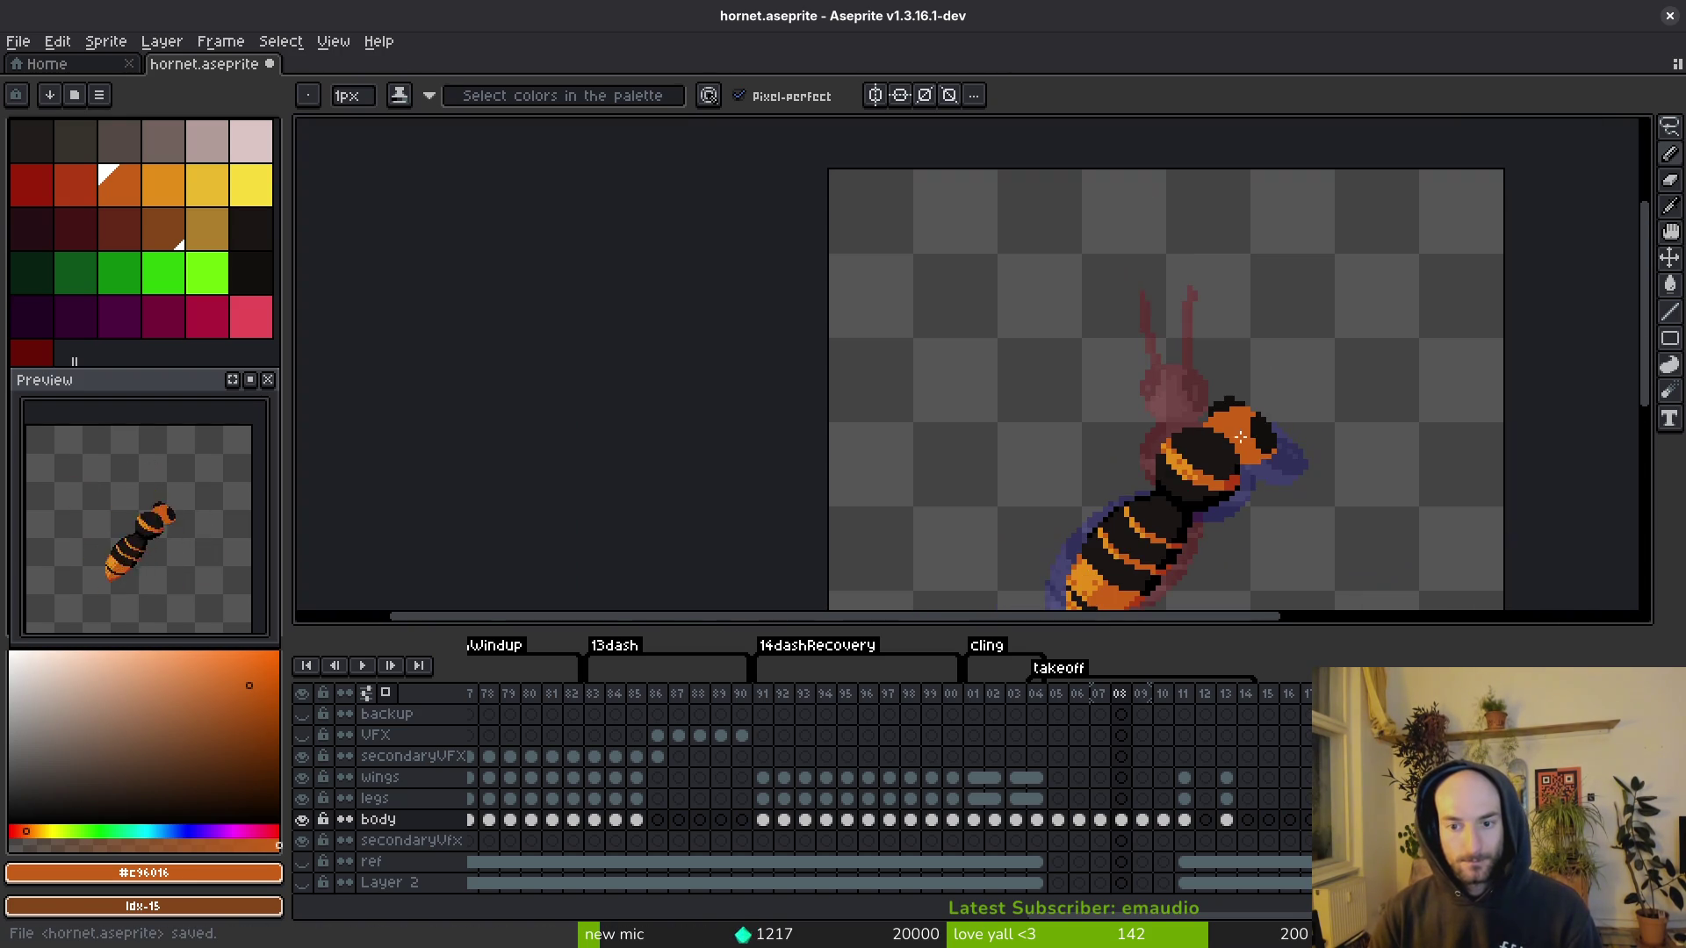
scroll(1245, 439, "up", 3)
left_click_drag(1168, 389, 1216, 358)
left_click(1236, 369, "alt")
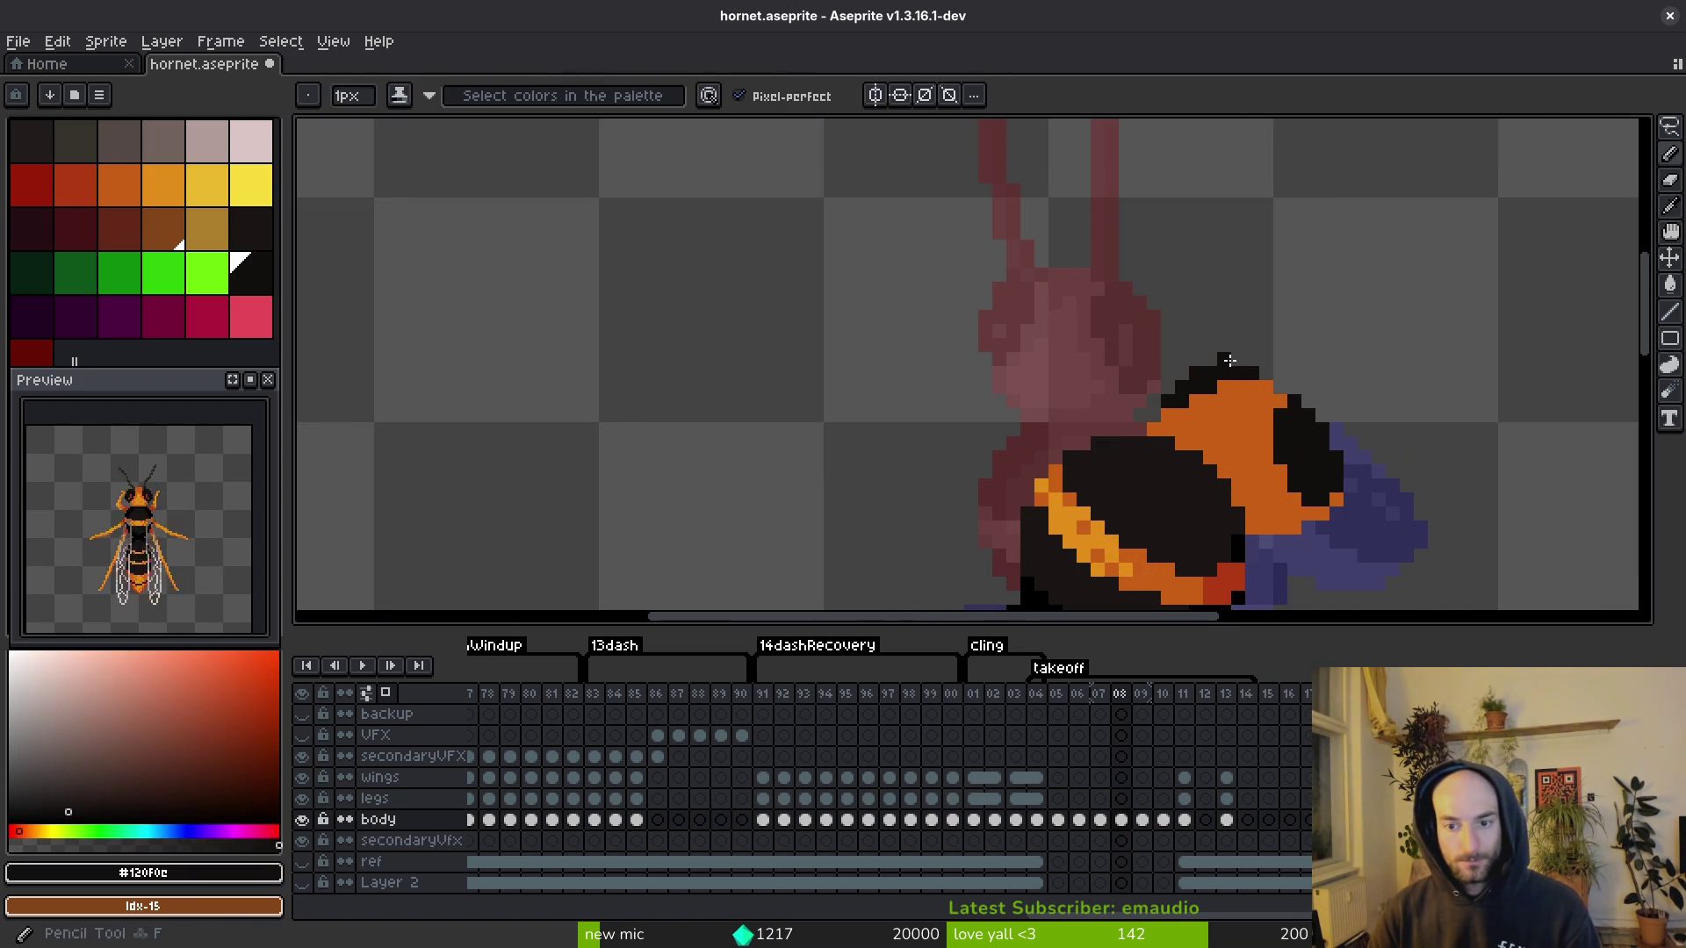
scroll(1261, 461, "down", 2)
key("ctrl+z")
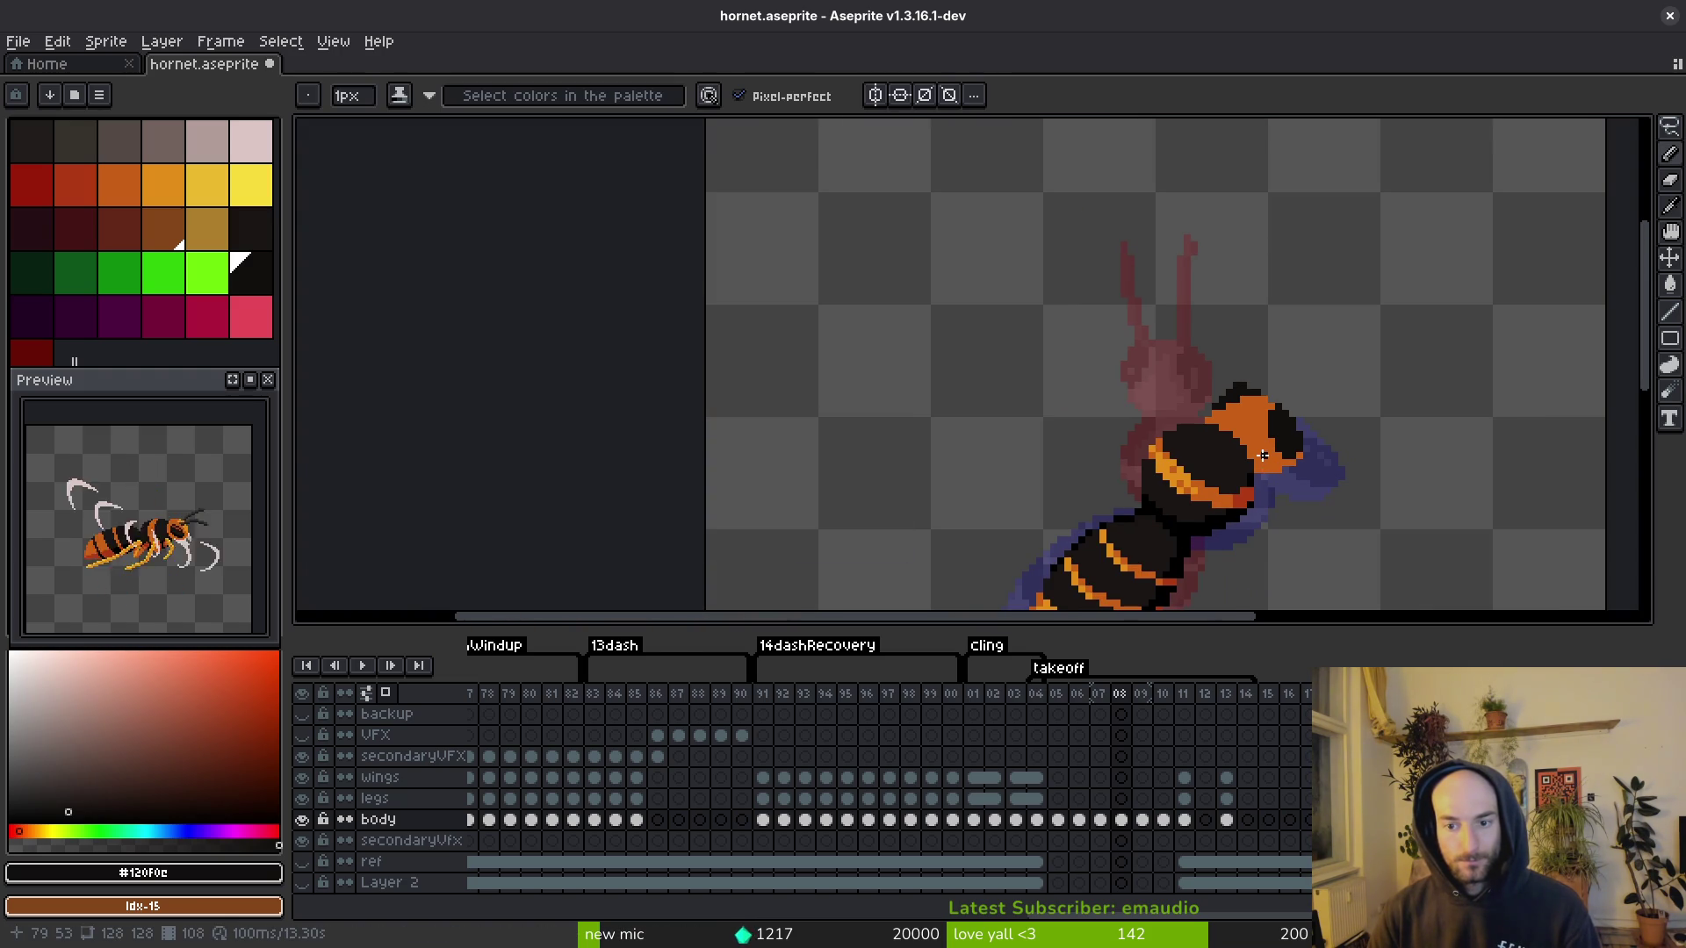
Step: Dab a pixel onto the head, resample the head's orange, and save again
scroll(1264, 452, "up", 2)
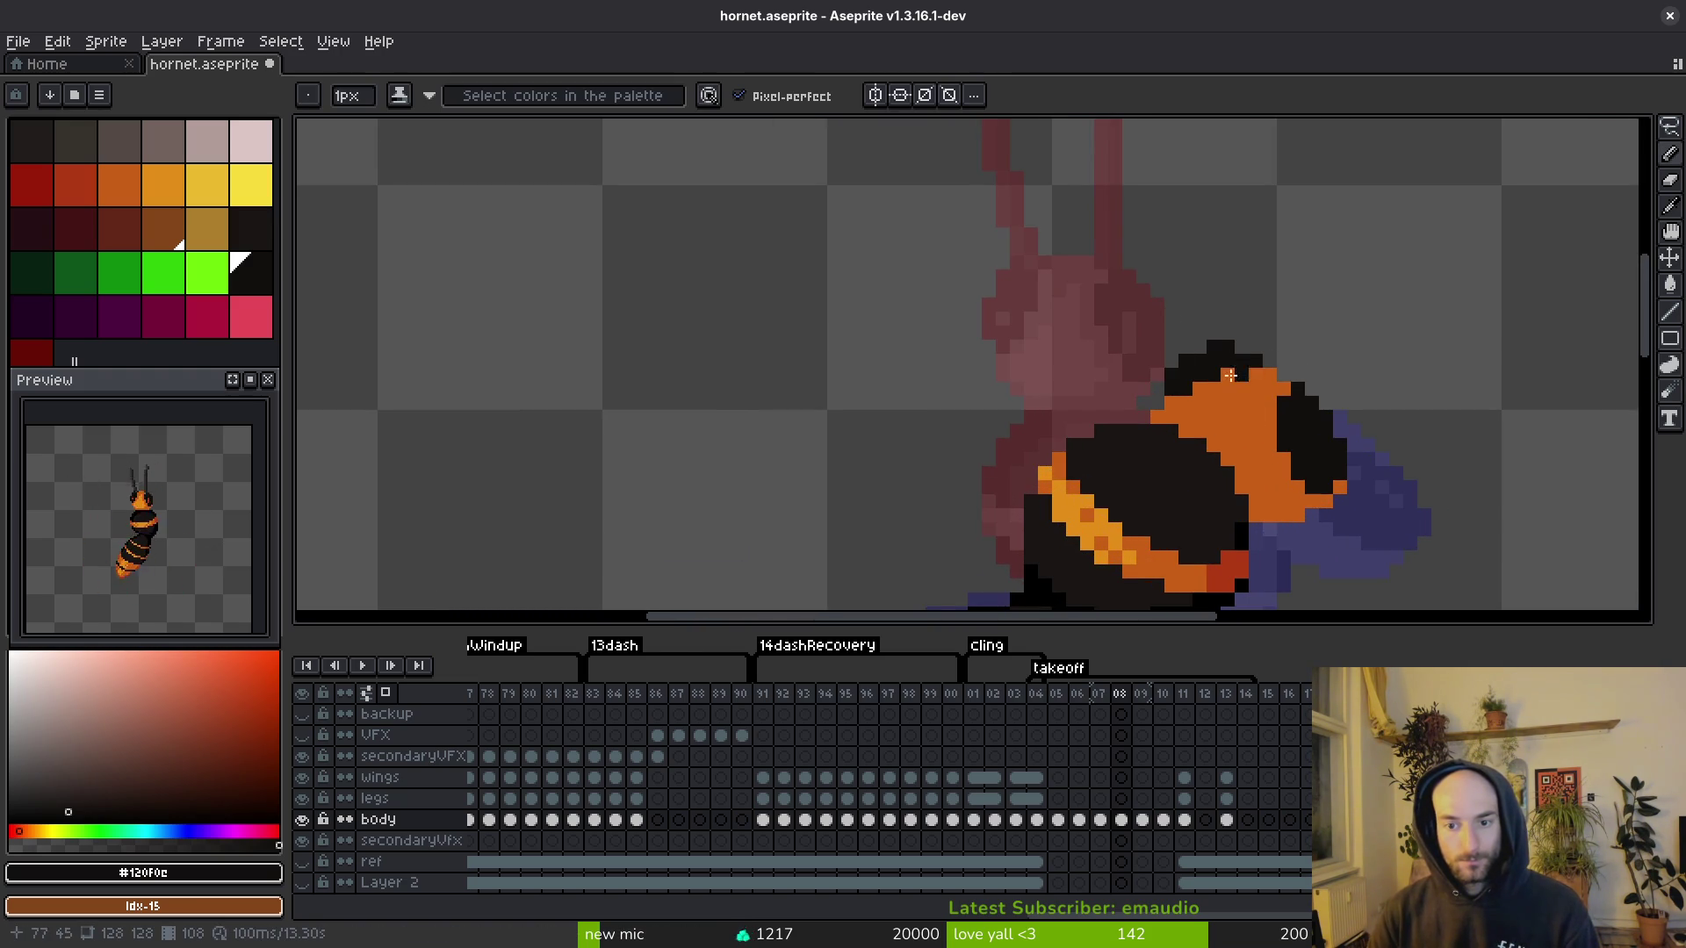
left_click(1257, 367)
scroll(1253, 430, "down", 4)
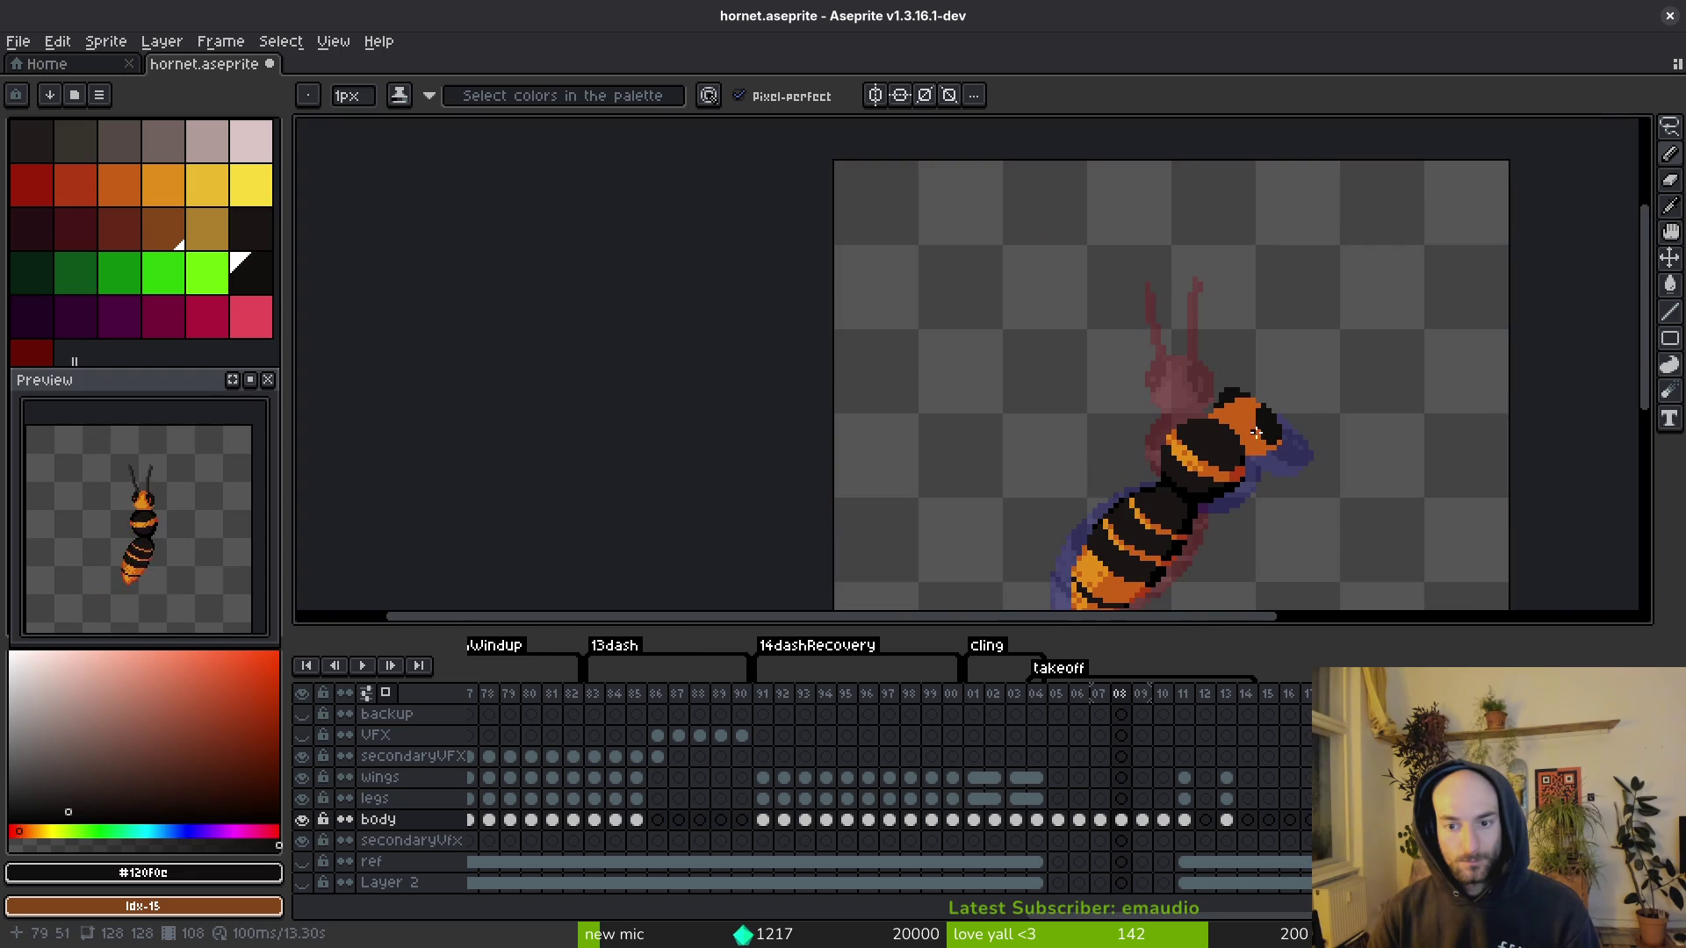
scroll(1252, 434, "up", 2)
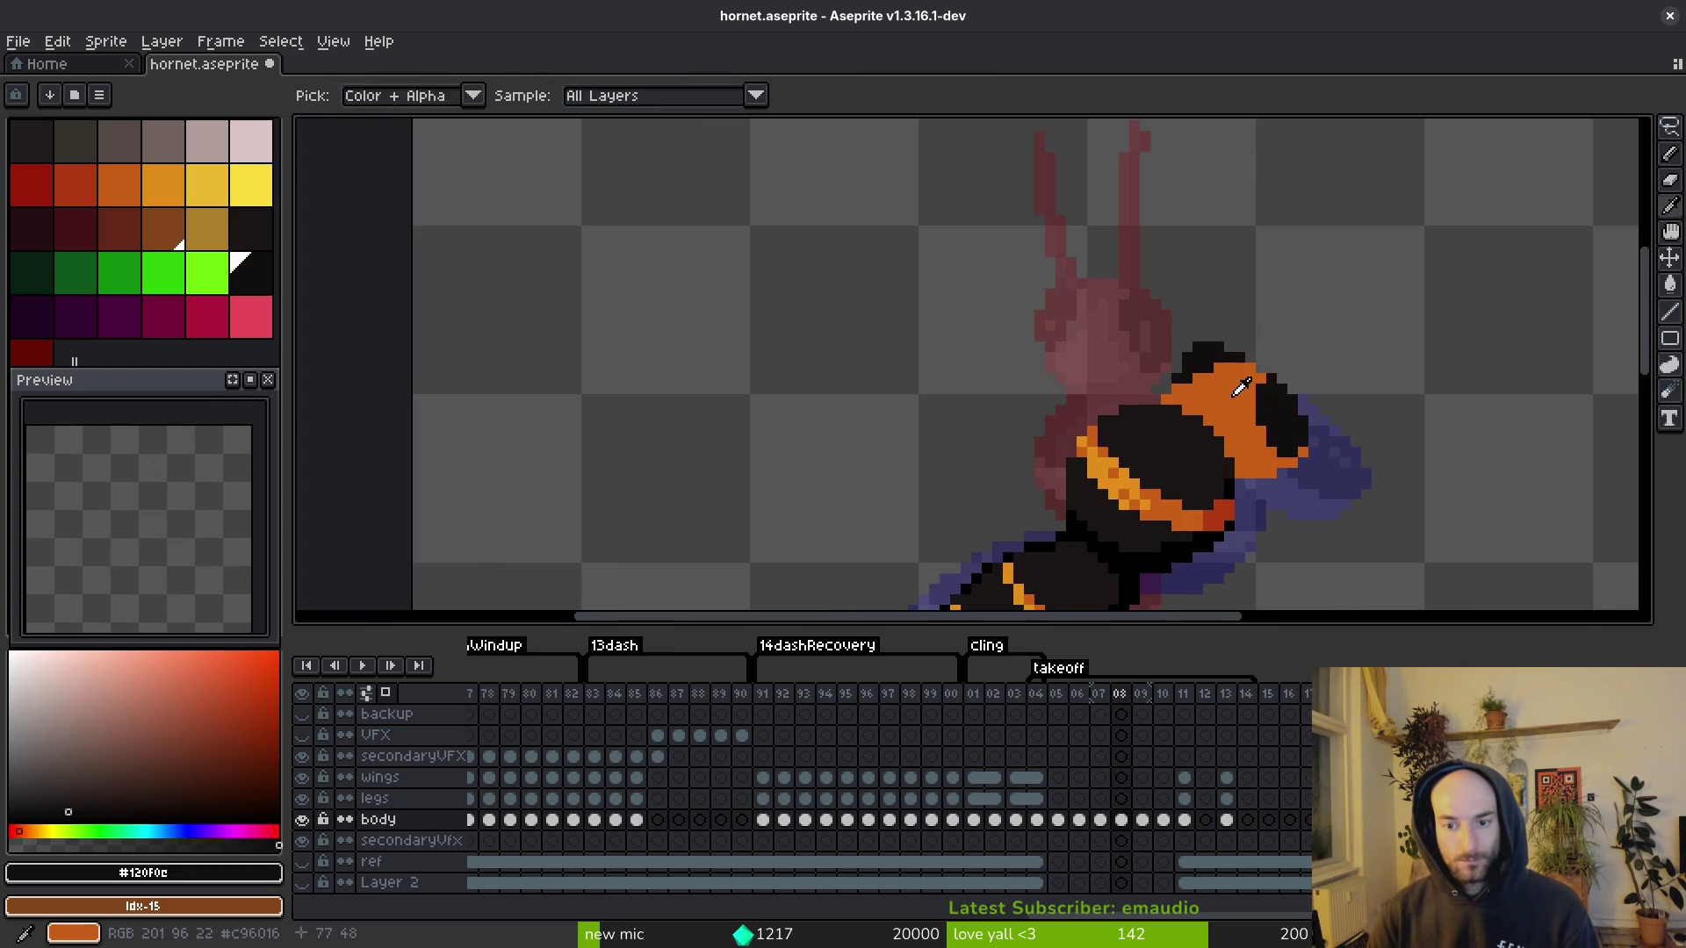
left_click(1208, 372, "alt")
scroll(1217, 391, "down", 1)
key("alt")
key("ctrl+s")
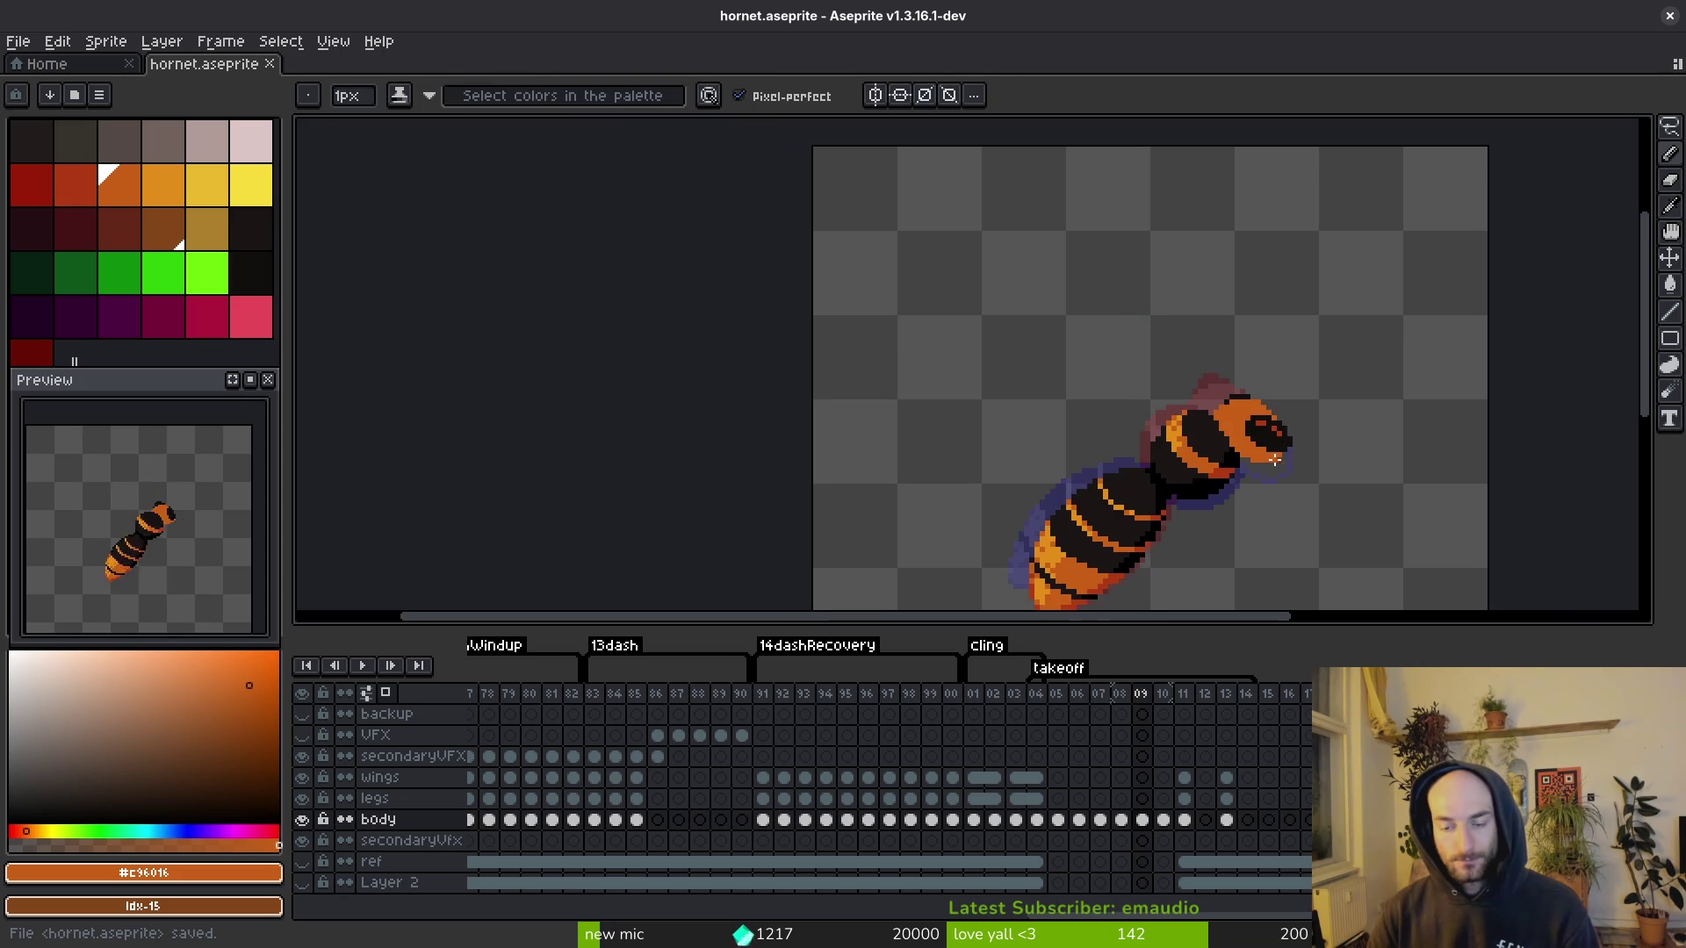
scroll(1257, 451, "up", 1)
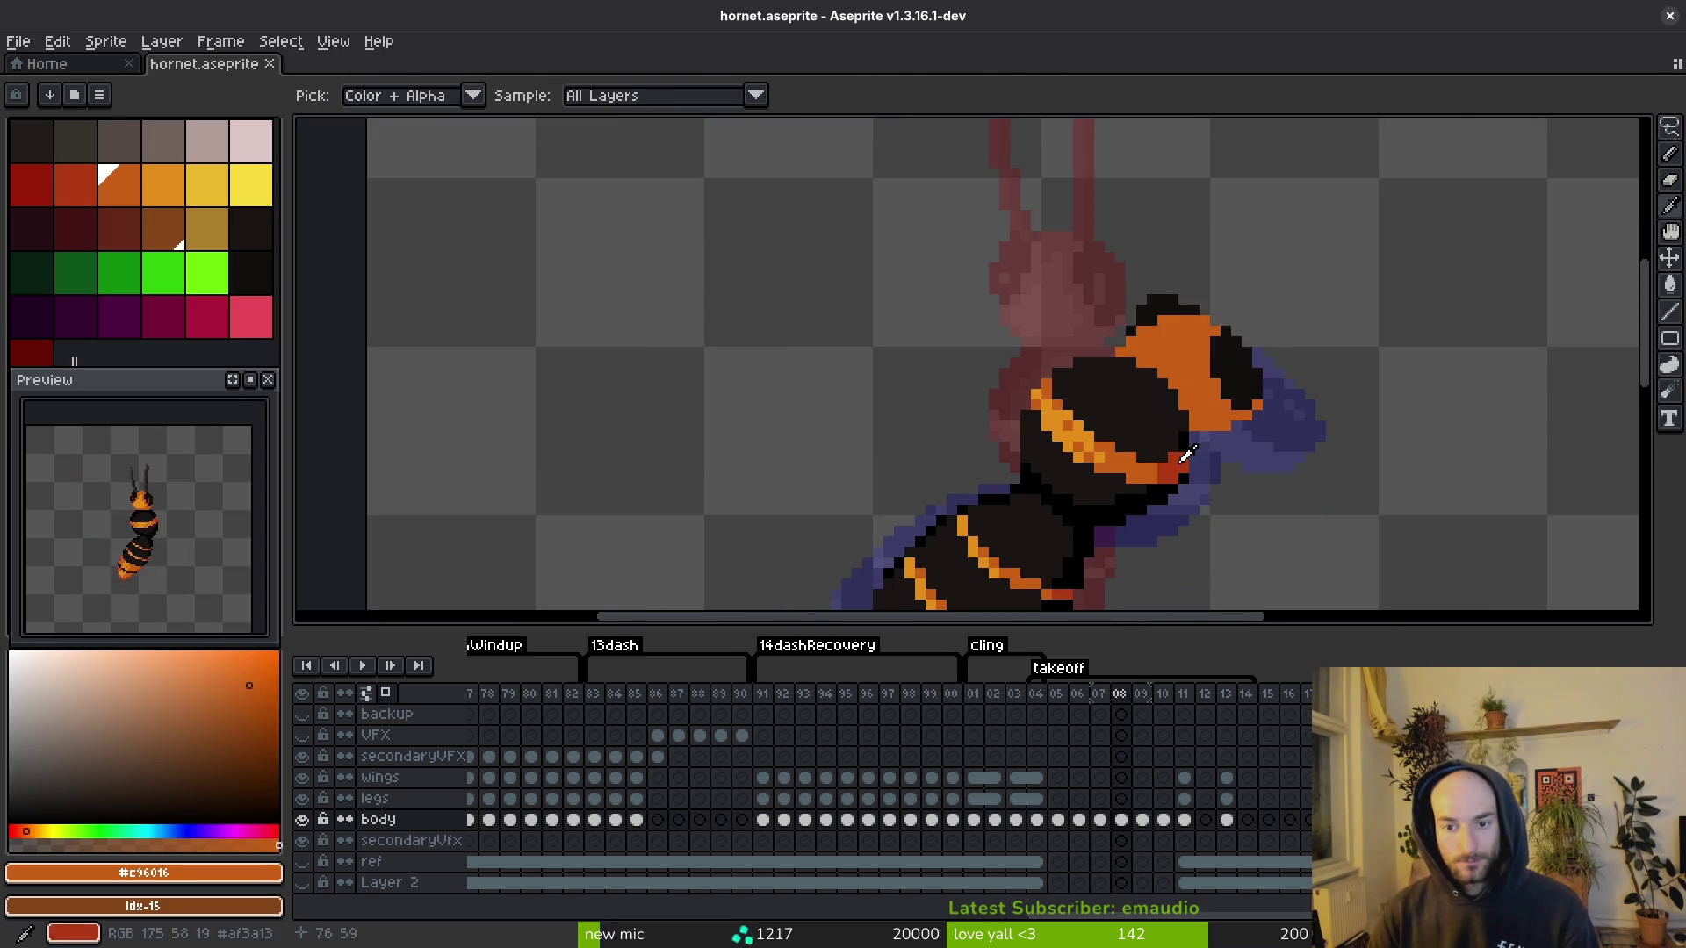
Step: Sample dark red #af3a13, paint red pixels in and below the eye, and save
left_click(1173, 467, "alt")
scroll(1232, 330, "up", 2)
left_click(1232, 329)
left_click(1250, 346)
left_click(1250, 365)
left_click(1161, 274)
scroll(1085, 255, "down", 6)
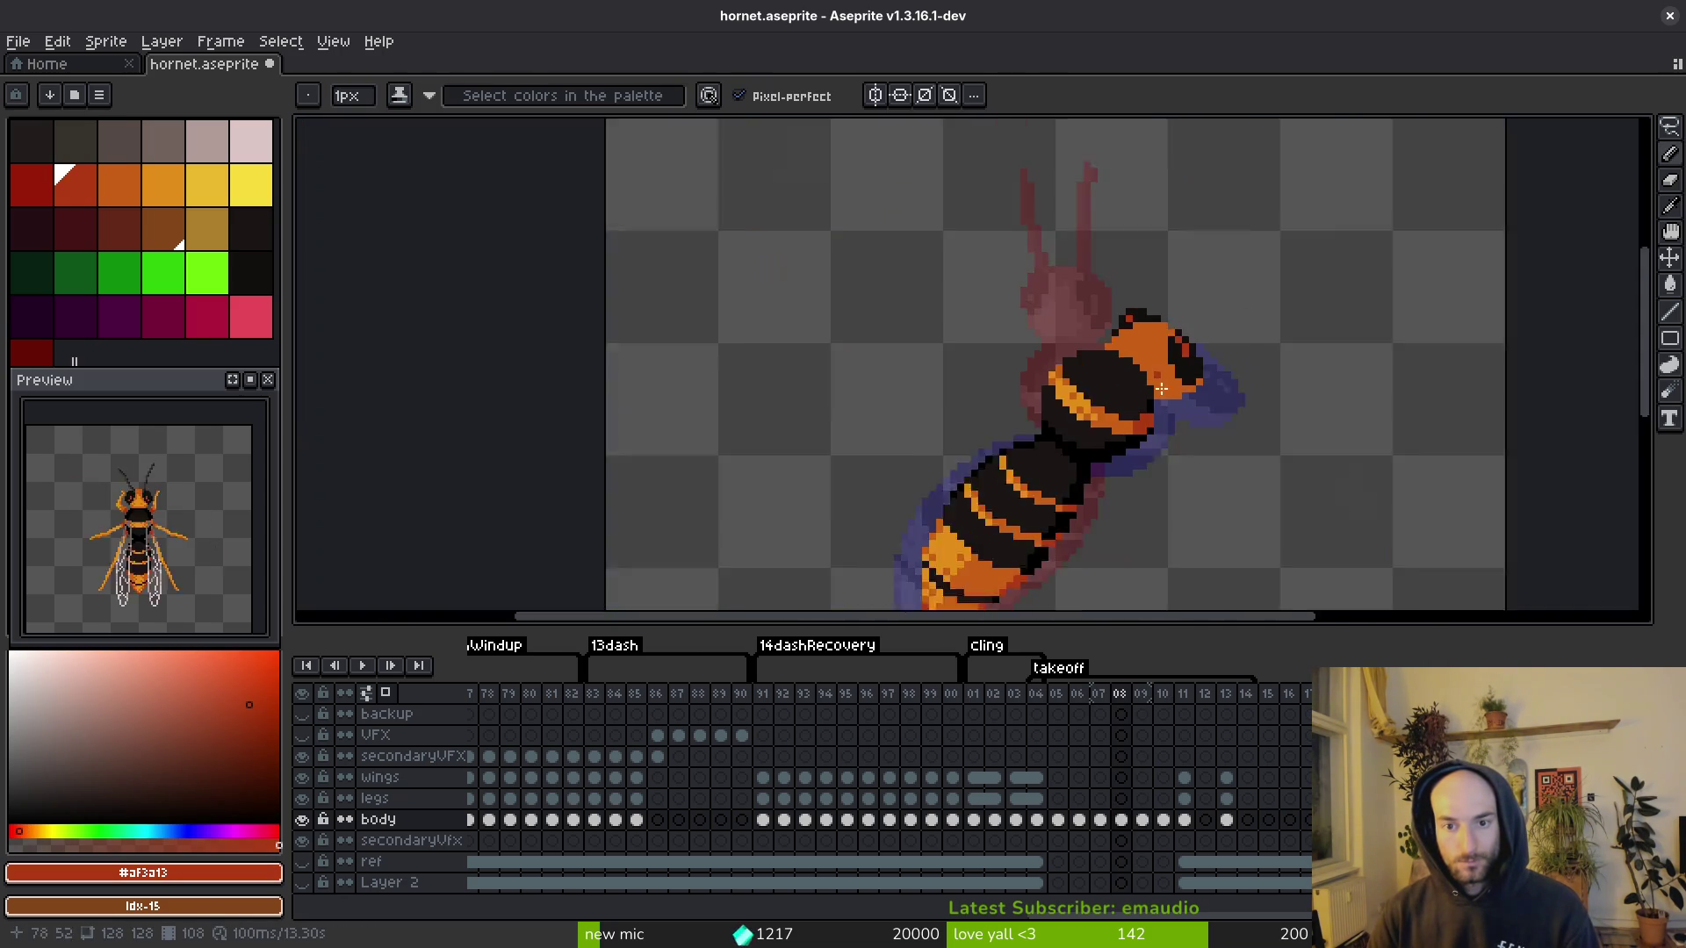
scroll(1185, 425, "up", 6)
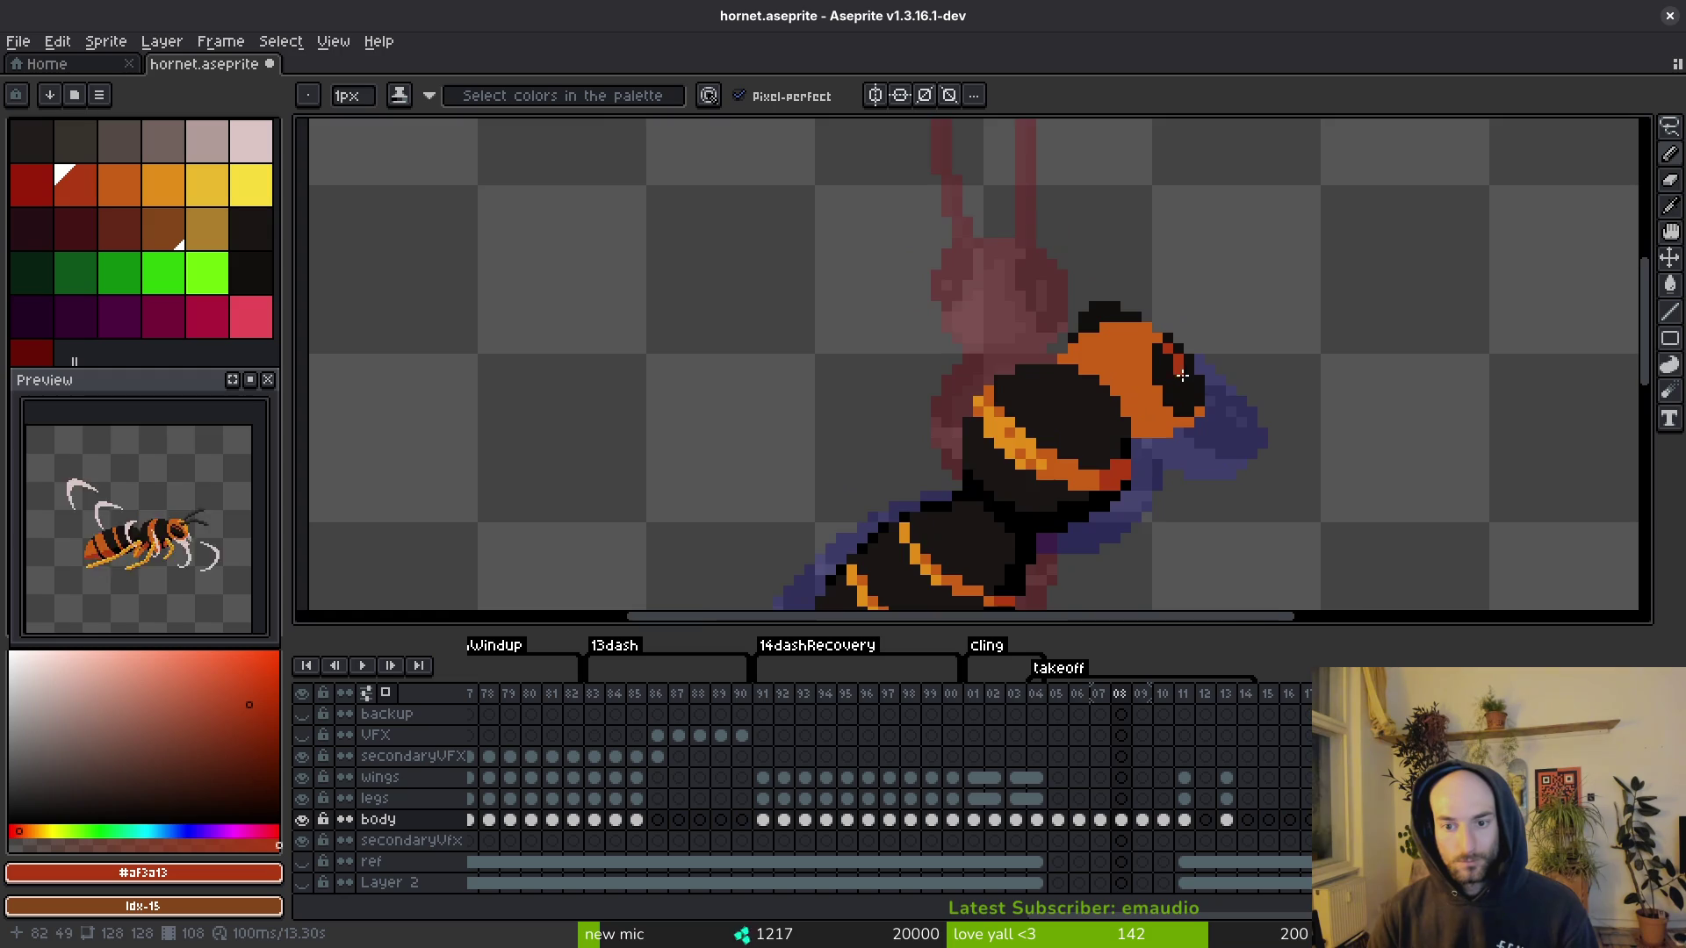
key("ctrl+s")
Step: Add more red pixels in the eye and at the head's lower right
left_click(1175, 360)
left_click(1174, 343)
left_click(1186, 383)
scroll(1204, 401, "down", 9)
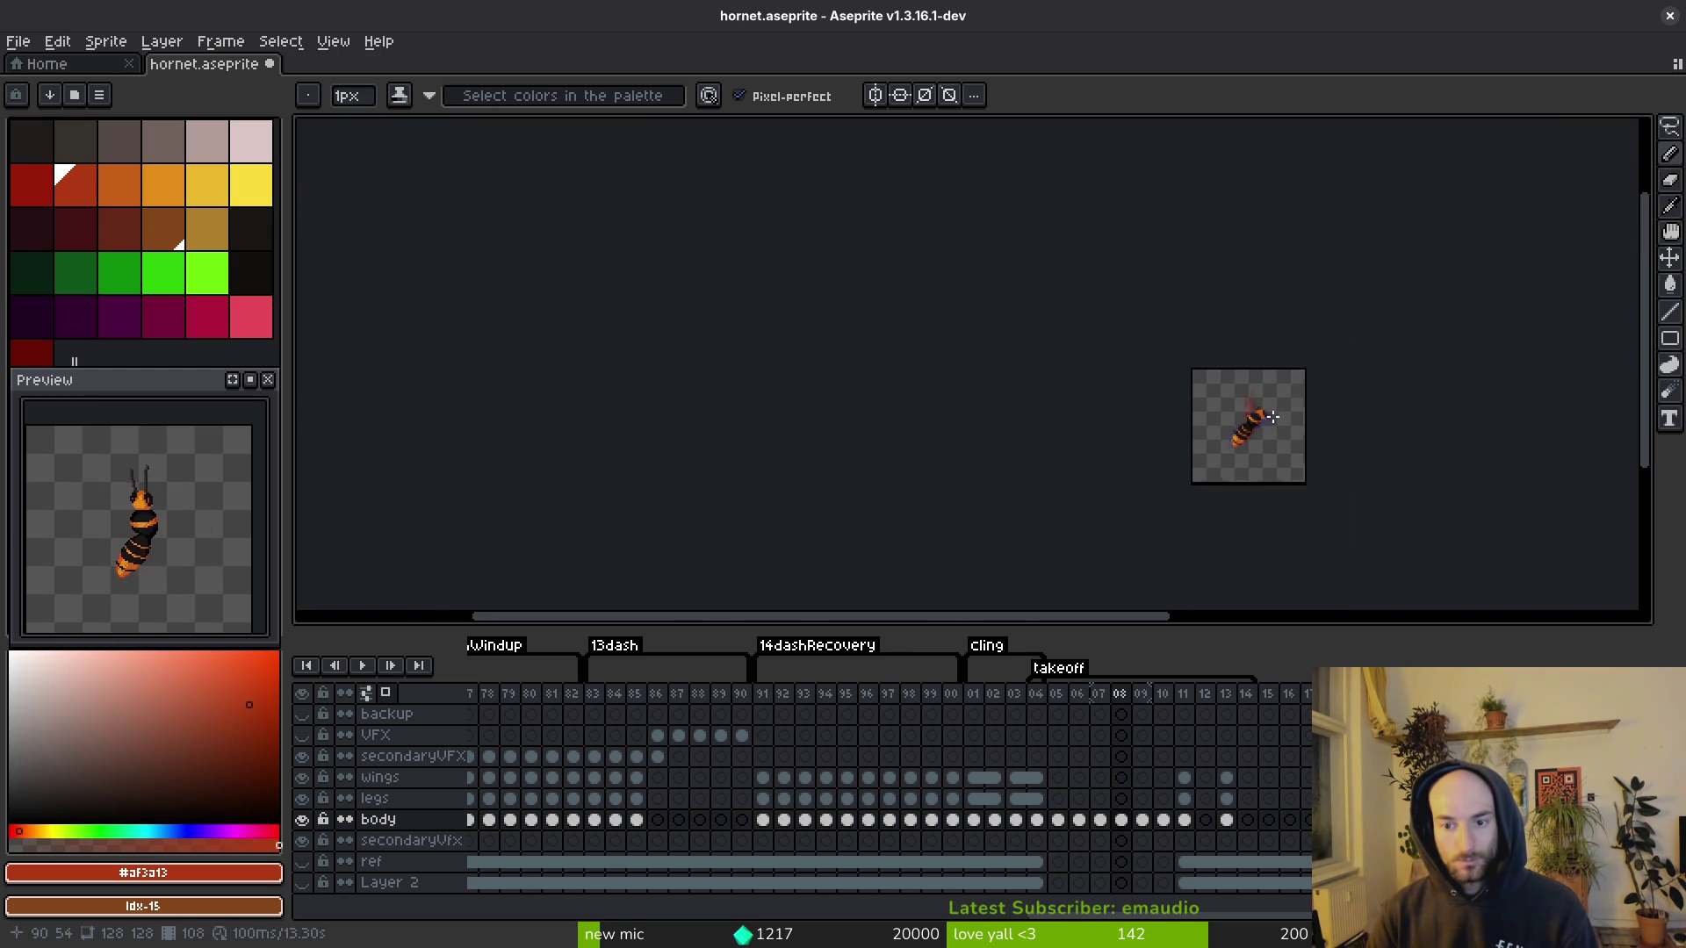
scroll(1273, 423, "up", 3)
scroll(1260, 425, "up", 2)
key("alt")
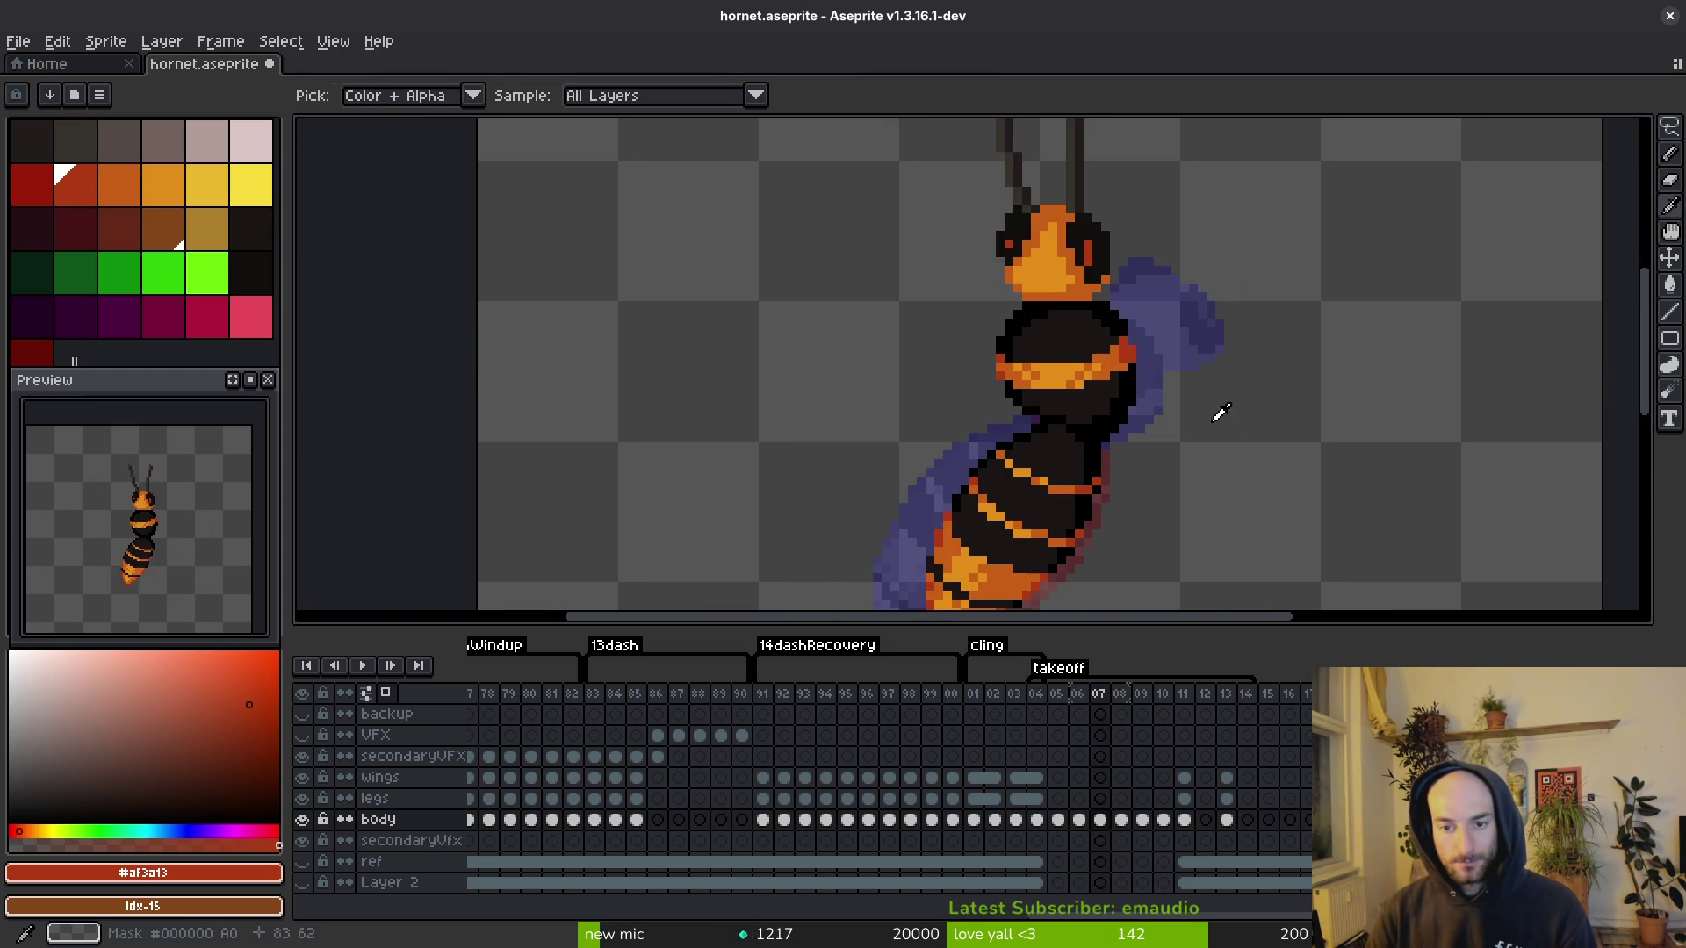
scroll(1158, 395, "up", 2)
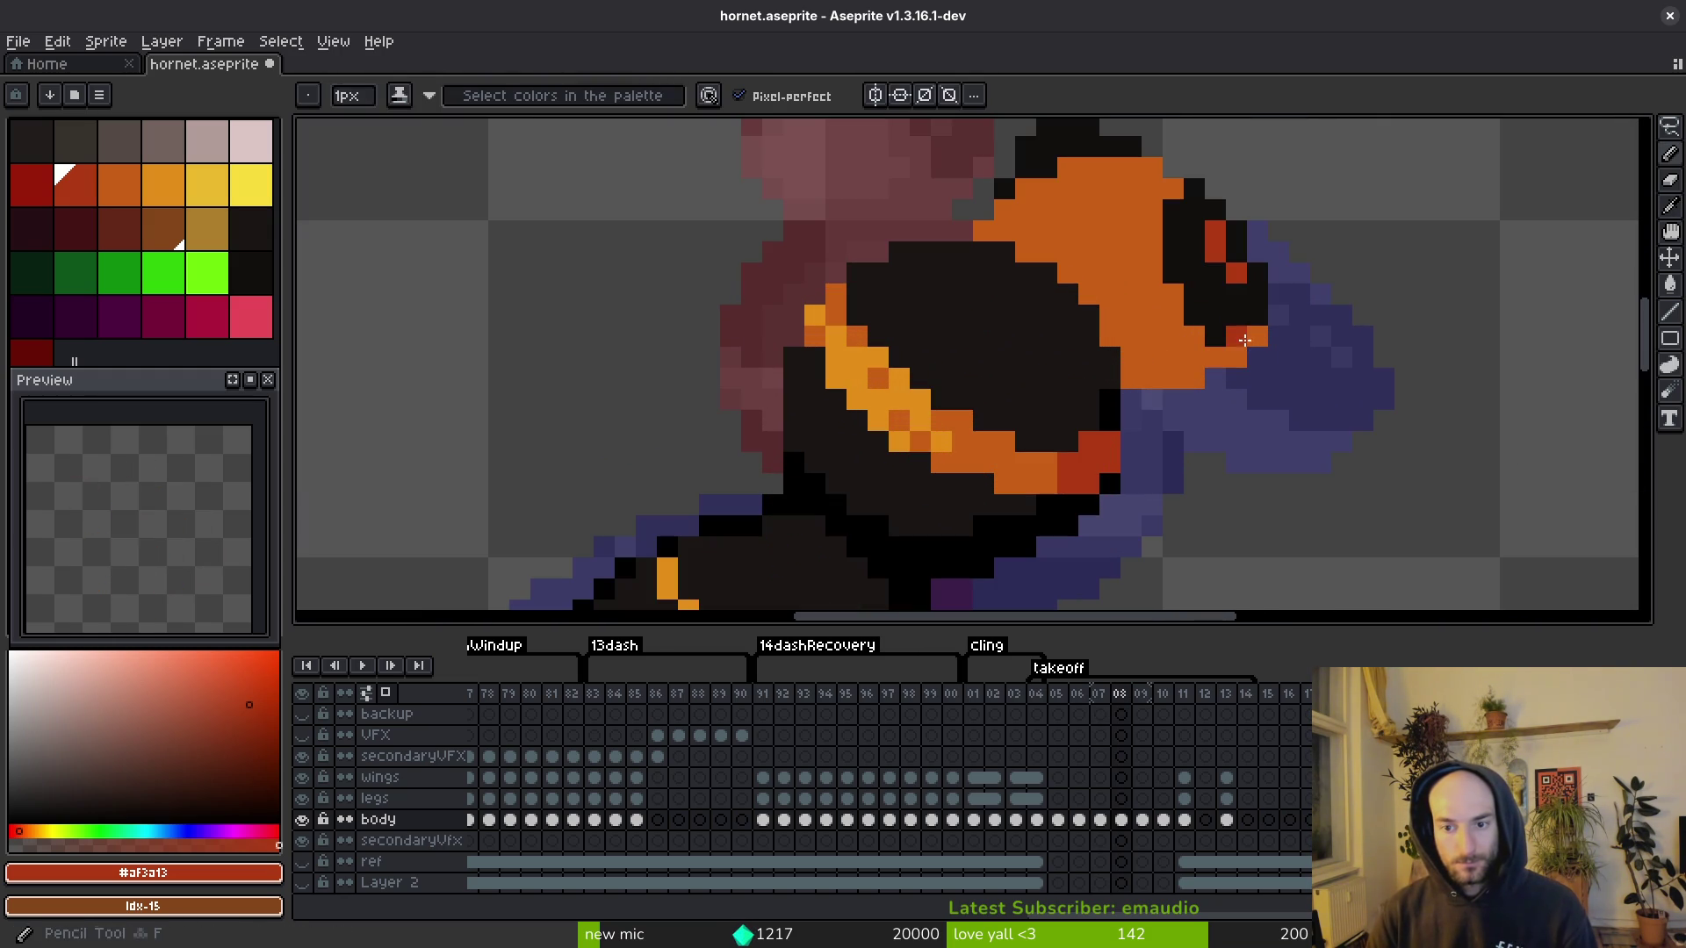
Step: Draw a red strip along the head's lower edge, undo a stray black wing pixel, and save
mouse_move(1229, 357)
left_mouse_down()
mouse_move(1185, 378)
mouse_move(1153, 357)
mouse_move(1181, 356)
left_mouse_up()
left_click(1108, 395, "alt")
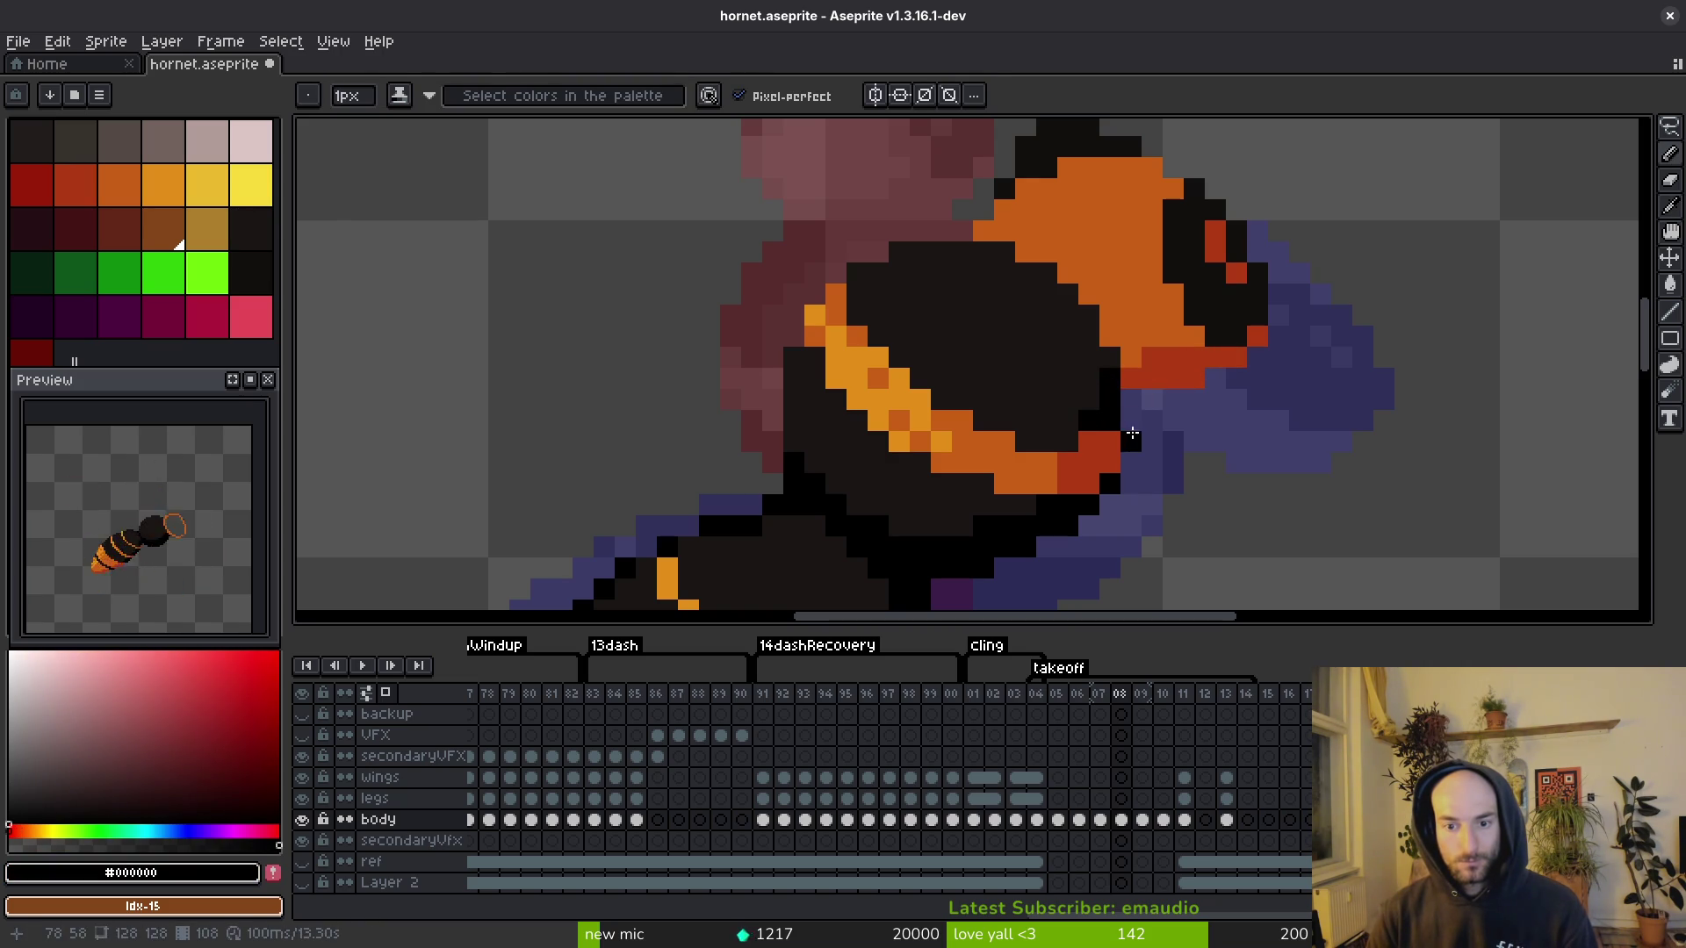
left_click(1147, 418)
key("ctrl+z")
left_click(1159, 361, "alt")
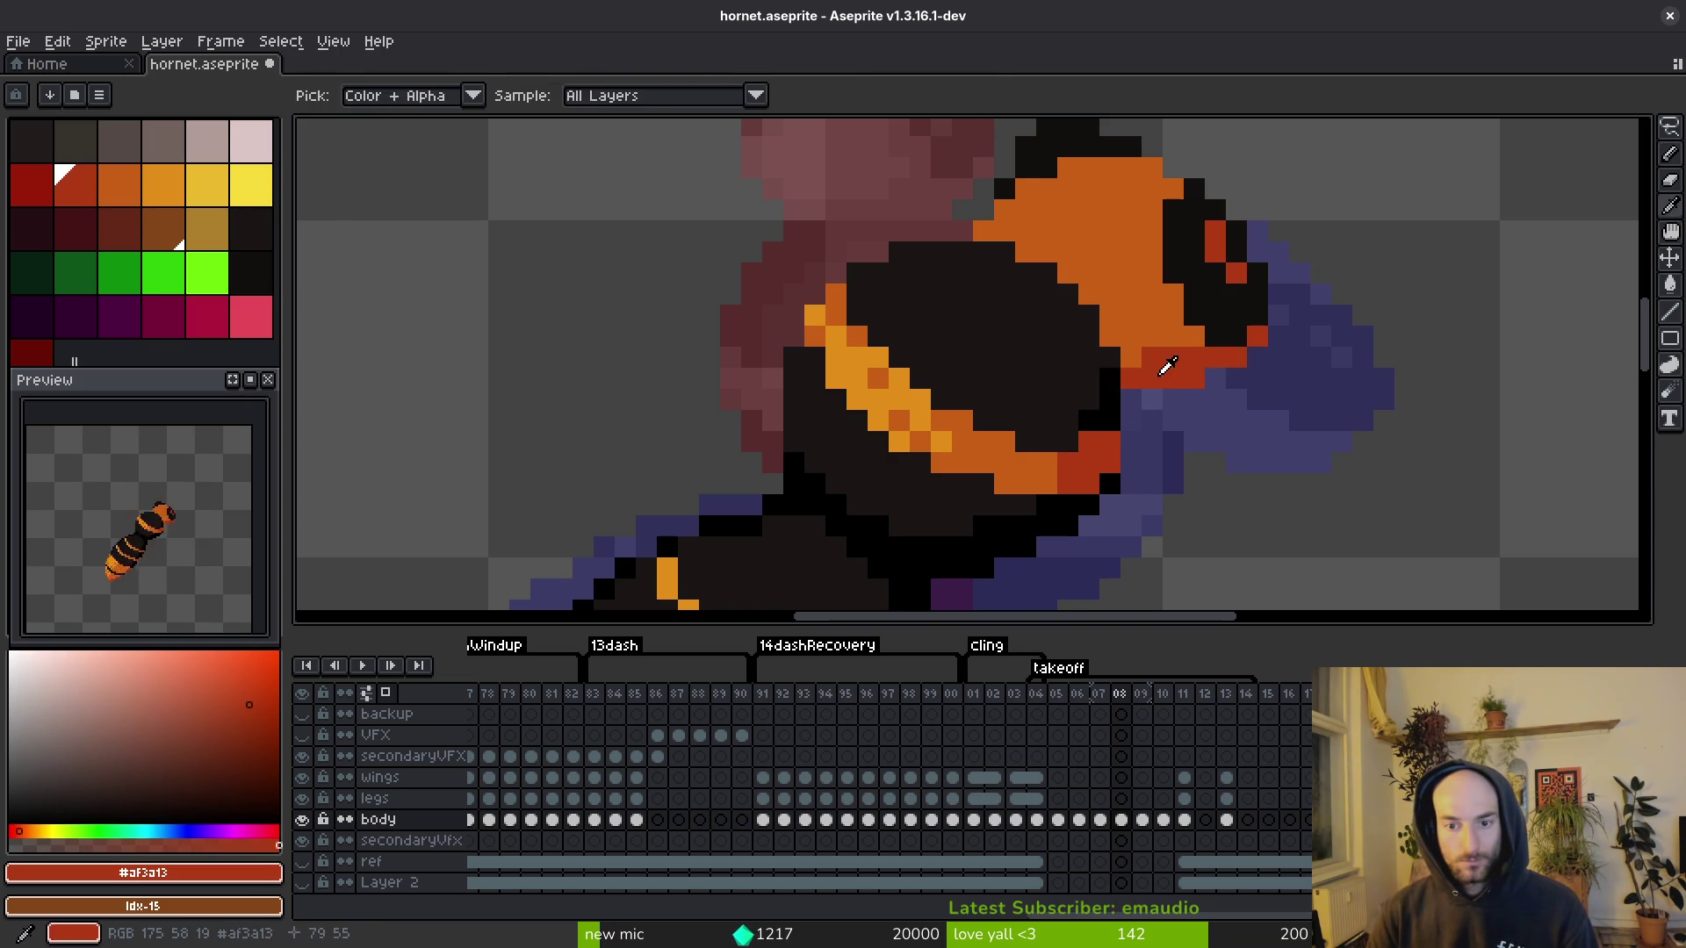
left_click(1209, 354, "alt")
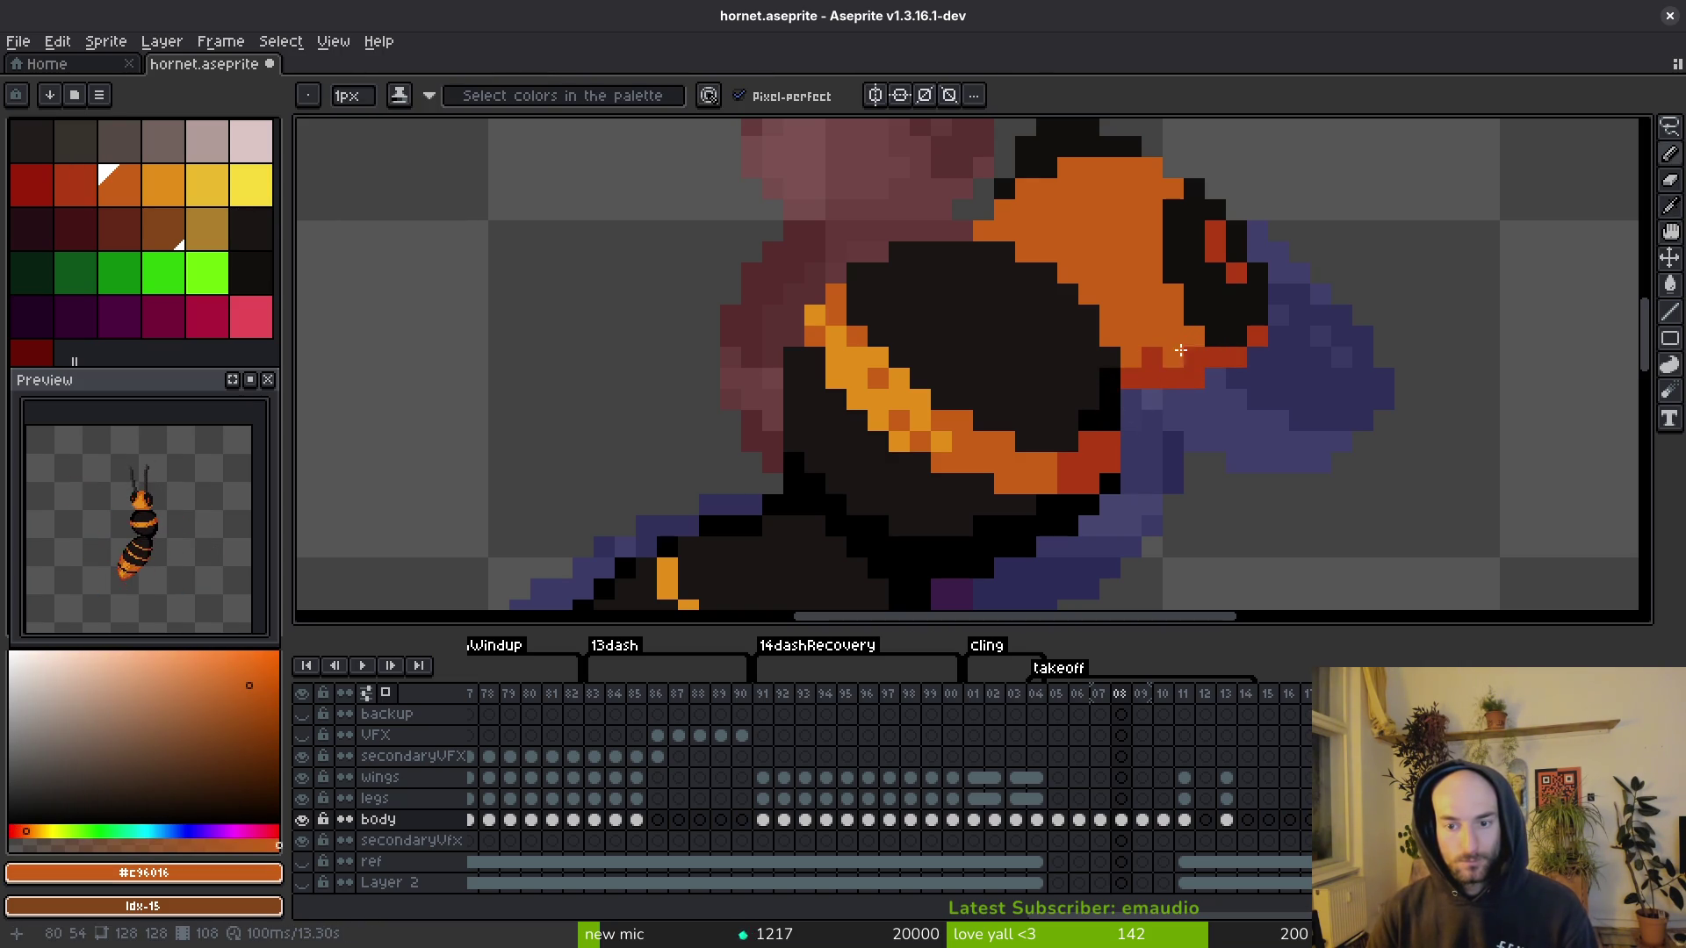
left_click(1182, 351, "alt")
scroll(1175, 420, "down", 4)
key("ctrl+s")
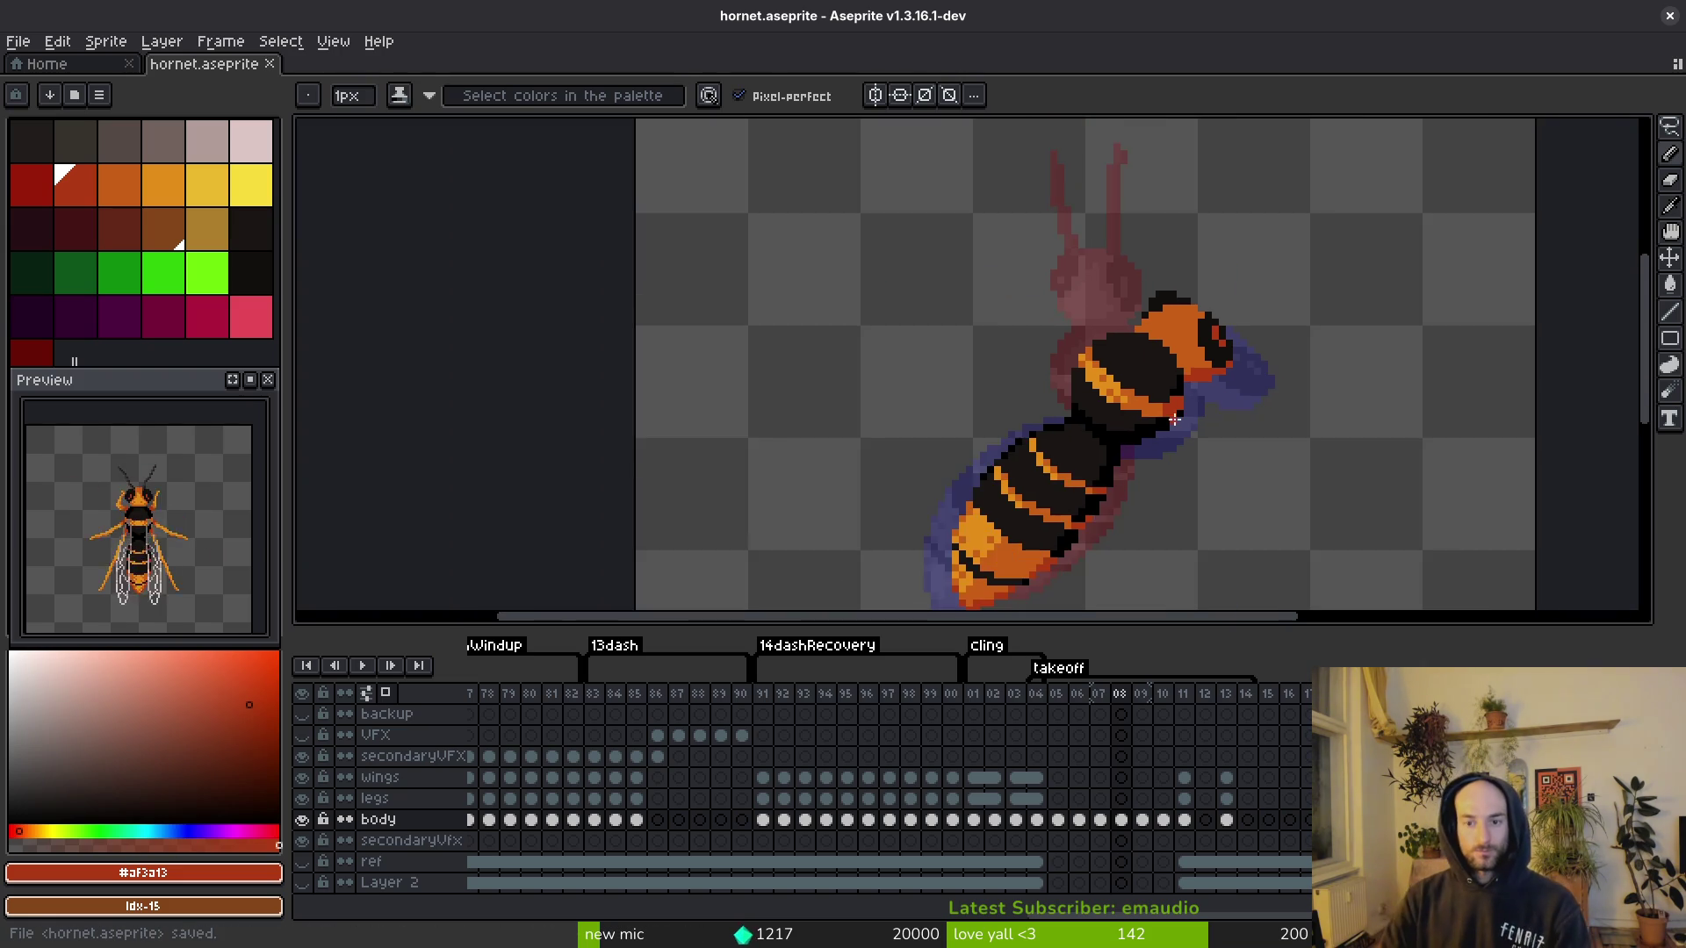
scroll(1174, 421, "up", 3)
left_click(1148, 313, "alt")
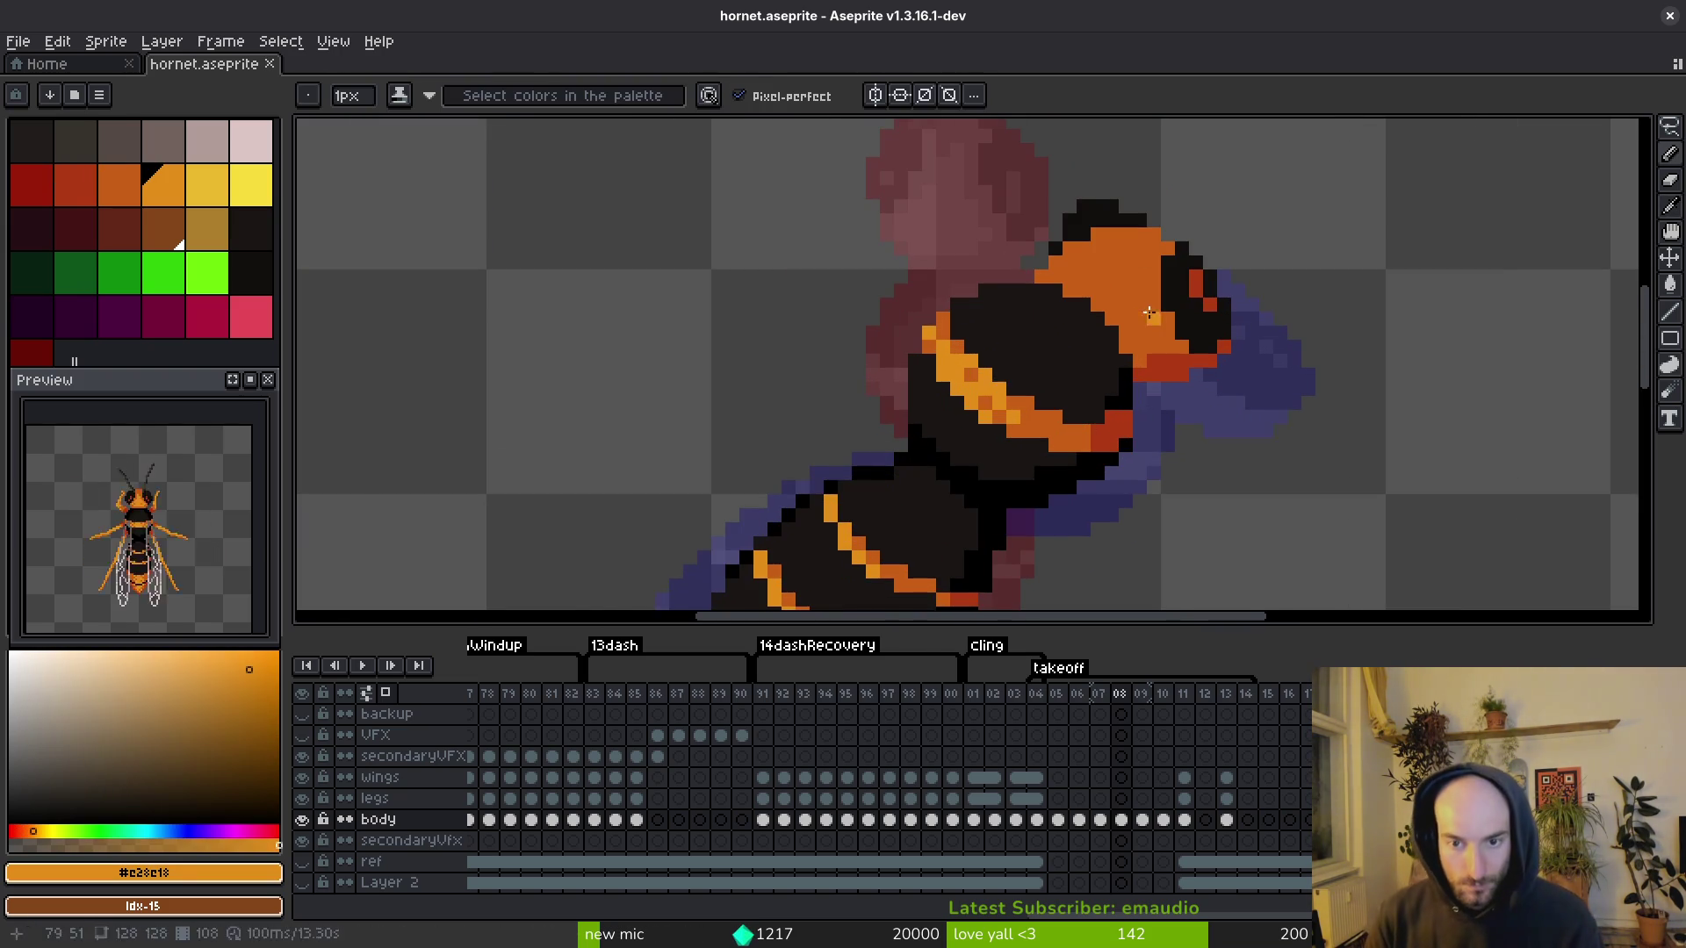
Step: Paint light-orange highlight pixels and a zigzag across the top of the head, then save
scroll(1149, 313, "up", 3)
mouse_move(1149, 303)
left_mouse_down()
mouse_move(1191, 303)
mouse_move(1233, 261)
left_mouse_up()
mouse_move(1109, 353)
left_mouse_down()
mouse_move(1149, 345)
mouse_move(1128, 429)
mouse_move(1190, 387)
mouse_move(1098, 453)
mouse_move(949, 375)
left_mouse_up()
left_click(1064, 303)
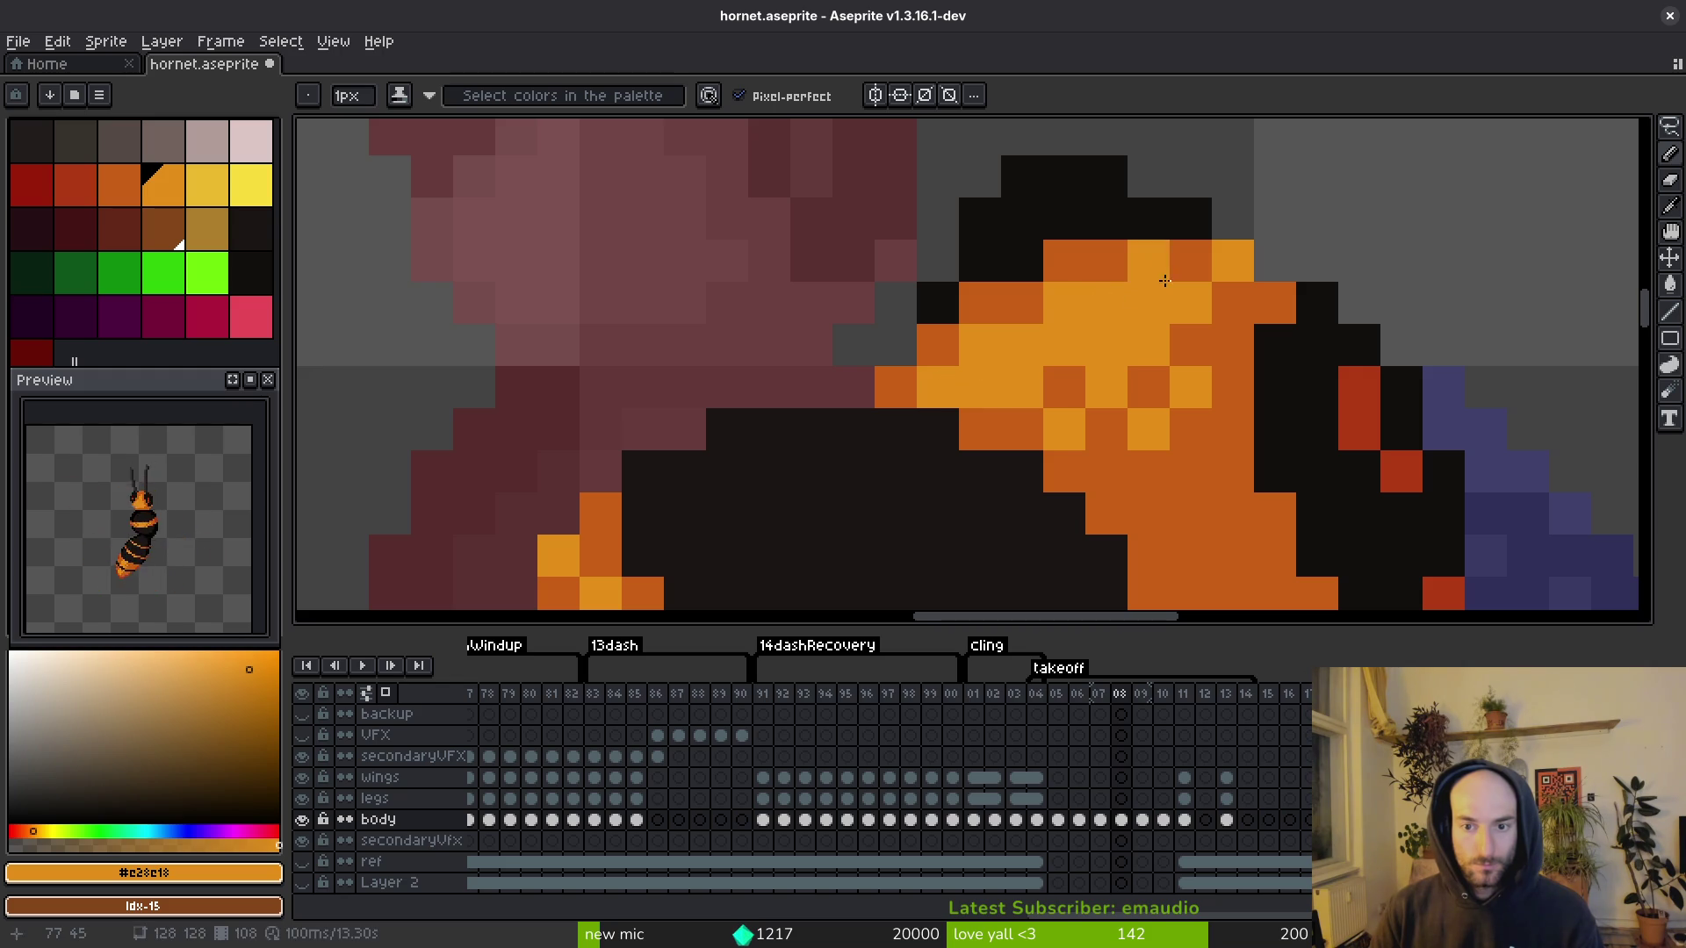
left_click(1190, 261)
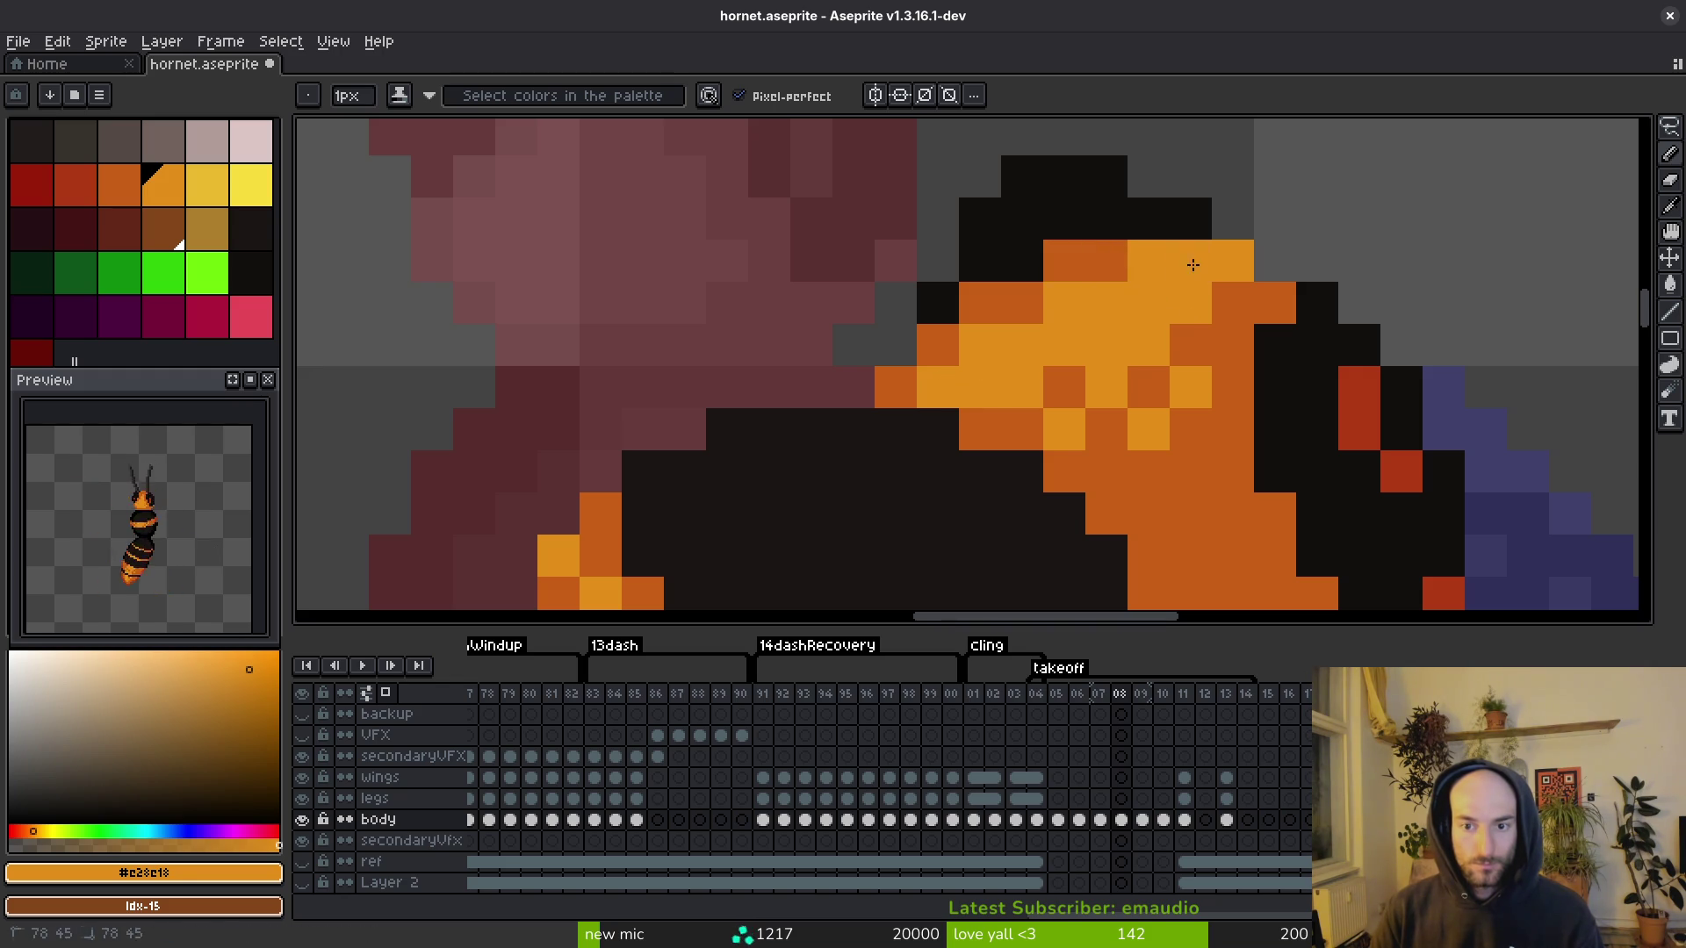
left_click(1149, 388)
scroll(1142, 378, "down", 3)
scroll(1101, 369, "down", 3)
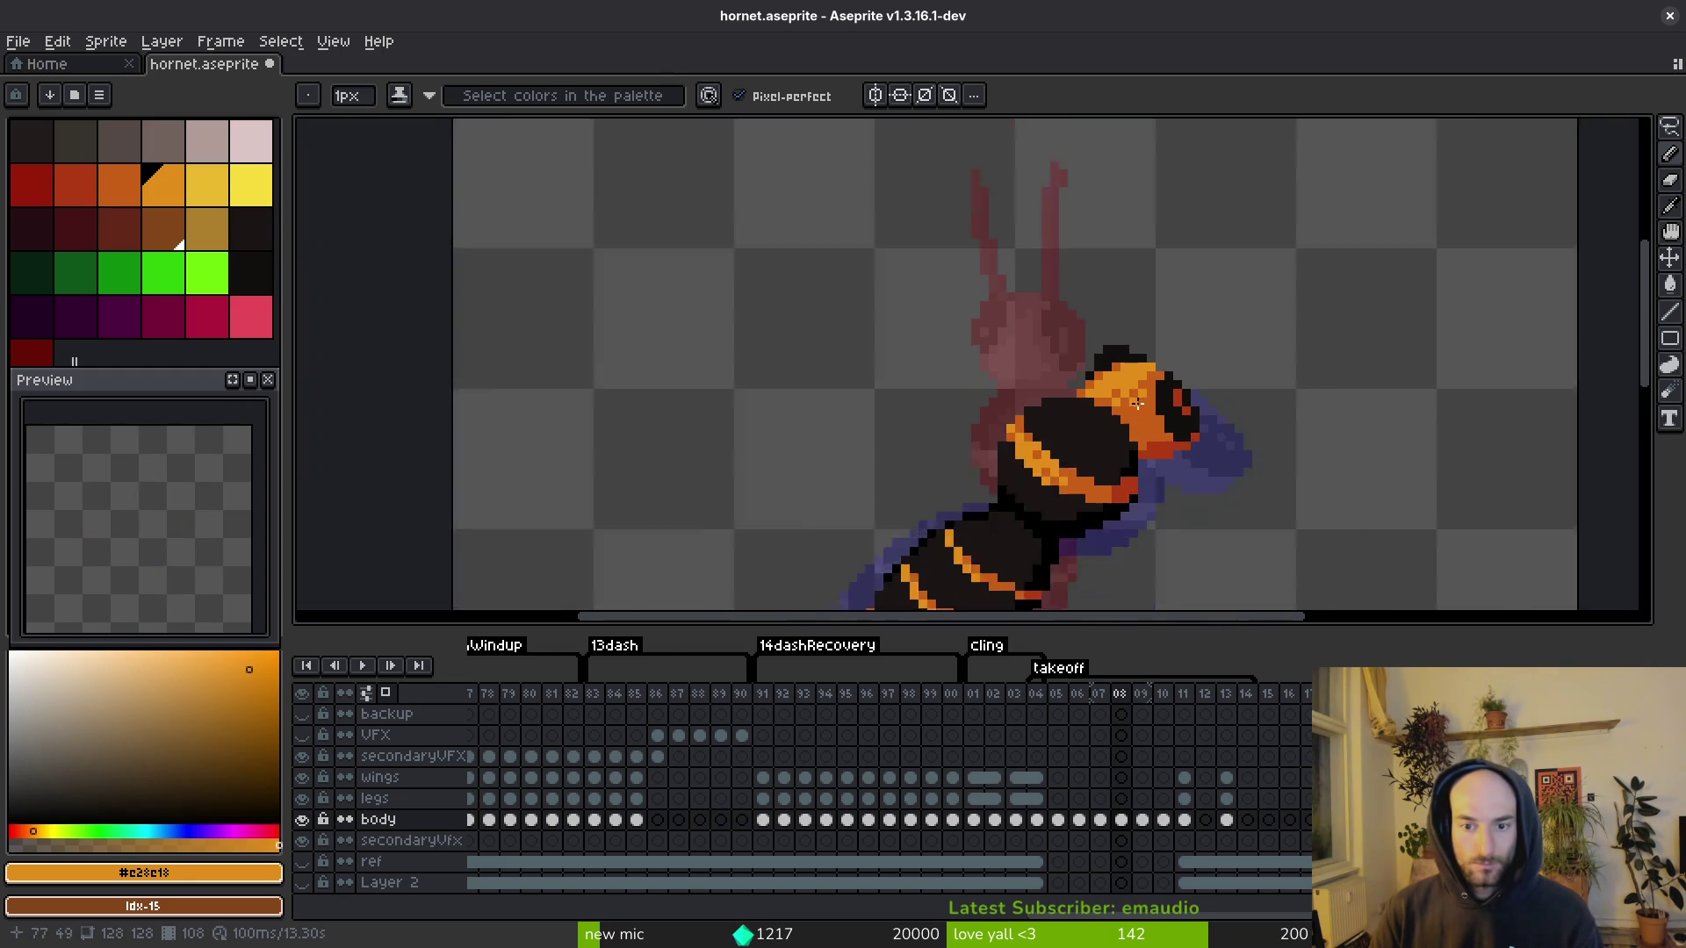
scroll(1115, 351, "up", 3)
left_click(1133, 332, "alt")
scroll(1167, 360, "down", 3)
key("ctrl+s")
Step: Sample the light orange from the head and save the sprite again
scroll(1196, 386, "up", 3)
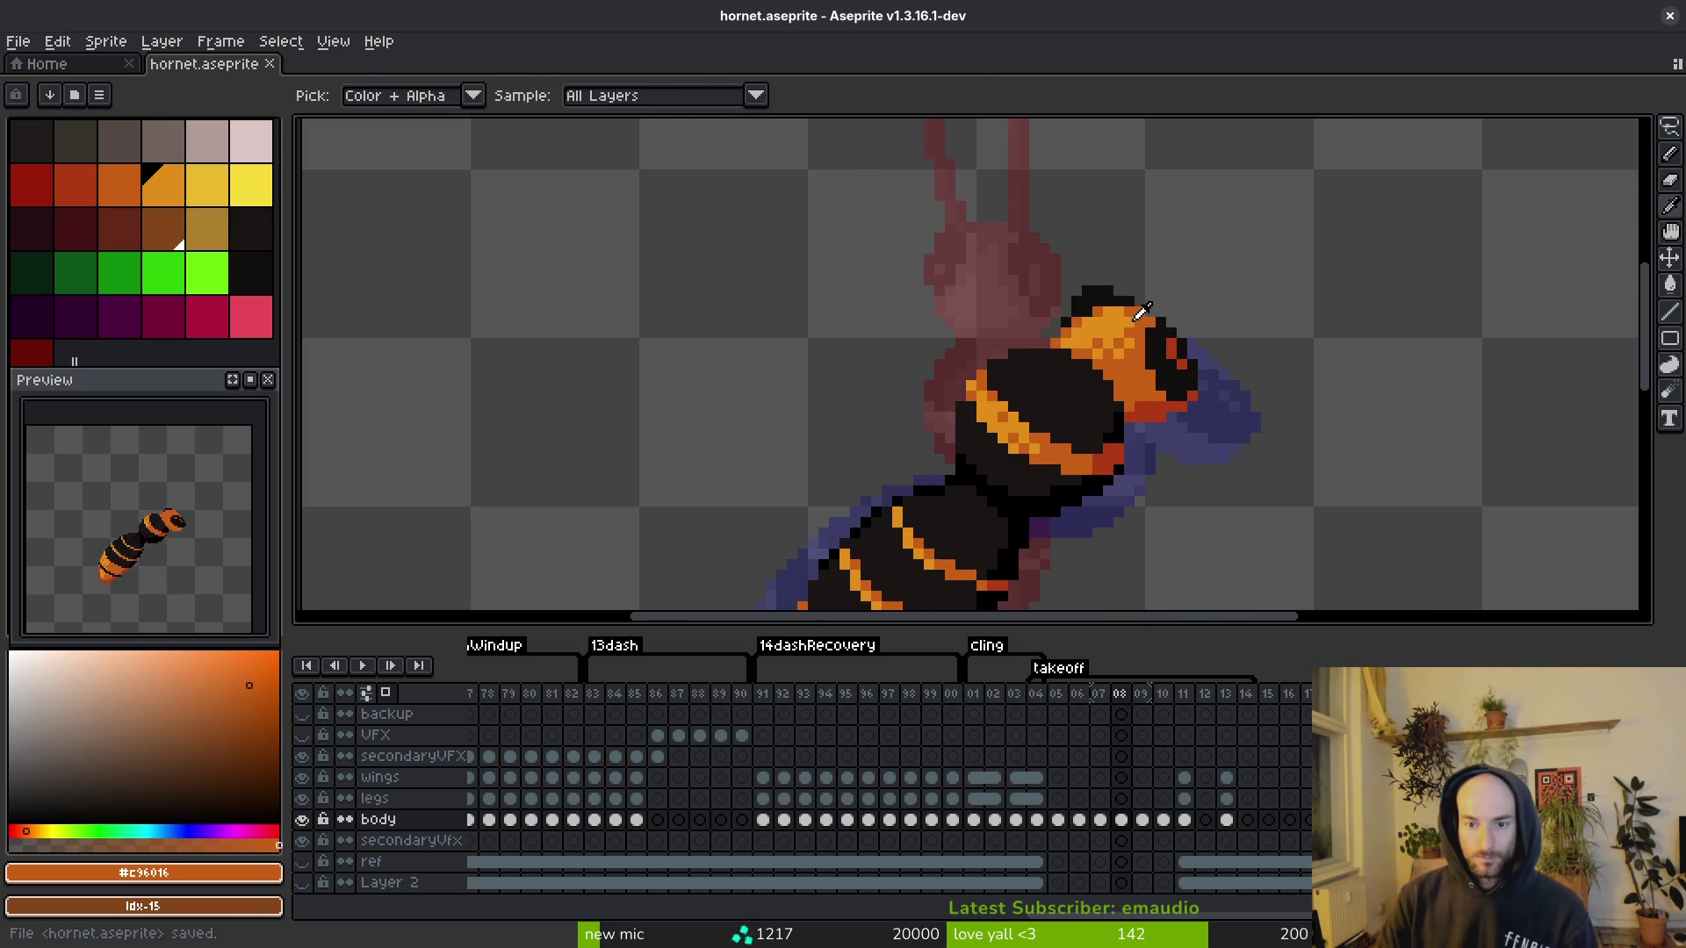
left_click(1141, 319, "alt")
scroll(1187, 369, "down", 3)
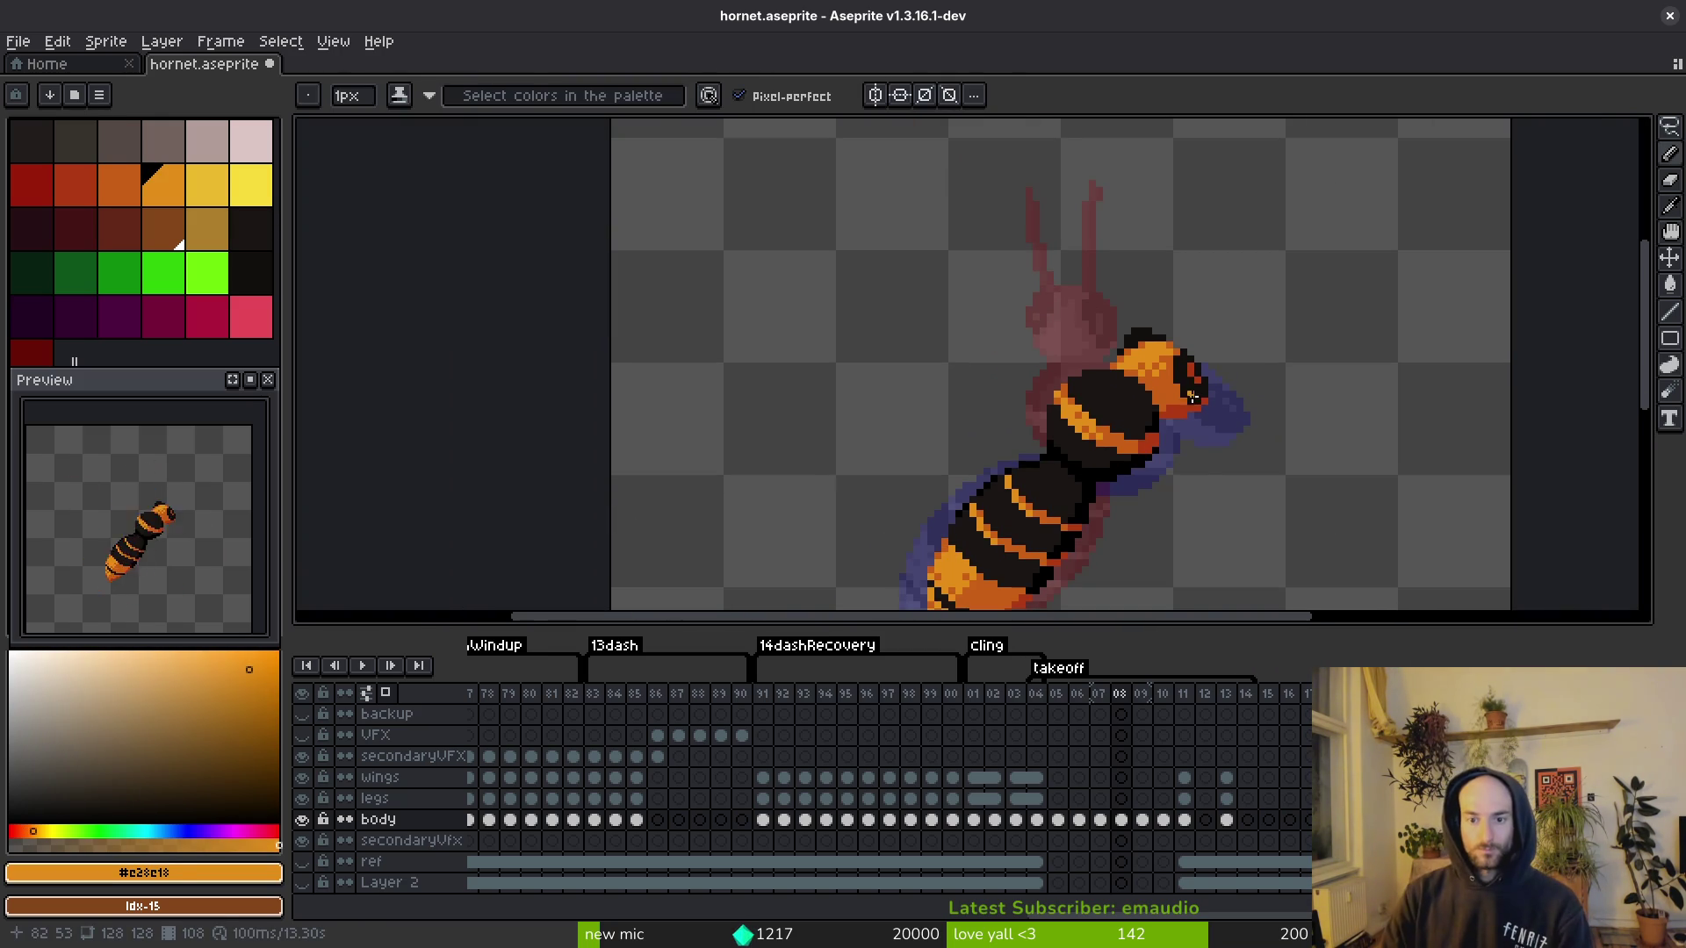
key("ctrl+s")
scroll(1168, 408, "up", 3)
scroll(1137, 424, "down", 3)
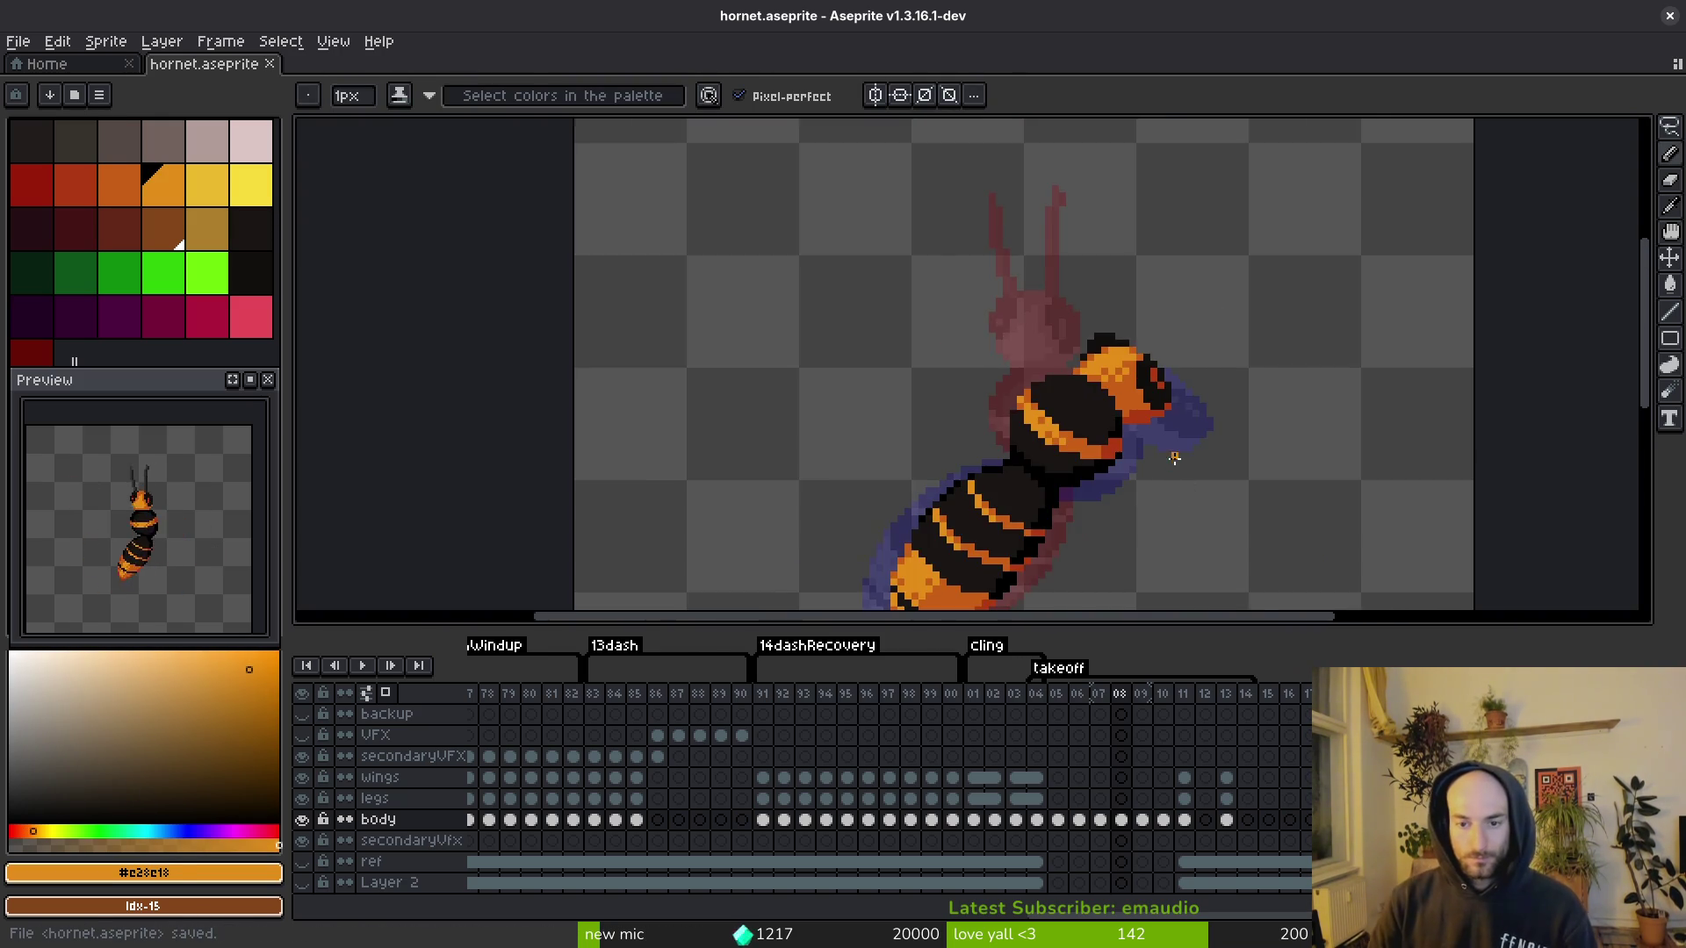
scroll(1175, 460, "down", 2)
scroll(1175, 404, "up", 3)
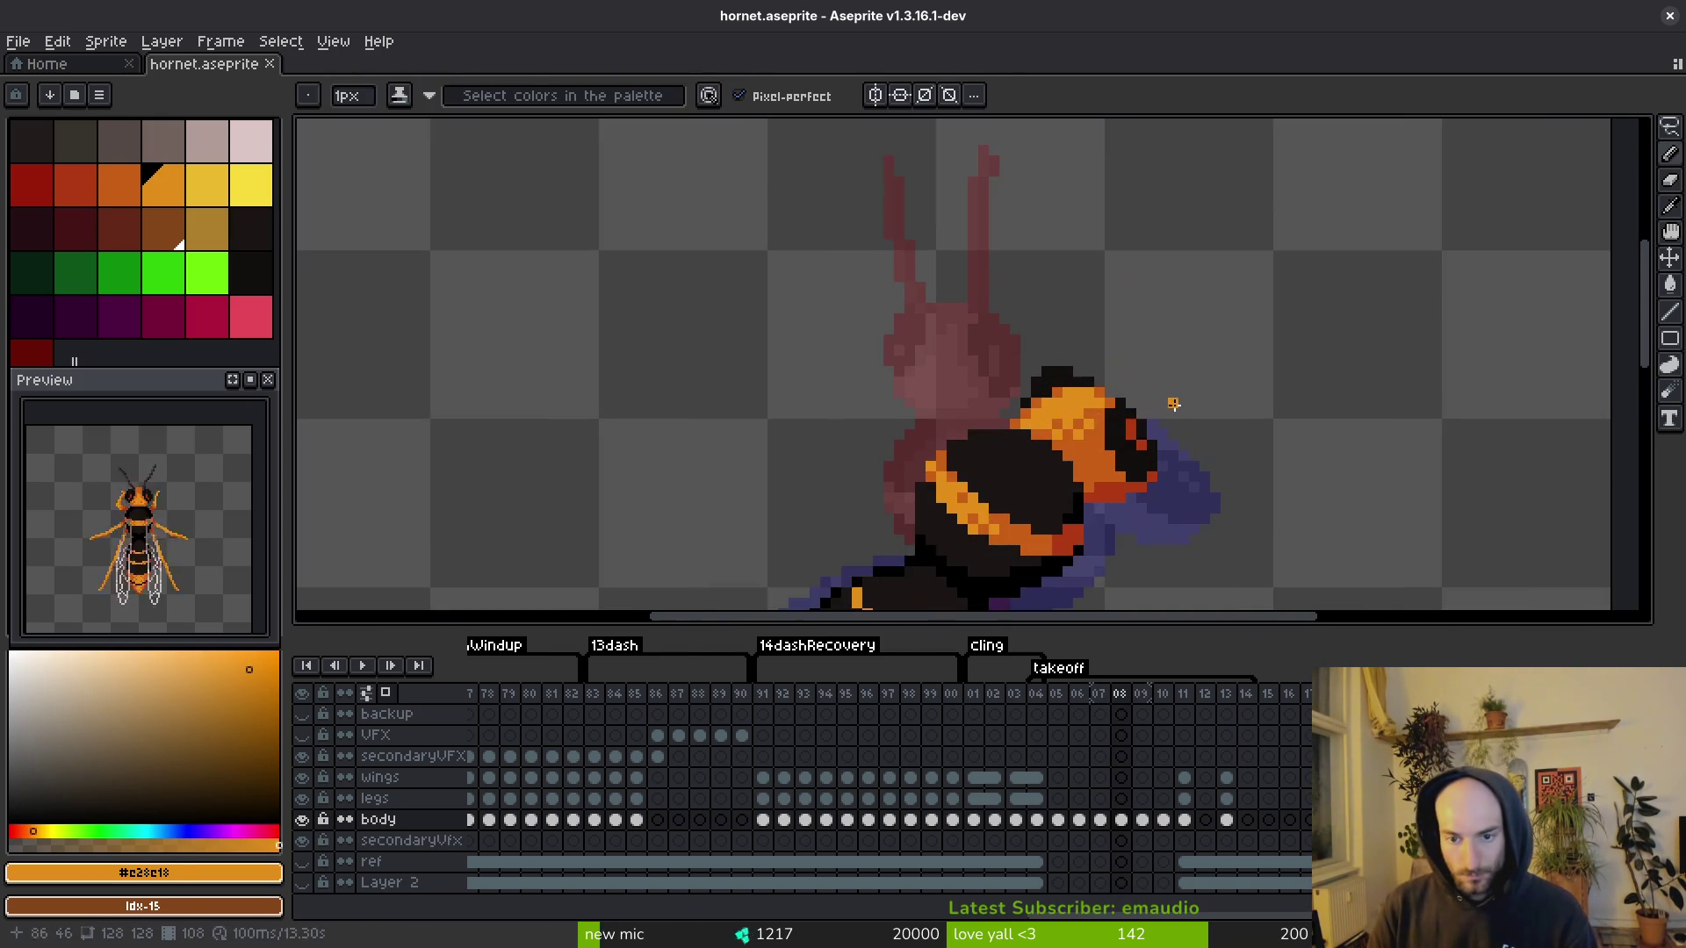
scroll(1124, 422, "up", 3)
Step: Repaint several head pixels, alternating light and darker orange, and save
left_click_drag(1089, 410, 1117, 382)
left_click(1116, 410, "alt")
left_click(1144, 353)
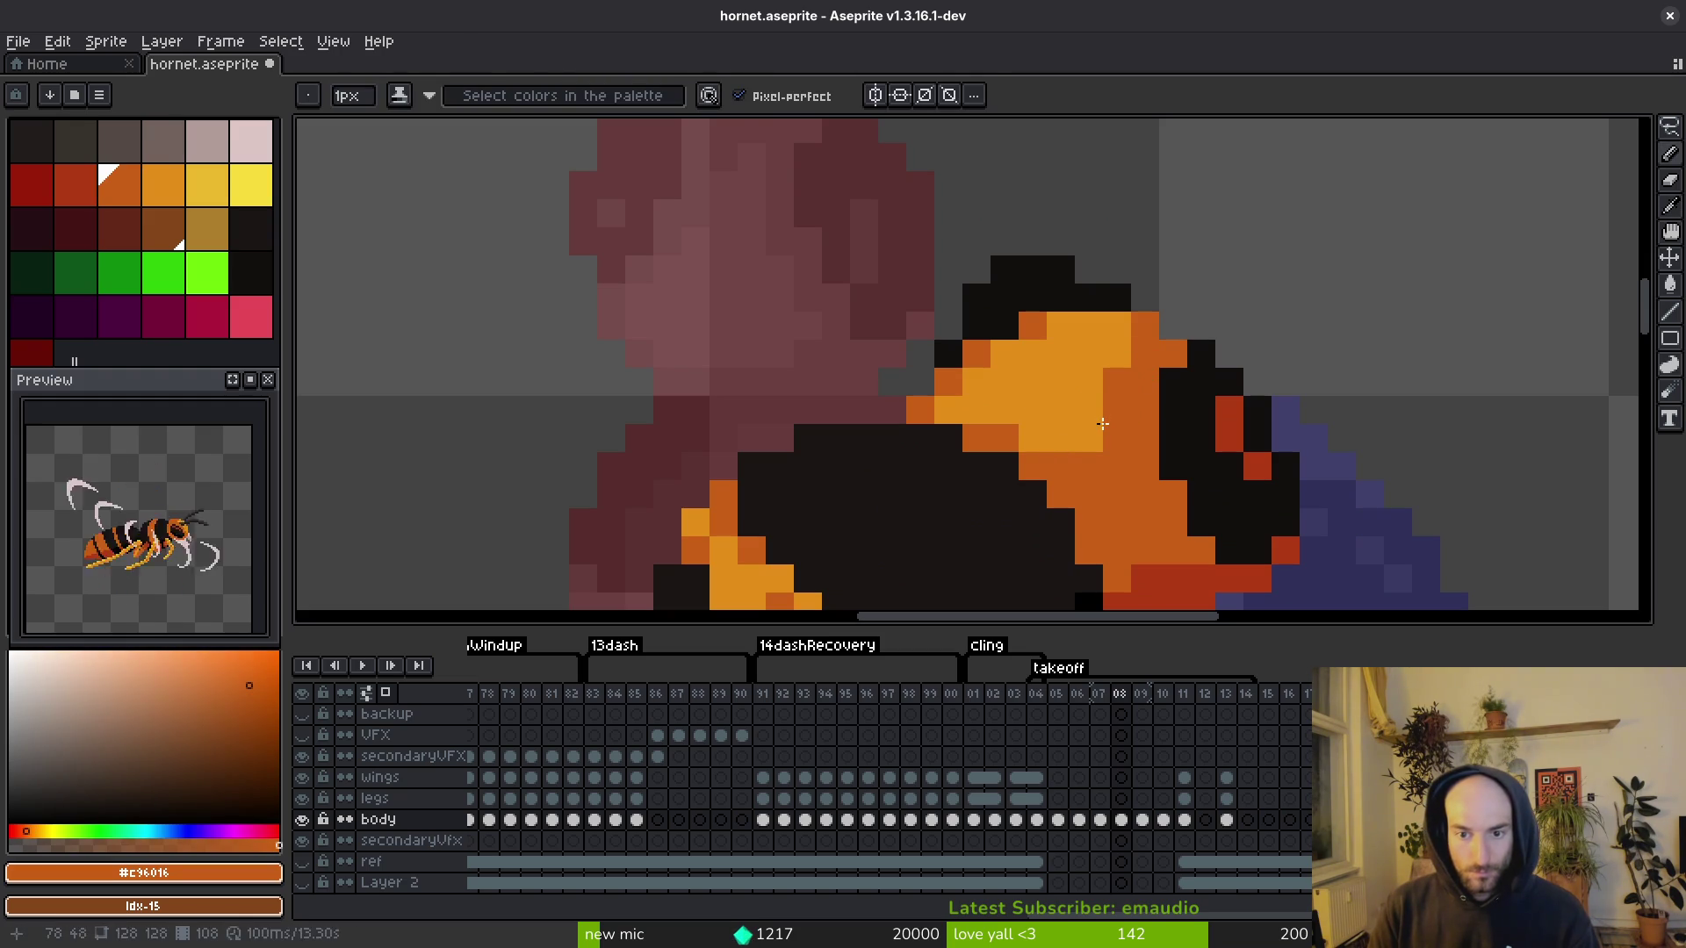
left_click(1089, 386, "alt")
left_click(1117, 410)
left_click(1118, 455, "alt")
scroll(1124, 474, "down", 3)
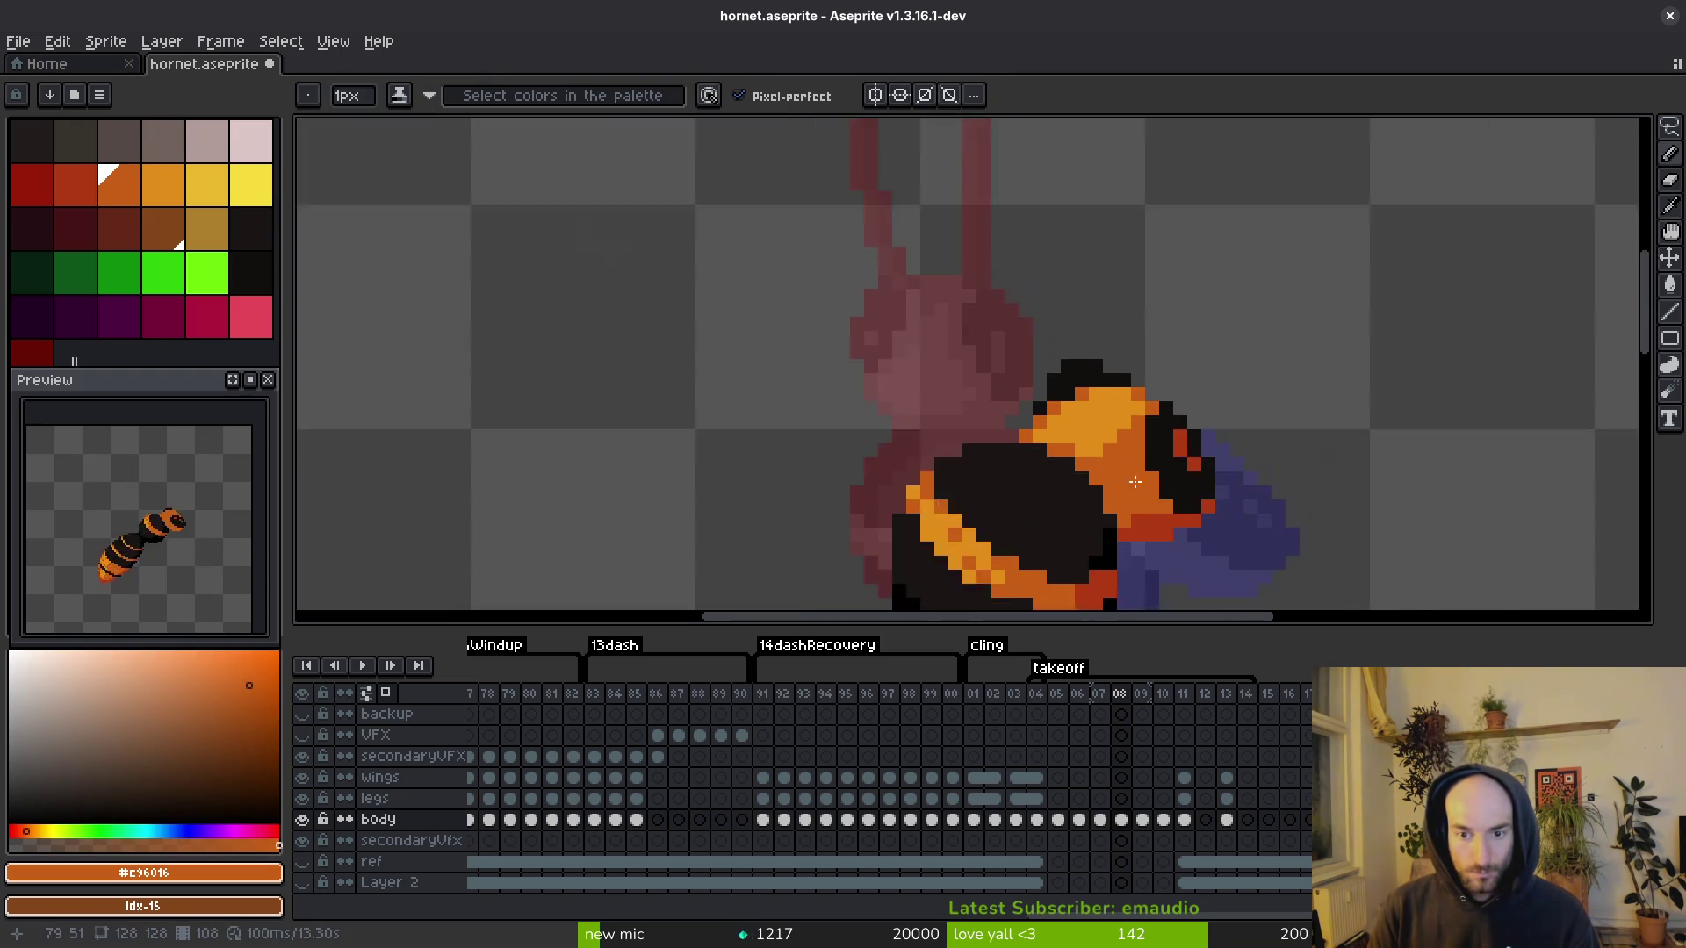
key("ctrl+s")
Step: Sample the light and darker orange shades from the head and save
scroll(1128, 479, "up", 3)
left_click(1098, 452, "alt")
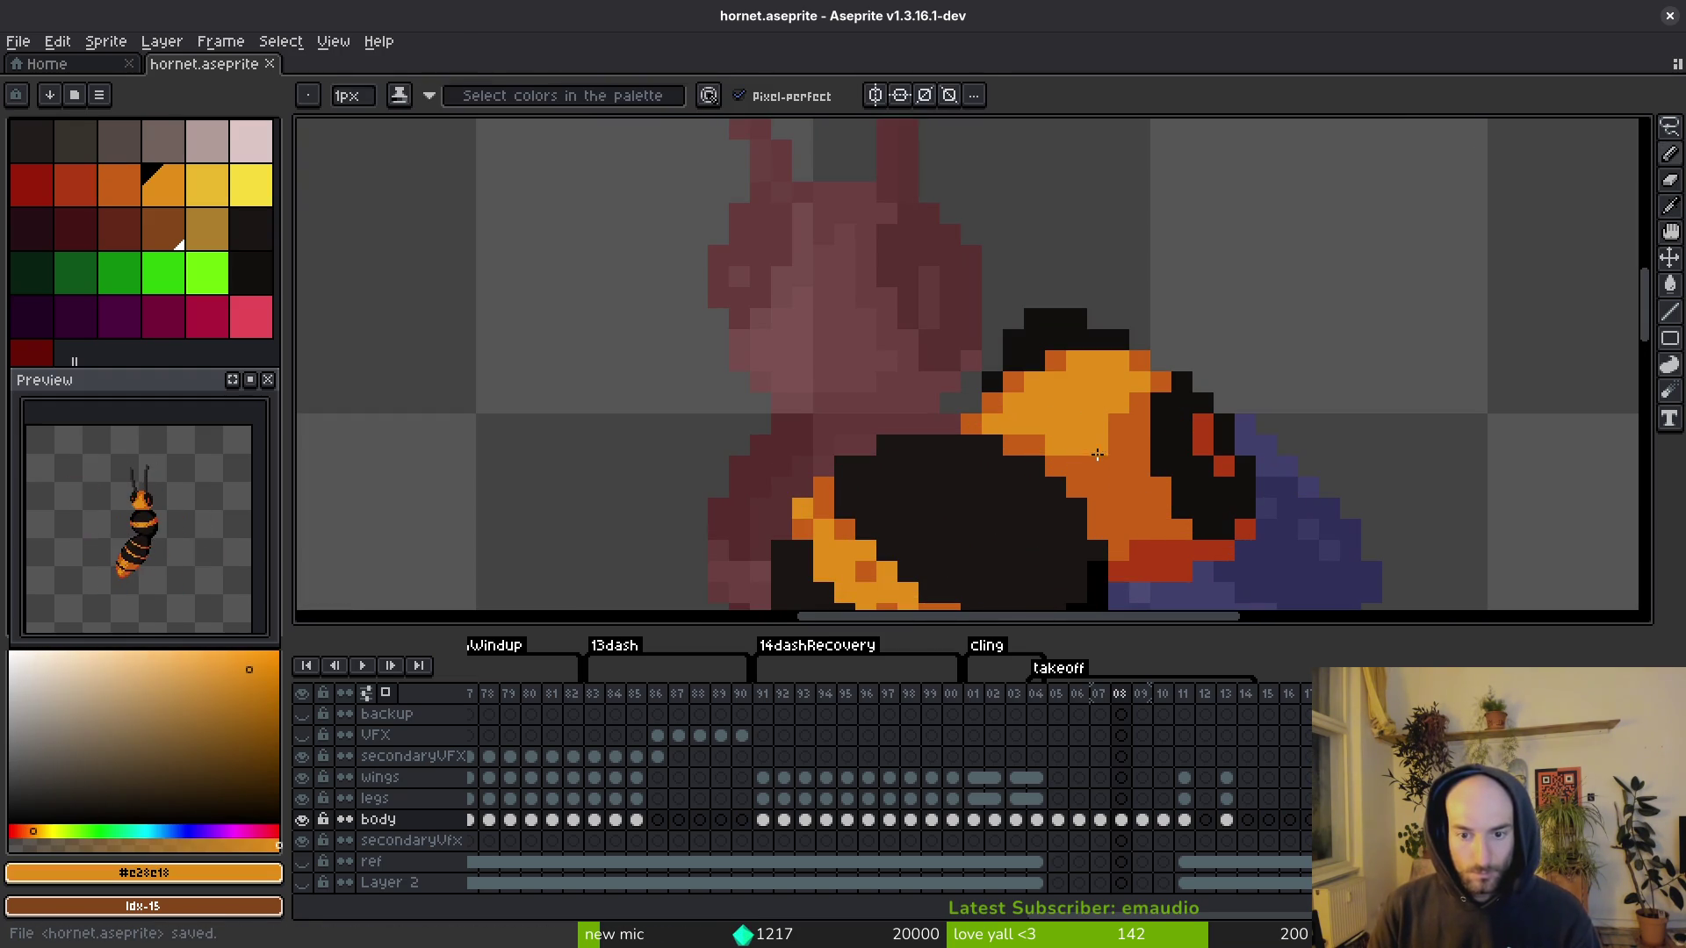
scroll(1093, 444, "down", 5)
scroll(1080, 444, "up", 4)
left_click(1072, 445, "alt")
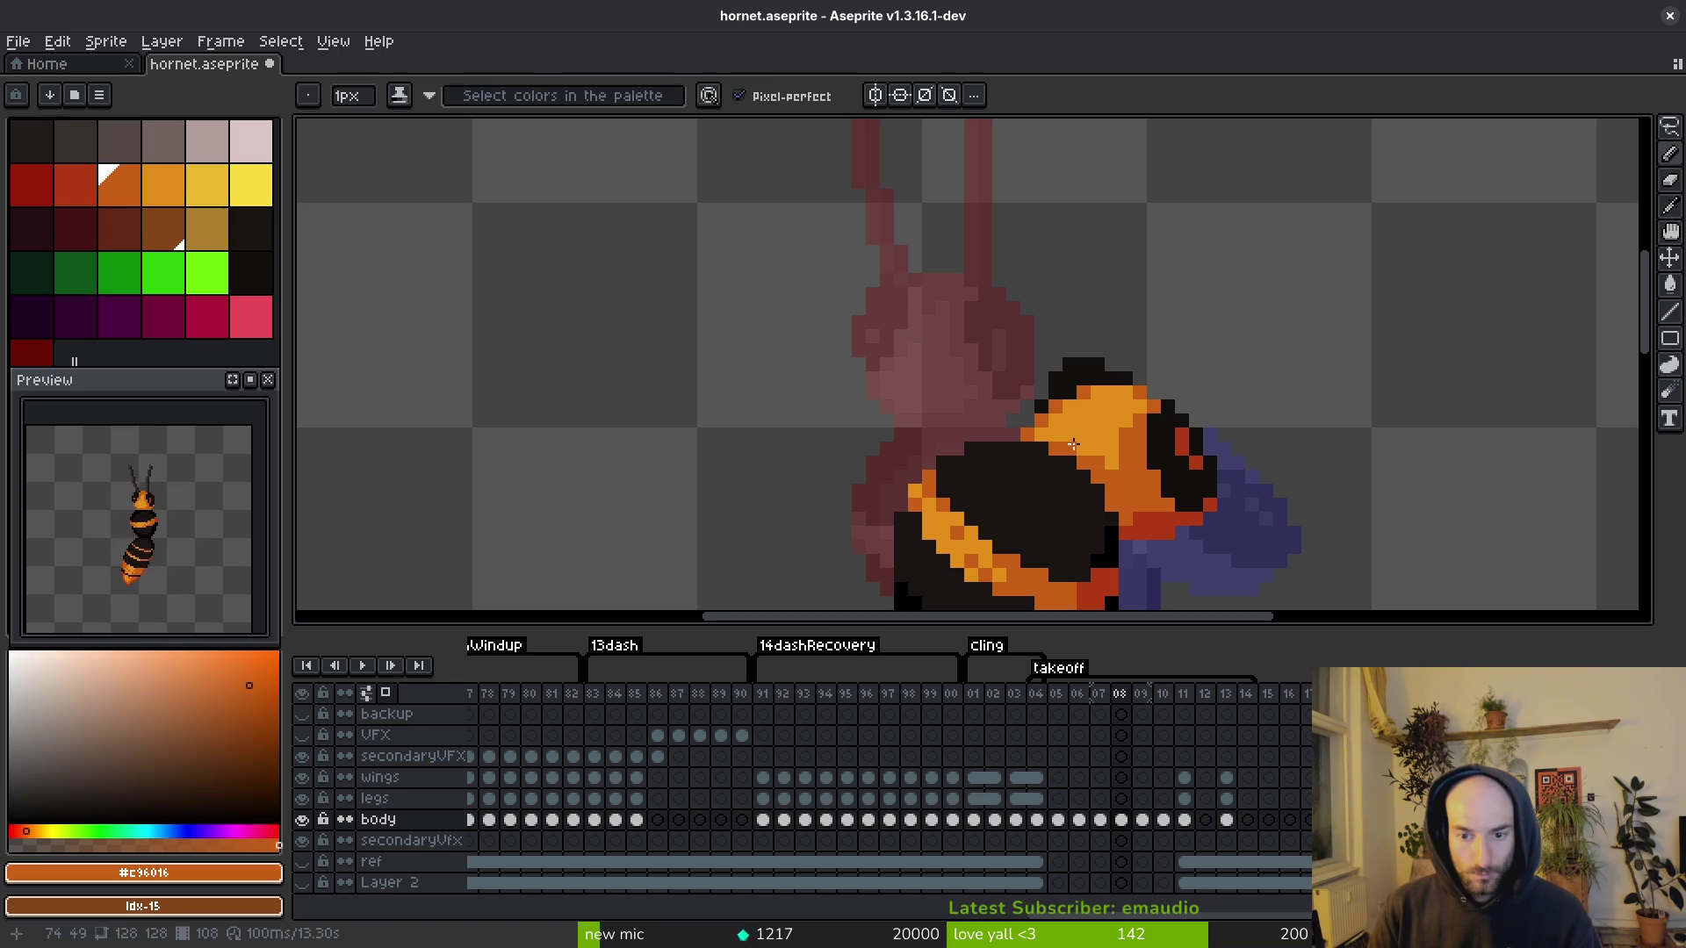
scroll(1142, 501, "down", 3)
key("ctrl")
key("ctrl+s")
Step: Add a light-orange pixel on the head, darken nearby pixels to dark orange, and save
scroll(1156, 380, "up", 4)
scroll(1223, 368, "down", 1)
scroll(1115, 264, "up", 5)
left_click(940, 255, "alt")
scroll(930, 254, "up", 1)
left_click(881, 236)
left_click(942, 323, "alt")
left_click(861, 241)
left_click(915, 298)
scroll(952, 320, "down", 2)
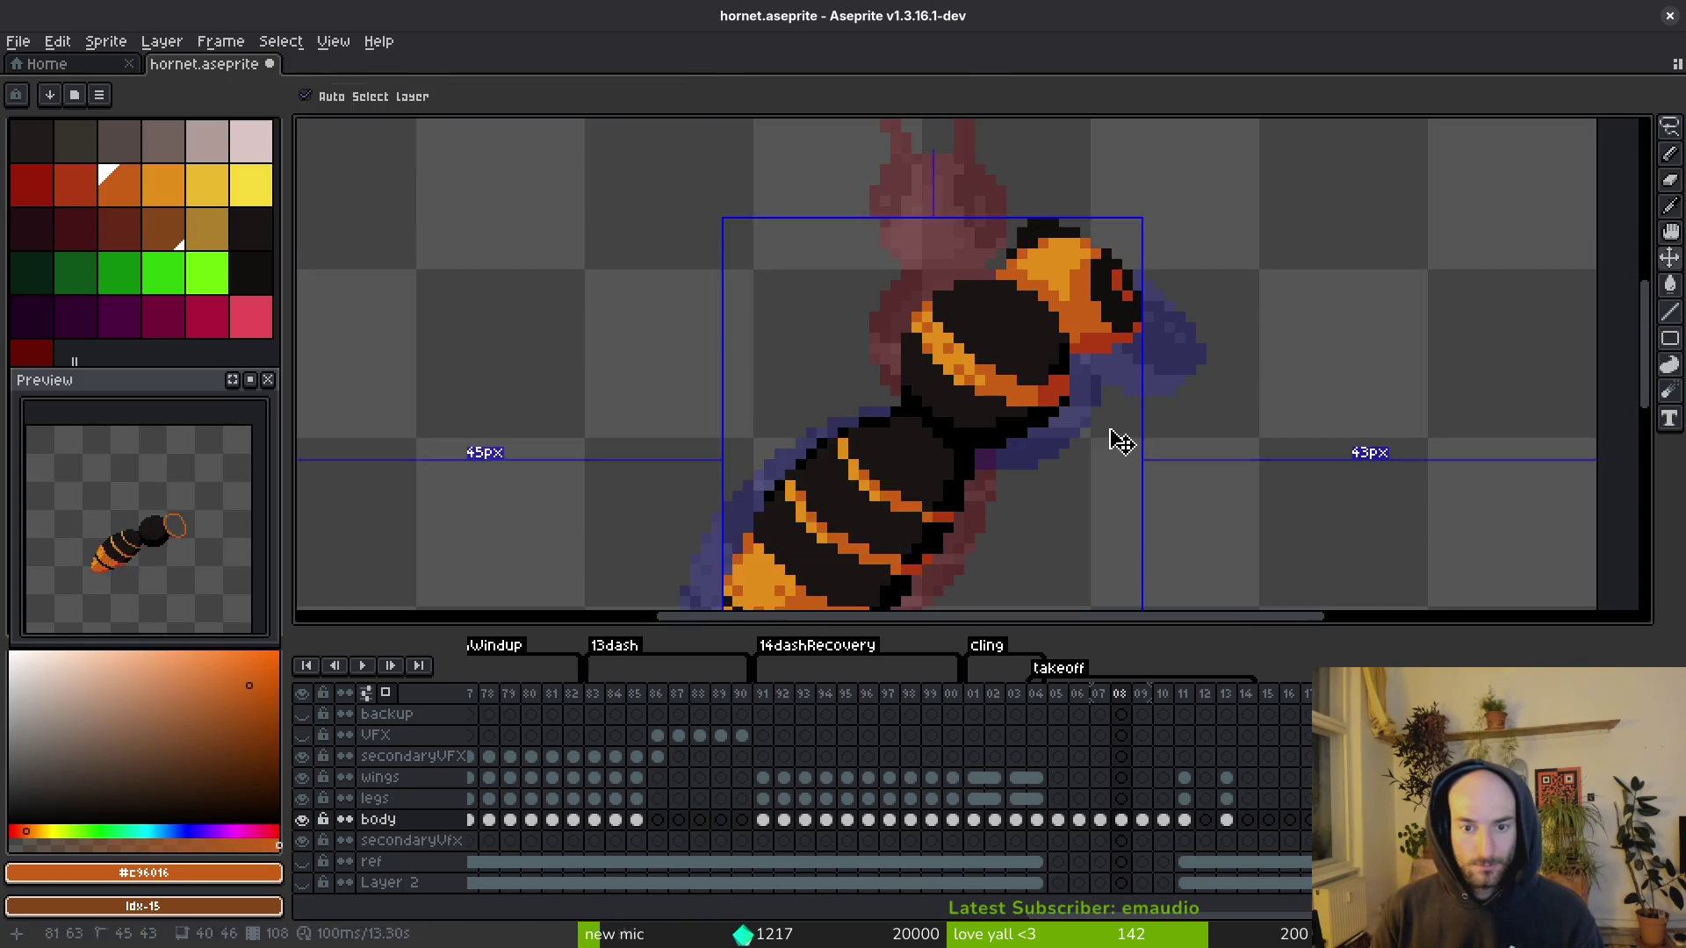
key("ctrl+s")
Step: Touch up head and body pixels in dark orange, plus one in light orange
scroll(953, 391, "up", 2)
scroll(954, 391, "up", 1)
left_click(890, 261)
left_click(975, 335)
left_click(1010, 293, "alt")
left_click(974, 292)
left_click(1027, 332, "alt")
left_click(1079, 350)
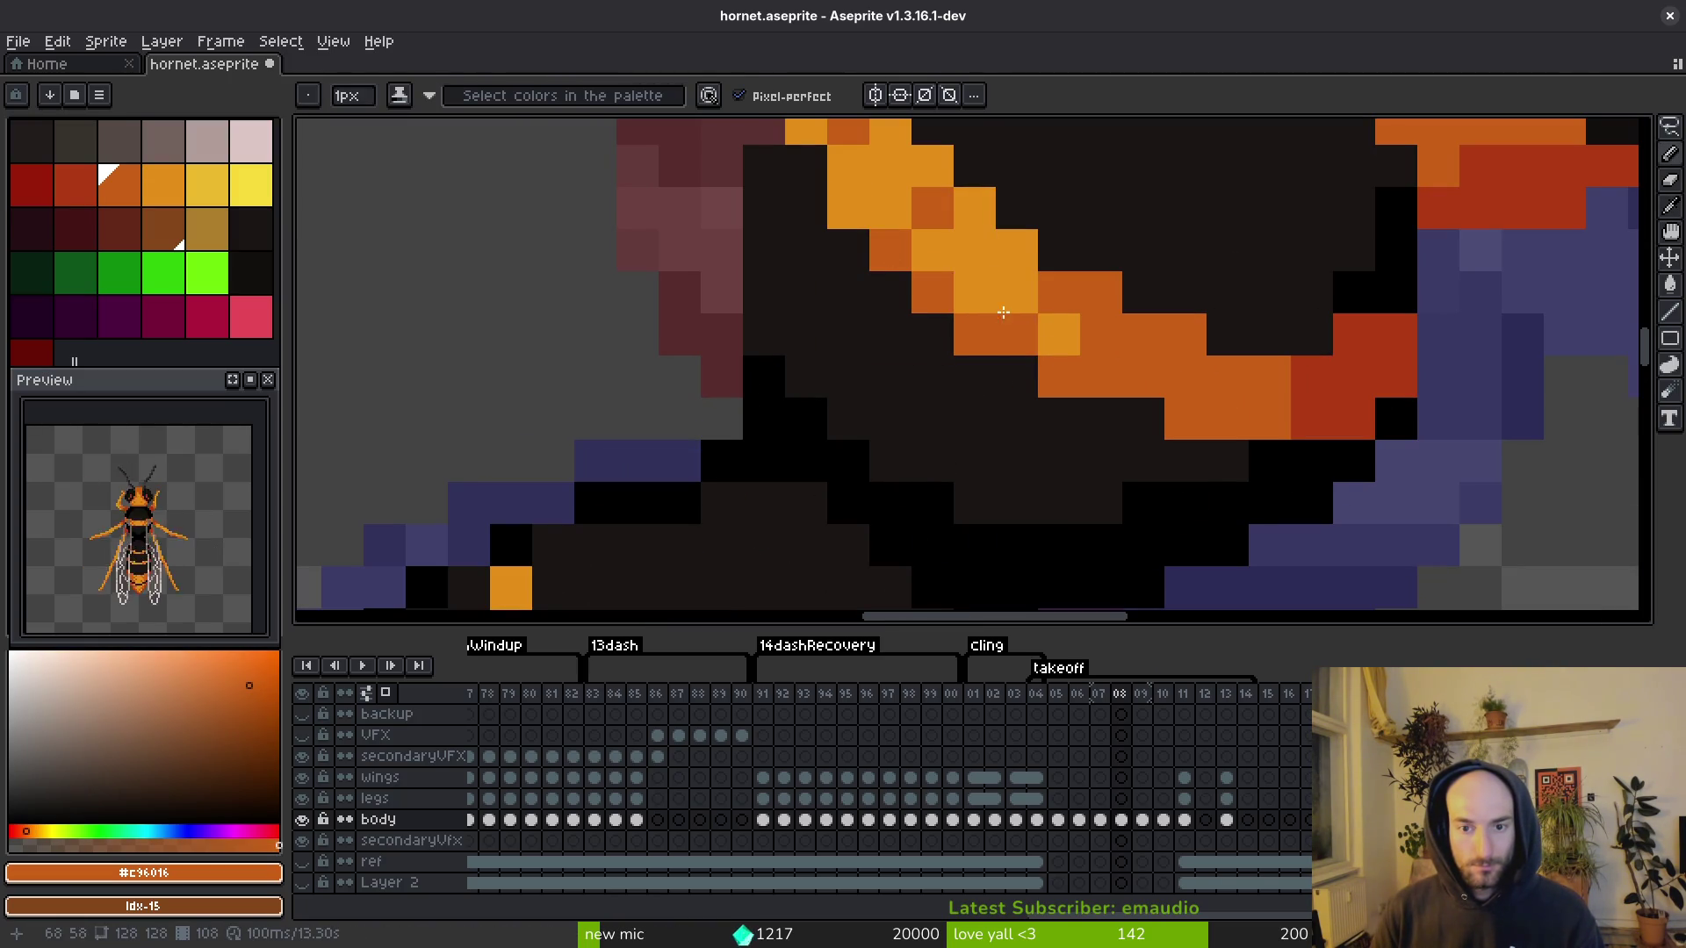
Step: Add light-orange highlight pixels along the body stripe and save the sprite
left_click(1072, 312, "alt")
left_click(989, 332)
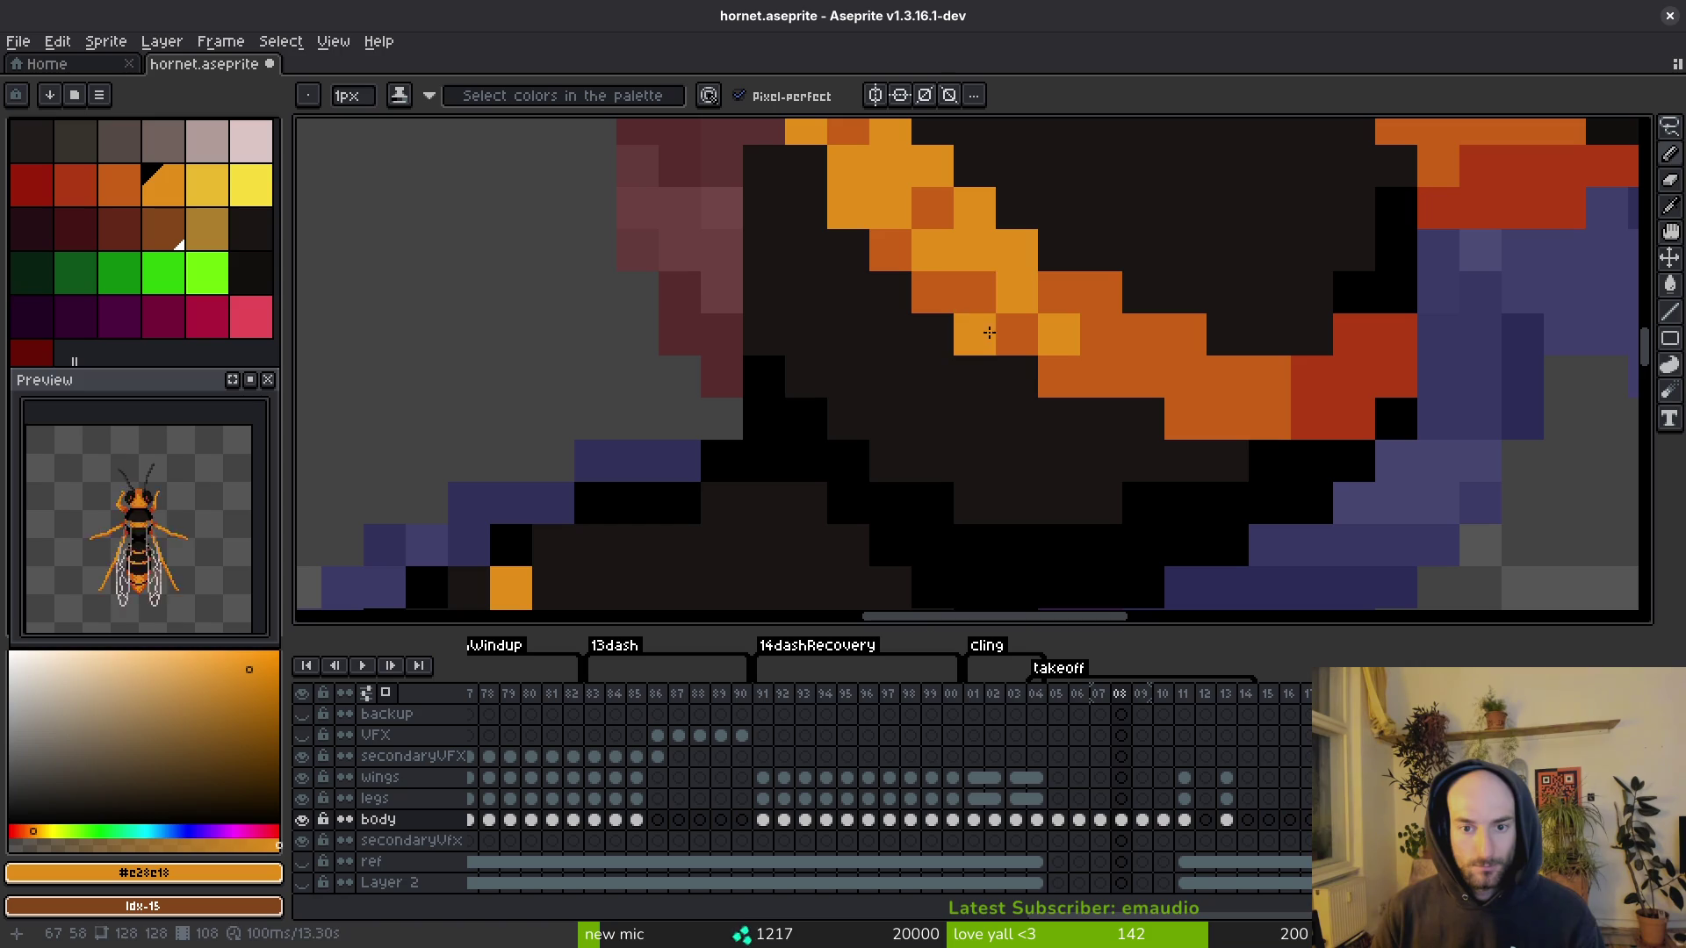
scroll(1101, 309, "down", 6)
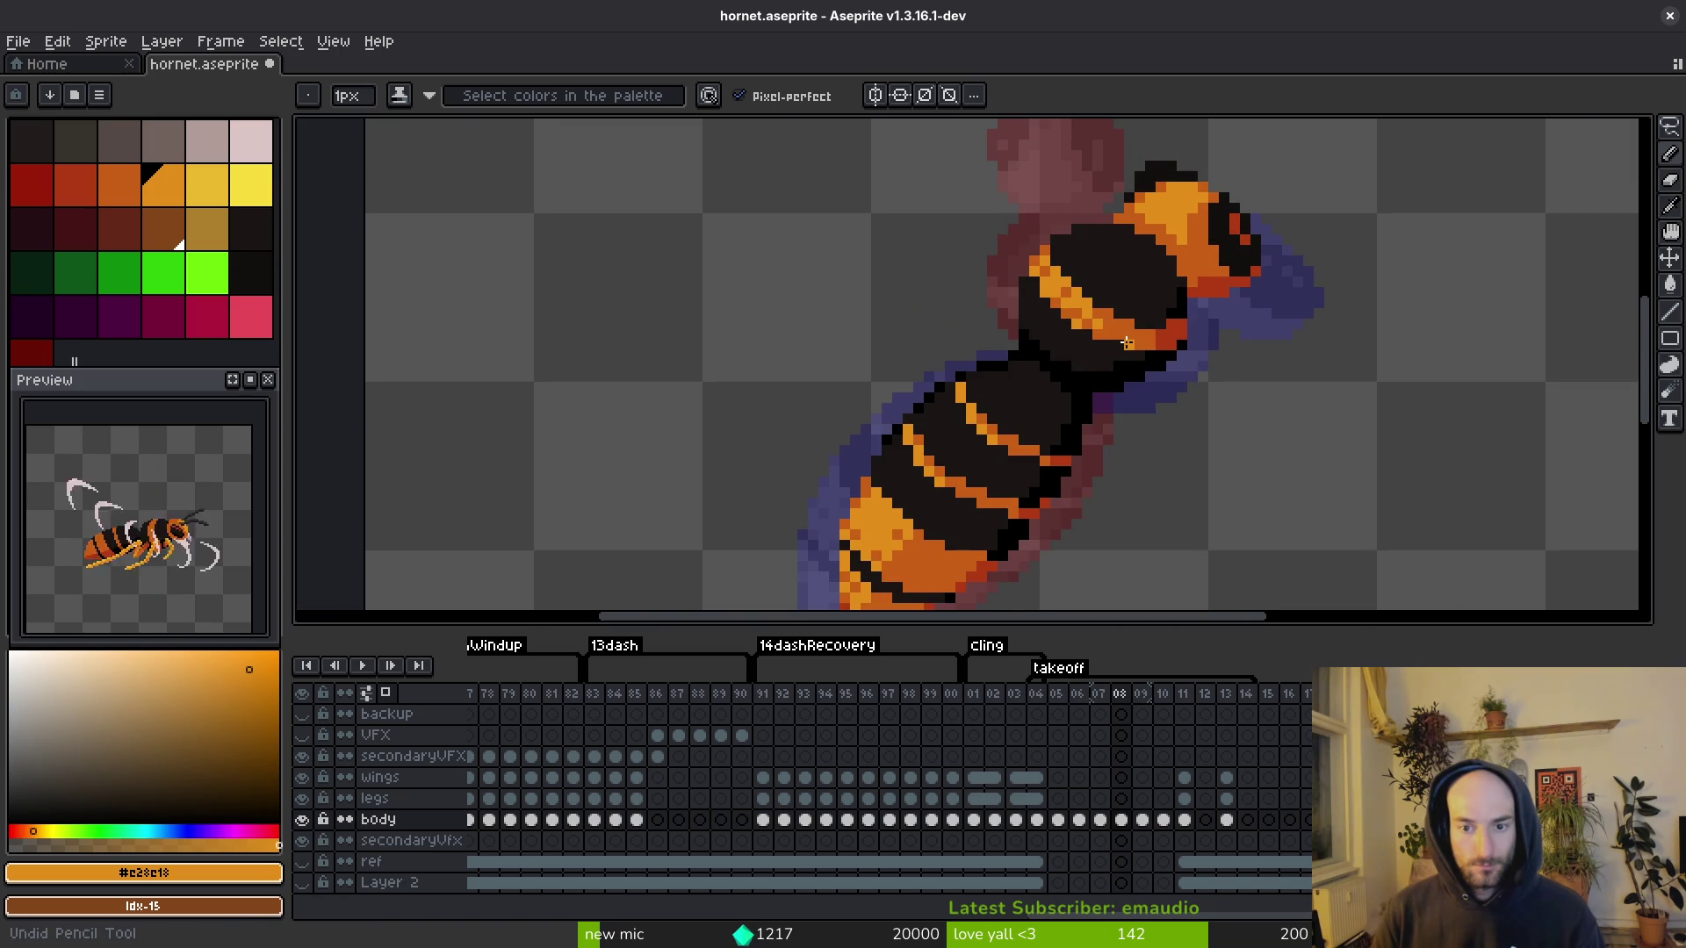
scroll(1113, 335, "up", 4)
left_click(1095, 301, "alt")
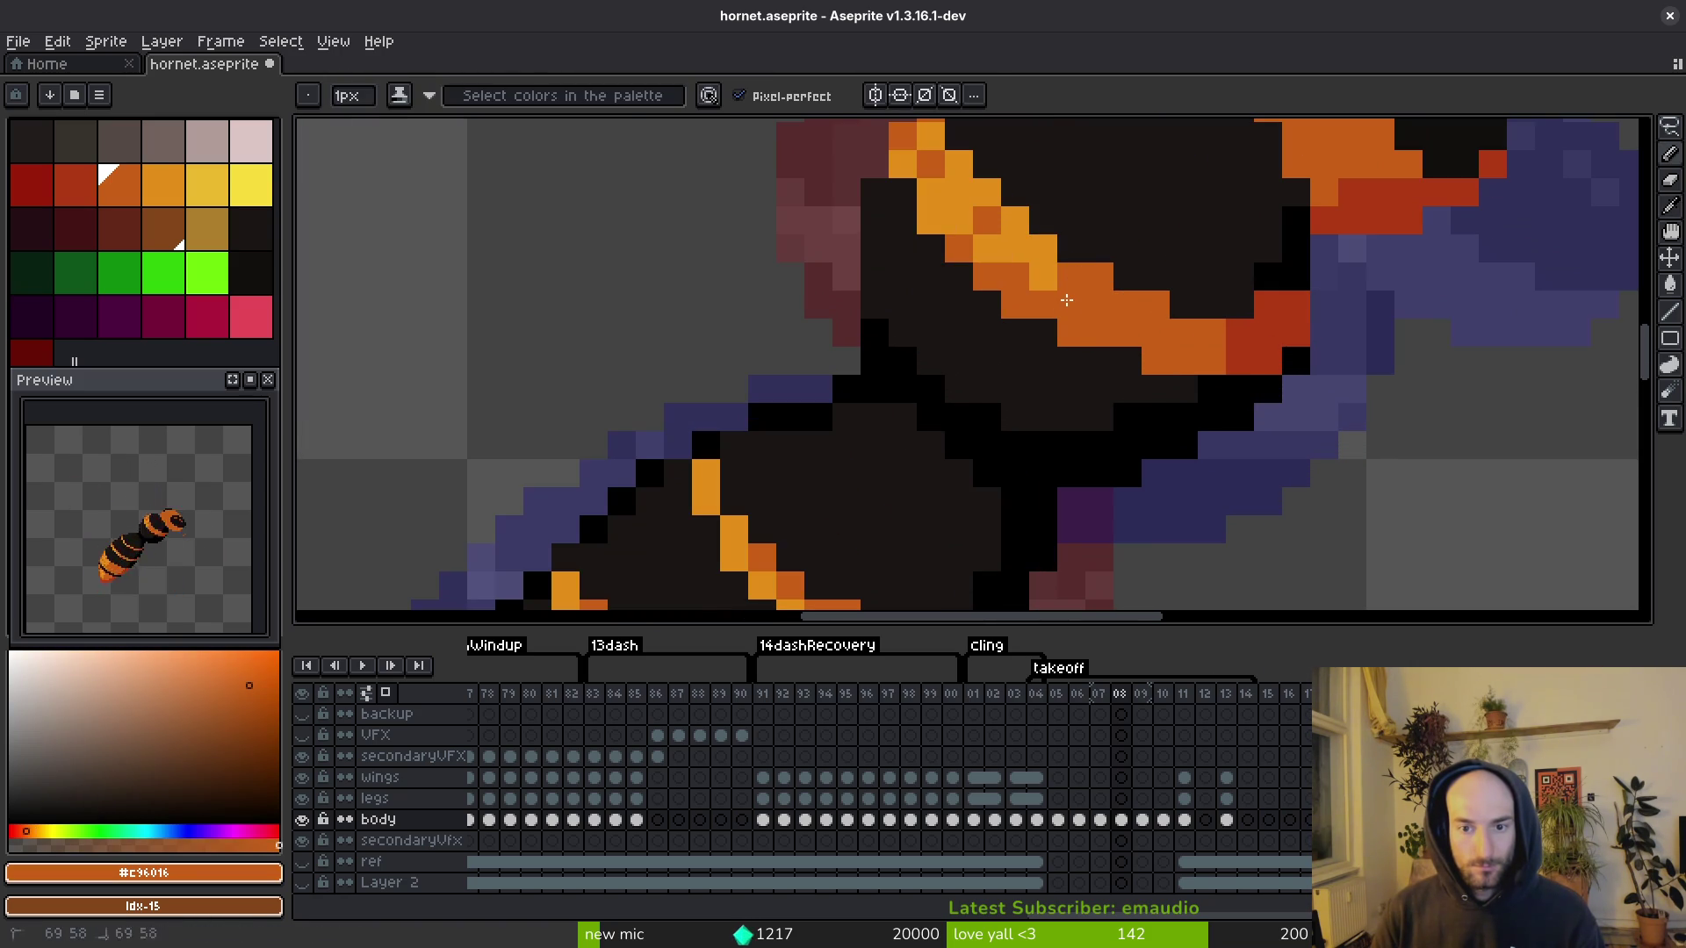
left_click(1004, 248, "alt")
scroll(1005, 249, "down", 5)
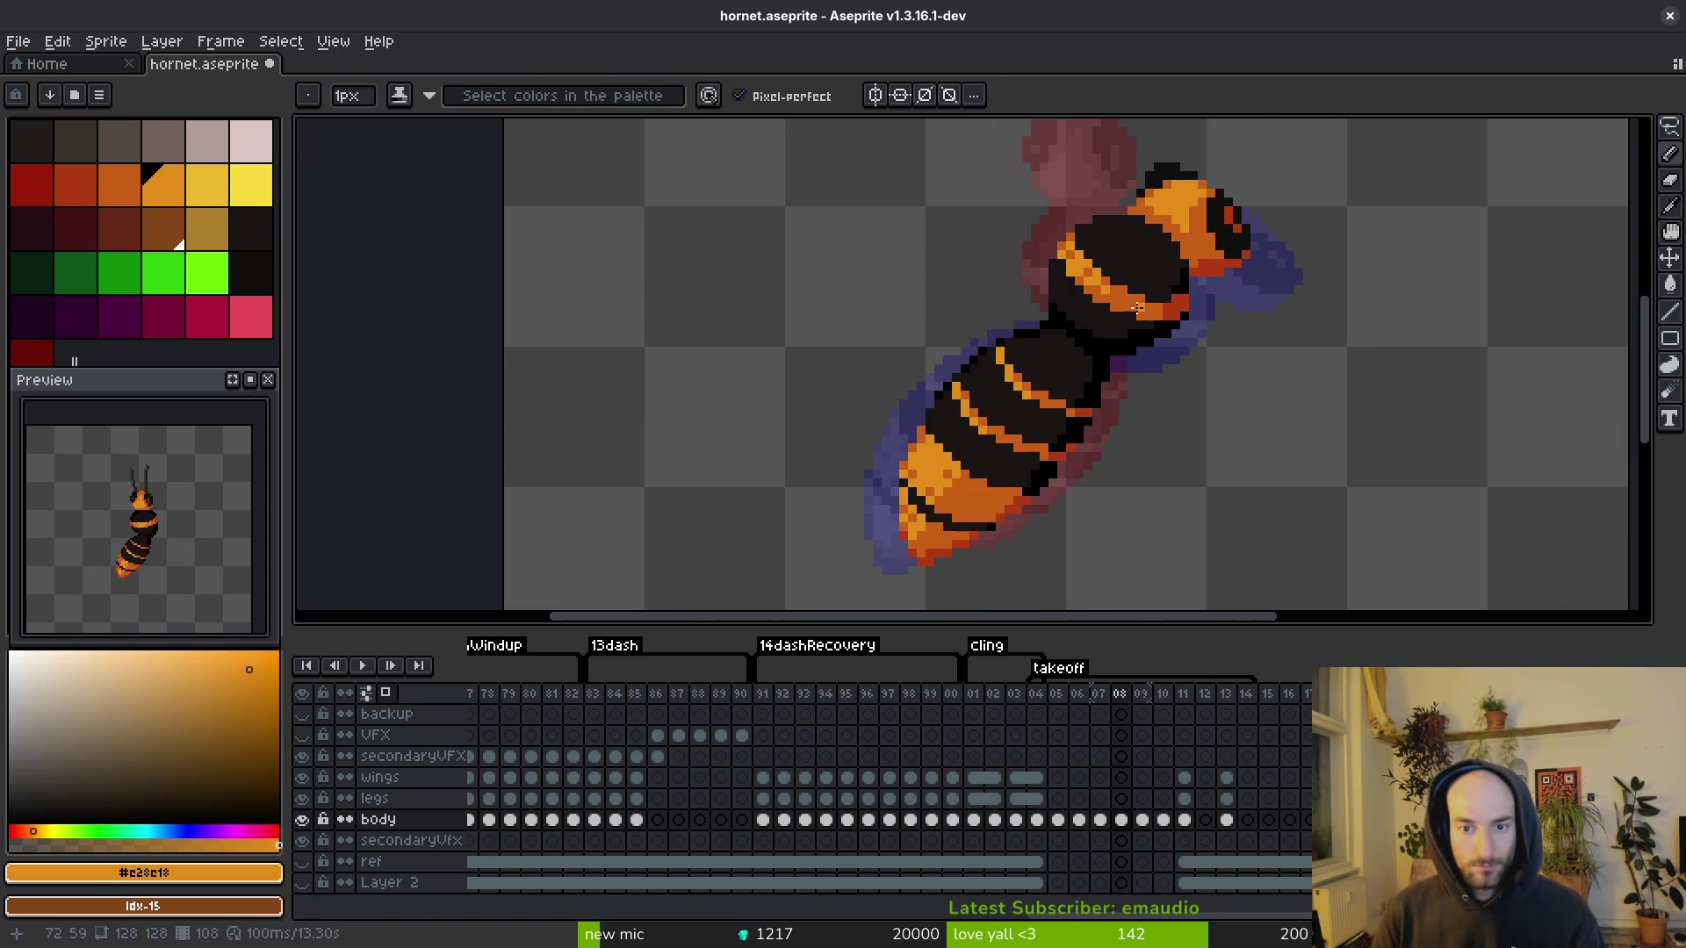
key("ctrl+s")
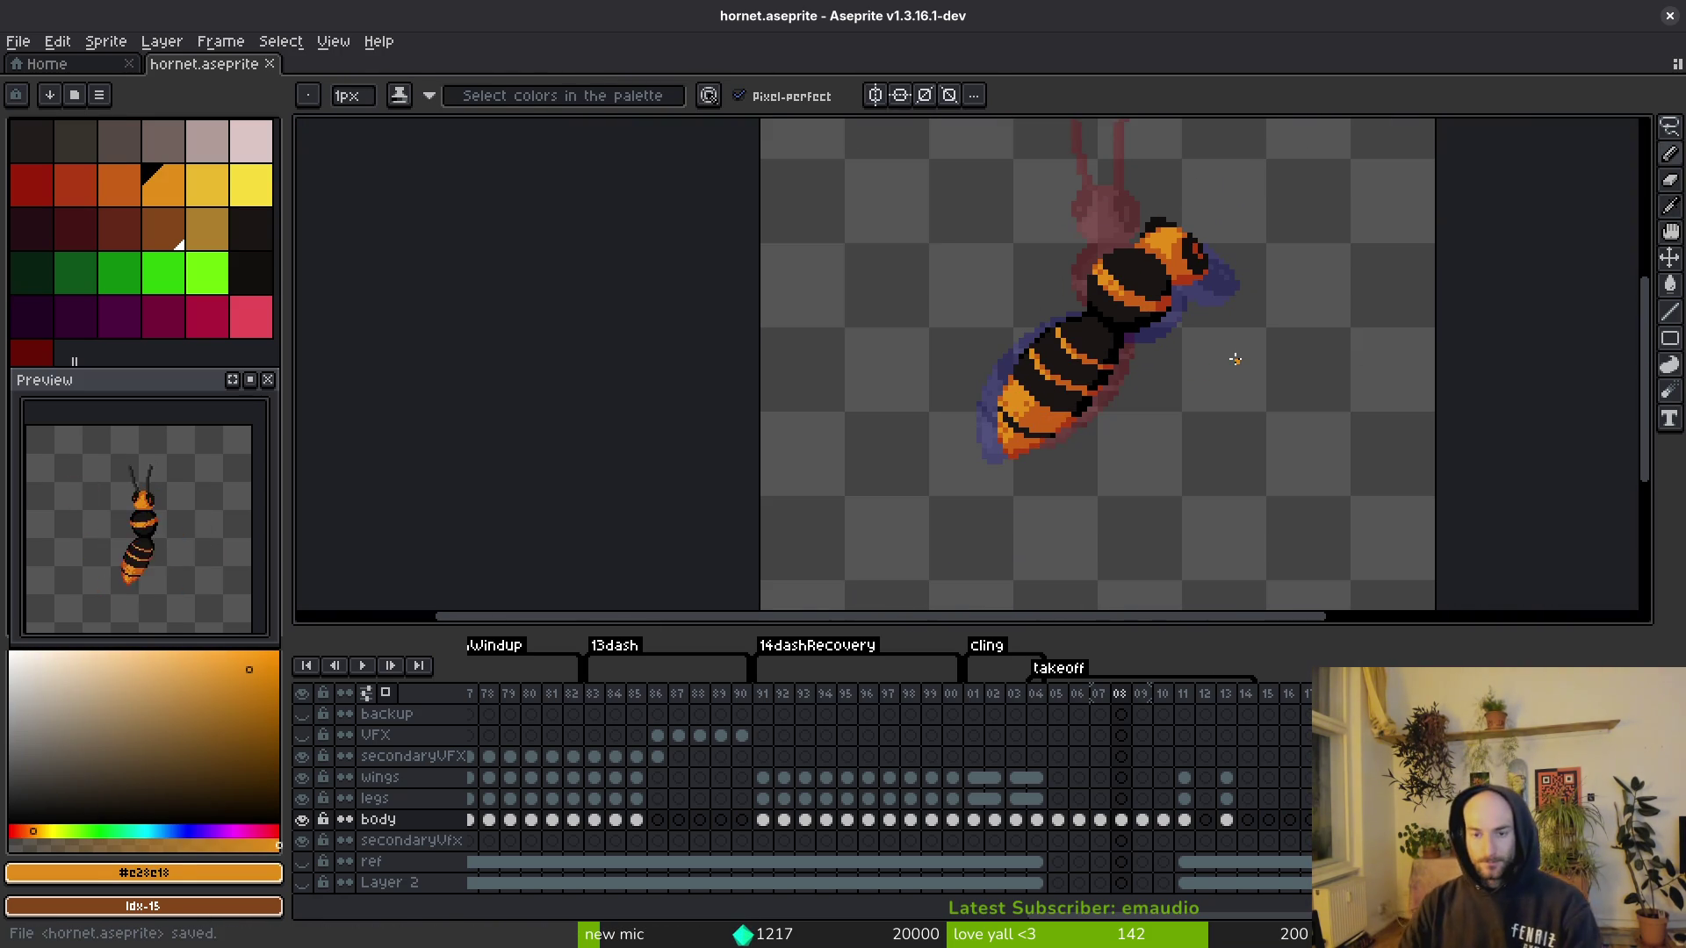
key("period")
scroll(1336, 298, "up", 5)
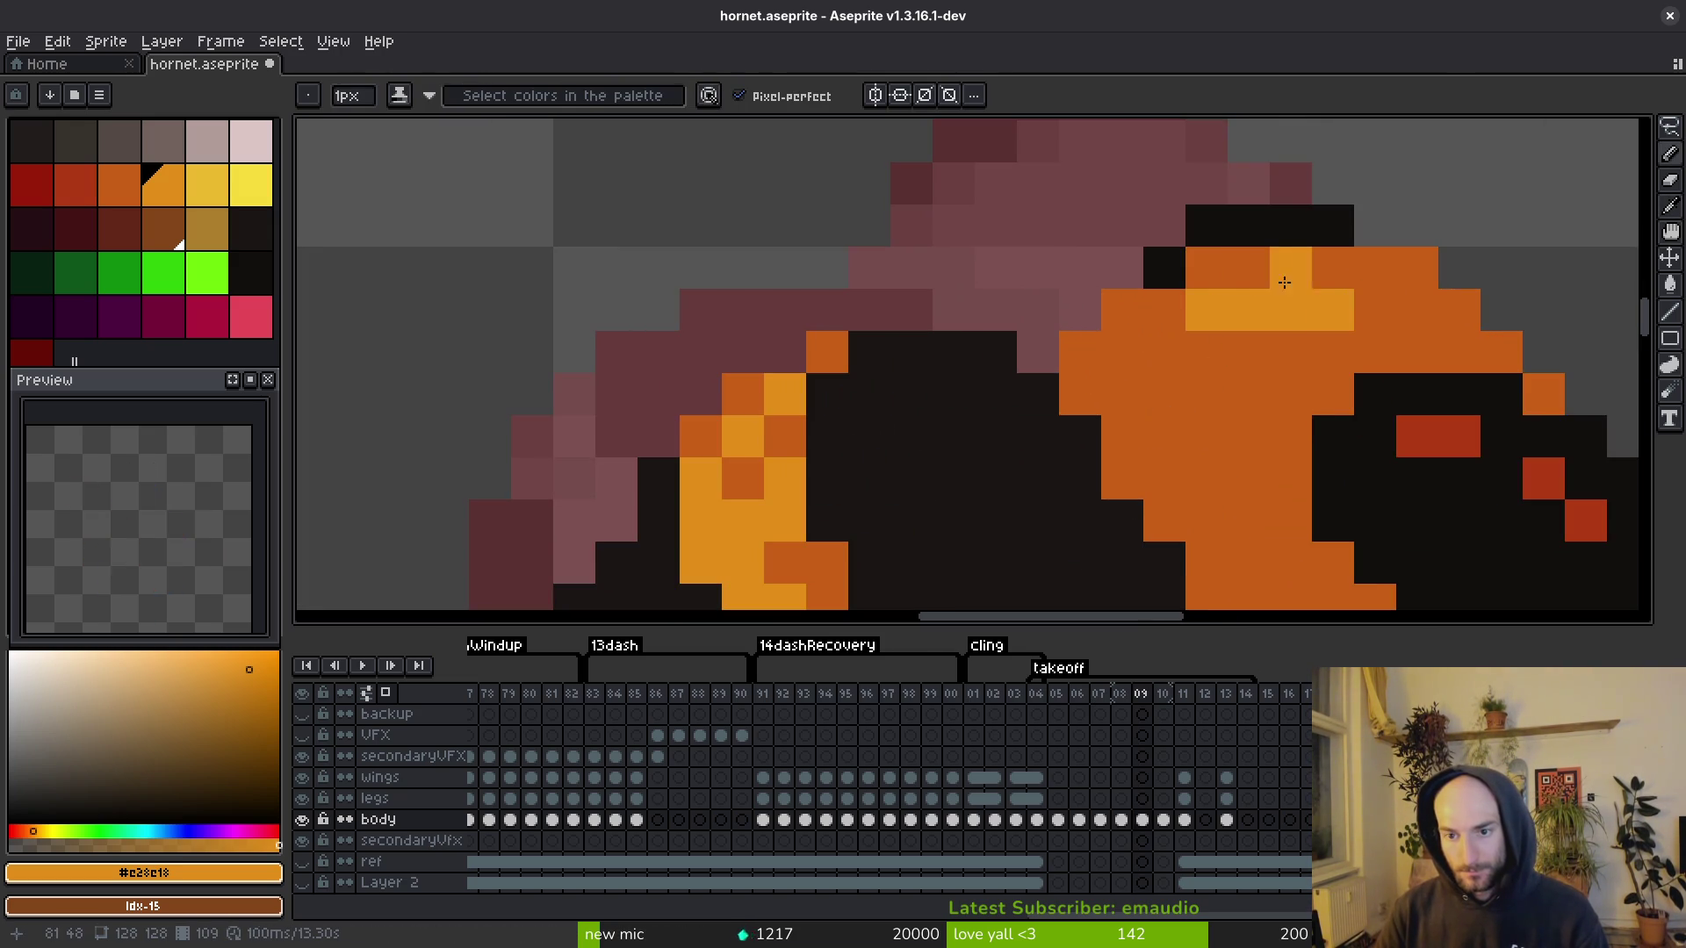
Step: Draw a light-orange V highlight across the head, set one pixel dark orange, and save
left_click(1369, 299)
mouse_move(1338, 352)
left_mouse_down()
mouse_move(1256, 368)
mouse_move(1247, 400)
mouse_move(1186, 399)
mouse_move(1151, 335)
mouse_move(1317, 267)
mouse_move(1191, 381)
mouse_move(1232, 347)
left_mouse_up()
left_click(1324, 387, "alt")
left_click(1332, 351)
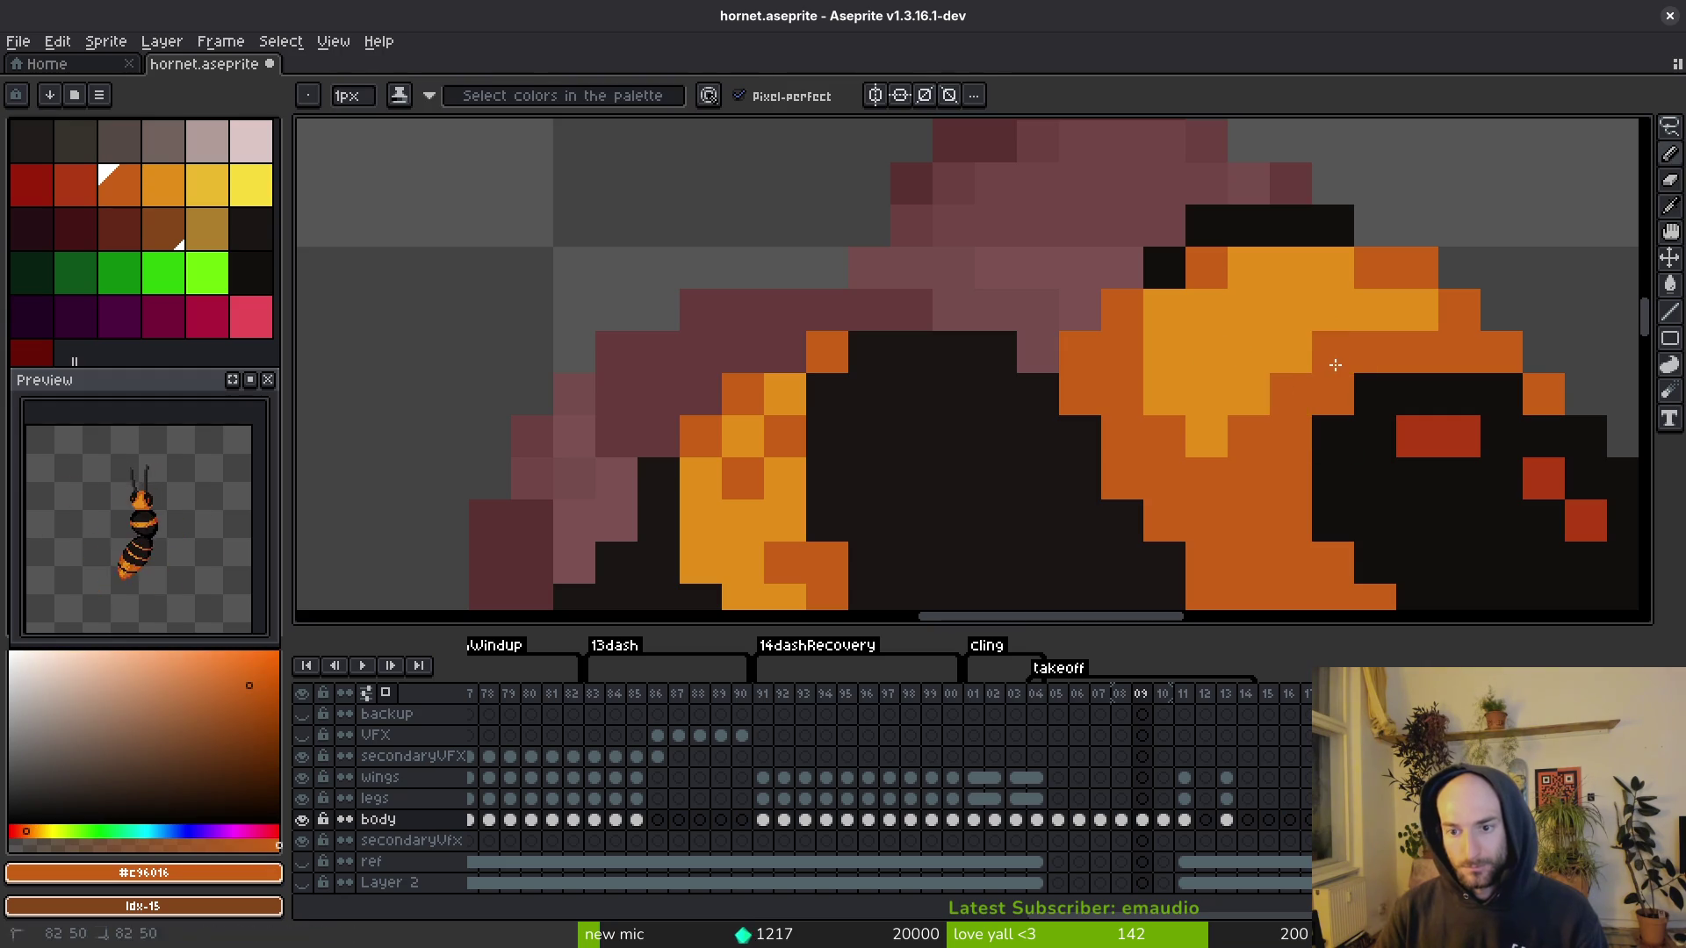
scroll(1374, 518, "down", 4)
key("ctrl")
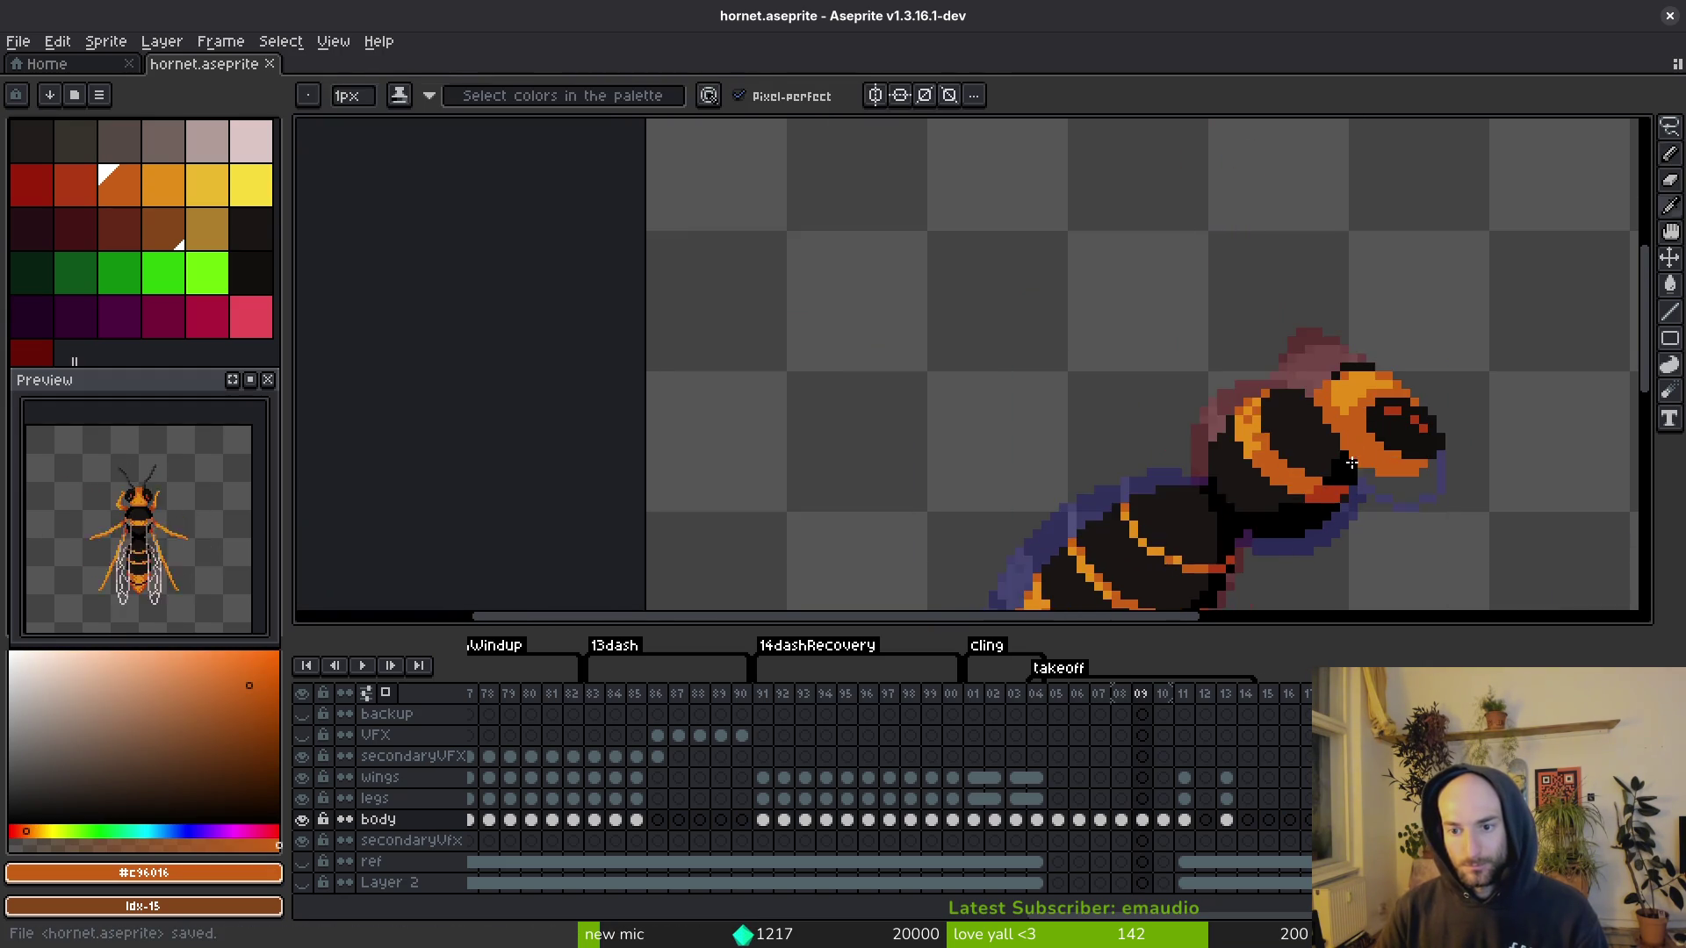
scroll(1352, 395, "up", 3)
key("ctrl+s")
left_click(1385, 328, "alt")
scroll(1383, 355, "down", 1)
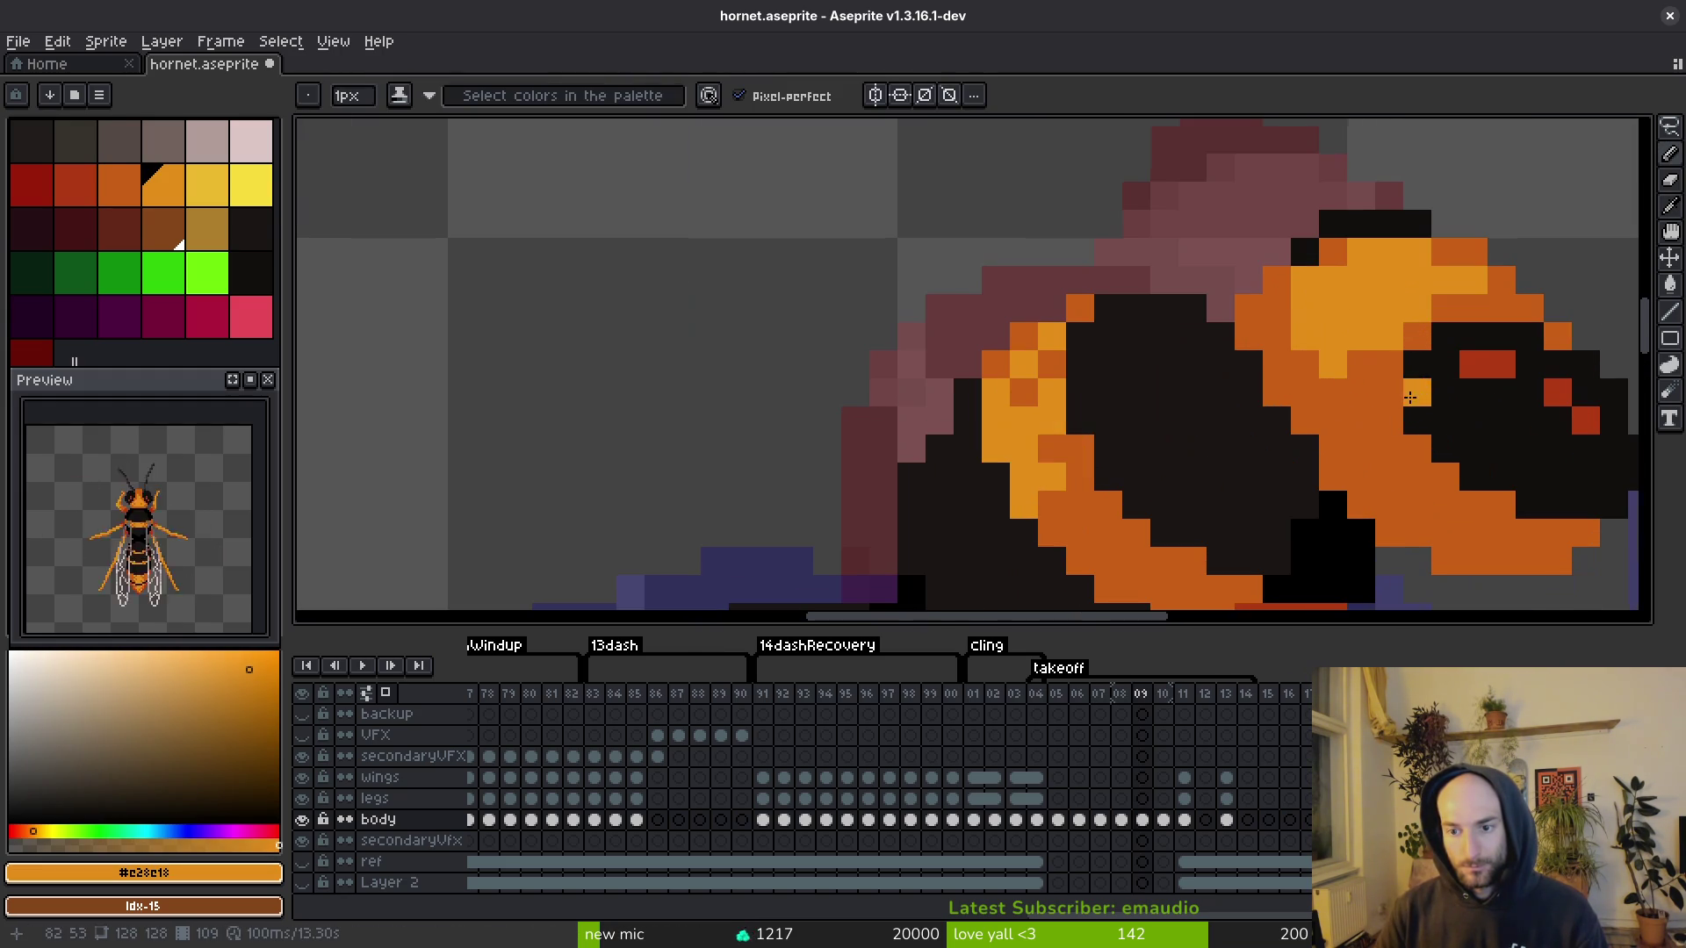
scroll(1377, 457, "down", 3)
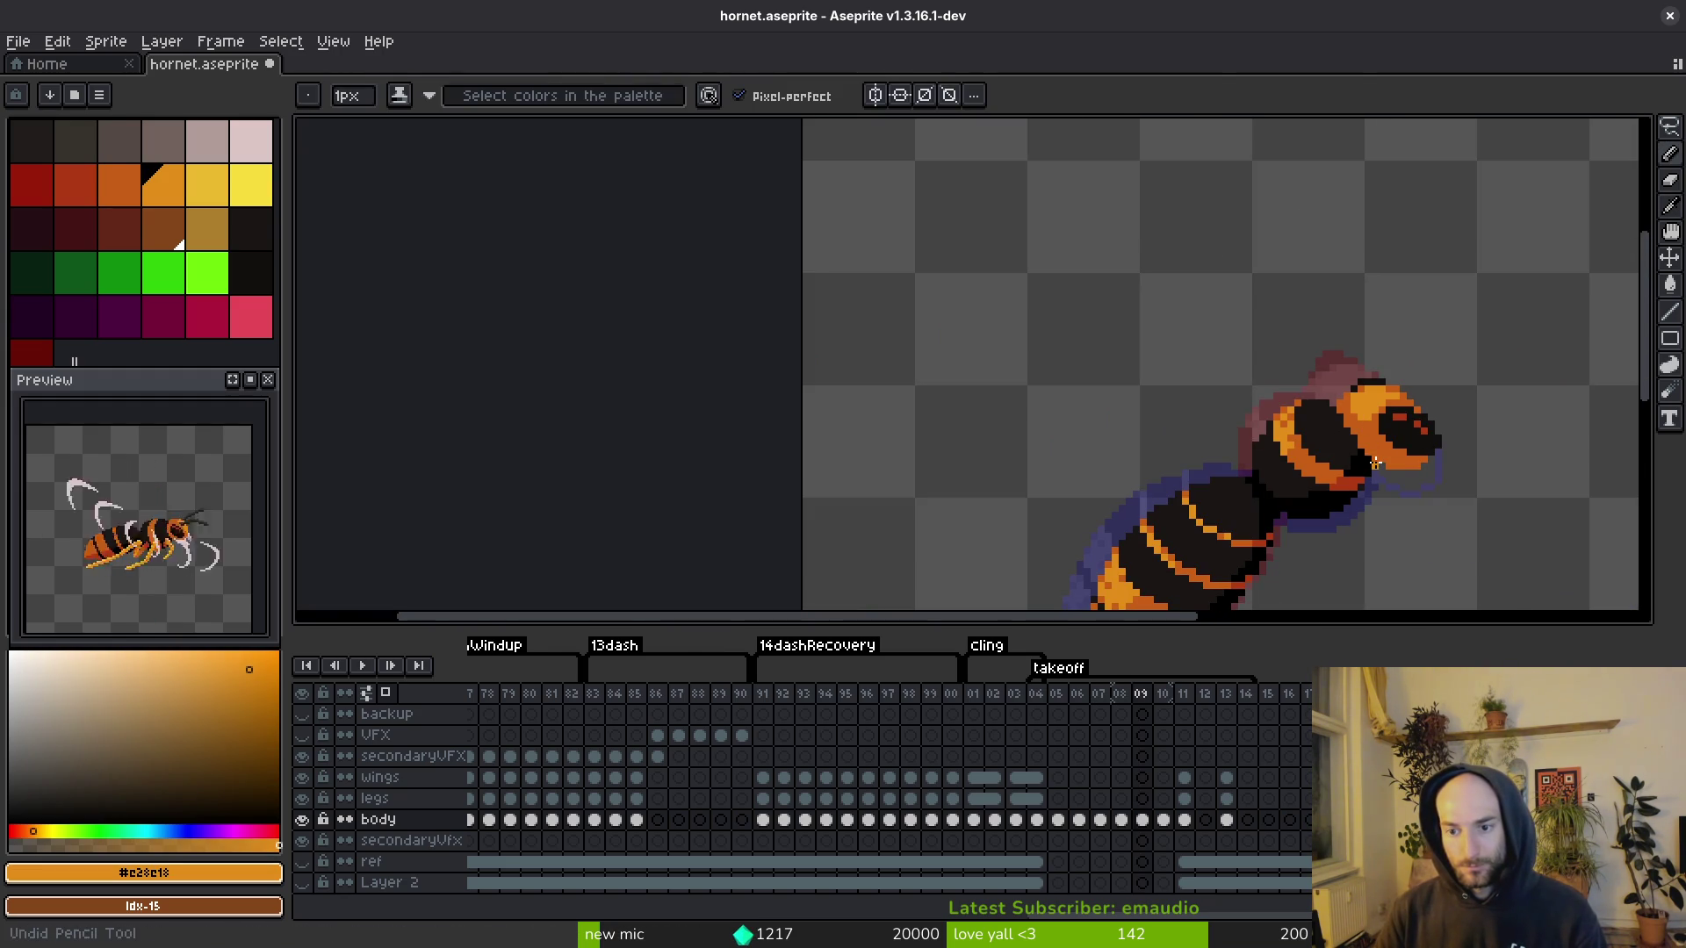
Step: Compare the neighbouring frames and save the sprite
key("Right")
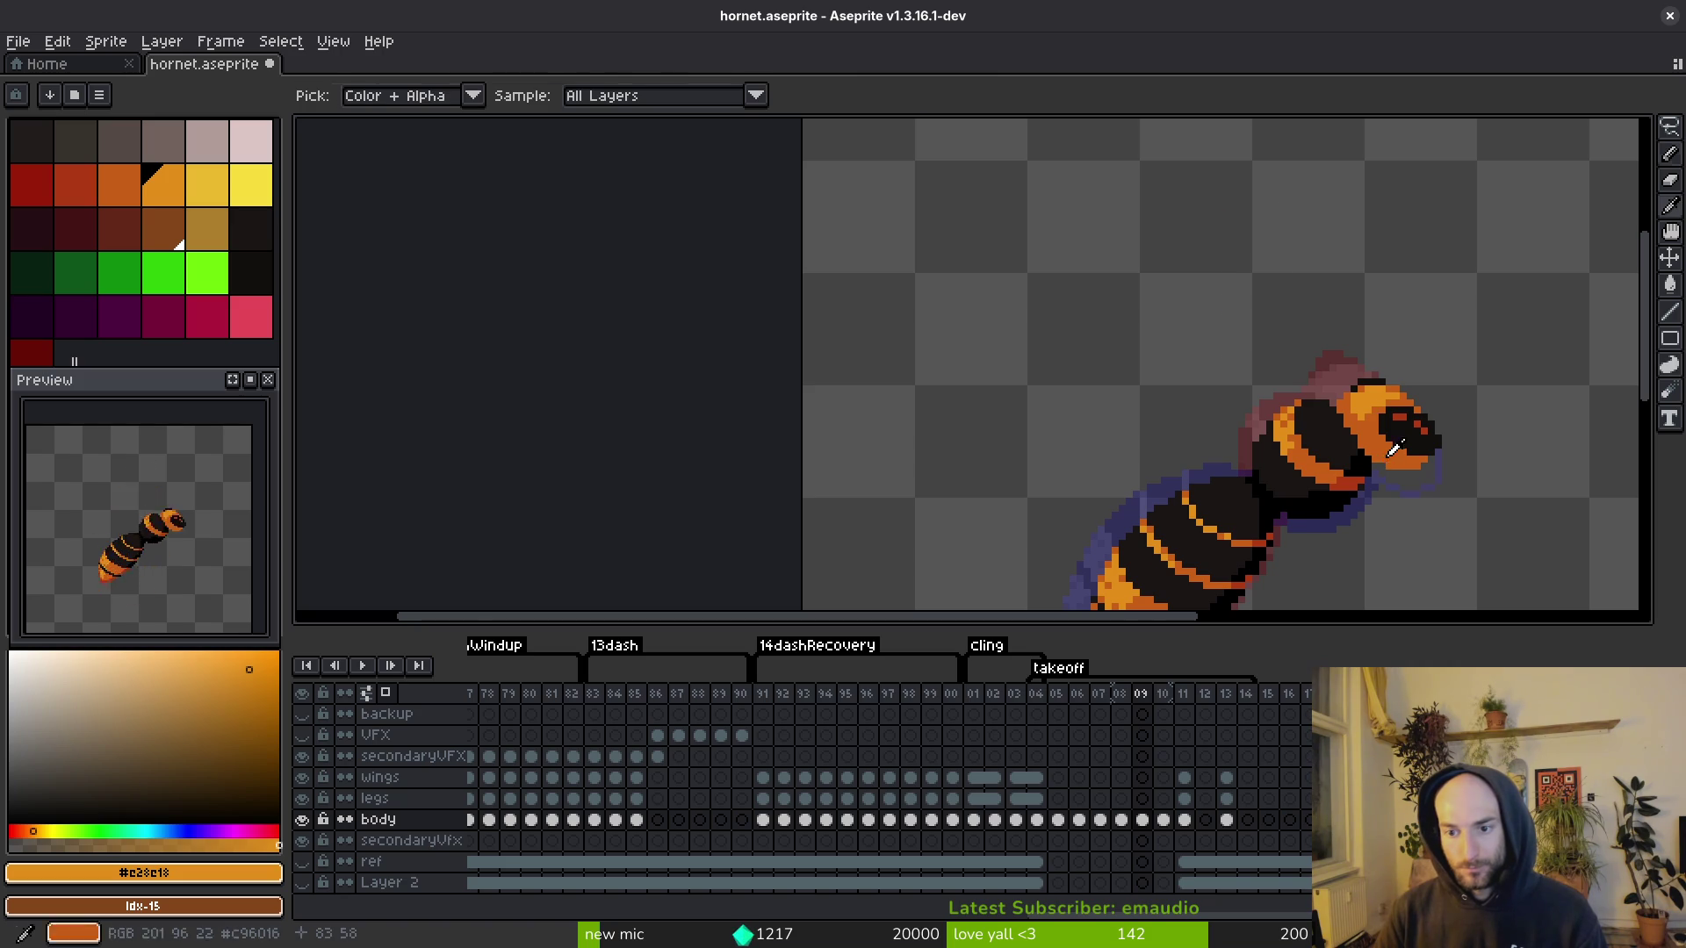
scroll(1334, 386, "up", 2)
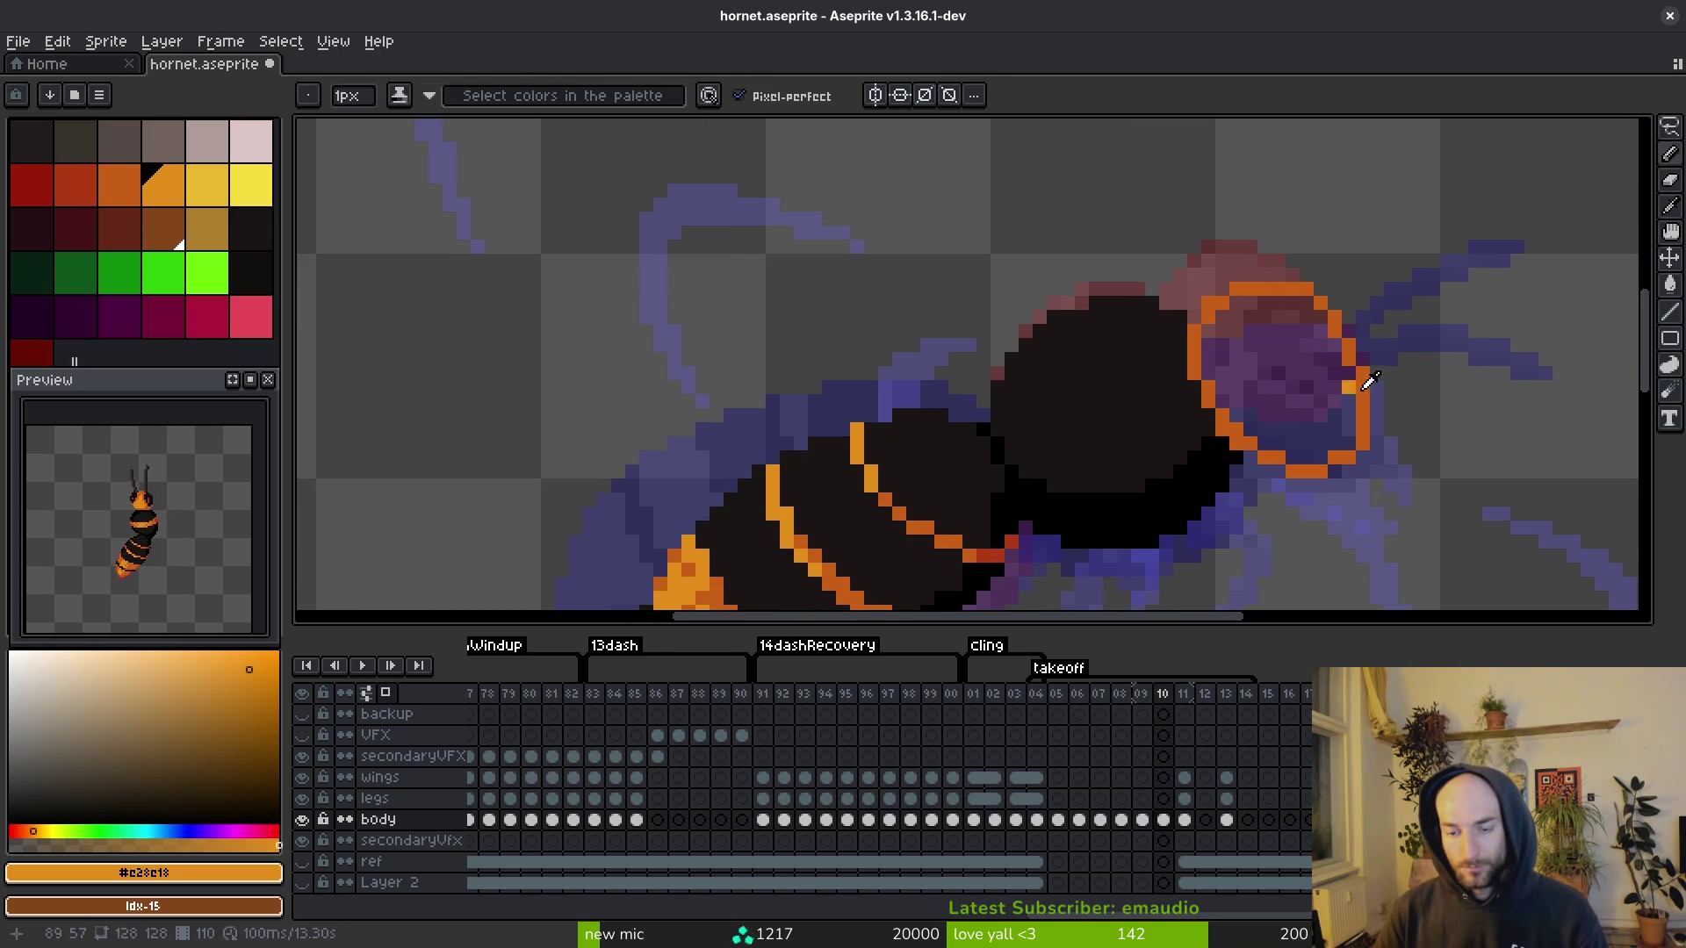
key("Left")
scroll(1299, 395, "down", 2)
key("ctrl+s")
Step: Lasso a freehand selection around the hornet's eye on the later frame and save
key("Right")
key("Right")
key("g")
scroll(1312, 412, "up", 2)
key("shift+q")
scroll(1312, 412, "up", 2)
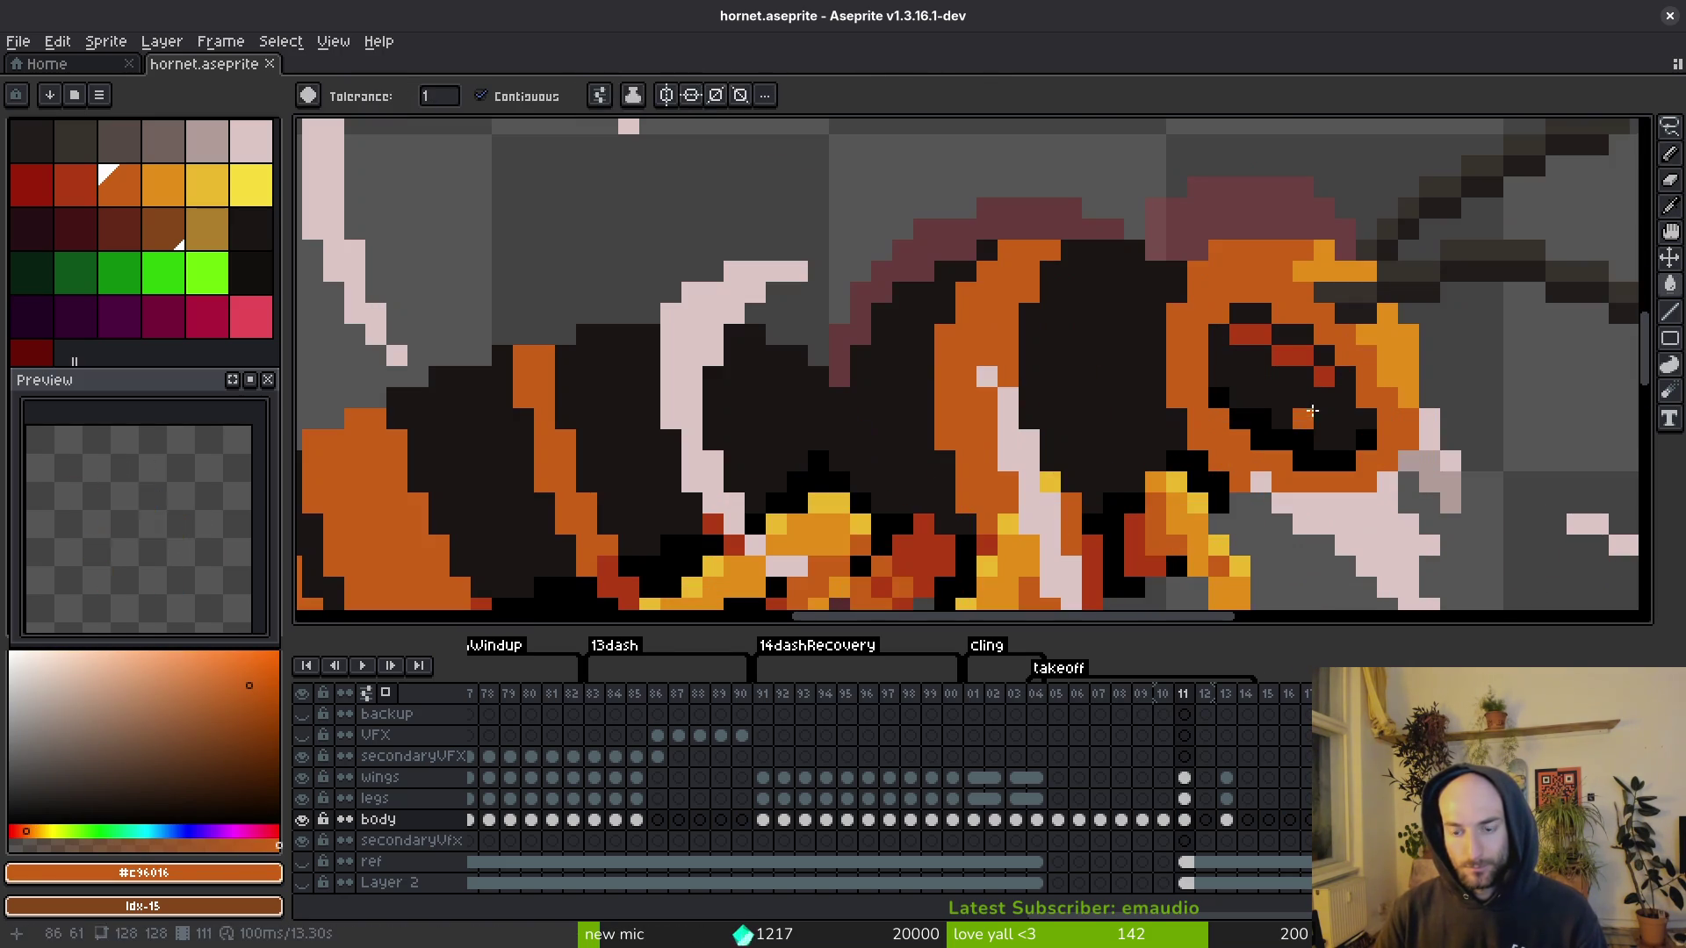
mouse_move(1302, 332)
left_mouse_down()
mouse_move(1198, 412)
mouse_move(1335, 452)
left_mouse_up()
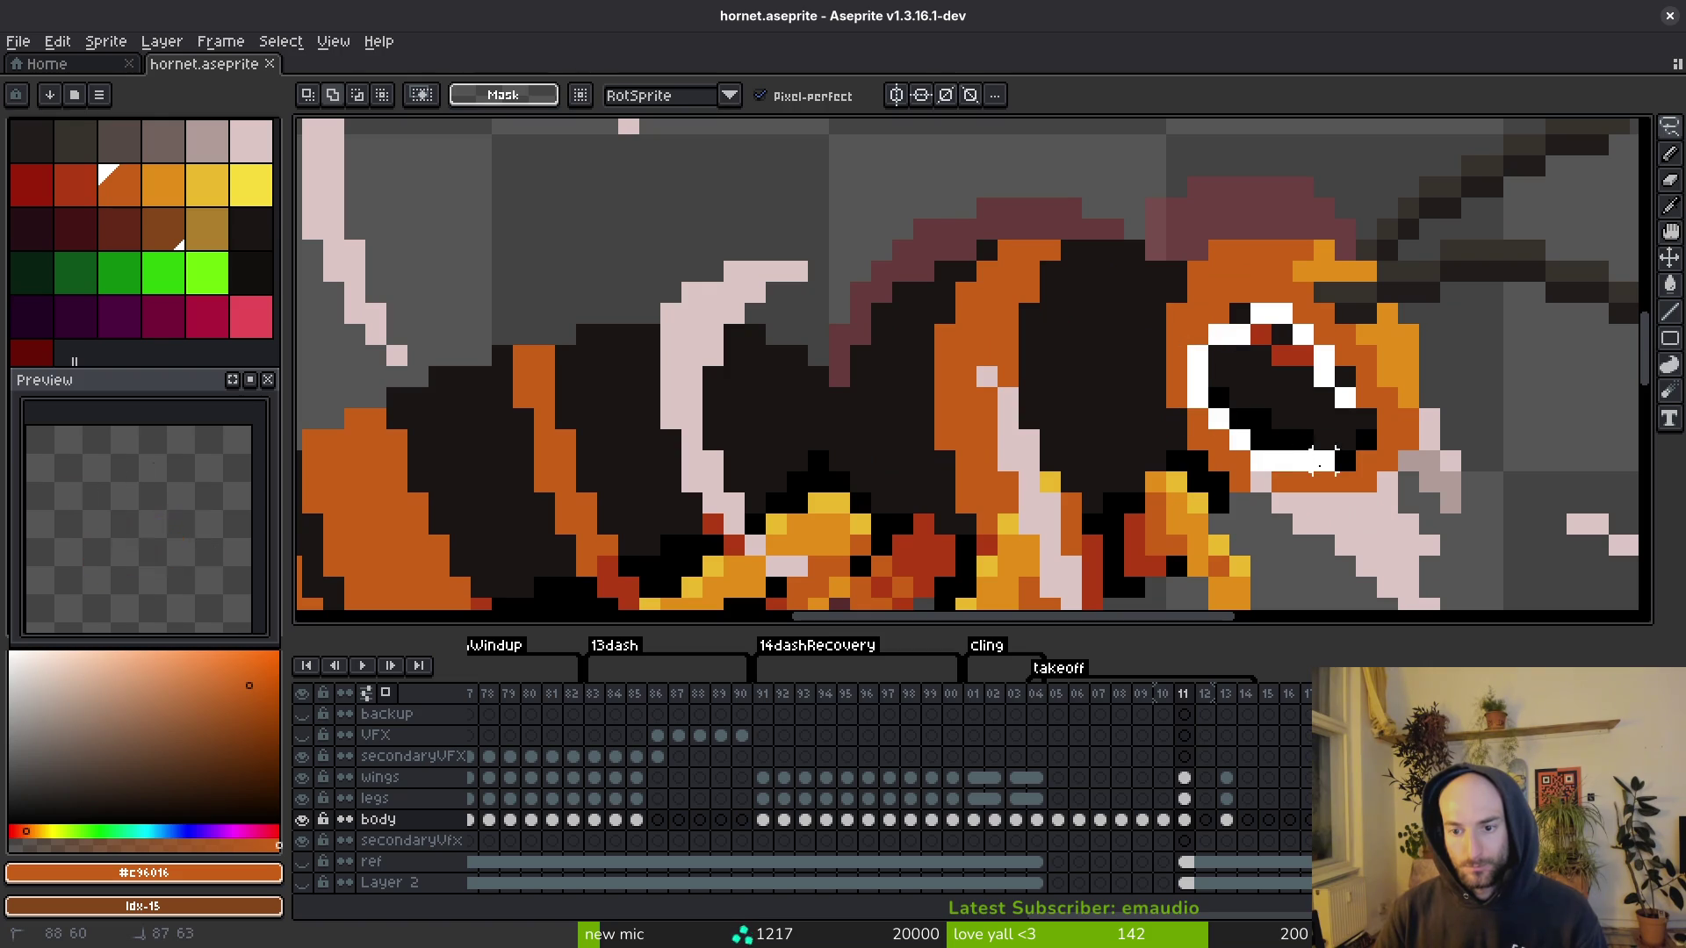
left_click_drag(1219, 290, 1354, 414)
key("Delete")
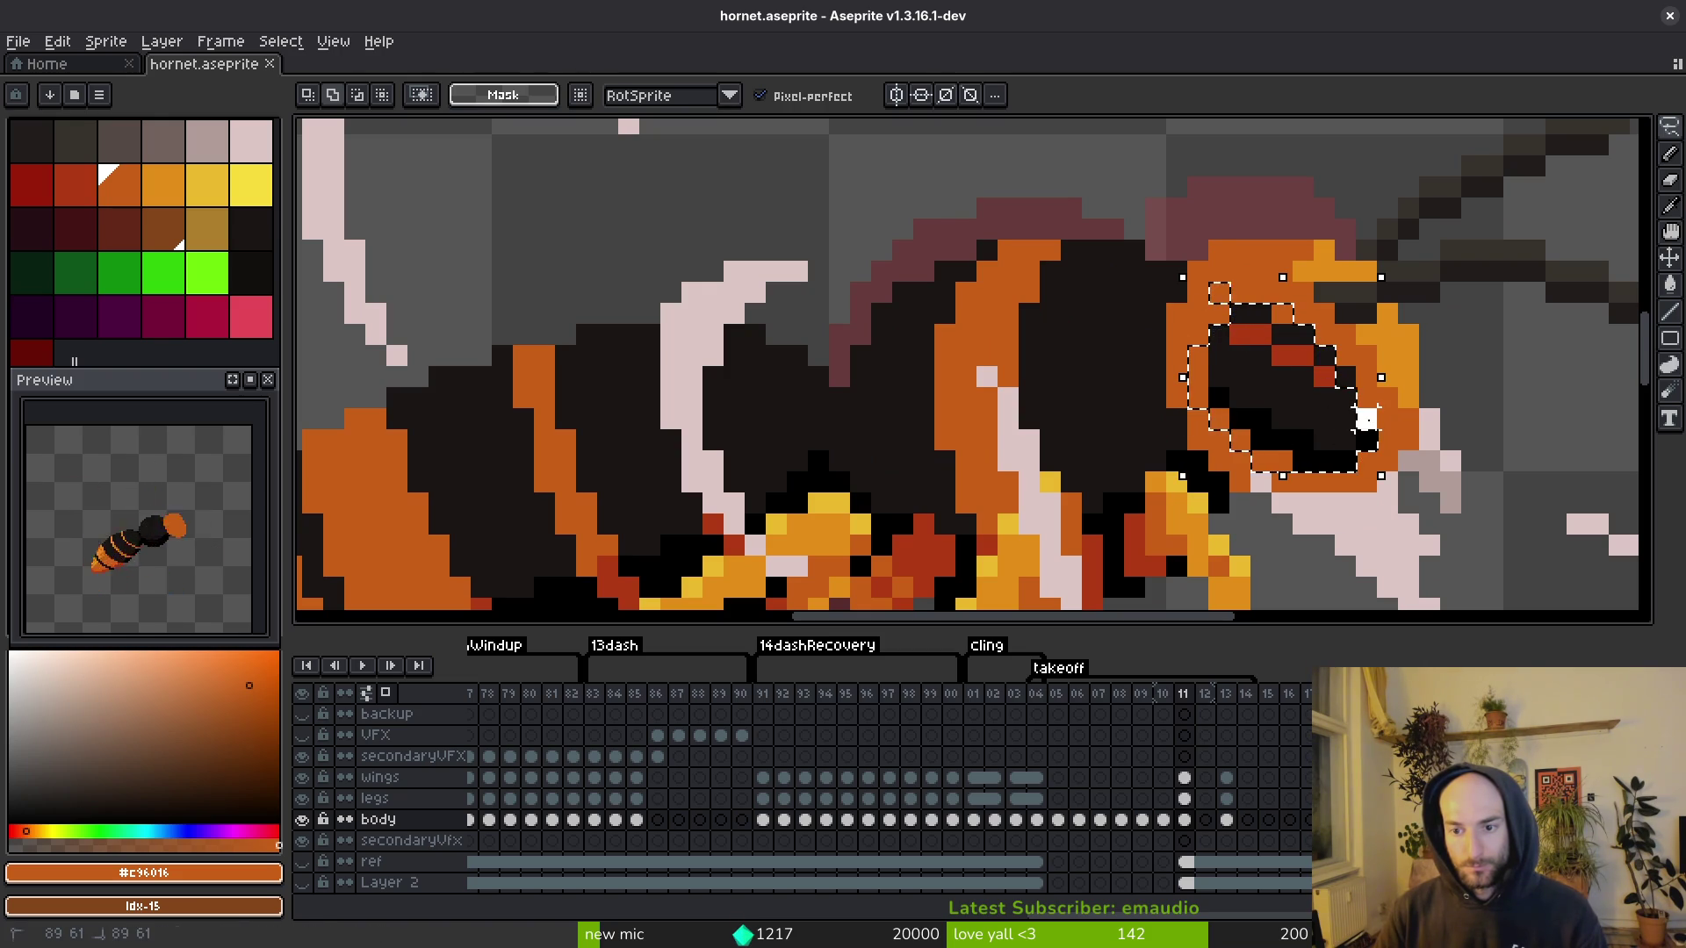
key("Delete")
key("ctrl+z")
key("ctrl+y")
key("ctrl+s")
Step: On frame 10, move the eye up about three pixels and one right, then save
key("period")
key("comma")
key("comma")
mouse_move(1353, 439)
left_mouse_down()
mouse_move(1323, 403)
mouse_move(1338, 369)
left_mouse_up()
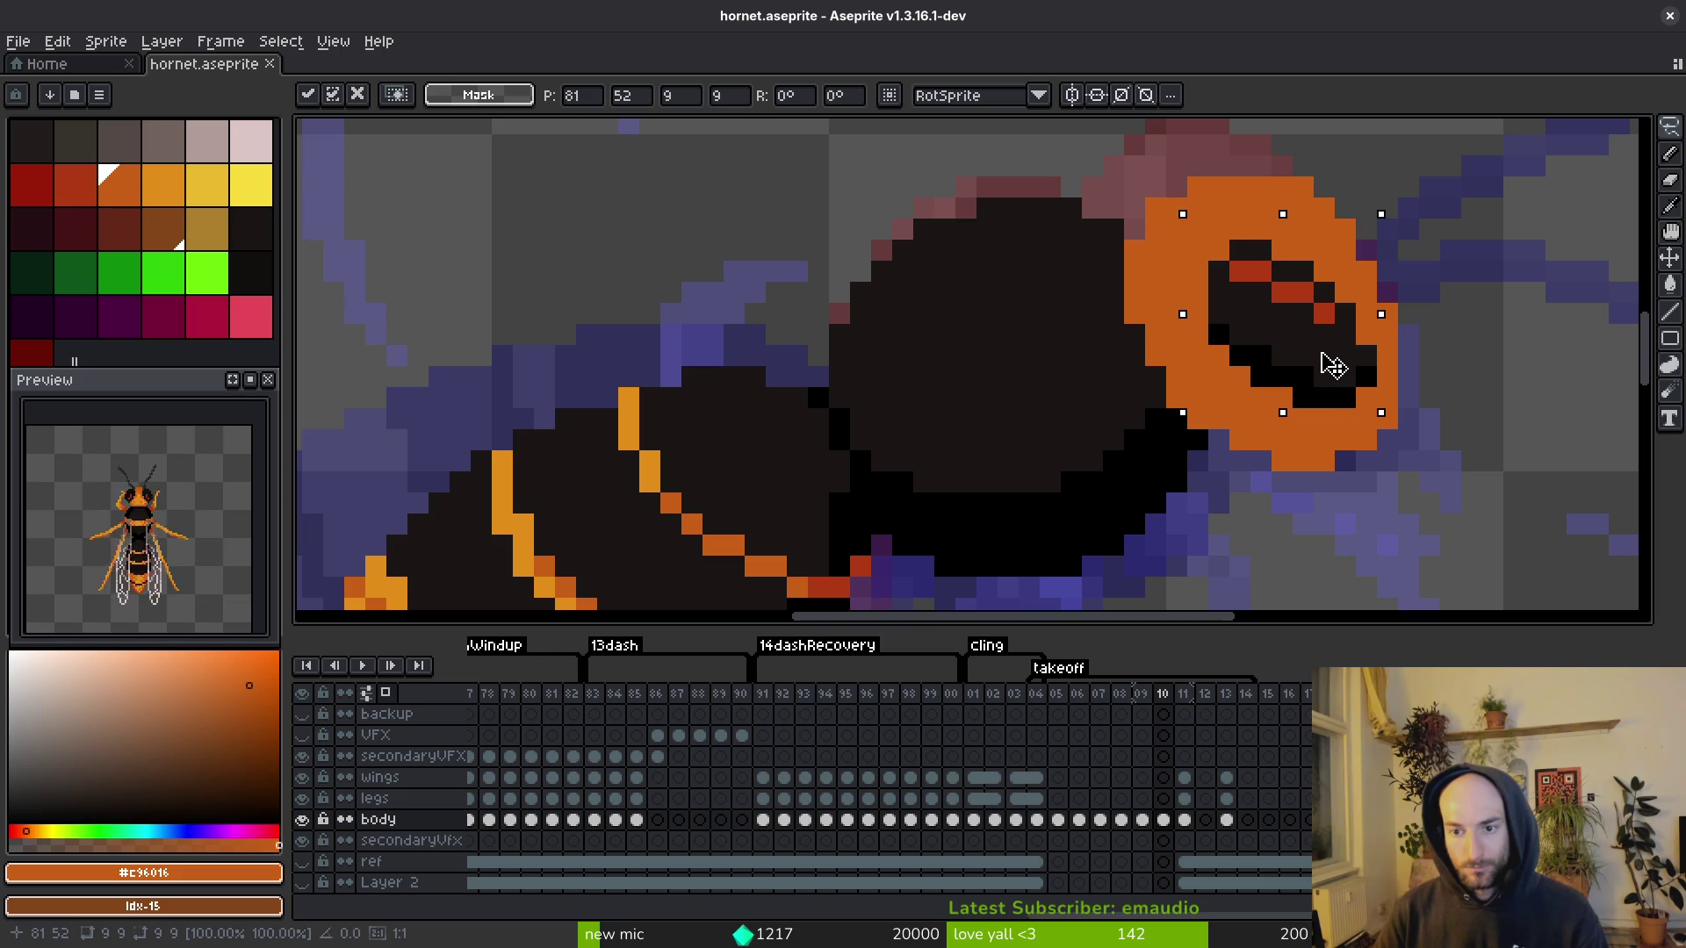
key("Right")
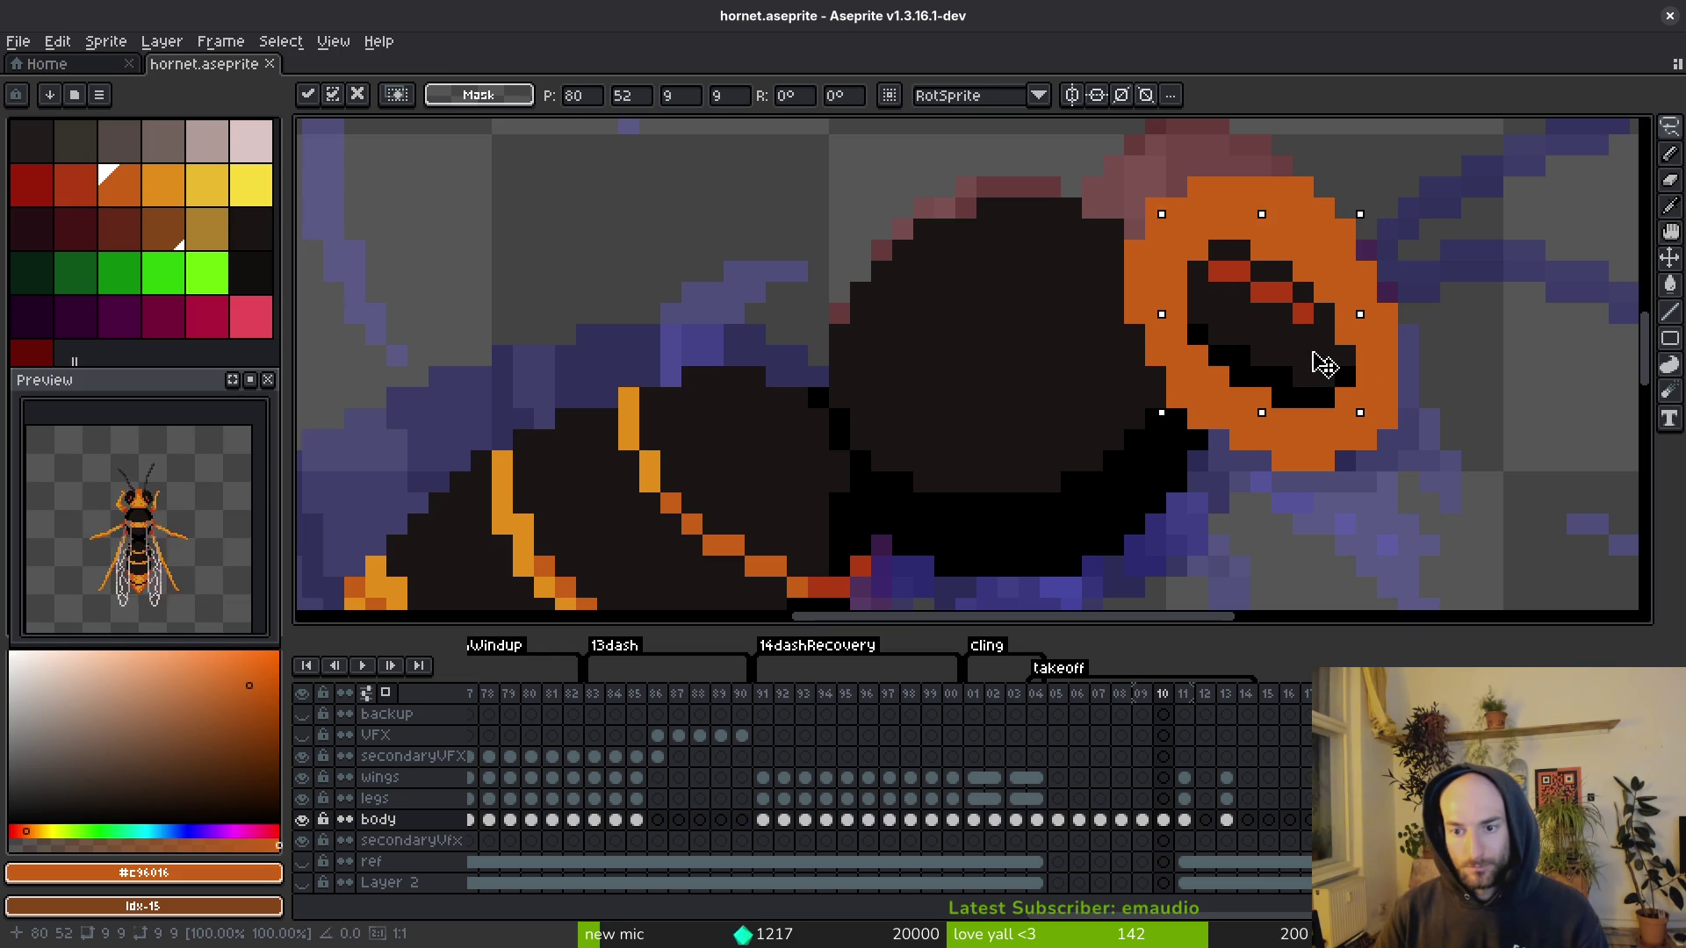
key("Return")
key("ctrl+s")
scroll(1381, 425, "down", 3)
key("alt")
key("comma")
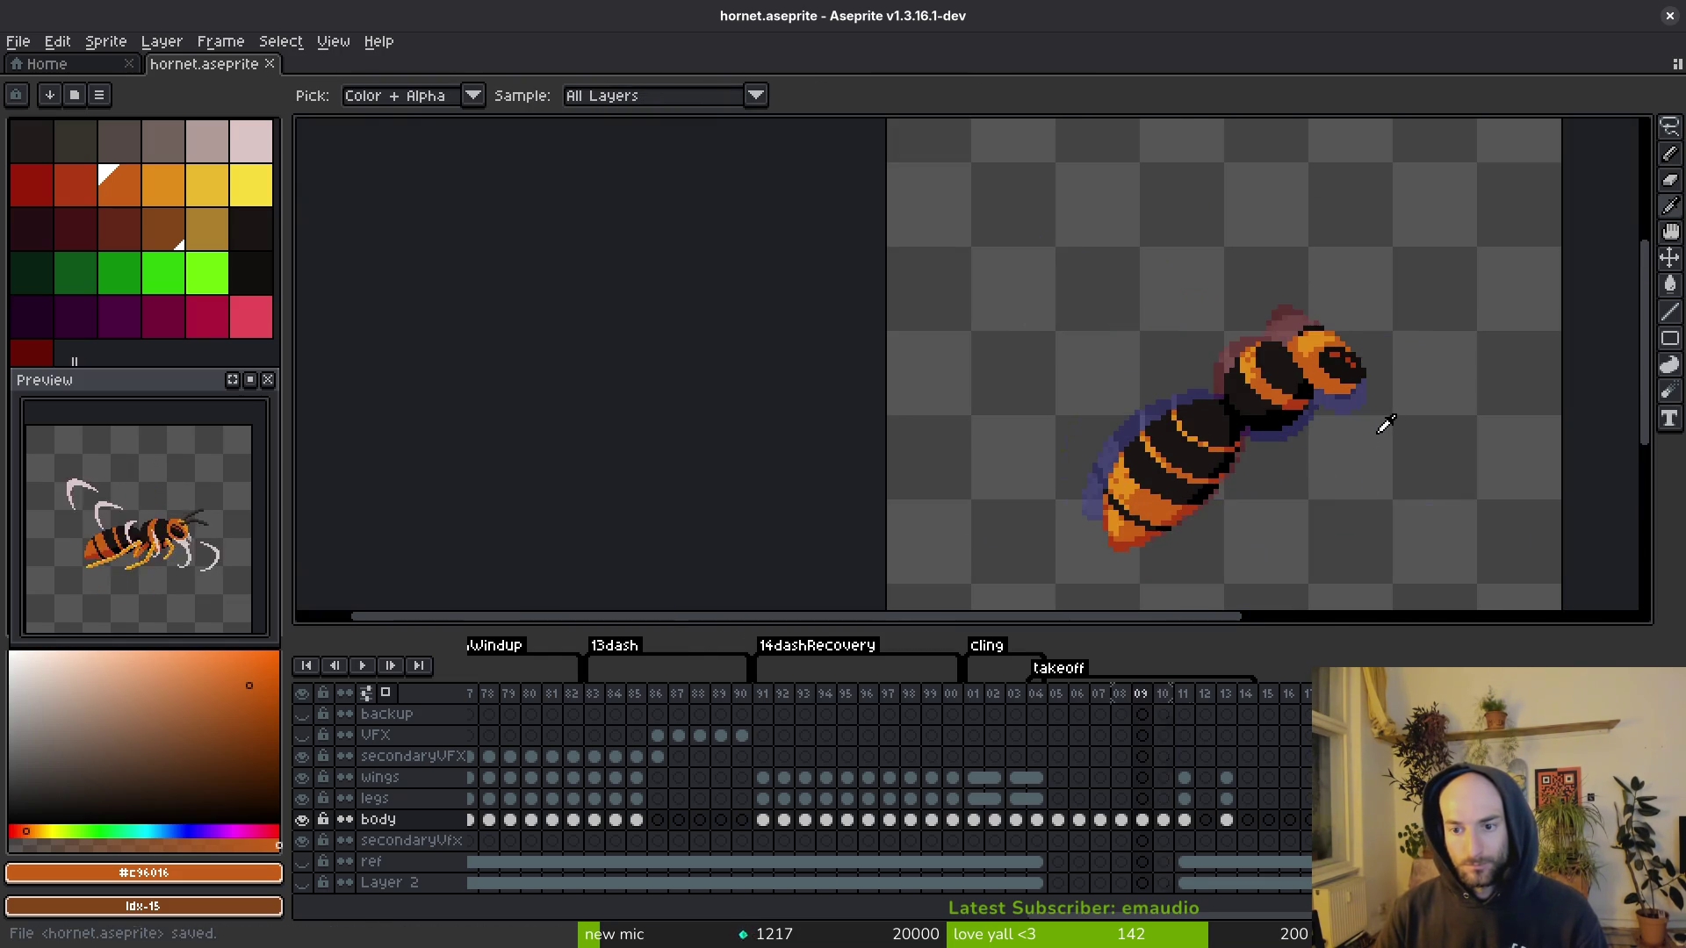
key("period")
scroll(1369, 386, "up", 4)
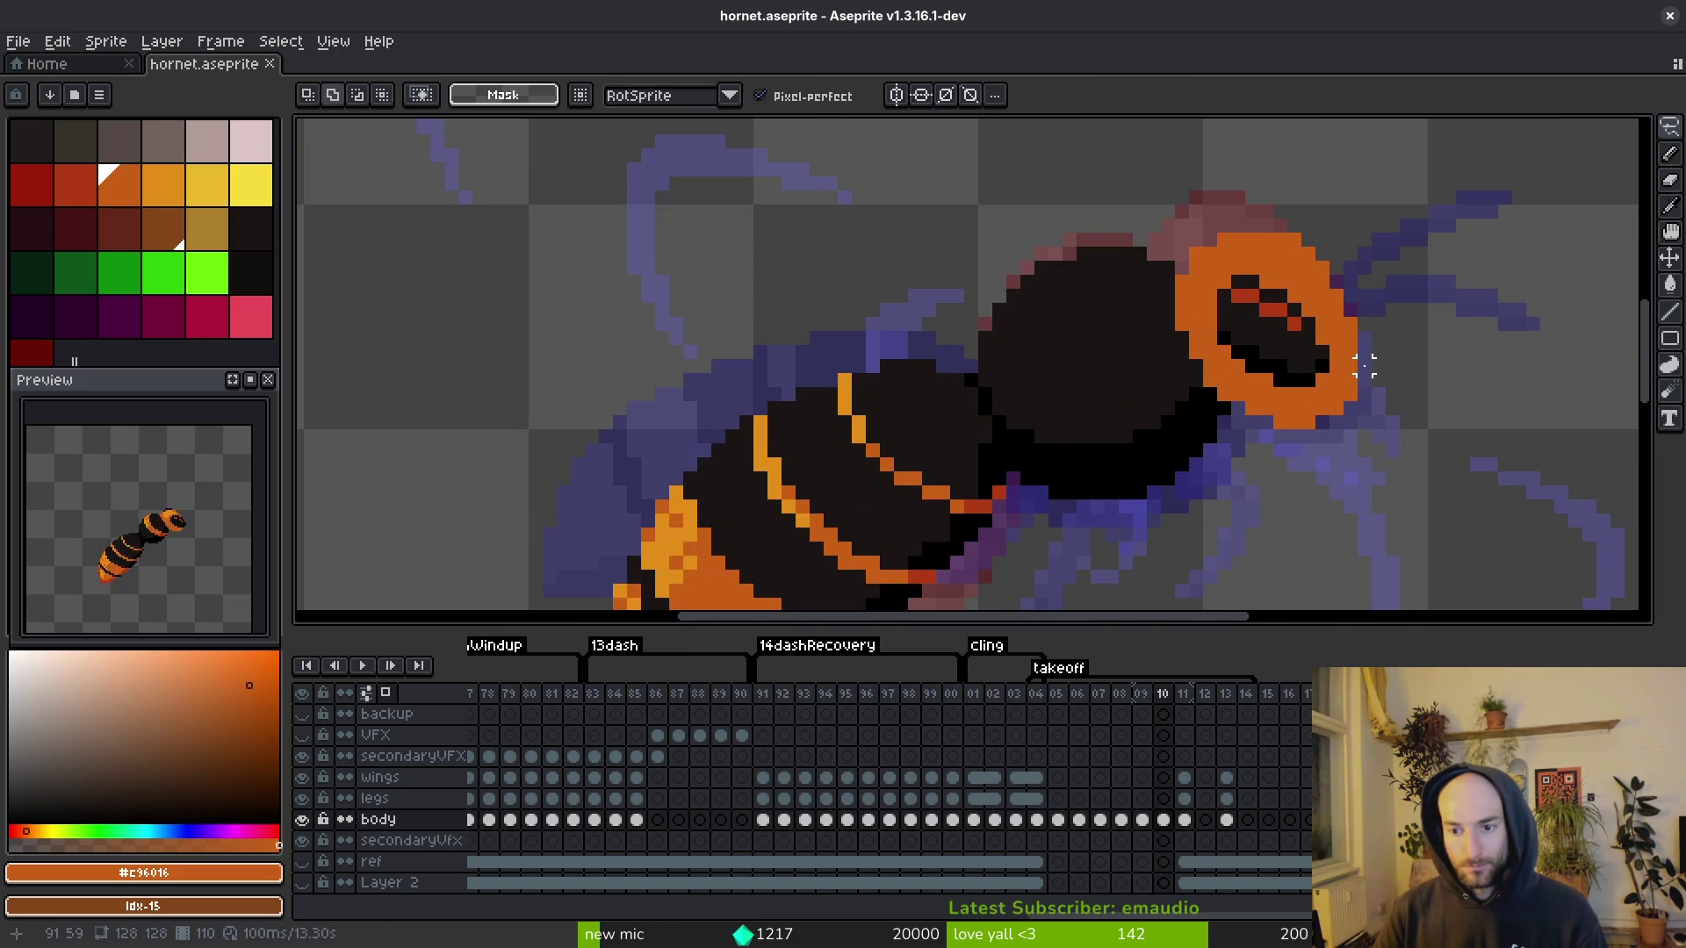
Step: Lasso the head and antennae from frame 11, bring them into frame 10, nudge down one pixel
key("period")
scroll(1382, 387, "down", 3)
scroll(1381, 391, "up", 2)
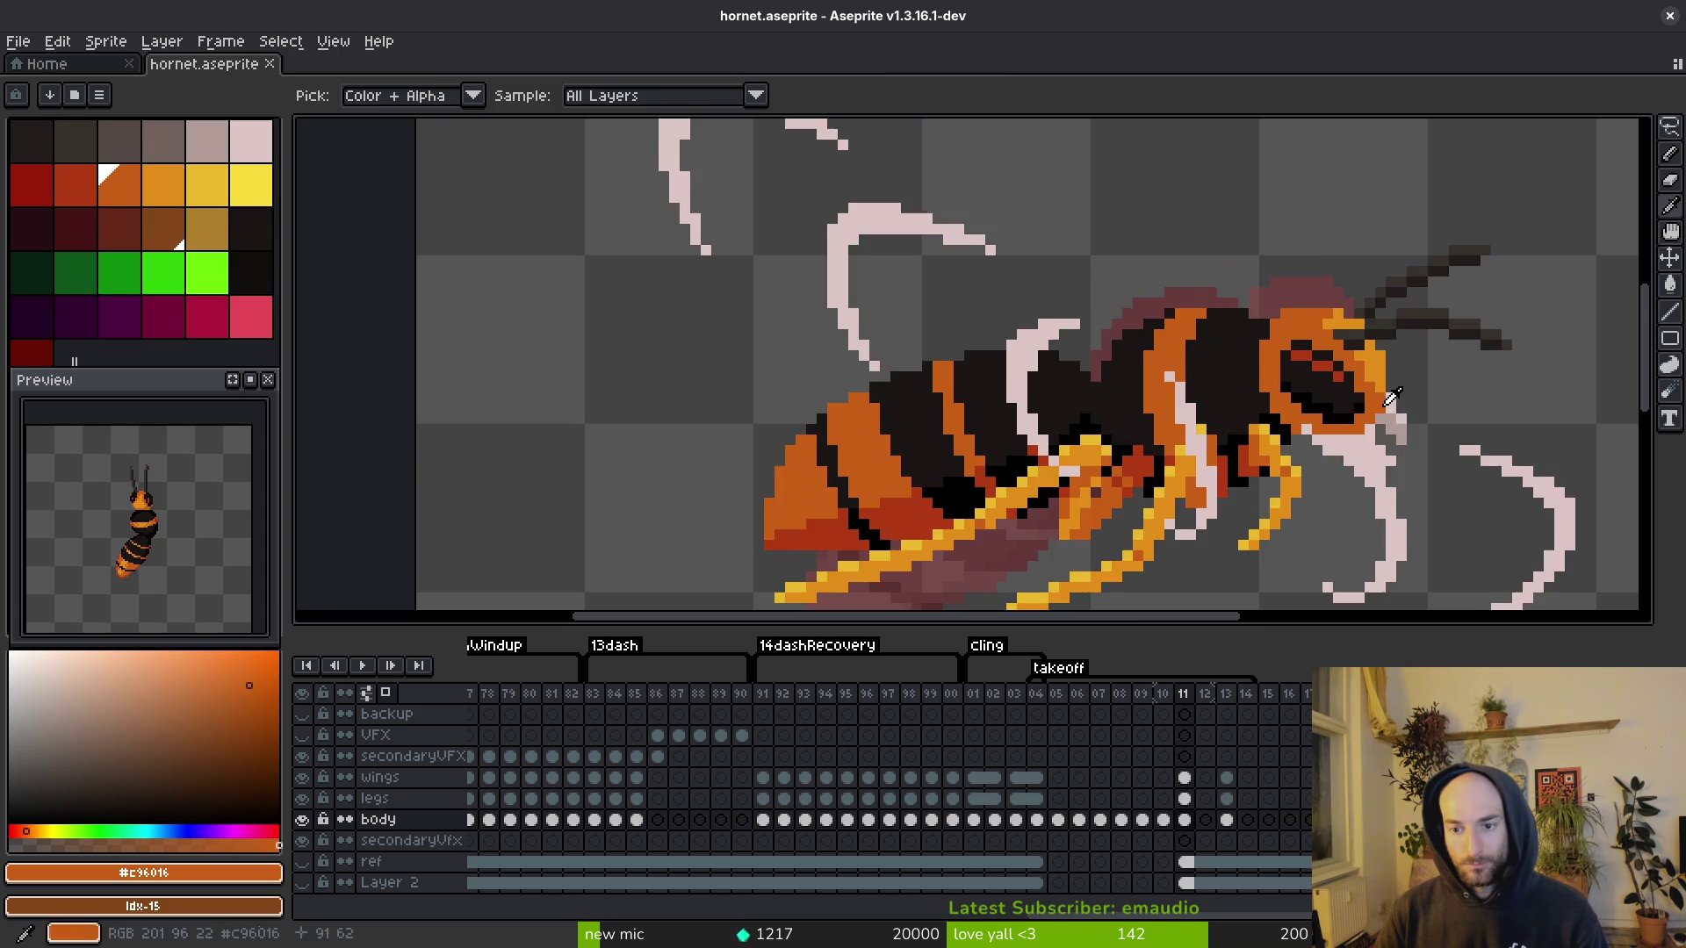
left_click_drag(1390, 430, 1348, 416)
left_click_drag(1464, 173, 1237, 276)
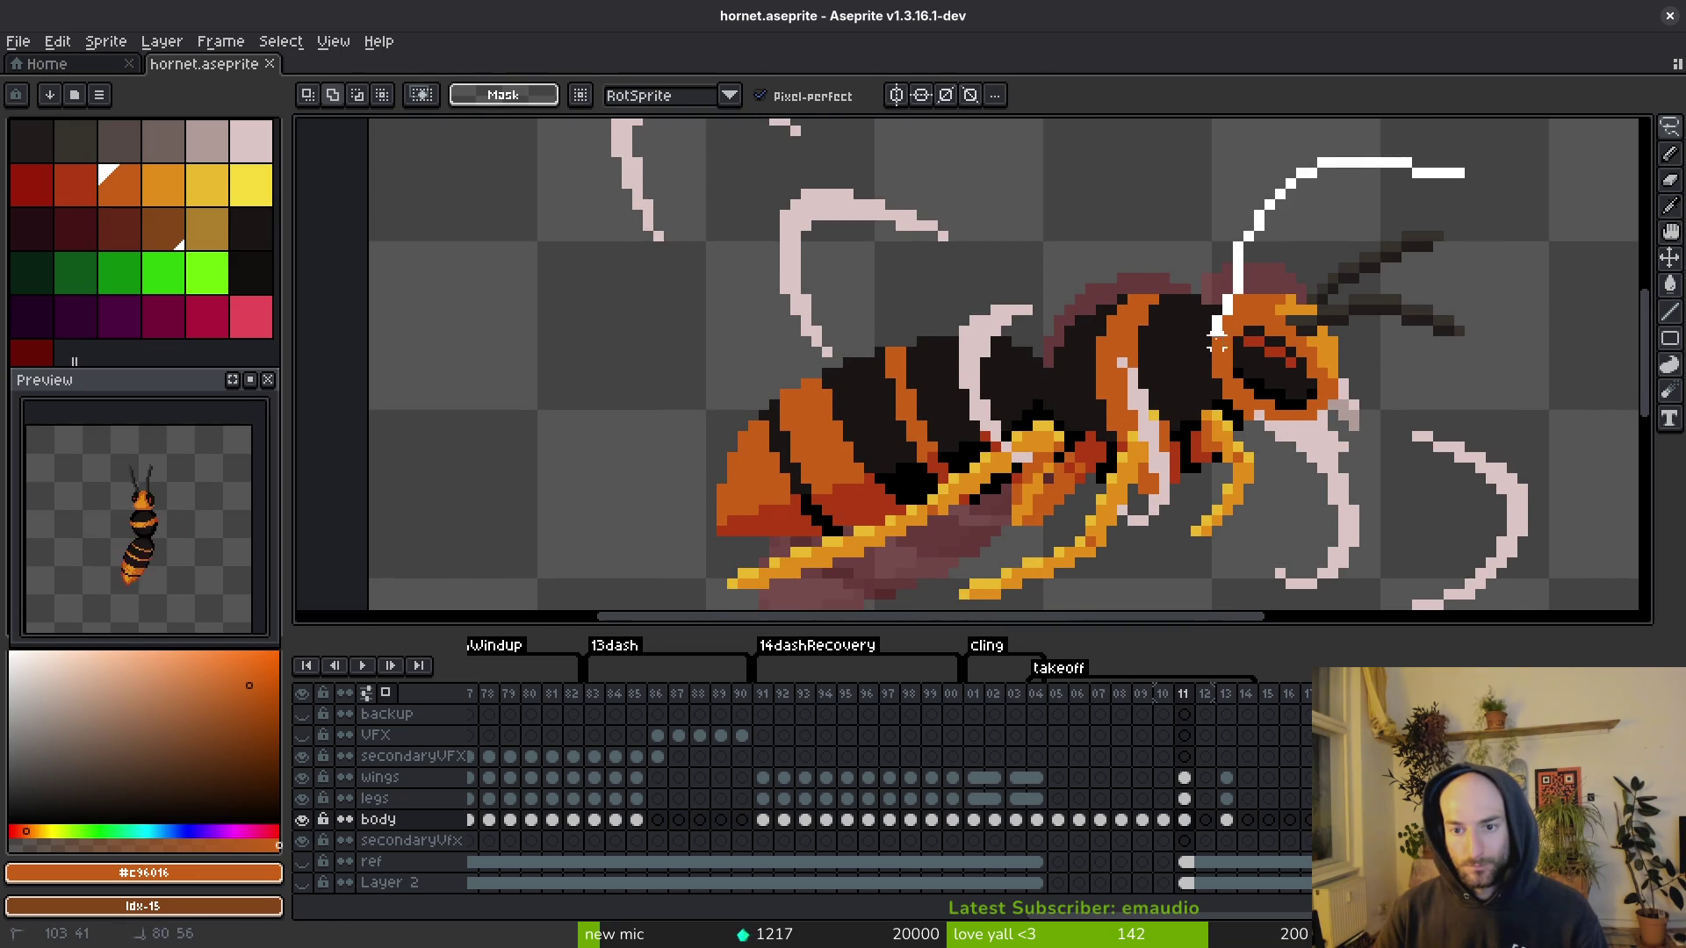
mouse_move(1227, 394)
left_mouse_down()
mouse_move(1493, 444)
mouse_move(1410, 156)
left_mouse_up()
key("comma")
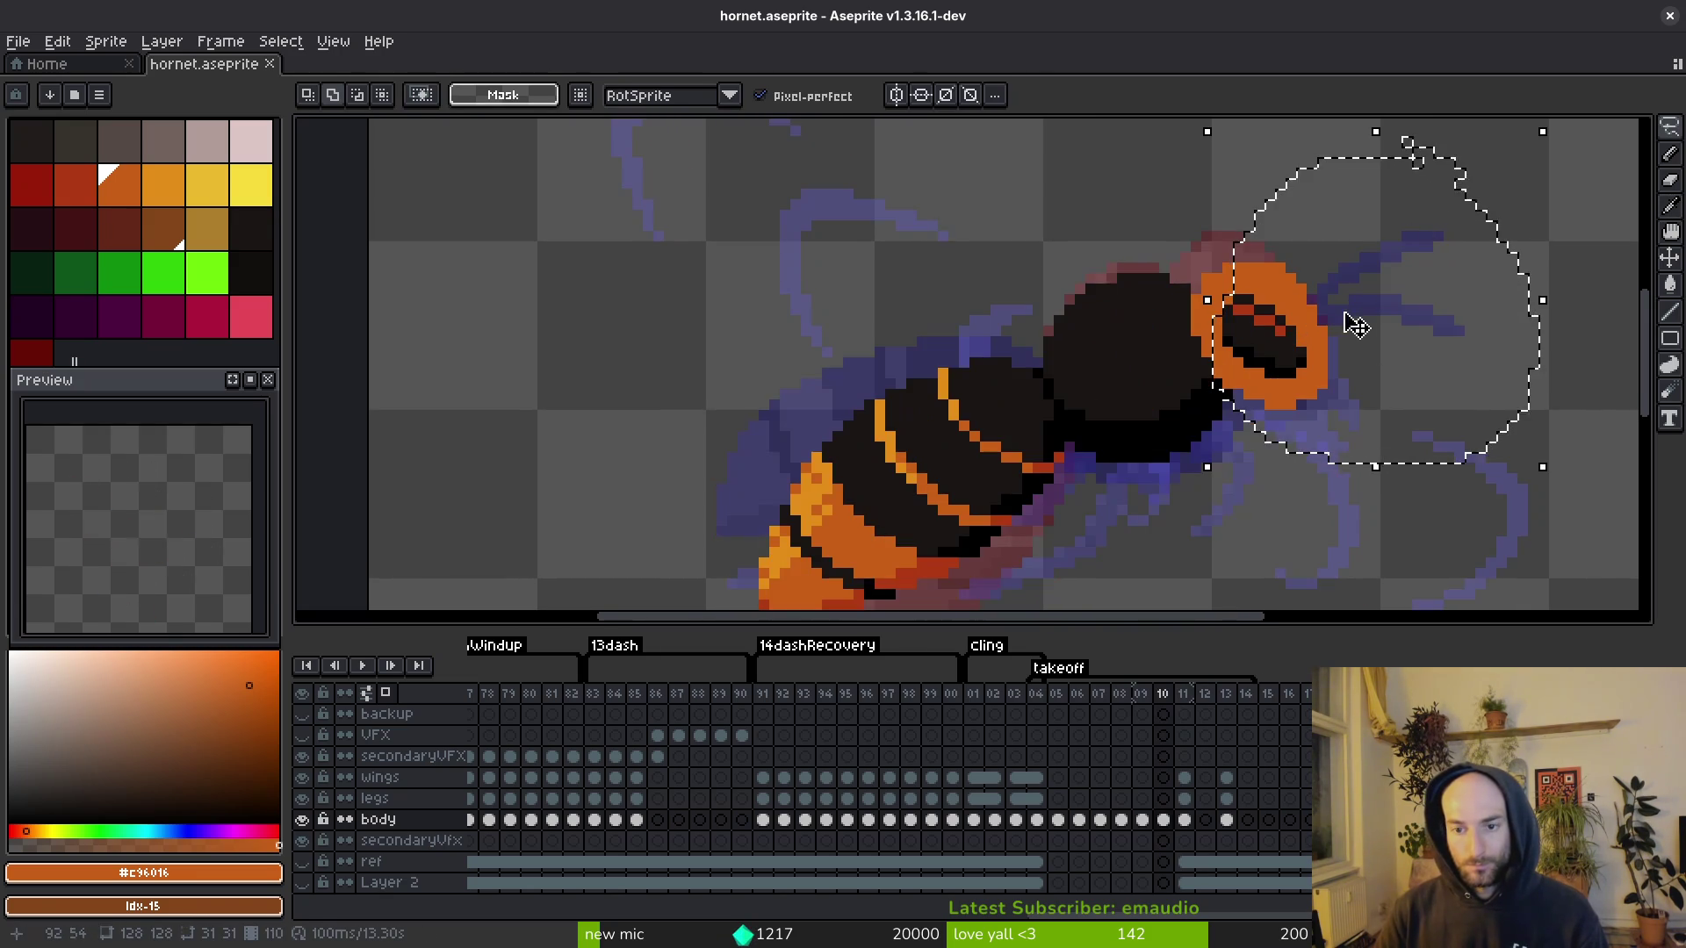
key("ctrl+v")
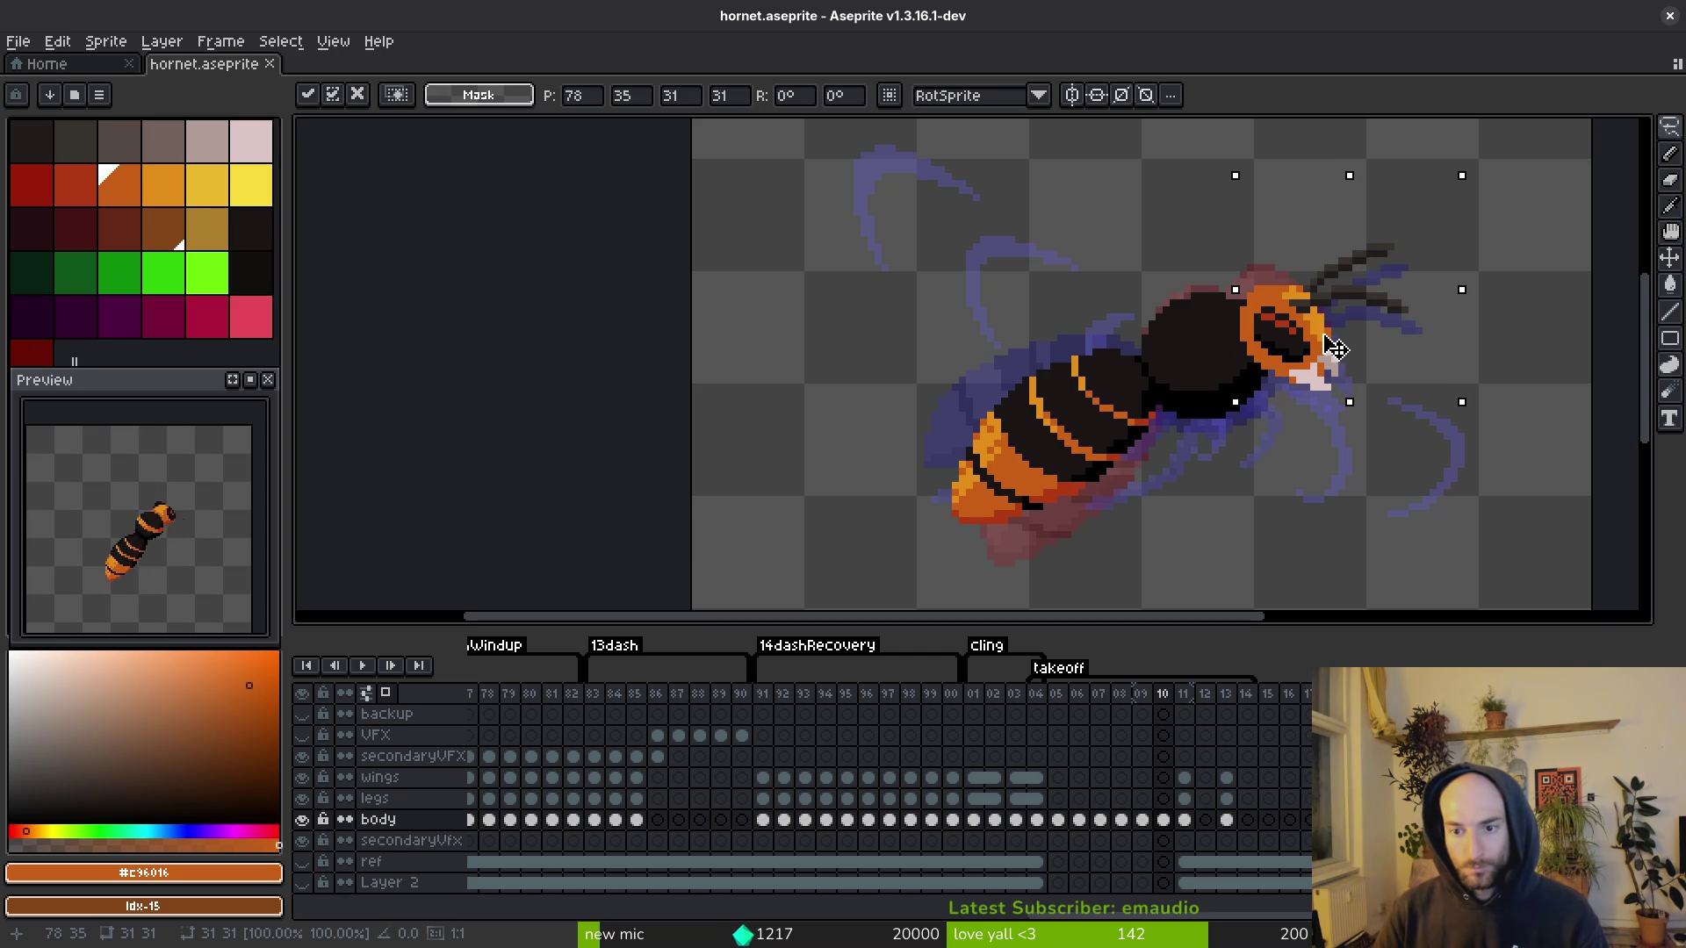
key("Down")
key("e")
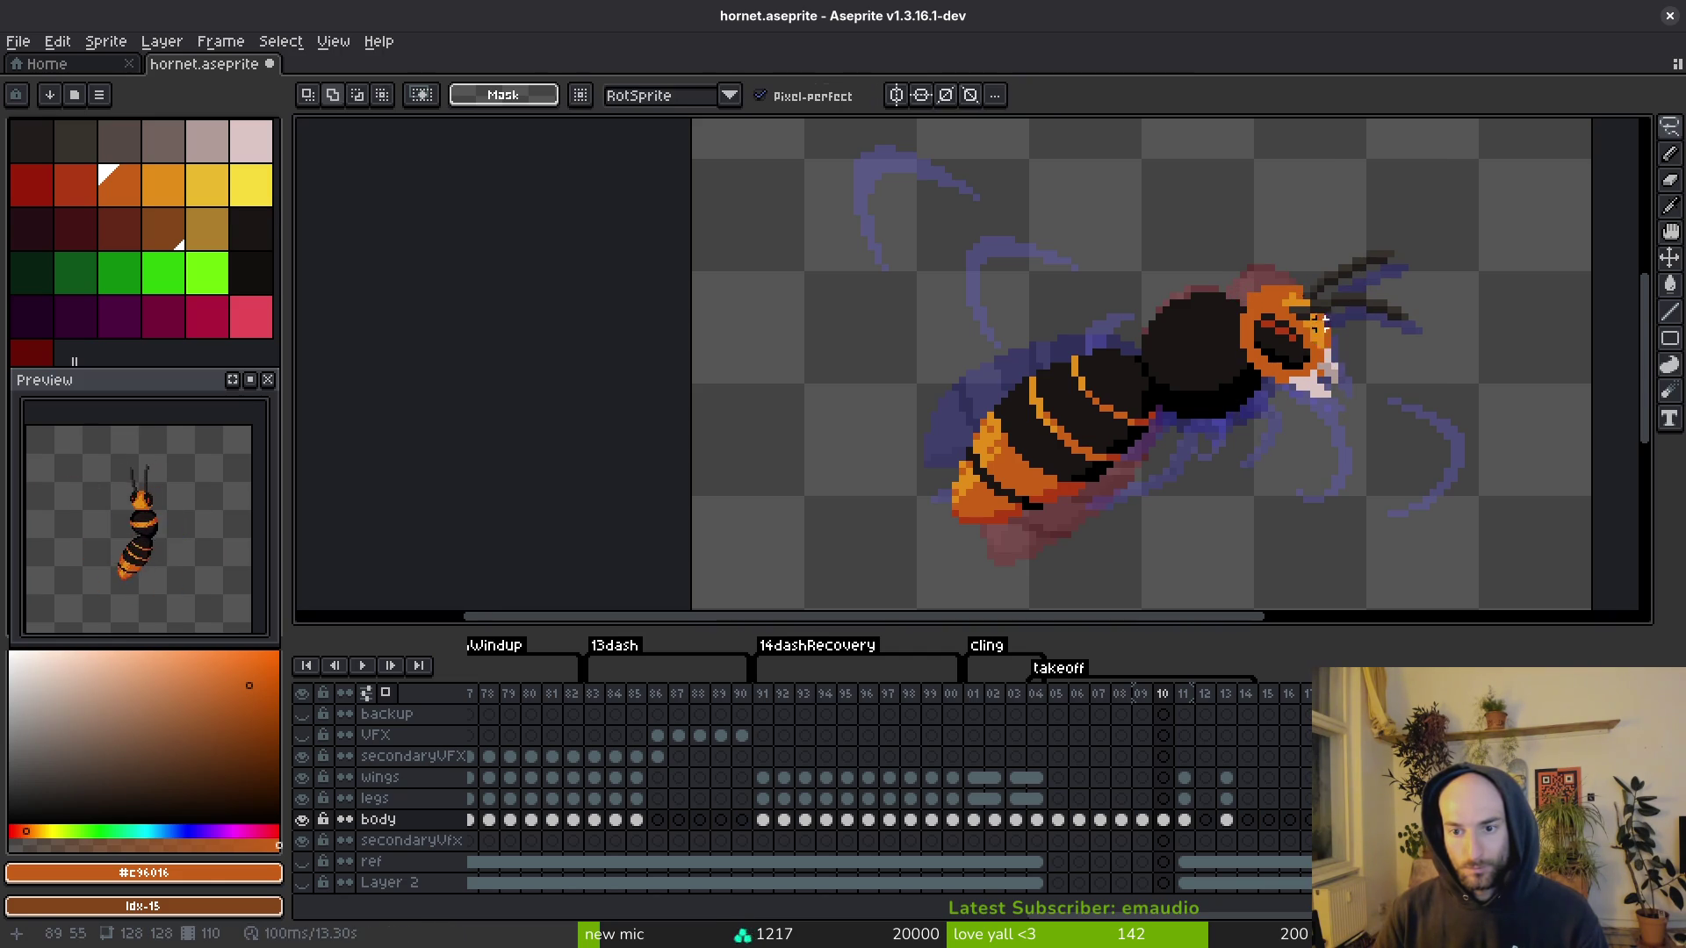
Step: Erase the top row of orange pixels on the head and save
scroll(1301, 306, "up", 4)
left_click_drag(1357, 328, 1196, 348)
scroll(1317, 276, "down", 3)
key("i")
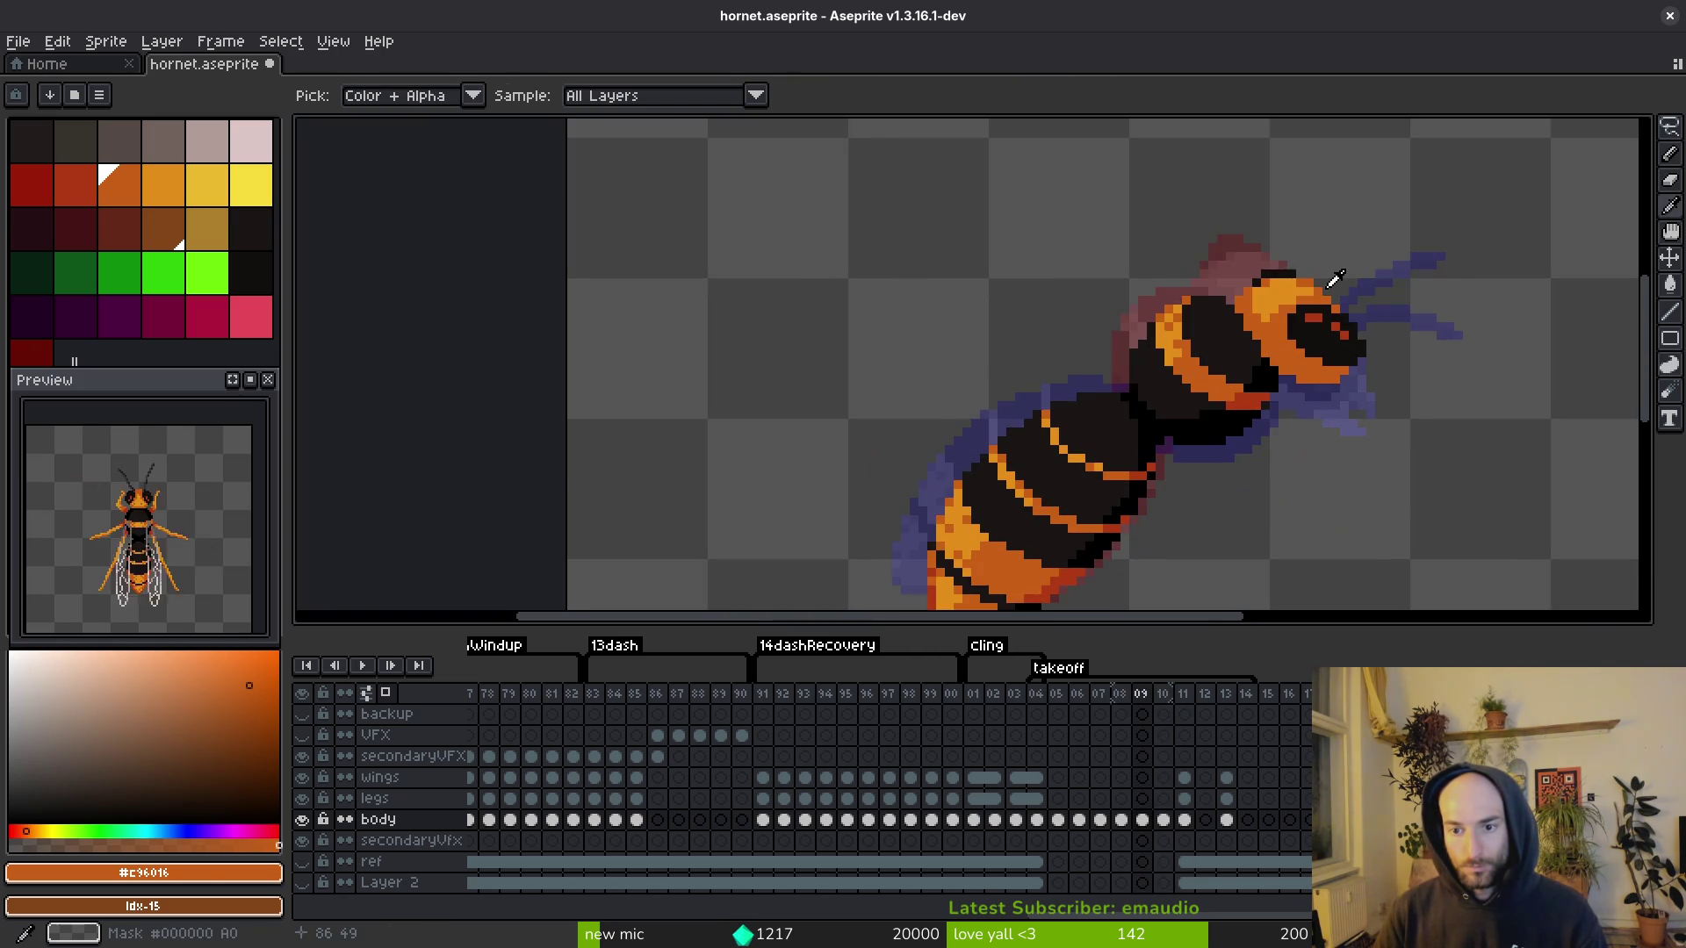
key("b")
key("ctrl+s")
scroll(1240, 327, "down", 3)
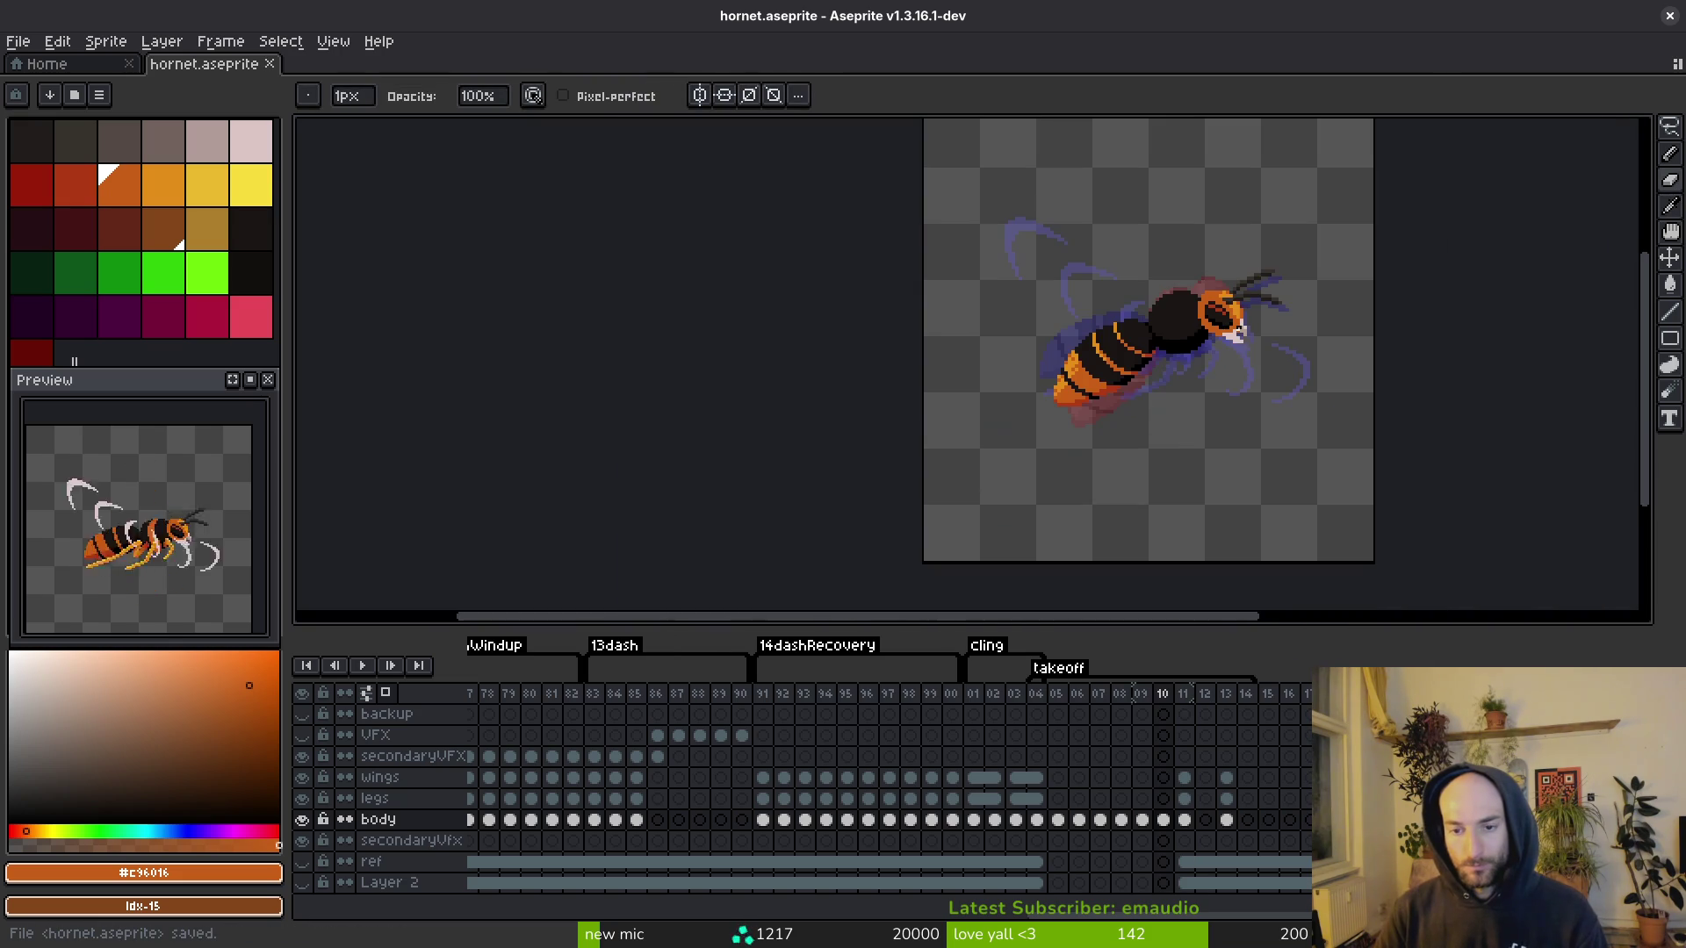
scroll(1224, 350, "up", 3)
Step: Reselect the head with a freehand lasso and shift it slightly right
key("shift+w")
left_click_drag(1225, 262, 1126, 315)
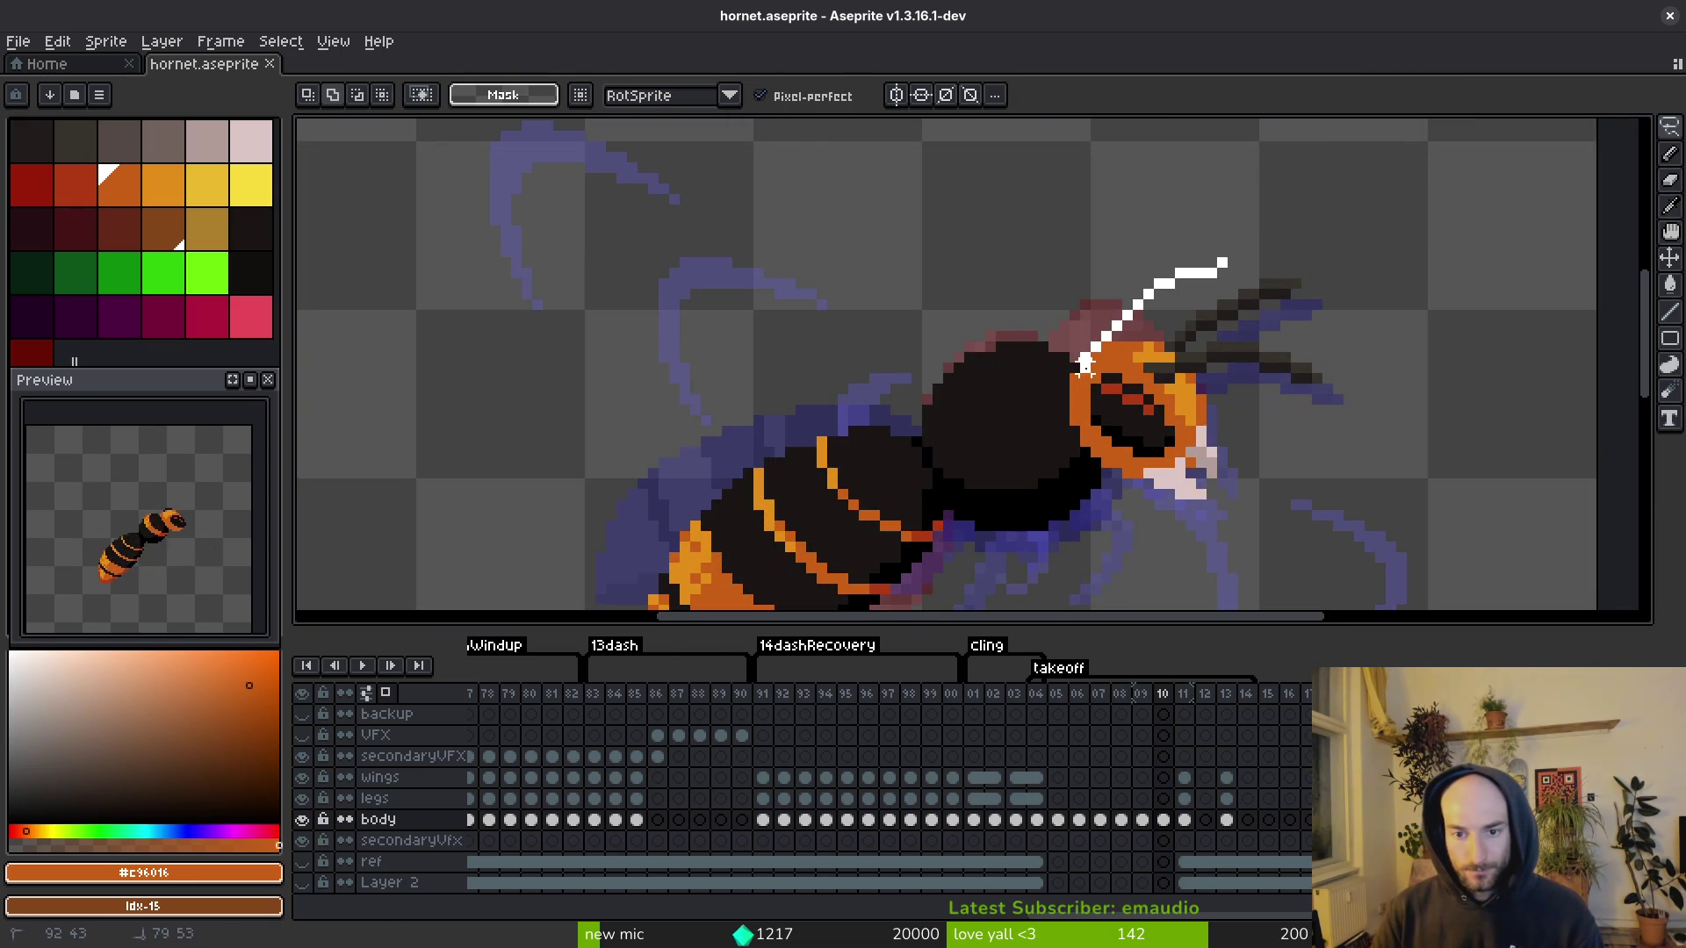
mouse_move(1091, 452)
left_mouse_down()
mouse_move(1256, 537)
mouse_move(1273, 215)
left_mouse_up()
left_click_drag(1223, 356, 1230, 350)
key("Return")
Step: Paint dark body-colour pixels along the head's left edge
left_click(1042, 440, "alt")
scroll(1042, 440, "up", 4)
key("b")
mouse_move(1081, 405)
left_mouse_down()
mouse_move(1042, 328)
mouse_move(1095, 400)
left_mouse_up()
scroll(1053, 360, "up", 3)
left_click(1093, 264, "alt")
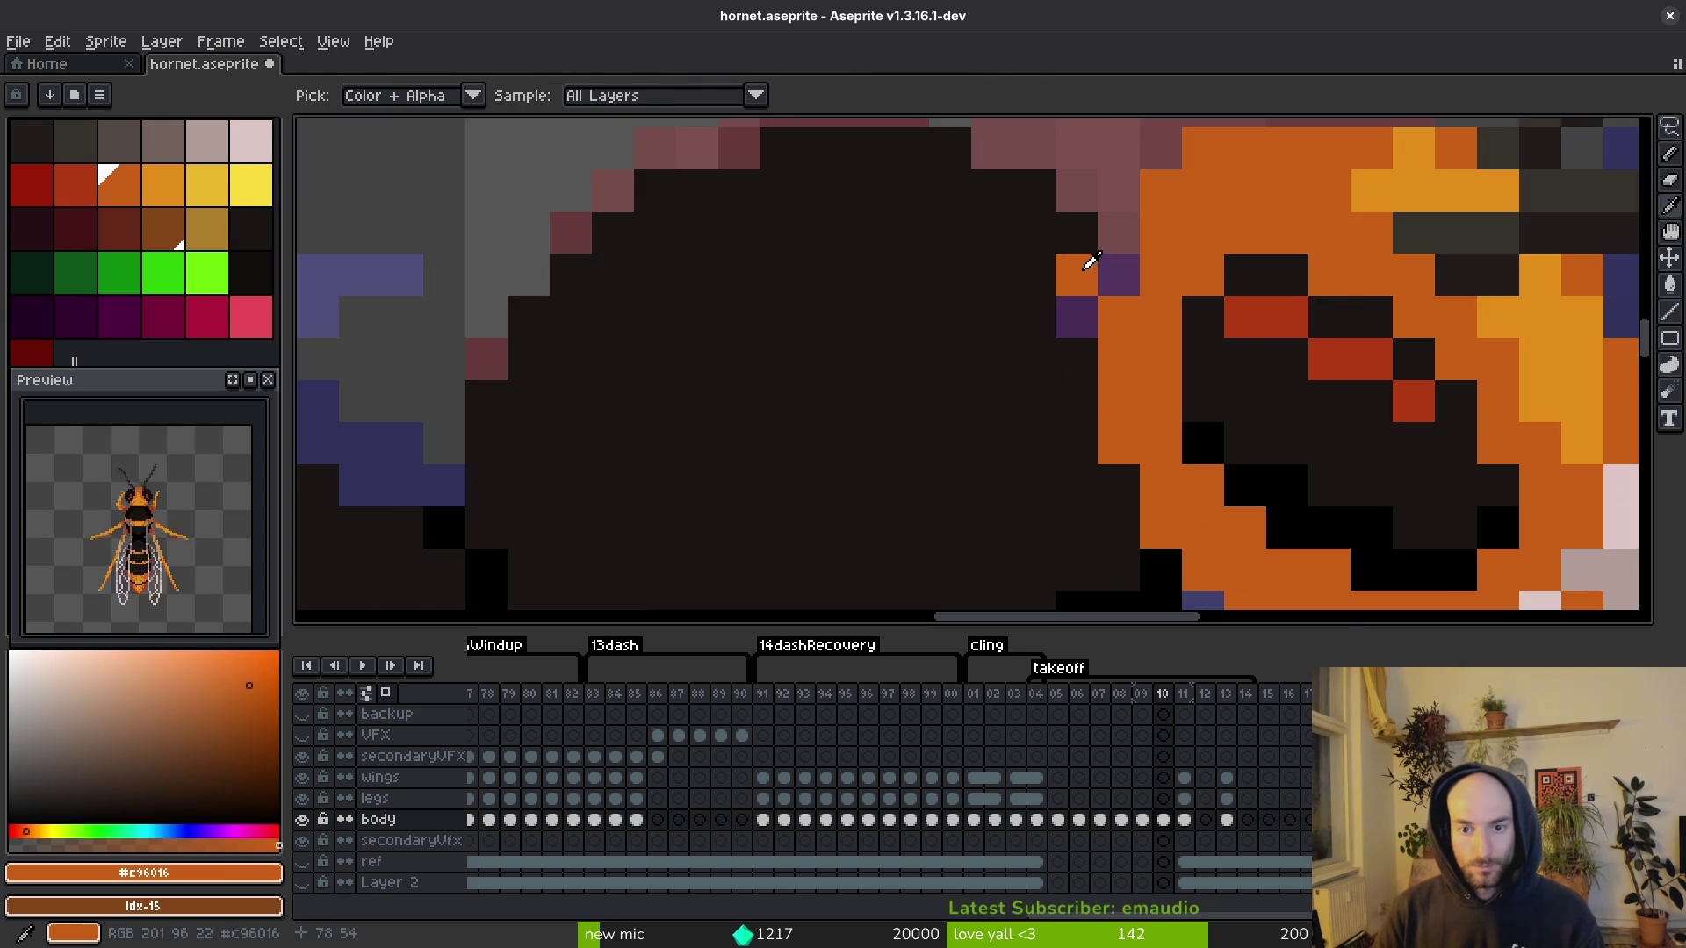
Step: Fill the two purple gap pixels with orange and the dark body colour, then save
left_click(1118, 275)
left_click(1069, 226, "alt")
left_click(1076, 317)
key("ctrl+s")
scroll(1060, 326, "down", 3)
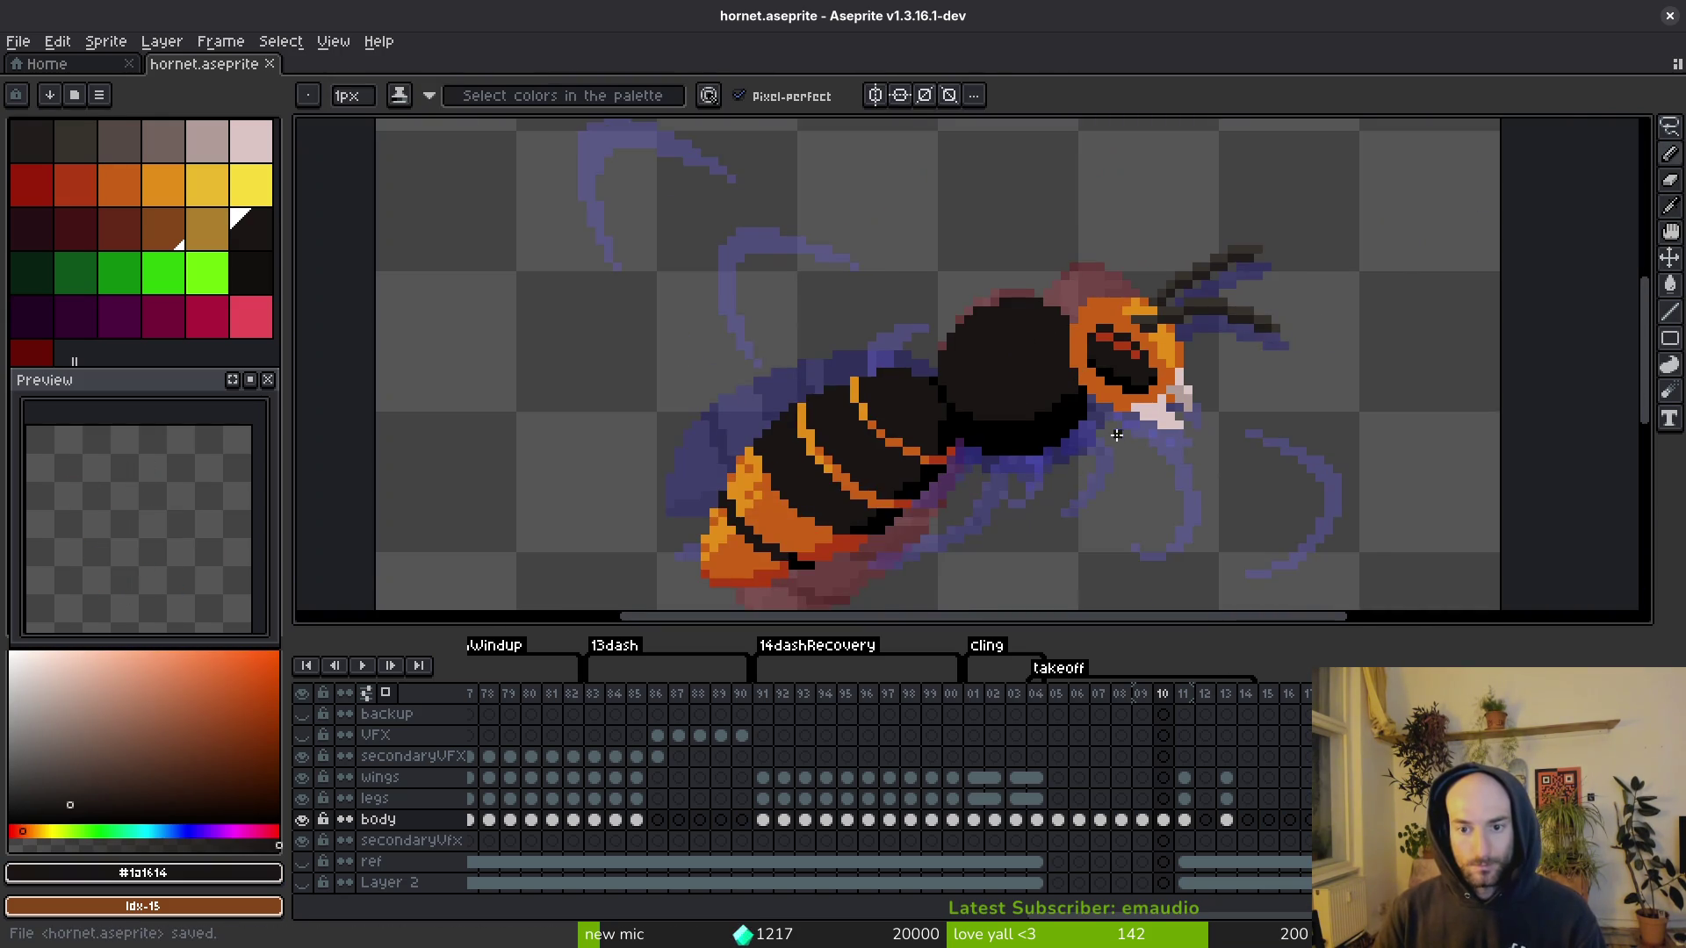
scroll(1044, 391, "up", 1)
scroll(1045, 395, "up", 3)
Step: Repaint a dark body pixel in pure black sampled from the hornet, and save the sprite
key("ctrl+s")
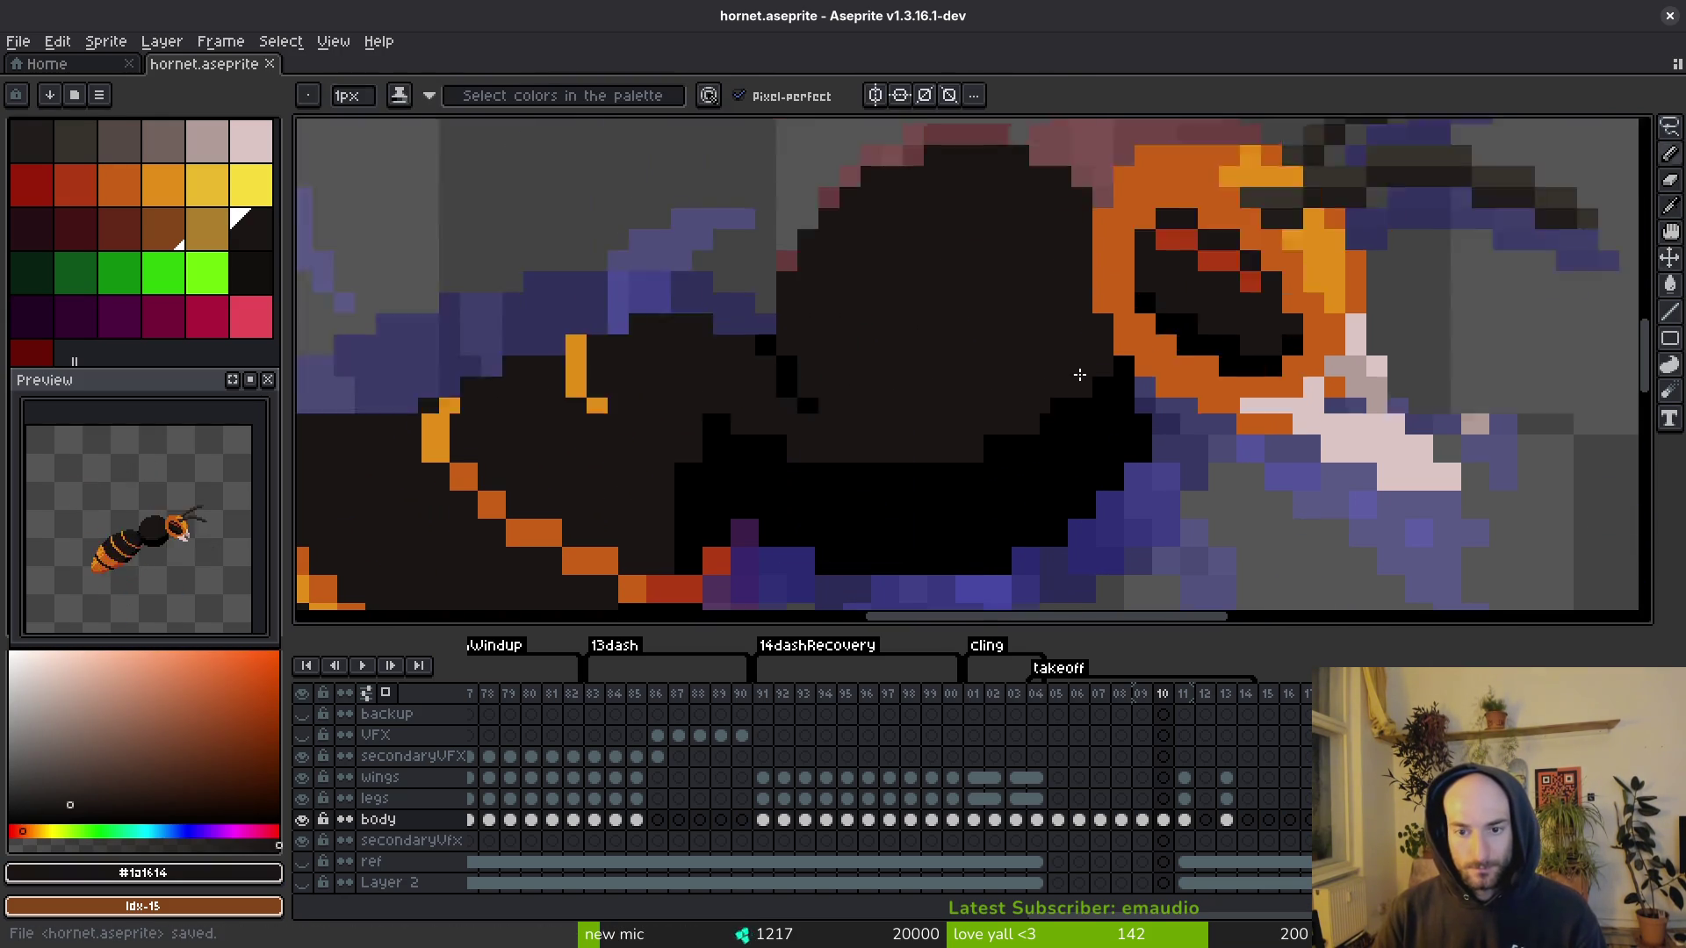
left_click(1113, 324, "alt")
left_click(1080, 365)
scroll(1088, 395, "down", 3)
key("ctrl+s")
key("ctrl+s")
scroll(1038, 415, "down", 2)
scroll(1080, 404, "up", 4)
key("ctrl+s")
left_click_drag(1158, 394, 1203, 313)
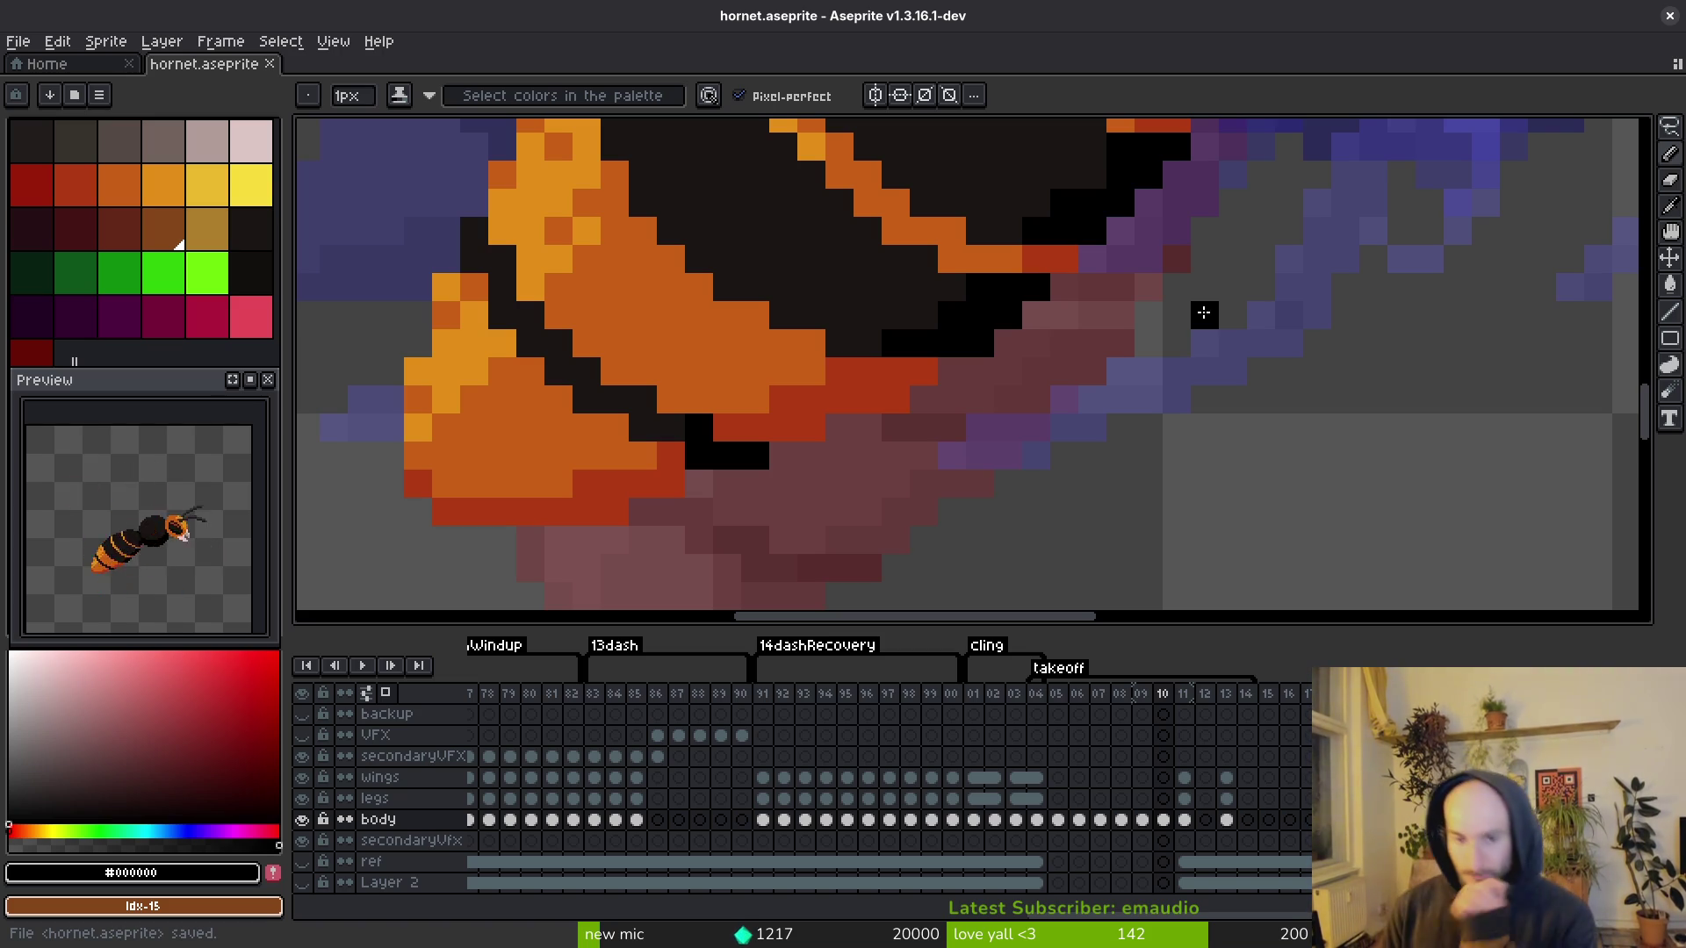
Step: Sample the head's orange and lighter orange, saving the sprite along the way
scroll(1229, 287, "down", 6)
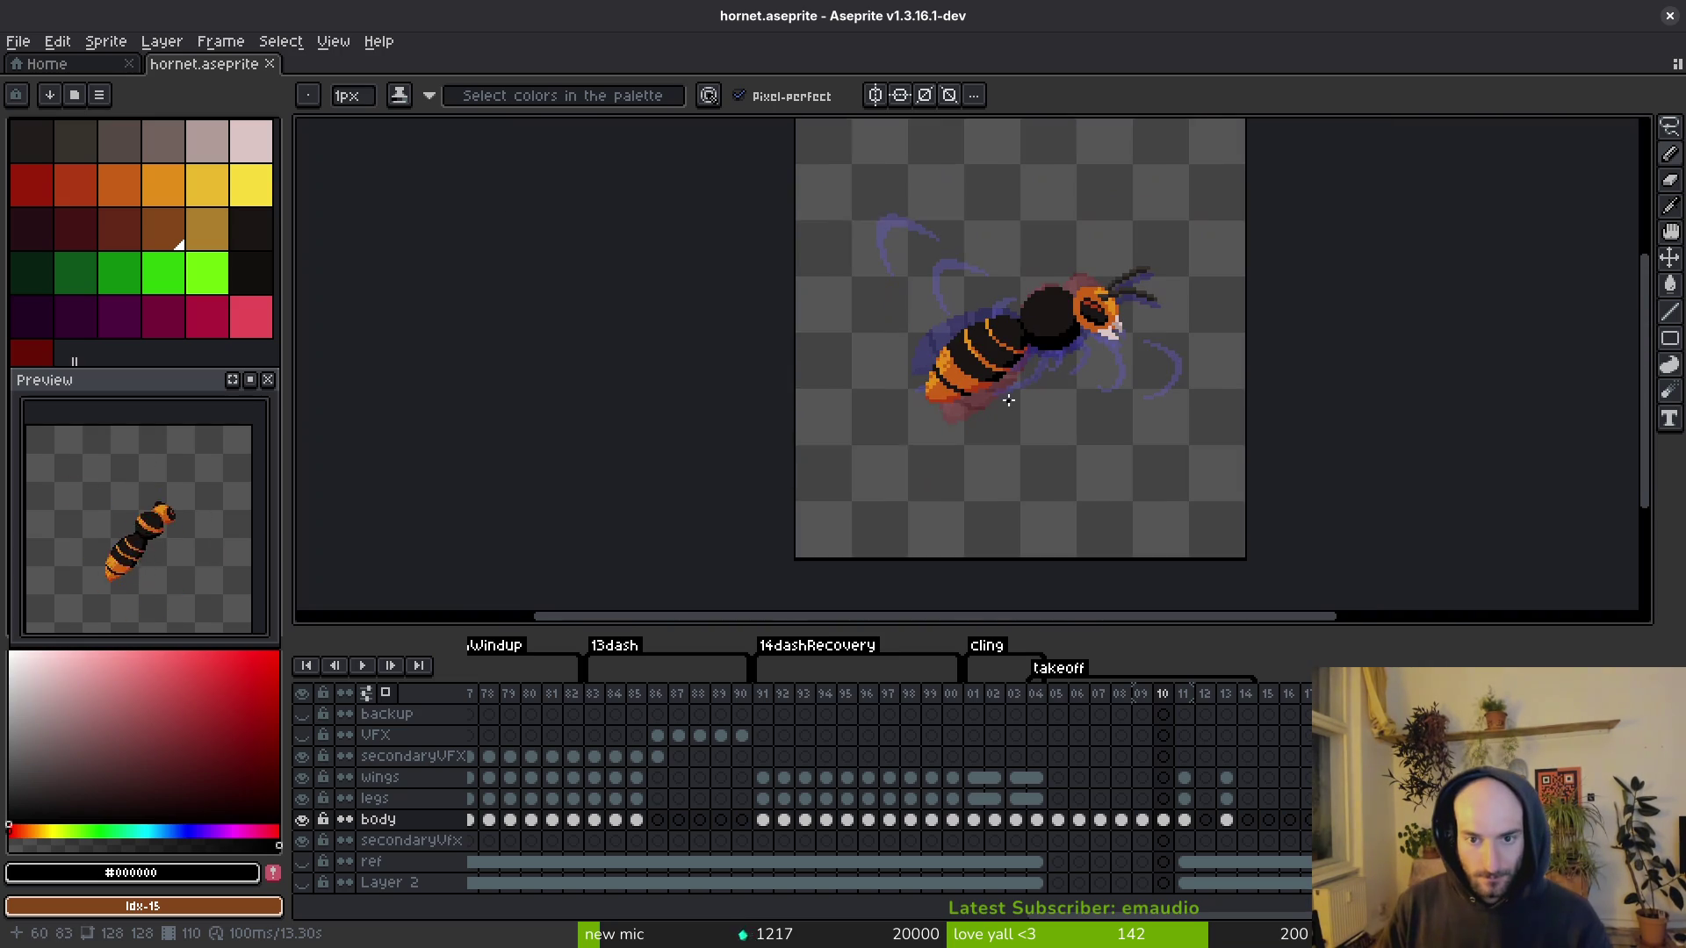
key("ctrl+s")
scroll(1052, 303, "up", 5)
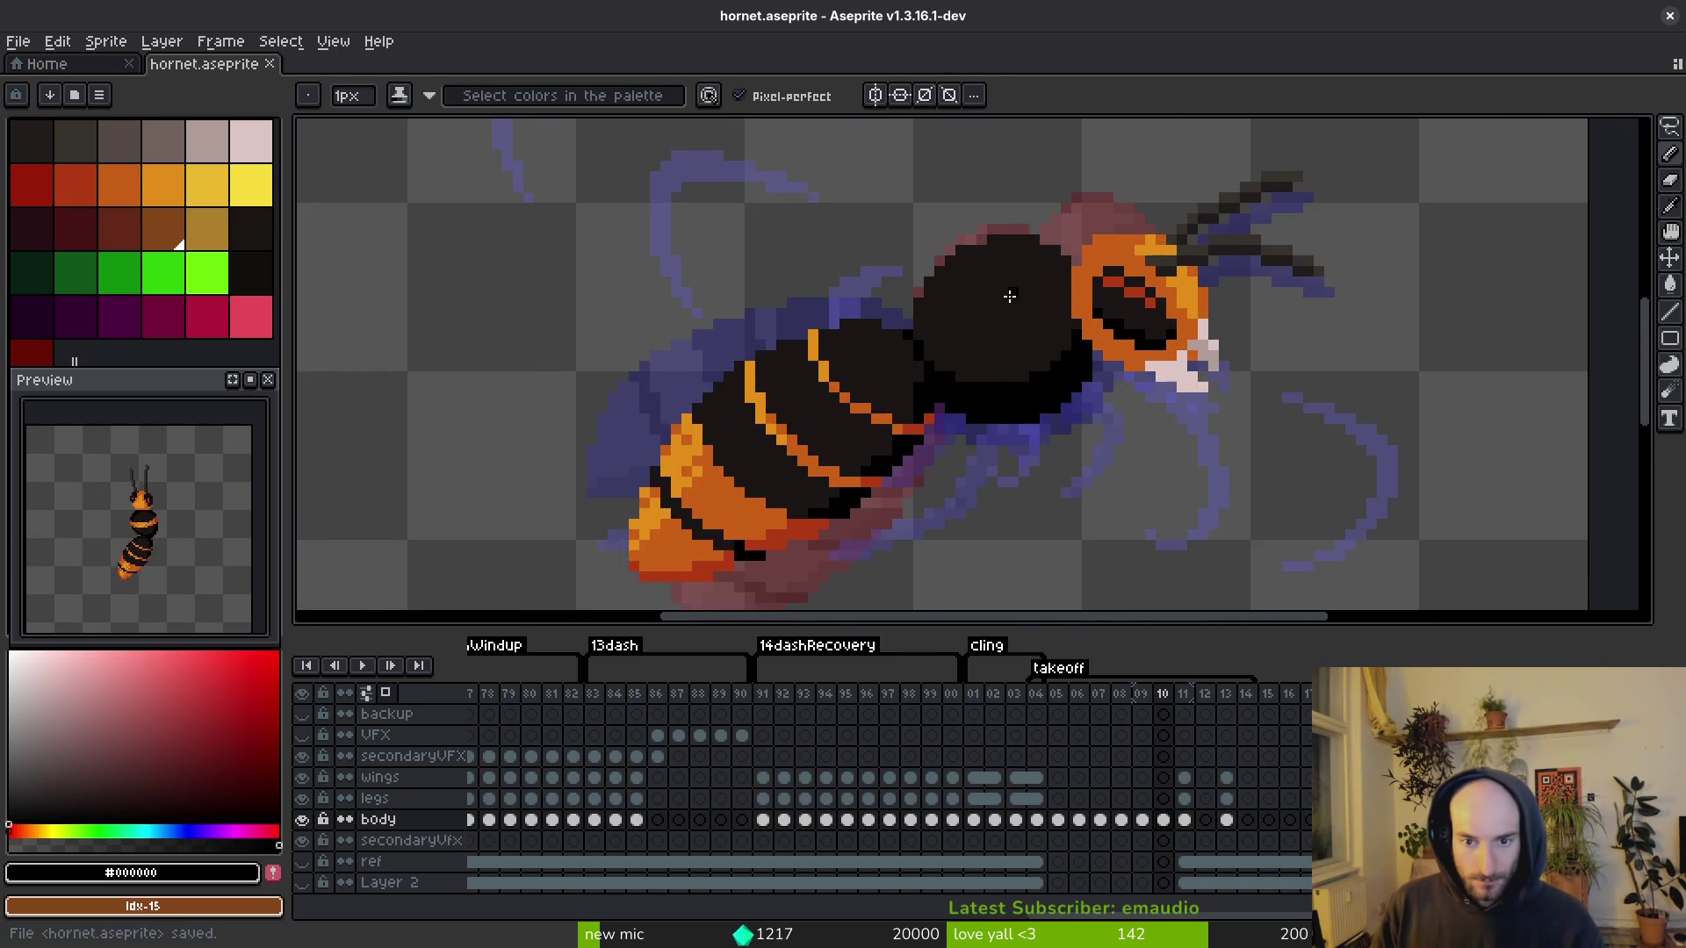
left_click(1156, 269, "alt")
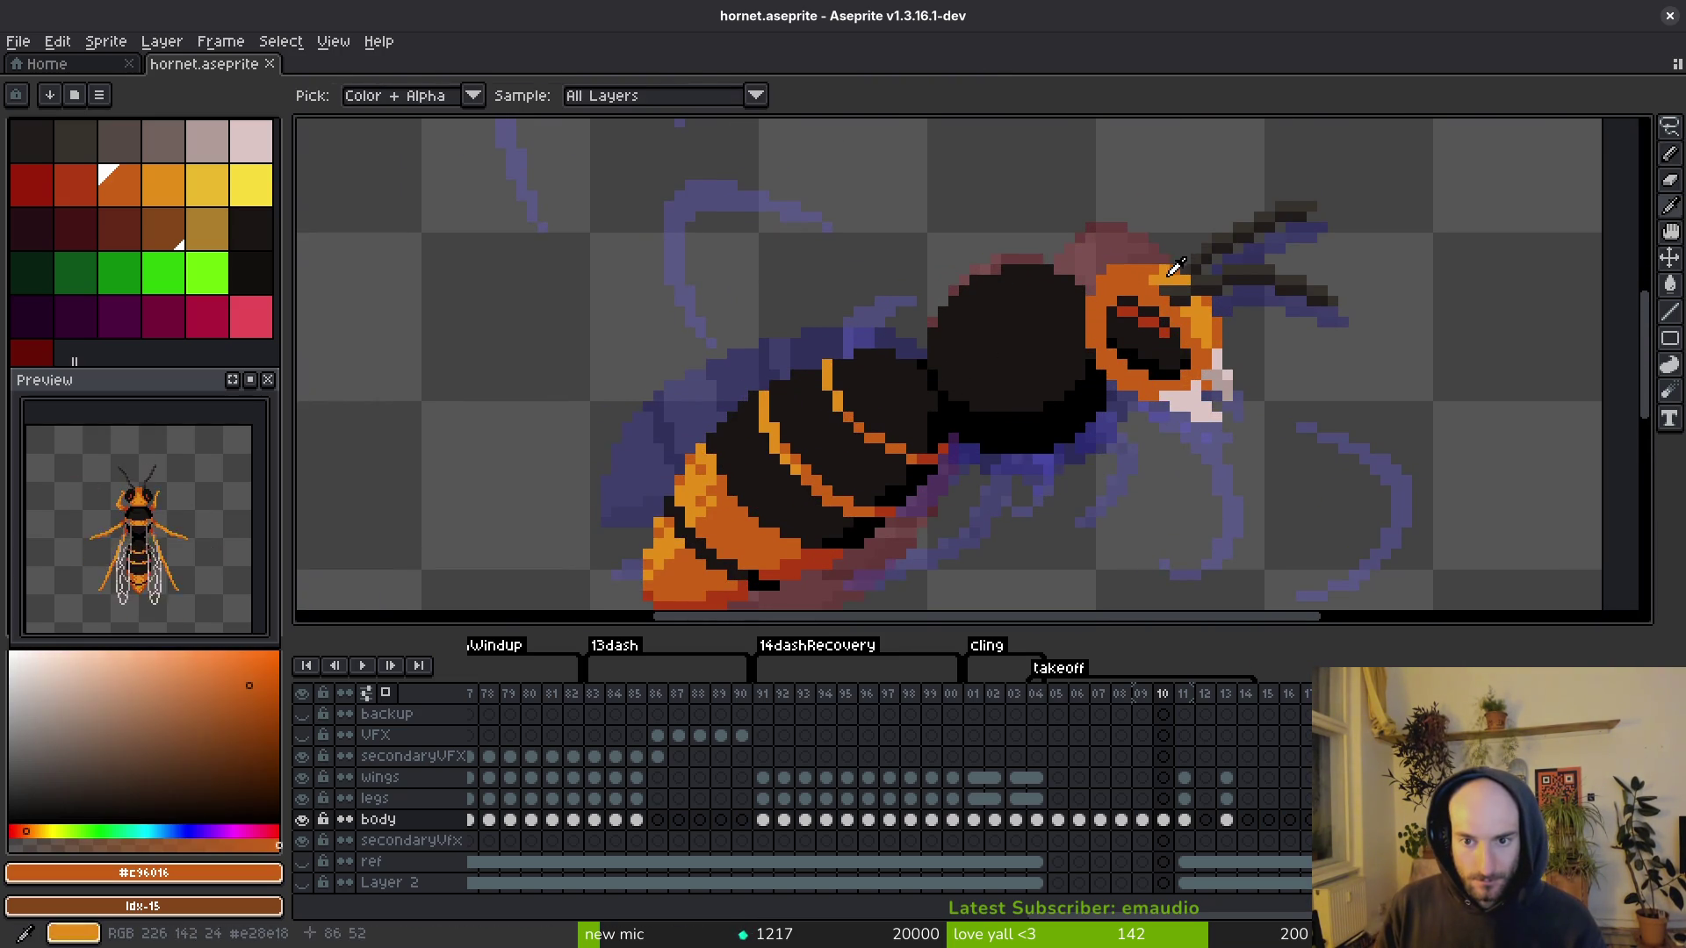
scroll(1133, 280, "up", 4)
scroll(1045, 400, "down", 4)
key("ctrl+s")
scroll(1045, 400, "down", 4)
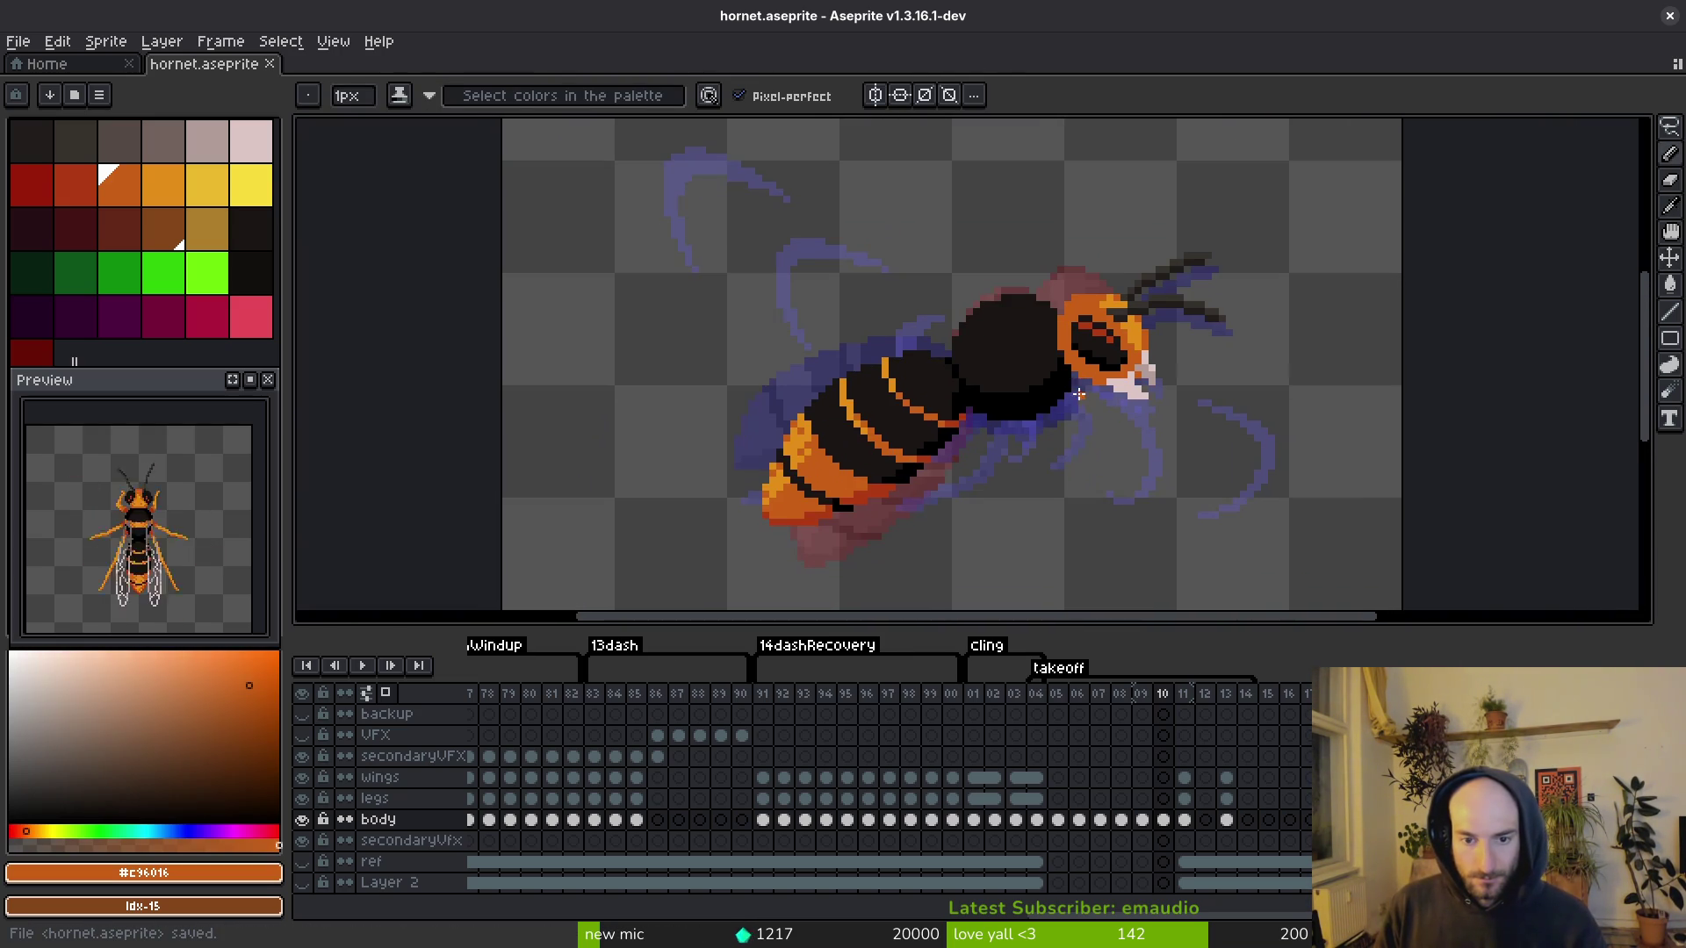
scroll(1101, 323, "up", 6)
left_click(1102, 334, "alt")
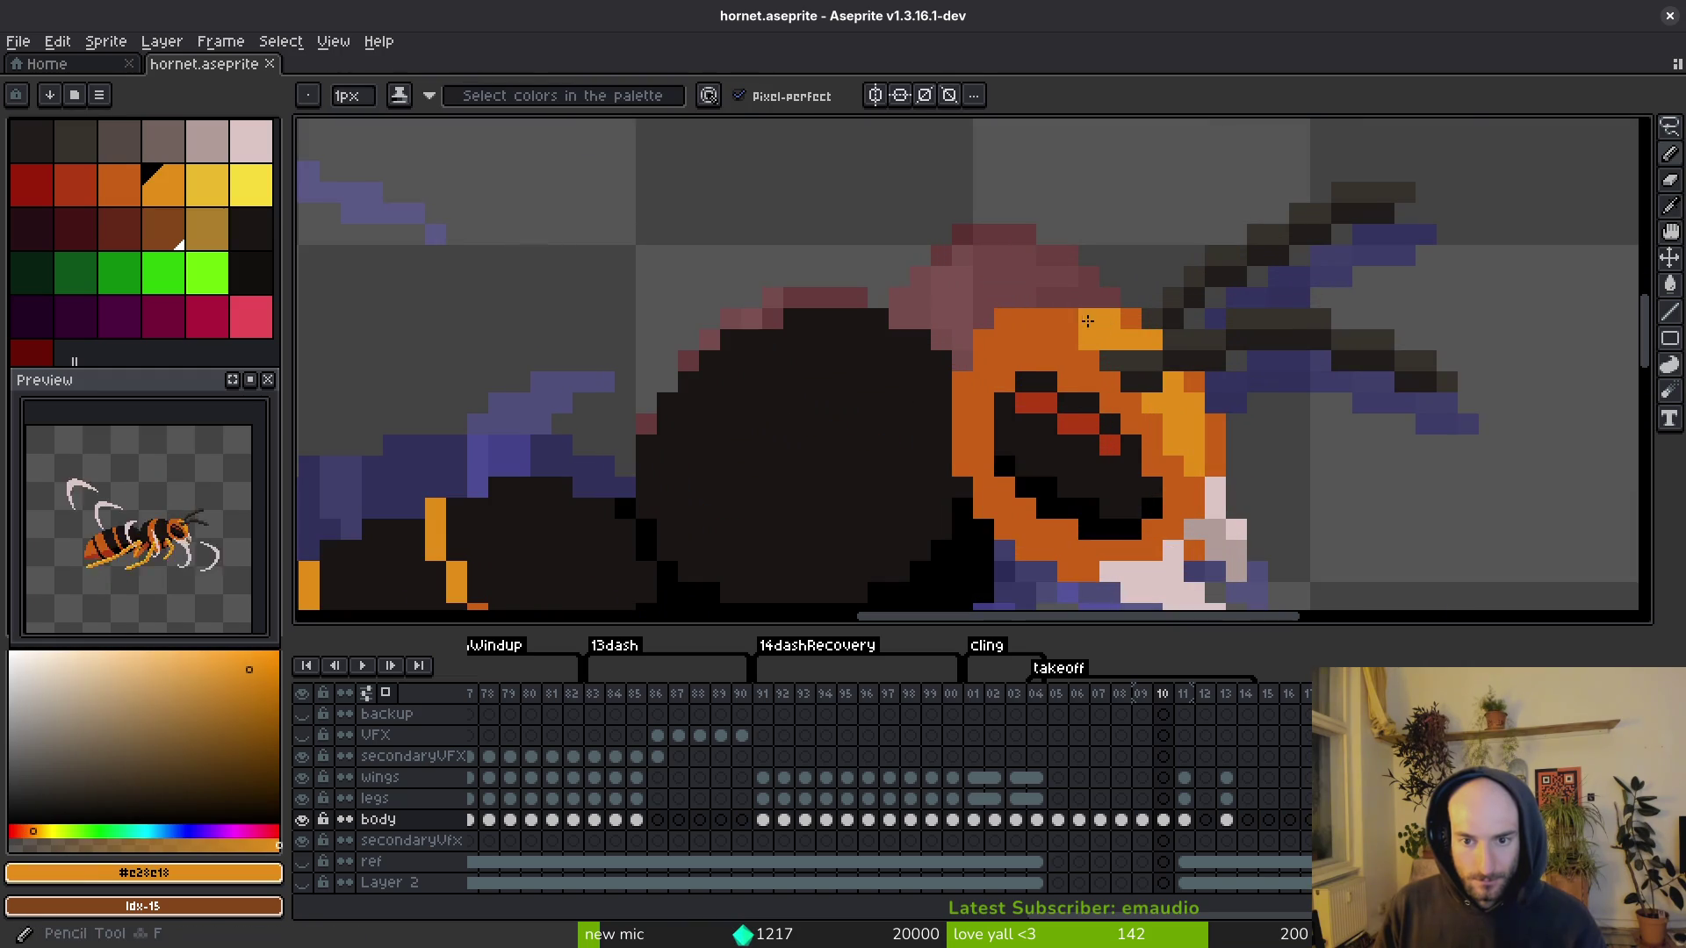
scroll(1103, 333, "down", 5)
key("ctrl+s")
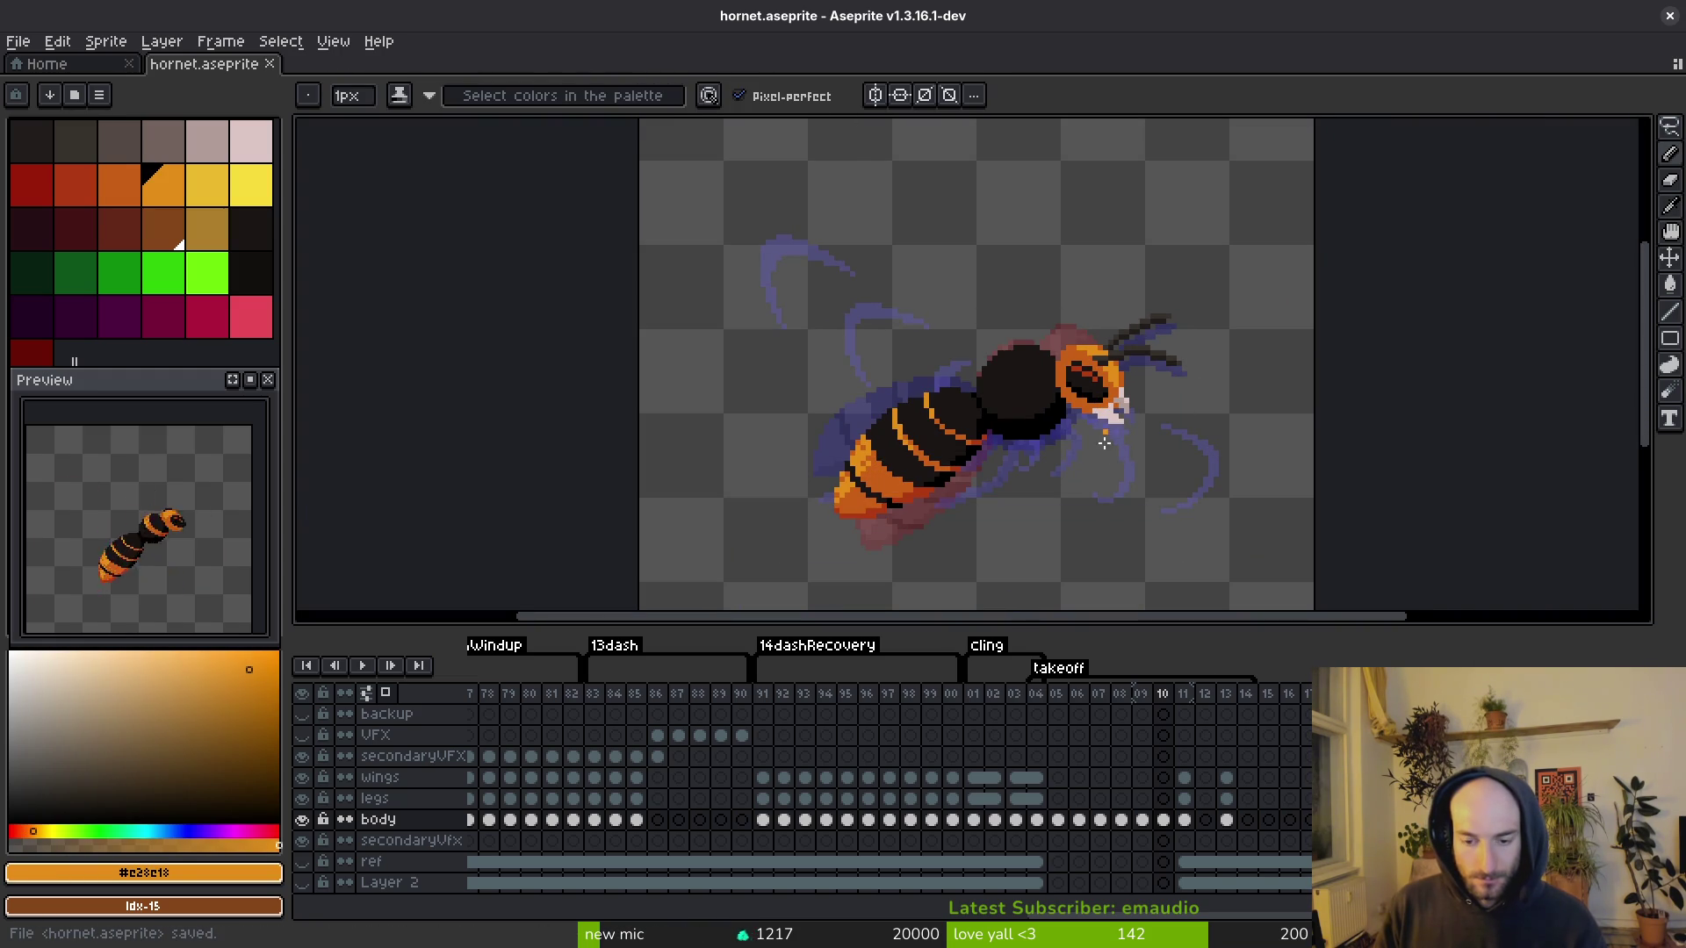
Step: Step through takeoff frames 05 to 09, ending on frame 07
key("Left")
key("Left")
key("Left")
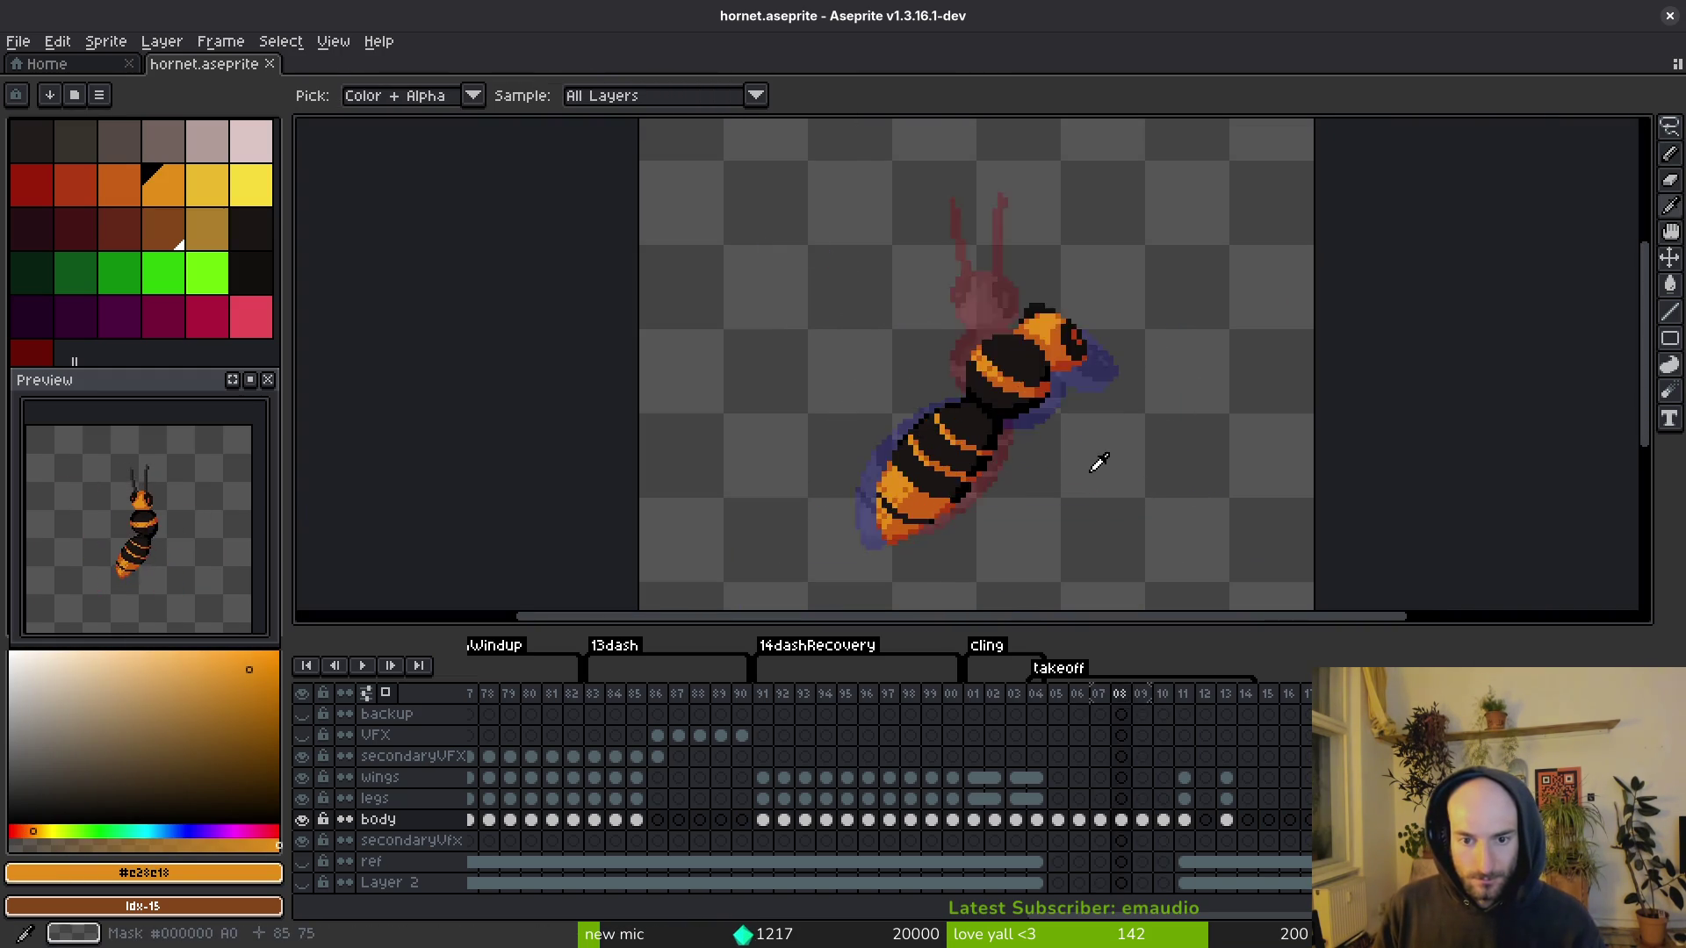
key("Right")
key("Right")
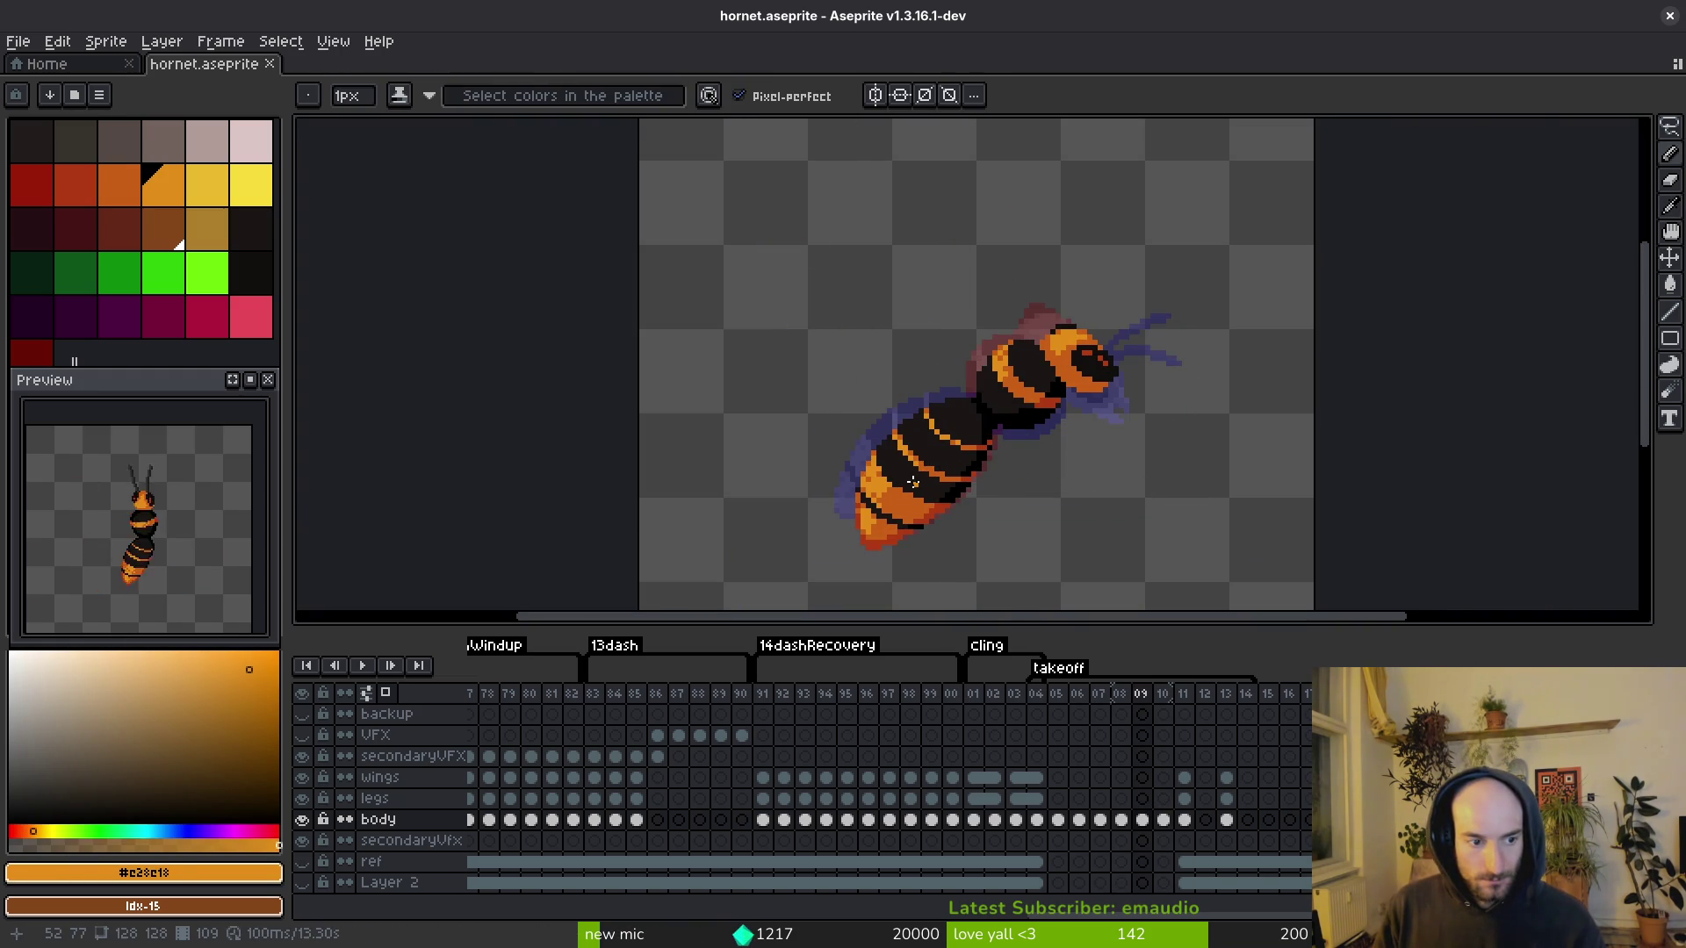
key("ctrl+s")
key("Left")
key("Left")
key("Left")
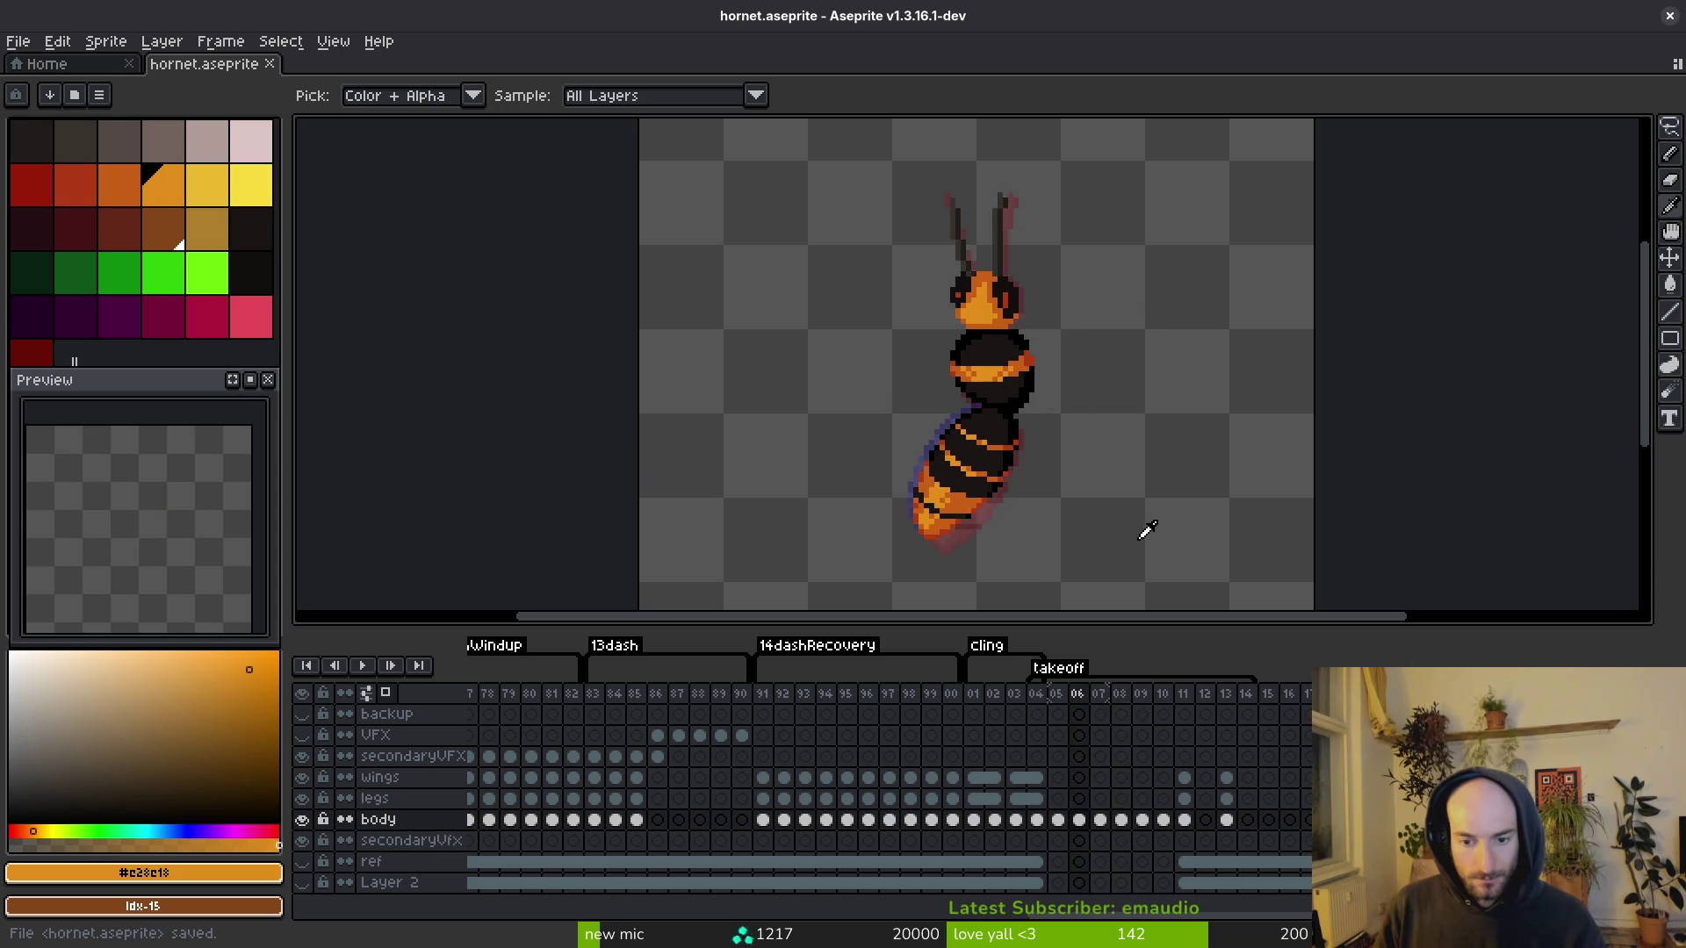
key("Right")
key("Right")
key("Right")
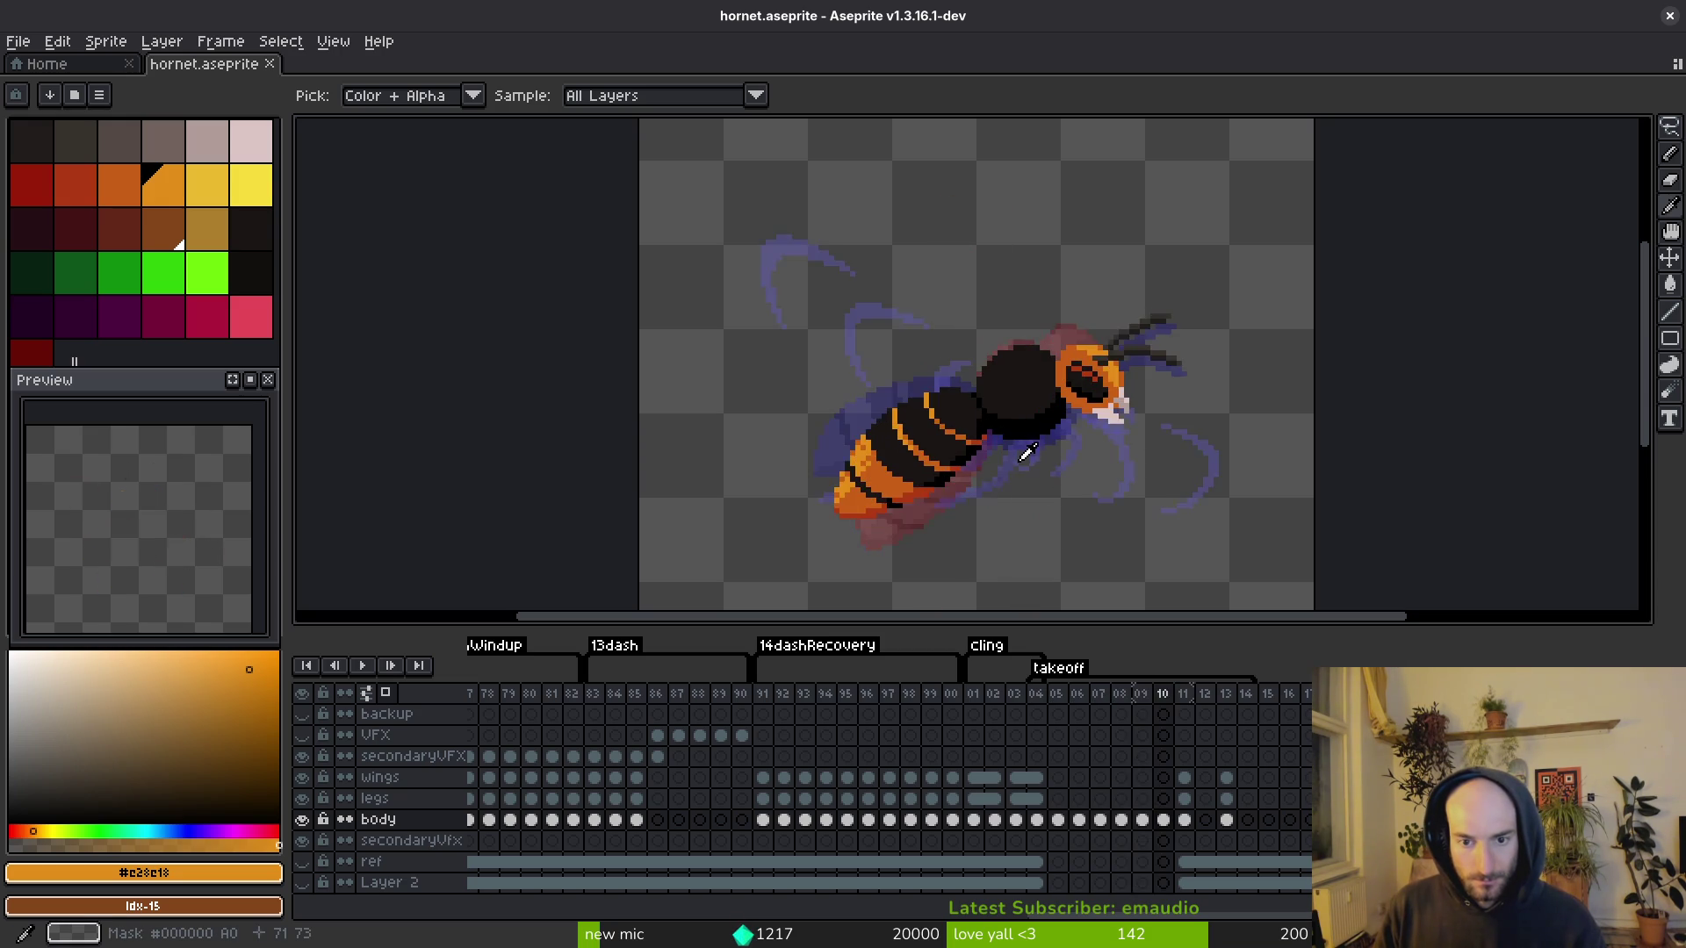
key("Right")
scroll(1057, 425, "up", 2)
key("Left")
key("Left")
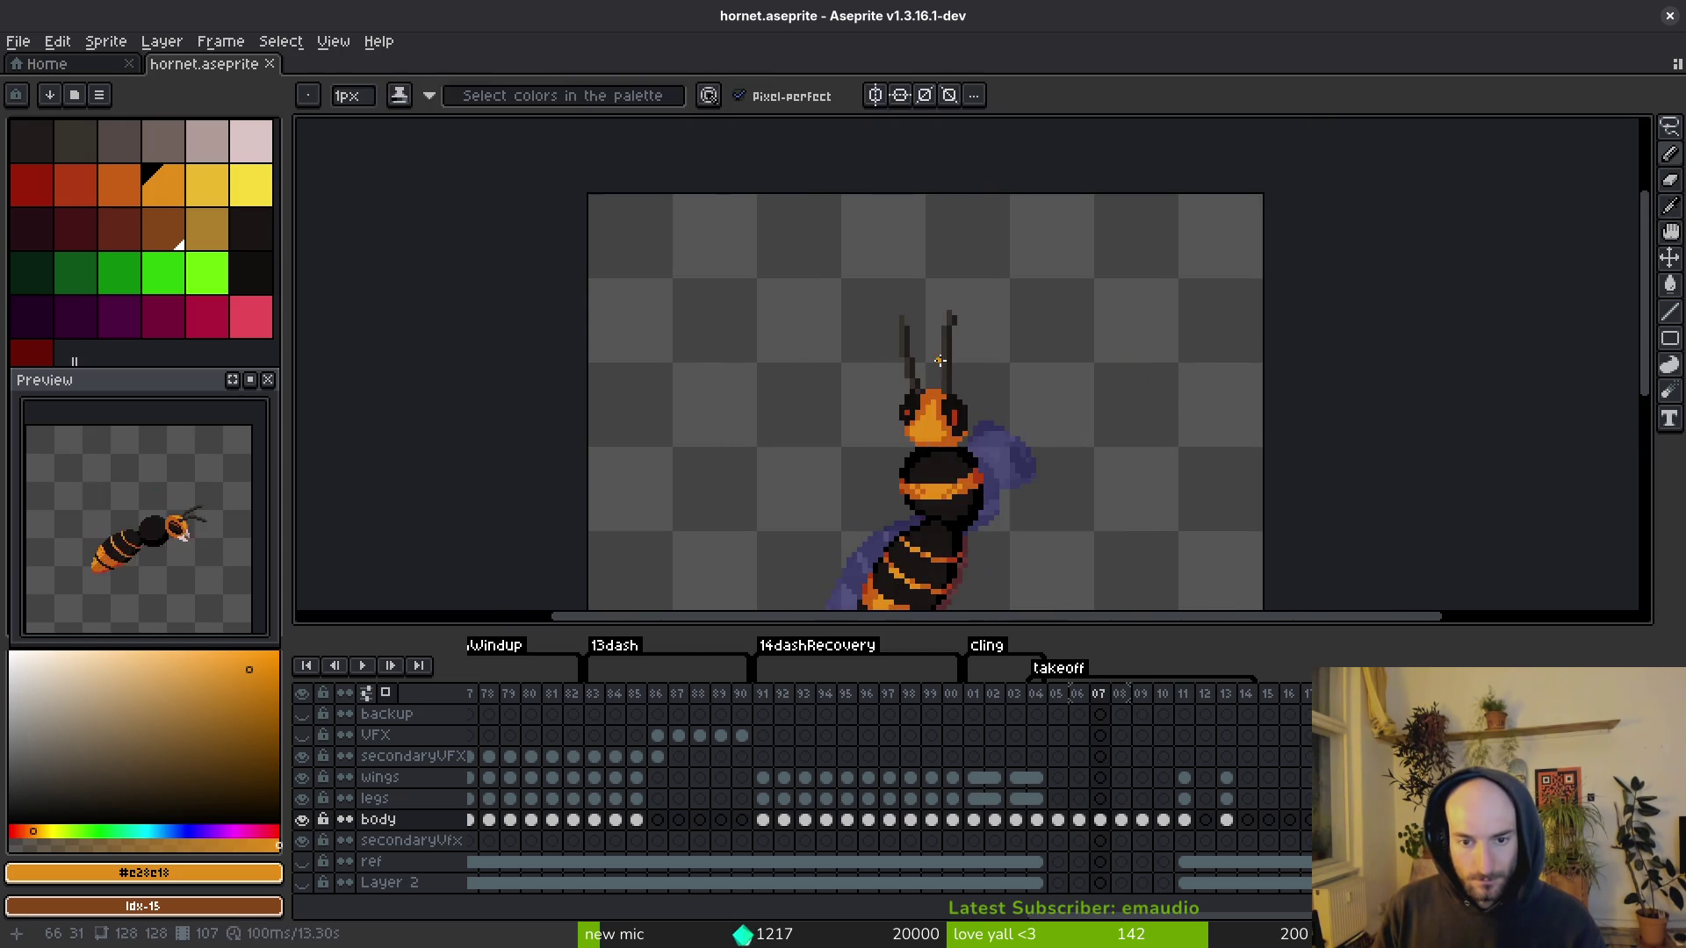
Step: On frame 08, draw a dark antenna from the hornet's head up and to the right
scroll(883, 430, "up", 1)
left_click(883, 430)
key("b")
key("Right")
scroll(1035, 425, "up", 2)
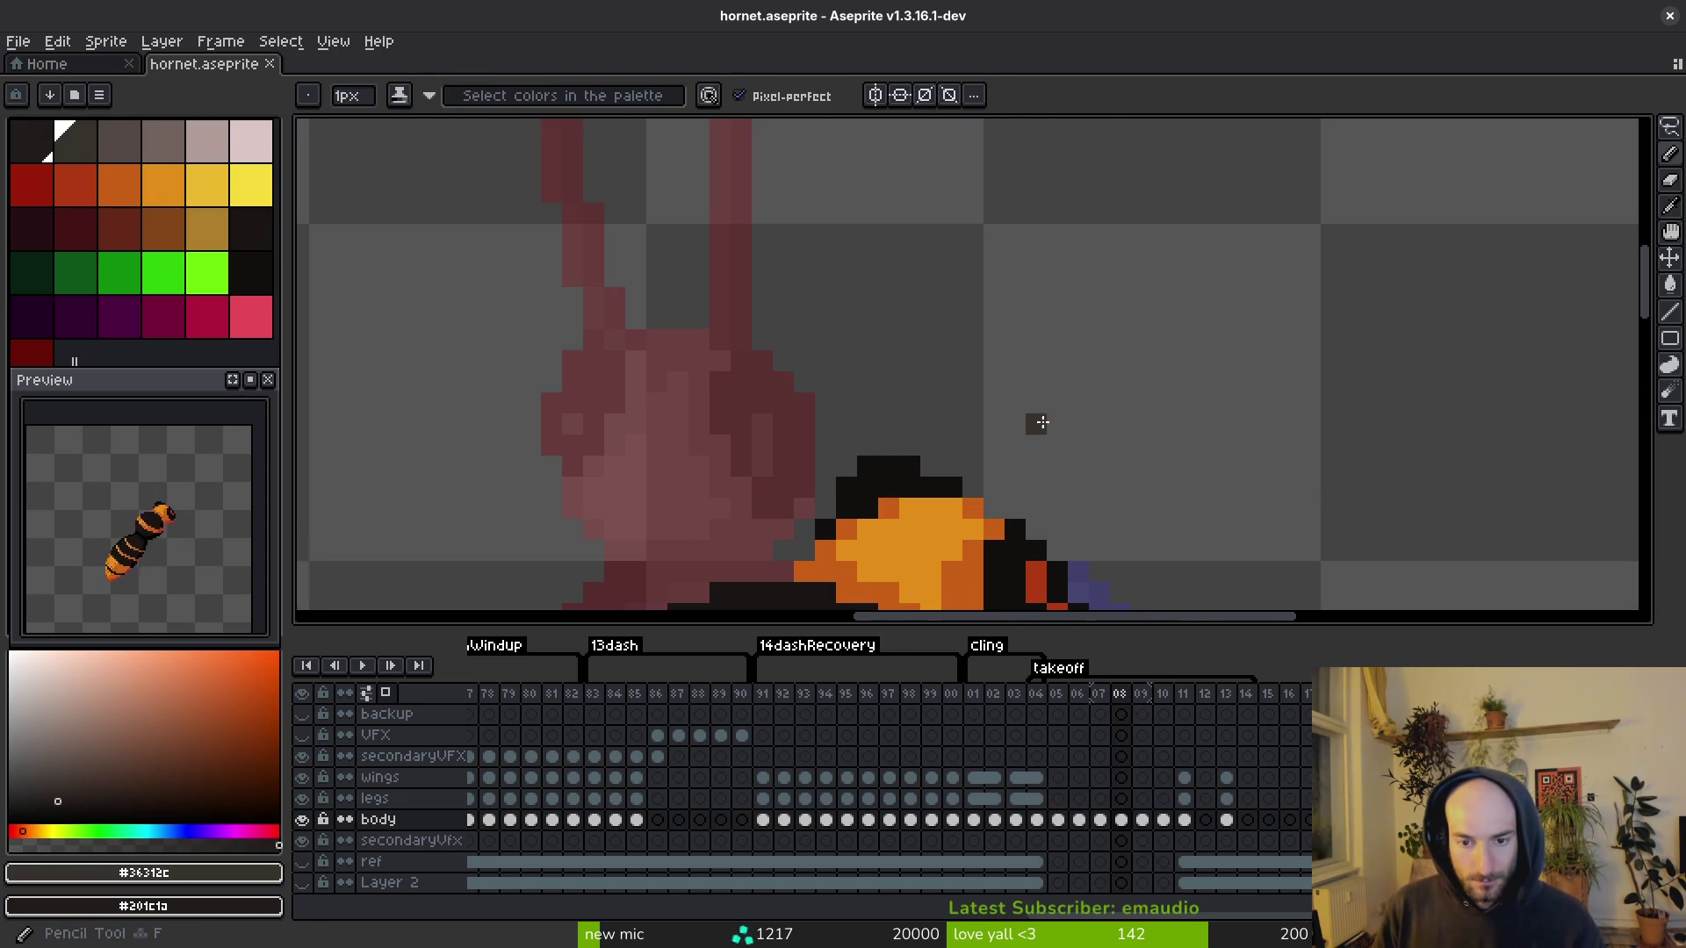
left_click_drag(956, 482, 977, 442)
mouse_move(1080, 350)
left_mouse_down()
mouse_move(1184, 298)
mouse_move(1251, 297)
mouse_move(1078, 368)
mouse_move(980, 478)
left_mouse_up()
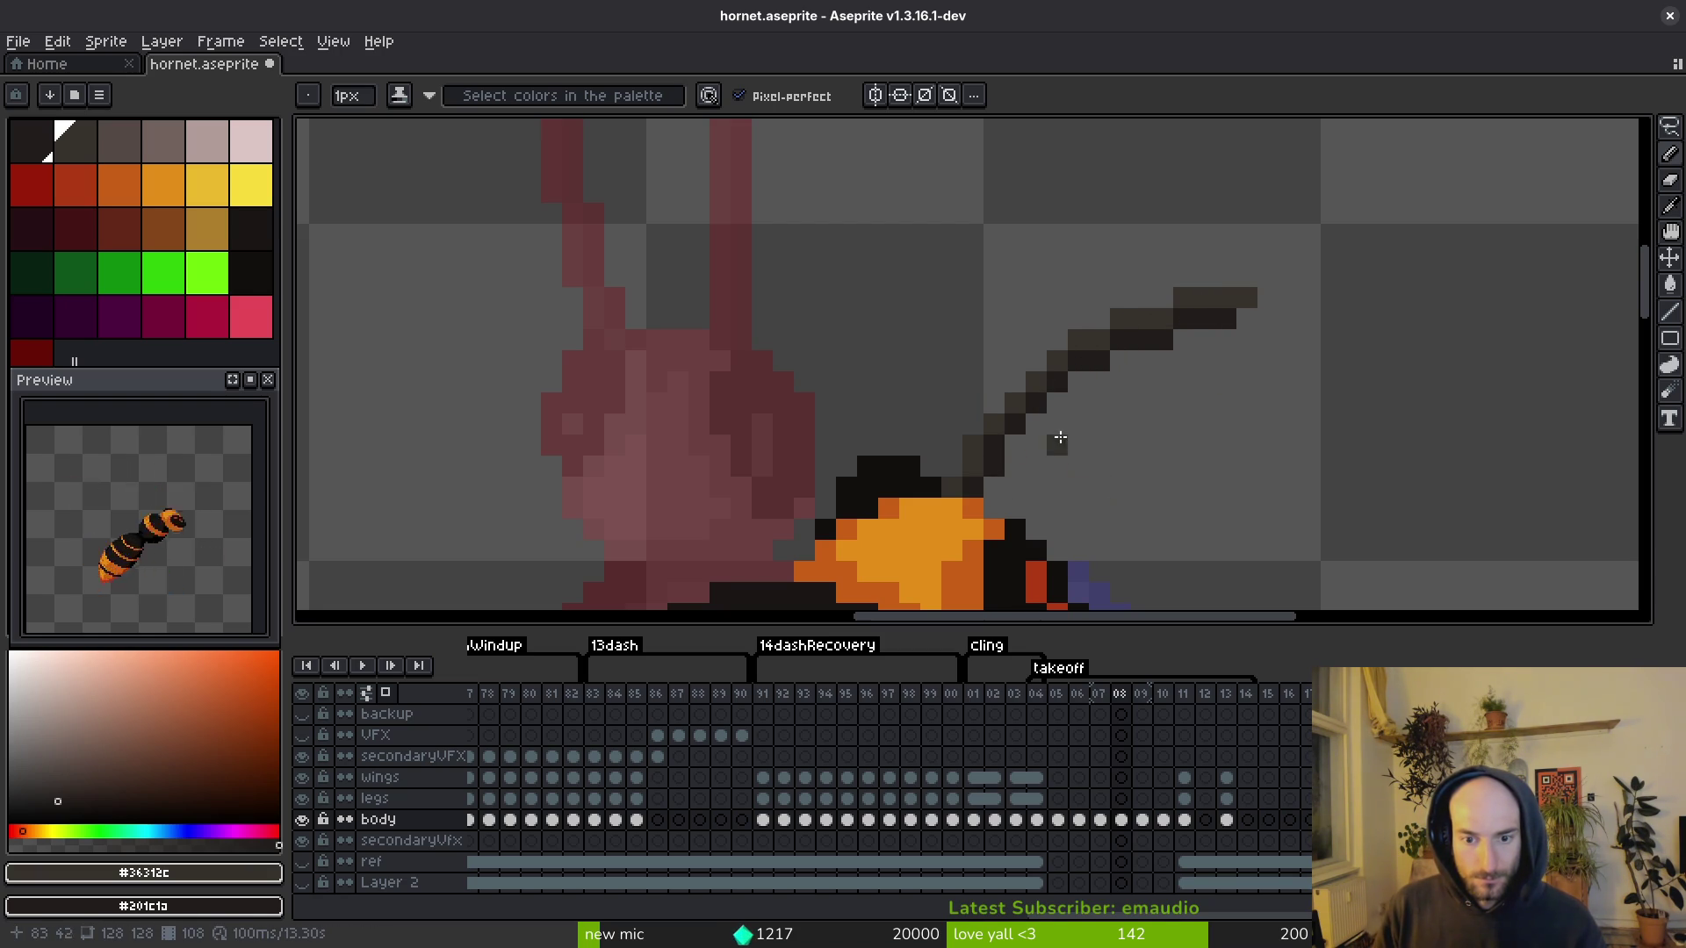
Step: Re-sample the dark antenna colour and compare frame 08 against frame 07
scroll(1068, 444, "down", 4)
scroll(1032, 468, "up", 3)
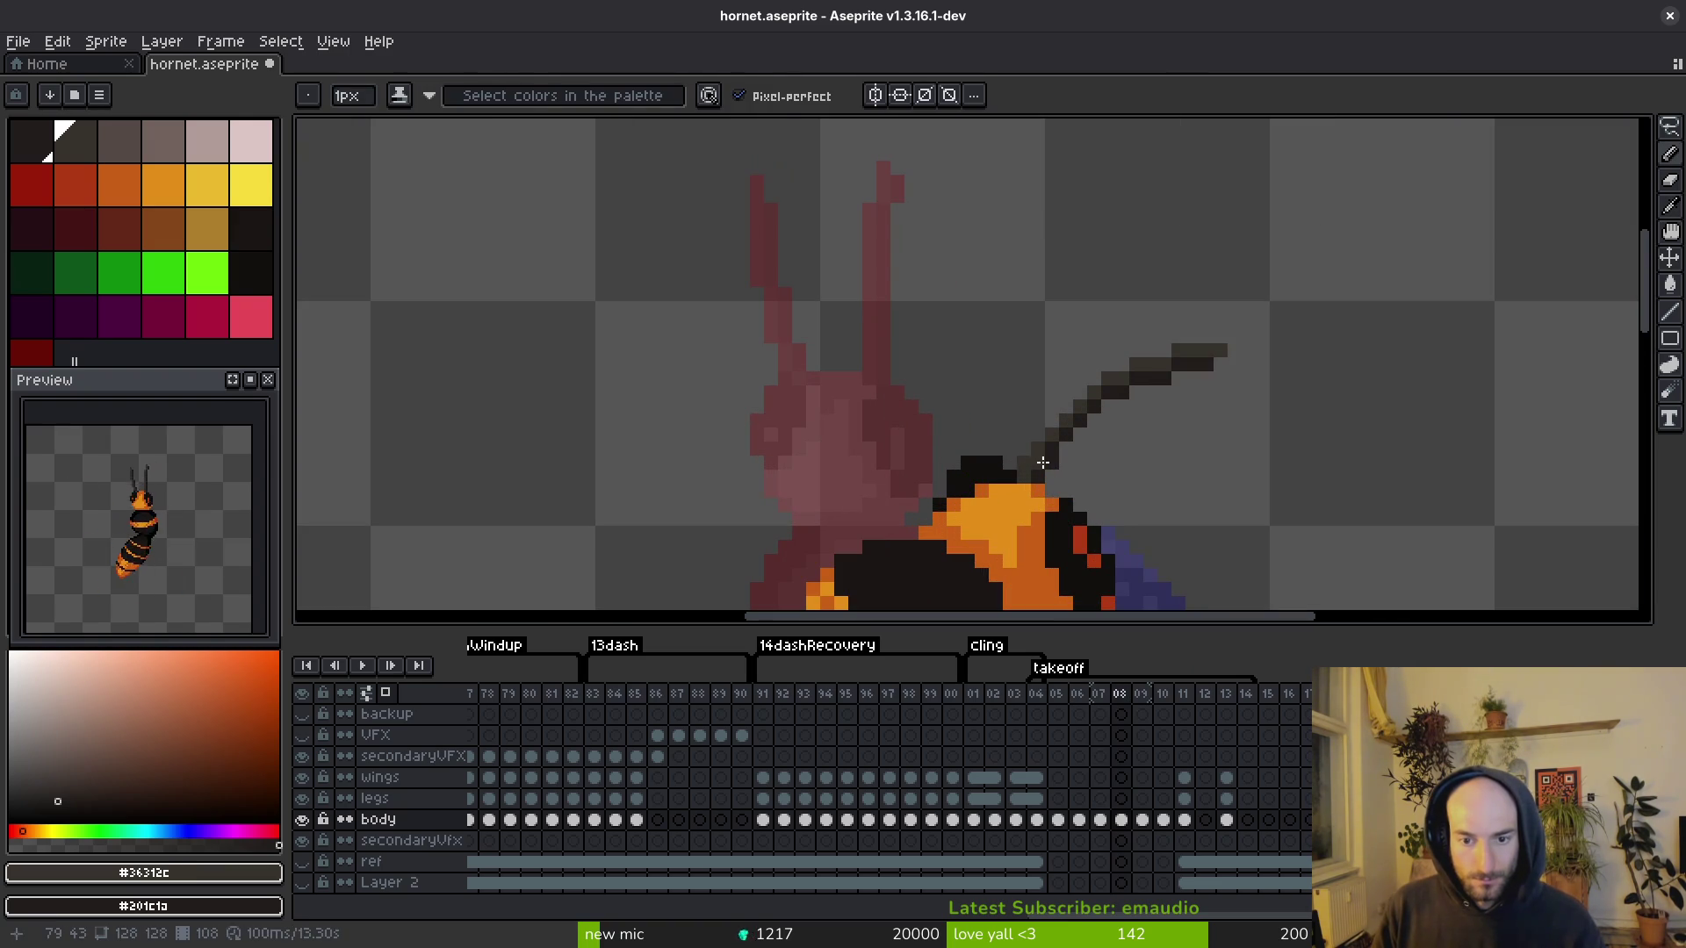
left_click(1051, 463, "alt")
key("alt")
left_click(1033, 459, "alt")
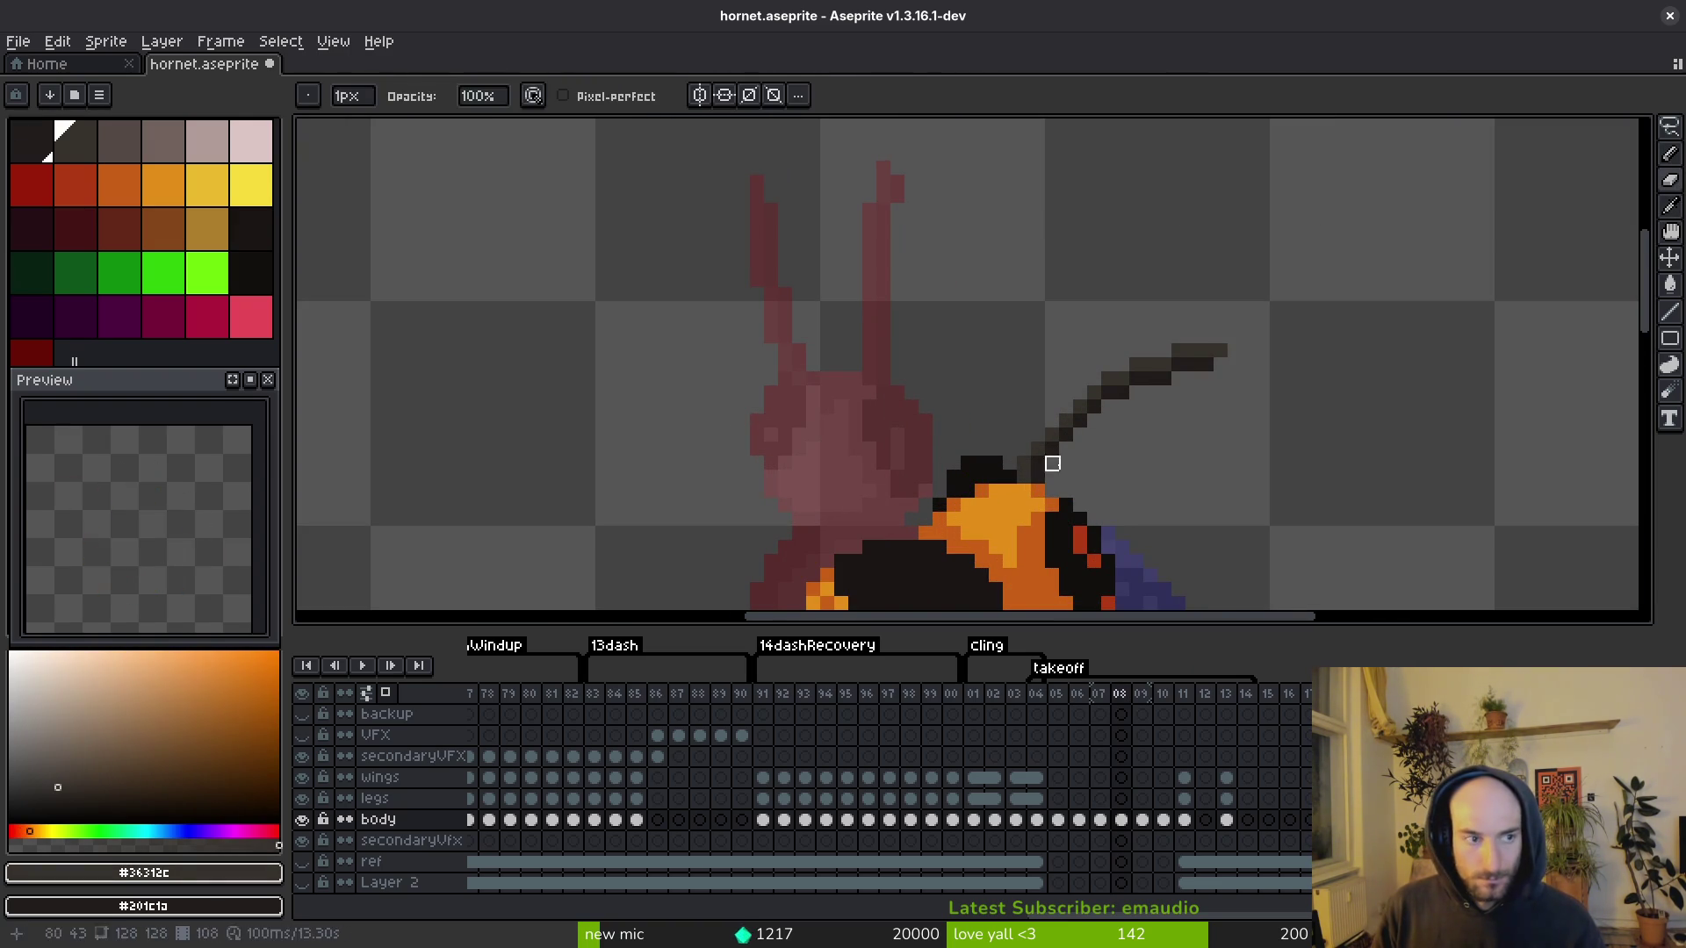
key("comma")
scroll(1115, 446, "down", 2)
key("period")
scroll(1104, 436, "up", 2)
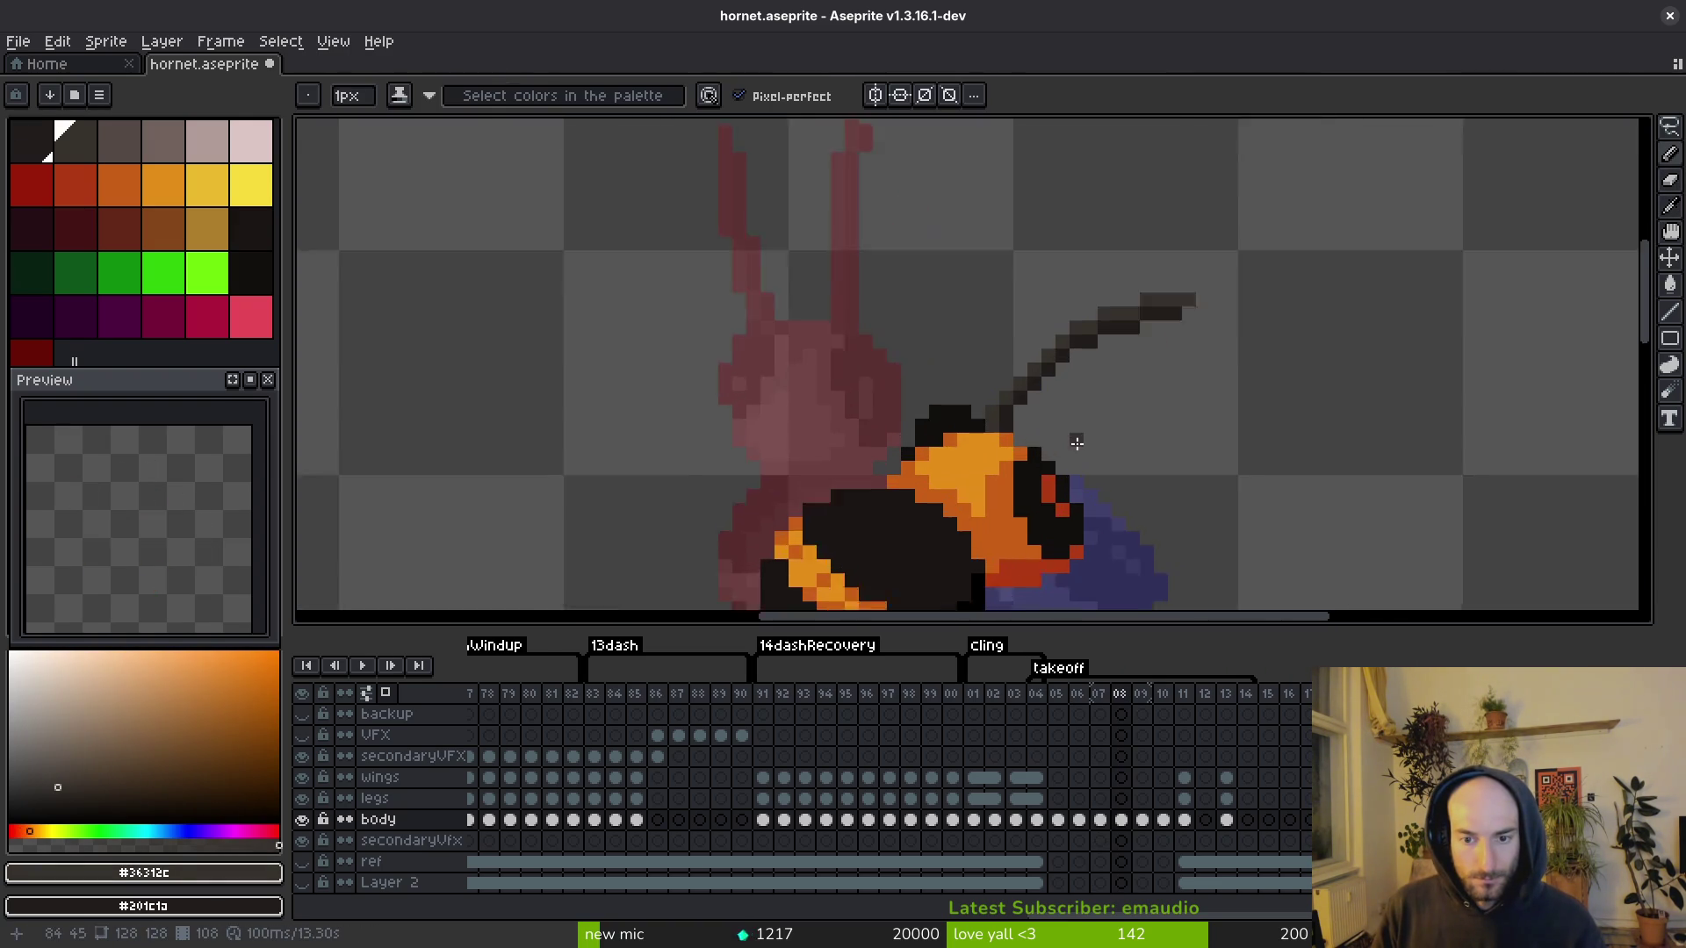
Step: Draw a second forward-pointing antenna on frame 08 with a short stroke beneath it
mouse_move(1030, 446)
left_mouse_down()
mouse_move(1197, 391)
mouse_move(1330, 376)
left_mouse_up()
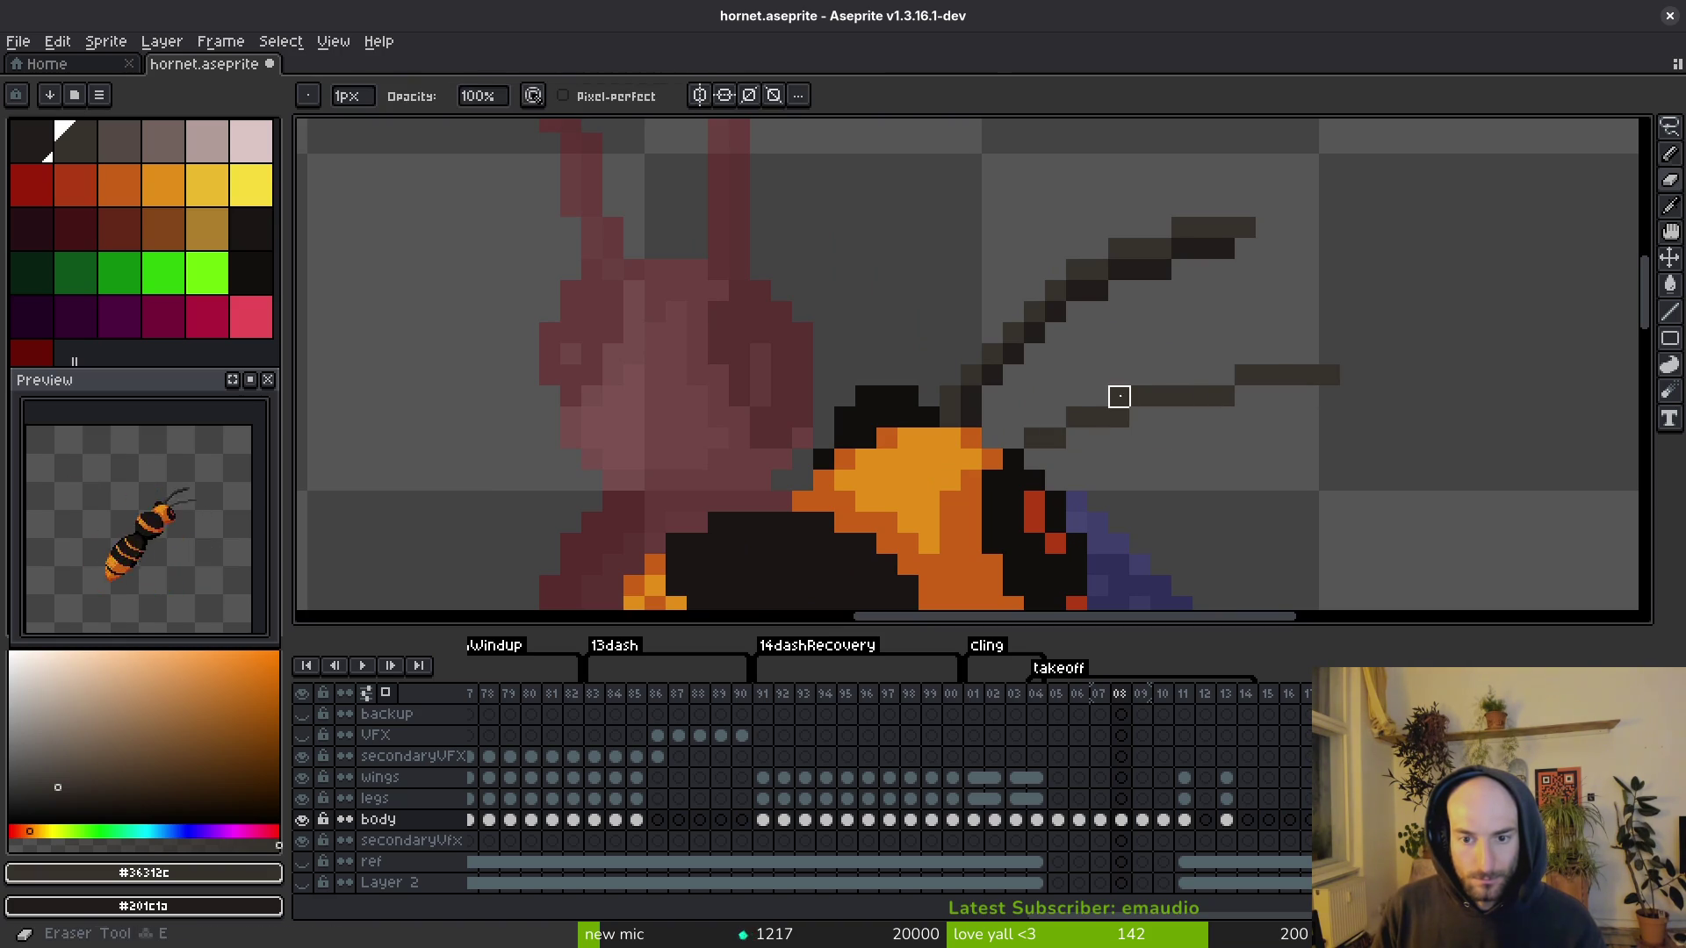
mouse_move(1035, 459)
left_mouse_down()
mouse_move(1277, 394)
mouse_move(1325, 401)
left_mouse_up()
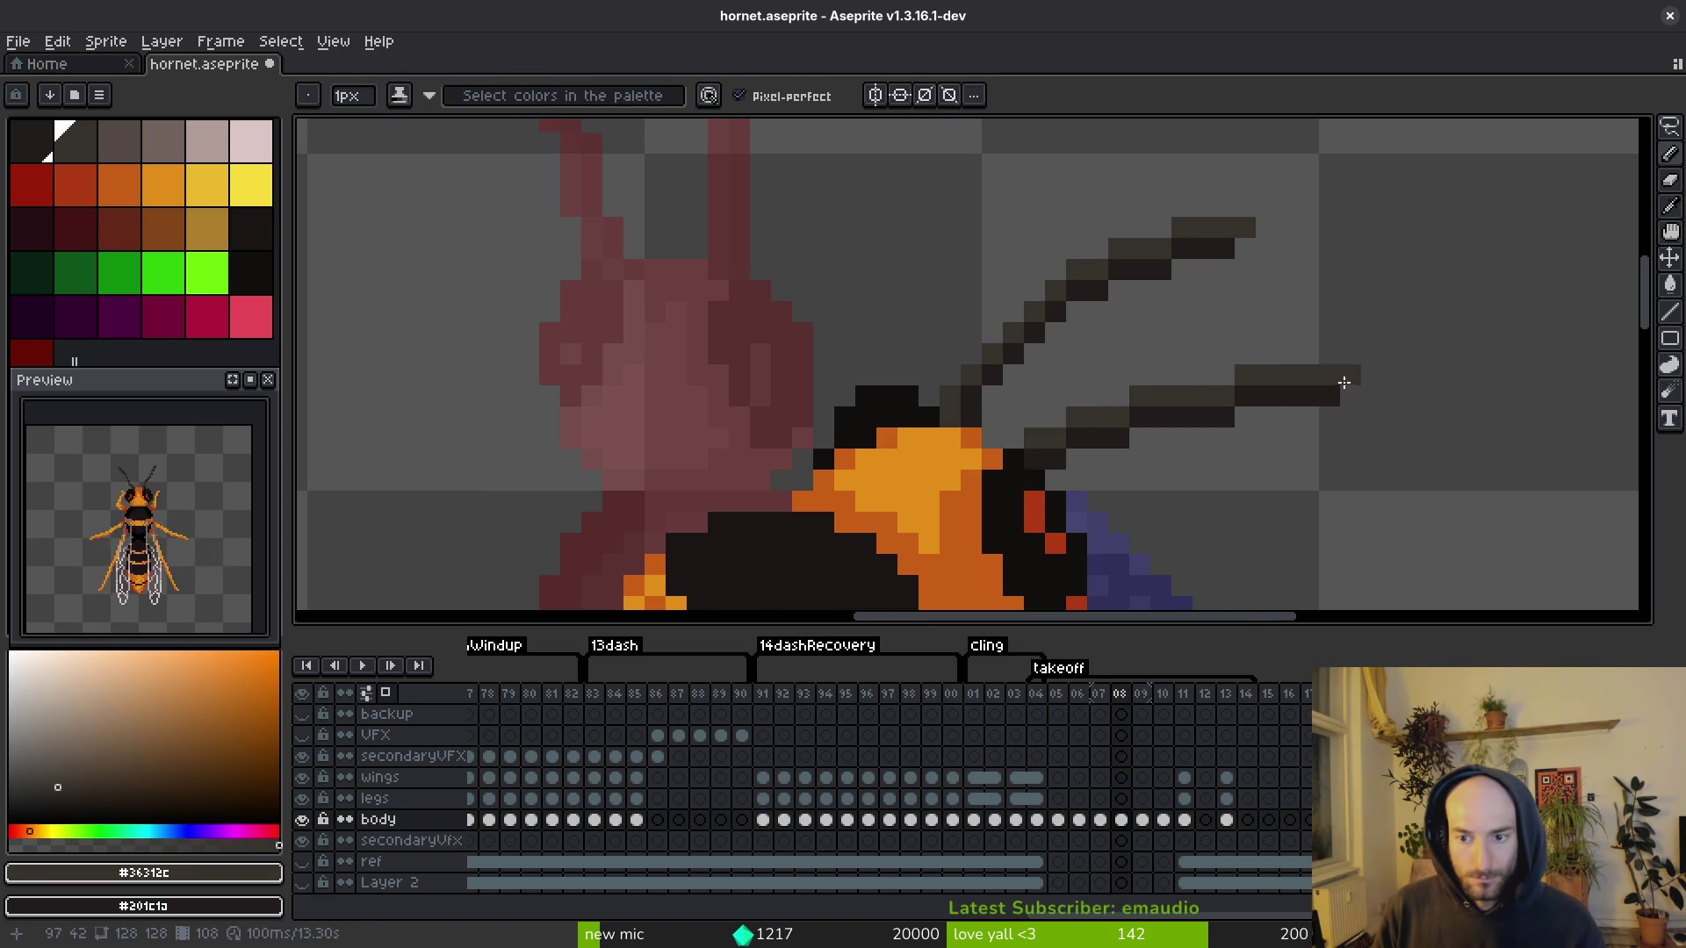
scroll(1399, 489, "down", 5)
key("i")
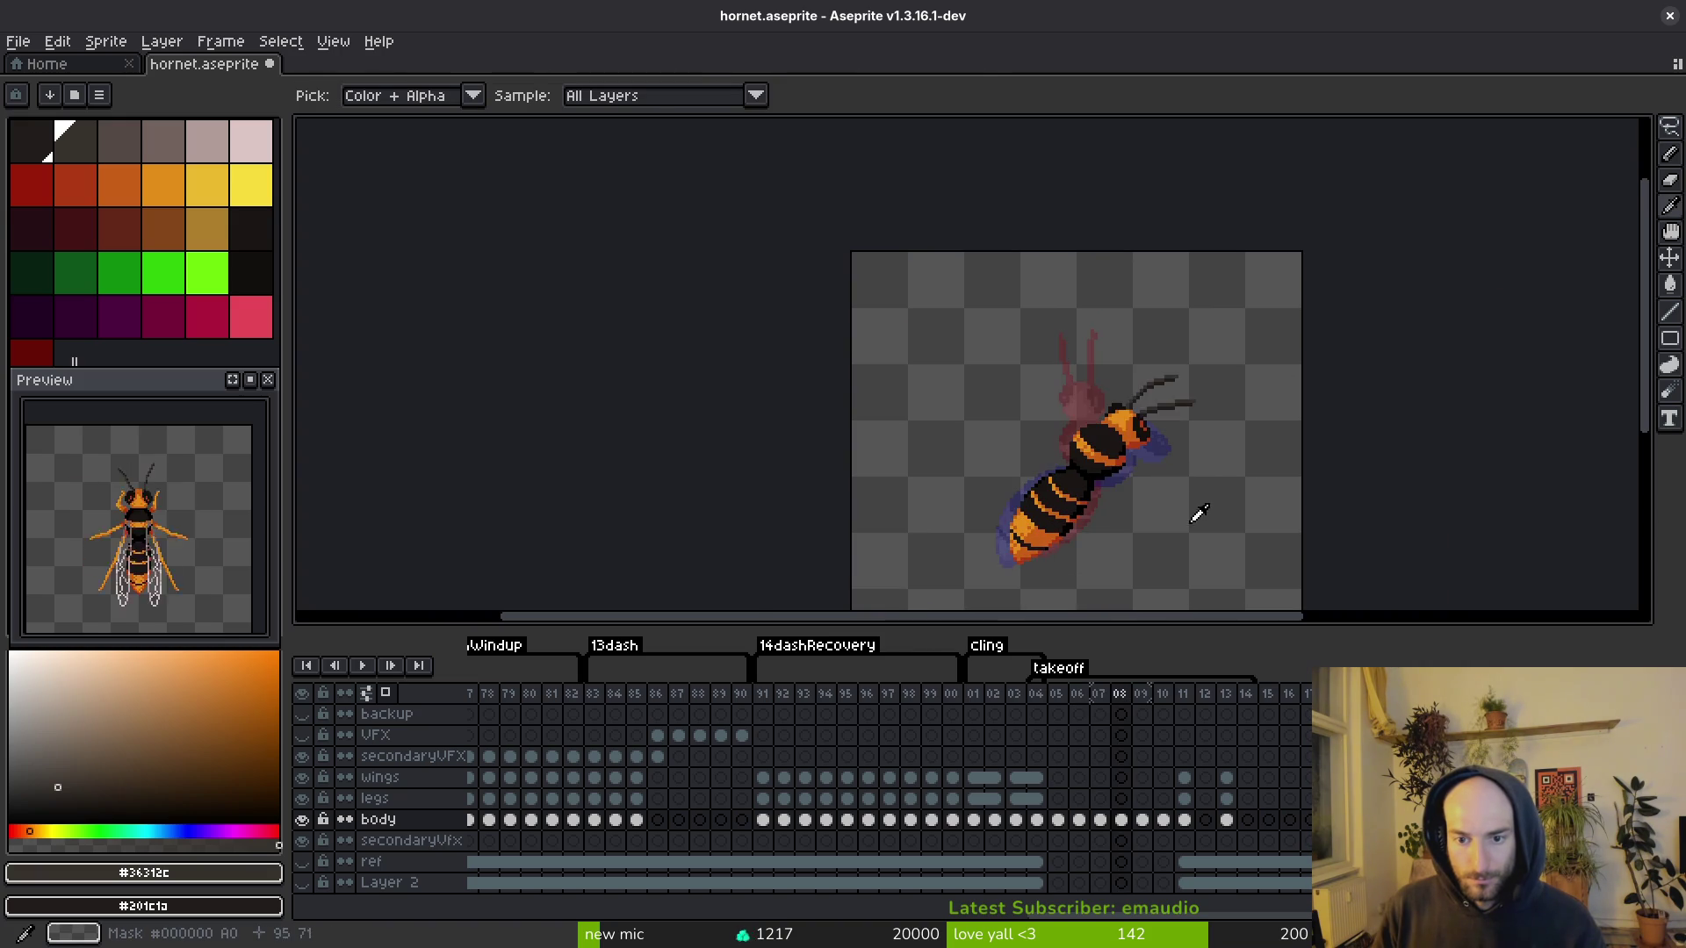
key("Right")
key("Right")
Step: On frame 09, draw and thicken a dark antenna up-right from the head, then save
scroll(1265, 452, "up", 4)
key("Left")
key("b")
scroll(1143, 404, "up", 3)
mouse_move(1087, 414)
left_mouse_down()
mouse_move(1220, 312)
mouse_move(1341, 276)
left_mouse_up()
mouse_move(1102, 405)
left_mouse_down()
mouse_move(1125, 376)
mouse_move(1262, 311)
left_mouse_up()
left_click(1274, 307)
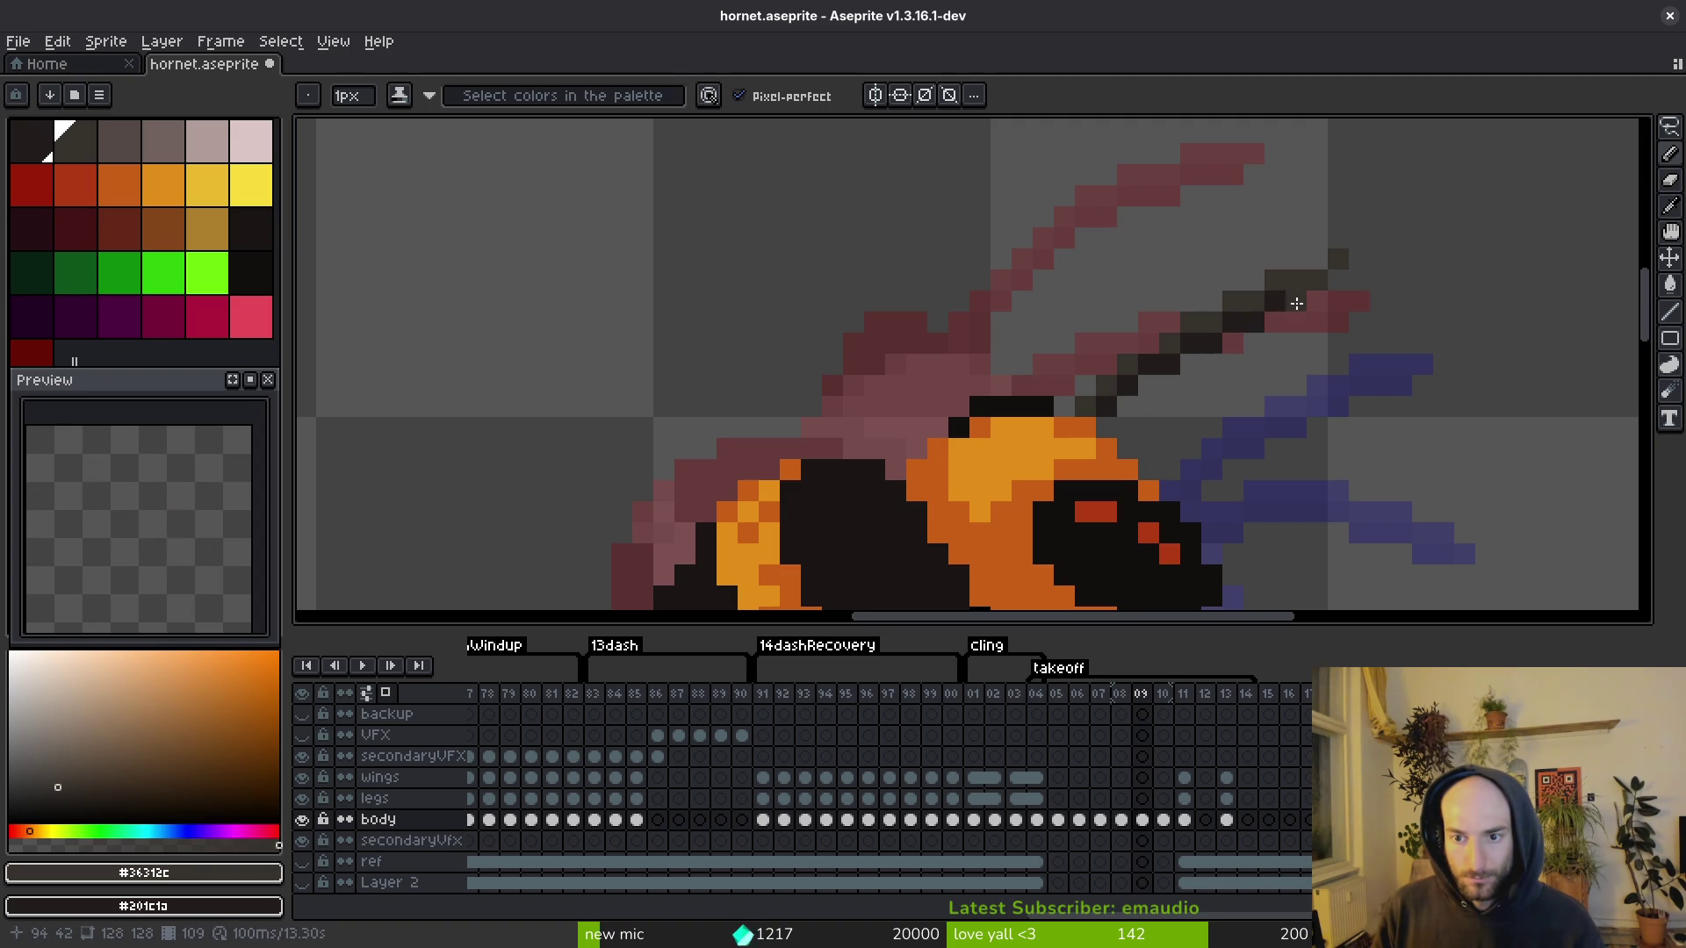
key("ctrl+z")
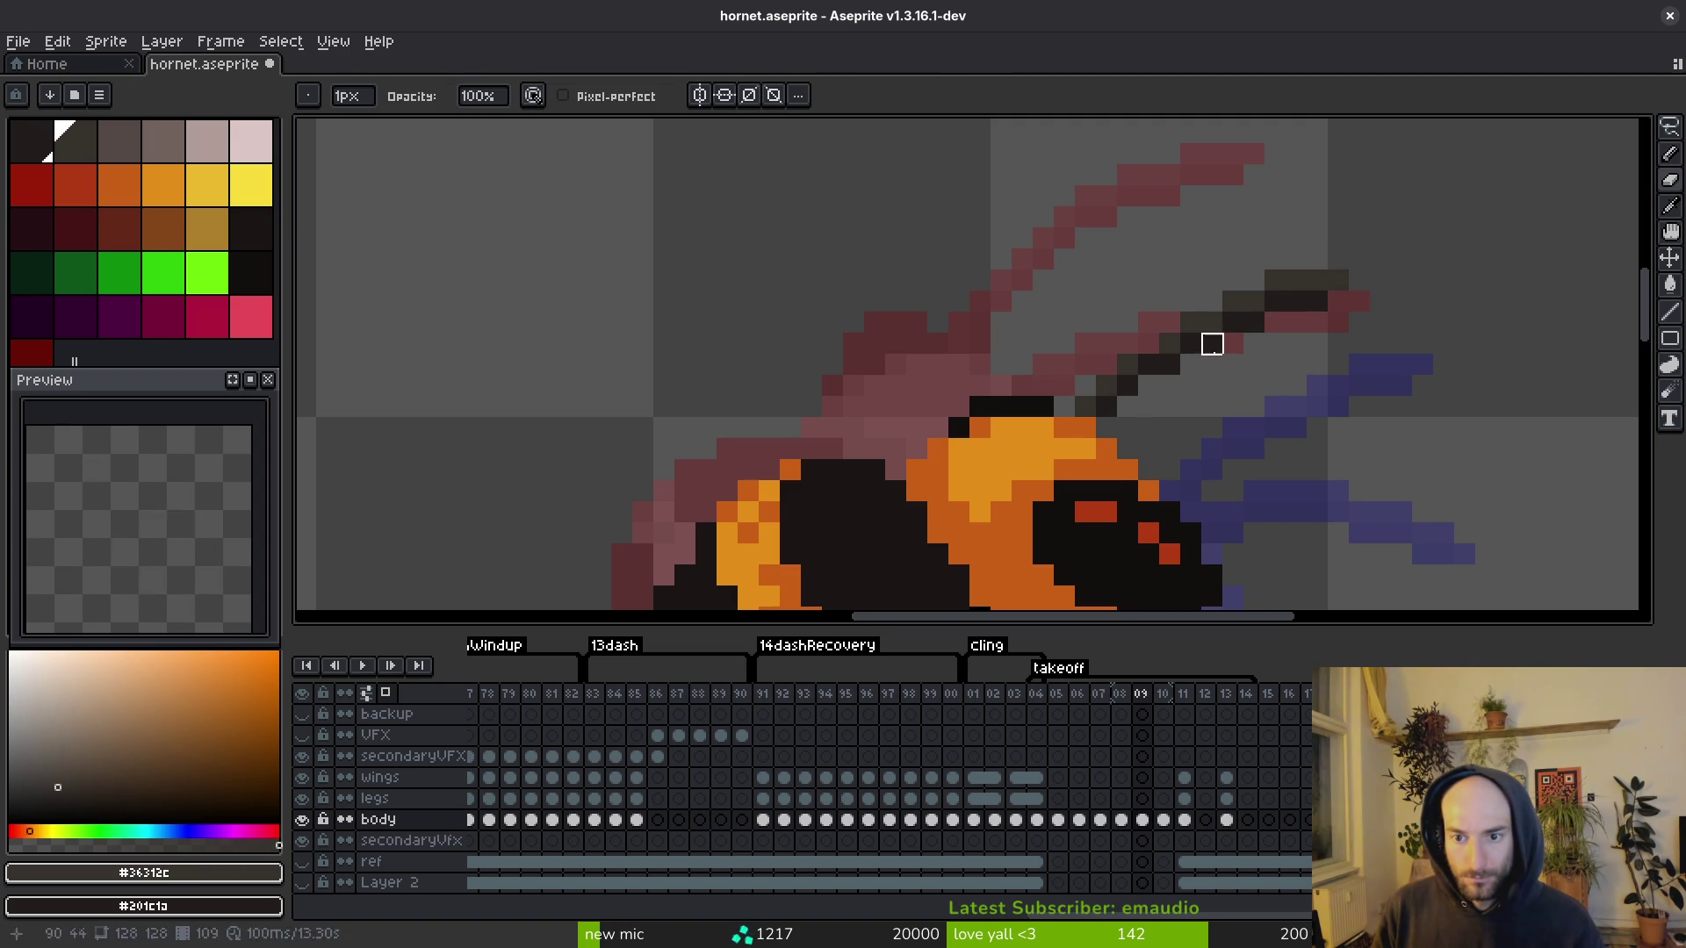
key("ctrl+s")
Step: Select the antenna stroke, nudge it one pixel left, and save
scroll(1221, 465, "down", 4)
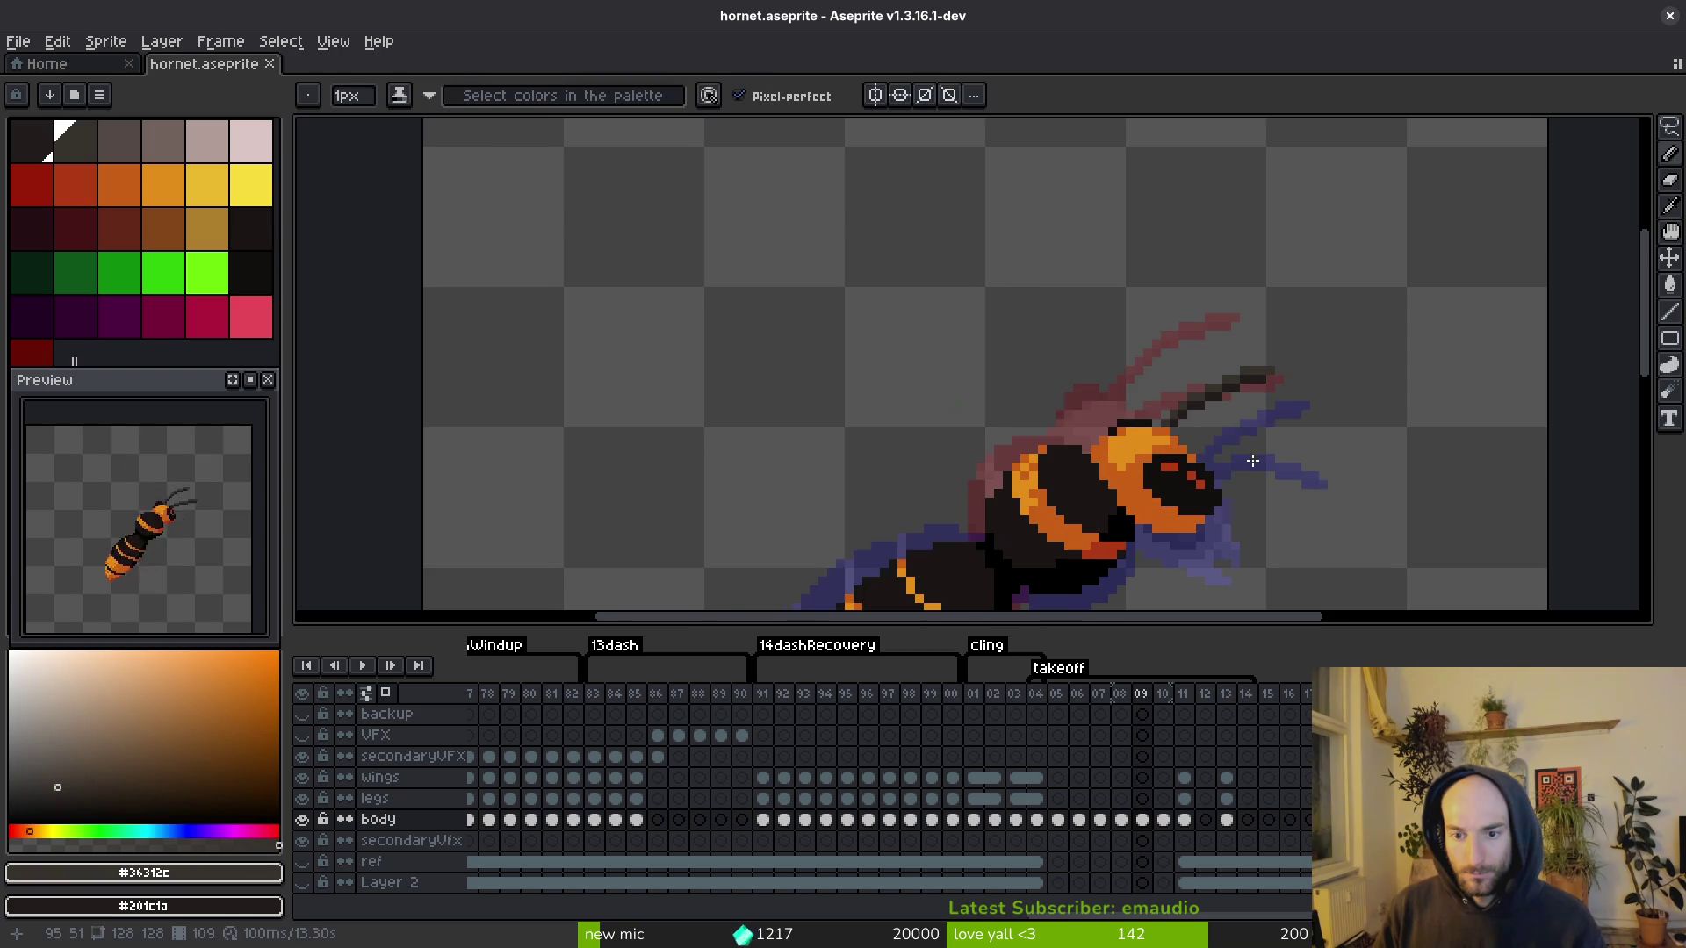
scroll(1054, 255, "up", 2)
key("m")
mouse_move(1054, 256)
left_mouse_down()
mouse_move(1298, 413)
mouse_move(1382, 425)
left_mouse_up()
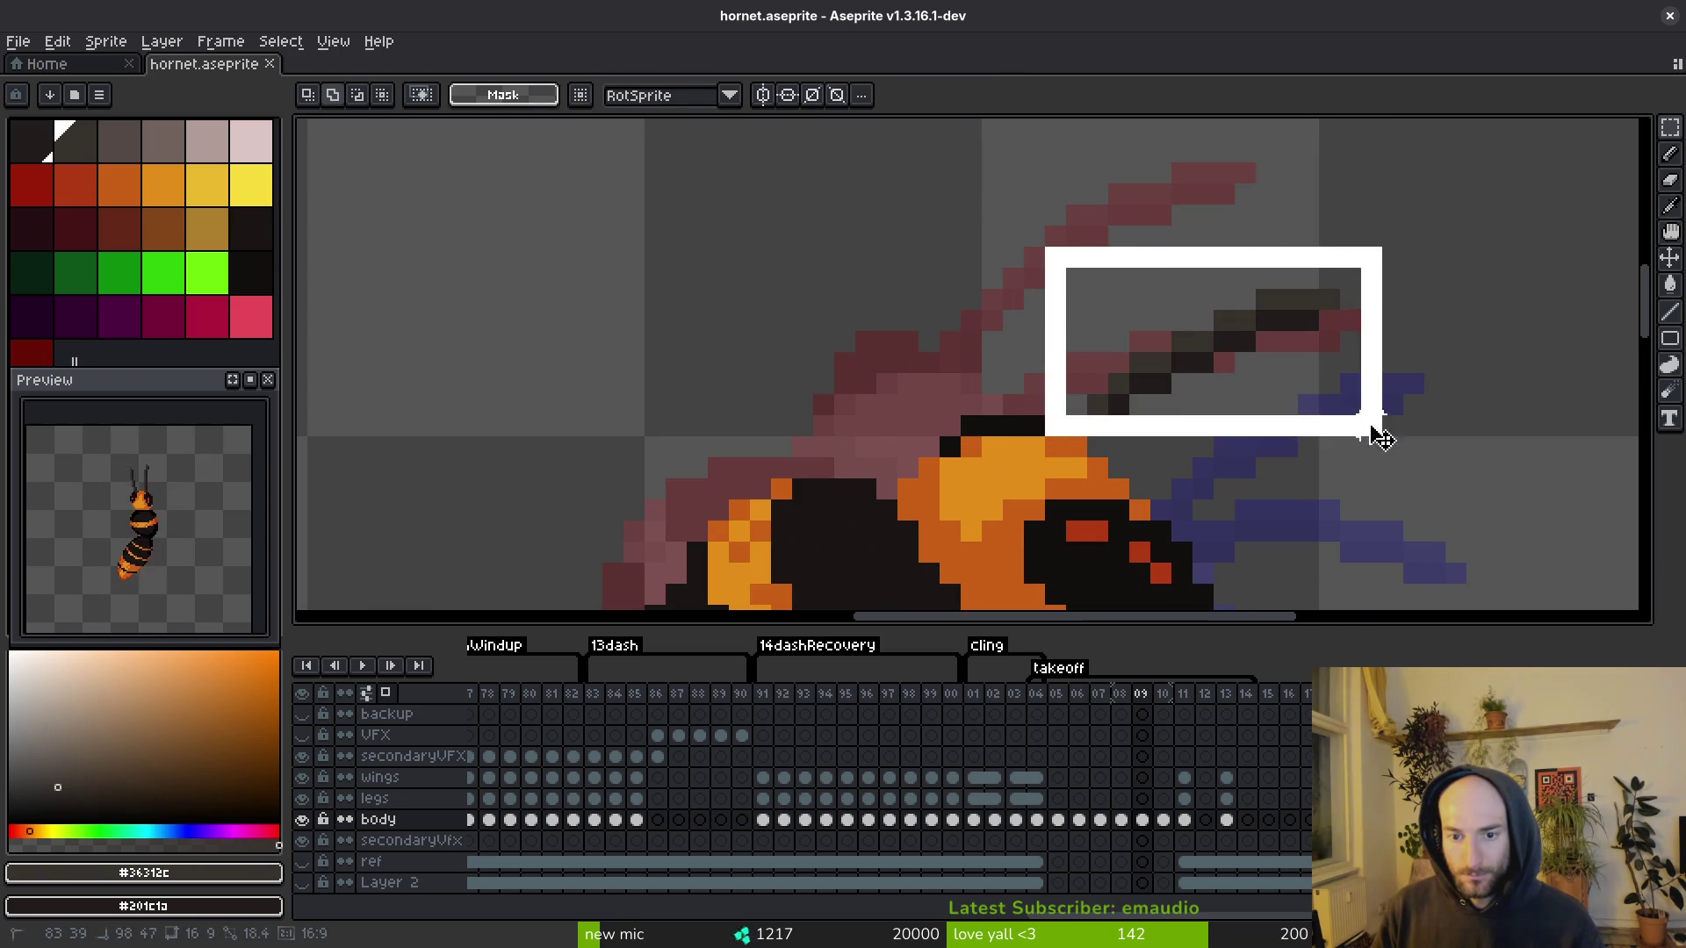
key("Left")
key("ctrl+s")
scroll(1215, 455, "down", 3)
scroll(1197, 388, "up", 3)
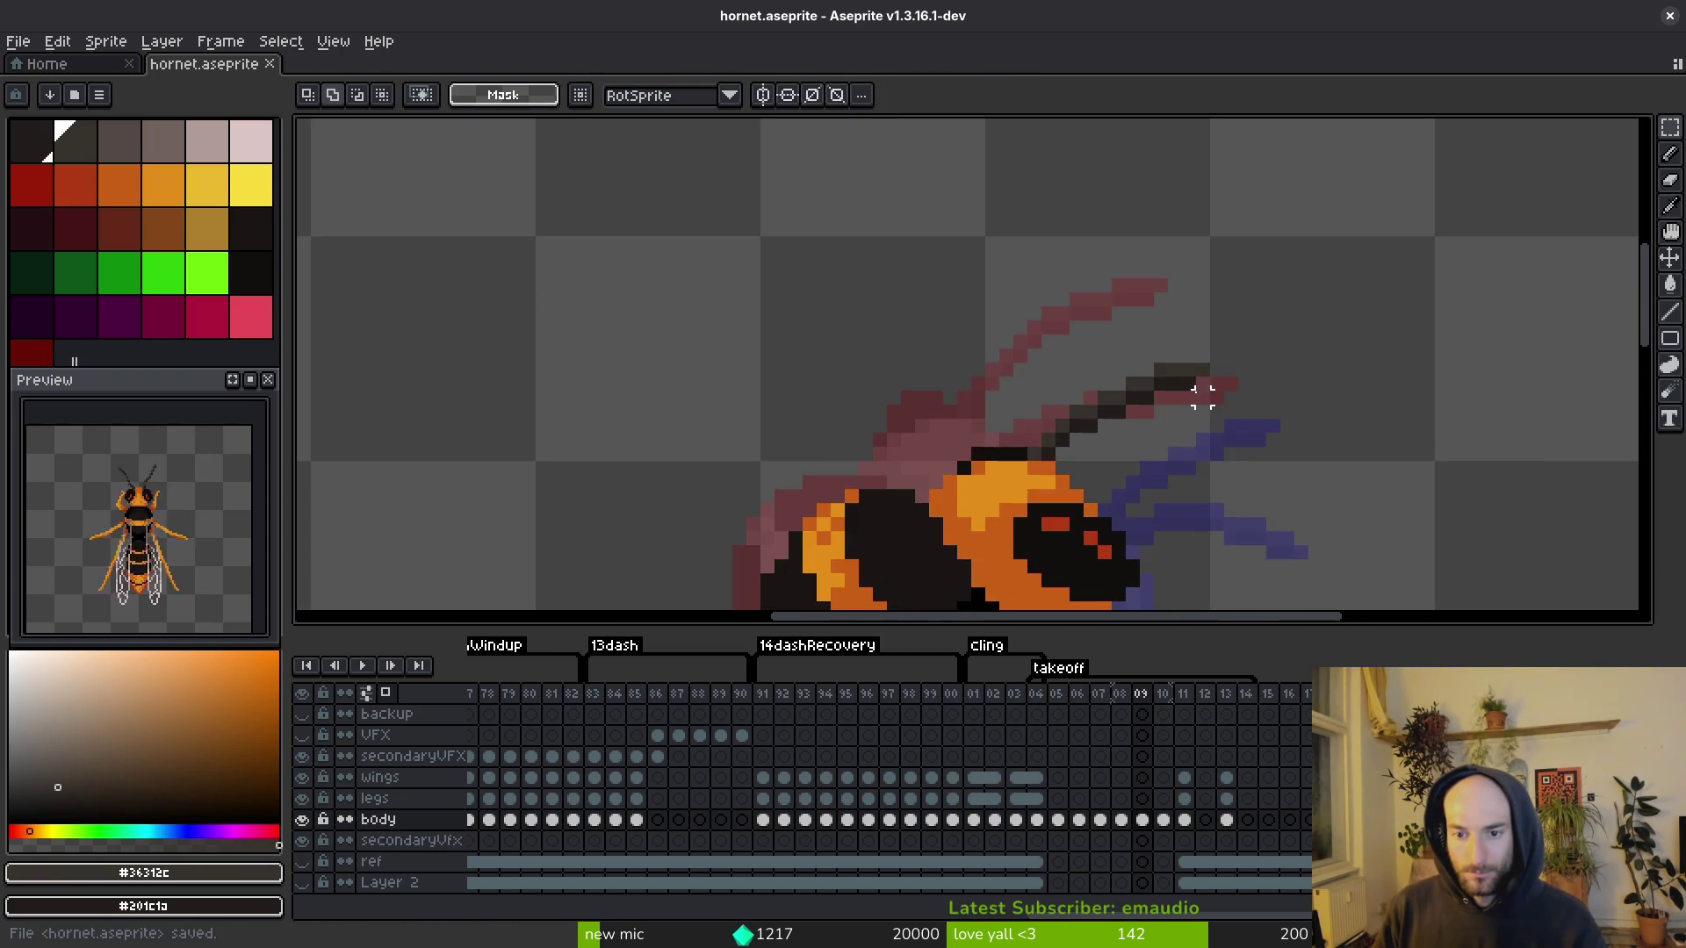
Step: Sample the antenna colour and add four more dark pixels along the antenna, then save
key("i")
scroll(1113, 426, "up", 1)
key("b")
key("i")
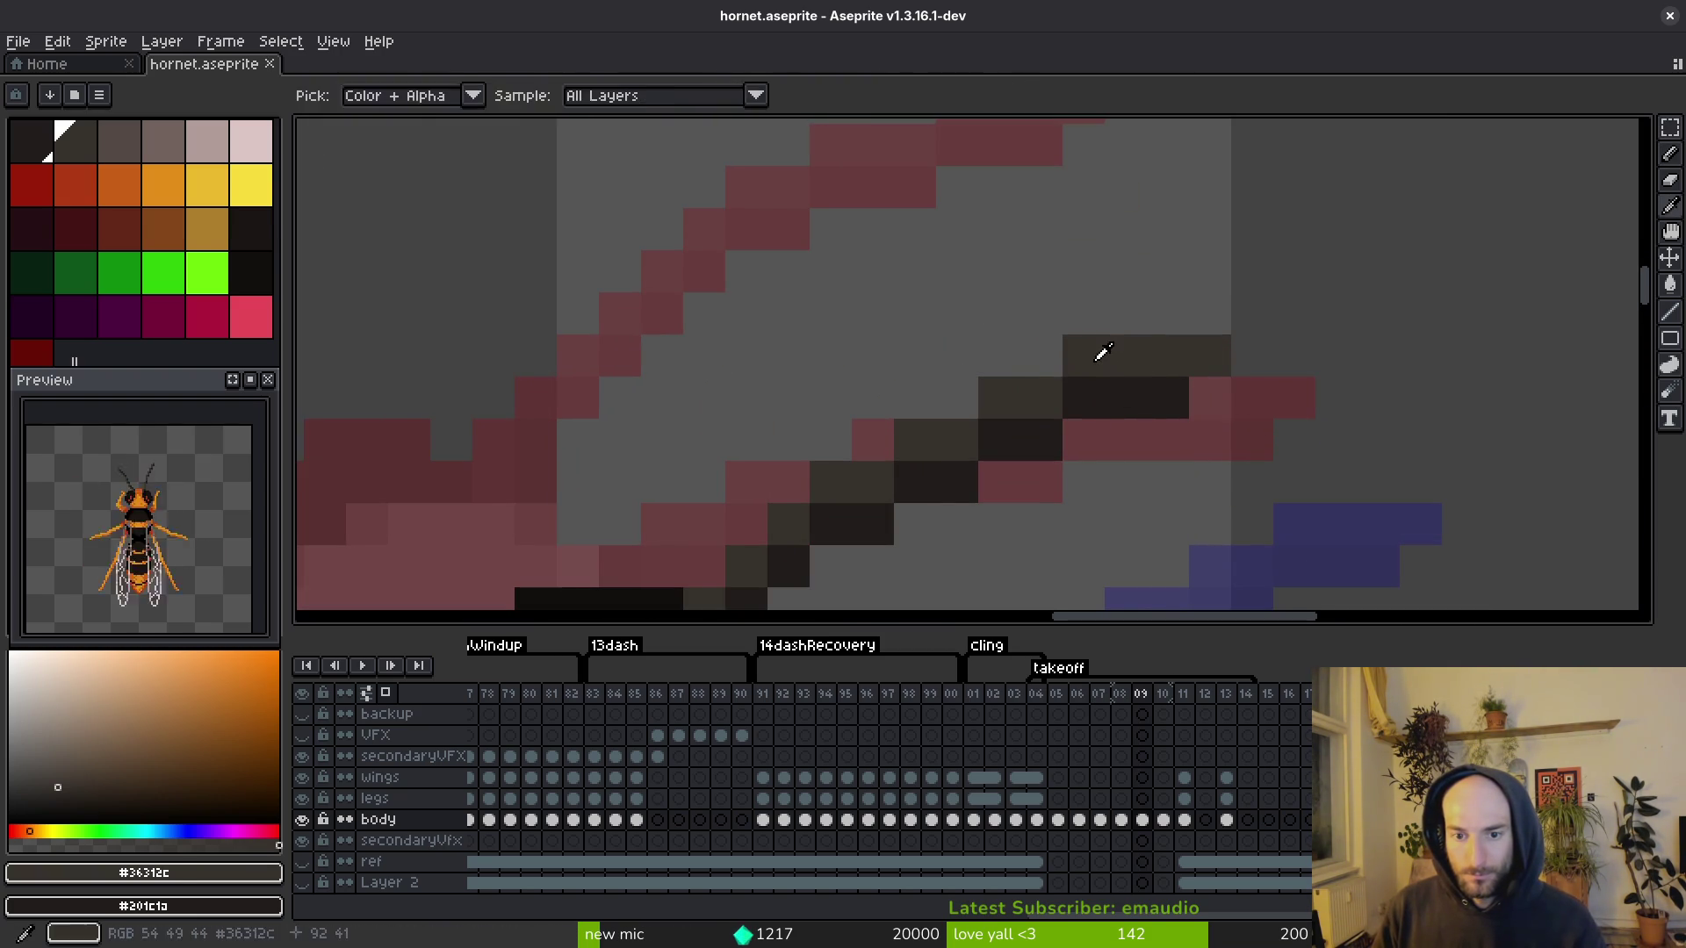
key("b")
left_click_drag(1252, 355, 1276, 354)
left_click_drag(1224, 403, 1251, 400)
key("ctrl+s")
Step: Save again and flip between neighbouring frames to compare the hornet's pose
scroll(1174, 391, "down", 3)
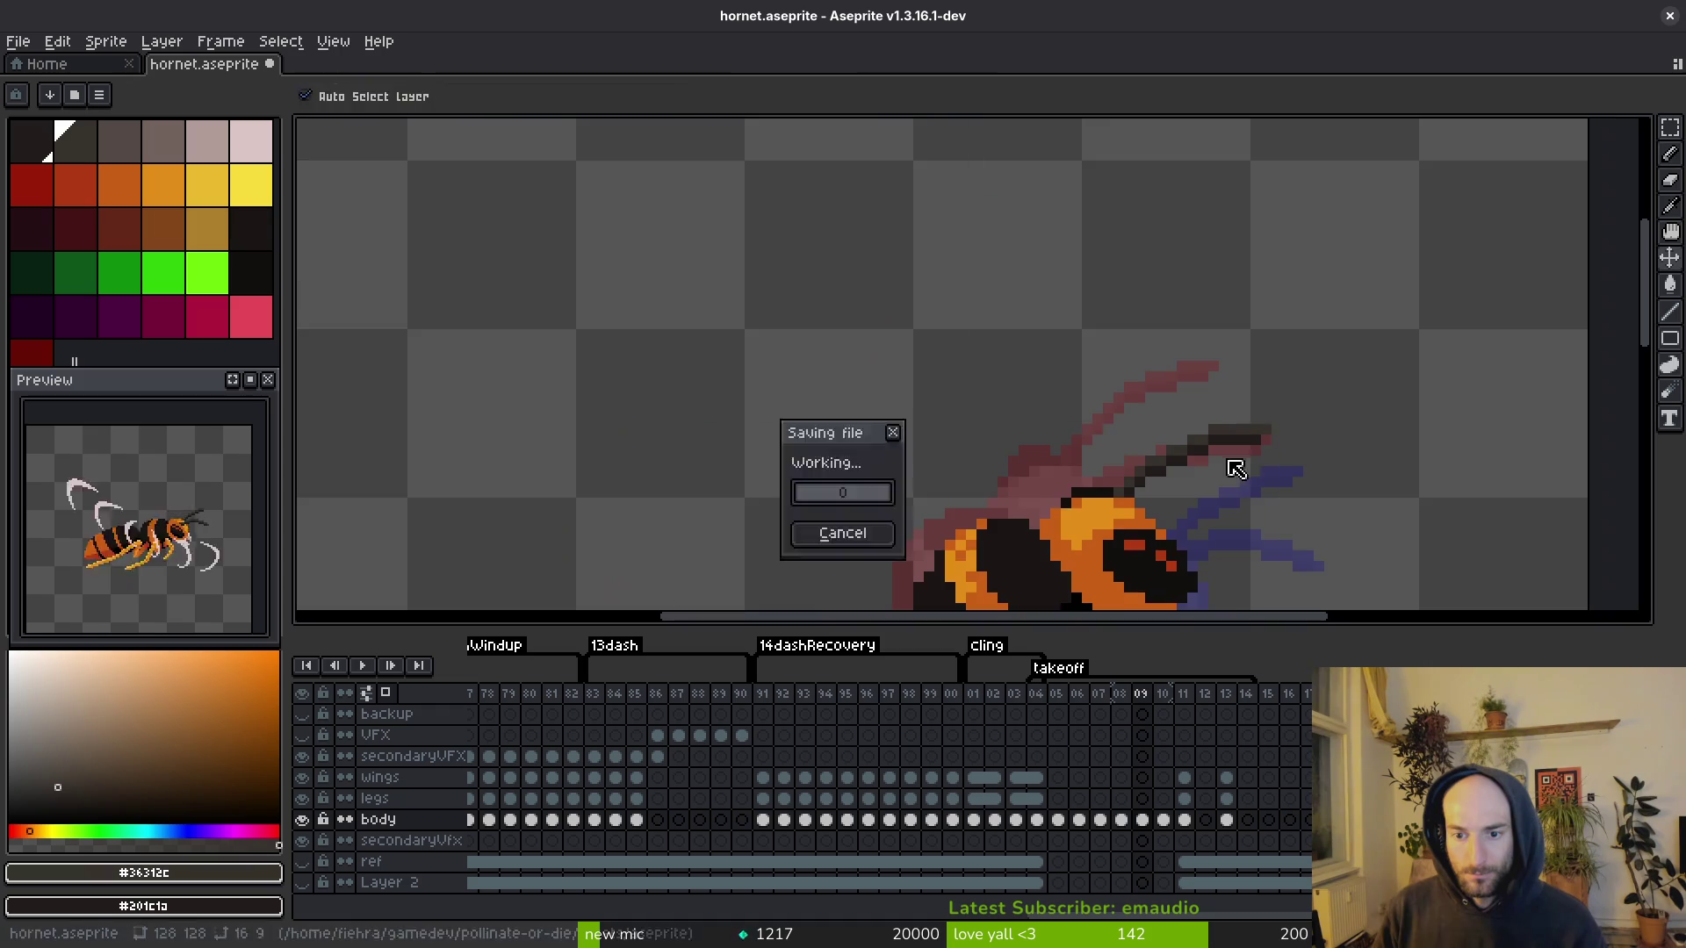
scroll(1214, 407, "up", 3)
key("b")
key("ctrl+s")
scroll(1204, 361, "down", 5)
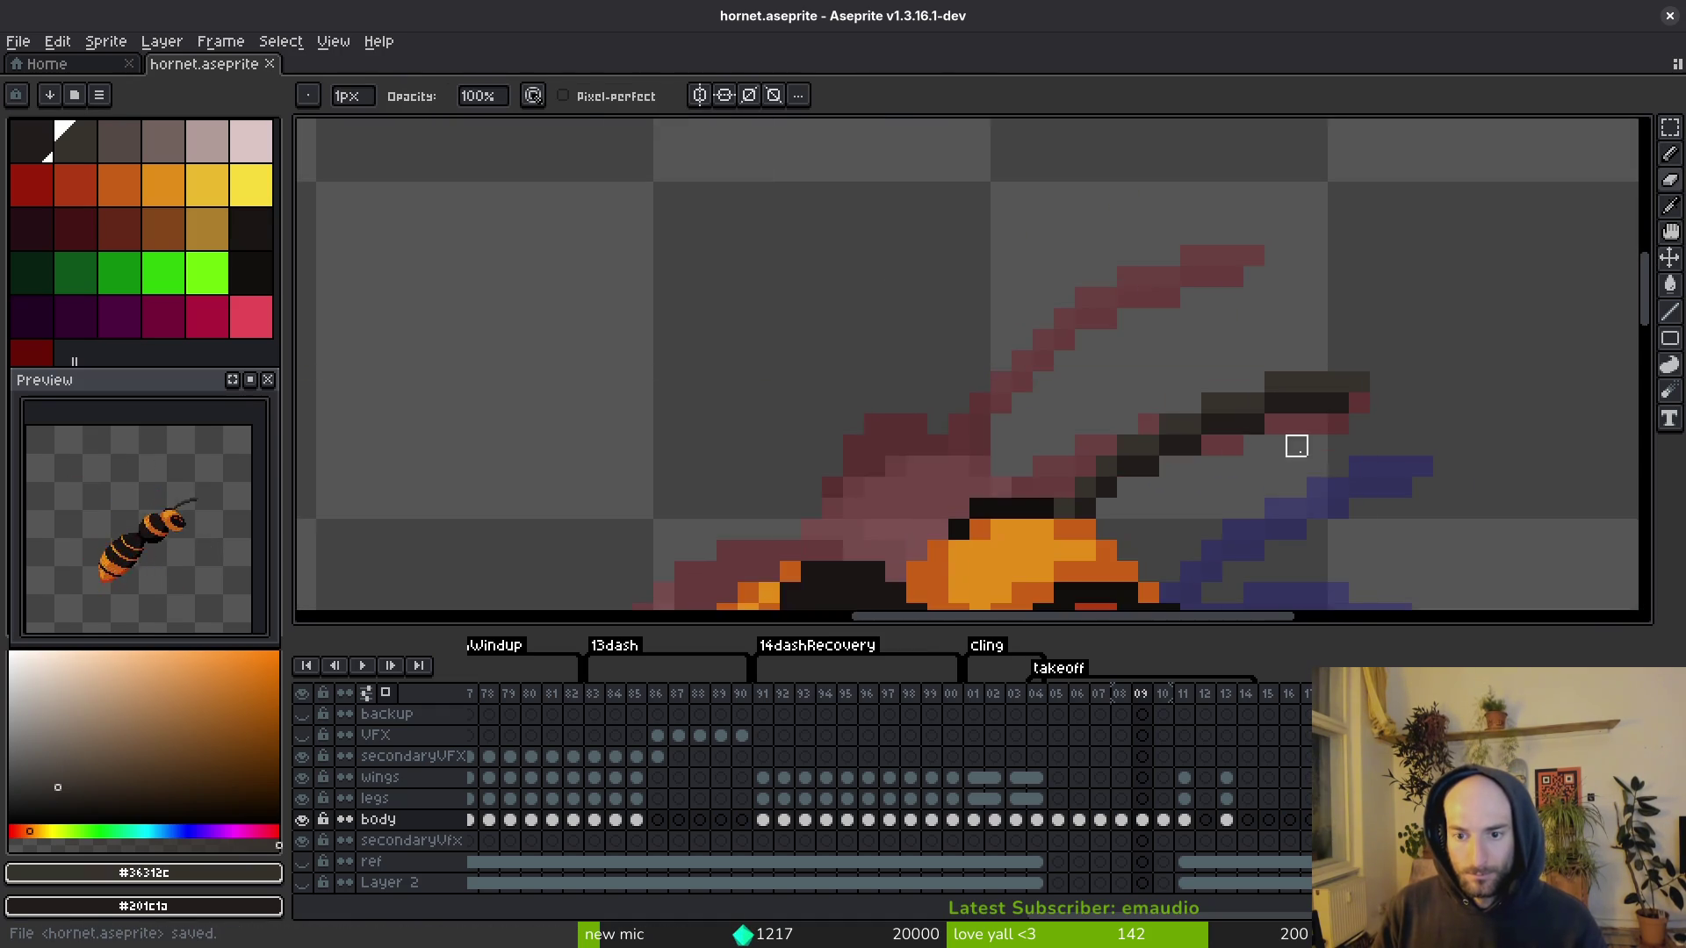
scroll(1287, 362, "up", 1)
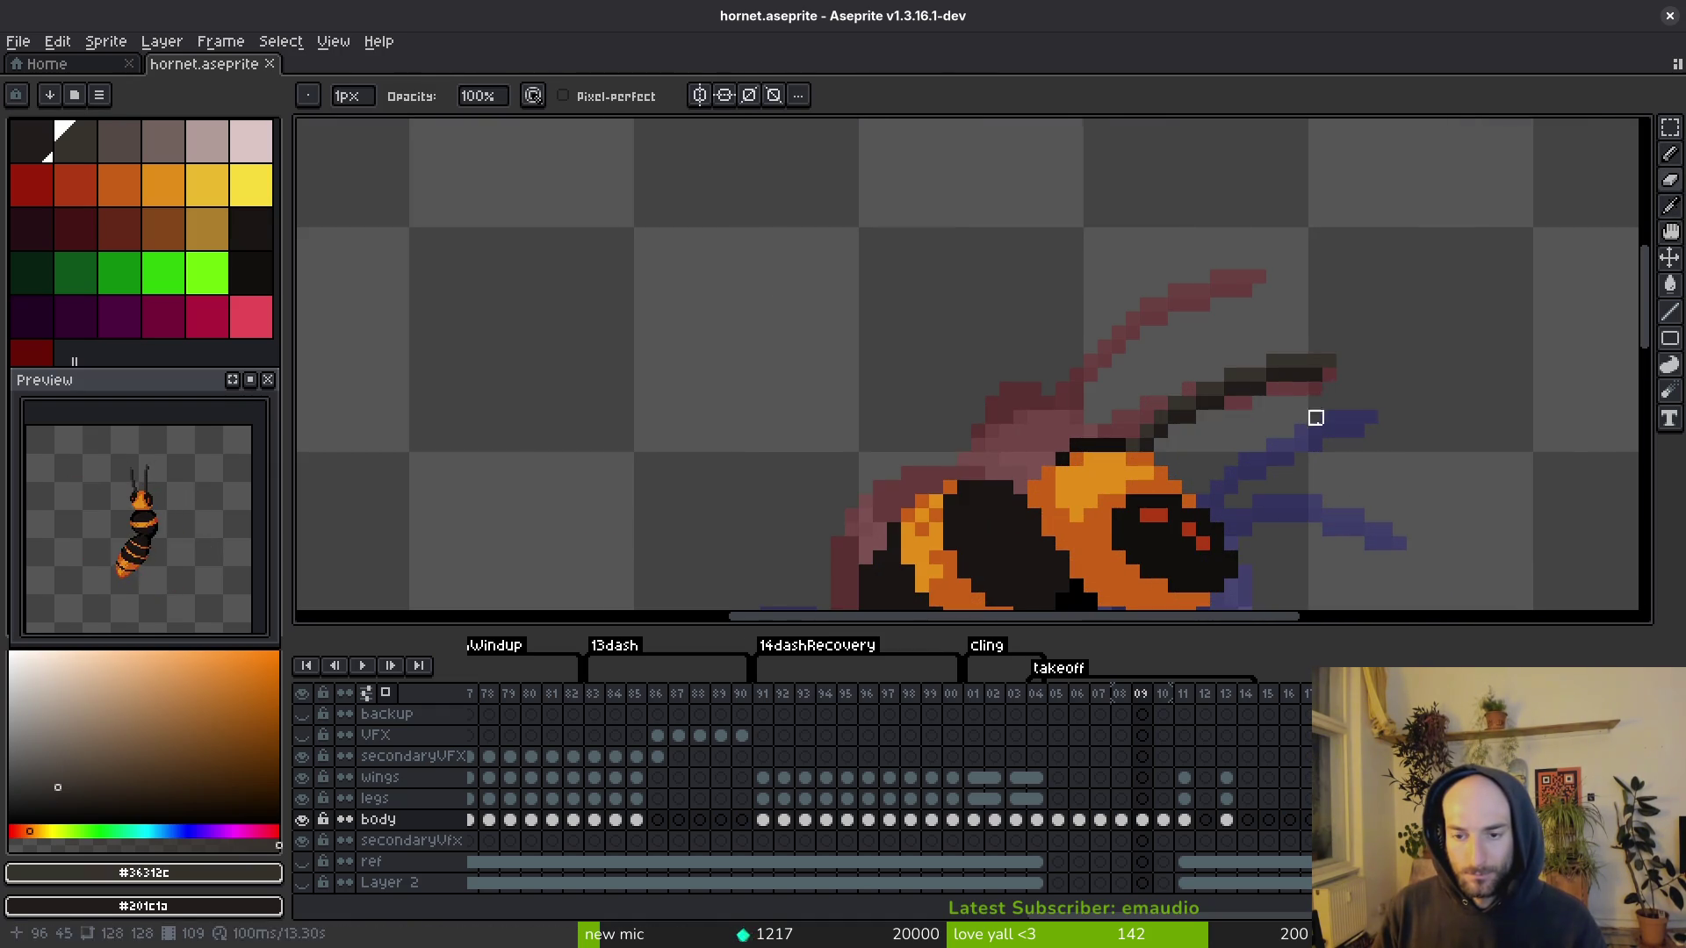
key("i")
scroll(1313, 399, "down", 2)
key("Right")
key("Left")
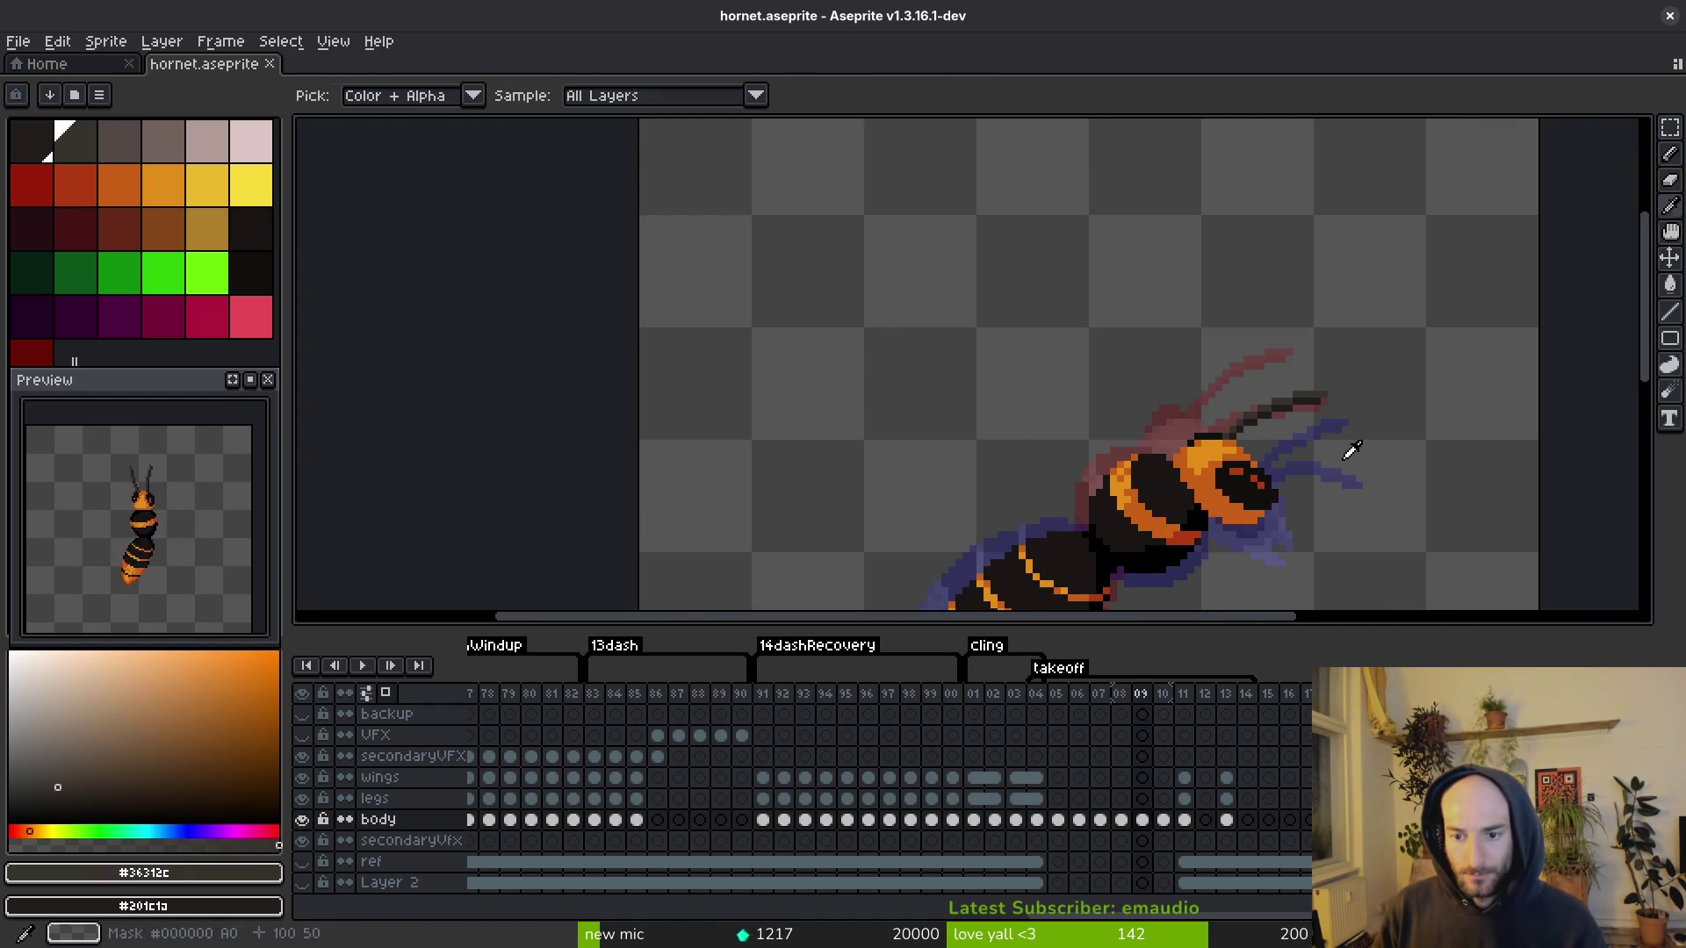
key("Right")
Step: On frame 09, paint an orange head pixel and dark pixels extending the antenna
left_click_drag(1344, 496, 1197, 421)
key("Left")
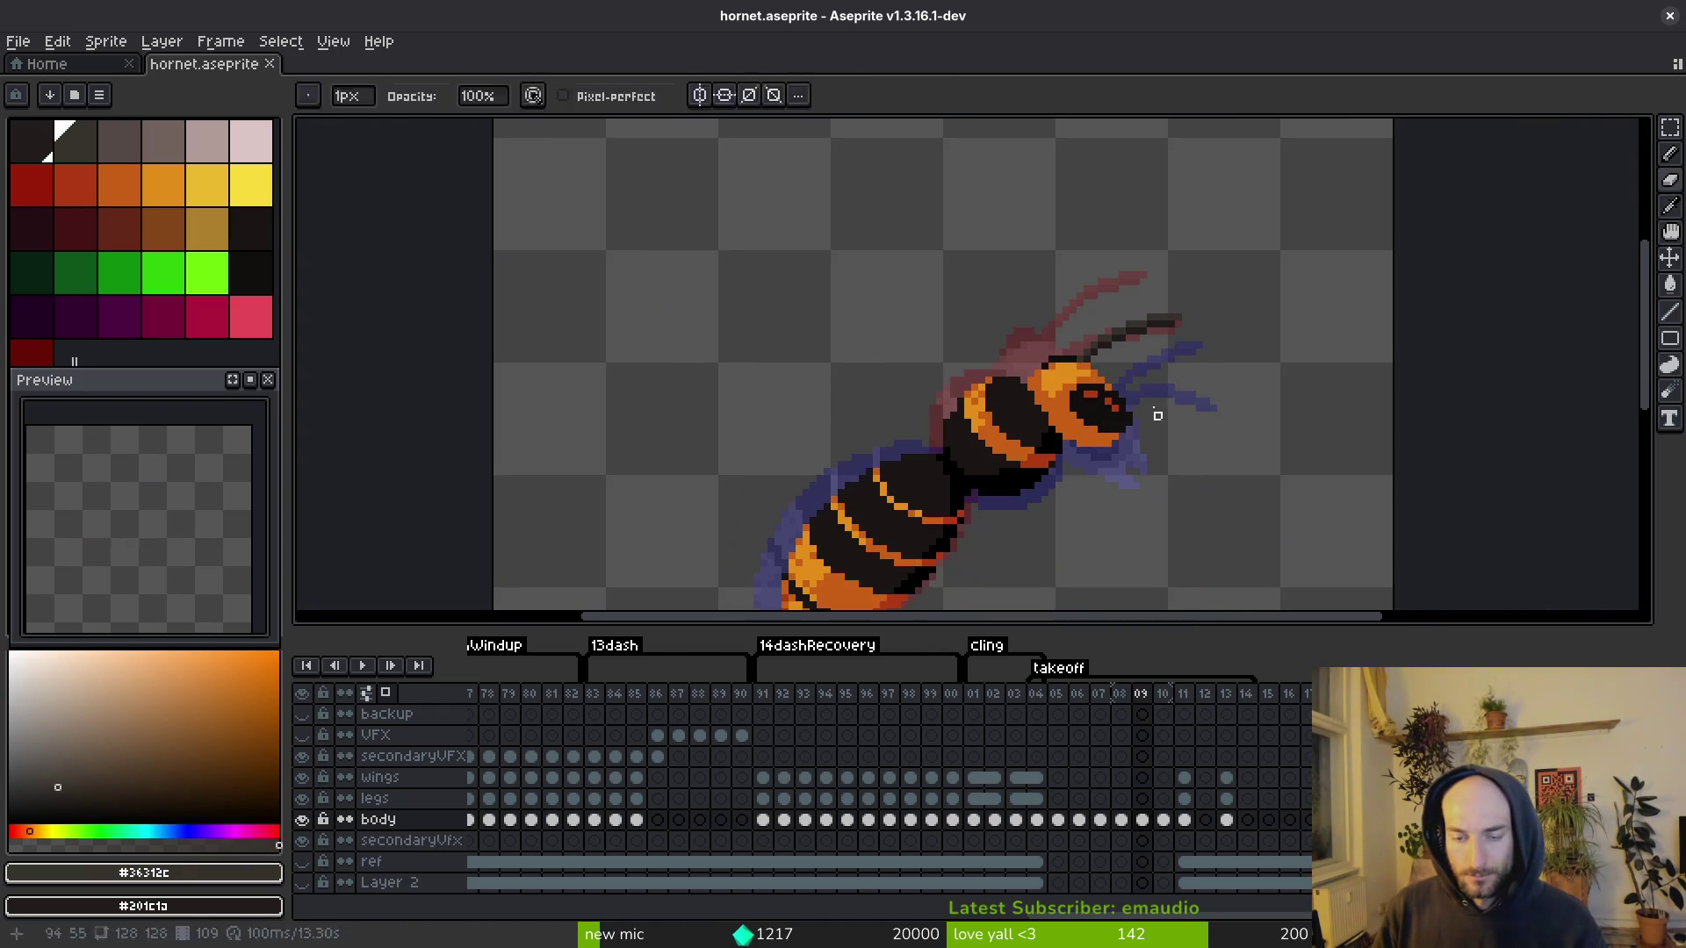
scroll(1091, 410, "up", 3)
left_click(1092, 410)
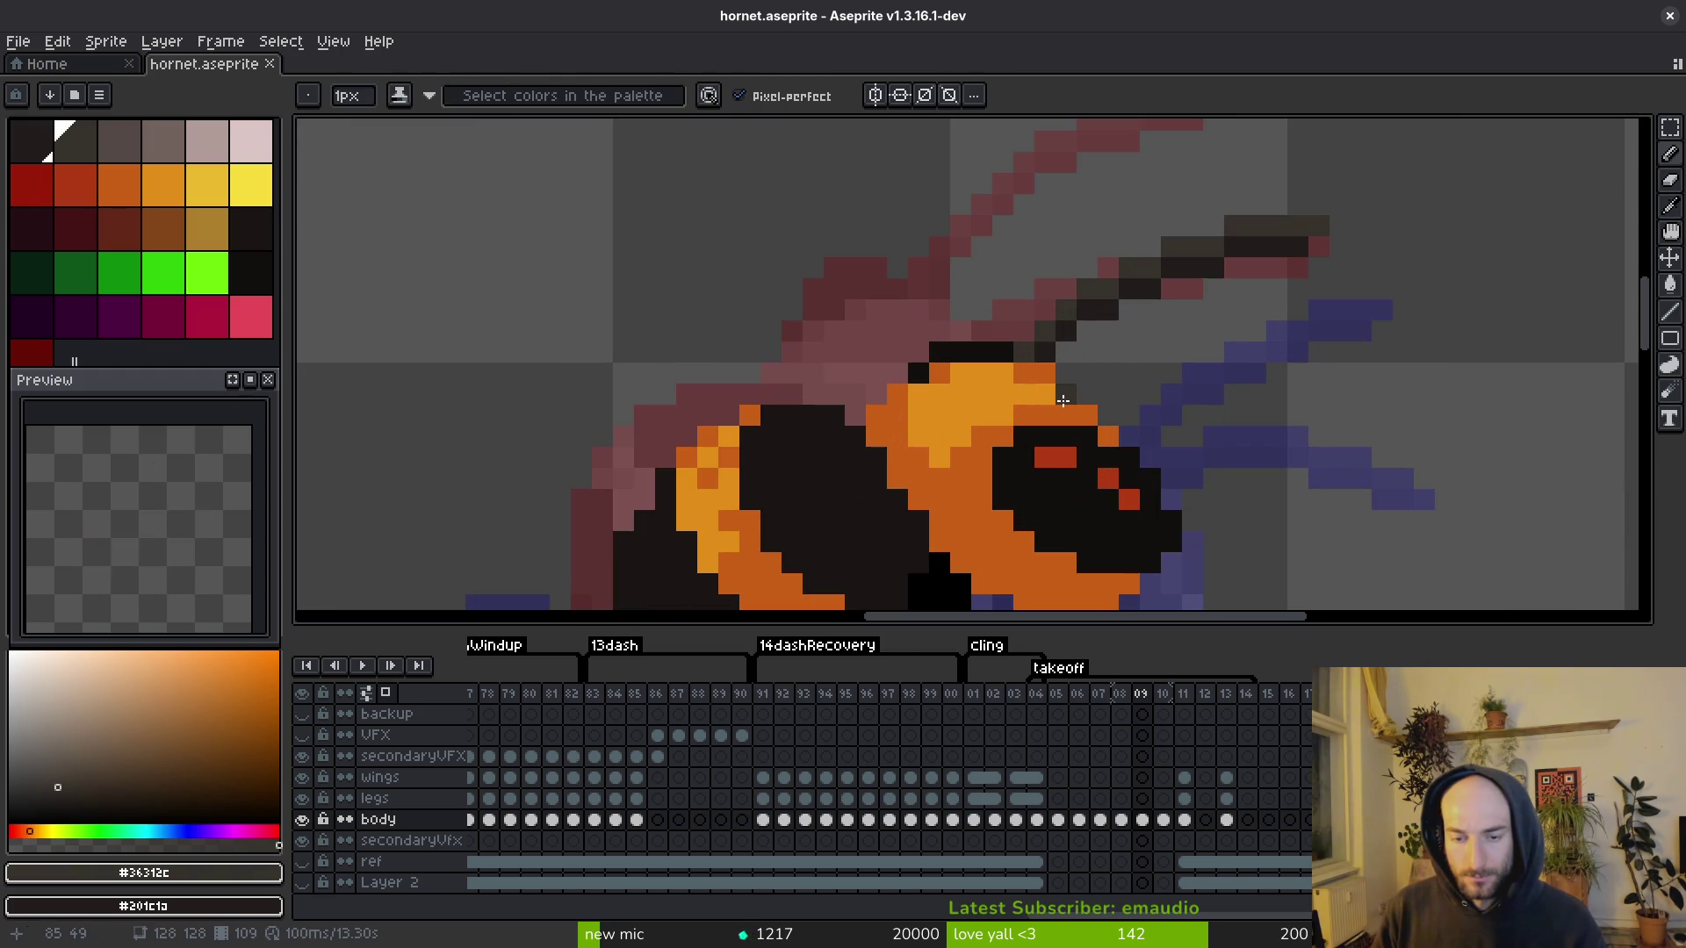
mouse_move(1078, 413)
left_mouse_down()
mouse_move(1066, 391)
mouse_move(1186, 353)
mouse_move(1403, 372)
mouse_move(1141, 376)
mouse_move(1087, 396)
mouse_move(1129, 387)
mouse_move(1111, 424)
left_mouse_up()
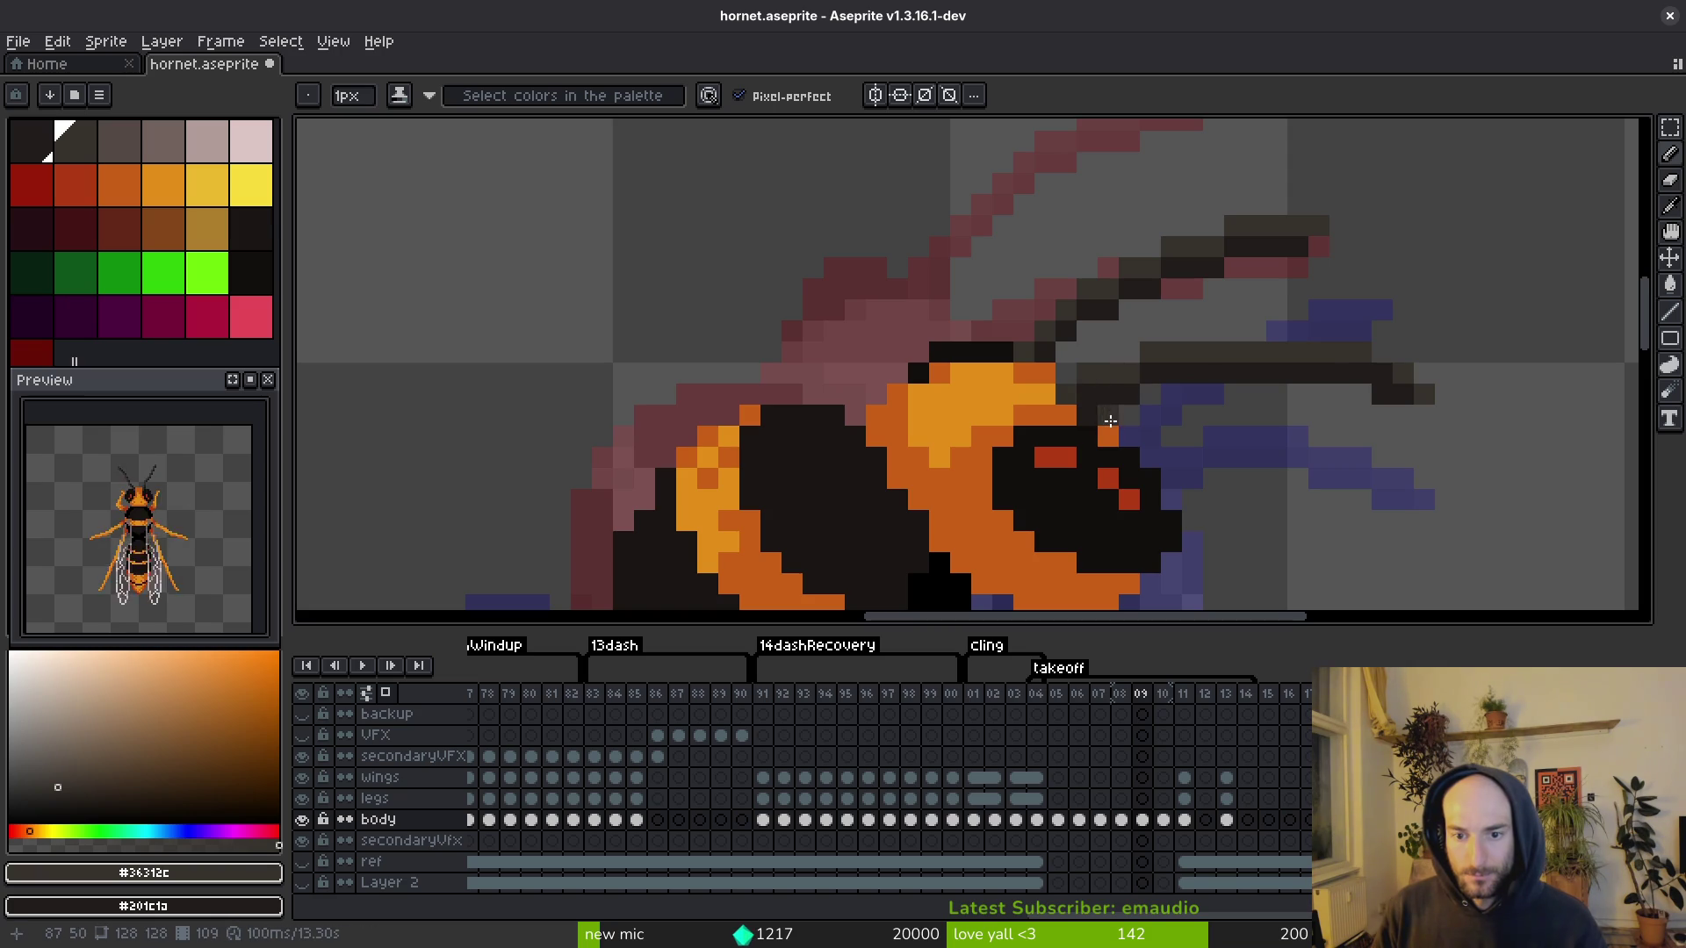
scroll(1085, 390, "down", 3)
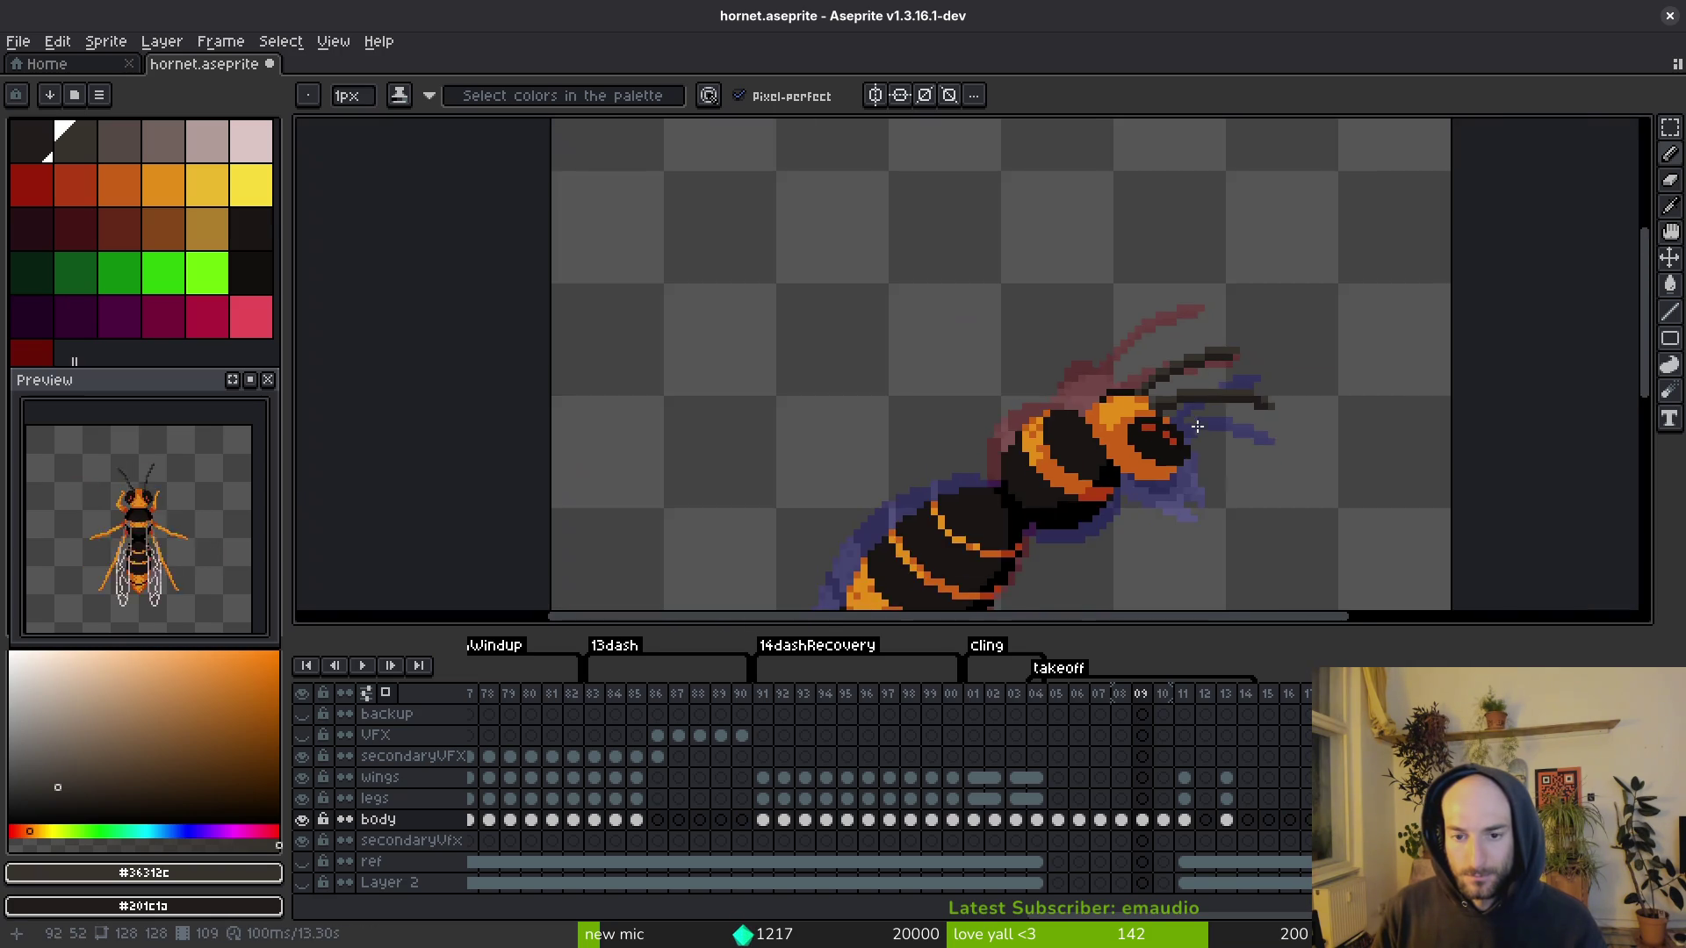
scroll(1115, 395, "up", 3)
Step: Touch up the head with orange #c96016 and save hornet.aseprite
key("e")
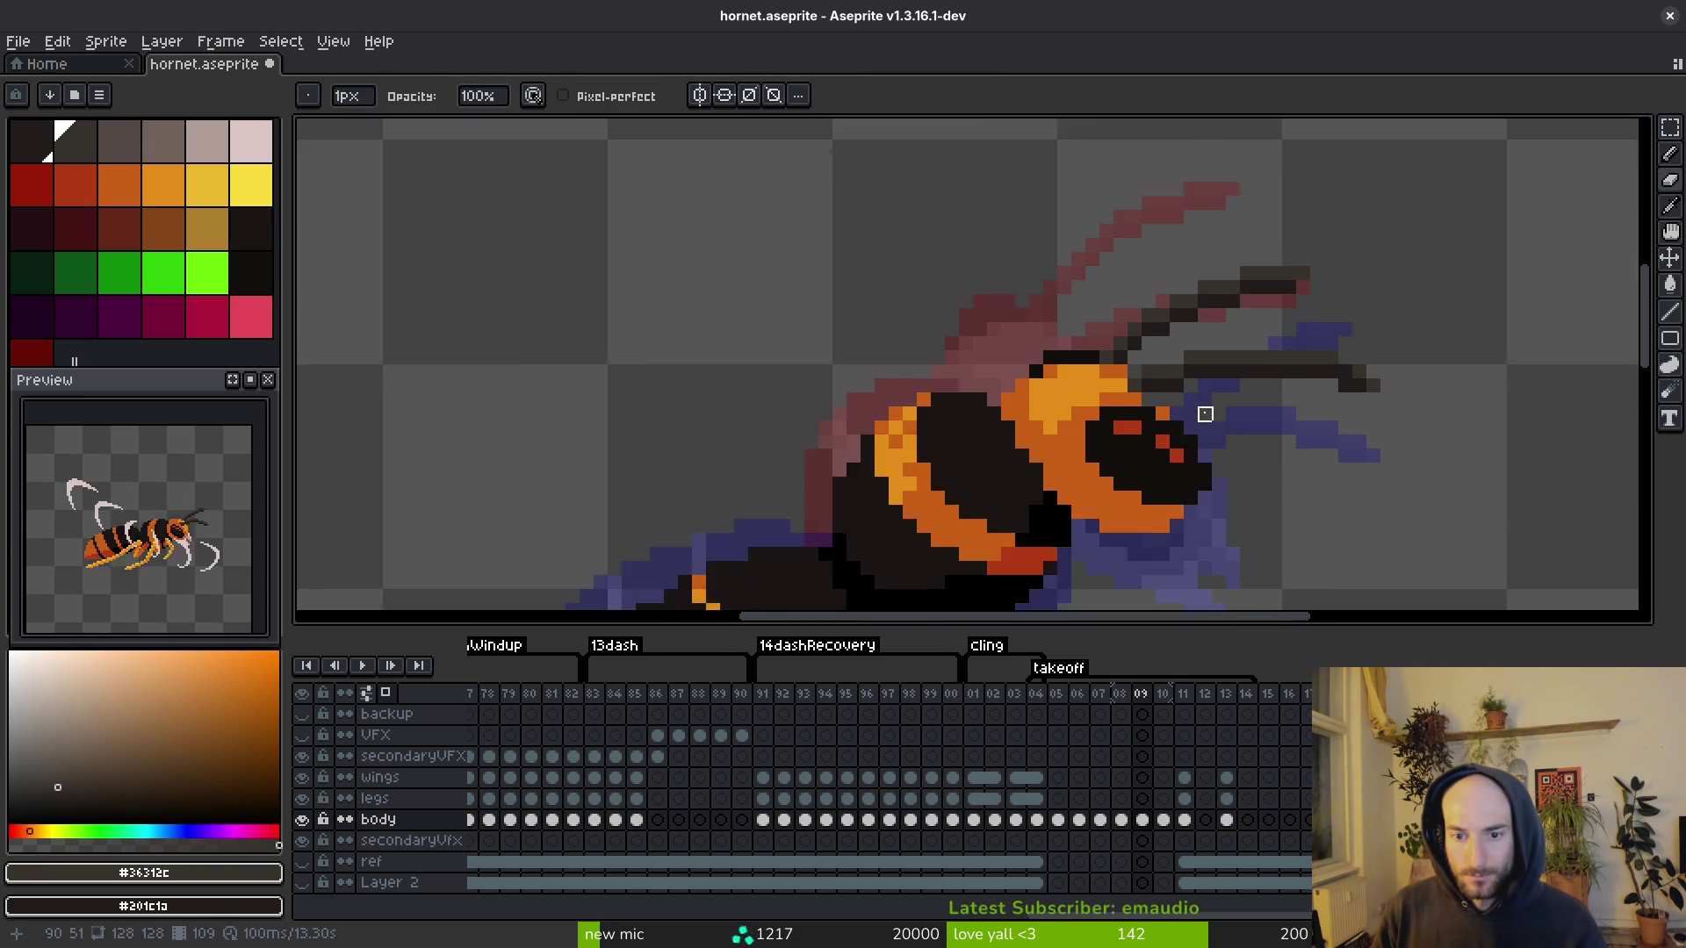
key("b")
left_click(1121, 404, "alt")
scroll(1194, 421, "down", 4)
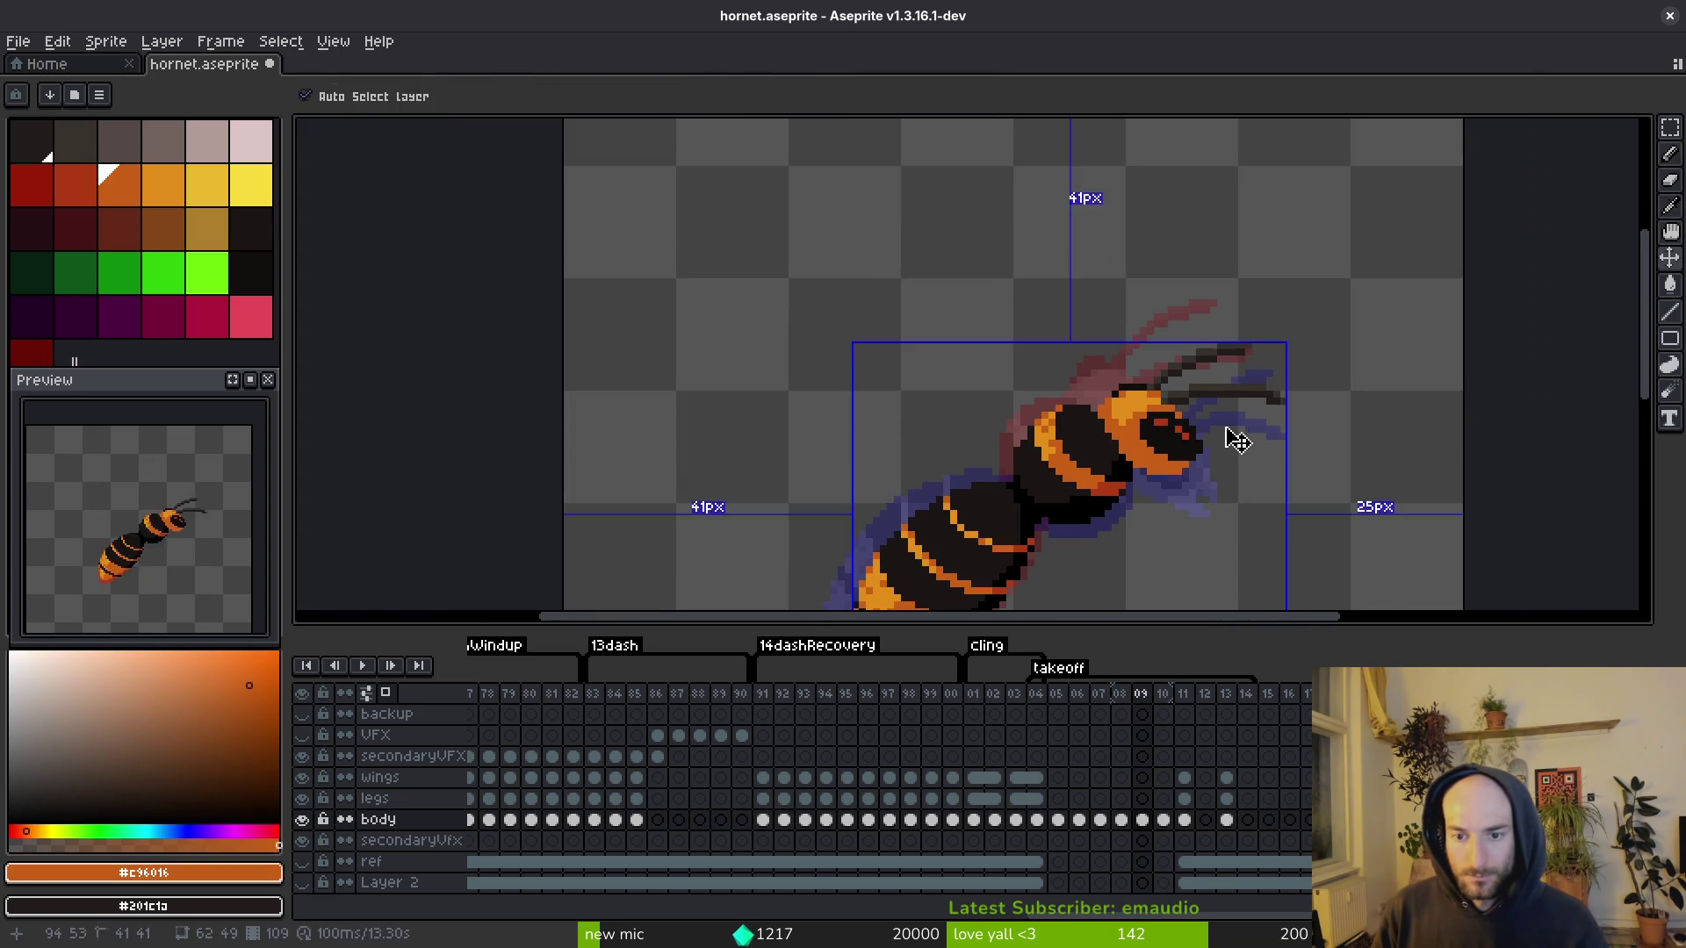
scroll(1234, 421, "down", 4)
key("ctrl+s")
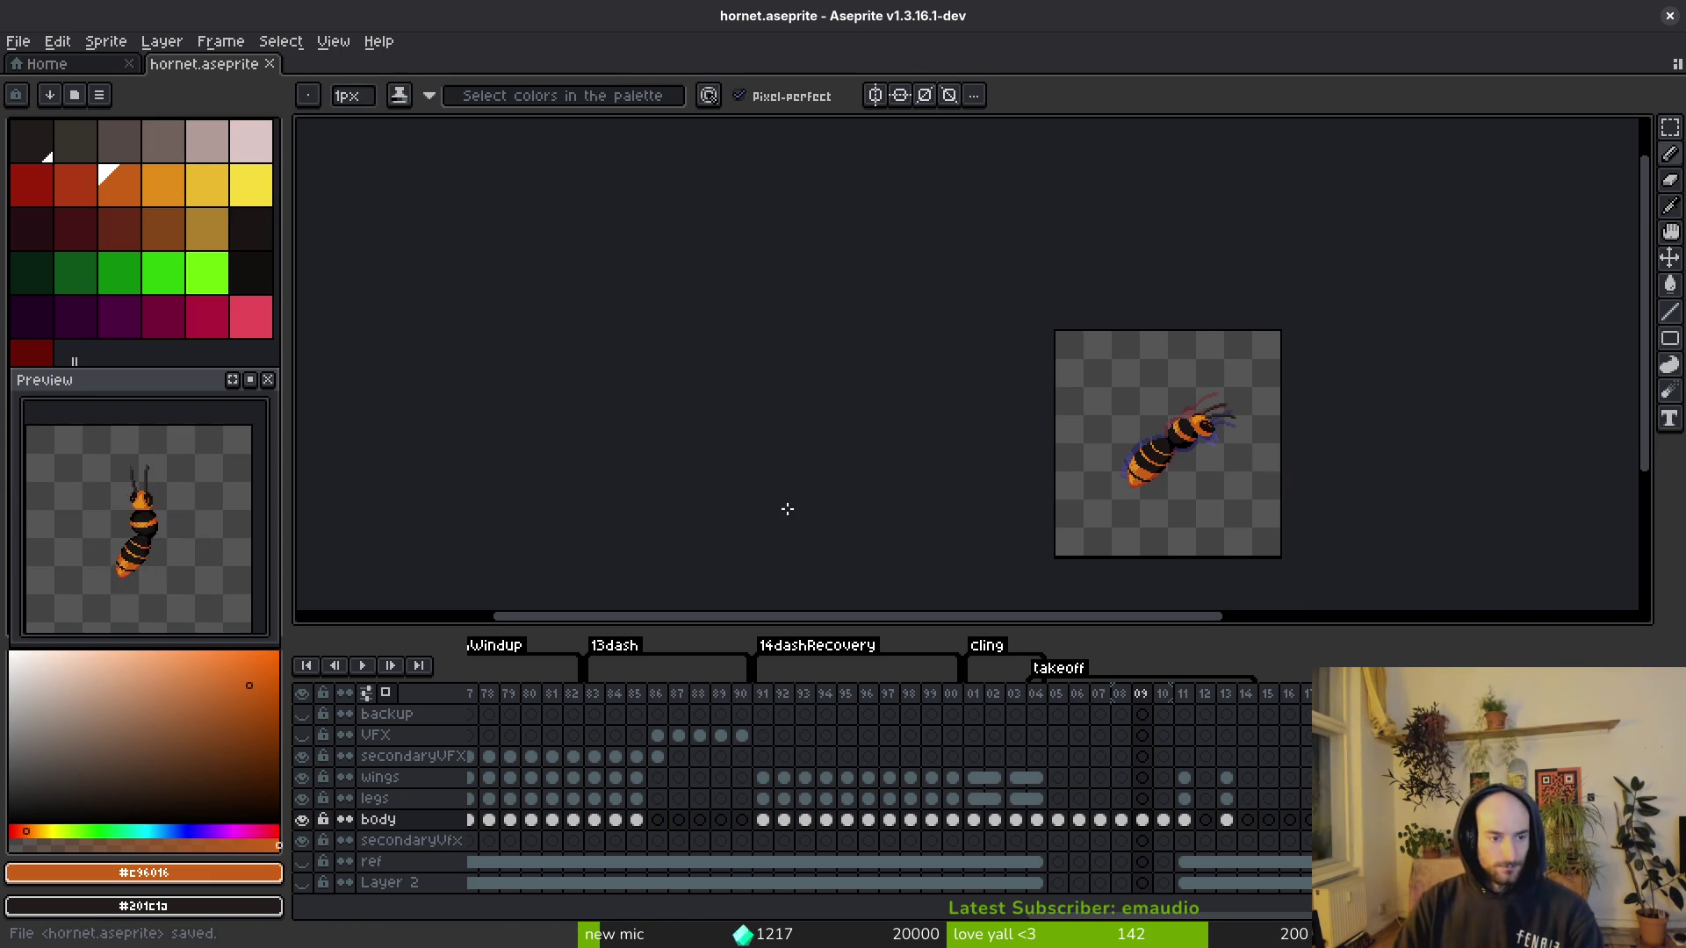
Step: Preview the takeoff animation, then select the wings cel of frame 04
key("Return")
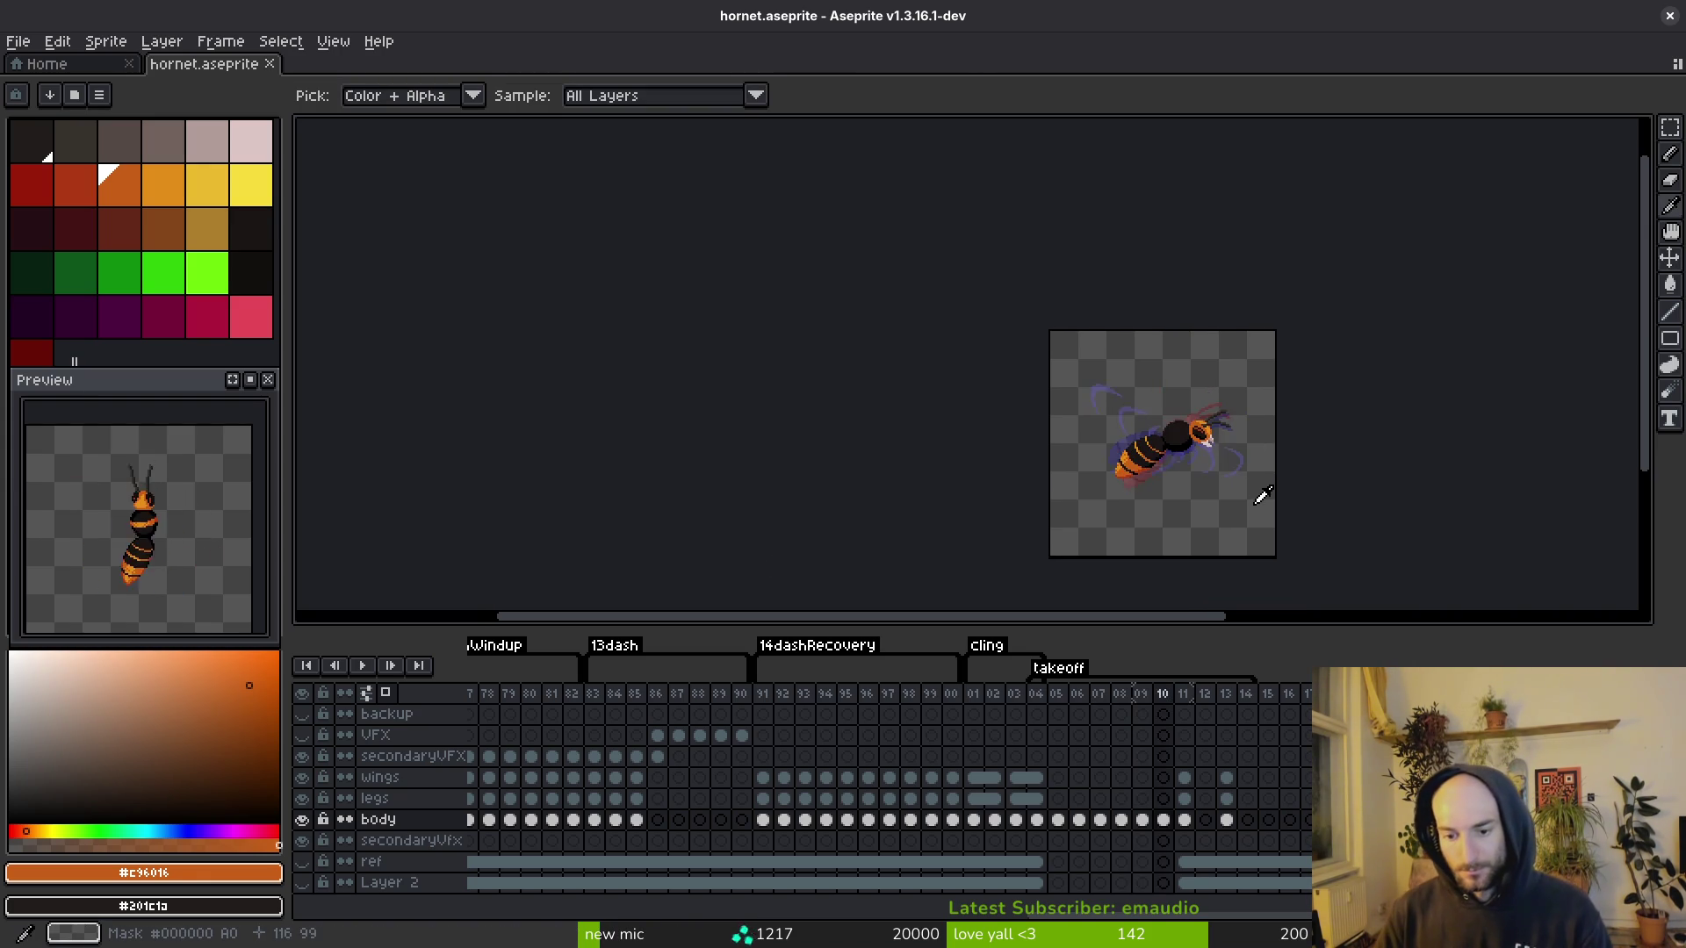
key("Return")
key("Return")
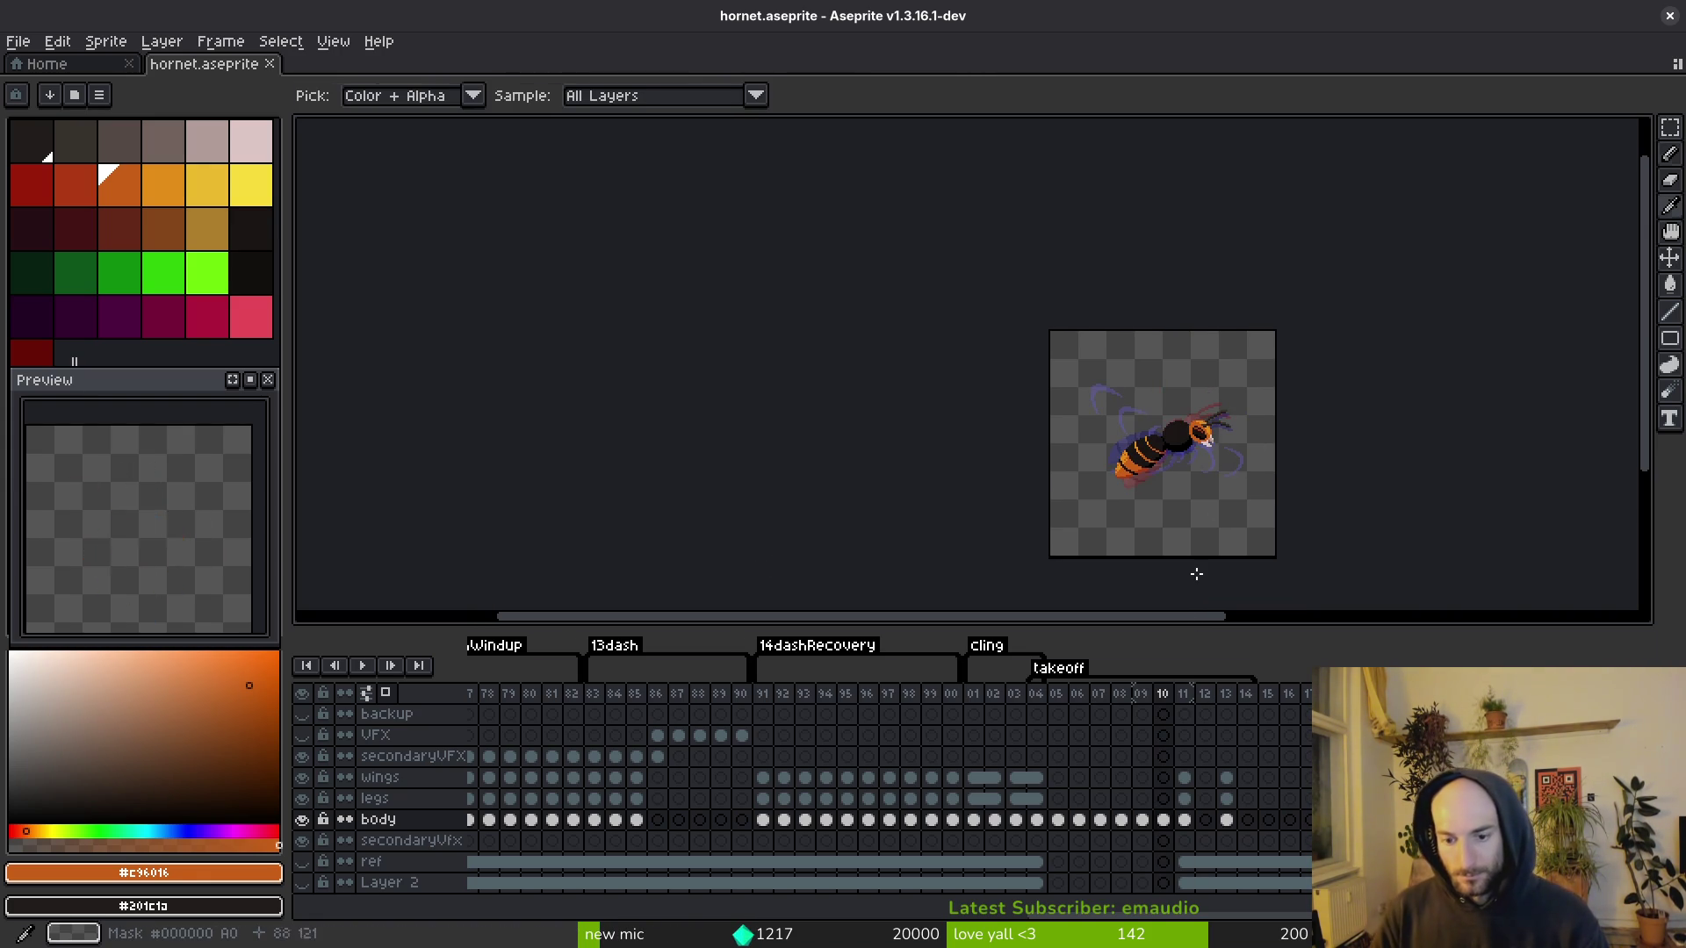
key("Return")
left_click(1058, 821)
left_click(1040, 780)
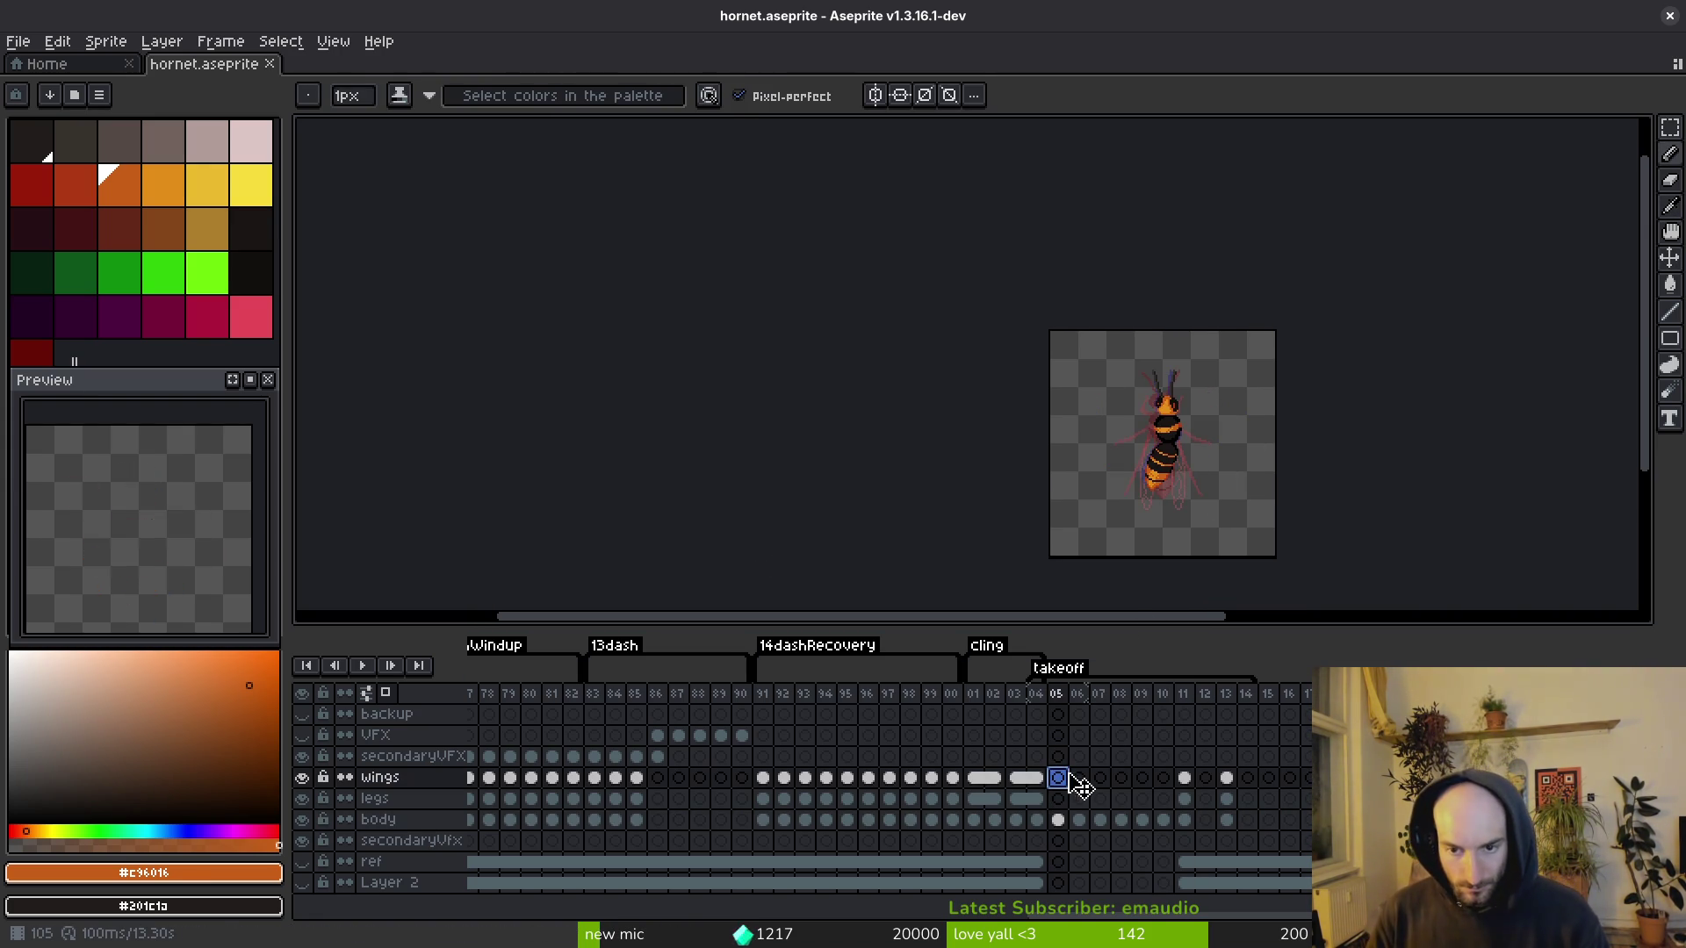
Step: Lasso the left wing on frame 04, paste it into frame 05, and rotate it about -14.6°
scroll(1177, 527, "up", 4)
scroll(1074, 392, "down", 2)
key("q")
mouse_move(1084, 187)
left_mouse_down()
mouse_move(1054, 195)
mouse_move(1027, 586)
left_mouse_up()
left_click_drag(1103, 295, 1089, 263)
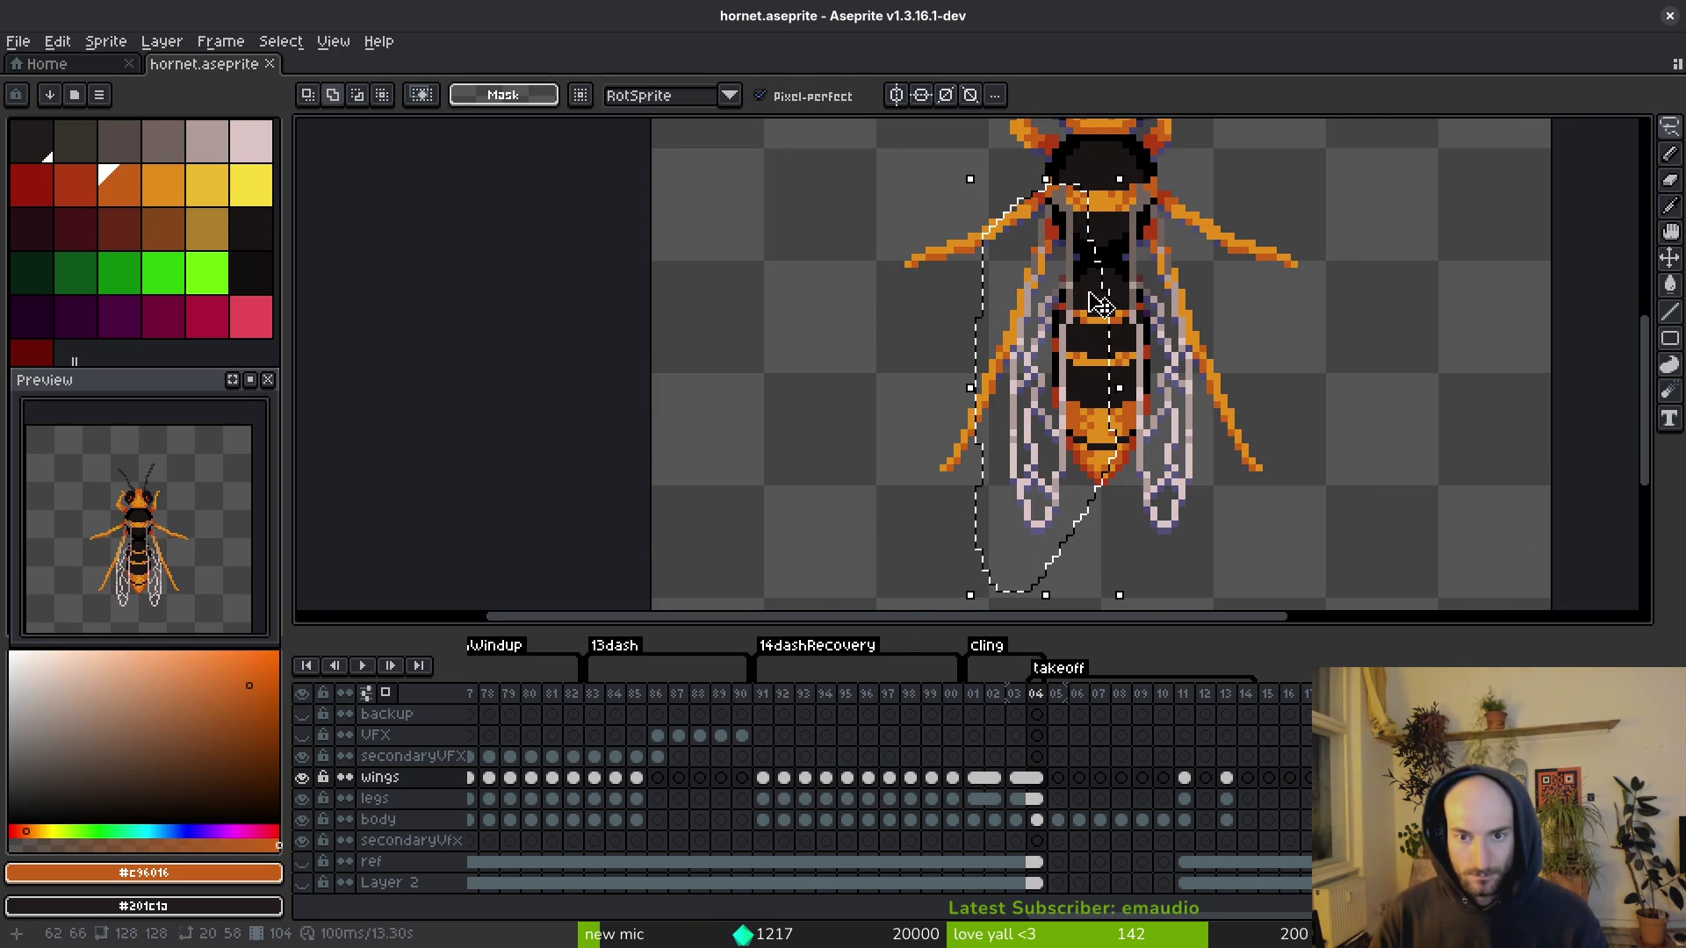
key("ctrl+c")
key("period")
key("ctrl+v")
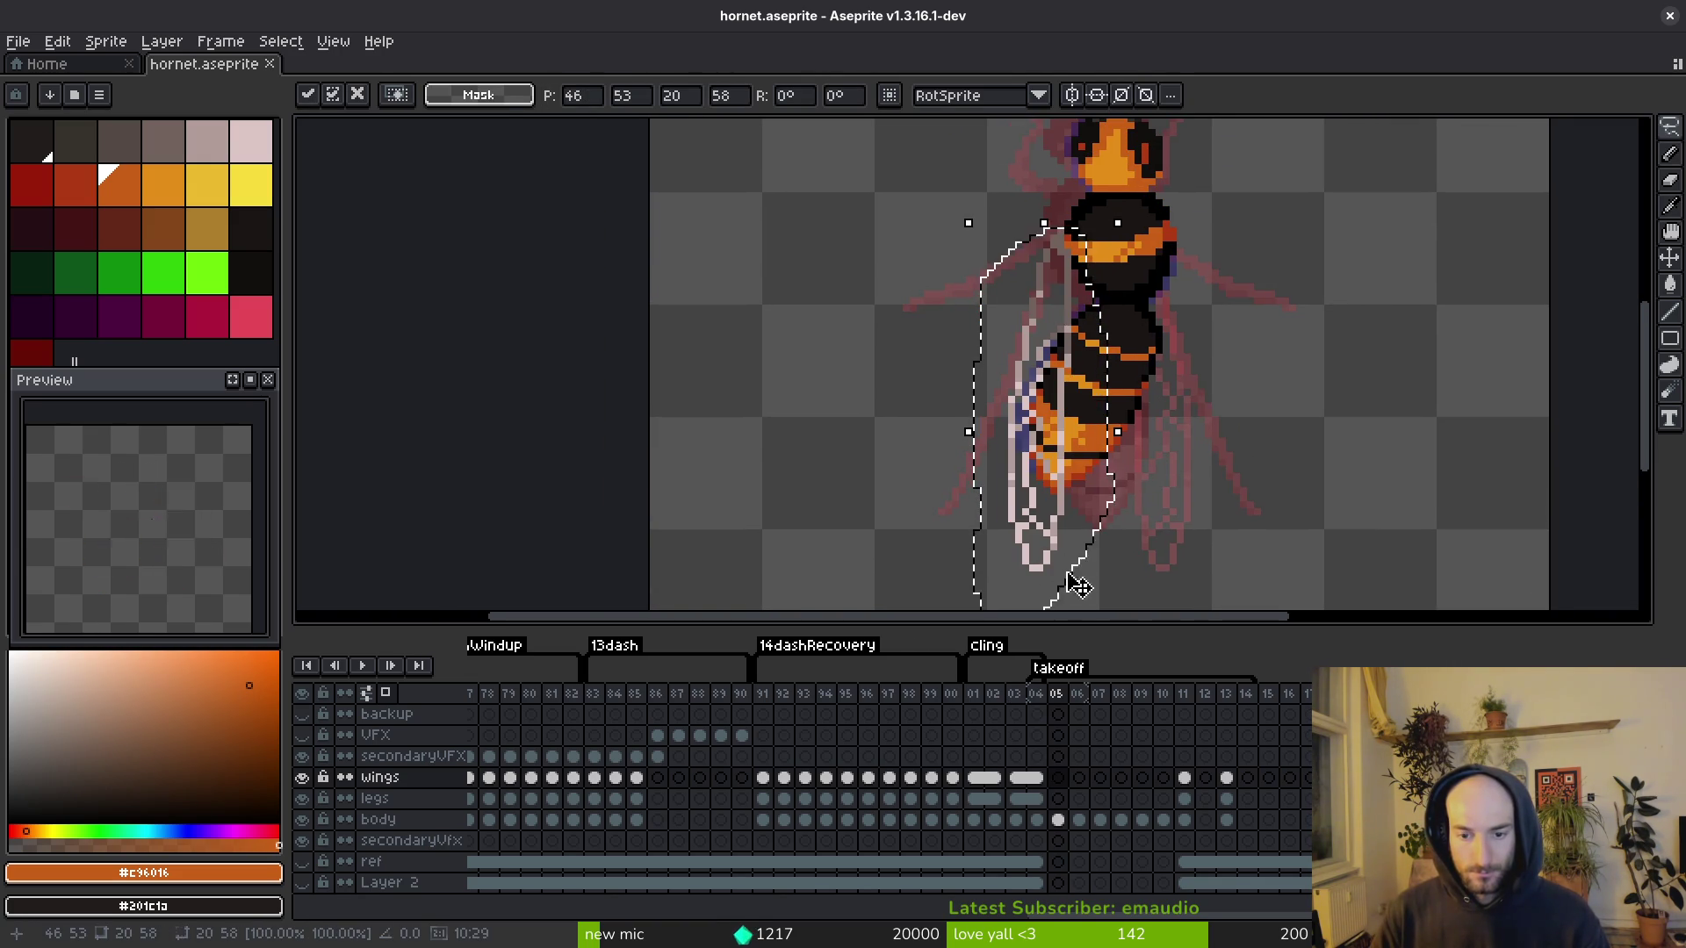
scroll(1066, 579, "down", 3)
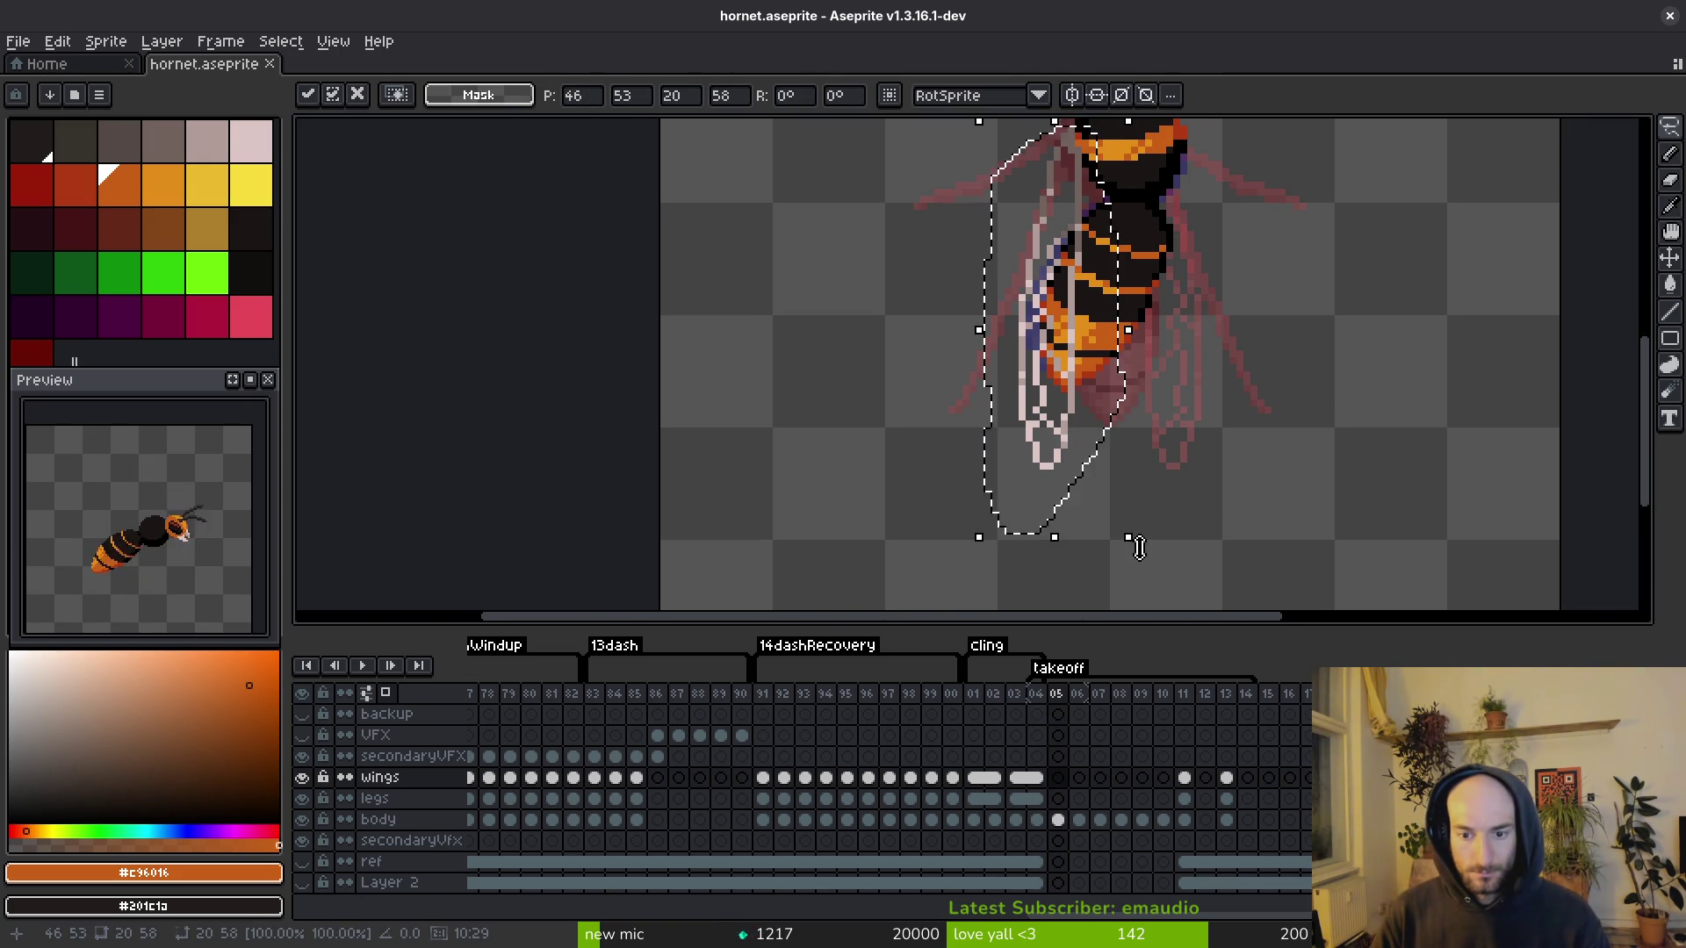
left_click_drag(1149, 546, 1095, 588)
scroll(1095, 588, "up", 2)
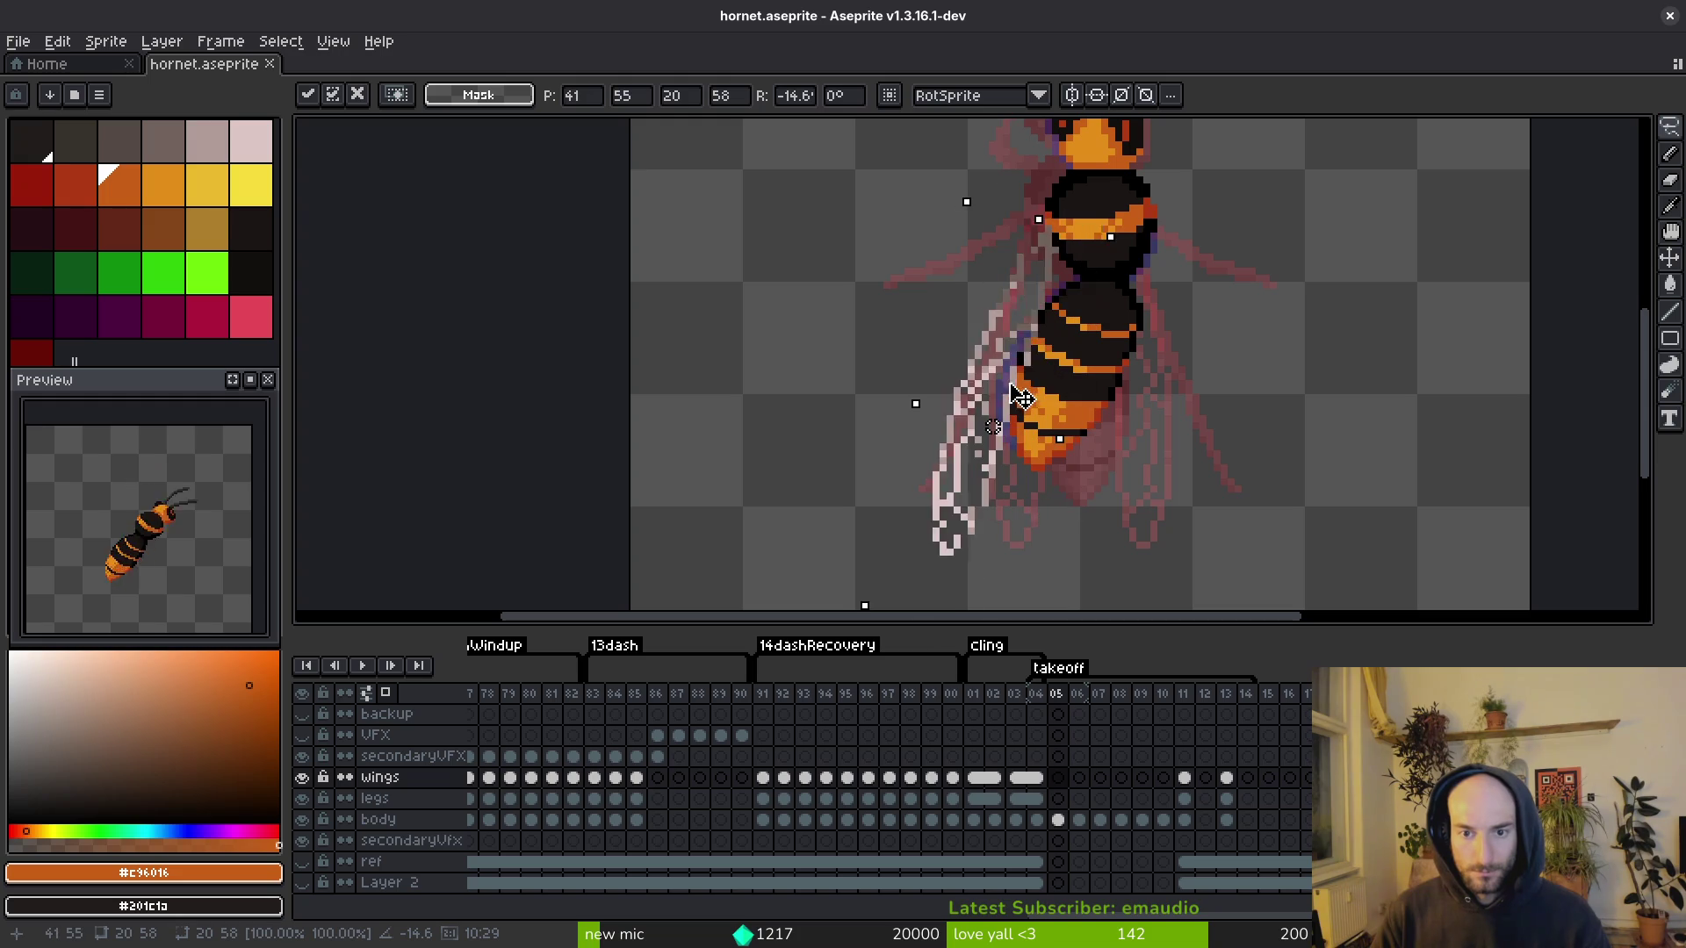
key("Return")
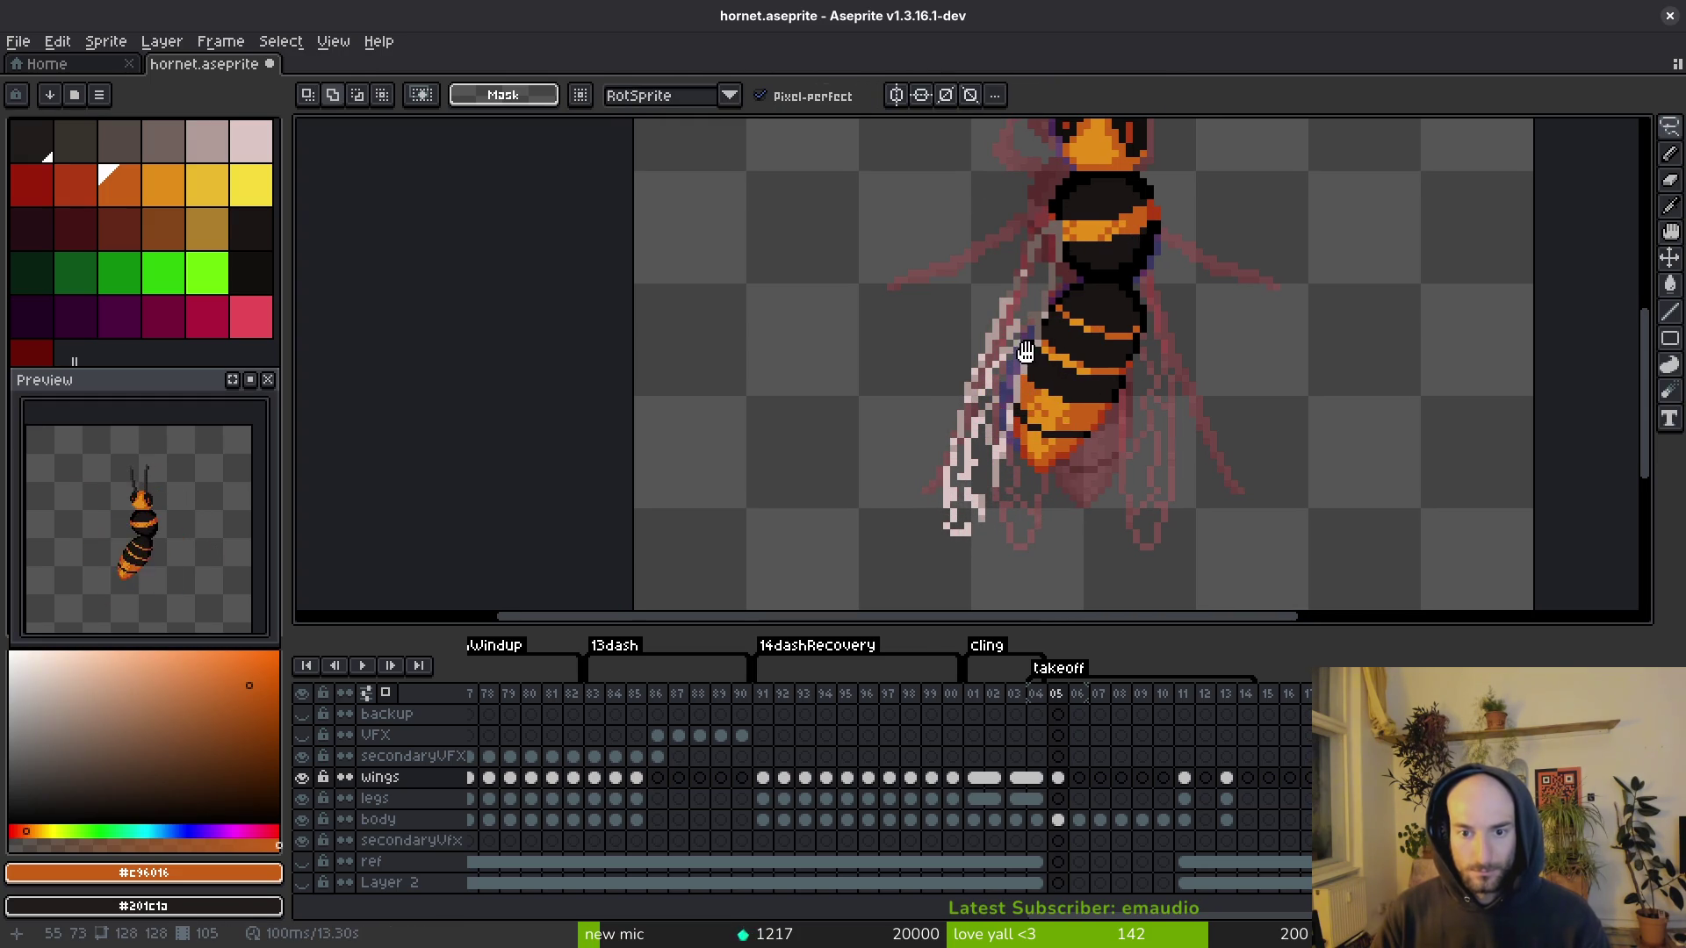
Step: Sample the wing's greyish pink #b19d99 and light pink #dcc6c5 from the canvas
scroll(1058, 378, "down", 1)
scroll(1063, 373, "down", 3)
scroll(1043, 369, "up", 4)
key("i")
left_click(1075, 446)
scroll(1076, 446, "up", 2)
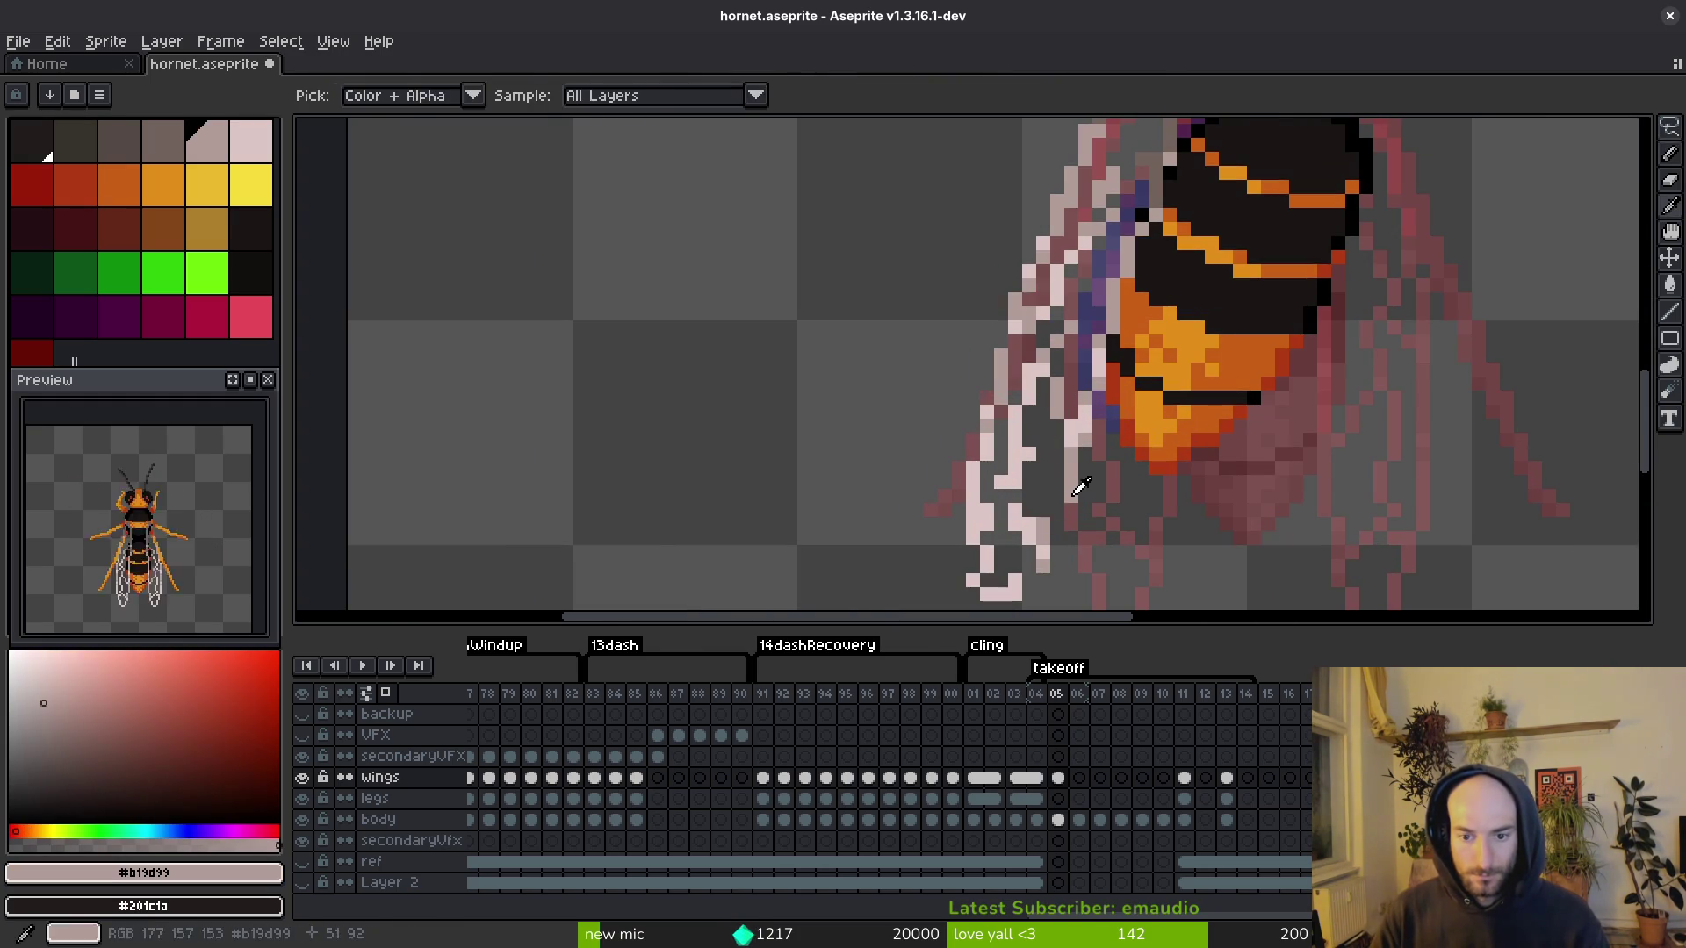
left_click_drag(1057, 518, 1065, 423)
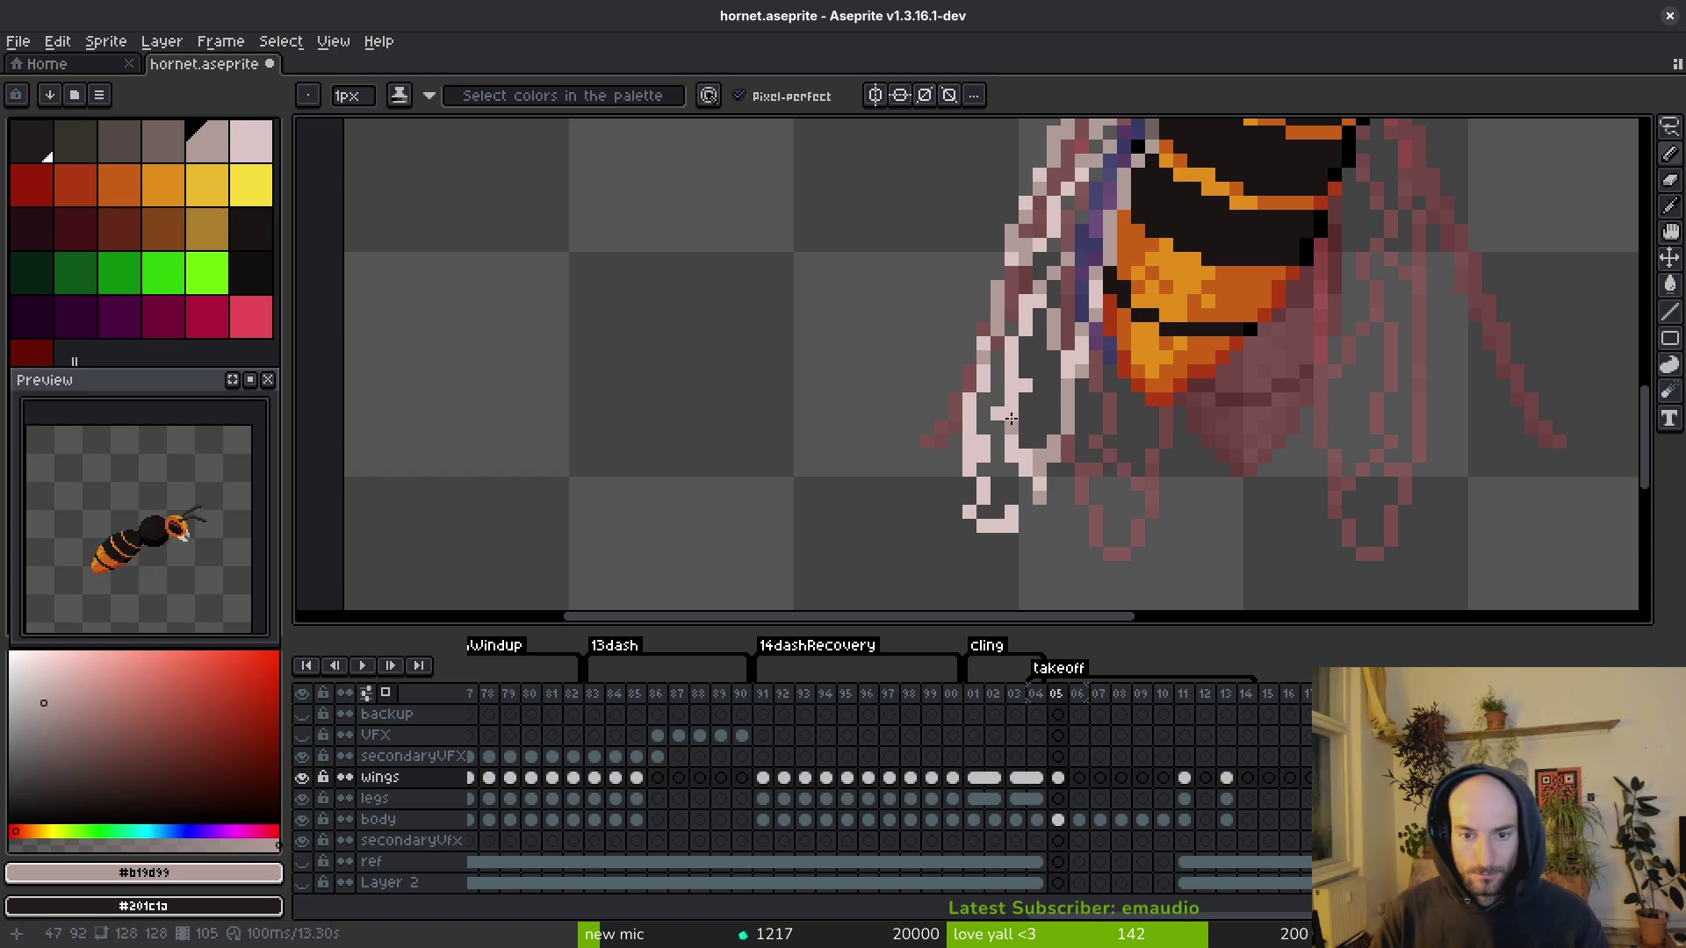
left_click(995, 391, "alt")
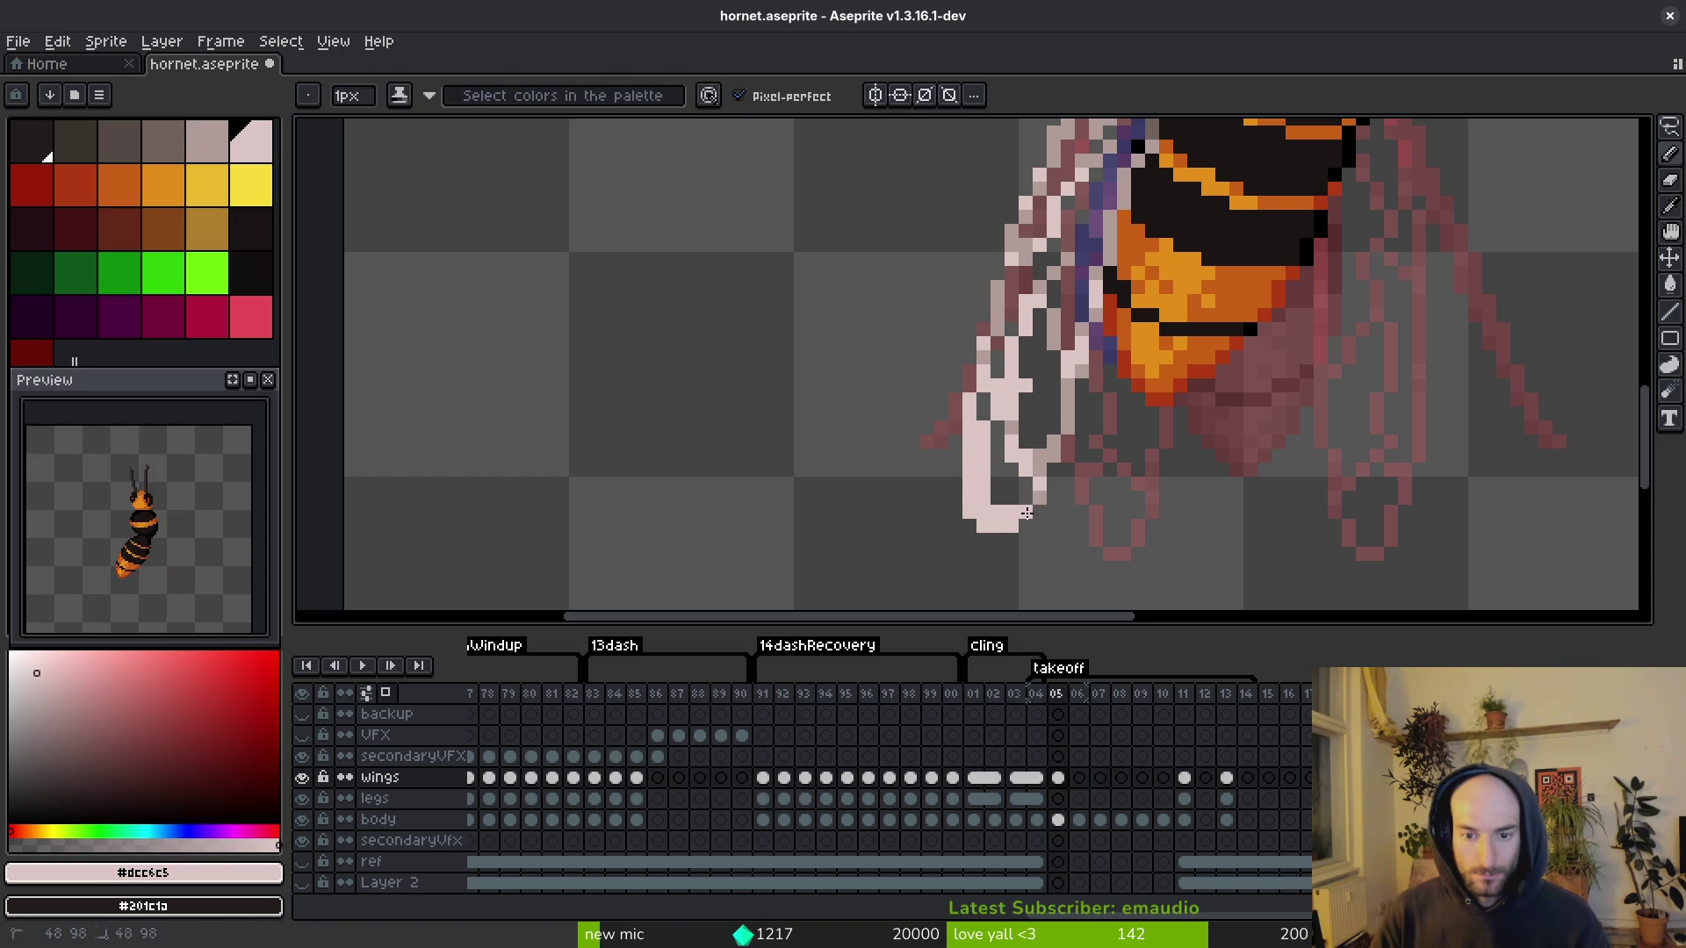
scroll(1023, 501, "down", 3)
scroll(1010, 448, "up", 2)
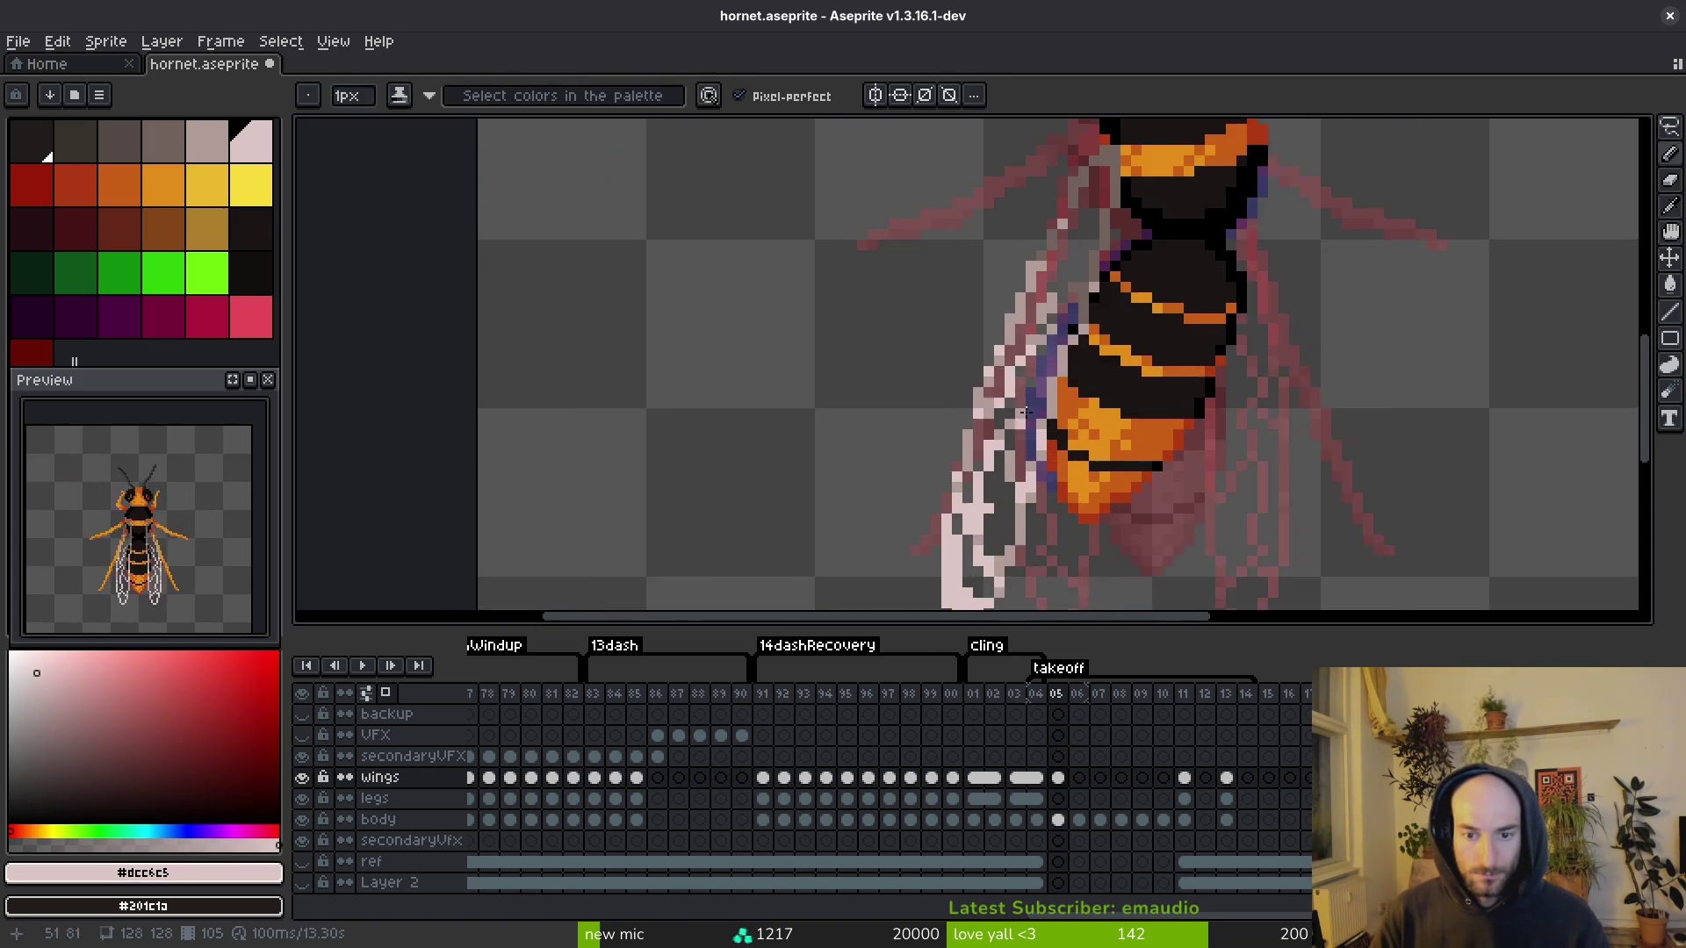
scroll(1010, 439, "up", 2)
Step: Pencil pink strokes along the wing edge, clear stray pixels, and retouch with light pink #dcc6c5
key("i")
key("b")
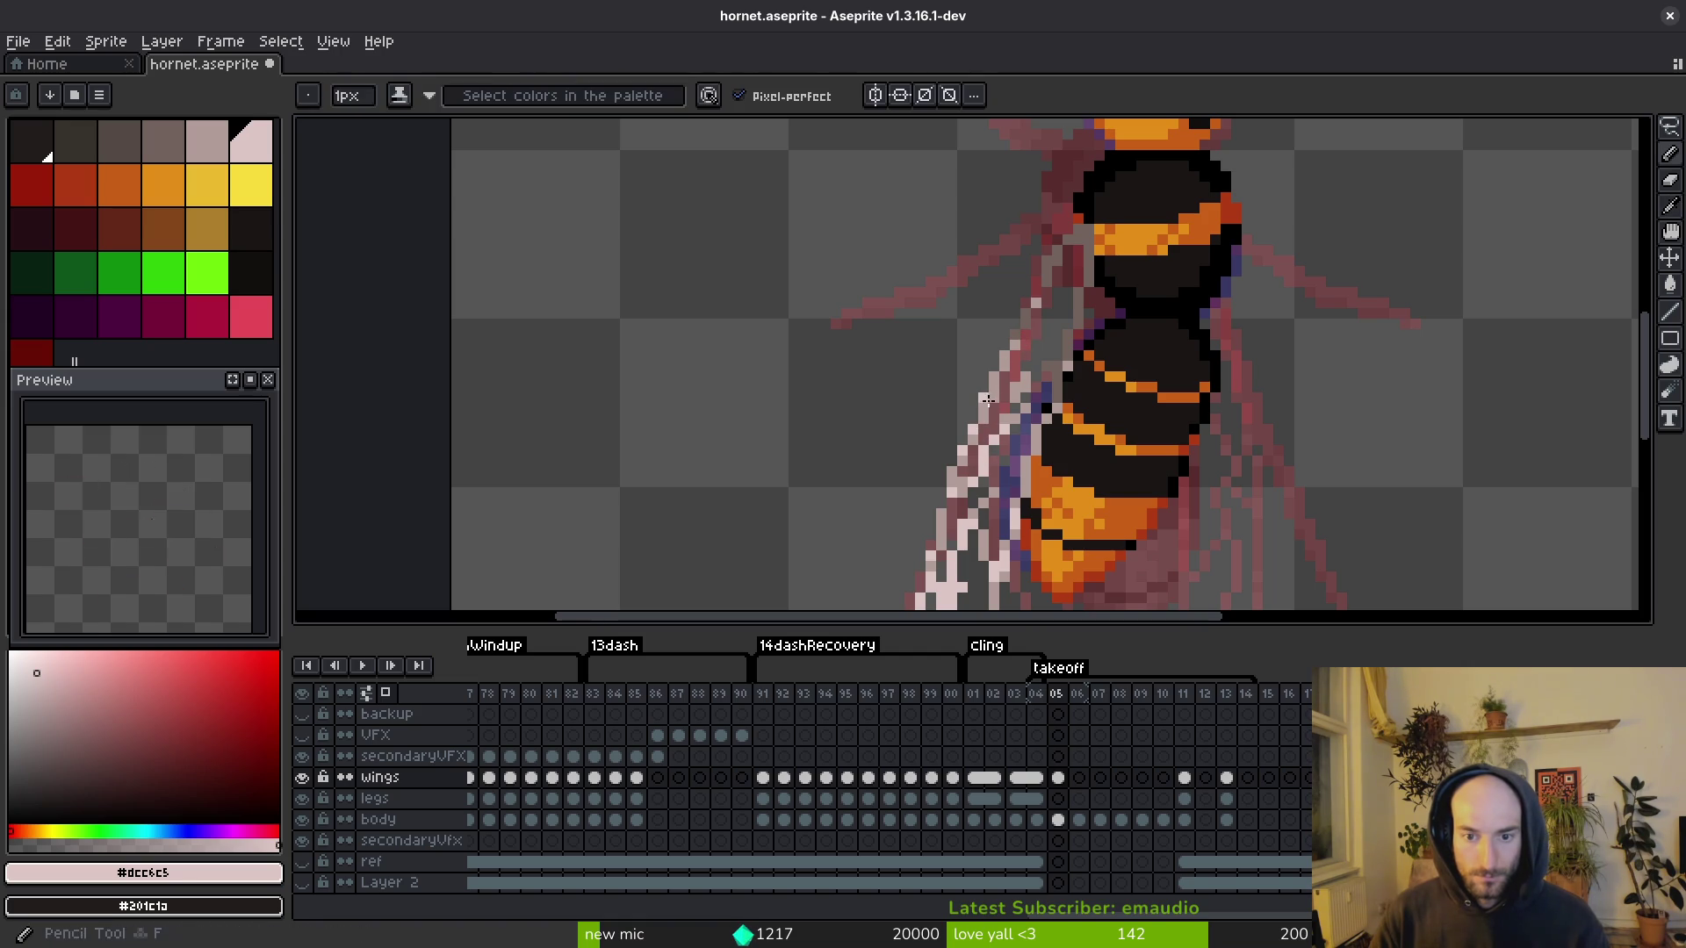
scroll(1017, 347, "up", 1)
left_click(1019, 345, "alt")
scroll(1053, 338, "up", 2)
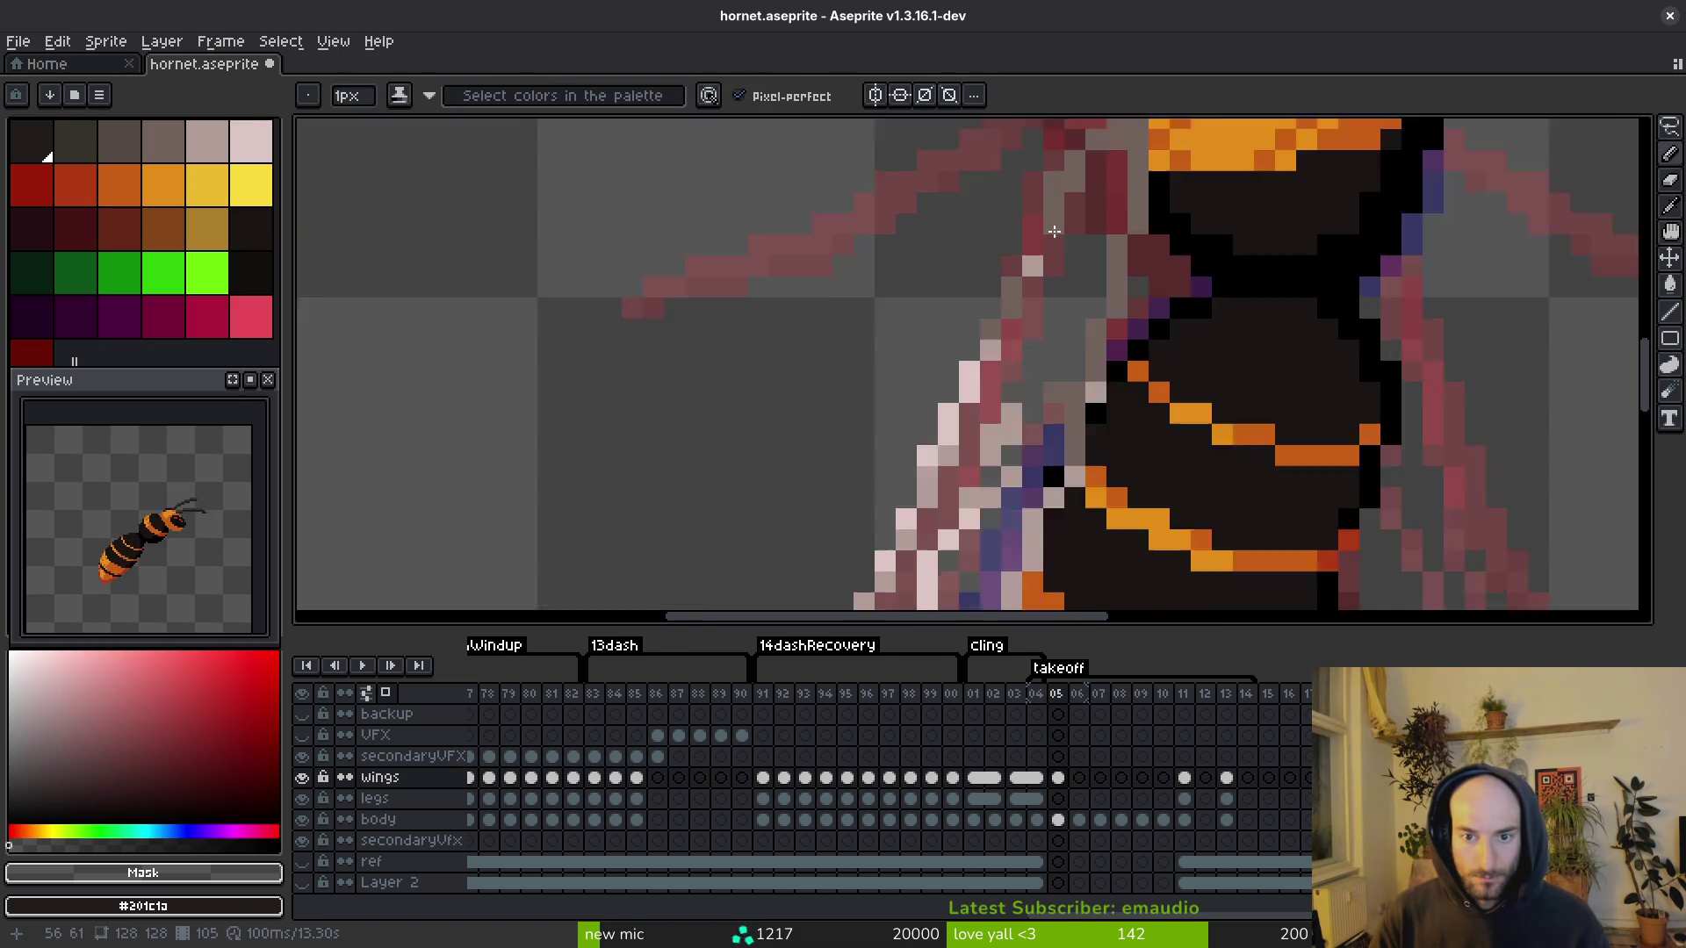
left_click_drag(1054, 337, 1037, 416)
left_click(1009, 360, "alt")
mouse_move(1089, 204)
left_mouse_down()
mouse_move(1027, 298)
mouse_move(965, 458)
left_mouse_up()
scroll(997, 319, "down", 2)
scroll(1016, 272, "up", 2)
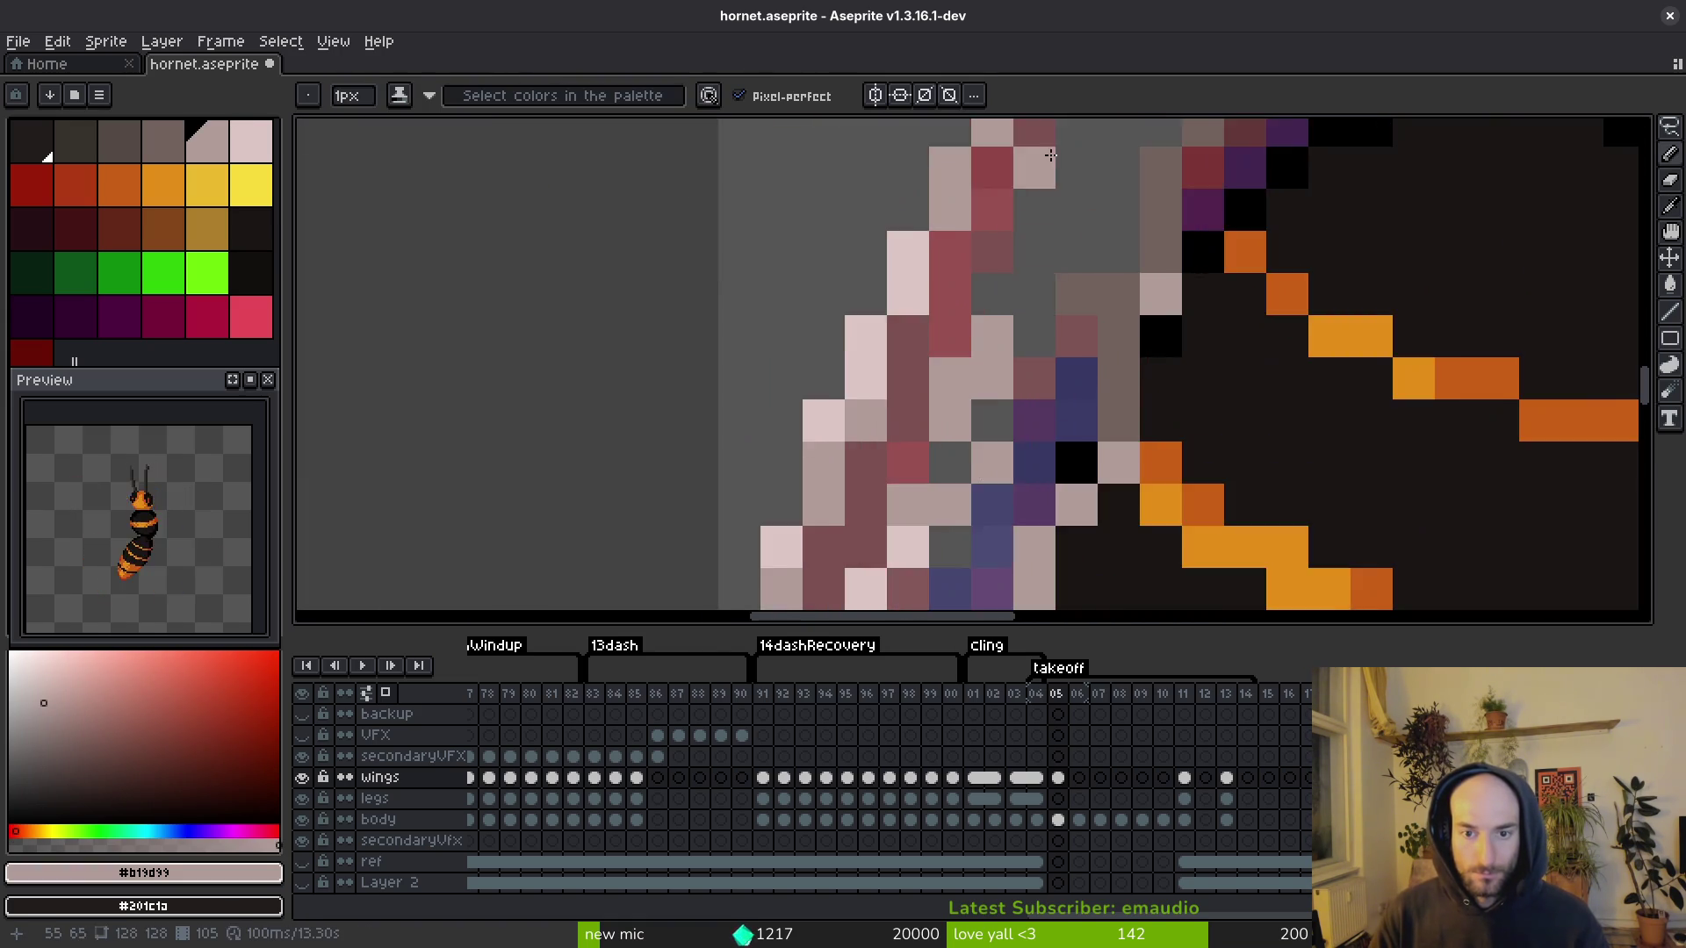
scroll(968, 341, "down", 2)
scroll(967, 340, "up", 1)
left_click(1001, 301, "alt")
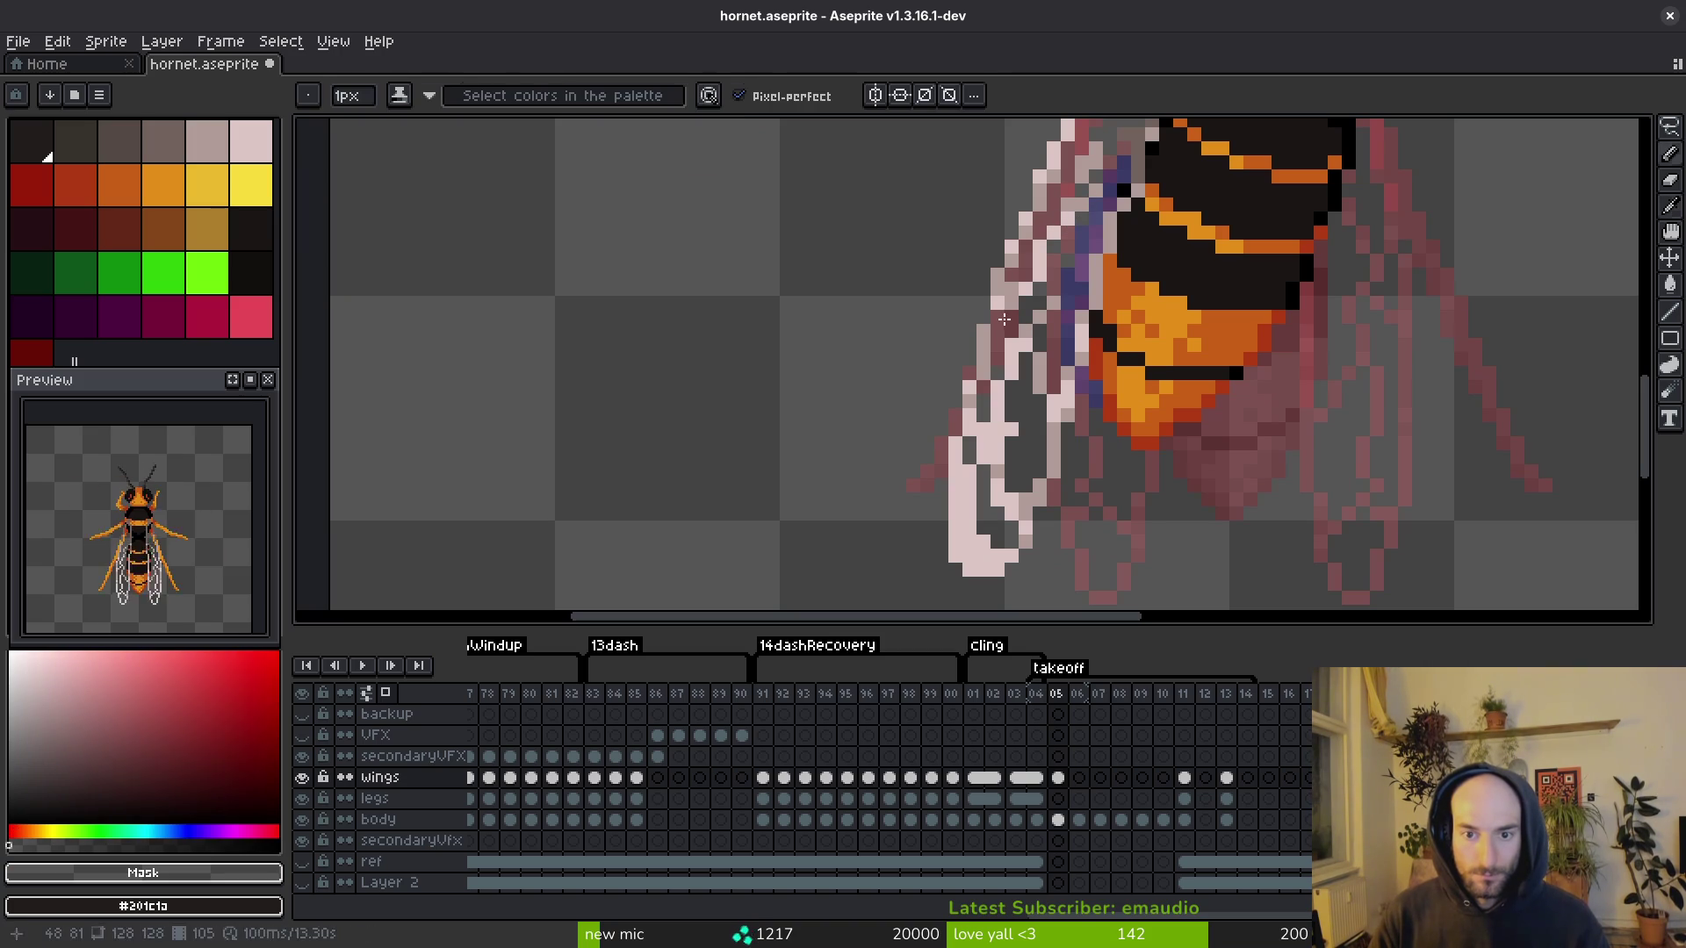
left_click(1004, 283, "alt")
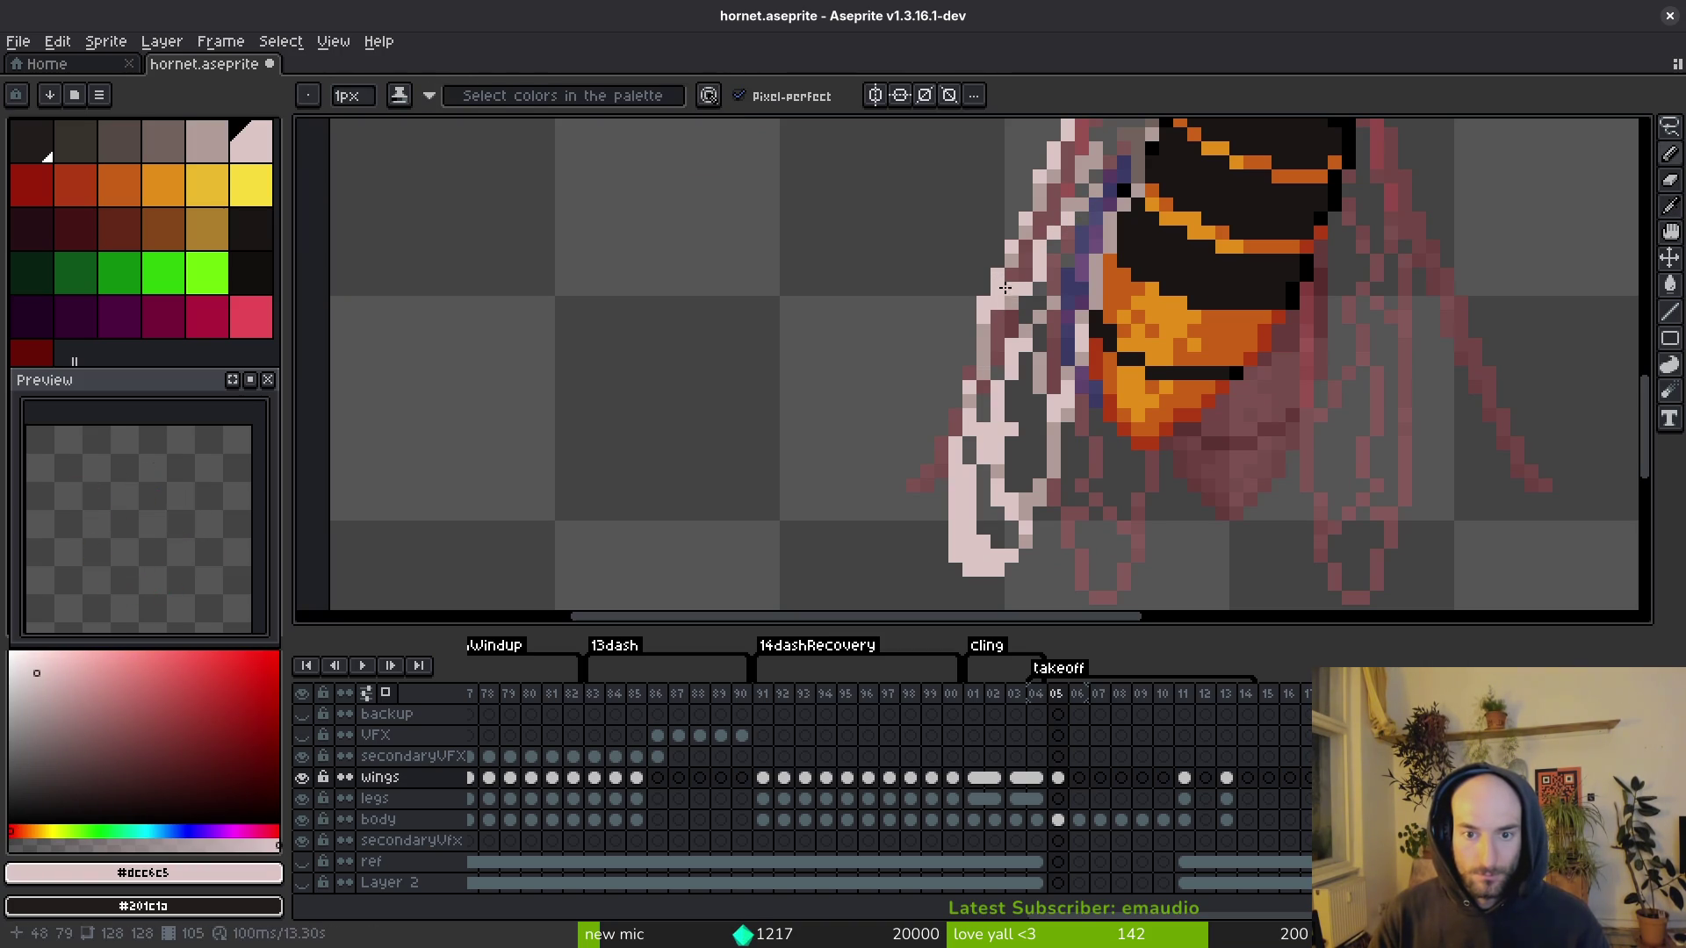
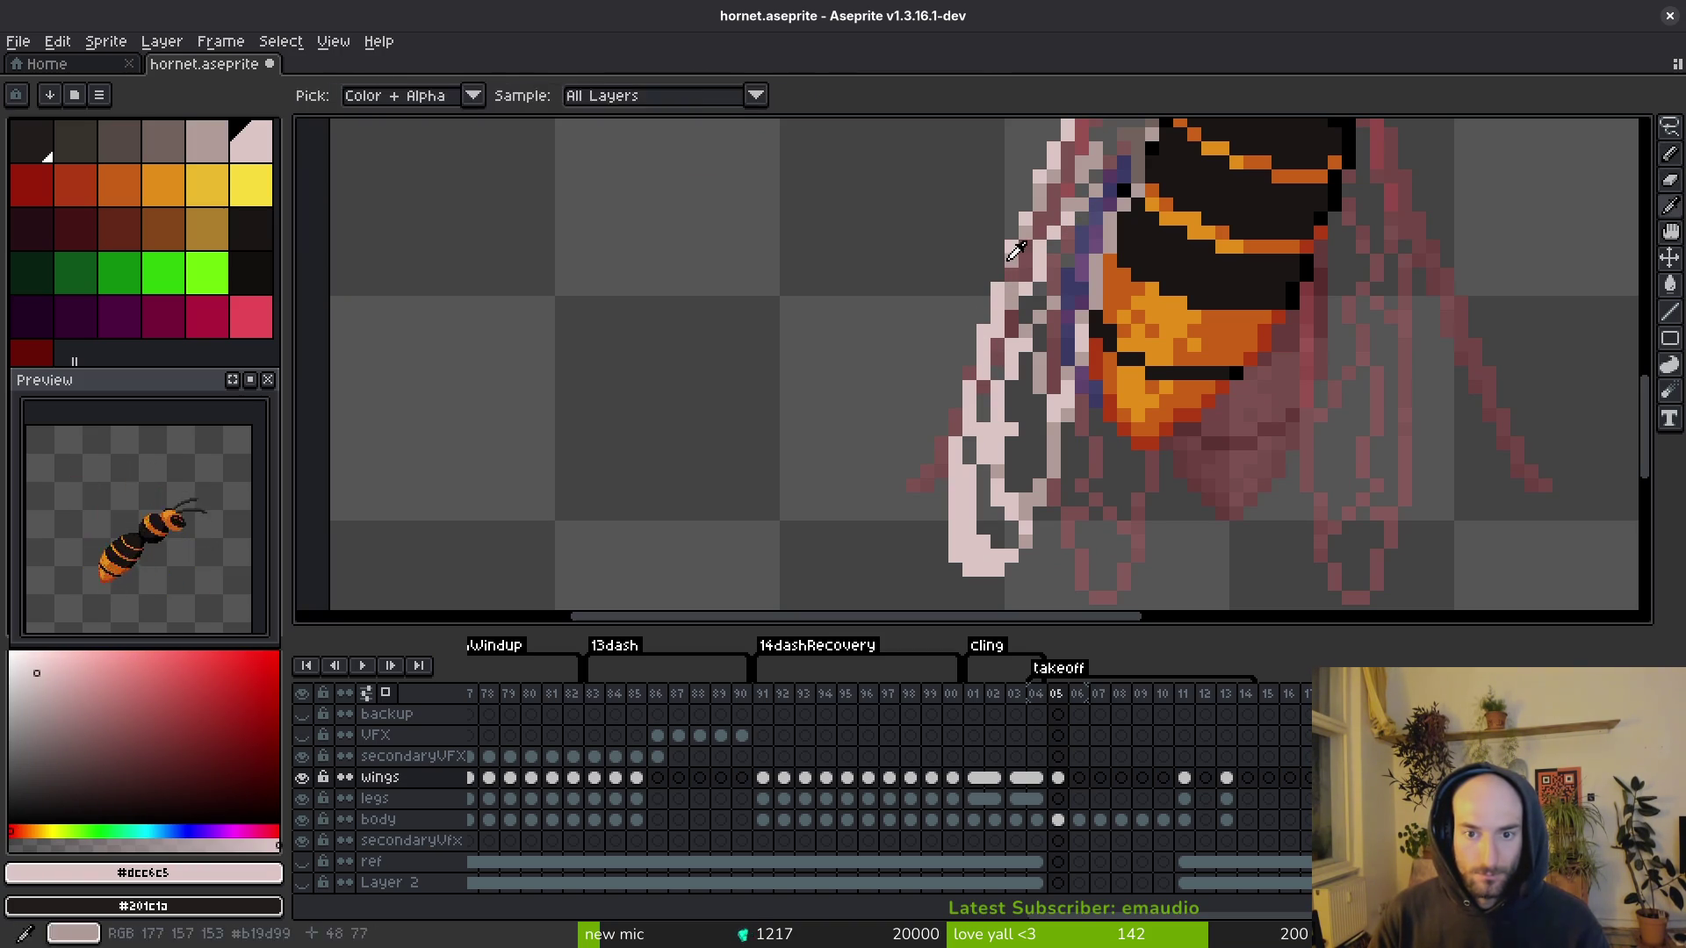
Step: Sample the mid wing pink and a dark grey-brown from the hornet's wing
left_click_drag(1010, 272, 1028, 380)
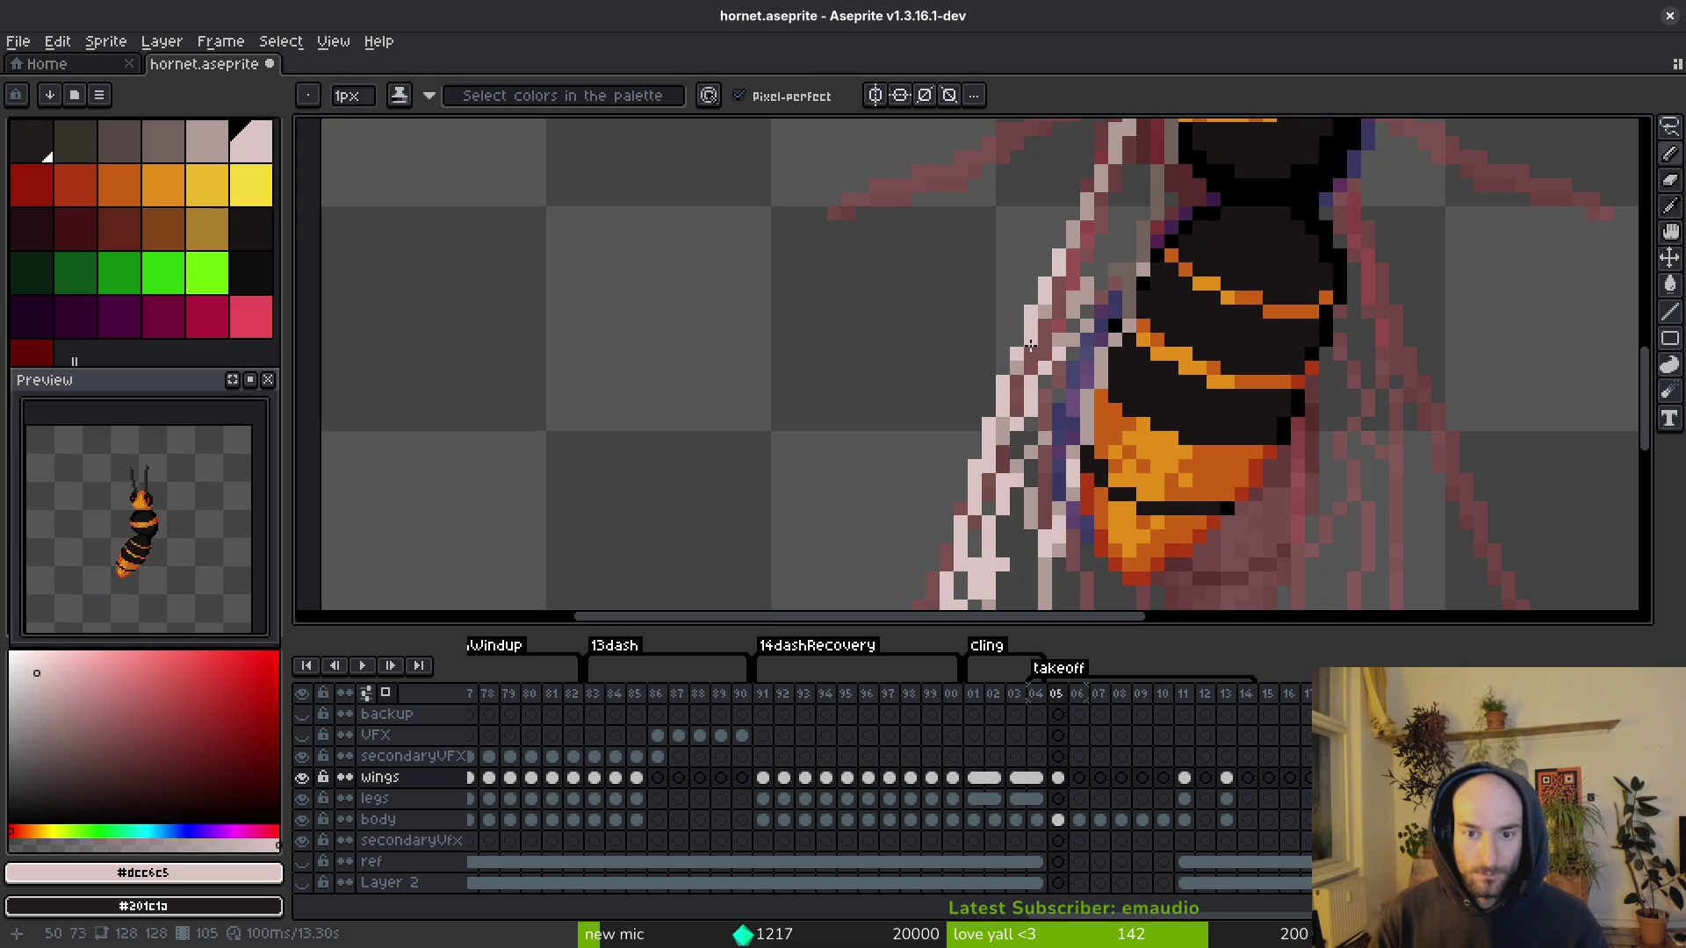
left_click_drag(1103, 209, 1073, 299)
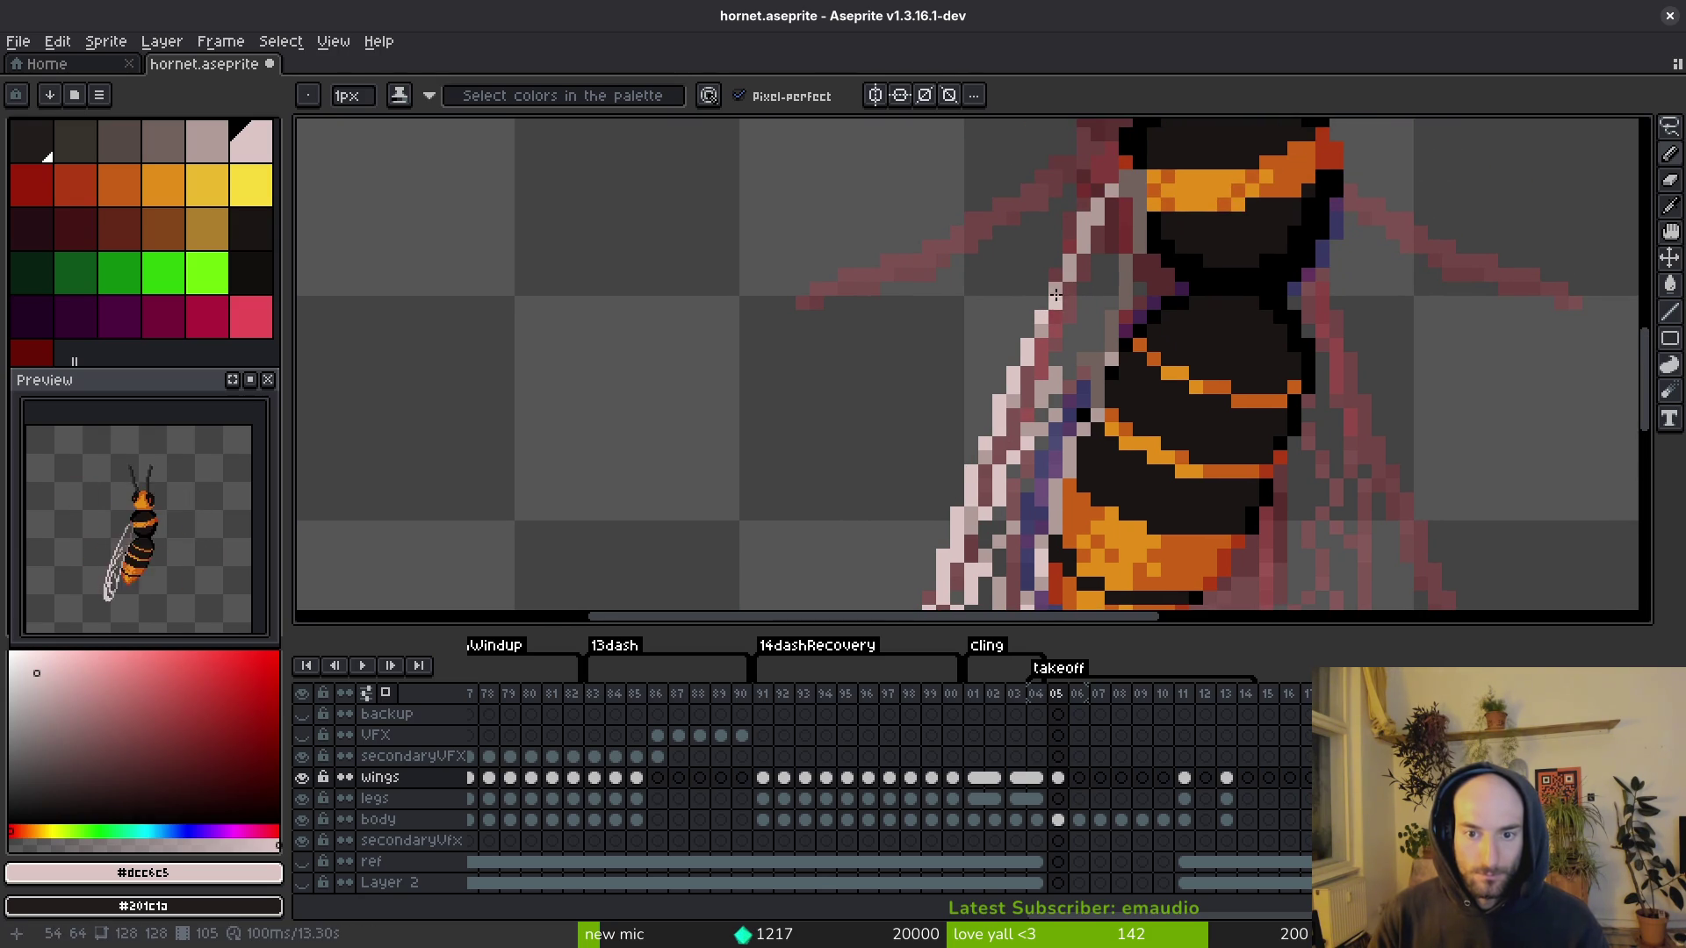
left_click_drag(989, 527, 991, 385)
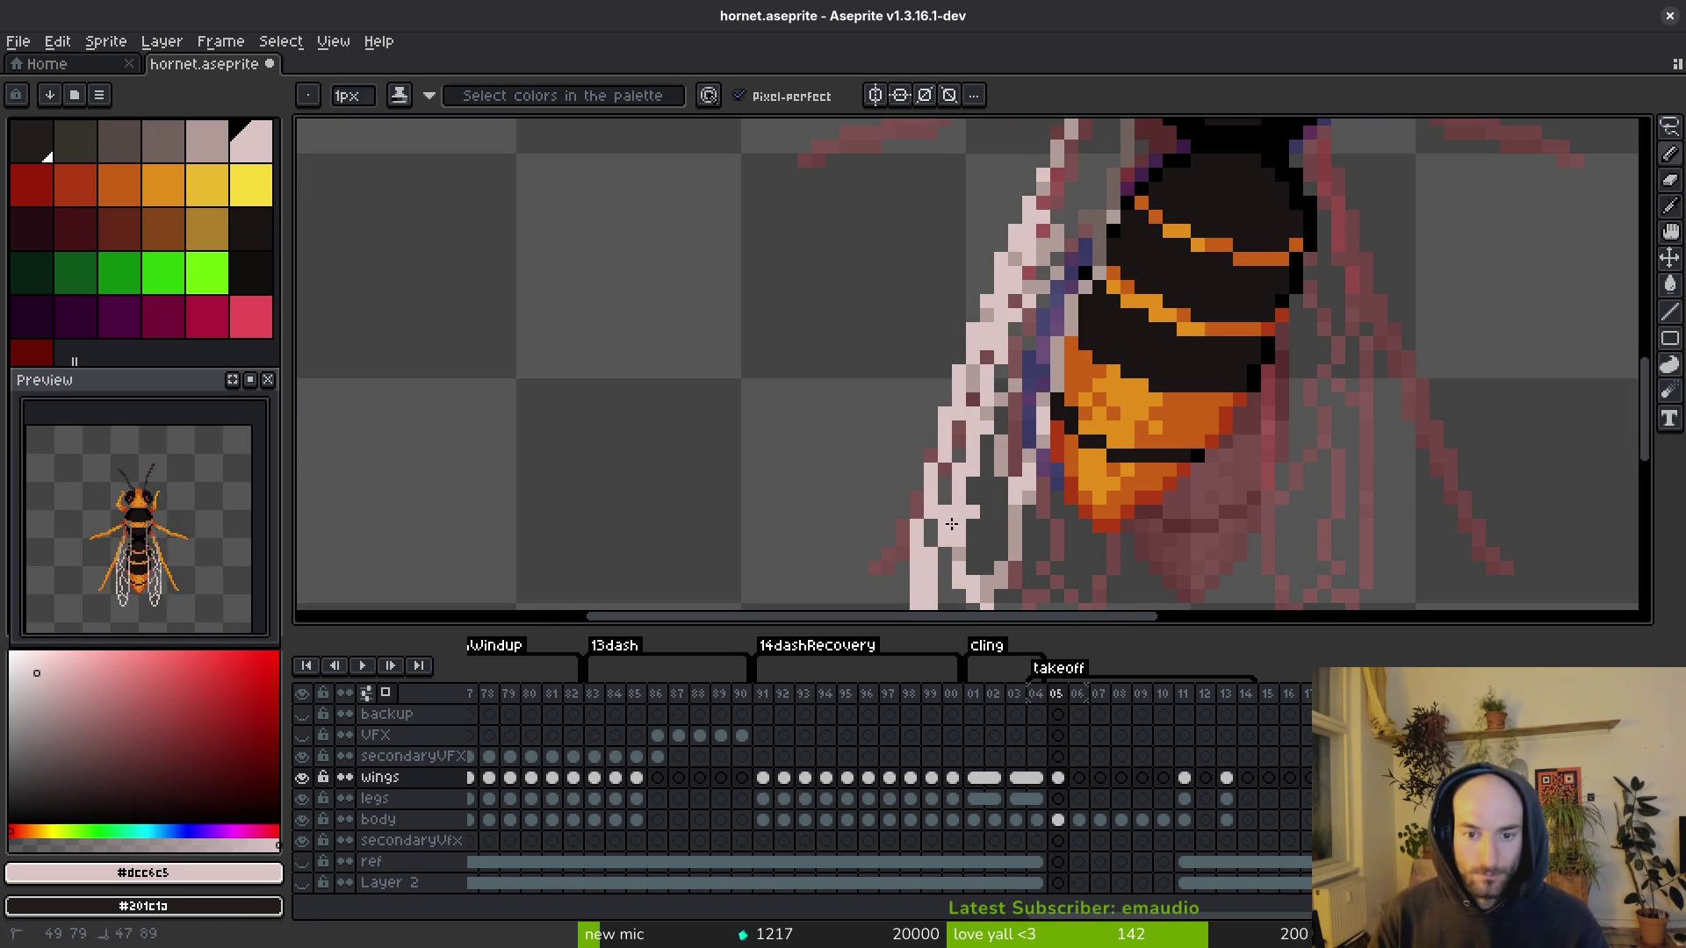
left_click_drag(955, 511, 962, 374)
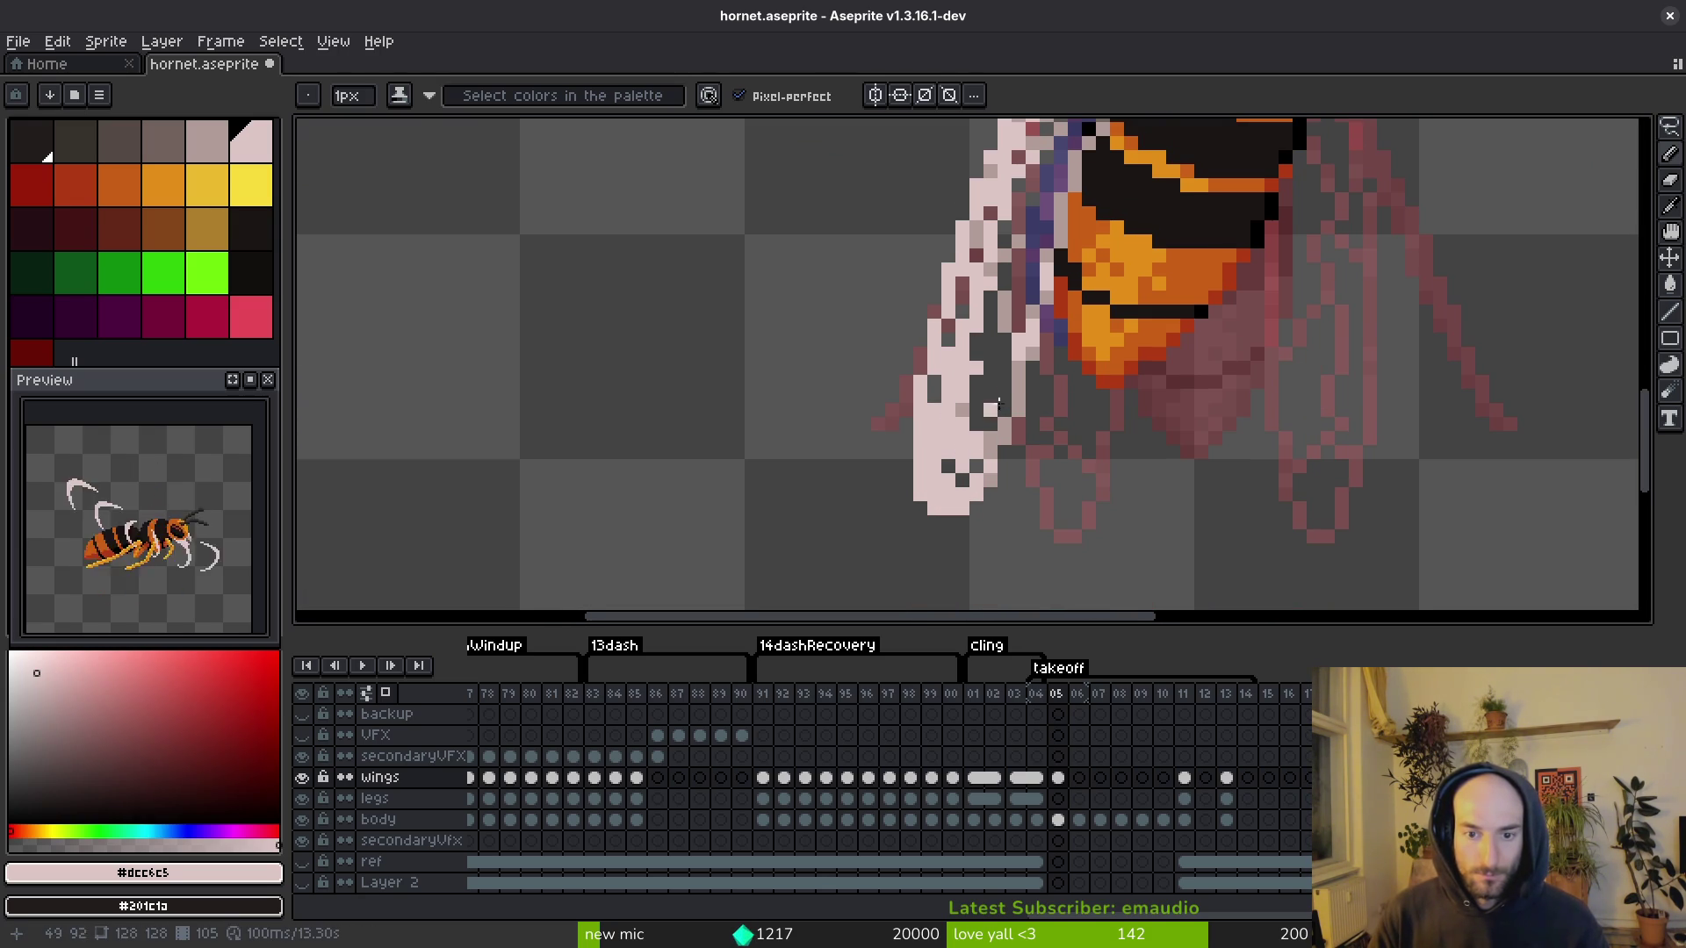
scroll(988, 463, "down", 3)
scroll(988, 463, "up", 3)
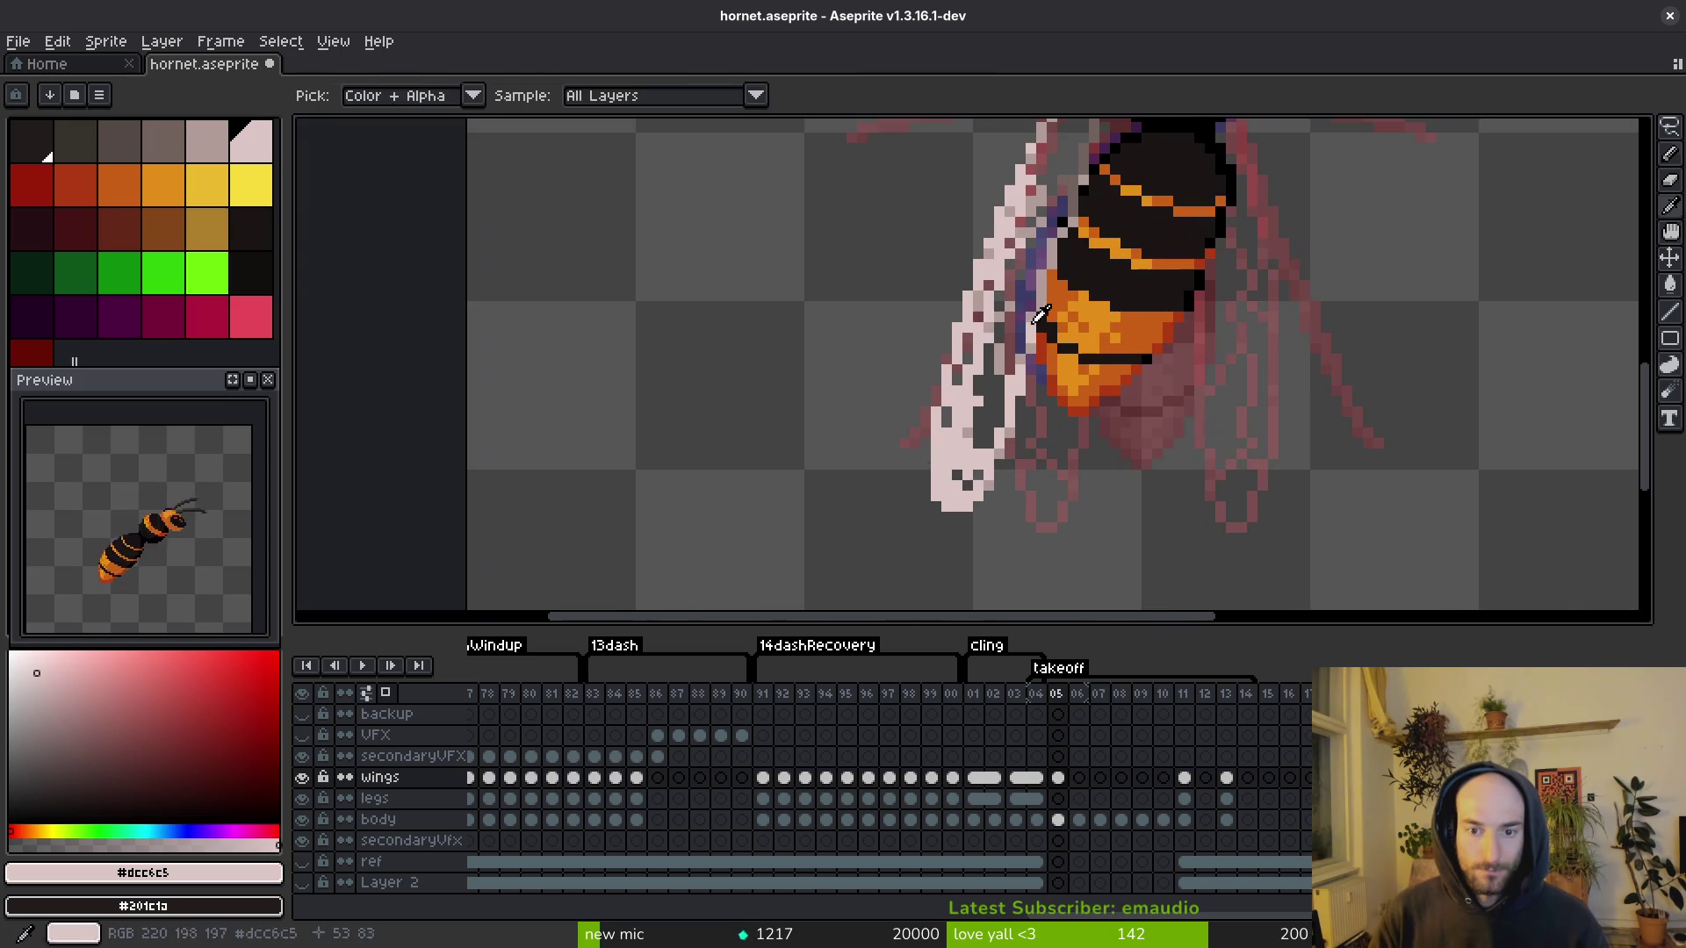
left_click(1007, 488, "alt")
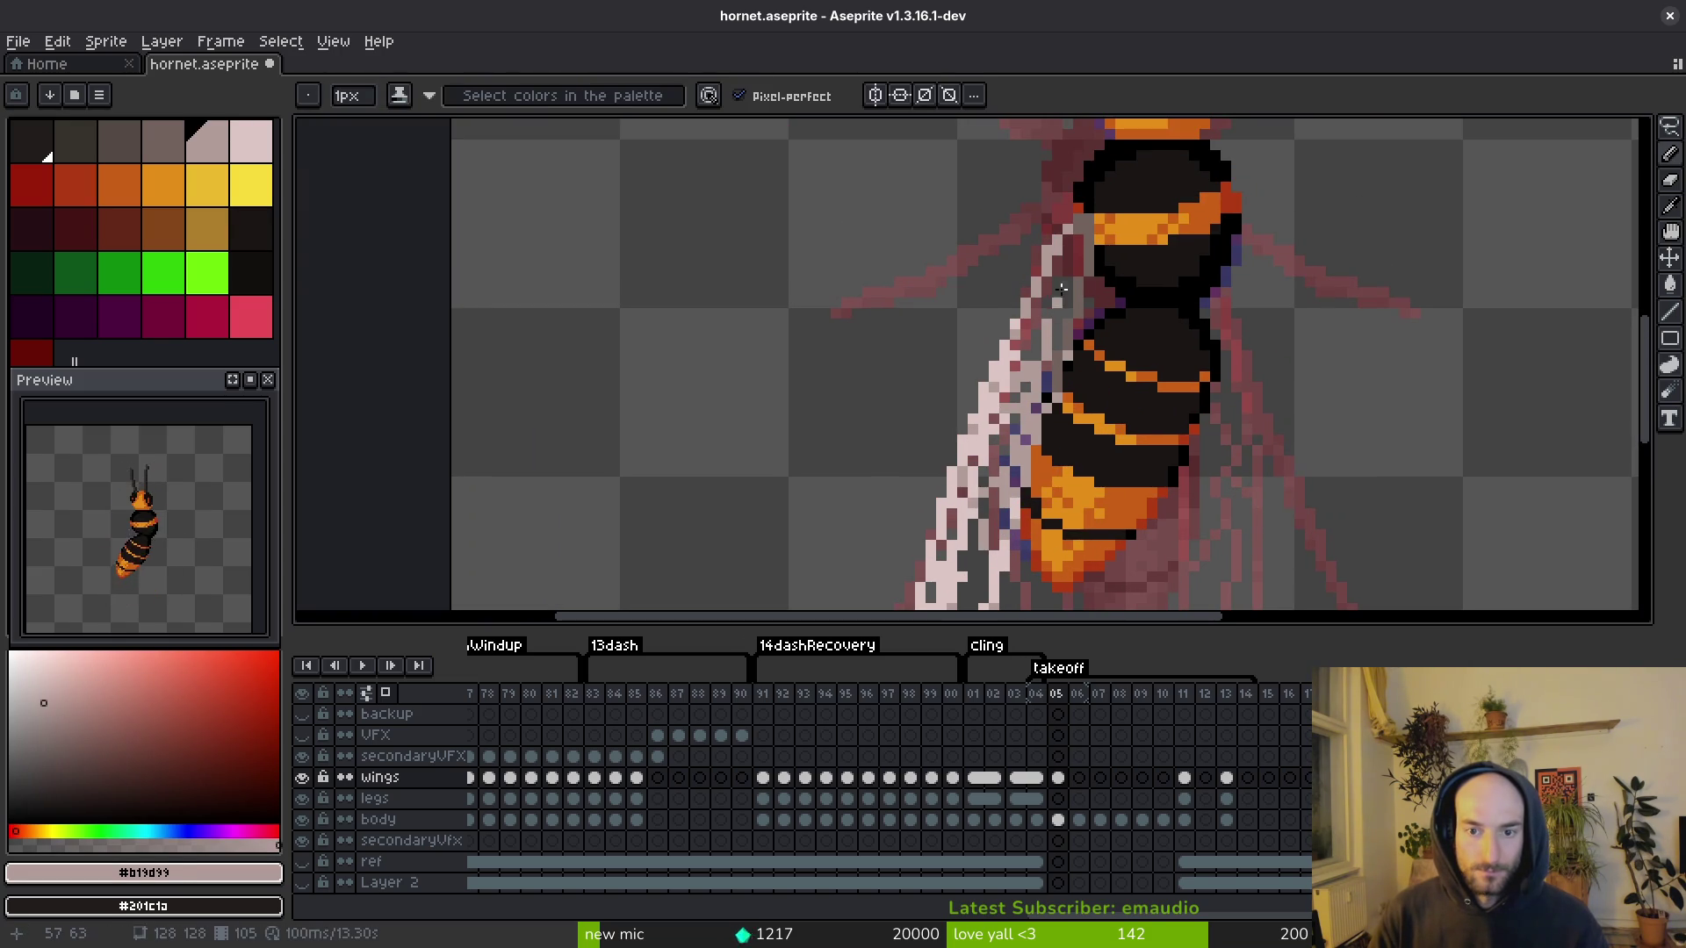
left_click(1056, 319, "alt")
left_click(1060, 248, "alt")
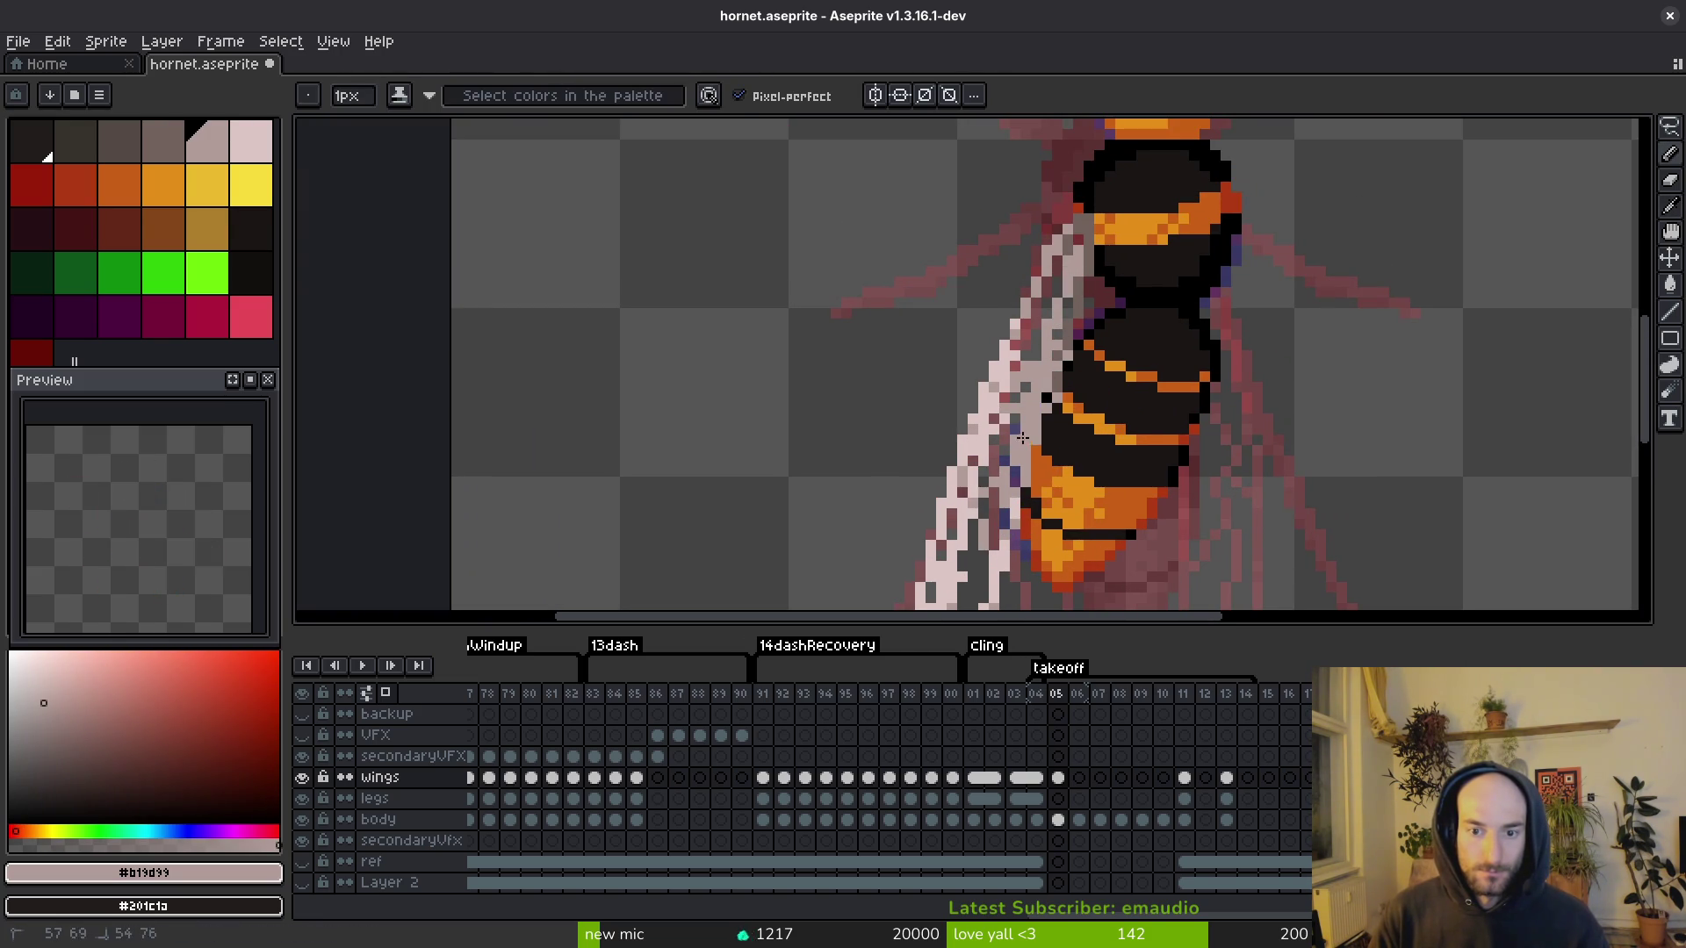
key("e")
key("b")
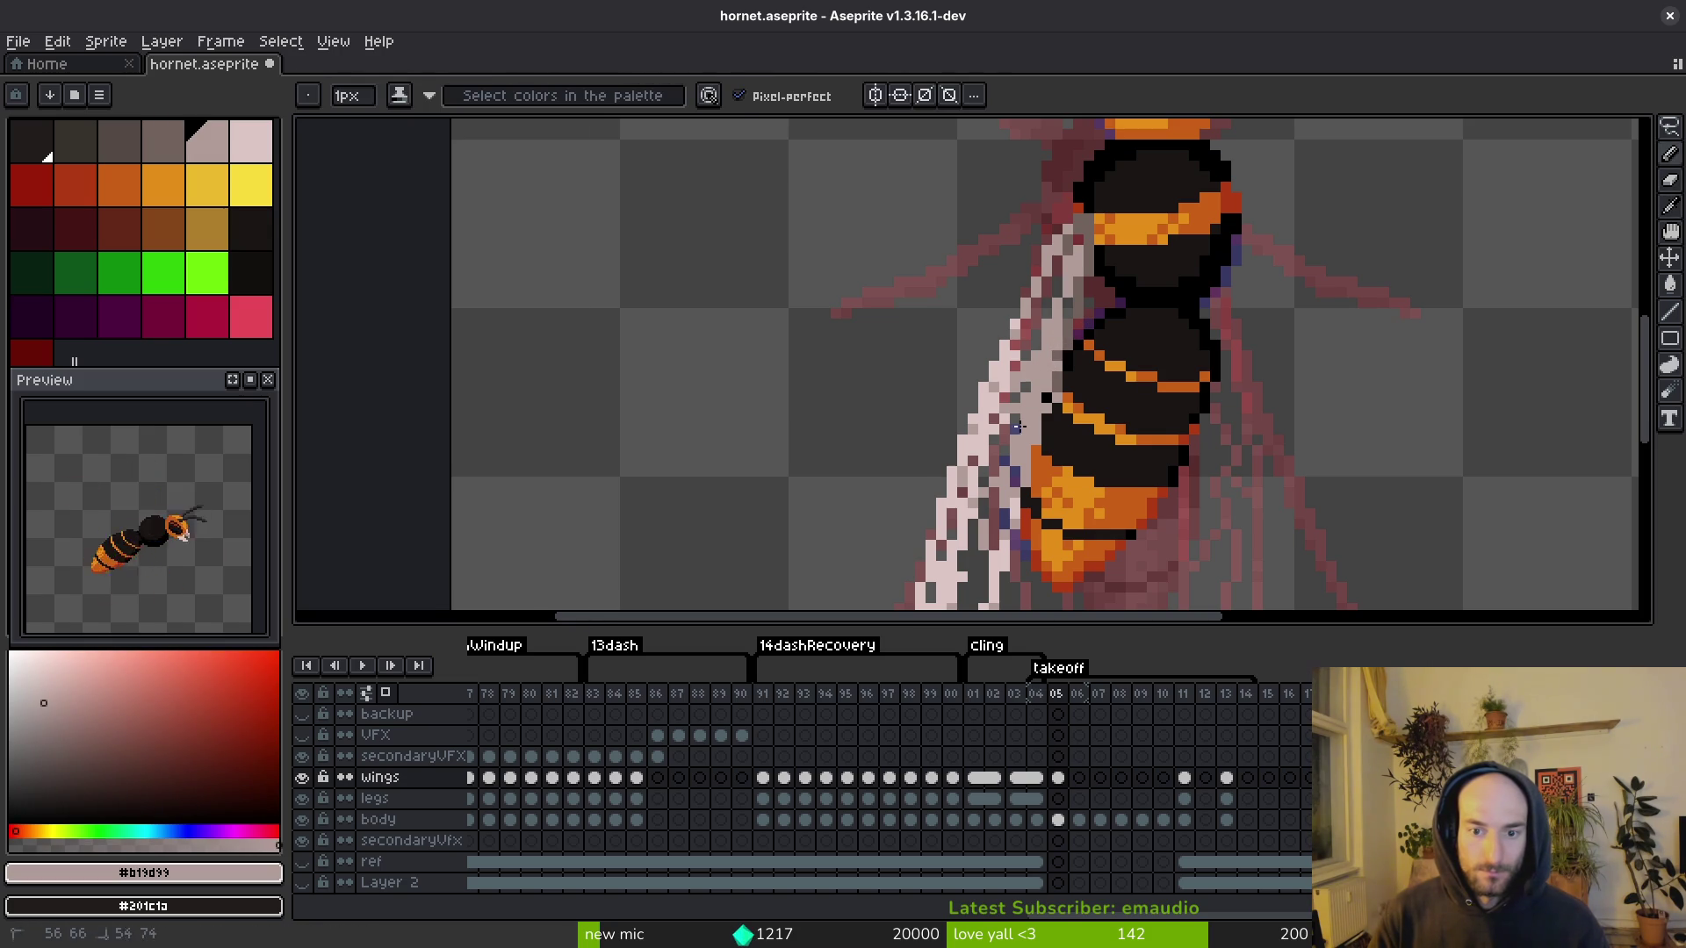
Step: Paint light pink #dcc6c5 pixels along the wing edge, then pick mid pink #b19d99 and save
scroll(1023, 351, "down", 3)
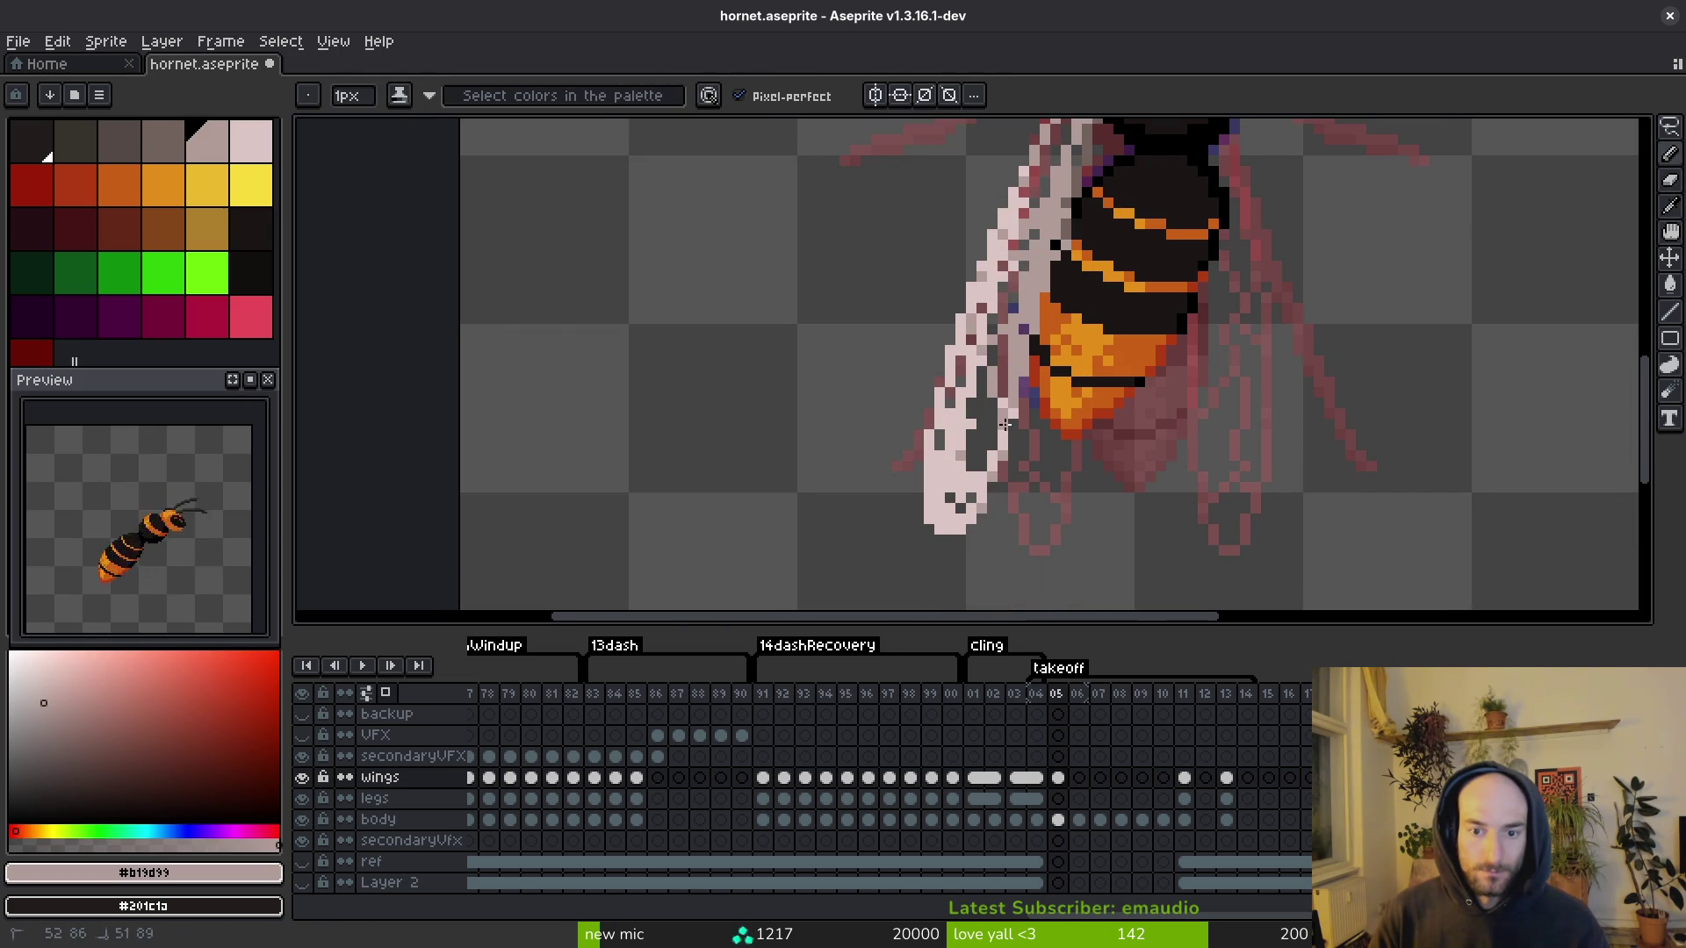
left_click(979, 474, "alt")
left_click_drag(962, 428, 976, 468)
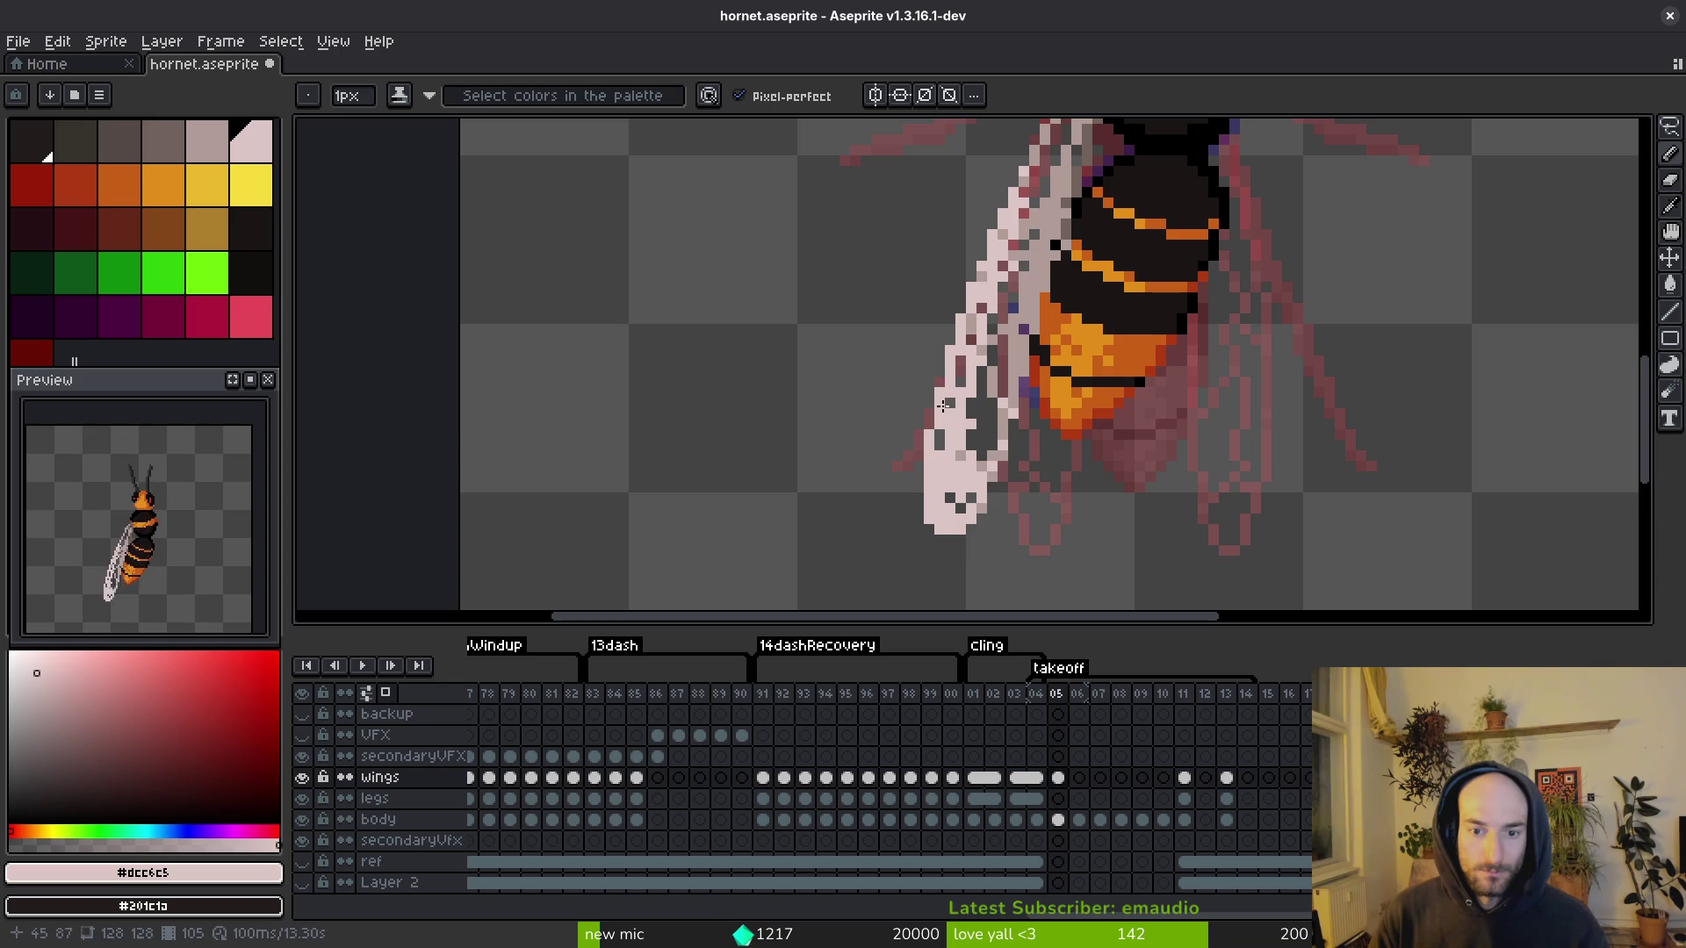
scroll(991, 263, "down", 7)
scroll(1016, 487, "up", 1)
scroll(1032, 492, "up", 4)
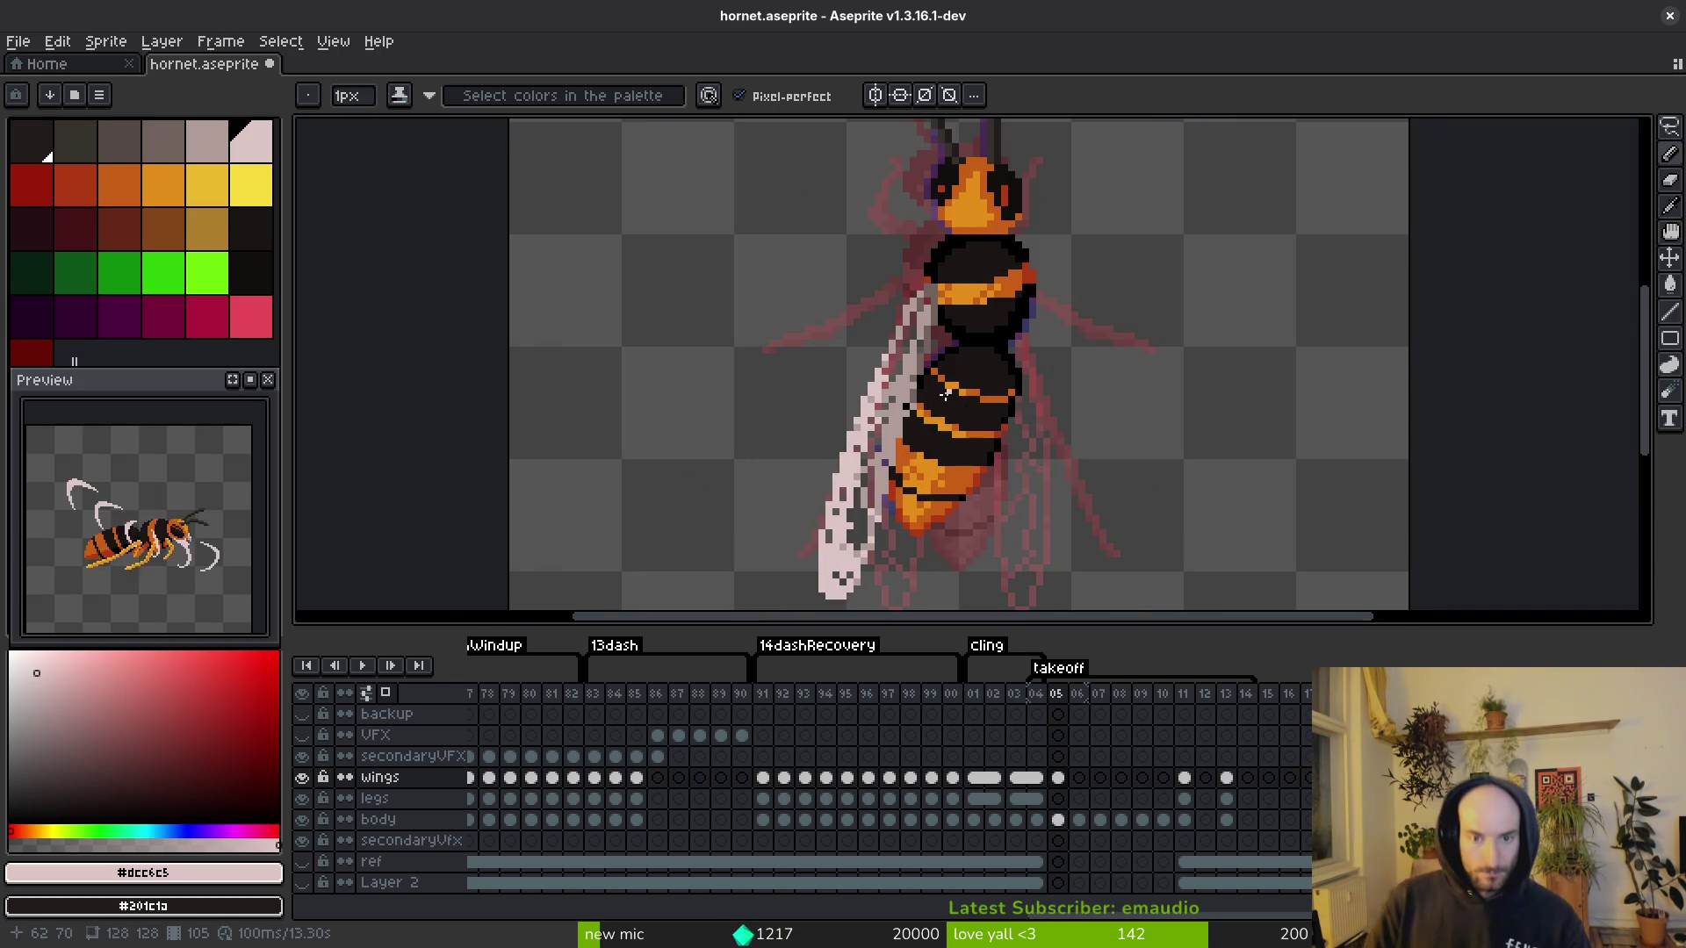
scroll(927, 377, "up", 2)
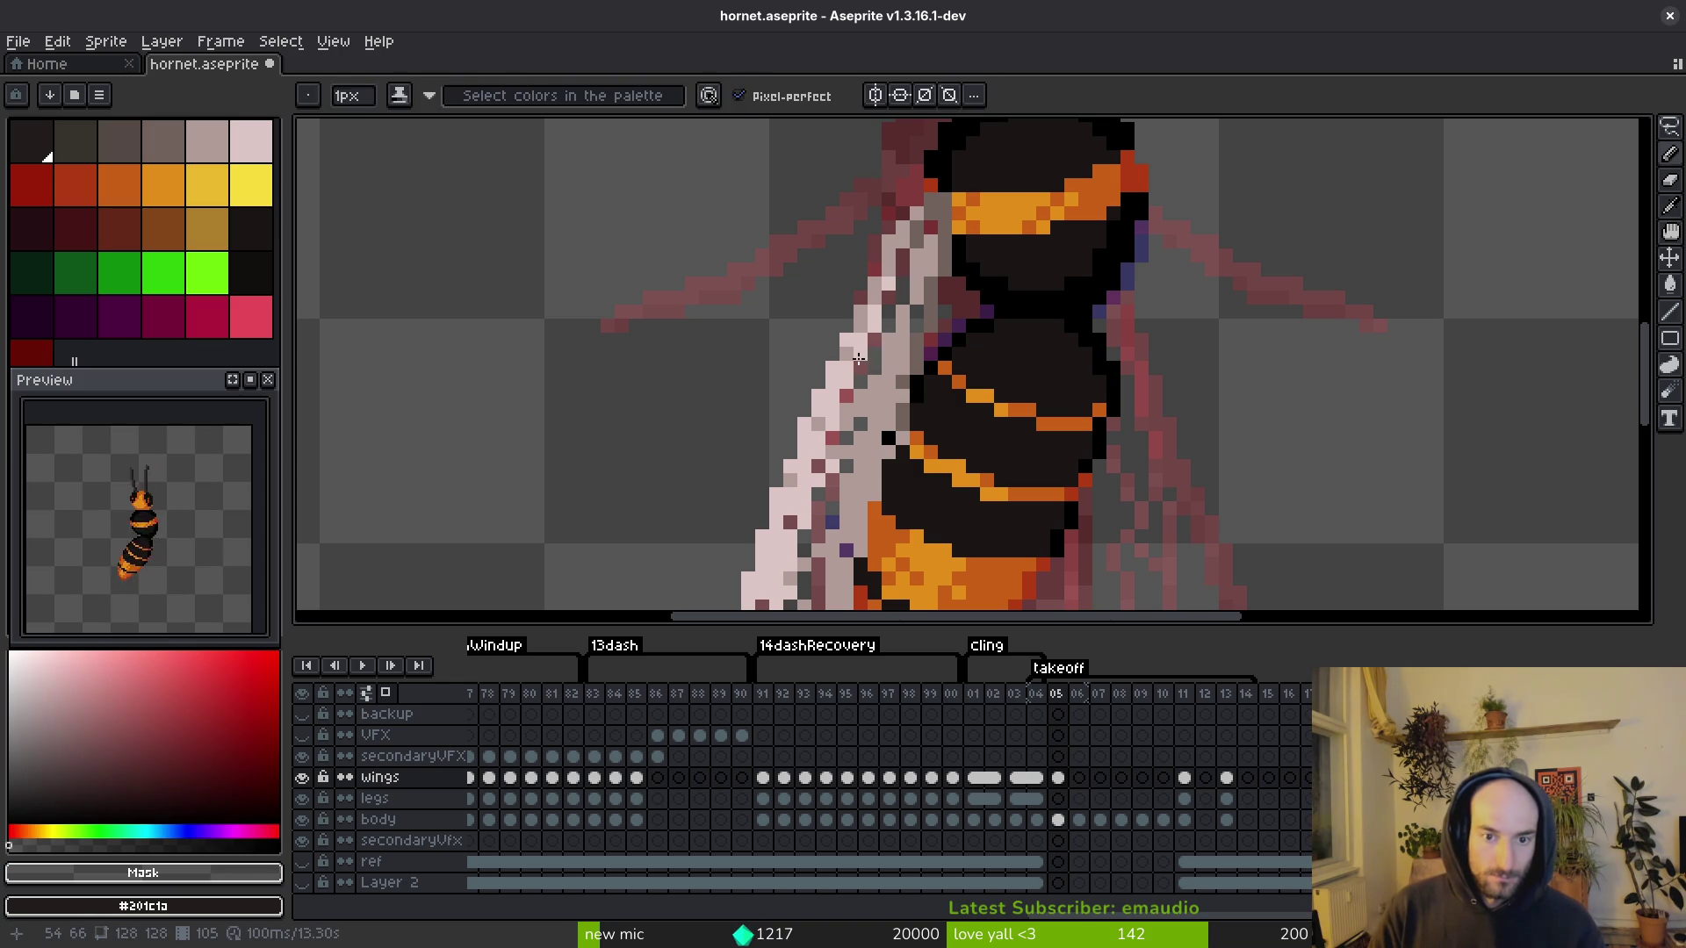
left_click(850, 351, "alt")
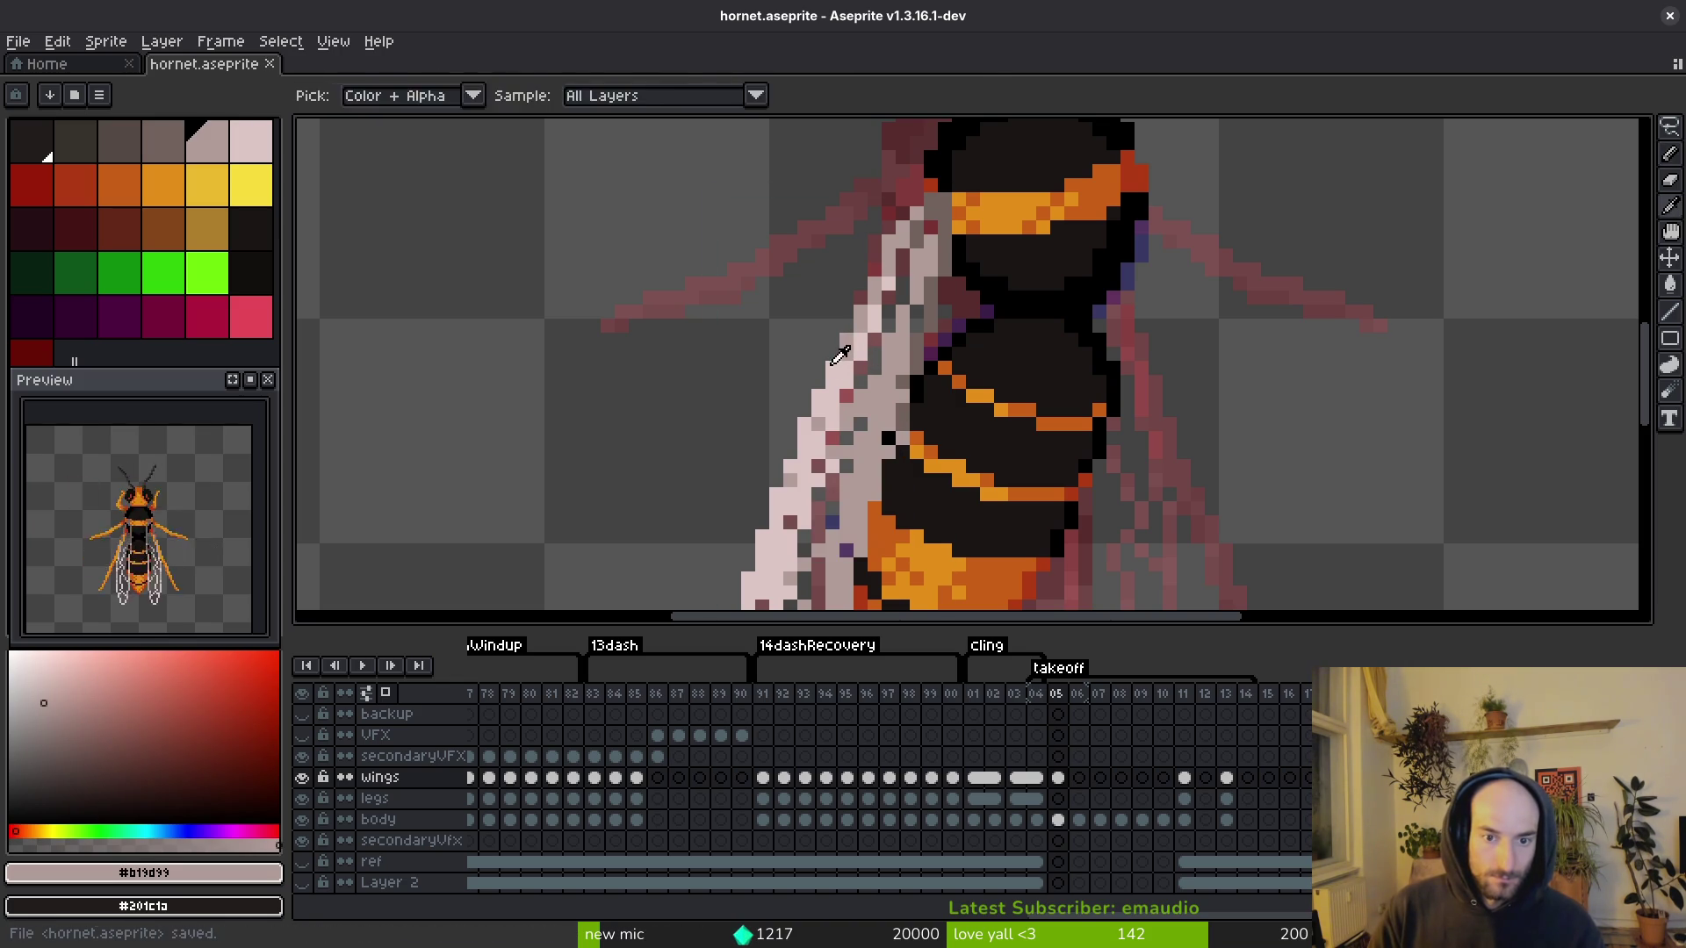
key("ctrl+s")
Step: Touch up individual wing pixels with the light and mid pinks, saving the file
scroll(939, 400, "down", 3)
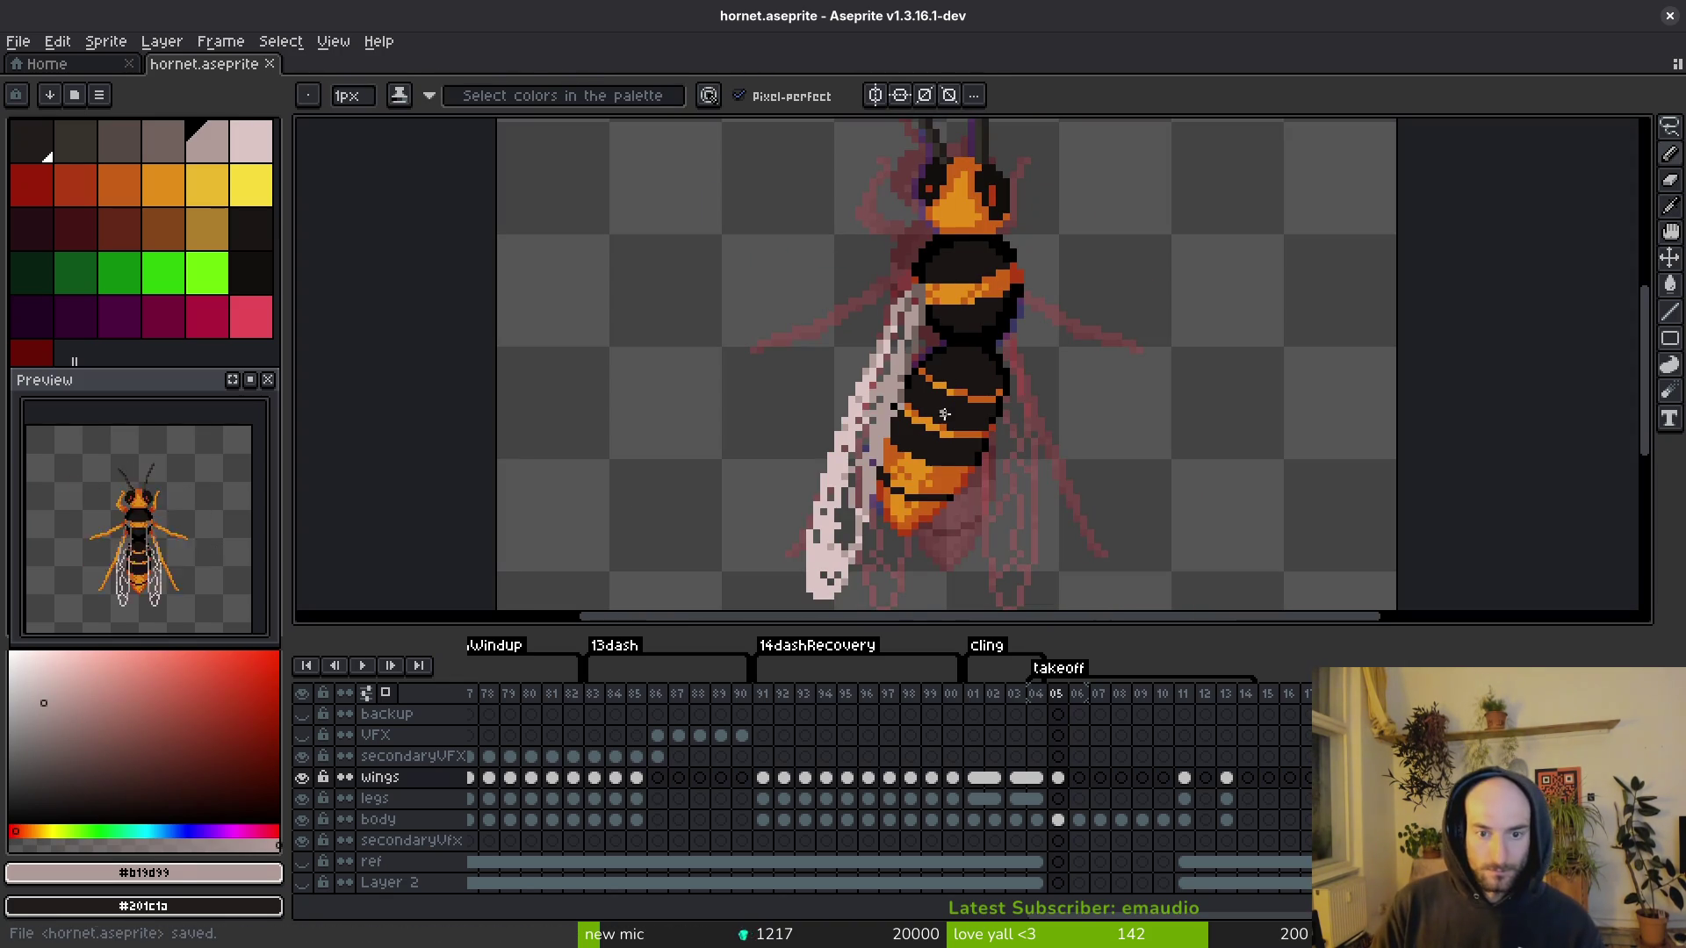
scroll(900, 365, "up", 2)
left_click(844, 411)
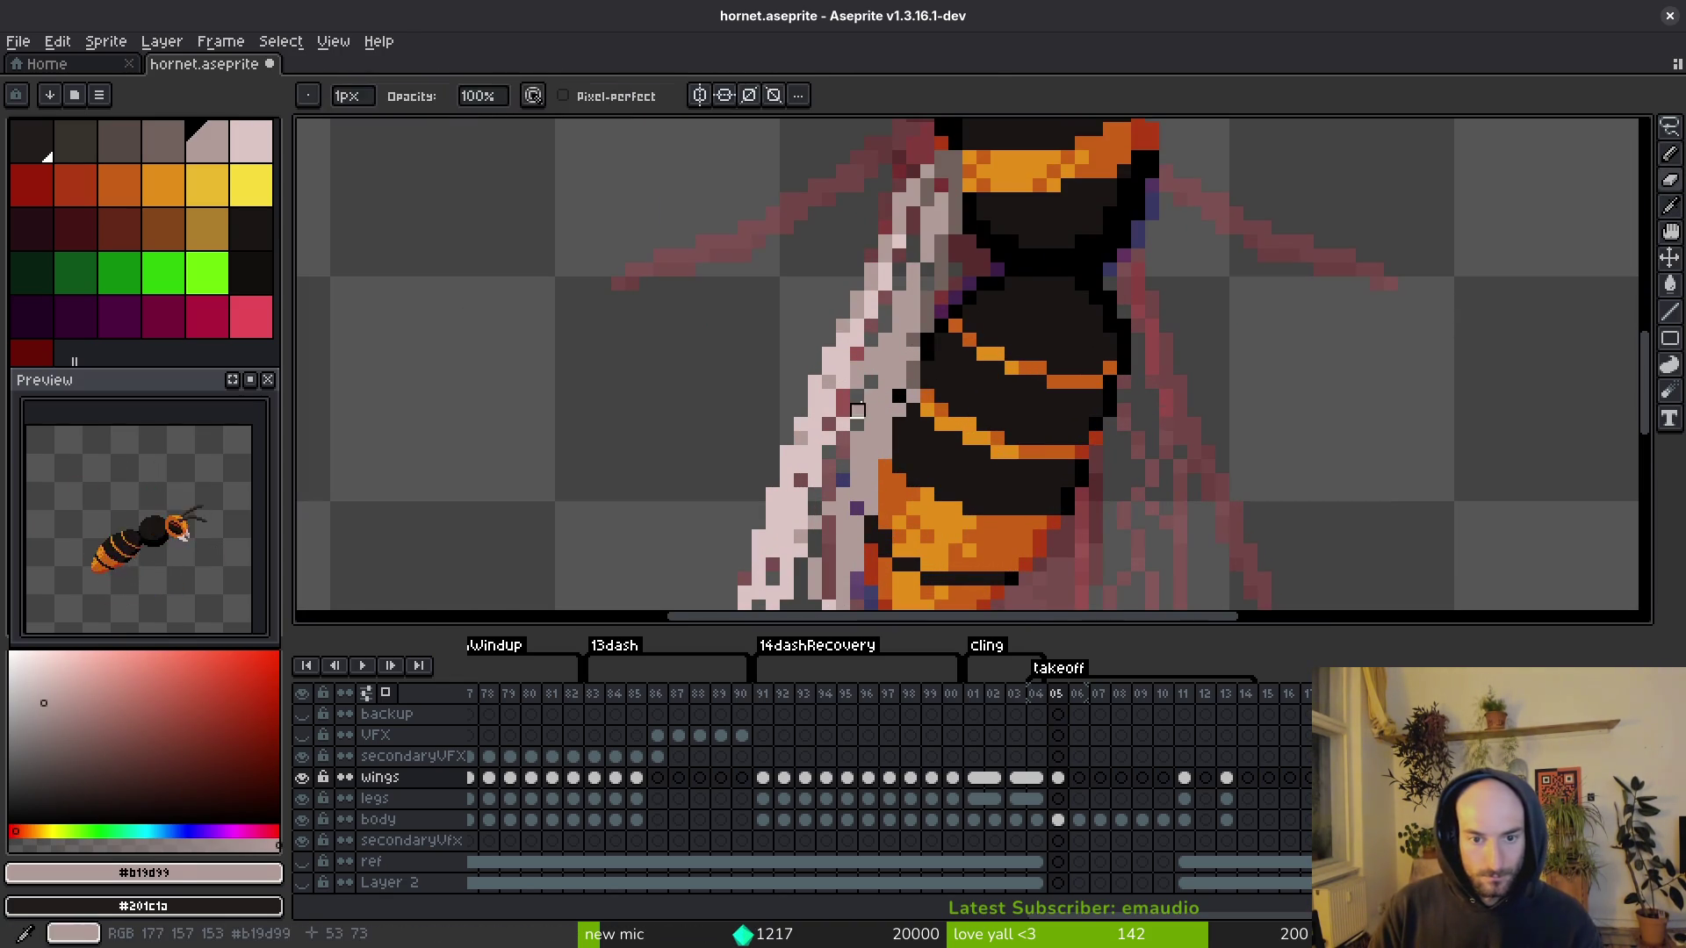
left_click(853, 403, "alt")
key("ctrl+s")
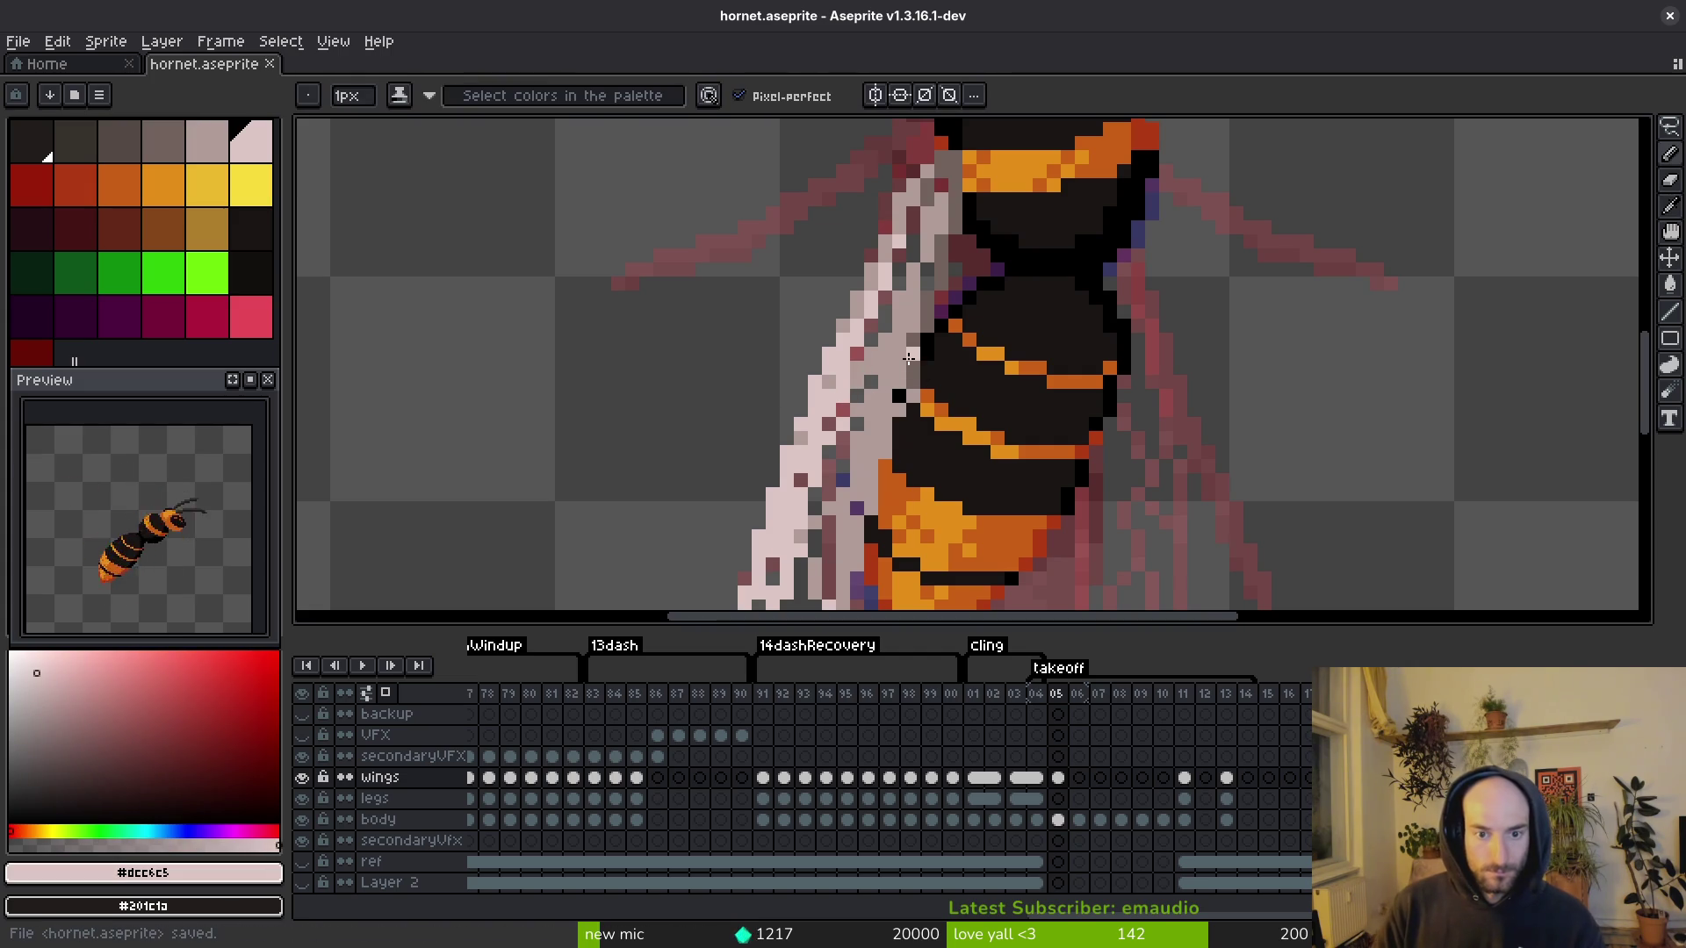
left_click(803, 384)
left_click(863, 353, "alt")
Step: Erase stray pixels from the middle of the wing with the Eraser
key("ctrl+s")
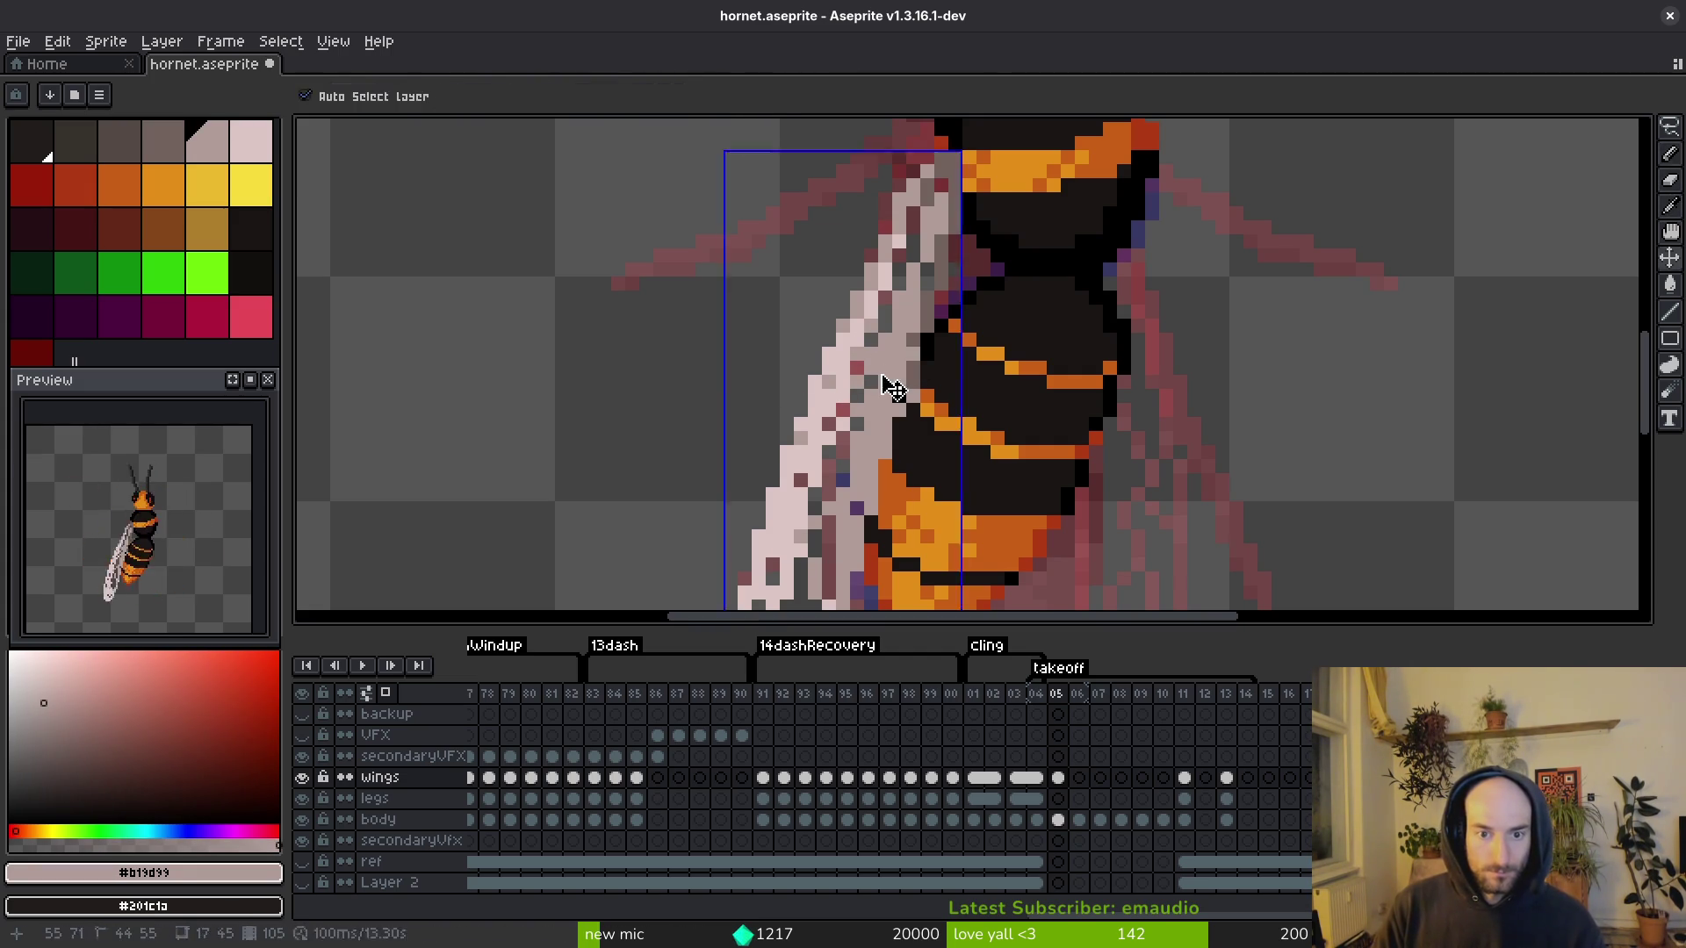
scroll(906, 412, "down", 3)
scroll(906, 387, "up", 2)
key("e")
key("ctrl+s")
key("b")
key("ctrl+s")
scroll(869, 412, "down", 3)
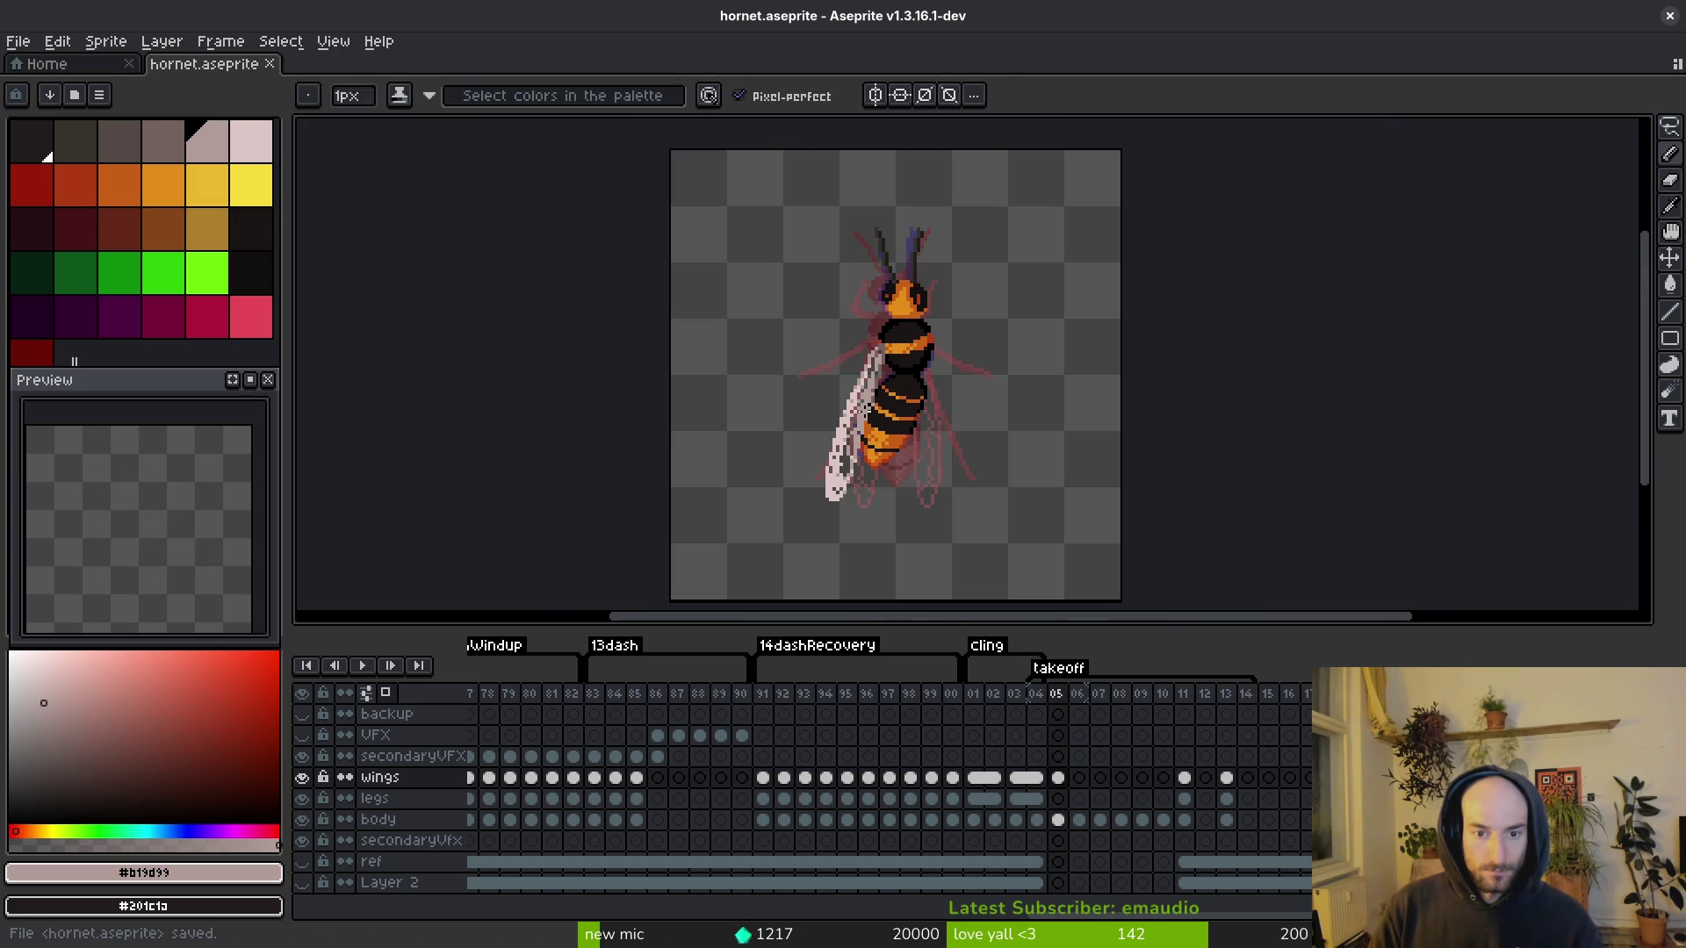
scroll(848, 340, "up", 2)
key("e")
mouse_move(843, 325)
left_mouse_down()
mouse_move(835, 354)
mouse_move(882, 386)
left_mouse_up()
Step: Erase a few more wing pixels toward the lower left, then return to the Pencil and save
scroll(848, 424, "down", 3)
key("ctrl+s")
scroll(884, 376, "up", 3)
scroll(884, 309, "up", 2)
left_click_drag(940, 197, 883, 341)
scroll(883, 340, "down", 3)
scroll(929, 334, "up", 3)
key("b")
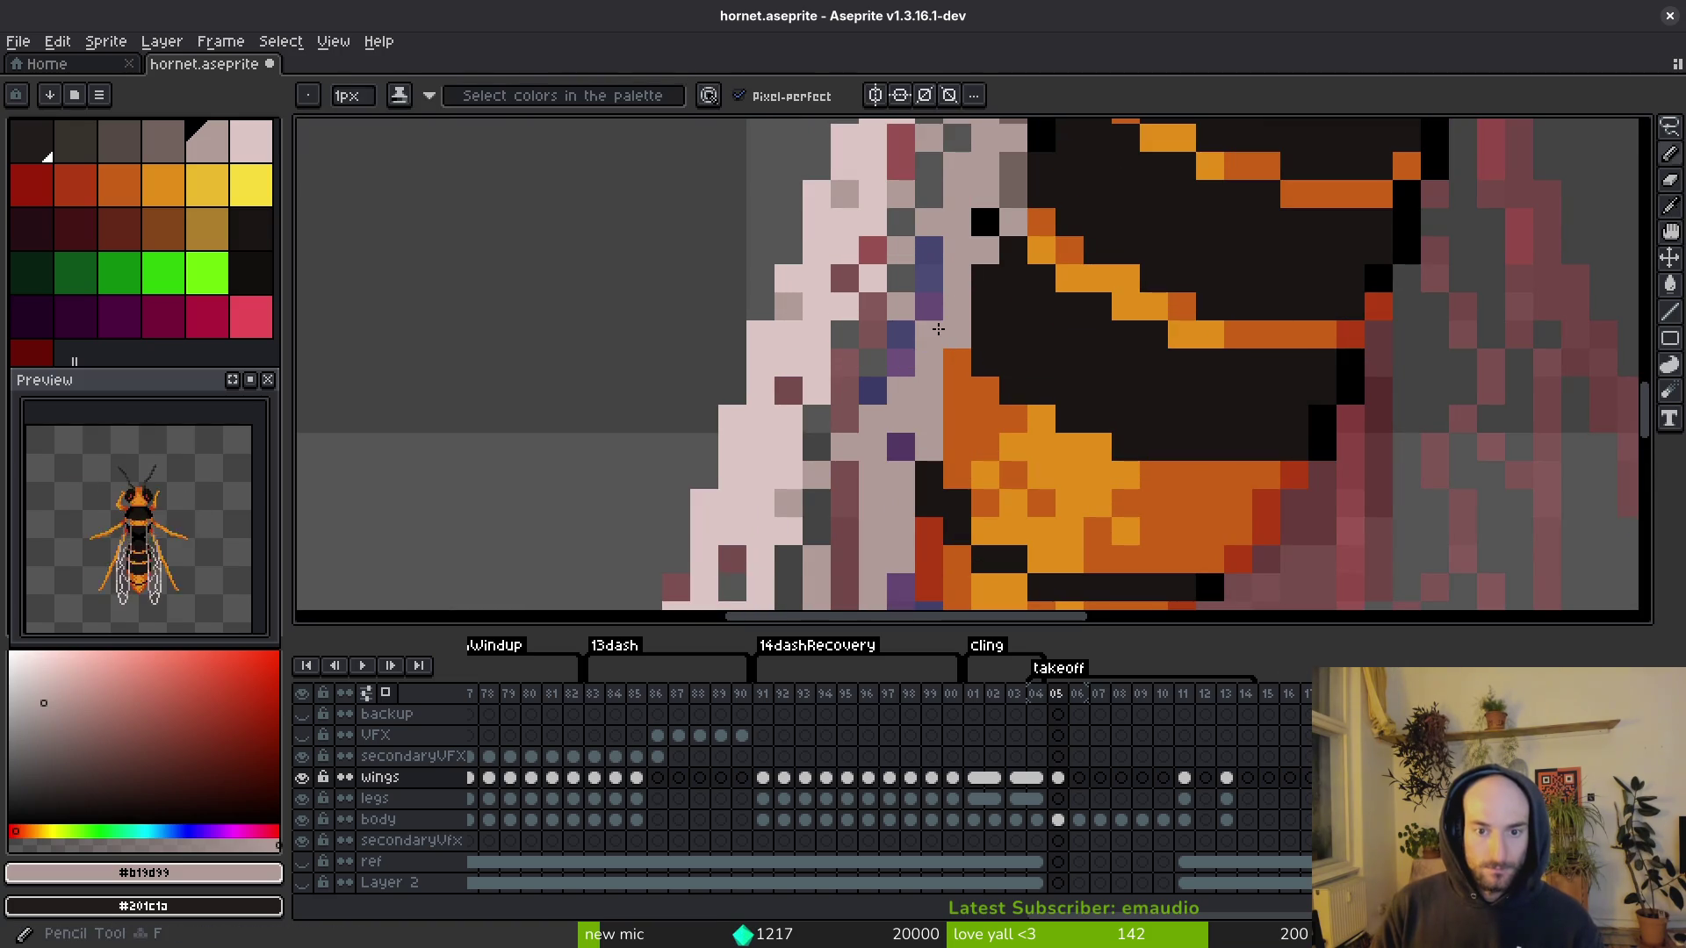
key("ctrl+s")
scroll(1064, 450, "down", 3)
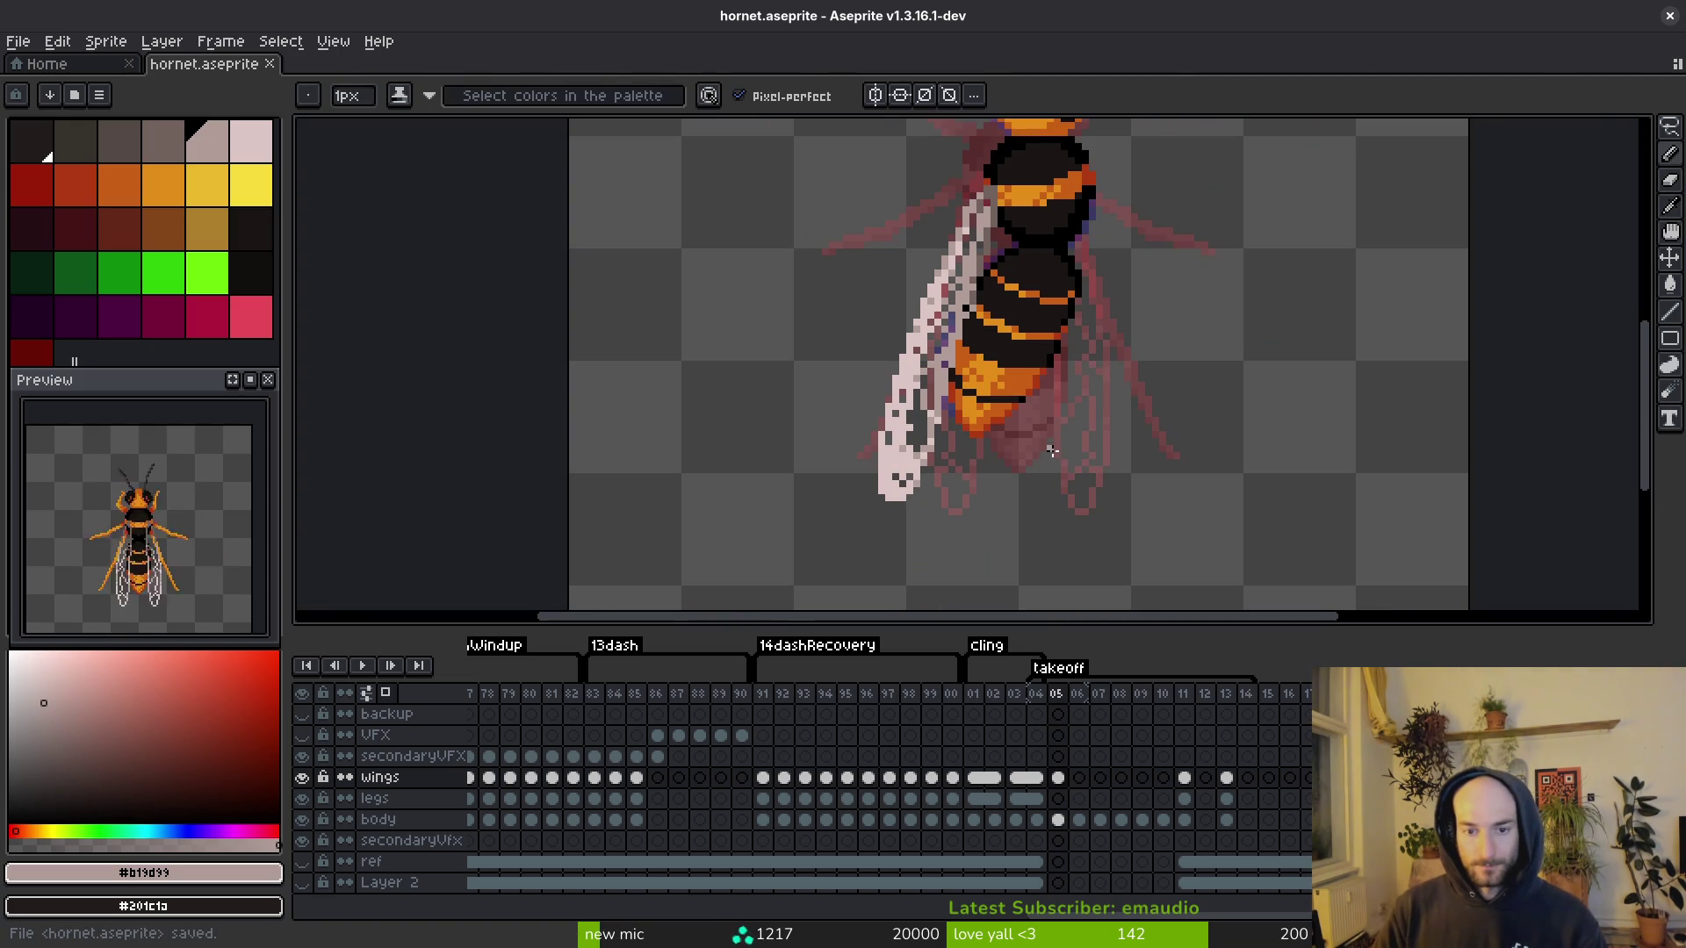
scroll(1052, 450, "up", 2)
scroll(948, 465, "down", 1)
scroll(941, 467, "up", 1)
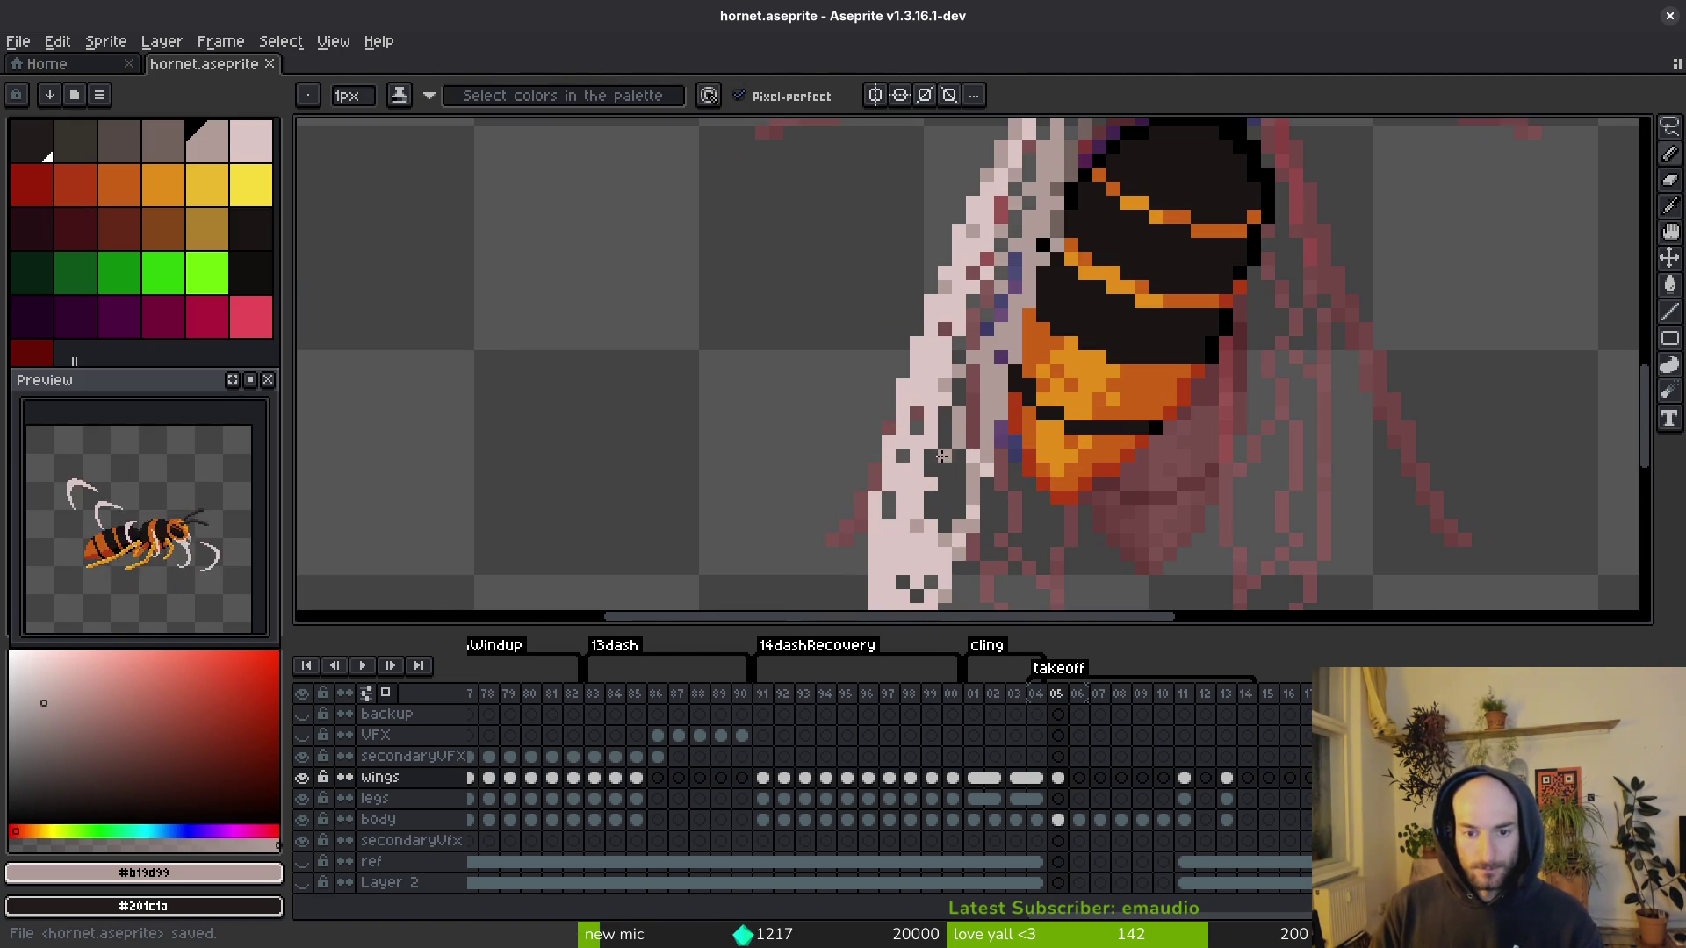
Step: Sample the light wing pink and erase pixels along the wing's lower edge, then save
left_click(948, 429, "alt")
scroll(954, 449, "up", 1)
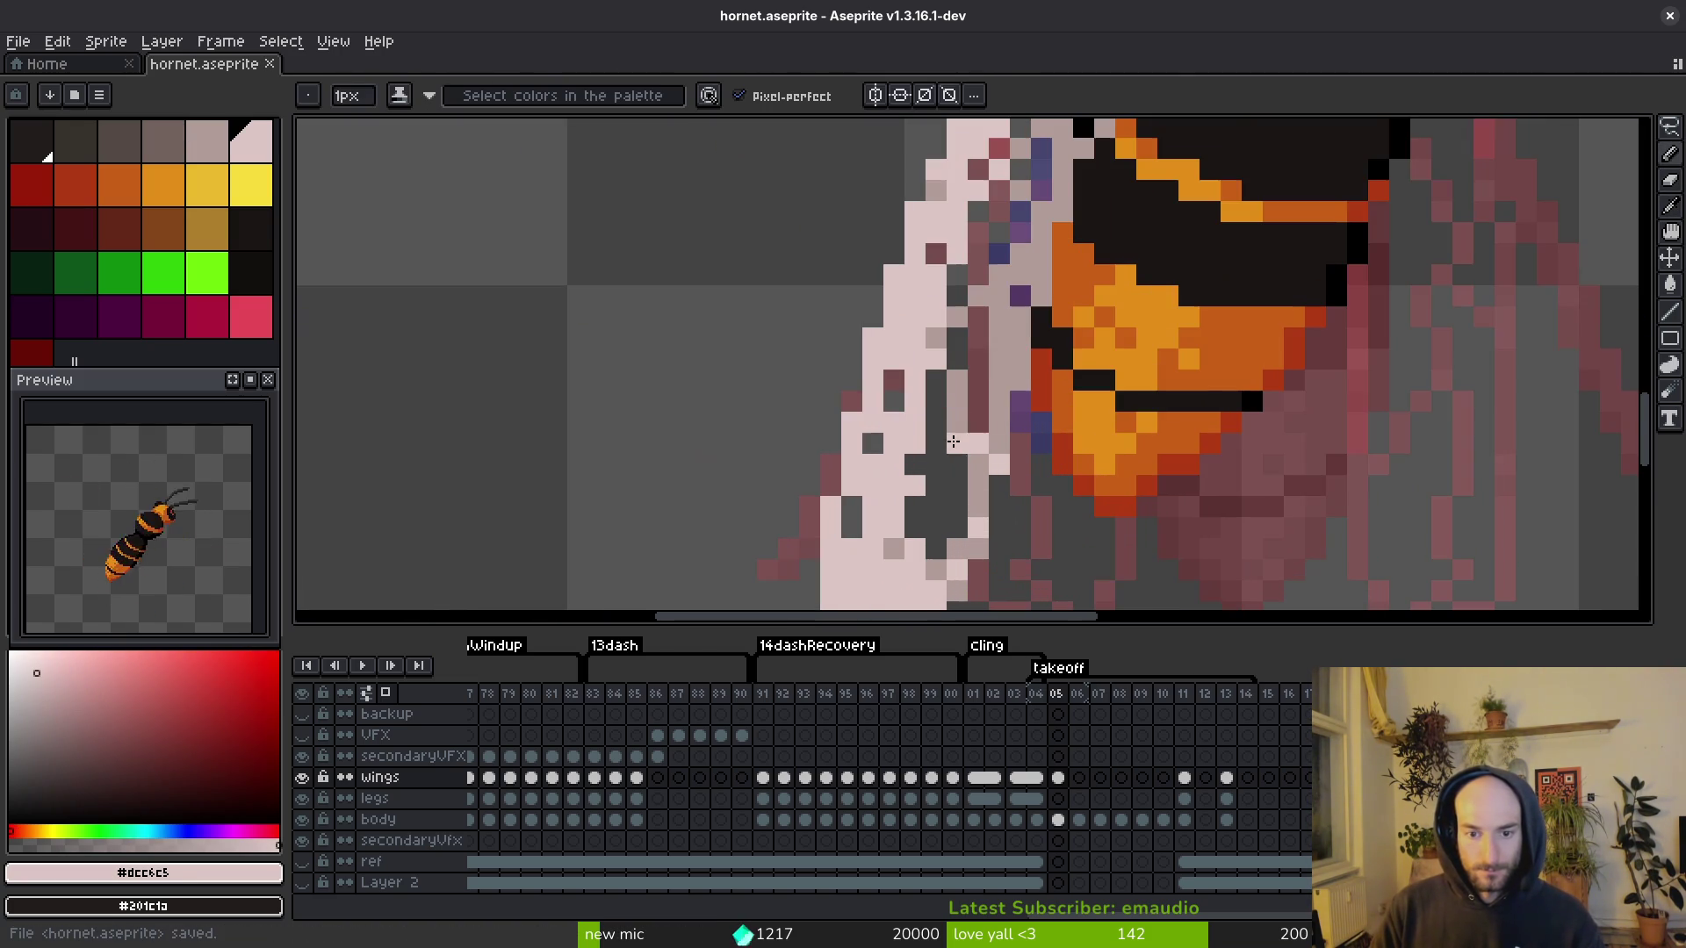
scroll(976, 494, "down", 3)
scroll(975, 494, "up", 1)
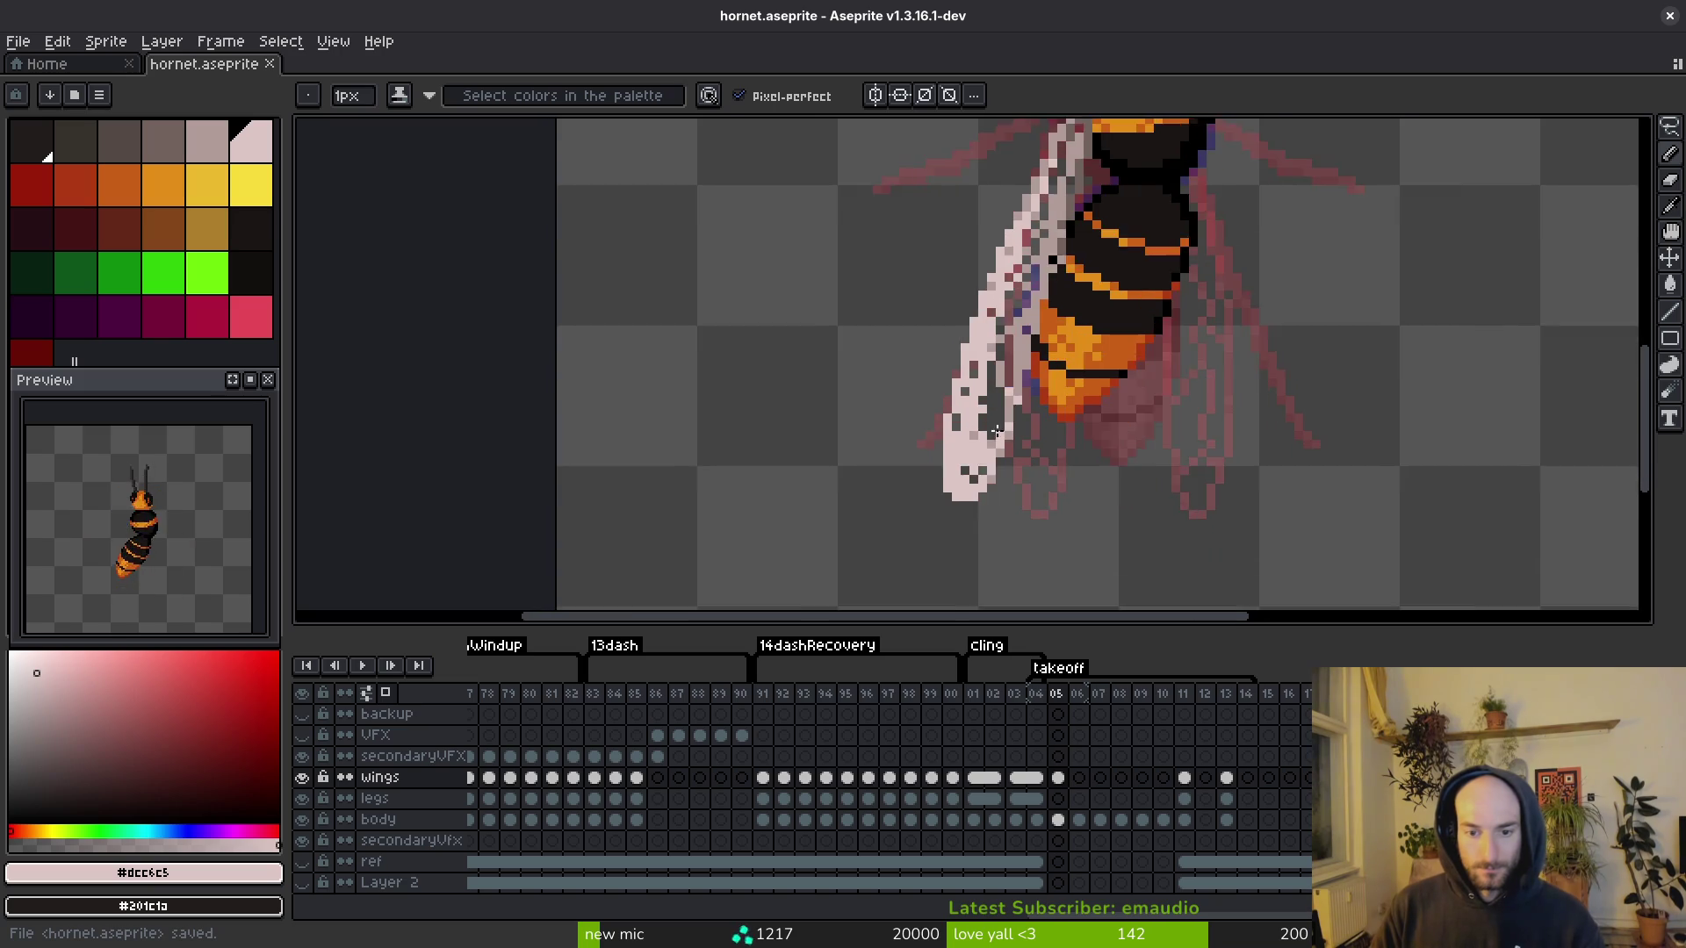
scroll(975, 494, "up", 1)
key("e")
left_click_drag(964, 424, 964, 438)
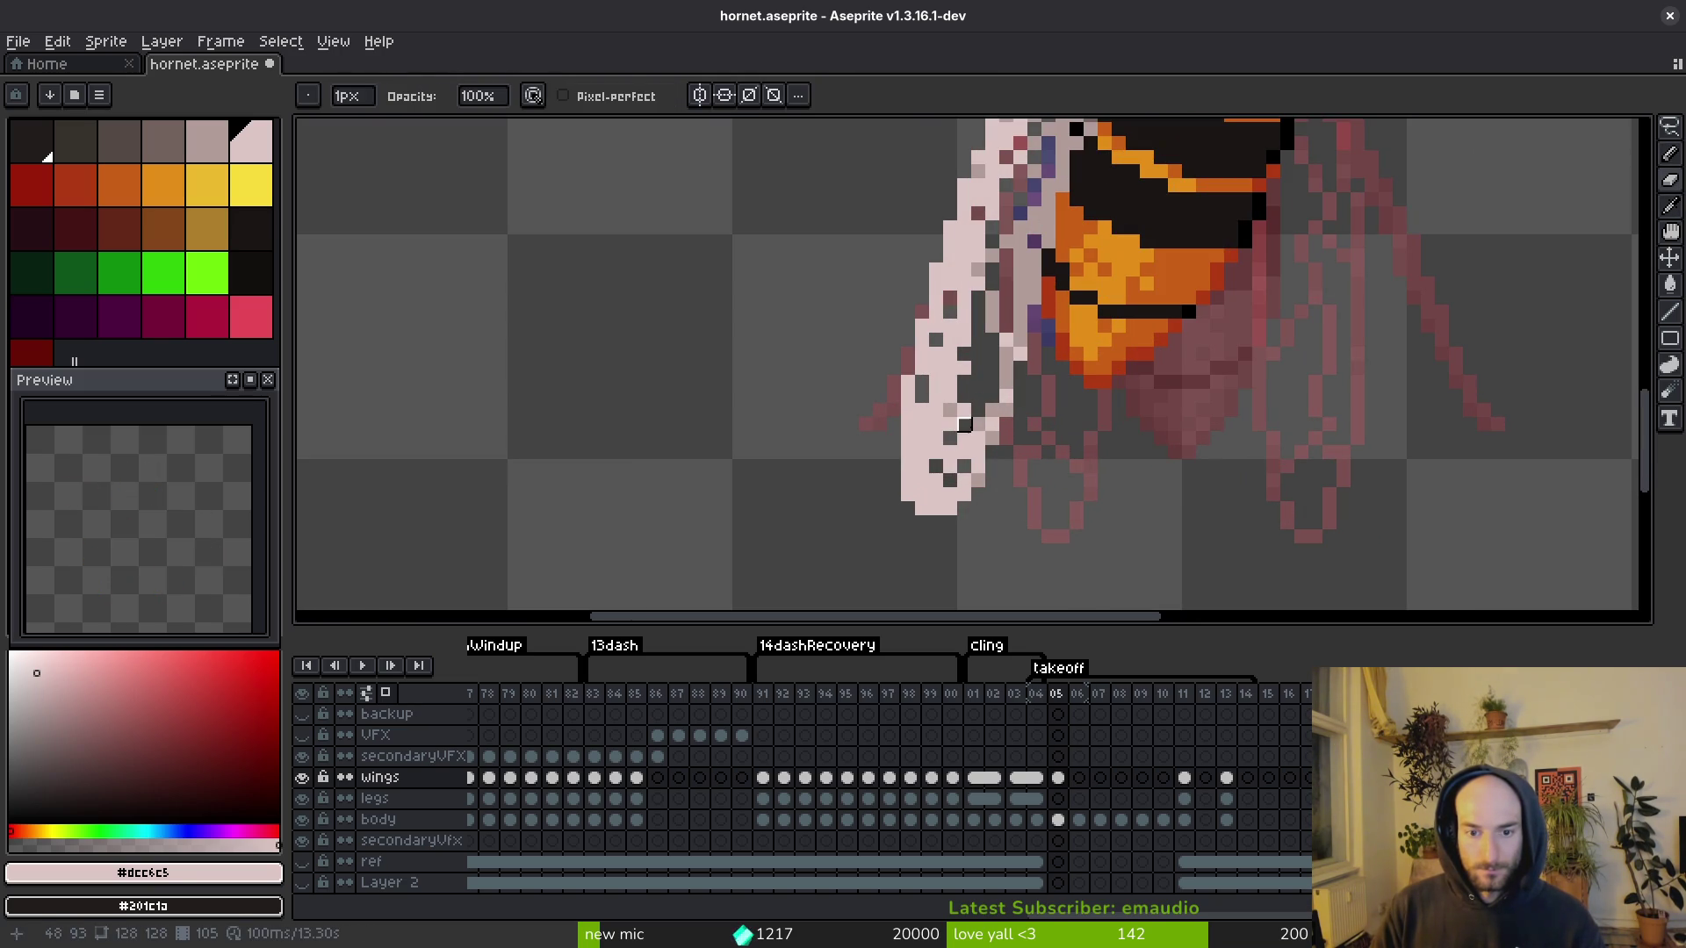
key("ctrl+s")
scroll(964, 452, "down", 2)
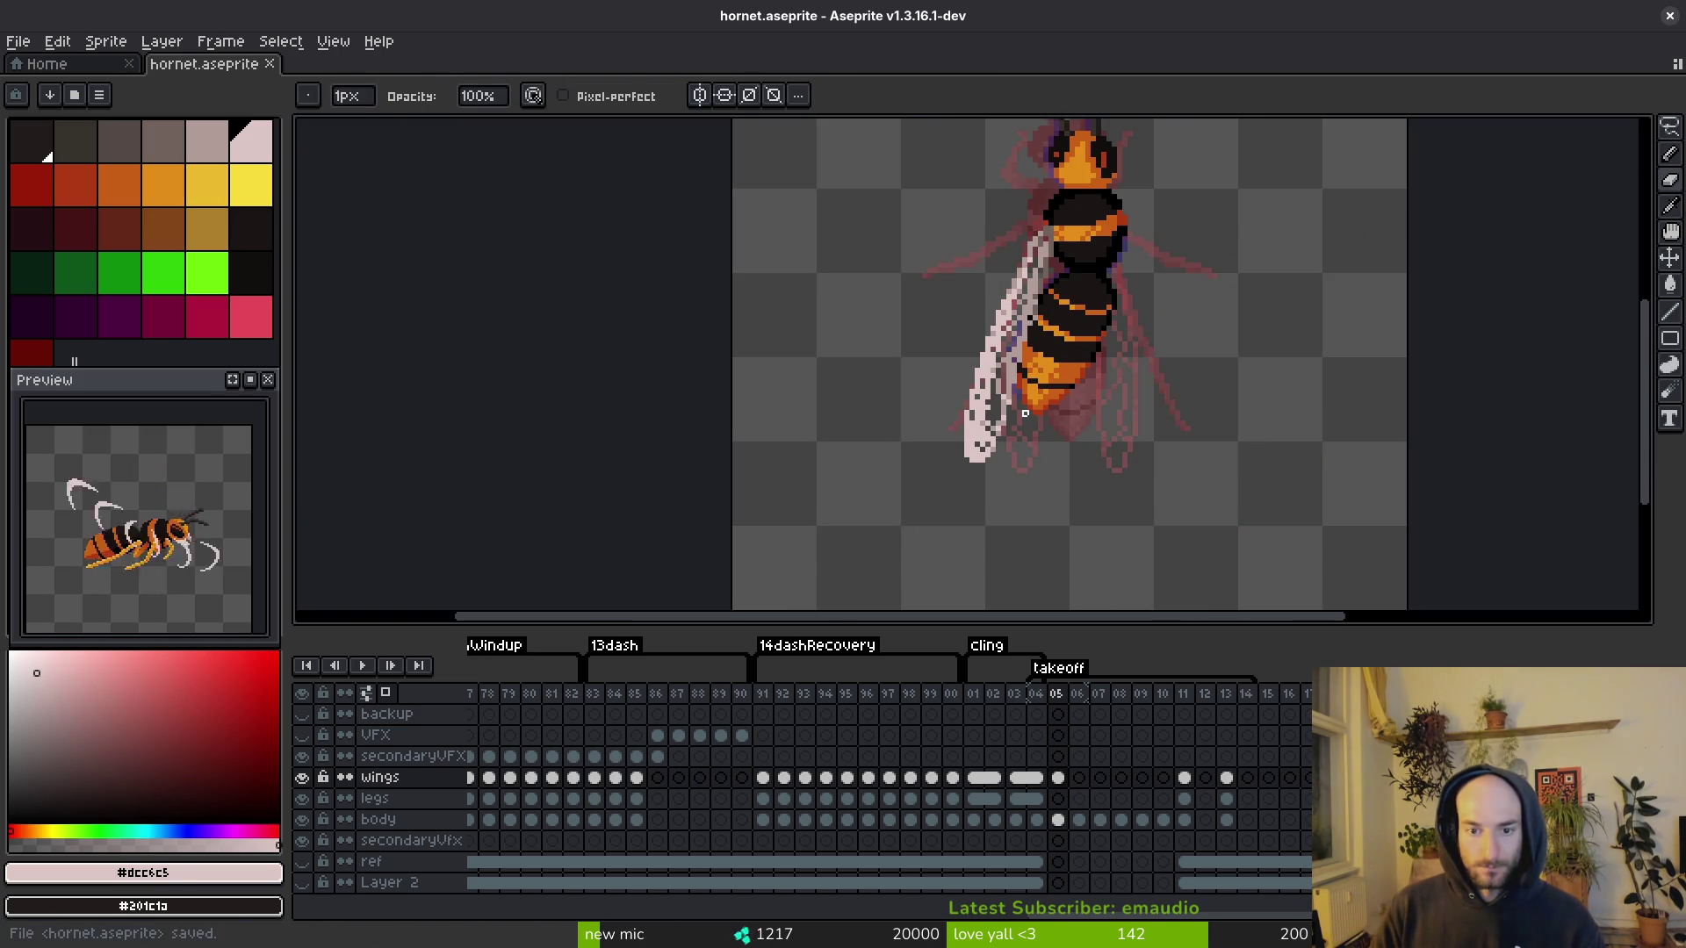
scroll(1027, 389, "up", 2)
Step: Erase a single stray wing pixel, sample the mid pink, and save again
left_click(1001, 348)
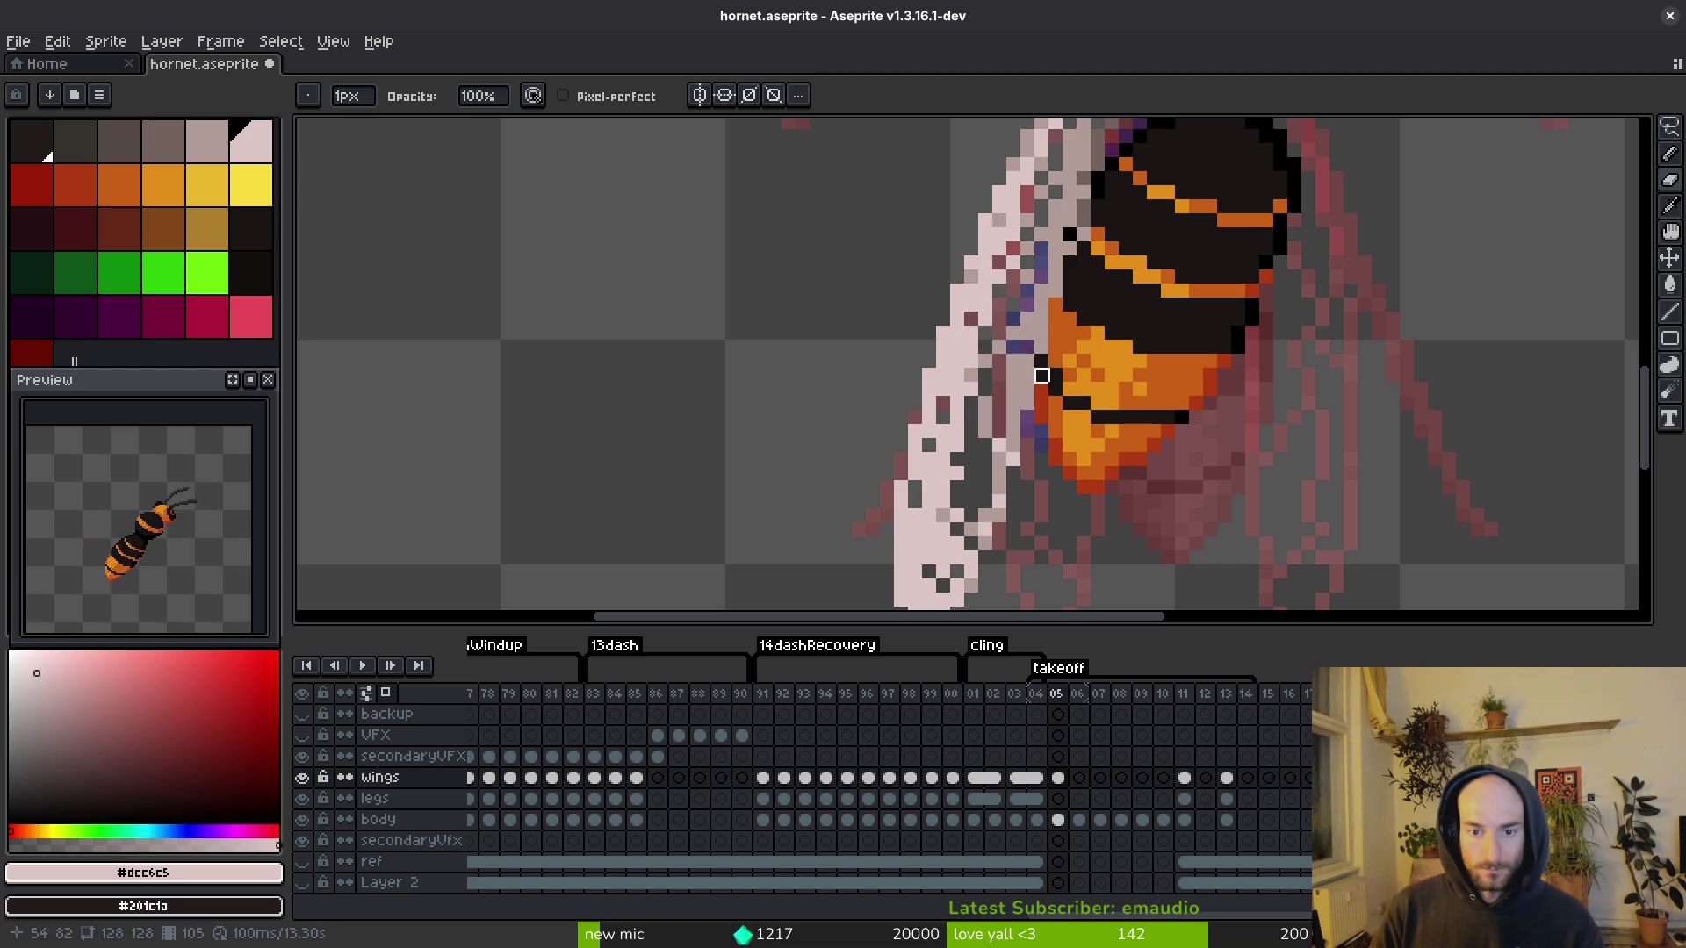
left_click(1011, 356, "alt")
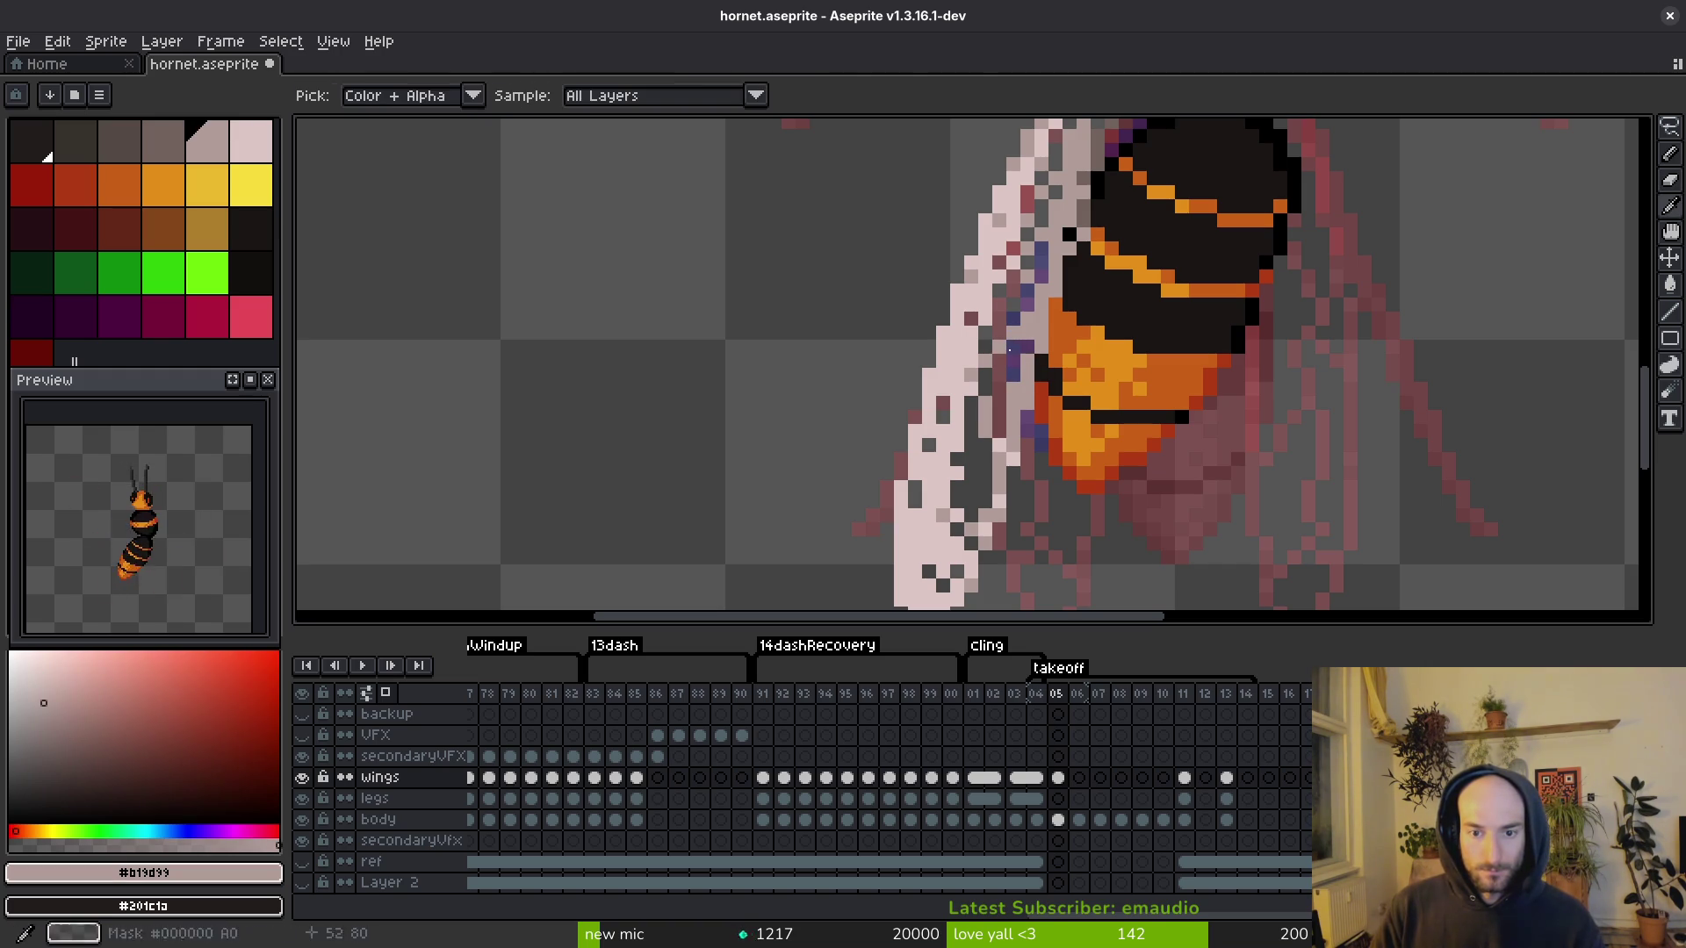
key("ctrl+s")
scroll(1053, 351, "down", 3)
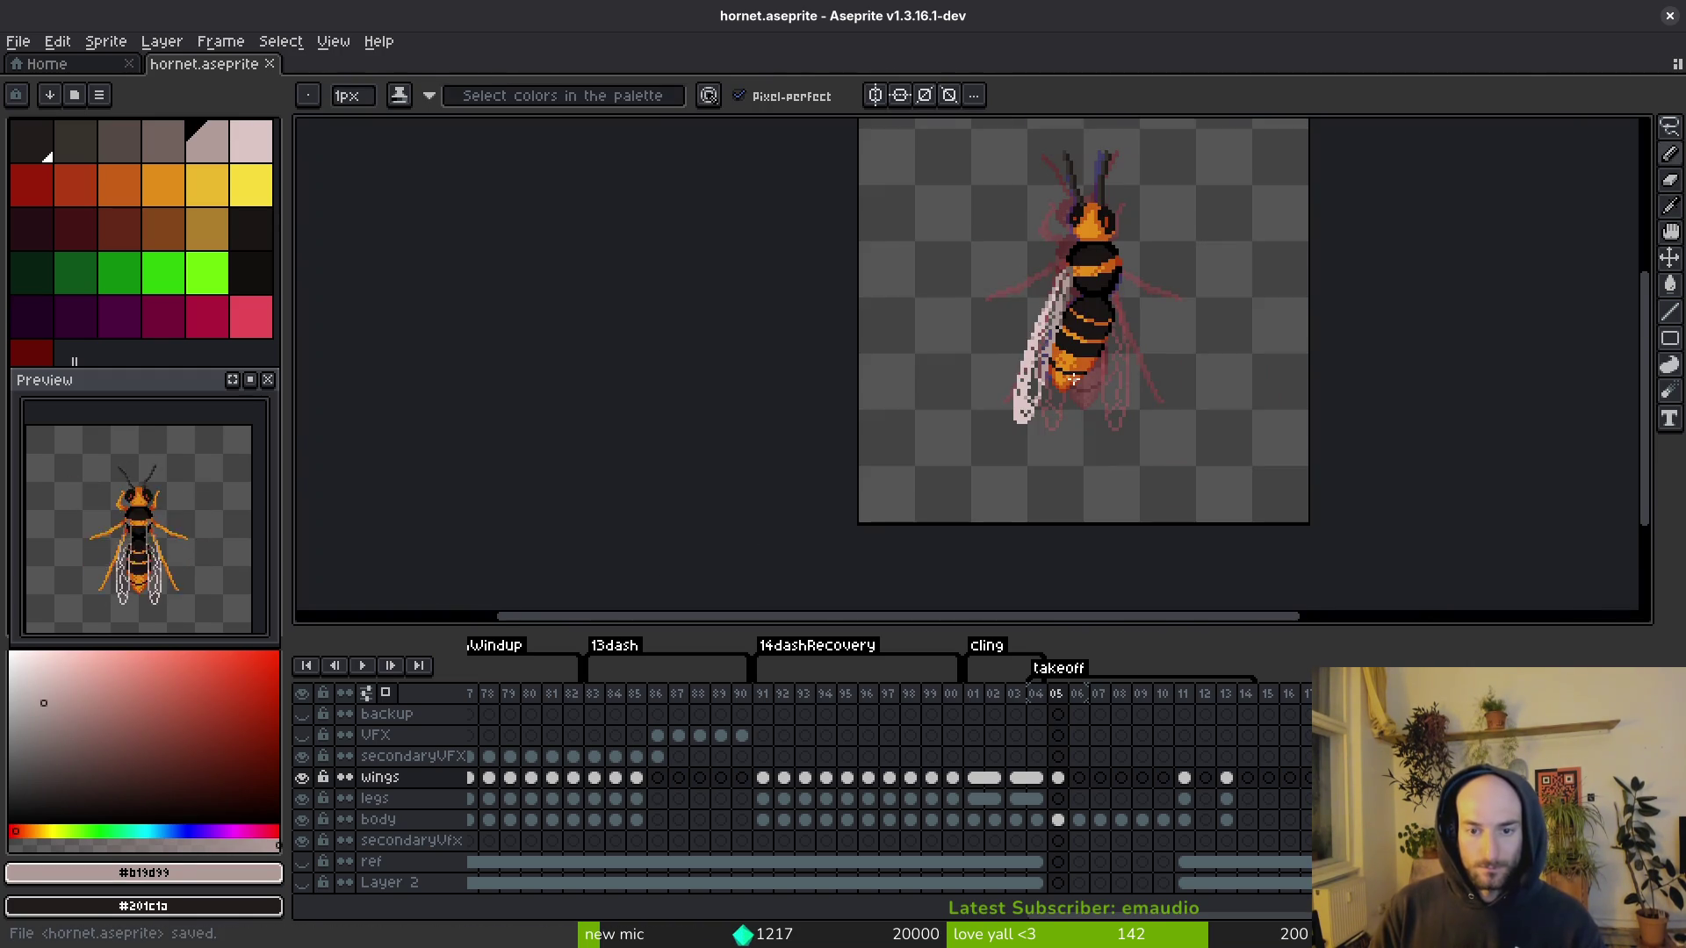
scroll(1004, 300, "up", 3)
key("ctrl+s")
scroll(1009, 333, "down", 5)
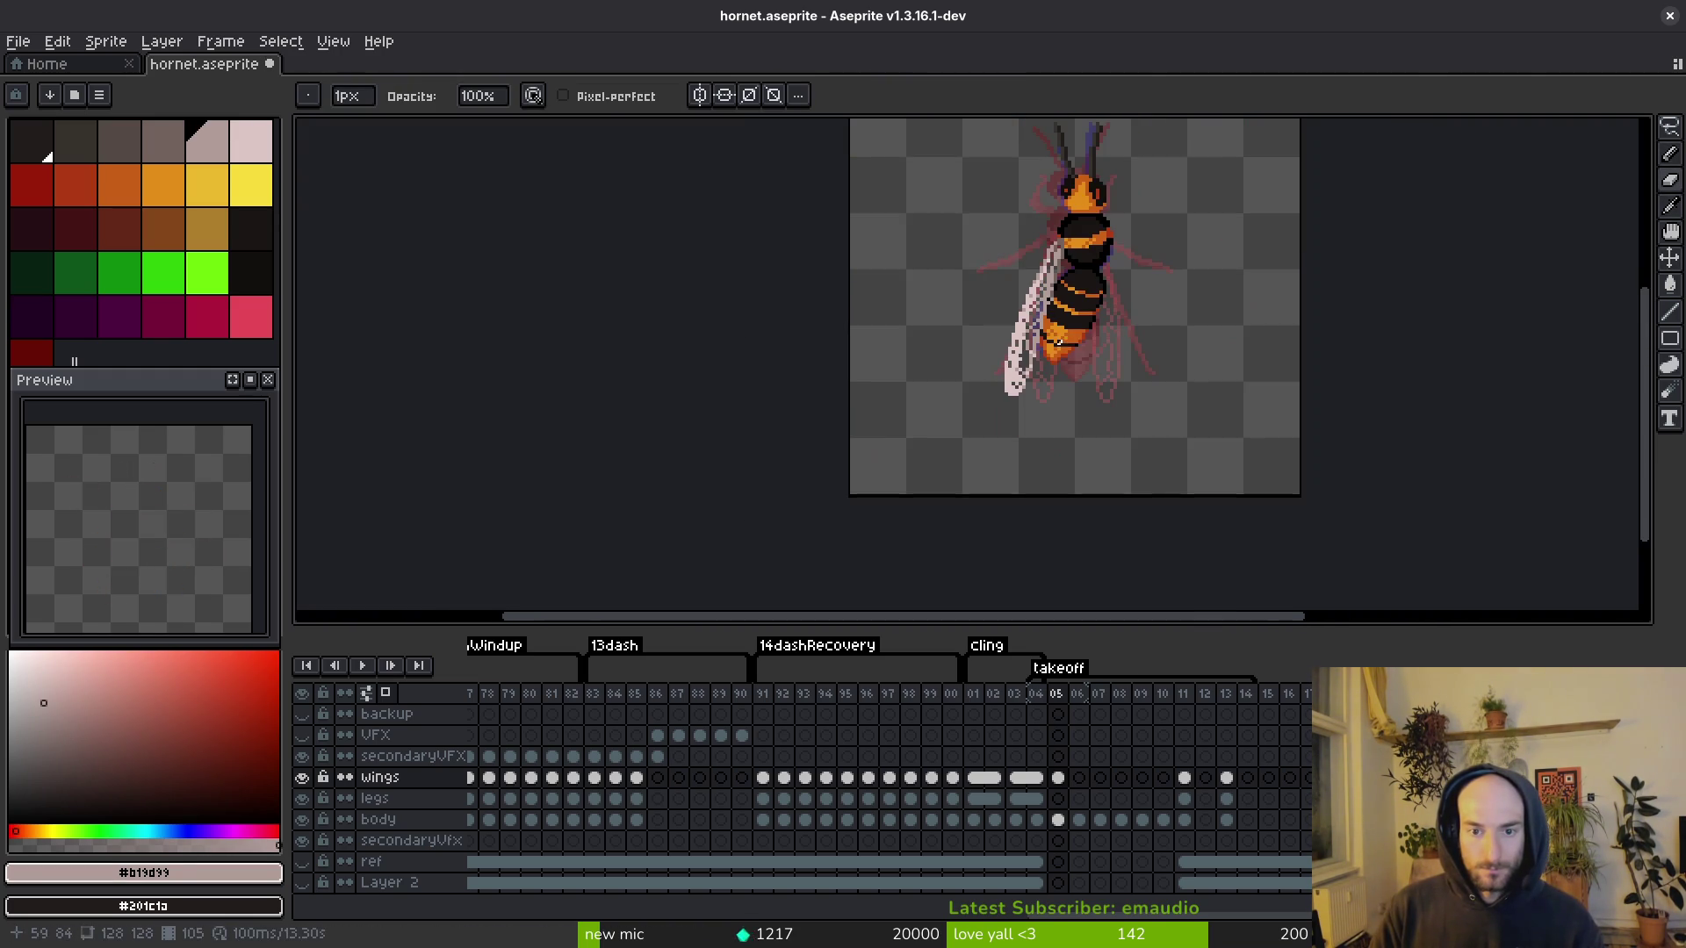
scroll(1039, 362, "down", 1)
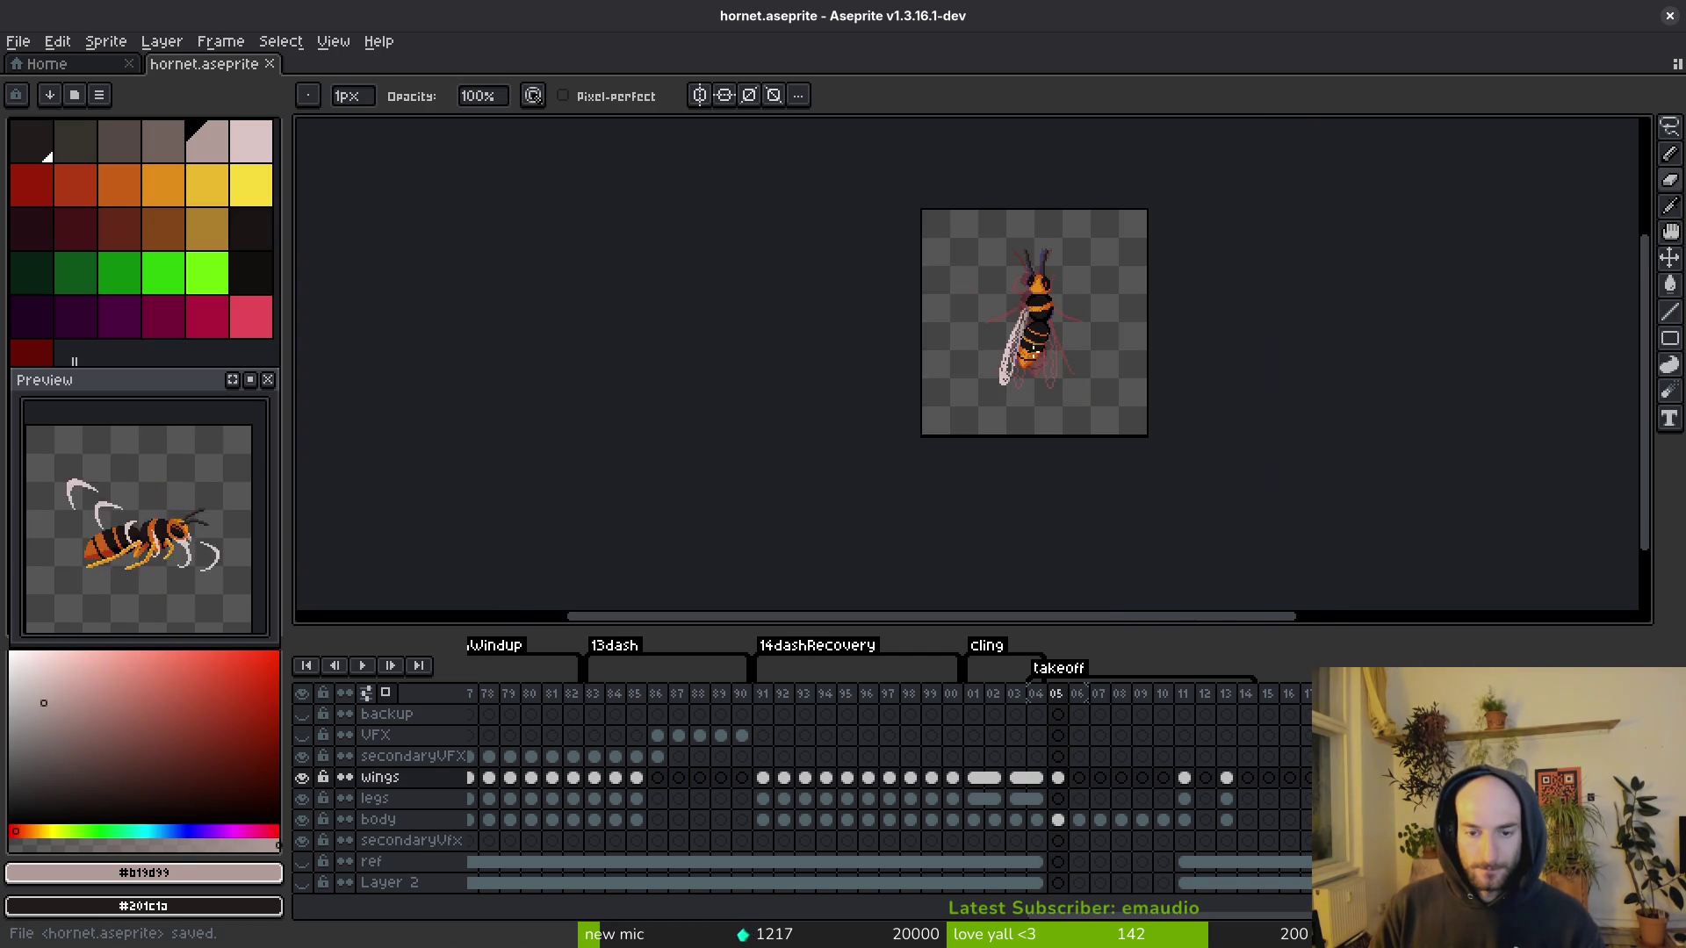
scroll(1034, 268, "up", 2)
key("shift+w")
Step: Lasso the left wing, flip it, and place the copy on the right side tilted about 35°
left_click_drag(904, 569, 1039, 257)
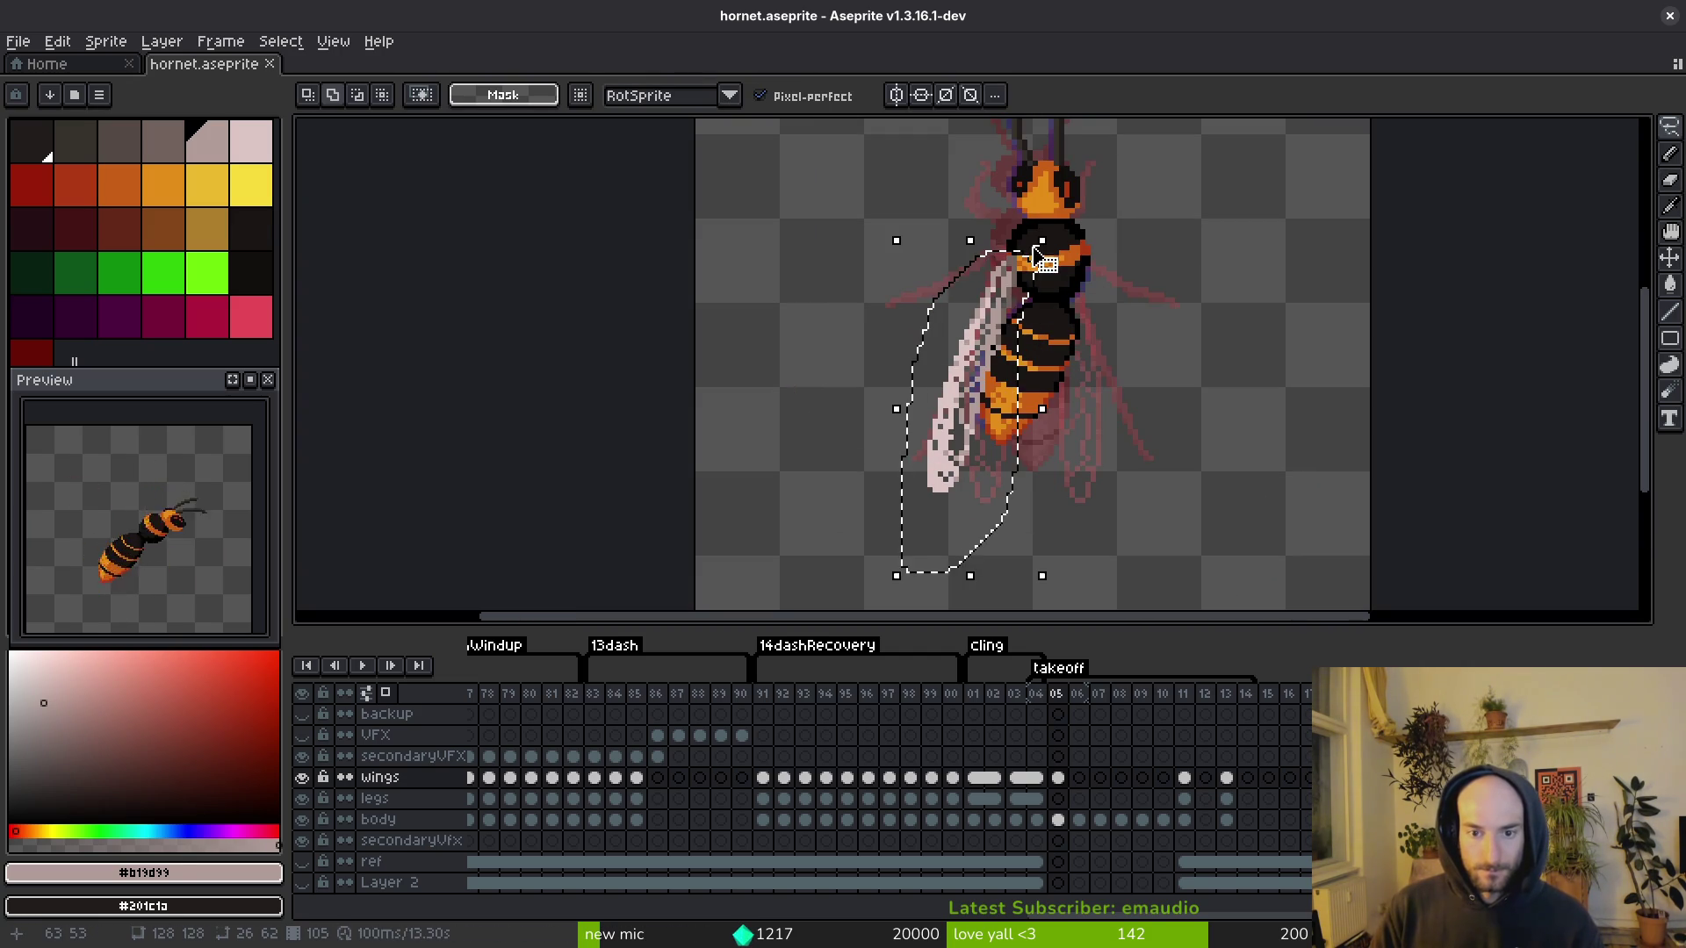
key("shift+h")
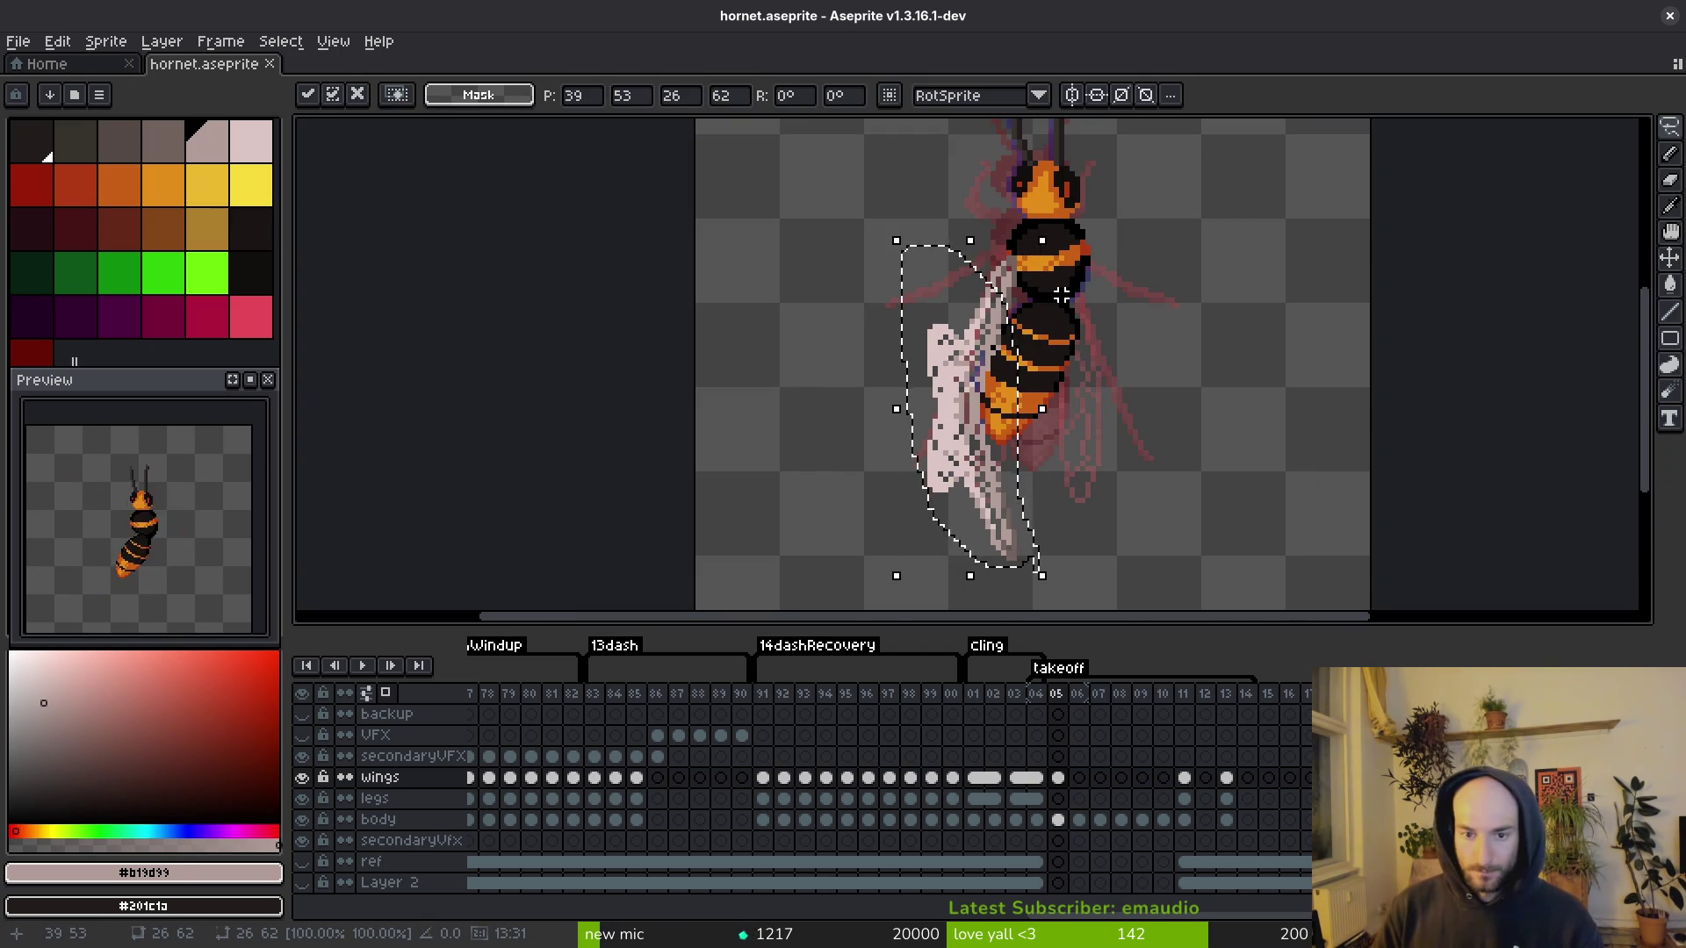
key("shift+v")
mouse_move(1011, 466)
left_mouse_down()
mouse_move(1133, 474)
mouse_move(1157, 458)
left_mouse_up()
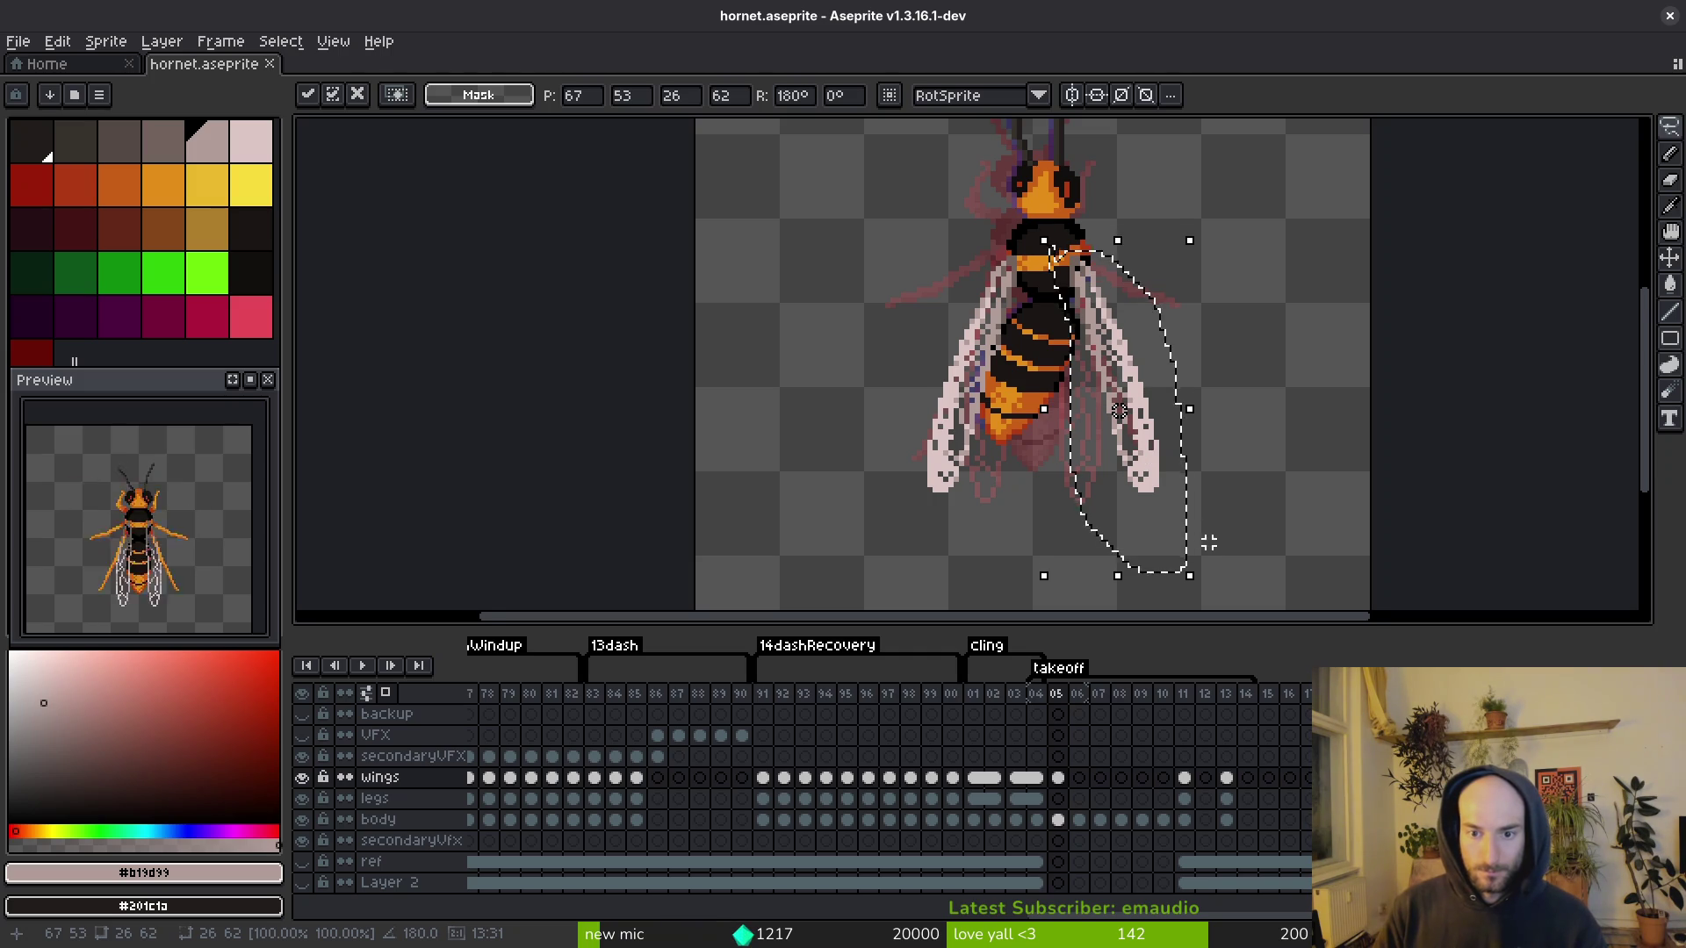
scroll(1207, 536, "down", 2)
mouse_move(1174, 518)
left_mouse_down()
mouse_move(1118, 482)
mouse_move(1149, 413)
left_mouse_up()
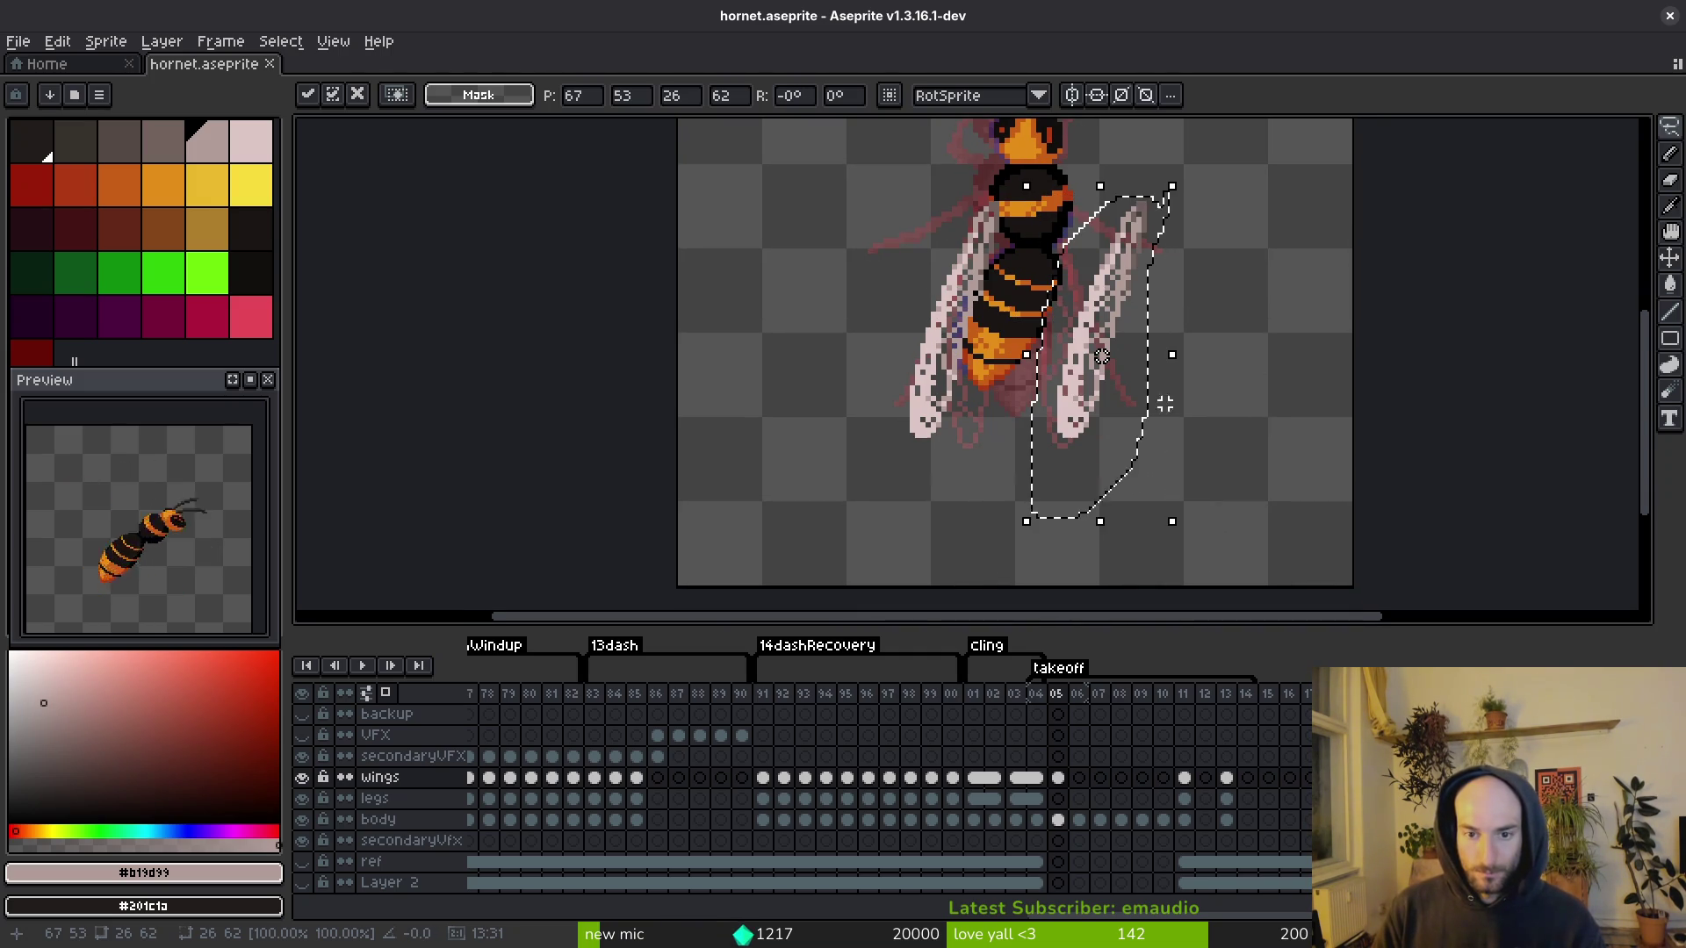
mouse_move(1183, 539)
left_mouse_down()
mouse_move(1253, 448)
mouse_move(1182, 480)
mouse_move(1118, 370)
left_mouse_up()
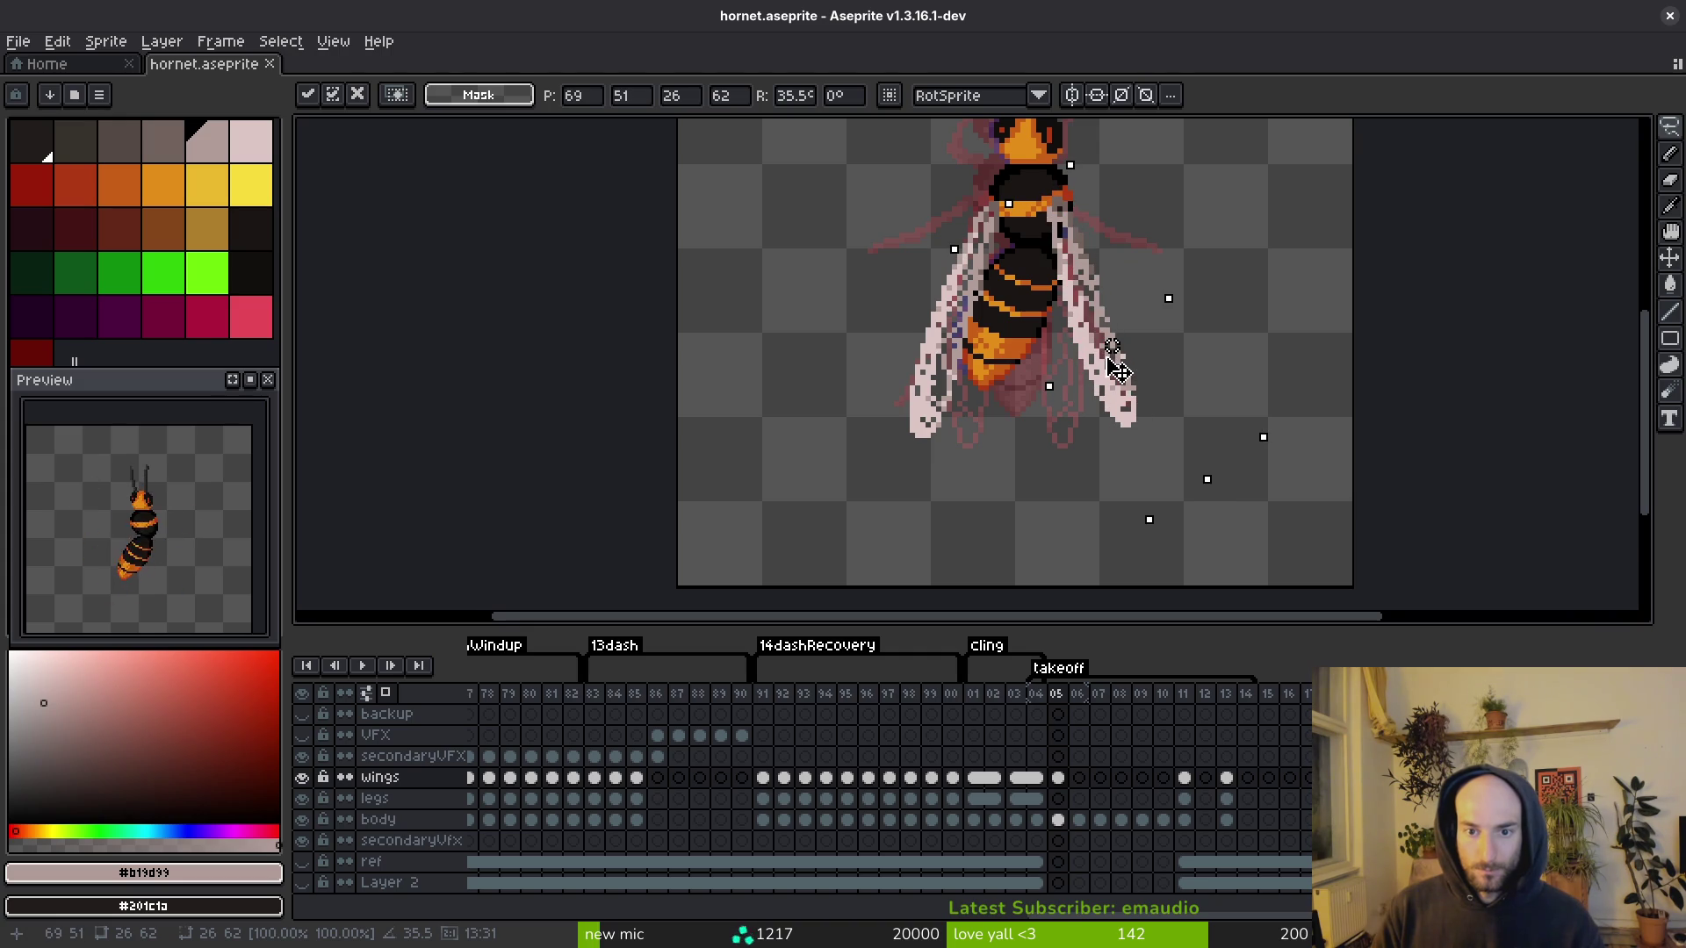
scroll(1122, 376, "down", 5)
key("Left")
key("Left")
Step: Step through takeoff frames 03 to 05 to check the wings
scroll(1133, 390, "up", 3)
key("i")
key("Right")
key("m")
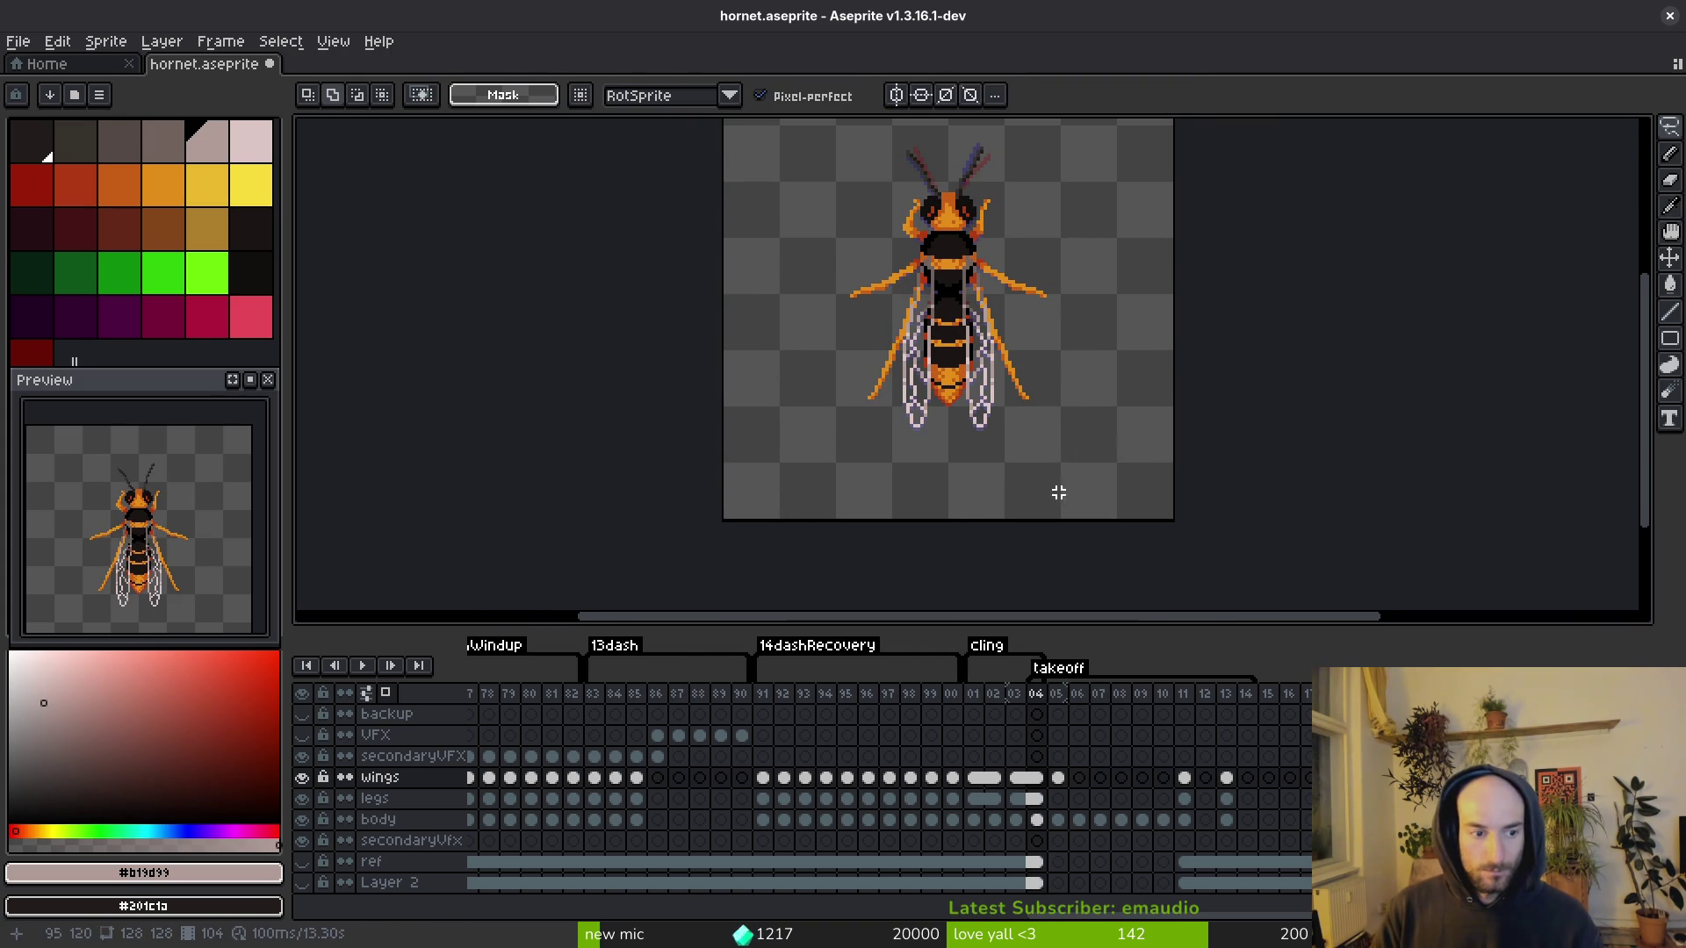
key("Right")
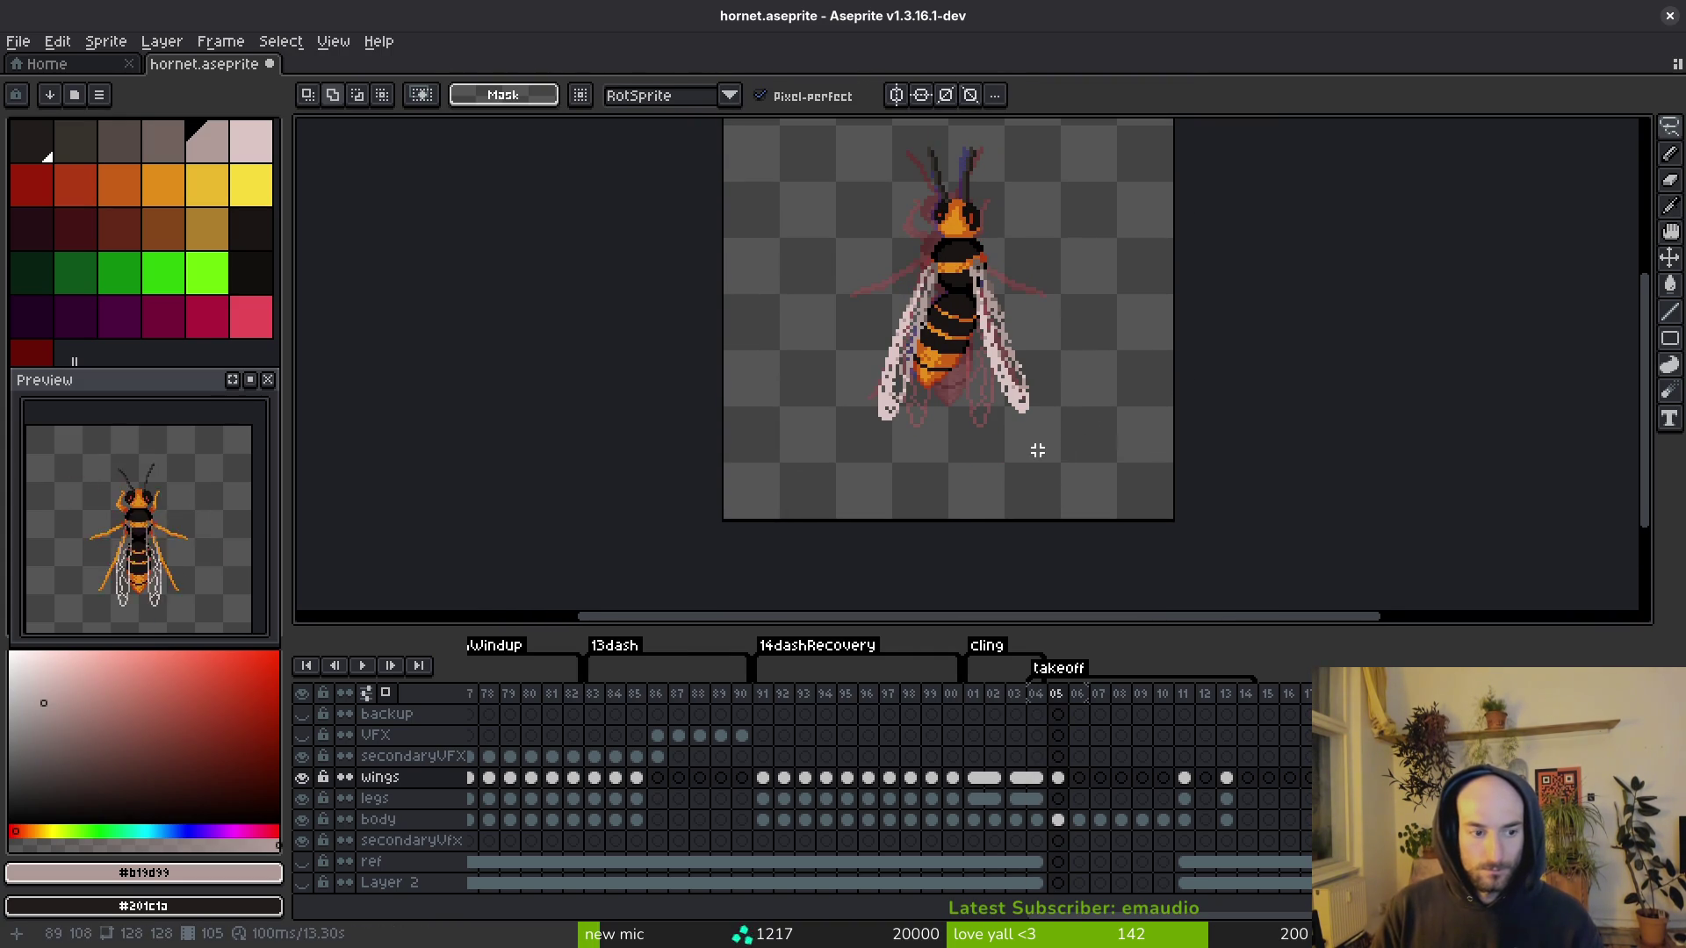
Step: Copy the wings cel from frame 05 into frame 06 and save
left_click_drag(1036, 392, 1035, 394)
scroll(1039, 389, "up", 2)
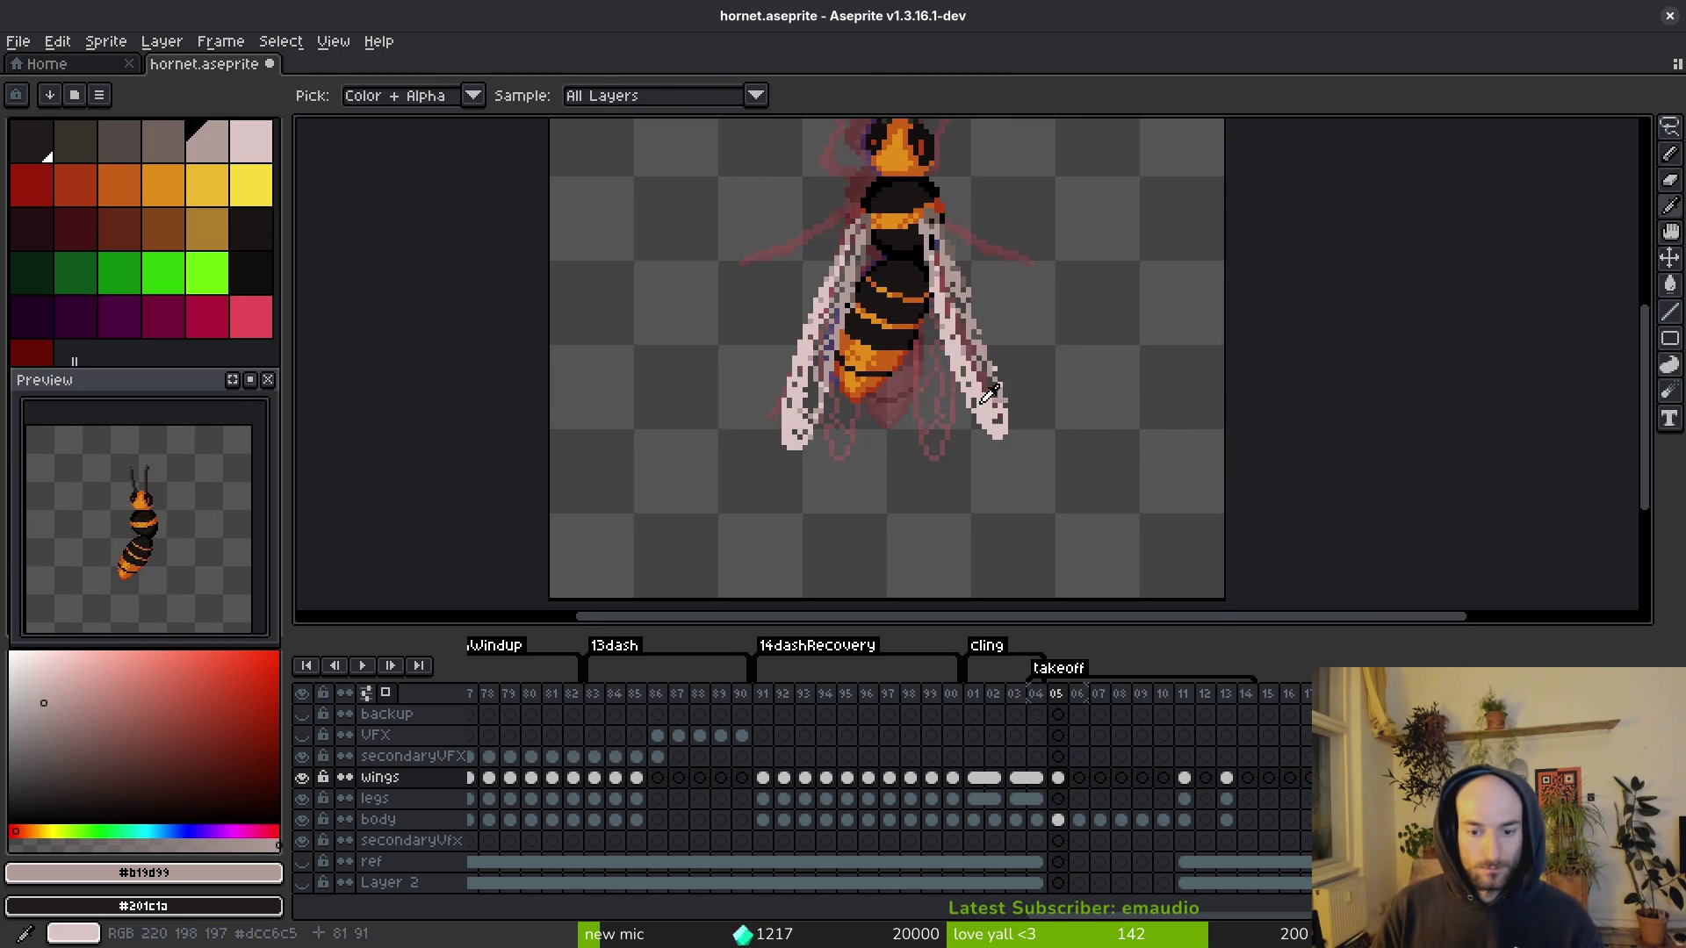
key("Right")
left_click_drag(1057, 778, 1078, 778)
key("ctrl+s")
Step: Paint over bluish pixels on the left wing's inner edge with the pale wing colour
scroll(878, 204, "up", 4)
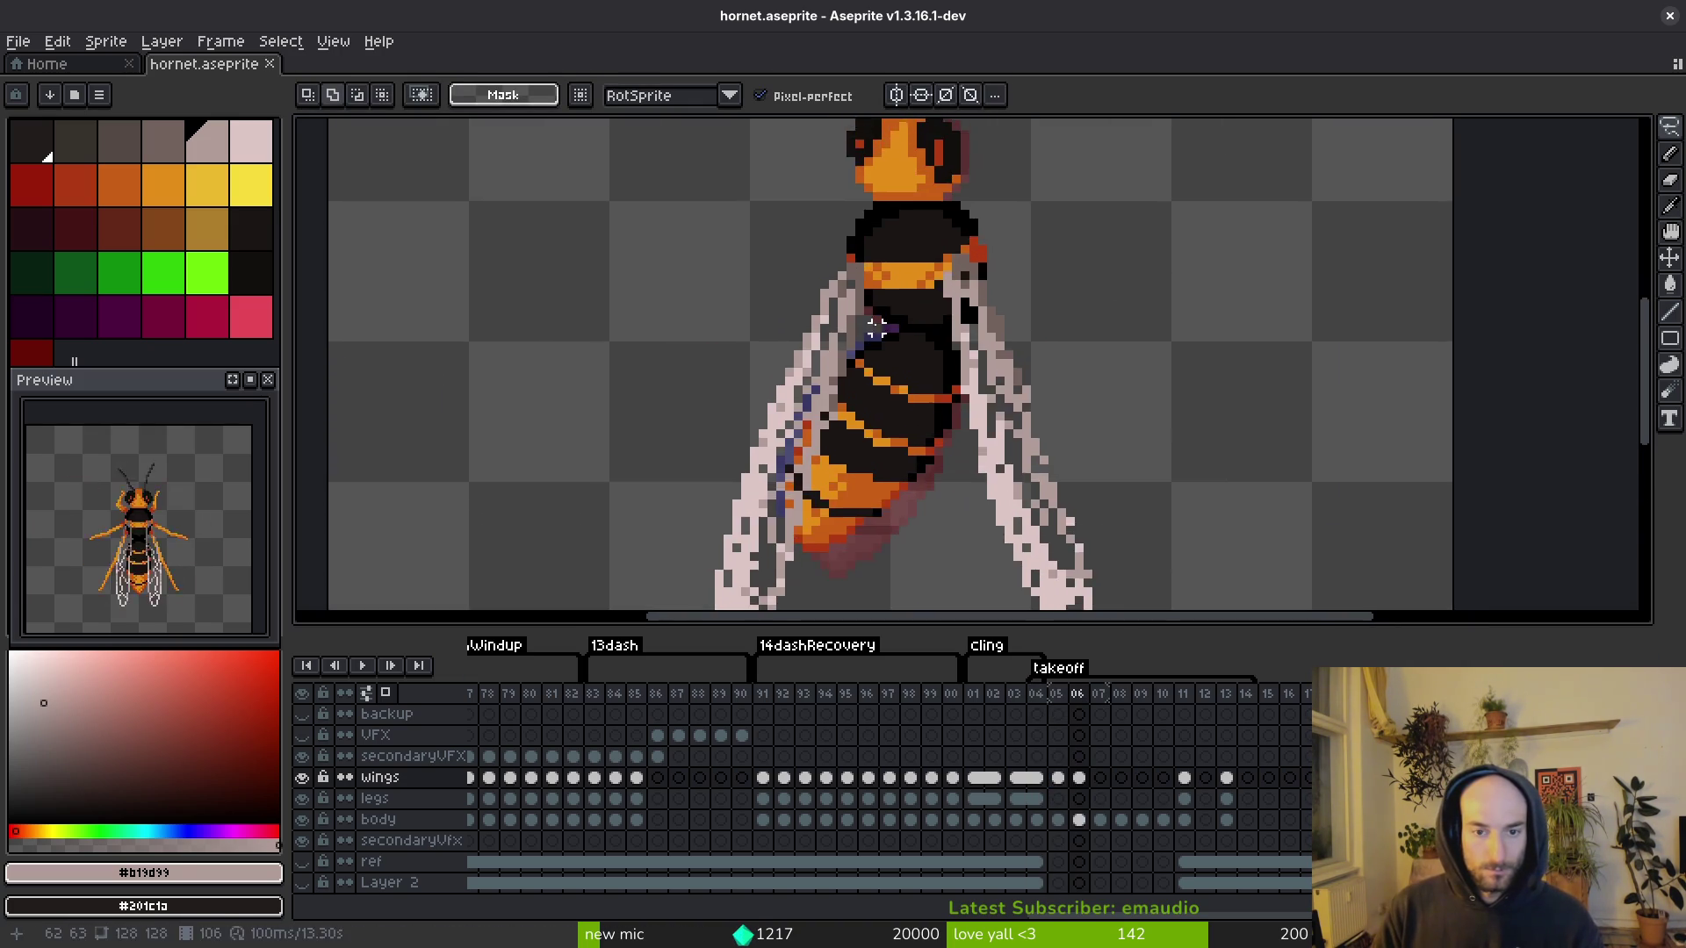
key("e")
scroll(871, 286, "down", 3)
scroll(872, 289, "up", 3)
key("Left")
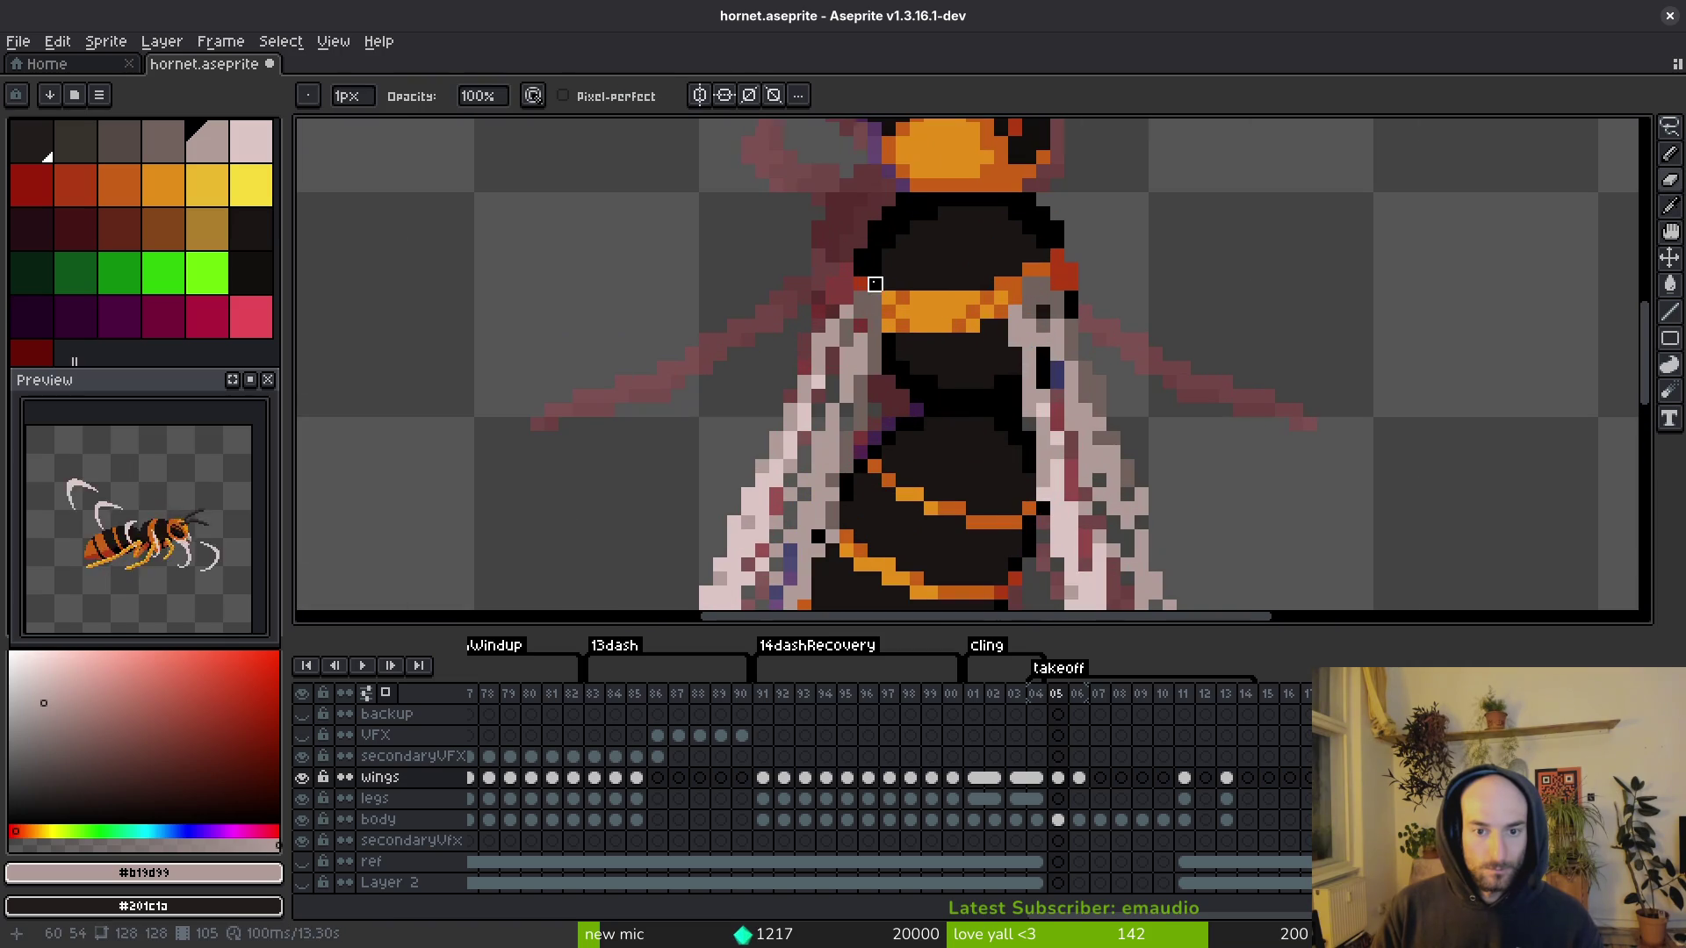
scroll(875, 313, "down", 3)
key("Right")
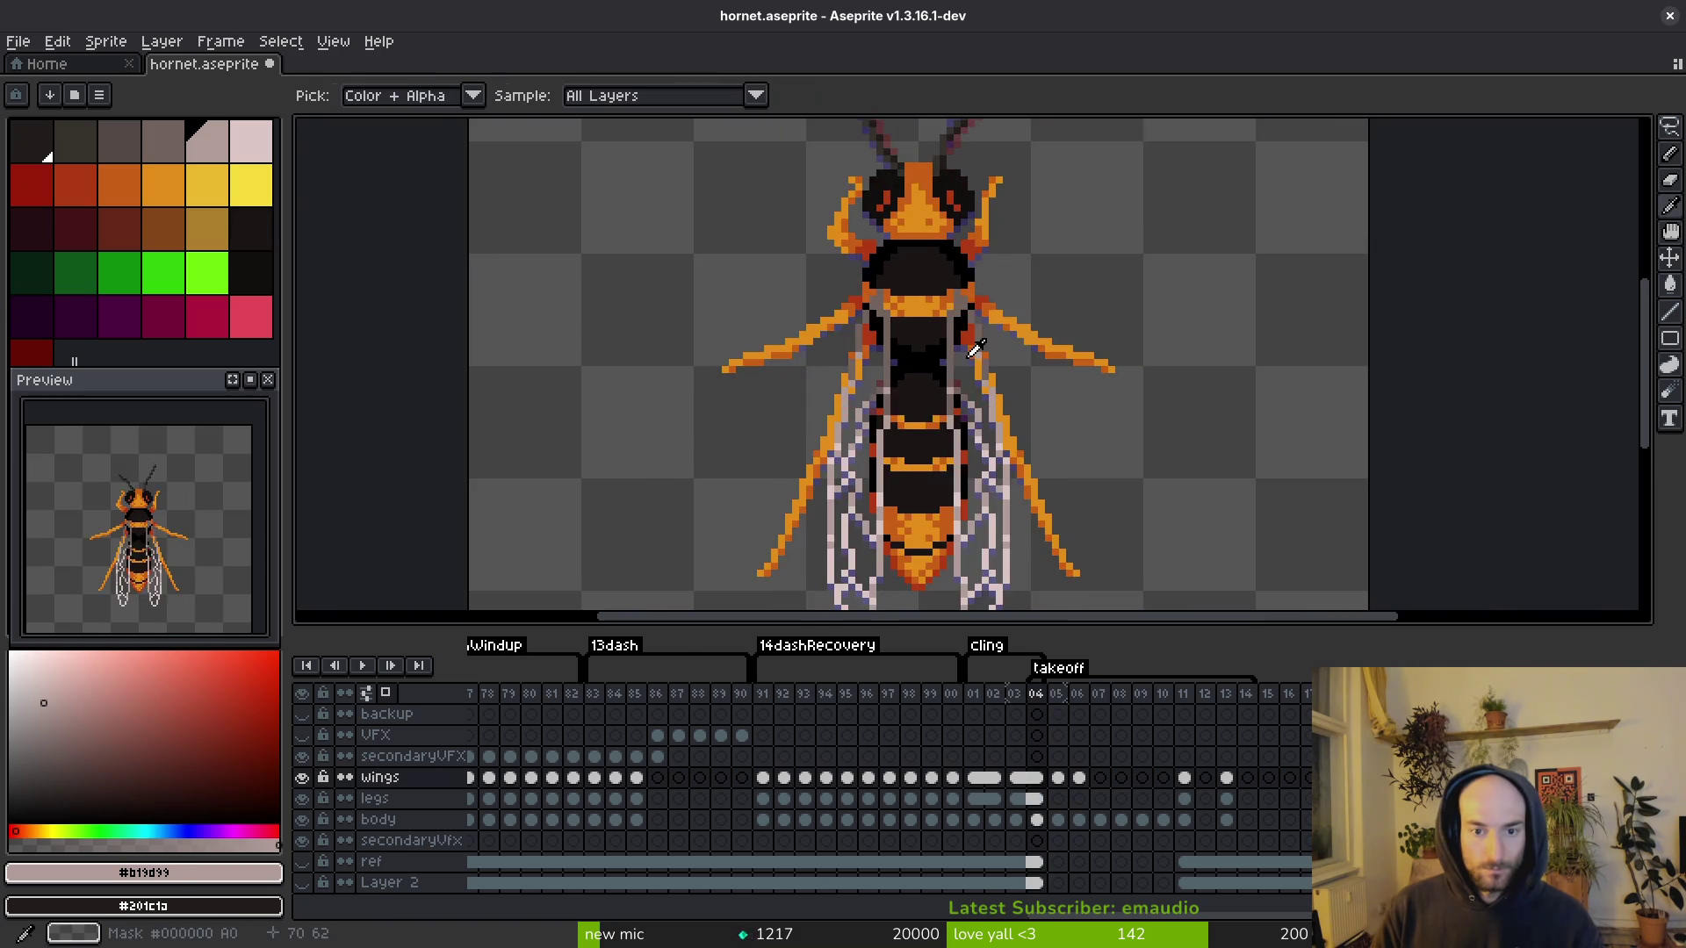
scroll(943, 341, "up", 2)
scroll(943, 342, "up", 1)
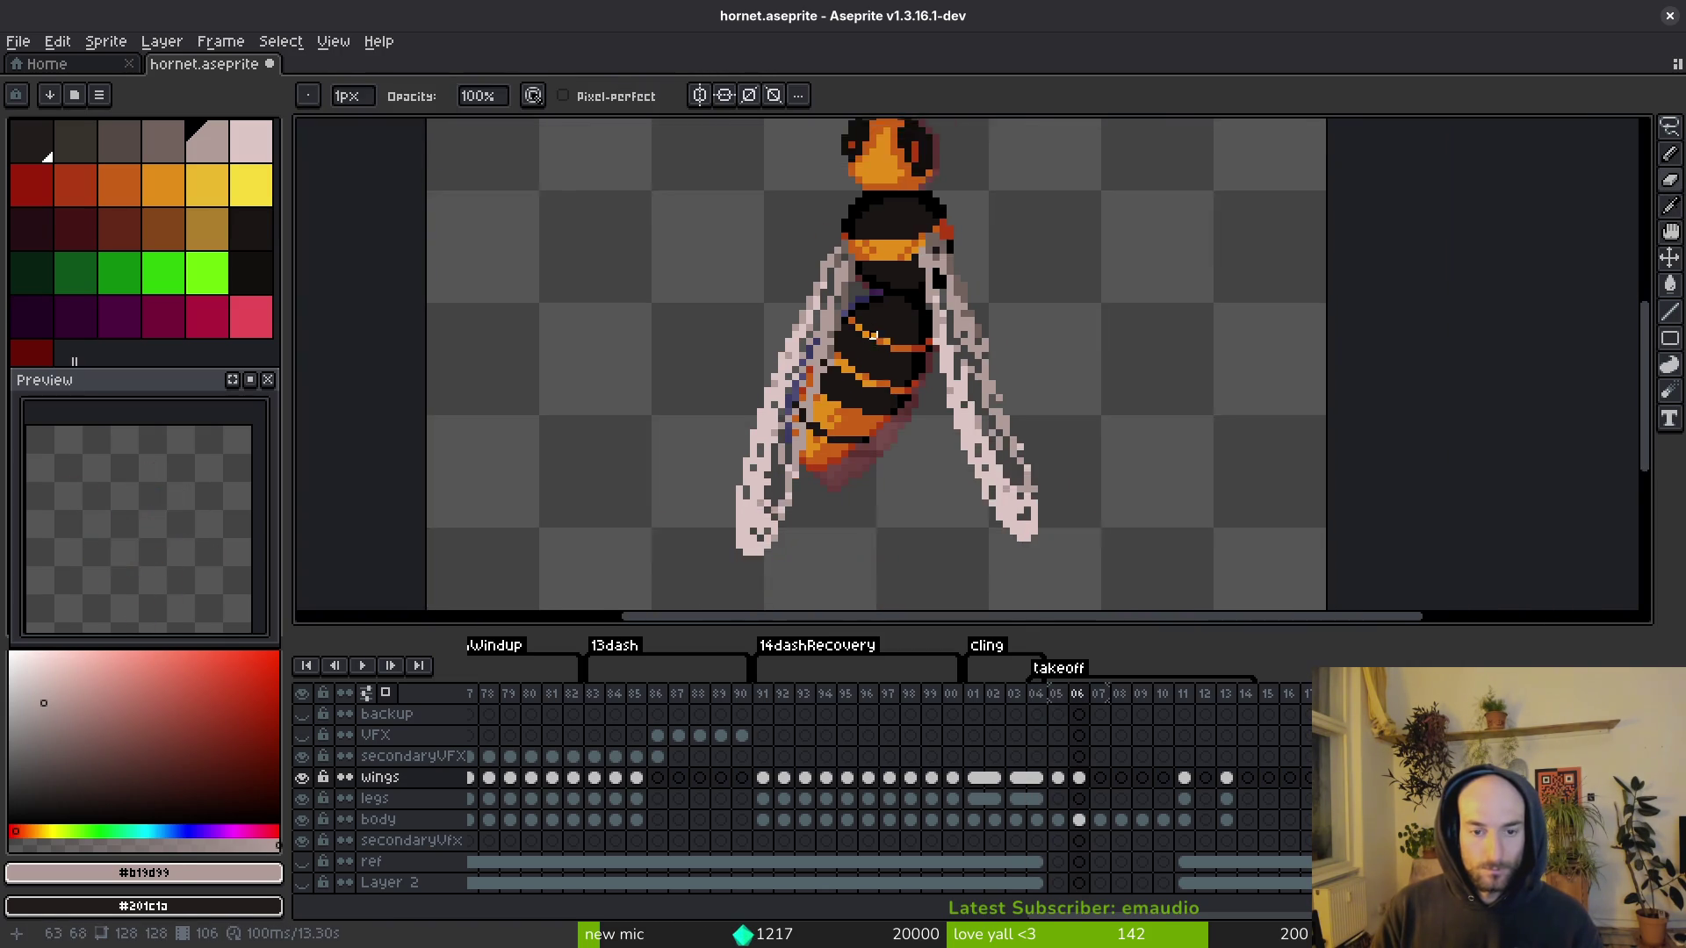
left_click(821, 340, "alt")
mouse_move(854, 280)
left_mouse_down()
mouse_move(813, 426)
mouse_move(841, 413)
left_mouse_up()
scroll(840, 414, "down", 1)
scroll(858, 448, "up", 1)
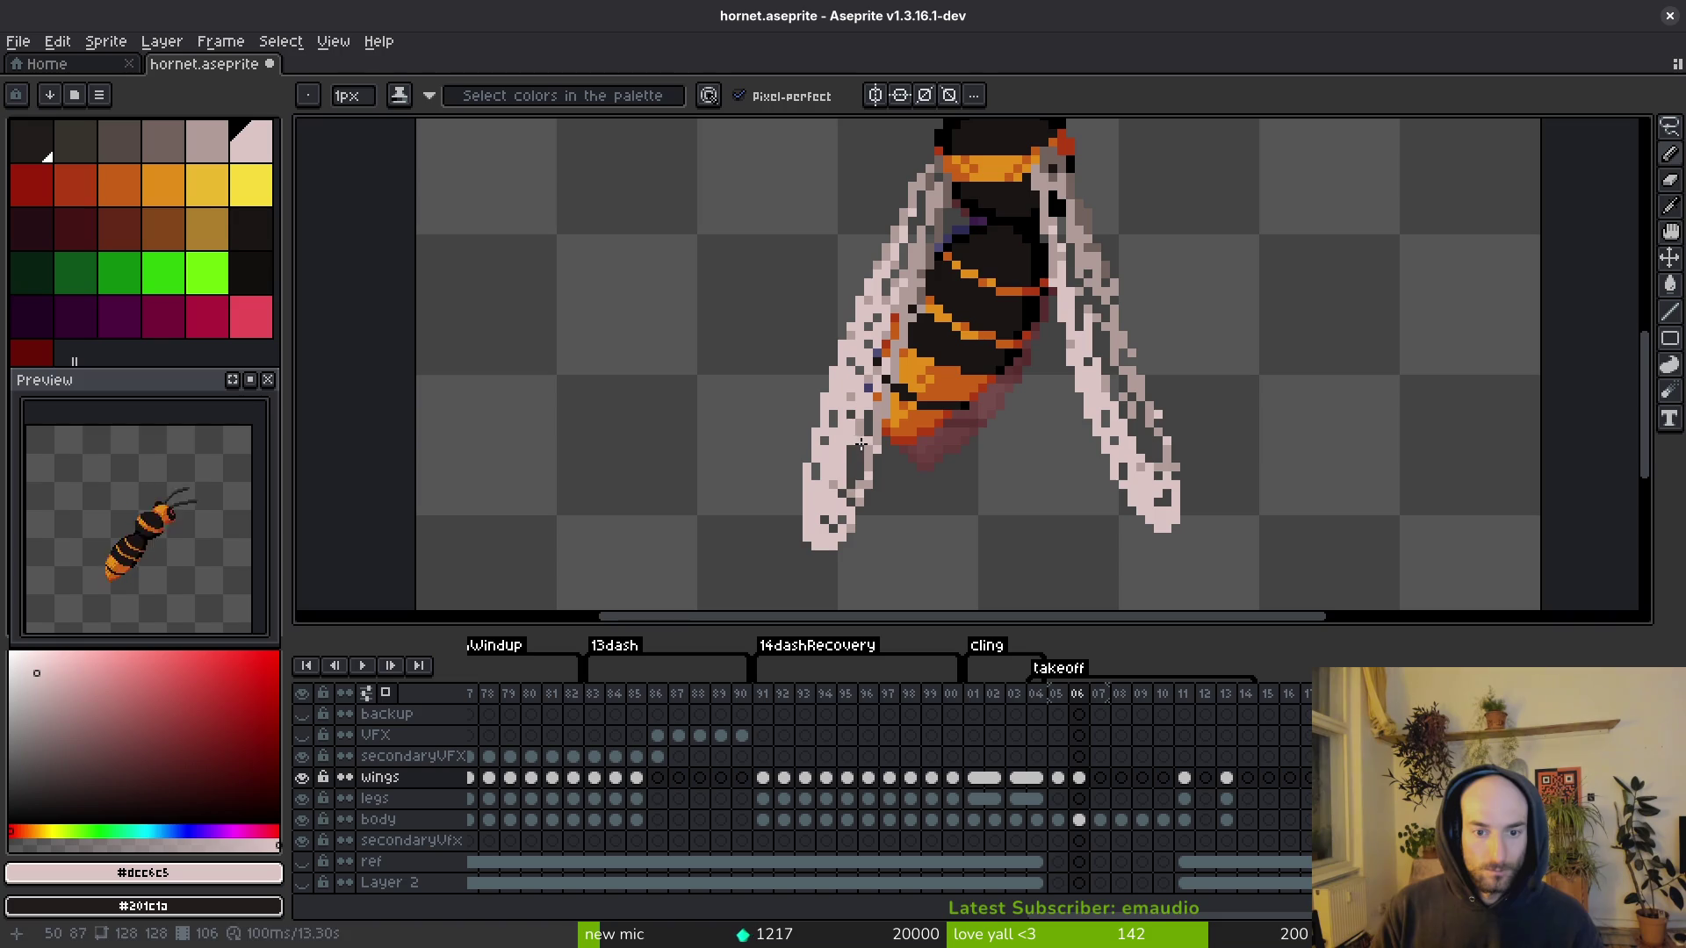
Step: In frame 05, repaint pixels down the left wing, darken one pixel, and save
key("Left")
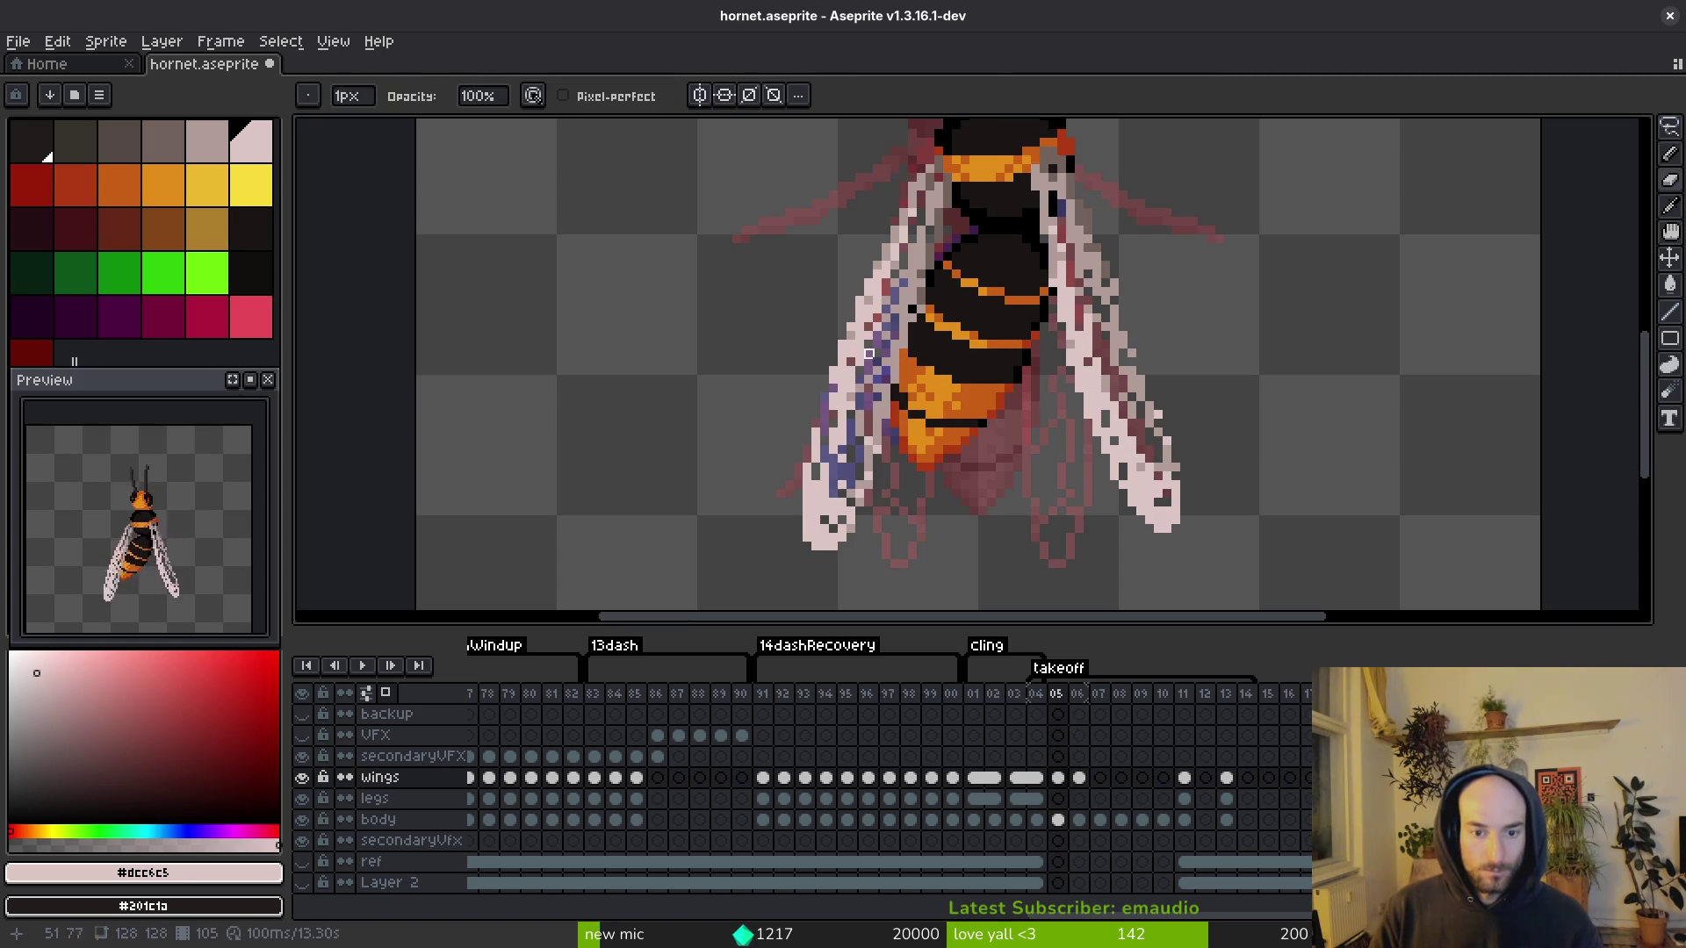
left_click_drag(852, 388, 826, 512)
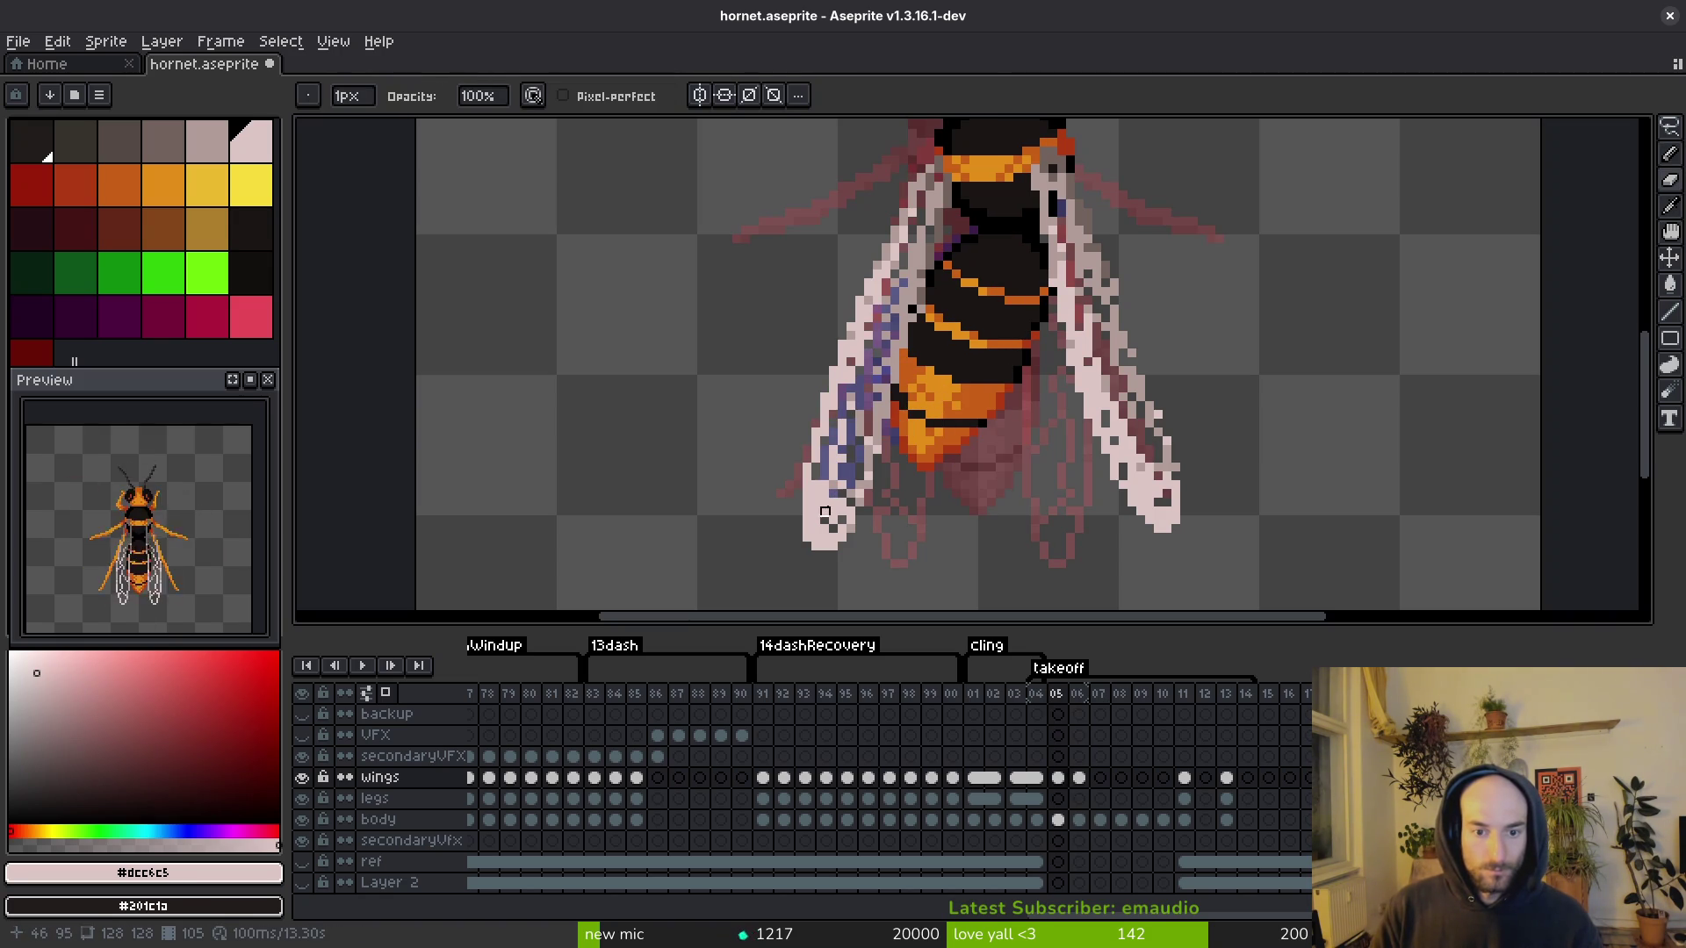
key("i")
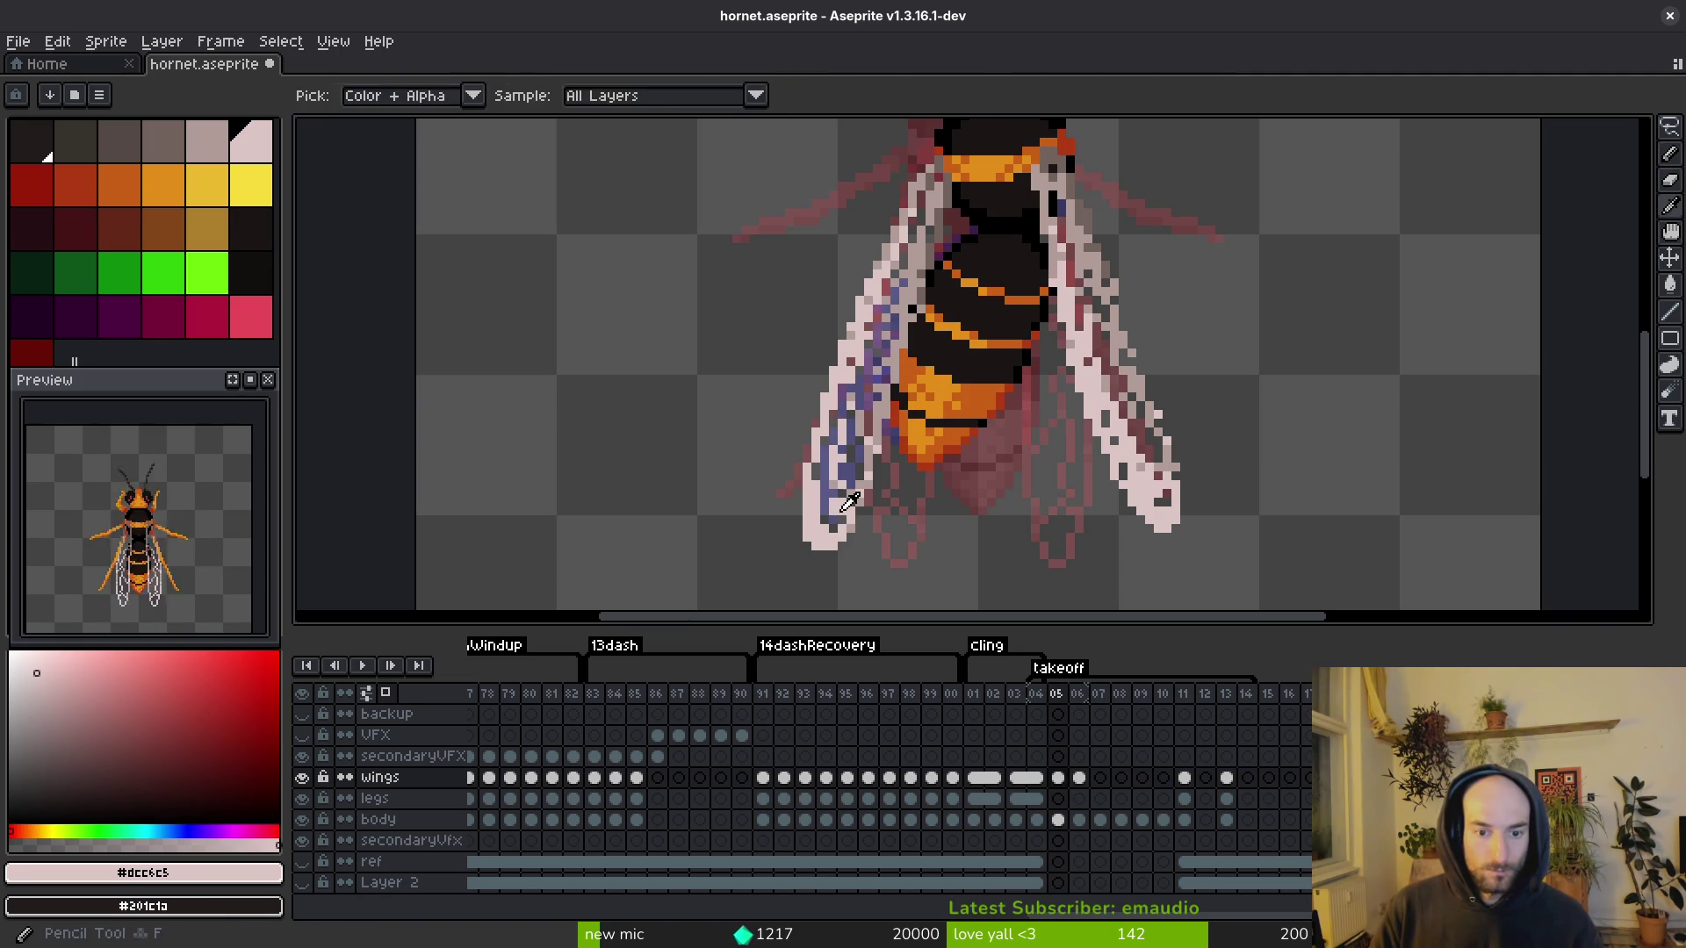
key("b")
scroll(828, 520, "up", 2)
scroll(828, 520, "up", 1)
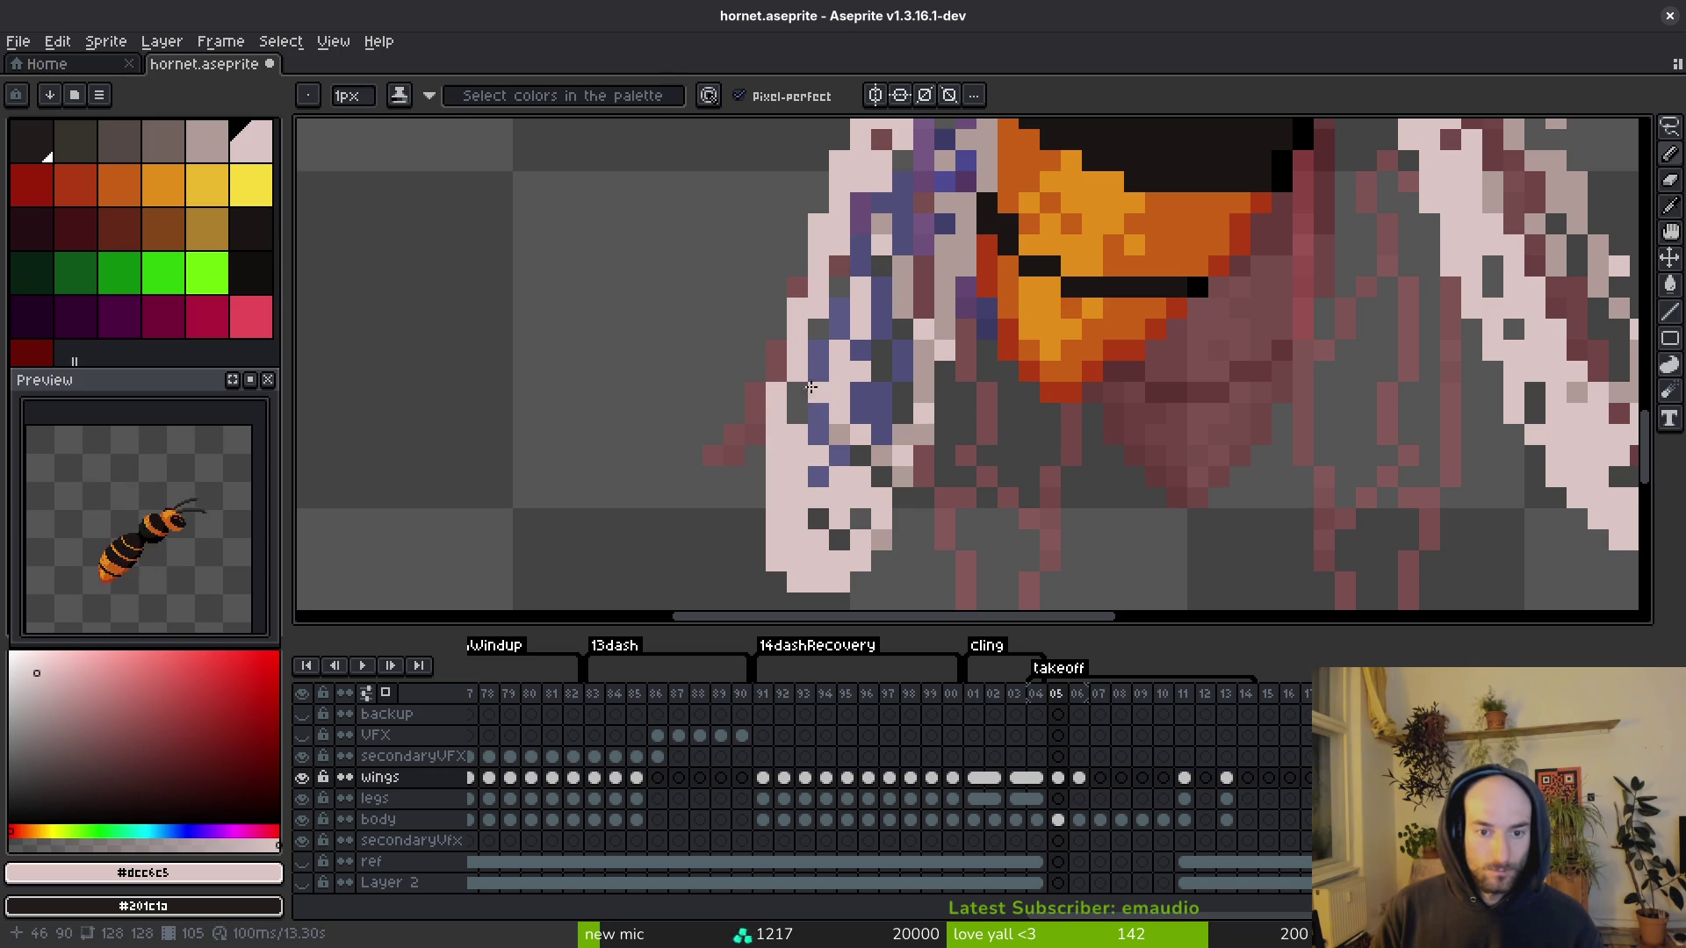
left_click(819, 309)
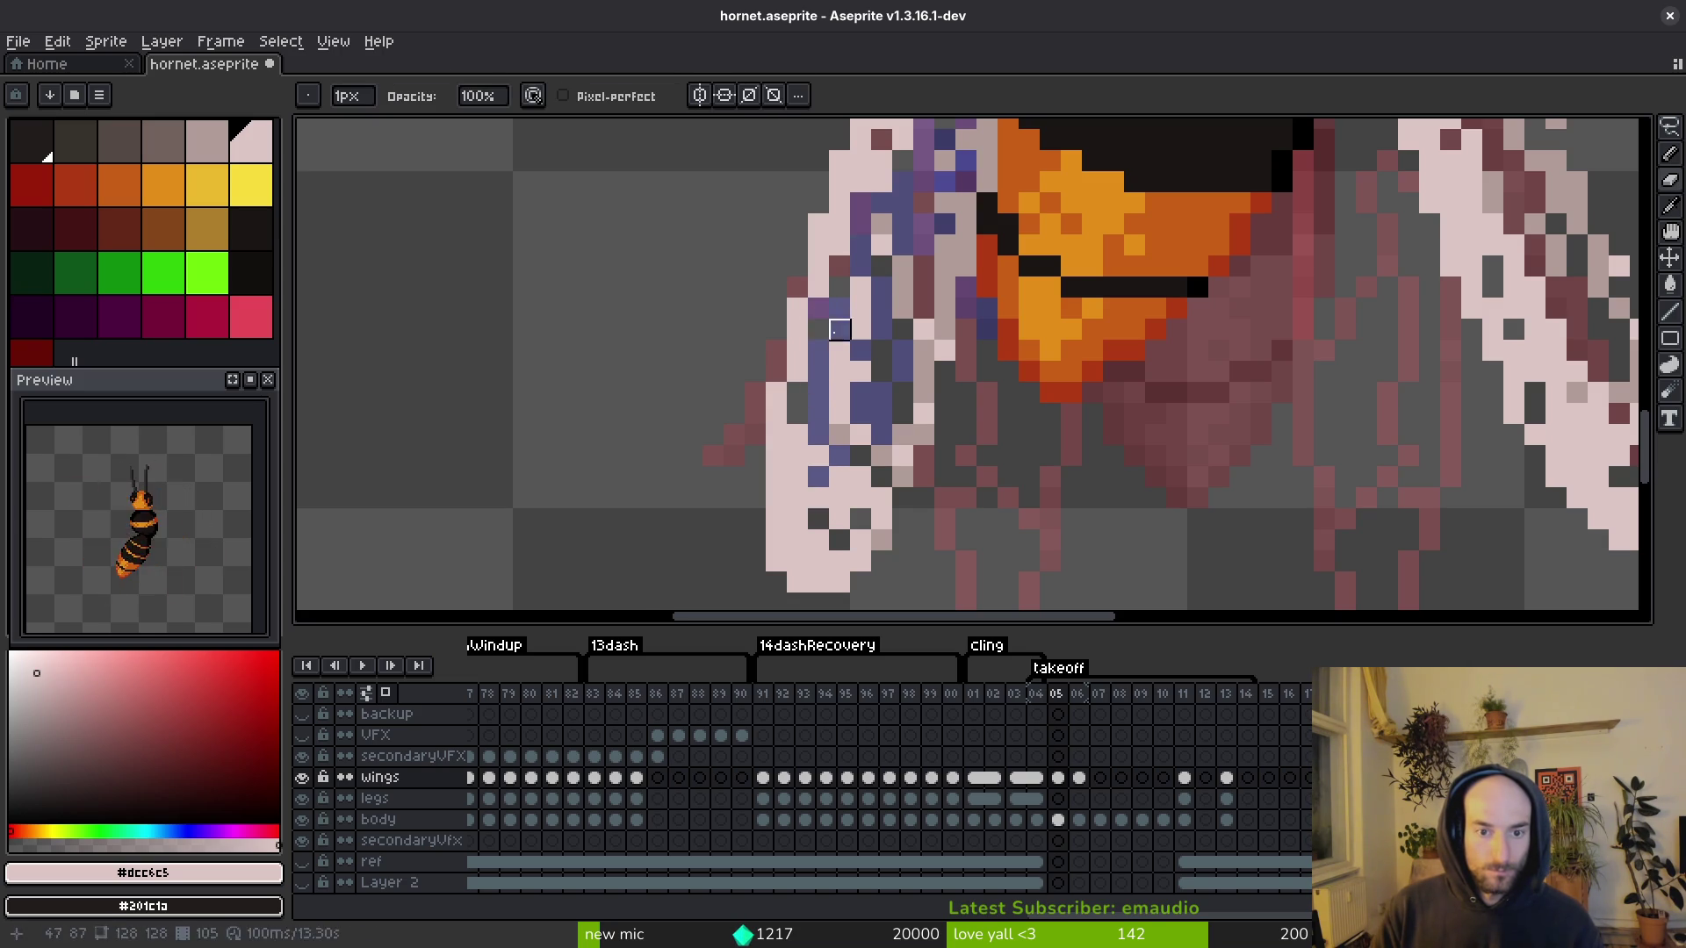
key("ctrl+s")
Step: Touch up one more wing pixel and save the hornet file again
scroll(912, 444, "down", 5)
scroll(737, 386, "up", 3)
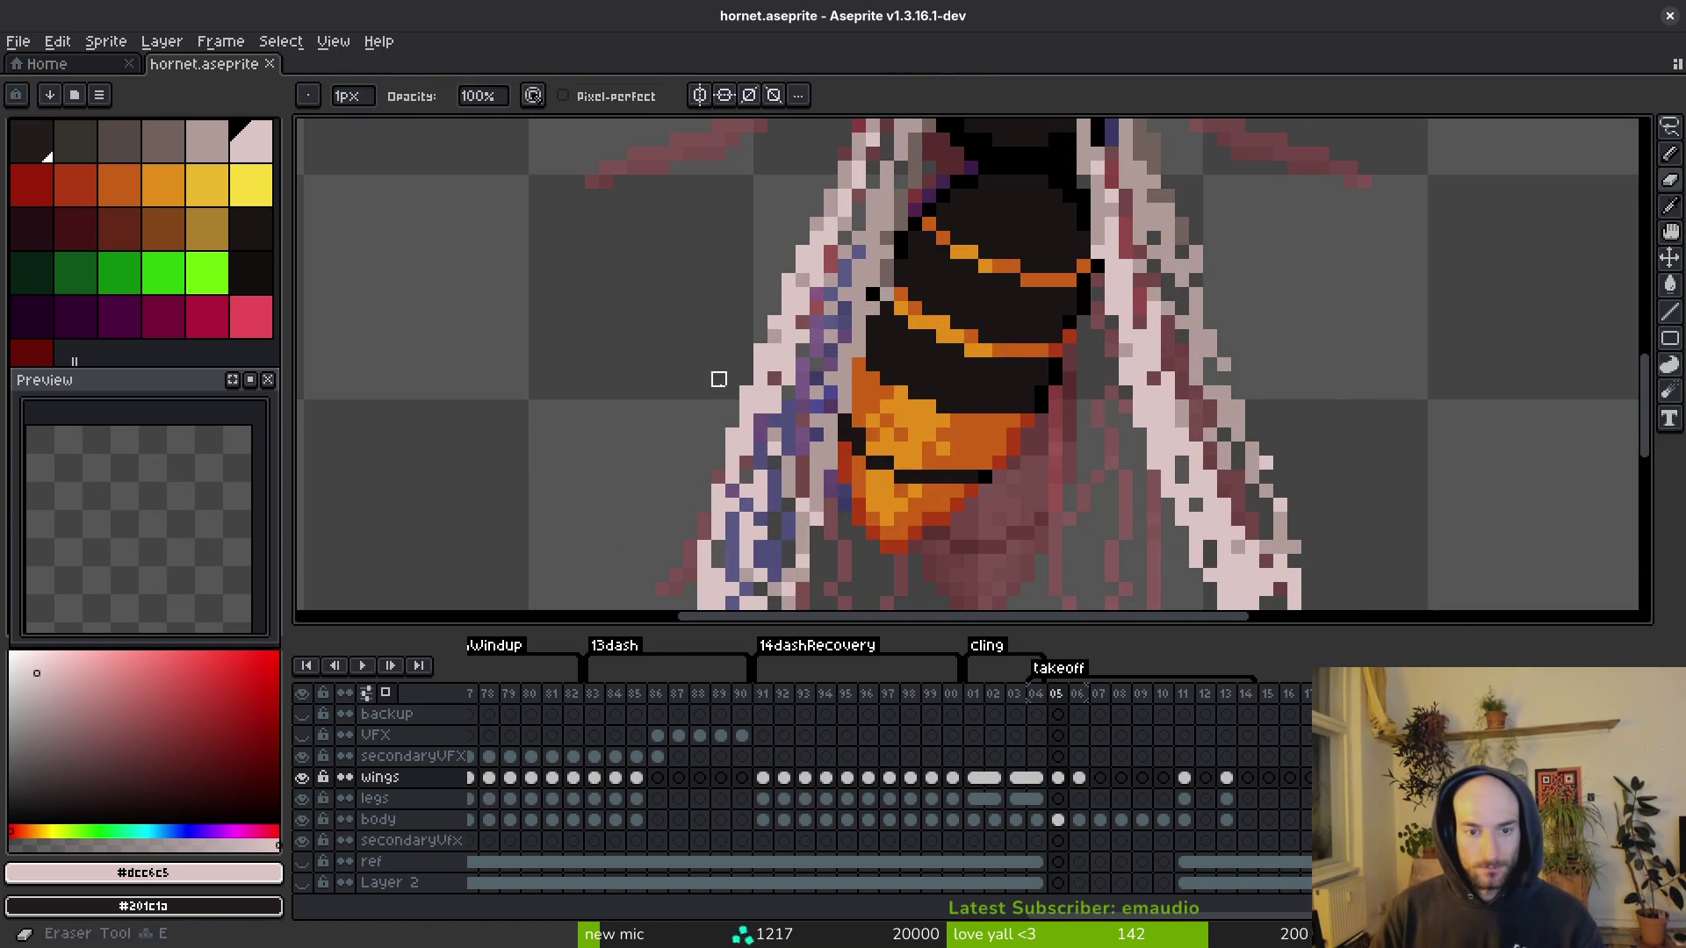
left_click(775, 355, "alt")
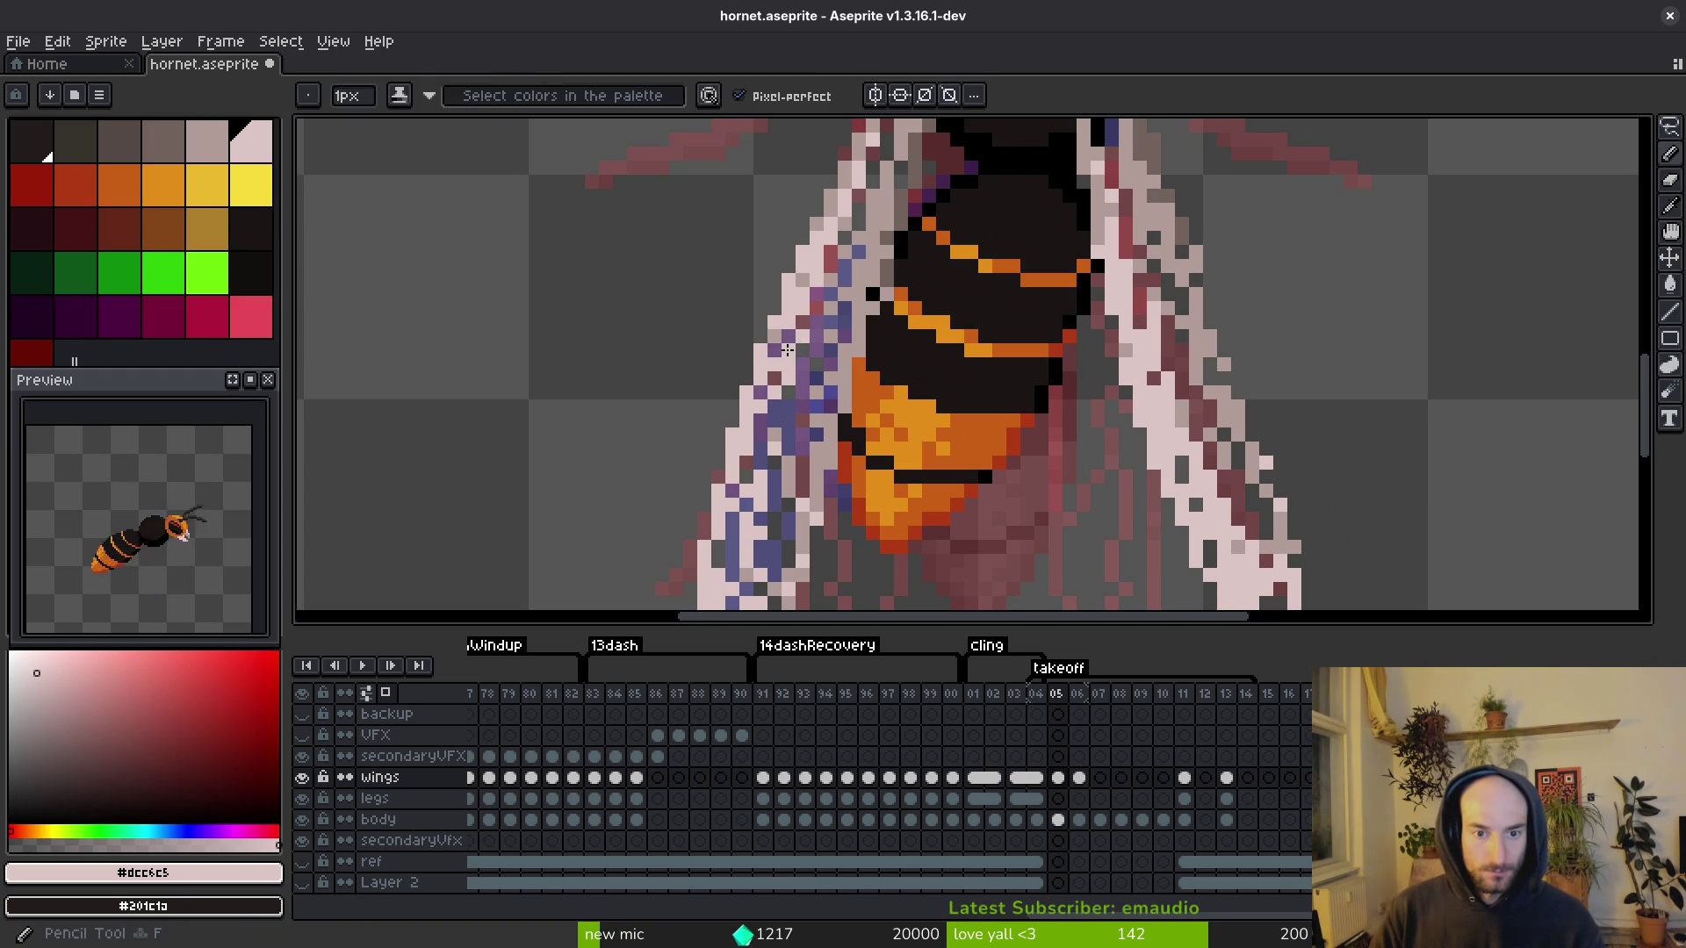
scroll(878, 386, "down", 5)
key("ctrl+s")
scroll(955, 427, "up", 3)
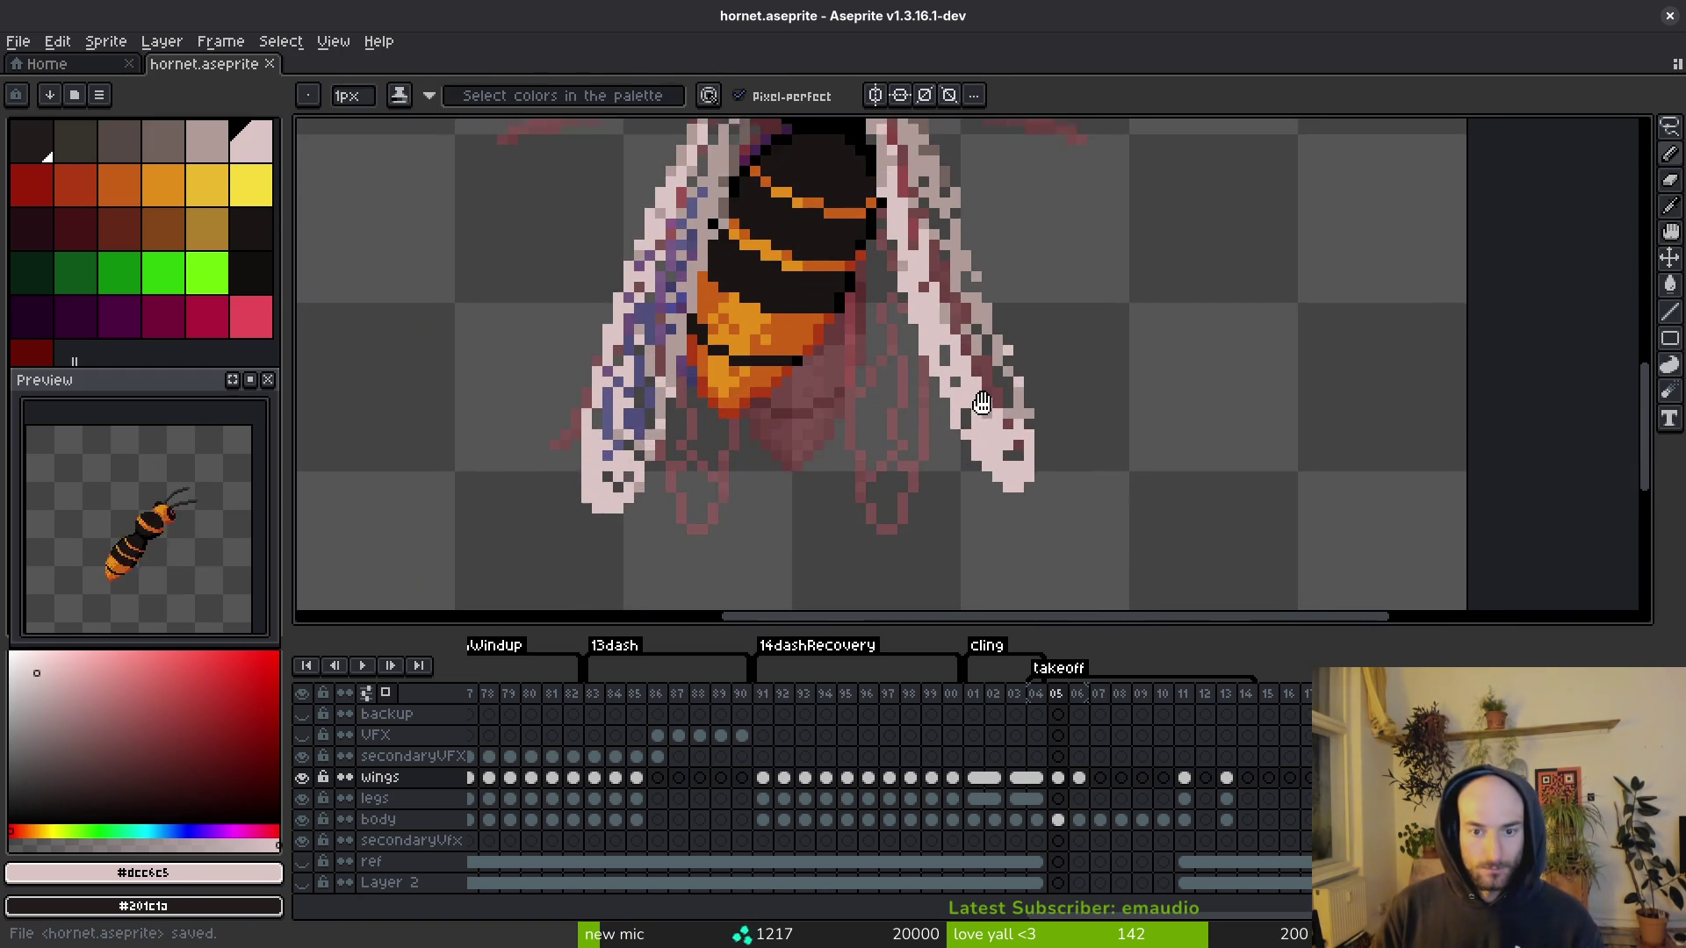
scroll(878, 386, "down", 2)
left_click_drag(769, 291, 776, 302)
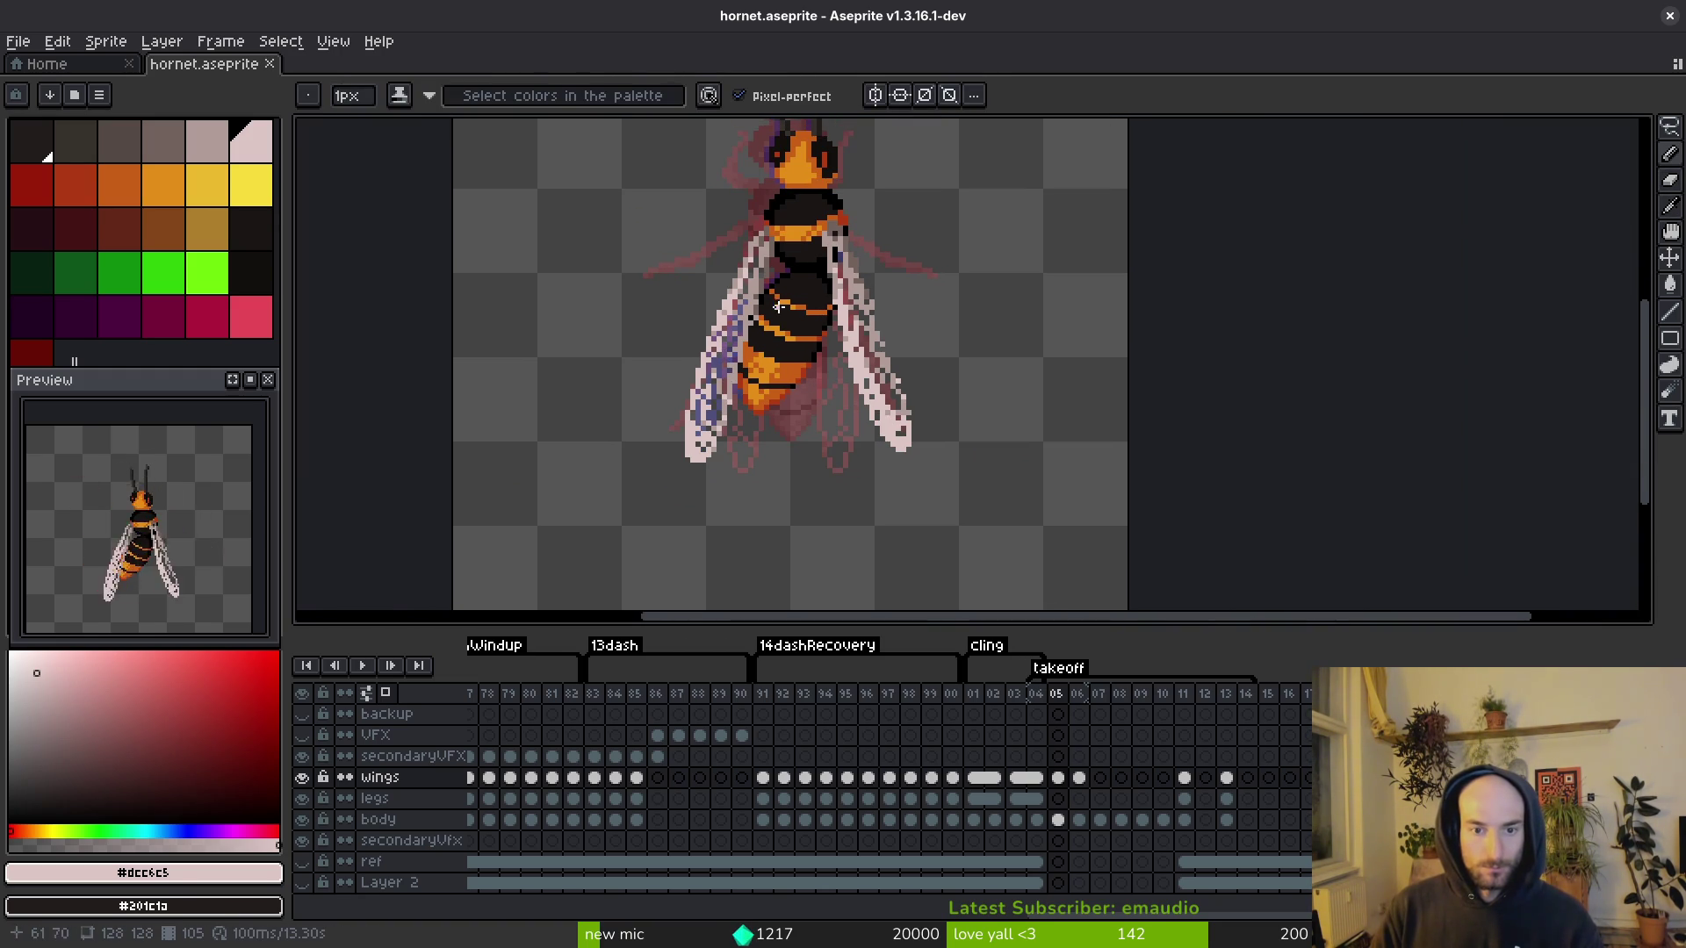
key("alt")
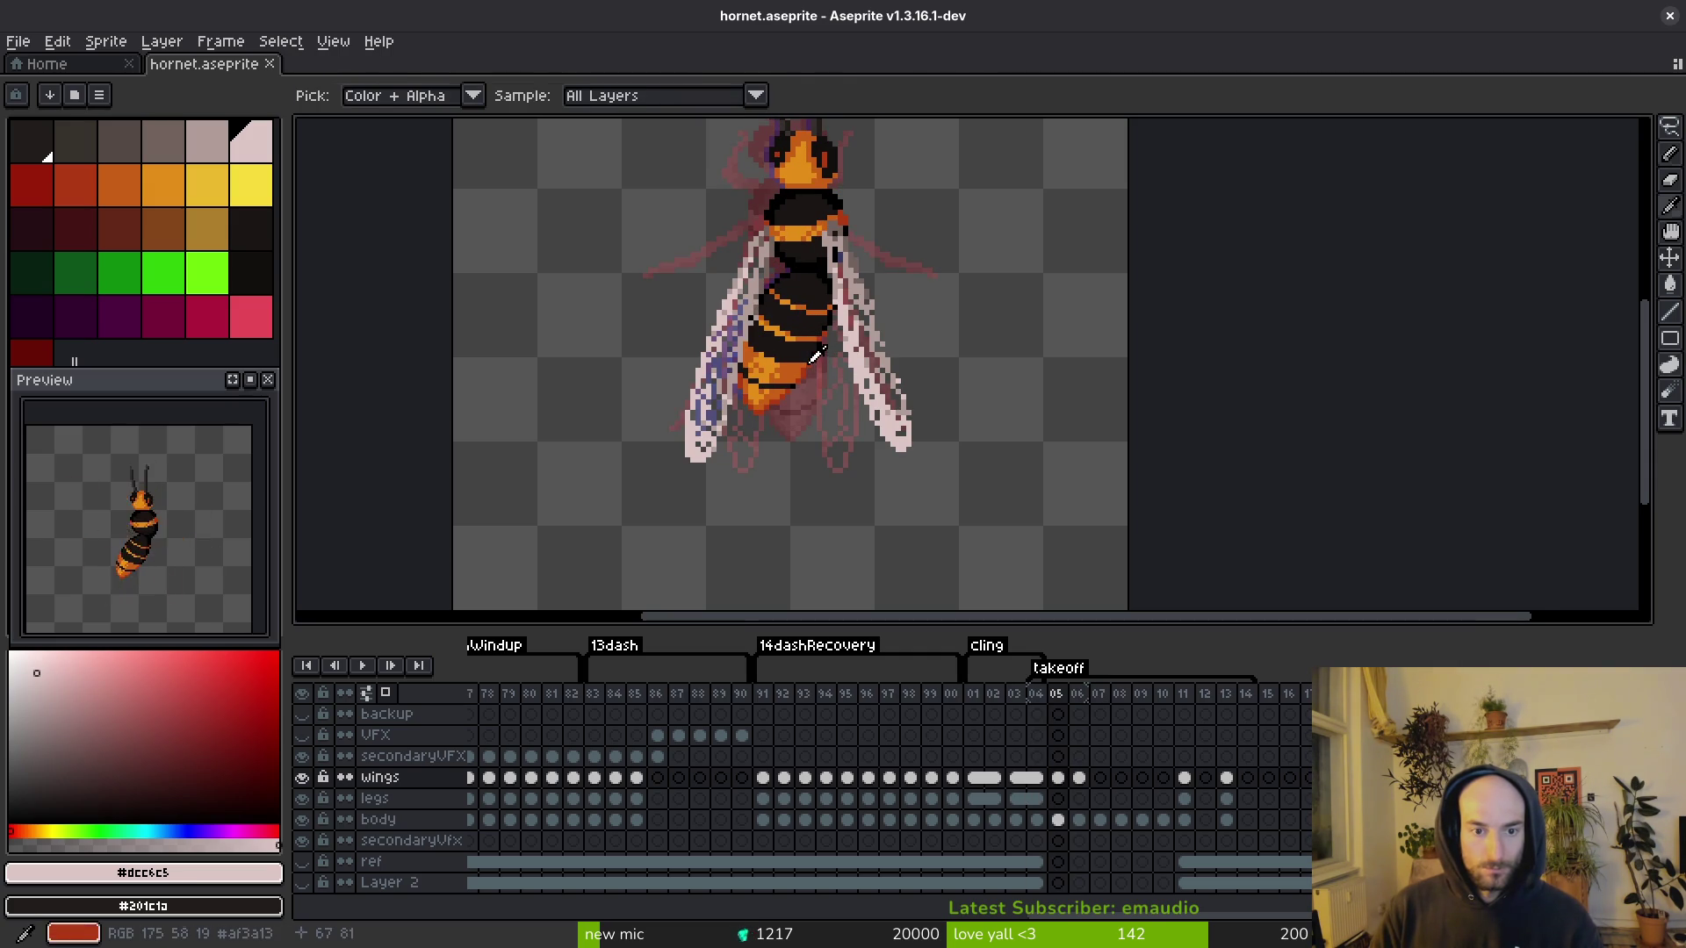
key("shift+w")
Step: Lasso-select the left wing in frame 05, retrying the outline several times
left_click_drag(797, 350, 799, 272)
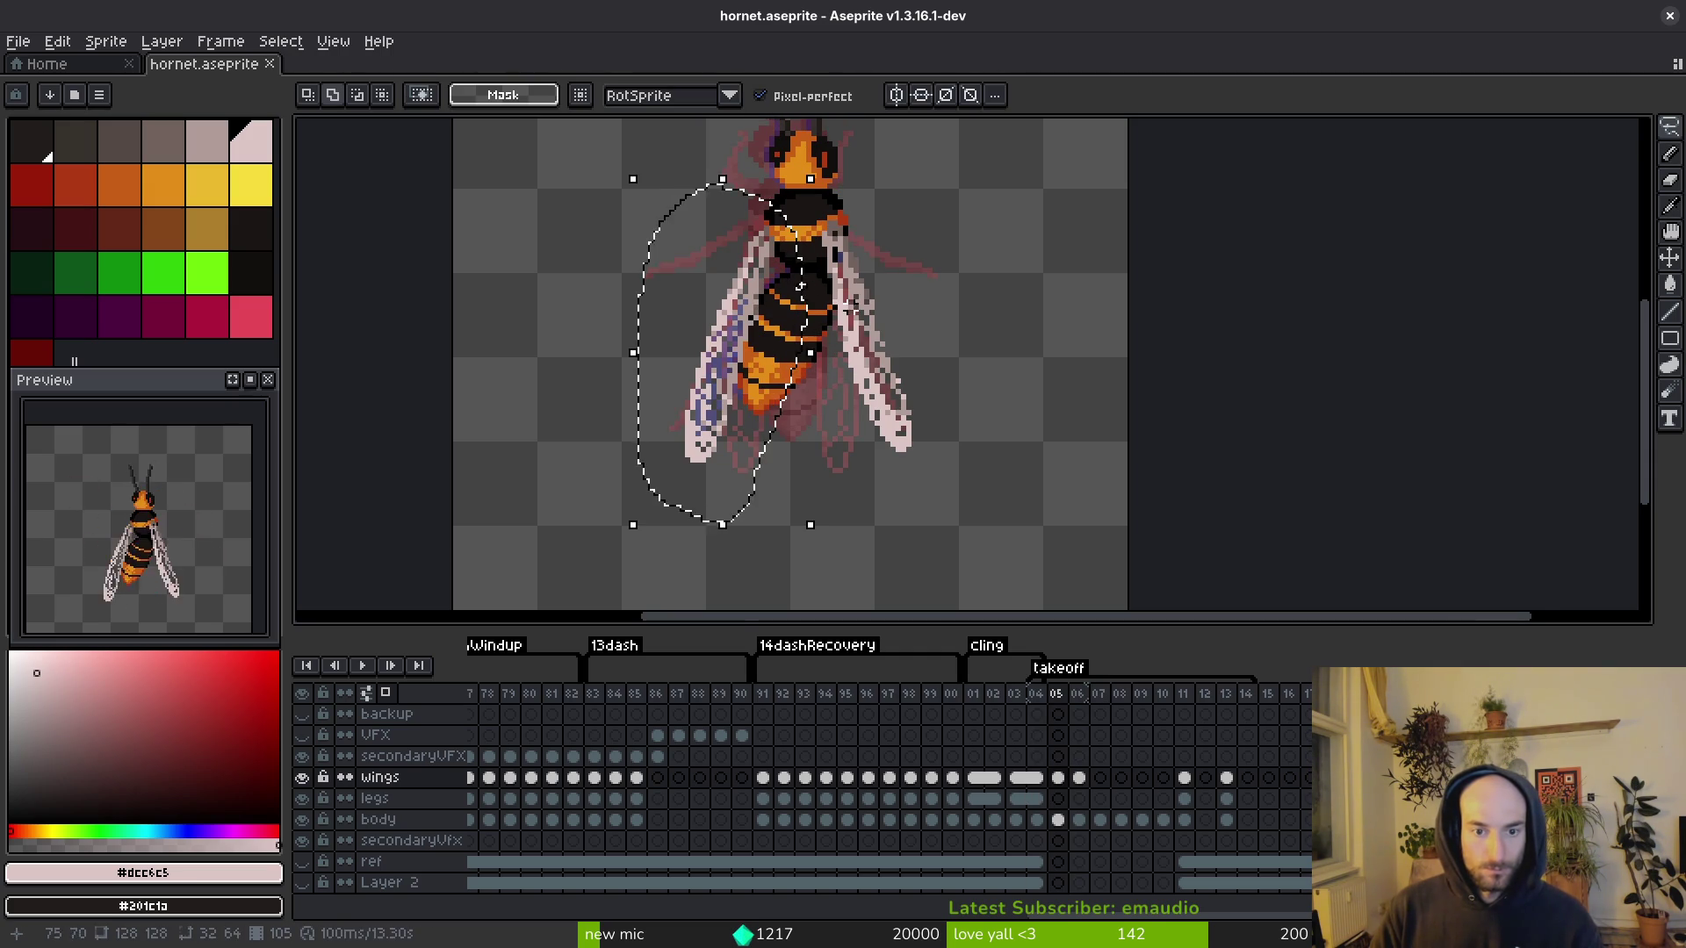
key("ctrl+d")
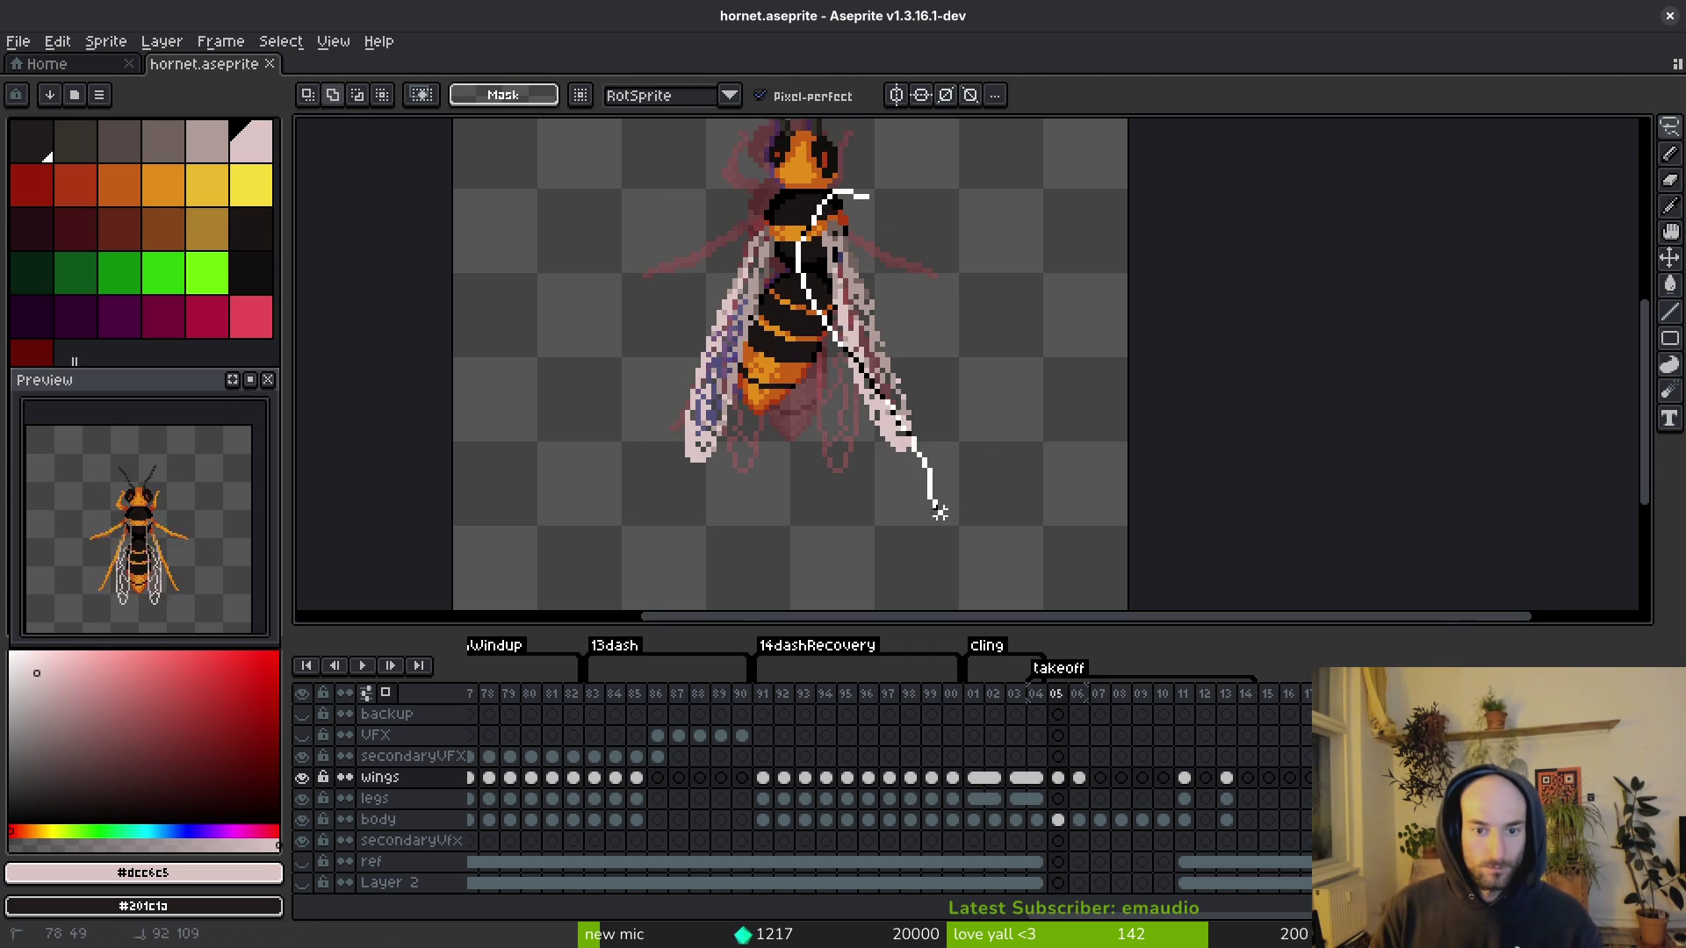
left_click_drag(875, 165, 910, 540)
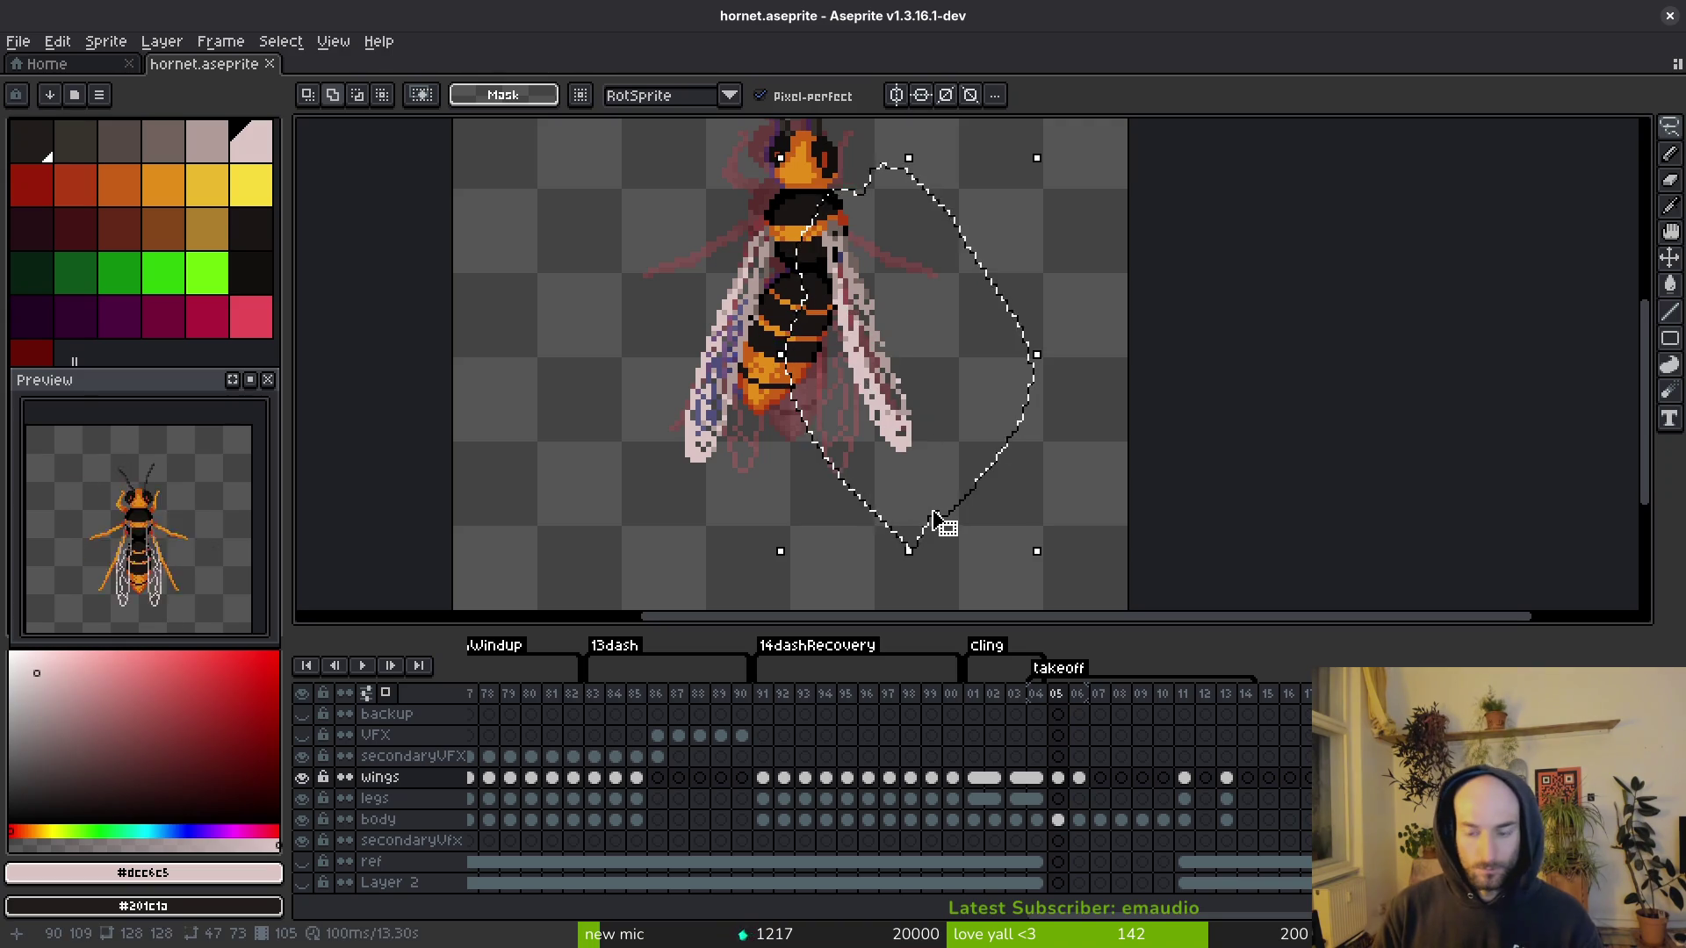
key("ctrl+d")
mouse_move(746, 192)
left_mouse_down()
mouse_move(773, 557)
mouse_move(832, 298)
left_mouse_up()
key("ctrl+d")
left_click_drag(714, 173, 812, 189)
key("period")
key("comma")
Step: Drag a copy of the left wing to the right side, tilt it about 25.5°, and commit
left_click_drag(773, 368, 889, 384)
mouse_move(1004, 587)
left_mouse_down()
mouse_move(989, 591)
mouse_move(1054, 530)
mouse_move(983, 588)
mouse_move(869, 387)
left_mouse_up()
key("Return")
scroll(822, 397, "up", 2)
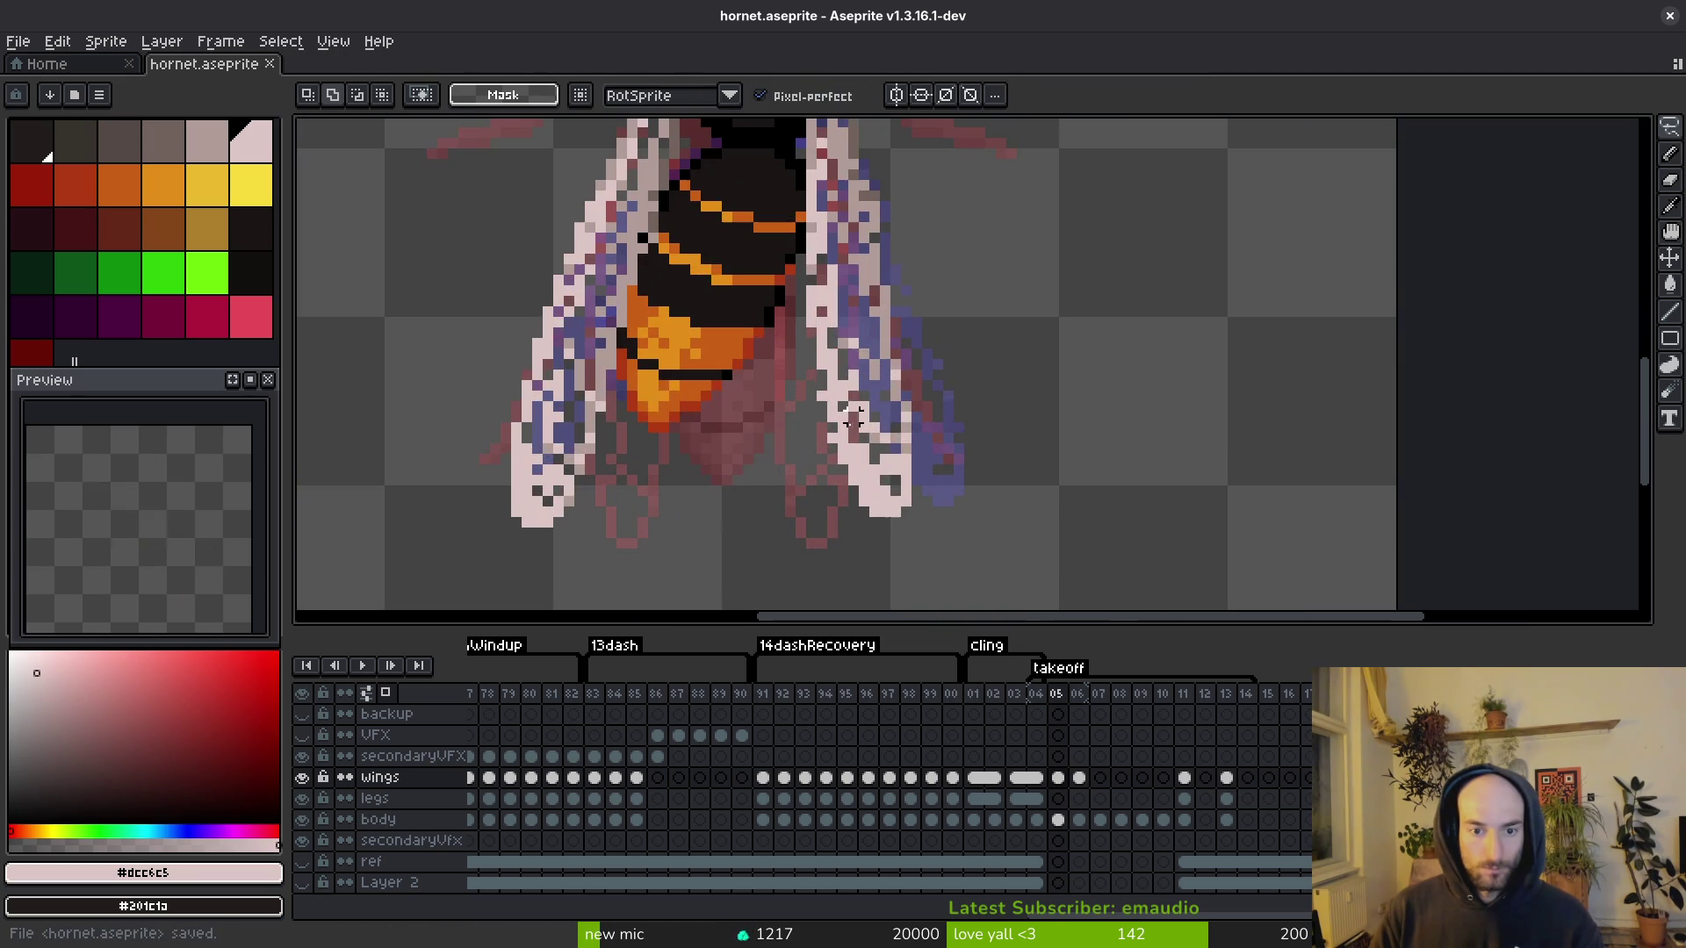
Step: Alternate eraser and pencil on frame 05's wing, sampling the darker wing colour
key("e")
key("b")
scroll(833, 439, "up", 2)
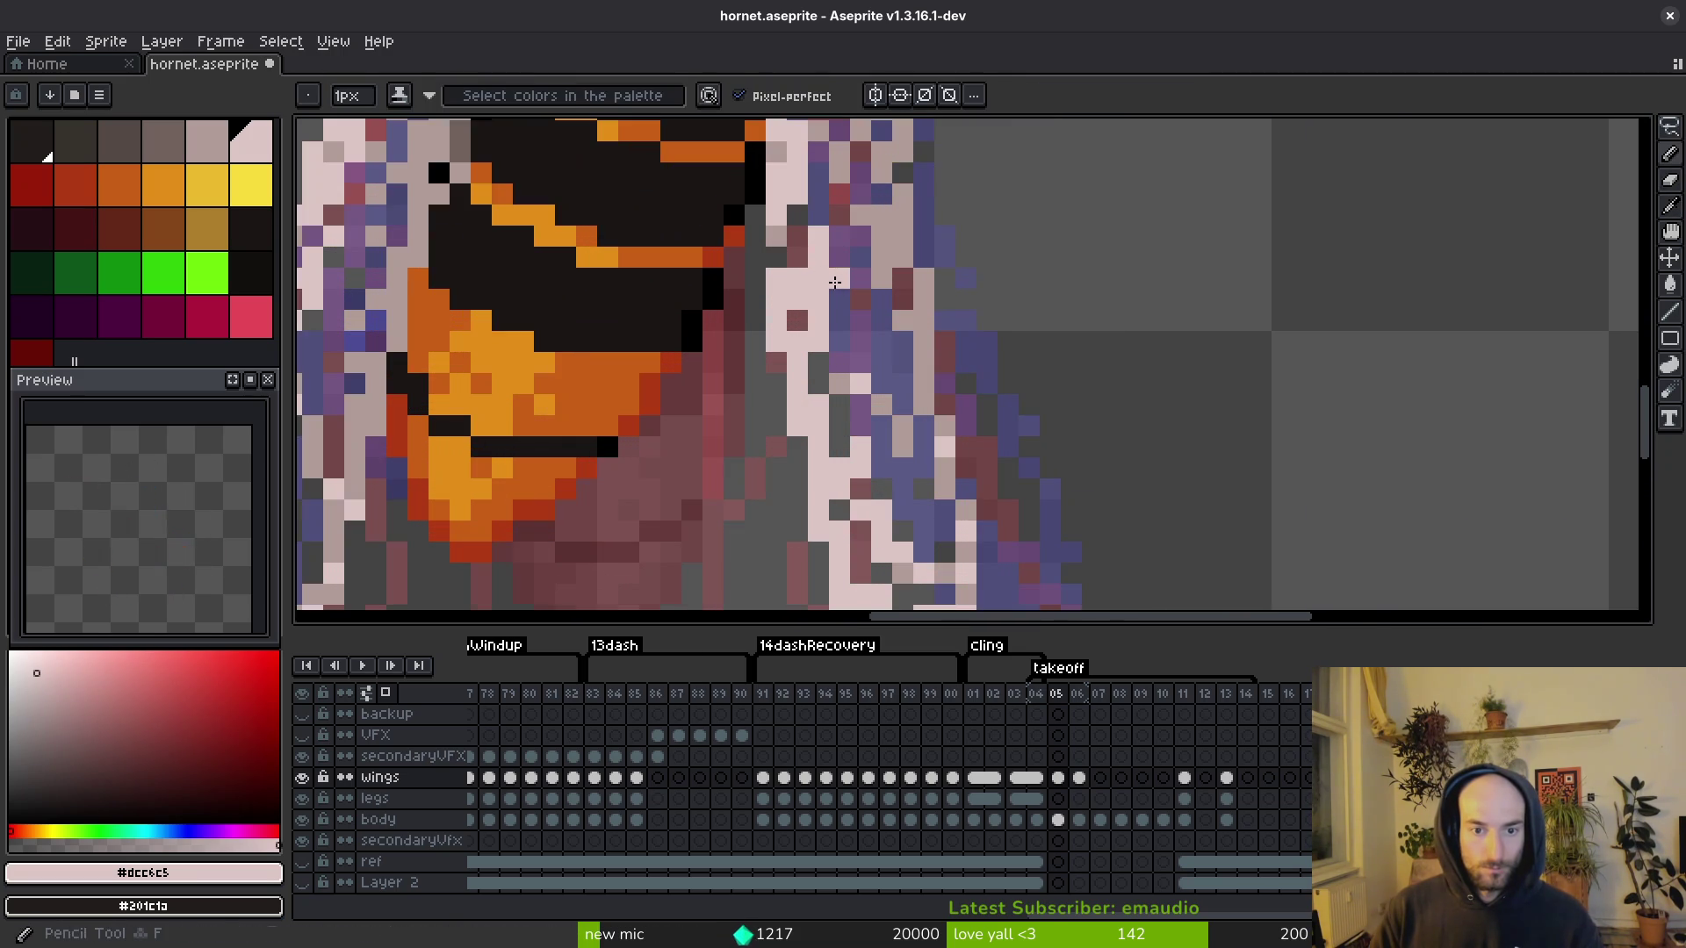
scroll(931, 381, "down", 4)
scroll(931, 380, "down", 4)
scroll(929, 384, "up", 6)
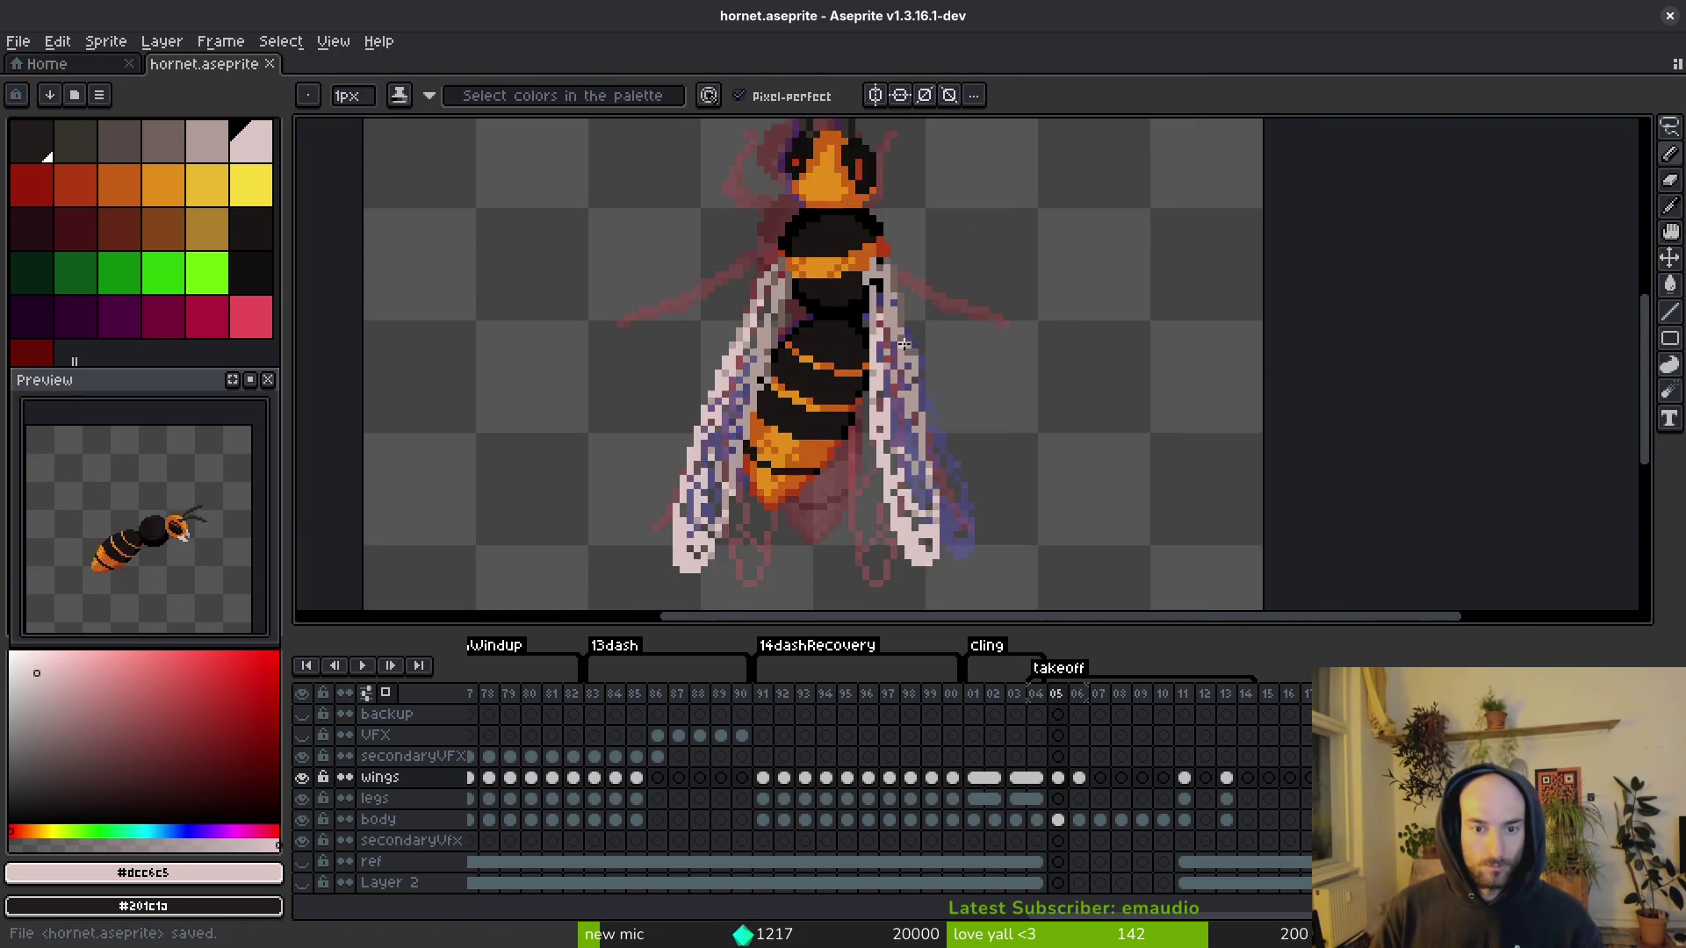
key("e")
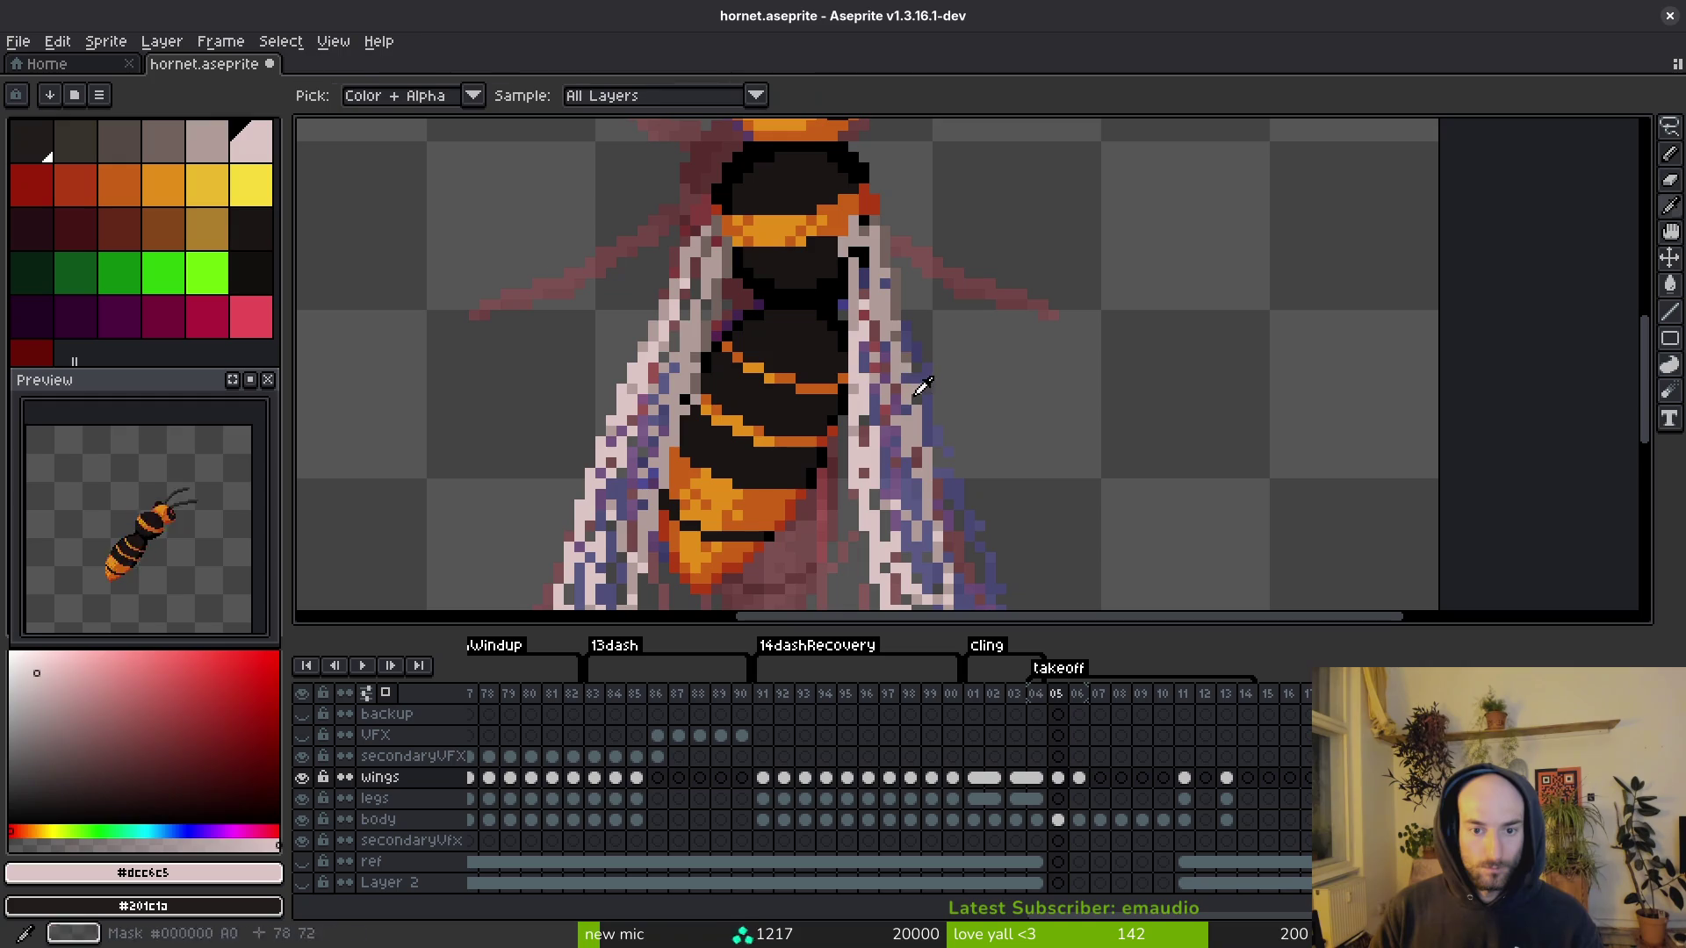
key("b")
left_click(901, 335, "alt")
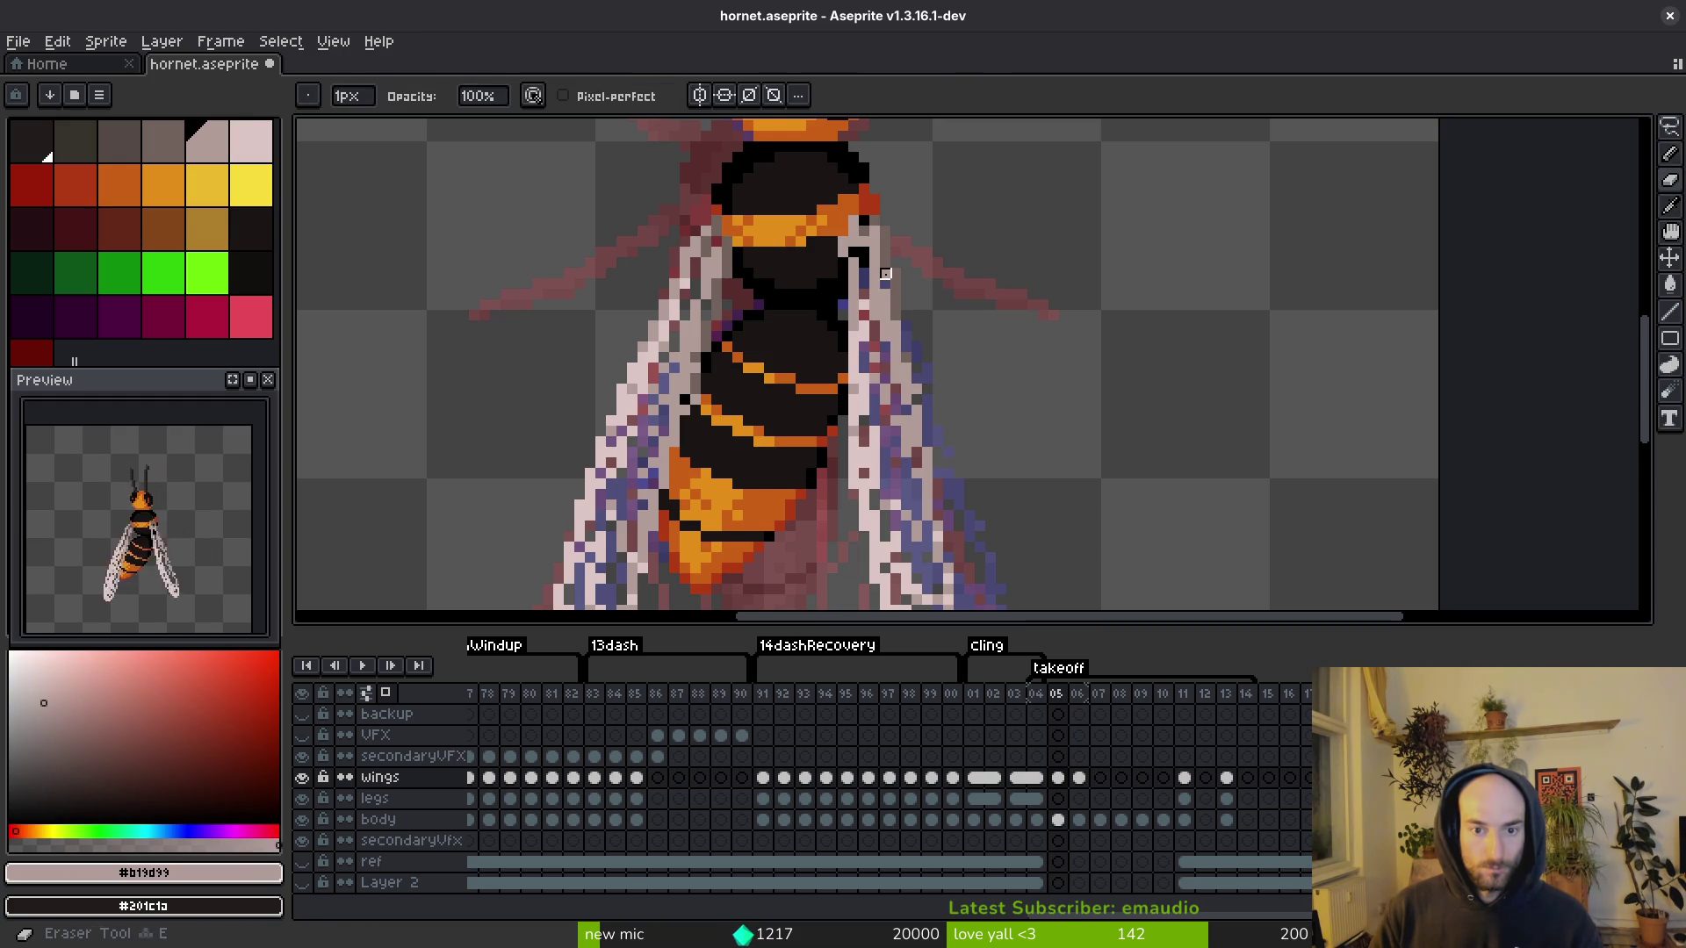
scroll(928, 372, "down", 1)
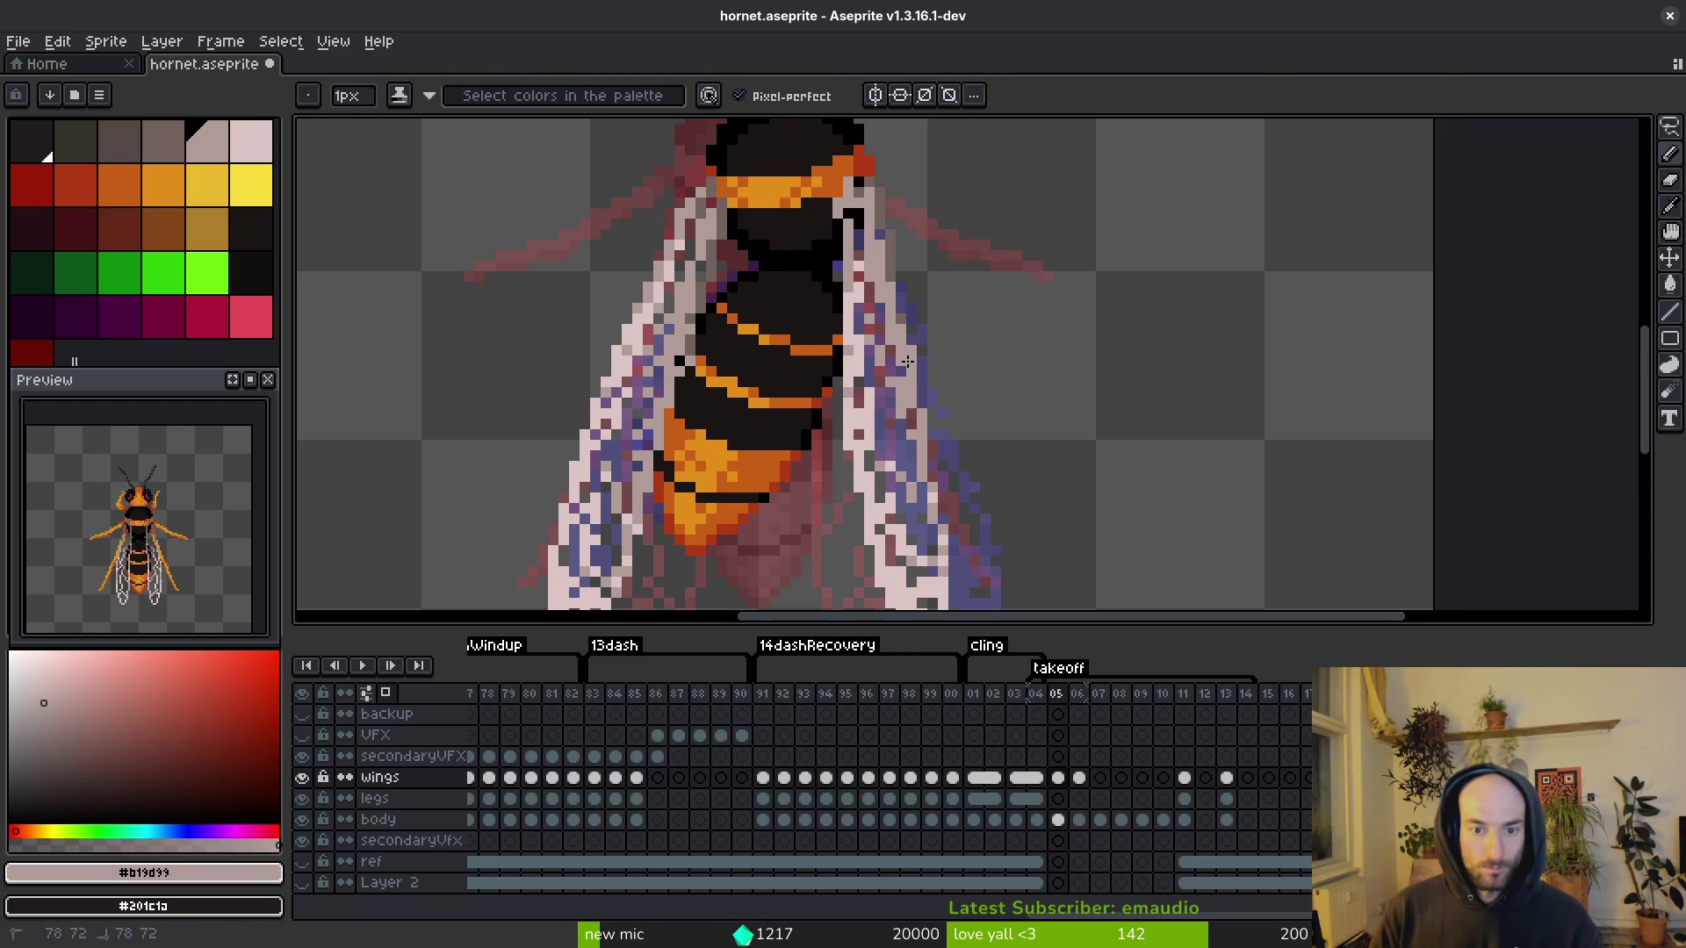
Step: Touch up wing edges with pale and darker wing tones, erasing stray pixels
key("e")
key("b")
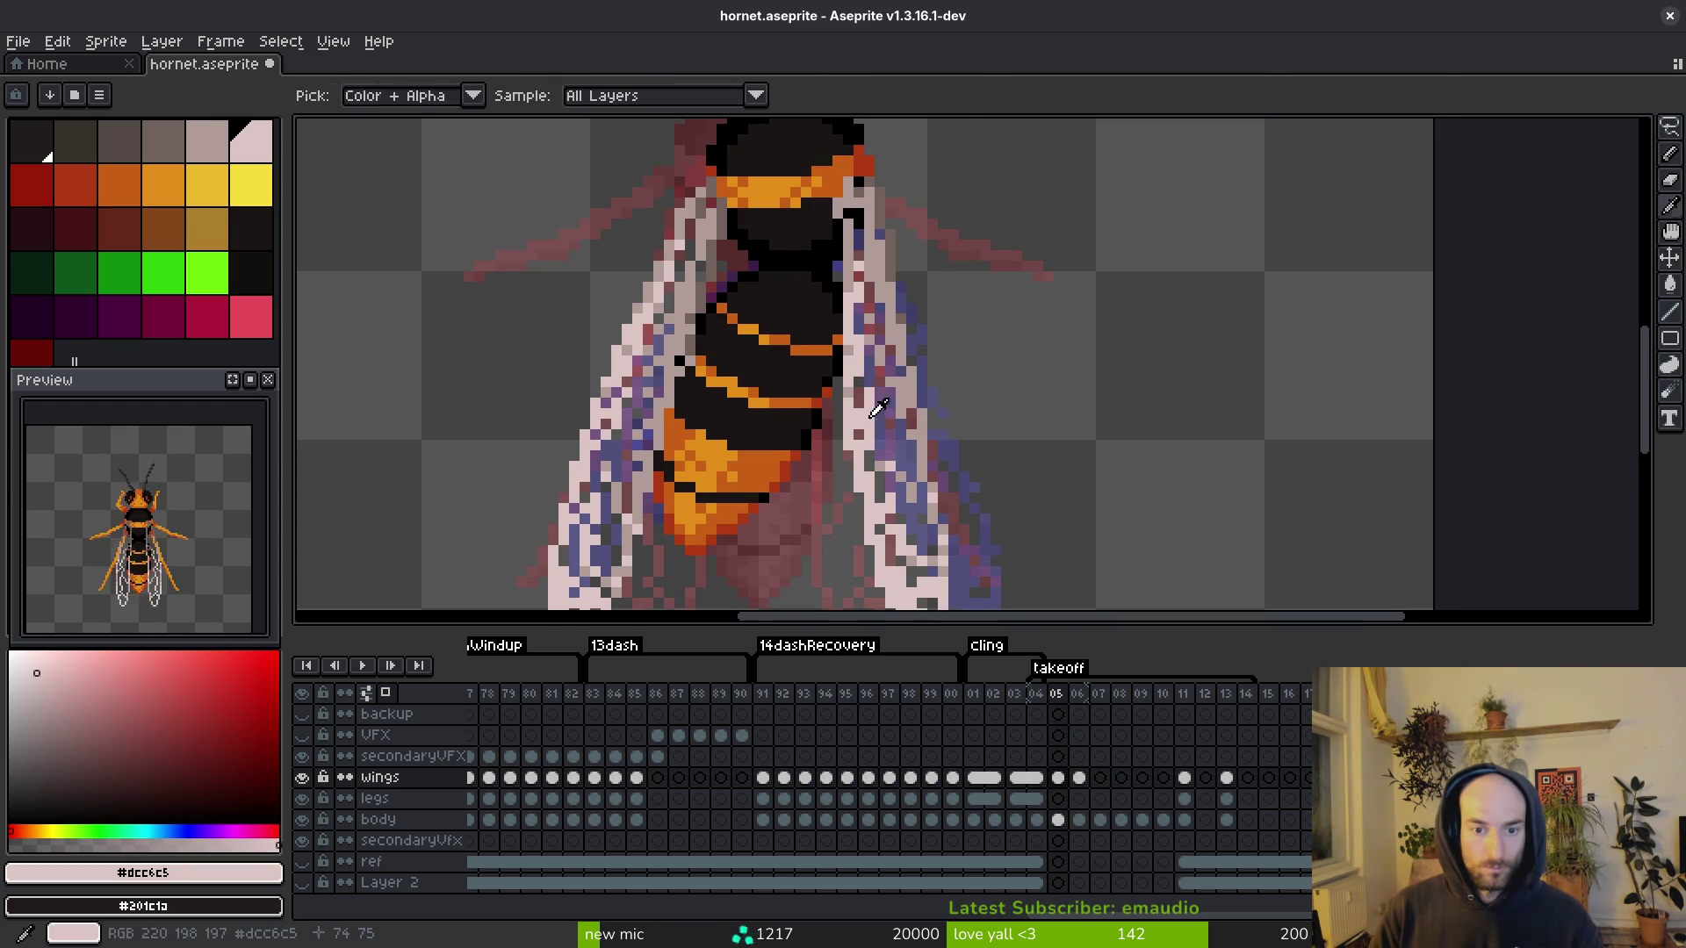
left_click(871, 376, "alt")
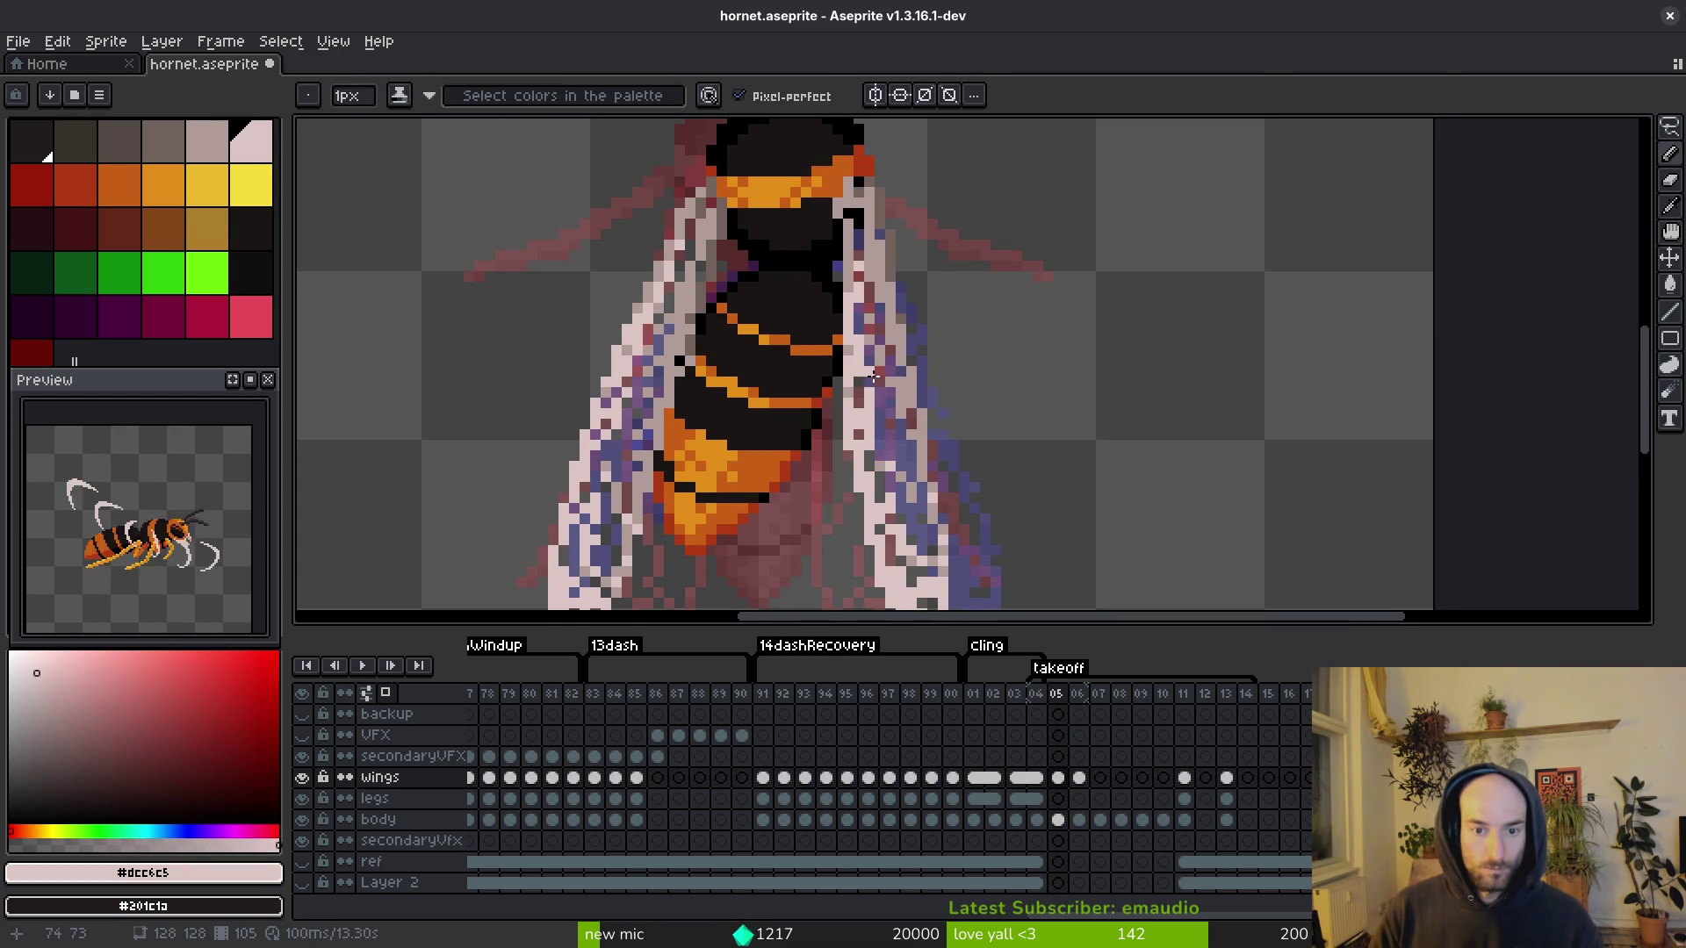
left_click(859, 369, "alt")
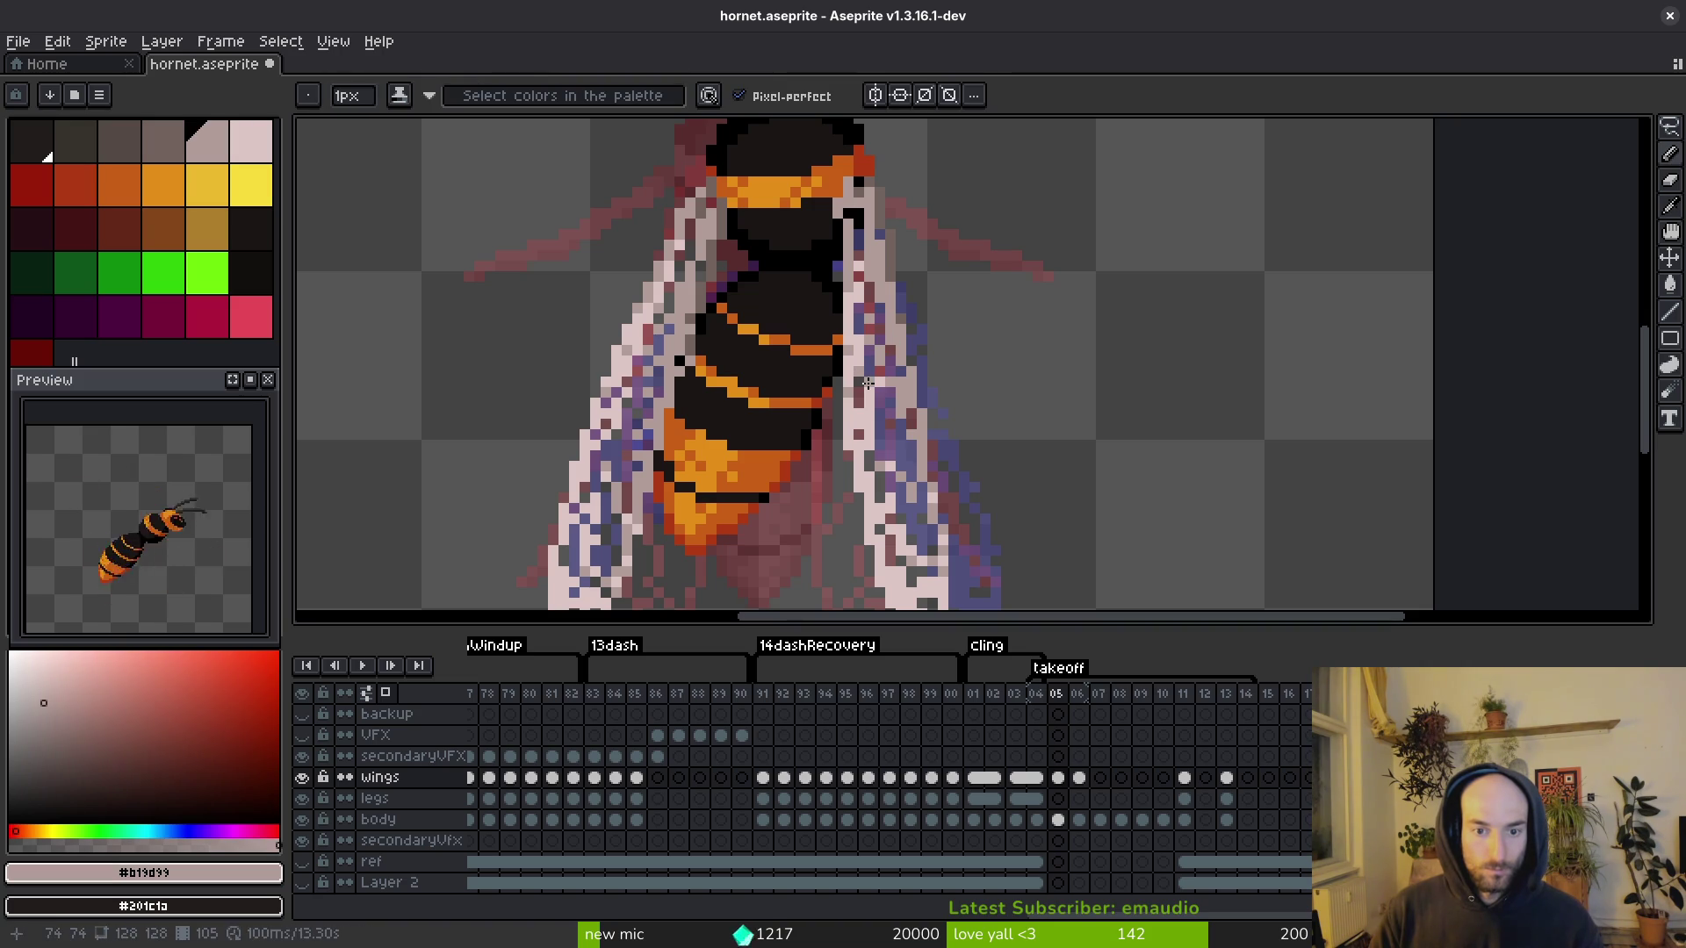
scroll(867, 383, "down", 5)
scroll(878, 360, "up", 6)
key("e")
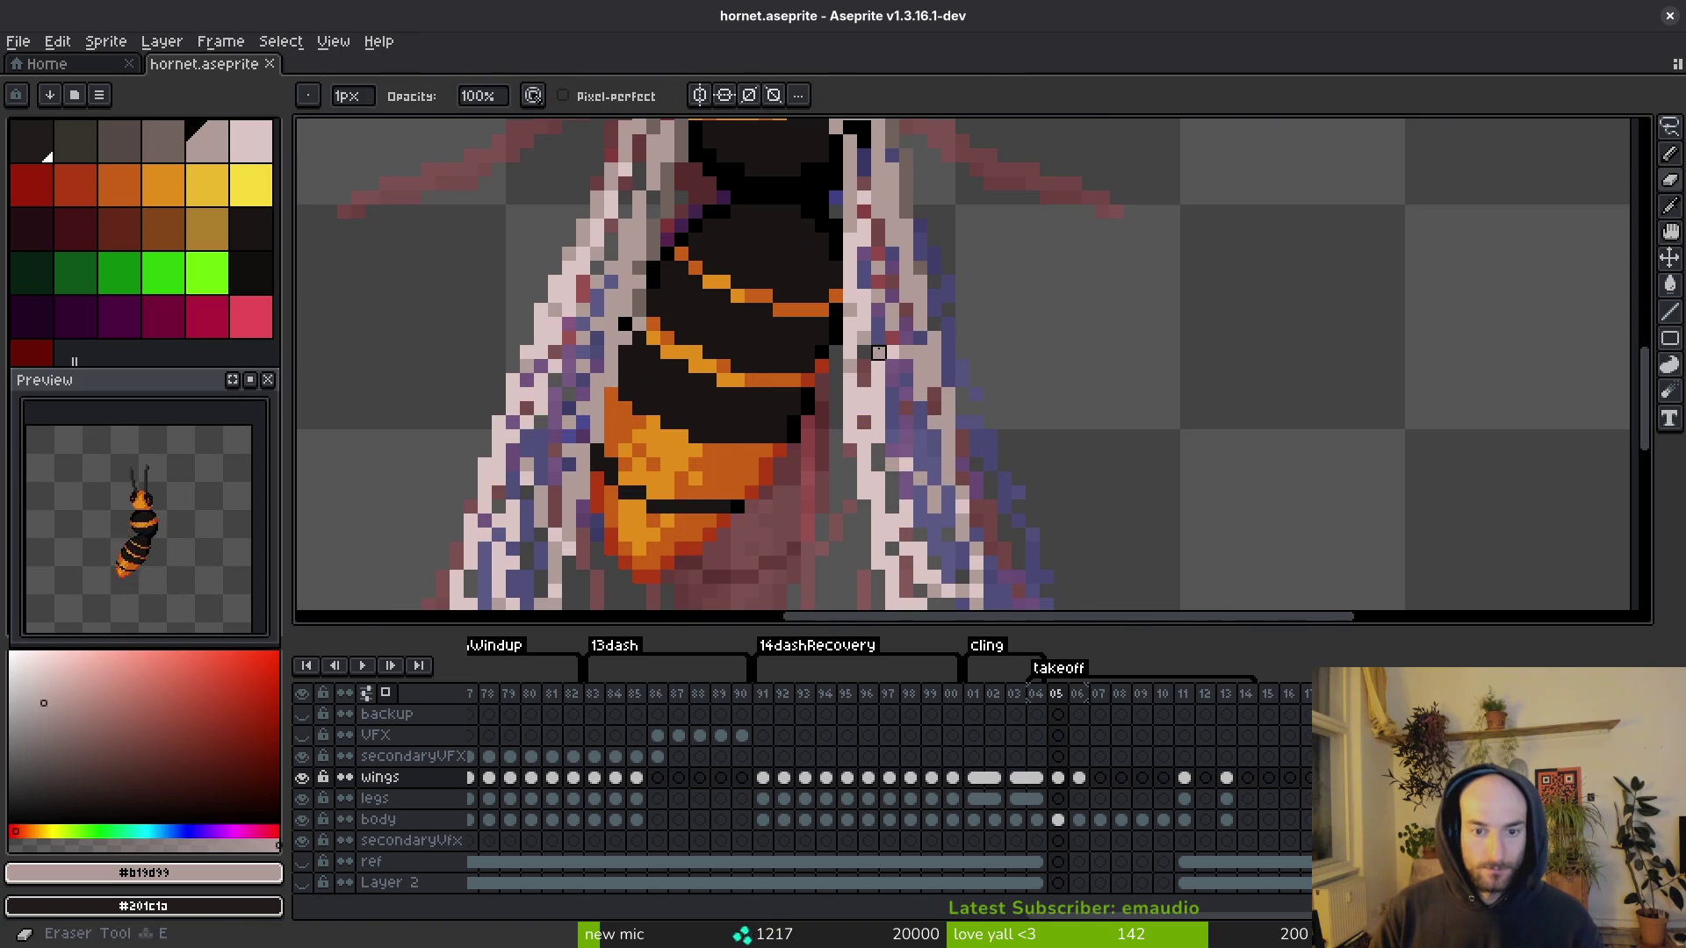
left_click(906, 397, "alt")
key("b")
key("e")
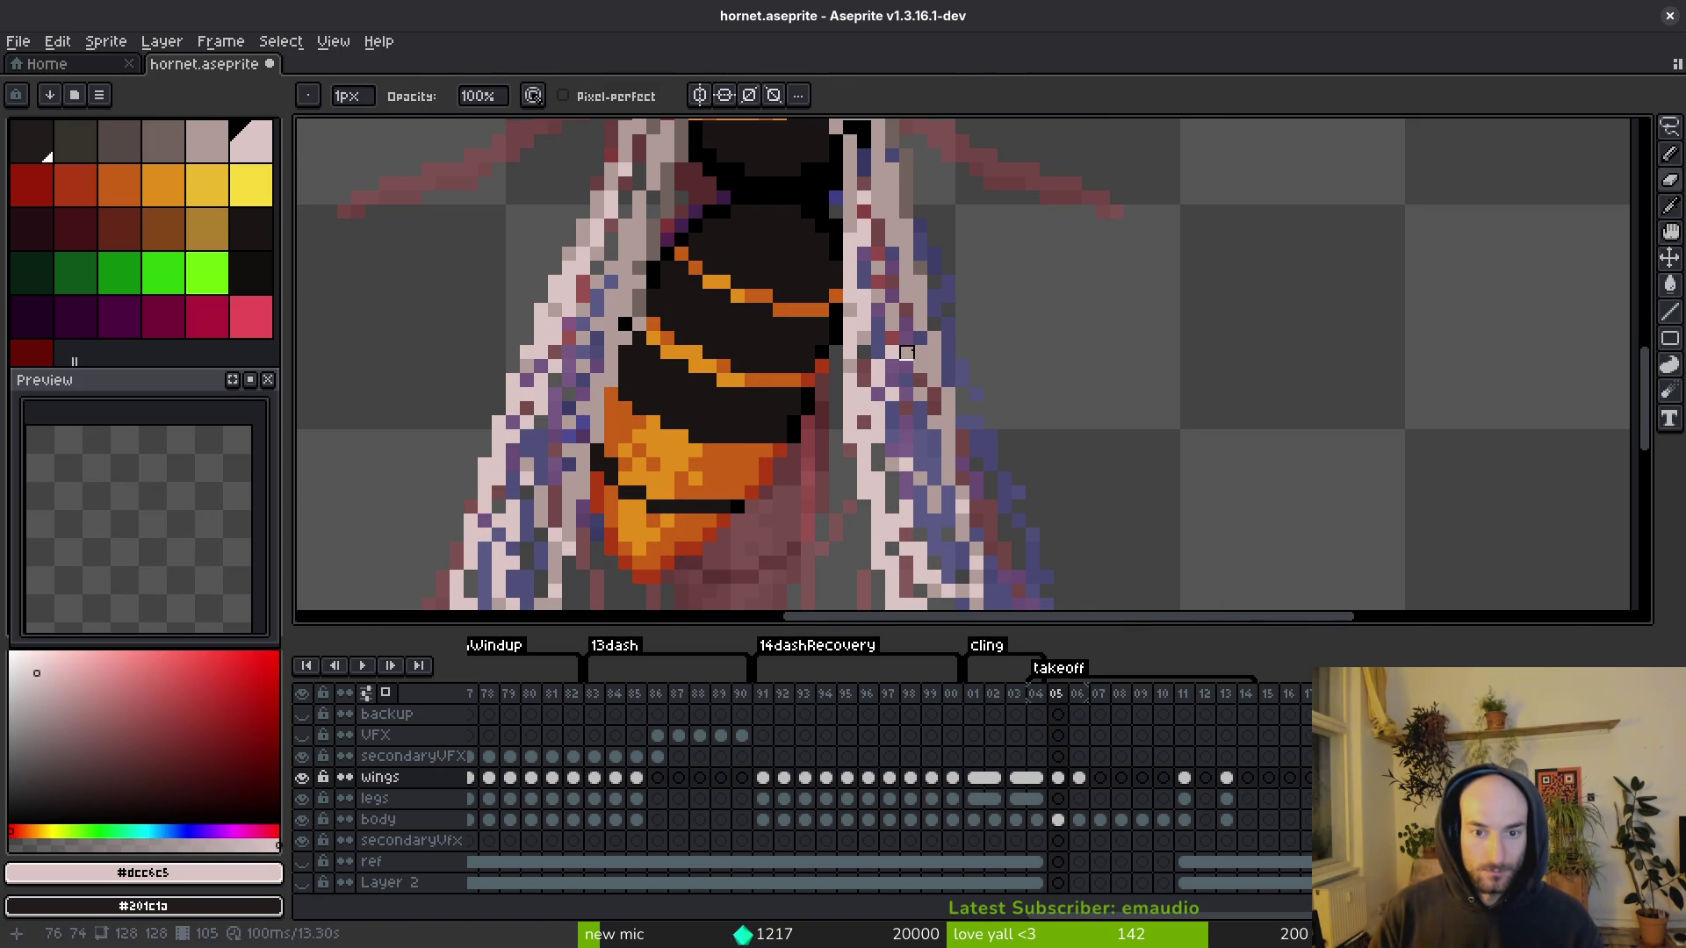
scroll(906, 352, "down", 4)
Step: Save the sprite file after the wing touch-ups
key("ctrl+s")
scroll(1005, 451, "up", 4)
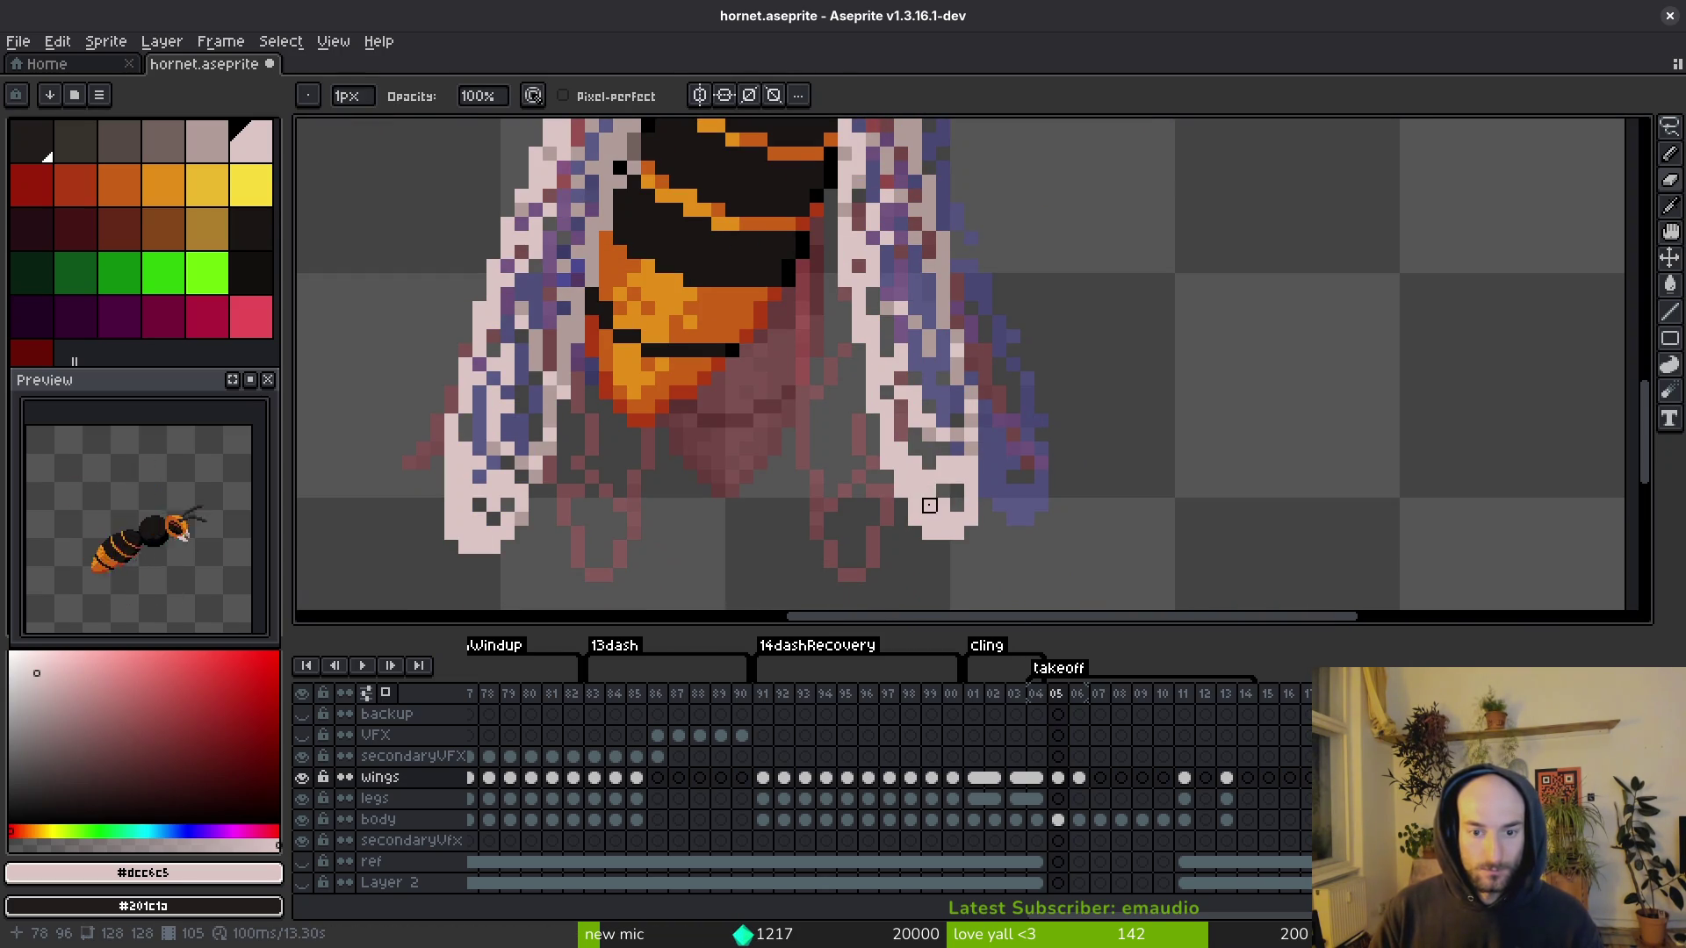
scroll(971, 477, "down", 4)
key("ctrl+s")
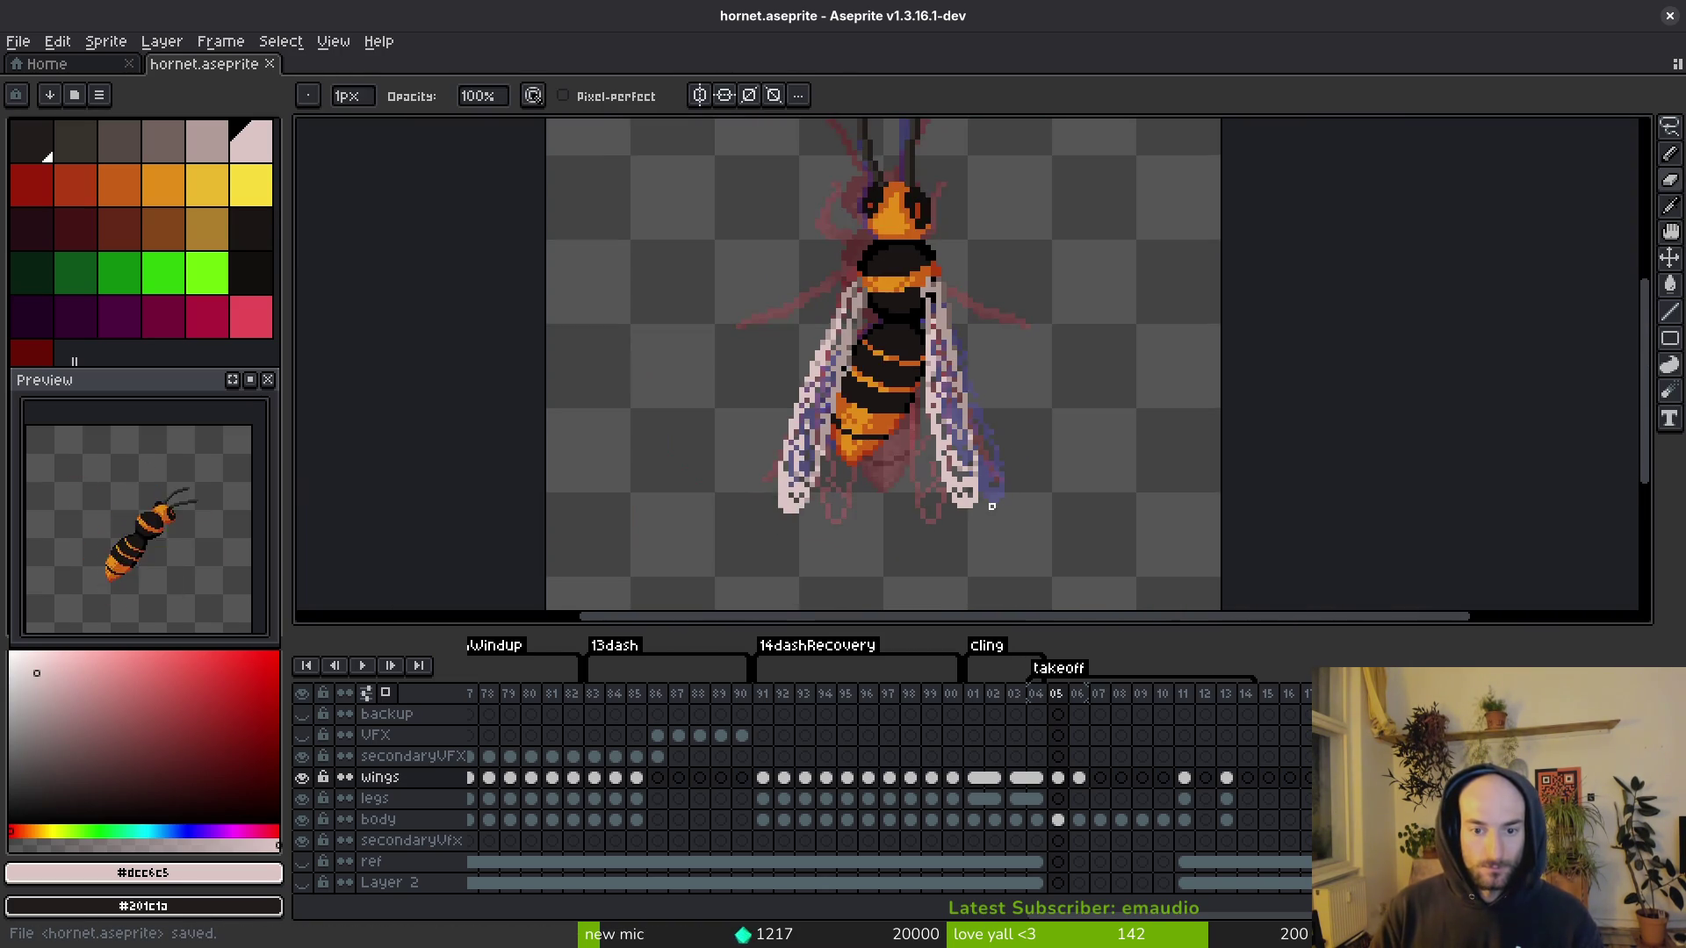
scroll(922, 462, "up", 5)
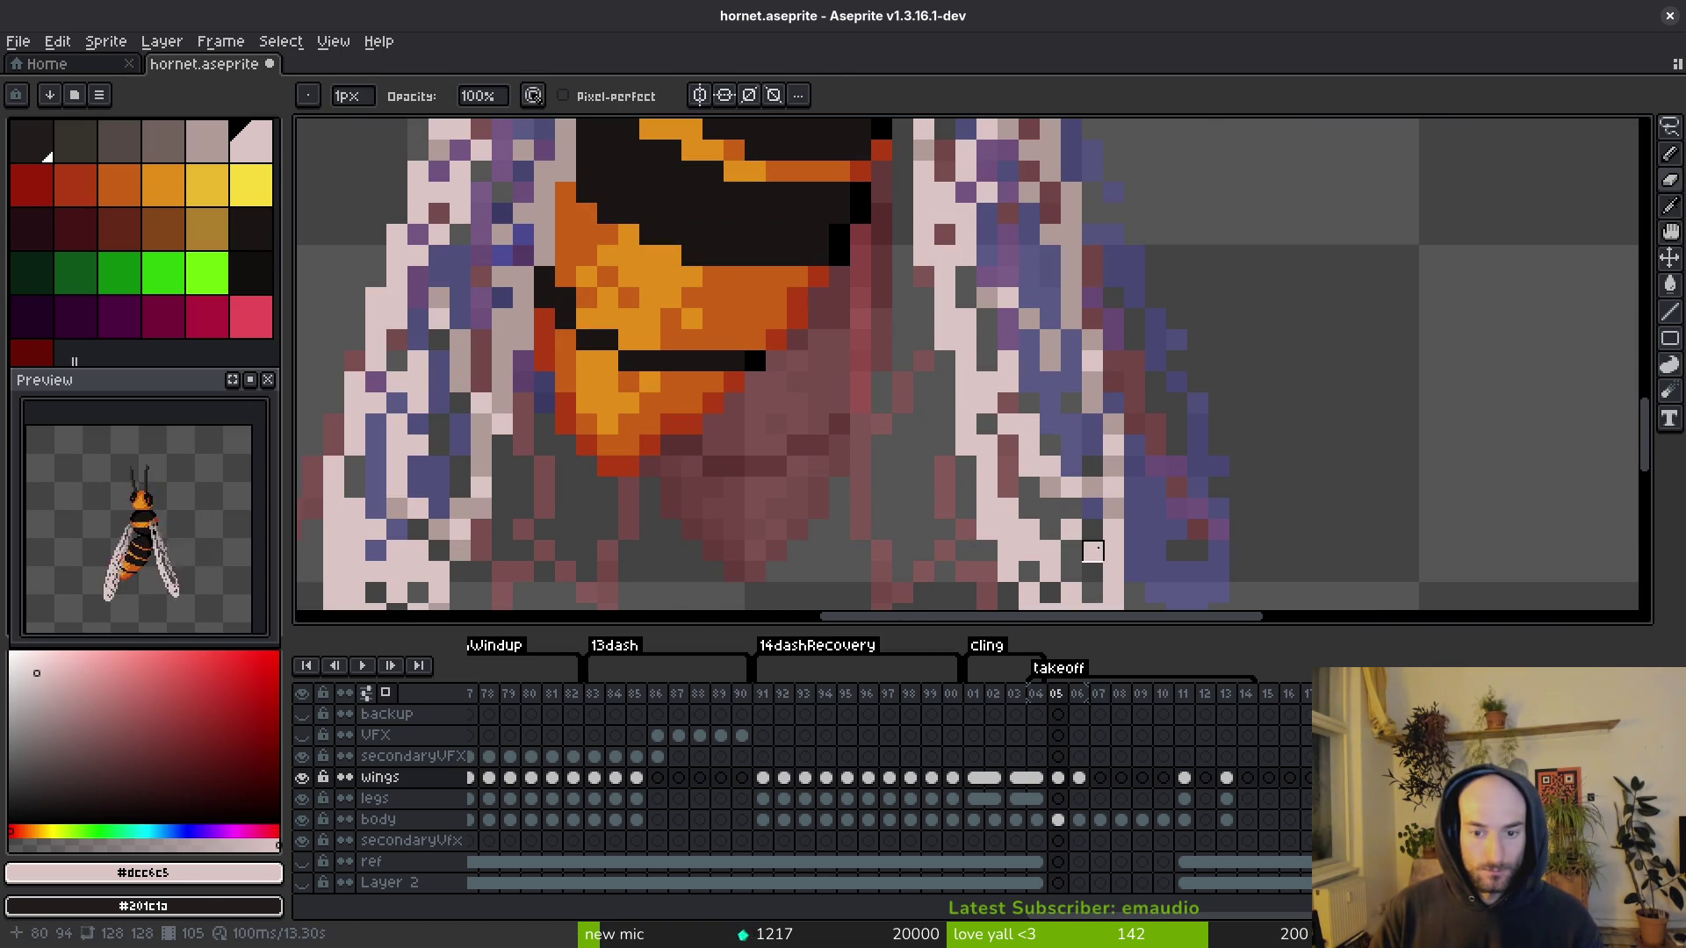
scroll(1097, 553, "down", 4)
key("ctrl+s")
scroll(1111, 558, "up", 4)
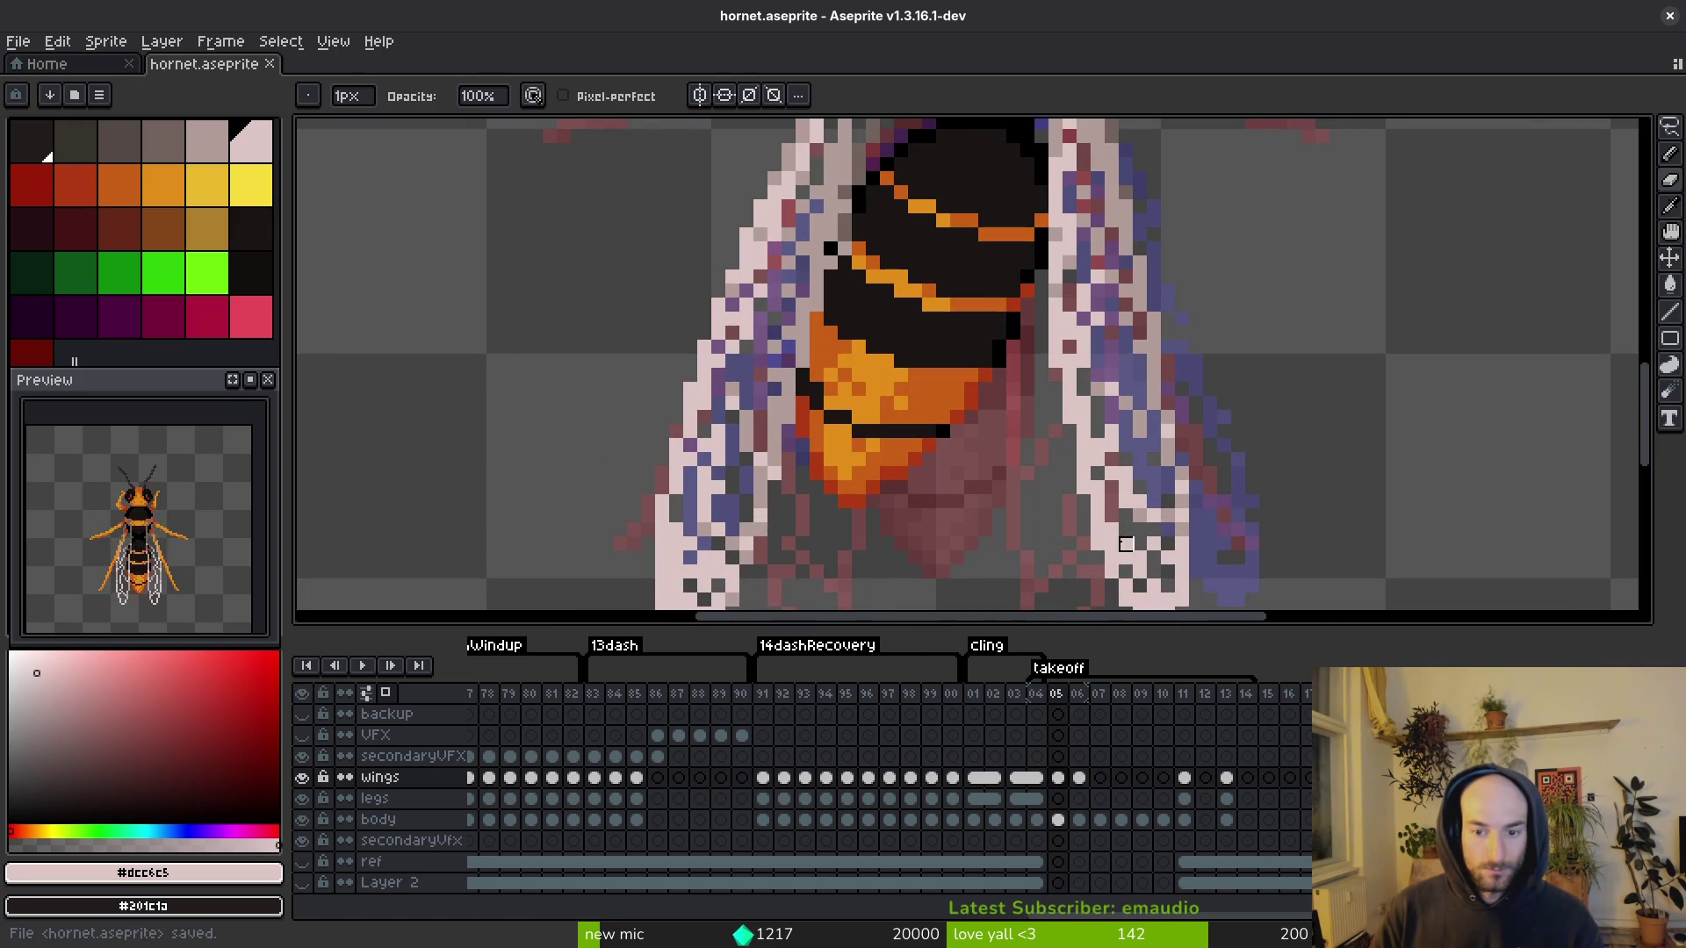
scroll(1112, 545, "down", 4)
key("ctrl+s")
scroll(1106, 482, "up", 4)
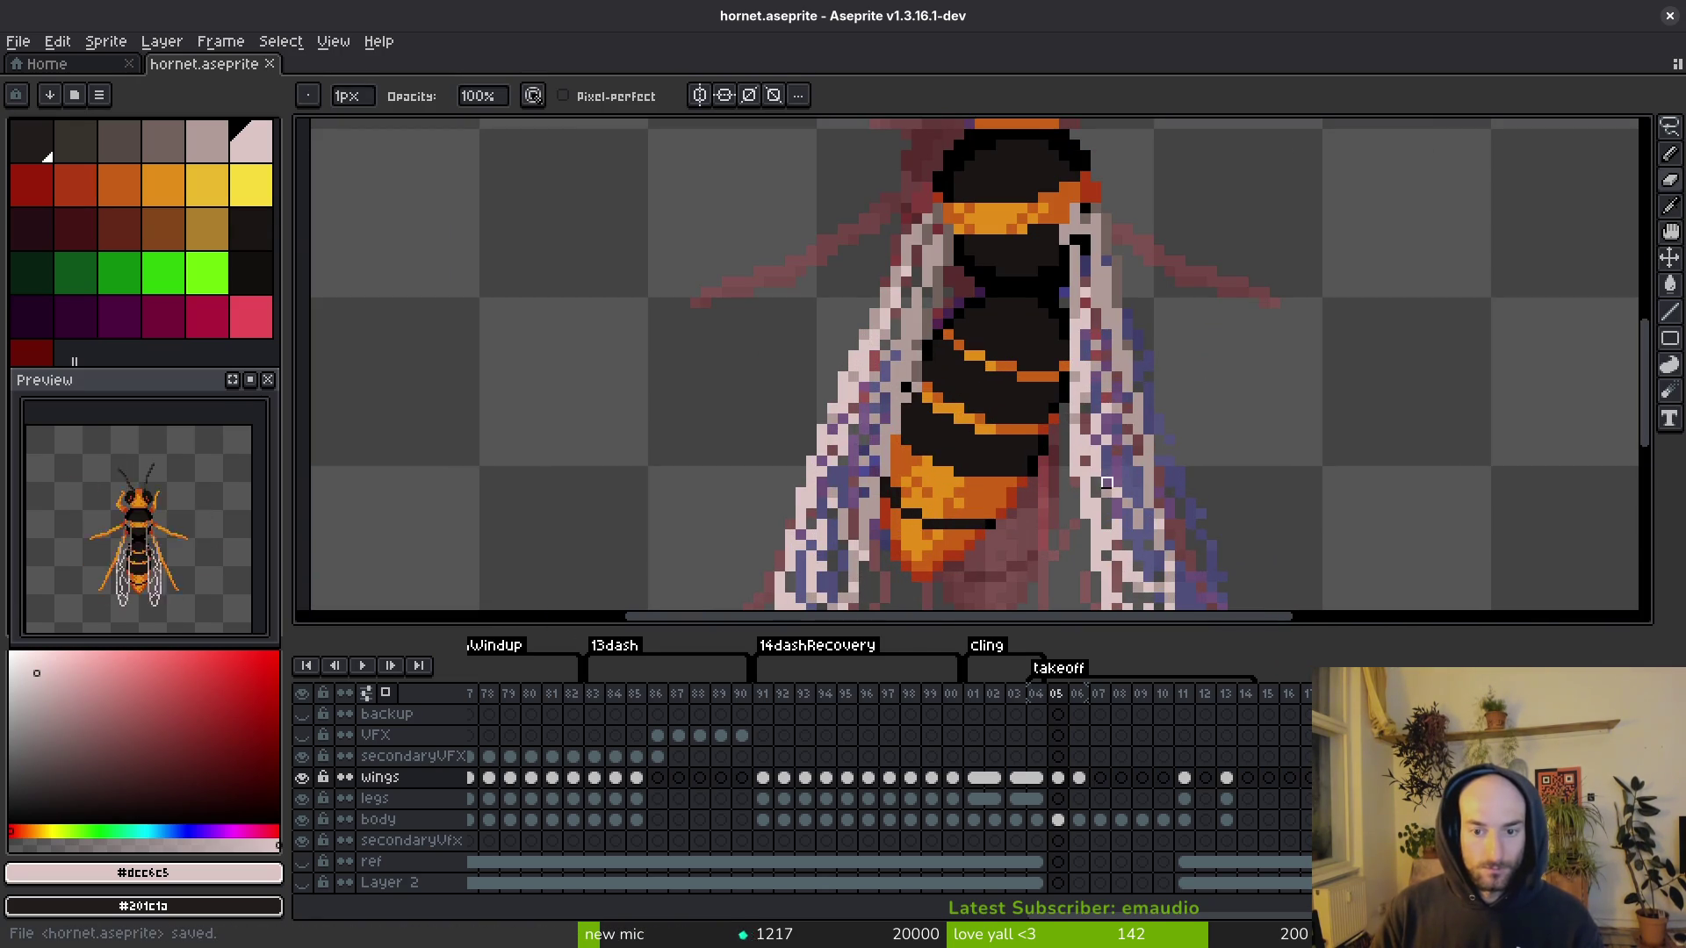
scroll(1080, 461, "up", 1)
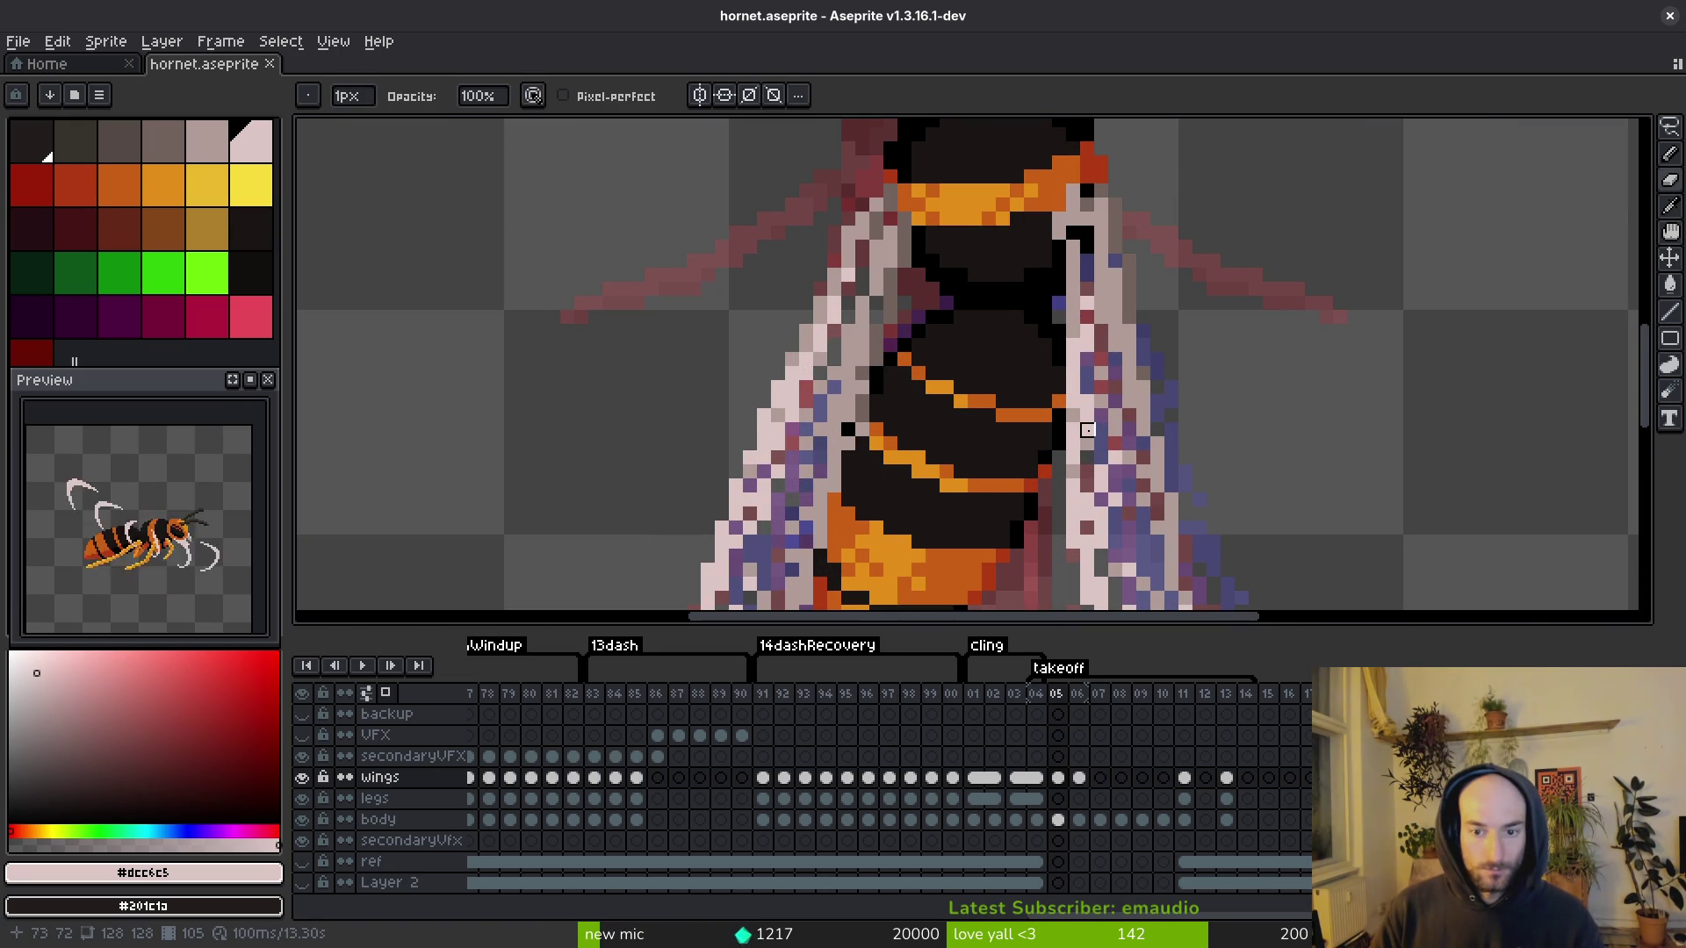
scroll(1104, 307, "up", 1)
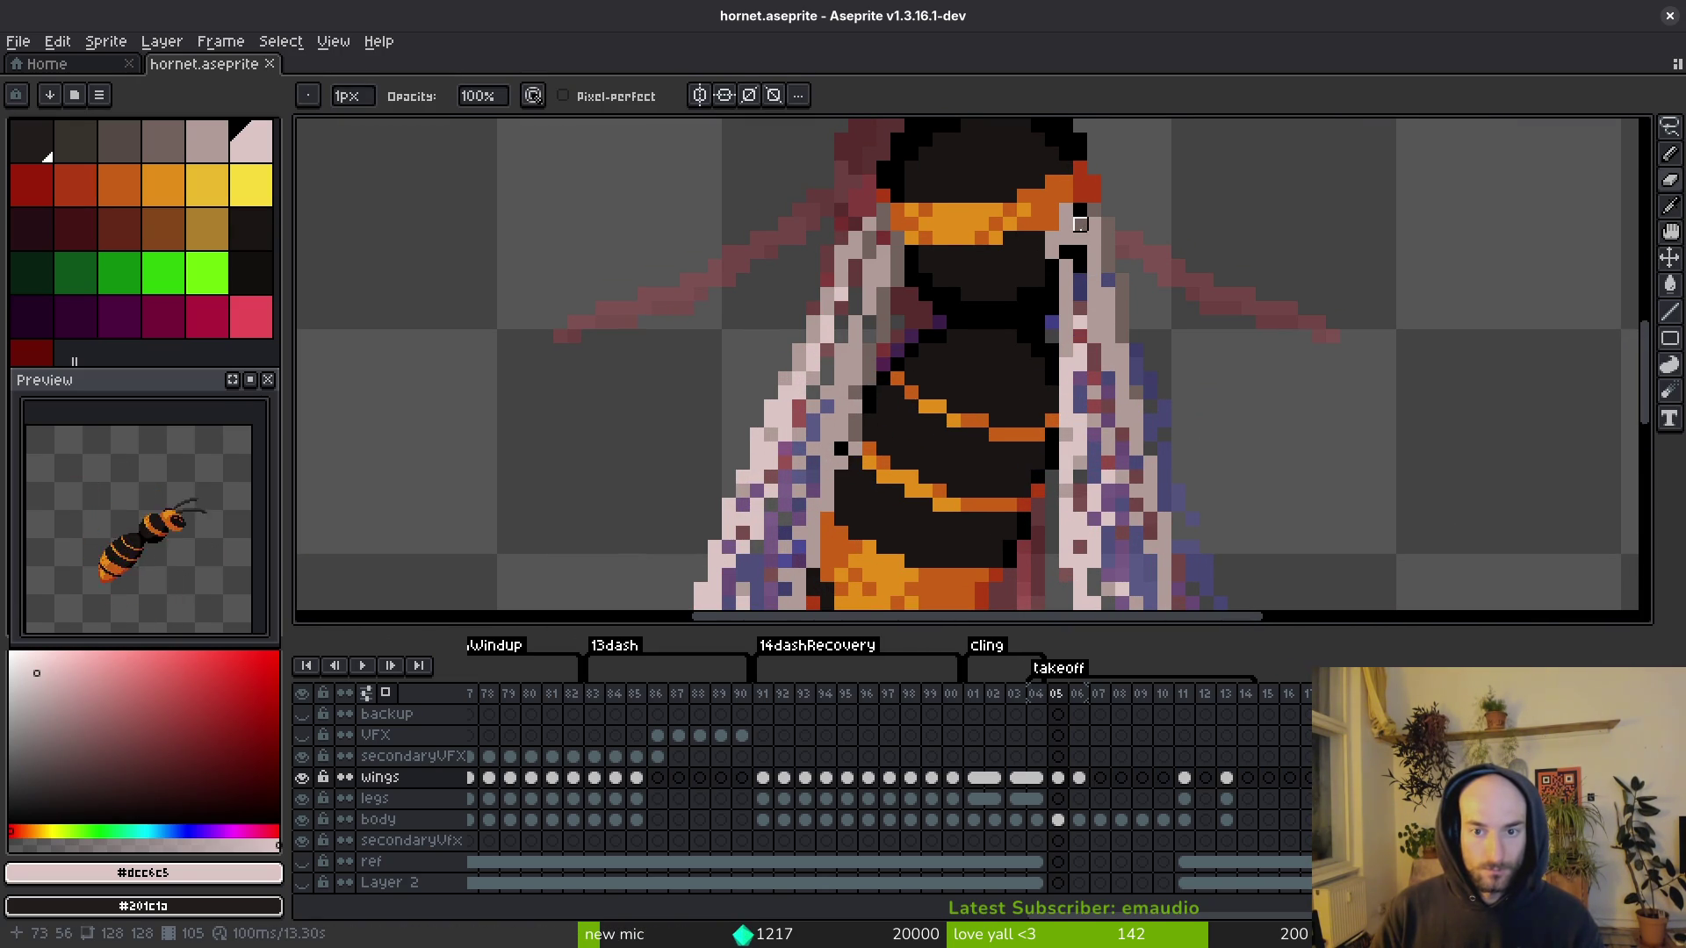
Step: Repaint the right wing edge with light, mid and dark grey tones, save, and advance to frame 06
left_click(1080, 225, "alt")
left_click(1079, 211)
key("v")
key("b")
left_click(1077, 215, "alt")
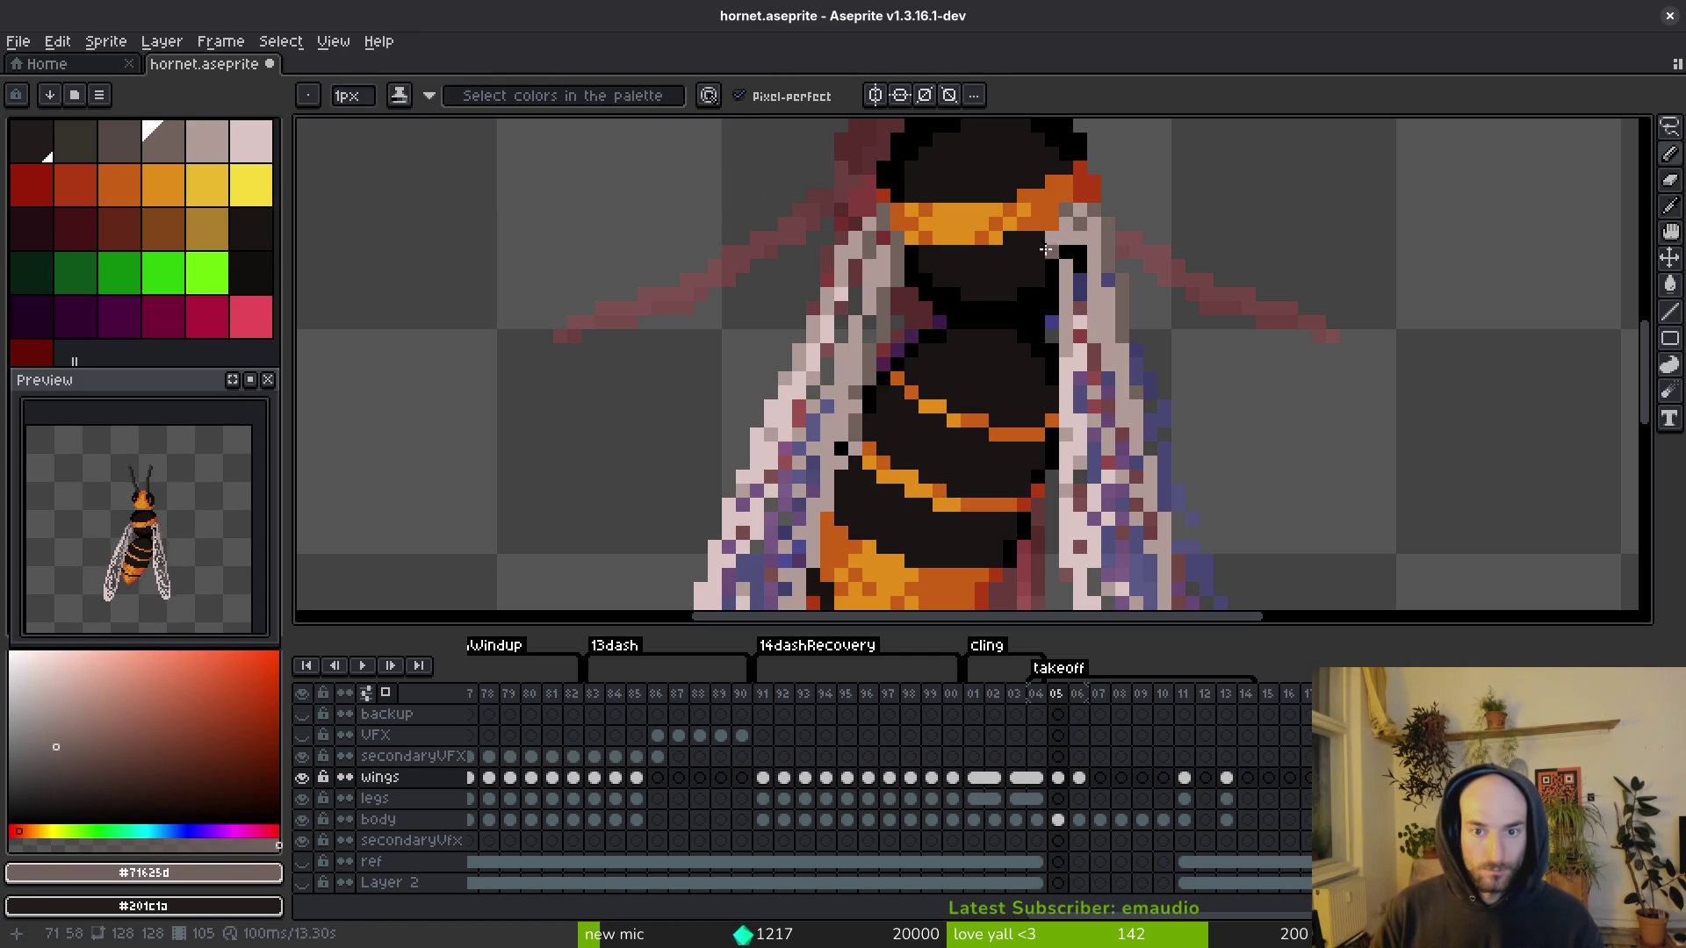
left_click(1080, 239, "alt")
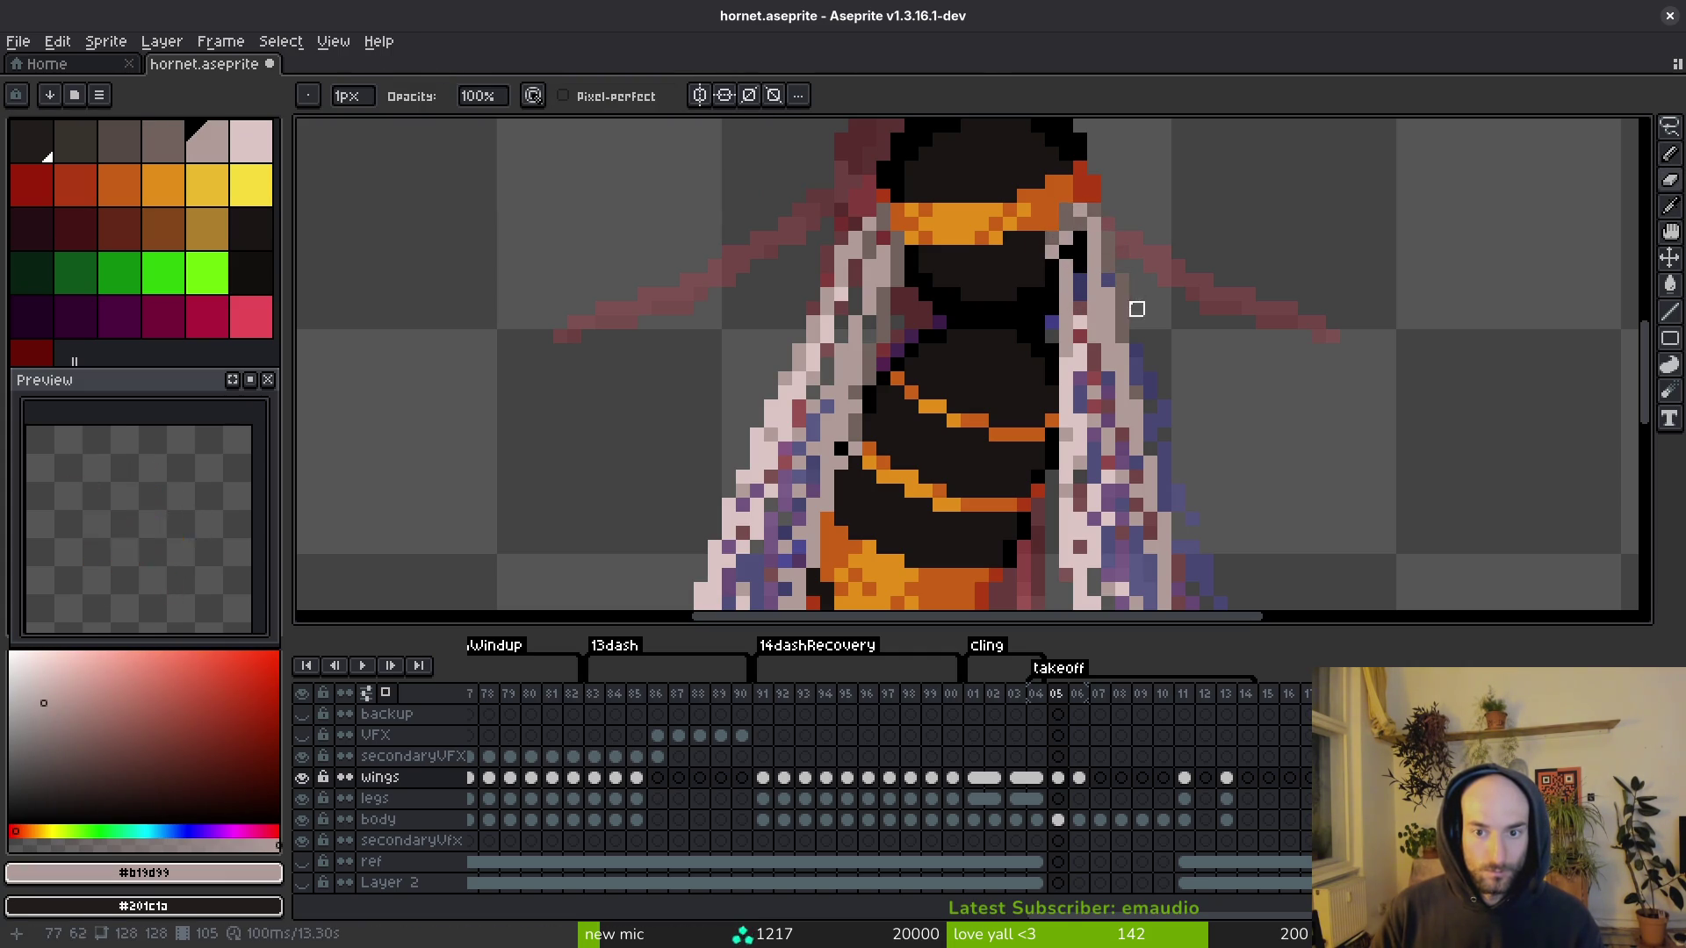
key("alt")
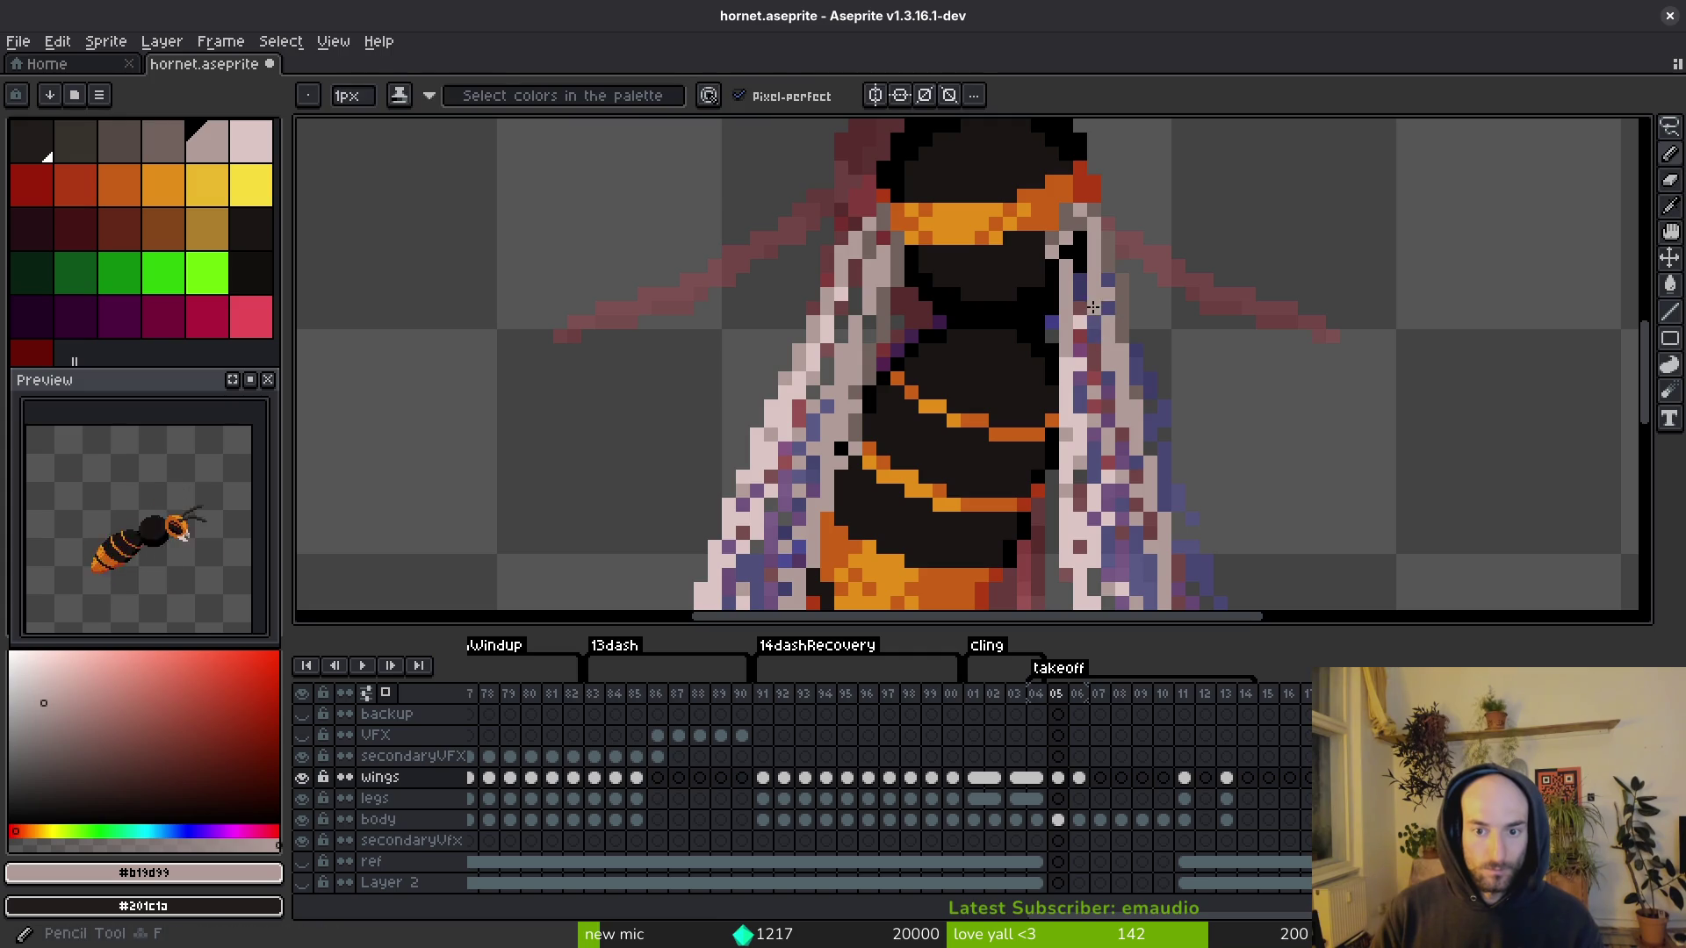
scroll(1159, 368, "down", 5)
key("ctrl+s")
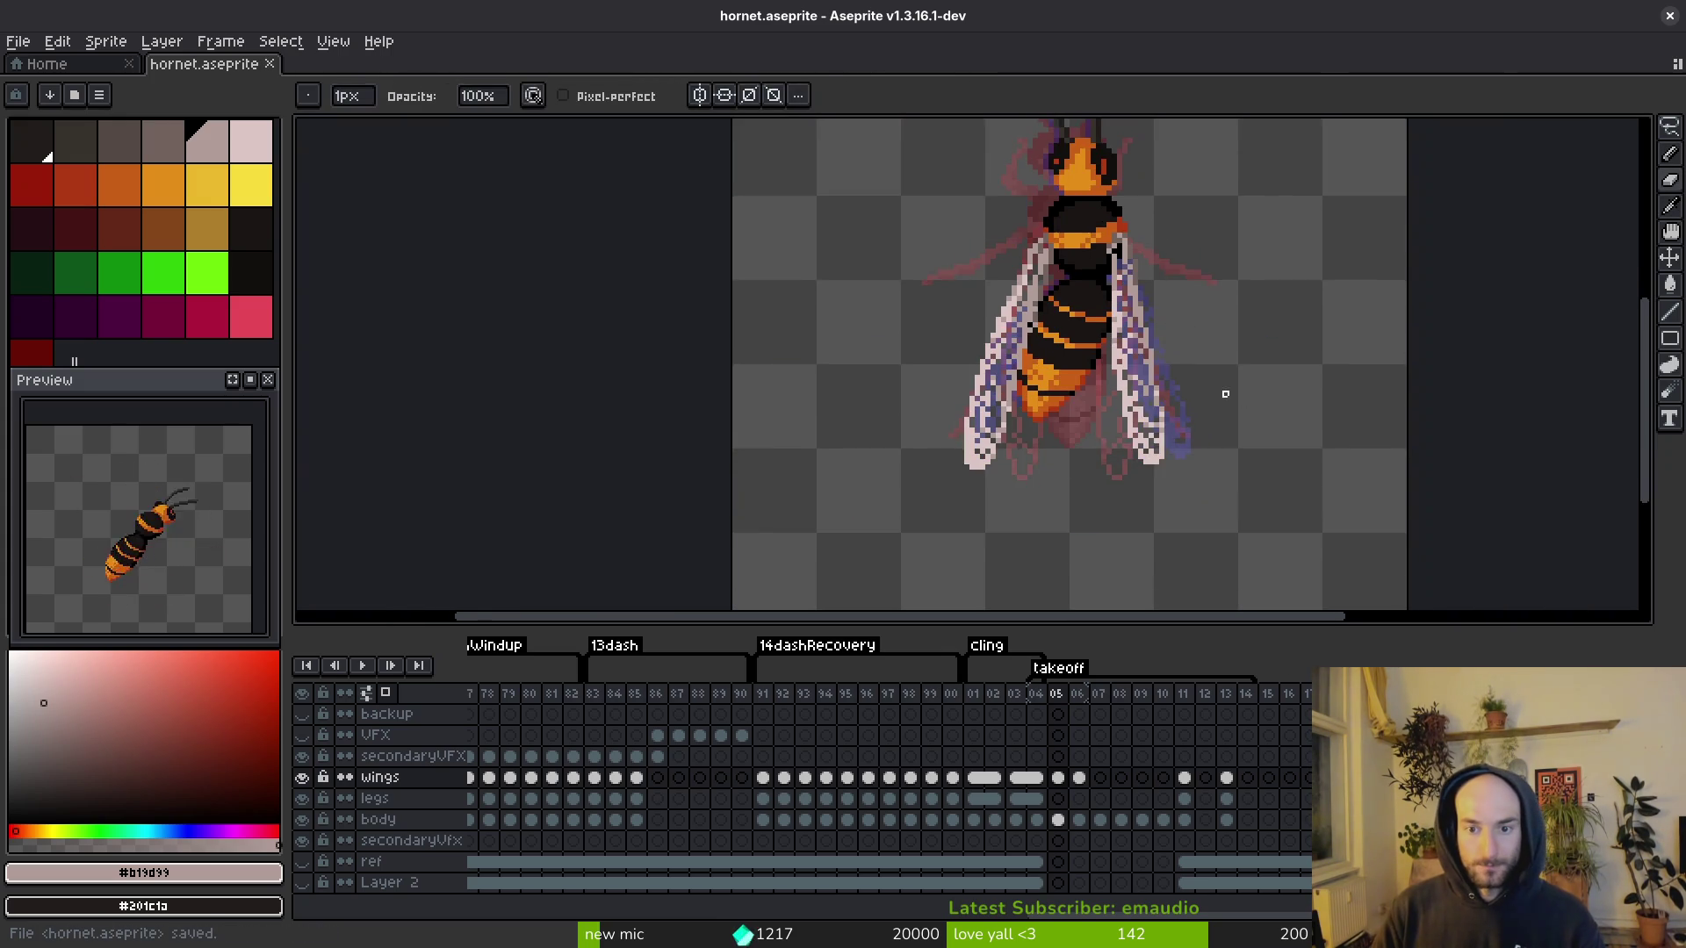
key("period")
Step: Freehand-select the left wing on frame 06 and rotate it about -4 degrees
mouse_move(1208, 421)
left_mouse_down()
mouse_move(1170, 407)
mouse_move(1148, 427)
left_mouse_up()
scroll(1148, 427, "up", 3)
key("q")
mouse_move(974, 239)
left_mouse_down()
mouse_move(979, 430)
mouse_move(987, 408)
left_mouse_up()
mouse_move(860, 596)
left_mouse_down()
mouse_move(843, 583)
mouse_move(895, 409)
left_mouse_up()
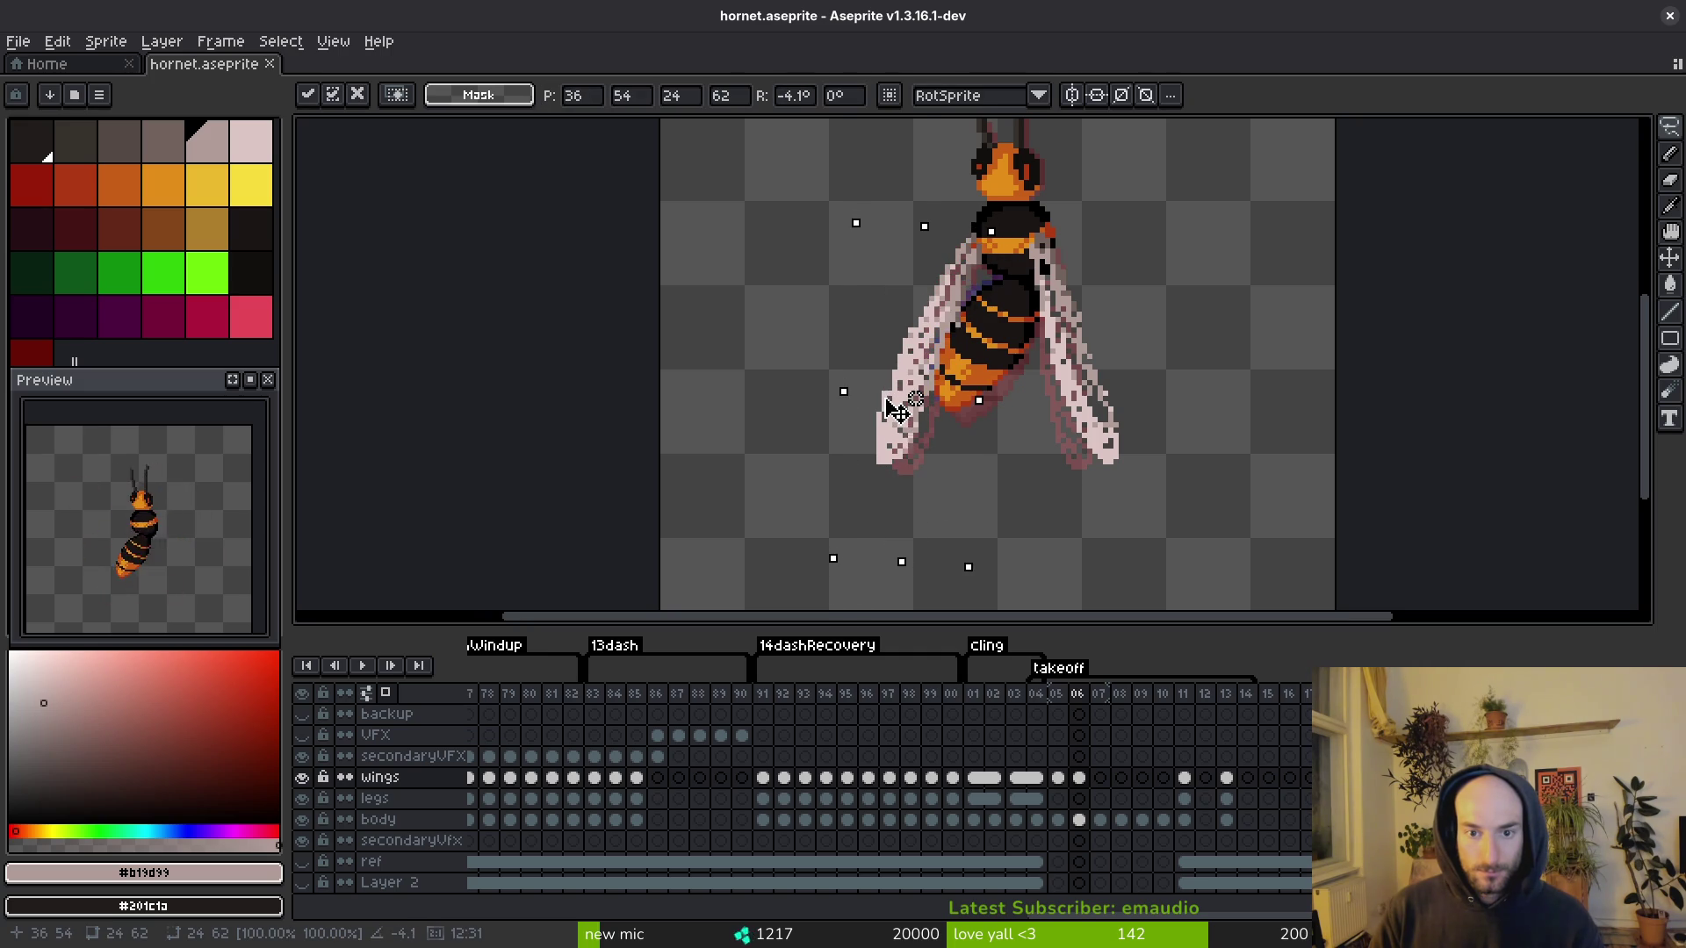
key("e")
Step: Retouch the rotated wing with the pale wing colour, save, and compare against frame 05
scroll(981, 281, "up", 4)
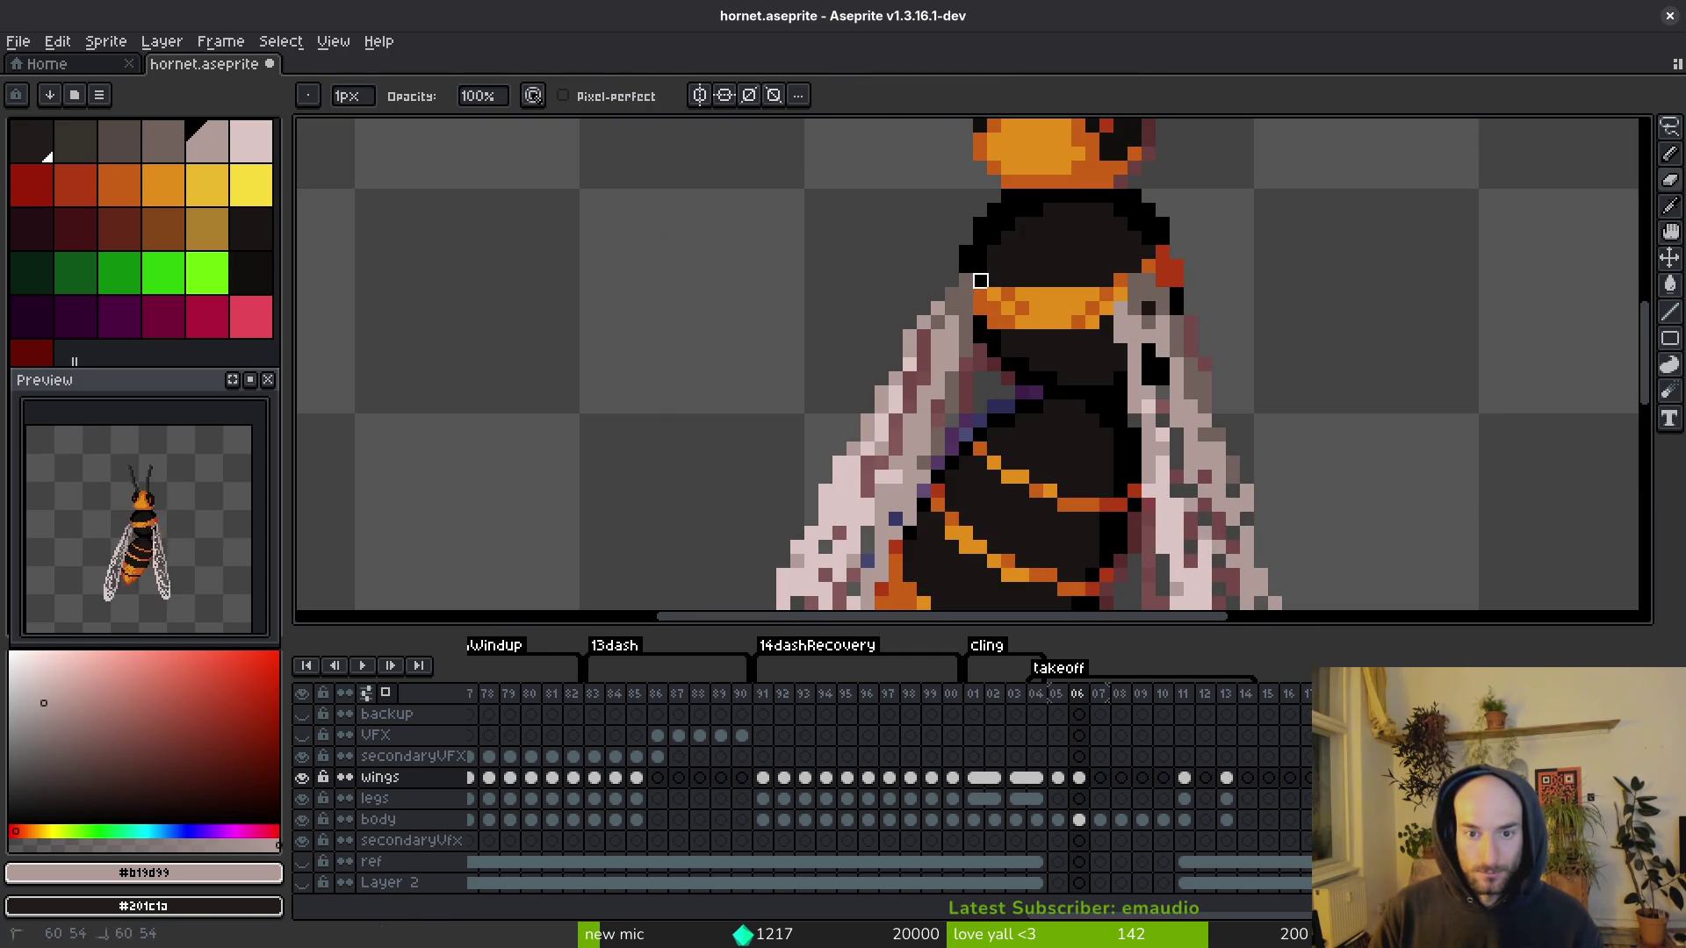
scroll(1023, 308, "down", 3)
scroll(847, 416, "up", 3)
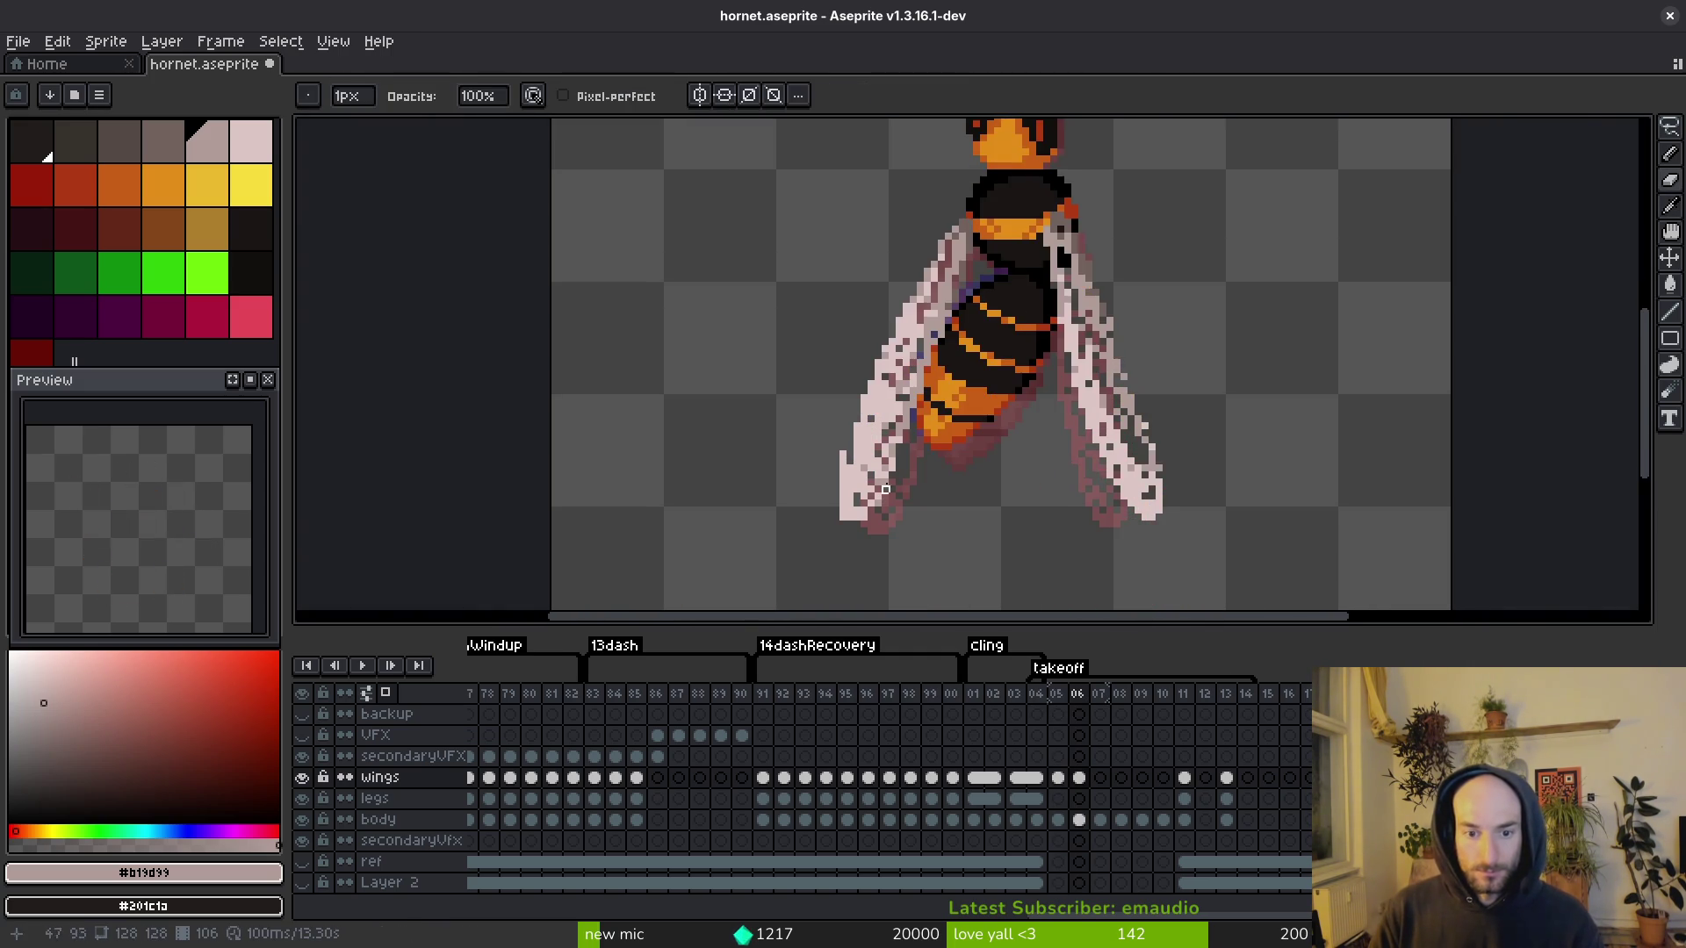
left_click(840, 423, "alt")
left_click_drag(799, 425, 801, 465)
scroll(820, 486, "down", 1)
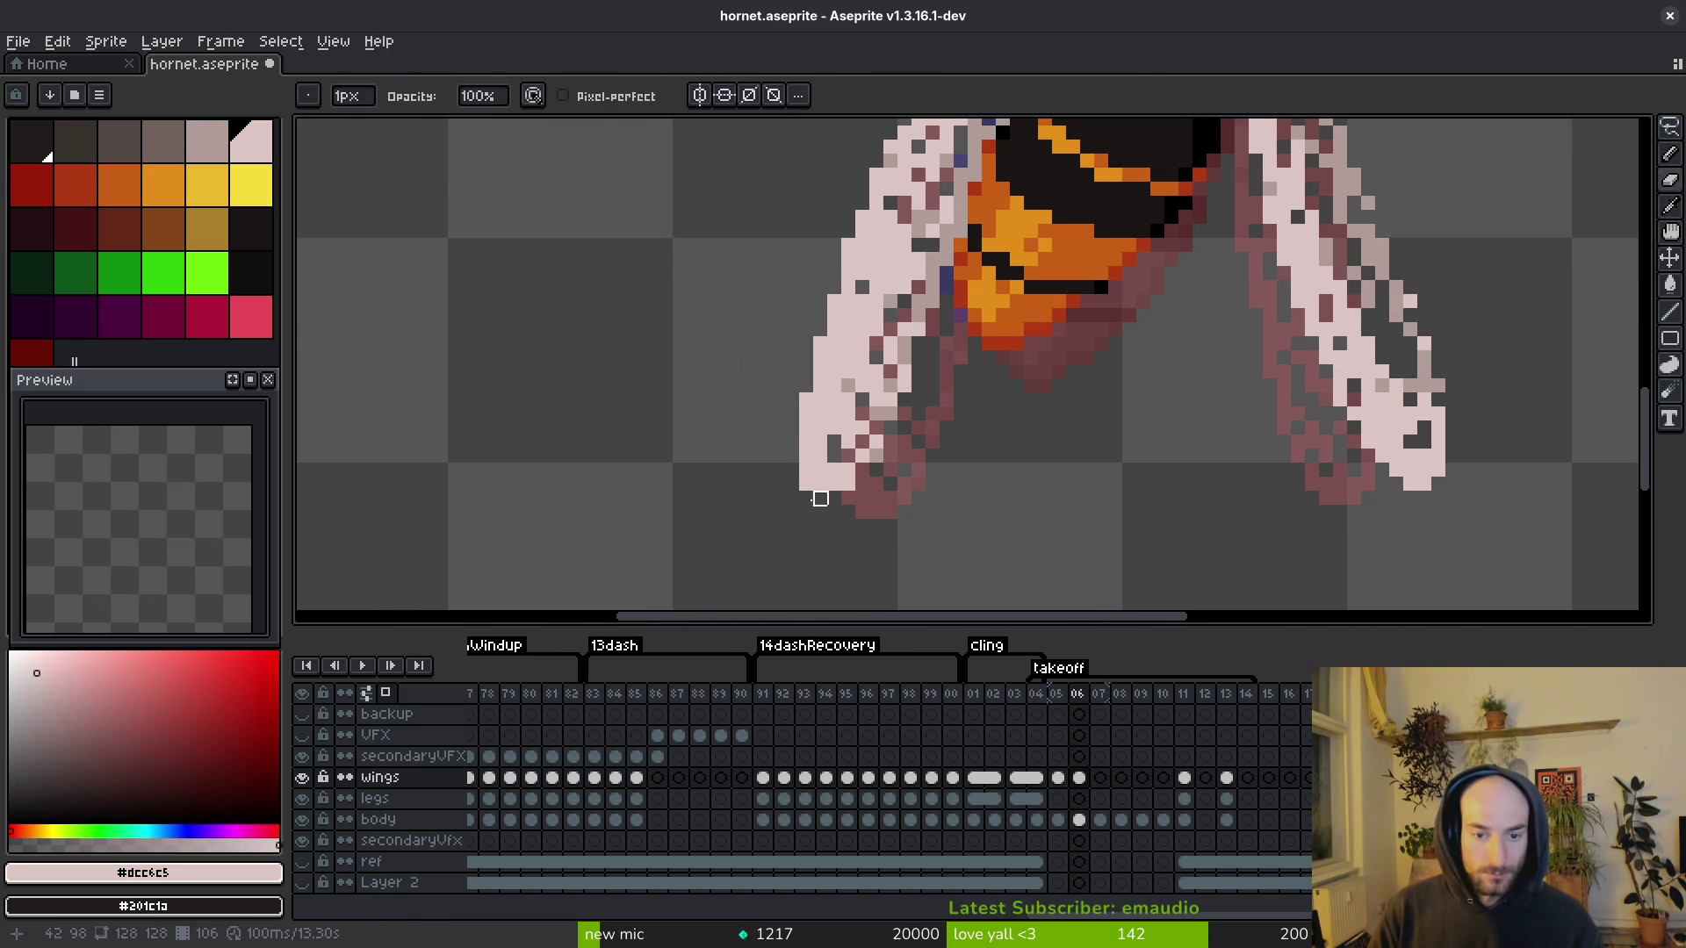
scroll(895, 467, "down", 3)
key("ctrl+s")
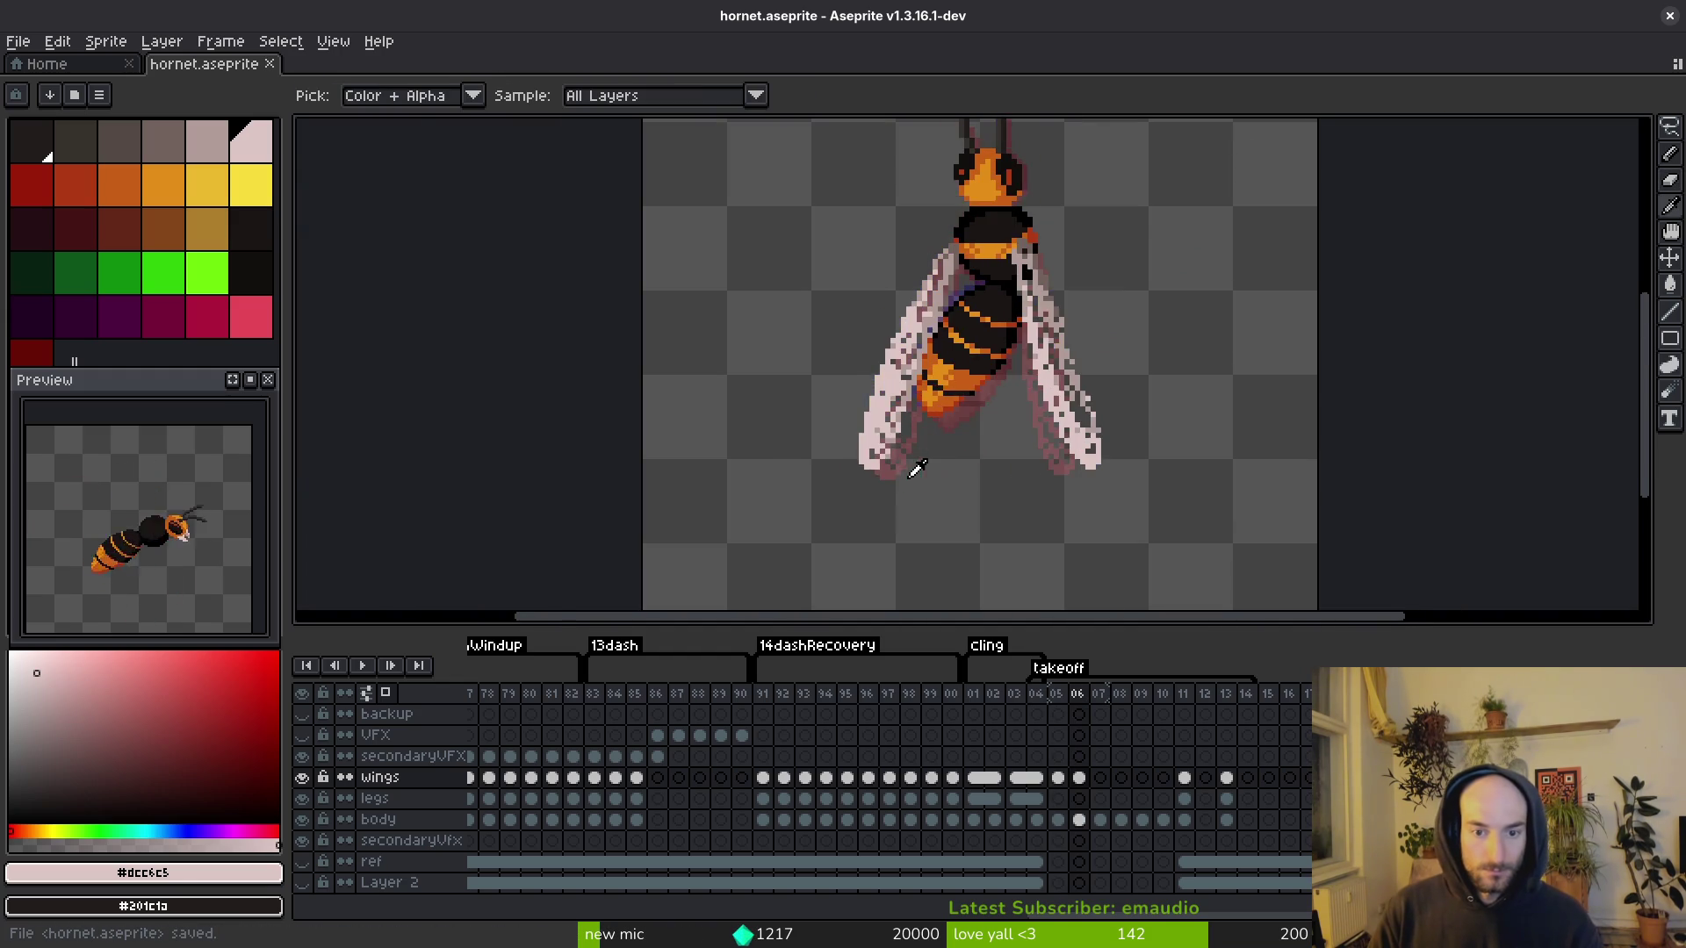
scroll(992, 421, "down", 1)
key("Left")
scroll(996, 419, "up", 3)
key("Right")
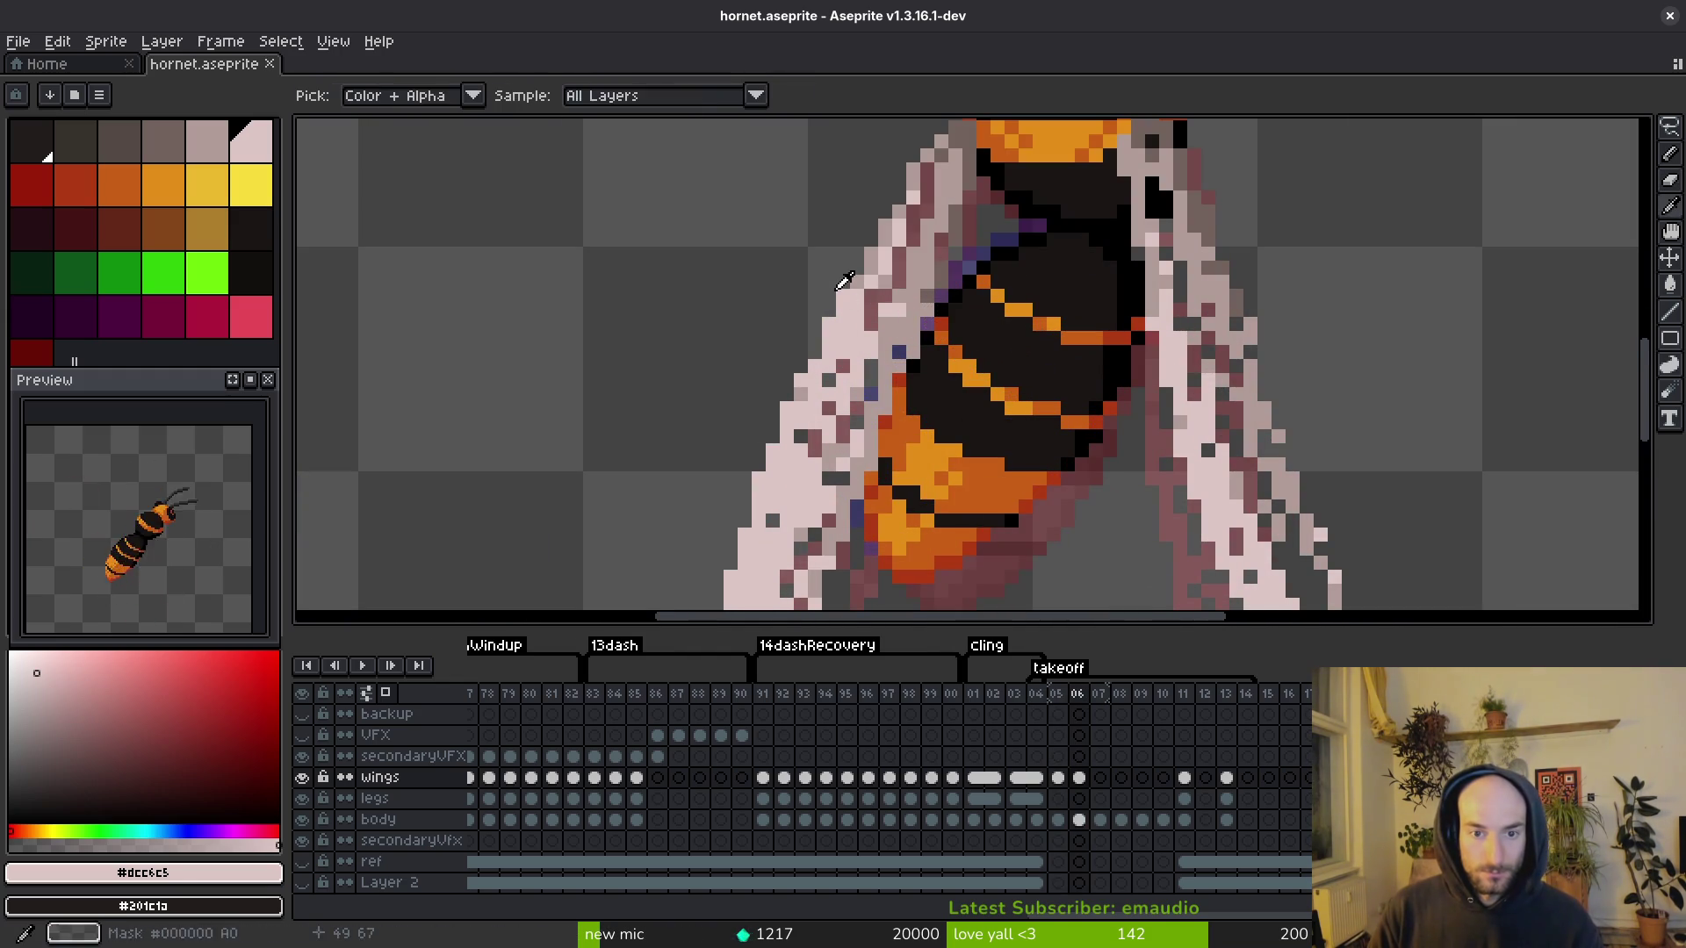
Step: Touch up the wing with the mid tone, clear pixels with sampled transparency, and save
left_click(852, 296, "alt")
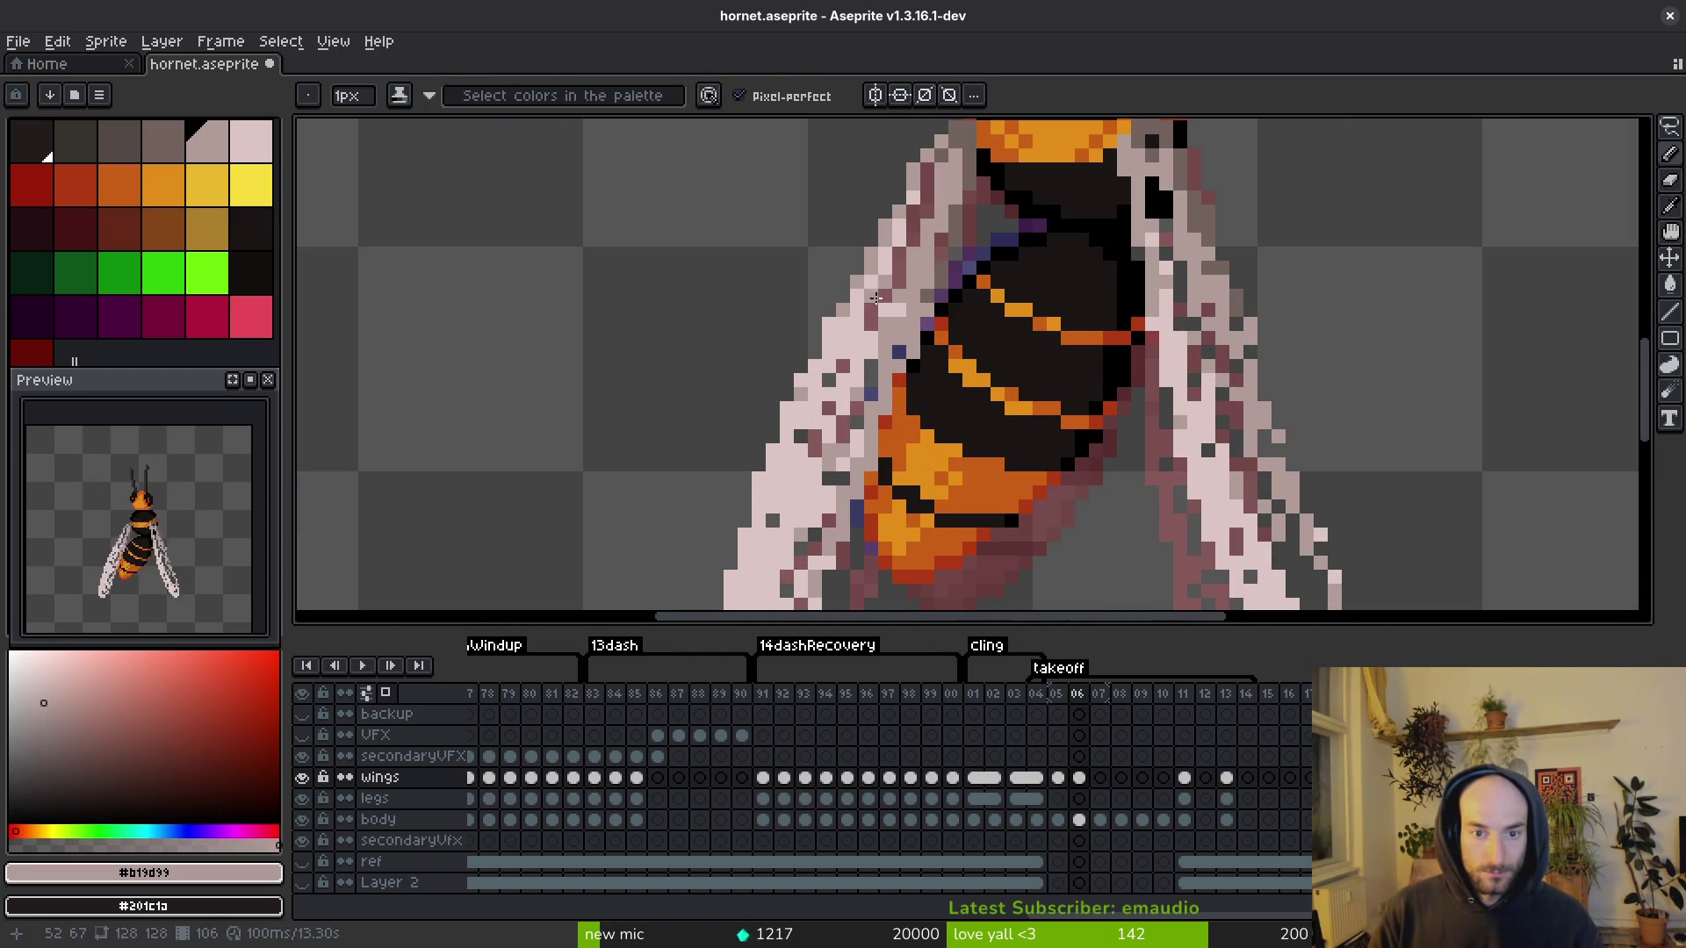
scroll(913, 311, "down", 2)
scroll(904, 325, "up", 3)
key("ctrl+s")
scroll(895, 342, "down", 3)
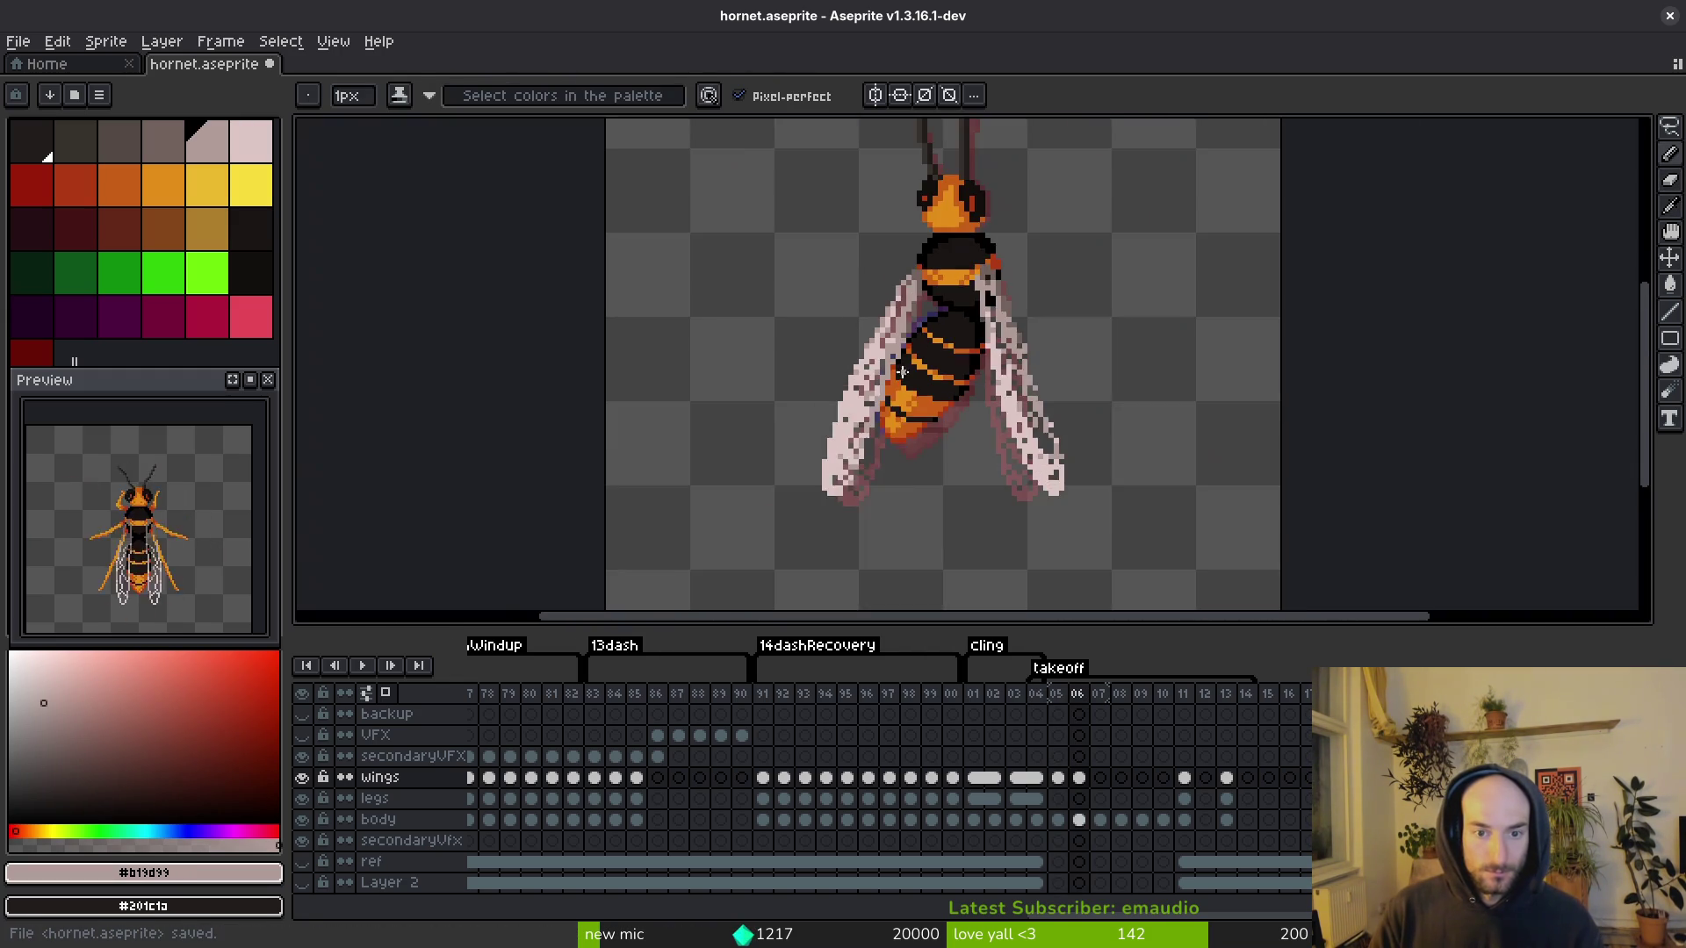
scroll(891, 354, "up", 2)
scroll(890, 354, "up", 2)
left_click(887, 307, "alt")
left_click(887, 306)
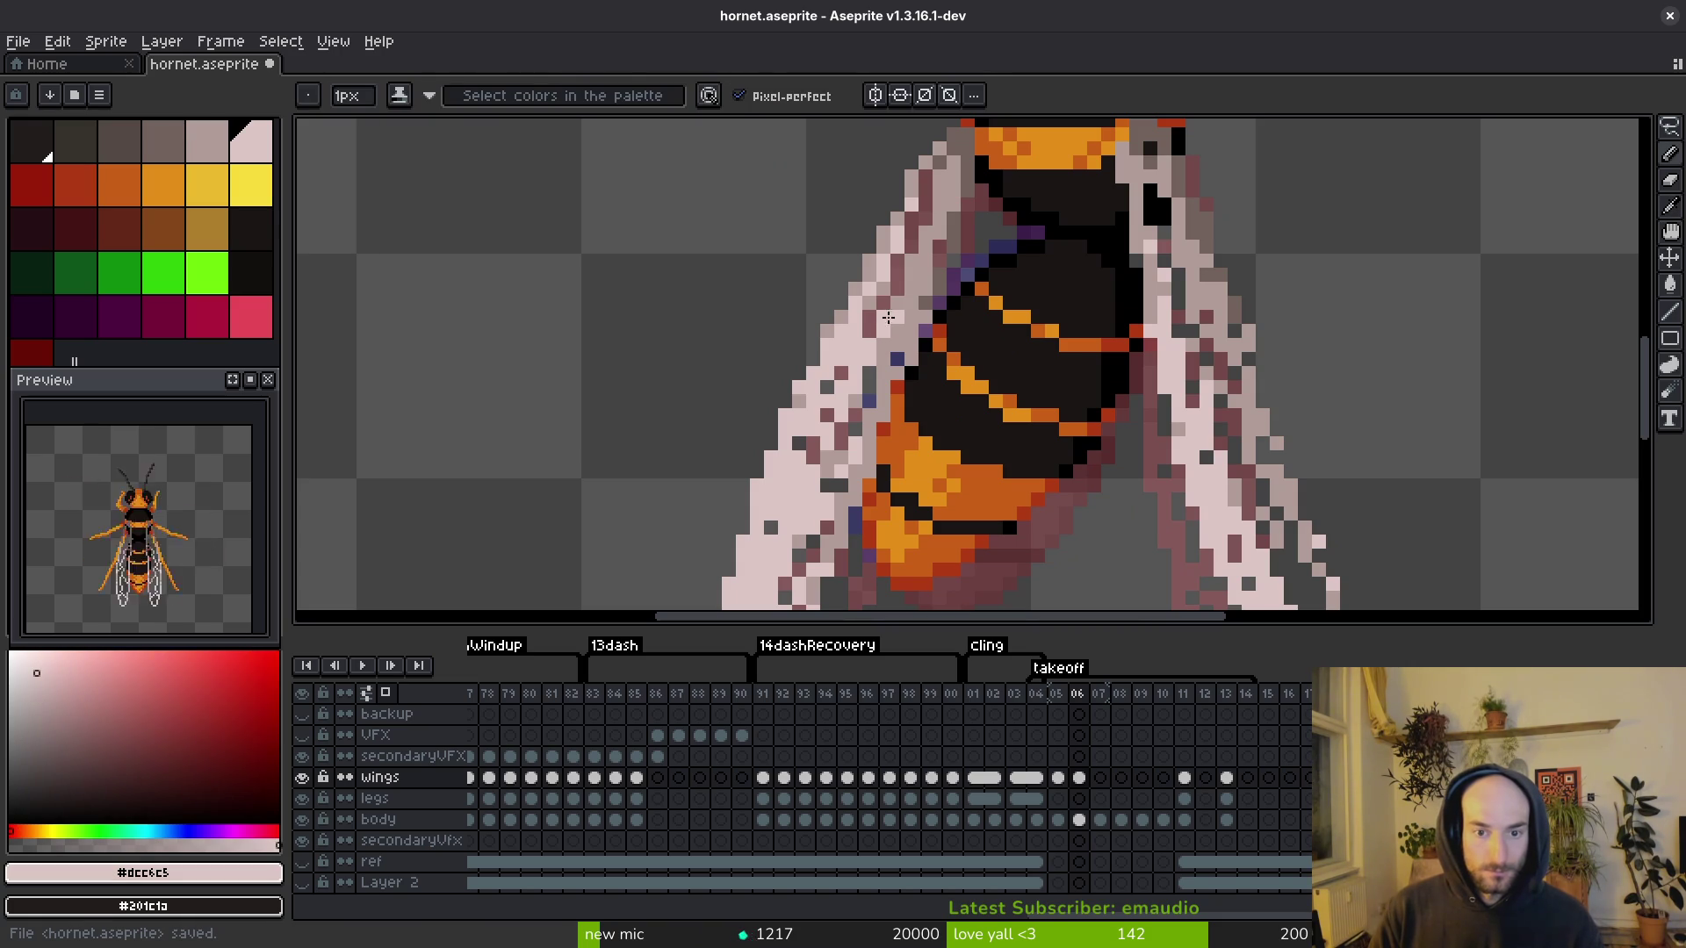
left_click(886, 306, "alt")
key("ctrl+s")
scroll(896, 343, "down", 2)
scroll(902, 373, "up", 2)
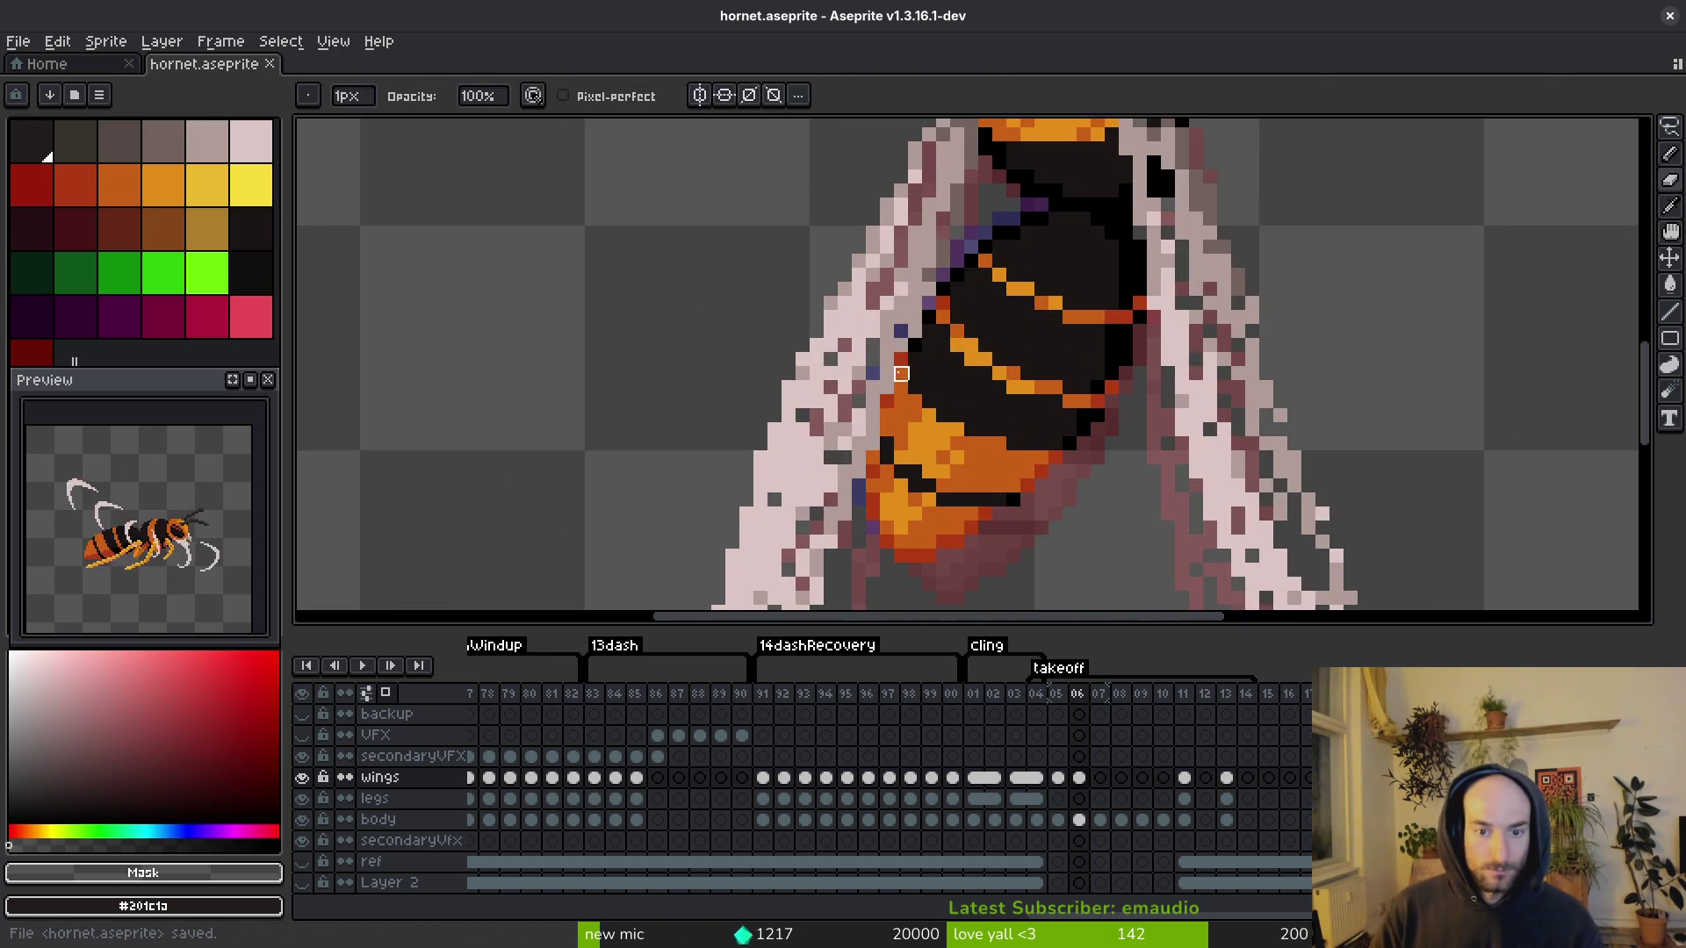
scroll(849, 318, "up", 1)
Step: Refine the wing near the upper body with pale and mid wing tones, then save
left_click(848, 316, "alt")
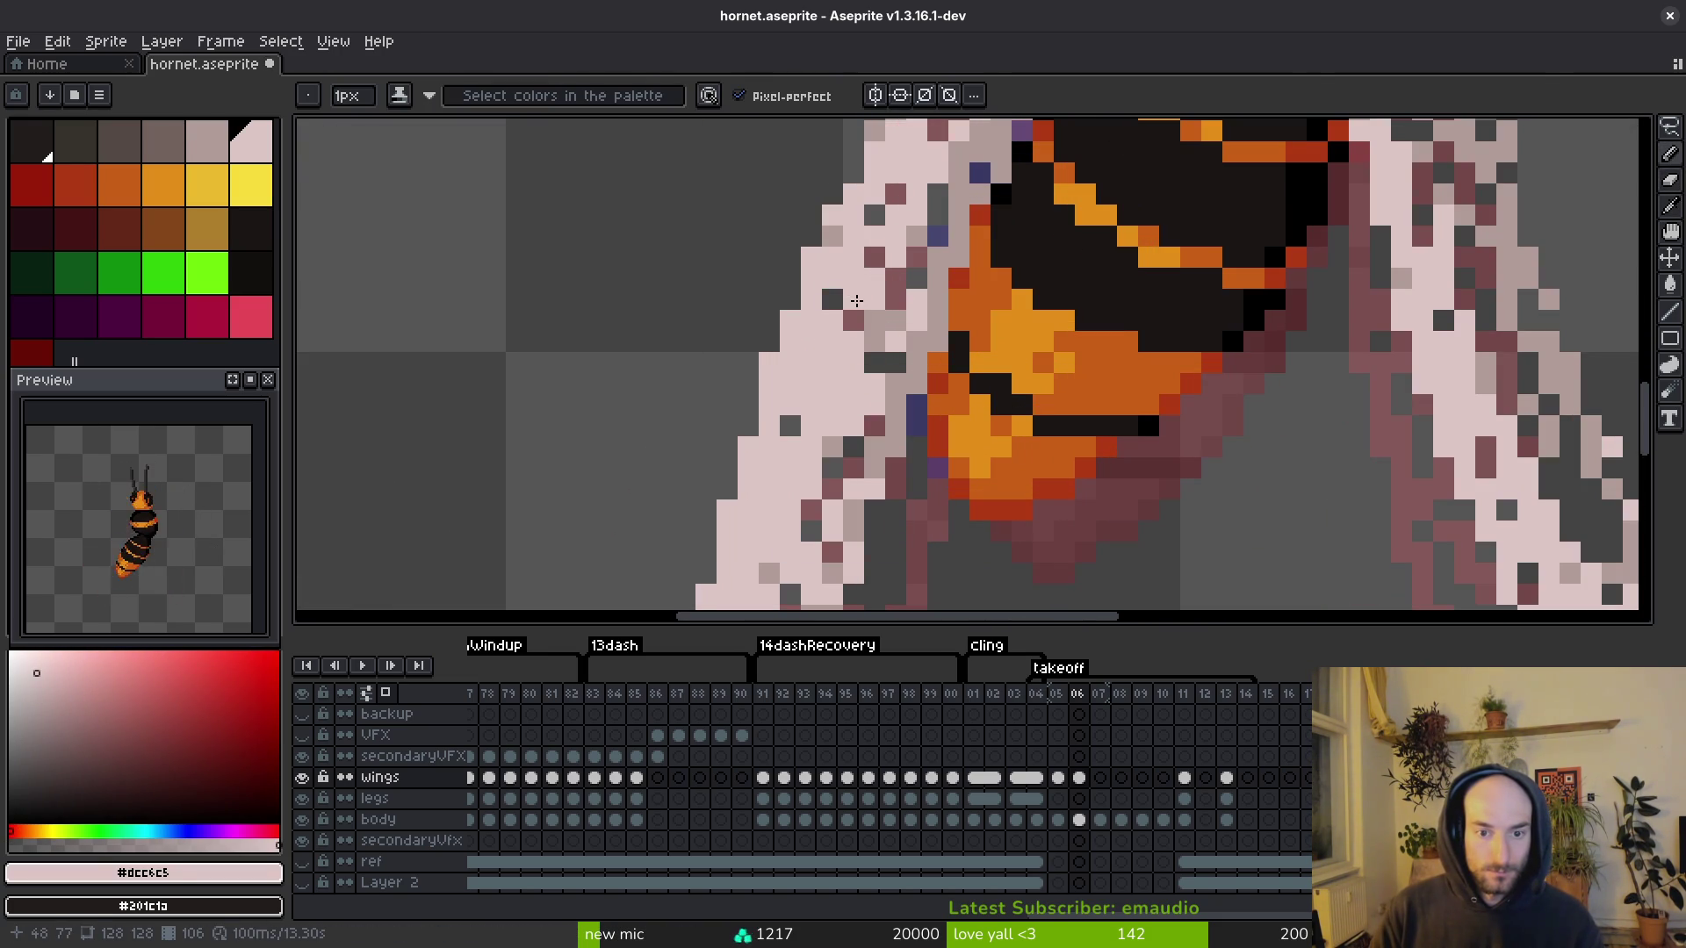
left_click(856, 303, "alt")
left_click_drag(829, 467, 843, 407)
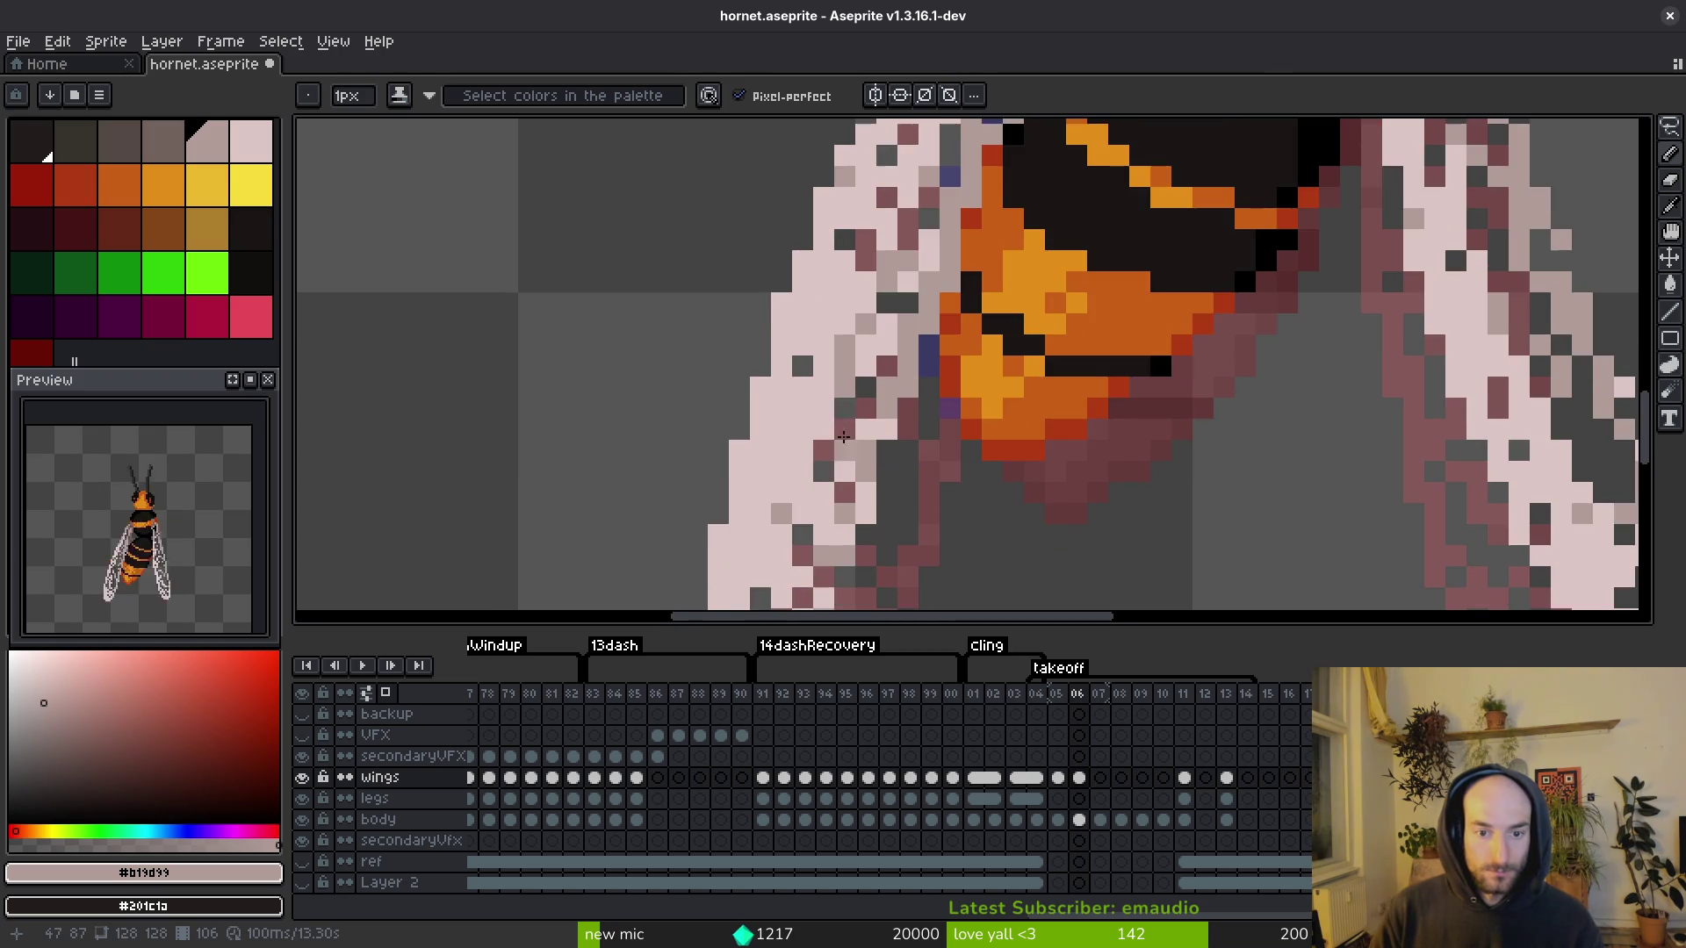
scroll(839, 446, "down", 3)
key("ctrl+s")
scroll(1095, 440, "up", 1)
scroll(1317, 430, "down", 1)
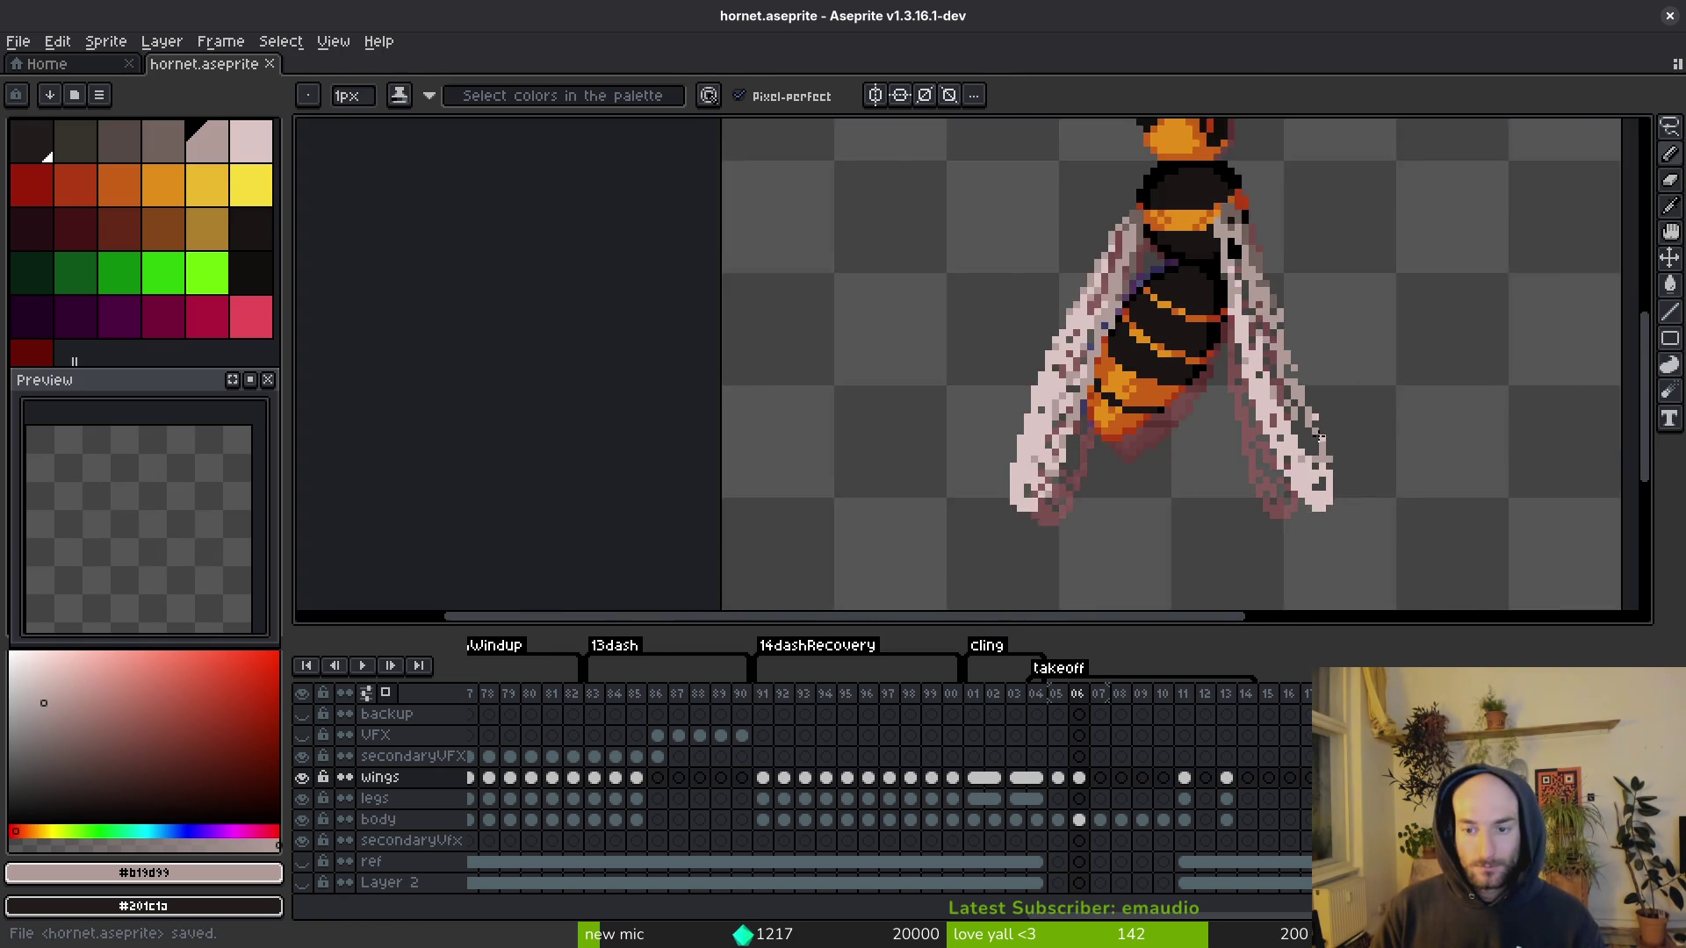
scroll(1317, 430, "down", 1)
scroll(1089, 363, "up", 2)
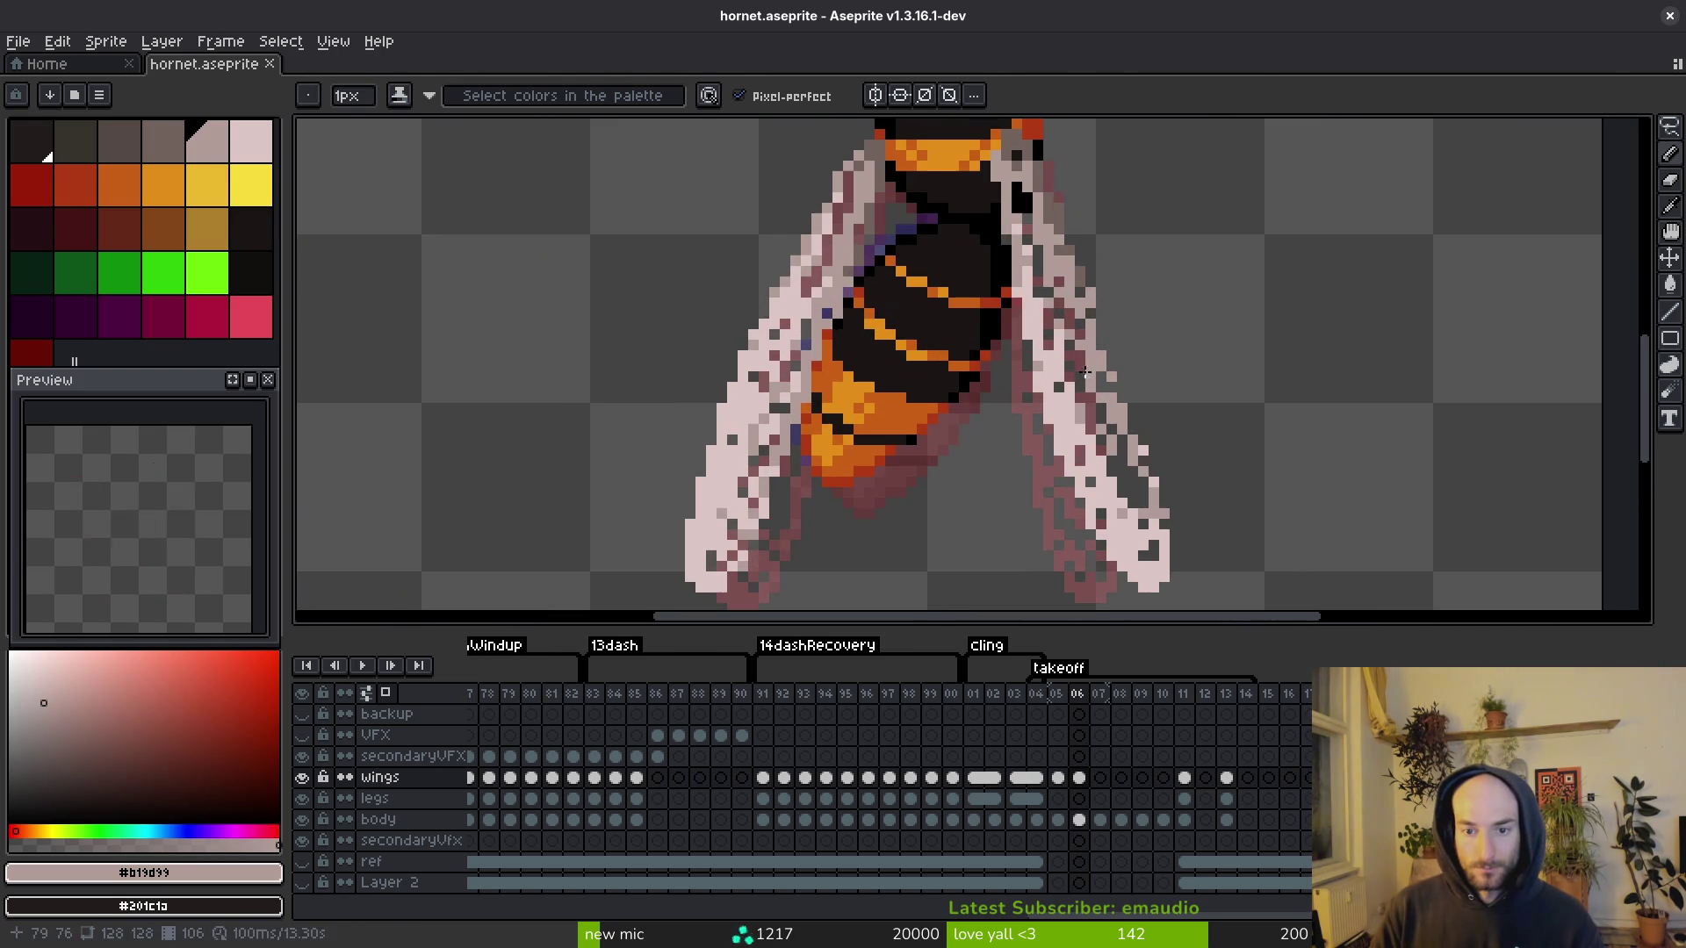
Step: Retouch the right wing with pale and mid tones, erasing stray pixels, then save
left_click(1081, 360, "alt")
left_click(1093, 411)
left_click(1111, 388, "alt")
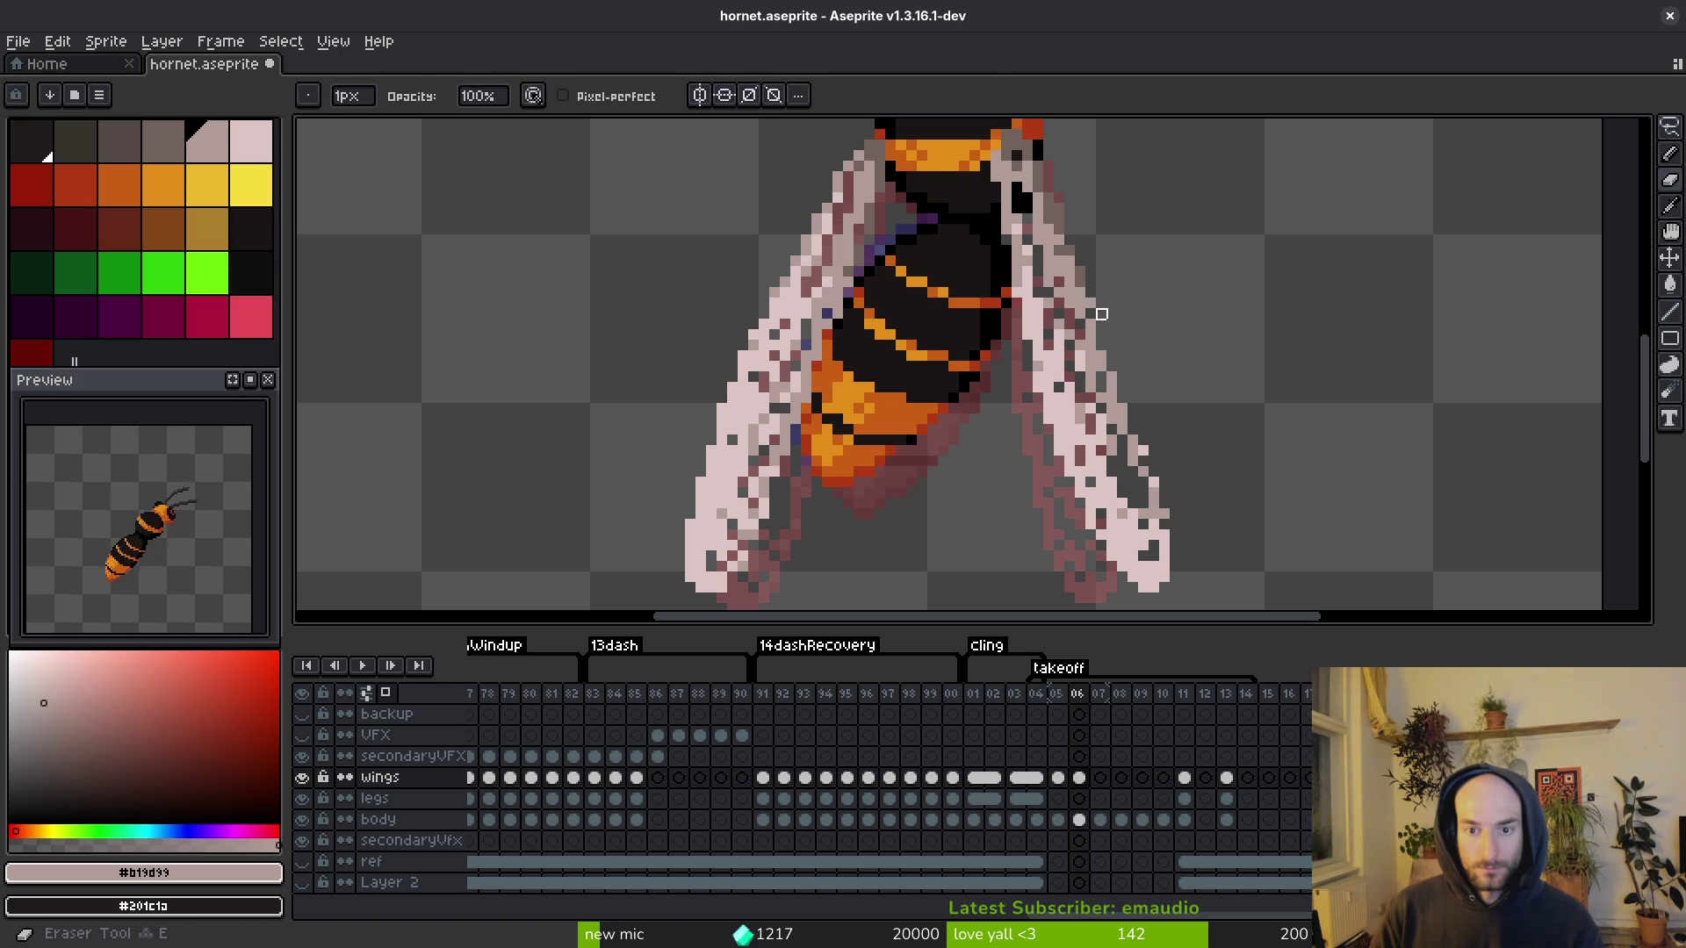
left_click(1064, 298, "alt")
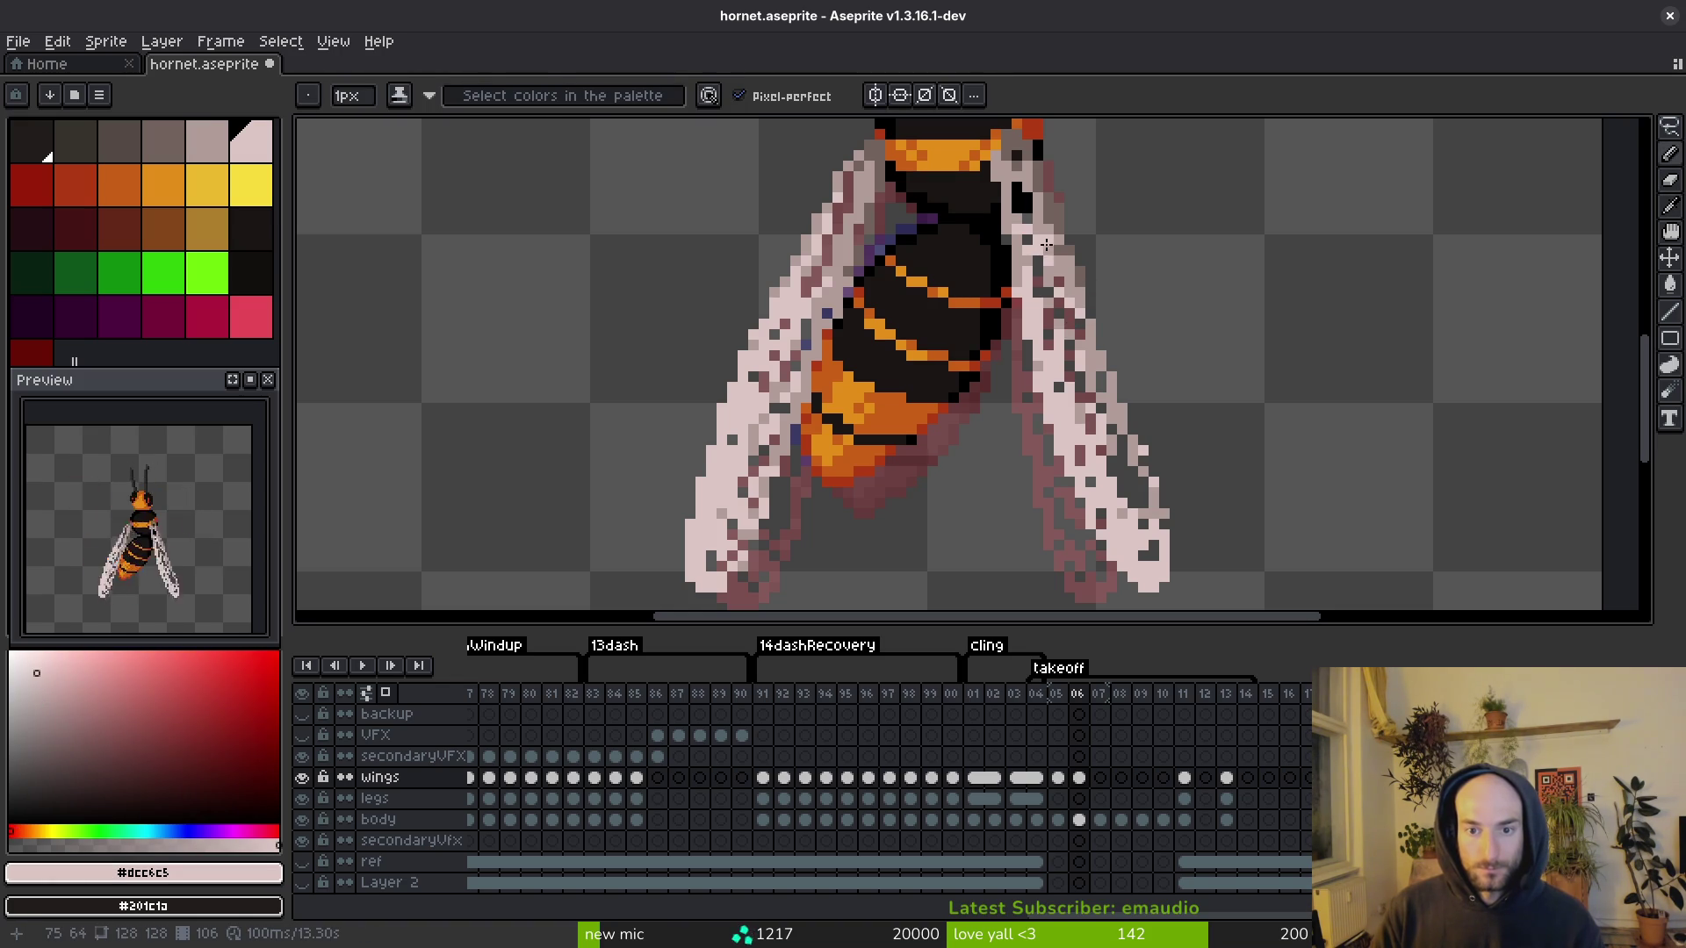
left_click_drag(1133, 459, 1143, 500)
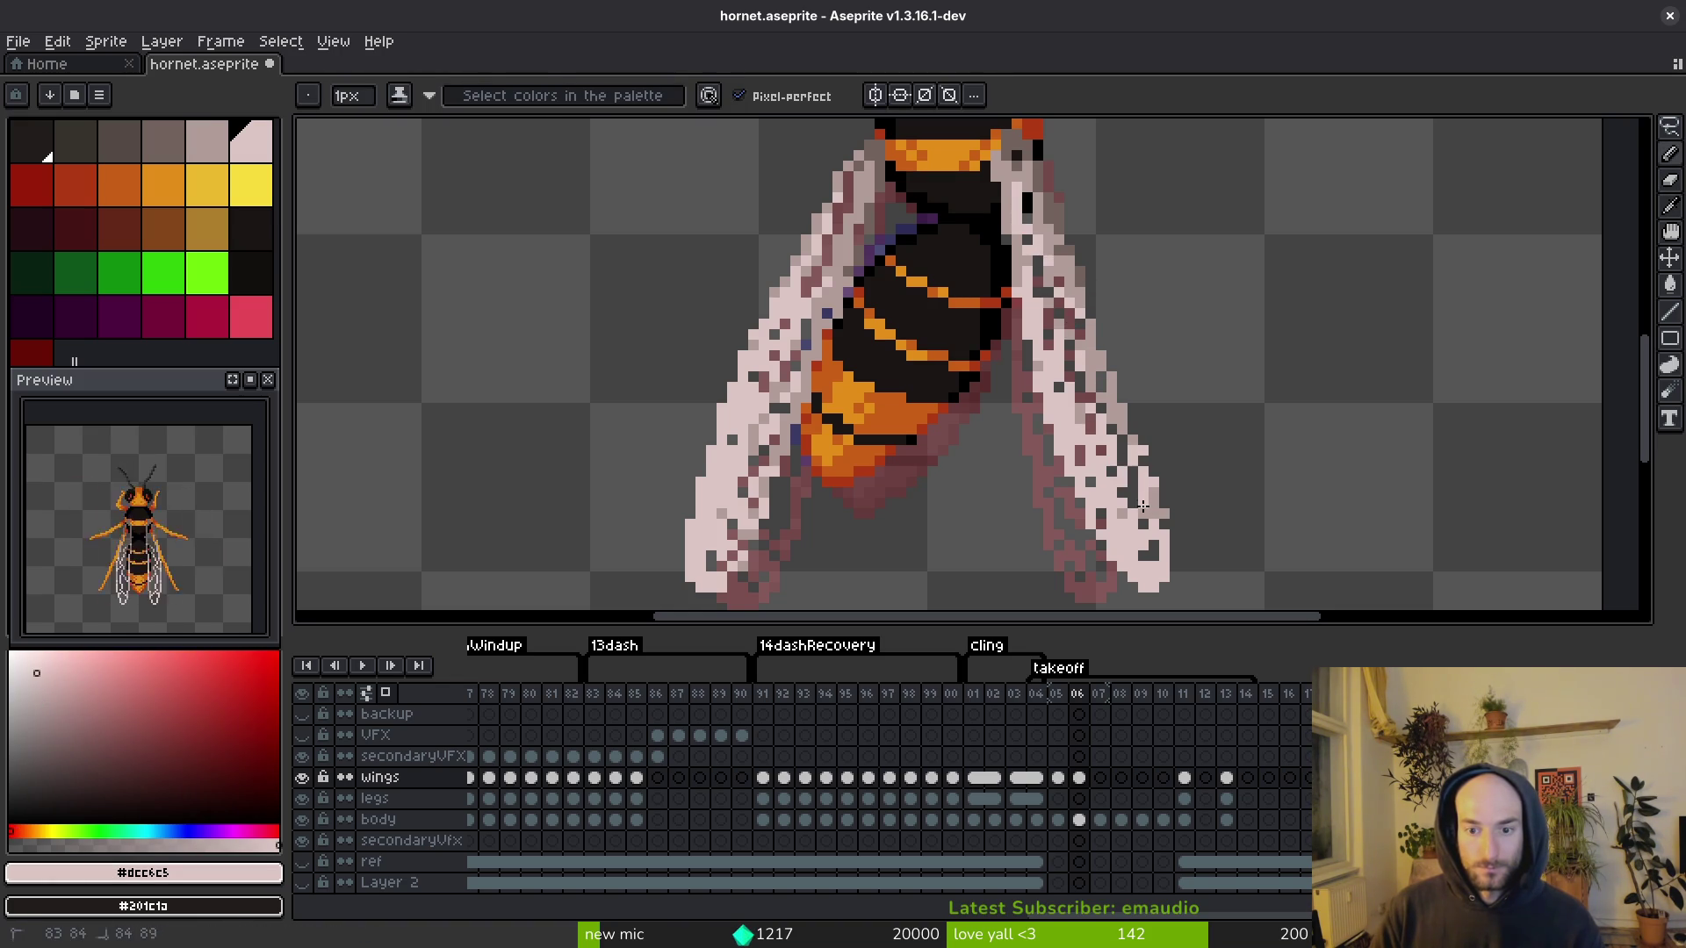
key("e")
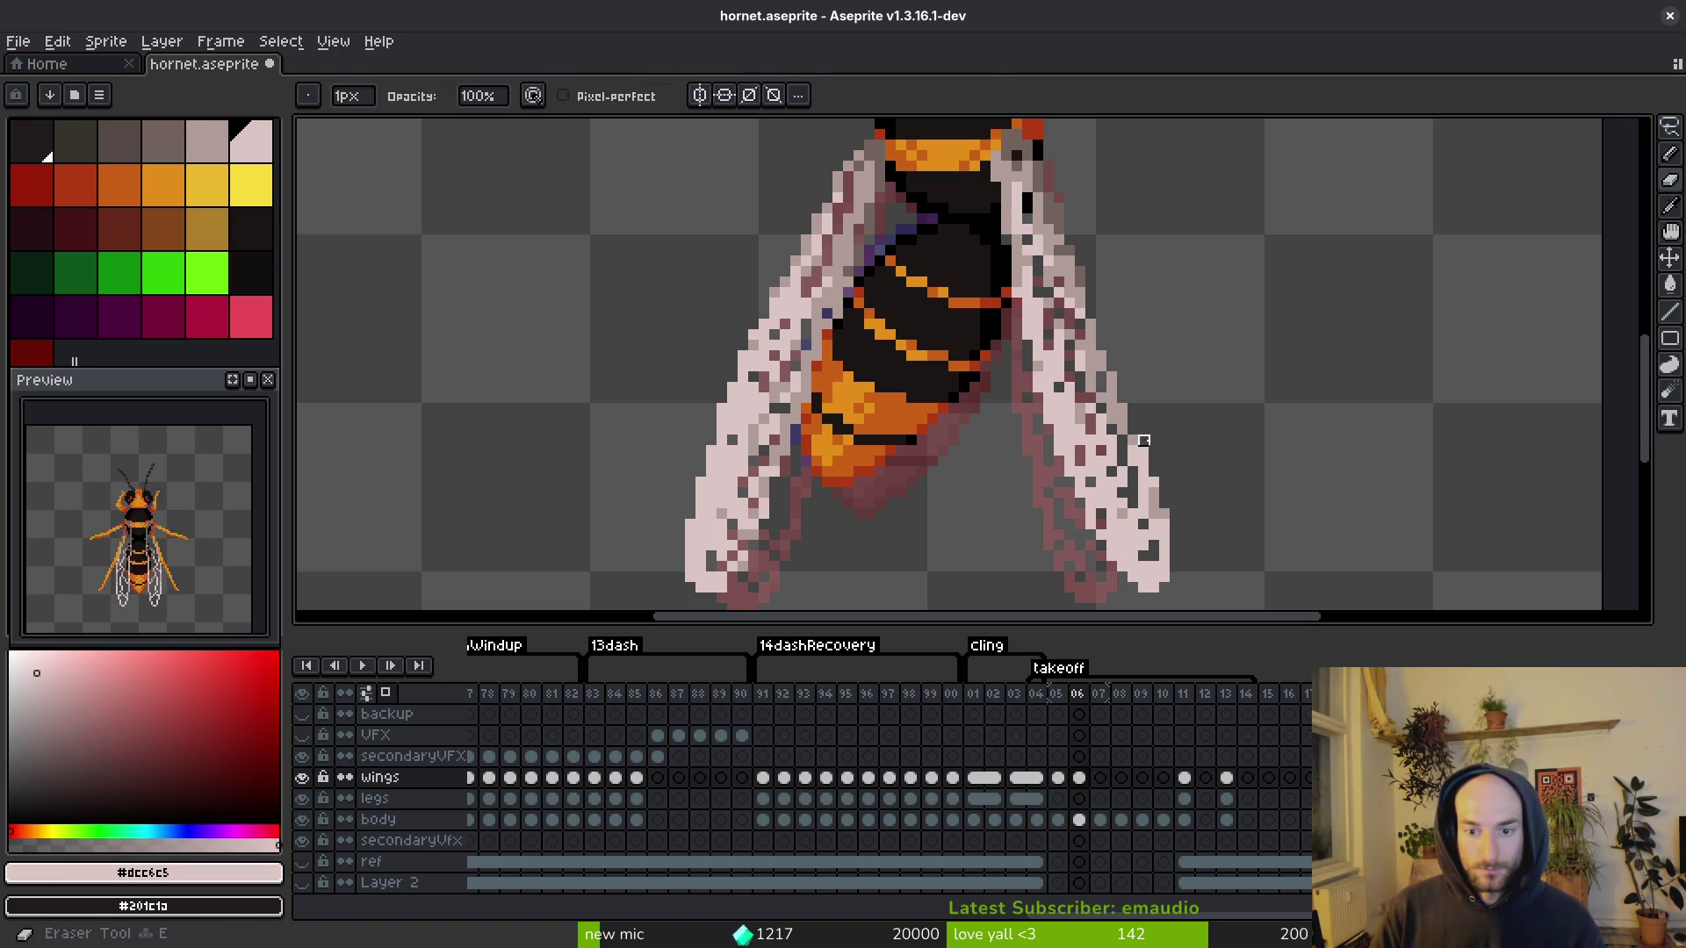
key("b")
left_click(1133, 448, "alt")
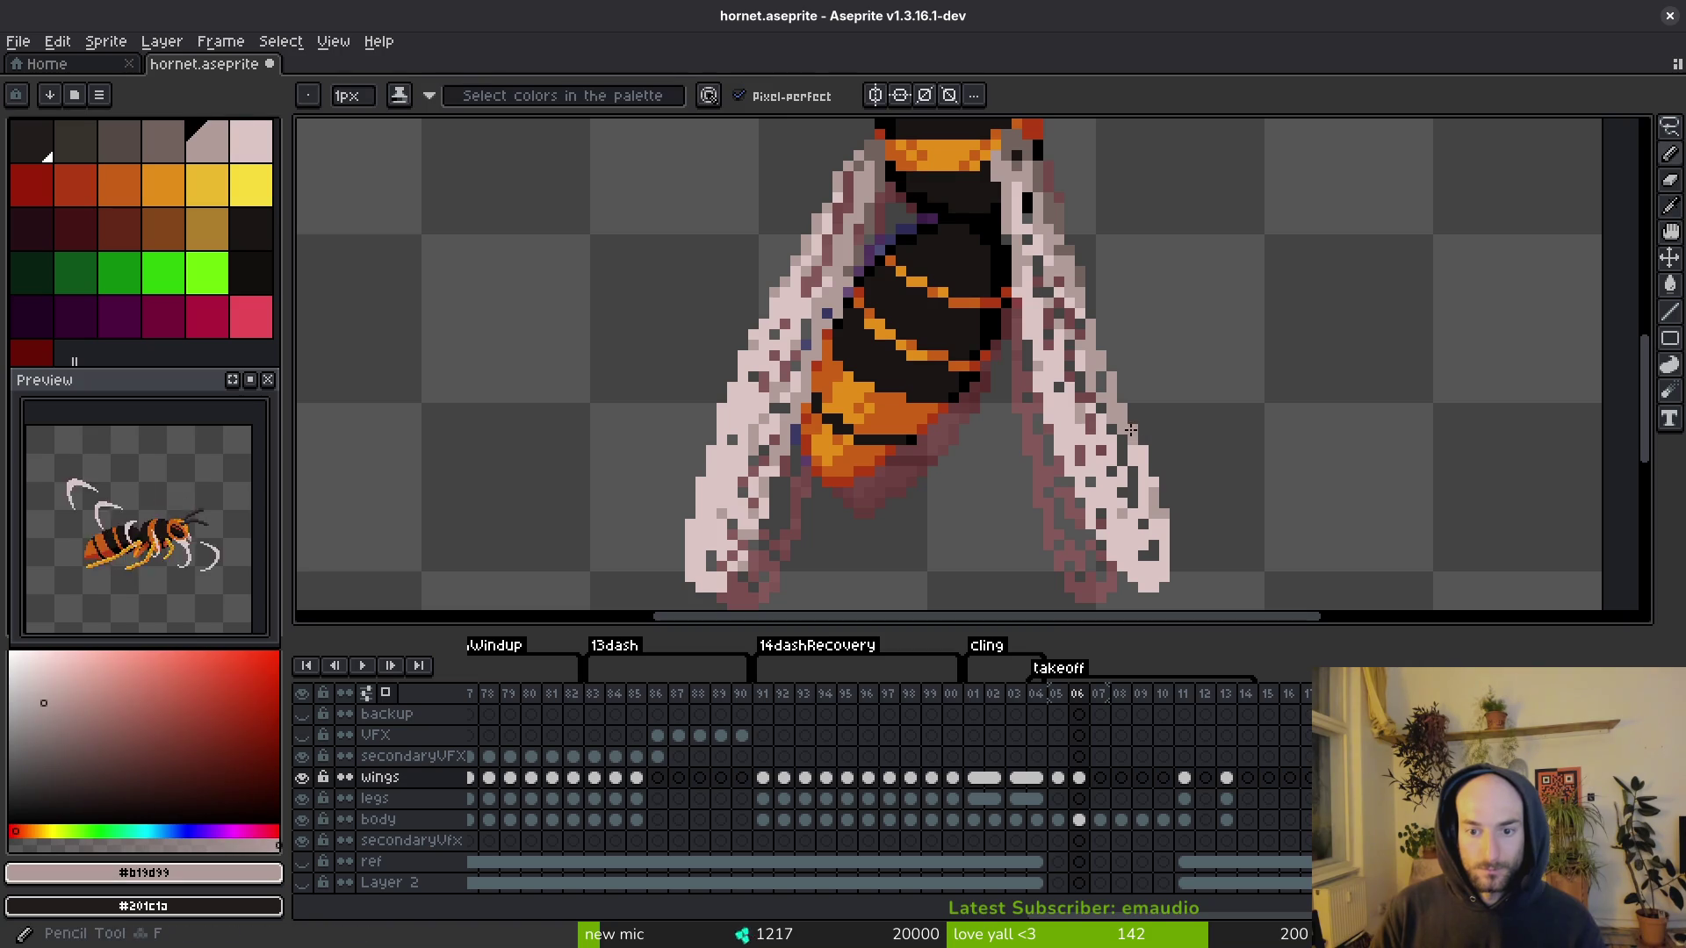
key("ctrl+s")
Step: Add dark wing shading, save, and flip between frames 05 and 06 to check the wing motion
scroll(1132, 369, "up", 2)
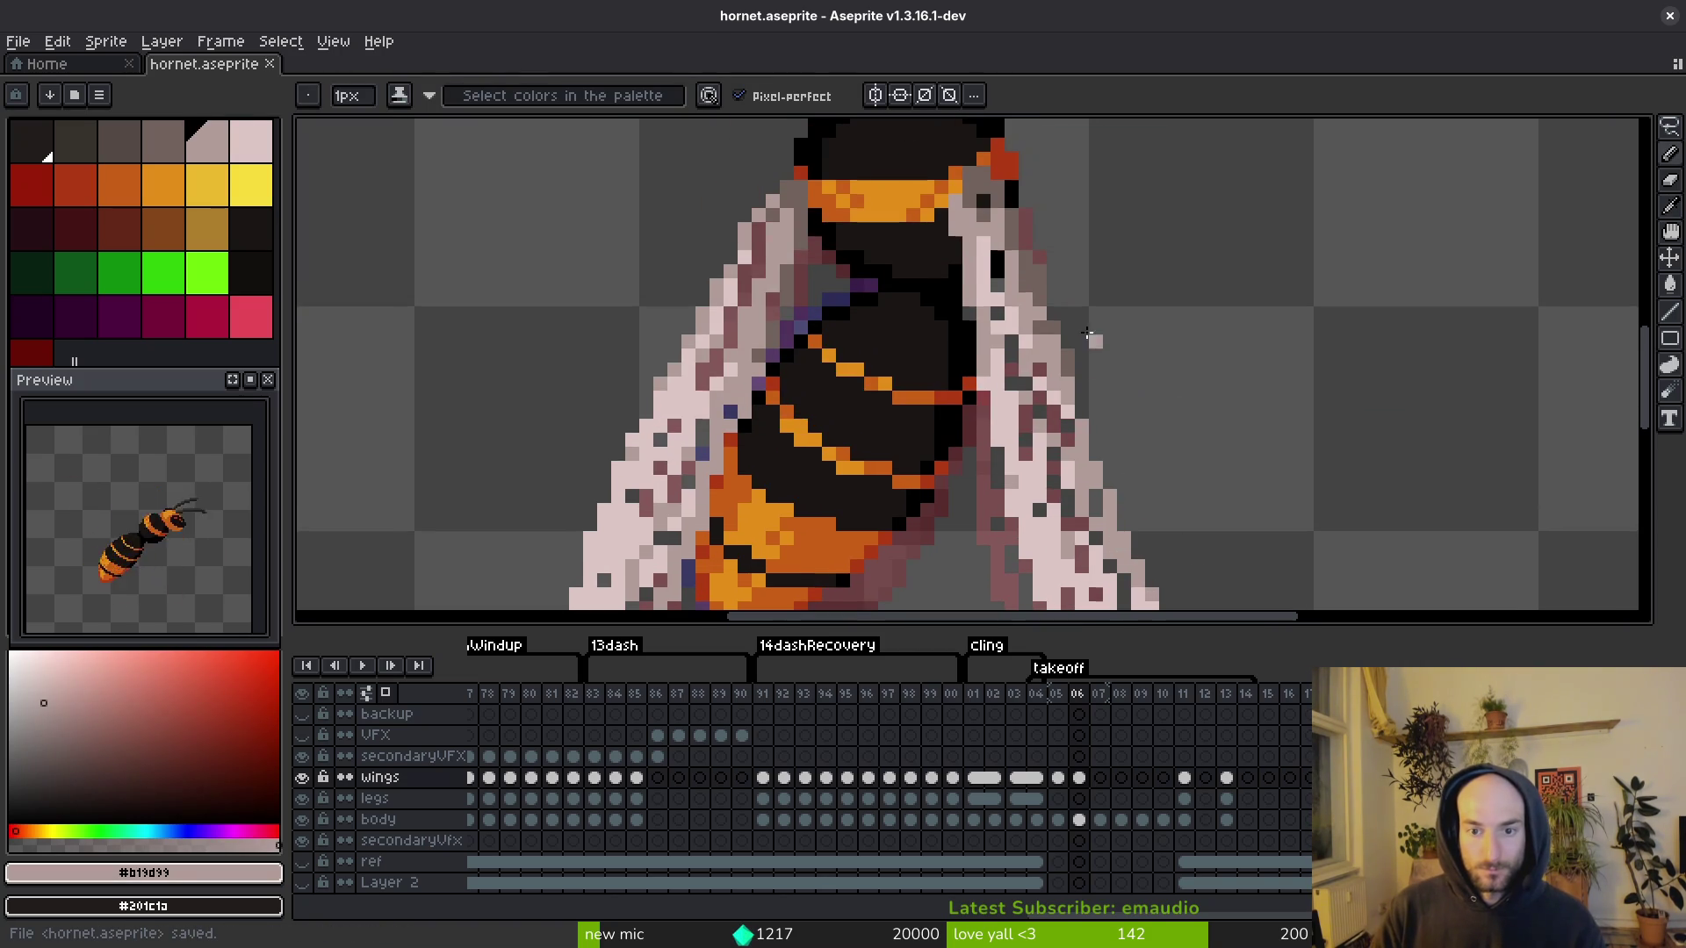
scroll(1021, 343, "up", 2)
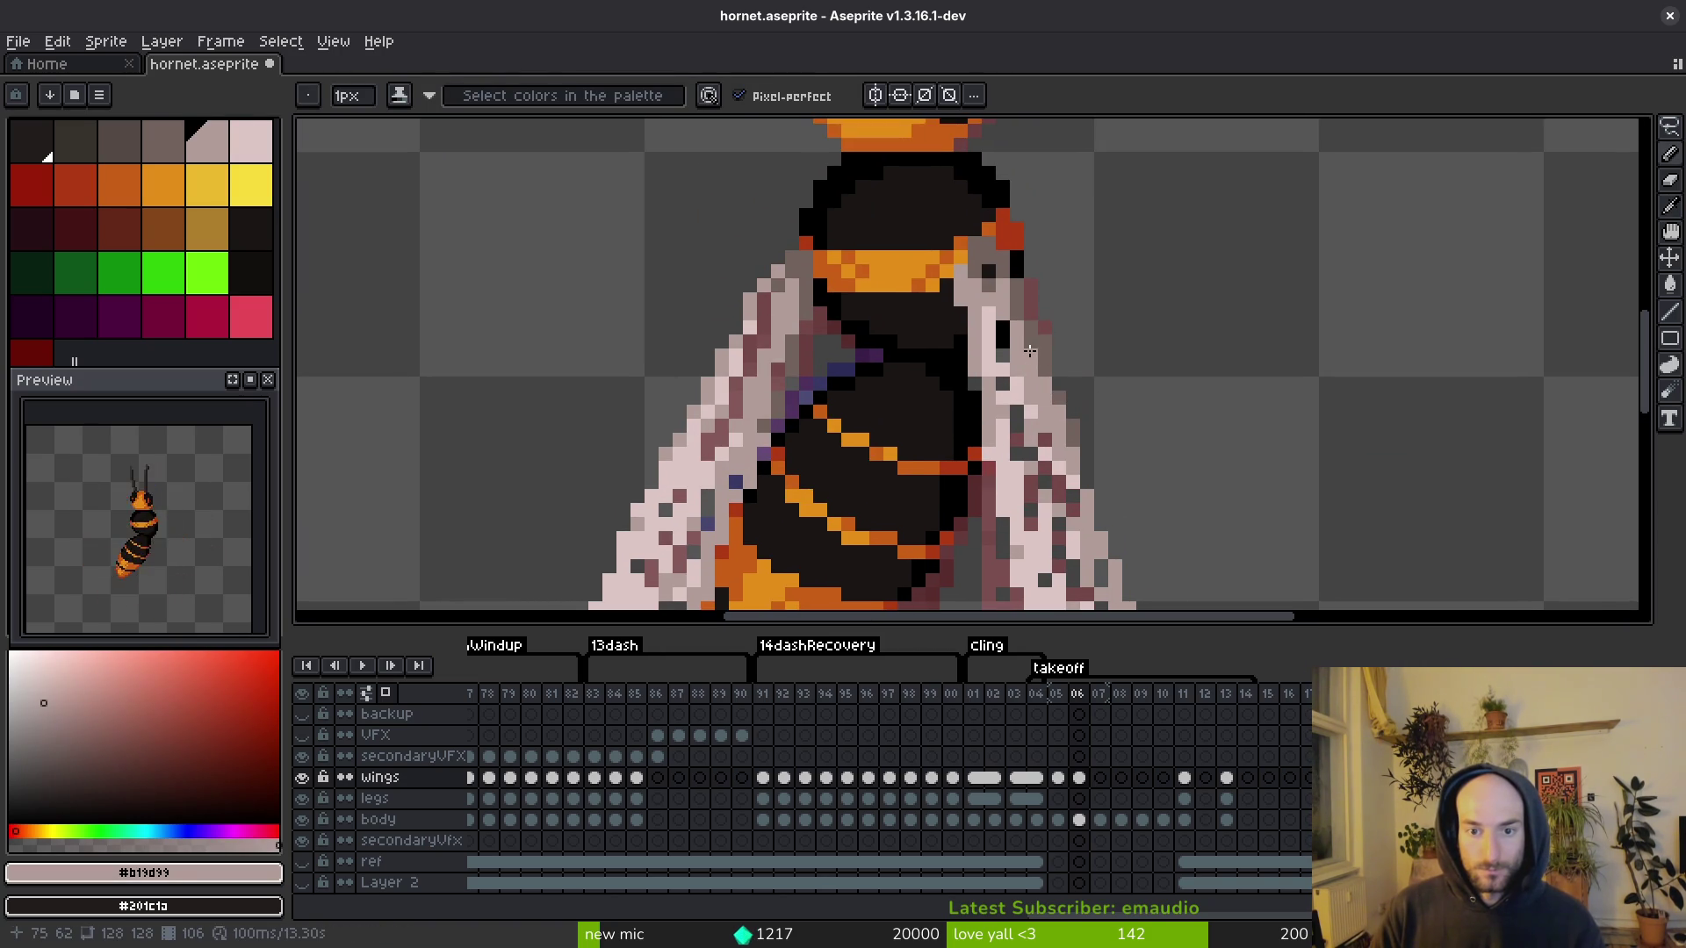
left_click(999, 272, "alt")
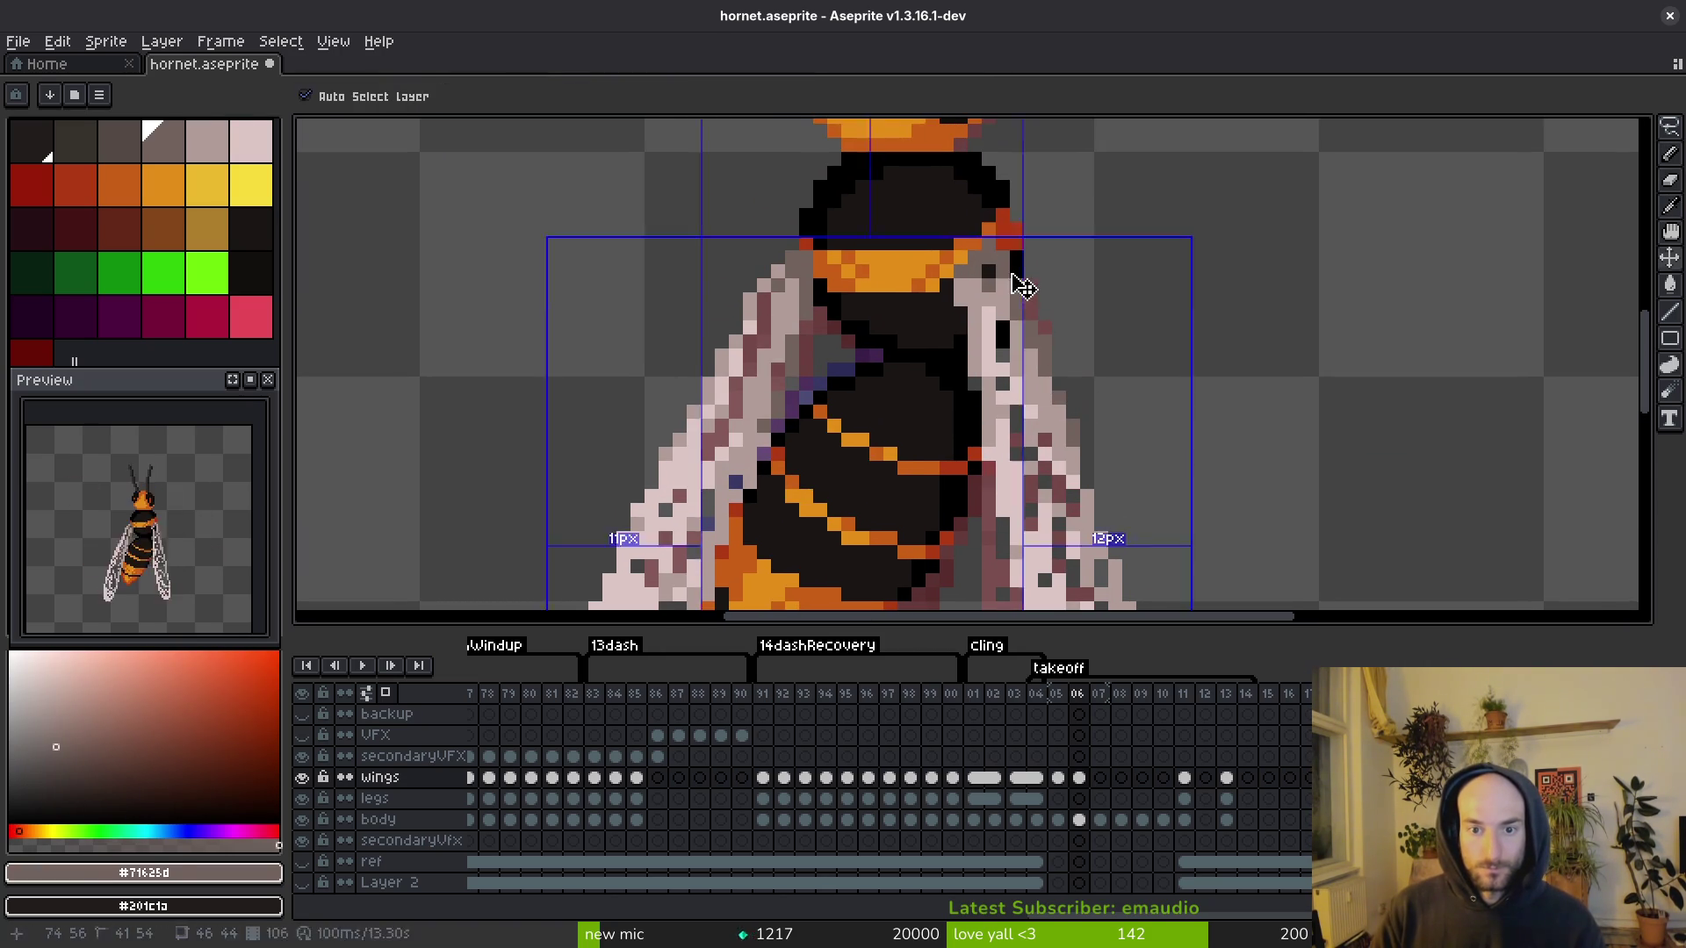
key("ctrl+s")
scroll(1018, 282, "down", 3)
scroll(966, 265, "up", 3)
scroll(965, 250, "down", 5)
key("Left")
key("Right")
key("ctrl+s")
key("Left")
key("Right")
scroll(1115, 425, "down", 3)
key("Left")
key("Right")
key("Left")
key("Right")
key("b")
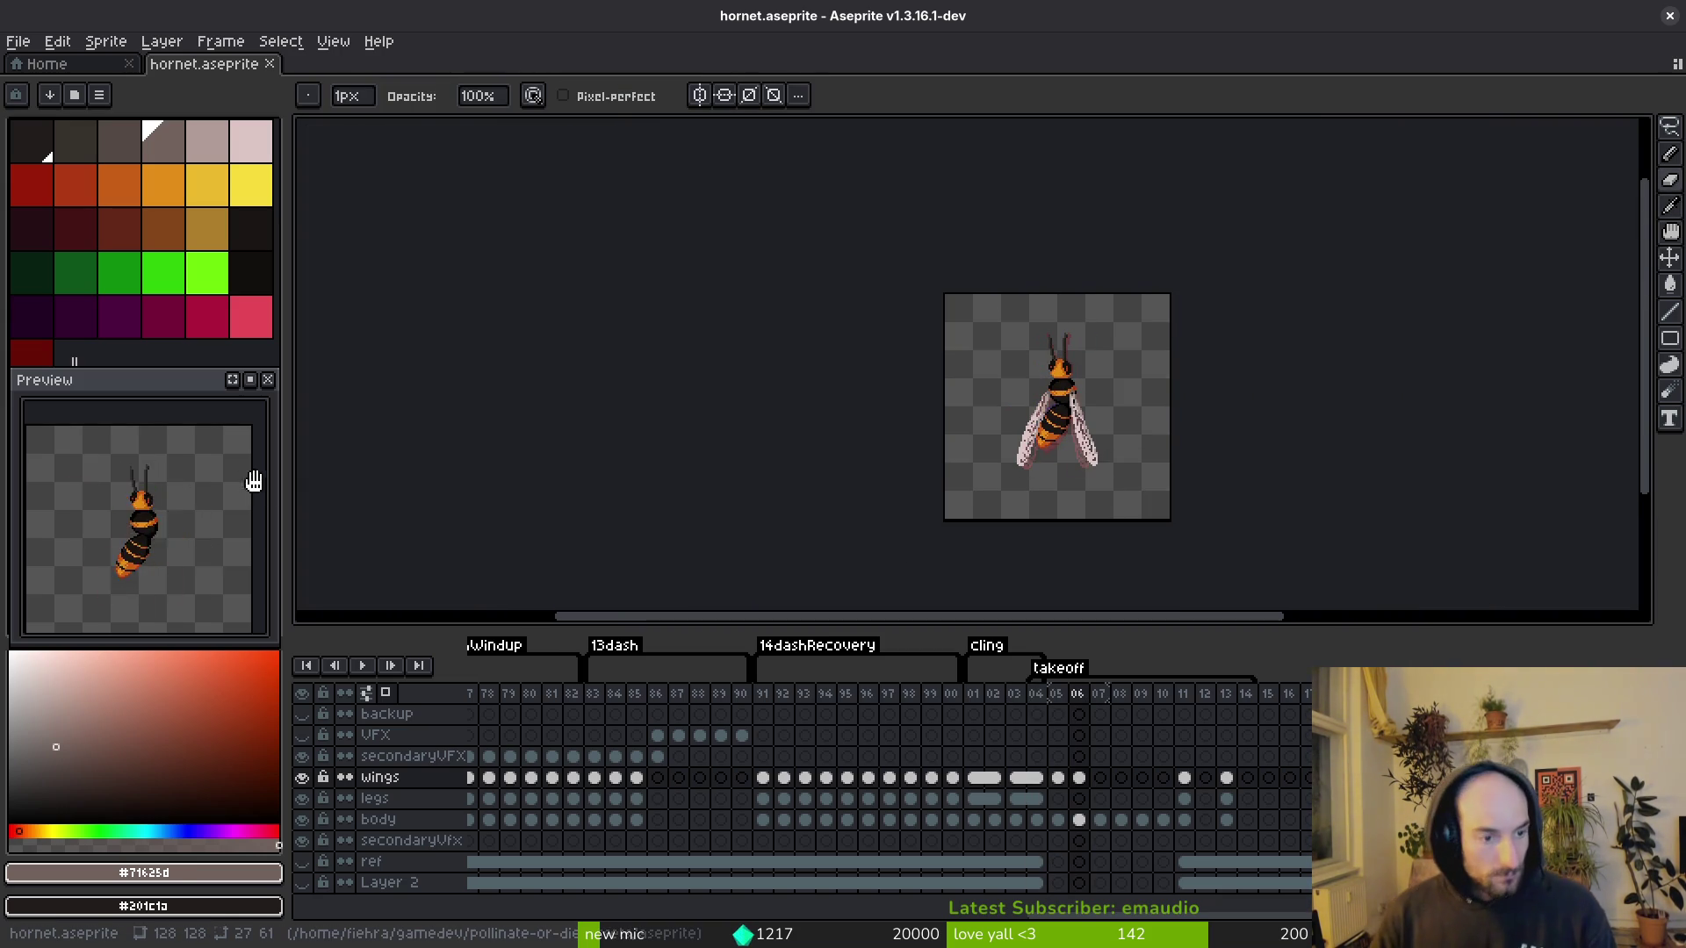
Step: Go to frame 07 and set the Pencil to the palest palette colour with shading ink
key("i")
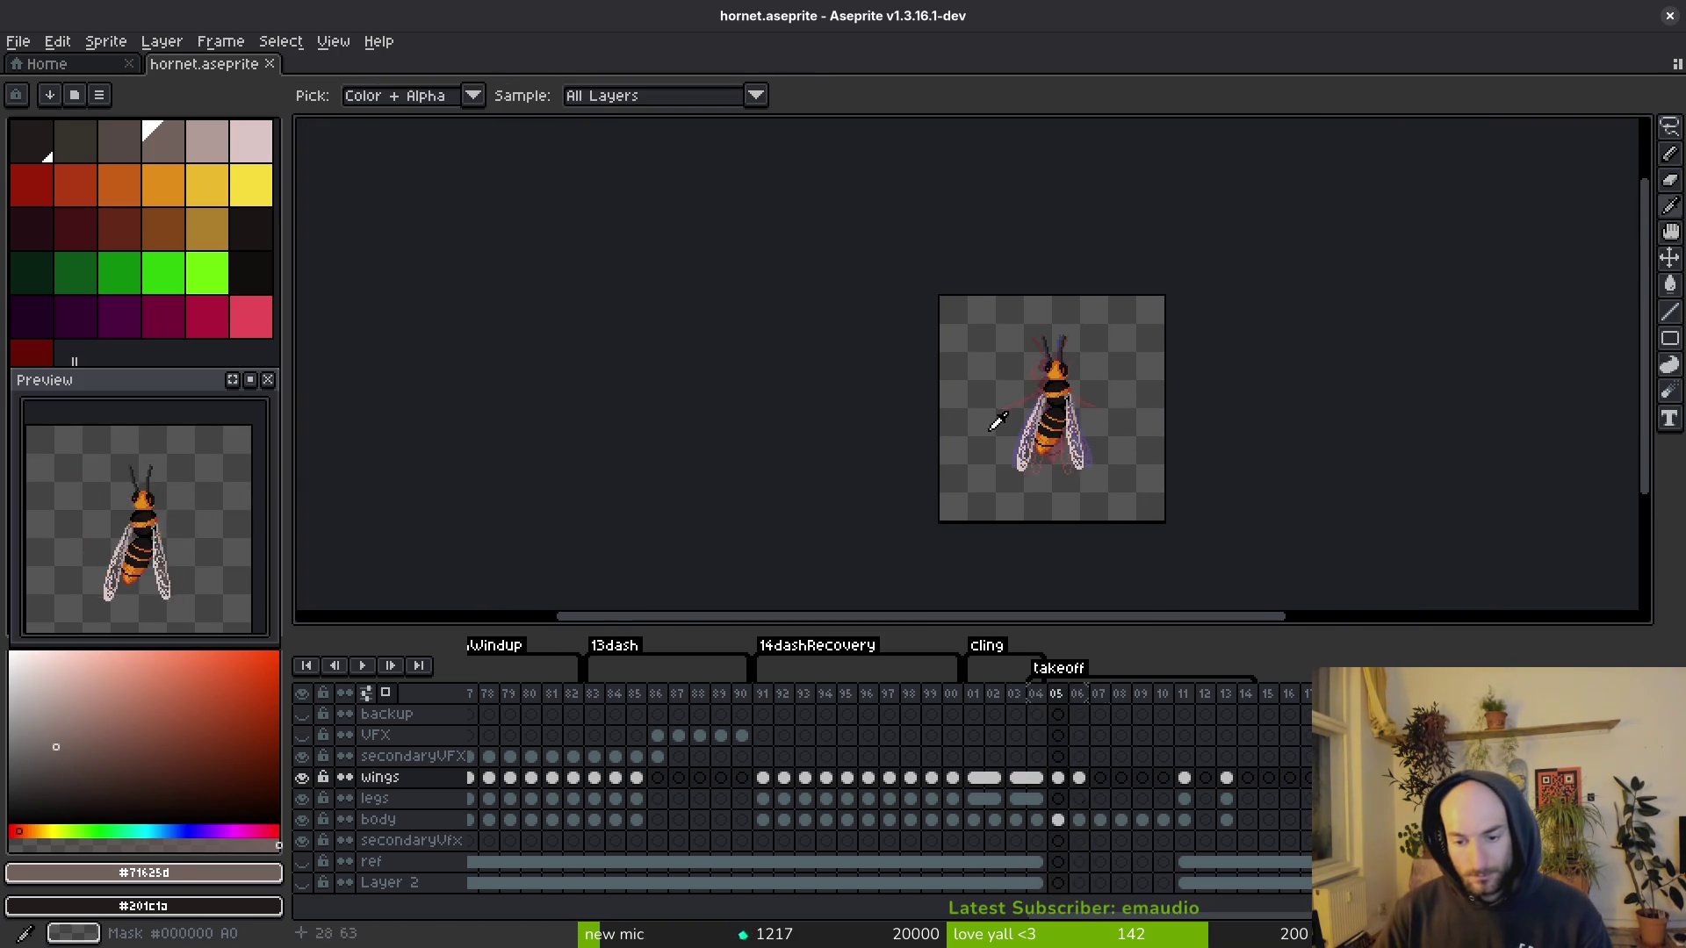
key("Right")
key("Right")
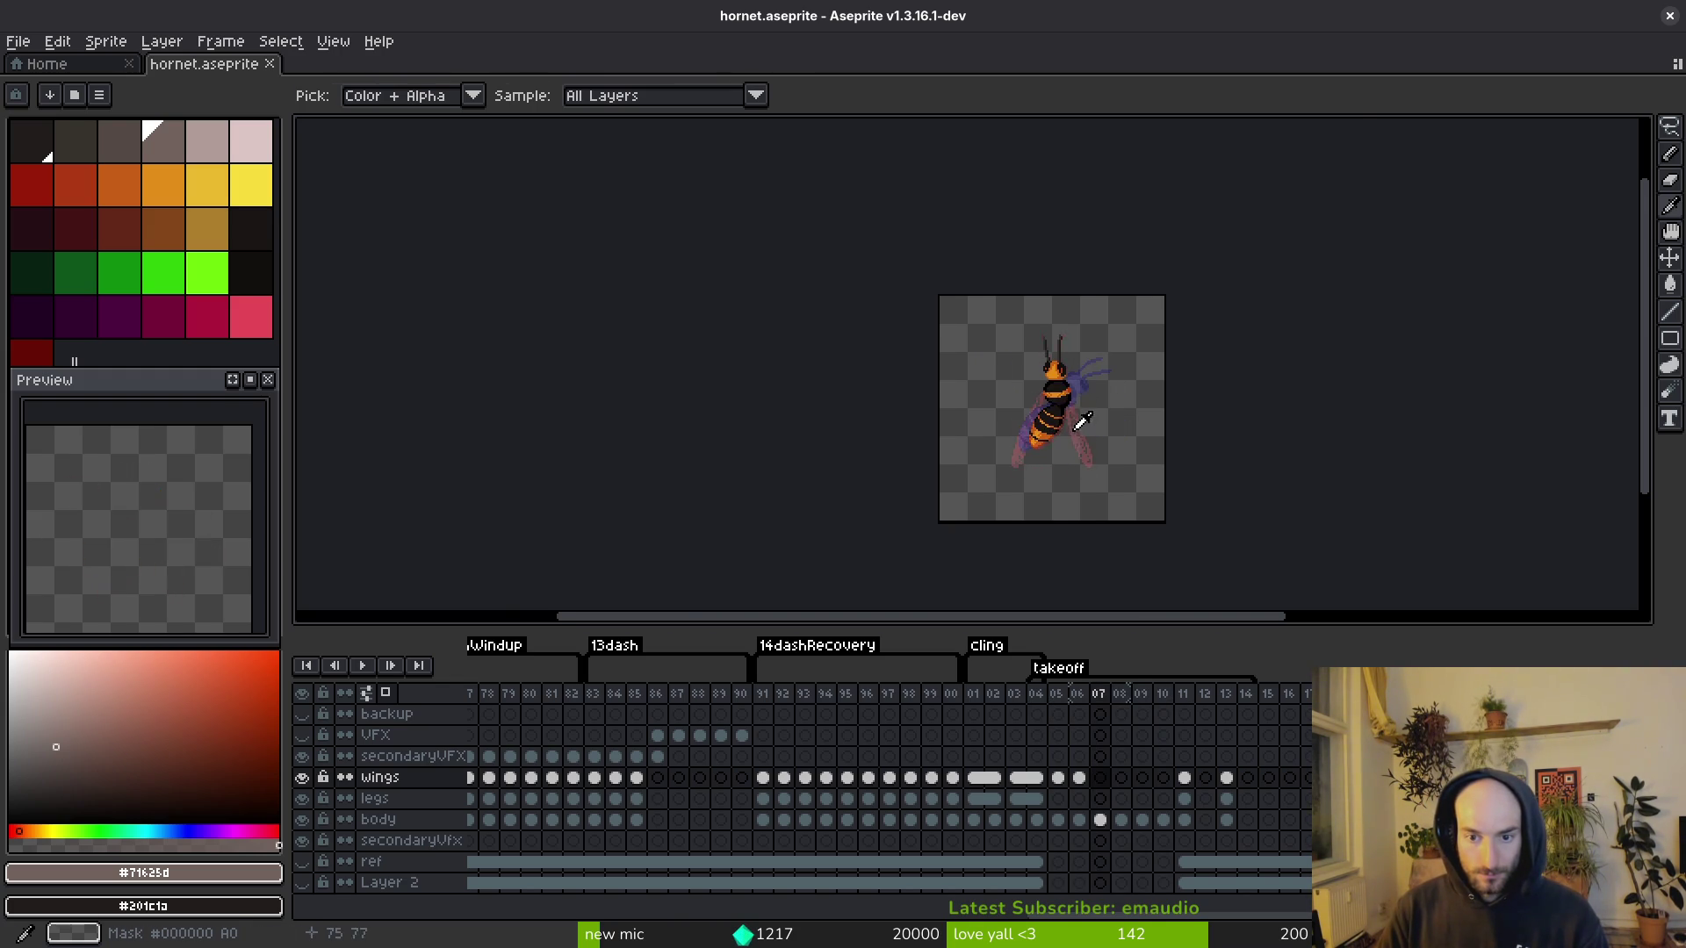
scroll(1080, 406, "up", 4)
key("b")
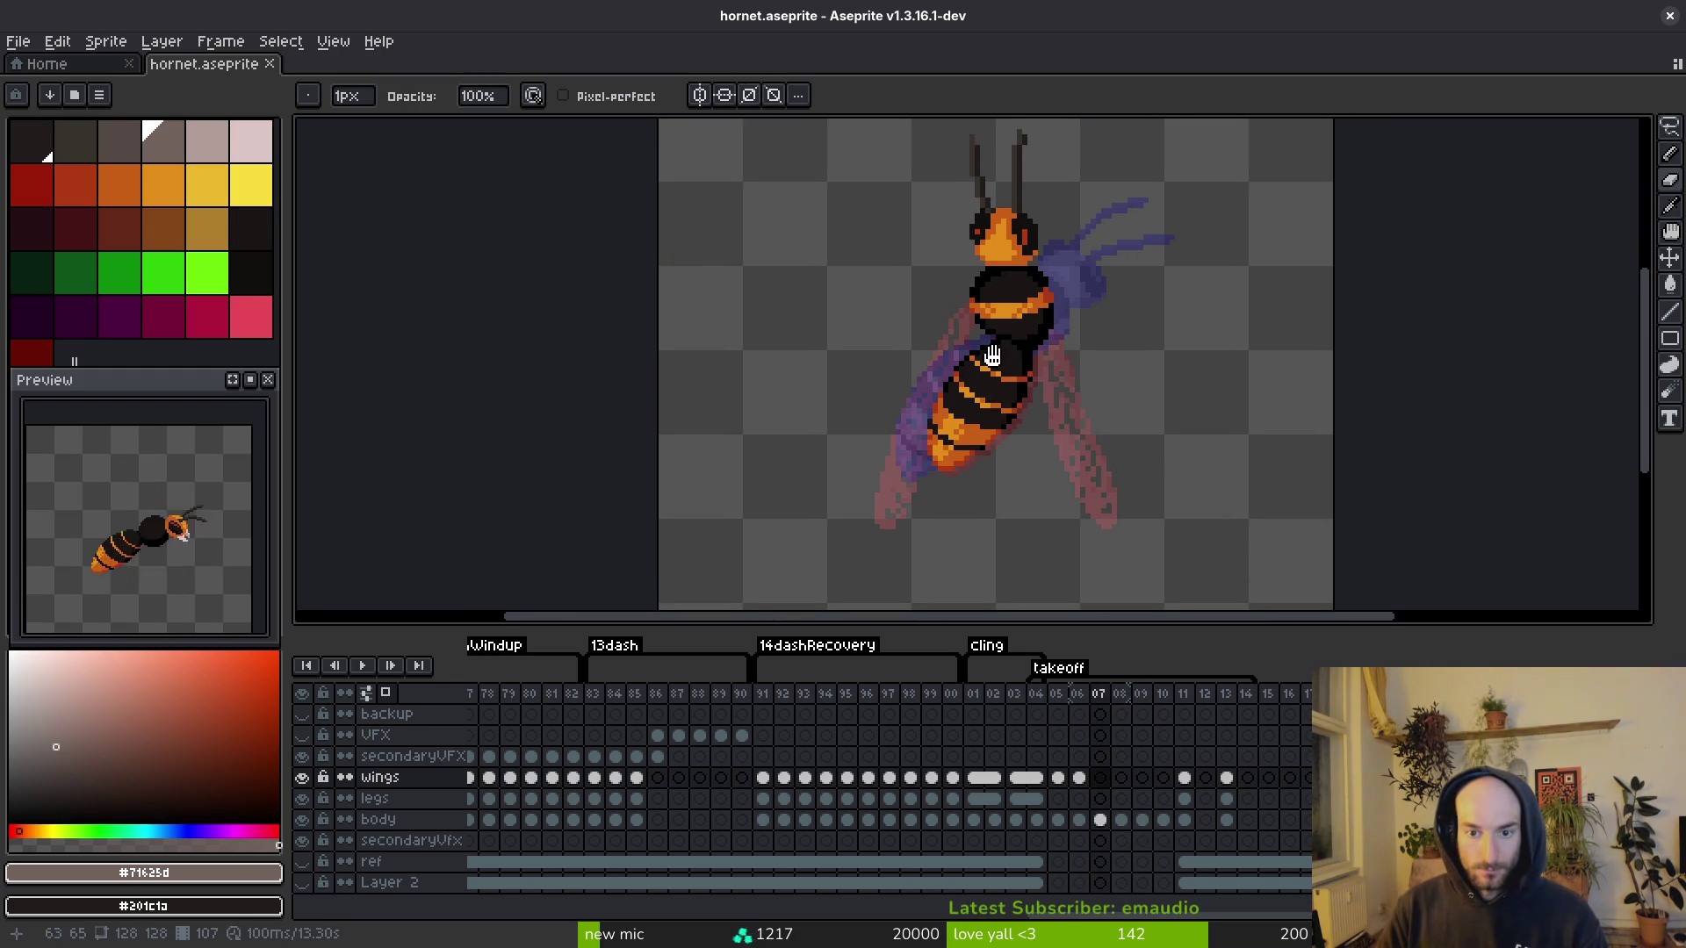
left_click_drag(992, 355, 988, 352)
scroll(996, 372, "down", 2)
left_click(250, 140)
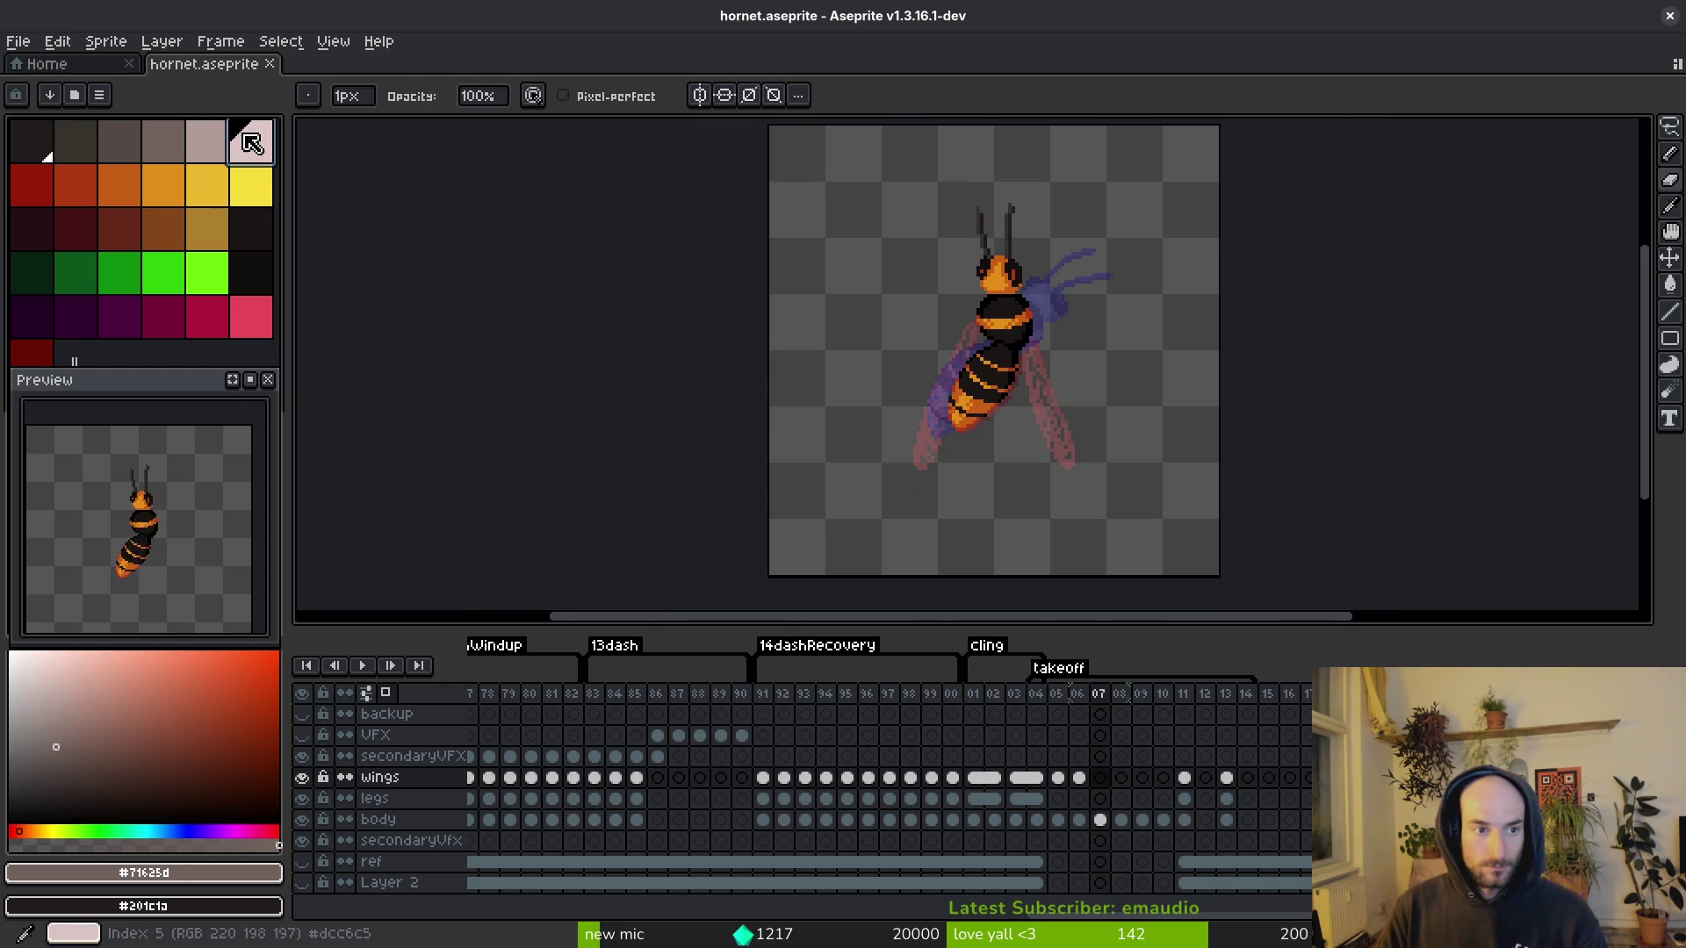
key("f")
scroll(993, 360, "up", 3)
scroll(992, 360, "up", 1)
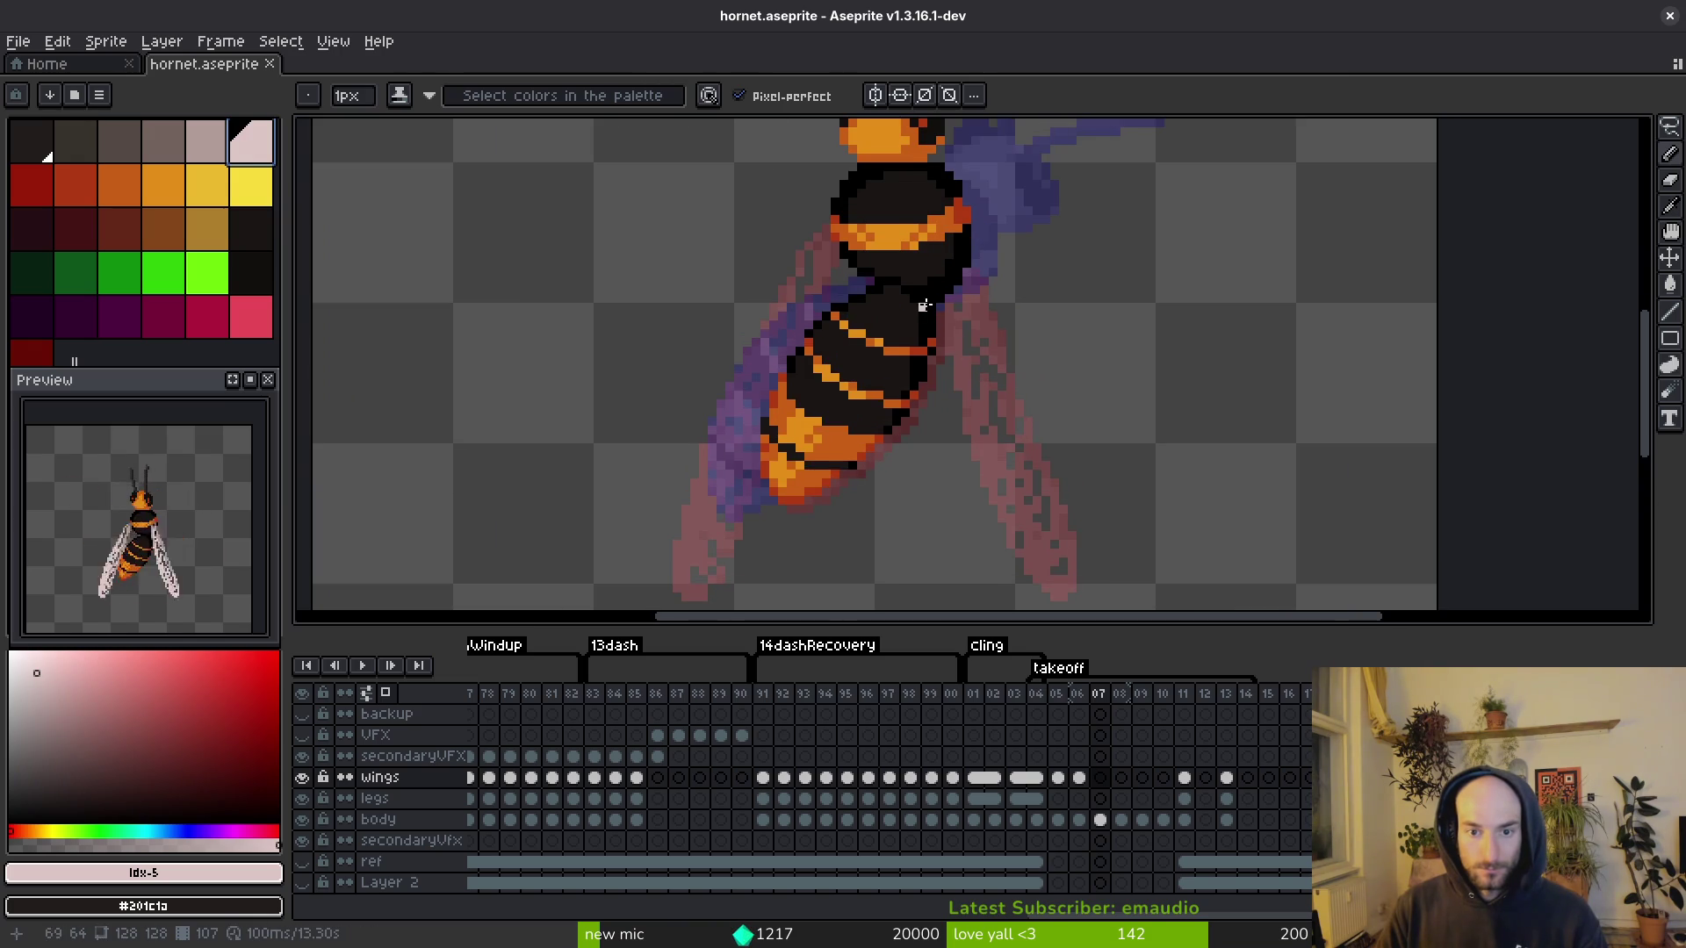
scroll(965, 342, "down", 1)
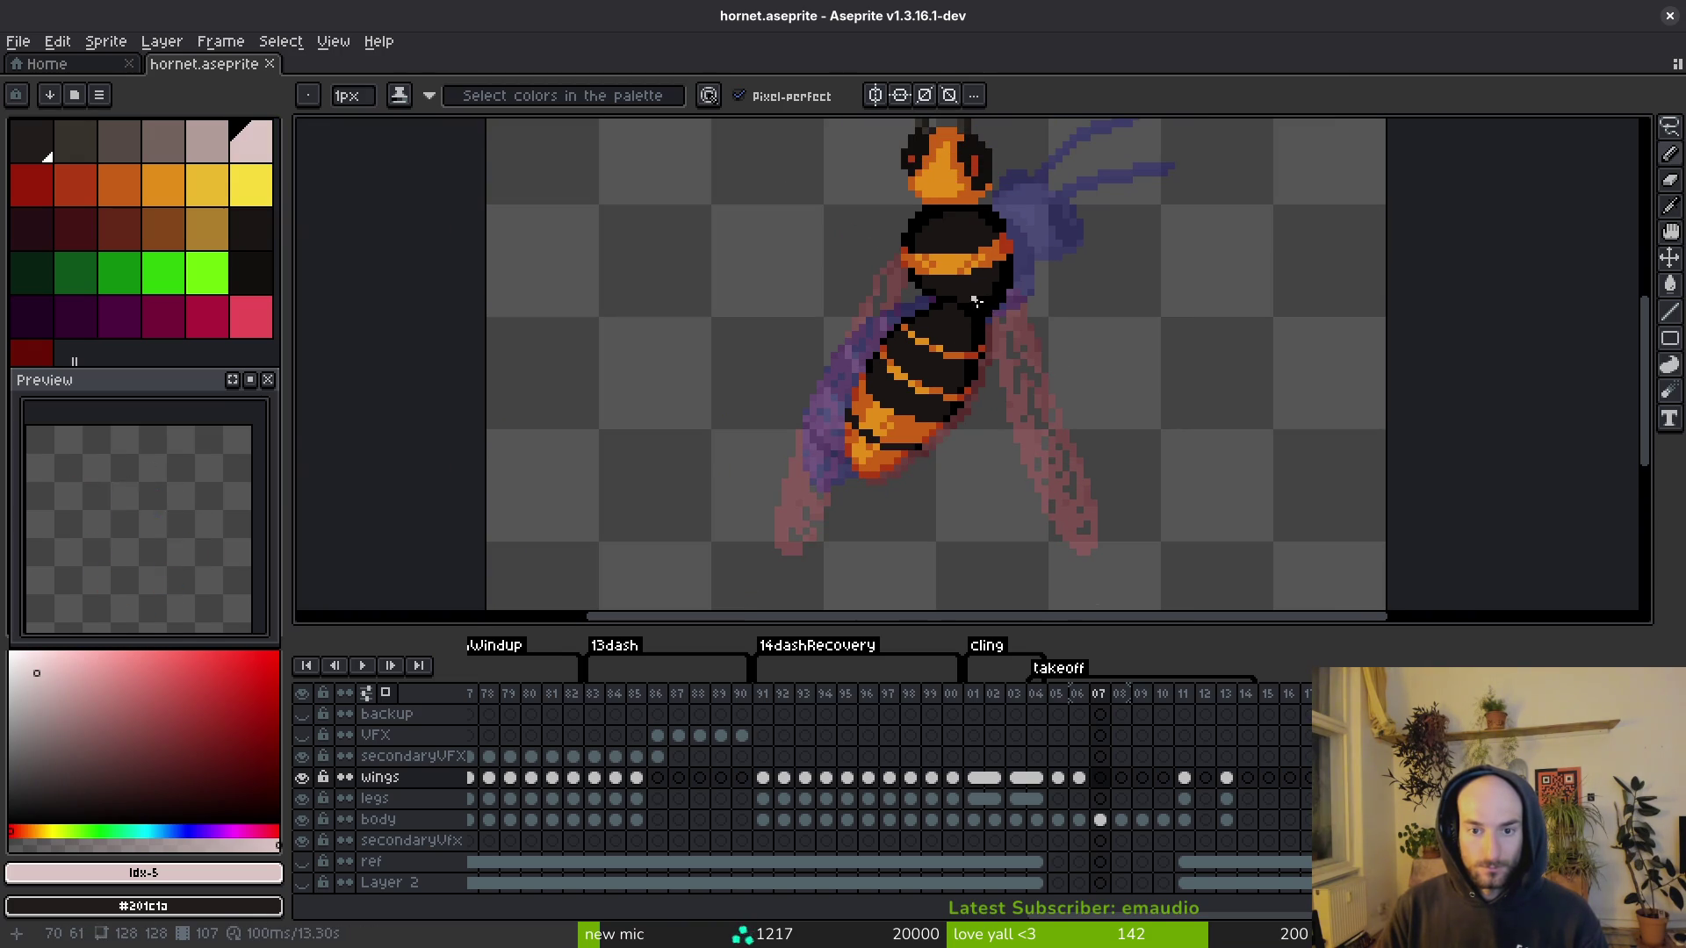
Step: Draw a long straight pale leg hanging down from the hornet's body
left_click_drag(981, 316, 982, 404)
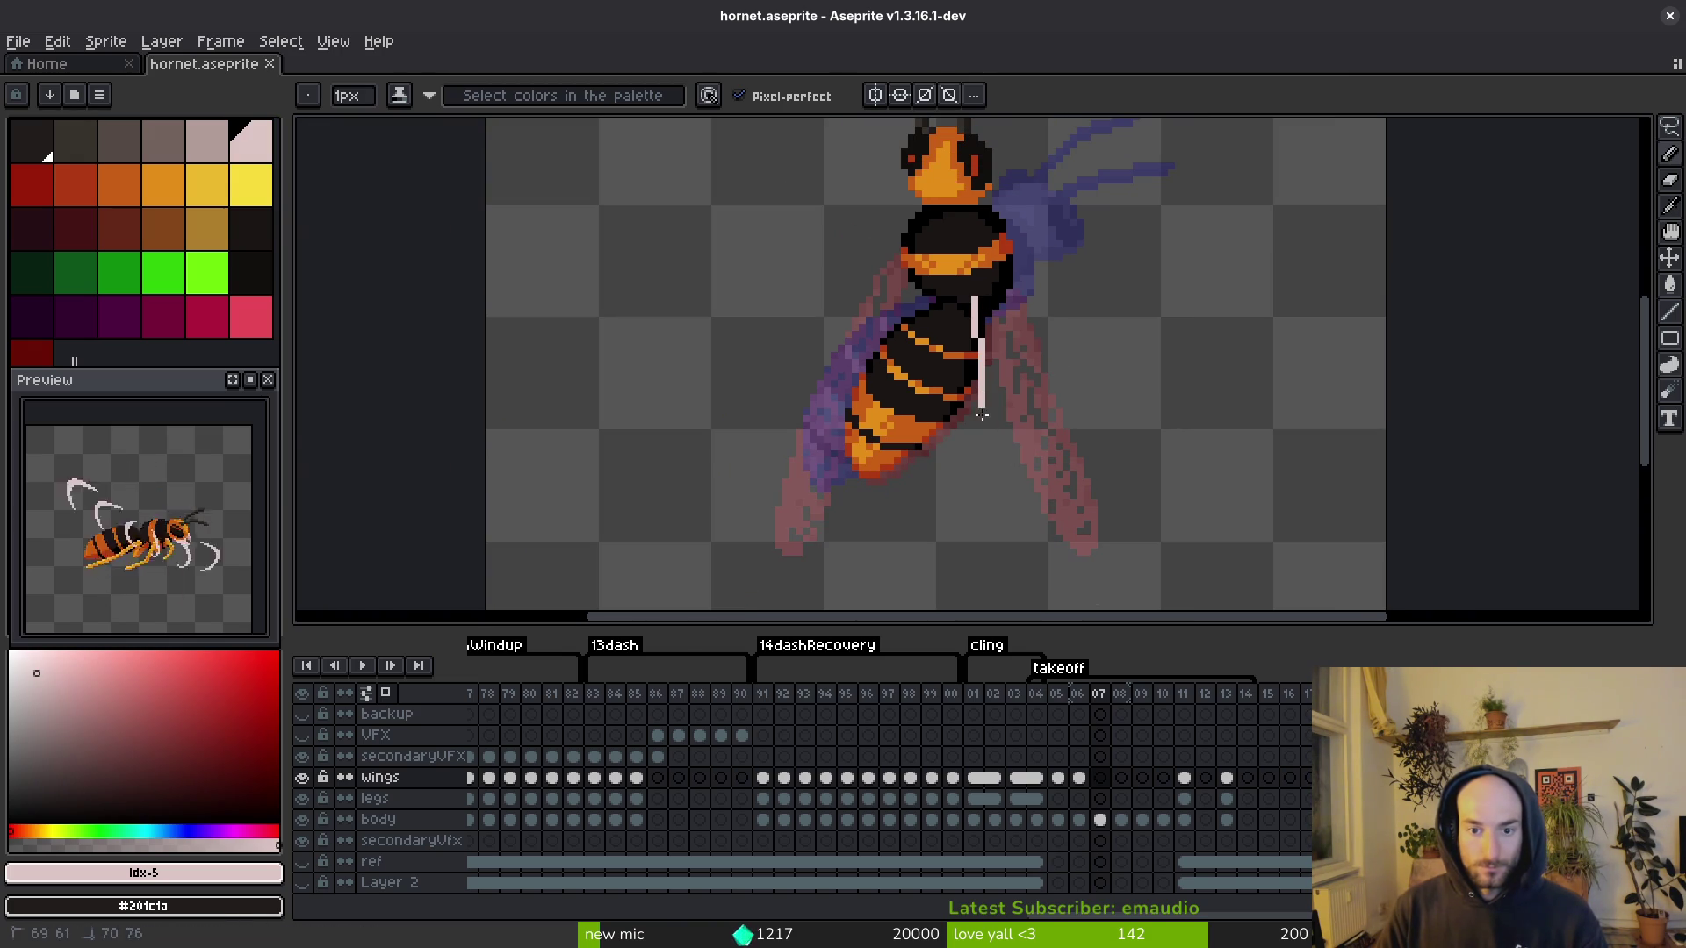
key("ctrl+z")
left_click_drag(981, 303, 987, 450)
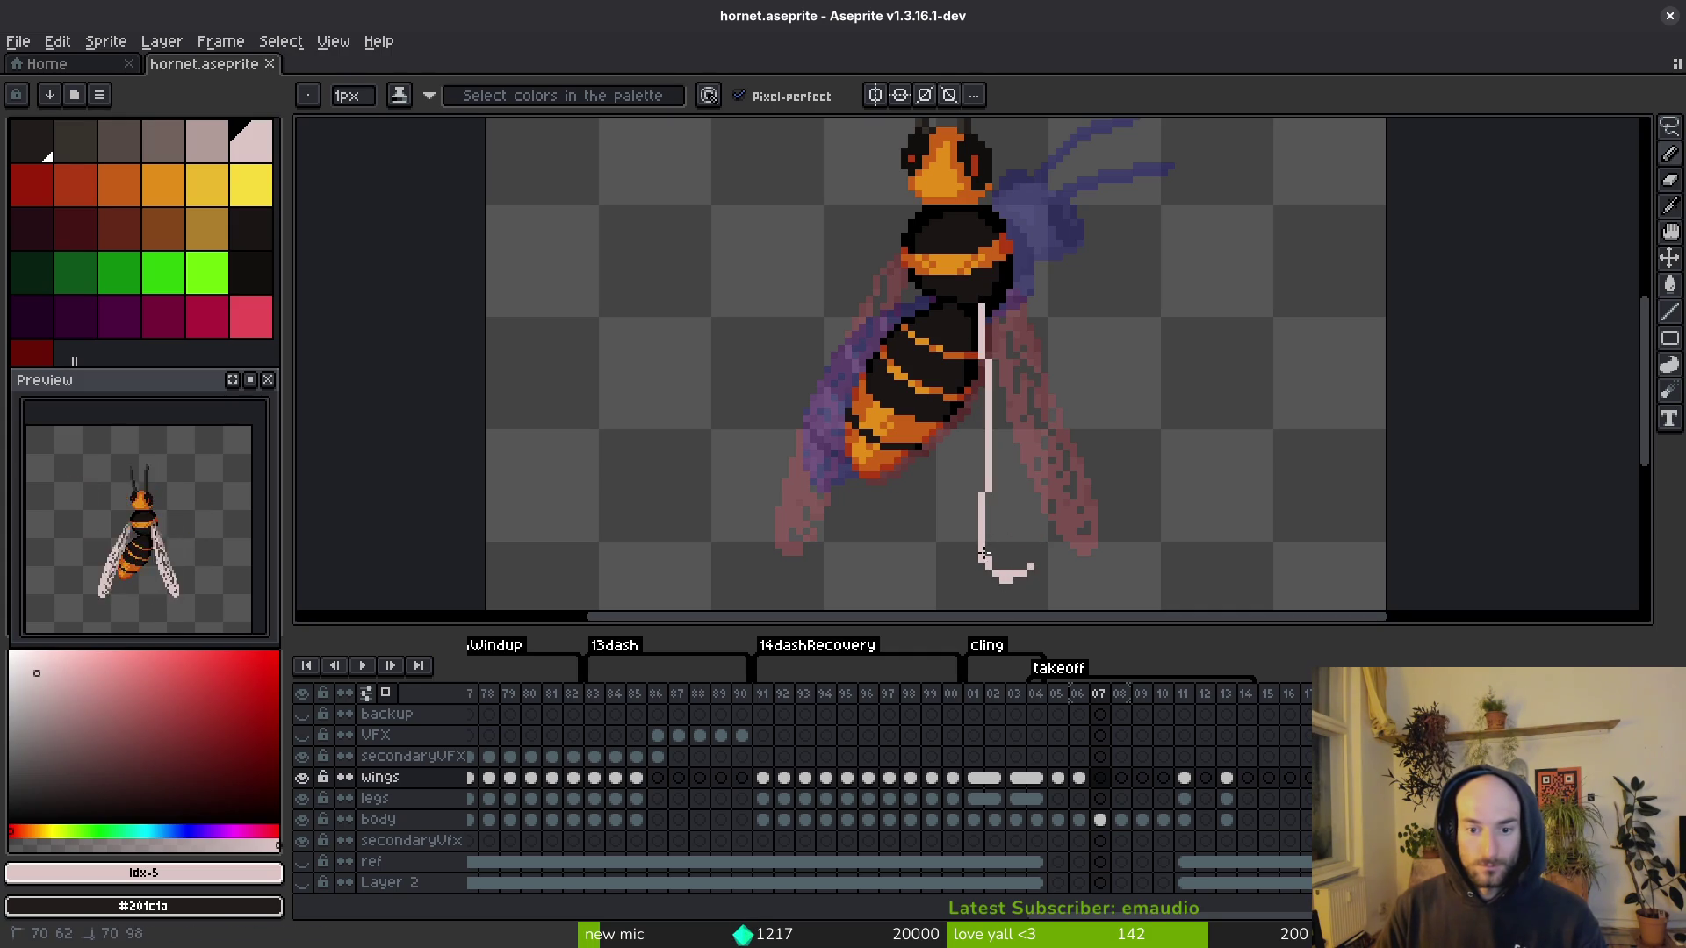
scroll(1018, 527, "up", 1)
Step: Add an upward curled hook at the leg's end and reshape its tip pixels
mouse_move(1065, 379)
left_mouse_down()
mouse_move(1087, 305)
mouse_move(1062, 335)
left_mouse_up()
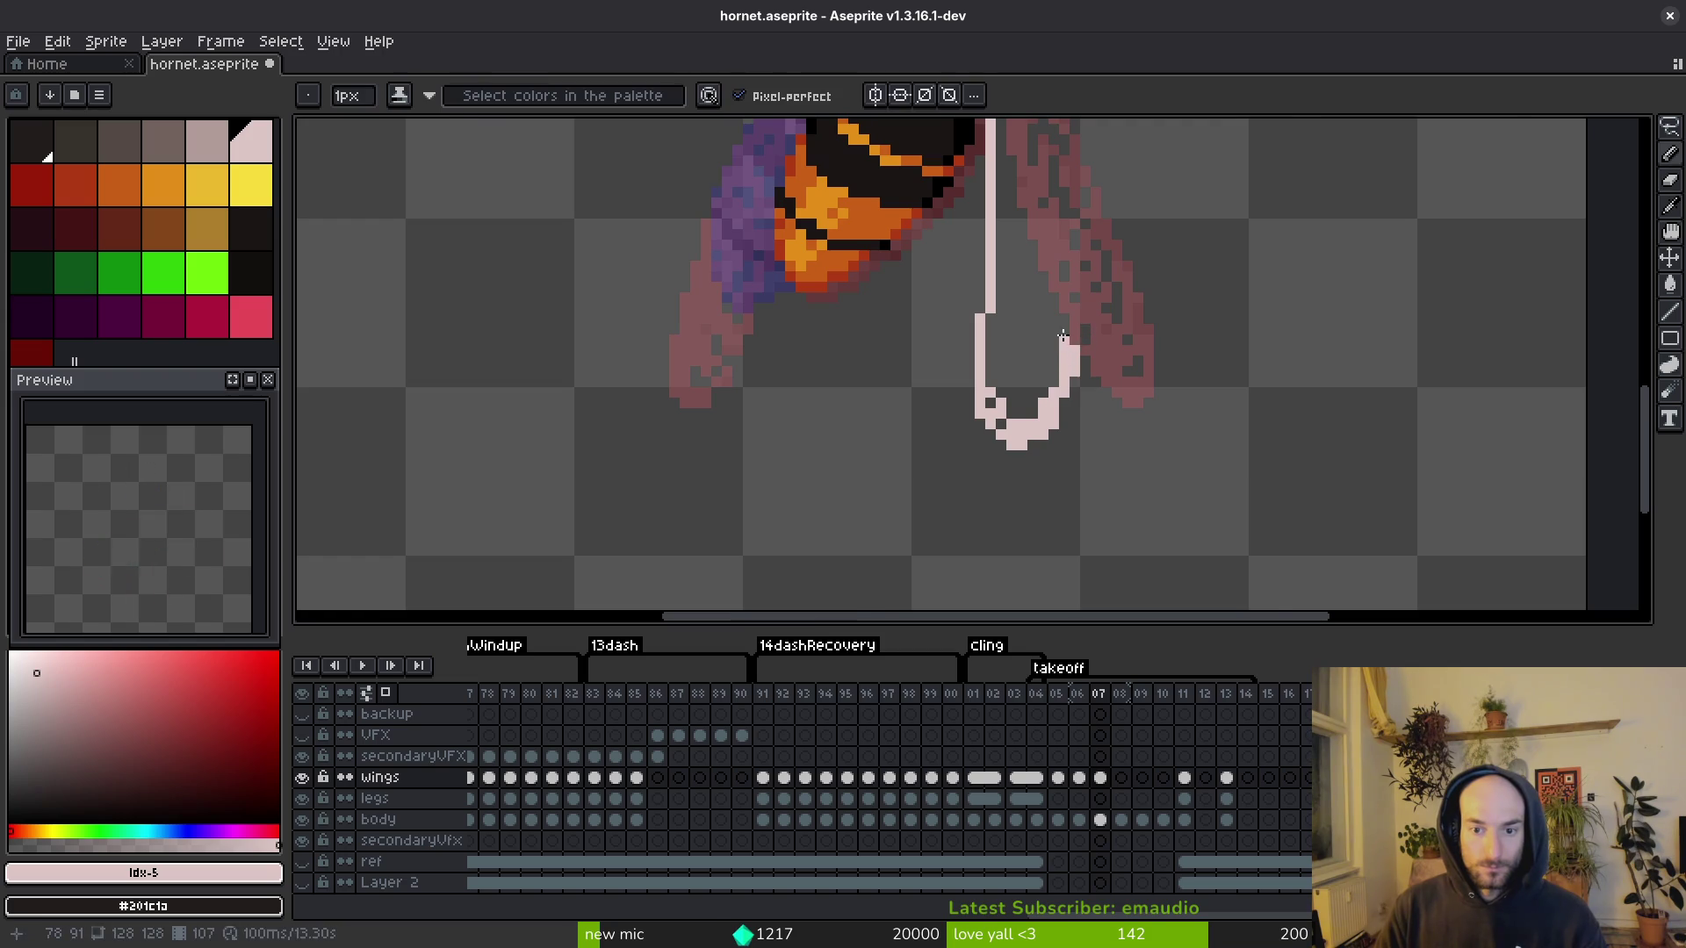
scroll(1062, 335, "up", 1)
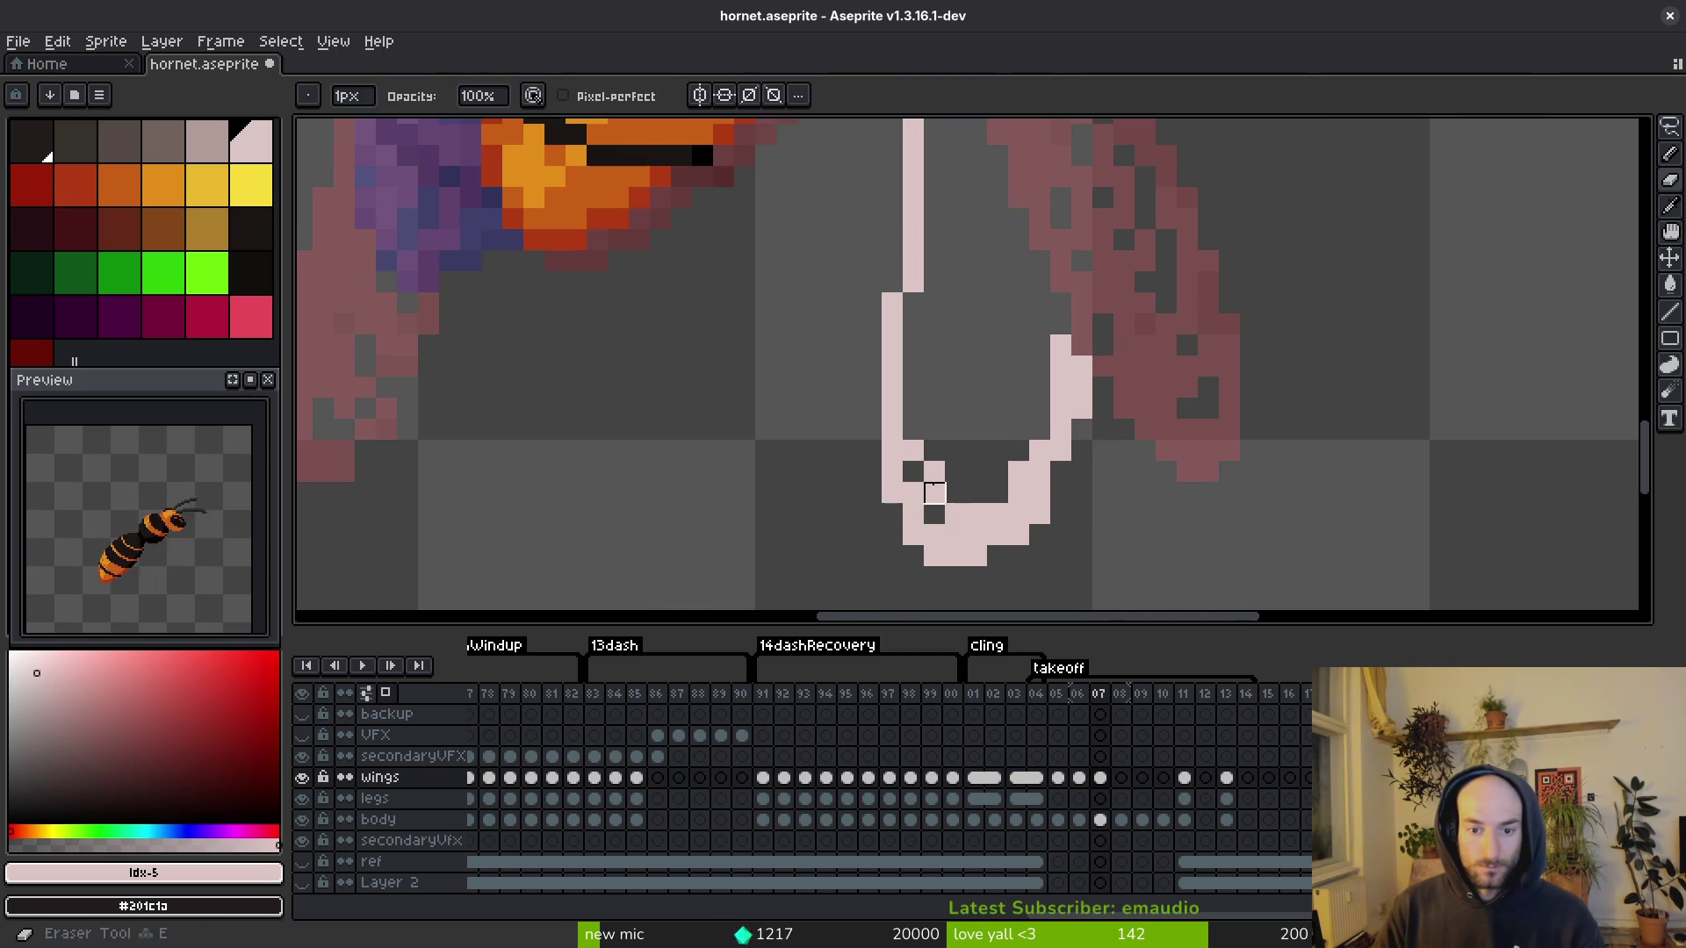
scroll(989, 368, "down", 1)
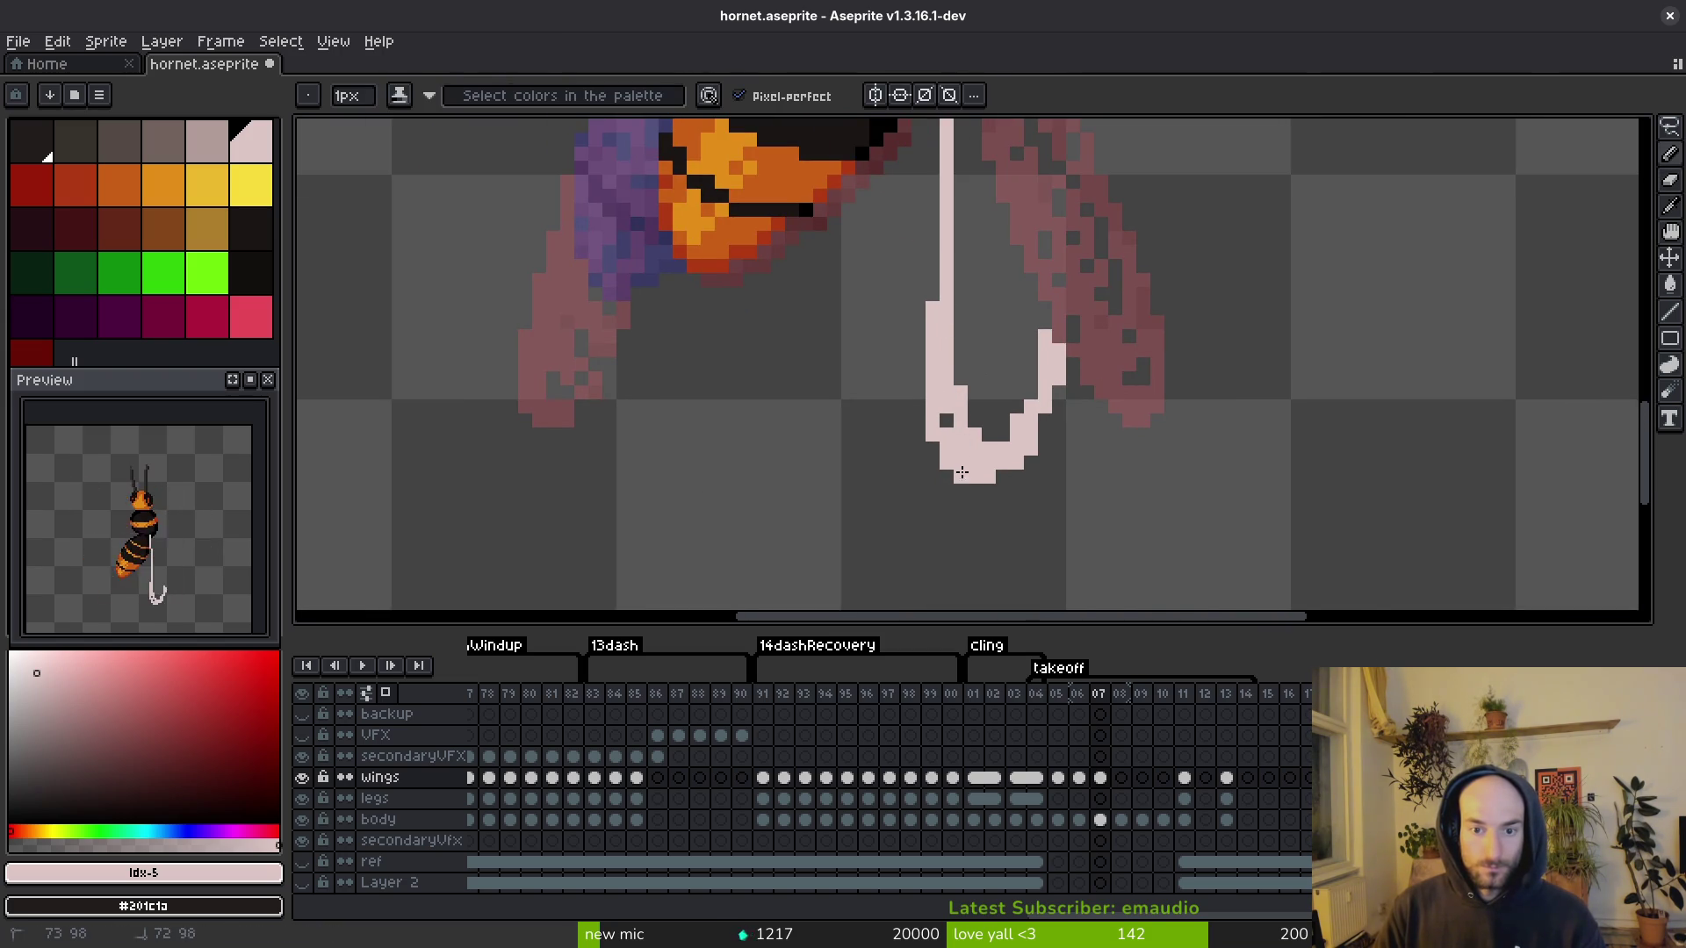
left_click(1046, 360)
left_click_drag(1046, 338, 1068, 402)
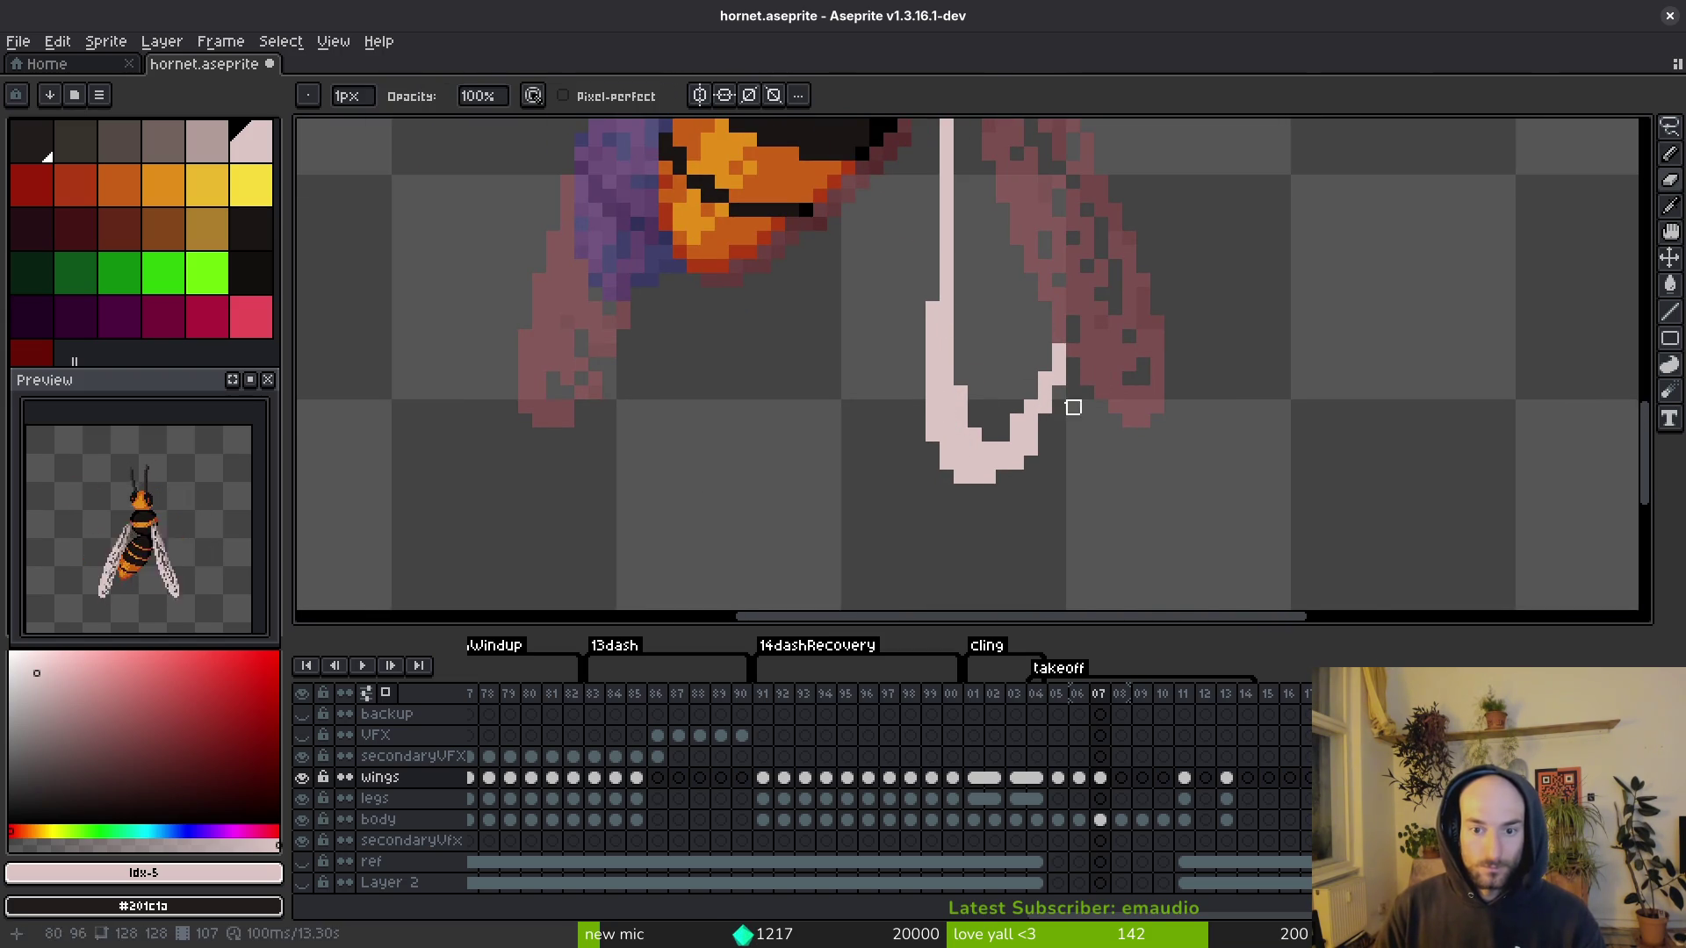
left_click(1019, 430)
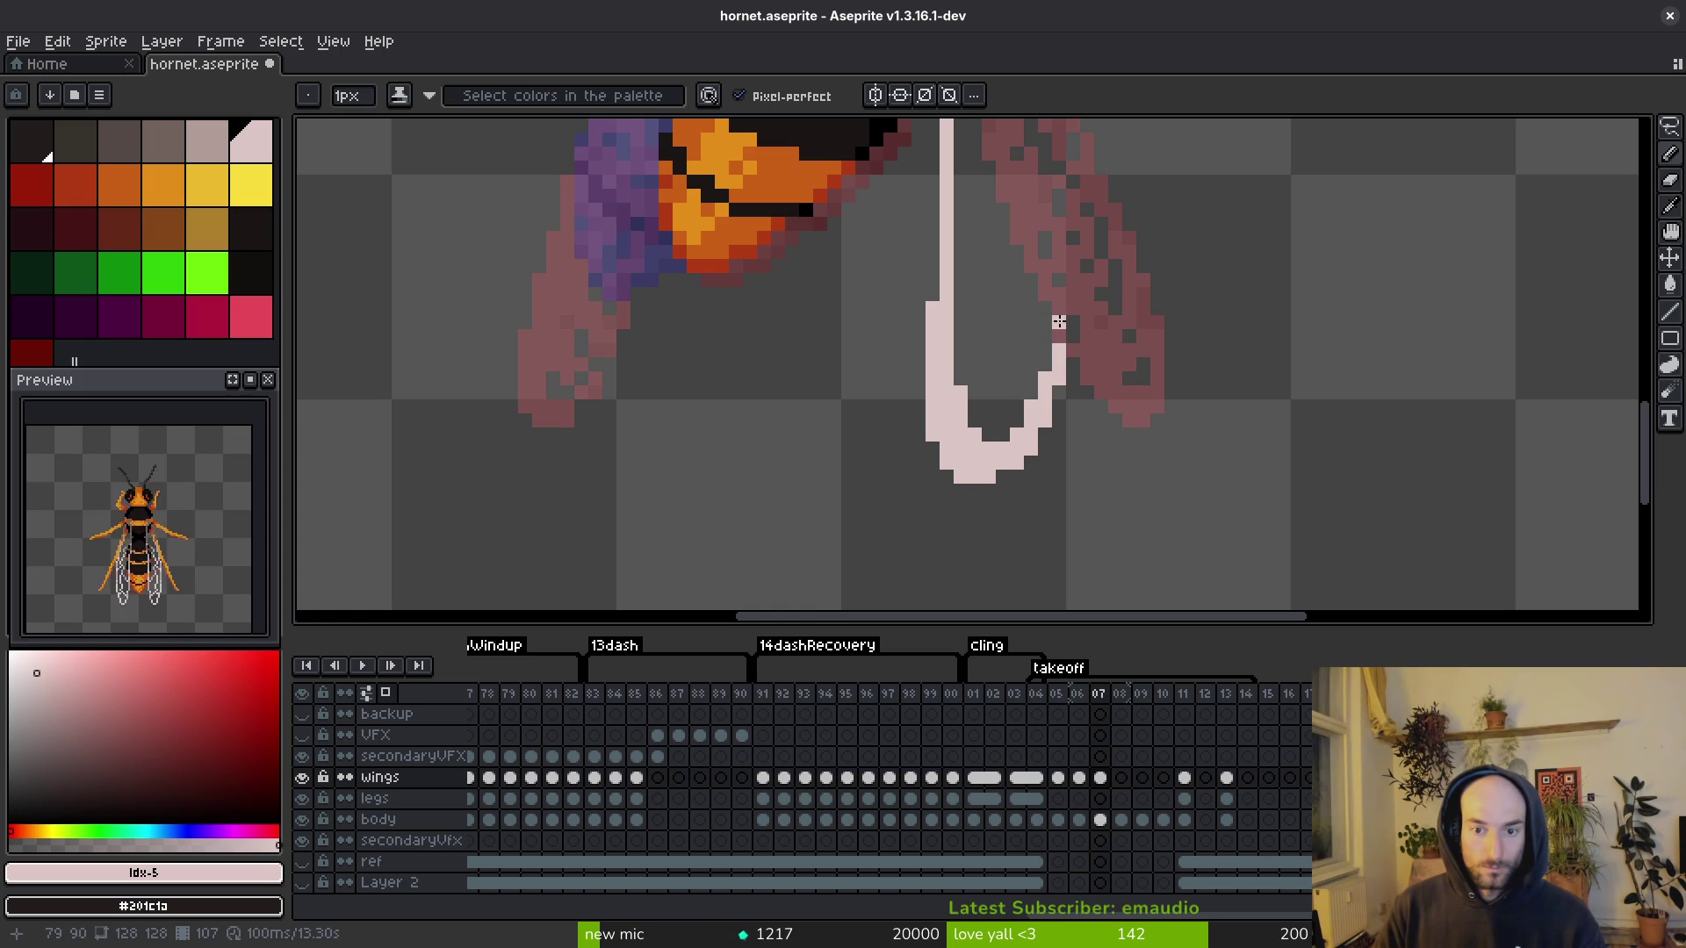
scroll(1058, 322, "up", 3)
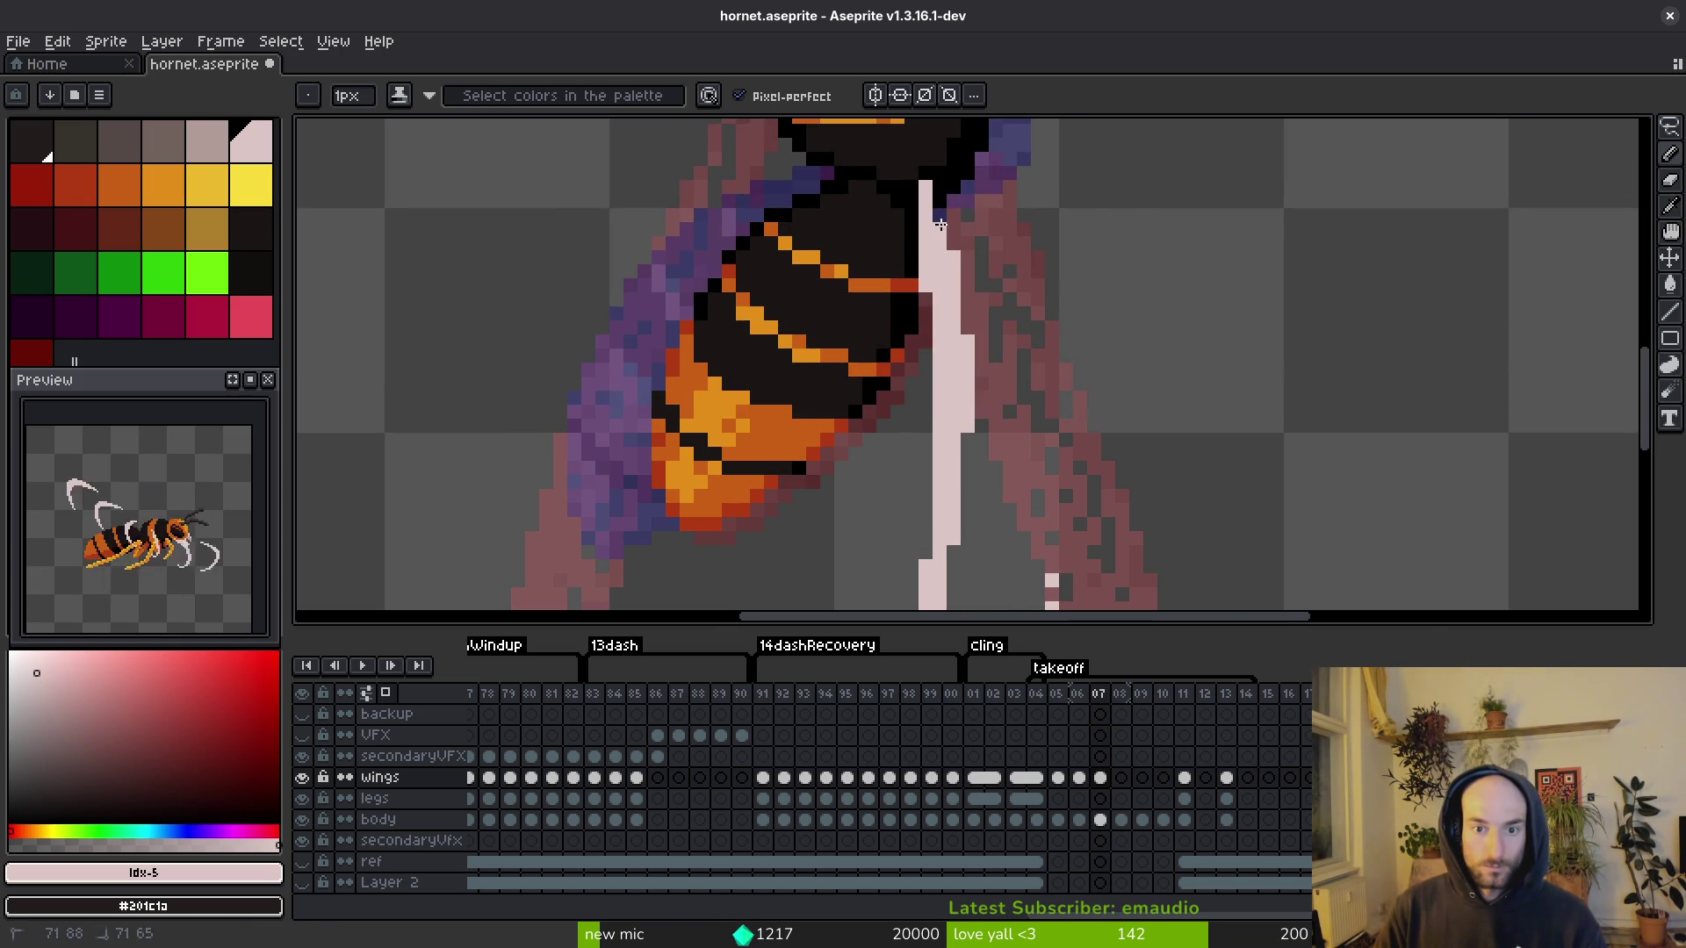
scroll(993, 325, "down", 3)
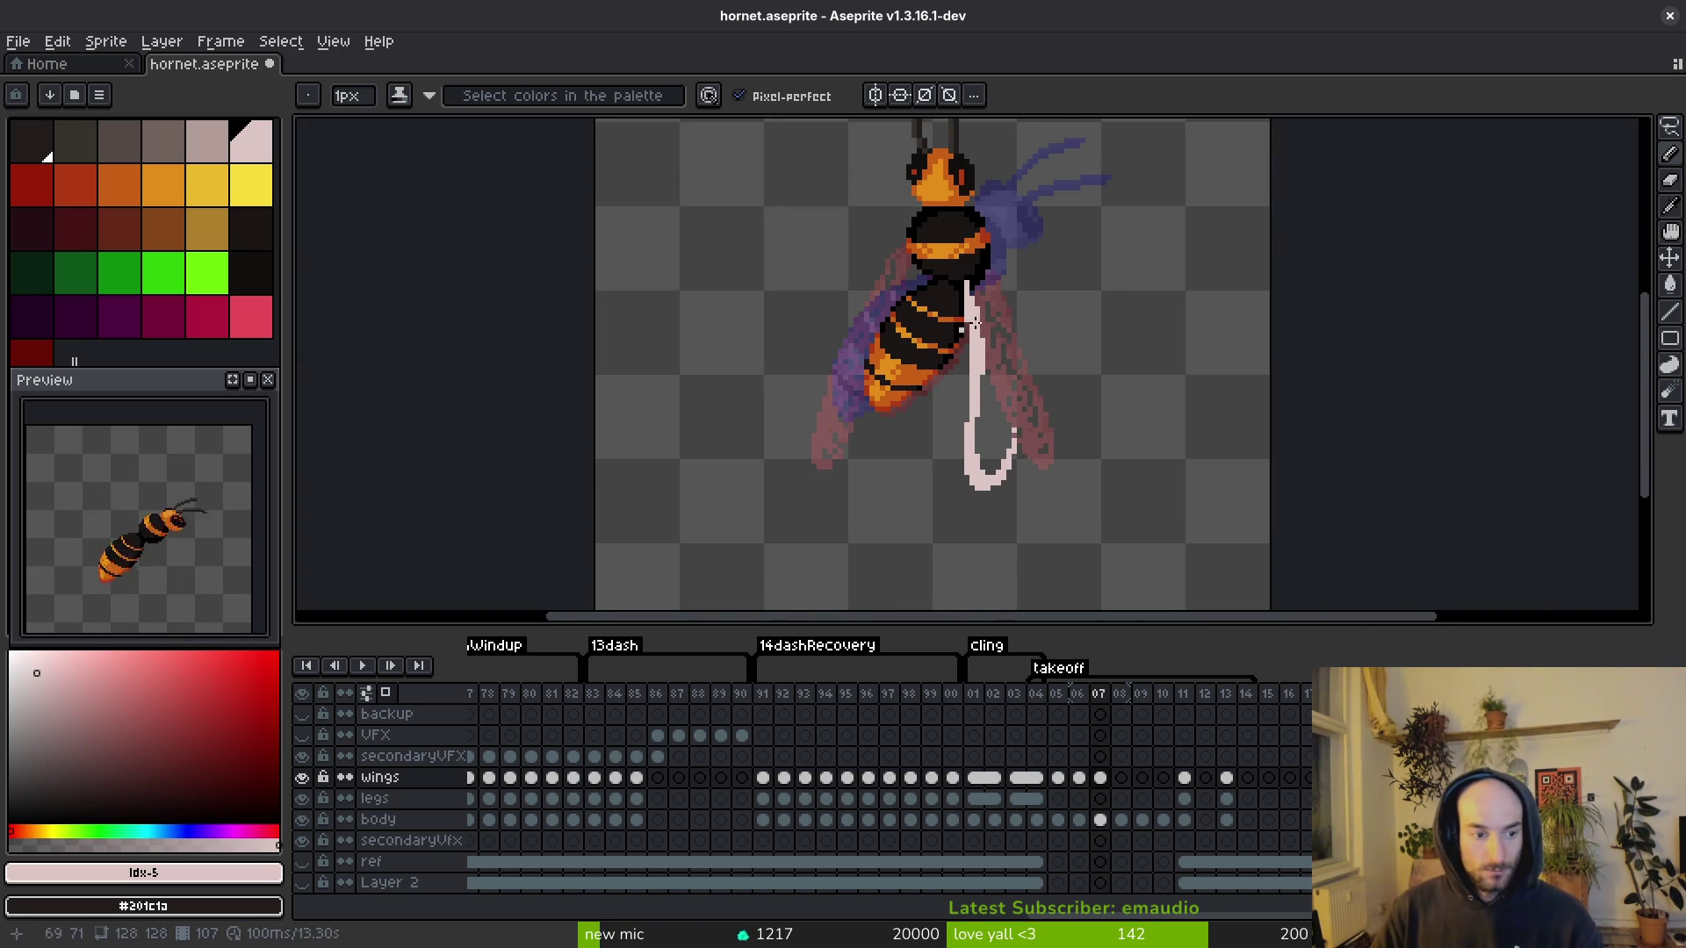
scroll(1033, 359, "up", 2)
scroll(1034, 359, "up", 1)
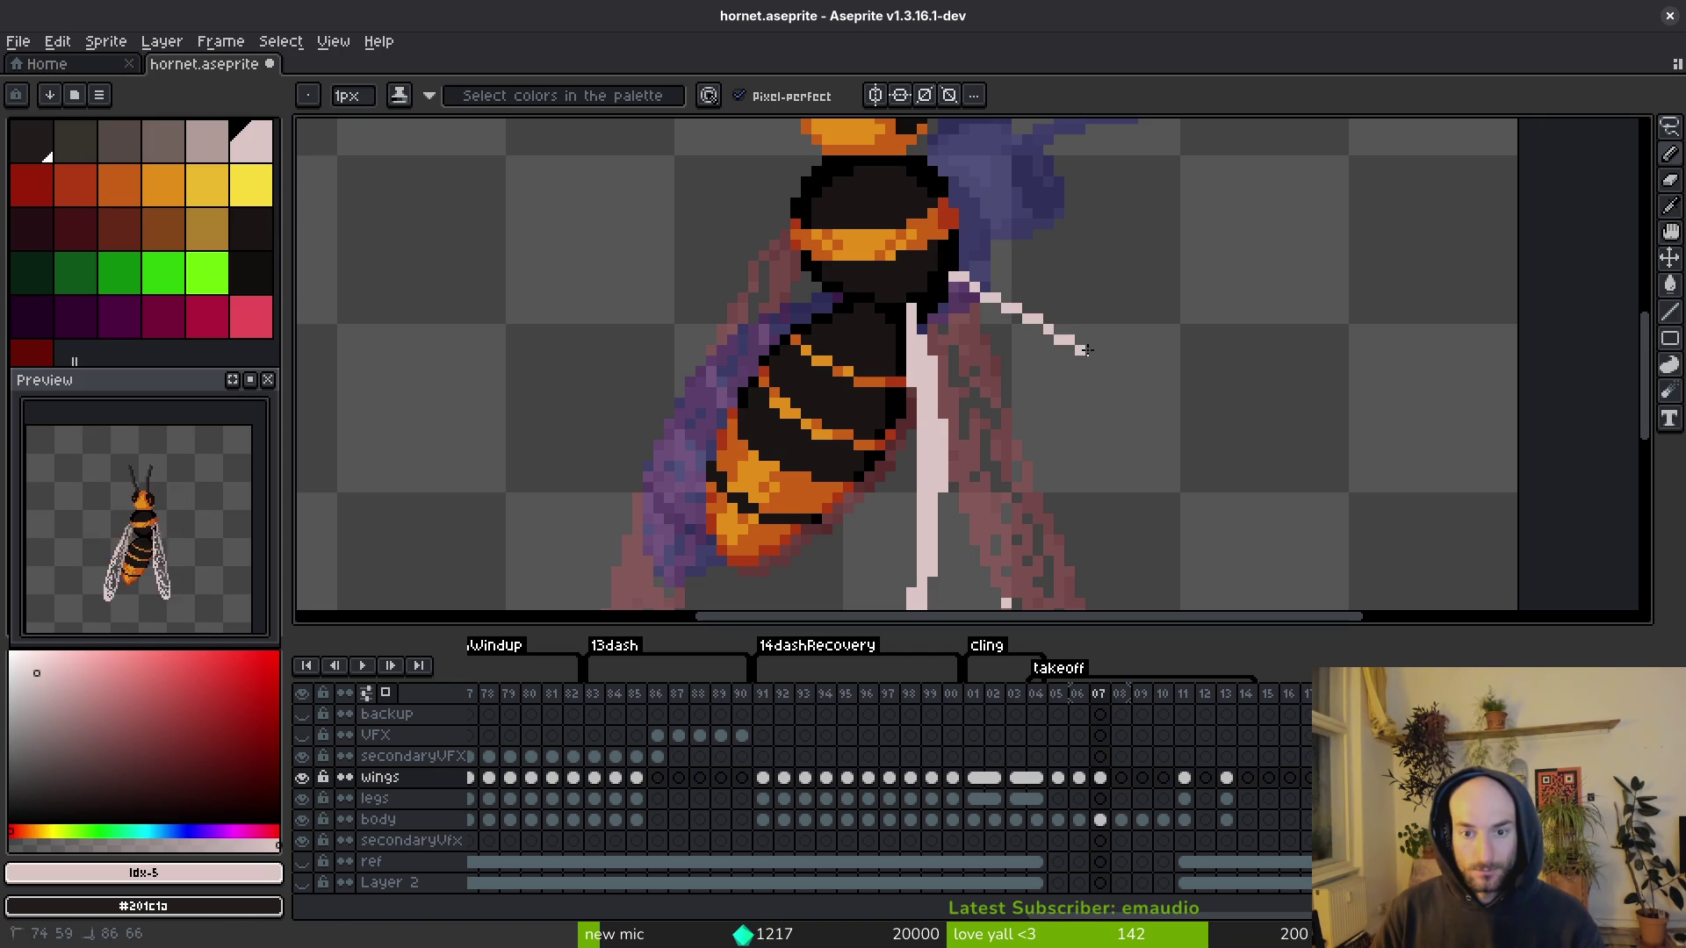
Step: Commit the second pale leg reaching out to the right and save the hornet file
scroll(1234, 356, "down", 2)
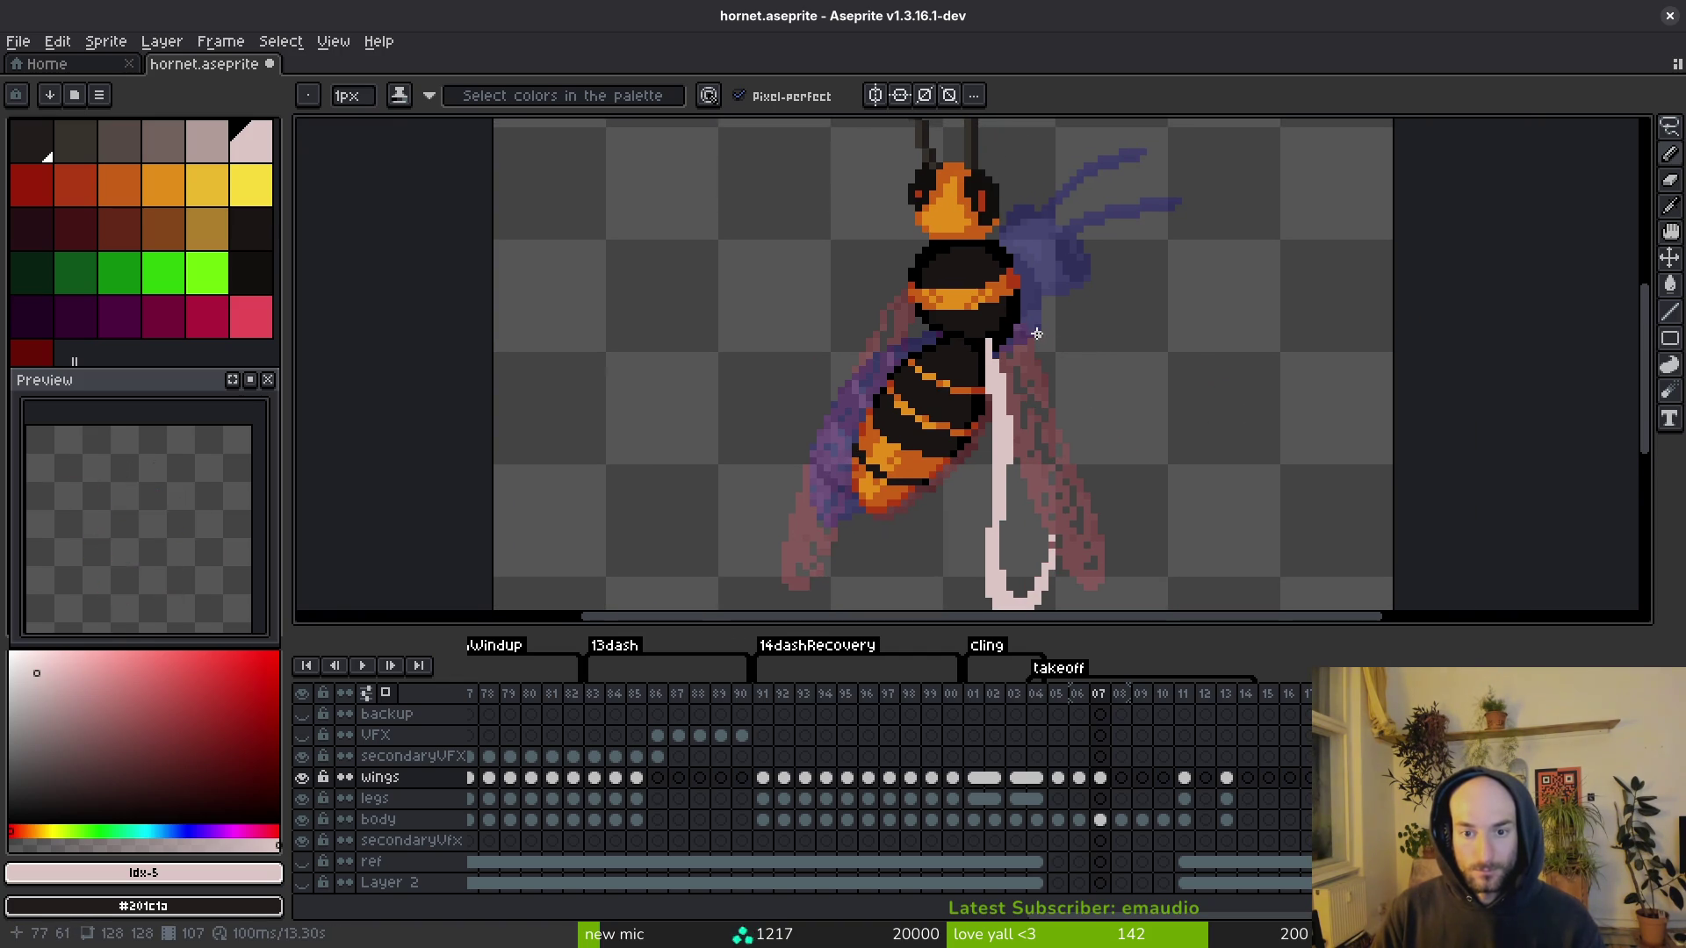
left_click(1262, 418, "shift")
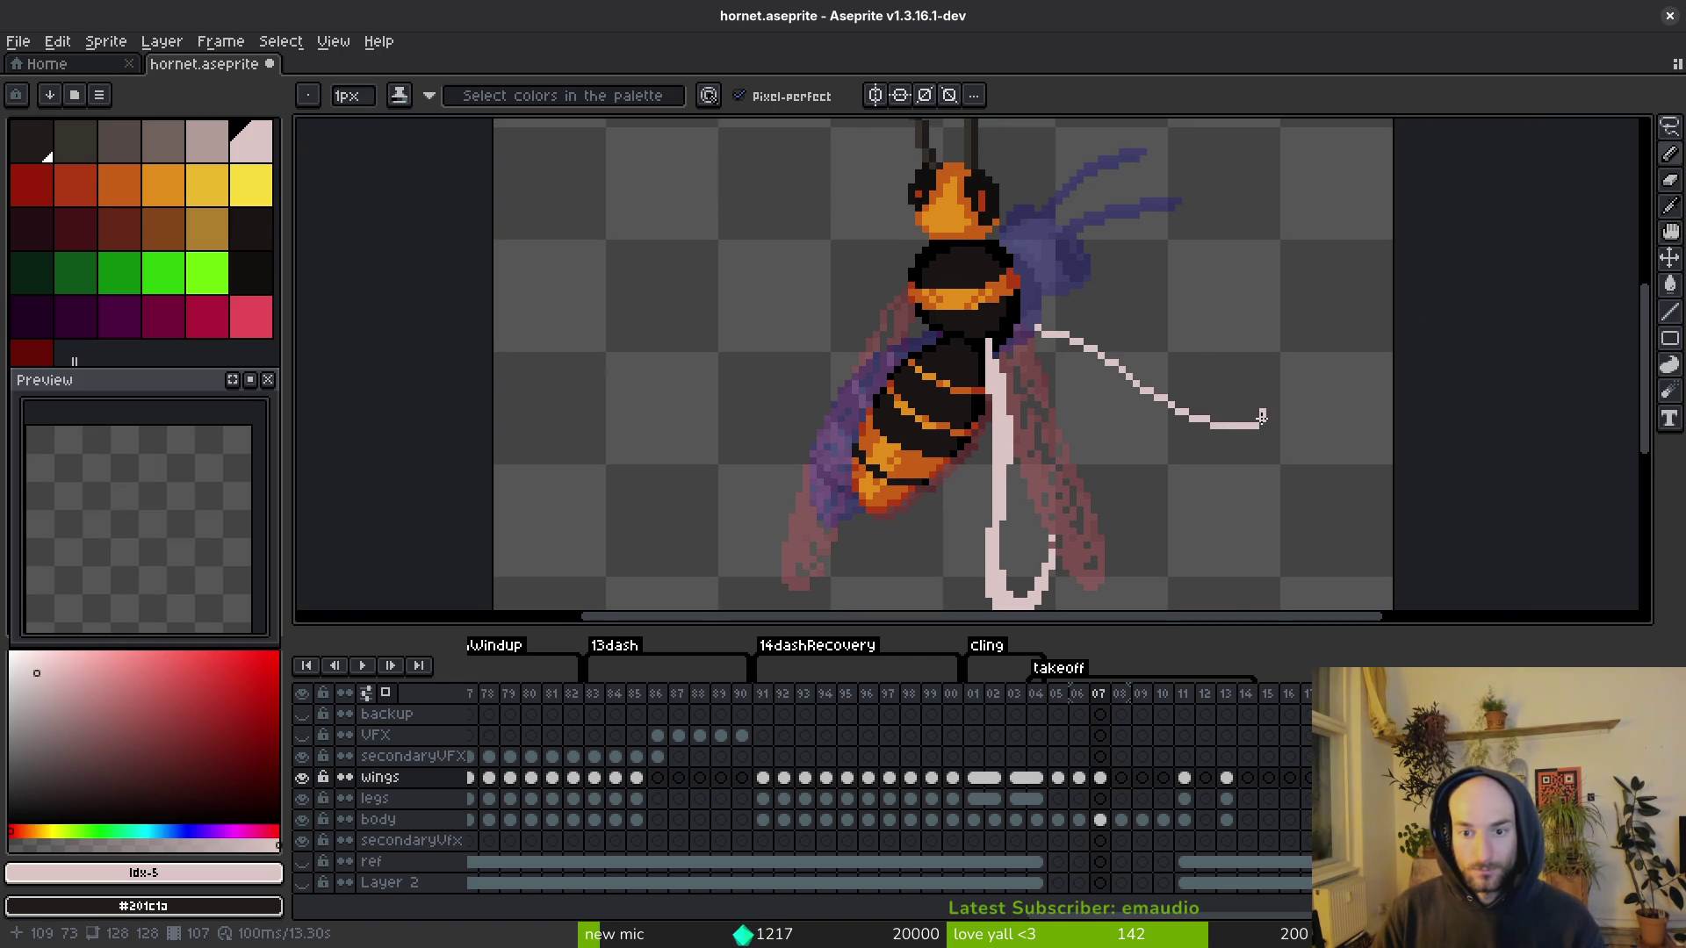
scroll(1269, 412, "up", 2)
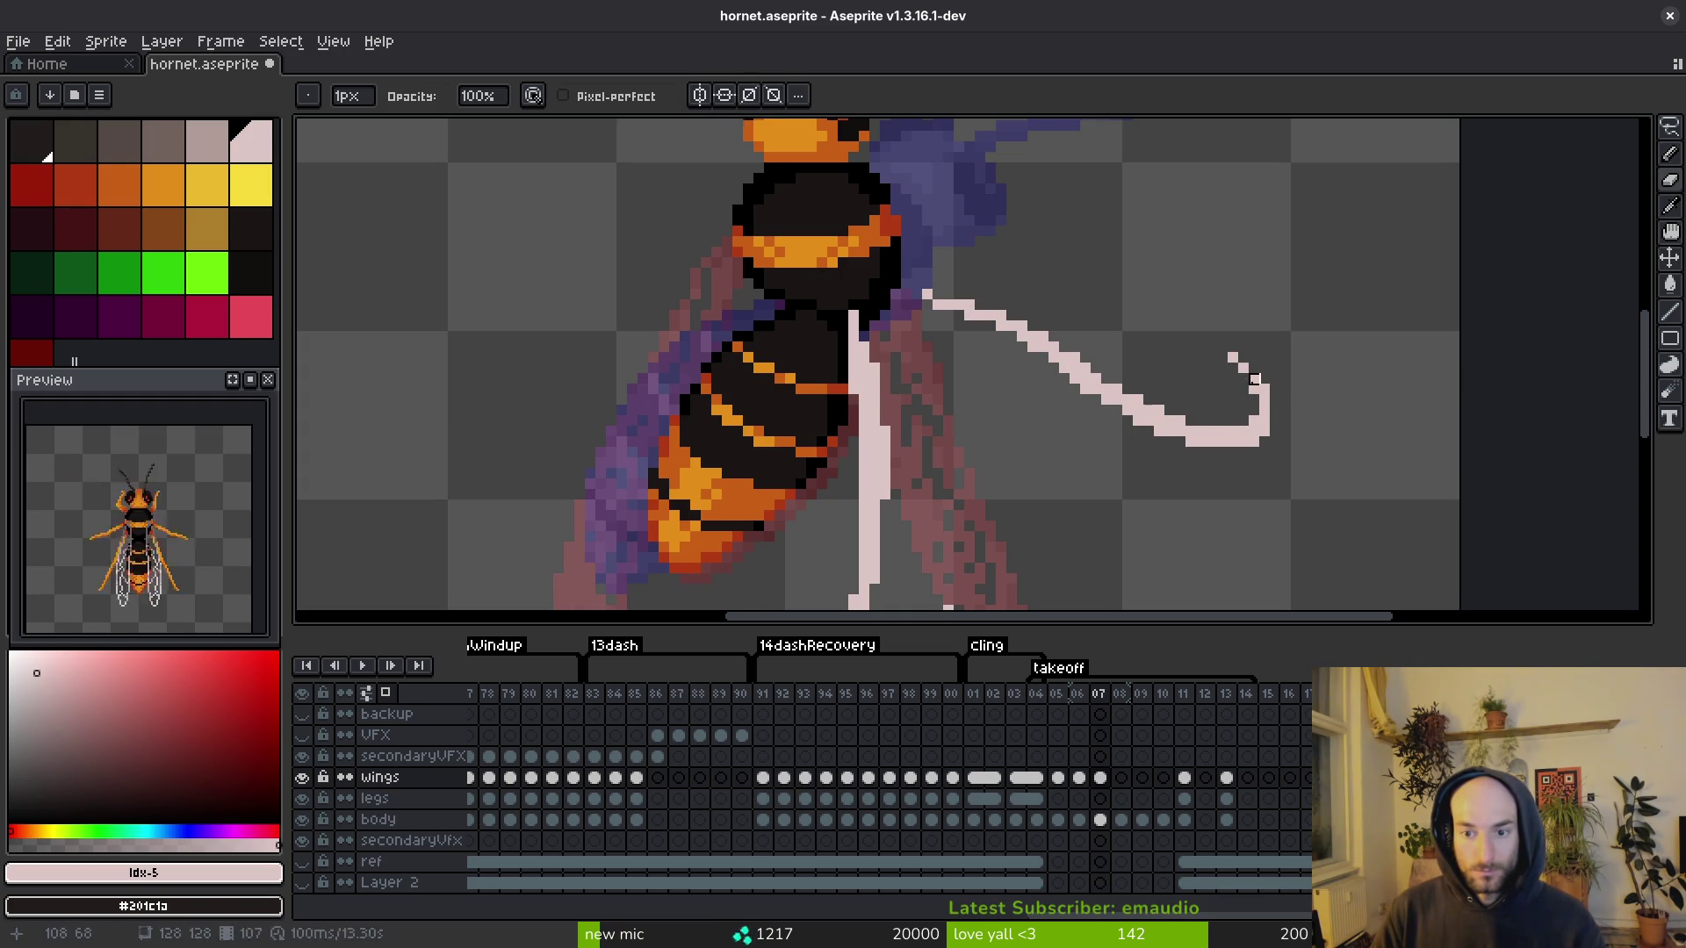
scroll(1246, 364, "down", 3)
key("ctrl+s")
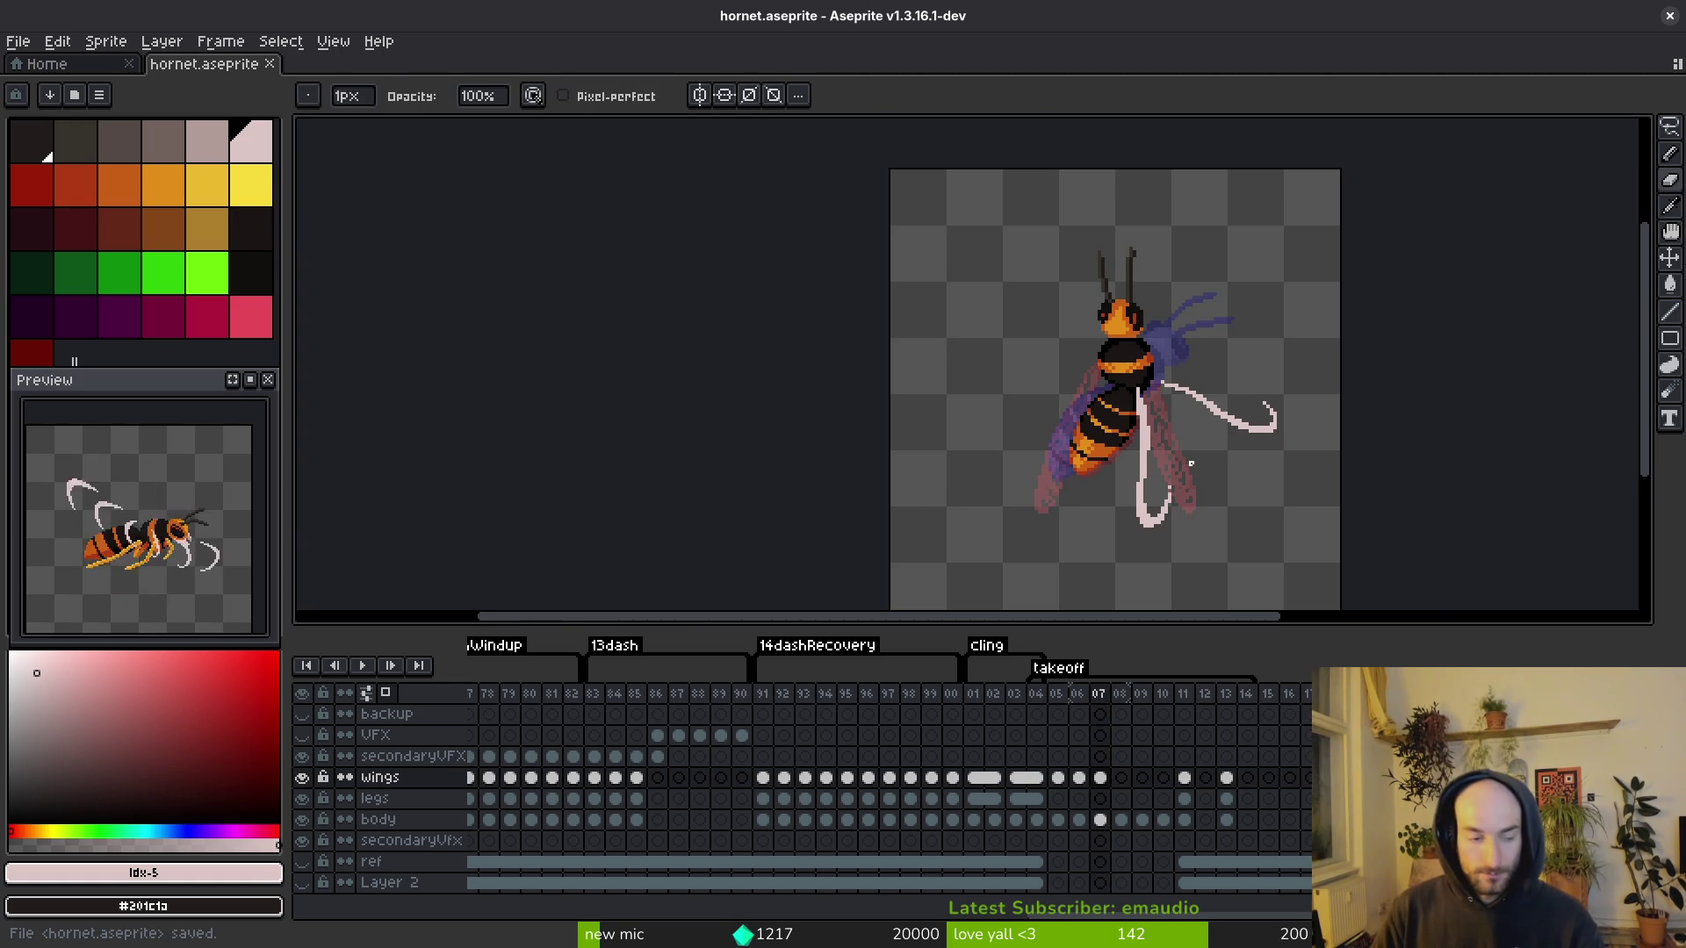
scroll(1142, 347, "up", 5)
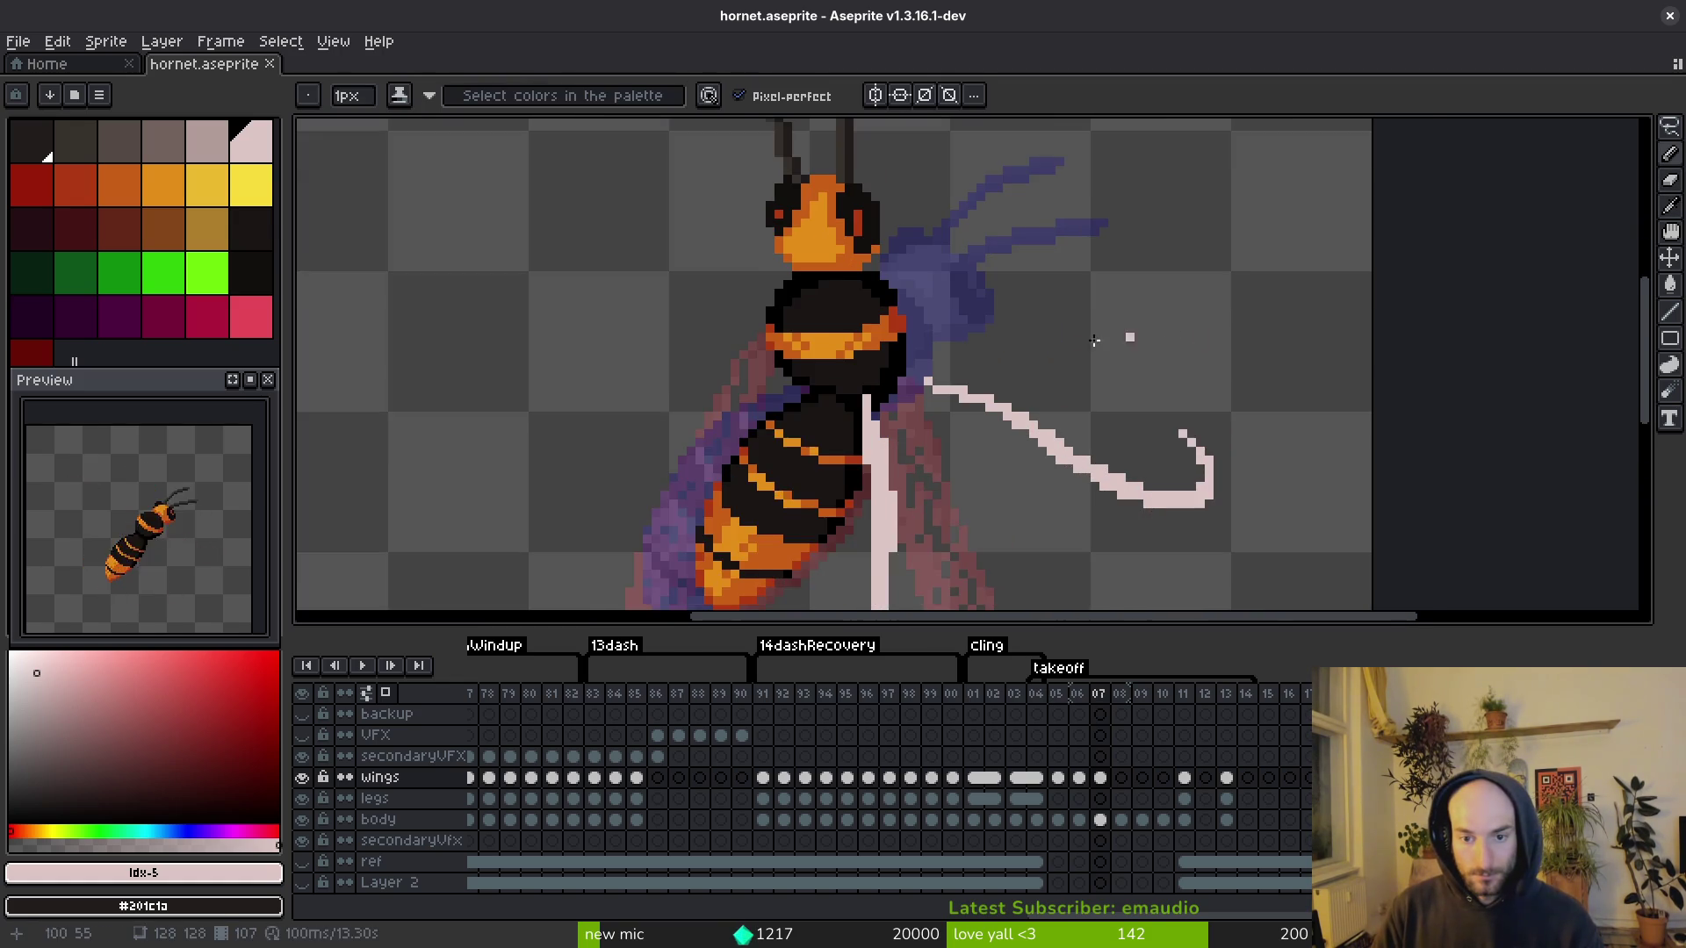
Step: Draw pale leg strokes outward right and angling up past the wing, ending in a hooked tip
left_click_drag(926, 317, 1105, 290)
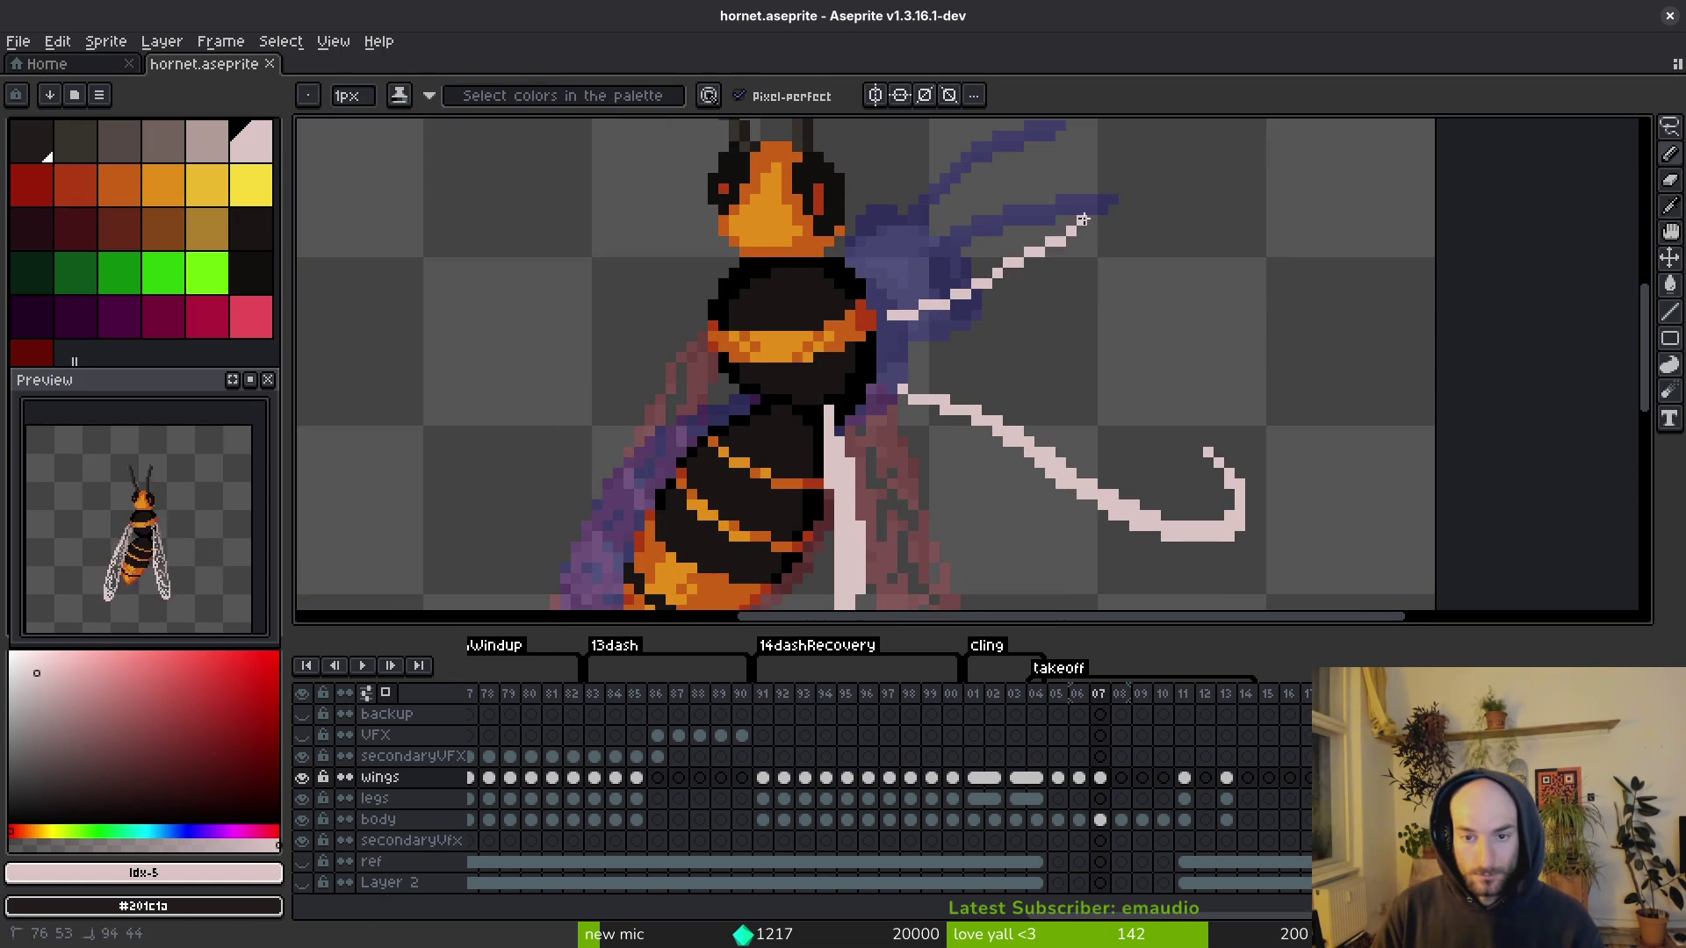
mouse_move(904, 323)
left_mouse_down()
mouse_move(1185, 151)
mouse_move(900, 323)
mouse_move(1116, 215)
left_mouse_up()
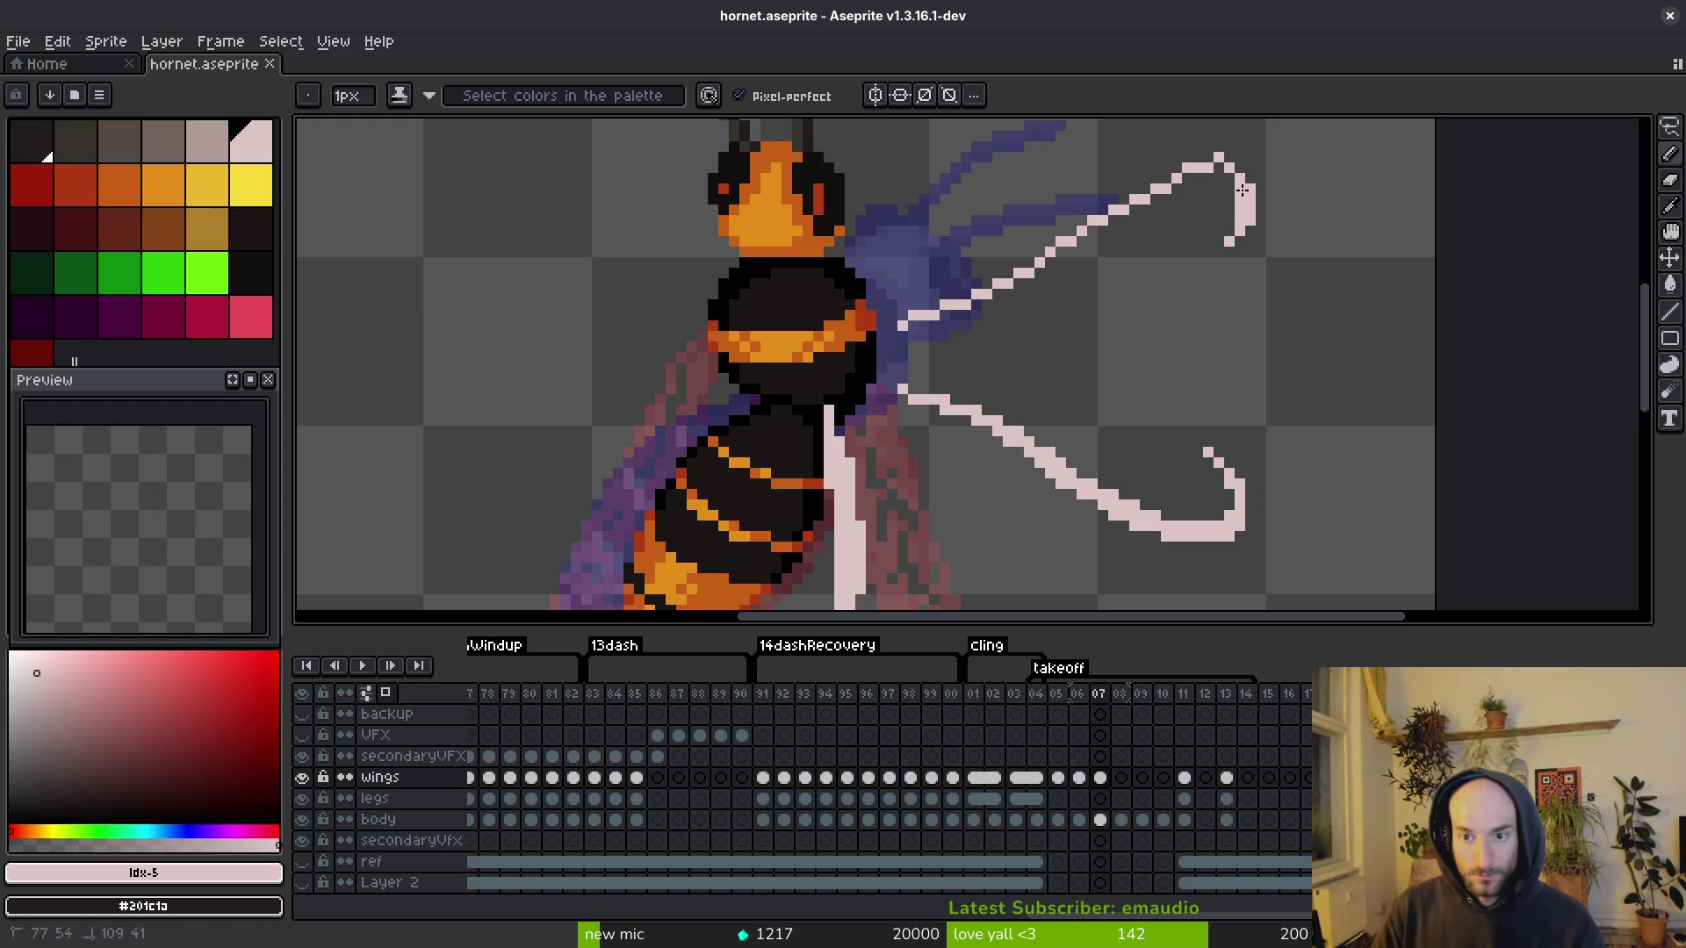
left_click_drag(1217, 253, 1219, 251)
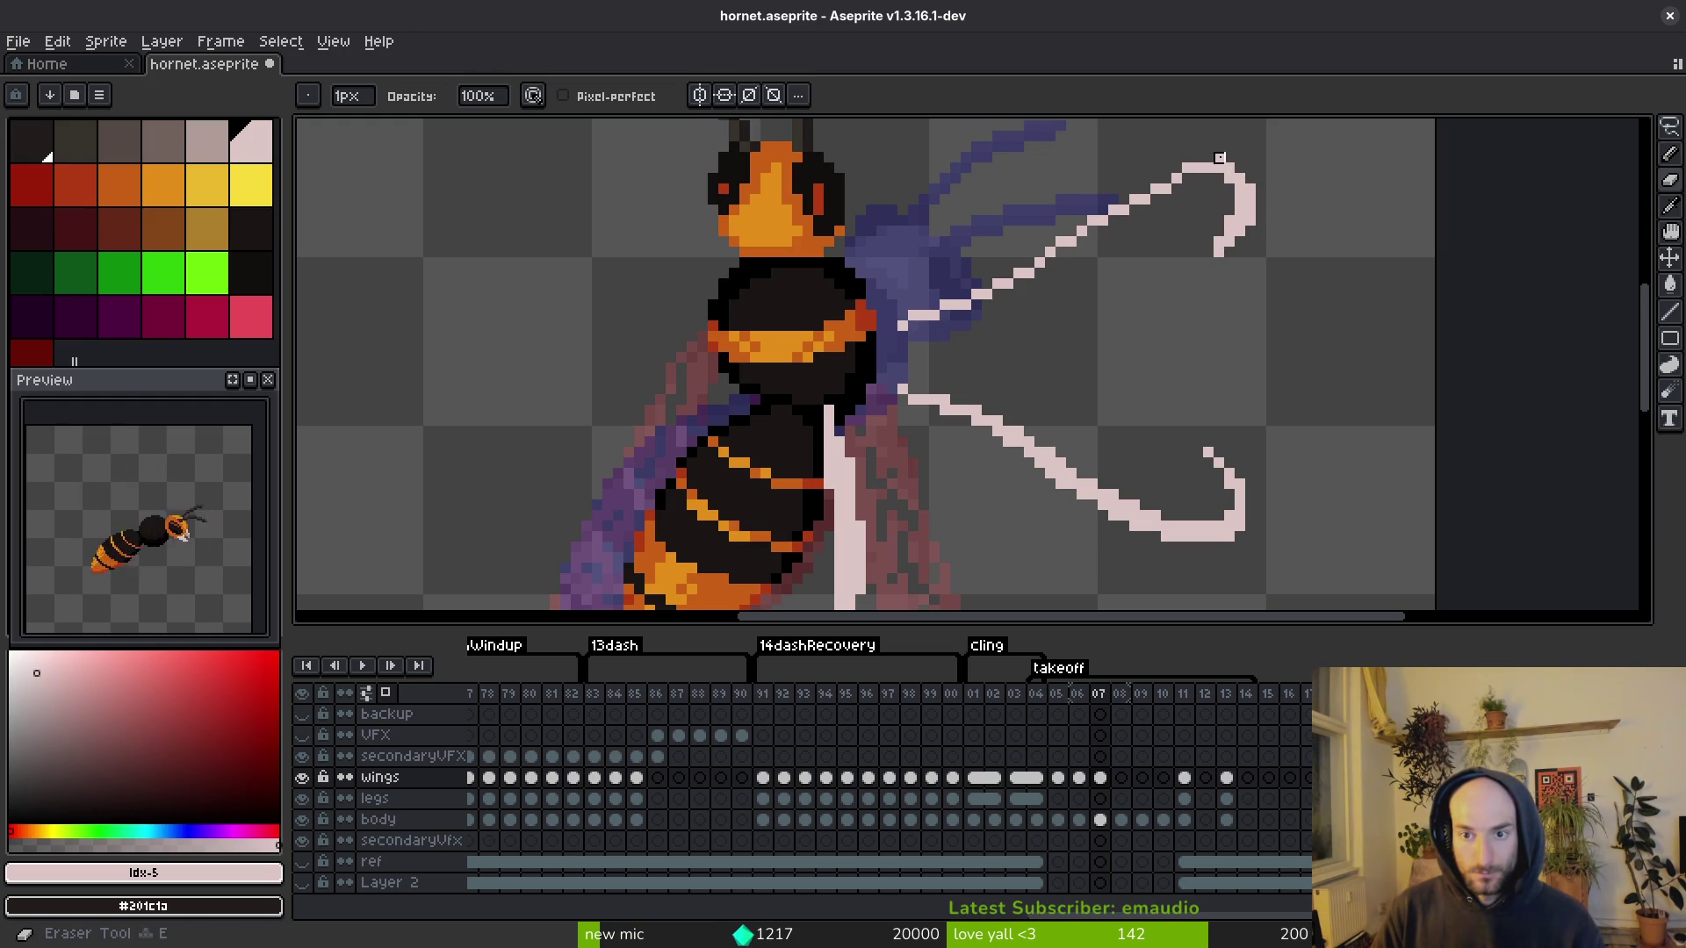
scroll(1231, 219, "up", 2)
scroll(1234, 227, "up", 3)
Step: Erase a stray pixel from the leg's hook, add a pixel beside it, and save
key("e")
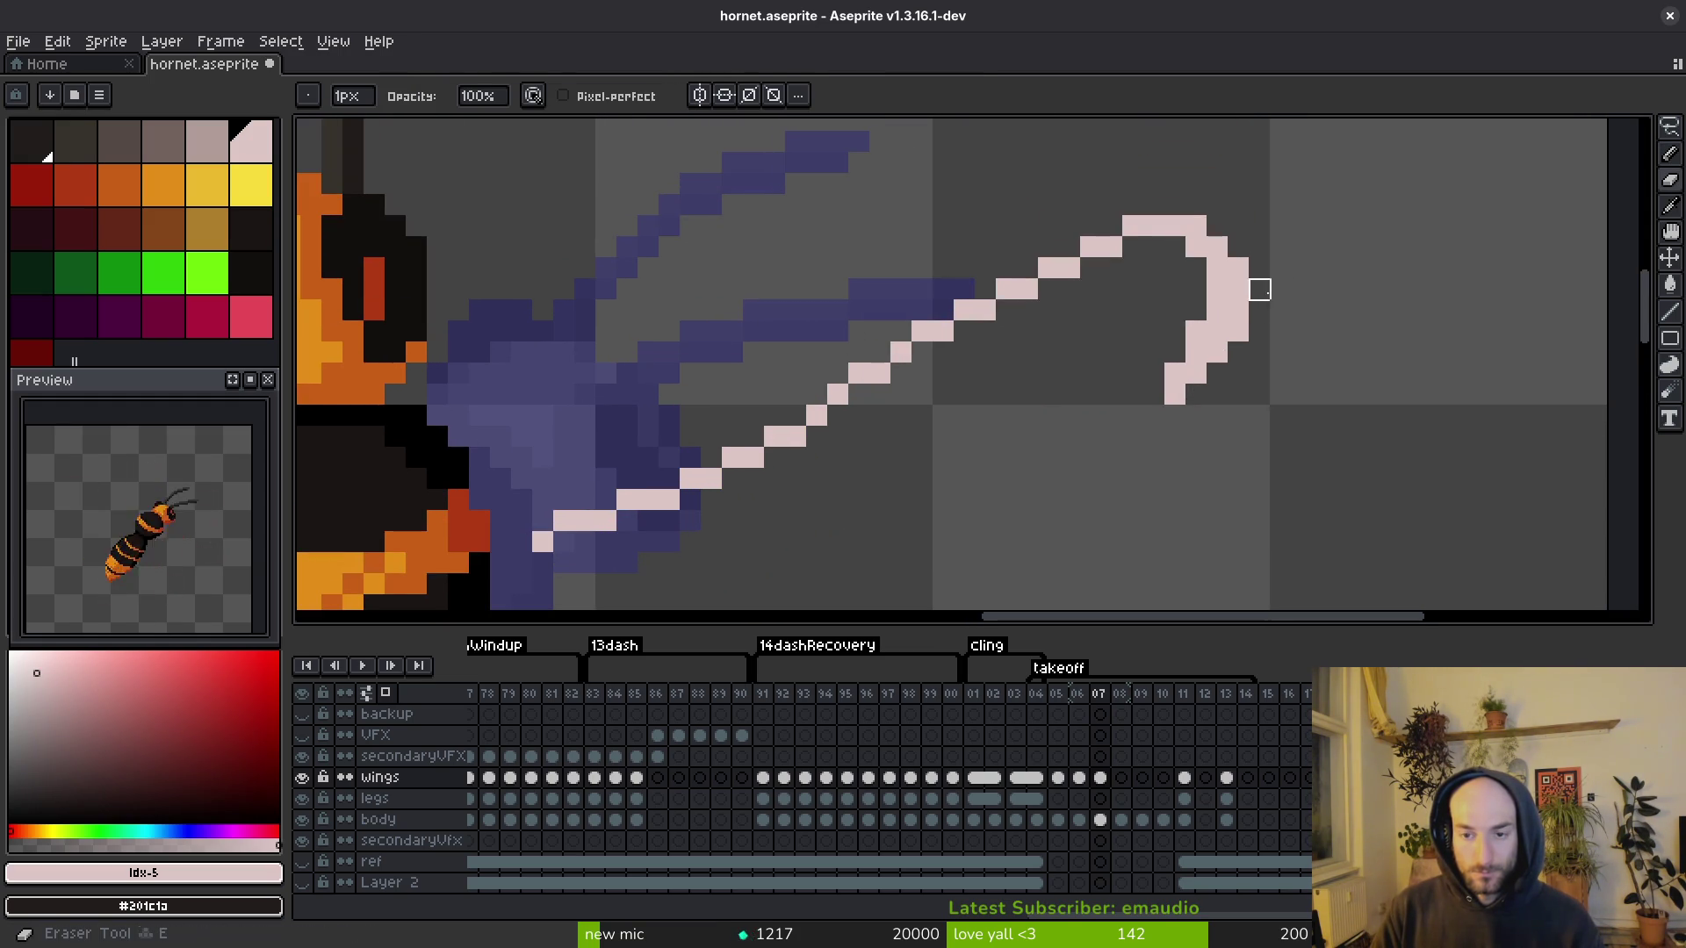
left_click(1196, 352)
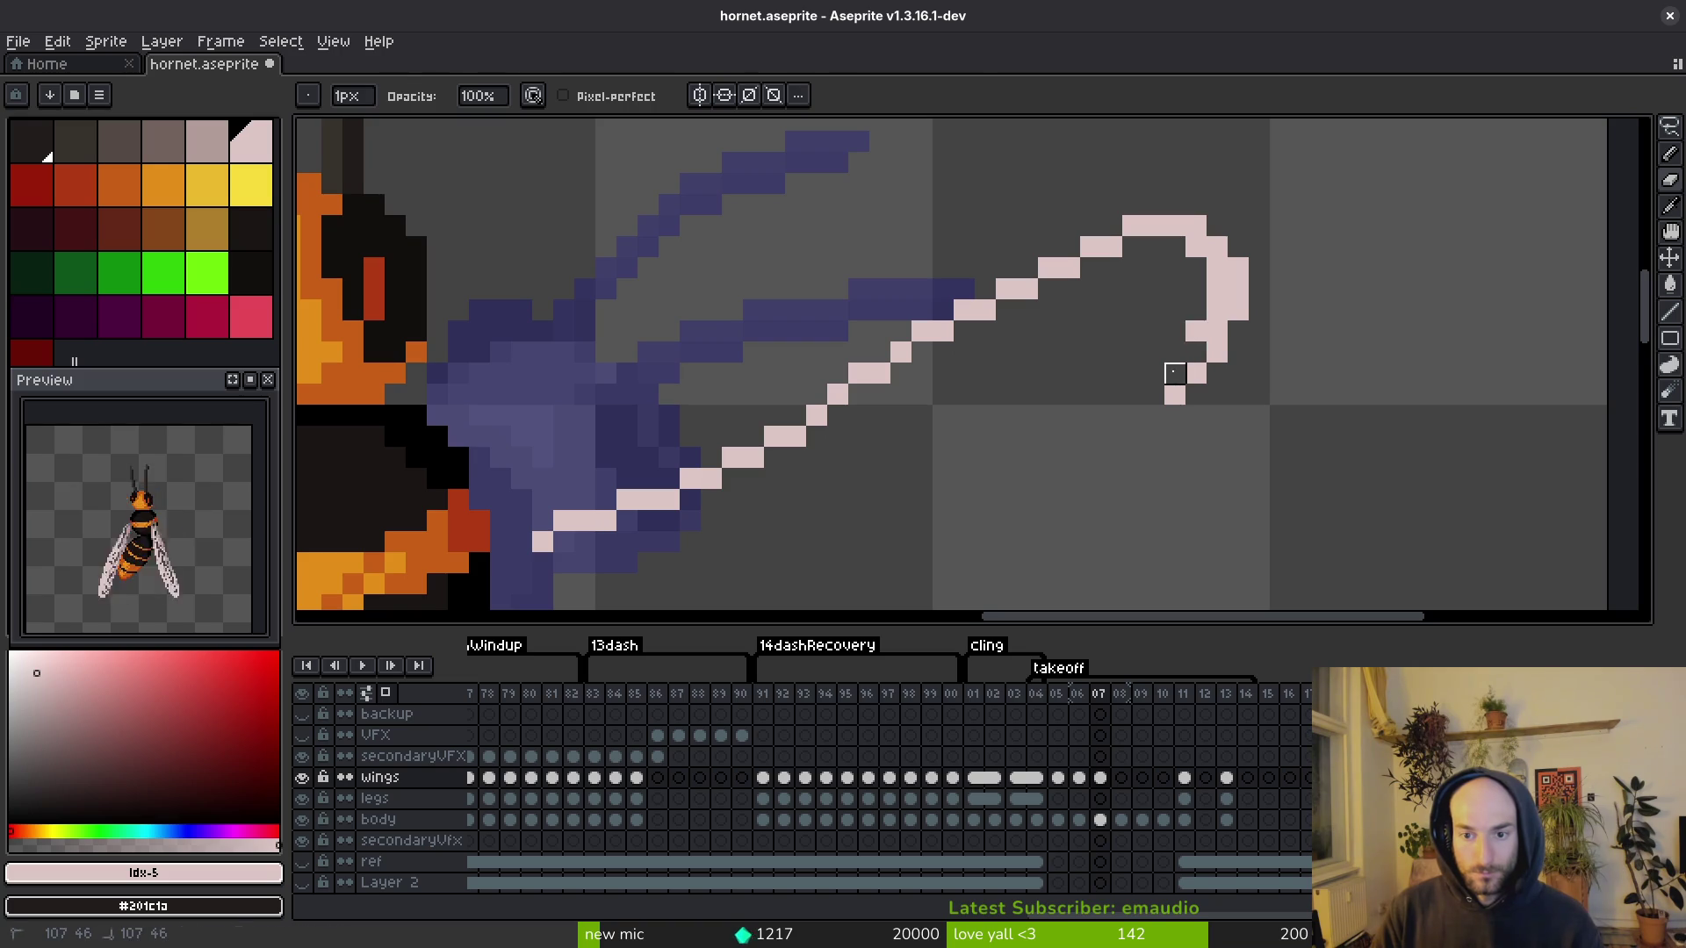
key("b")
scroll(1124, 364, "left", 3)
left_click(1059, 378)
key("ctrl+s")
Step: Thicken the pale leg line toward its hook, fill gaps along the line and curve, and save
left_click_drag(862, 472, 1202, 274)
left_click_drag(1094, 317, 1025, 343)
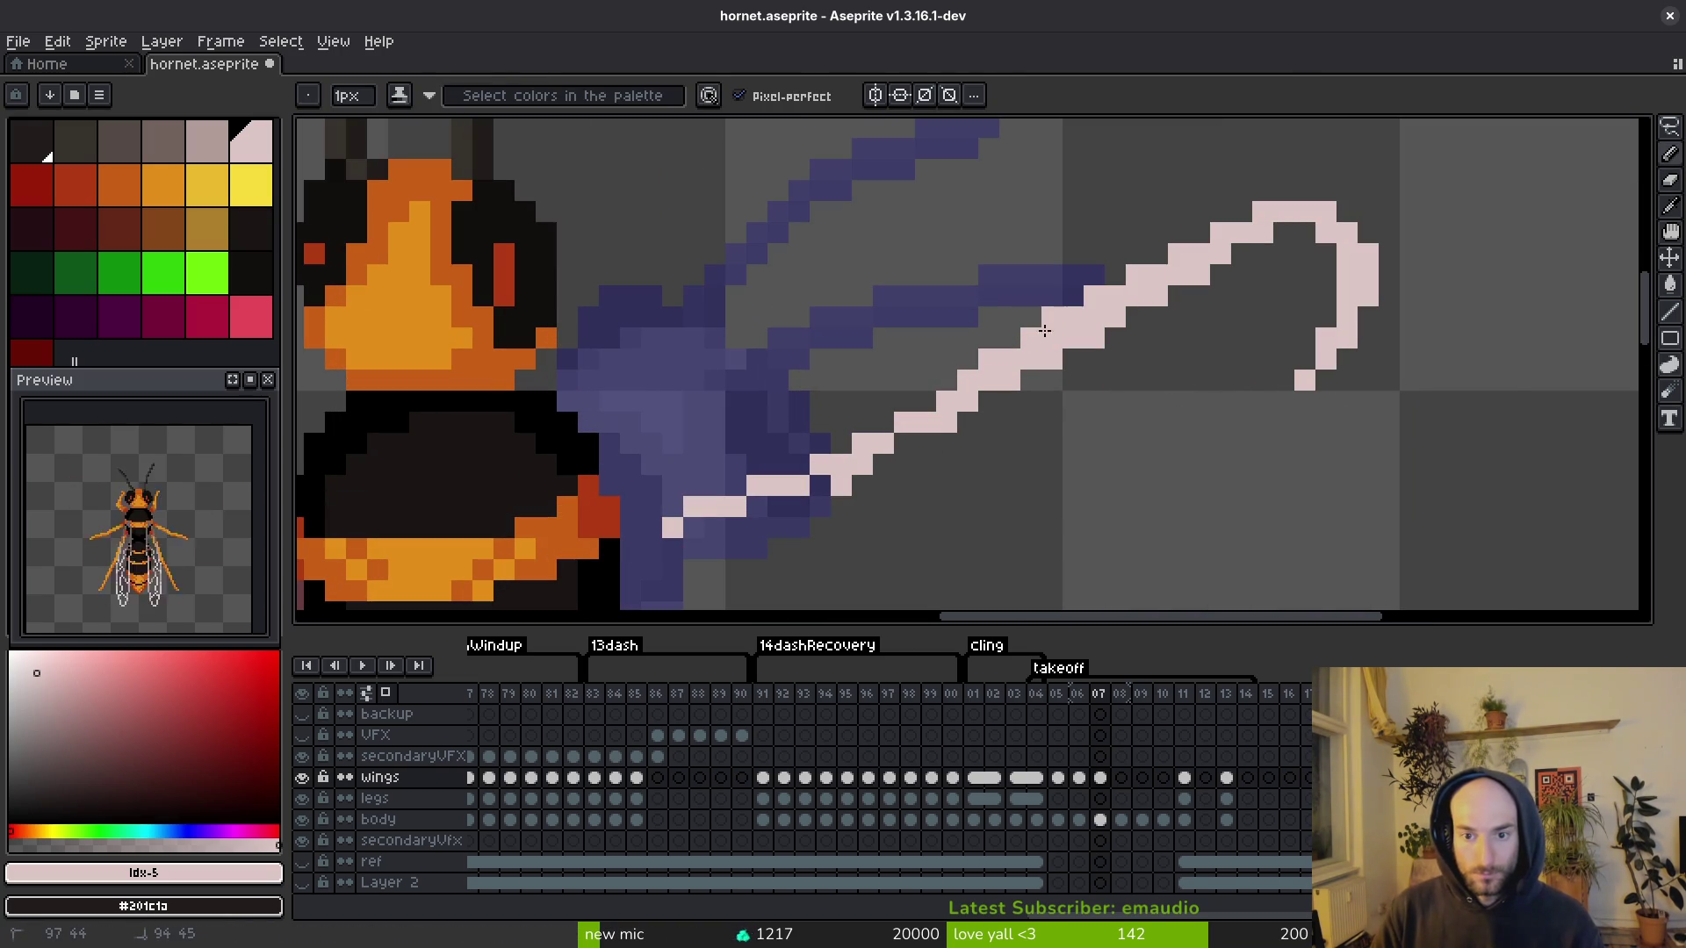
left_click_drag(1272, 235, 1326, 255)
left_click(1187, 315)
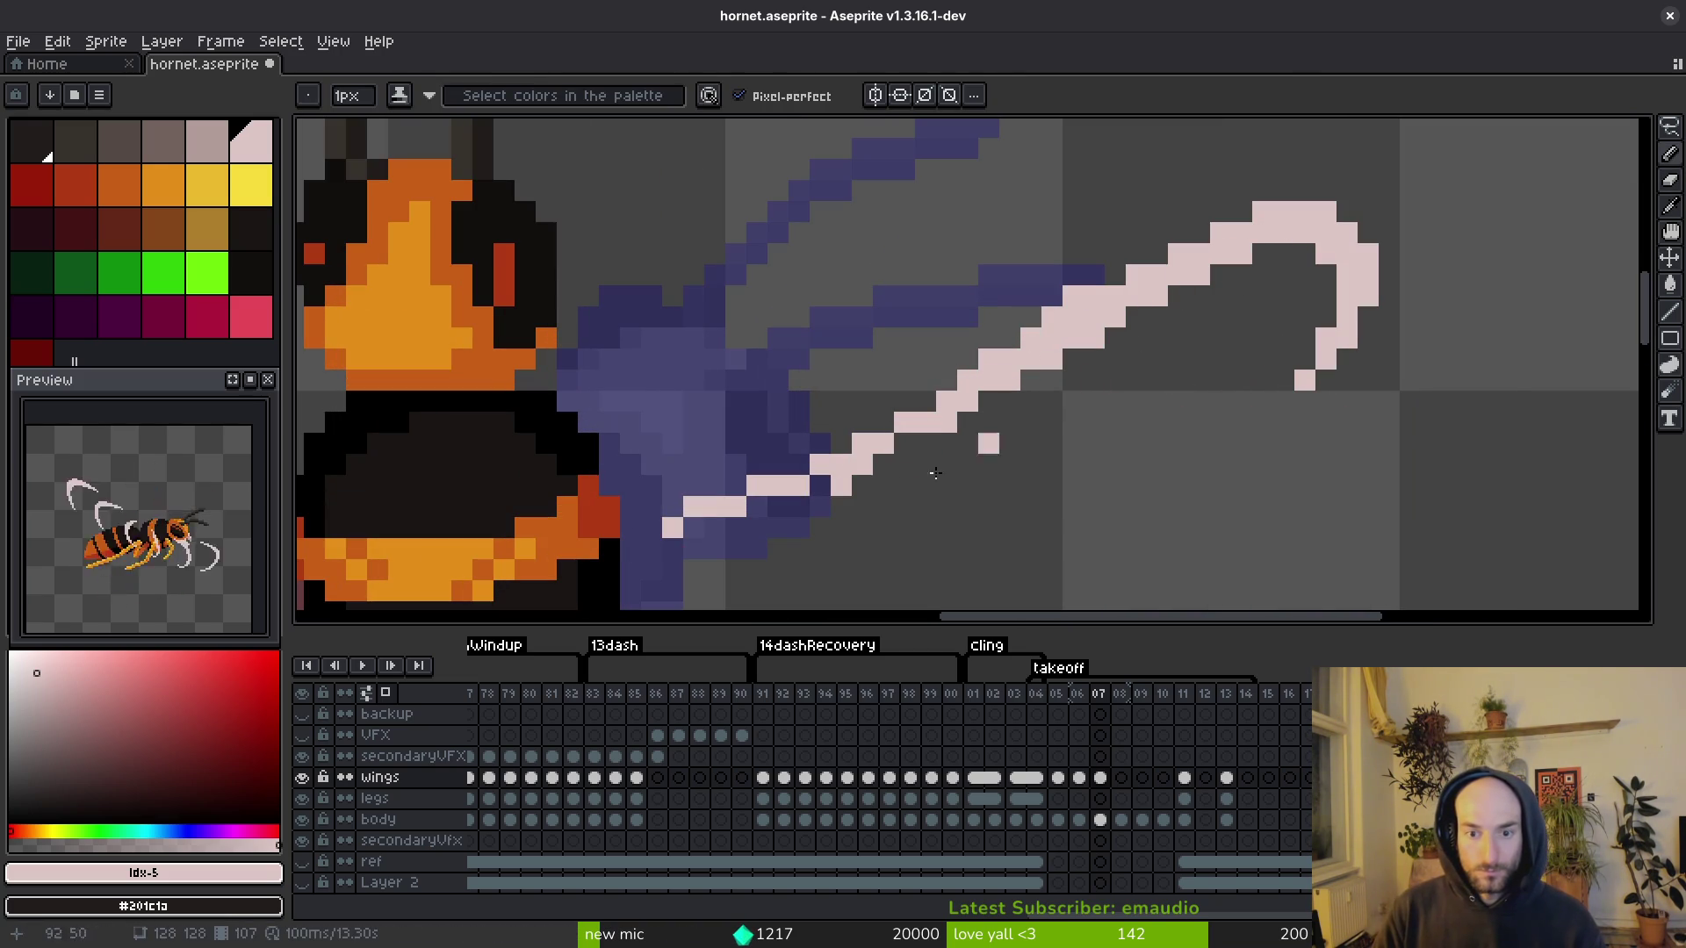
key("e")
scroll(922, 481, "down", 2)
key("ctrl+s")
scroll(982, 301, "up", 1)
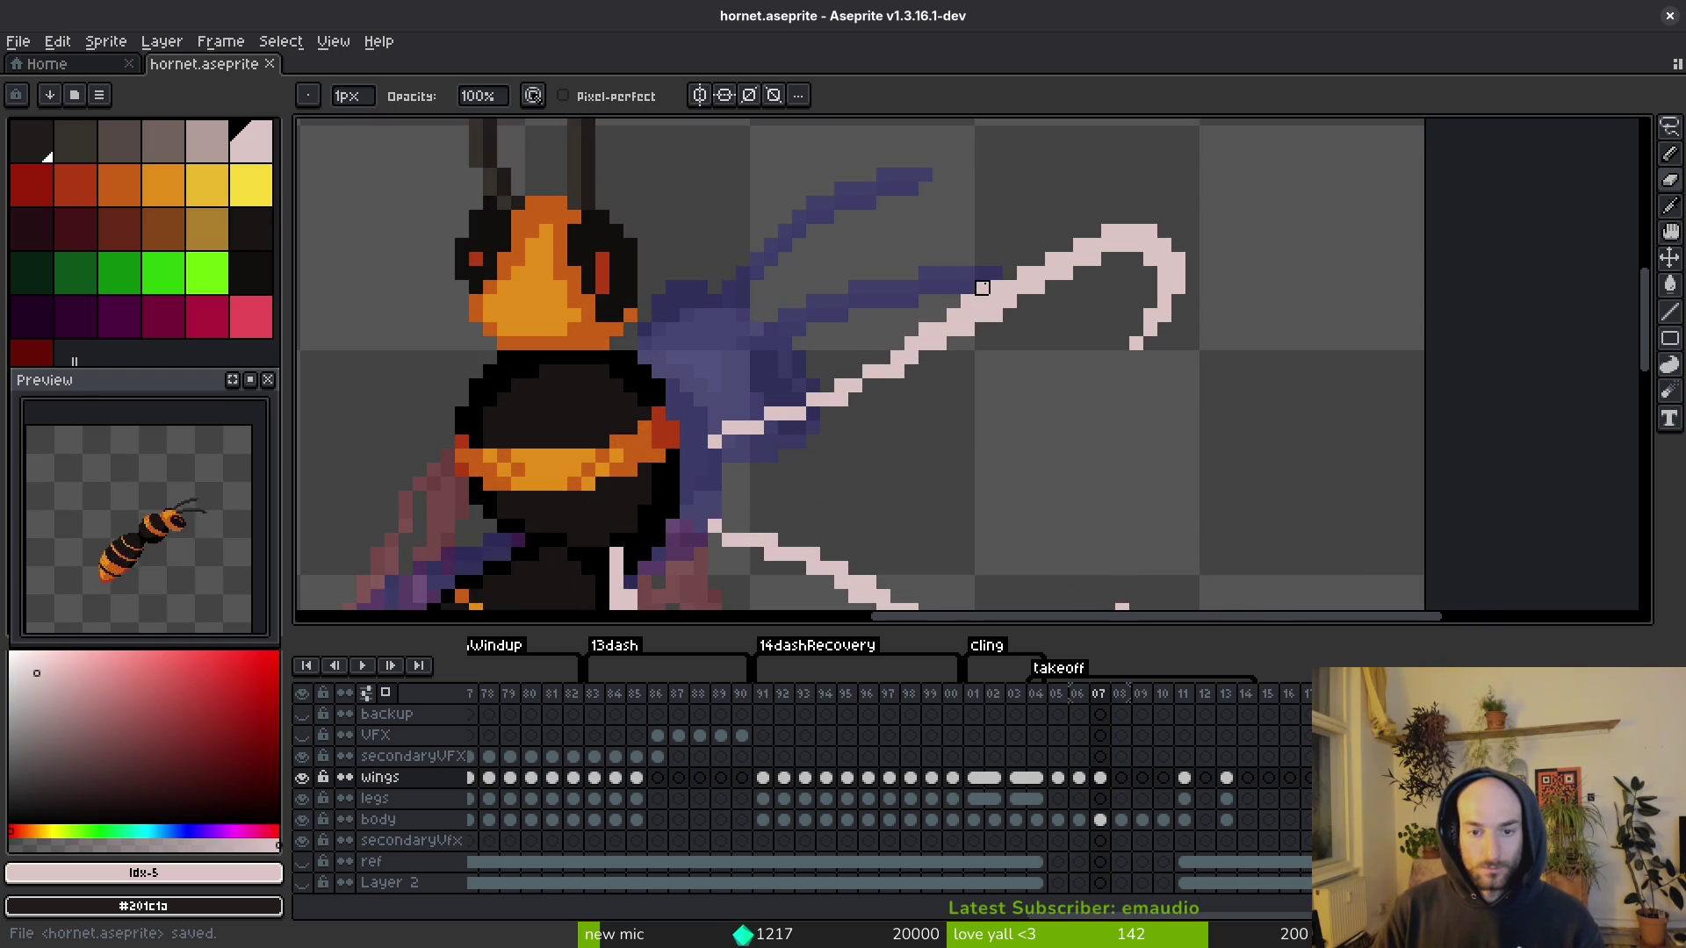
key("ctrl+s")
scroll(983, 369, "down", 3)
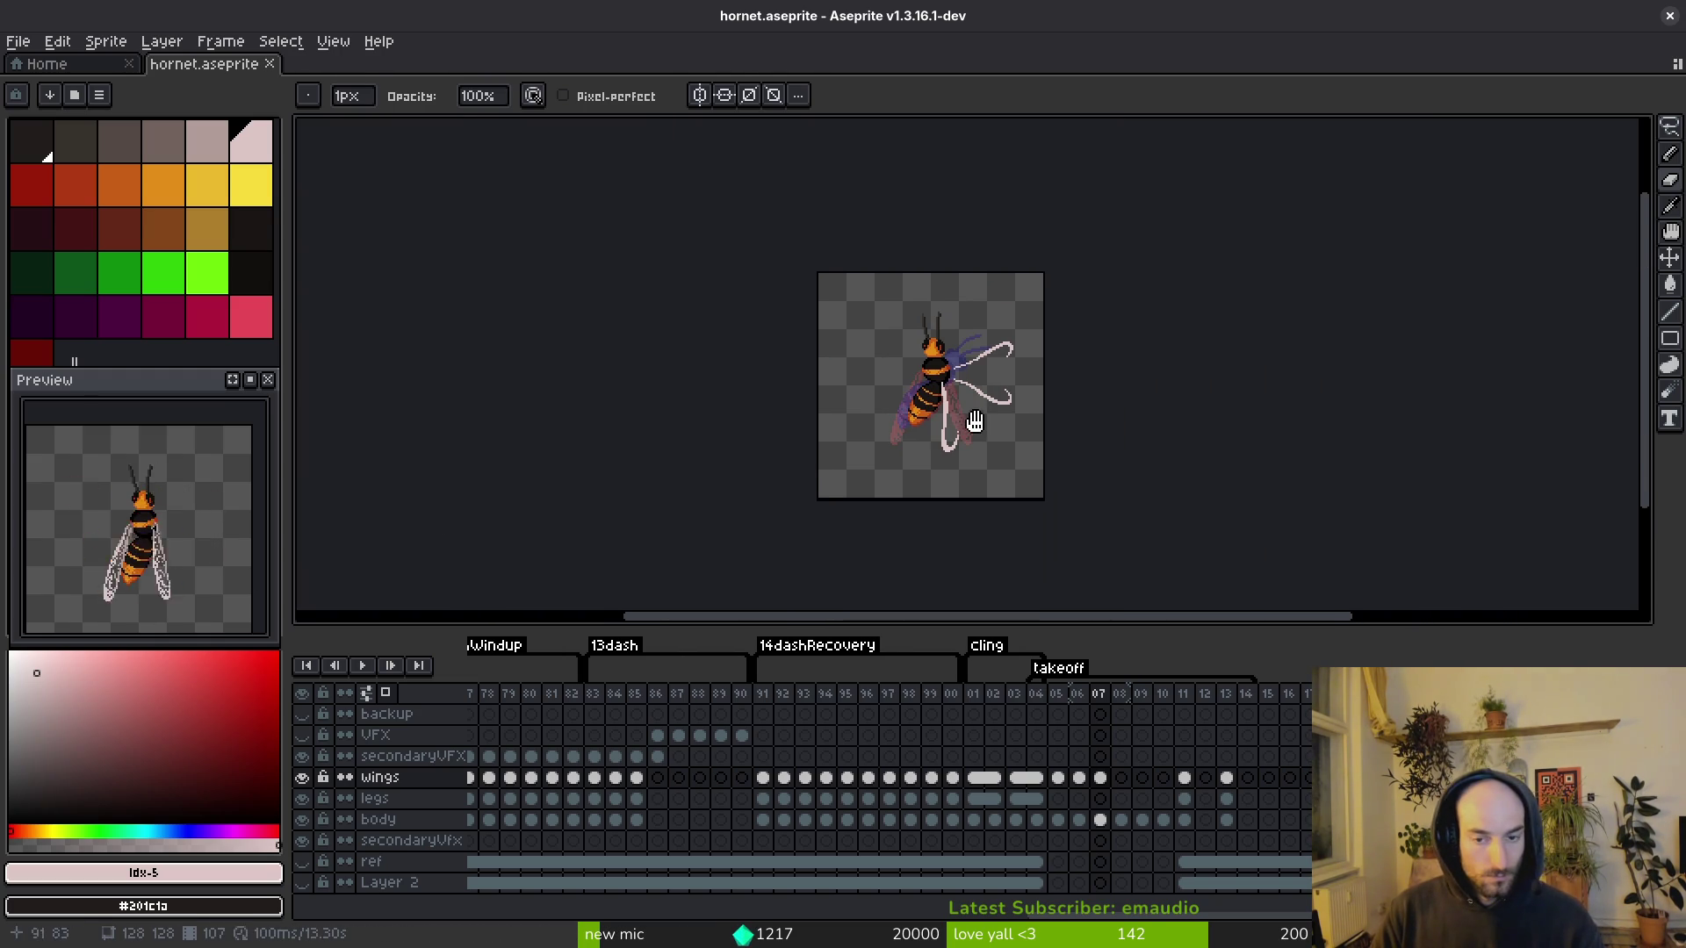
scroll(992, 338, "up", 4)
scroll(966, 347, "up", 2)
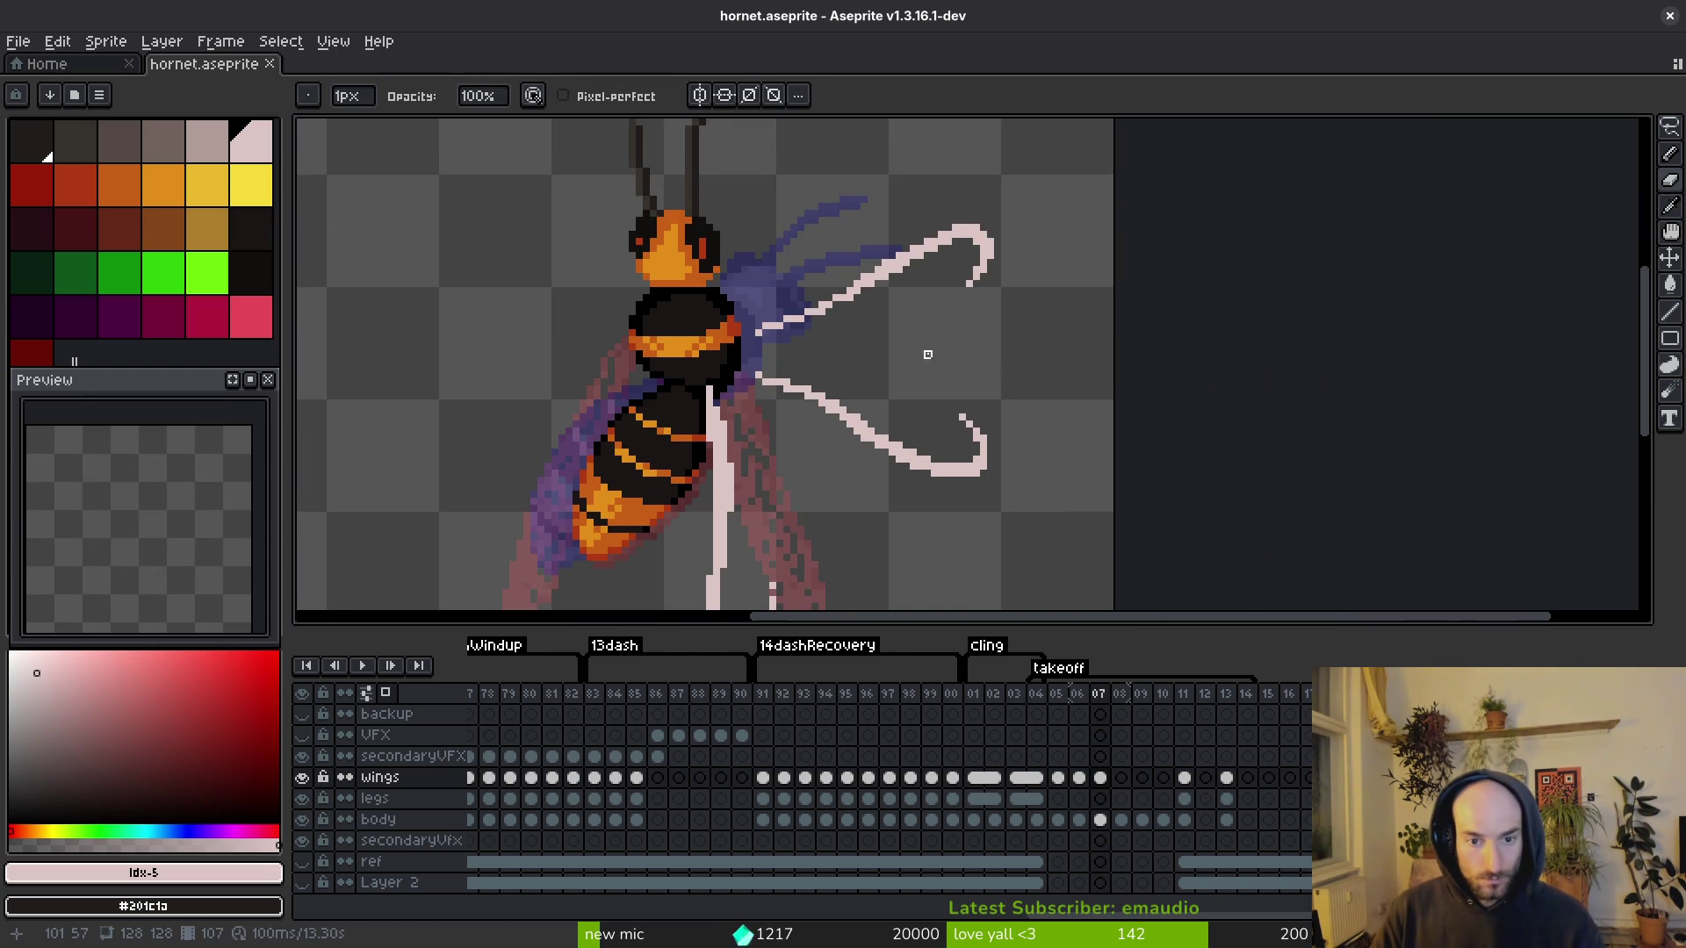
Step: Lasso-select the upper leg and return to frame 09
key("m")
key("q")
mouse_move(1110, 169)
left_mouse_down()
mouse_move(798, 198)
mouse_move(1203, 293)
mouse_move(1167, 197)
left_mouse_up()
key("period")
key("period")
key("period")
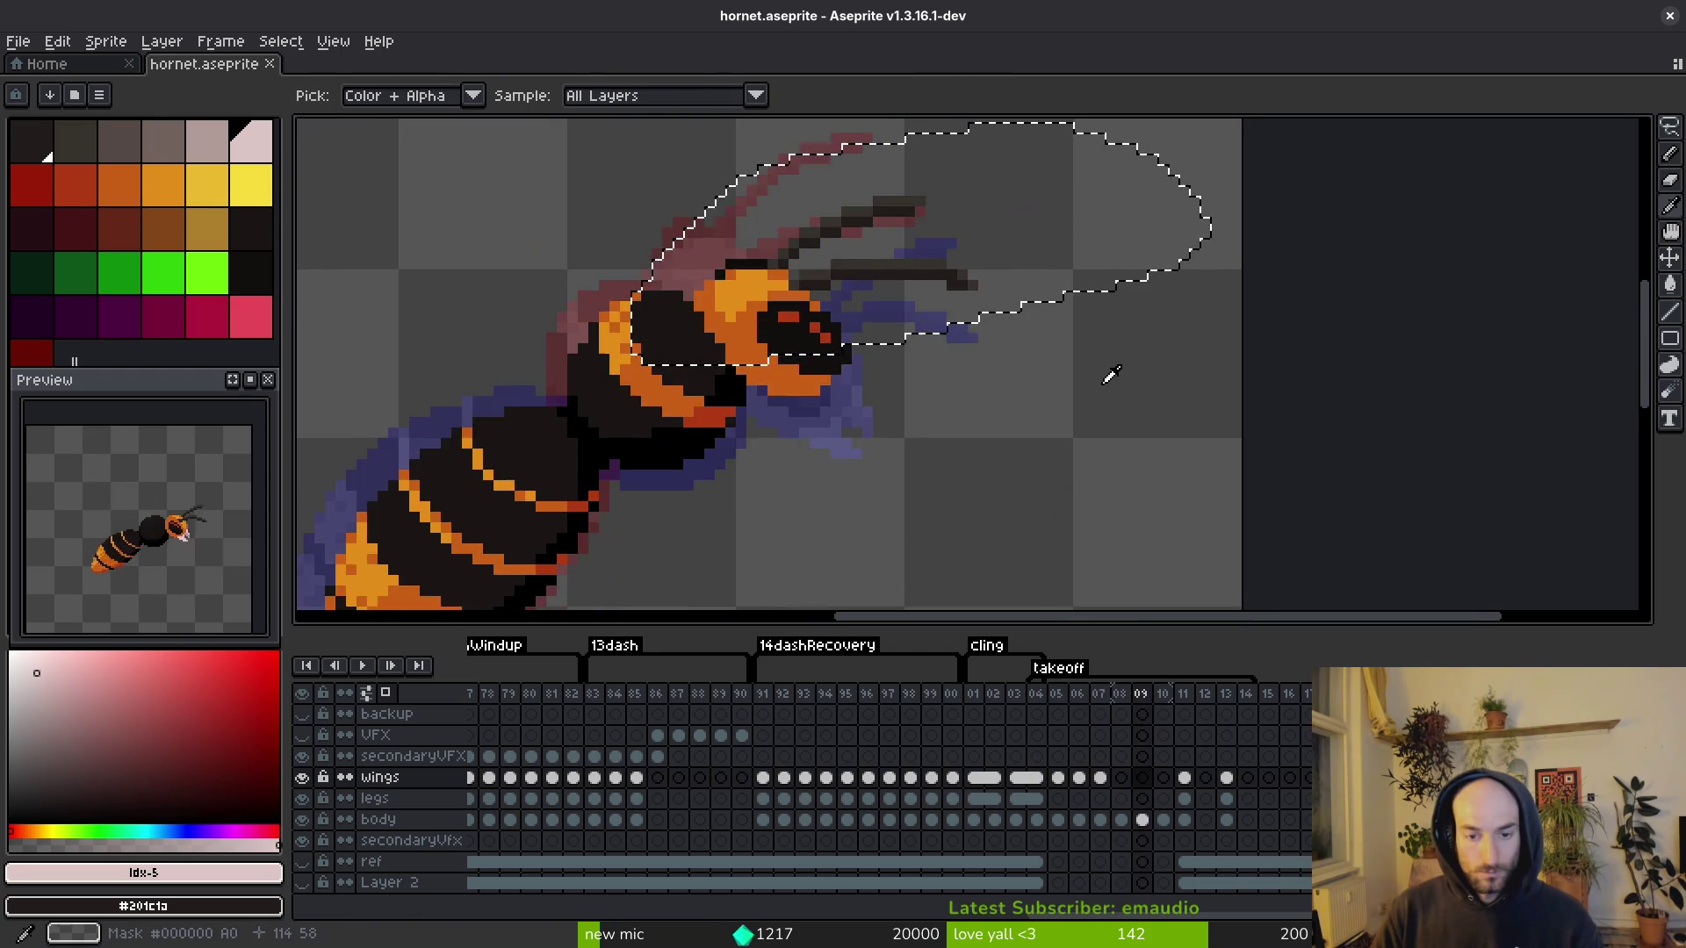
scroll(1054, 386, "down", 2)
key("comma")
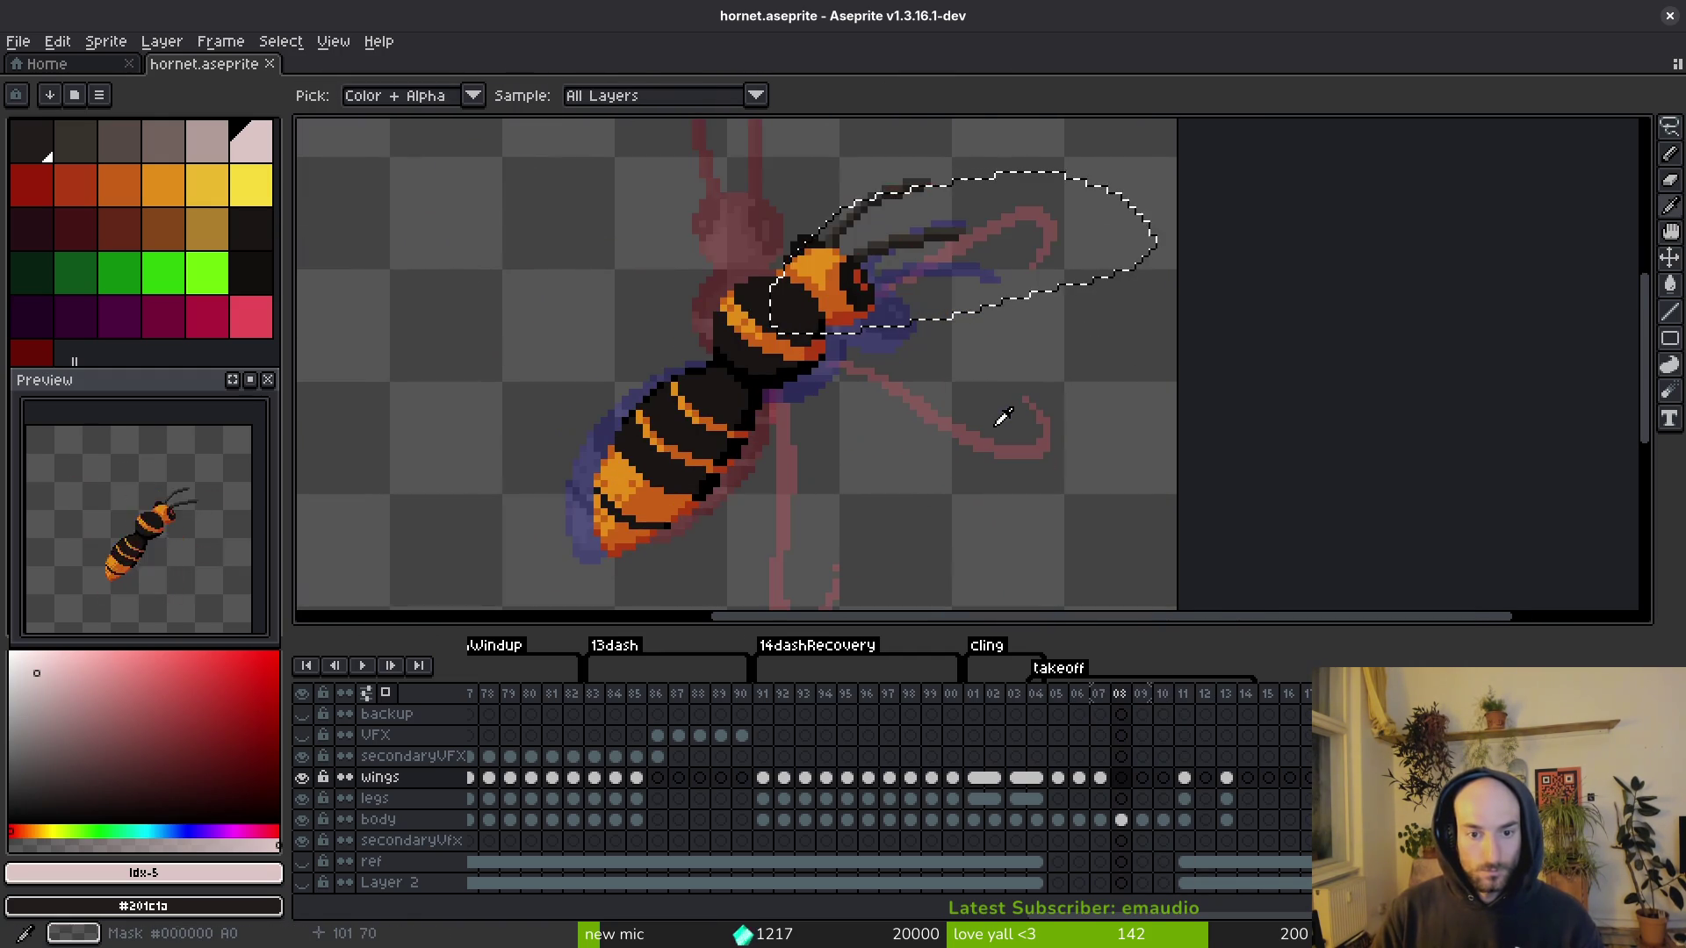
Step: Move frame 09's selected upper leg down and right, apply it, and save
key("ctrl+t")
left_click_drag(1058, 237, 1092, 302)
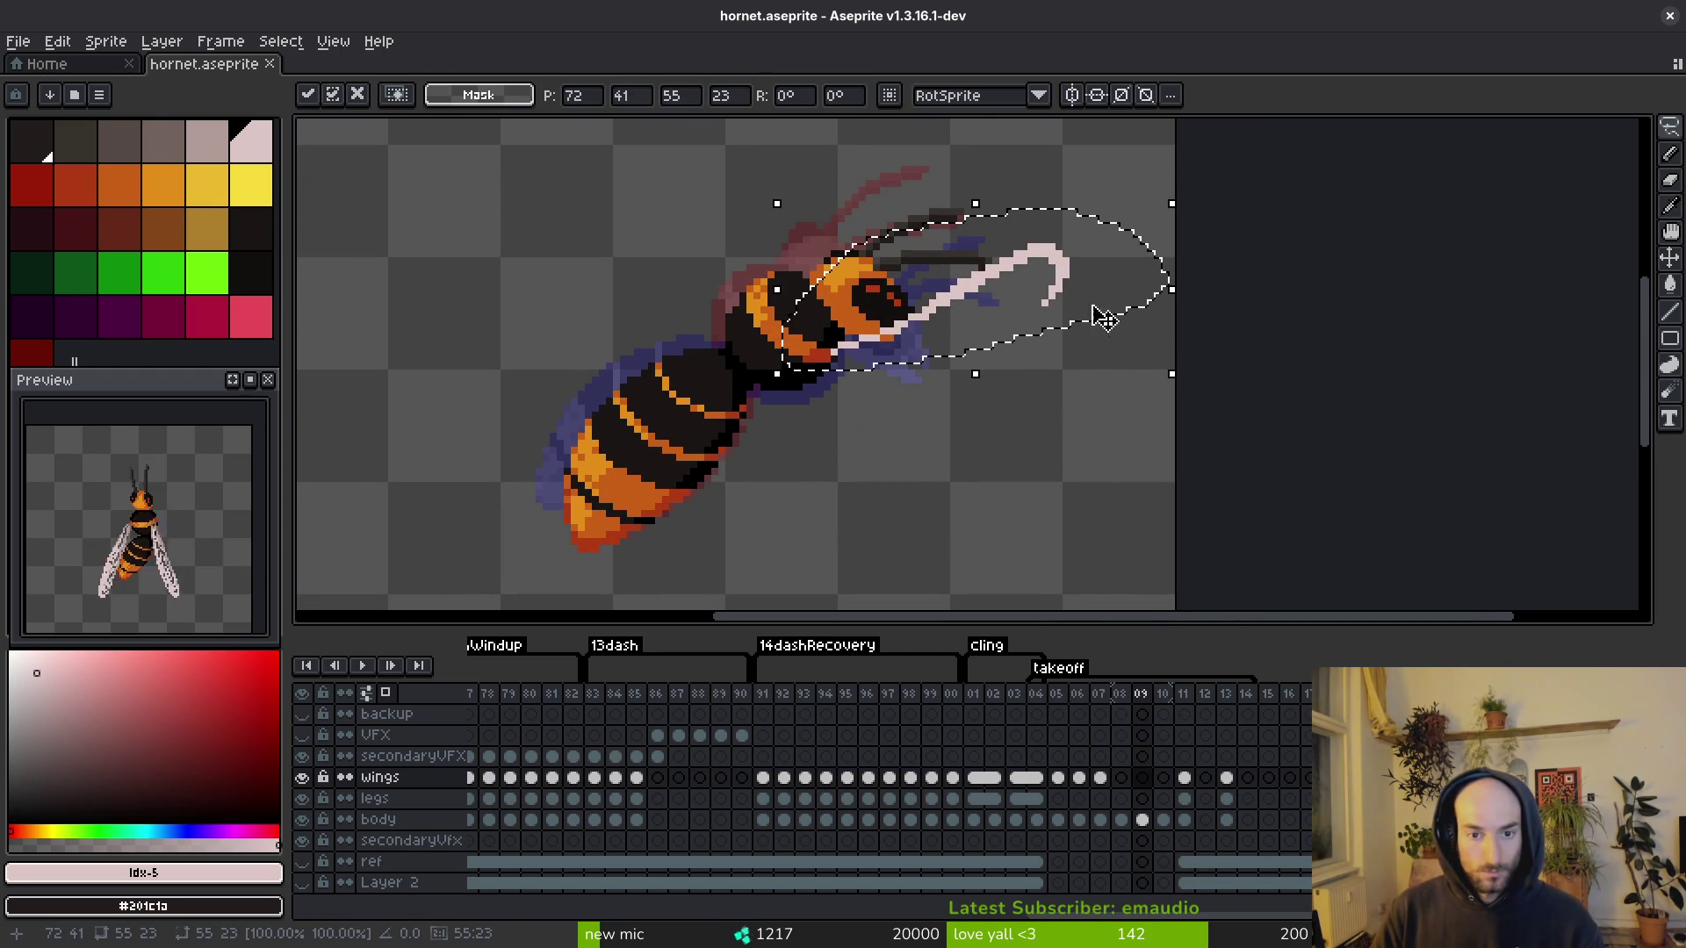
left_click_drag(1181, 380, 1129, 466)
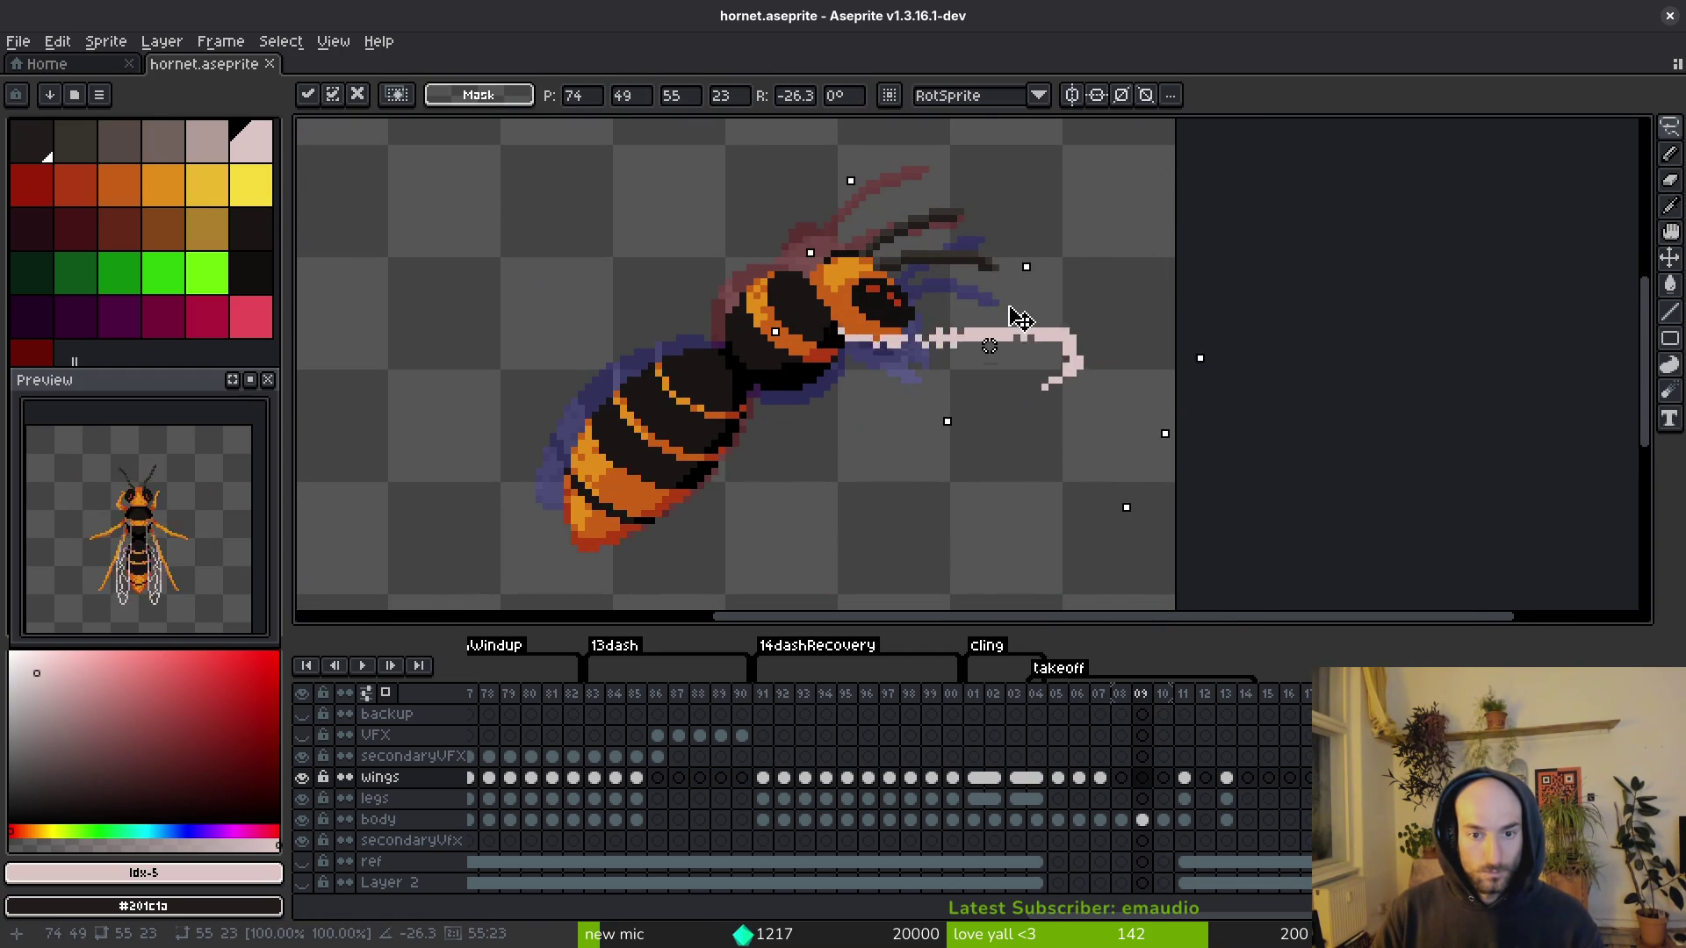
key("ctrl+z")
key("ctrl+z")
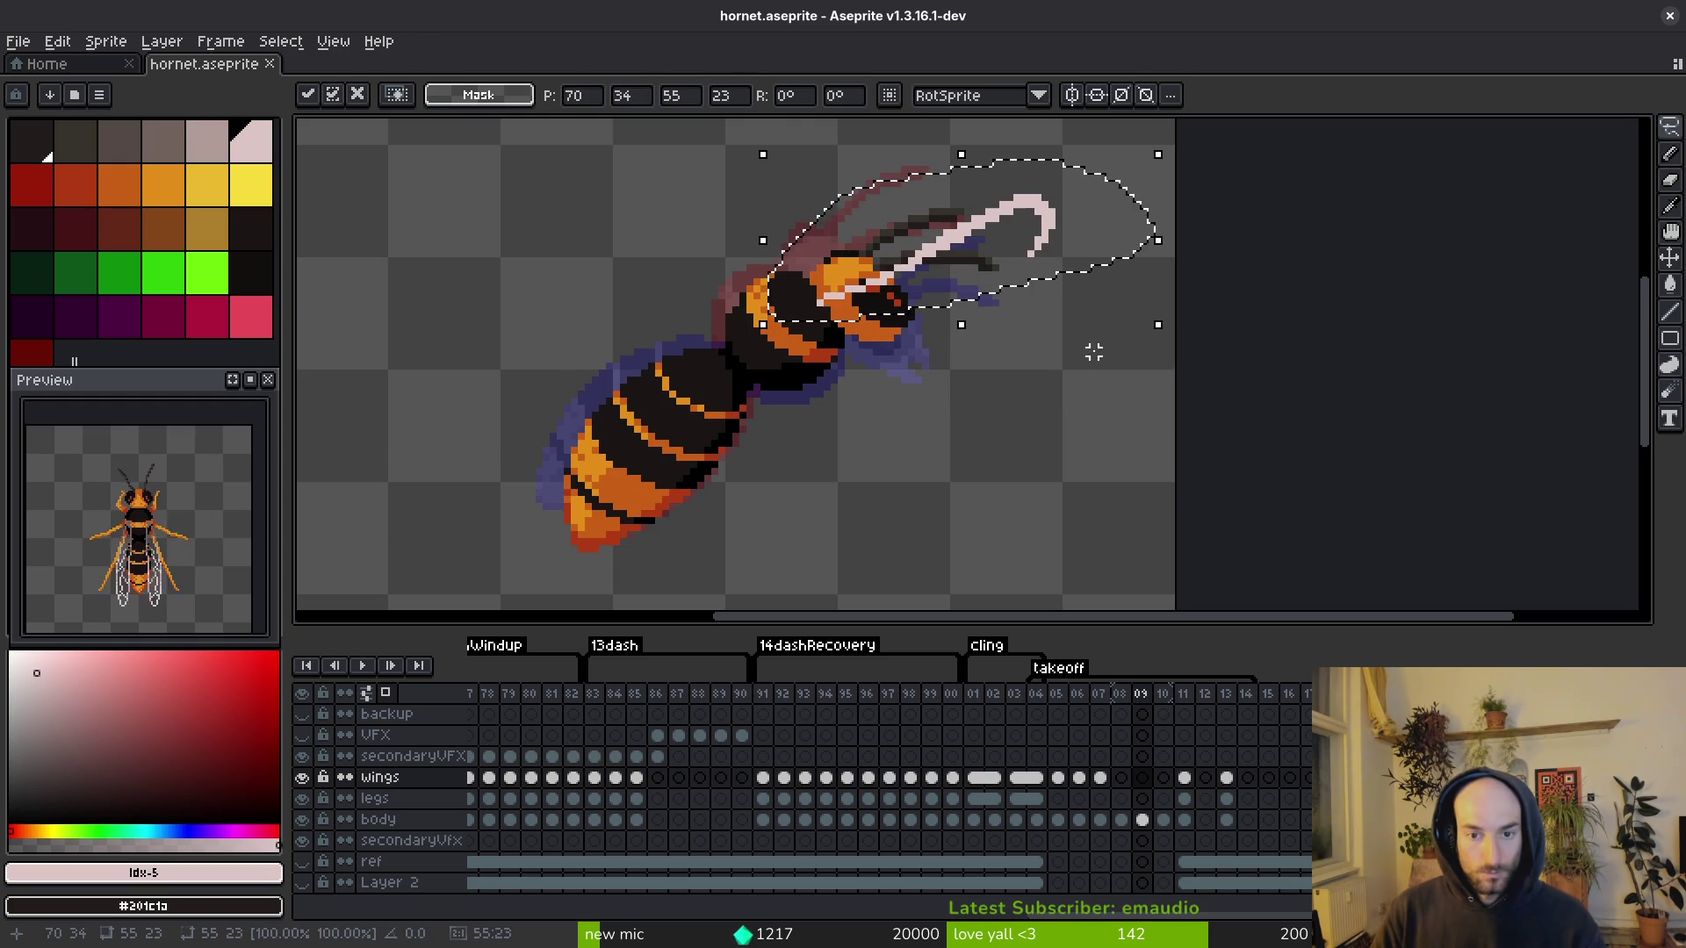
mouse_move(1091, 254)
left_mouse_down()
mouse_move(1160, 316)
mouse_move(1147, 303)
left_mouse_up()
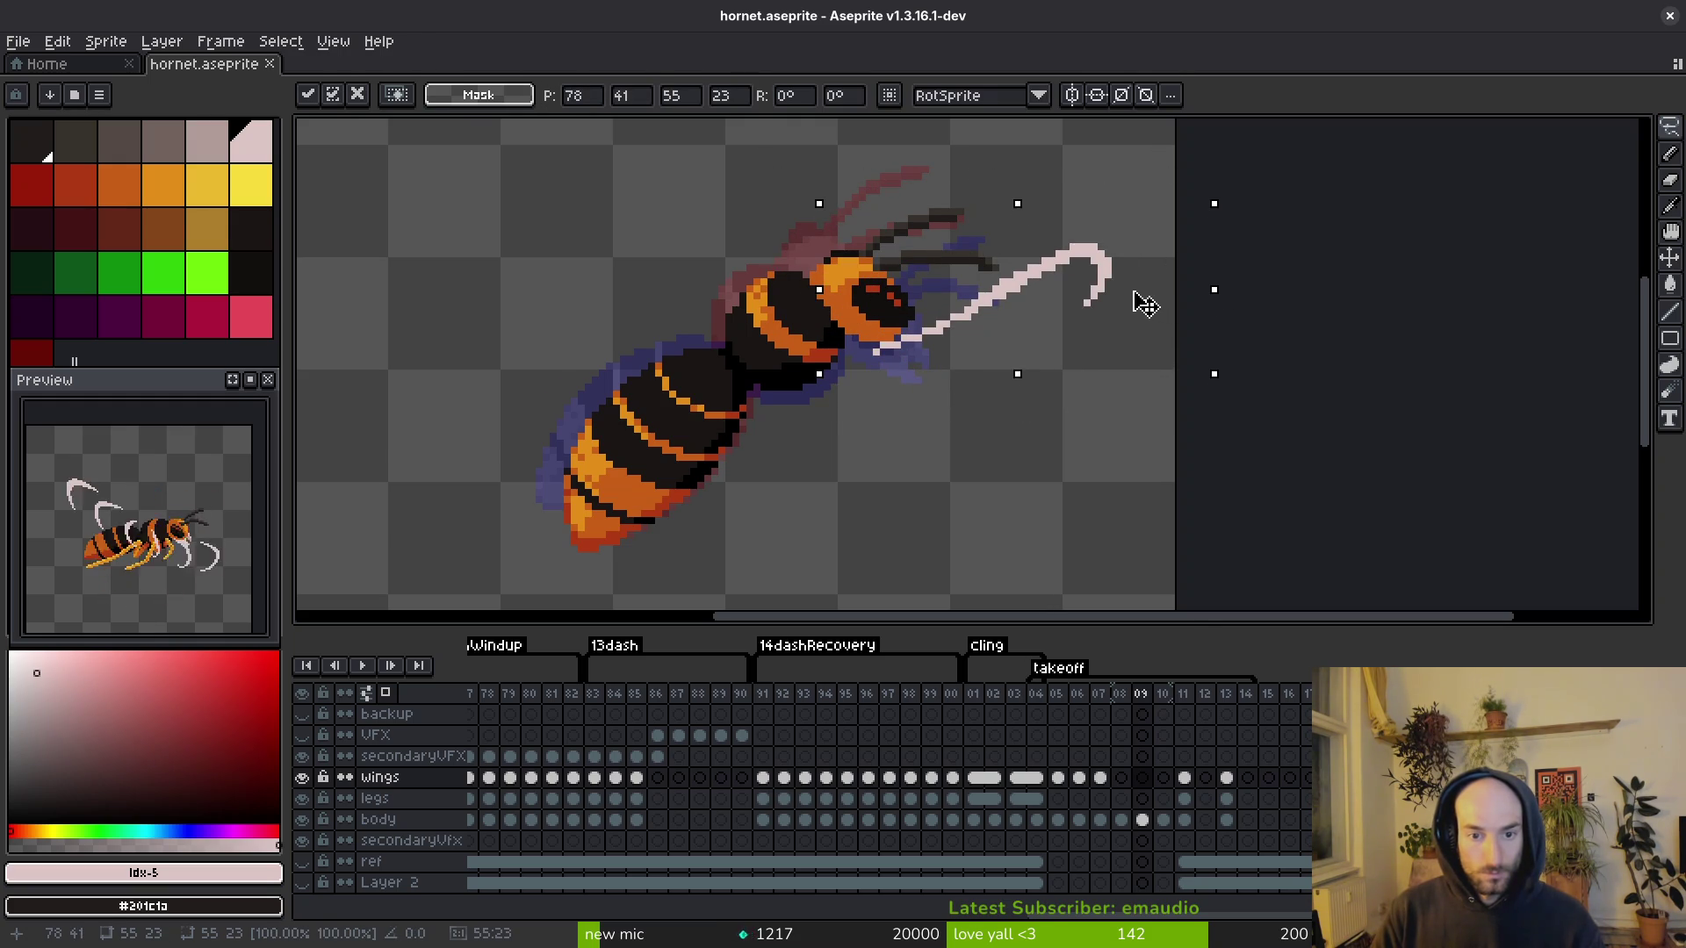
key("Return")
key("ctrl+s")
scroll(1024, 346, "down", 1)
Step: On frame 07, lasso-select and delete the upper right leg, then save
key("Left")
key("Left")
key("shift+w")
left_click_drag(1073, 255, 975, 267)
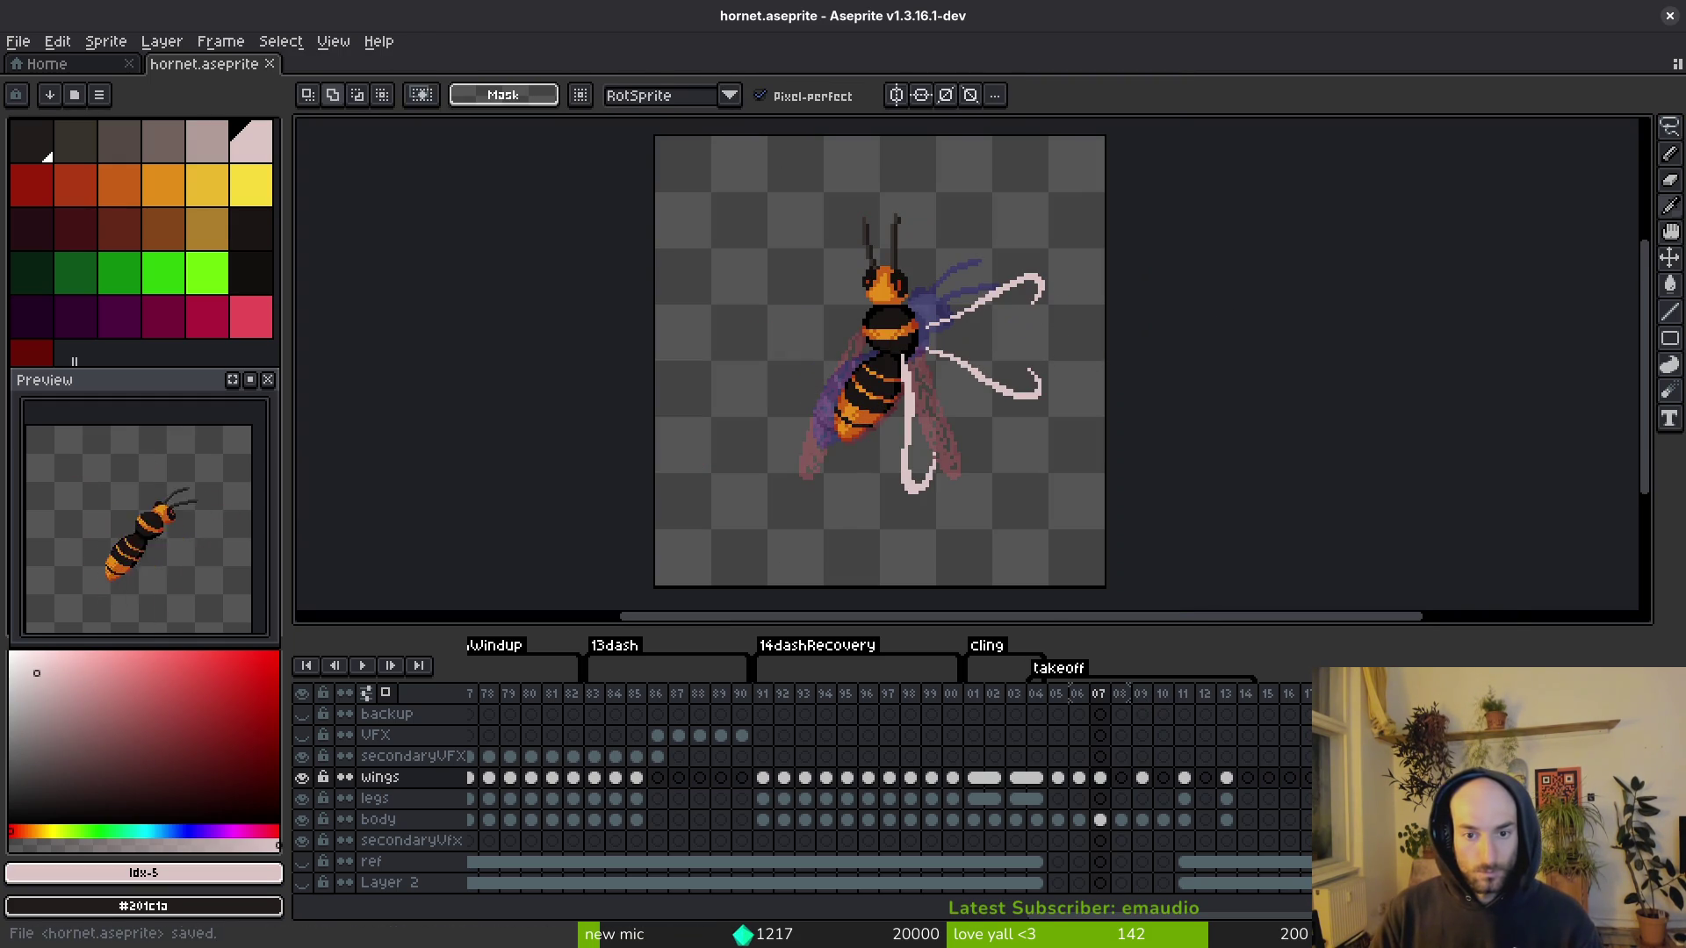
left_click_drag(975, 331, 1045, 266)
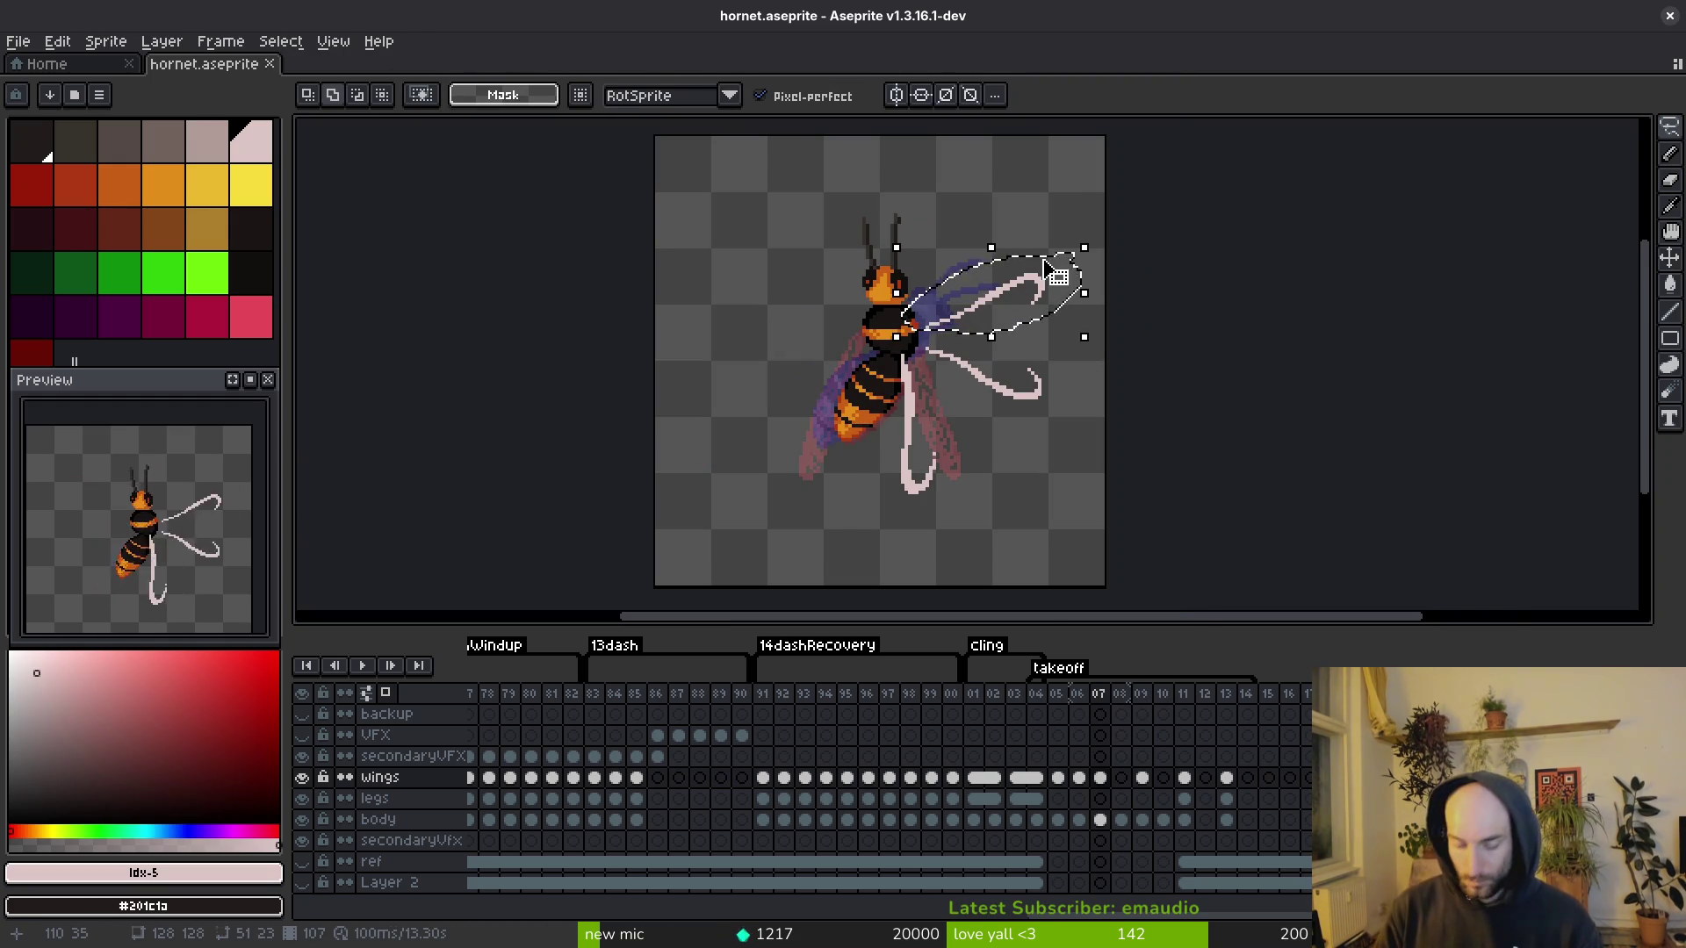
key("Delete")
key("ctrl+s")
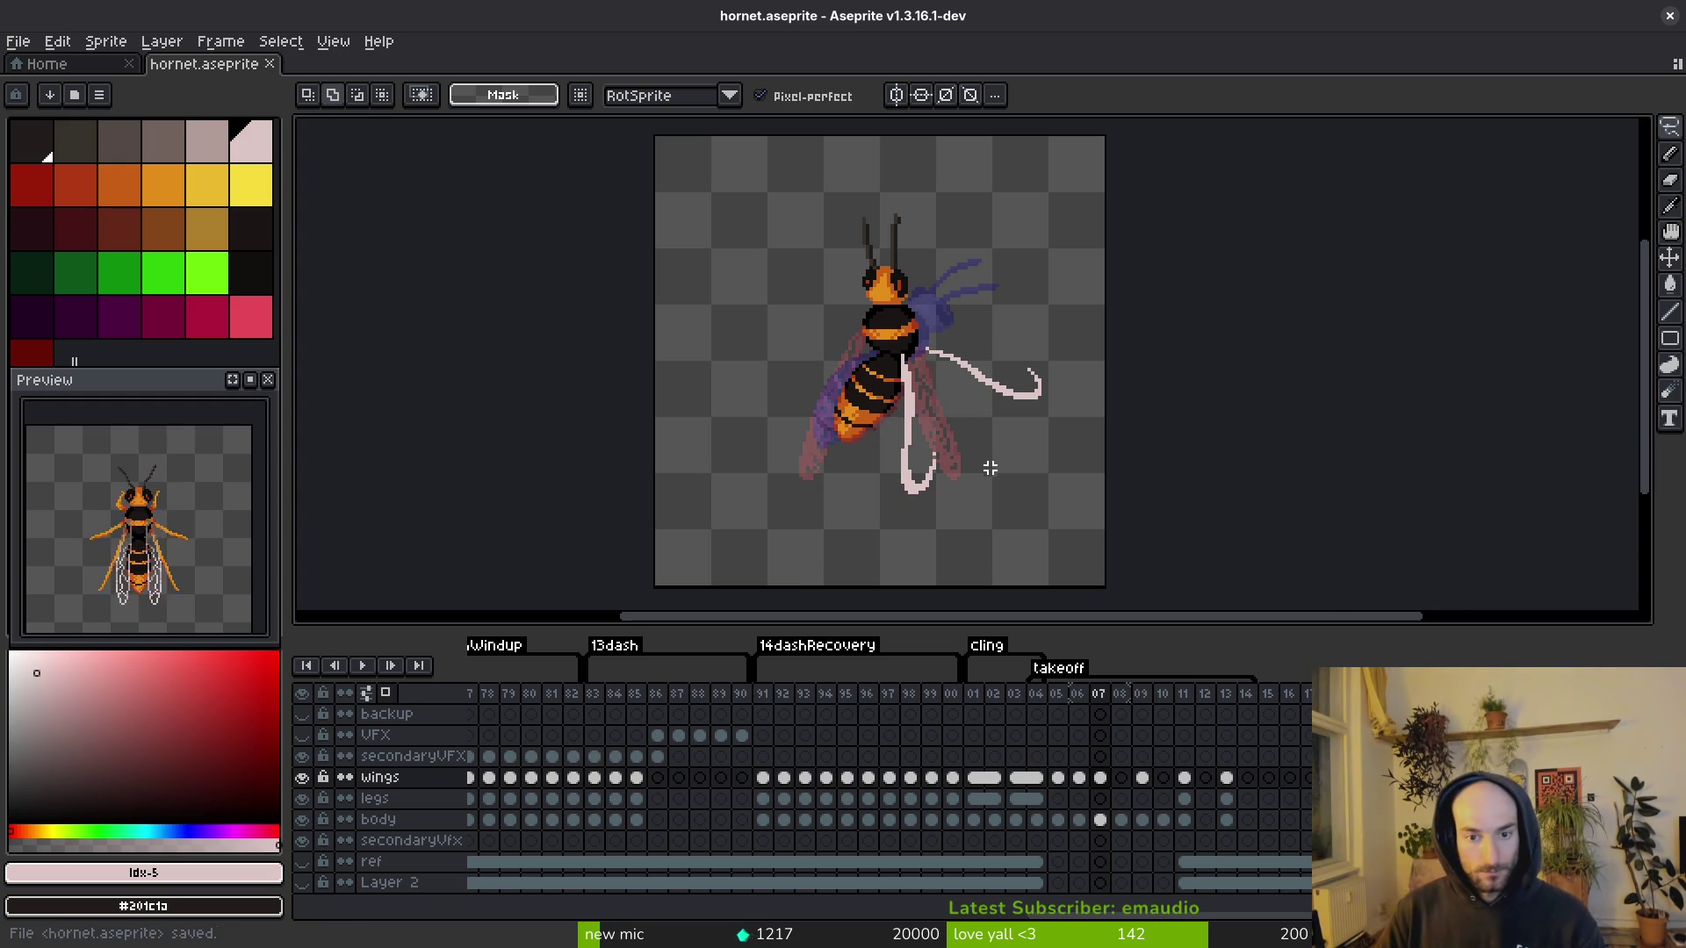
scroll(989, 464, "up", 3)
Step: Place a copy of the lower right leg on the left, rotated about 160°, and trim its body-edge pixels
mouse_move(1080, 224)
left_mouse_down()
mouse_move(873, 527)
mouse_move(1362, 255)
mouse_move(1230, 466)
mouse_move(1280, 233)
mouse_move(1167, 268)
left_mouse_up()
mouse_move(1054, 496)
left_mouse_down()
mouse_move(848, 443)
mouse_move(746, 456)
left_mouse_up()
mouse_move(955, 466)
left_mouse_down()
mouse_move(806, 494)
mouse_move(872, 334)
mouse_move(752, 327)
left_mouse_up()
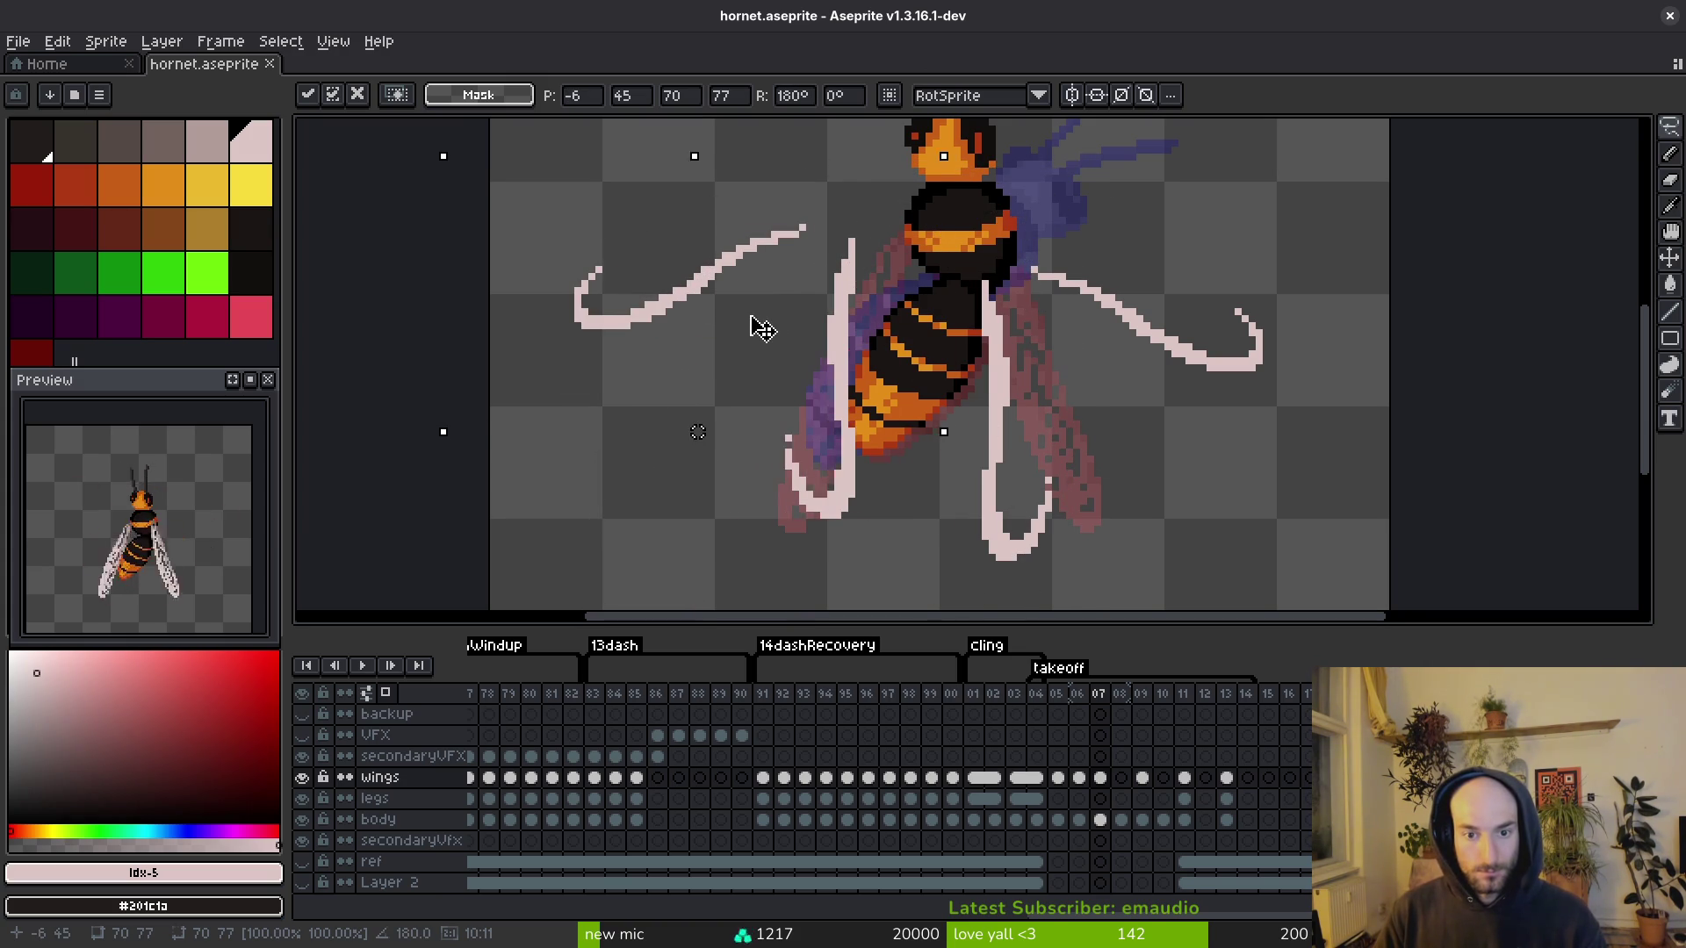
scroll(858, 466, "down", 1)
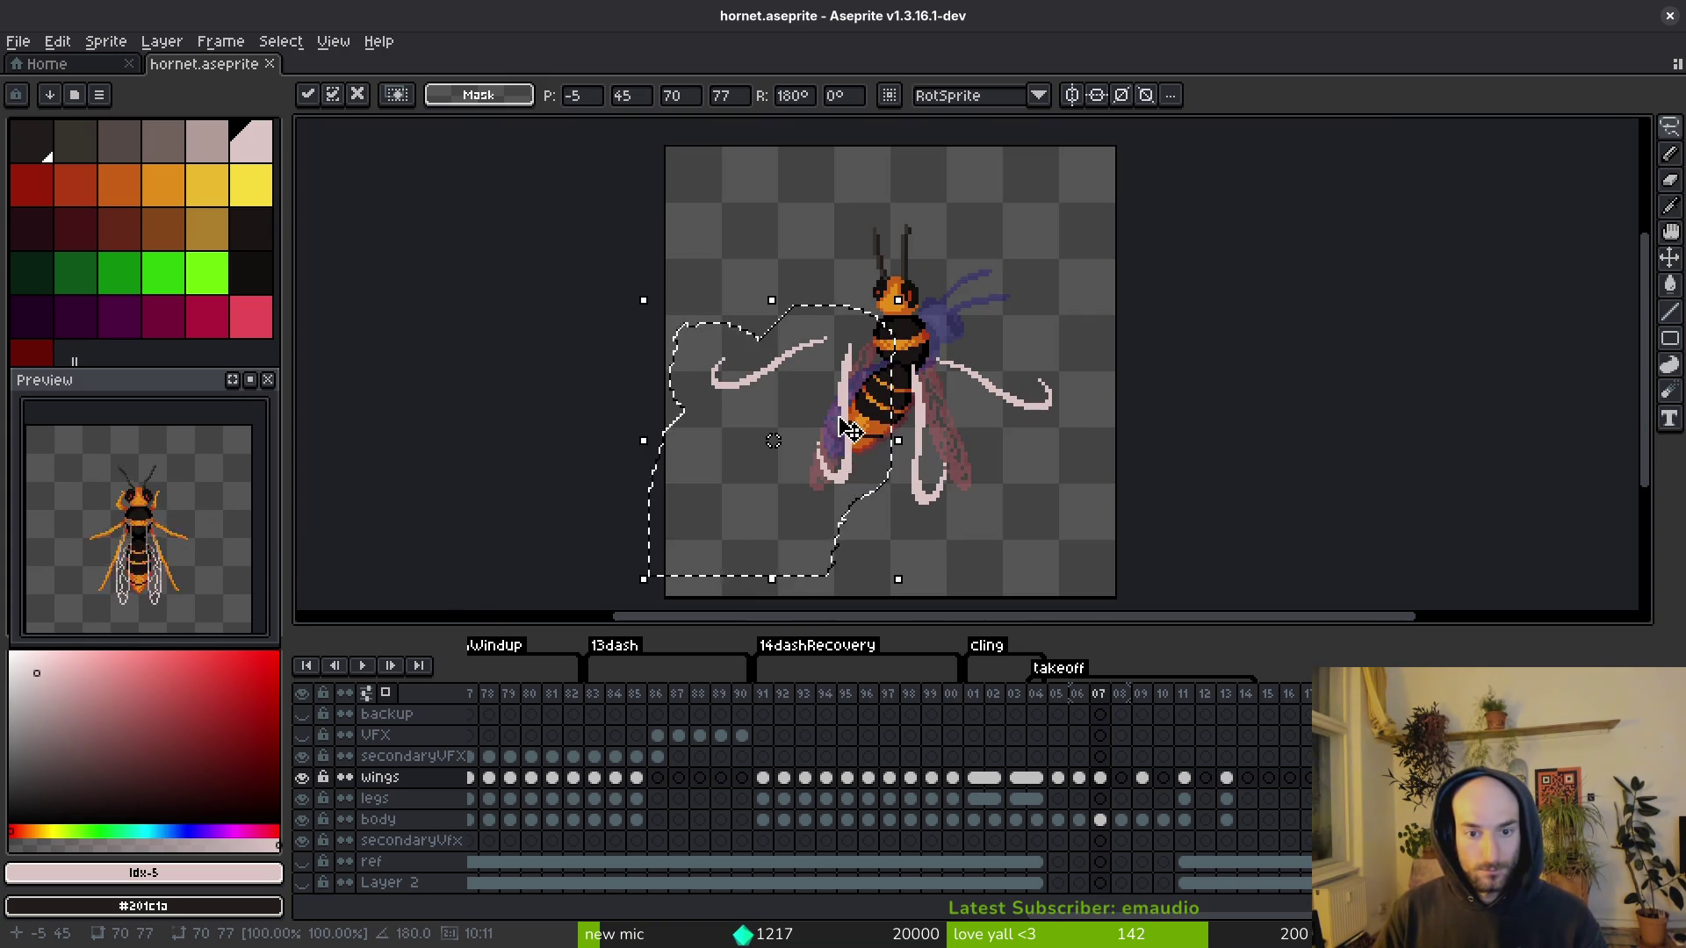
mouse_move(904, 588)
left_mouse_down()
mouse_move(913, 606)
mouse_move(858, 609)
mouse_move(786, 426)
mouse_move(800, 429)
left_mouse_up()
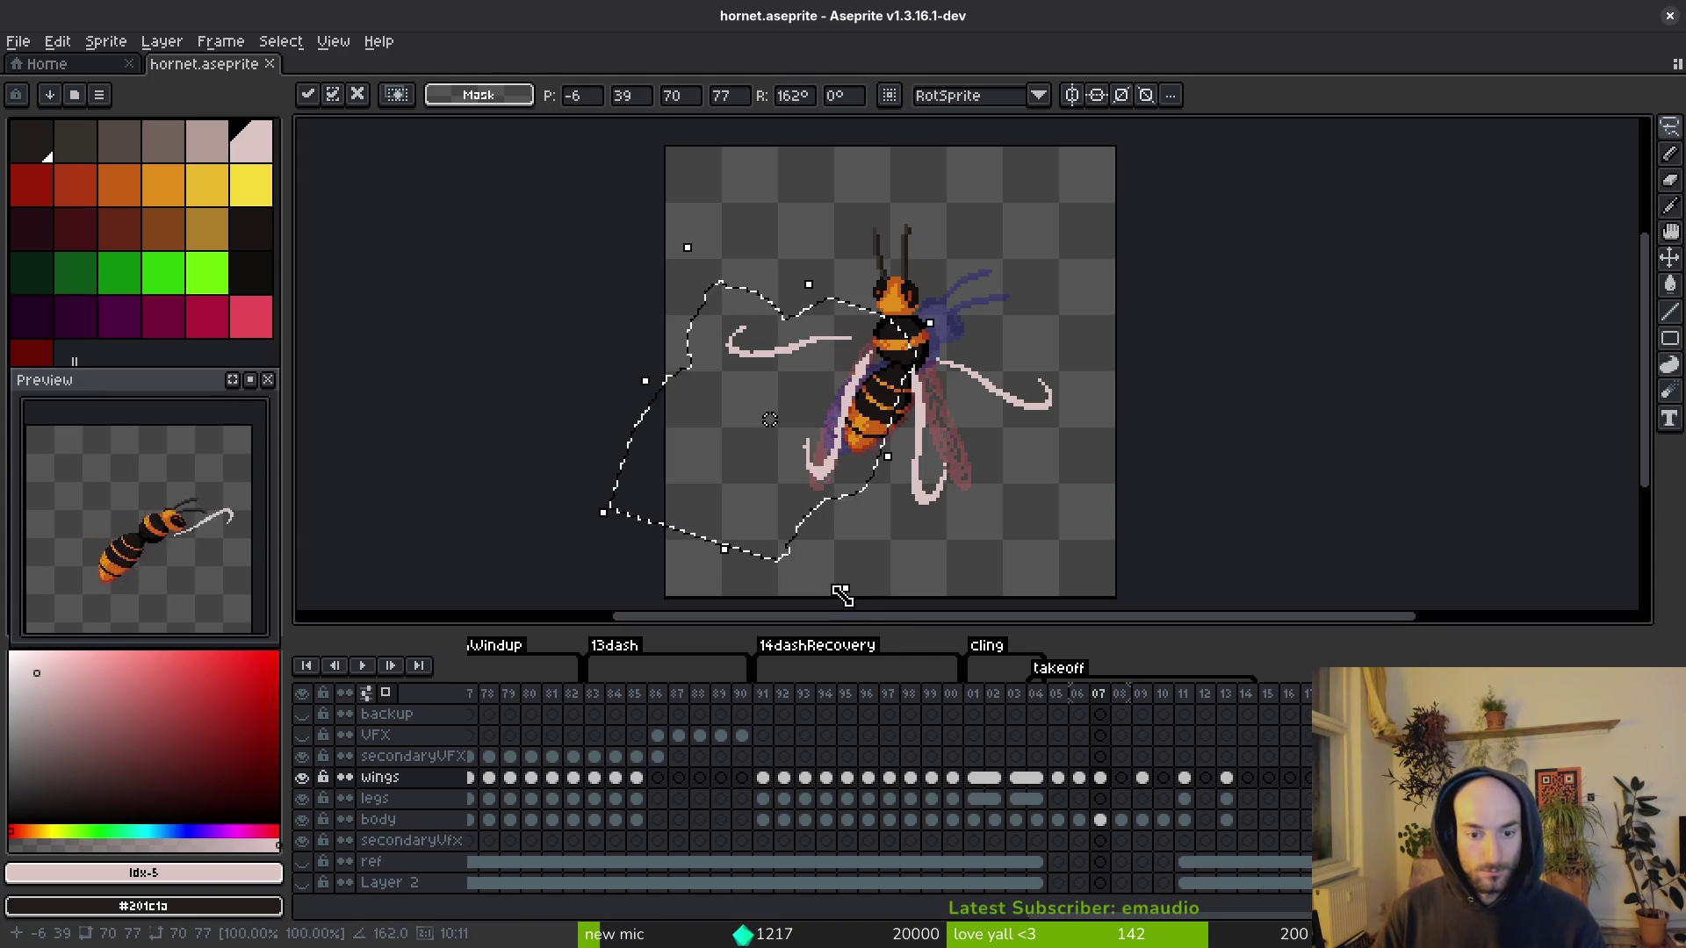
mouse_move(680, 239)
left_mouse_down()
mouse_move(695, 244)
mouse_move(682, 234)
left_mouse_up()
key("ctrl+s")
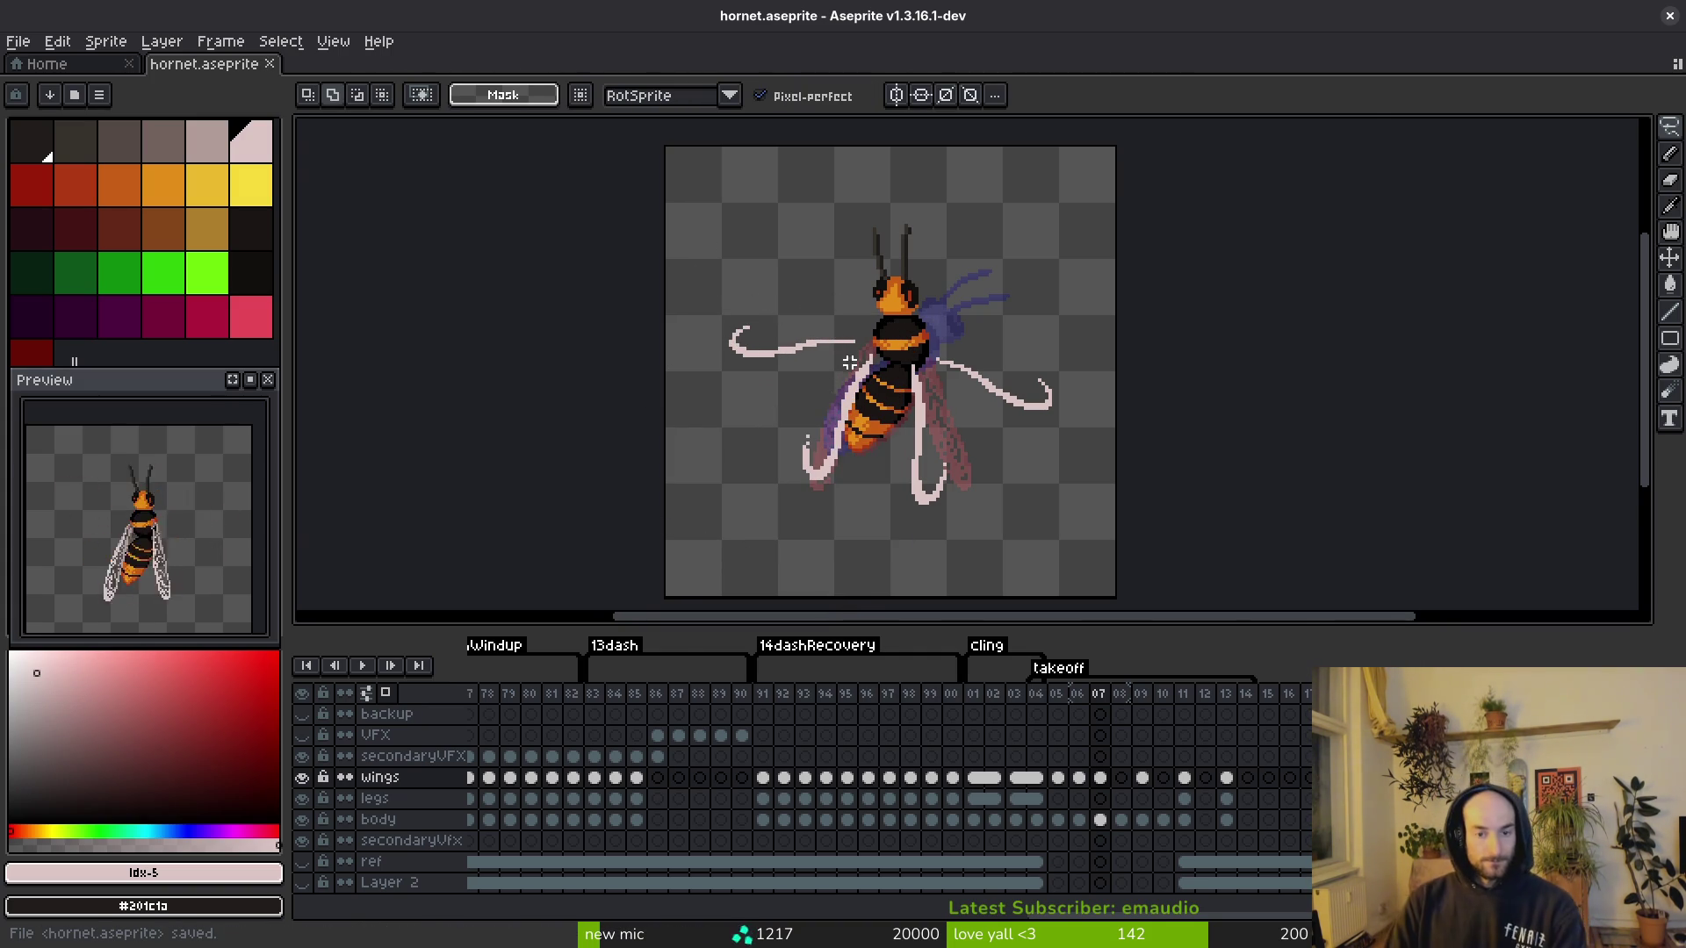
scroll(878, 373, "up", 5)
key("e")
left_click_drag(964, 391, 983, 348)
Step: Erase a stray pixel at the body edge and patch the leg with two pale pixels
left_click(983, 306)
left_click(1001, 286, "alt")
scroll(953, 392, "up", 3)
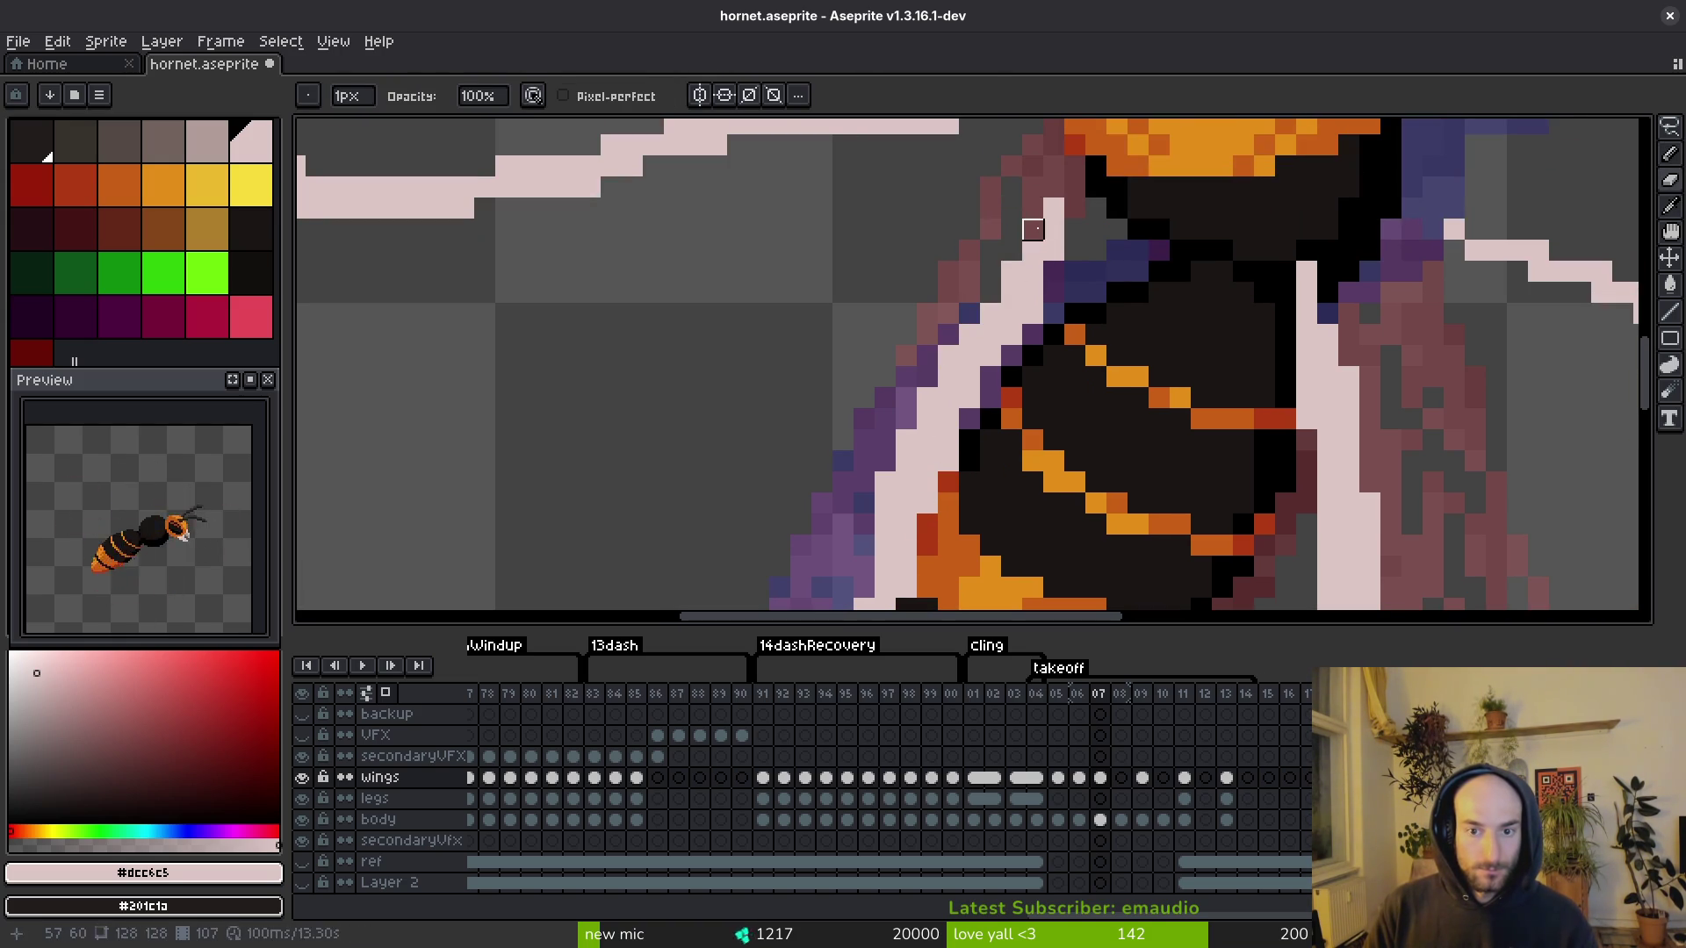
left_click(1054, 208)
left_click(1032, 251)
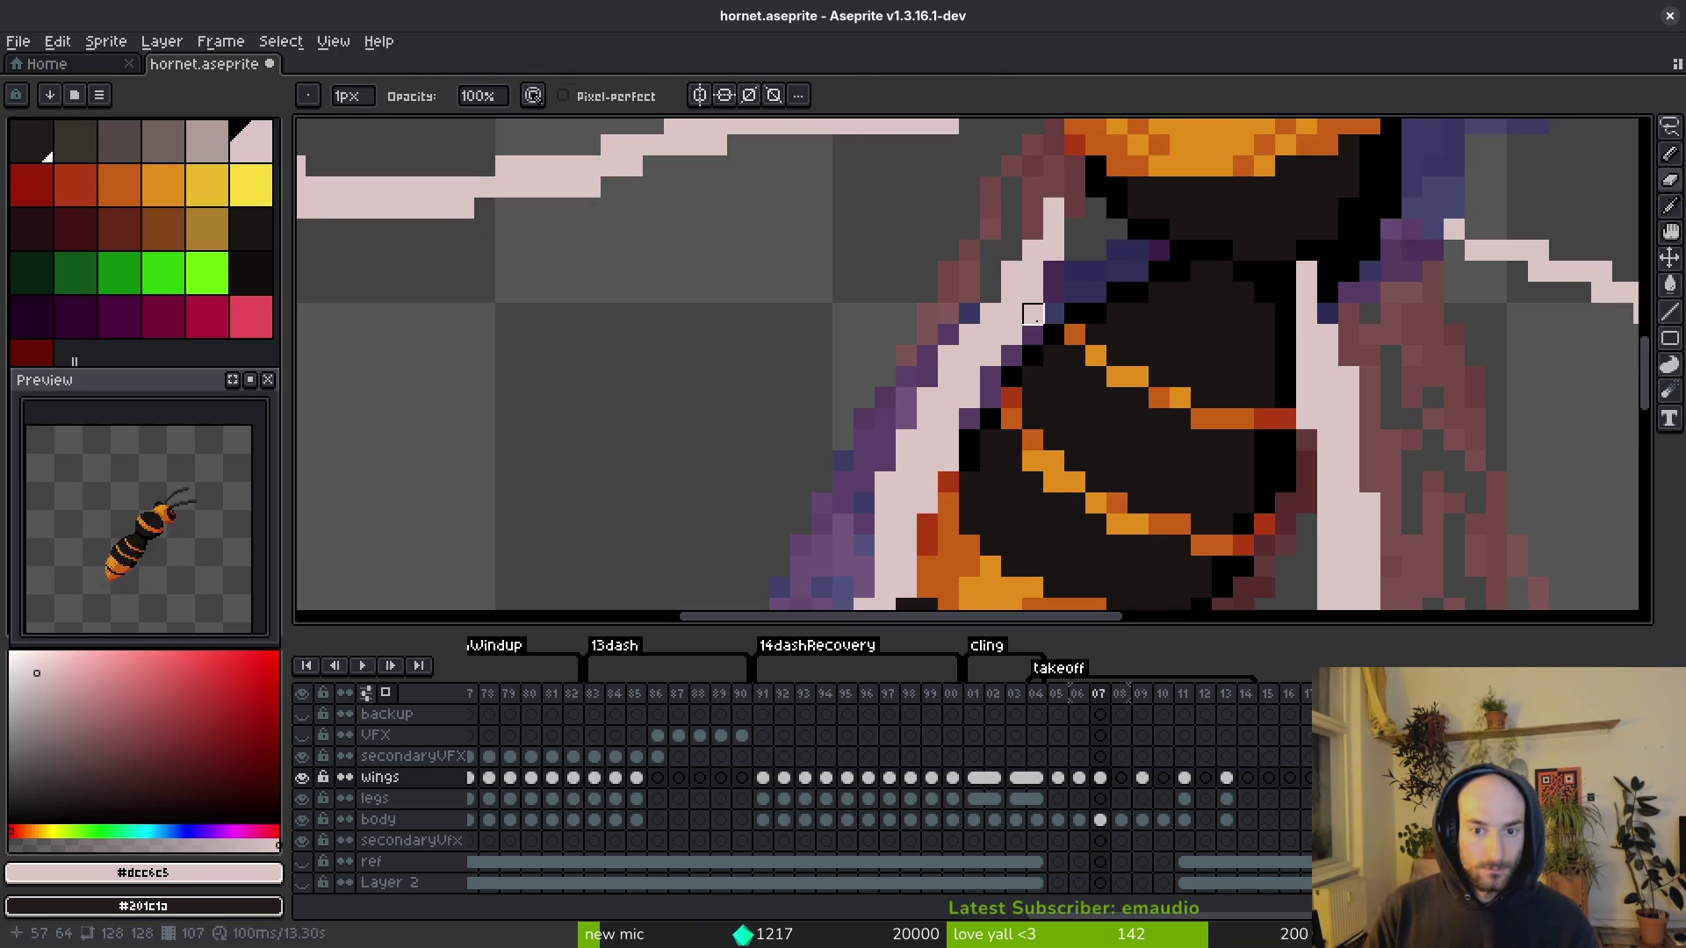
scroll(1012, 334, "down", 2)
scroll(999, 317, "up", 3)
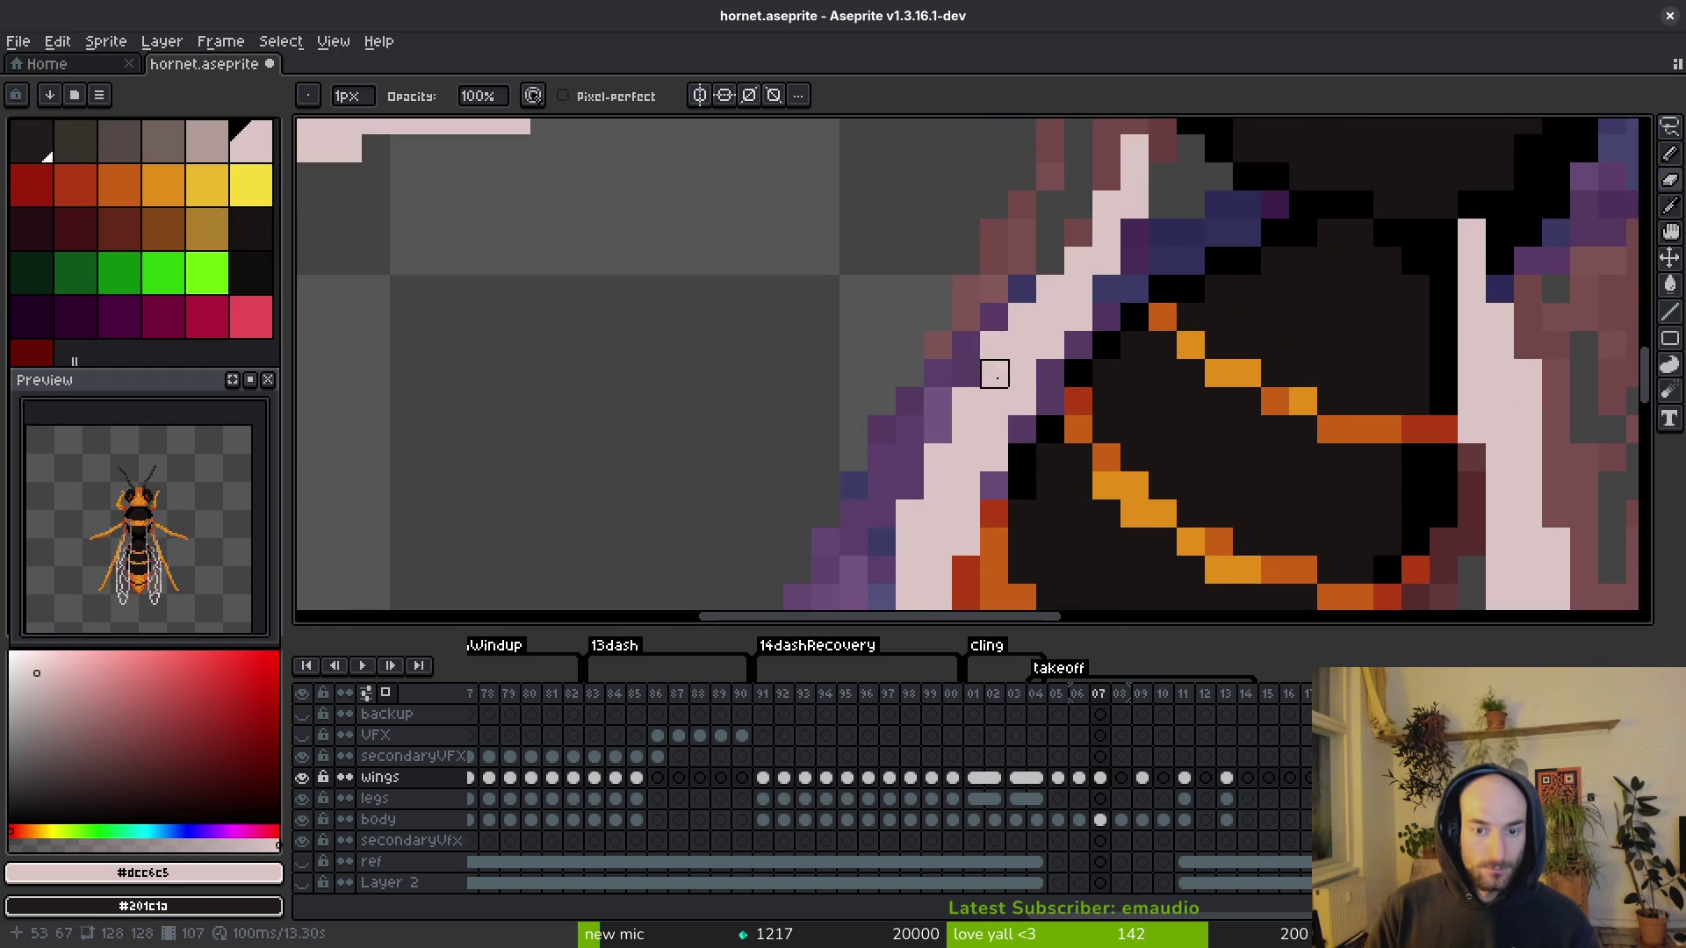
scroll(995, 374, "down", 2)
scroll(975, 378, "up", 2)
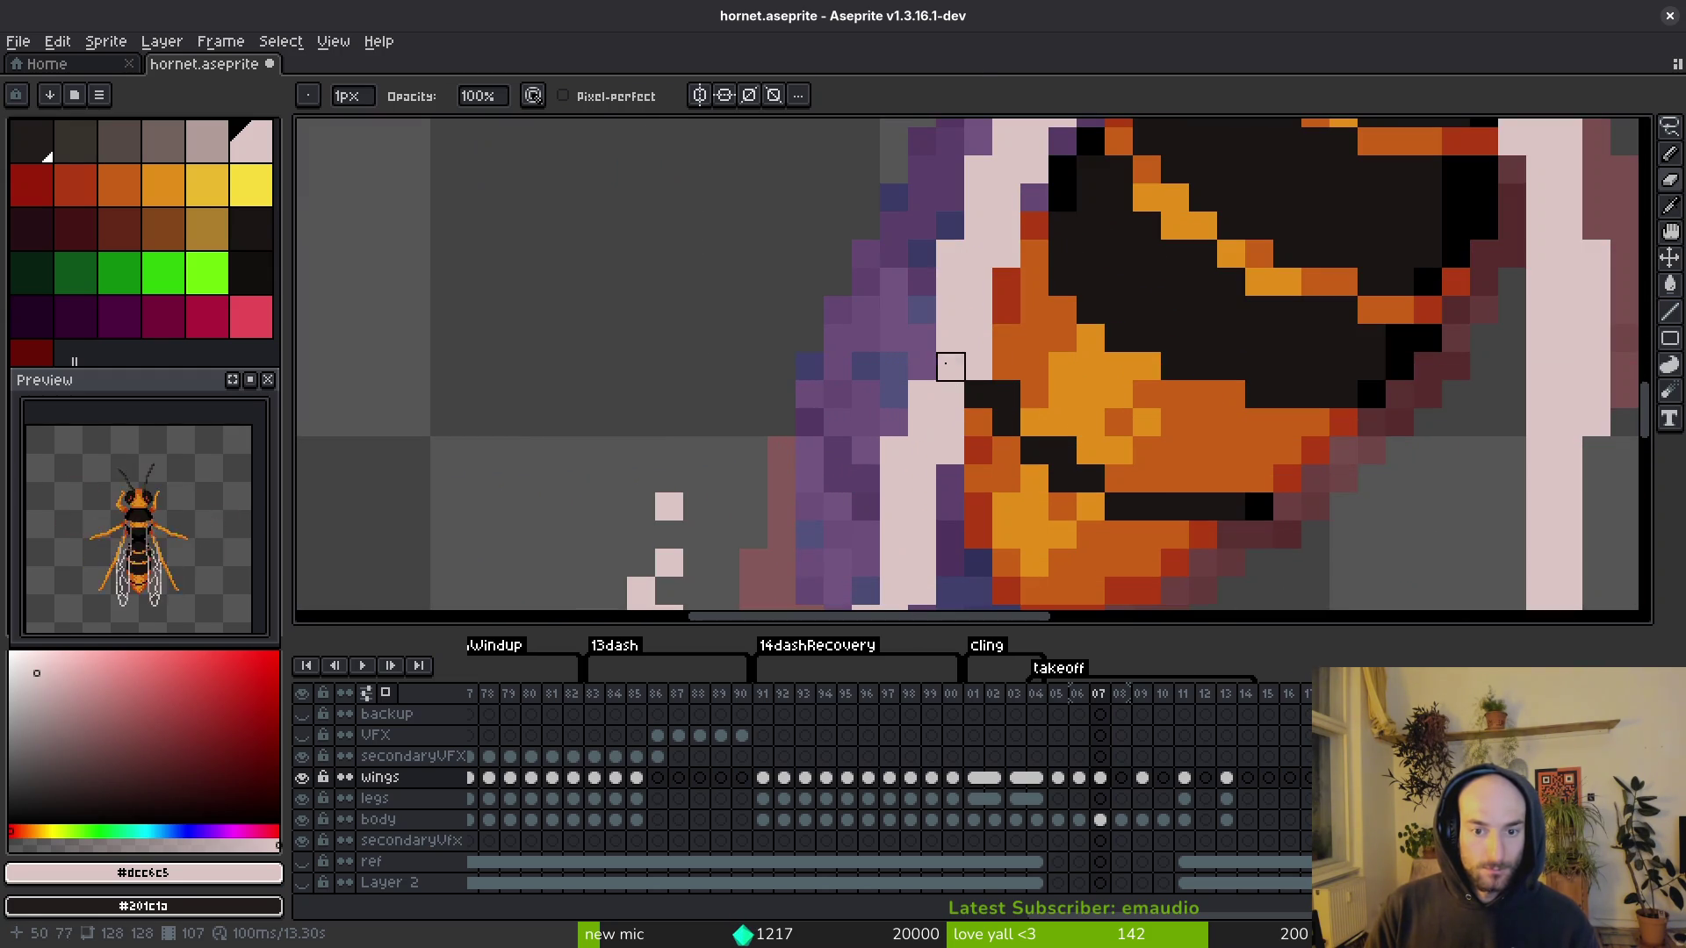
Step: Bring the lower left leg into view, erase a pixel on its tip, and save
key("e")
scroll(1024, 429, "down", 1)
mouse_move(1024, 429)
left_mouse_down()
mouse_move(933, 338)
mouse_move(946, 326)
left_mouse_up()
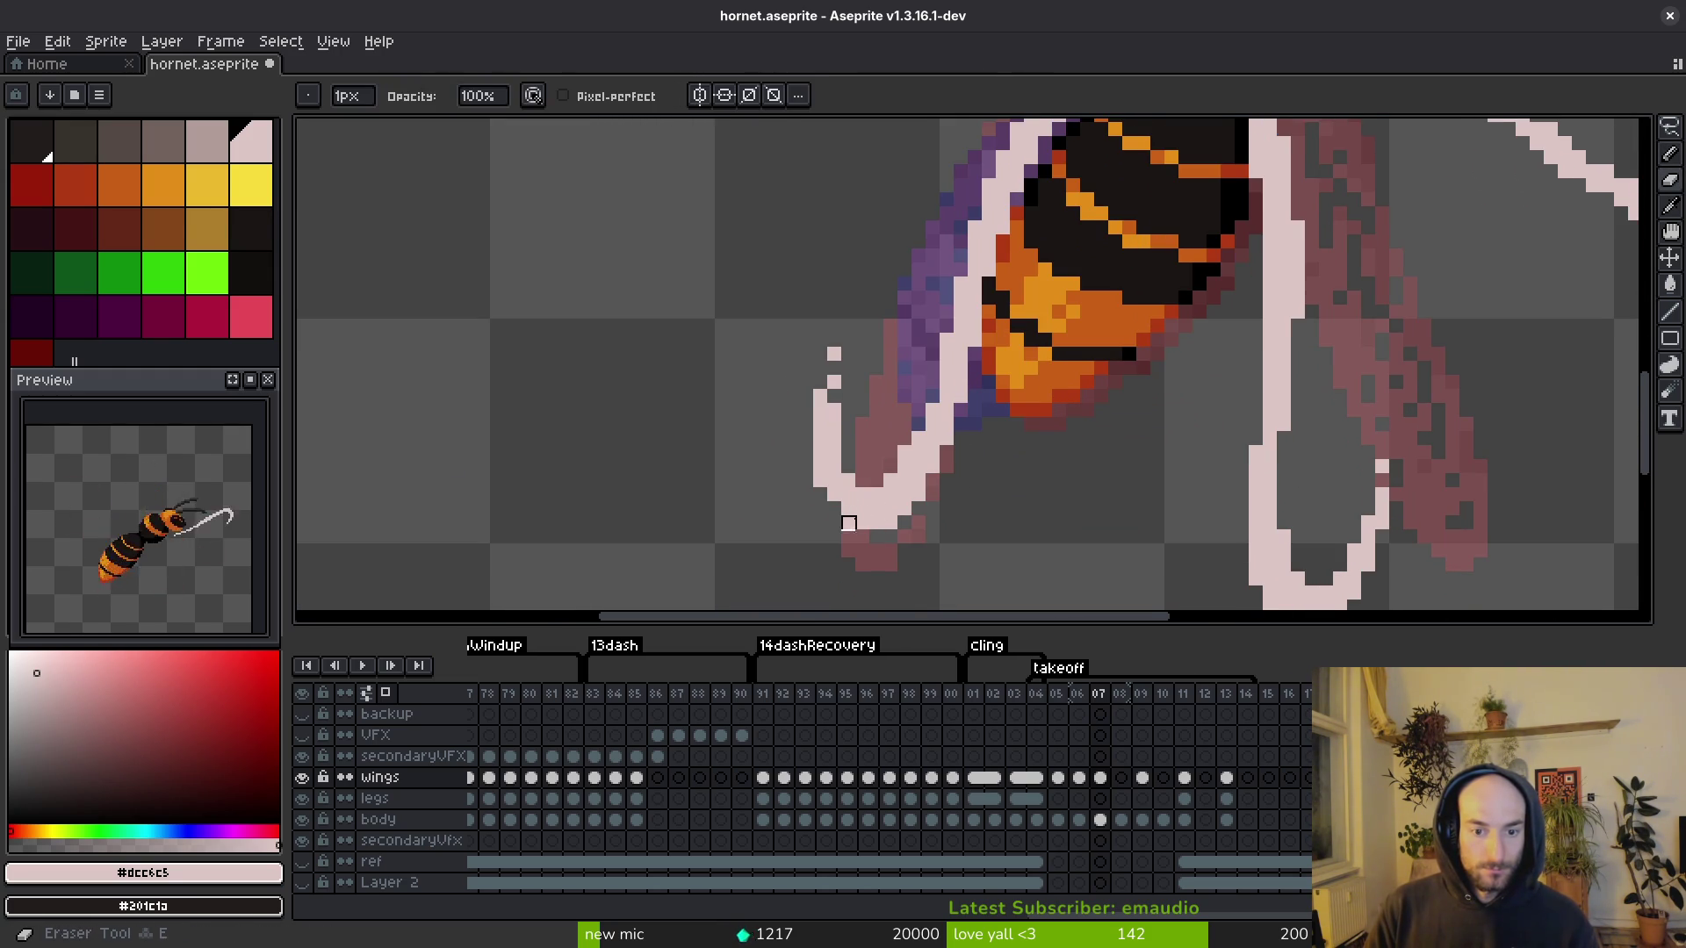
key("f")
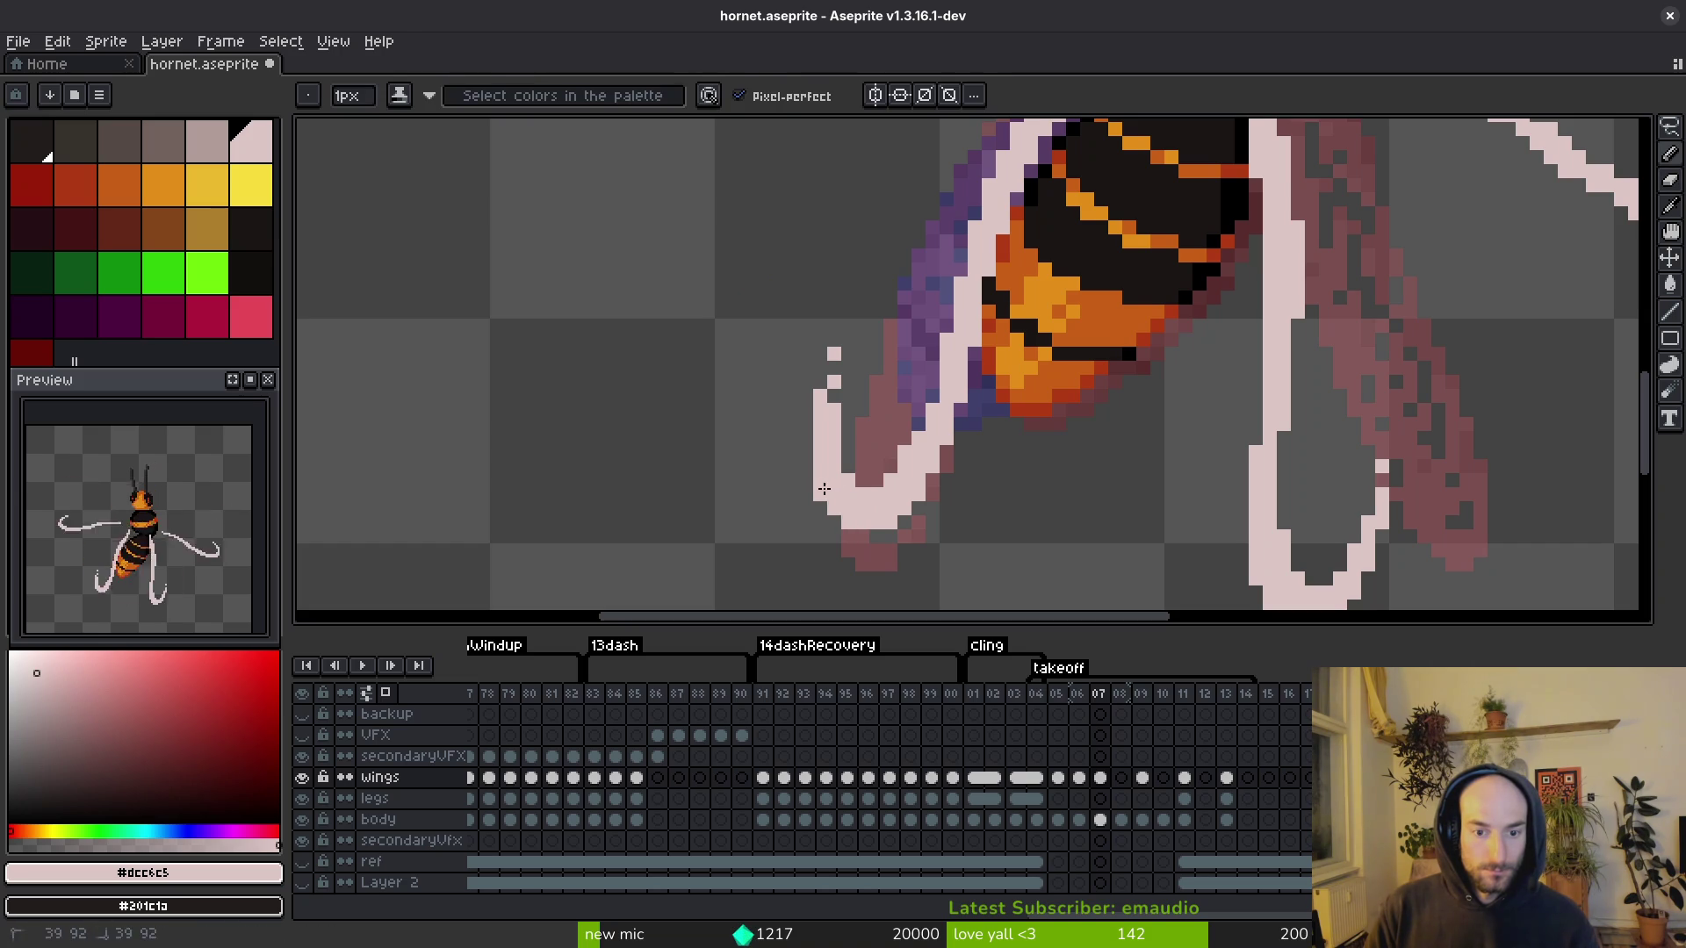
key("e")
scroll(848, 425, "down", 1)
scroll(927, 435, "down", 2)
scroll(928, 435, "up", 2)
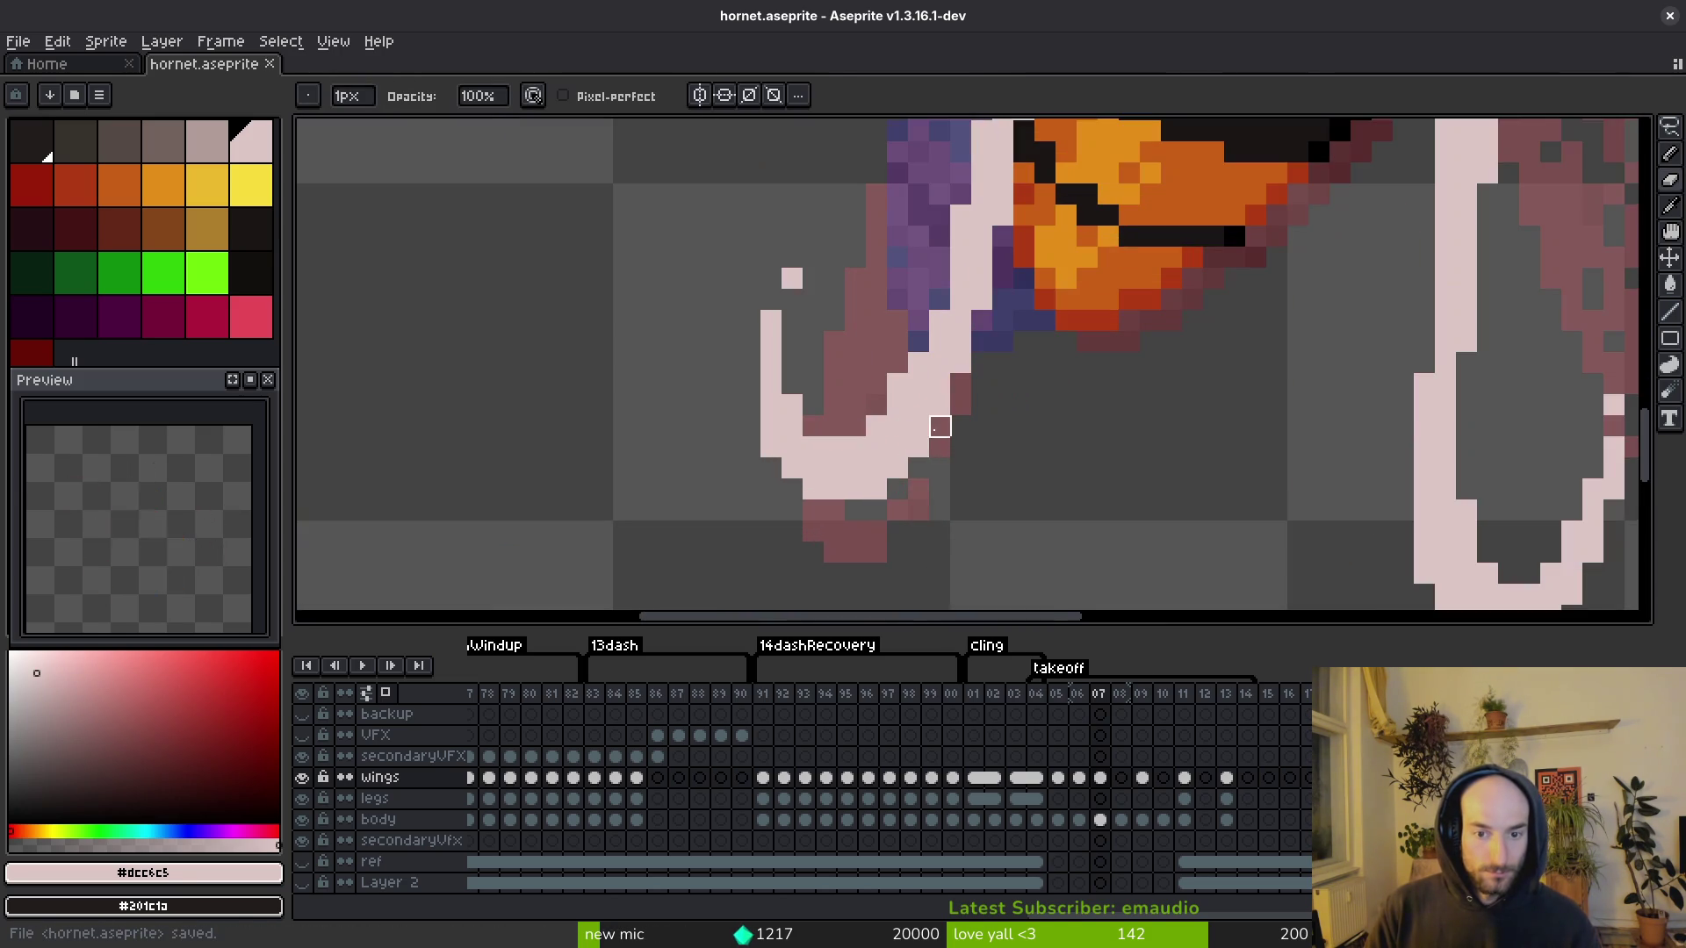
key("ctrl+s")
scroll(922, 474, "down", 3)
scroll(944, 474, "up", 2)
left_click(937, 453)
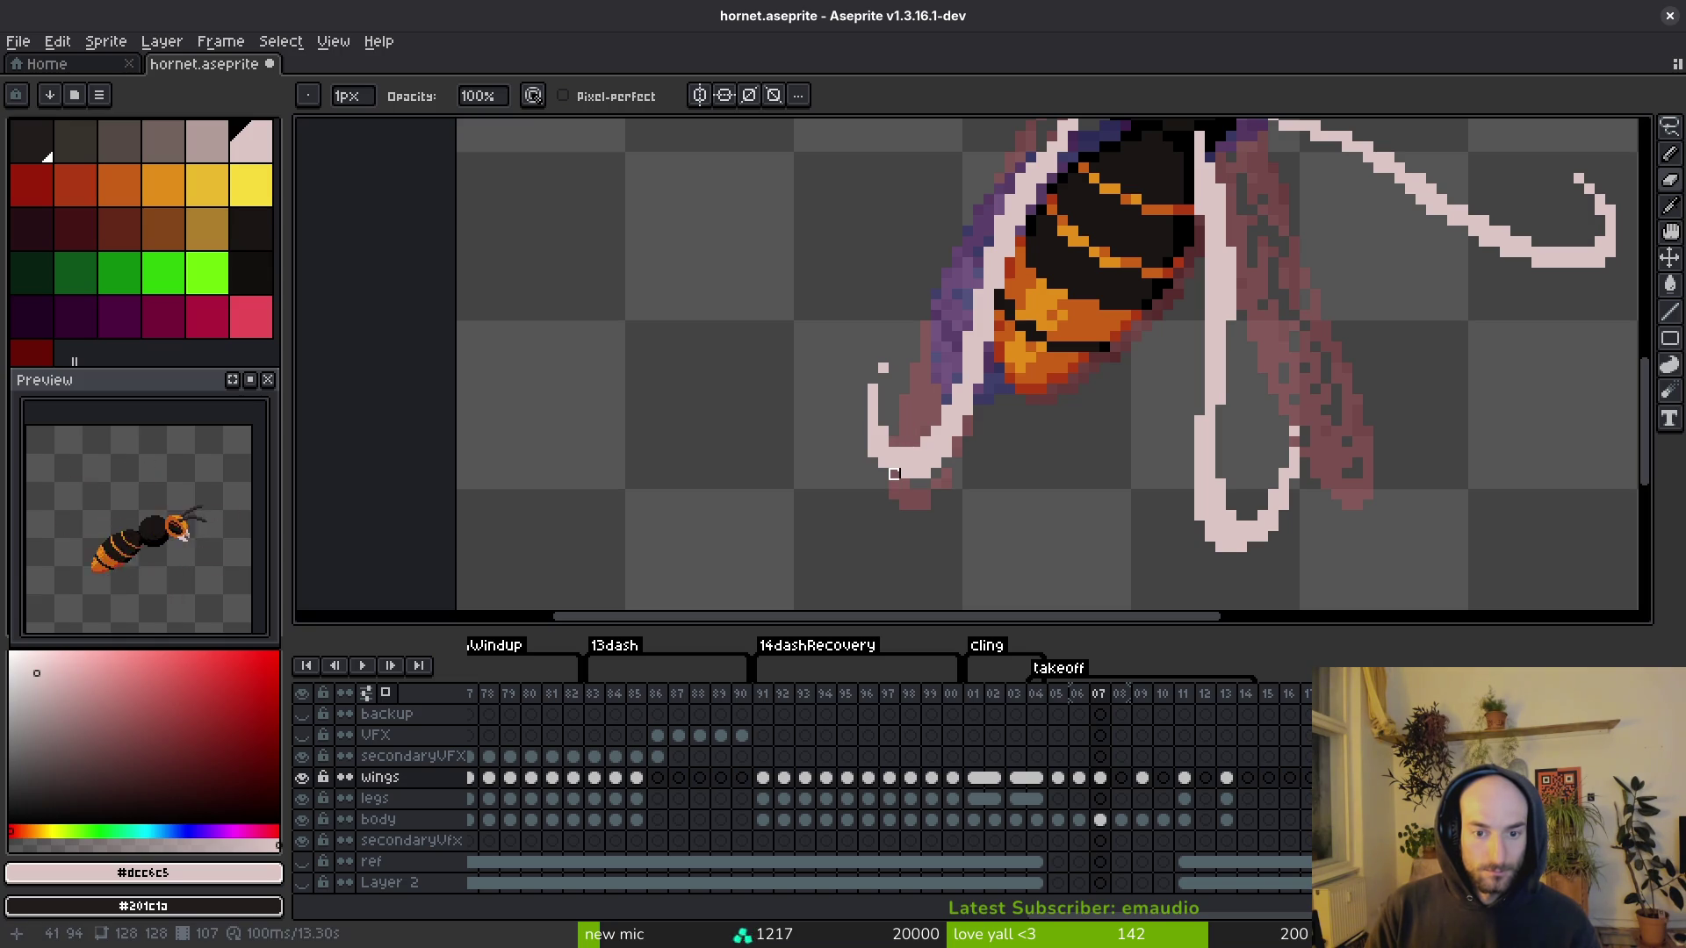
key("ctrl+s")
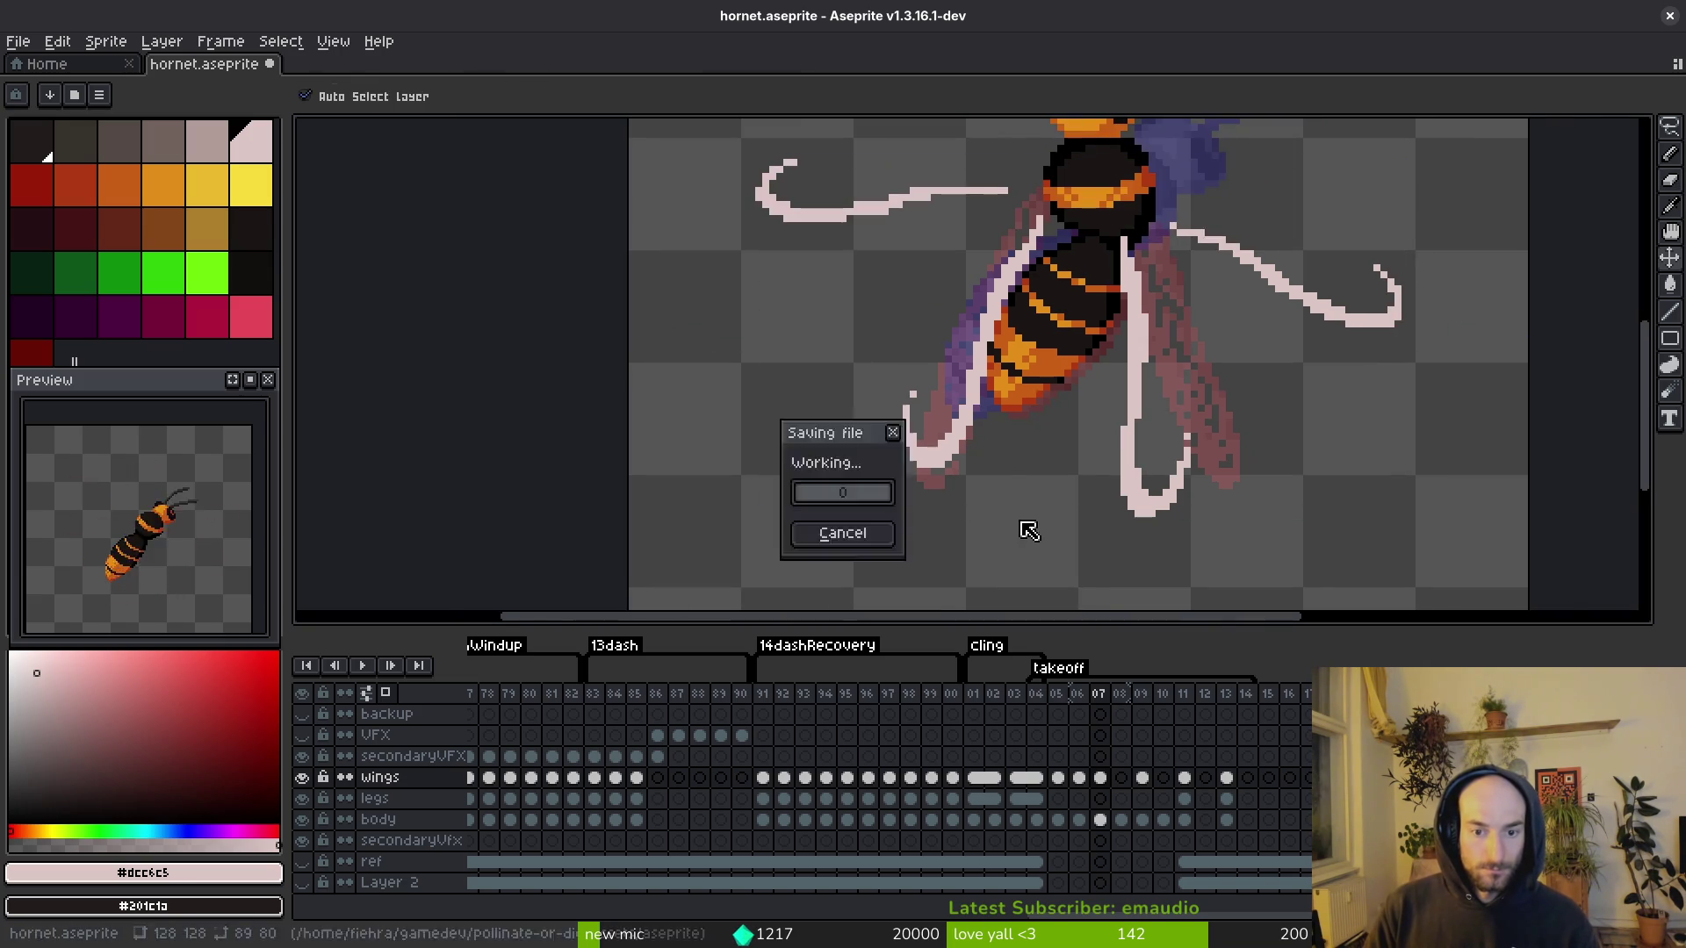
Step: Touch up a pixel on the lower left leg, pick the pale pink leg colour, and save
scroll(1051, 350, "up", 1)
left_click(1037, 323)
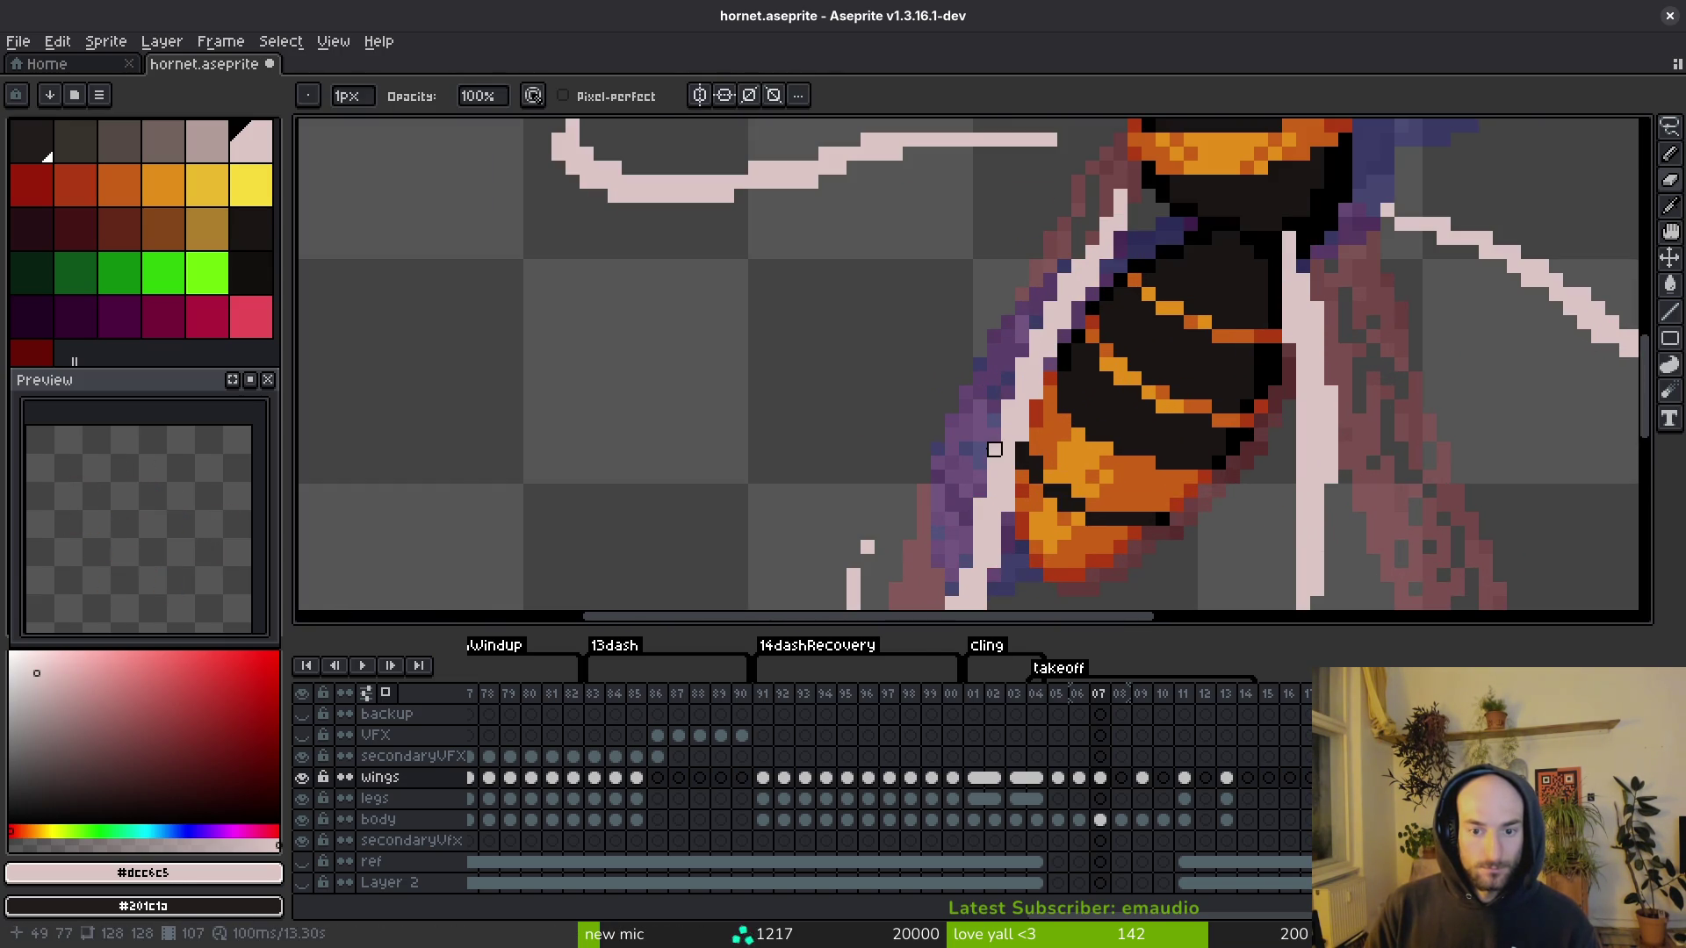
scroll(1008, 464, "down", 4)
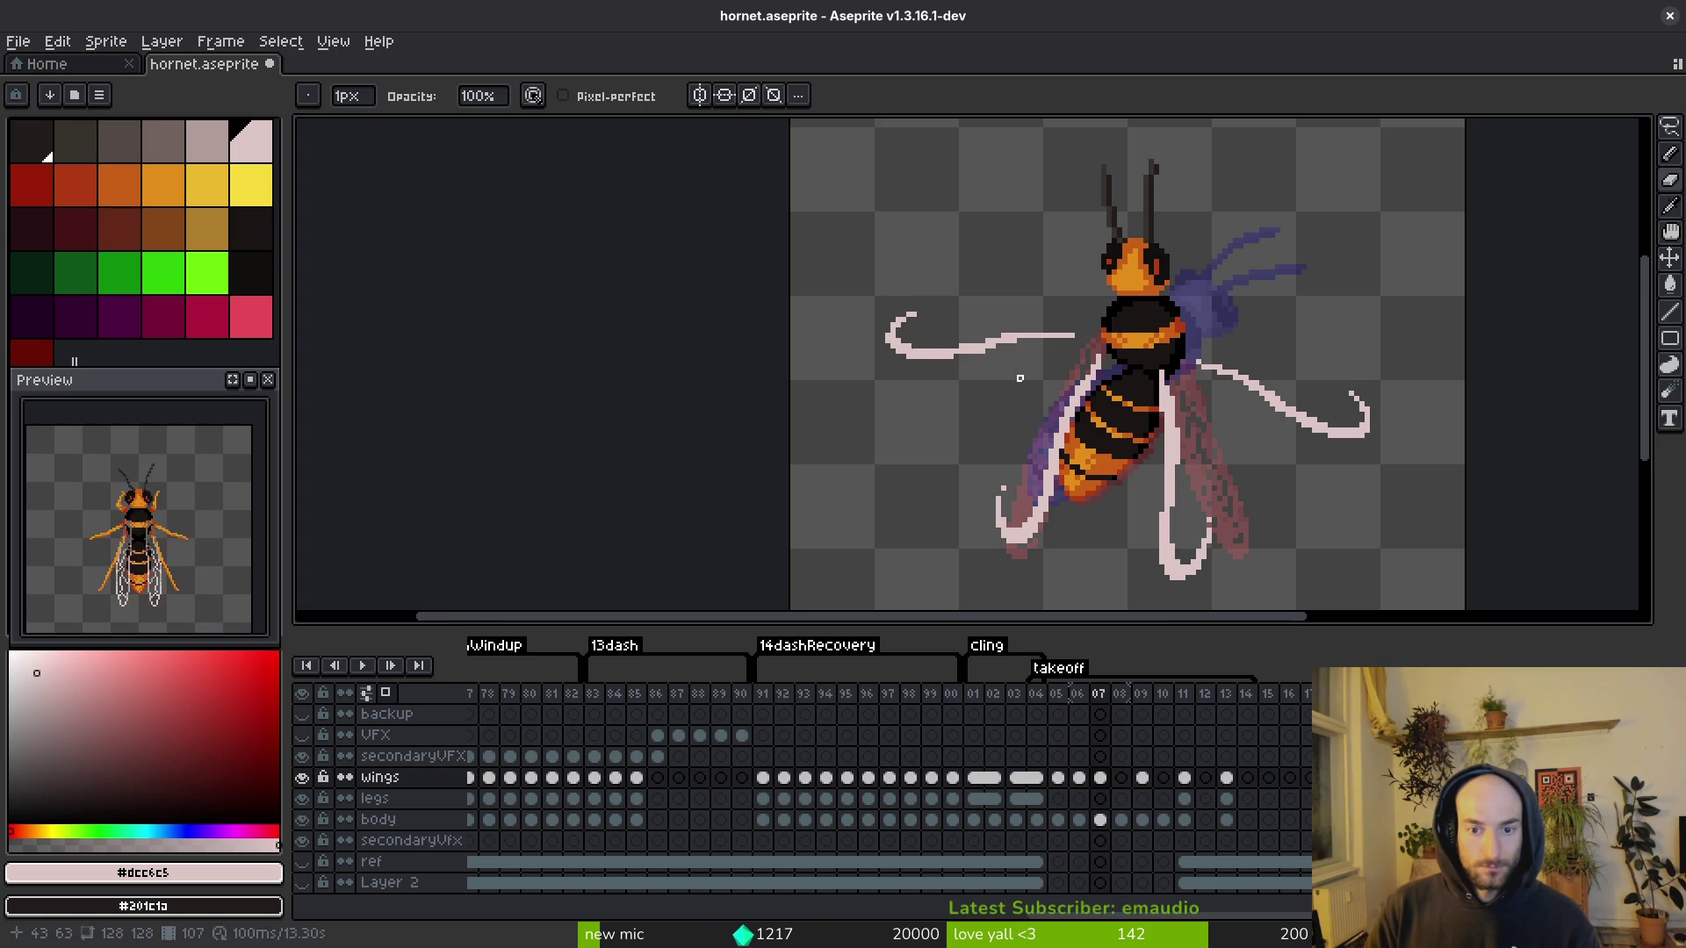
scroll(1033, 352, "up", 3)
scroll(1033, 352, "up", 3)
key("e")
left_click(1018, 245, "alt")
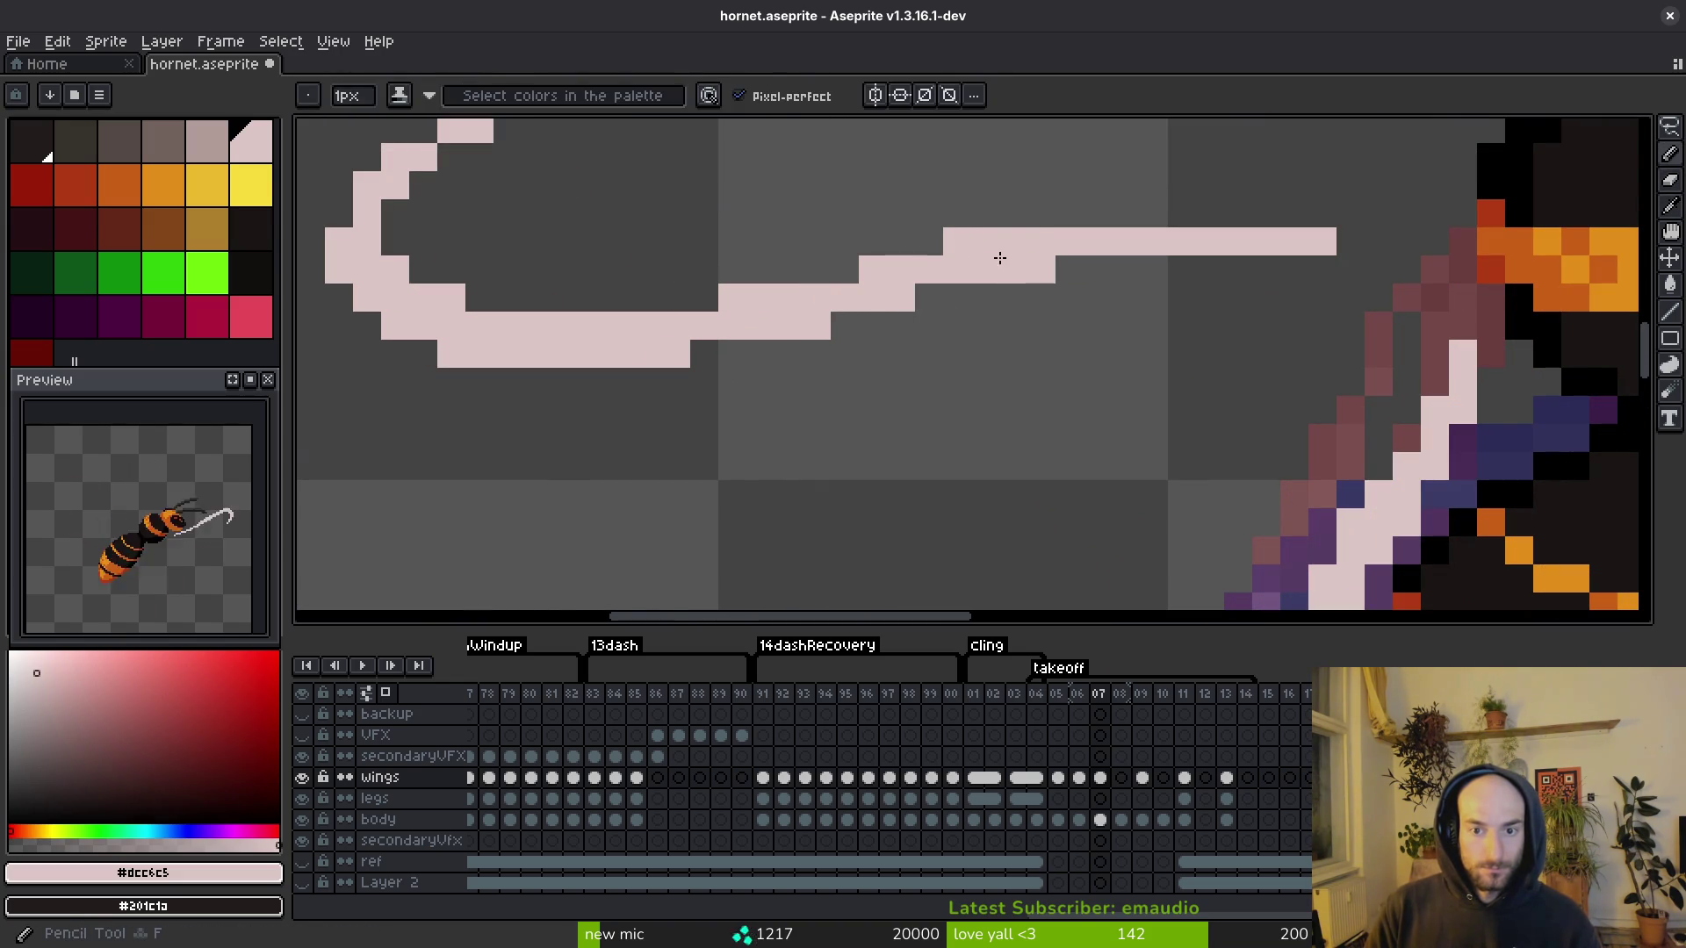
key("ctrl+s")
Step: Erase stray pixels from the leg curl's outer tip and inside the curl, then save
left_click_drag(591, 302, 935, 369)
left_click(805, 233)
left_click(776, 259)
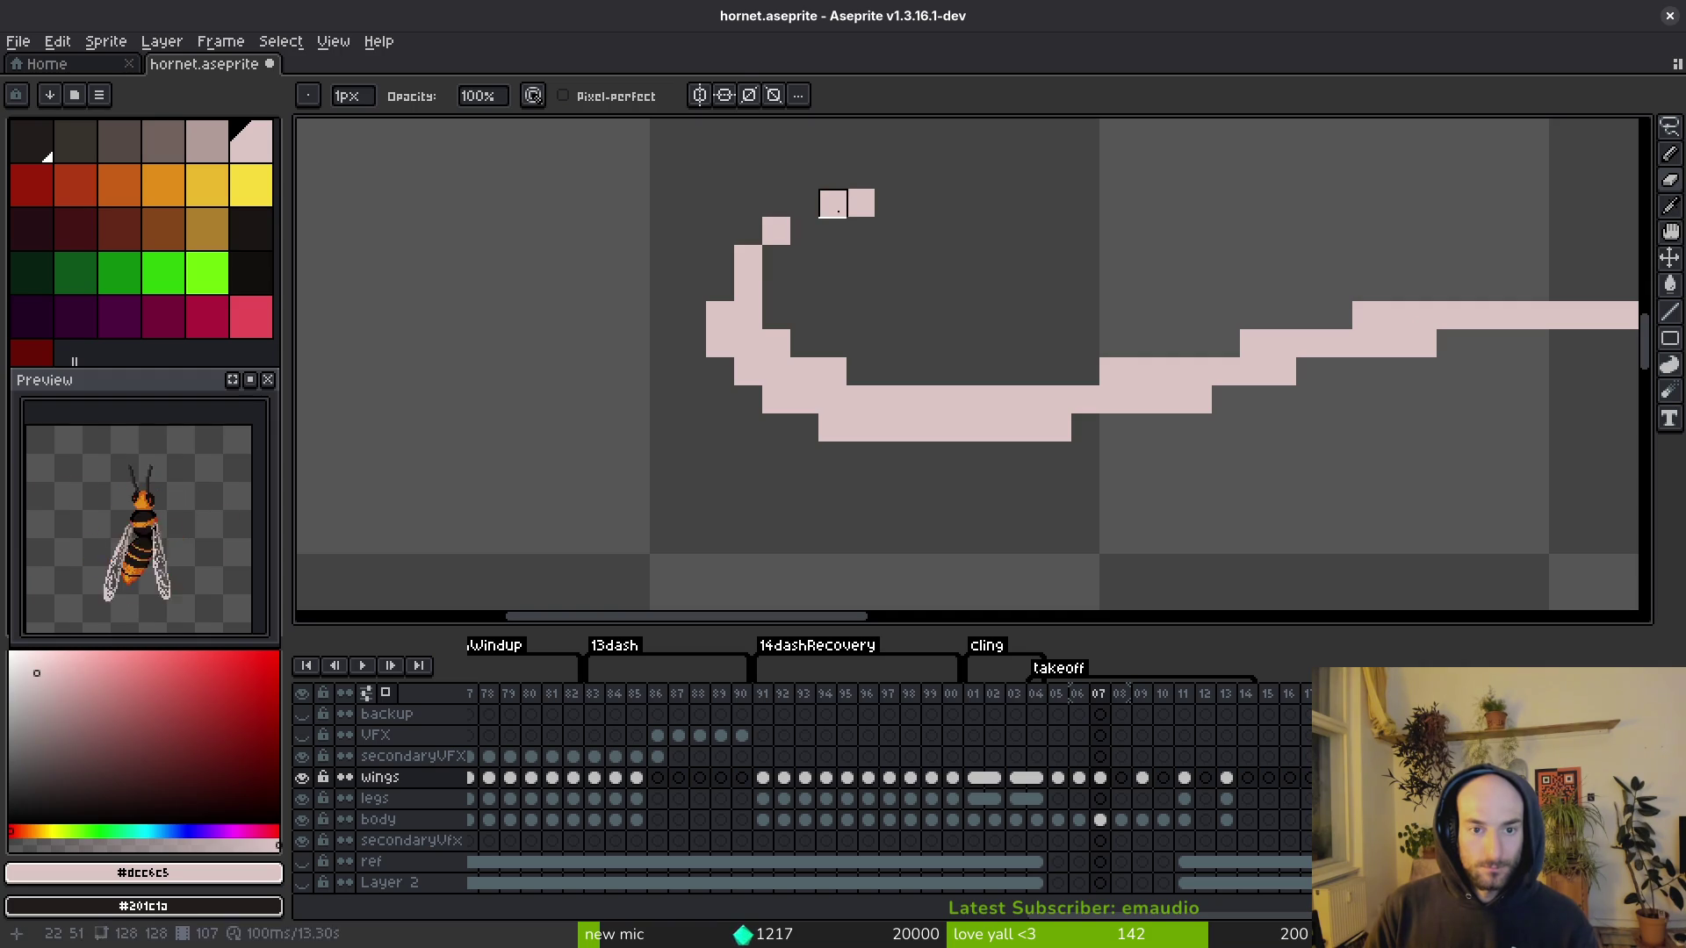
key("ctrl+z")
left_click(832, 202)
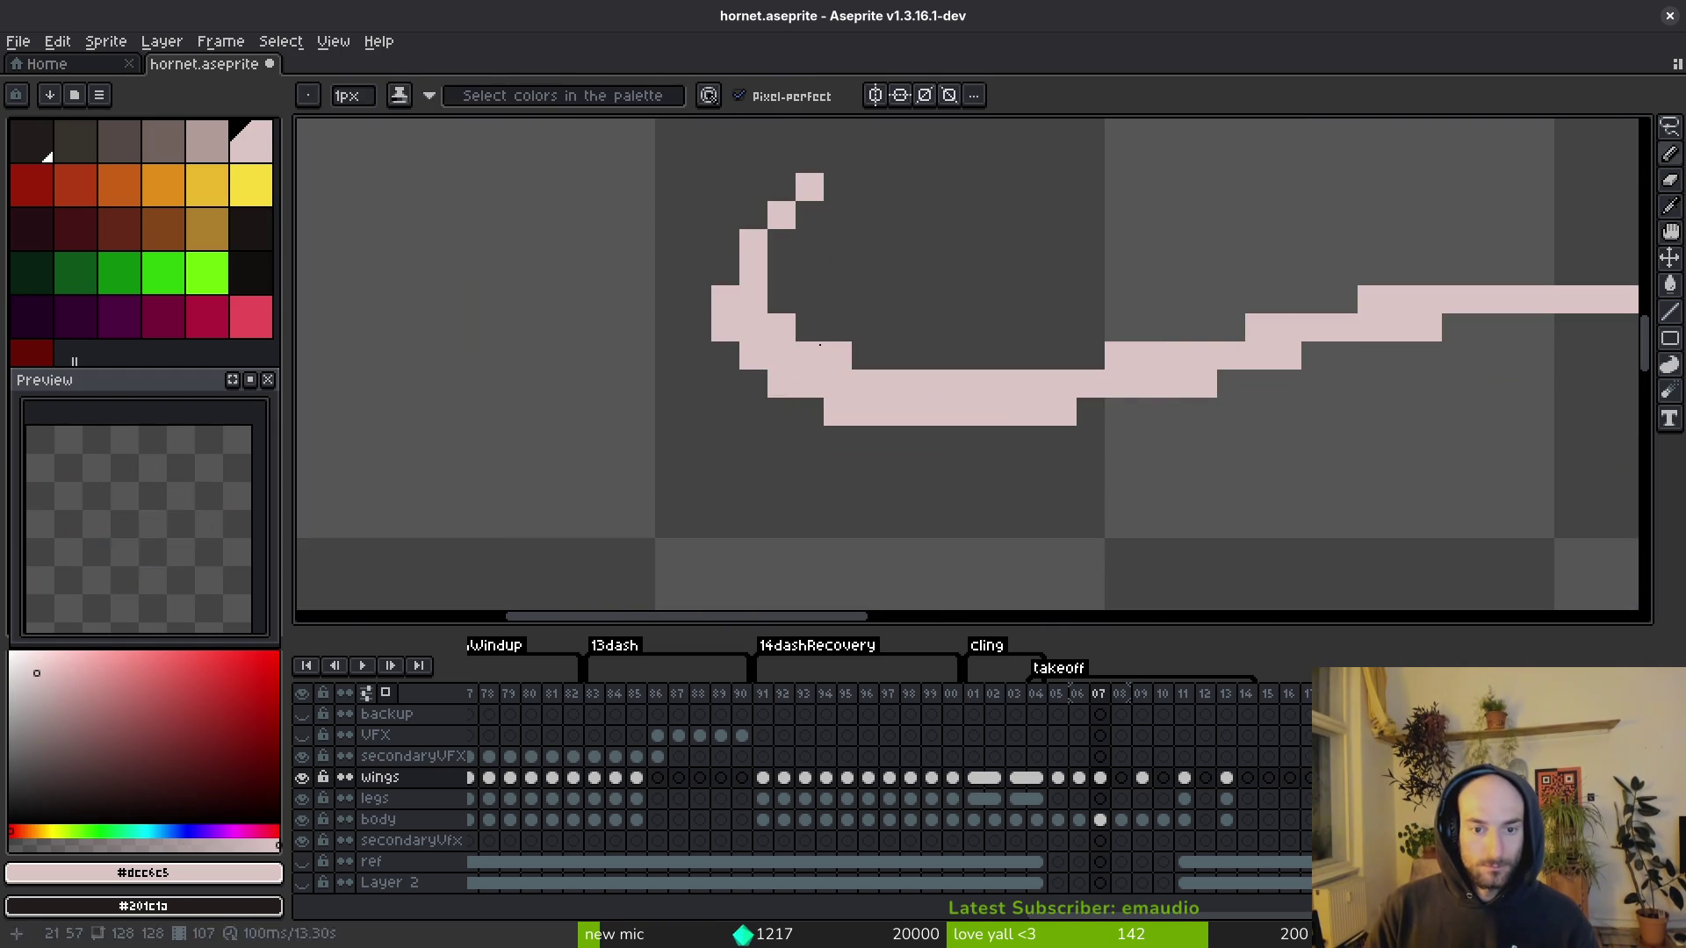
left_click(838, 356)
left_click(838, 411)
scroll(896, 407, "down", 3)
key("b")
scroll(895, 406, "up", 3)
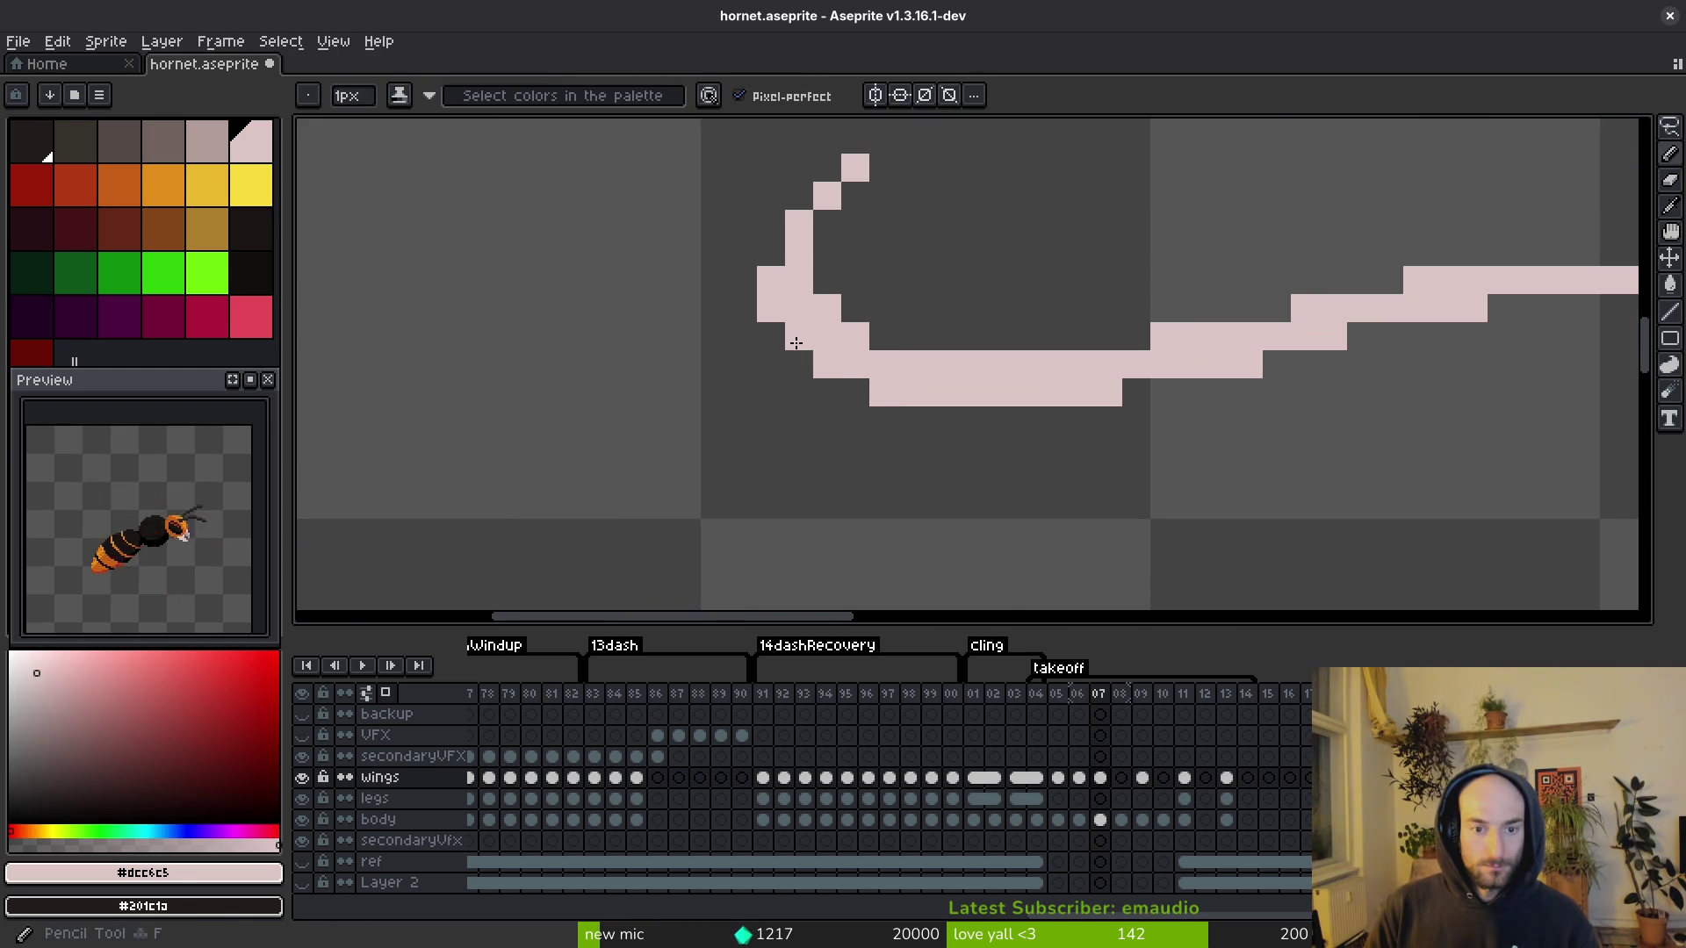
scroll(996, 414, "down", 3)
key("ctrl+s")
Step: Extend the left leg's curled tip with added pale pixels
scroll(1128, 452, "down", 2)
key("ctrl+shift+x")
scroll(1029, 379, "up", 4)
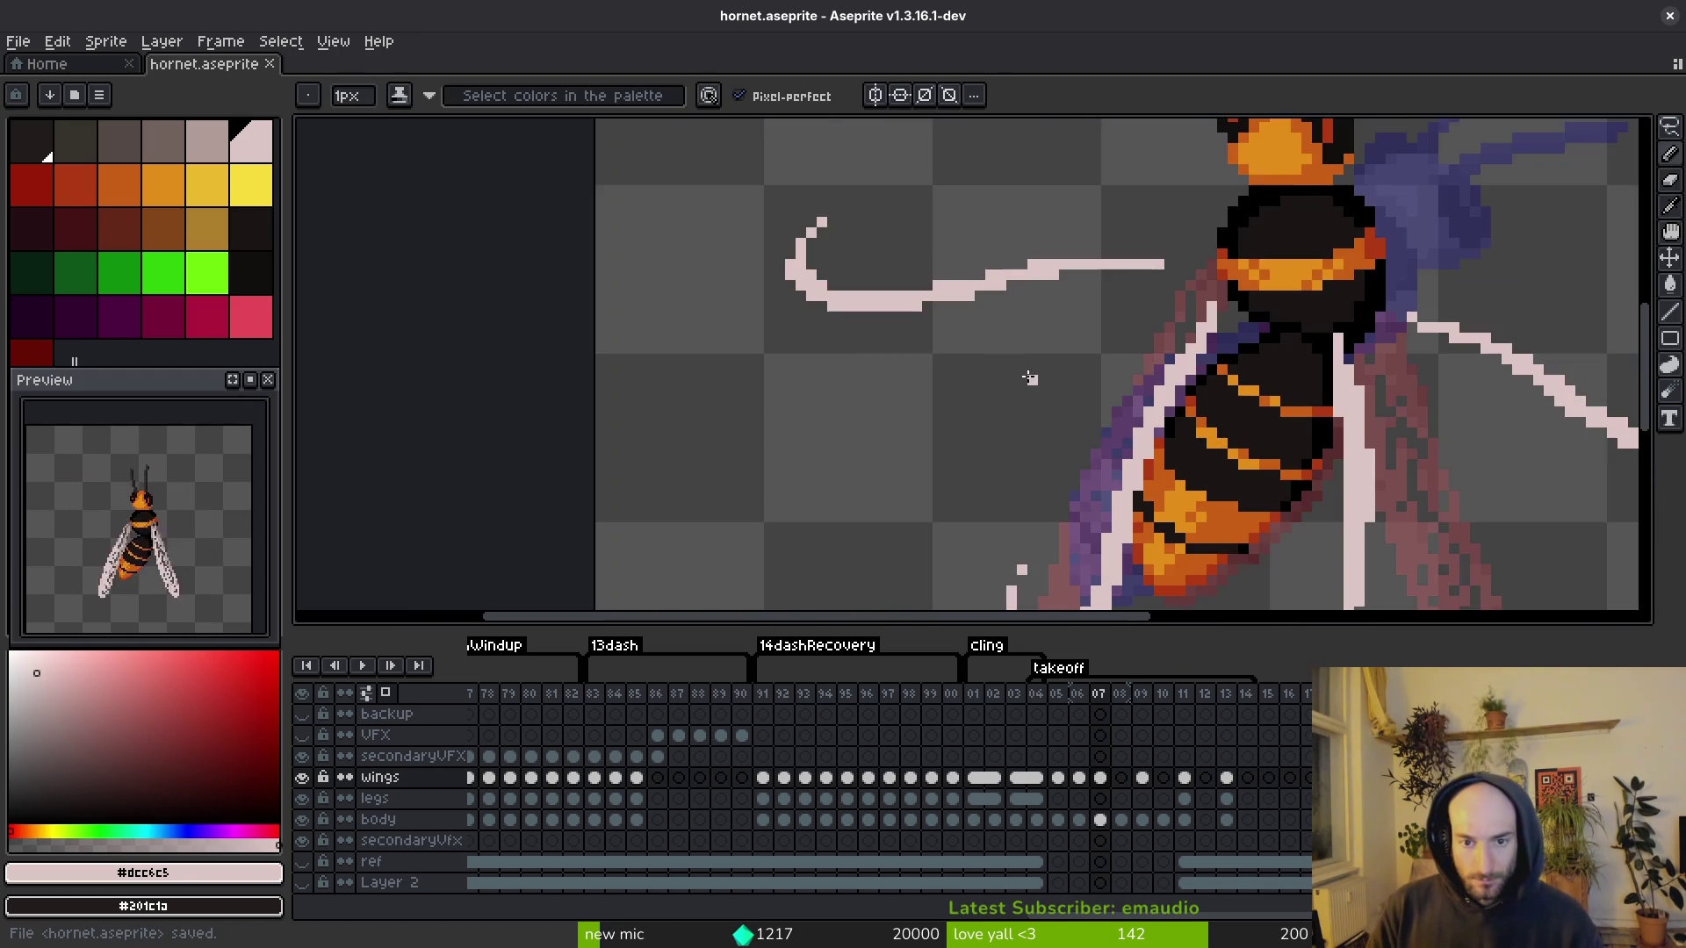
key("e")
left_click(833, 306)
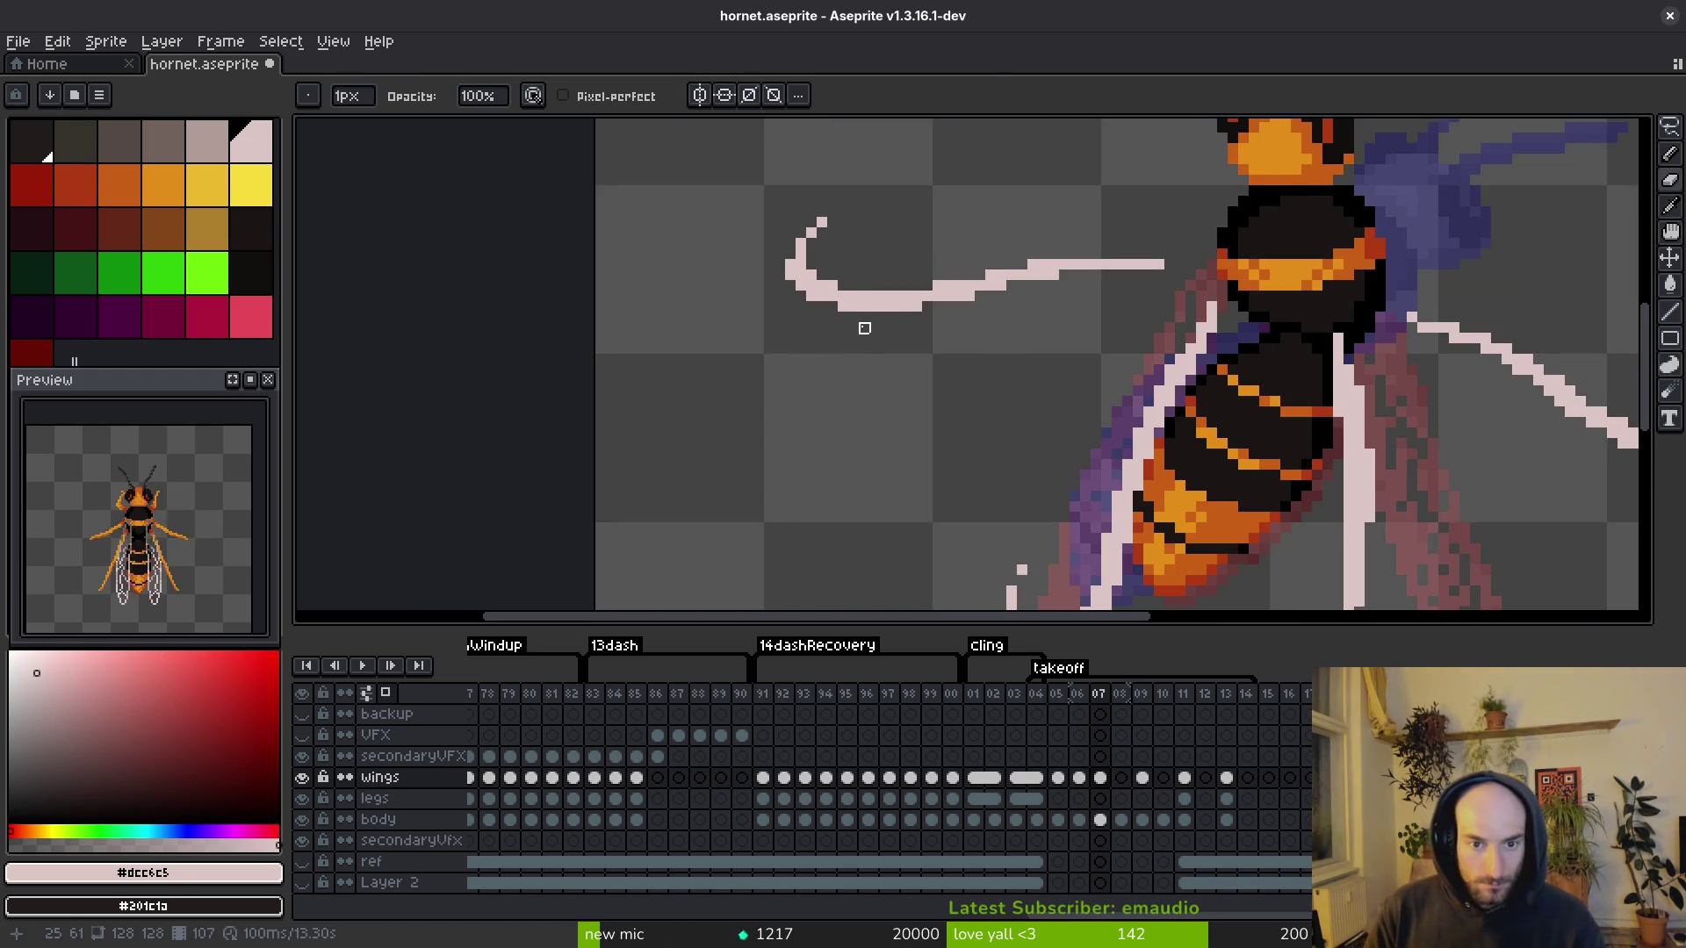
key("ctrl+z")
scroll(1016, 339, "down", 3)
scroll(865, 282, "up", 3)
scroll(801, 308, "up", 2)
key("b")
left_click(876, 204)
scroll(876, 204, "up", 3)
mouse_move(922, 292)
left_mouse_down()
mouse_move(978, 264)
mouse_move(922, 320)
left_mouse_up()
Step: Reshape the leg tip by swapping one pixel, save, and step to the neighbouring frame
key("e")
key("b")
left_click(950, 262)
key("e")
left_click(979, 261)
scroll(978, 320, "down", 3)
key("i")
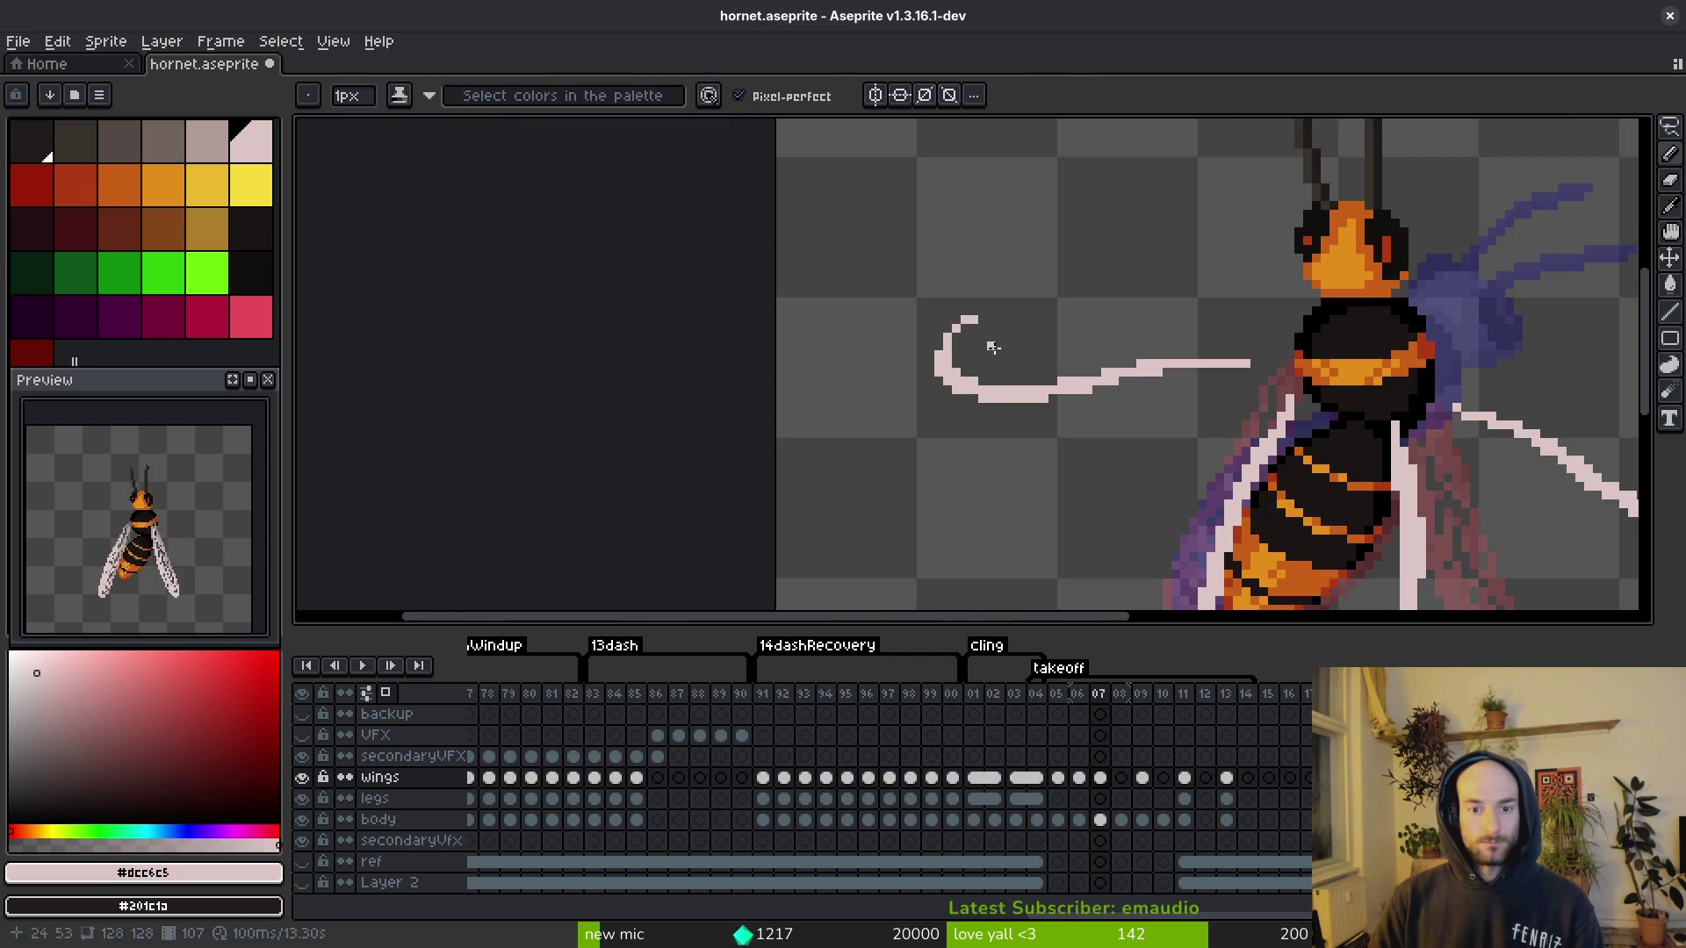
key("ctrl+s")
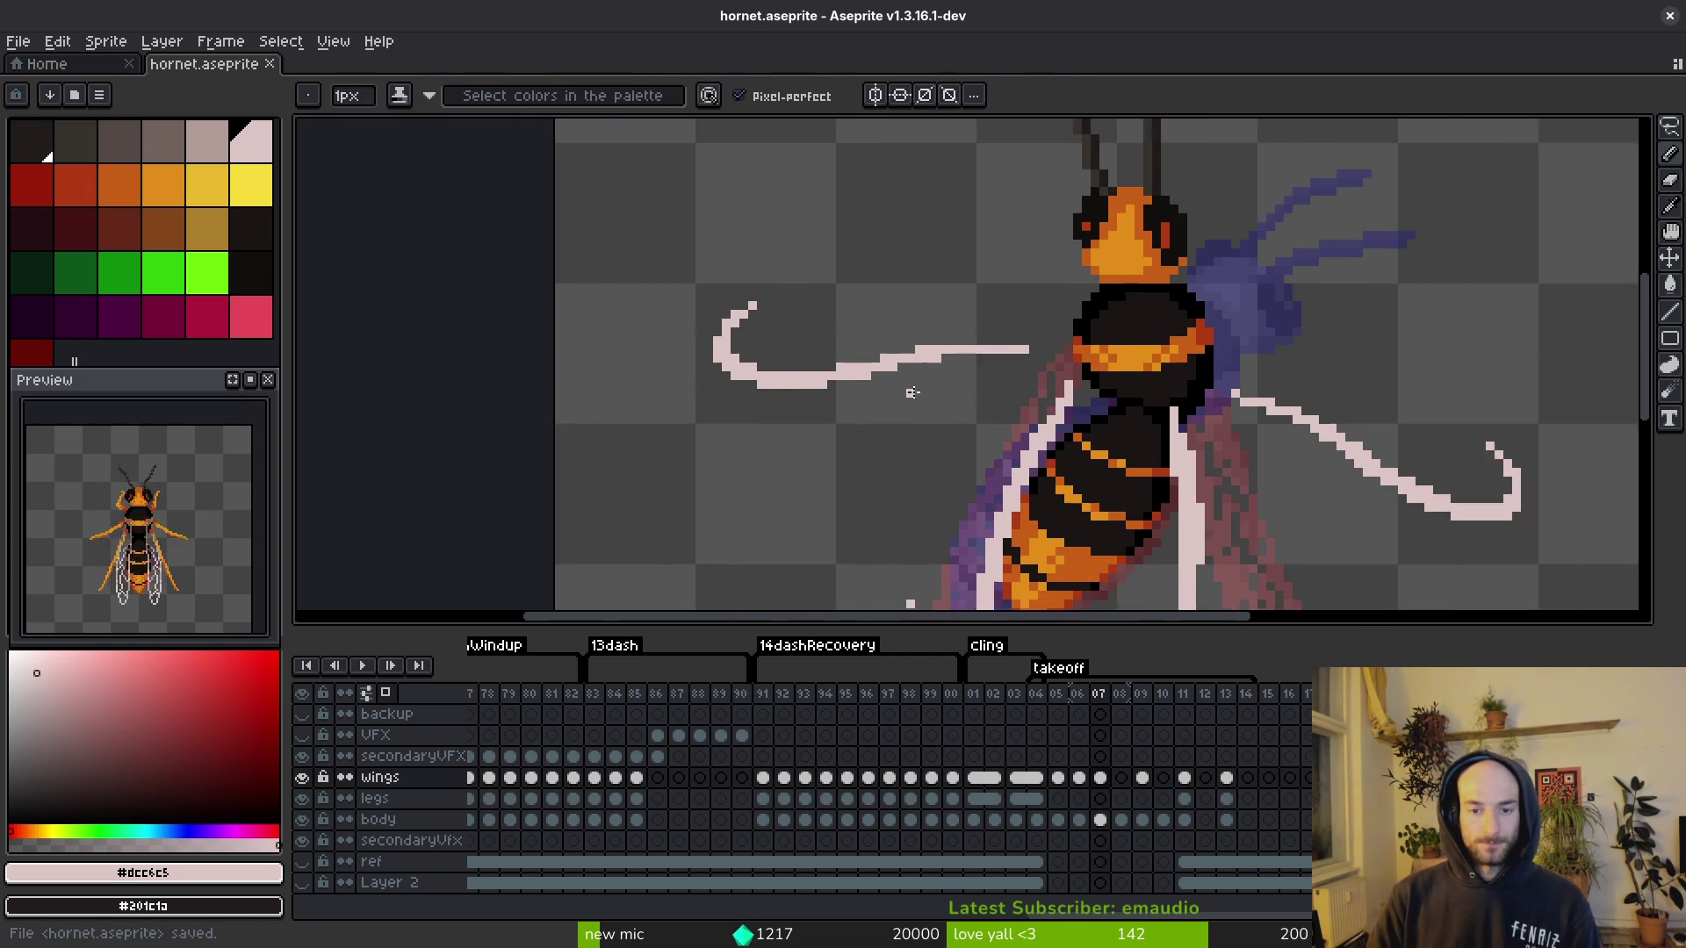
scroll(979, 415, "down", 2)
key("Return")
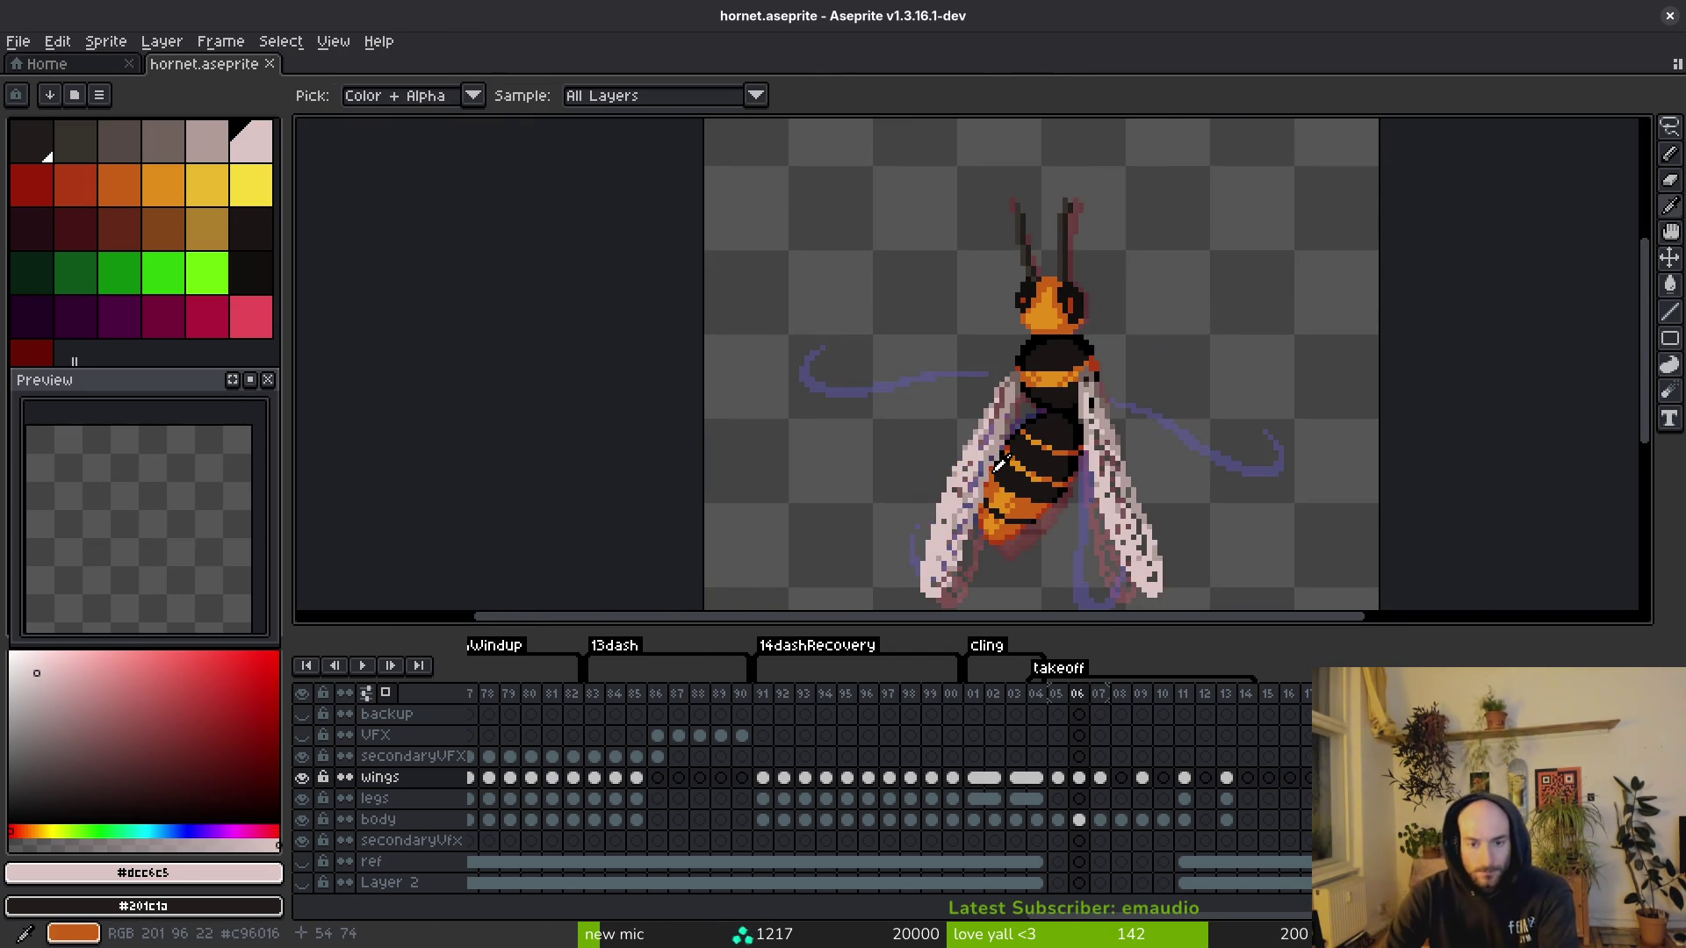
Step: Copy the right-side pale legs from frame 07 into frame 08 and rotate them to follow the body
key("Return")
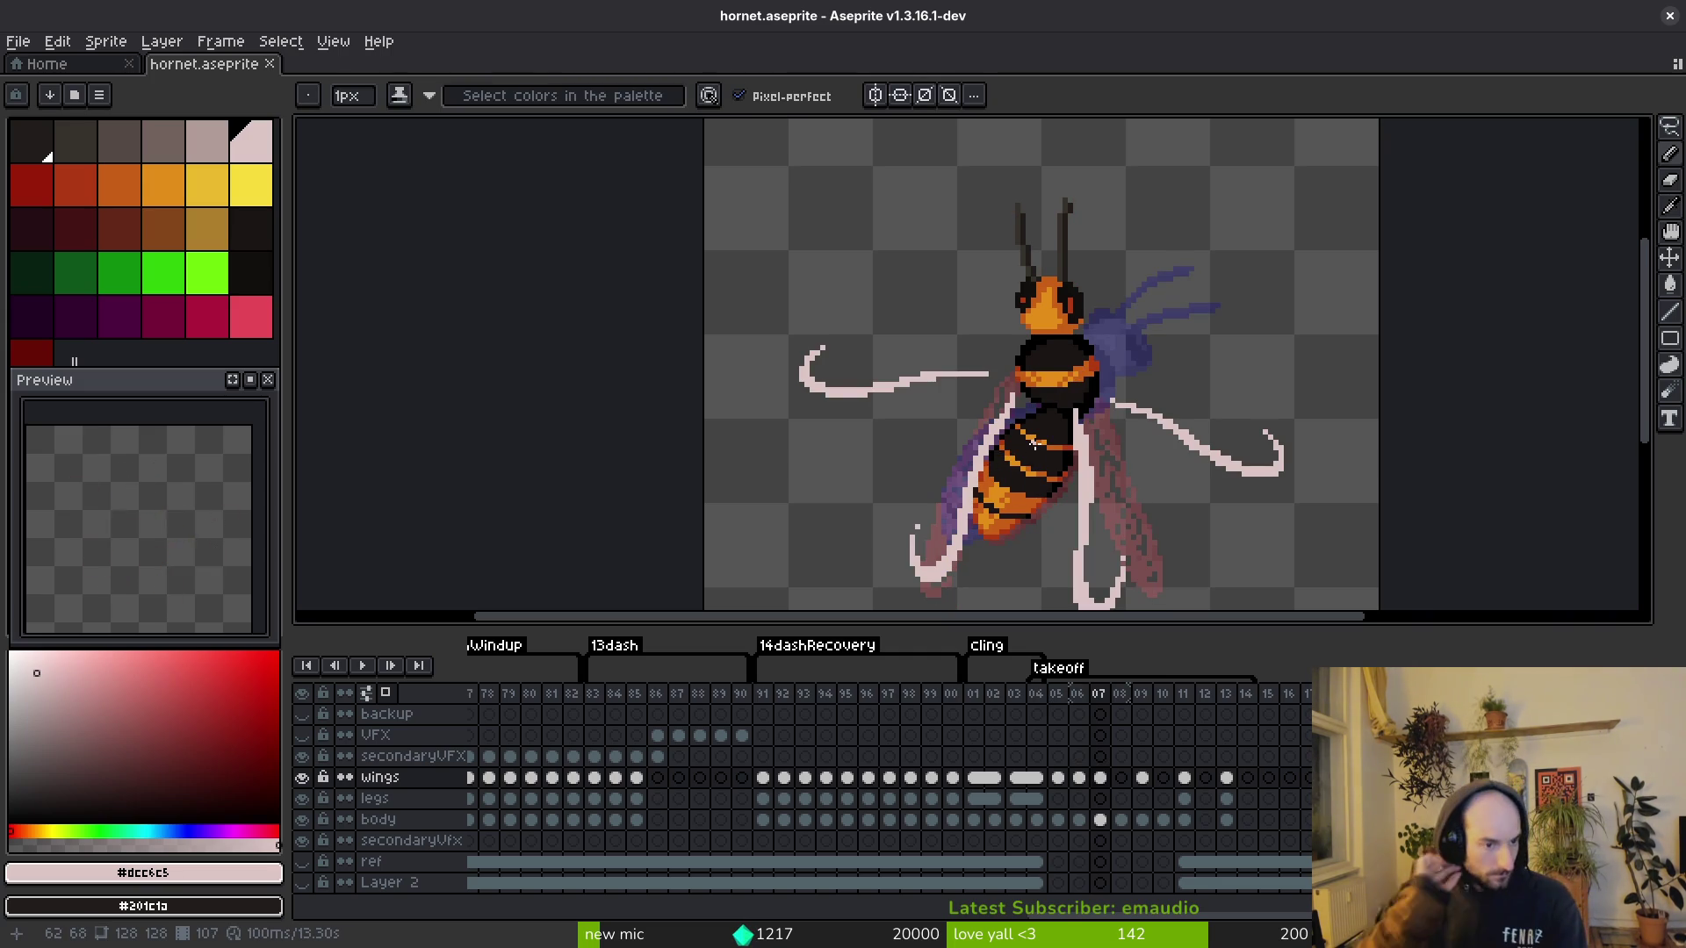
key("Right")
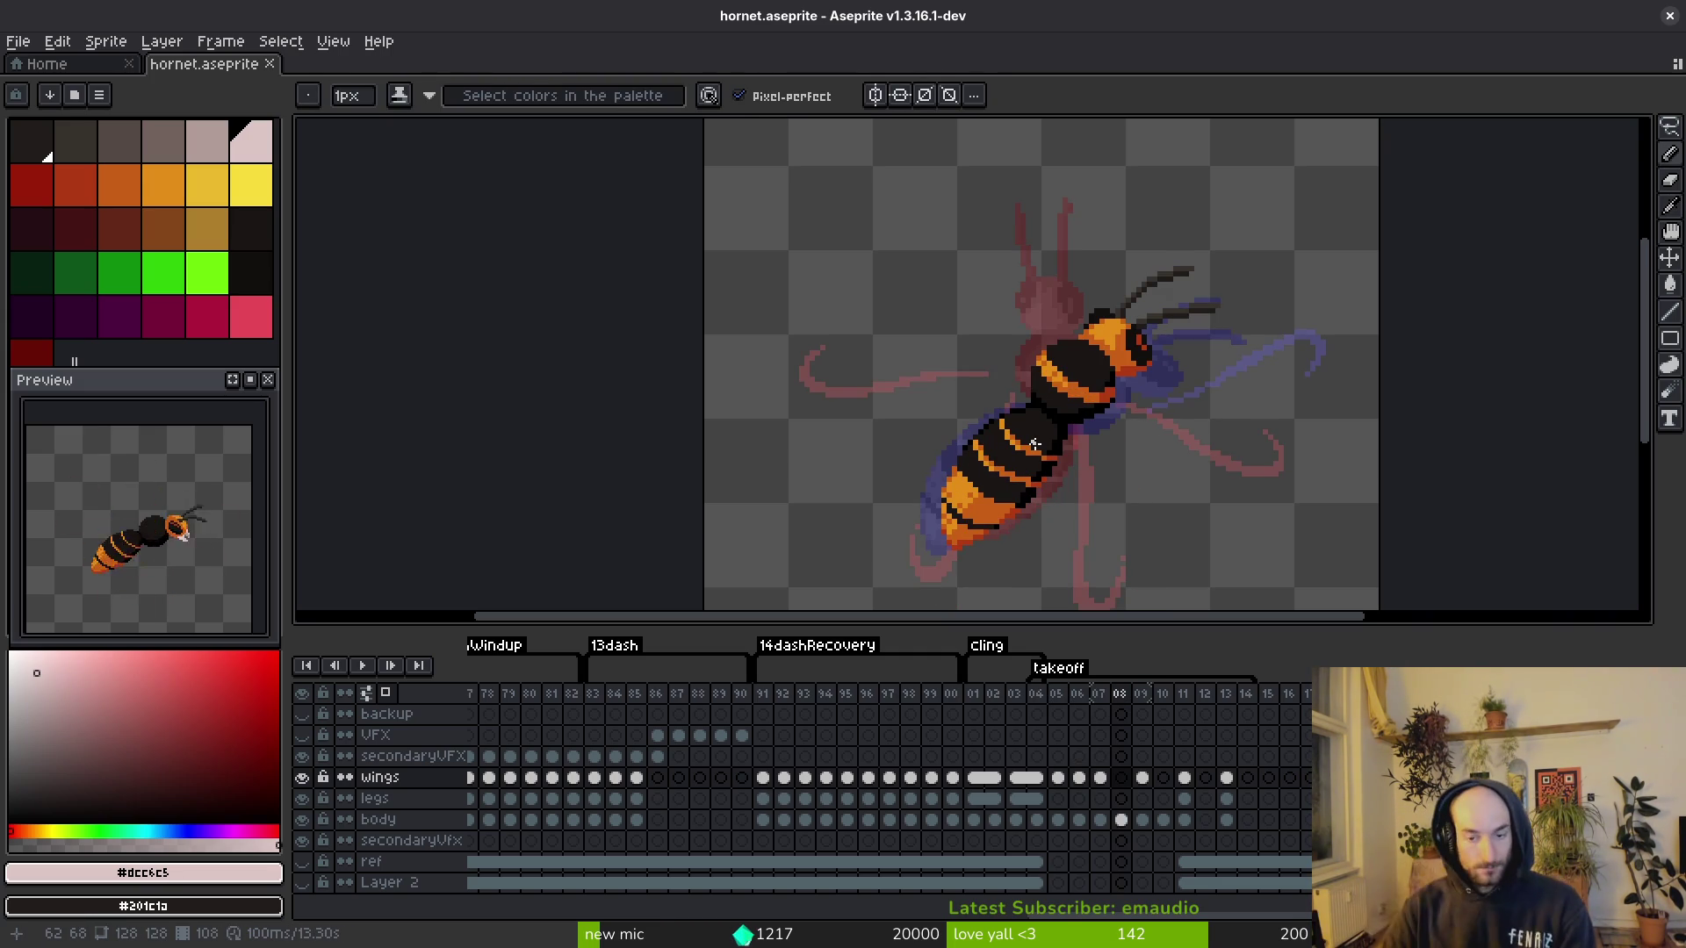
key("Left")
key("q")
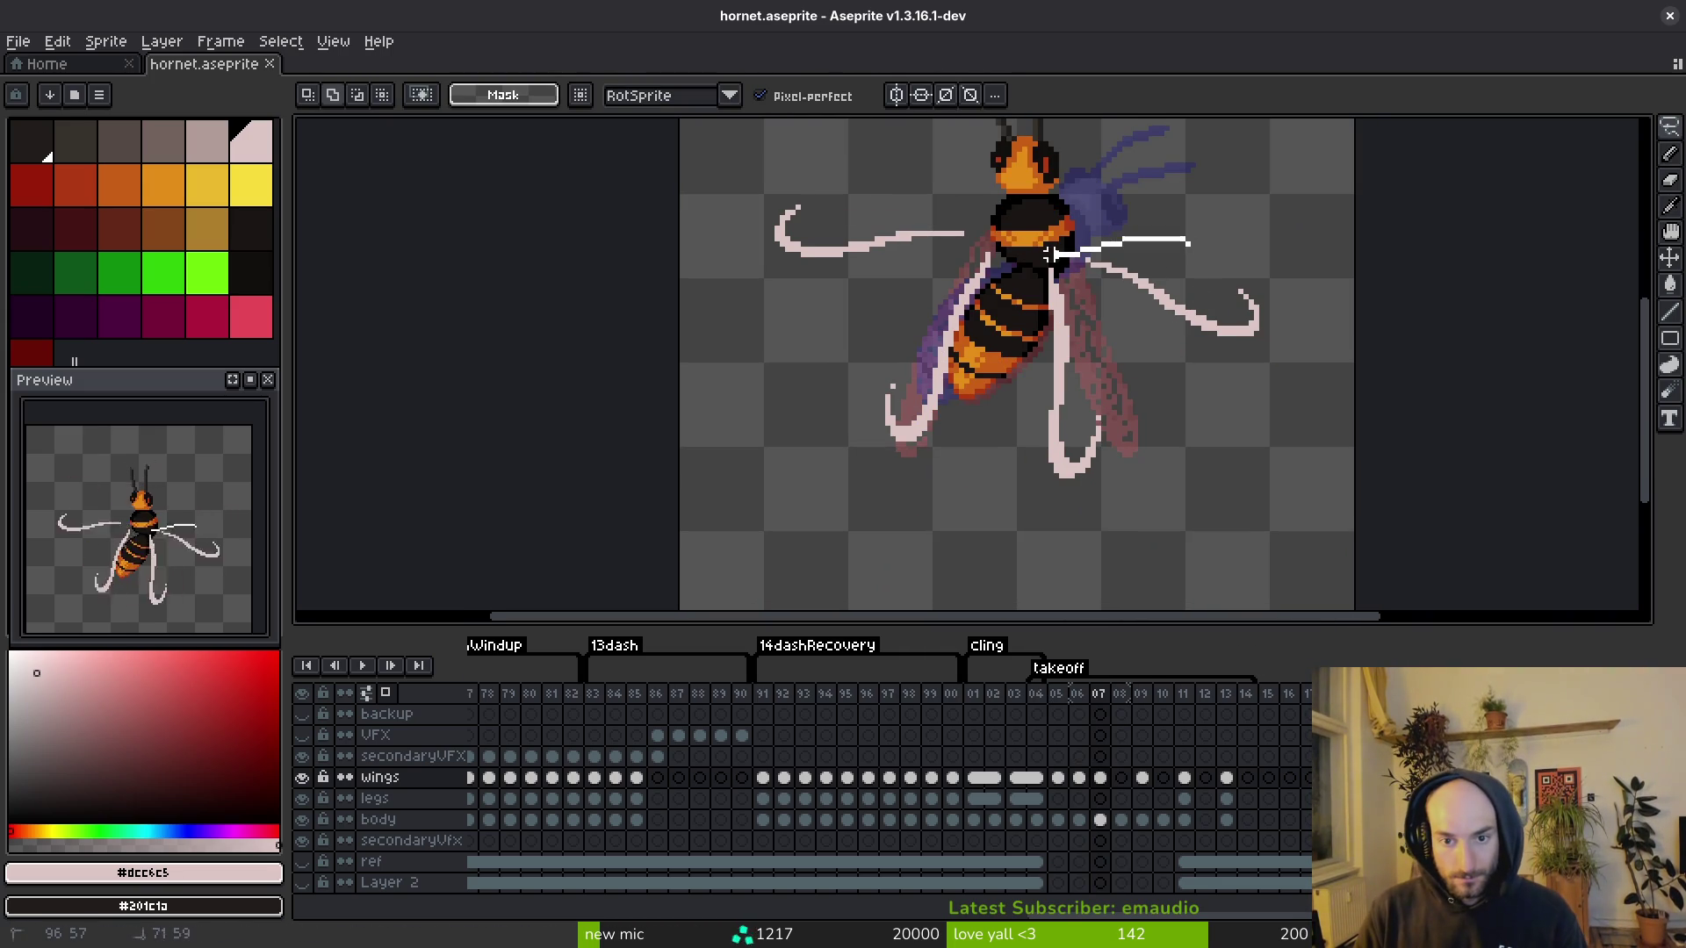
left_click_drag(1130, 550, 1238, 234)
key("ctrl+c")
key("Right")
key("ctrl+v")
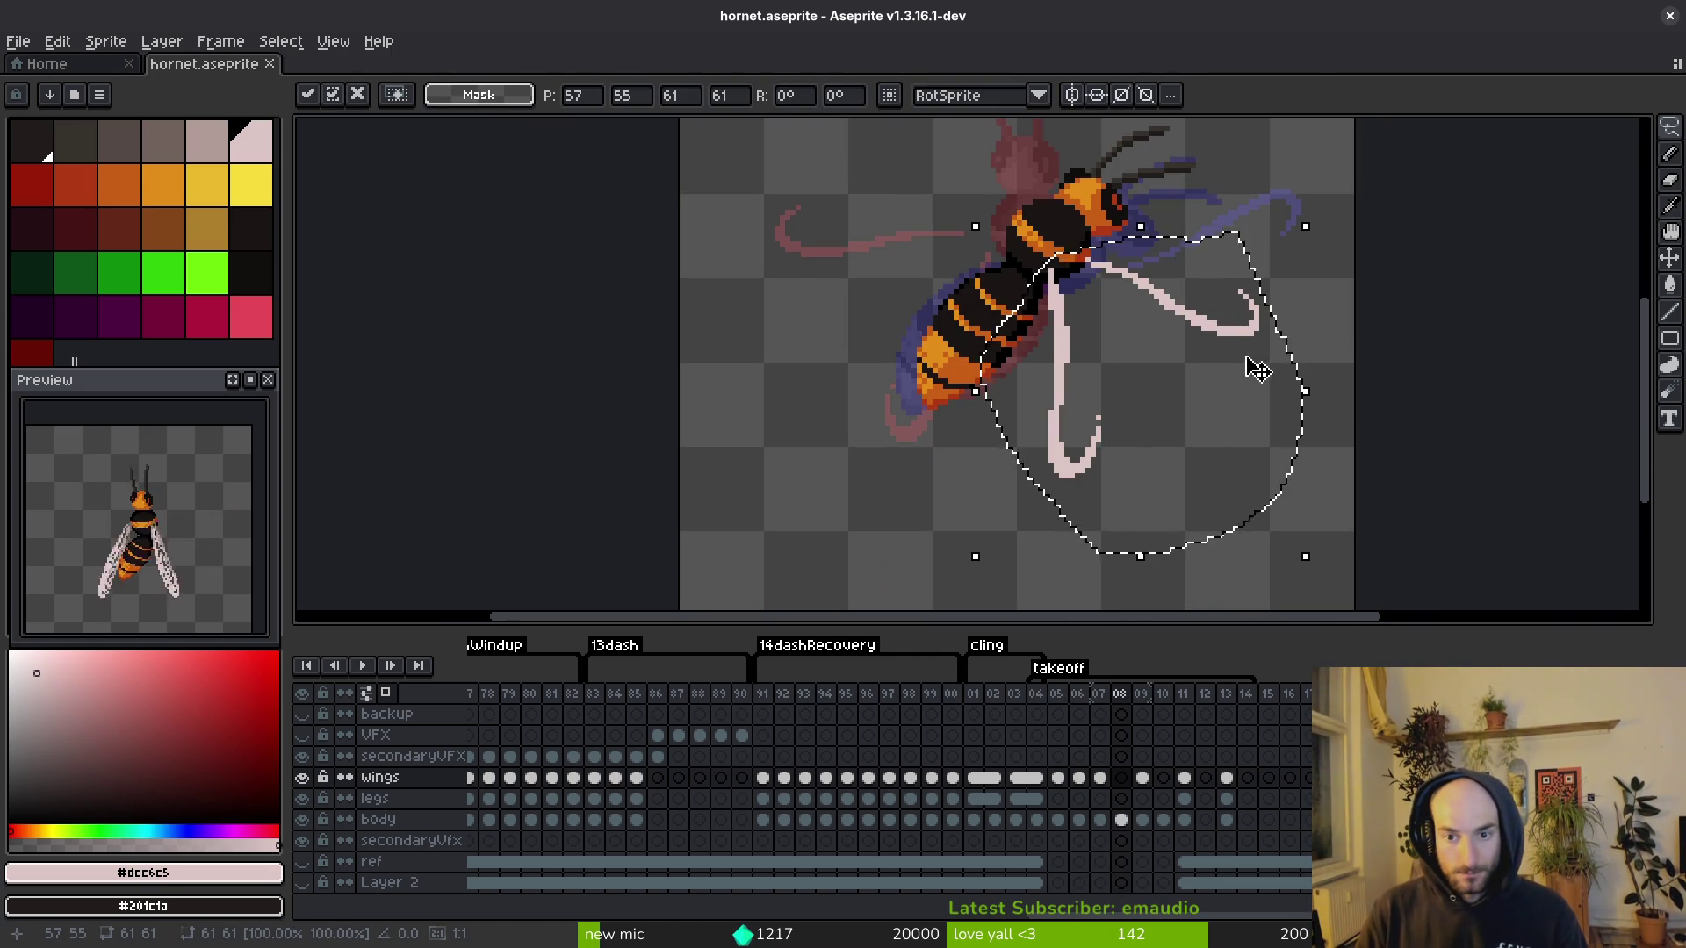
mouse_move(1319, 501)
left_mouse_down()
mouse_move(1317, 565)
mouse_move(1227, 629)
mouse_move(1177, 392)
mouse_move(1115, 457)
mouse_move(1085, 437)
left_mouse_up()
key("Return")
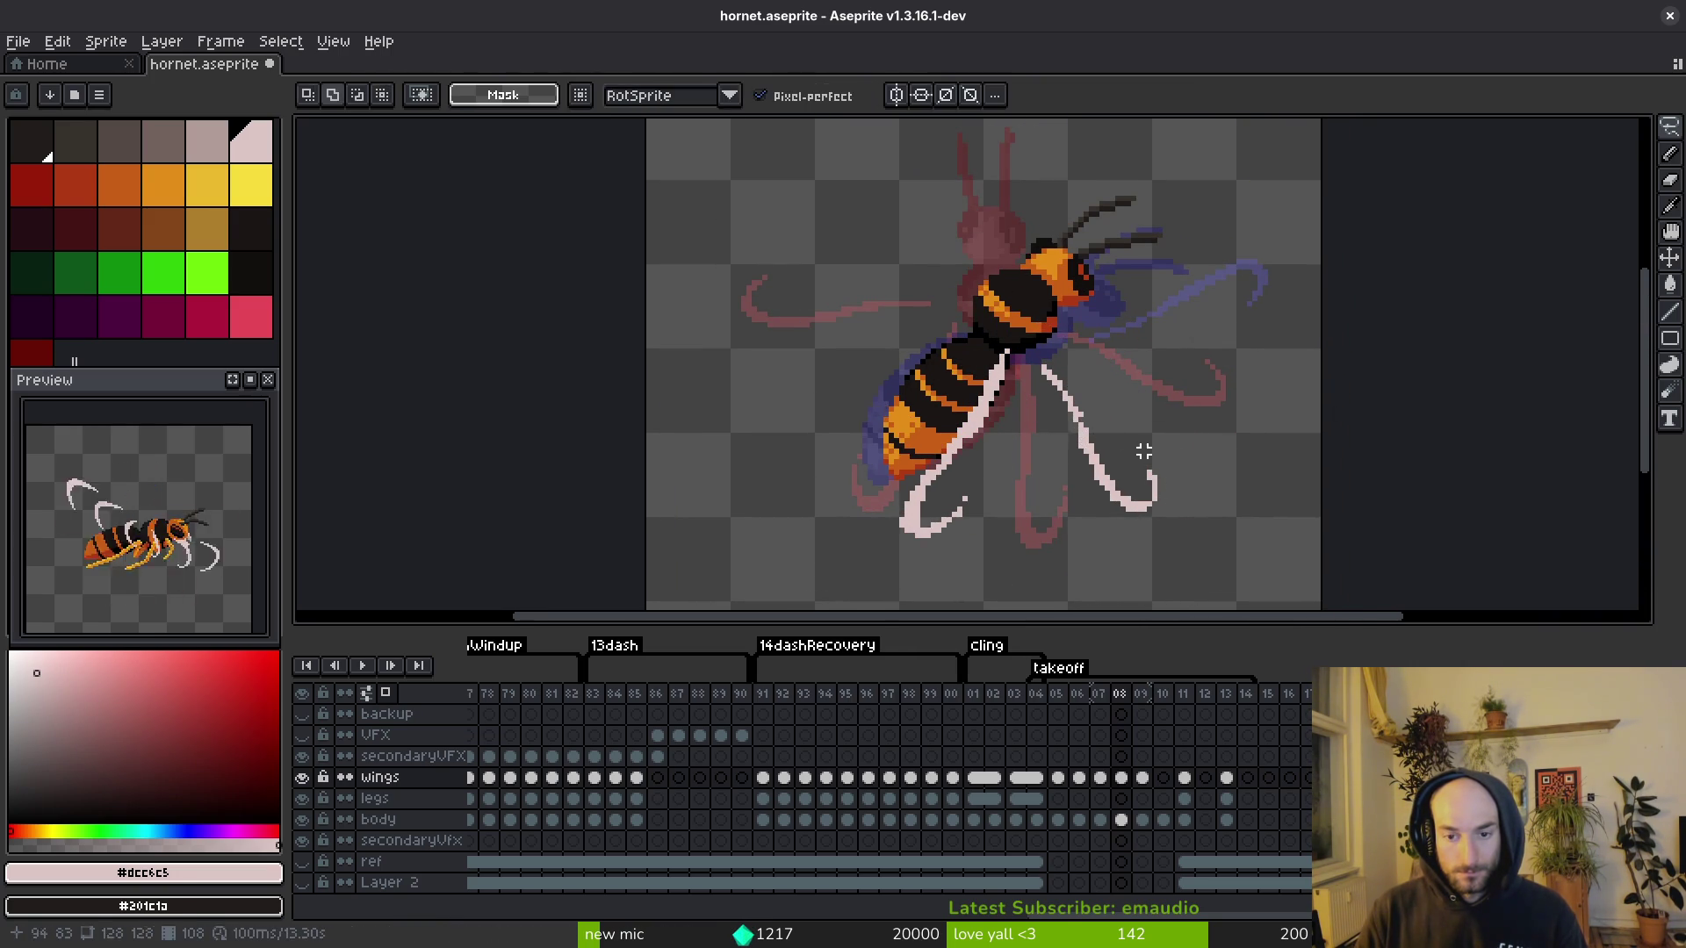
Step: Bring frame 09's right pale leg into frame 08, rotated about -24° and shifted down-left, then save
key("period")
key("comma")
key("shift+w")
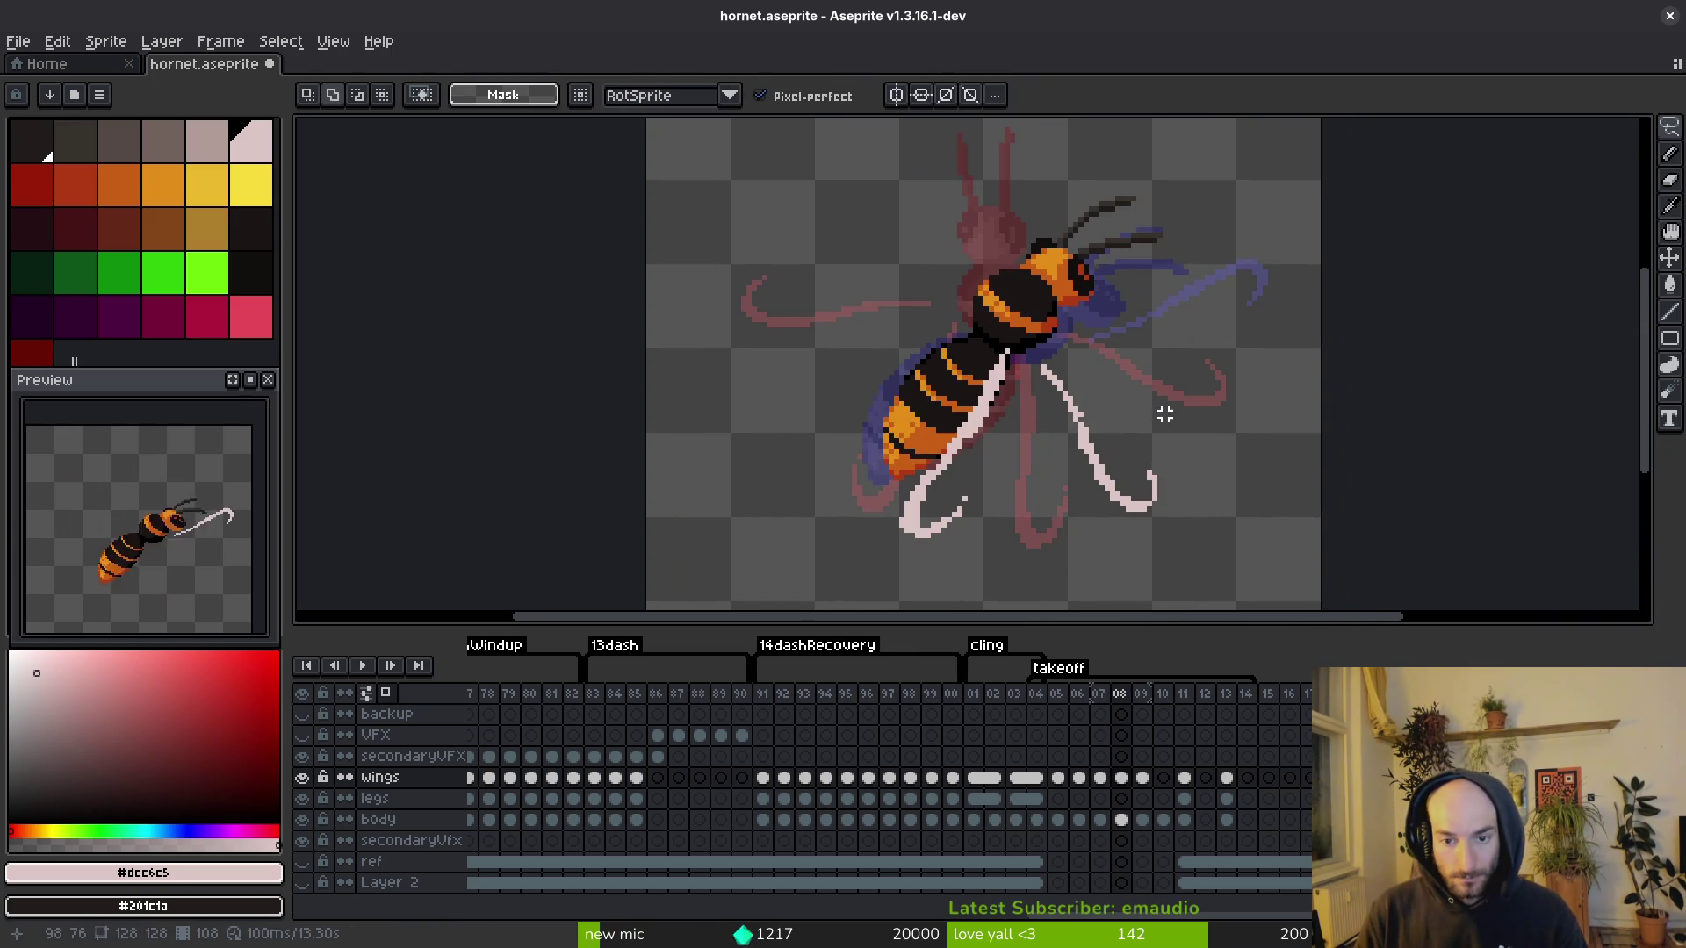
key("period")
mouse_move(1295, 215)
left_mouse_down()
mouse_move(1115, 235)
mouse_move(1321, 303)
mouse_move(1319, 282)
left_mouse_up()
key("comma")
key("comma")
key("period")
key("ctrl+t")
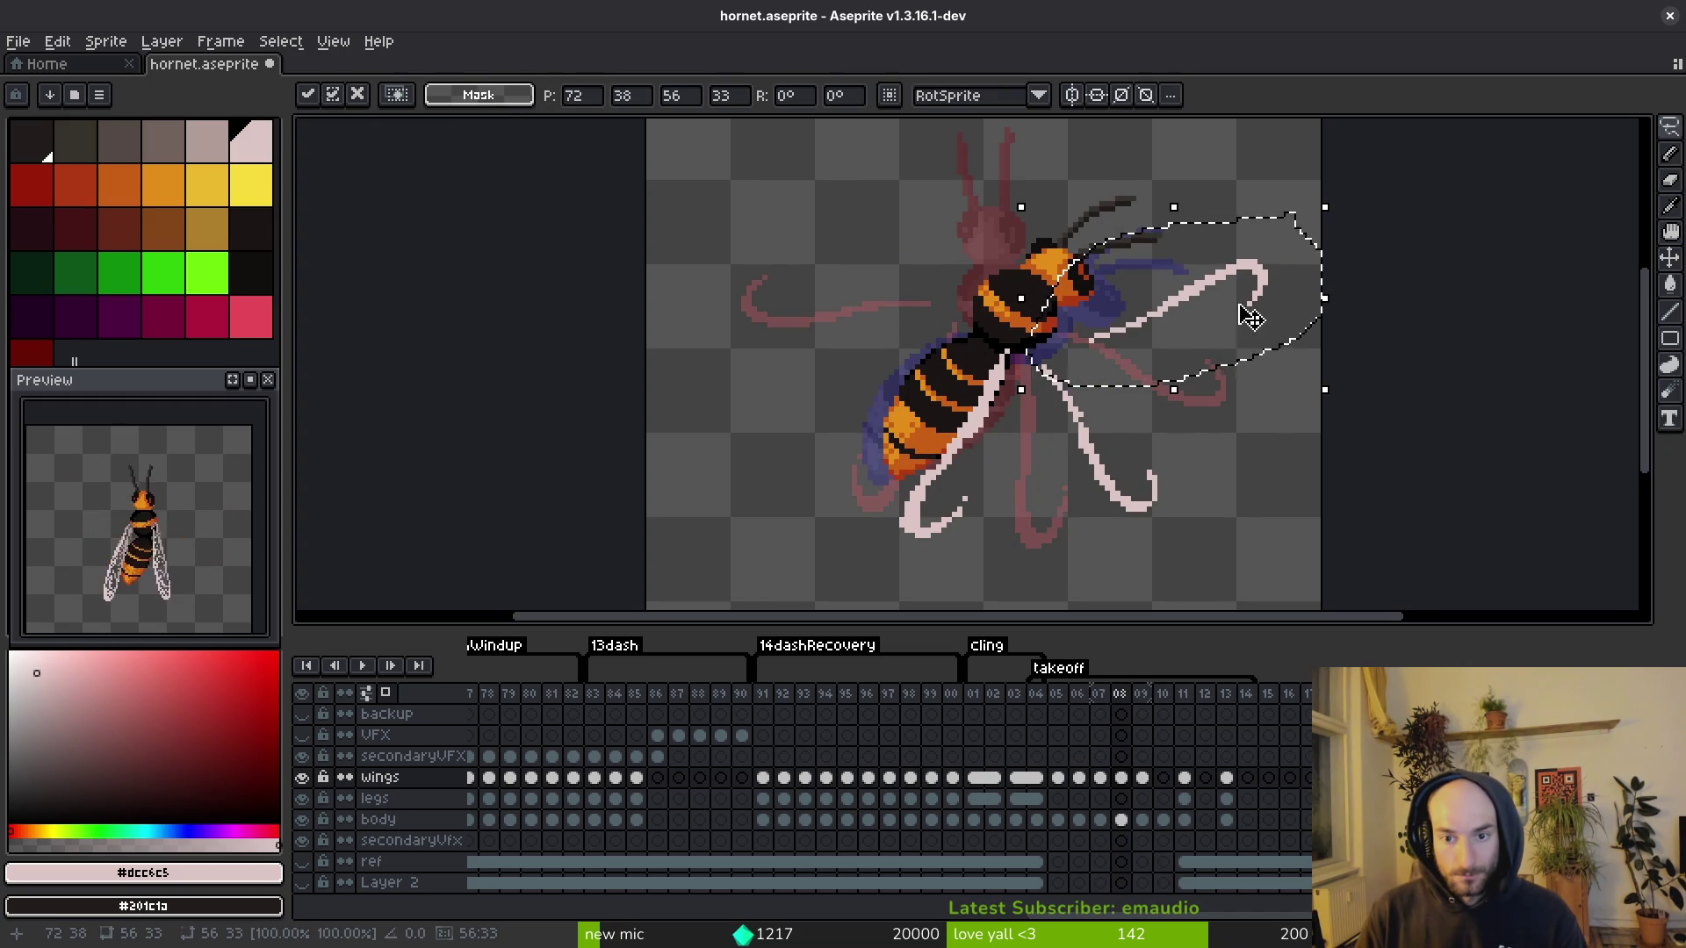
mouse_move(1342, 401)
left_mouse_down()
mouse_move(1291, 474)
mouse_move(1268, 445)
left_mouse_up()
left_click_drag(1237, 290, 1211, 327)
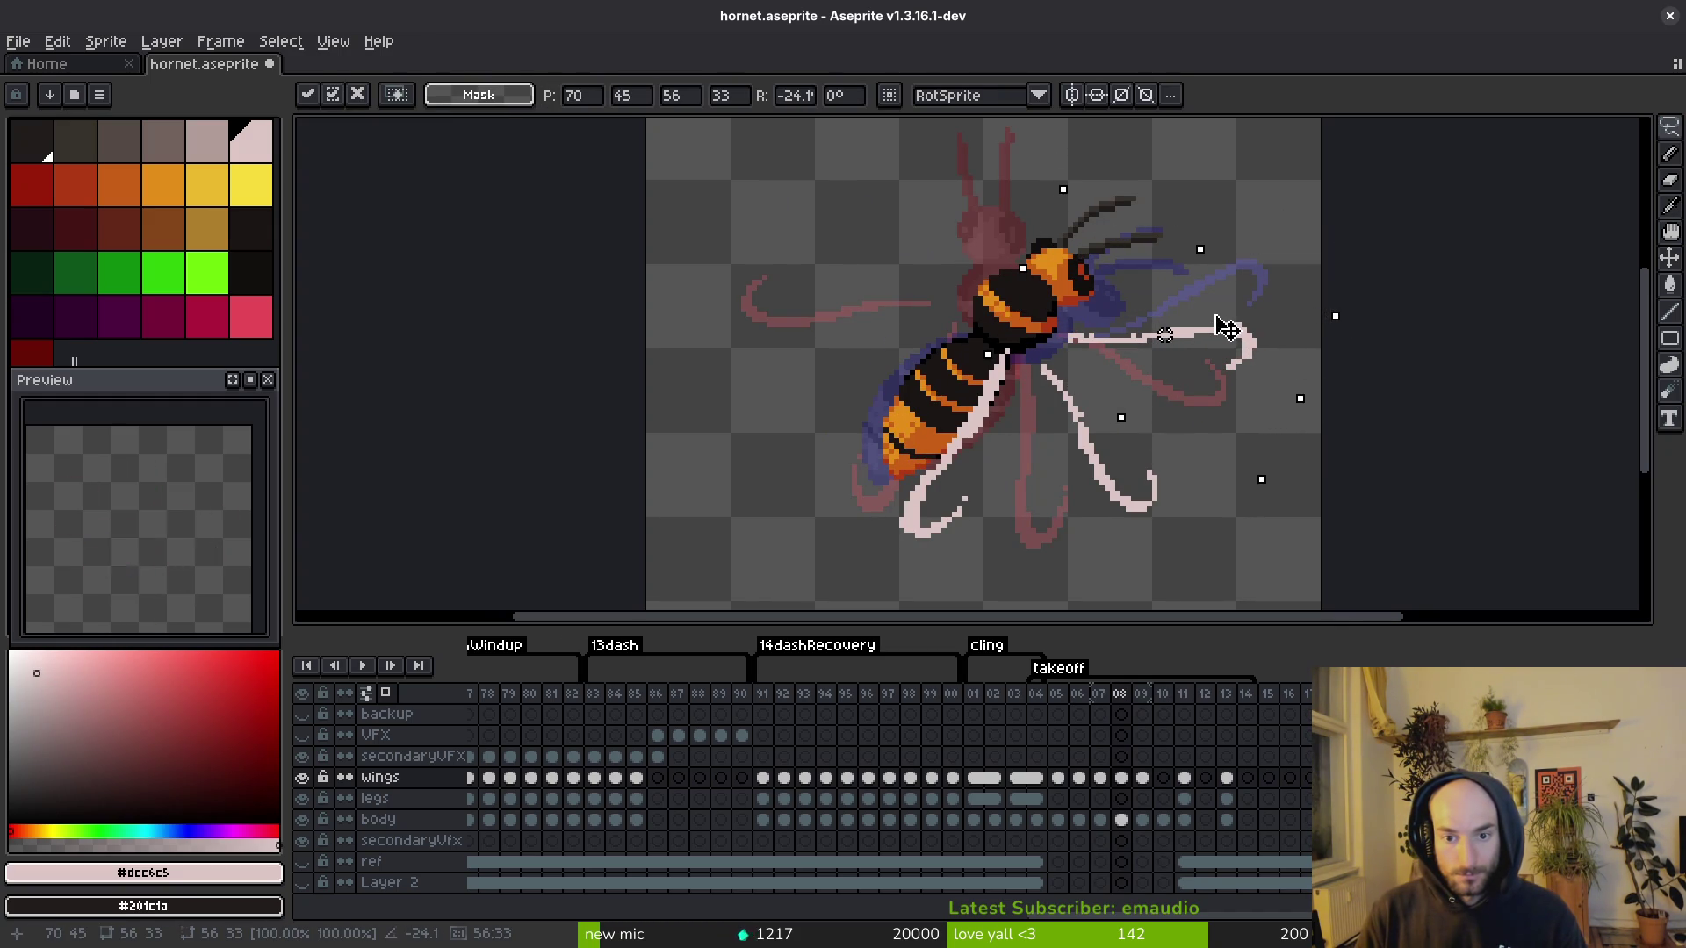
key("Return")
key("ctrl+s")
Step: Flip between frames 07 through 11 to compare the leg poses, ending on frame 08
scroll(1151, 413, "down", 3)
scroll(1156, 443, "up", 1)
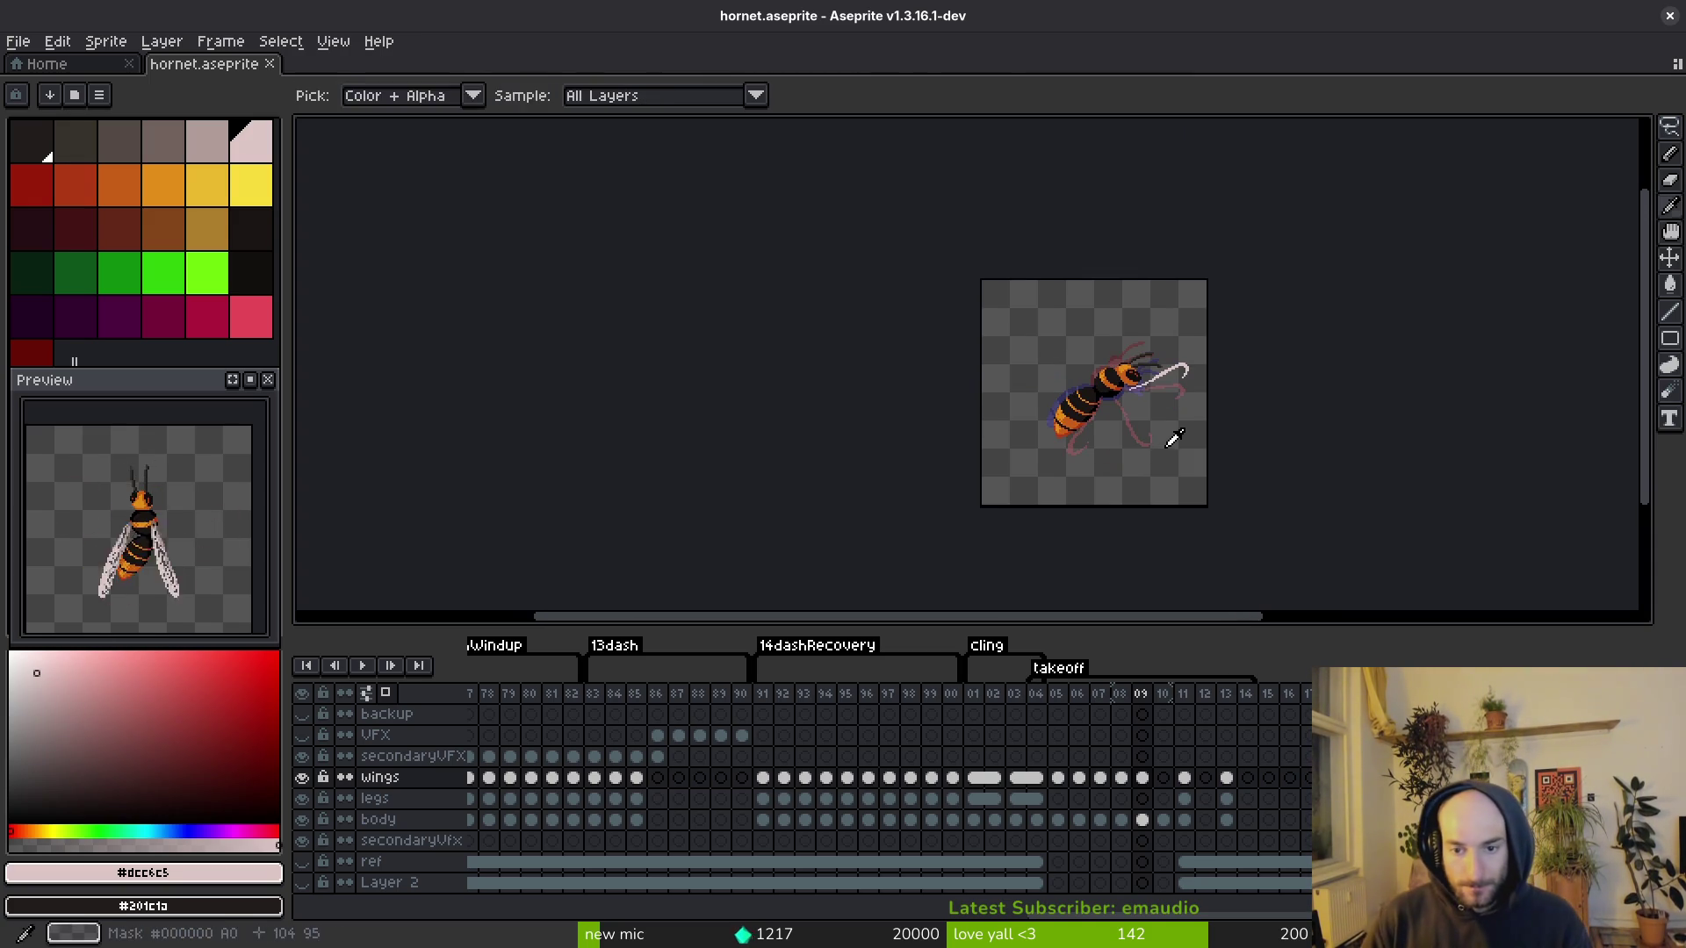
key("comma")
key("period")
key("comma")
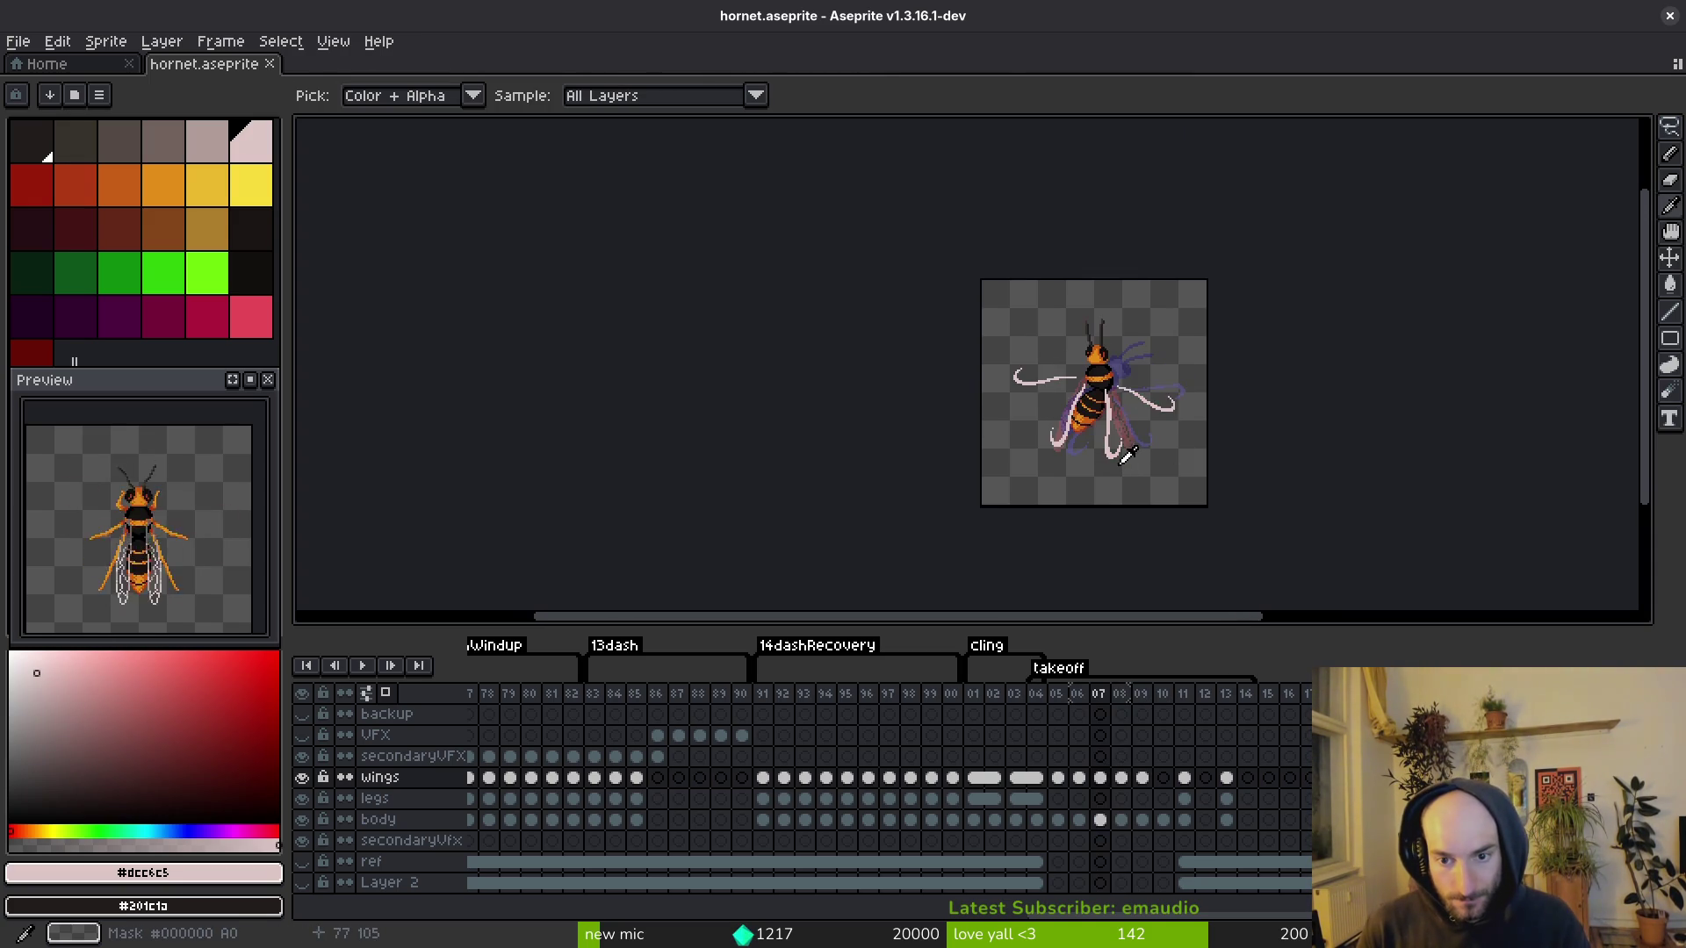
key("period")
scroll(1130, 457, "up", 2)
scroll(1125, 444, "down", 1)
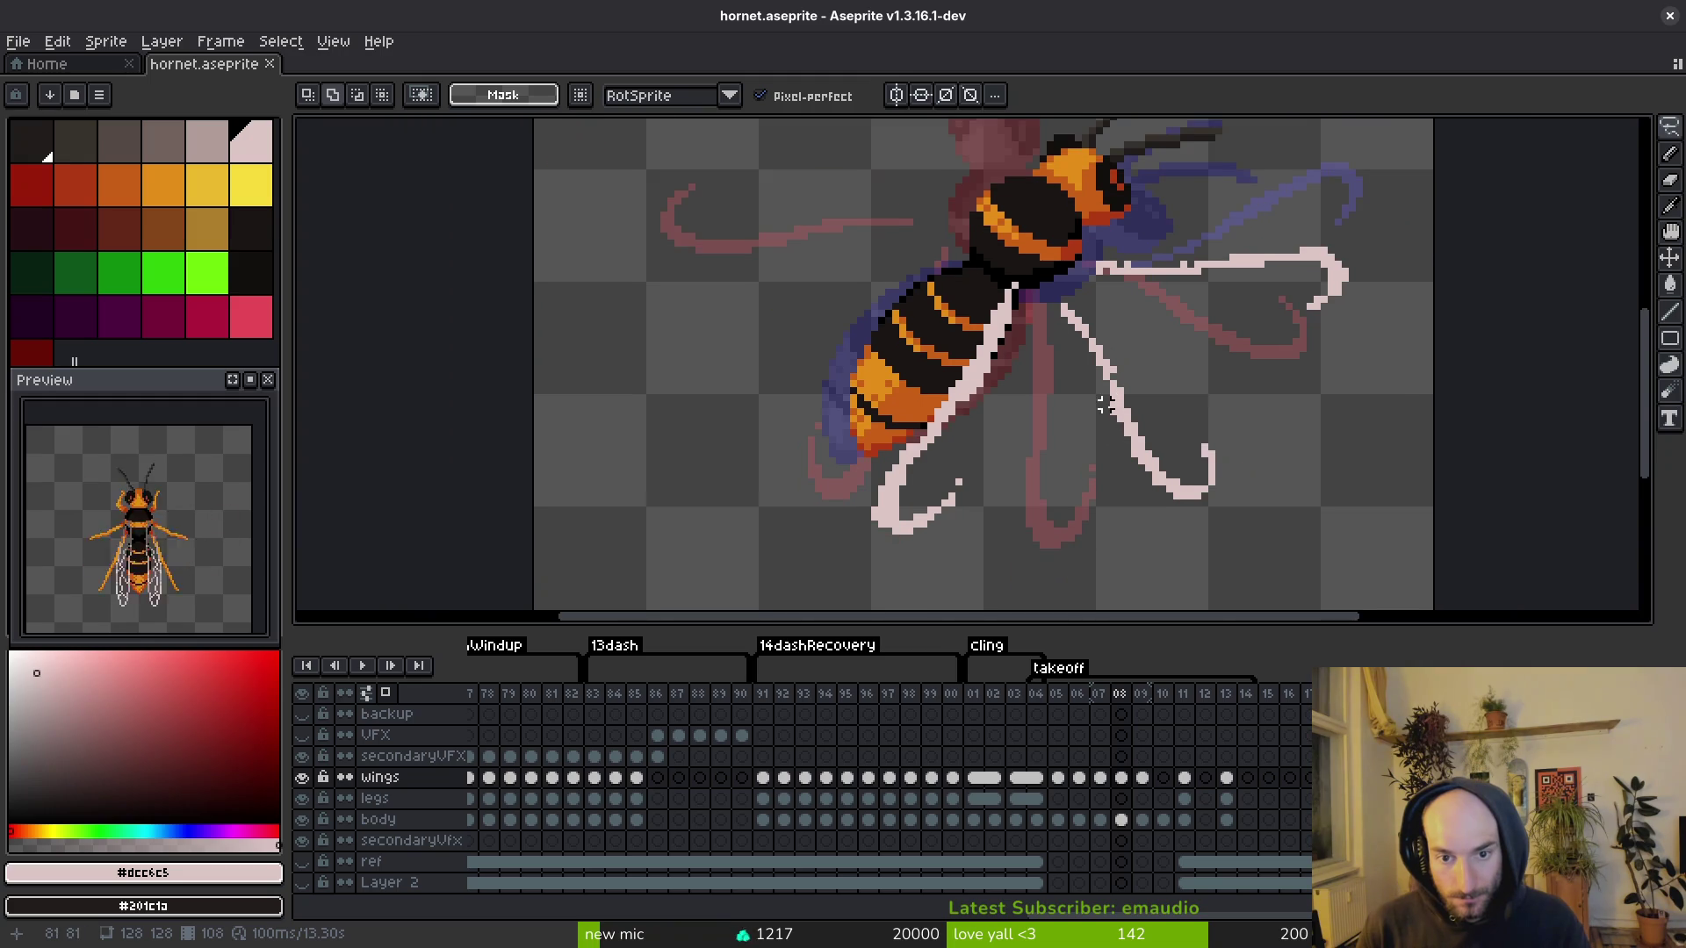
scroll(1168, 435, "up", 1)
scroll(1215, 435, "down", 2)
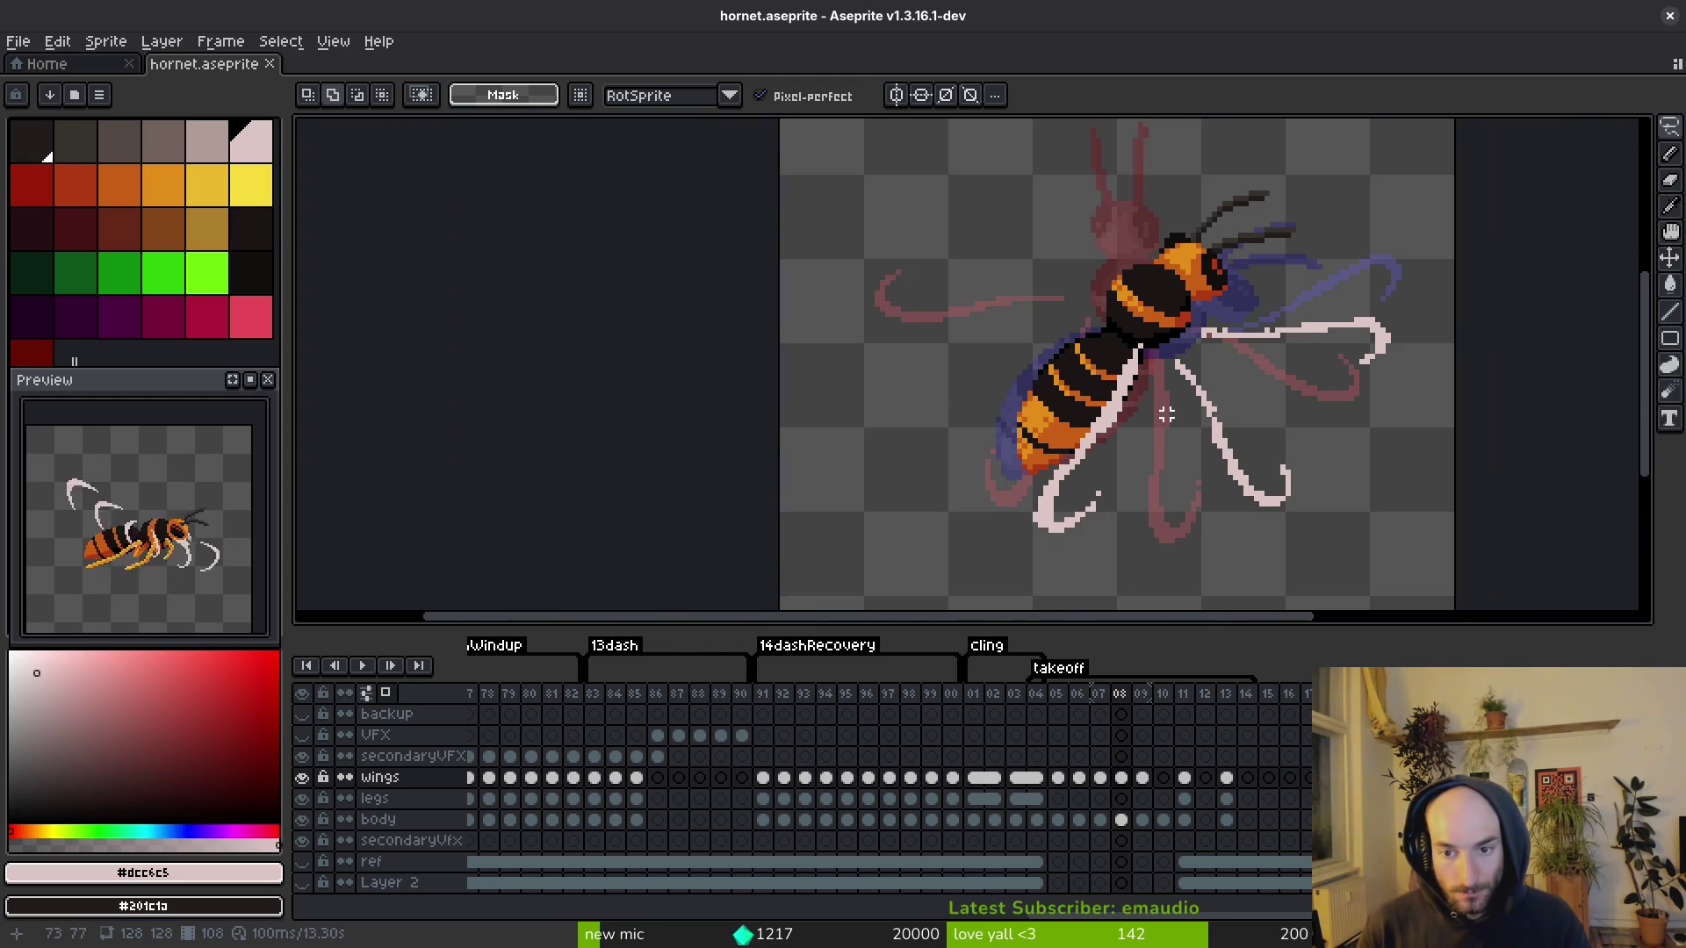
key("period")
scroll(1151, 459, "right", 3)
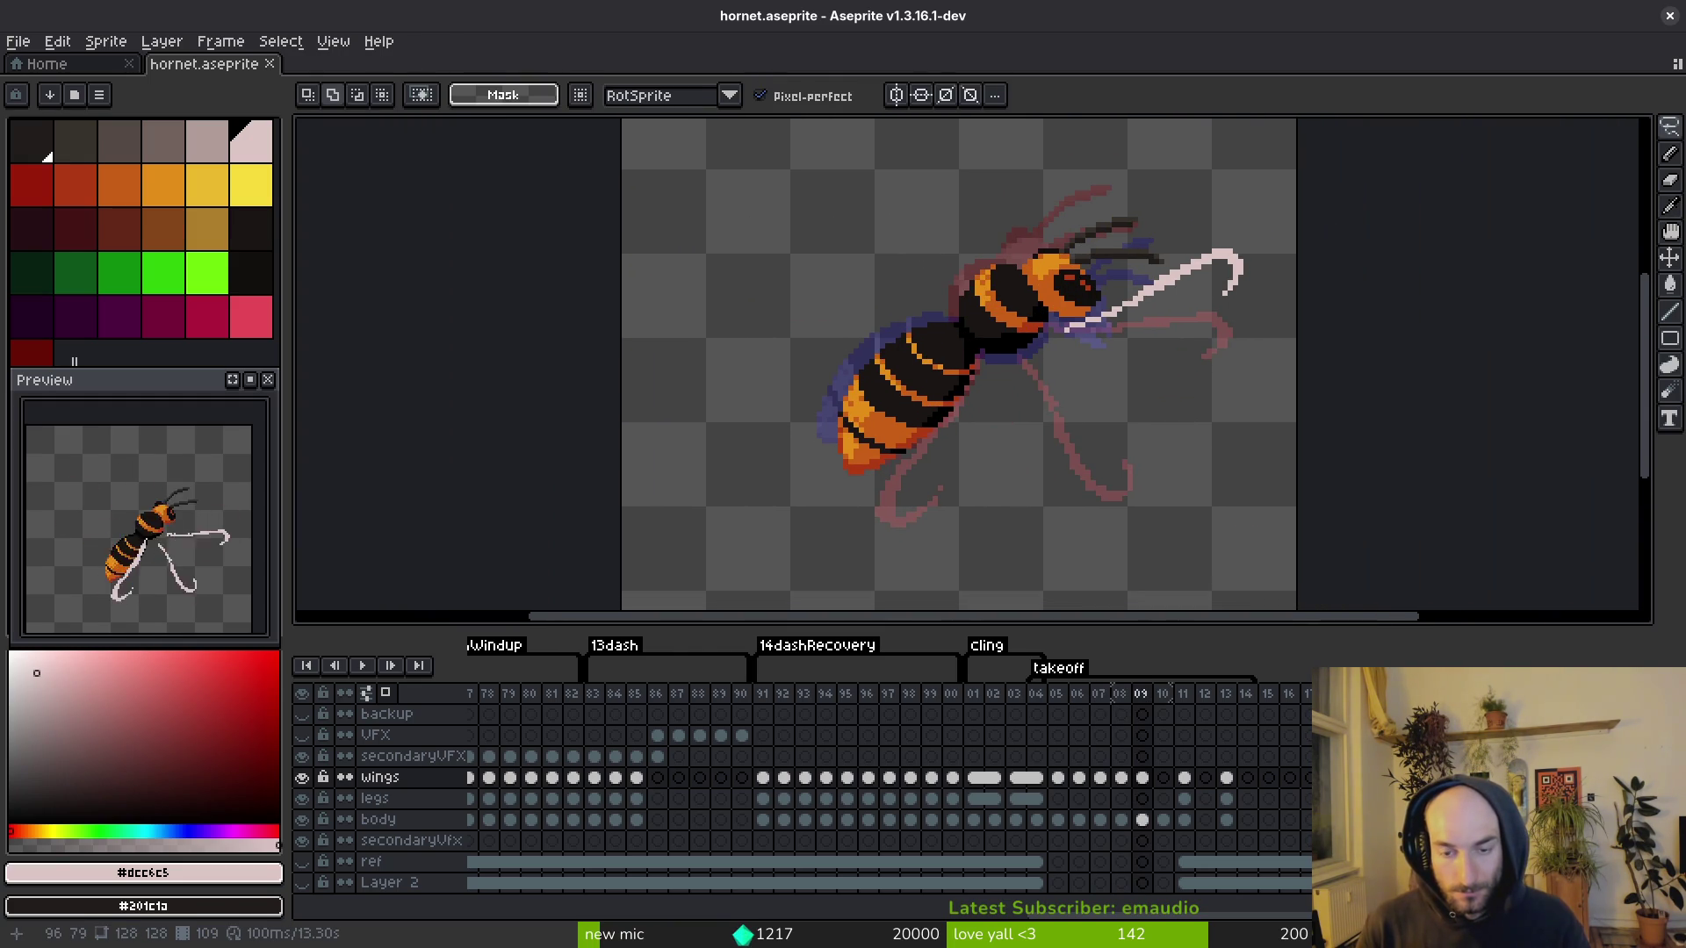
key("period")
scroll(1194, 351, "left", 1)
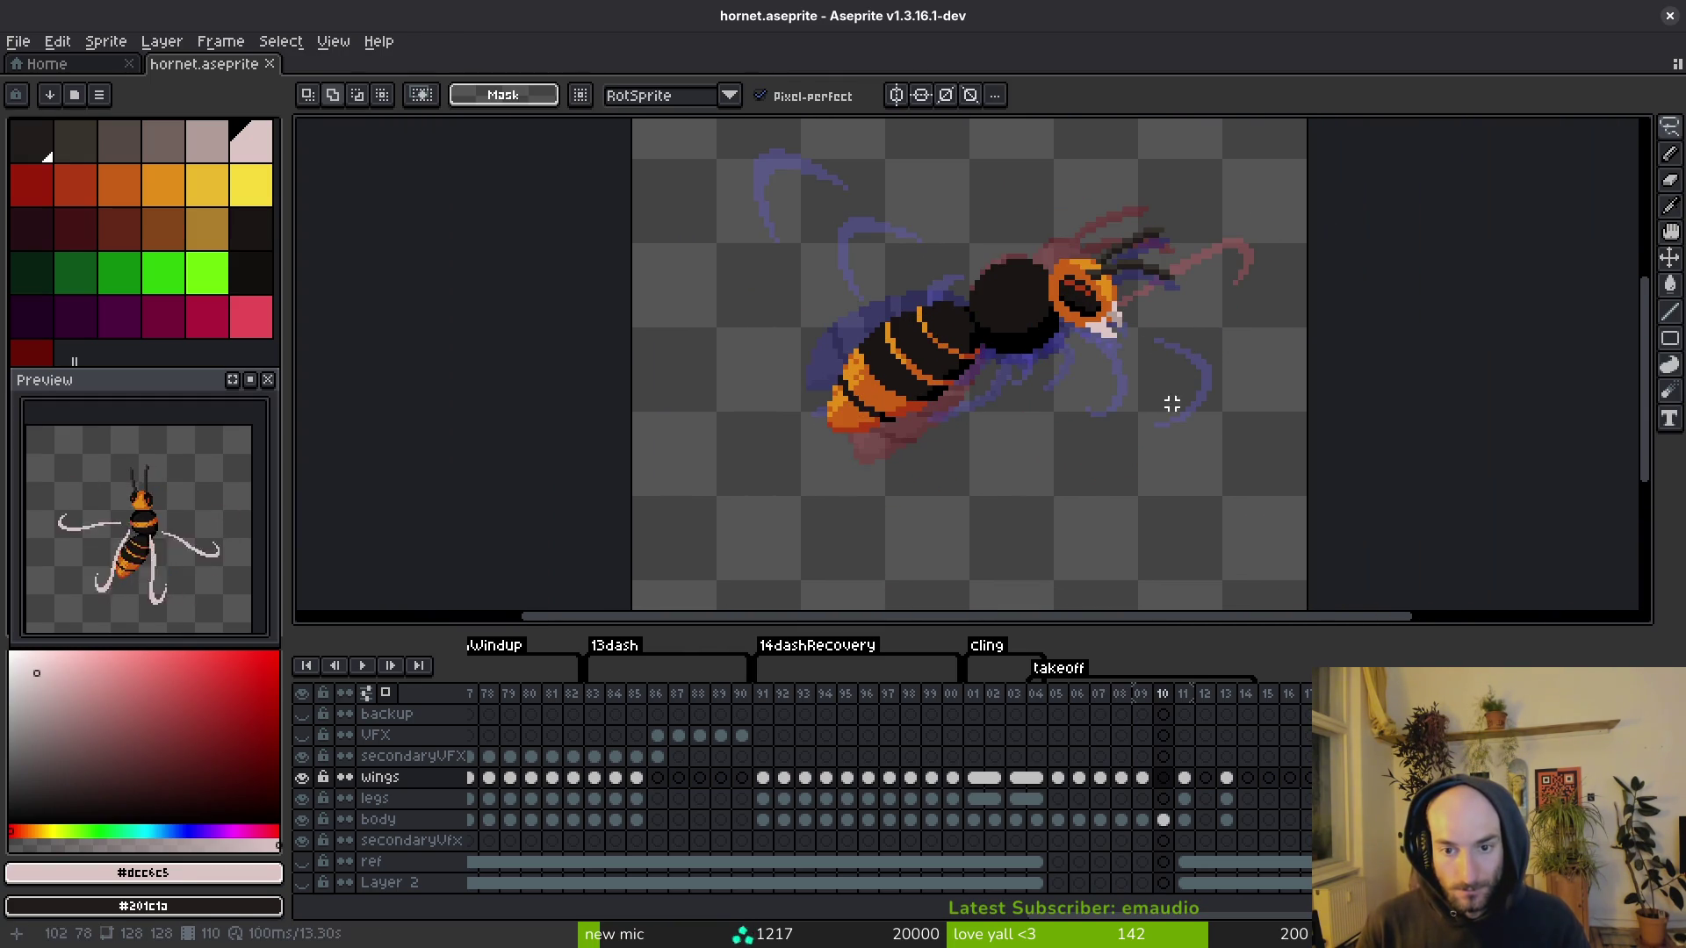
scroll(1187, 399, "left", 1)
key("comma")
key("comma")
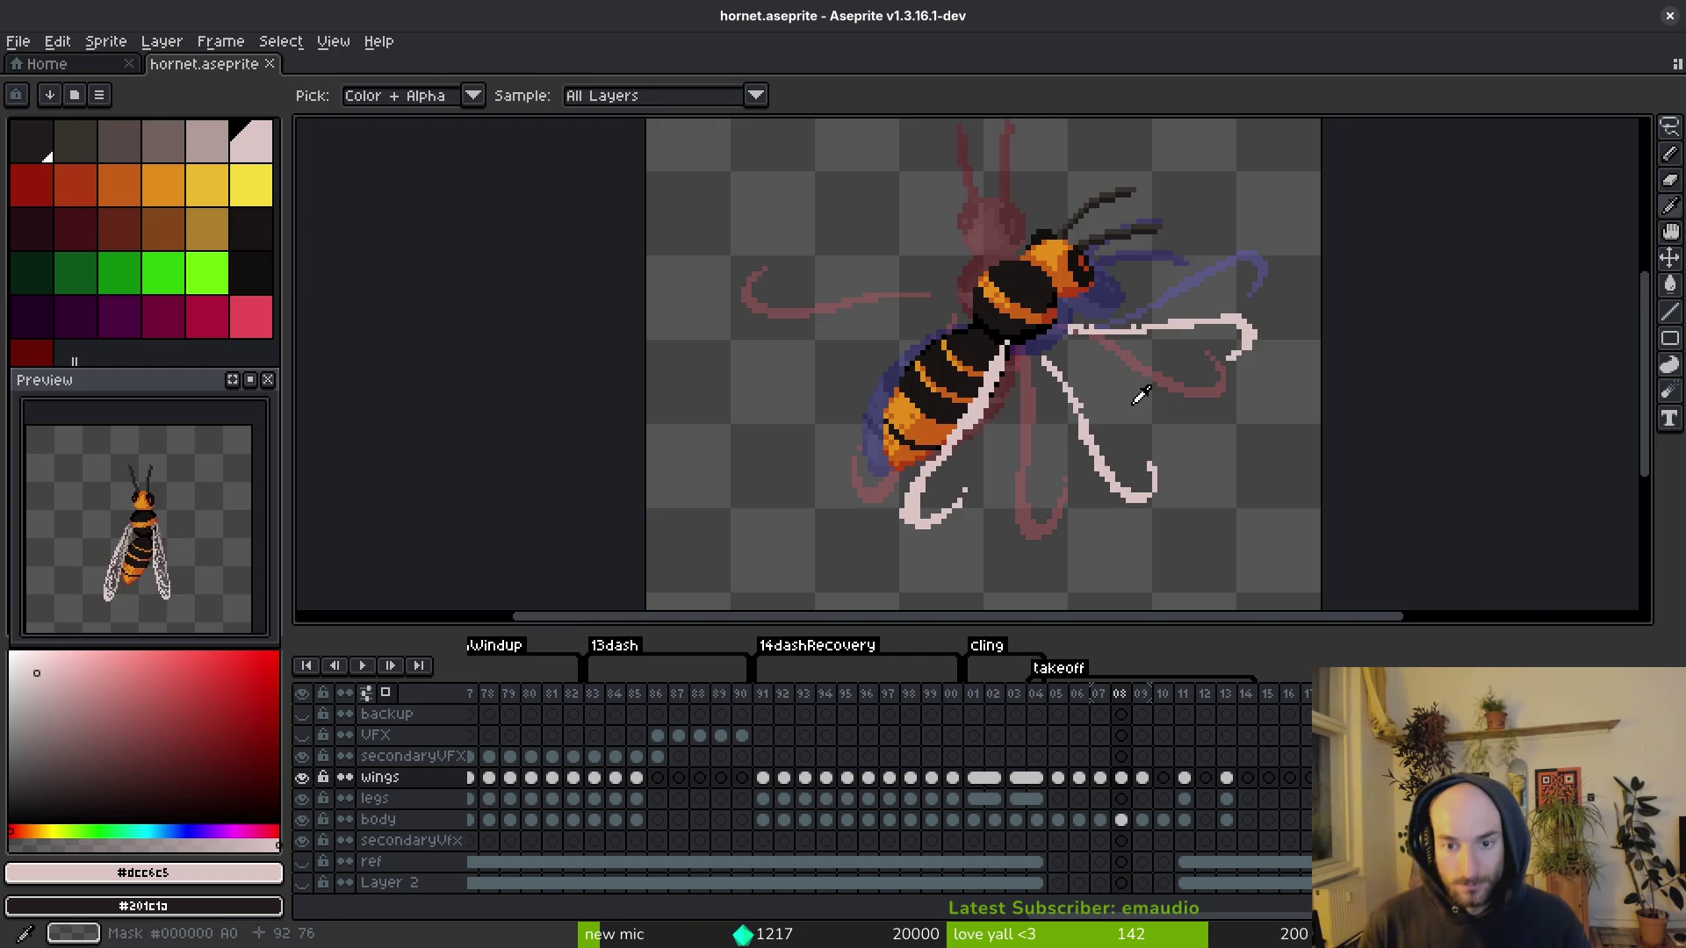
scroll(1142, 396, "up", 3)
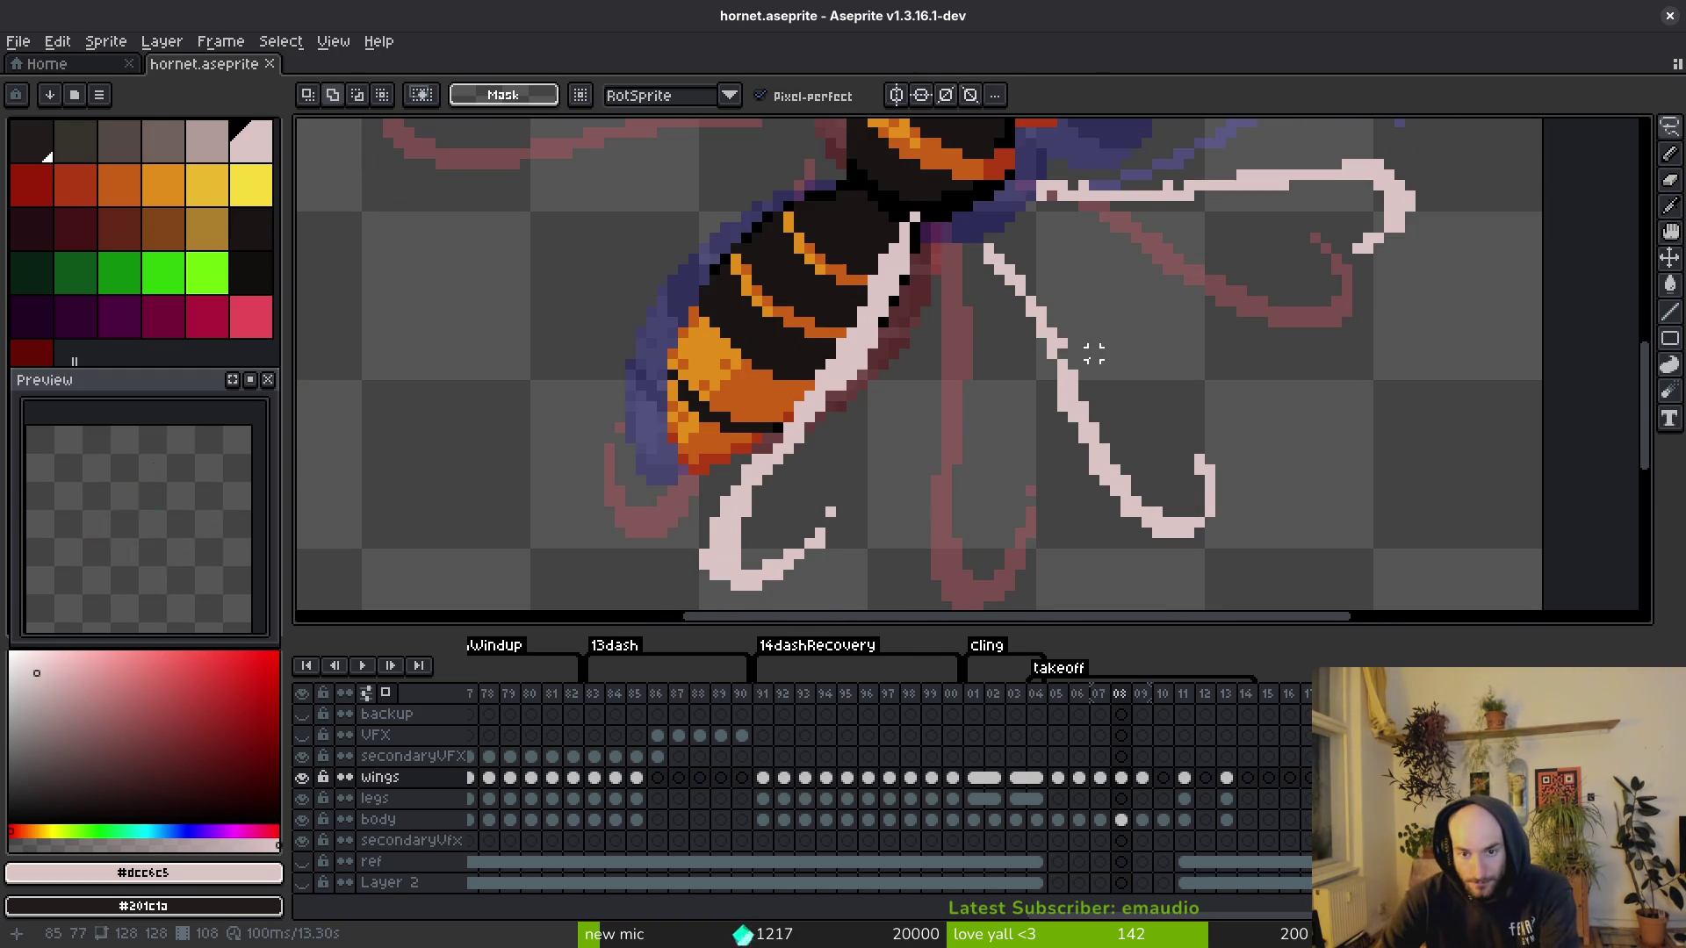
key("period")
scroll(1054, 421, "down", 1)
key("period")
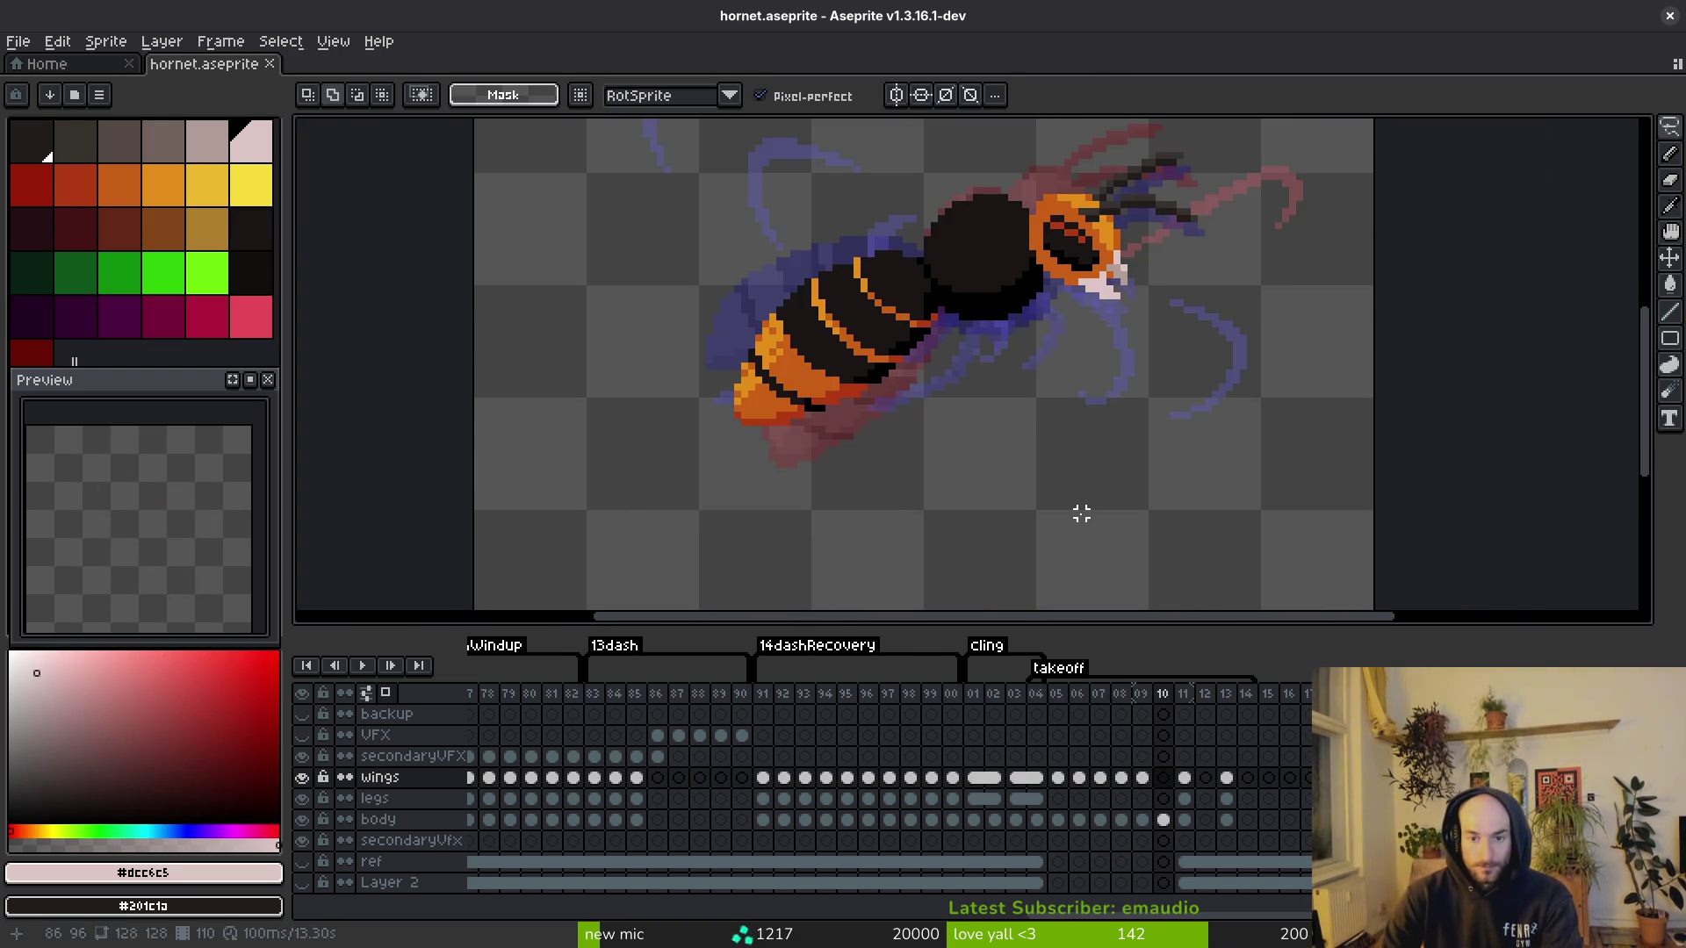
scroll(1081, 513, "down", 1)
key("period")
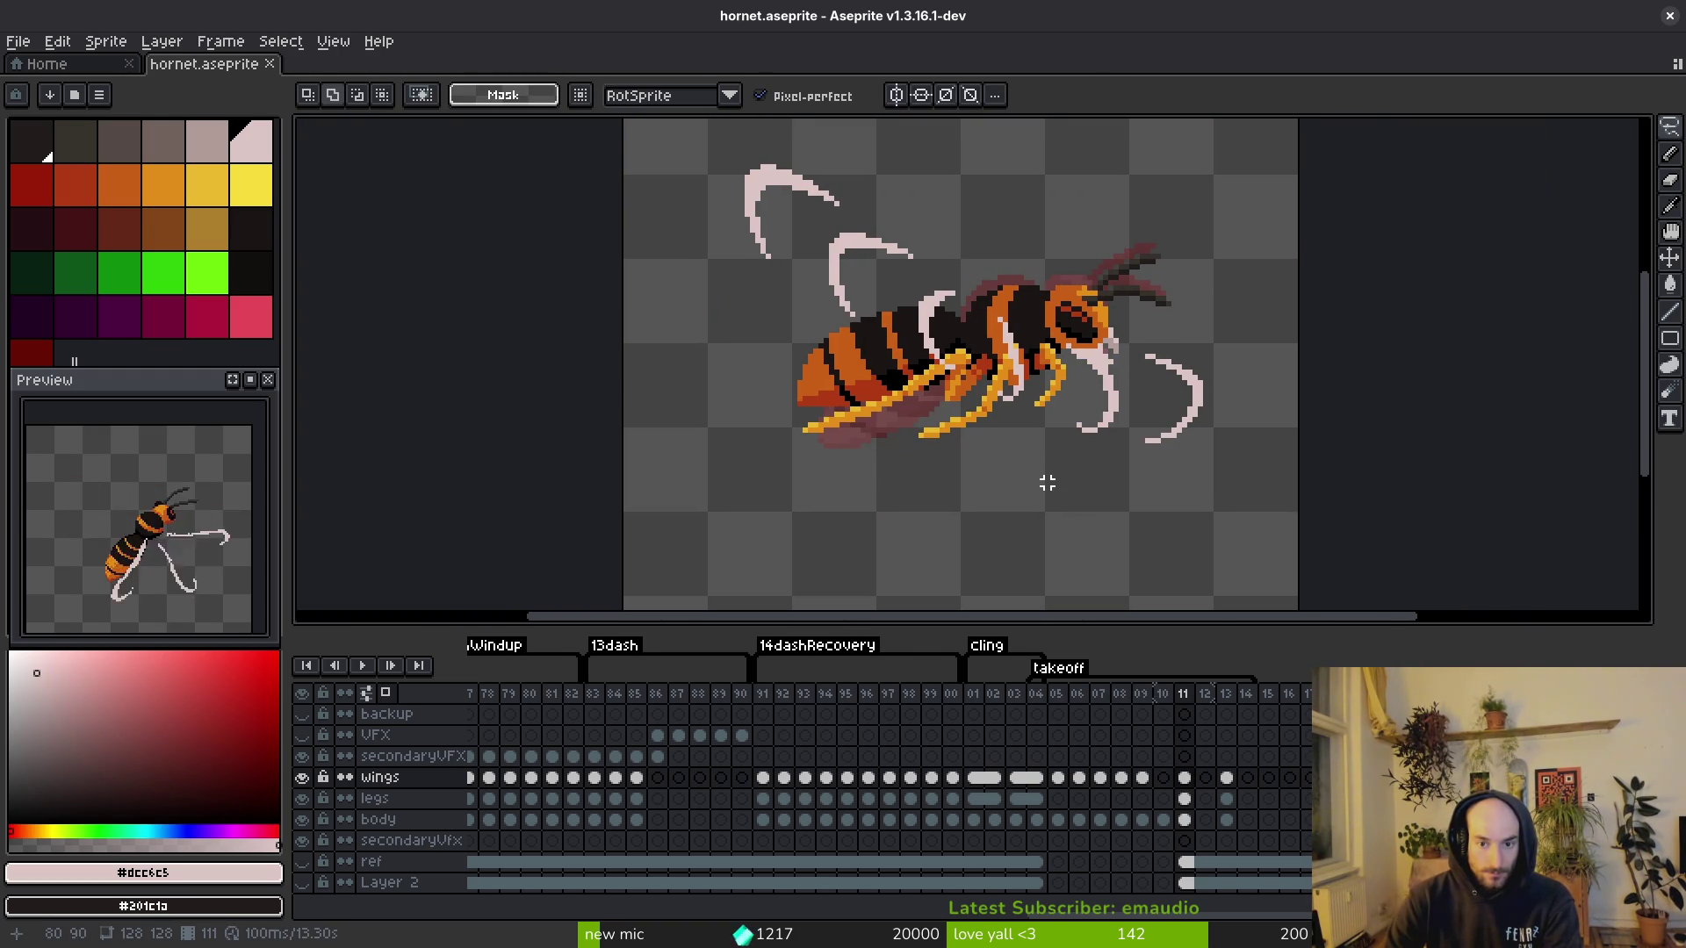
key("comma")
key("comma")
key("comma")
scroll(1081, 437, "up", 1)
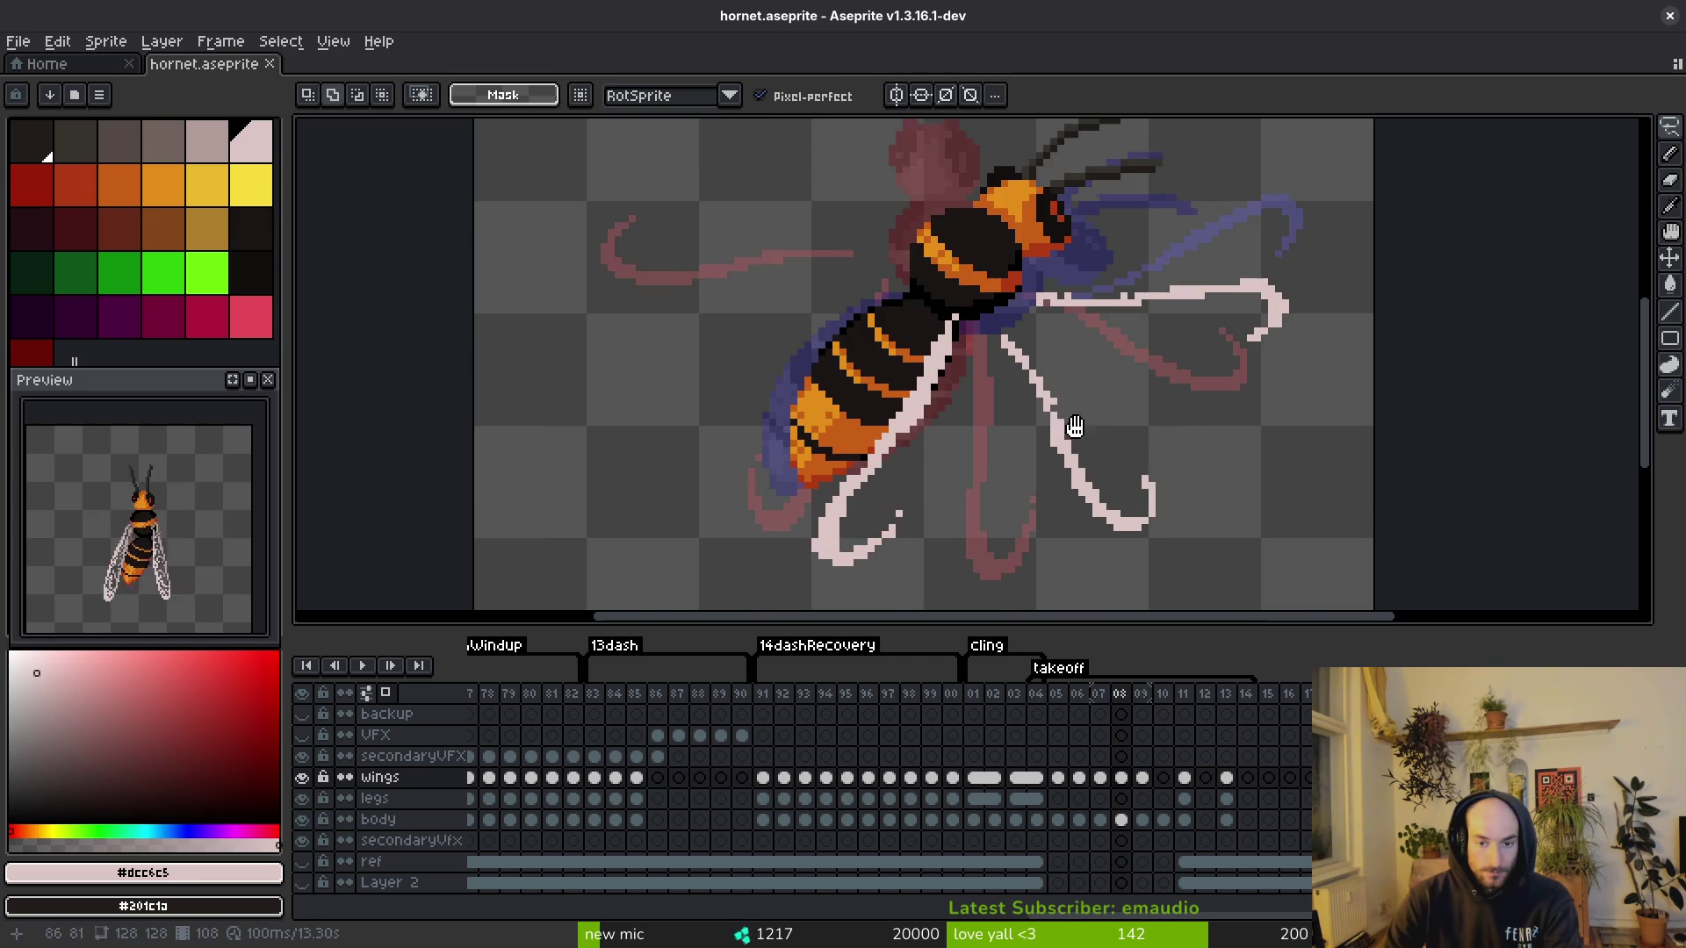
Step: Move frame 08's right pale leg up and to the left
left_click_drag(1081, 437, 1047, 384)
key("shift+w")
left_click_drag(1072, 516, 1073, 518)
left_click_drag(1065, 445, 1056, 416)
left_click(898, 425)
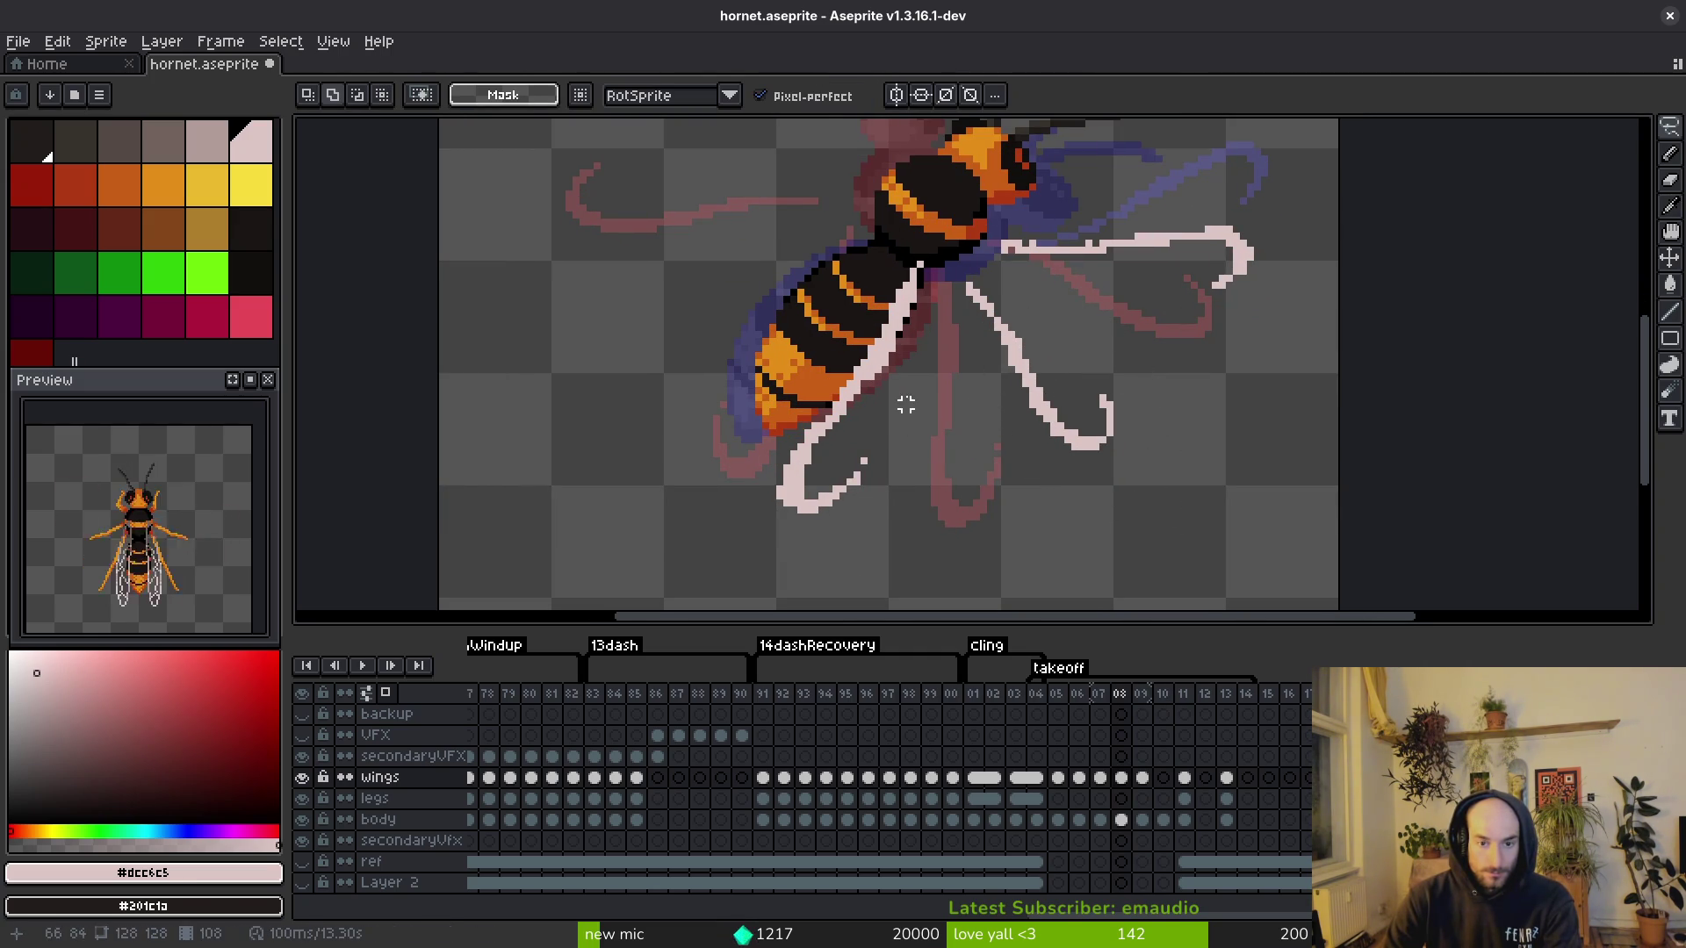
mouse_move(922, 366)
left_mouse_down()
mouse_move(768, 478)
mouse_move(924, 390)
mouse_move(852, 433)
left_mouse_up()
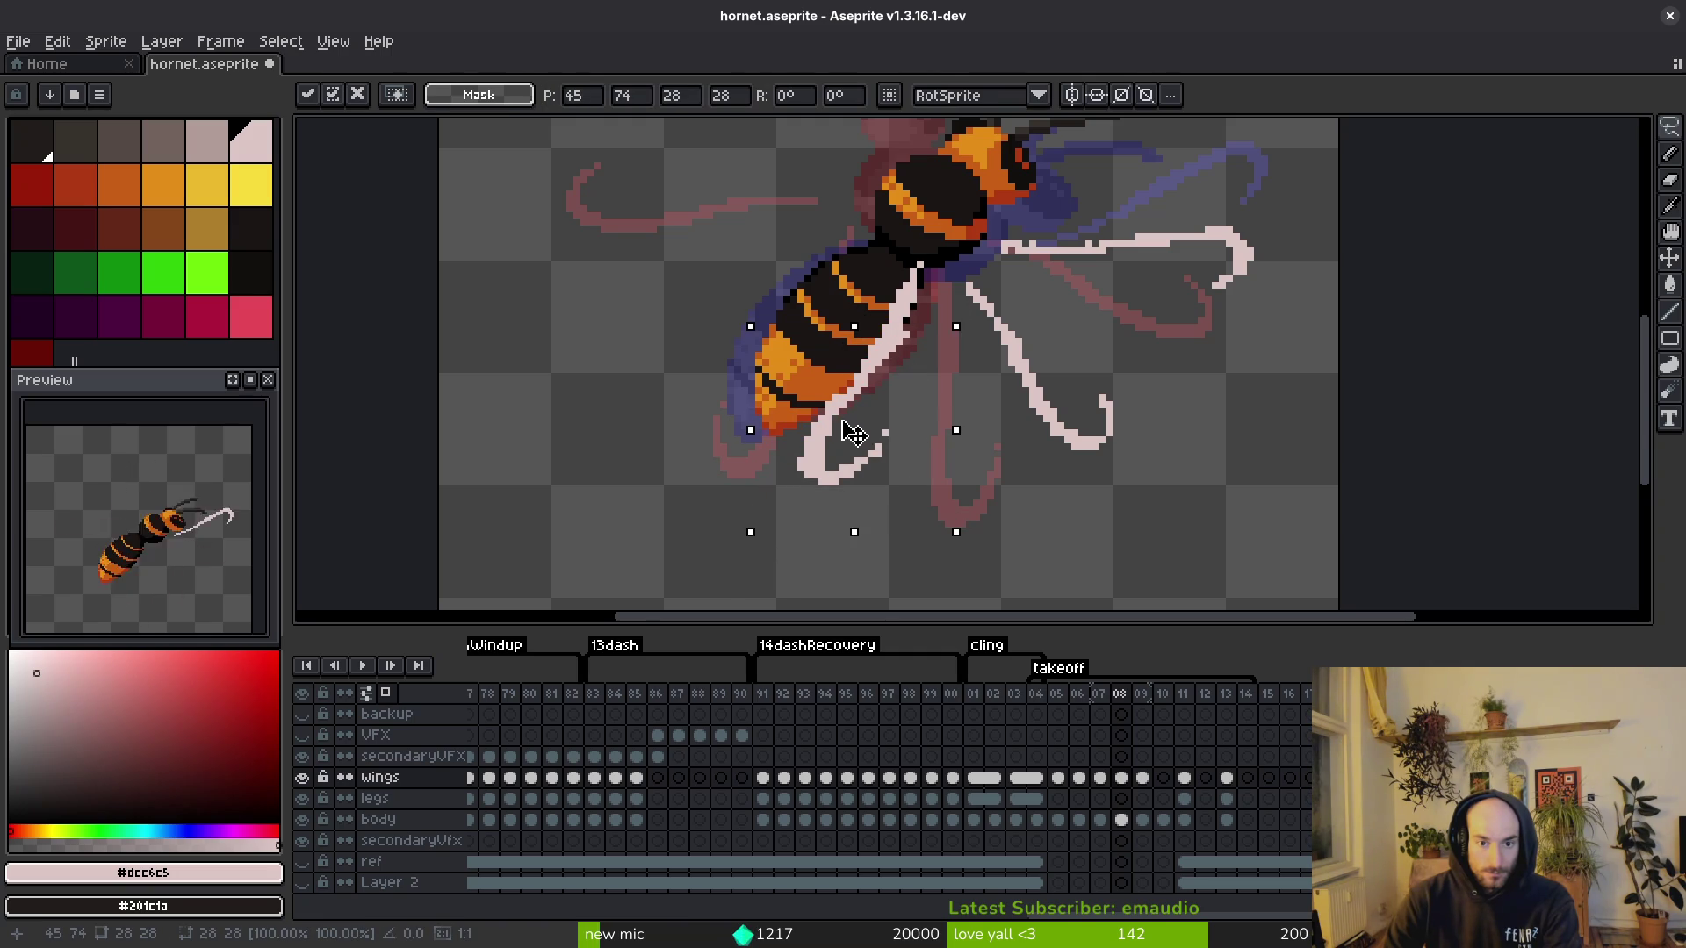
key("b")
Step: Reposition the right-side pale stroke with the lasso and save the sprite
scroll(883, 355, "up", 2)
scroll(917, 349, "down", 3)
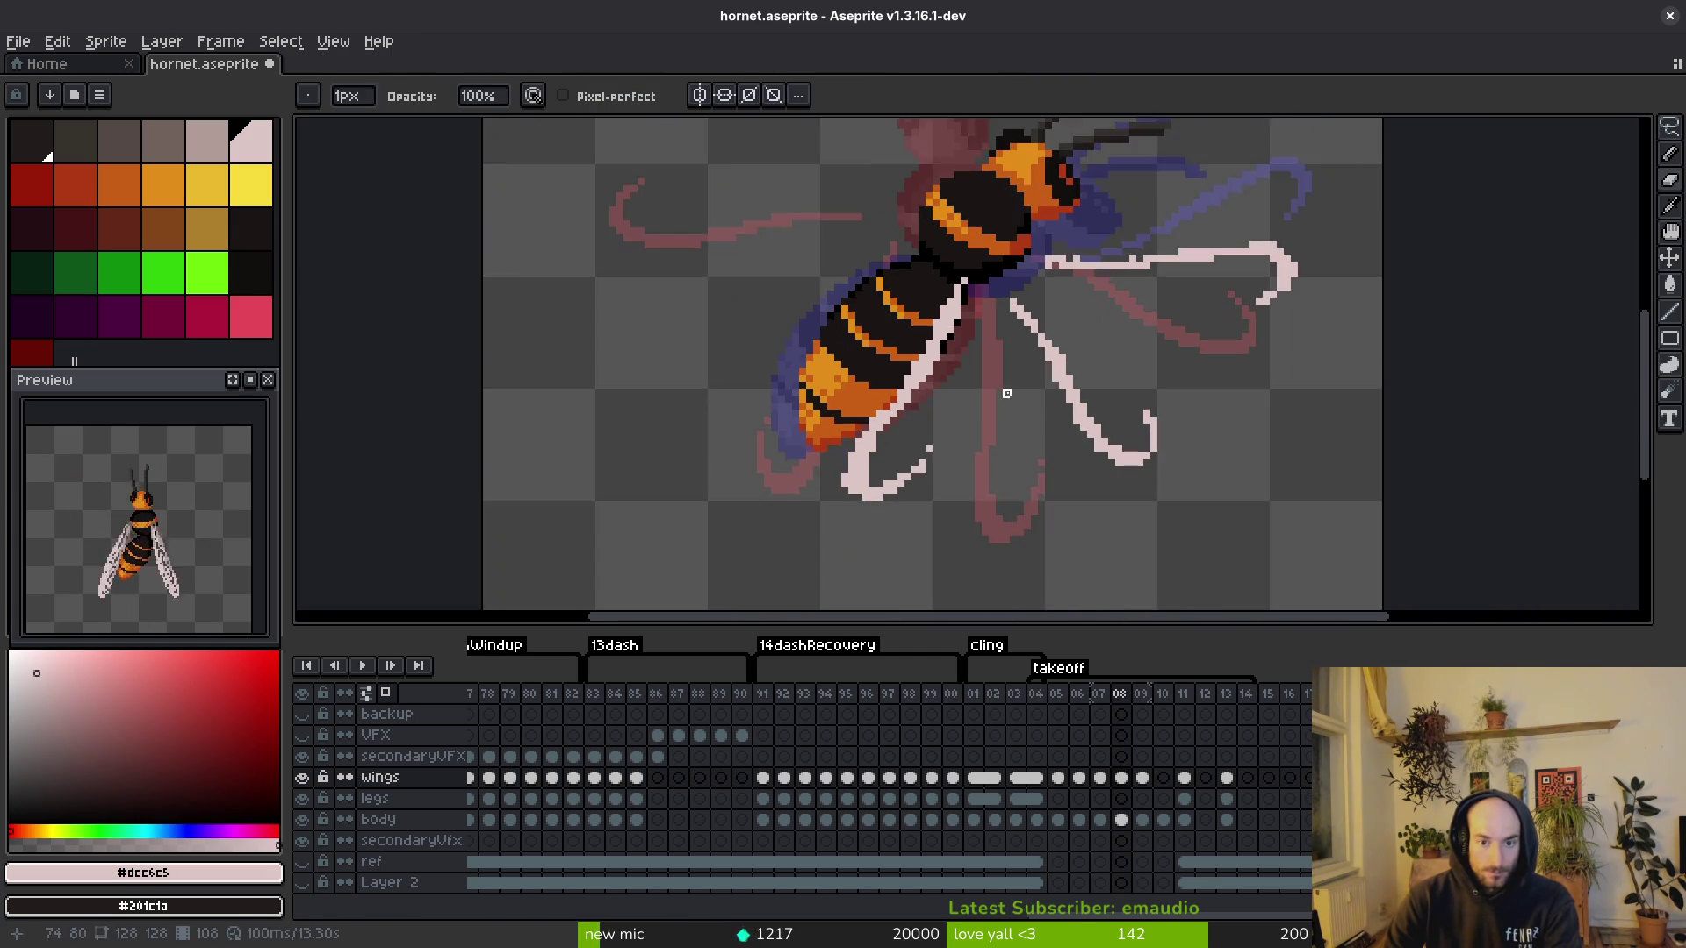
scroll(1223, 314, "up", 1)
key("q")
mouse_move(1062, 354)
left_mouse_down()
mouse_move(1177, 281)
mouse_move(1253, 406)
mouse_move(1186, 352)
left_mouse_up()
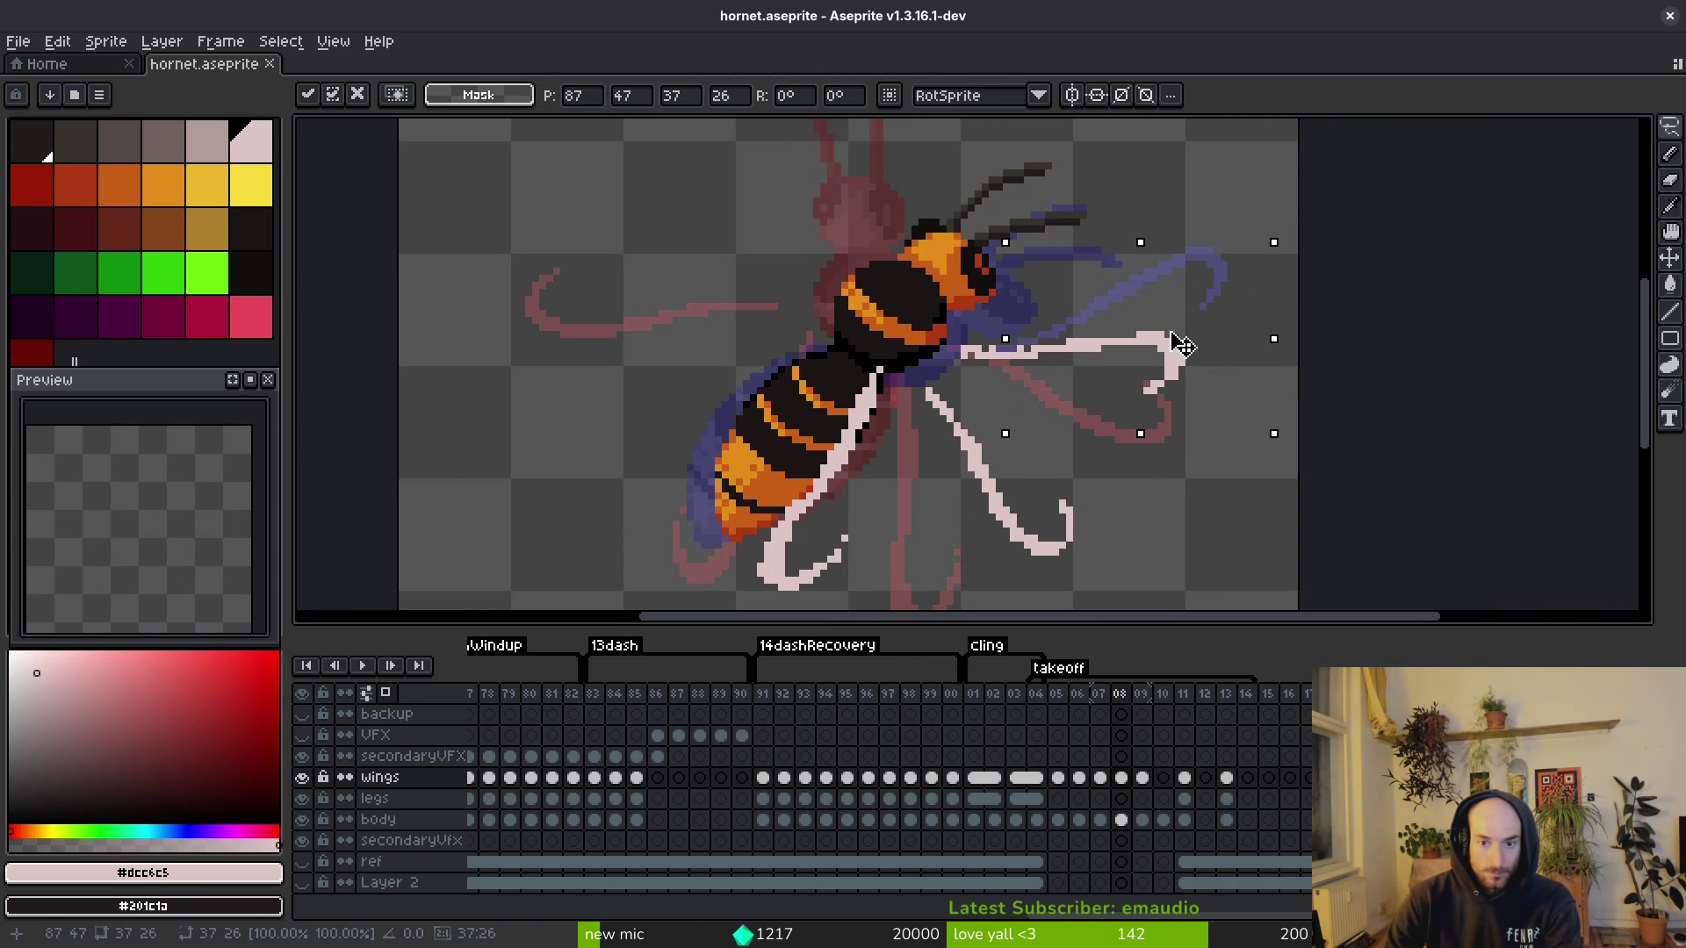
key("Return")
key("ctrl+s")
Step: Shift the lower-right pale curved stroke slightly up-left and save
scroll(1080, 383, "down", 1)
scroll(1080, 384, "up", 2)
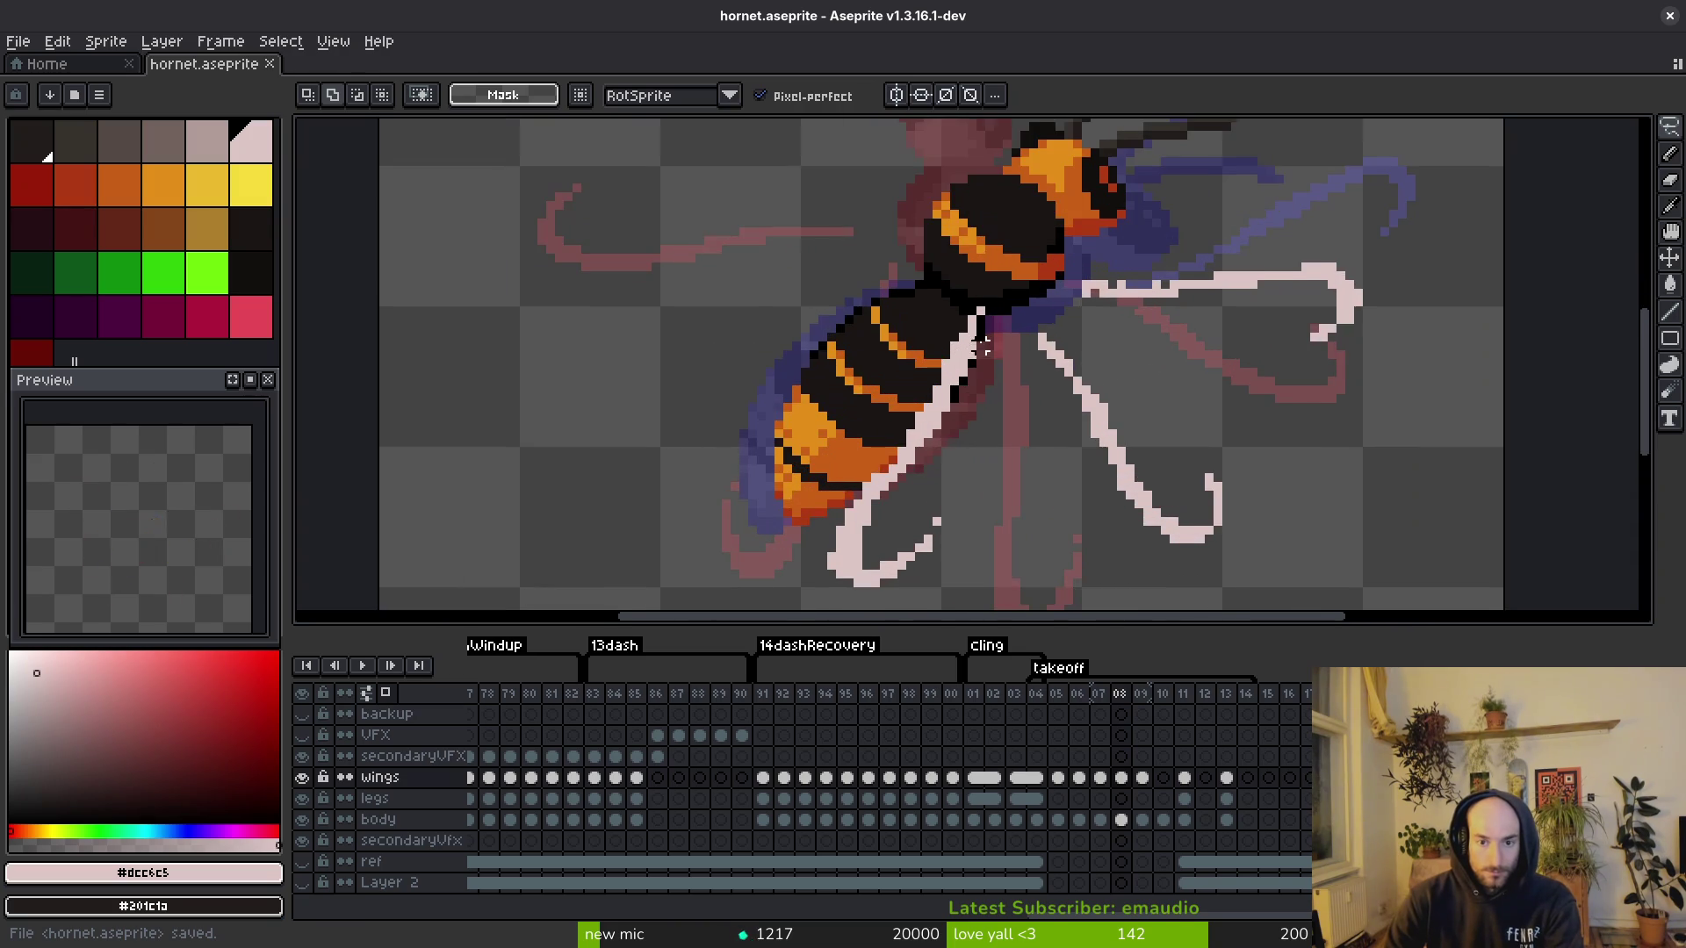
left_click_drag(1031, 206, 1225, 422)
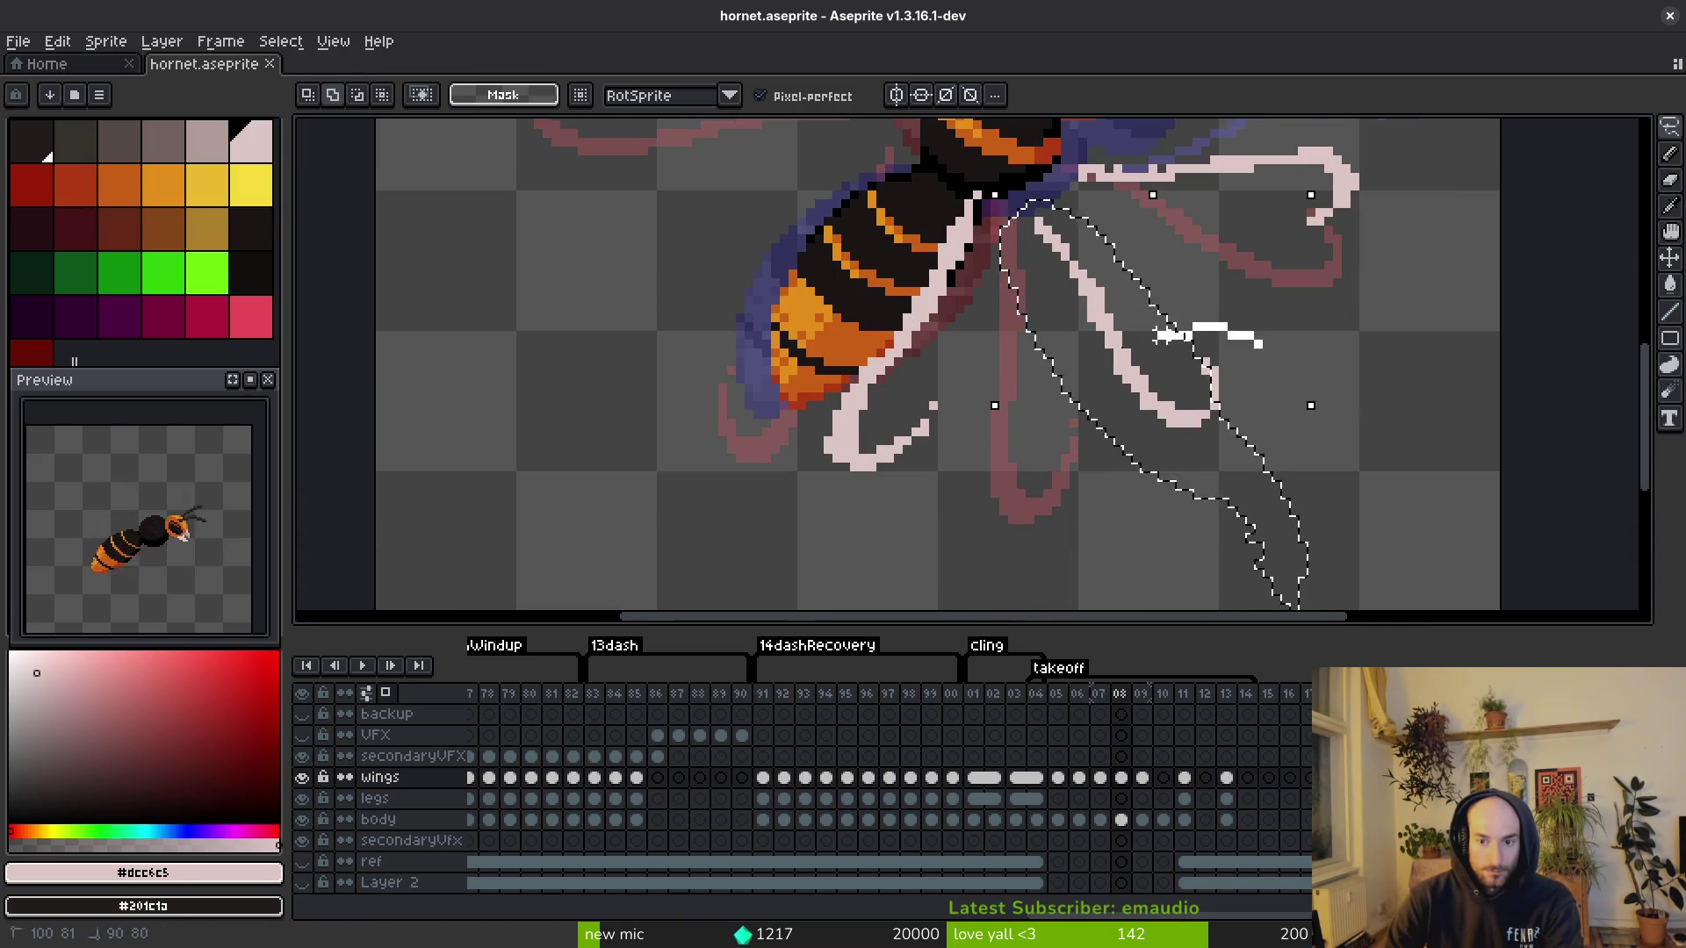
left_click_drag(1186, 477, 1177, 459)
key("Return")
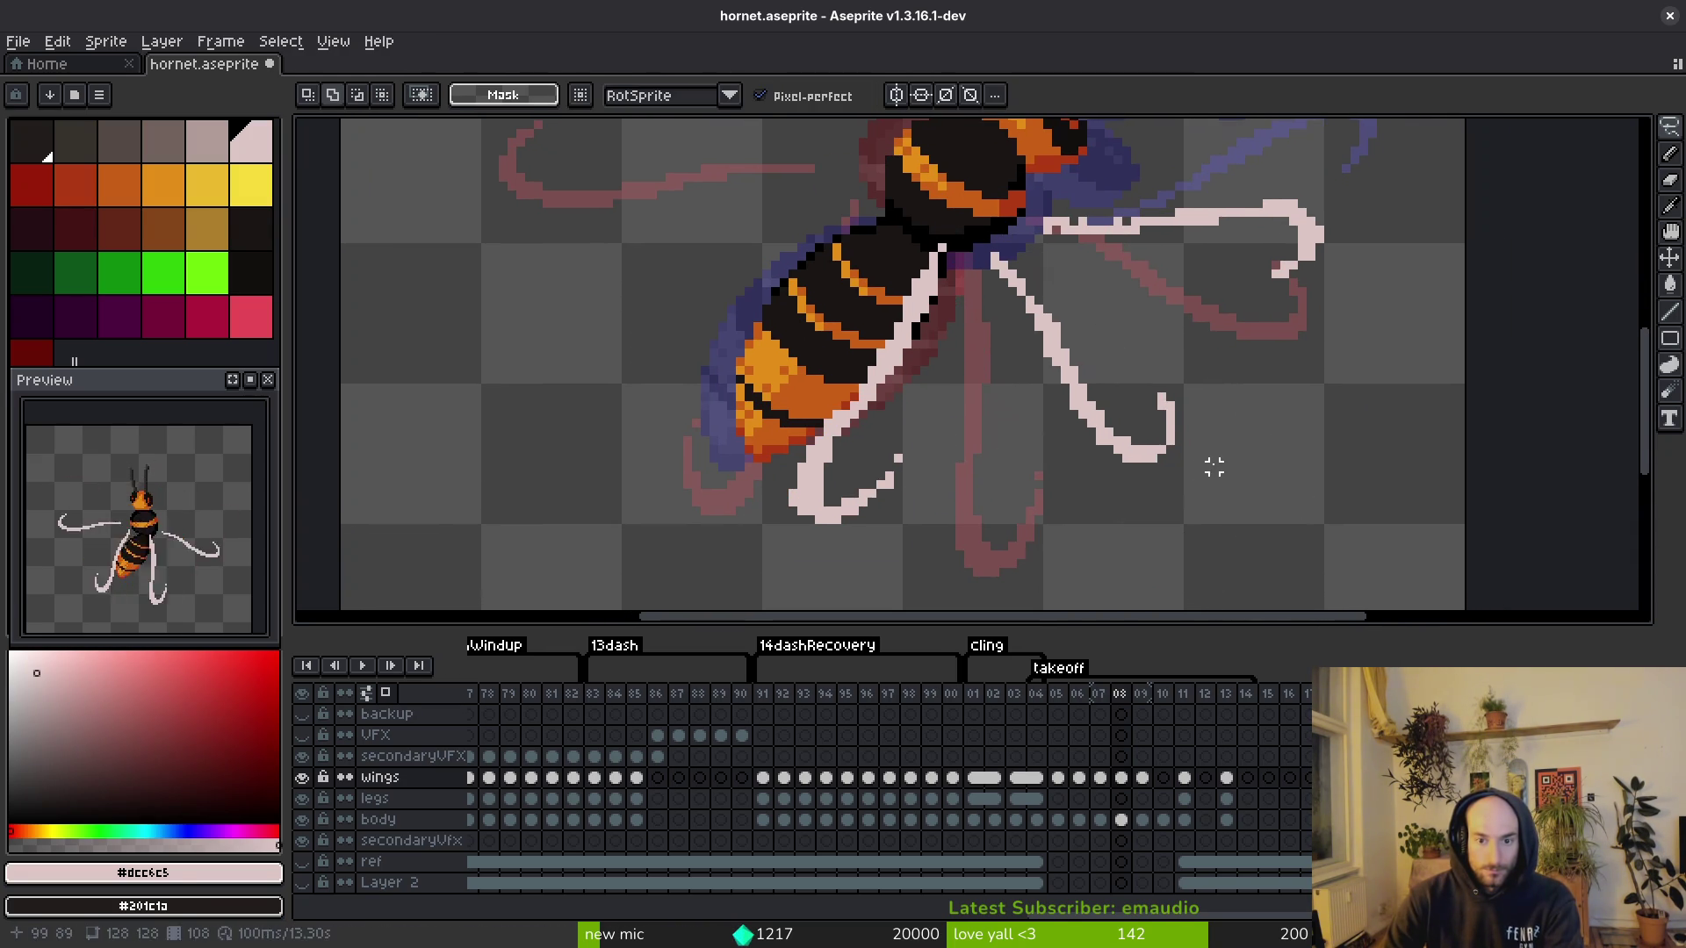
key("ctrl+s")
Step: Select the upper-right pale strokes, then cancel the rotated move and clear the selection
scroll(1192, 457, "down", 1)
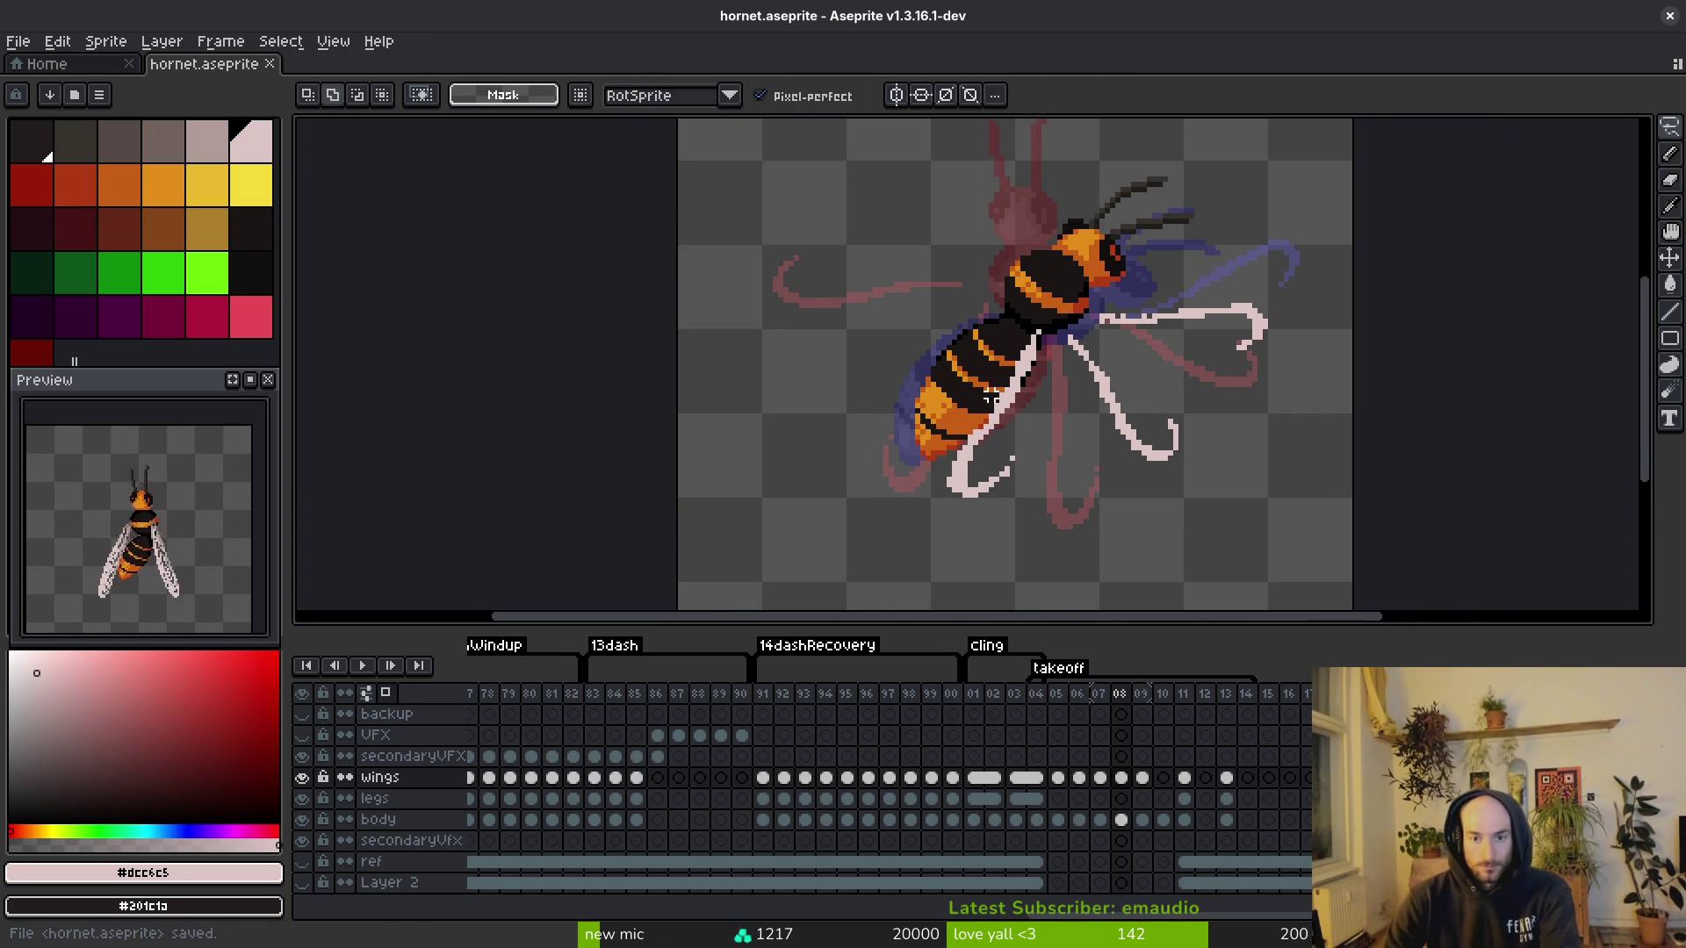
mouse_move(1229, 277)
left_mouse_down()
mouse_move(942, 500)
mouse_move(1327, 293)
mouse_move(1312, 342)
mouse_move(1212, 211)
mouse_move(992, 255)
mouse_move(922, 382)
mouse_move(940, 403)
mouse_move(949, 301)
mouse_move(989, 261)
left_mouse_up()
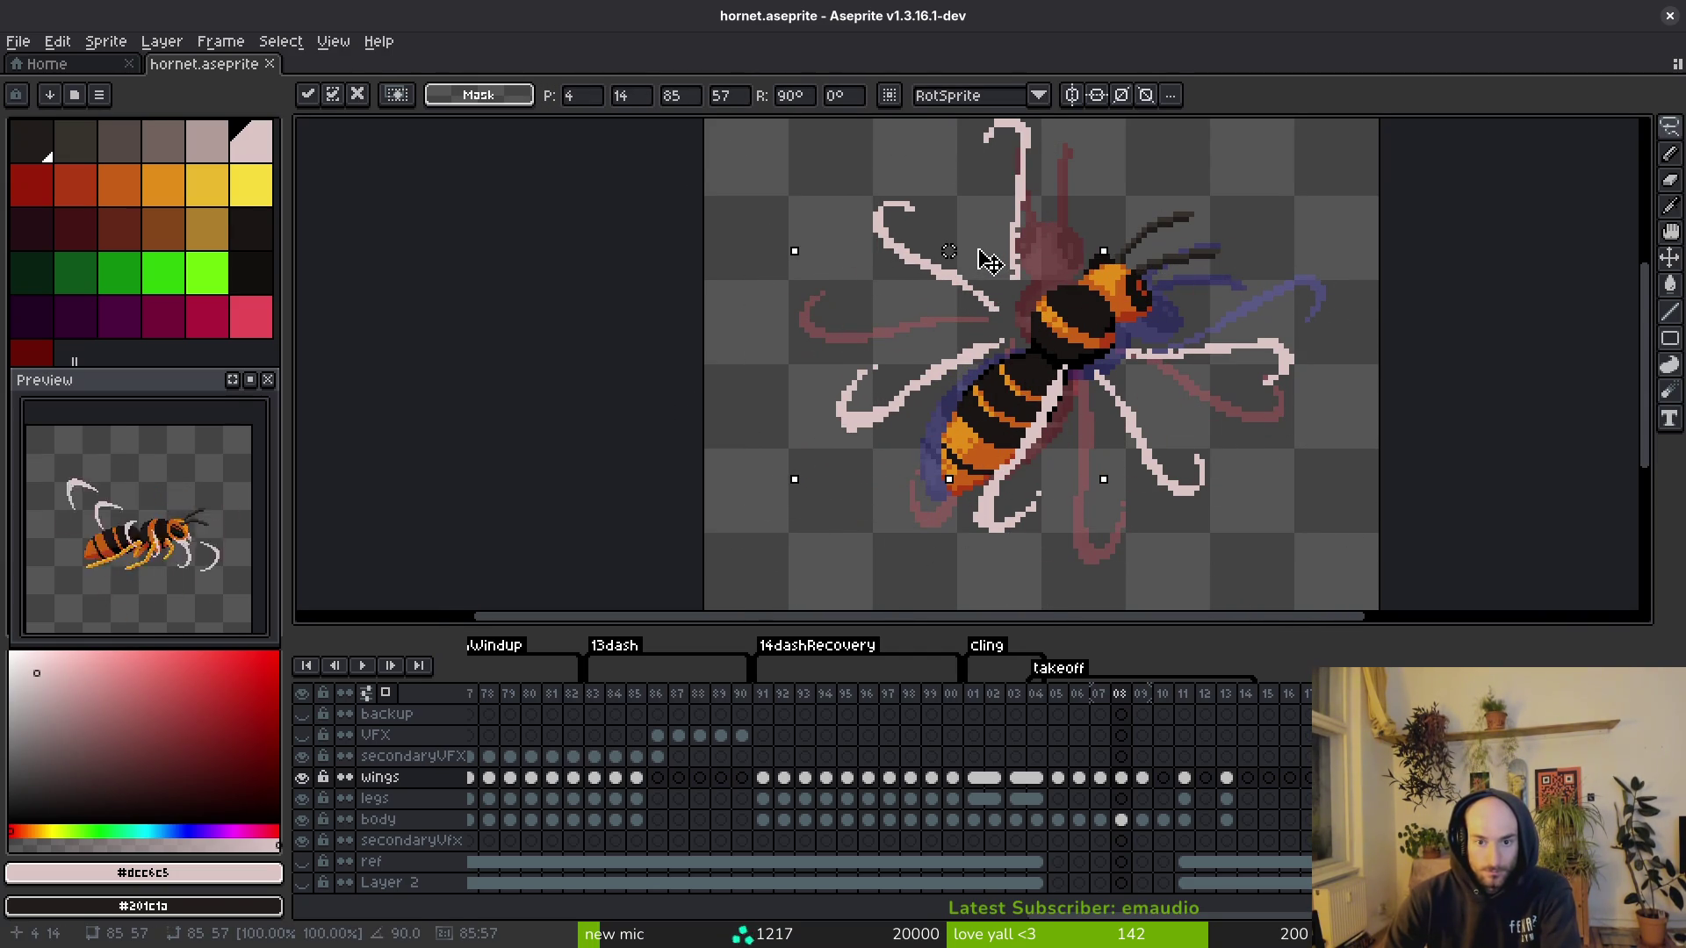
key("Escape")
key("ctrl+d")
key("alt")
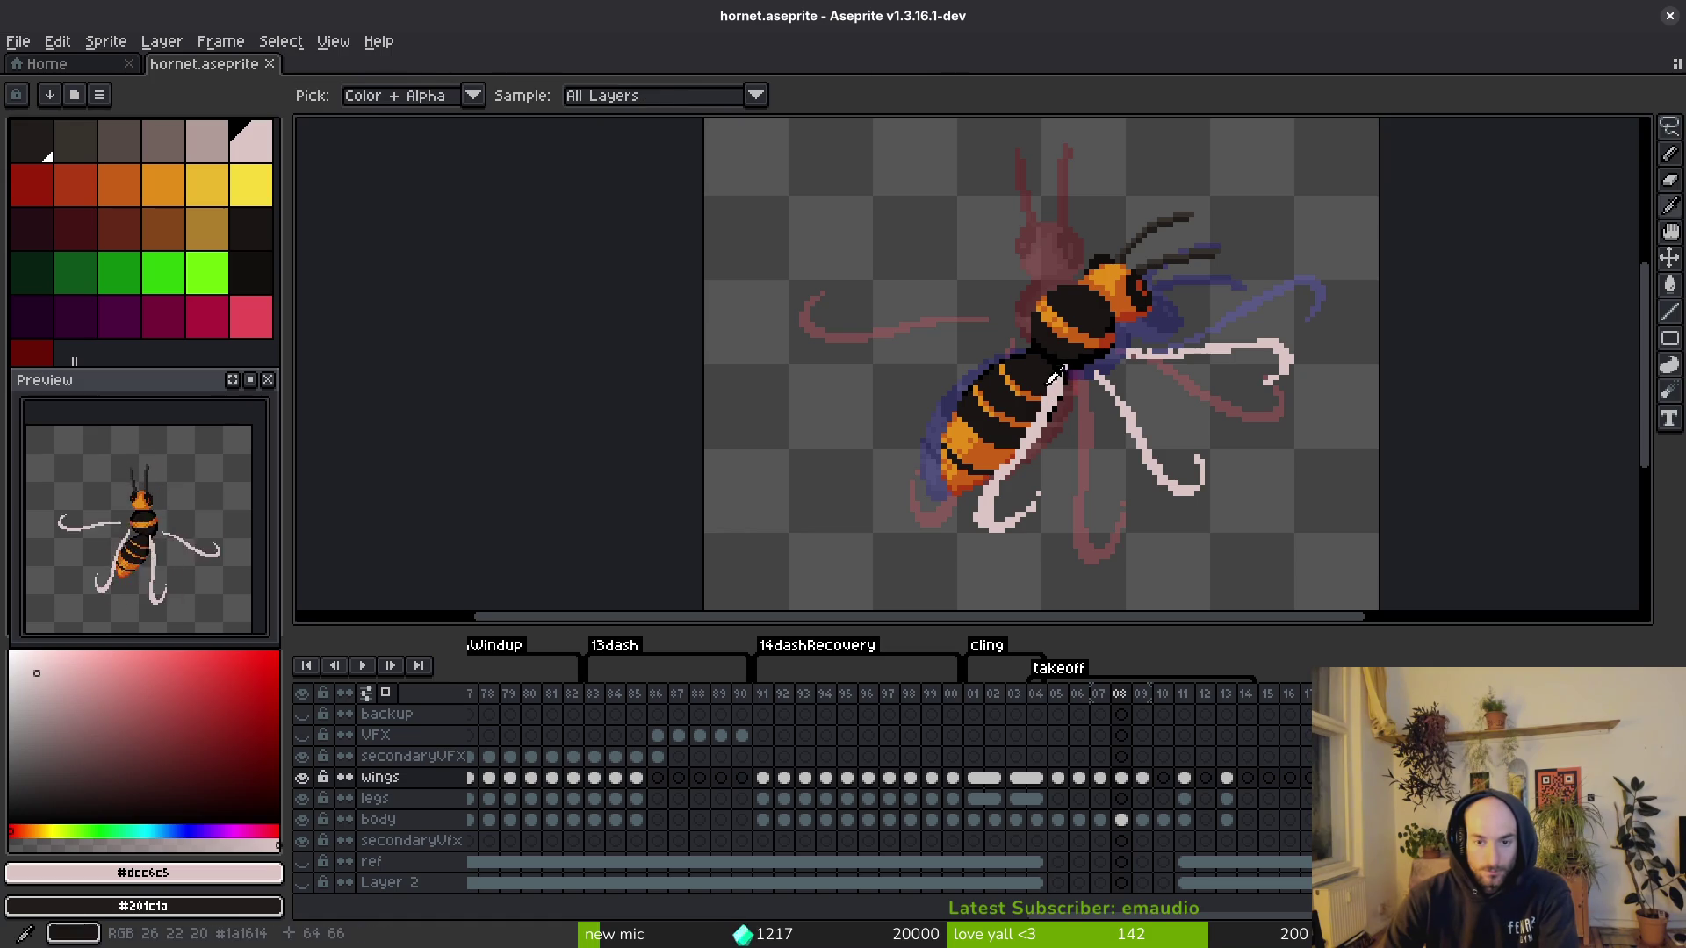
Step: Compare frame 08 against frame 07 and undo the stray white line and stroke end
left_click_drag(978, 333, 970, 350)
scroll(970, 350, "up", 1)
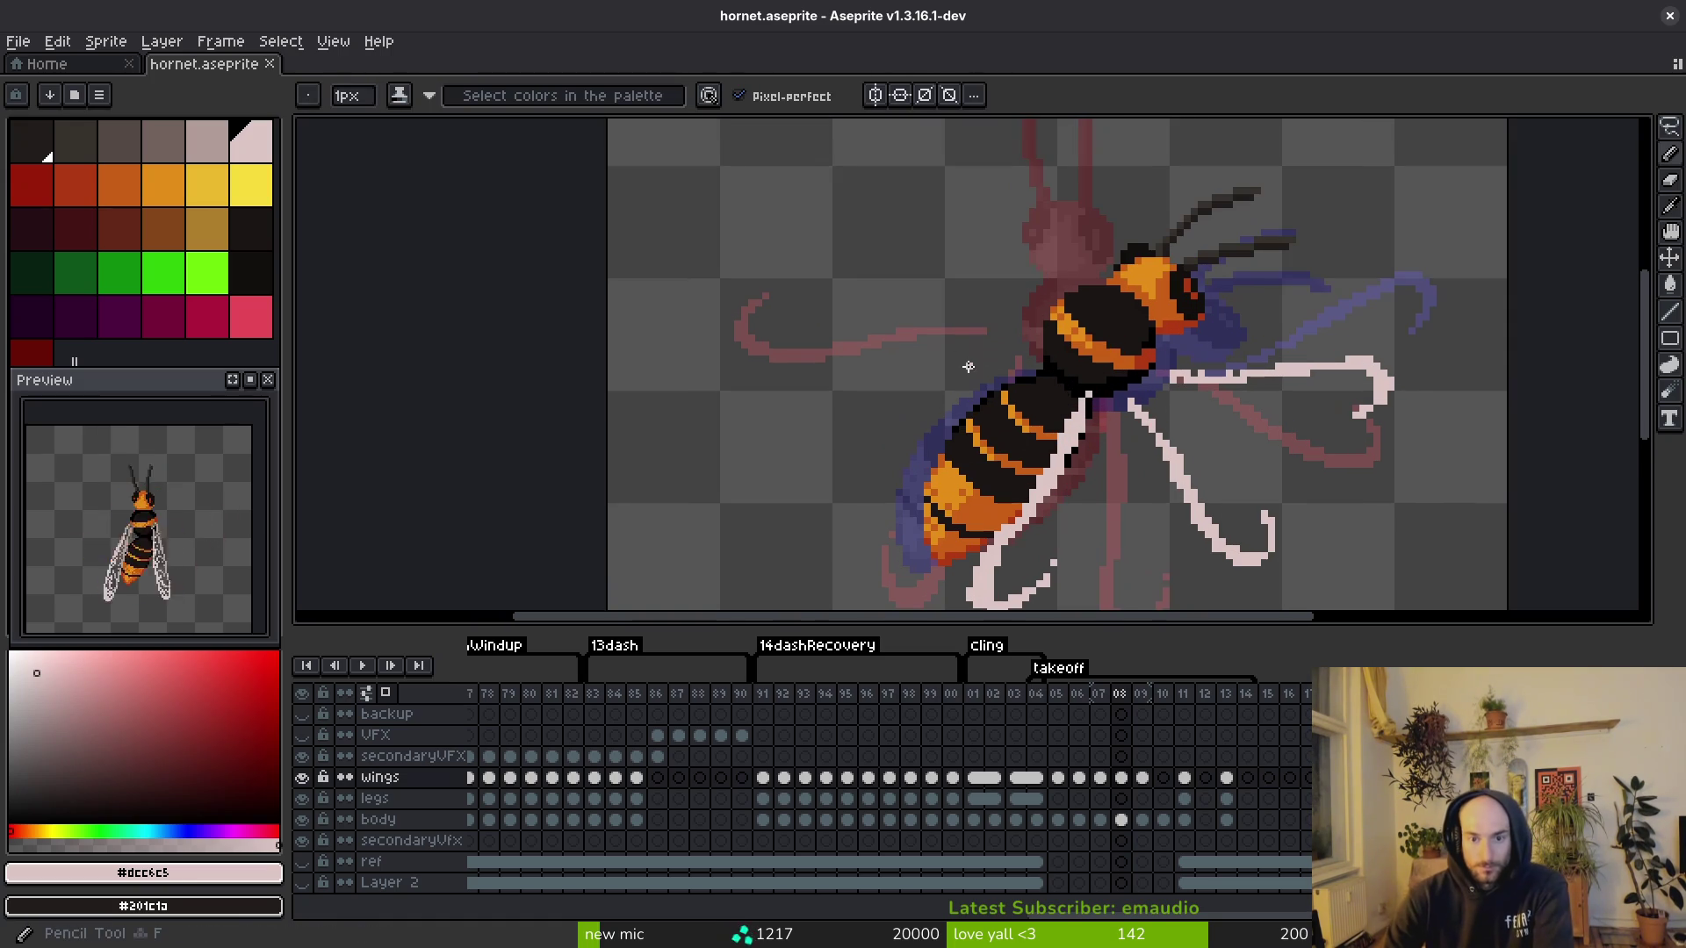
key("alt")
key("comma")
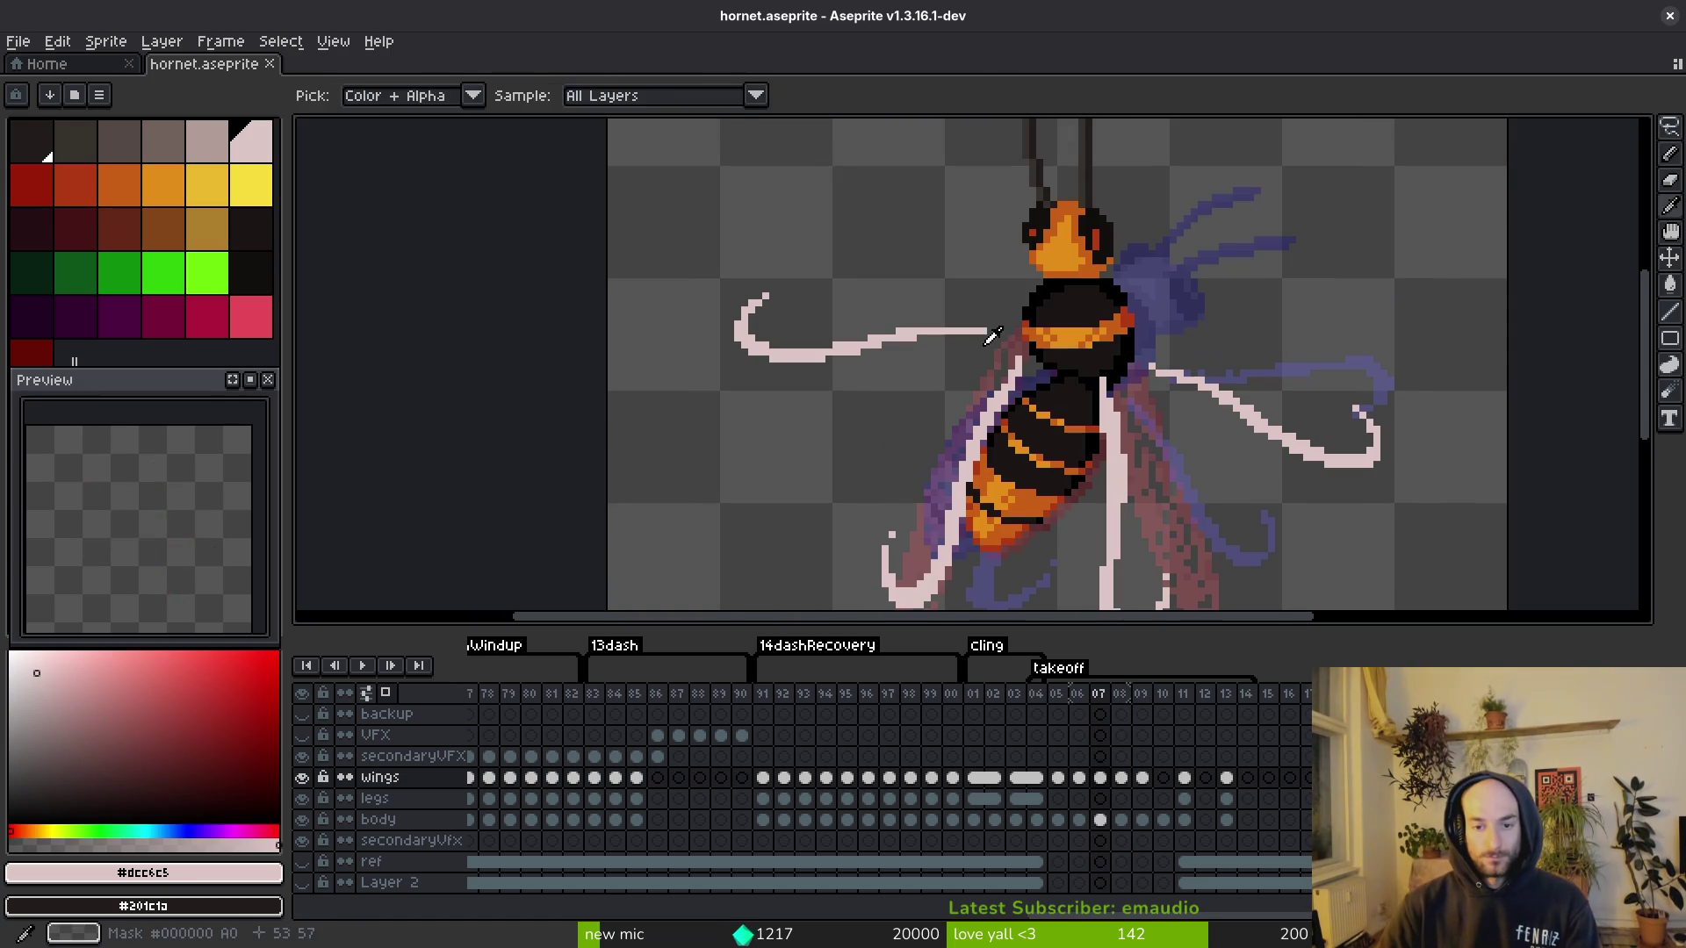
scroll(1002, 396, "down", 3)
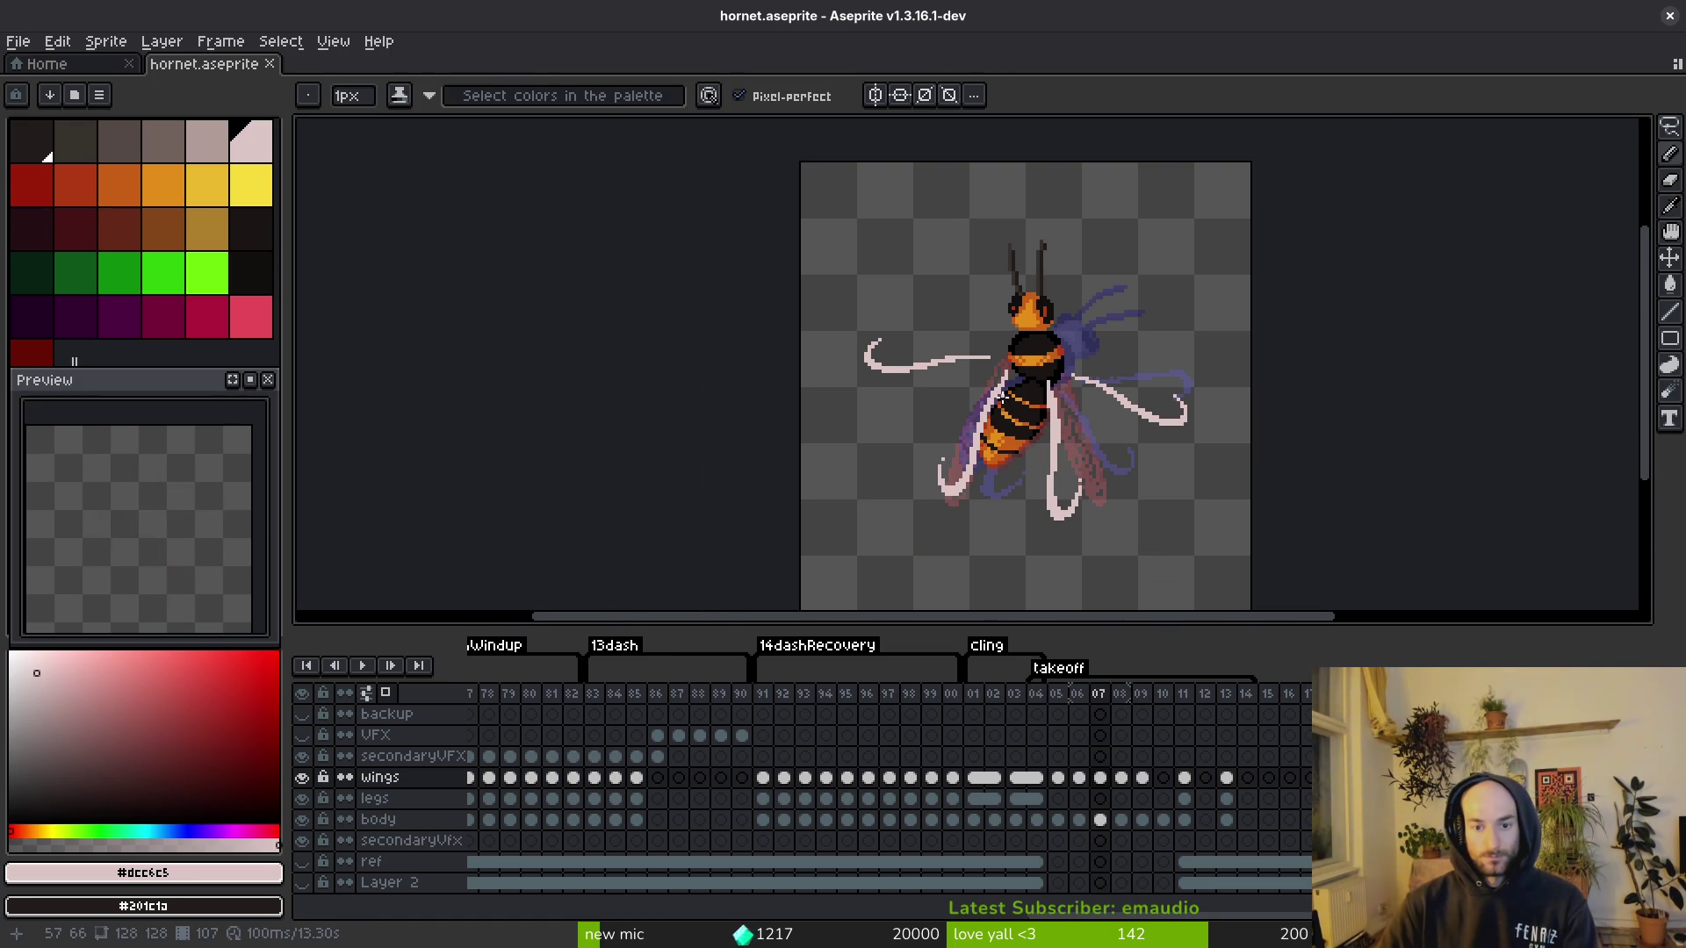
key("alt+period")
scroll(1025, 345, "up", 3)
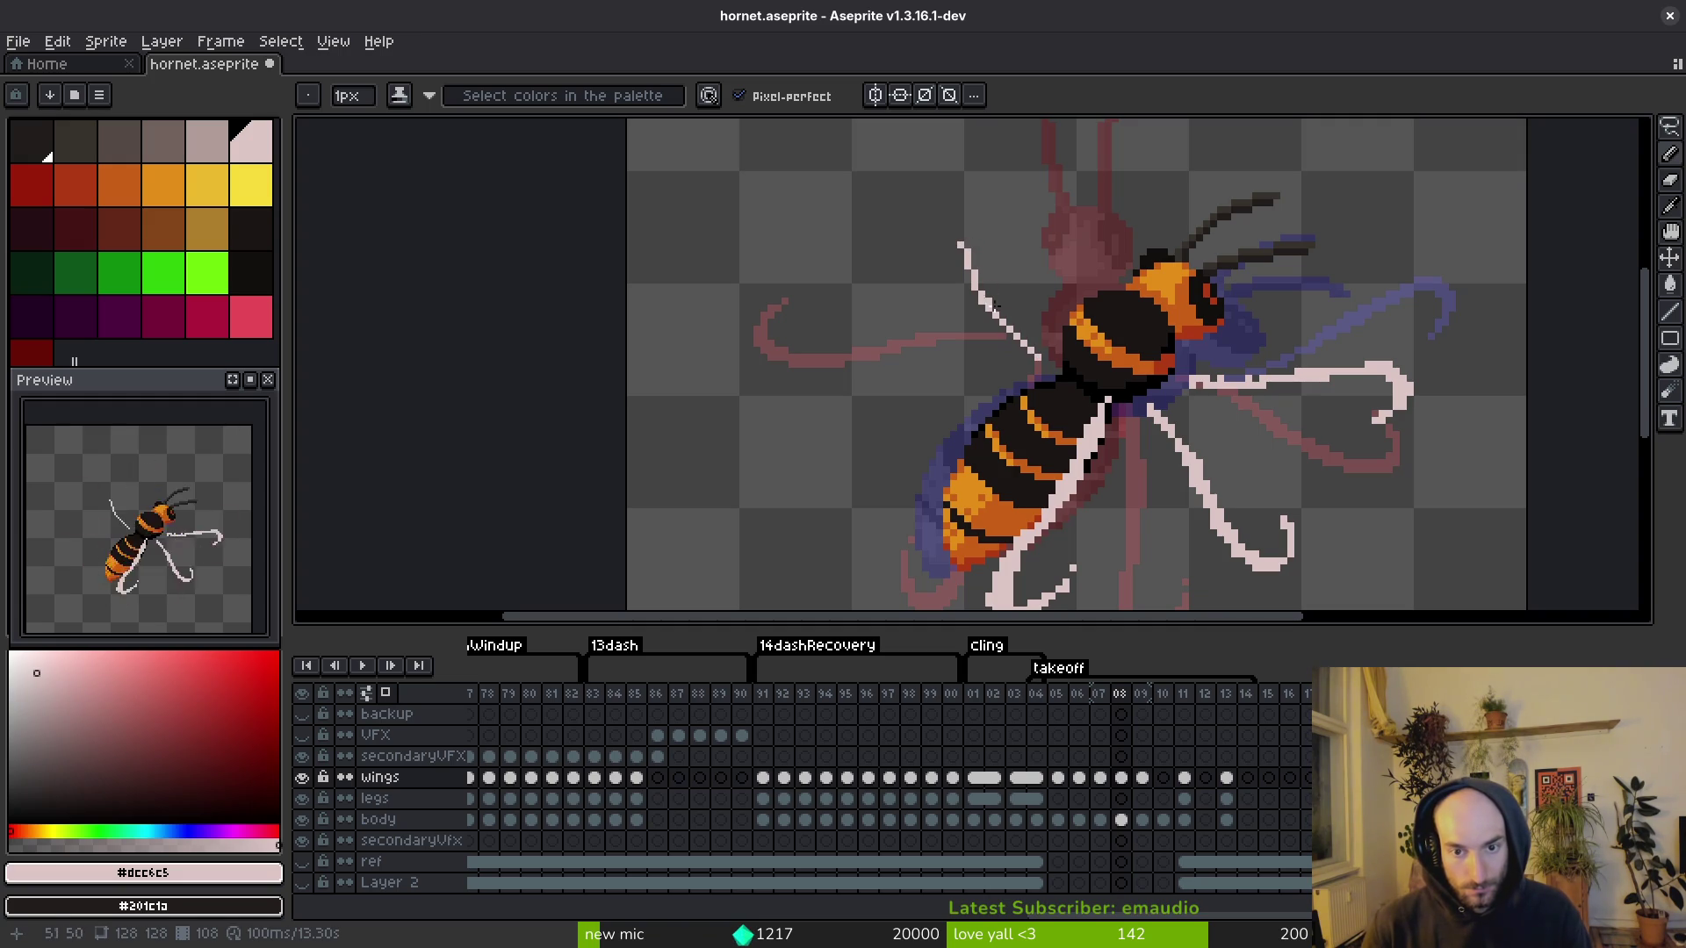
key("ctrl+z")
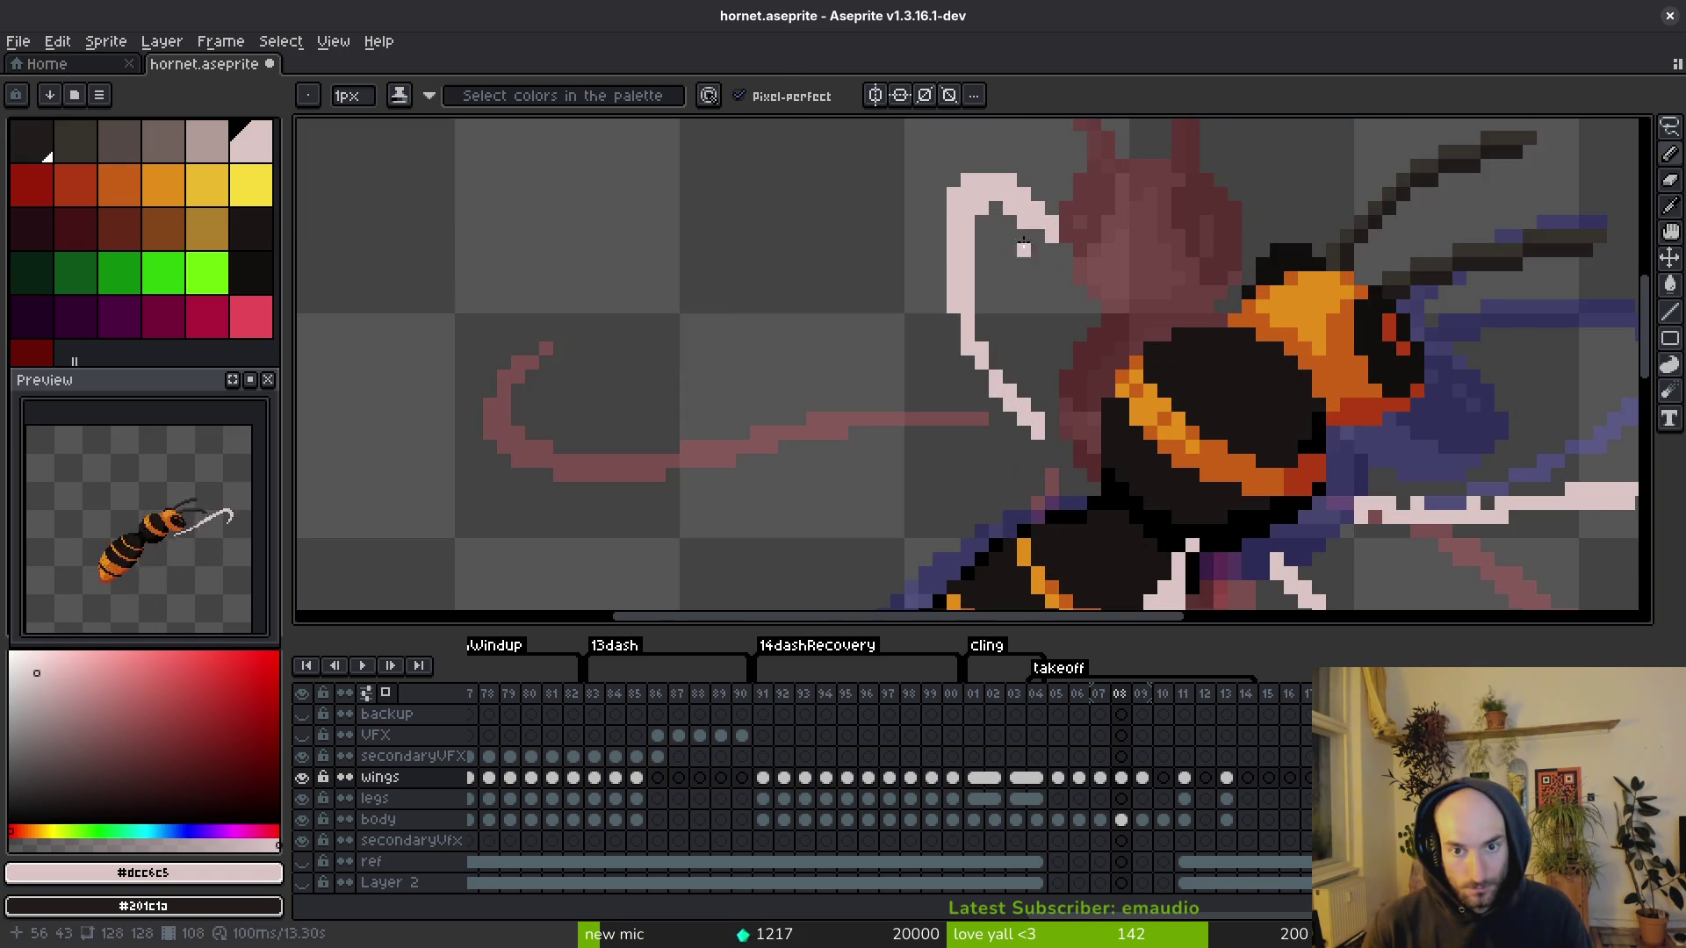
Step: Touch up the left wing with the pencil and eraser, then save
scroll(1034, 247, "up", 2)
key("b")
scroll(1066, 266, "down", 3)
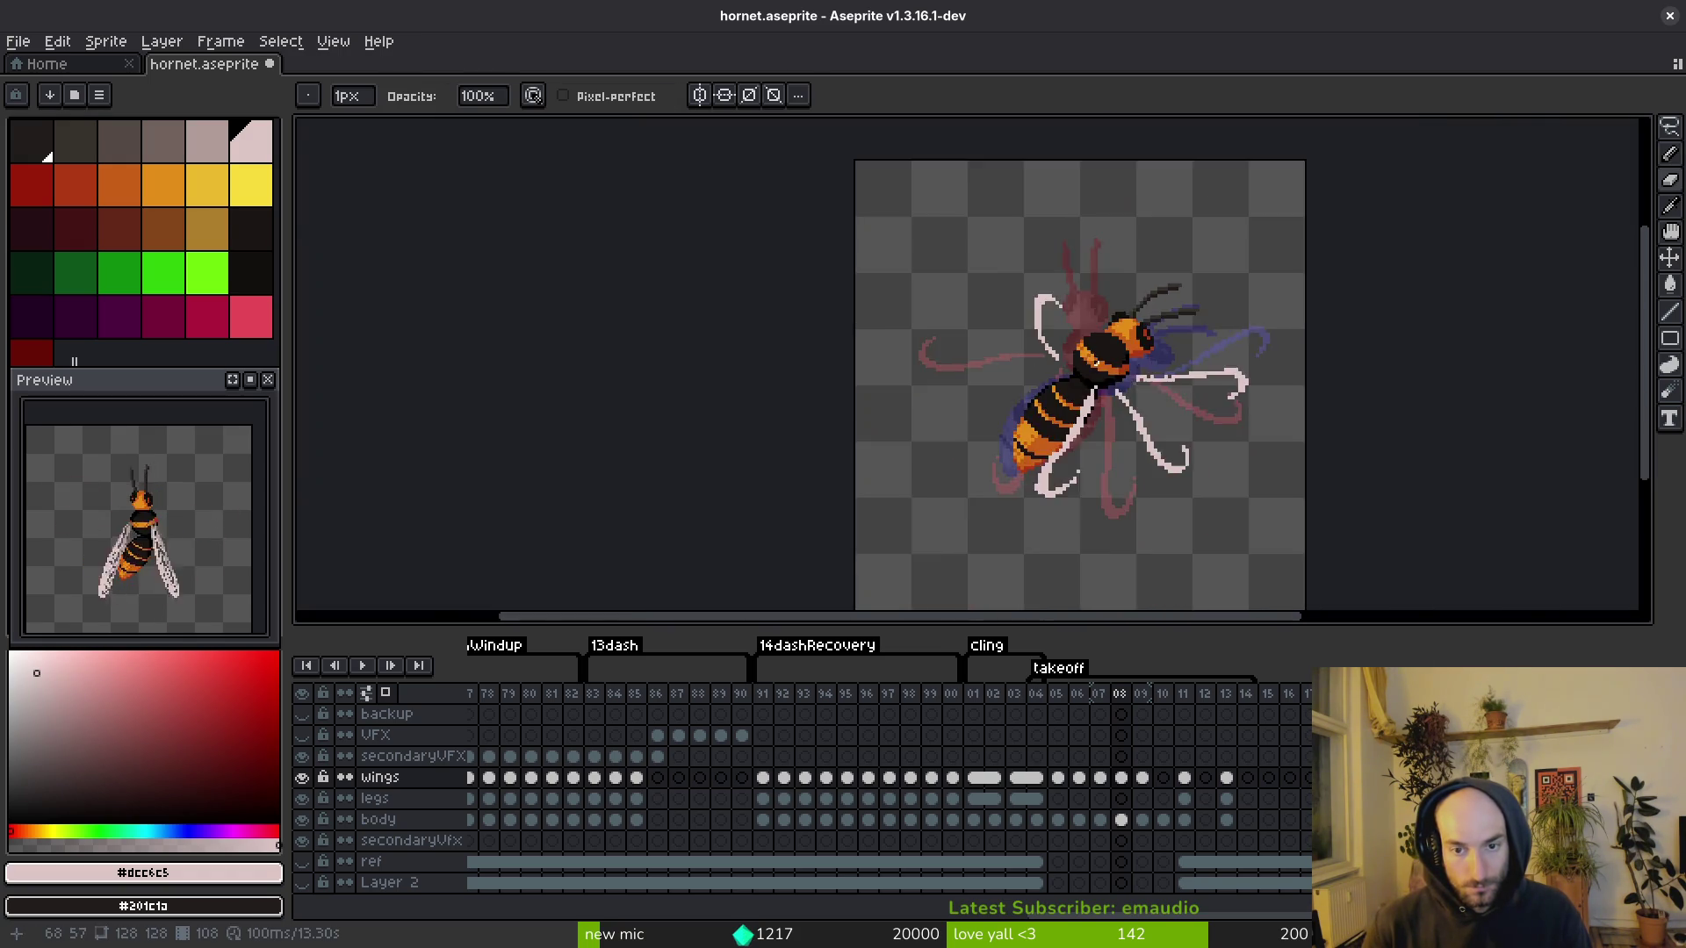
scroll(997, 282, "up", 3)
key("e")
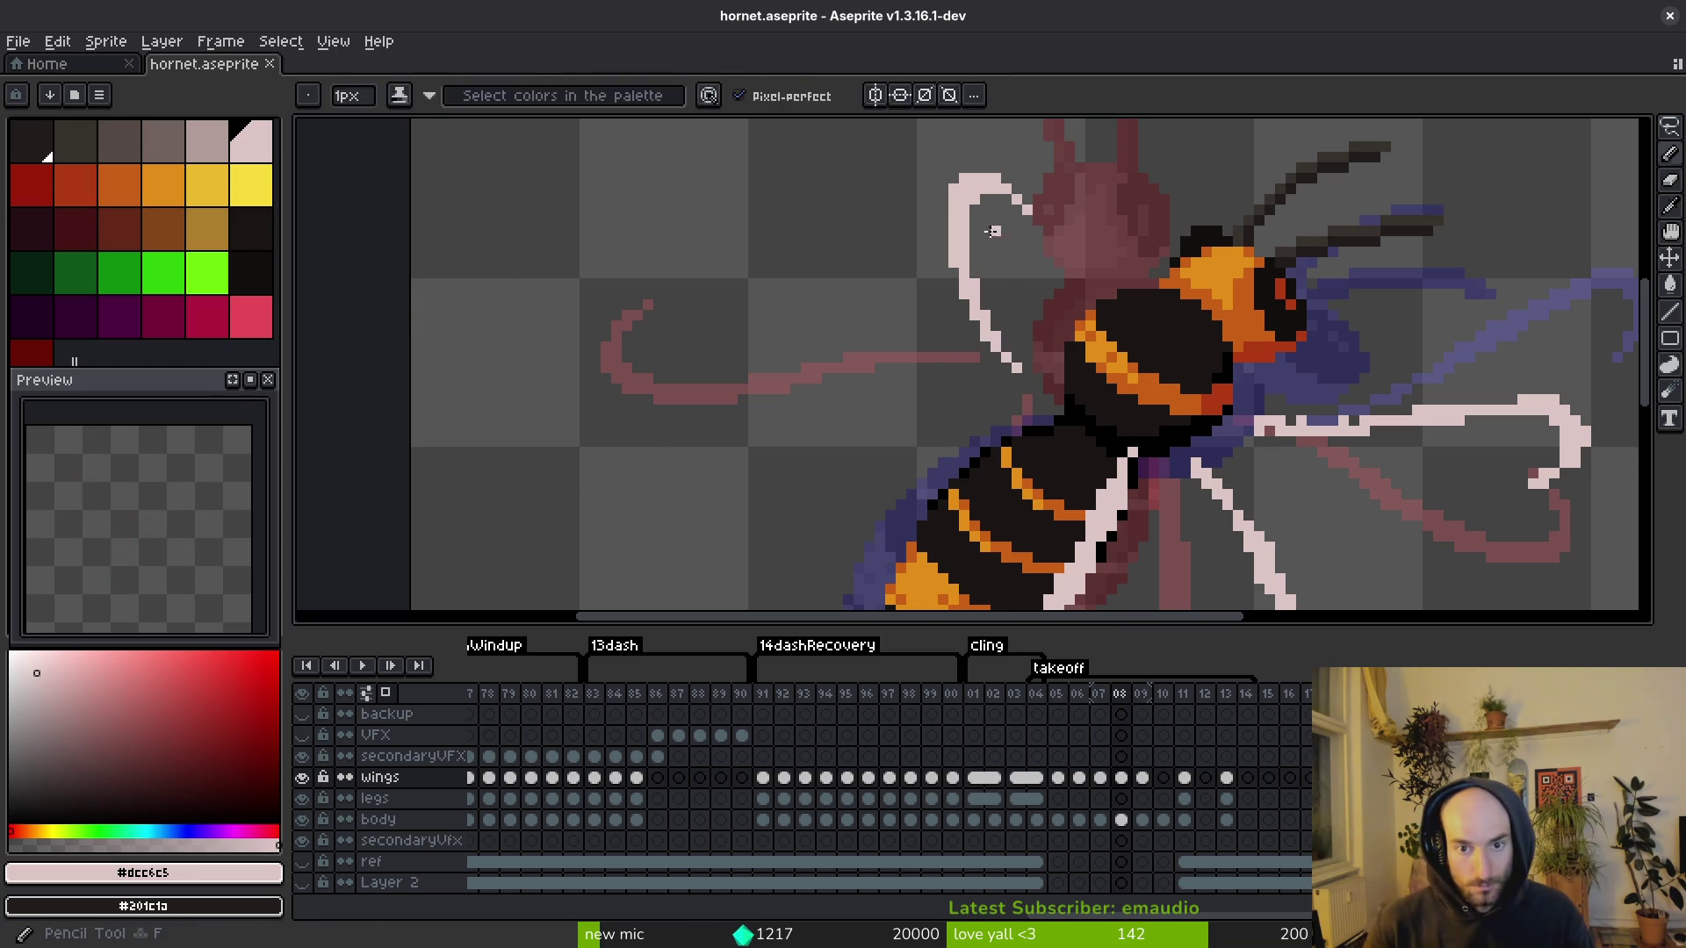
scroll(1039, 358, "down", 3)
key("ctrl+s")
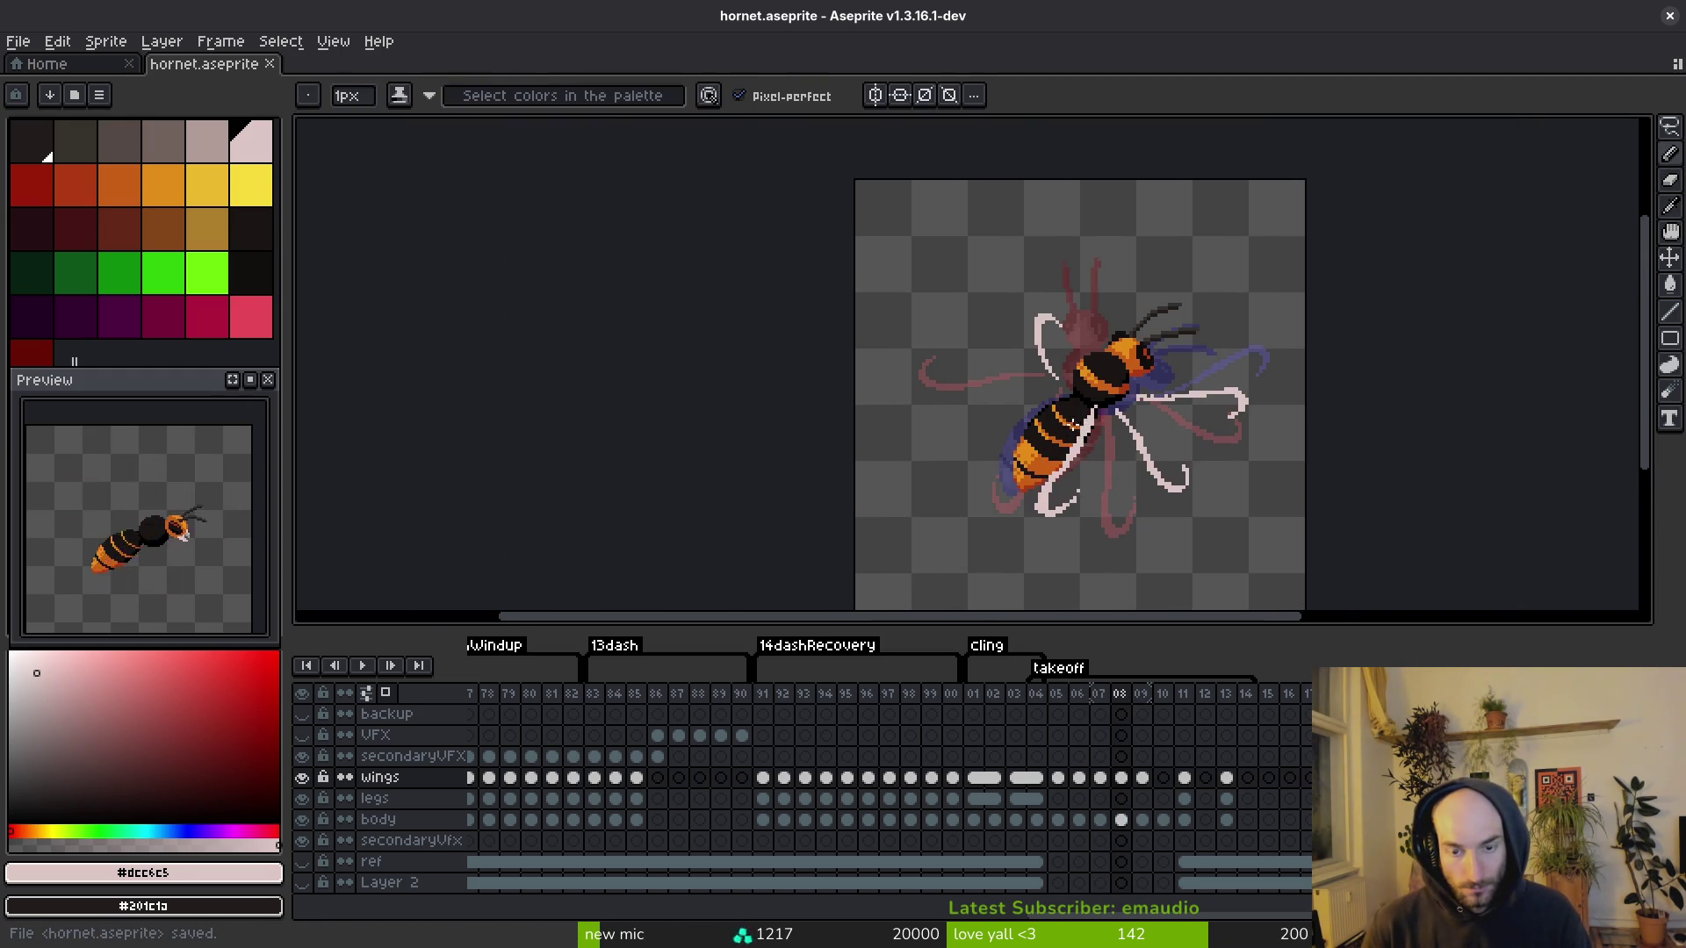
Step: Replace the two undone white wing strokes with a short light left-wing stroke and save
scroll(1030, 390, "up", 3)
key("ctrl+z")
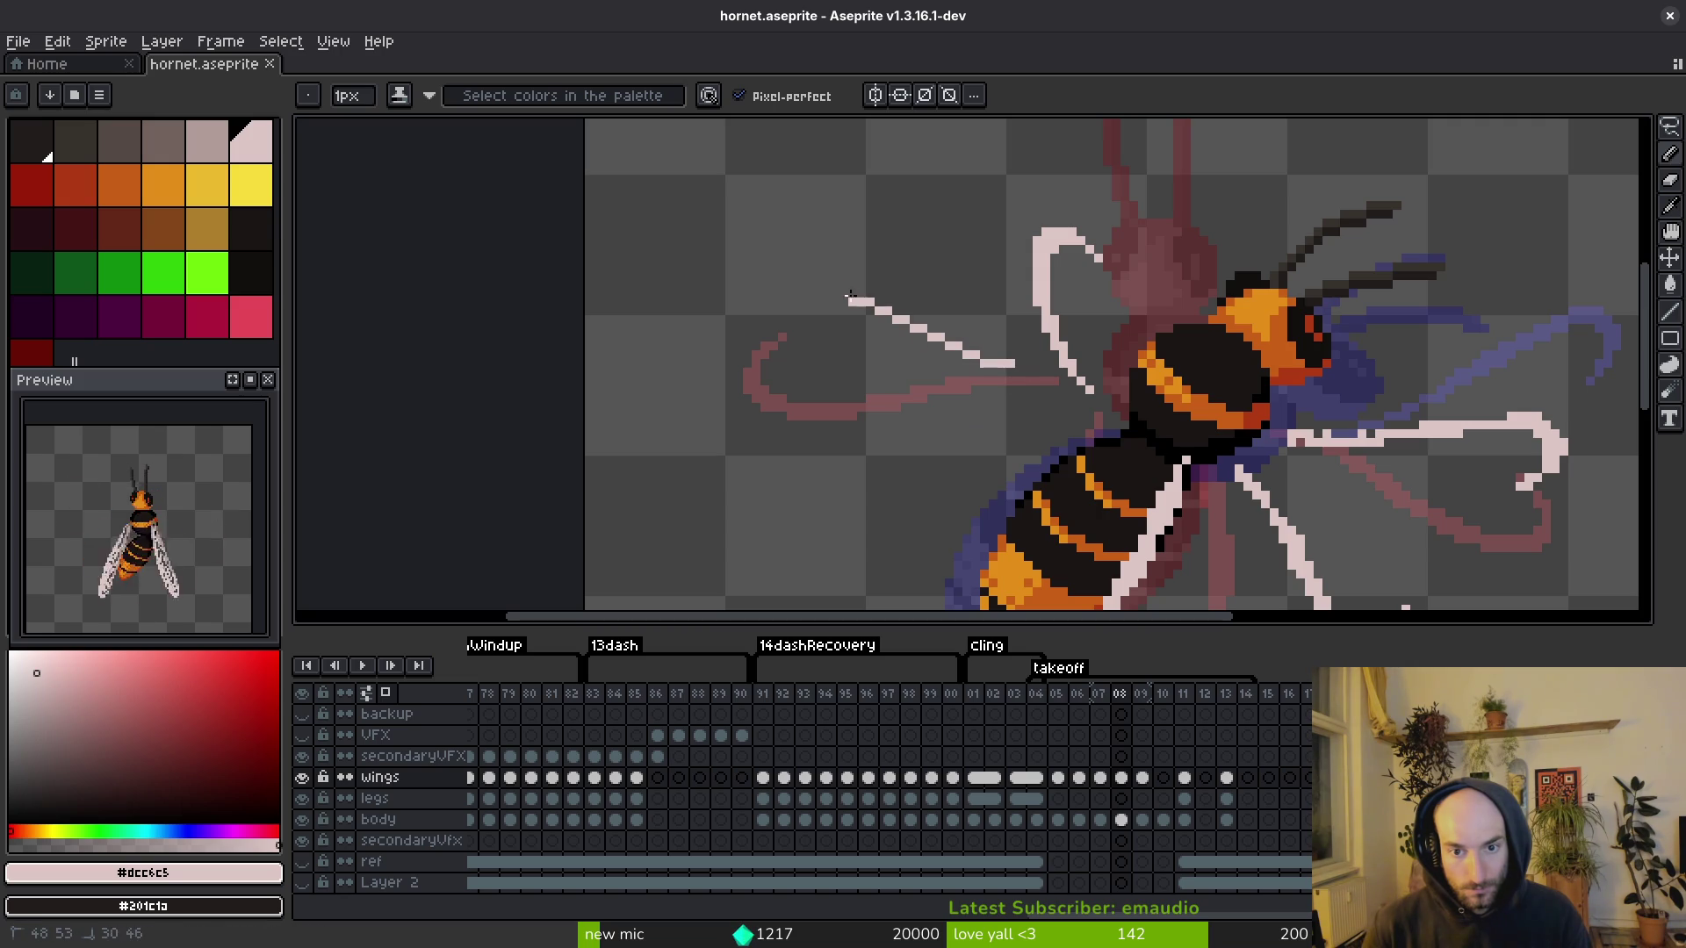
key("ctrl+z")
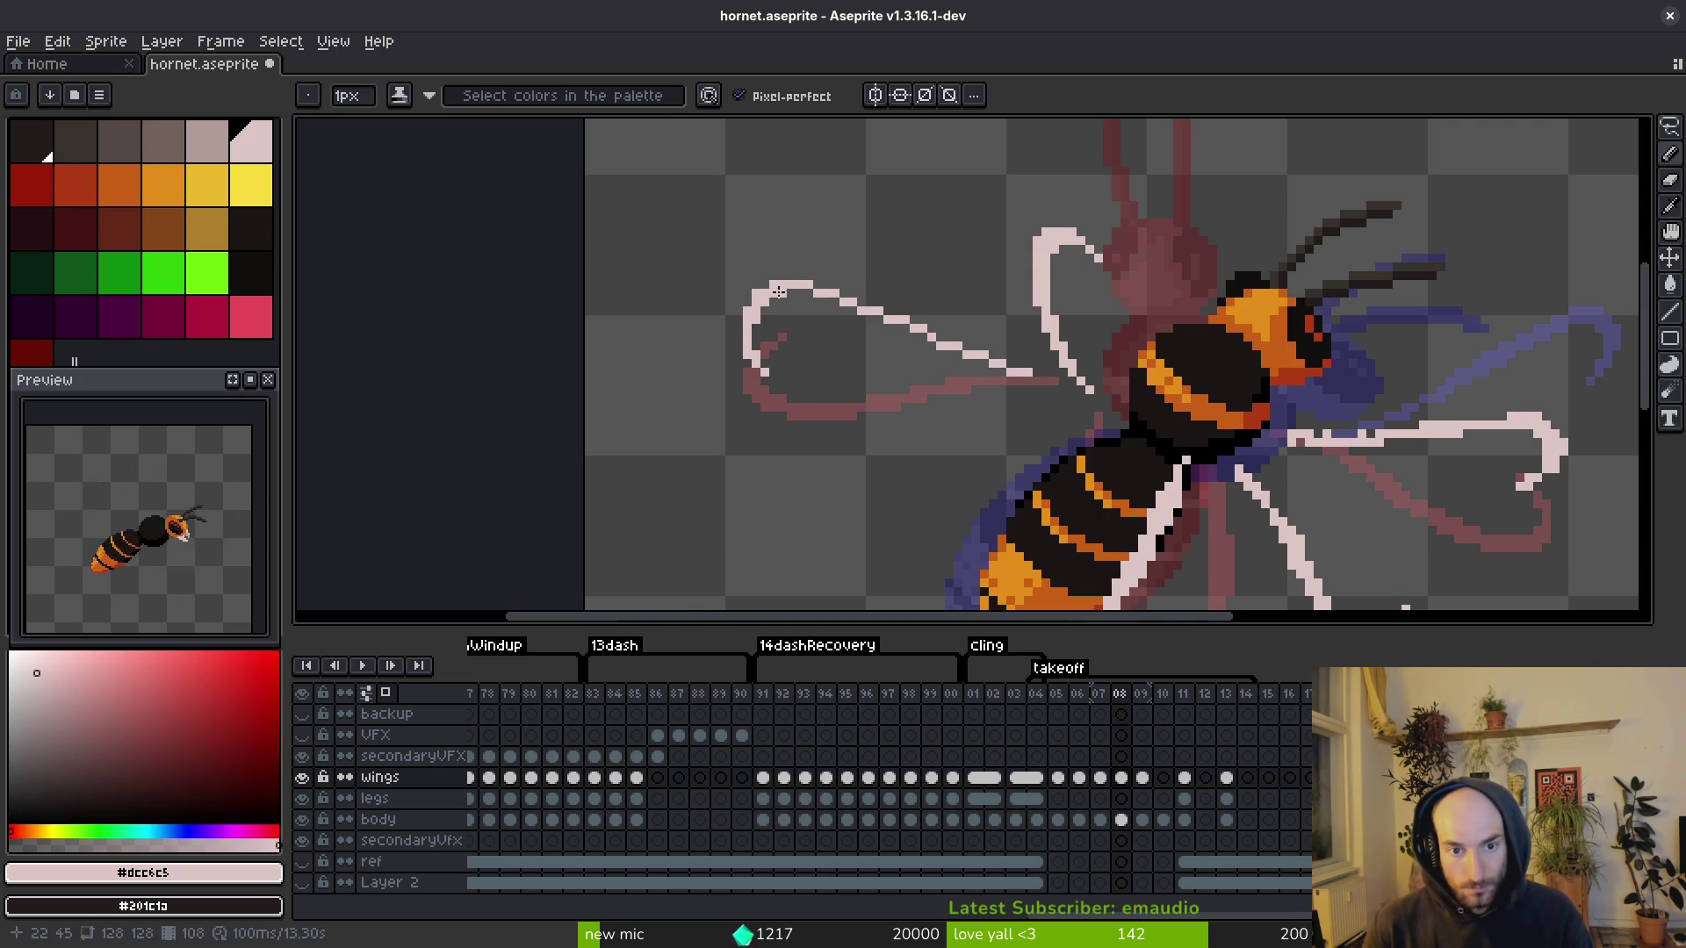
scroll(780, 292, "up", 2)
left_click_drag(776, 292, 864, 301)
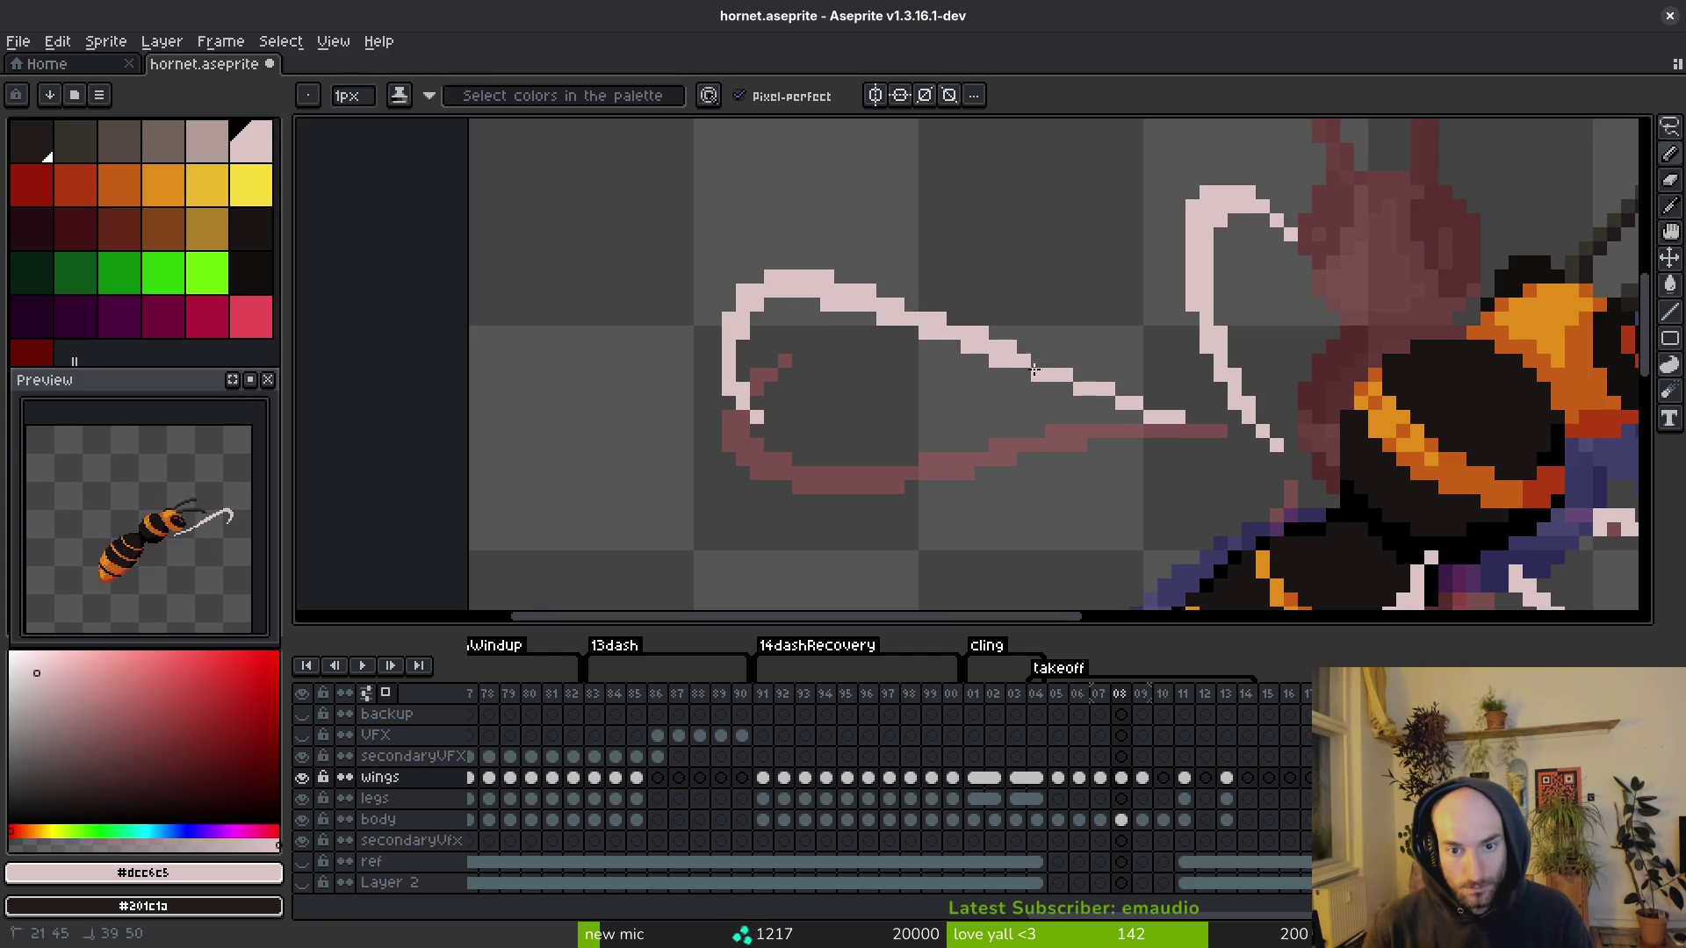
key("e")
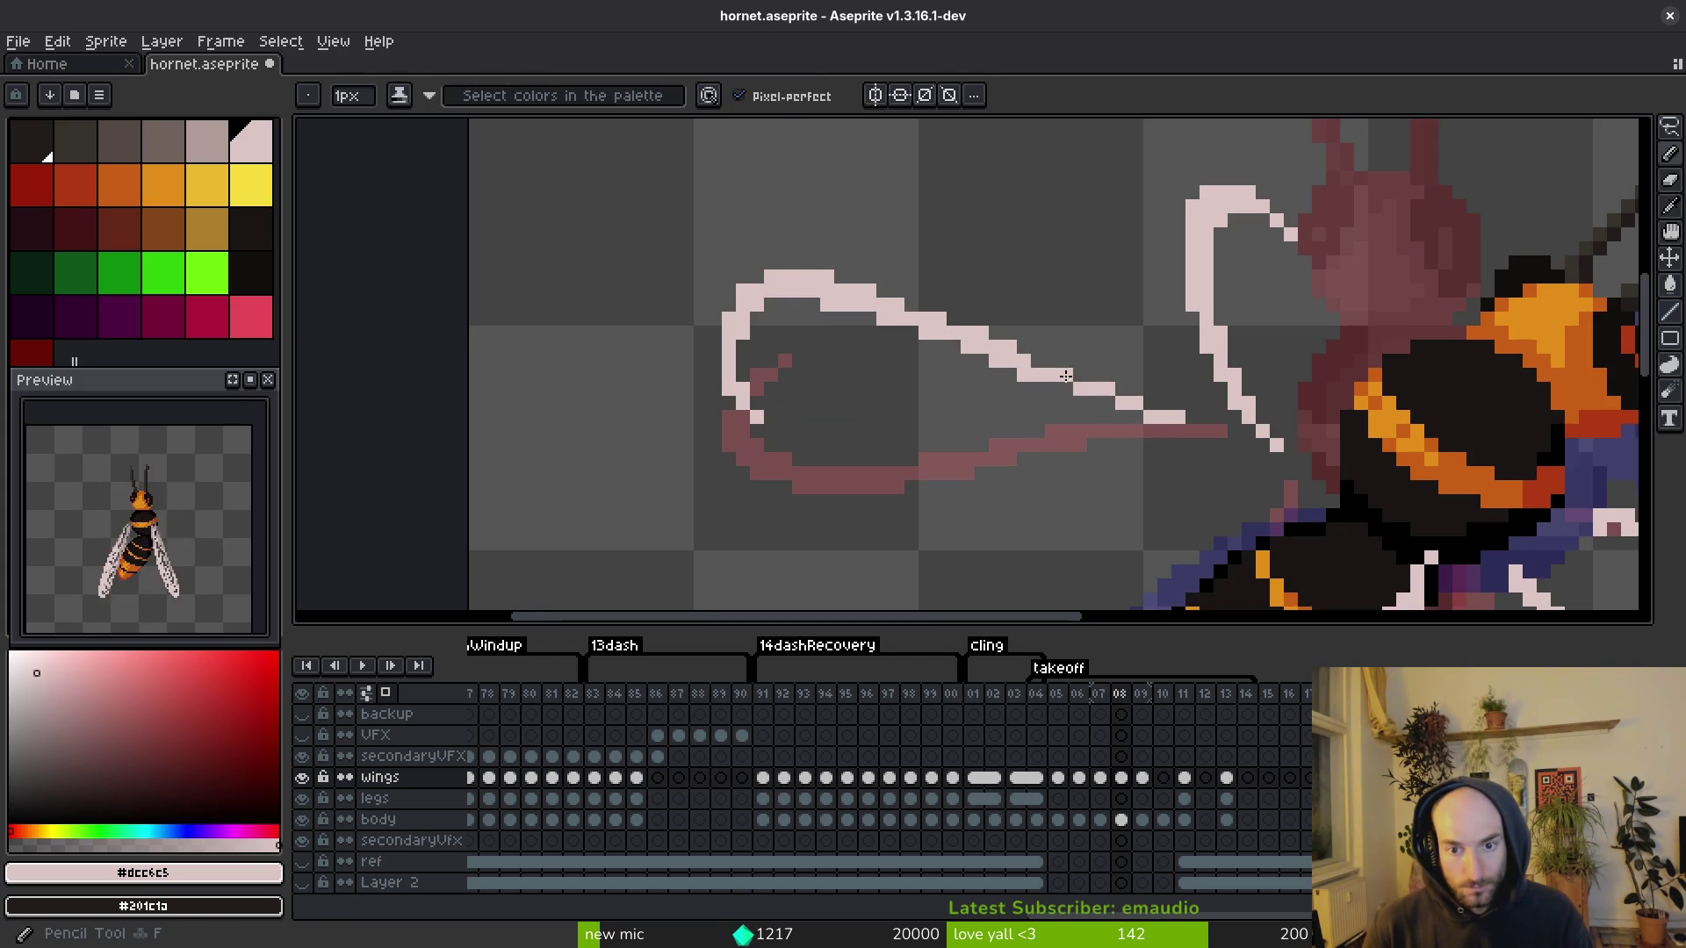
key("b")
key("ctrl+s")
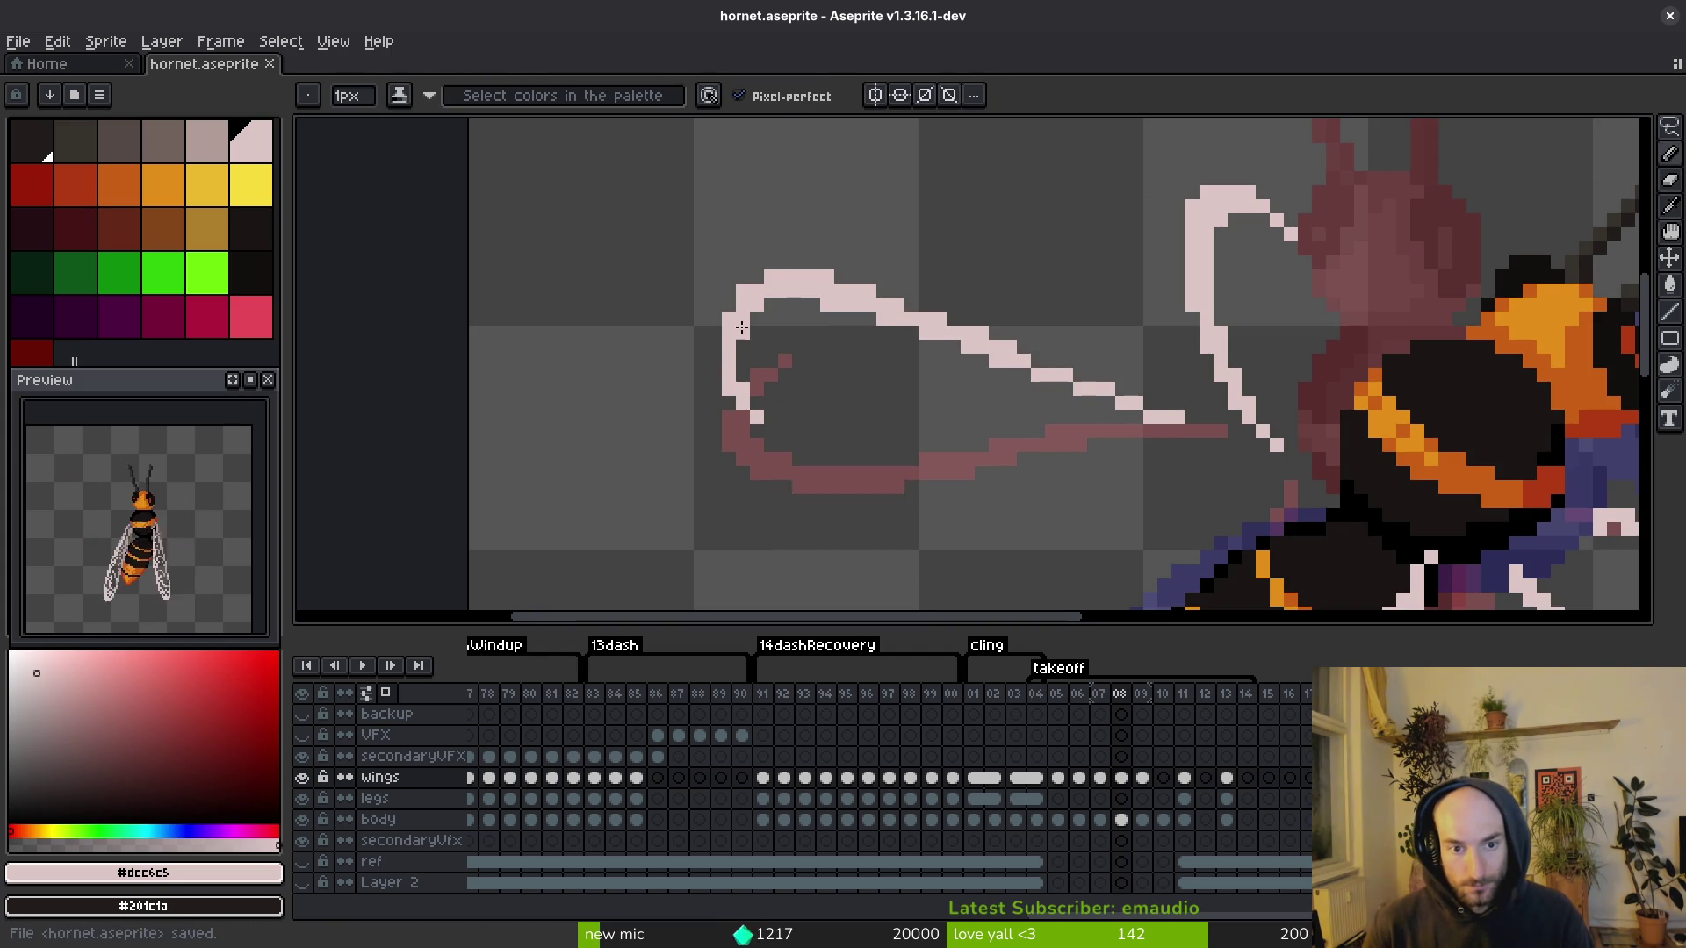
Step: Undo the latest wing-line pixels, erase the corner pixels along the line, and save
scroll(1023, 376, "up", 1)
scroll(1069, 433, "down", 2)
scroll(1069, 433, "up", 1)
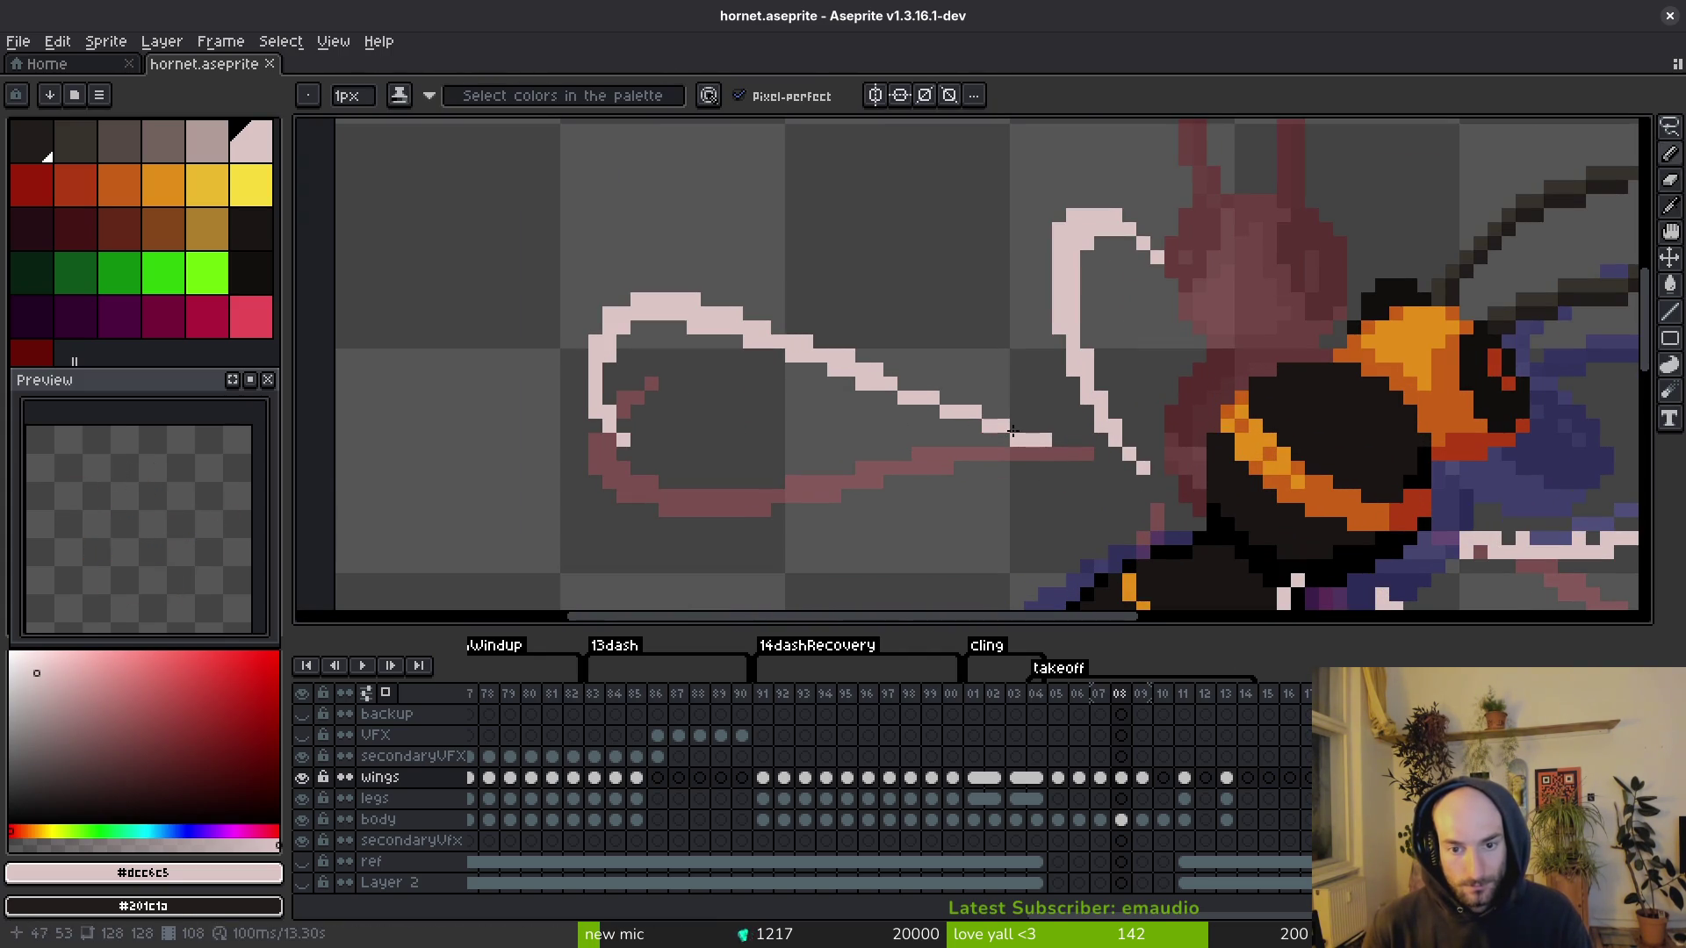
key("ctrl+z")
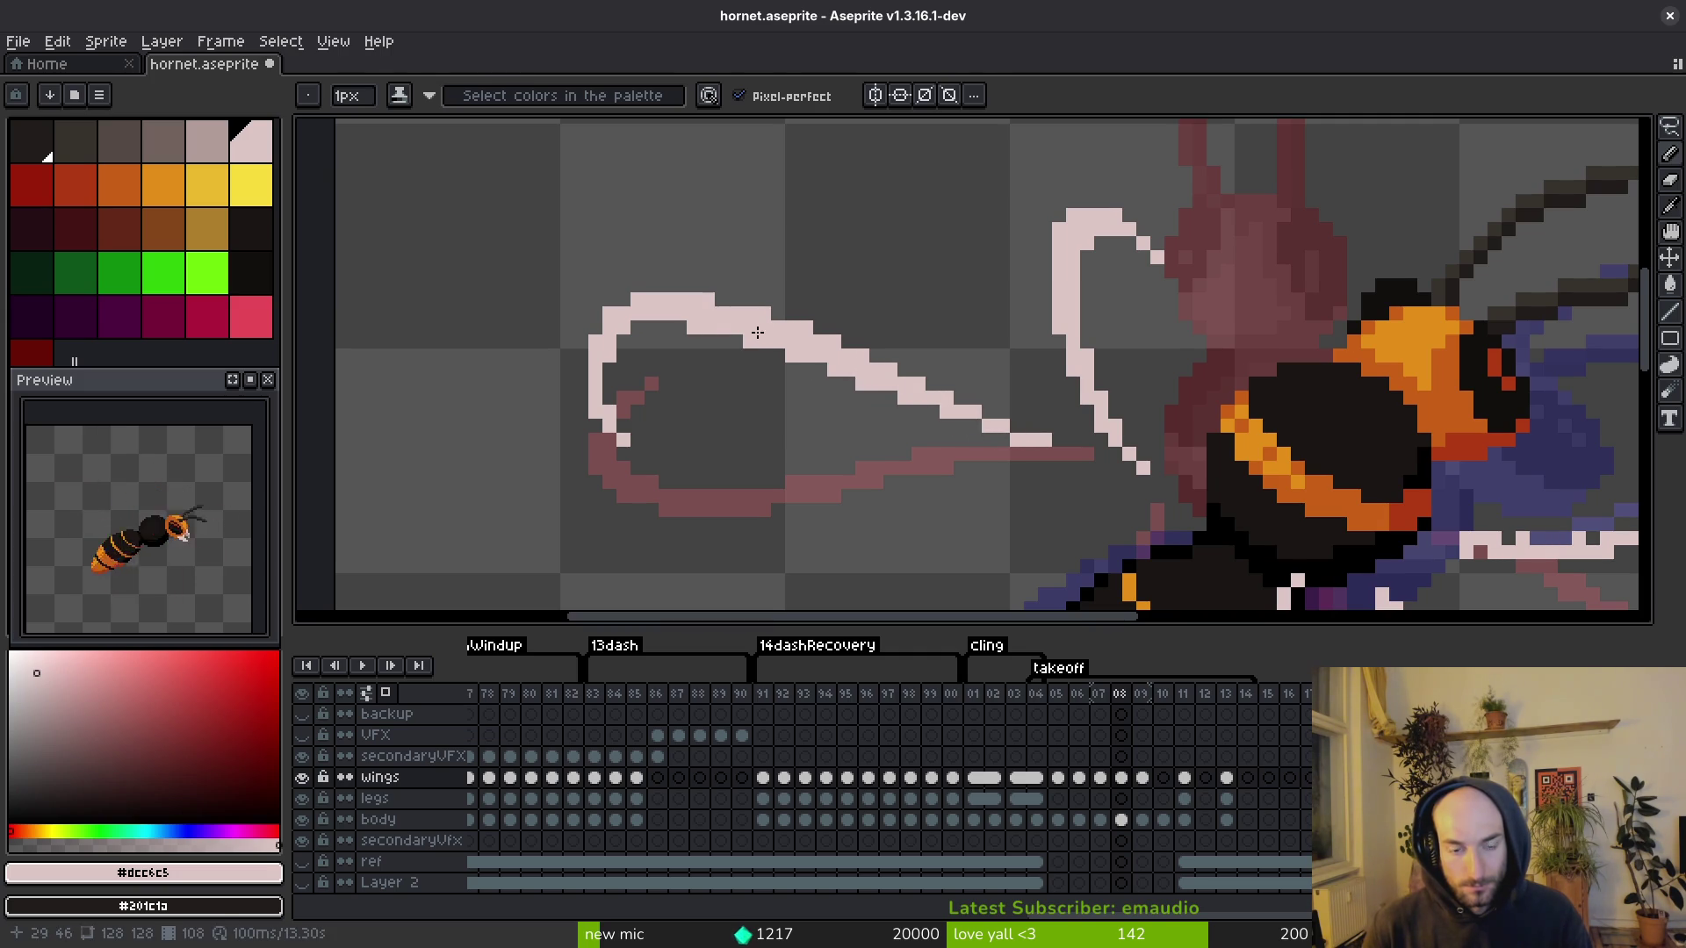
scroll(751, 327, "up", 1)
key("e")
left_click_drag(882, 346, 1132, 456)
key("ctrl+s")
Step: Lasso the whole left wing outline and move it into place
scroll(1162, 458, "down", 4)
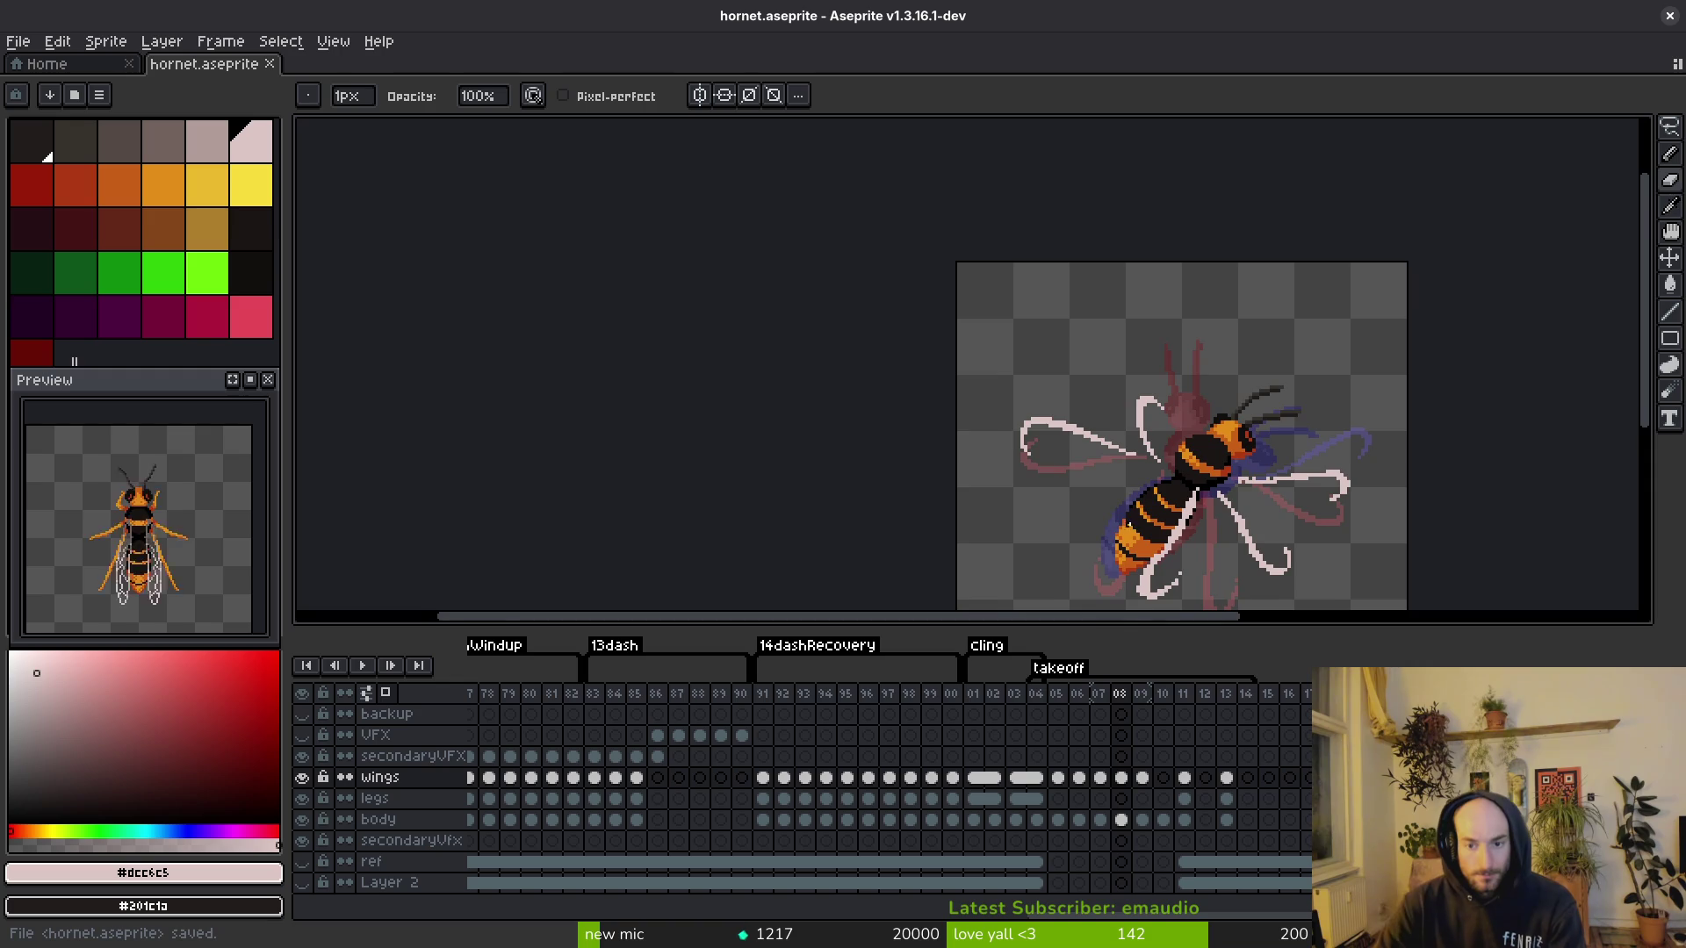
scroll(1141, 509, "up", 2)
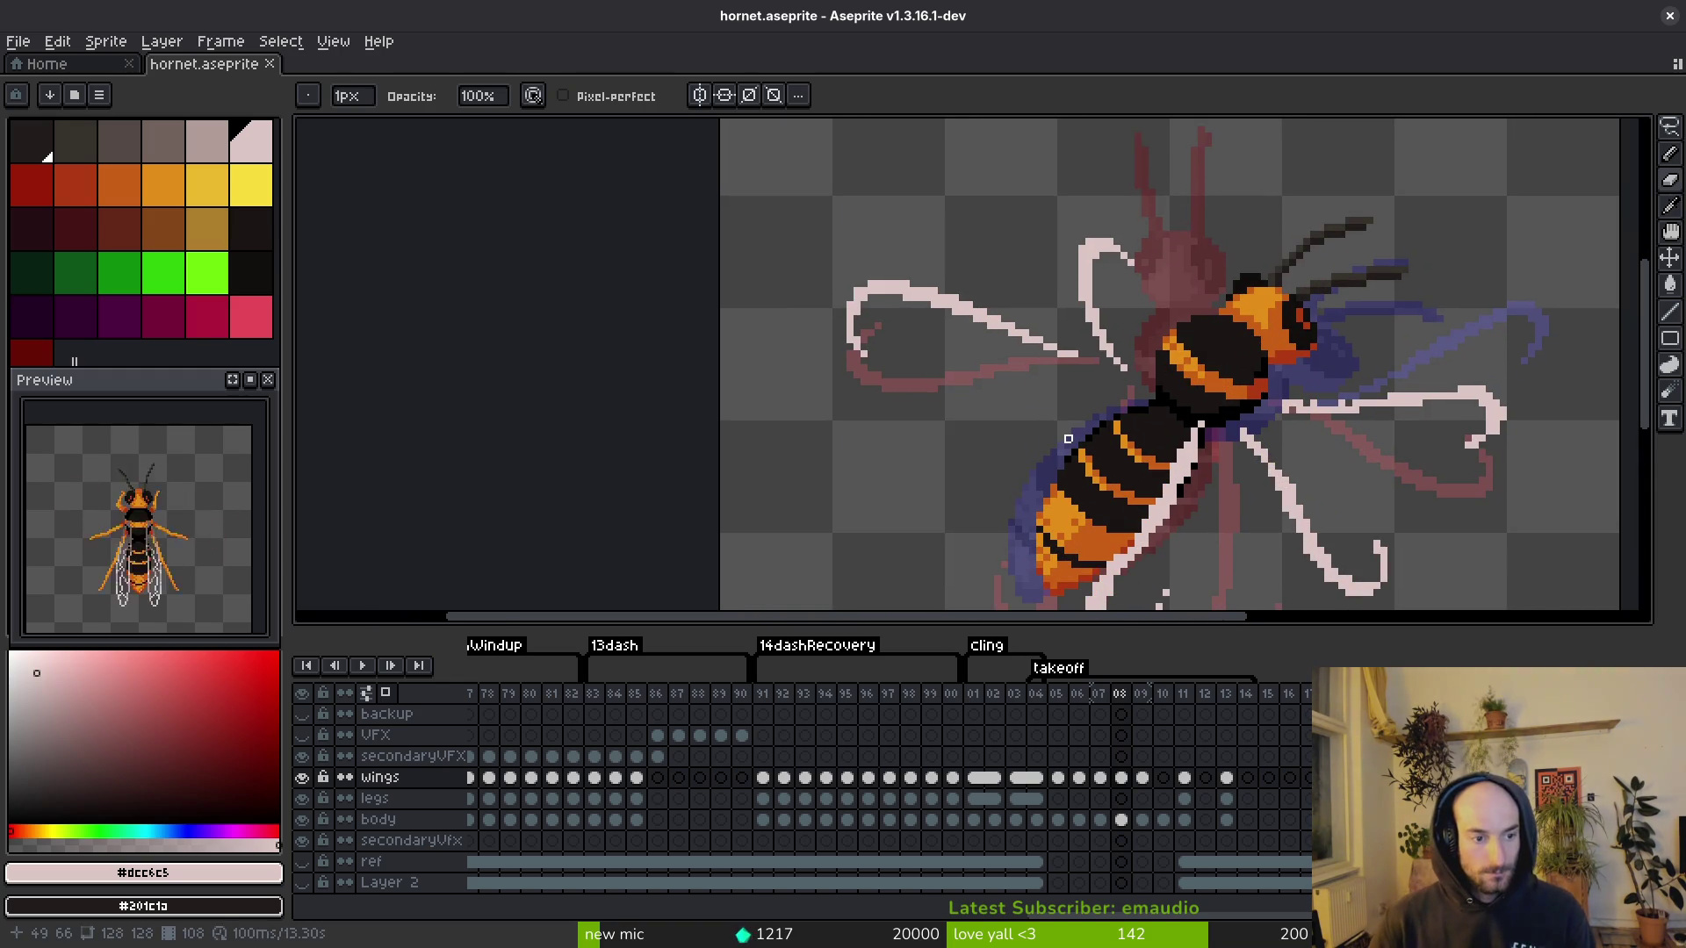
scroll(1054, 453, "up", 1)
key("m")
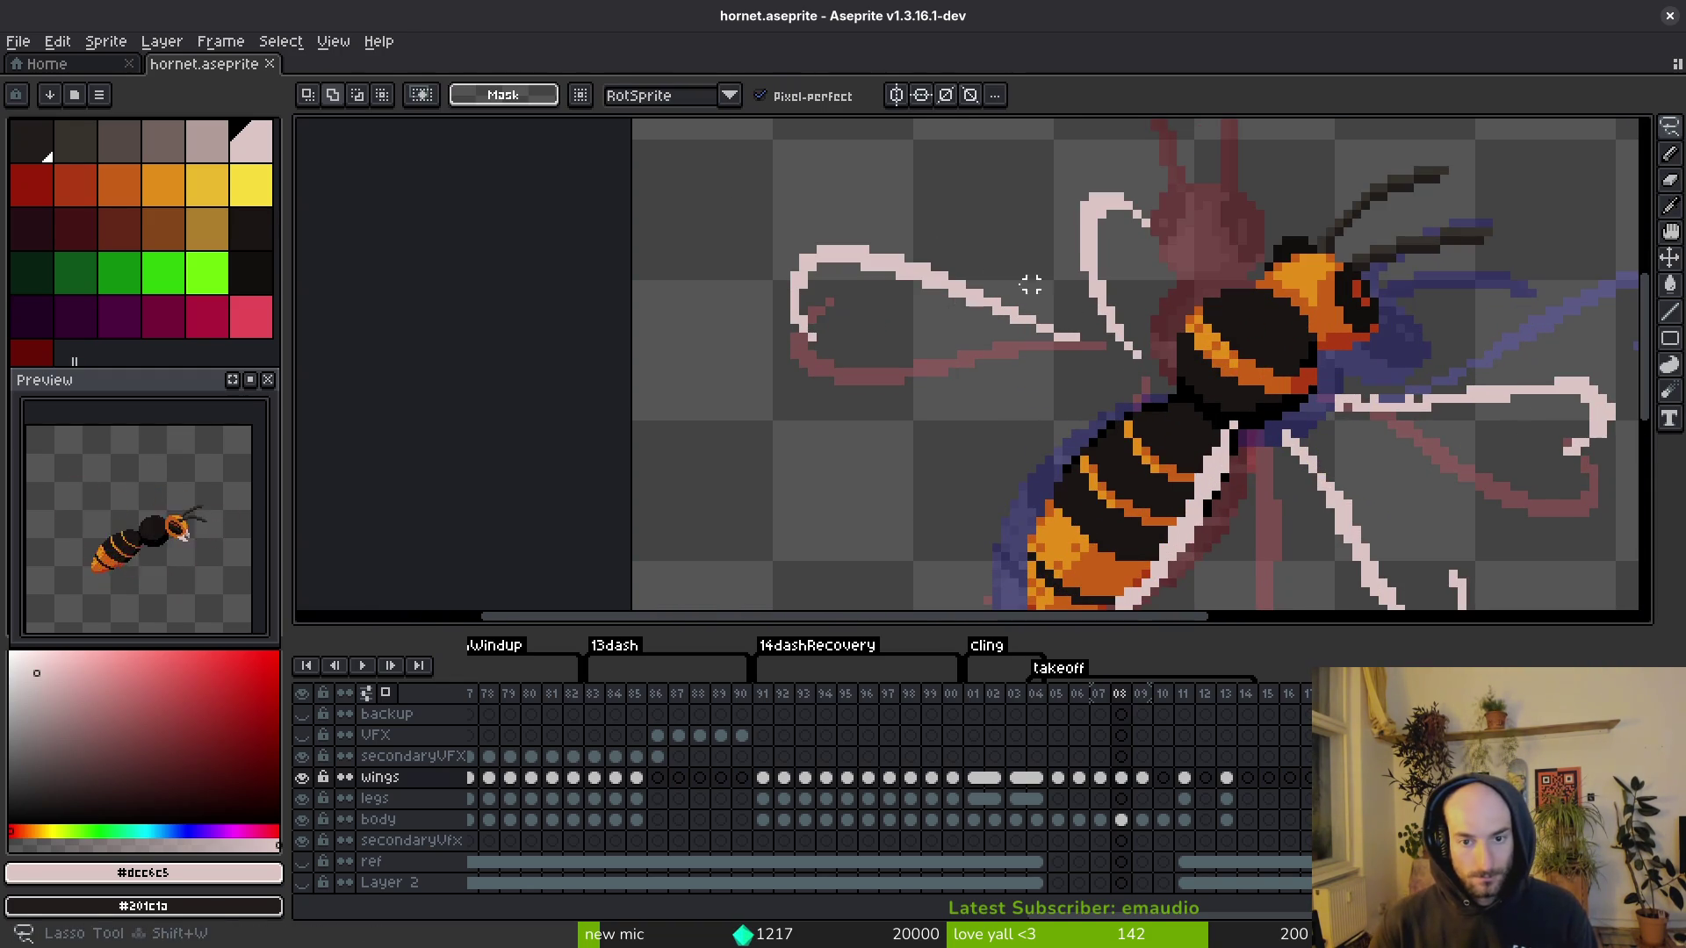
mouse_move(901, 257)
left_mouse_down()
mouse_move(1115, 404)
mouse_move(1096, 405)
left_mouse_up()
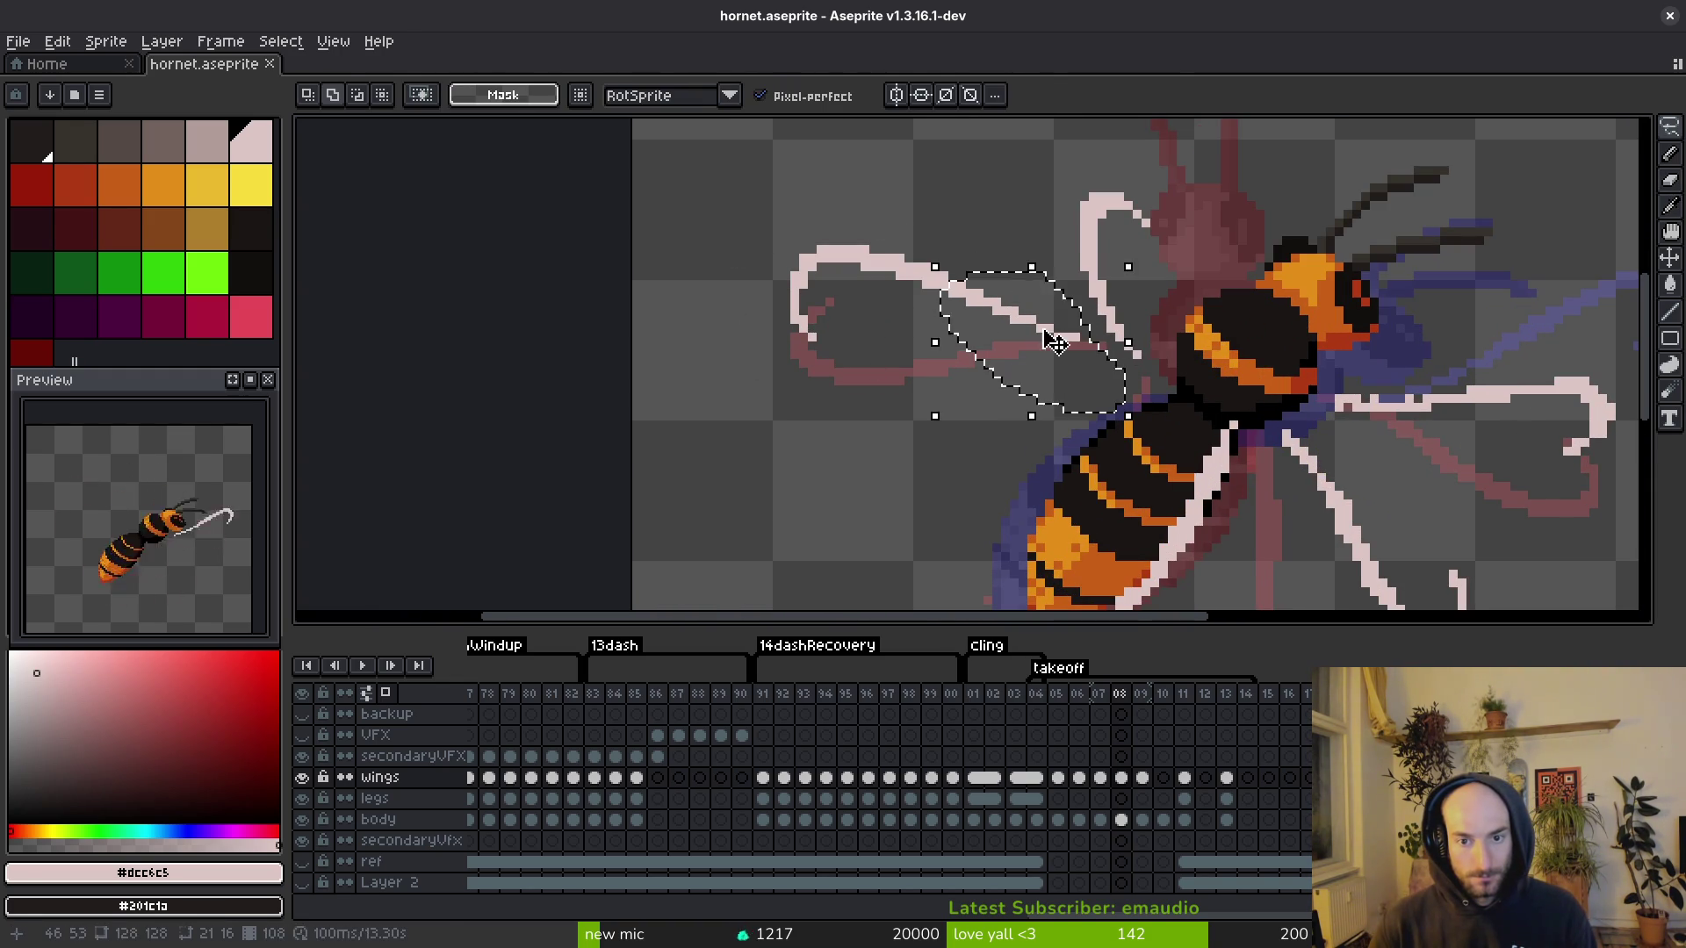
left_click(1001, 322)
key("q")
mouse_move(1008, 270)
left_mouse_down()
mouse_move(790, 316)
mouse_move(1018, 327)
mouse_move(1014, 344)
left_mouse_up()
key("Return")
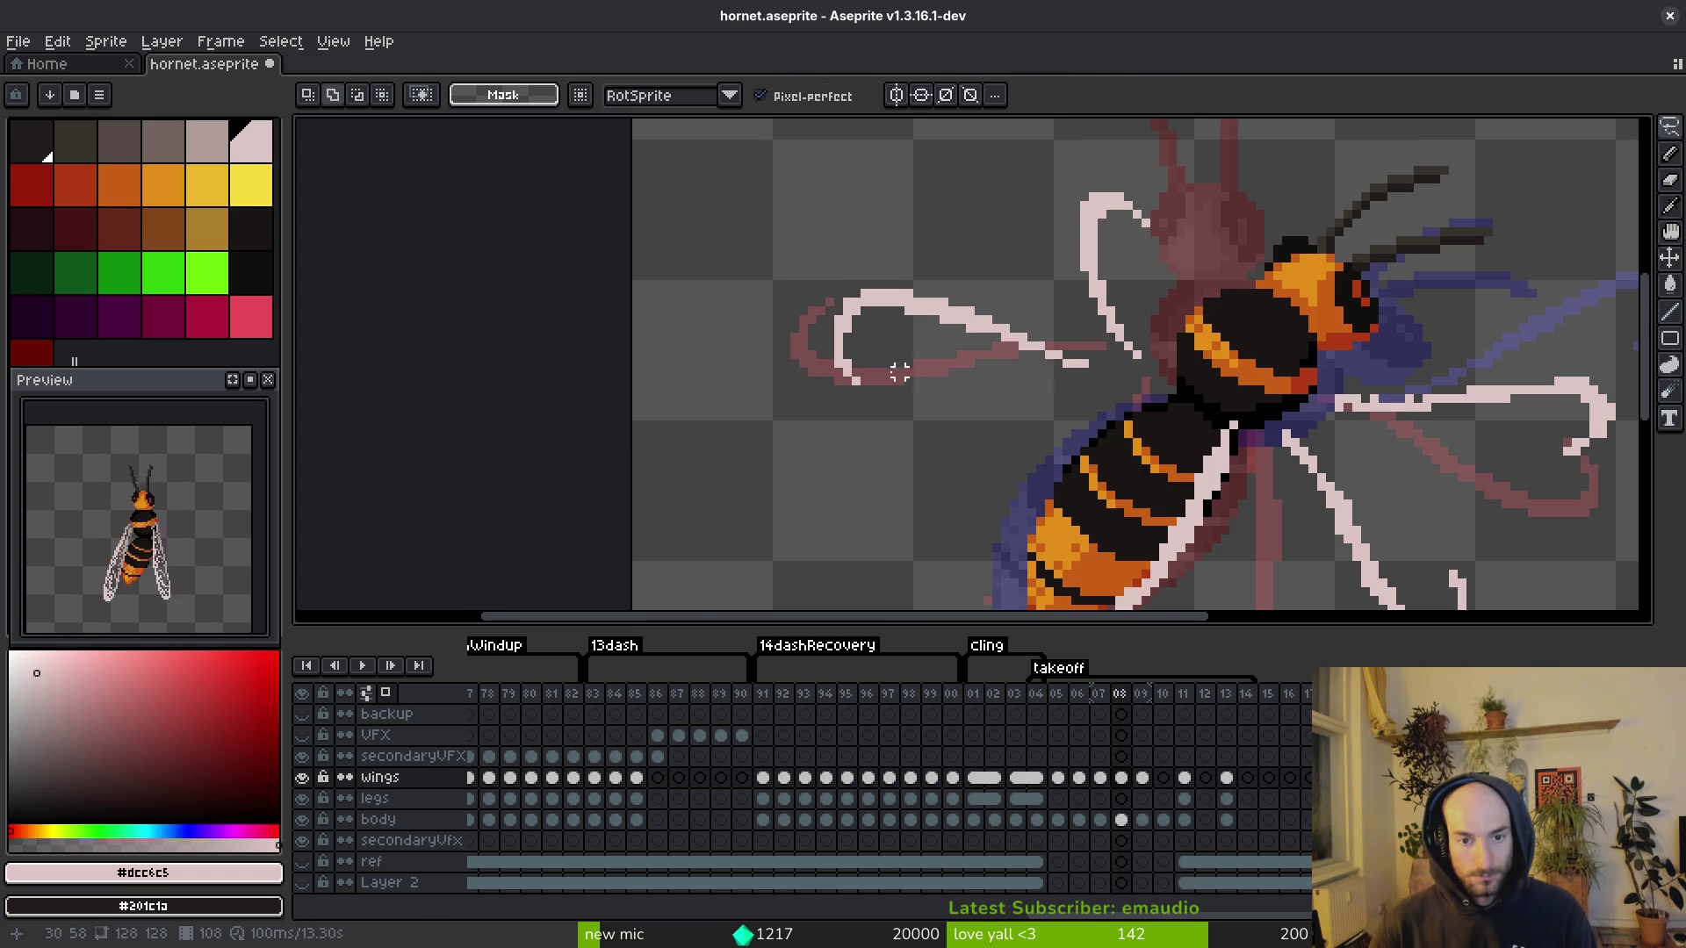
Step: Add a white left-wing line, nudge the wing right and down, save, and advance to frame 09
scroll(839, 360, "up", 1)
scroll(835, 357, "up", 2)
left_click_drag(843, 378, 901, 451)
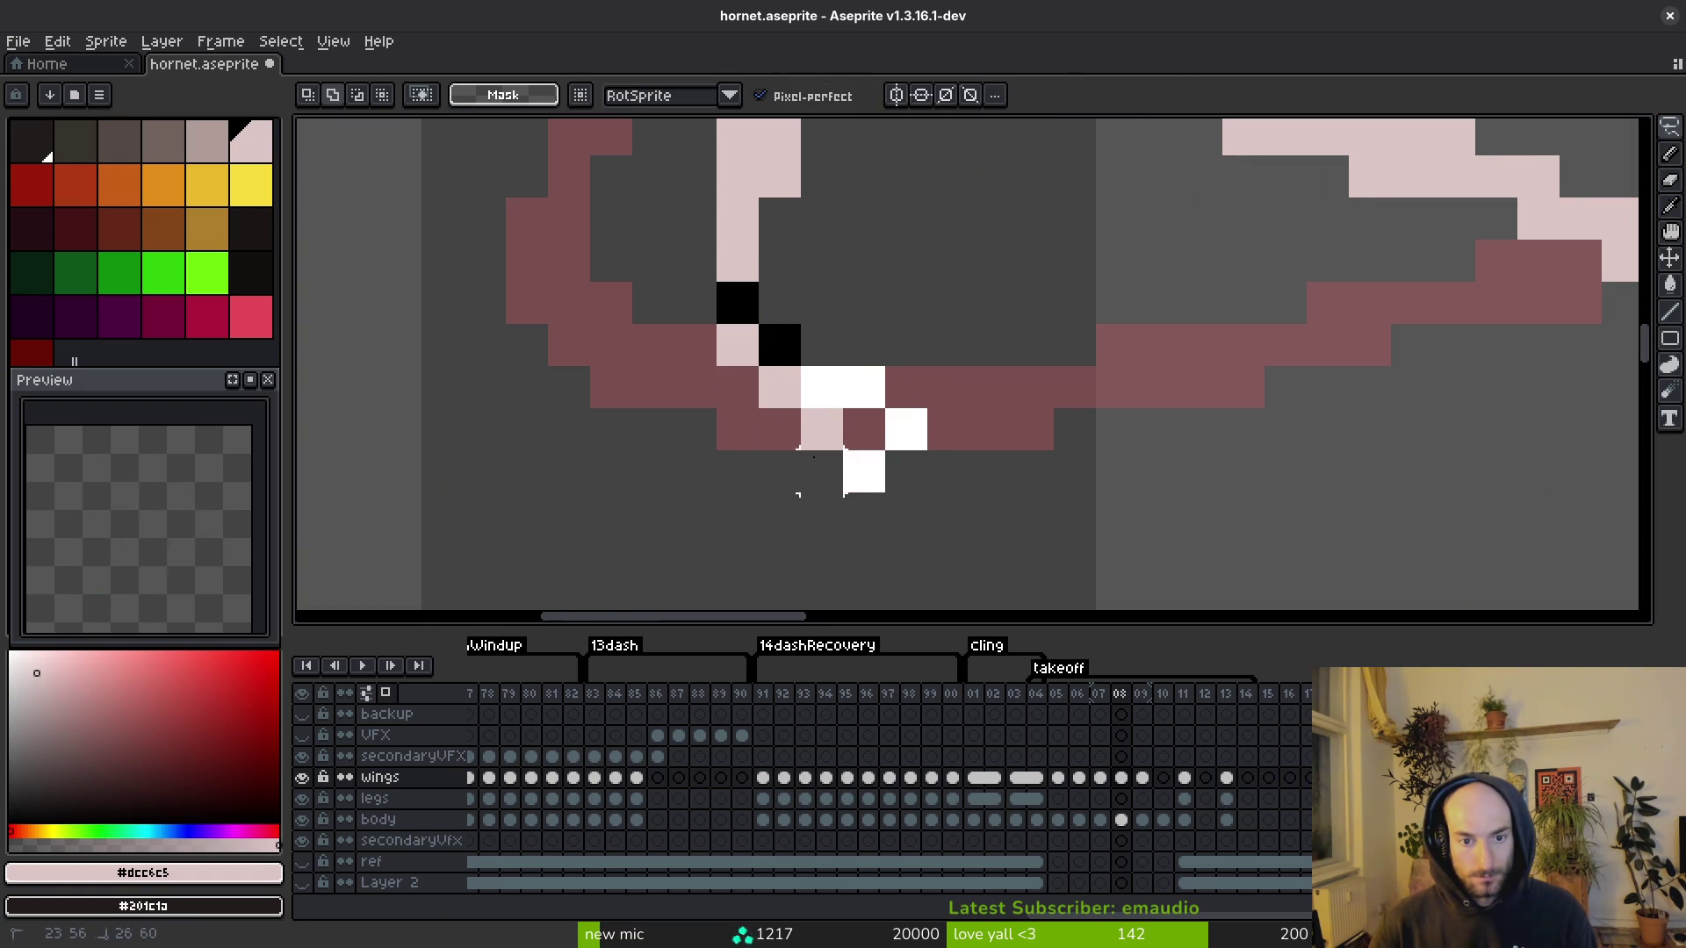
key("Escape")
scroll(869, 372, "down", 1)
scroll(881, 373, "down", 4)
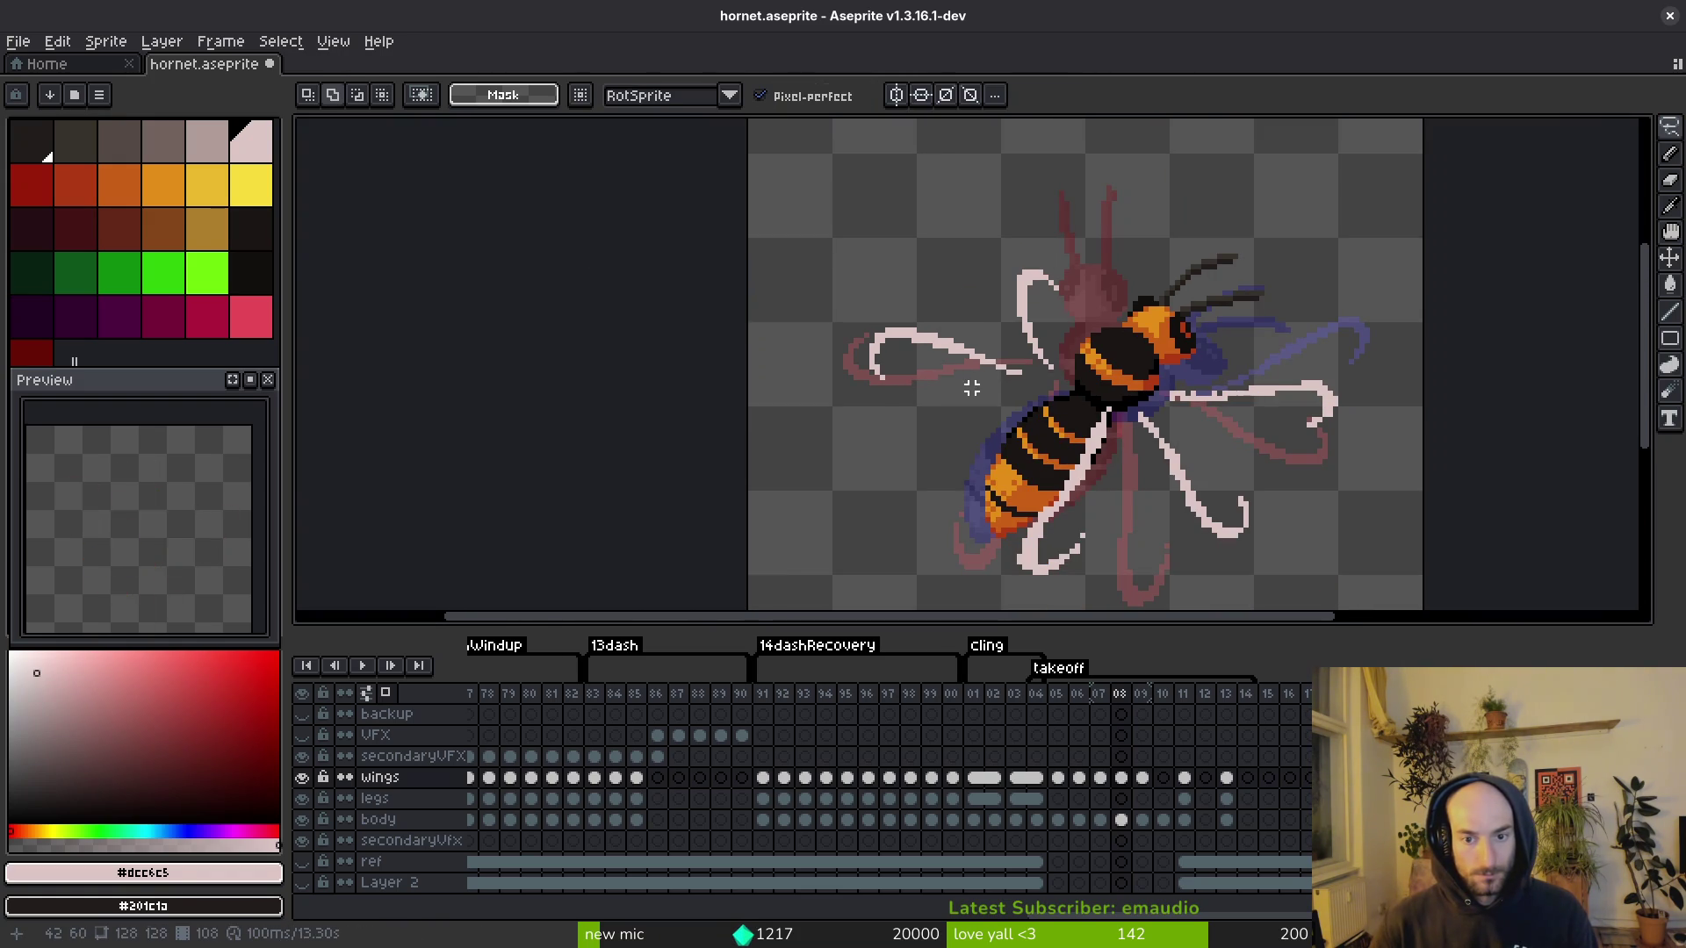
left_click_drag(1001, 341, 838, 282)
left_click_drag(1022, 412, 1018, 379)
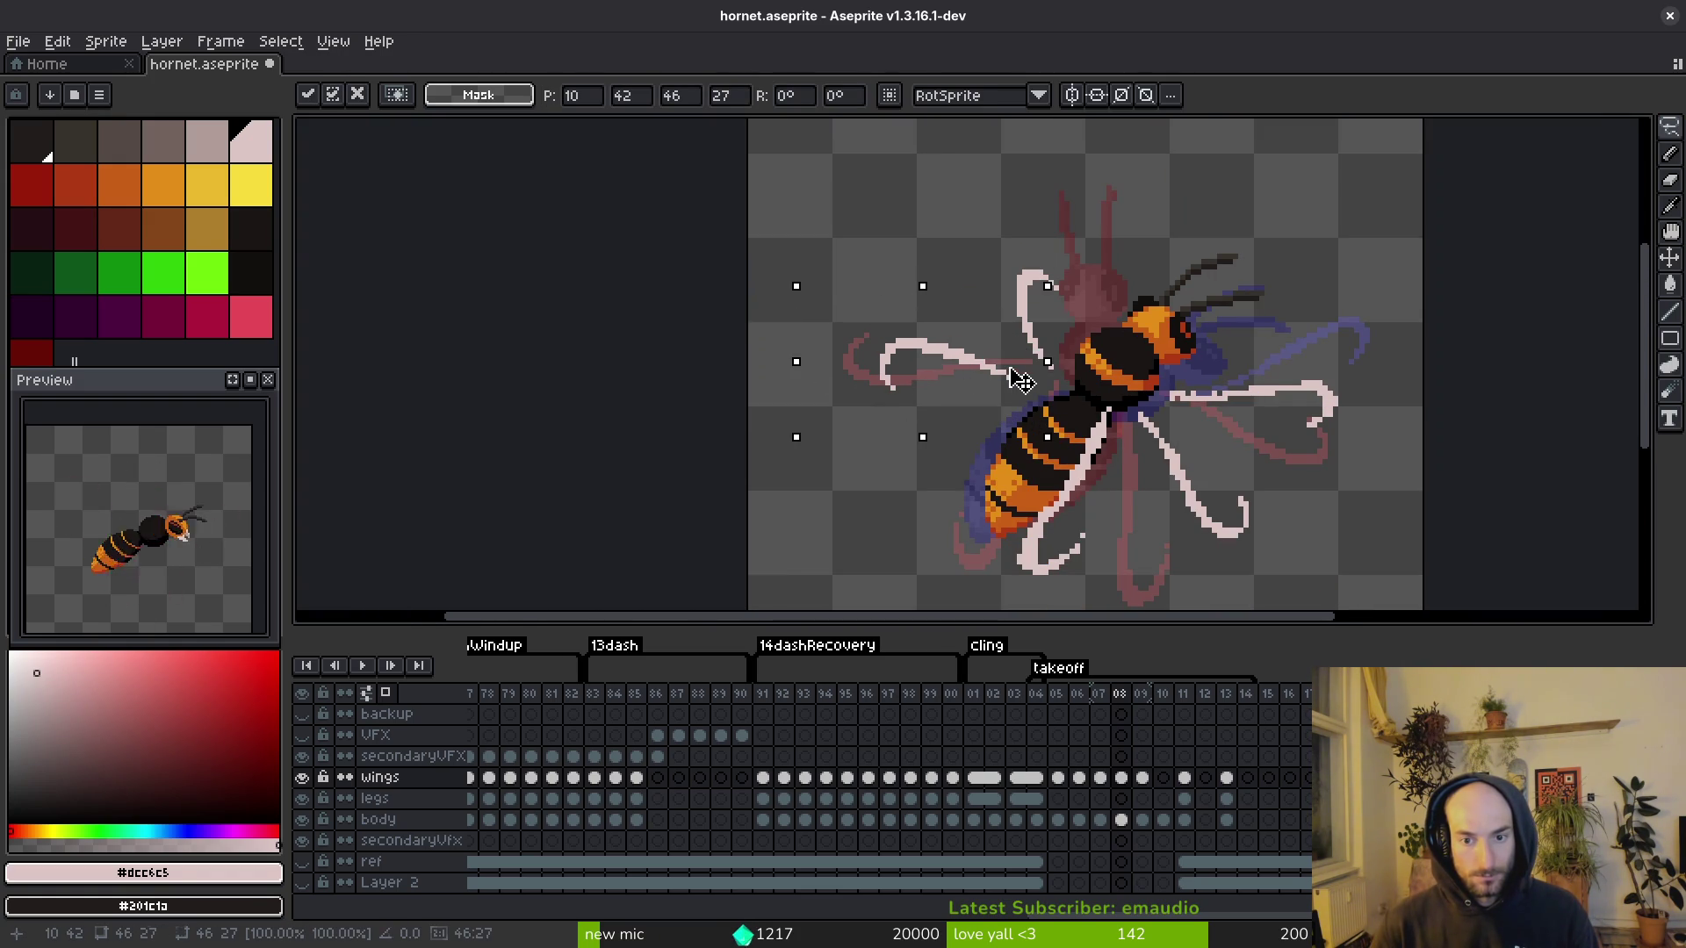
key("Return")
scroll(1054, 412, "down", 3)
key("ctrl+s")
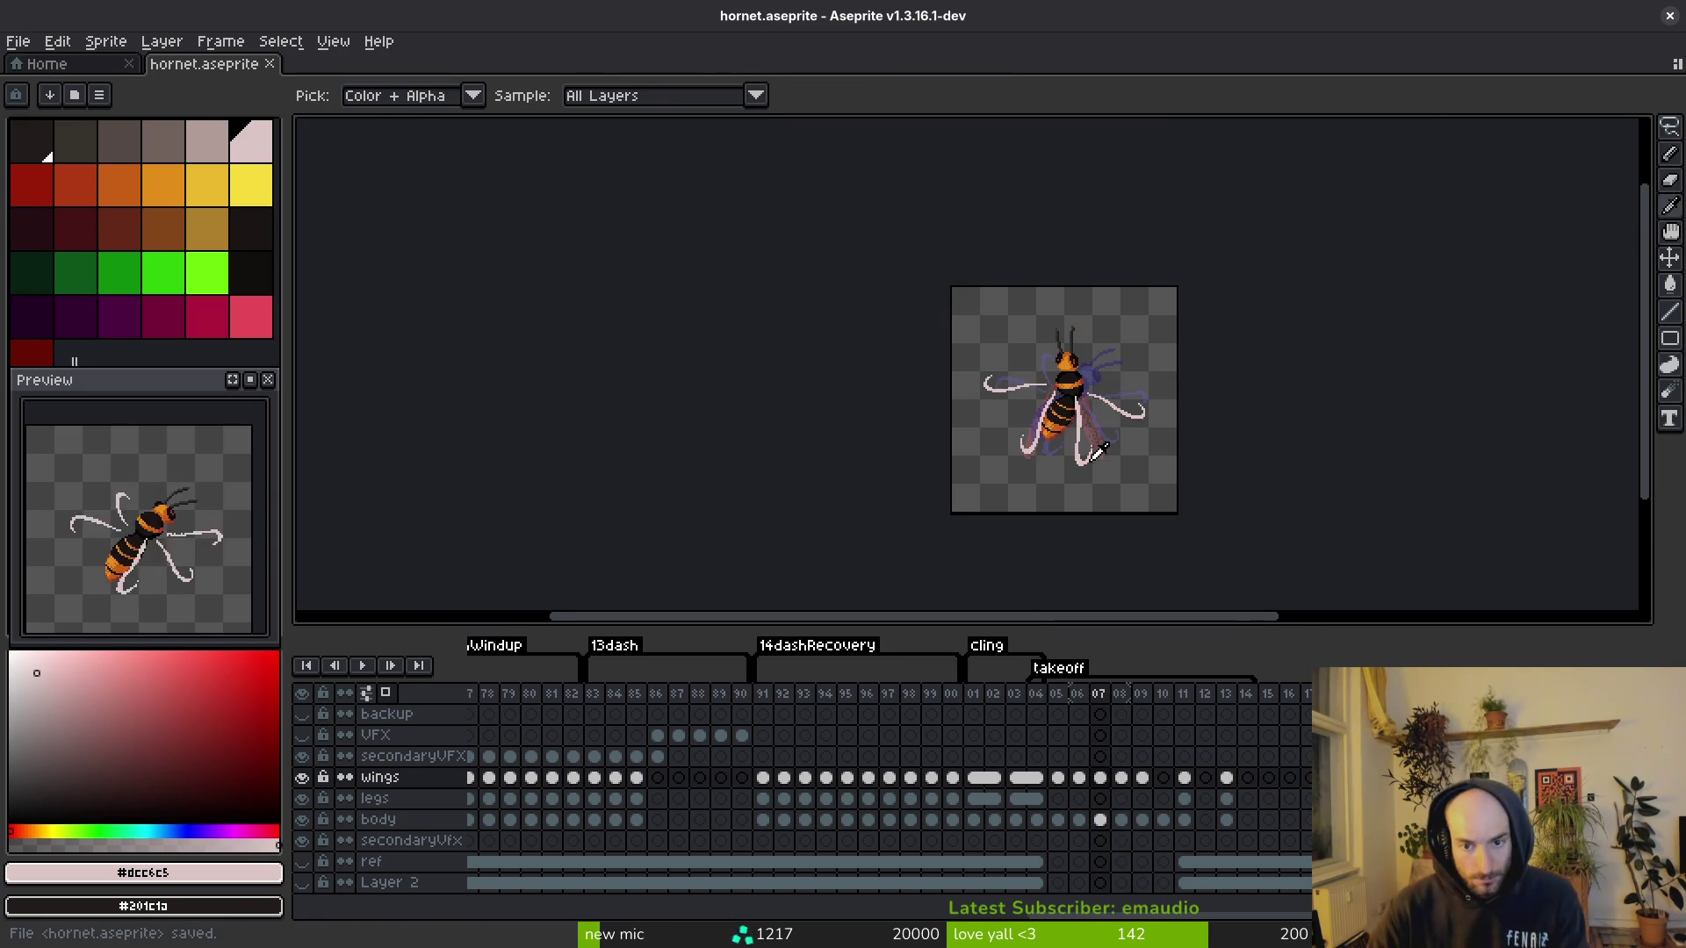
key("Right")
Step: Lasso the lower and right wings on frame 09 and rotate them about -30°
key("m")
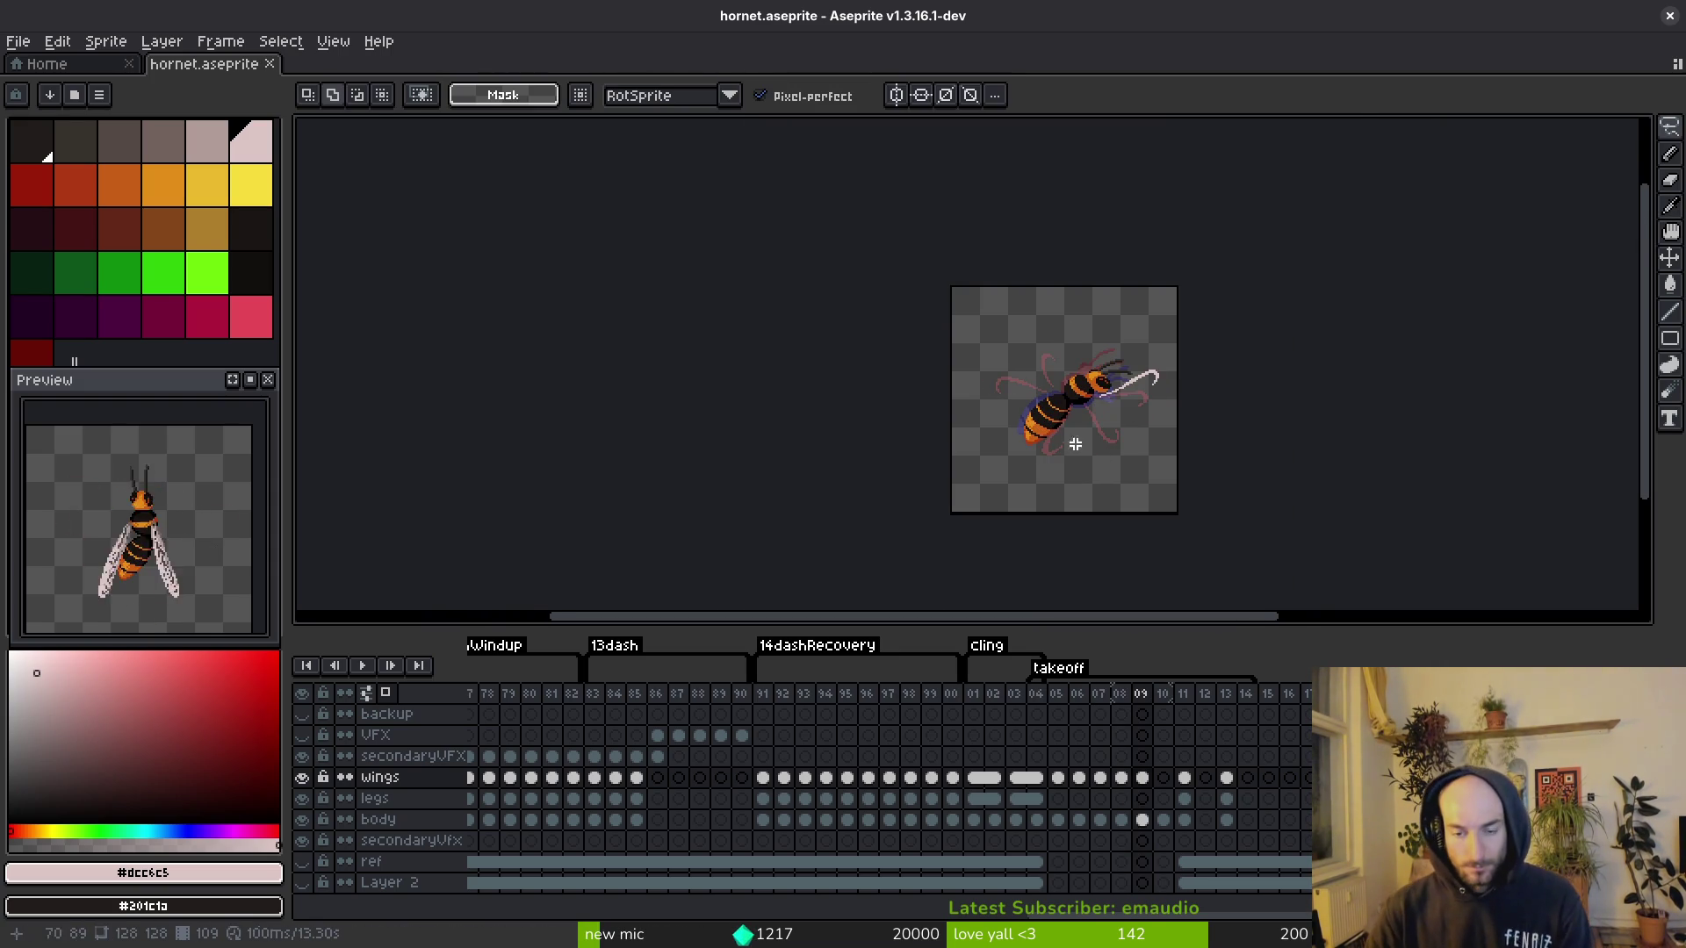
scroll(1090, 416, "up", 4)
key("Left")
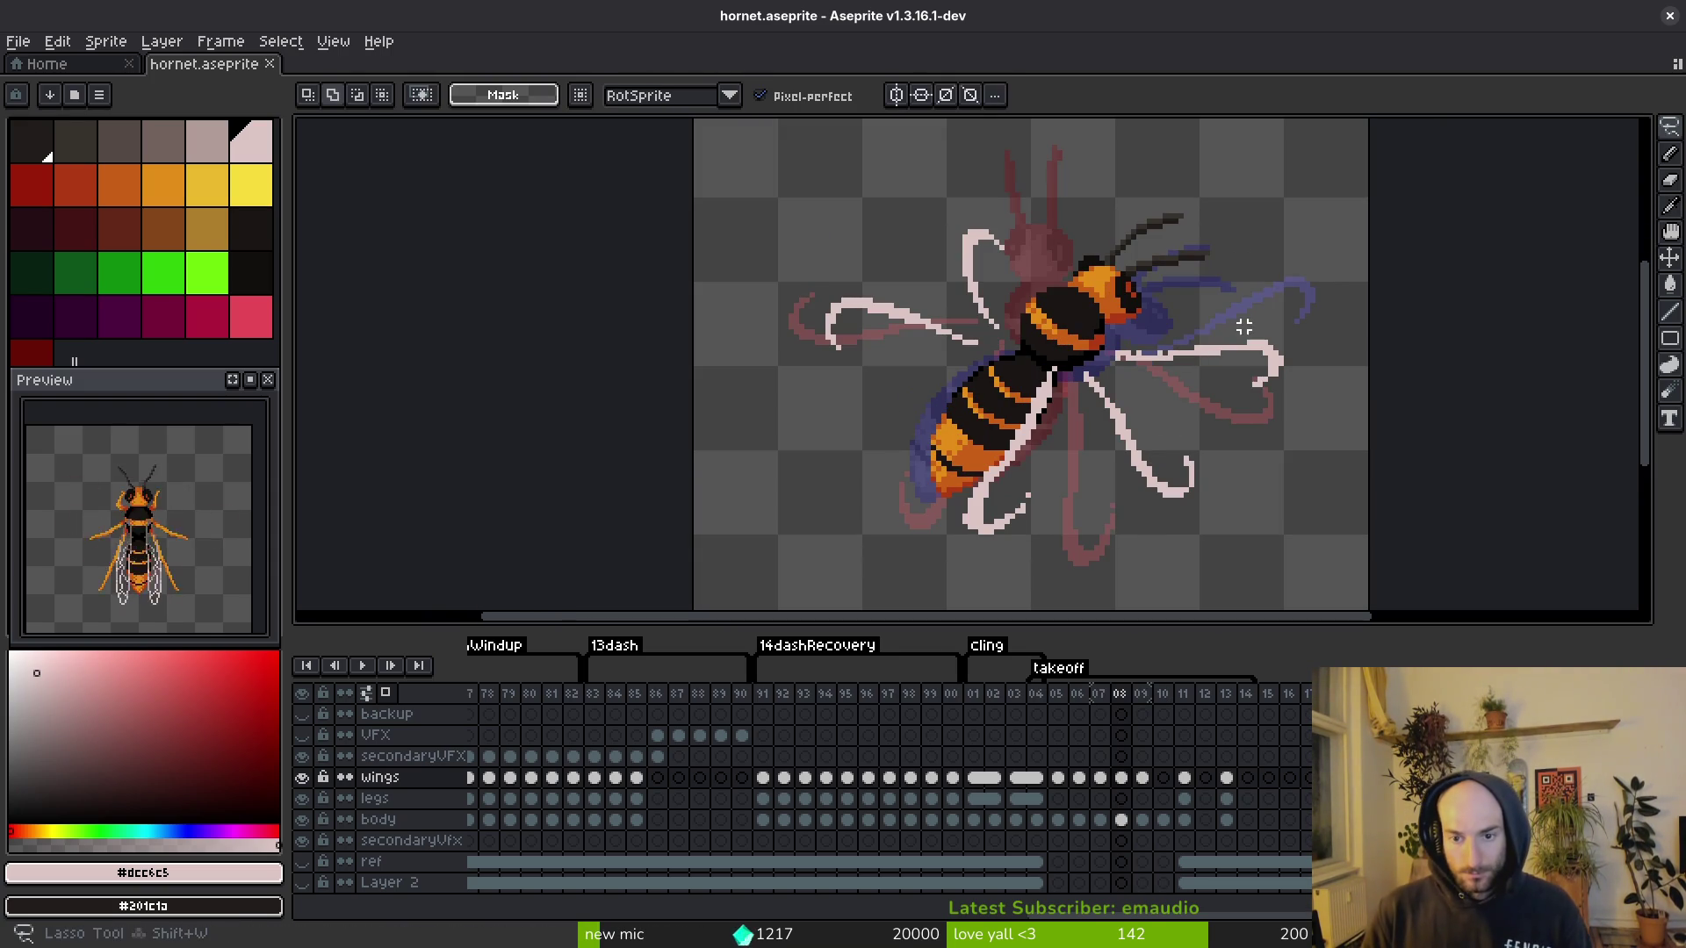
mouse_move(966, 474)
left_mouse_down()
mouse_move(1291, 471)
mouse_move(1177, 323)
left_mouse_up()
key("Right")
left_click(1264, 489)
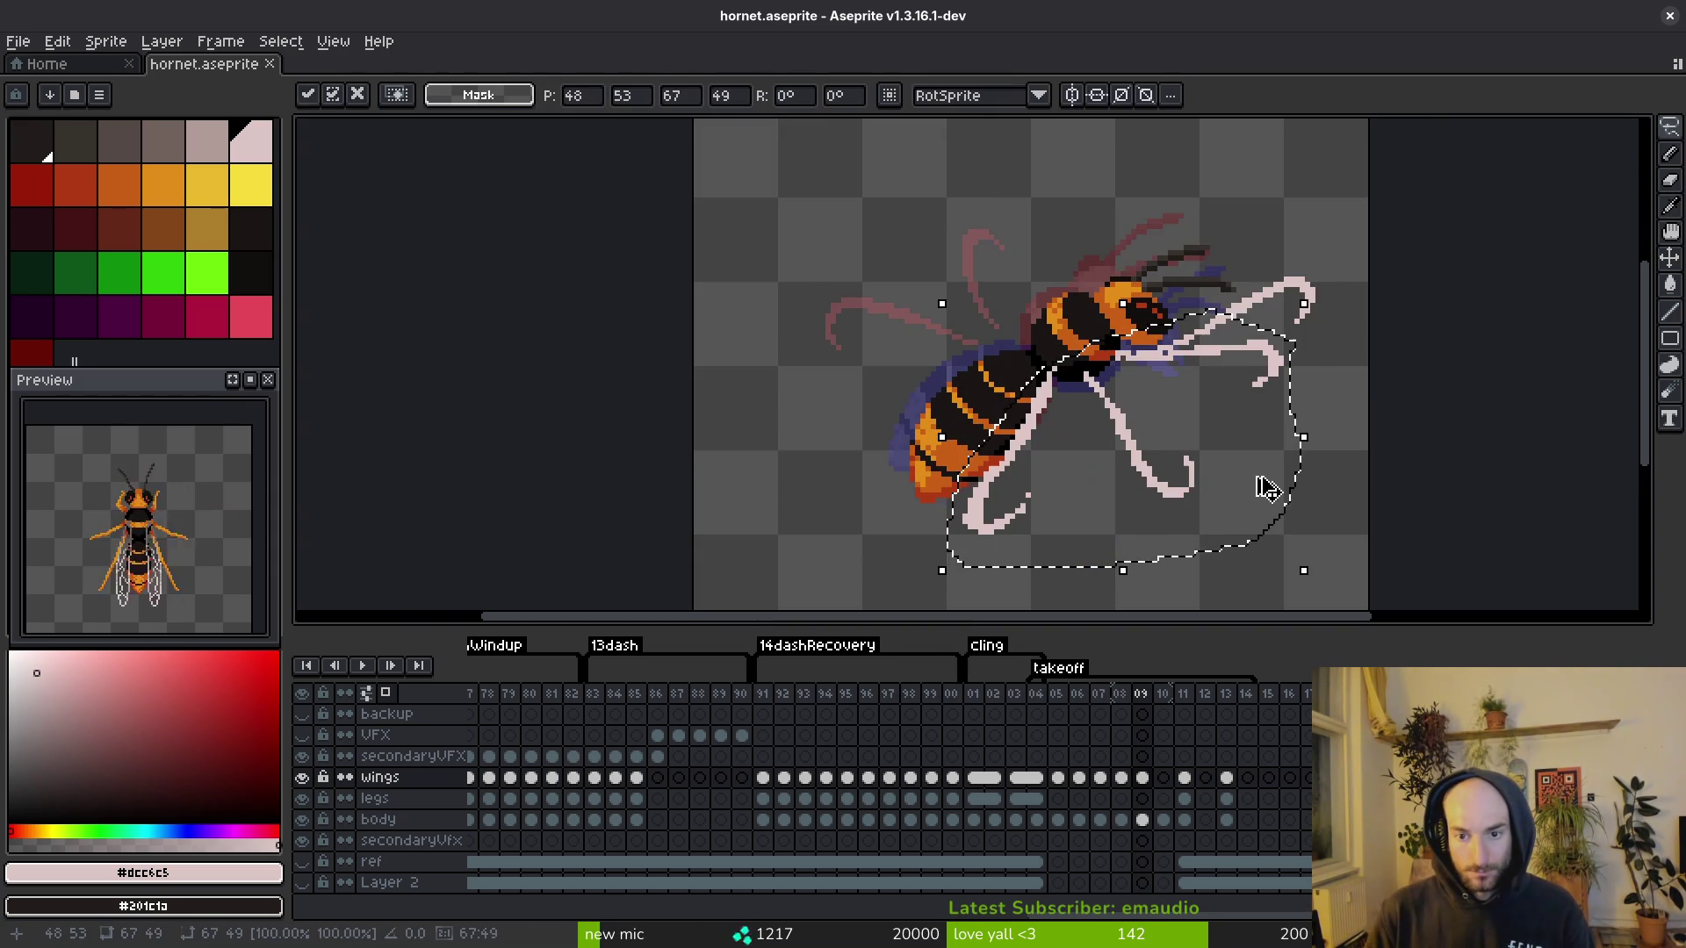
mouse_move(1333, 538)
left_mouse_down()
mouse_move(1313, 572)
mouse_move(1215, 576)
mouse_move(1212, 459)
mouse_move(1185, 442)
mouse_move(1313, 418)
mouse_move(1322, 379)
mouse_move(1201, 417)
left_mouse_up()
scroll(1317, 386, "up", 1)
key("ctrl+s")
Step: Reposition the lower wing, commit the adjustment and save the sprite
scroll(1136, 440, "up", 2)
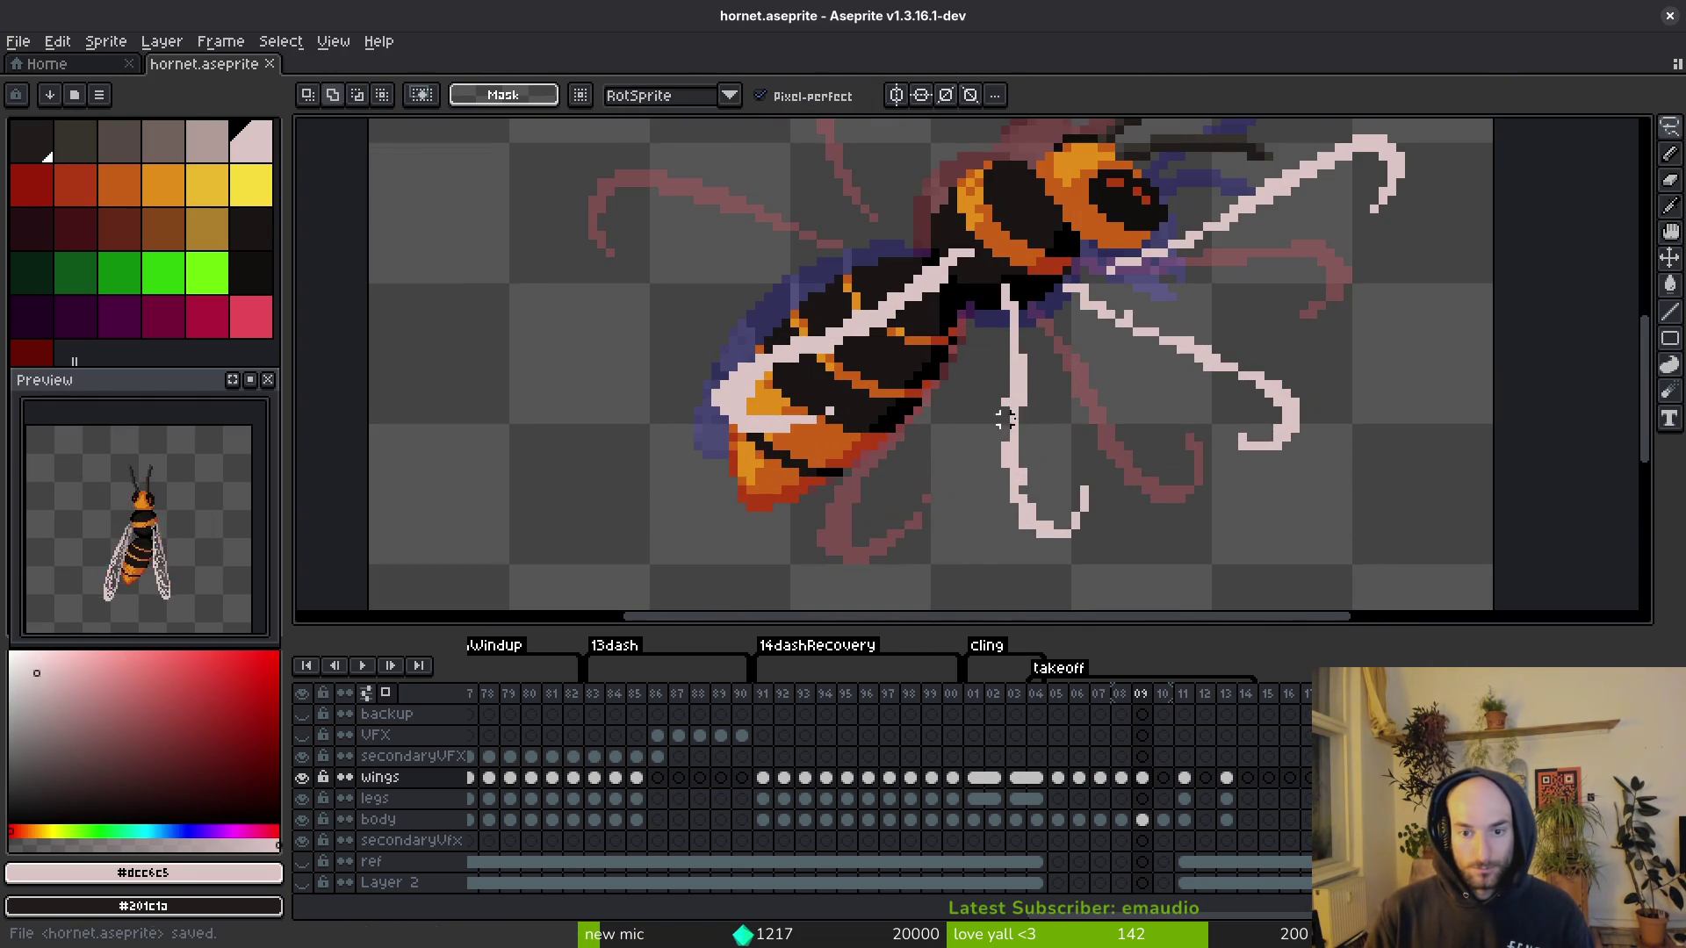
mouse_move(1256, 323)
left_mouse_down()
mouse_move(1370, 491)
mouse_move(1142, 290)
left_mouse_up()
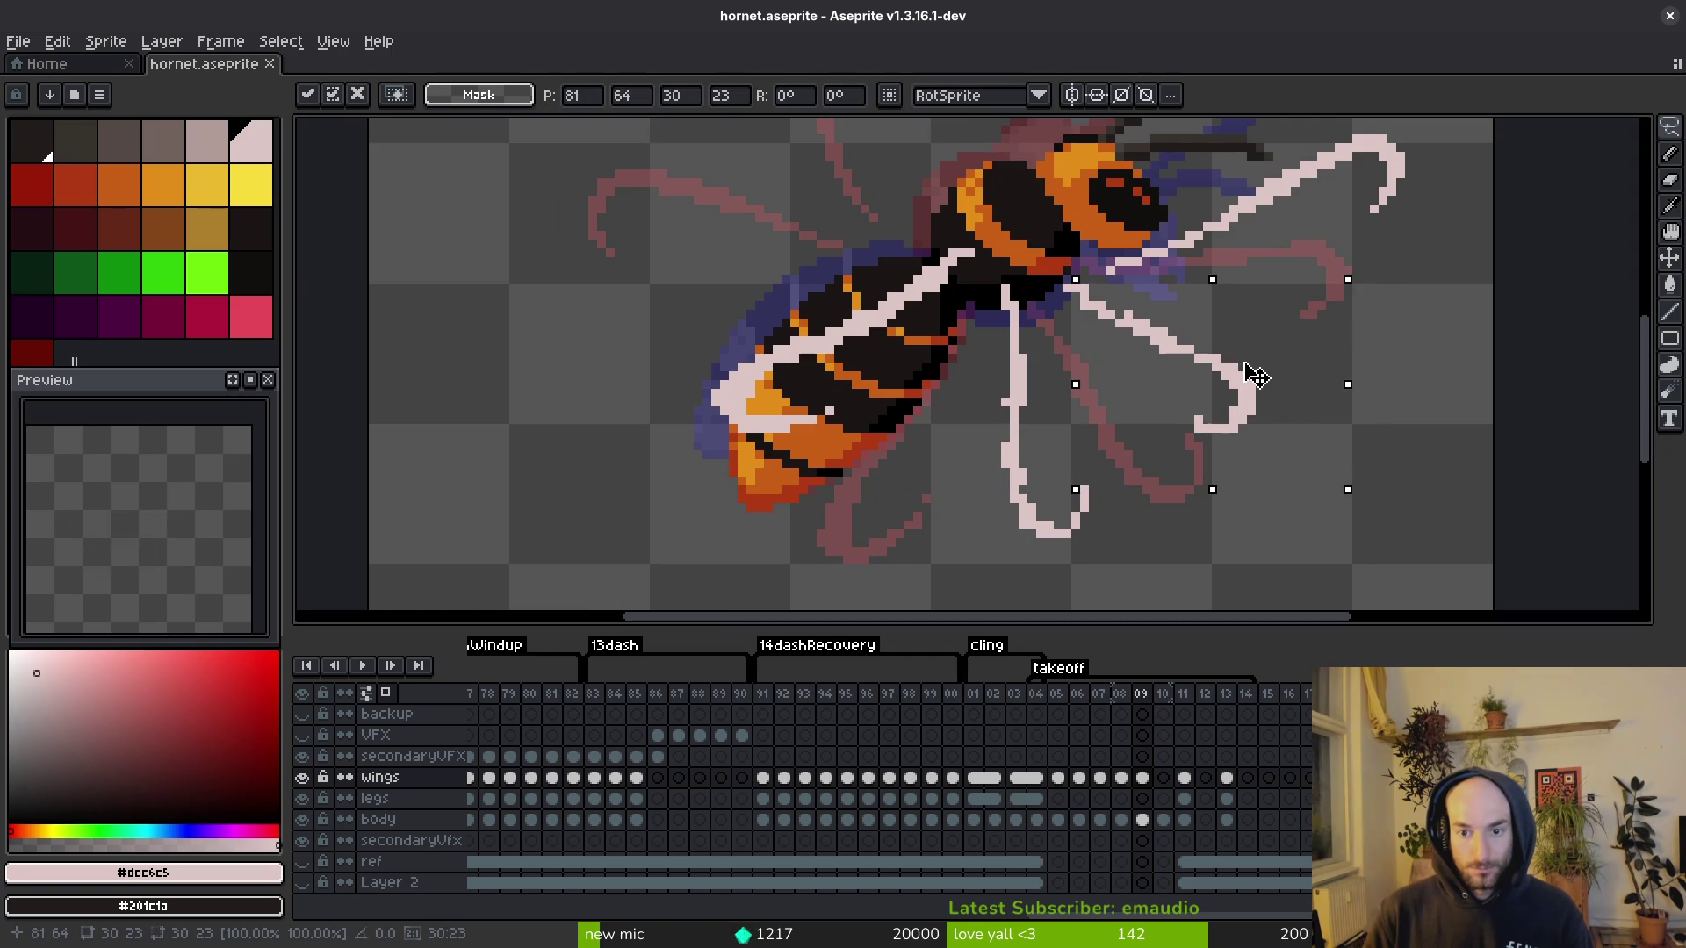
mouse_move(1072, 391)
left_mouse_down()
mouse_move(1129, 502)
mouse_move(1053, 472)
left_mouse_up()
key("Return")
key("ctrl+s")
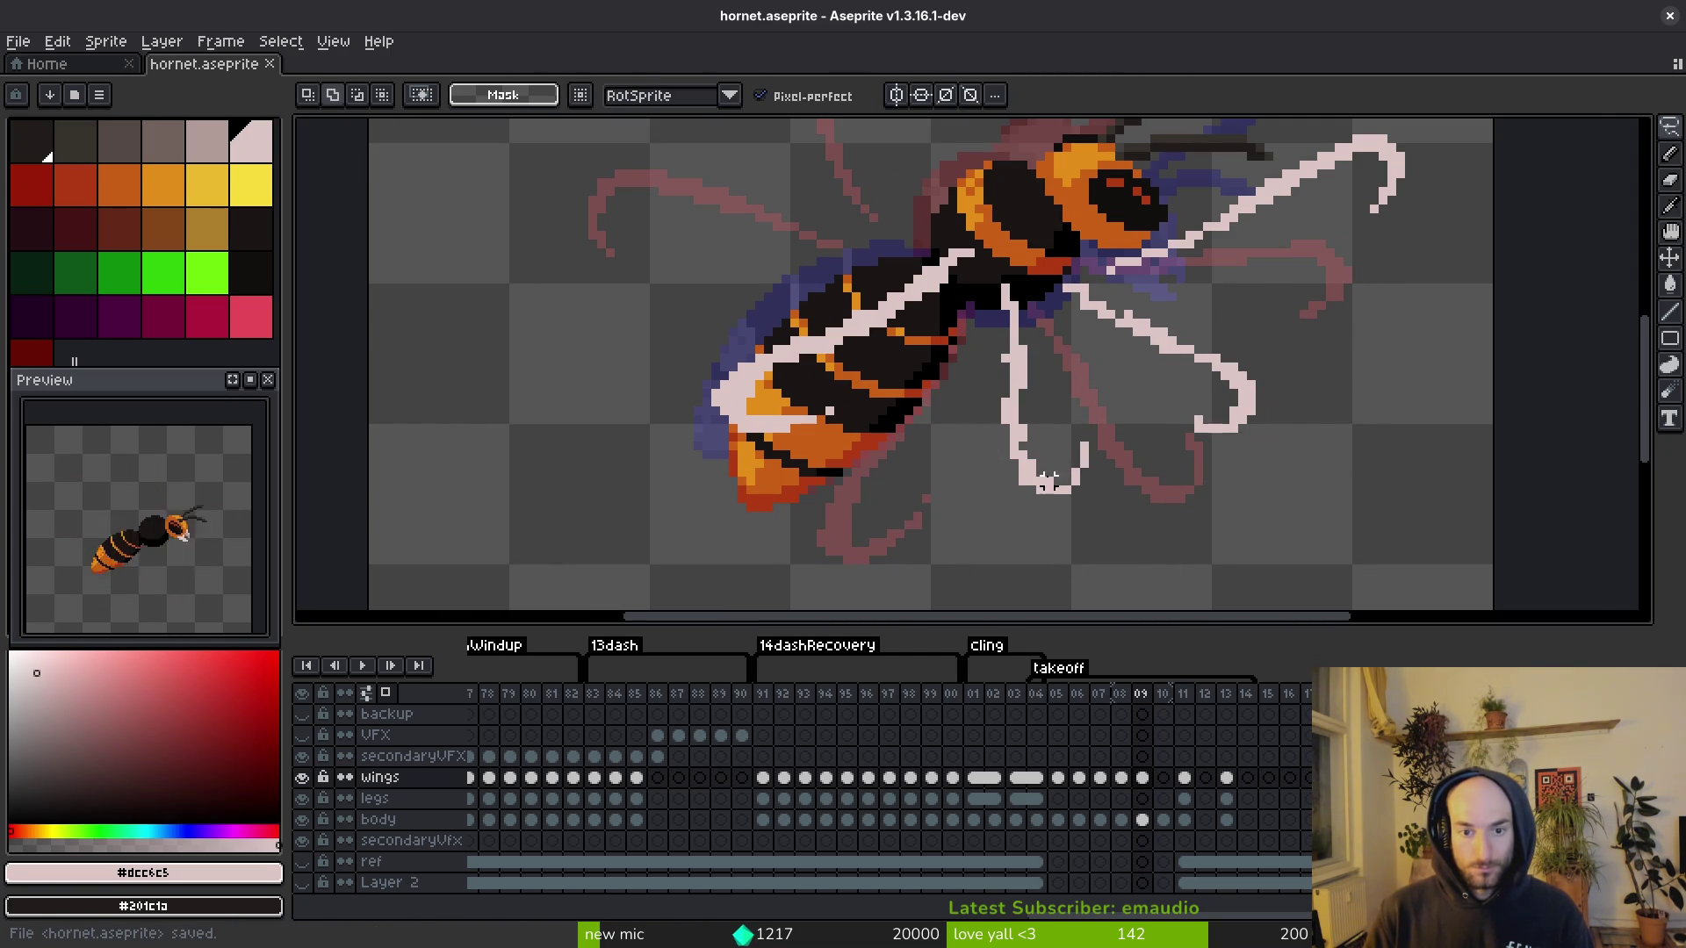
Step: Select the left wing over the body and shift it further left
mouse_move(1006, 398)
left_mouse_down()
mouse_move(887, 378)
mouse_move(1076, 395)
left_mouse_up()
left_click_drag(930, 443, 897, 453)
key("Return")
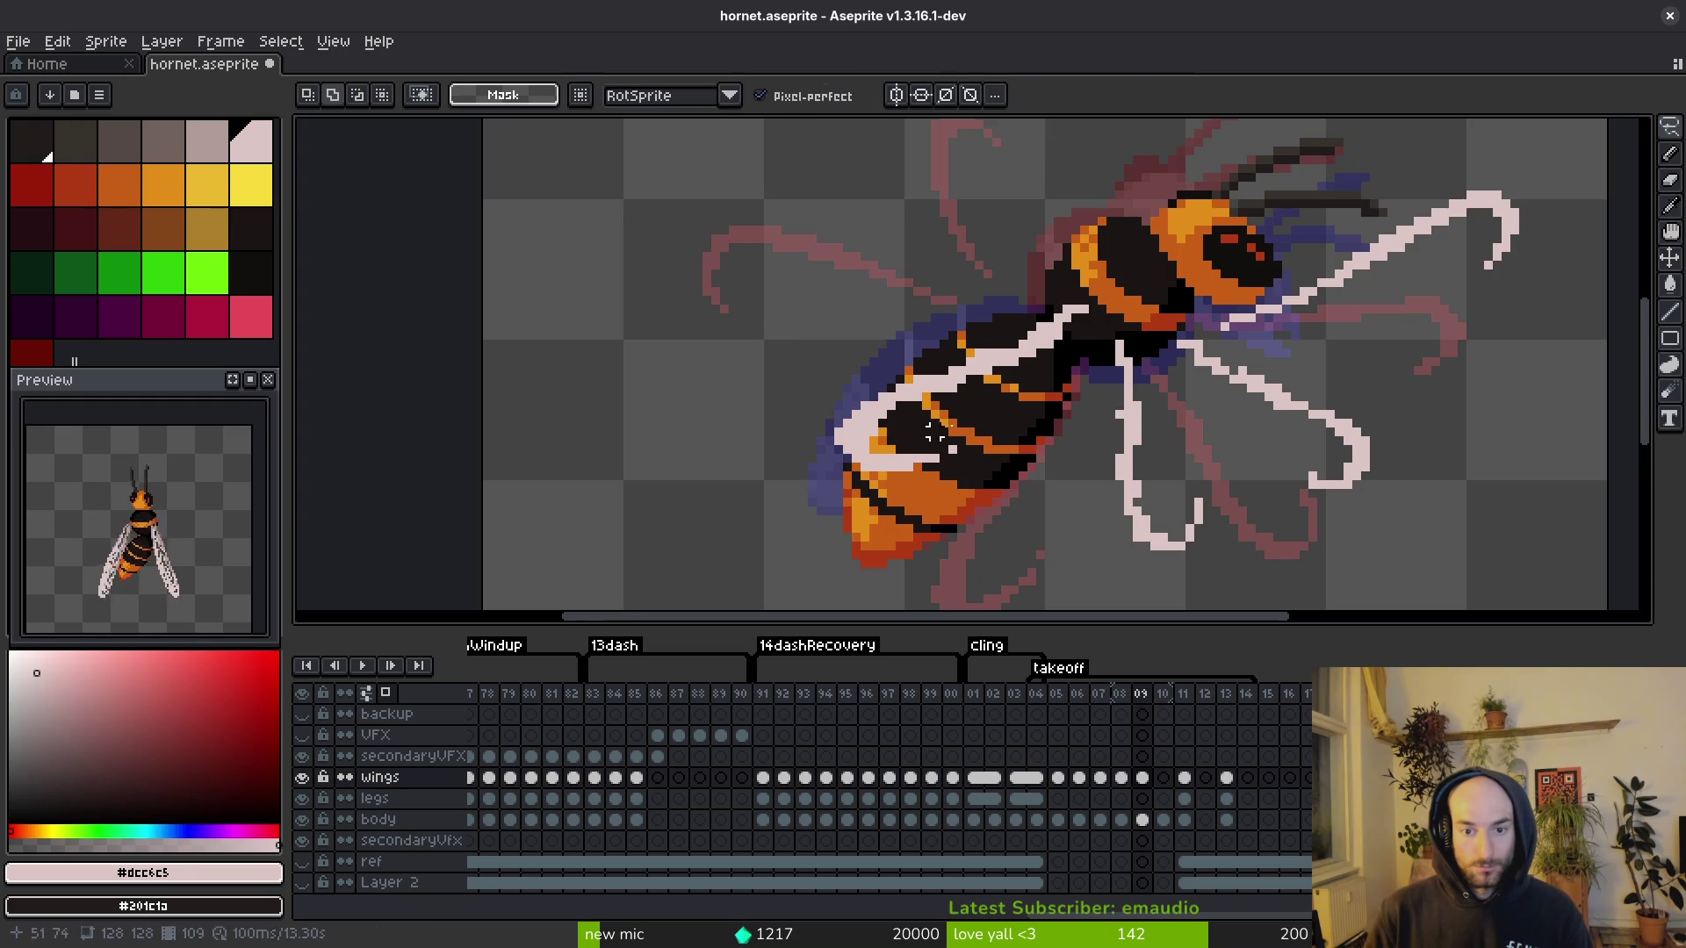
key("b")
scroll(922, 360, "up", 1)
scroll(1043, 372, "up", 2)
Step: Darken and erase stray pale wing pixels over the body and orange band, adding a pink edge pixel
key("f")
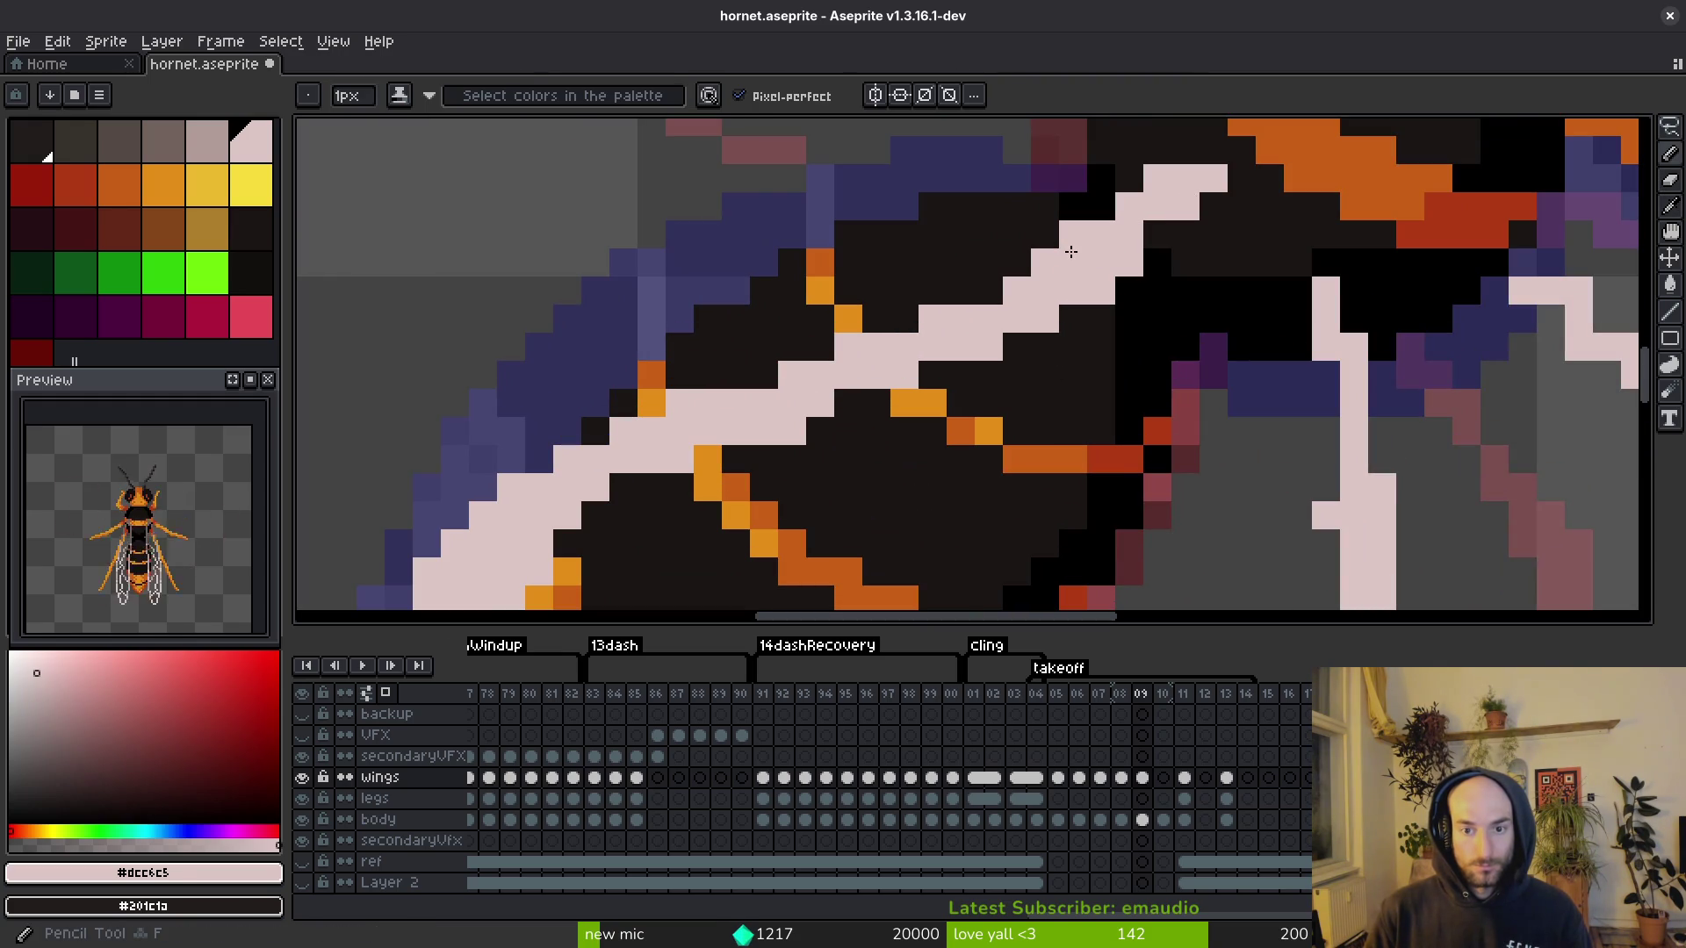
key("b")
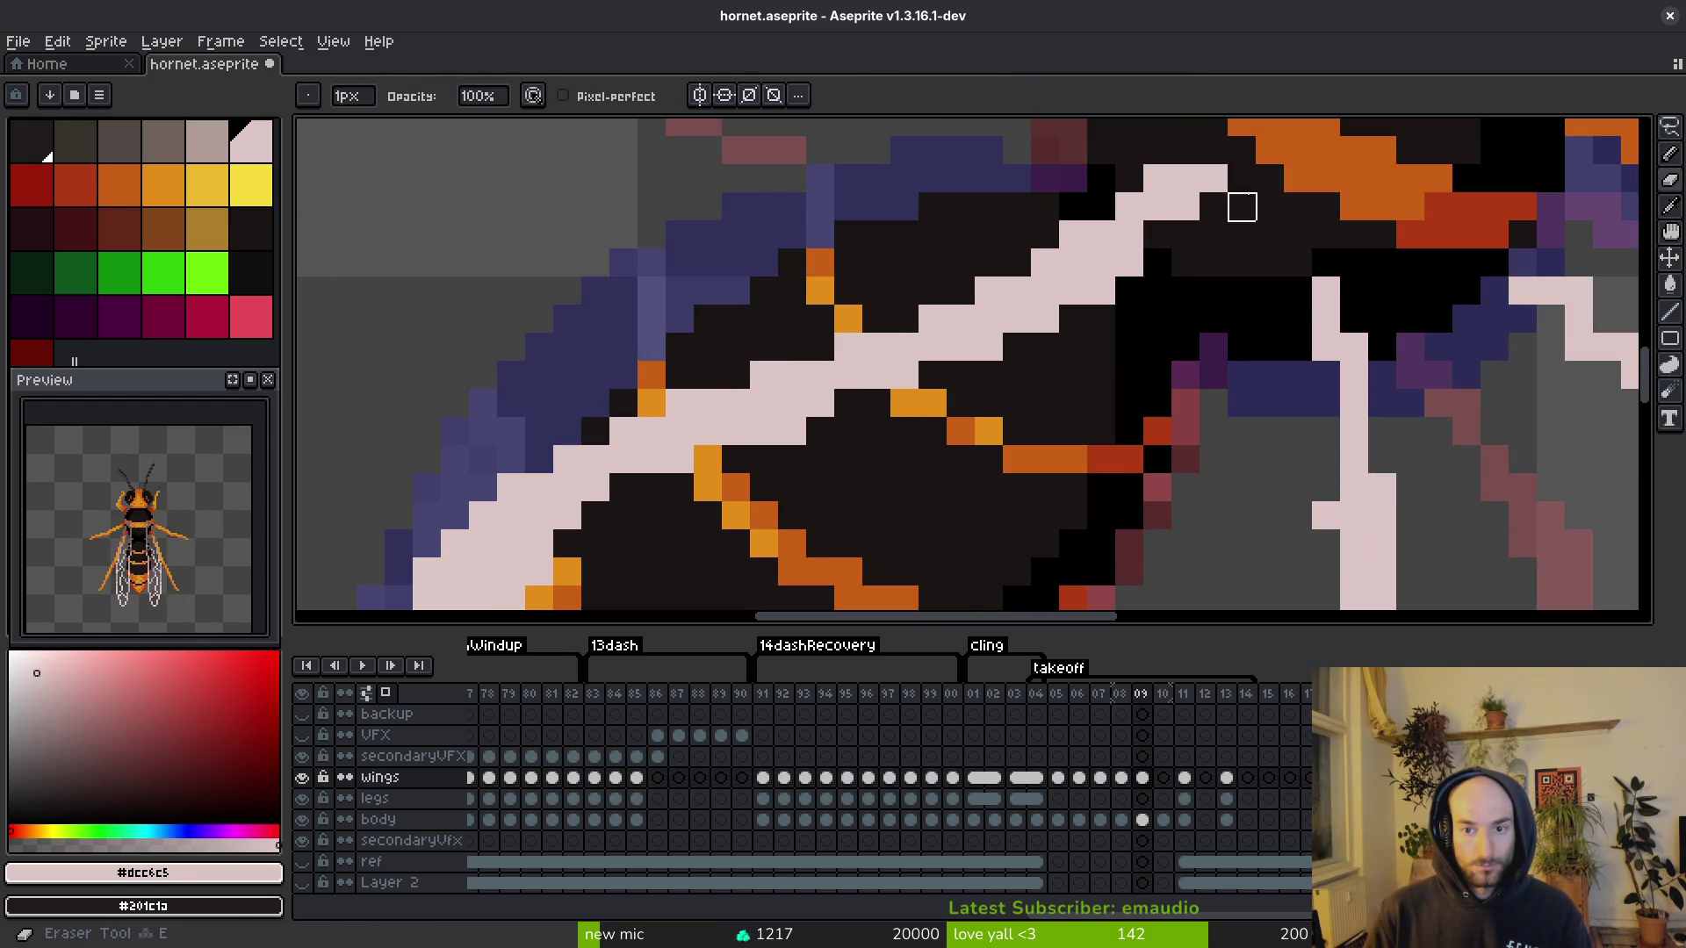
left_click_drag(1157, 235, 933, 431)
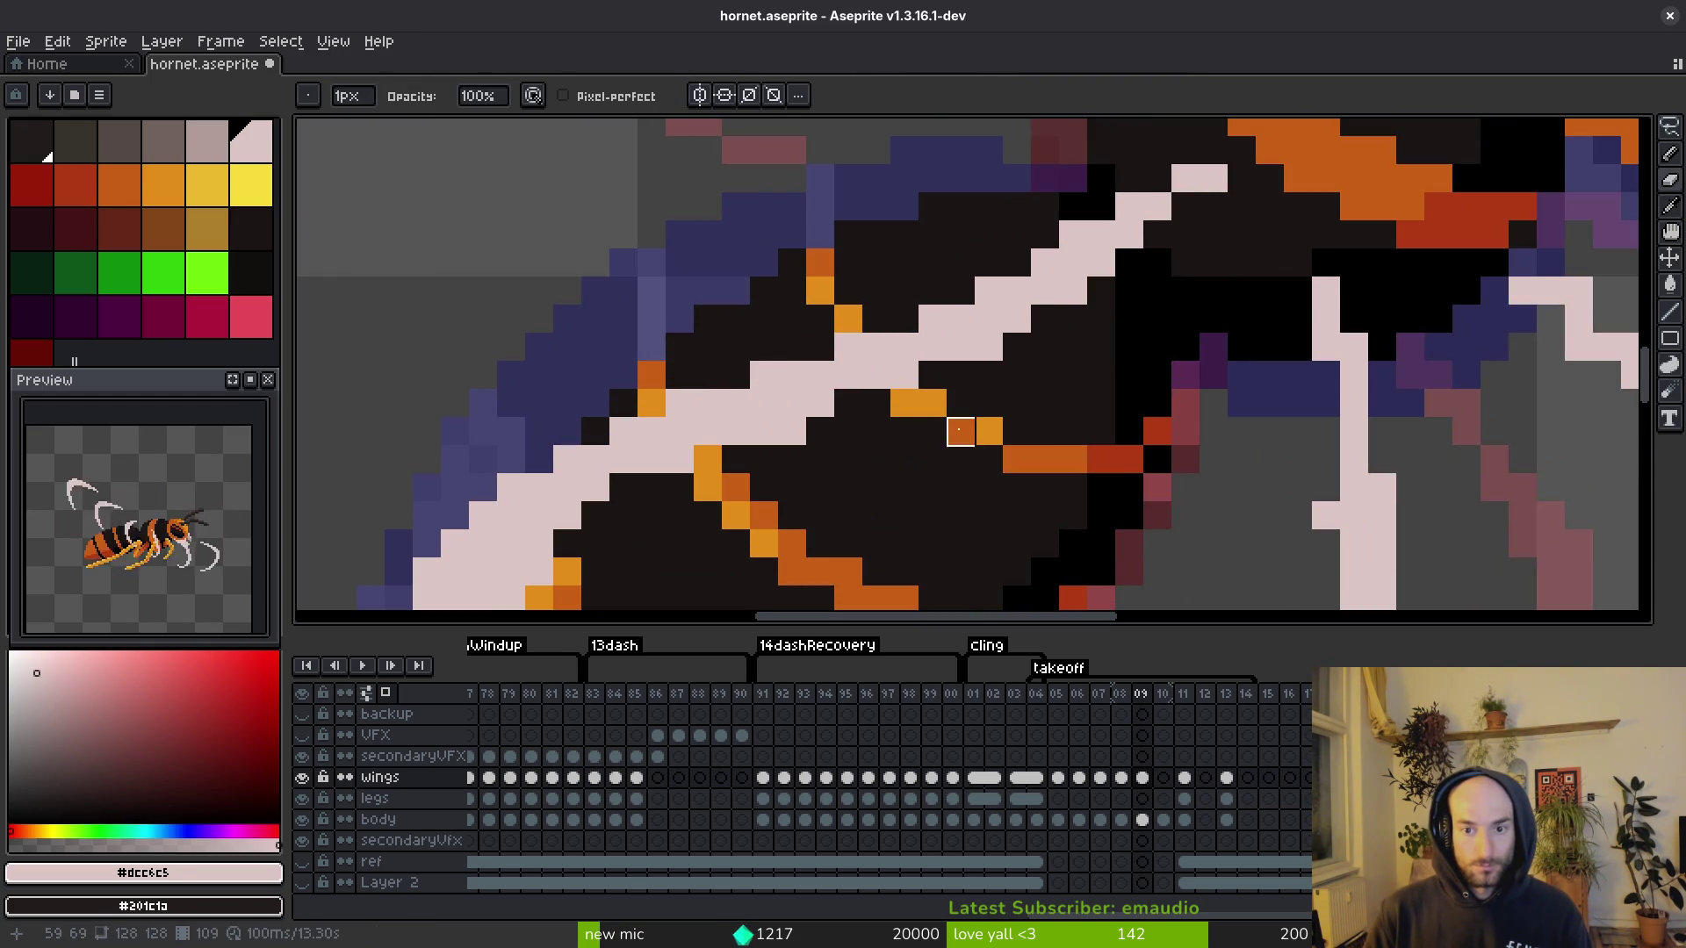
left_click_drag(1158, 264, 922, 386)
mouse_move(878, 430)
left_mouse_down()
mouse_move(1327, 281)
mouse_move(1019, 365)
left_mouse_up()
mouse_move(990, 477)
left_mouse_down()
mouse_move(1167, 506)
mouse_move(1155, 509)
left_mouse_up()
key("b")
key("e")
left_click(963, 449)
left_click(878, 449)
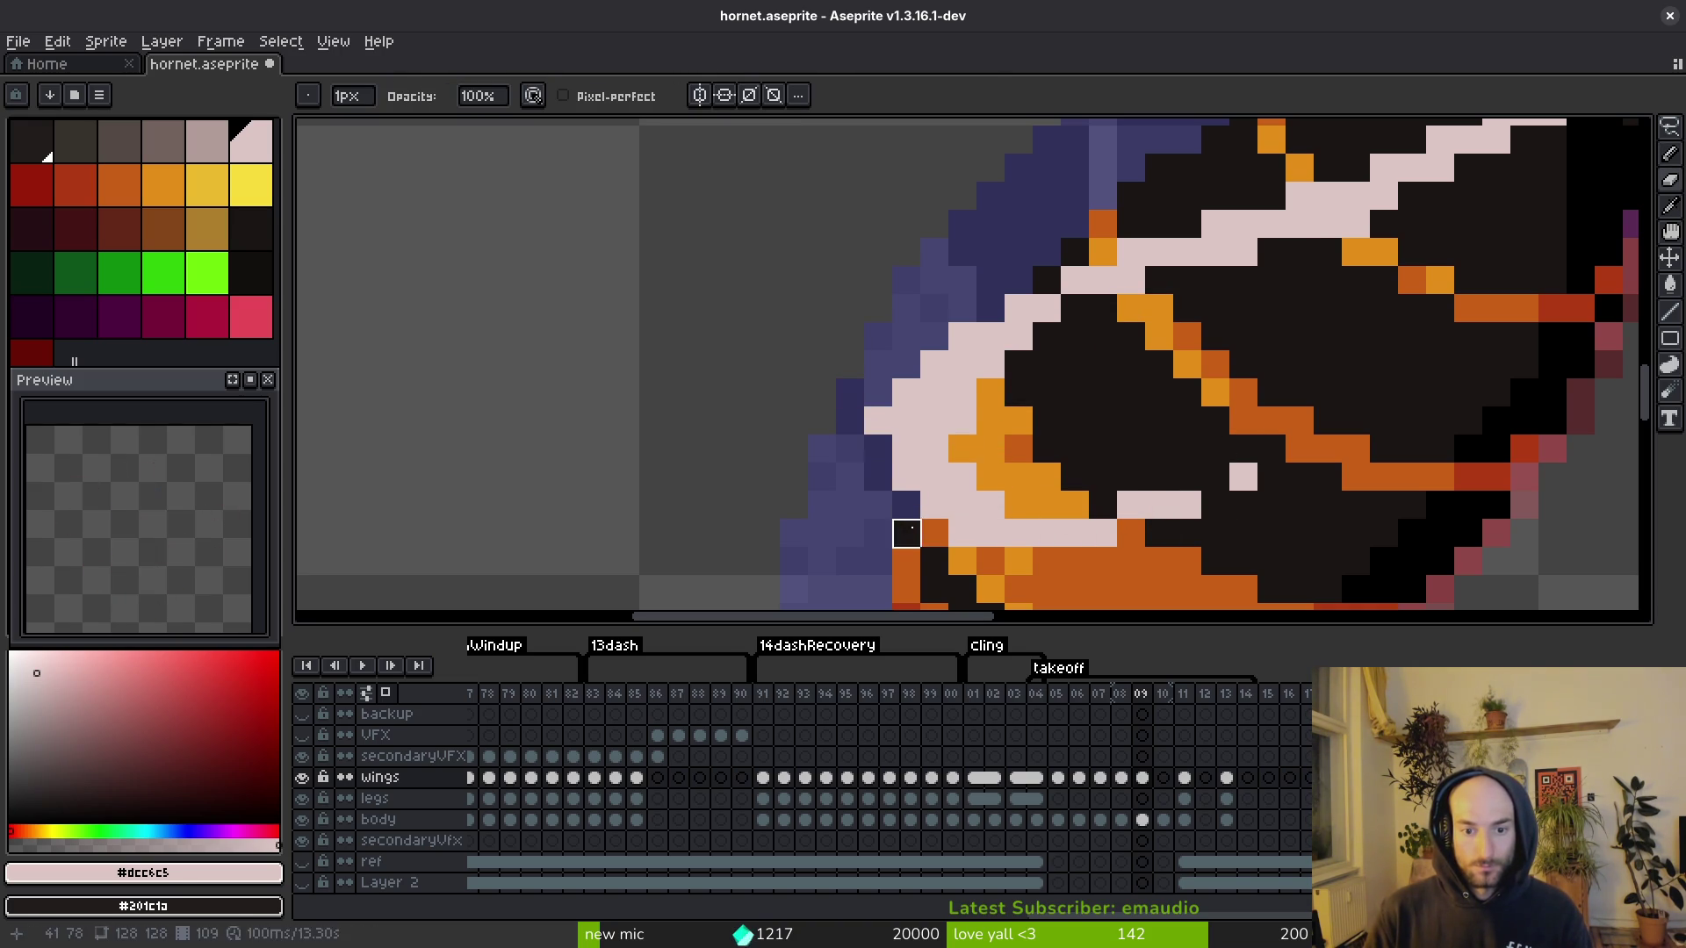
left_click(934, 420)
Step: Toggle the pencil back to plain colour and save the cleaned-up frame 09
scroll(1182, 520, "up", 1)
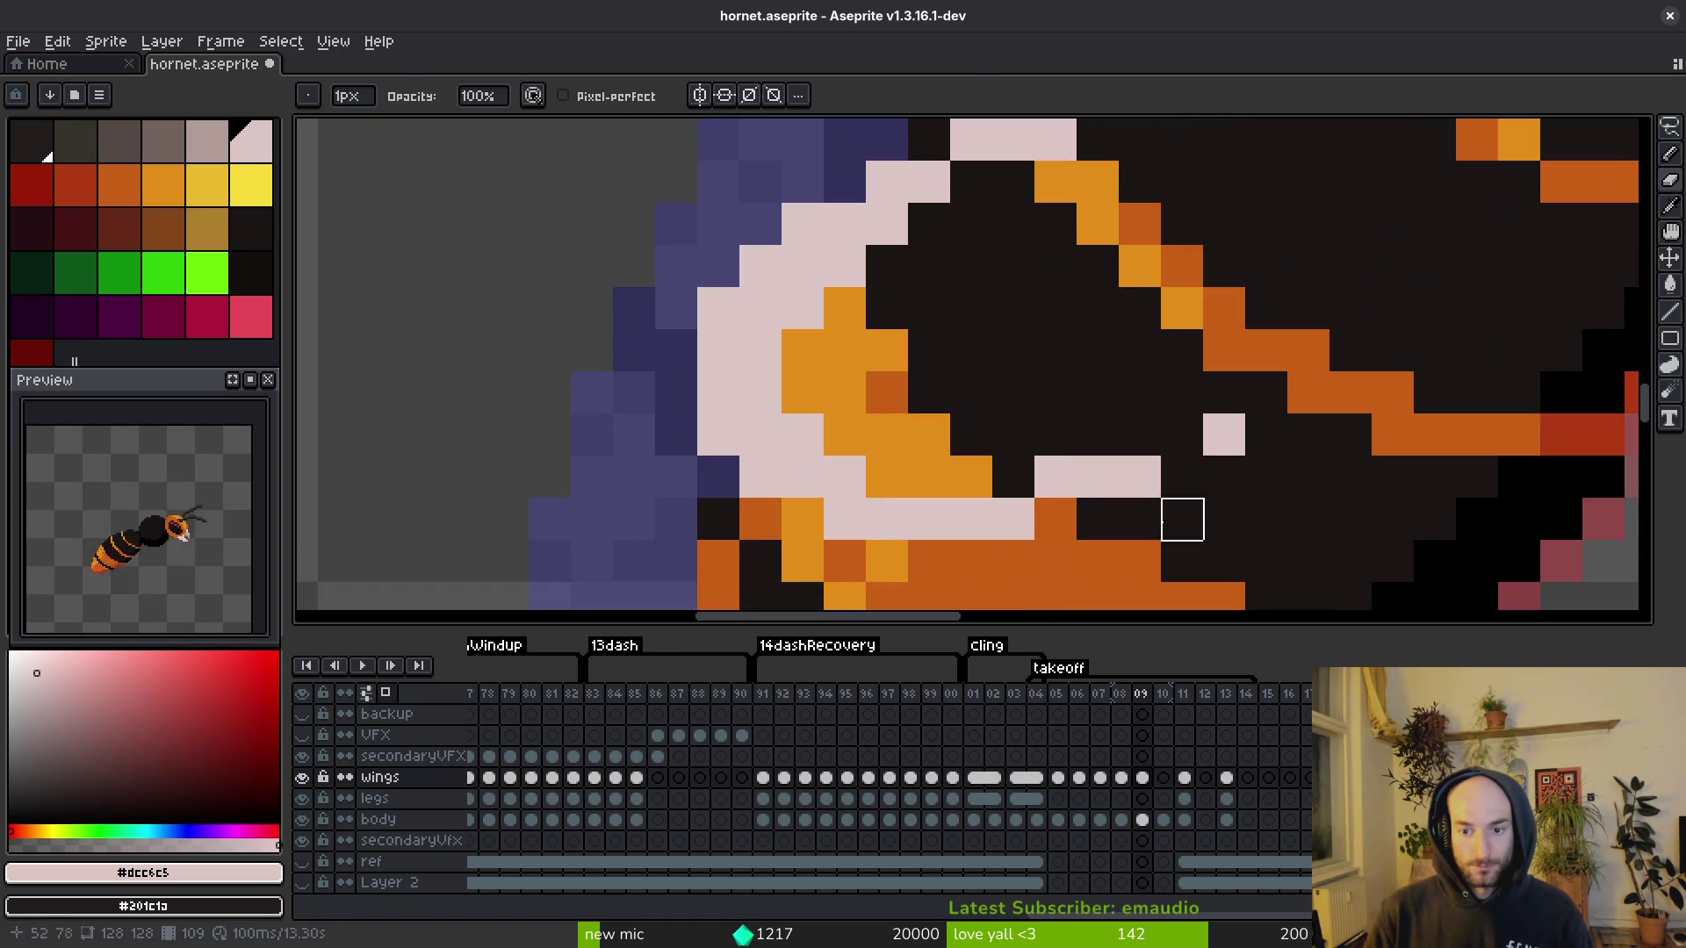
key("b")
scroll(953, 357, "down", 3)
scroll(954, 358, "up", 3)
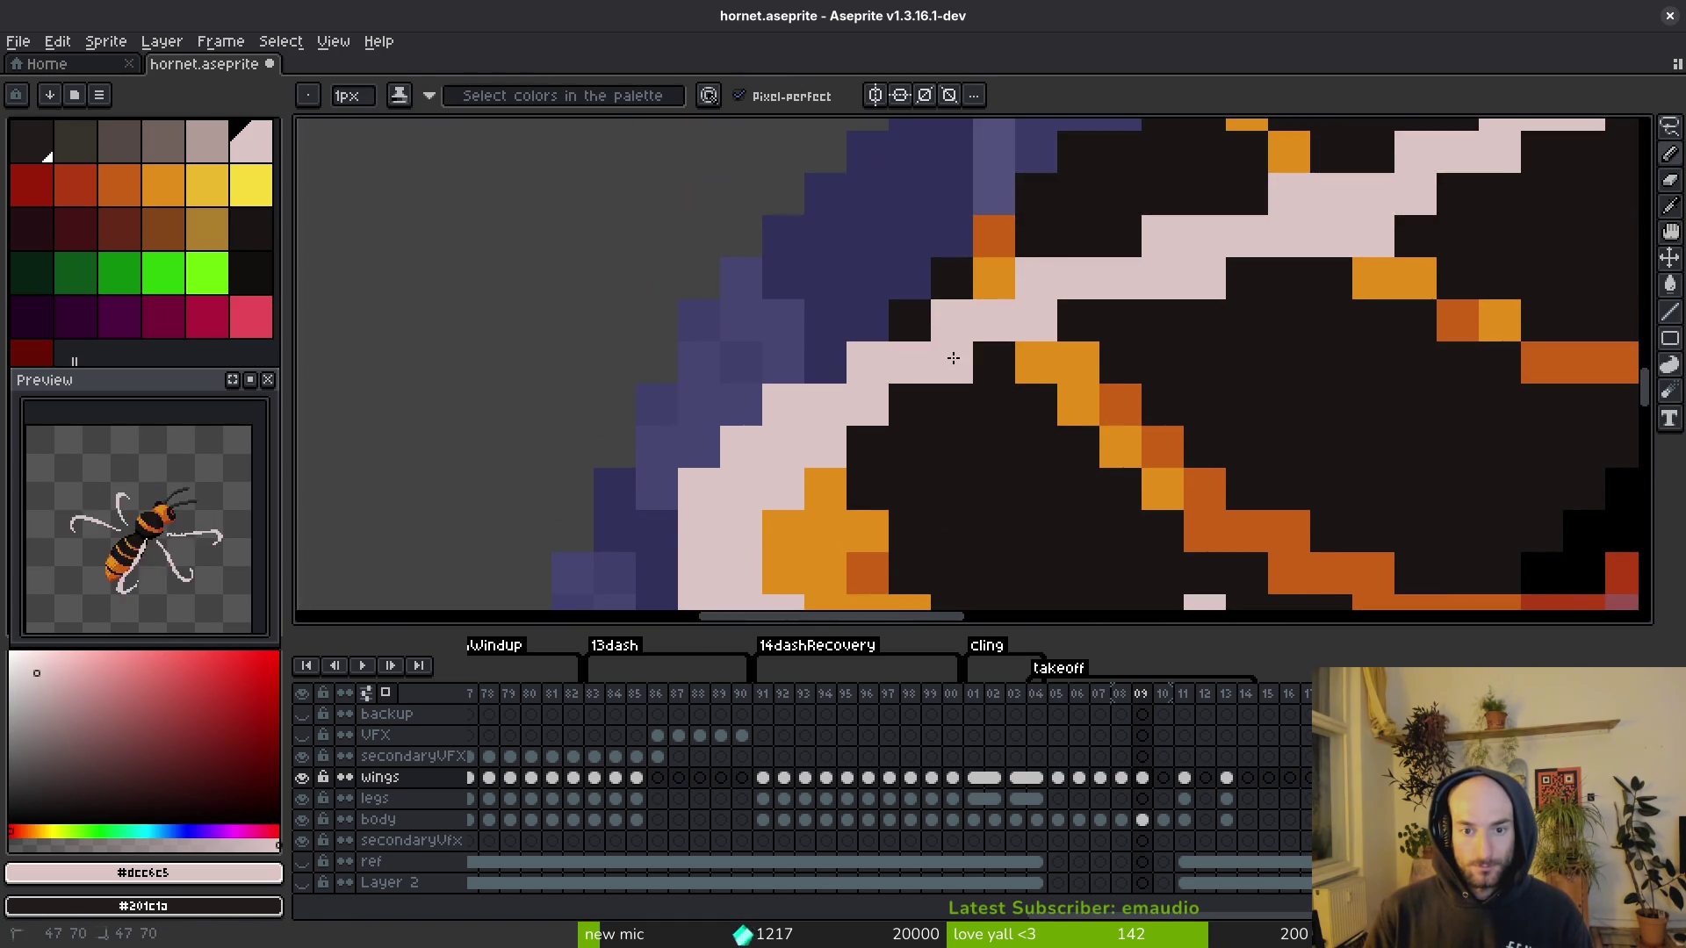
scroll(953, 357, "down", 4)
scroll(1153, 357, "up", 3)
key("b")
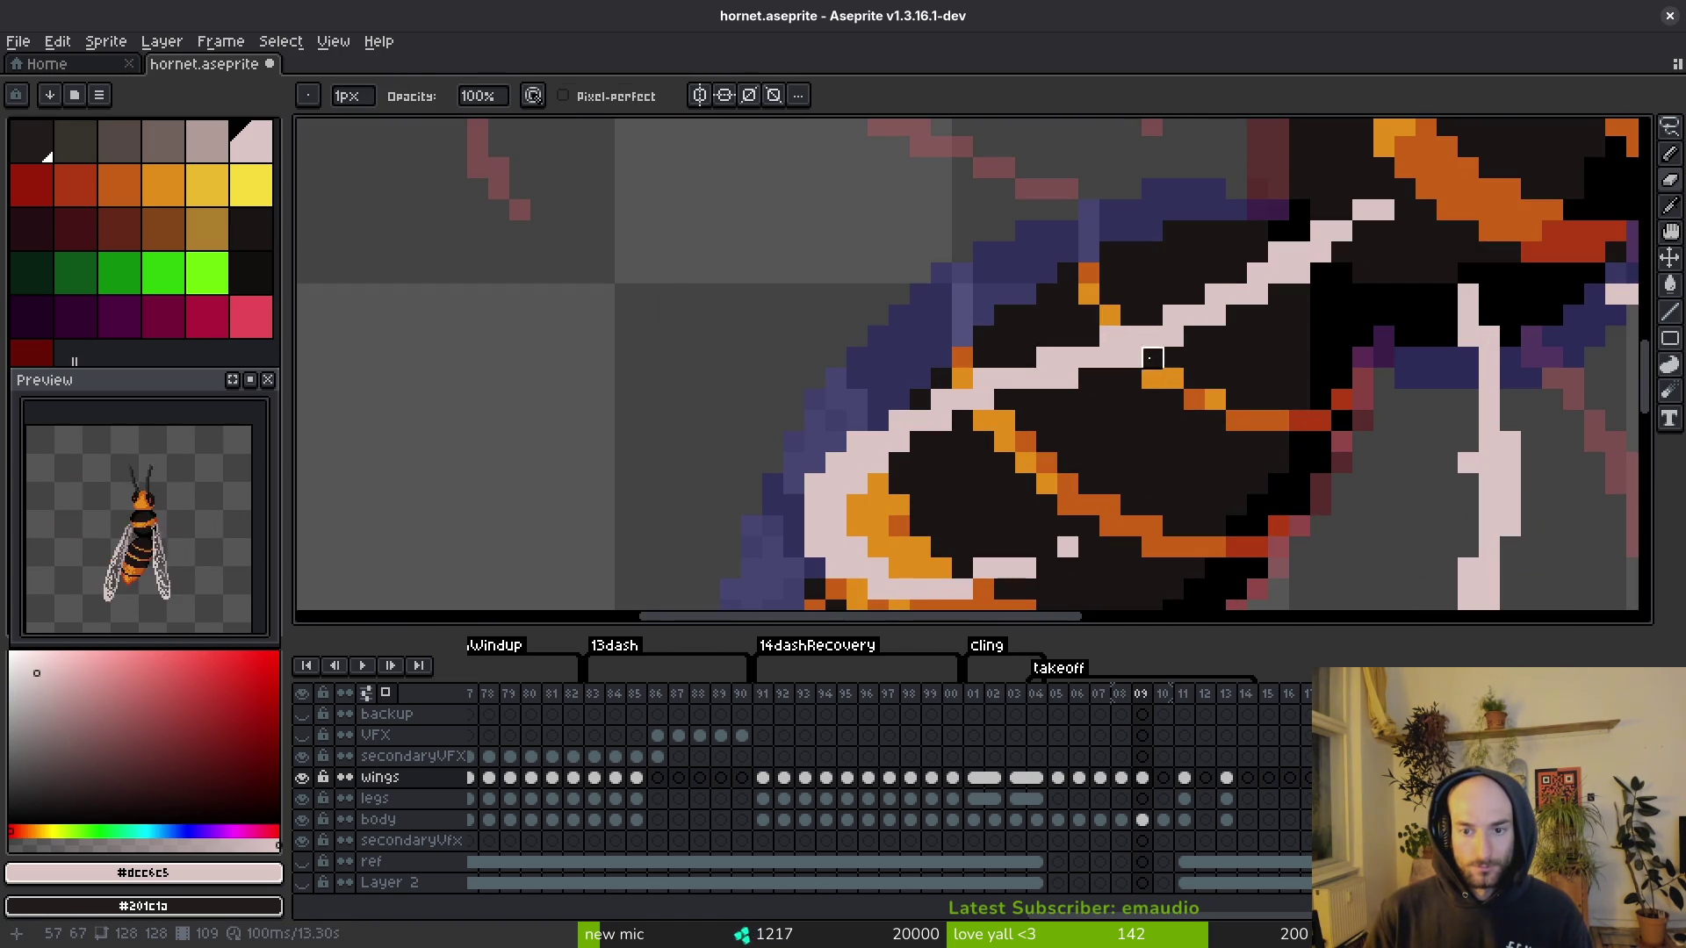
key("ctrl+s")
scroll(1184, 431, "up", 2)
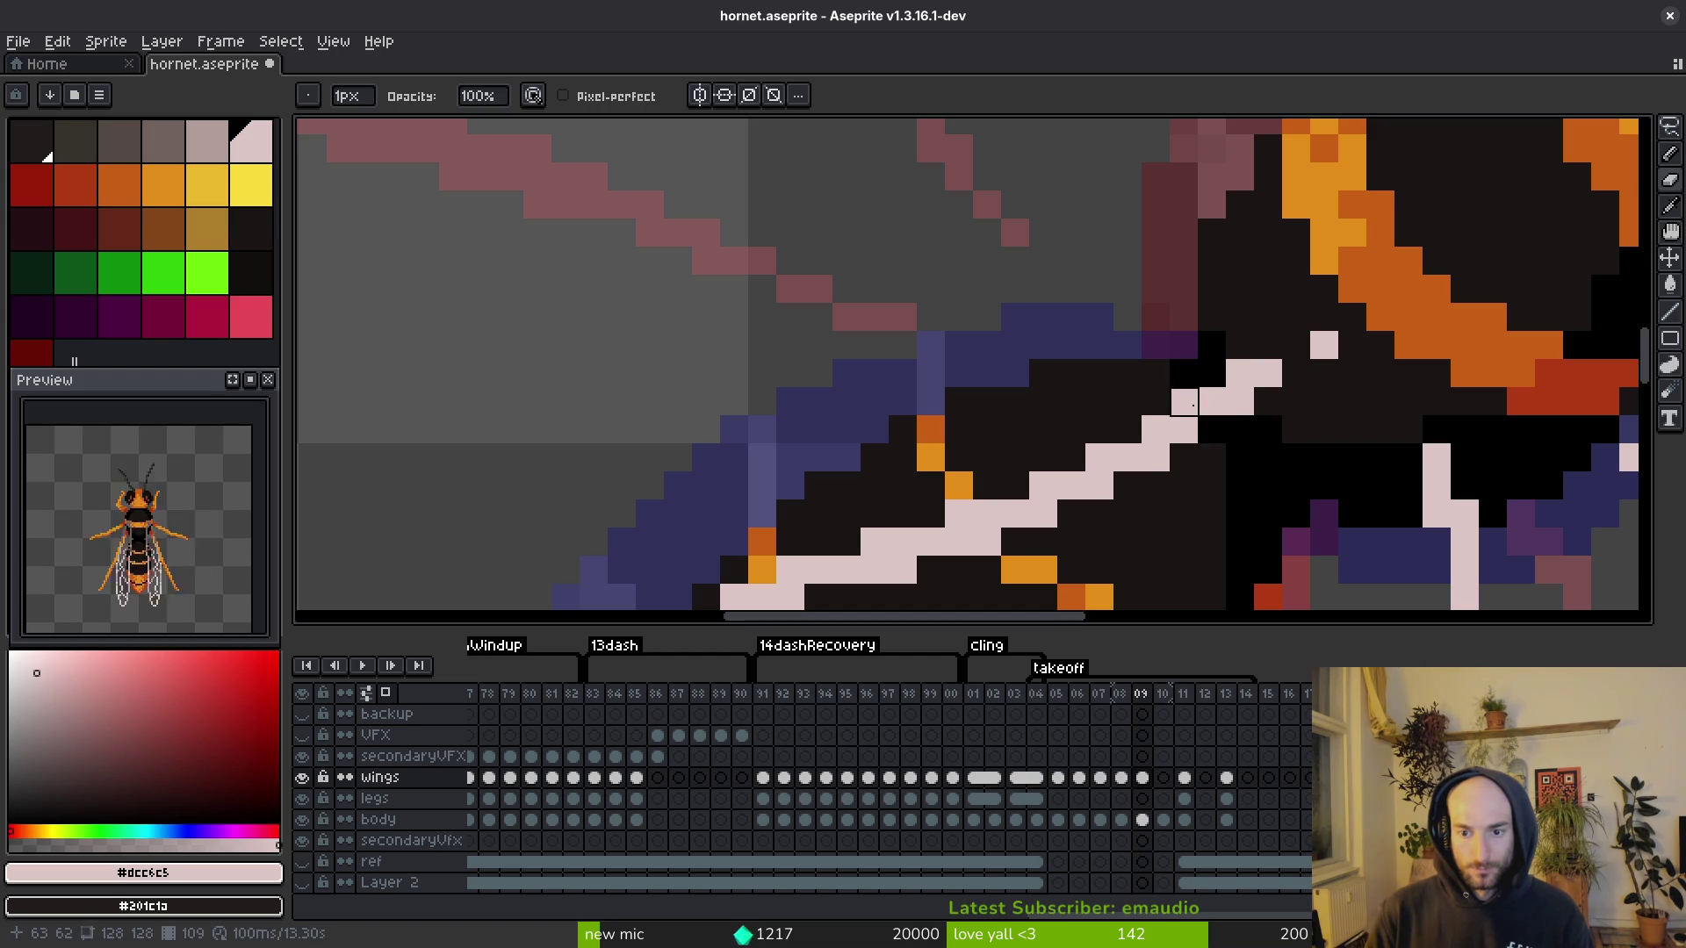
key("ctrl+s")
scroll(1156, 430, "down", 3)
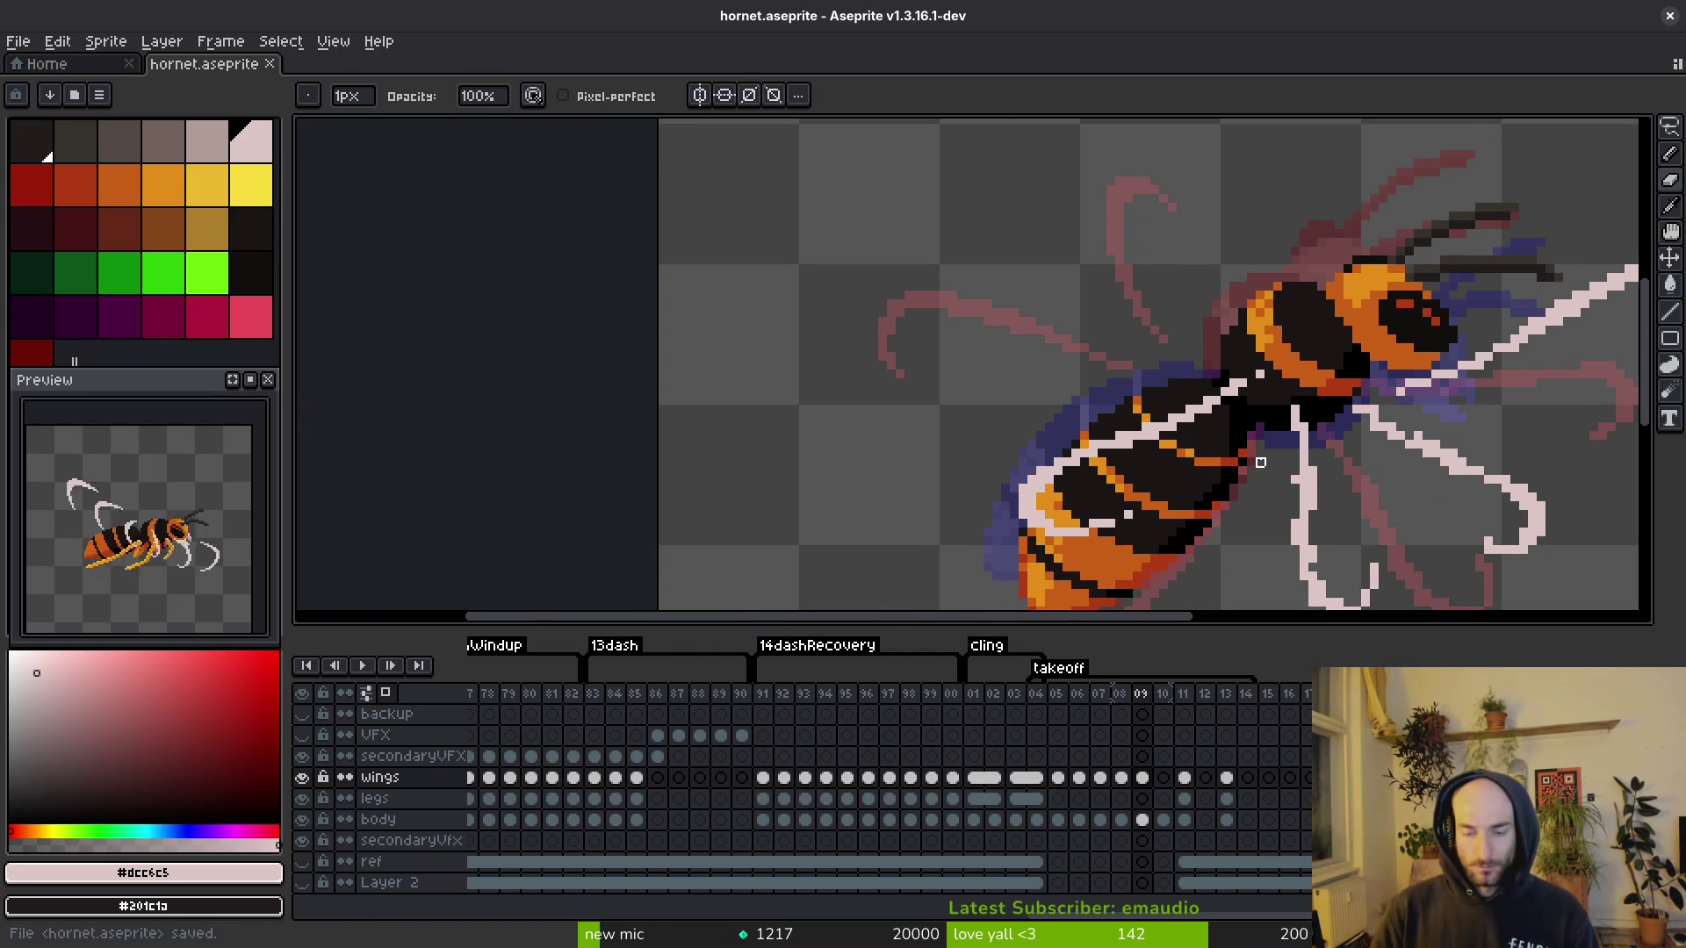
scroll(1210, 449, "up", 3)
Step: Erase a stray pale pixel near the top of the wing, then undo it
key("f")
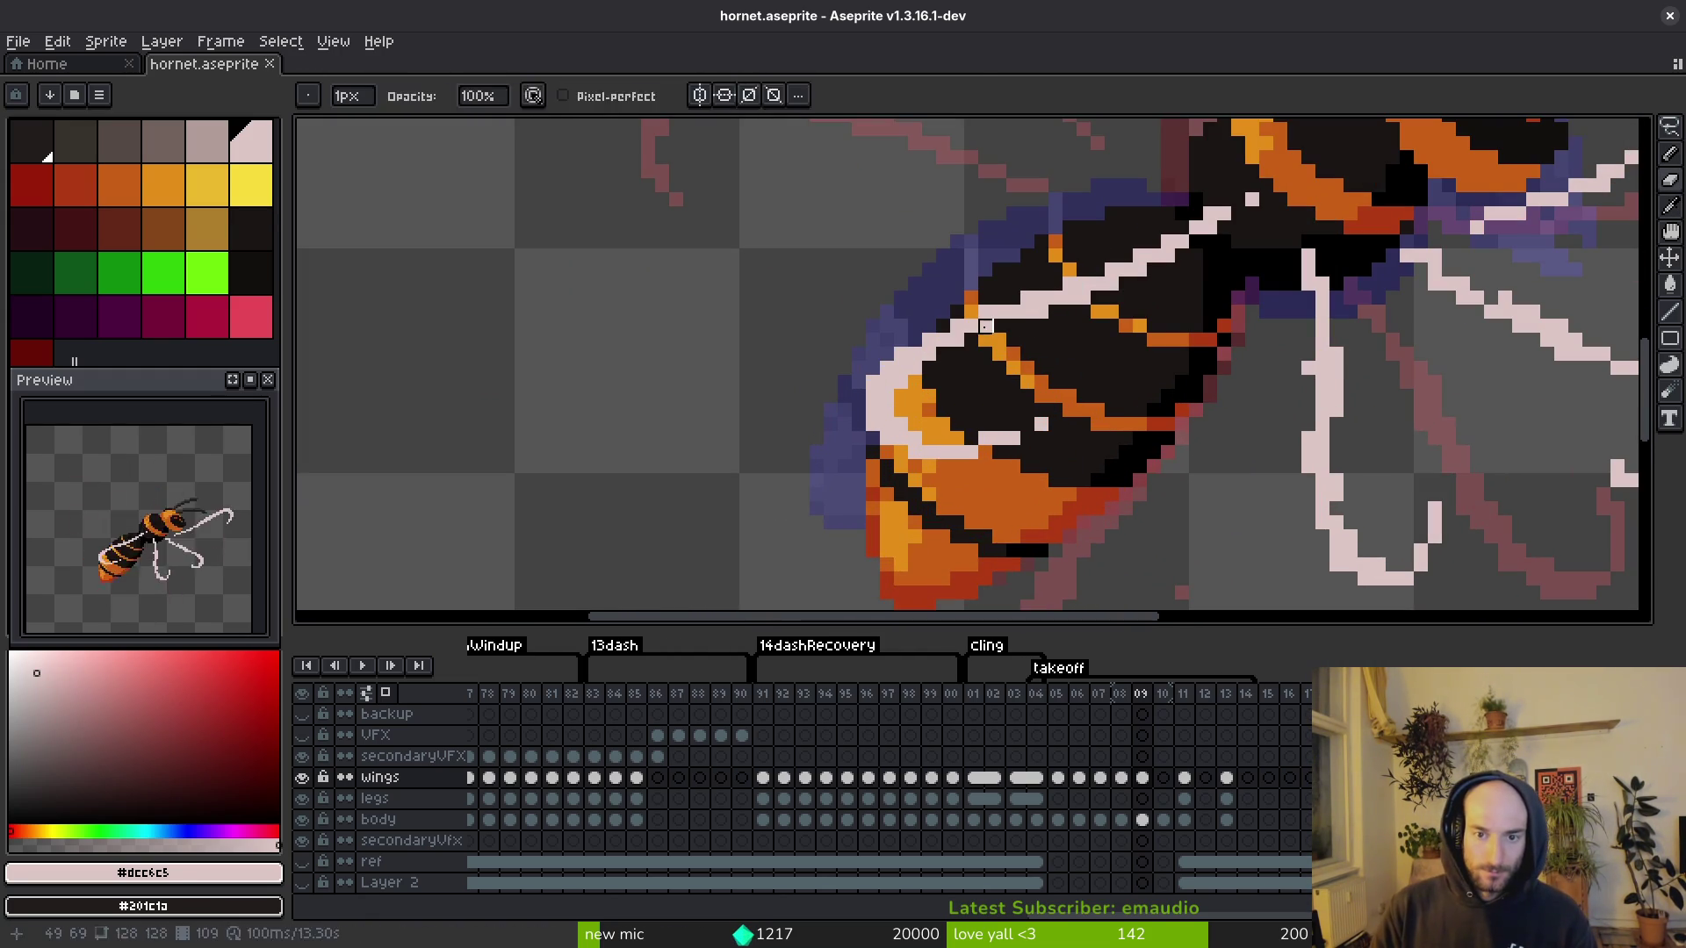
key("e")
scroll(1119, 331, "up", 3)
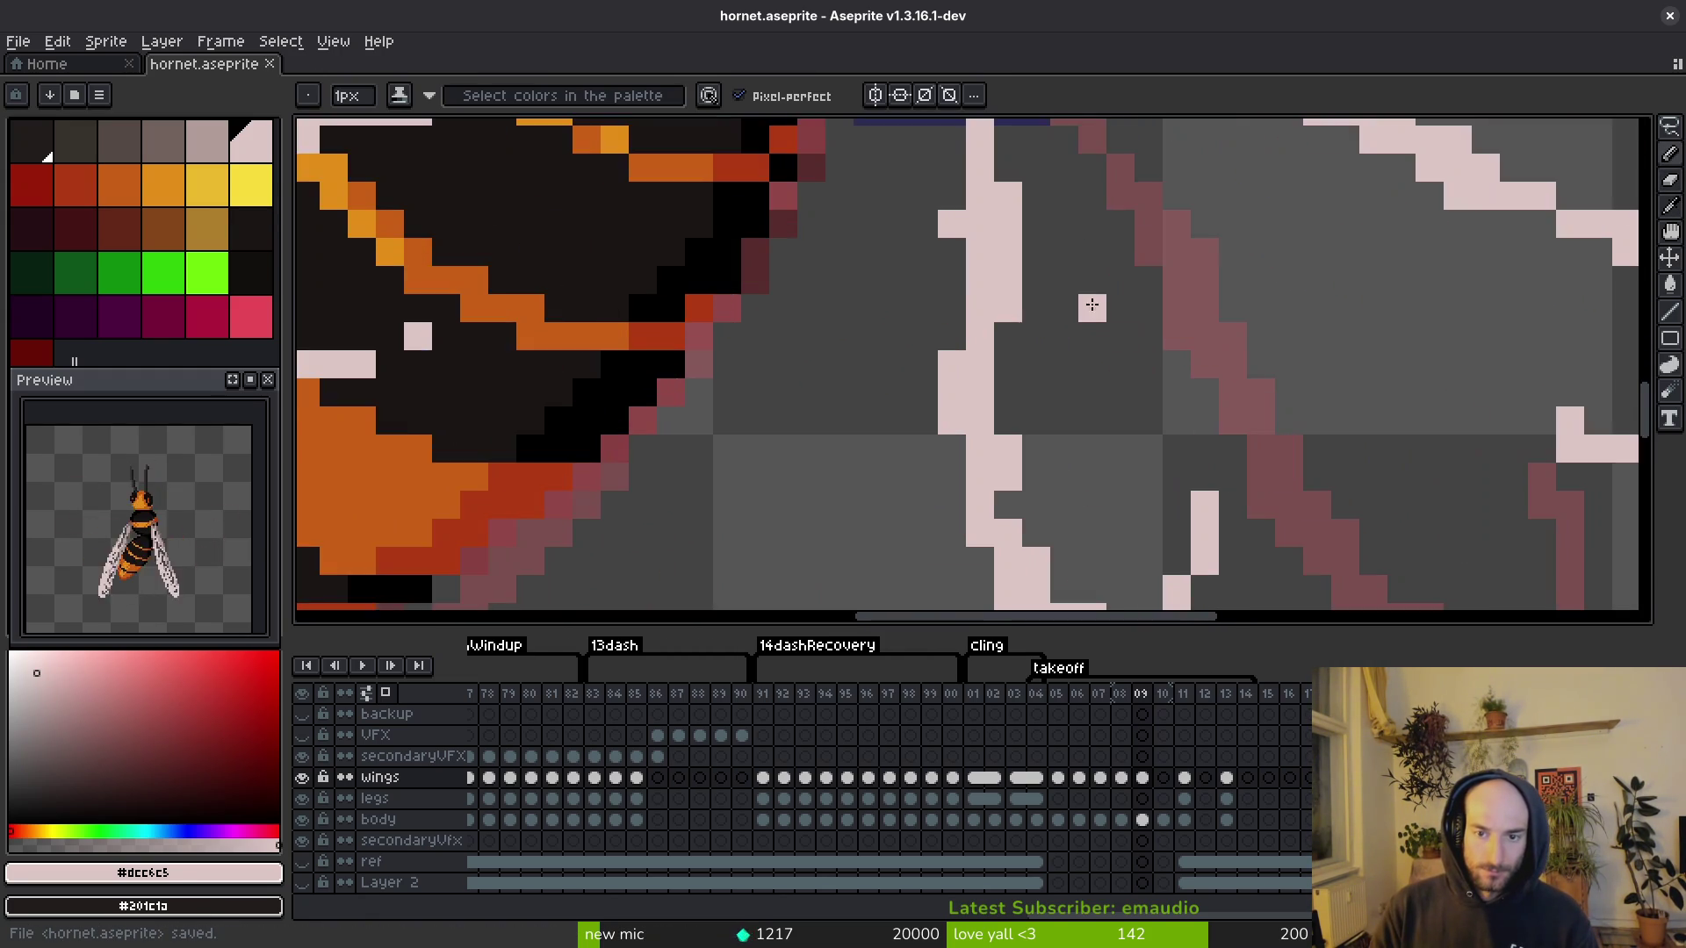
left_click(948, 195)
scroll(971, 264, "down", 1)
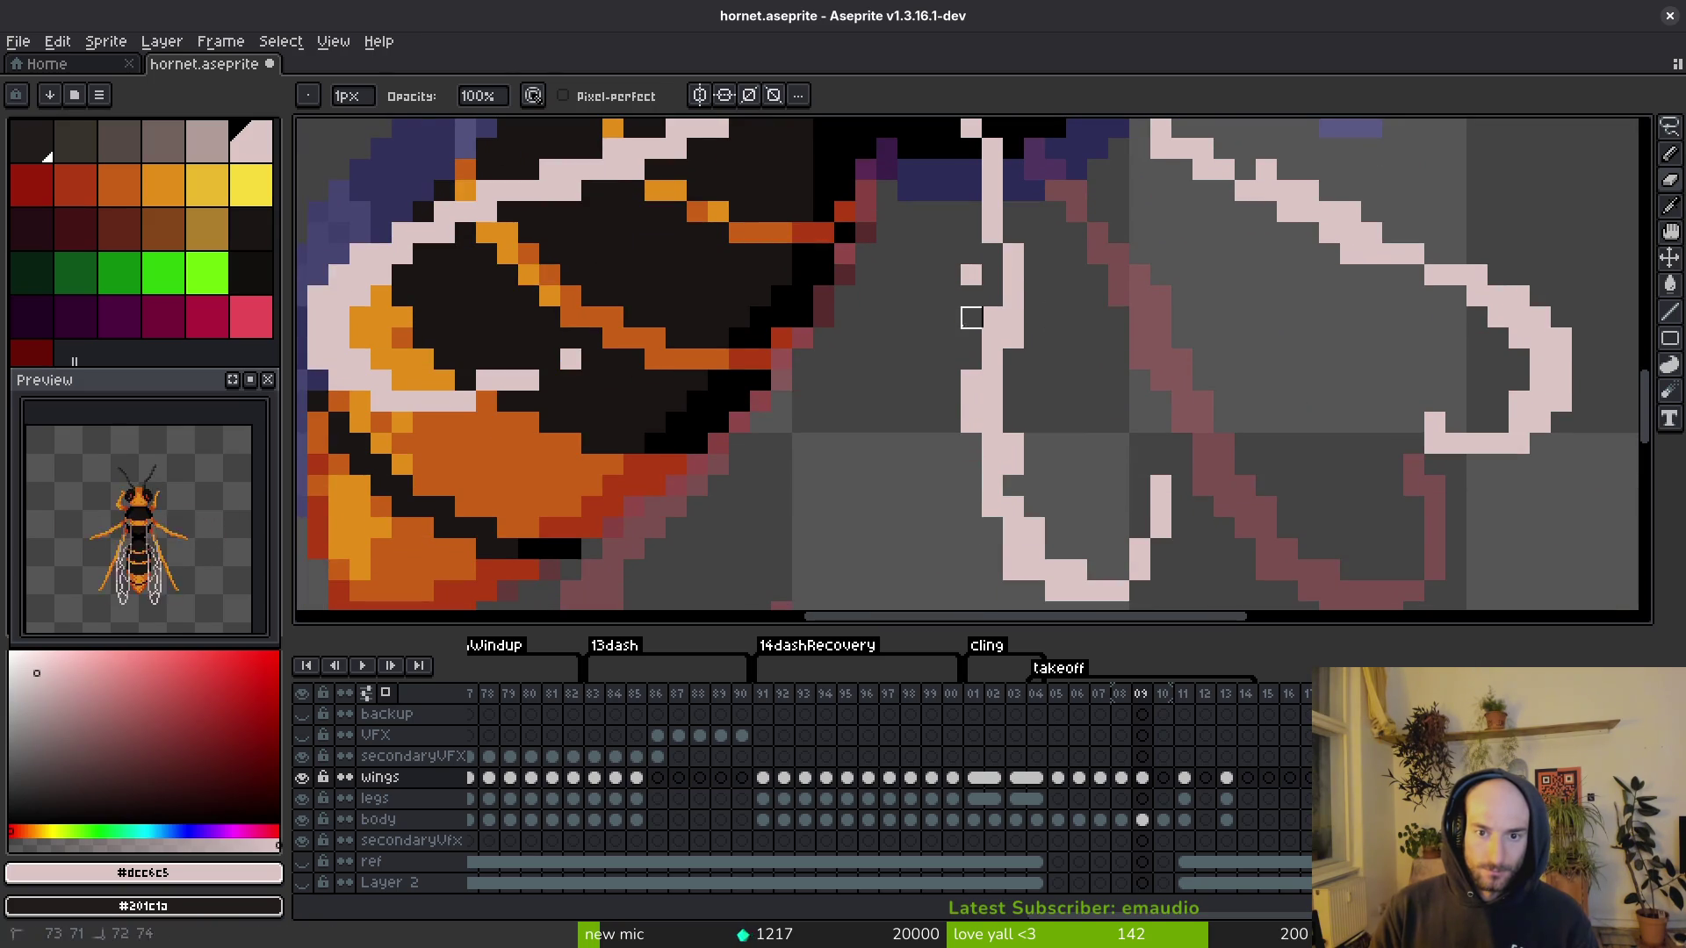
scroll(1001, 281, "down", 1)
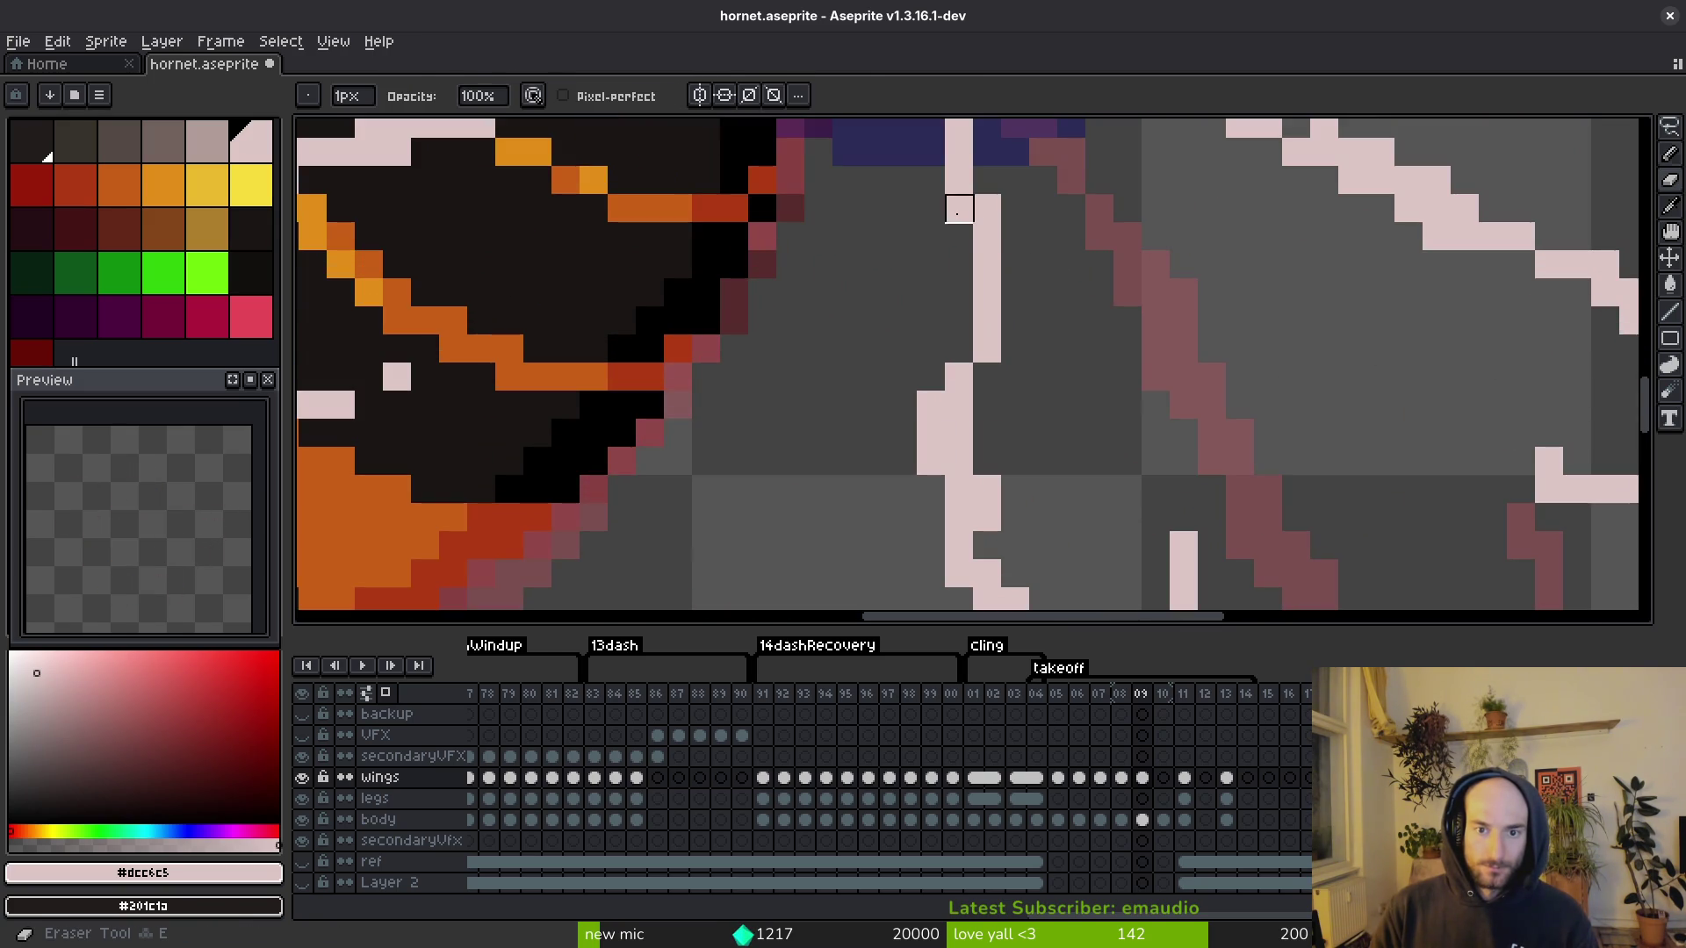
scroll(995, 305, "down", 2)
scroll(995, 305, "up", 2)
key("ctrl+z")
key("b")
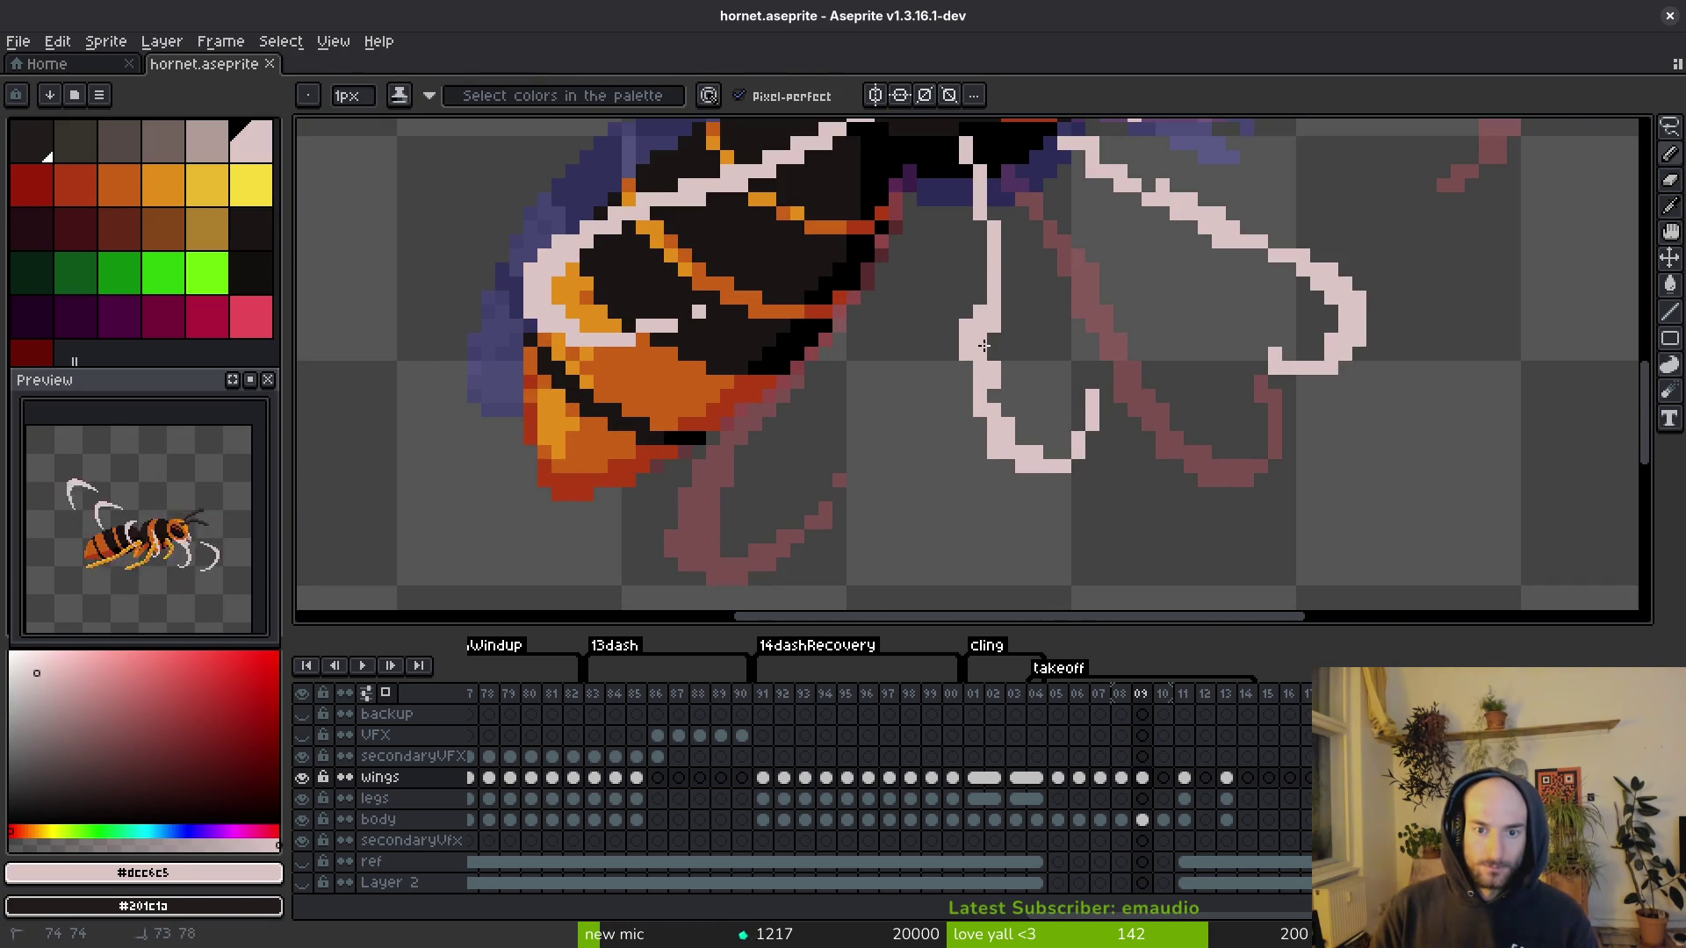
key("e")
Step: Erase pixels along the lower wing outline and save
mouse_move(980, 369)
left_mouse_down()
mouse_move(1008, 411)
mouse_move(1092, 430)
left_mouse_up()
key("b")
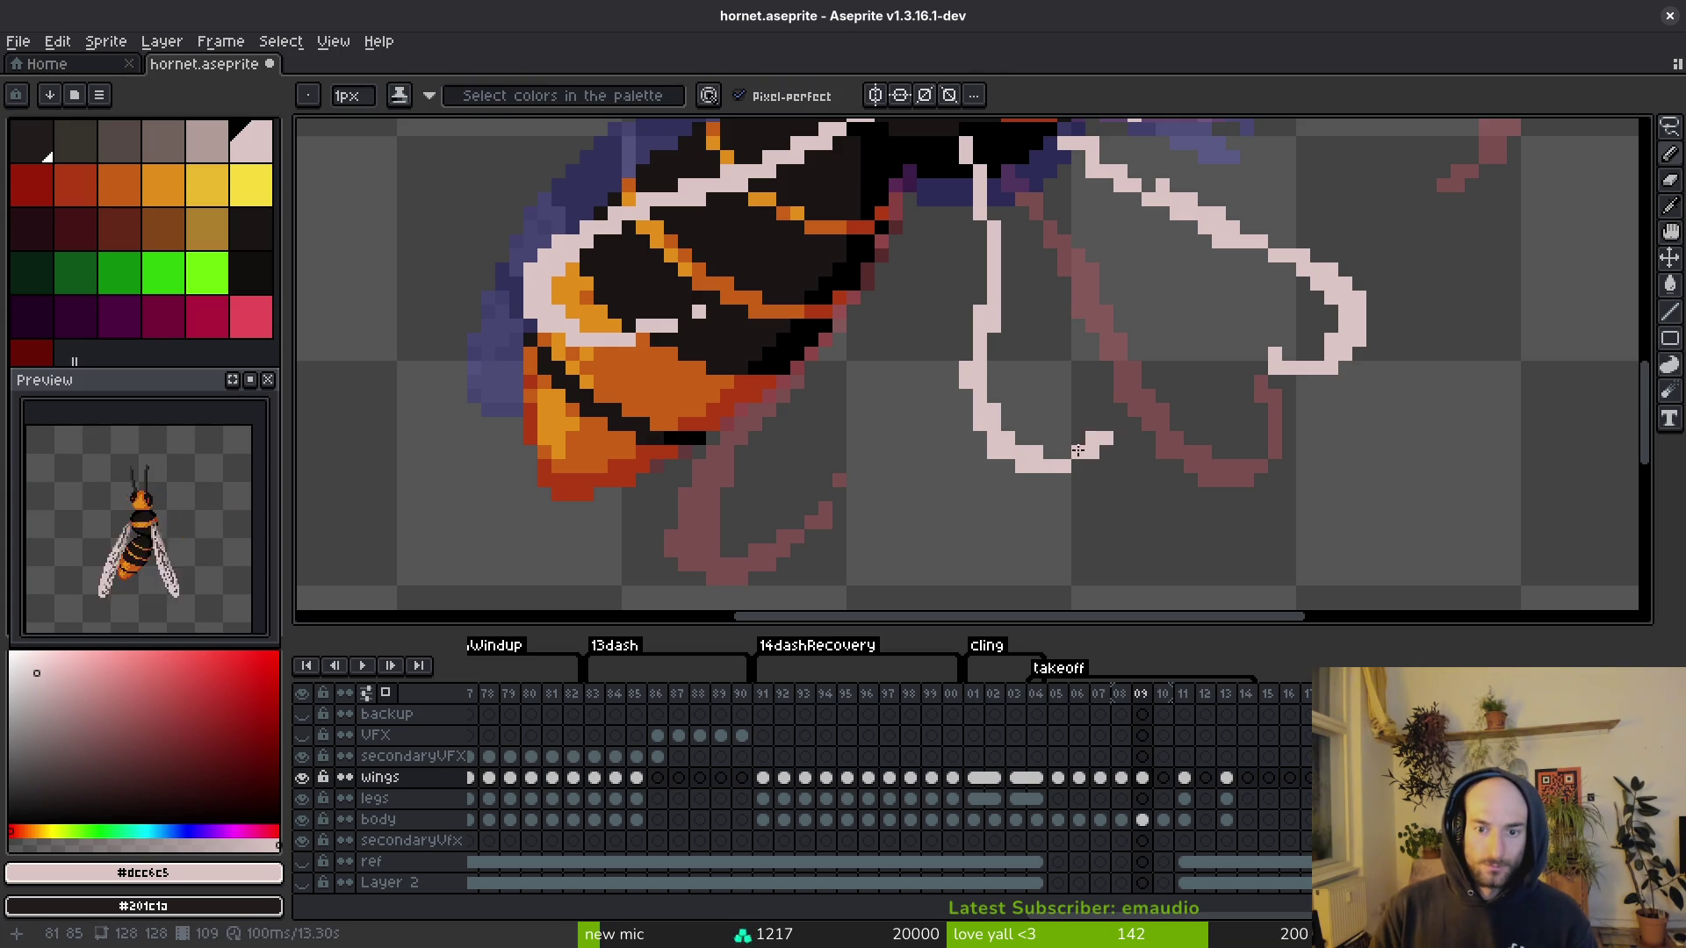
key("e")
scroll(1027, 452, "down", 1)
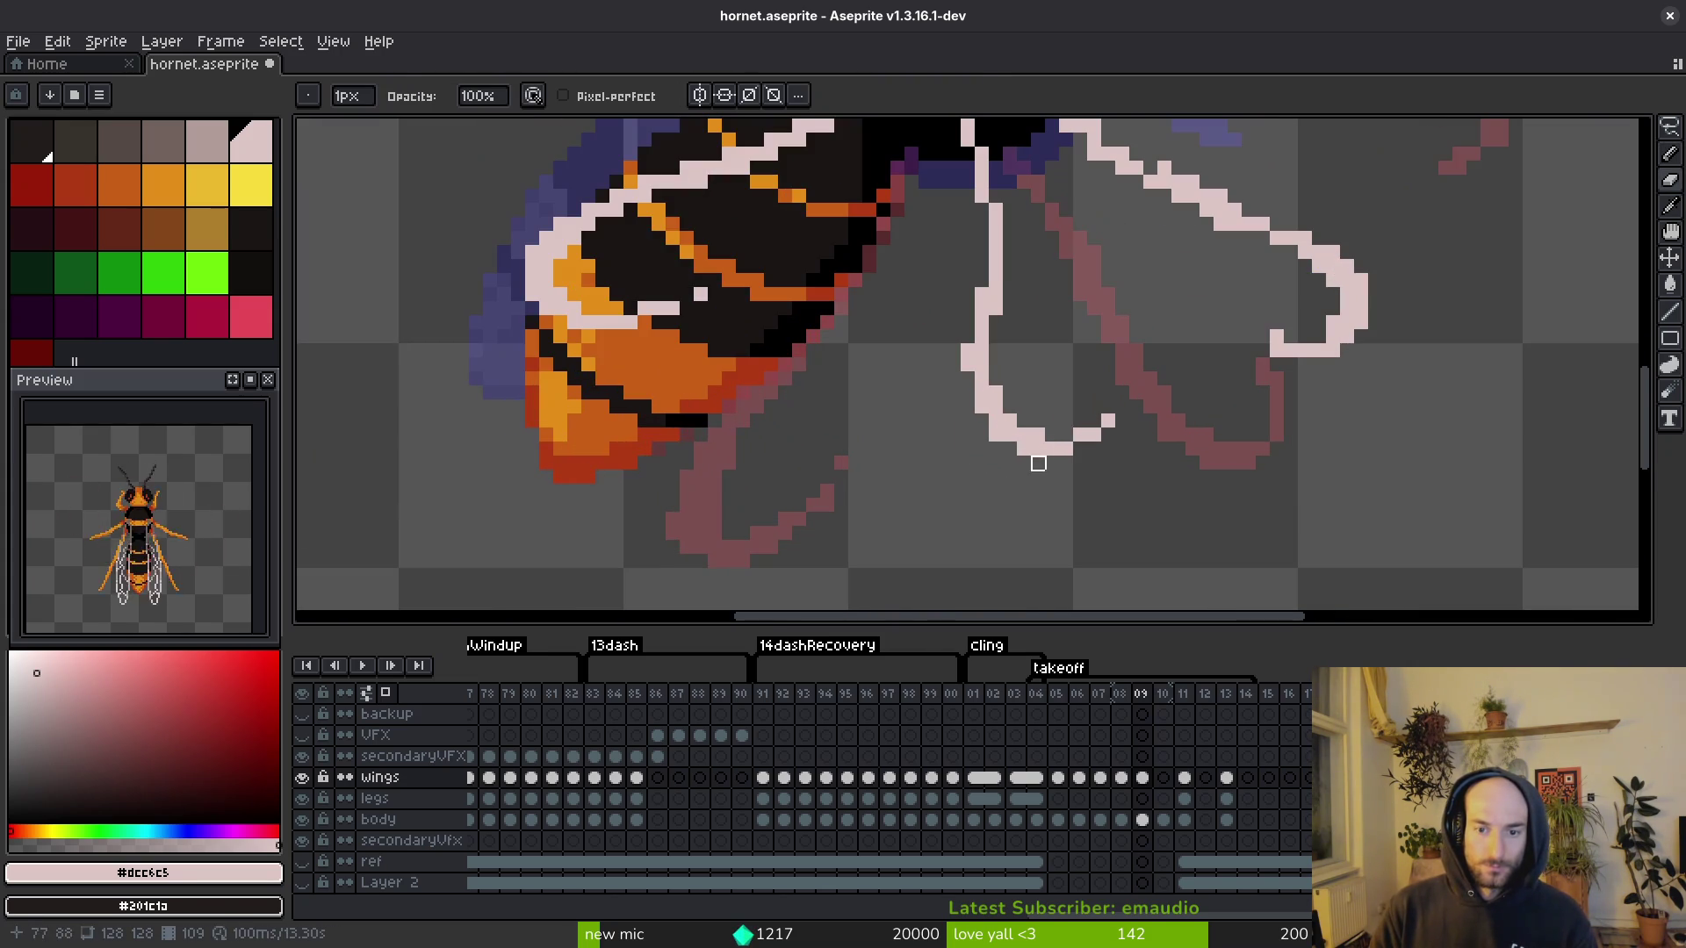
key("b")
scroll(1000, 412, "down", 4)
key("ctrl+s")
scroll(1004, 387, "up", 4)
Step: Fill the notch by thickening the pale lower line, remove a stray white pixel, and save
key("e")
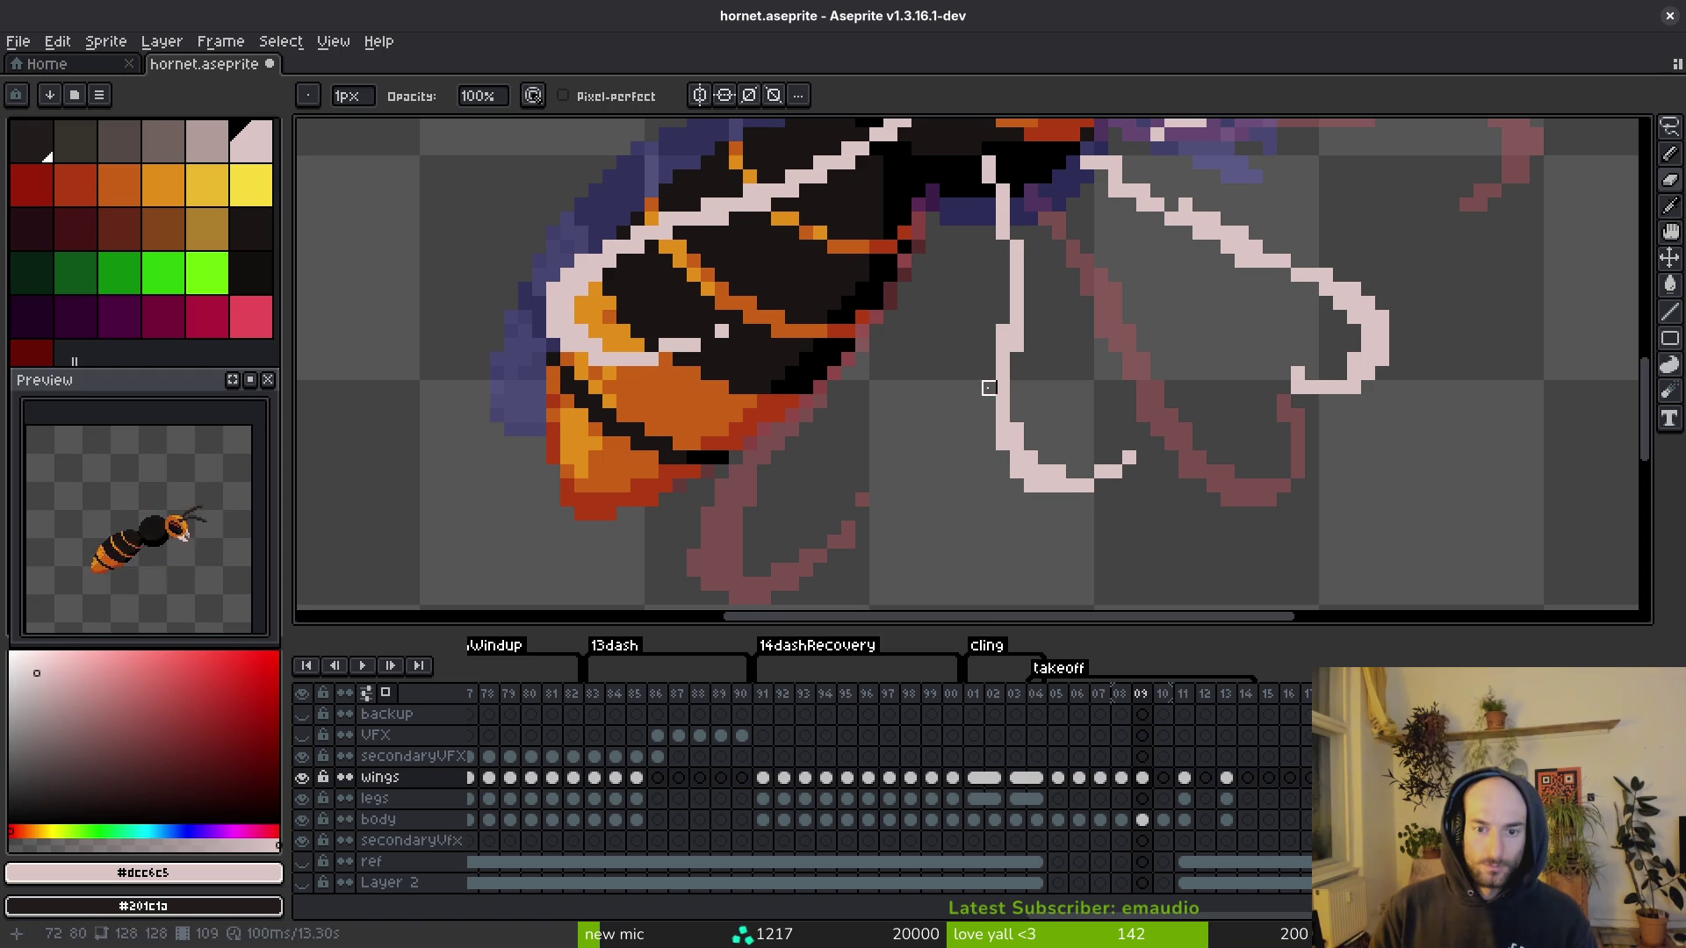
left_click(990, 386)
key("b")
left_click_drag(1016, 353, 1016, 432)
key("e")
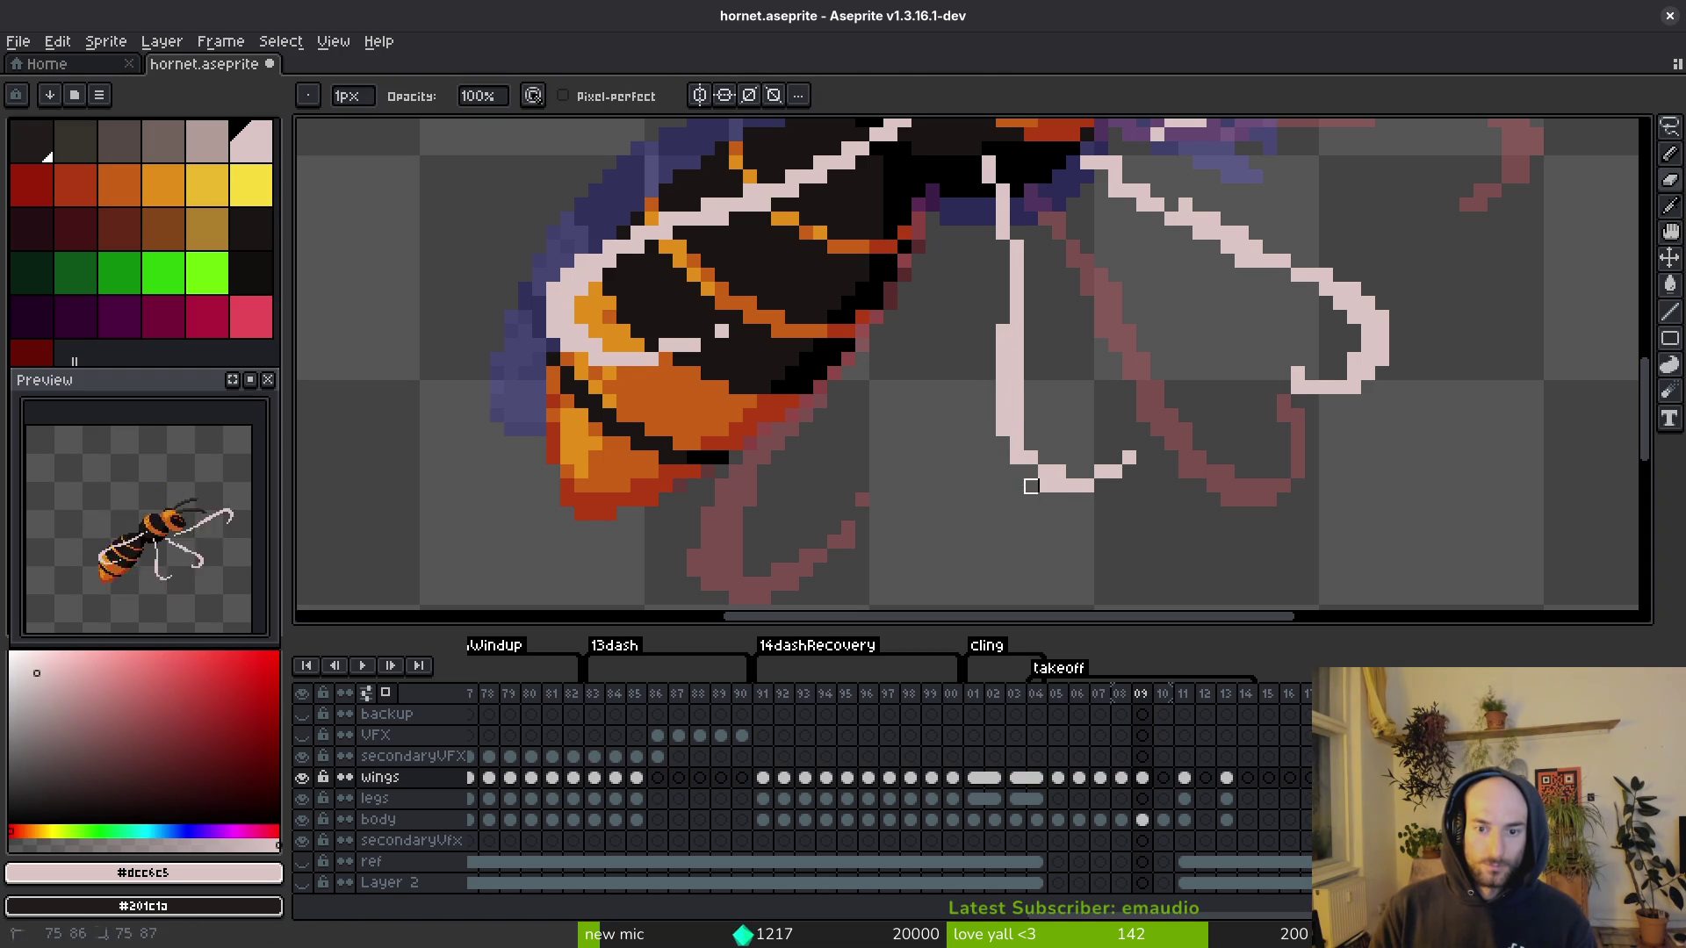
left_click(1033, 486)
key("b")
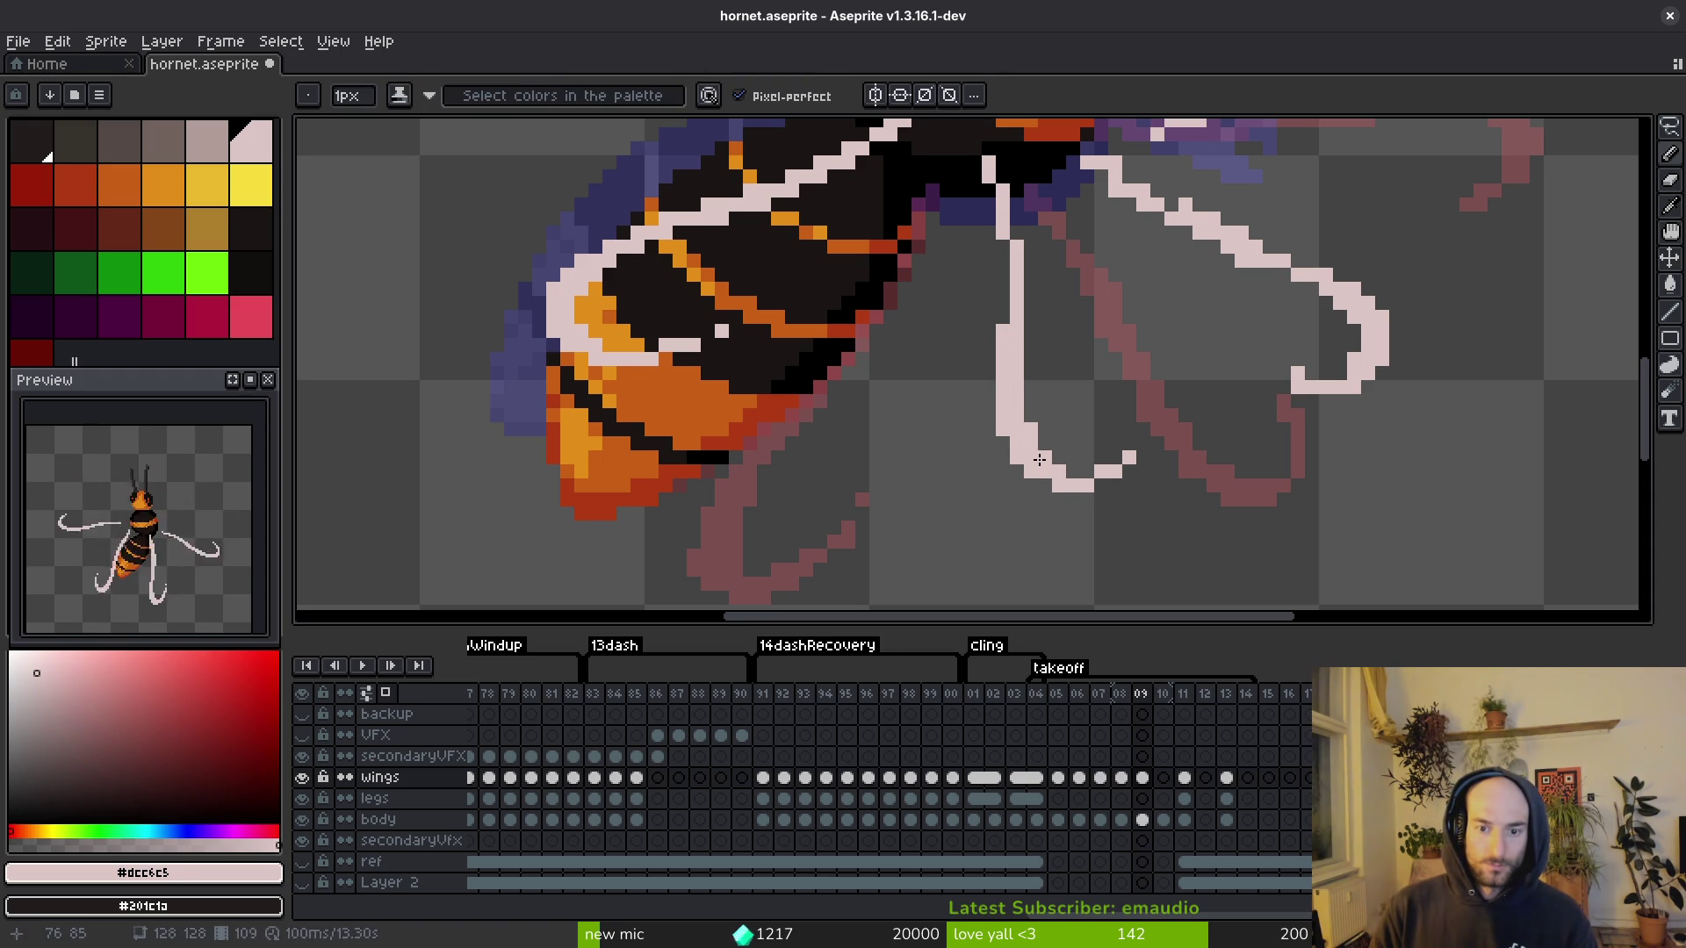
scroll(1014, 463, "down", 4)
key("ctrl+s")
scroll(1013, 290, "up", 4)
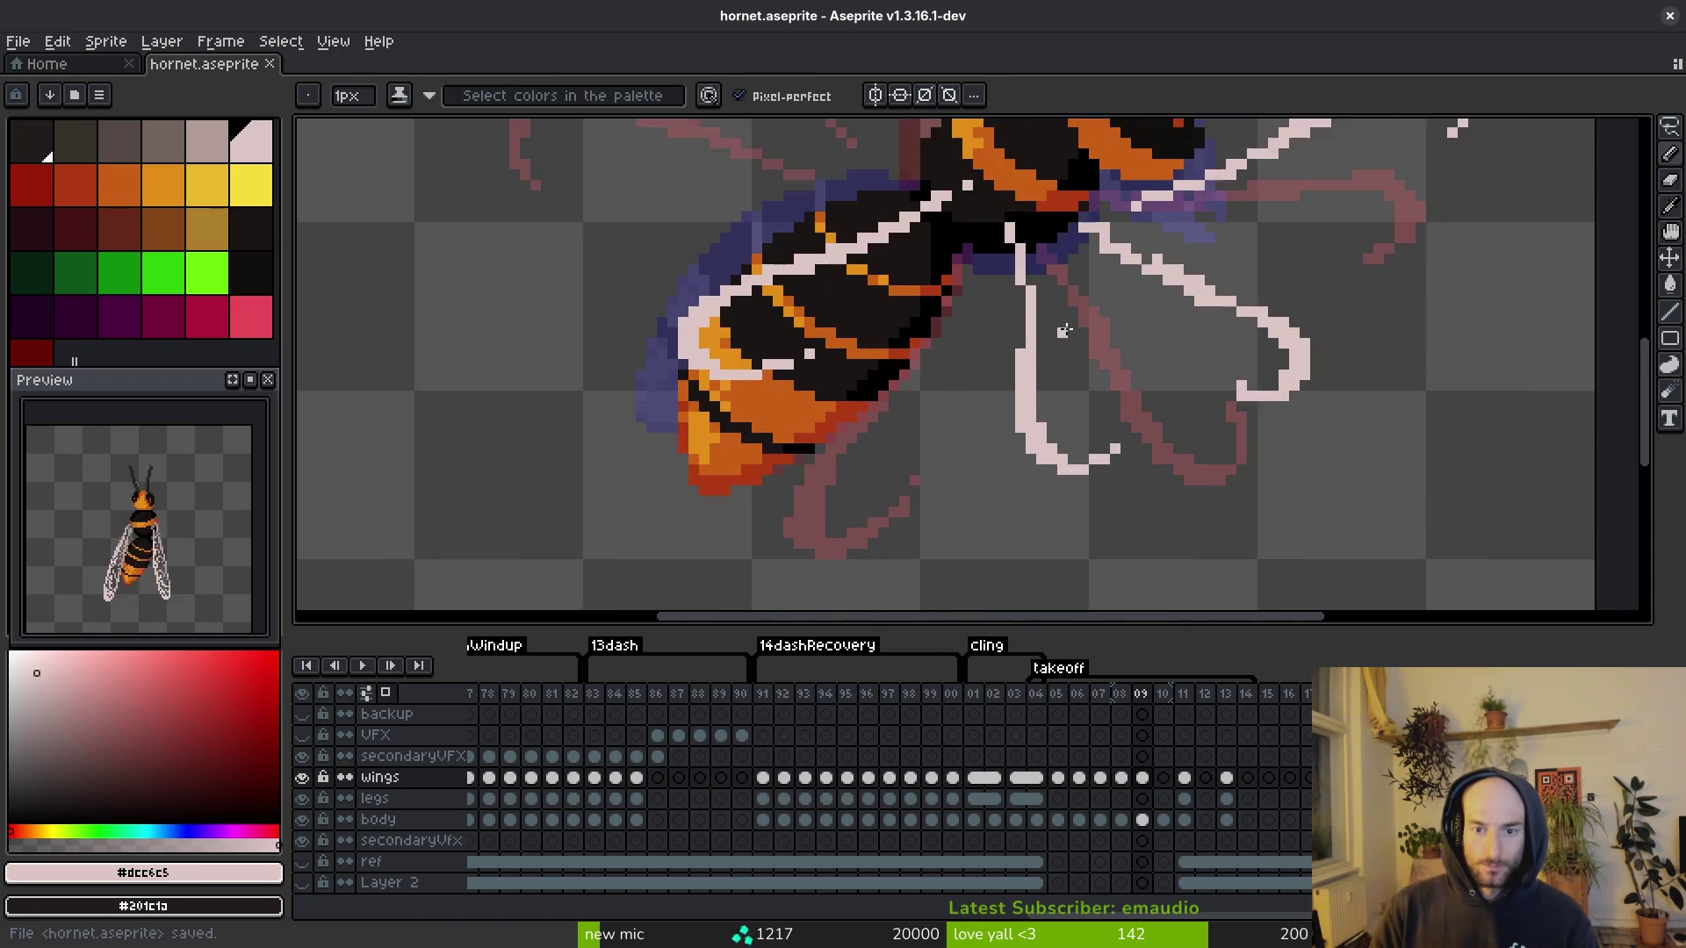
Step: Add a pale pixel to the wing and save the sprite
scroll(1089, 334, "up", 1)
scroll(1163, 400, "right", 1)
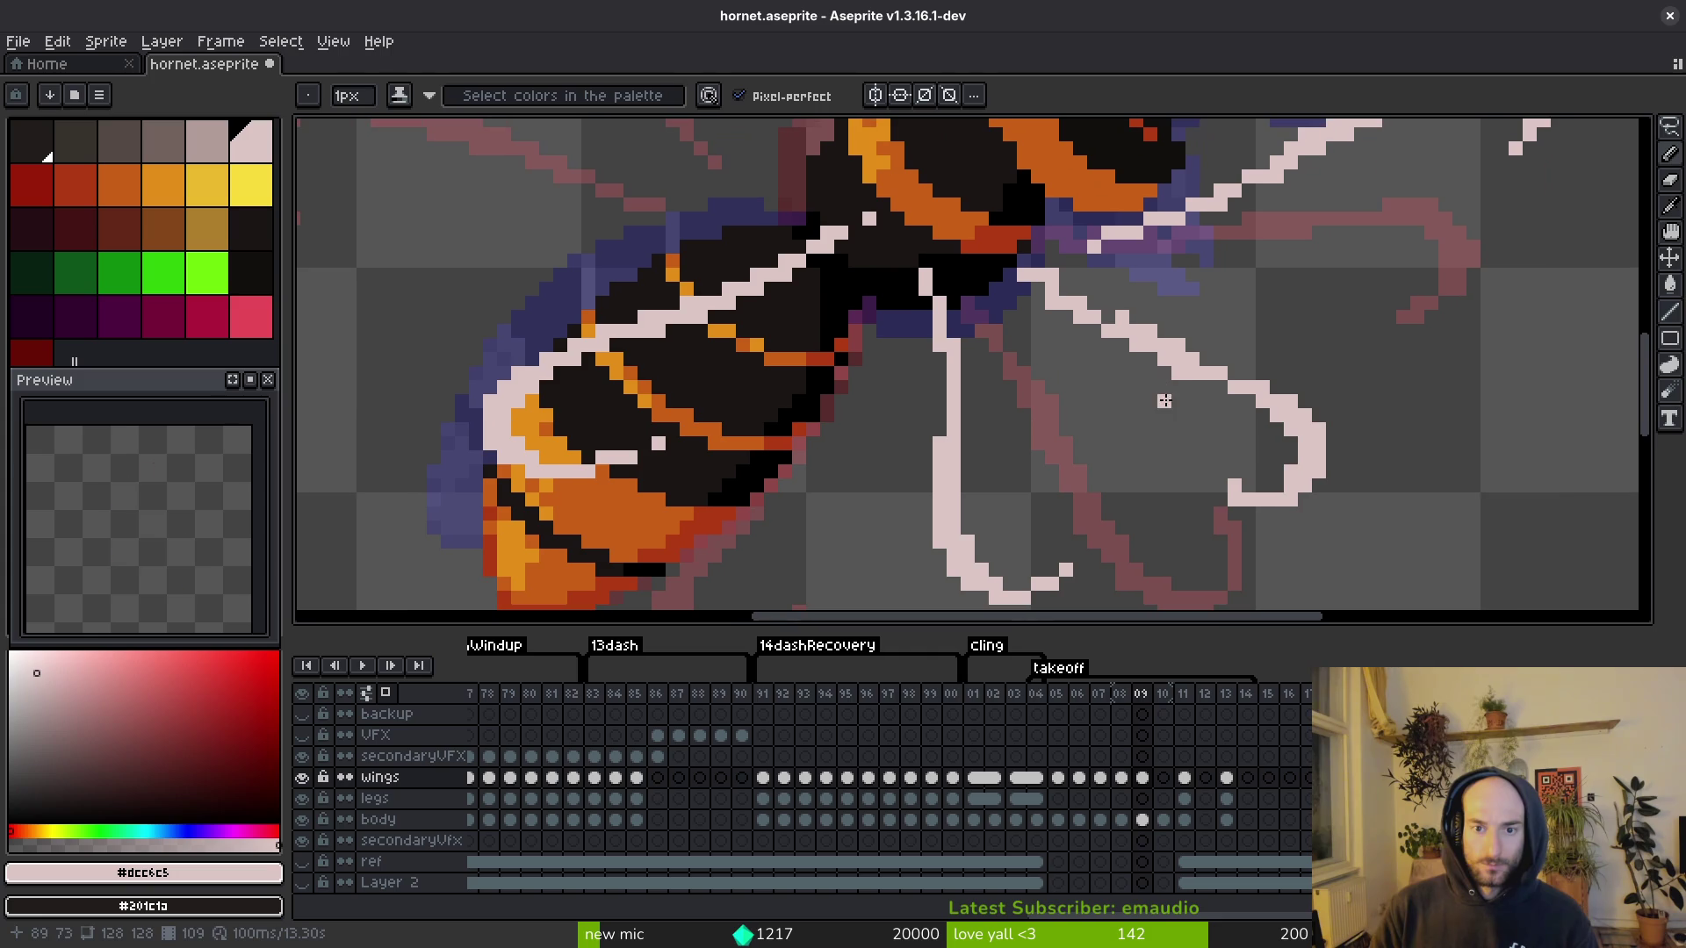
left_click(1082, 329)
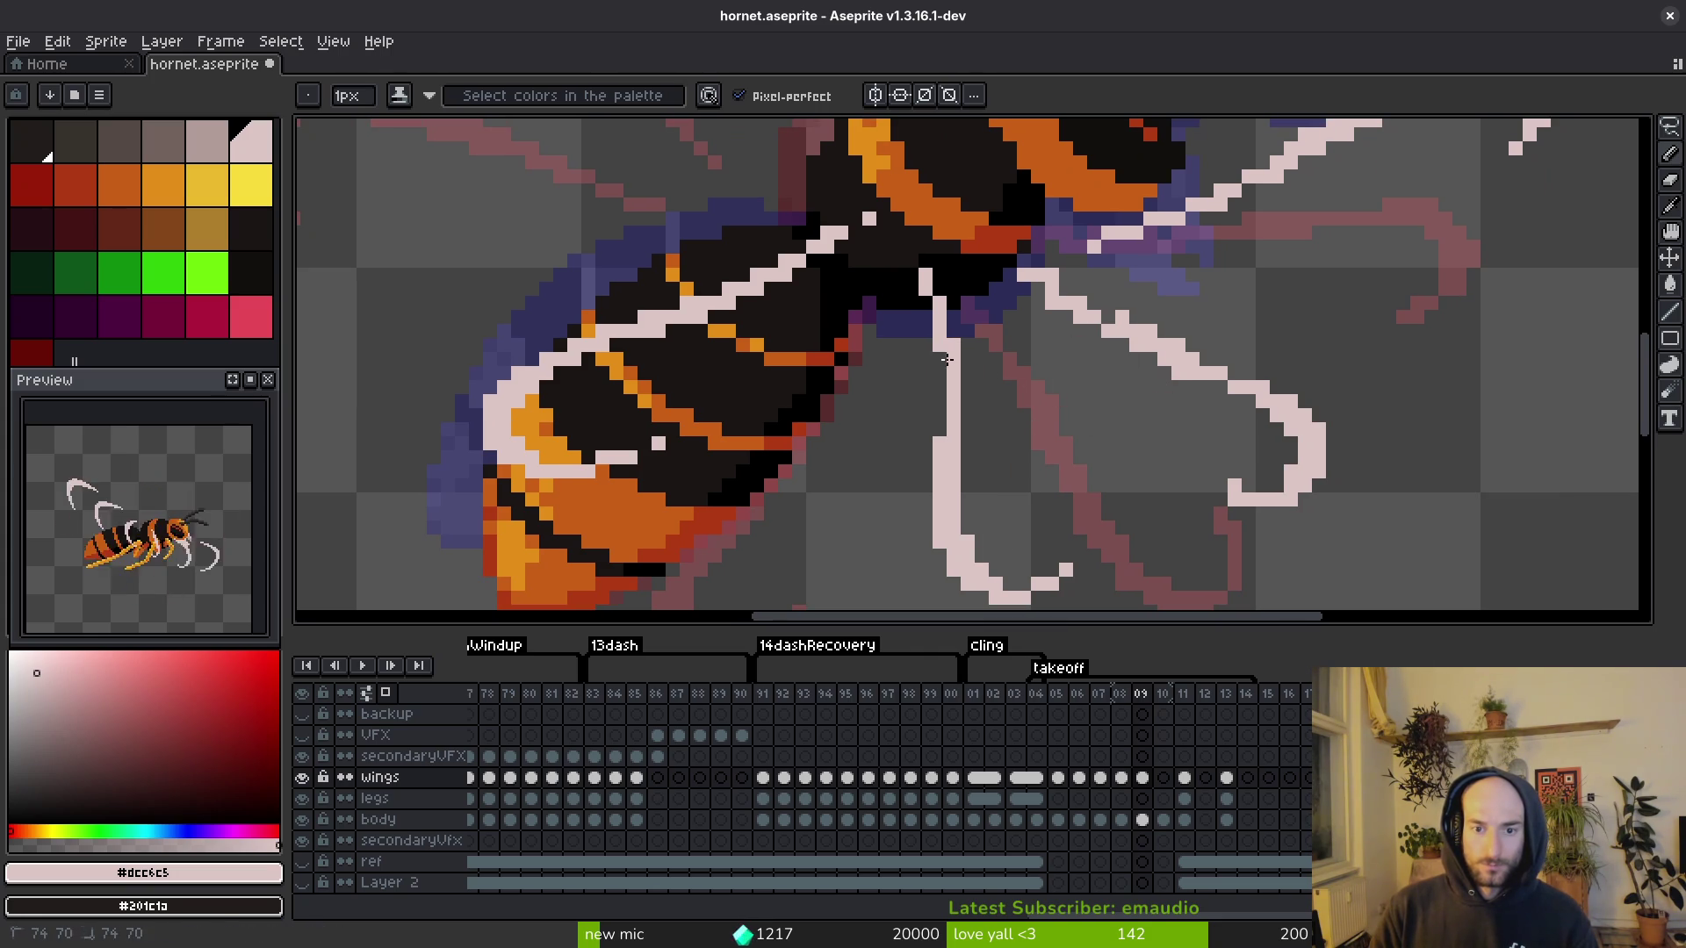
key("e")
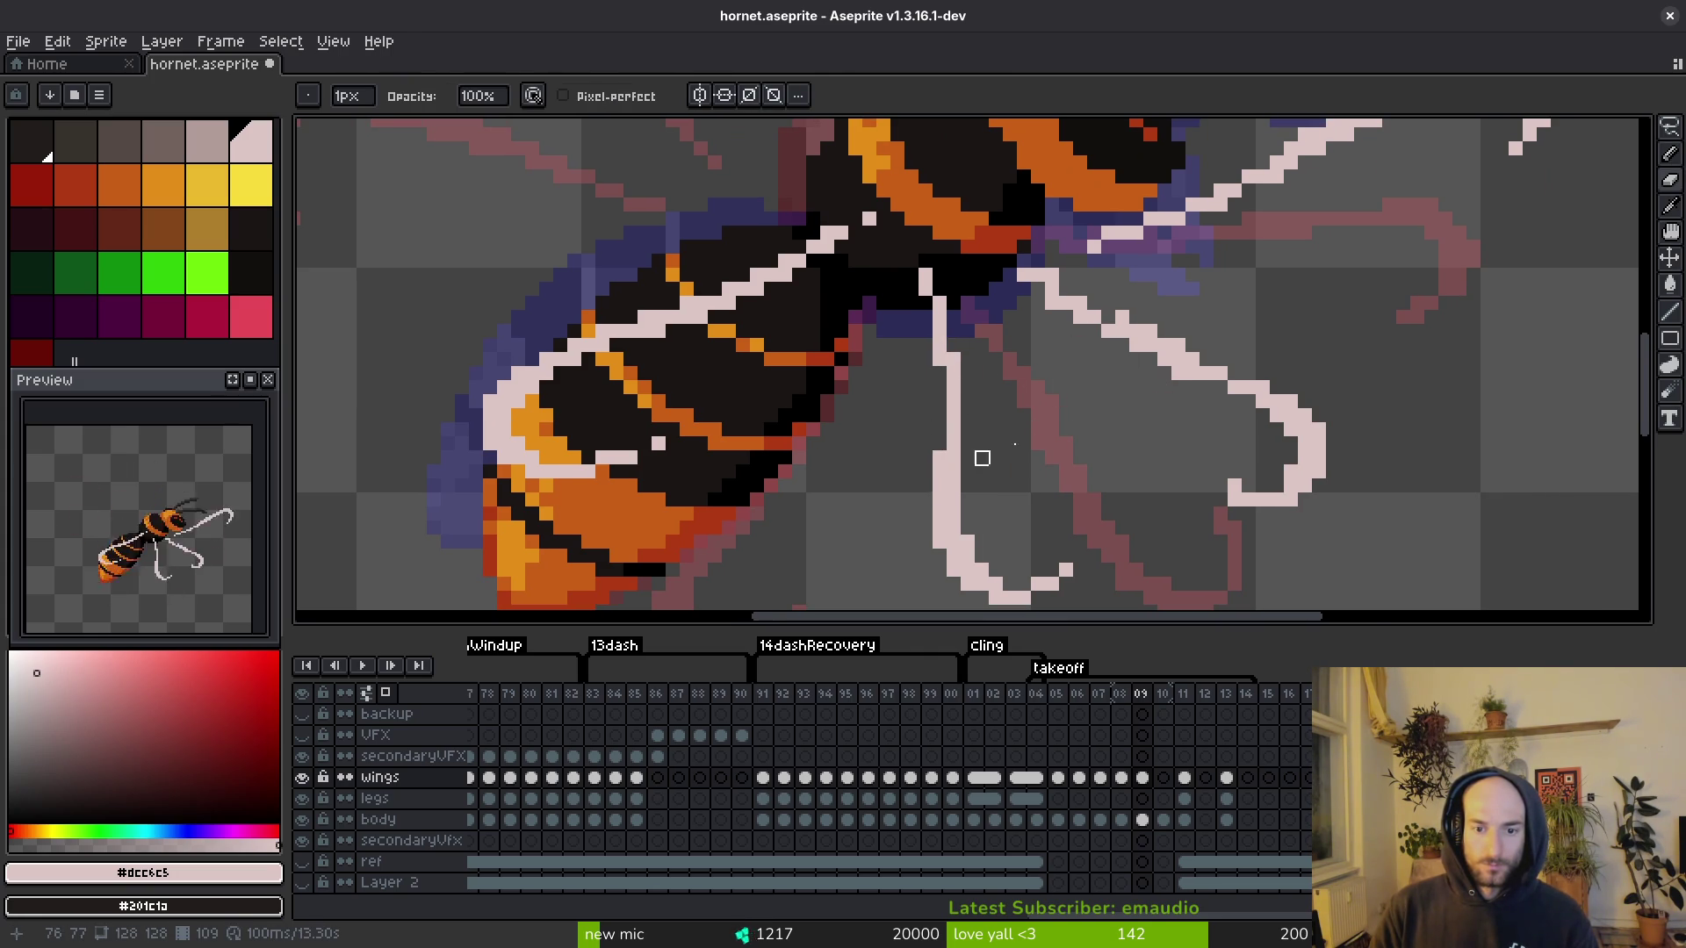
scroll(939, 458, "down", 4)
key("ctrl+s")
scroll(1122, 392, "up", 4)
Step: Erase an uneven stretch of the pale leg line and redraw it toward the upper left
left_click(1014, 308)
left_click_drag(1094, 337, 987, 314)
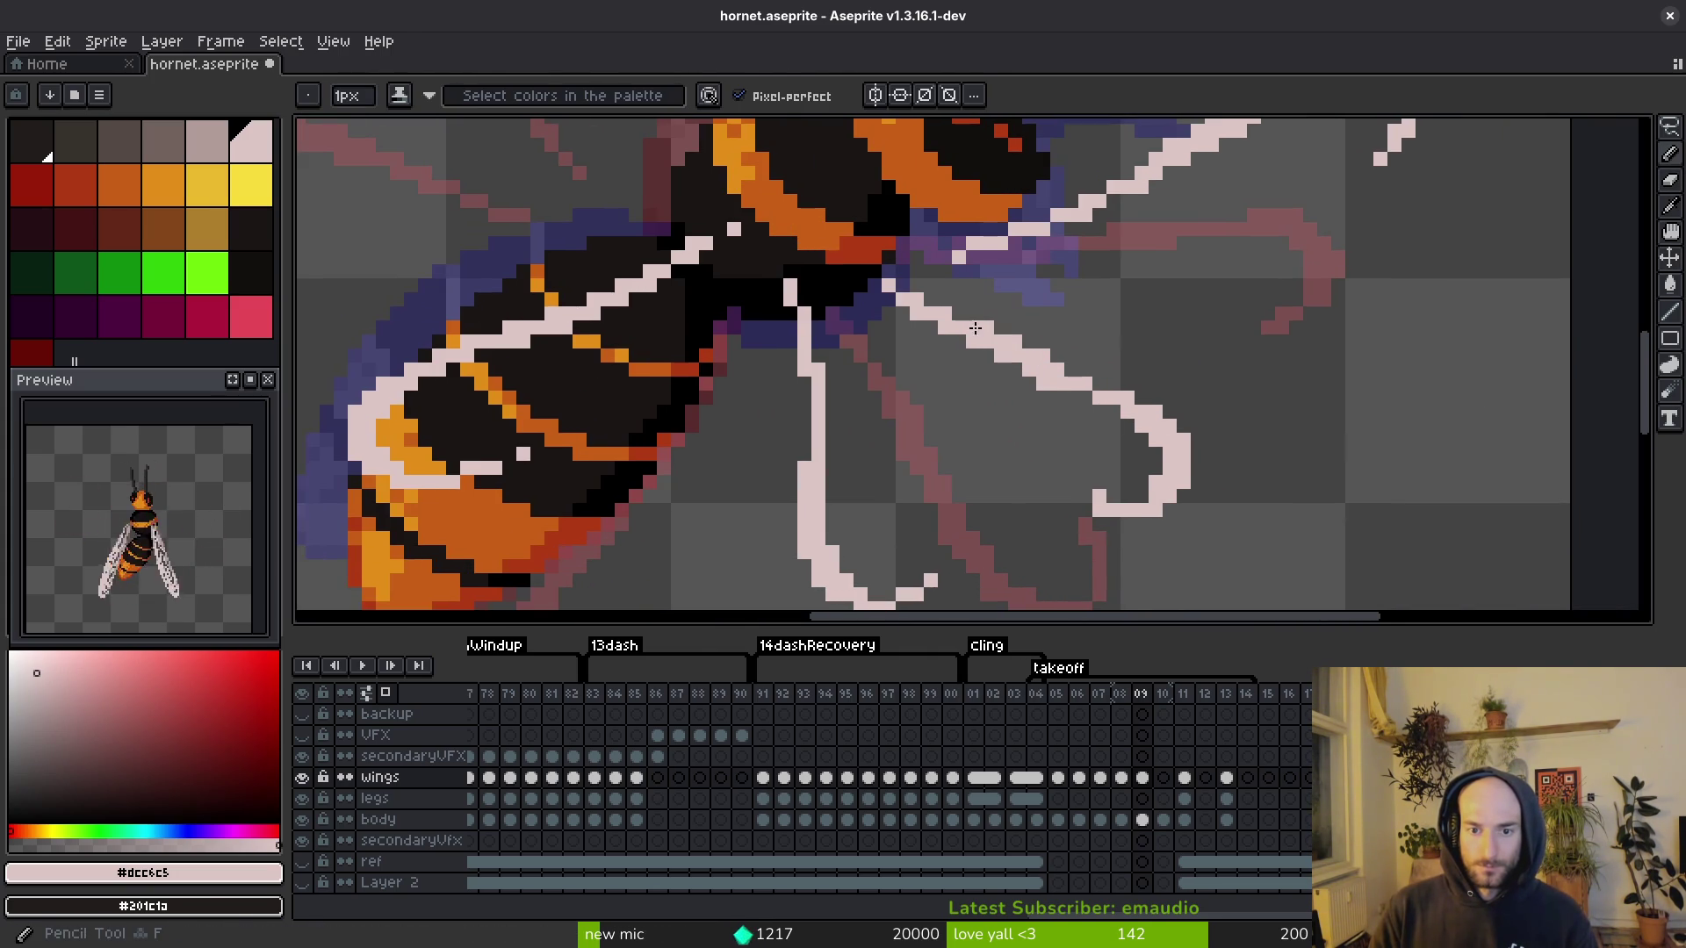
left_click_drag(1053, 363, 1113, 413)
key("b")
scroll(1008, 345, "up", 1)
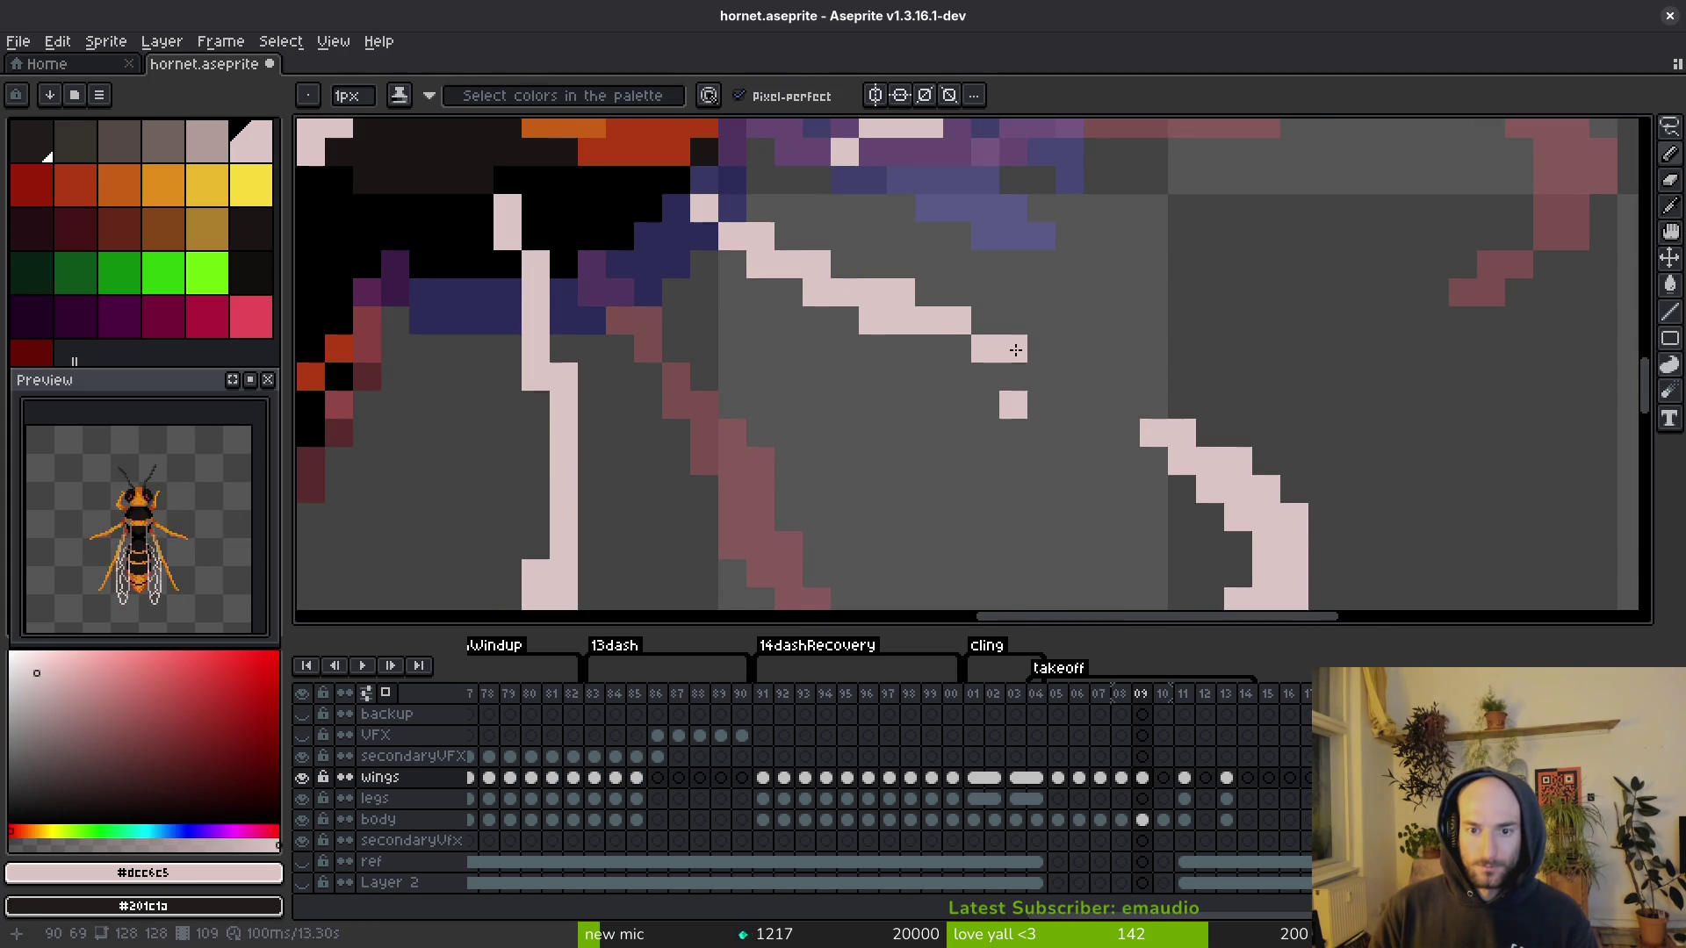
left_click_drag(1018, 369, 1189, 441)
left_click_drag(1079, 387, 956, 348)
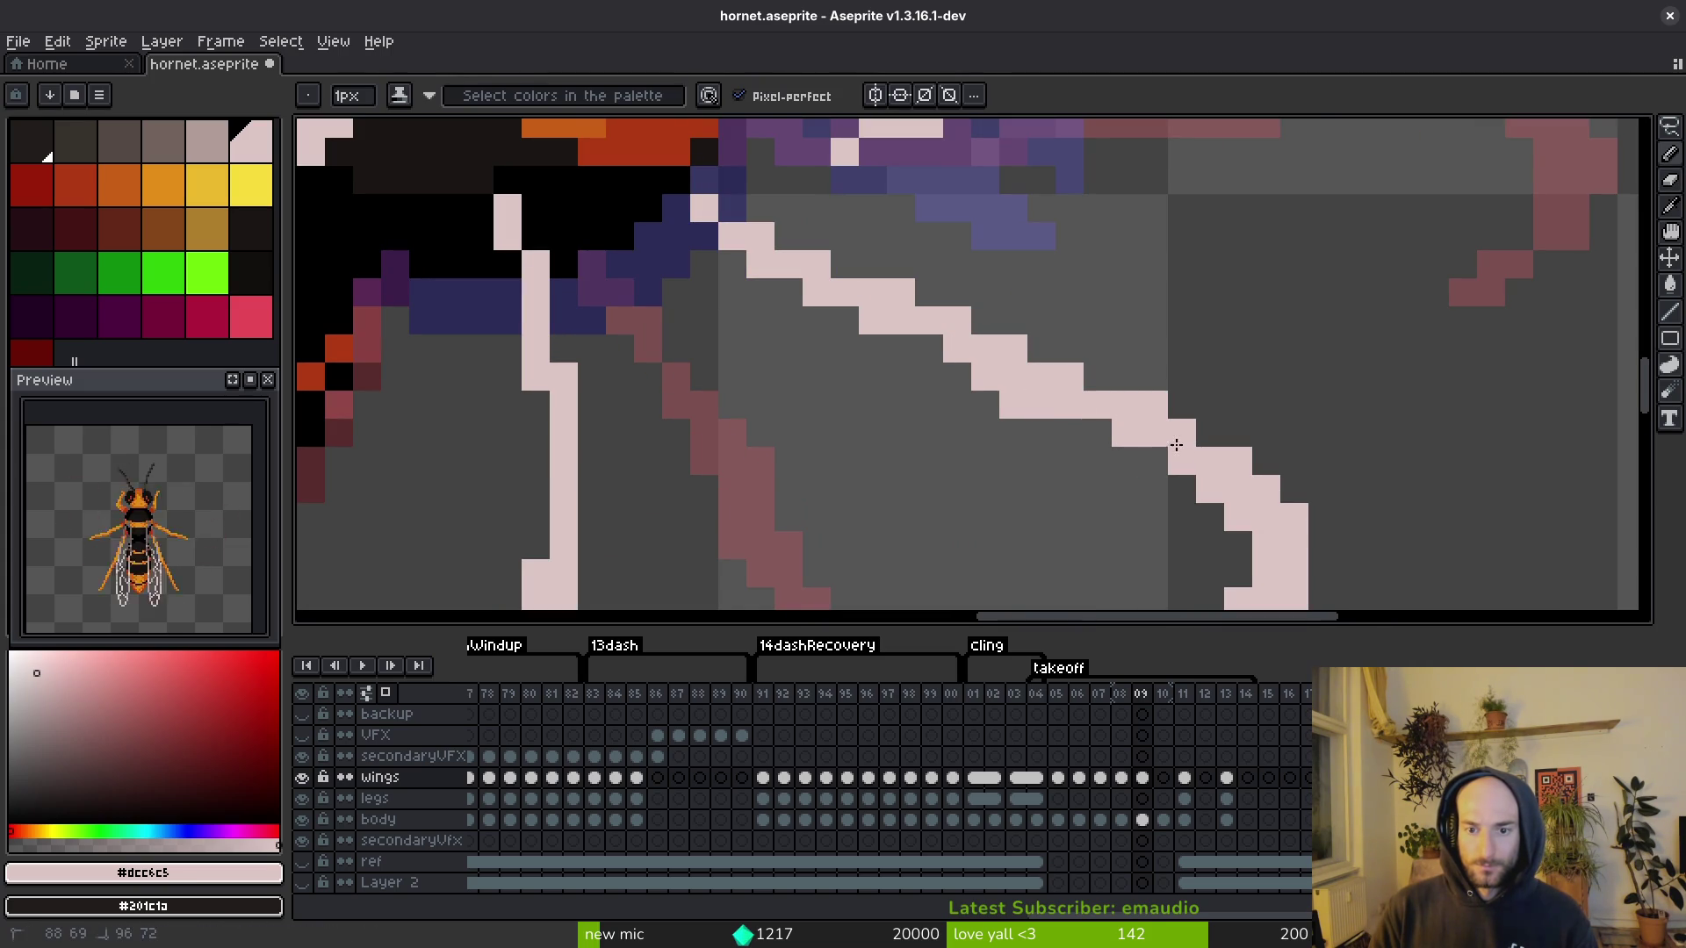
Step: Remove a leftover pixel beside the redrawn line, save, and add a pale pixel to the curve
key("e")
left_click(1013, 405)
left_click_drag(1024, 409, 906, 294)
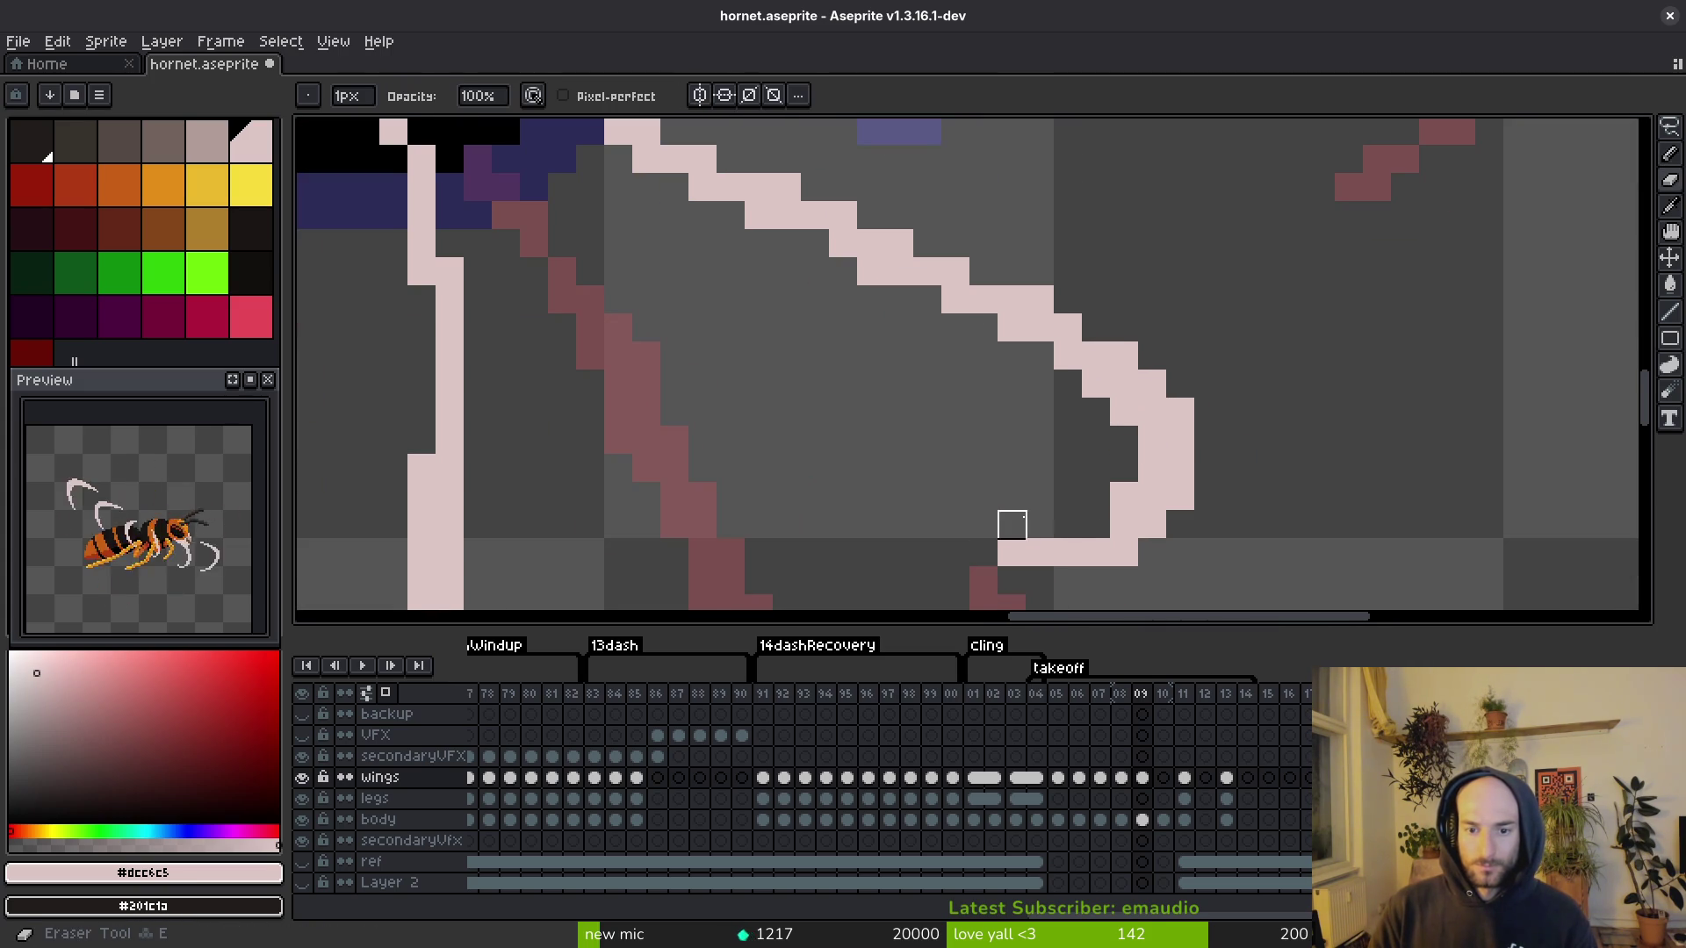
scroll(1053, 523, "down", 1)
key("ctrl+s")
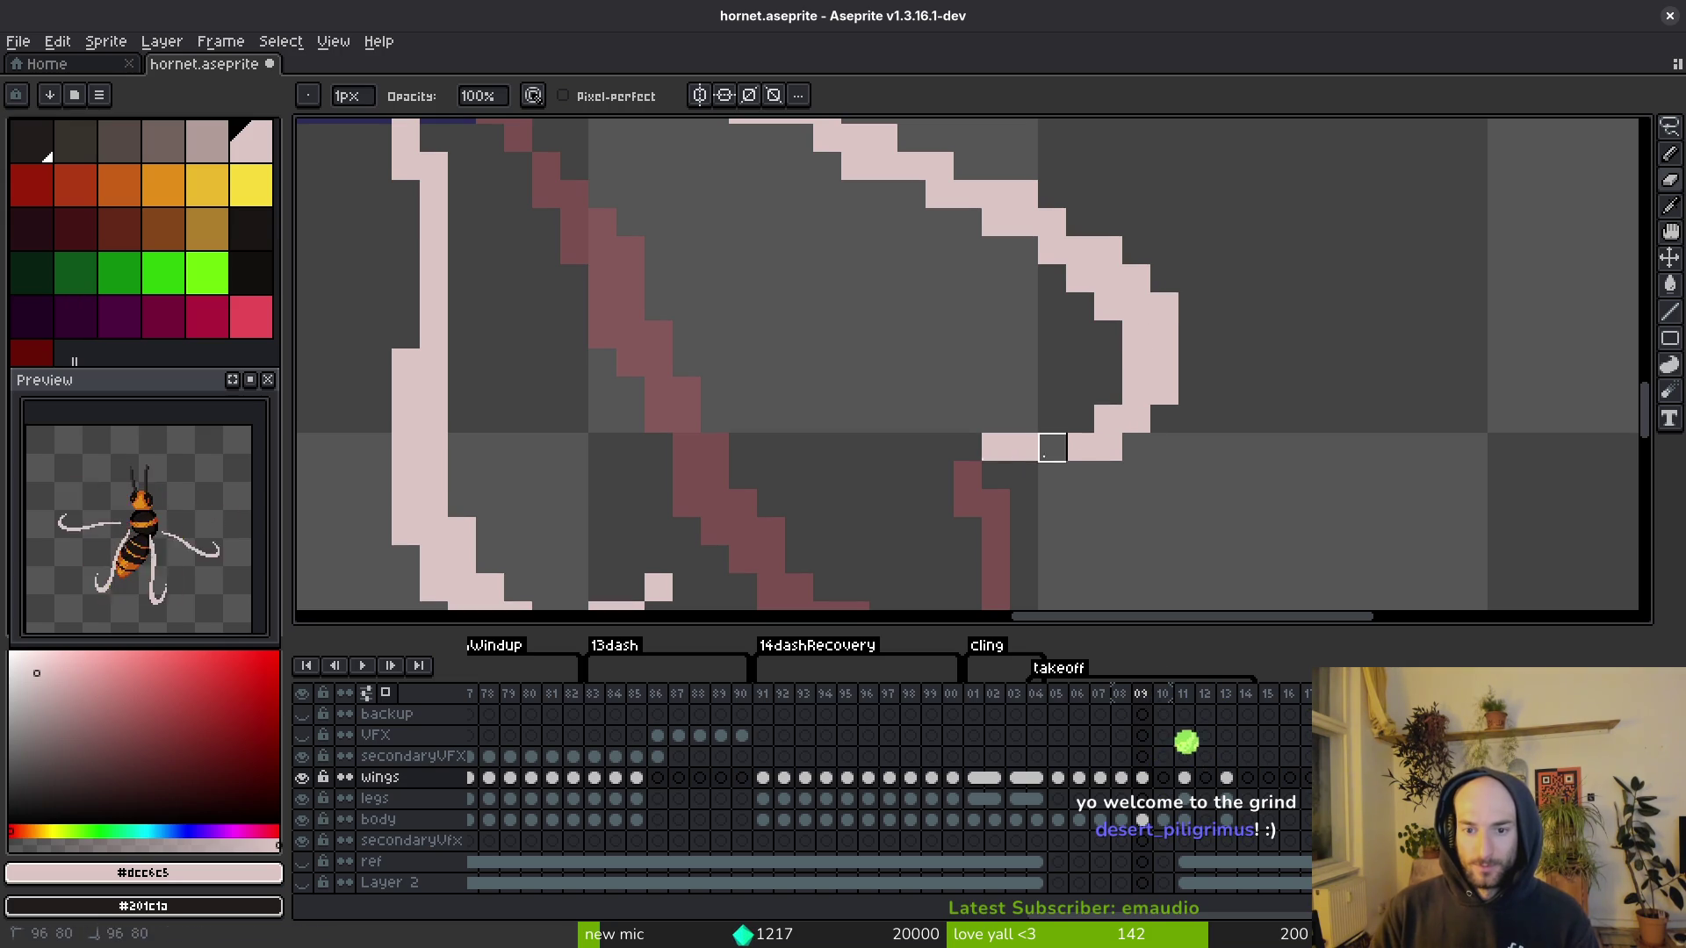
key("ctrl+s")
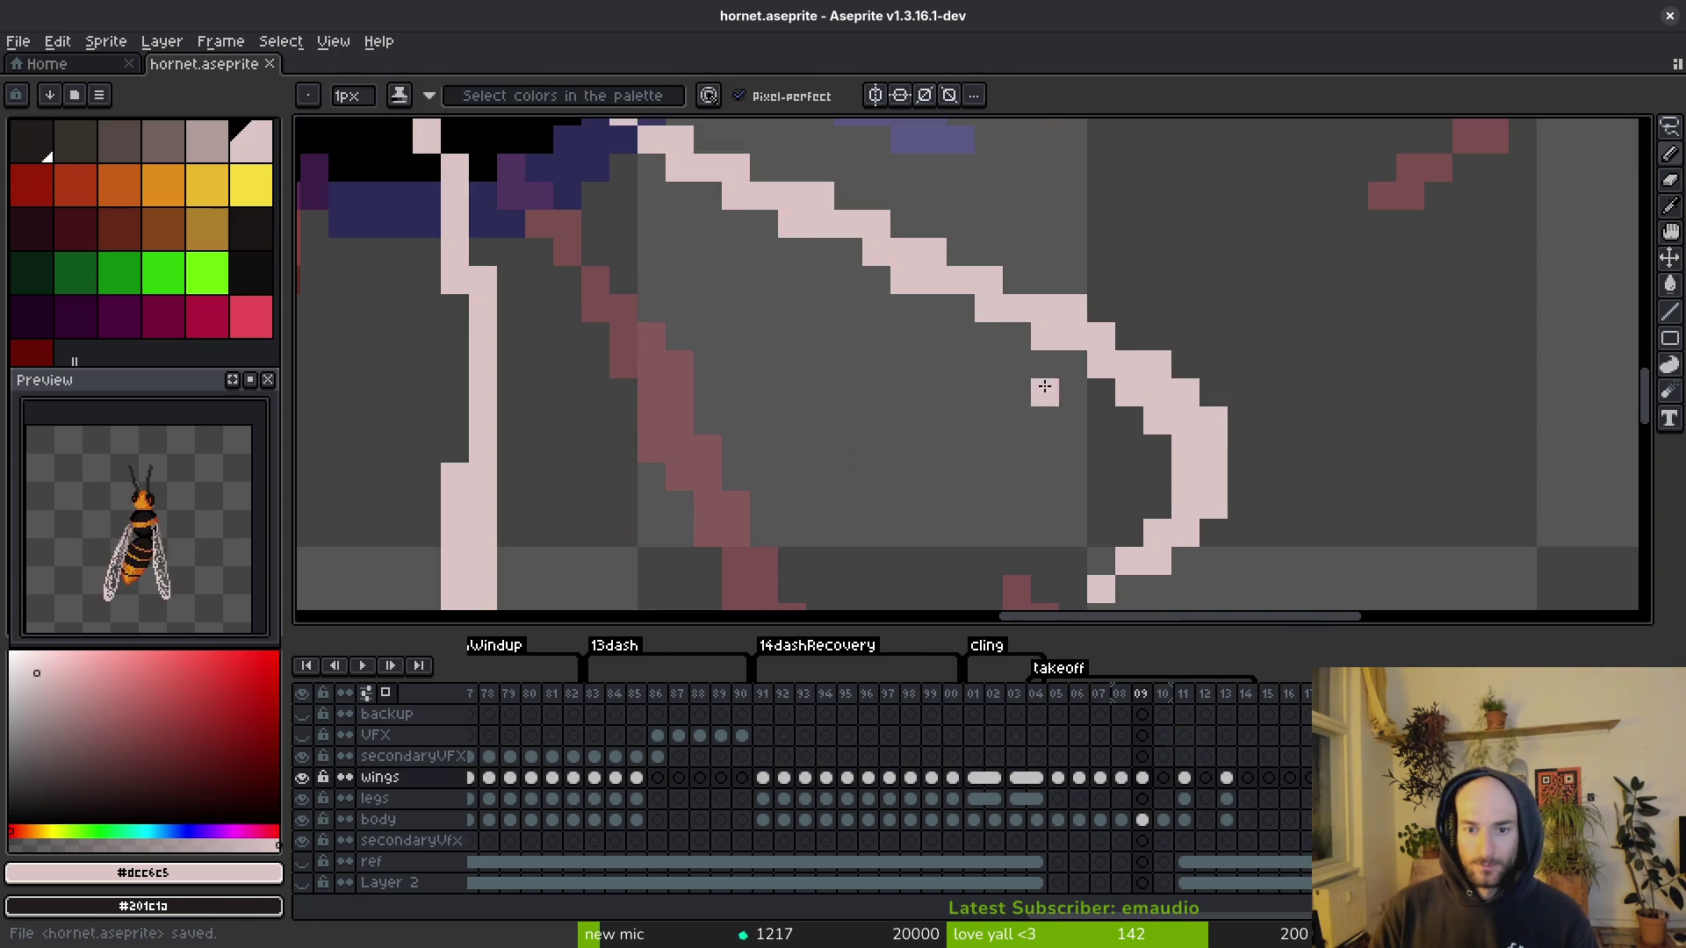
left_click(902, 378)
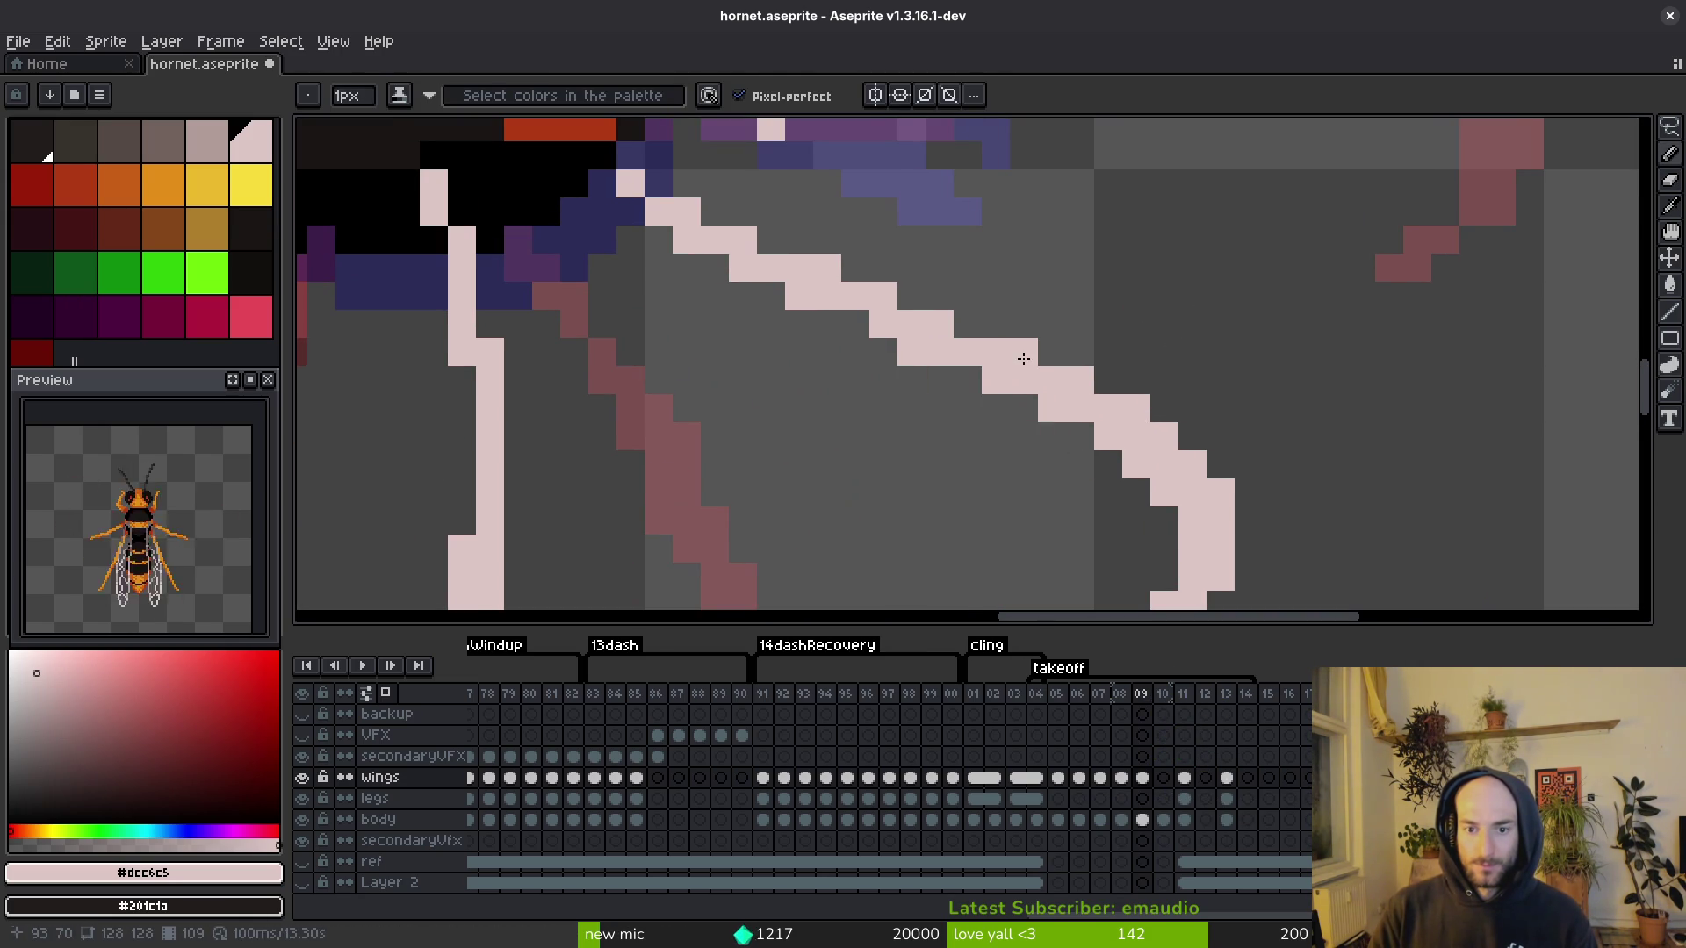
Step: Trim uneven edge pixels off the diagonal leg line and save
scroll(966, 395, "down", 3)
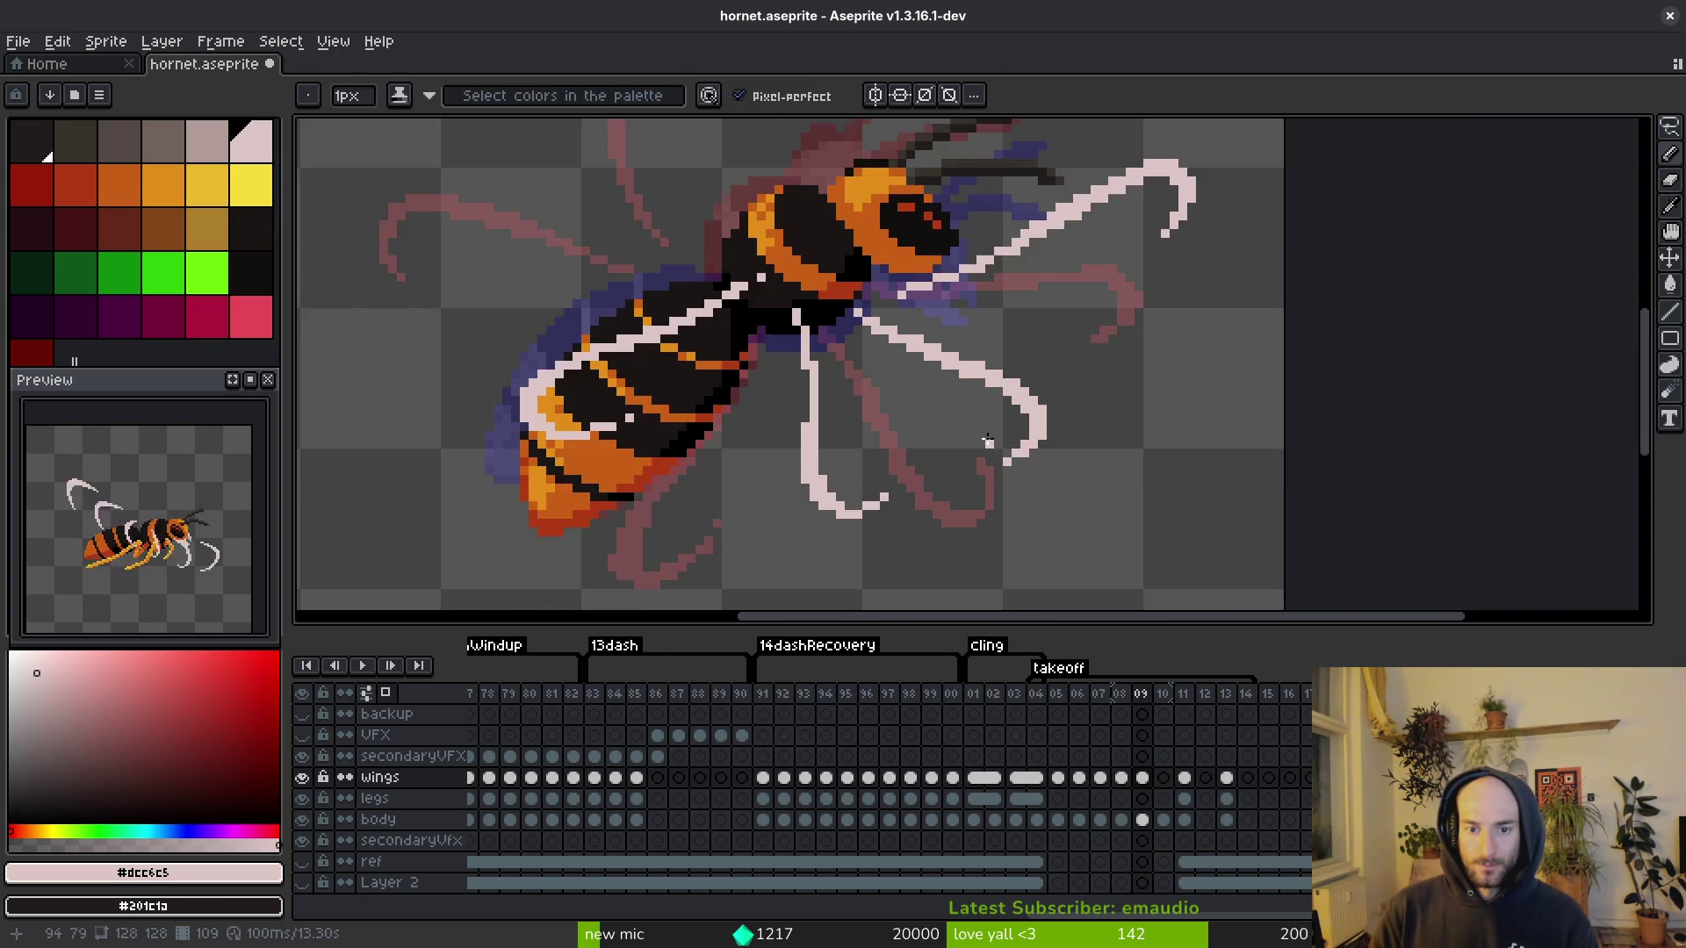
scroll(947, 380, "up", 2)
key("e")
scroll(966, 334, "up", 2)
mouse_move(927, 289)
left_mouse_down()
mouse_move(1109, 391)
mouse_move(997, 331)
left_mouse_up()
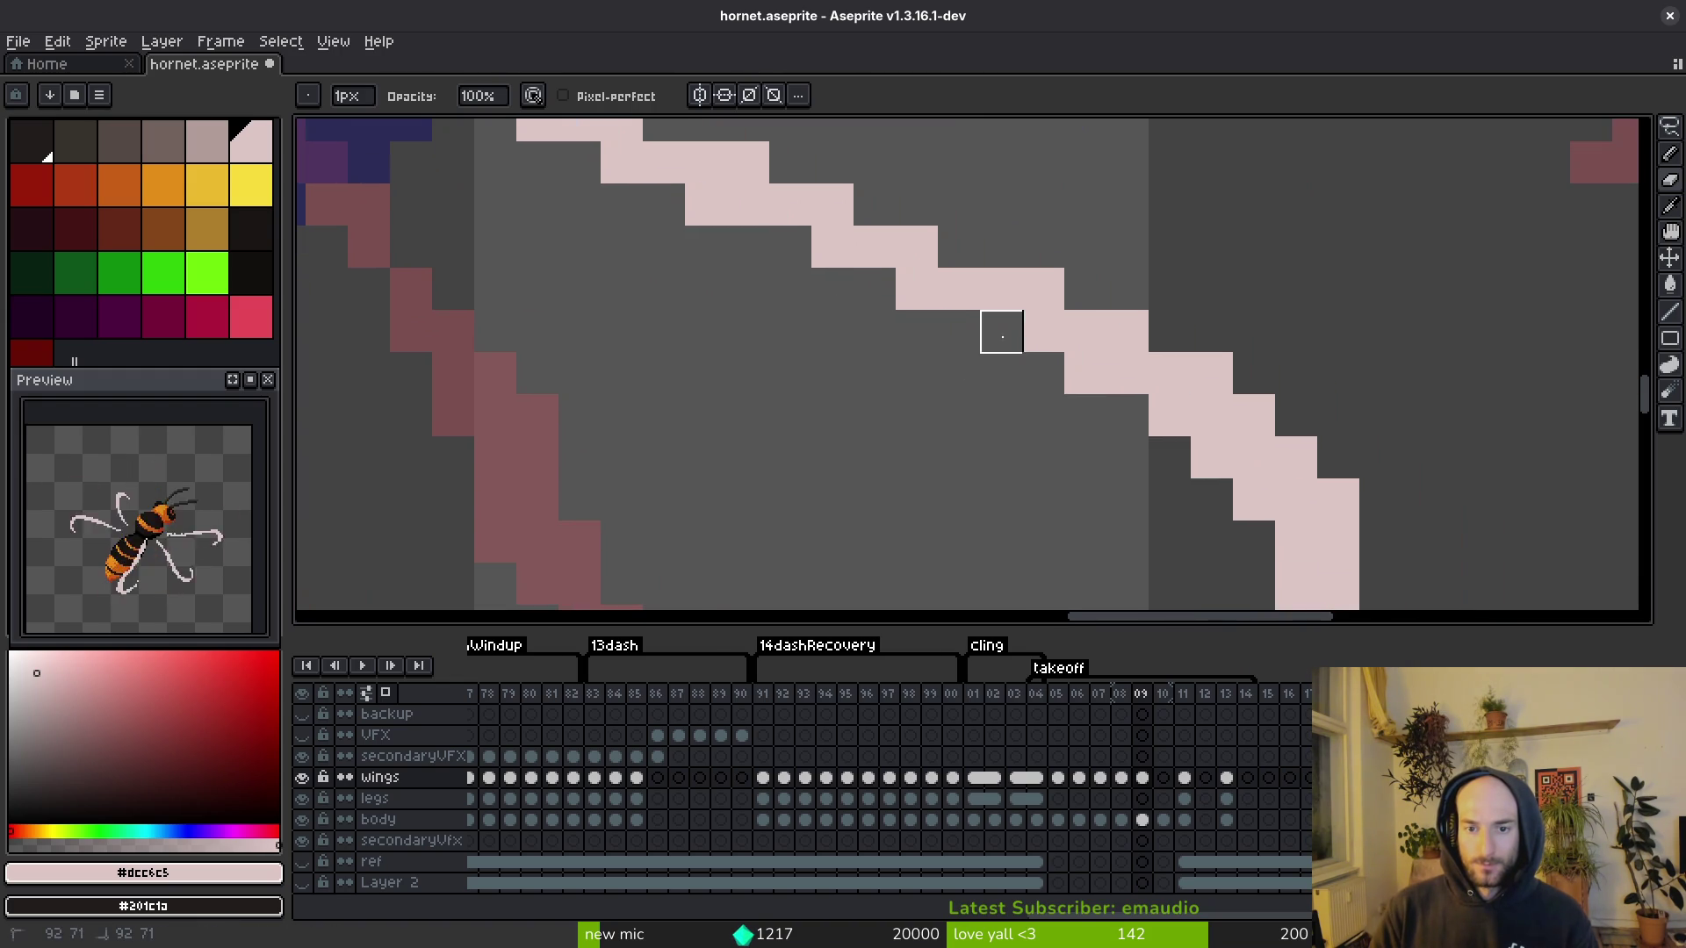
mouse_move(1170, 454)
left_mouse_down()
mouse_move(1038, 383)
mouse_move(1081, 390)
mouse_move(1121, 425)
left_mouse_up()
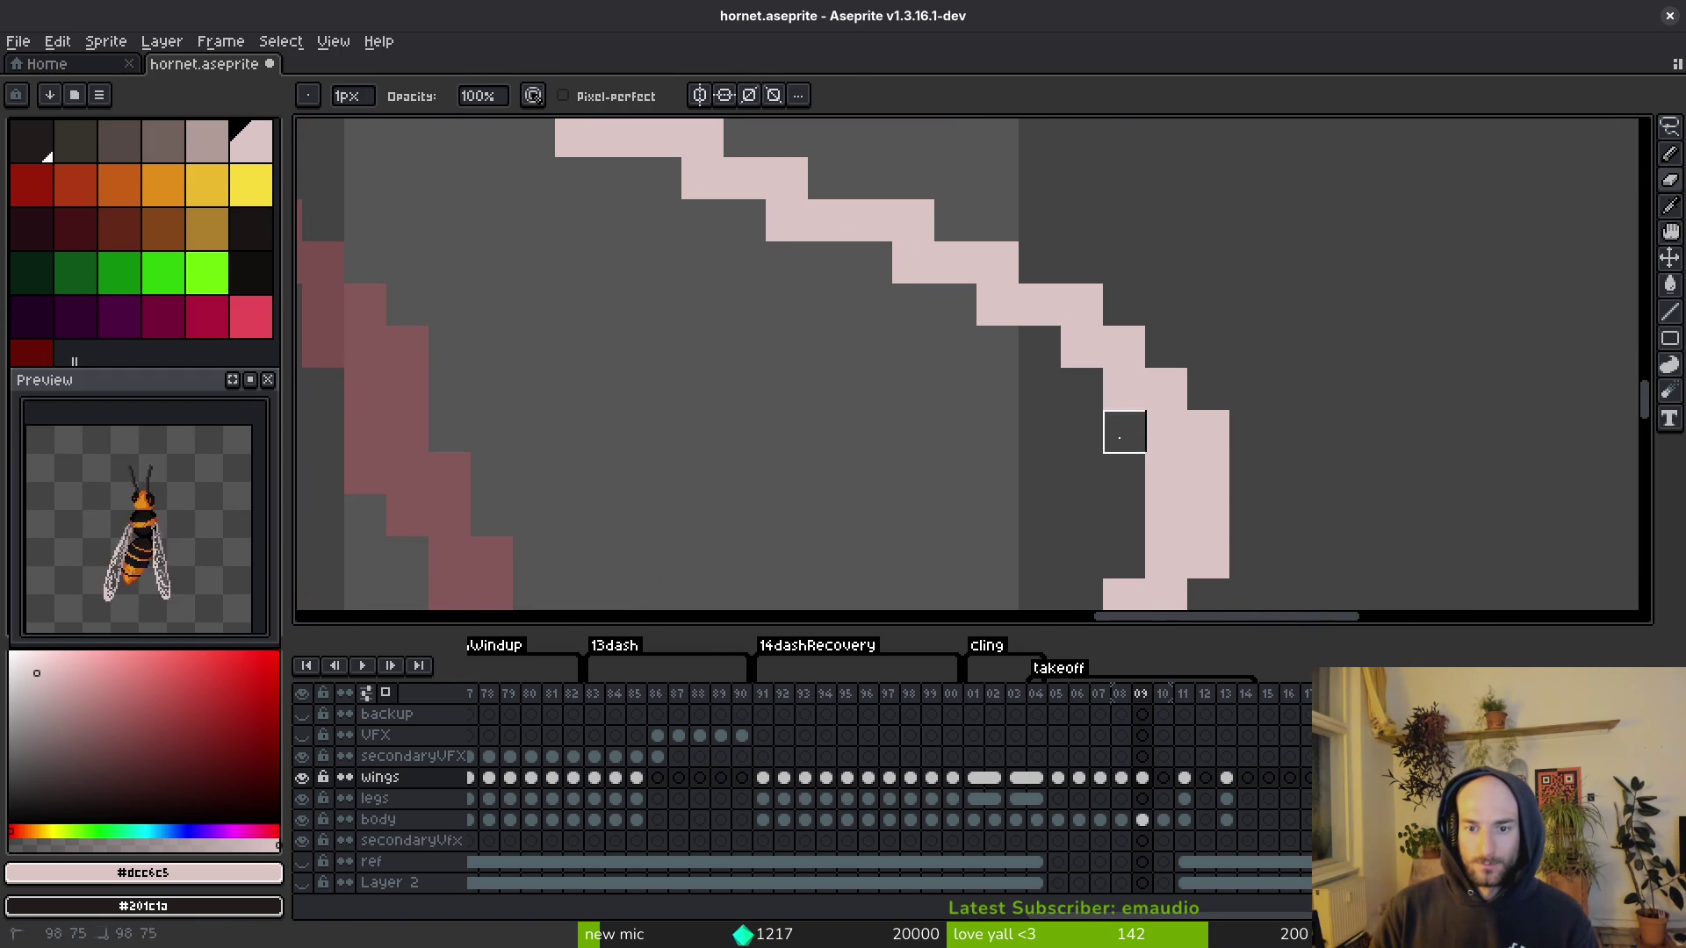
scroll(1122, 425, "down", 3)
key("ctrl+s")
Step: Zoom in and out to review the cleaned leg curves and save again
scroll(1132, 493, "up", 2)
scroll(1115, 512, "up", 1)
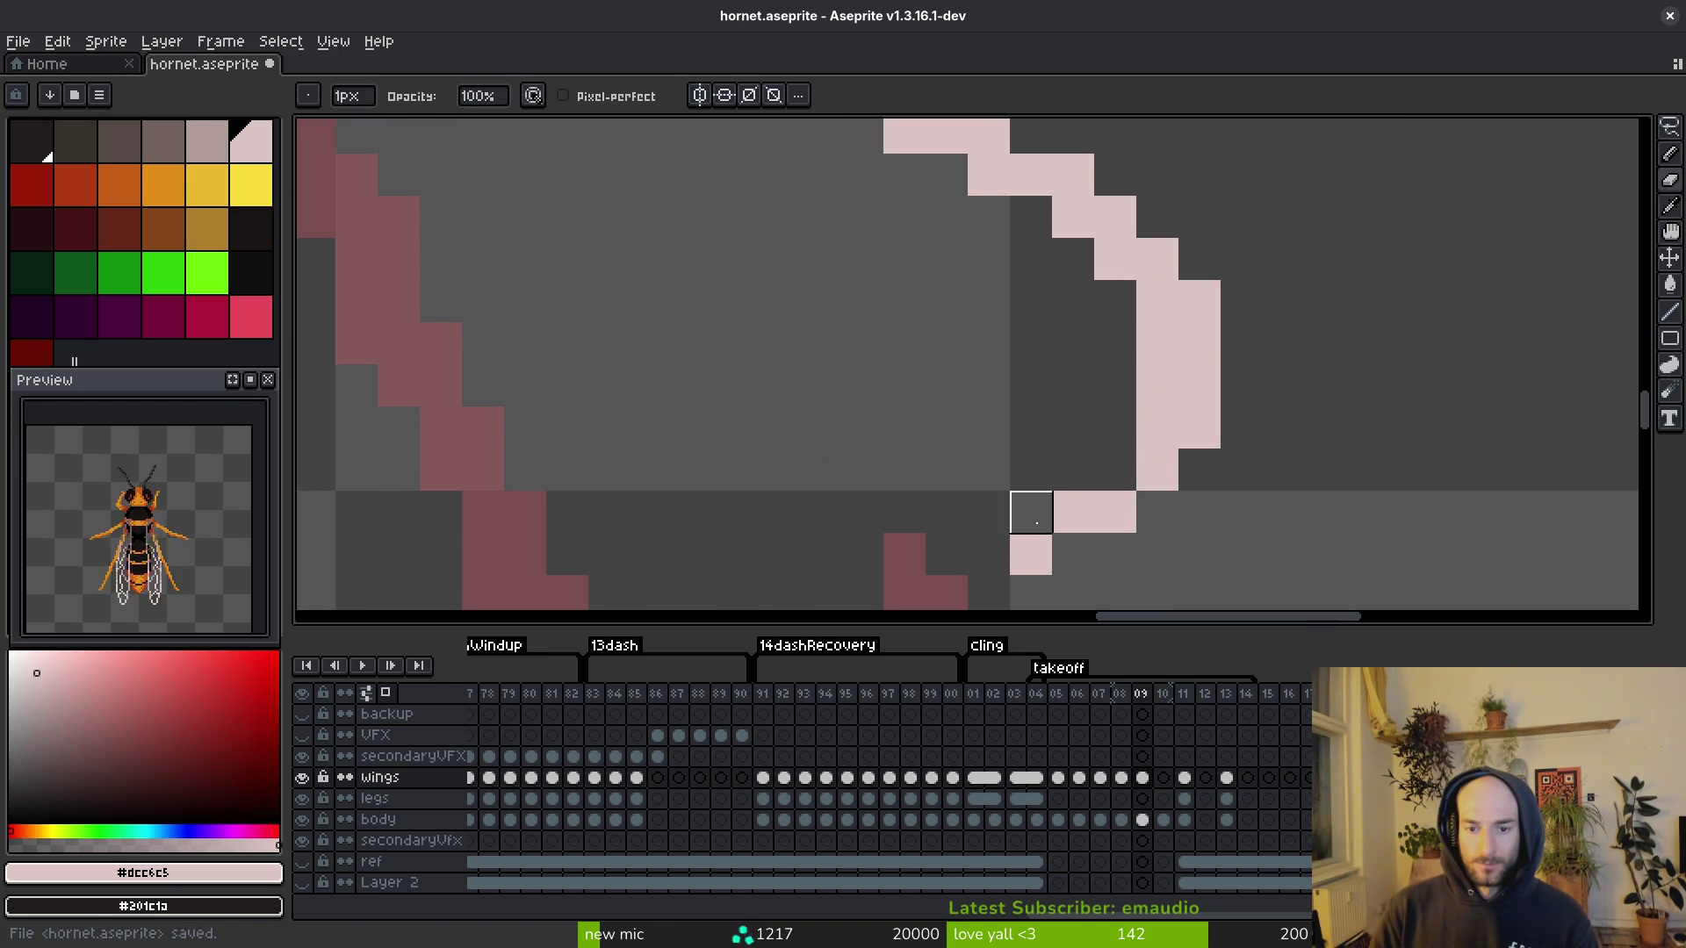
scroll(1073, 554, "down", 3)
scroll(1174, 530, "up", 2)
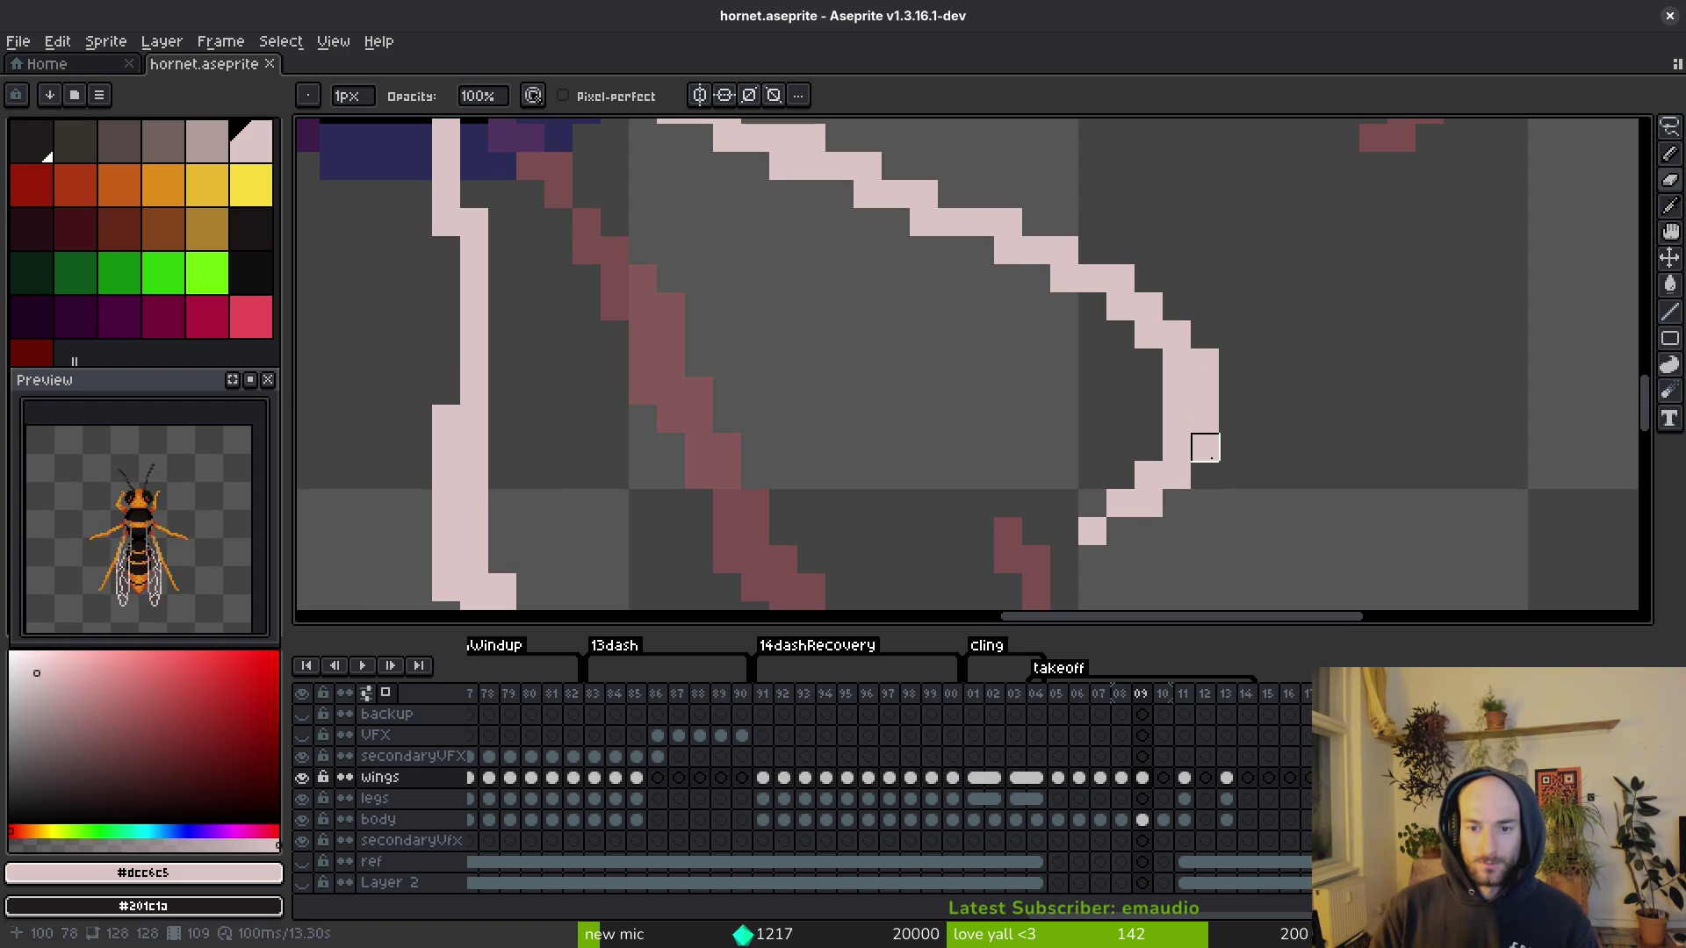
scroll(1205, 448, "down", 3)
key("ctrl+s")
scroll(1118, 401, "up", 3)
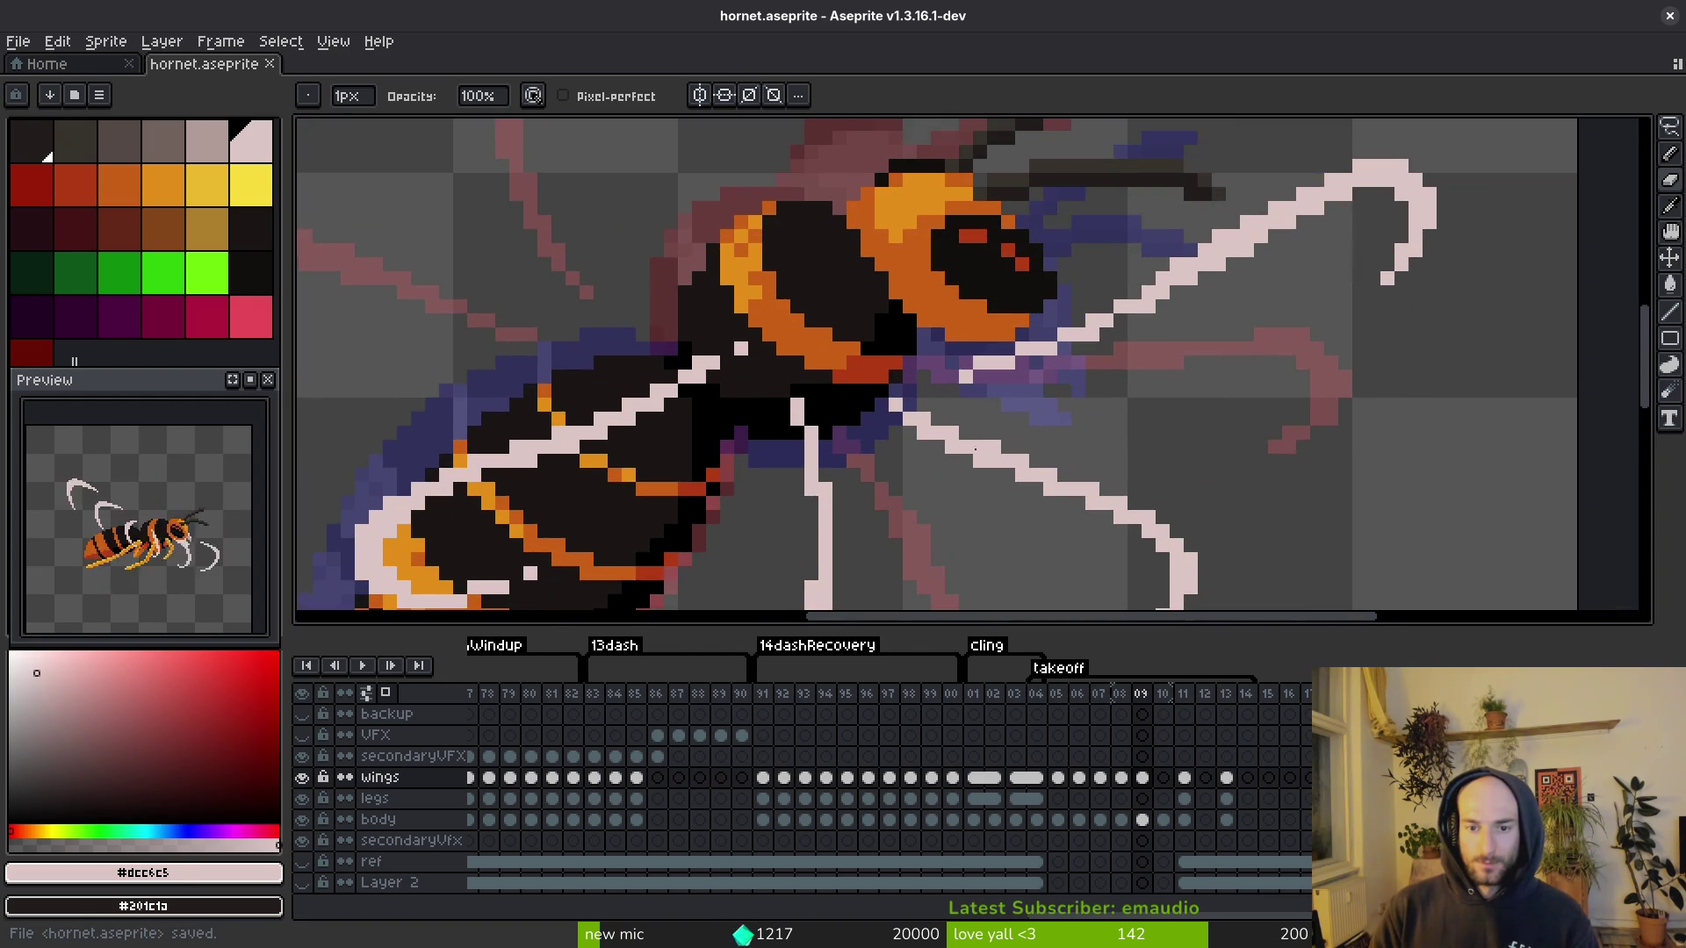
scroll(978, 444, "down", 1)
Step: Marquee-select the curled tip of the front leg
key("b")
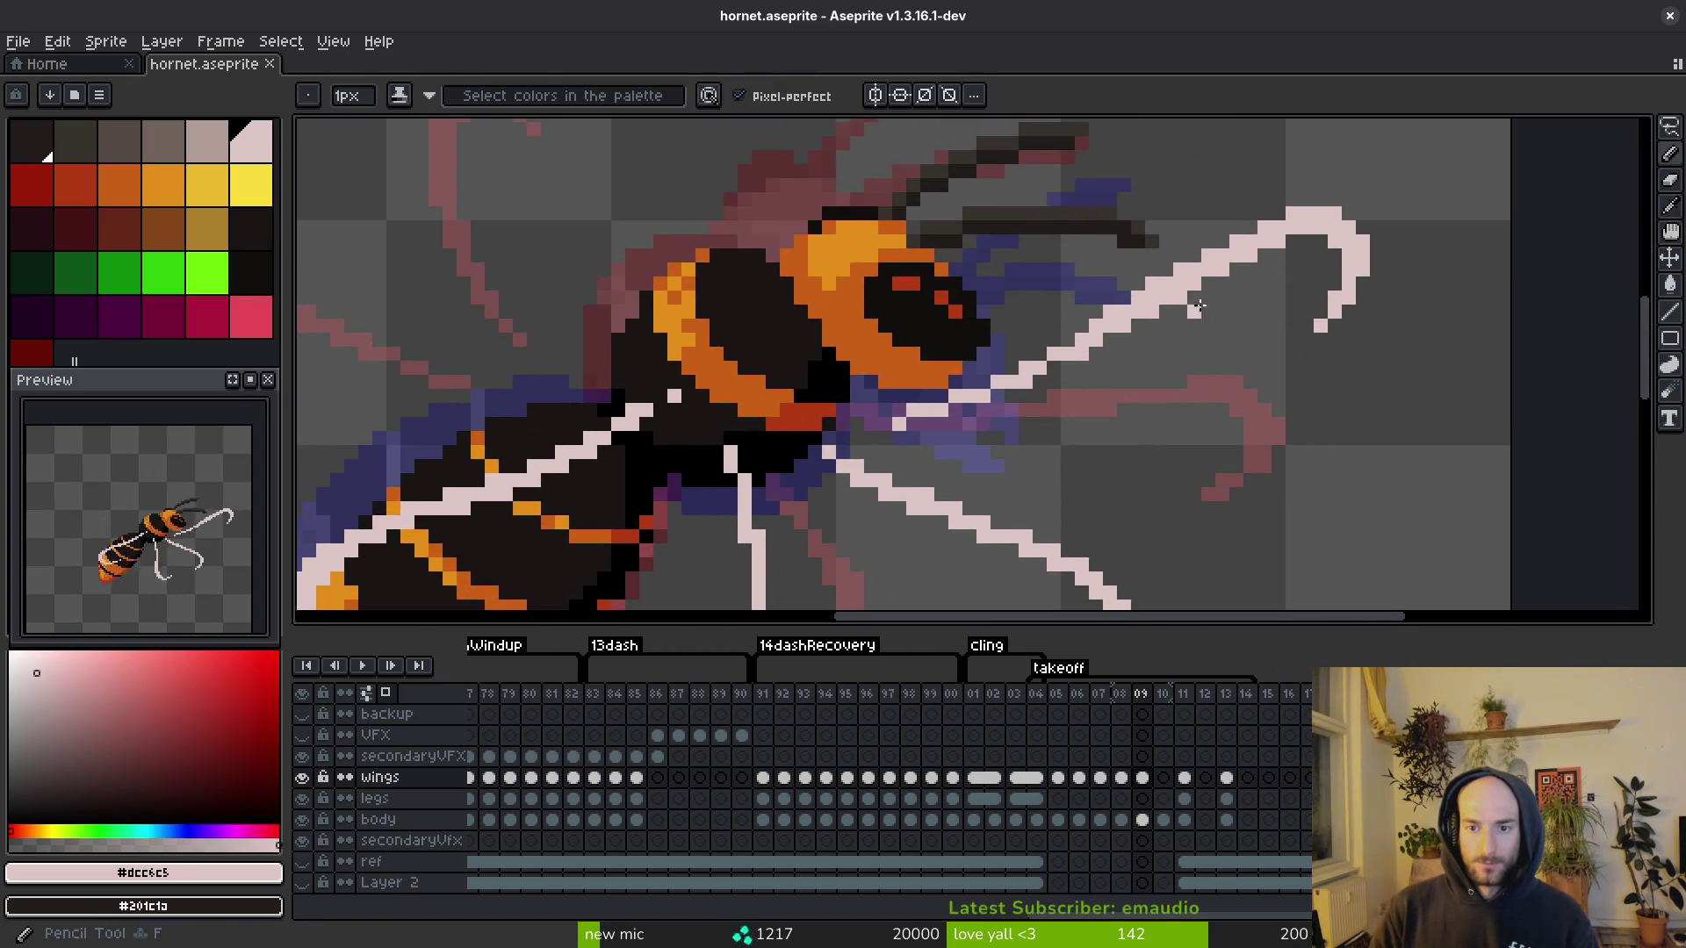
scroll(1088, 356, "up", 1)
scroll(1117, 345, "down", 1)
scroll(1117, 345, "down", 2)
key("m")
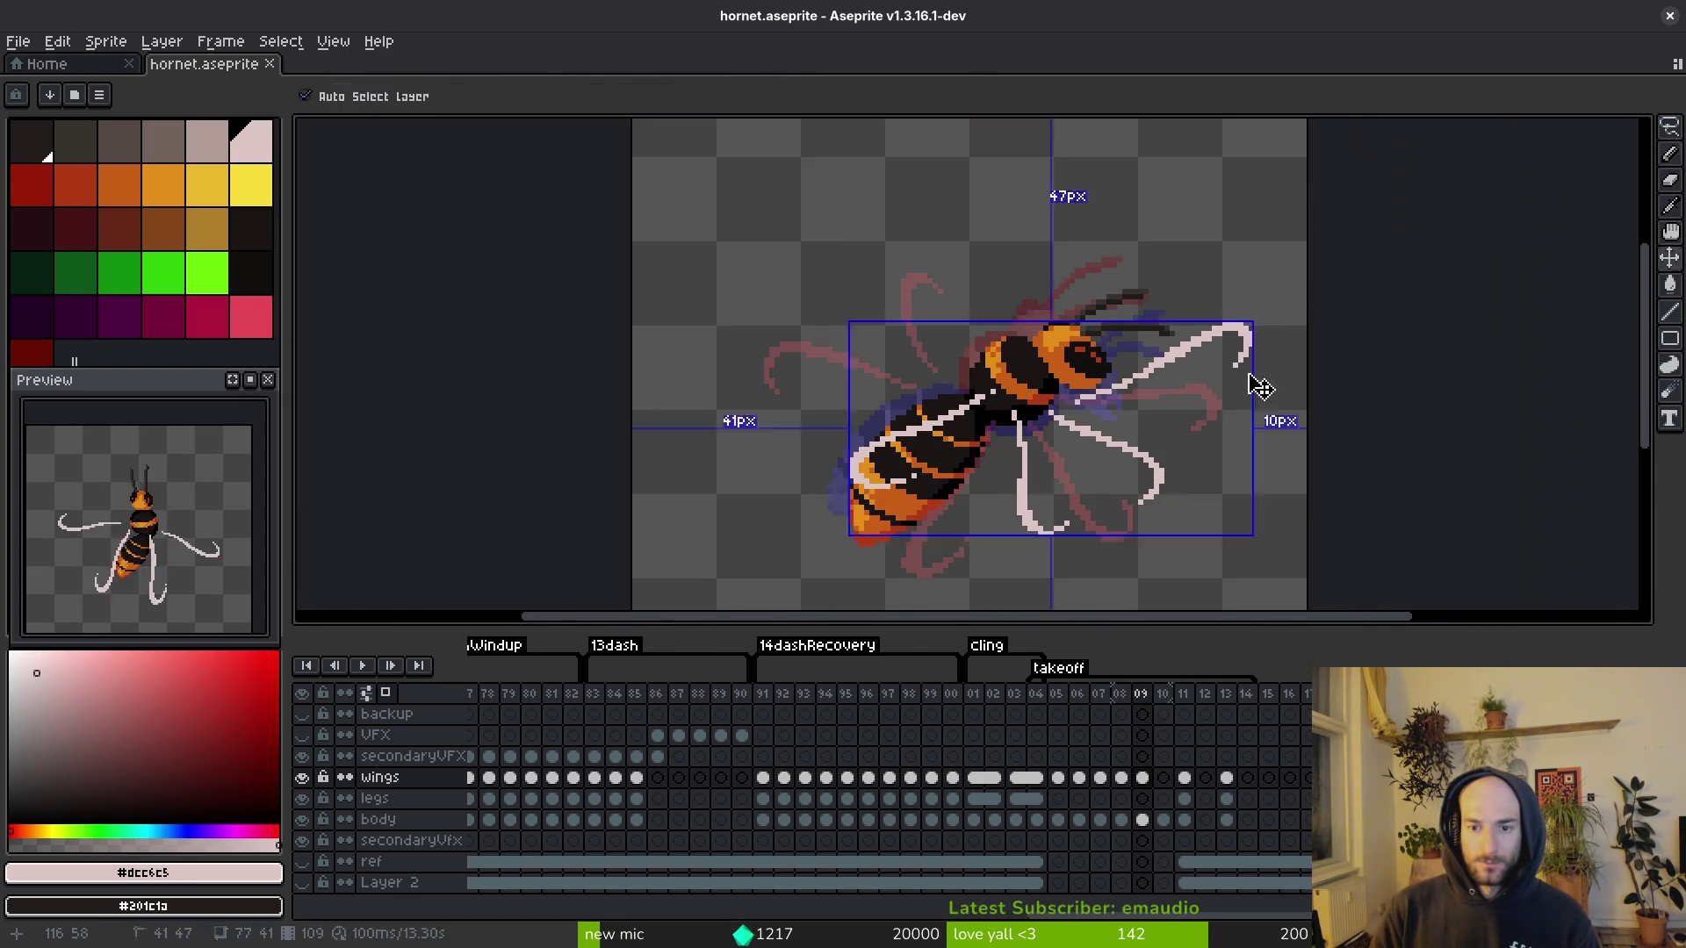
scroll(1241, 403, "up", 2)
mouse_move(1136, 246)
left_mouse_down()
mouse_move(1369, 394)
mouse_move(1212, 339)
left_mouse_up()
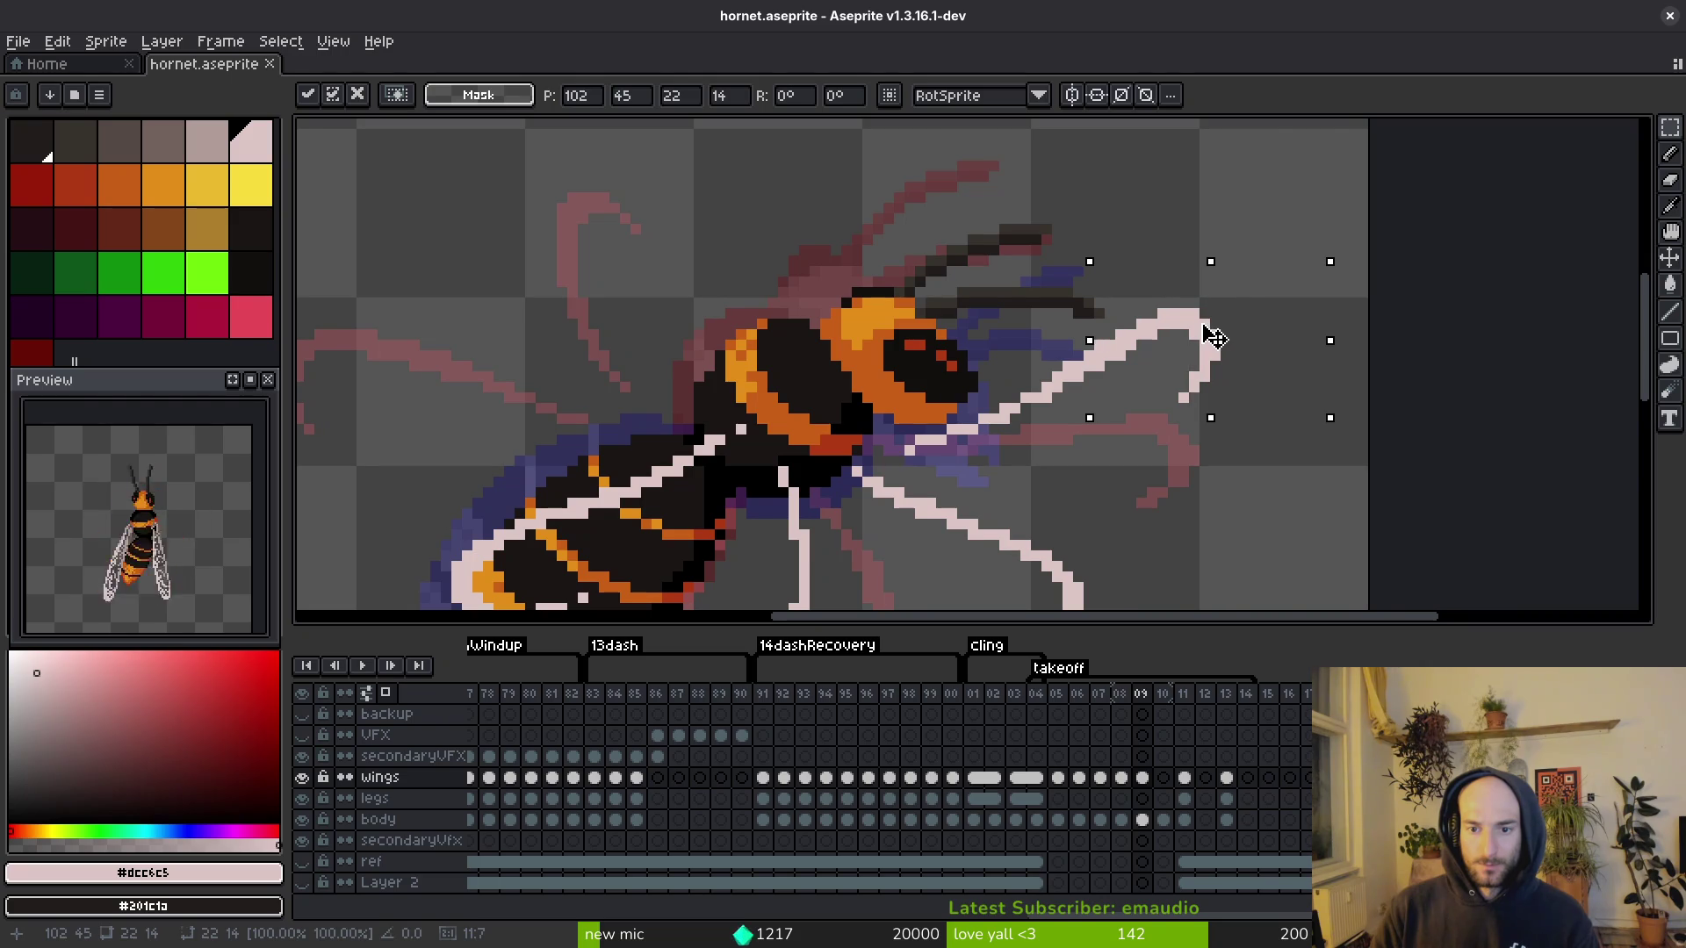
Step: Confirm the rotated forward leg tip and save the sprite
right_click(780, 421)
key("ctrl+s")
scroll(1169, 448, "down", 3)
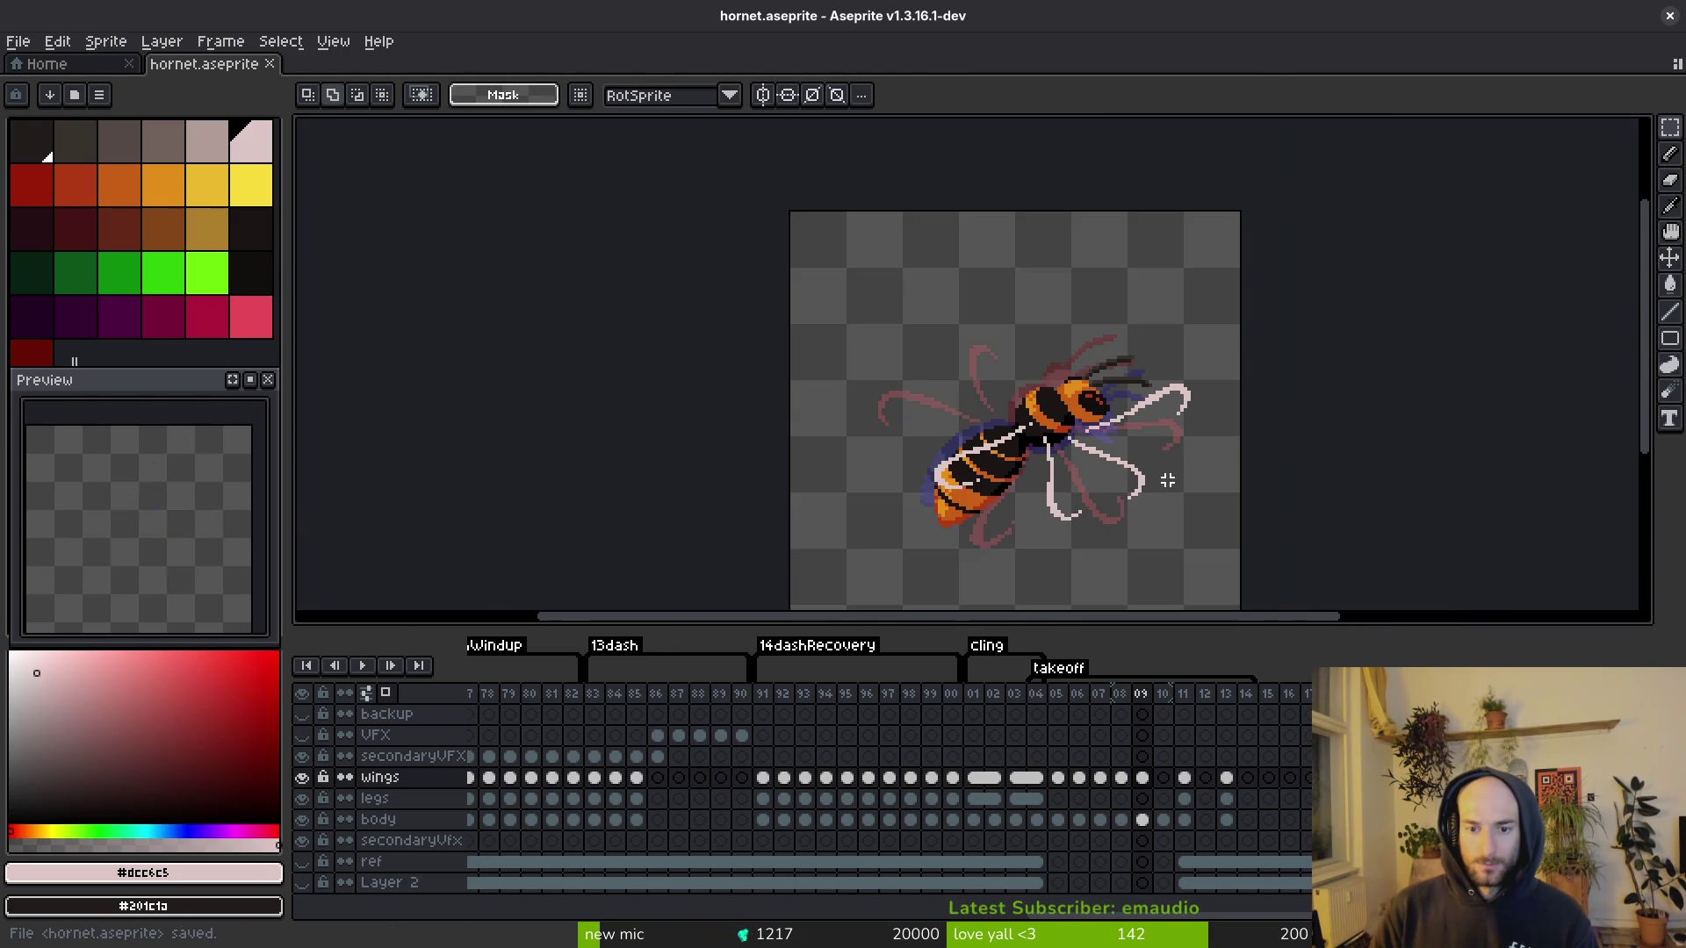
scroll(997, 338, "up", 3)
Step: Select the hornet's thorax and nudge it left and down
mouse_move(935, 290)
left_mouse_down()
mouse_move(782, 387)
mouse_move(737, 465)
left_mouse_up()
left_click(971, 302)
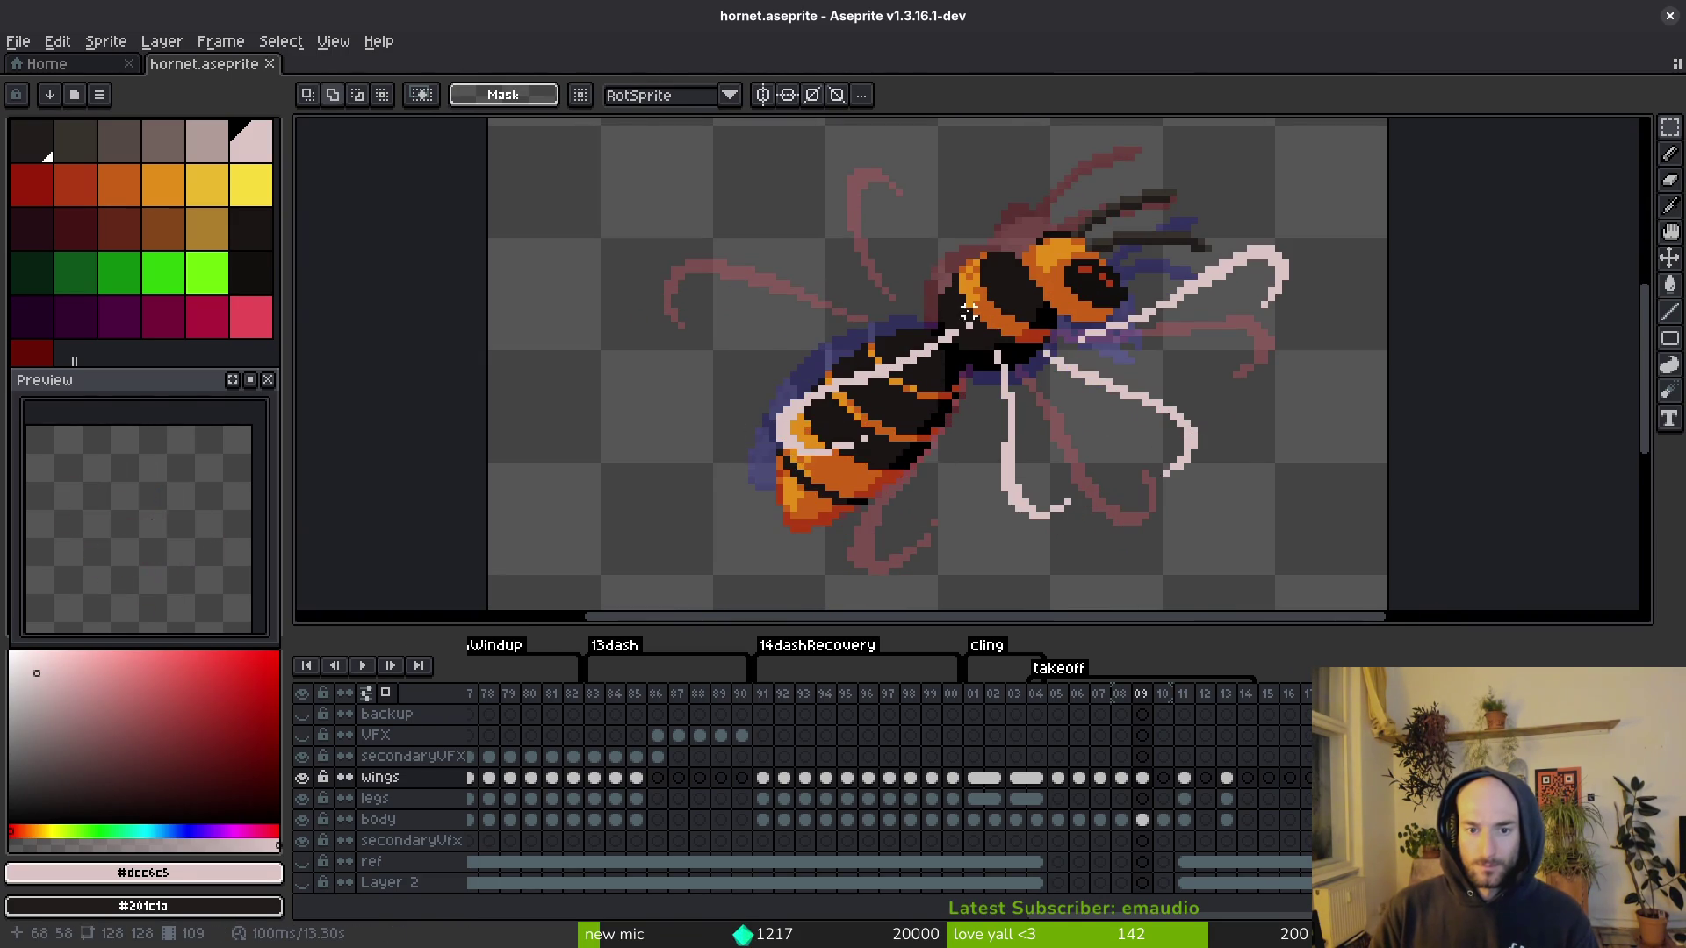
scroll(970, 302, "up", 1)
left_click_drag(988, 304, 853, 407)
key("Left")
key("Left")
key("Down")
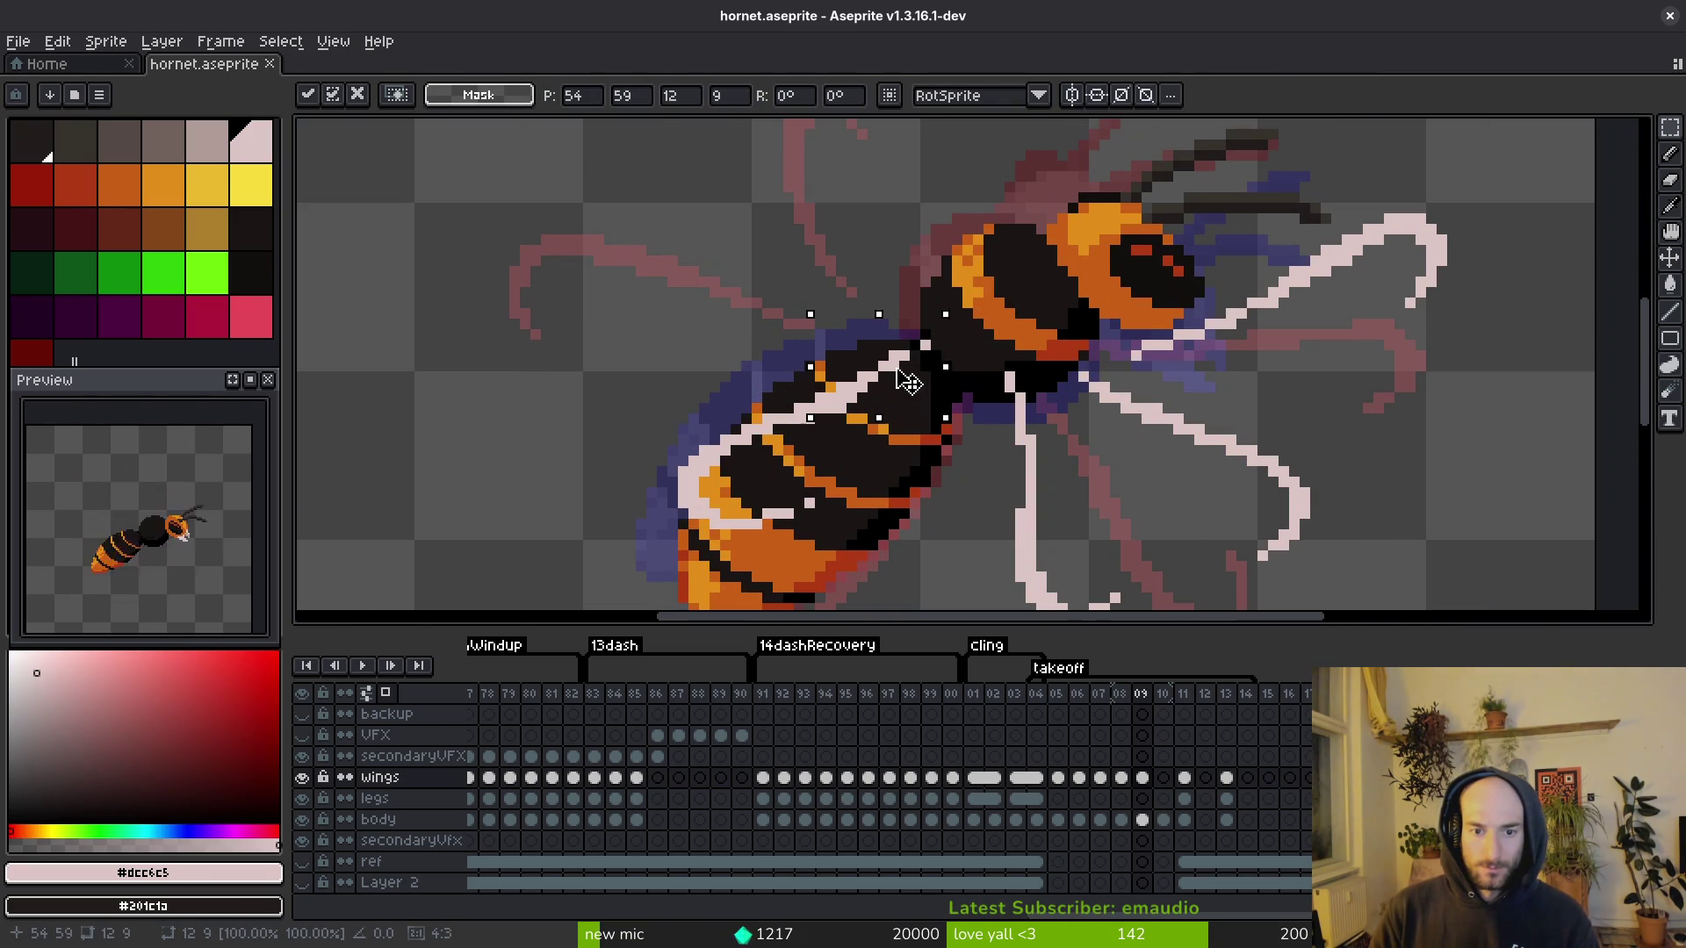
key("Return")
Step: Outline the hornet's abdomen with the freehand lasso, then reselect it and commit its move
scroll(966, 369, "up", 1)
scroll(966, 368, "down", 2)
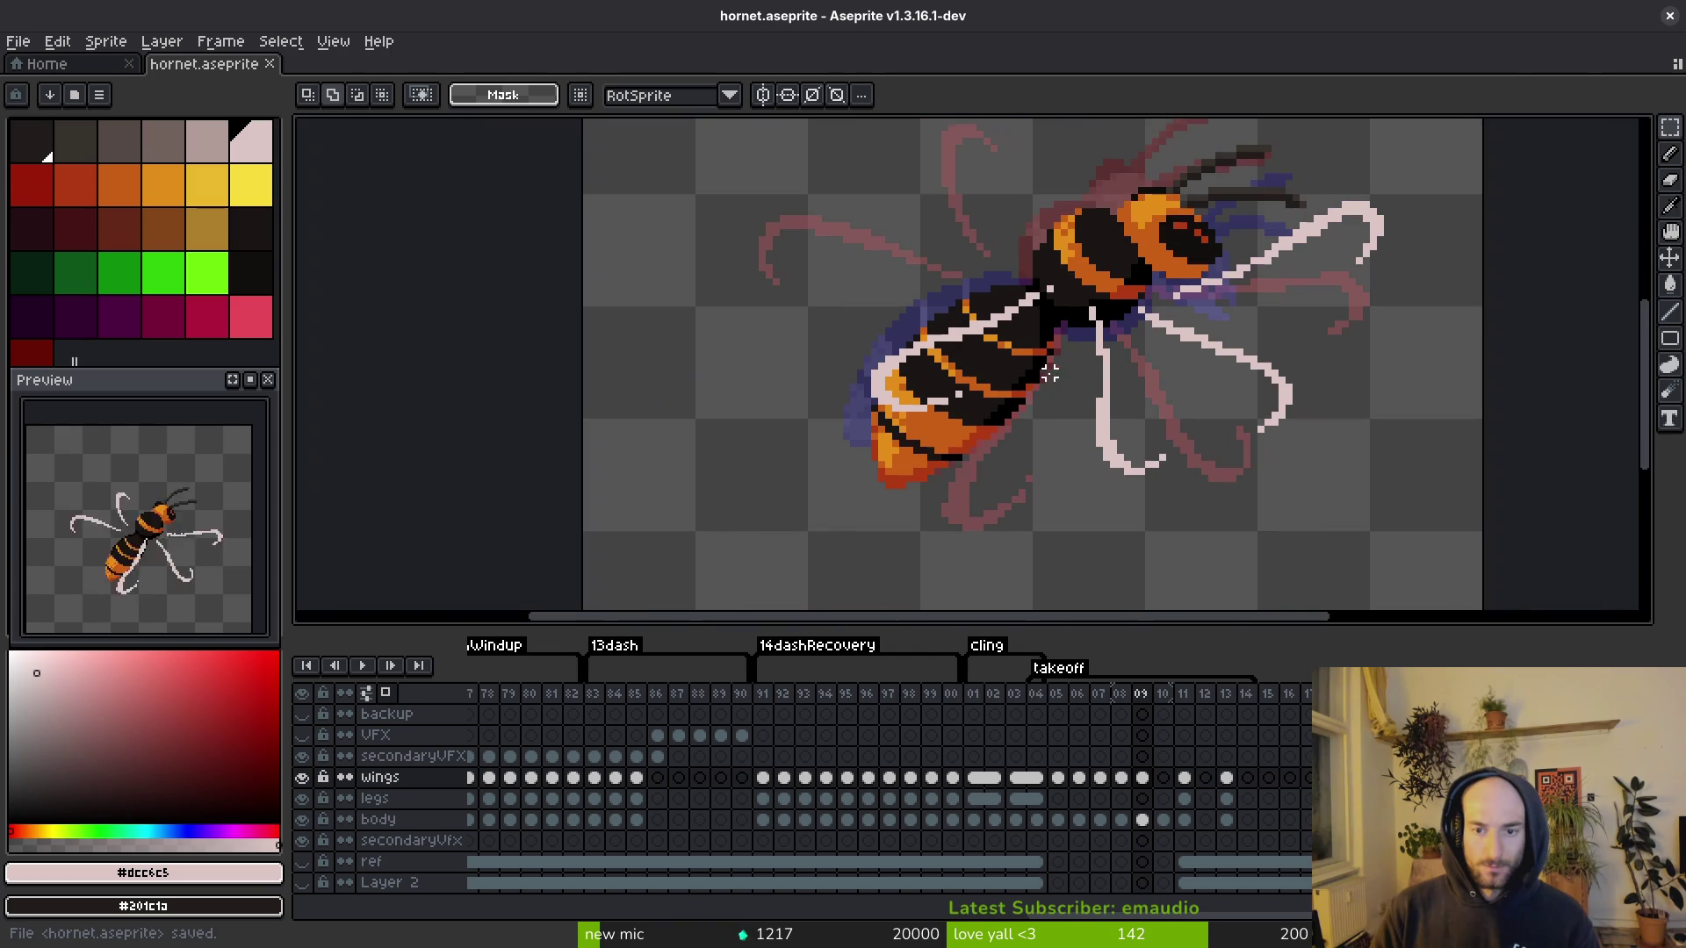
key("q")
left_click_drag(1023, 246, 965, 457)
mouse_move(1050, 307)
left_mouse_down()
mouse_move(1054, 342)
mouse_move(1018, 380)
left_mouse_up()
scroll(1052, 316, "down", 3)
scroll(1056, 341, "up", 2)
scroll(1056, 341, "up", 2)
key("Escape")
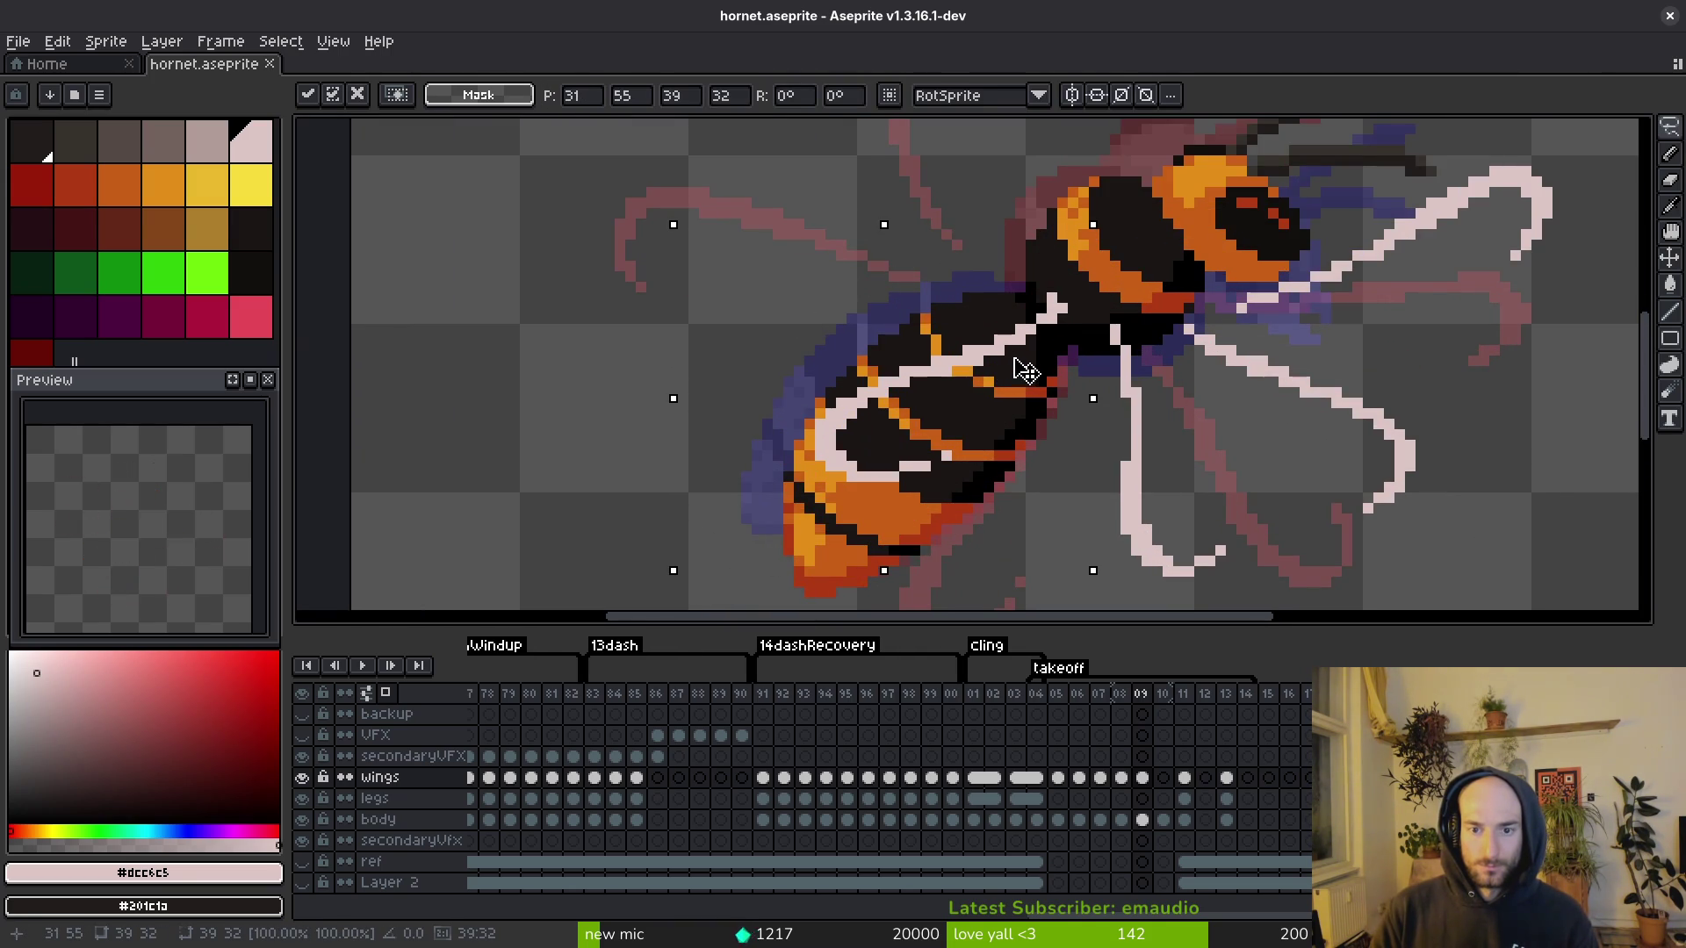
mouse_move(1047, 230)
left_mouse_down()
mouse_move(685, 491)
mouse_move(1069, 285)
mouse_move(1016, 331)
mouse_move(1018, 364)
left_mouse_up()
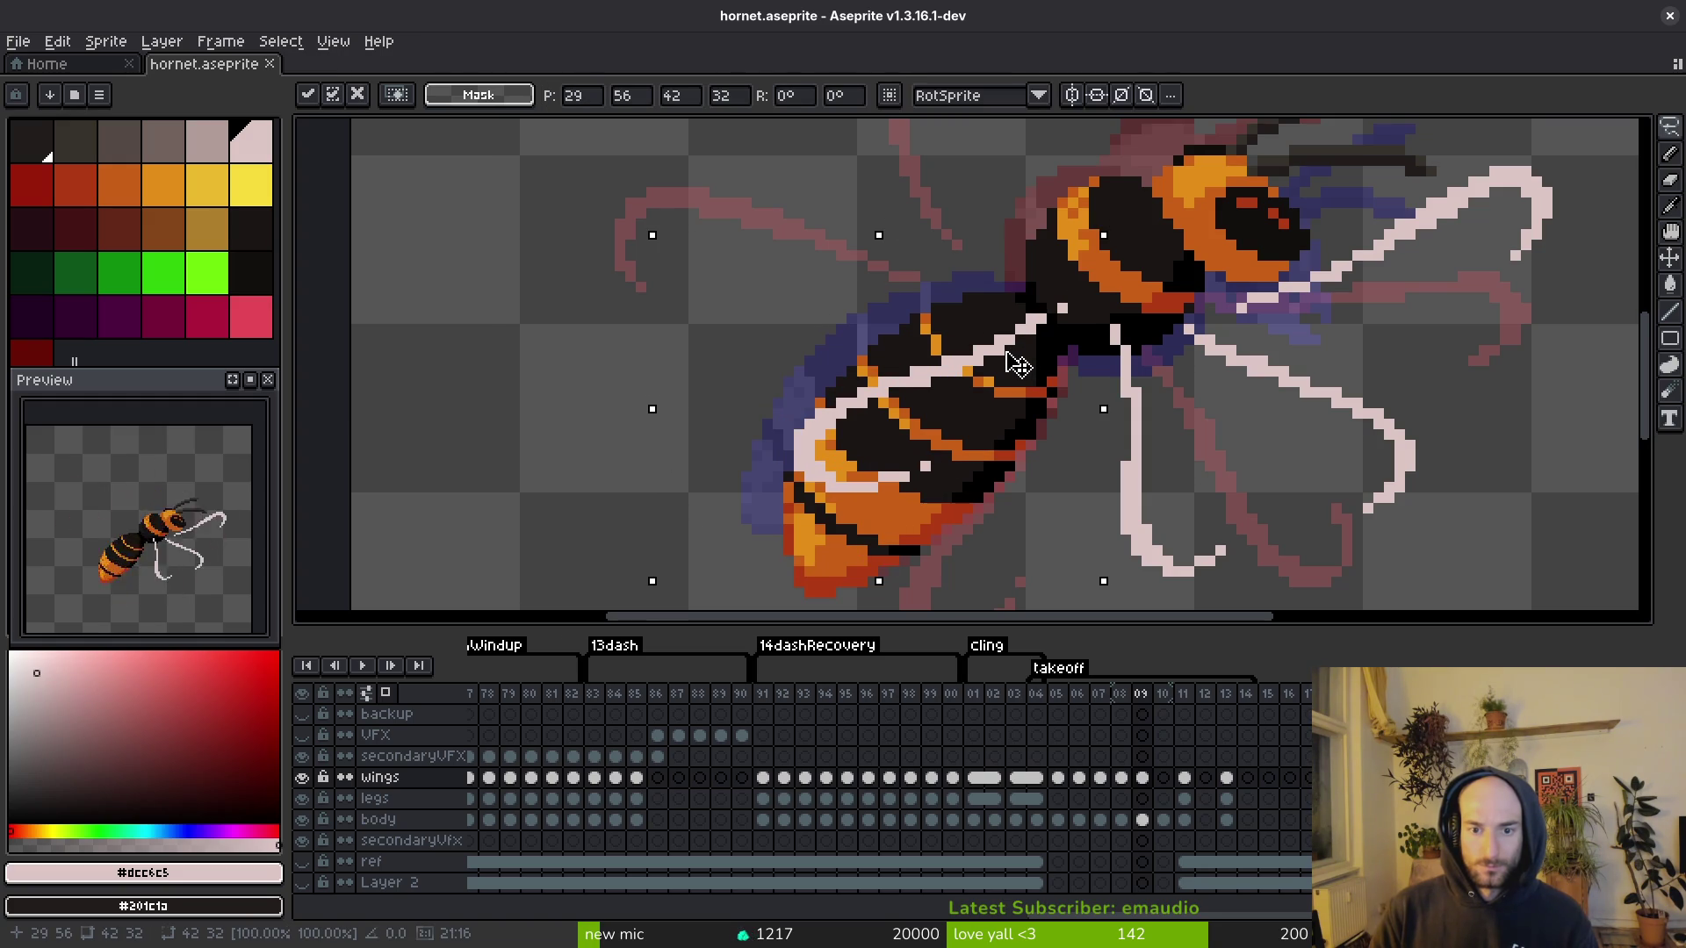
key("ctrl+d")
Step: Add a pale pixel on the abdomen stripe and save the sprite
scroll(923, 435, "up", 2)
key("f")
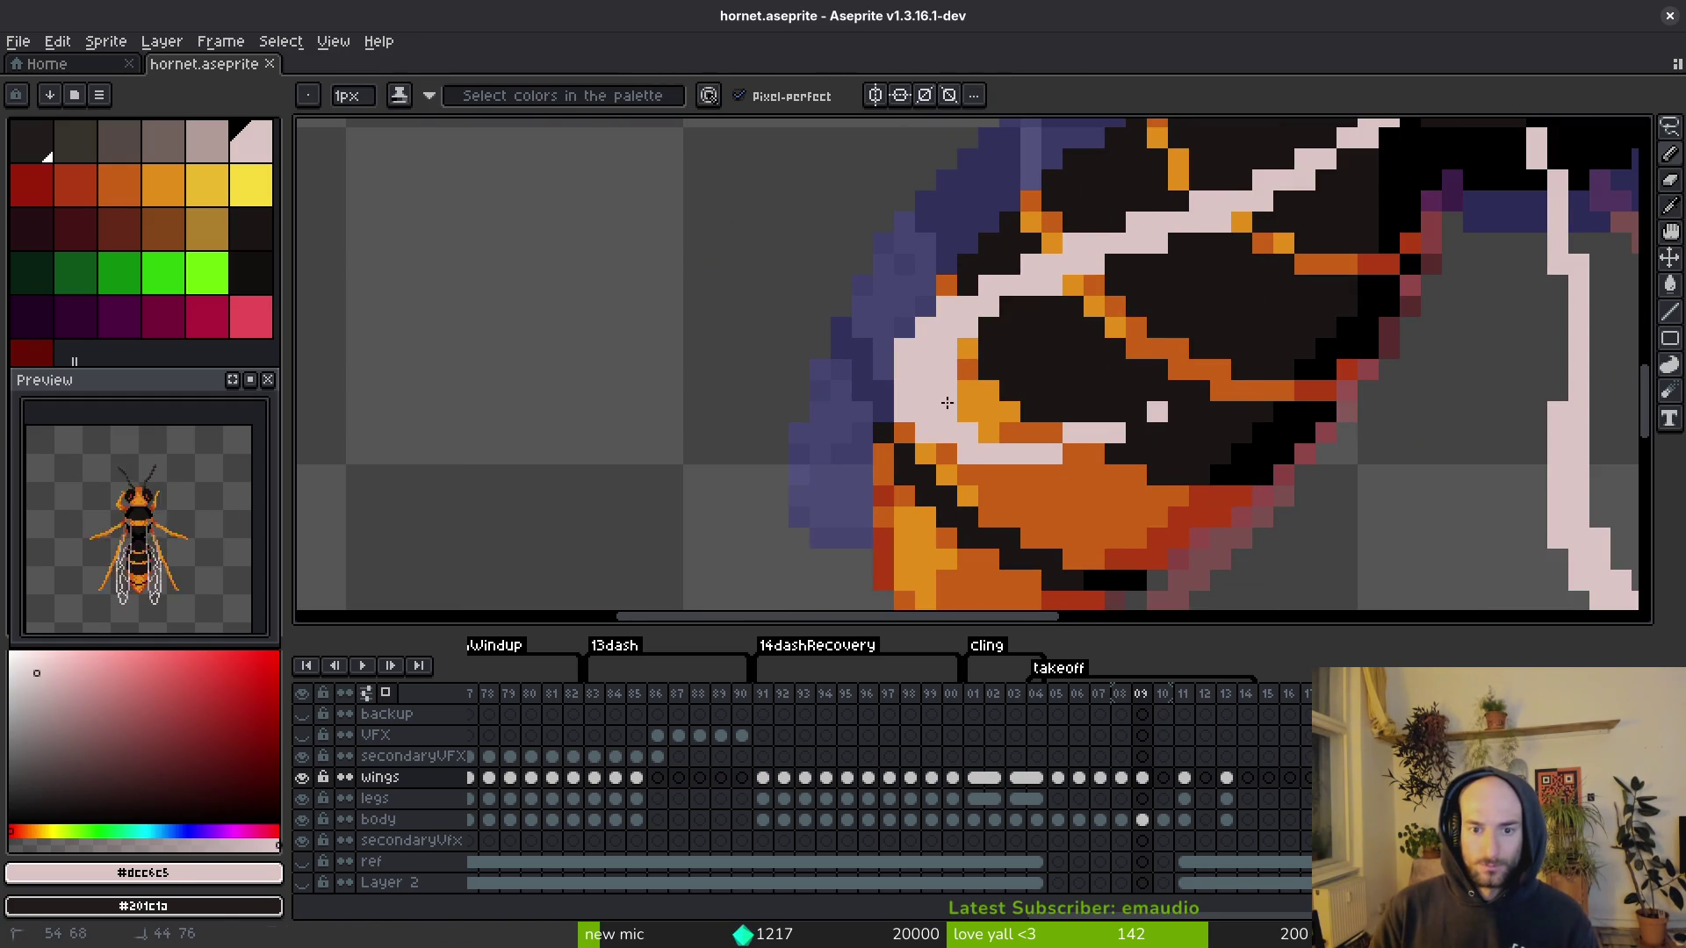
left_click(1022, 352)
scroll(1053, 392, "down", 3)
scroll(1016, 366, "up", 3)
key("m")
mouse_move(1016, 366)
left_mouse_down()
mouse_move(1129, 440)
mouse_move(1115, 433)
left_mouse_up()
key("ctrl+s")
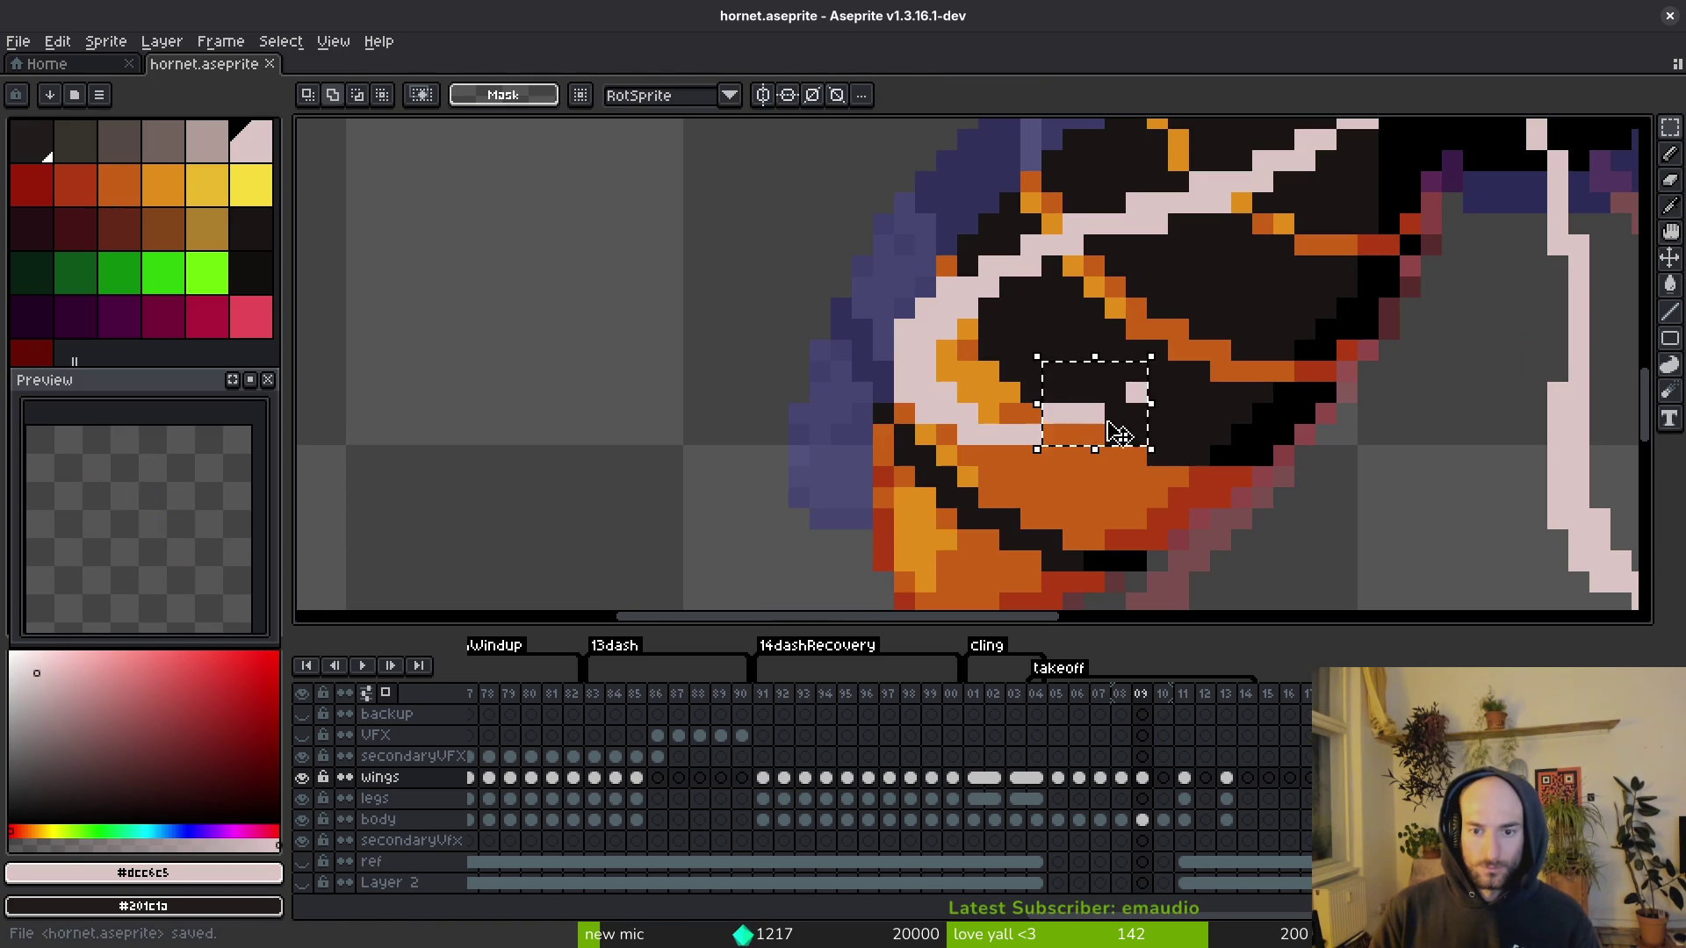
scroll(1137, 395, "down", 3)
scroll(1201, 423, "up", 3)
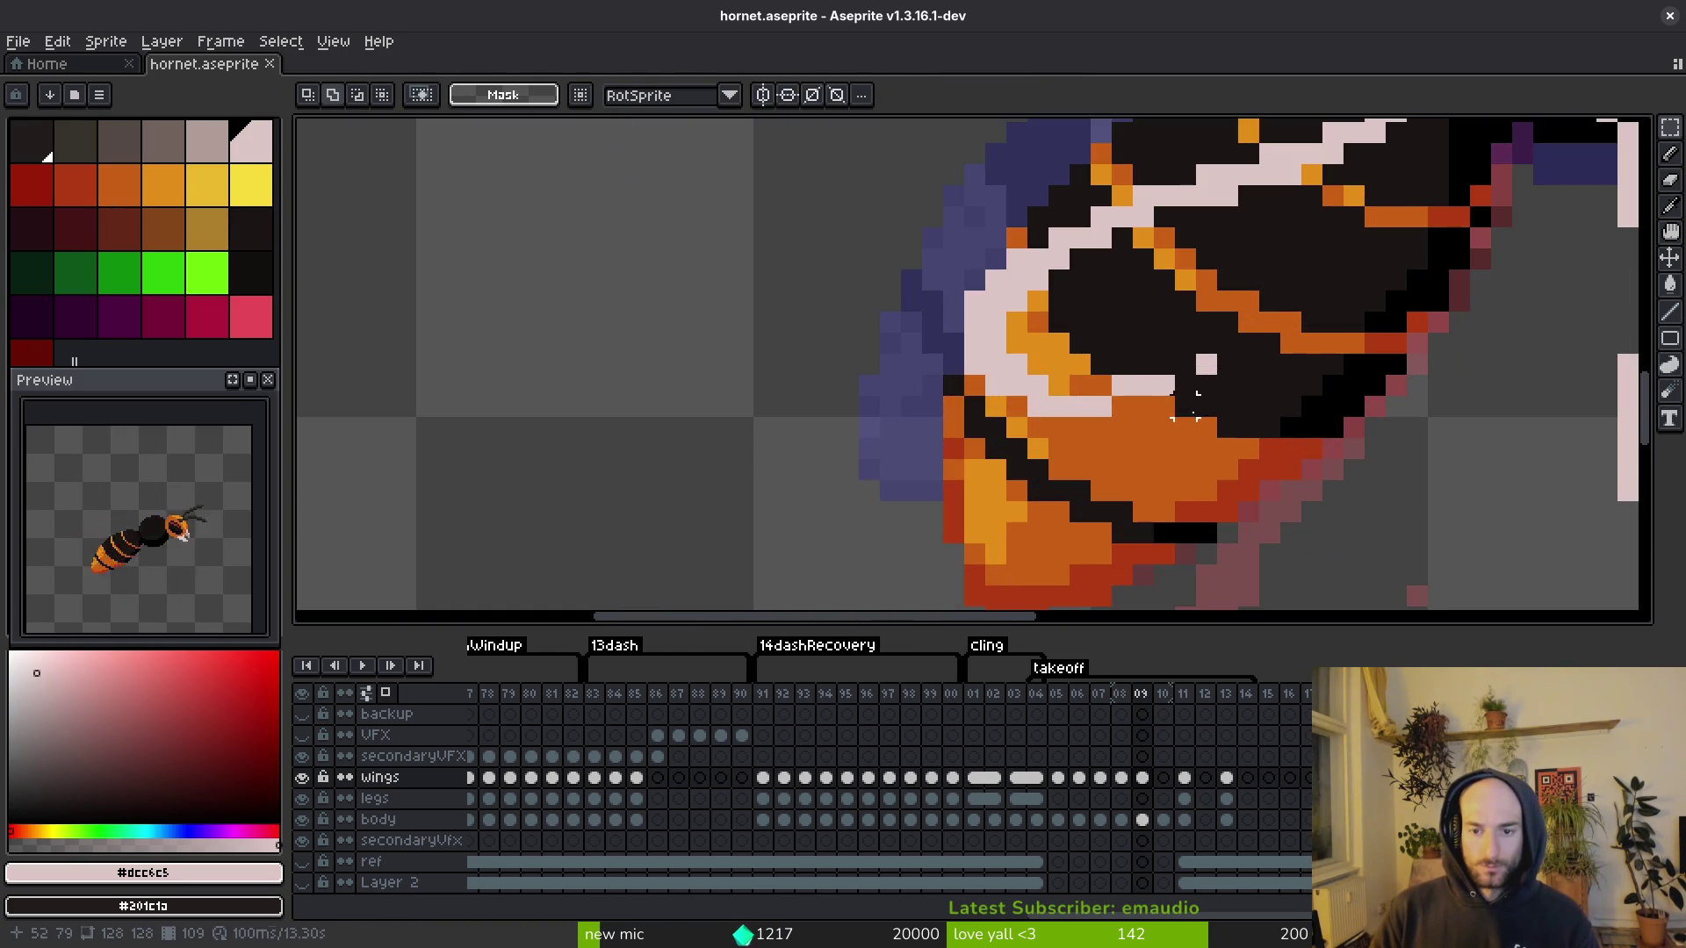
key("ctrl+s")
Step: Step back through the timeline to an earlier takeoff frame
scroll(1223, 376, "down", 3)
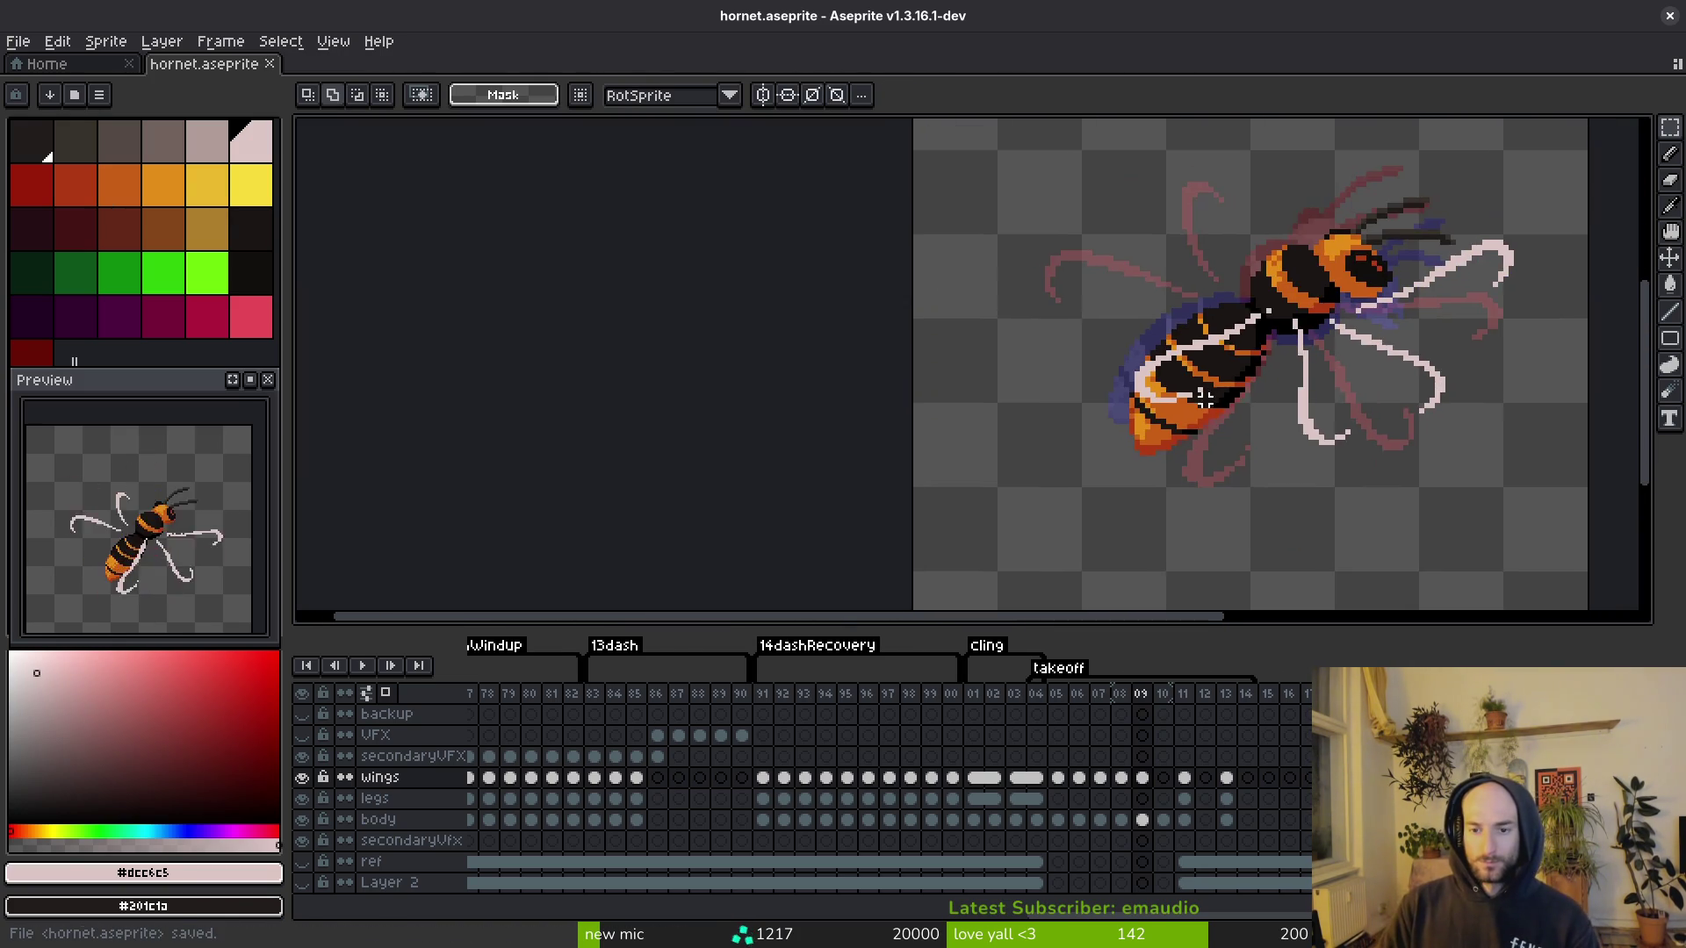
scroll(1236, 413, "down", 1)
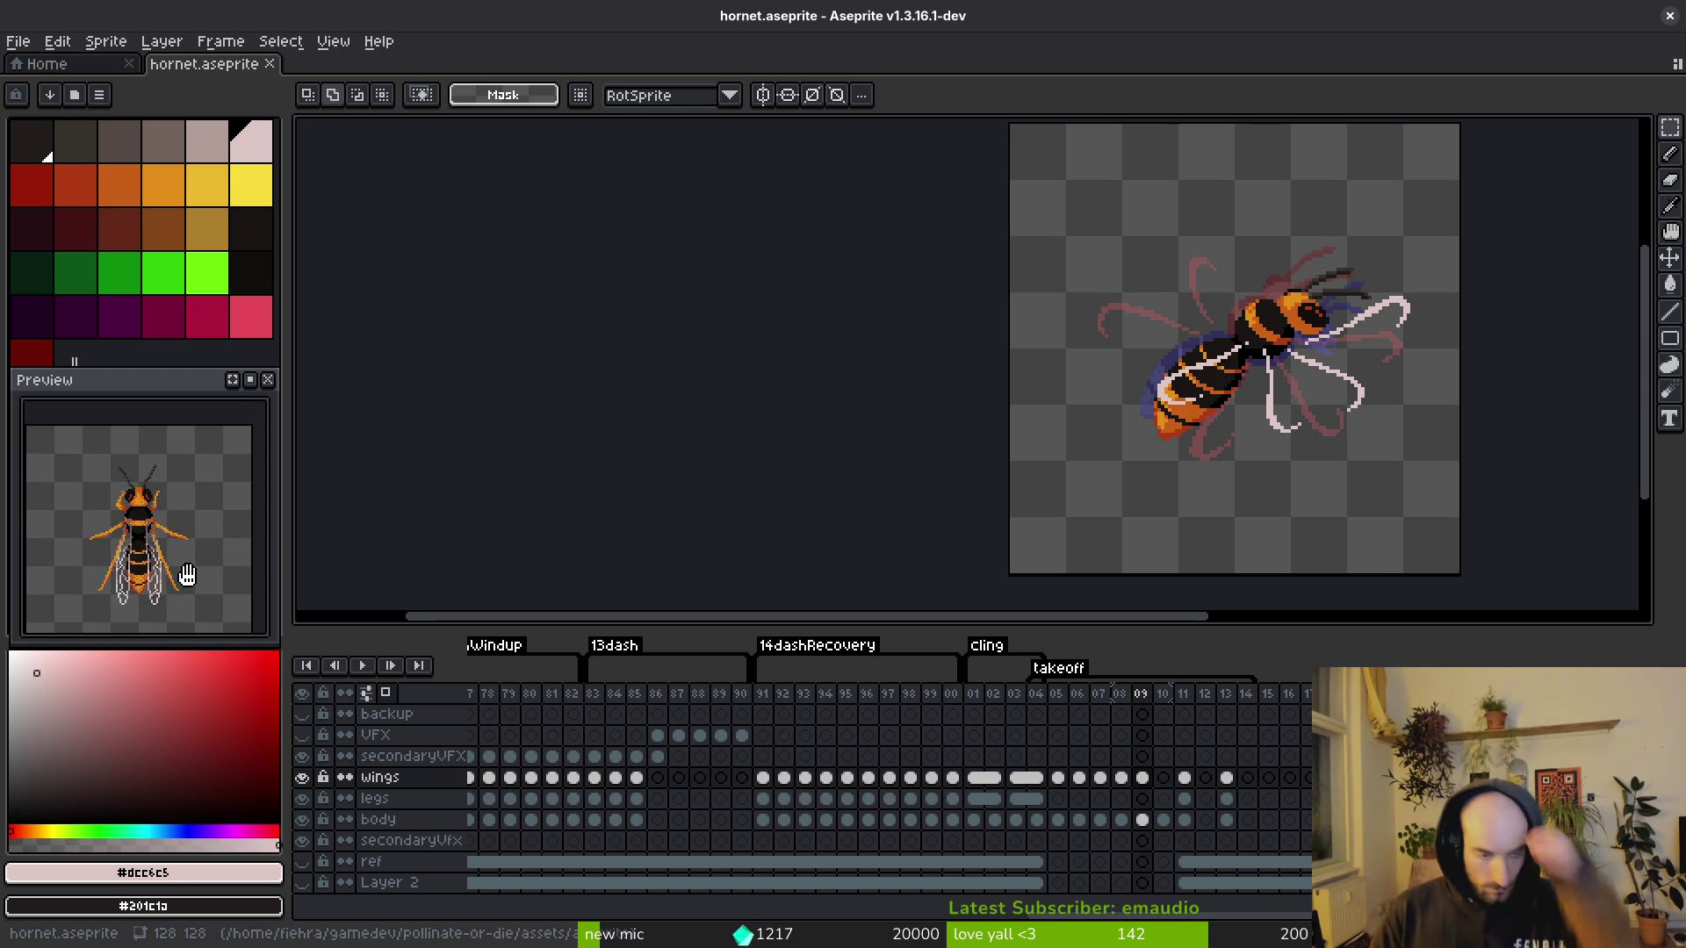
key("Left")
key("Left")
key("i")
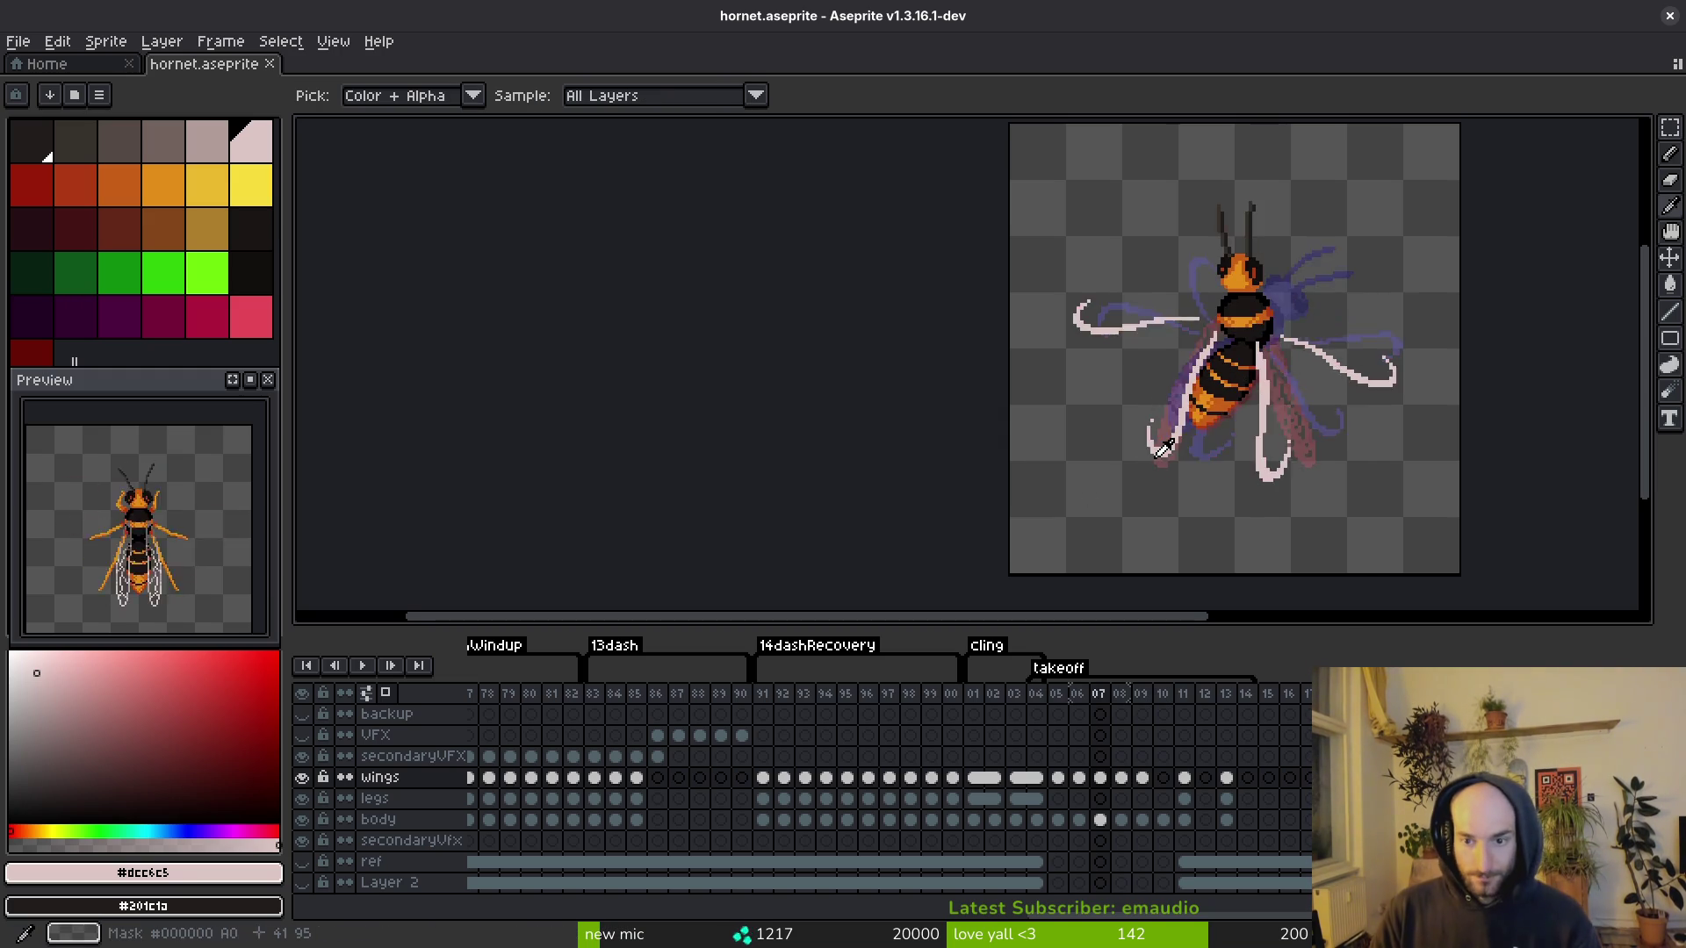
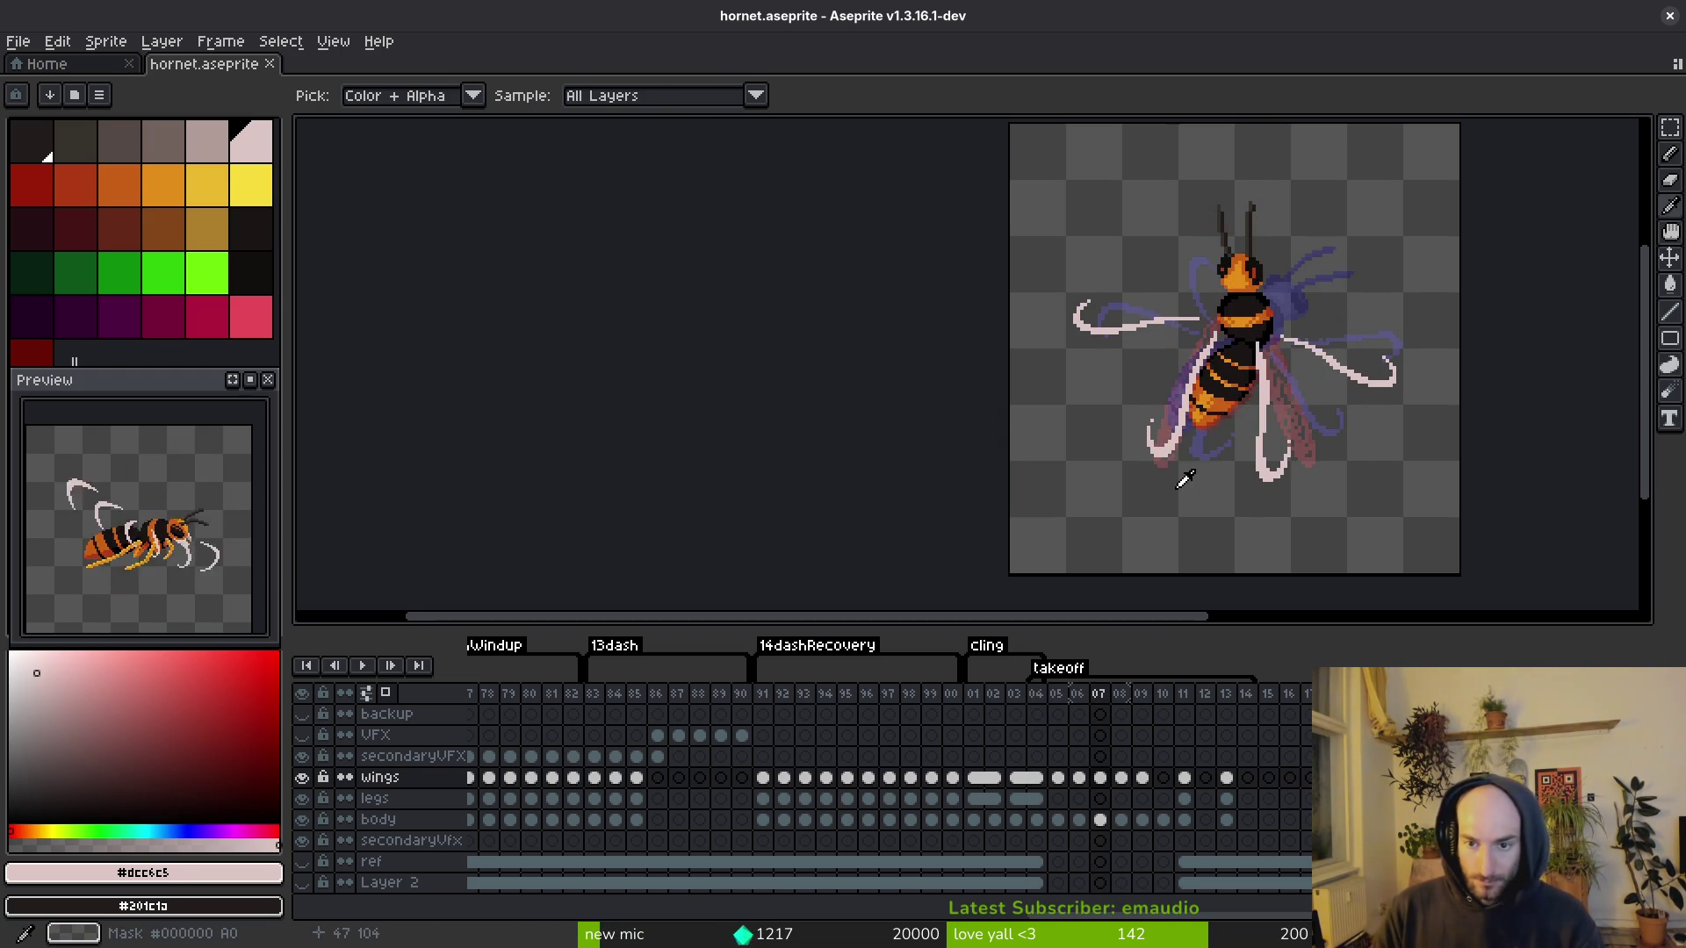
Step: In frame 07, draw a light pink line down the wing edge and add a pink pixel to the curled tip
scroll(1172, 397, "up", 4)
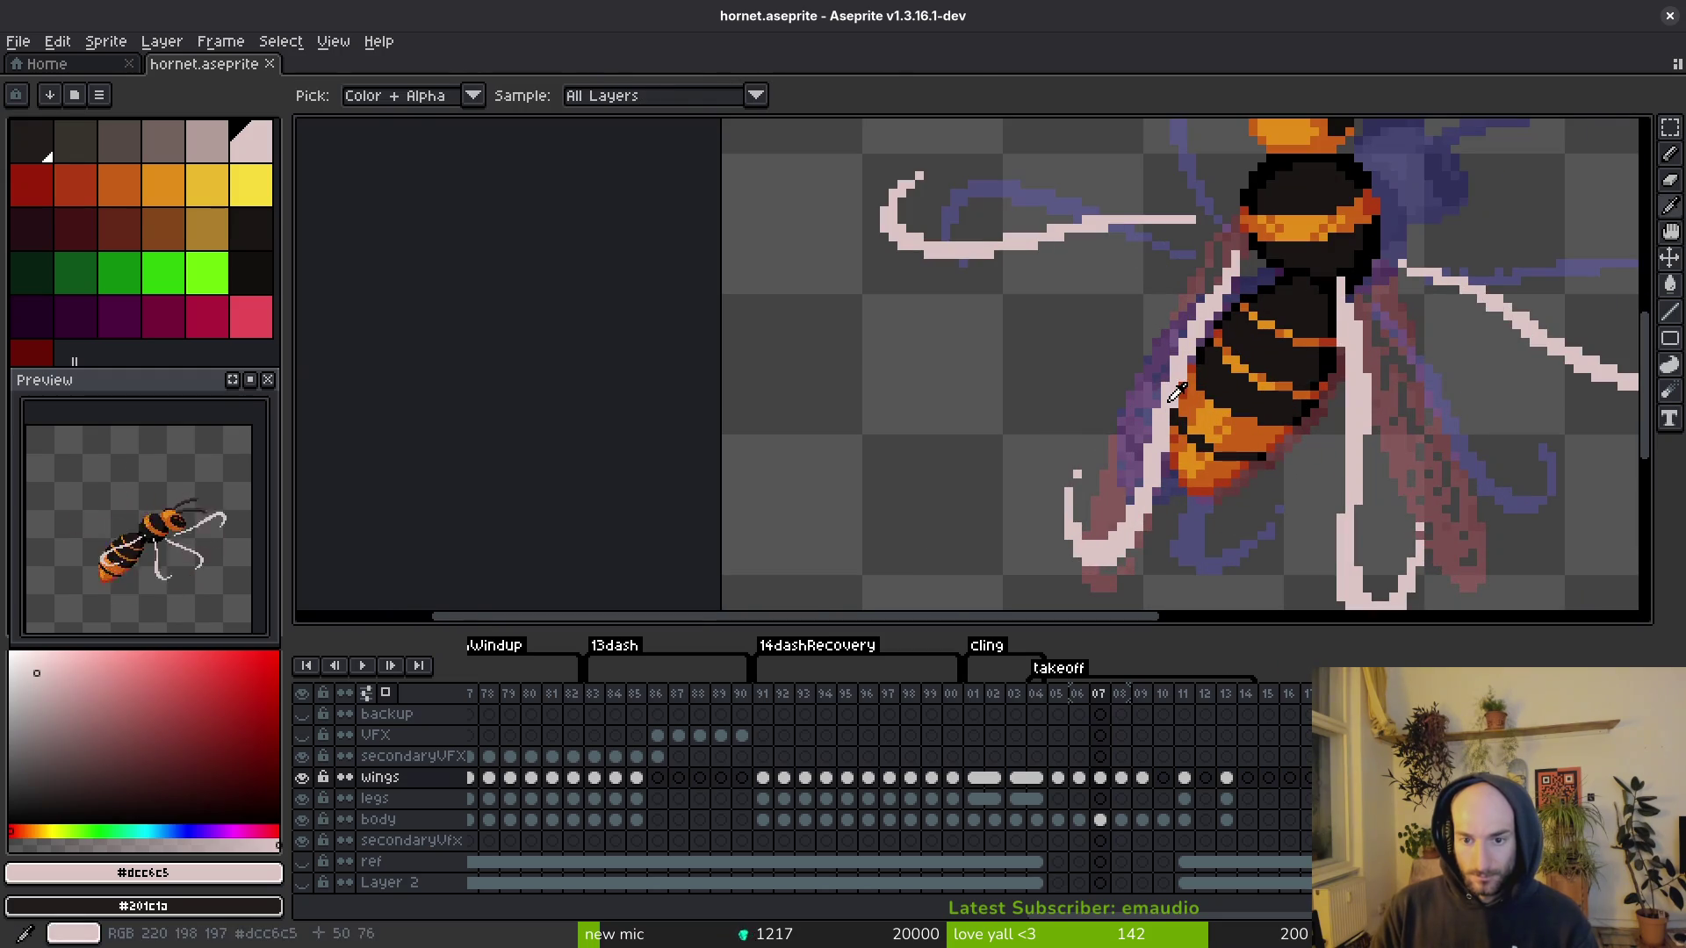
key("f")
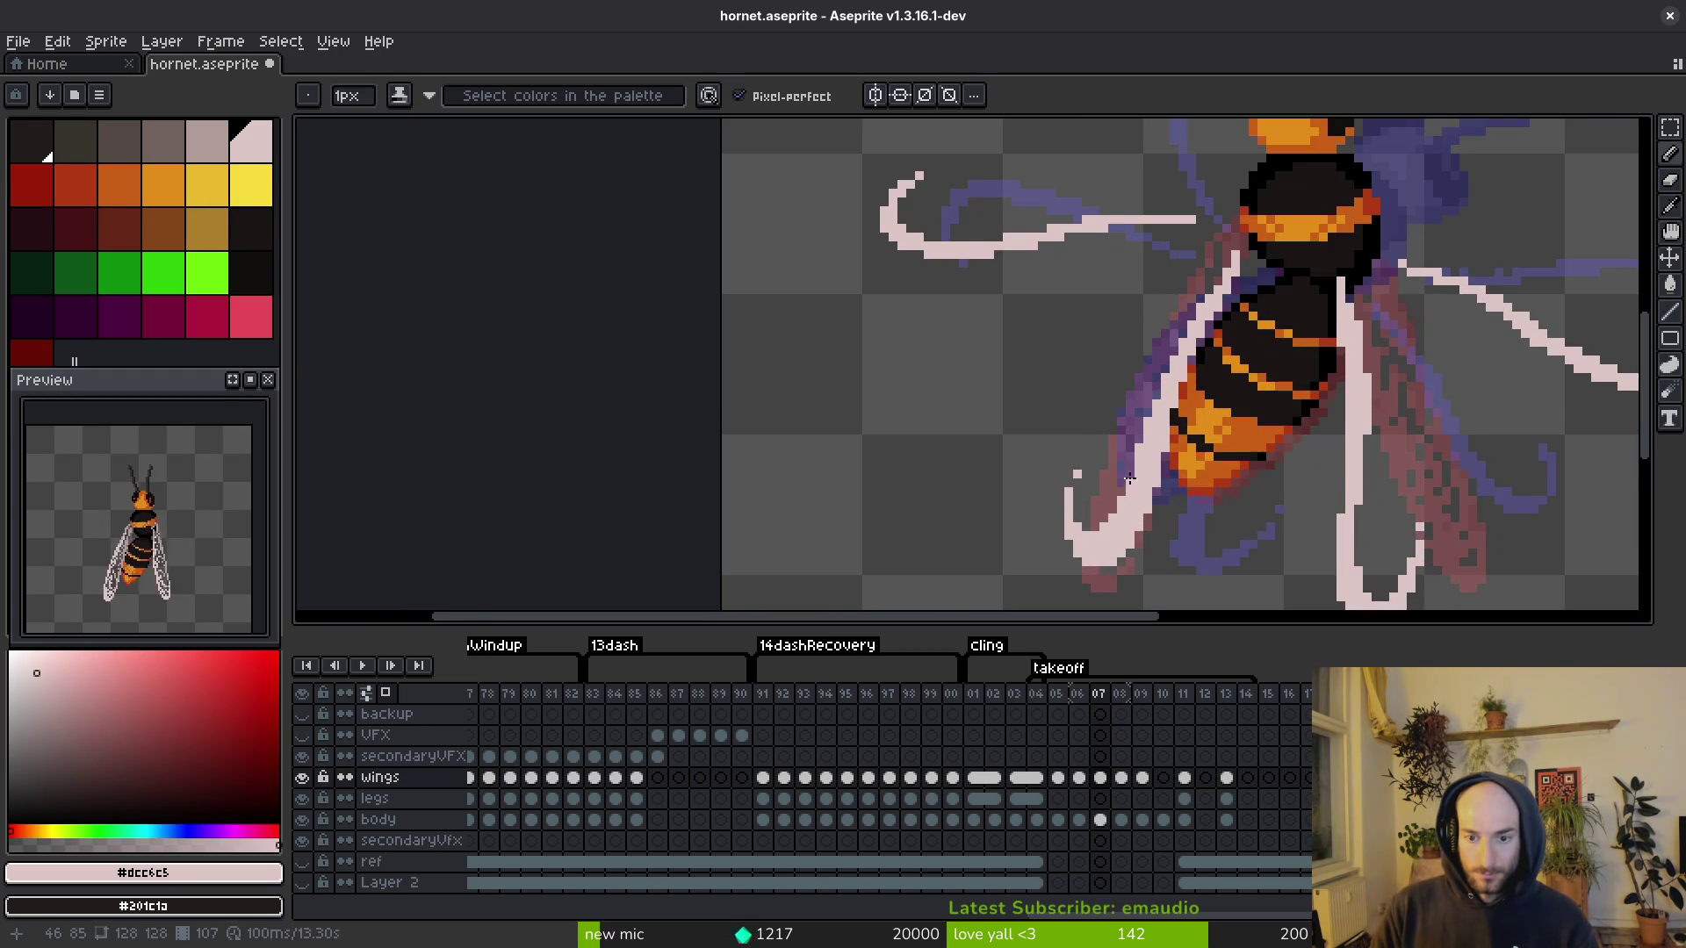
scroll(1202, 483, "up", 2)
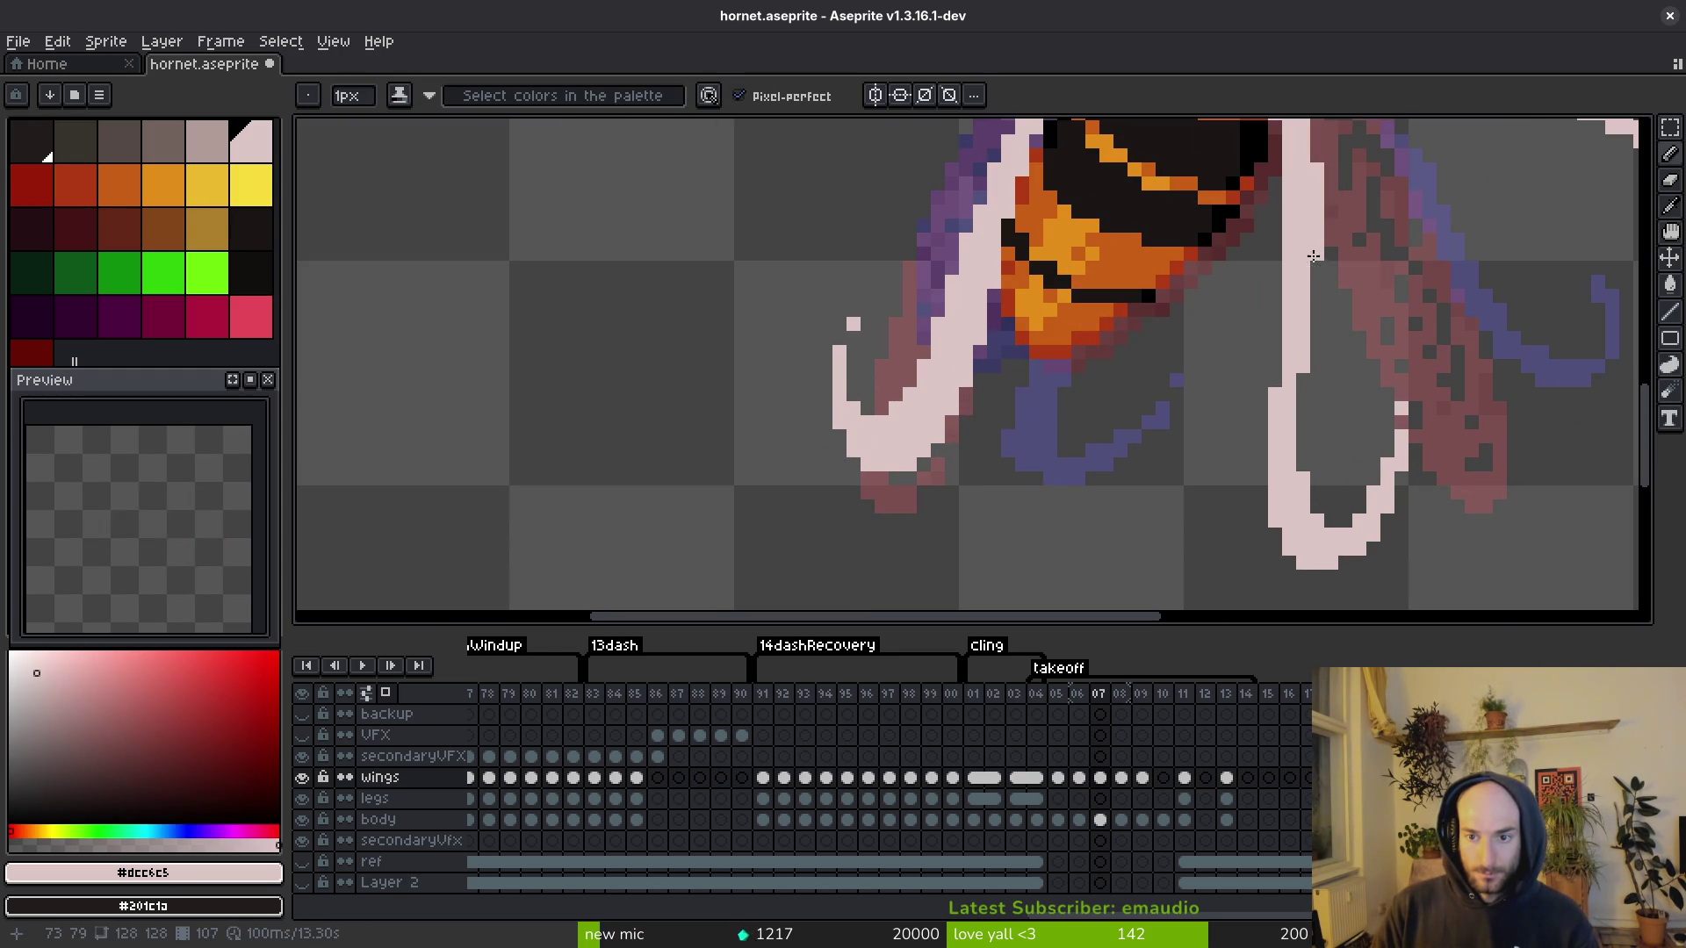
left_click_drag(1313, 256, 1311, 391)
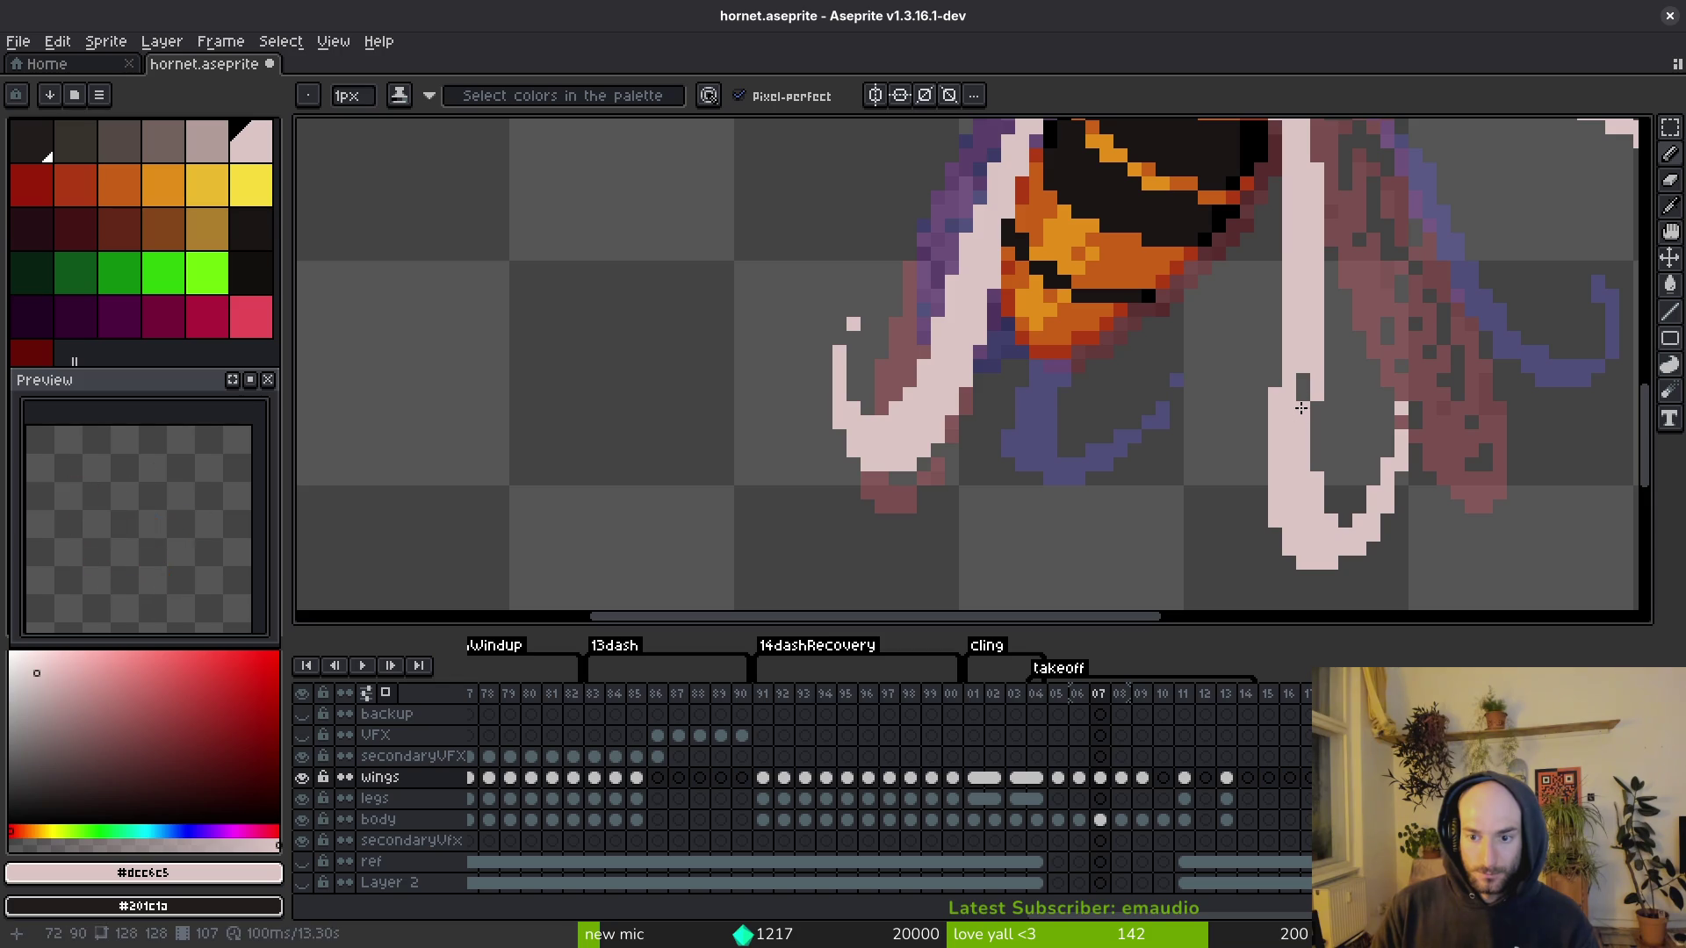
scroll(1297, 409, "down", 4)
scroll(1381, 360, "up", 6)
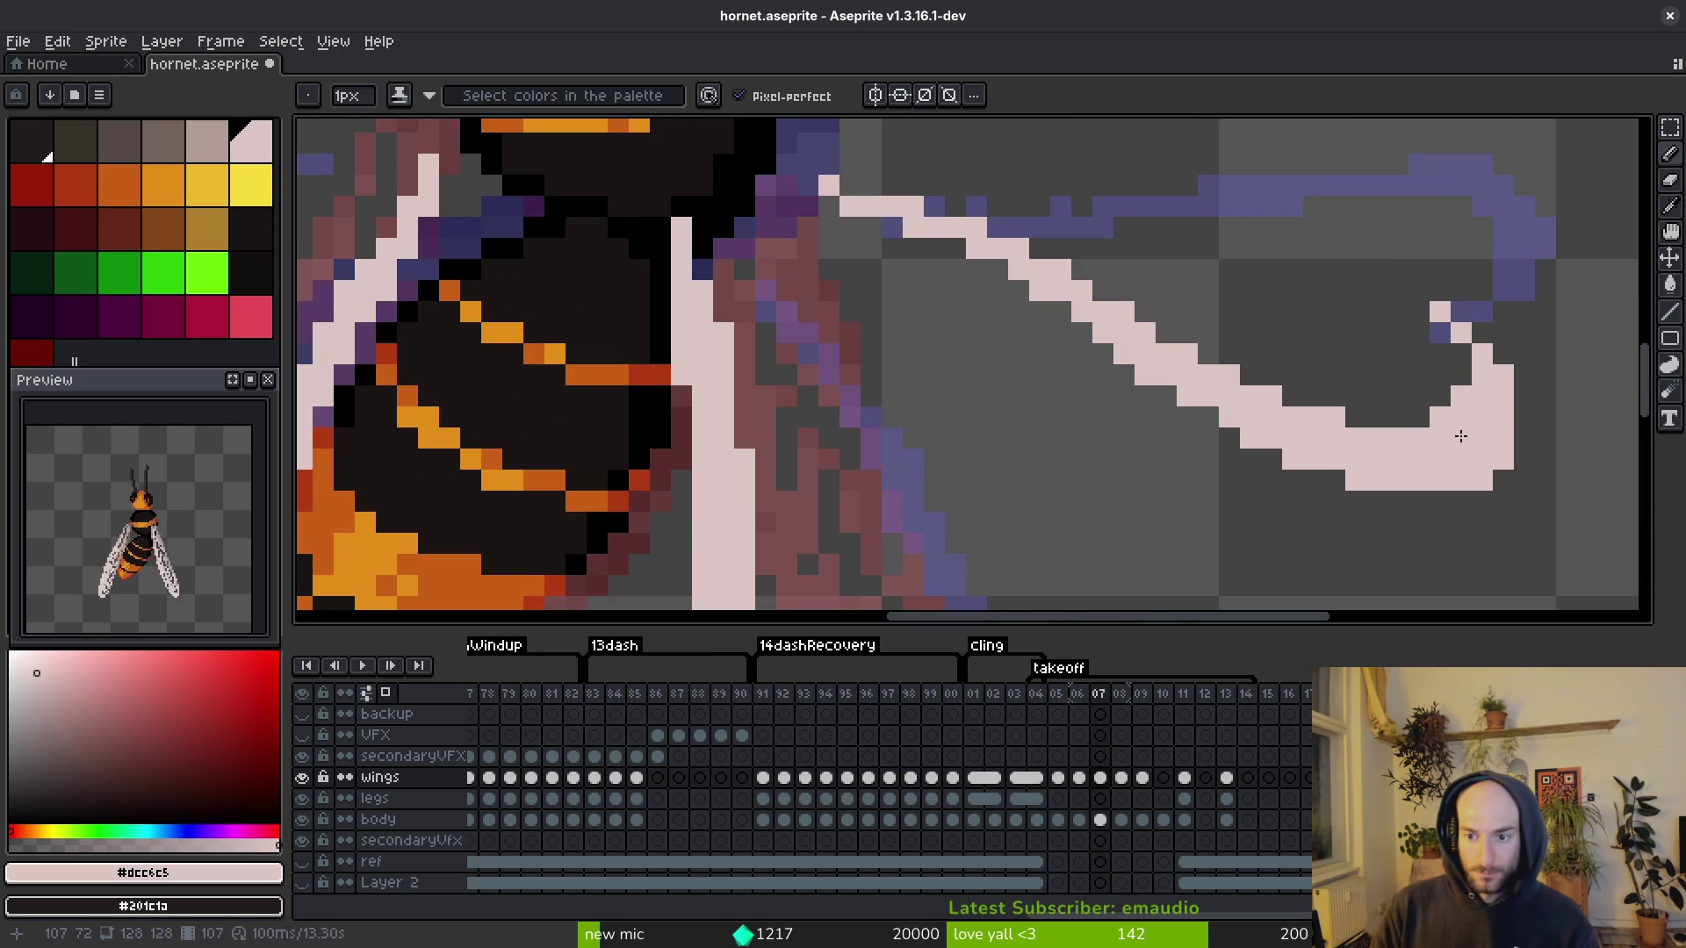
scroll(1178, 426, "down", 3)
scroll(887, 241, "up", 3)
left_click(886, 240)
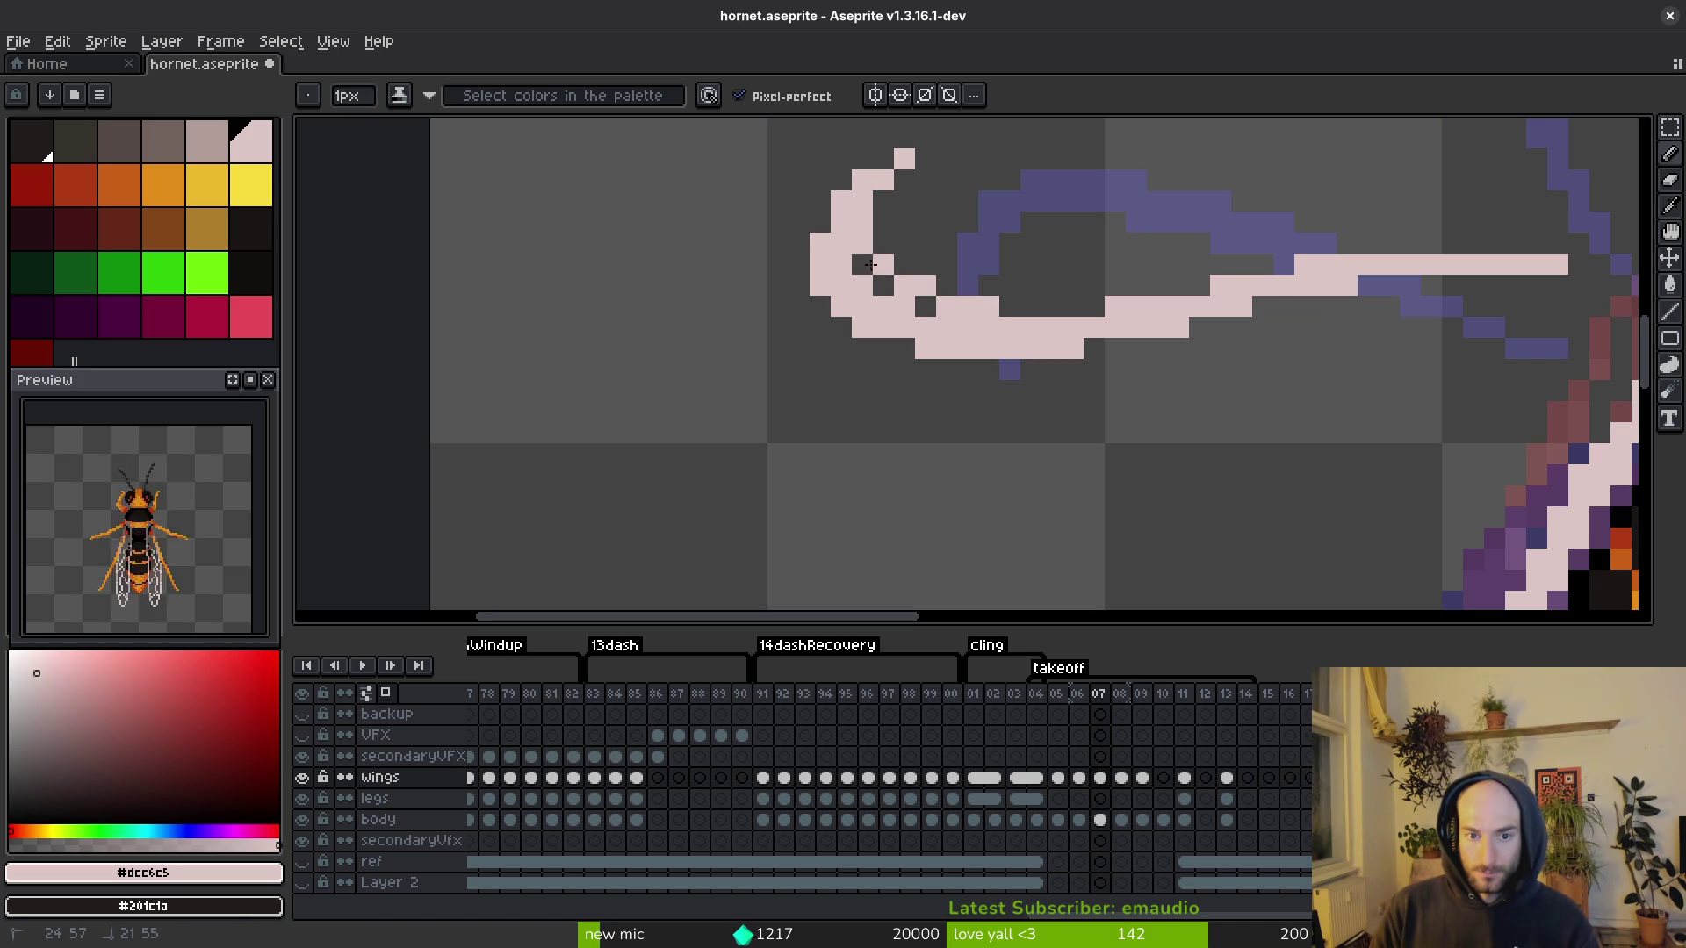
scroll(940, 387, "down", 6)
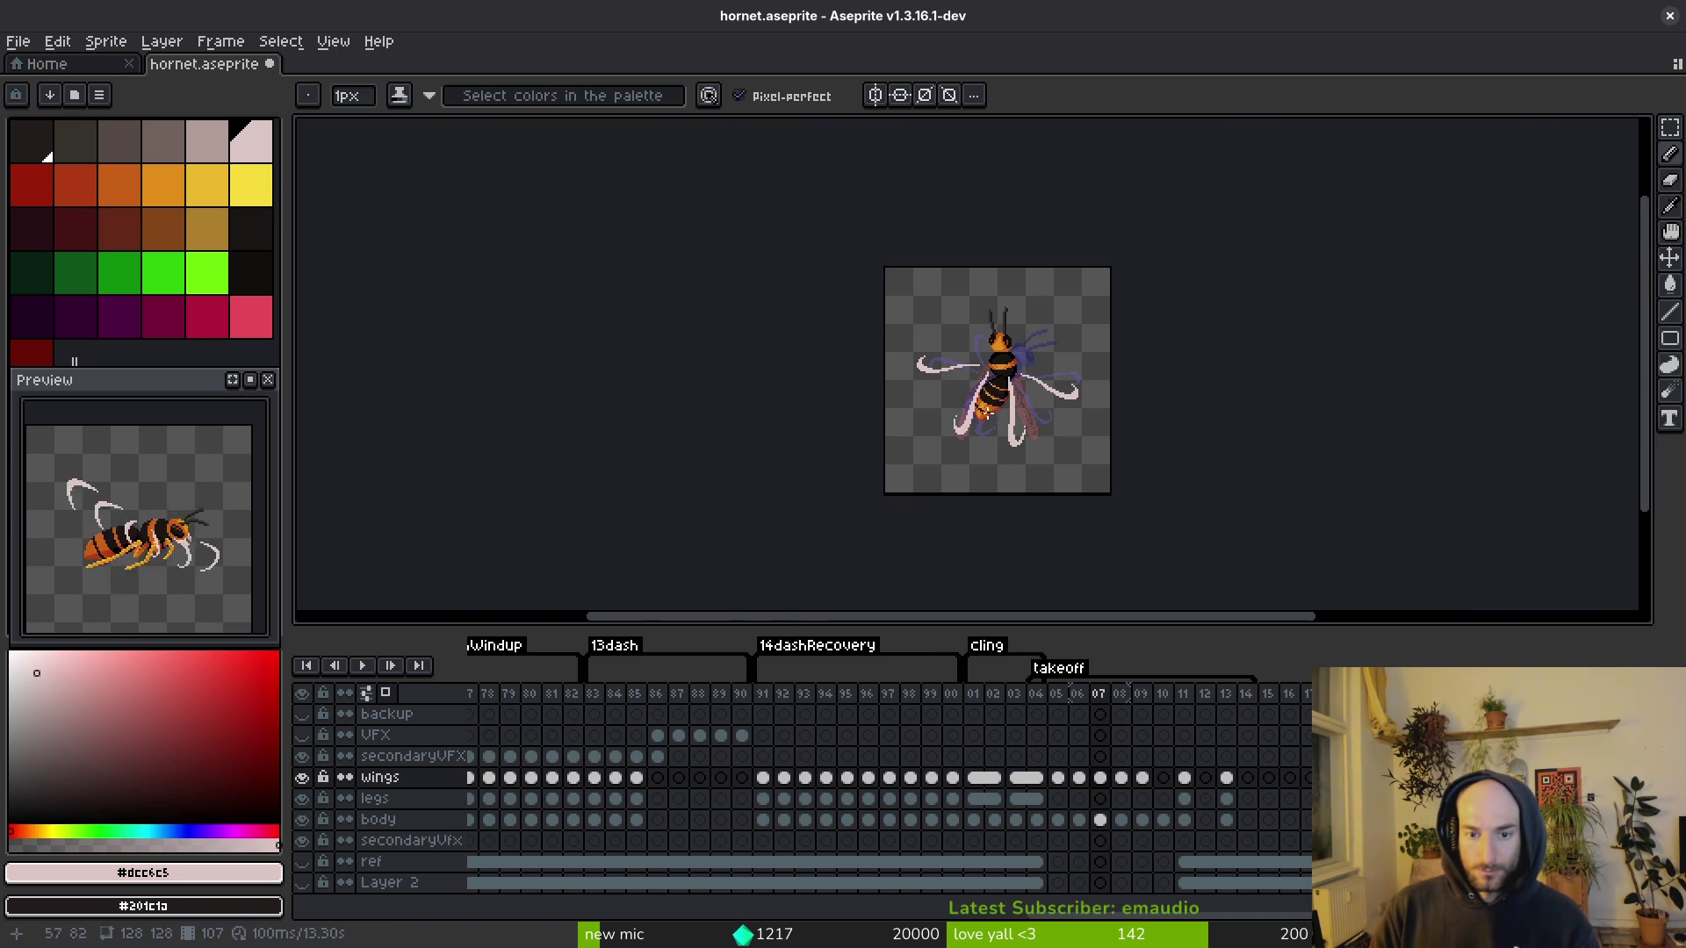
scroll(940, 377, "up", 5)
Step: Lasso the right wing, nudge it slightly left, and save
key("shift+w")
left_click_drag(1189, 344, 1366, 303)
left_click_drag(1298, 357, 1289, 358)
key("ctrl+s")
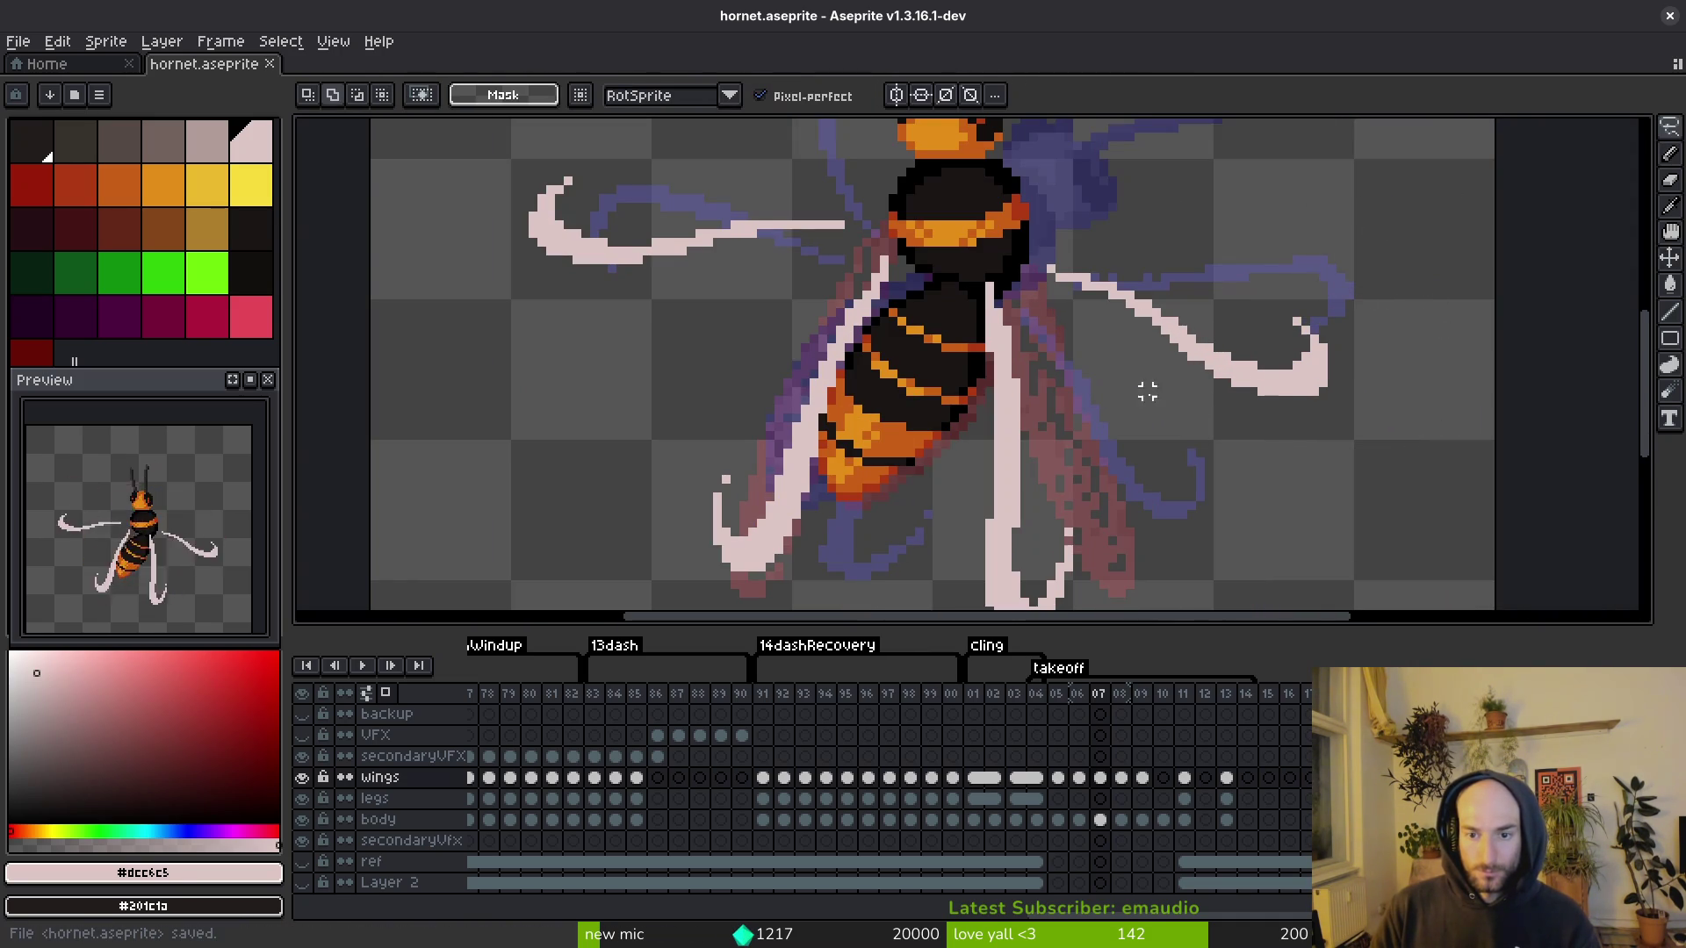
Step: Outline the left wing to select it, then step back to frame 06
scroll(858, 365, "left", 5)
mouse_move(825, 216)
left_mouse_down()
mouse_move(743, 299)
mouse_move(937, 387)
mouse_move(851, 343)
left_mouse_up()
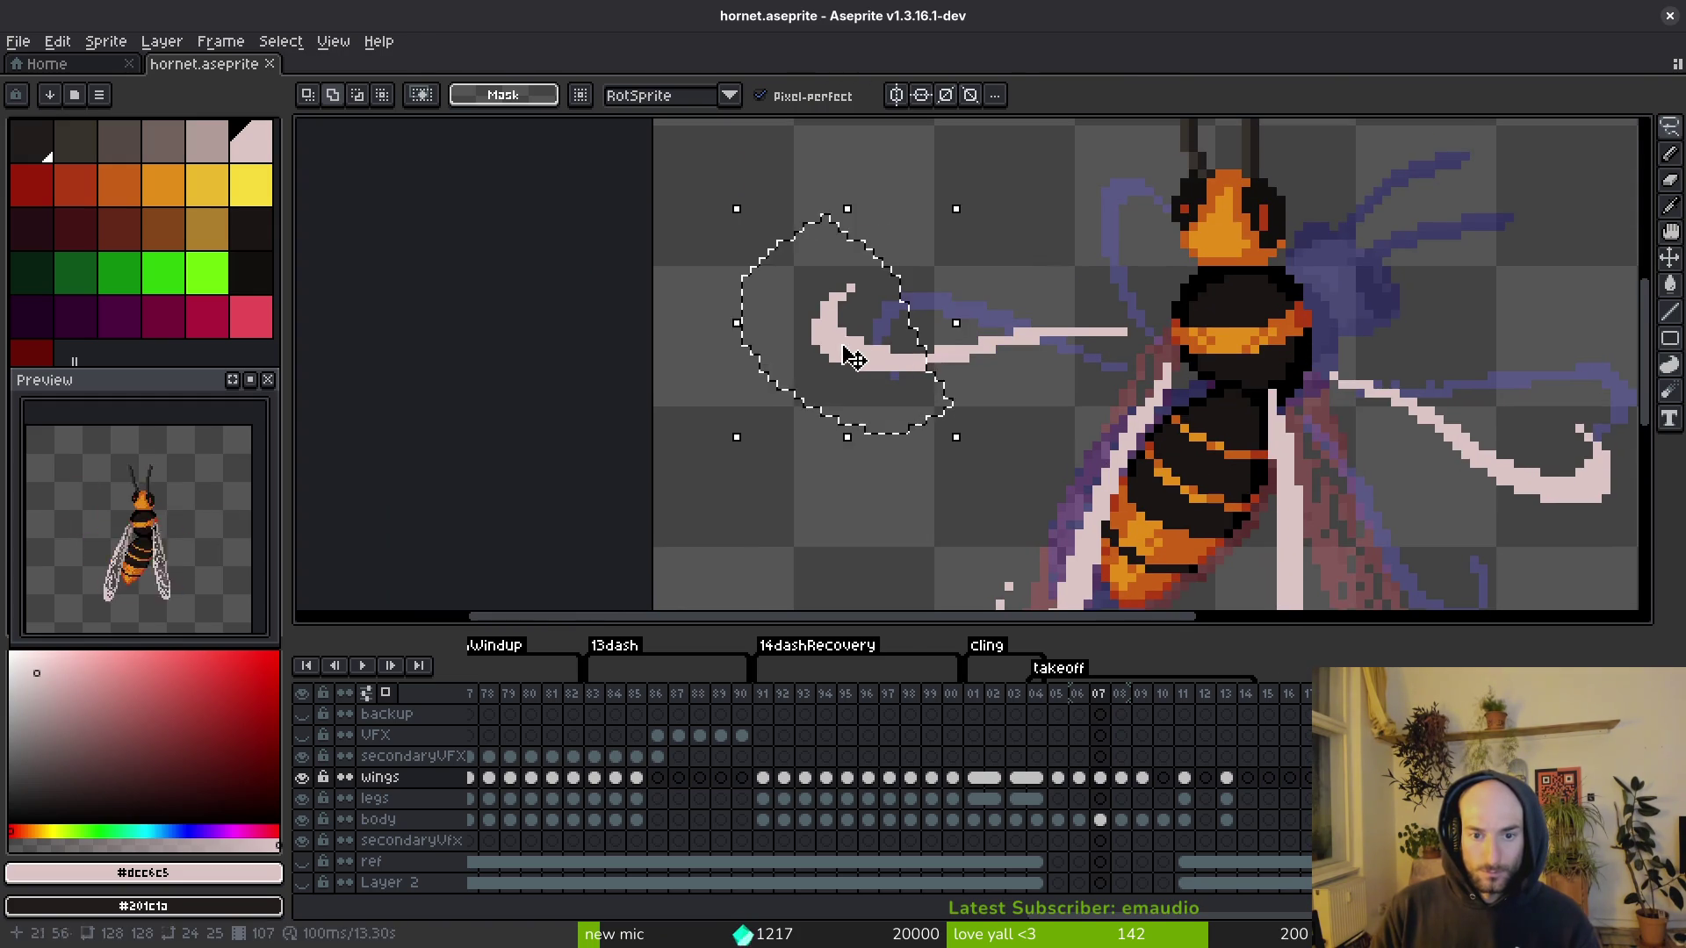
scroll(1029, 377, "down", 1)
scroll(1029, 377, "down", 2)
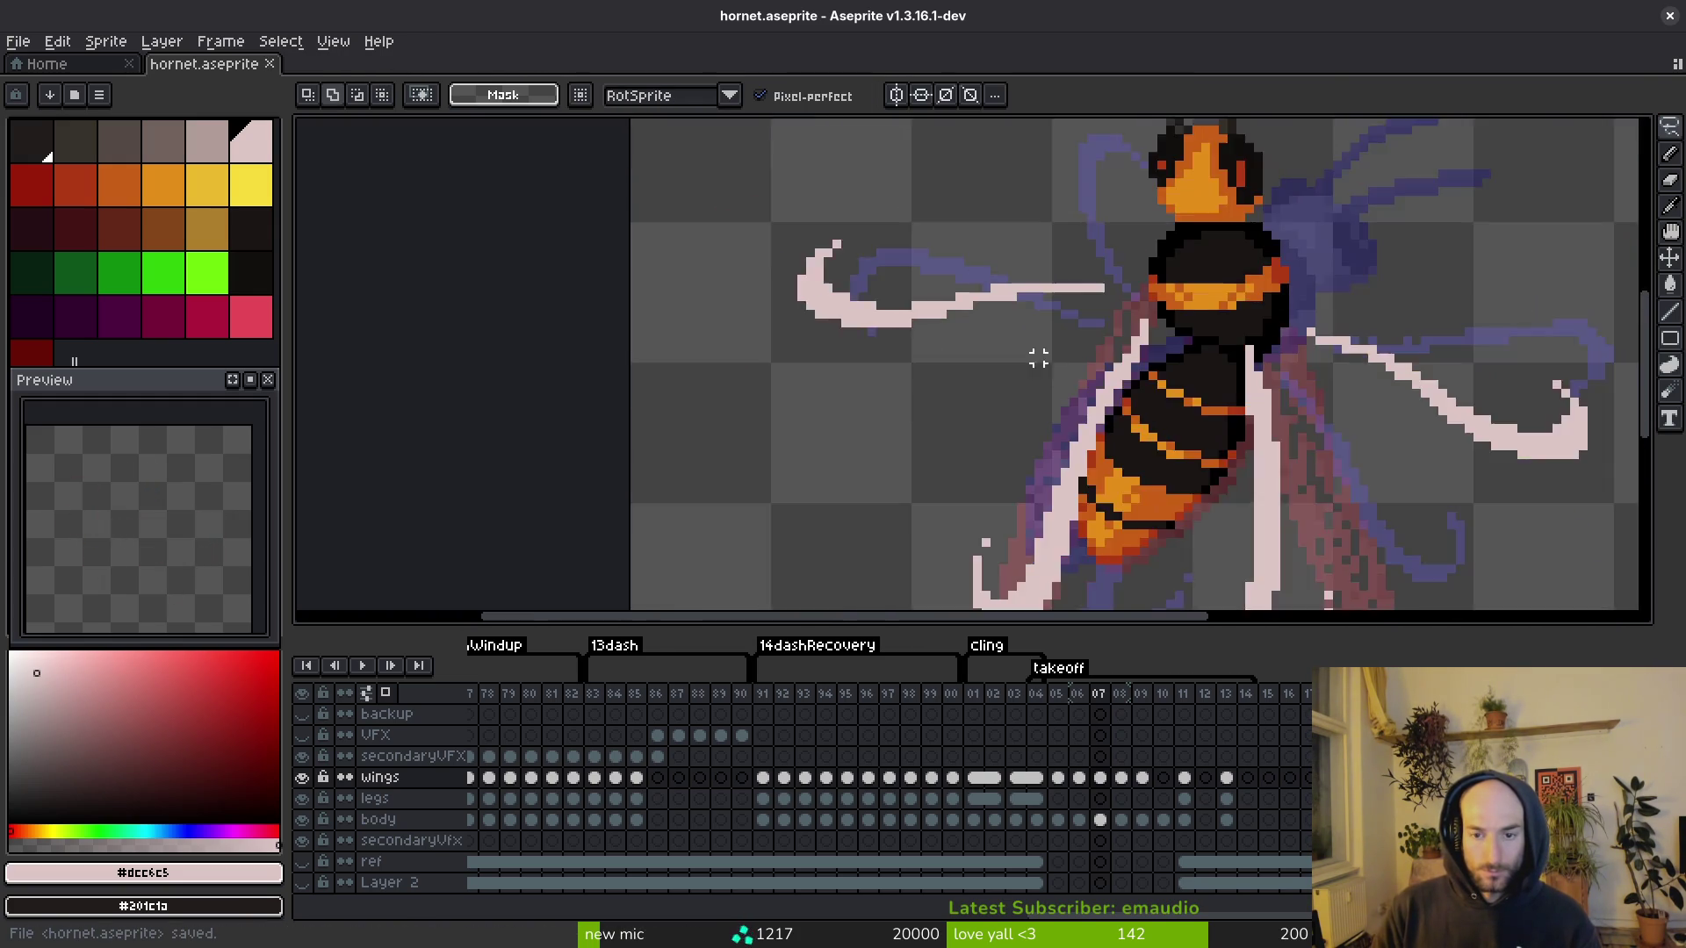
scroll(1101, 381, "up", 1)
scroll(1101, 381, "down", 2)
key("Left")
key("i")
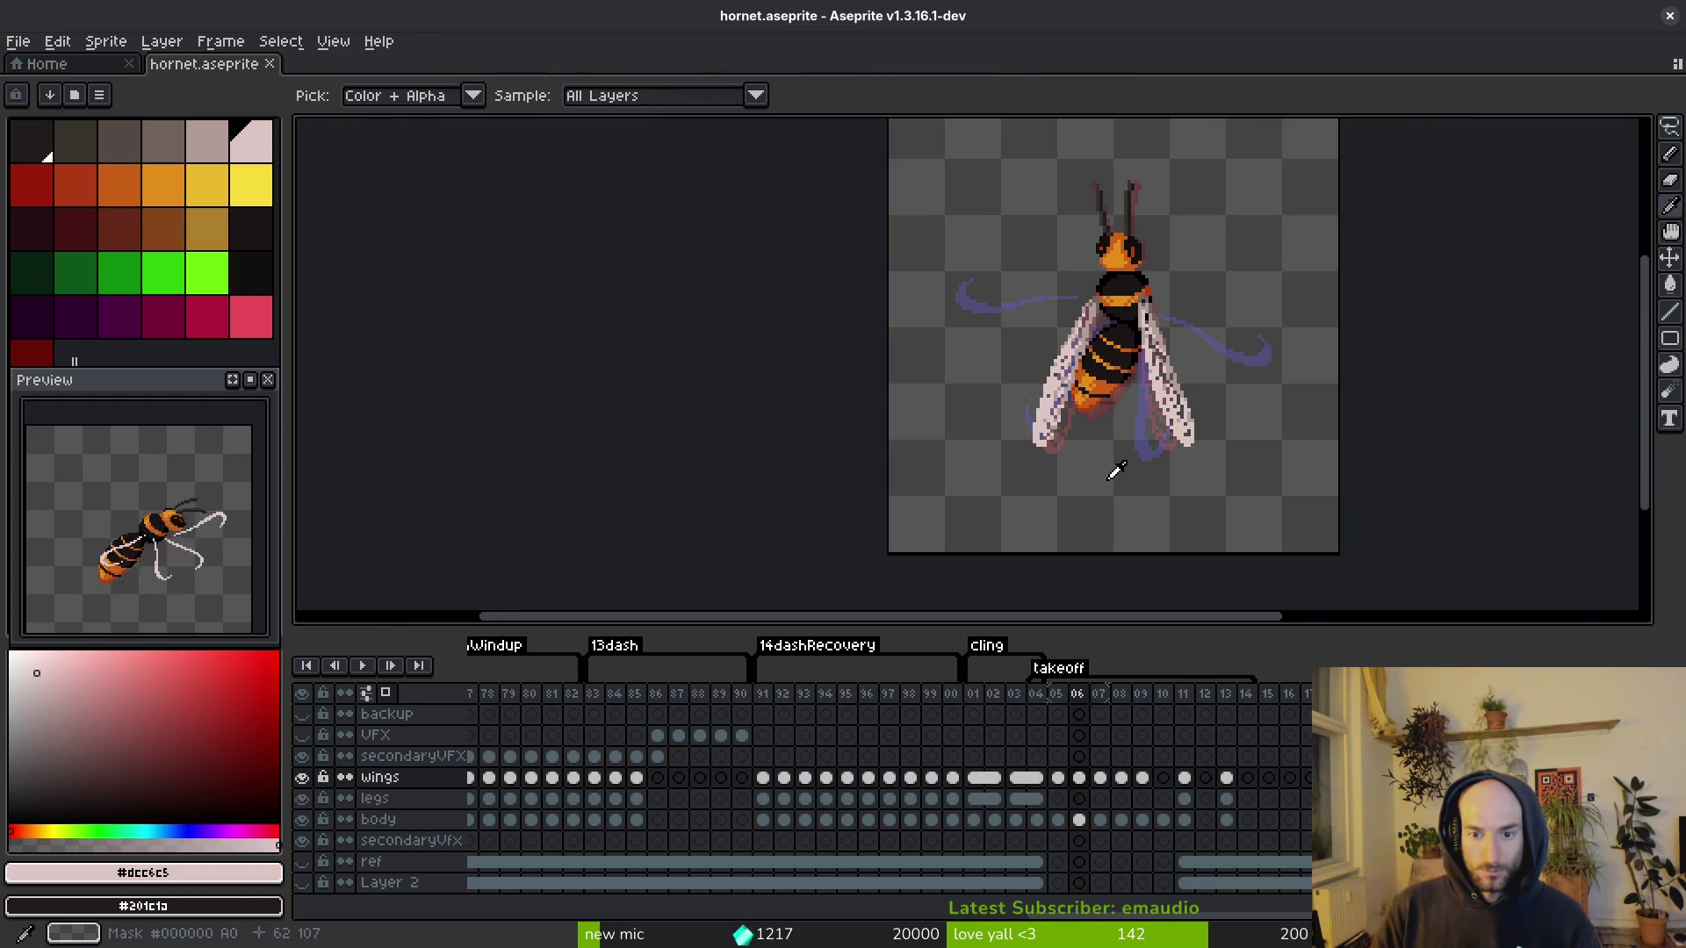
Step: Go back to frame 04 and shift the left lower wing into a new position
key("v")
scroll(1151, 389, "up", 1)
key("Left")
key("Left")
key("i")
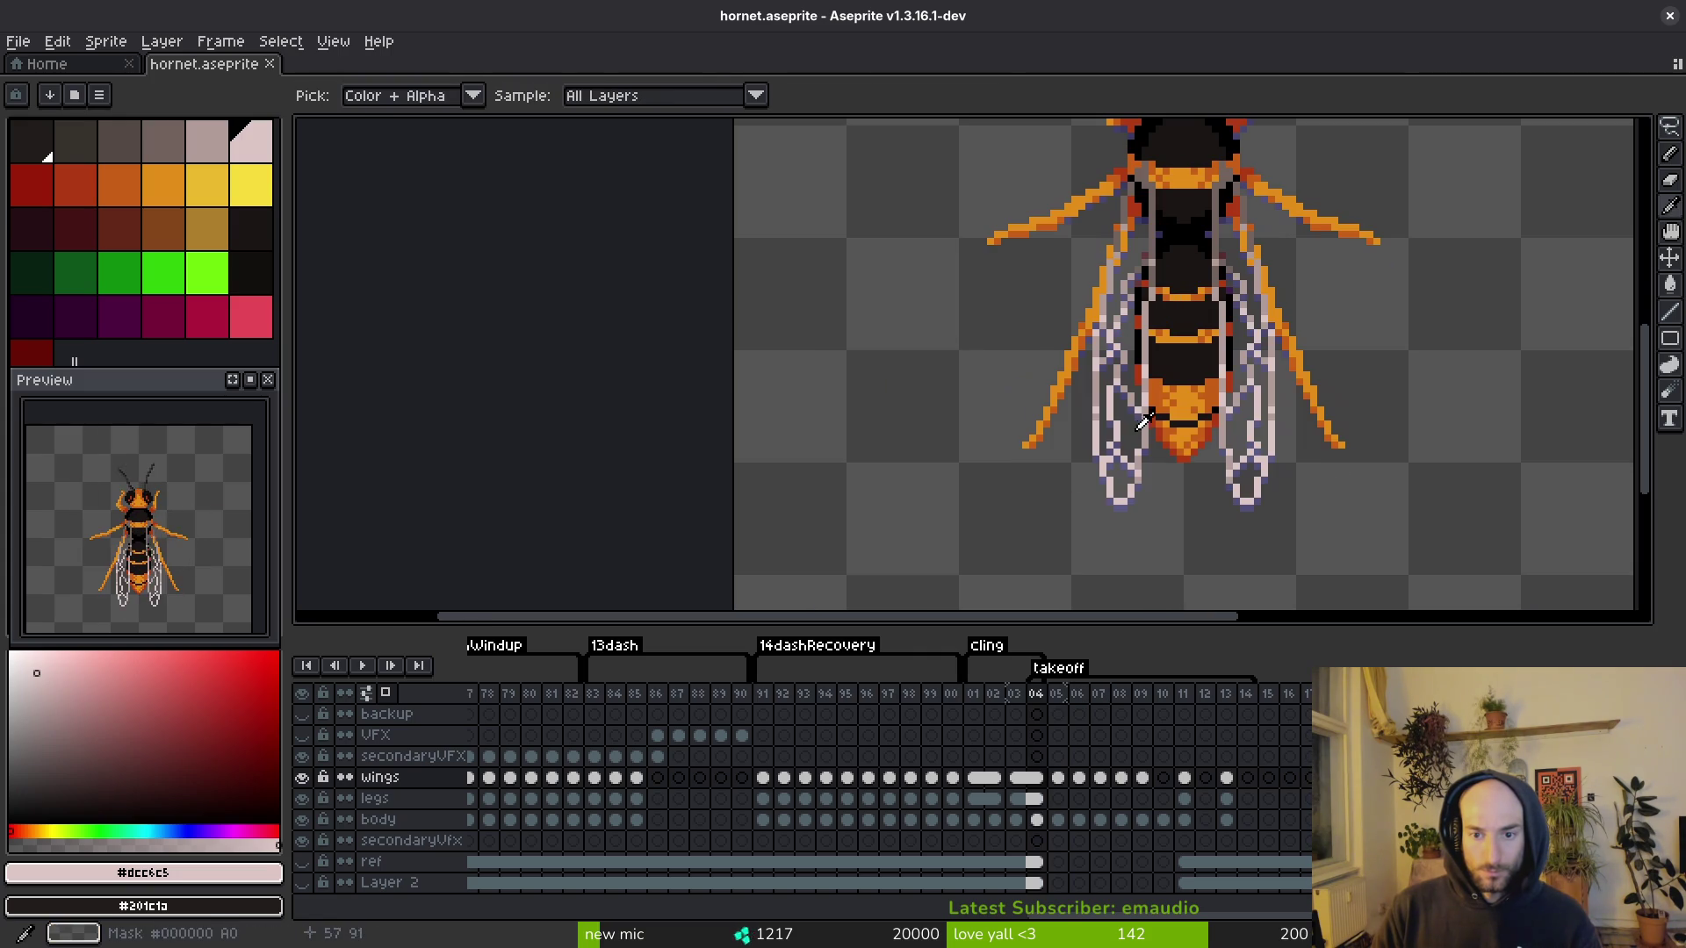
key("v")
left_click_drag(1178, 443, 1103, 448)
scroll(1086, 394, "up", 1)
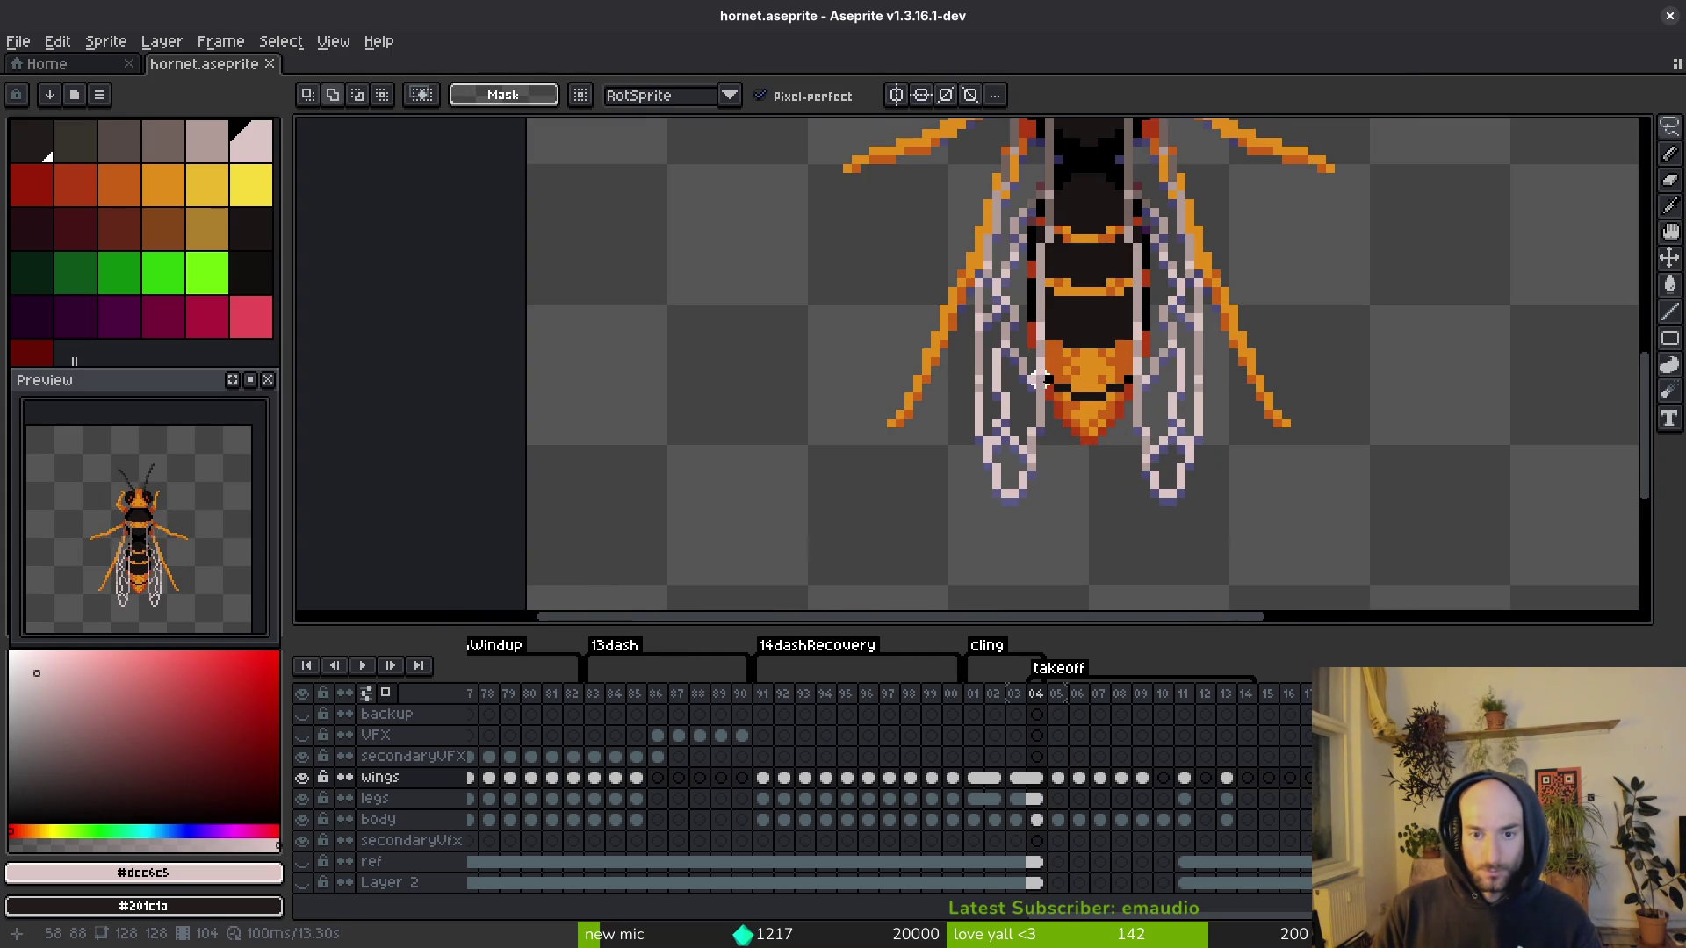
mouse_move(1030, 501)
left_mouse_down()
mouse_move(1040, 475)
mouse_move(1019, 447)
left_mouse_up()
key("ctrl+d")
Step: Stretch the lower wings taller and wider, then save the sprite
left_click_drag(1144, 454, 1225, 396)
mouse_move(1181, 513)
left_mouse_down()
mouse_move(1159, 508)
mouse_move(1167, 484)
mouse_move(1225, 478)
left_mouse_up()
key("ctrl+d")
key("ctrl+s")
scroll(1168, 412, "down", 1)
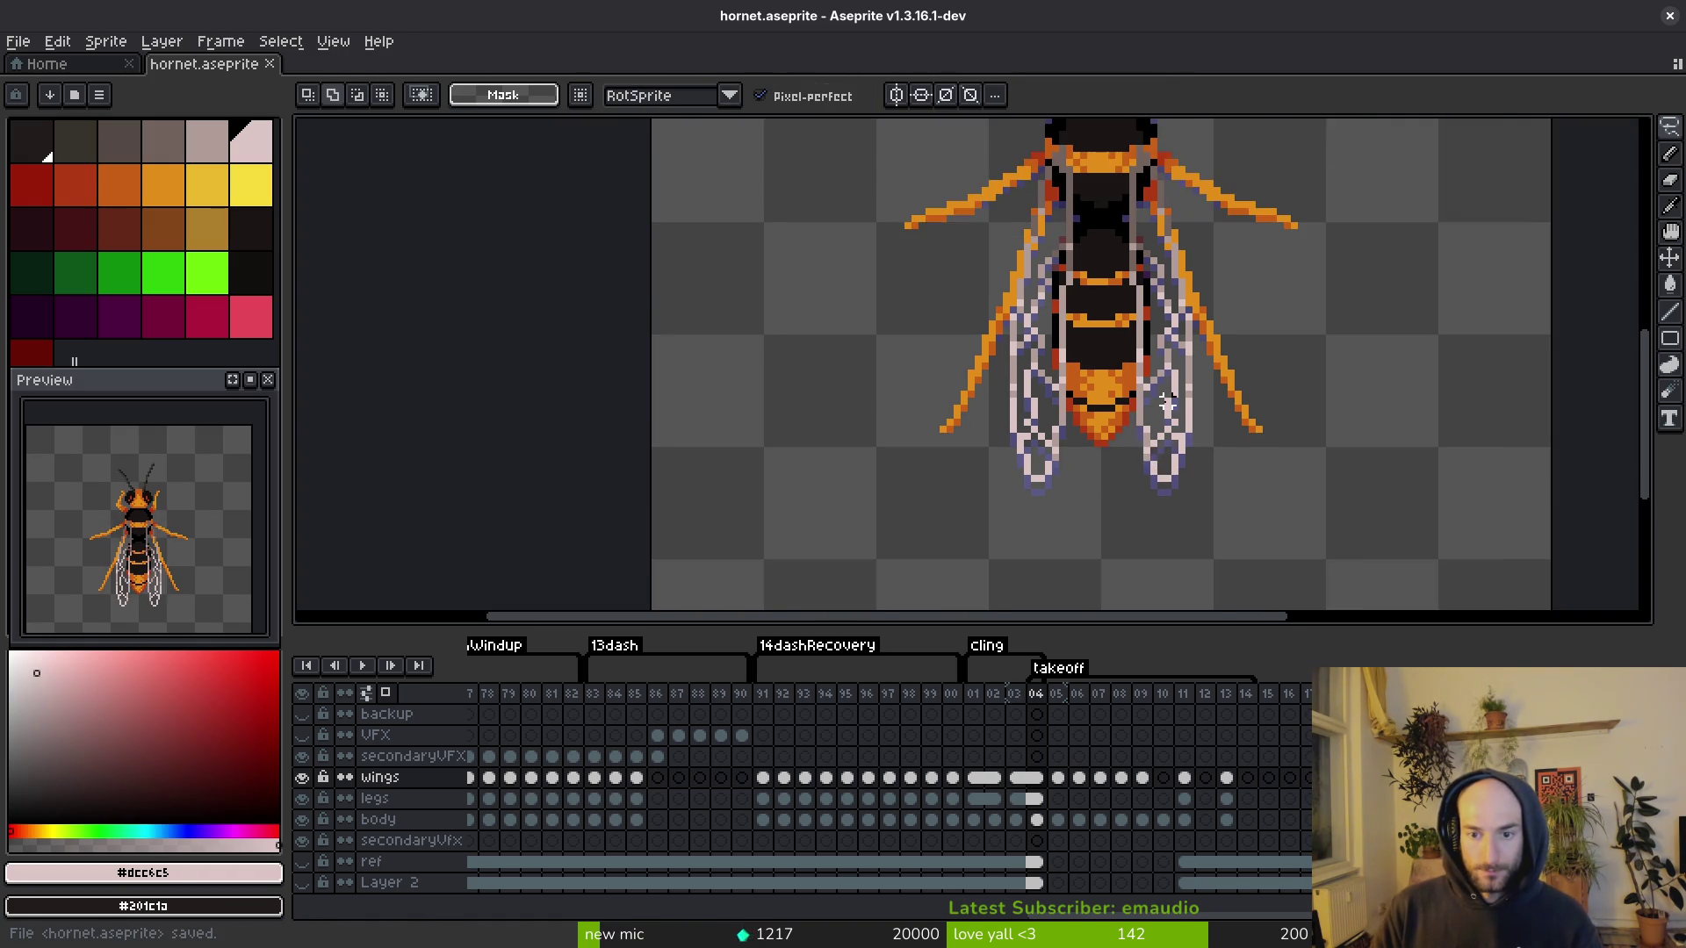
scroll(1168, 413, "up", 1)
Step: Copy the lower wings using a rectangular selection
key("m")
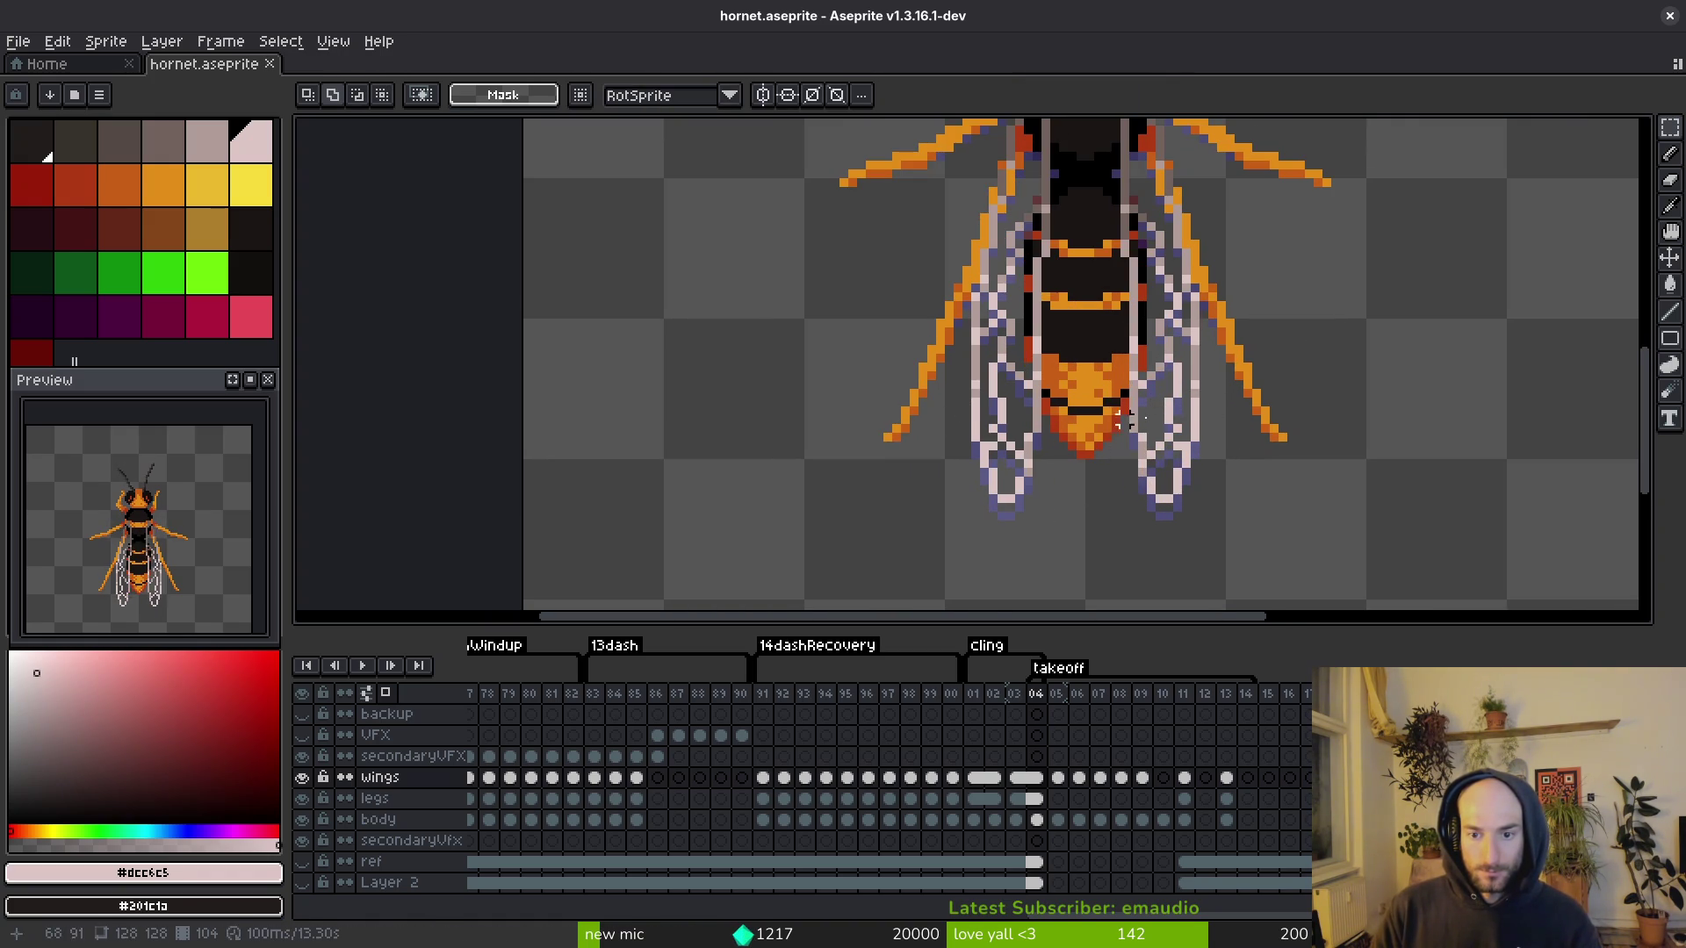
mouse_move(1211, 399)
left_mouse_down()
mouse_move(1118, 489)
mouse_move(1218, 402)
mouse_move(1031, 523)
mouse_move(896, 559)
left_mouse_up()
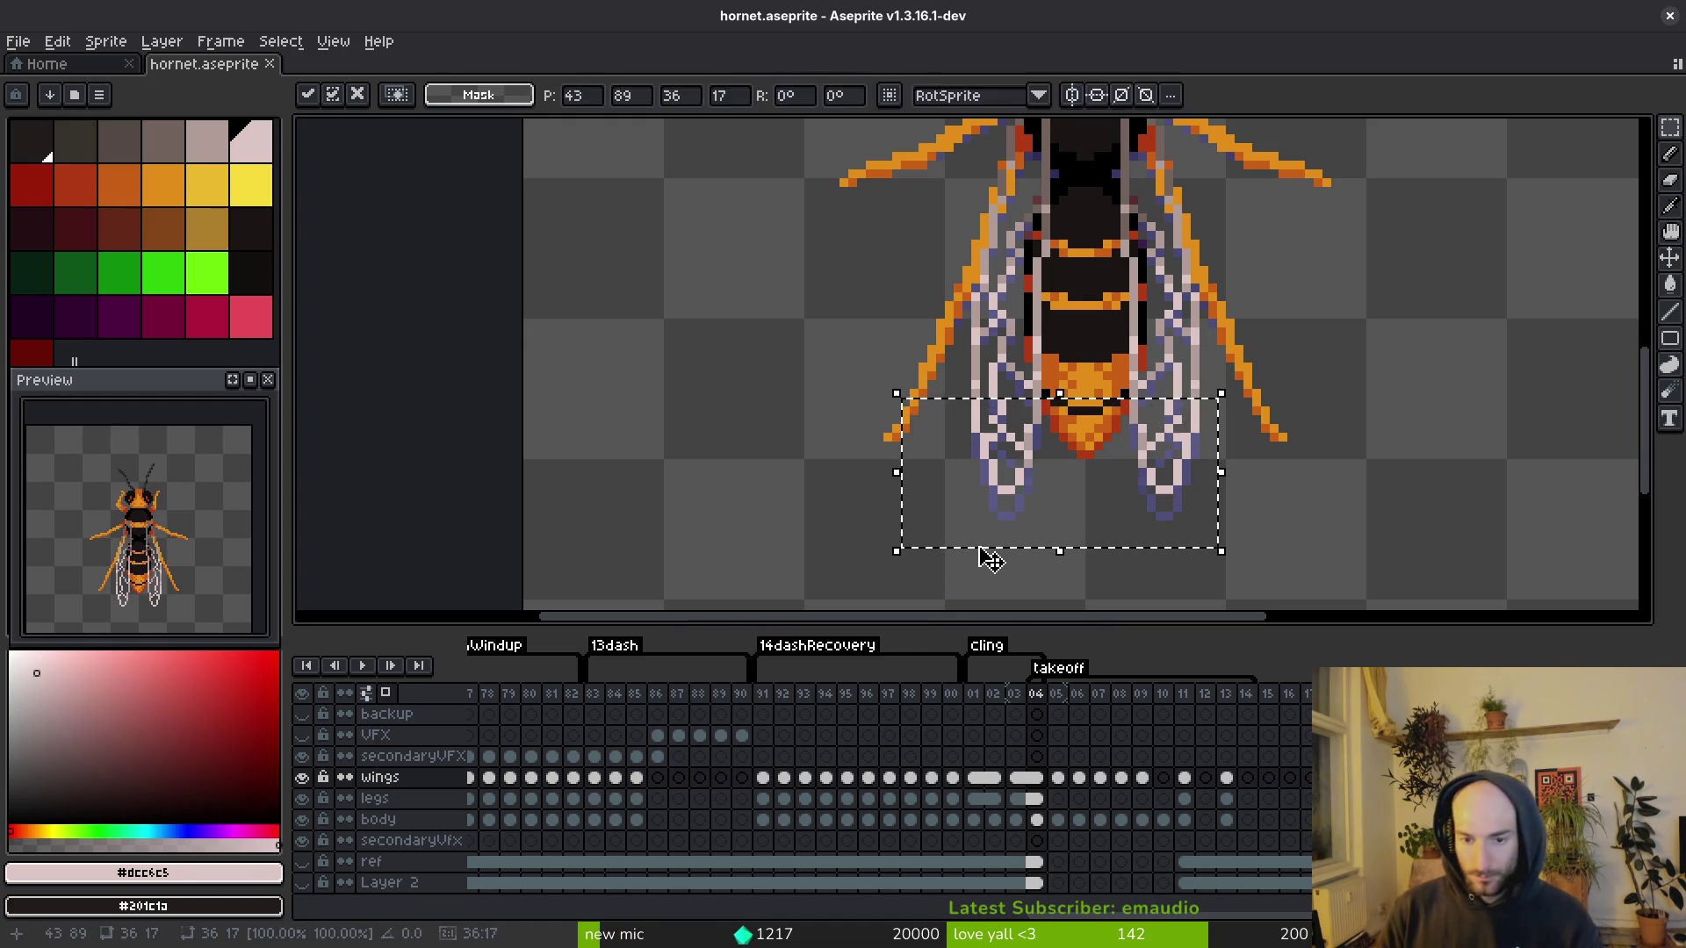
key("ctrl+d")
key("ctrl+s")
scroll(1237, 302, "down", 1)
scroll(1237, 302, "down", 1)
Step: Paste the copied wings into frames 02 and 05, saving in between
key("Left")
key("Left")
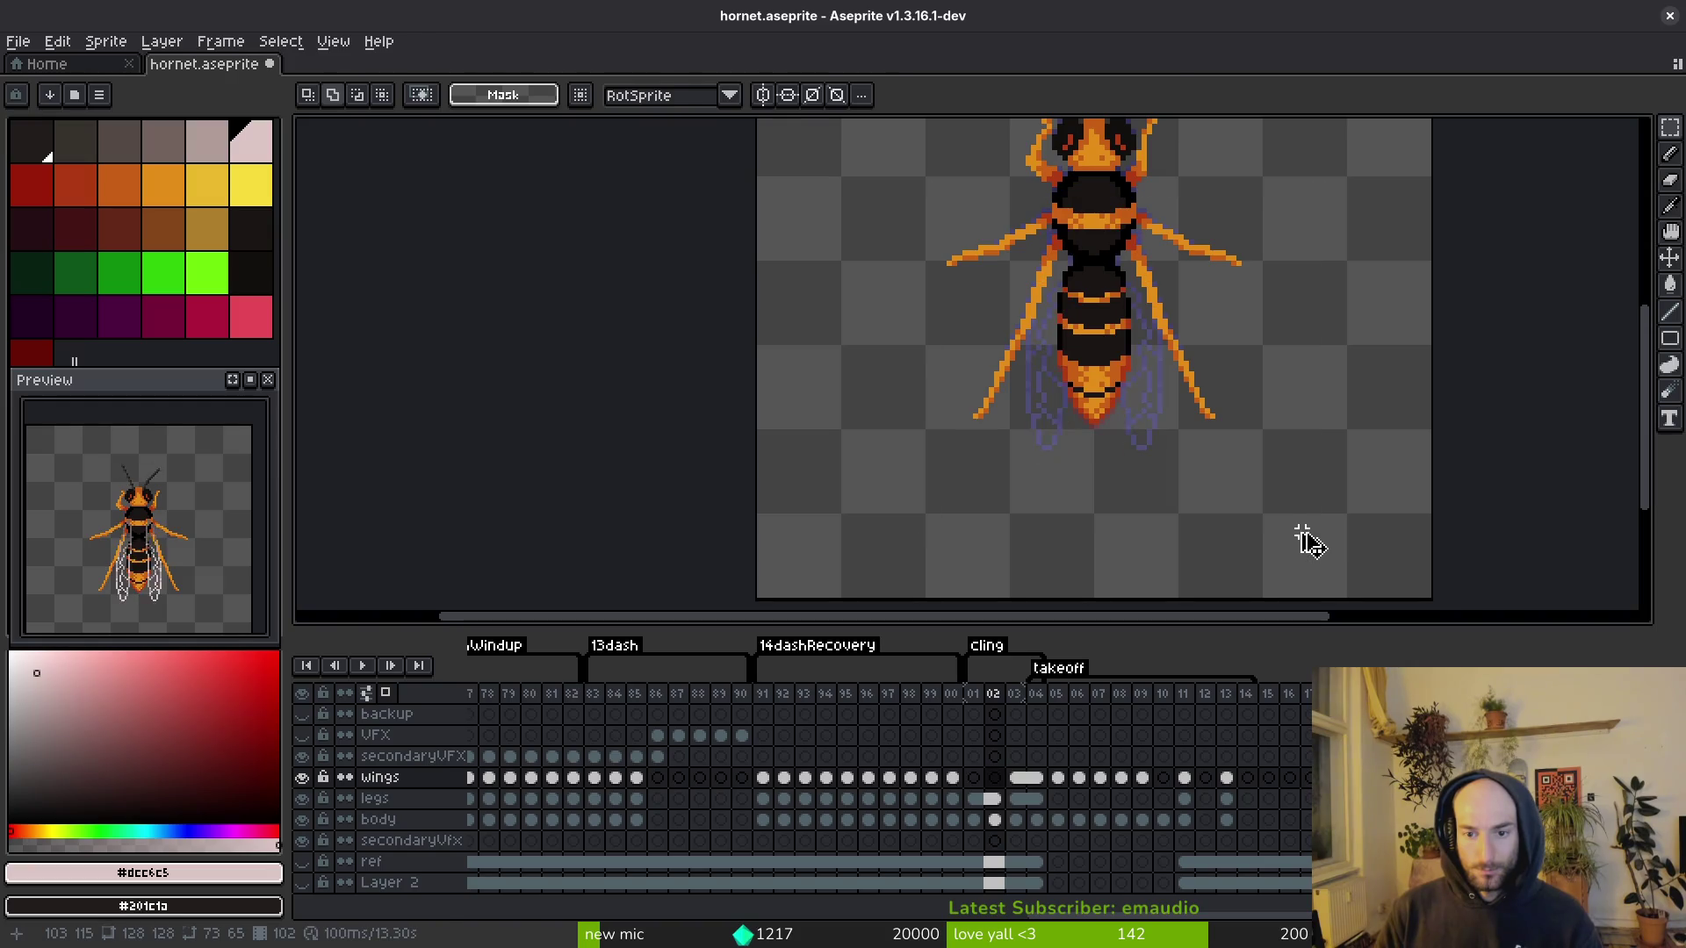
key("ctrl+v")
key("Return")
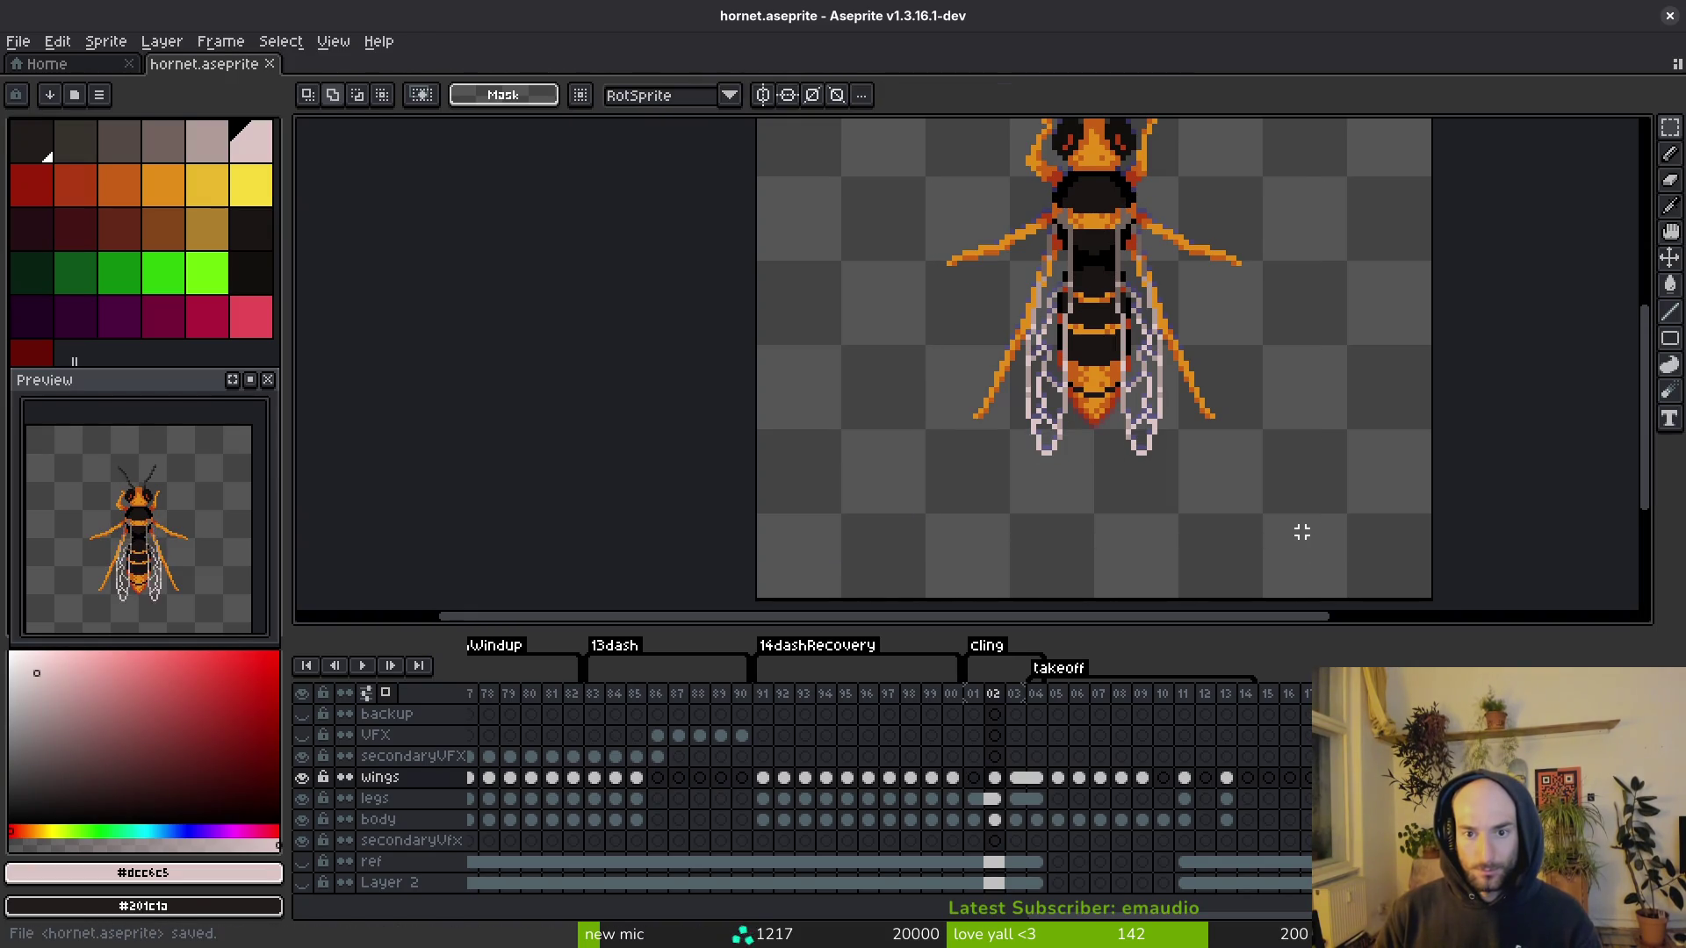
key("ctrl+s")
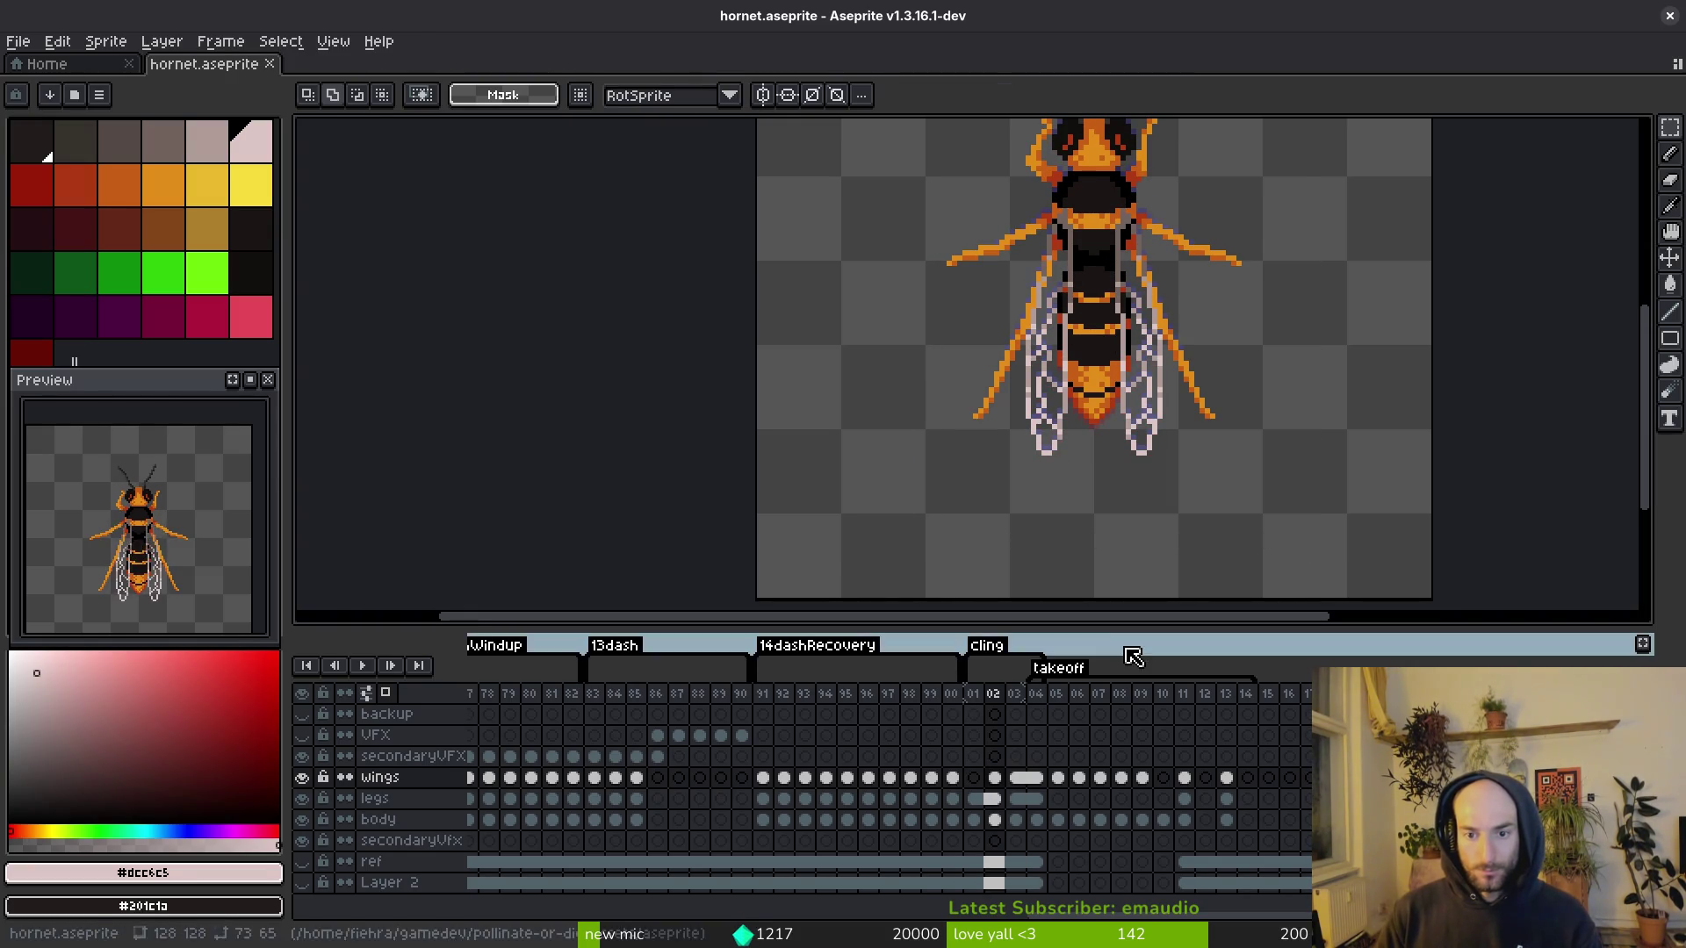
key("Right")
key("Right")
key("Right")
key("ctrl+v")
key("Return")
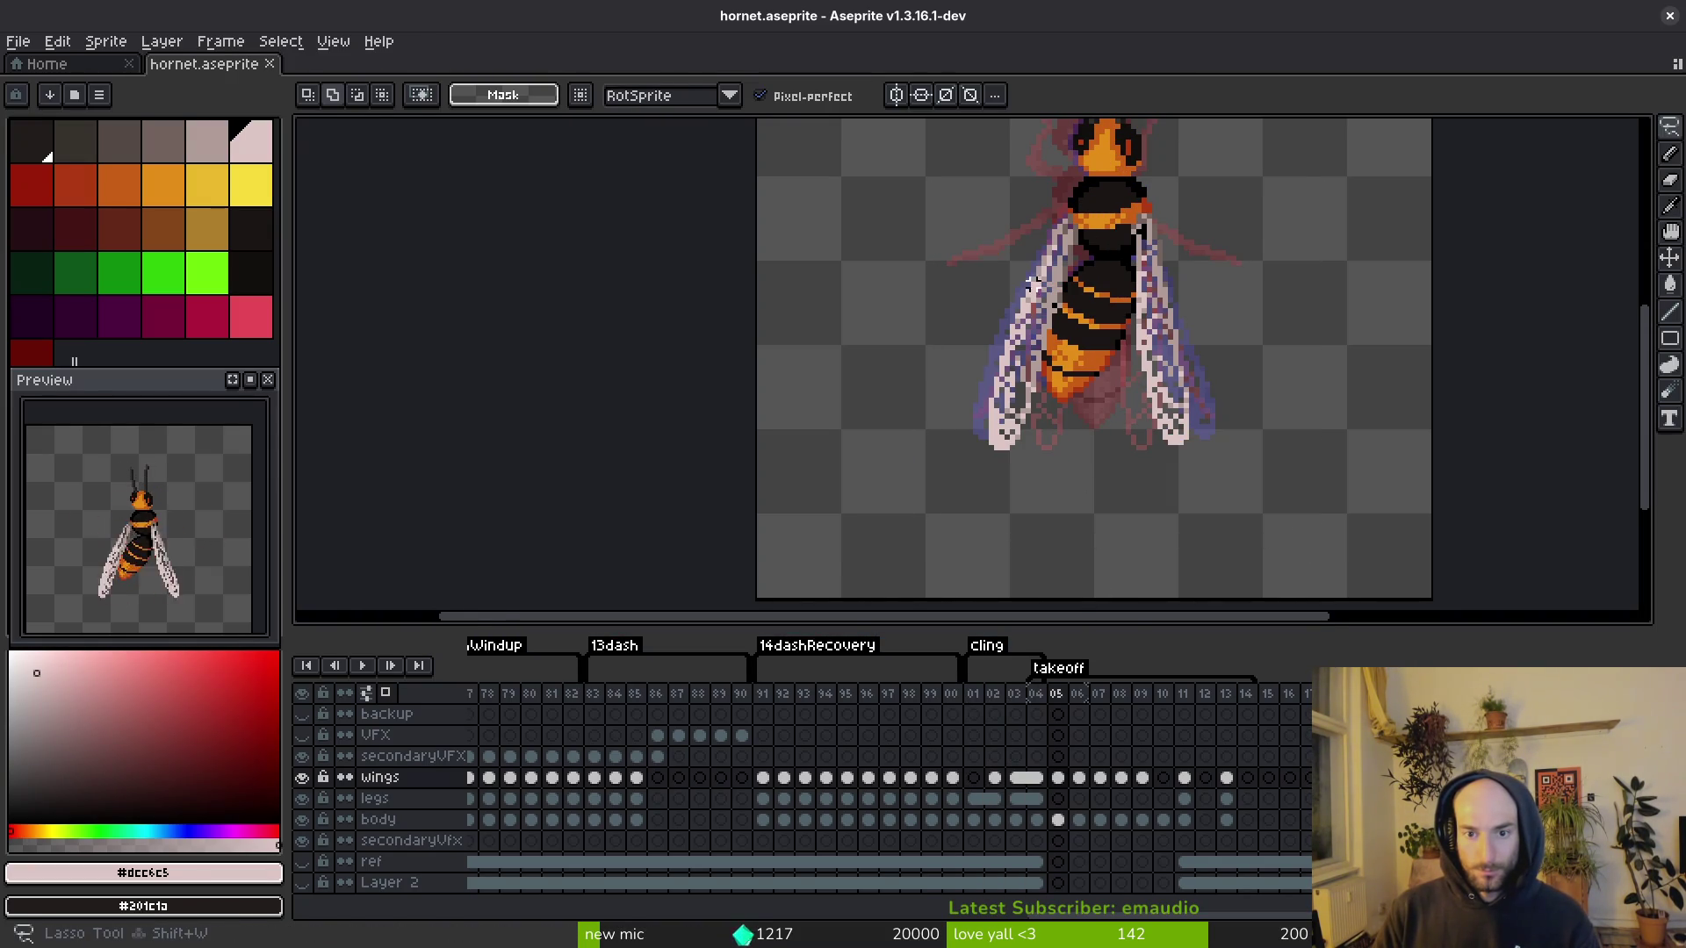
Step: In frame 05, lasso the left wing, move it into place, and save
scroll(1030, 400, "up", 1)
mouse_move(1039, 305)
left_mouse_down()
mouse_move(887, 395)
mouse_move(1040, 308)
left_mouse_up()
left_click_drag(1008, 395, 1012, 409)
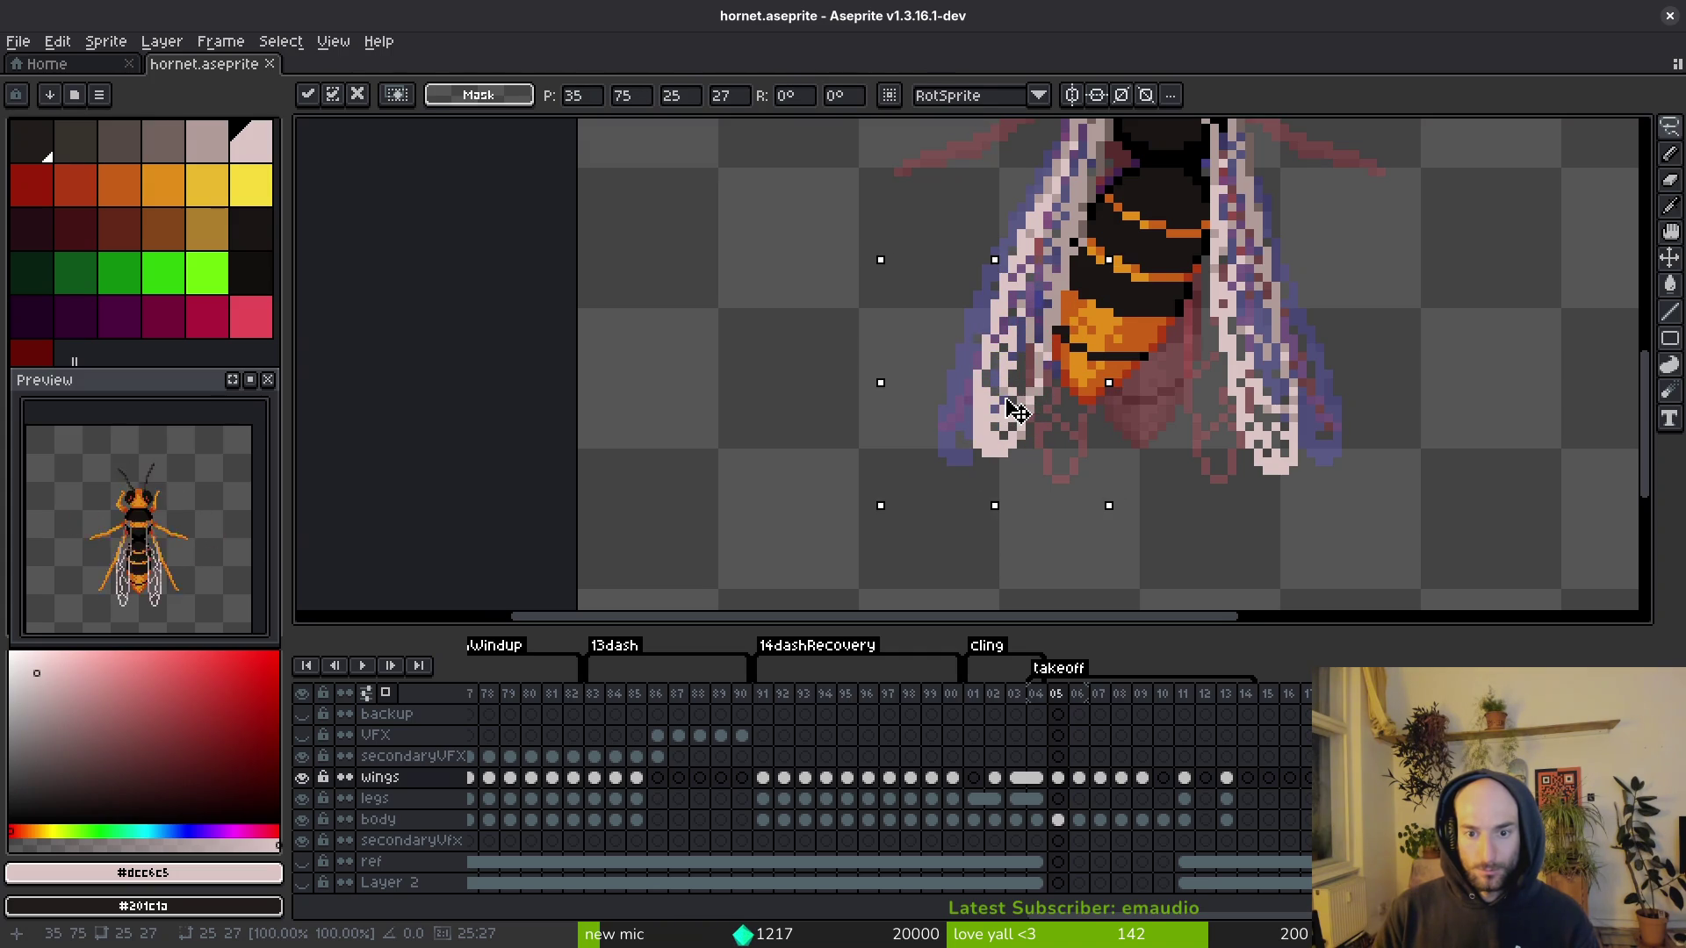
key("ctrl+s")
Step: Adjust frame 05's right wing, nudging its lower part right, down and three pixels up
mouse_move(1289, 439)
left_mouse_down()
mouse_move(1090, 538)
mouse_move(1098, 581)
left_mouse_up()
left_click(1228, 490)
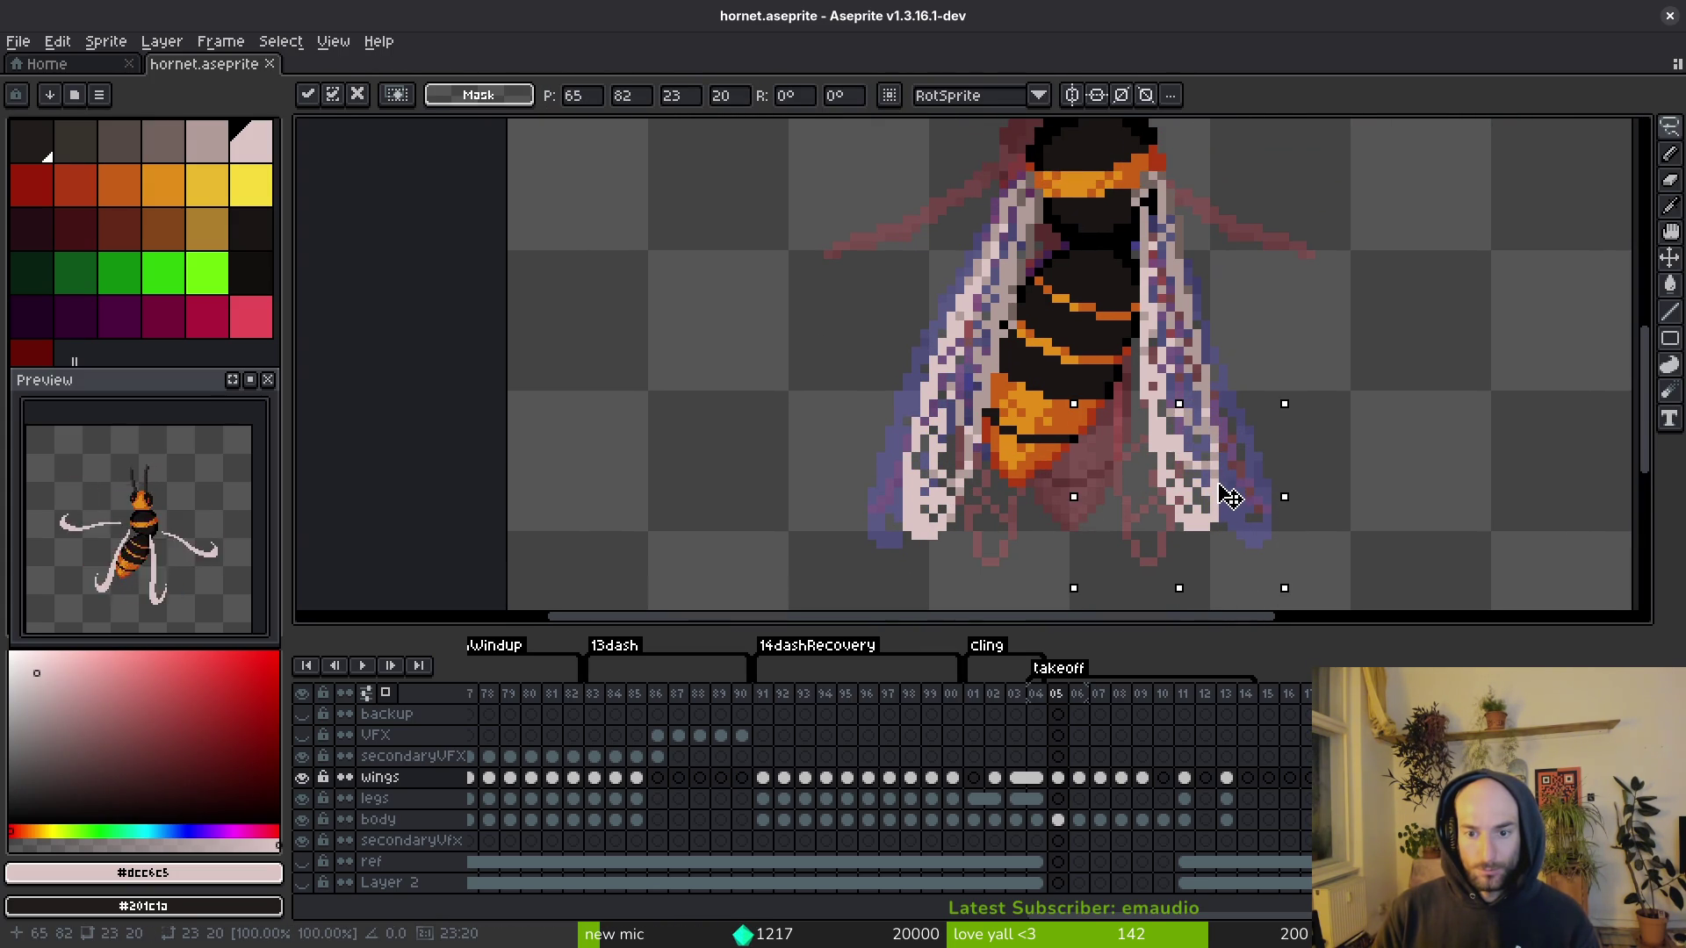
key("ctrl+d")
mouse_move(1225, 475)
left_mouse_down()
mouse_move(1132, 579)
mouse_move(1221, 478)
left_mouse_up()
key("Right")
key("Down")
left_click_drag(1205, 505, 1203, 471)
key("Return")
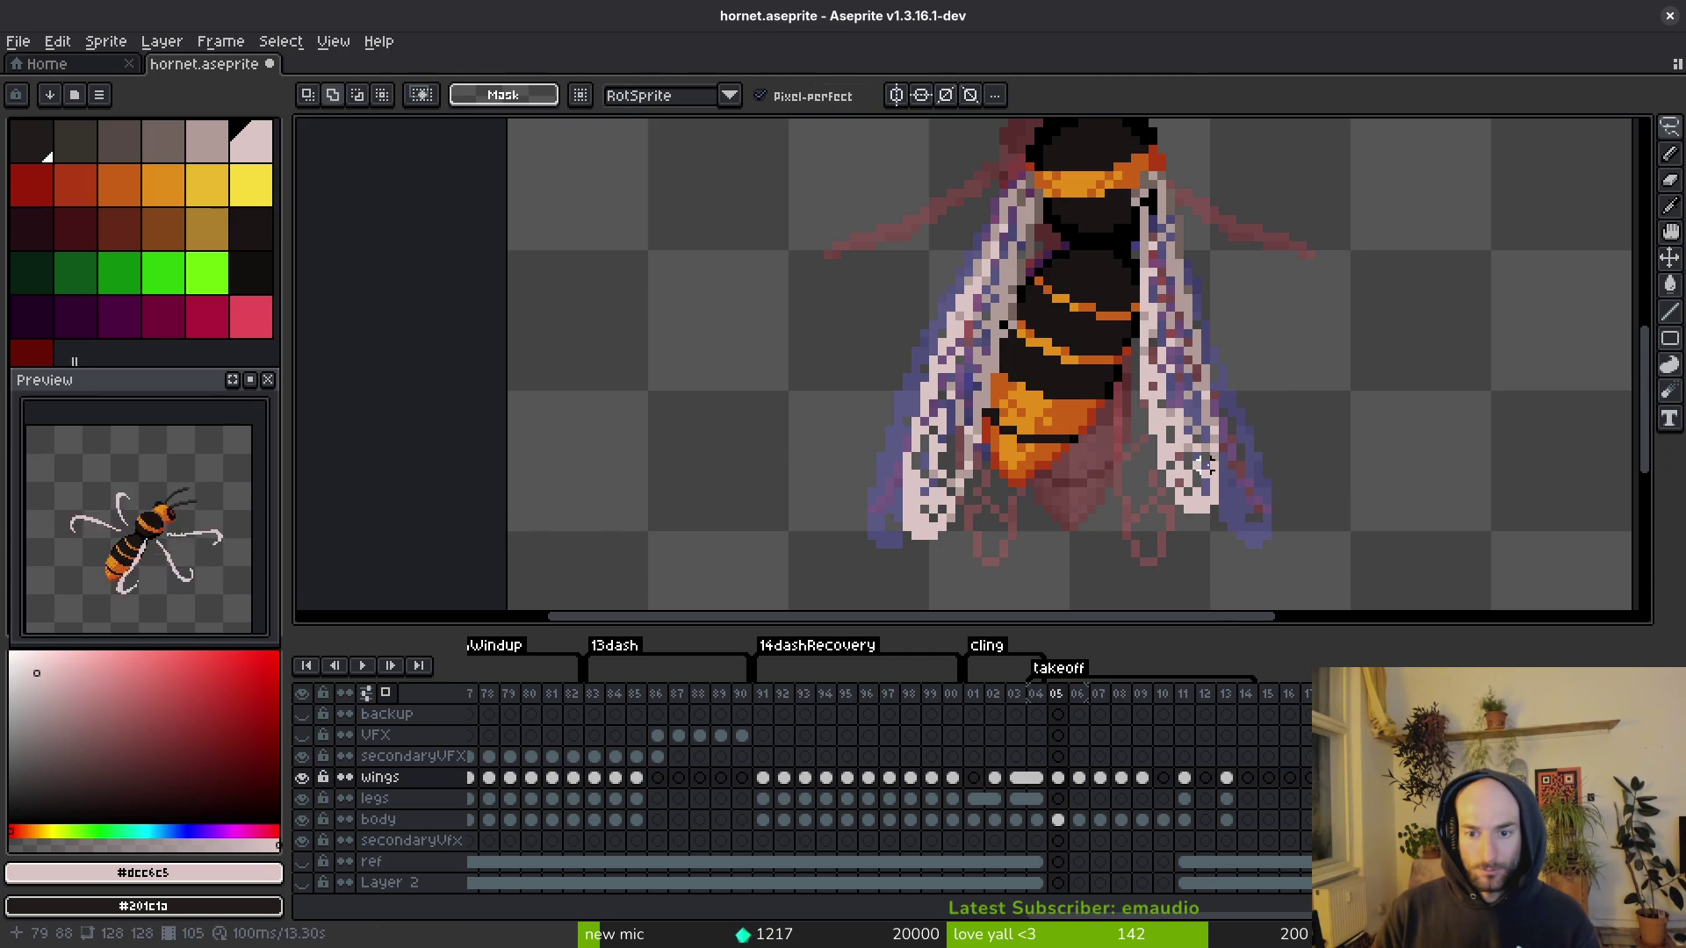
key("ctrl+s")
Step: Save the frame 05 wing adjustments again
scroll(1177, 378, "up", 3)
key("b")
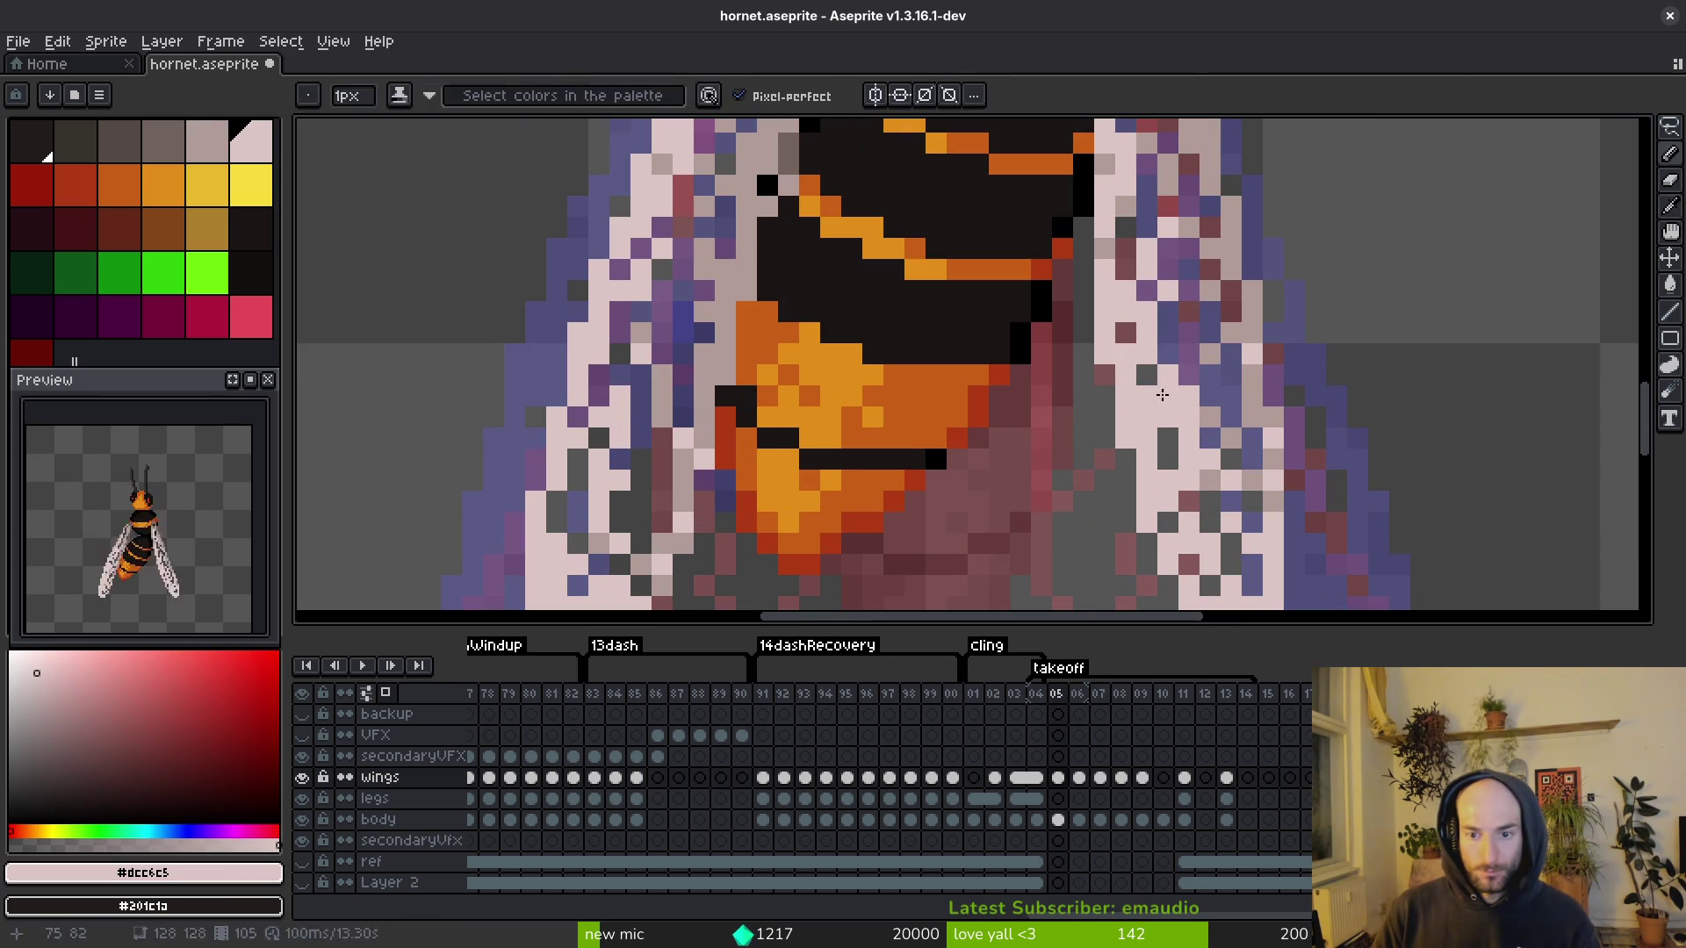
scroll(1185, 470, "down", 4)
scroll(1186, 470, "up", 5)
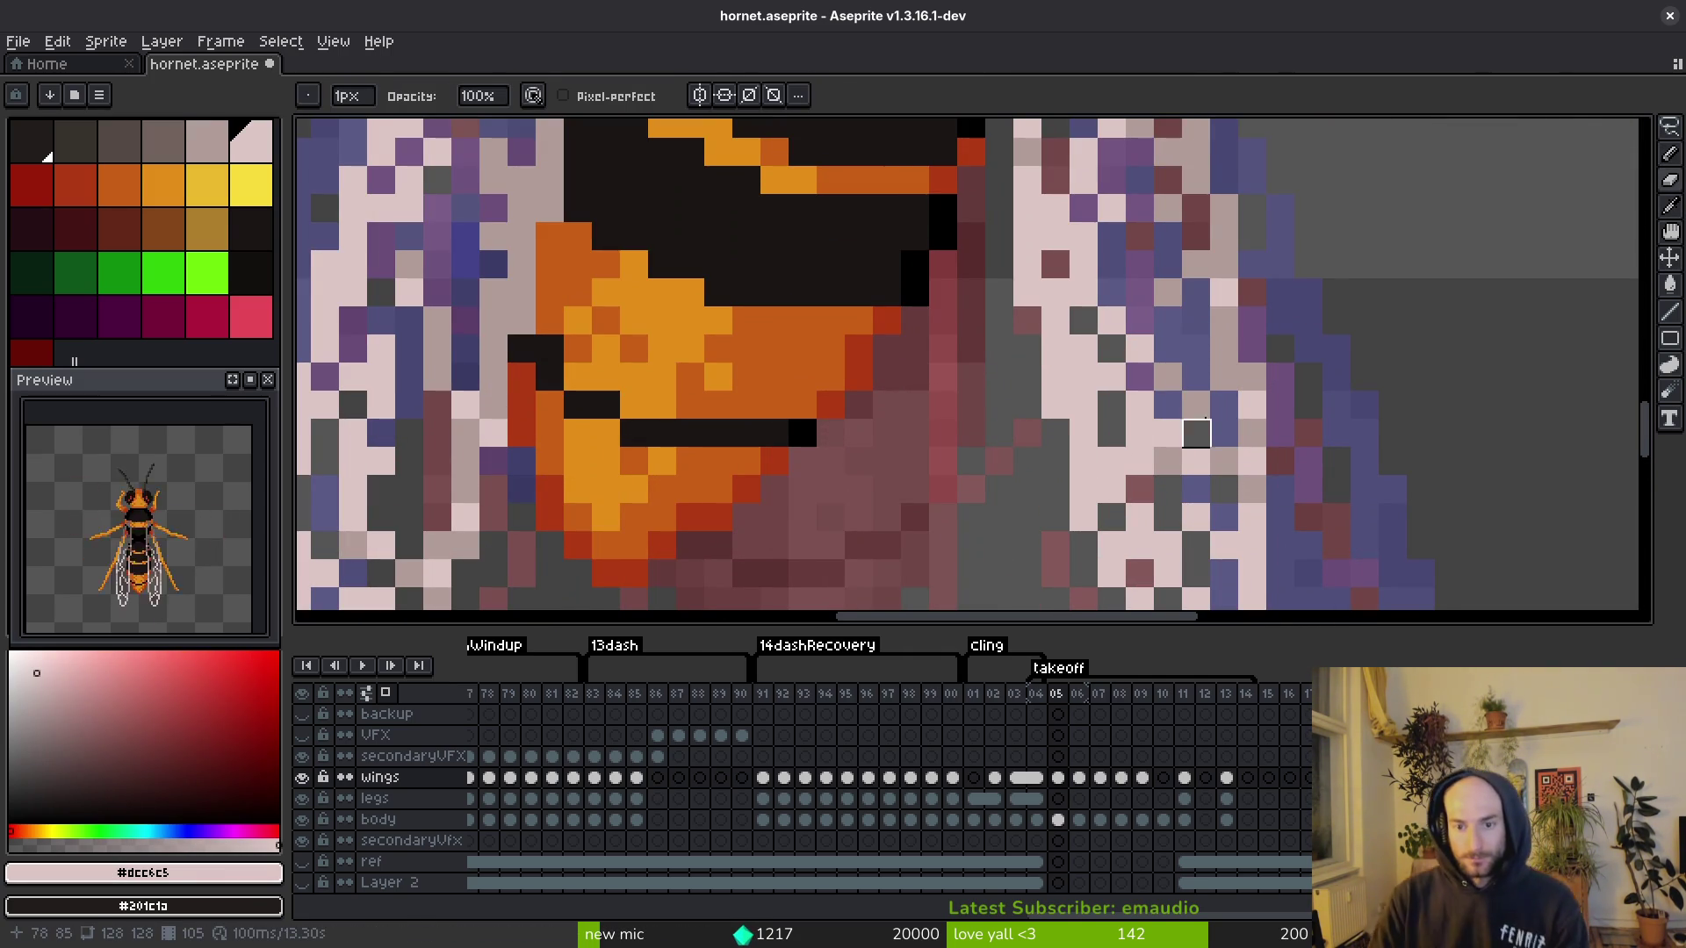
scroll(1176, 466, "down", 3)
key("v")
key("ctrl+s")
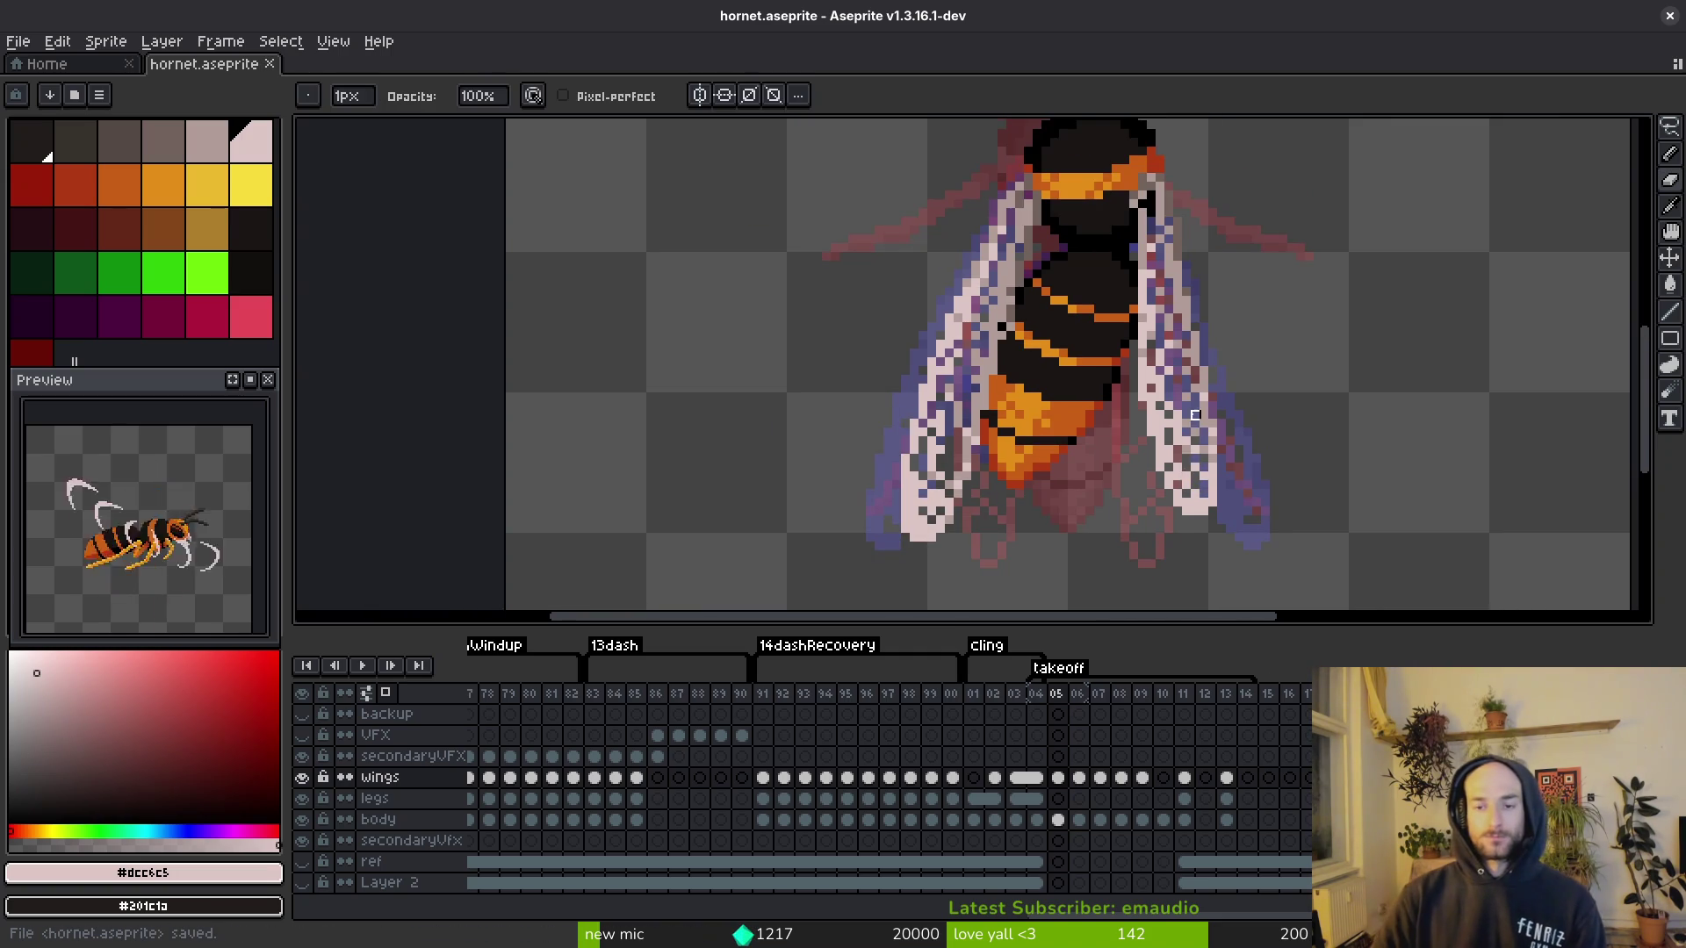
scroll(1194, 474, "down", 2)
Step: In frame 06, lasso the left wing and nudge it into place
key("Right")
key("i")
key("q")
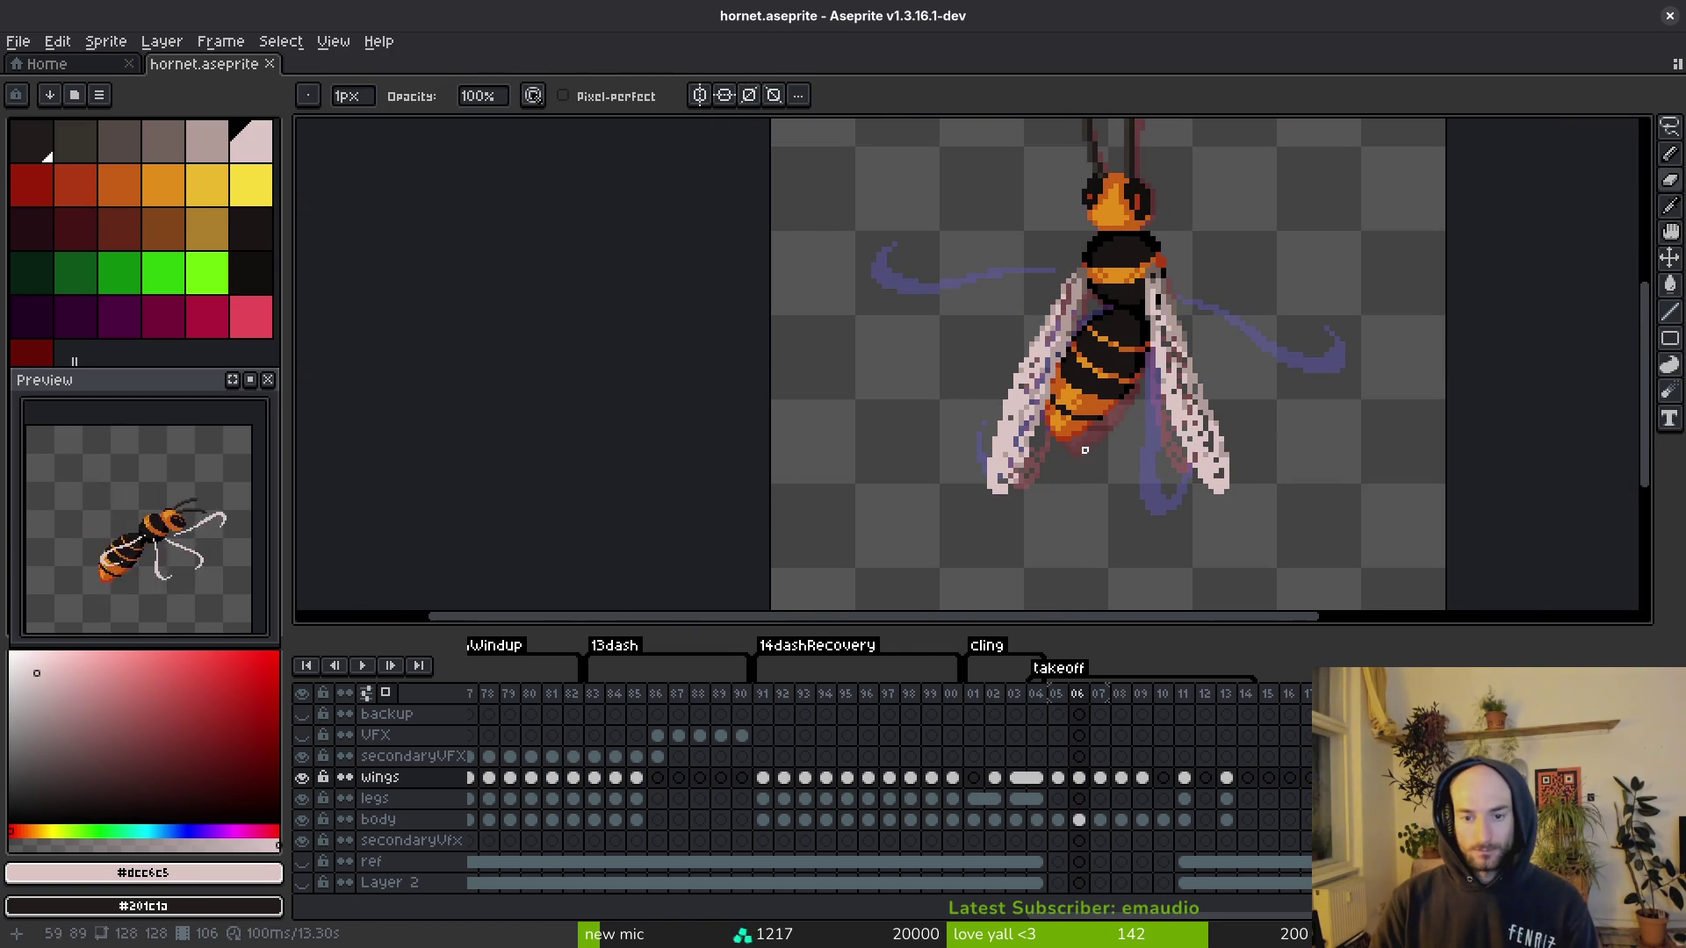
scroll(1080, 431, "up", 2)
mouse_move(1010, 386)
left_mouse_down()
mouse_move(881, 507)
mouse_move(1010, 391)
left_mouse_up()
left_click_drag(944, 478, 951, 442)
key("Return")
Step: Shift frame 06's right wing up and left, then save
scroll(1291, 413, "right", 3)
mouse_move(1203, 324)
left_mouse_down()
mouse_move(1072, 324)
mouse_move(1188, 444)
mouse_move(1179, 368)
left_mouse_up()
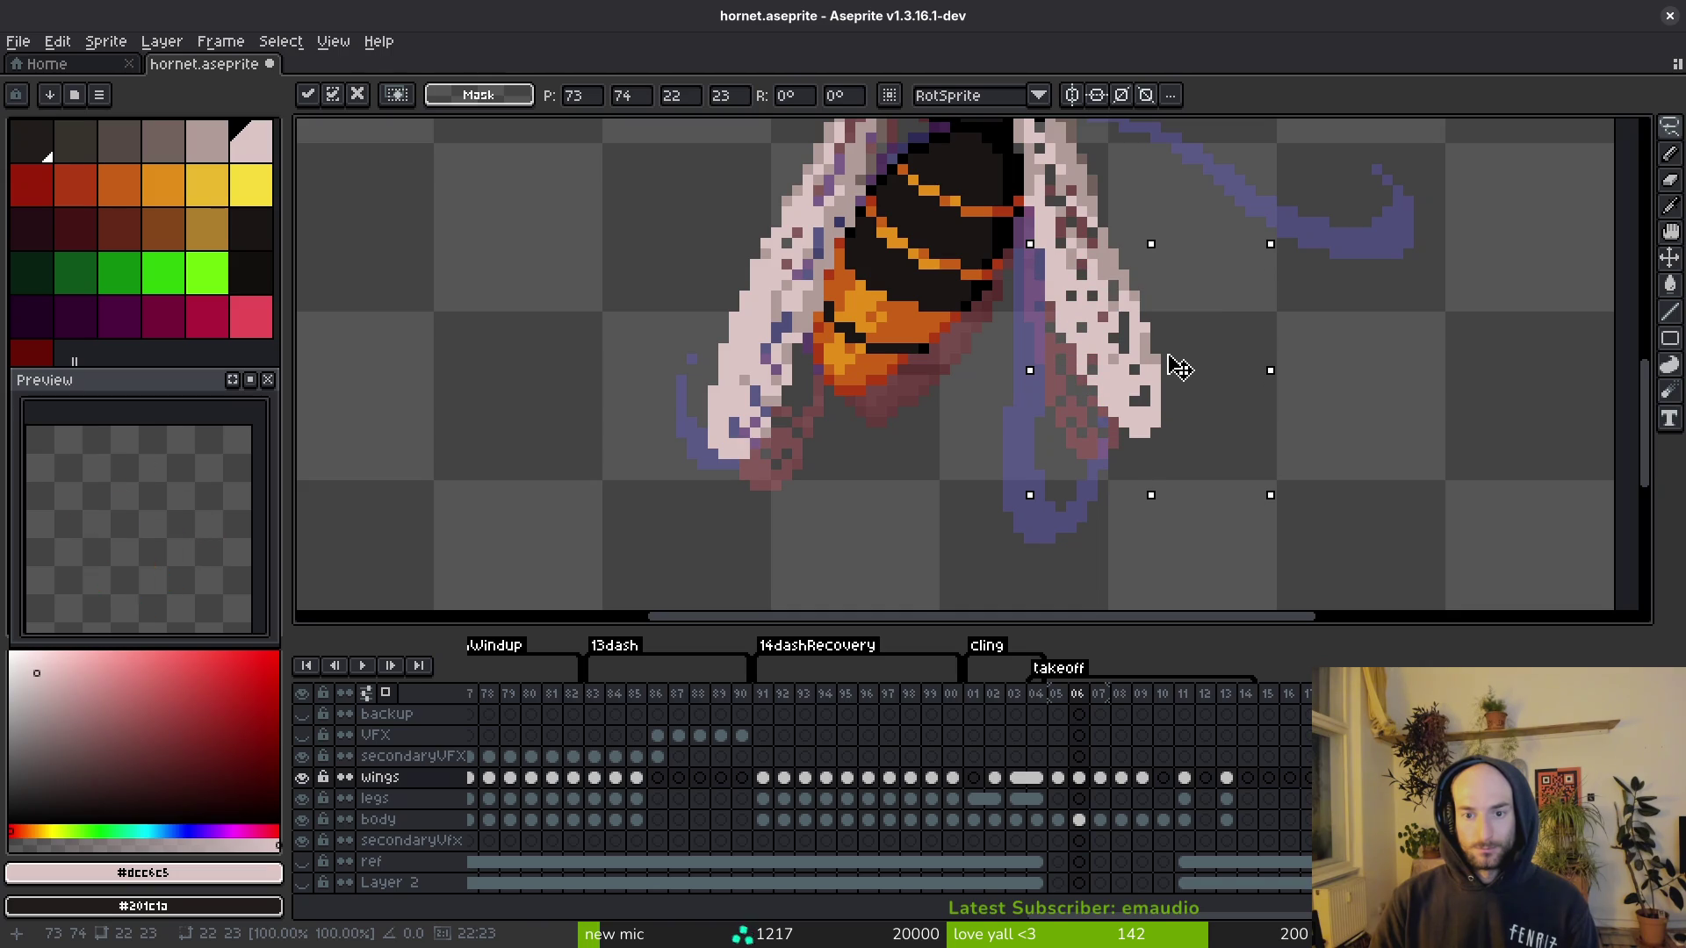
key("ctrl+s")
scroll(1179, 413, "down", 3)
key("alt")
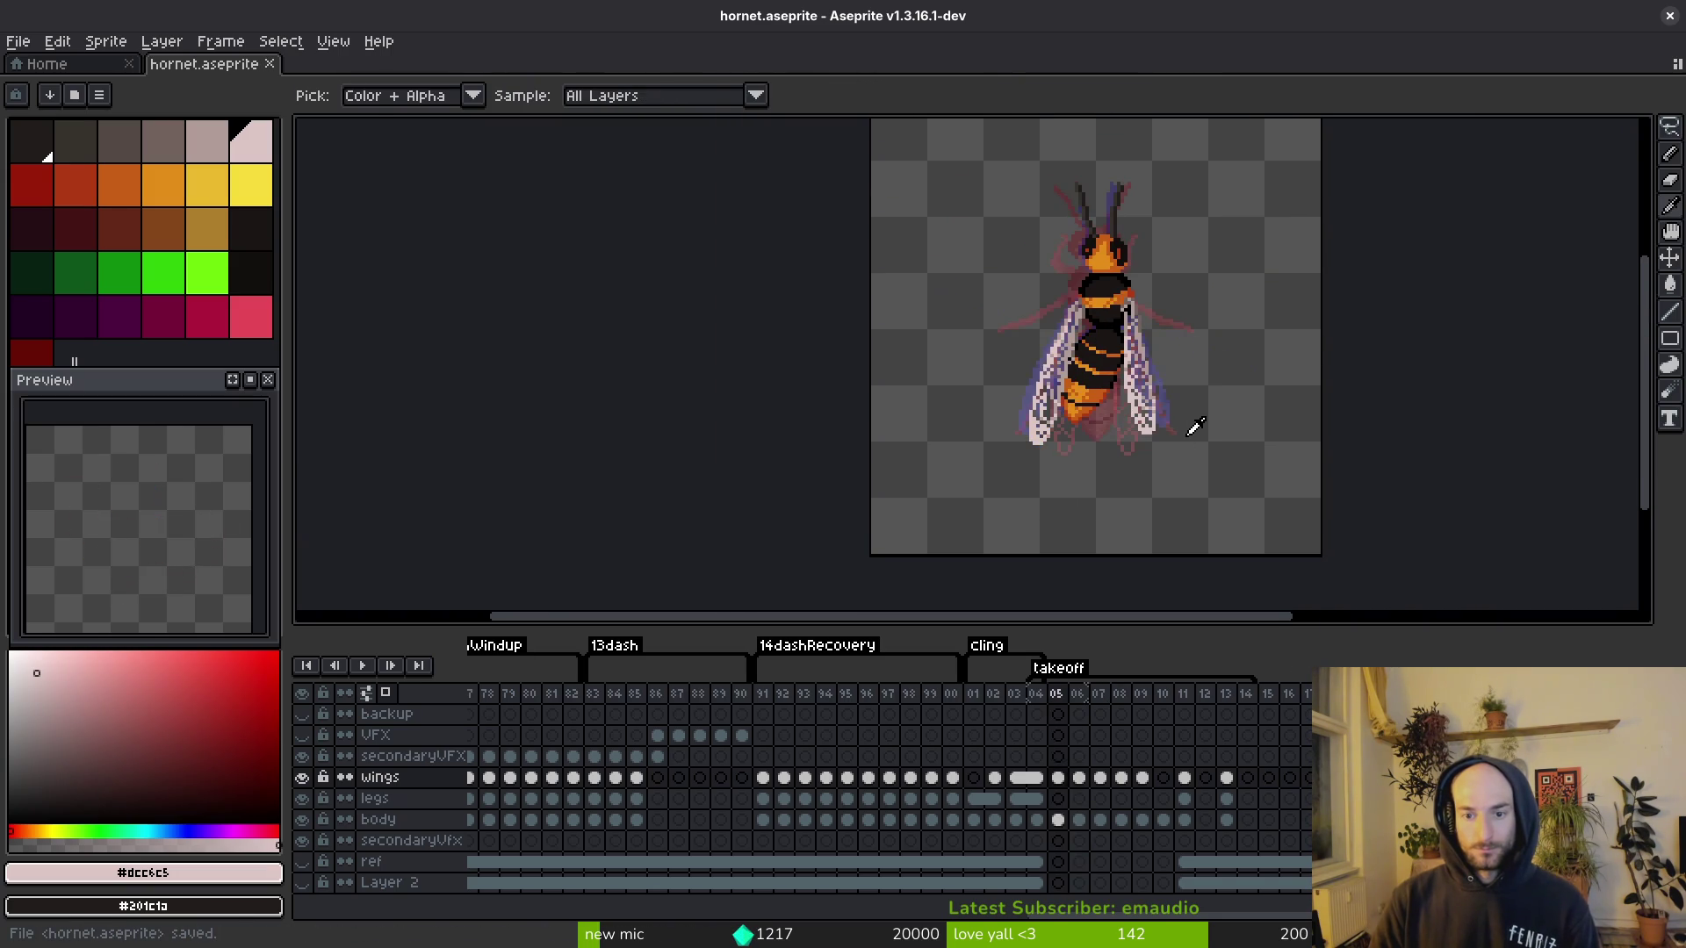
Step: In frame 07, shift the lower-left wing up-right, raise the lower-right wing six pixels, and save
scroll(1065, 429, "up", 5)
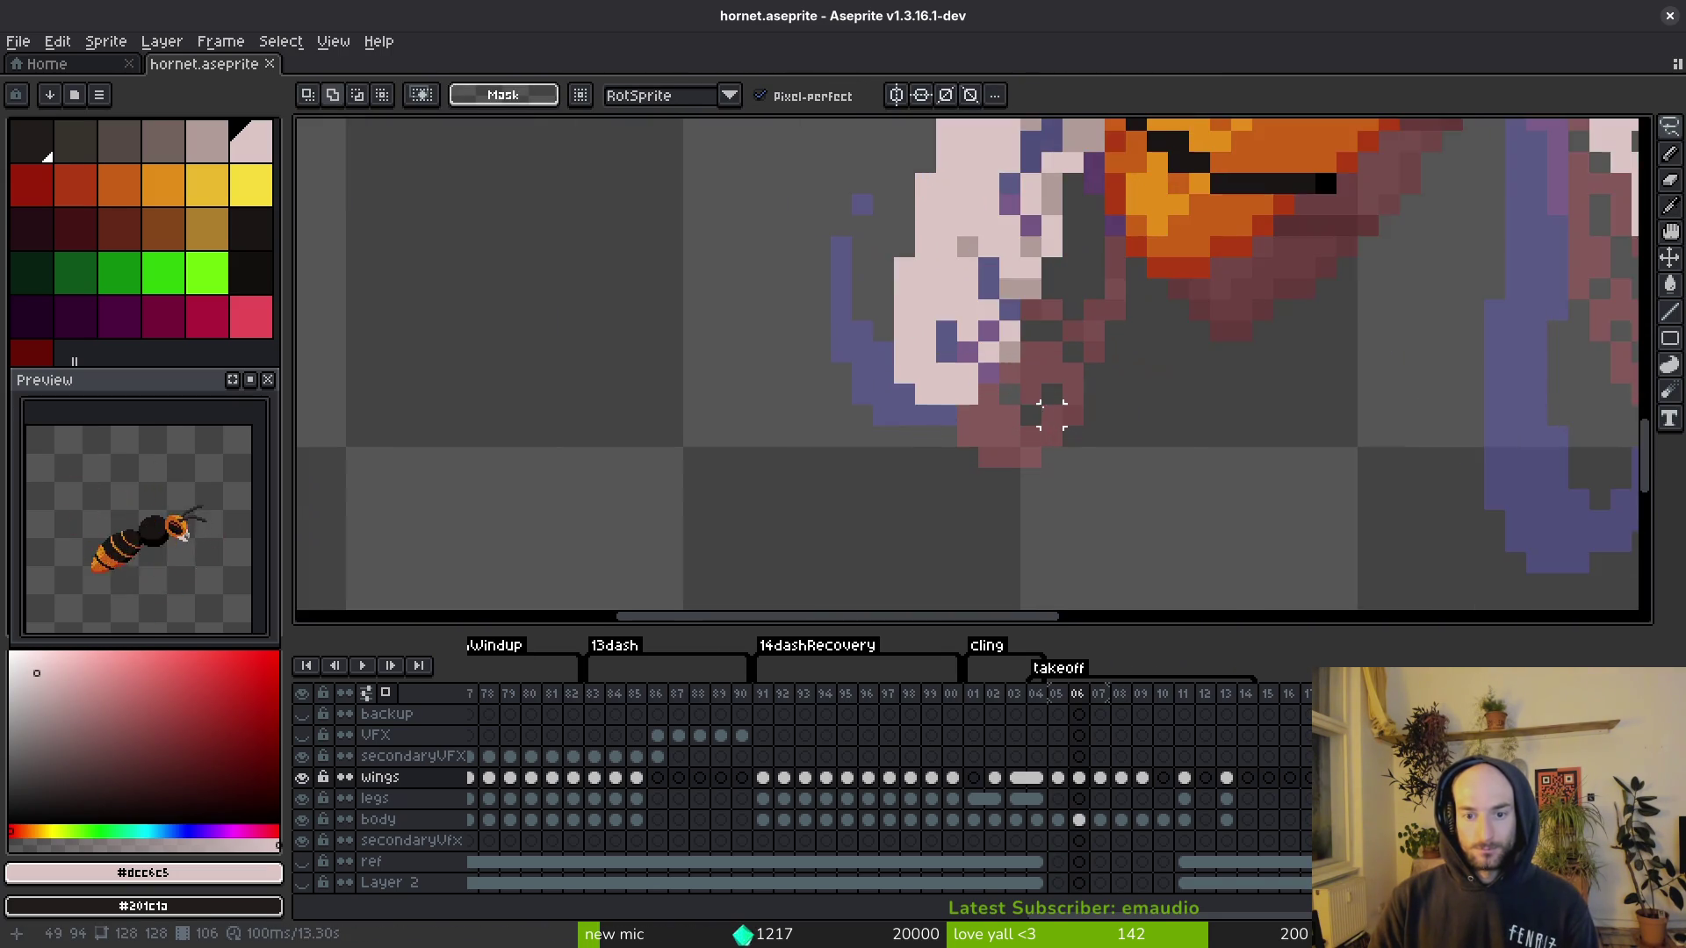
scroll(1129, 413, "down", 4)
key("Right")
scroll(1080, 386, "up", 1)
left_click_drag(1073, 307, 1044, 405)
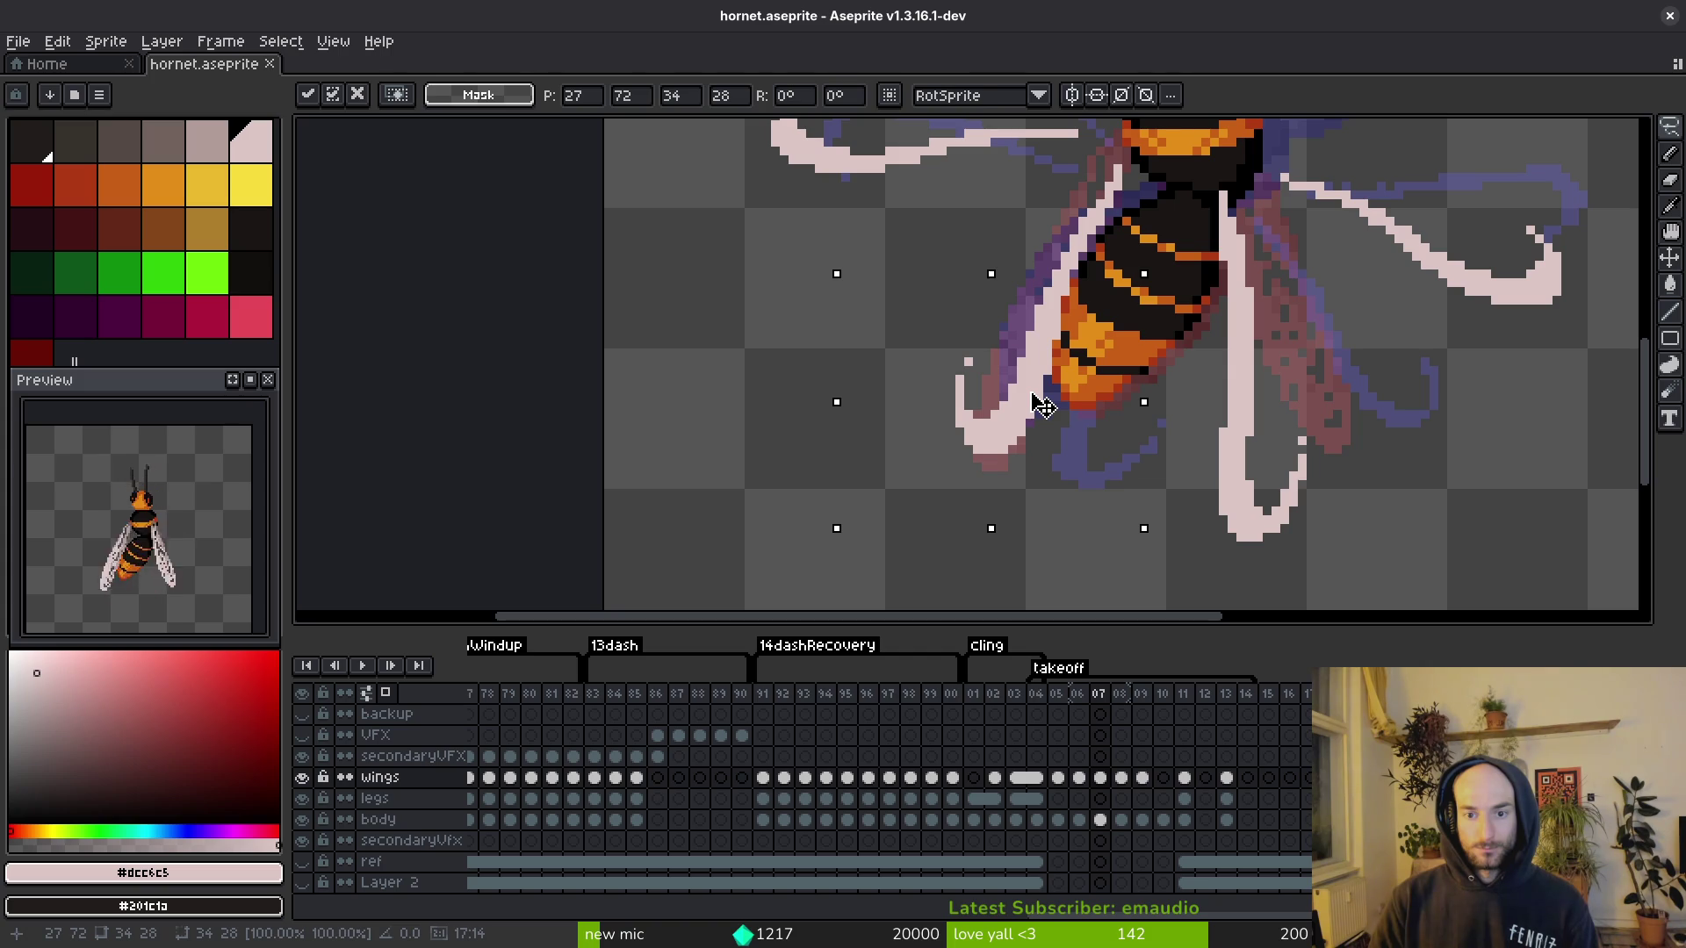
mouse_move(1377, 407)
left_mouse_down()
mouse_move(1441, 485)
mouse_move(1294, 550)
left_mouse_up()
mouse_move(1168, 494)
left_mouse_down()
mouse_move(1172, 449)
mouse_move(1257, 634)
mouse_move(1201, 564)
left_mouse_up()
key("ctrl+s")
Step: Move the right wing tip up and left, then commit it
mouse_move(1296, 335)
left_mouse_down()
mouse_move(1141, 339)
mouse_move(1093, 443)
mouse_move(1300, 332)
left_mouse_up()
mouse_move(1243, 432)
left_mouse_down()
mouse_move(1216, 439)
mouse_move(1231, 416)
left_mouse_up()
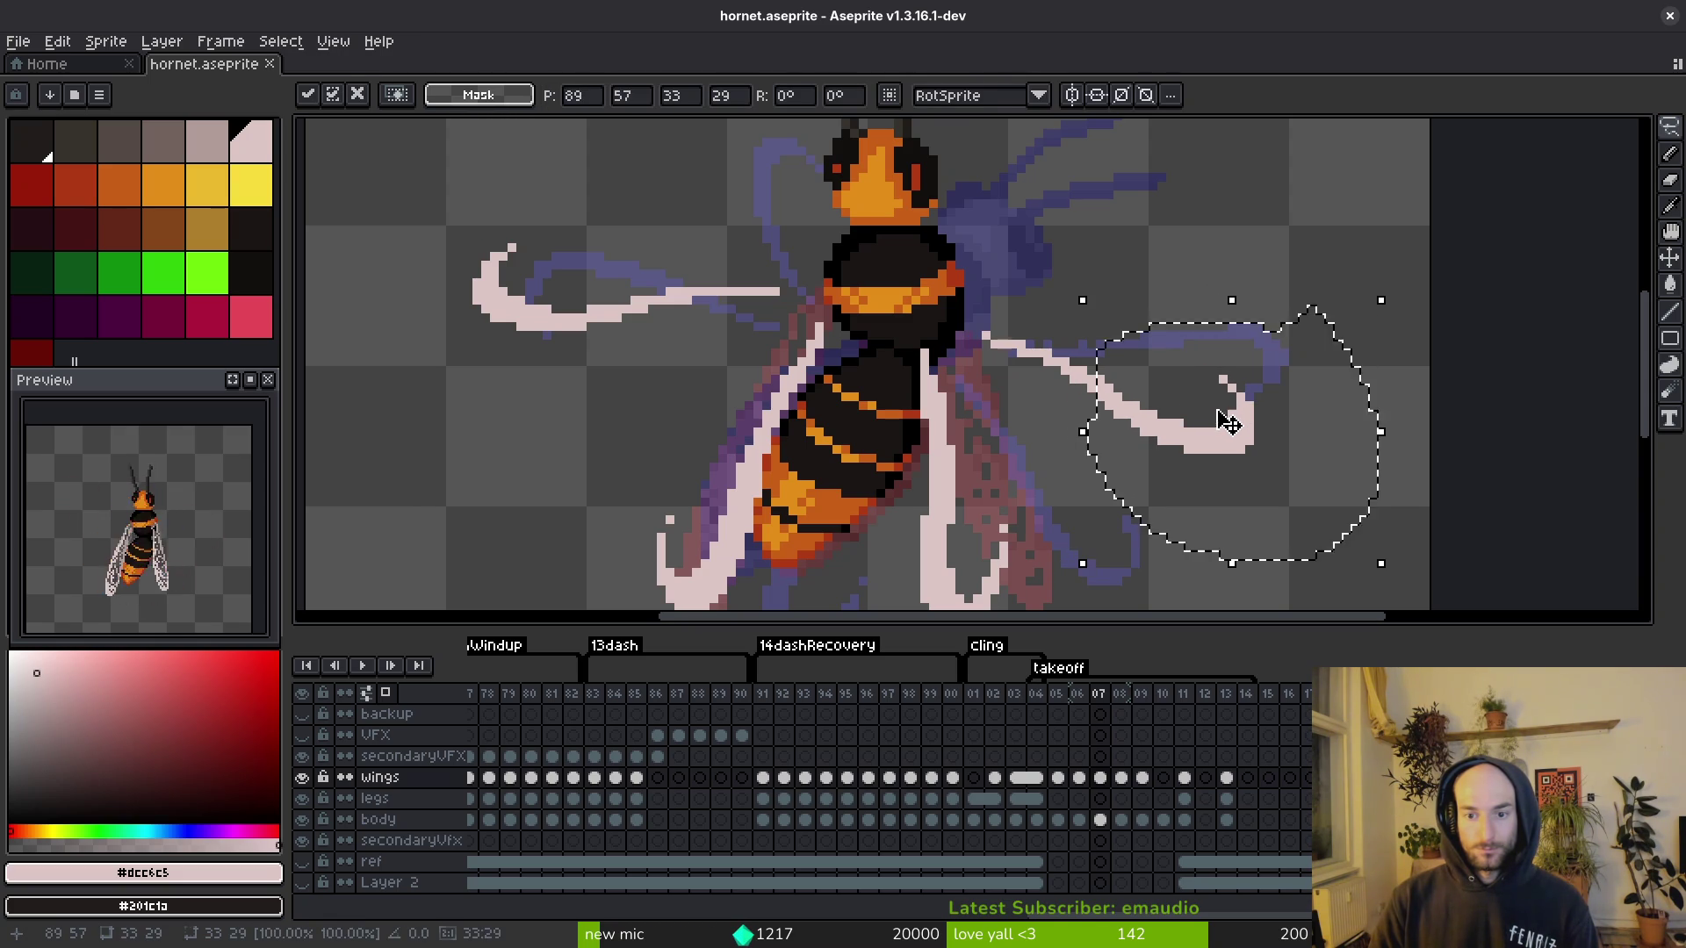
key("ctrl+d")
mouse_move(1145, 318)
left_mouse_down()
mouse_move(1056, 334)
mouse_move(1306, 576)
mouse_move(1291, 324)
left_mouse_up()
key("ctrl+d")
scroll(1265, 460, "up", 4)
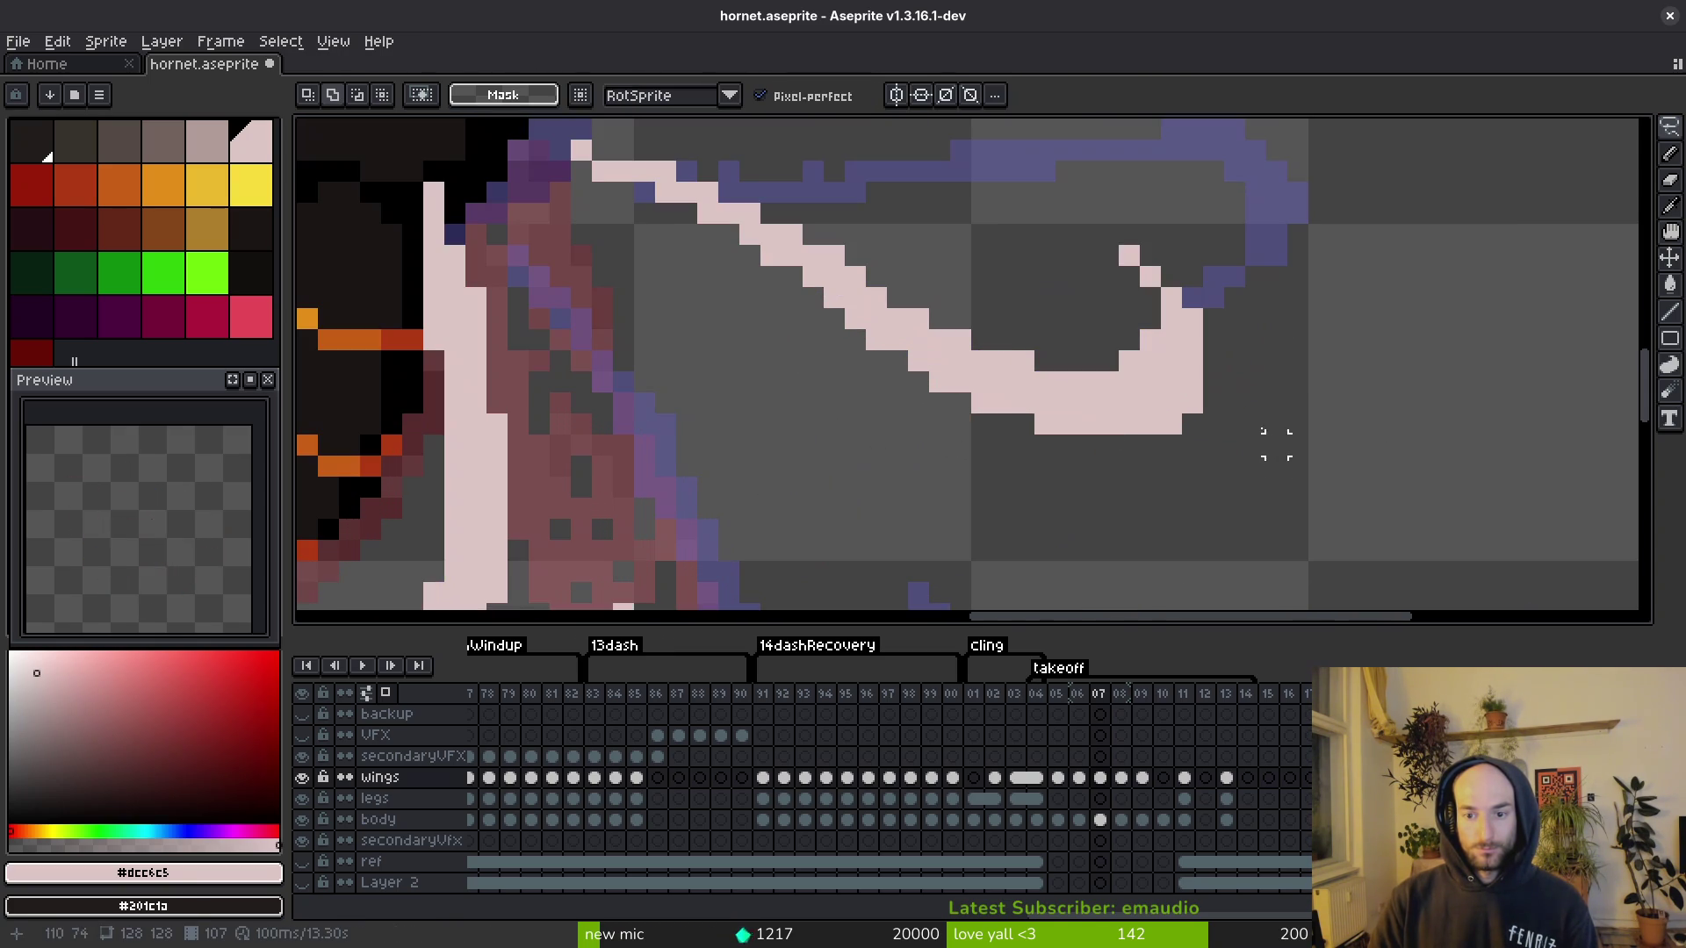
Step: Erase stray pixels from the right wing's lower curve and save
left_click_drag(1233, 192, 1166, 440)
key("e")
left_click_drag(1189, 380, 1146, 443)
scroll(1241, 451, "down", 2)
scroll(1287, 433, "up", 2)
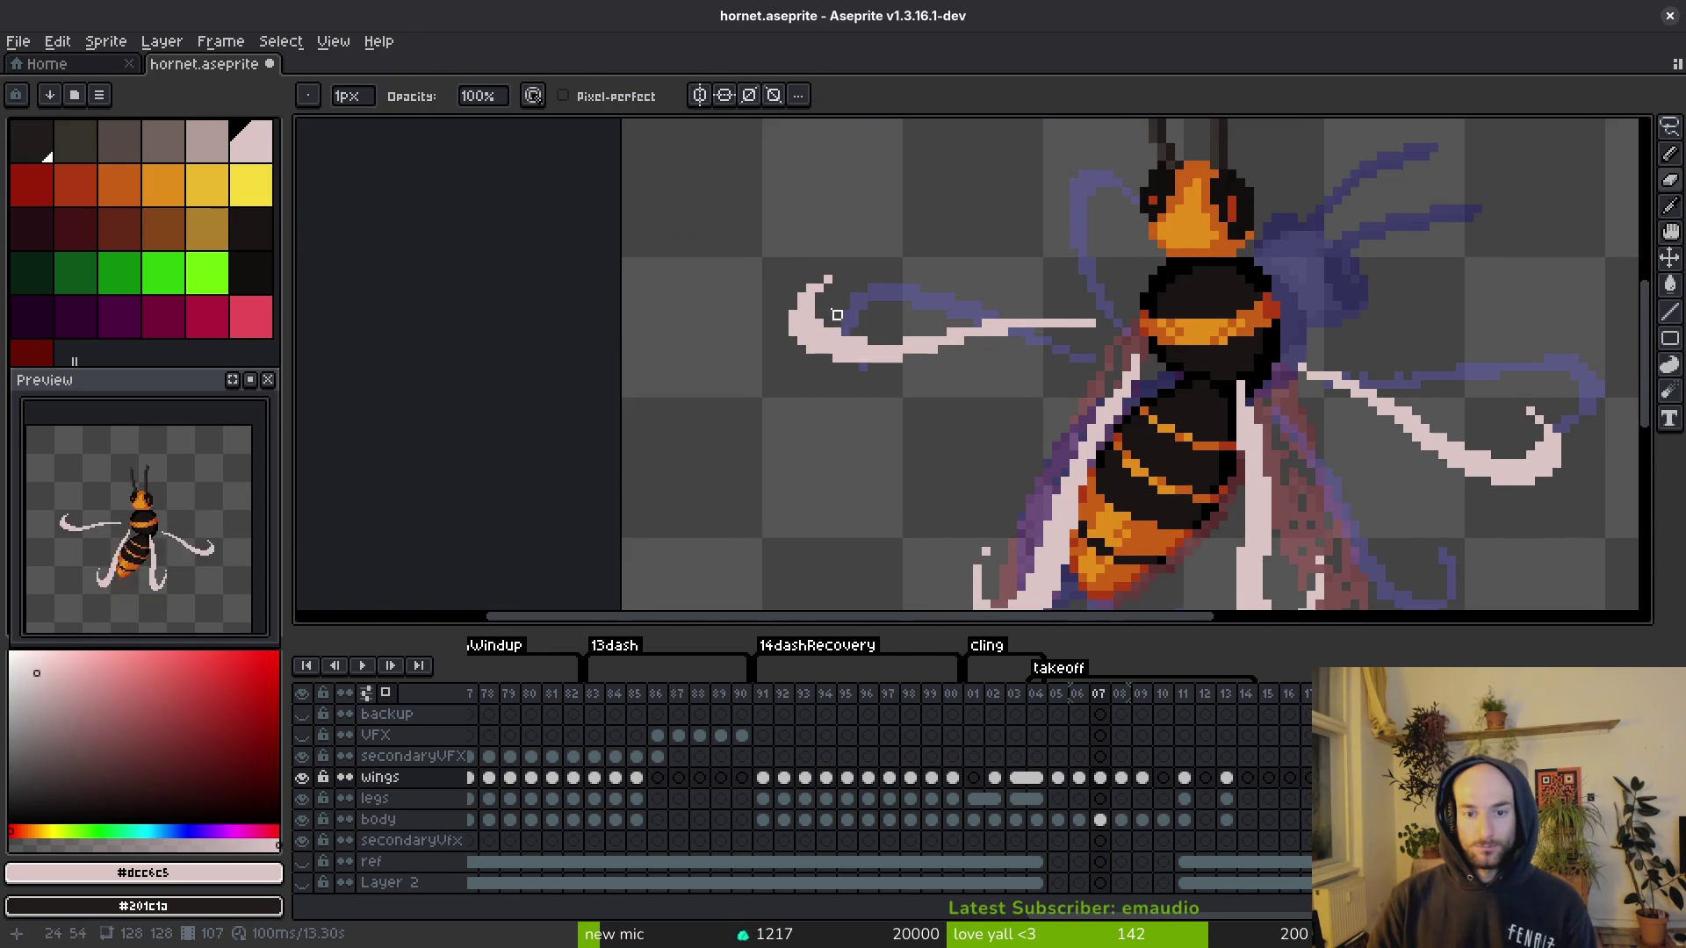
key("shift+w")
scroll(1009, 387, "down", 3)
key("ctrl+s")
scroll(929, 309, "up", 3)
Step: Select the left wing tip area and save the sprite again
mouse_move(888, 257)
left_mouse_down()
mouse_move(835, 482)
mouse_move(1028, 413)
mouse_move(944, 452)
left_mouse_up()
scroll(1037, 420, "up", 3)
mouse_move(908, 177)
left_mouse_down()
mouse_move(602, 255)
mouse_move(1005, 188)
mouse_move(966, 184)
left_mouse_up()
key("ctrl+s")
scroll(1148, 451, "down", 3)
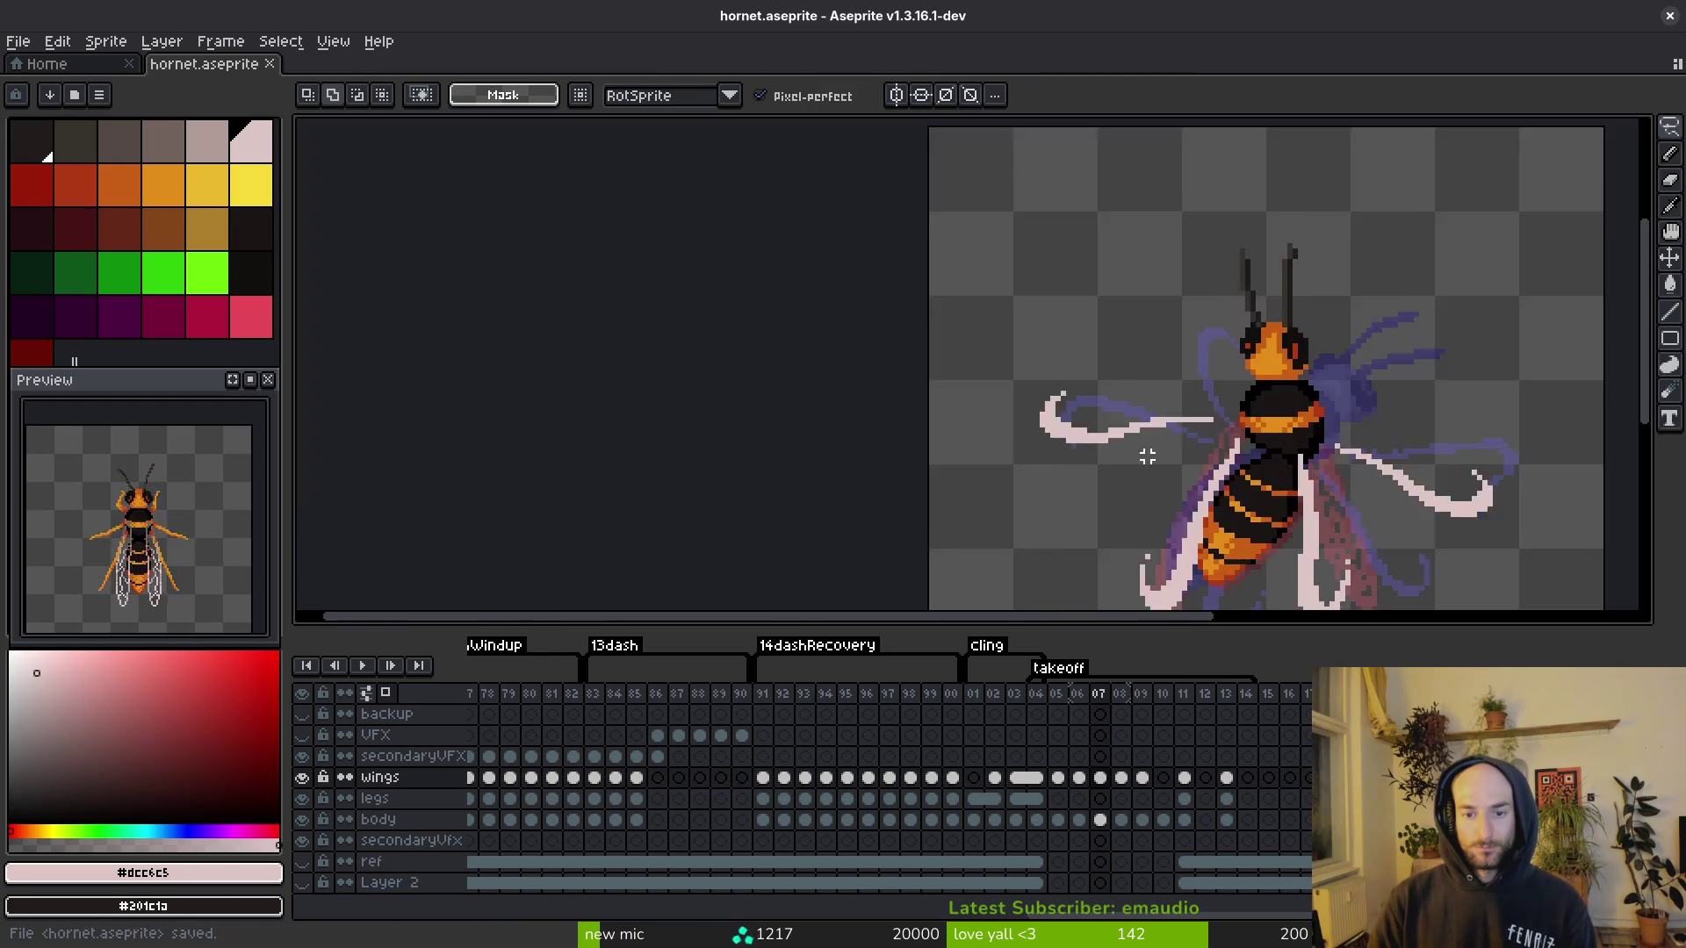
scroll(1140, 465, "down", 2)
key("i")
key("Right")
key("Left")
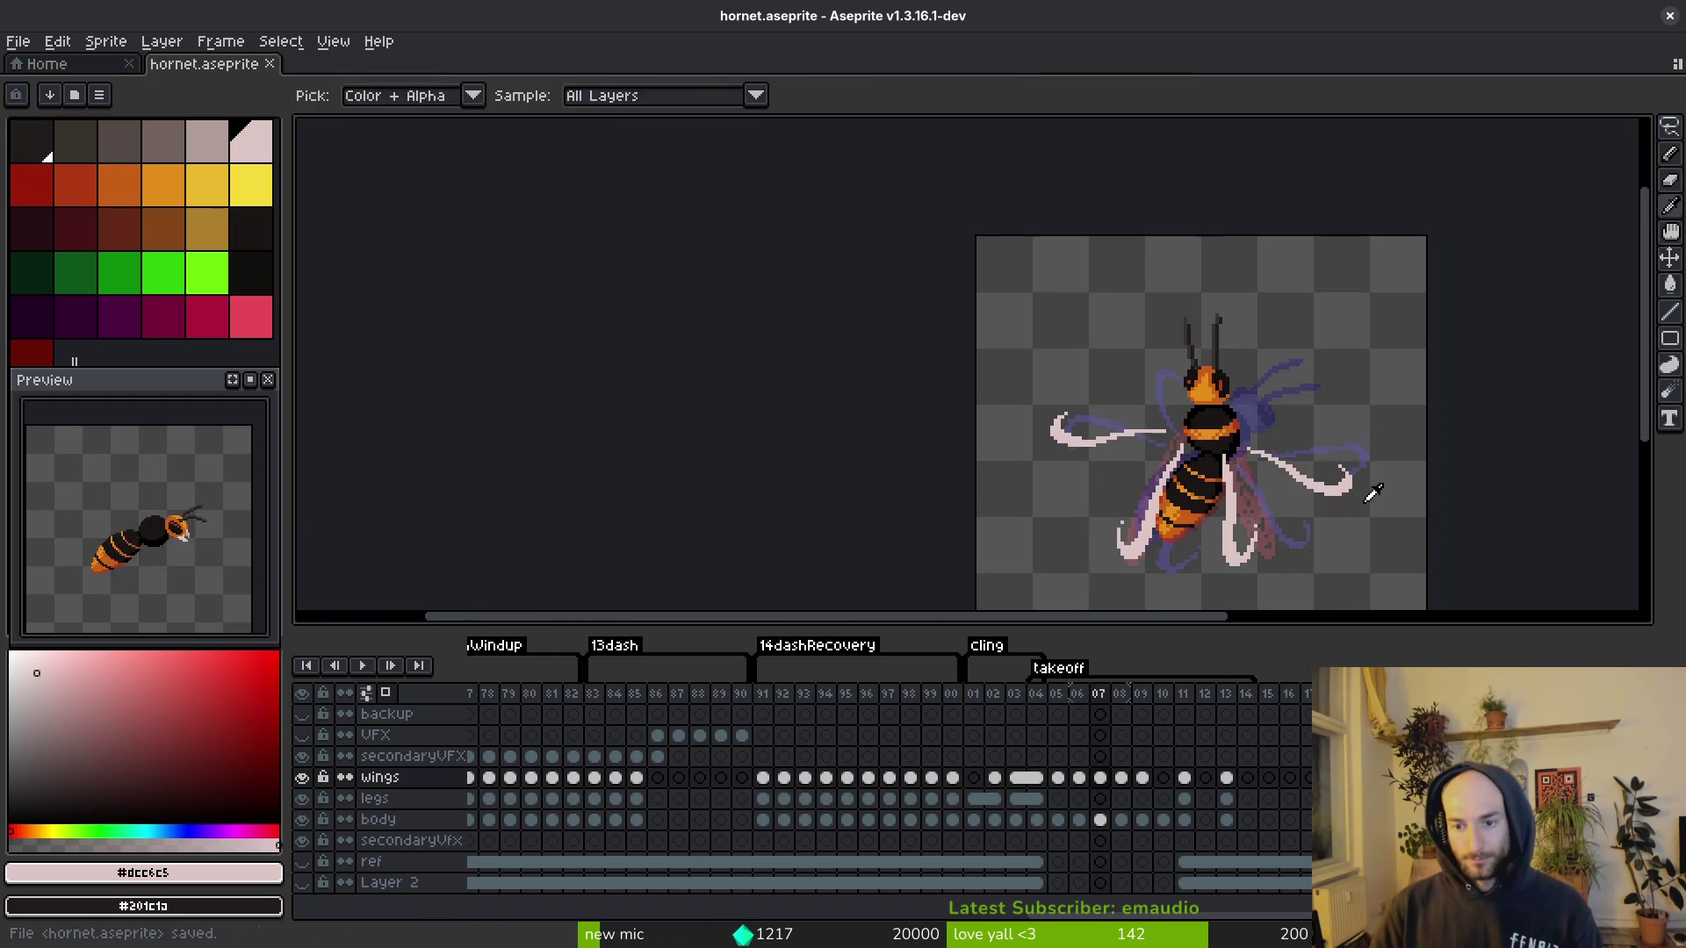
Step: In frame 08, draw the right wing's upper edge, fill the tip's inner edge, and erase its outer pixels
key("Right")
scroll(1350, 473, "up", 4)
scroll(1102, 402, "up", 1)
key("i")
key("f")
left_click_drag(1064, 413, 1405, 372)
key("e")
key("b")
left_click_drag(1463, 444, 1449, 474)
key("e")
left_click_drag(1503, 412, 1488, 457)
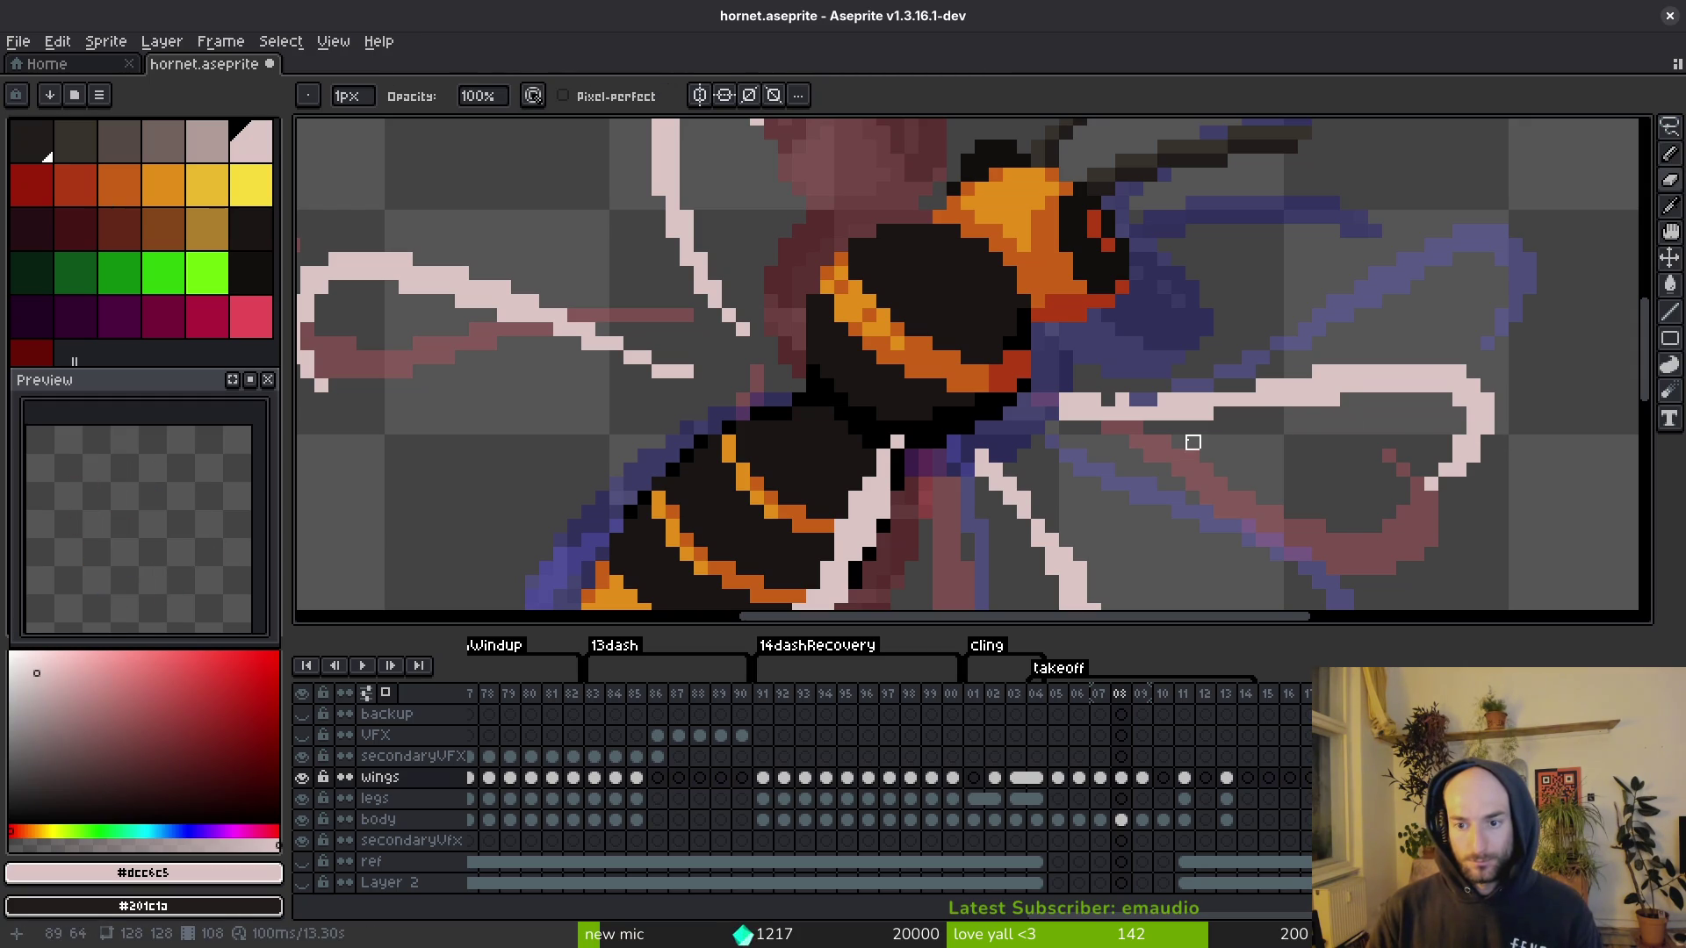
Step: Nudge the right wing slightly, erase two stray wing pixels, and save
scroll(1122, 401, "down", 3)
key("m")
left_click_drag(1020, 358, 1363, 446)
left_click_drag(1269, 404, 1307, 411)
key("e")
scroll(1317, 386, "up", 3)
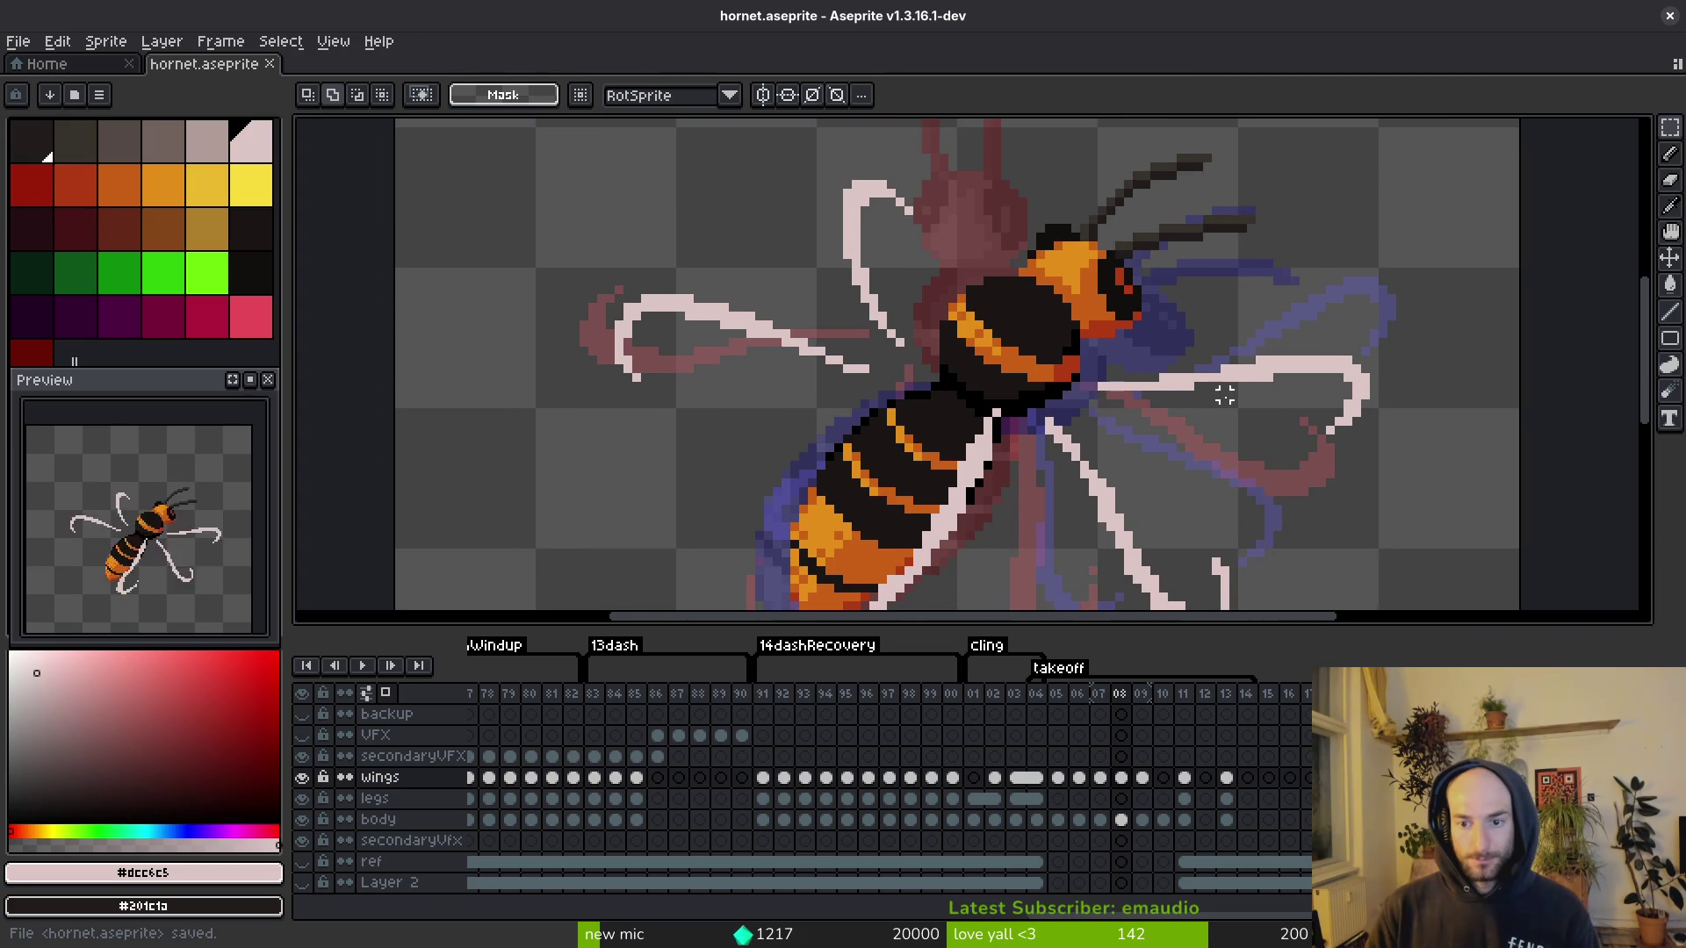
left_click(1321, 346)
key("ctrl+s")
left_click(1509, 304)
key("ctrl+s")
key("ctrl+s")
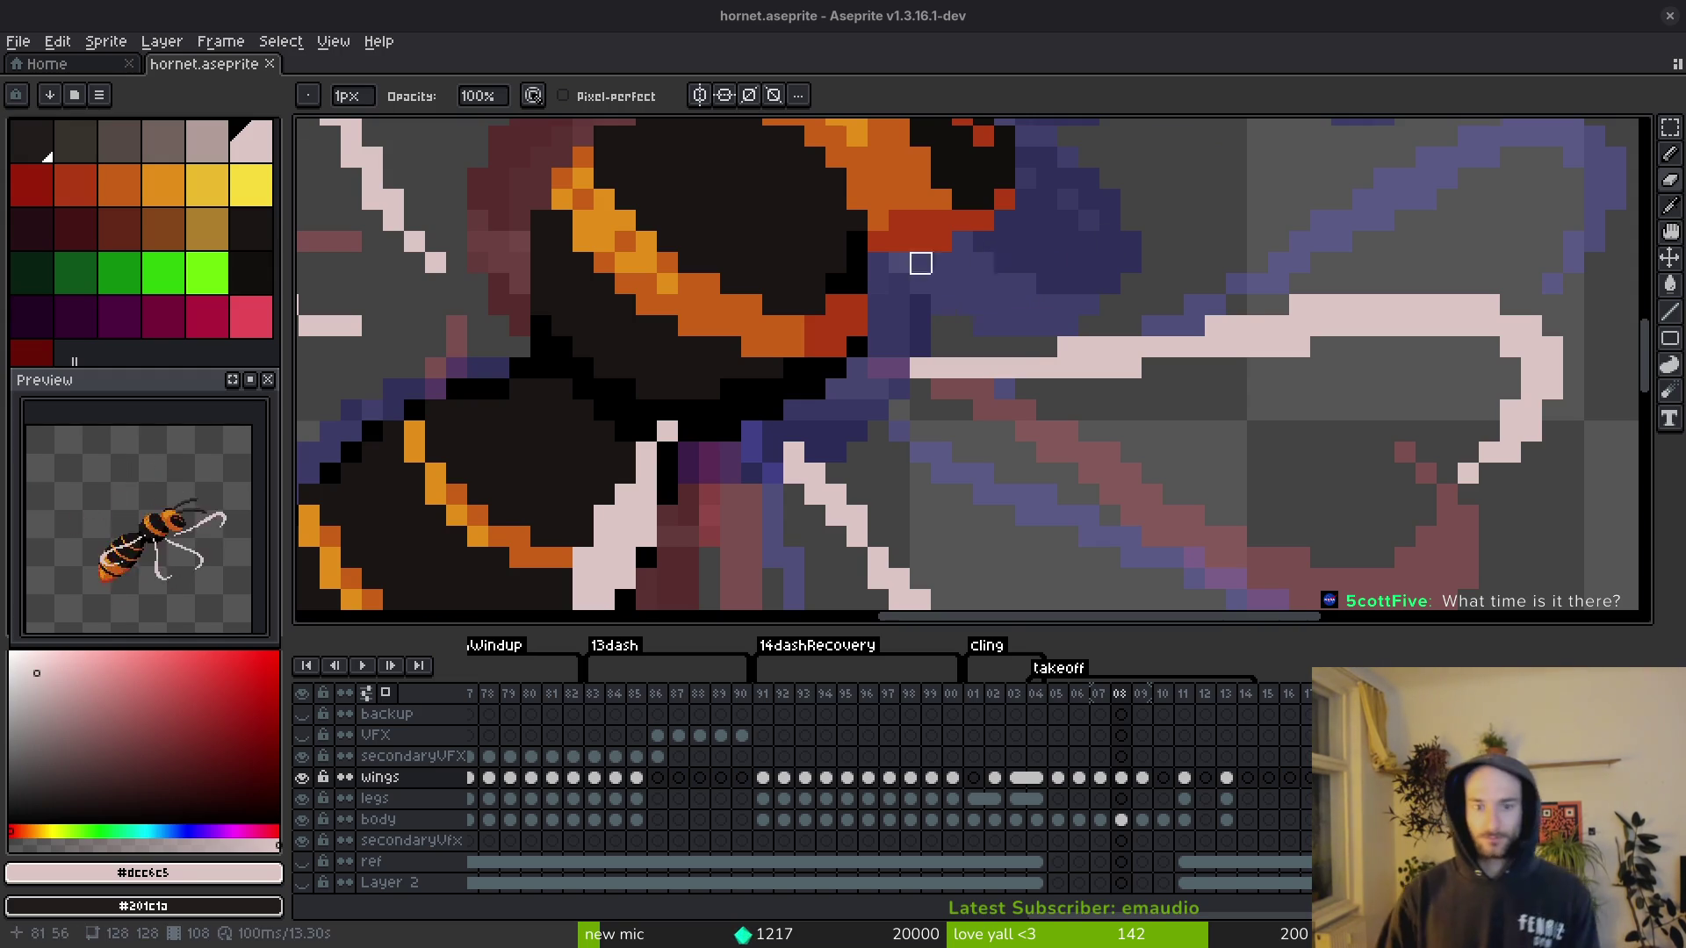
Step: Add a pixel at the lower step of the wing curve on frame 08 and save
scroll(978, 263, "down", 5)
scroll(1080, 425, "up", 7)
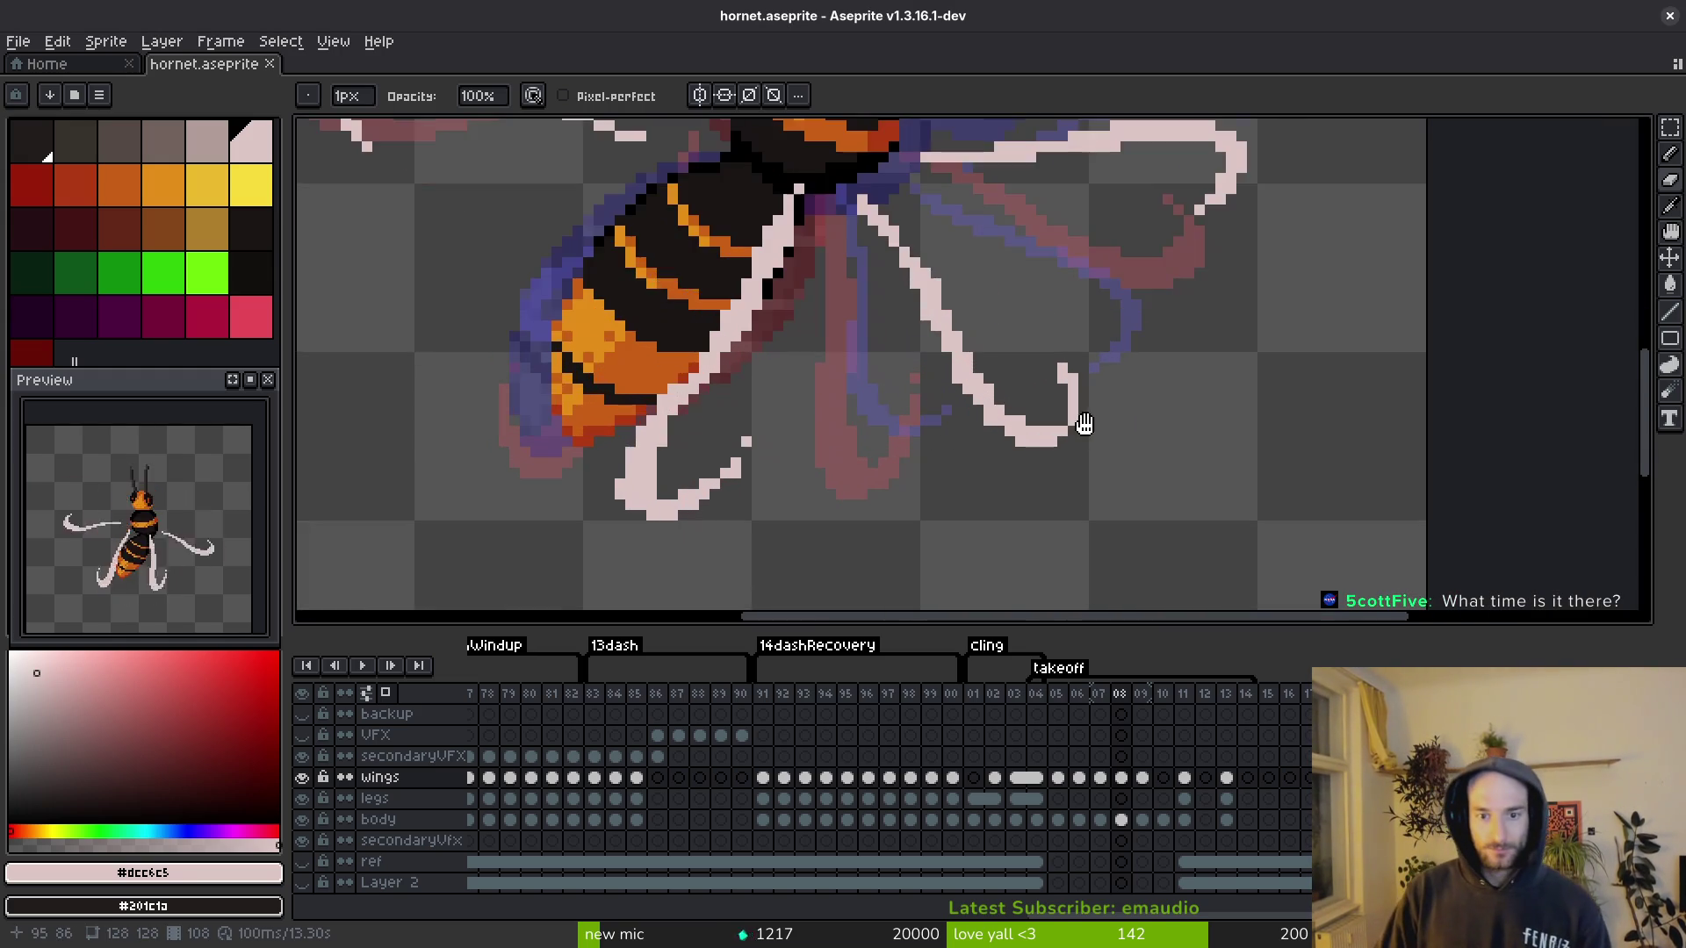
scroll(1064, 472, "down", 1)
key("ctrl+s")
left_click(937, 476)
scroll(941, 447, "up", 1)
key("b")
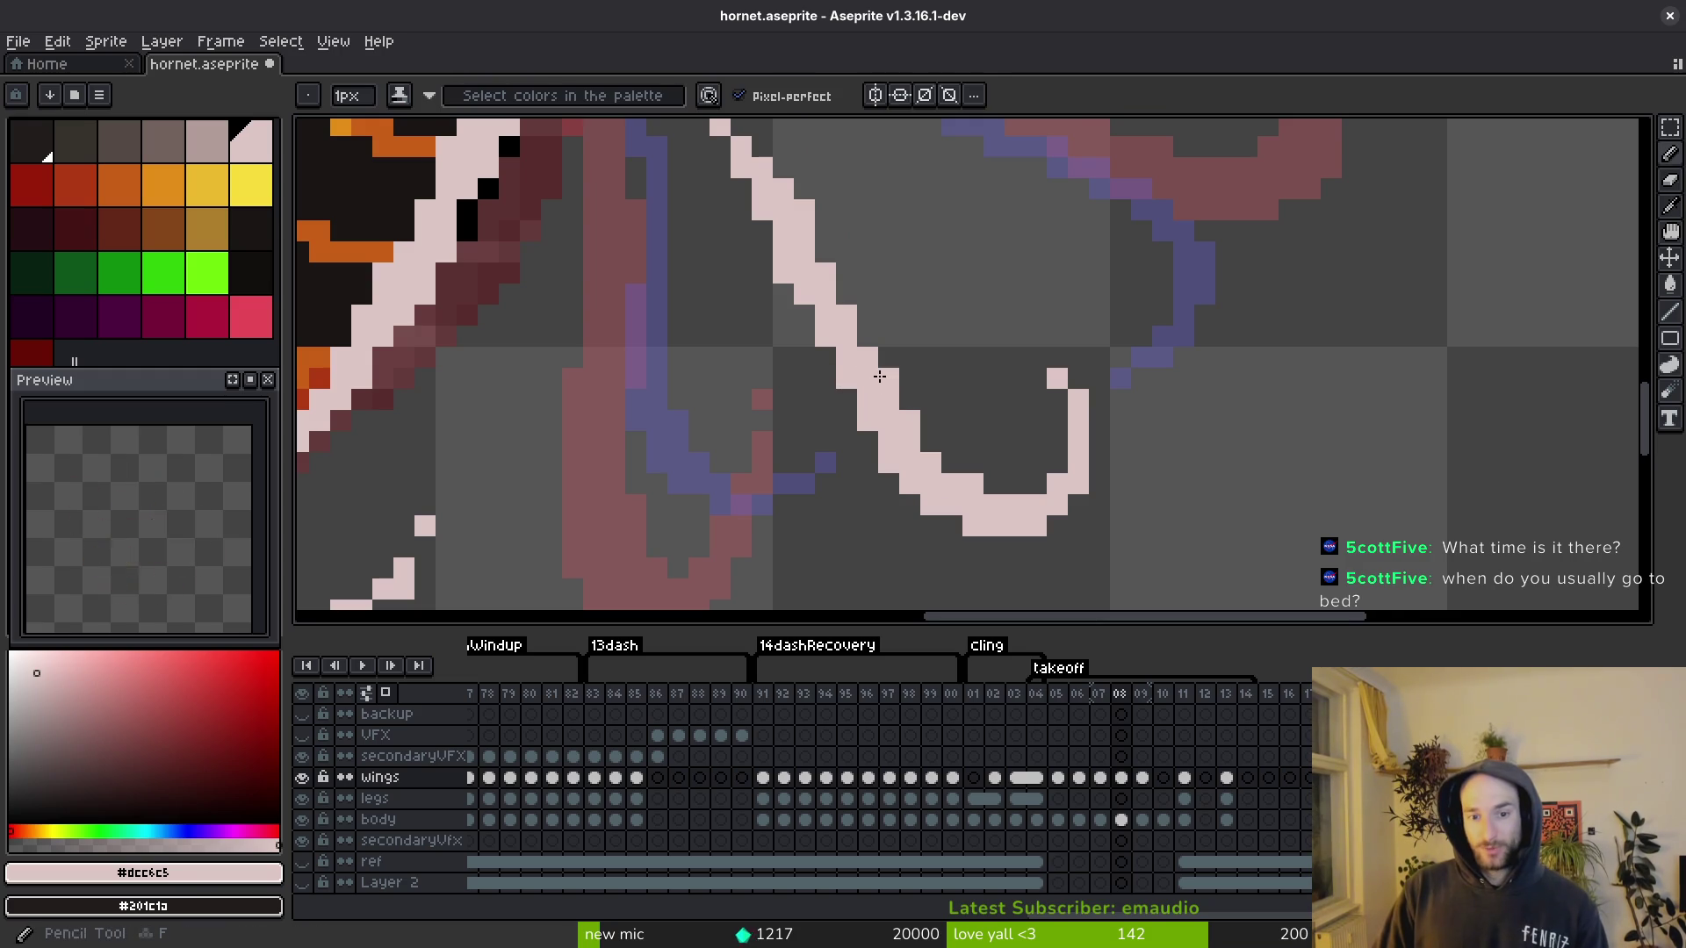
scroll(887, 403, "up", 2)
key("e")
key("b")
key("e")
key("ctrl+s")
Step: Touch up a pixel near the wing joint and save the sprite
scroll(790, 316, "up", 3)
scroll(972, 449, "down", 3)
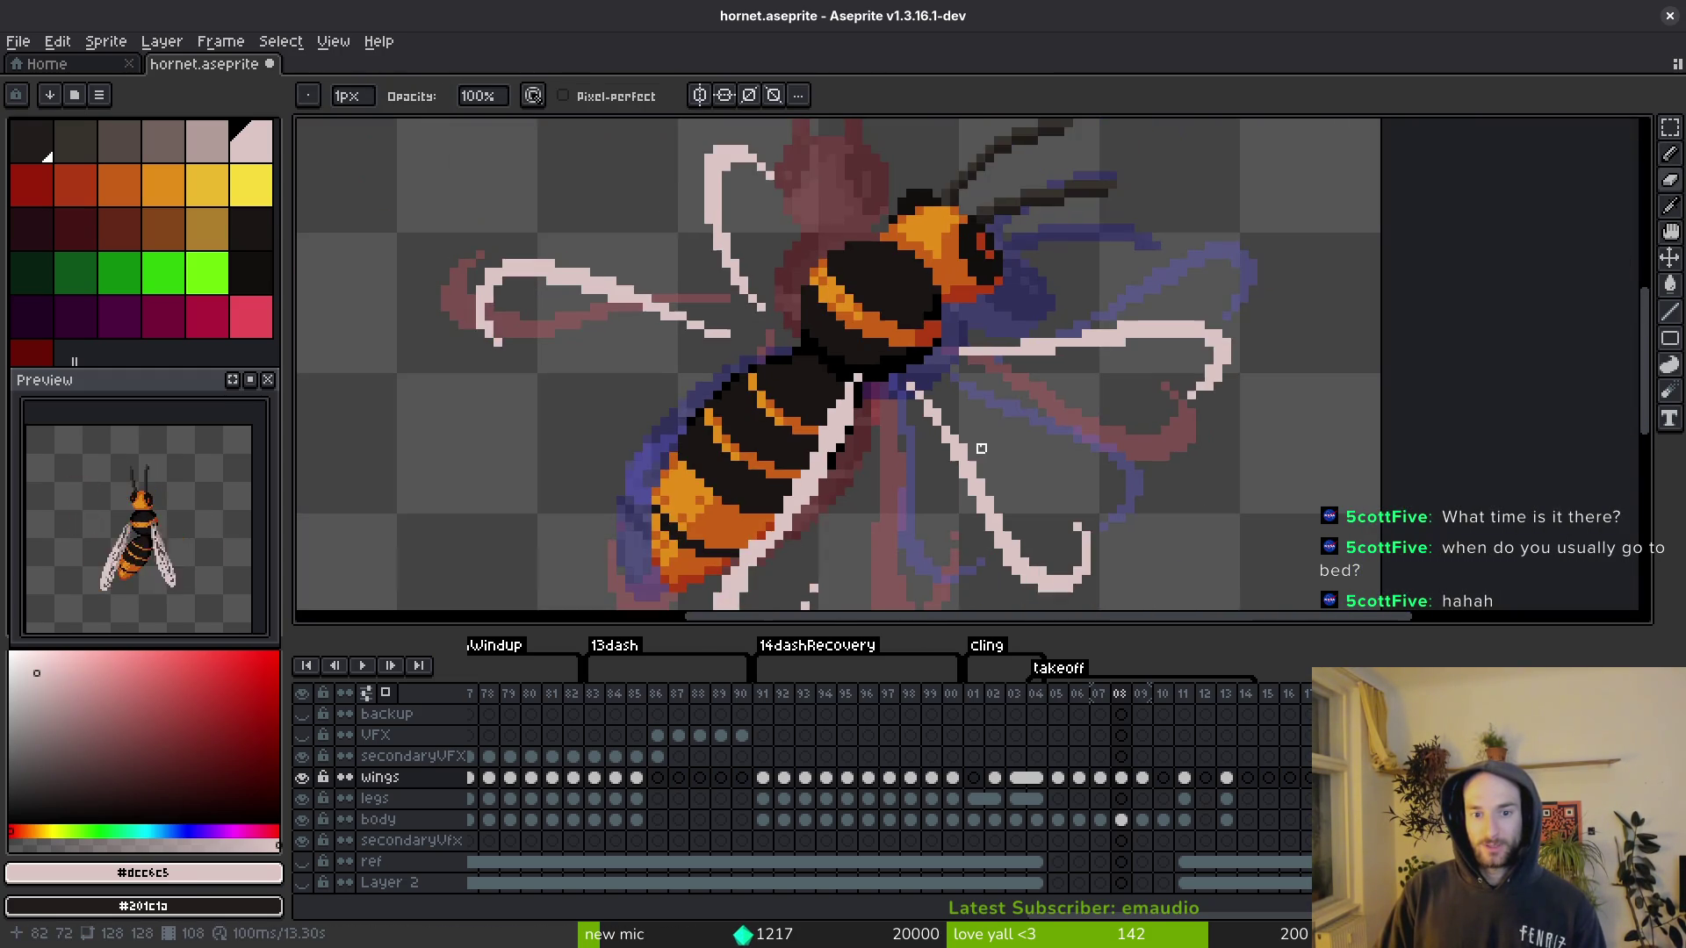
scroll(972, 448, "up", 3)
key("ctrl+s")
scroll(953, 391, "down", 2)
scroll(965, 451, "up", 1)
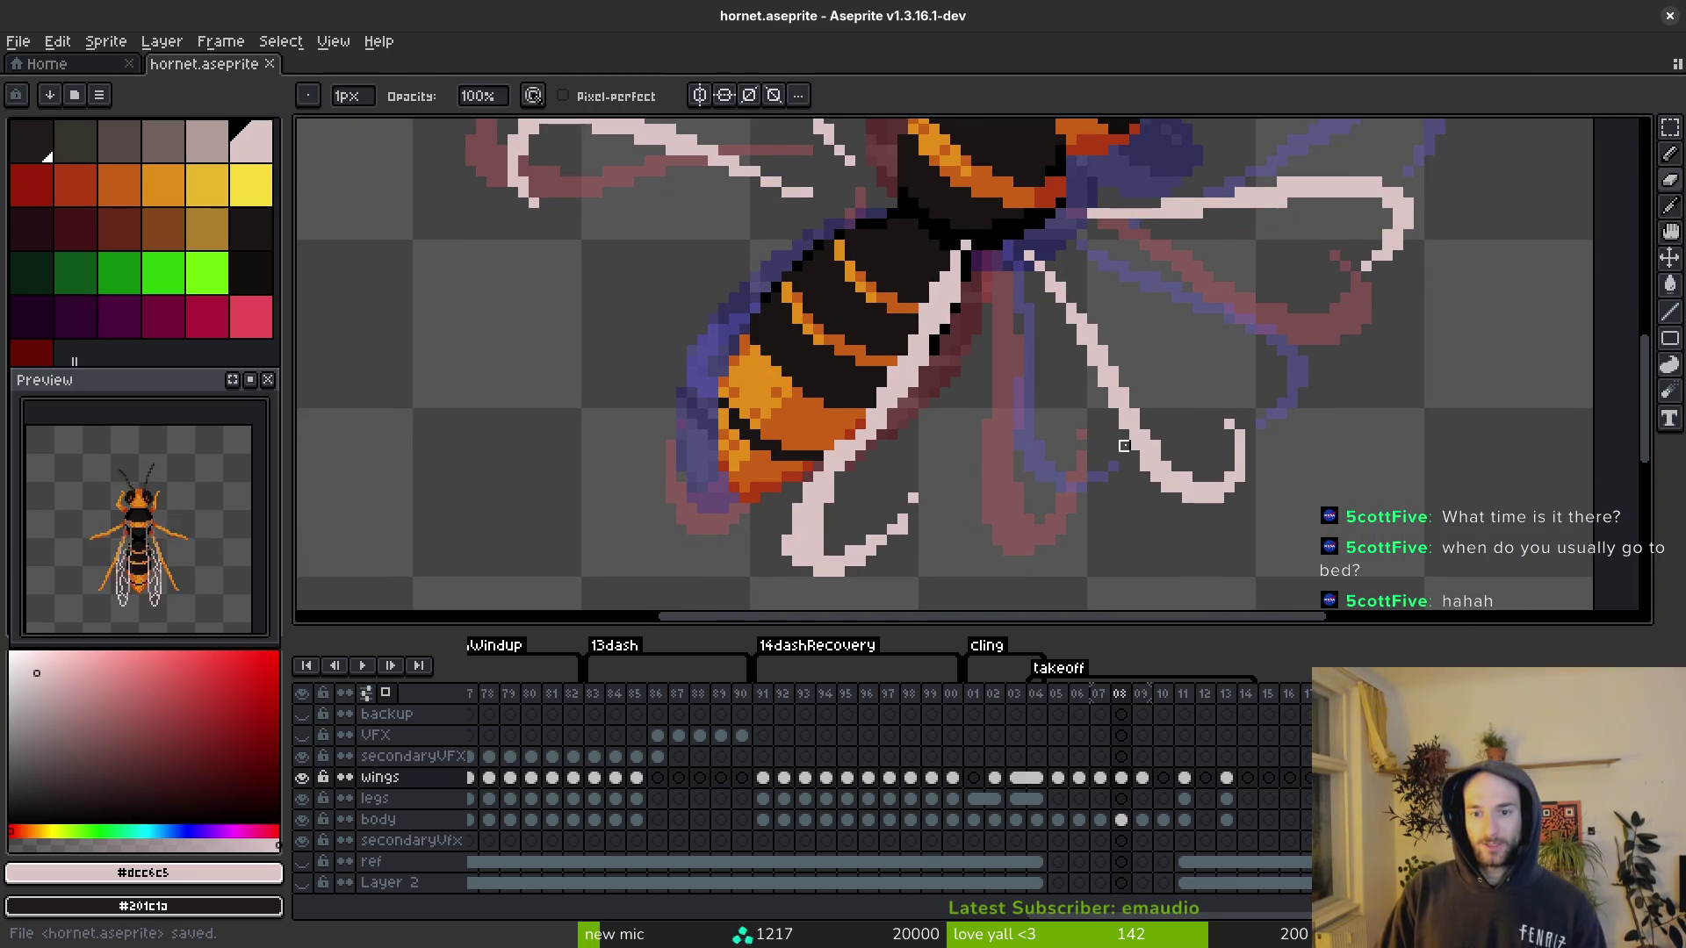
scroll(980, 428, "up", 1)
key("b")
left_click(820, 425)
scroll(820, 425, "down", 1)
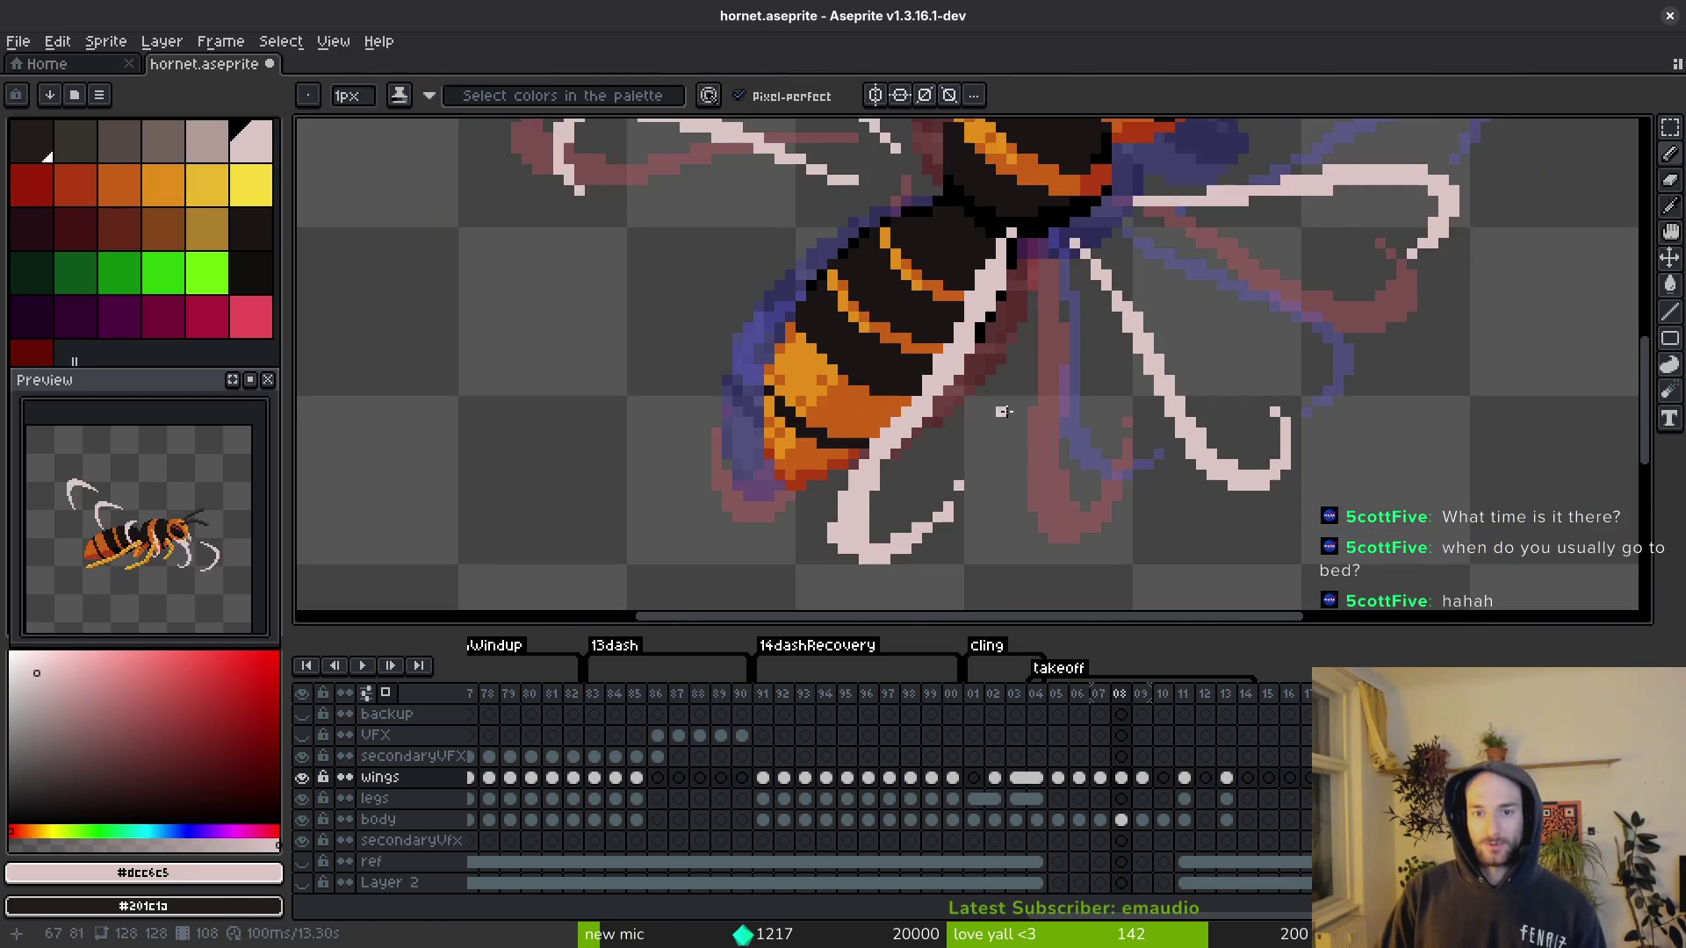
scroll(998, 272, "up", 1)
key("e")
key("ctrl+s")
scroll(1001, 325, "down", 1)
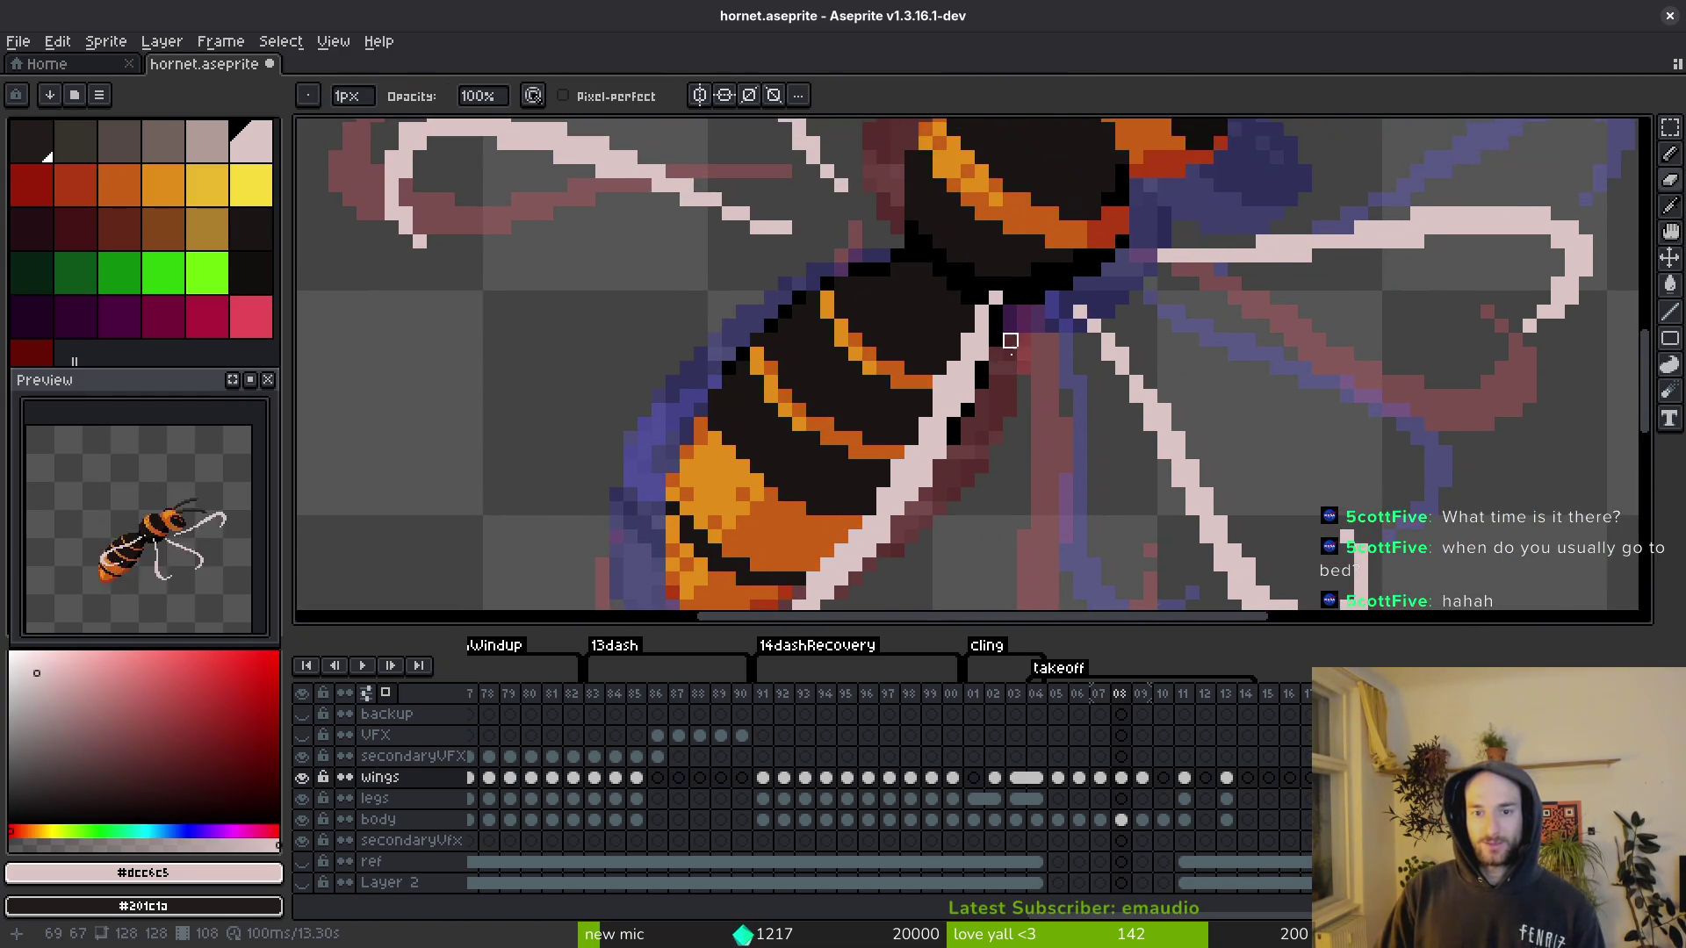
scroll(980, 337, "up", 1)
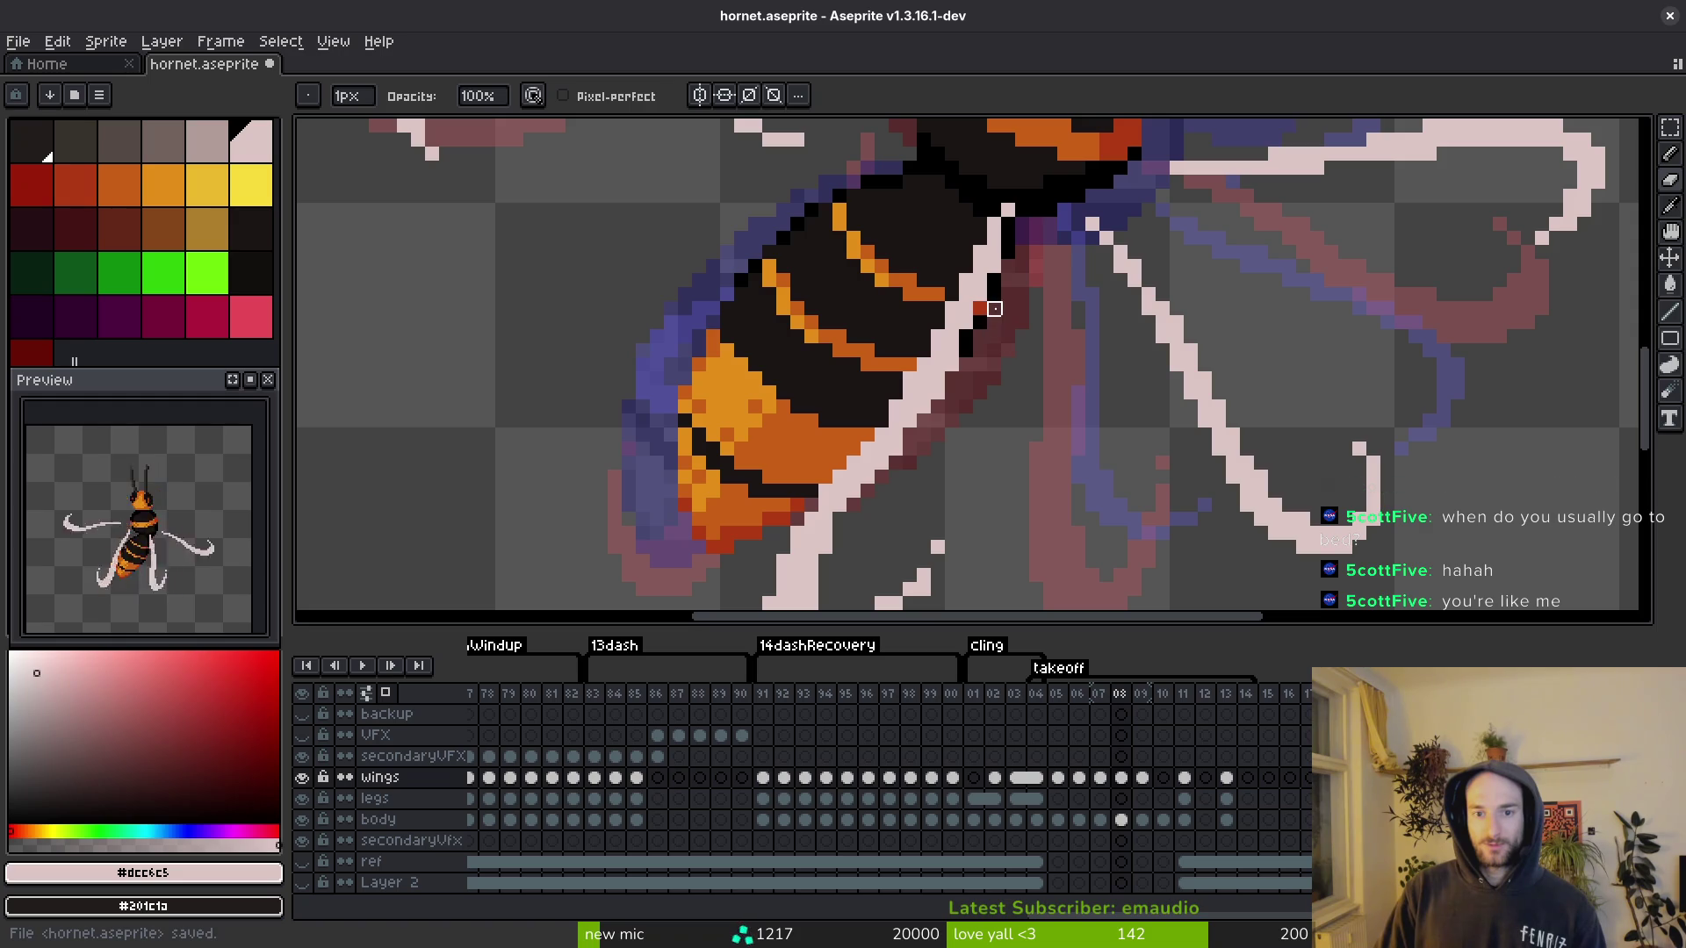
key("b")
key("e")
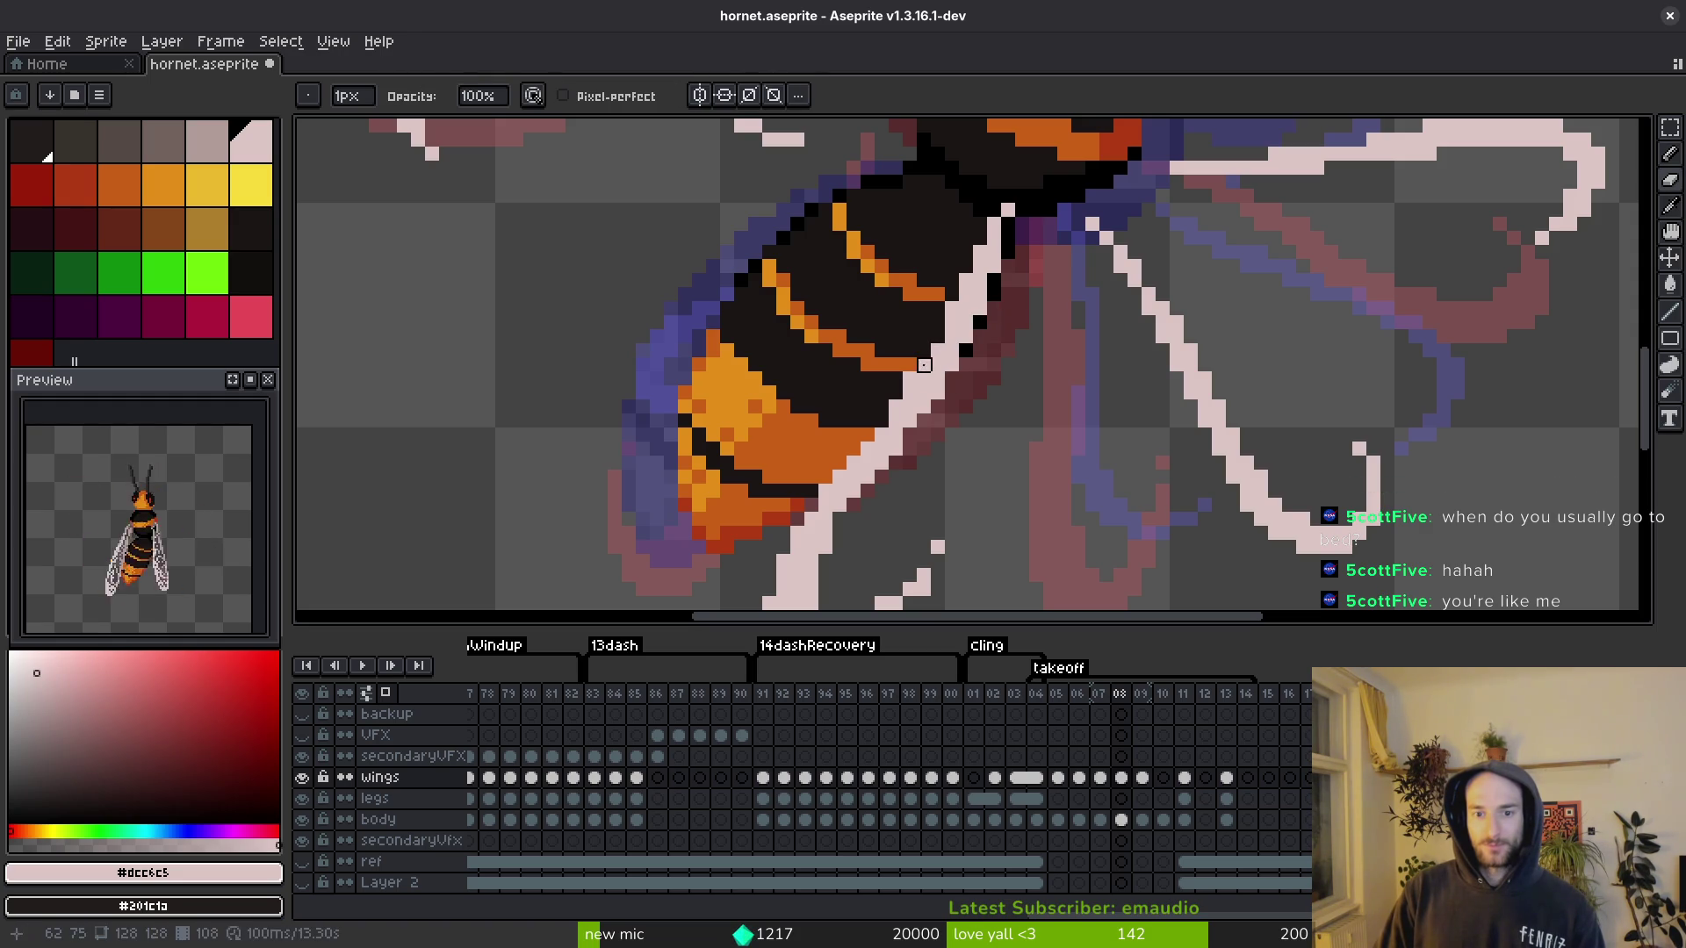
scroll(882, 406, "down", 1)
scroll(992, 335, "up", 1)
scroll(992, 363, "down", 1)
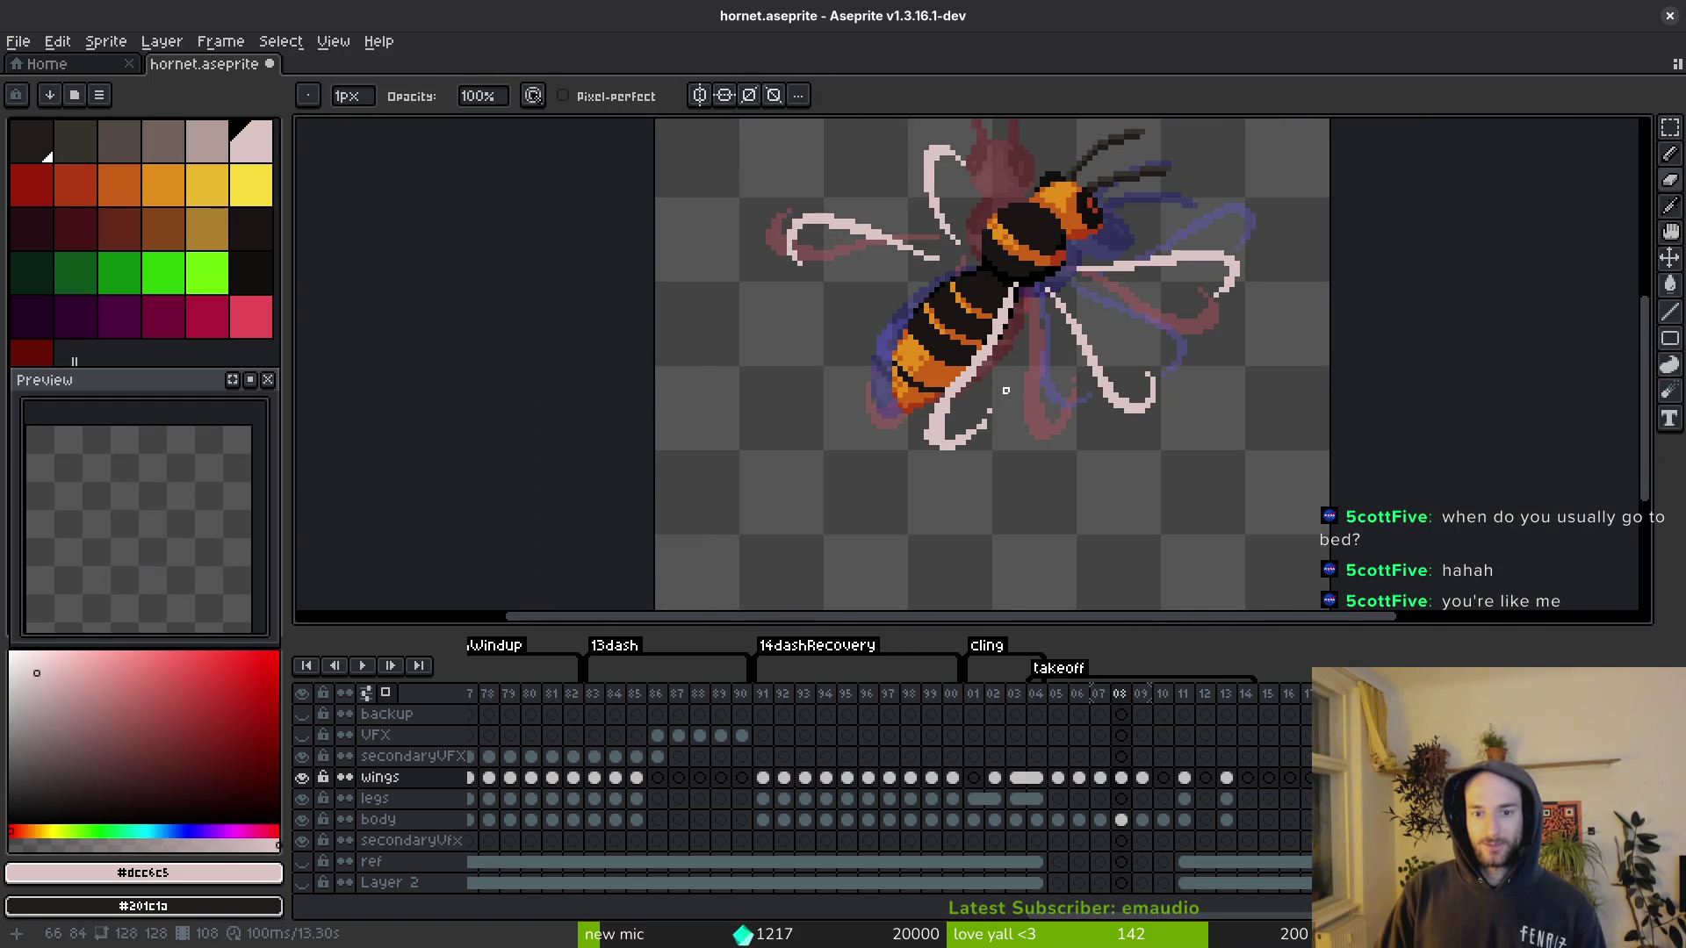
Step: Lasso the lower right wing and move it up and to the right
key("shift+w")
scroll(970, 400, "up", 1)
mouse_move(970, 401)
left_mouse_down()
mouse_move(794, 479)
mouse_move(917, 467)
mouse_move(933, 439)
left_mouse_up()
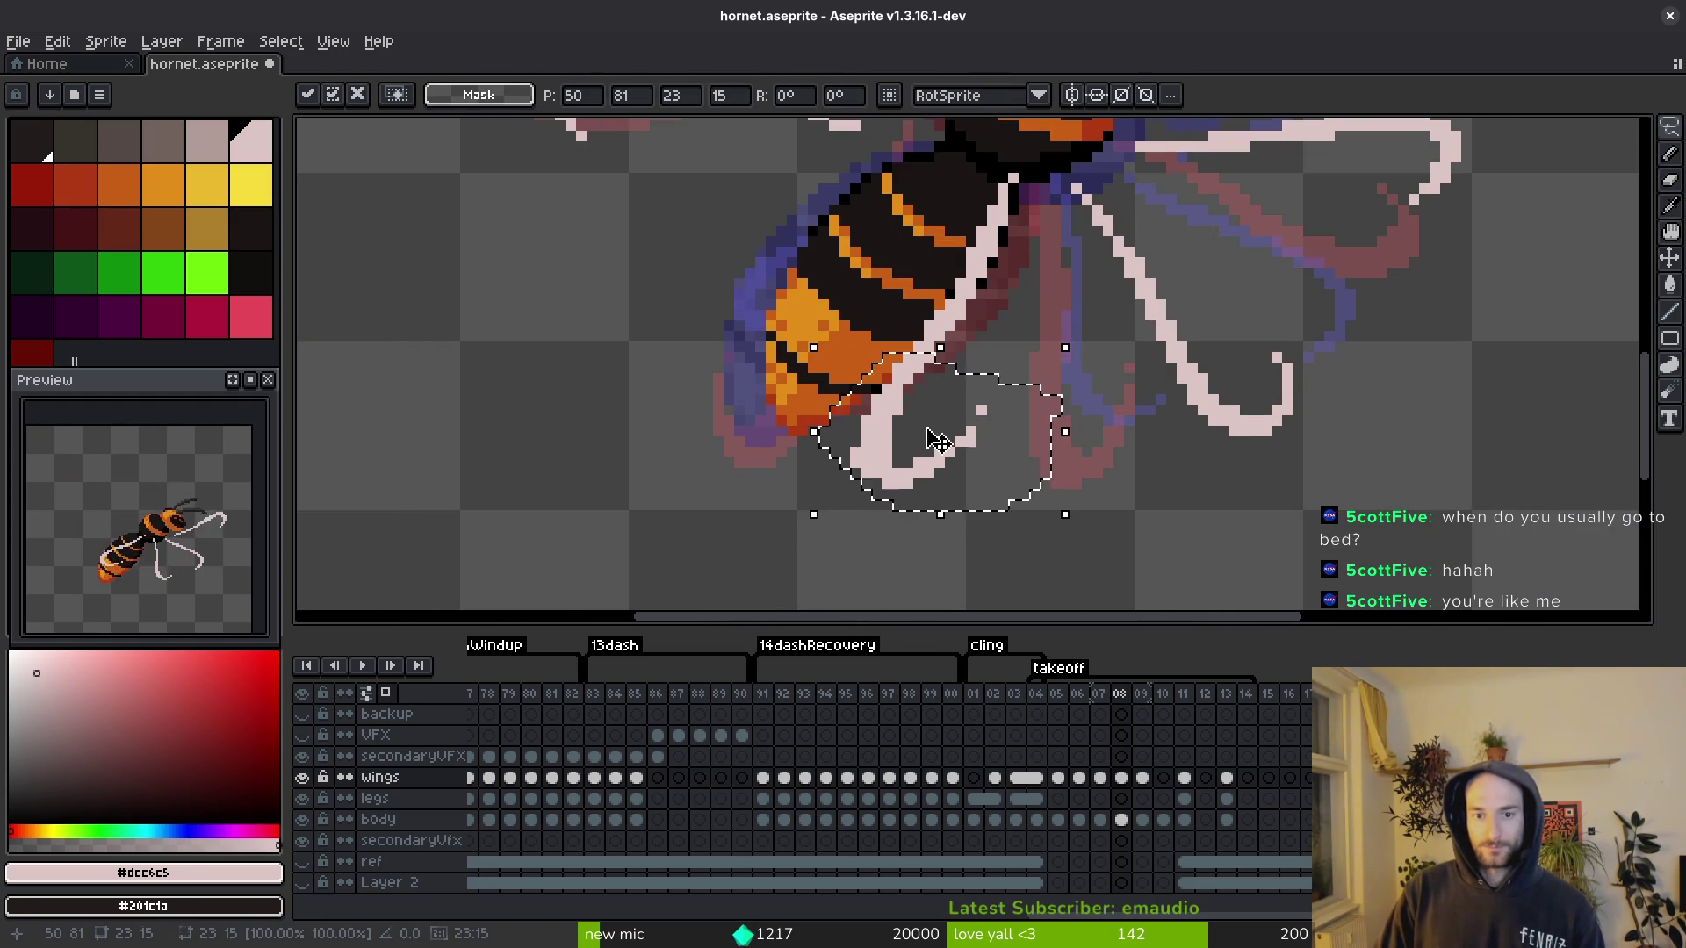
key("ctrl+d")
Step: Try redrawing the wing tip's staircase lower, then undo the stroke
scroll(913, 413, "up", 2)
key("b")
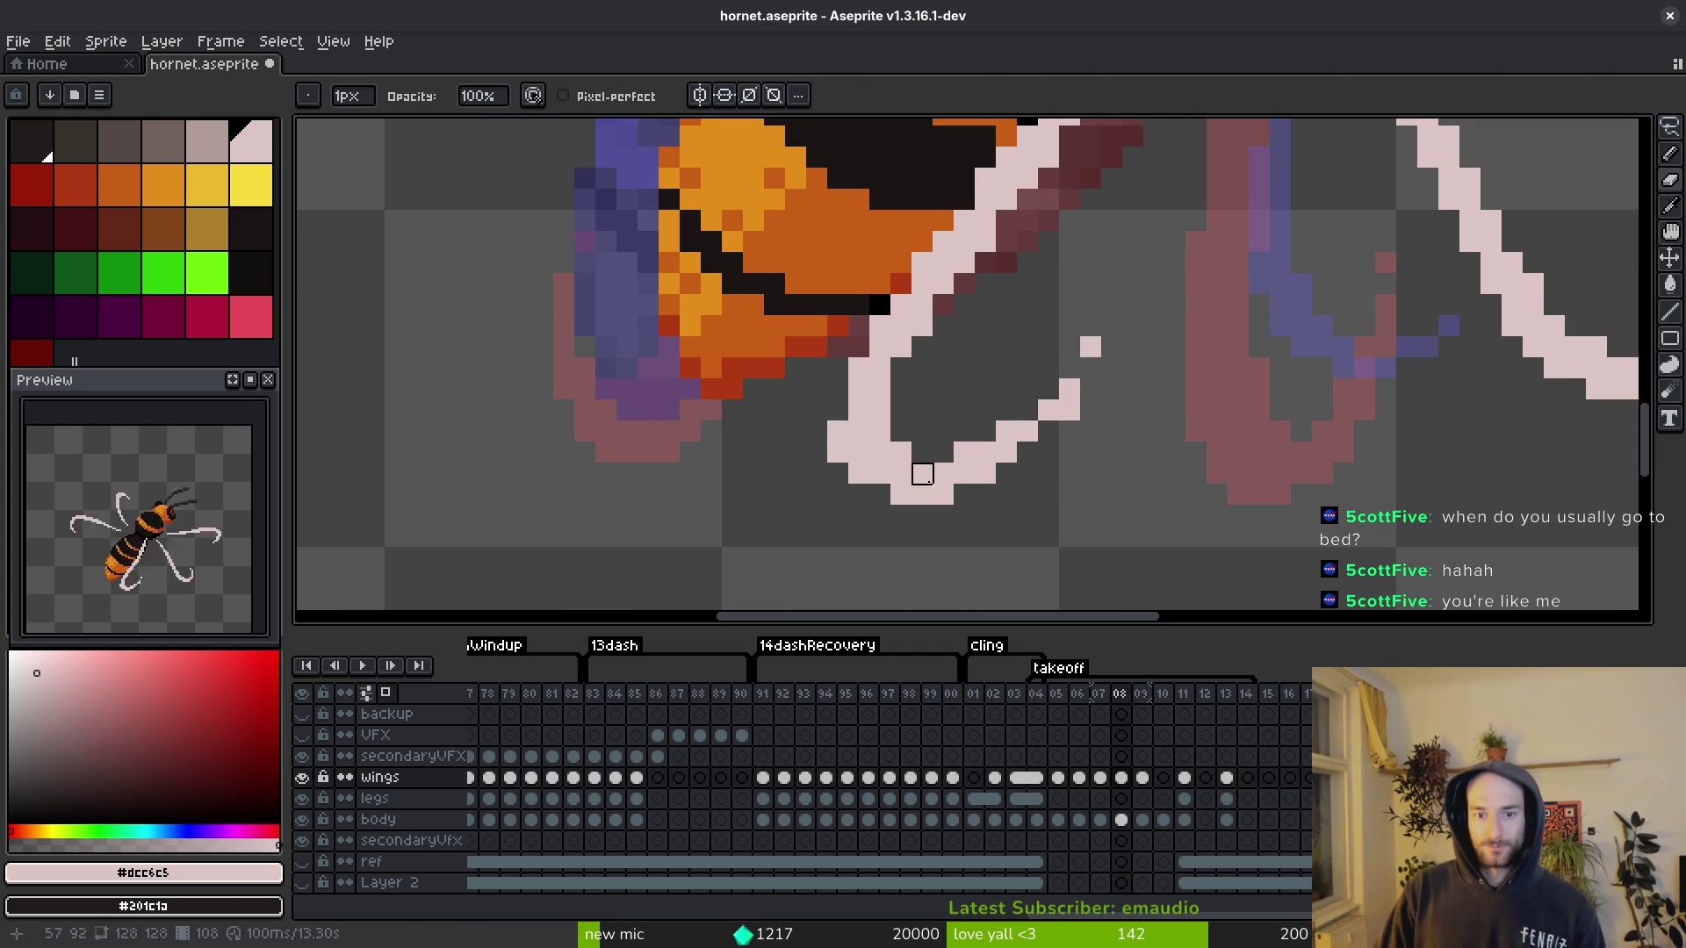
right_click(1006, 431)
mouse_move(1006, 431)
left_mouse_down()
mouse_move(1091, 387)
mouse_move(1038, 431)
left_mouse_up()
scroll(1098, 360, "down", 2)
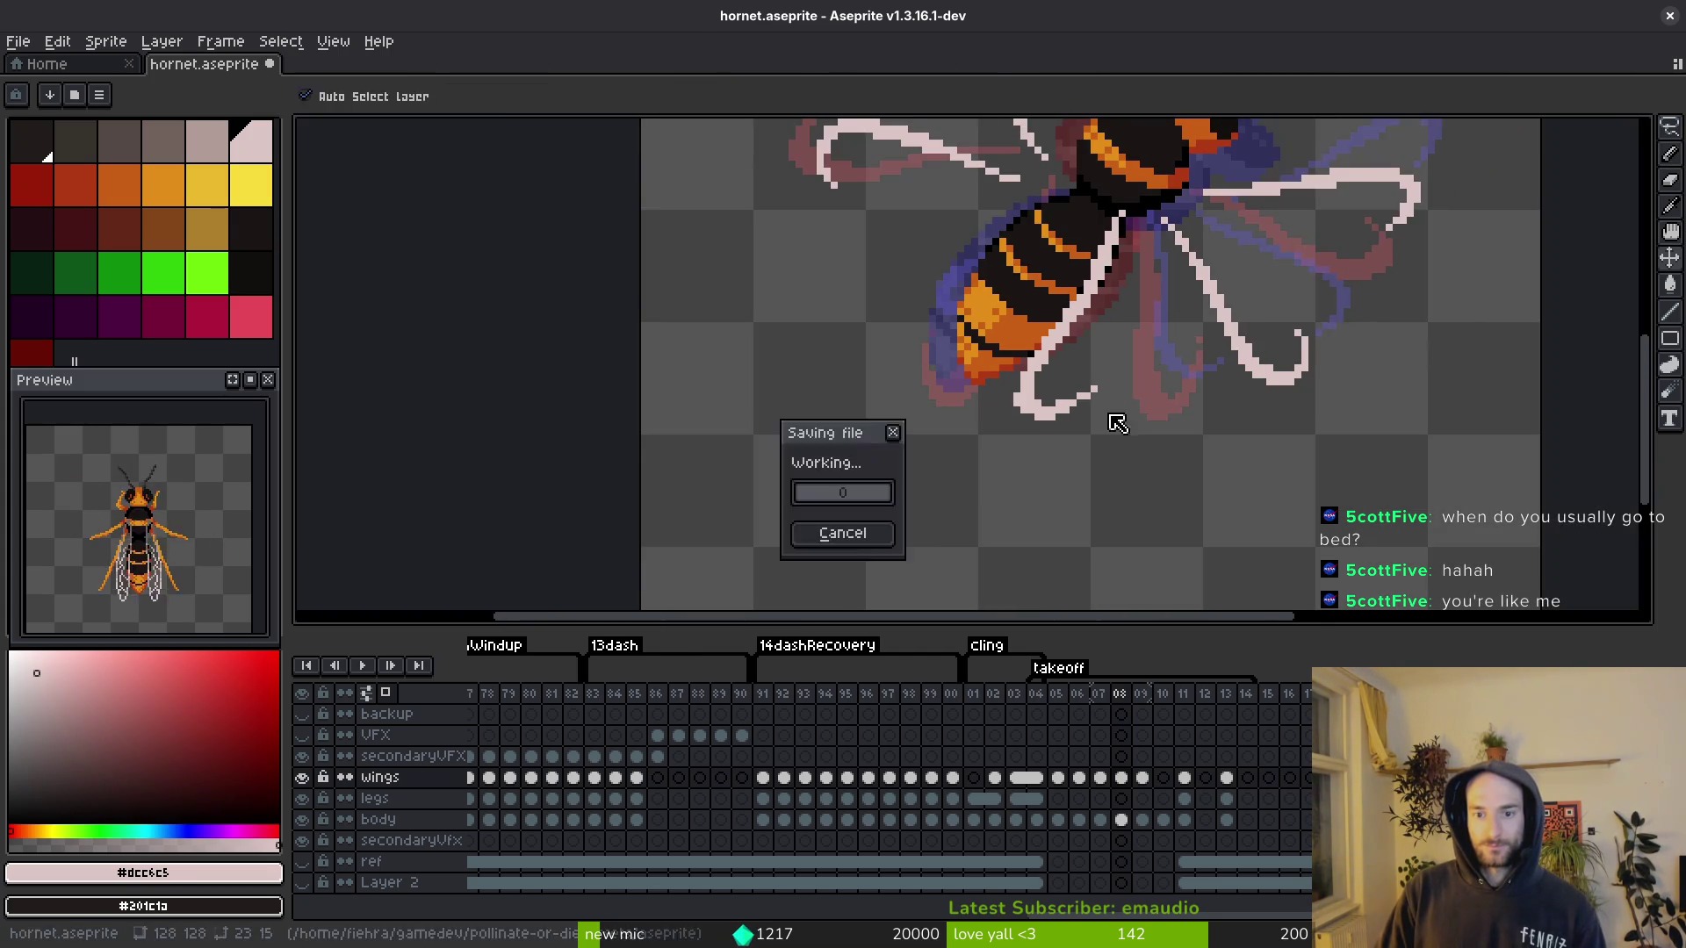
scroll(1080, 378, "up", 1)
key("ctrl+z")
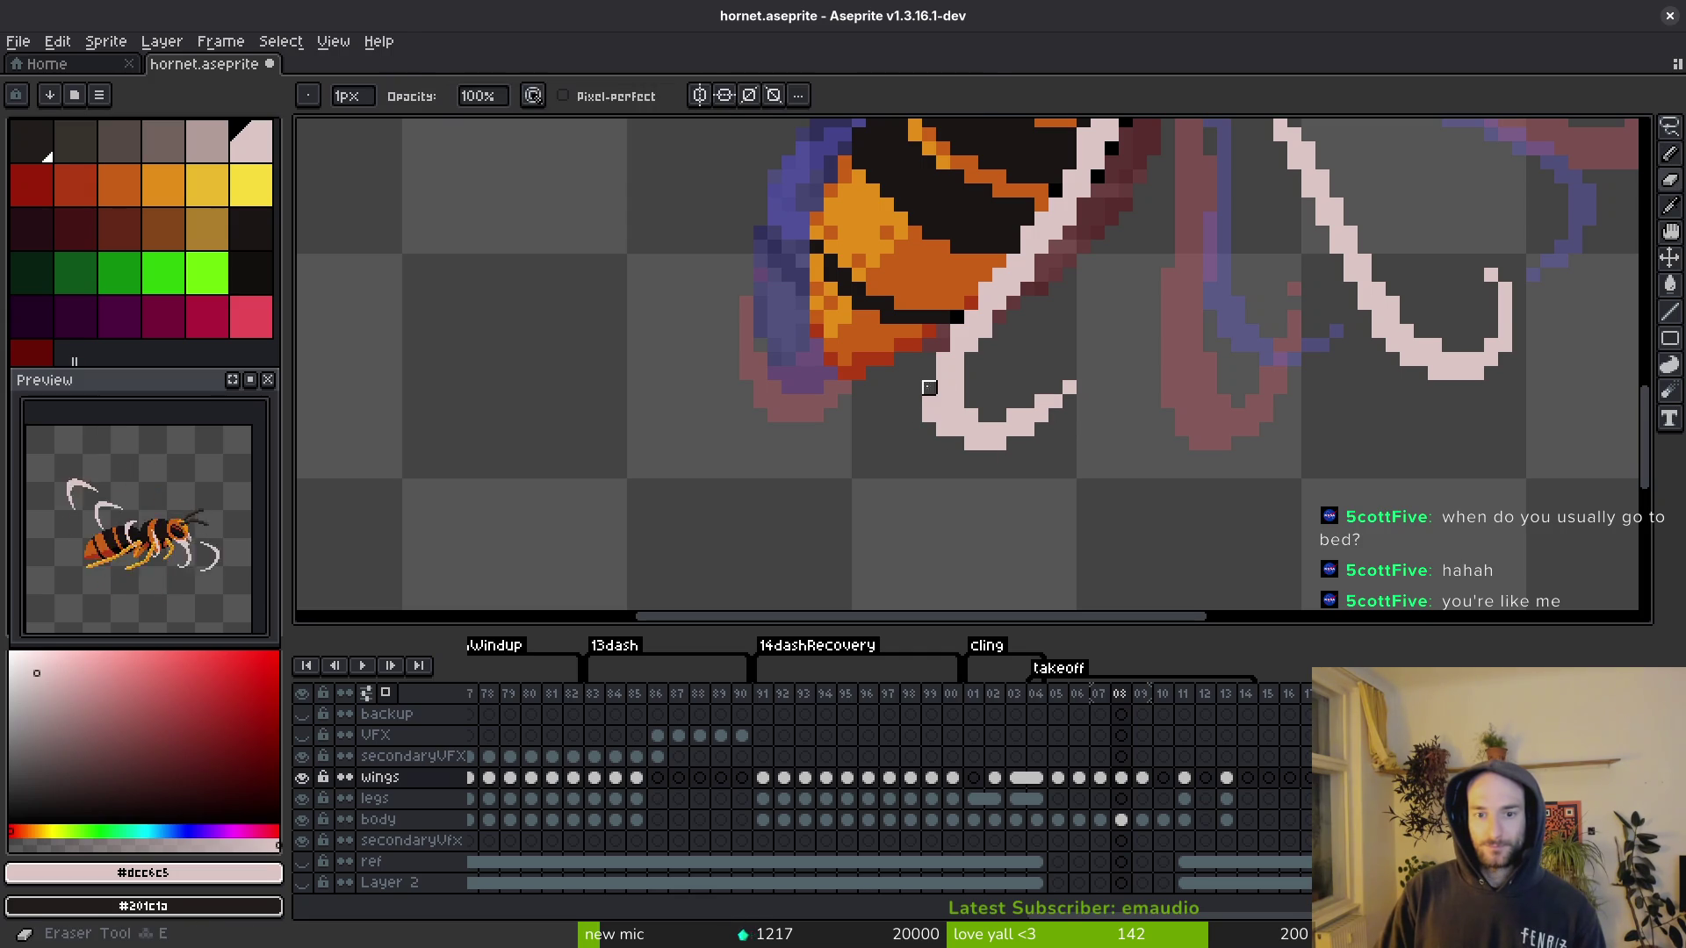
Step: Review the wing tip, save hornet.aseprite, and step back to frame 07
scroll(971, 403, "up", 2)
key("e")
key("b")
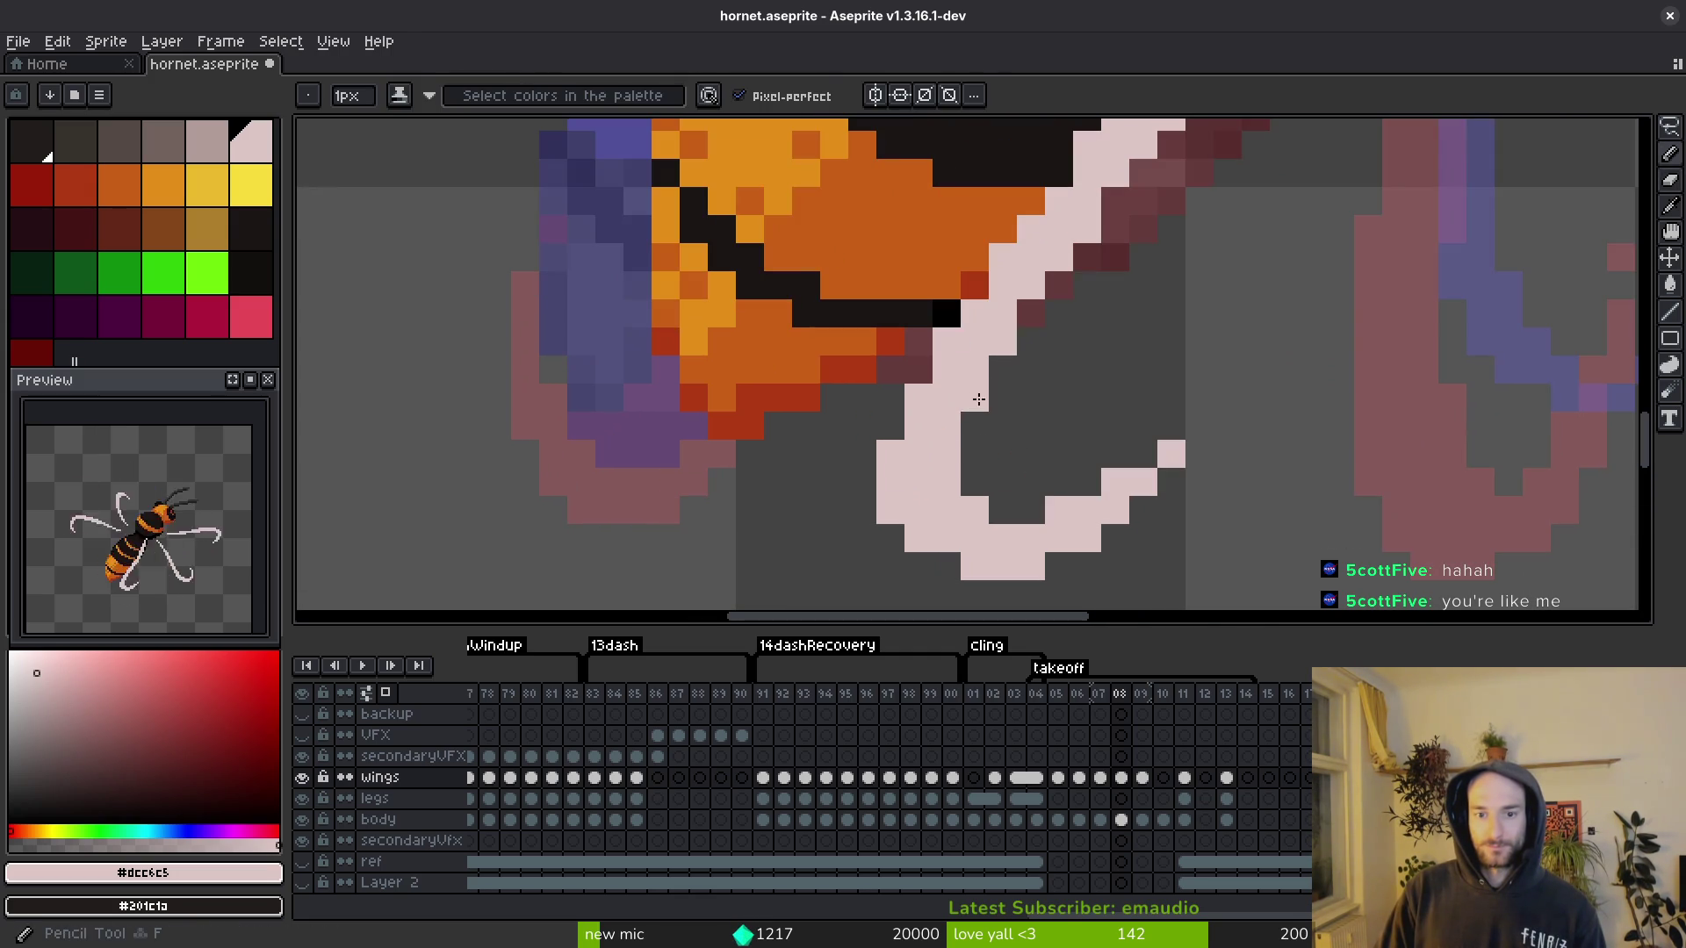
scroll(974, 400, "down", 3)
scroll(1010, 397, "up", 2)
key("e")
key("b")
key("e")
scroll(1080, 375, "down", 4)
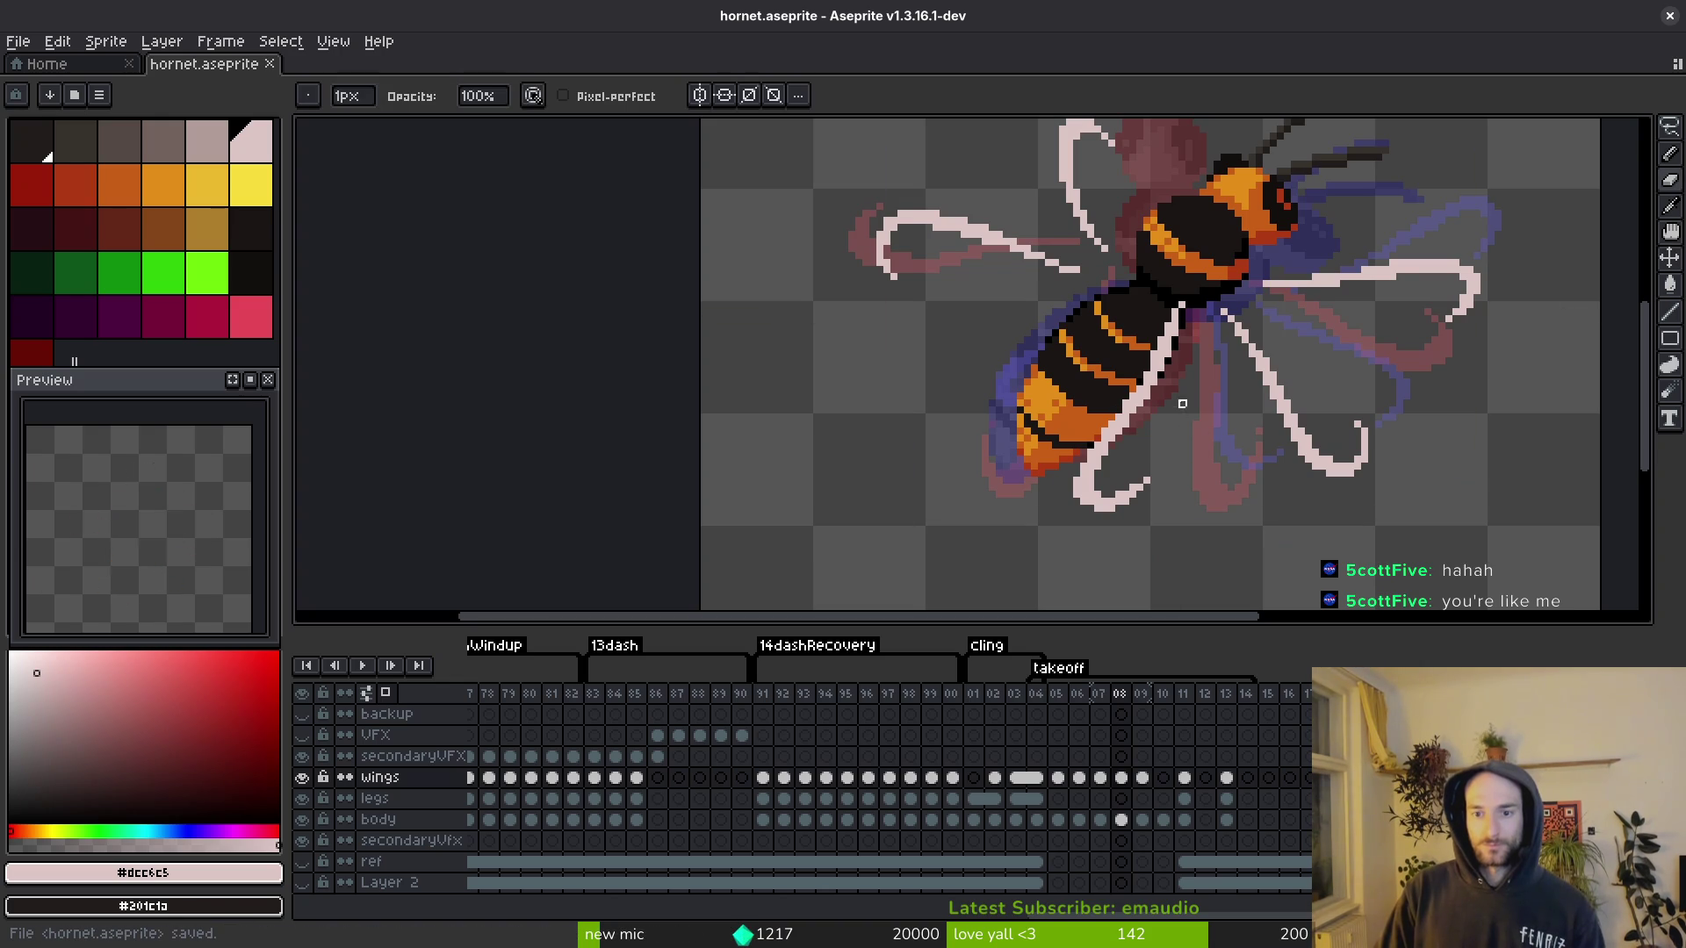
scroll(1182, 403, "up", 4)
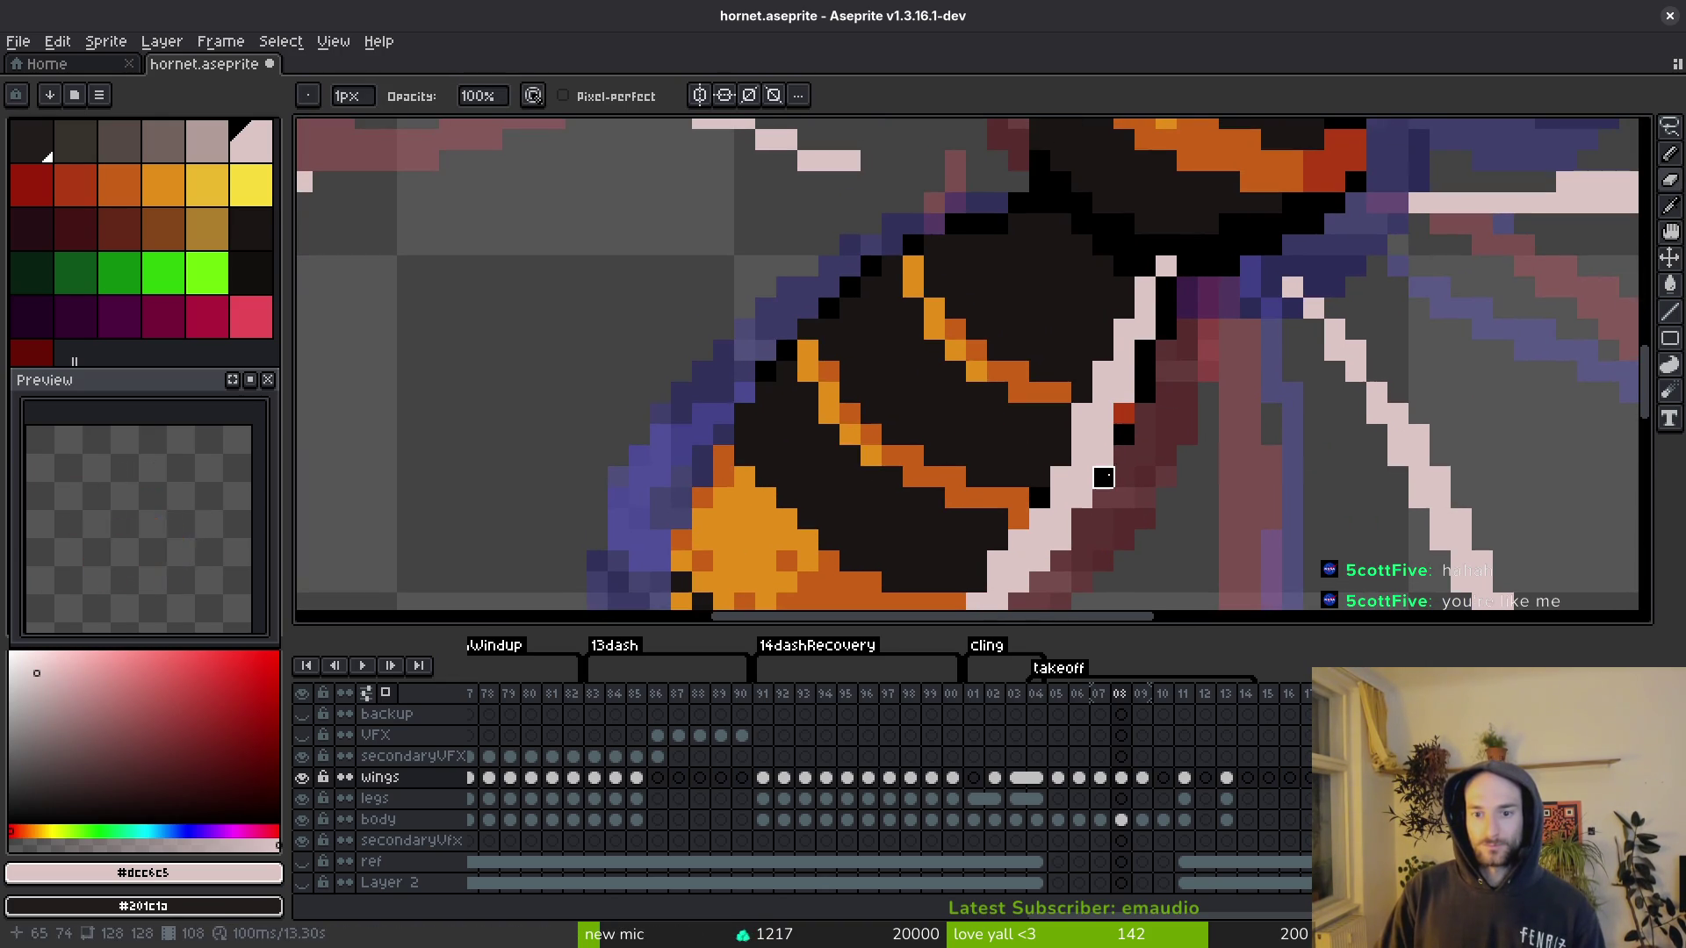
scroll(1144, 456, "down", 2)
key("ctrl+s")
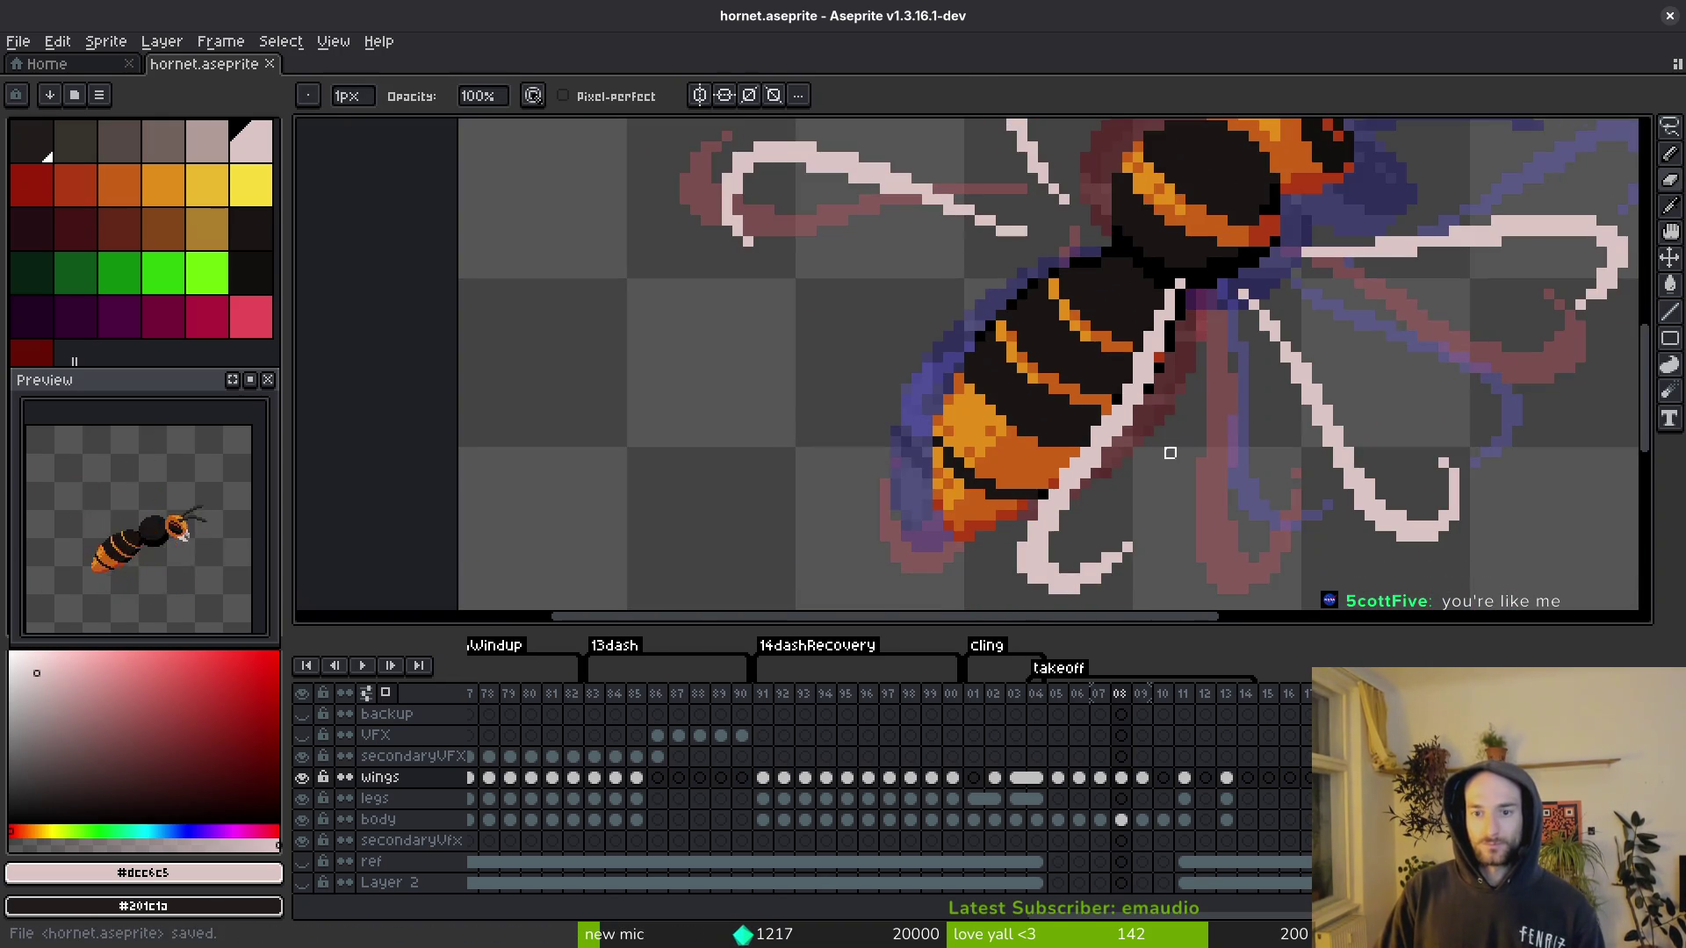
scroll(1093, 268, "up", 2)
scroll(1149, 297, "down", 4)
scroll(1063, 322, "up", 3)
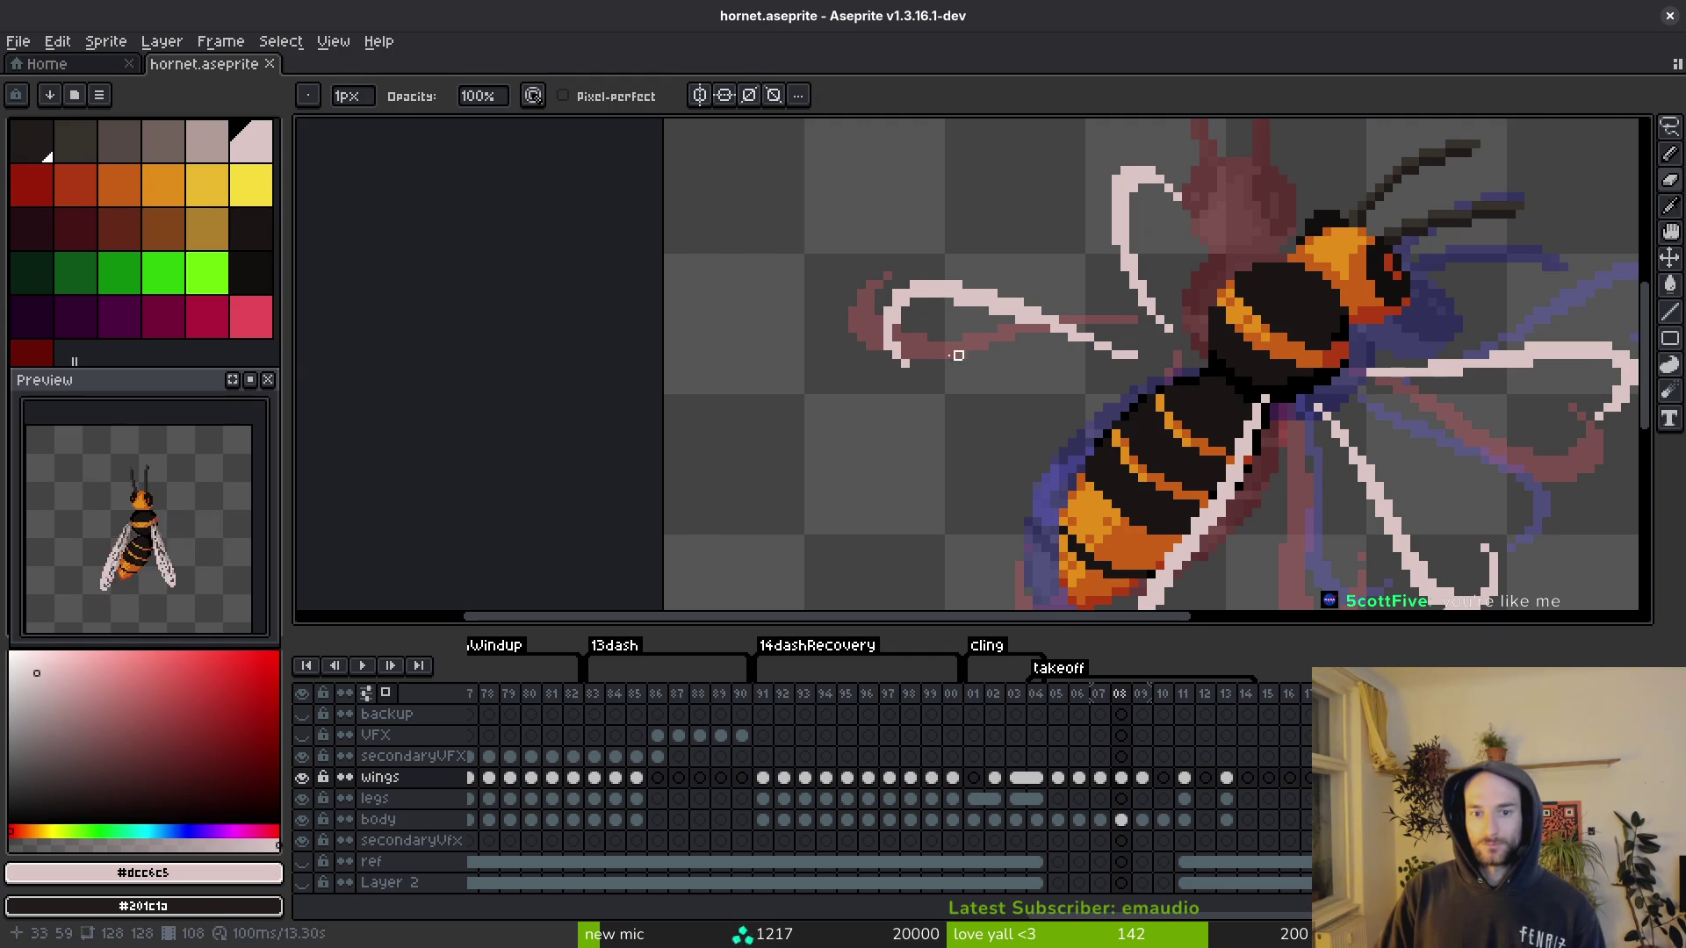
scroll(975, 347, "up", 1)
key("b")
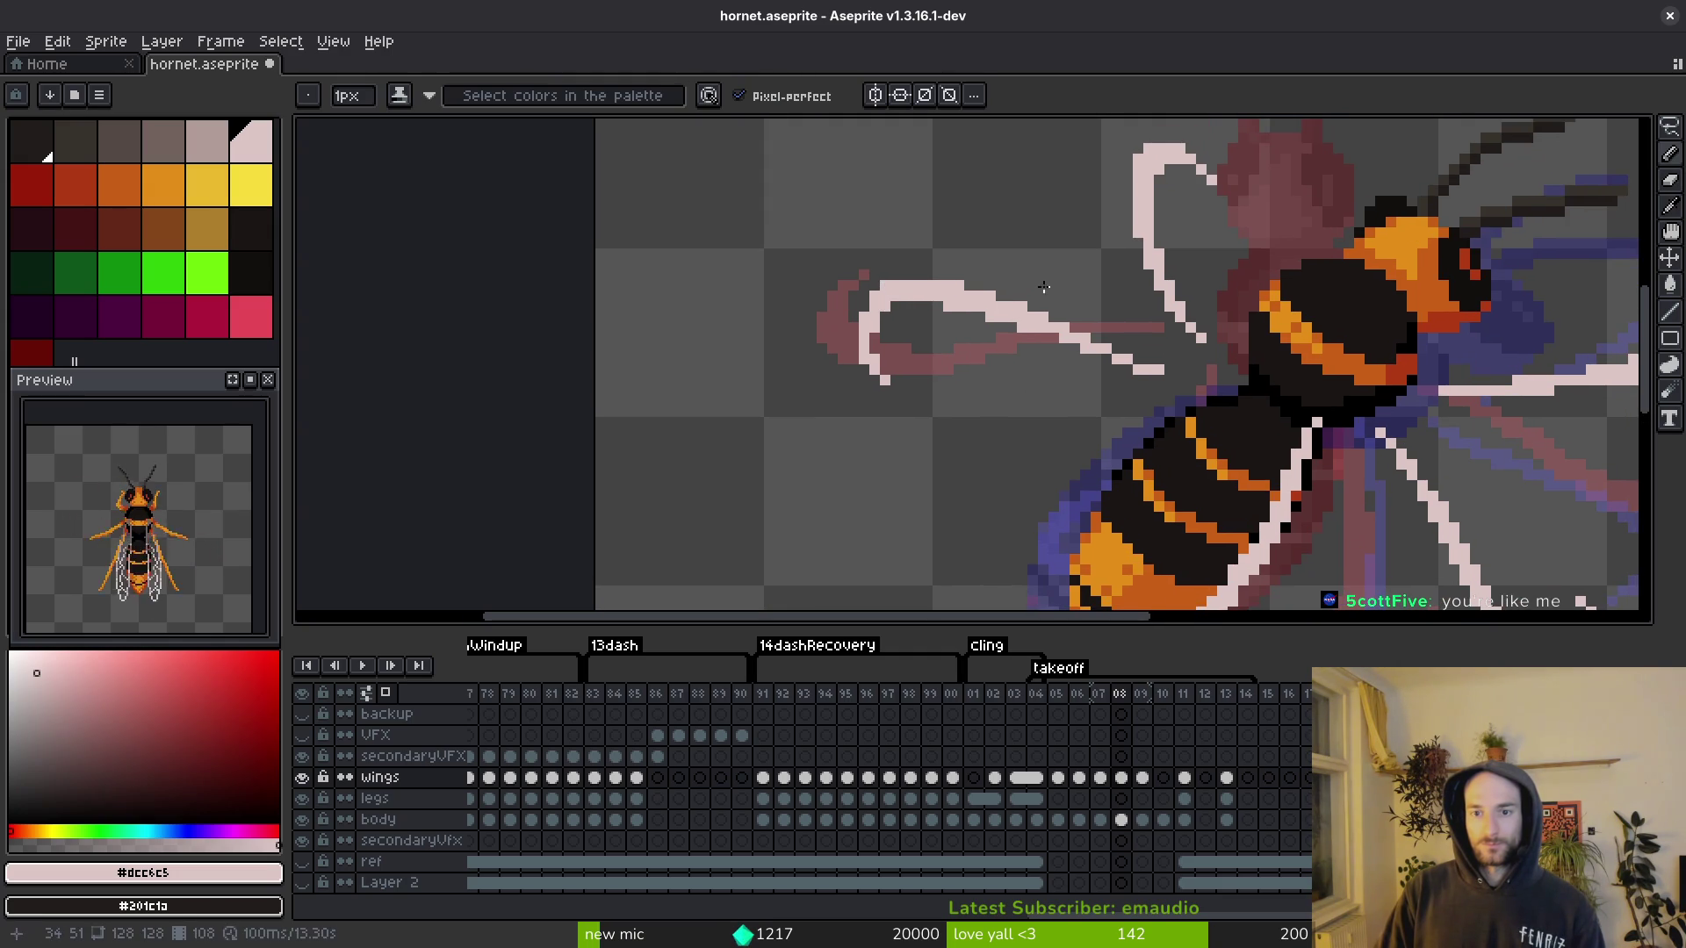
scroll(920, 287, "down", 3)
key("ctrl+s")
key("Left")
Step: Move to frame 09 and flip between neighbouring frames to compare the wing poses
key("i")
key("Right")
key("Right")
key("b")
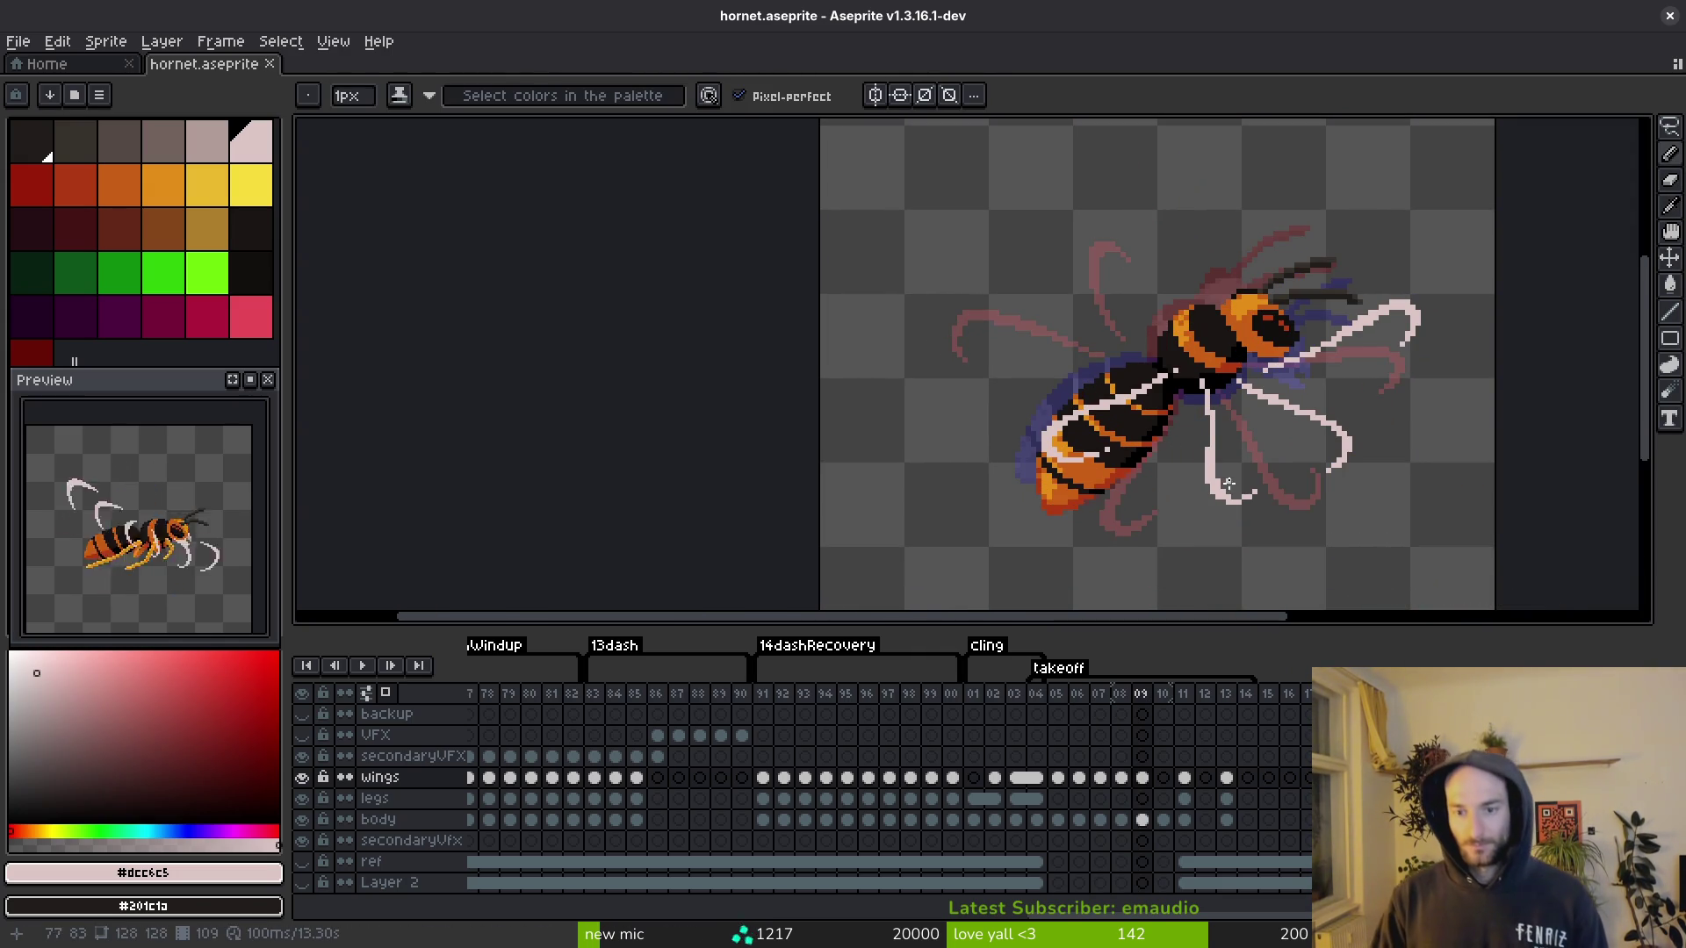
key("i")
key("Left")
key("Right")
key("b")
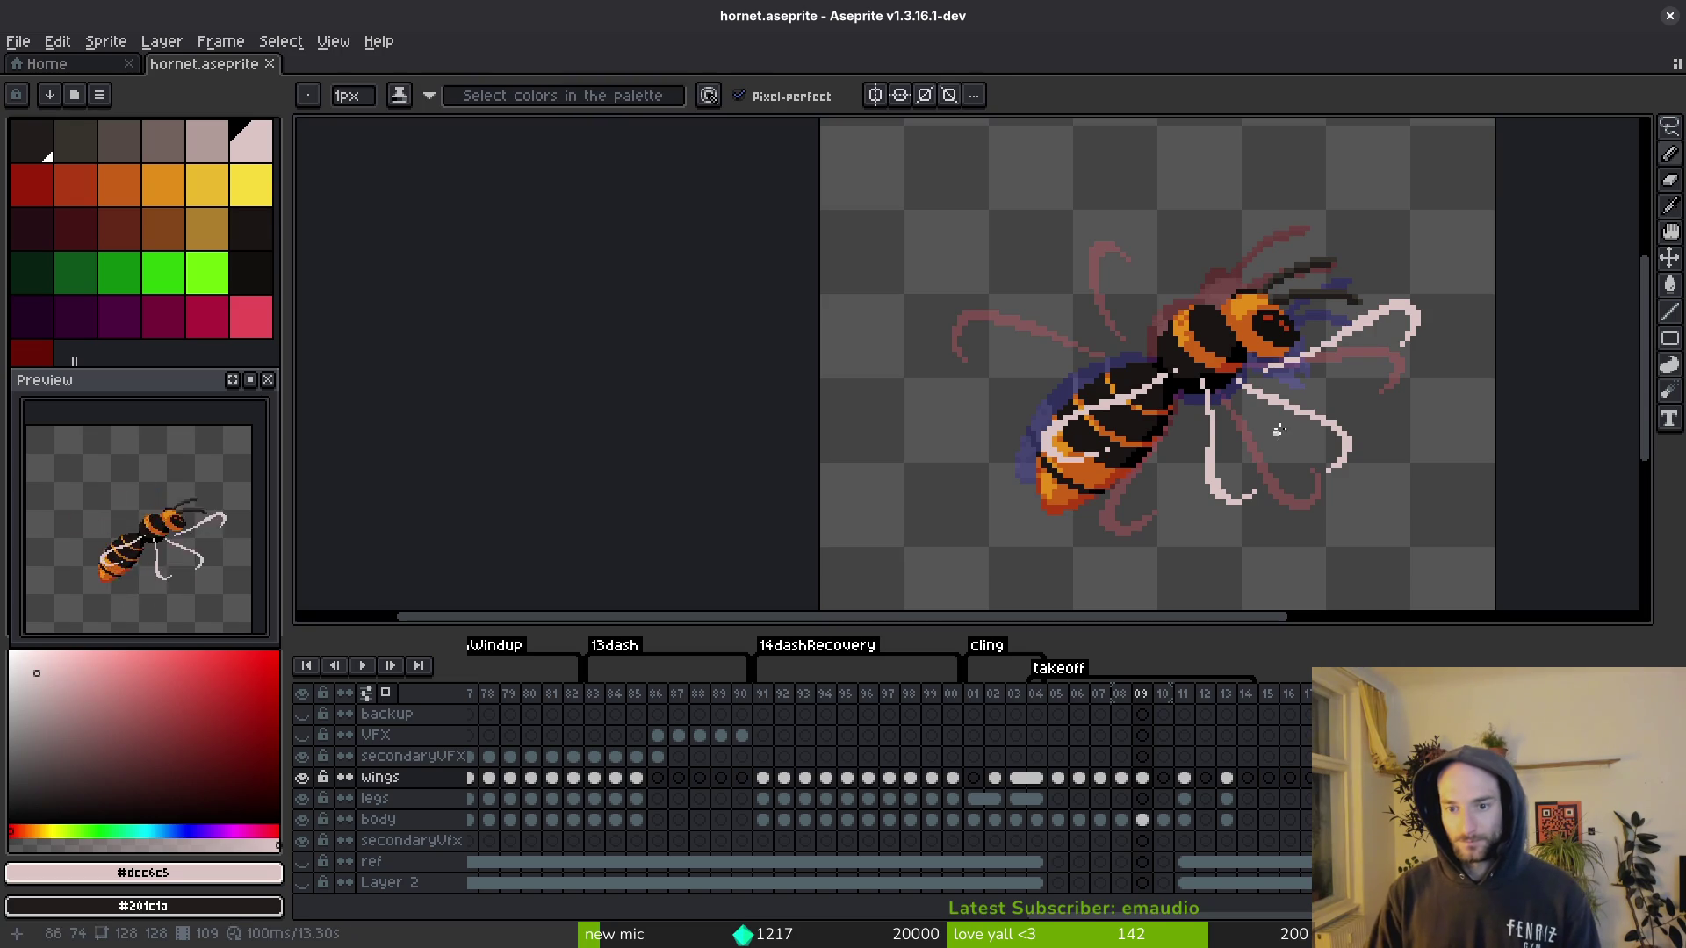
scroll(1230, 392, "right", 2)
key("i")
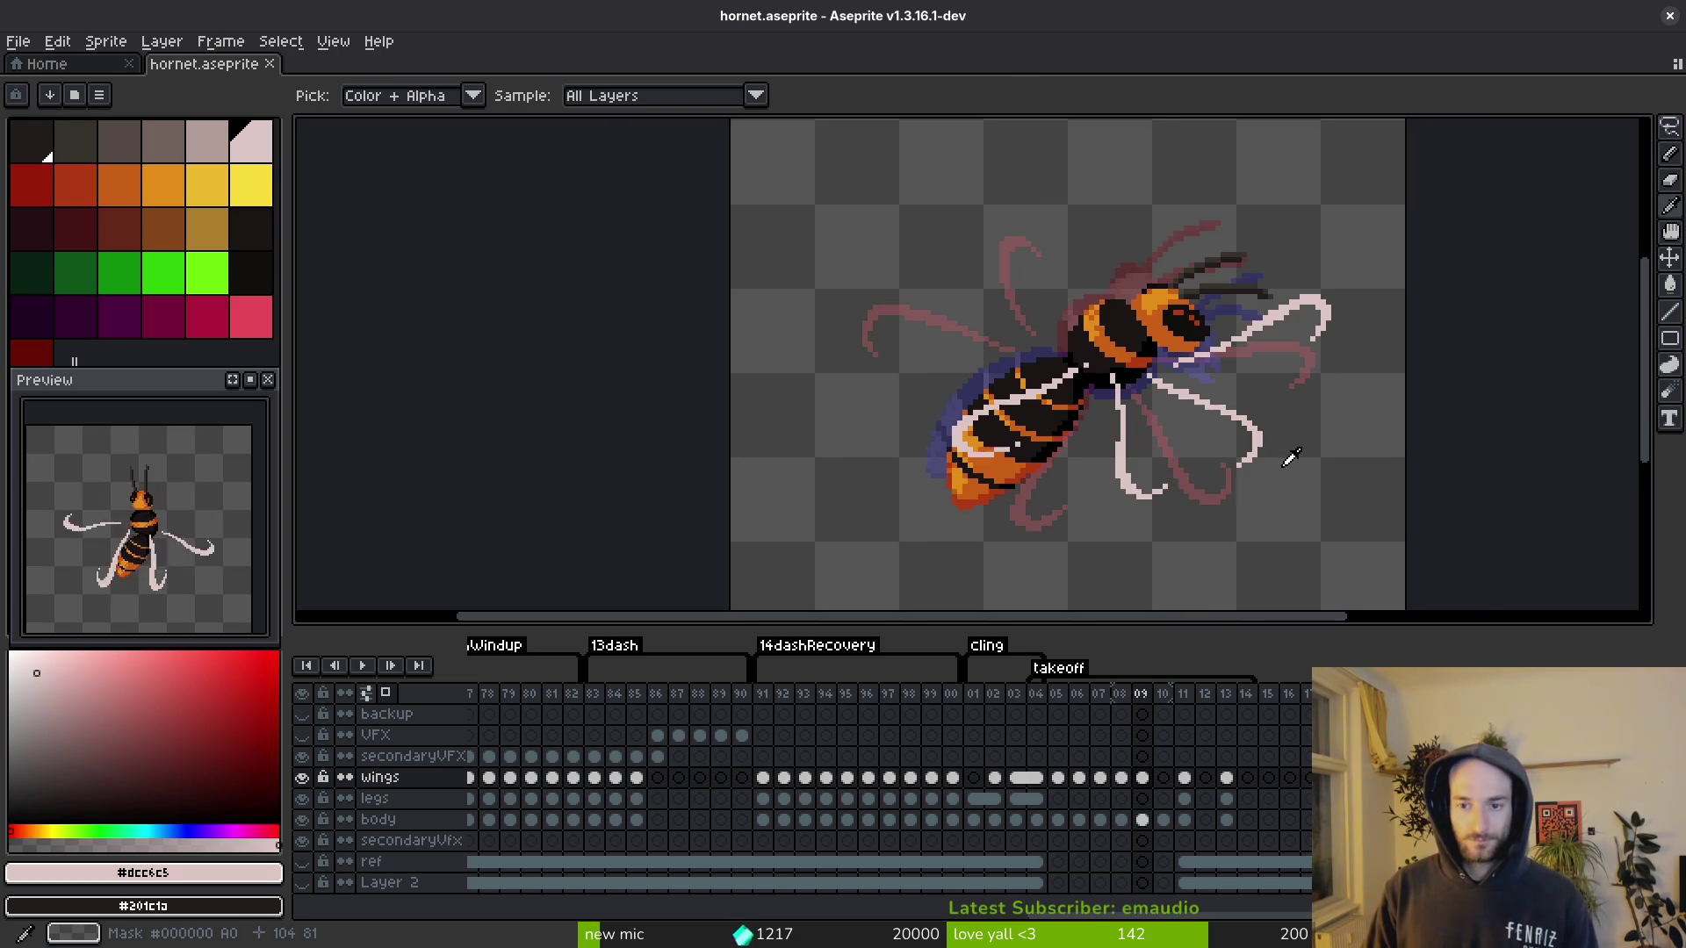
key("b")
scroll(1264, 402, "up", 4)
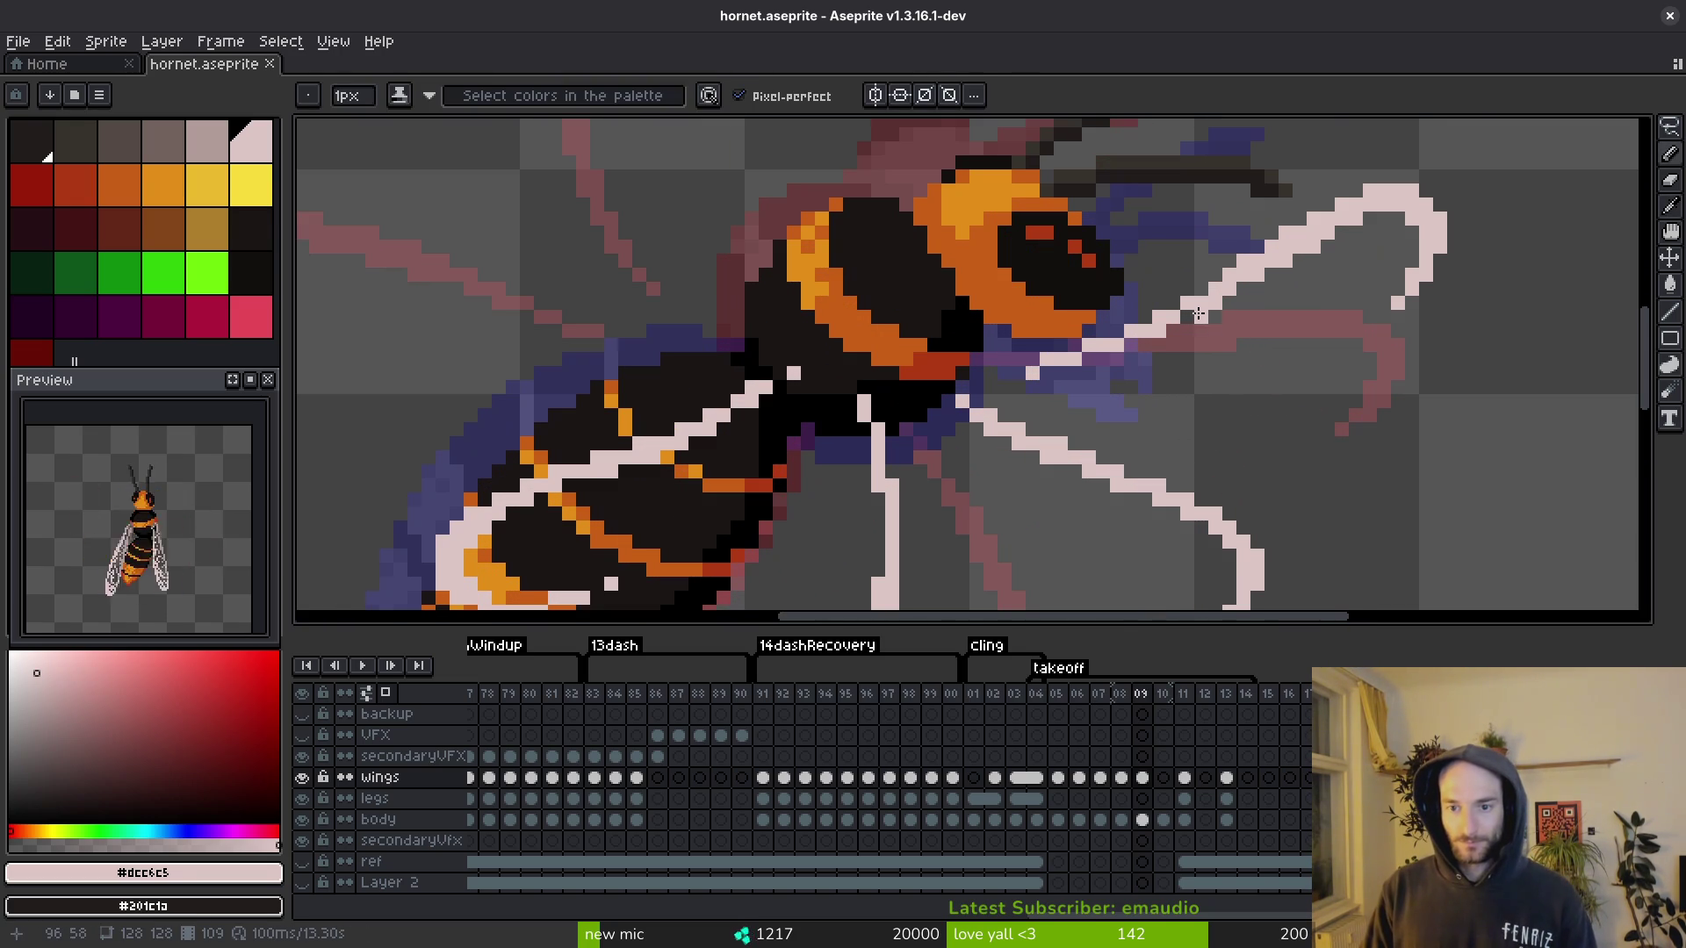
left_click_drag(1183, 314, 1169, 334)
Step: Select the upper right wing, nudge it one pixel left, and save
key("m")
mouse_move(969, 330)
left_mouse_down()
mouse_move(1024, 402)
mouse_move(1088, 418)
left_mouse_up()
key("ctrl+d")
left_click_drag(995, 342, 1085, 411)
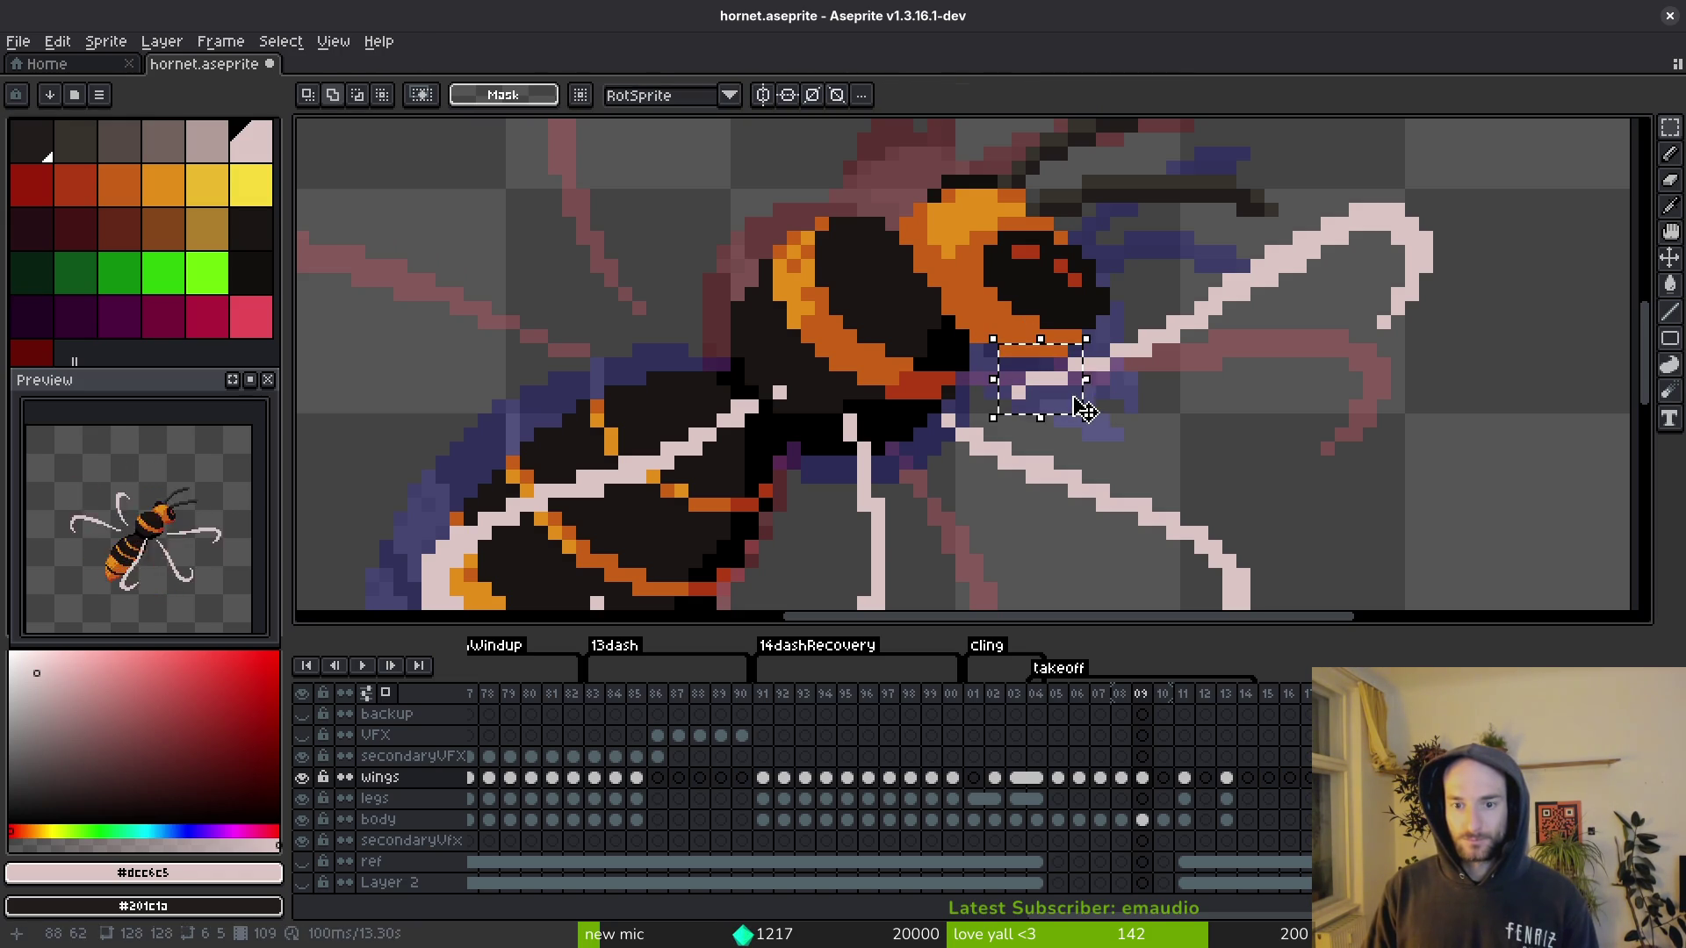
key("shift+w")
mouse_move(1471, 150)
left_mouse_down()
mouse_move(1317, 294)
mouse_move(997, 387)
left_mouse_up()
mouse_move(1381, 166)
left_mouse_down()
mouse_move(1279, 403)
mouse_move(1449, 228)
left_mouse_up()
mouse_move(1341, 258)
left_mouse_down()
mouse_move(1305, 256)
mouse_move(1320, 255)
left_mouse_up()
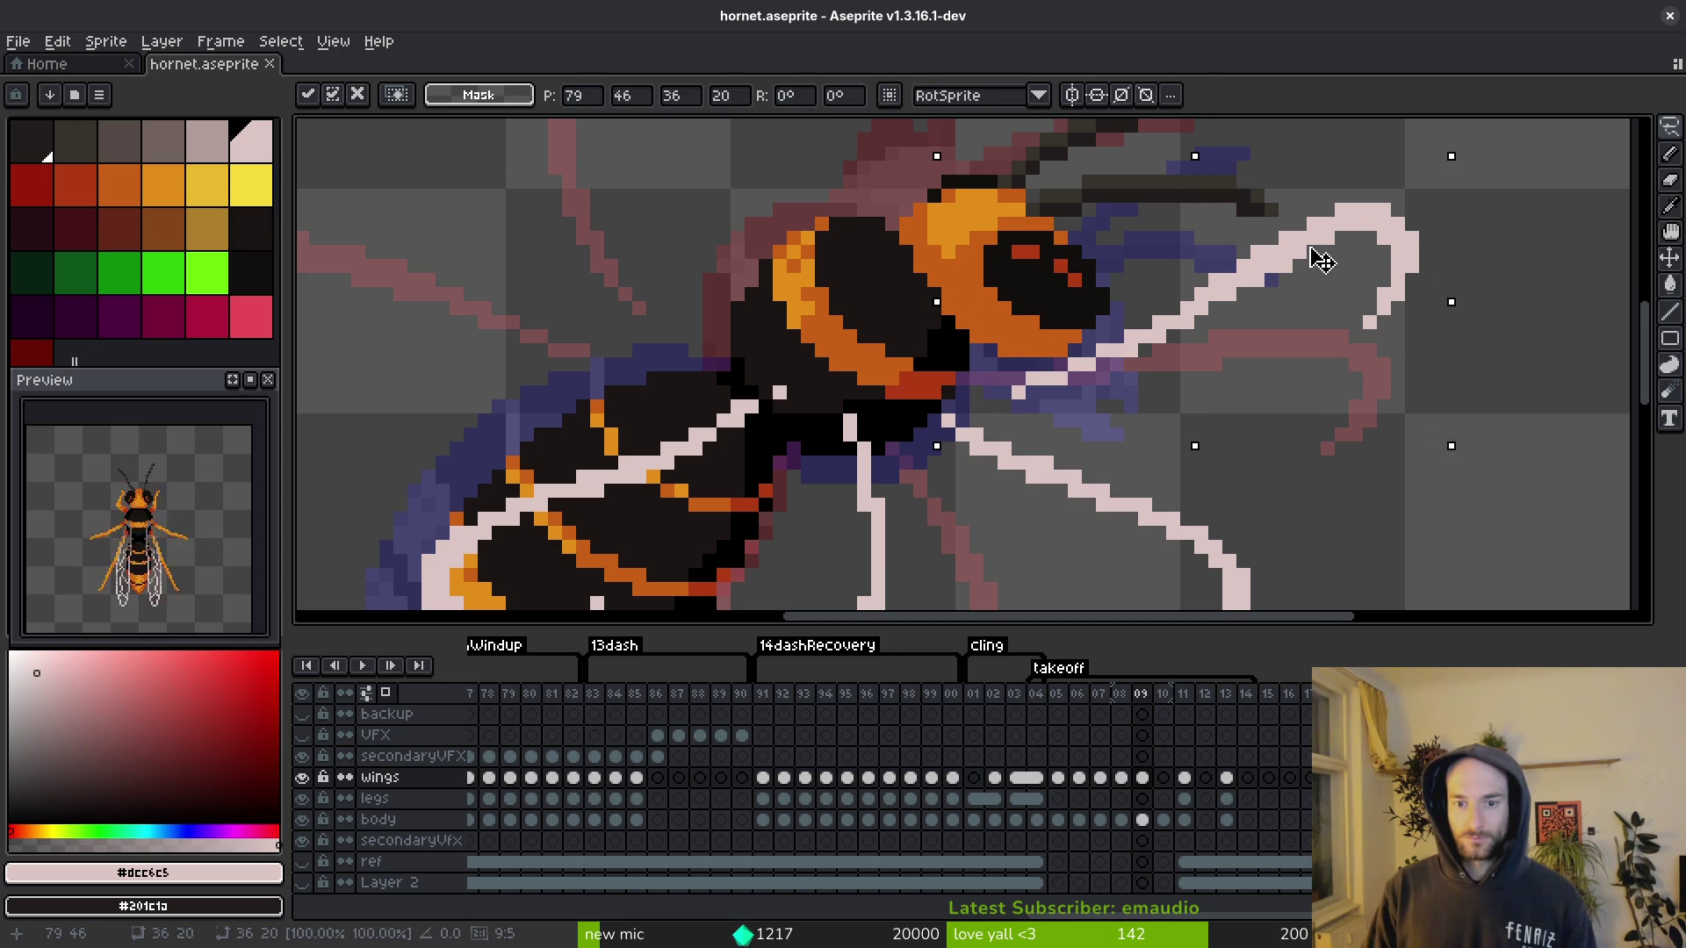
key("ctrl+d")
key("ctrl+s")
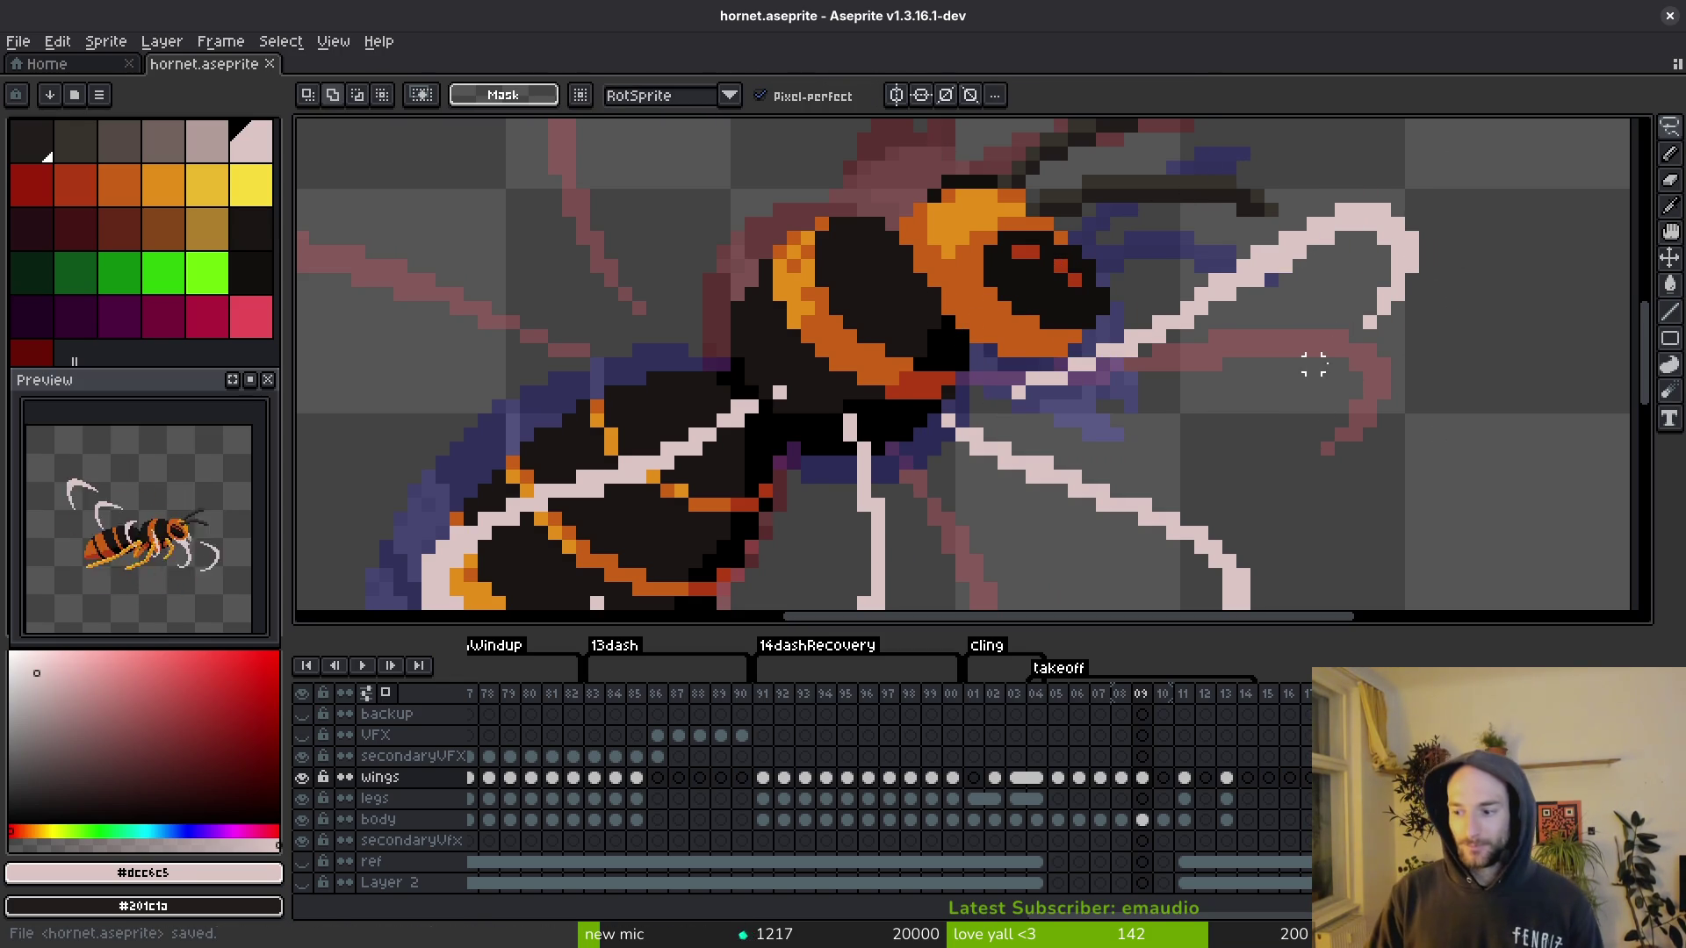
Step: Flip between frames 08 and 09 to check the wing motion
scroll(1314, 364, "down", 4)
scroll(1069, 413, "up", 1)
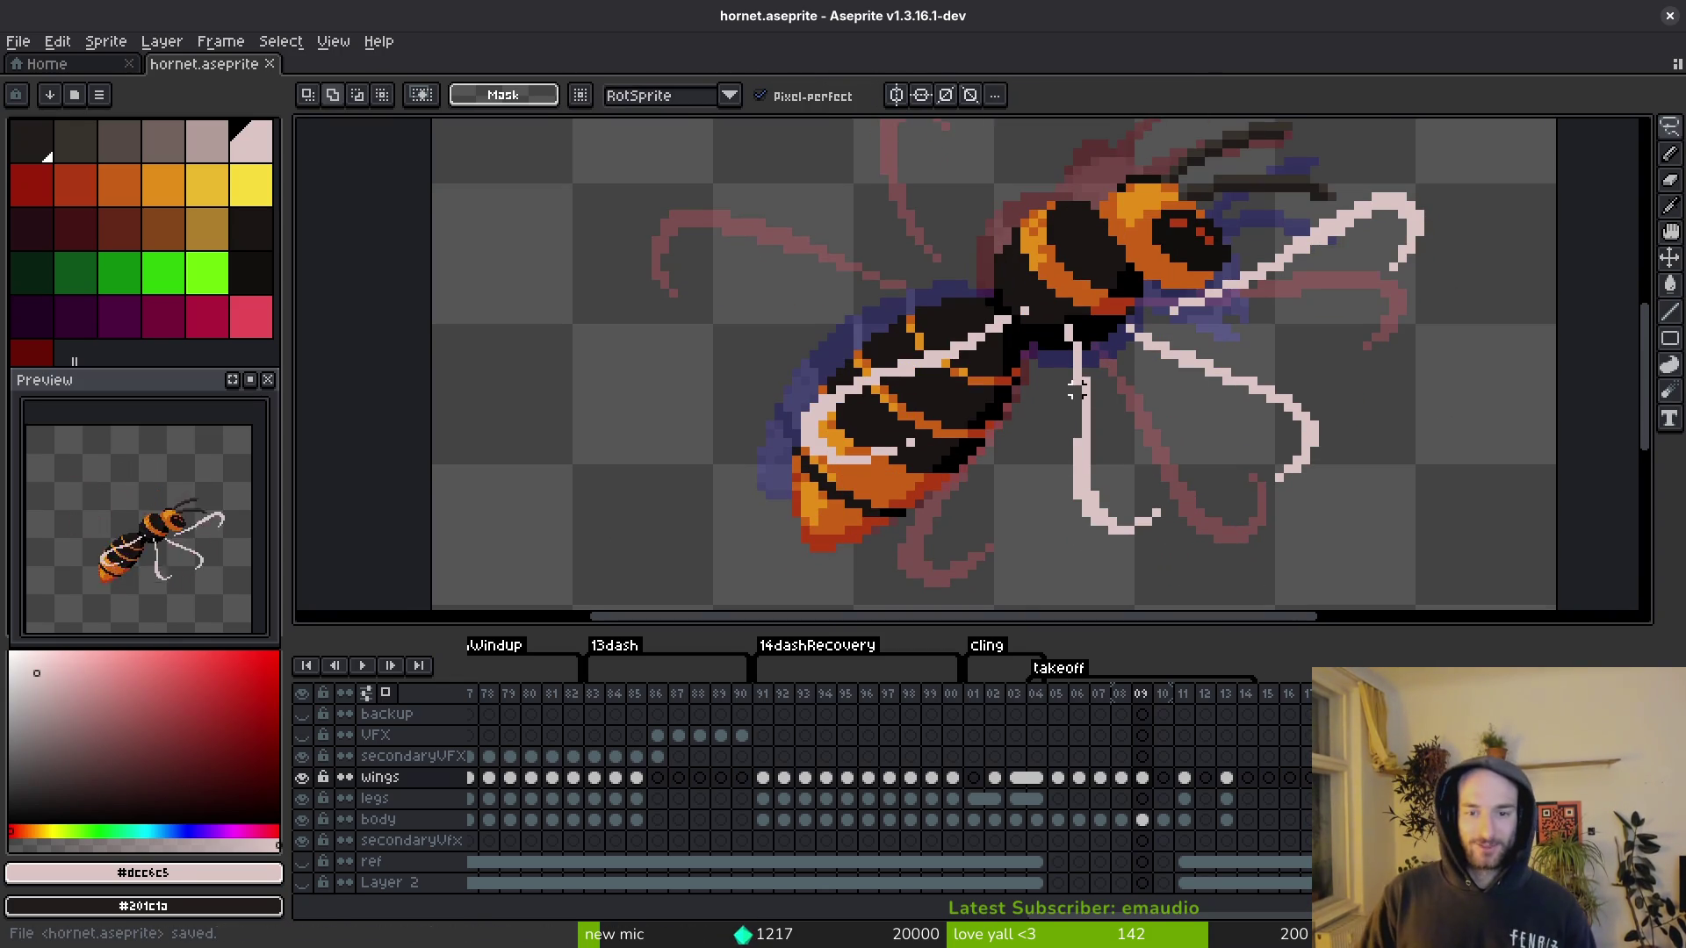
key("Left")
key("Right")
key("Left")
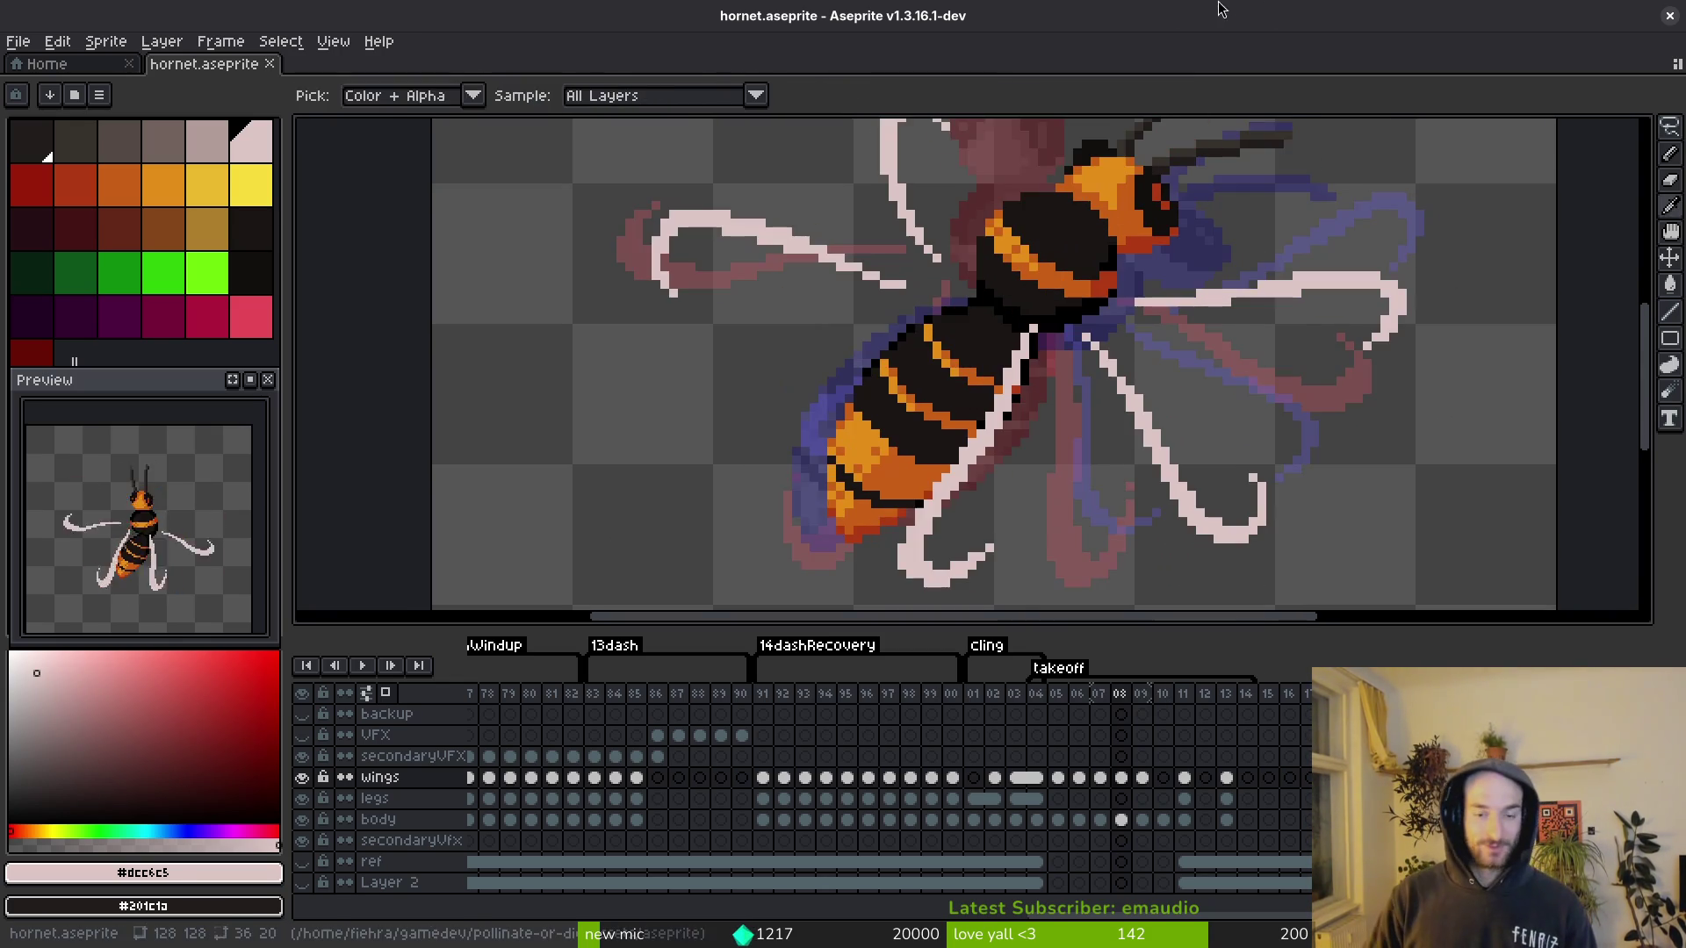
key("Right")
key("Right")
key("Left")
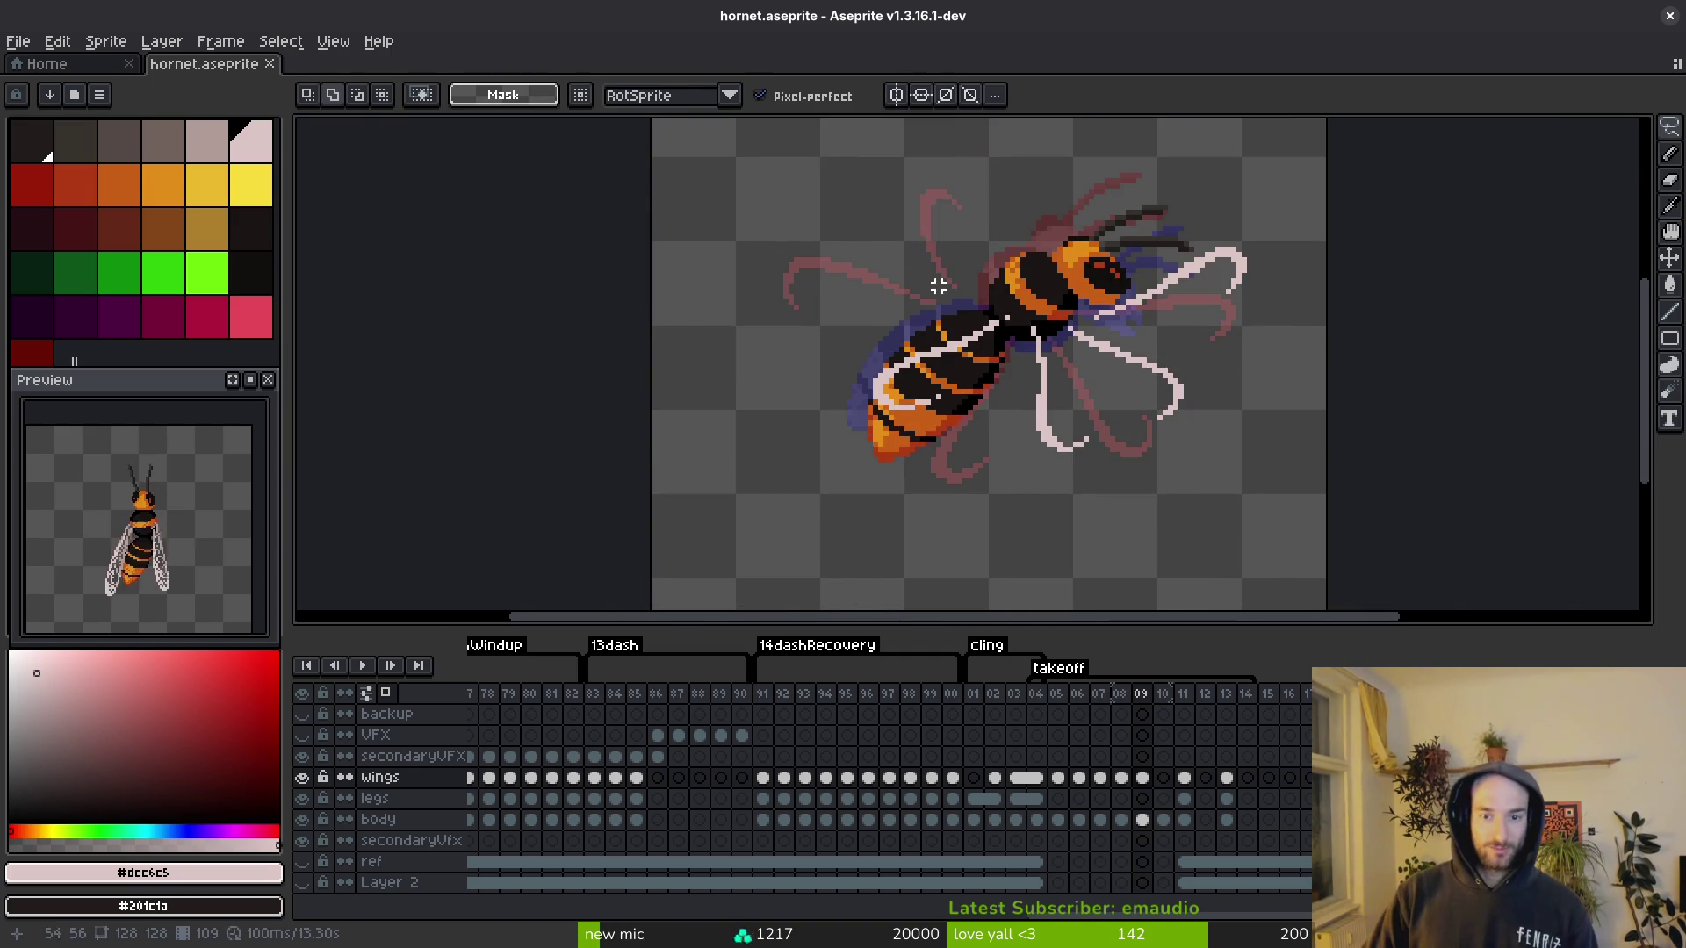
Step: Draw a straight light-pink left wing edge on frame 09
key("i")
key("b")
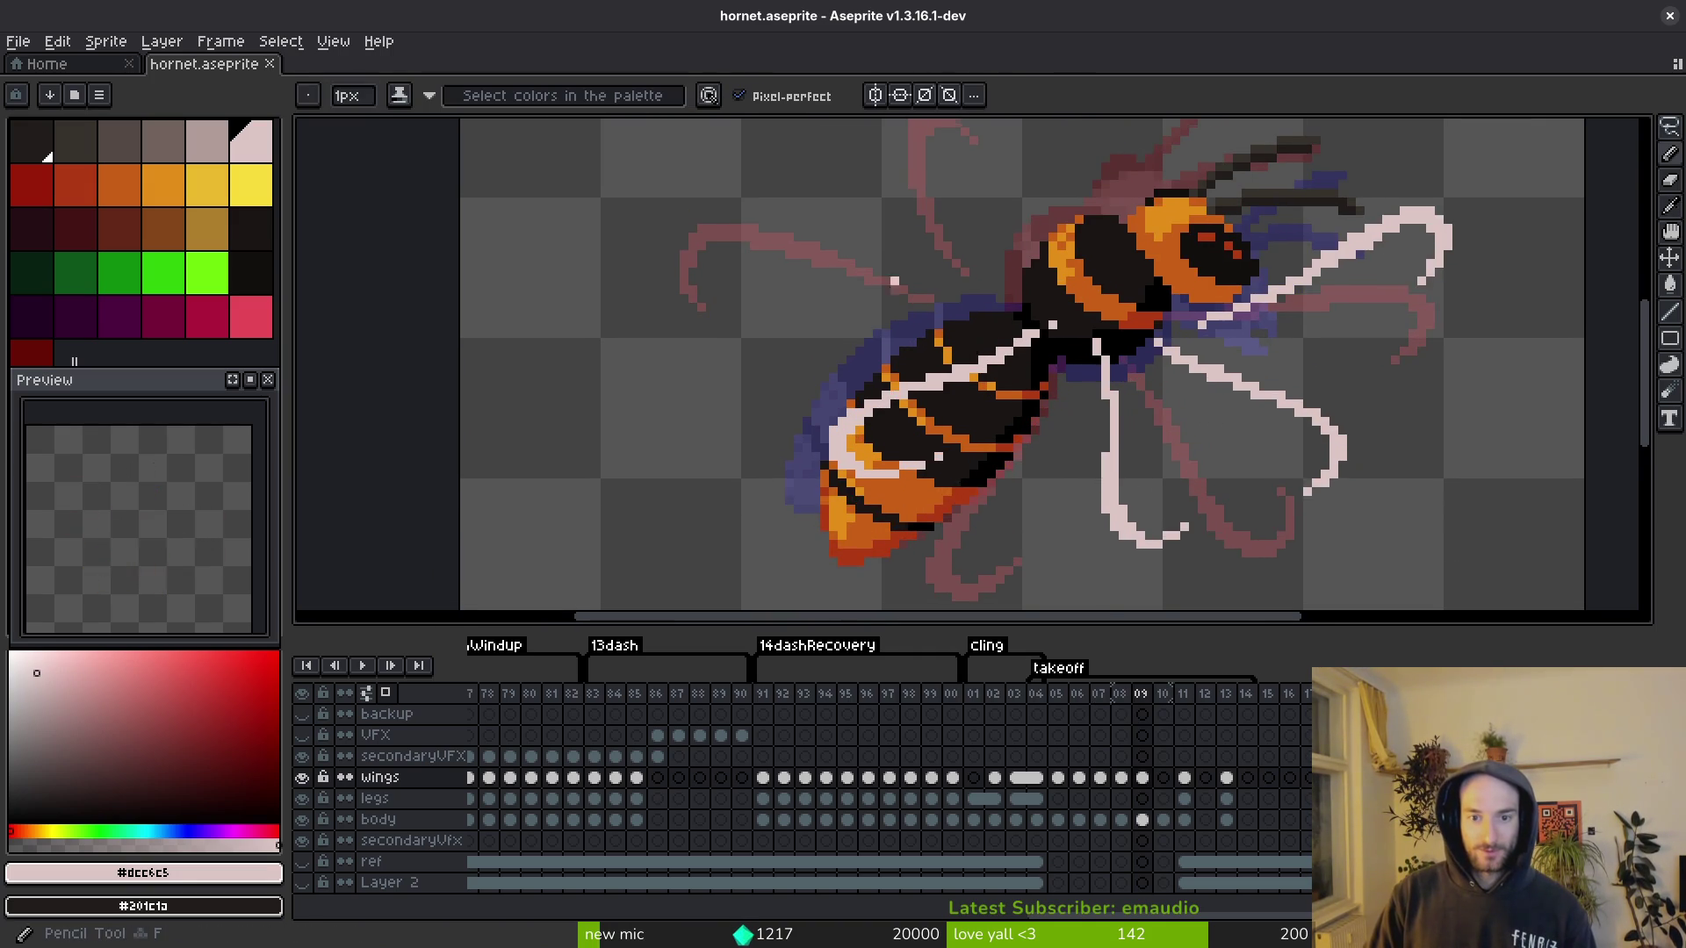
scroll(998, 347, "up", 1)
scroll(998, 347, "up", 1)
scroll(998, 348, "down", 2)
scroll(998, 348, "up", 1)
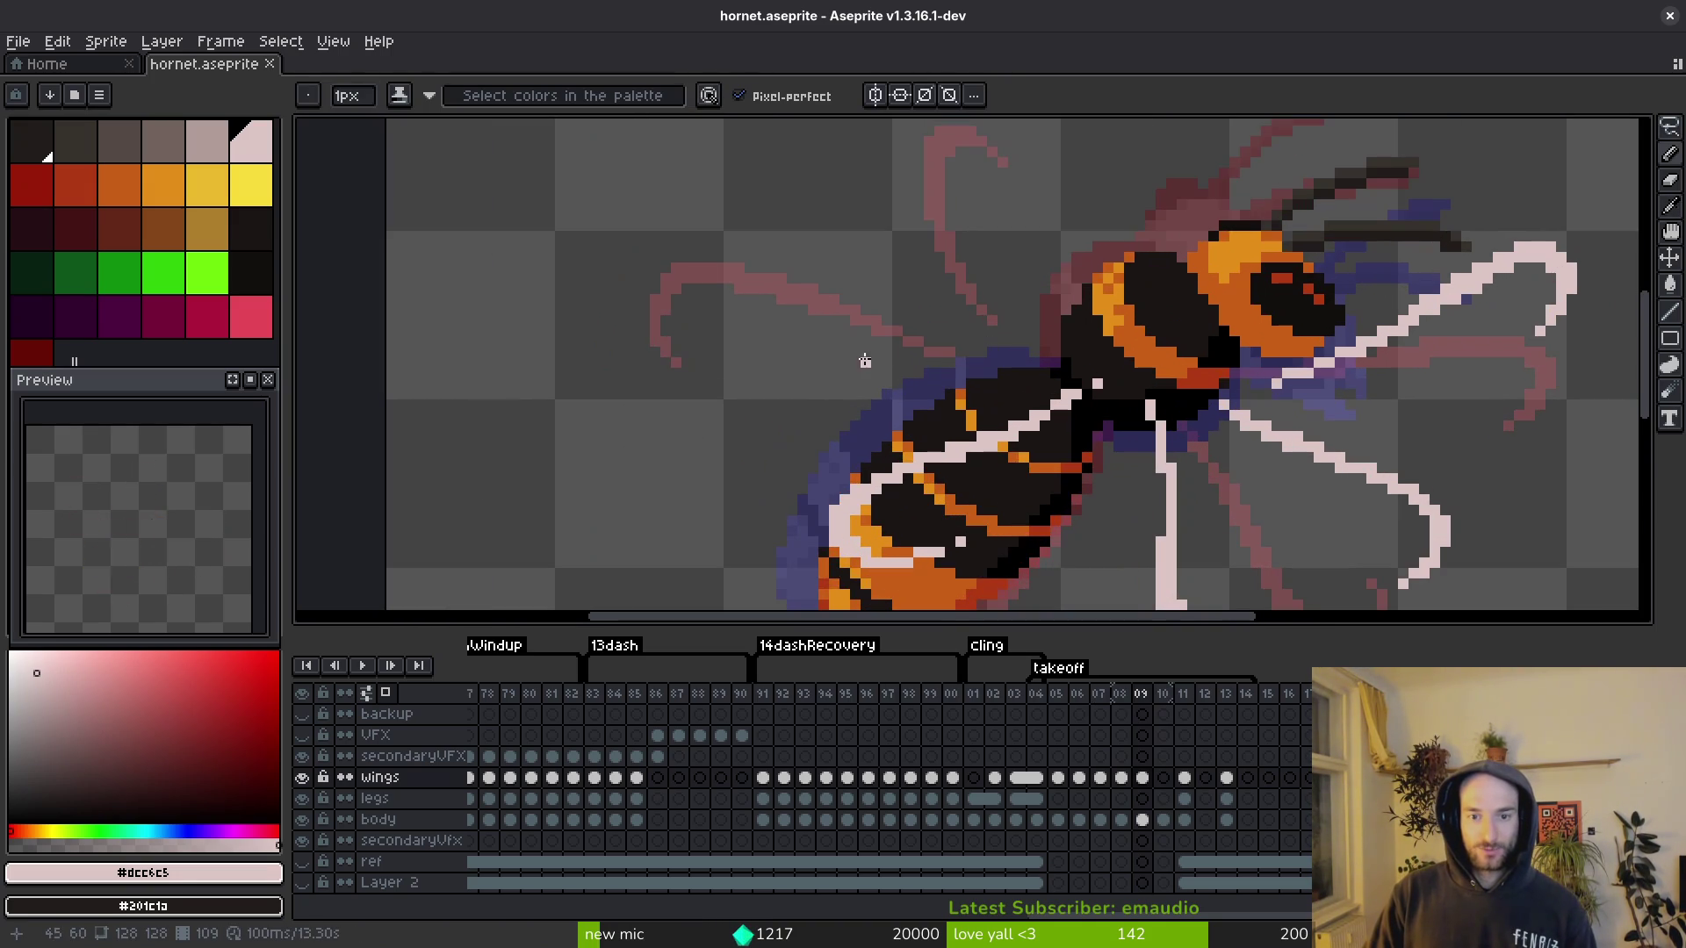
key("i")
key("Left")
key("Right")
key("b")
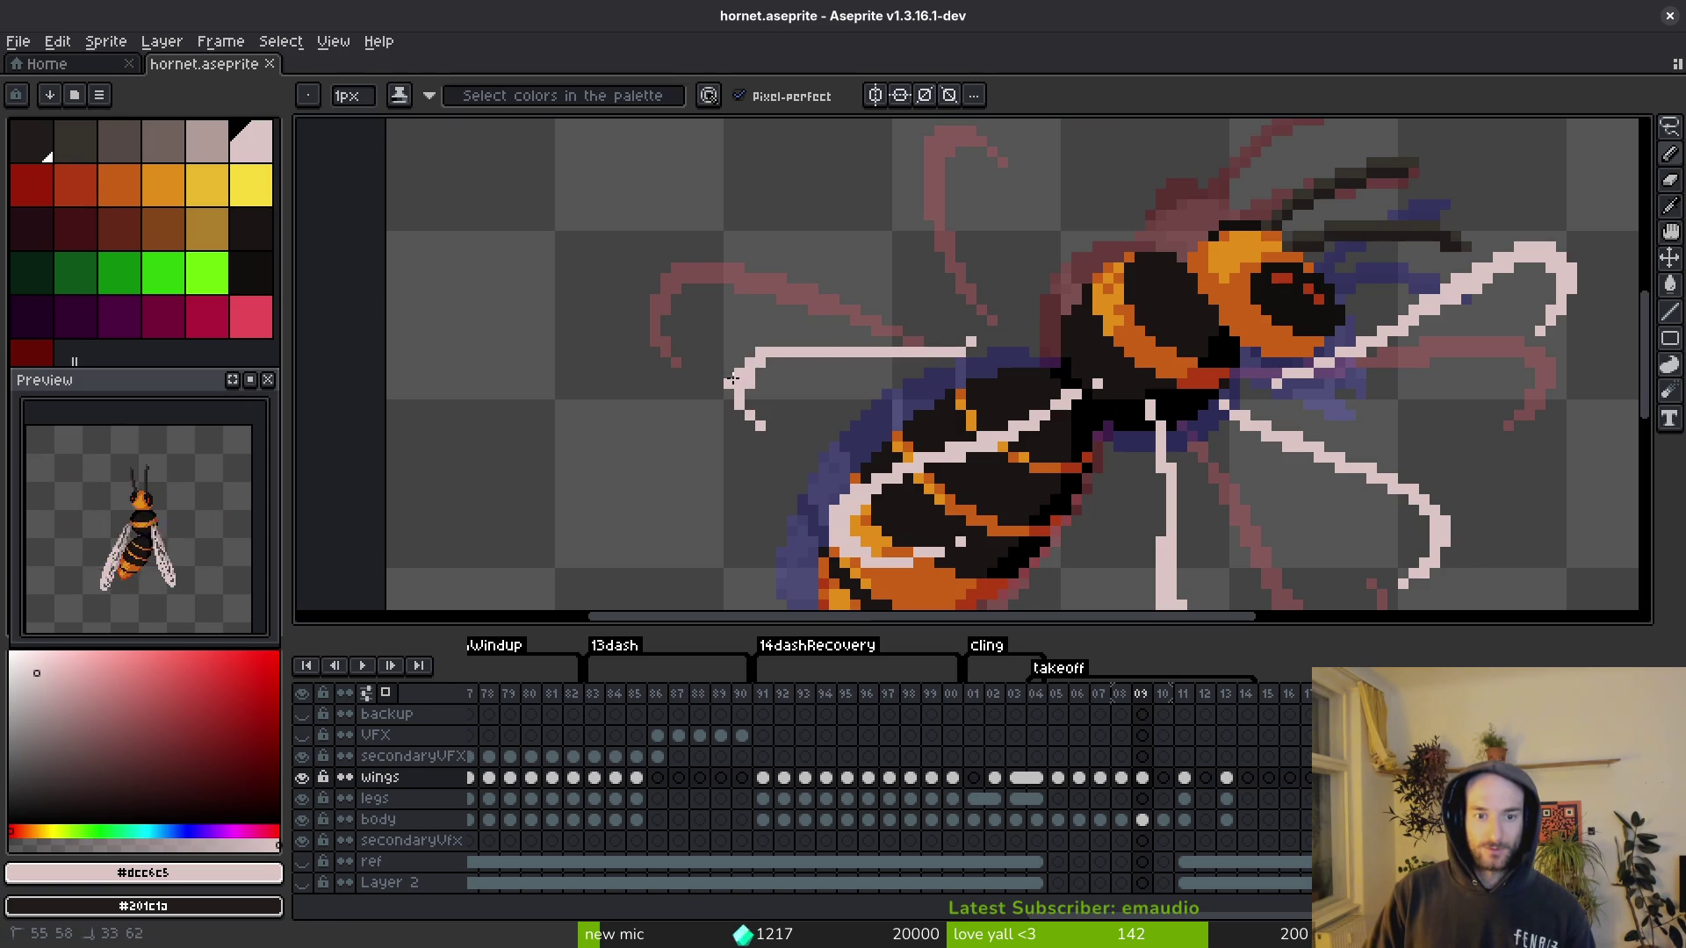
left_click(732, 373)
scroll(732, 373, "up", 3)
Step: Paint the left wing's diagonal and top edges, smooth the curve pixels, and save
left_click_drag(754, 413, 797, 481)
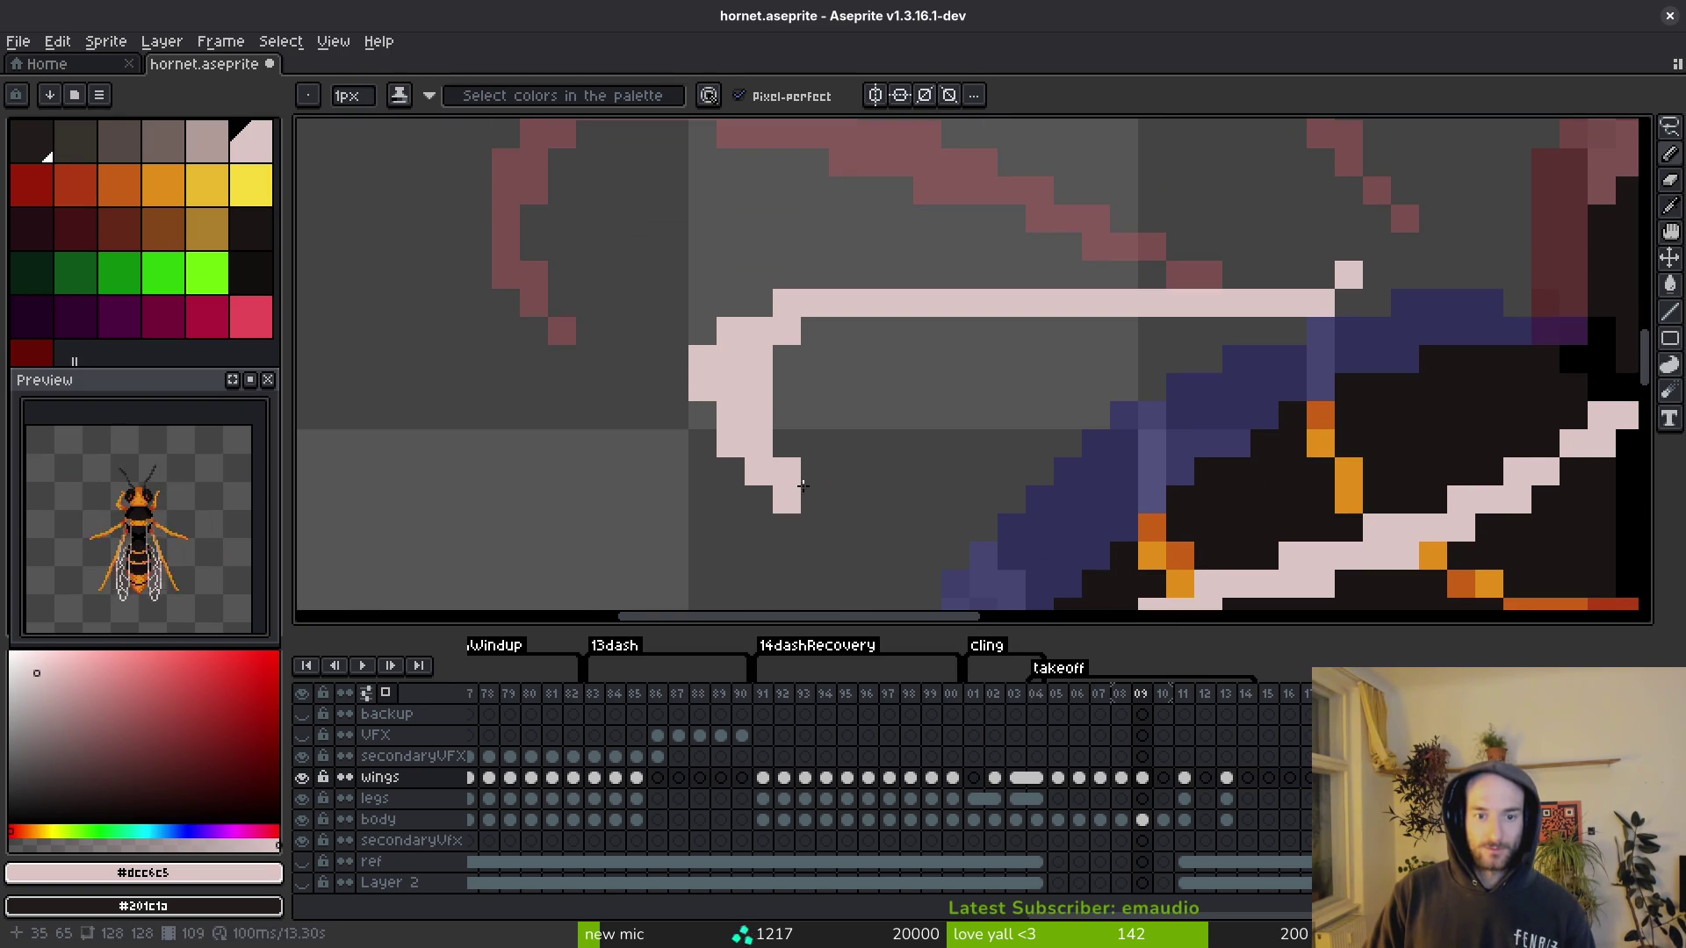
mouse_move(755, 320)
left_mouse_down()
mouse_move(798, 290)
mouse_move(940, 272)
mouse_move(1096, 291)
left_mouse_up()
left_click_drag(1203, 330, 1377, 330)
key("e")
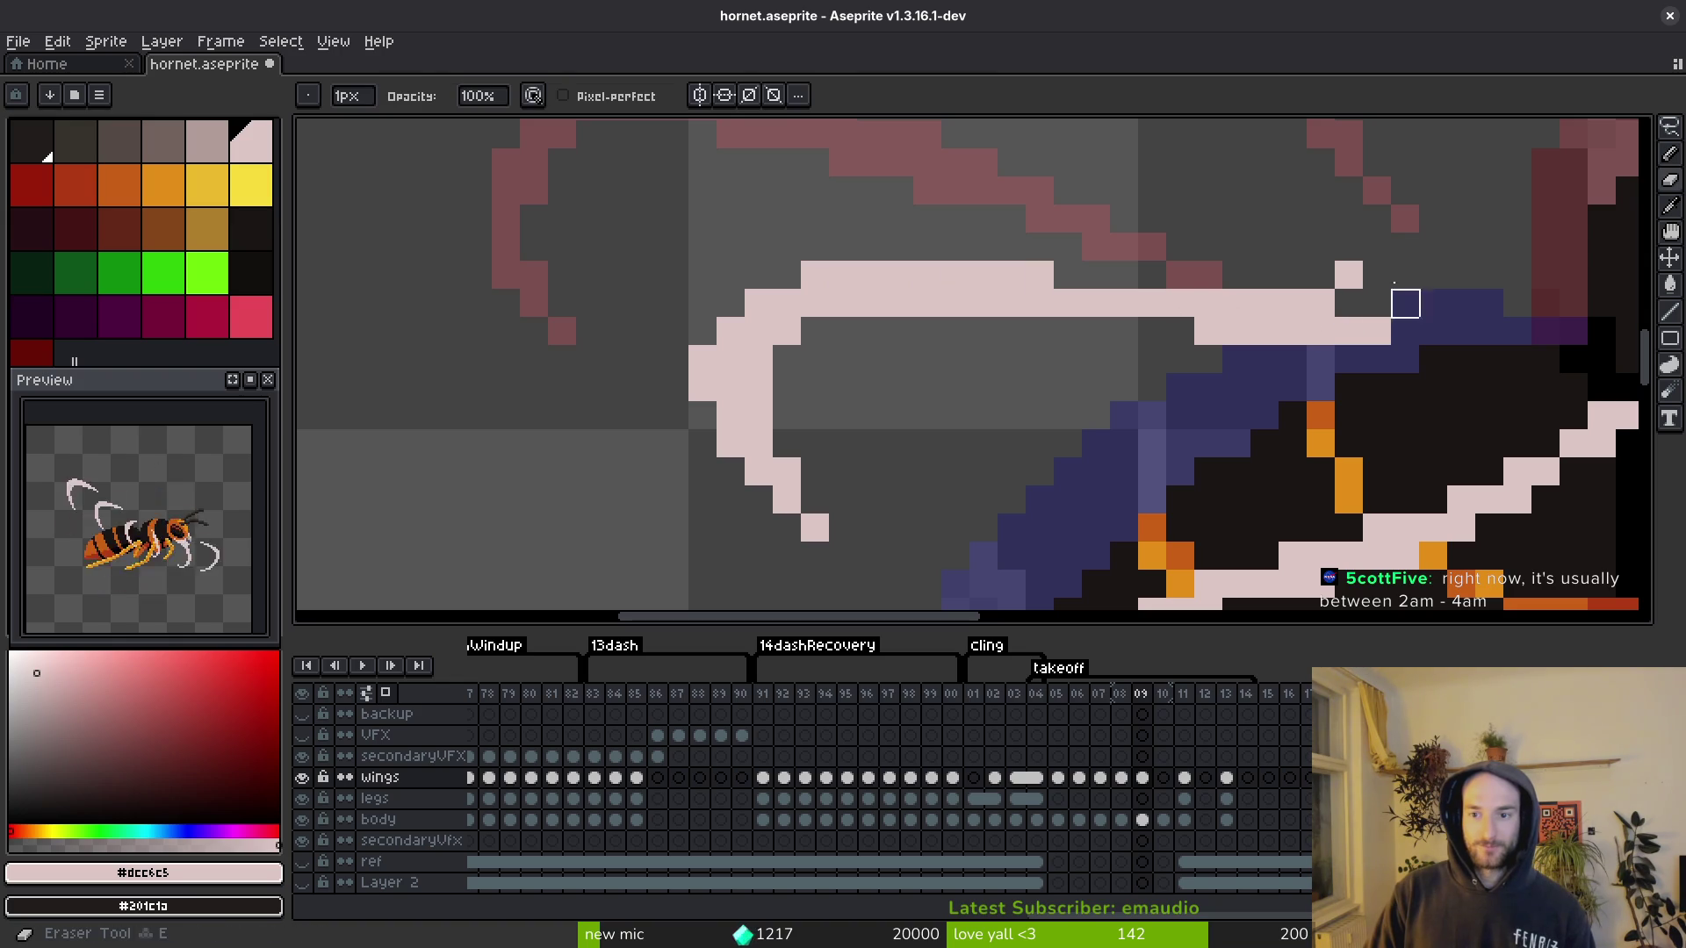
key("b")
left_click(786, 359)
left_click(814, 331)
key("e")
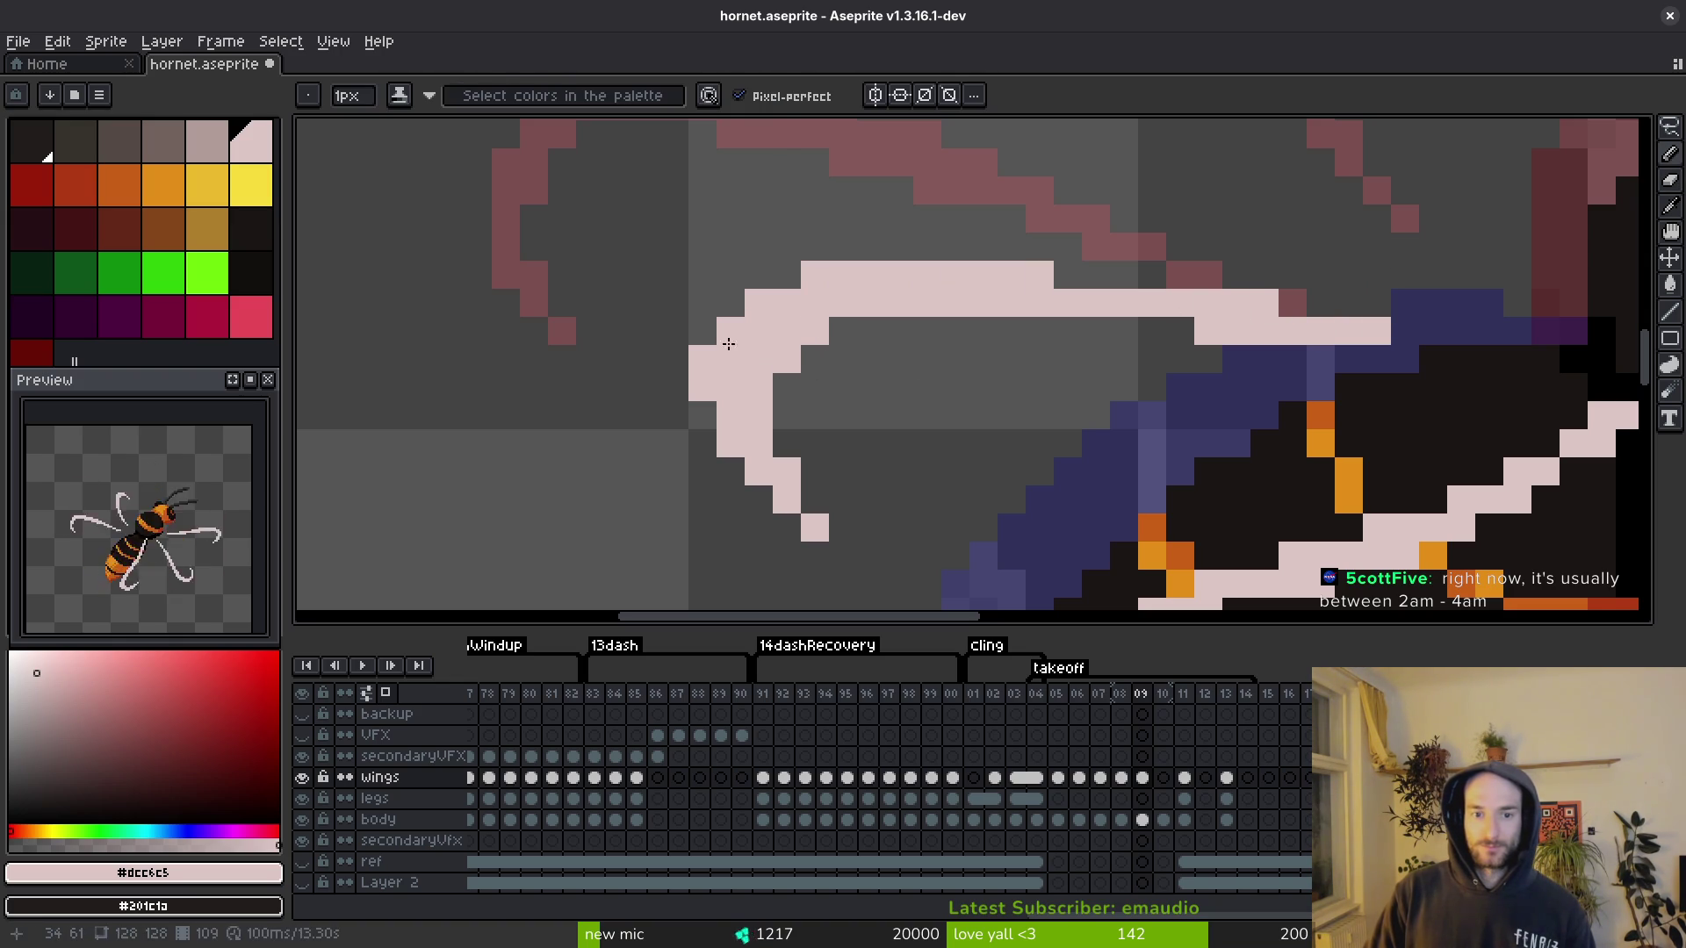
left_click(703, 360)
key("ctrl+s")
Step: Draw and thicken the upper wing's diagonal edge
scroll(1141, 404, "down", 8)
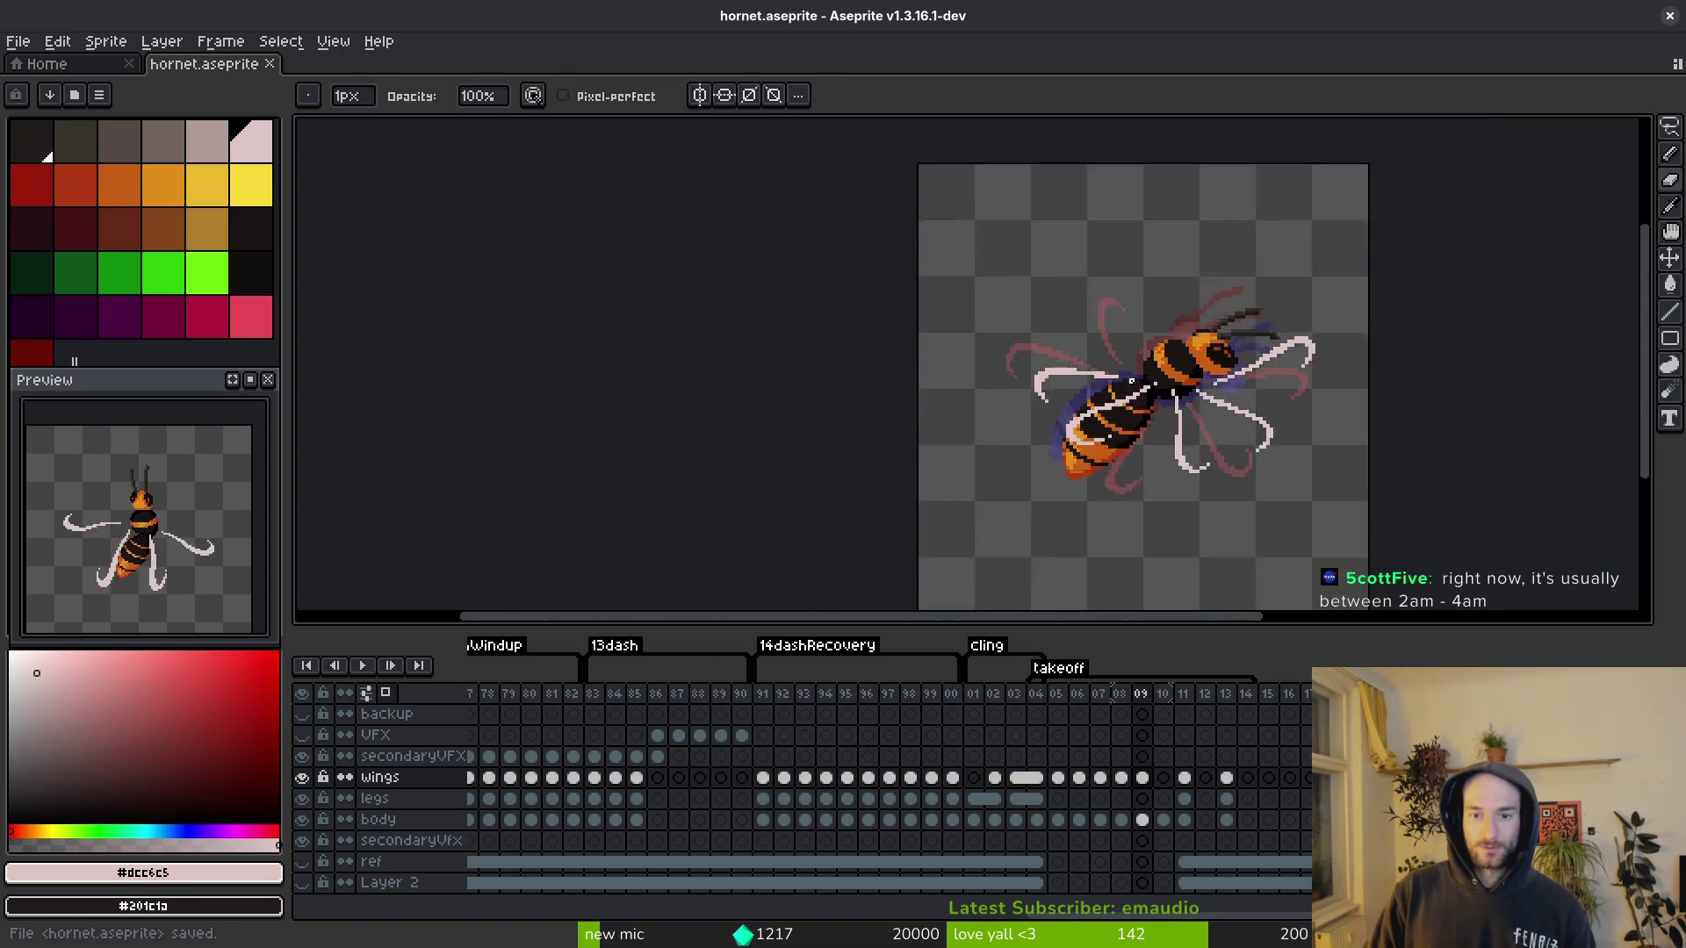
scroll(1158, 425, "up", 8)
key("b")
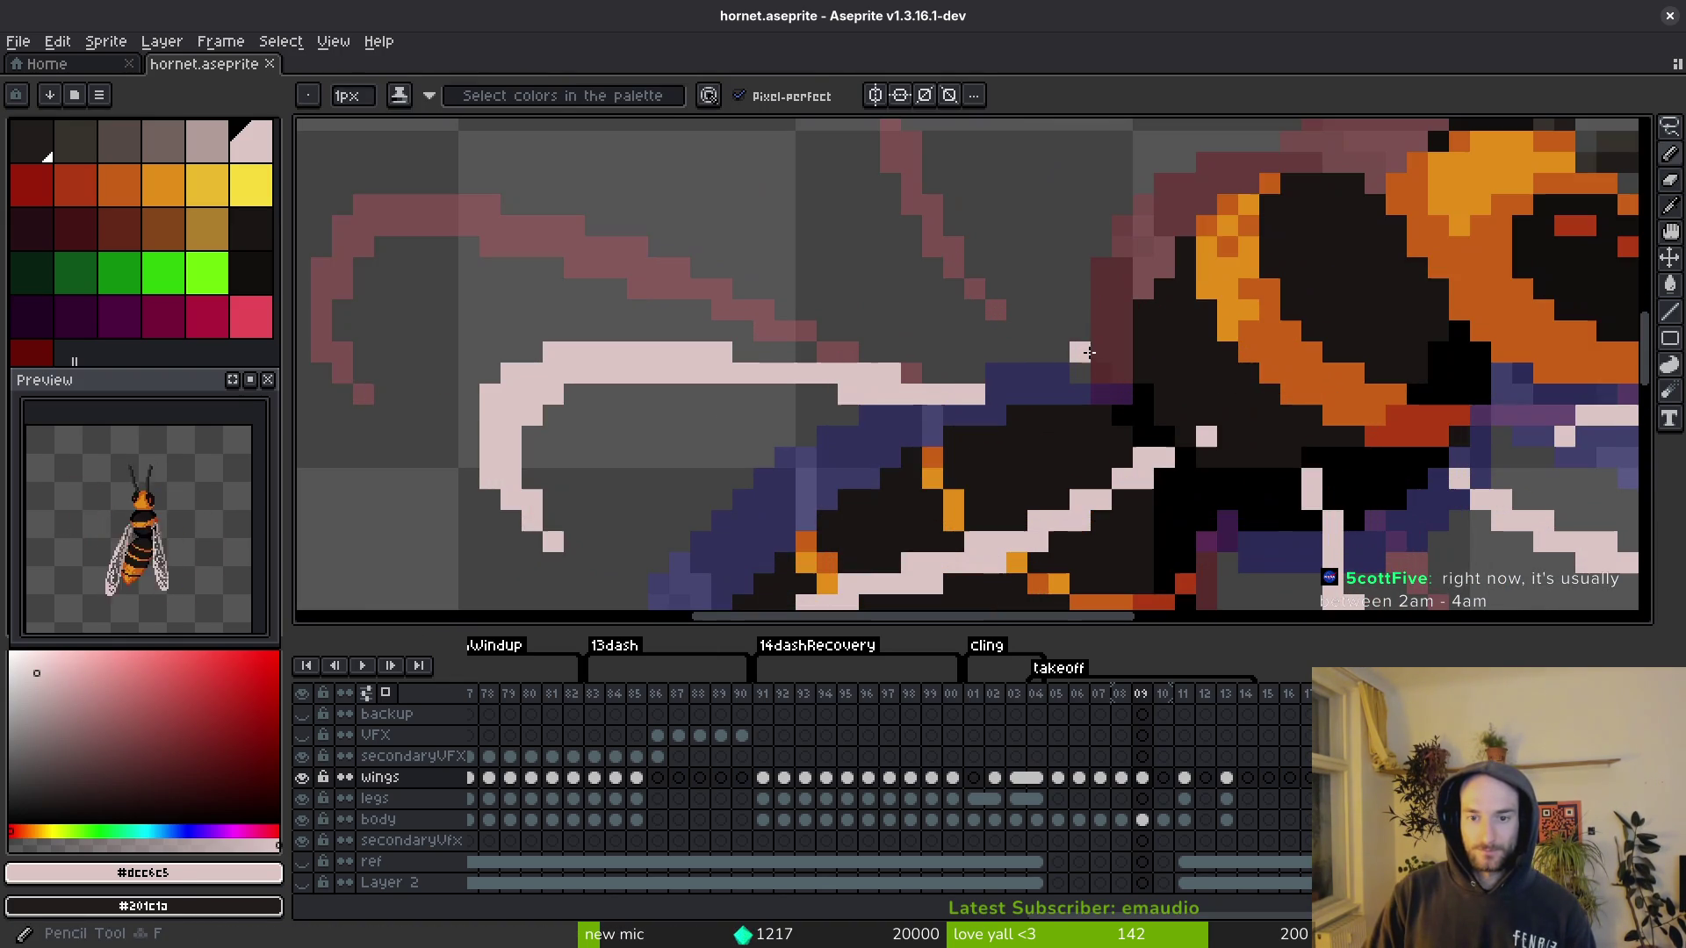
left_click_drag(1069, 343, 1009, 245)
key("ctrl+z")
left_click_drag(1100, 353, 952, 226)
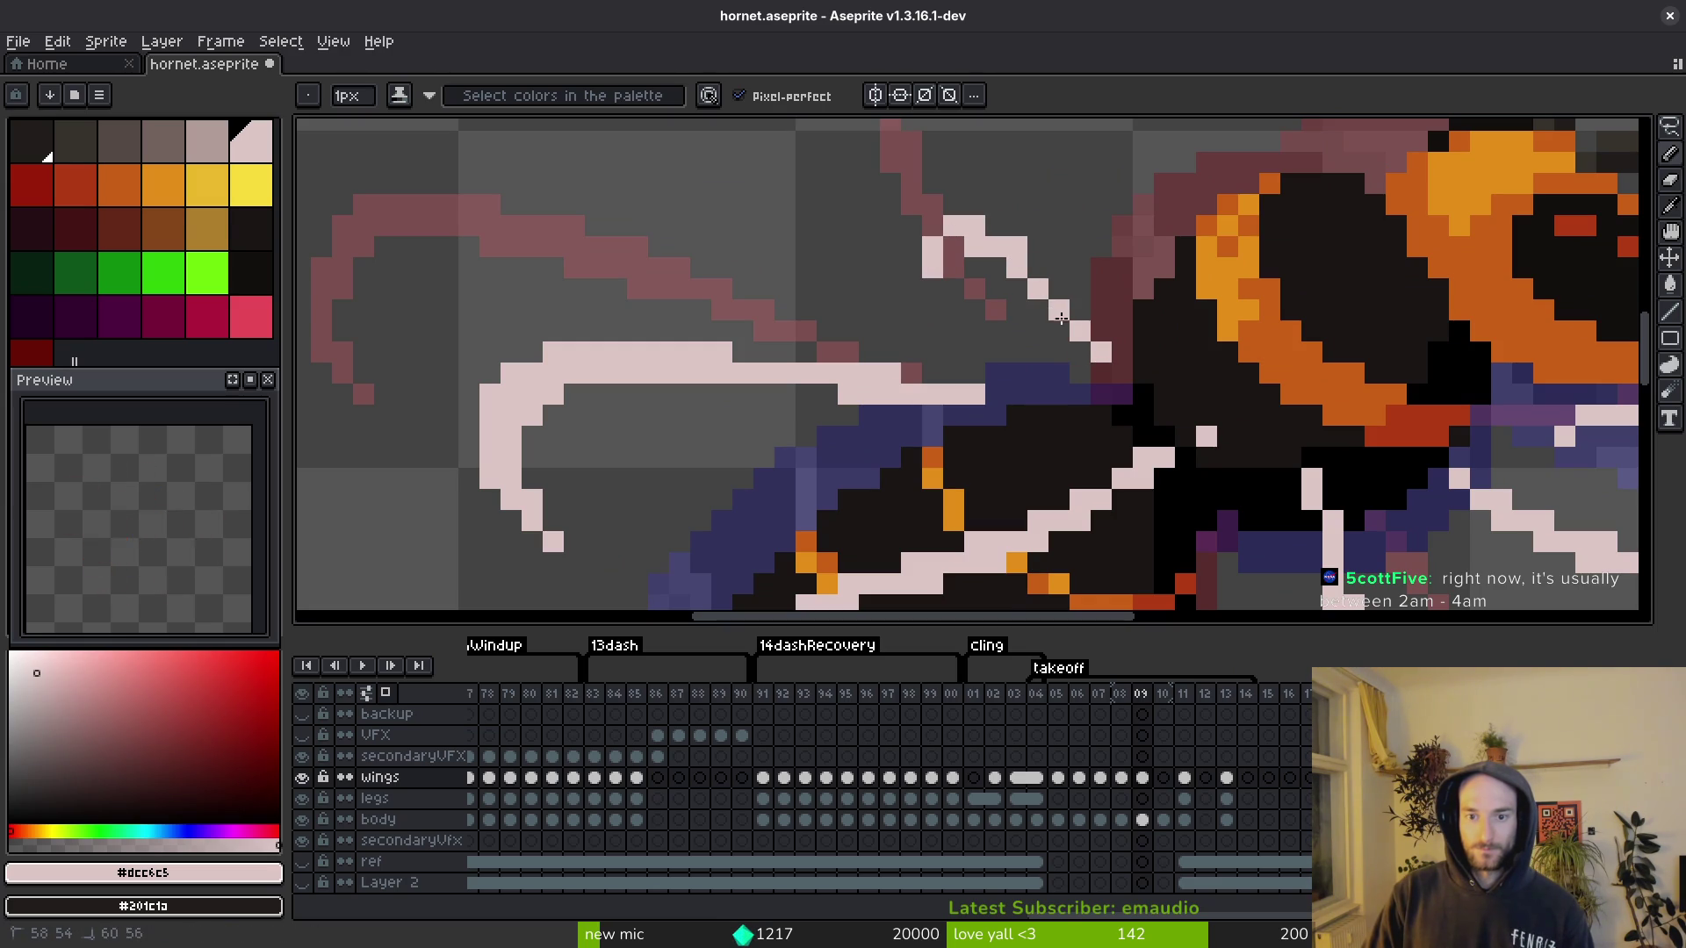
left_click_drag(1095, 330, 1024, 262)
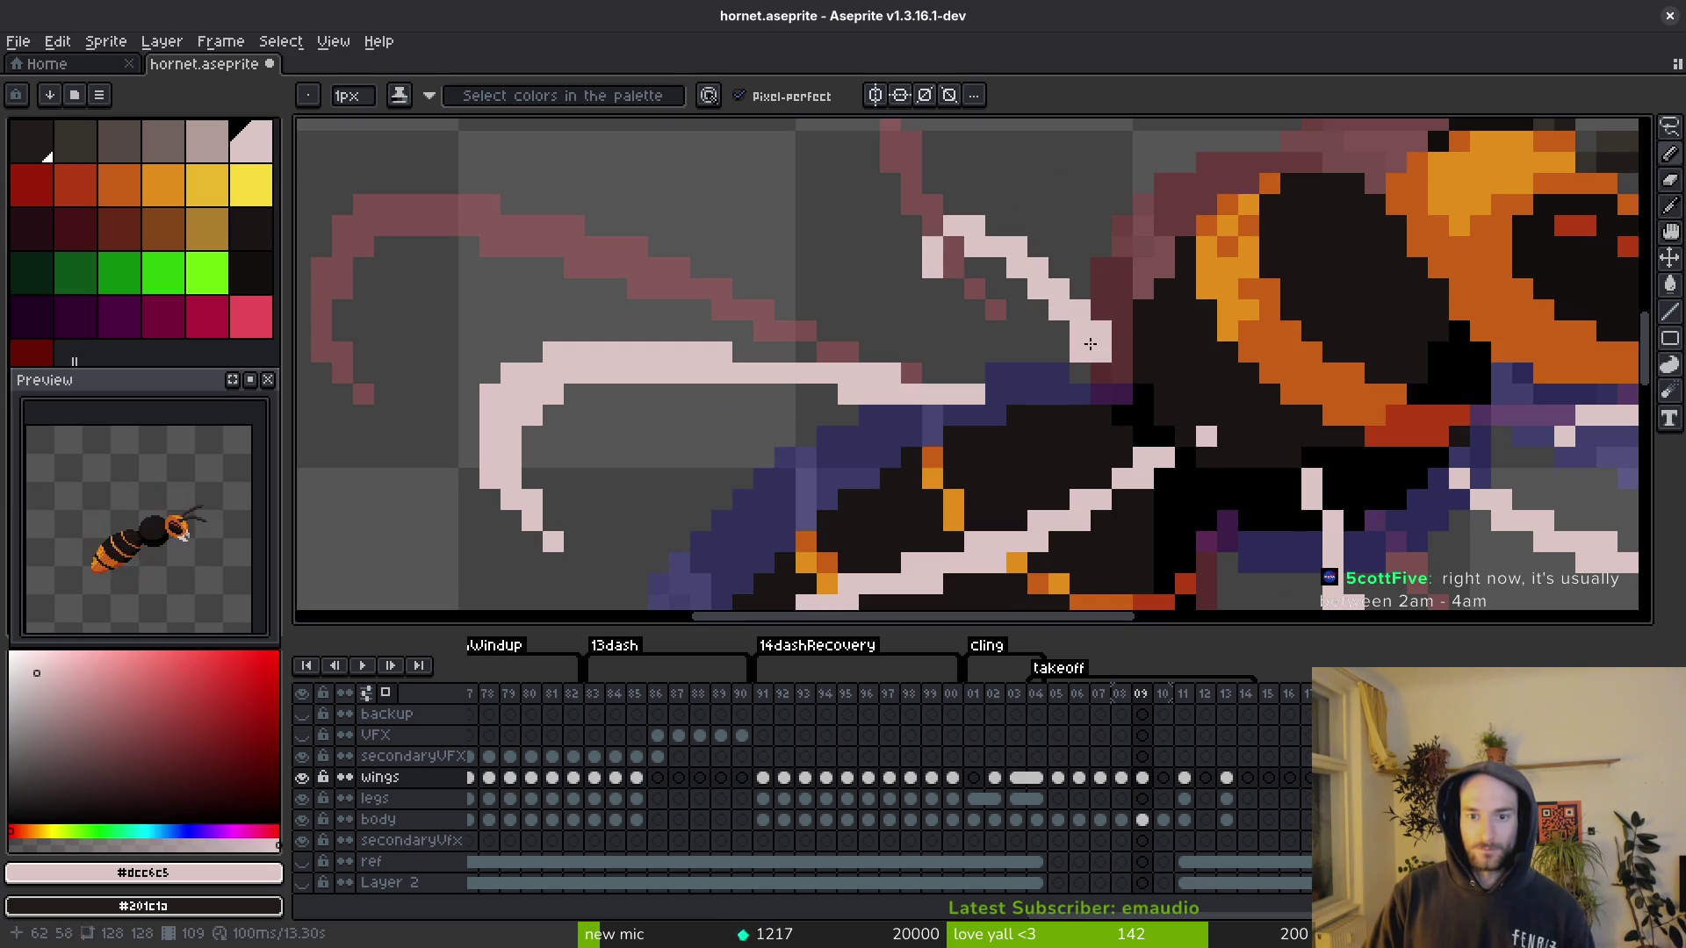
Step: Add pixels to the upper wing tip and erase a stray wing pixel
scroll(1090, 342, "down", 4)
scroll(1088, 340, "up", 3)
key("e")
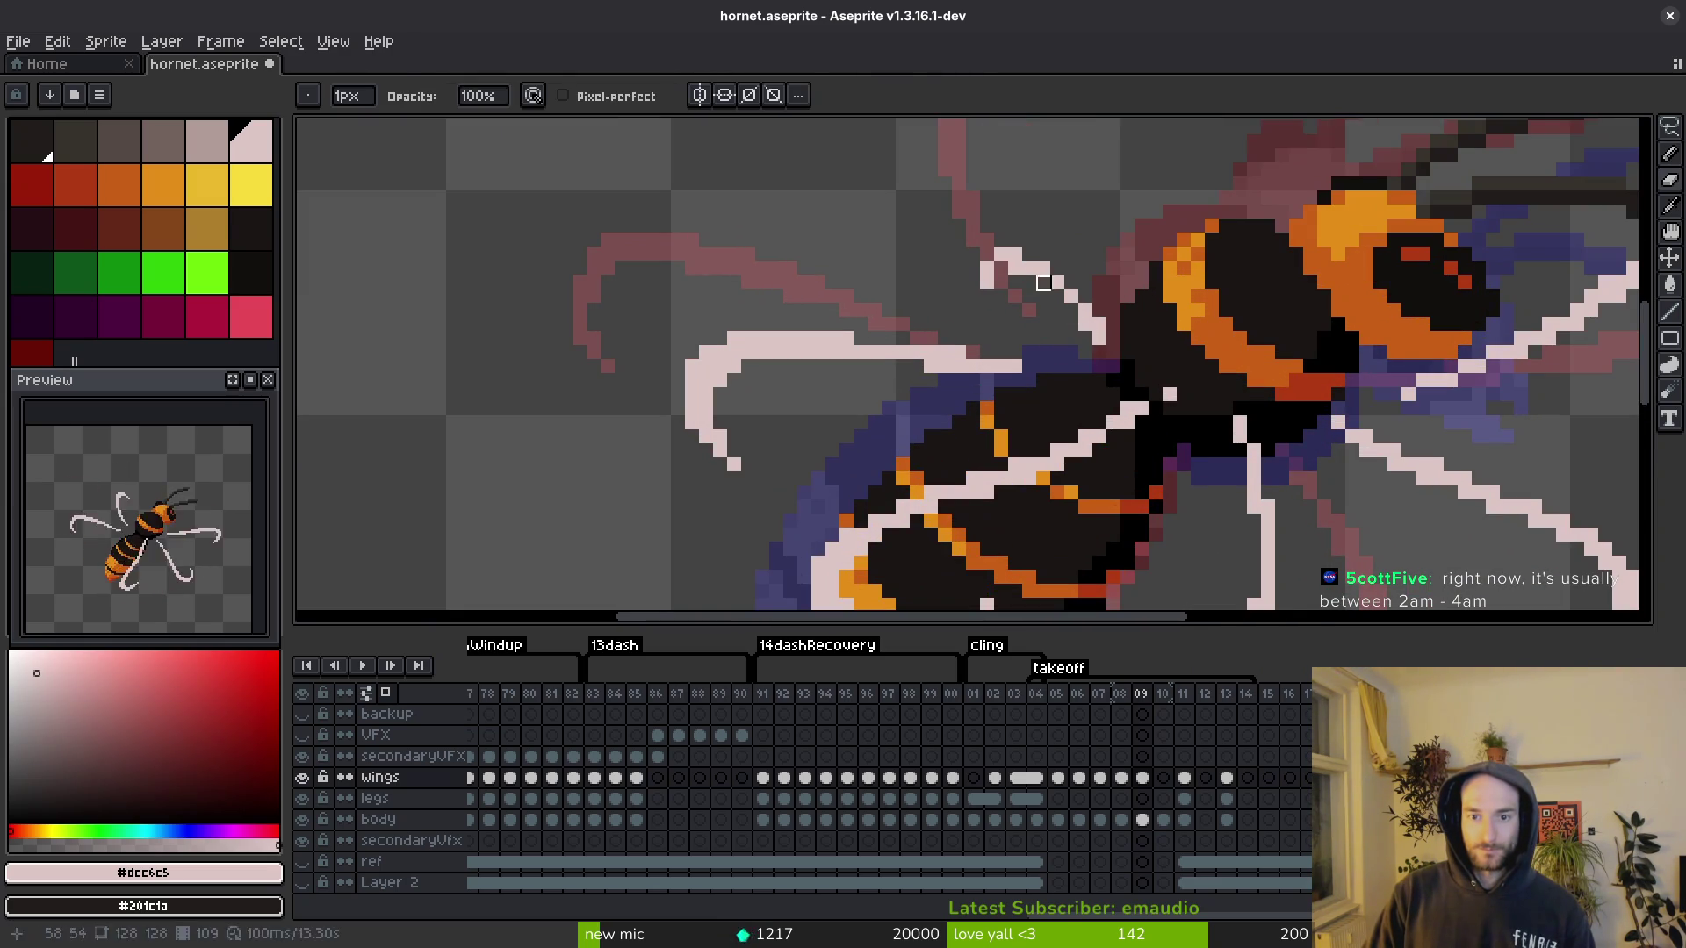
key("b")
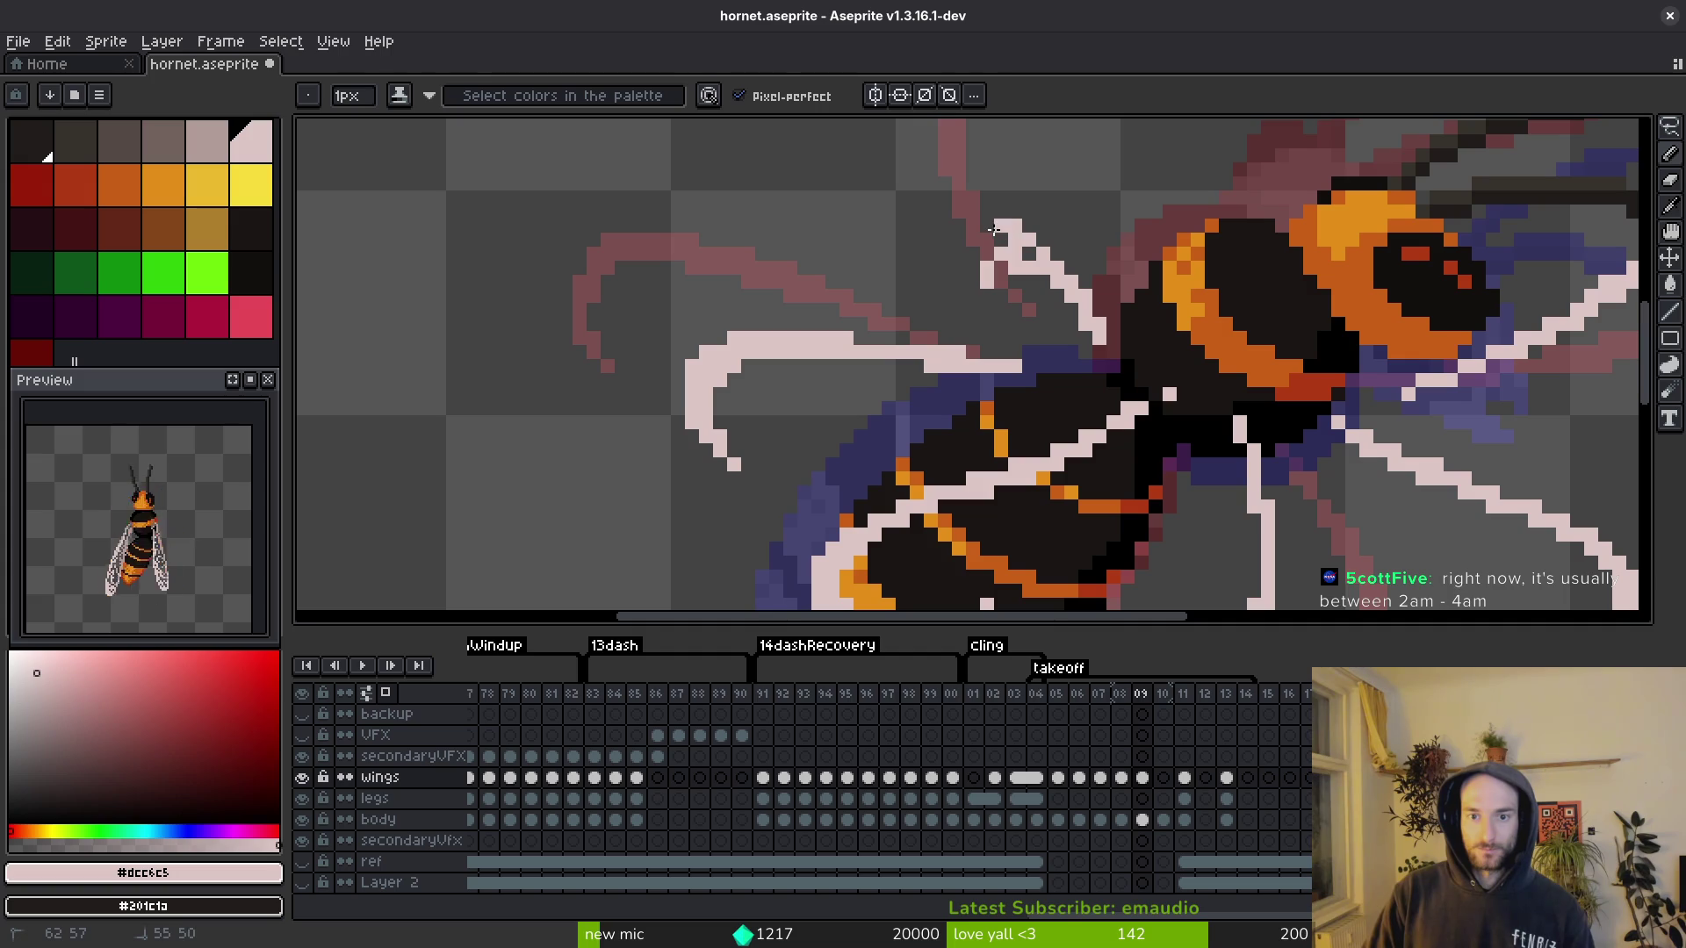
key("e")
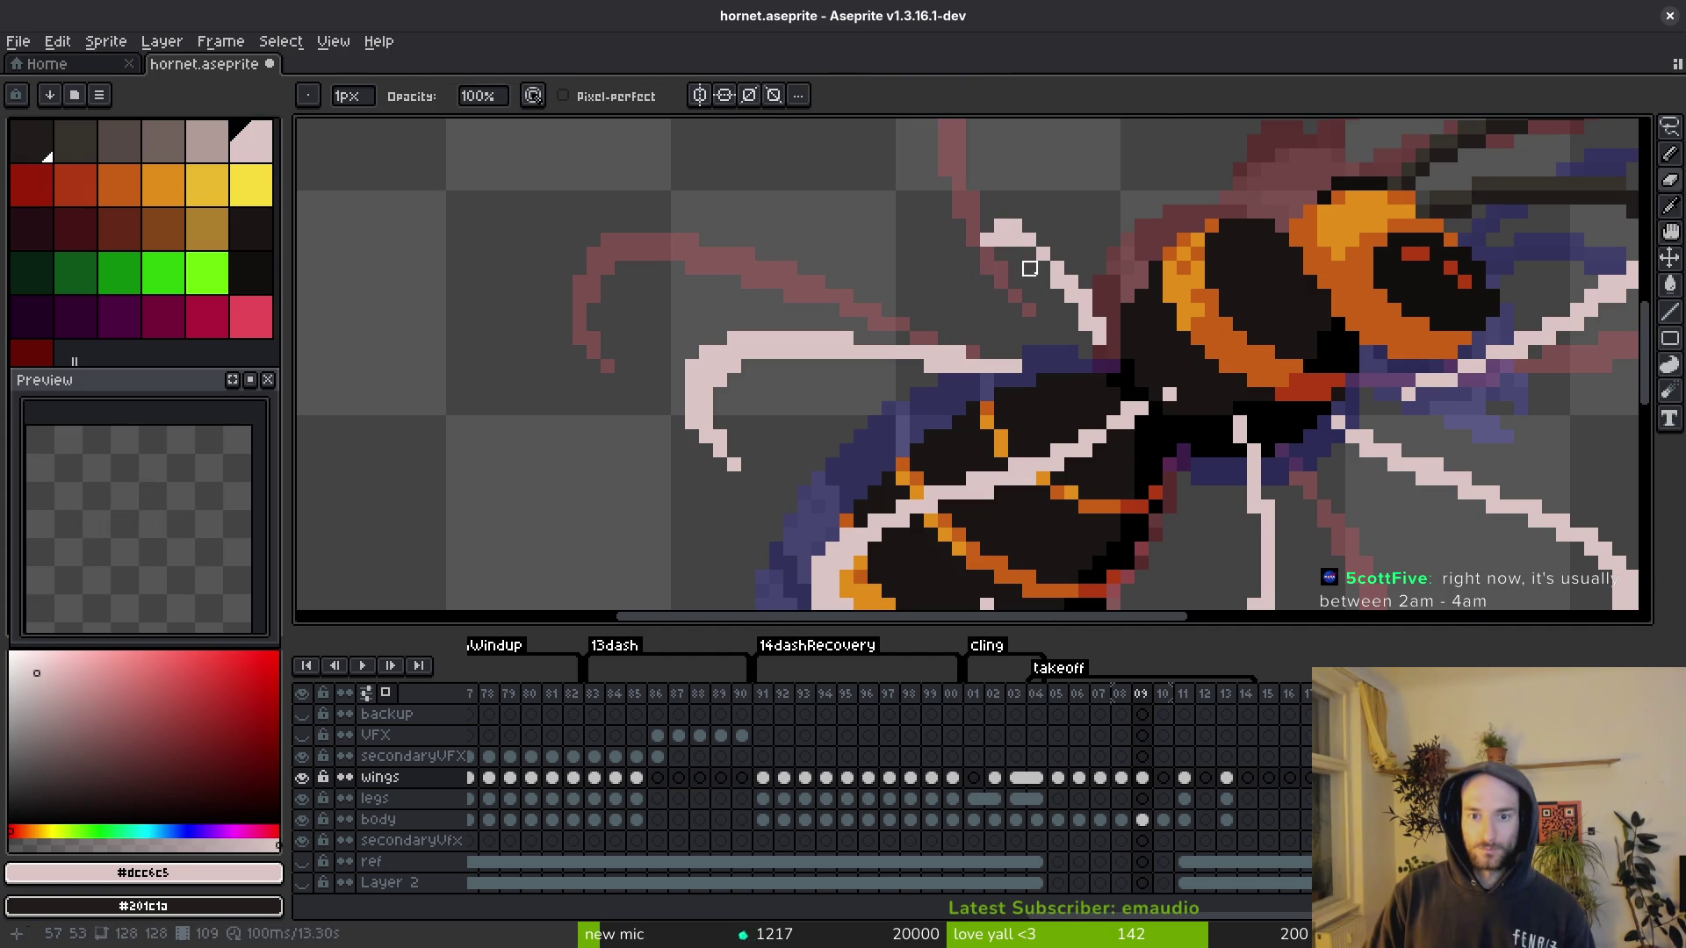
scroll(1029, 268, "up", 3)
key("b")
left_click(1004, 220)
left_click(793, 220)
key("e")
key("b")
key("e")
left_click(1215, 432)
scroll(1225, 474, "down", 3)
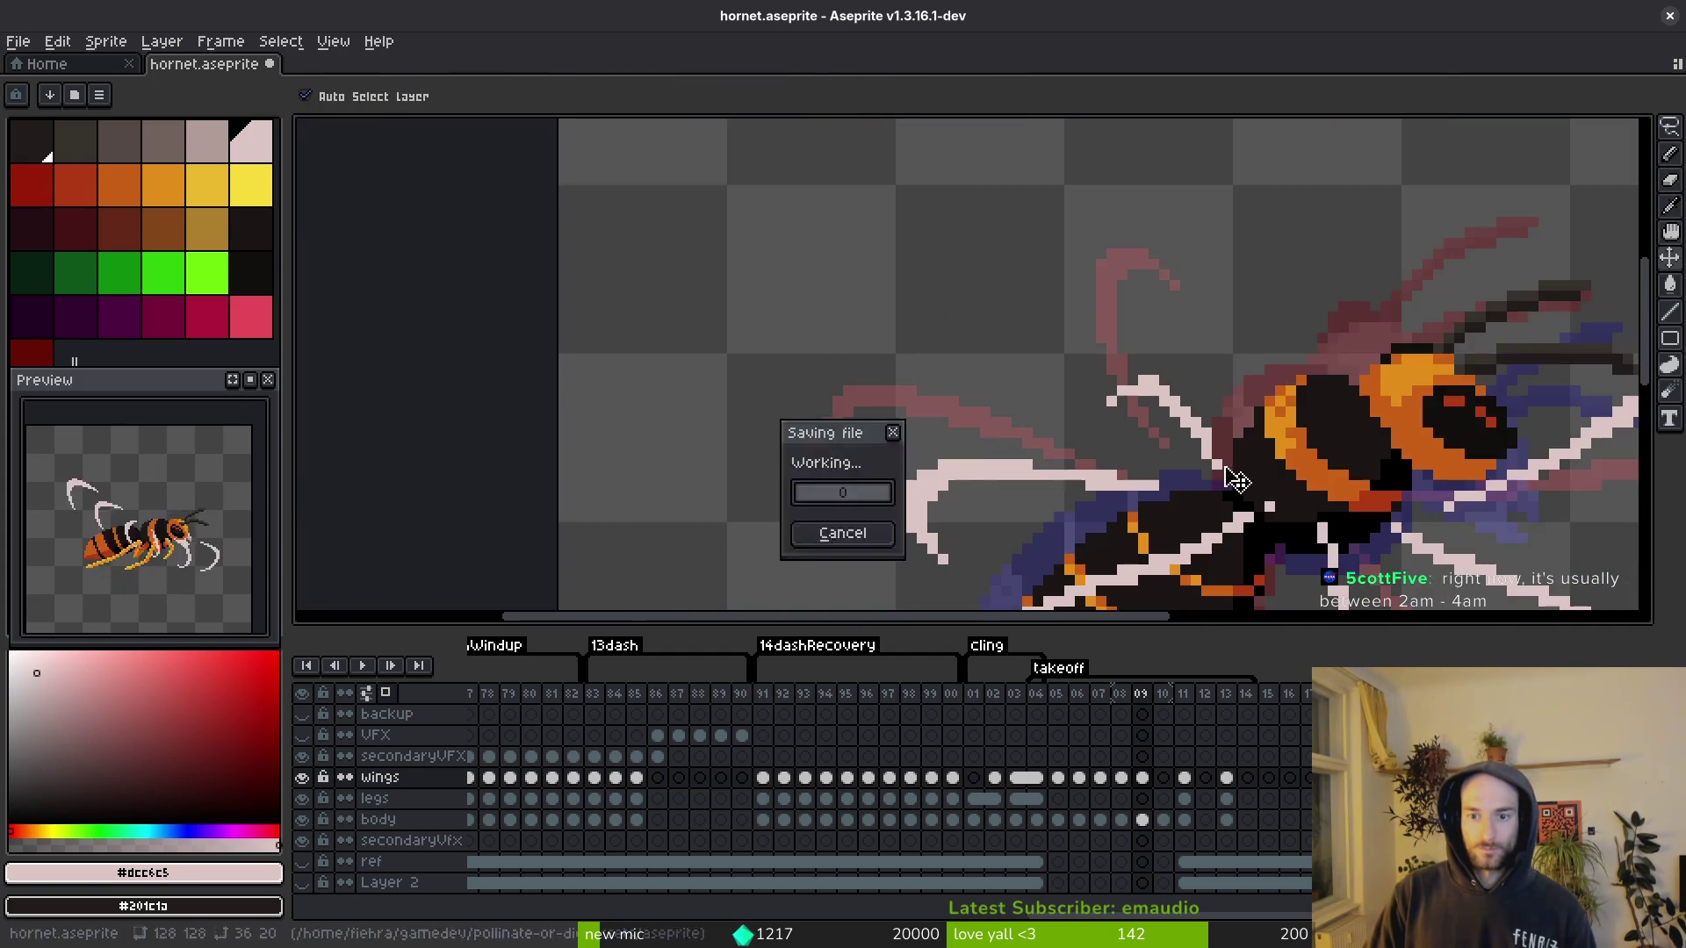
Step: Fill gaps in frame 09's new wing outline with the pencil and save
scroll(1221, 483, "up", 2)
key("b")
left_click(1201, 429)
key("ctrl+s")
left_click(1144, 345)
Step: Erase stray pale pixels from the wing and its tip, then save
key("e")
left_click(1117, 360)
left_click(1201, 471)
scroll(1198, 448, "down", 4)
scroll(1198, 448, "down", 3)
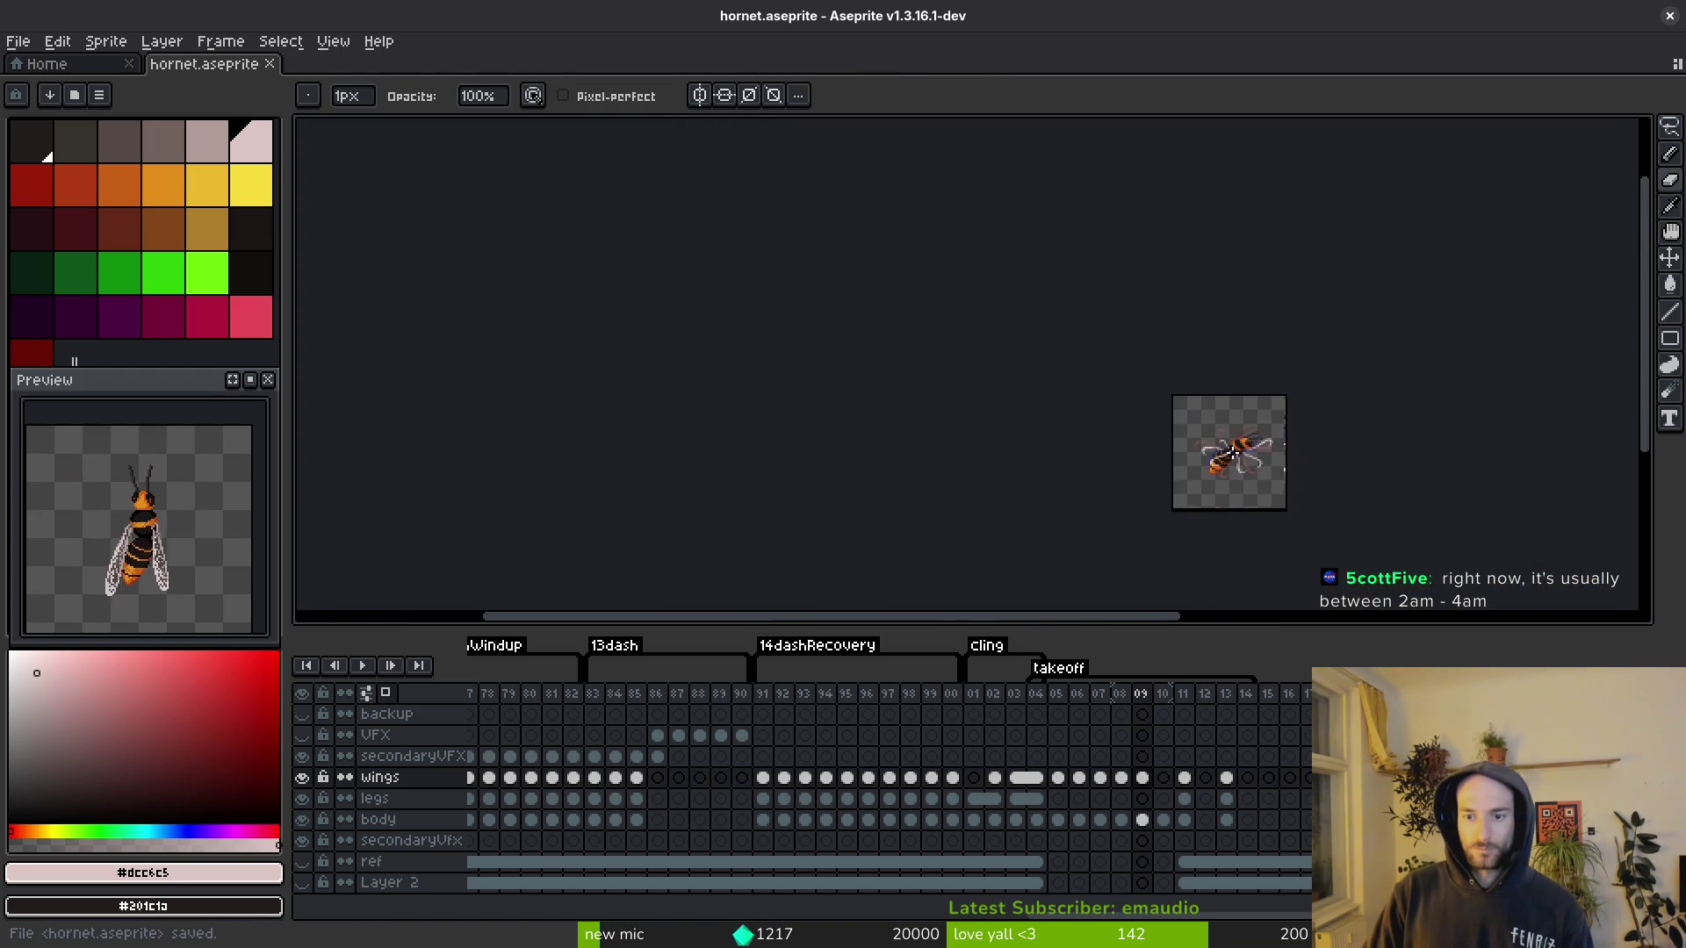
scroll(1105, 360, "up", 4)
left_click_drag(1049, 402, 1065, 437)
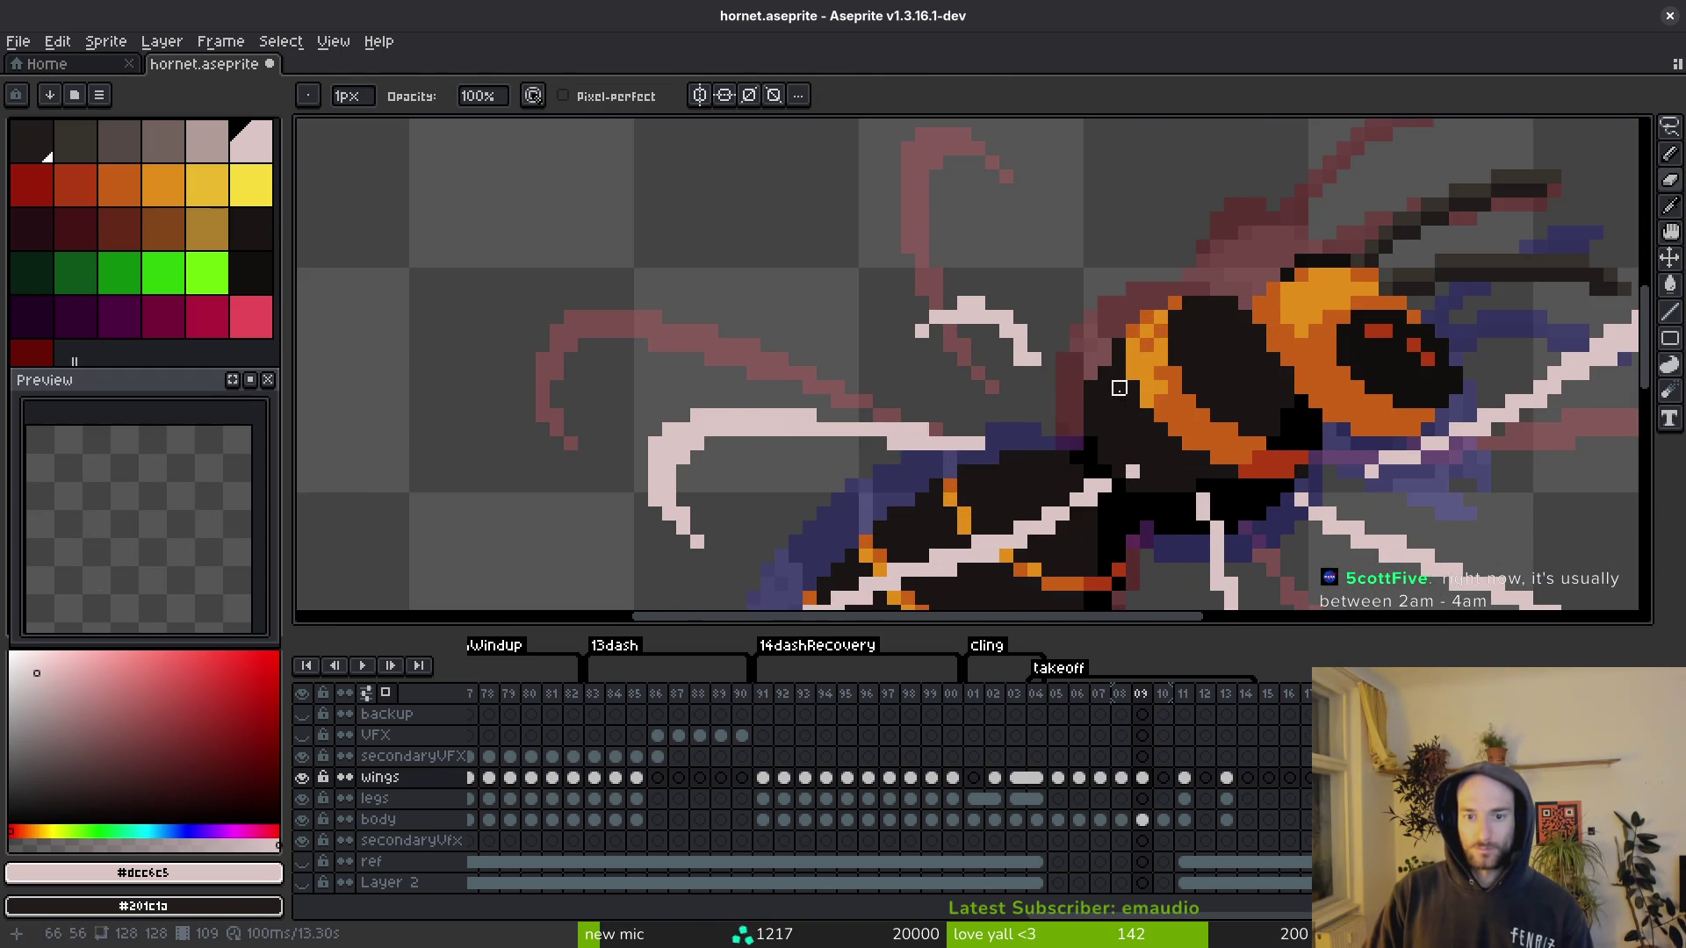
scroll(1065, 404, "down", 3)
scroll(1047, 361, "up", 3)
left_click_drag(974, 264, 920, 264)
scroll(935, 305, "down", 3)
key("ctrl+s")
Step: Lasso the left wing, nudge it up and rotate it about -3.4°
key("i")
key("Left")
key("Right")
key("Right")
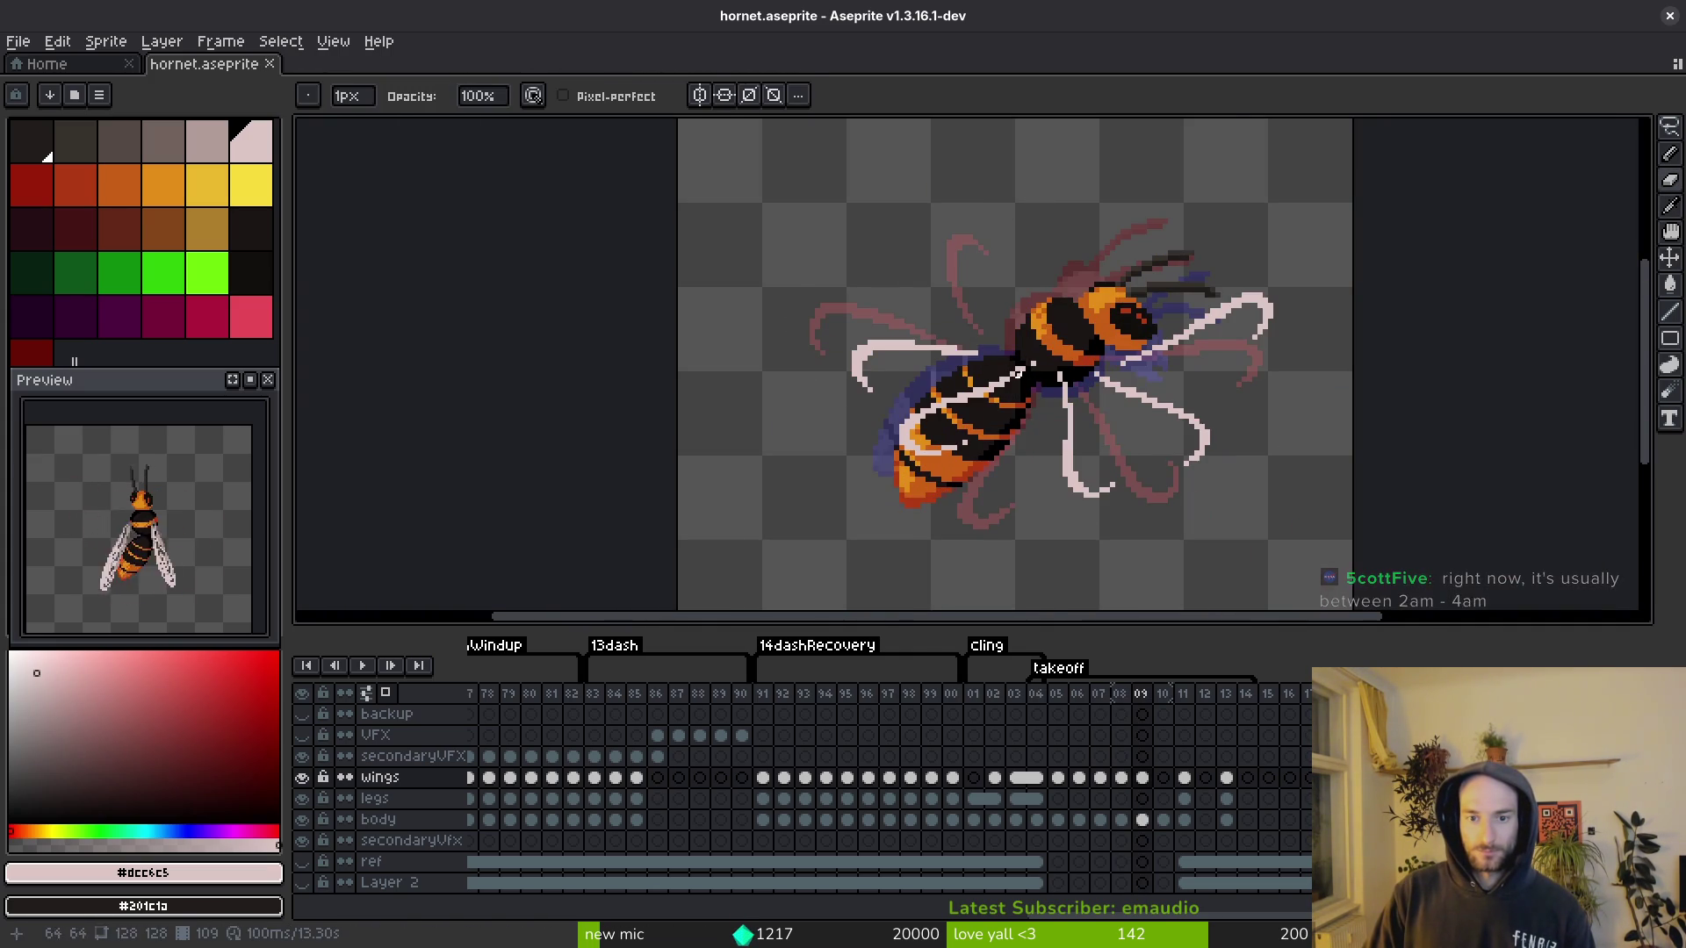
scroll(1010, 395, "up", 3)
key("q")
mouse_move(935, 299)
left_mouse_down()
mouse_move(702, 435)
mouse_move(1023, 309)
mouse_move(878, 408)
mouse_move(992, 299)
left_mouse_up()
key("Up")
key("Up")
key("Return")
mouse_move(583, 433)
left_mouse_down()
mouse_move(572, 413)
mouse_move(594, 443)
mouse_move(588, 421)
left_mouse_up()
left_click_drag(893, 280, 914, 290)
key("Return")
Step: Remove leftover stray wing pixels, save, and advance to frame 10
scroll(833, 375, "up", 2)
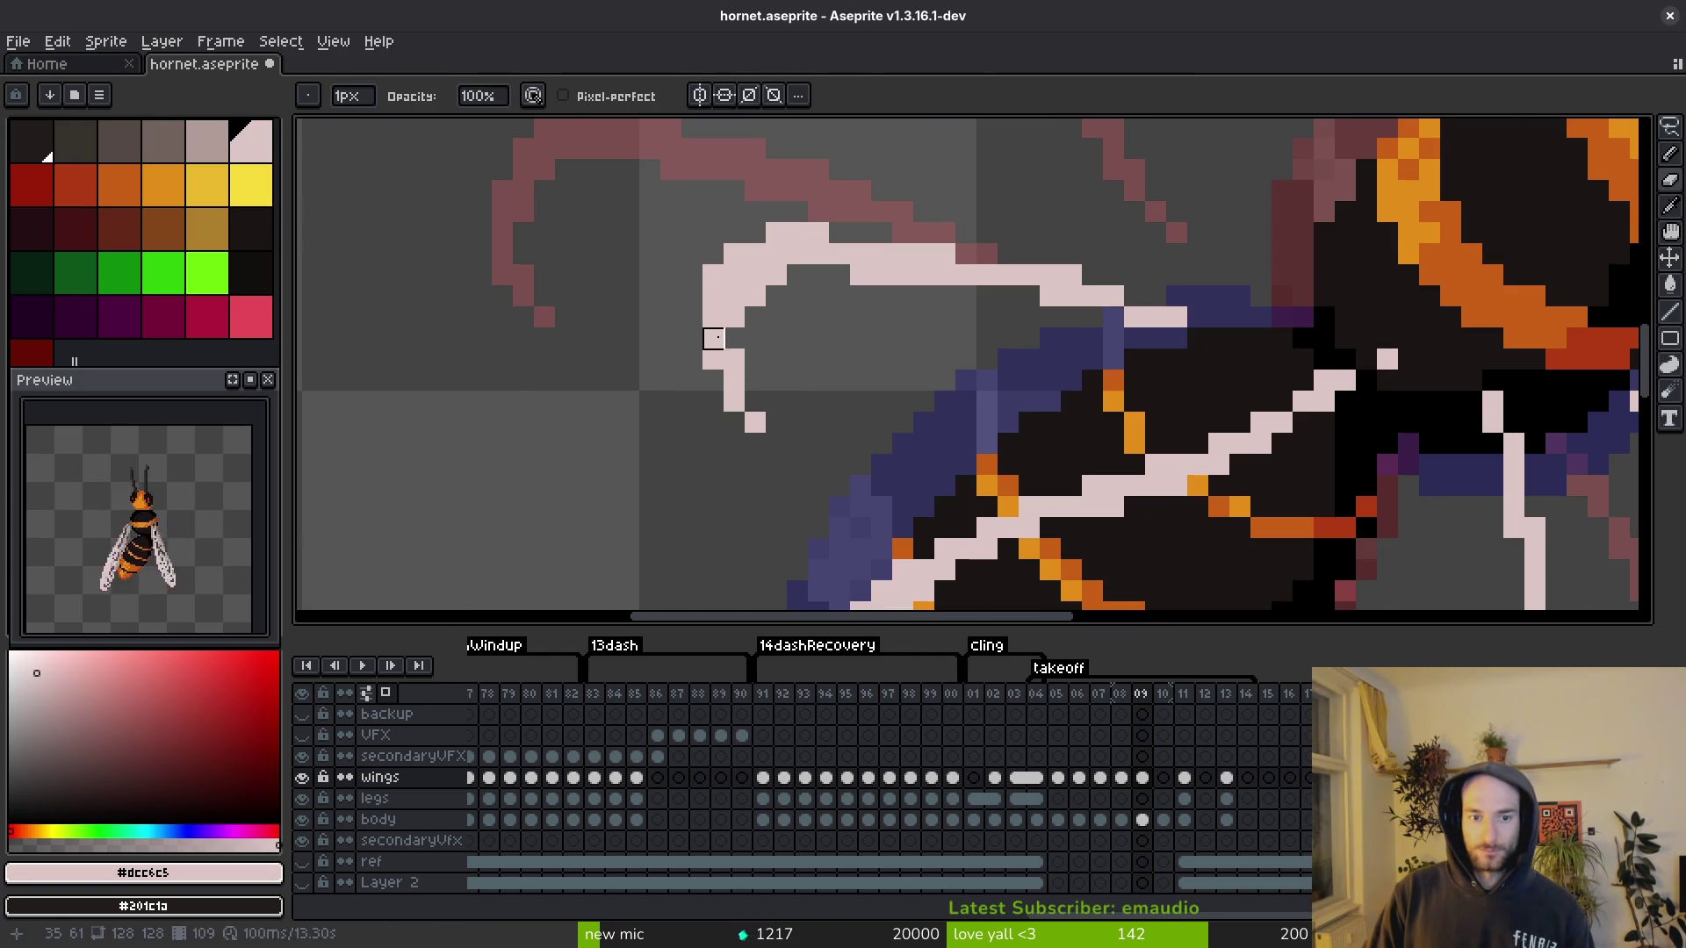
key("e")
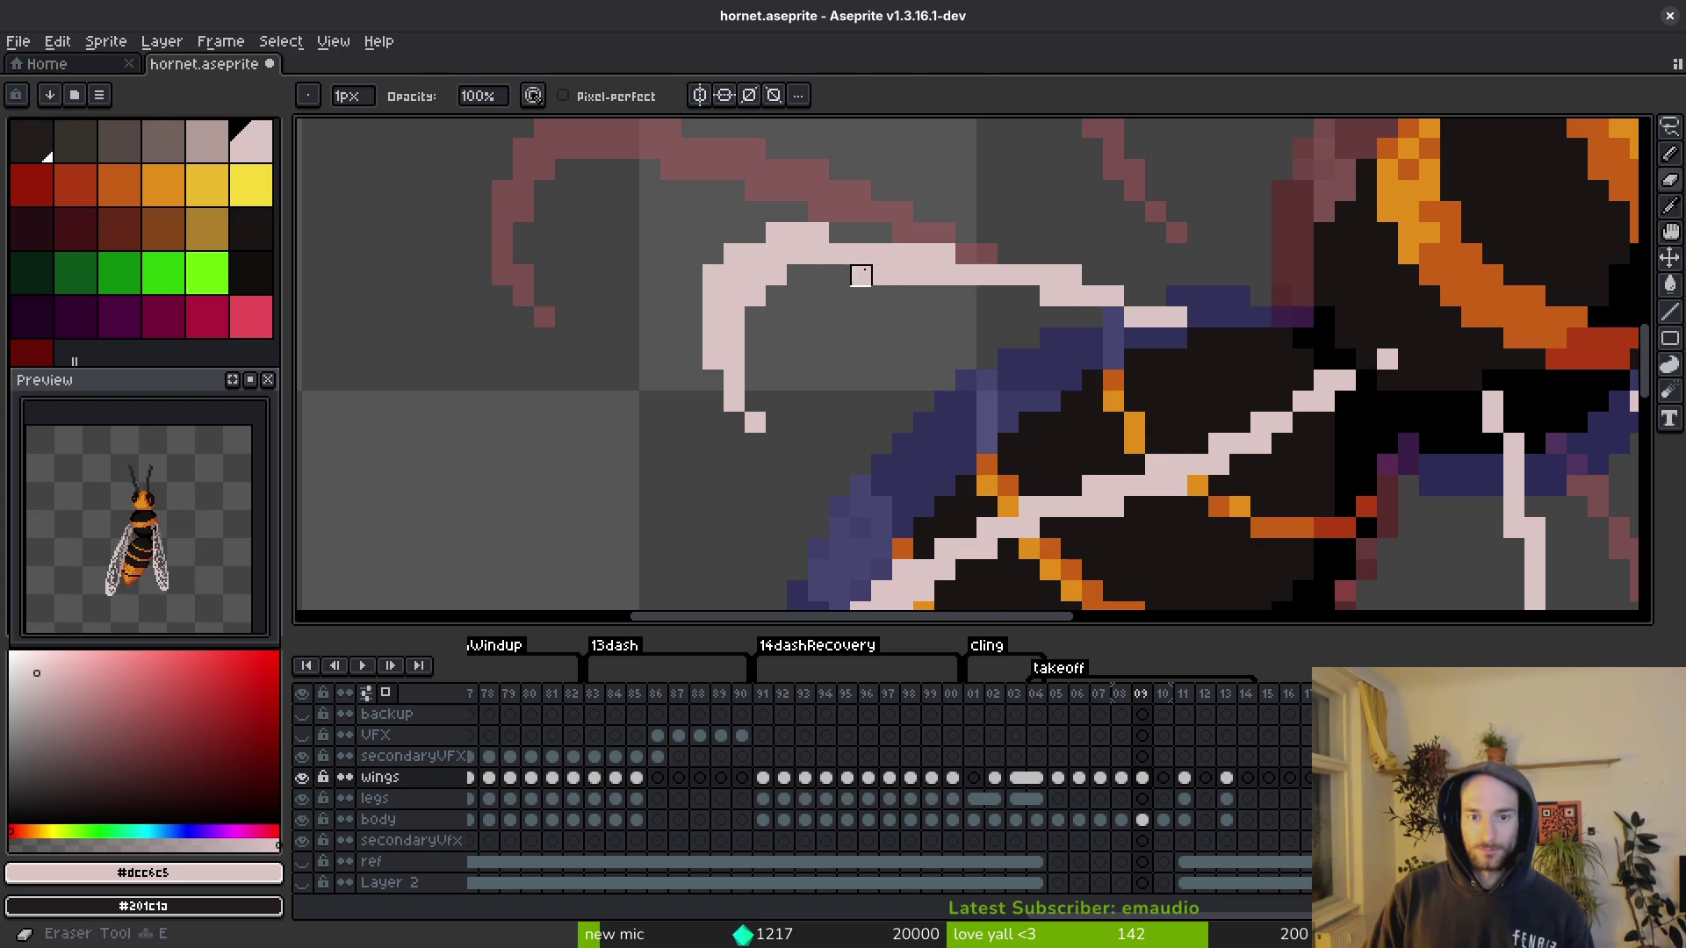
left_click(860, 274)
key("b")
left_click(1184, 324)
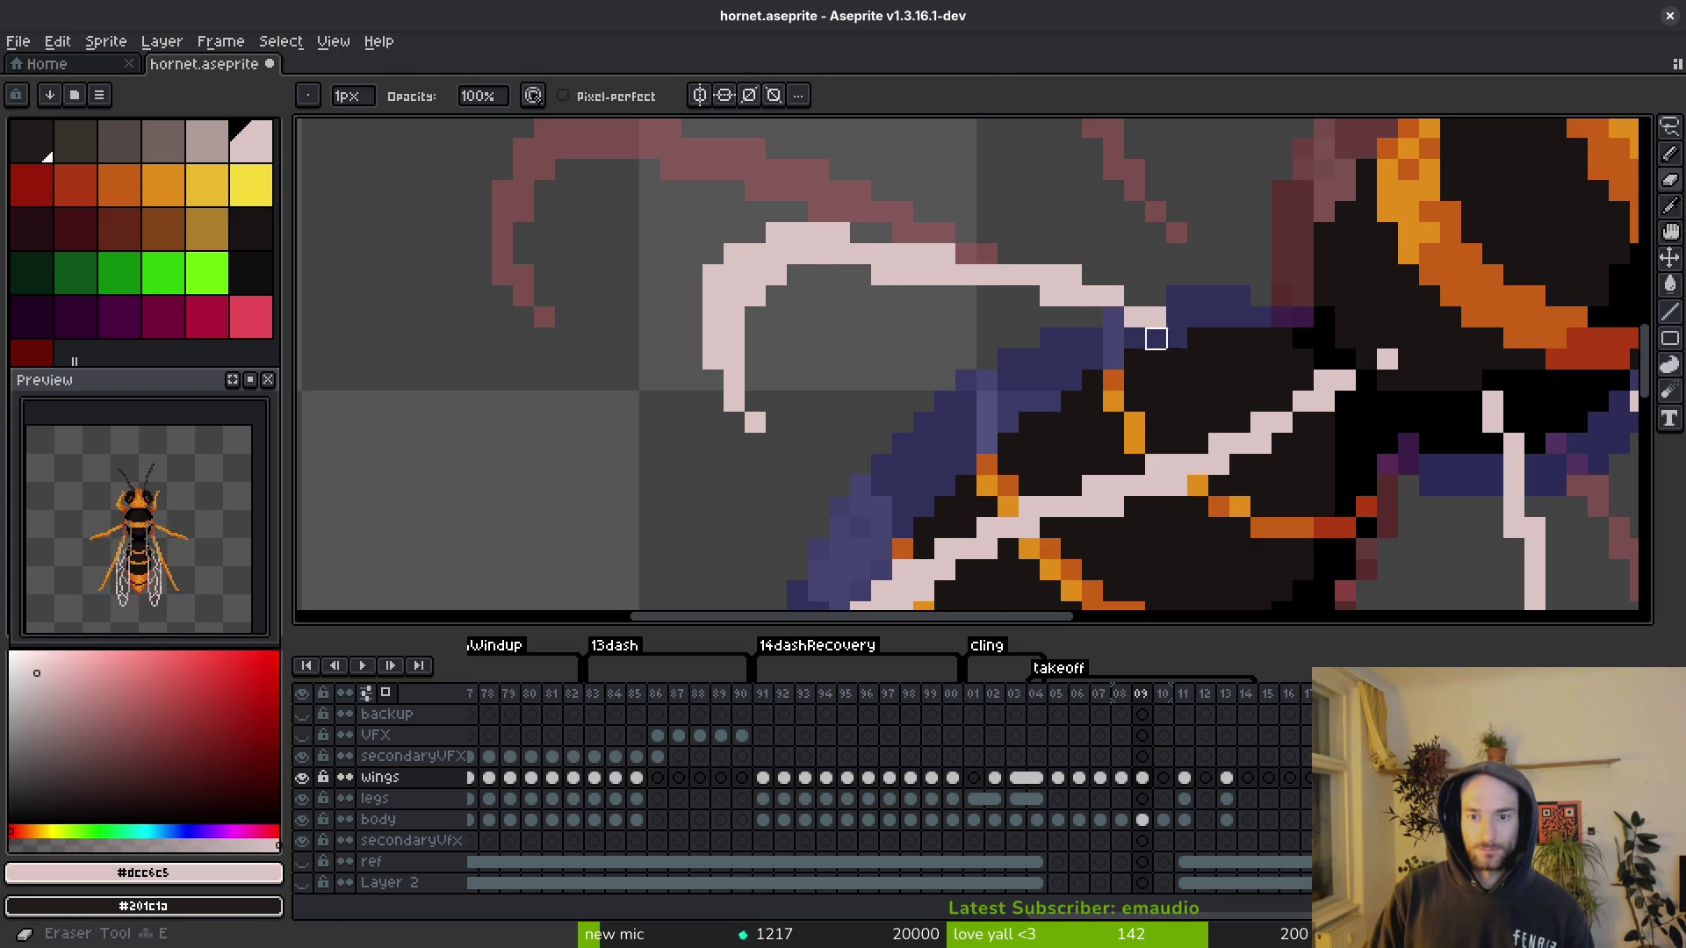
left_click(1070, 276)
key("ctrl+s")
scroll(1054, 350, "down", 5)
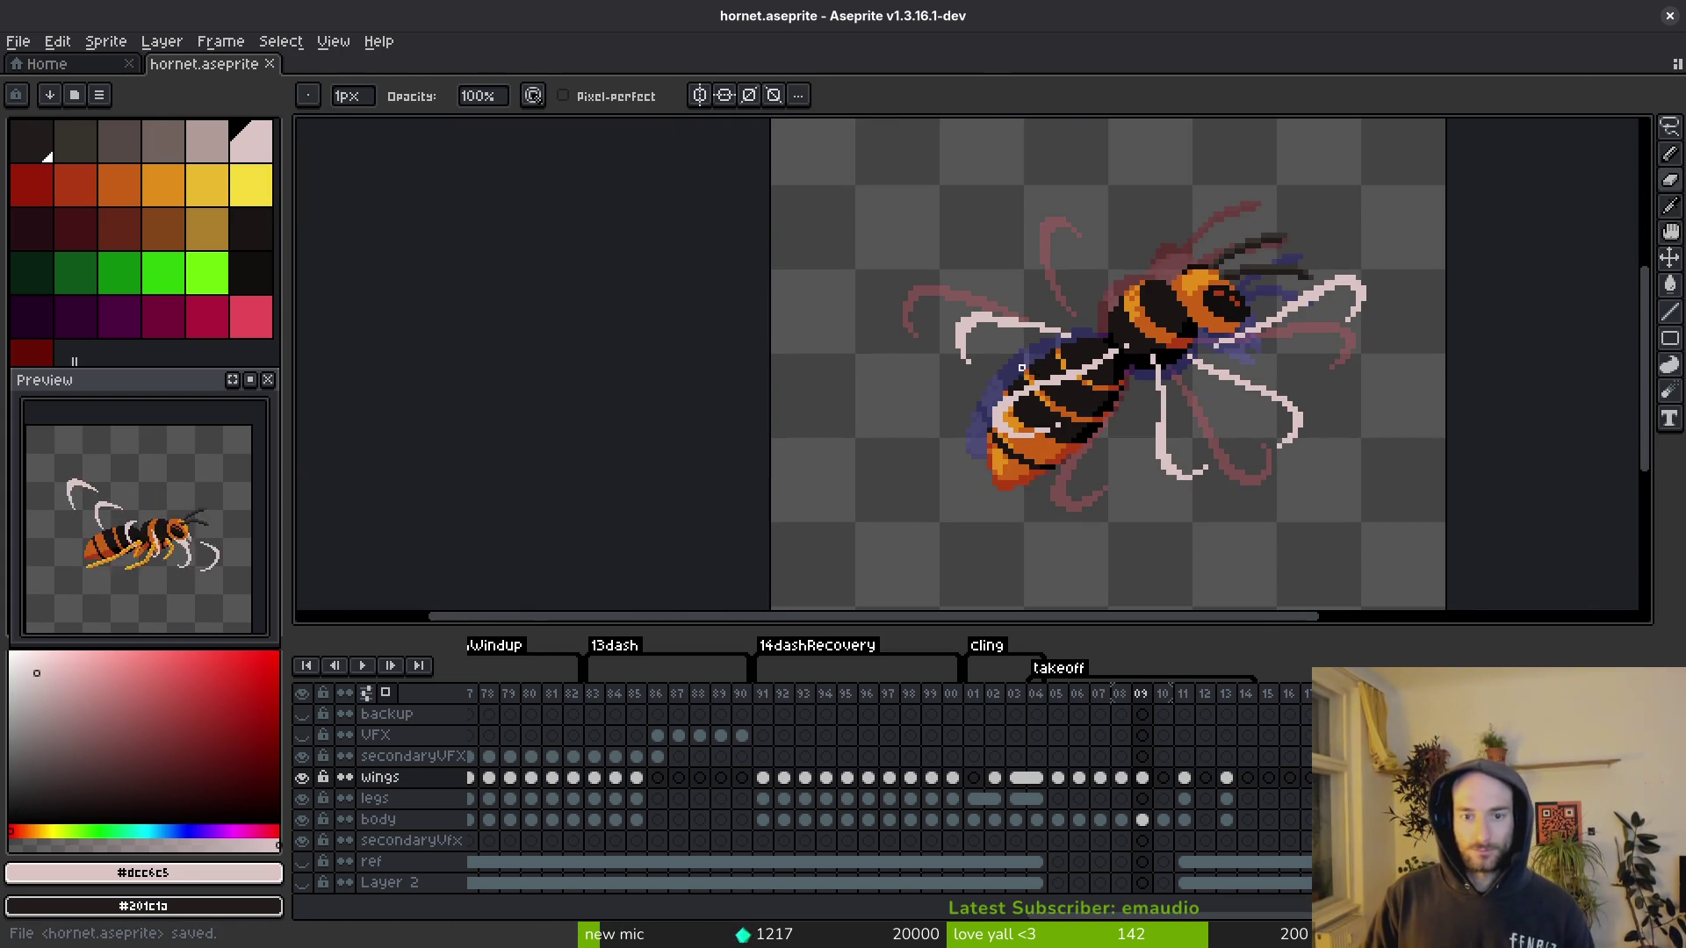
scroll(1111, 410, "down", 1)
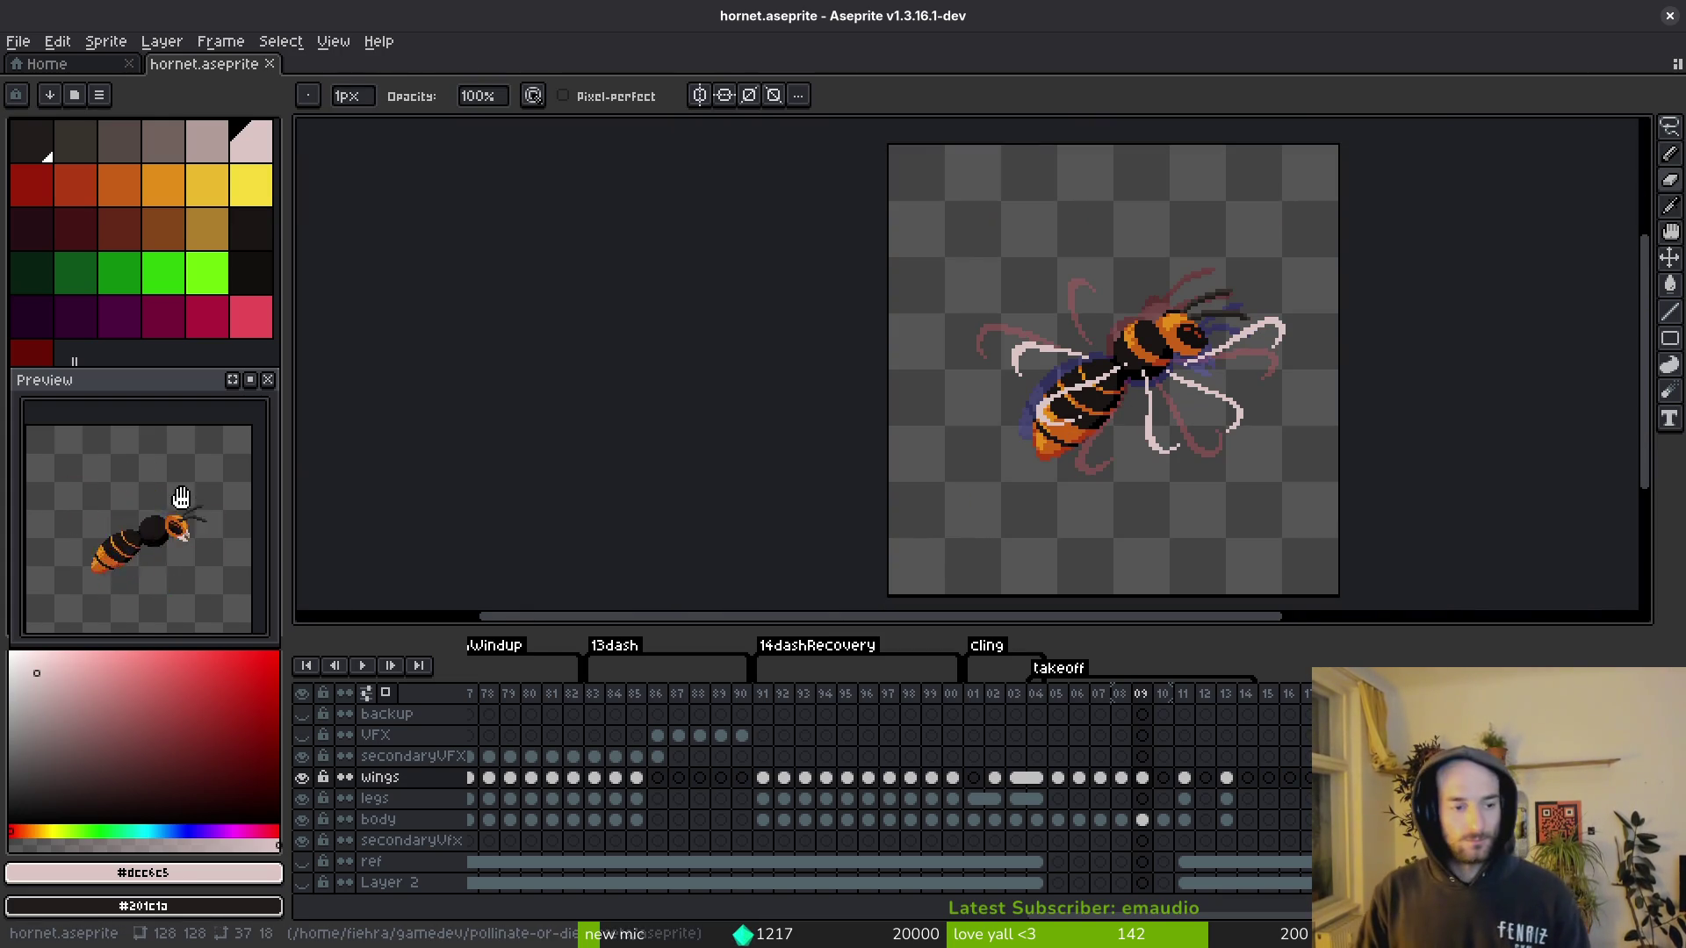
key("Right")
key("Right")
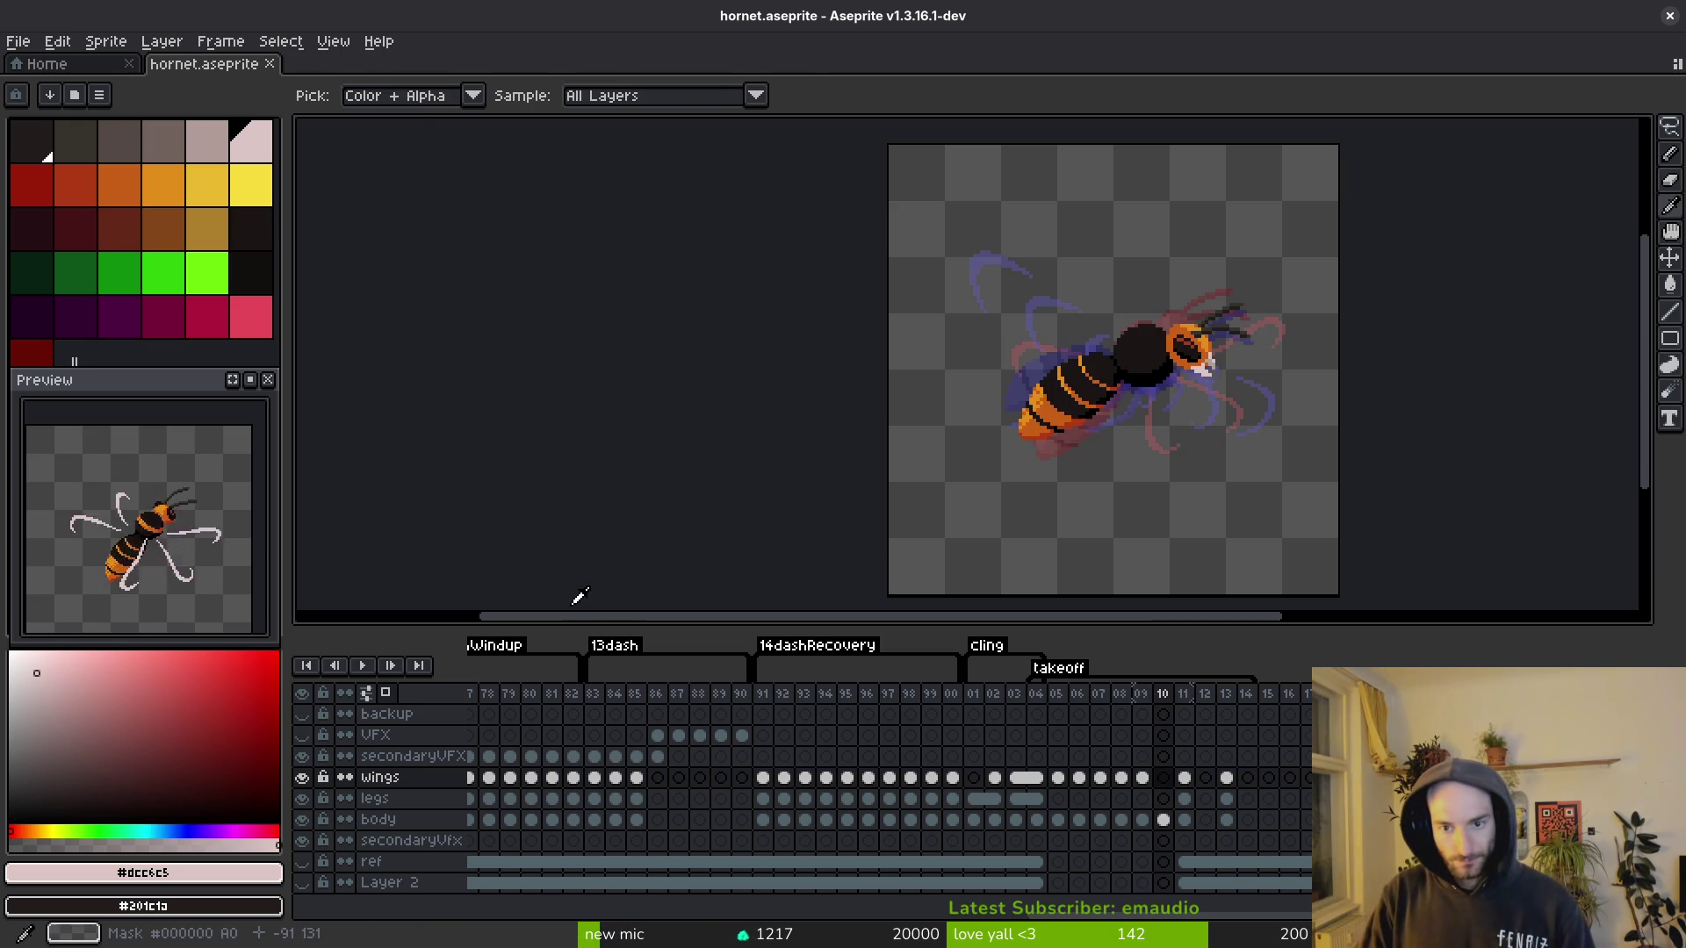
Step: Paste the copied wing stroke into frame 10, shifted up-right and rotated about 13.6°
key("Return")
key("Return")
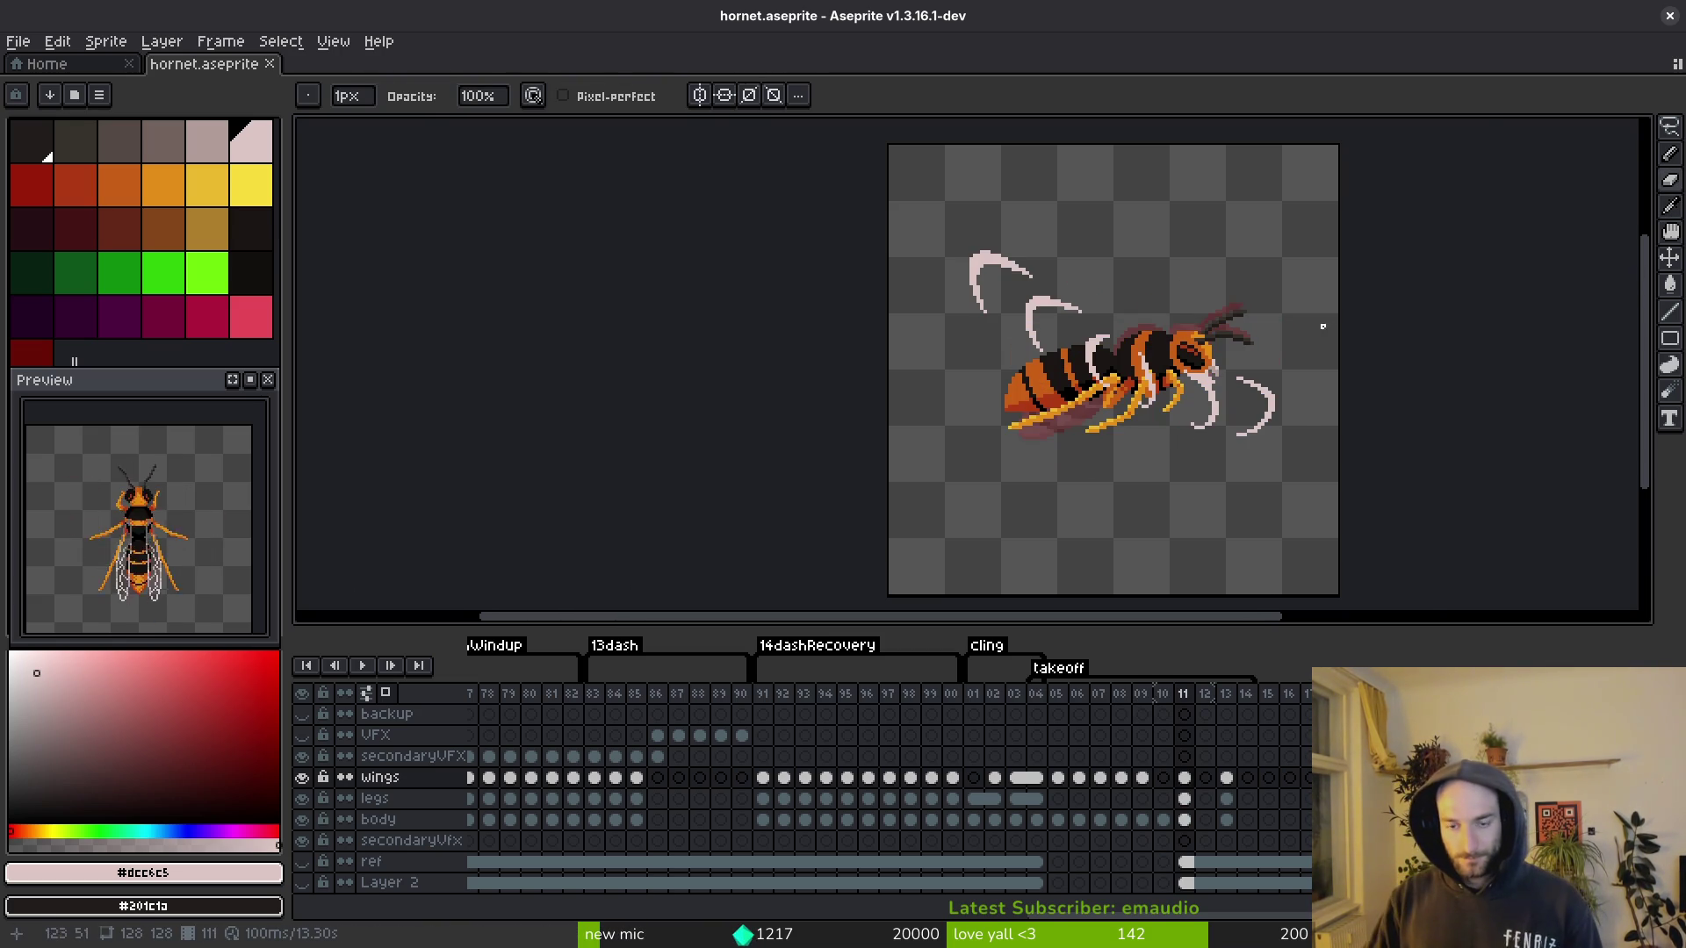
scroll(1068, 325, "up", 1)
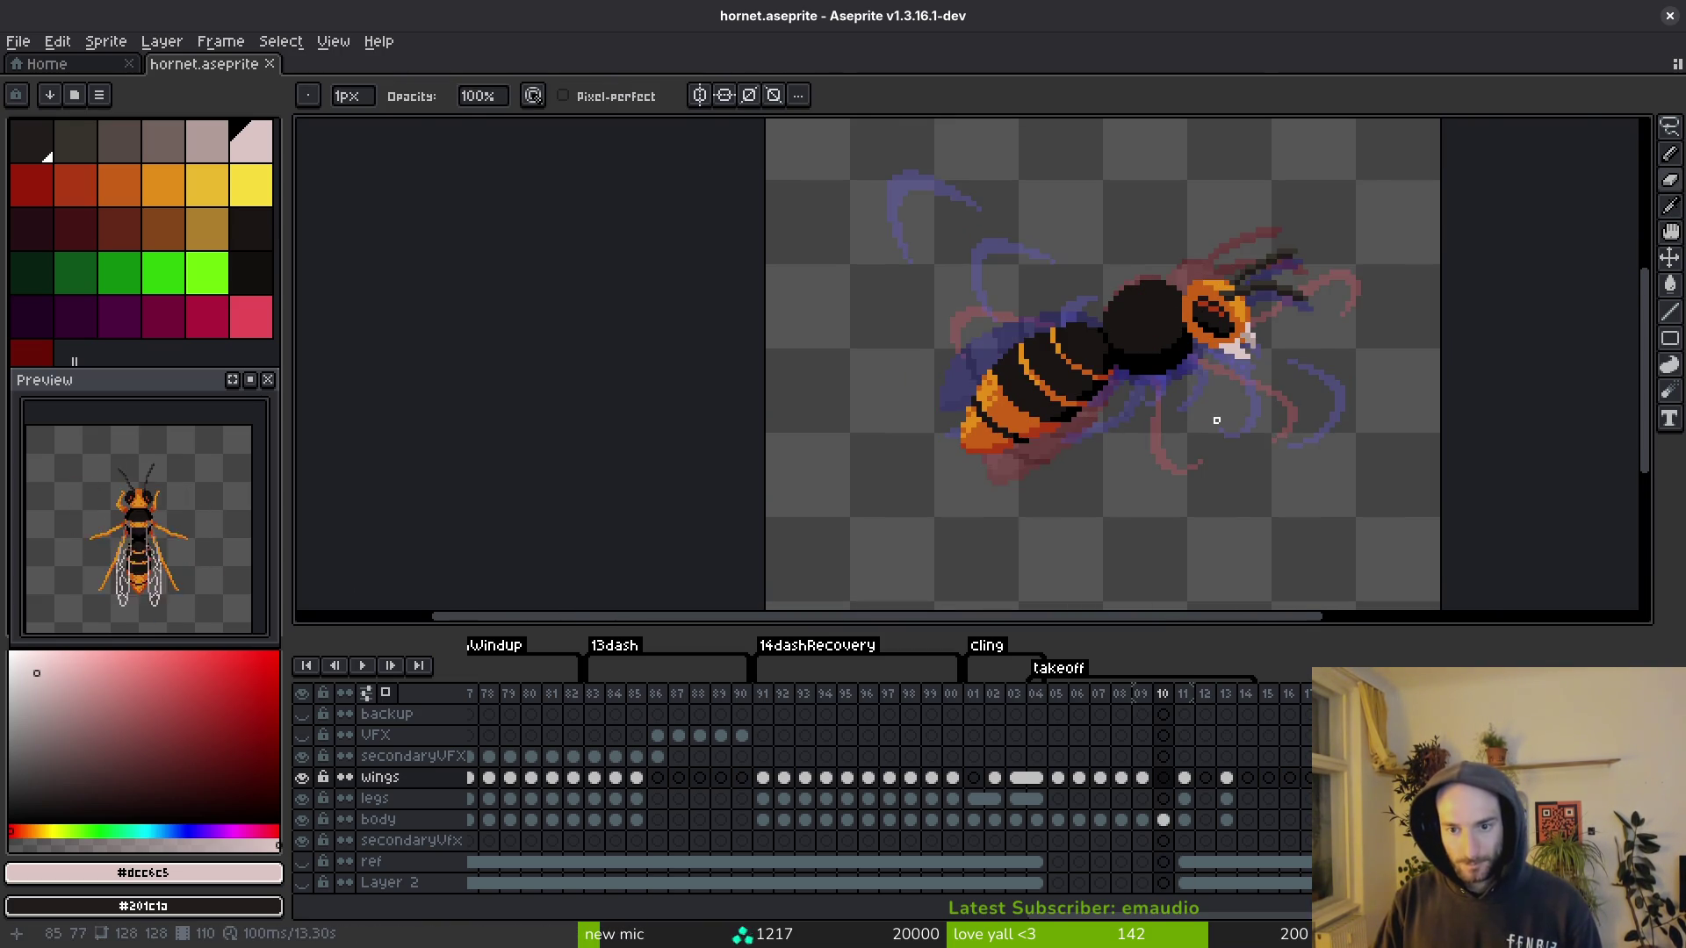
scroll(1207, 395, "up", 2)
key("q")
mouse_move(1384, 308)
left_mouse_down()
mouse_move(1304, 469)
mouse_move(1405, 333)
left_mouse_up()
key("Left")
key("ctrl+v")
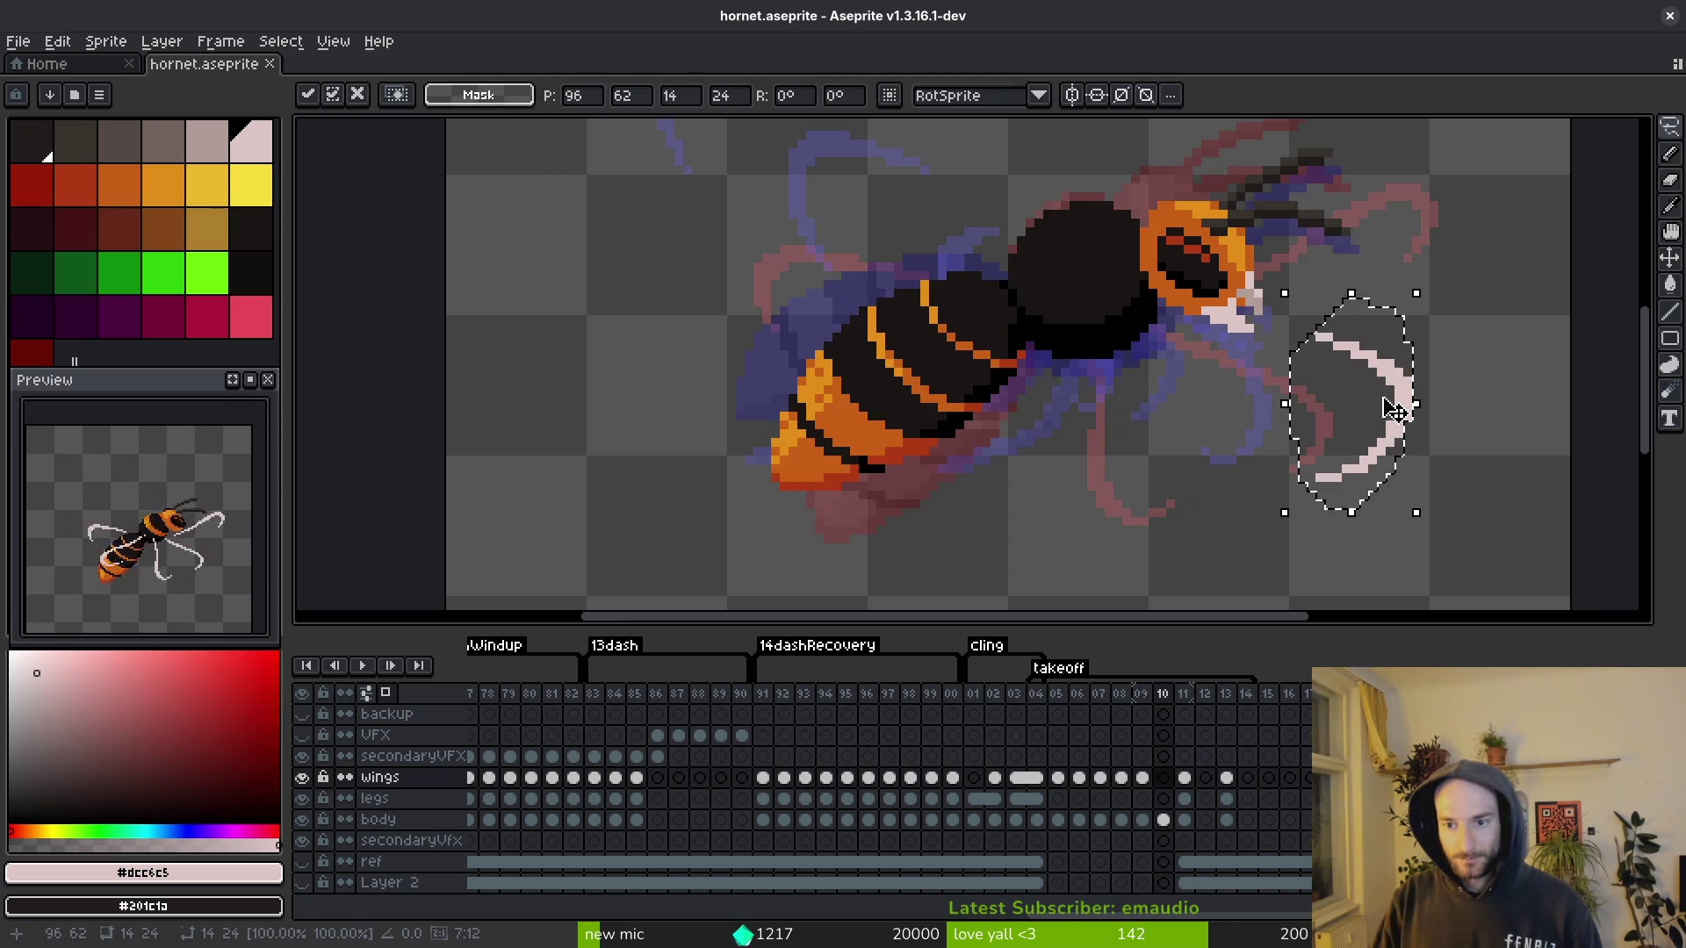
left_click_drag(1357, 404, 1388, 299)
left_click_drag(1420, 449, 1504, 380)
key("Return")
Step: Pick the pale wing colour, erase stray pixels below the wing edge, and save
key("b")
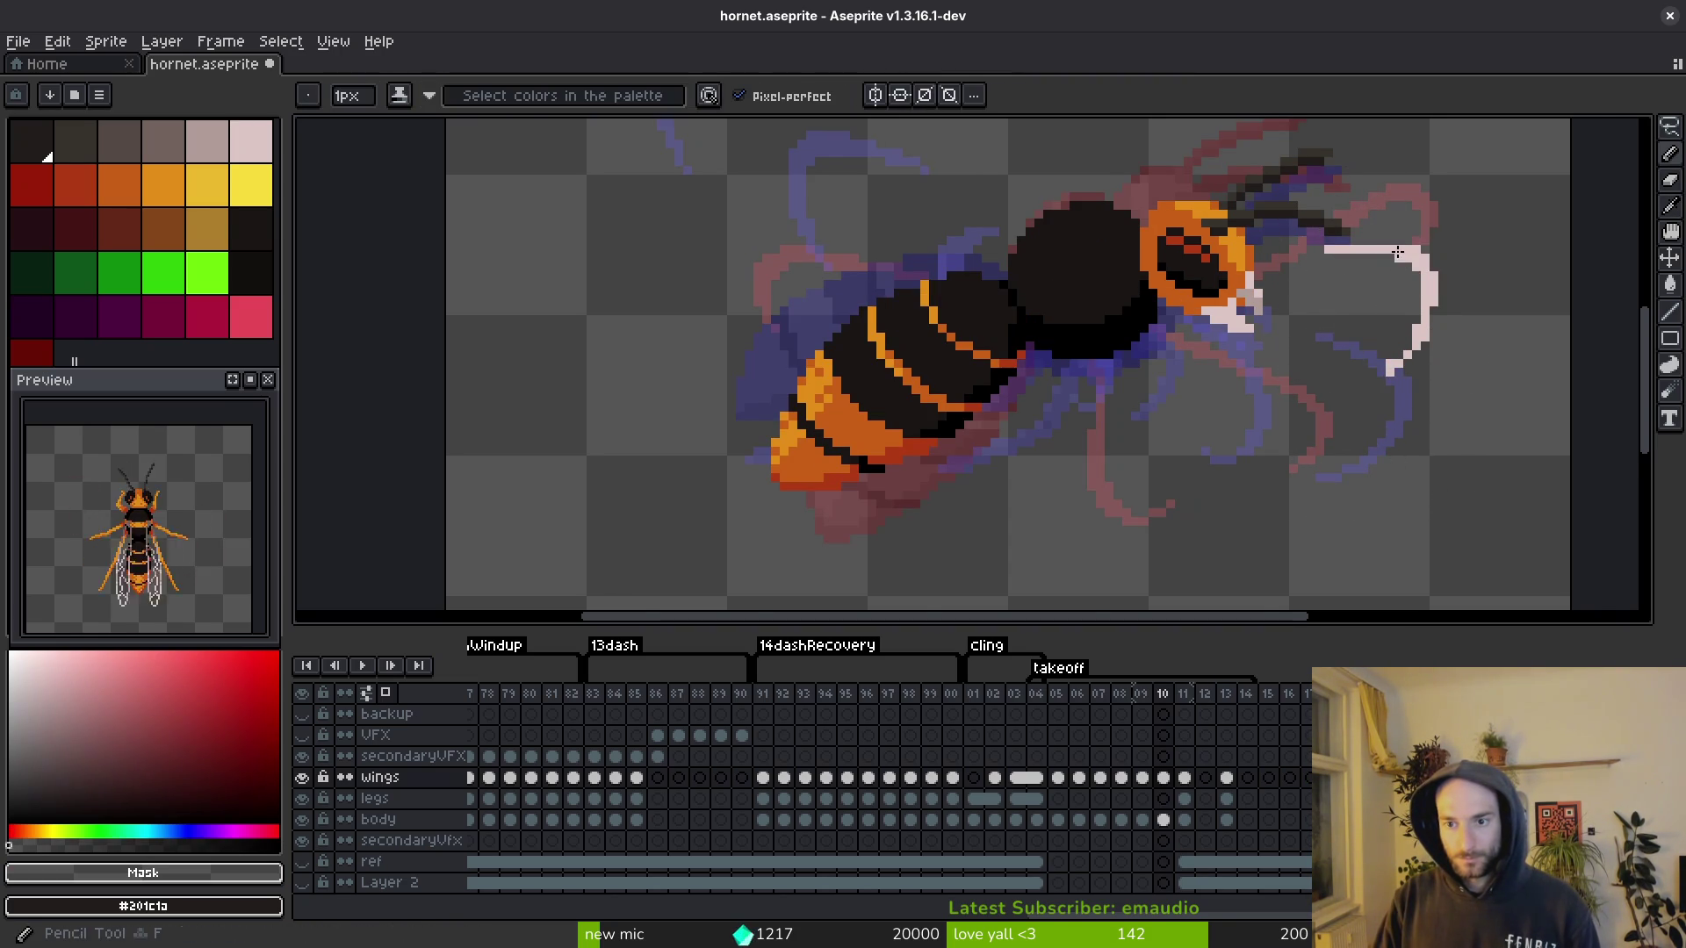
scroll(1329, 257, "up", 1)
left_click(1411, 253, "alt")
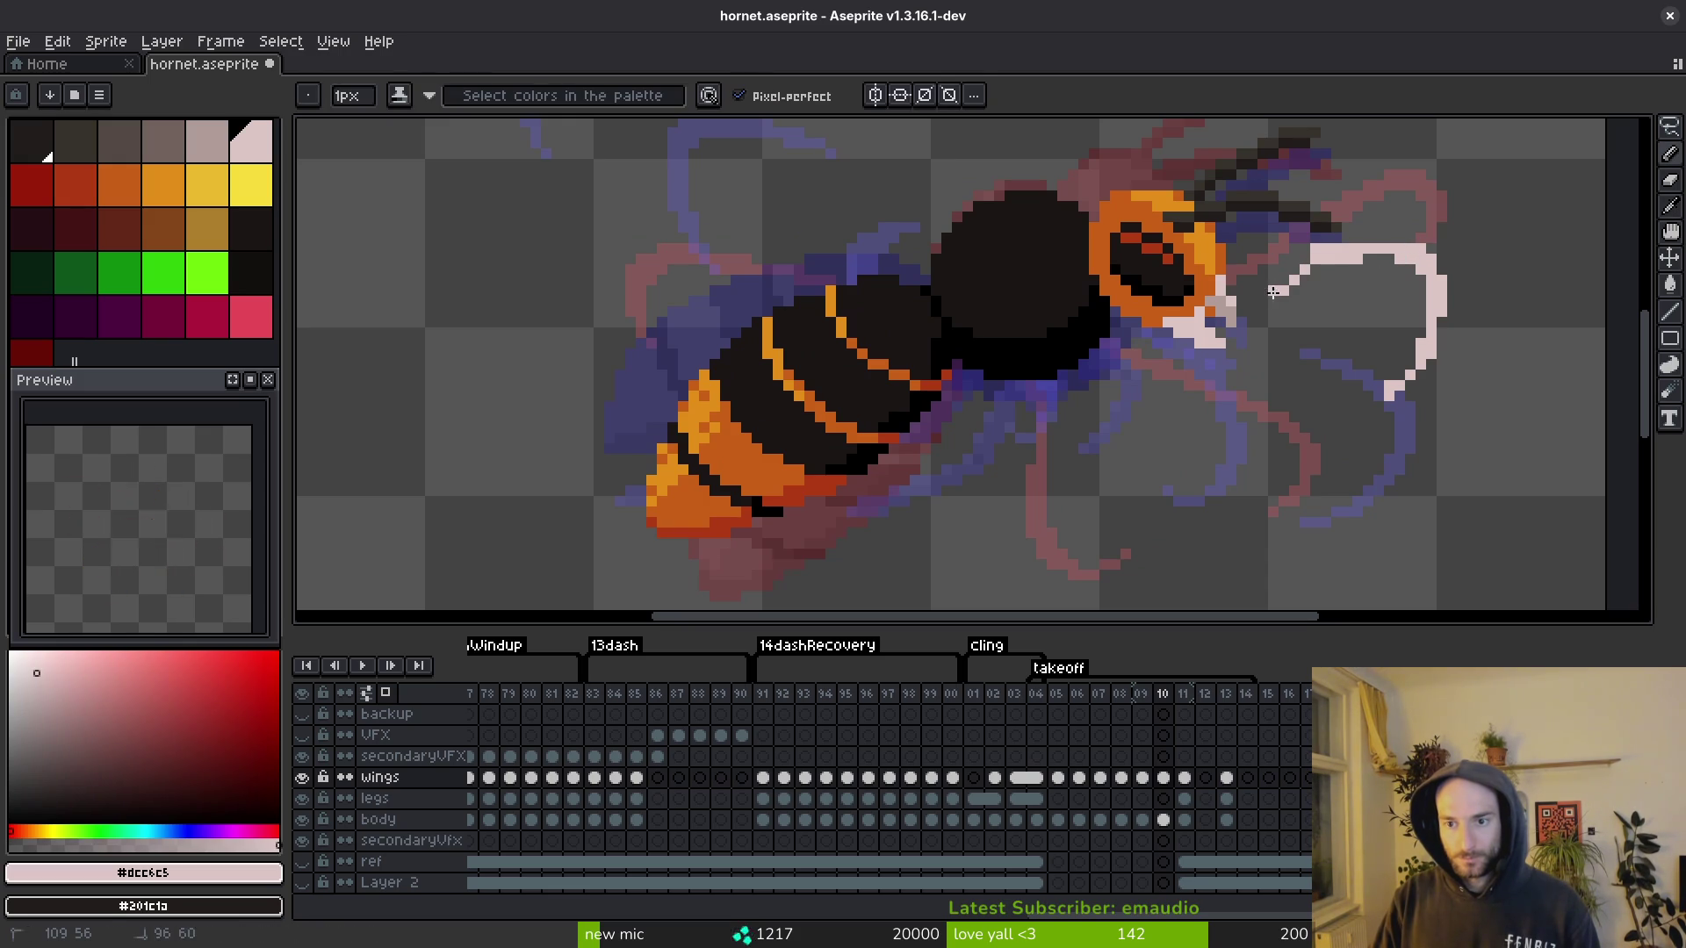
key("e")
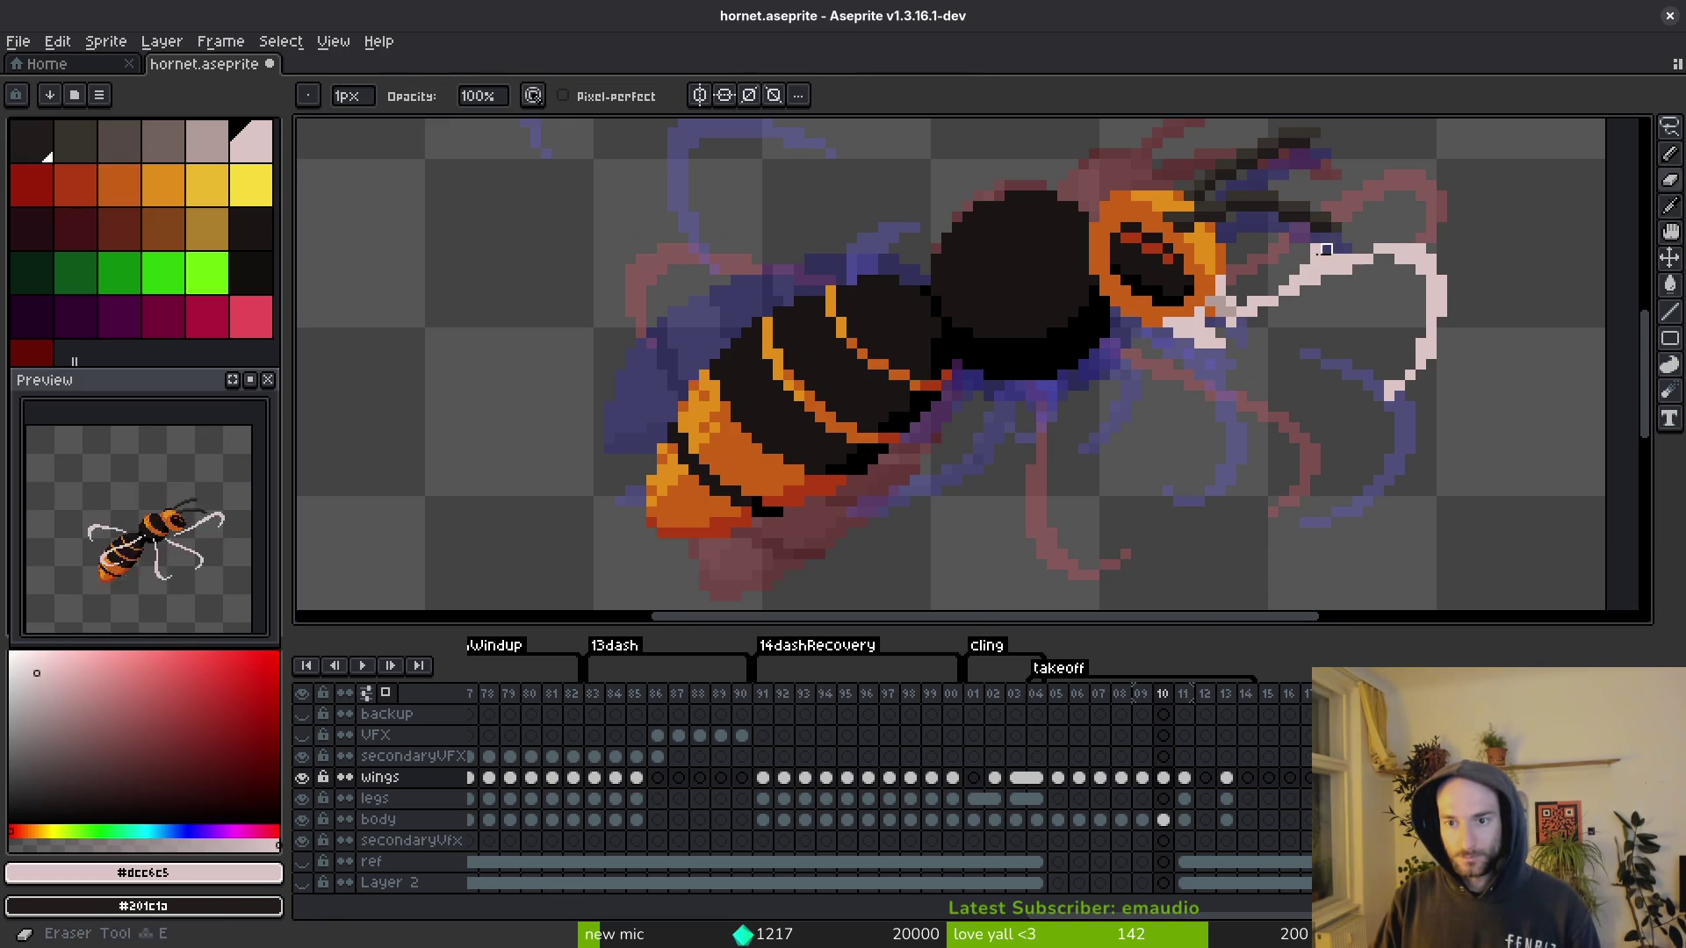
scroll(1325, 271, "up", 1)
key("b")
key("e")
mouse_move(1219, 386)
left_mouse_down()
mouse_move(1054, 413)
mouse_move(1103, 327)
mouse_move(1152, 347)
mouse_move(1124, 352)
left_mouse_up()
key("b")
key("ctrl+s")
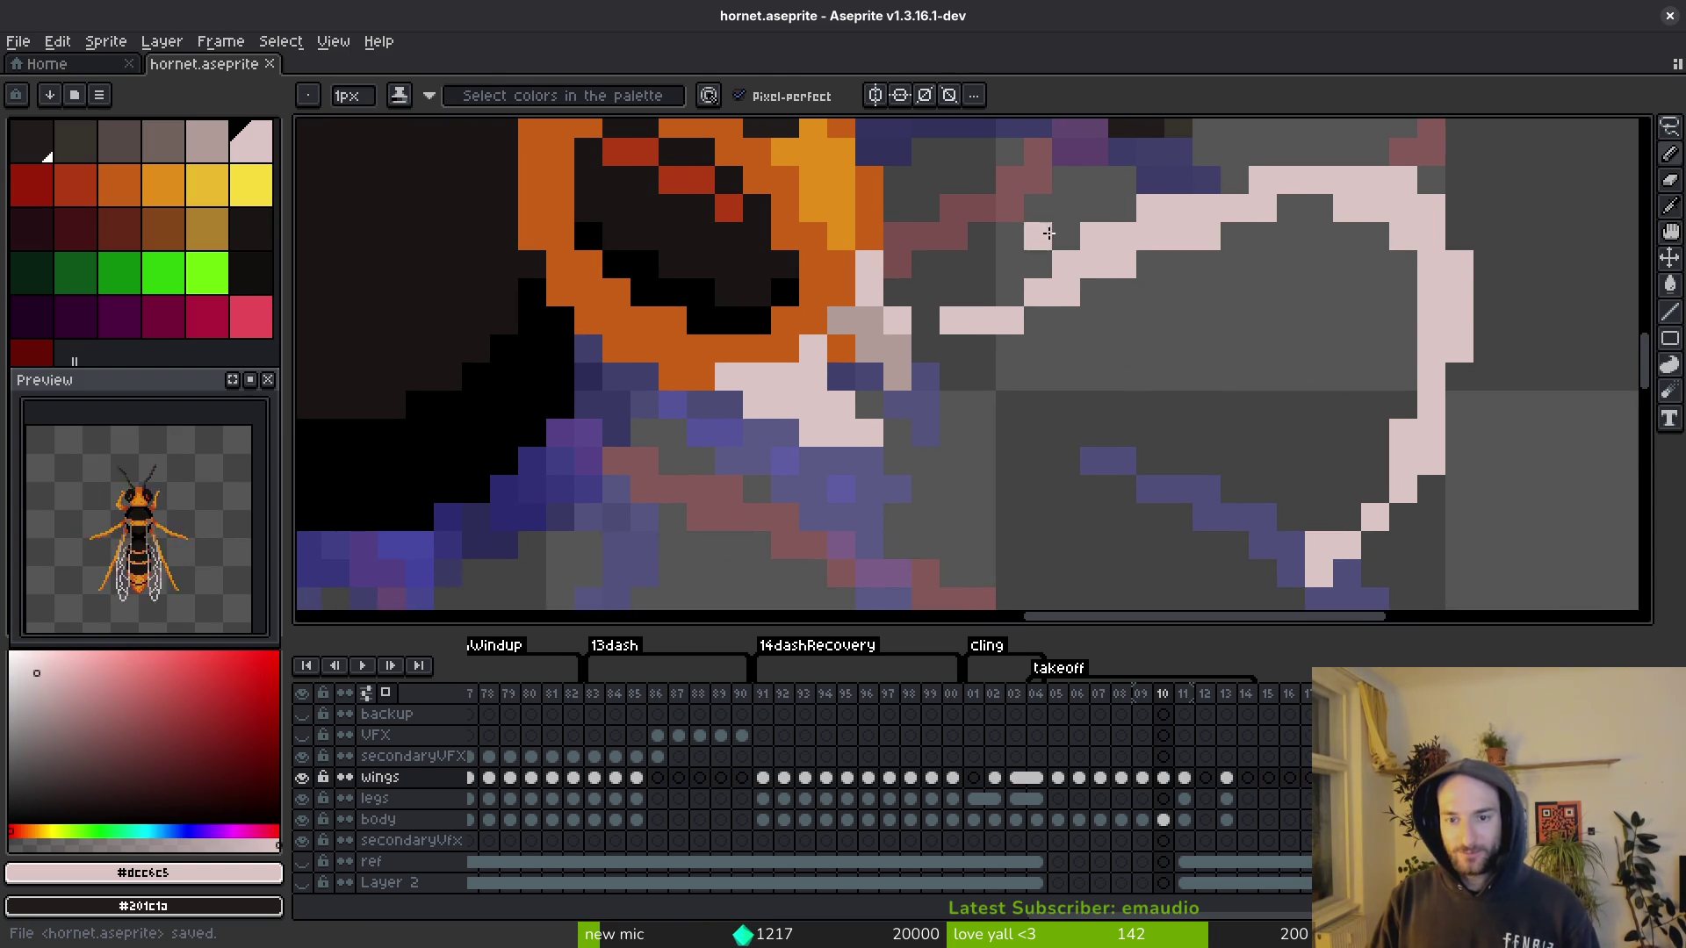
Step: Erase stray pale pixels and add pixels to smooth the outer wing curve, then save
key("e")
left_click_drag(1066, 237, 1094, 237)
key("b")
key("e")
left_click_drag(1150, 209, 1104, 239)
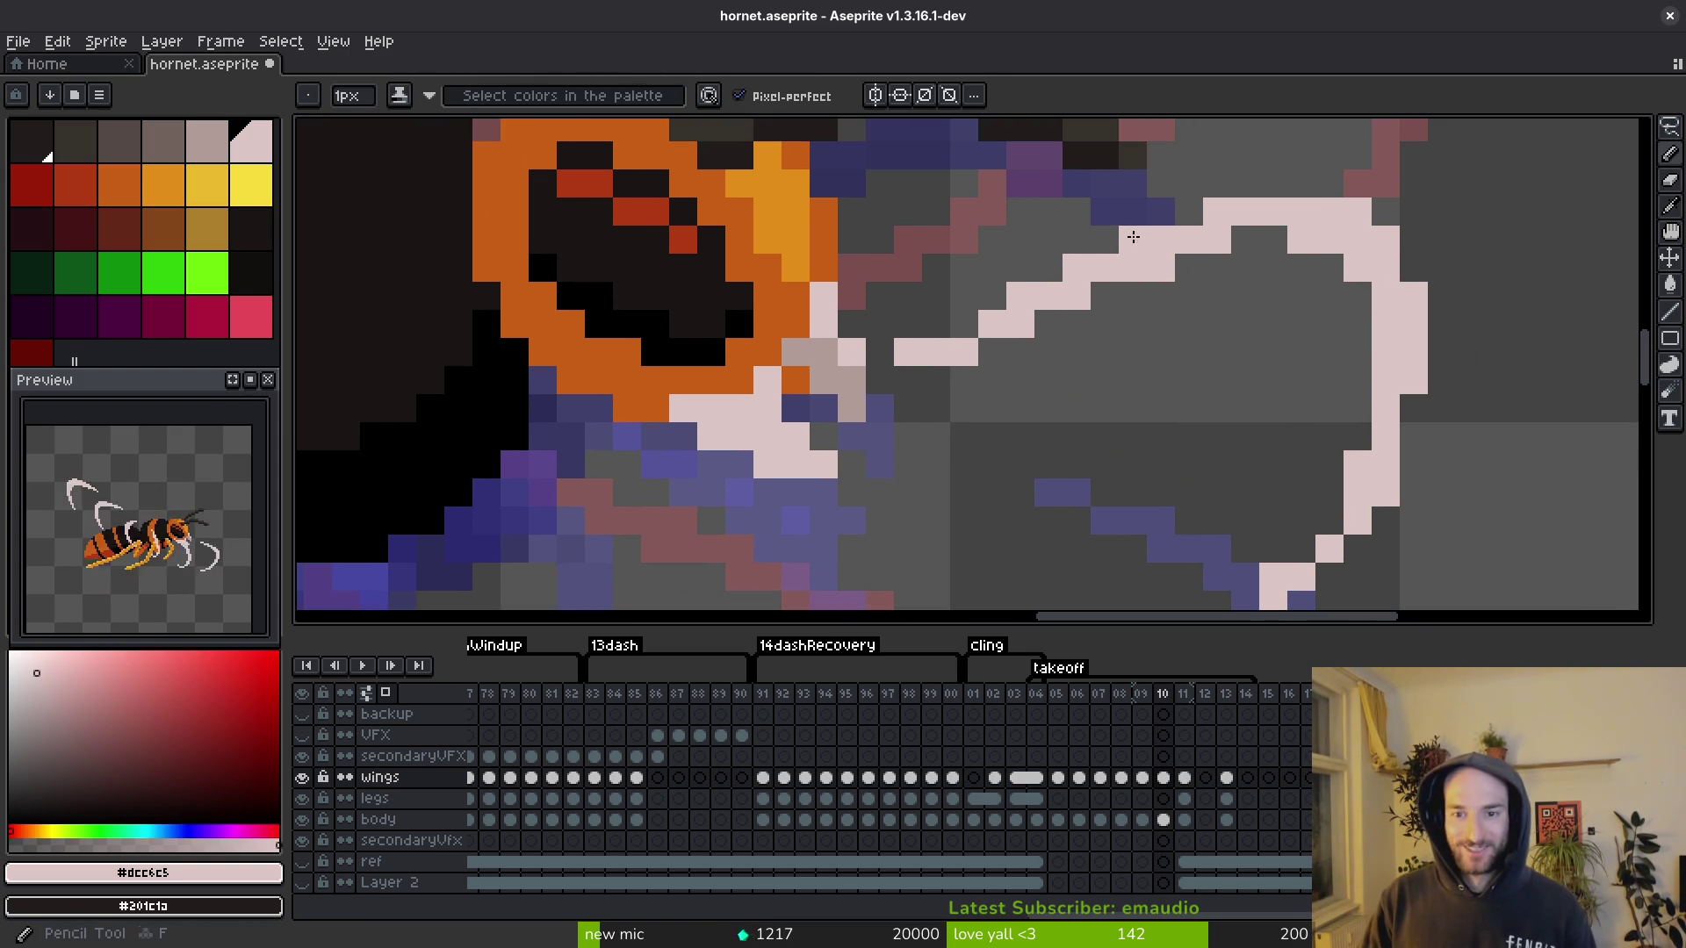
left_click(1132, 241)
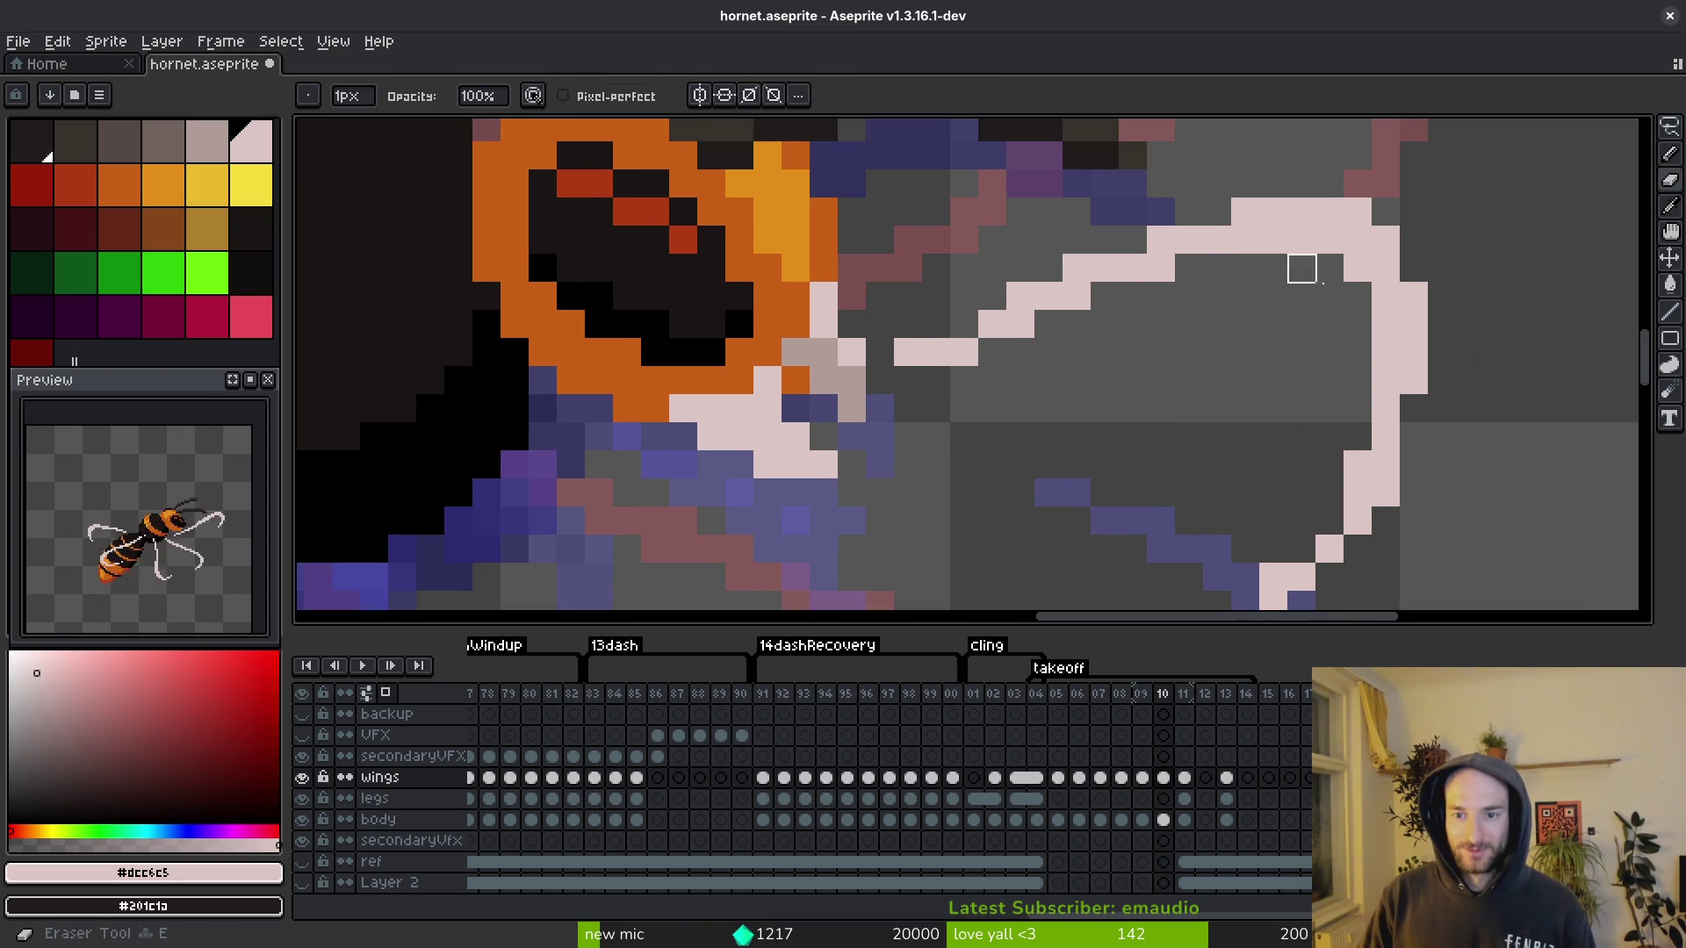
left_click_drag(1358, 320, 1232, 155)
left_click(1203, 357)
left_click(1174, 412)
key("e")
left_click(1147, 412)
left_click(1147, 441)
key("ctrl+s")
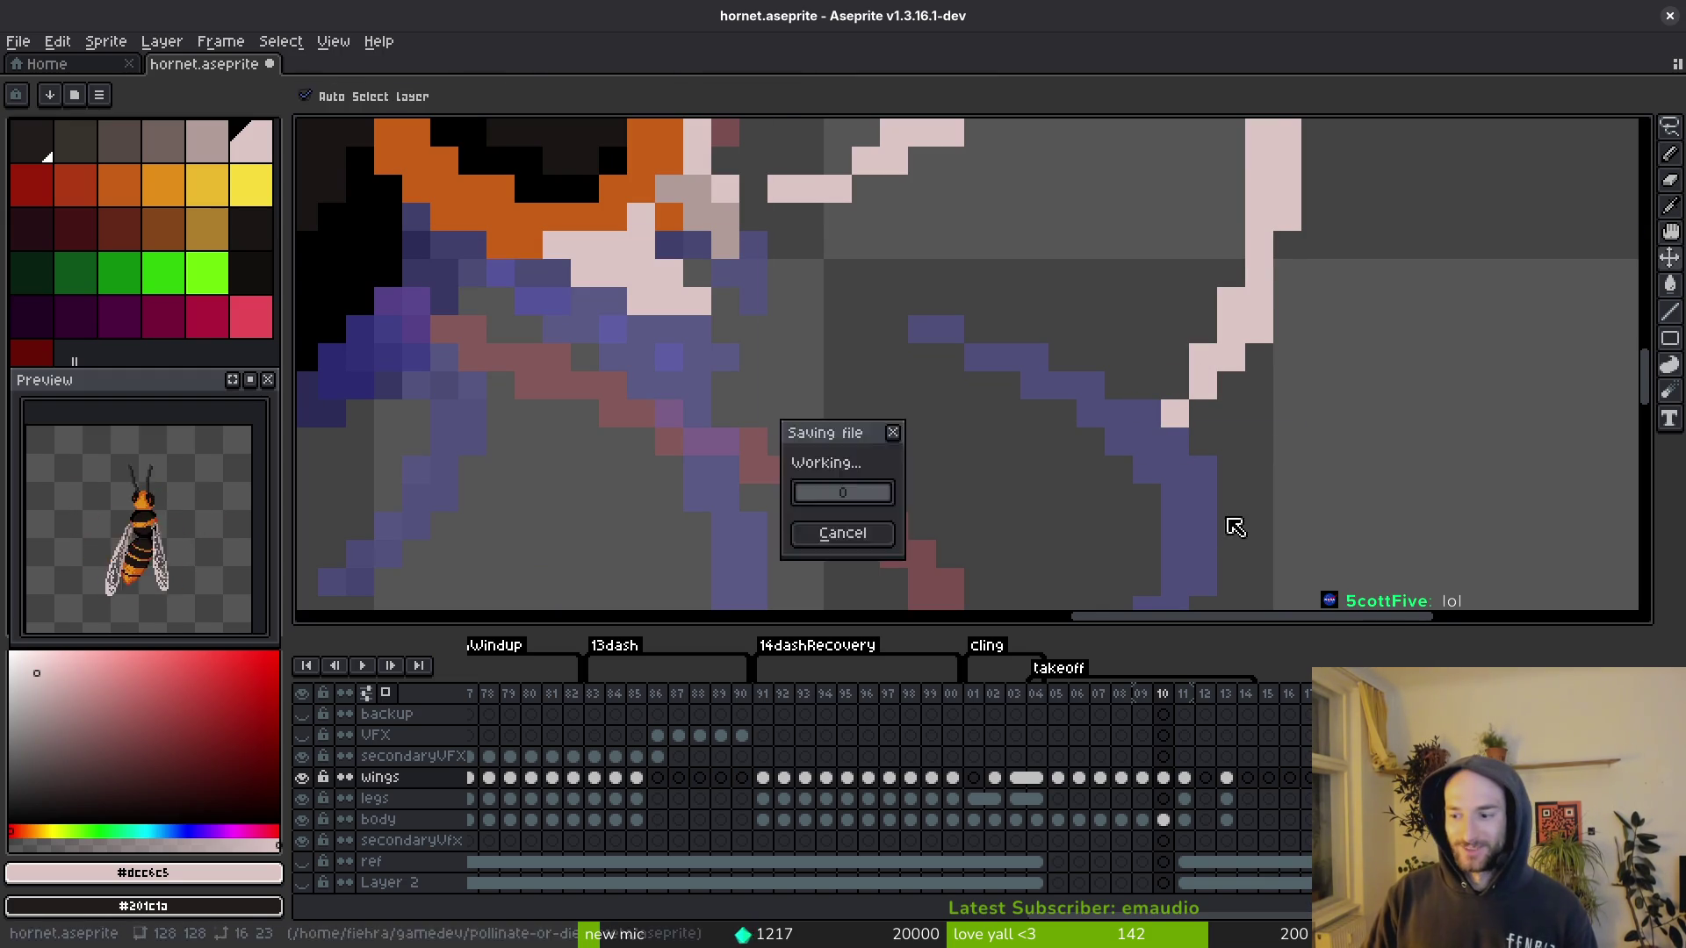
Step: Select a rectangle around the wing tip, save, and advance to frame 11
scroll(1265, 527, "down", 3)
scroll(1282, 479, "up", 4)
key("m")
left_click_drag(1282, 479, 971, 252)
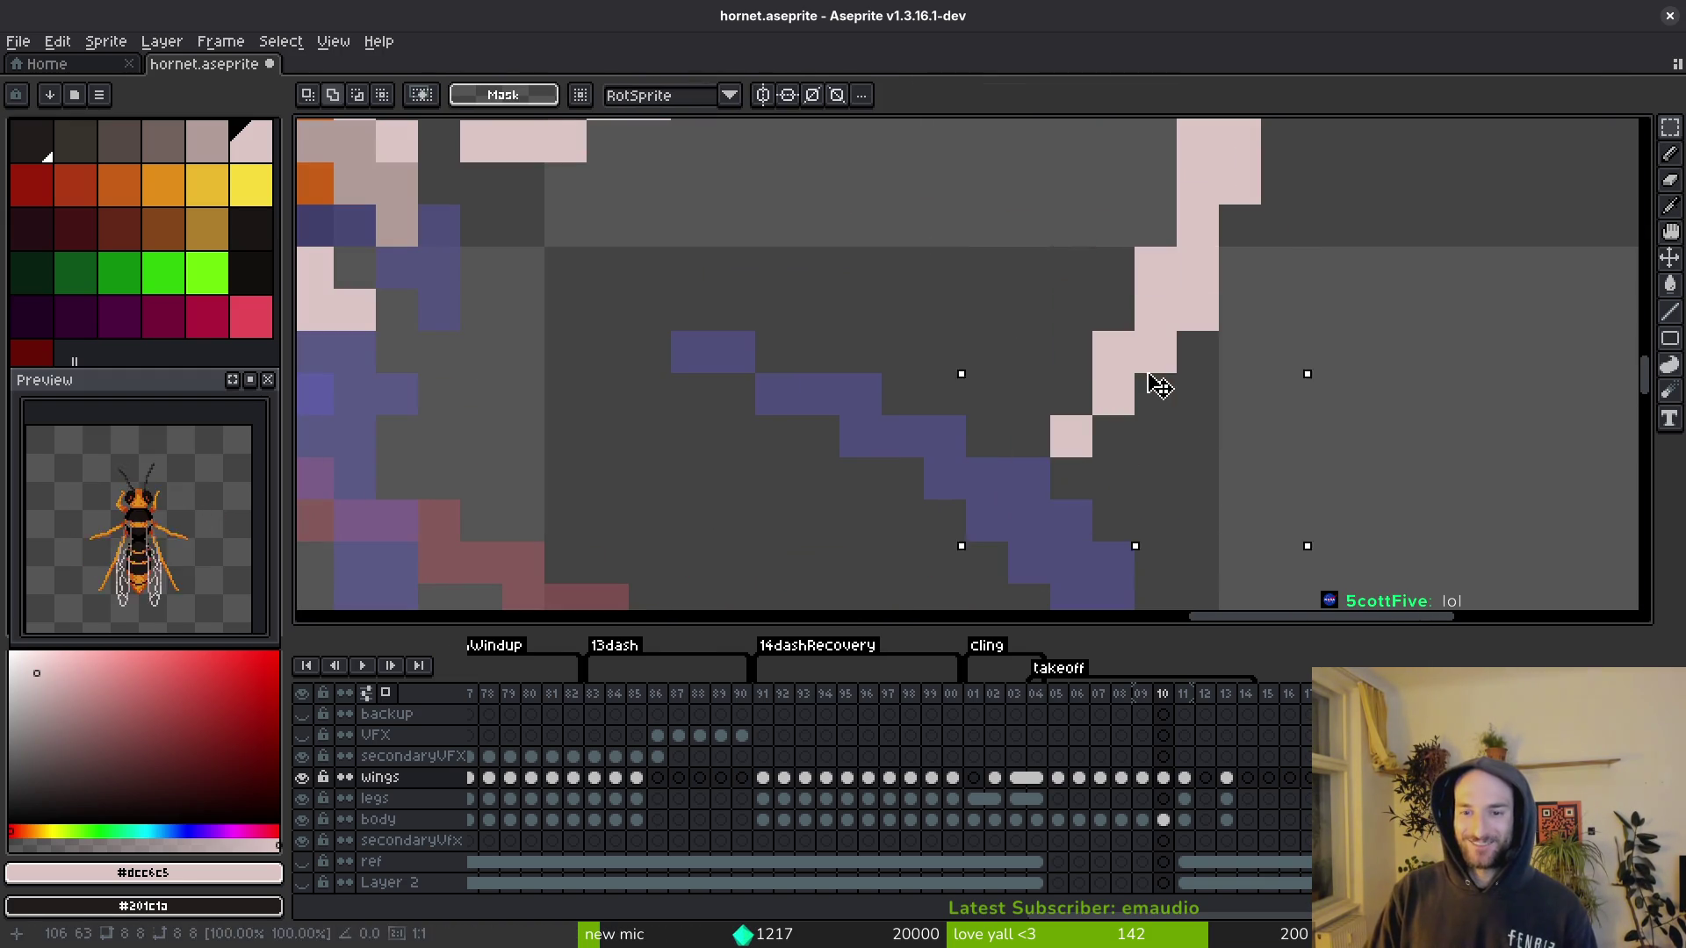
scroll(1157, 374, "down", 3)
scroll(1096, 399, "up", 4)
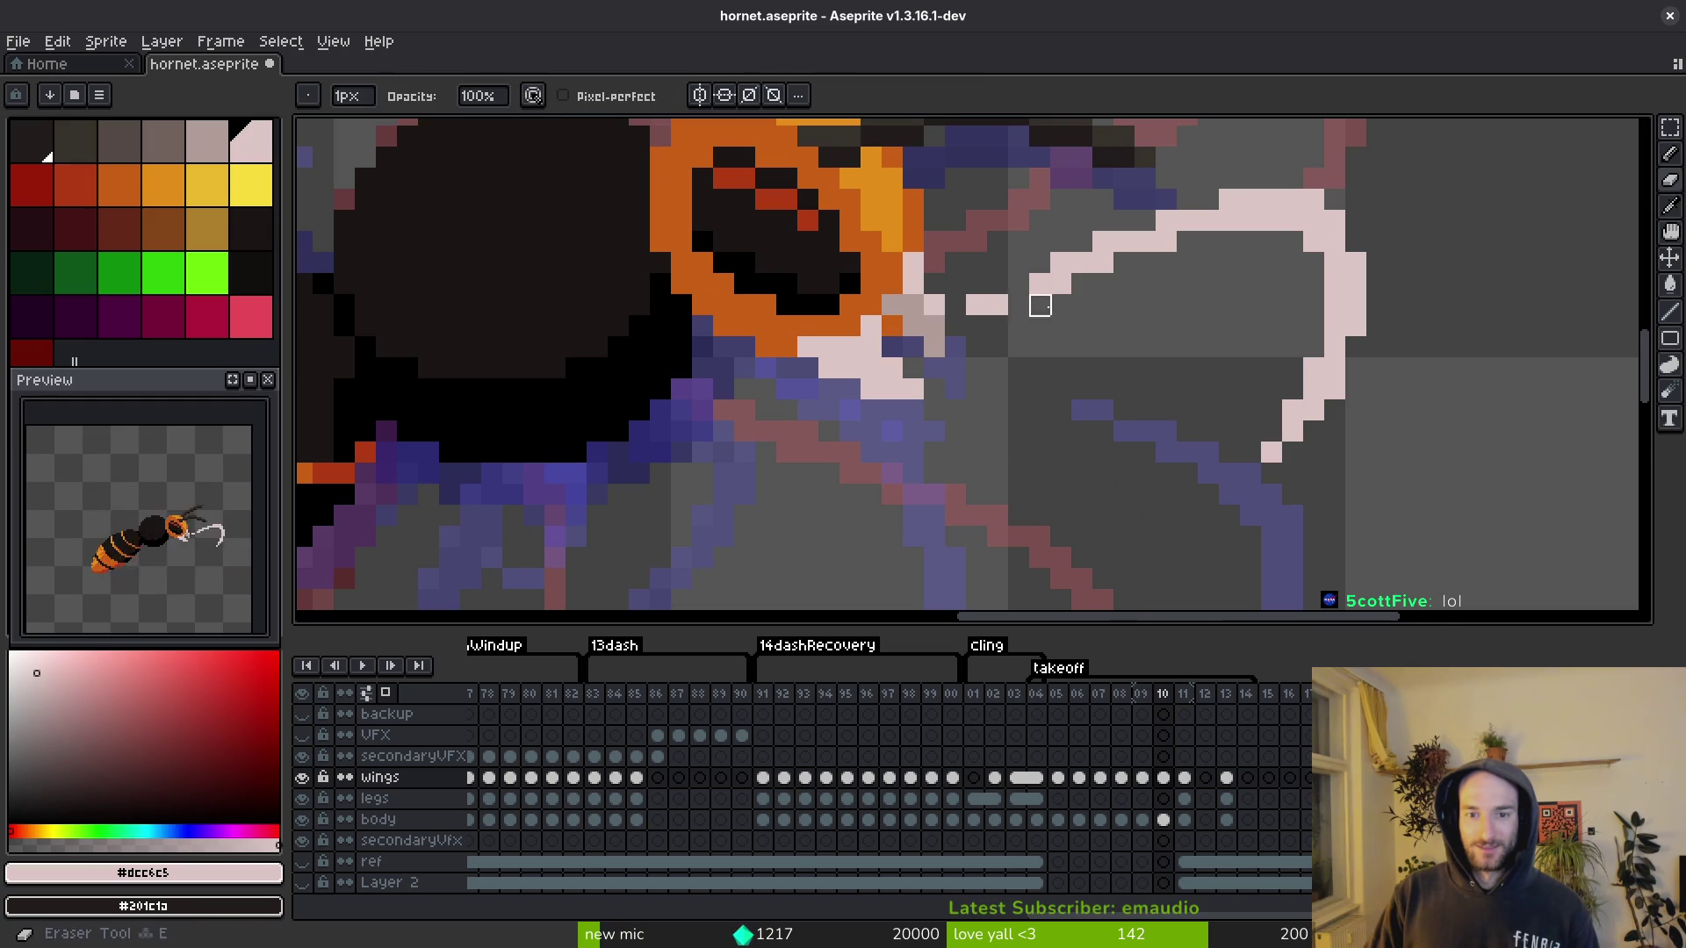
scroll(1102, 376, "down", 5)
scroll(1065, 312, "up", 5)
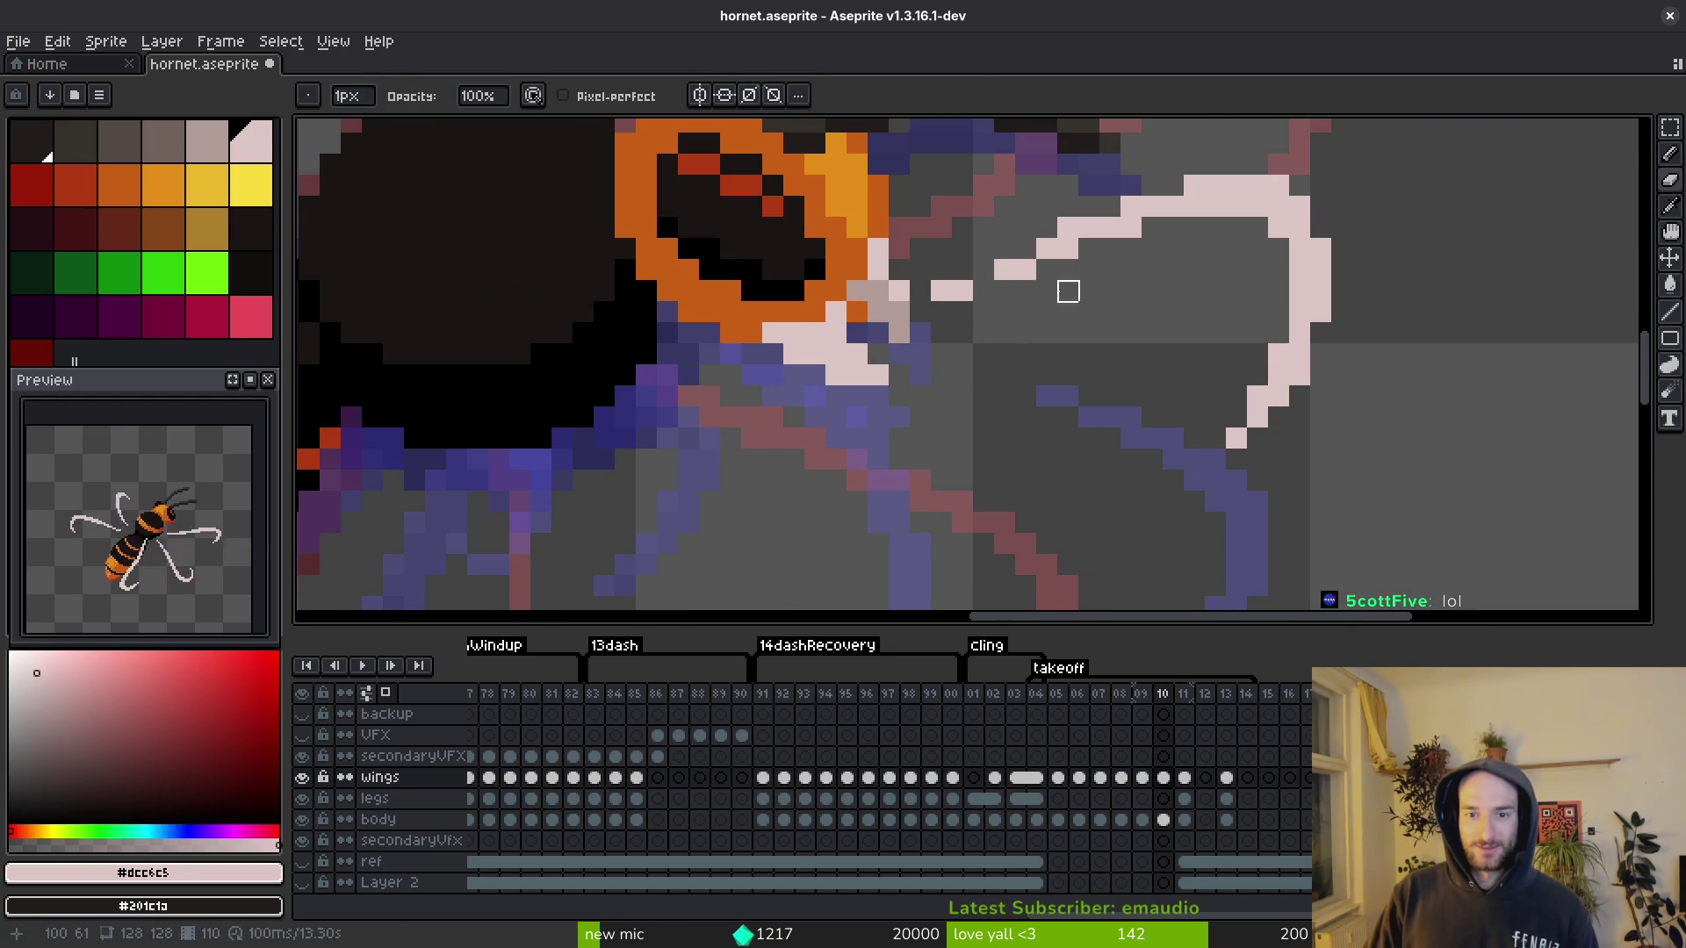
key("f")
key("e")
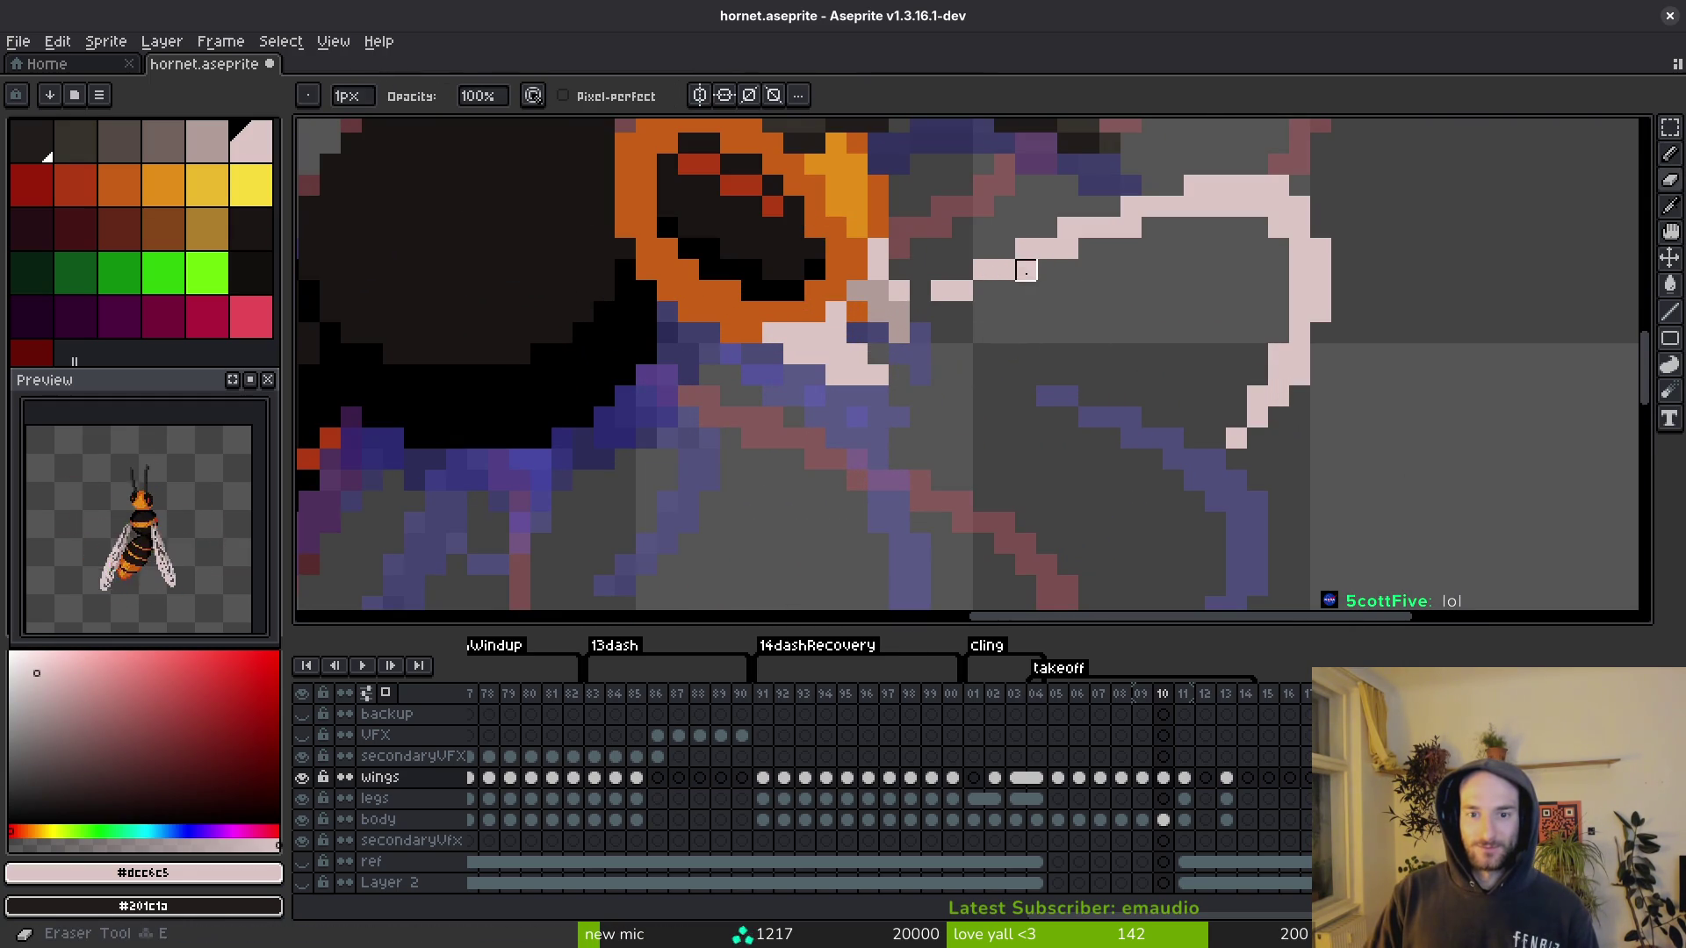
scroll(1005, 312, "down", 3)
key("ctrl+s")
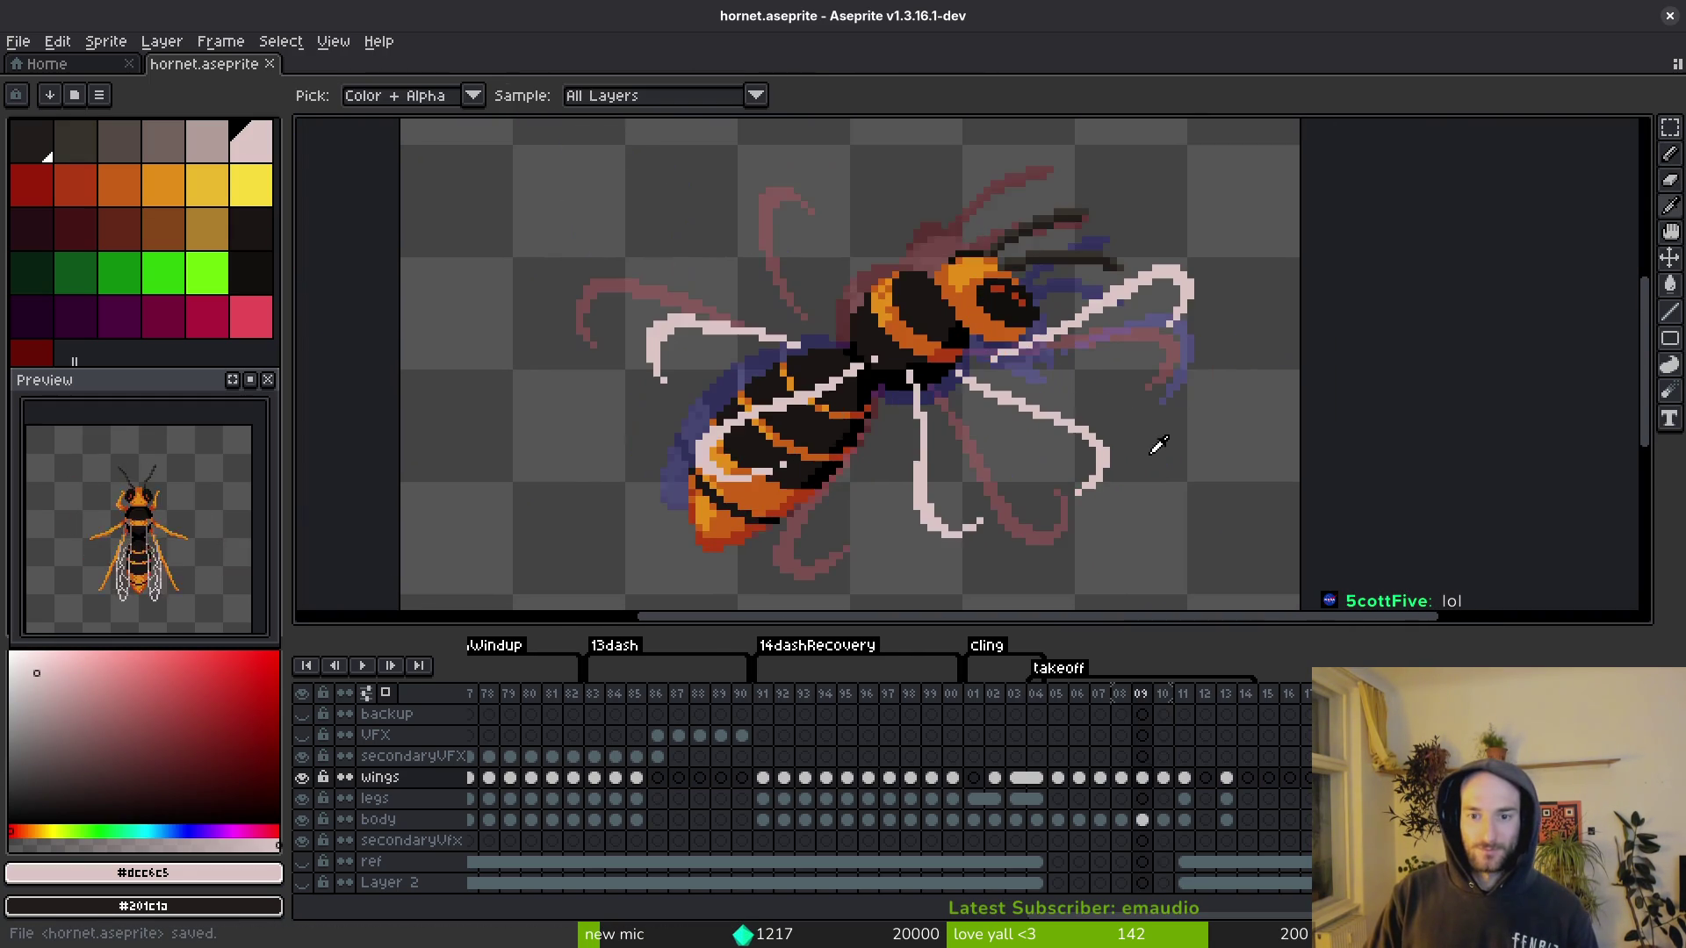
key("shift+w")
key("period")
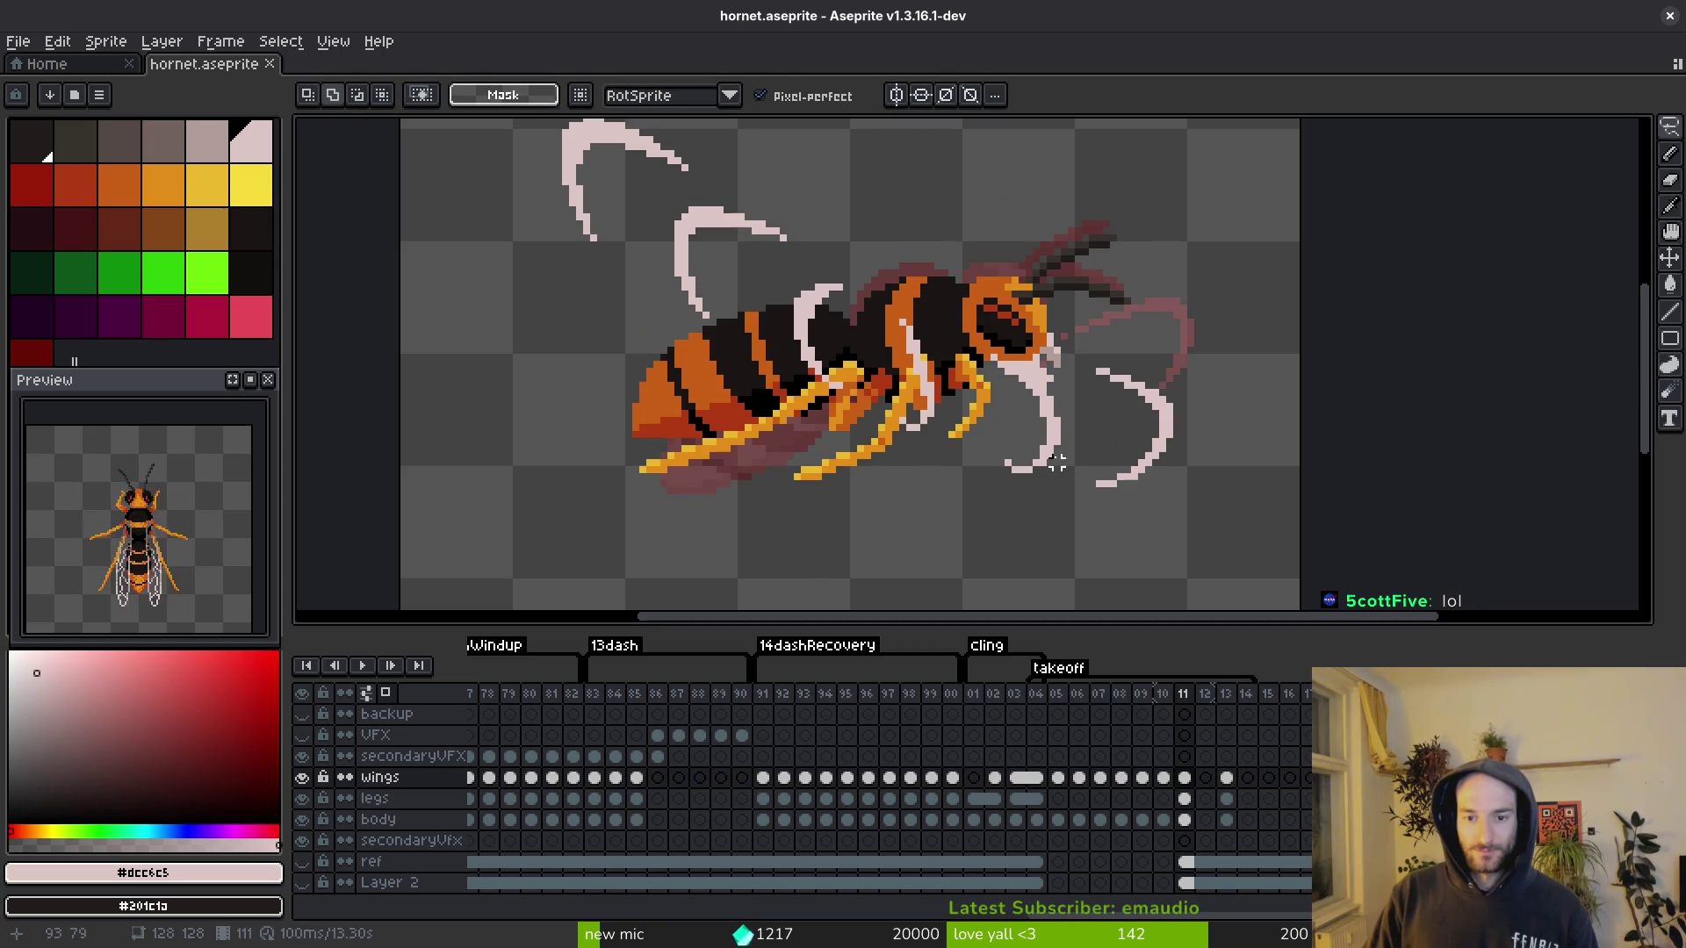
Step: Copy frame 11's lower wing into frame 10, placing copies rotated about 35° and 48°
mouse_move(992, 472)
left_mouse_down()
mouse_move(1076, 413)
mouse_move(1055, 450)
left_mouse_up()
key("ctrl+c")
key("comma")
key("ctrl+v")
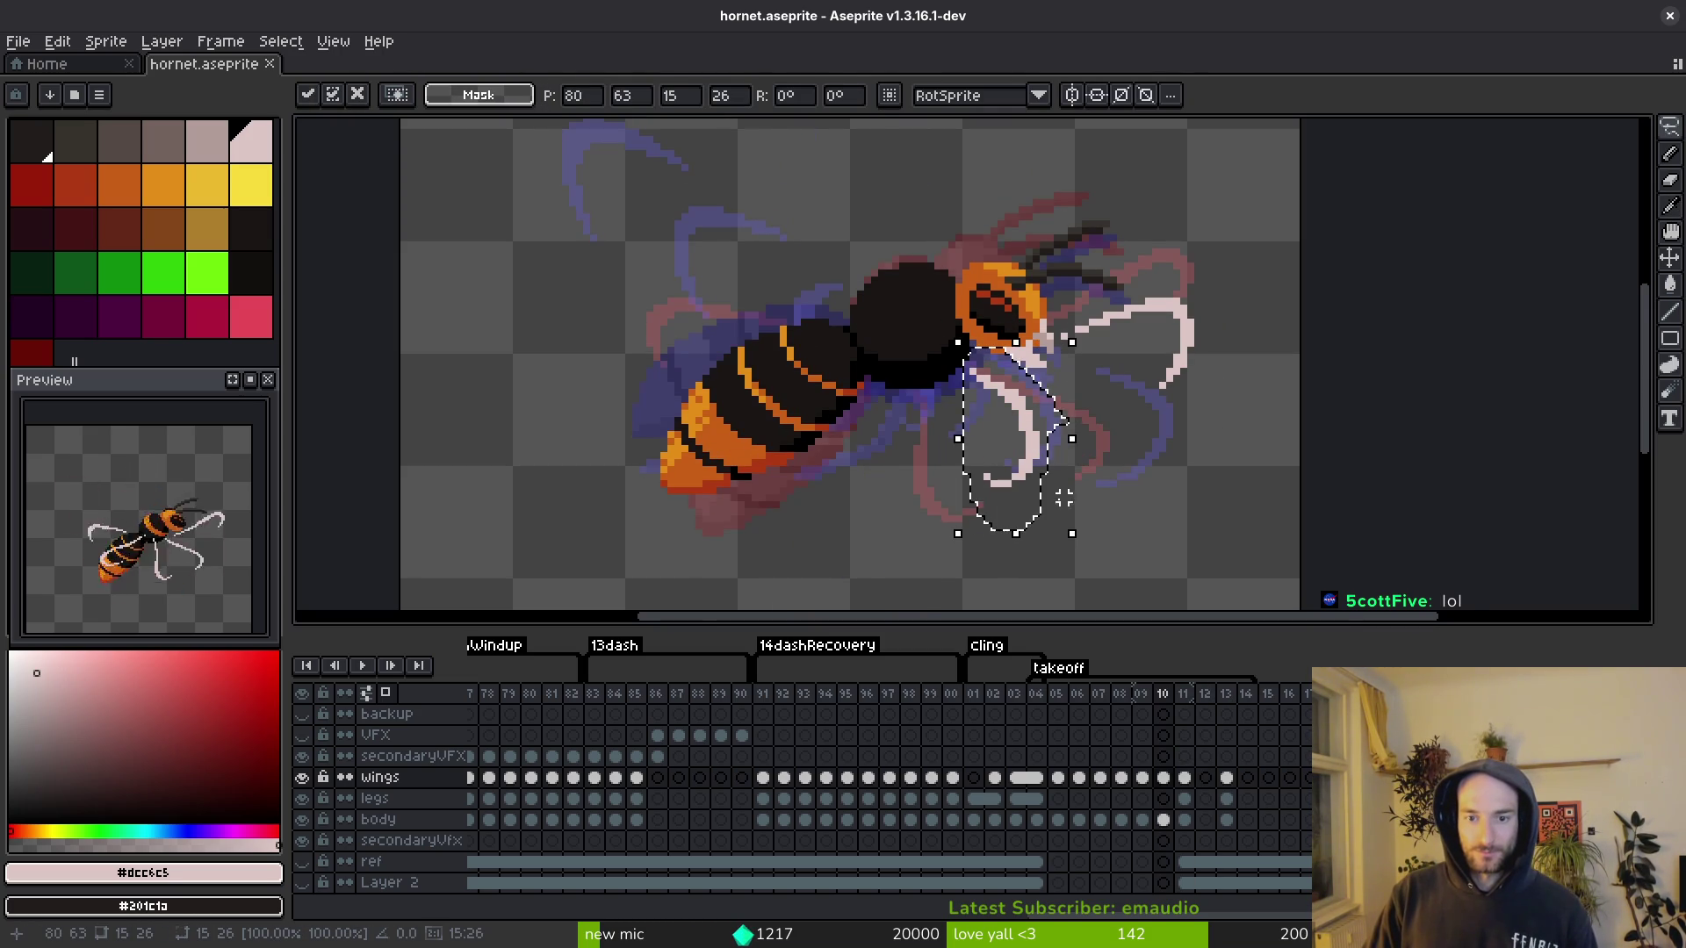
mouse_move(1087, 547)
left_mouse_down()
mouse_move(1110, 527)
mouse_move(1066, 435)
left_mouse_up()
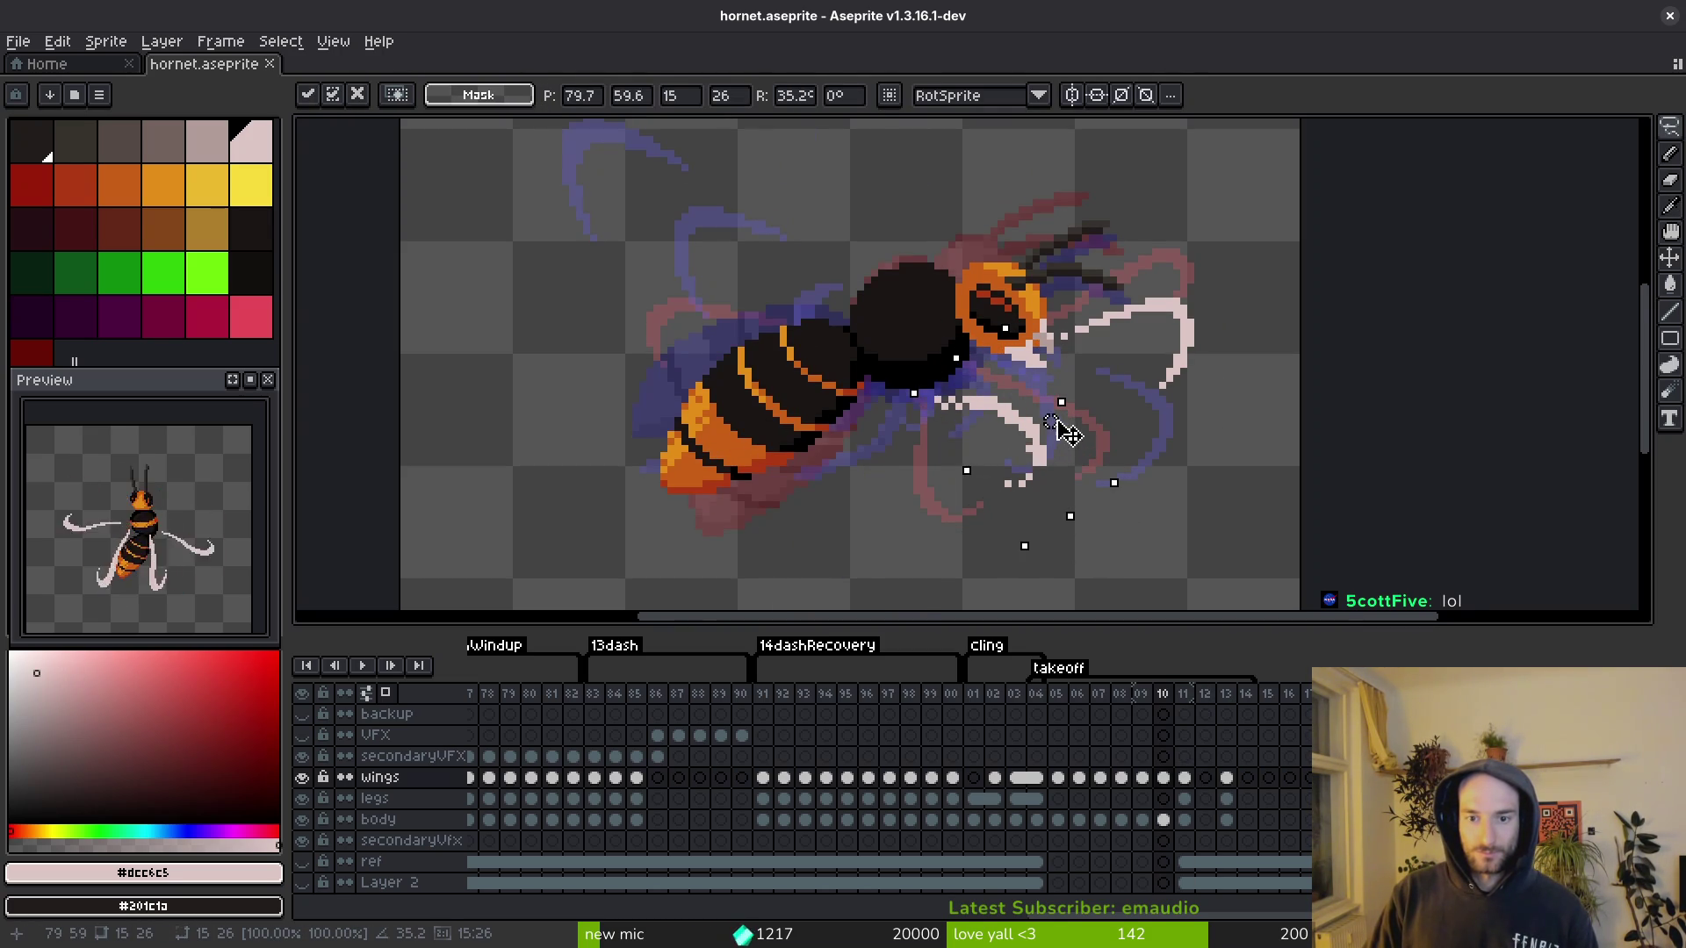
key("Return")
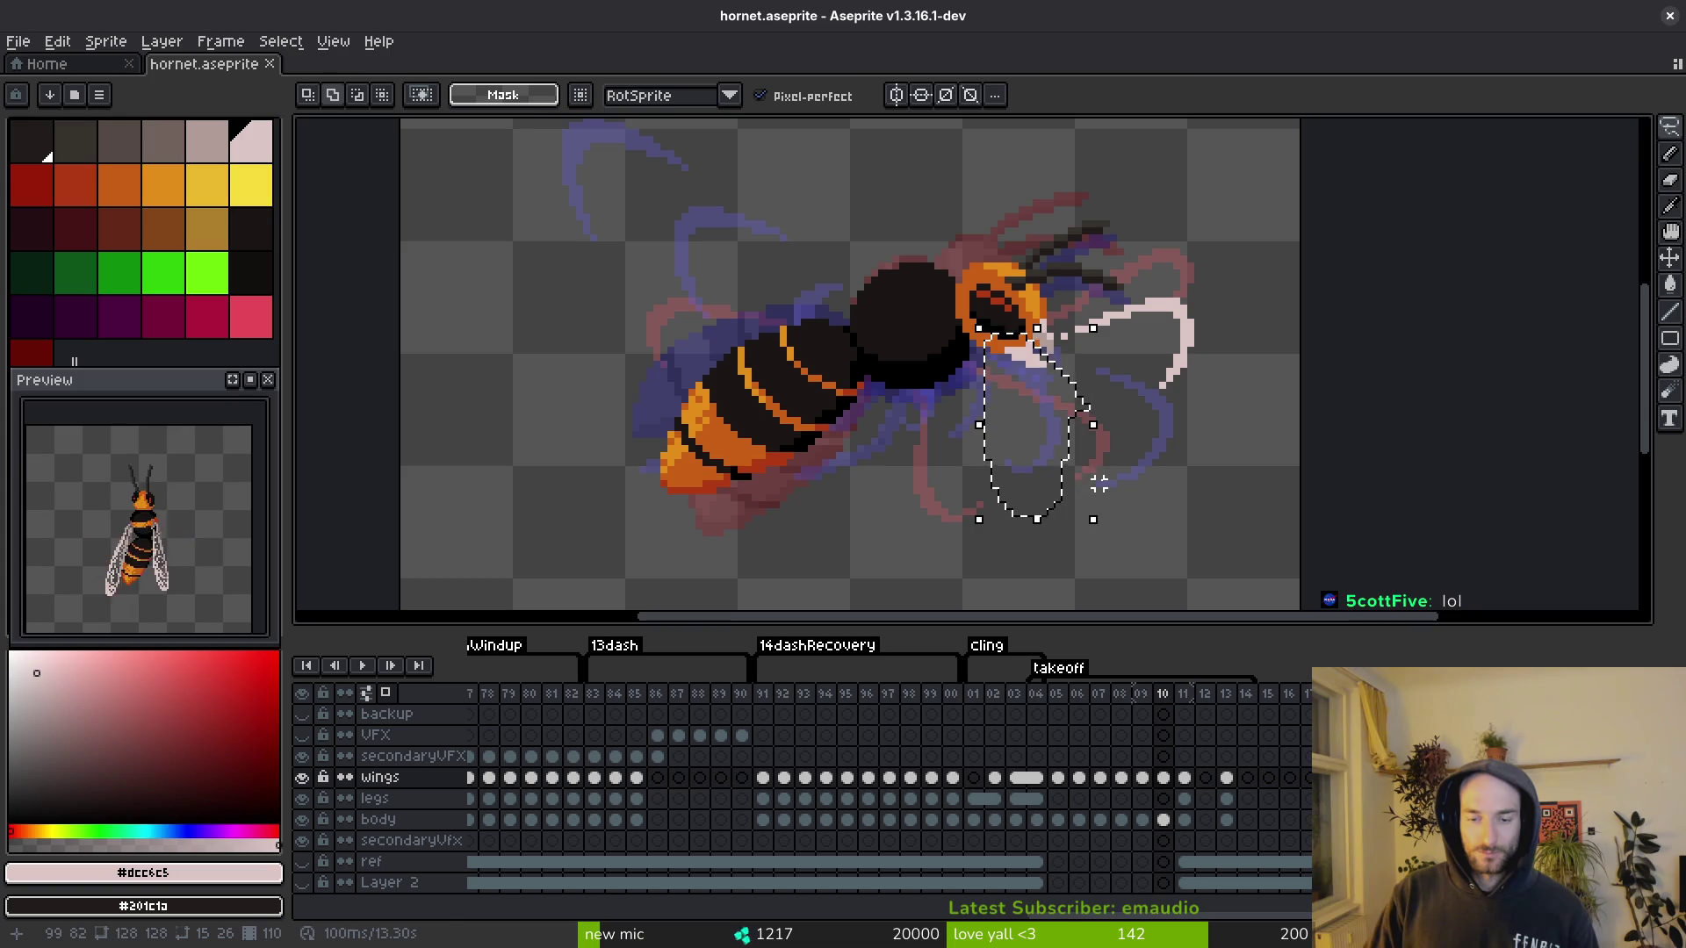
key("ctrl+v")
mouse_move(1106, 533)
left_mouse_down()
mouse_move(1136, 447)
mouse_move(1103, 471)
mouse_move(1108, 457)
left_mouse_up()
key("Return")
Step: Nudge a short wing stroke up one pixel, deselect, and save
scroll(1057, 337, "up", 3)
key("i")
key("b")
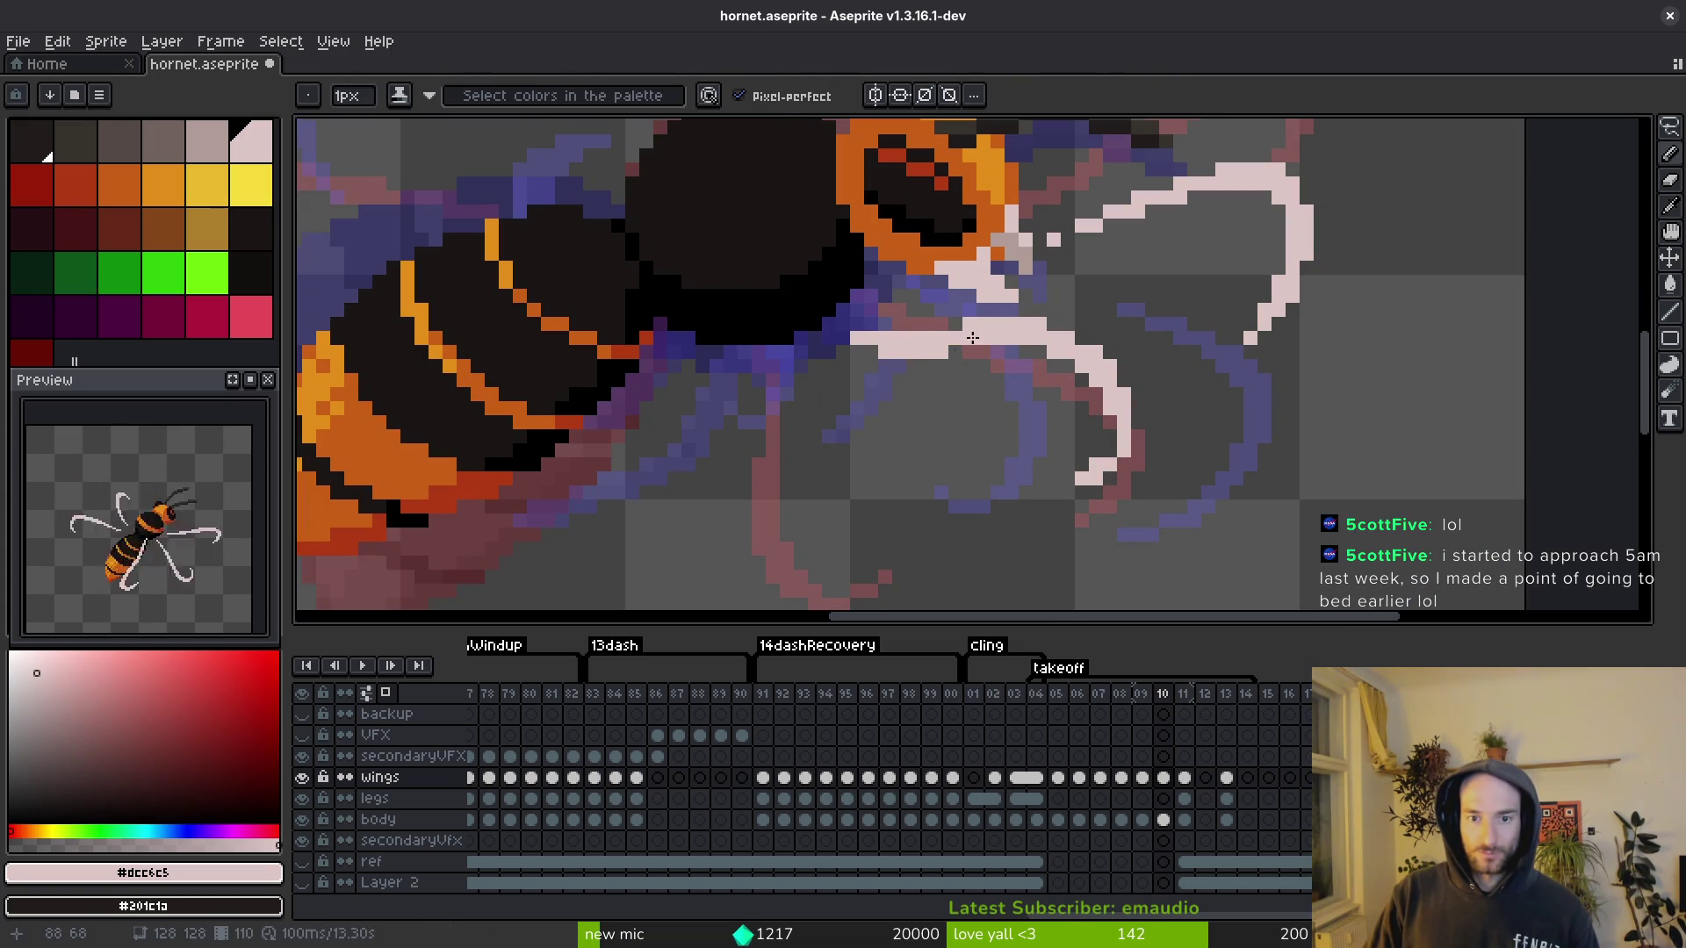
scroll(1128, 446, "up", 1)
key("m")
left_click_drag(1019, 378, 1203, 550)
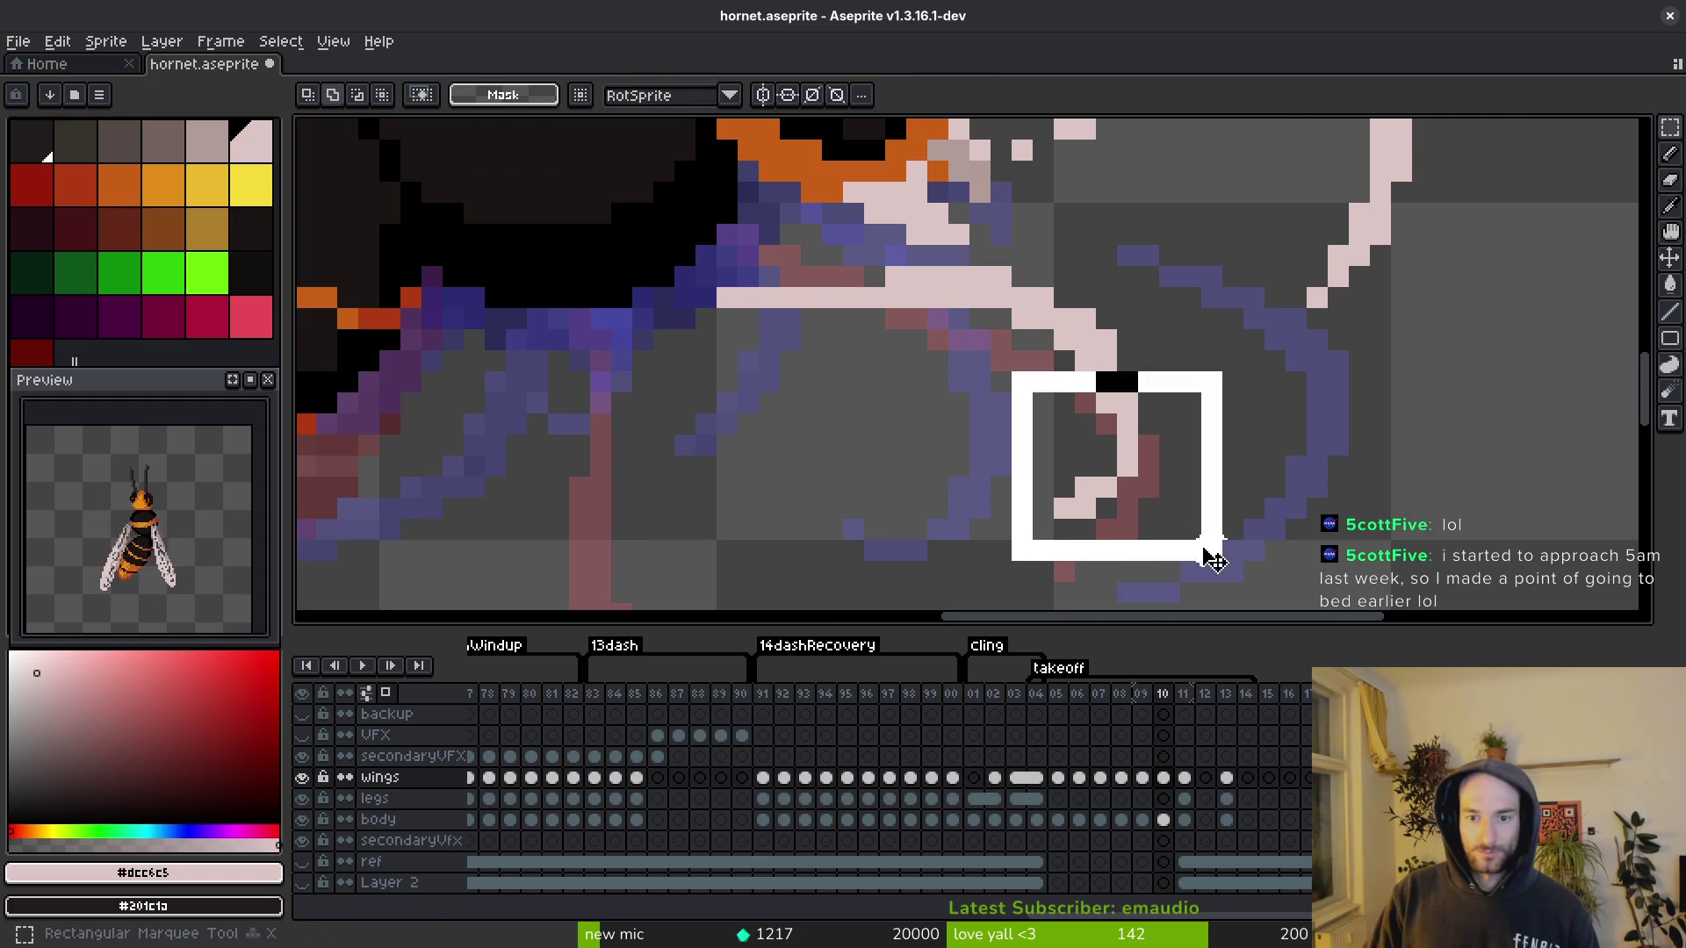
key("Up")
key("ctrl+d")
key("ctrl+s")
Step: Erase a stray pixel on the lower wing's inner curve and save
key("b")
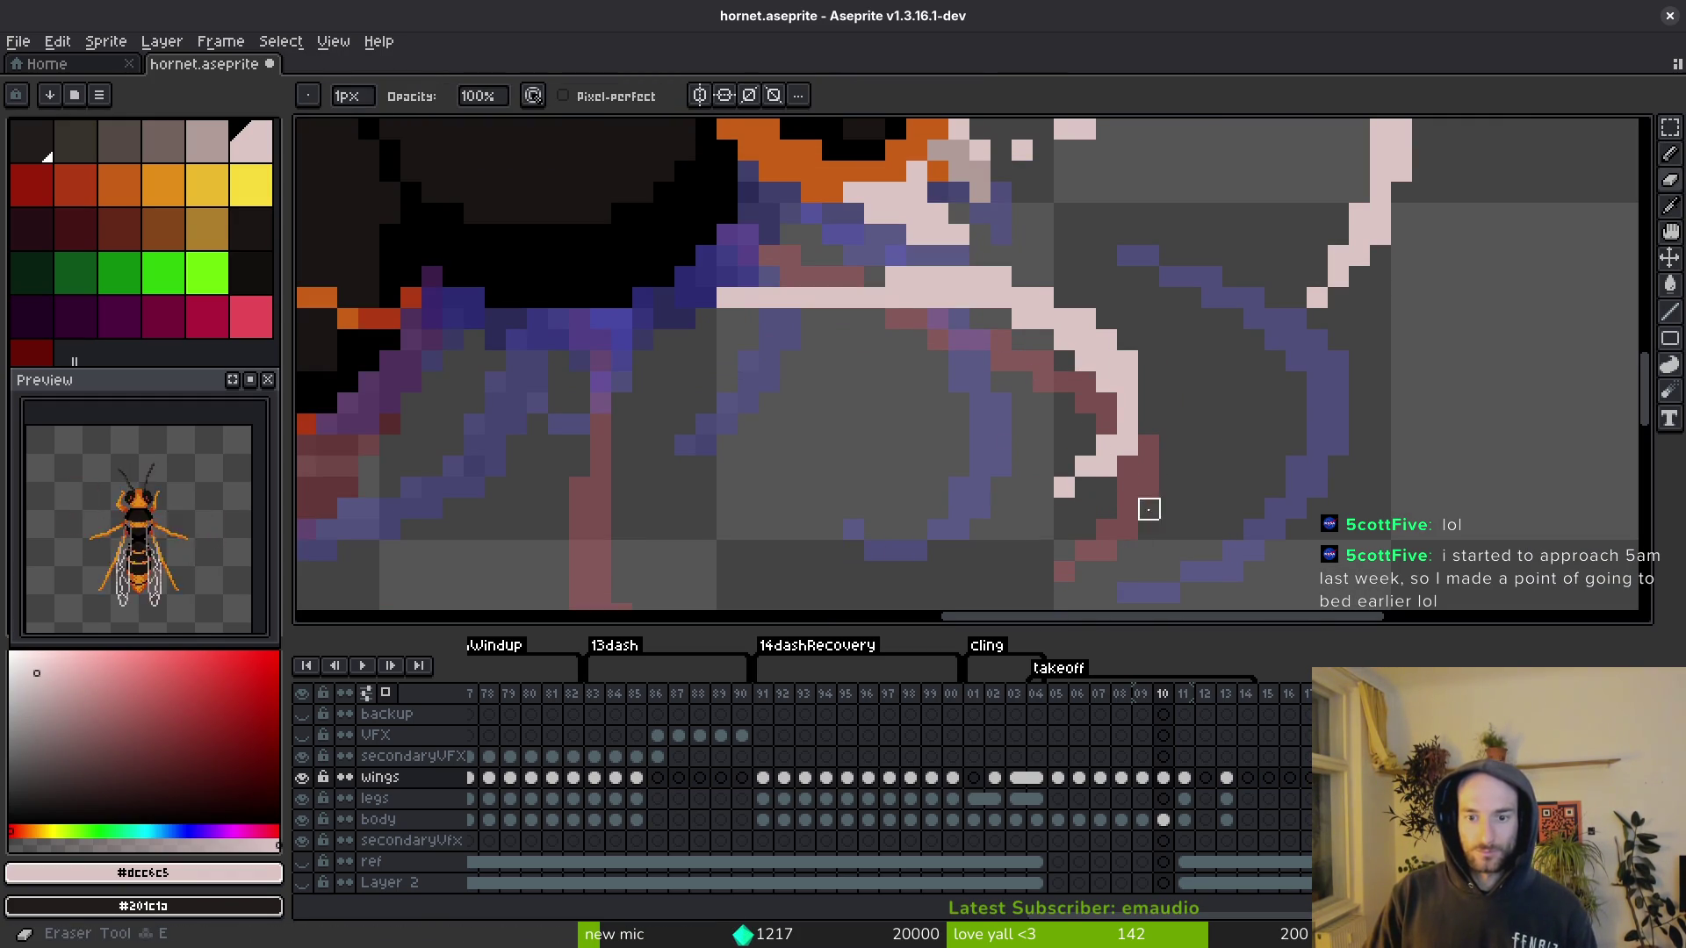
key("b")
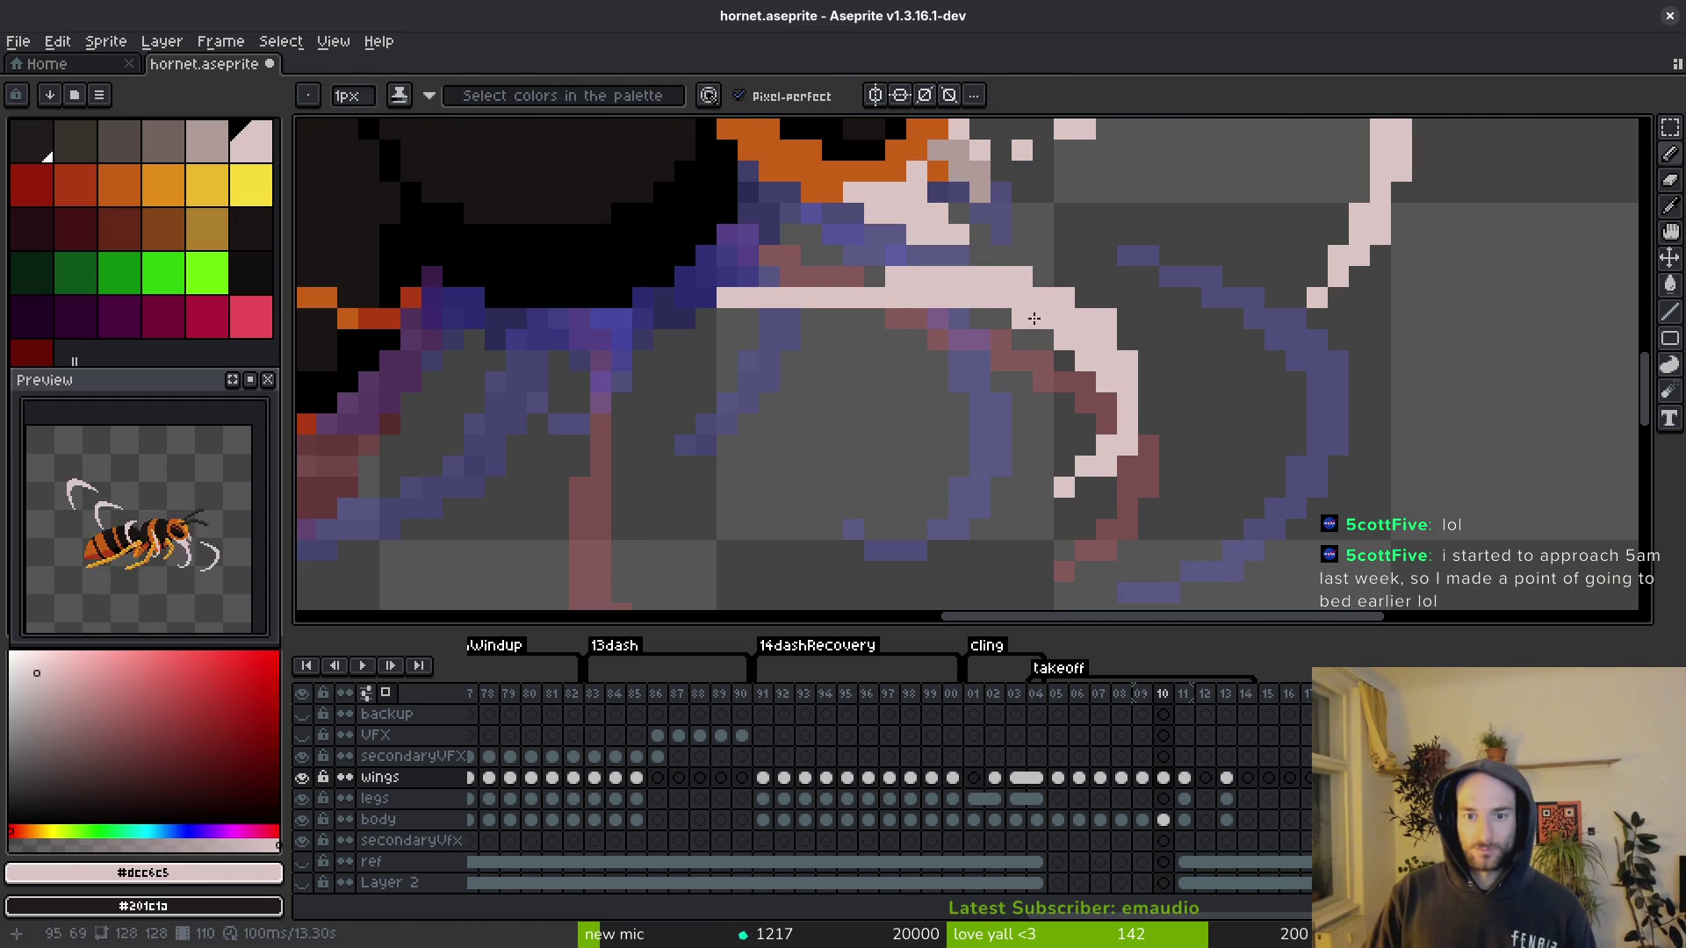
key("e")
key("ctrl+s")
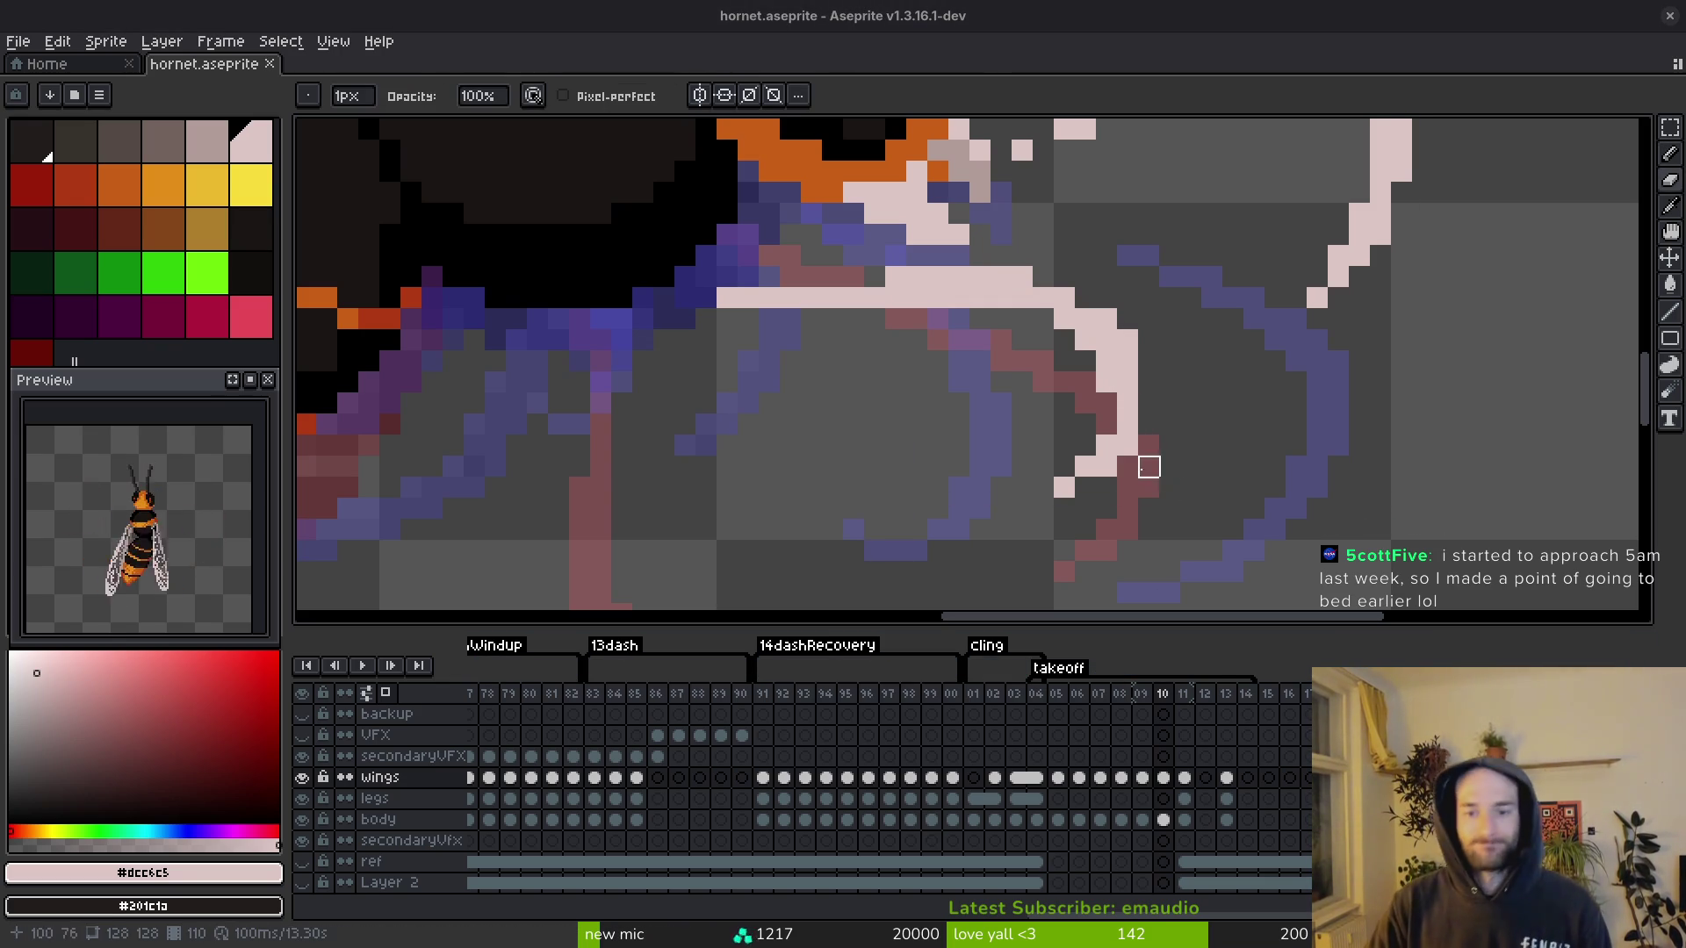
left_click(1106, 403)
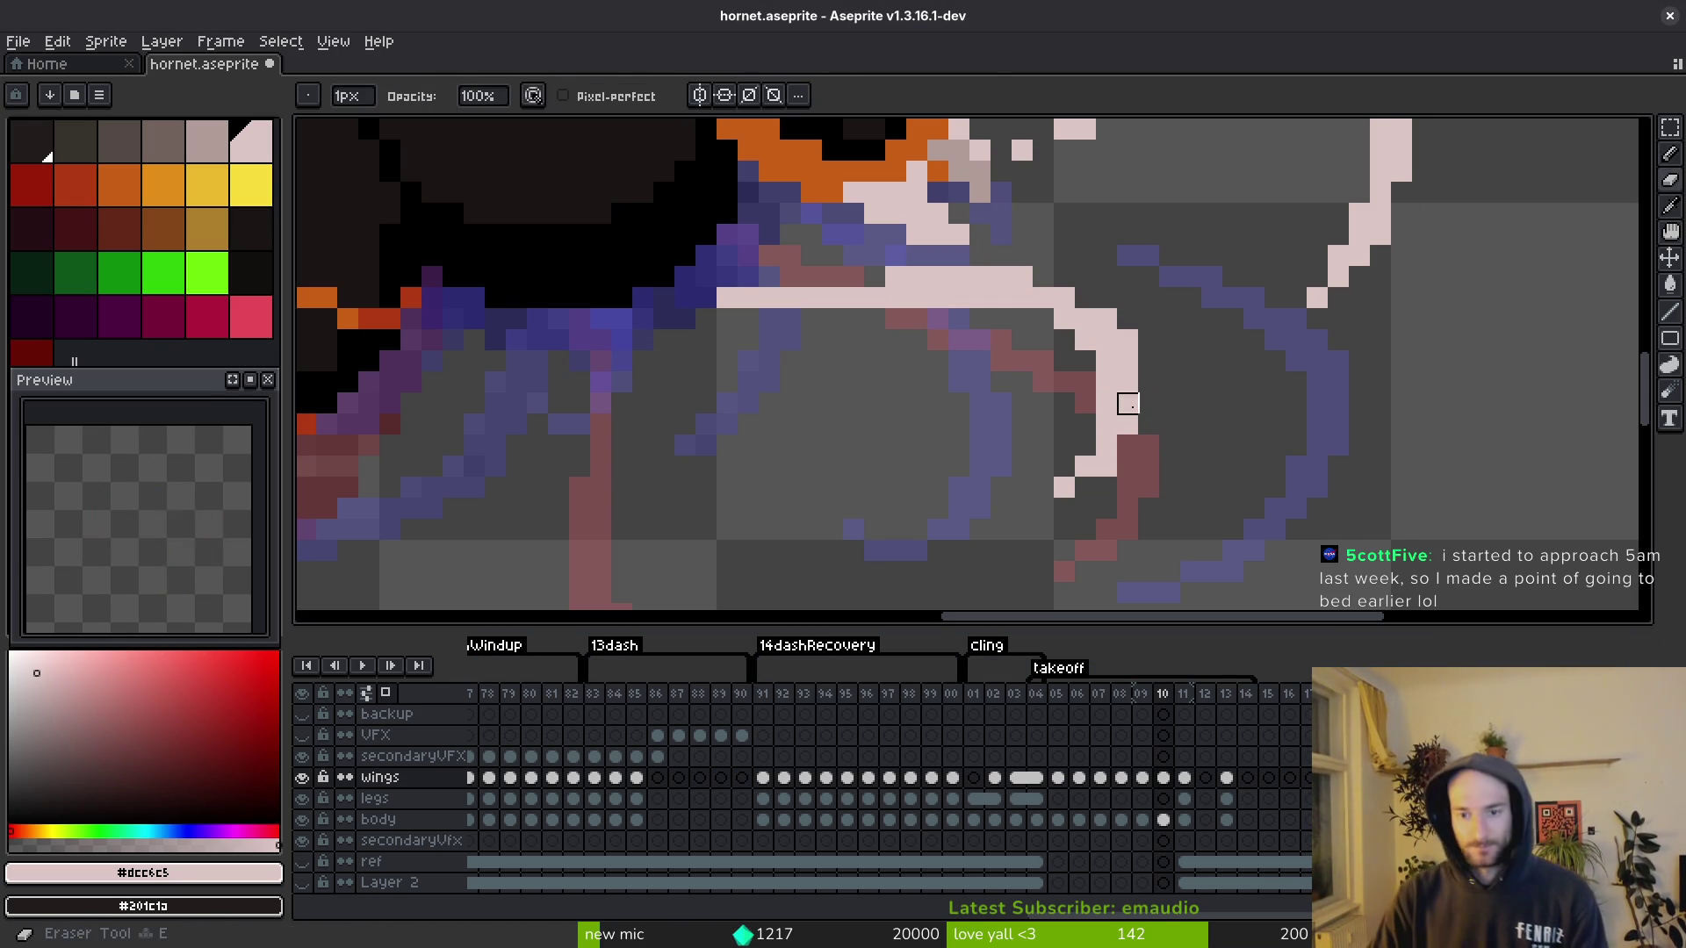
key("b")
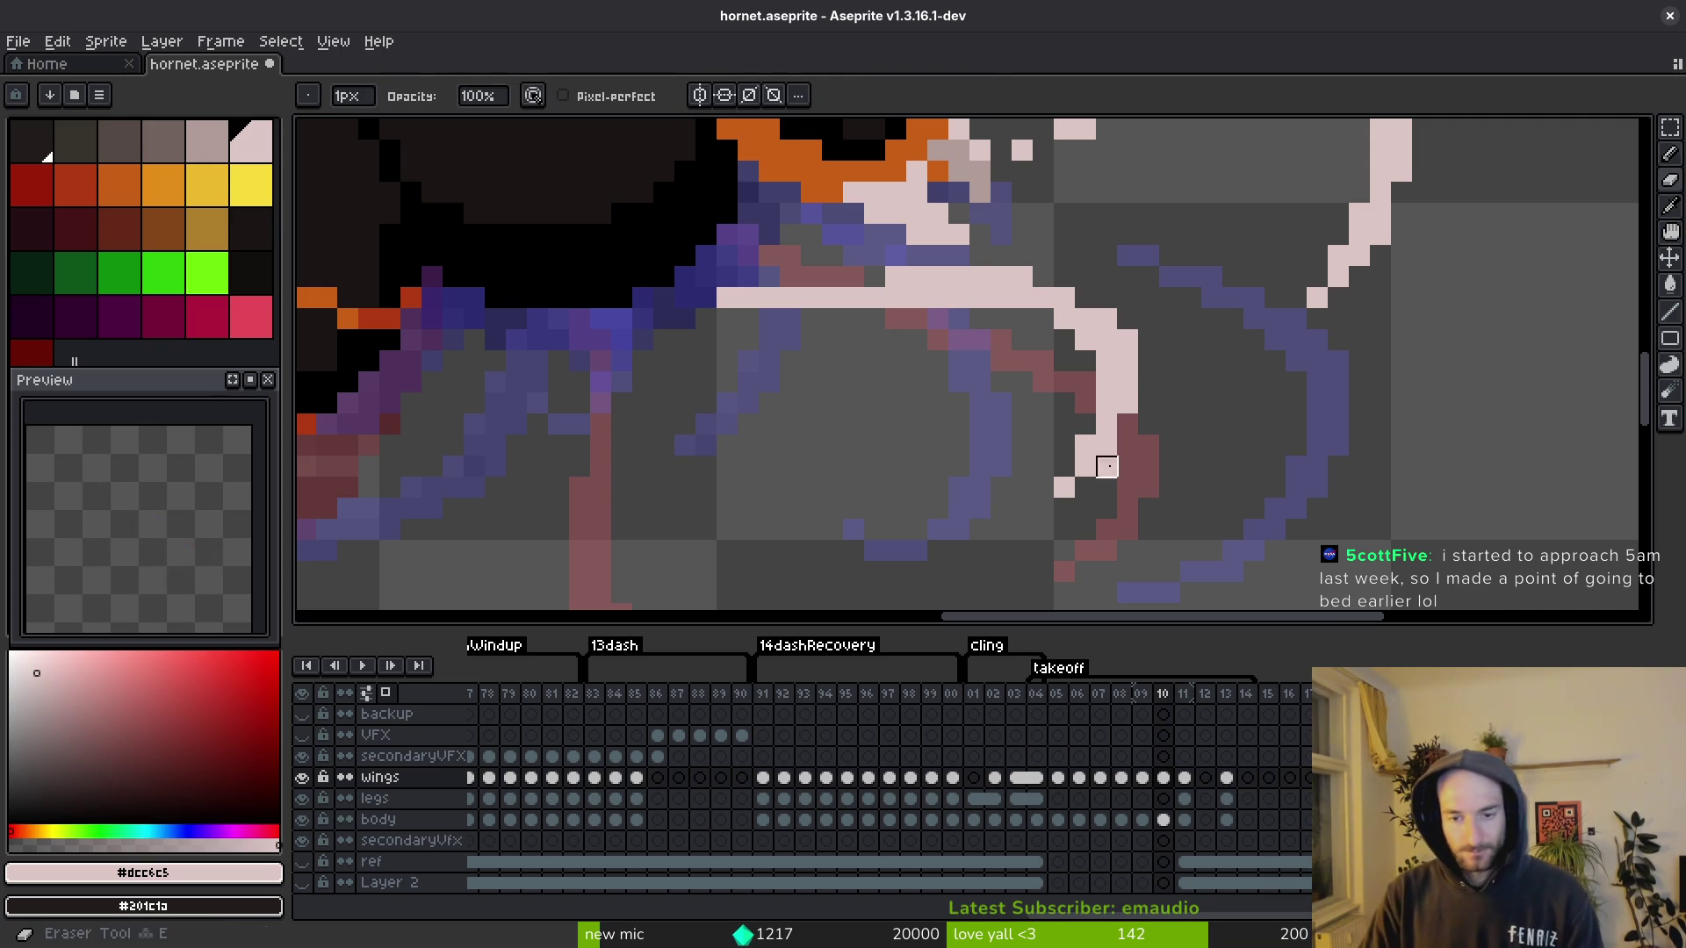
key("ctrl+s")
scroll(1103, 331, "down", 3)
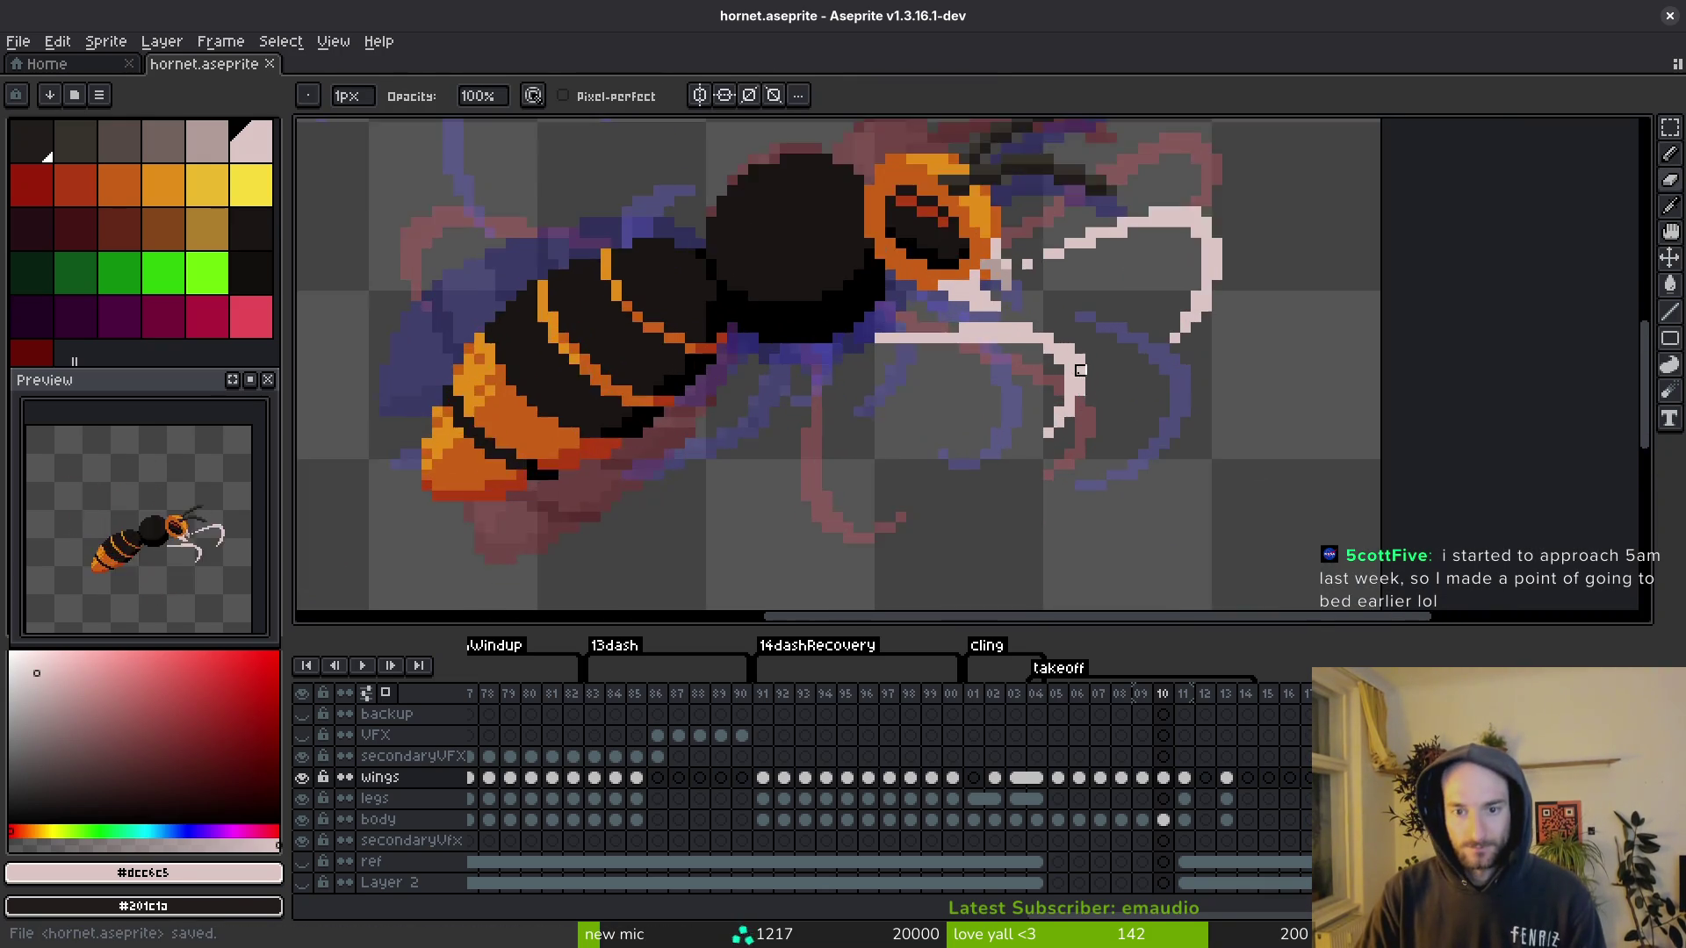
key("i")
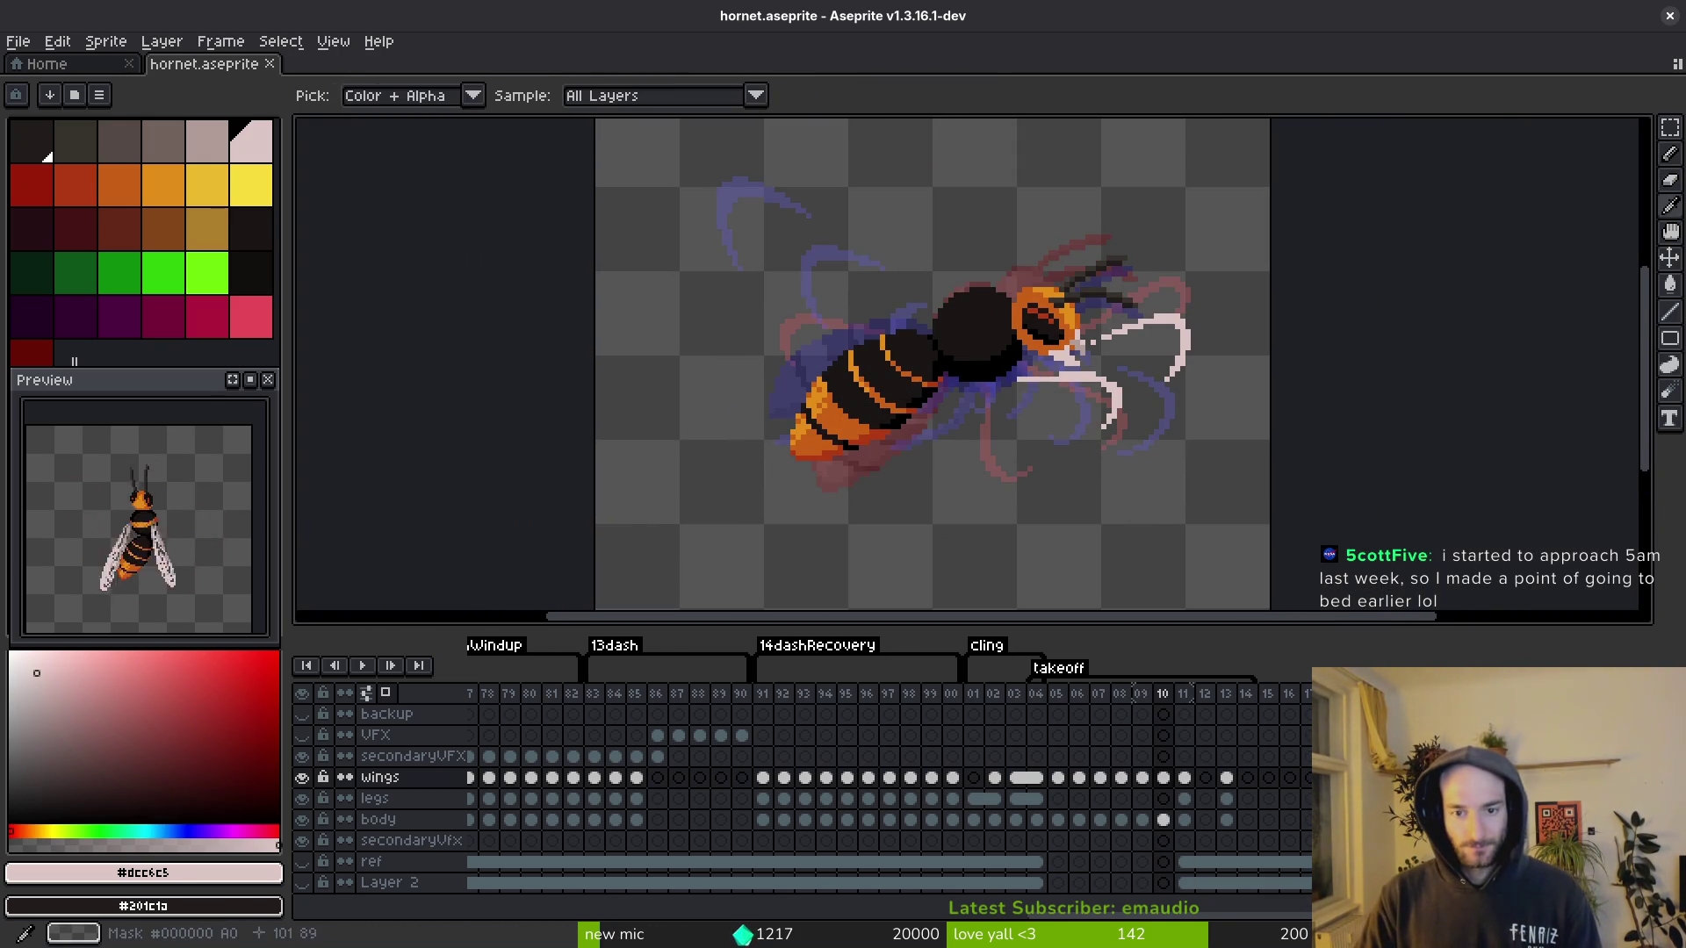
Step: Lasso the upper and lower wings on frame 10 and save
scroll(1135, 486, "up", 1)
key("q")
mouse_move(1129, 282)
left_mouse_down()
mouse_move(938, 362)
mouse_move(1222, 281)
left_mouse_up()
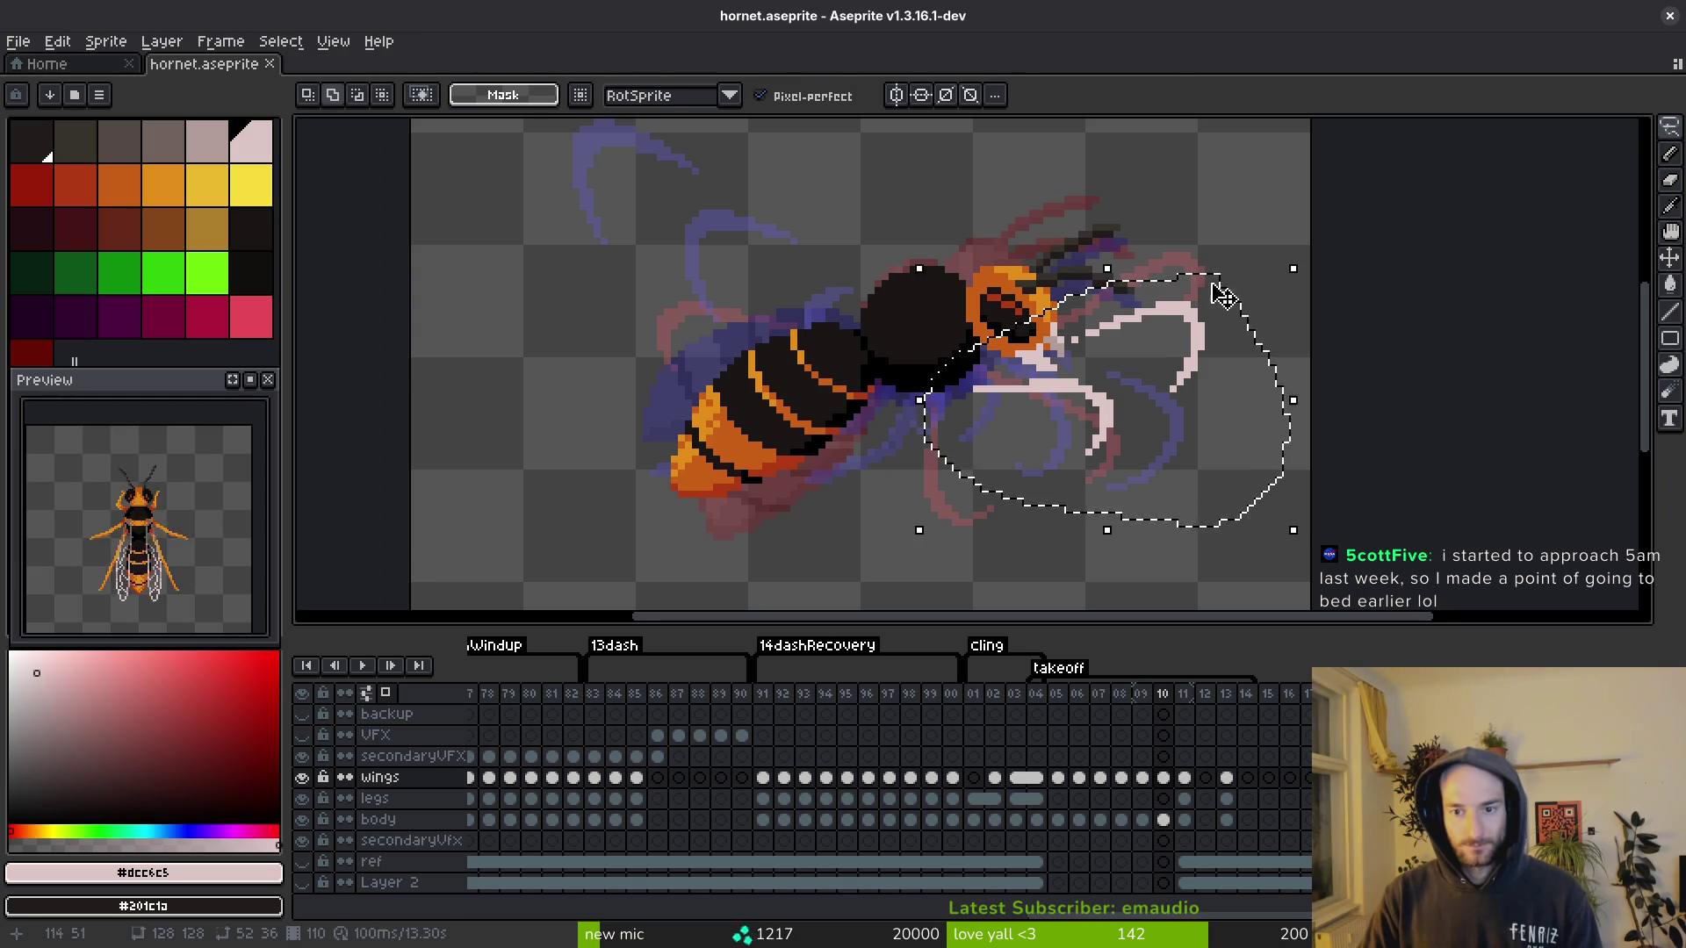
left_click_drag(1106, 367, 950, 367)
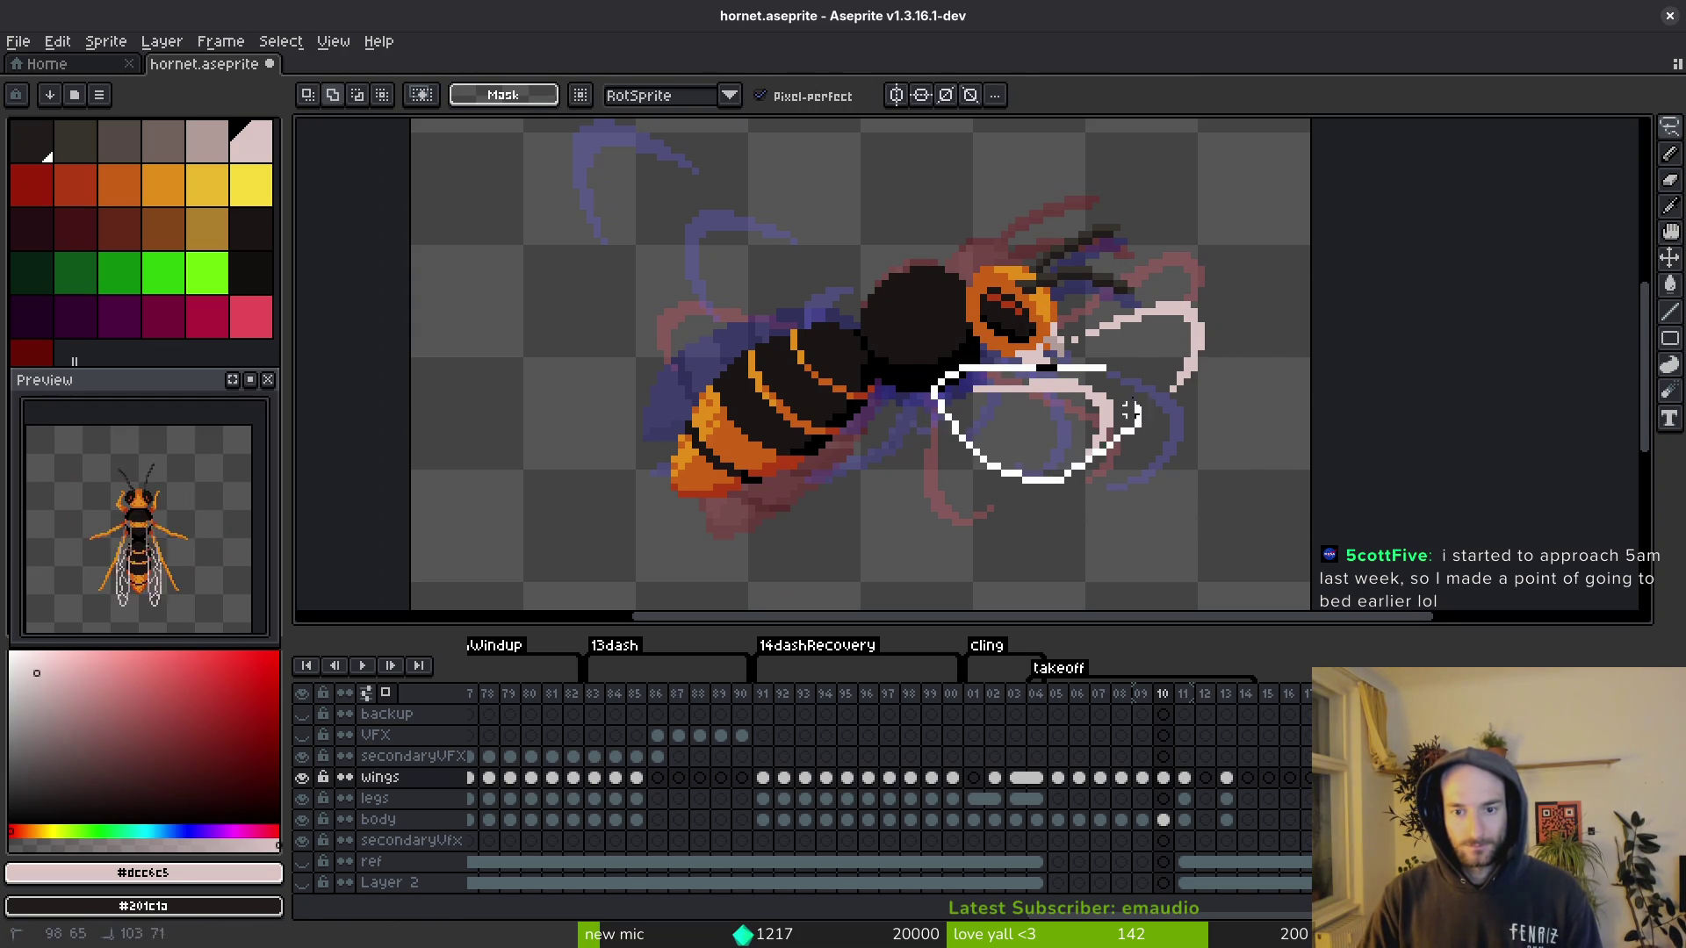
key("ctrl+s")
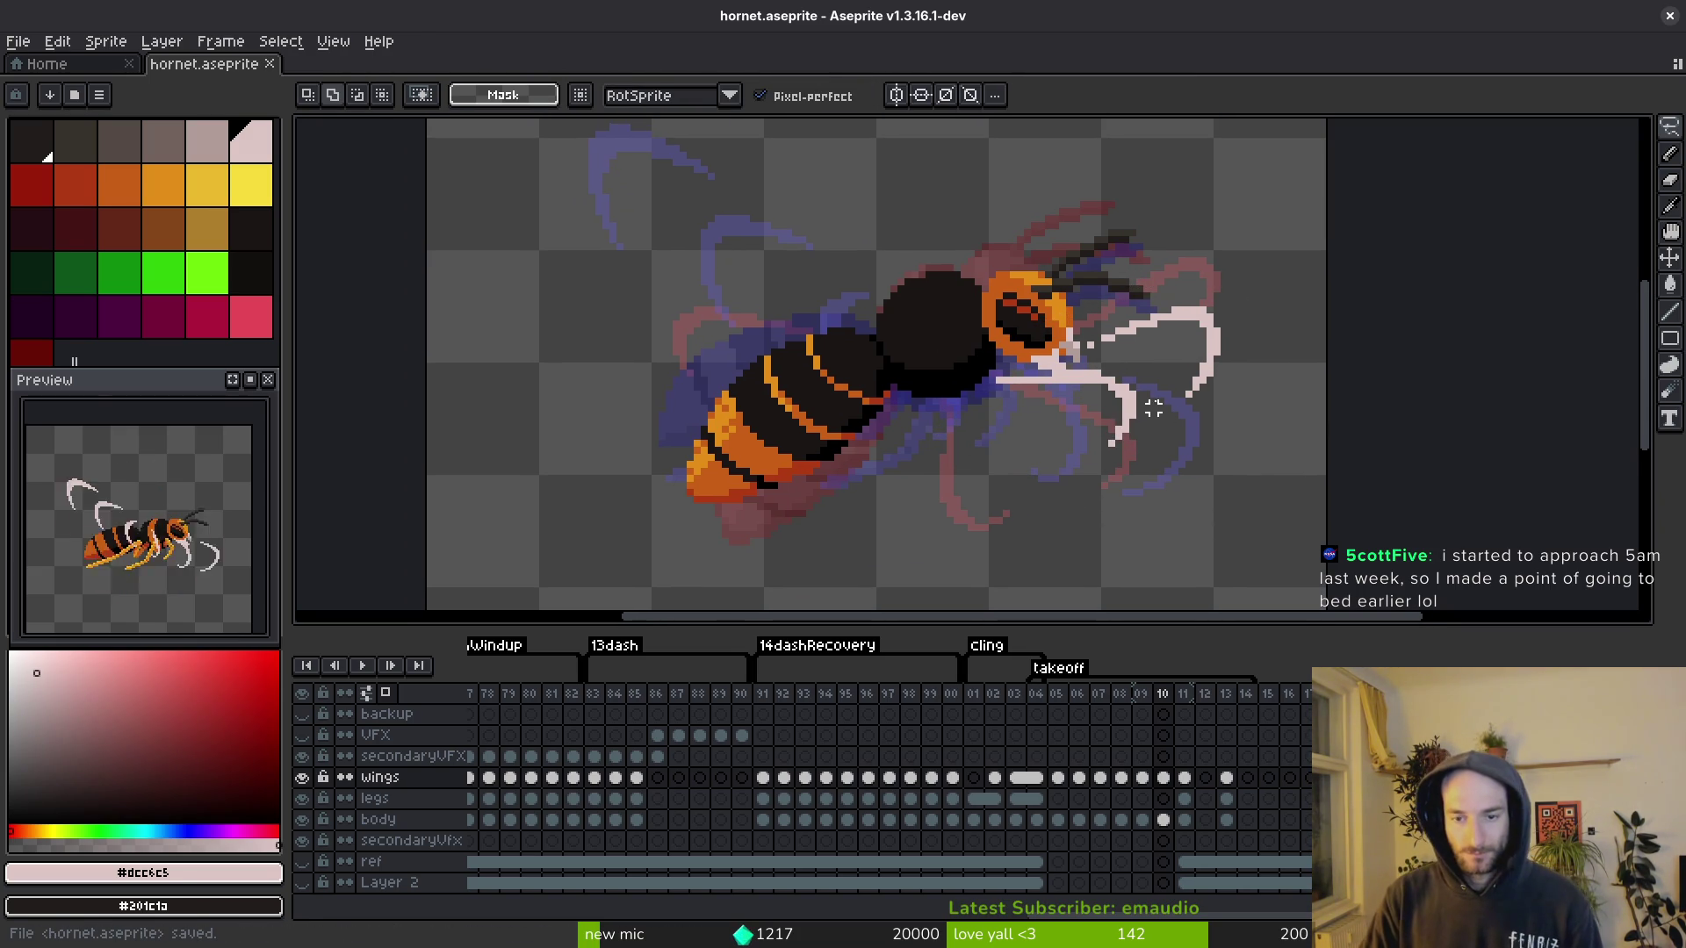
scroll(1089, 367, "up", 1)
mouse_move(1088, 367)
left_mouse_down()
mouse_move(1129, 478)
mouse_move(972, 422)
left_mouse_up()
key("ctrl+s")
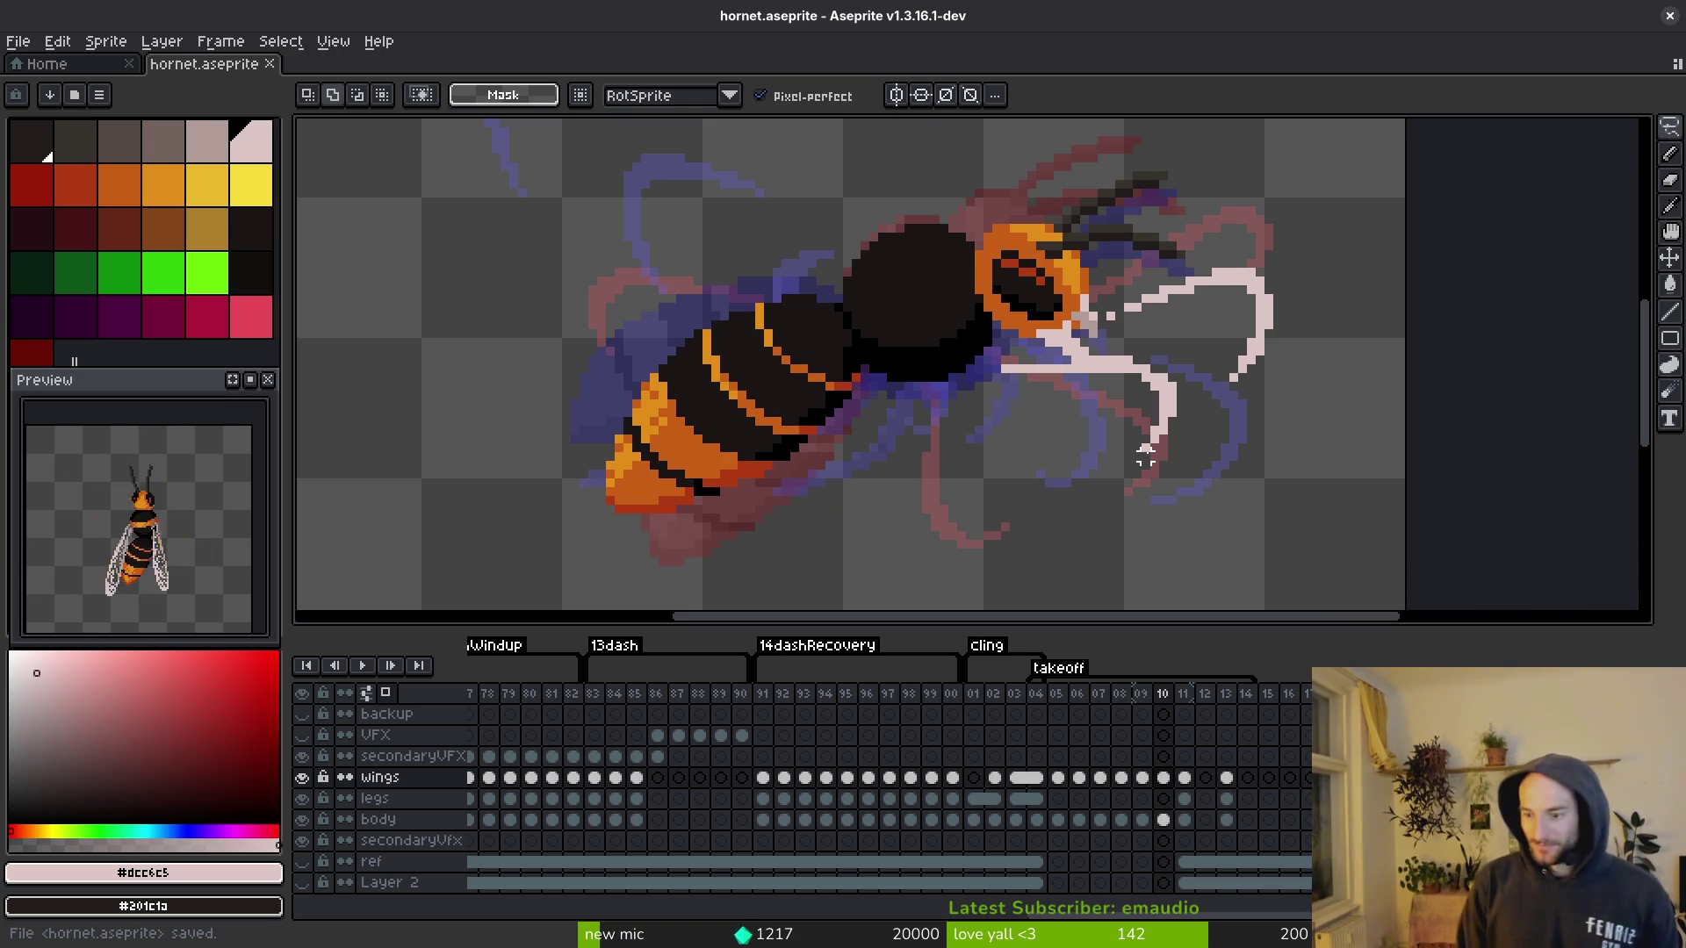
key("ctrl+s")
key("i")
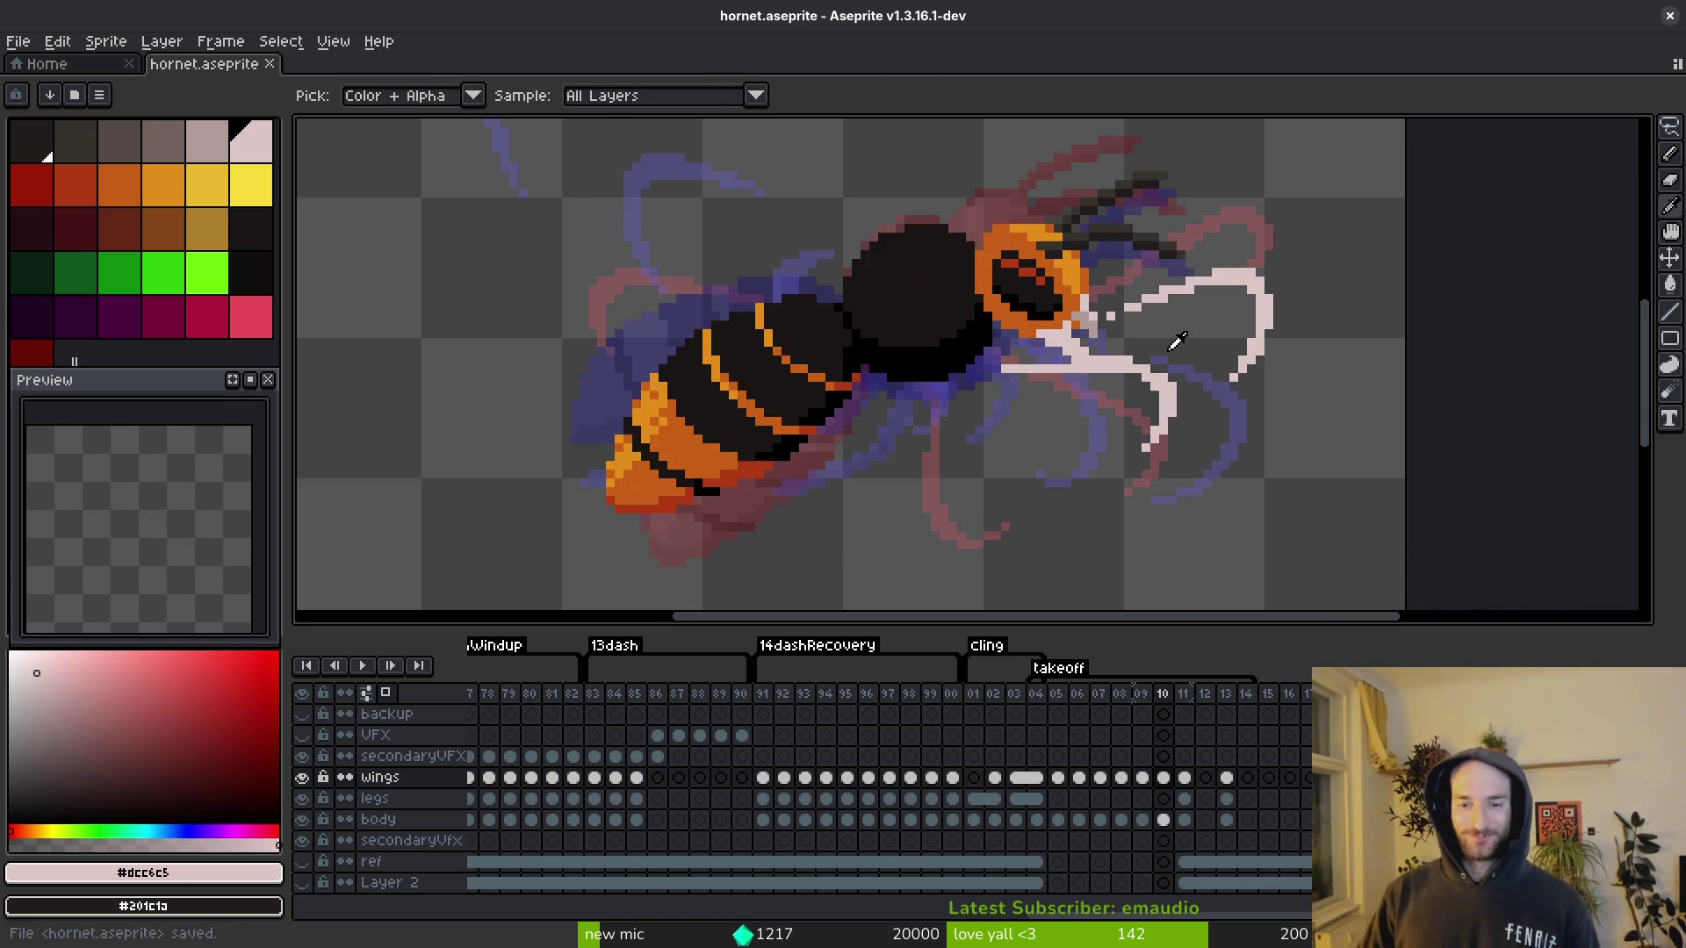
Step: Lasso a wing on frame 11, then shift selected wing pixels down-right on frame 10
key("period")
key("q")
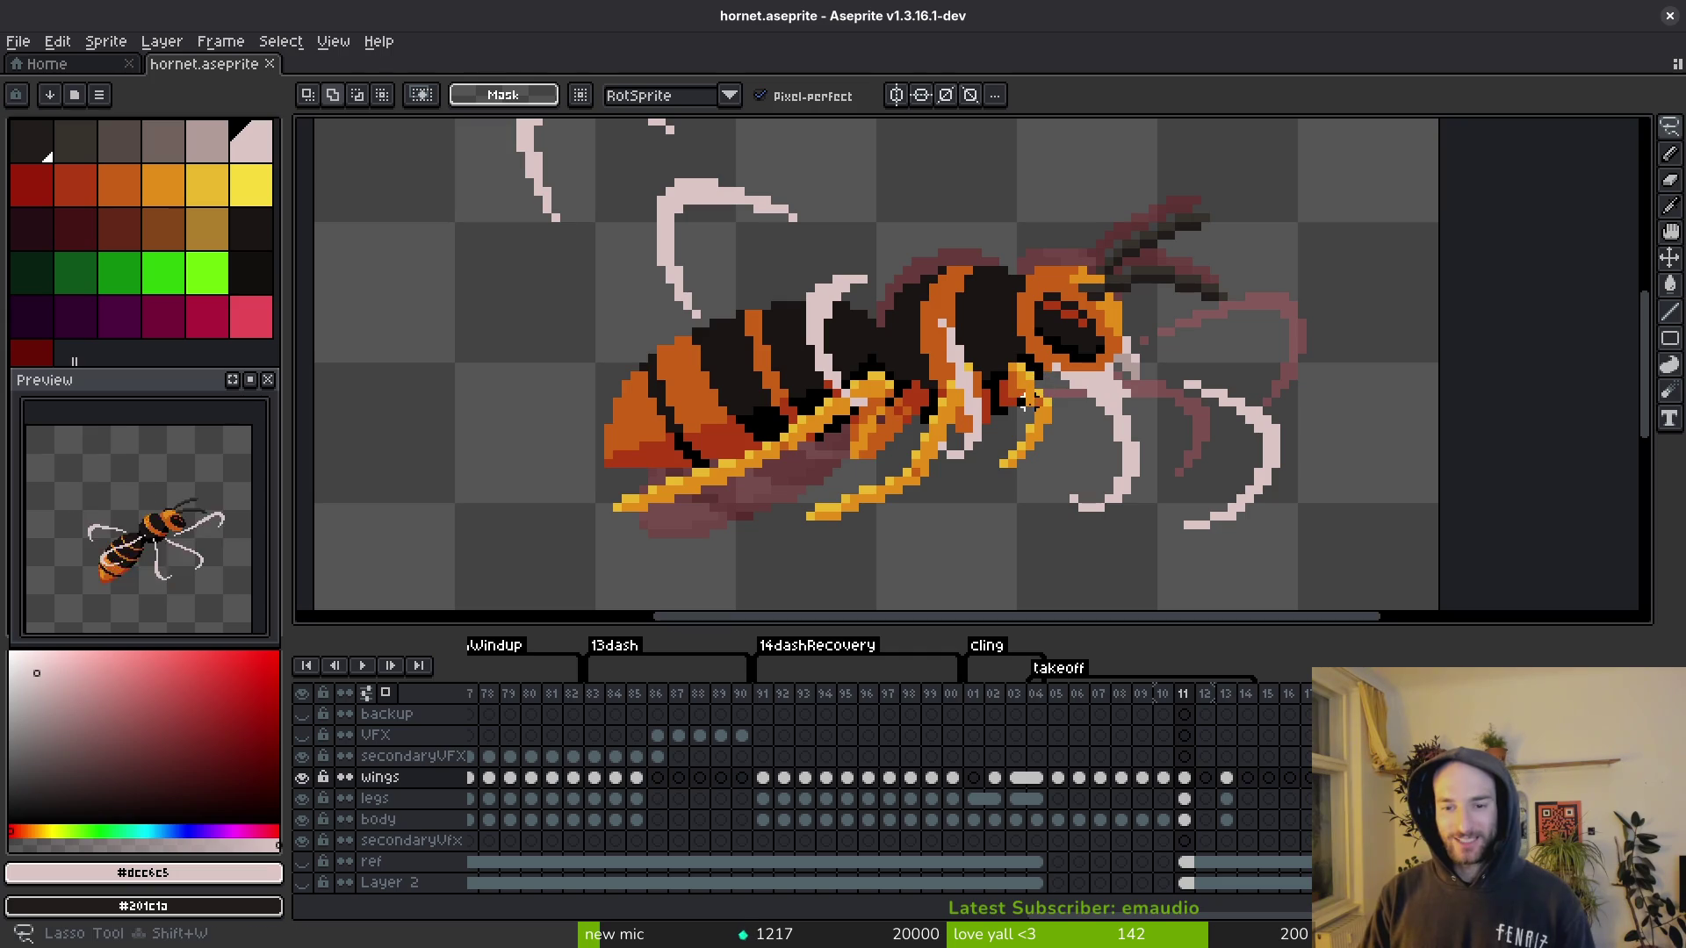
left_click_drag(1005, 378, 924, 280)
left_click_drag(985, 473, 985, 476)
scroll(984, 476, "down", 2)
key("comma")
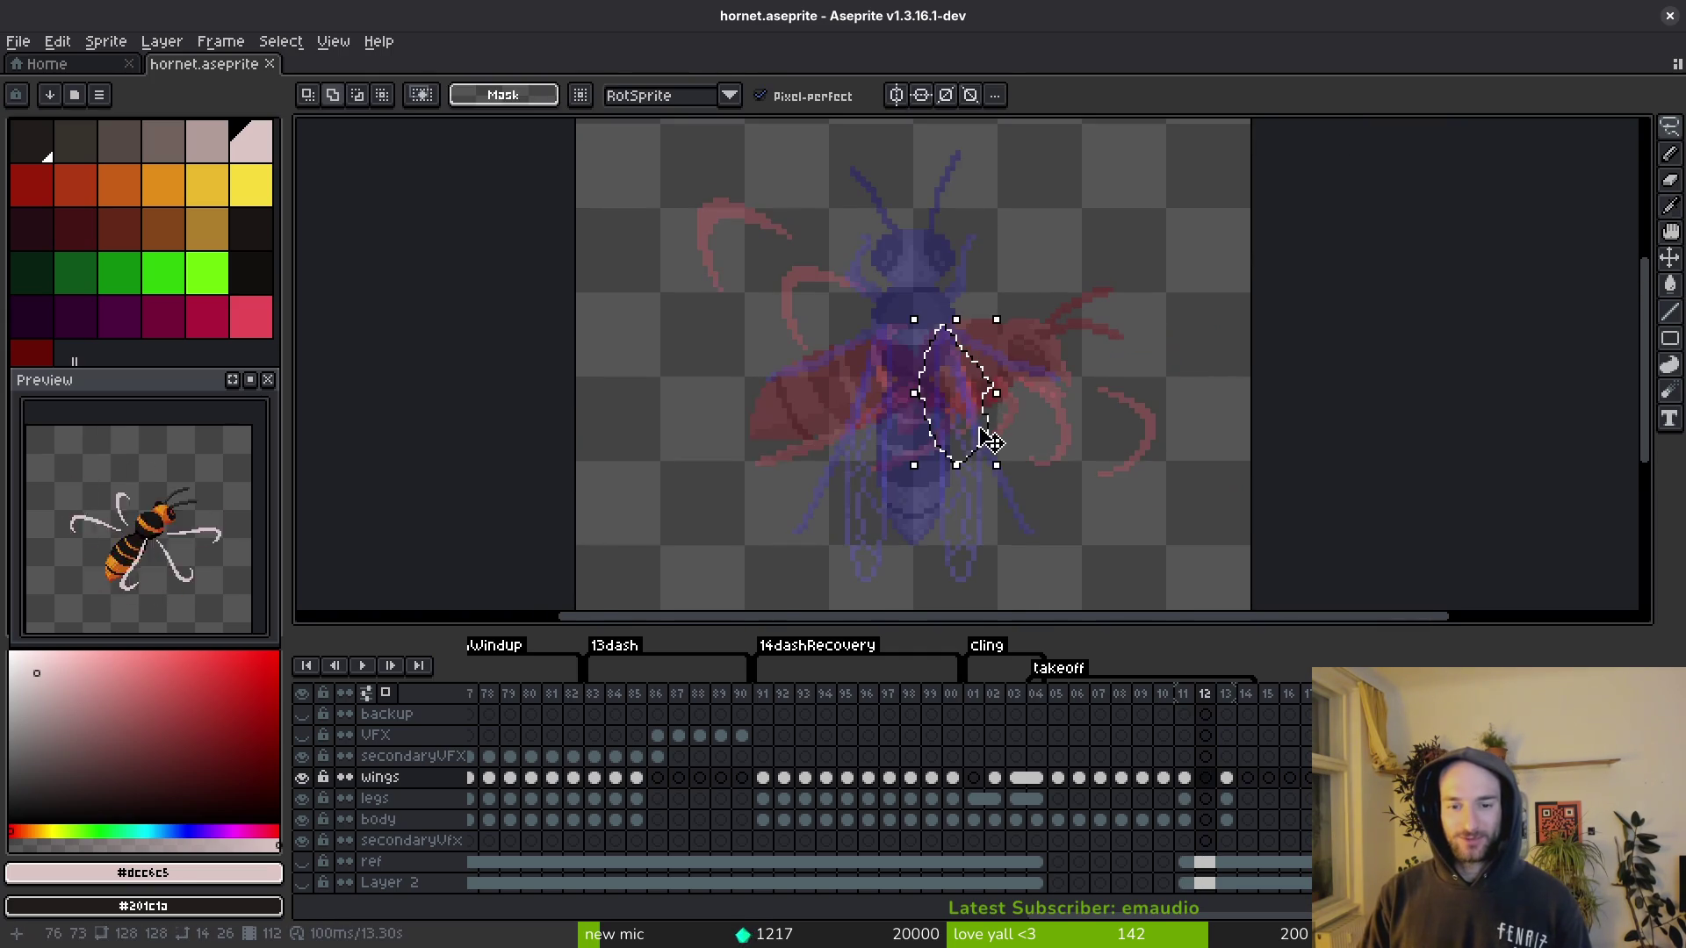
mouse_move(981, 378)
left_mouse_down()
mouse_move(1014, 434)
mouse_move(1008, 415)
left_mouse_up()
scroll(1010, 419, "up", 2)
Step: Rotate frame 10's right wings about -10.7°, move them one pixel right, and commit
mouse_move(1232, 218)
left_mouse_down()
mouse_move(1093, 218)
mouse_move(1304, 450)
mouse_move(1379, 387)
left_mouse_up()
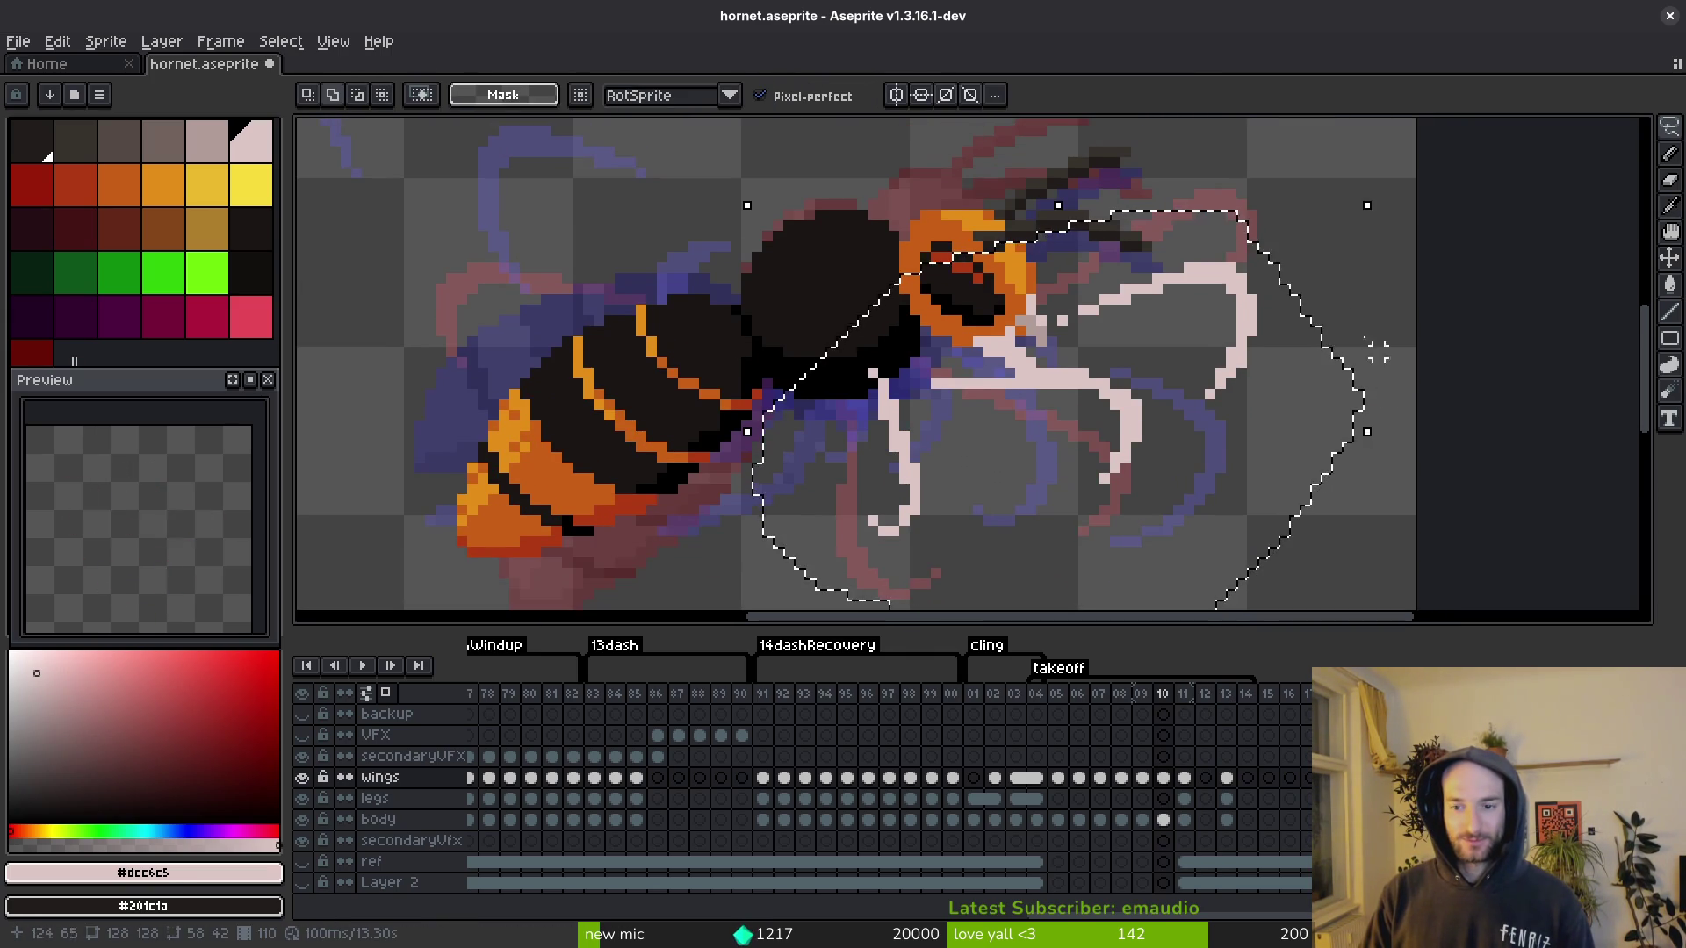
scroll(1385, 388, "down", 1)
mouse_move(1383, 256)
left_mouse_down()
mouse_move(1407, 294)
mouse_move(1310, 360)
left_mouse_up()
key("Right")
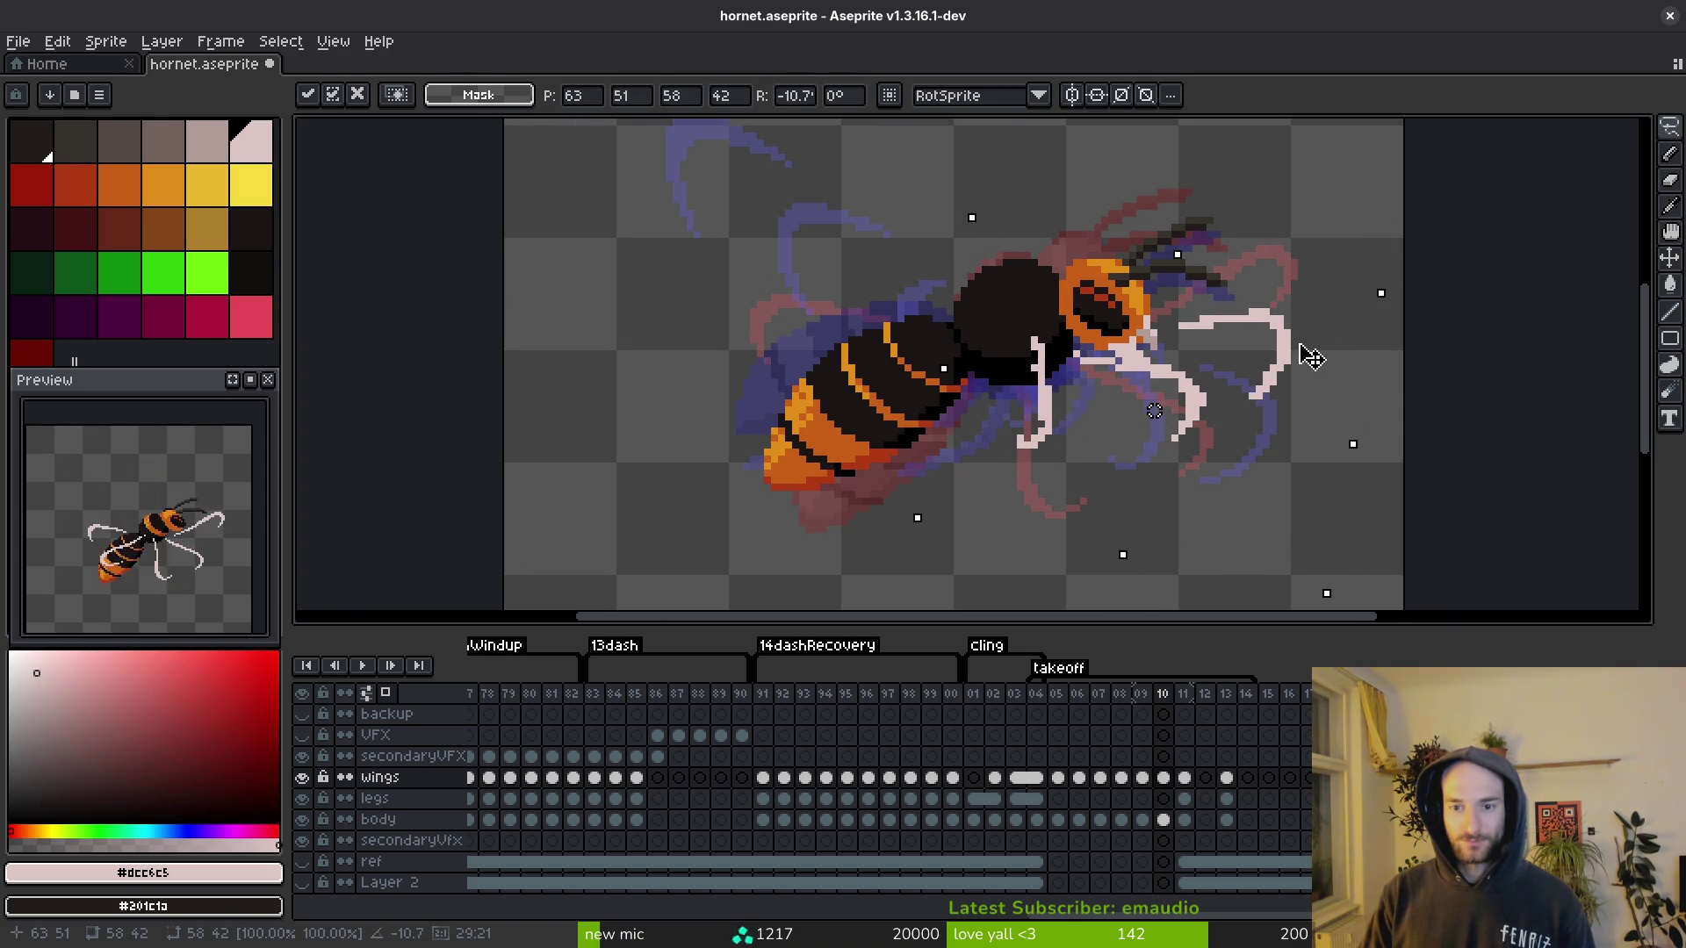
key("Return")
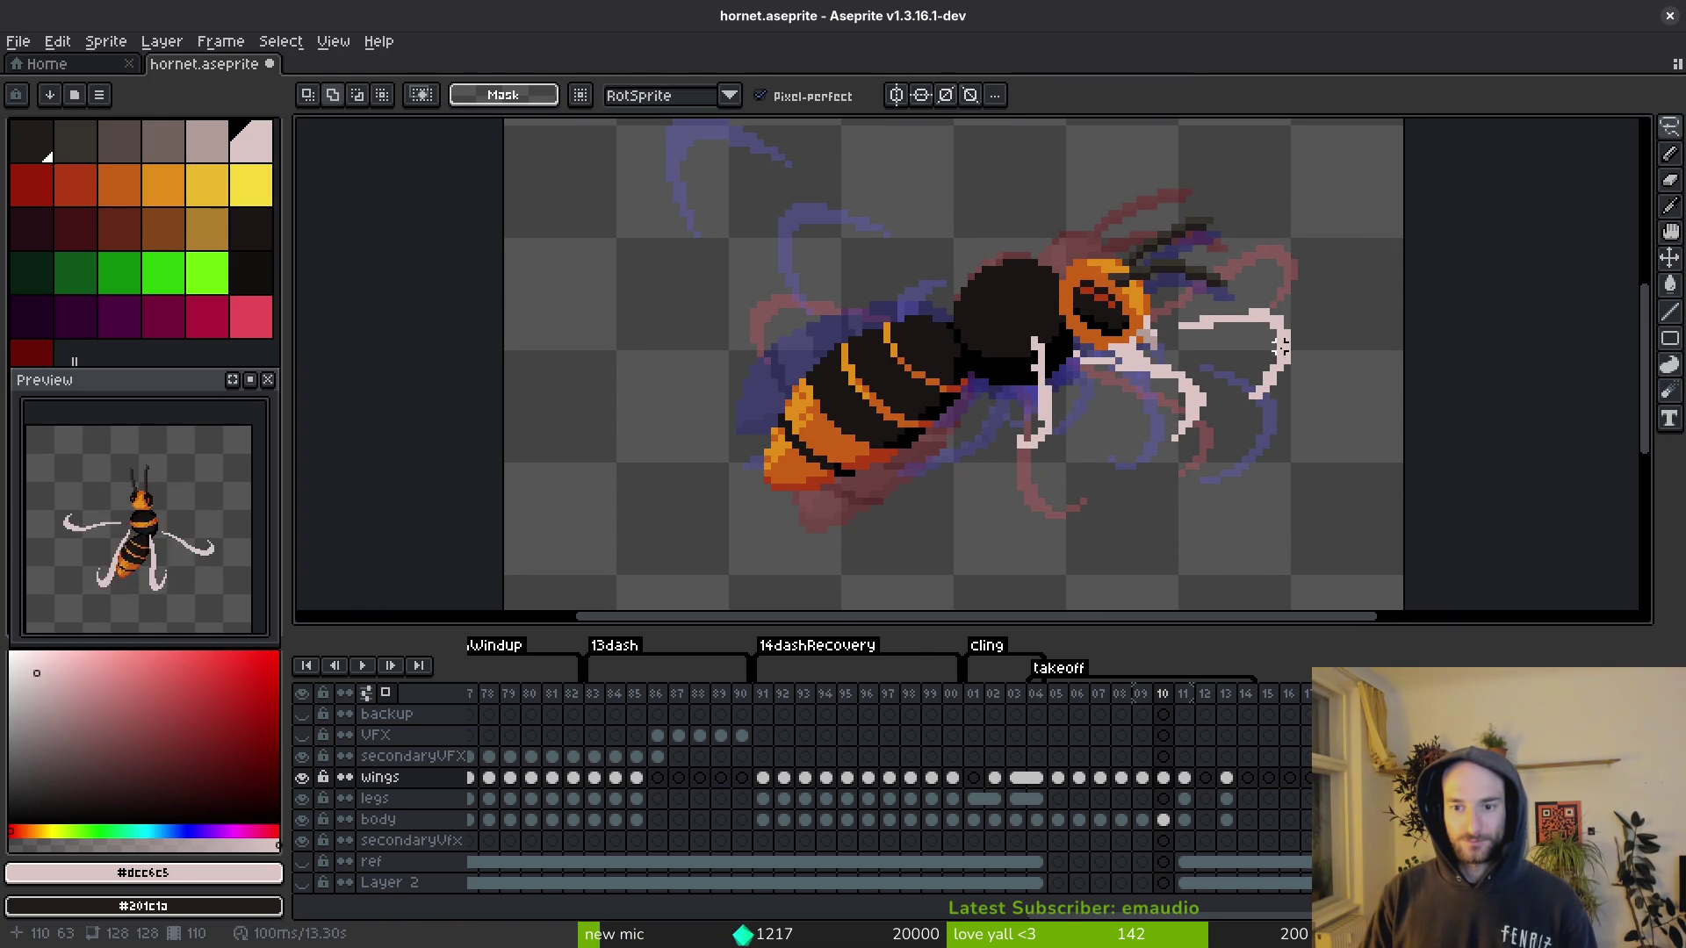
scroll(1300, 386, "up", 1)
key("f")
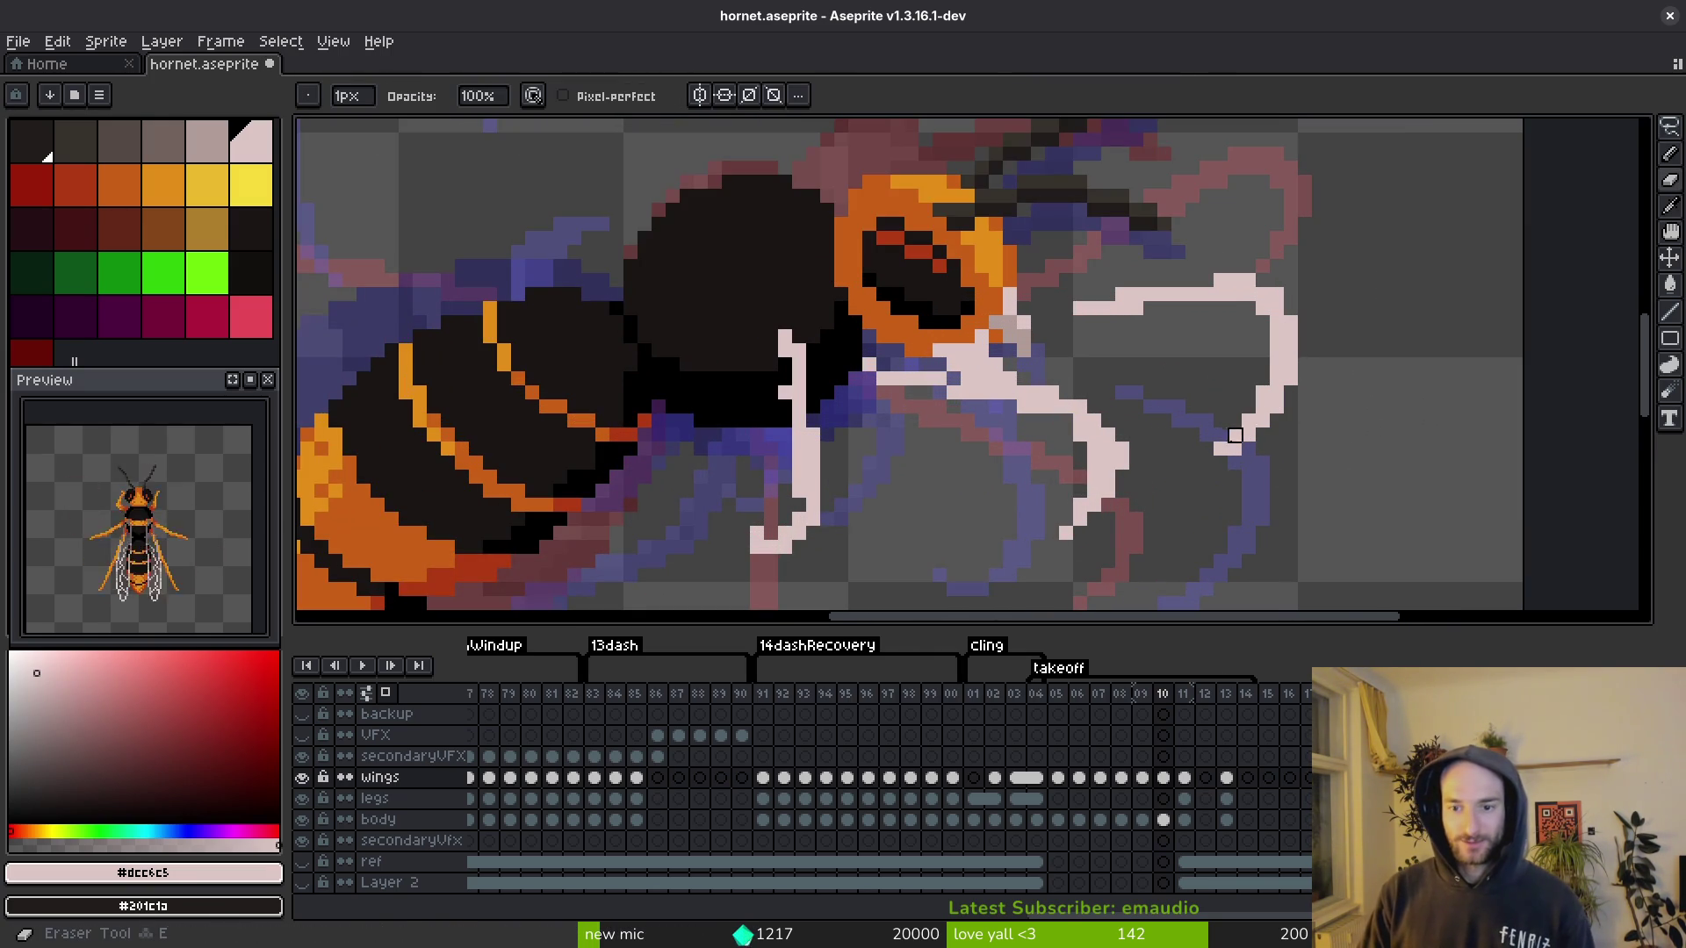
key("F11")
key("F11")
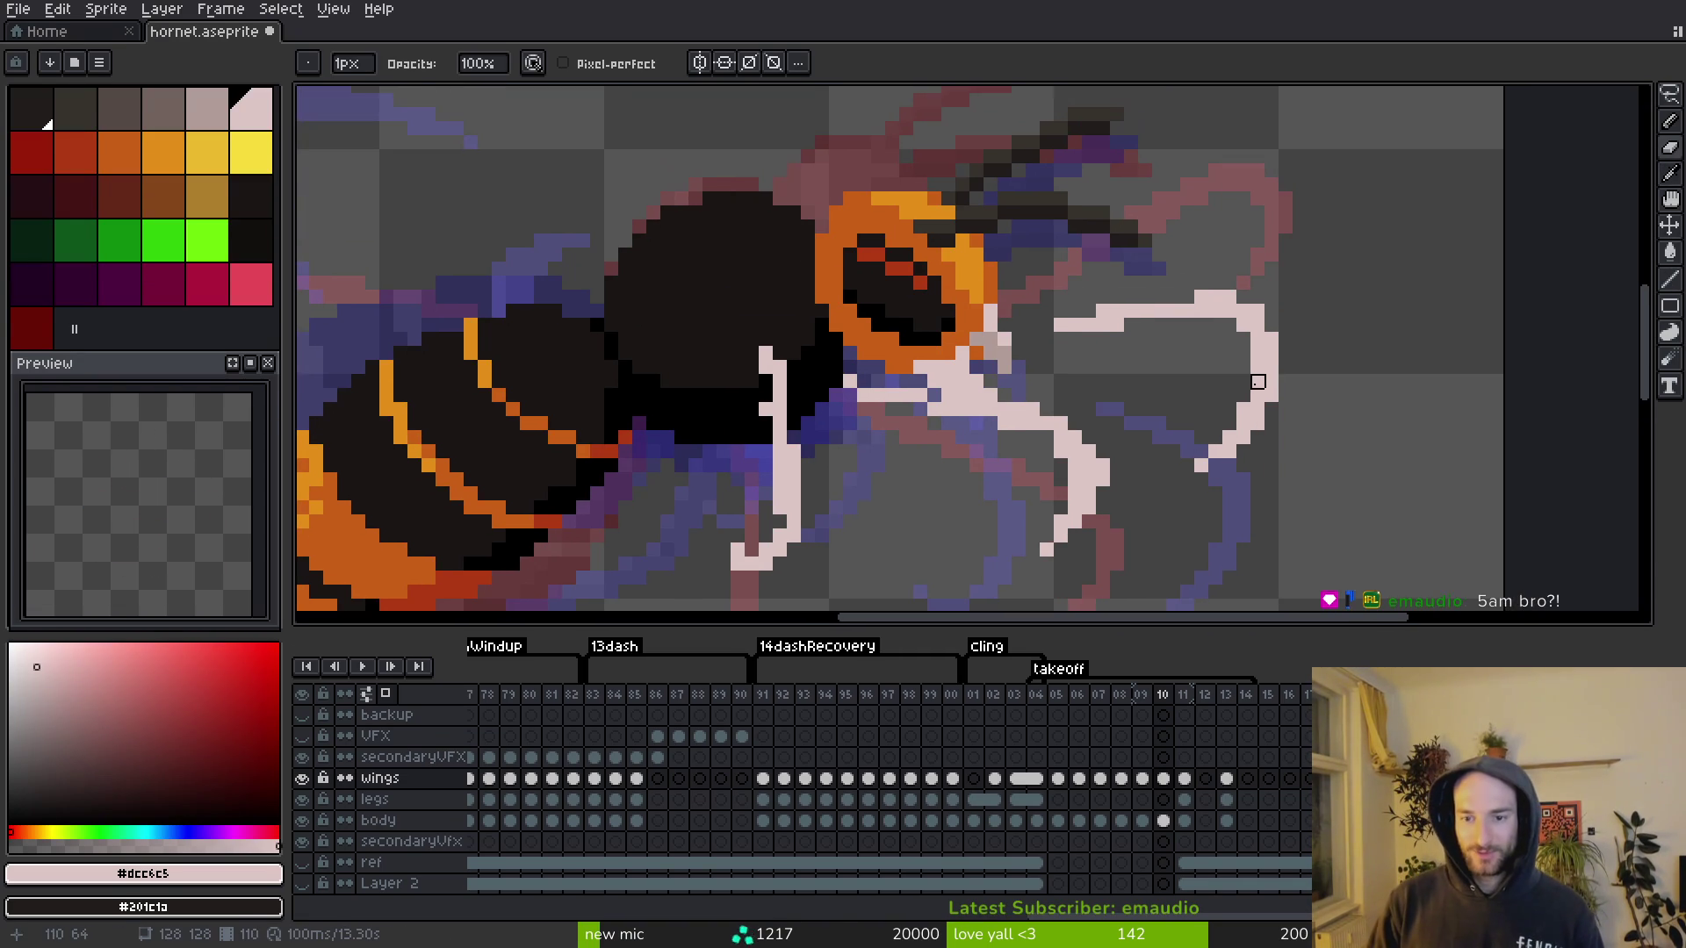
key("F11")
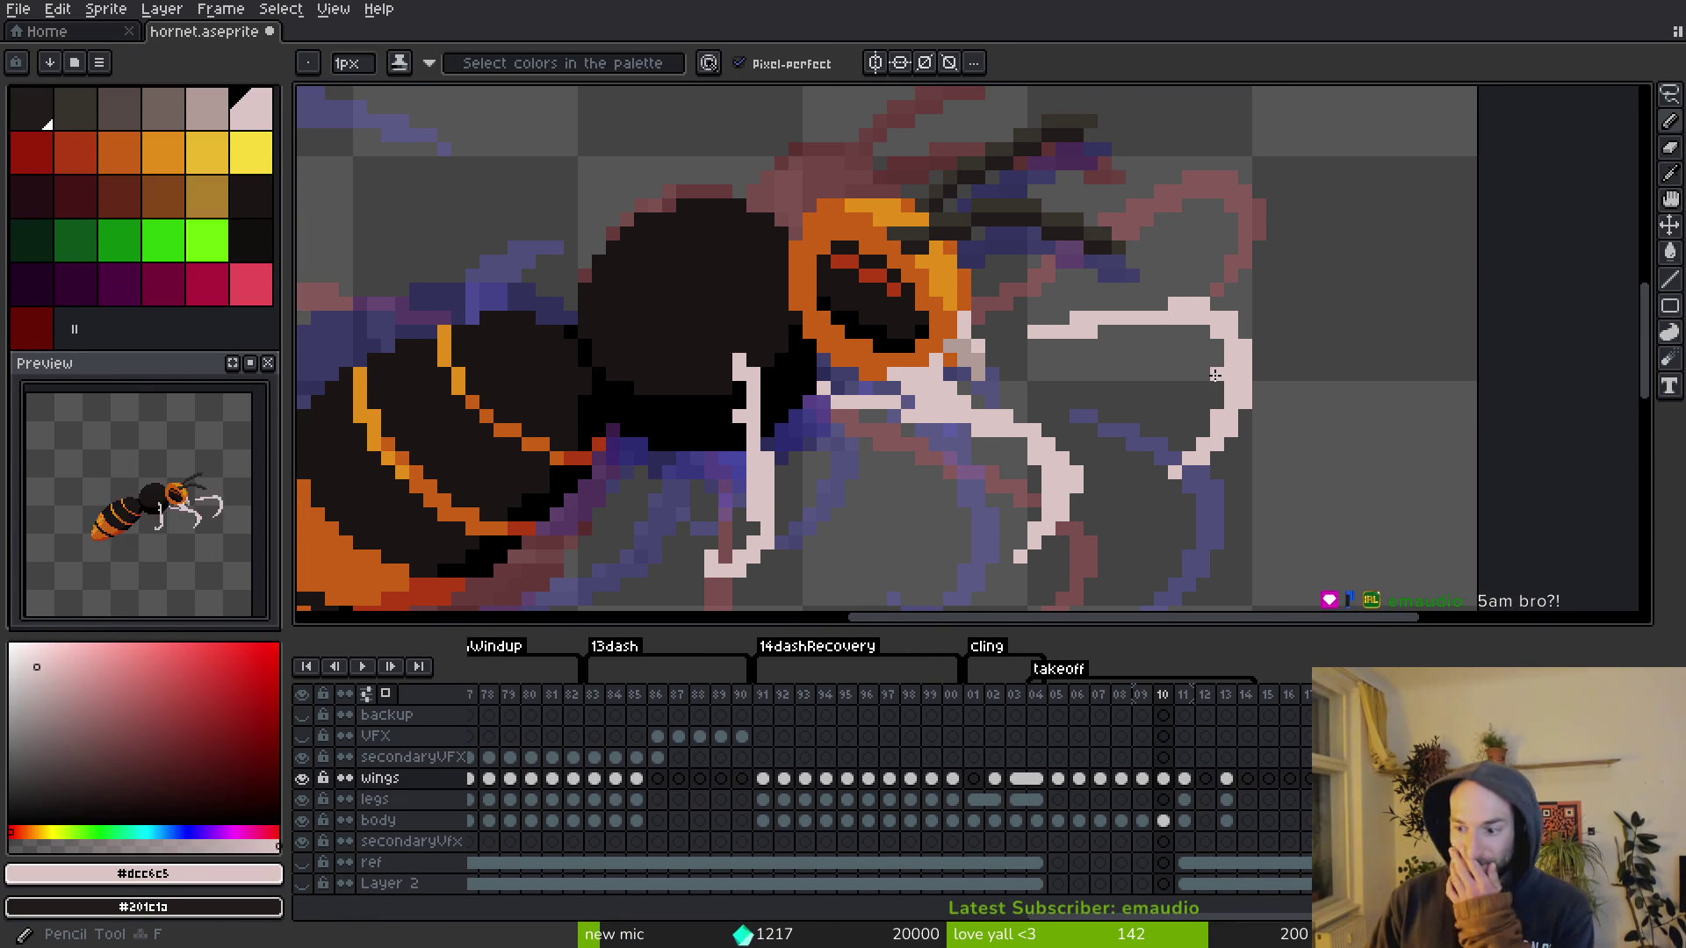
Step: Zoom in on frame 10's curled pale wing and save hornet.aseprite
scroll(1208, 360, "up", 3)
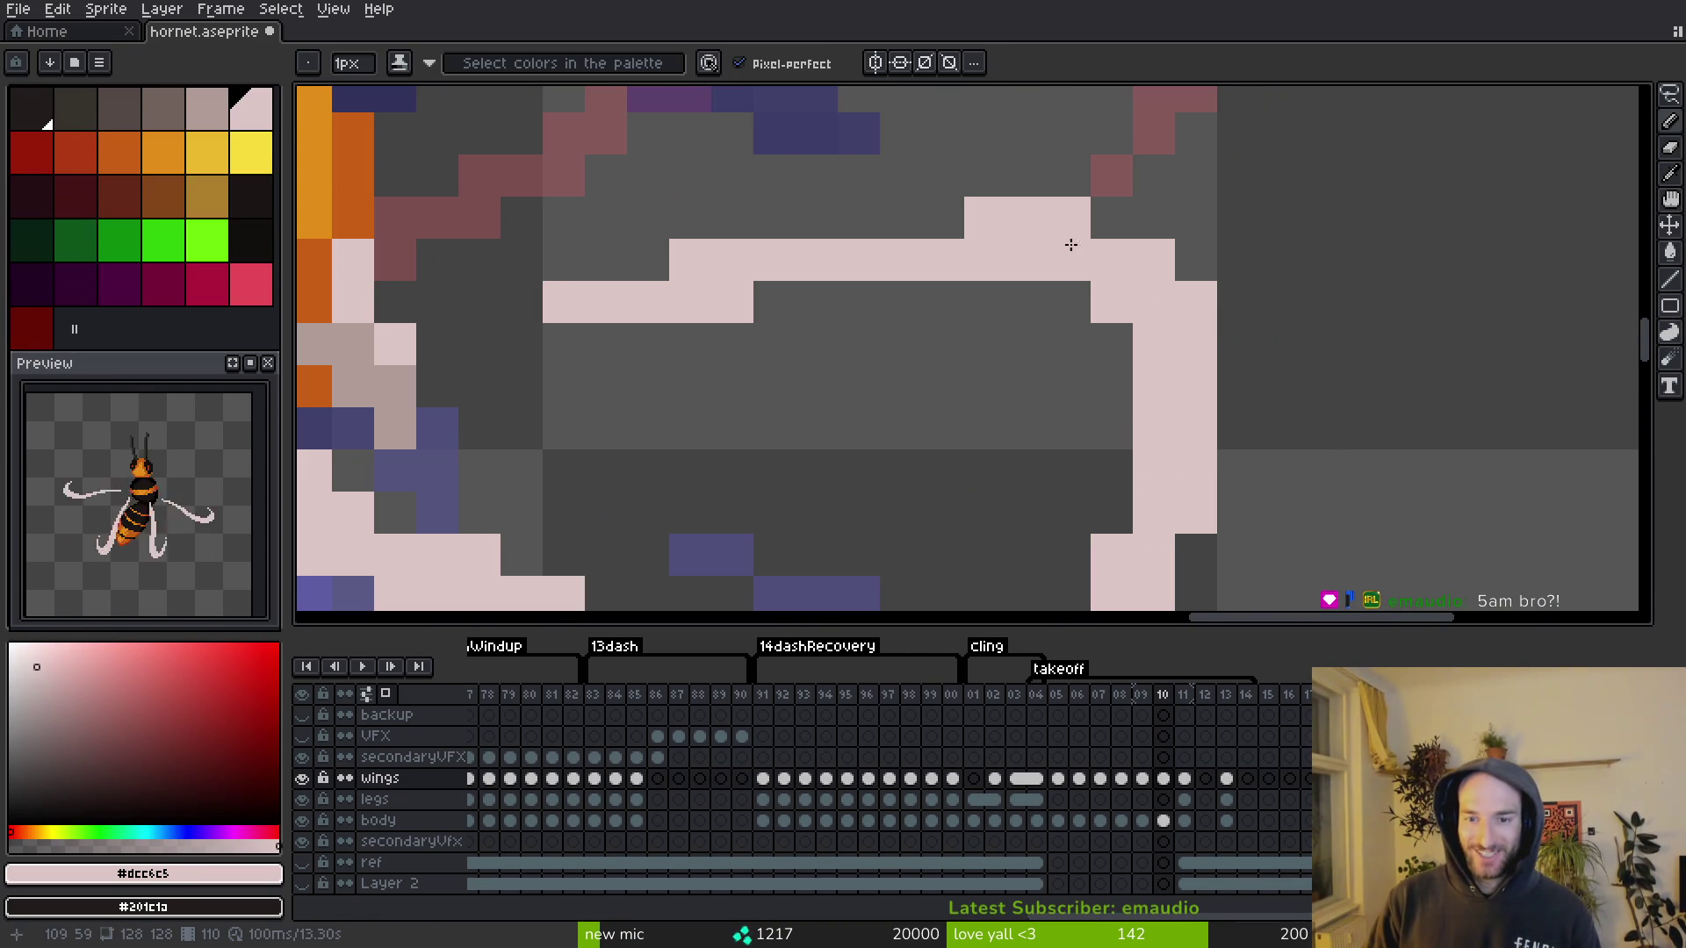
key("ctrl+s")
scroll(772, 297, "down", 3)
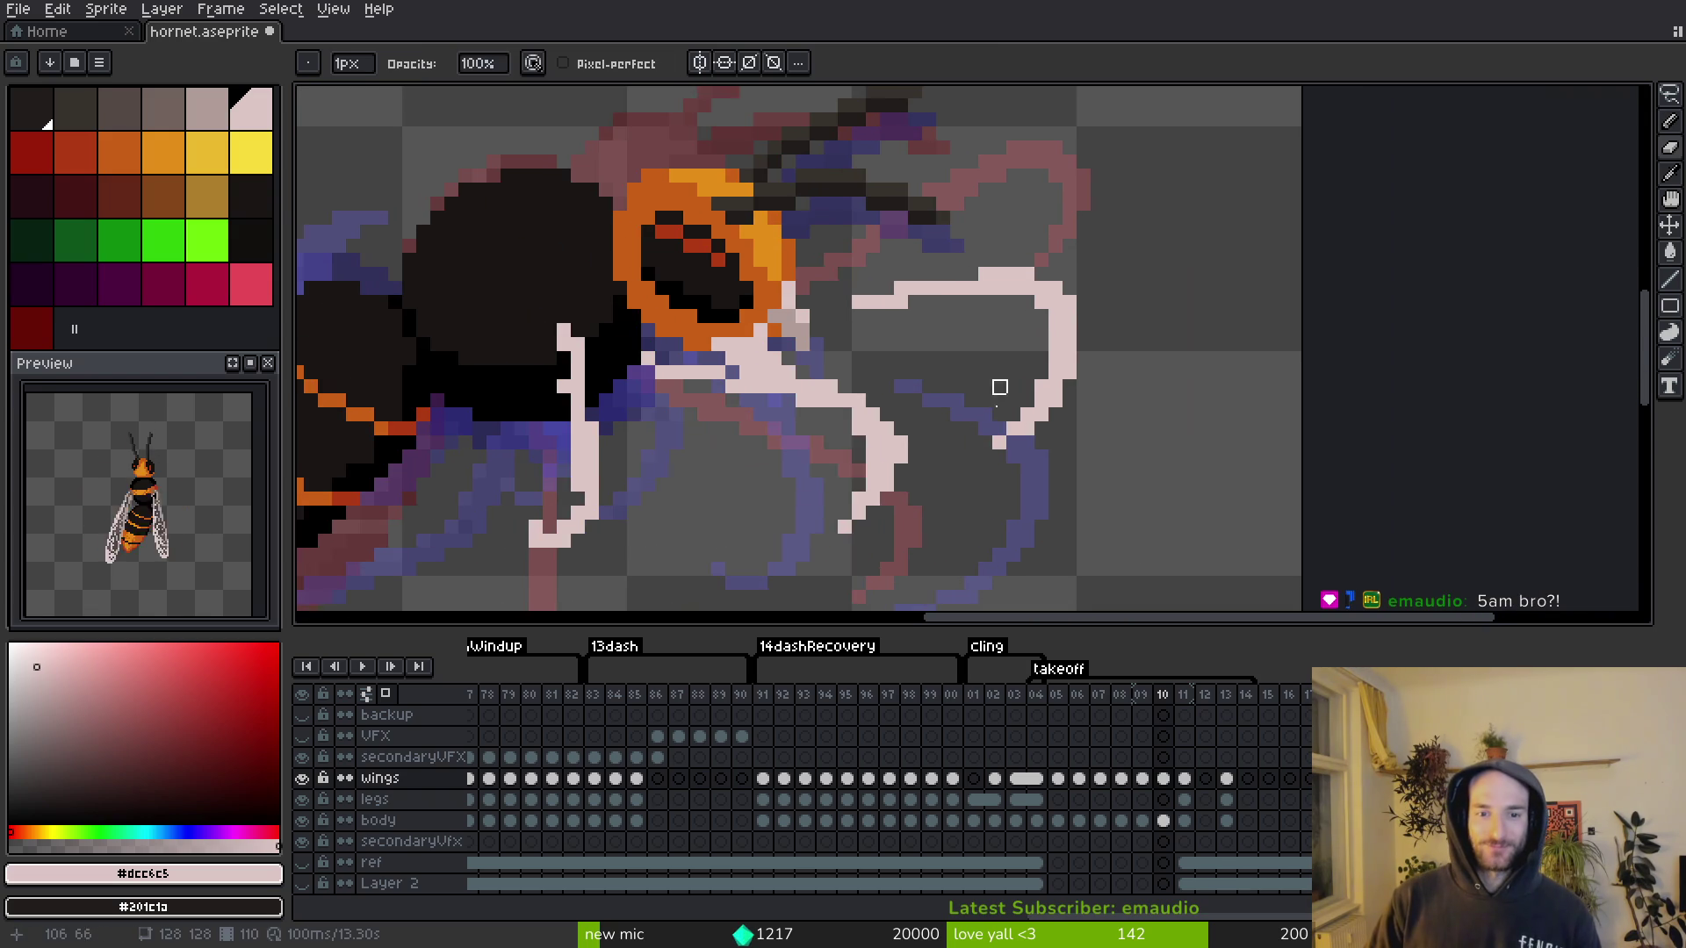
scroll(945, 327, "left", 2)
key("e")
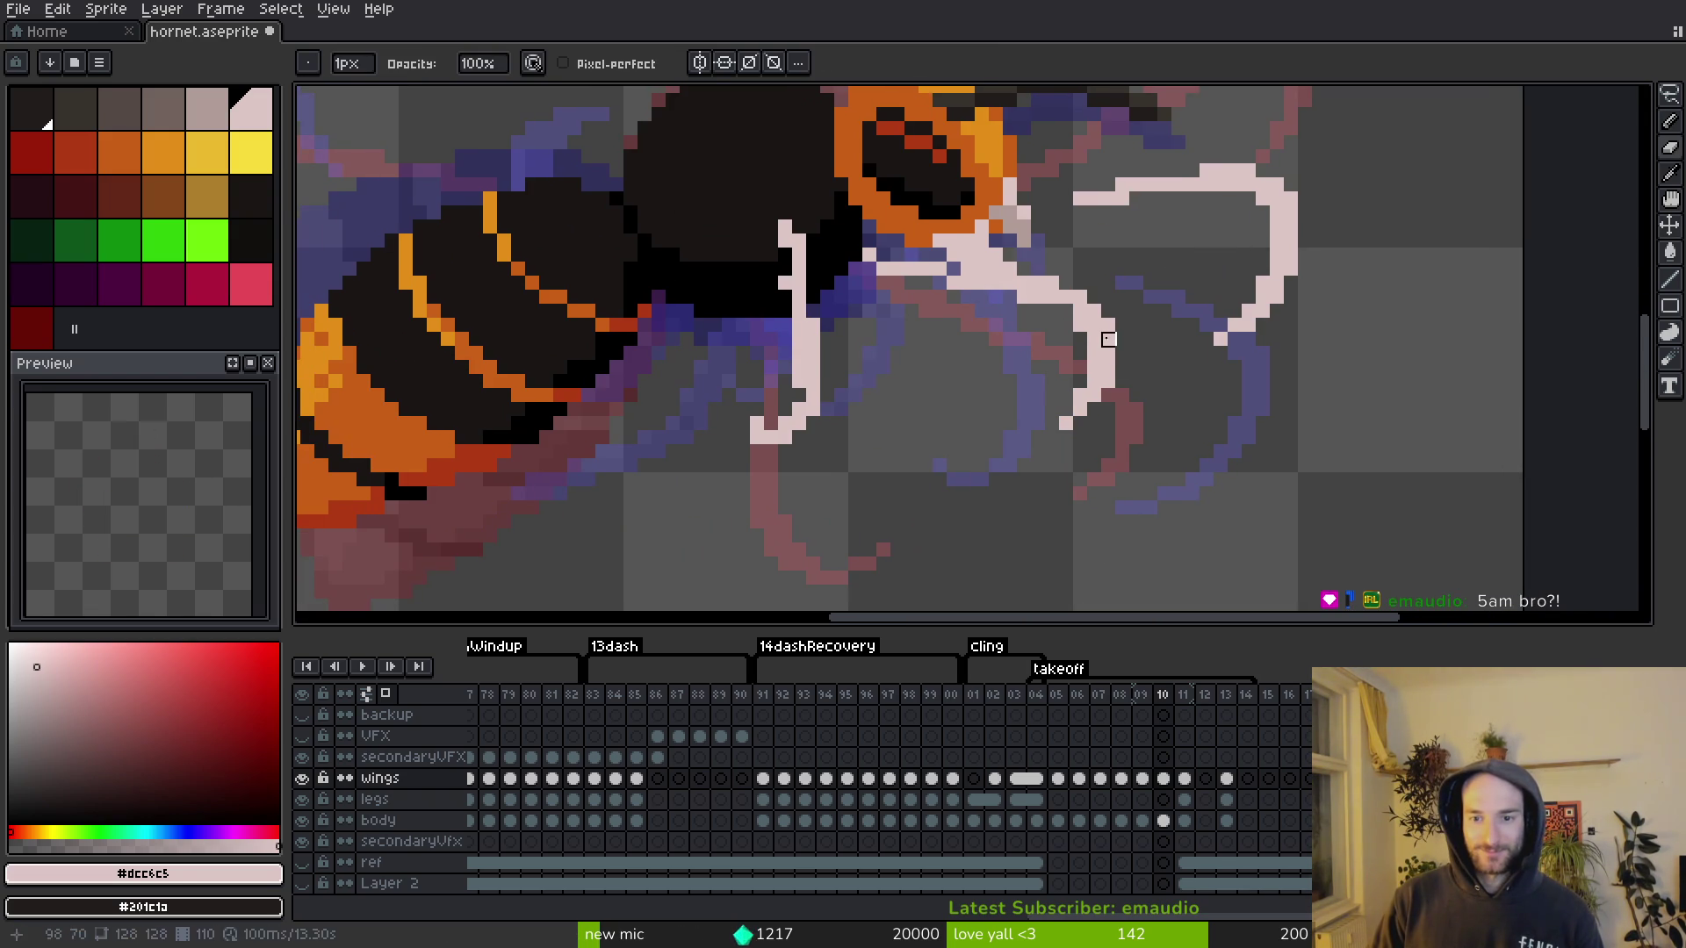
key("b")
key("ctrl+s")
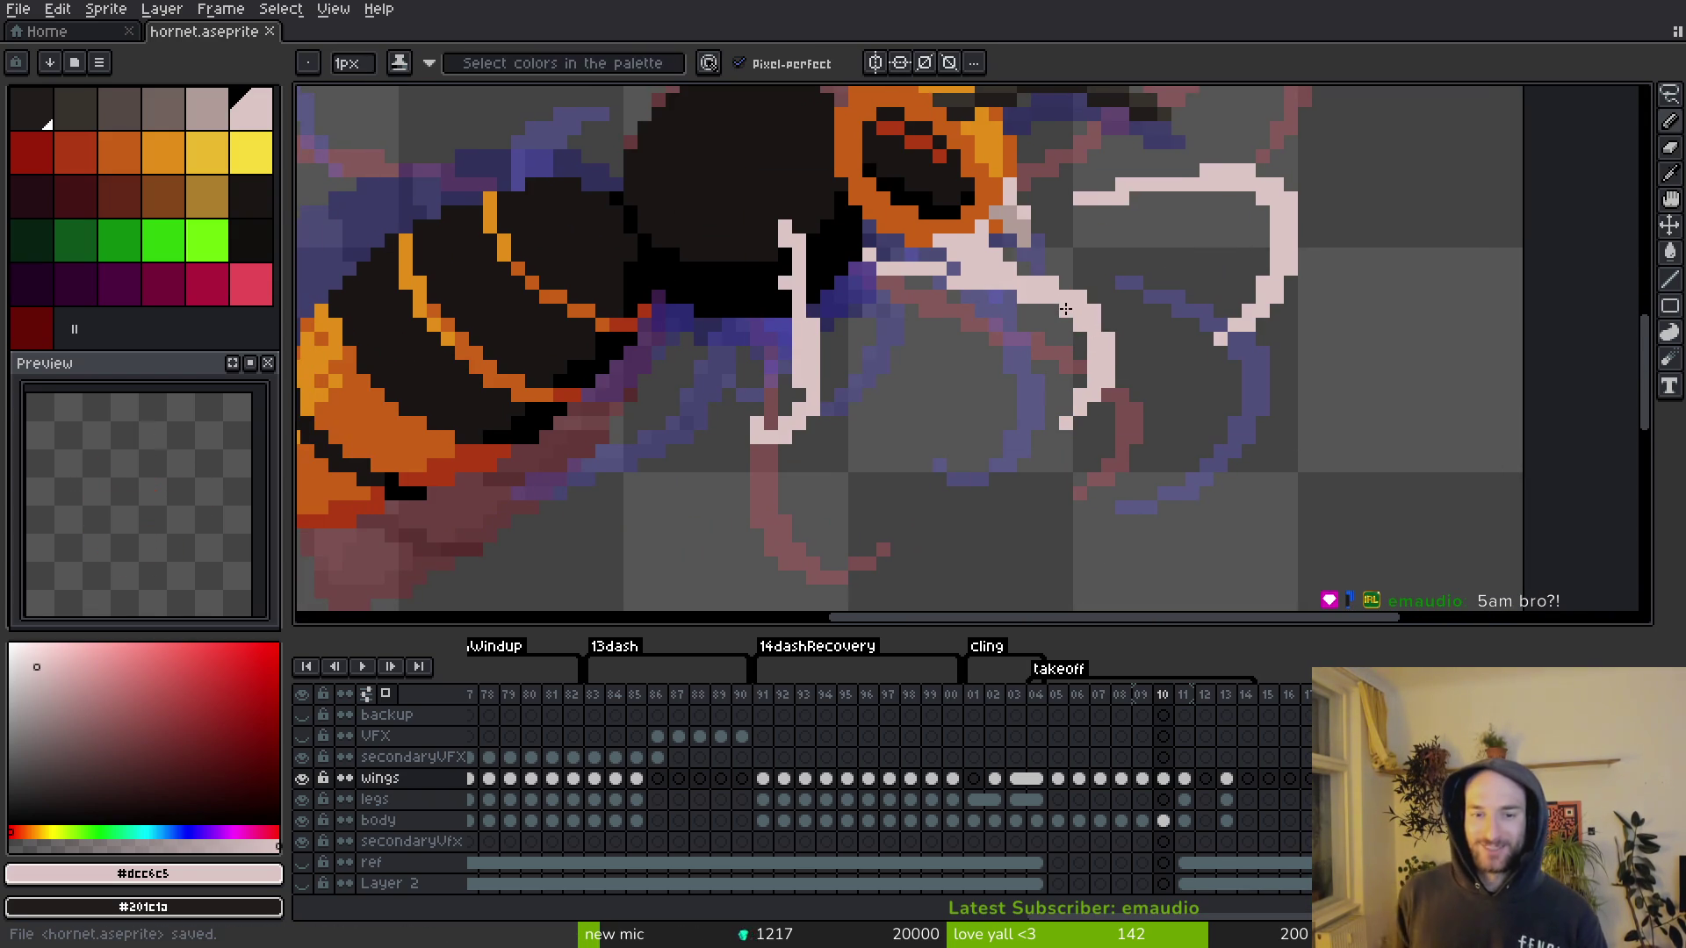
scroll(1000, 399, "up", 2)
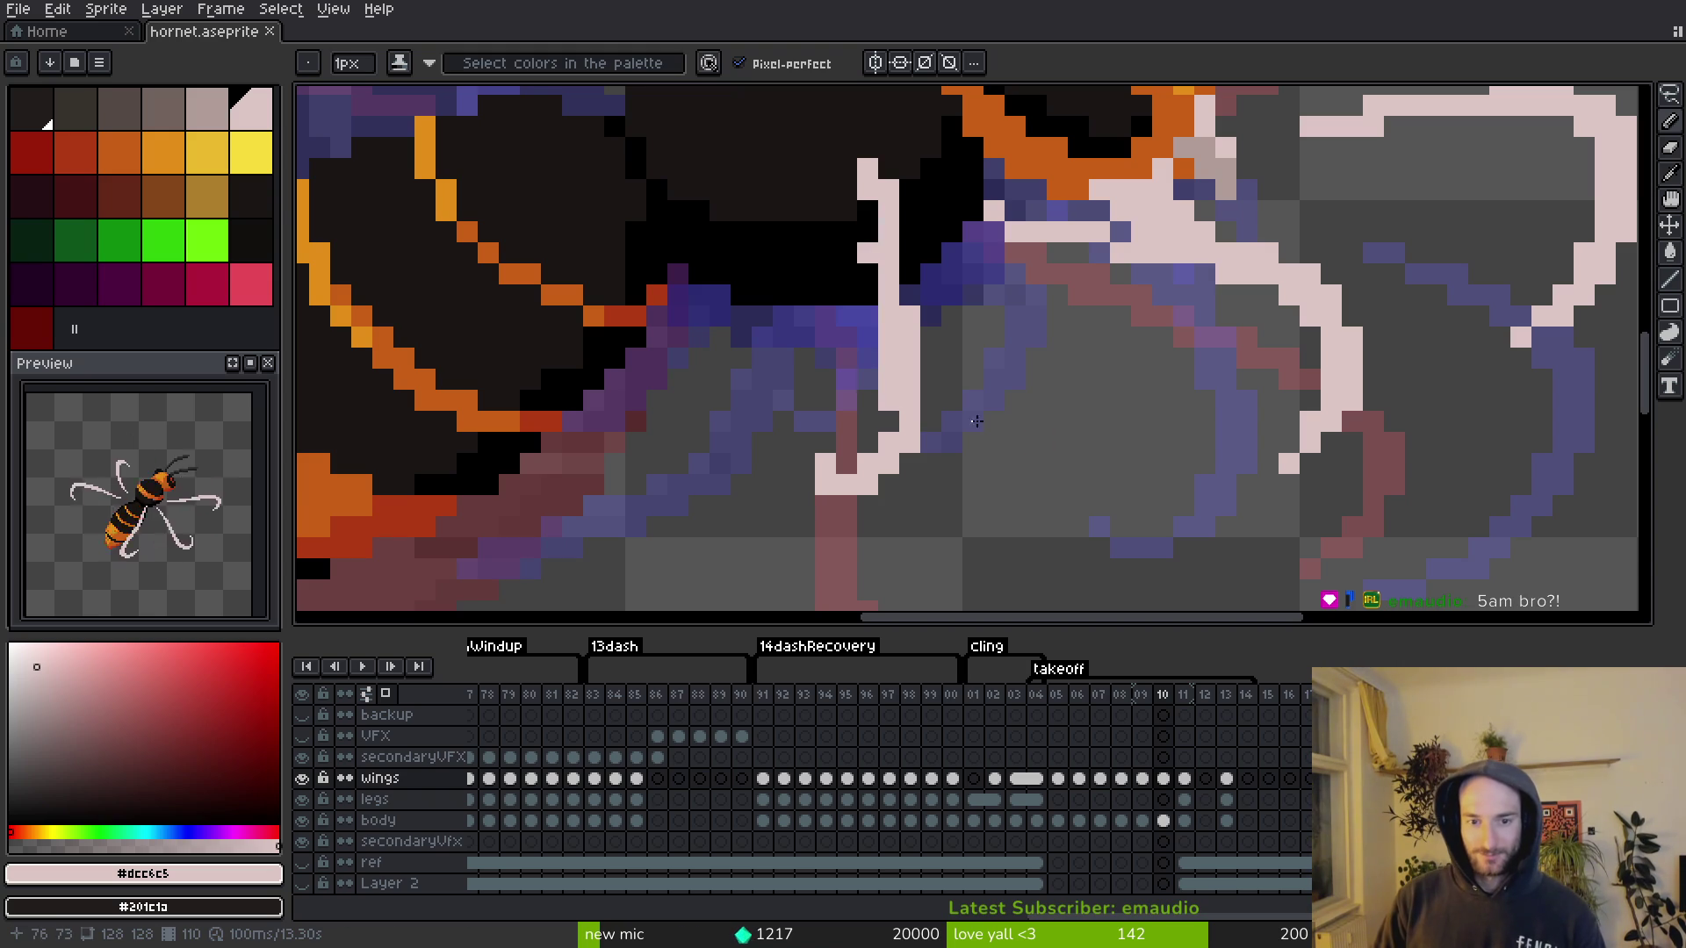
Step: Extend the pink wing stroke up-left and add pink pixels to its lower hook, then save
left_click_drag(804, 464, 783, 443)
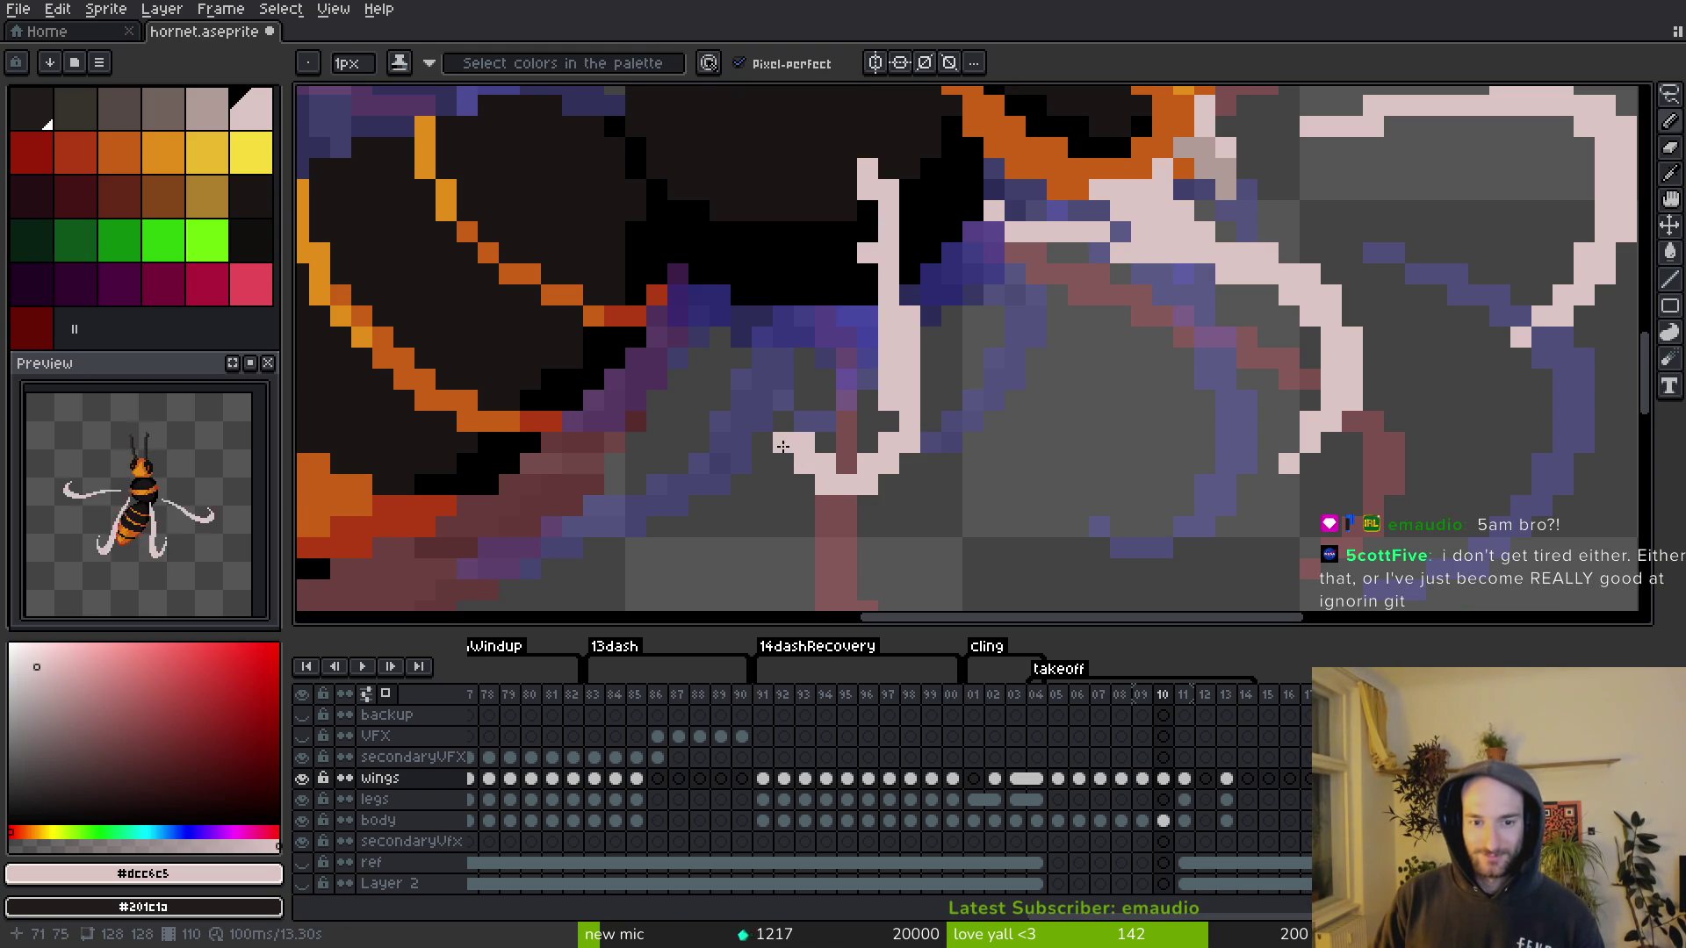
key("r")
key("b")
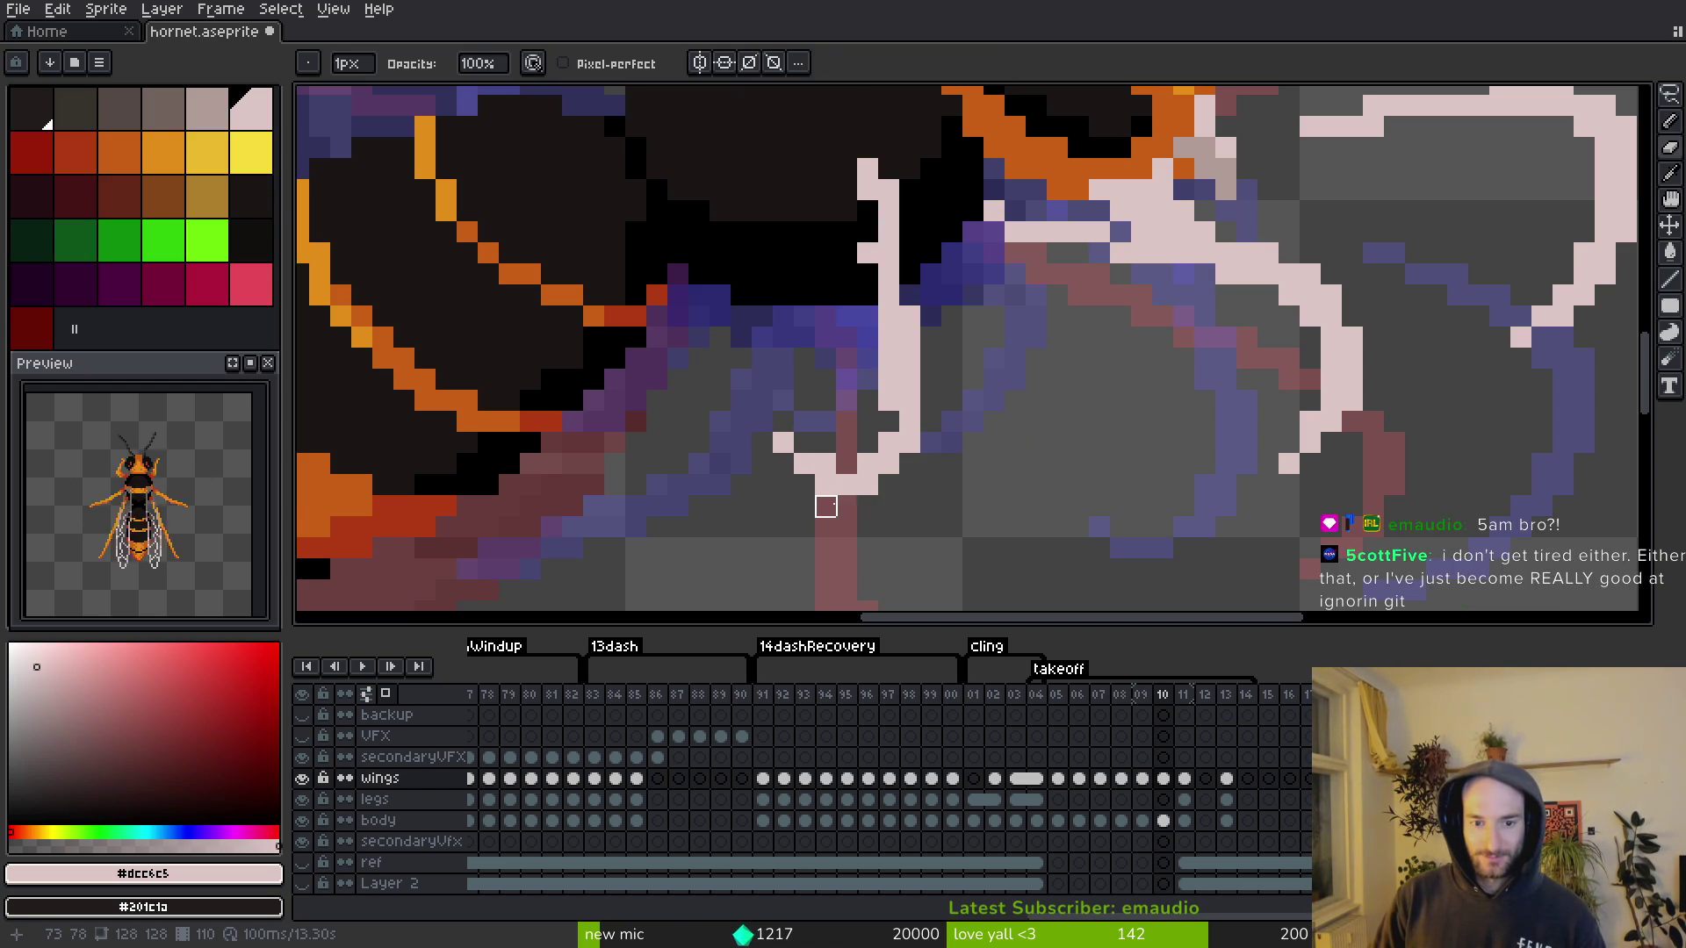
key("f")
left_click(845, 481)
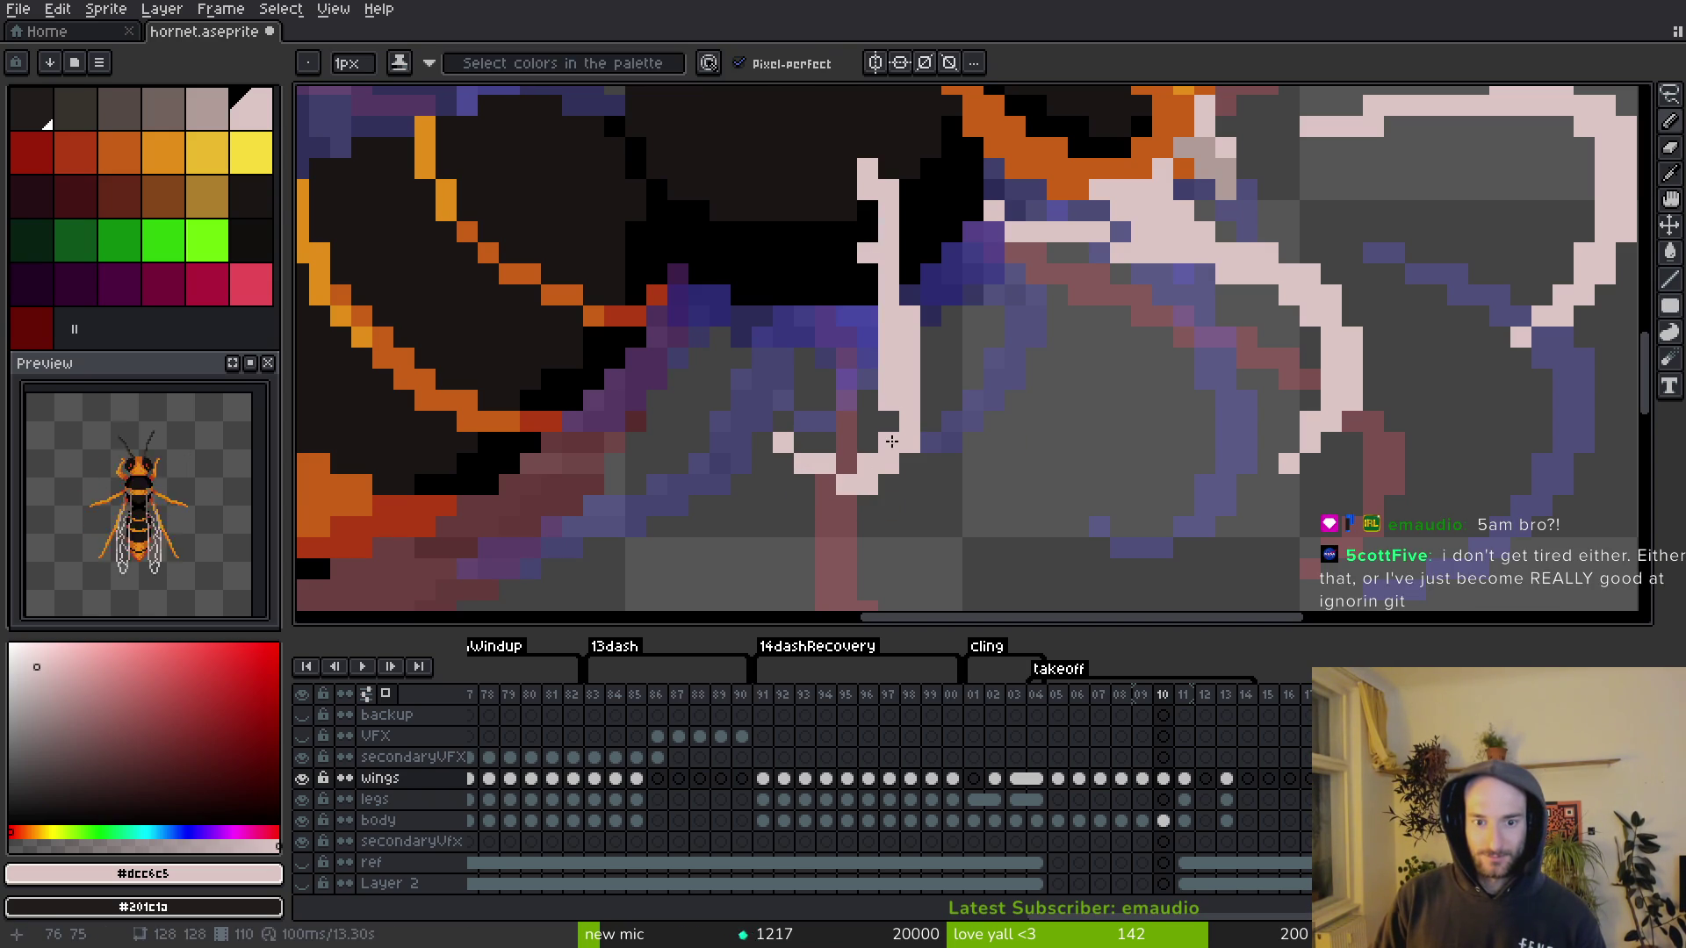
mouse_move(890, 458)
left_mouse_down()
mouse_move(928, 434)
mouse_move(889, 377)
mouse_move(889, 334)
left_mouse_up()
key("e")
key("f")
left_click(889, 483)
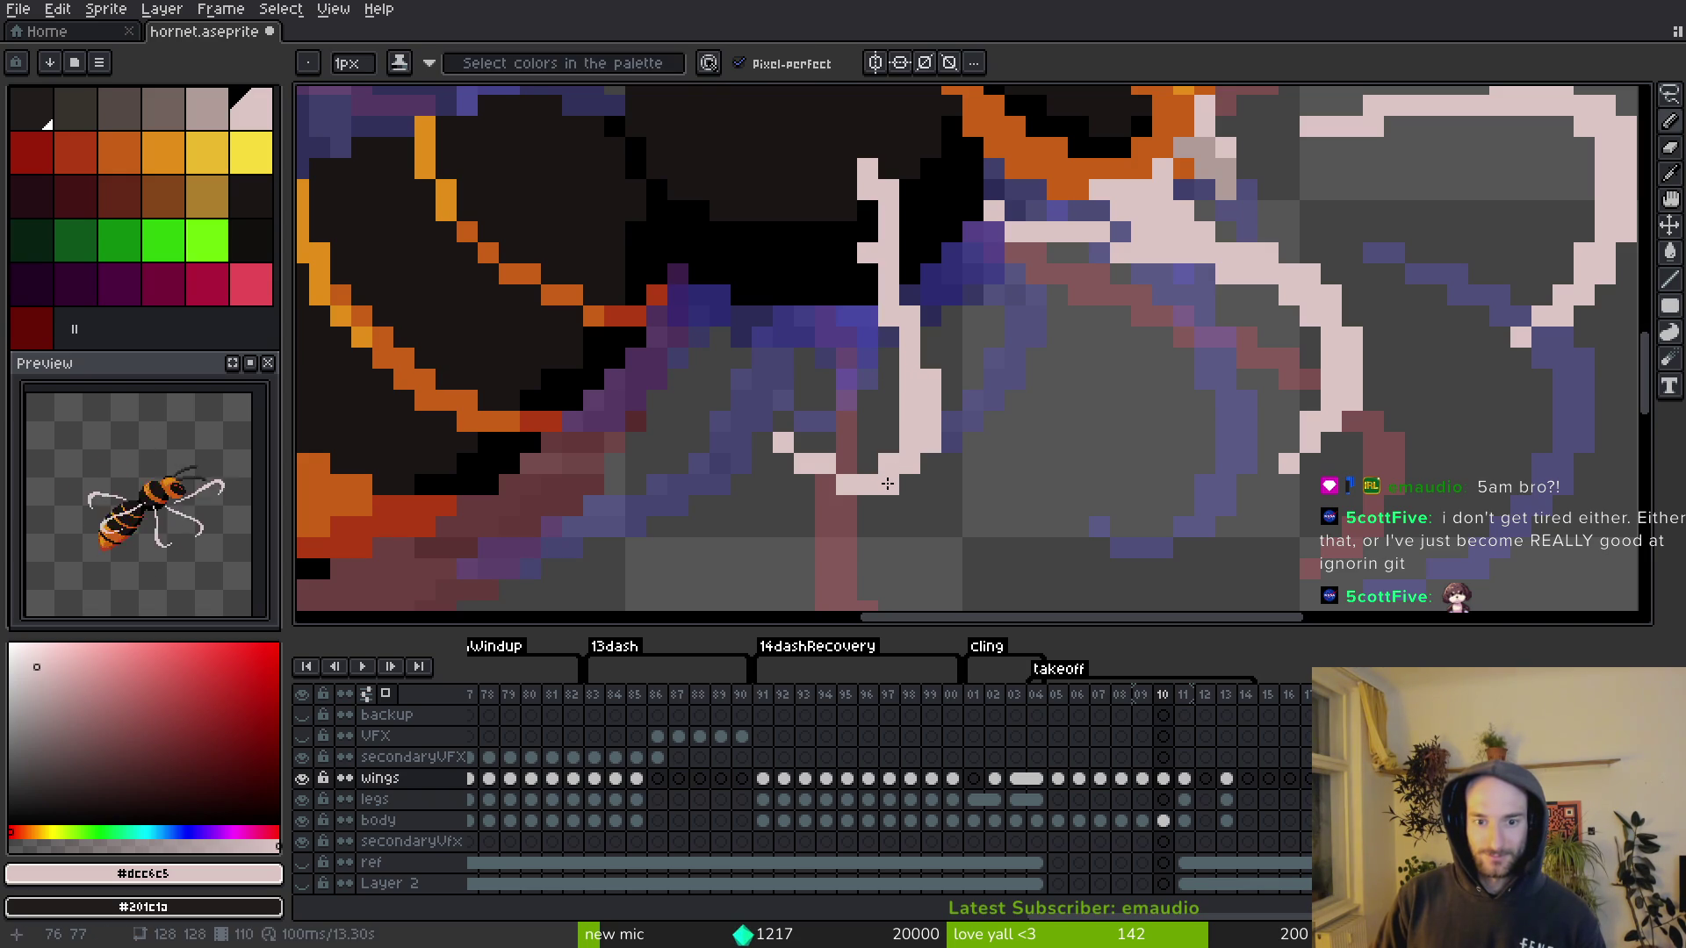
key("ctrl+s")
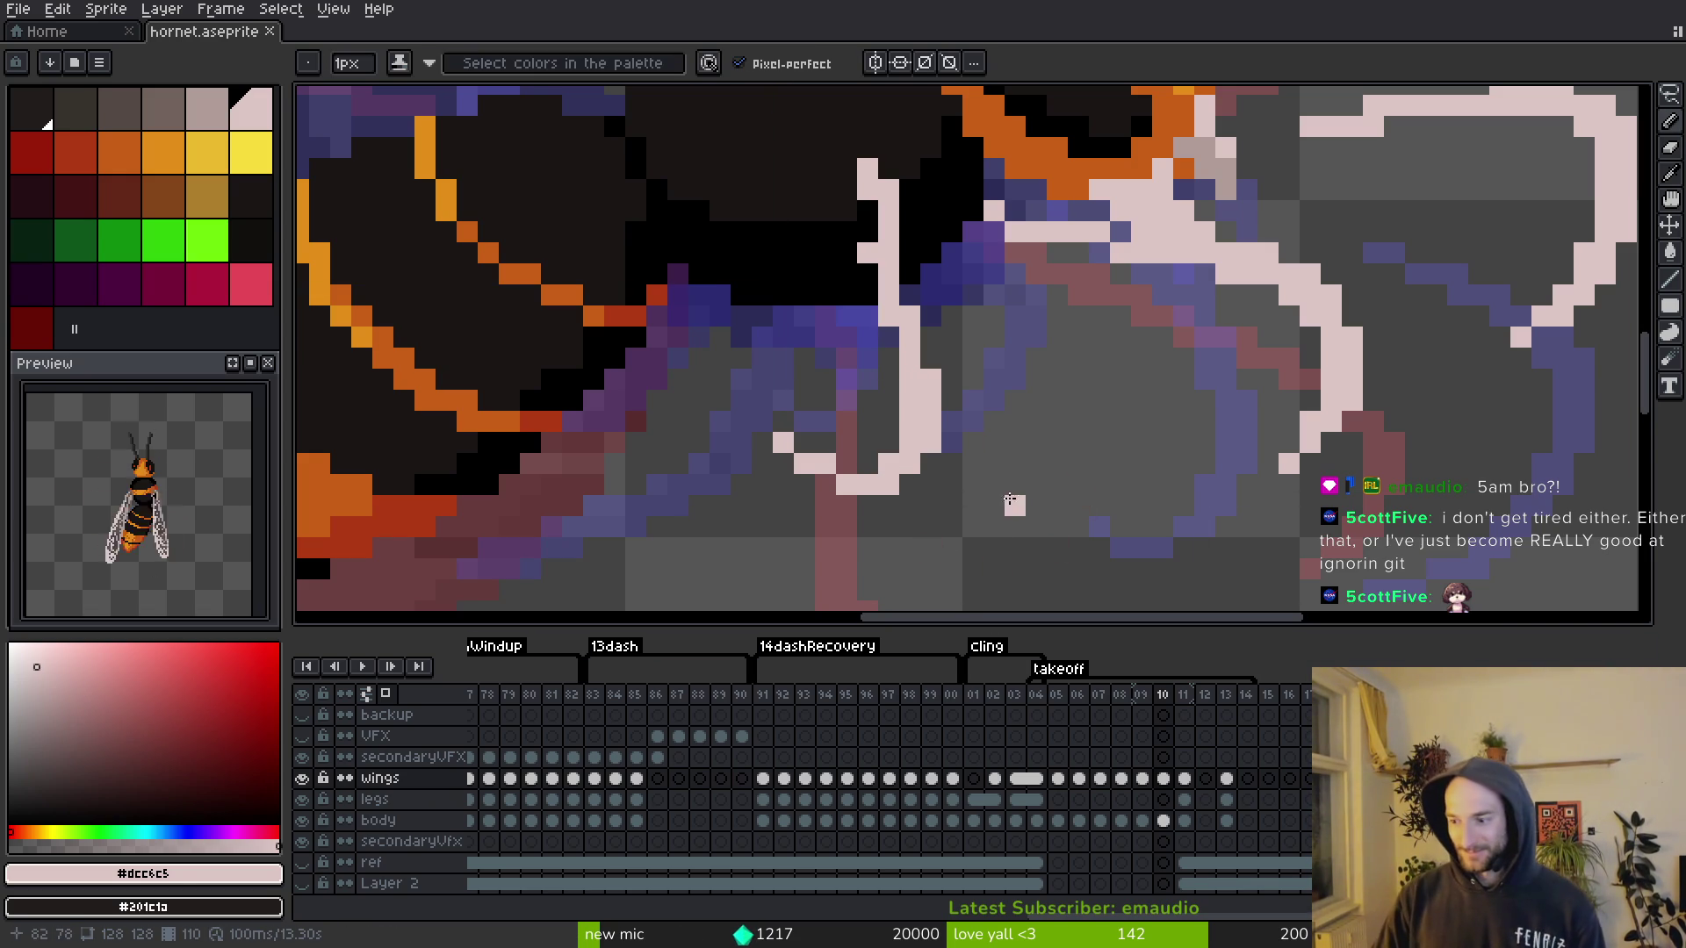
Step: Erase the stray pixel beside the thorax and save the hornet file
scroll(1094, 412, "down", 3)
scroll(1093, 413, "up", 3)
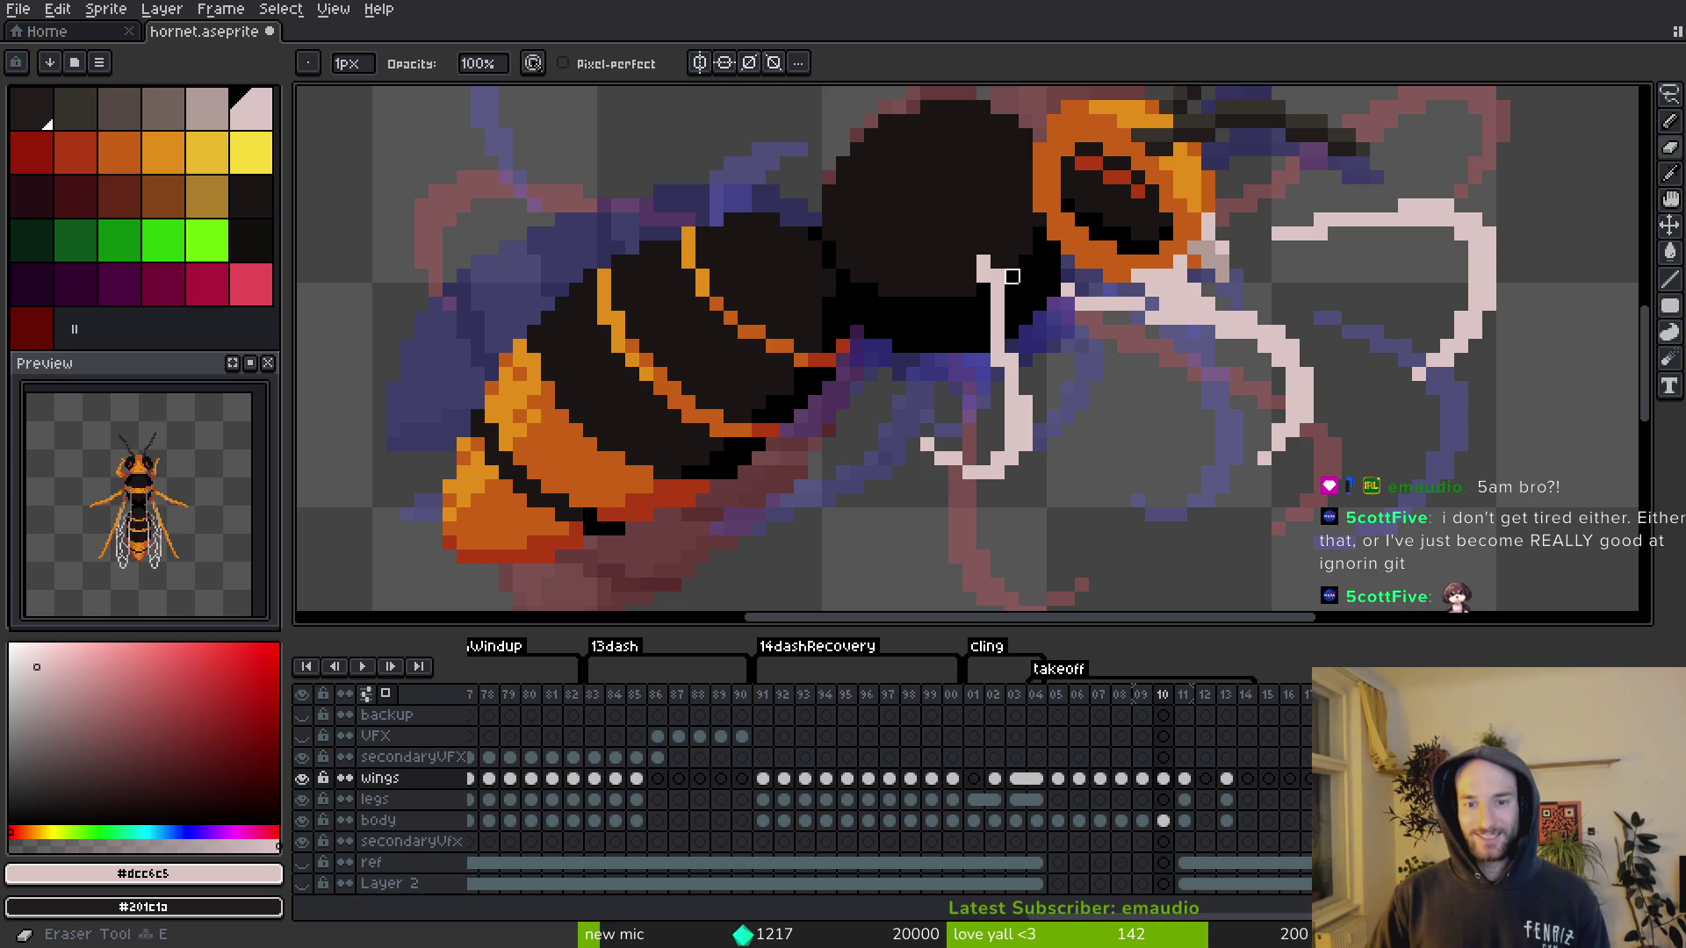
left_click(983, 285)
key("ctrl+s")
scroll(1045, 365, "down", 2)
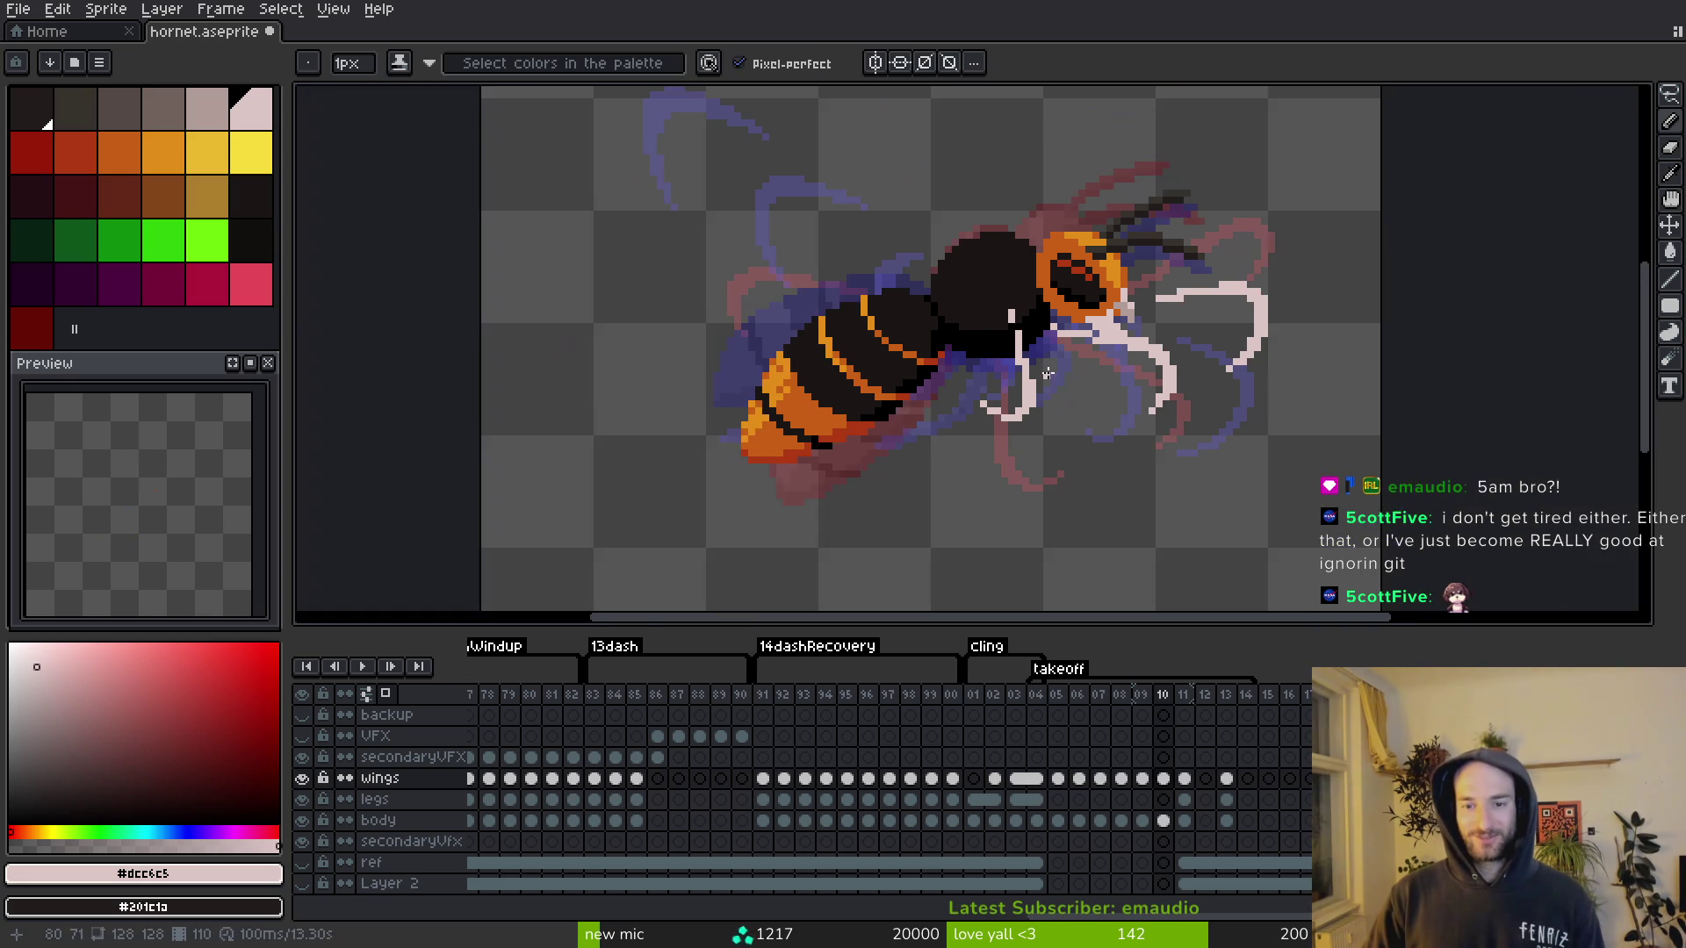
scroll(1050, 367, "up", 2)
scroll(984, 438, "up", 2)
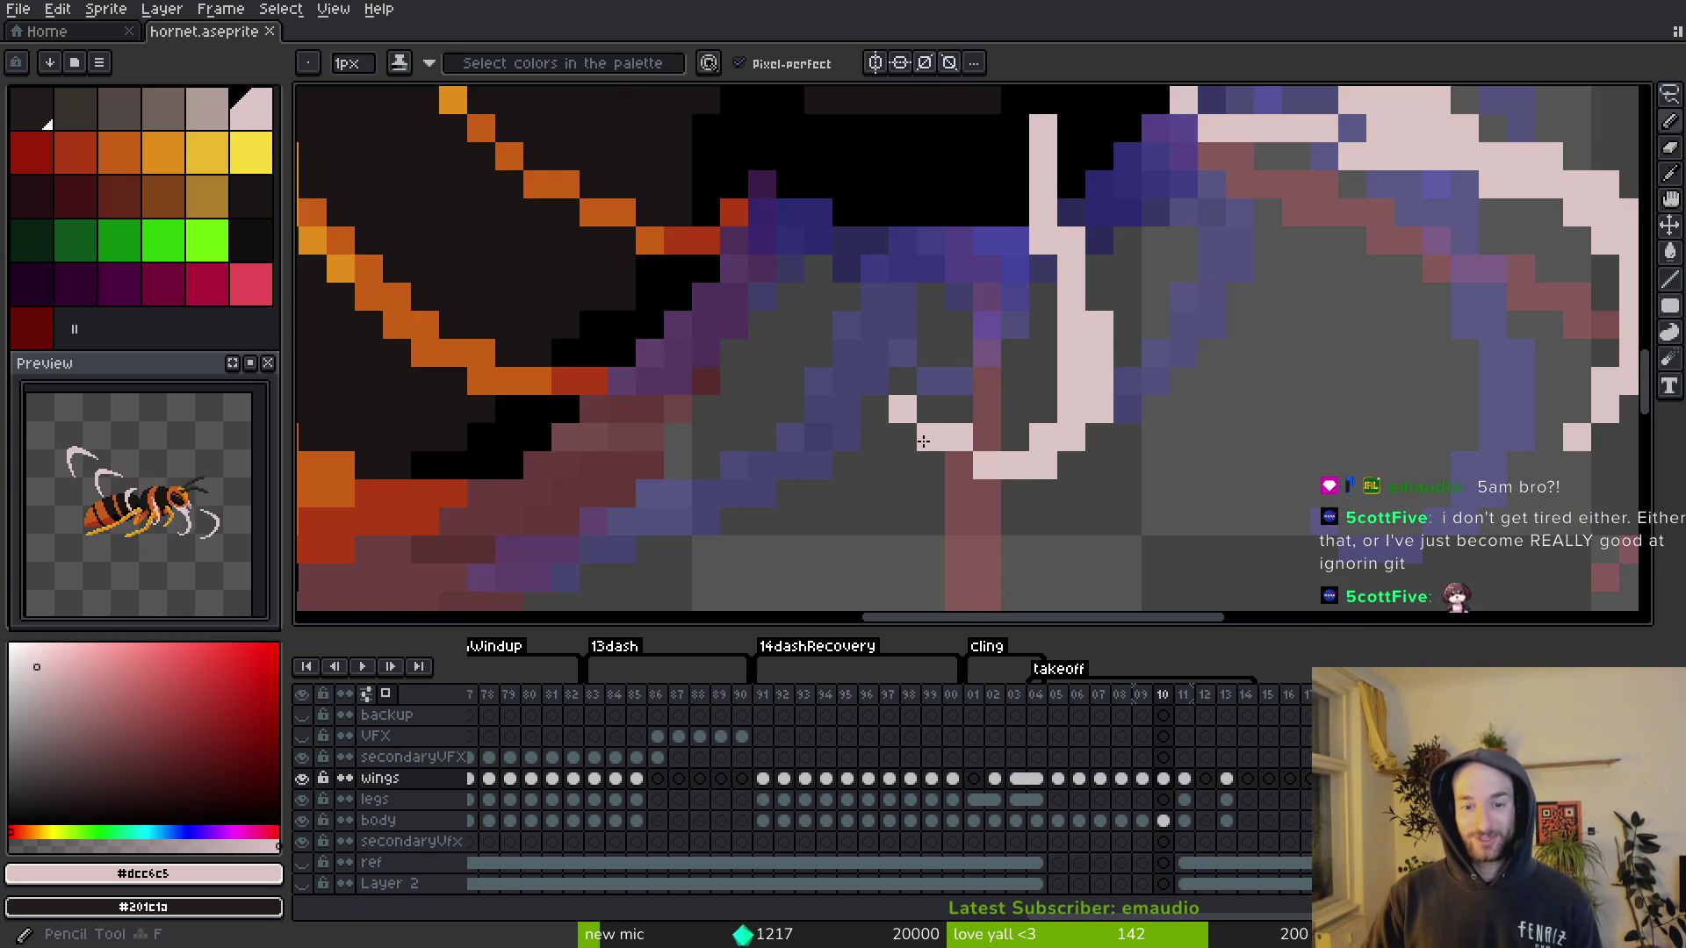
scroll(914, 425, "down", 3)
key("shift+w")
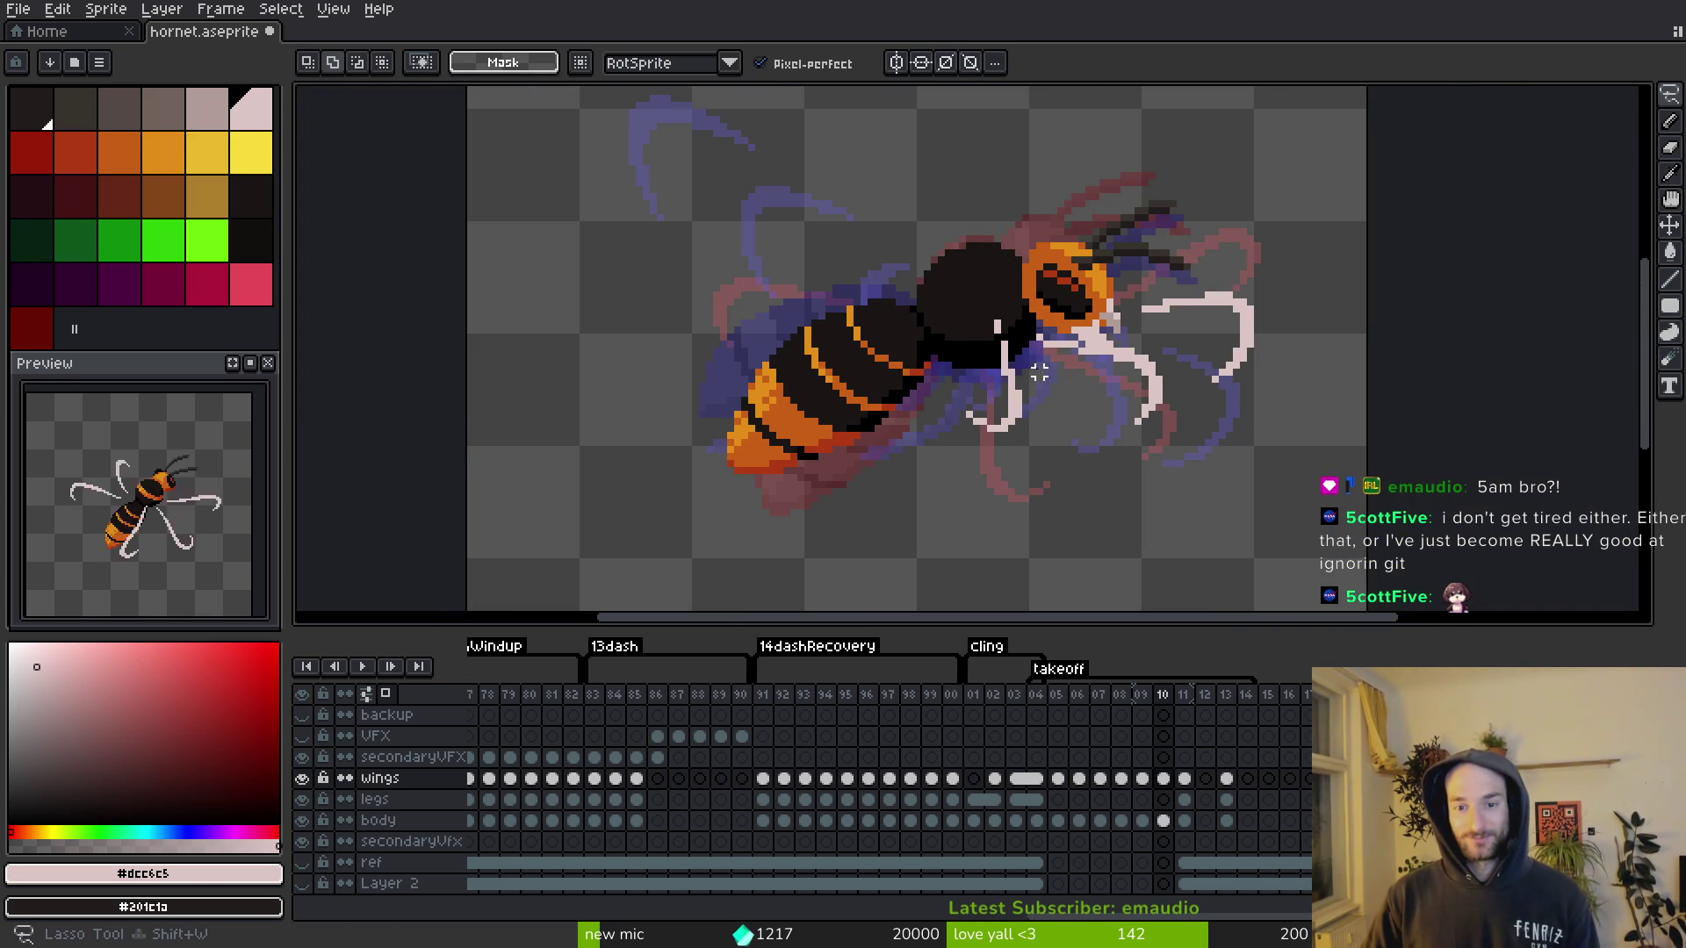
Step: Lasso the front wing and thorax area, comparing frames 10 through 12
left_click_drag(947, 457, 952, 474)
key("ctrl+d")
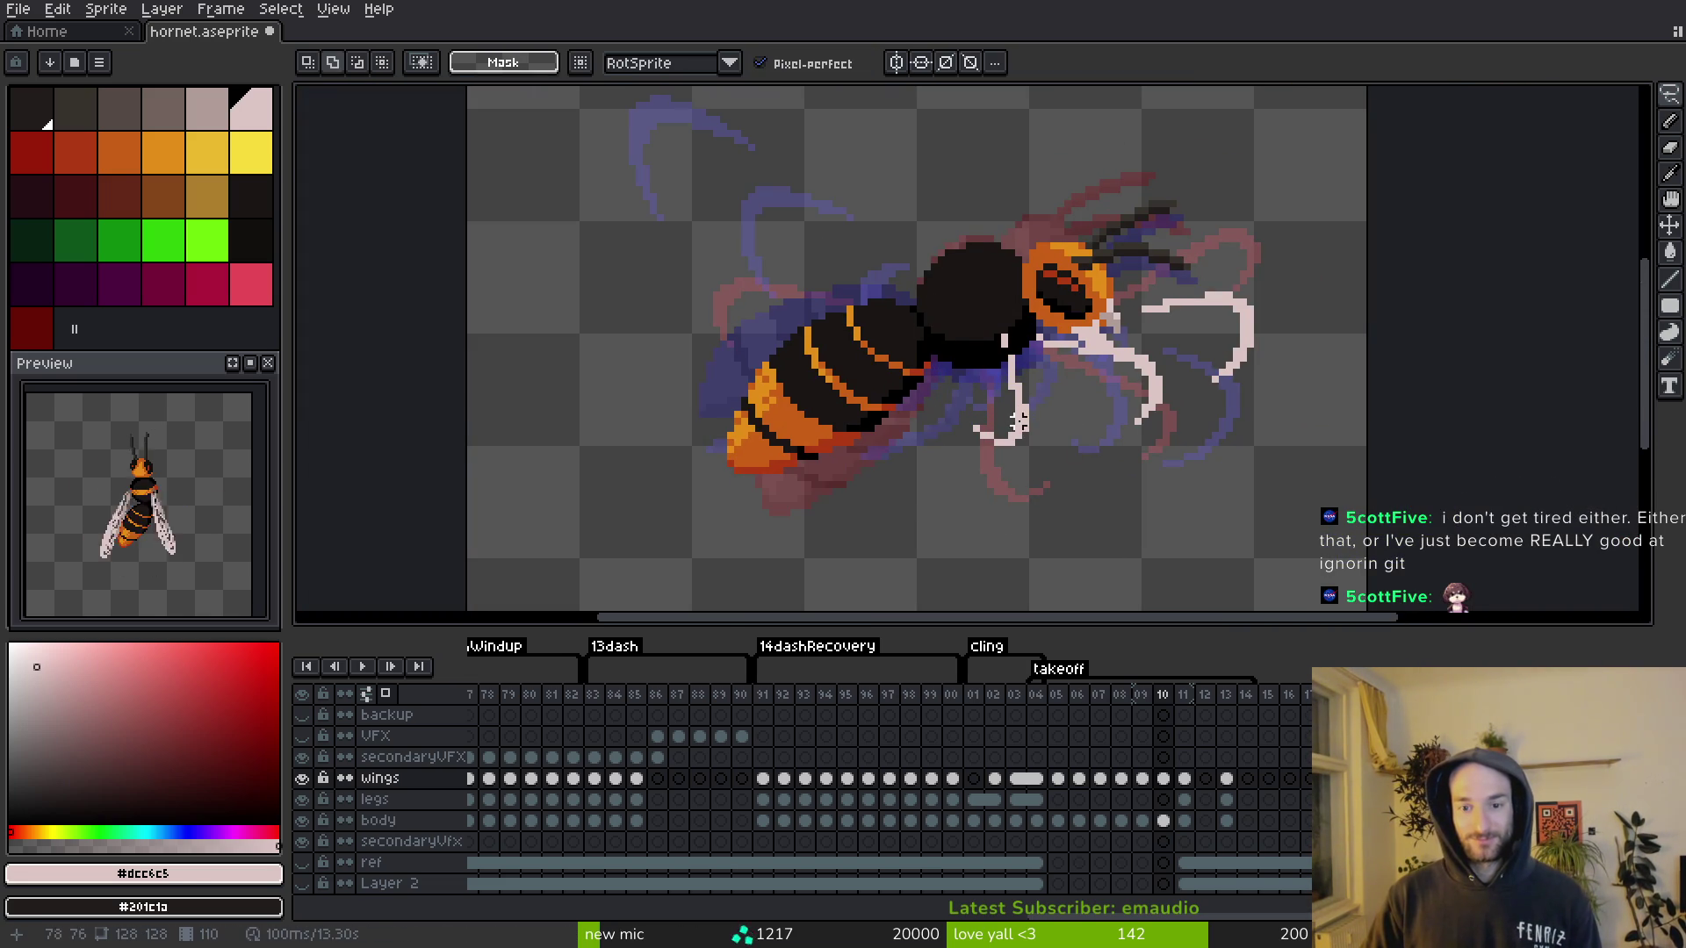
scroll(1050, 450, "down", 1)
key("i")
key("period")
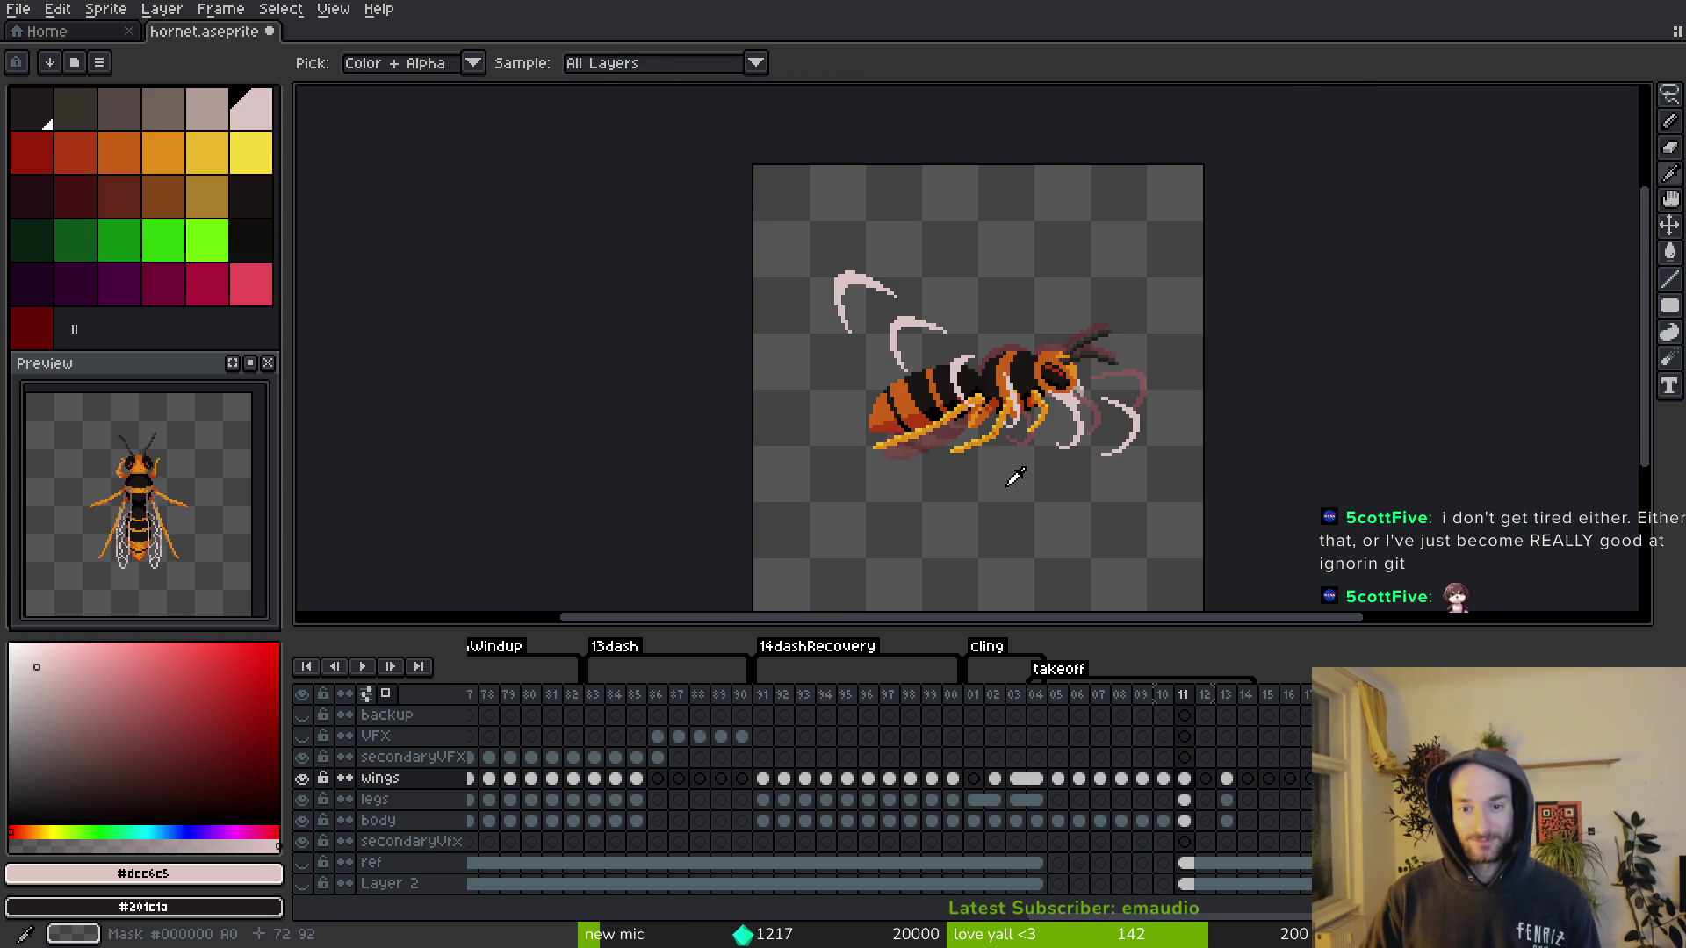
key("shift+w")
scroll(891, 296, "up", 1)
mouse_move(881, 266)
left_mouse_down()
mouse_move(904, 404)
mouse_move(935, 265)
left_mouse_up()
key("i")
key("period")
key("shift+w")
key("comma")
key("comma")
key("i")
key("period")
key("shift+w")
key("comma")
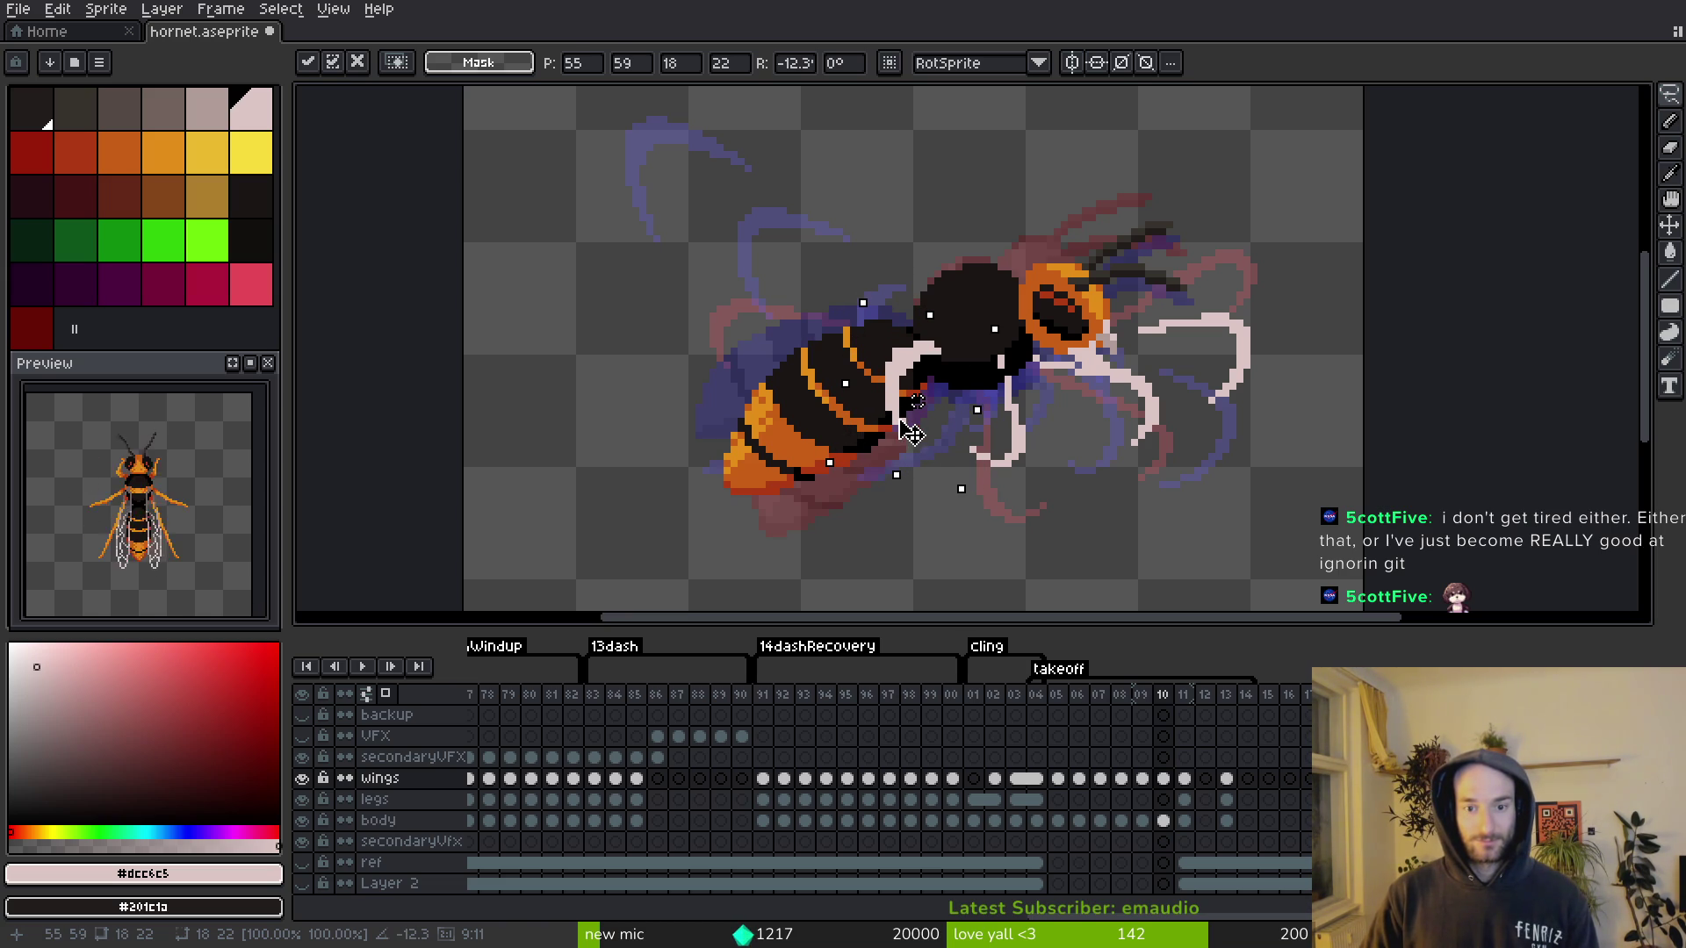
Step: Commit the rotated wing piece, save, and compare poses across frames 9–12 before returning to frame 10
key("Return")
key("ctrl+s")
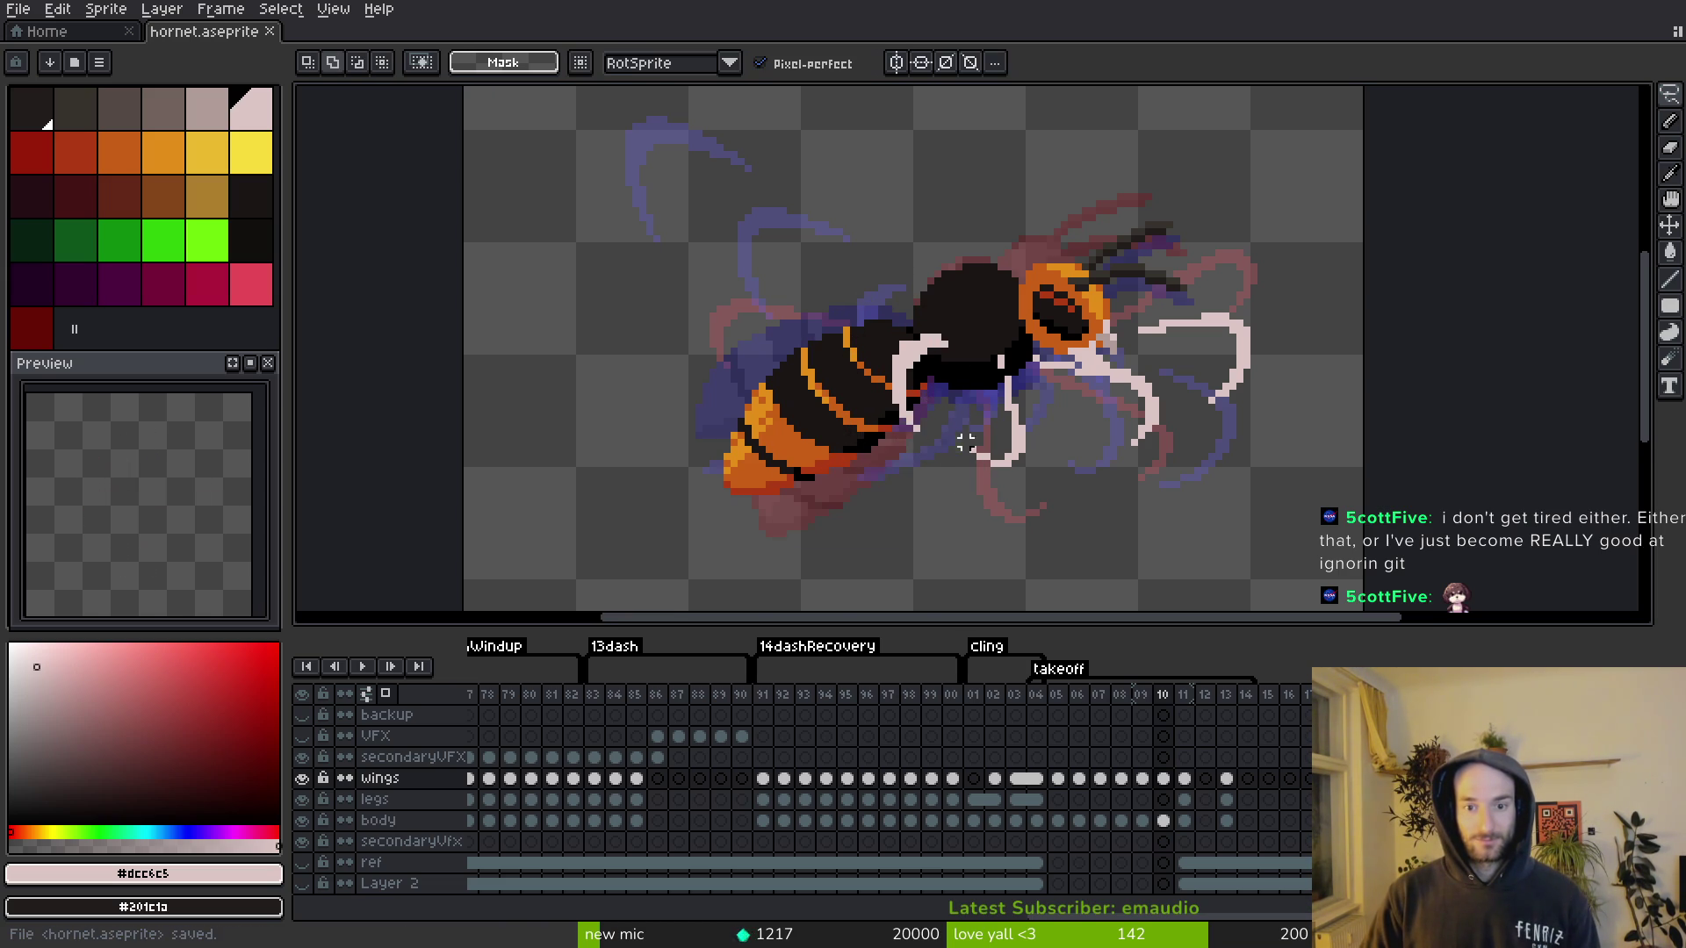
scroll(914, 430, "down", 1)
key("i")
key("comma")
key("period")
key("period")
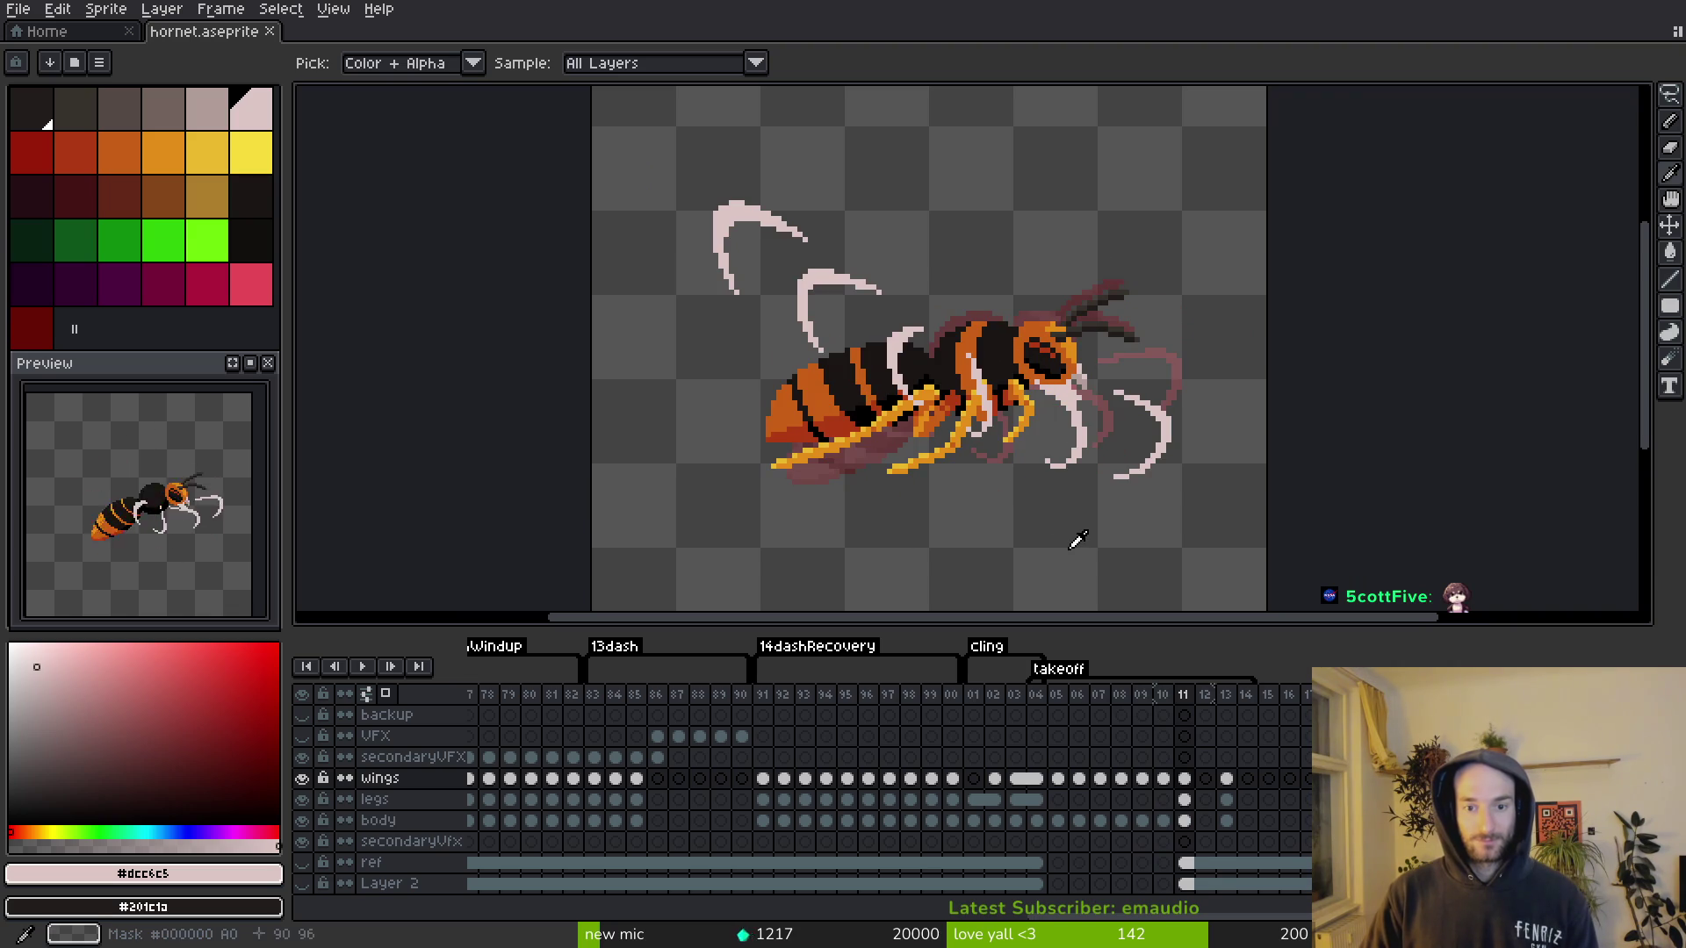
key("period")
key("comma")
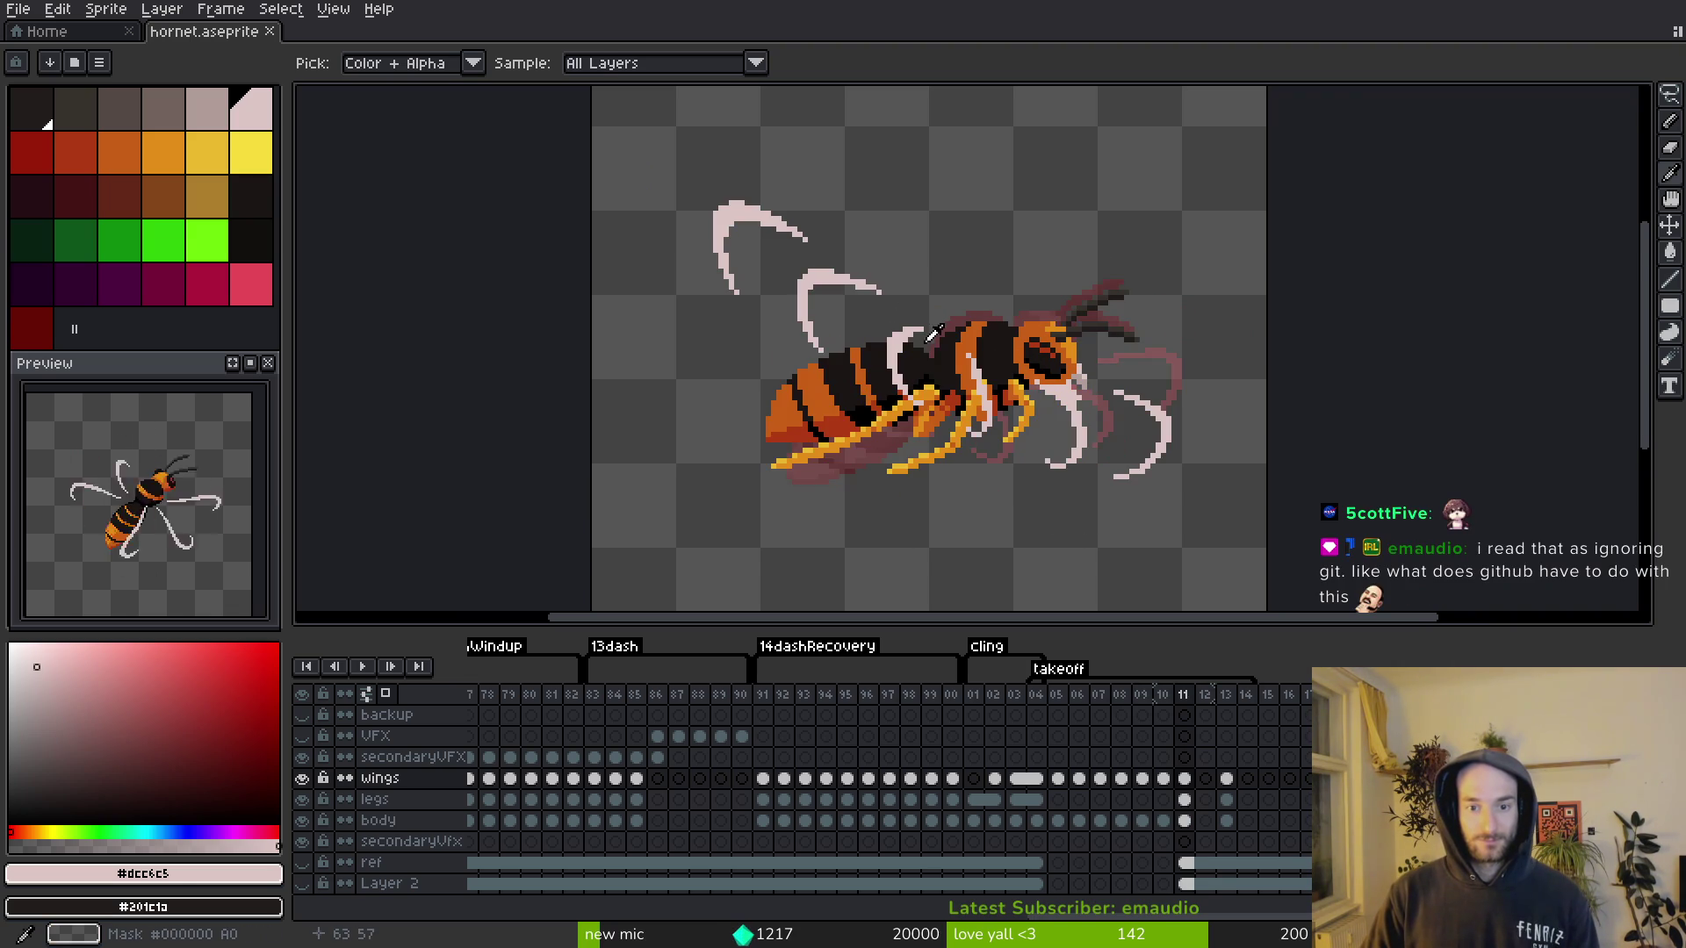
key("period")
key("comma")
scroll(957, 365, "up", 3)
key("comma")
Step: Touch up frame 10's pixels, save, and play the takeoff animation to review it
key("b")
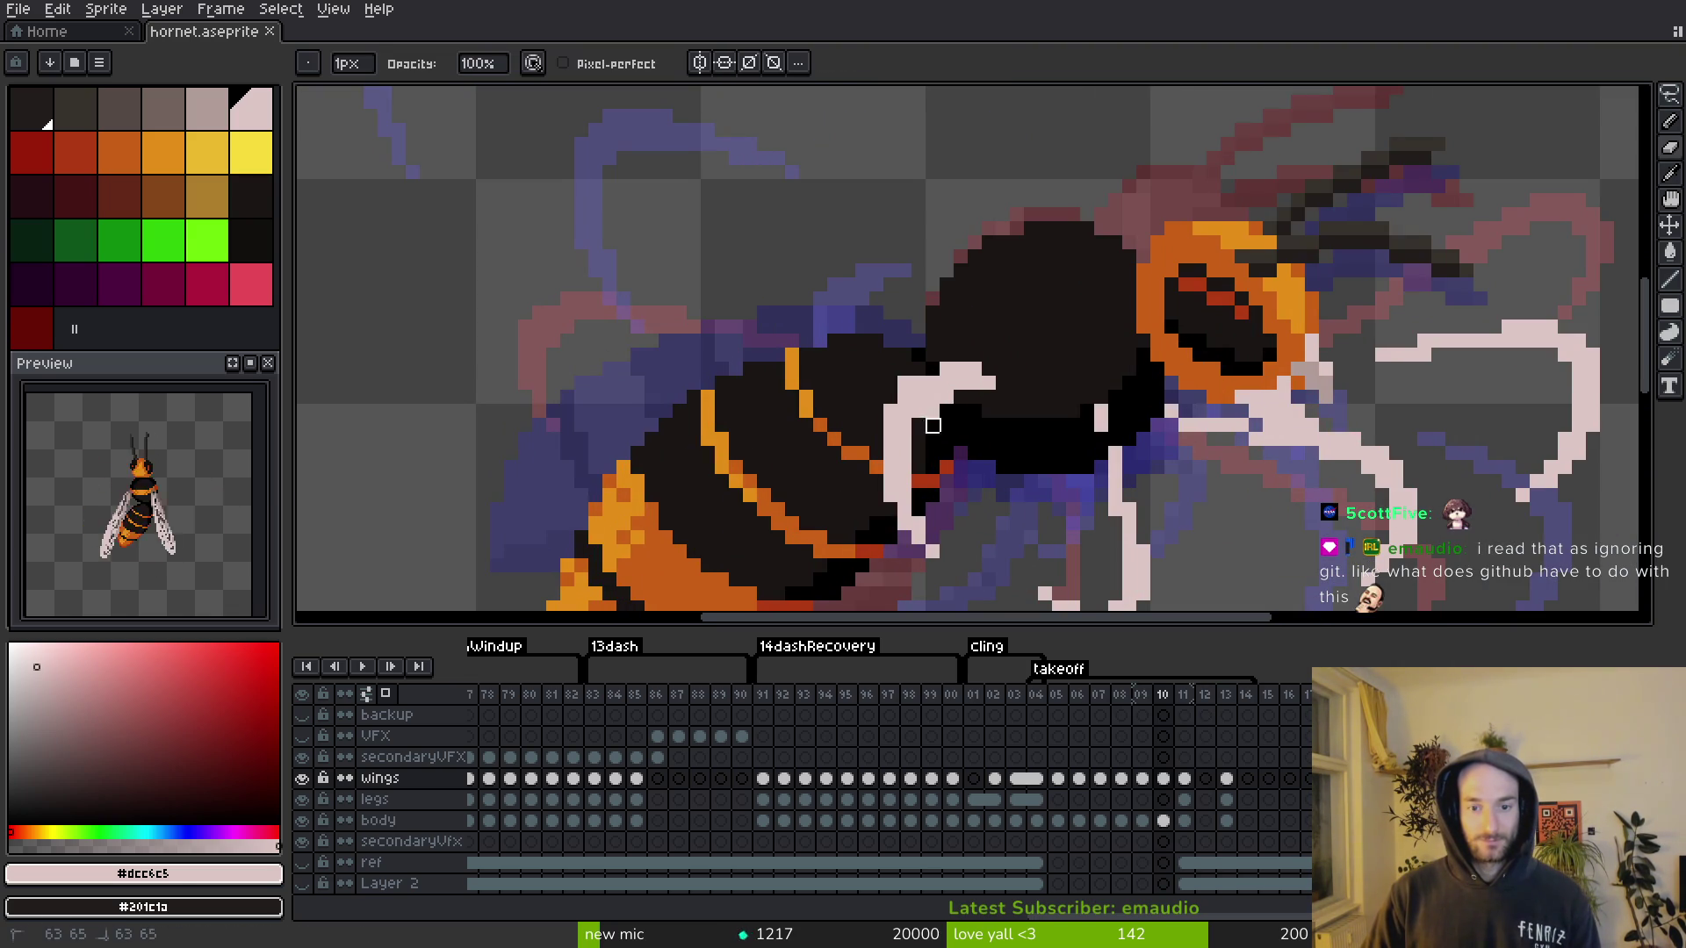
key("b")
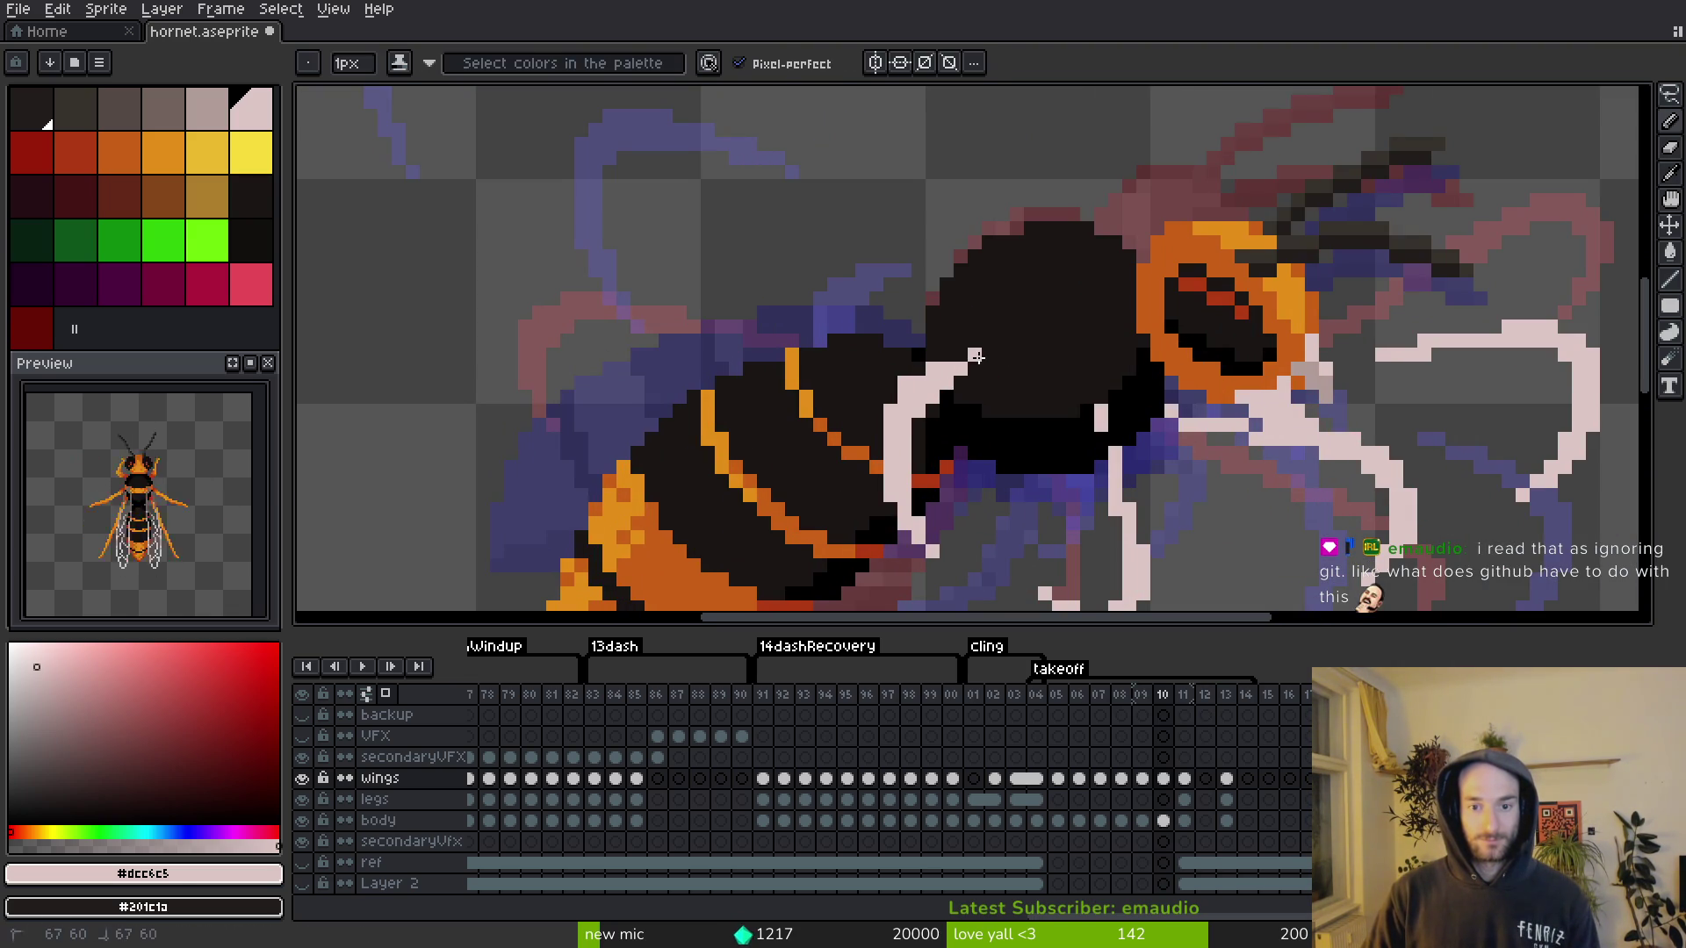
key("e")
scroll(975, 425, "down", 4)
key("ctrl+s")
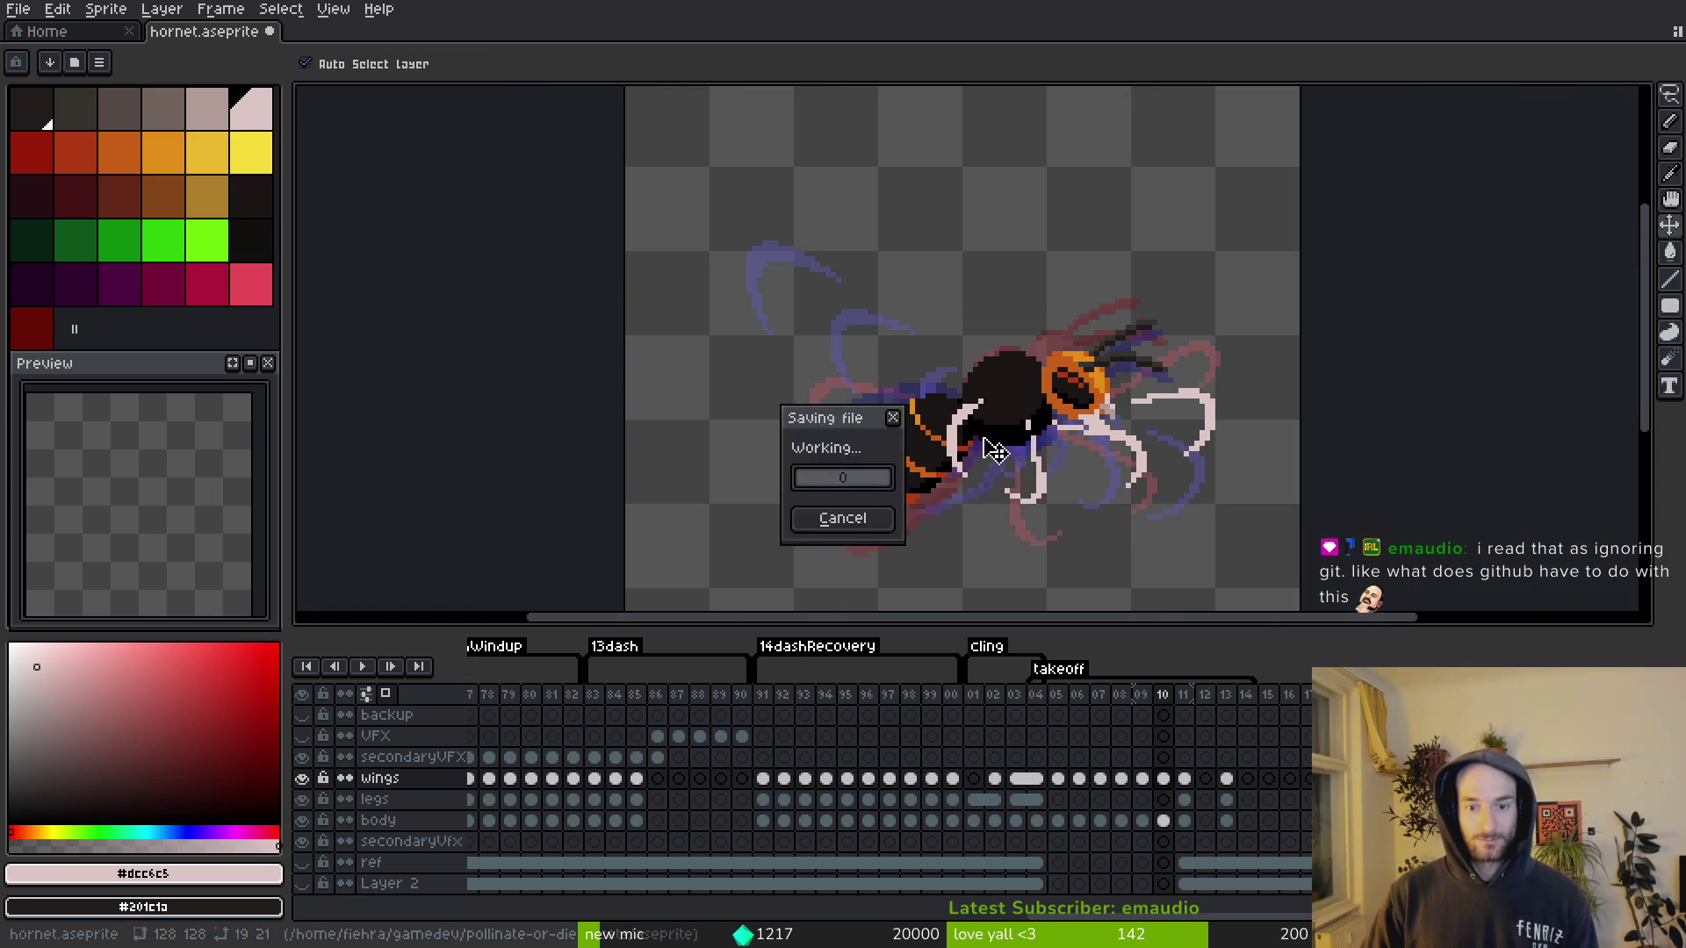
key("Return")
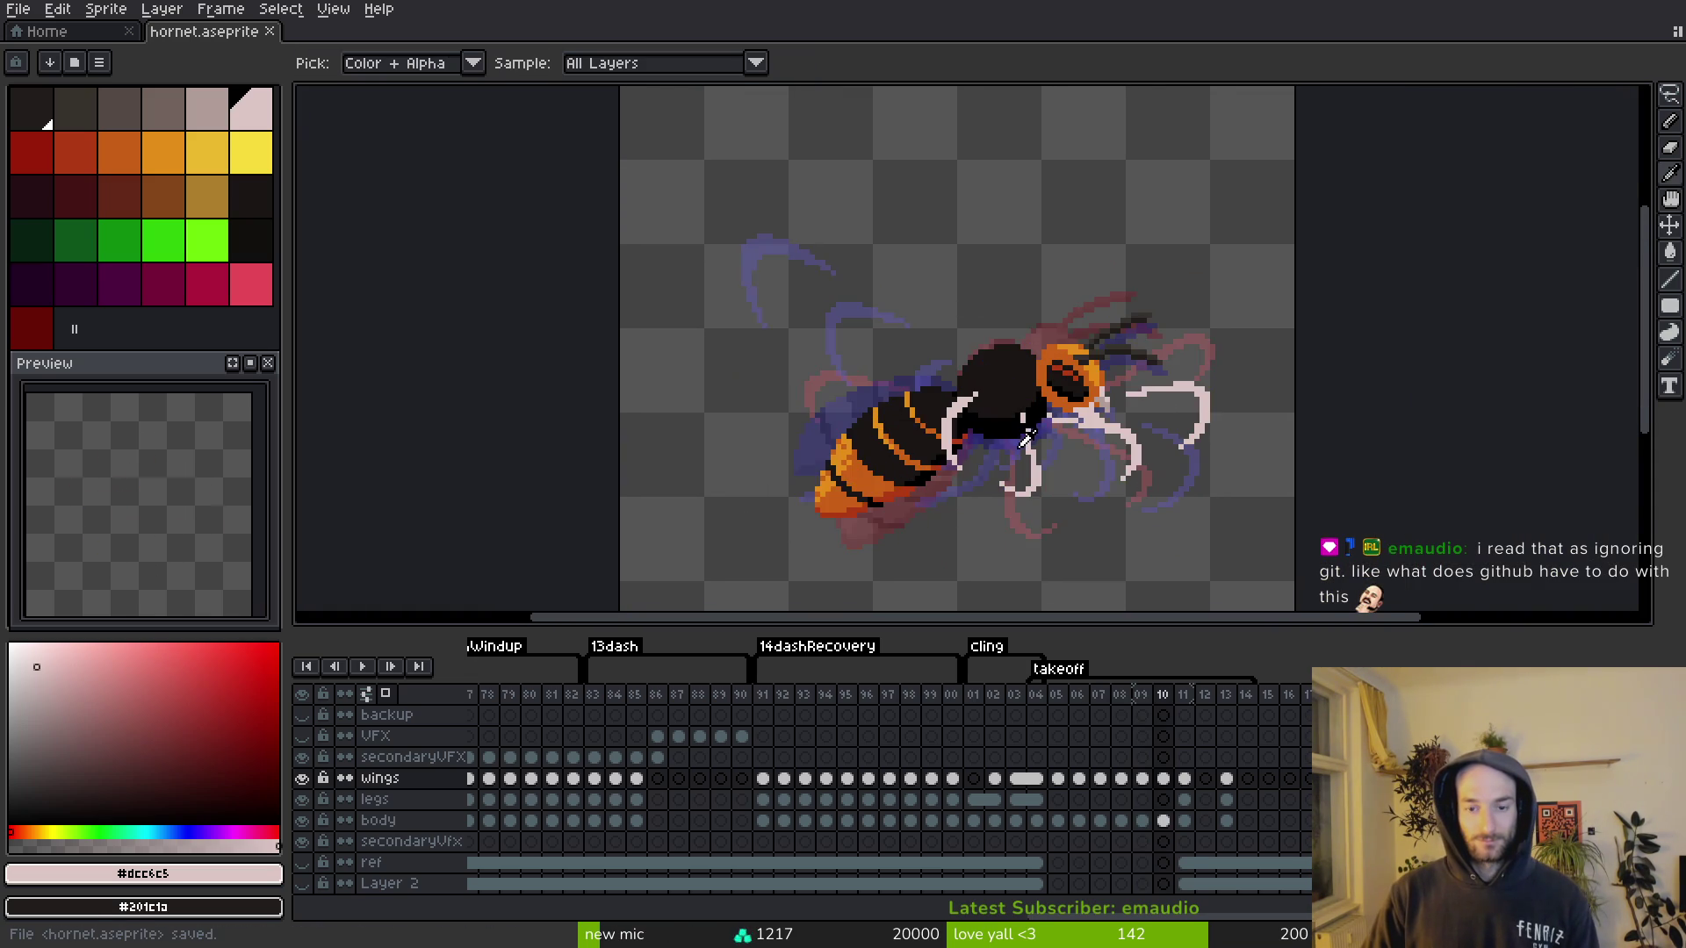
key("Return")
scroll(986, 453, "up", 2)
Step: Freehand-select the hornet's body, sample a colour from the sprite, and save
key("m")
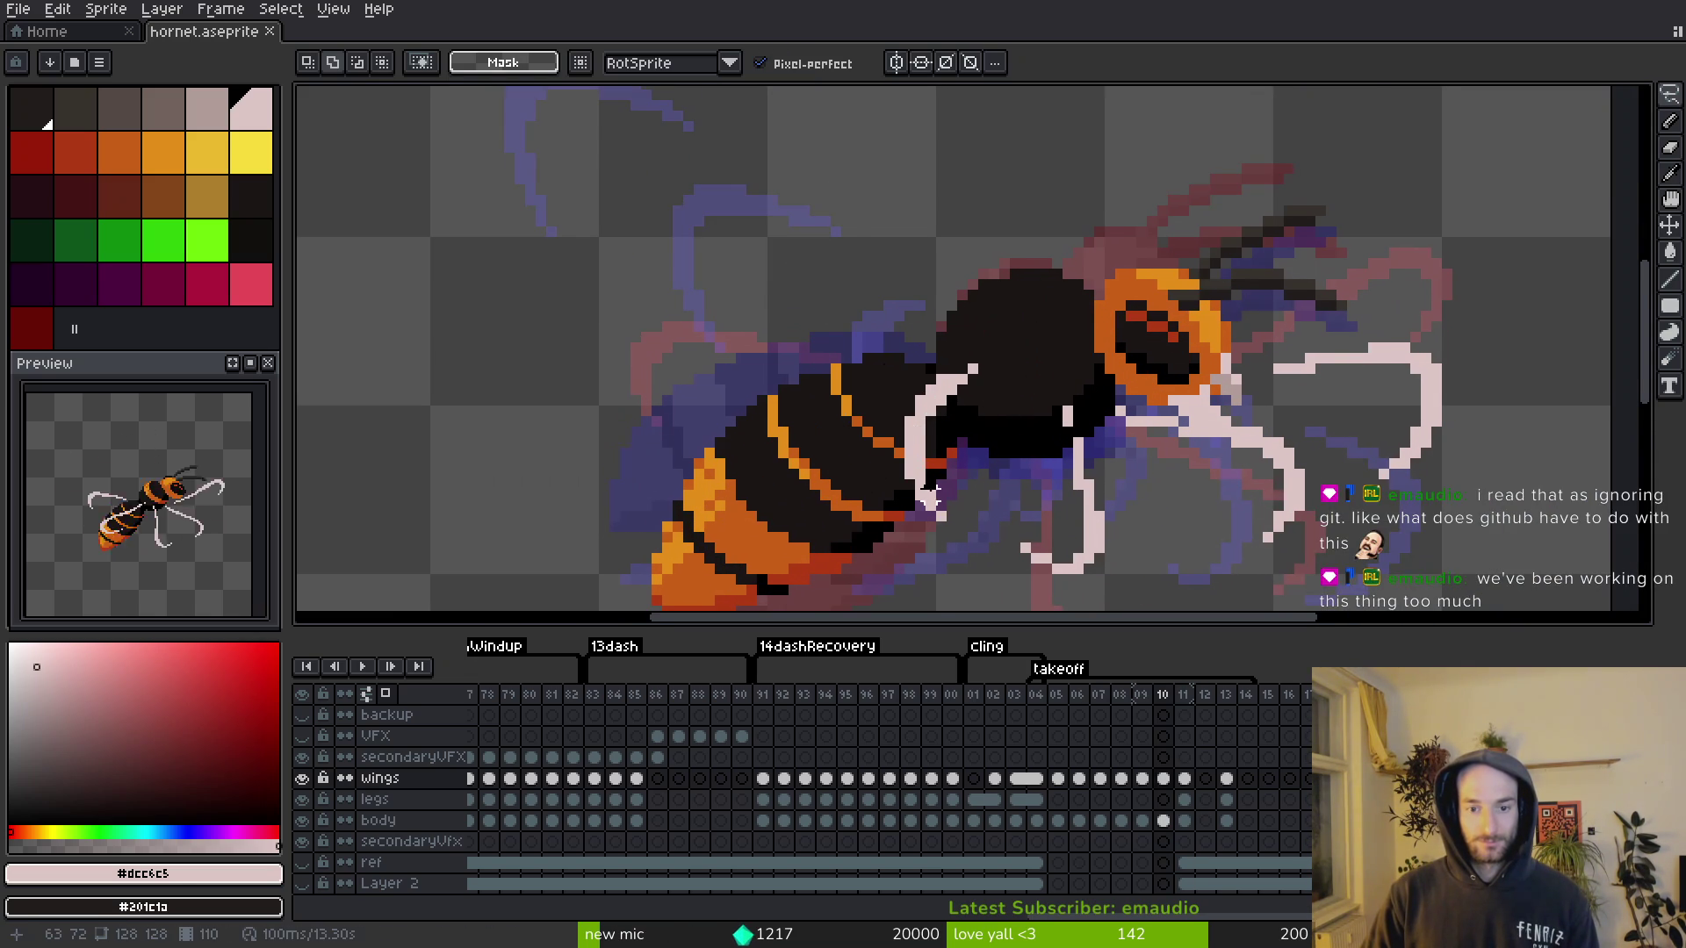
scroll(988, 264, "up", 3)
key("e")
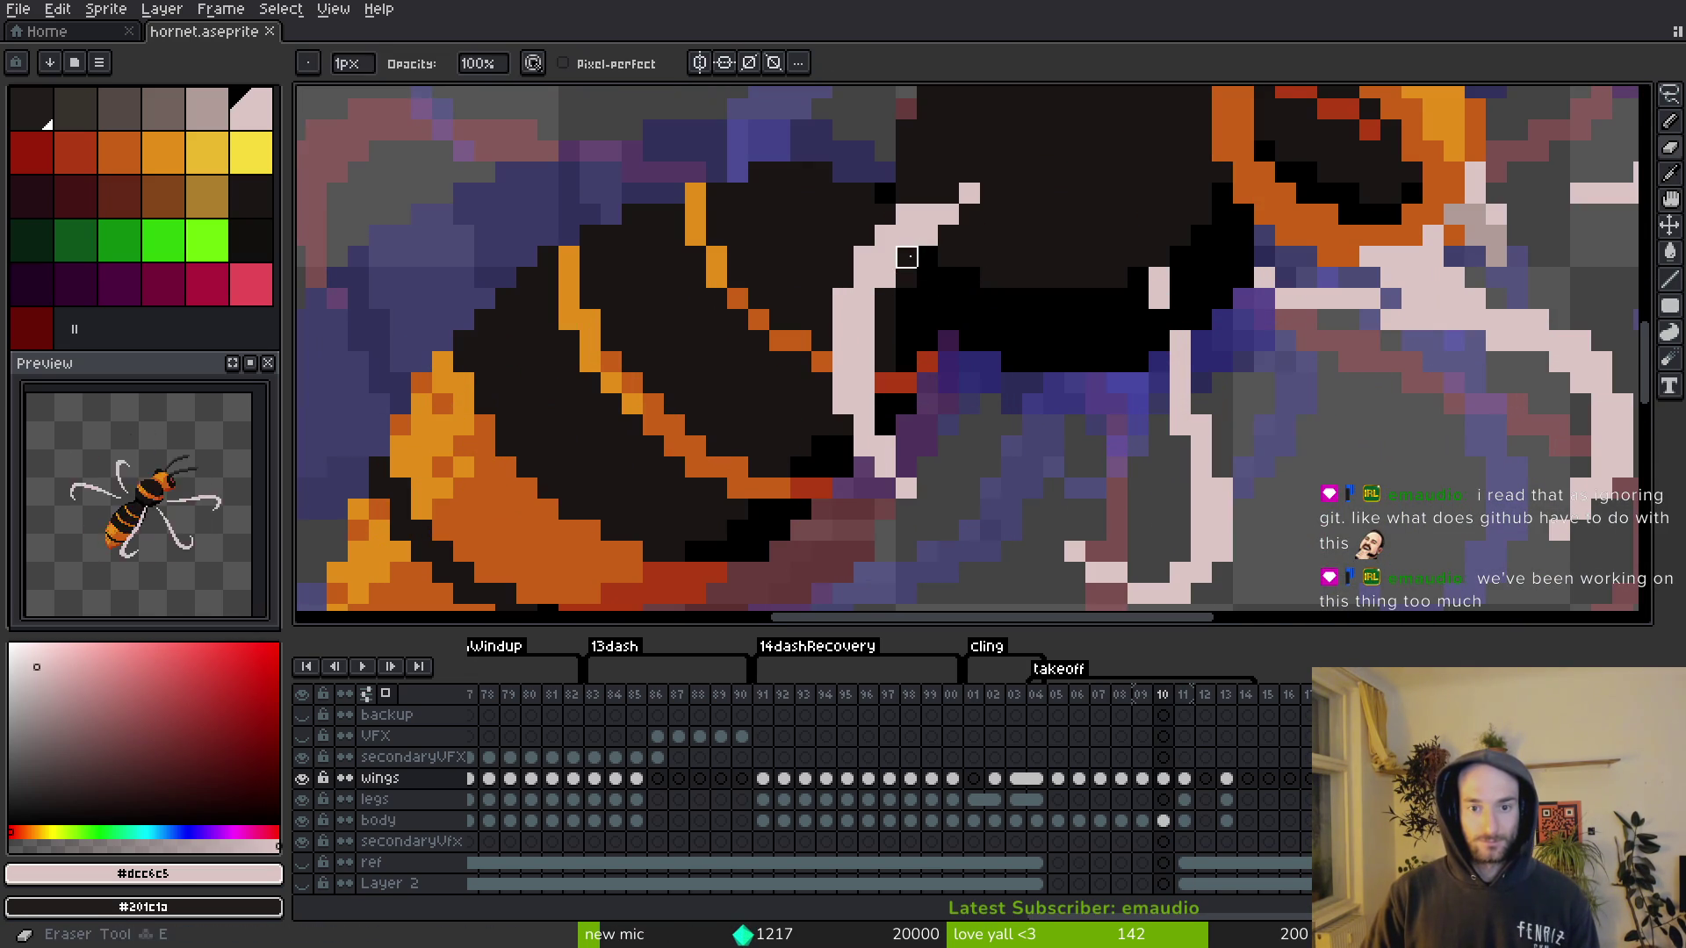
key("q")
mouse_move(970, 256)
left_mouse_down()
mouse_move(780, 594)
mouse_move(957, 264)
left_mouse_up()
scroll(957, 264, "down", 2)
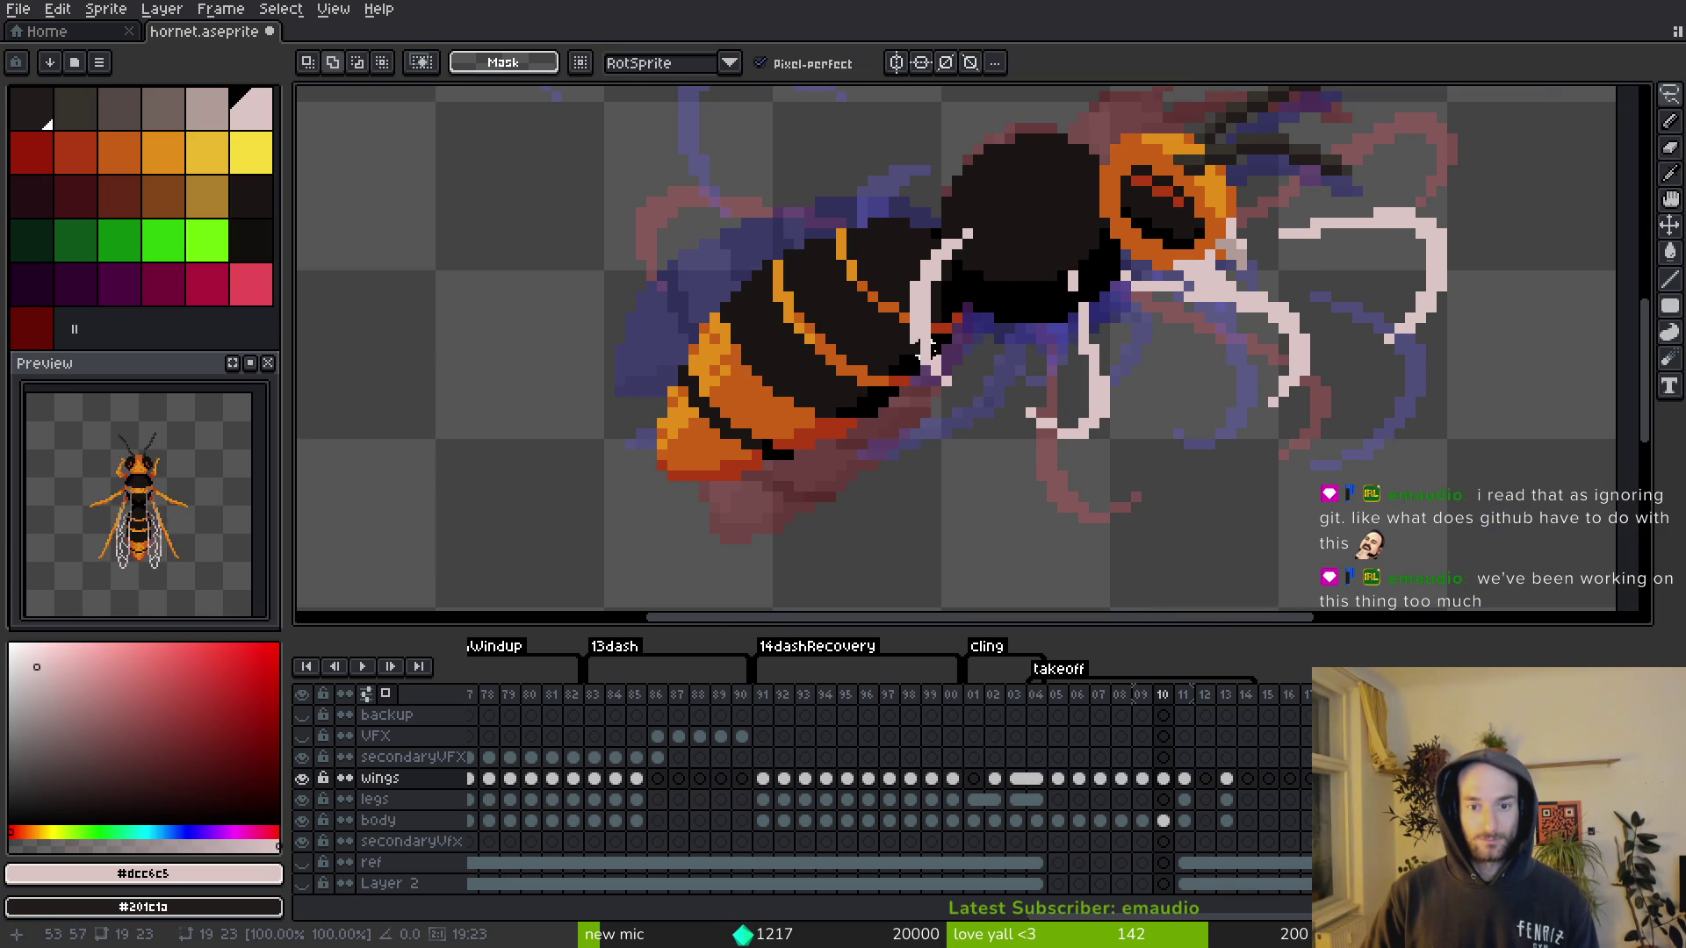
scroll(925, 313, "up", 3)
key("alt")
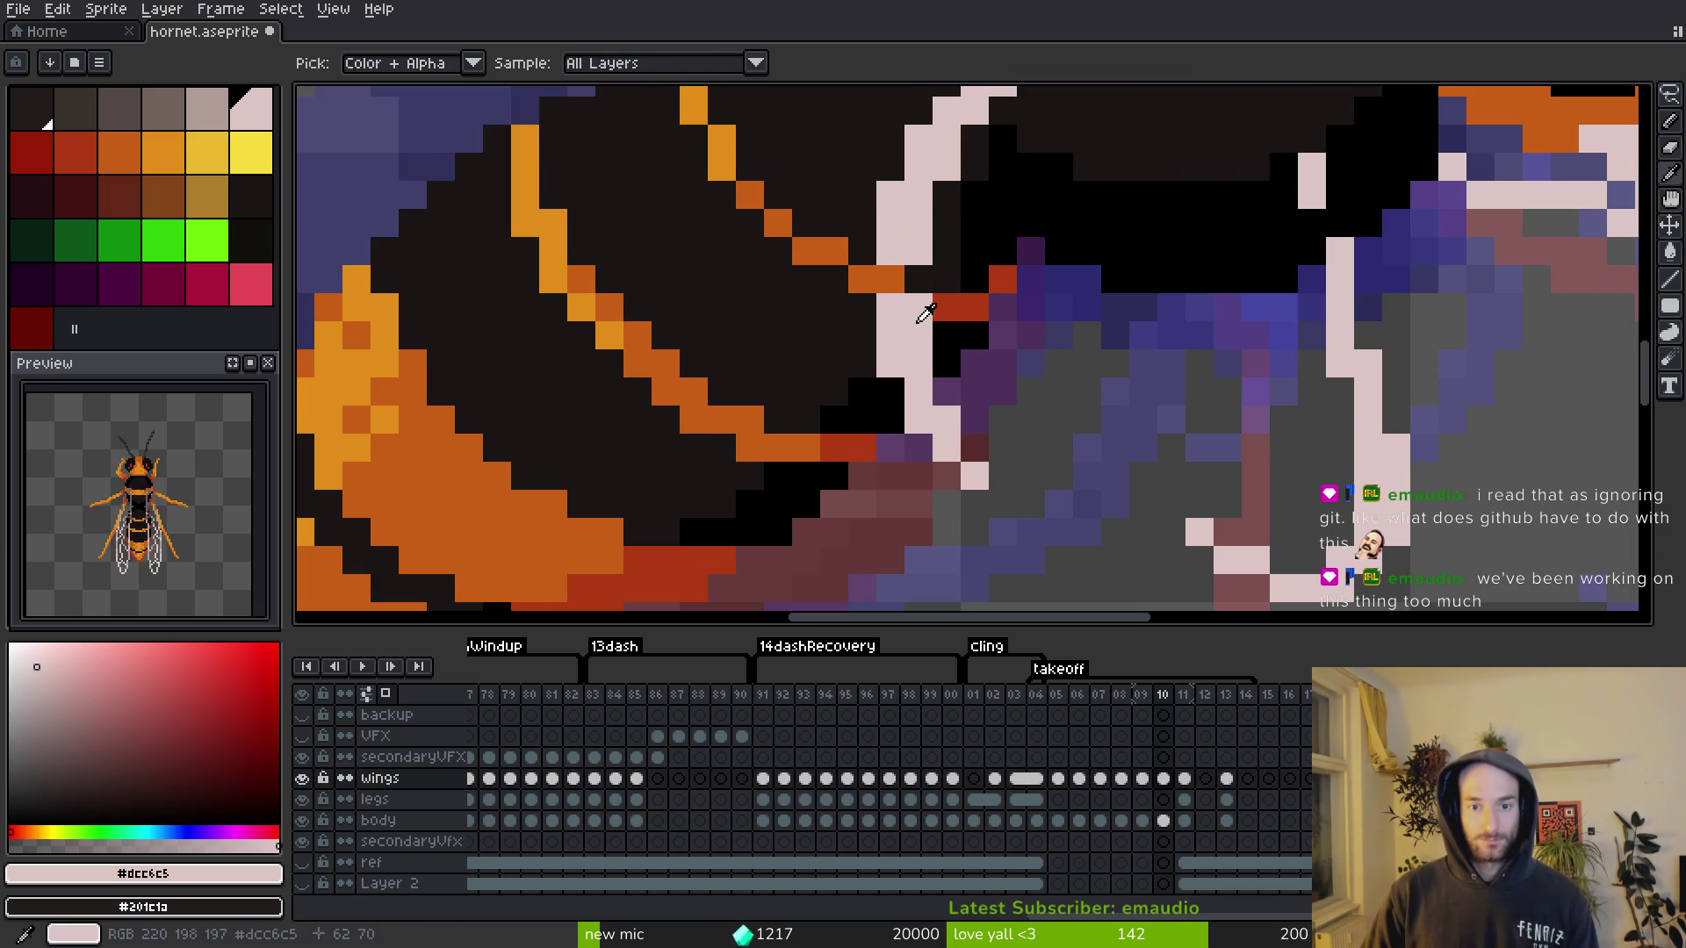
key("ctrl+s")
scroll(977, 367, "down", 4)
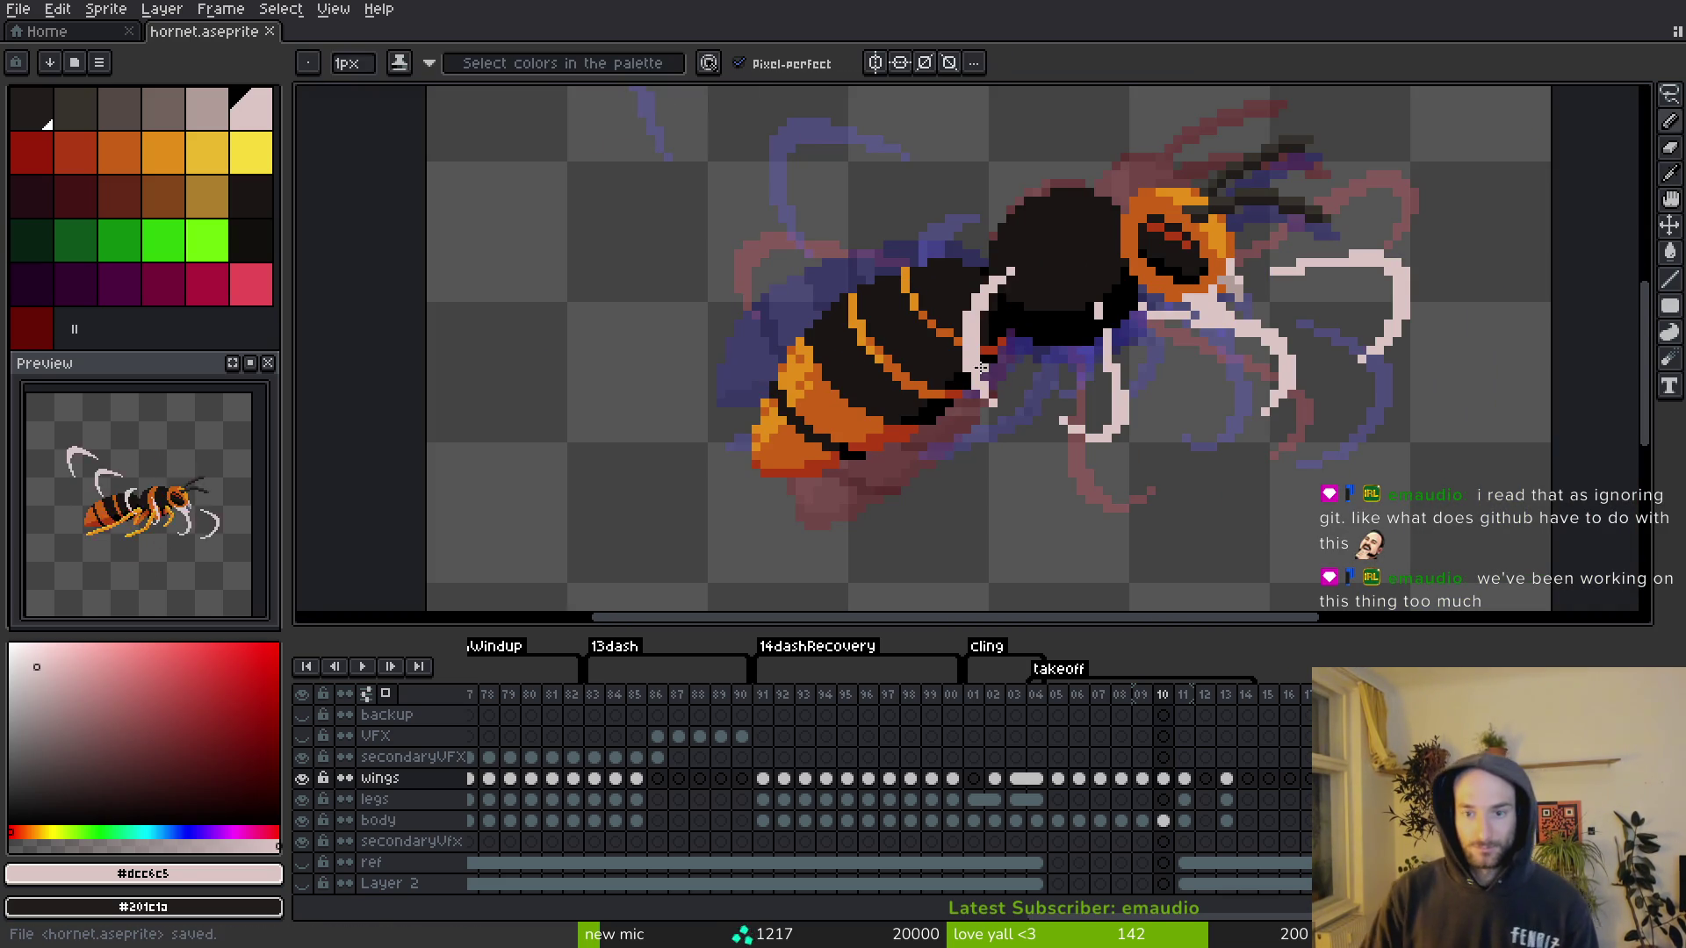
scroll(977, 367, "up", 4)
Step: Shift the thorax piece slightly right and nudge the wing-and-leg piece one pixel left, then save
key("q")
mouse_move(966, 167)
left_mouse_down()
mouse_move(825, 475)
mouse_move(908, 327)
left_mouse_up()
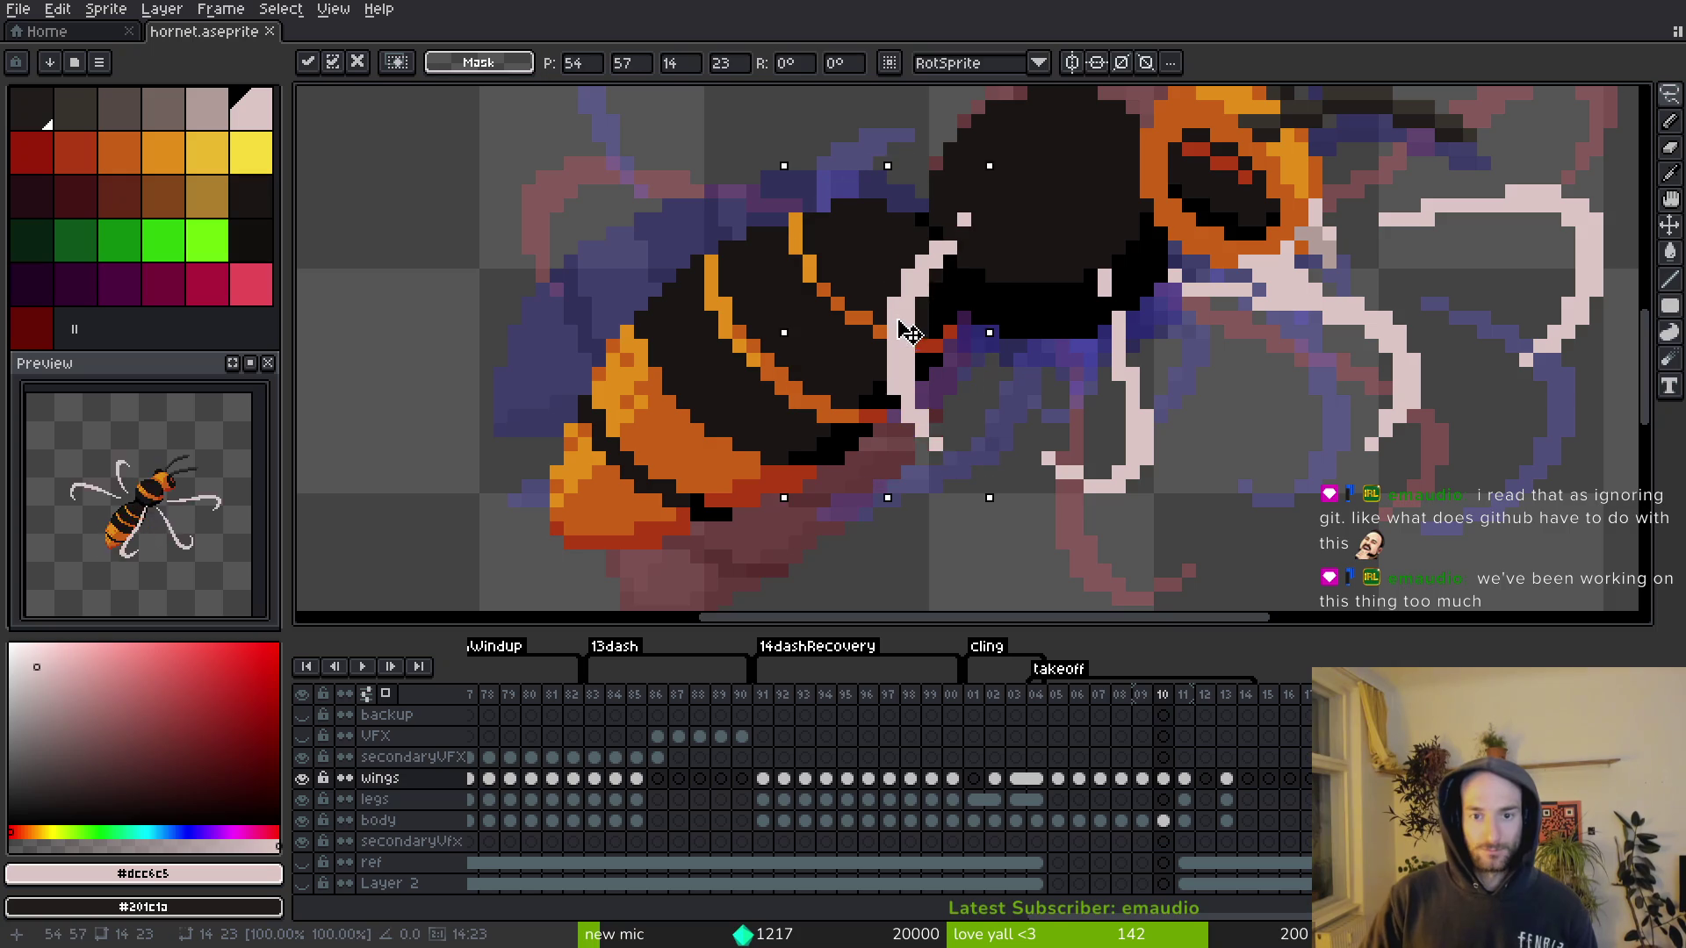
mouse_move(1007, 192)
left_mouse_down()
mouse_move(954, 189)
mouse_move(992, 250)
mouse_move(952, 325)
mouse_move(971, 331)
left_mouse_up()
mouse_move(1185, 377)
left_mouse_down()
mouse_move(1080, 251)
mouse_move(1192, 459)
left_mouse_up()
key("Left")
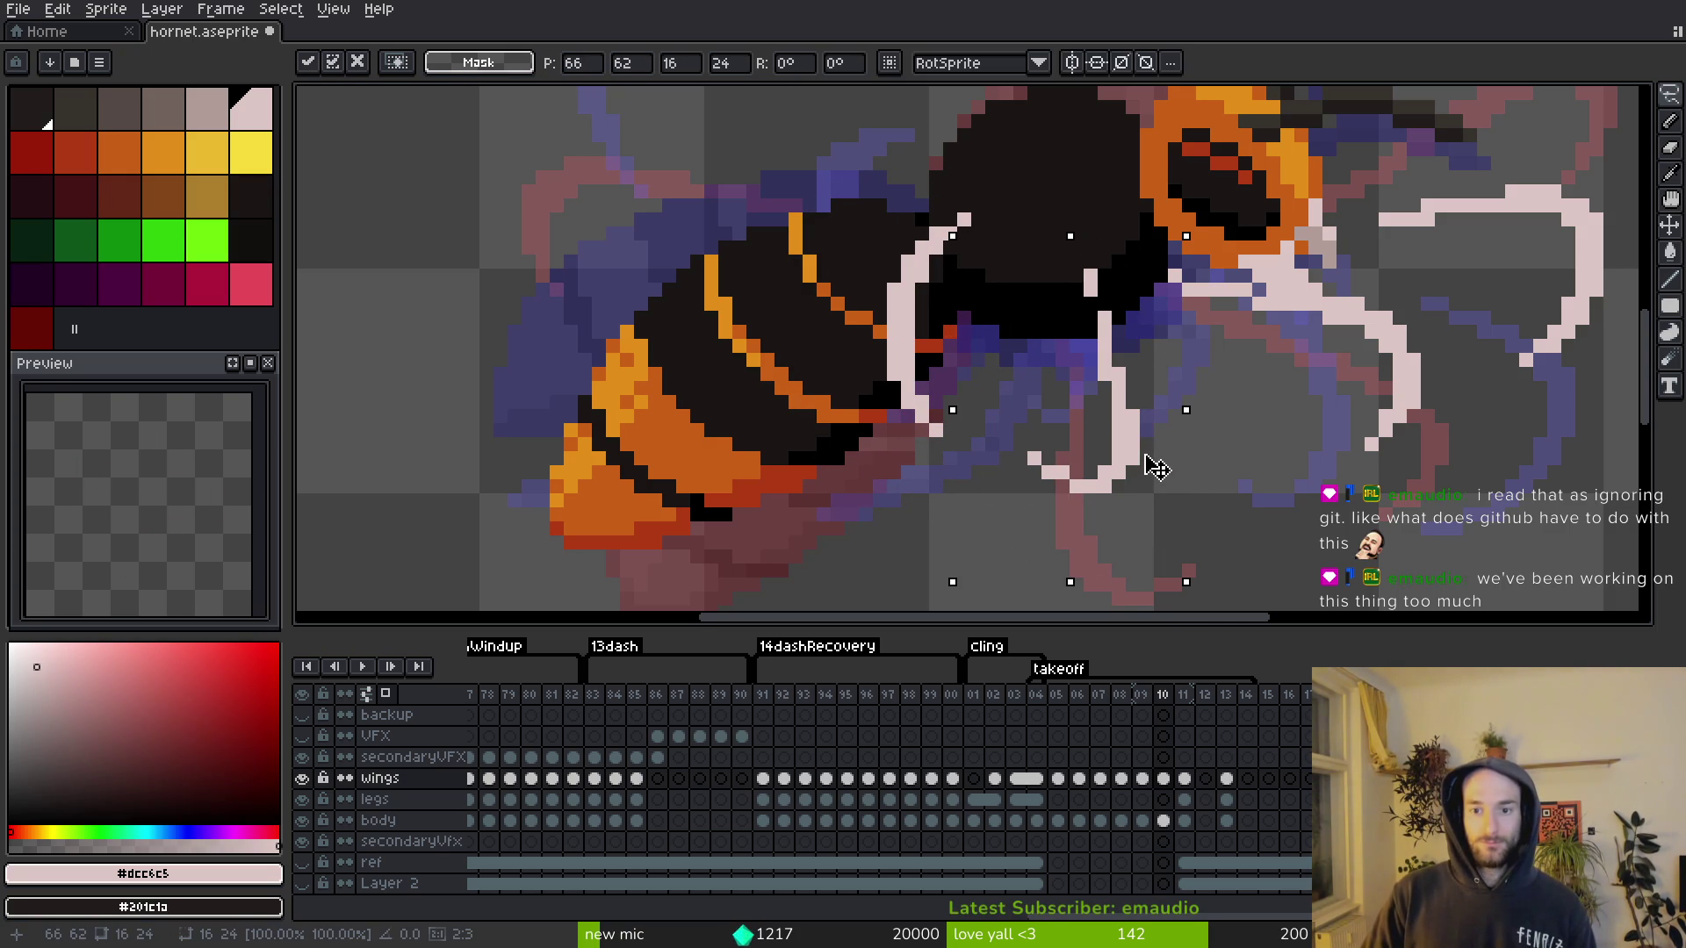
key("ctrl+s")
scroll(1216, 474, "down", 4)
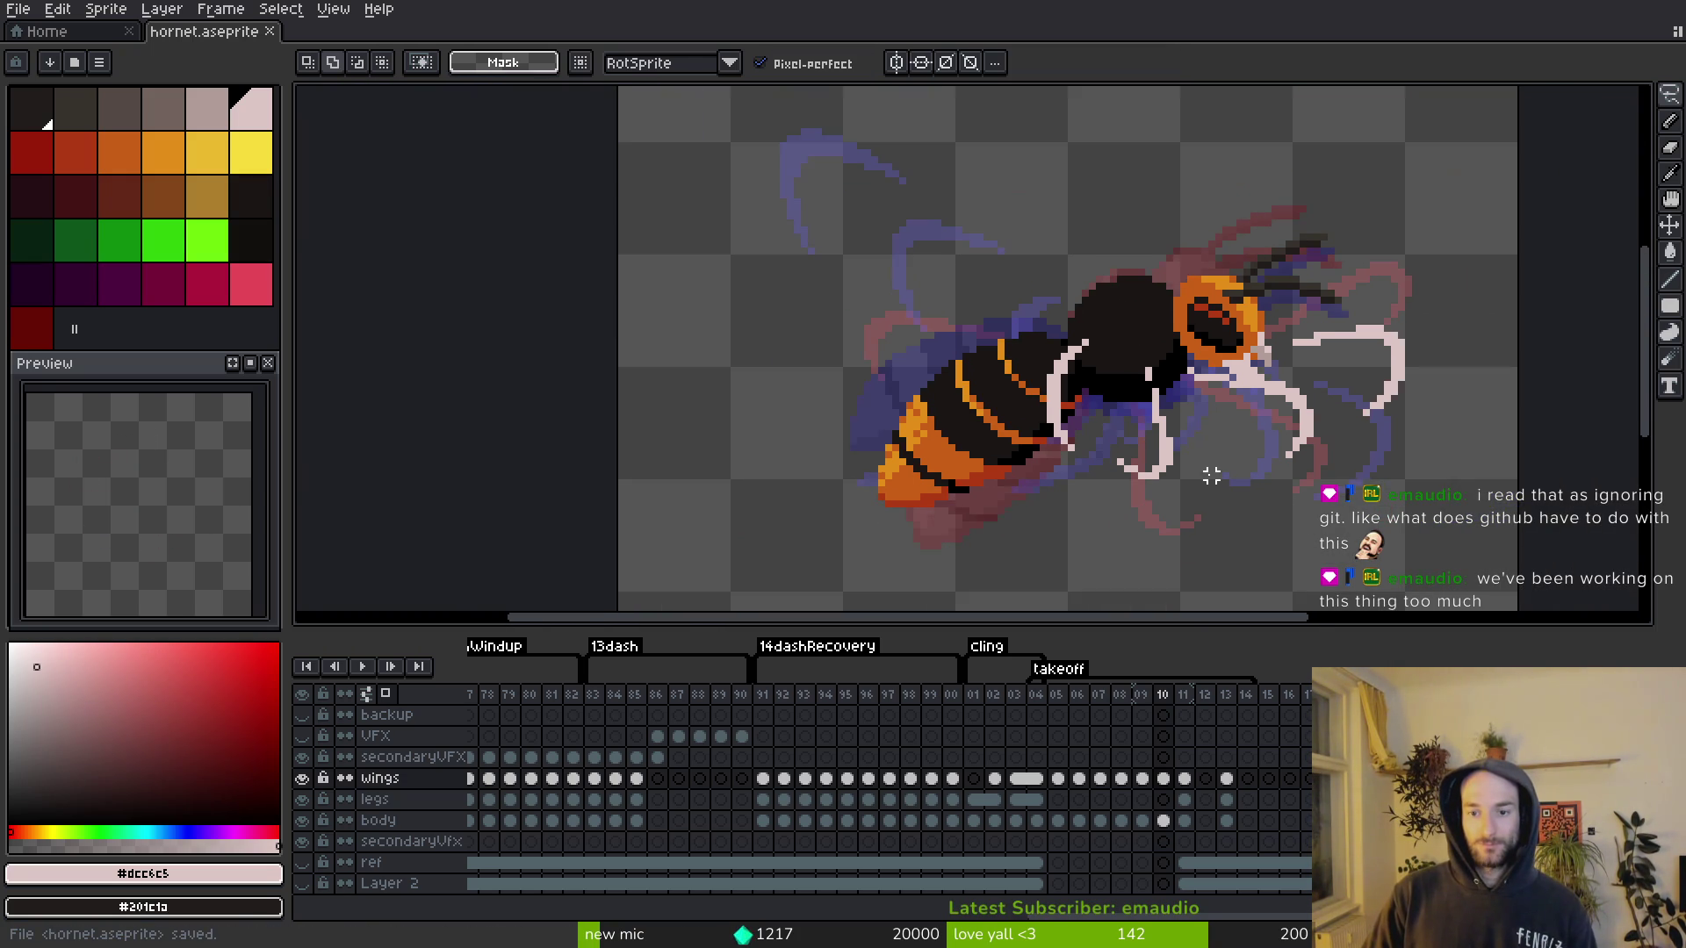
scroll(1106, 413, "up", 3)
Step: Copy frame 11's middle wing and paste it into frame 10
left_click_drag(998, 509, 992, 530)
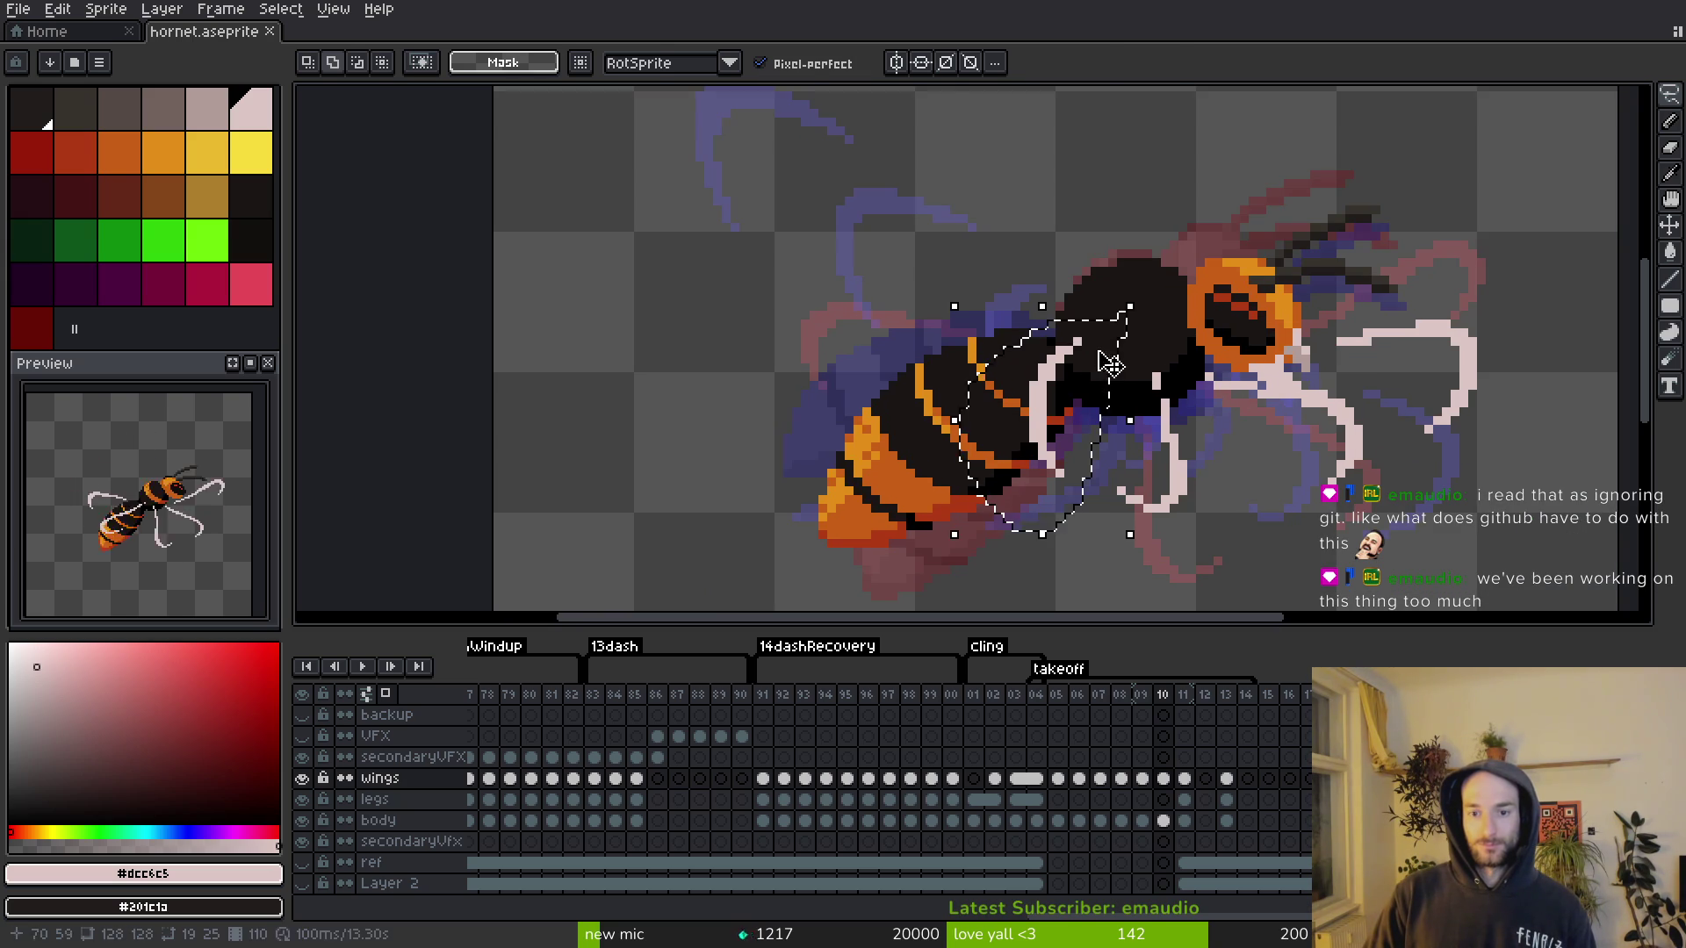
key("comma")
key("i")
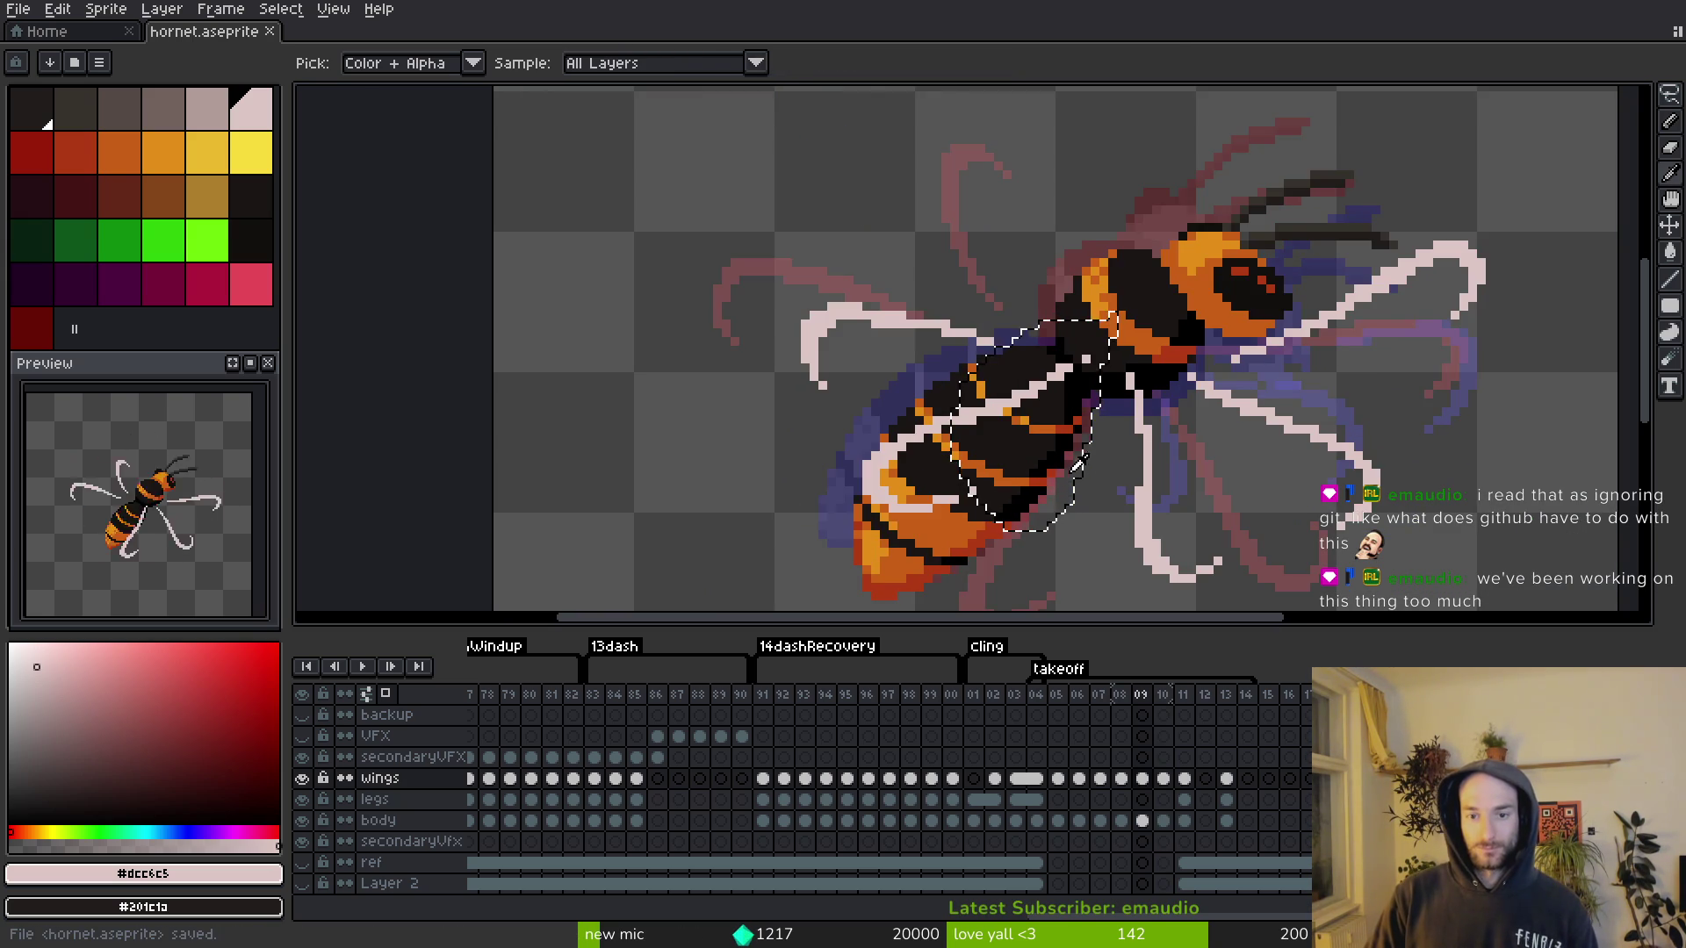
key("period")
key("period")
key("shift+w")
left_click_drag(985, 239, 872, 405)
left_click_drag(1058, 249, 857, 383)
left_click(840, 134)
left_click_drag(1034, 256, 1036, 259)
key("ctrl+c")
key("Left")
key("ctrl+v")
Step: Drag the pasted wing down and right into place on frame 10
left_click_drag(952, 319, 1001, 411)
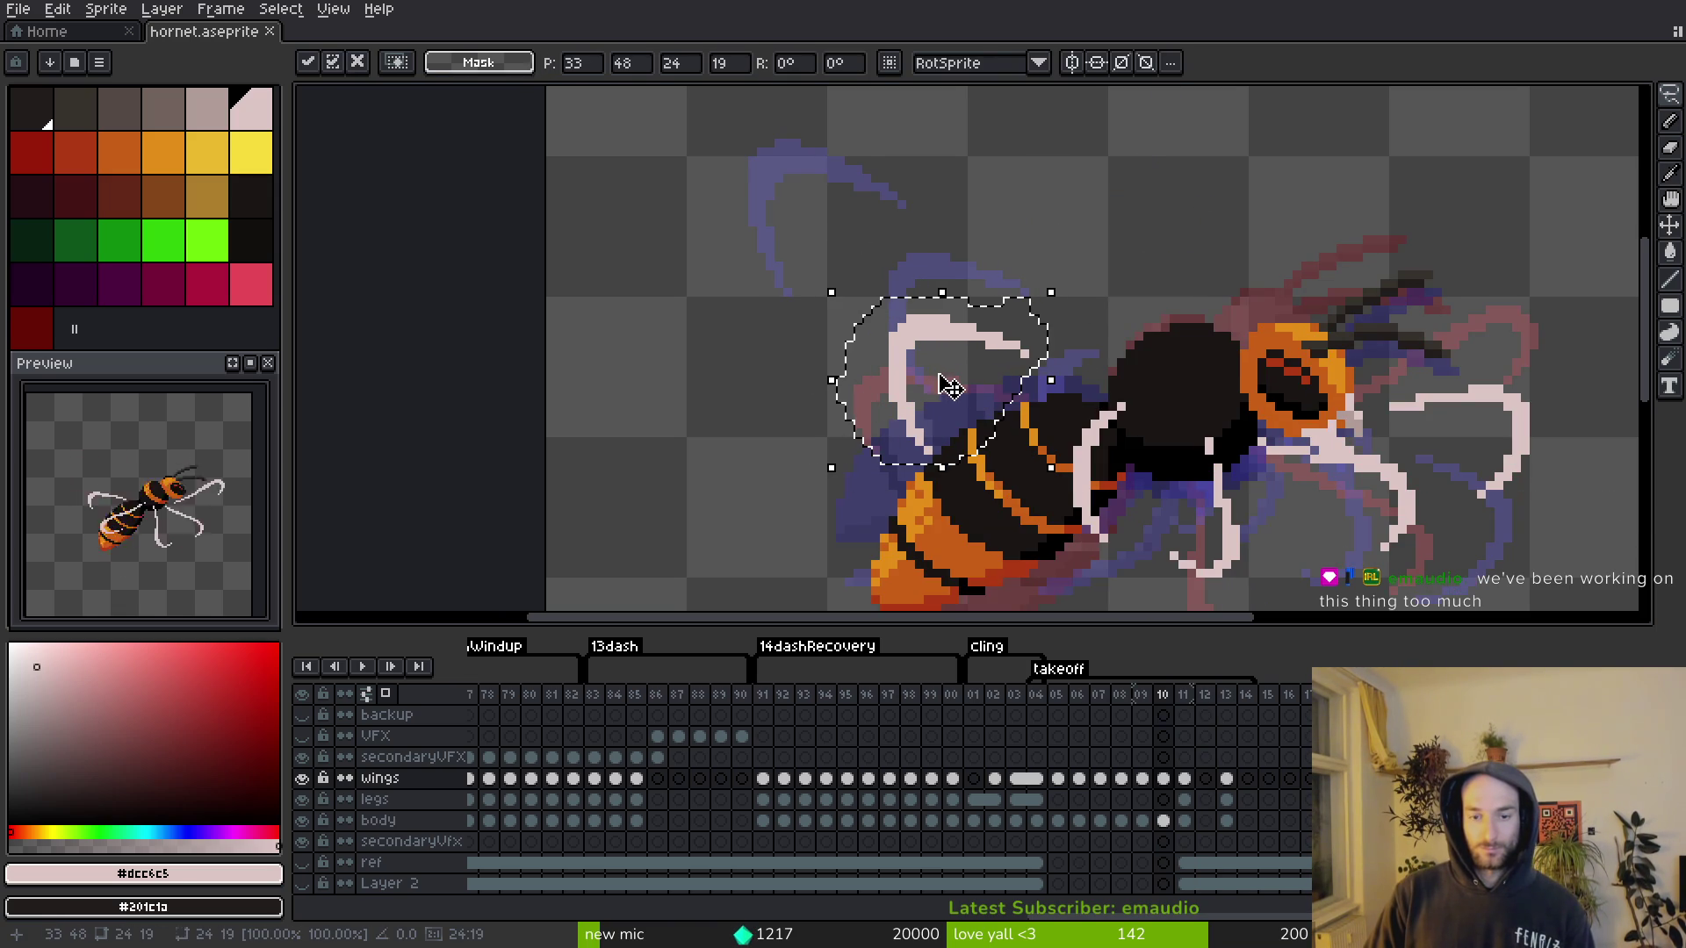
left_click(825, 308)
scroll(826, 306, "up", 2)
left_click_drag(1148, 293, 1096, 325)
key("ctrl+z")
key("ctrl+z")
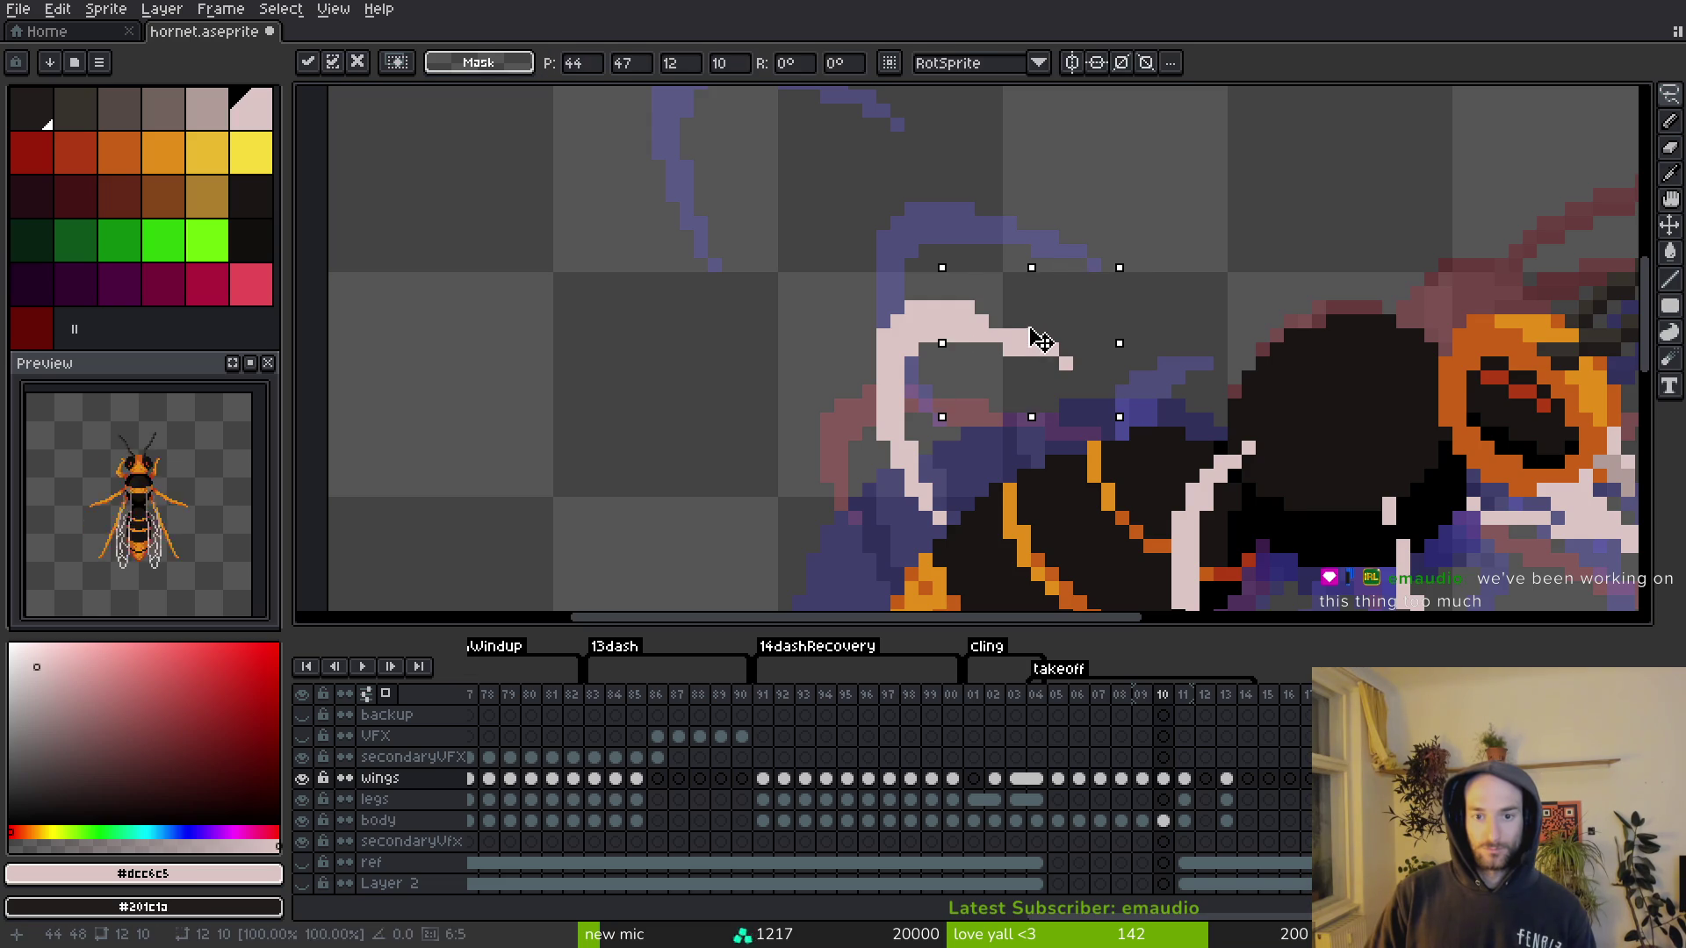
Step: Select the wing area with a rectangle and shift it left and down
key("m")
left_click_drag(989, 245, 1201, 471)
mouse_move(1095, 358)
left_mouse_down()
mouse_move(1077, 373)
mouse_move(1114, 386)
left_mouse_up()
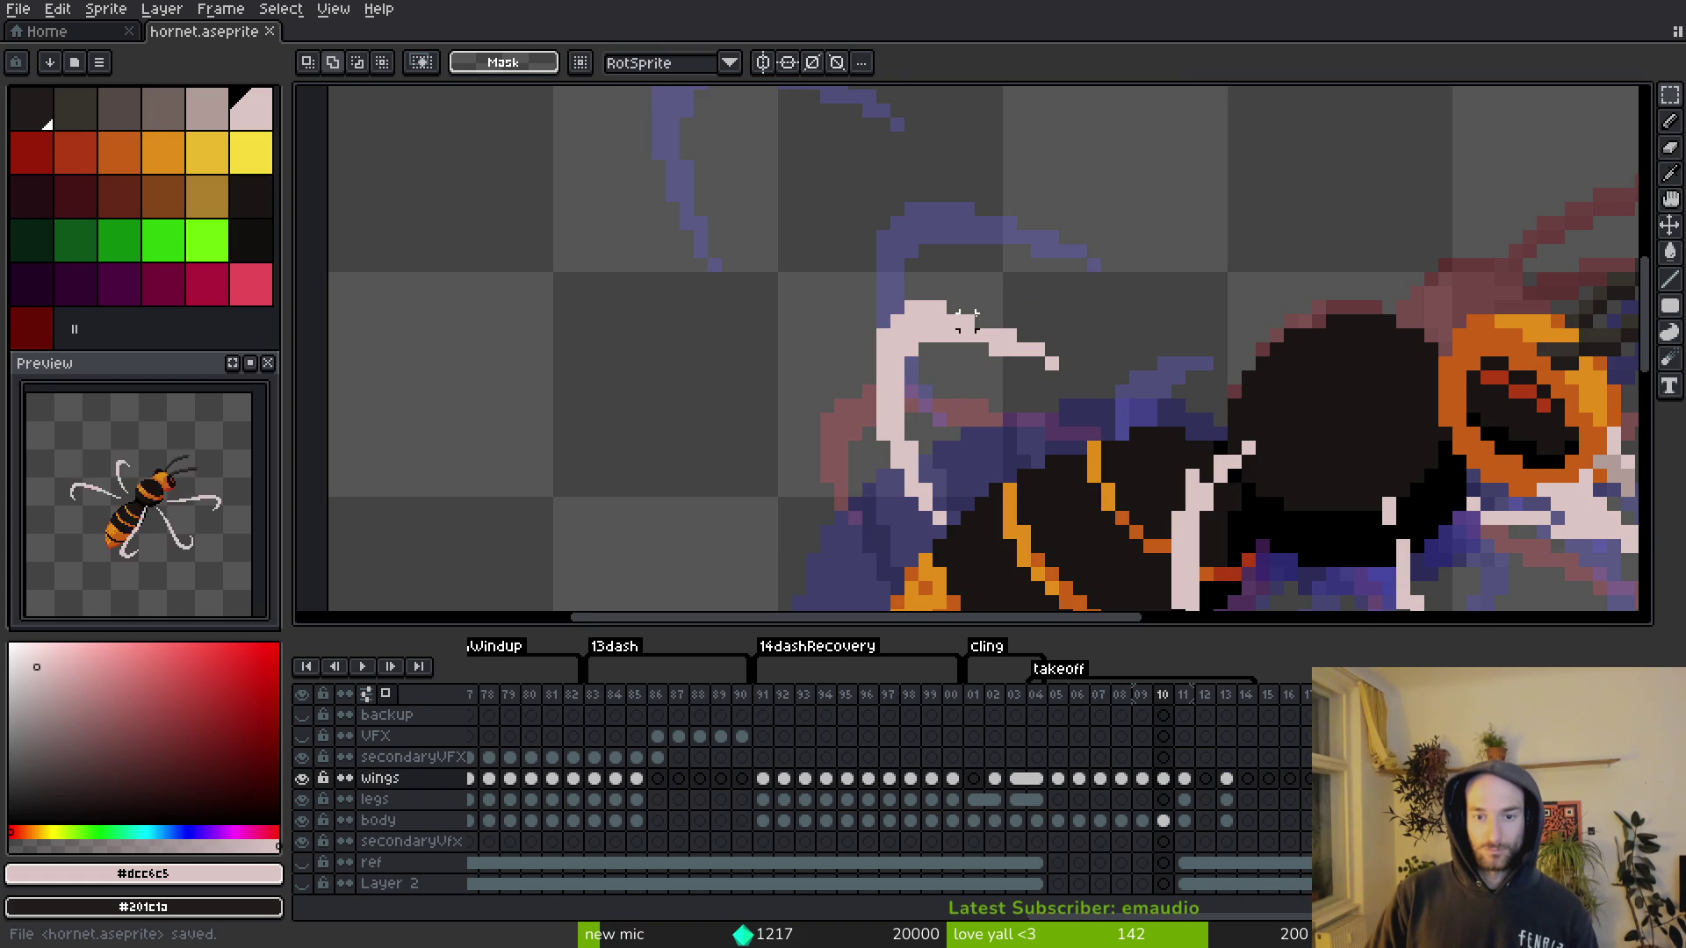
left_click_drag(1087, 387, 1016, 357)
Step: Move the upper wing down and right into its new pose, then save
key("b")
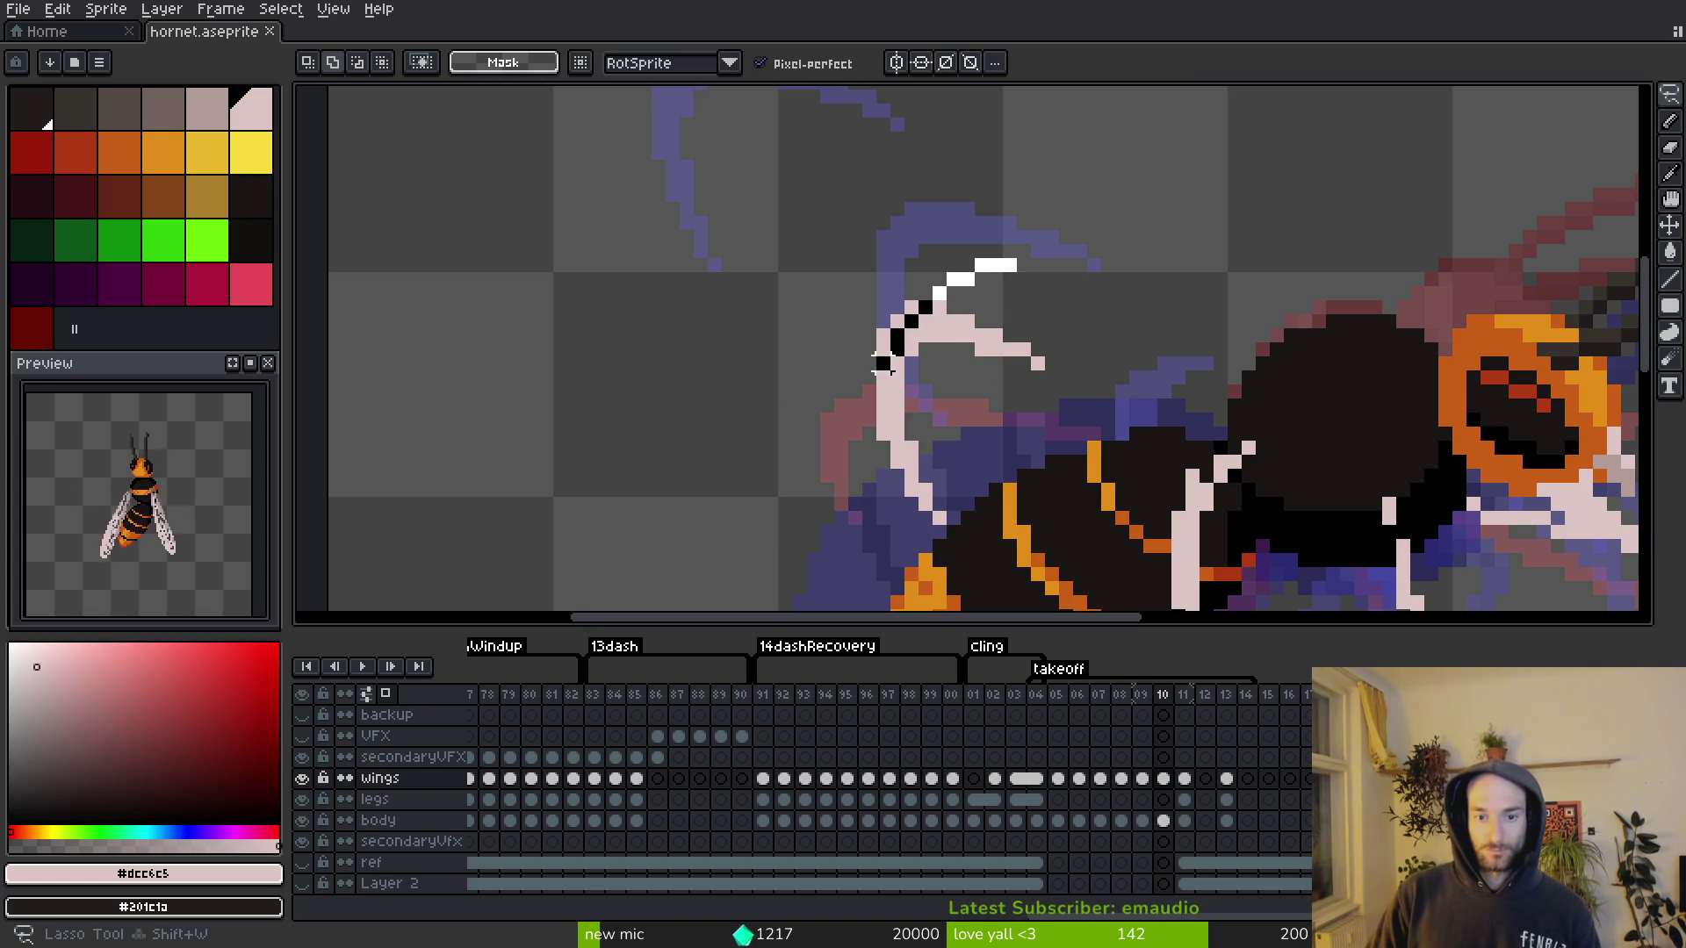
left_click_drag(1066, 489, 1036, 338)
mouse_move(1001, 185)
left_mouse_down()
mouse_move(772, 202)
mouse_move(1001, 180)
left_mouse_up()
mouse_move(882, 281)
left_mouse_down()
mouse_move(979, 338)
mouse_move(763, 207)
left_mouse_up()
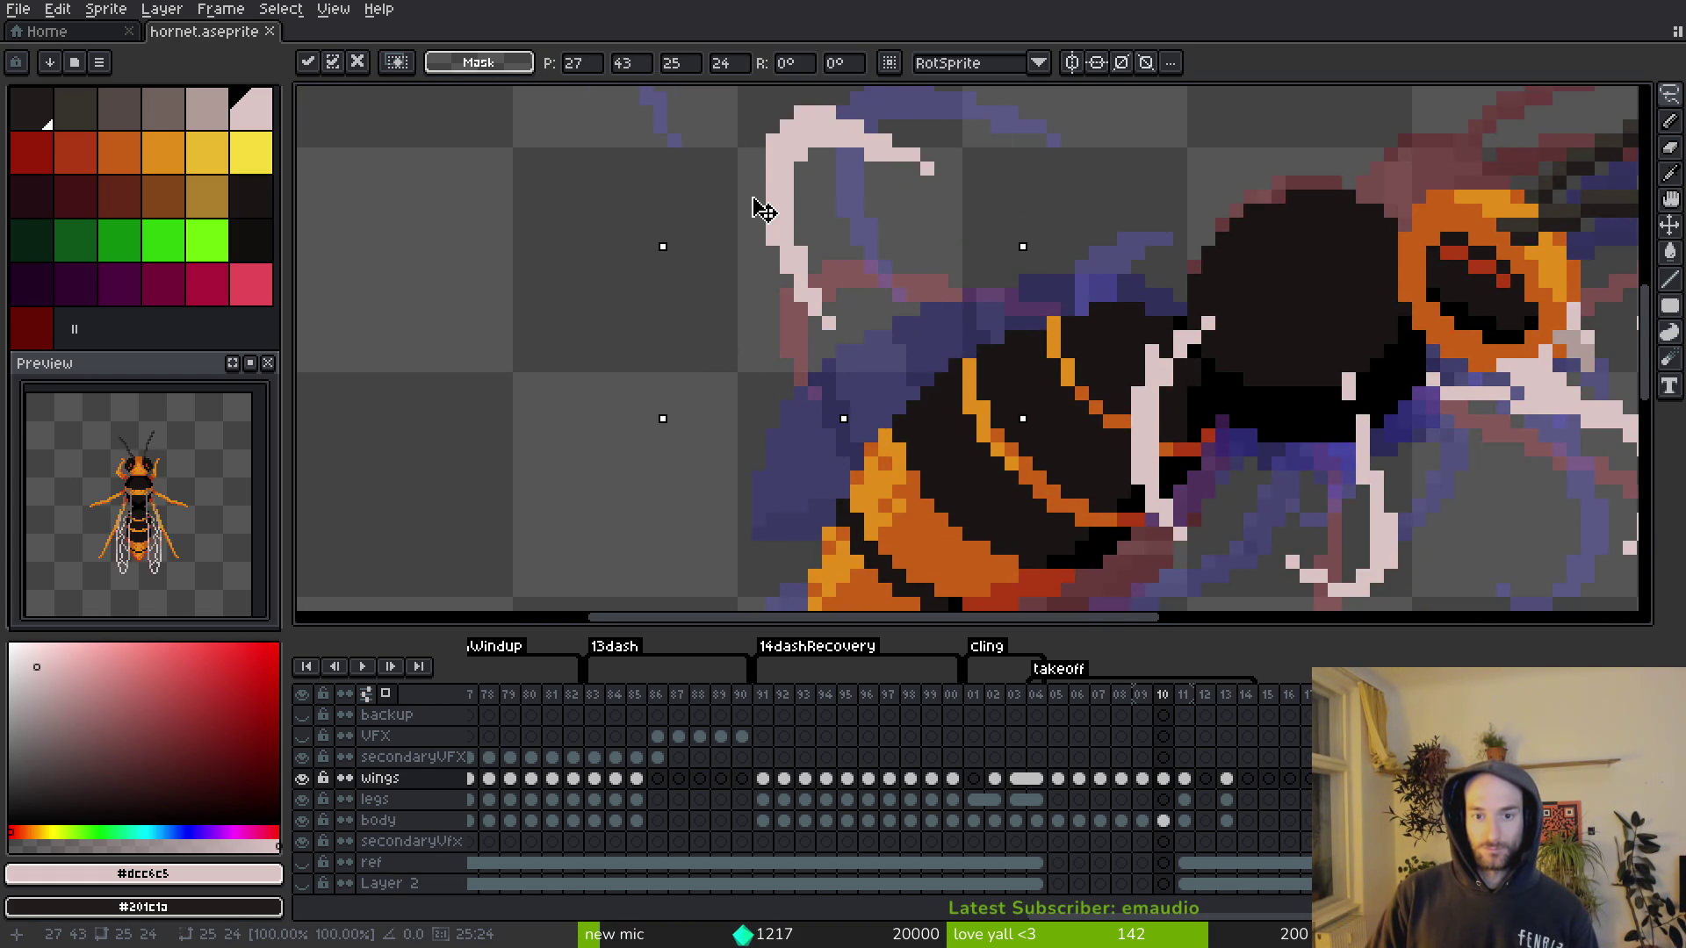
scroll(764, 264, "down", 2)
key("Return")
scroll(1005, 303, "up", 2)
key("ctrl+z")
key("ctrl+z")
key("ctrl+z")
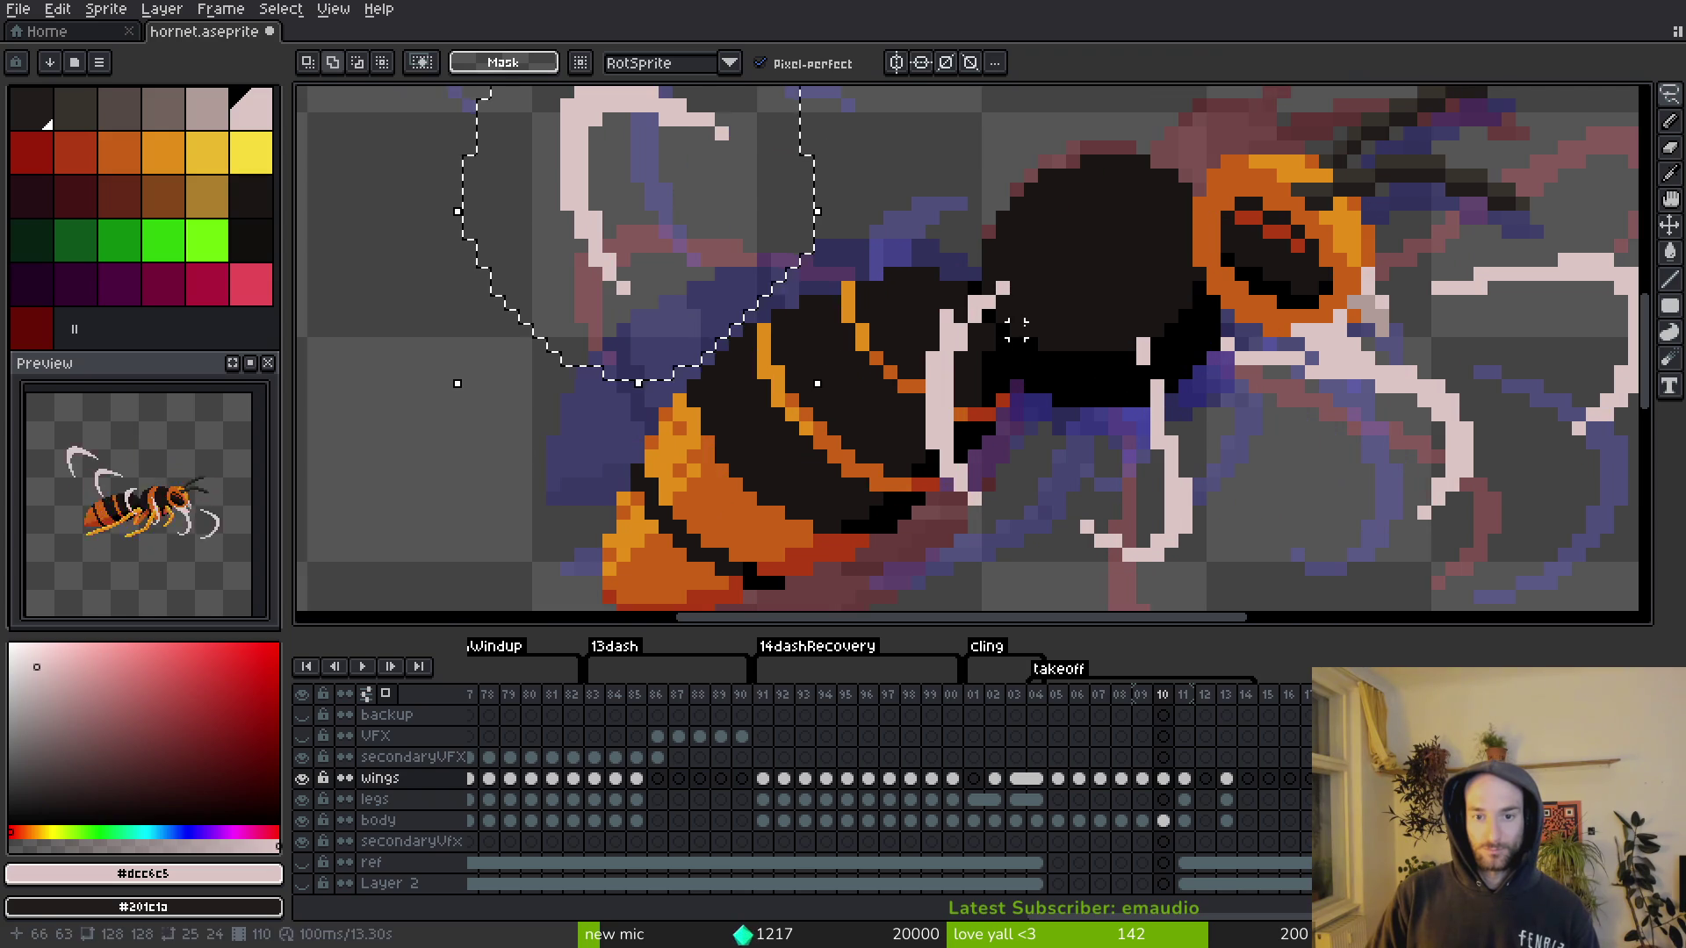
key("ctrl+y")
key("ctrl+y")
key("ctrl+y")
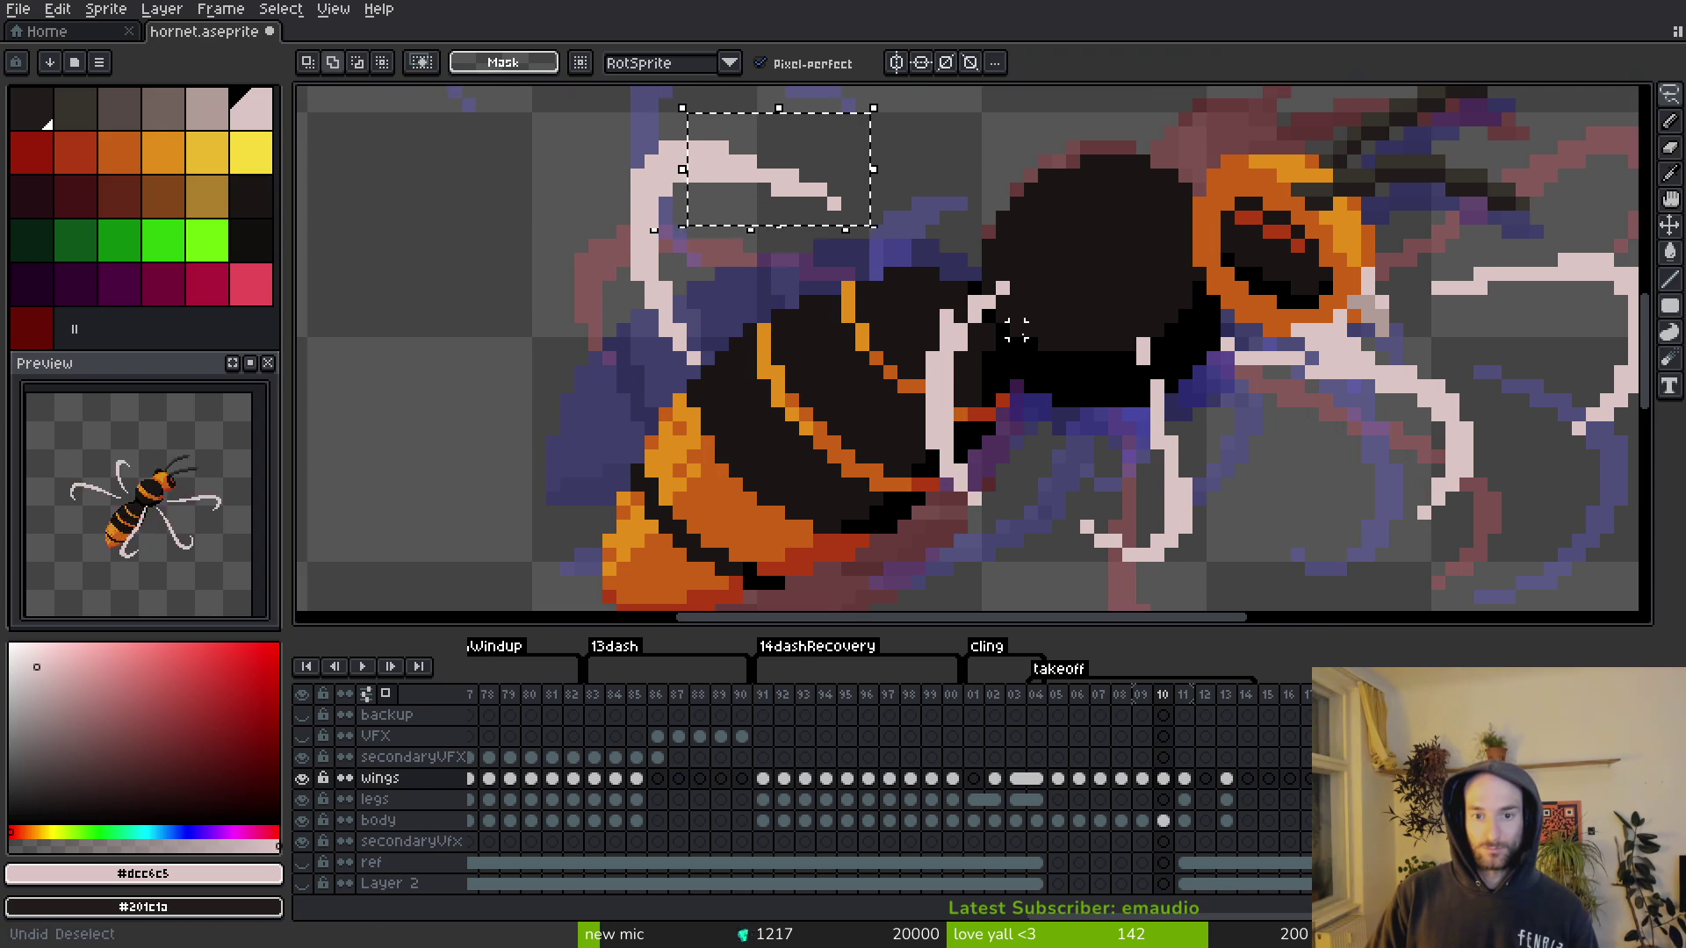
key("ctrl+s")
Step: Shift the wing's middle section and move the left white wing down-right, then save
mouse_move(873, 258)
left_mouse_down()
mouse_move(1028, 562)
mouse_move(1045, 224)
left_mouse_up()
mouse_move(1018, 351)
left_mouse_down()
mouse_move(1024, 365)
mouse_move(946, 406)
mouse_move(828, 350)
mouse_move(841, 382)
left_mouse_up()
key("Return")
scroll(892, 530, "up", 1)
mouse_move(865, 241)
left_mouse_down()
mouse_move(615, 377)
mouse_move(746, 492)
mouse_move(828, 233)
mouse_move(687, 227)
mouse_move(865, 281)
mouse_move(791, 386)
mouse_move(843, 334)
mouse_move(844, 307)
left_mouse_up()
scroll(687, 226, "down", 2)
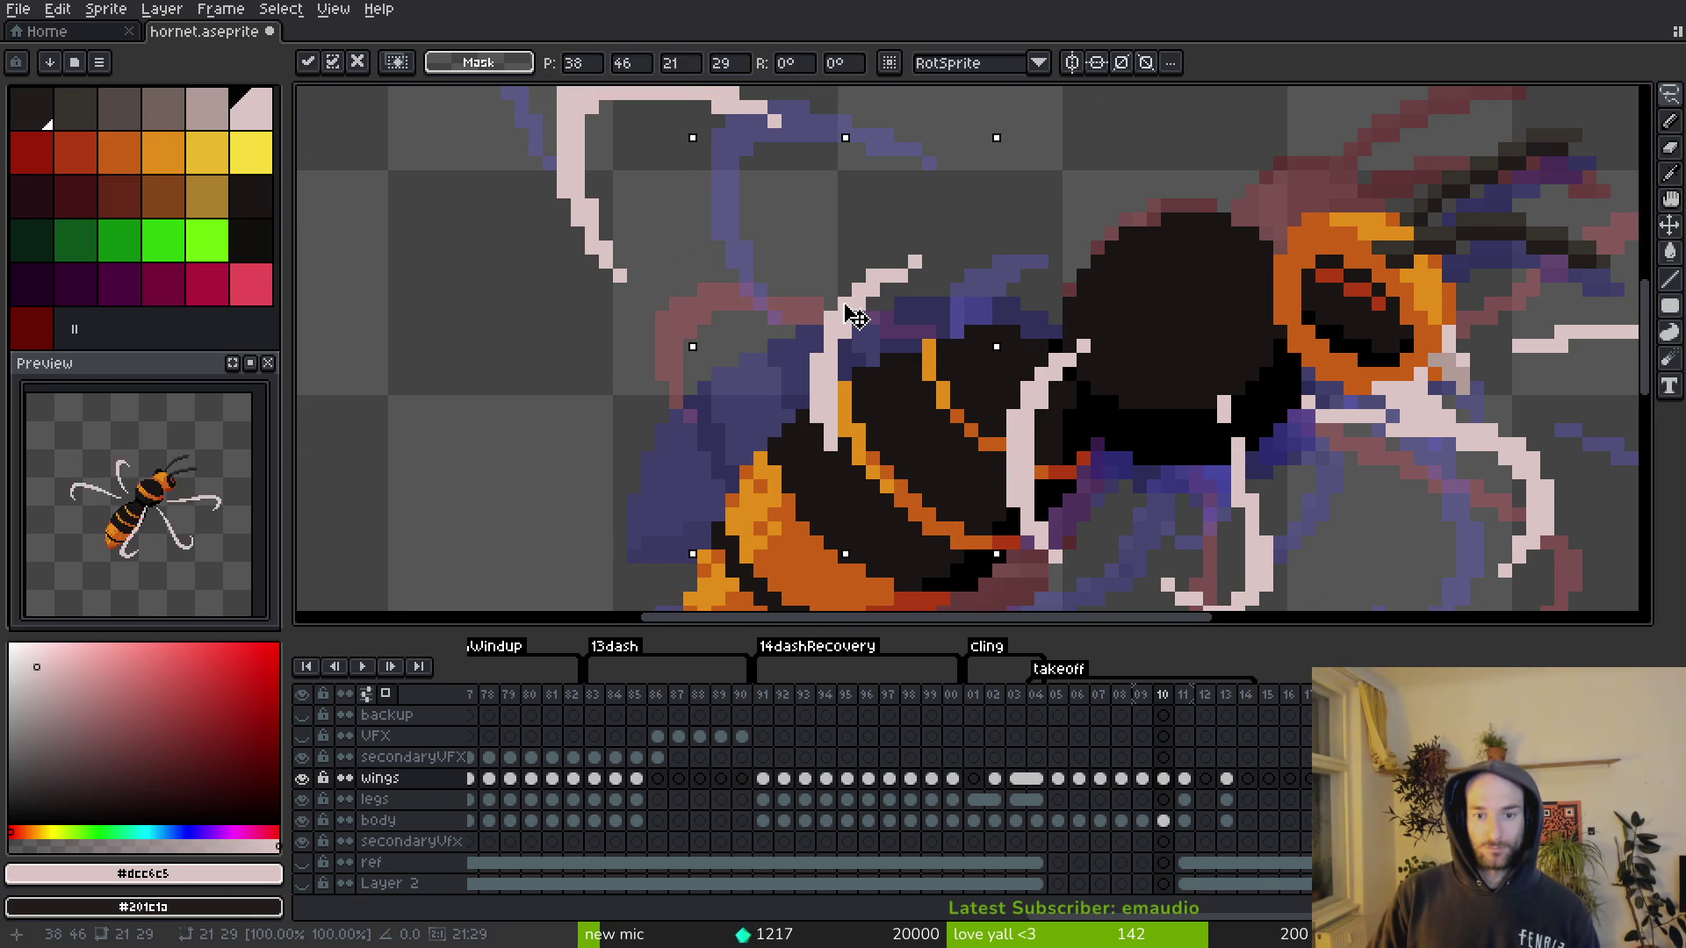
key("Return")
scroll(941, 358, "down", 2)
mouse_move(951, 232)
left_mouse_down()
mouse_move(937, 363)
mouse_move(992, 290)
left_mouse_up()
left_click_drag(866, 301, 881, 328)
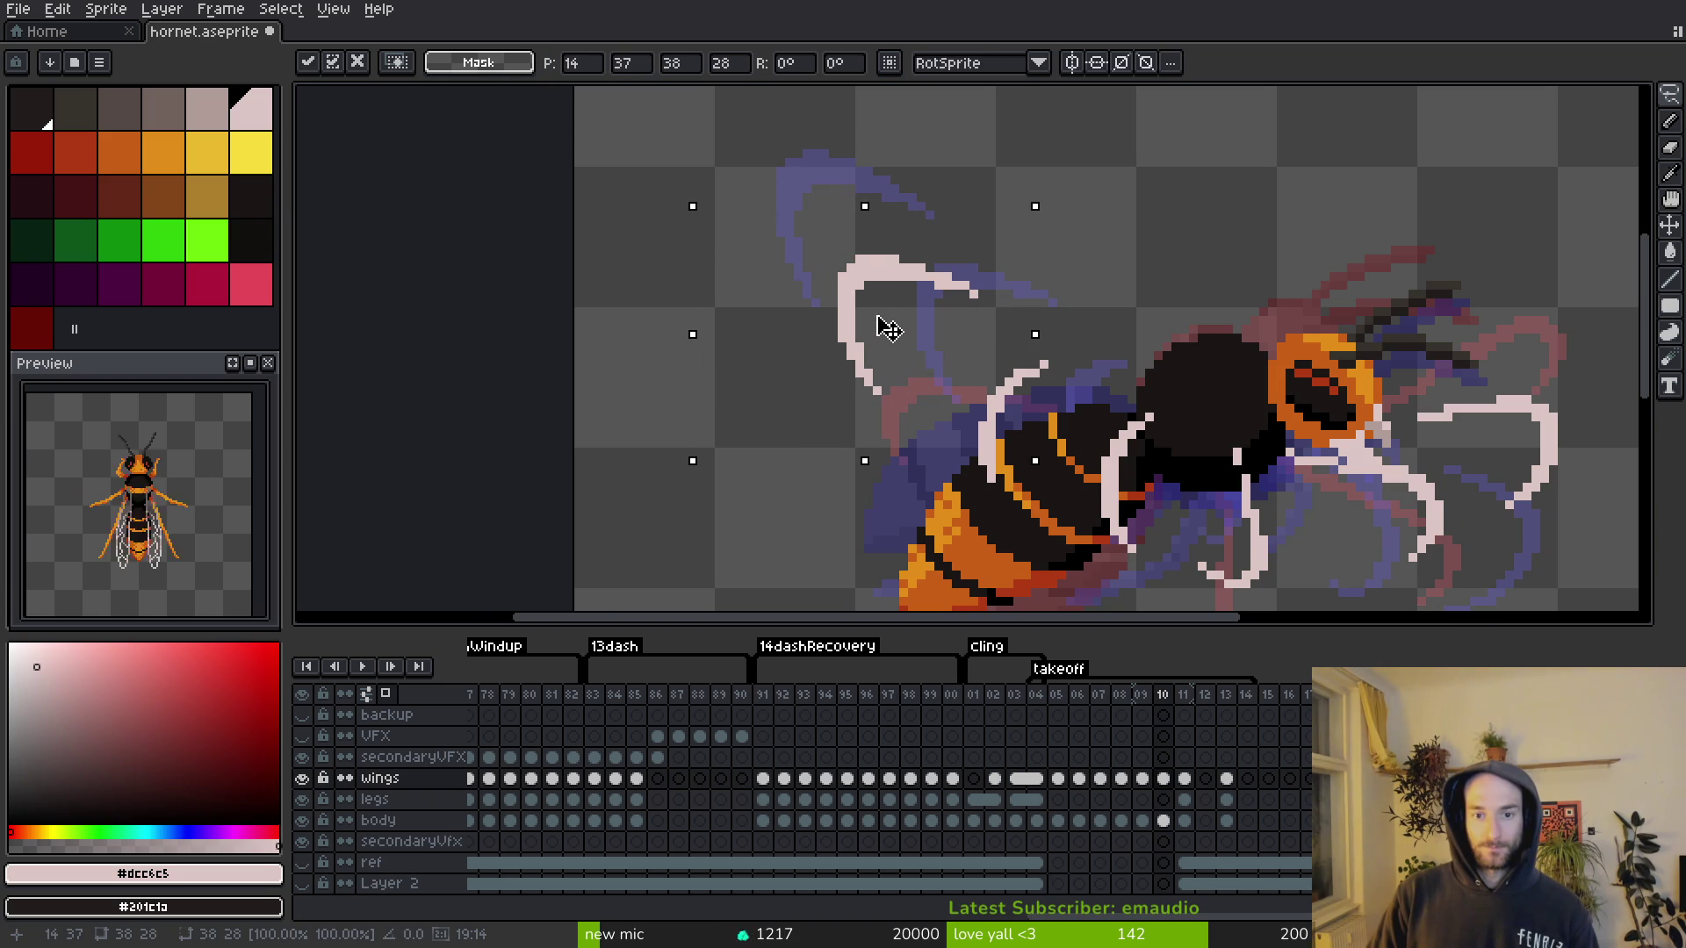
key("Return")
key("ctrl+s")
Step: Touch up the wing outline by drawing light pixels and erasing stray ones
scroll(1052, 452, "down", 1)
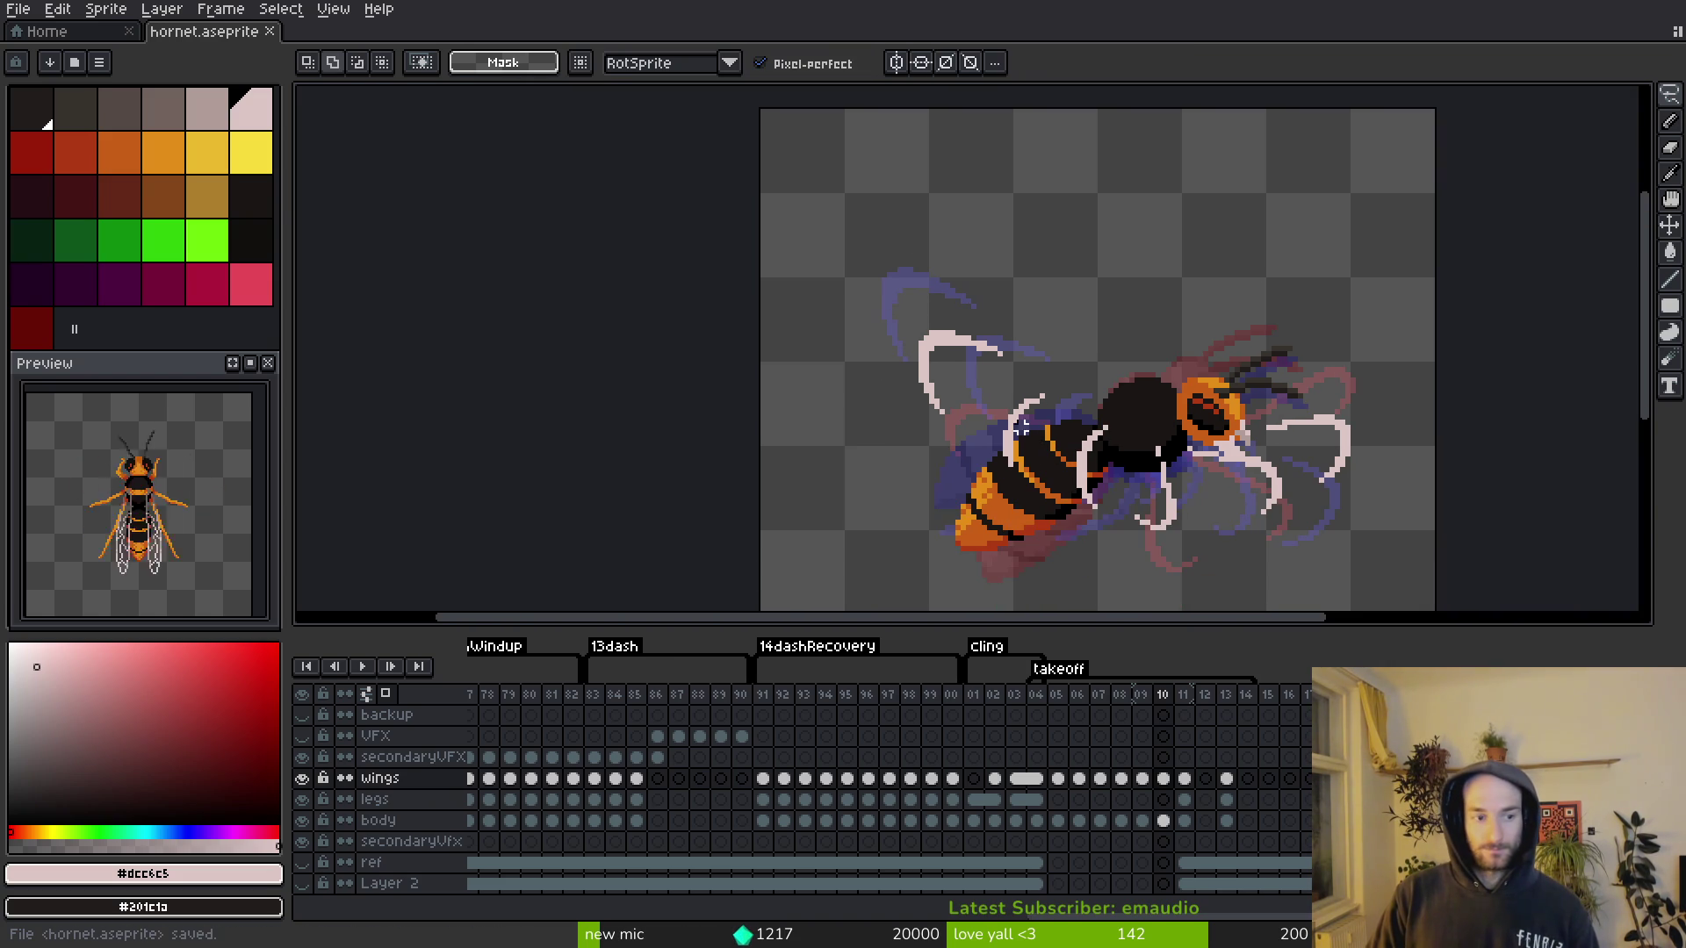
scroll(1095, 469, "up", 2)
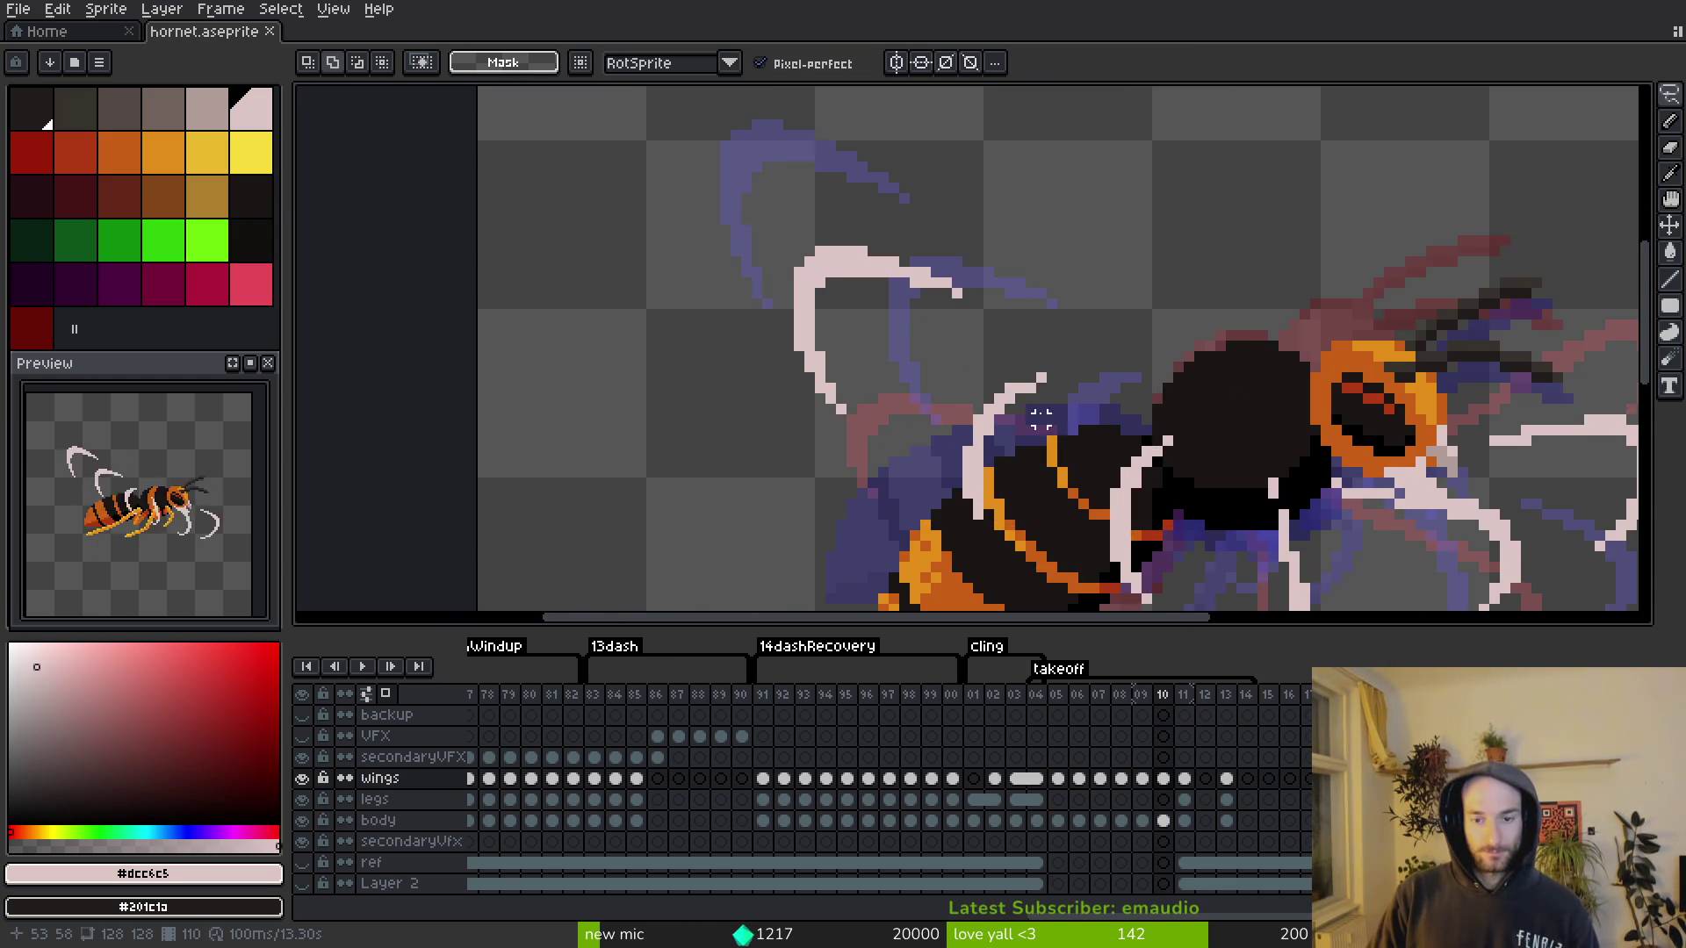
scroll(897, 342, "down", 1)
key("f")
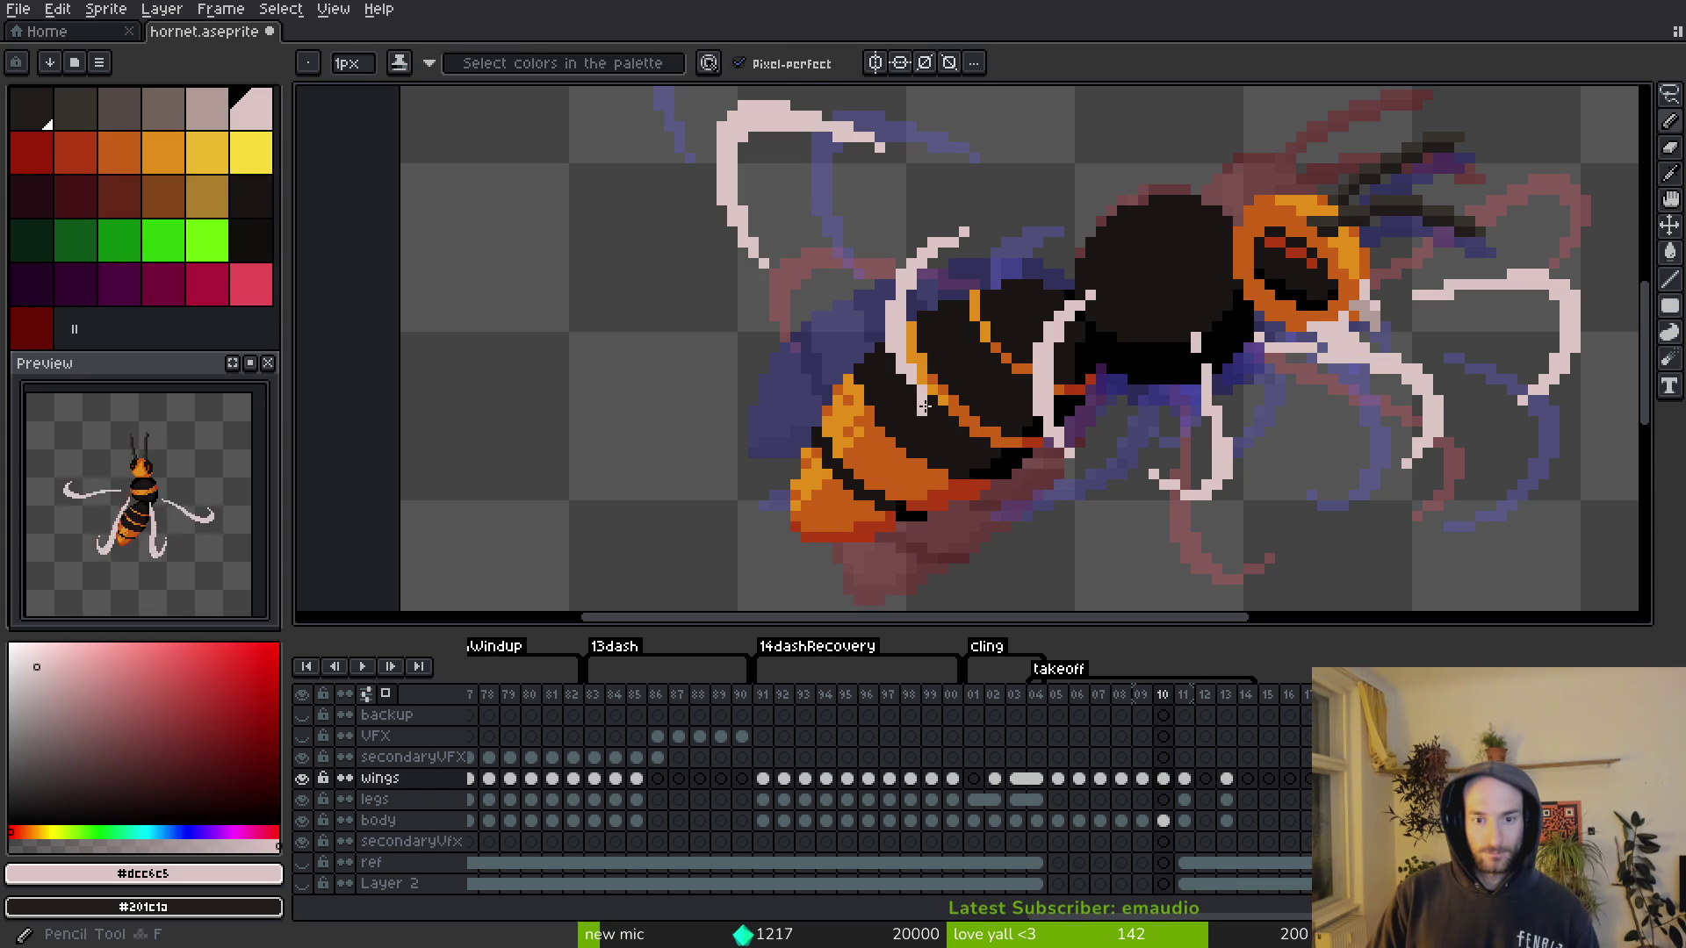
scroll(926, 271, "up", 1)
scroll(927, 271, "up", 1)
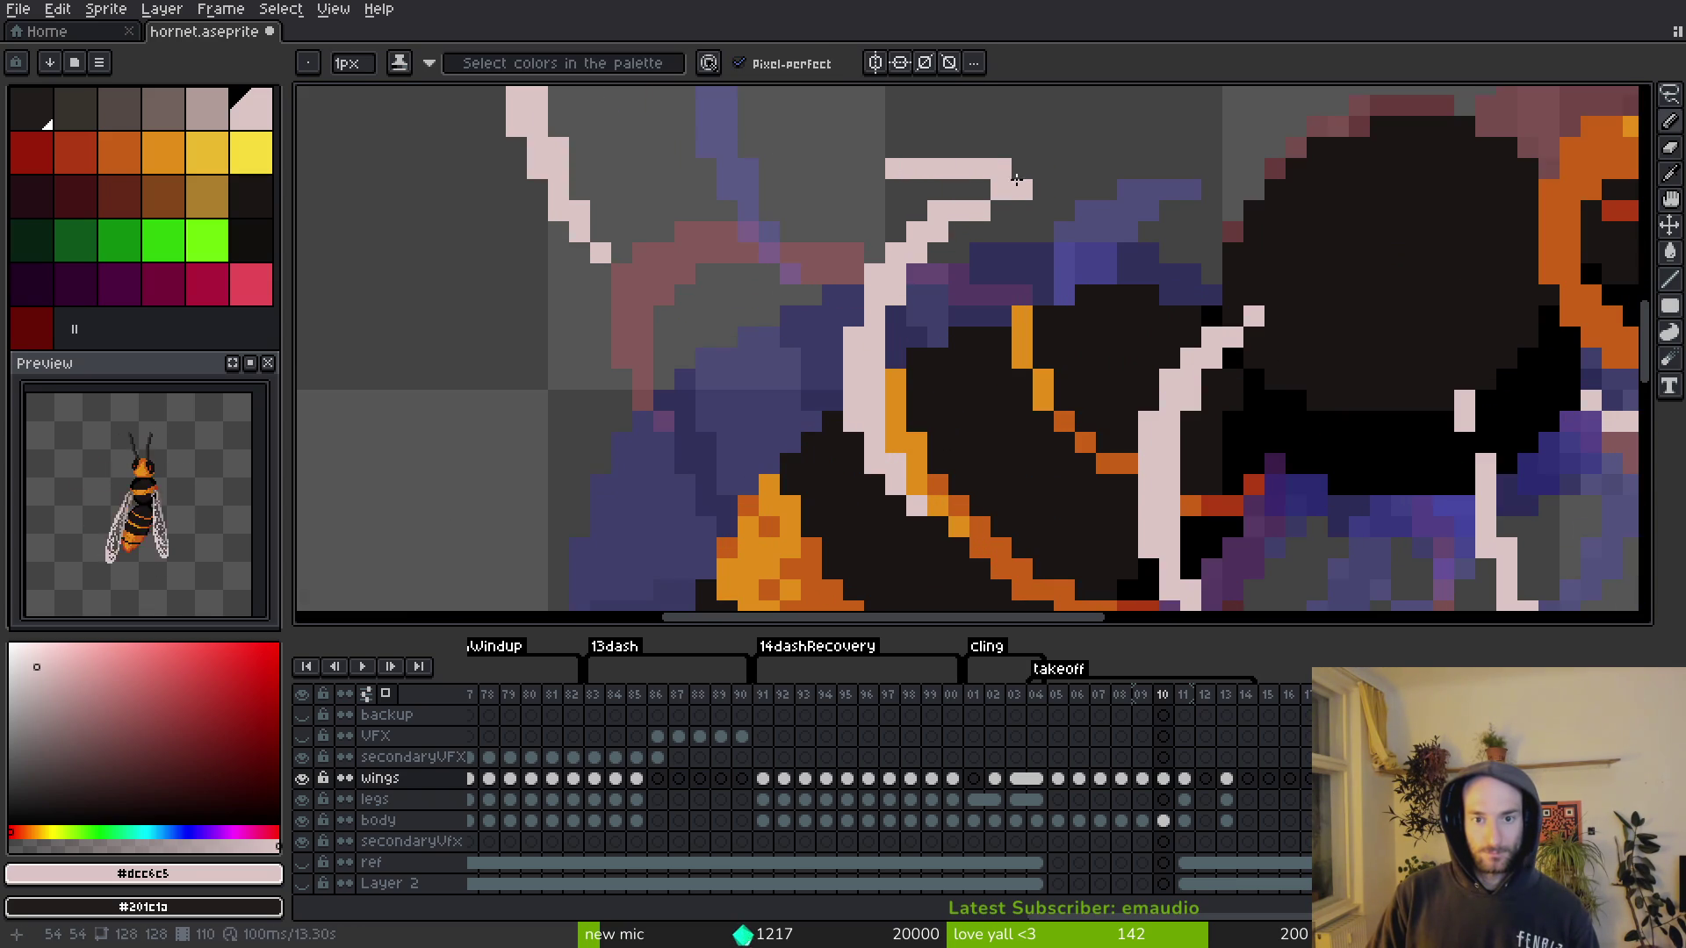
key("ctrl+z")
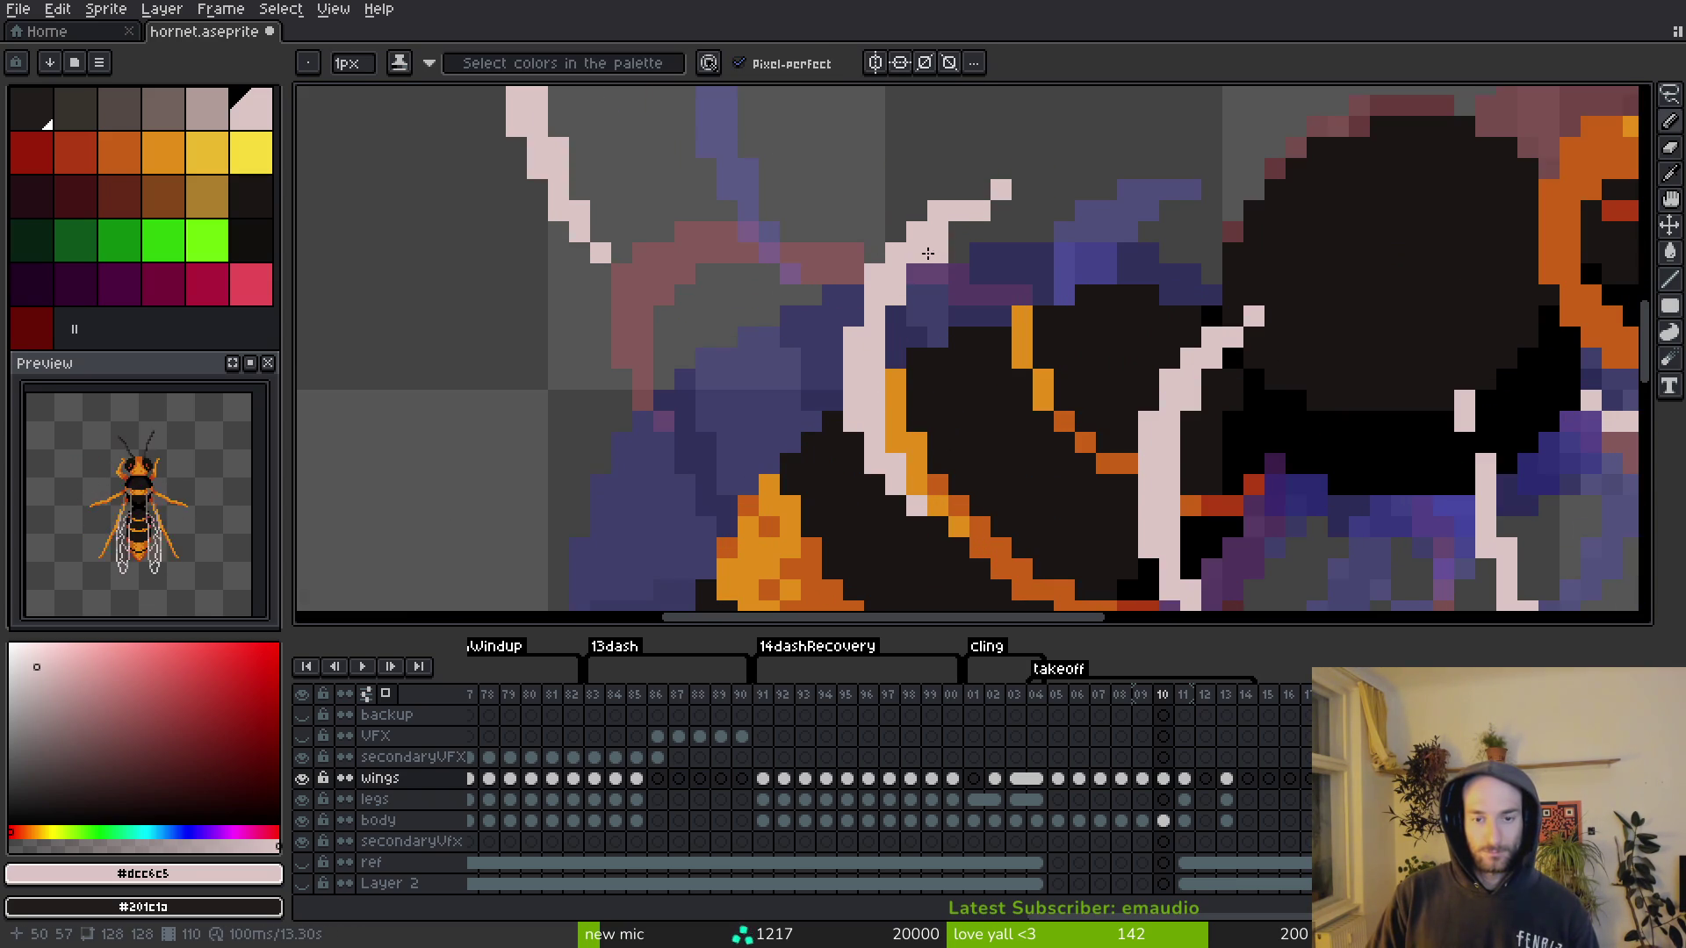
scroll(996, 399, "down", 3)
scroll(1027, 311, "up", 2)
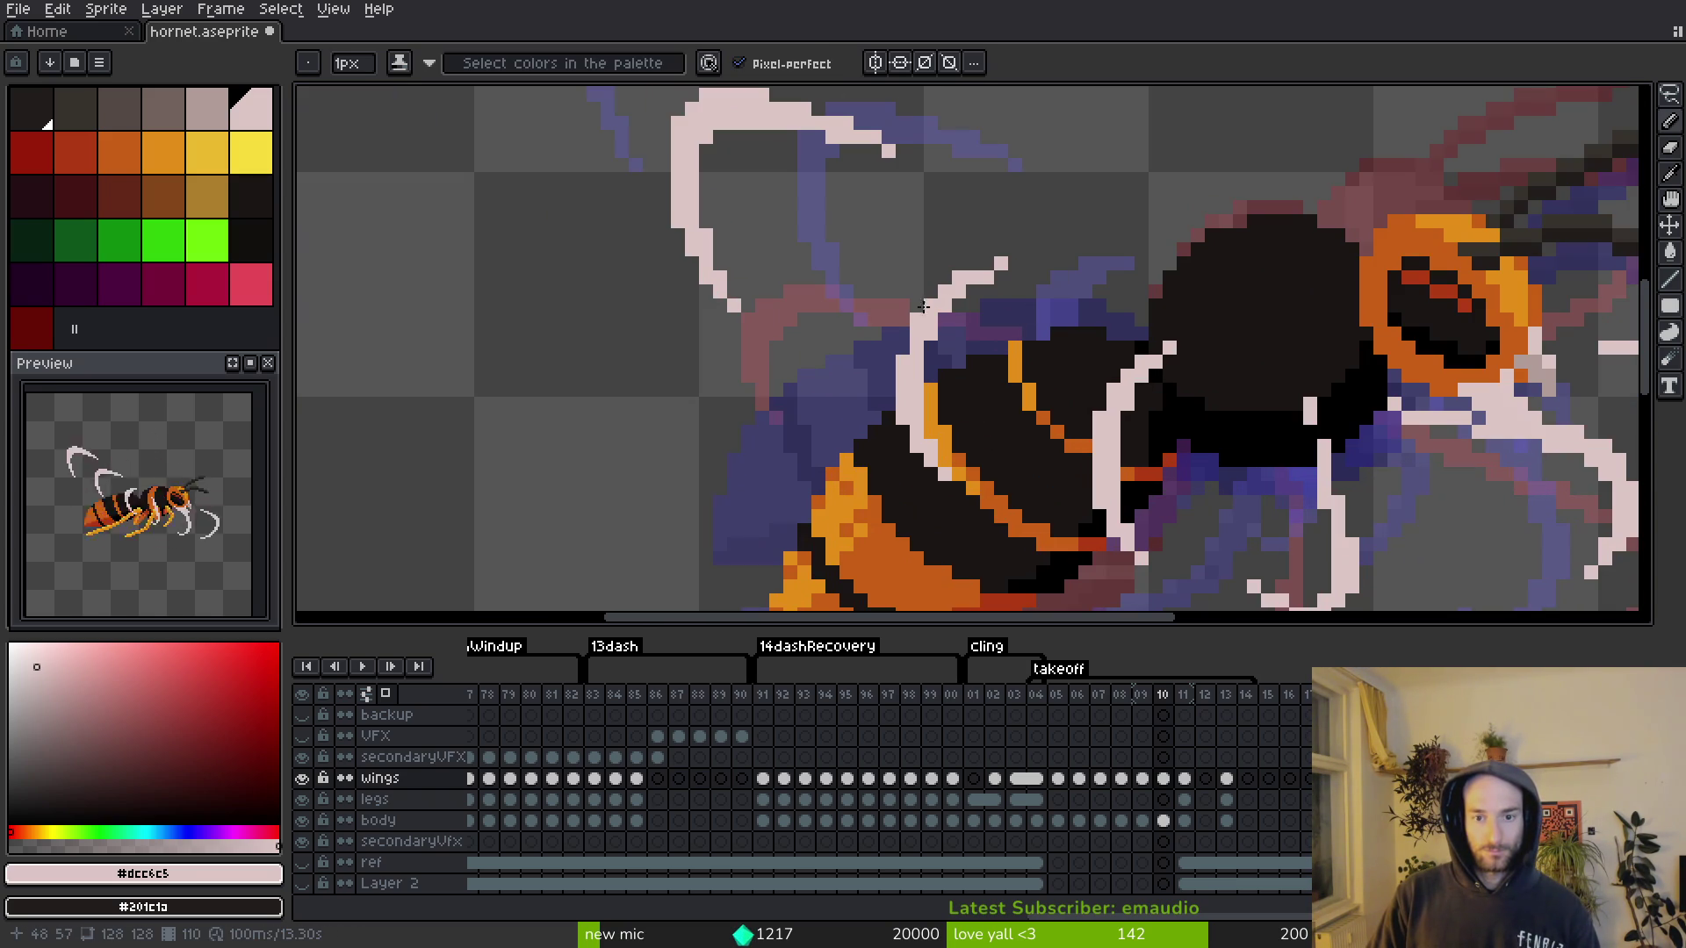
left_click_drag(936, 307, 943, 264)
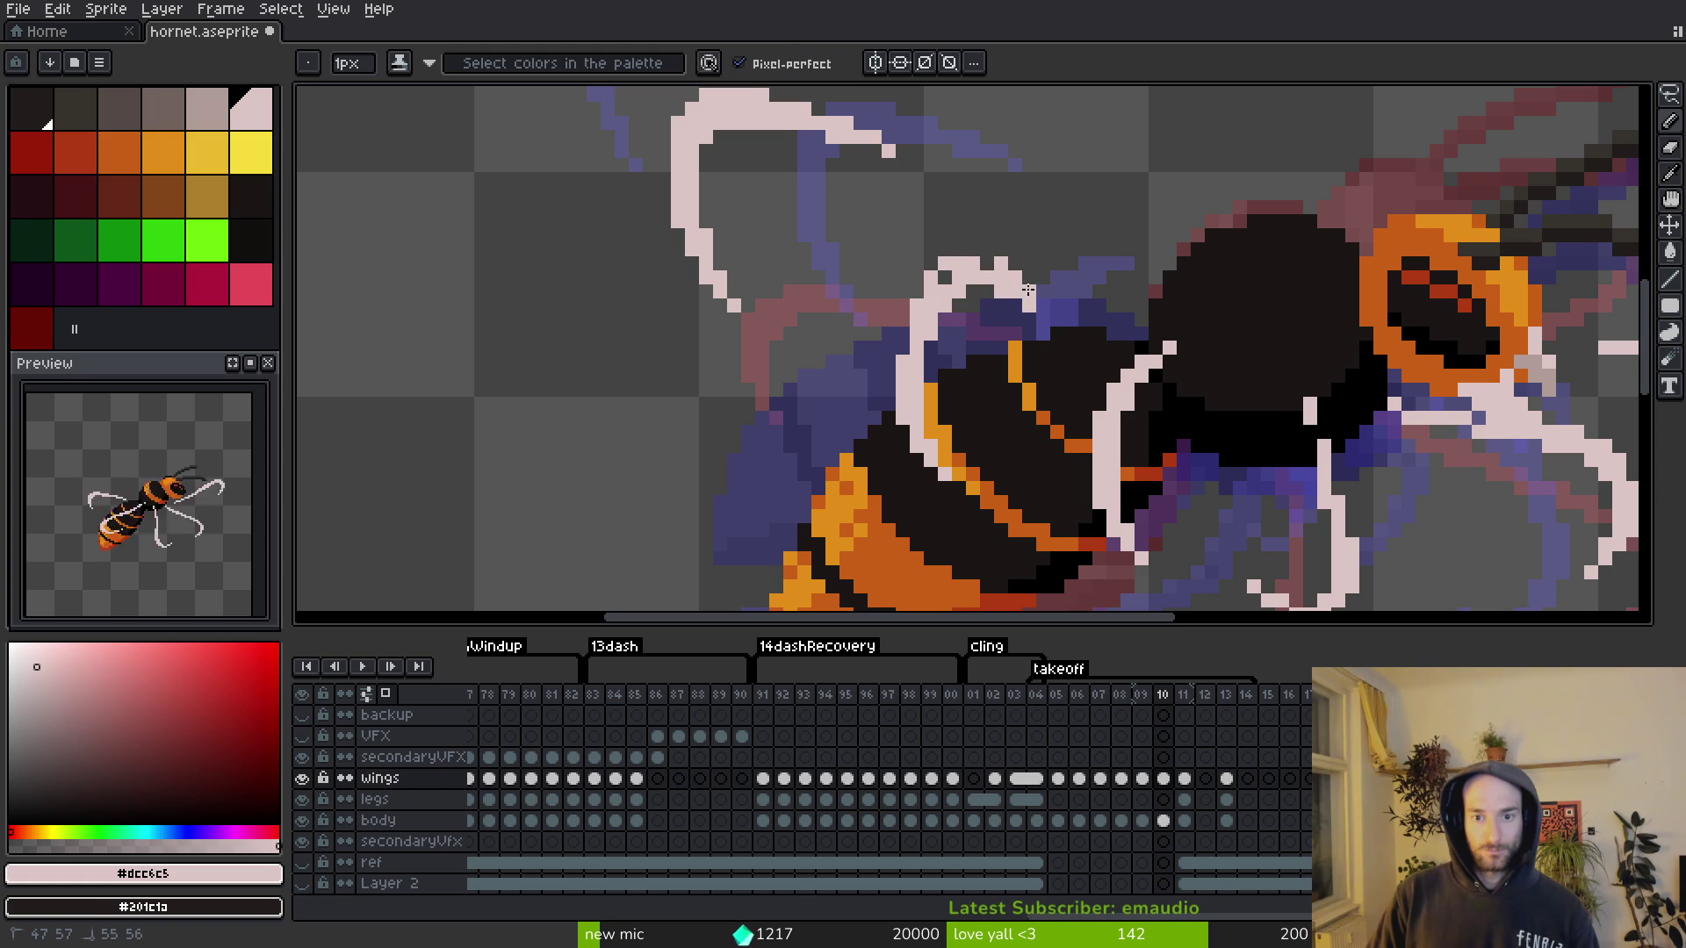
key("e")
mouse_move(1001, 292)
left_mouse_down()
mouse_move(1003, 265)
mouse_move(959, 292)
left_mouse_up()
key("f")
Step: Lasso the wing outline and move it slightly up and right
key("m")
mouse_move(863, 420)
left_mouse_down()
mouse_move(963, 497)
mouse_move(970, 527)
left_mouse_up()
left_click(914, 448)
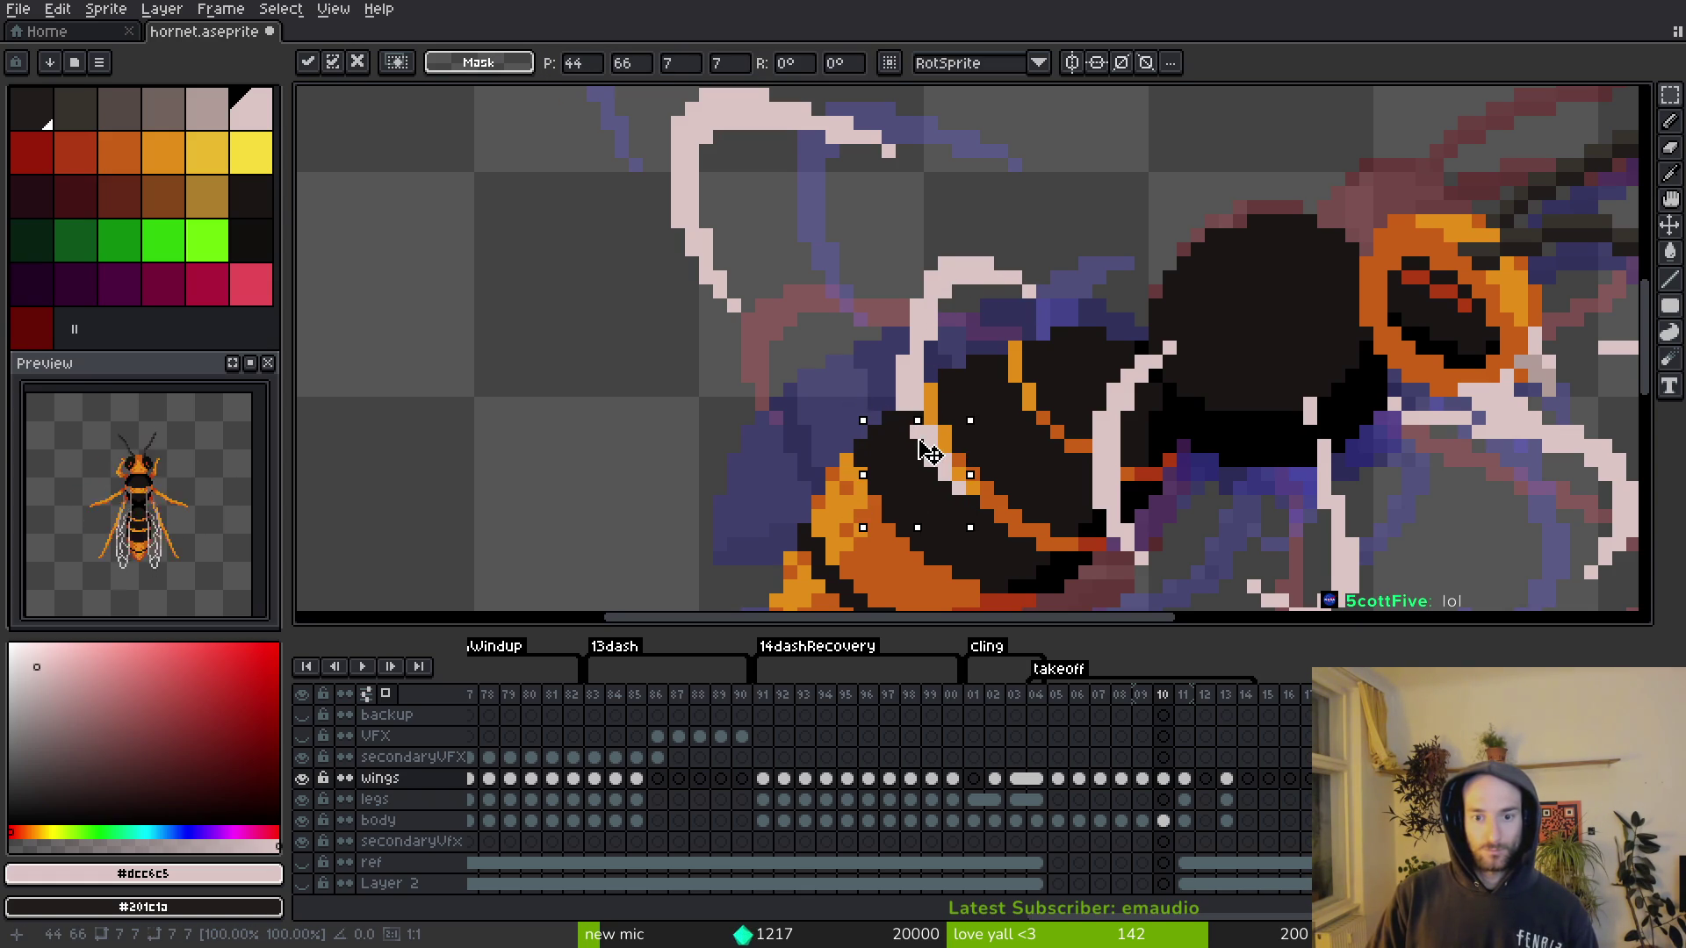
key("q")
mouse_move(974, 215)
left_mouse_down()
mouse_move(1032, 514)
mouse_move(1050, 307)
left_mouse_up()
mouse_move(975, 347)
left_mouse_down()
mouse_move(957, 323)
mouse_move(986, 326)
mouse_move(959, 338)
left_mouse_up()
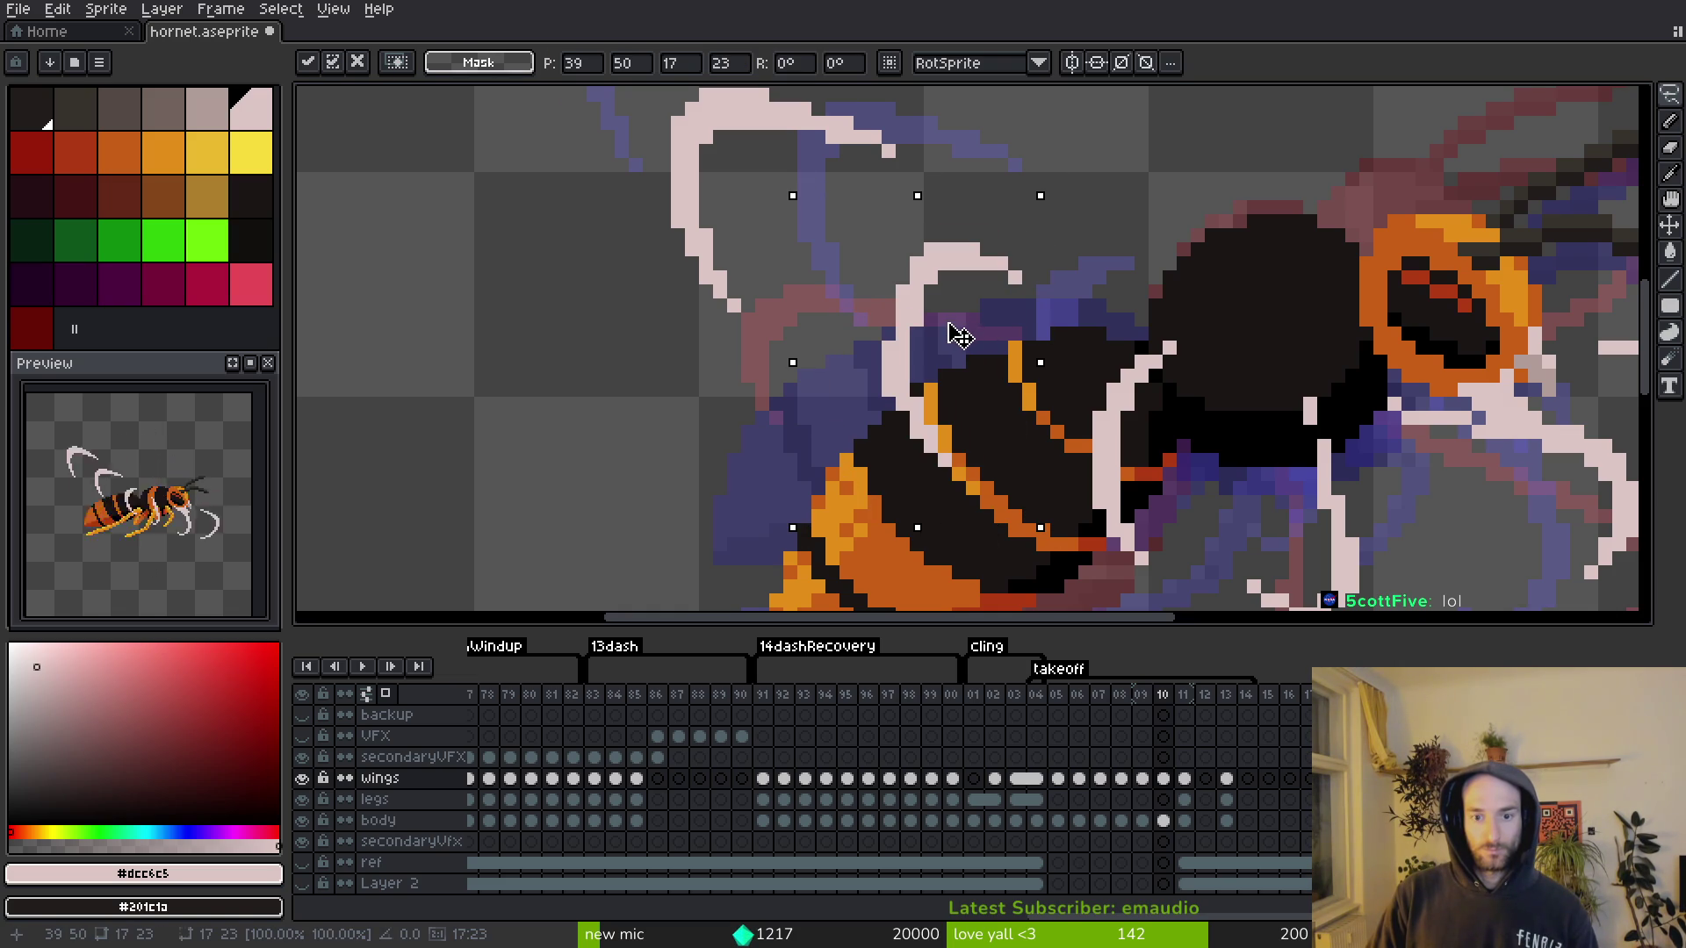
key("e")
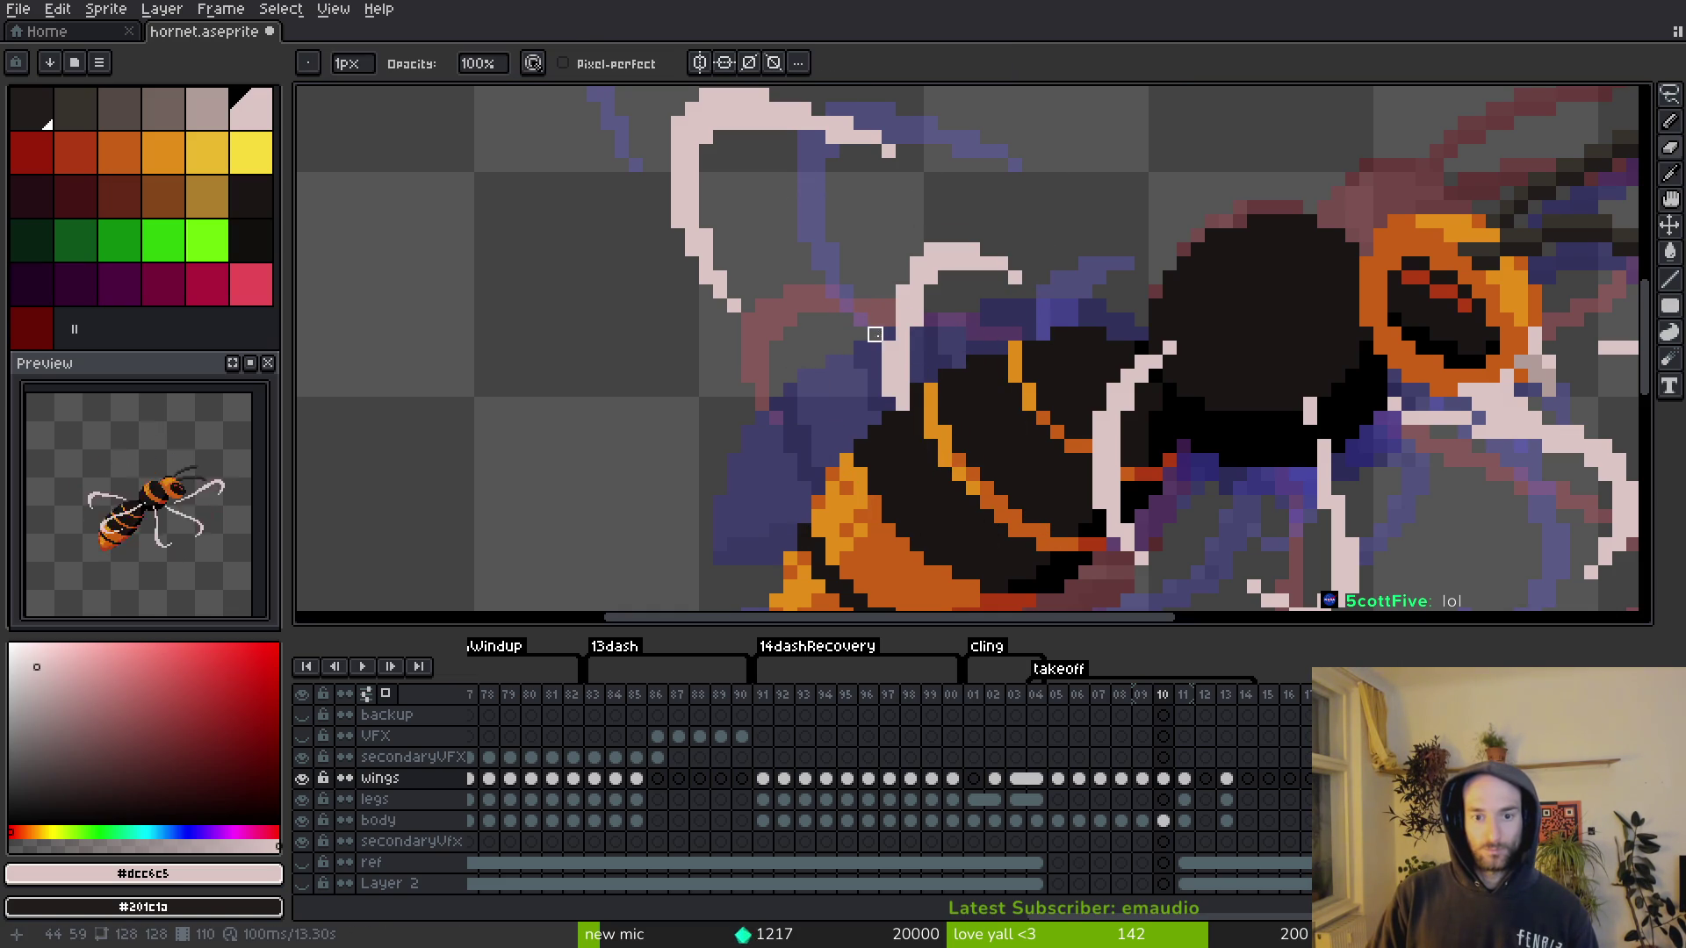
key("b")
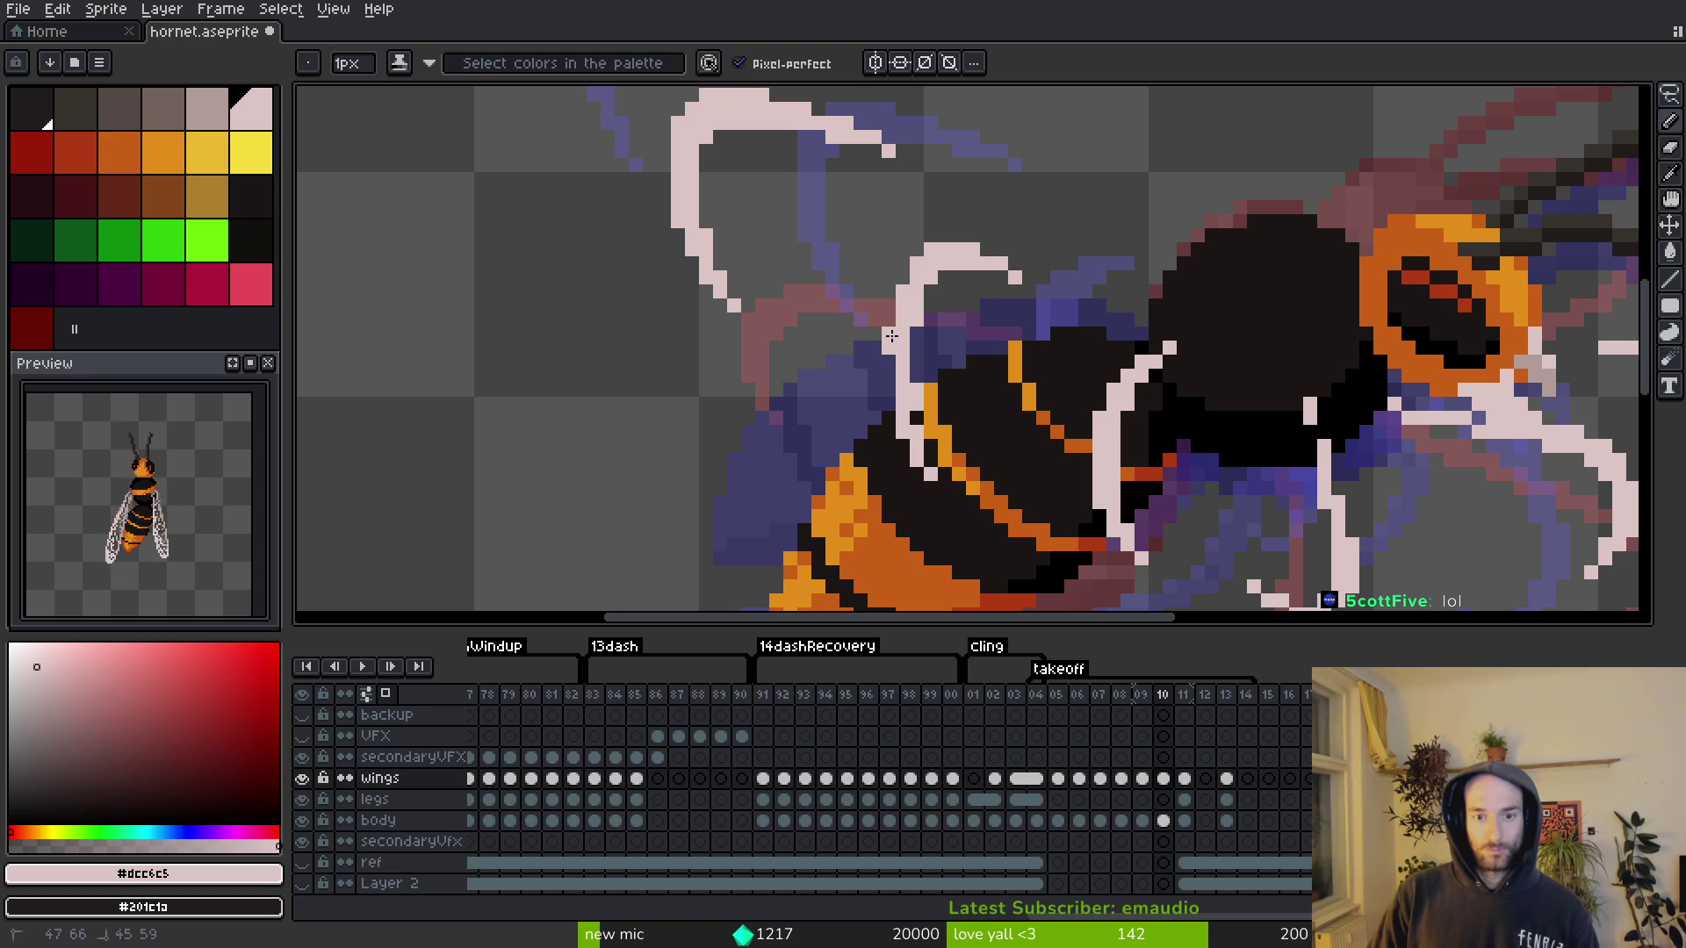
key("e")
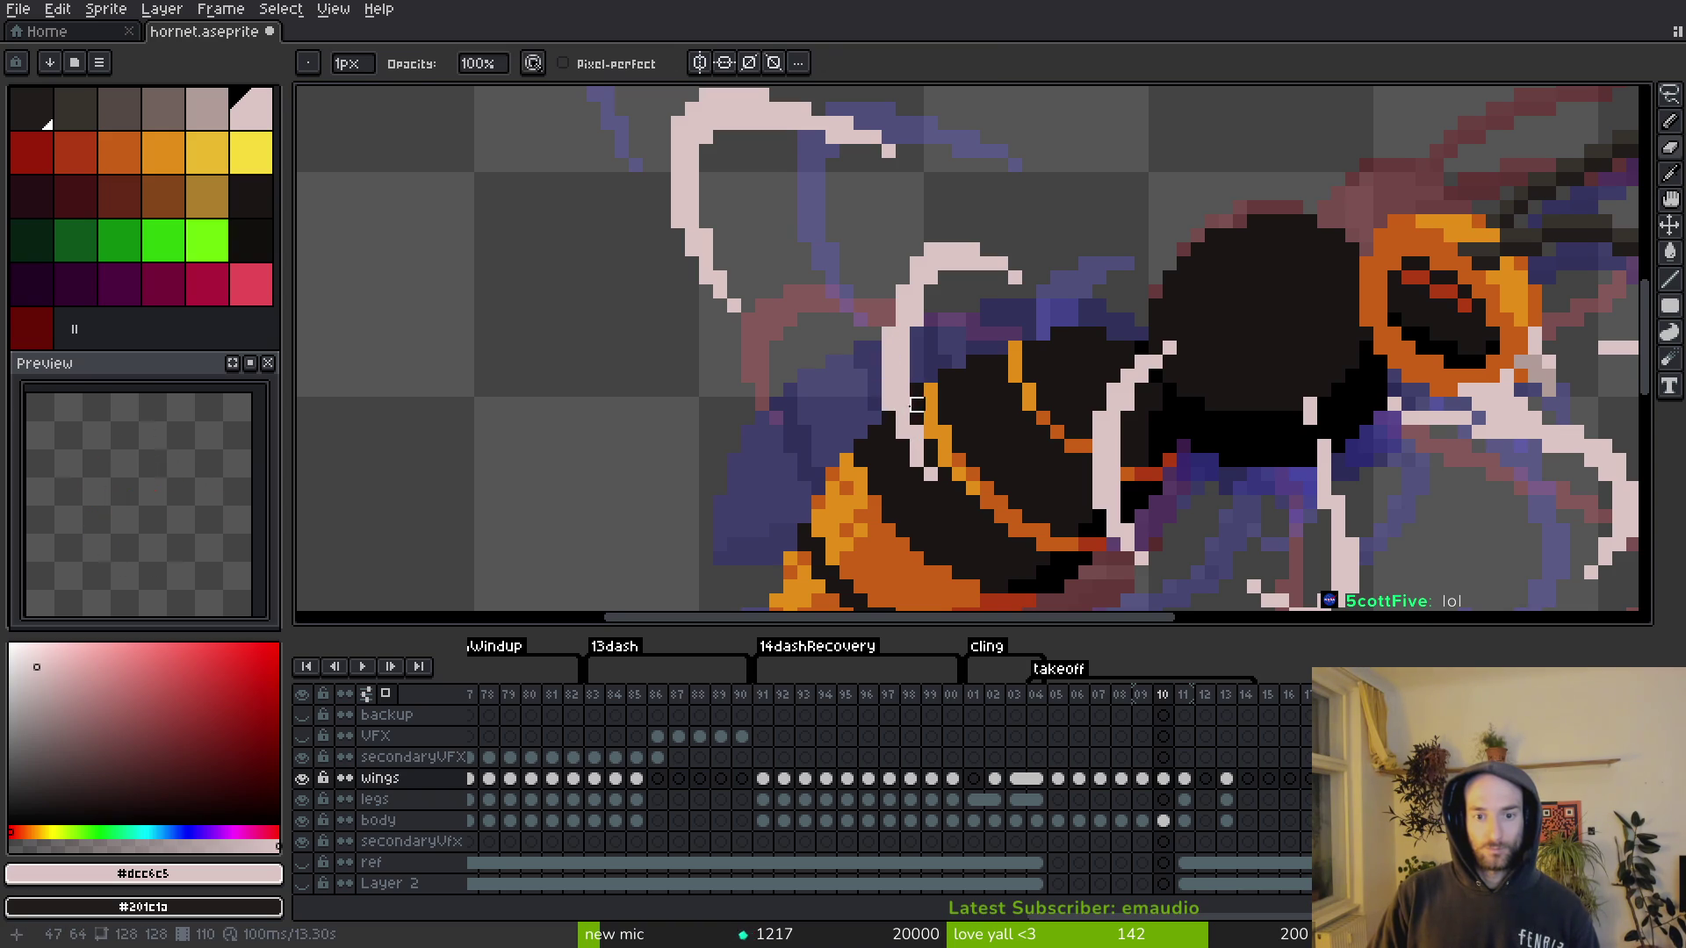
scroll(973, 489, "down", 4)
Step: Lasso the upper left wing, move it into place, commit and save
key("m")
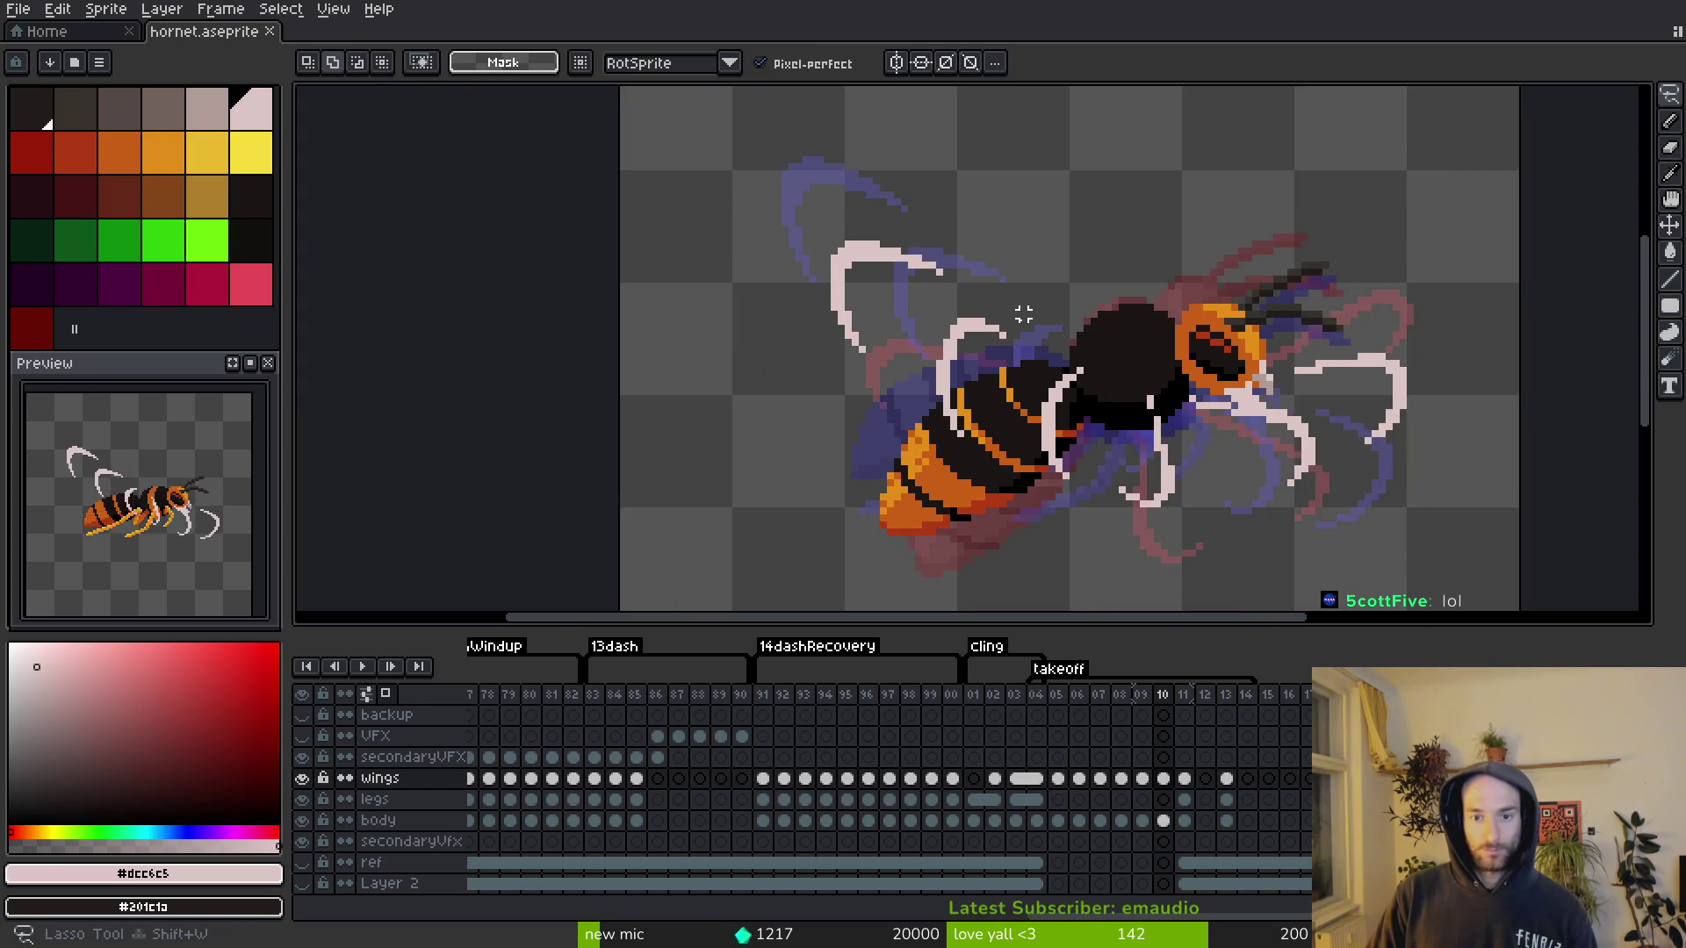
scroll(1019, 316, "up", 3)
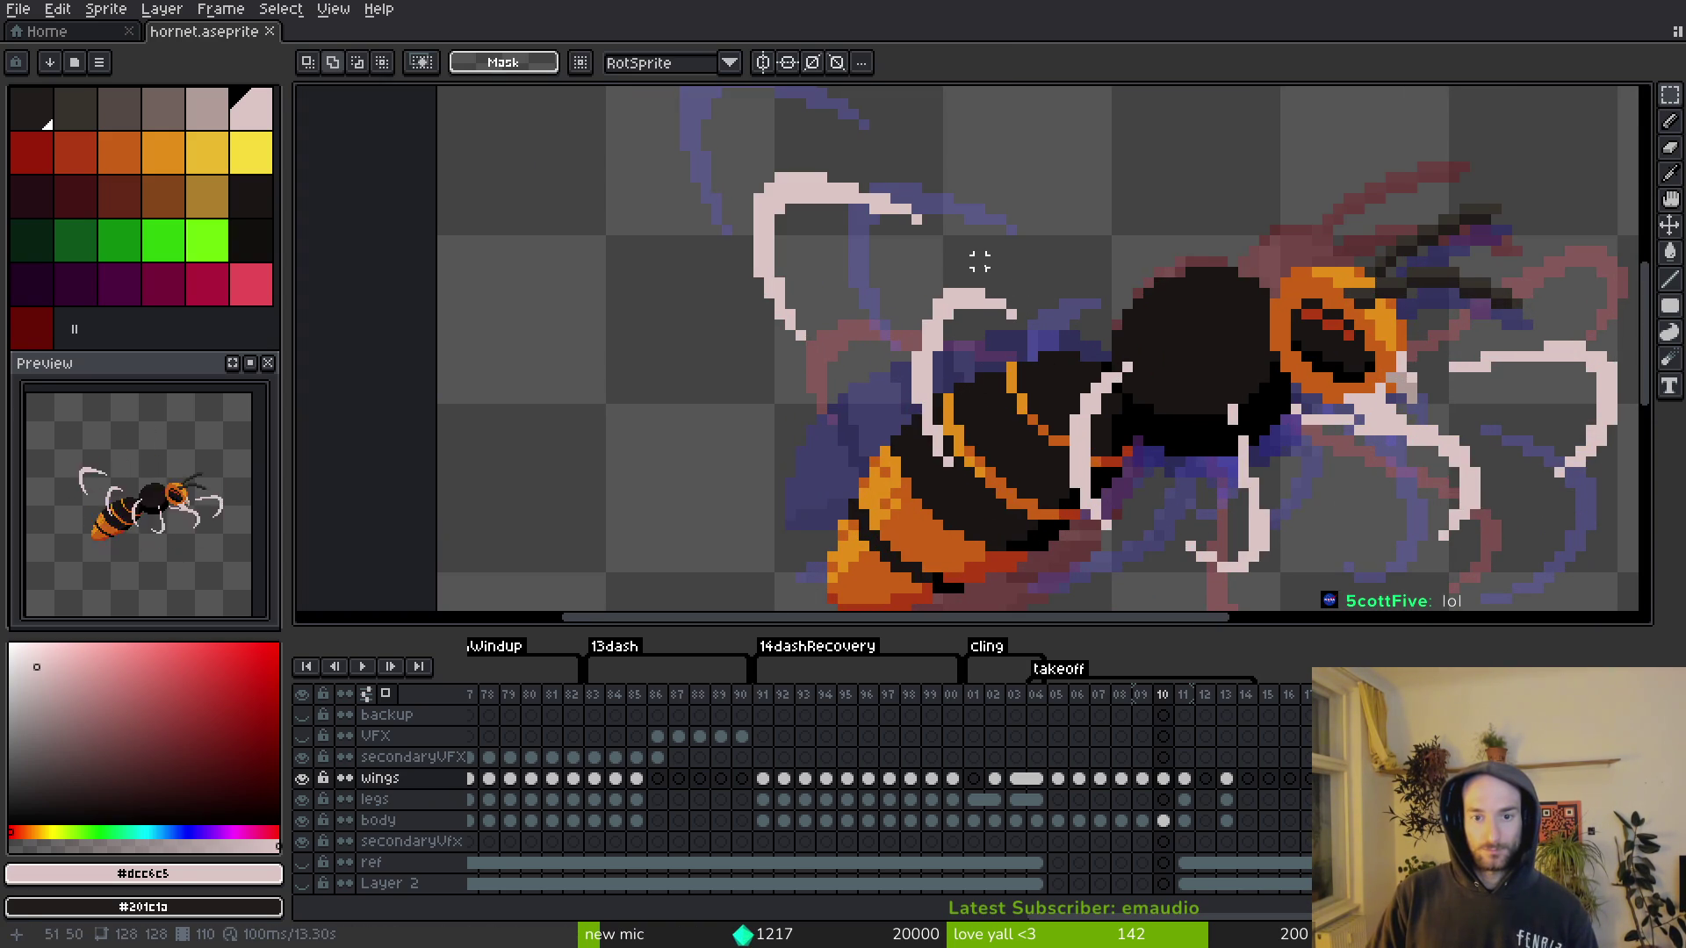
scroll(904, 355, "down", 2)
key("ctrl+s")
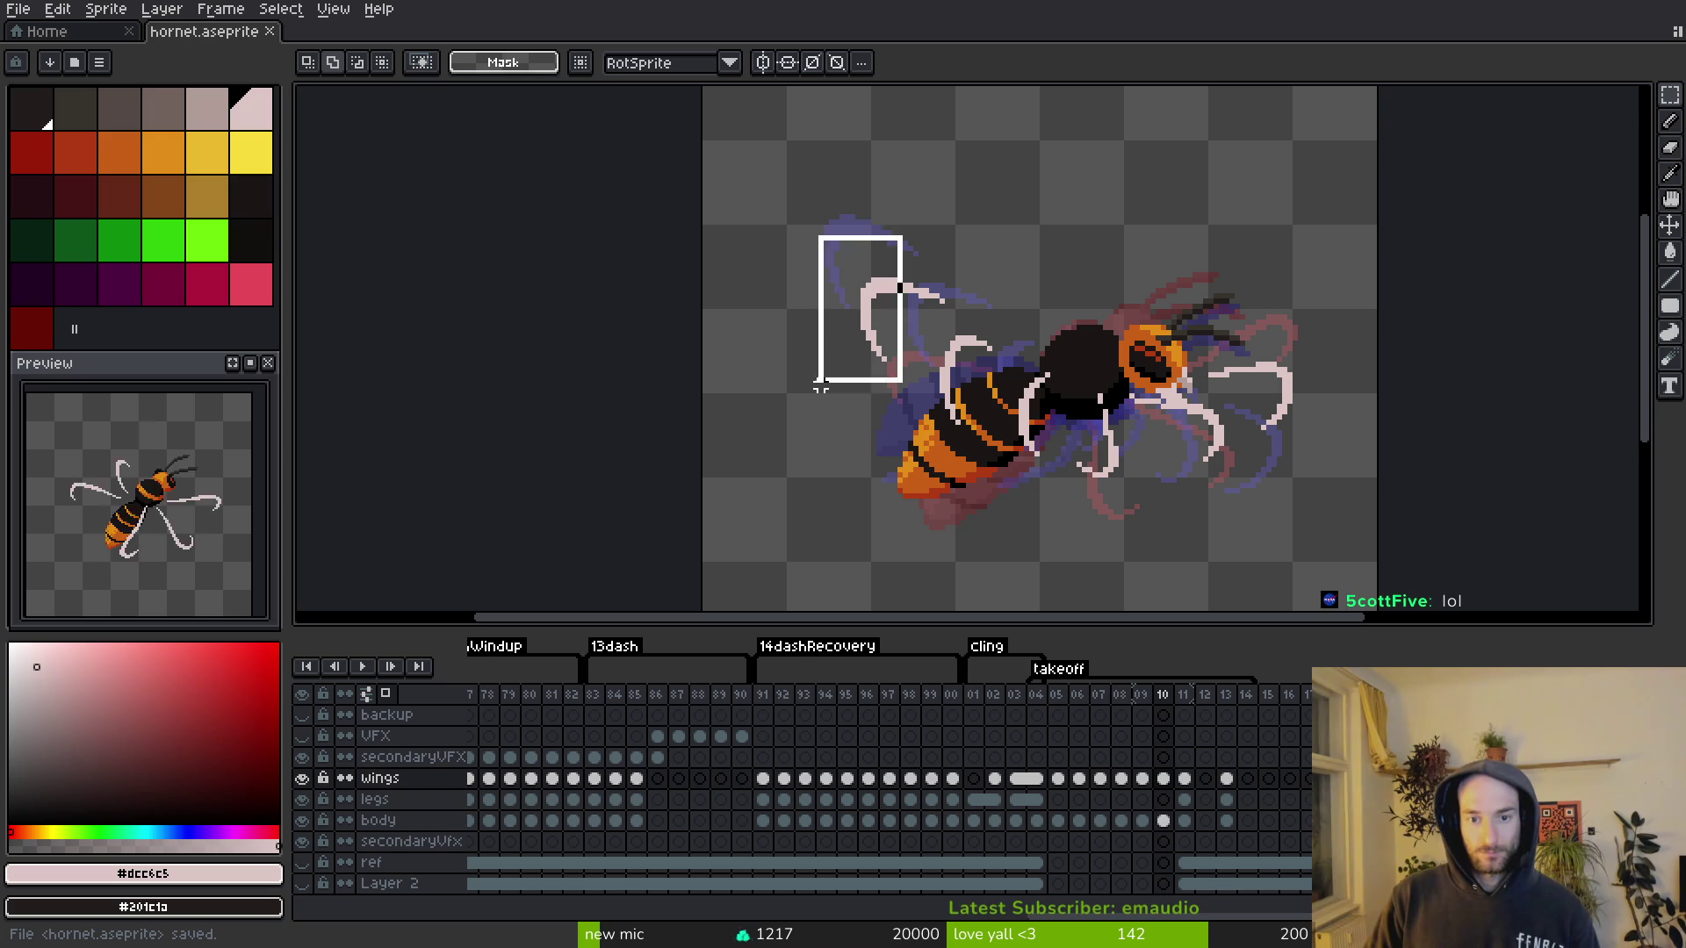
key("b")
left_click_drag(921, 254, 804, 359)
left_click_drag(973, 301, 903, 319)
scroll(966, 307, "up", 2)
key("ctrl+t")
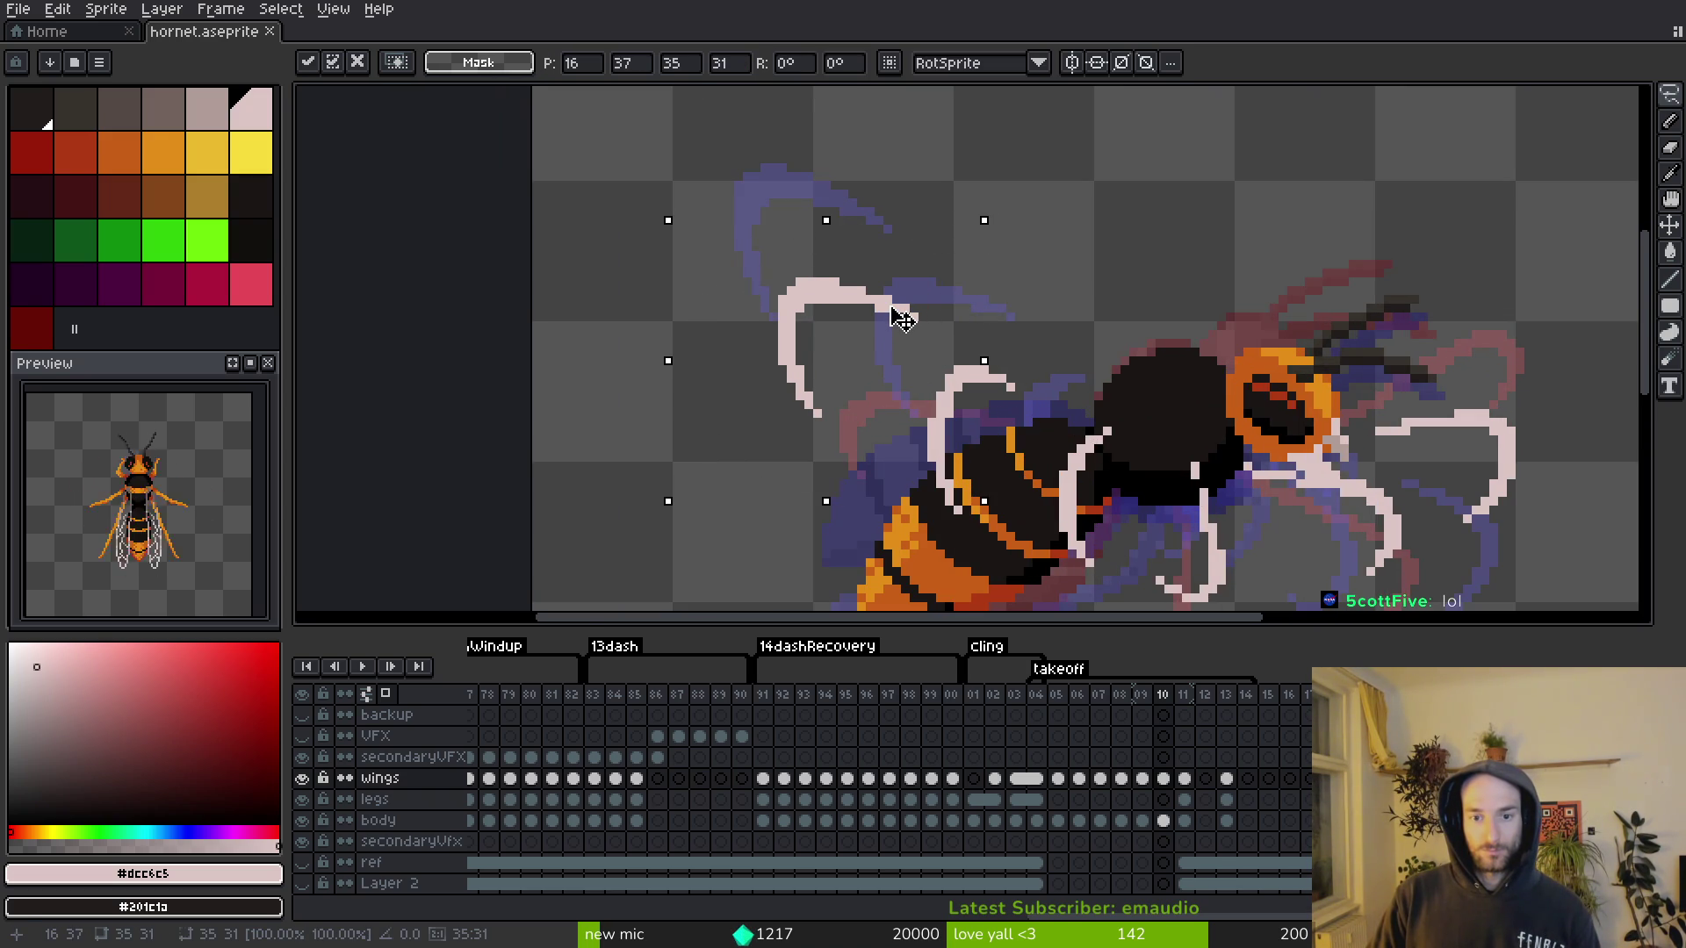
key("Return")
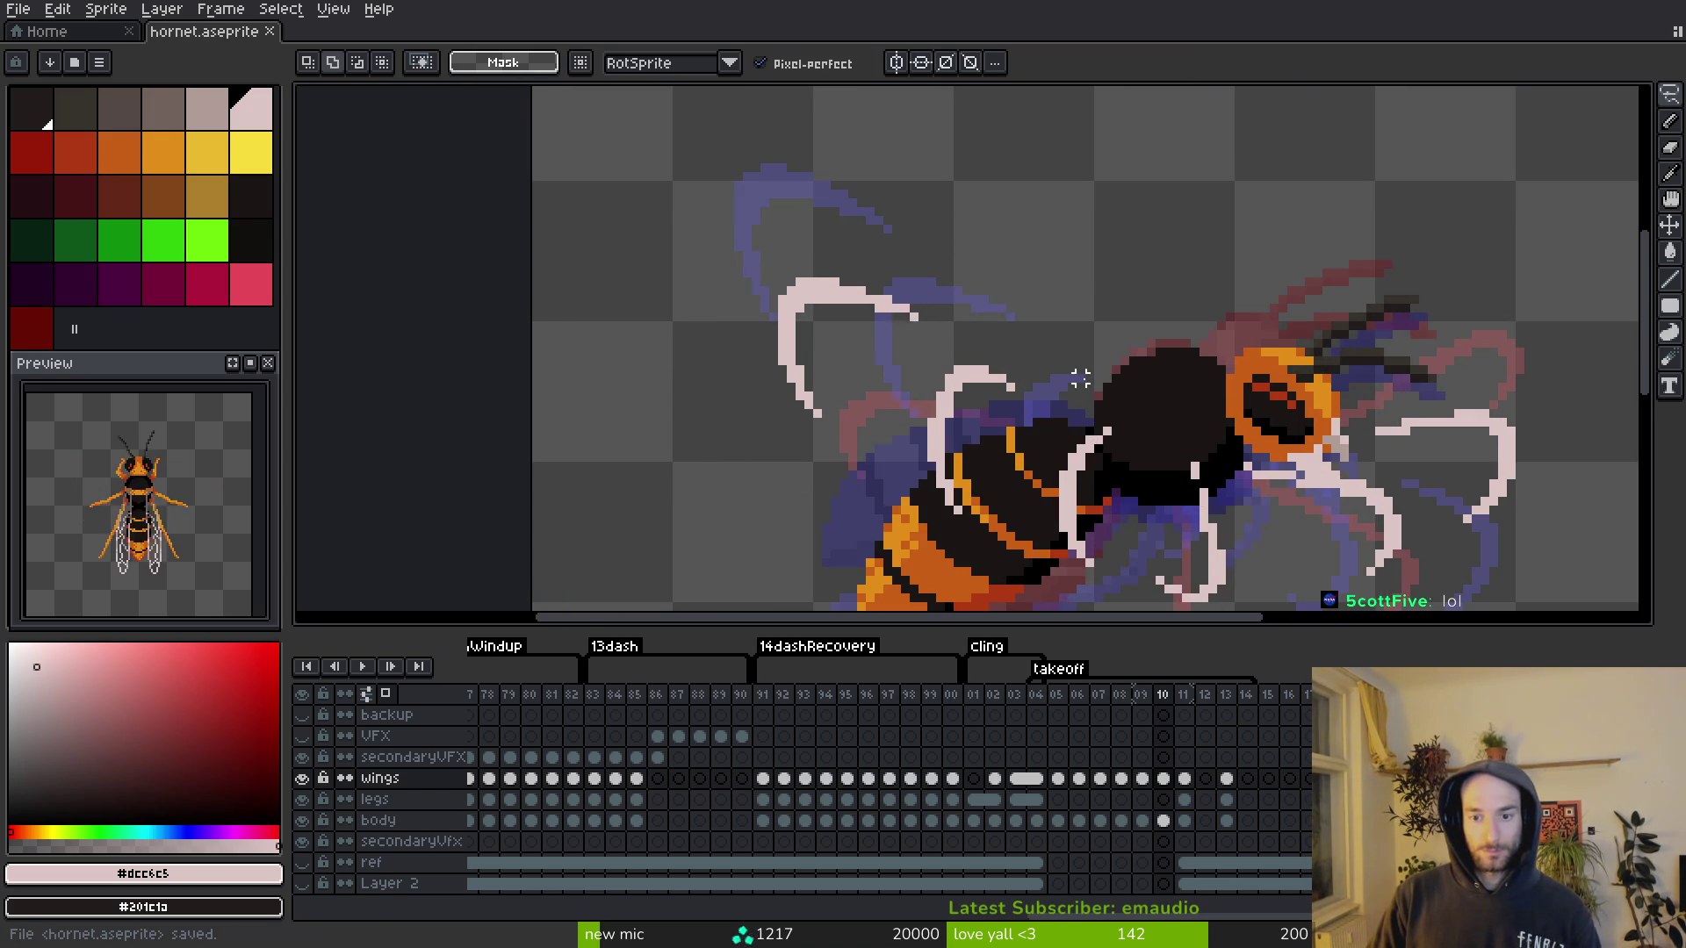
scroll(1070, 369, "down", 2)
key("ctrl+s")
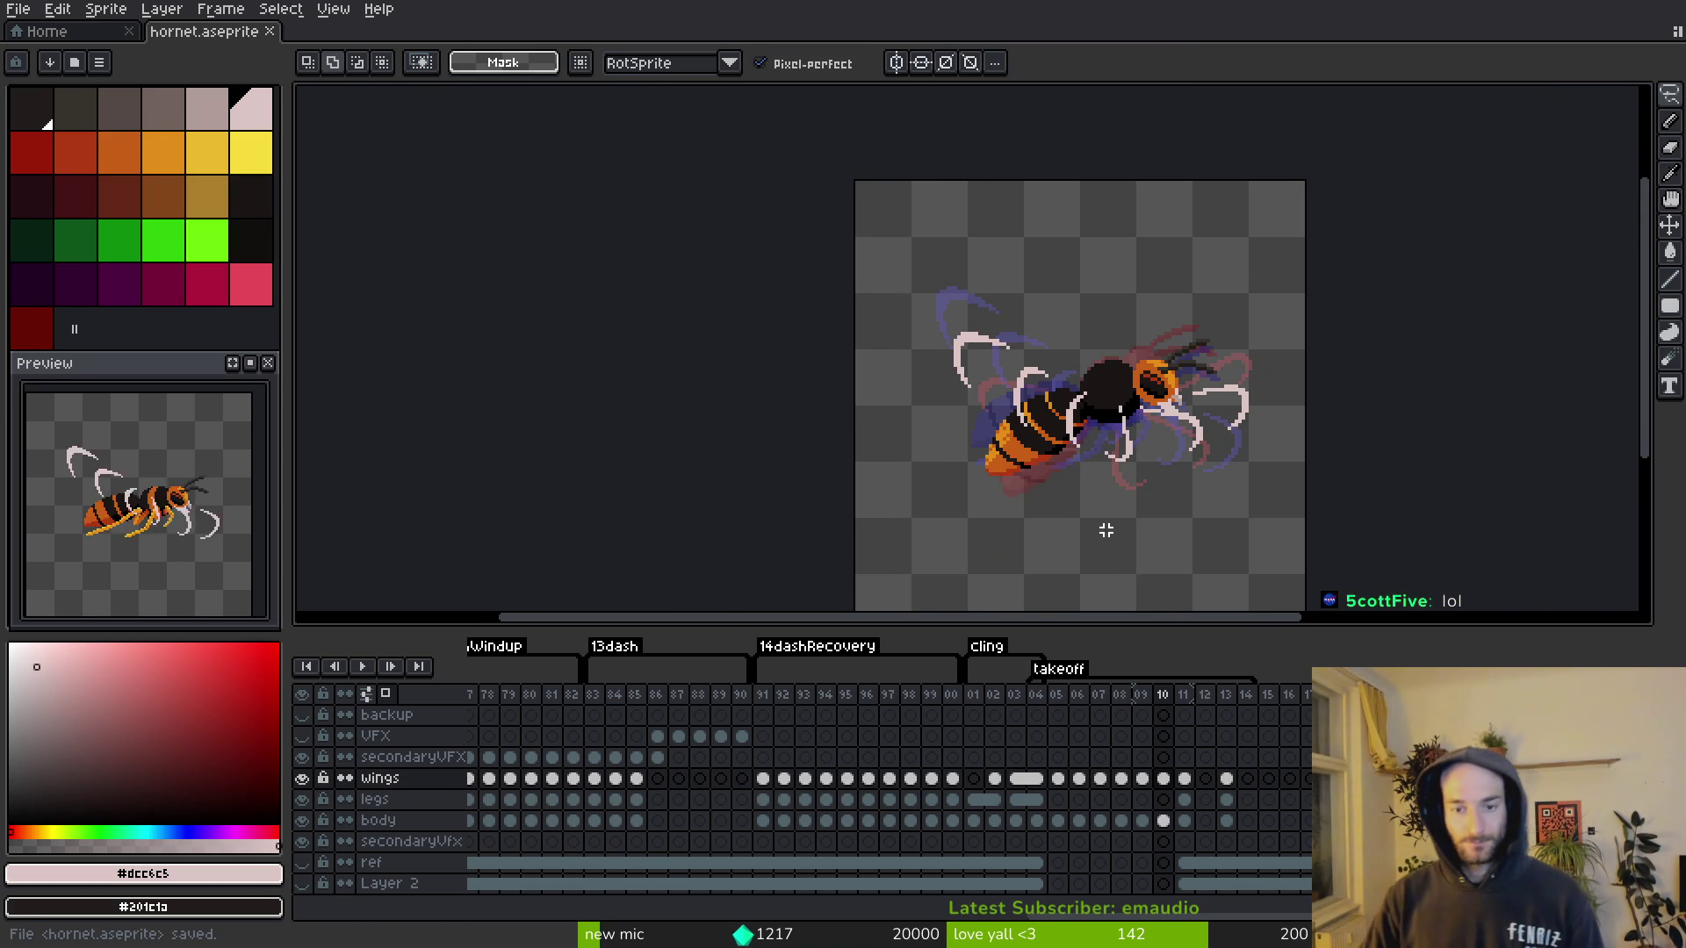
Step: Select the outer left wing, nudge it into position, and save the sprite
scroll(1075, 420, "up", 2)
scroll(1032, 350, "up", 2)
mouse_move(966, 251)
left_mouse_down()
mouse_move(878, 474)
mouse_move(1036, 369)
mouse_move(1023, 342)
left_mouse_up()
mouse_move(826, 133)
left_mouse_down()
mouse_move(791, 382)
mouse_move(970, 207)
left_mouse_up()
left_click_drag(839, 218, 835, 207)
key("ctrl+s")
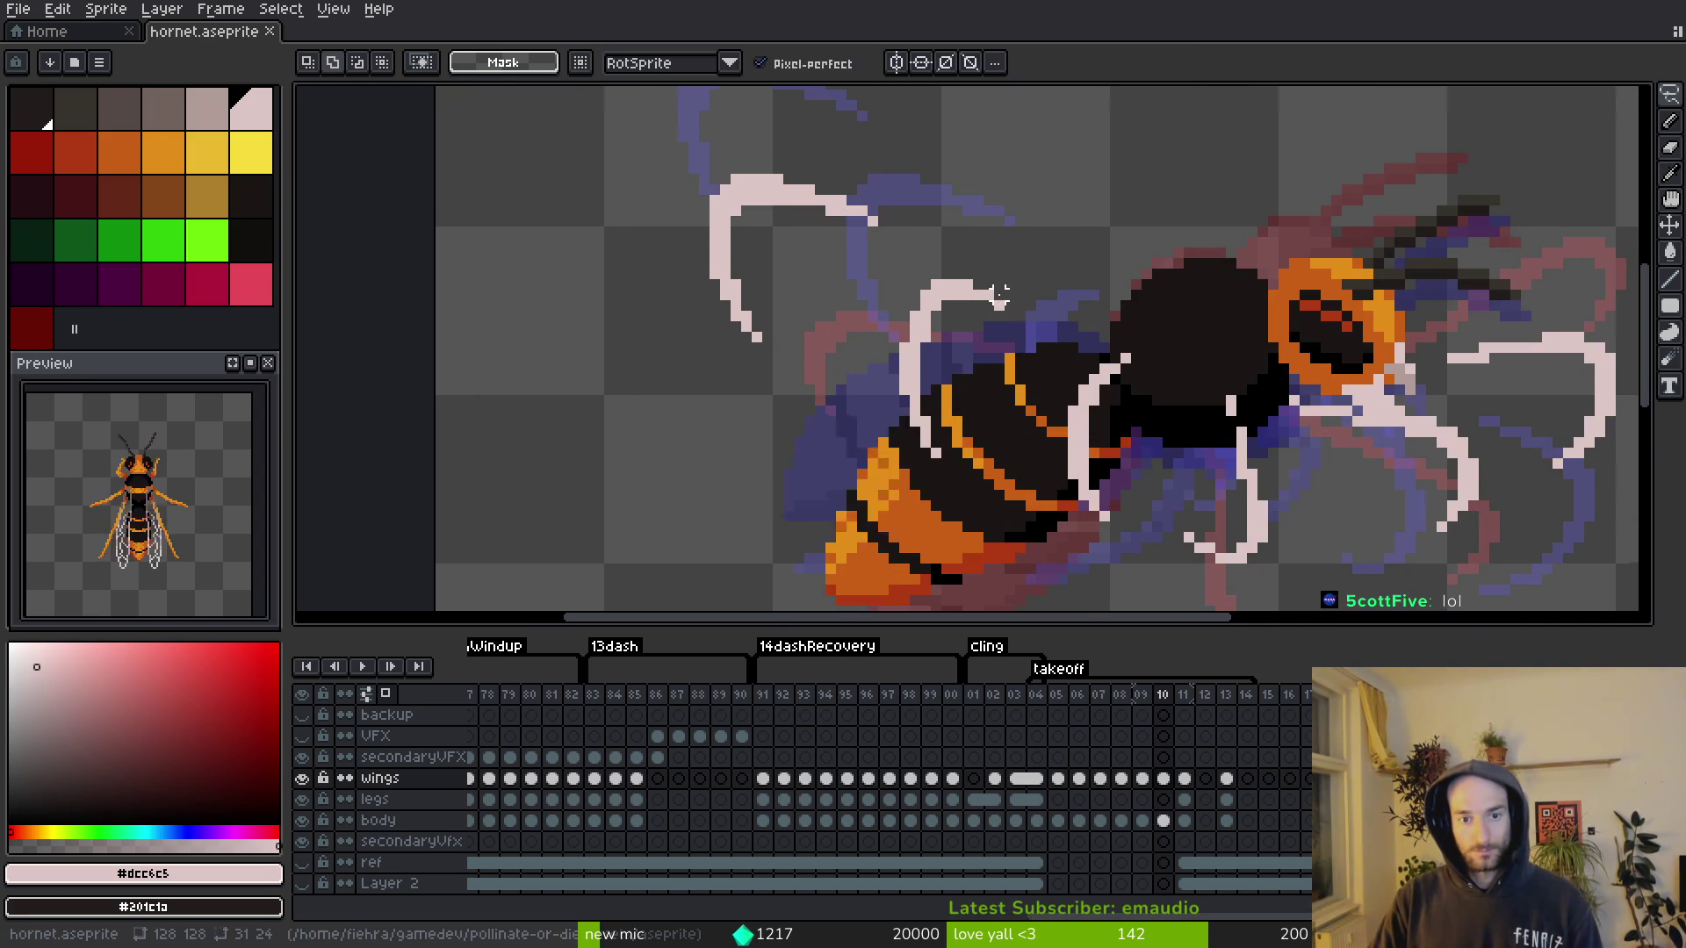
scroll(996, 351, "down", 2)
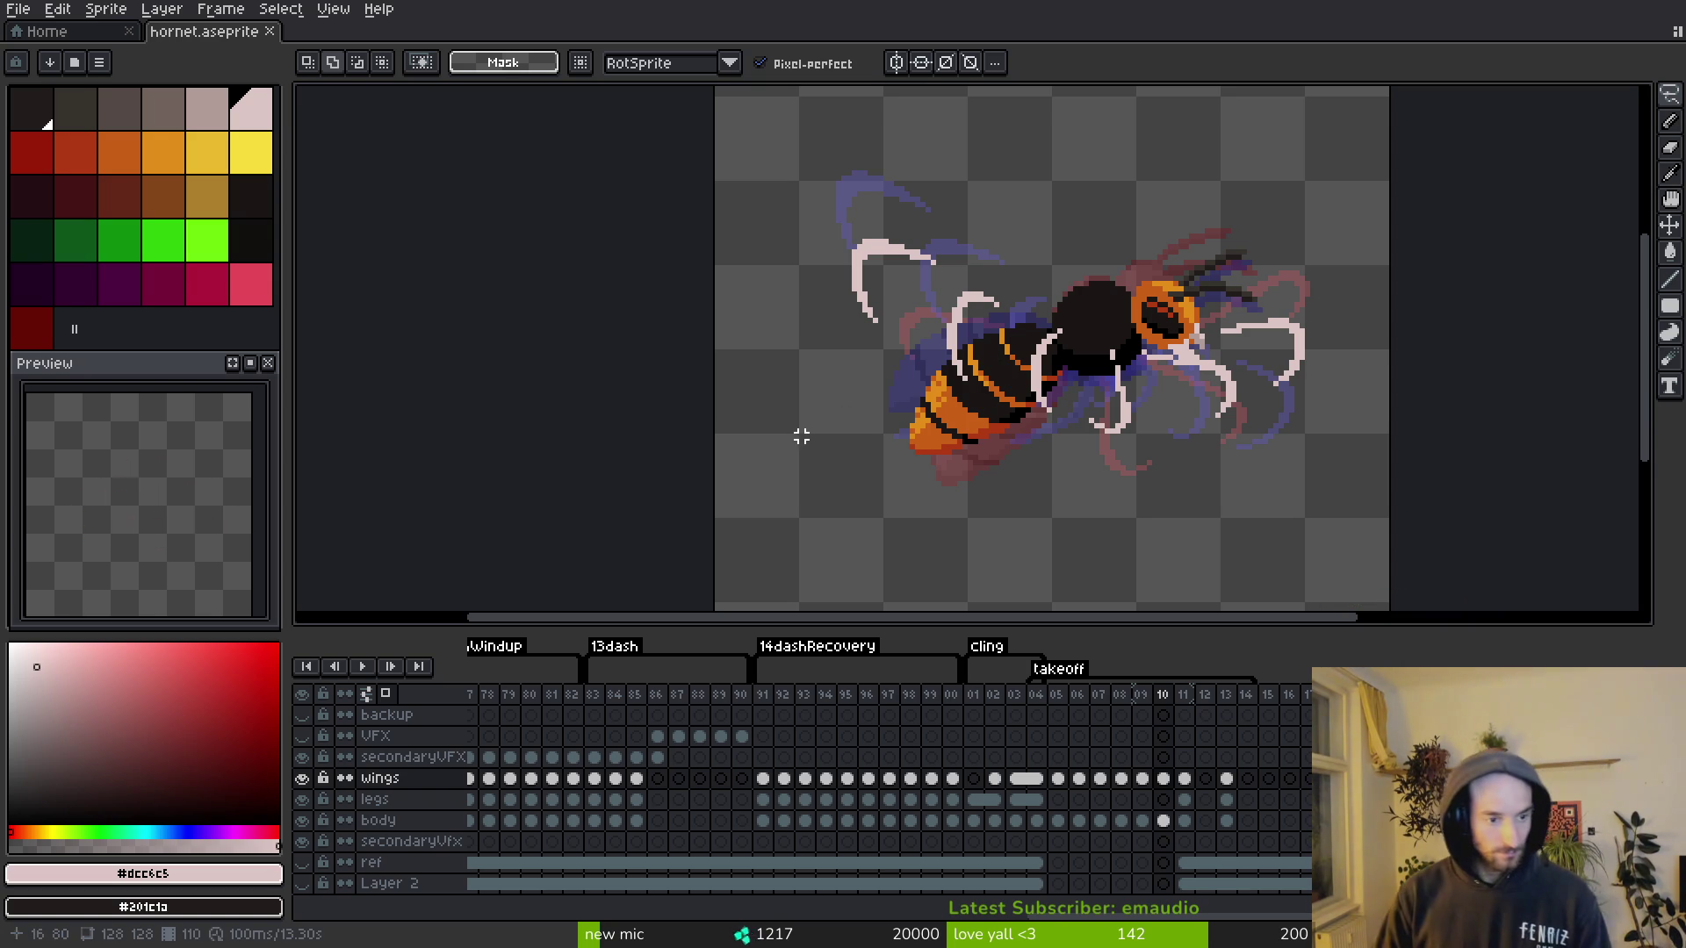
key("i")
key("period")
Step: Flip between neighbouring frames to compare poses and sample the stripe's orange
key("comma")
key("period")
scroll(1322, 310, "up", 3)
key("comma")
key("period")
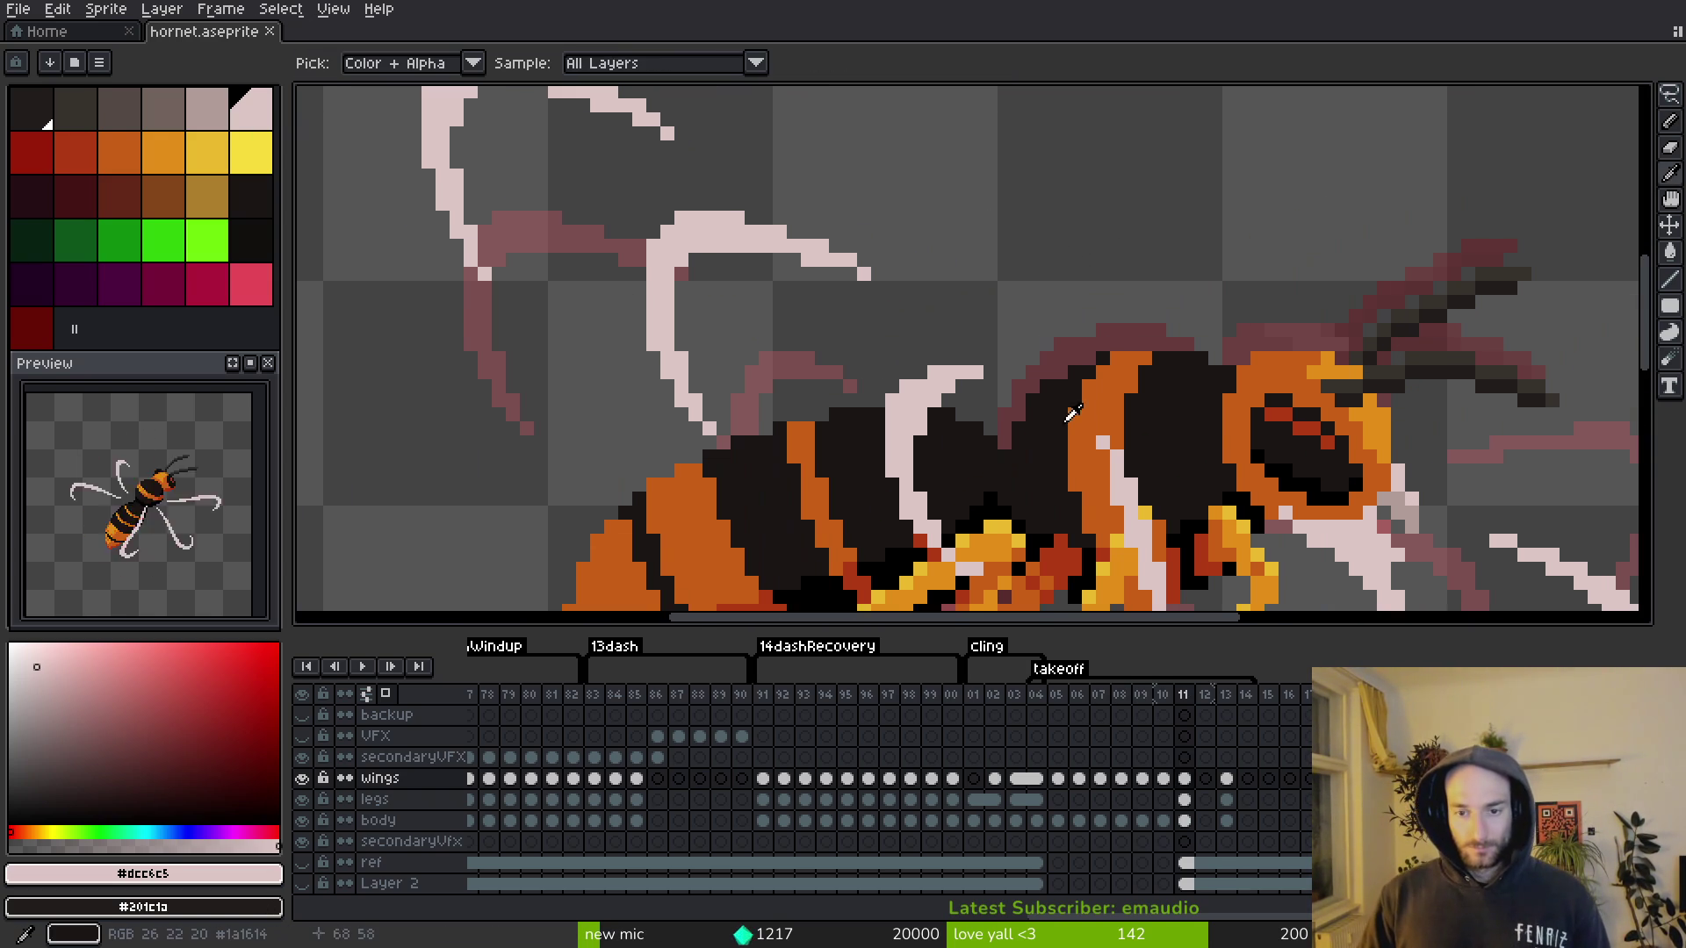
key("comma")
left_click(1105, 363)
key("comma")
key("alt+f")
key("Escape")
key("period")
key("comma")
key("period")
key("period")
key("comma")
key("comma")
key("period")
key("b")
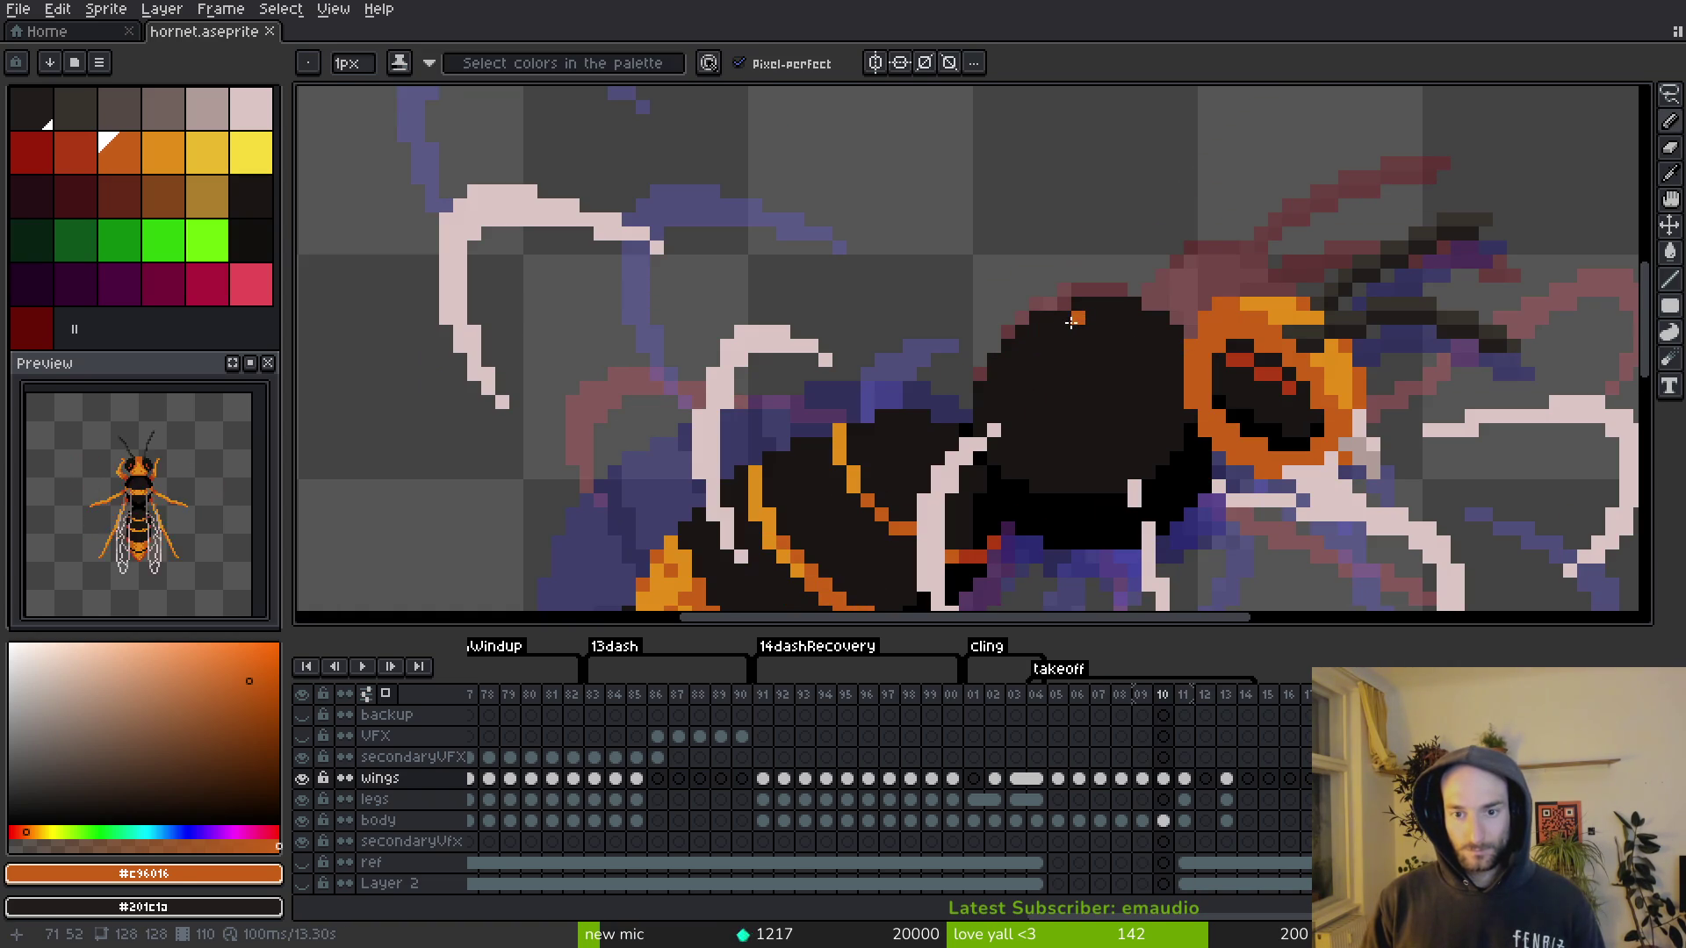
Step: Draw an orange stripe down the dark thorax with red shading pixels, then save
mouse_move(1067, 324)
left_mouse_down()
mouse_move(1077, 412)
mouse_move(1060, 403)
left_mouse_up()
left_click(1076, 452, "alt")
left_click(1064, 352, "alt")
scroll(1060, 403, "up", 4)
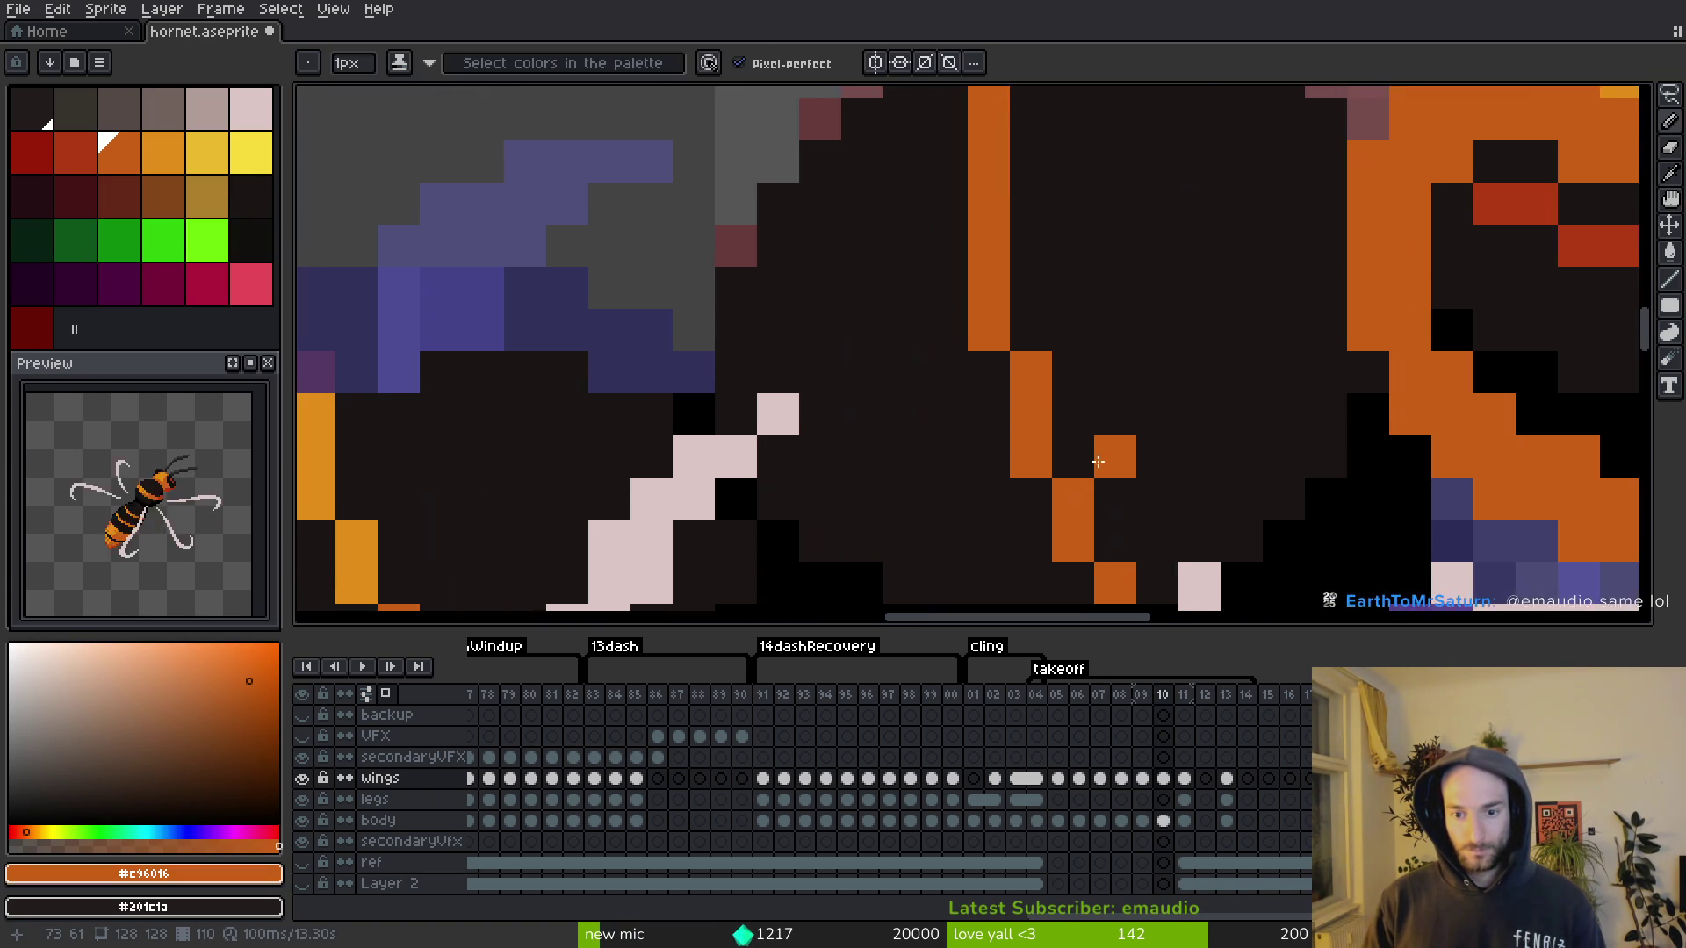
left_click(1238, 559, "alt")
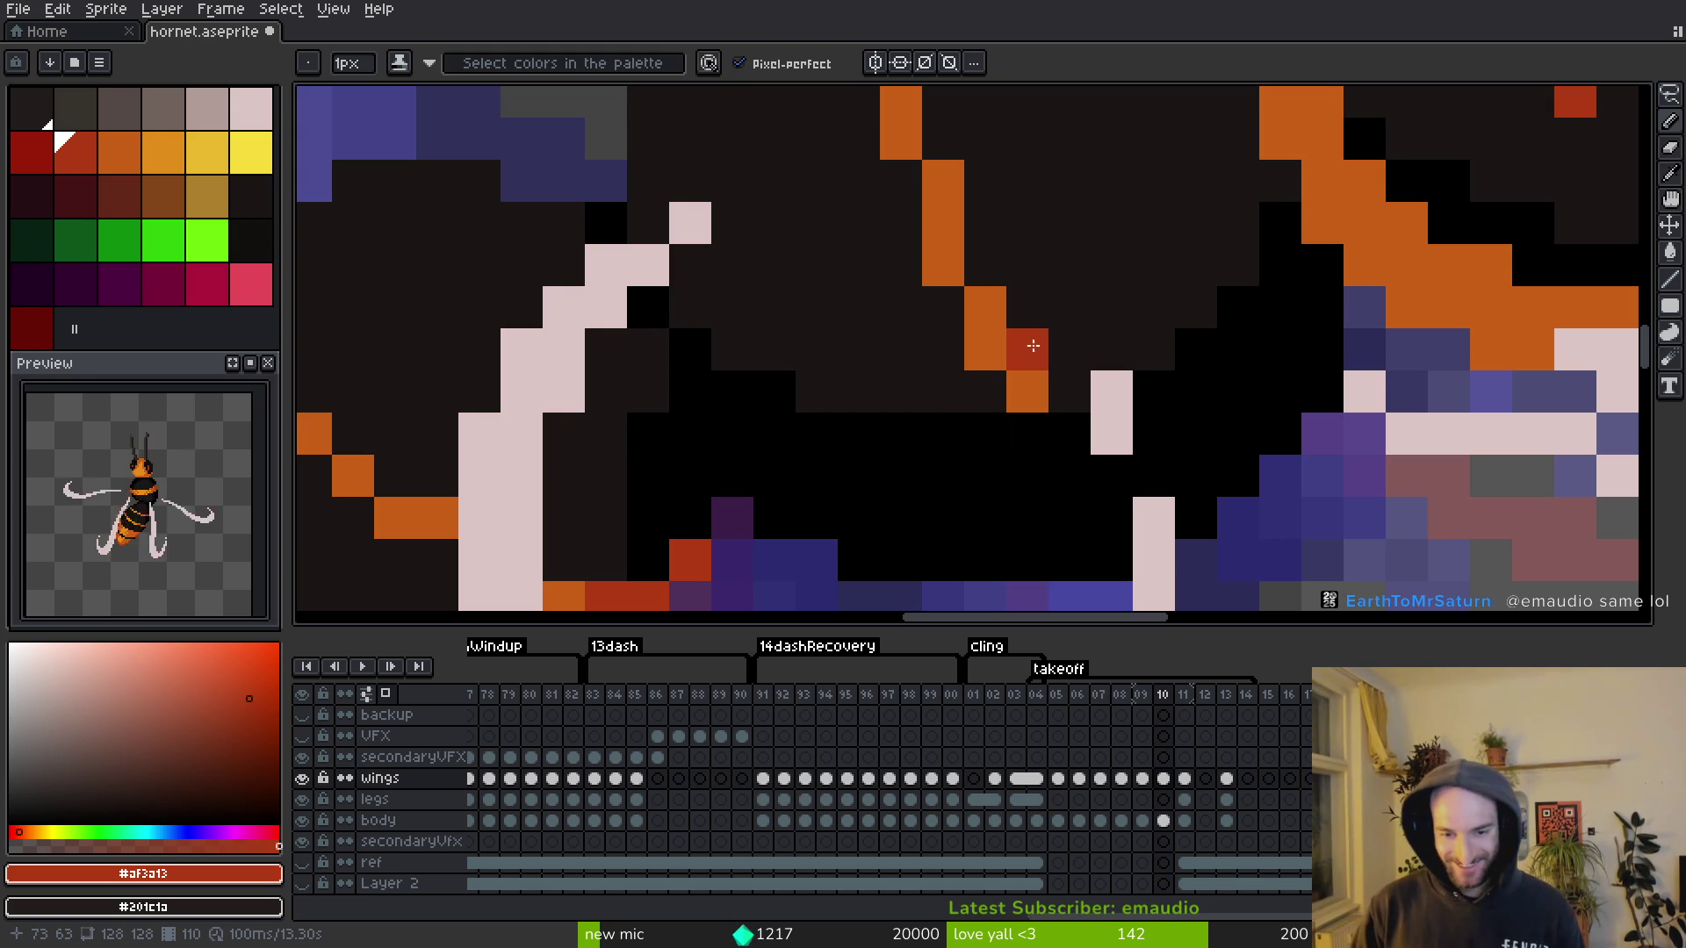
mouse_move(1025, 466)
left_mouse_down()
mouse_move(1026, 434)
mouse_move(1101, 533)
left_mouse_up()
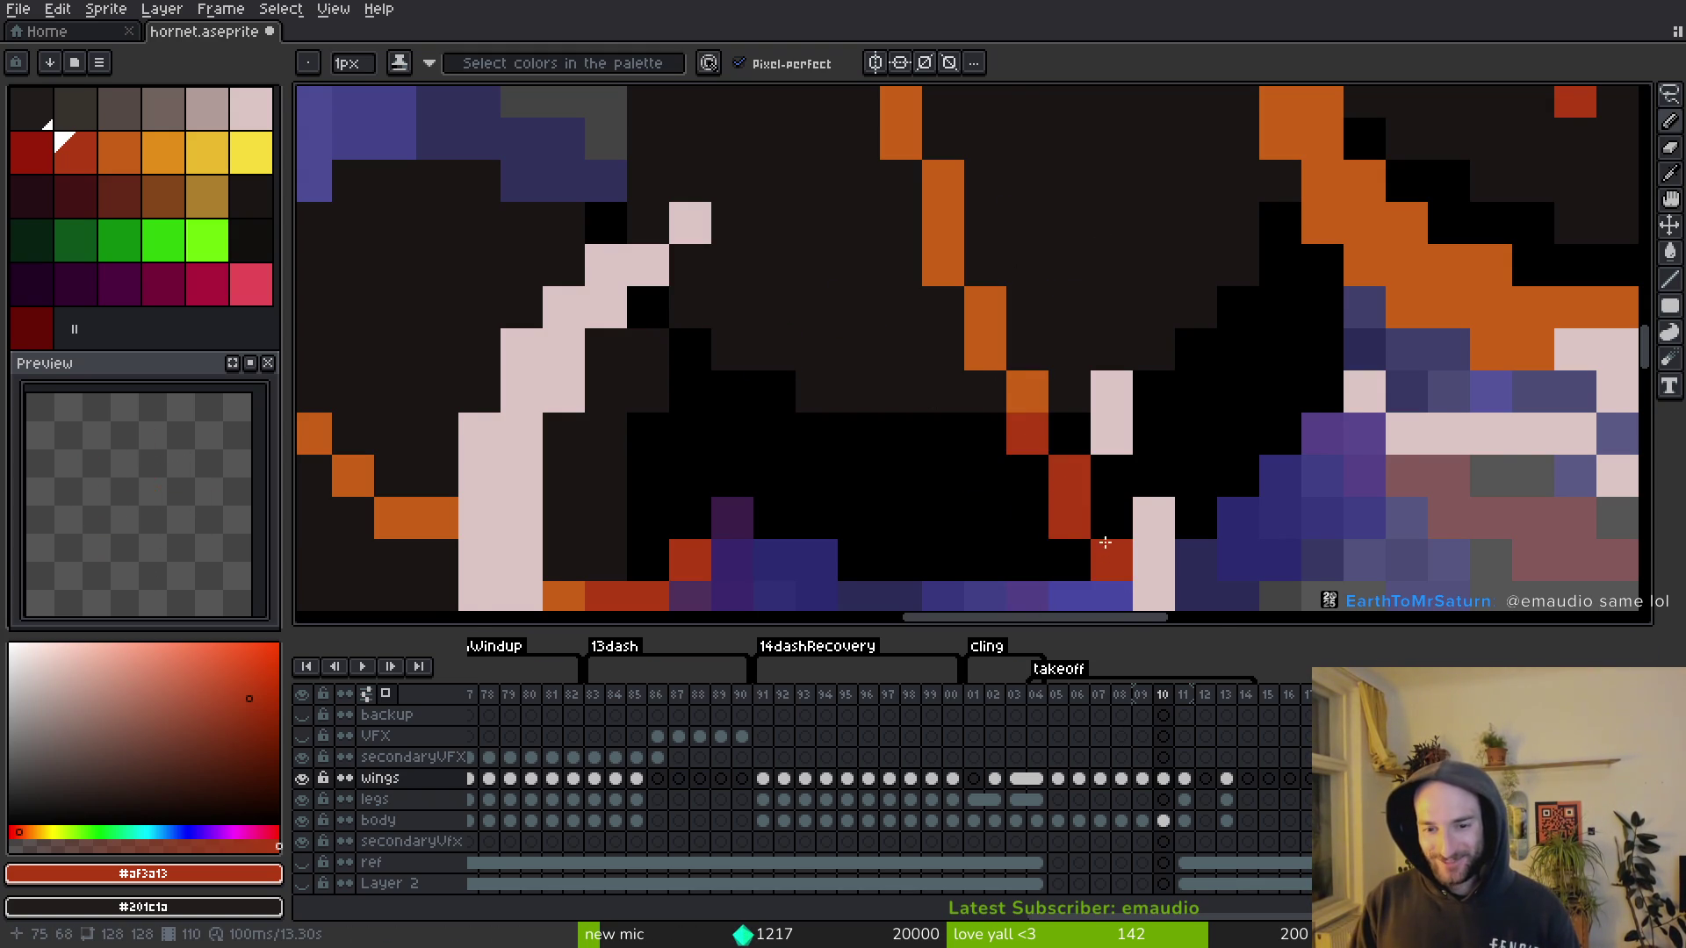
scroll(1108, 555, "down", 2)
key("alt")
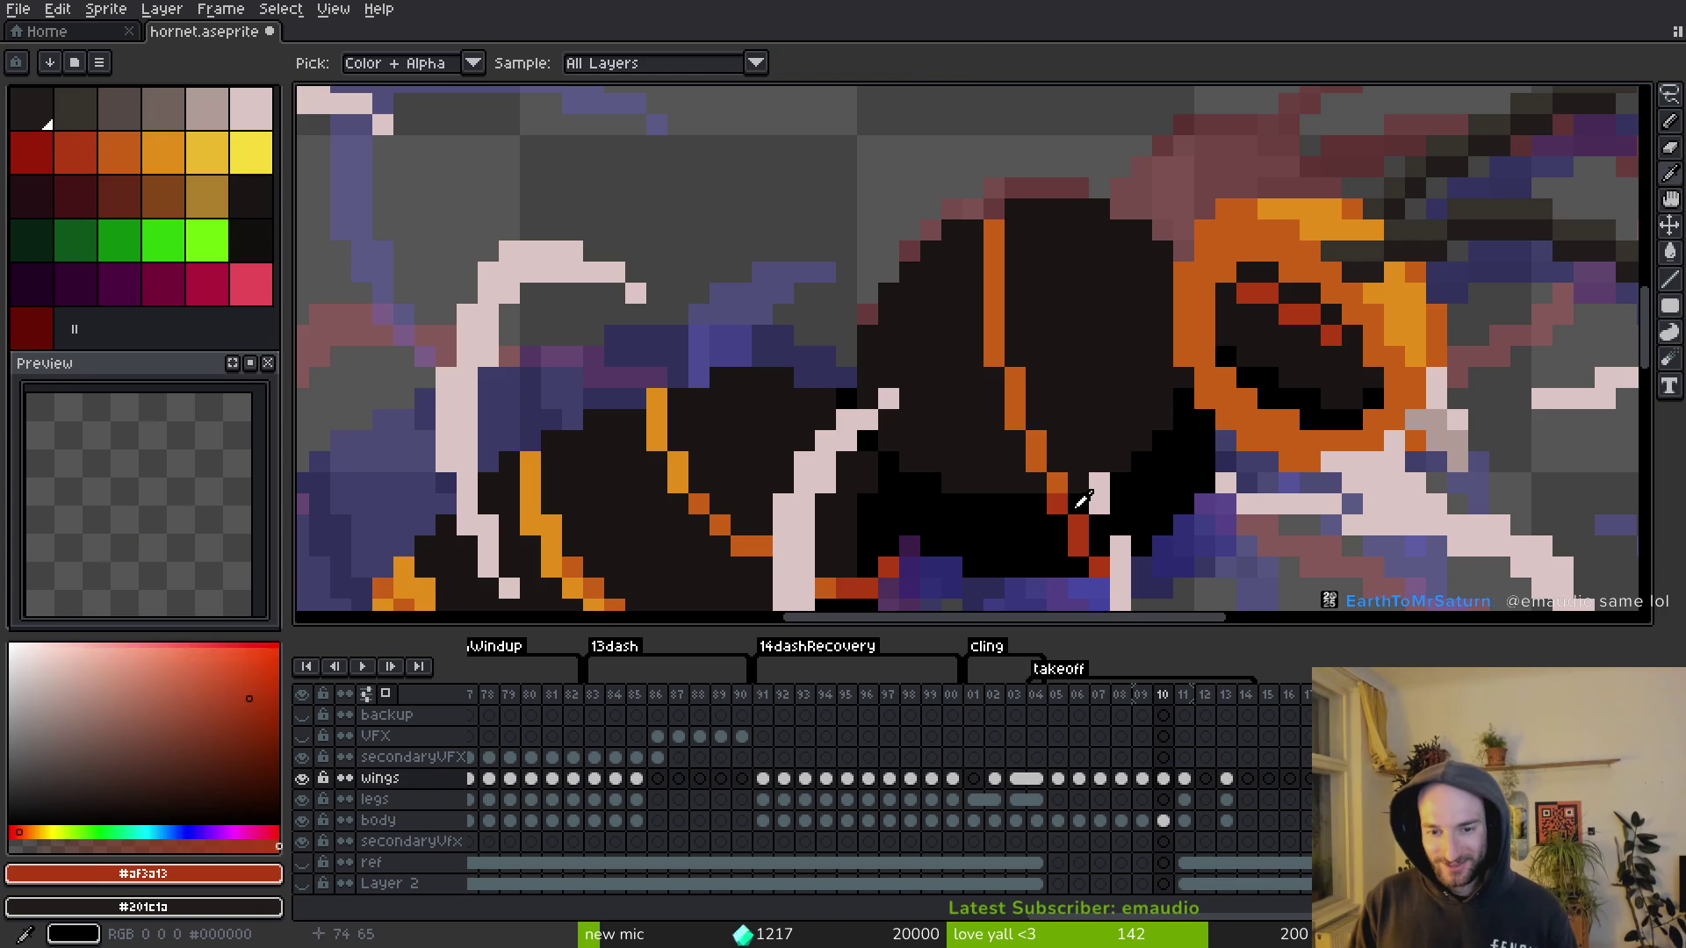
left_click(1078, 505, "alt")
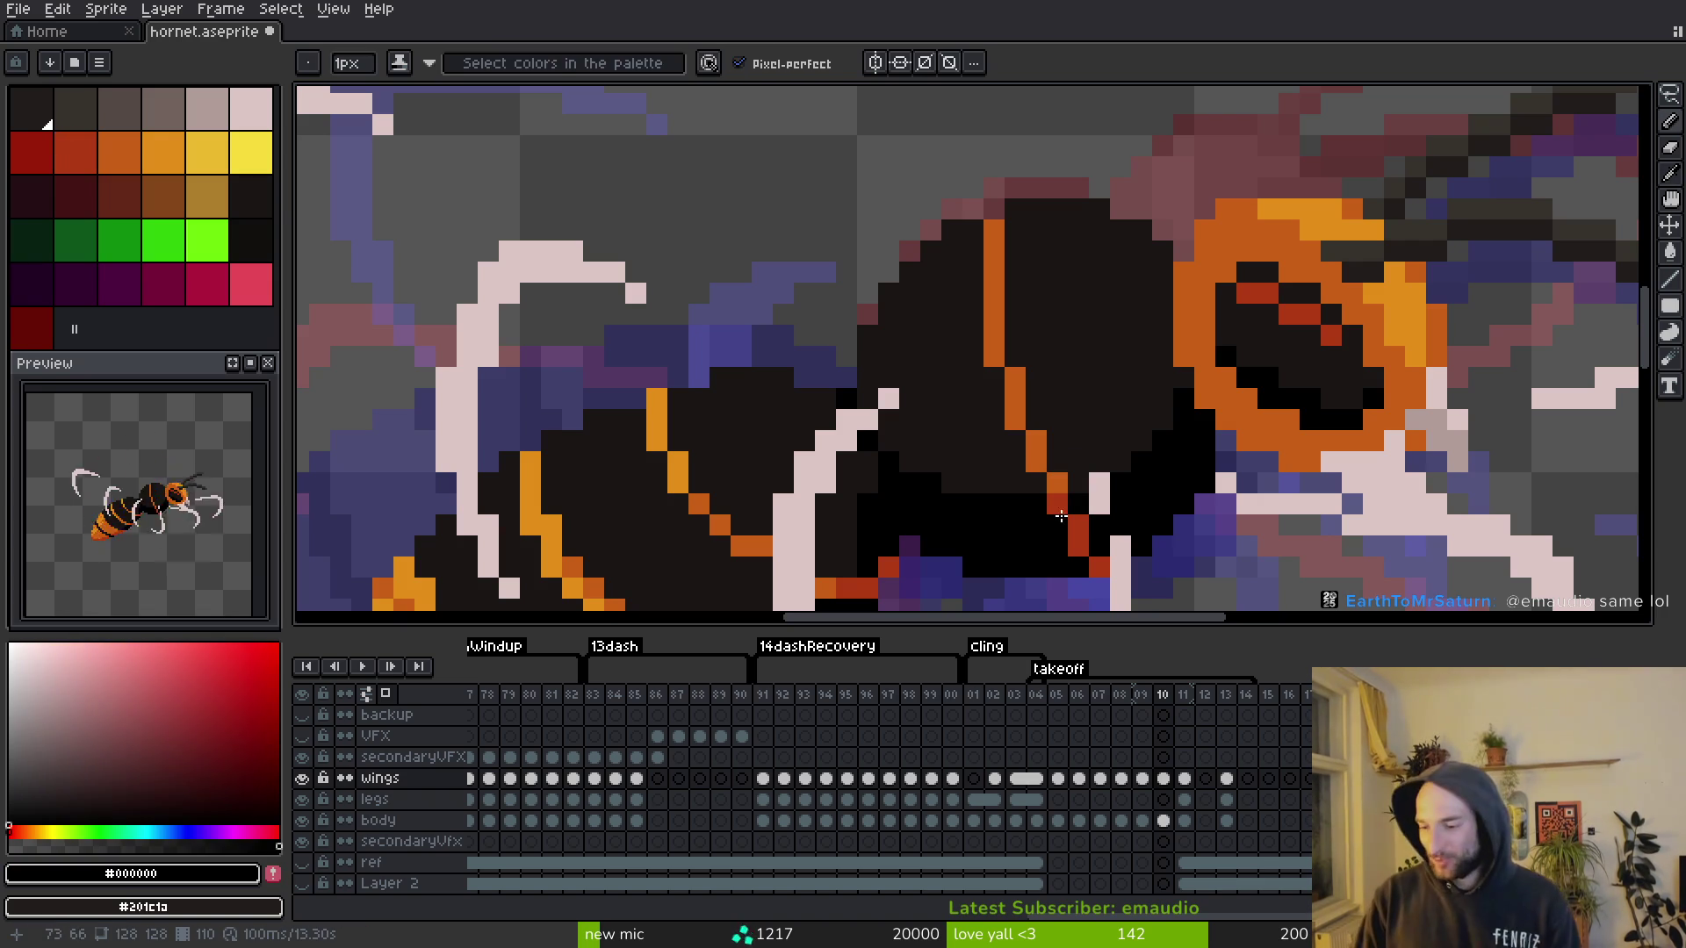
left_click(1001, 347, "alt")
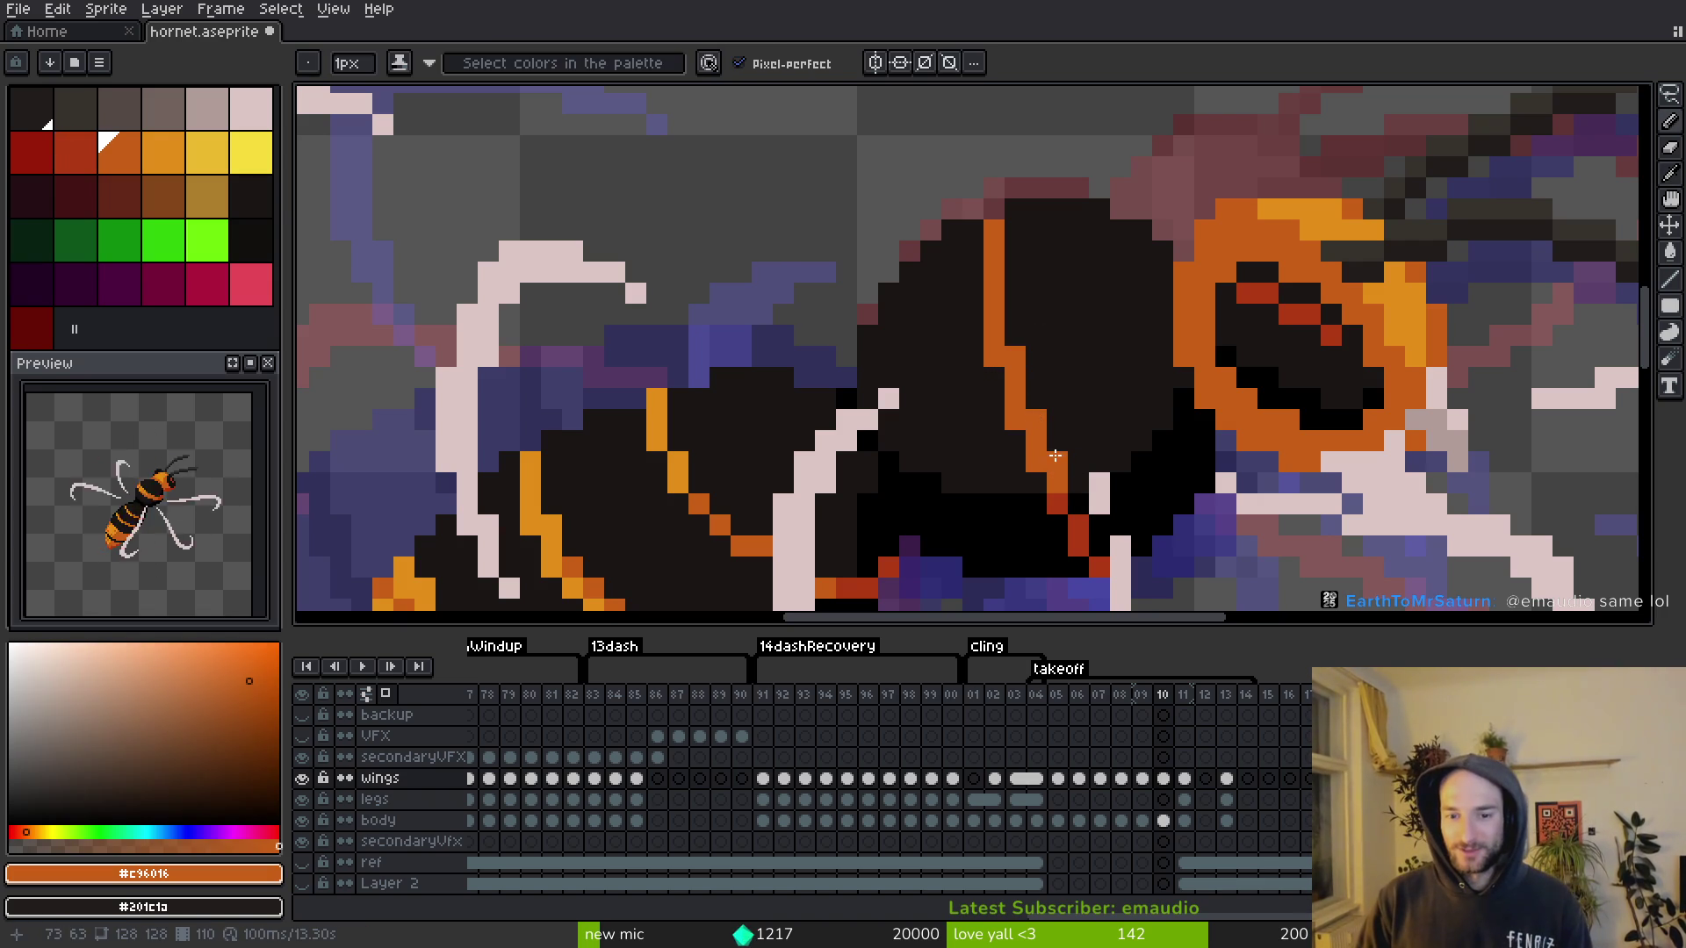
key("ctrl+s")
Step: Add orange pixels and a short orange line on the thorax, resampling red and orange
left_click(1058, 420)
scroll(1092, 381, "down", 3)
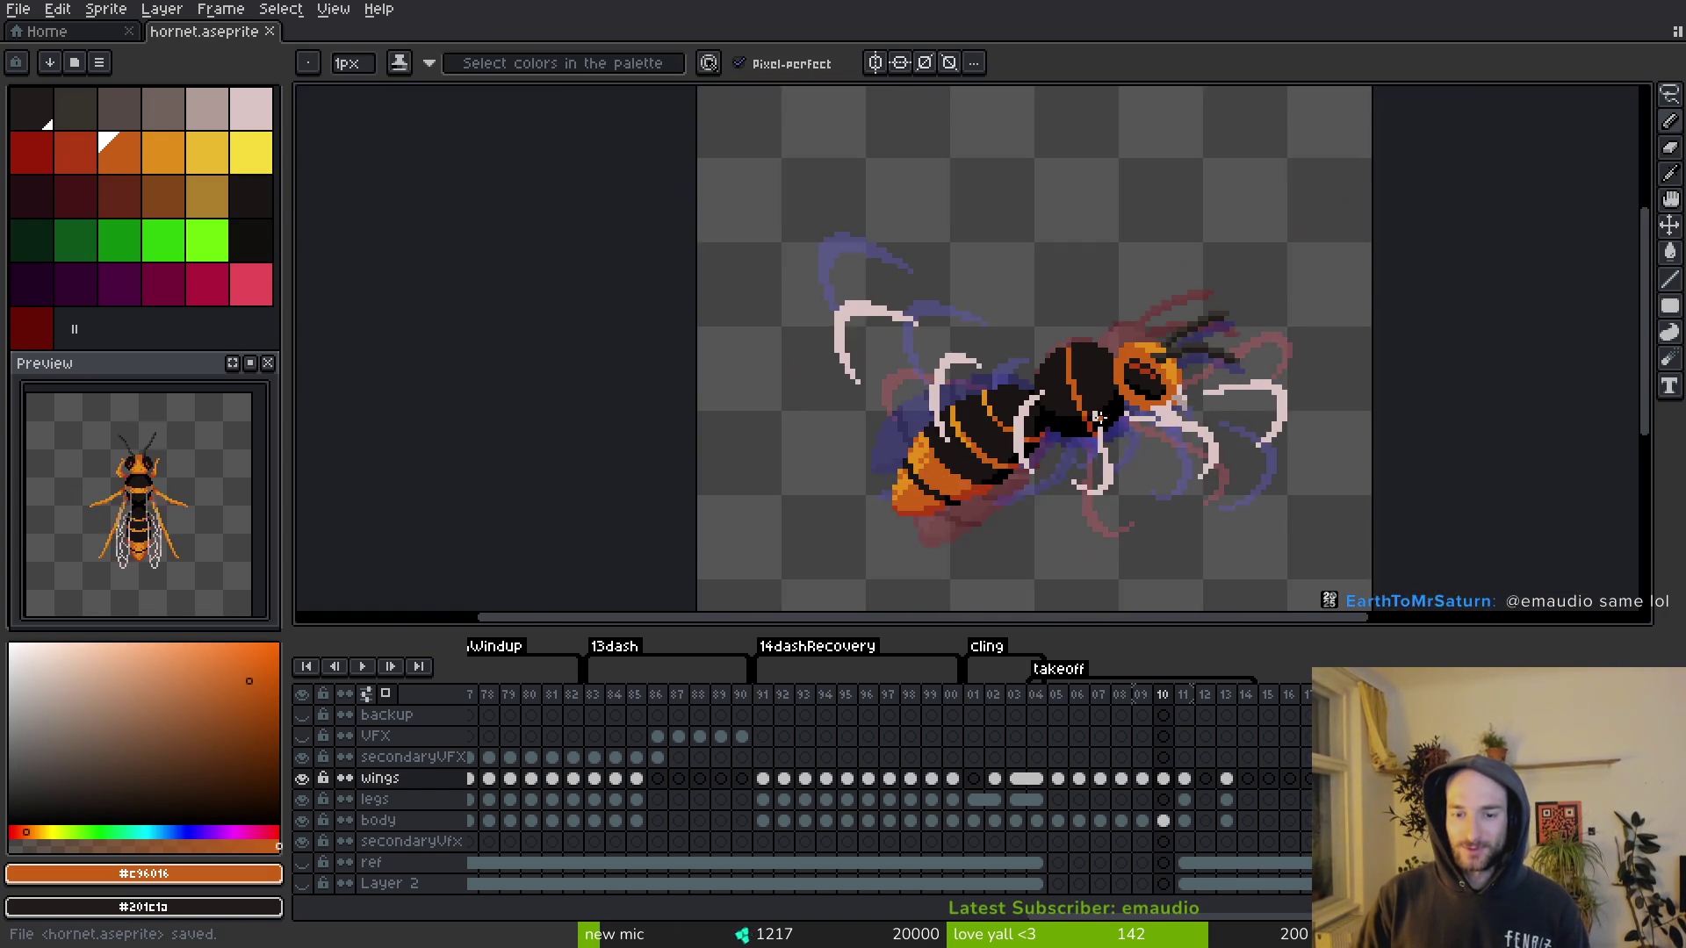
scroll(1039, 301, "up", 2)
key("ctrl+s")
left_click_drag(1039, 248, 1038, 301)
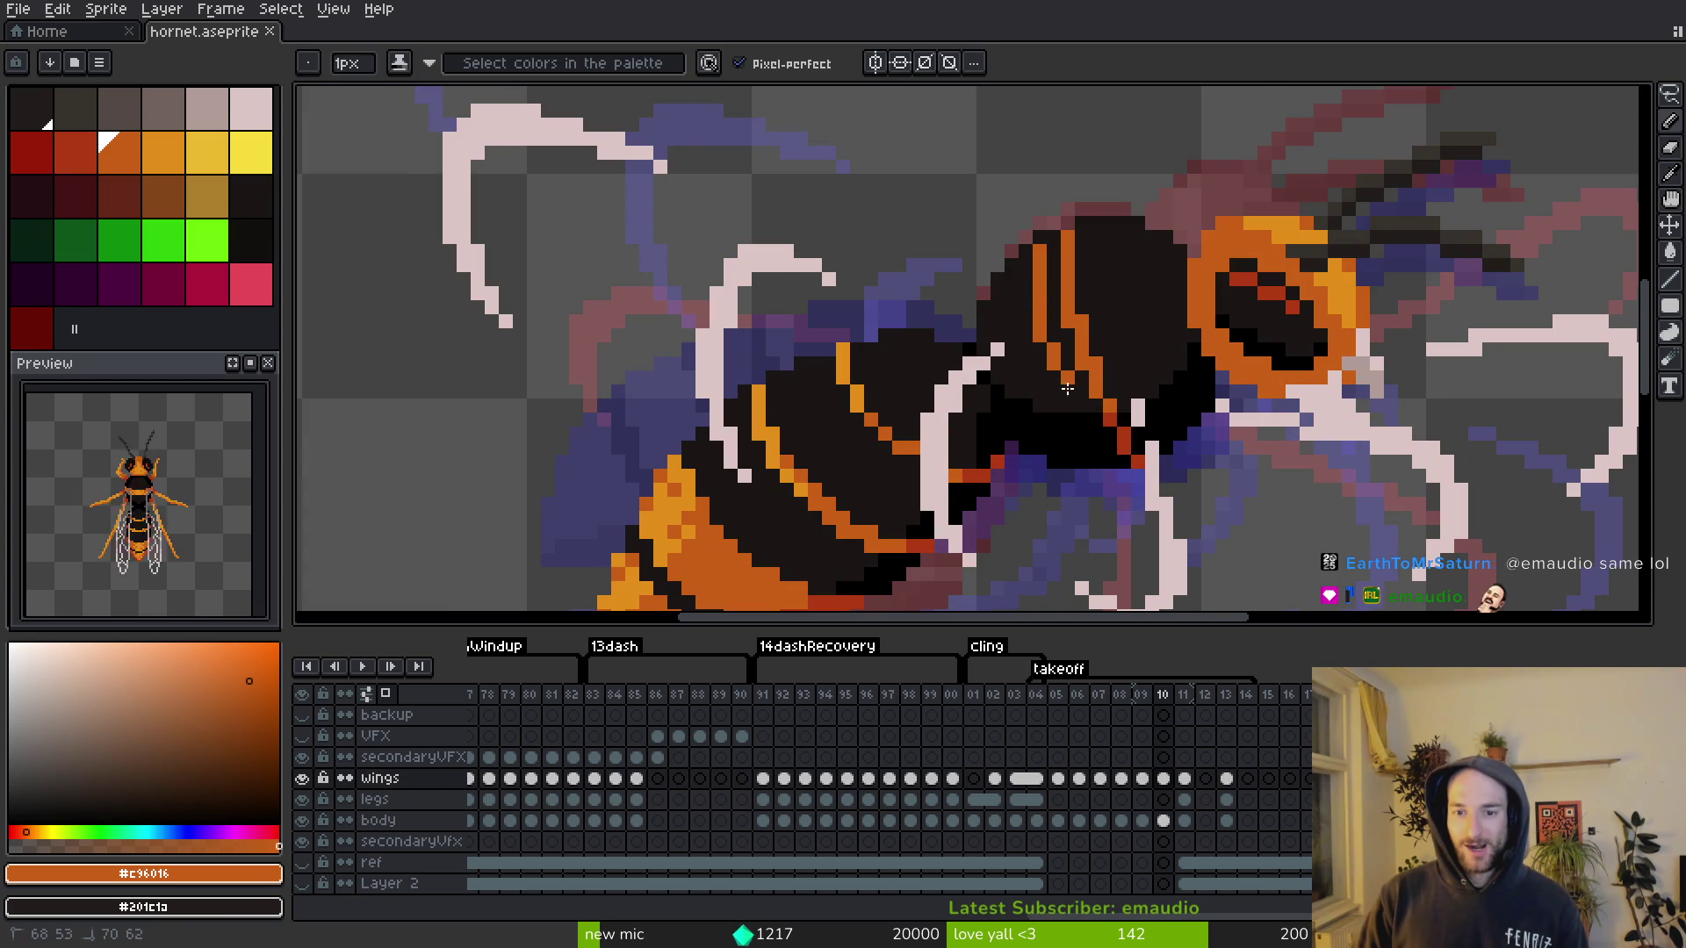
left_click(1096, 417, "alt")
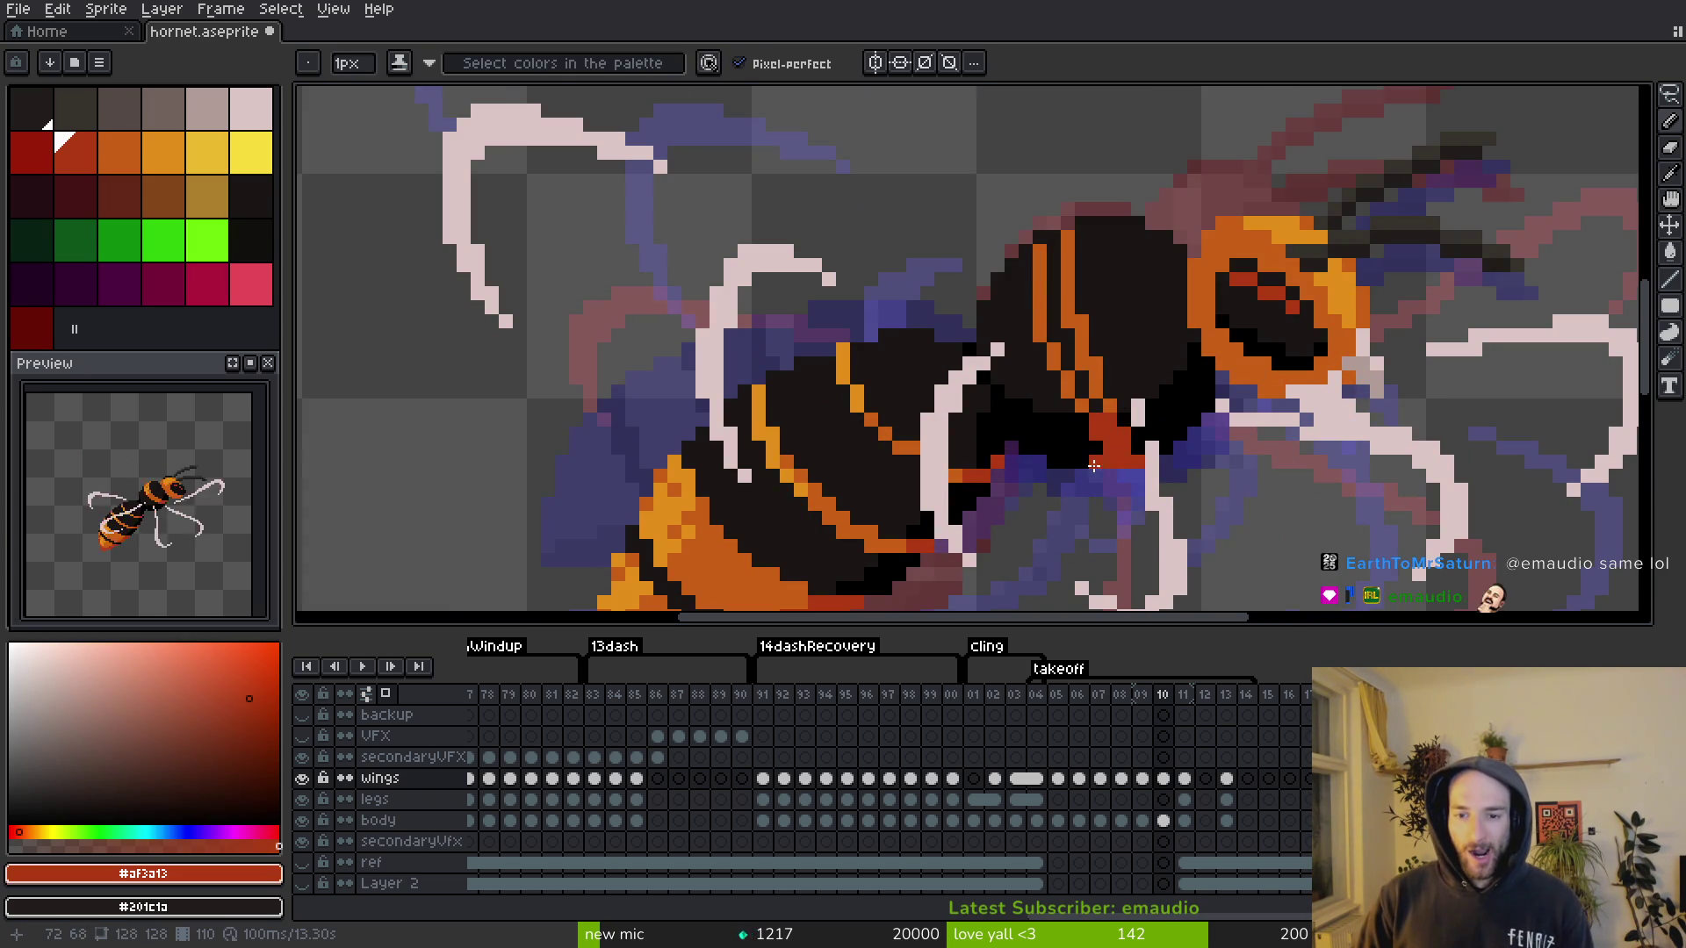
left_click(1093, 467, "alt")
key("ctrl+s")
left_click(1143, 443, "alt")
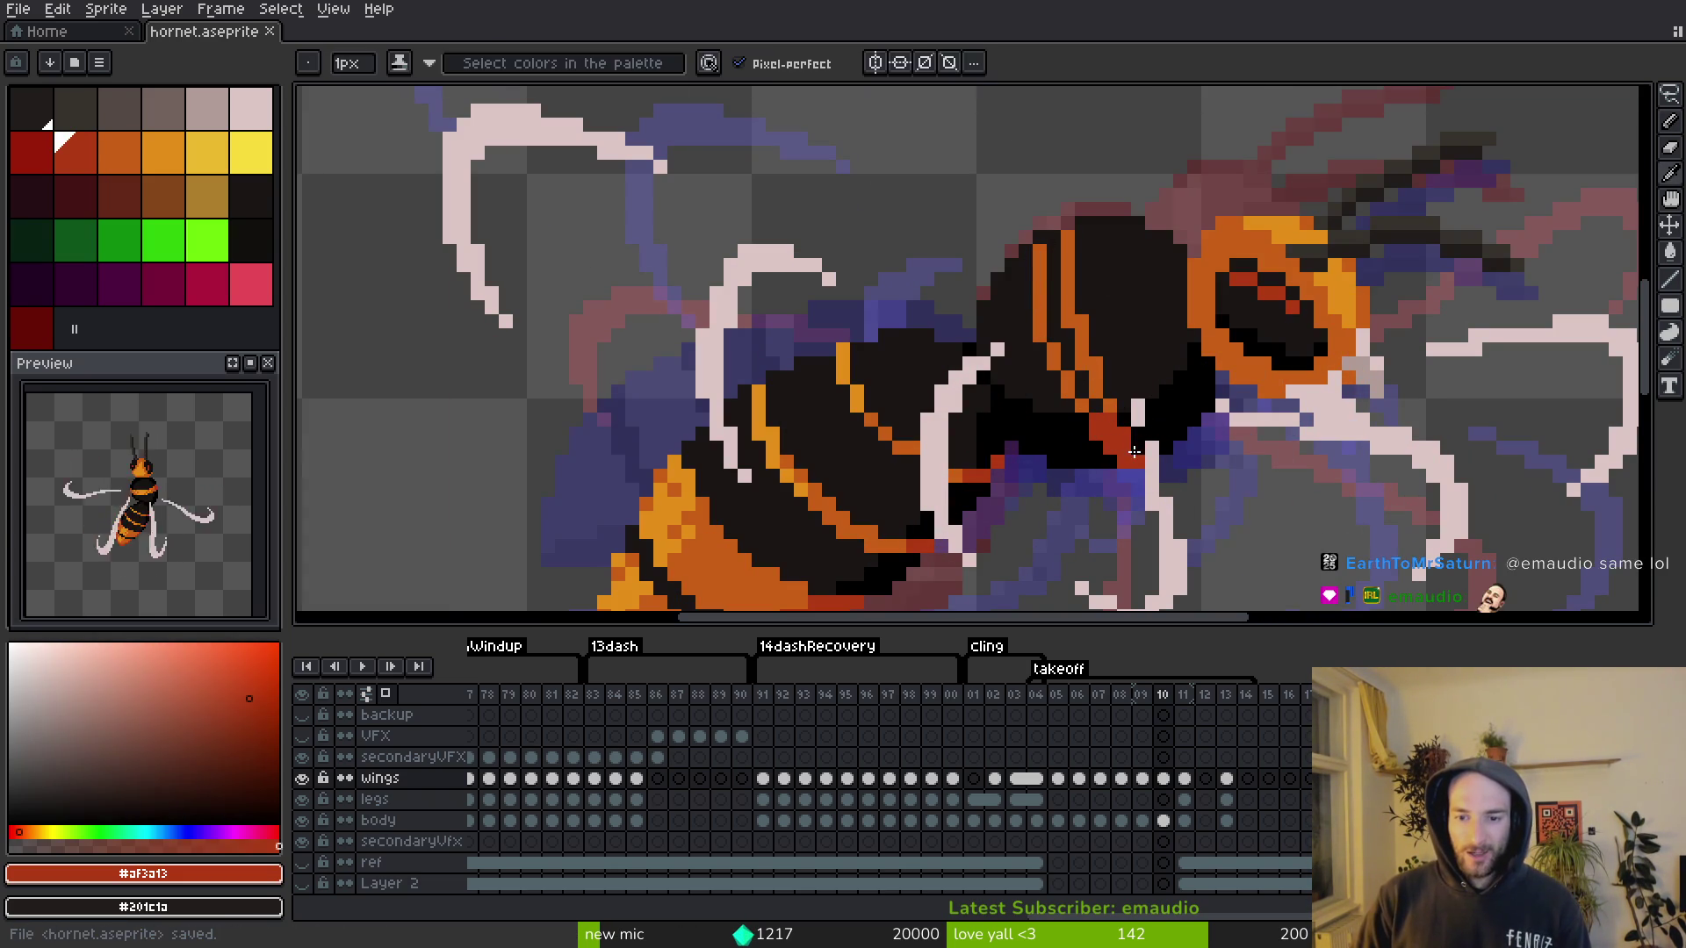
scroll(1137, 435, "down", 2)
scroll(1110, 395, "up", 3)
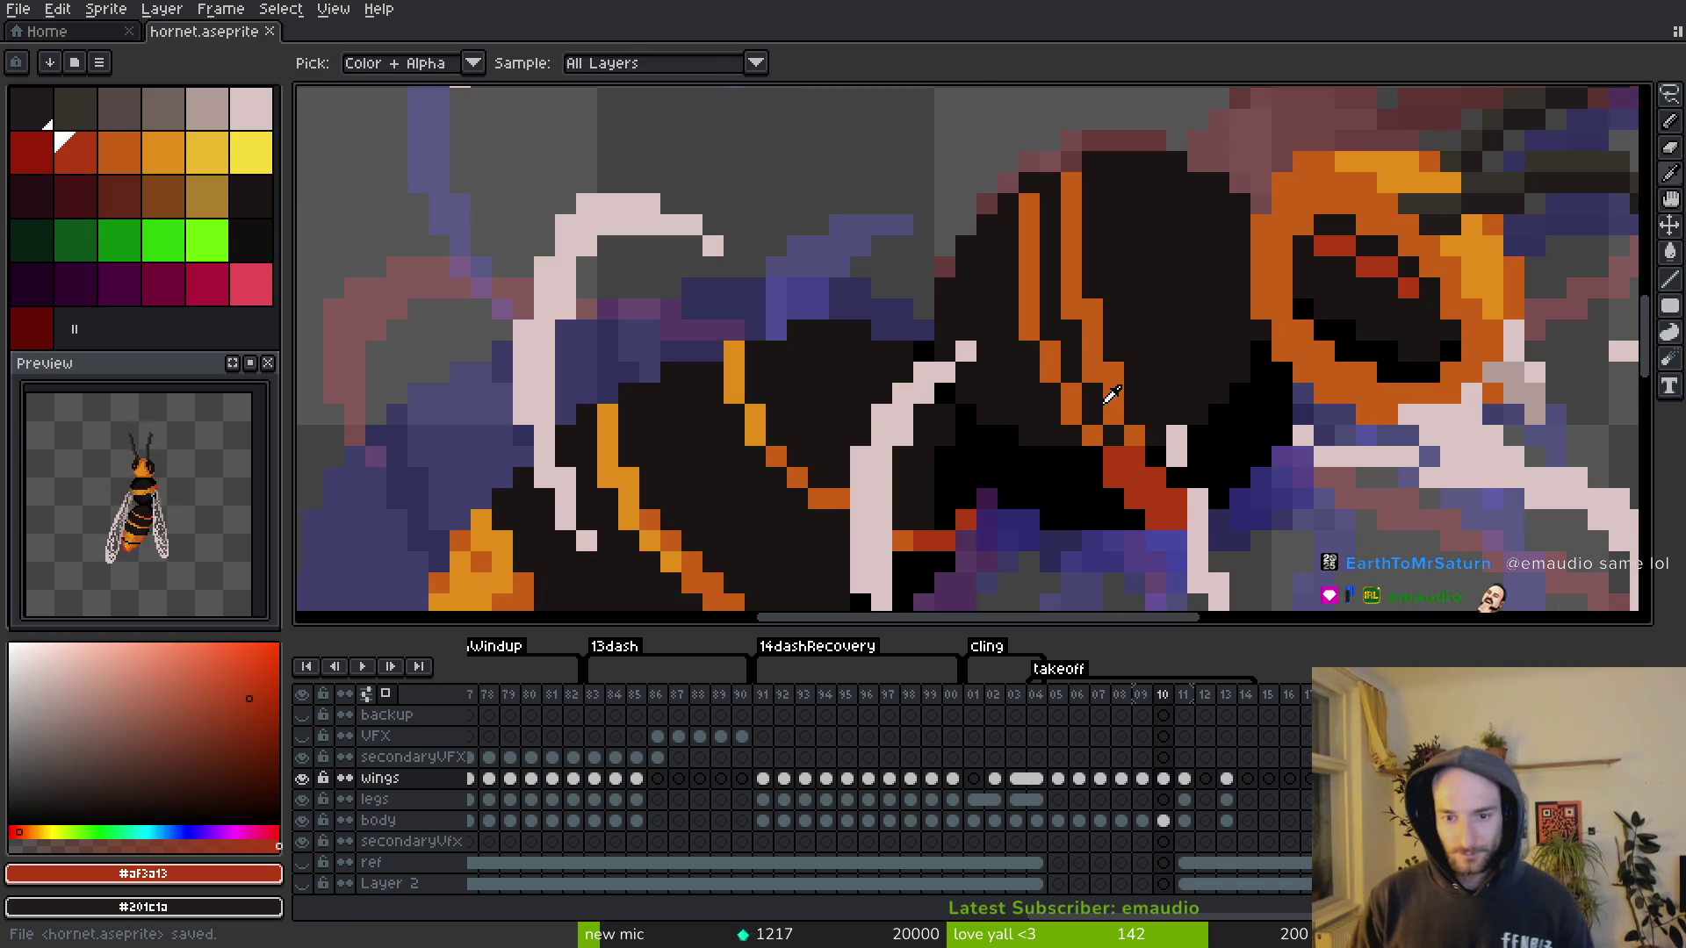
left_click(1117, 425, "alt")
Step: Magic Wand the orange and red stripe pixels on the wings layer and delete them
key("g")
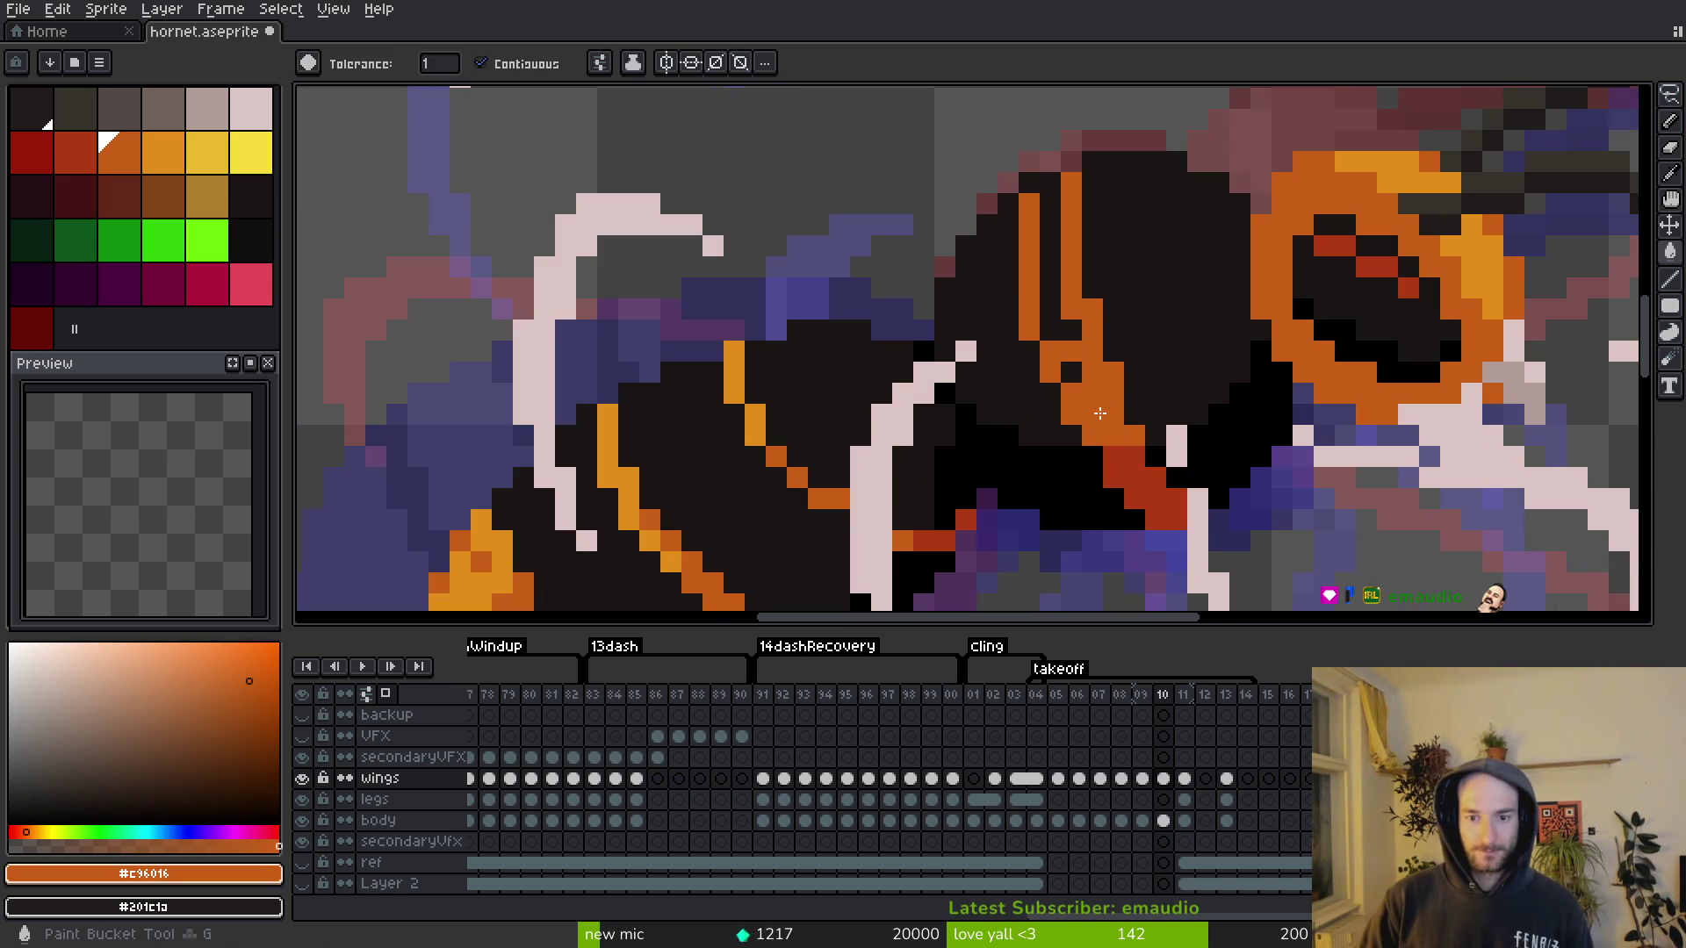
left_click(1072, 348)
key("ctrl+z")
key("f")
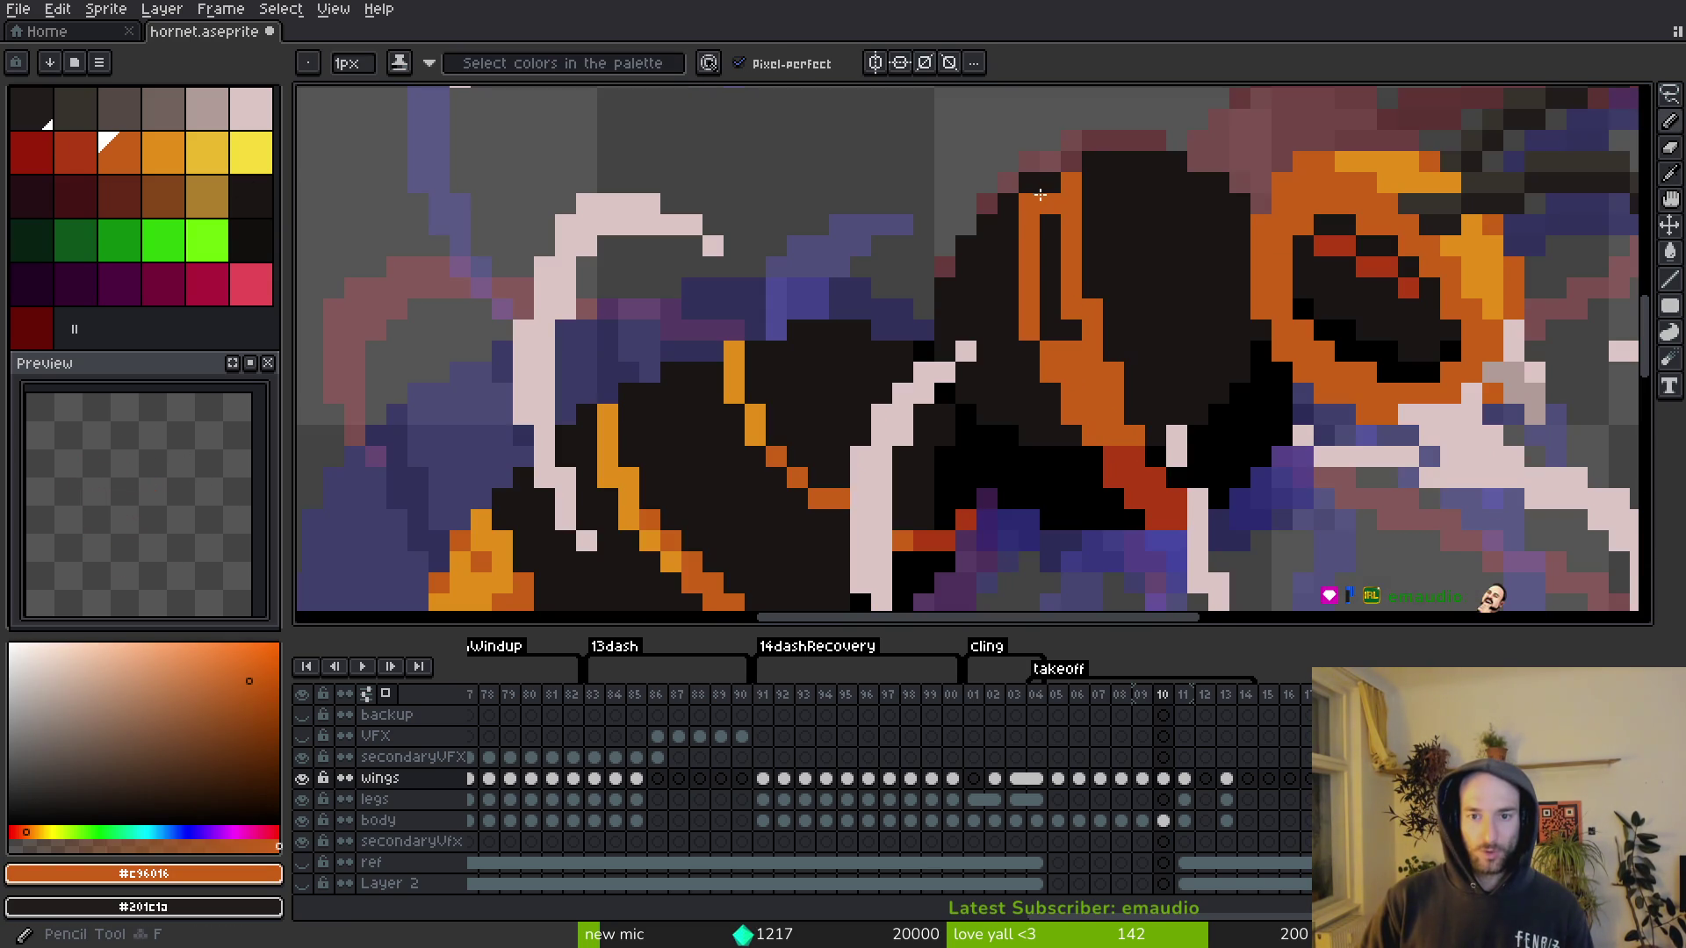
key("w")
left_click(1168, 511)
left_click(1088, 397, "shift")
key("Delete")
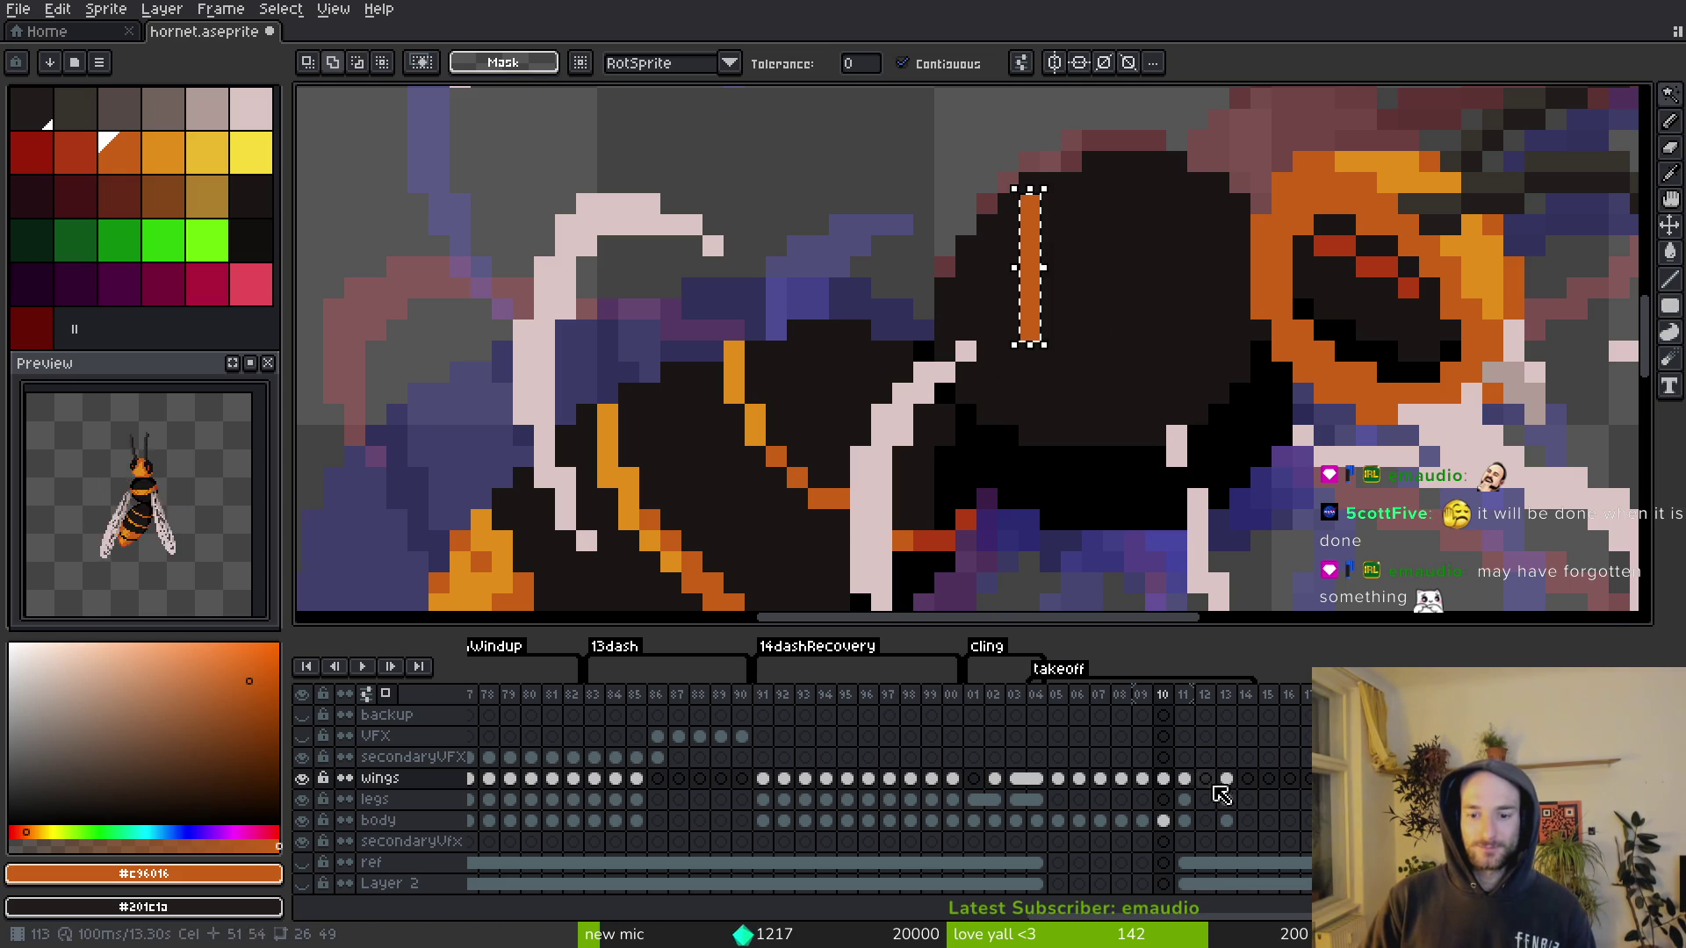
Step: Undo the deletion, then delete only the orange stripe from the wings layer
left_click(1166, 821)
key("ctrl+z")
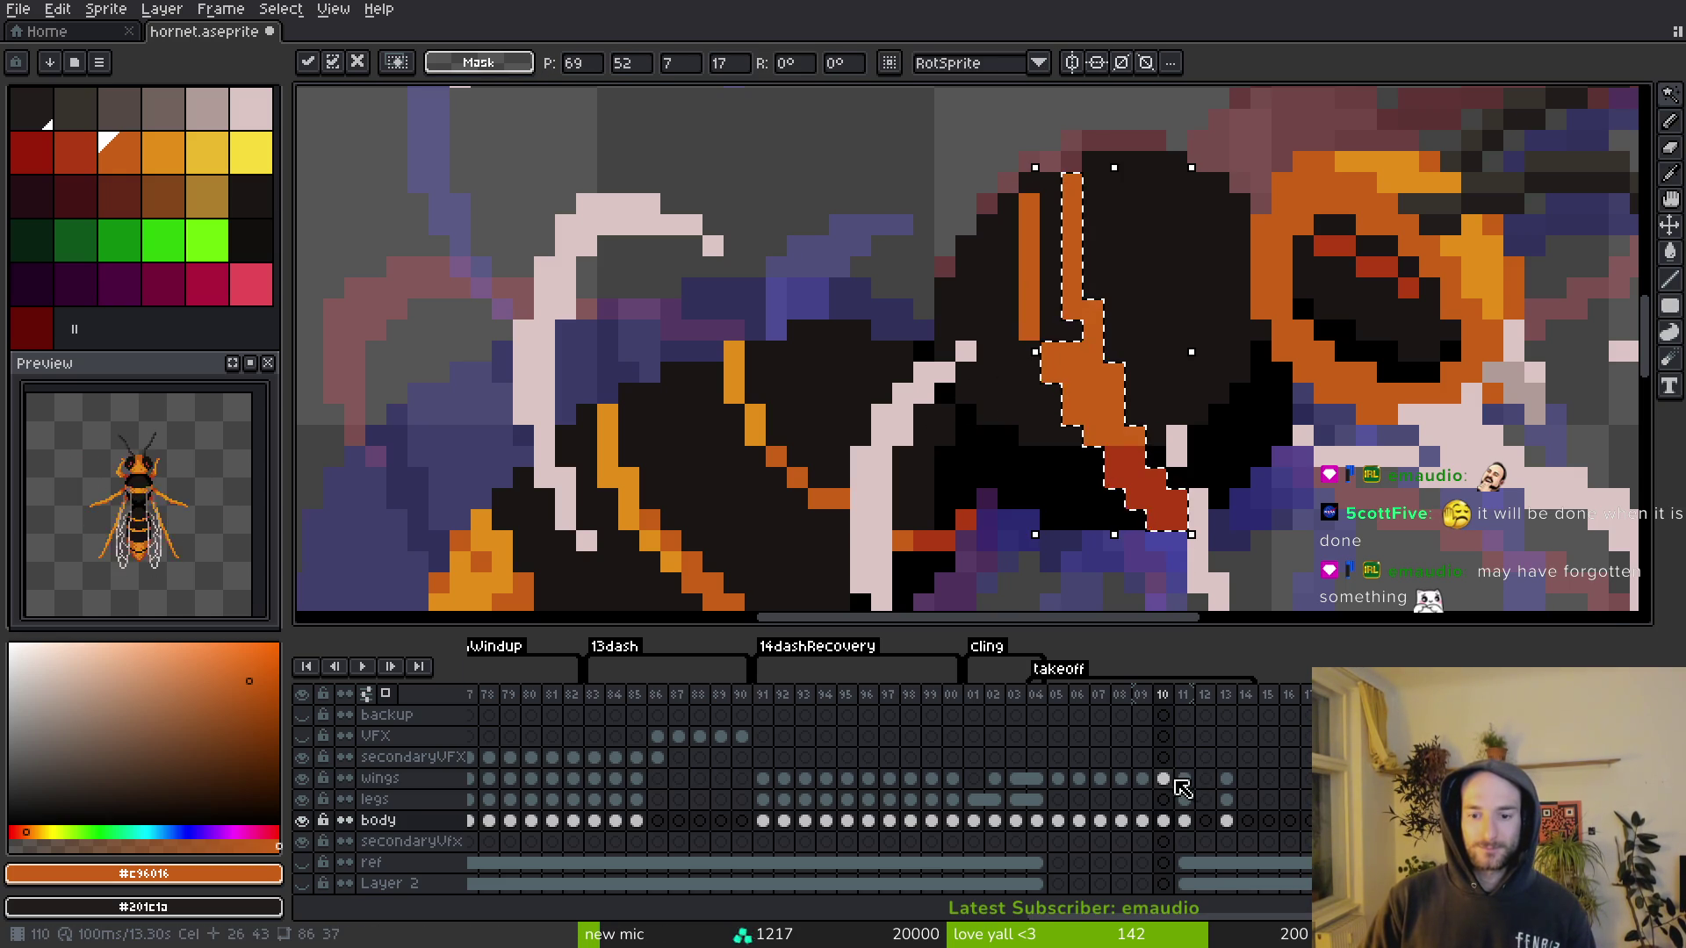
left_click(1163, 779)
left_click(1027, 330)
key("Delete")
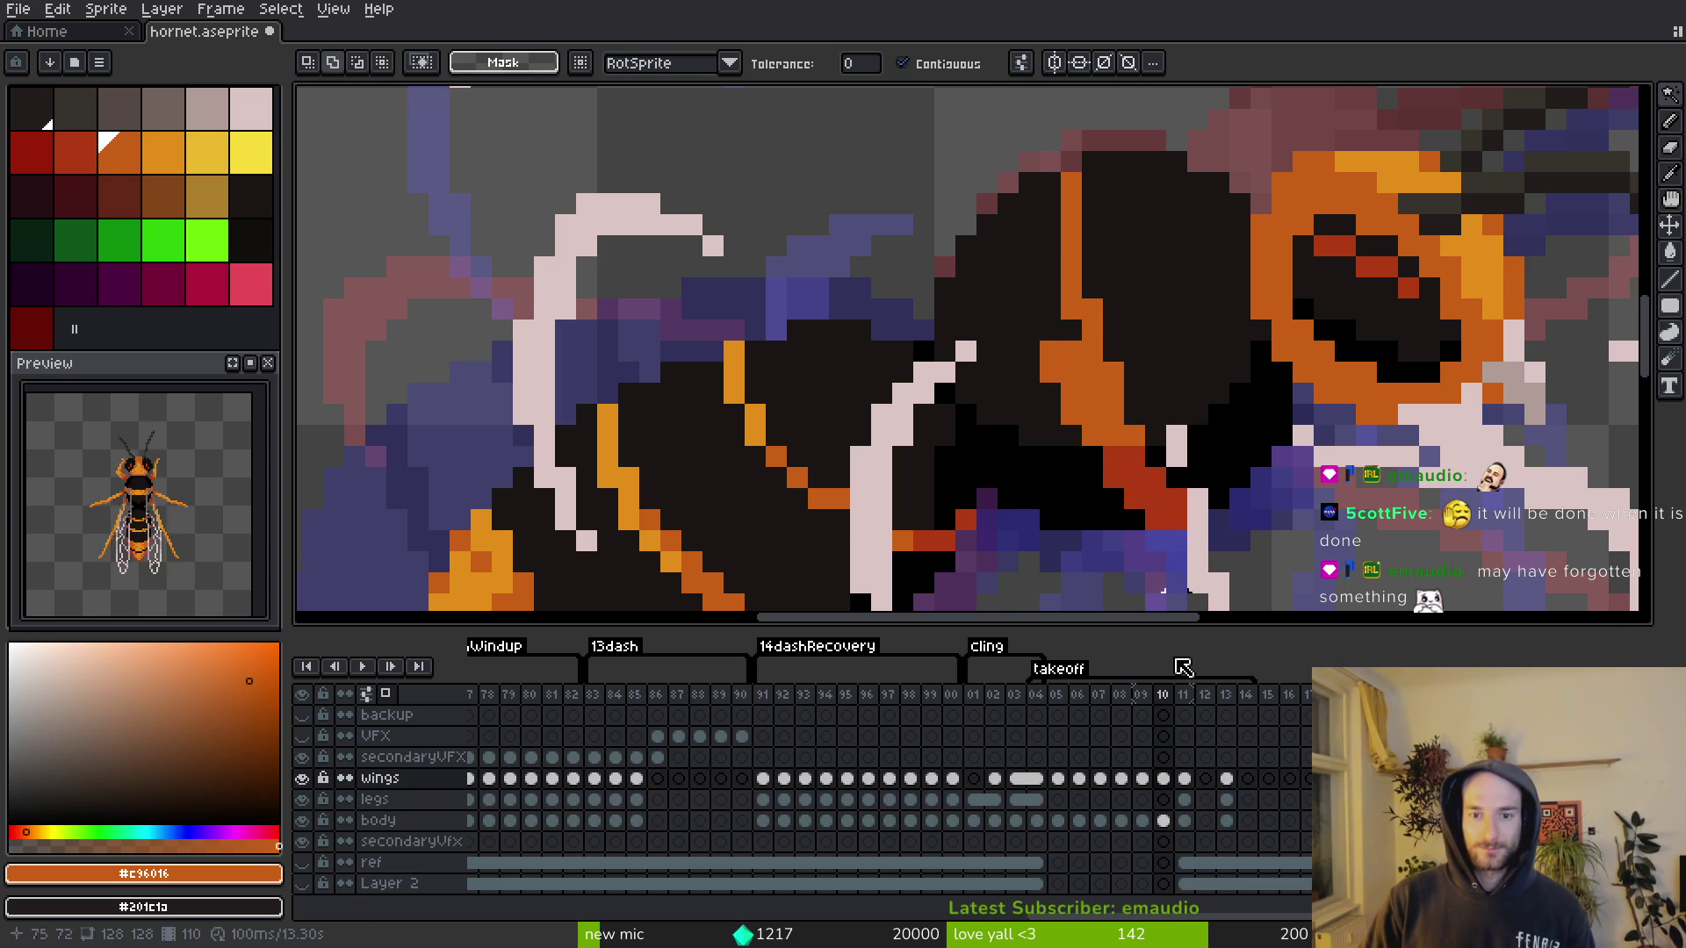
Step: Hide the body layer and lasso the stray pixels between the wings on frame 10
left_click(1172, 816)
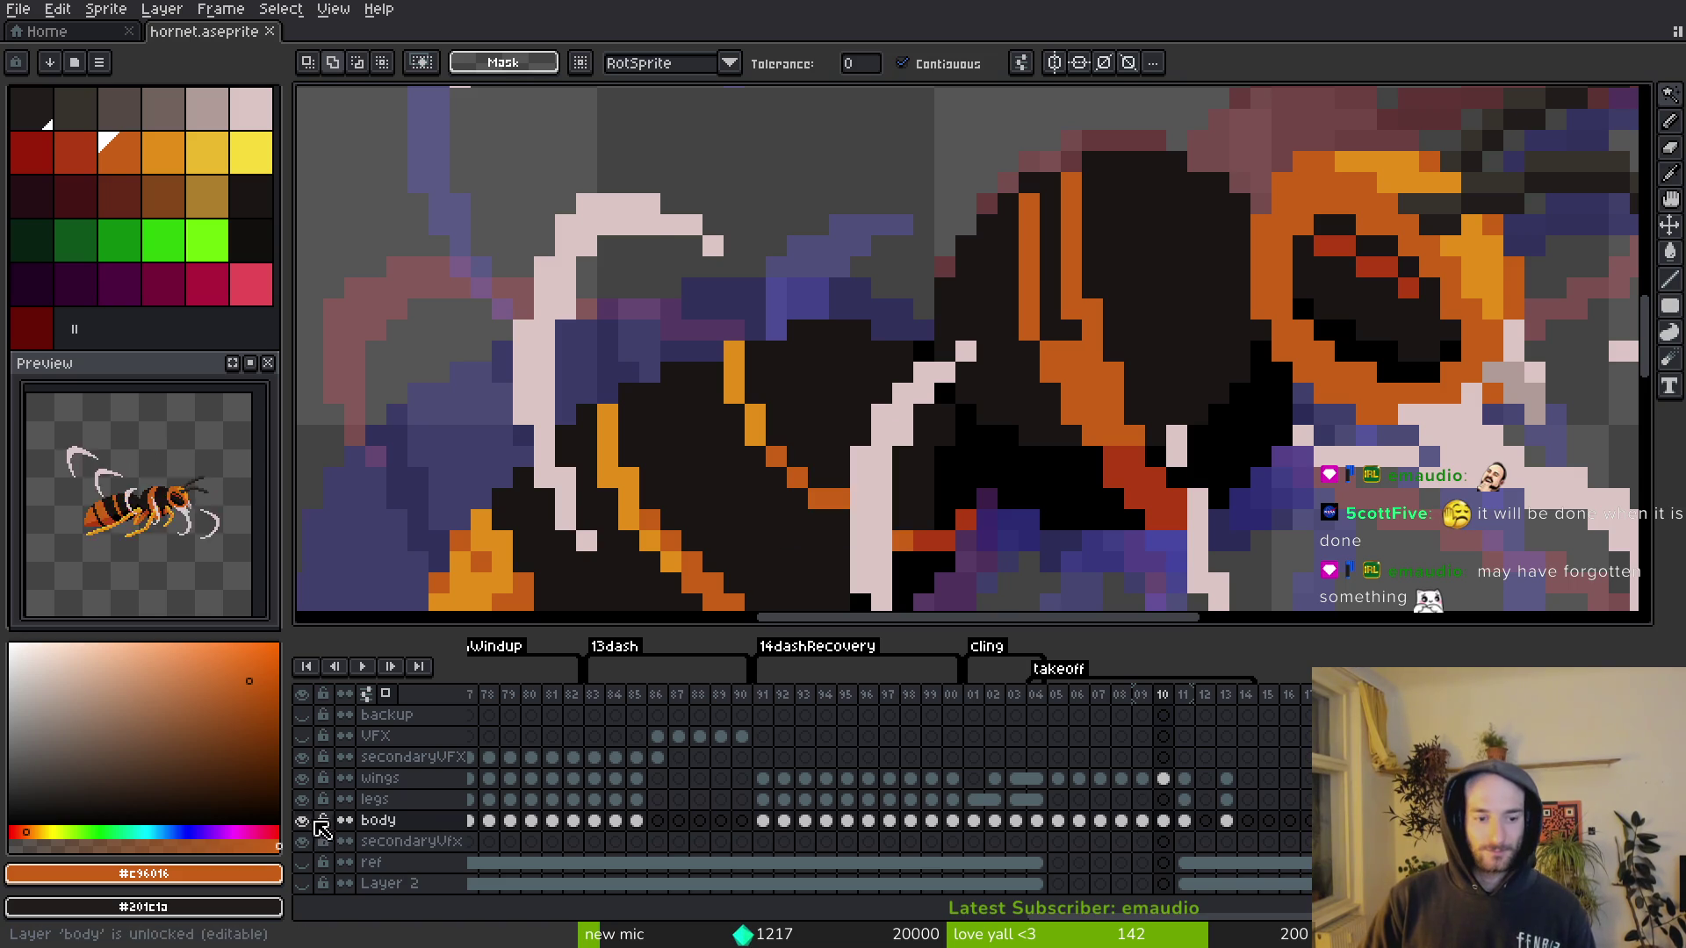
left_click(314, 822)
scroll(1024, 351, "down", 3)
key("b")
scroll(1041, 329, "up", 3)
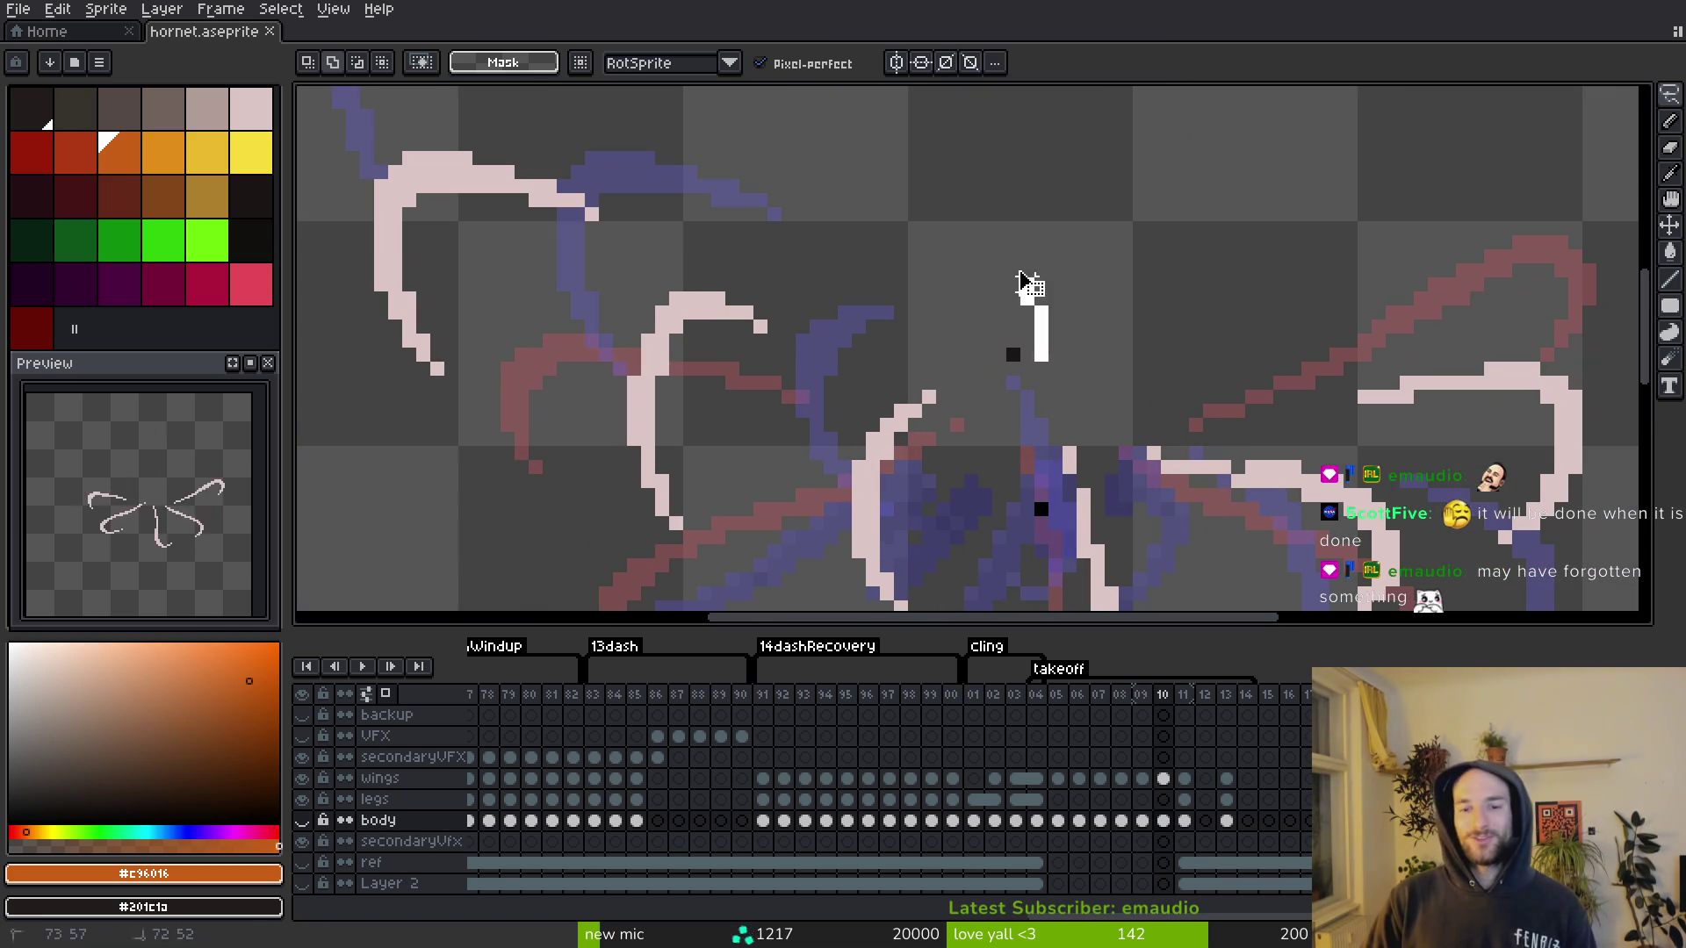
left_click_drag(1041, 496, 1026, 300)
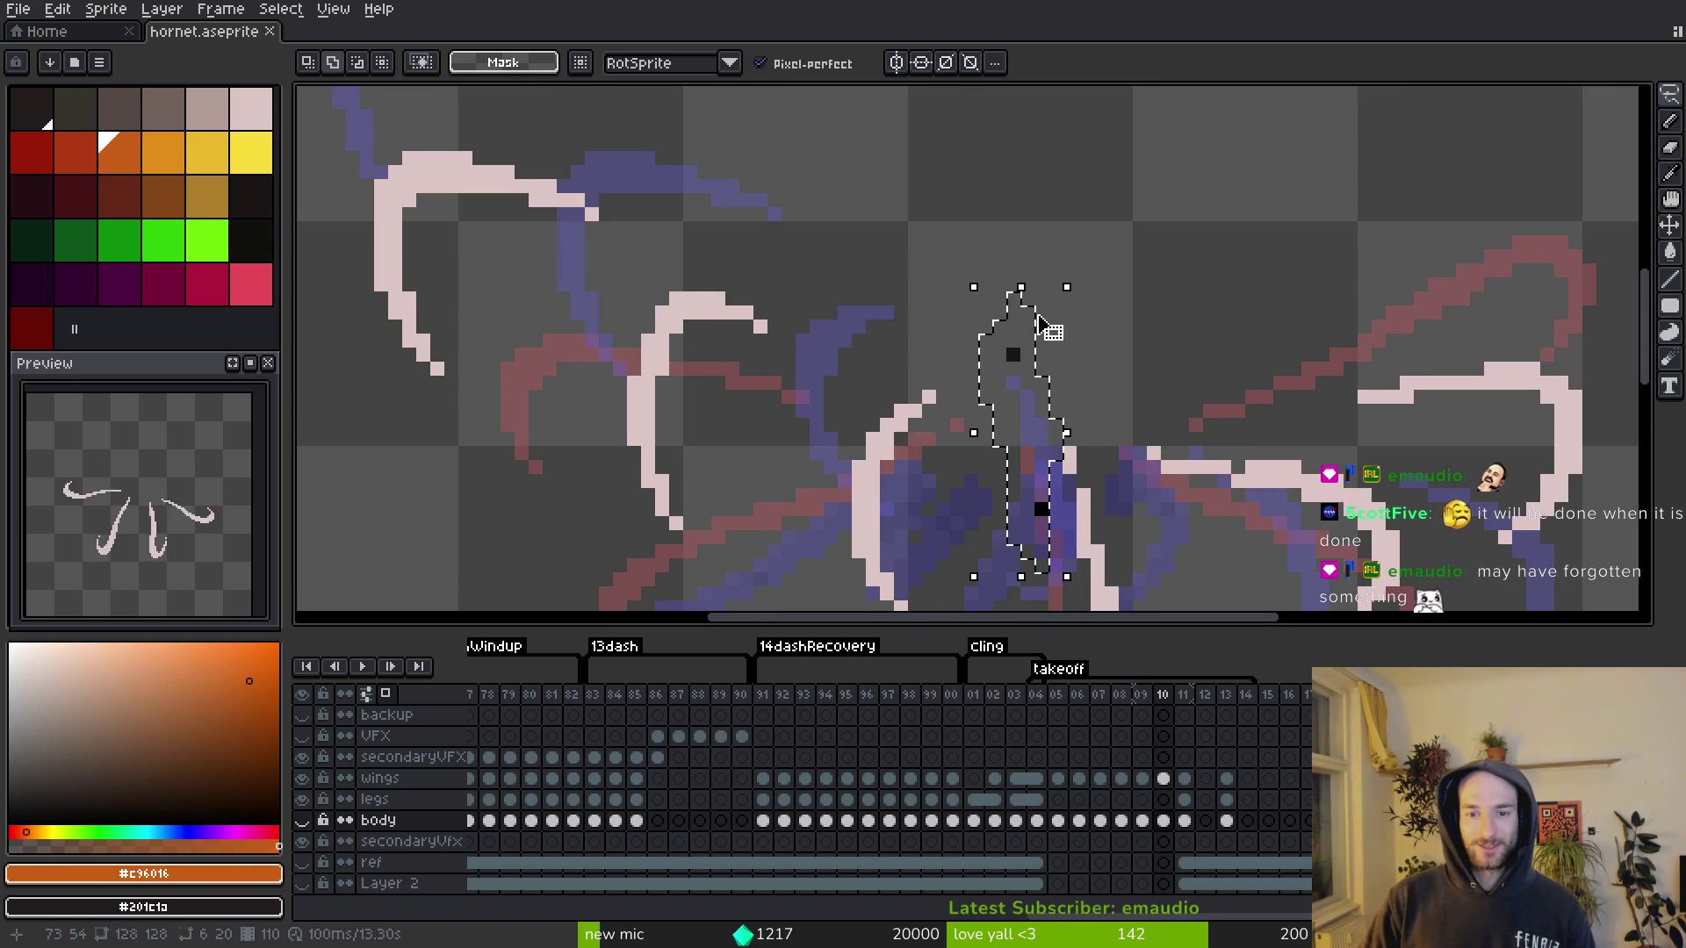
left_click(1164, 780)
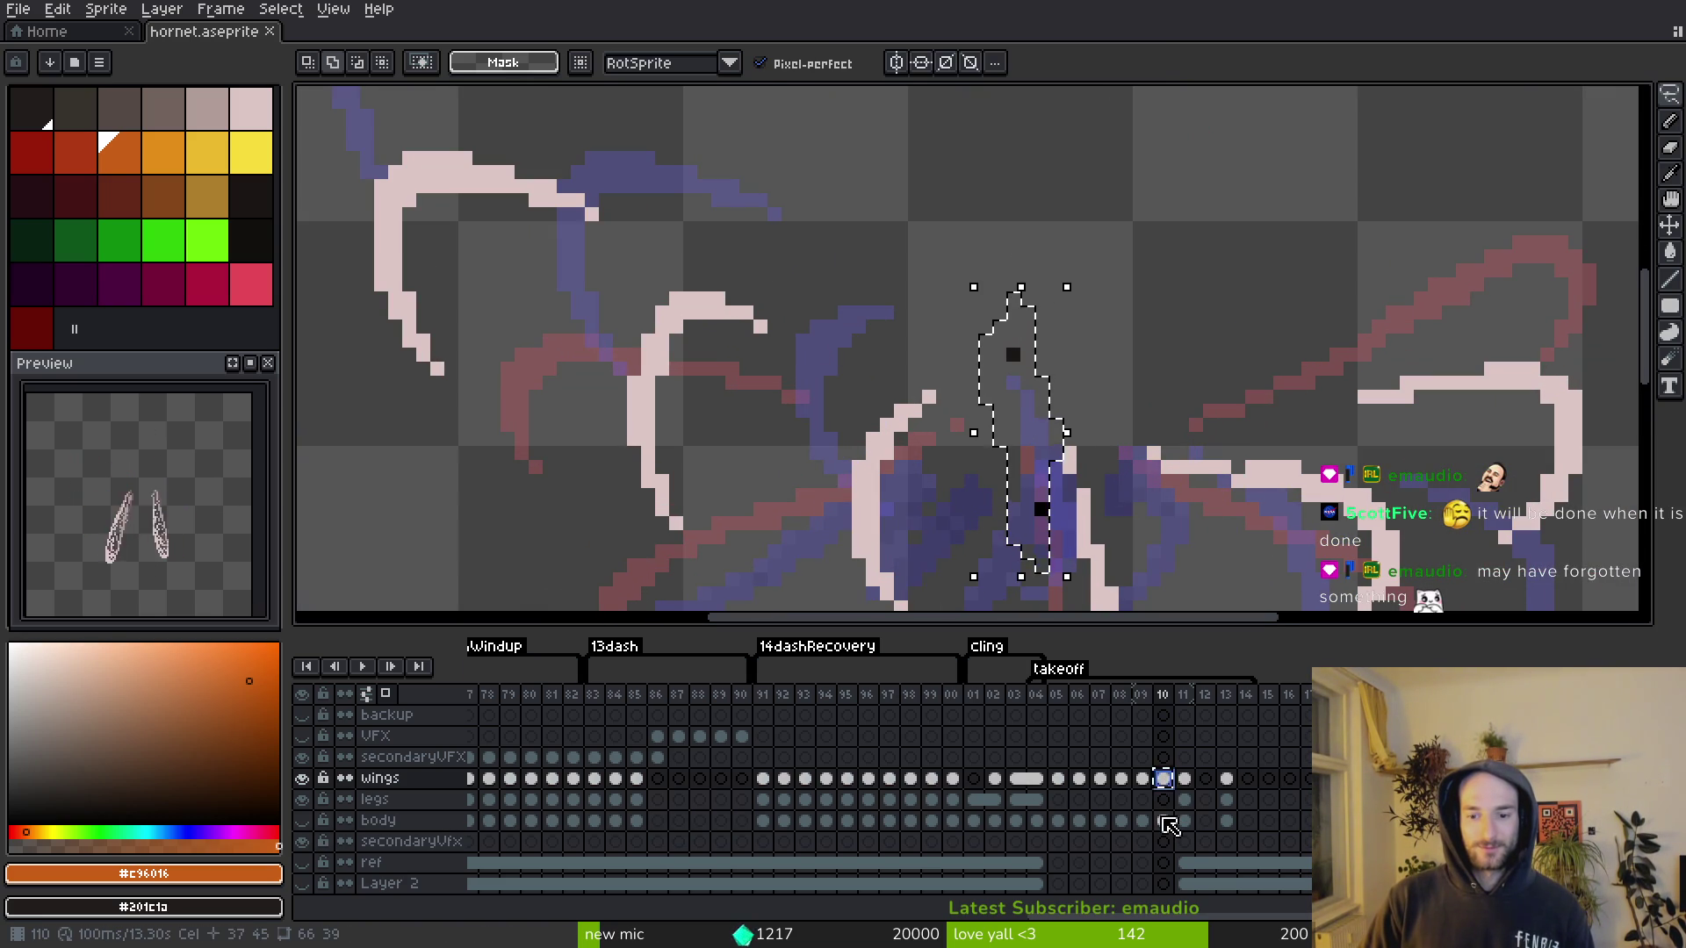
scroll(1073, 382, "down", 1)
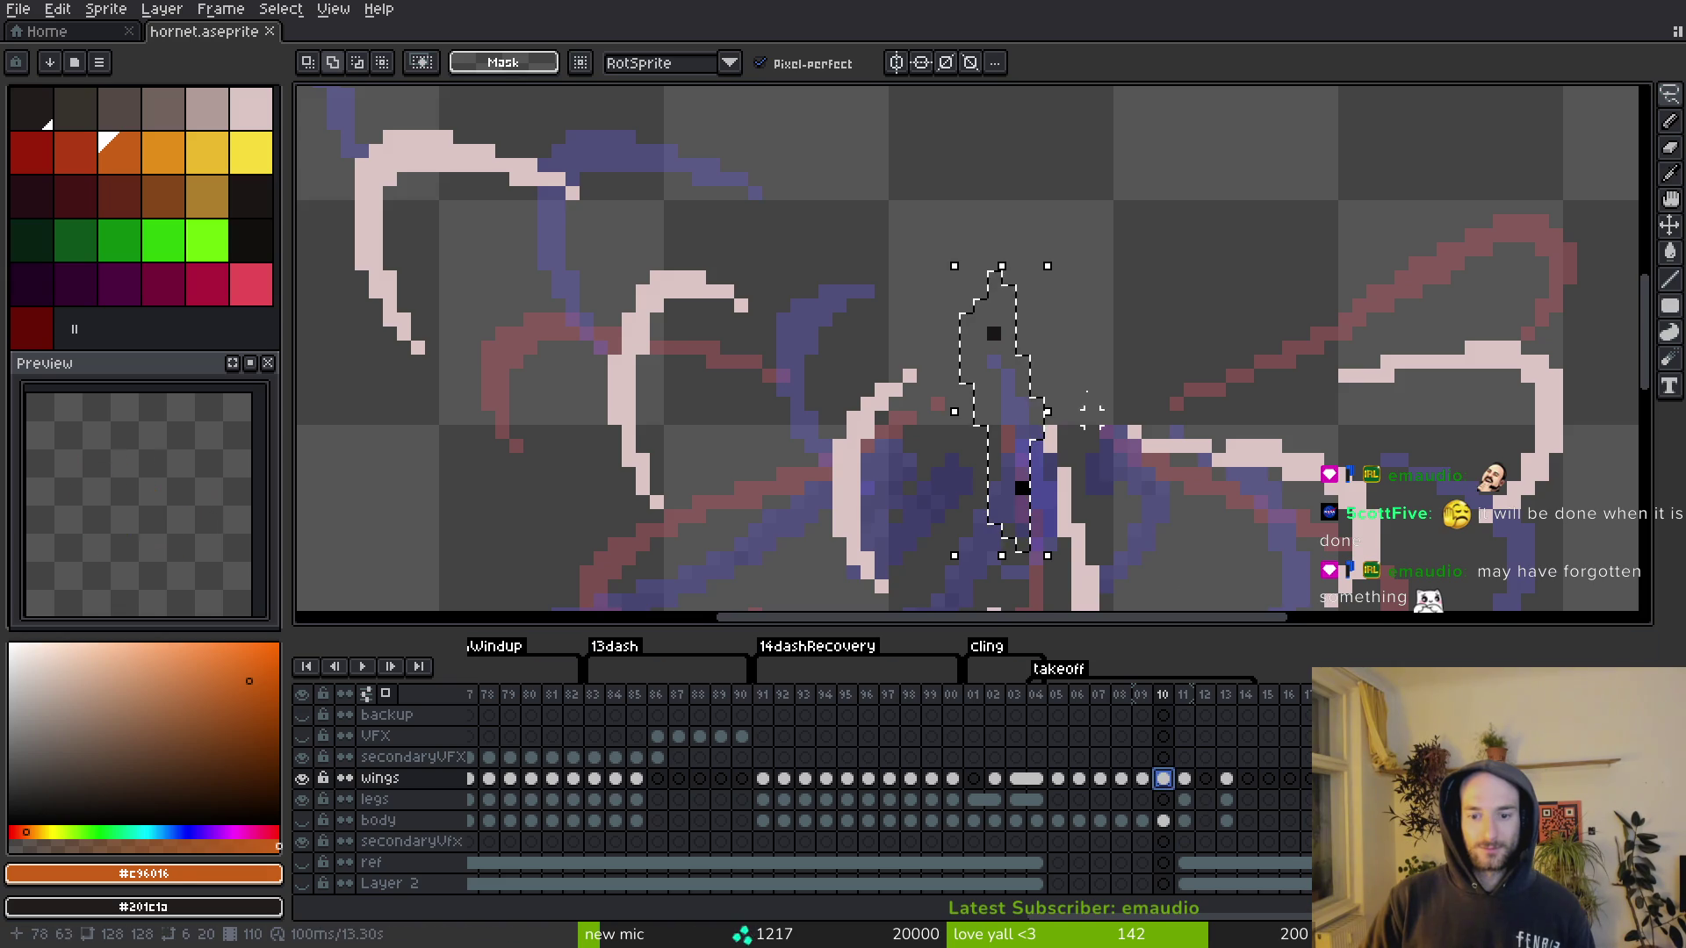